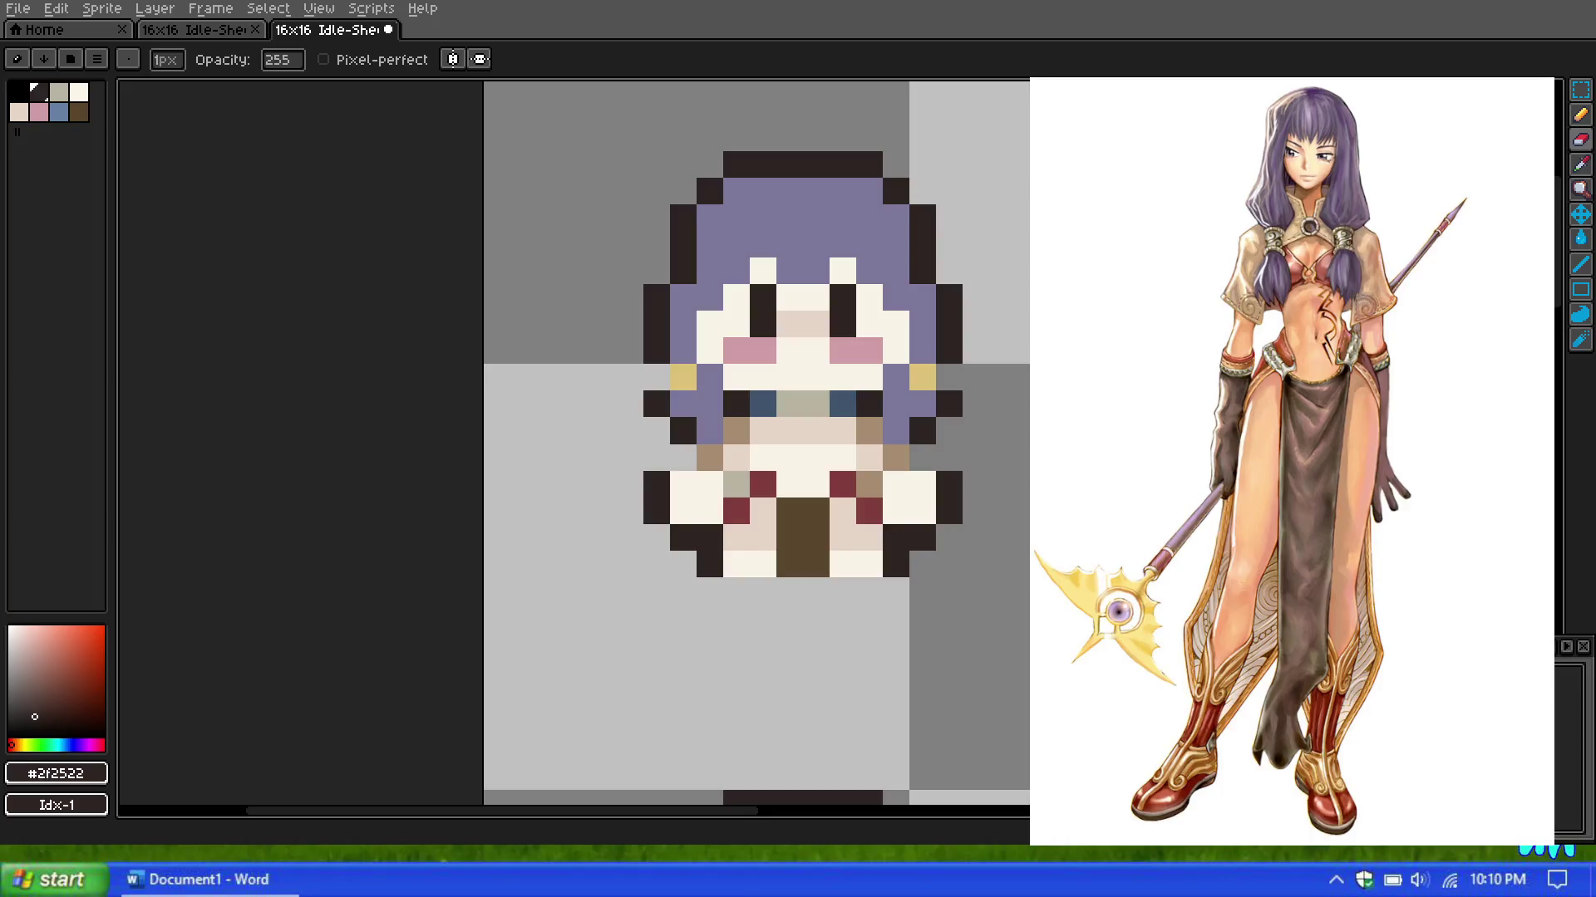
Step: Redo the yellow pixel right of the face in the hair-ornament yellow, undoing a stray cheek pixel
{"action": "scroll", "coordinate": [831, 374], "scroll_direction": "down", "scroll_amount": 2}
{"action": "scroll", "coordinate": [831, 374], "scroll_direction": "down", "scroll_amount": 4}
{"action": "scroll", "coordinate": [815, 402], "scroll_direction": "up", "scroll_amount": 3}
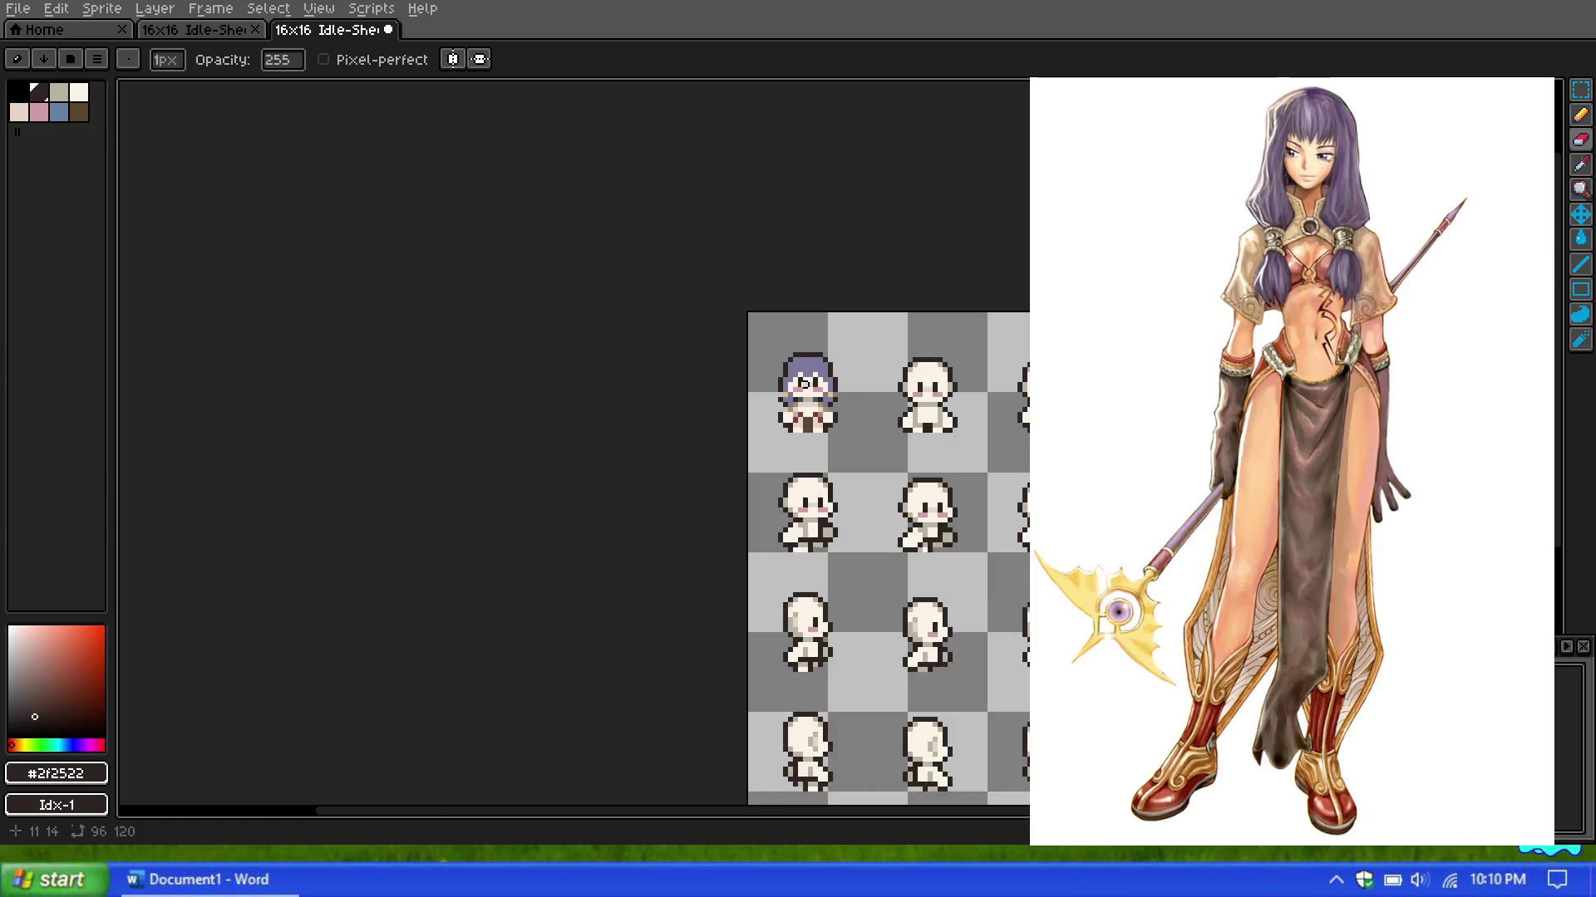
{"action": "scroll", "coordinate": [815, 401], "scroll_direction": "up", "scroll_amount": 2}
{"action": "scroll", "coordinate": [815, 402], "scroll_direction": "up", "scroll_amount": 1}
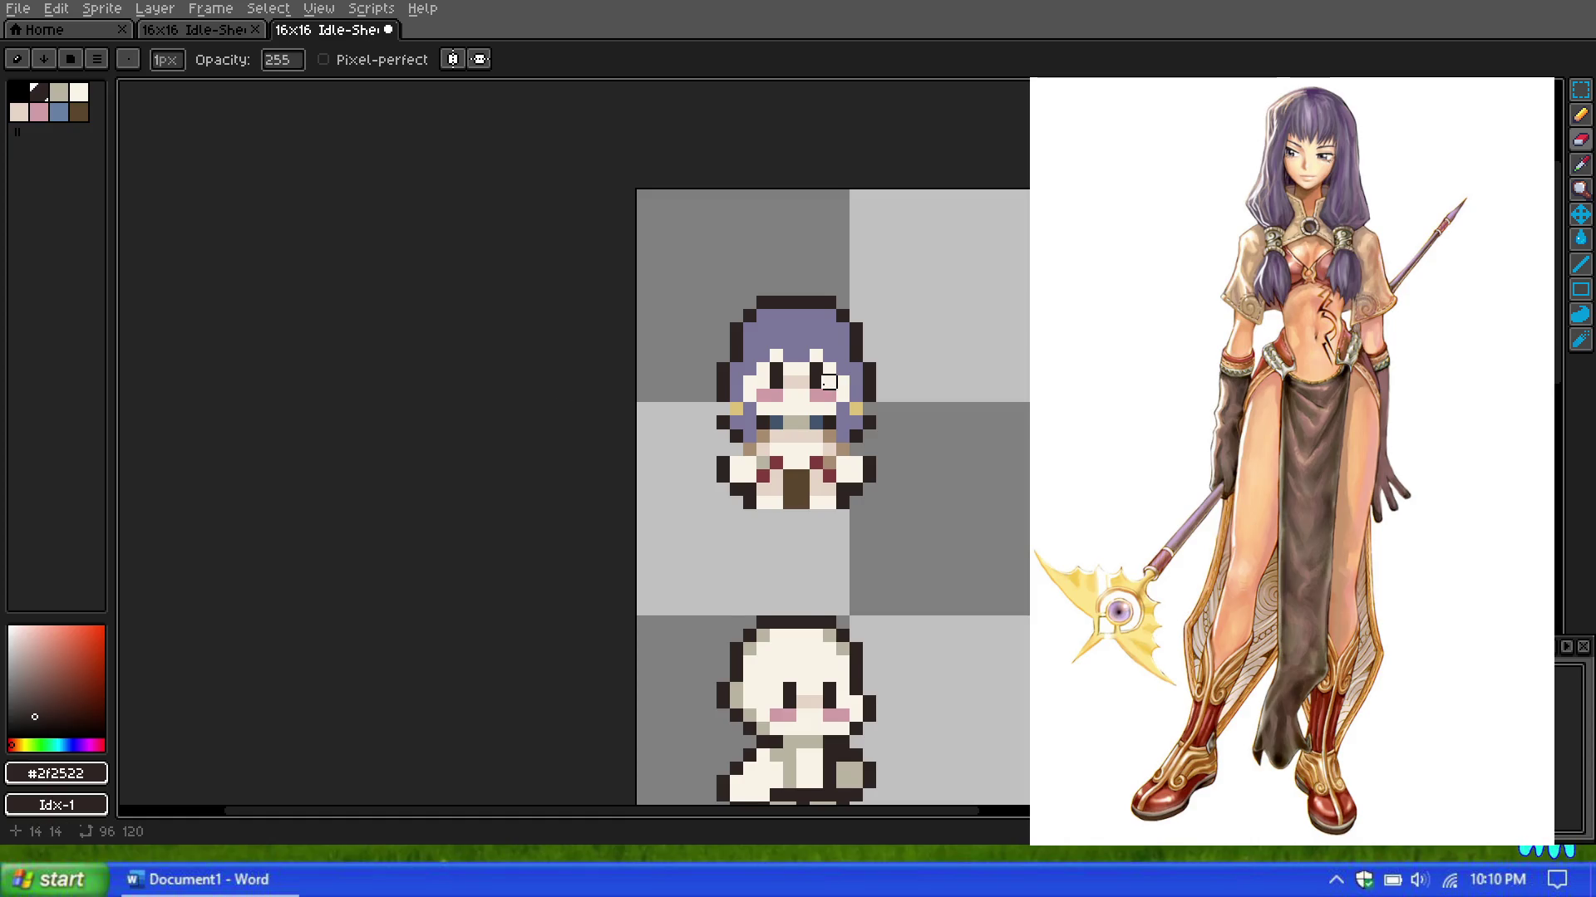
{"action": "scroll", "coordinate": [806, 382], "scroll_direction": "up", "scroll_amount": 1}
{"action": "scroll", "coordinate": [802, 383], "scroll_direction": "up", "scroll_amount": 2}
{"action": "scroll", "coordinate": [798, 382], "scroll_direction": "down", "scroll_amount": 2}
{"action": "scroll", "coordinate": [790, 384], "scroll_direction": "up", "scroll_amount": 2}
{"action": "scroll", "coordinate": [782, 390], "scroll_direction": "down", "scroll_amount": 2}
{"action": "scroll", "coordinate": [773, 397], "scroll_direction": "up", "scroll_amount": 1}
{"action": "scroll", "coordinate": [766, 402], "scroll_direction": "up", "scroll_amount": 2}
{"action": "scroll", "coordinate": [766, 402], "scroll_direction": "down", "scroll_amount": 1}
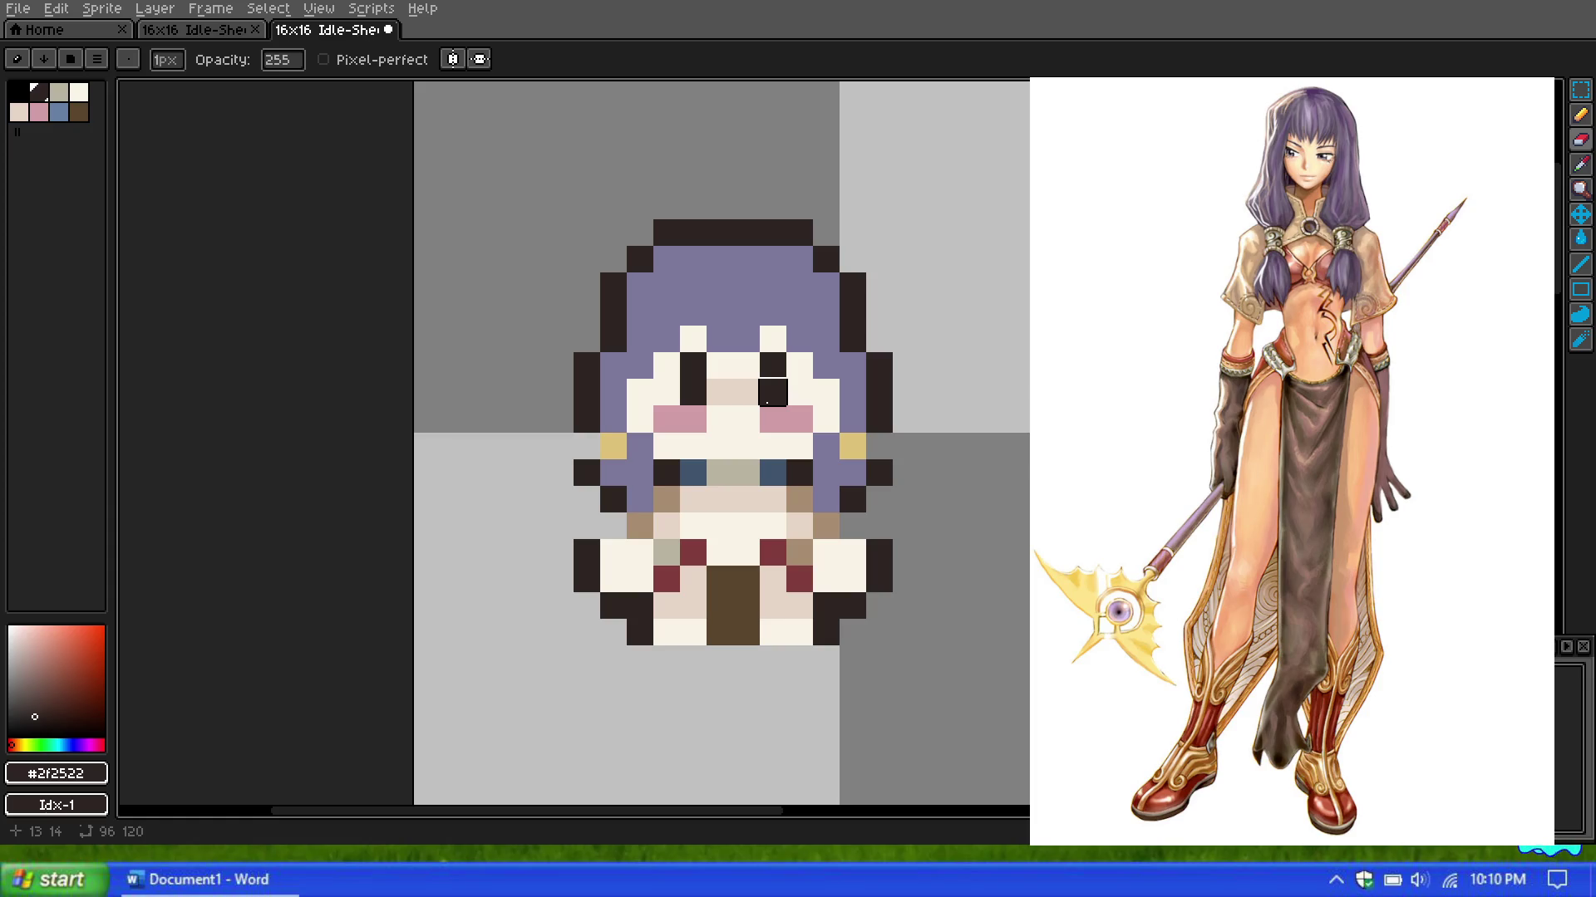
{"action": "scroll", "coordinate": [772, 394], "scroll_direction": "up", "scroll_amount": 2}
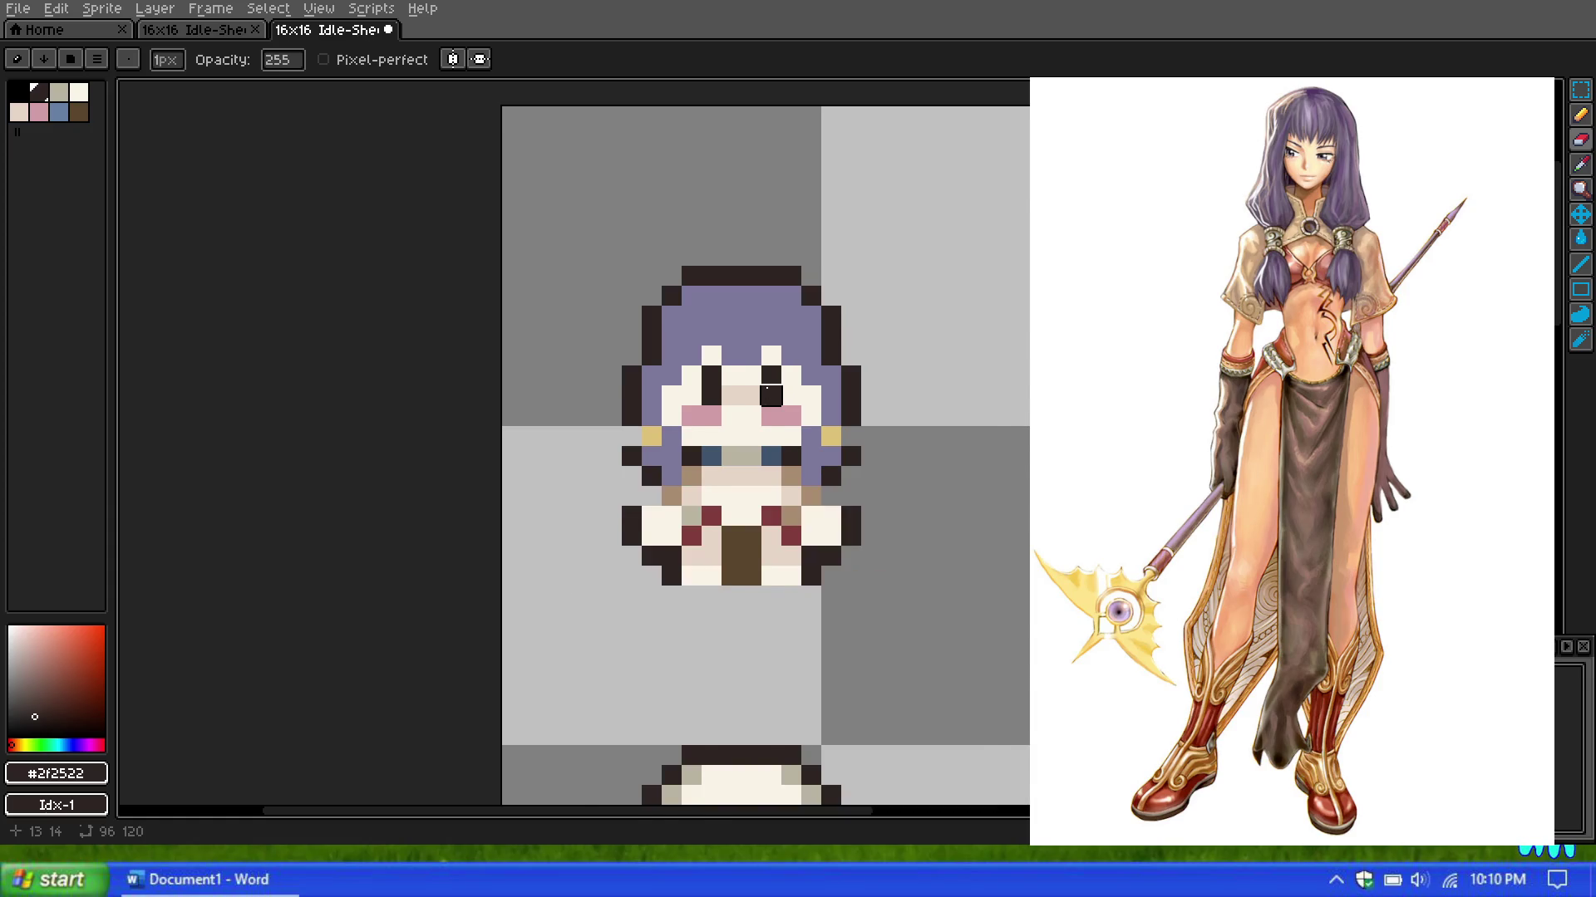
{"action": "scroll", "coordinate": [777, 399], "scroll_direction": "down", "scroll_amount": 3}
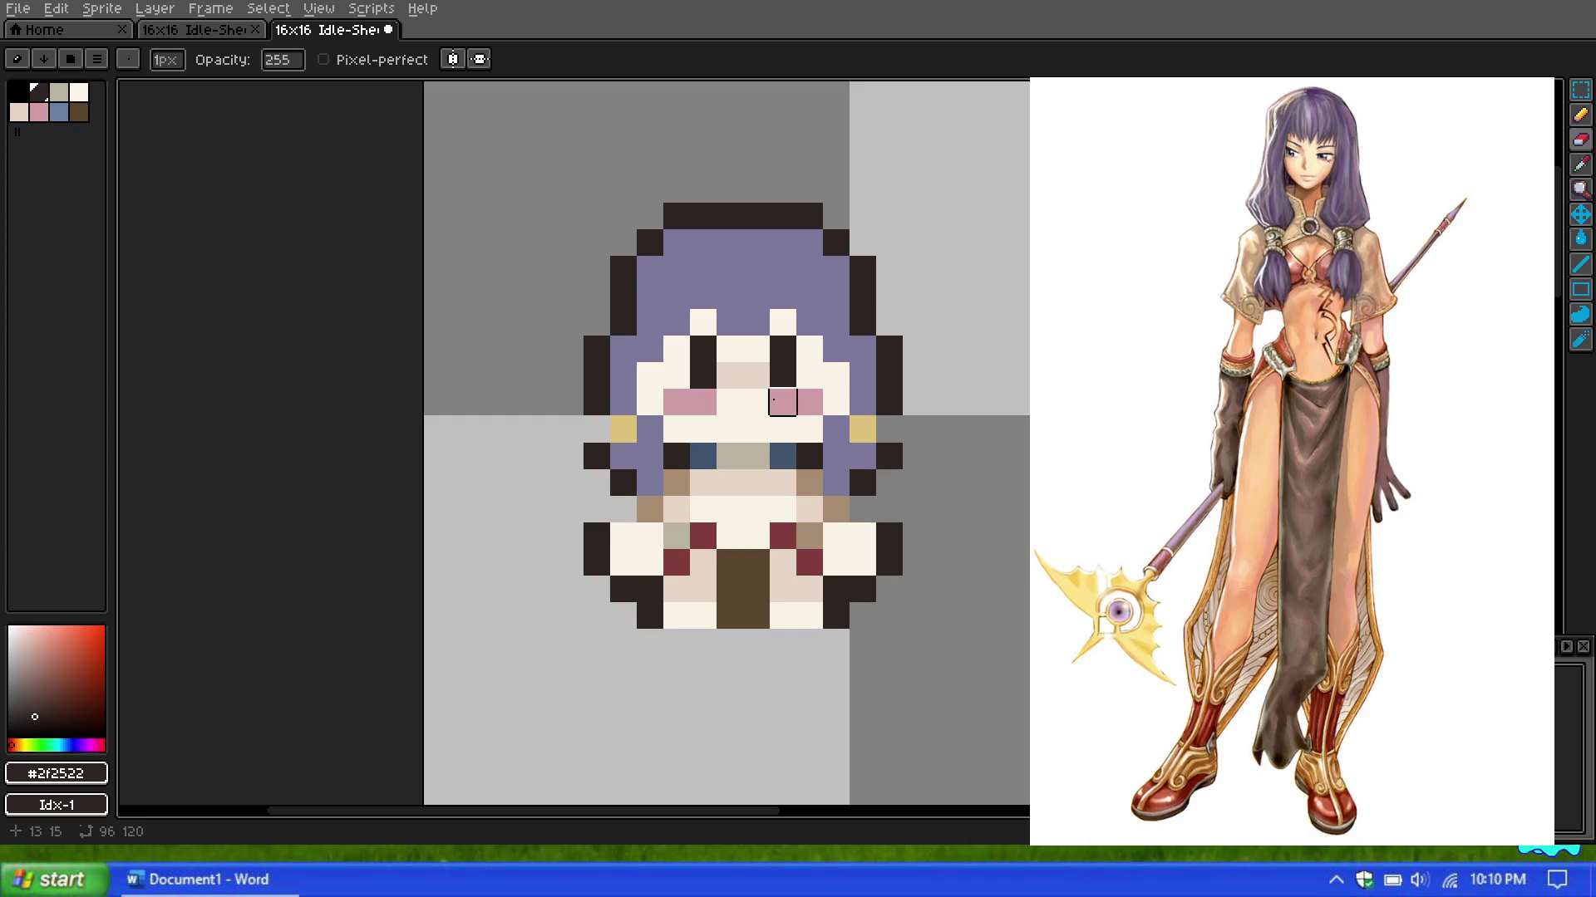
{"action": "scroll", "coordinate": [773, 396], "scroll_direction": "up", "scroll_amount": 1}
{"action": "scroll", "coordinate": [750, 405], "scroll_direction": "down", "scroll_amount": 4}
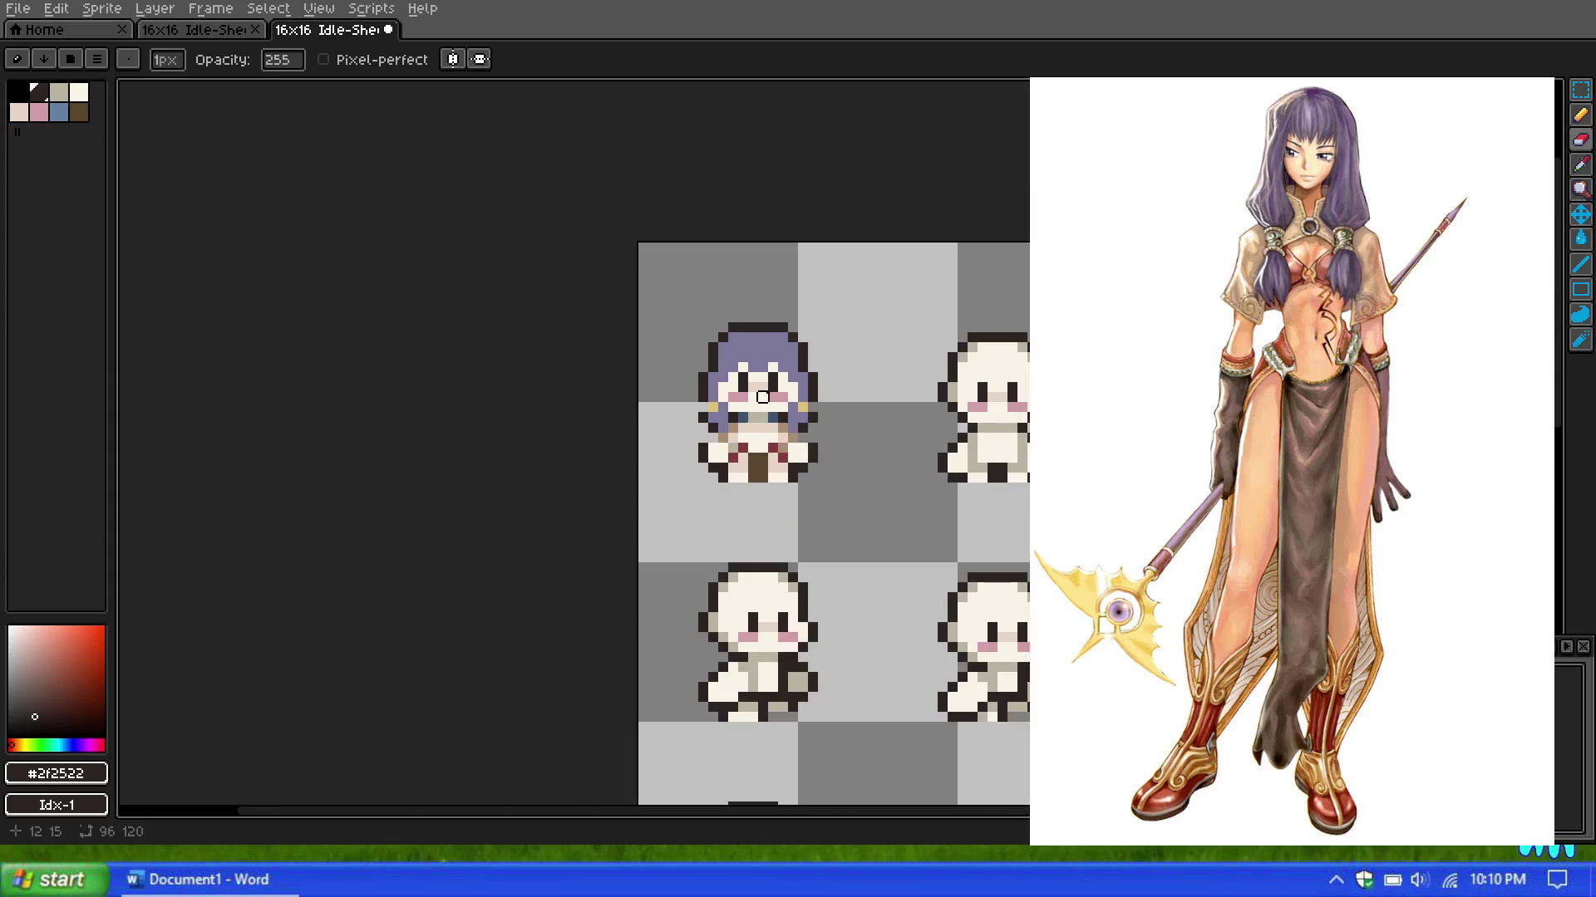
{"action": "scroll", "coordinate": [762, 398], "scroll_direction": "up", "scroll_amount": 1}
{"action": "scroll", "coordinate": [762, 398], "scroll_direction": "up", "scroll_amount": 1}
{"action": "scroll", "coordinate": [762, 397], "scroll_direction": "up", "scroll_amount": 1}
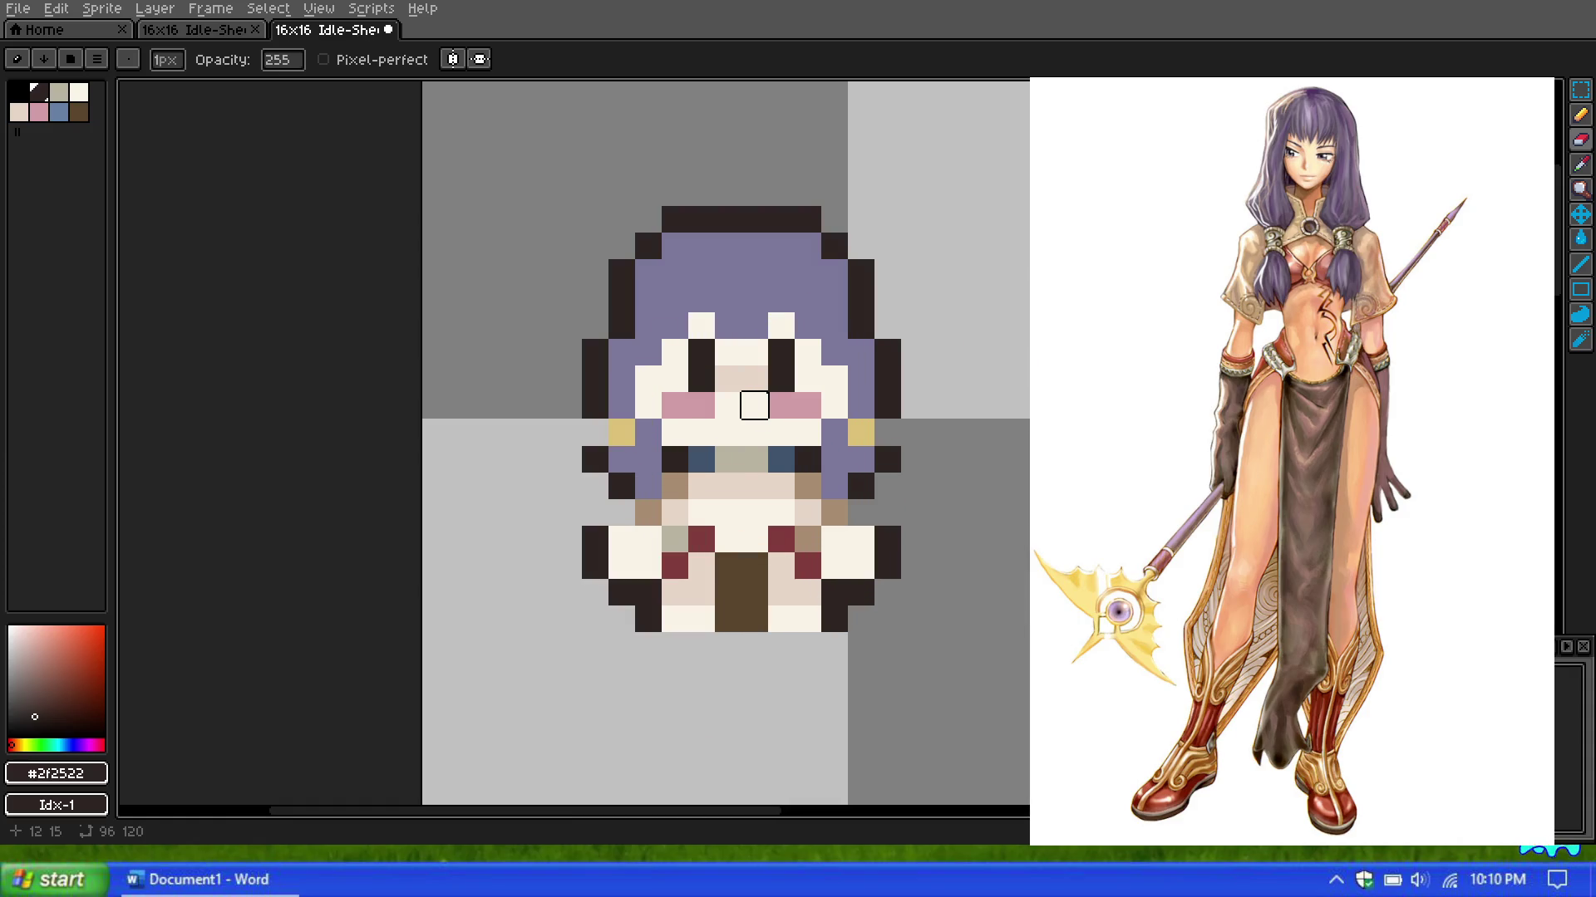
{"action": "scroll", "coordinate": [823, 392], "scroll_direction": "up", "scroll_amount": 1}
{"action": "scroll", "coordinate": [827, 396], "scroll_direction": "down", "scroll_amount": 1}
{"action": "scroll", "coordinate": [828, 397], "scroll_direction": "down", "scroll_amount": 3}
{"action": "scroll", "coordinate": [890, 385], "scroll_direction": "up", "scroll_amount": 1}
{"action": "scroll", "coordinate": [893, 389], "scroll_direction": "down", "scroll_amount": 2}
{"action": "scroll", "coordinate": [904, 398], "scroll_direction": "up", "scroll_amount": 2}
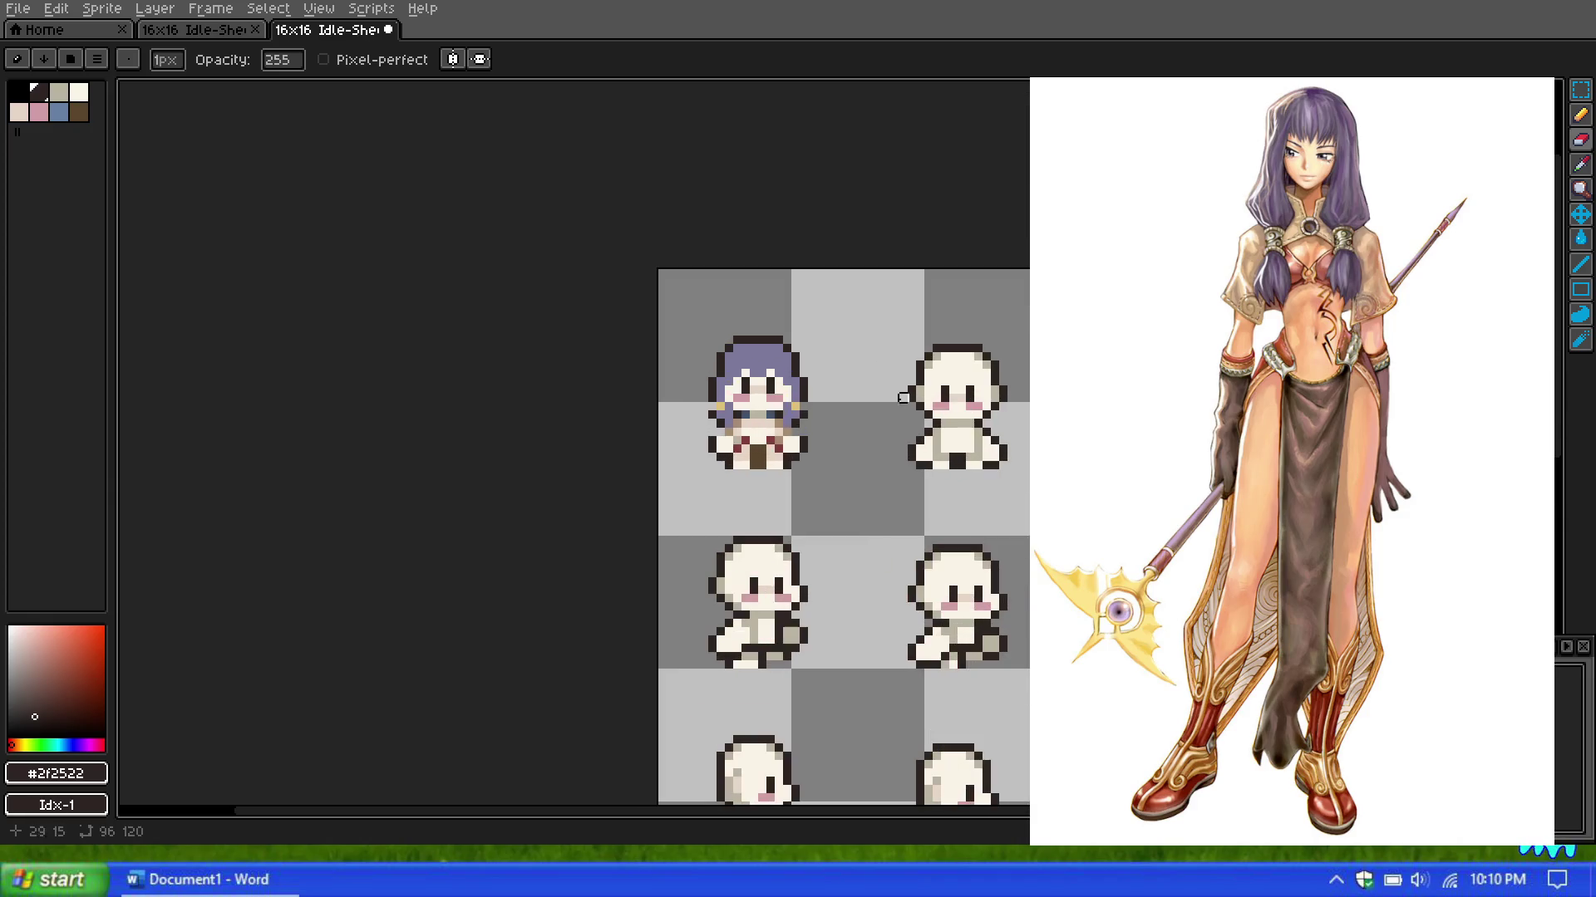
{"action": "scroll", "coordinate": [848, 399], "scroll_direction": "up", "scroll_amount": 1}
{"action": "scroll", "coordinate": [797, 397], "scroll_direction": "up", "scroll_amount": 1}
{"action": "scroll", "coordinate": [768, 397], "scroll_direction": "up", "scroll_amount": 1}
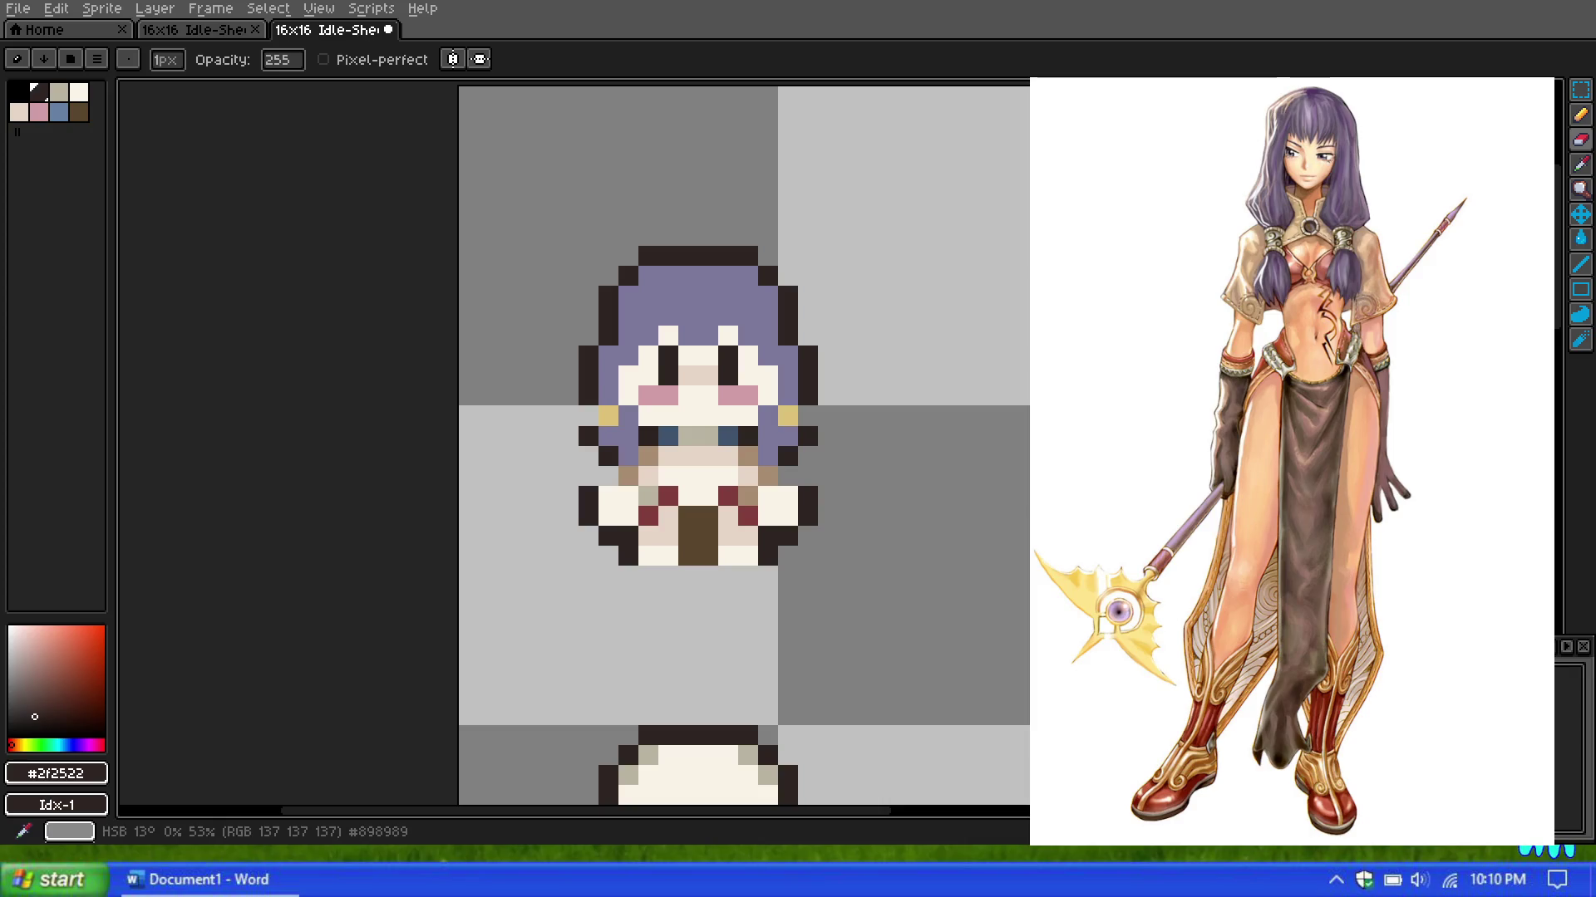
{"action": "scroll", "coordinate": [702, 394], "scroll_direction": "down", "scroll_amount": 3}
{"action": "scroll", "coordinate": [705, 395], "scroll_direction": "up", "scroll_amount": 2}
{"action": "scroll", "coordinate": [707, 397], "scroll_direction": "up", "scroll_amount": 1}
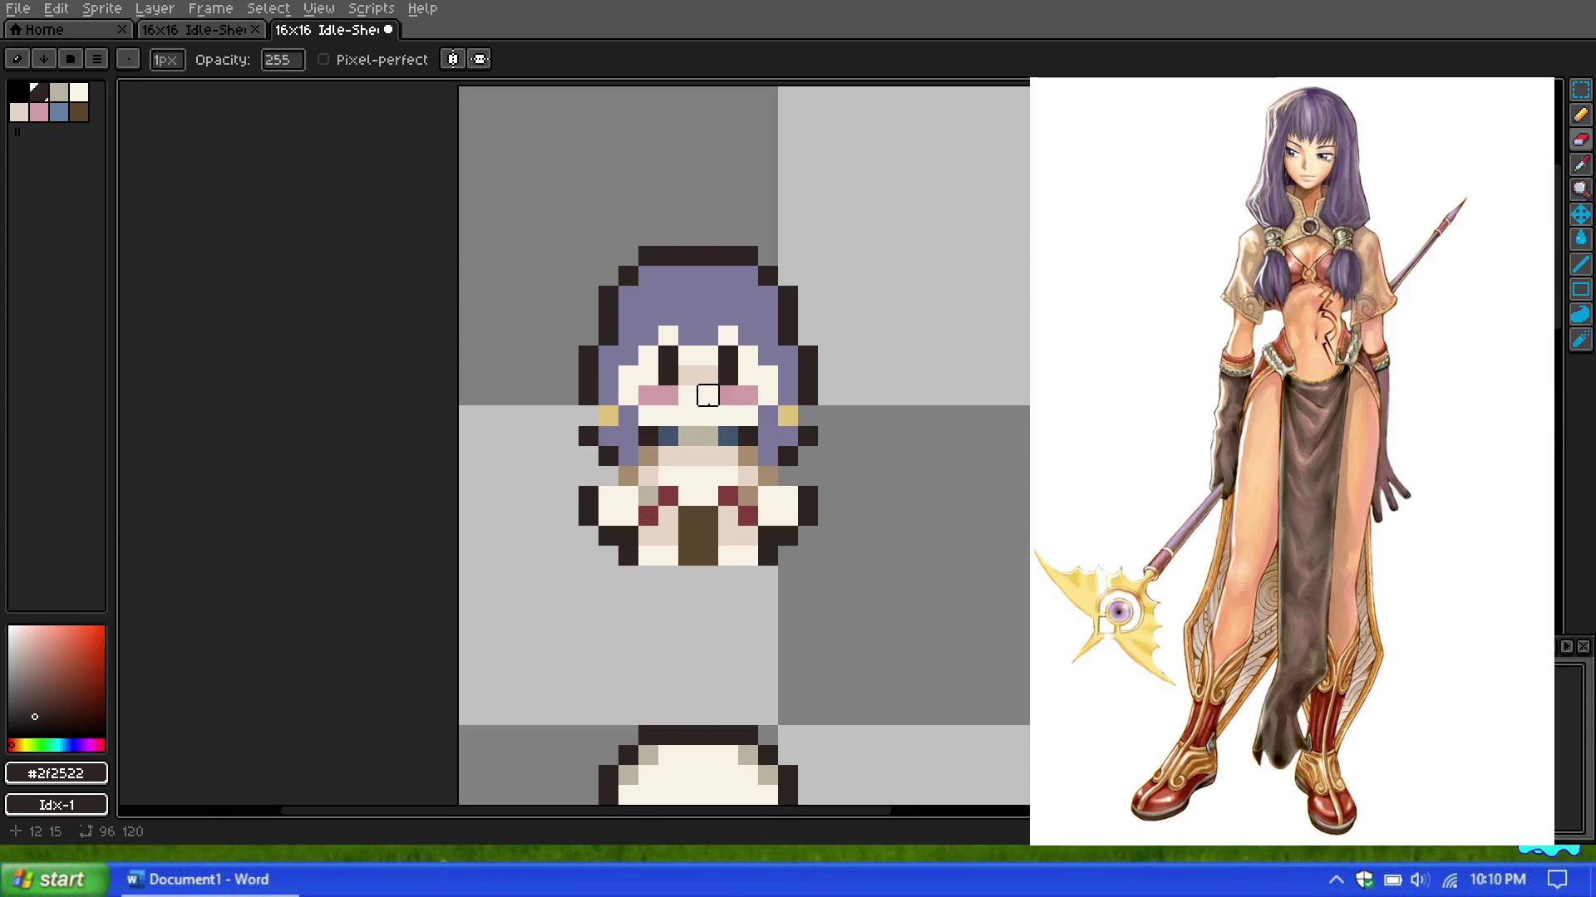
{"action": "scroll", "coordinate": [707, 396], "scroll_direction": "up", "scroll_amount": 2}
{"action": "scroll", "coordinate": [665, 391], "scroll_direction": "down", "scroll_amount": 2}
{"action": "scroll", "coordinate": [633, 386], "scroll_direction": "up", "scroll_amount": 1}
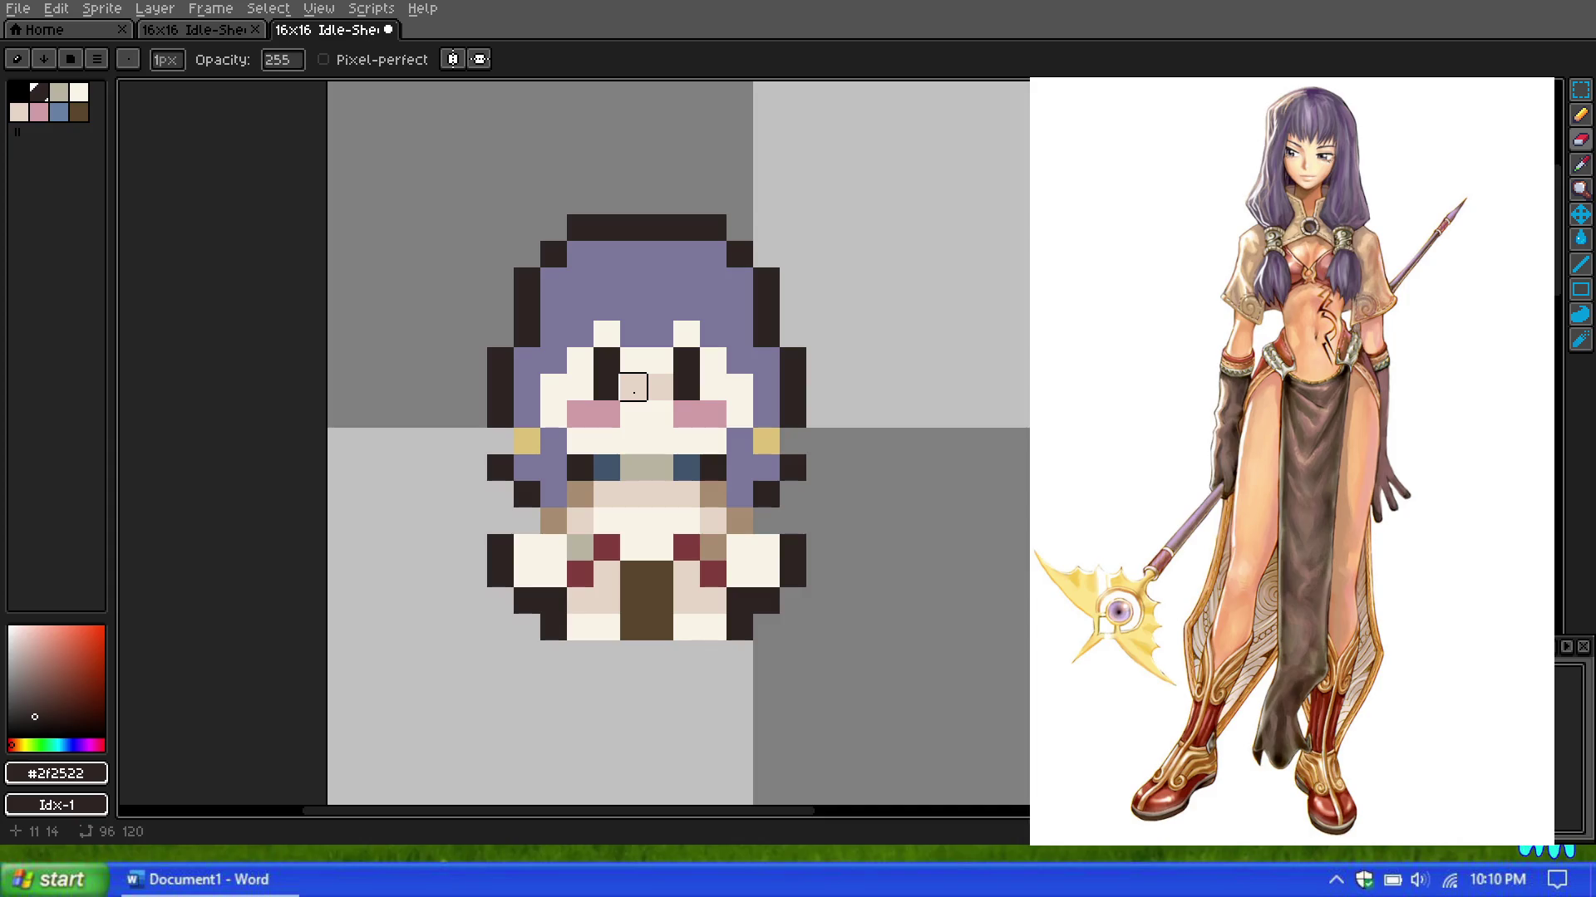
{"action": "scroll", "coordinate": [633, 386], "scroll_direction": "up", "scroll_amount": 1}
{"action": "scroll", "coordinate": [640, 382], "scroll_direction": "down", "scroll_amount": 1}
{"action": "scroll", "coordinate": [656, 370], "scroll_direction": "up", "scroll_amount": 1}
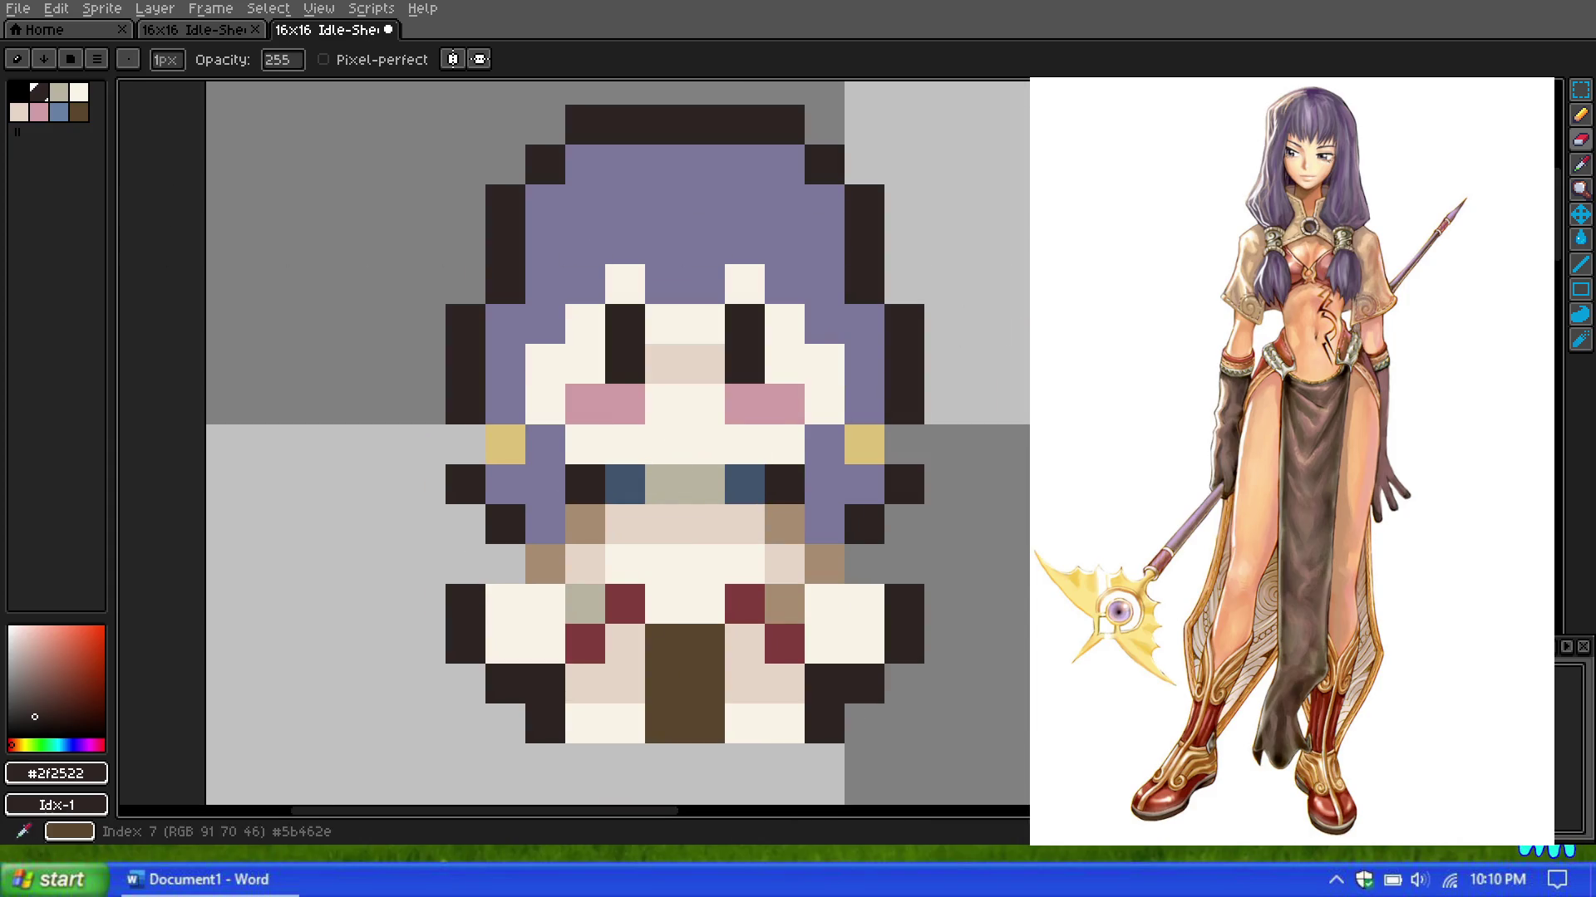
{"action": "left_click", "coordinate": [866, 441]}
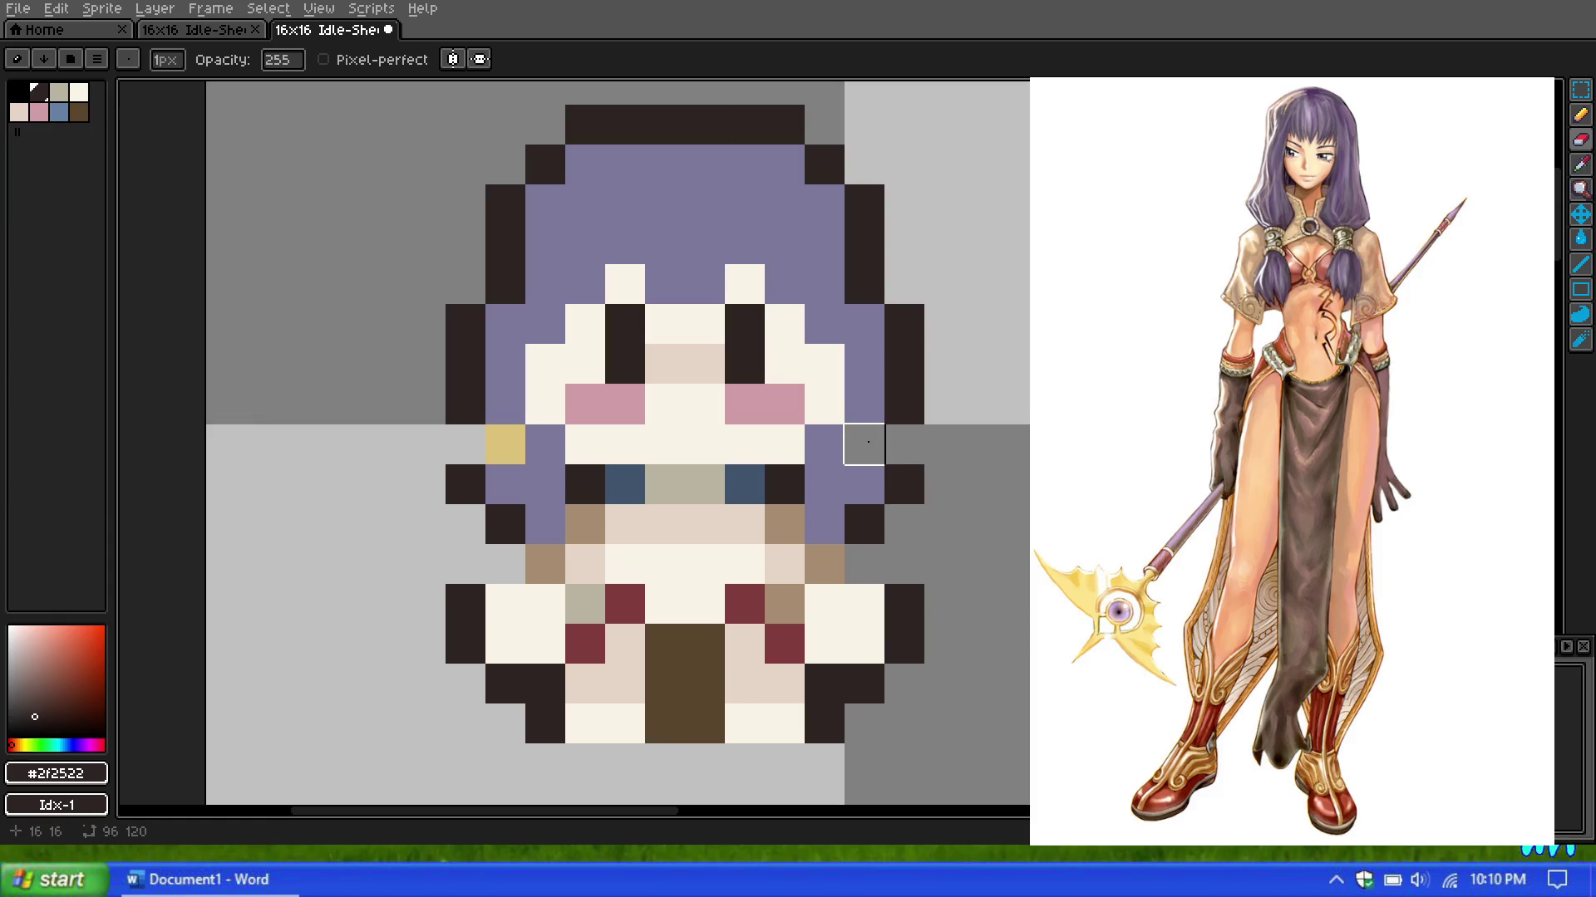
{"action": "left_click", "coordinate": [1580, 164]}
{"action": "left_click", "coordinate": [504, 444]}
{"action": "left_click", "coordinate": [1580, 116]}
{"action": "left_click", "coordinate": [865, 444]}
{"action": "scroll", "coordinate": [831, 436], "scroll_direction": "down", "scroll_amount": 4}
{"action": "scroll", "coordinate": [810, 429], "scroll_direction": "up", "scroll_amount": 3}
{"action": "left_click", "coordinate": [810, 423]}
{"action": "scroll", "coordinate": [810, 430], "scroll_direction": "up", "scroll_amount": 1}
{"action": "key", "text": "ctrl+z"}
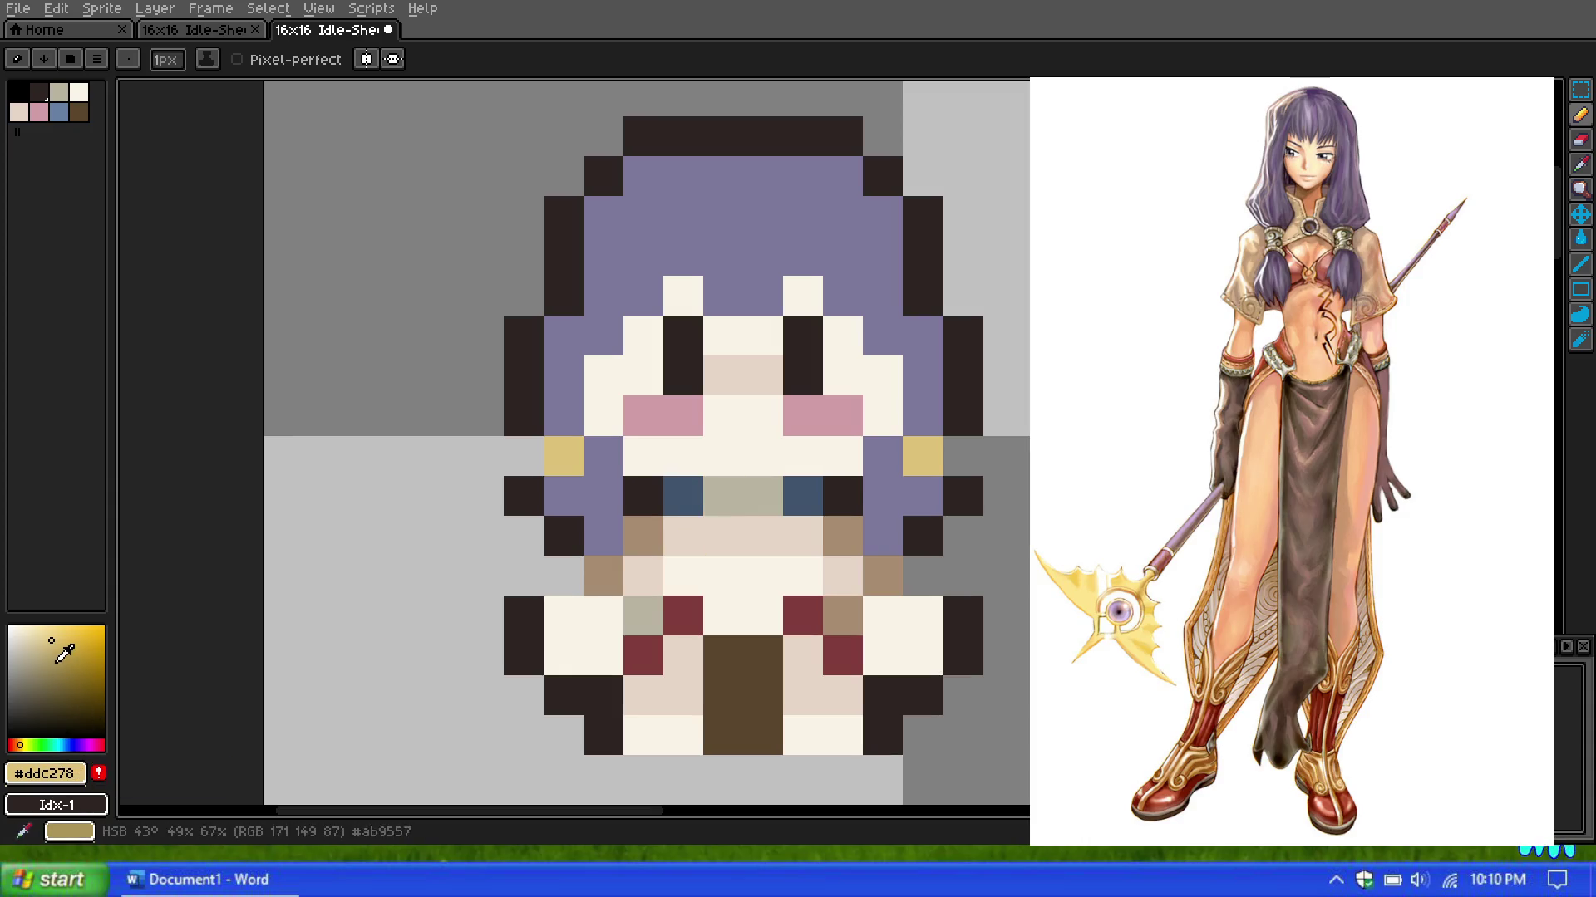
Step: Darken the yellow to brown, paint a pixel beside the left ornament, then shift the colour to olive
{"action": "left_click_drag", "start_coordinate": [56, 644], "coordinate": [66, 671]}
{"action": "left_click_drag", "start_coordinate": [20, 745], "coordinate": [16, 744]}
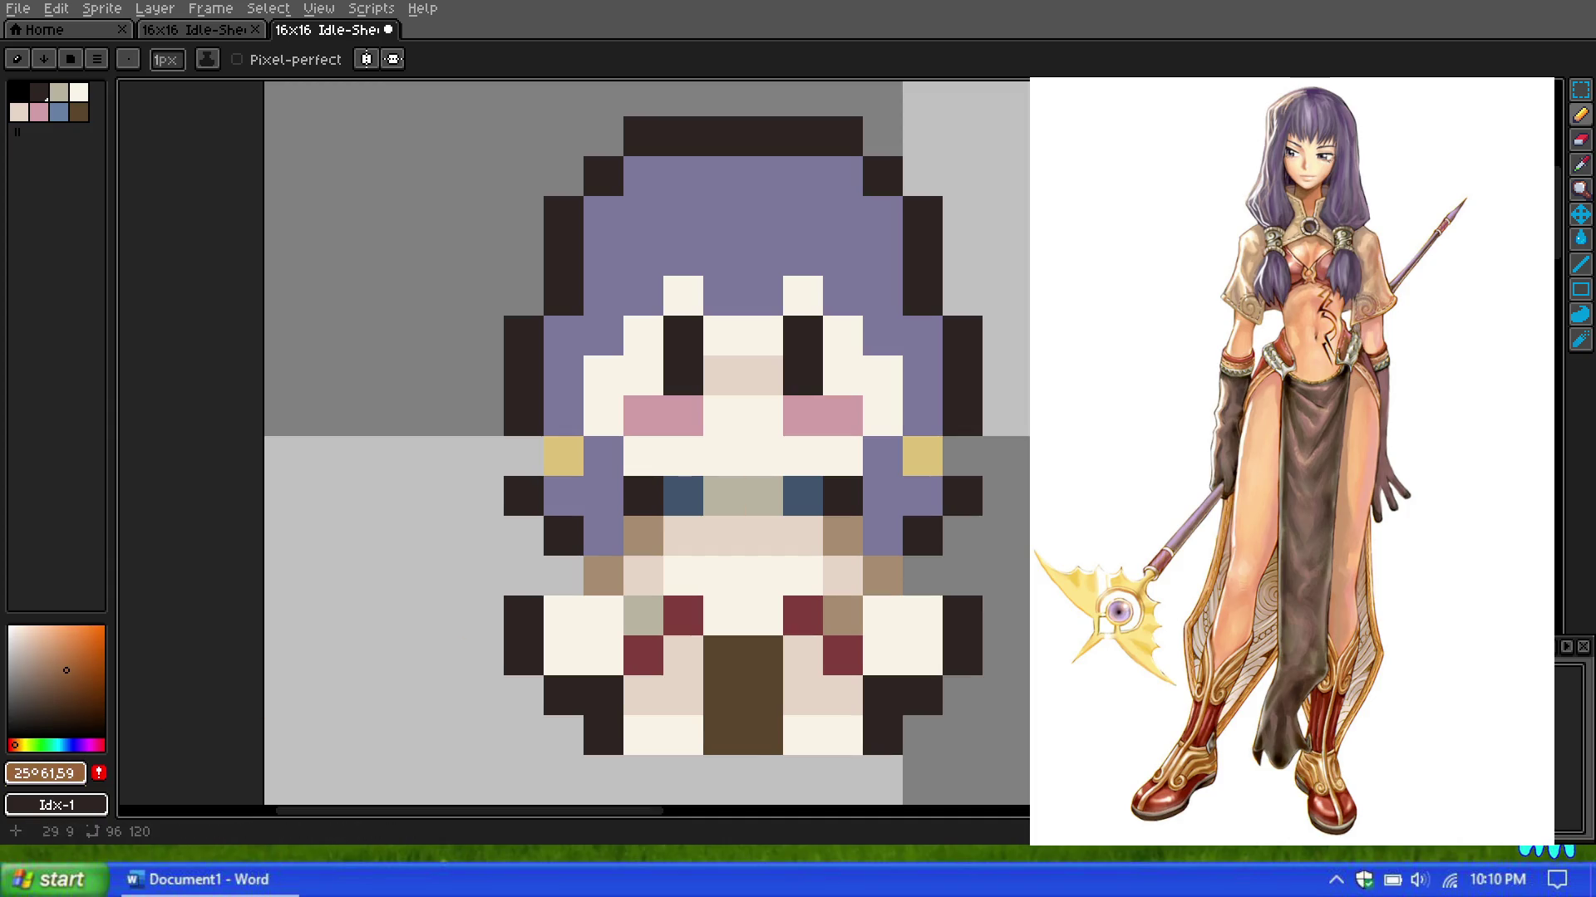
{"action": "left_click", "coordinate": [609, 469]}
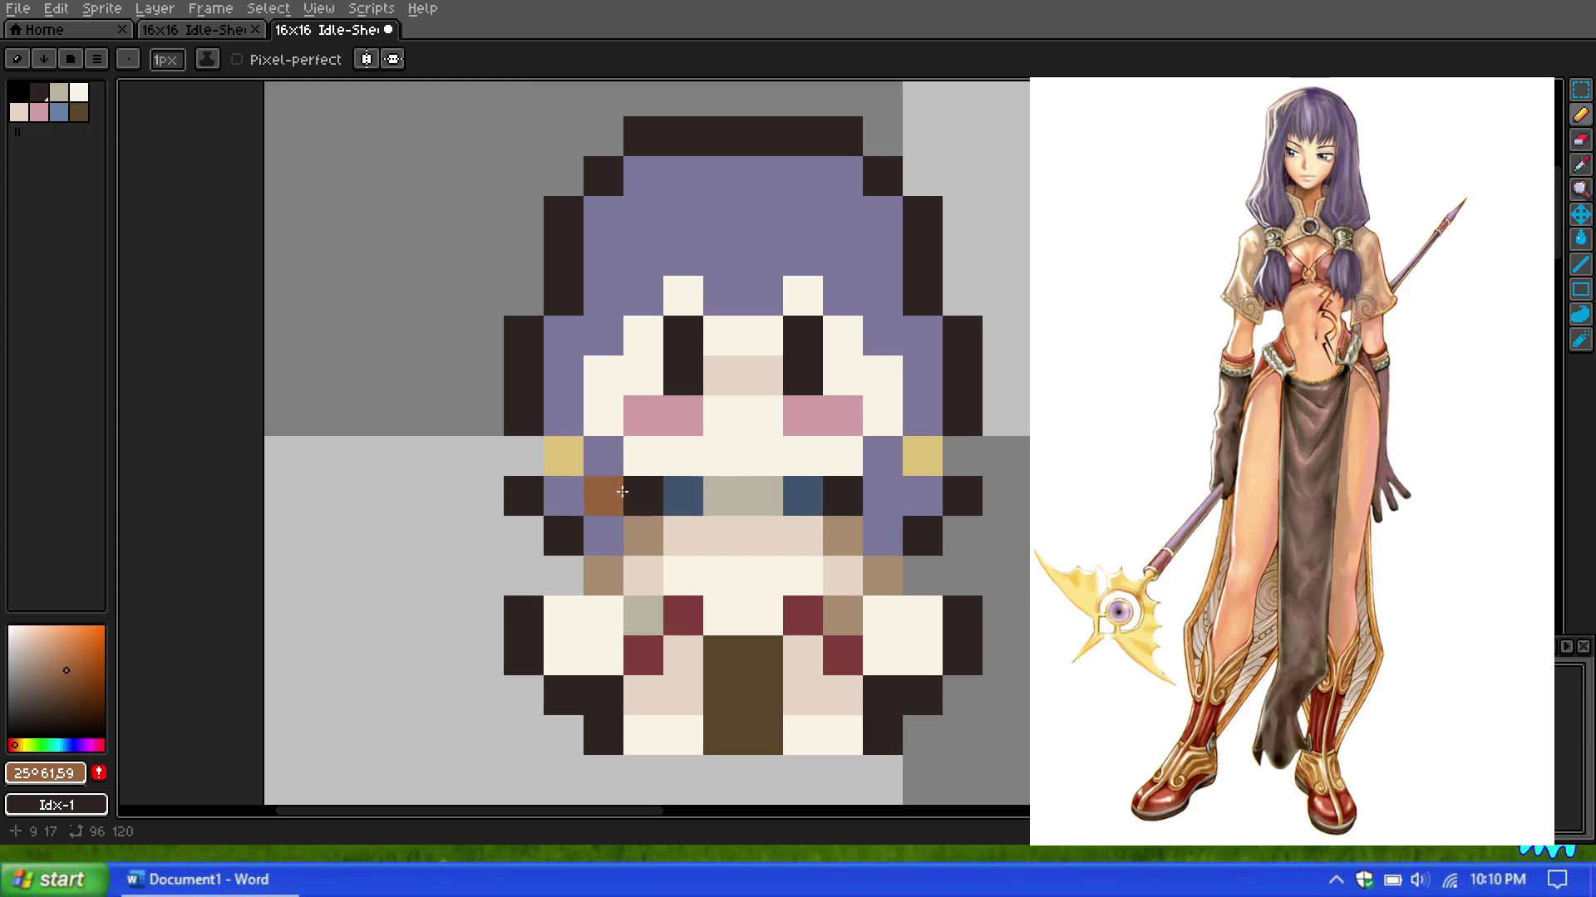
{"action": "left_click", "coordinate": [52, 666]}
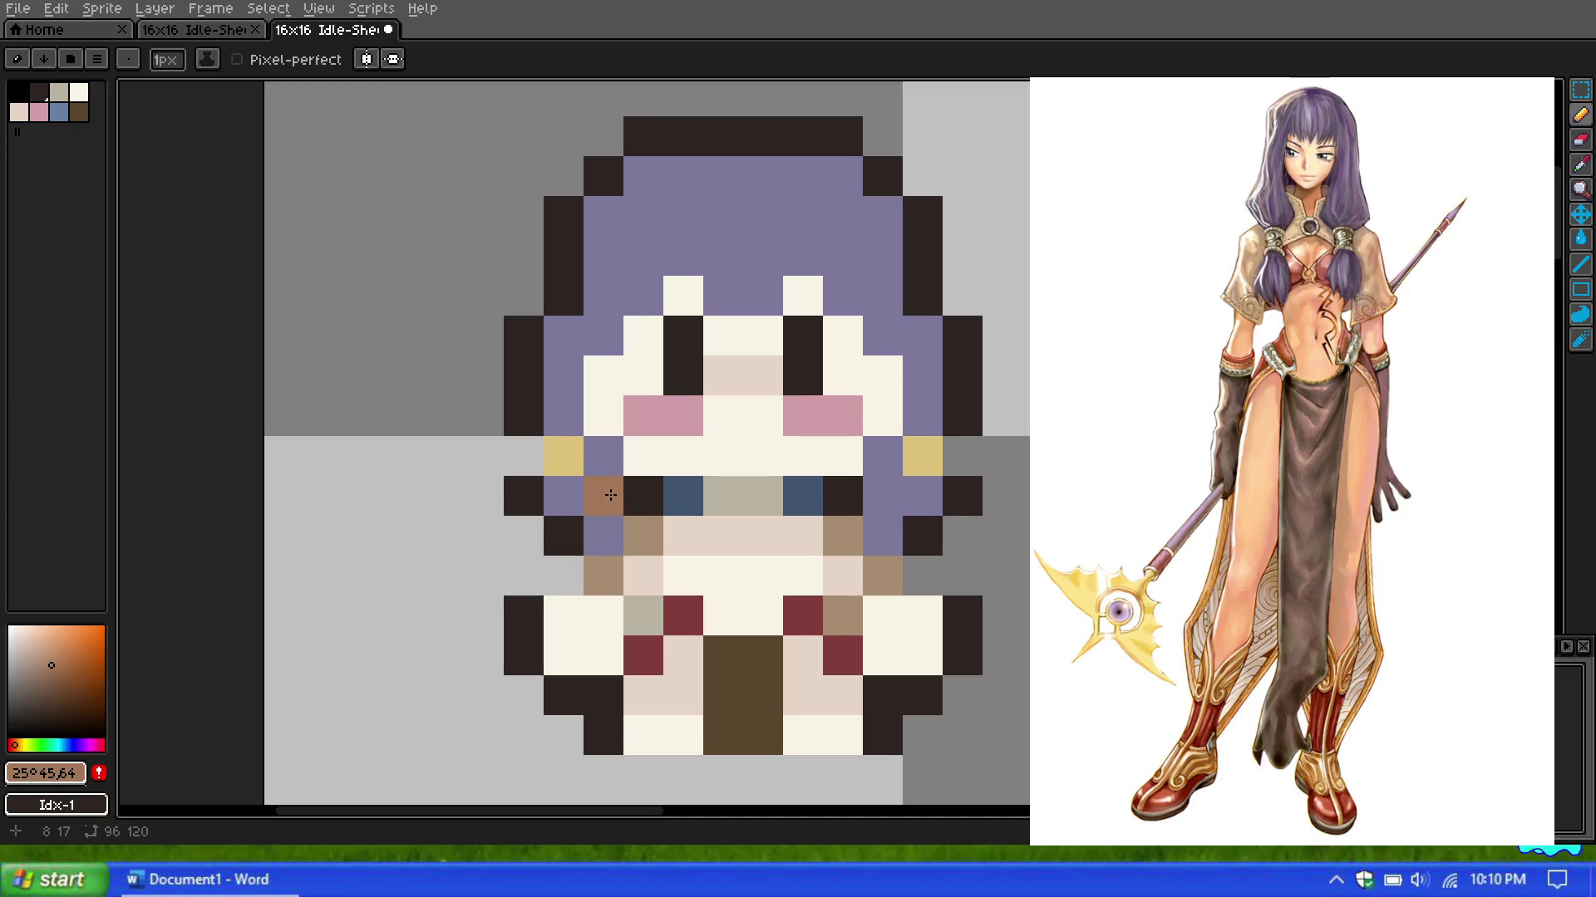
{"action": "left_click", "coordinate": [19, 744]}
{"action": "left_click_drag", "start_coordinate": [18, 744], "coordinate": [23, 744]}
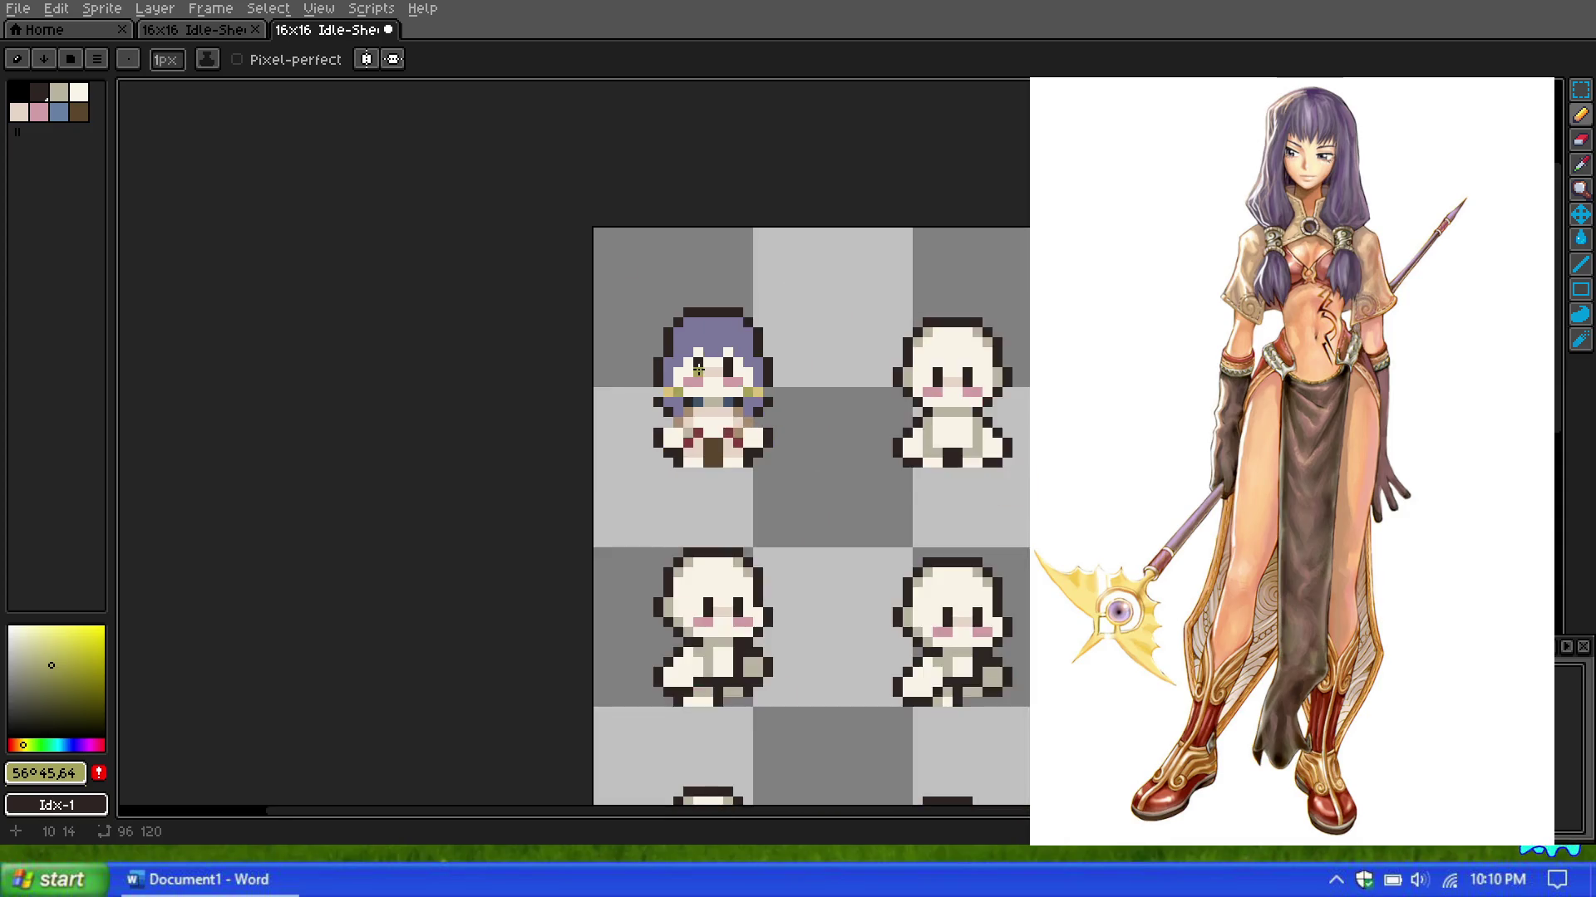
Step: Sample the purple hair colour with the Eyedropper and return to the Pencil
{"action": "scroll", "coordinate": [669, 342], "scroll_direction": "down", "scroll_amount": 3}
{"action": "scroll", "coordinate": [669, 343], "scroll_direction": "down", "scroll_amount": 1}
{"action": "scroll", "coordinate": [669, 342], "scroll_direction": "down", "scroll_amount": 1}
{"action": "scroll", "coordinate": [669, 343], "scroll_direction": "up", "scroll_amount": 4}
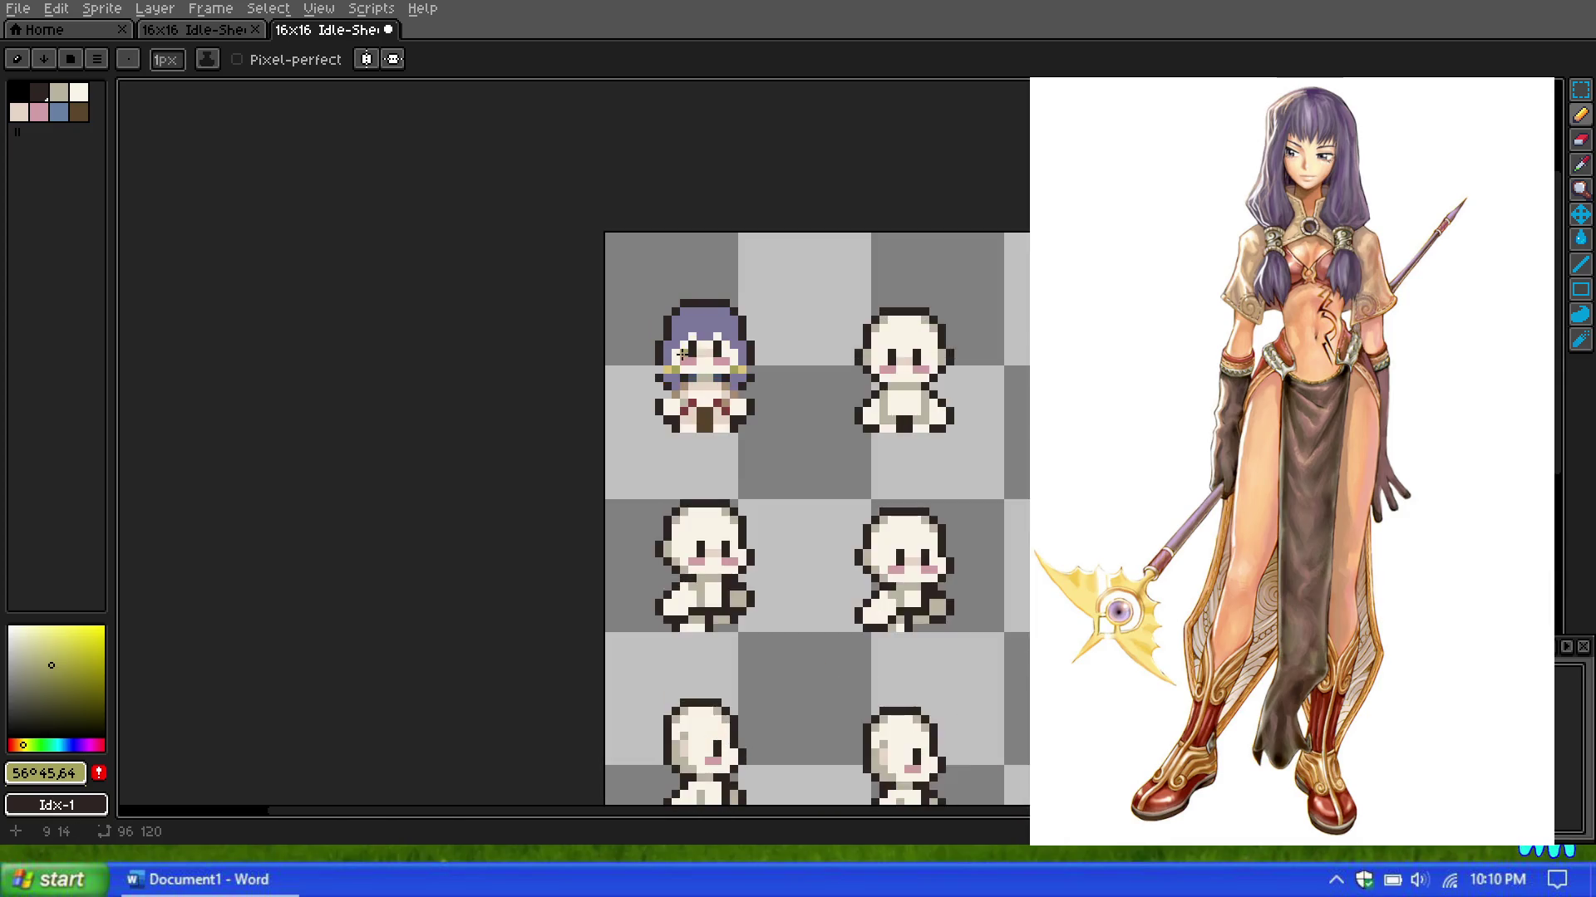
{"action": "scroll", "coordinate": [681, 353], "scroll_direction": "up", "scroll_amount": 2}
{"action": "scroll", "coordinate": [696, 361], "scroll_direction": "up", "scroll_amount": 1}
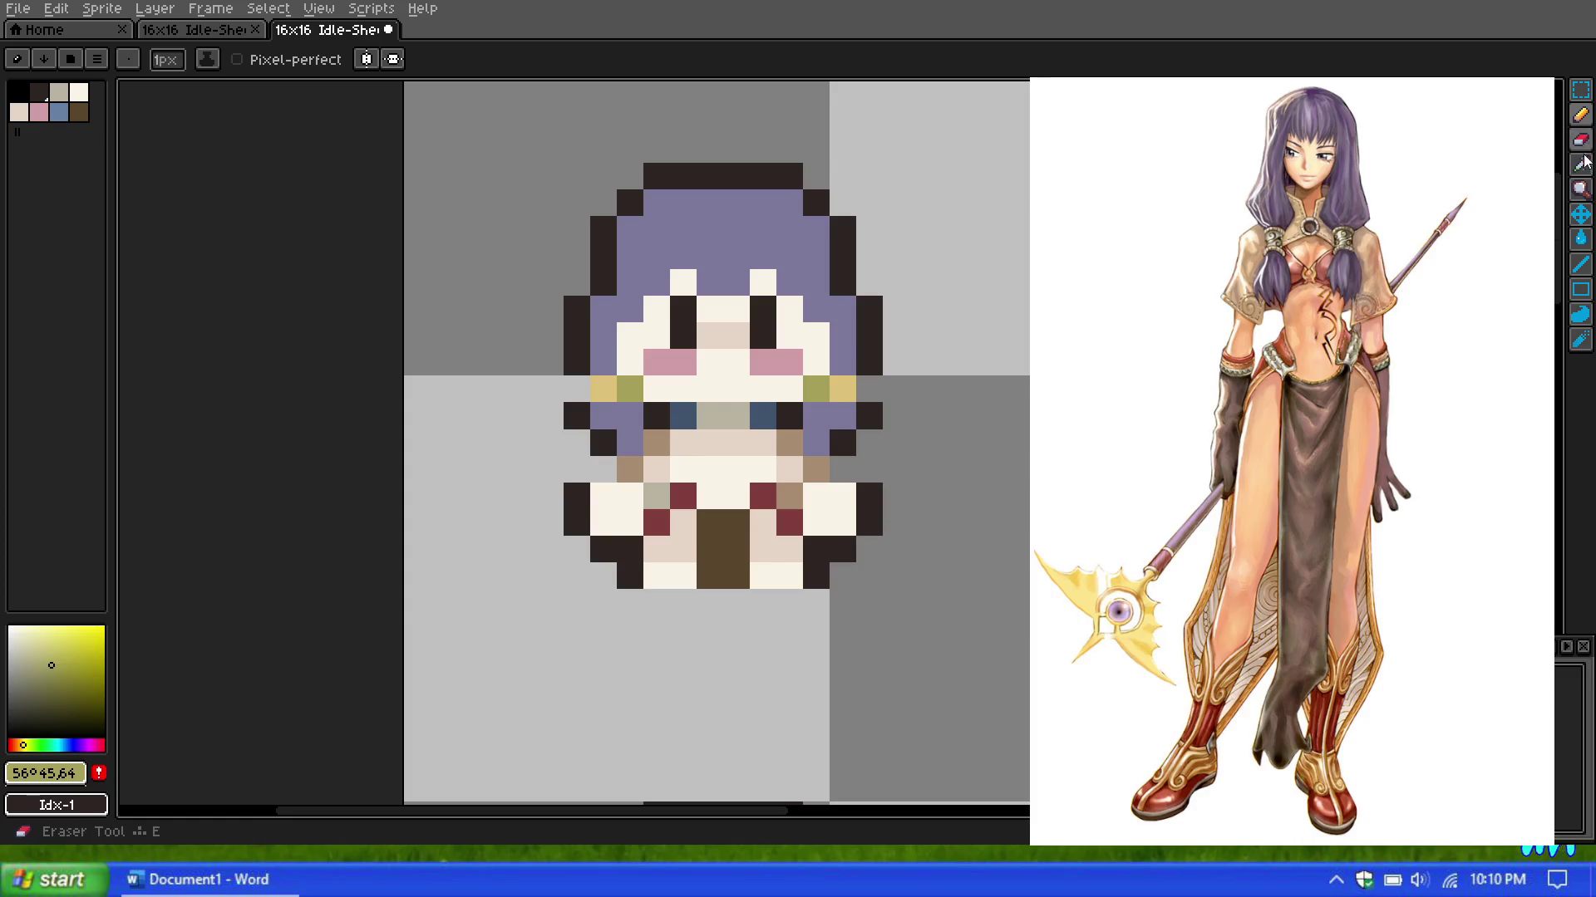
{"action": "left_click", "coordinate": [1581, 164]}
{"action": "left_click", "coordinate": [823, 421]}
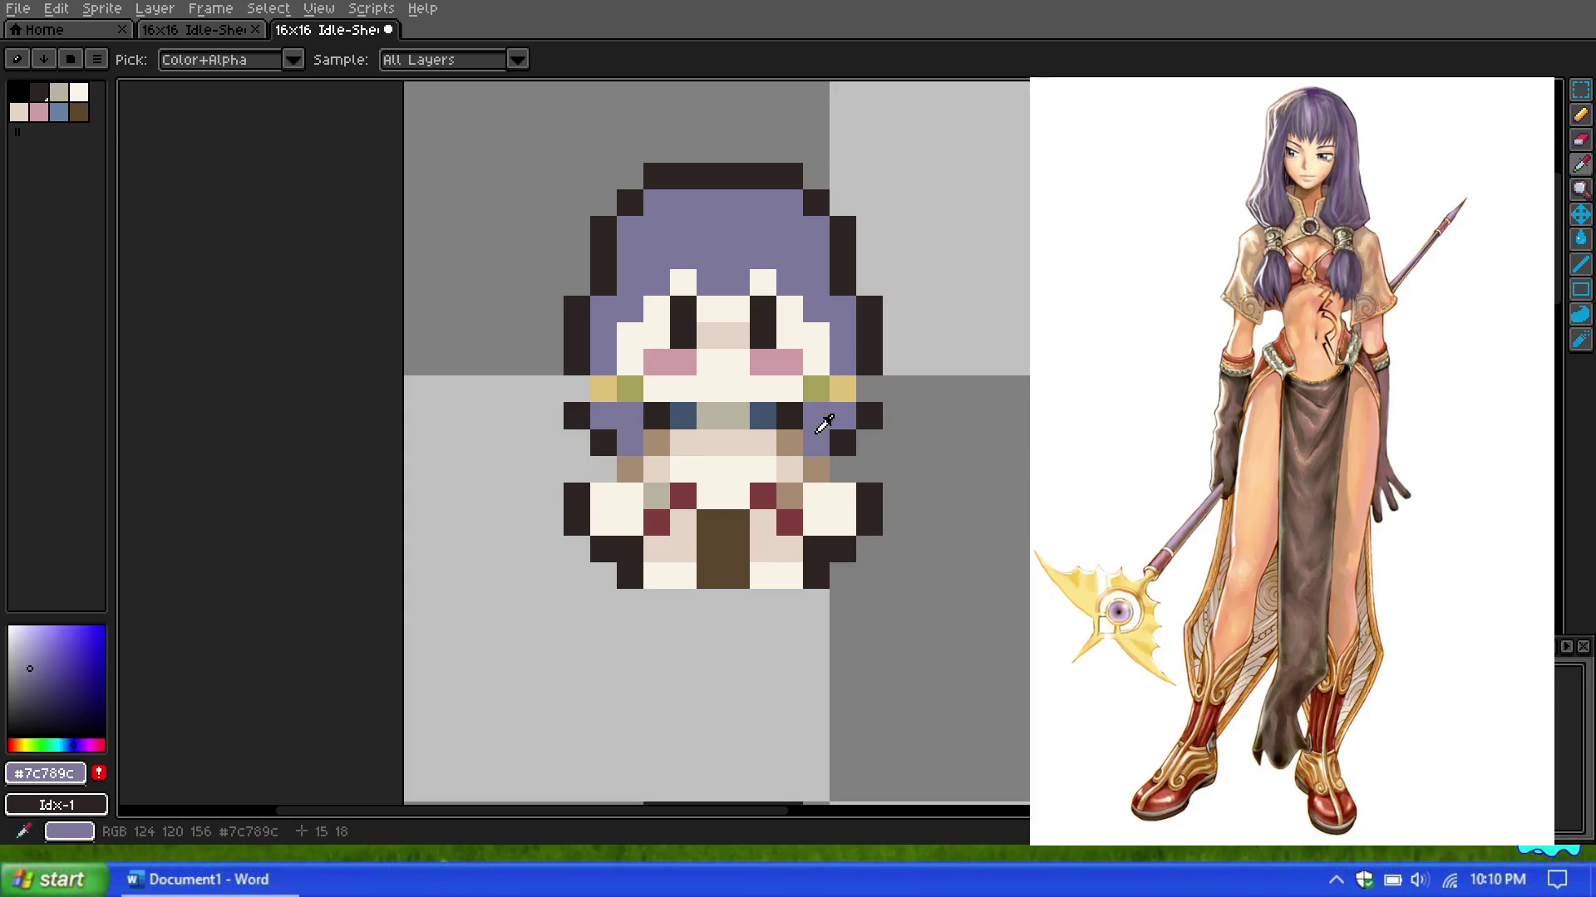
{"action": "left_click", "coordinate": [1581, 115]}
{"action": "scroll", "coordinate": [593, 366], "scroll_direction": "up", "scroll_amount": 1}
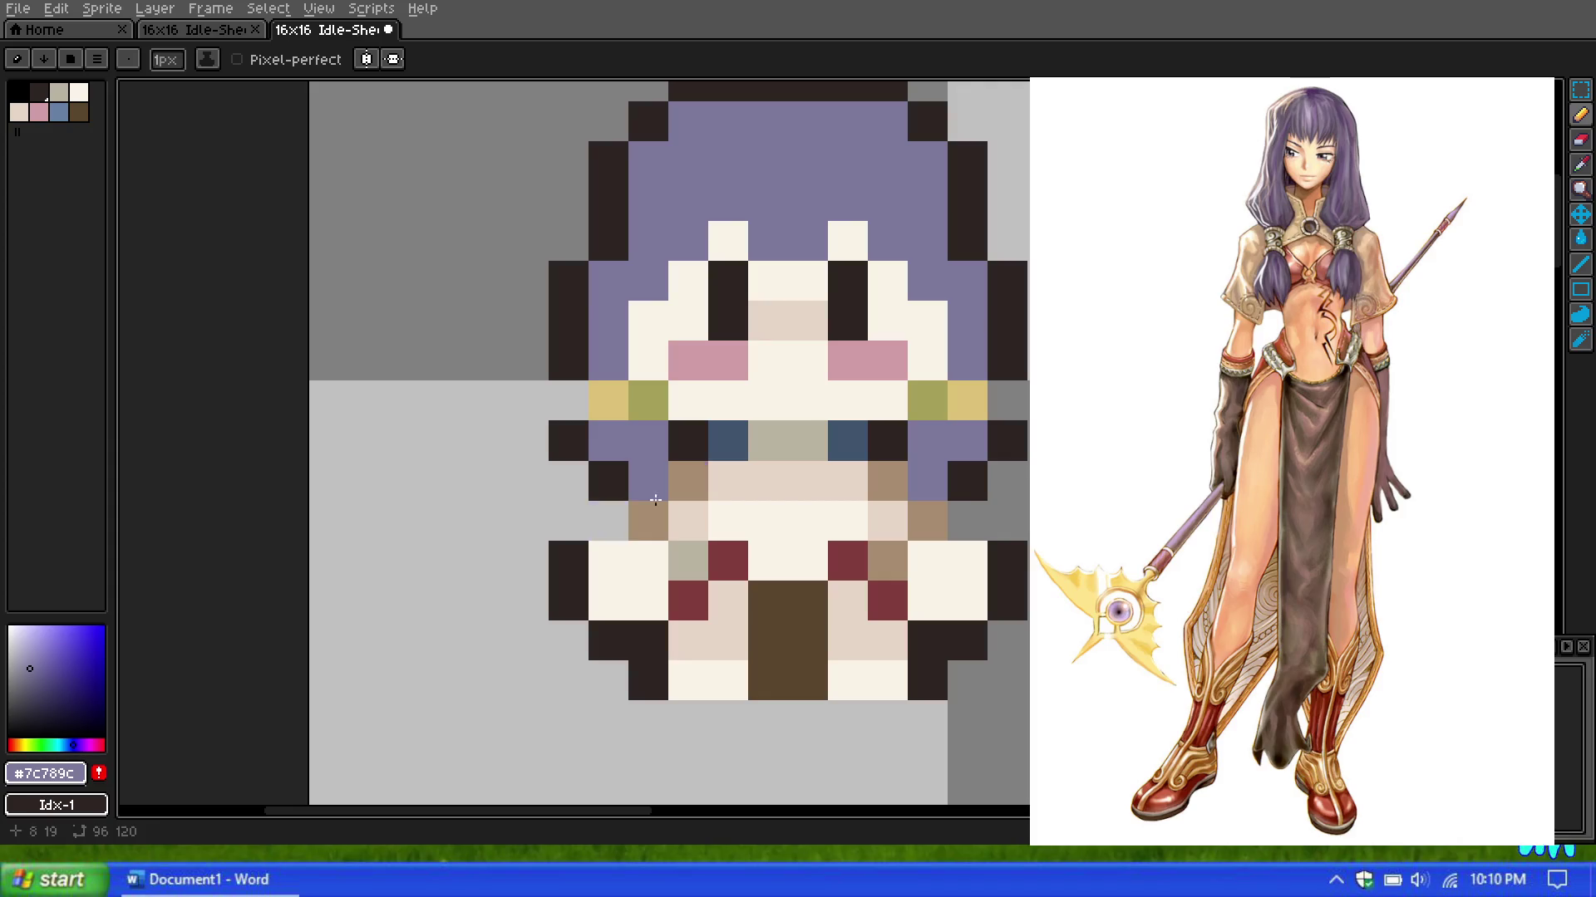
{"action": "scroll", "coordinate": [786, 345], "scroll_direction": "down", "scroll_amount": 3}
{"action": "scroll", "coordinate": [786, 346], "scroll_direction": "down", "scroll_amount": 1}
{"action": "scroll", "coordinate": [786, 346], "scroll_direction": "up", "scroll_amount": 2}
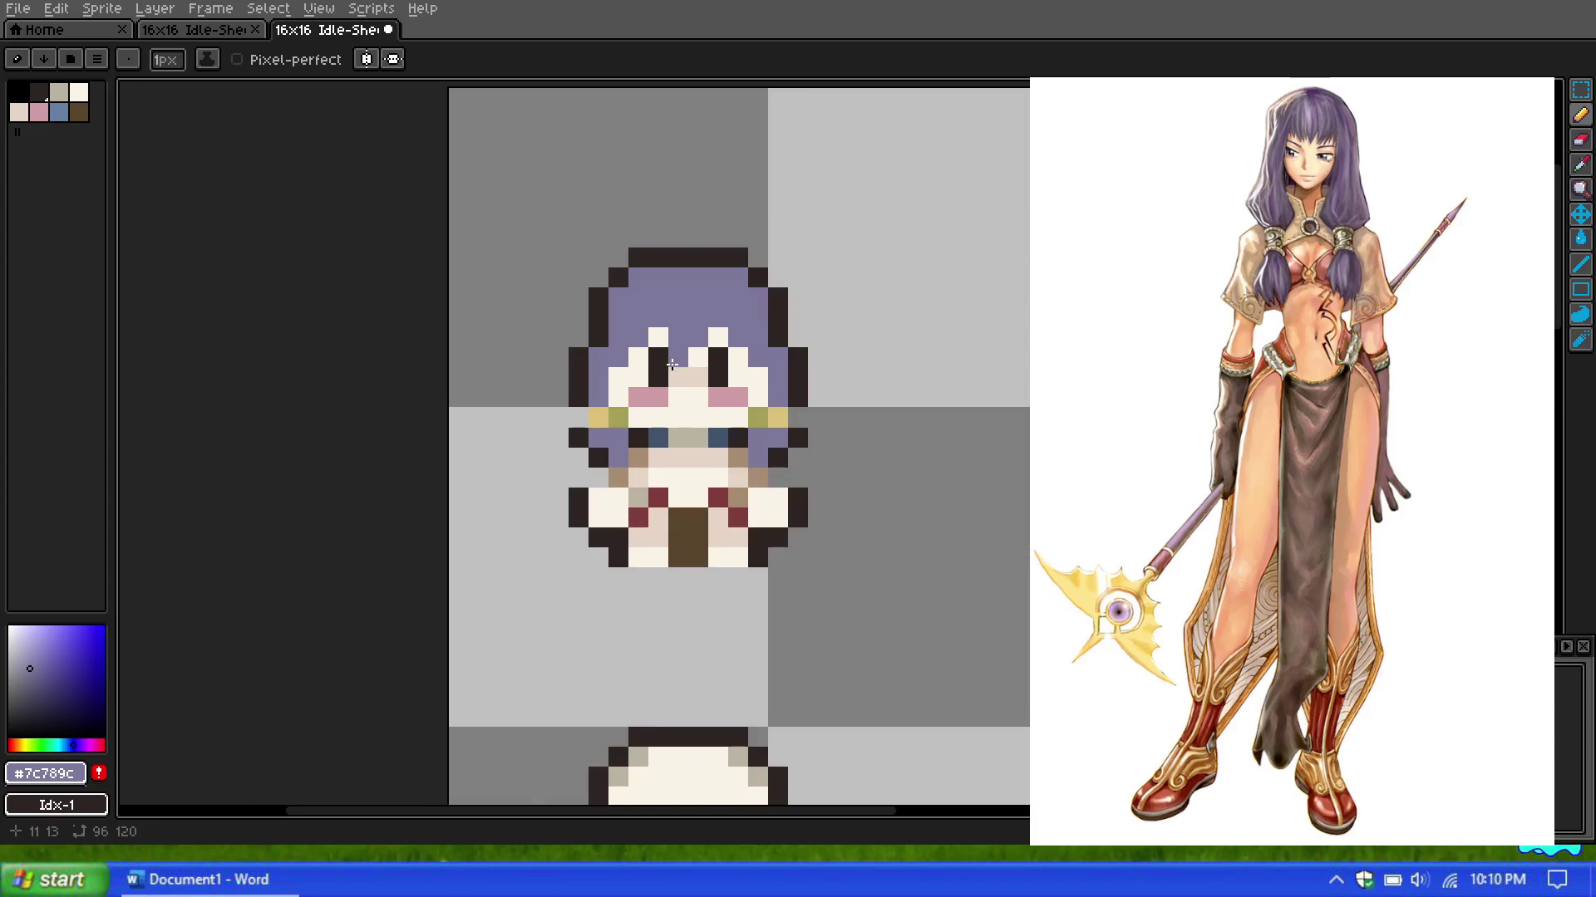
{"action": "key", "text": "m"}
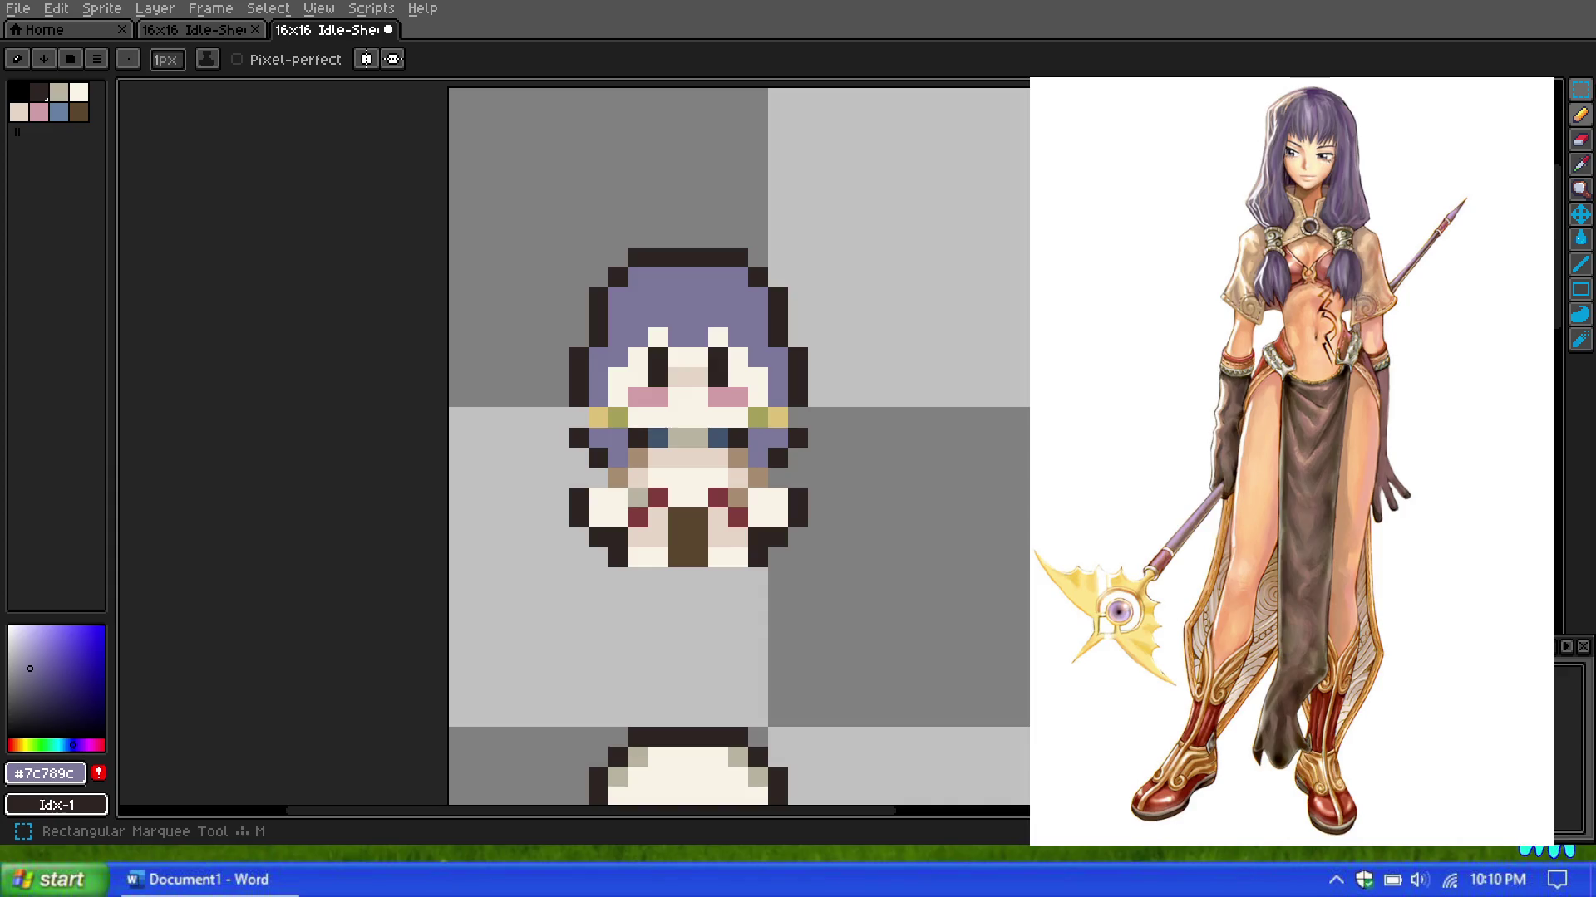
{"action": "left_click_drag", "start_coordinate": [847, 588], "coordinate": [547, 206]}
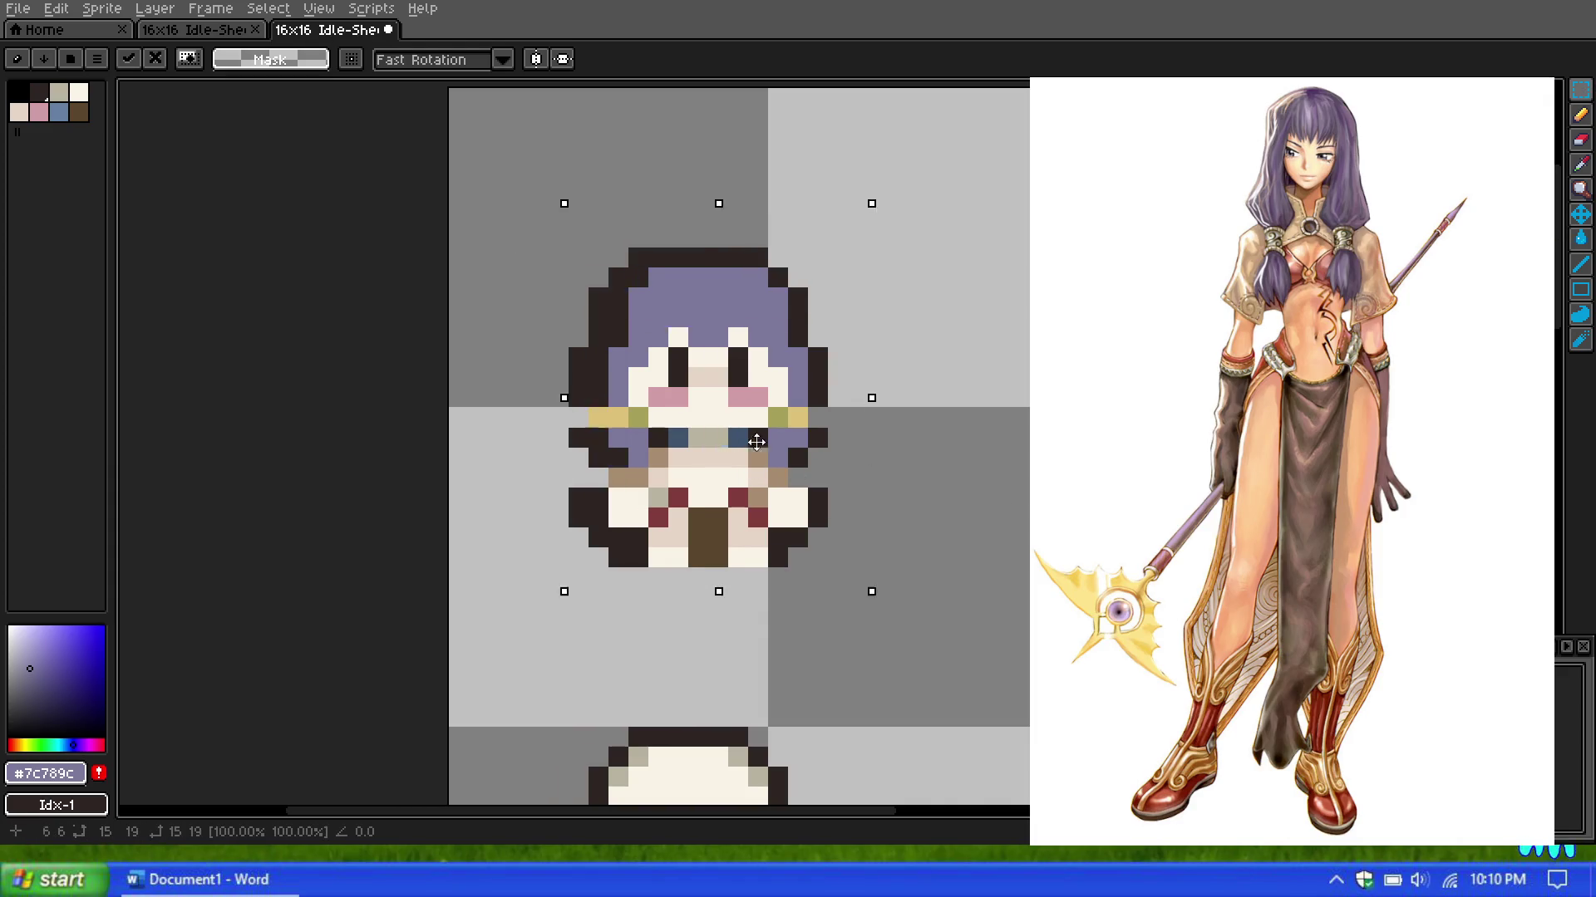
{"action": "left_click_drag", "start_coordinate": [698, 455], "coordinate": [938, 454]}
{"action": "key", "text": "Escape"}
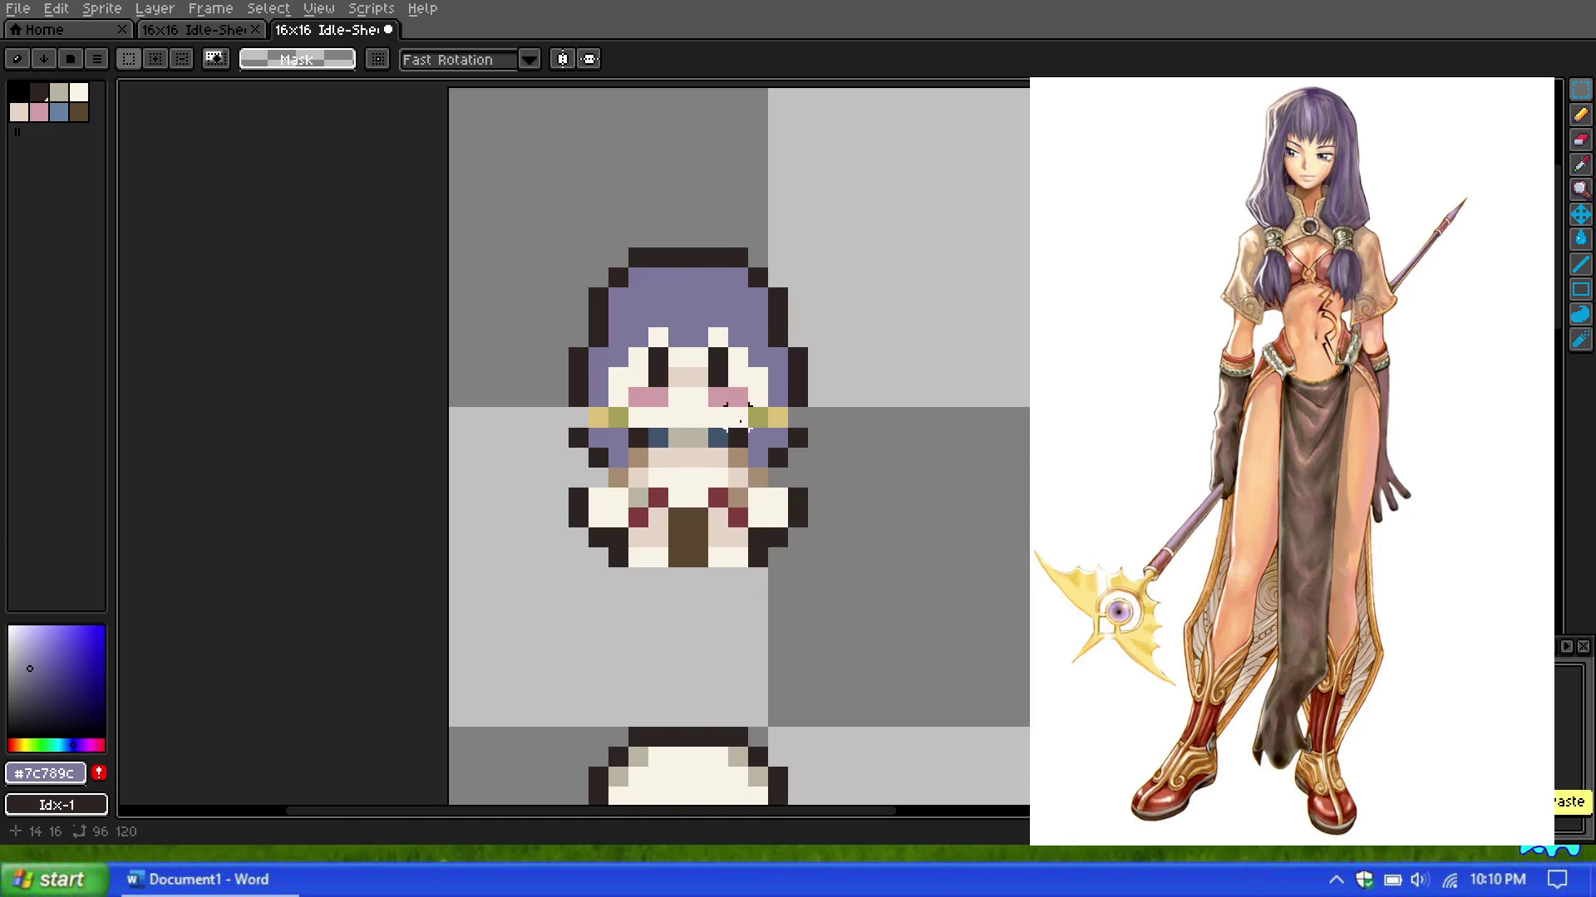
{"action": "scroll", "coordinate": [789, 466], "scroll_direction": "down", "scroll_amount": 2}
{"action": "scroll", "coordinate": [704, 399], "scroll_direction": "up", "scroll_amount": 3}
{"action": "scroll", "coordinate": [732, 399], "scroll_direction": "down", "scroll_amount": 1}
{"action": "scroll", "coordinate": [732, 433], "scroll_direction": "up", "scroll_amount": 2}
{"action": "scroll", "coordinate": [734, 458], "scroll_direction": "down", "scroll_amount": 2}
{"action": "scroll", "coordinate": [734, 457], "scroll_direction": "up", "scroll_amount": 1}
{"action": "key", "text": "i"}
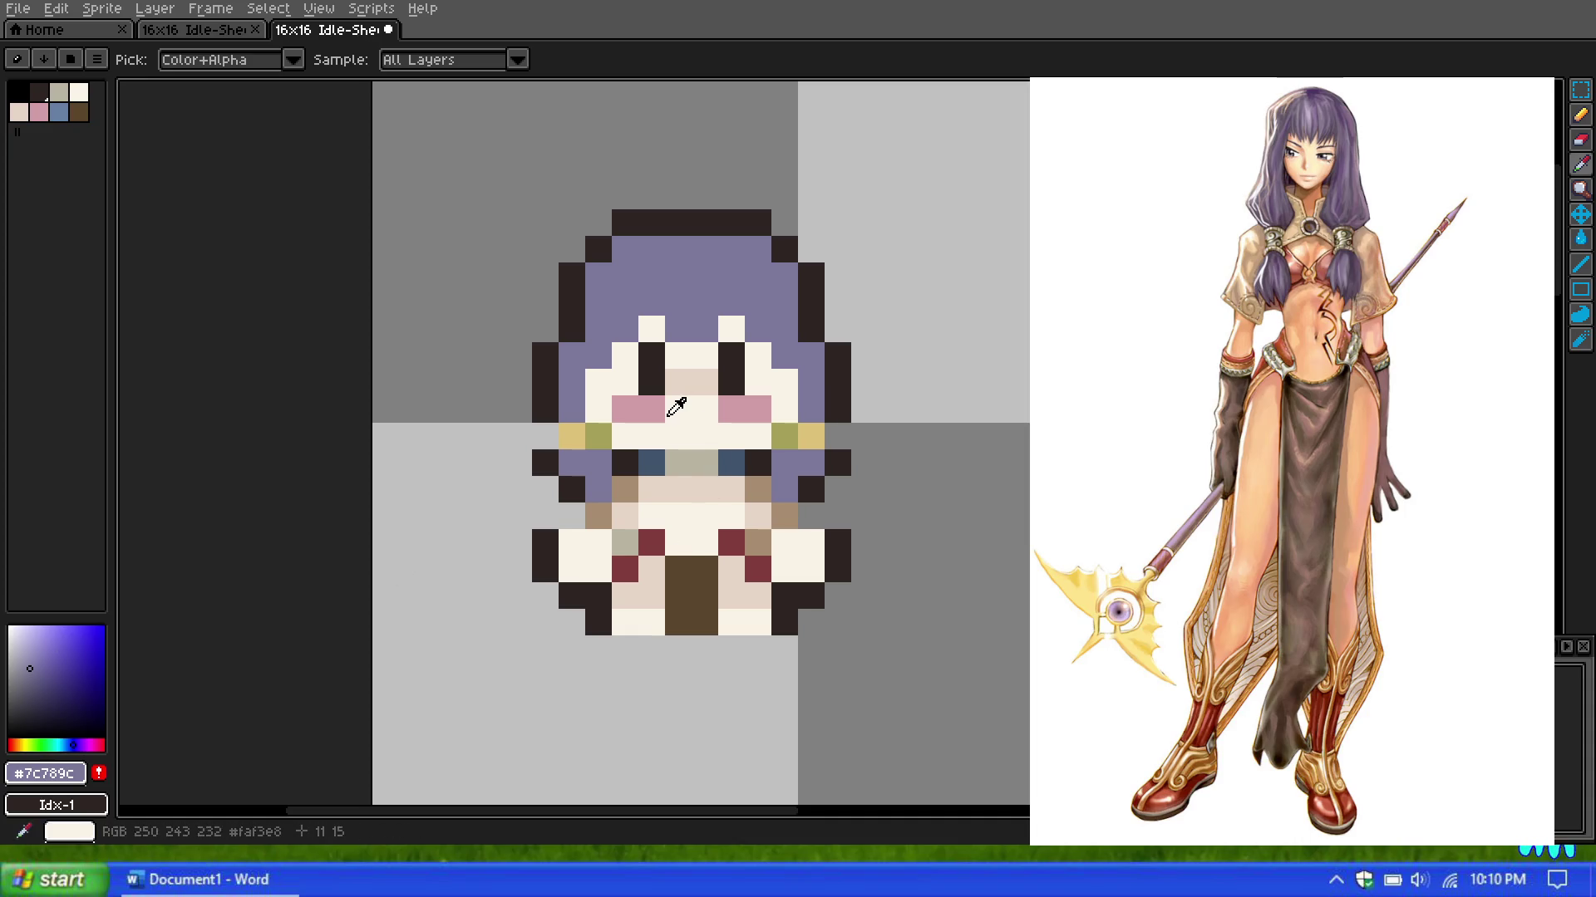
Step: Eyedrop the purple hair colour, choose a darker shade of it, and return to the Pencil
{"action": "scroll", "coordinate": [673, 399], "scroll_direction": "down", "scroll_amount": 3}
{"action": "scroll", "coordinate": [686, 384], "scroll_direction": "up", "scroll_amount": 4}
{"action": "scroll", "coordinate": [723, 474], "scroll_direction": "down", "scroll_amount": 1}
{"action": "scroll", "coordinate": [740, 509], "scroll_direction": "down", "scroll_amount": 2}
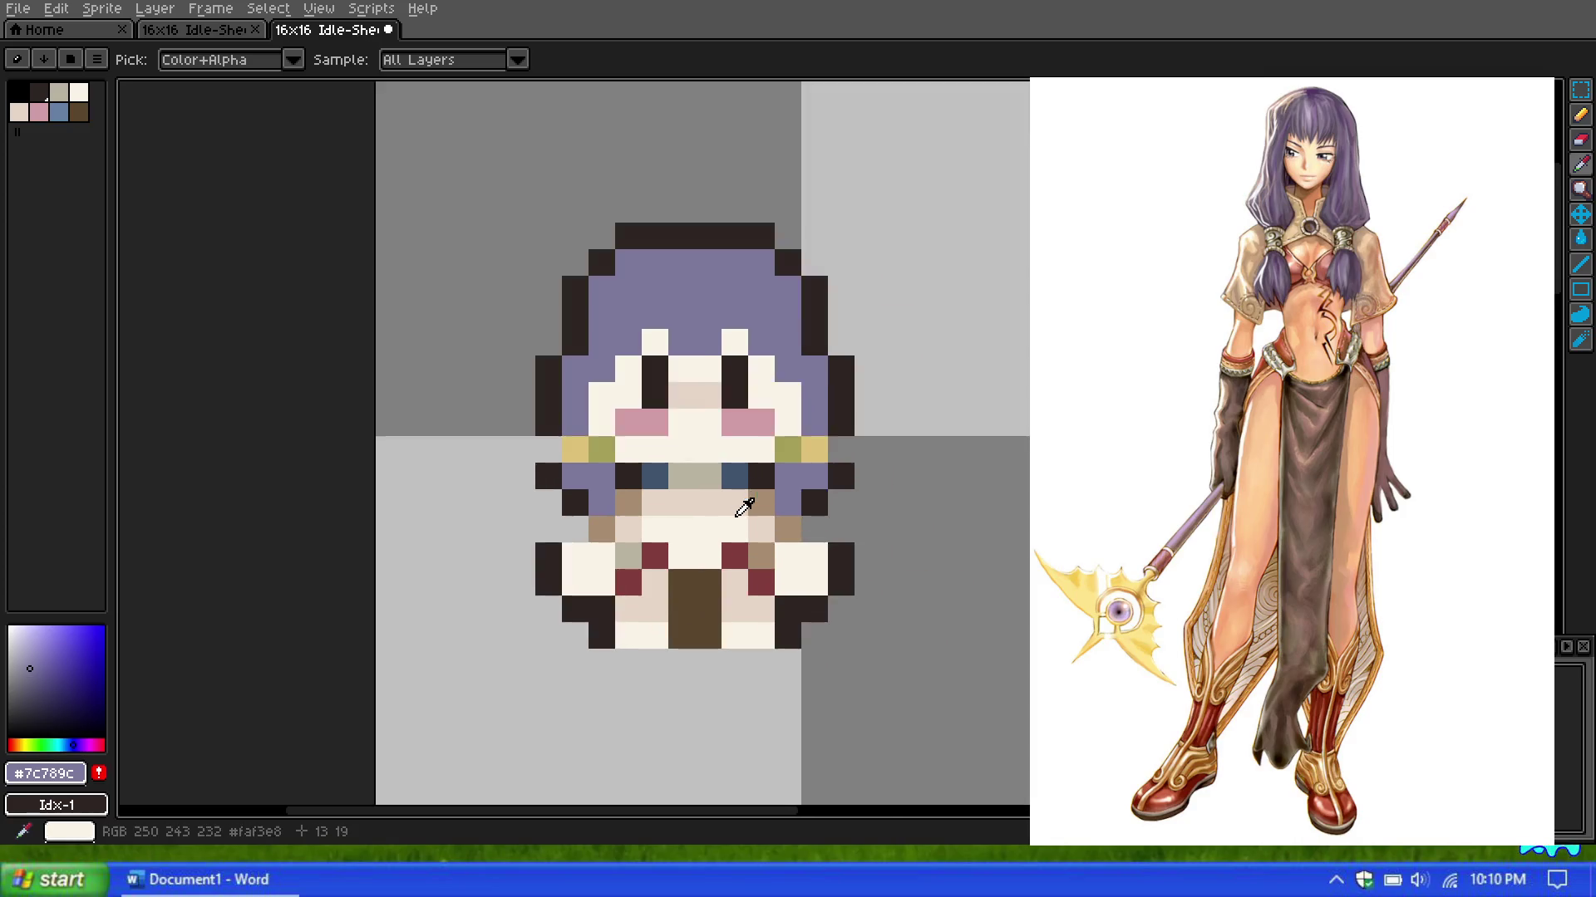
{"action": "scroll", "coordinate": [702, 474], "scroll_direction": "up", "scroll_amount": 2}
{"action": "scroll", "coordinate": [701, 474], "scroll_direction": "up", "scroll_amount": 1}
{"action": "left_click", "coordinate": [1580, 164]}
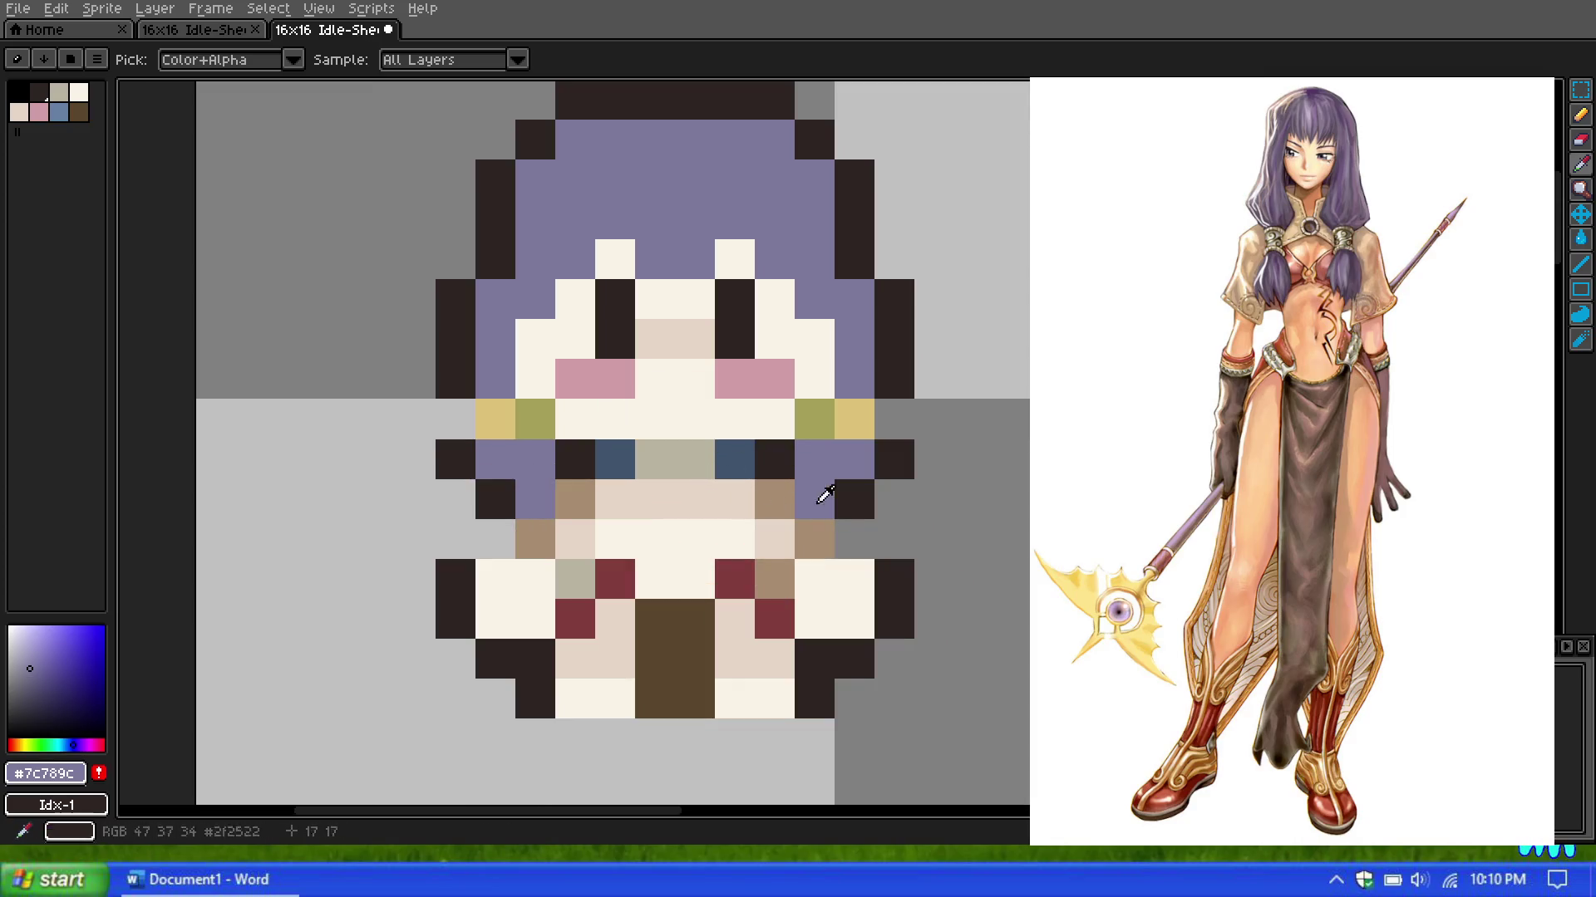
{"action": "scroll", "coordinate": [719, 546], "scroll_direction": "down", "scroll_amount": 1}
{"action": "scroll", "coordinate": [731, 515], "scroll_direction": "up", "scroll_amount": 1}
{"action": "scroll", "coordinate": [752, 477], "scroll_direction": "down", "scroll_amount": 1}
{"action": "scroll", "coordinate": [790, 424], "scroll_direction": "up", "scroll_amount": 1}
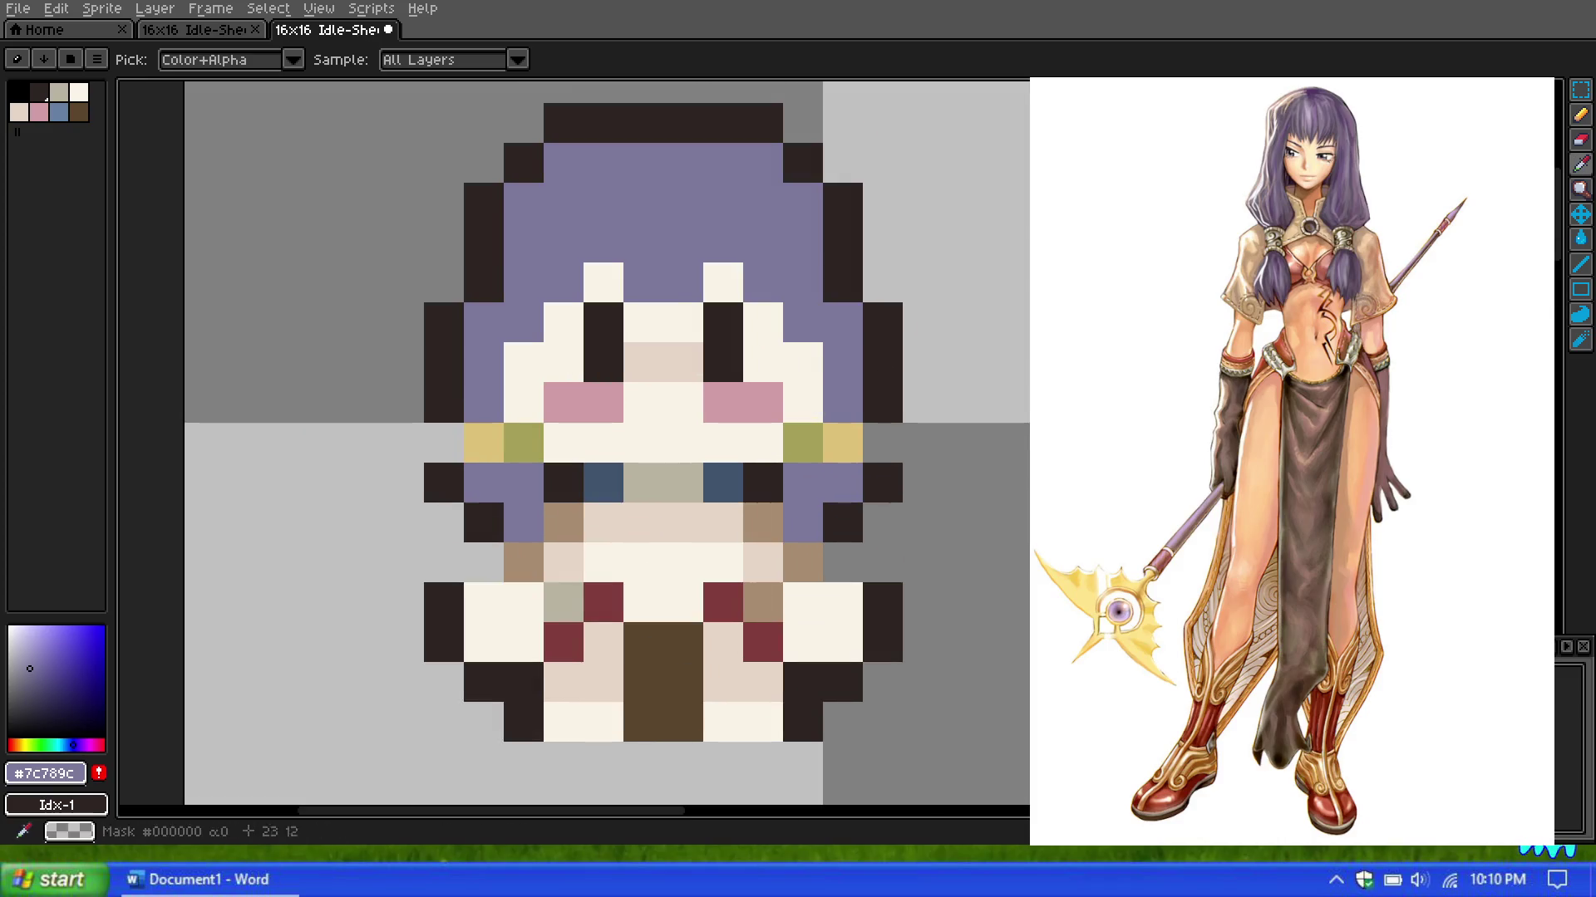
{"action": "left_click", "coordinate": [621, 467]}
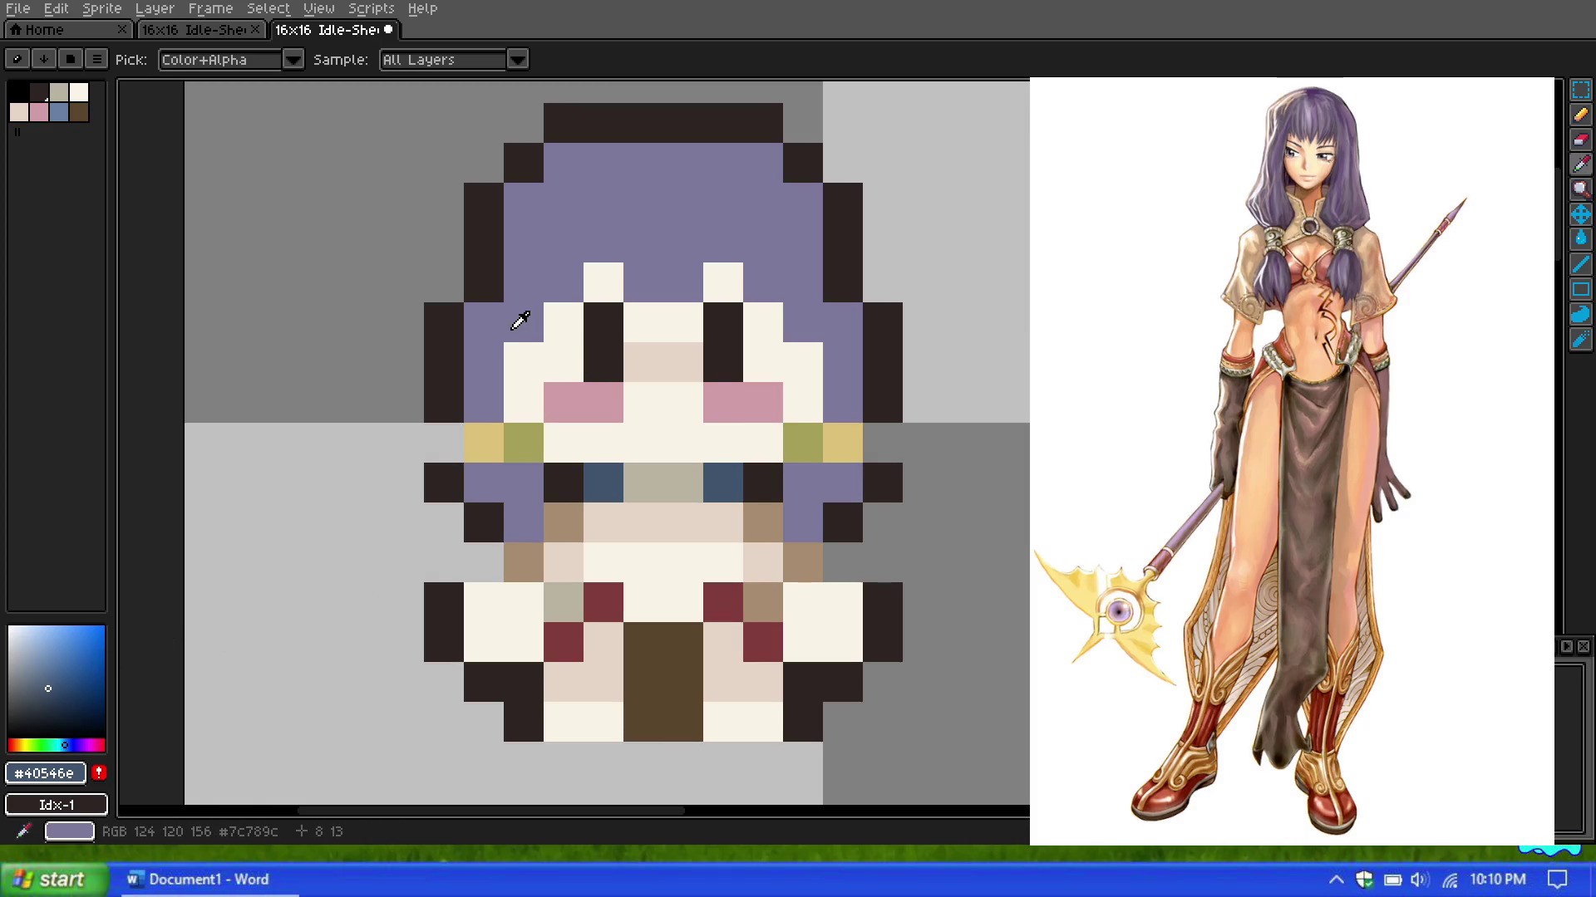
{"action": "left_click", "coordinate": [516, 324]}
{"action": "left_click", "coordinate": [36, 681]}
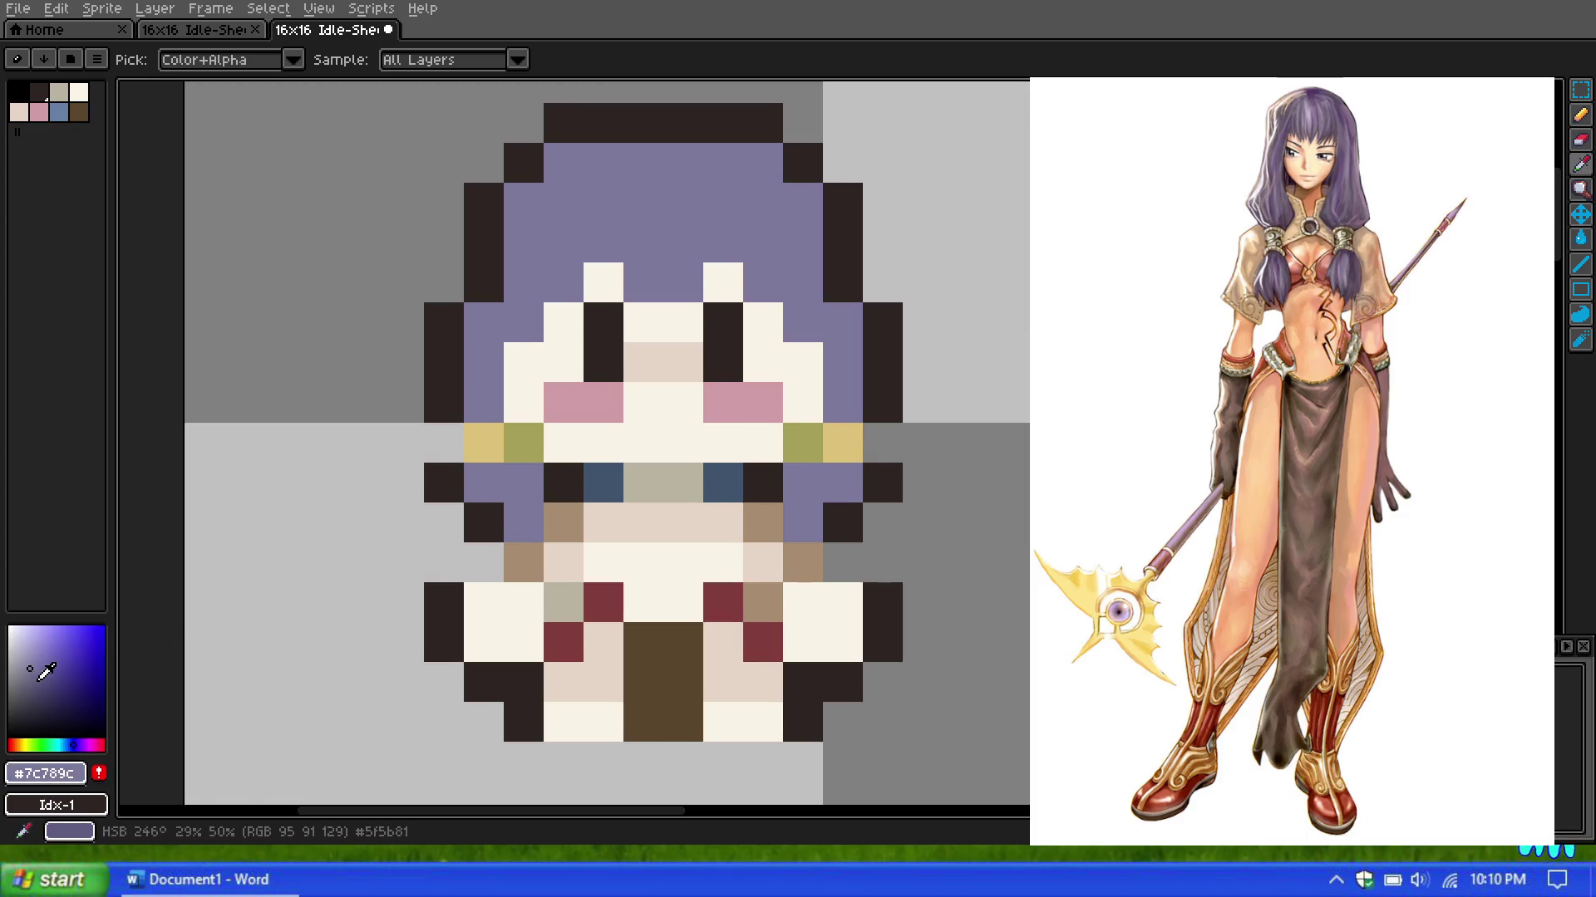
{"action": "left_click", "coordinate": [1582, 141]}
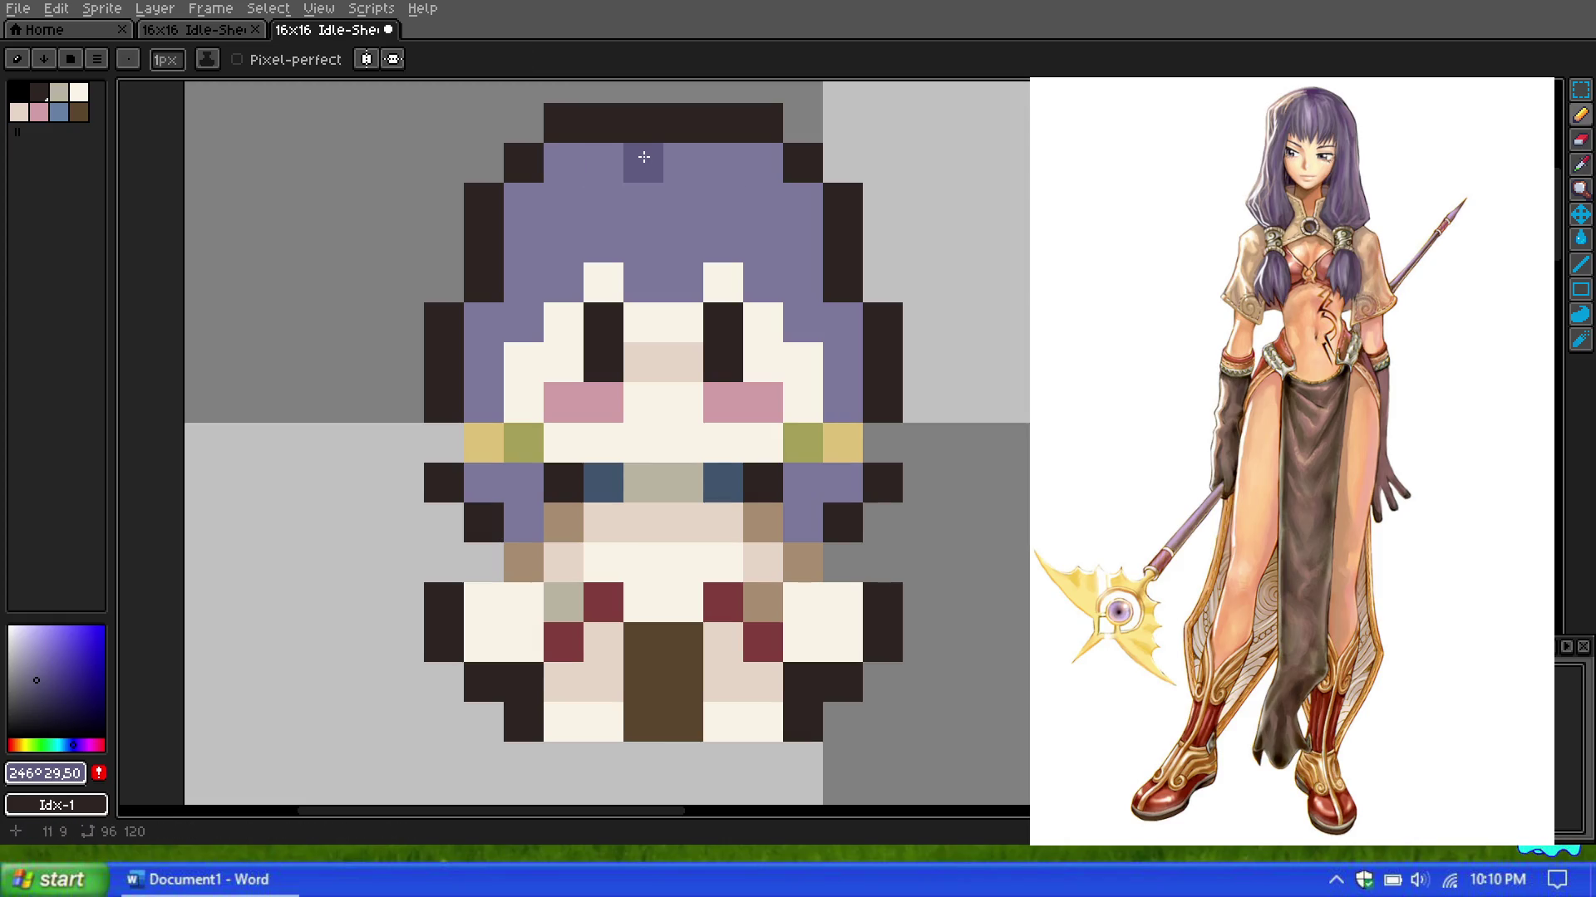
Step: Paint darker purple on the hair's four top corner pixels and its left and right side columns
{"action": "scroll", "coordinate": [652, 173], "scroll_direction": "down", "scroll_amount": 1}
{"action": "left_click", "coordinate": [574, 204]}
{"action": "left_click", "coordinate": [600, 178]}
{"action": "left_click", "coordinate": [733, 177]}
{"action": "left_click", "coordinate": [750, 203]}
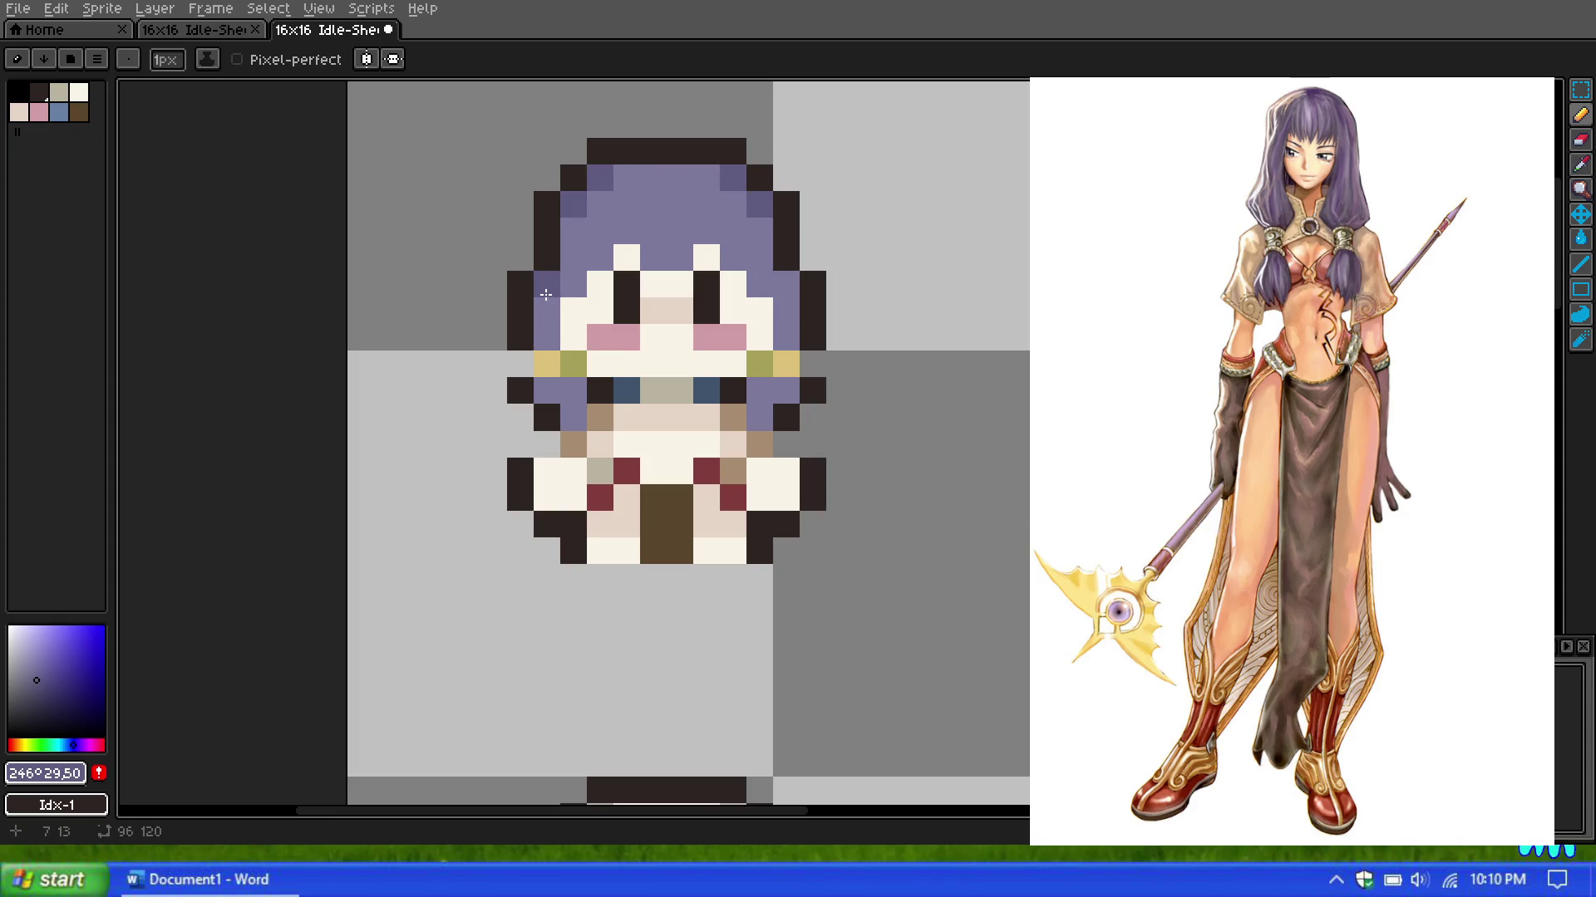
{"action": "left_click_drag", "start_coordinate": [548, 310], "coordinate": [547, 338]}
{"action": "left_click_drag", "start_coordinate": [786, 284], "coordinate": [786, 337]}
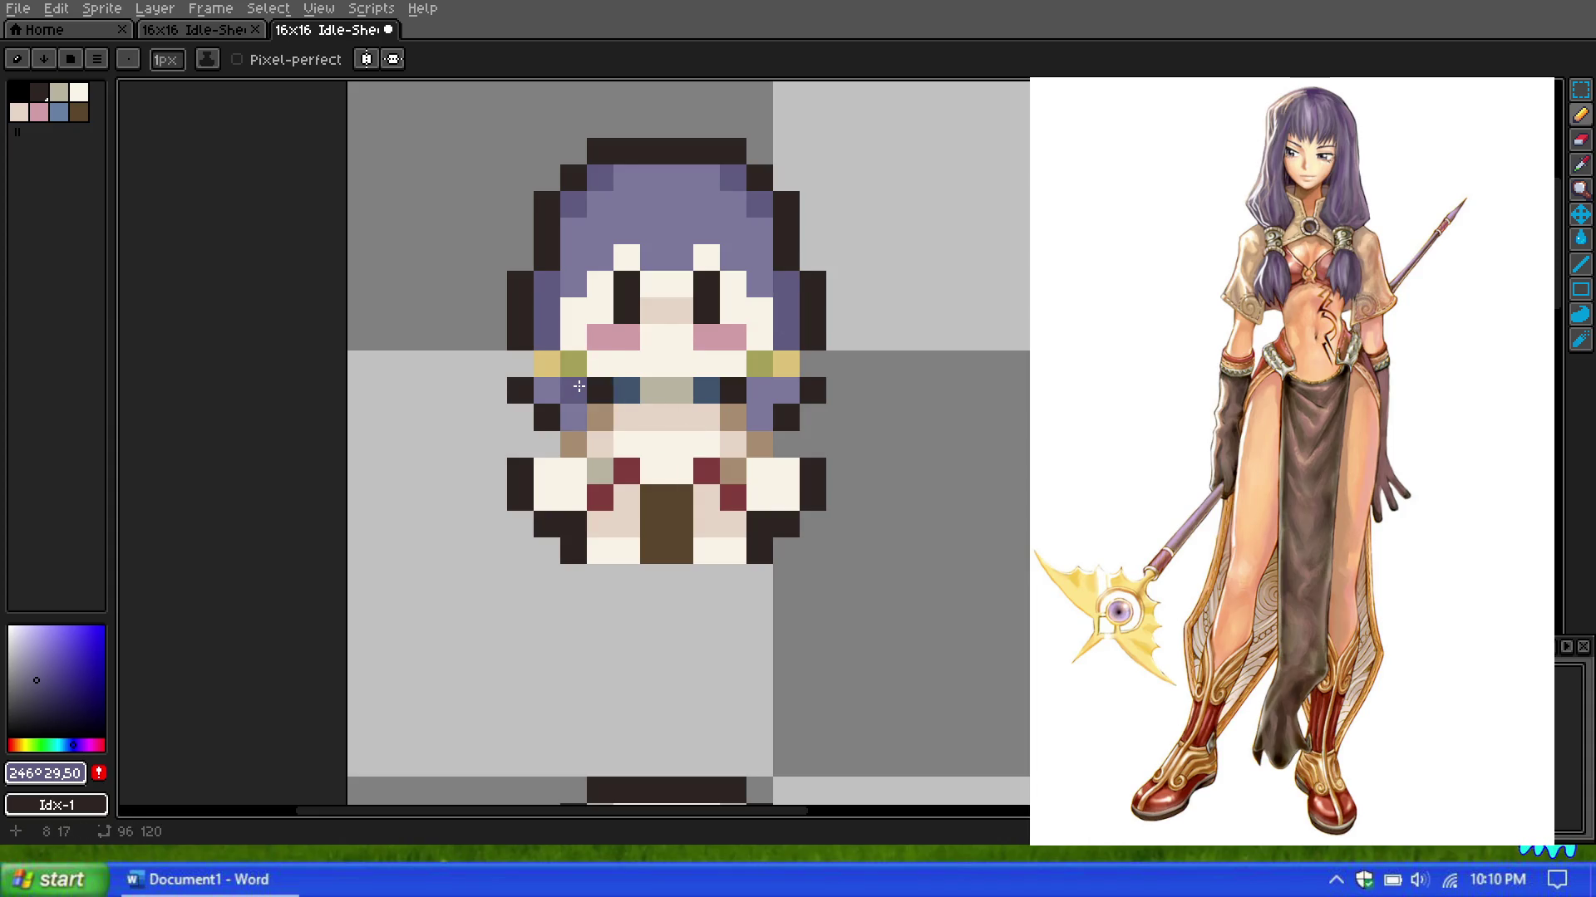
{"action": "scroll", "coordinate": [673, 389], "scroll_direction": "down", "scroll_amount": 5}
{"action": "scroll", "coordinate": [661, 302], "scroll_direction": "down", "scroll_amount": 2}
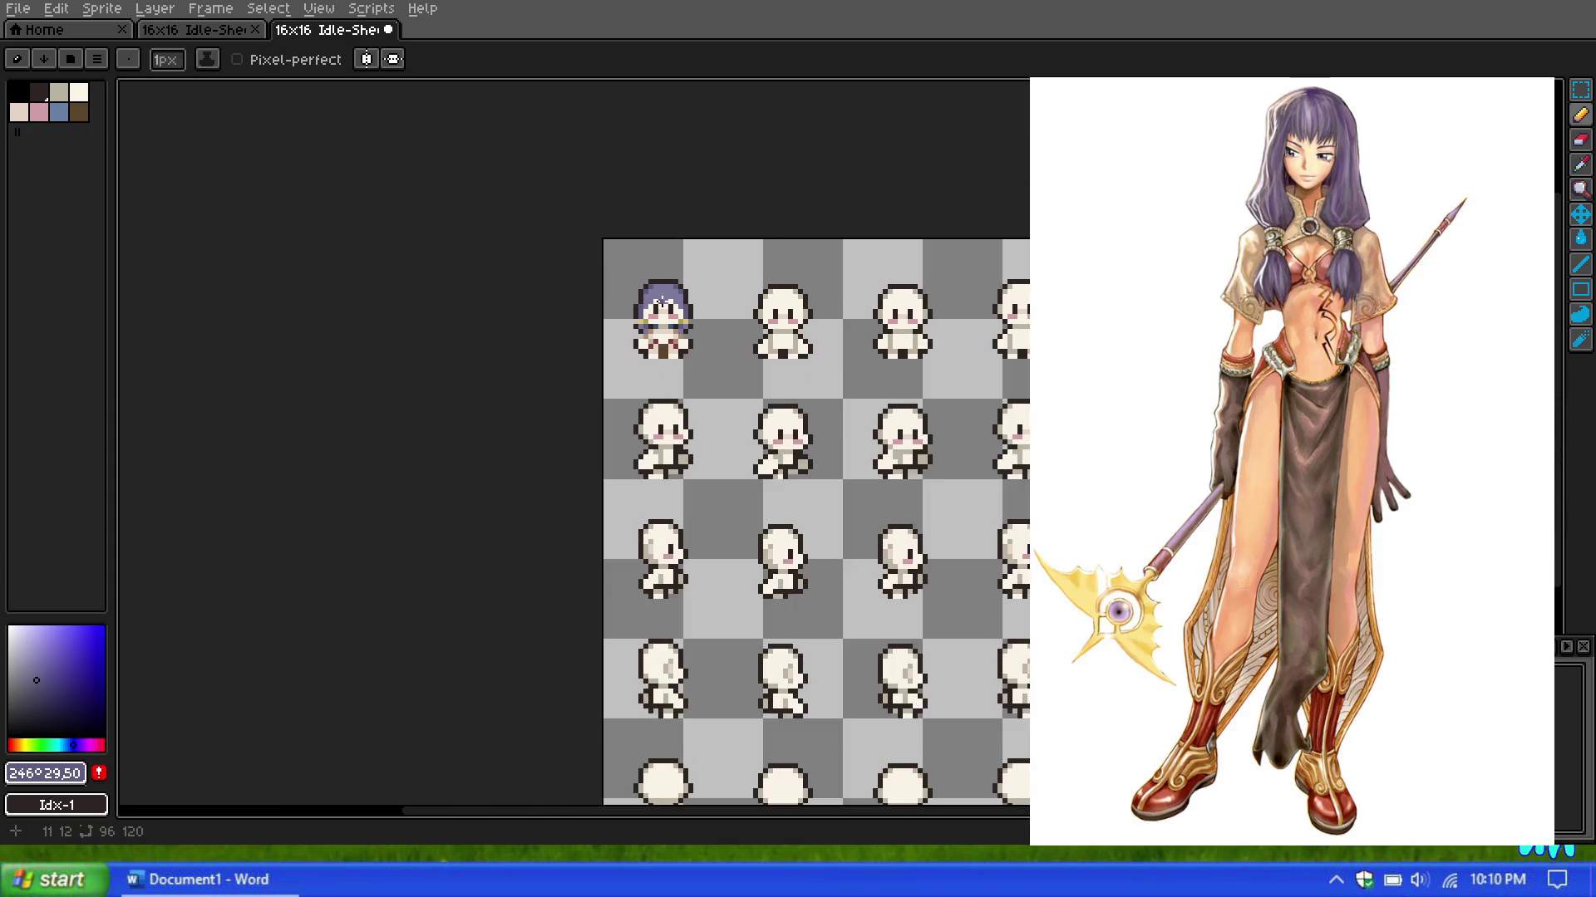
Step: Zoom in on the first frame to inspect the outline around the face and hair
{"action": "scroll", "coordinate": [661, 302], "scroll_direction": "up", "scroll_amount": 4}
{"action": "scroll", "coordinate": [680, 289], "scroll_direction": "up", "scroll_amount": 2}
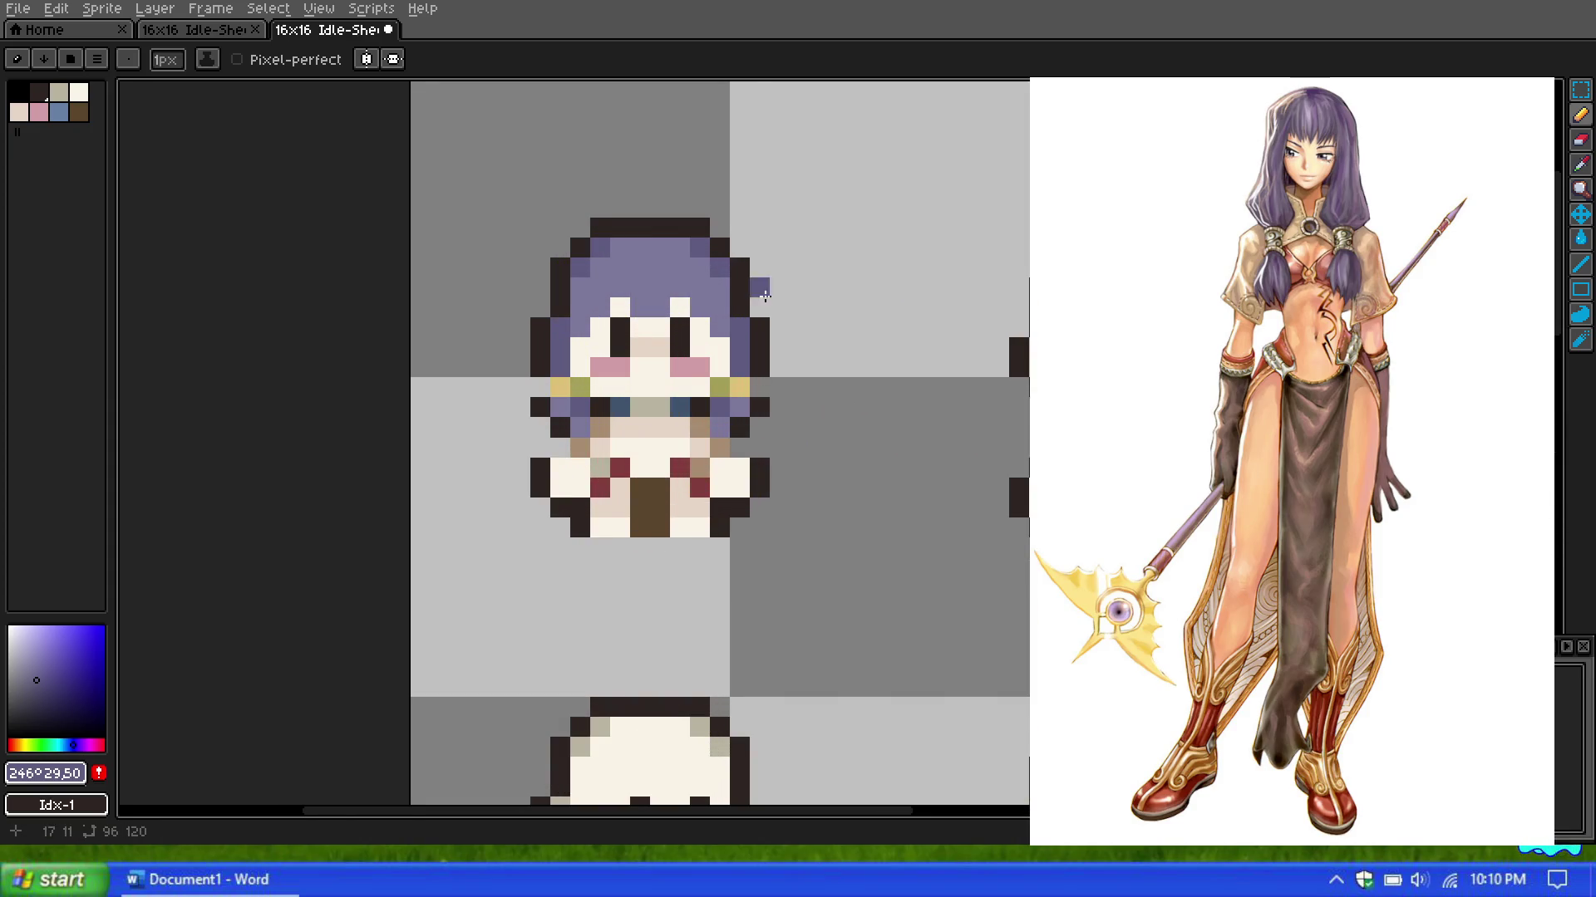
{"action": "scroll", "coordinate": [665, 278], "scroll_direction": "up", "scroll_amount": 1}
{"action": "scroll", "coordinate": [665, 274], "scroll_direction": "down", "scroll_amount": 2}
{"action": "scroll", "coordinate": [664, 275], "scroll_direction": "up", "scroll_amount": 2}
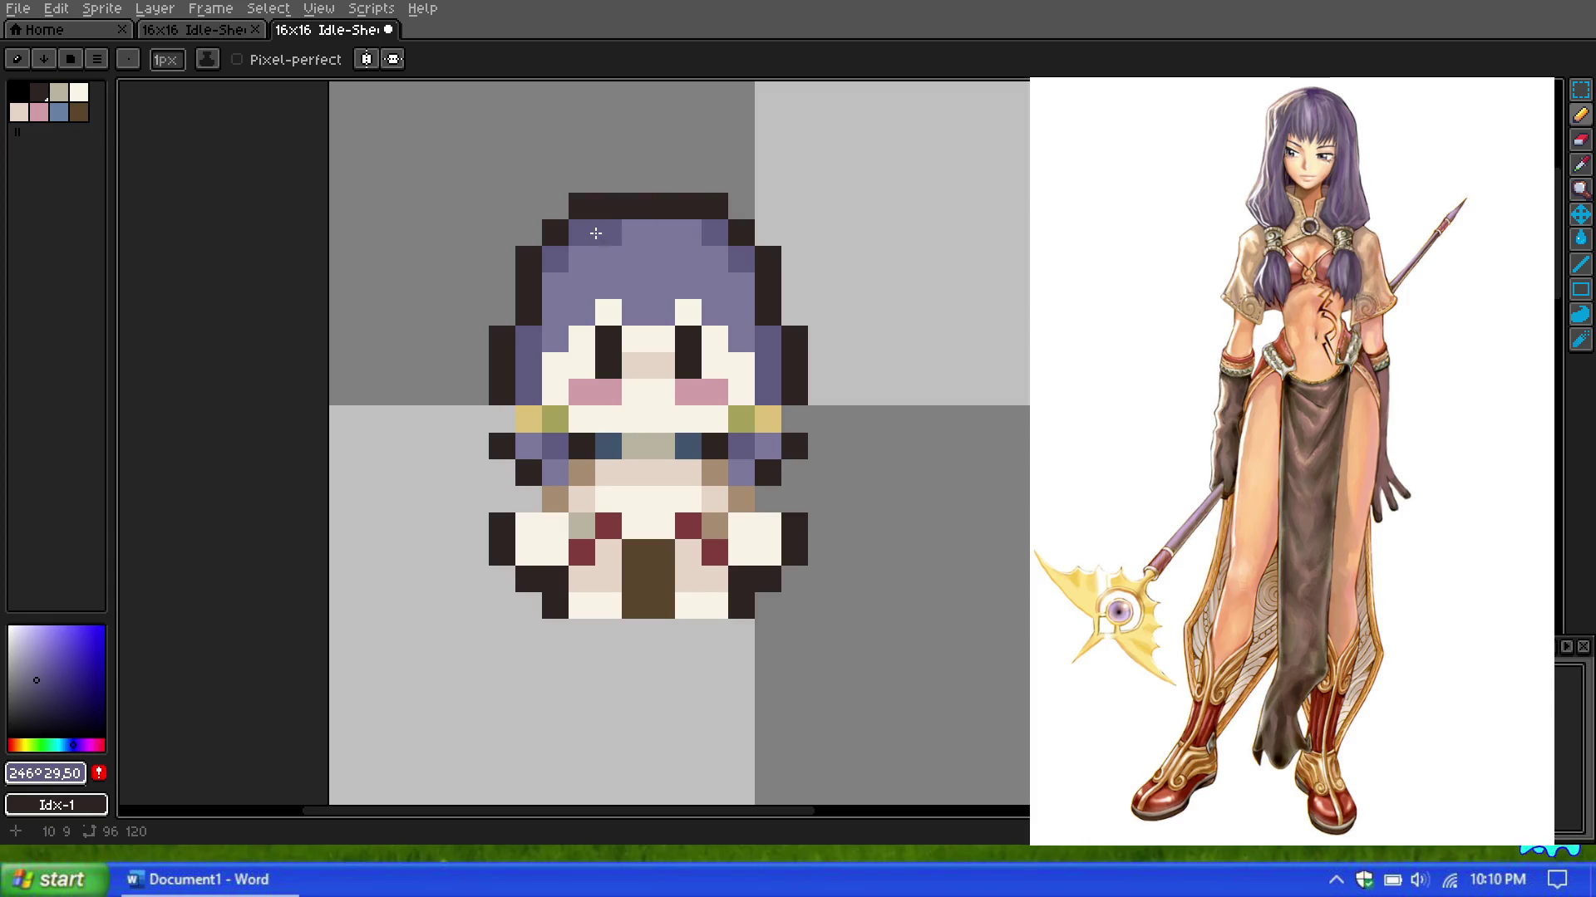
{"action": "scroll", "coordinate": [596, 233], "scroll_direction": "down", "scroll_amount": 4}
{"action": "scroll", "coordinate": [637, 254], "scroll_direction": "up", "scroll_amount": 3}
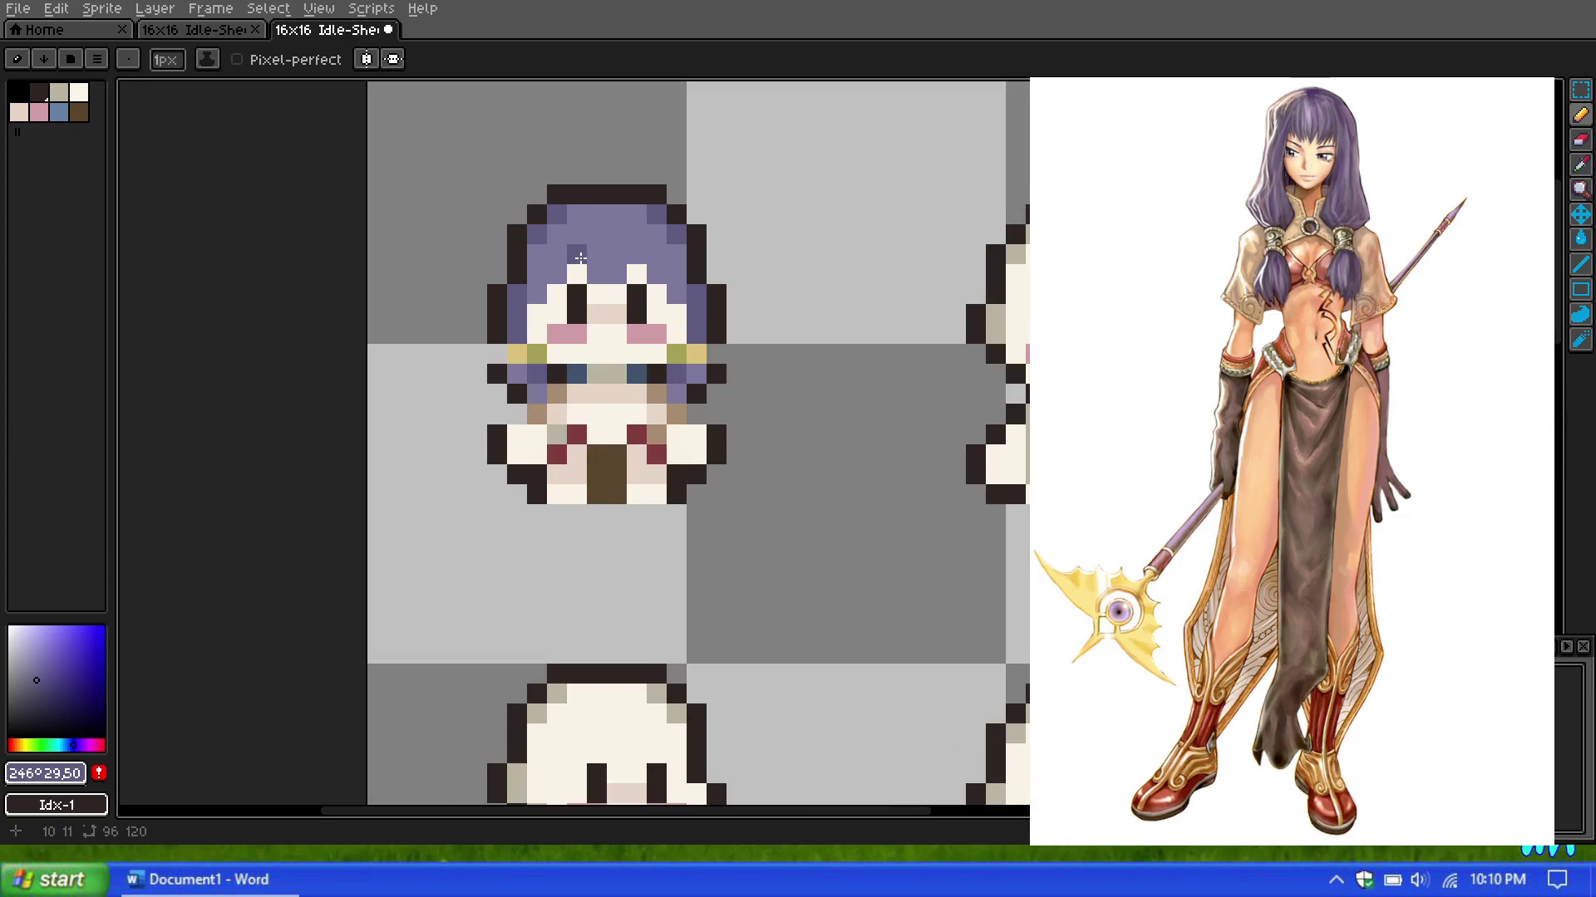
{"action": "scroll", "coordinate": [554, 274], "scroll_direction": "down", "scroll_amount": 1}
{"action": "scroll", "coordinate": [573, 249], "scroll_direction": "up", "scroll_amount": 1}
{"action": "scroll", "coordinate": [586, 233], "scroll_direction": "down", "scroll_amount": 1}
{"action": "scroll", "coordinate": [594, 225], "scroll_direction": "down", "scroll_amount": 1}
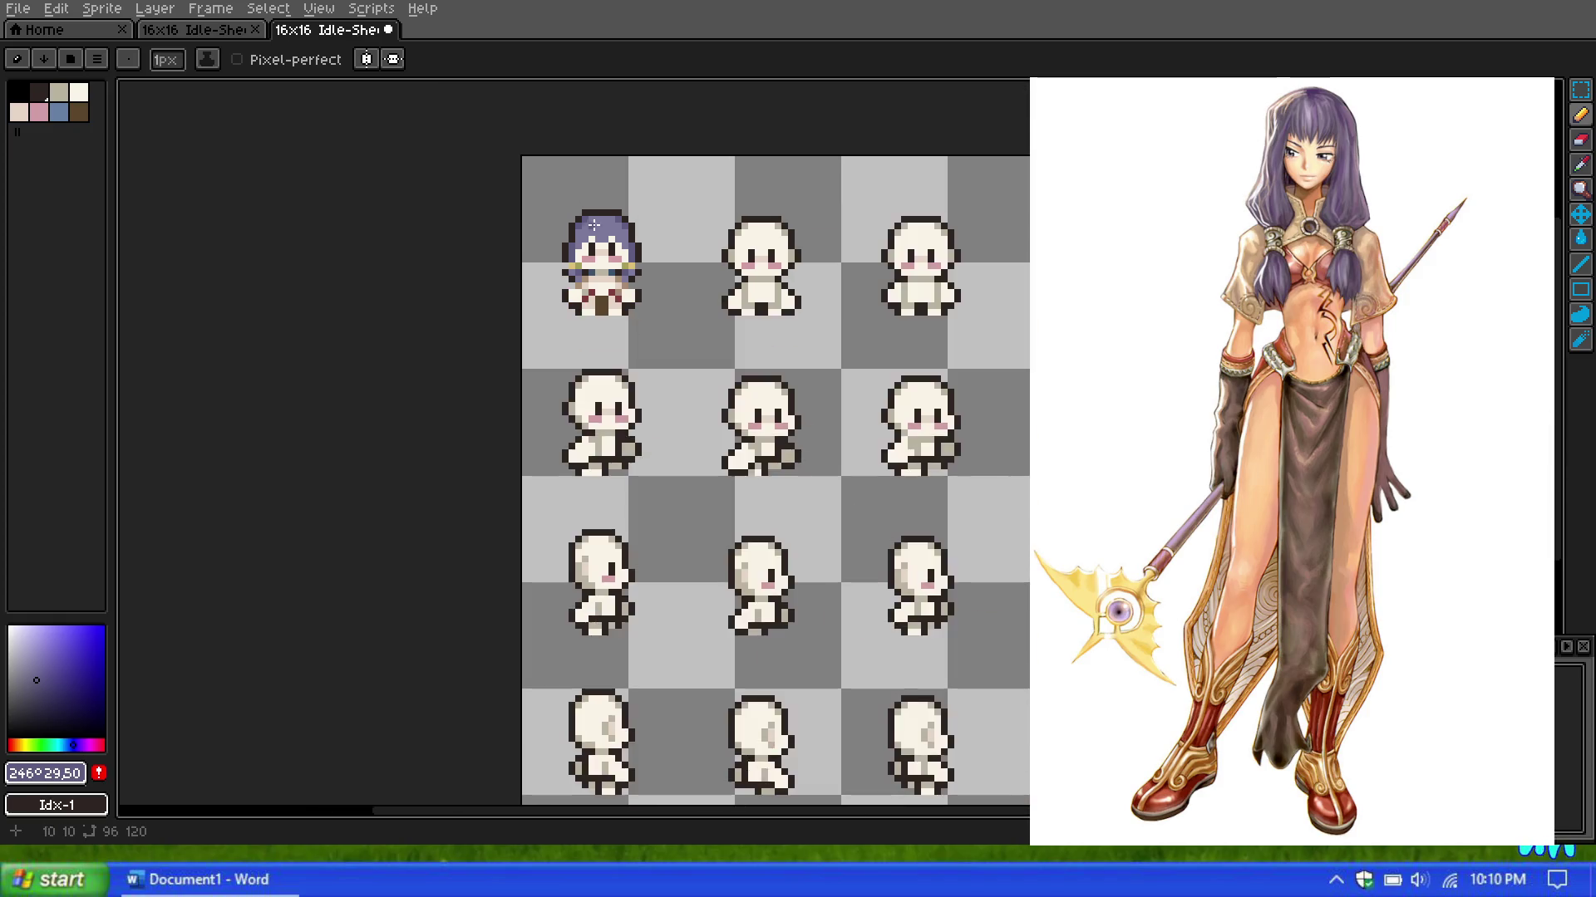
{"action": "scroll", "coordinate": [586, 222], "scroll_direction": "up", "scroll_amount": 3}
{"action": "scroll", "coordinate": [664, 415], "scroll_direction": "up", "scroll_amount": 1}
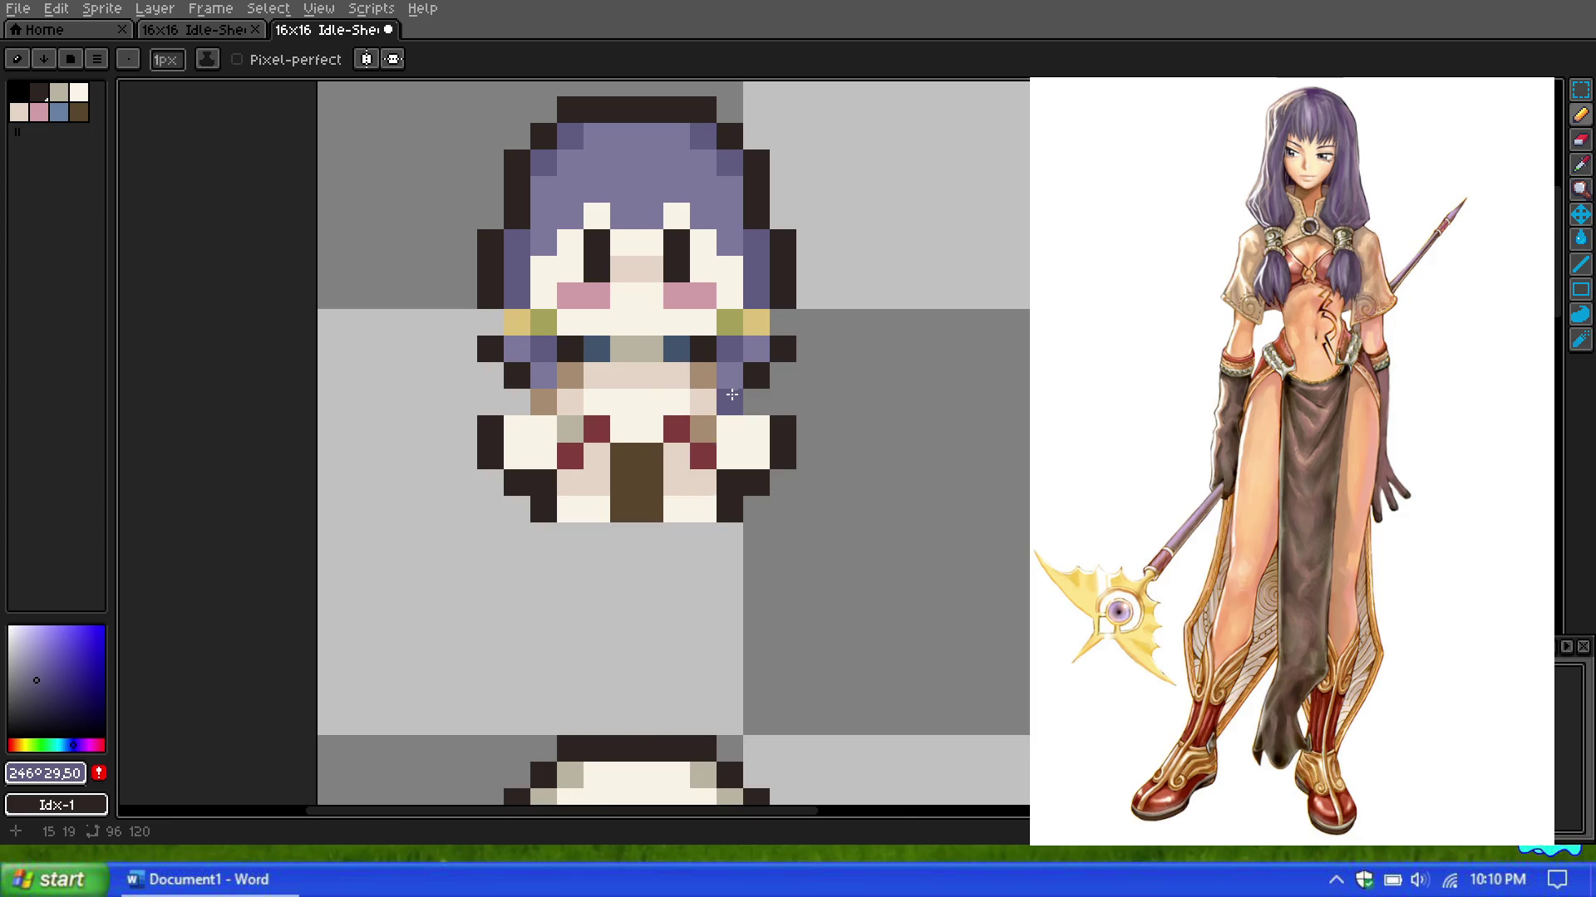
{"action": "scroll", "coordinate": [731, 395], "scroll_direction": "down", "scroll_amount": 1}
{"action": "scroll", "coordinate": [731, 395], "scroll_direction": "up", "scroll_amount": 1}
{"action": "scroll", "coordinate": [731, 394], "scroll_direction": "down", "scroll_amount": 1}
{"action": "scroll", "coordinate": [707, 256], "scroll_direction": "down", "scroll_amount": 2}
{"action": "scroll", "coordinate": [681, 250], "scroll_direction": "up", "scroll_amount": 2}
{"action": "scroll", "coordinate": [659, 242], "scroll_direction": "down", "scroll_amount": 1}
{"action": "scroll", "coordinate": [659, 243], "scroll_direction": "up", "scroll_amount": 1}
{"action": "scroll", "coordinate": [659, 242], "scroll_direction": "down", "scroll_amount": 1}
{"action": "scroll", "coordinate": [662, 253], "scroll_direction": "up", "scroll_amount": 1}
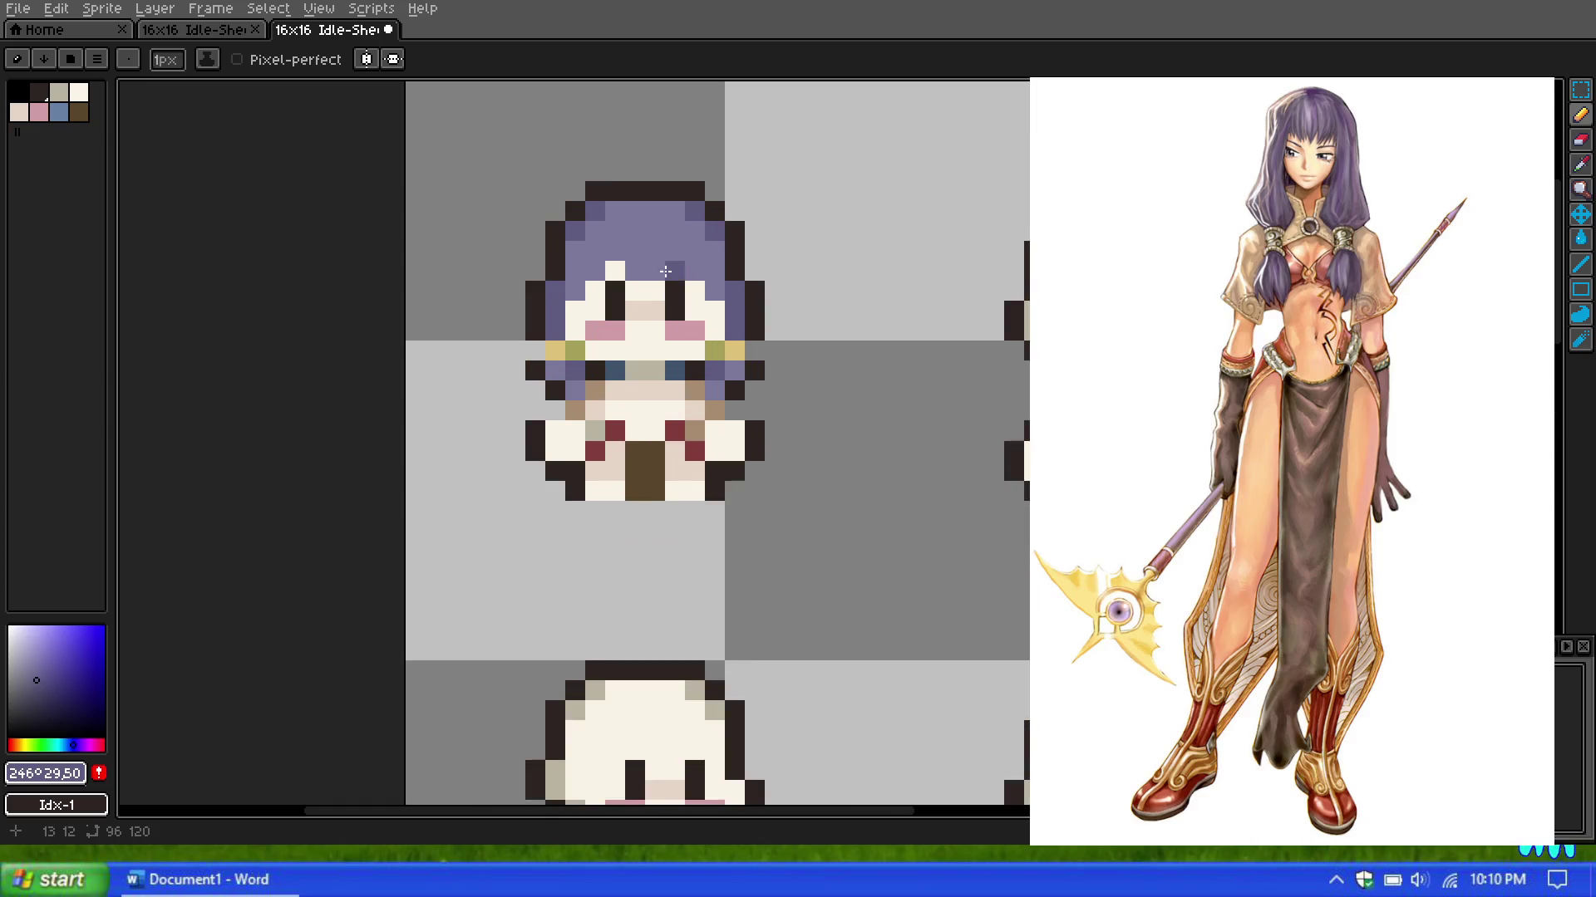
{"action": "scroll", "coordinate": [794, 291], "scroll_direction": "down", "scroll_amount": 2}
{"action": "scroll", "coordinate": [719, 268], "scroll_direction": "up", "scroll_amount": 1}
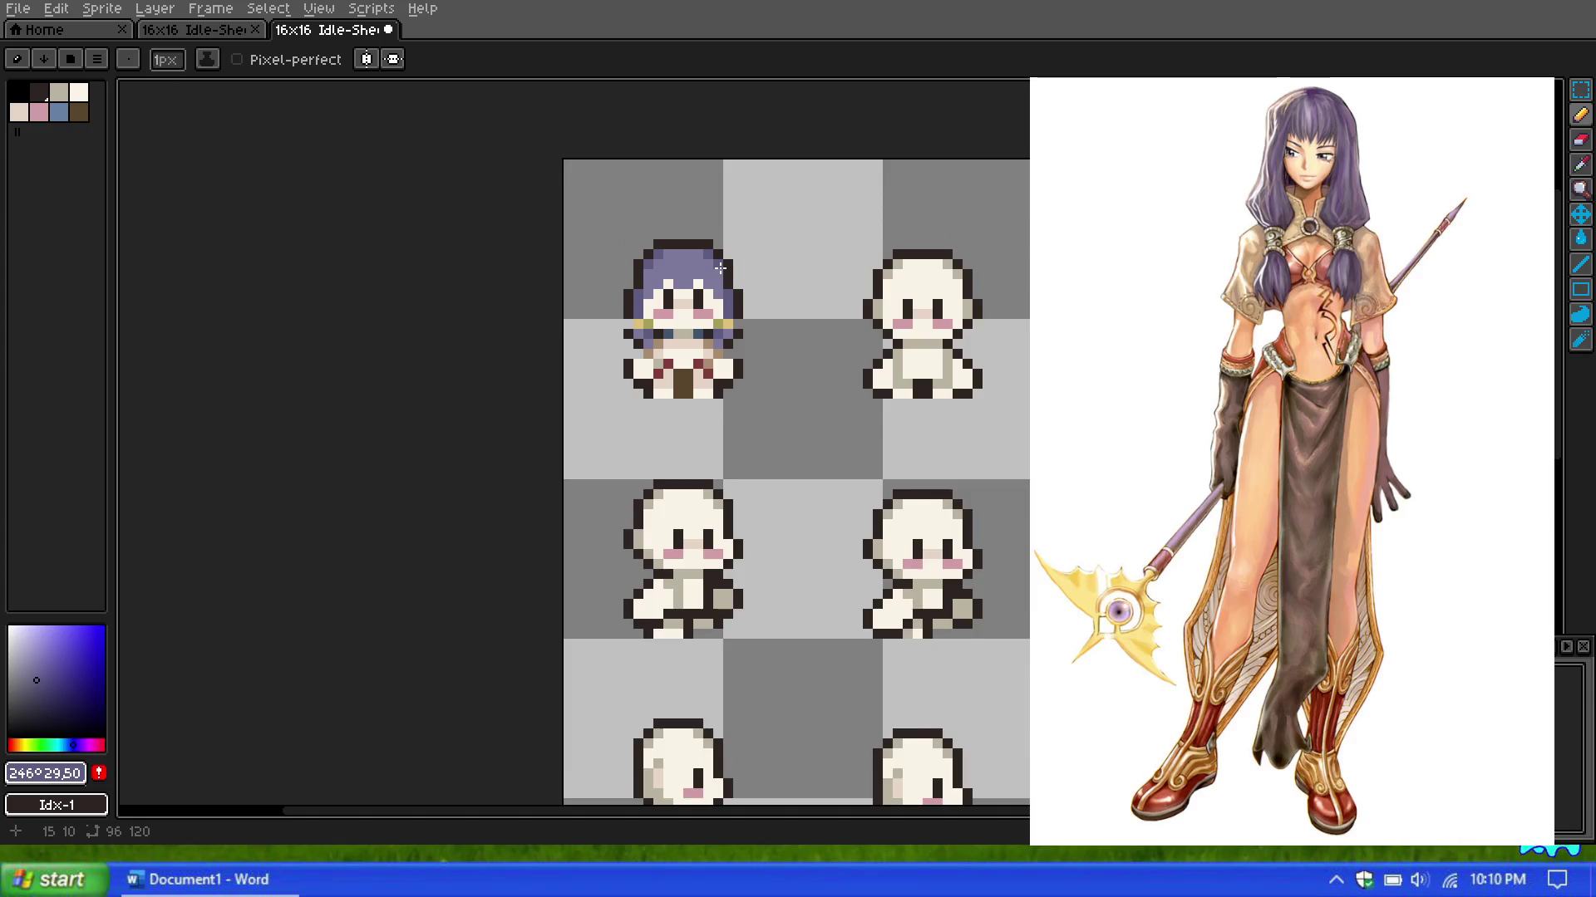
{"action": "scroll", "coordinate": [720, 268], "scroll_direction": "up", "scroll_amount": 2}
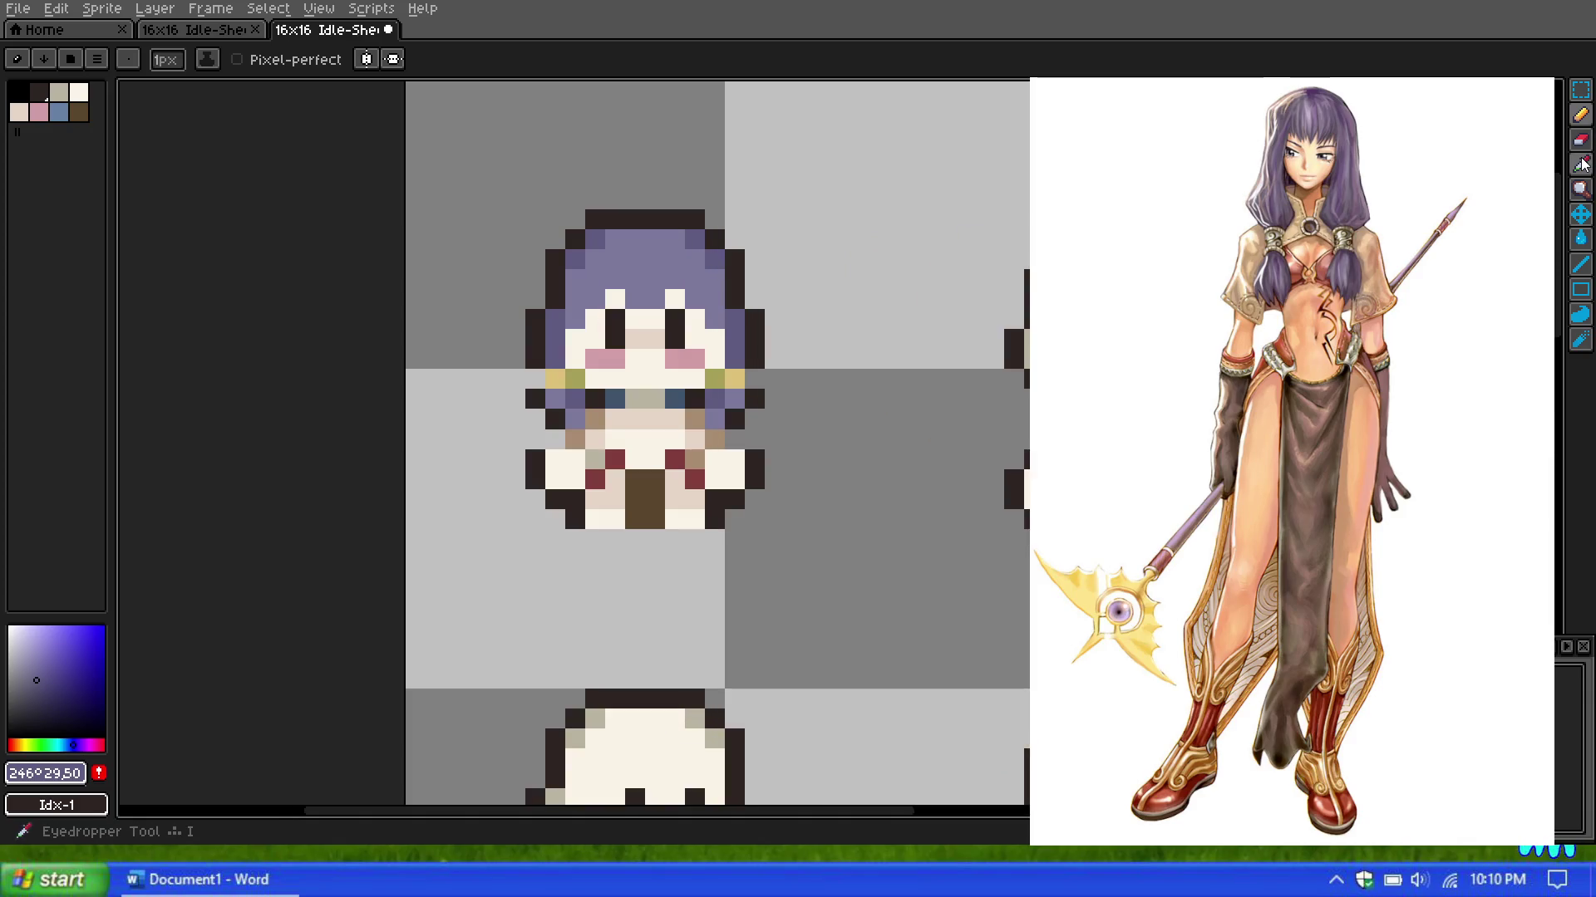
Step: Add a dark pixel beside the right eye row and clear a stray dark pixel on the left edge
{"action": "key", "text": "i"}
{"action": "scroll", "coordinate": [636, 318], "scroll_direction": "down", "scroll_amount": 1}
{"action": "scroll", "coordinate": [636, 318], "scroll_direction": "down", "scroll_amount": 5}
{"action": "scroll", "coordinate": [635, 318], "scroll_direction": "up", "scroll_amount": 4}
{"action": "scroll", "coordinate": [663, 341], "scroll_direction": "up", "scroll_amount": 2}
{"action": "scroll", "coordinate": [619, 349], "scroll_direction": "up", "scroll_amount": 1}
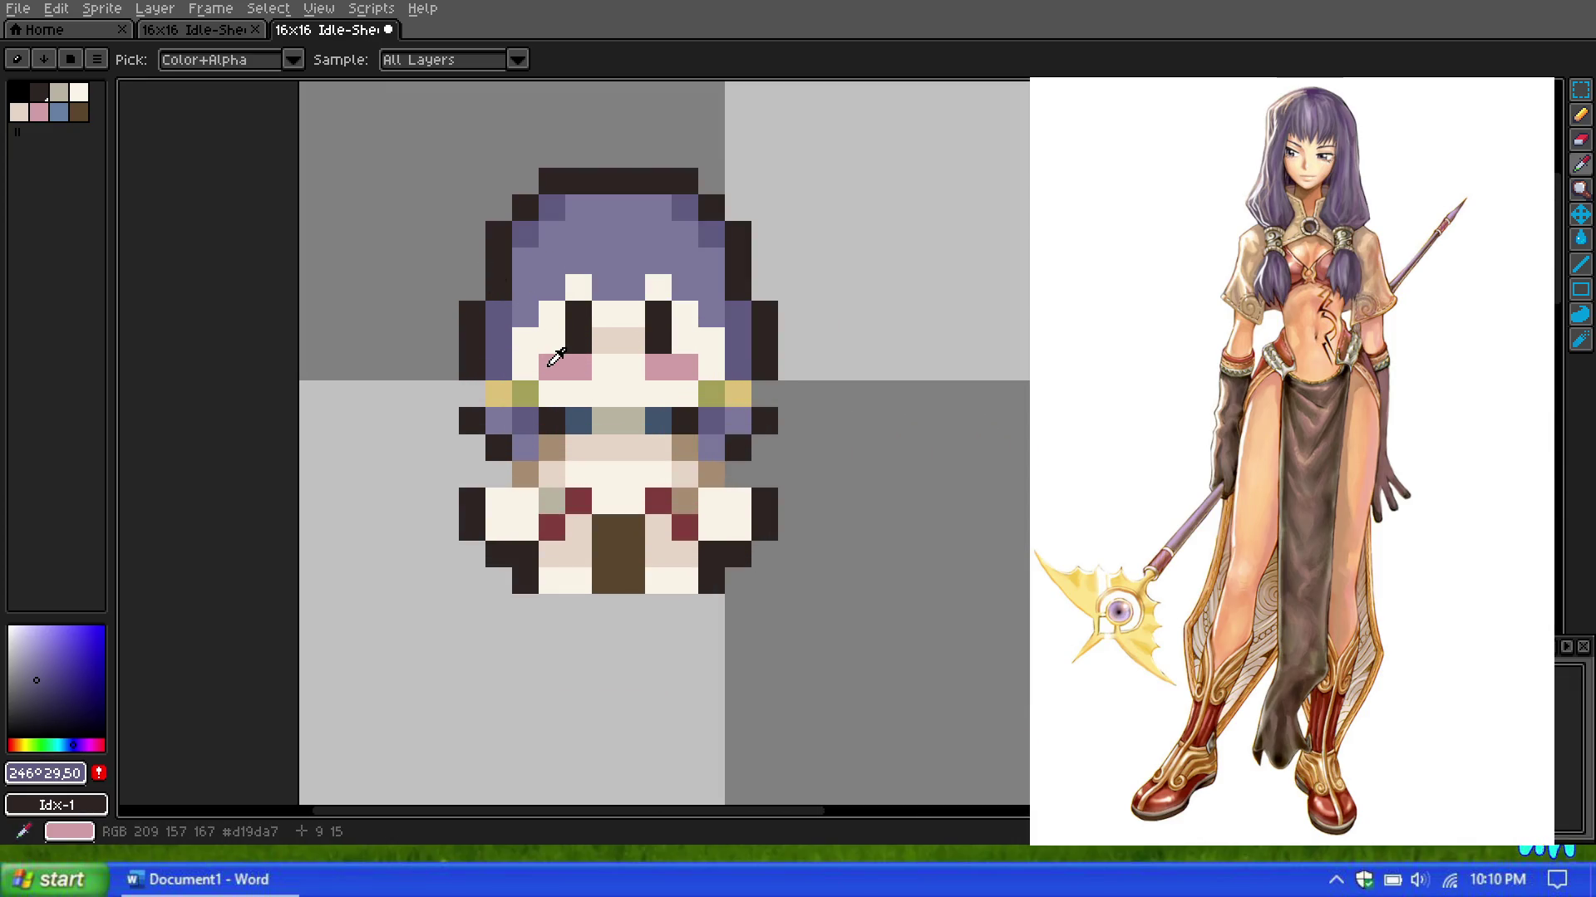
{"action": "scroll", "coordinate": [556, 357], "scroll_direction": "up", "scroll_amount": 1}
{"action": "scroll", "coordinate": [659, 349], "scroll_direction": "down", "scroll_amount": 1}
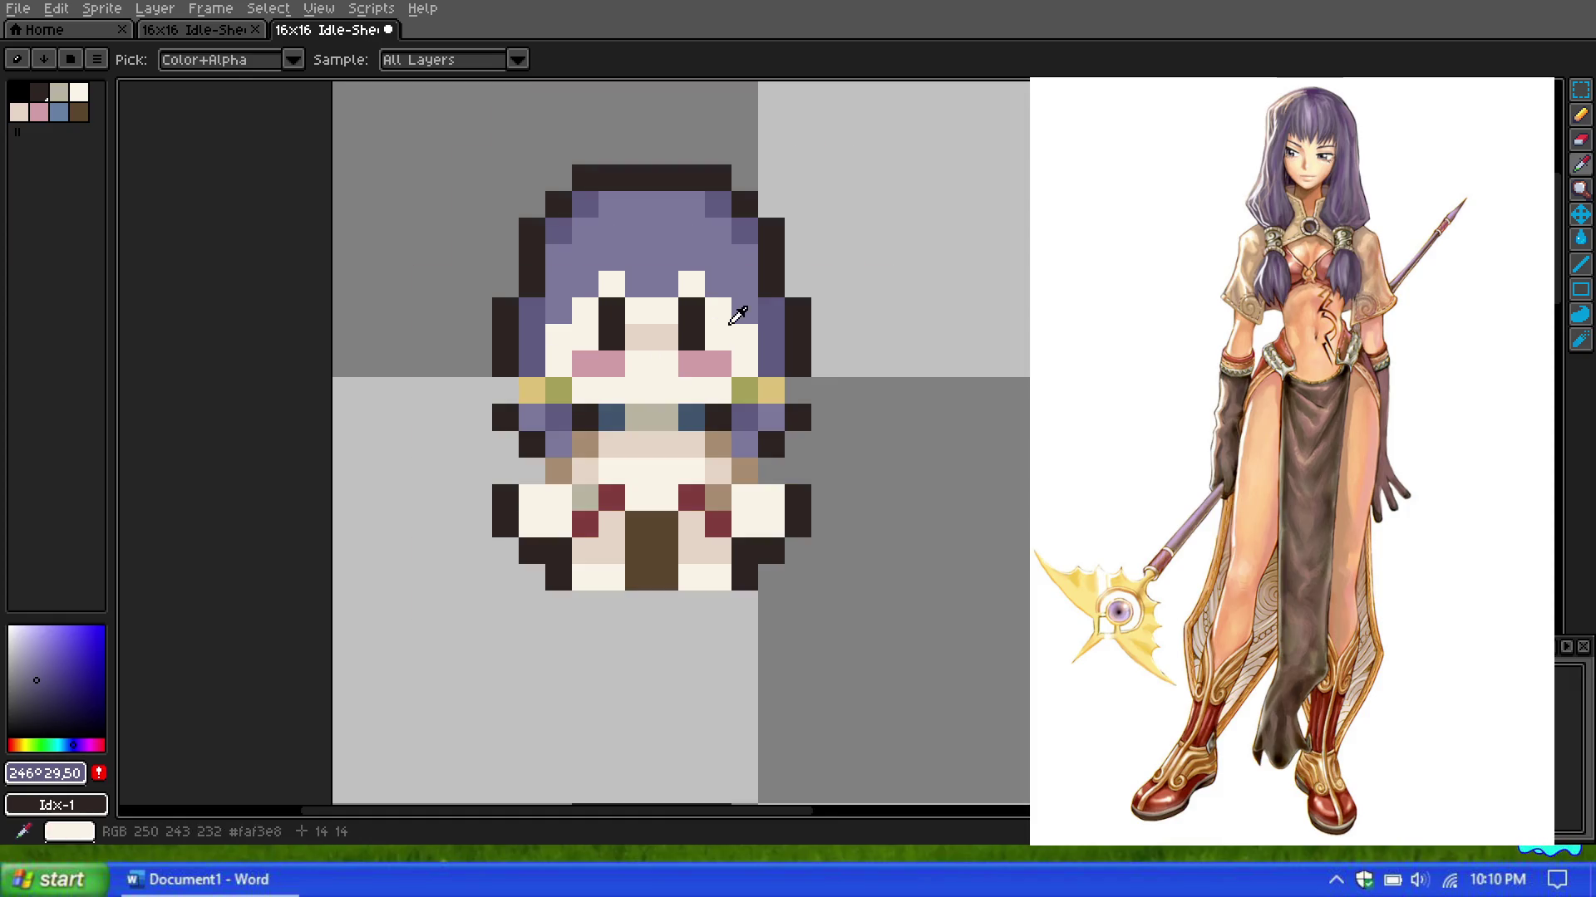
{"action": "scroll", "coordinate": [776, 285], "scroll_direction": "up", "scroll_amount": 1}
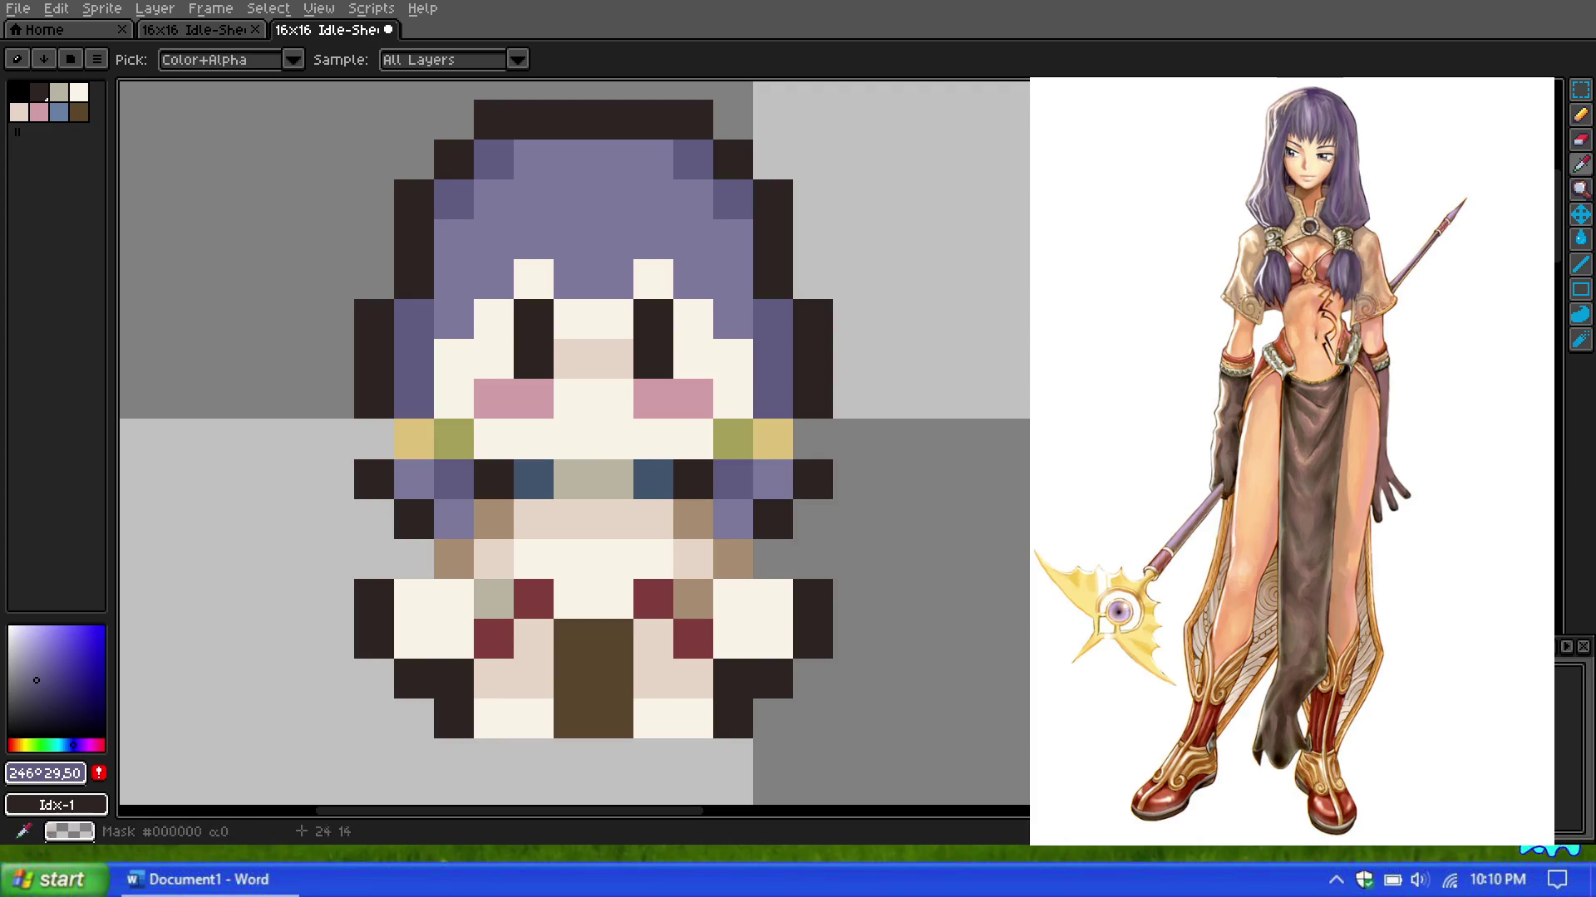
{"action": "key", "text": "b"}
{"action": "left_click", "coordinate": [785, 512]}
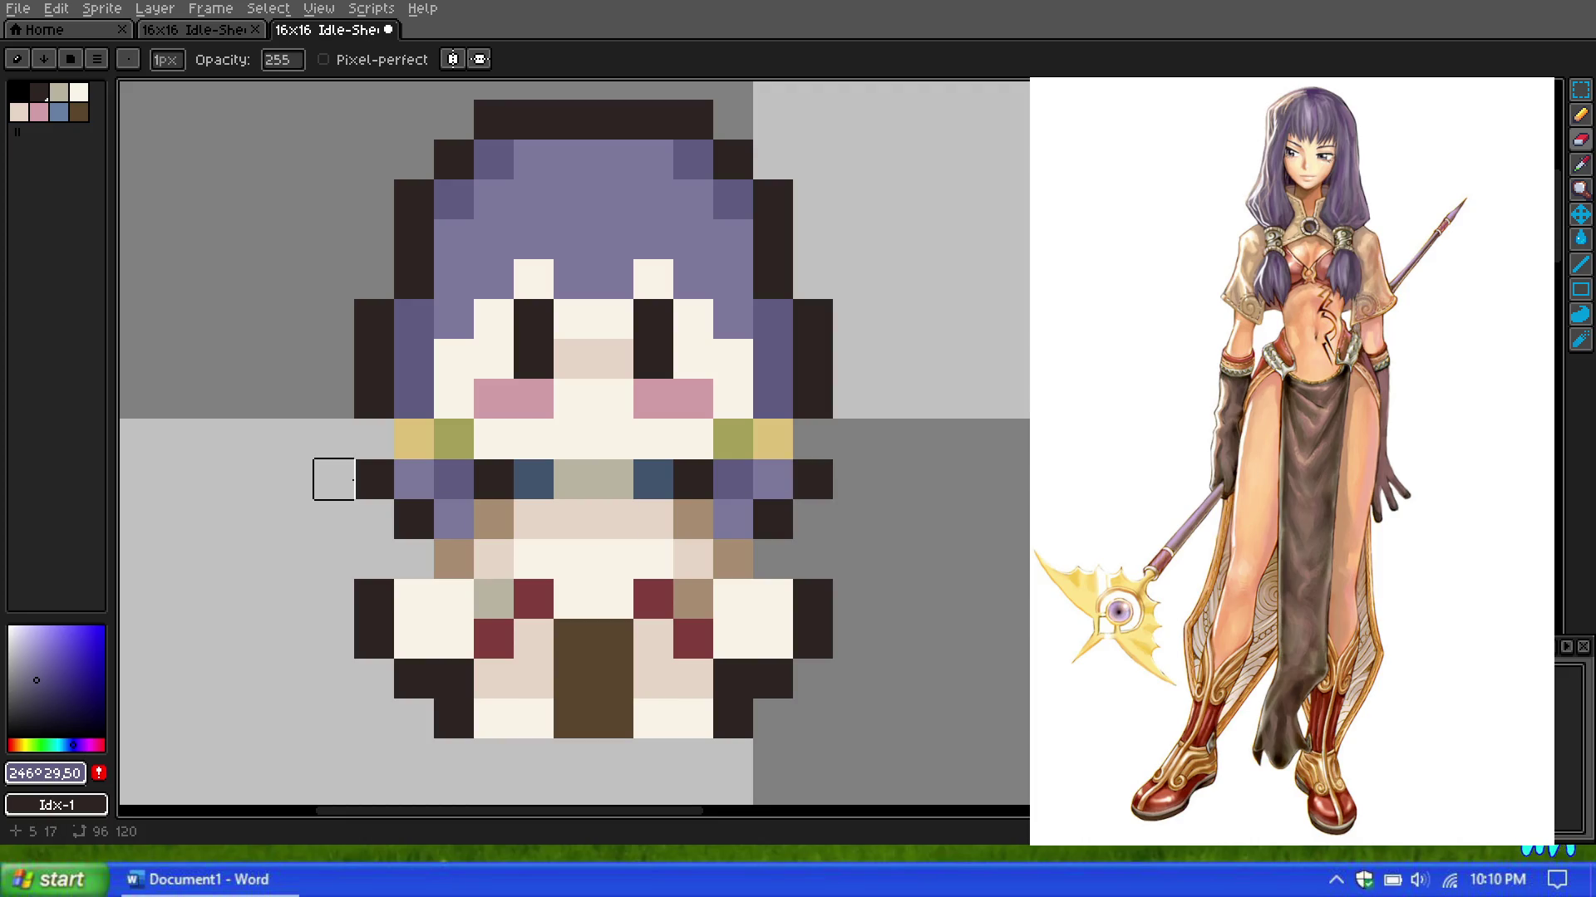
{"action": "right_click", "coordinate": [374, 479]}
{"action": "scroll", "coordinate": [812, 478], "scroll_direction": "down", "scroll_amount": 4}
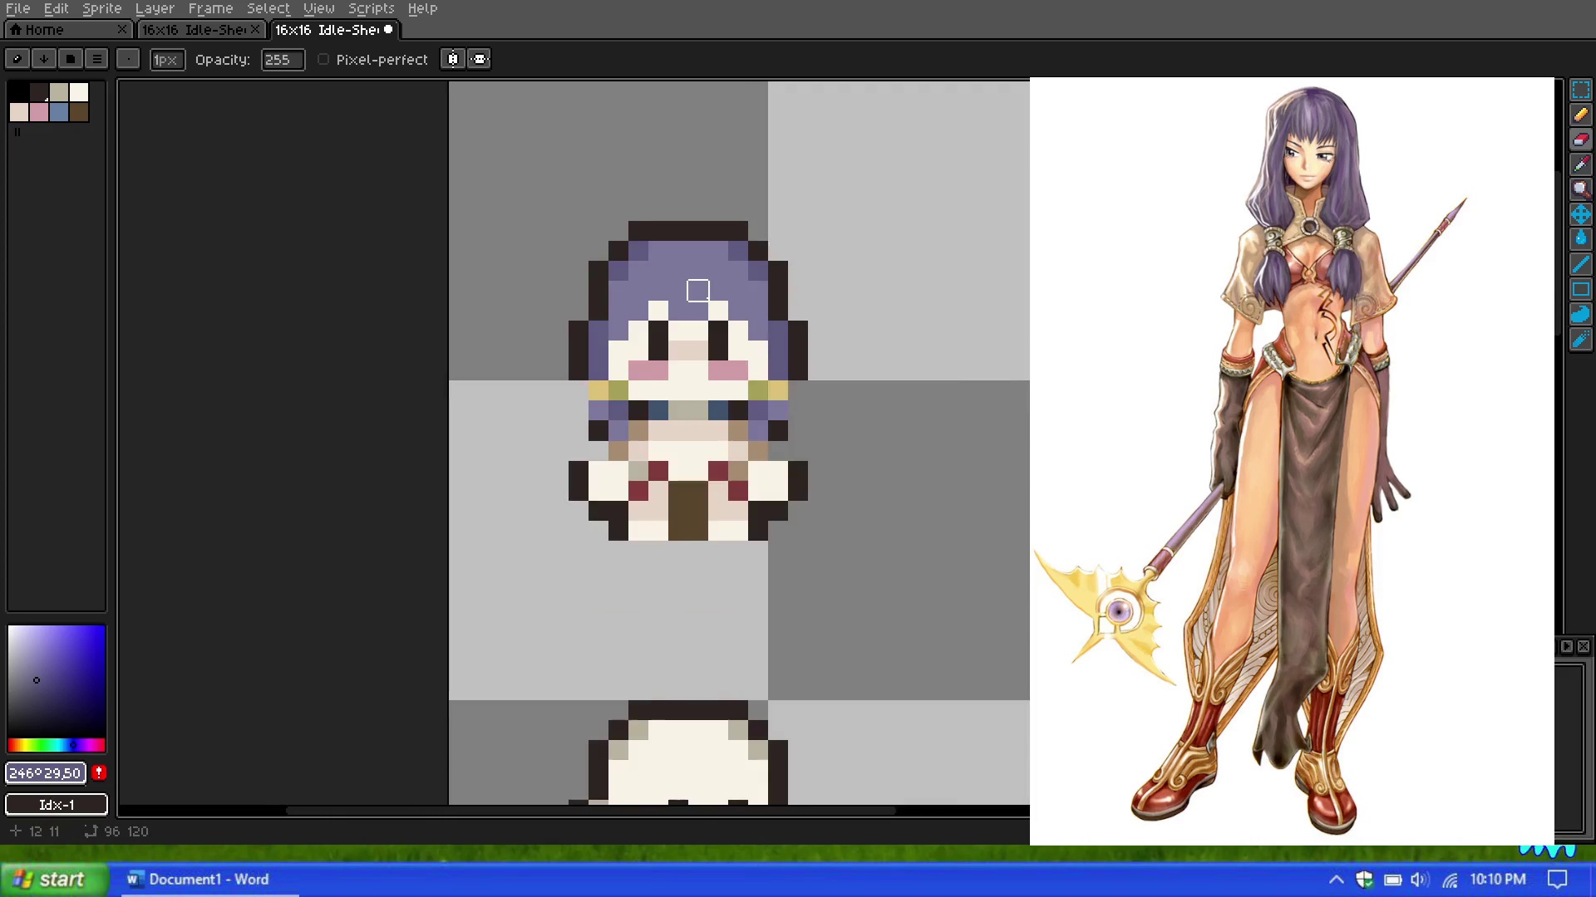
{"action": "scroll", "coordinate": [671, 286], "scroll_direction": "down", "scroll_amount": 2}
{"action": "scroll", "coordinate": [671, 286], "scroll_direction": "down", "scroll_amount": 1}
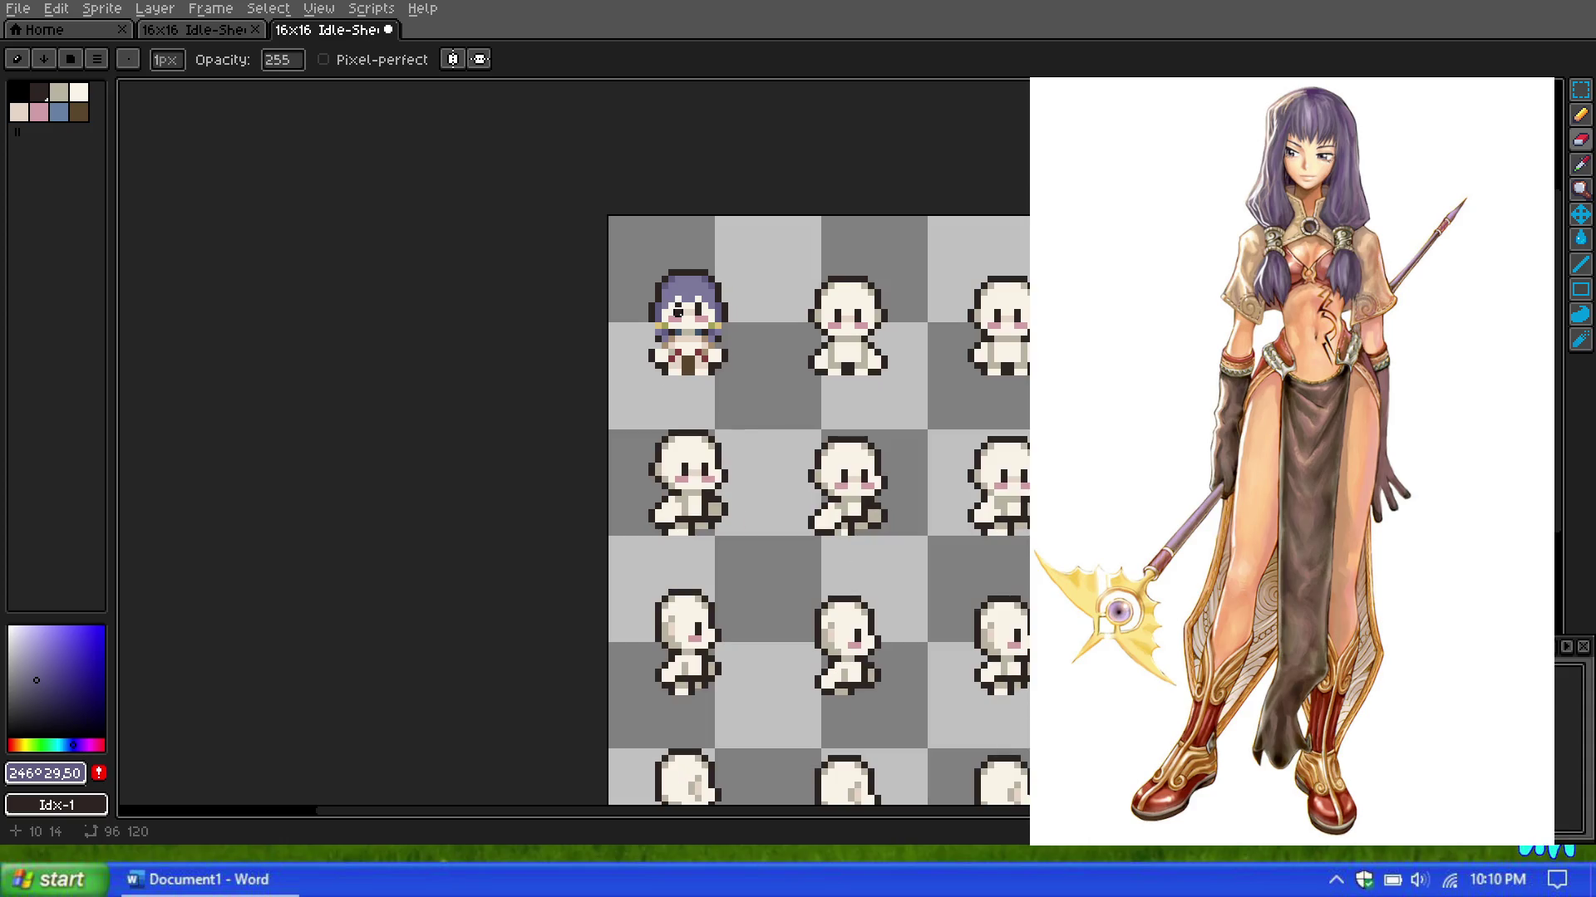
{"action": "scroll", "coordinate": [678, 312], "scroll_direction": "up", "scroll_amount": 2}
{"action": "scroll", "coordinate": [678, 312], "scroll_direction": "up", "scroll_amount": 5}
{"action": "scroll", "coordinate": [855, 356], "scroll_direction": "down", "scroll_amount": 2}
{"action": "scroll", "coordinate": [902, 374], "scroll_direction": "up", "scroll_amount": 2}
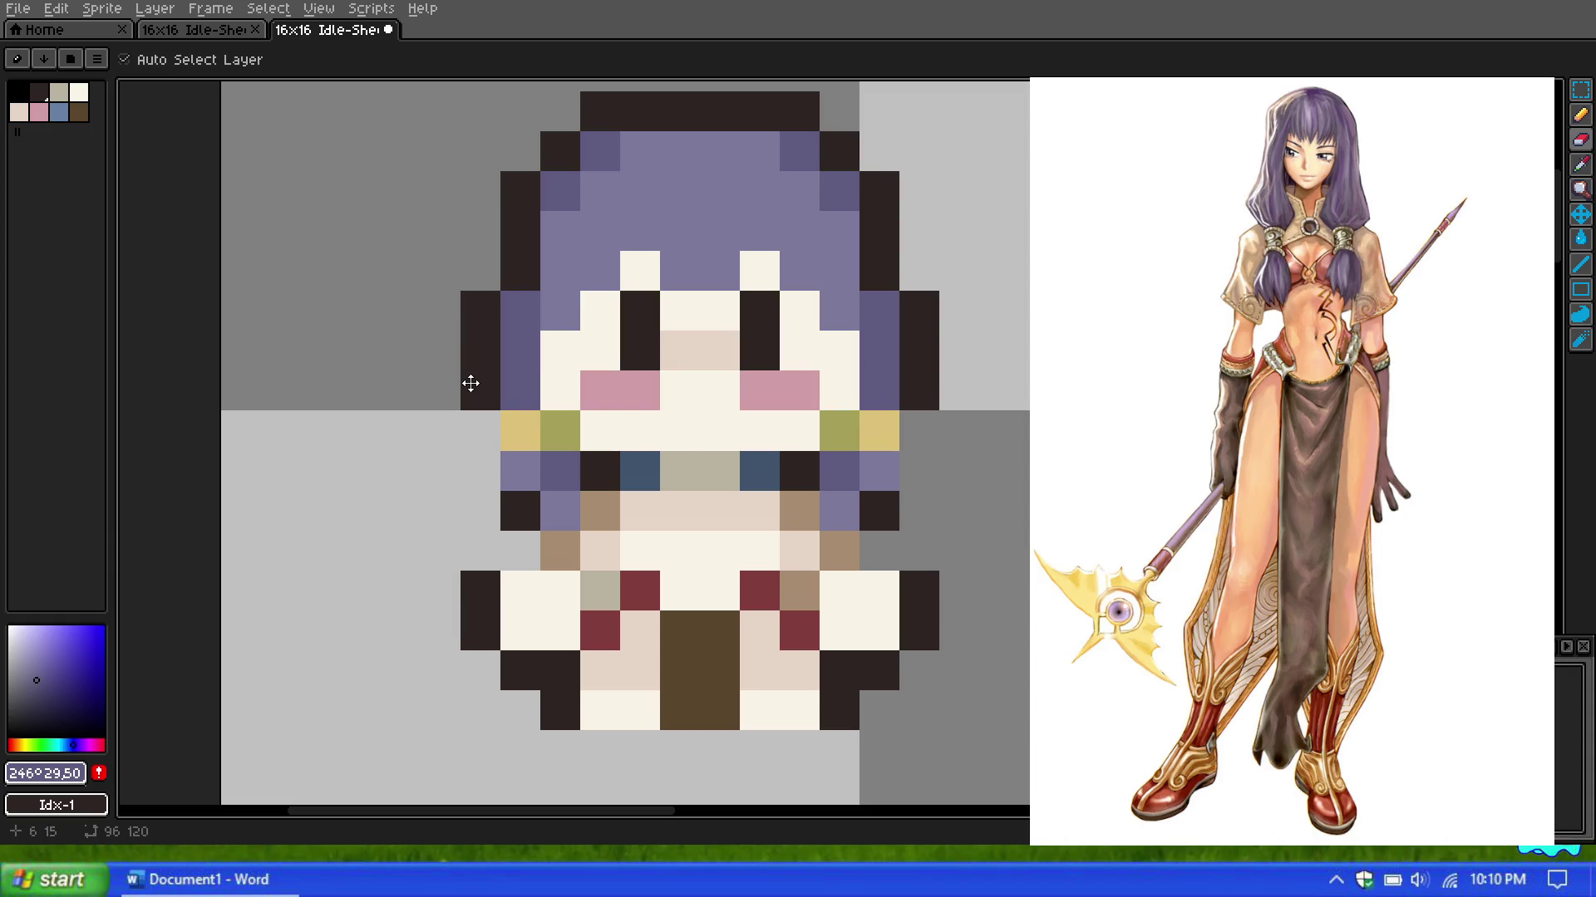
Step: Undo the last two outline and eraser edits, then return to the Pencil
{"action": "key", "text": "ctrl+z"}
{"action": "key", "text": "ctrl+z"}
{"action": "scroll", "coordinate": [941, 459], "scroll_direction": "down", "scroll_amount": 4}
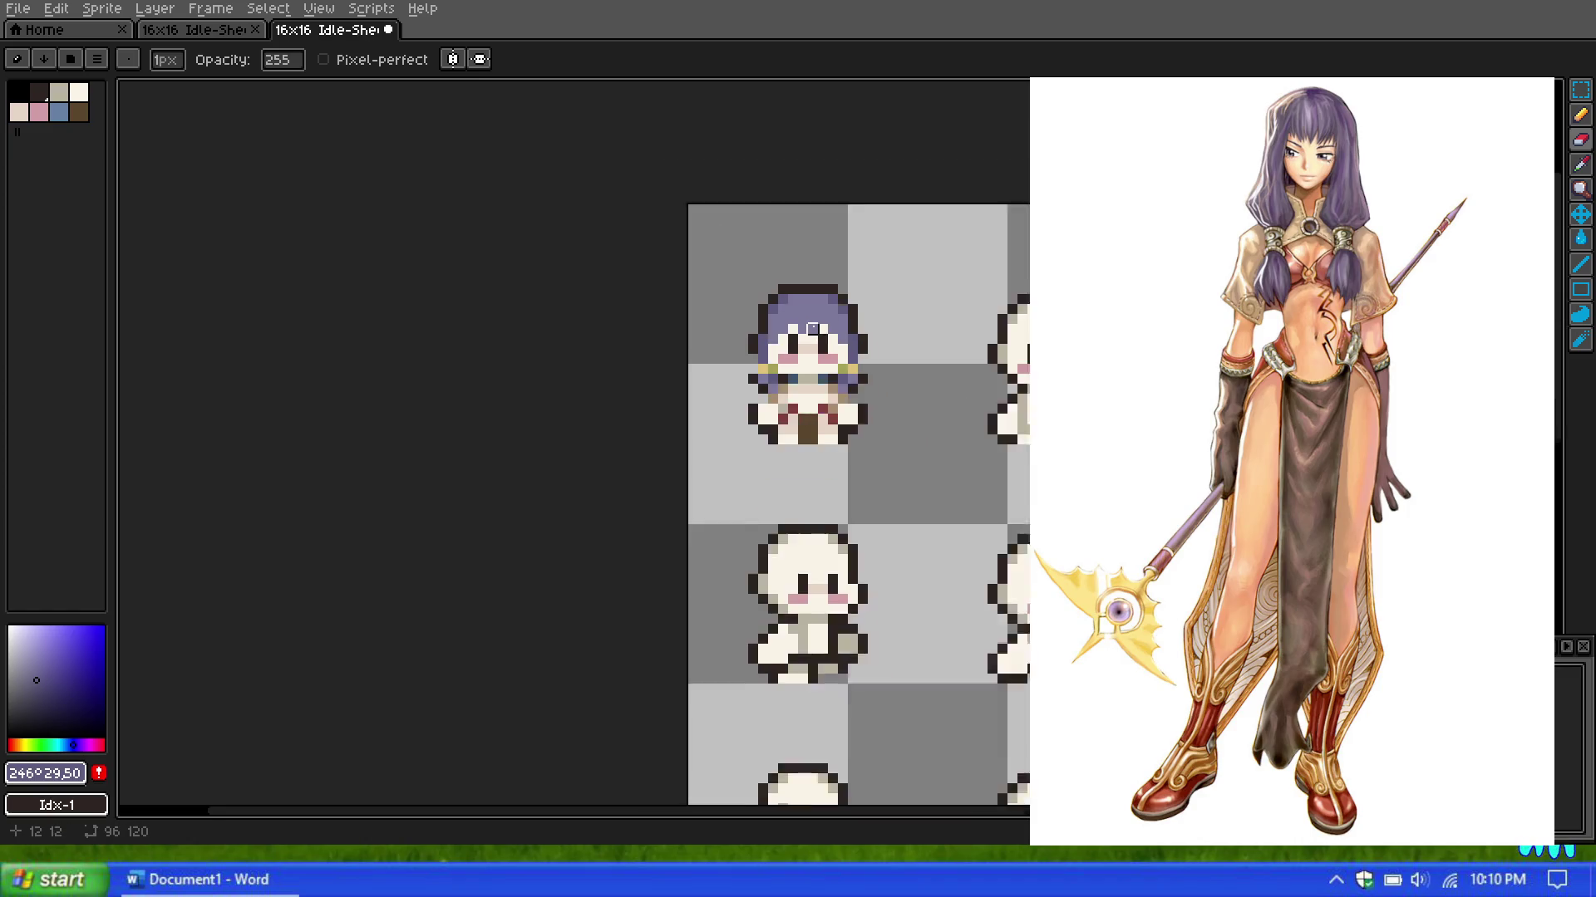
{"action": "scroll", "coordinate": [807, 315], "scroll_direction": "down", "scroll_amount": 2}
{"action": "scroll", "coordinate": [807, 315], "scroll_direction": "up", "scroll_amount": 3}
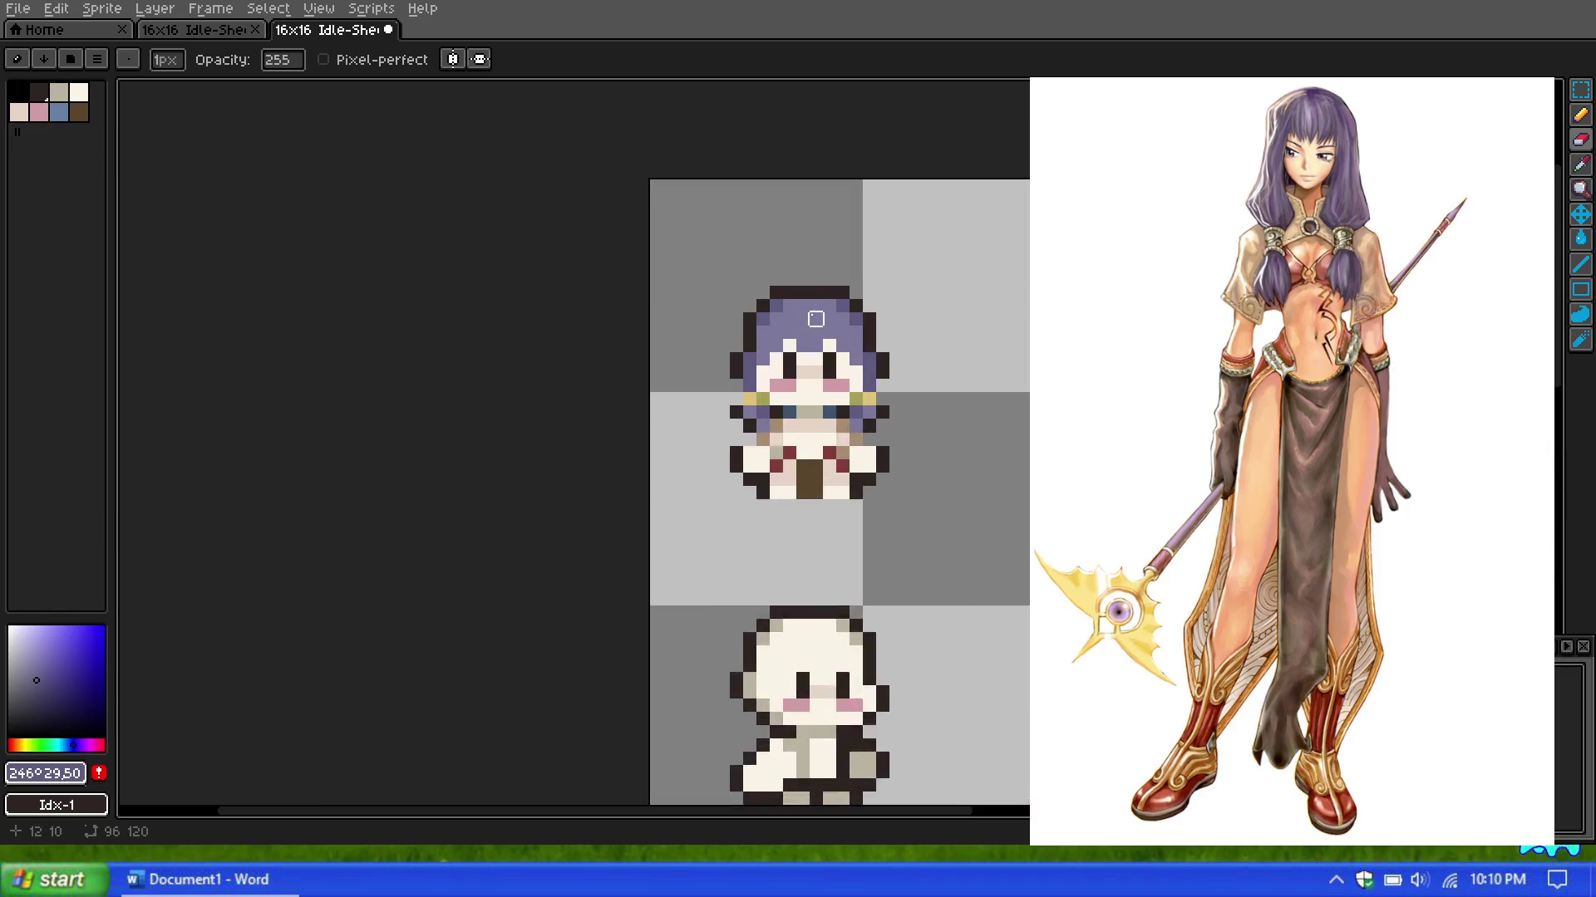
{"action": "scroll", "coordinate": [807, 315], "scroll_direction": "up", "scroll_amount": 2}
{"action": "scroll", "coordinate": [807, 315], "scroll_direction": "up", "scroll_amount": 1}
{"action": "key", "text": "ctrl+z"}
{"action": "key", "text": "ctrl+z"}
{"action": "key", "text": "b"}
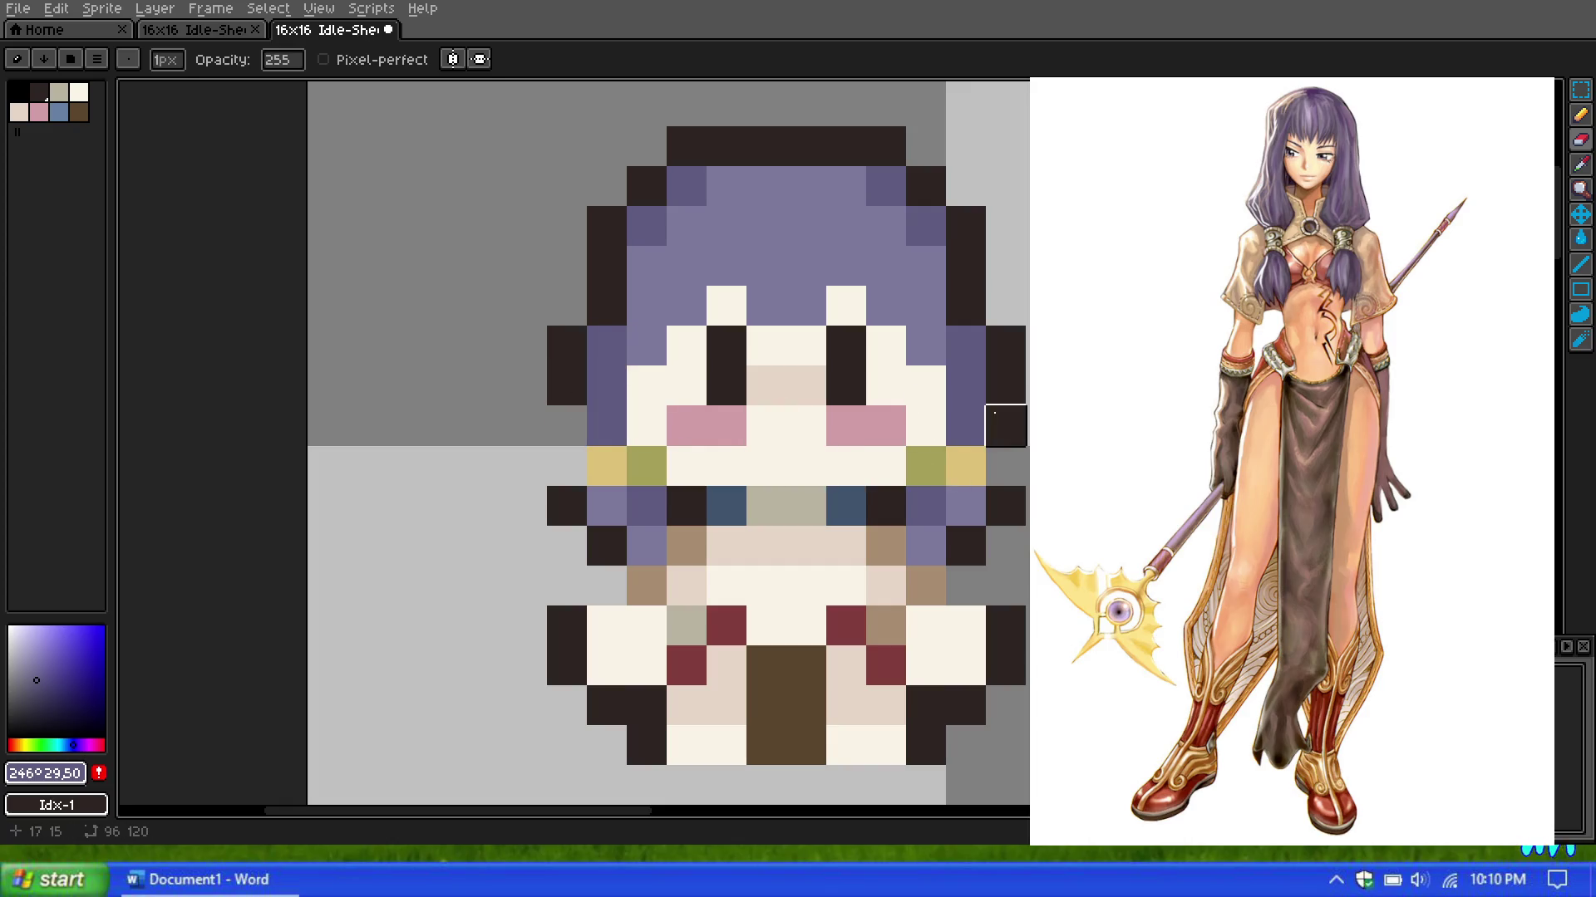
{"action": "scroll", "coordinate": [831, 374], "scroll_direction": "down", "scroll_amount": 5}
{"action": "scroll", "coordinate": [825, 359], "scroll_direction": "up", "scroll_amount": 2}
{"action": "scroll", "coordinate": [825, 359], "scroll_direction": "down", "scroll_amount": 3}
{"action": "scroll", "coordinate": [825, 359], "scroll_direction": "down", "scroll_amount": 1}
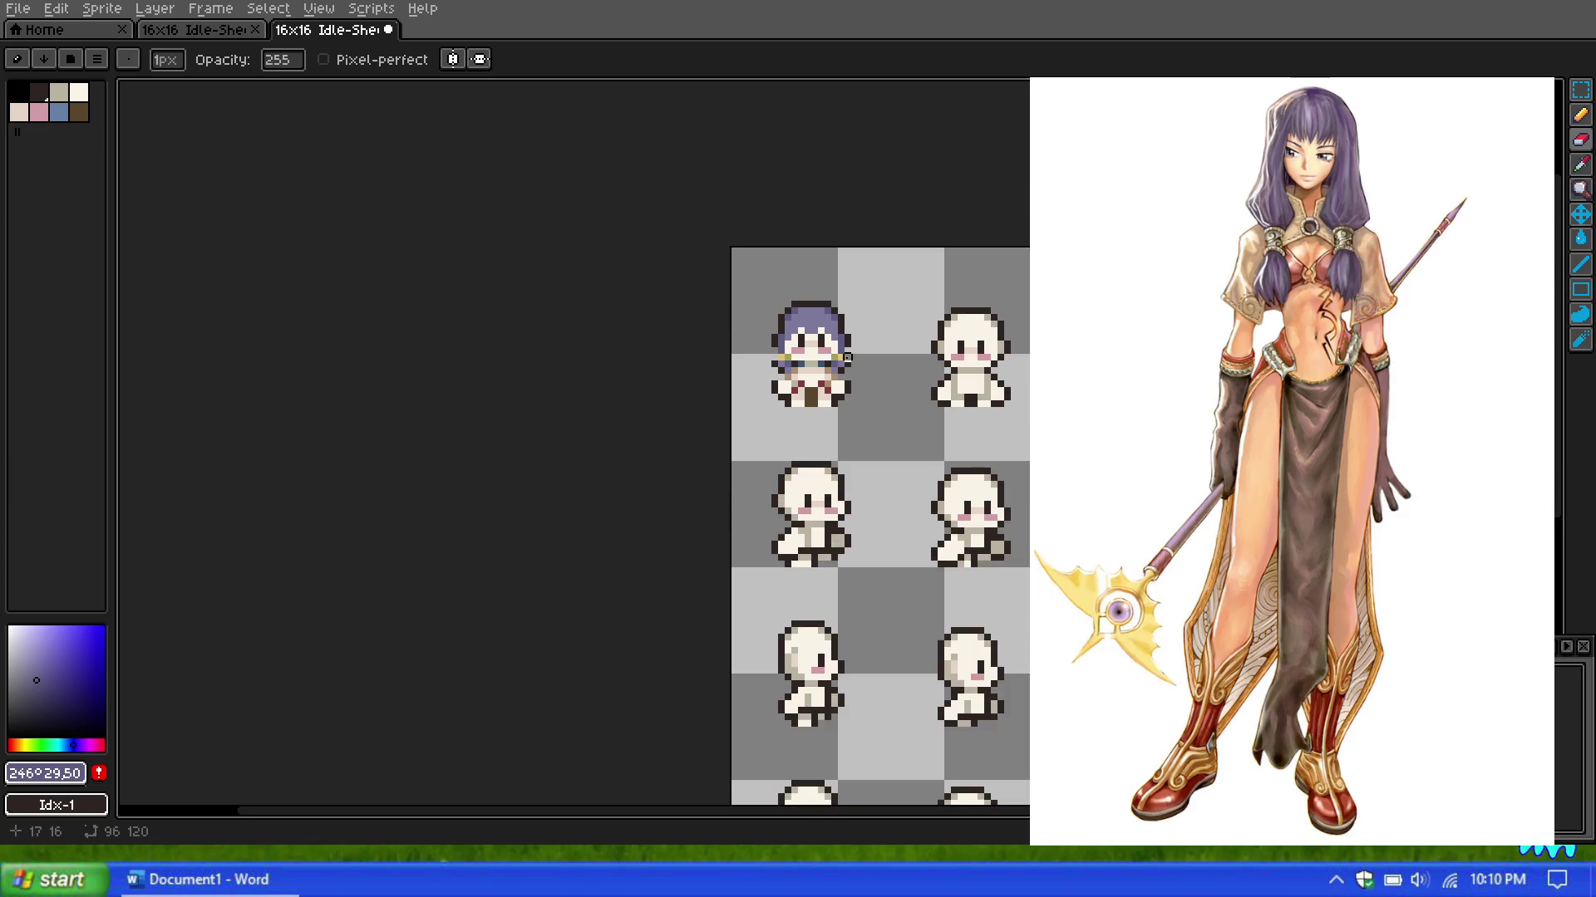
{"action": "scroll", "coordinate": [884, 383], "scroll_direction": "down", "scroll_amount": 2}
{"action": "scroll", "coordinate": [833, 362], "scroll_direction": "up", "scroll_amount": 4}
{"action": "scroll", "coordinate": [839, 353], "scroll_direction": "up", "scroll_amount": 4}
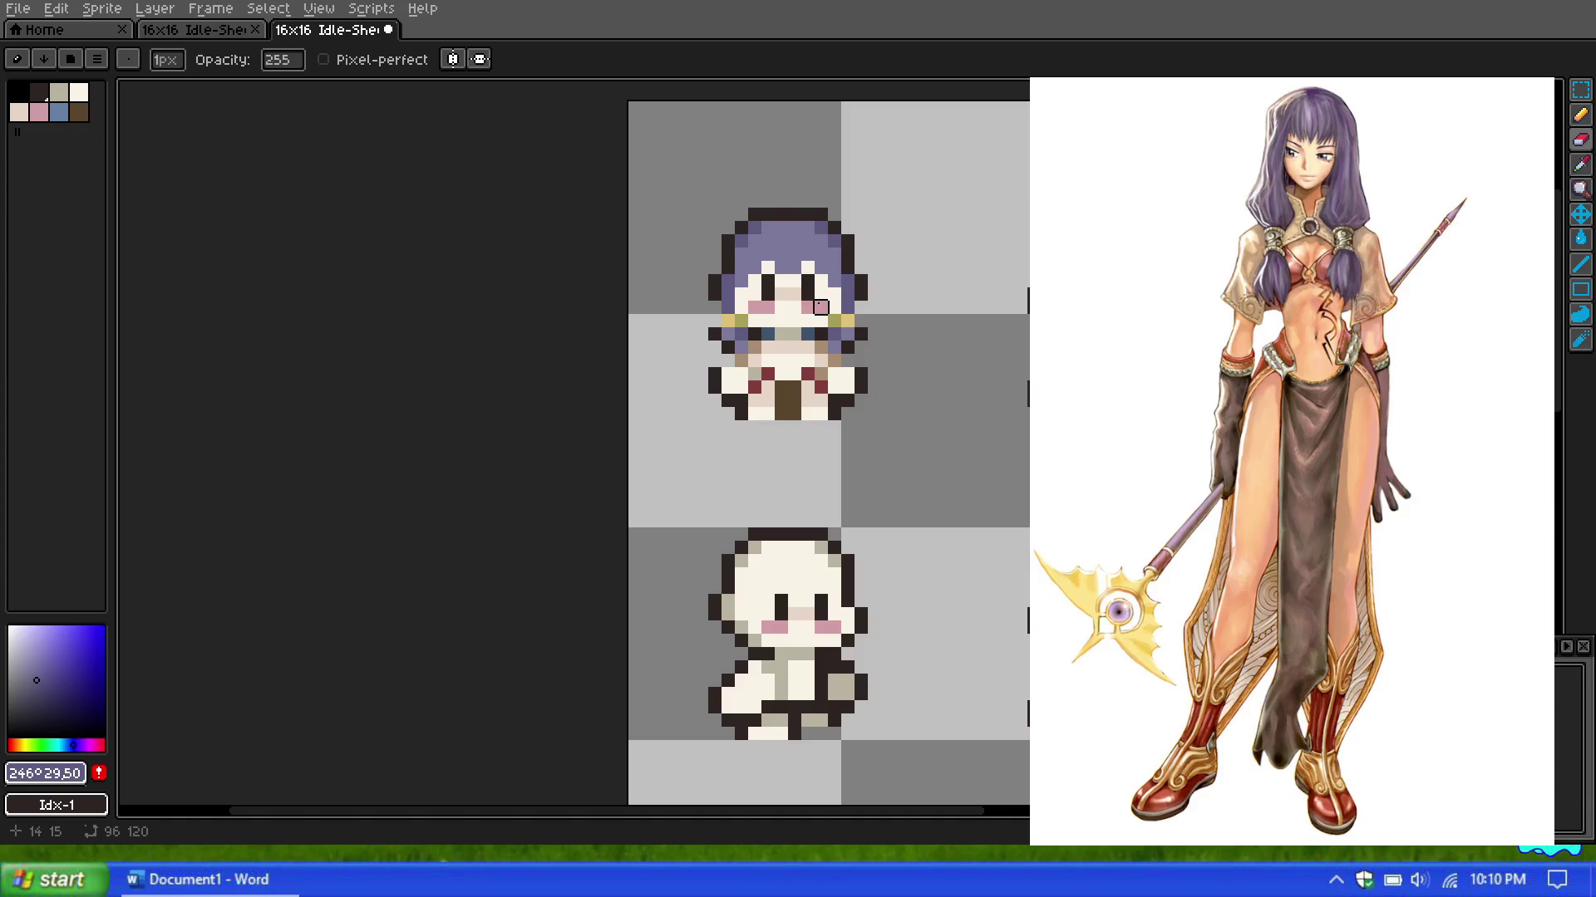
{"action": "scroll", "coordinate": [821, 307], "scroll_direction": "up", "scroll_amount": 1}
{"action": "scroll", "coordinate": [821, 308], "scroll_direction": "up", "scroll_amount": 2}
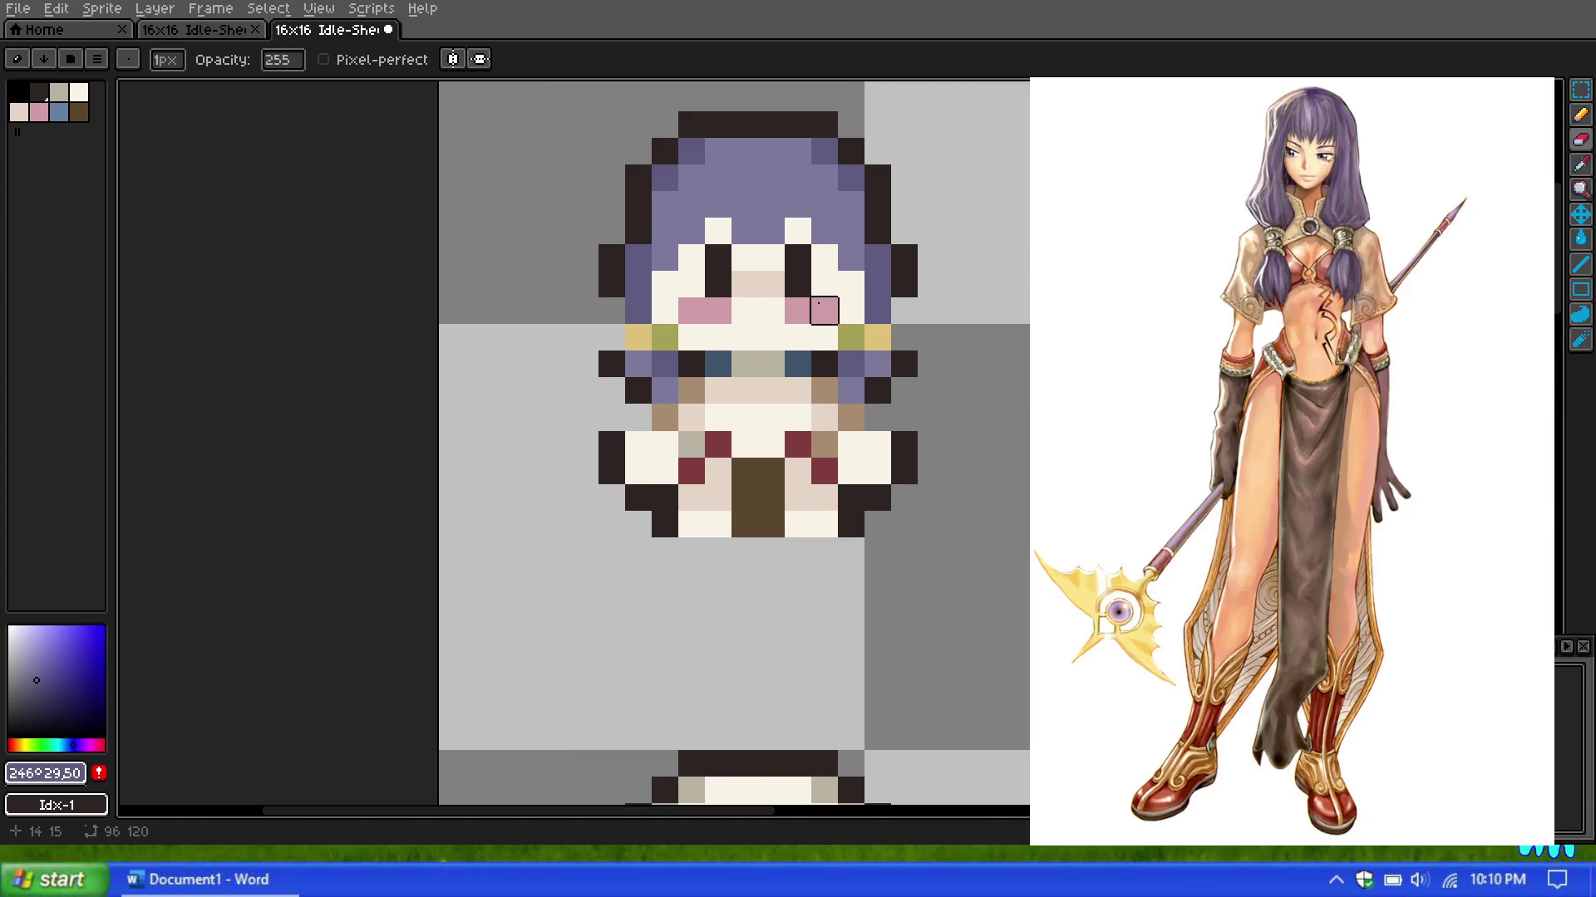
{"action": "scroll", "coordinate": [820, 306], "scroll_direction": "down", "scroll_amount": 3}
{"action": "scroll", "coordinate": [820, 283], "scroll_direction": "down", "scroll_amount": 2}
{"action": "scroll", "coordinate": [819, 281], "scroll_direction": "up", "scroll_amount": 1}
{"action": "scroll", "coordinate": [820, 281], "scroll_direction": "up", "scroll_amount": 1}
{"action": "scroll", "coordinate": [818, 282], "scroll_direction": "up", "scroll_amount": 1}
{"action": "scroll", "coordinate": [771, 297], "scroll_direction": "up", "scroll_amount": 2}
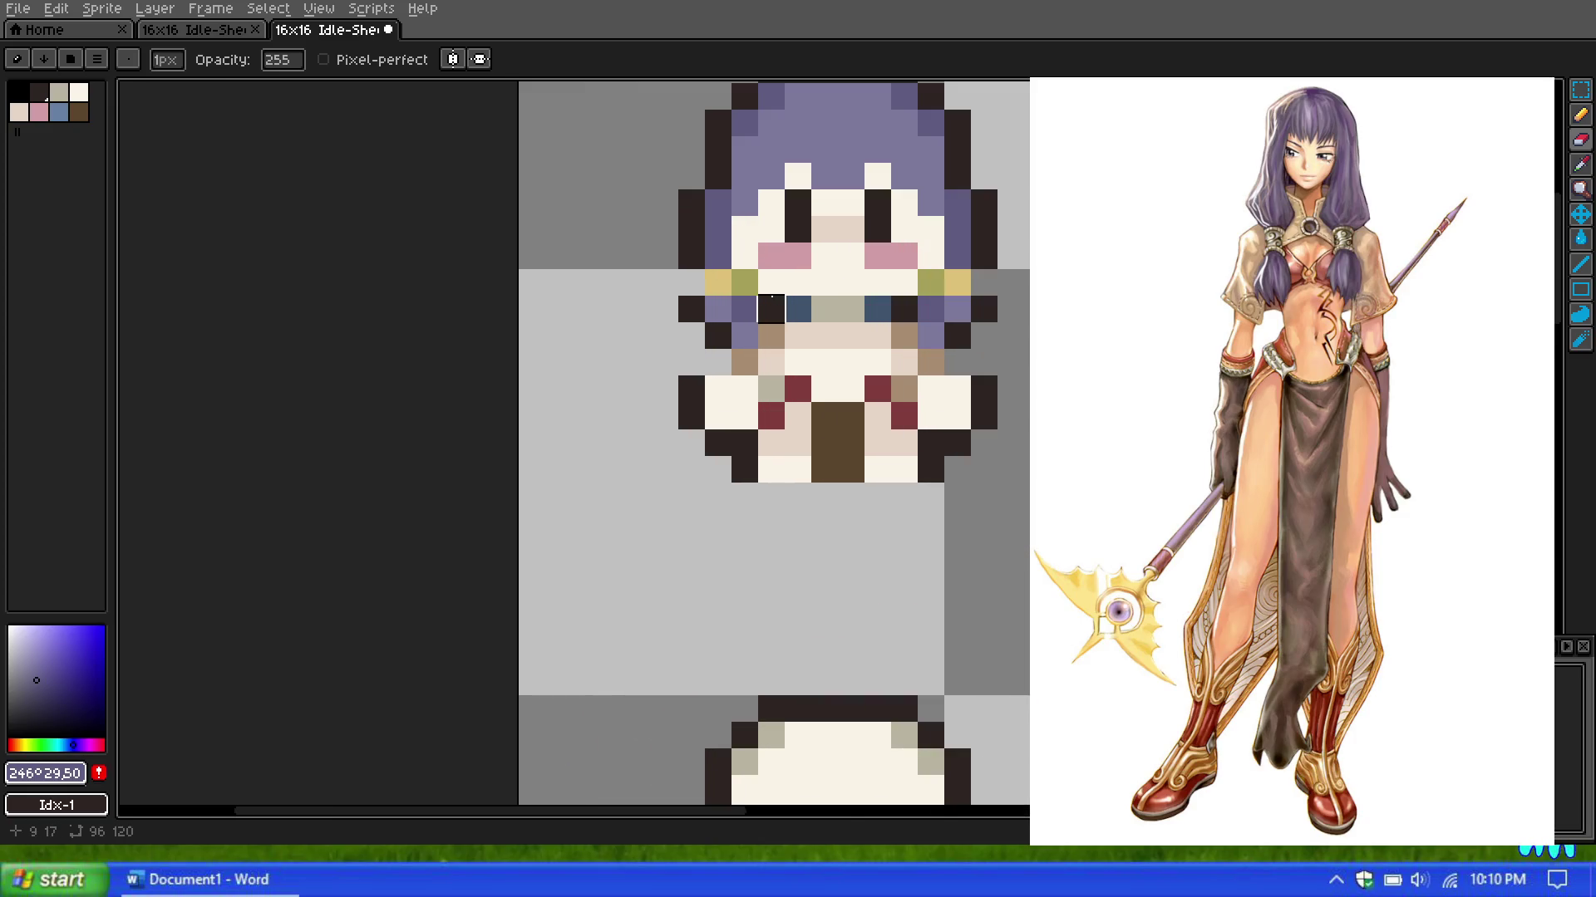
{"action": "scroll", "coordinate": [962, 290], "scroll_direction": "up", "scroll_amount": 1}
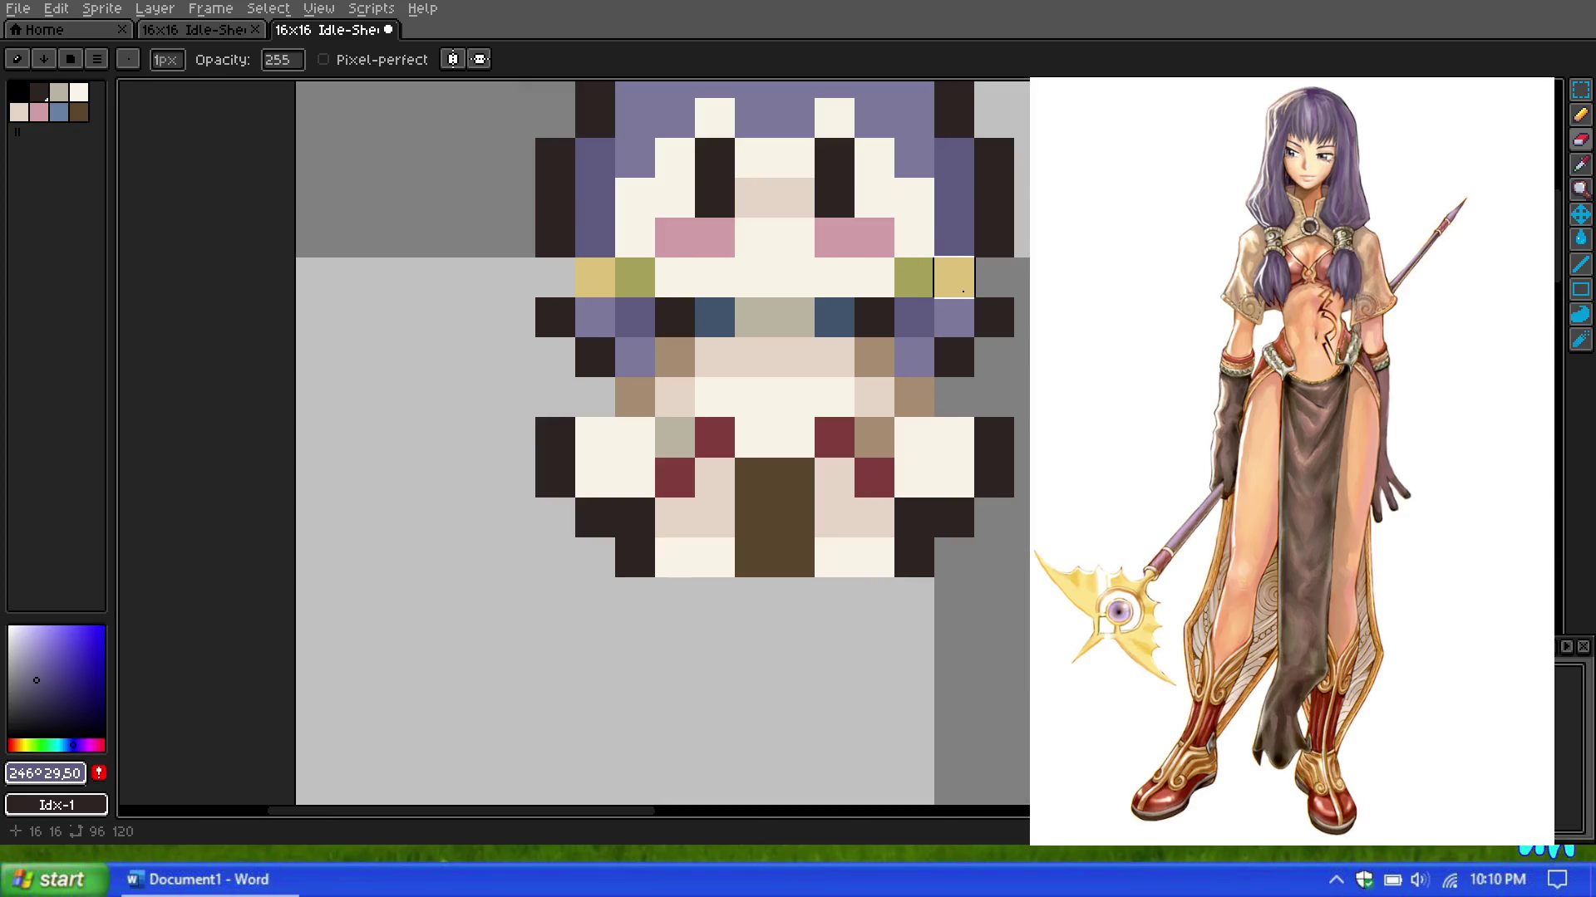
Step: Sample the dark outline colour and place outline pixels along the right edge of the head
{"action": "left_click", "coordinate": [1581, 164]}
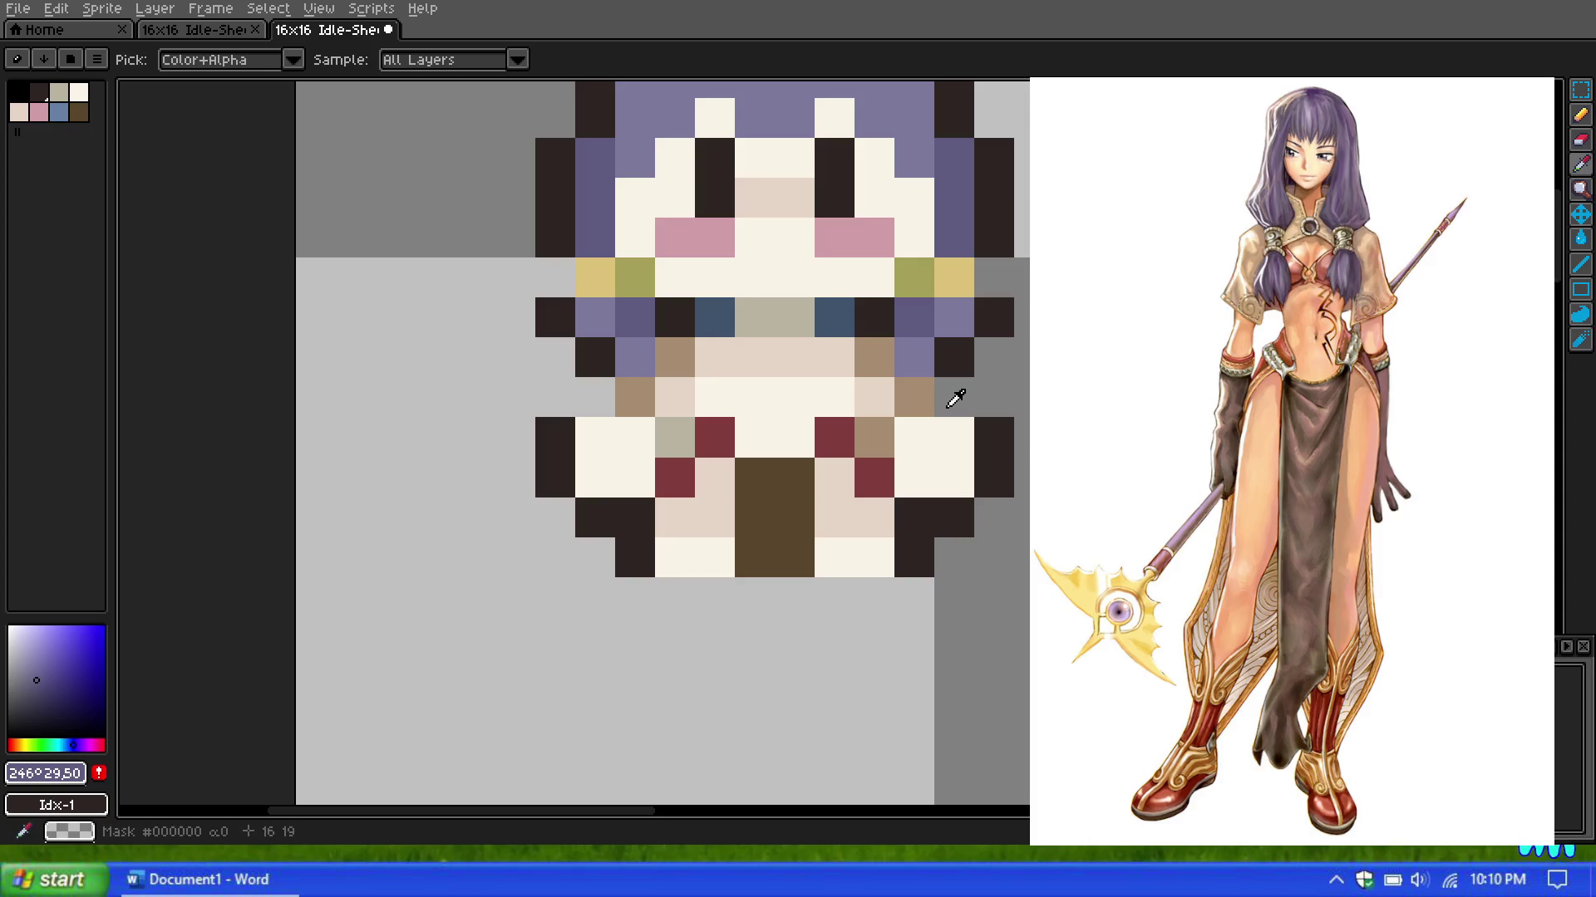
{"action": "left_click", "coordinate": [955, 358]}
{"action": "left_click", "coordinate": [1580, 115]}
{"action": "left_click", "coordinate": [971, 397]}
{"action": "left_click", "coordinate": [1011, 353]}
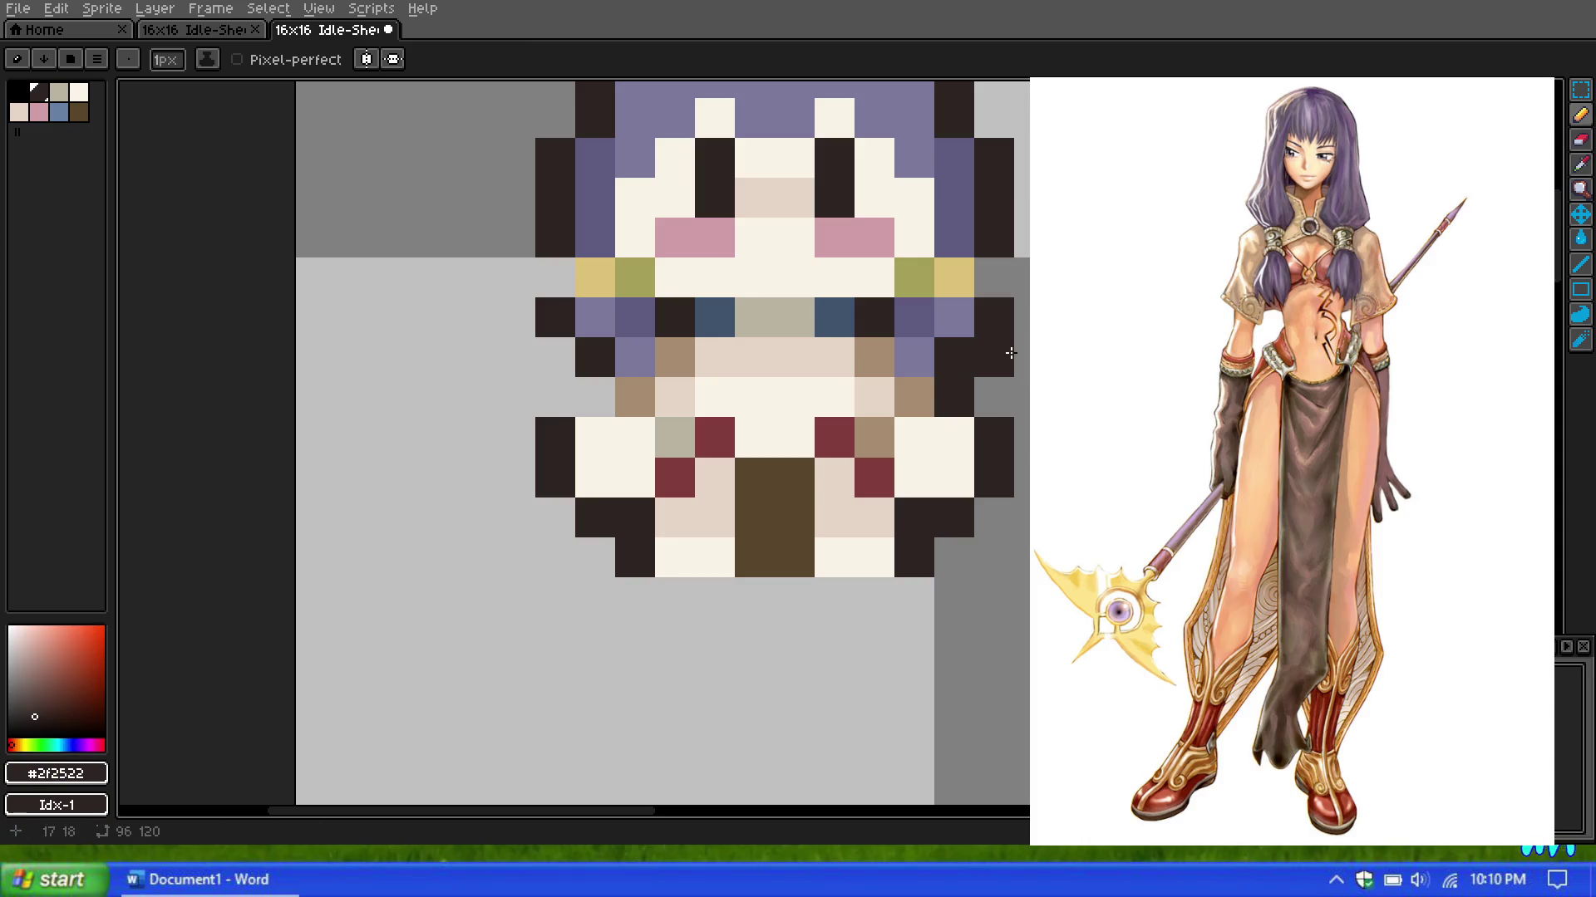
Step: Paint light purple hair pixels down beside the face, recolouring one outline pixel purple
{"action": "left_click", "coordinate": [1580, 167]}
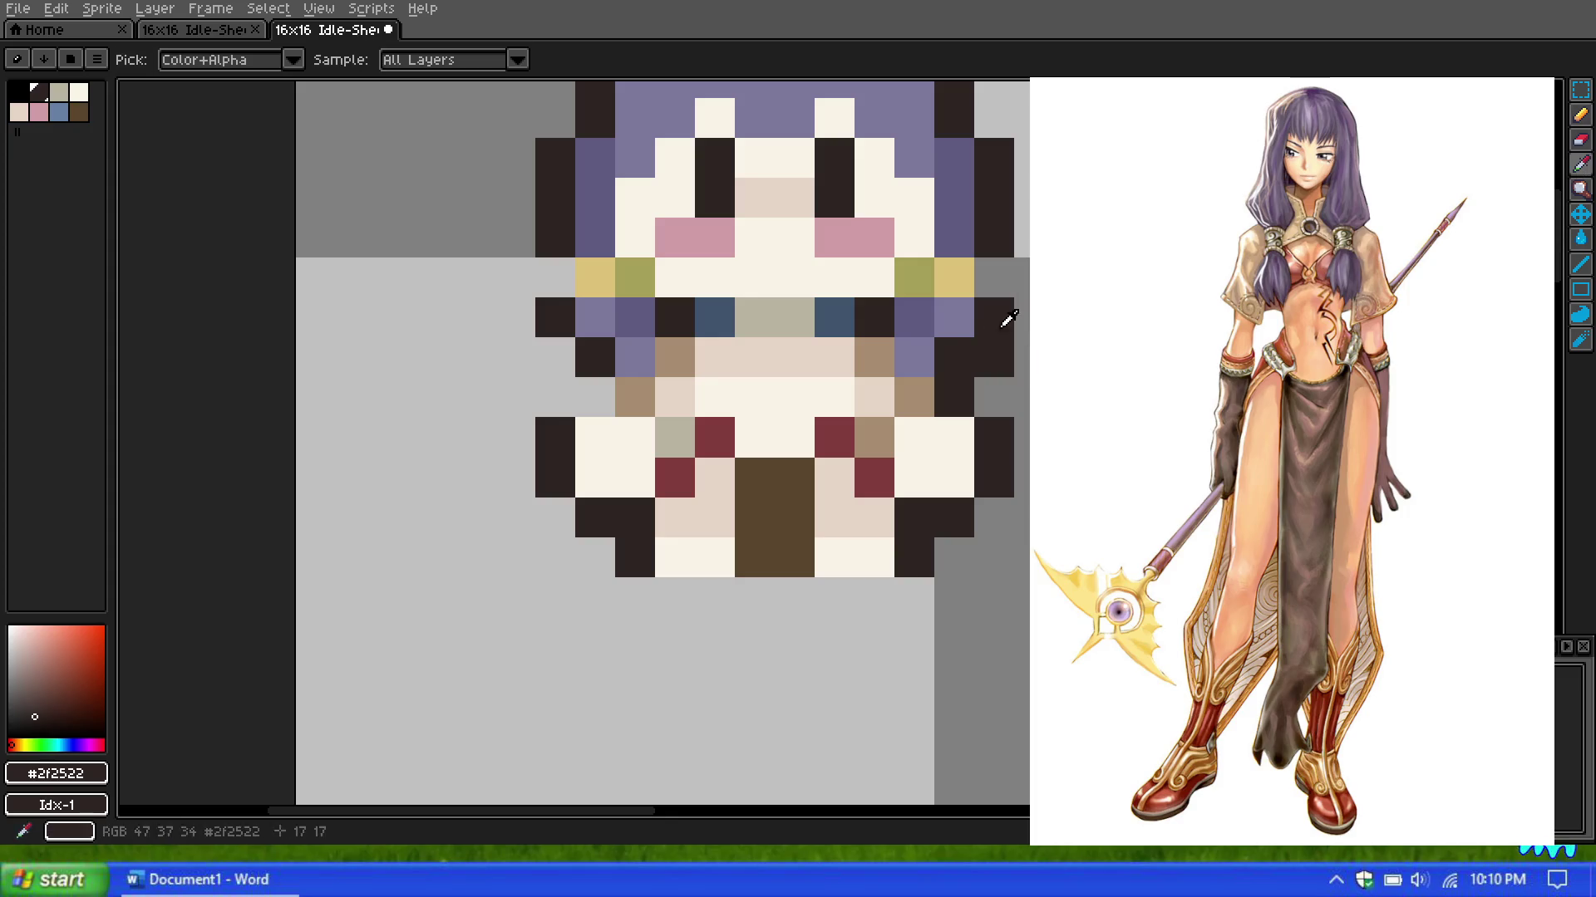
{"action": "left_click", "coordinate": [1580, 114]}
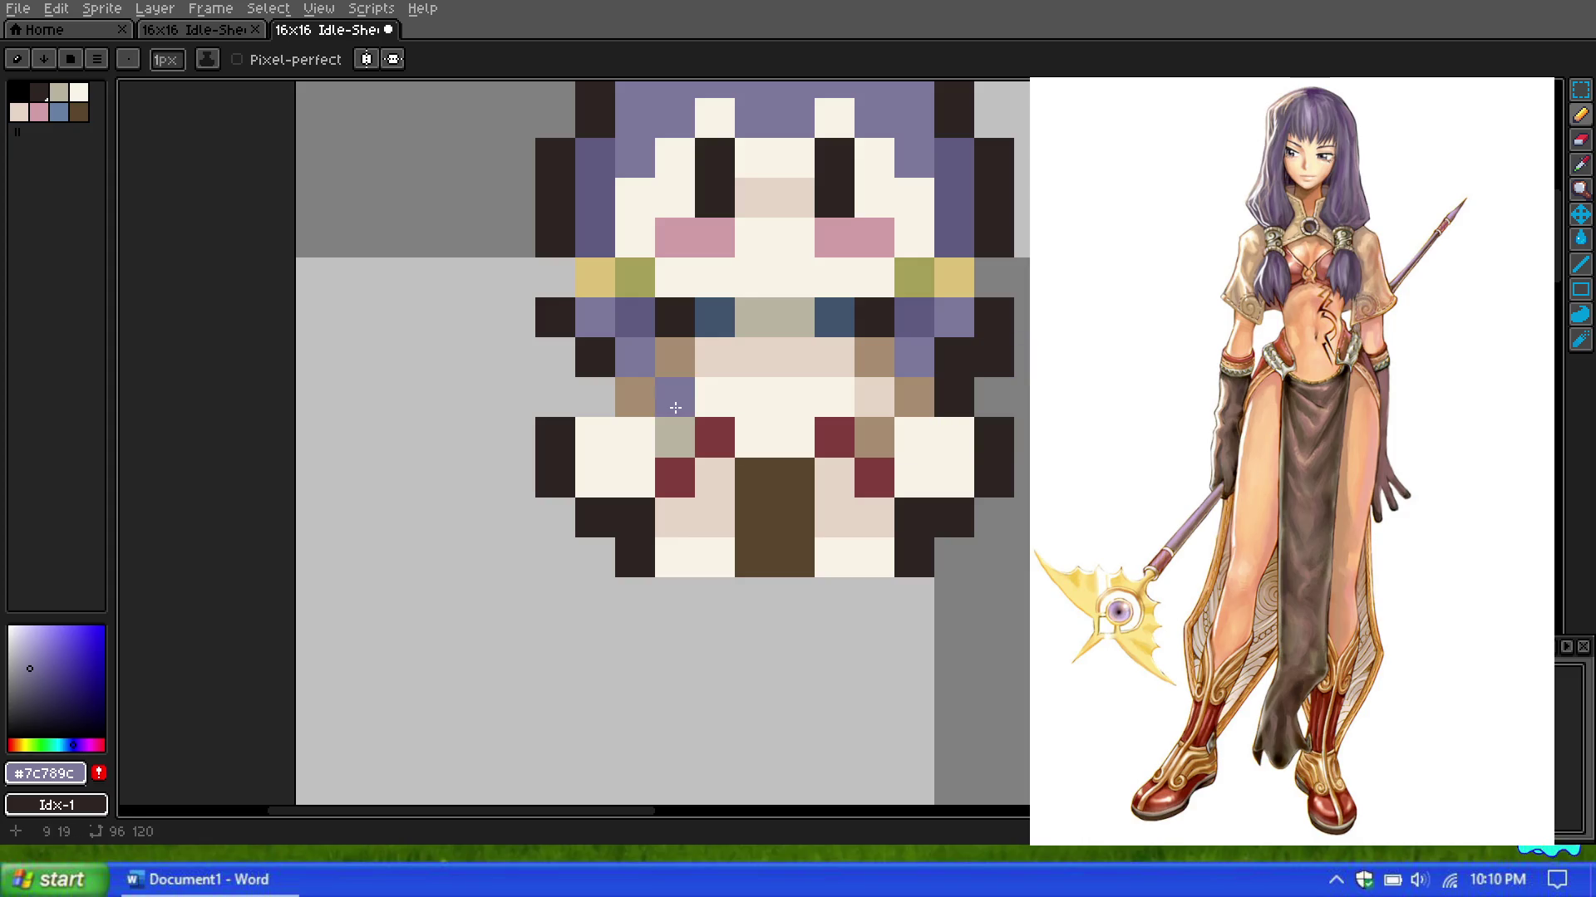
{"action": "left_click_drag", "start_coordinate": [956, 357], "coordinate": [994, 309]}
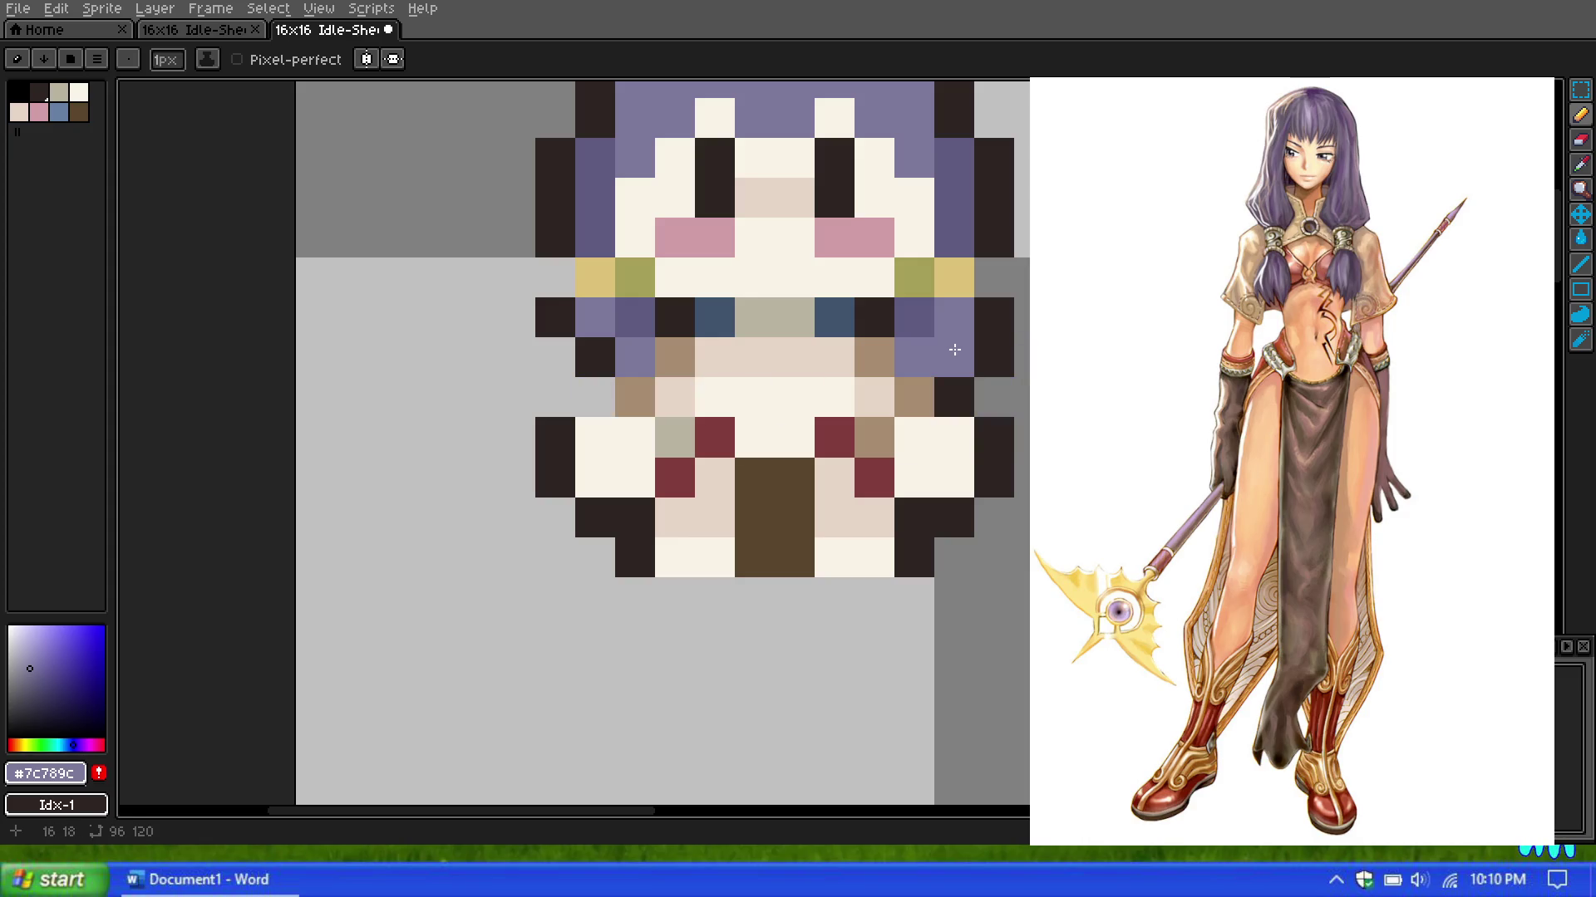
{"action": "scroll", "coordinate": [963, 356], "scroll_direction": "down", "scroll_amount": 3}
{"action": "scroll", "coordinate": [914, 366], "scroll_direction": "down", "scroll_amount": 1}
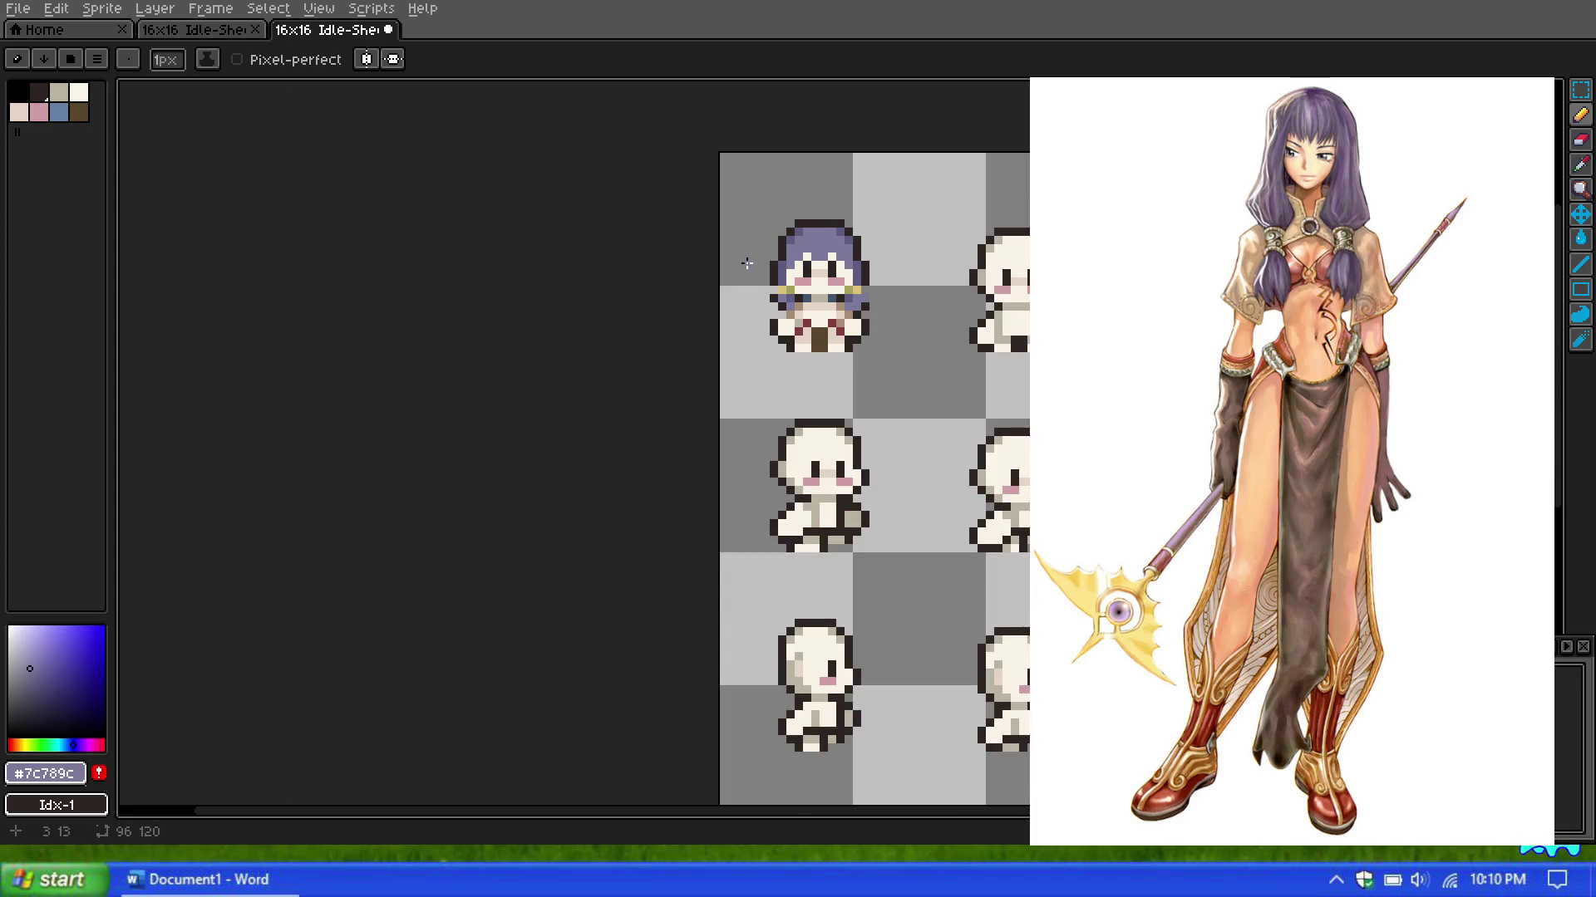
{"action": "scroll", "coordinate": [790, 384], "scroll_direction": "up", "scroll_amount": 3}
{"action": "scroll", "coordinate": [789, 383], "scroll_direction": "up", "scroll_amount": 2}
{"action": "left_click", "coordinate": [743, 339]}
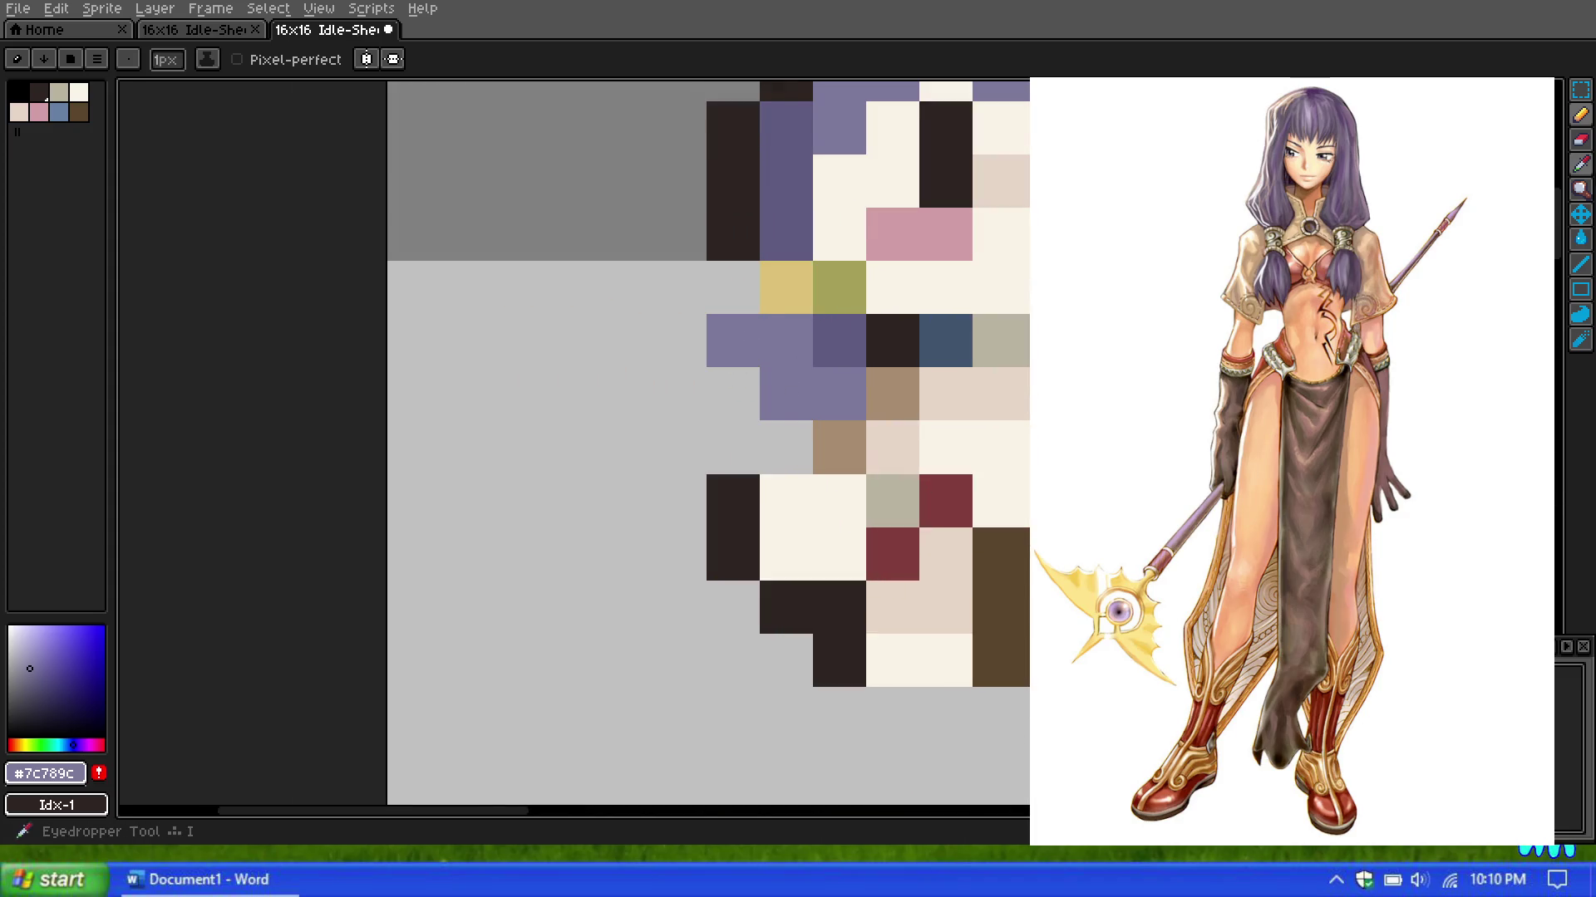
Step: Darken the grey pixels along the left outline with the dark outline colour
{"action": "left_click", "coordinate": [733, 528], "text": "alt"}
{"action": "left_click", "coordinate": [807, 442]}
{"action": "left_click", "coordinate": [737, 384]}
{"action": "scroll", "coordinate": [739, 382], "scroll_direction": "down", "scroll_amount": 3}
{"action": "scroll", "coordinate": [831, 358], "scroll_direction": "down", "scroll_amount": 2}
{"action": "scroll", "coordinate": [895, 336], "scroll_direction": "up", "scroll_amount": 1}
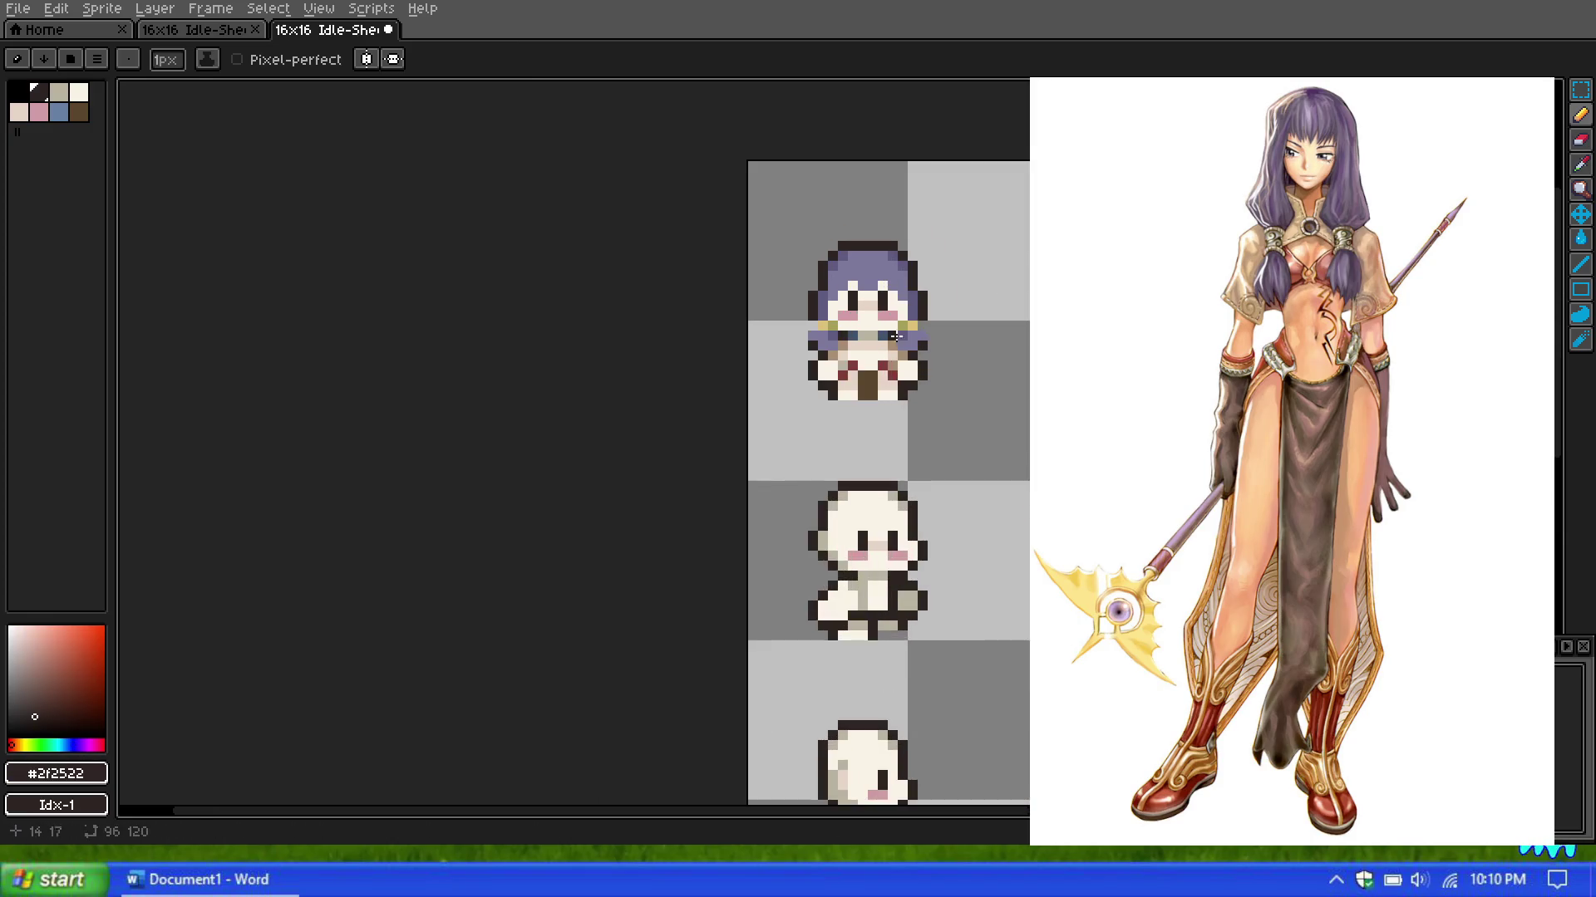
{"action": "scroll", "coordinate": [895, 335], "scroll_direction": "up", "scroll_amount": 1}
{"action": "scroll", "coordinate": [905, 264], "scroll_direction": "down", "scroll_amount": 2}
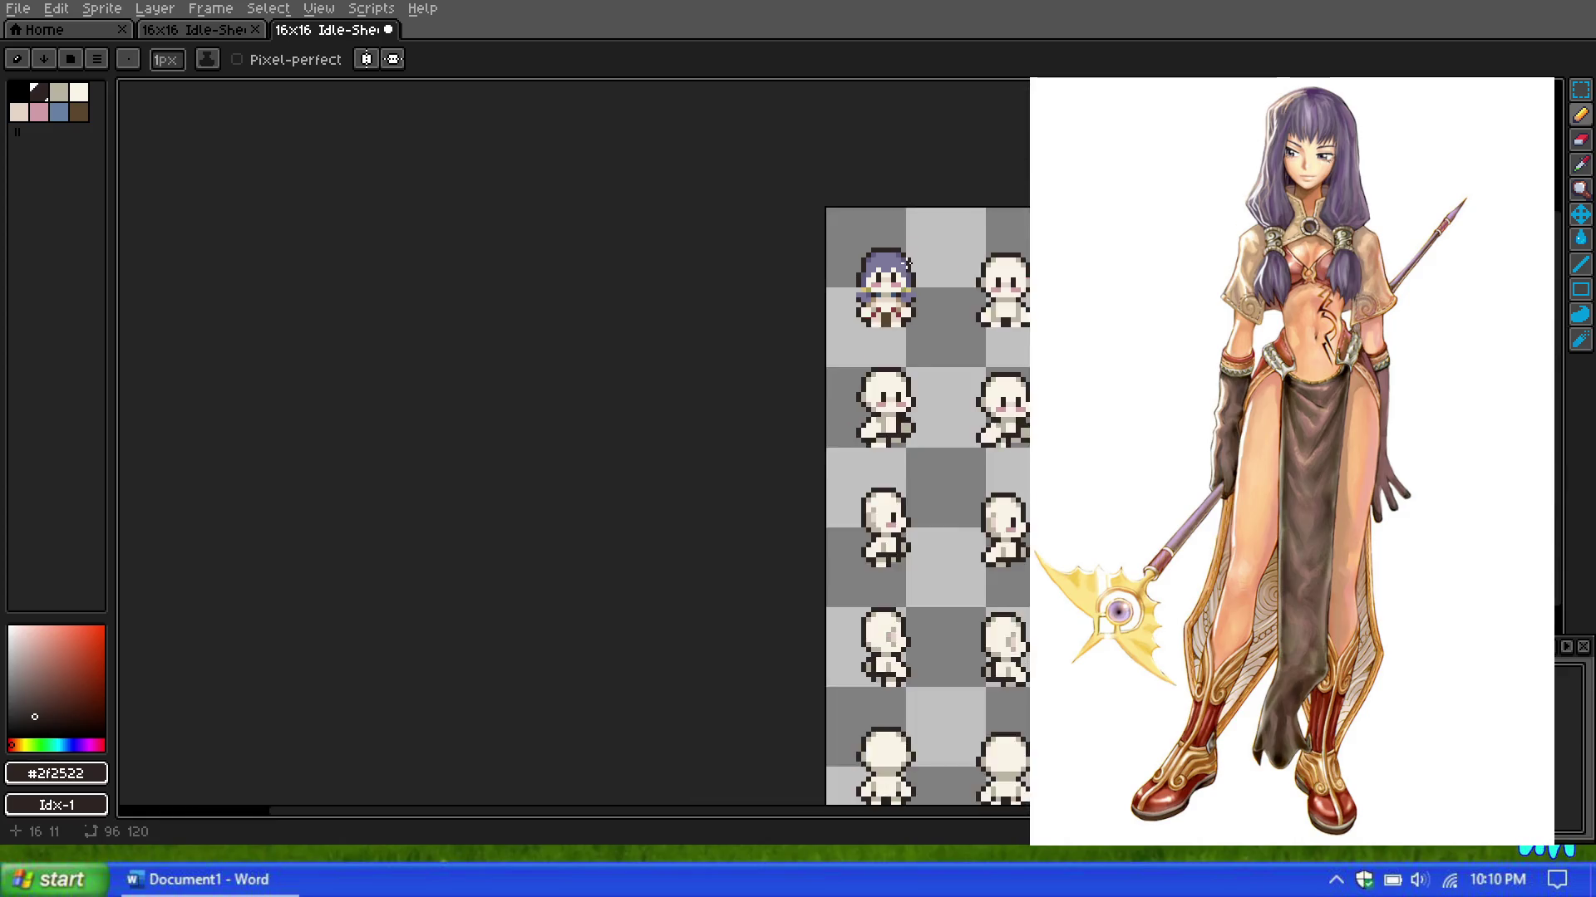
{"action": "scroll", "coordinate": [906, 264], "scroll_direction": "down", "scroll_amount": 1}
{"action": "scroll", "coordinate": [910, 270], "scroll_direction": "up", "scroll_amount": 2}
{"action": "scroll", "coordinate": [914, 278], "scroll_direction": "up", "scroll_amount": 3}
{"action": "scroll", "coordinate": [920, 285], "scroll_direction": "up", "scroll_amount": 2}
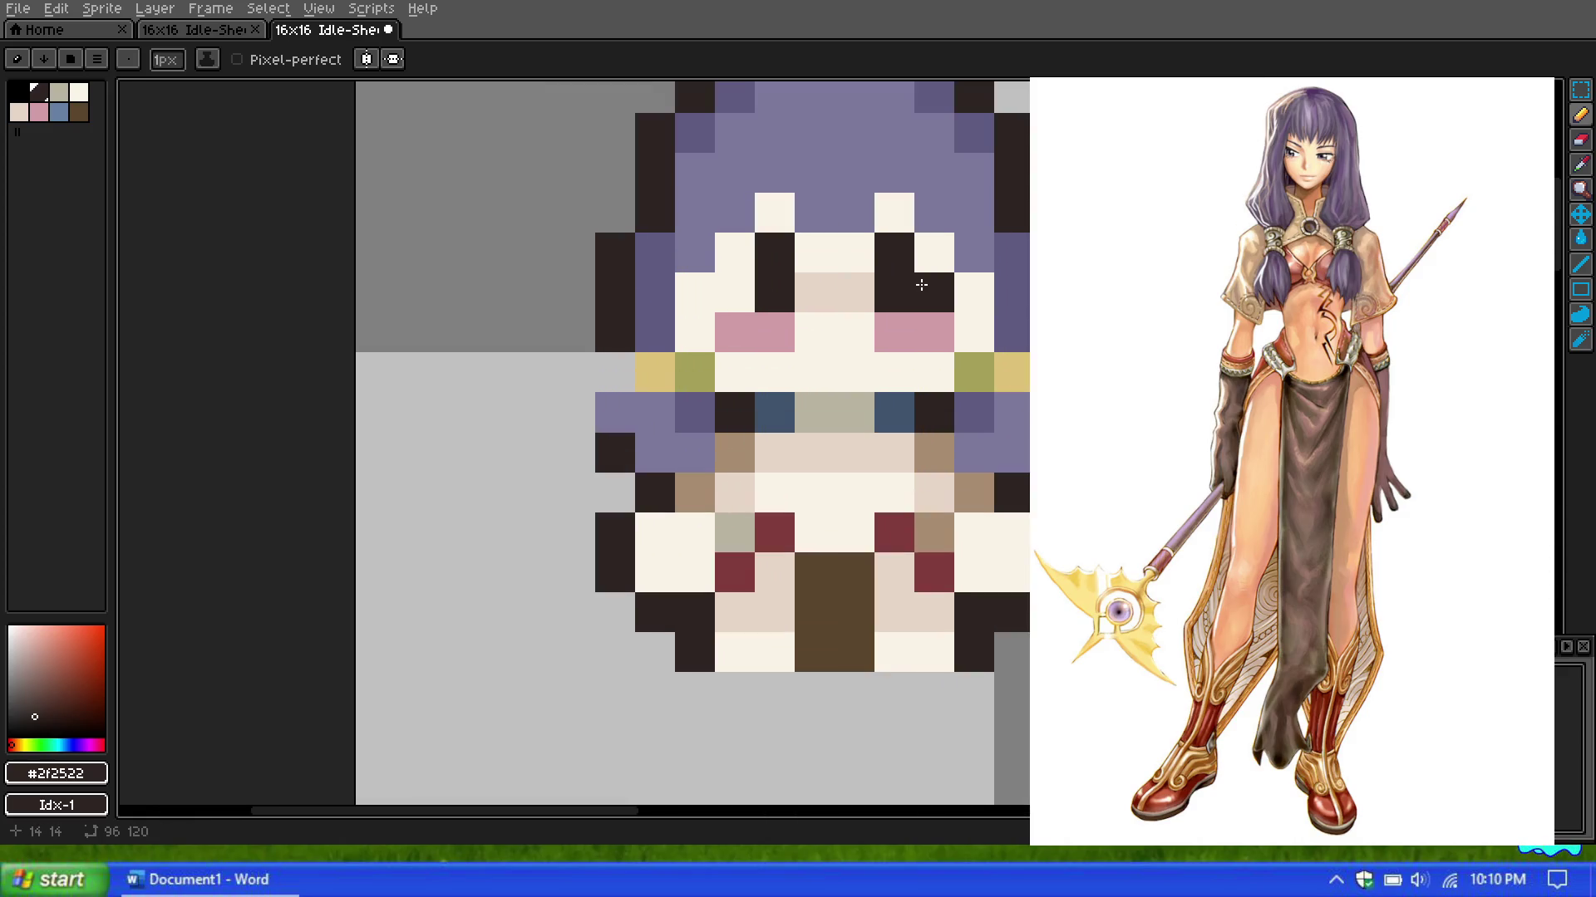
{"action": "scroll", "coordinate": [920, 306], "scroll_direction": "down", "scroll_amount": 1}
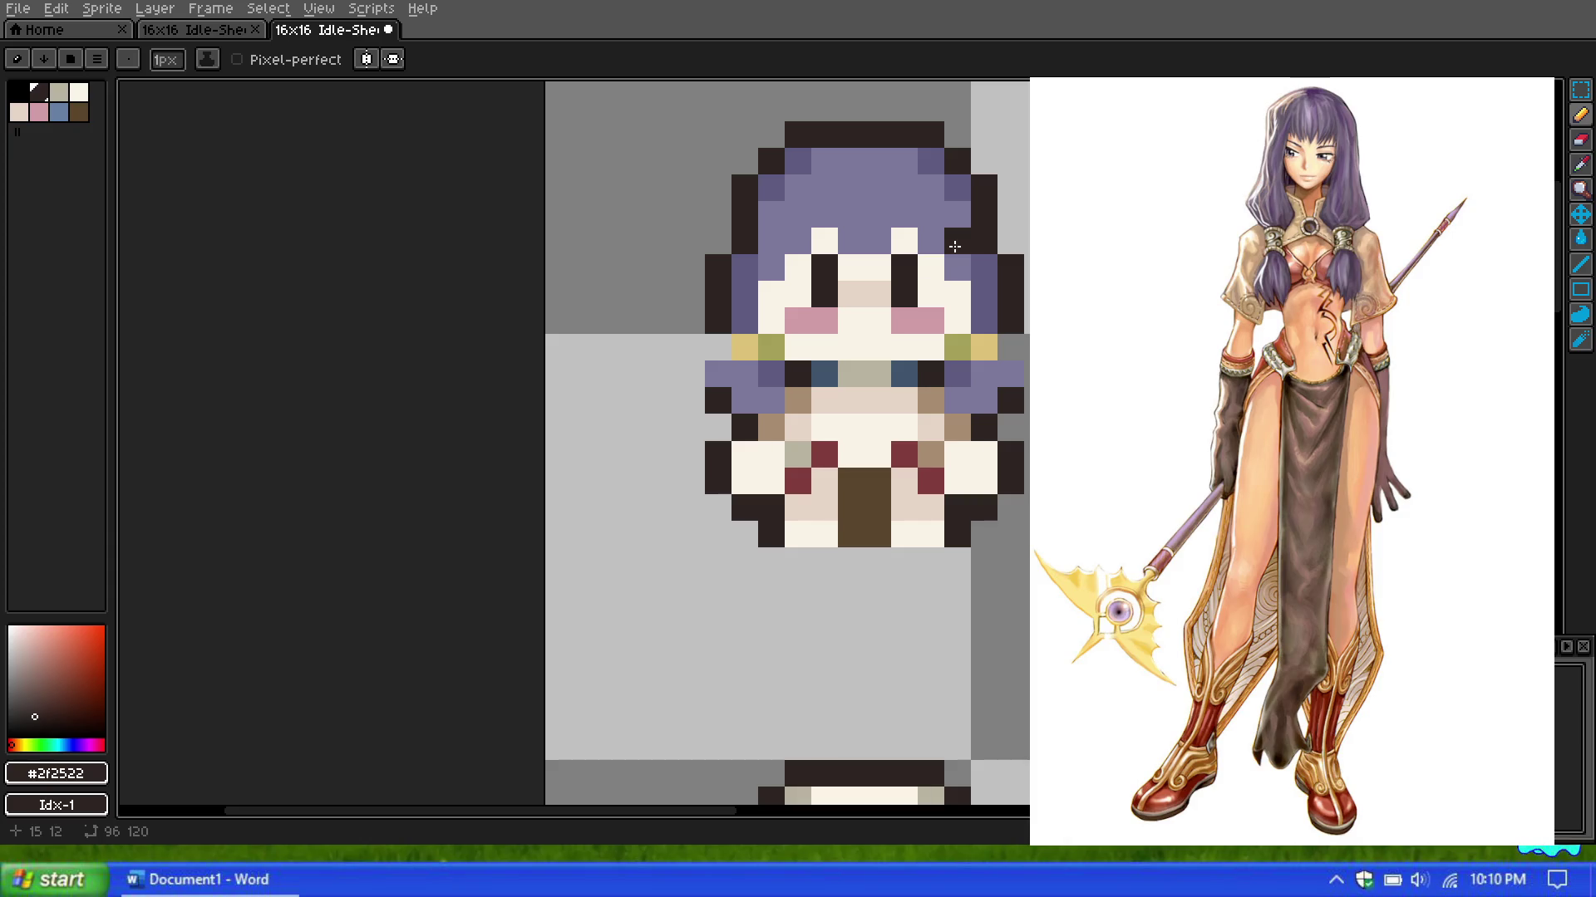
Step: Sample the darker purple hair shade from the sprite for the Pencil
{"action": "key", "text": "i"}
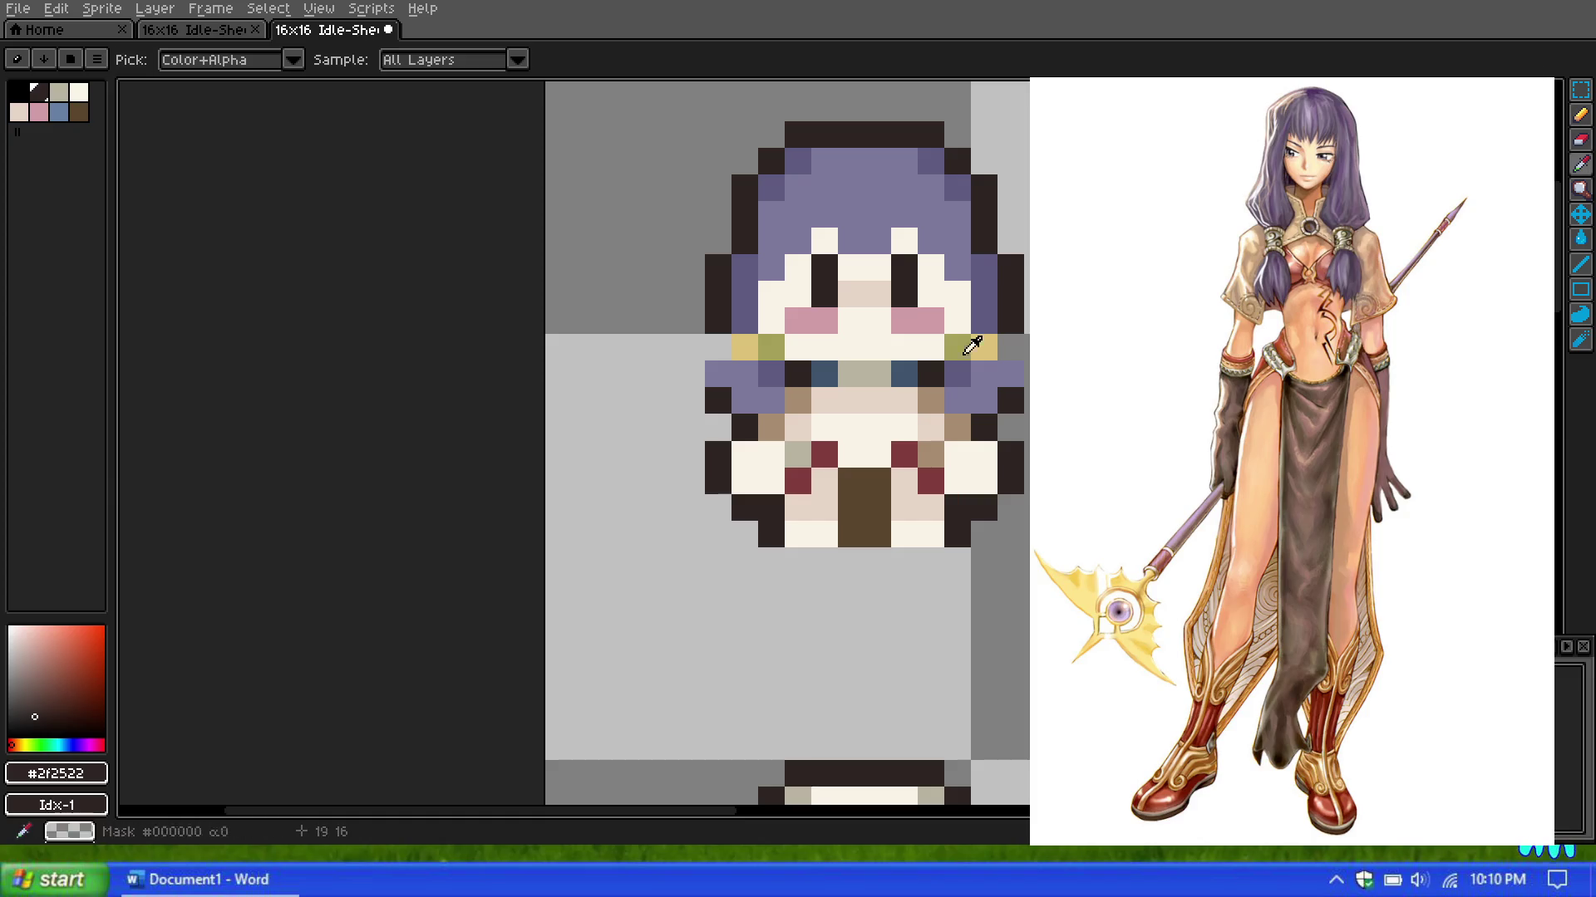
{"action": "left_click", "coordinate": [988, 318]}
{"action": "key", "text": "b"}
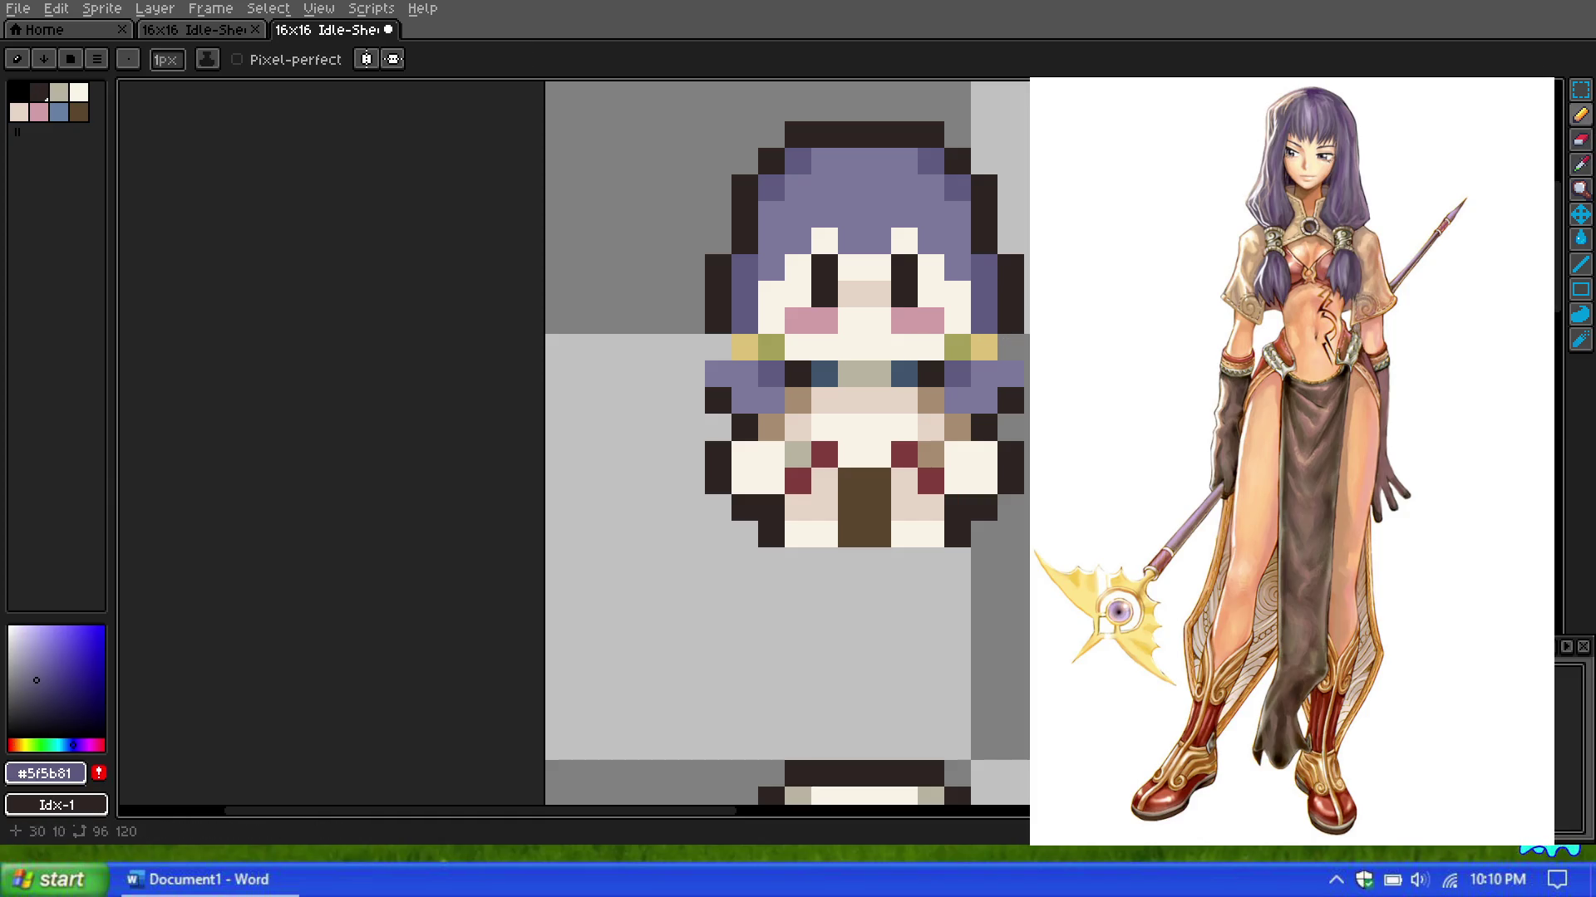
{"action": "scroll", "coordinate": [830, 286], "scroll_direction": "down", "scroll_amount": 3}
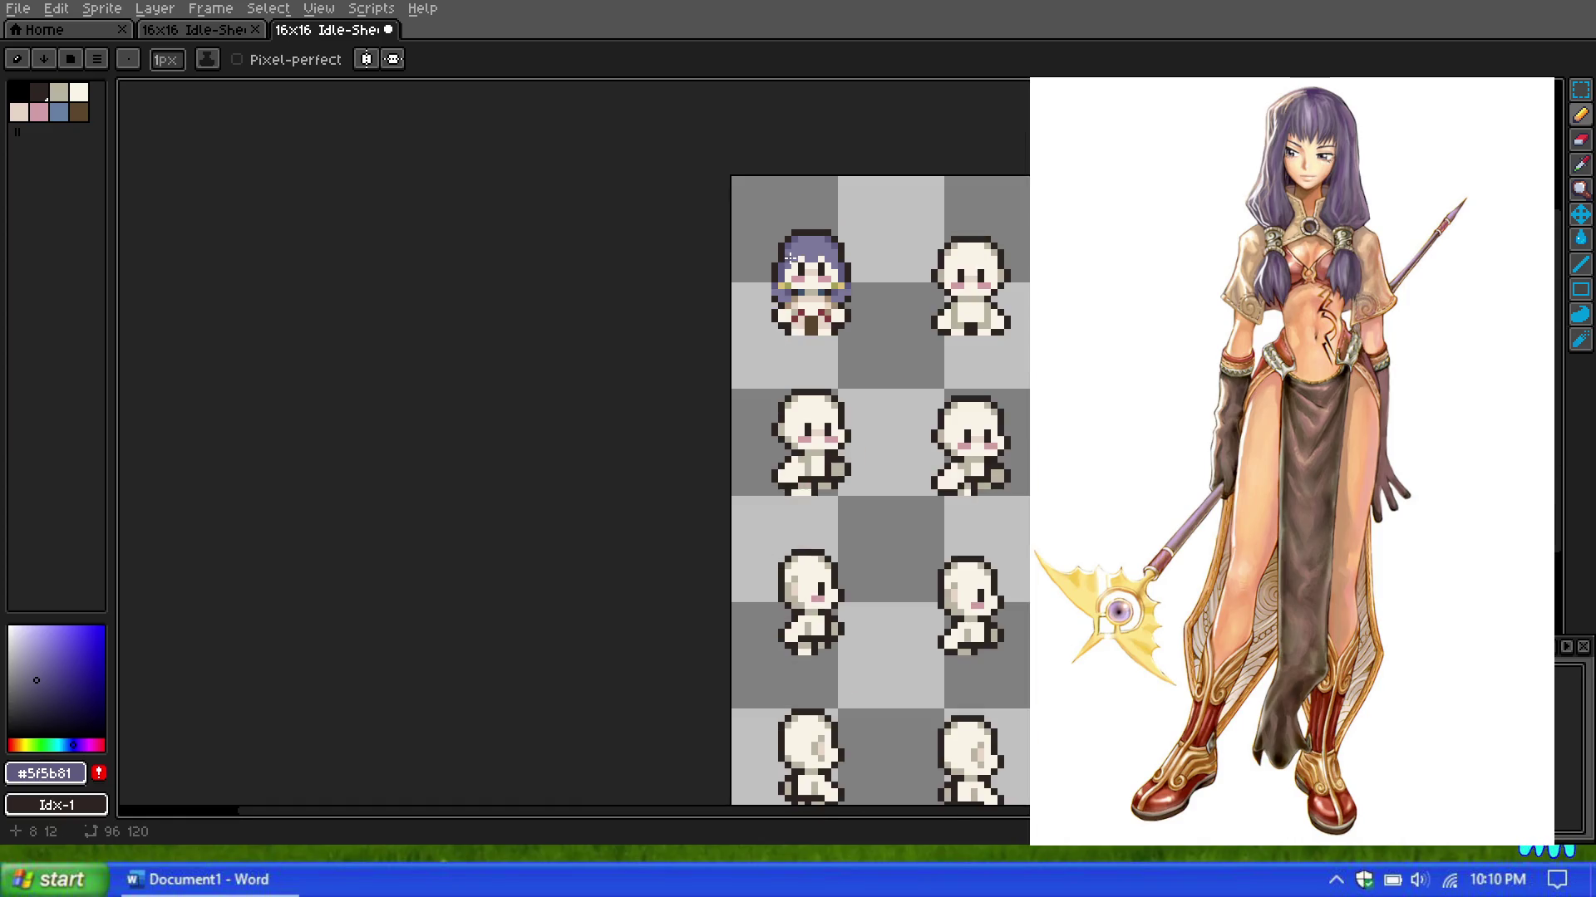
{"action": "scroll", "coordinate": [833, 245], "scroll_direction": "up", "scroll_amount": 3}
{"action": "scroll", "coordinate": [822, 295], "scroll_direction": "up", "scroll_amount": 2}
Step: Undo the previous pencil stroke, then restore it with Ctrl+Y
{"action": "key", "text": "v"}
{"action": "key", "text": "ctrl+z"}
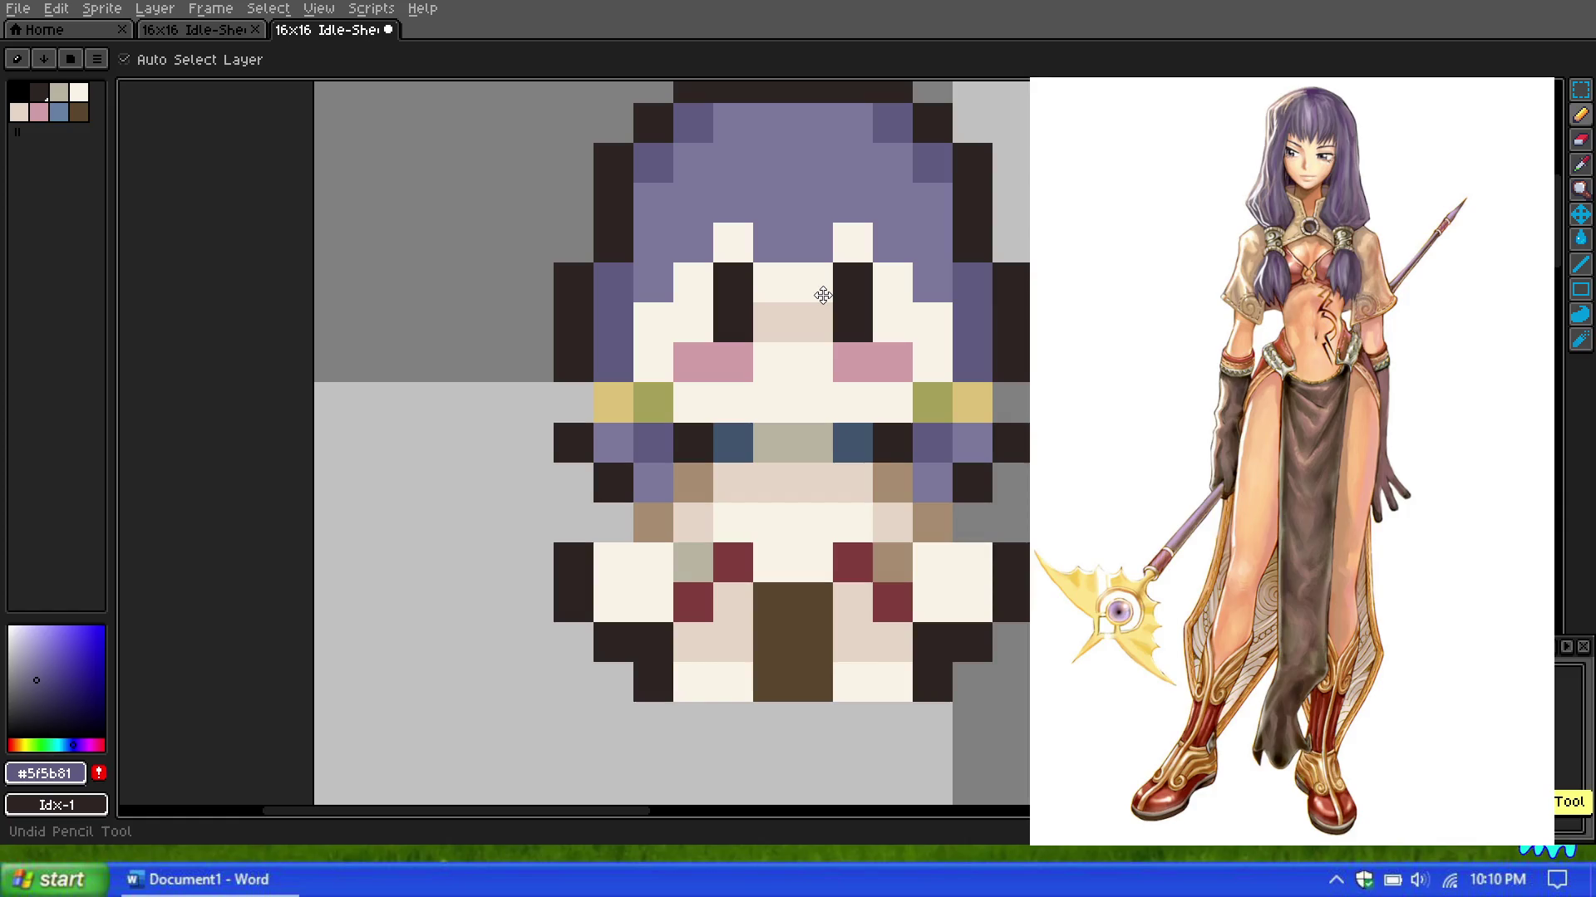
{"action": "scroll", "coordinate": [822, 295], "scroll_direction": "down", "scroll_amount": 3}
{"action": "scroll", "coordinate": [831, 287], "scroll_direction": "down", "scroll_amount": 2}
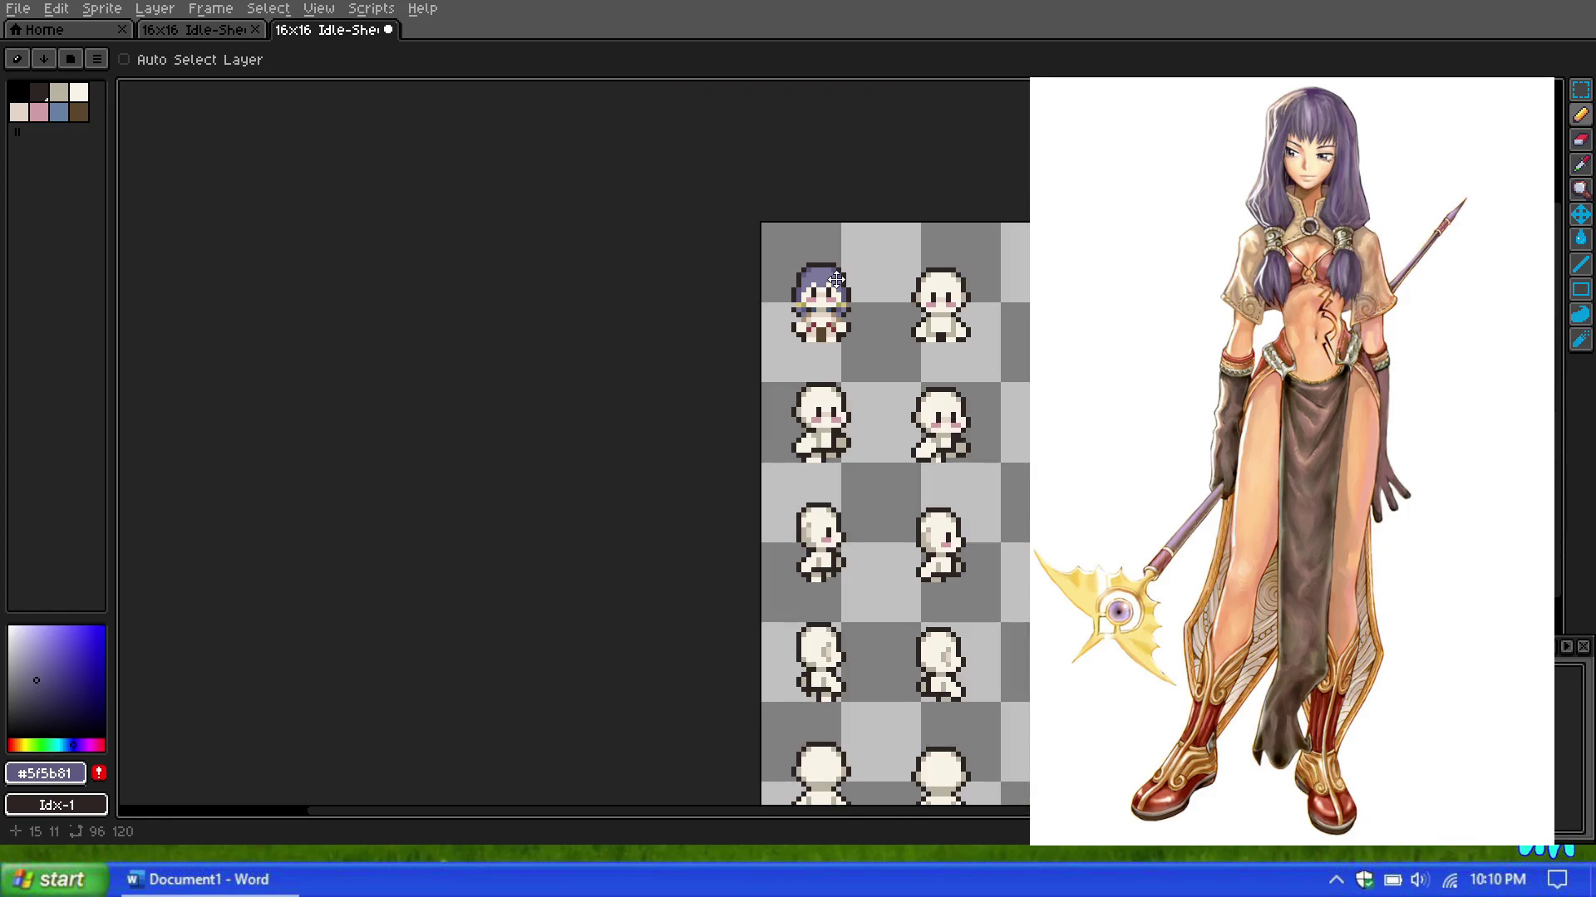
{"action": "key", "text": "b"}
{"action": "scroll", "coordinate": [827, 293], "scroll_direction": "up", "scroll_amount": 2}
{"action": "scroll", "coordinate": [827, 295], "scroll_direction": "up", "scroll_amount": 2}
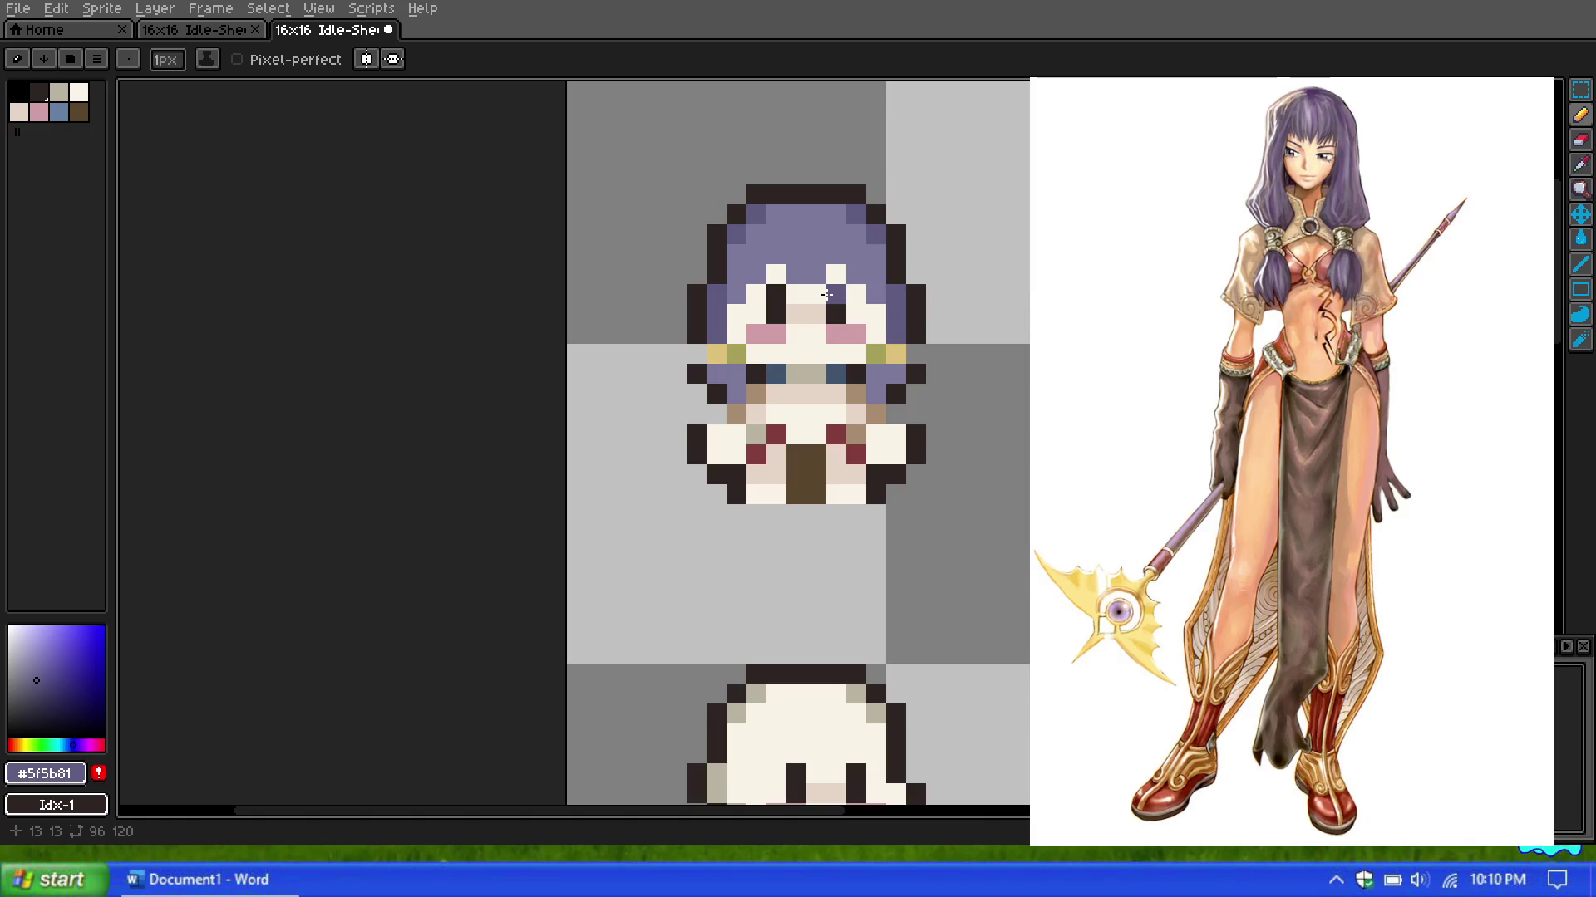
{"action": "key", "text": "v"}
{"action": "key", "text": "ctrl+y"}
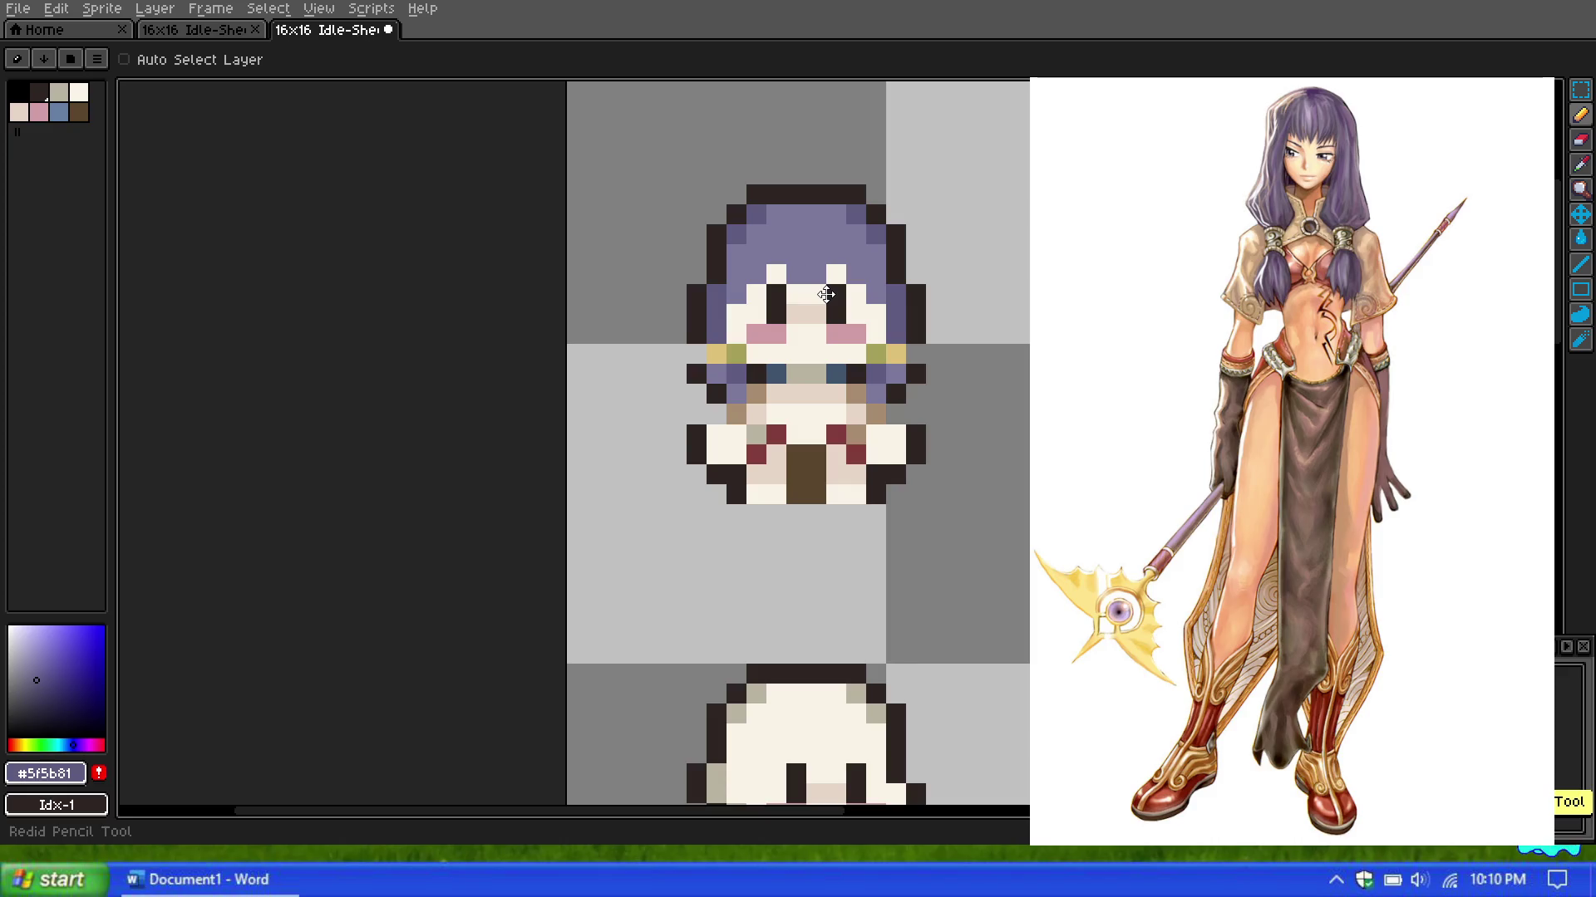
{"action": "key", "text": "b"}
Step: Add a purple hair pixel below the face
{"action": "scroll", "coordinate": [823, 299], "scroll_direction": "down", "scroll_amount": 2}
{"action": "scroll", "coordinate": [821, 307], "scroll_direction": "down", "scroll_amount": 2}
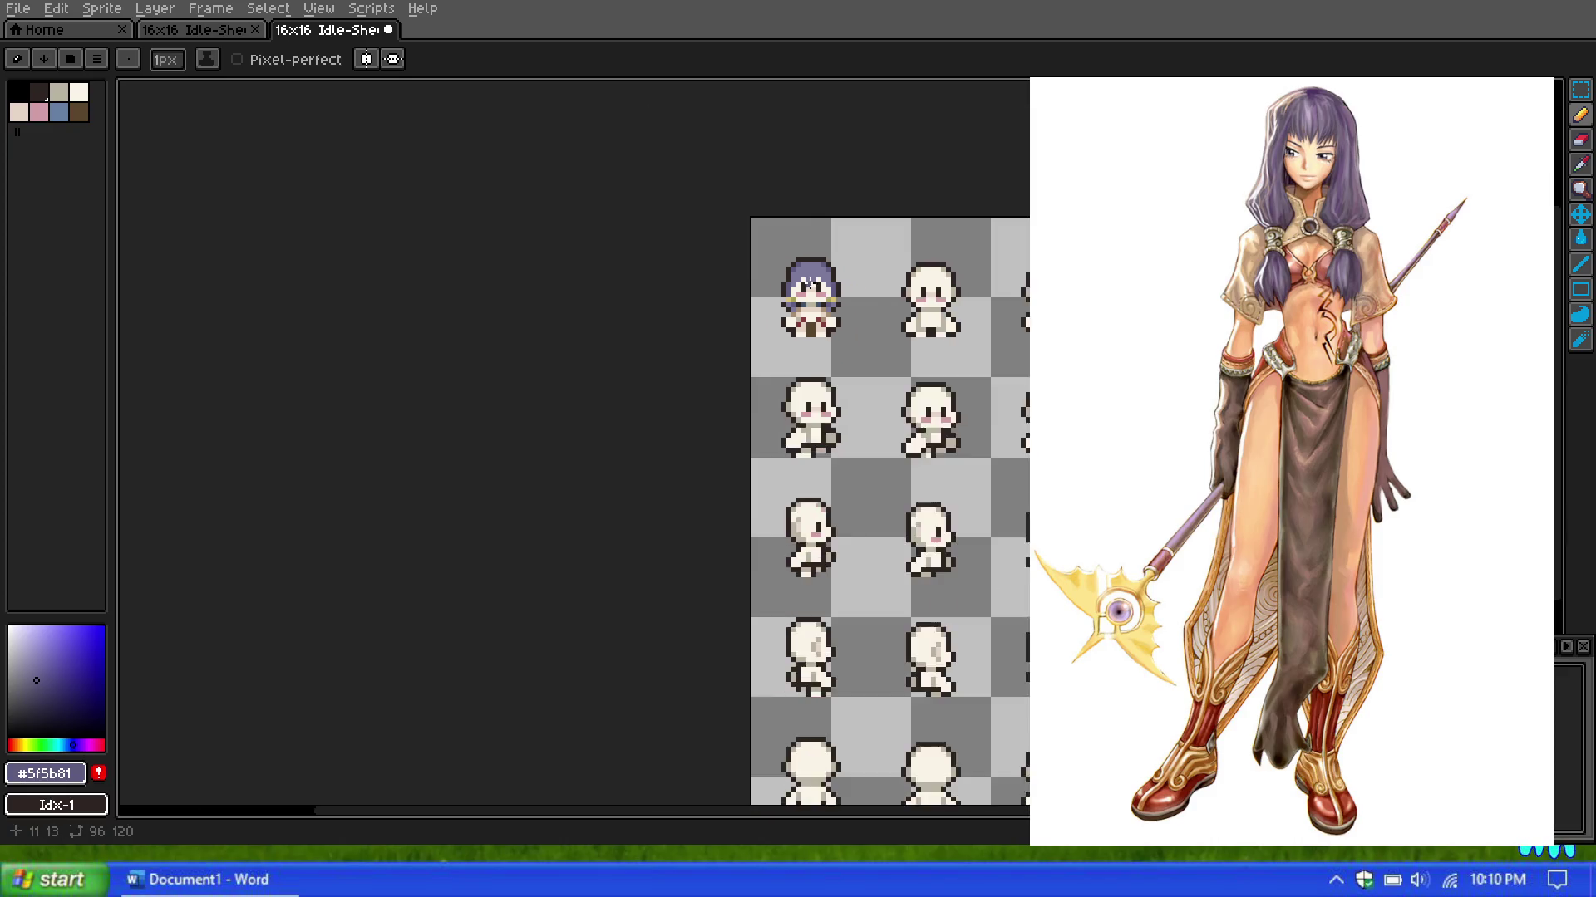
{"action": "scroll", "coordinate": [816, 319], "scroll_direction": "up", "scroll_amount": 3}
{"action": "scroll", "coordinate": [817, 319], "scroll_direction": "up", "scroll_amount": 2}
{"action": "left_click", "coordinate": [840, 458]}
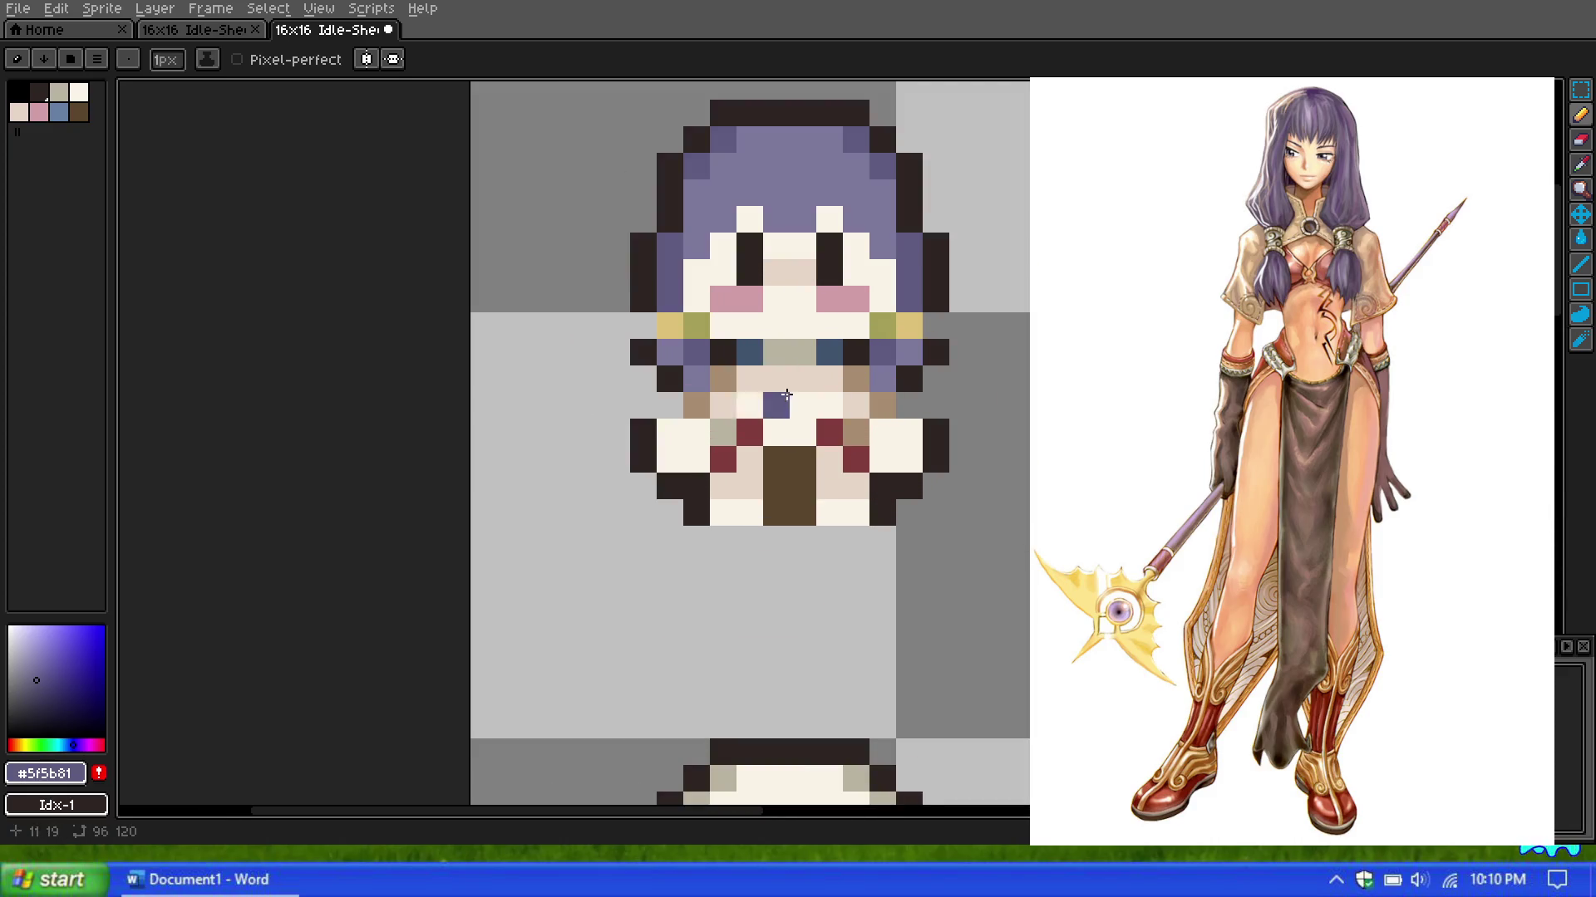
{"action": "scroll", "coordinate": [772, 383], "scroll_direction": "up", "scroll_amount": 1}
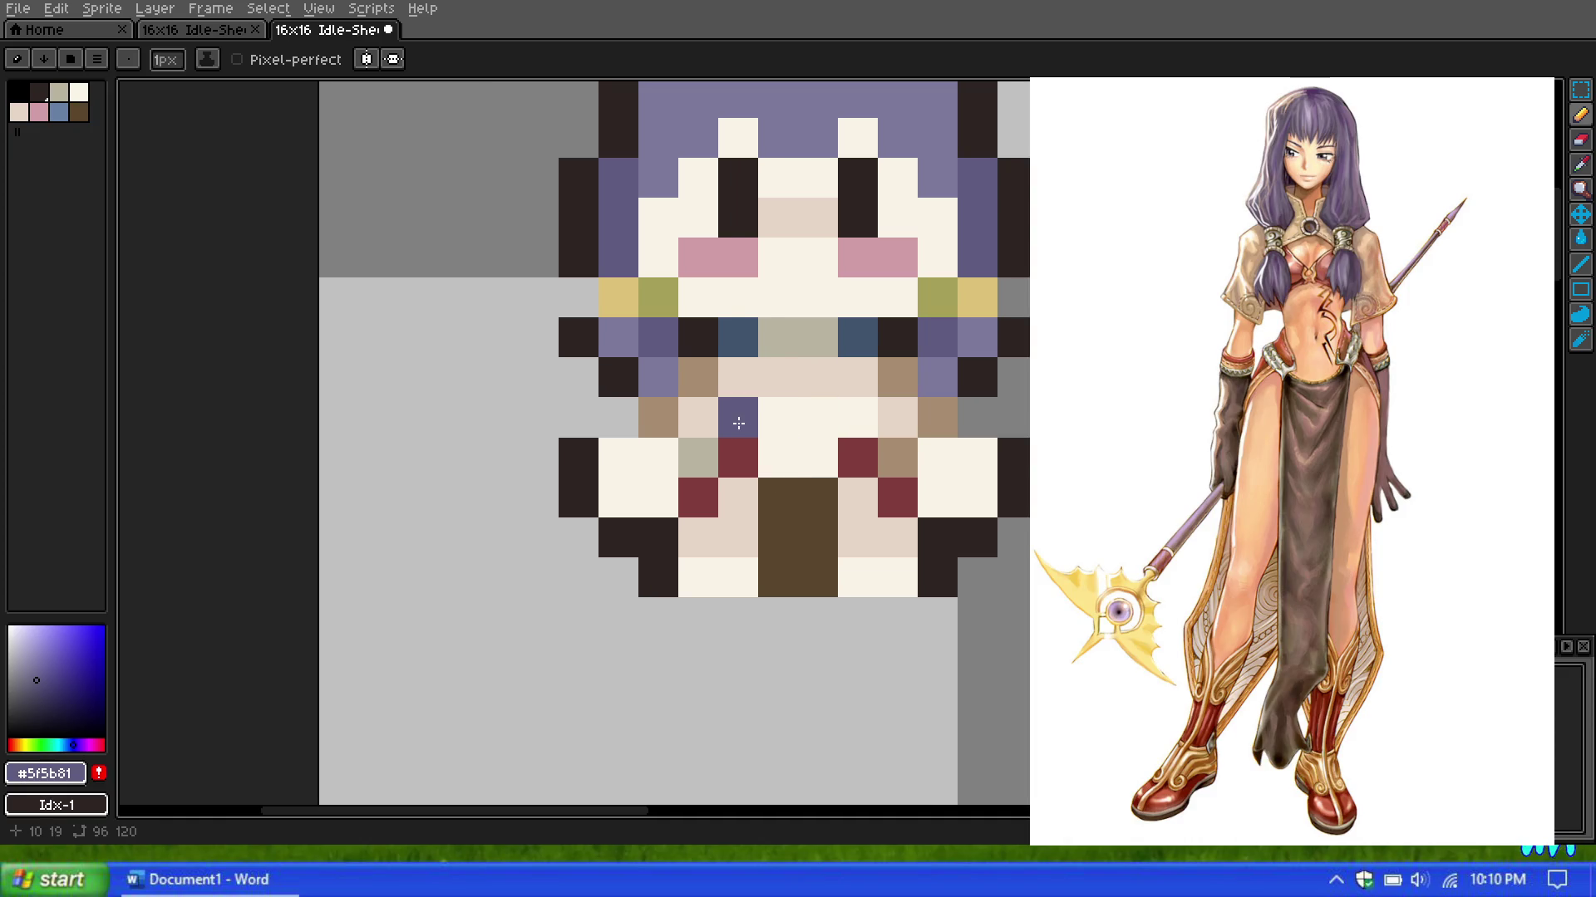
Step: Sample the outfit's dark red and paint pixels below the face, then undo them
{"action": "left_click", "coordinate": [1580, 164]}
{"action": "left_click", "coordinate": [752, 450]}
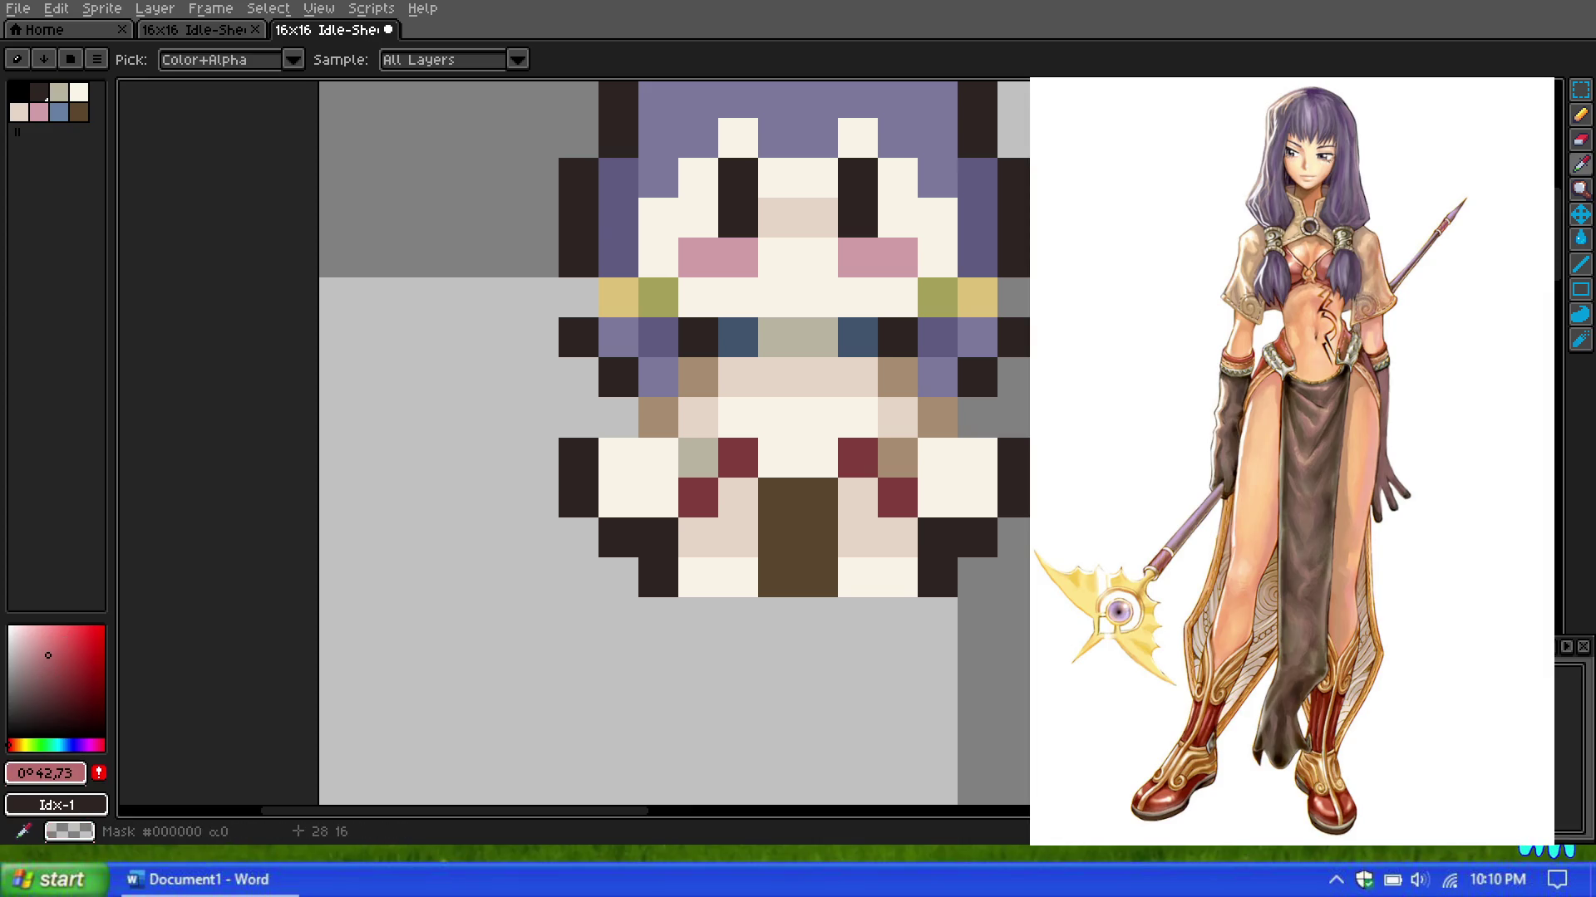
{"action": "left_click", "coordinate": [1580, 114]}
{"action": "left_click_drag", "start_coordinate": [738, 418], "coordinate": [770, 451]}
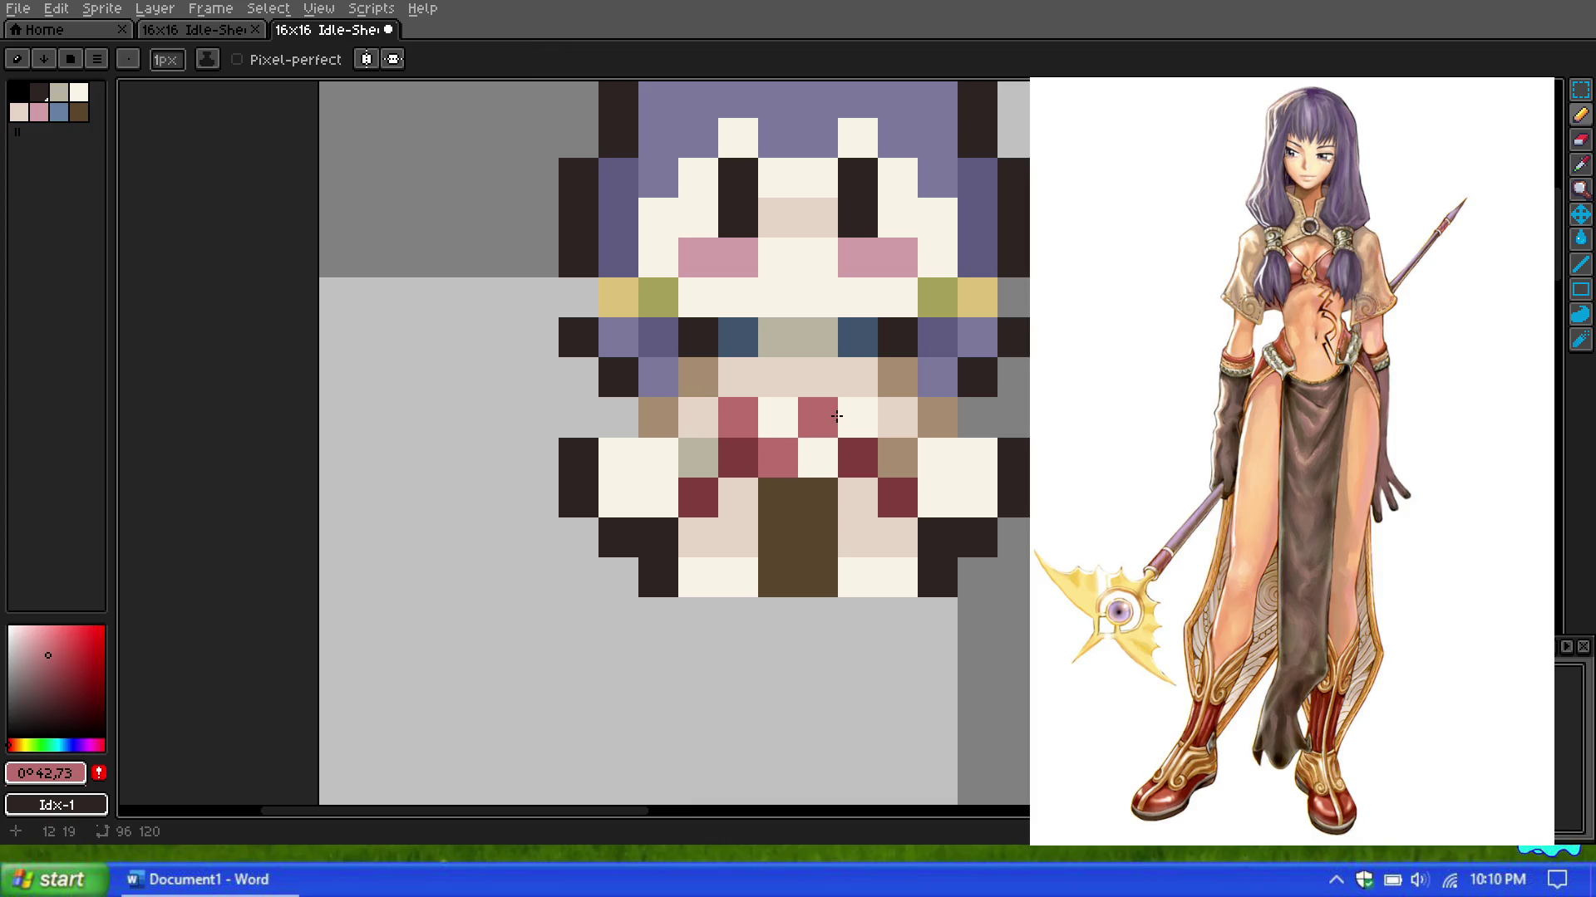
{"action": "scroll", "coordinate": [789, 384], "scroll_direction": "down", "scroll_amount": 5}
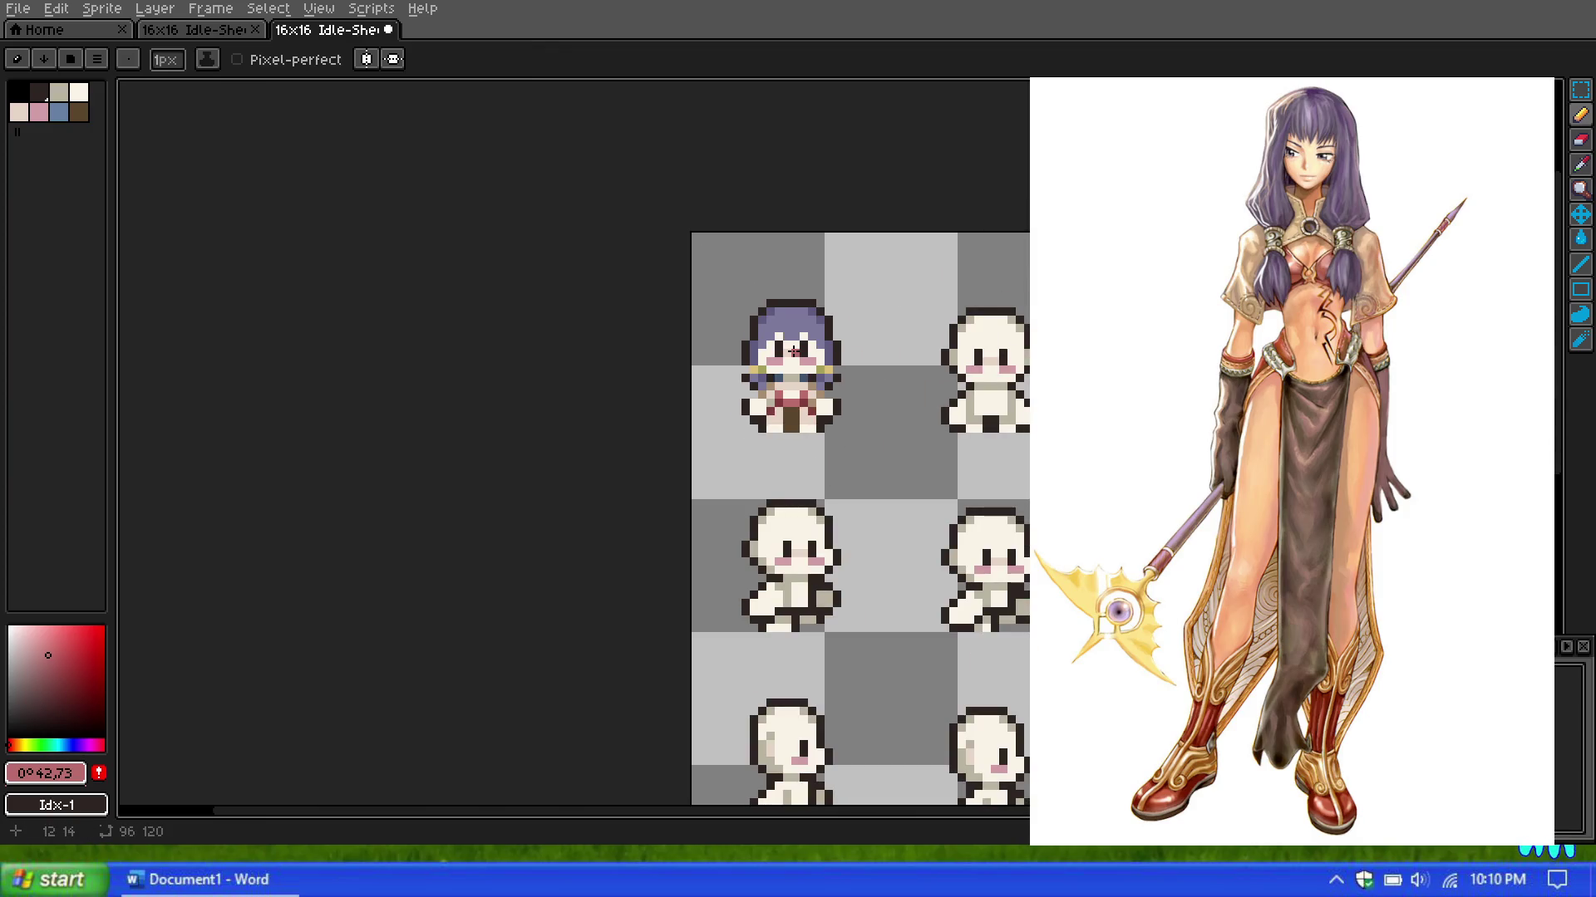
{"action": "scroll", "coordinate": [794, 351], "scroll_direction": "up", "scroll_amount": 2}
{"action": "scroll", "coordinate": [794, 351], "scroll_direction": "down", "scroll_amount": 1}
{"action": "scroll", "coordinate": [795, 358], "scroll_direction": "down", "scroll_amount": 2}
{"action": "scroll", "coordinate": [797, 363], "scroll_direction": "down", "scroll_amount": 1}
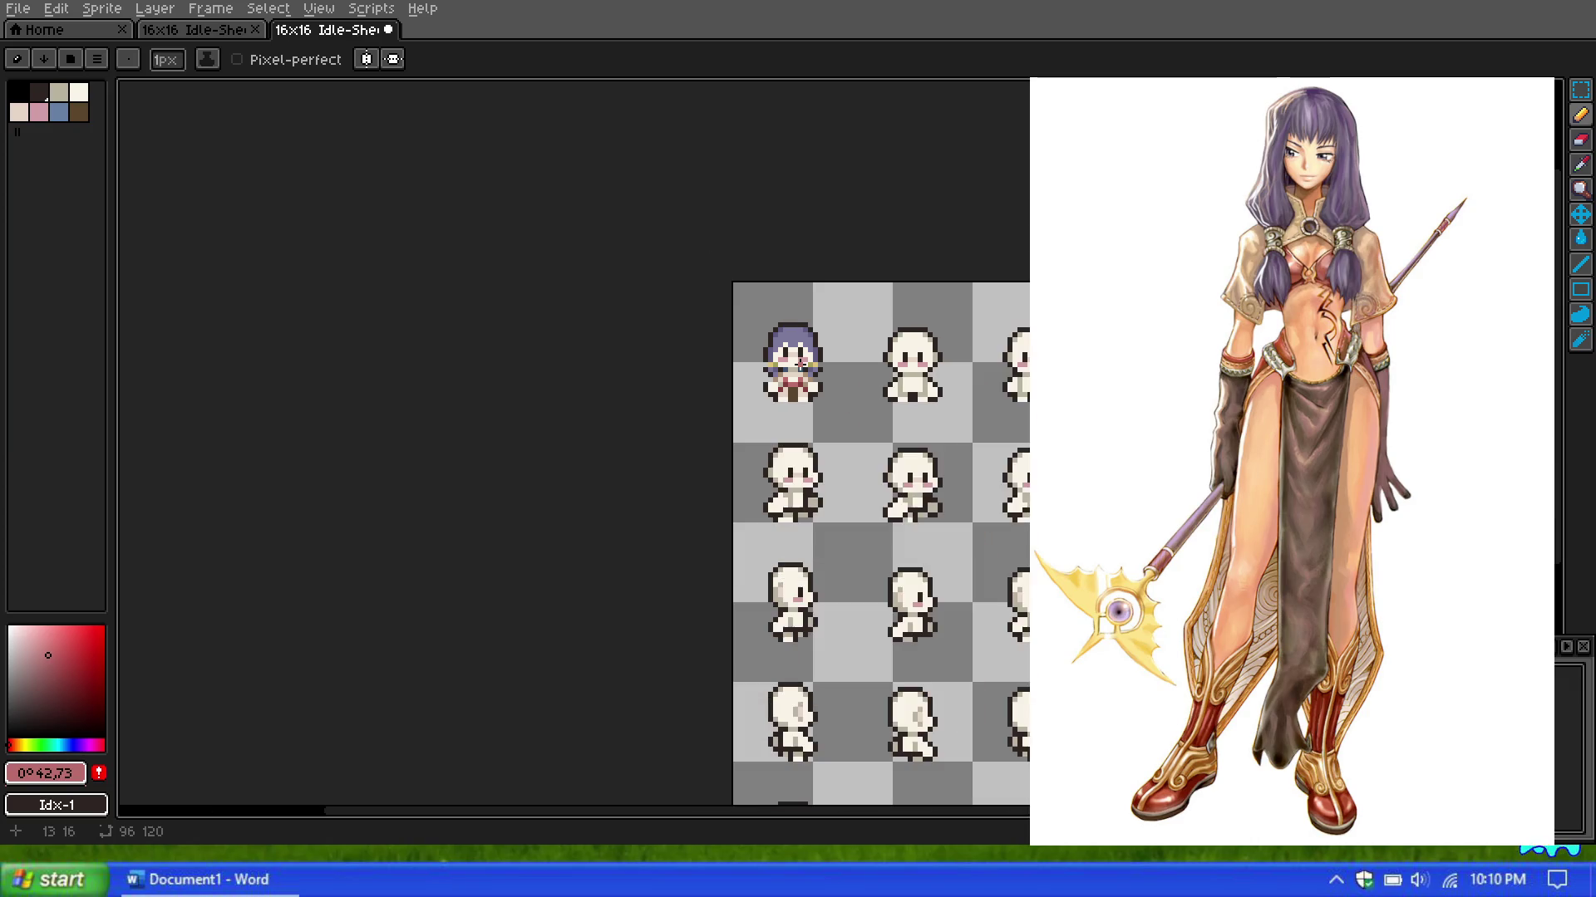
{"action": "scroll", "coordinate": [800, 363], "scroll_direction": "up", "scroll_amount": 1}
{"action": "scroll", "coordinate": [799, 363], "scroll_direction": "up", "scroll_amount": 3}
{"action": "scroll", "coordinate": [800, 364], "scroll_direction": "up", "scroll_amount": 2}
{"action": "key", "text": "ctrl+z"}
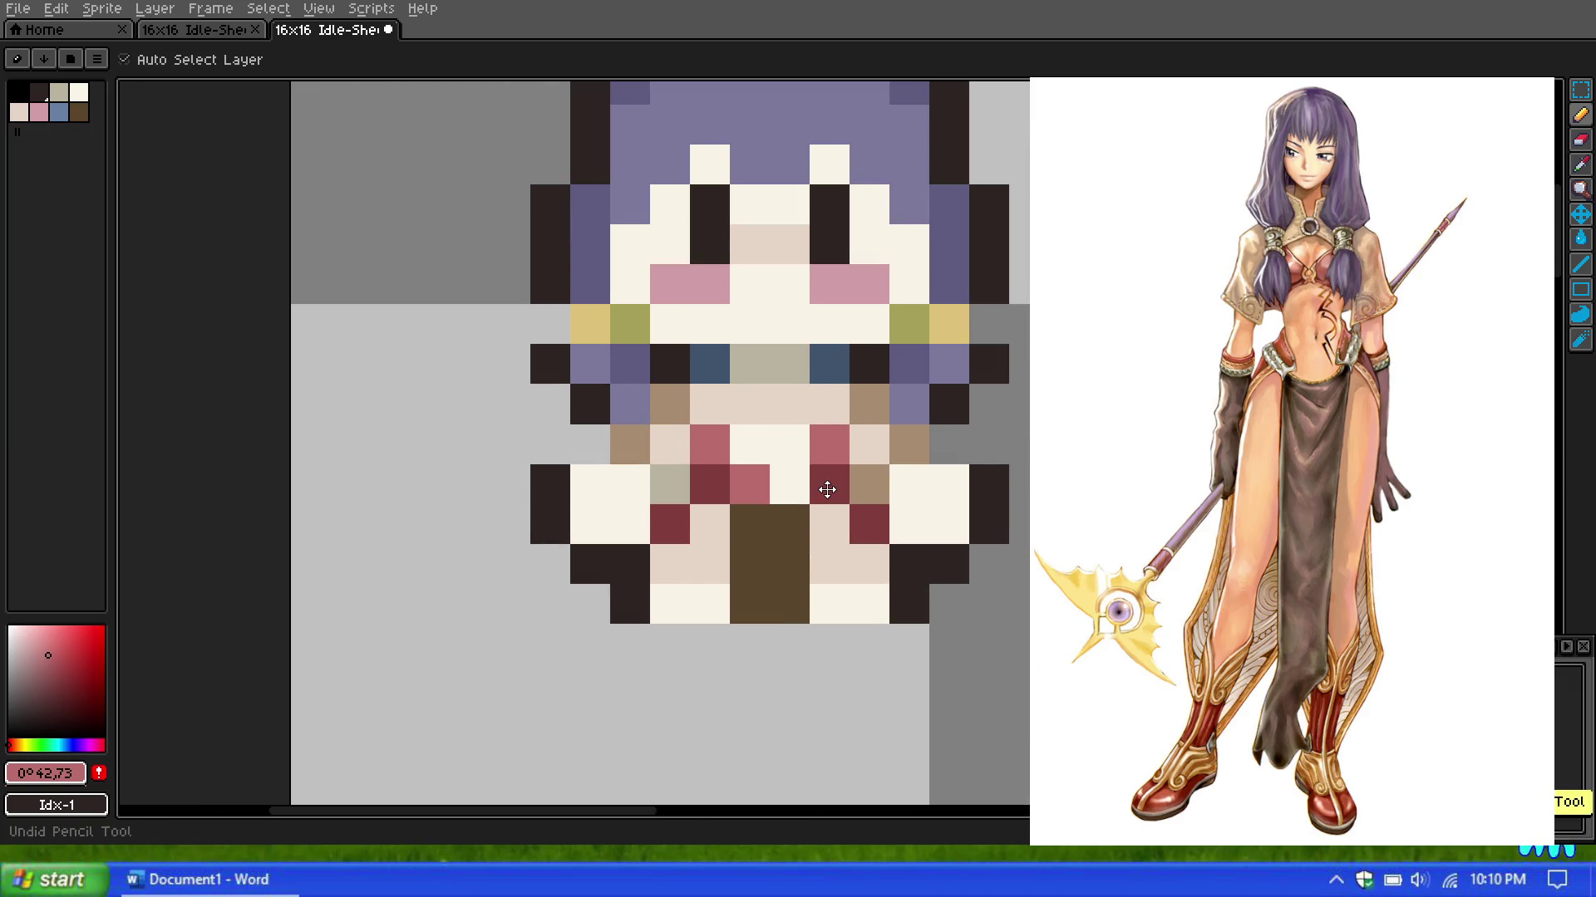
{"action": "key", "text": "ctrl+z"}
{"action": "key", "text": "ctrl+z"}
{"action": "key", "text": "ctrl+z"}
Step: Paint three red pixels along the mouth row
{"action": "left_click", "coordinate": [709, 445]}
{"action": "left_click", "coordinate": [829, 445]}
{"action": "left_click", "coordinate": [749, 445]}
{"action": "scroll", "coordinate": [773, 326], "scroll_direction": "down", "scroll_amount": 5}
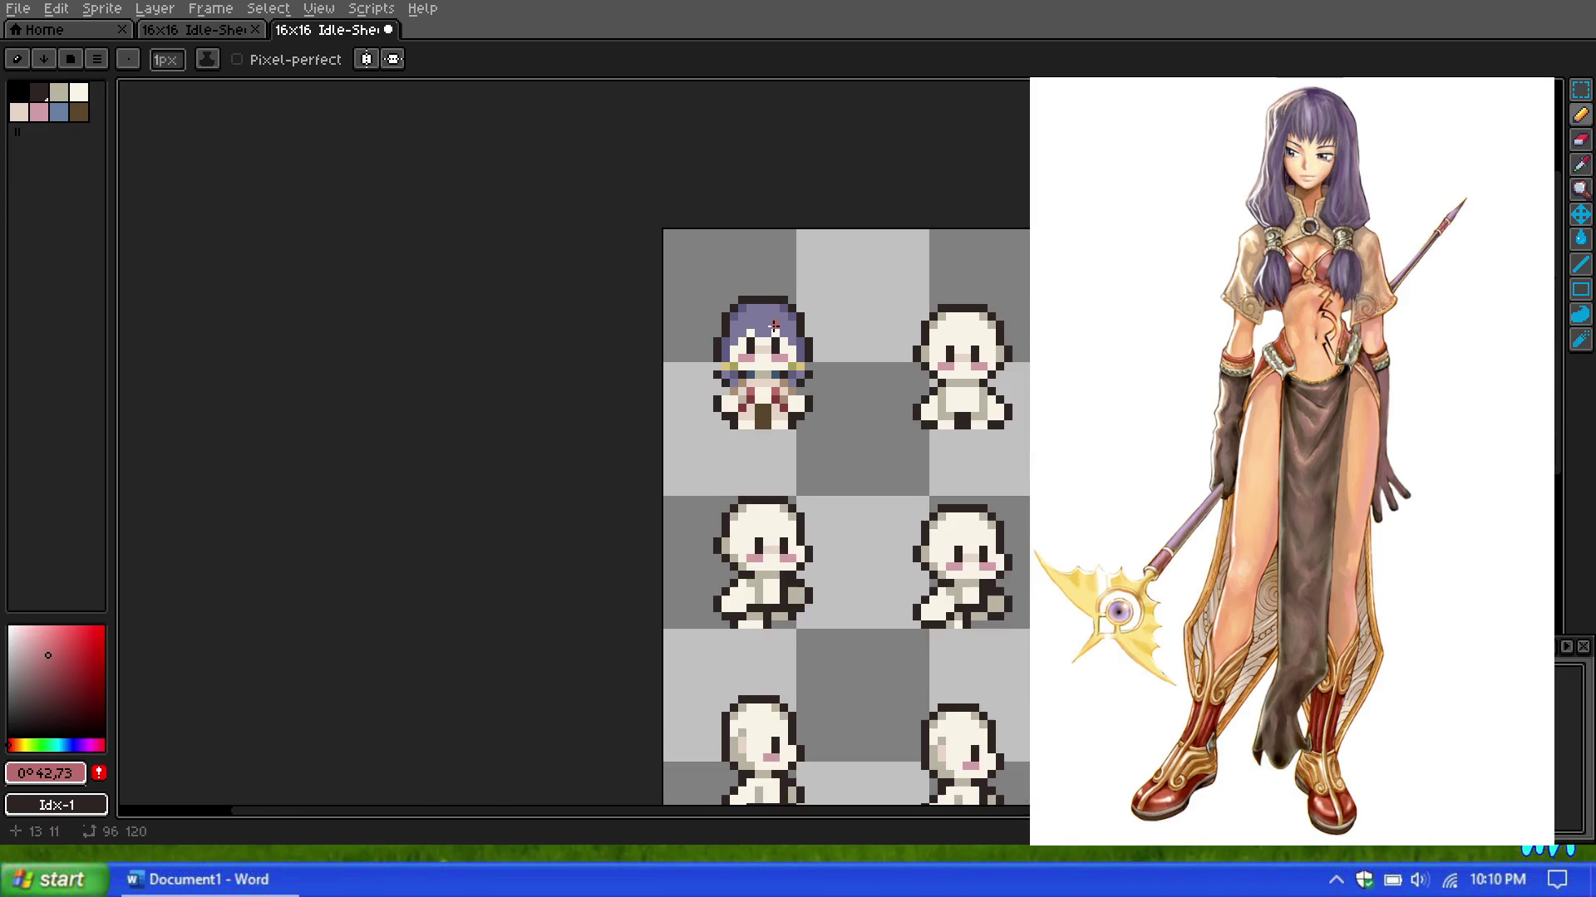
{"action": "scroll", "coordinate": [762, 316], "scroll_direction": "down", "scroll_amount": 1}
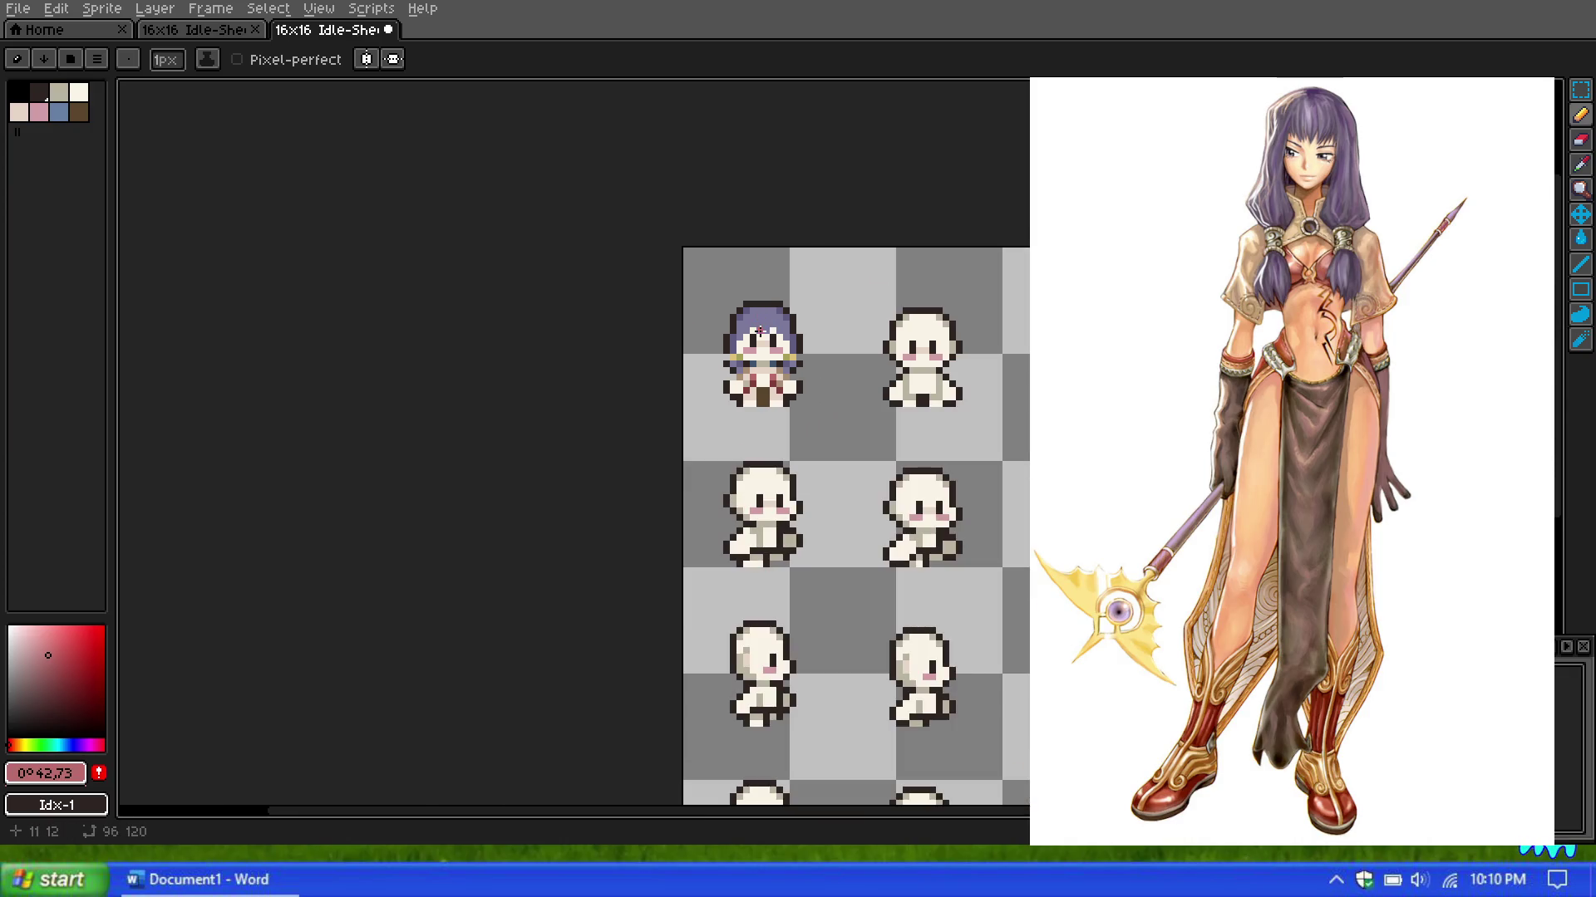
{"action": "scroll", "coordinate": [761, 369], "scroll_direction": "up", "scroll_amount": 1}
{"action": "scroll", "coordinate": [761, 369], "scroll_direction": "up", "scroll_amount": 3}
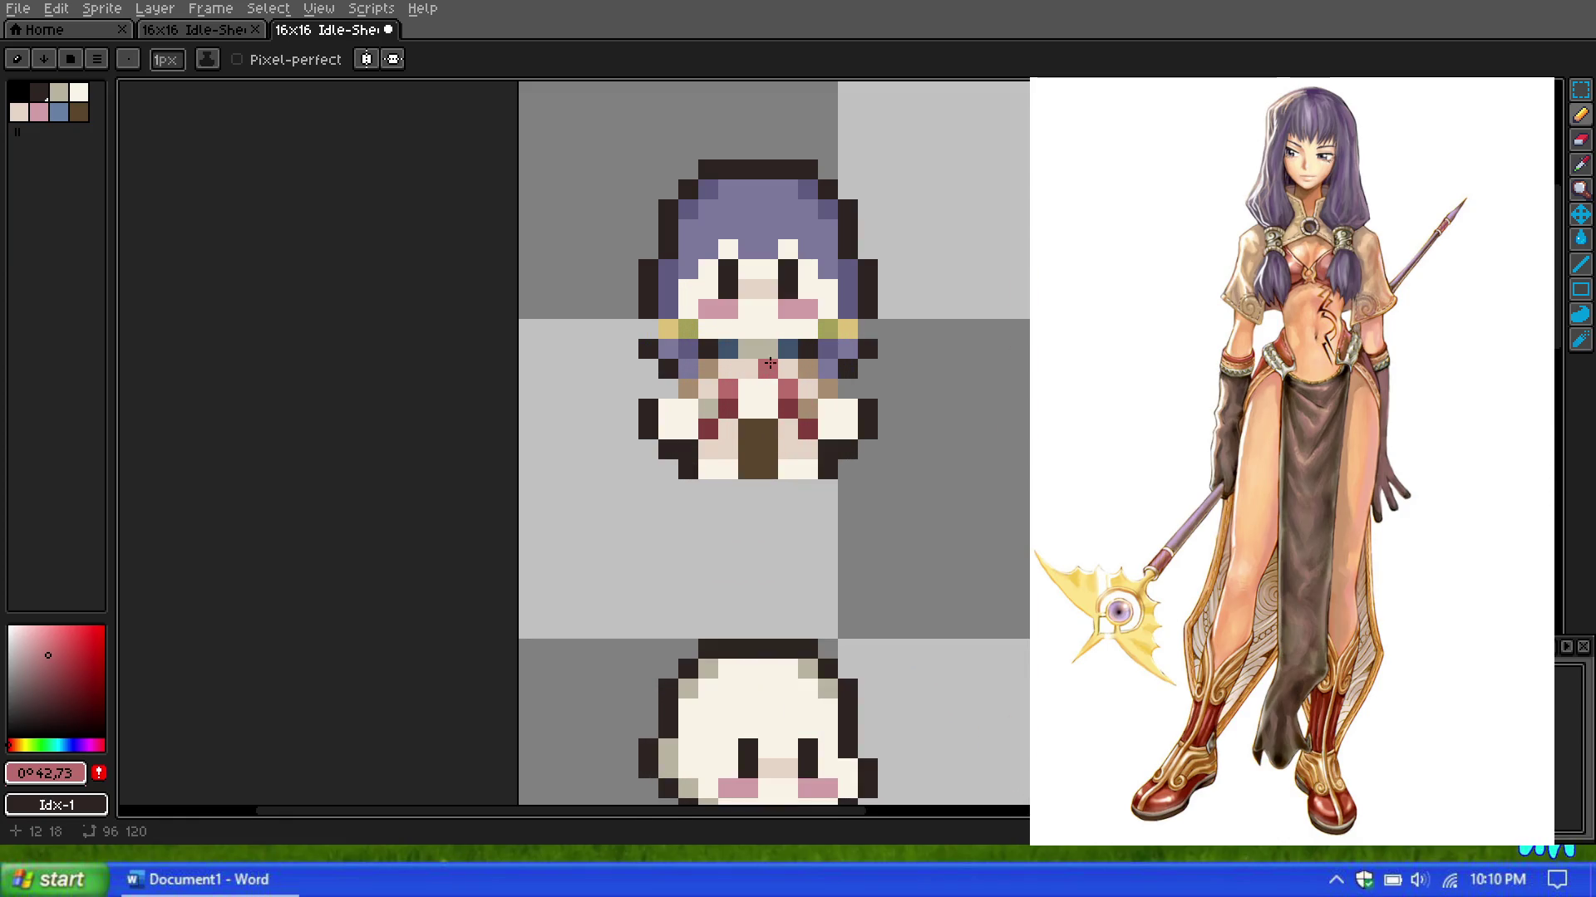
{"action": "scroll", "coordinate": [762, 369], "scroll_direction": "up", "scroll_amount": 1}
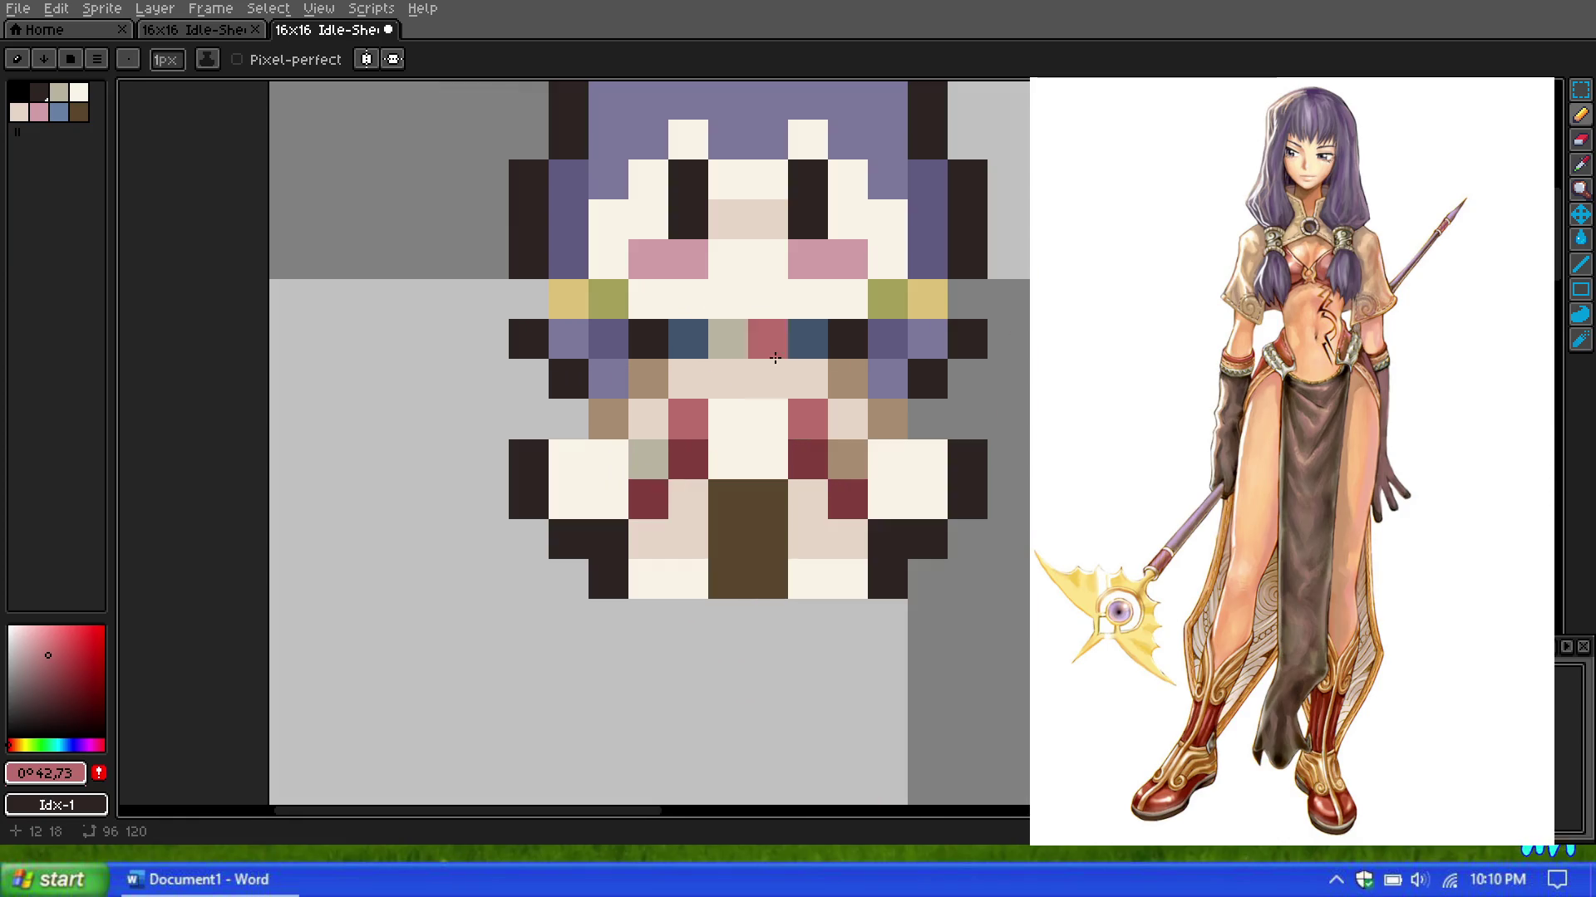
Step: Sample the pale skin tone #e7d5c6 and paint face pixels with it
{"action": "left_click", "coordinate": [1582, 173]}
{"action": "left_click", "coordinate": [748, 374]}
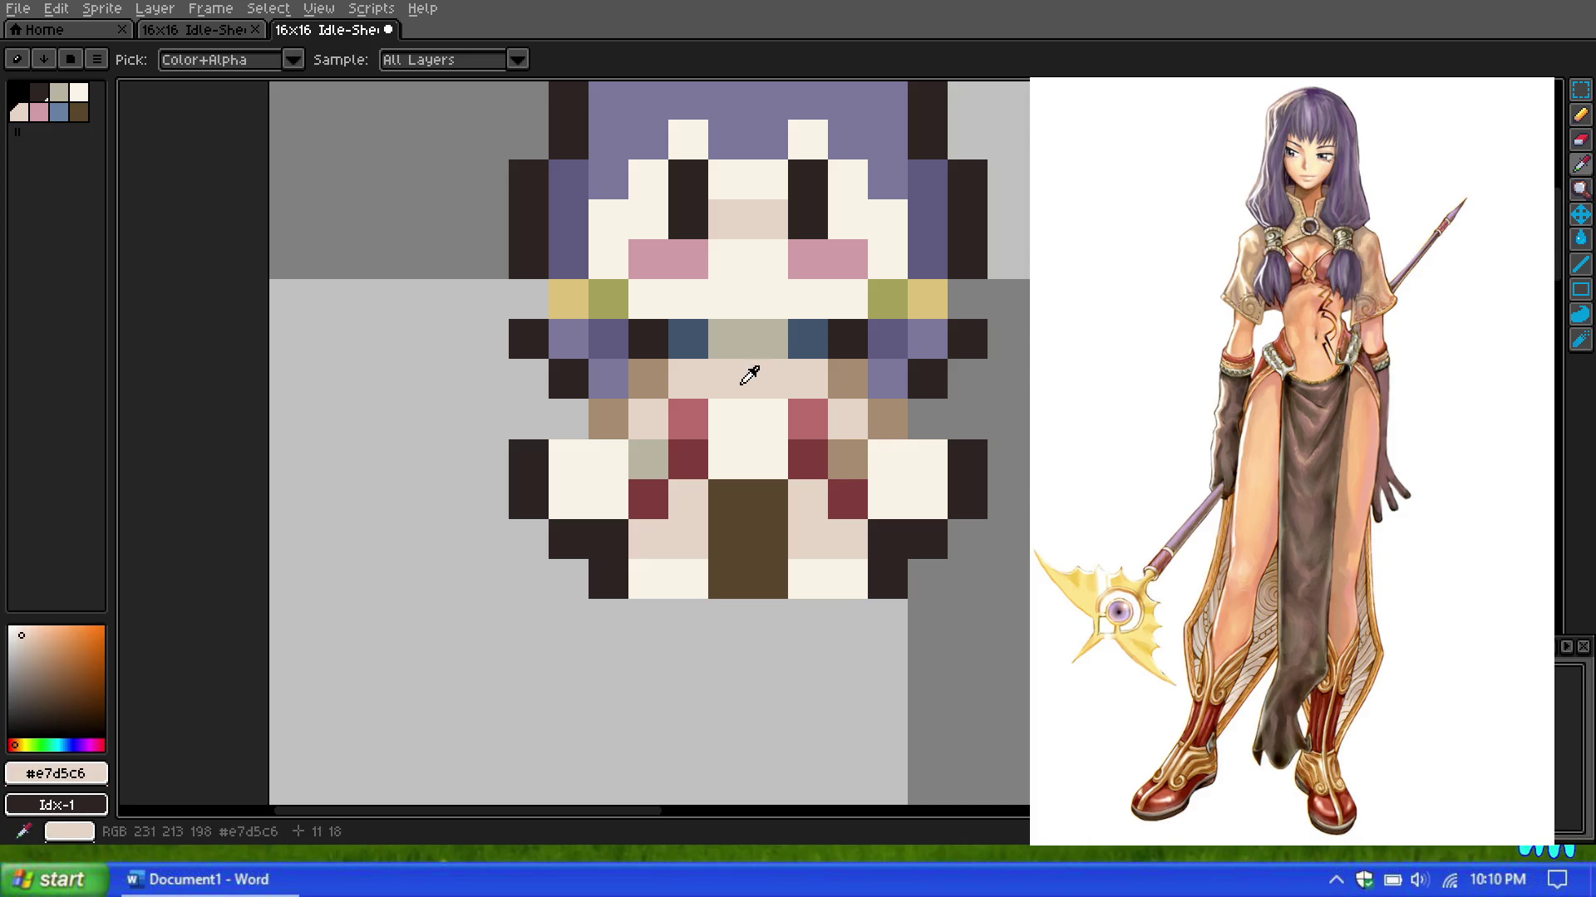
{"action": "key", "text": "b"}
{"action": "left_click", "coordinate": [742, 436]}
{"action": "left_click_drag", "start_coordinate": [742, 436], "coordinate": [736, 453]}
{"action": "scroll", "coordinate": [736, 453], "scroll_direction": "down", "scroll_amount": 5}
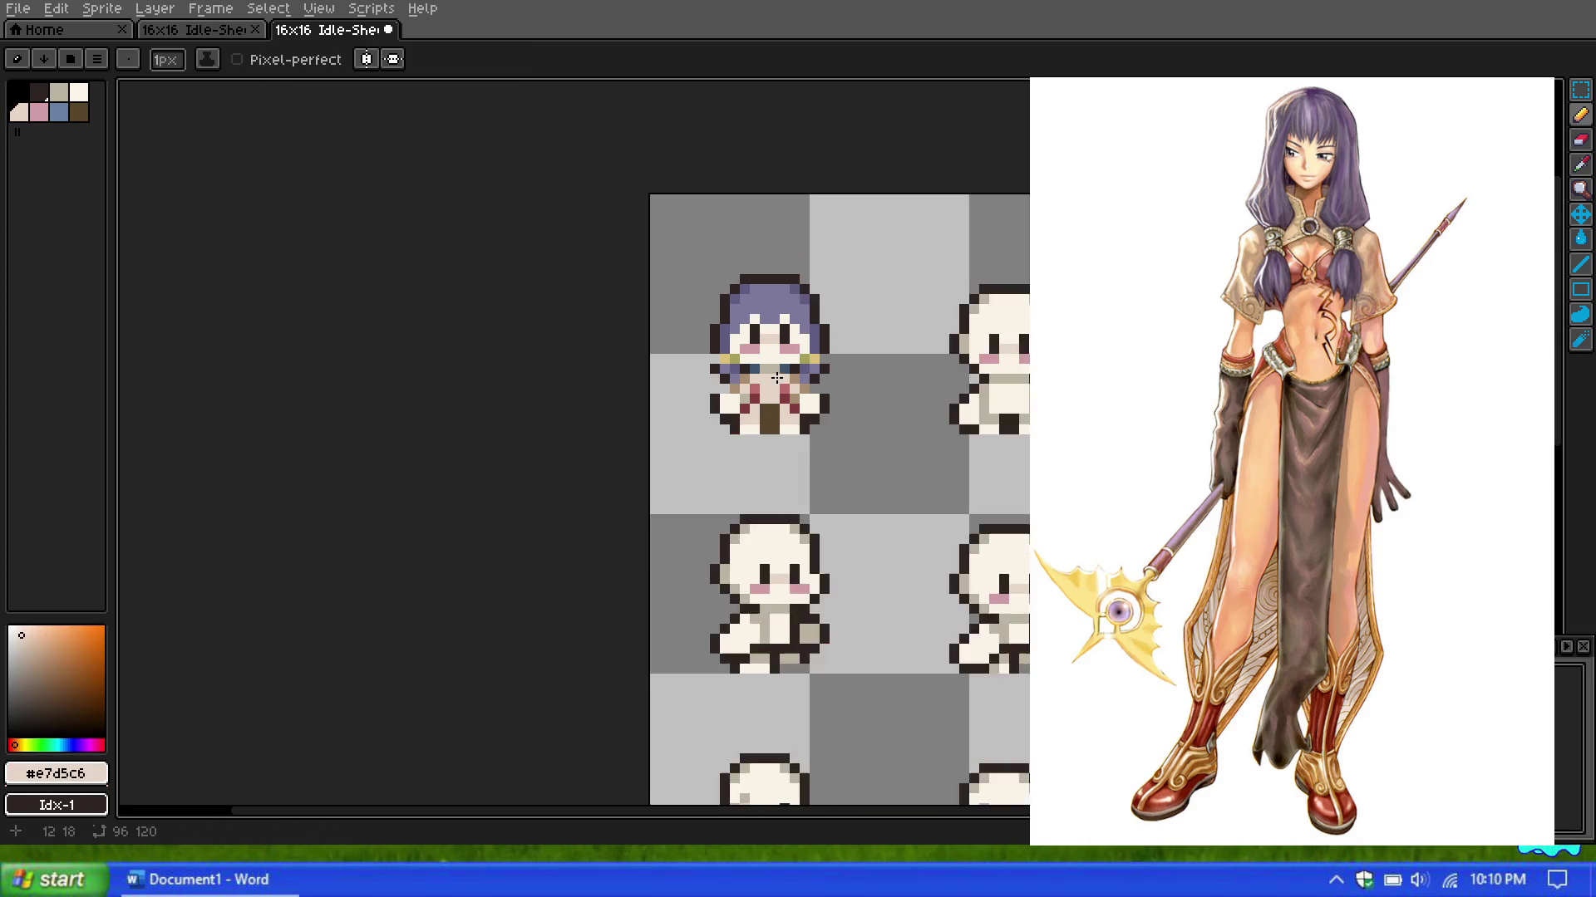
{"action": "scroll", "coordinate": [773, 315], "scroll_direction": "down", "scroll_amount": 1}
{"action": "scroll", "coordinate": [776, 324], "scroll_direction": "up", "scroll_amount": 2}
{"action": "scroll", "coordinate": [773, 349], "scroll_direction": "up", "scroll_amount": 3}
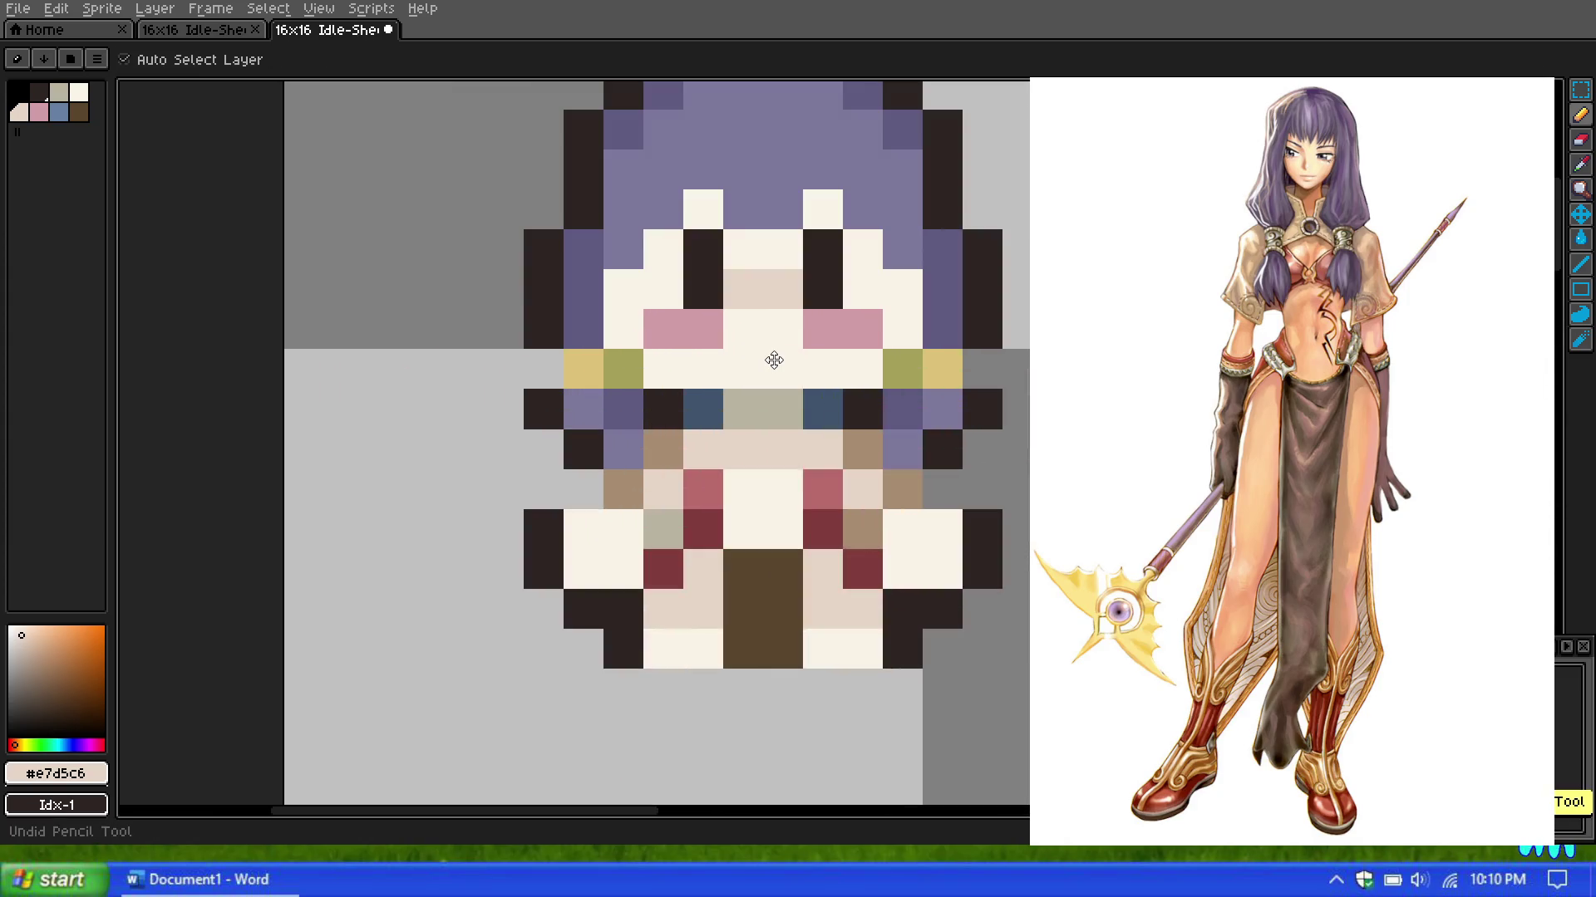
Step: Sample the chest red and paint two matching chest pixels on the other side
{"action": "left_click", "coordinate": [1581, 164]}
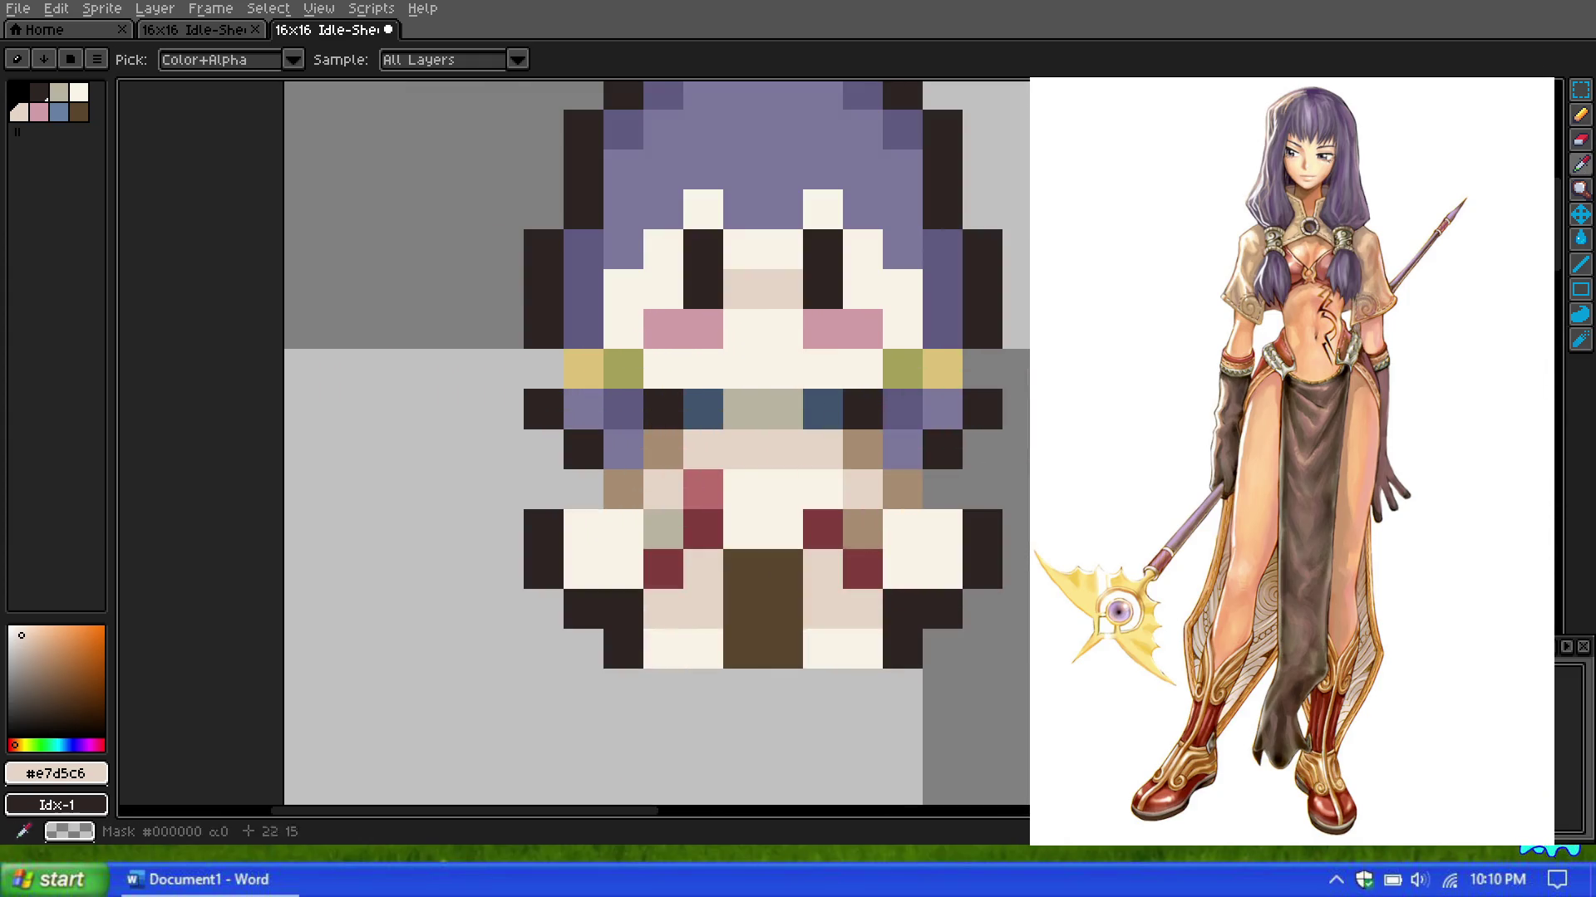
{"action": "left_click", "coordinate": [718, 489]}
{"action": "left_click", "coordinate": [1587, 120]}
{"action": "left_click", "coordinate": [837, 488]}
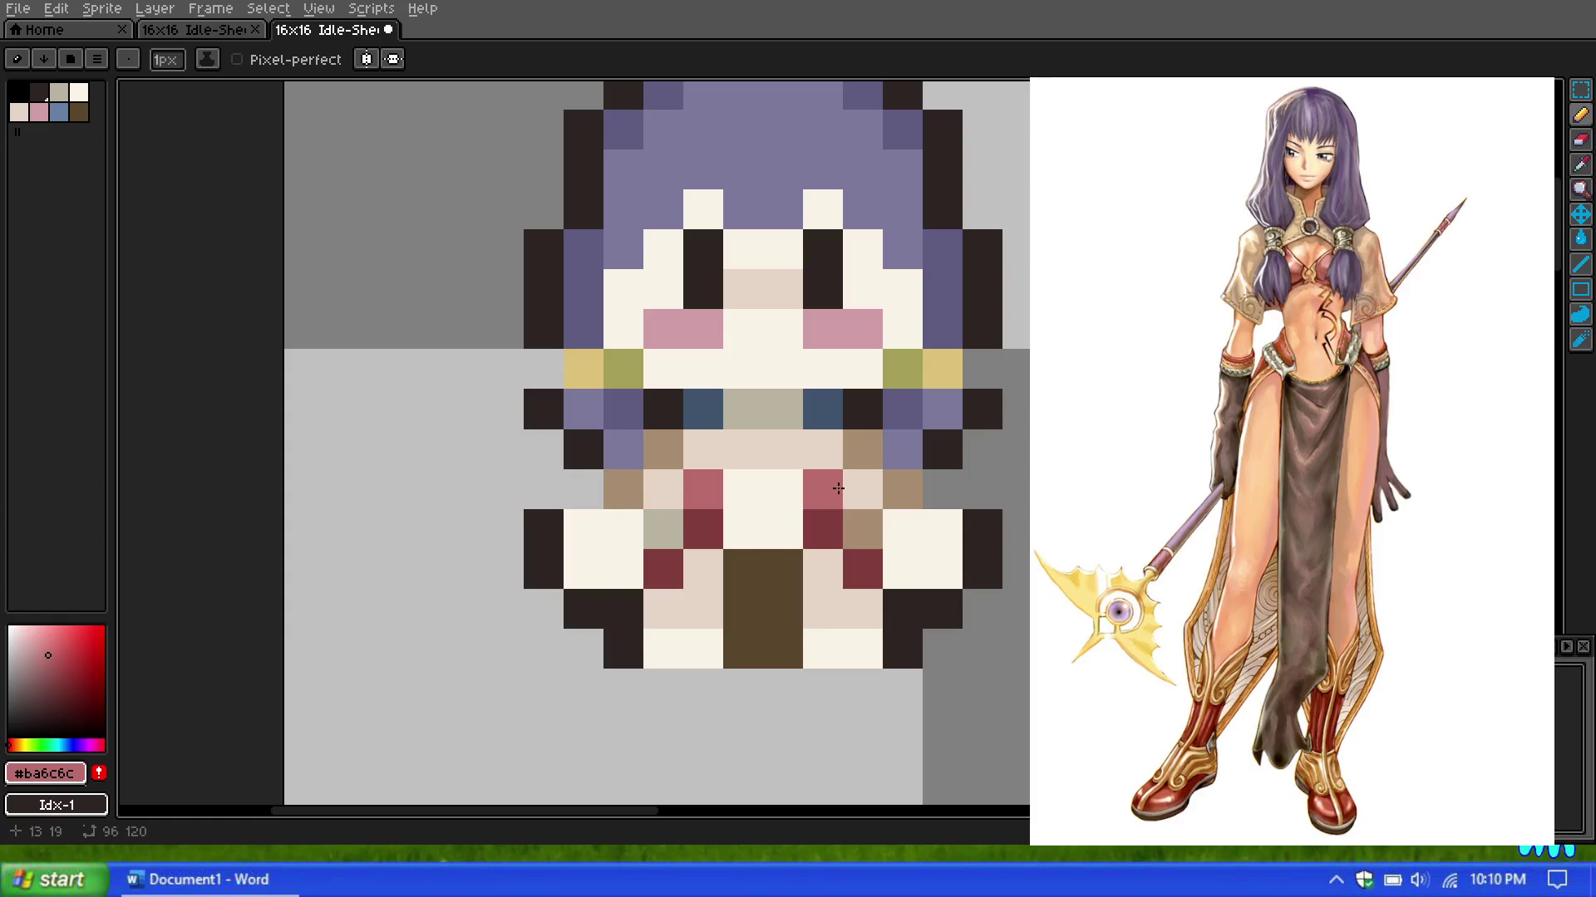
{"action": "left_click", "coordinate": [729, 467]}
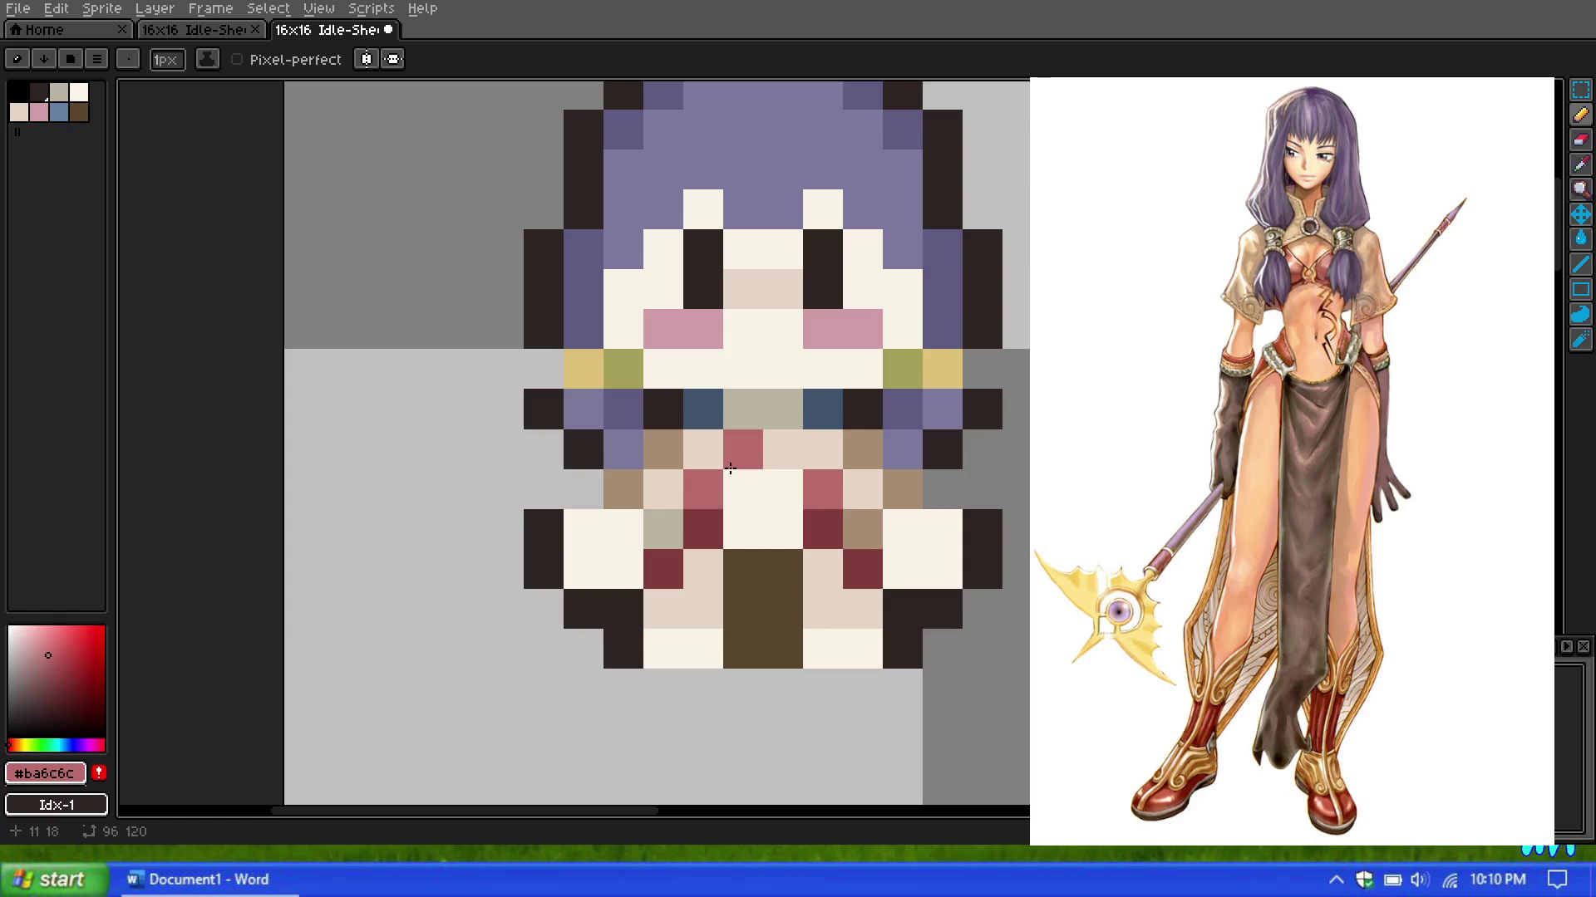
{"action": "scroll", "coordinate": [735, 462], "scroll_direction": "down", "scroll_amount": 2}
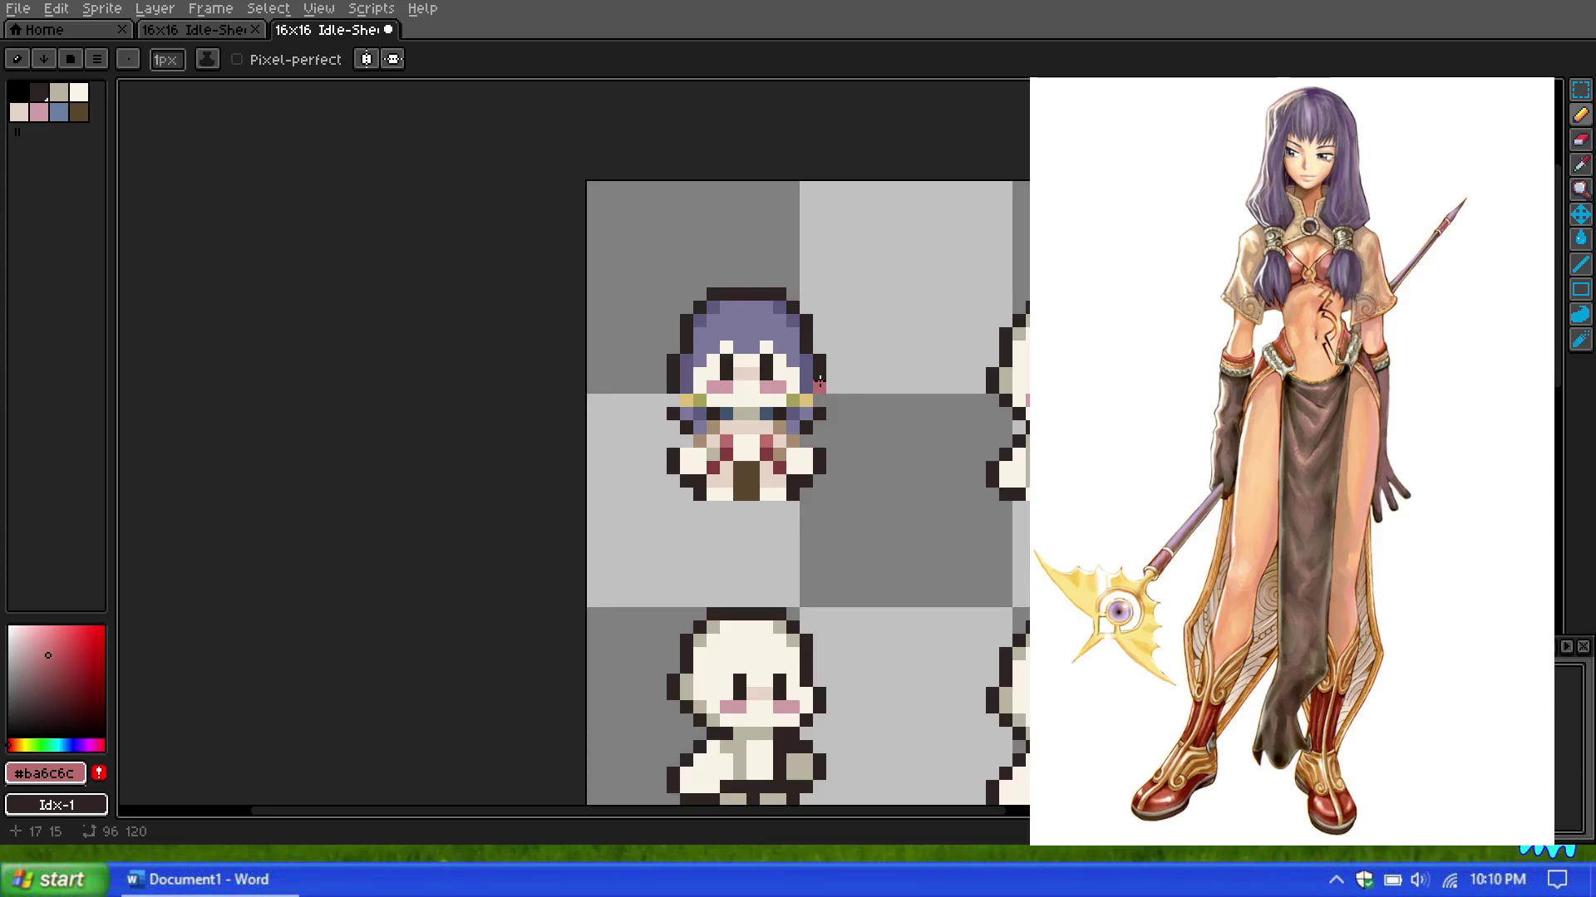
{"action": "scroll", "coordinate": [920, 411], "scroll_direction": "up", "scroll_amount": 1}
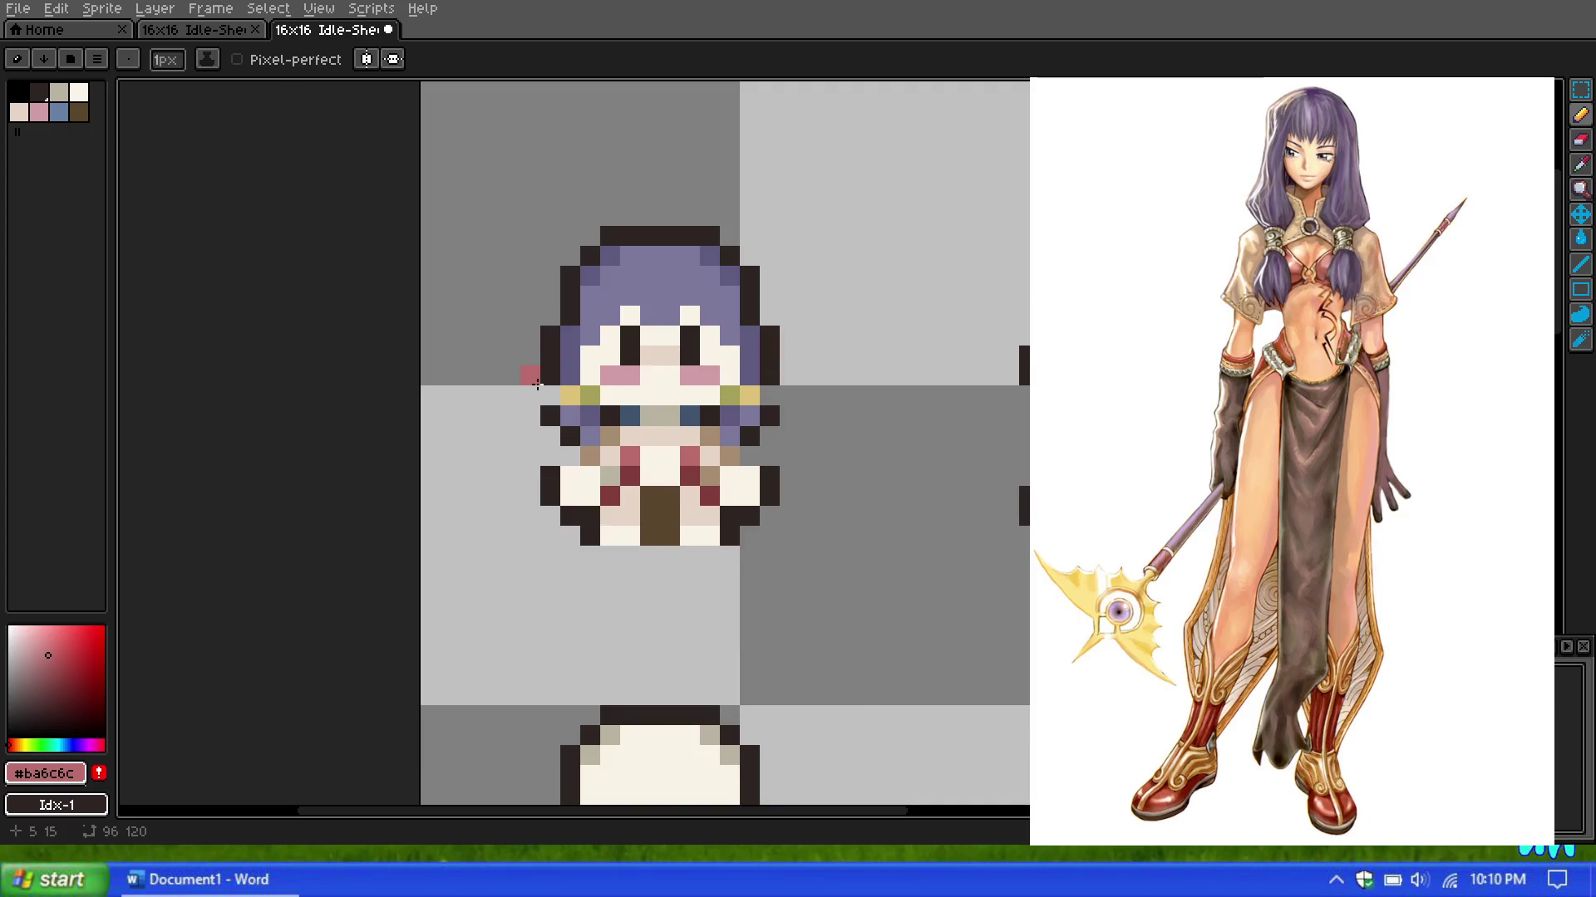
{"action": "scroll", "coordinate": [536, 384], "scroll_direction": "down", "scroll_amount": 2}
{"action": "scroll", "coordinate": [548, 386], "scroll_direction": "down", "scroll_amount": 5}
{"action": "scroll", "coordinate": [561, 388], "scroll_direction": "up", "scroll_amount": 5}
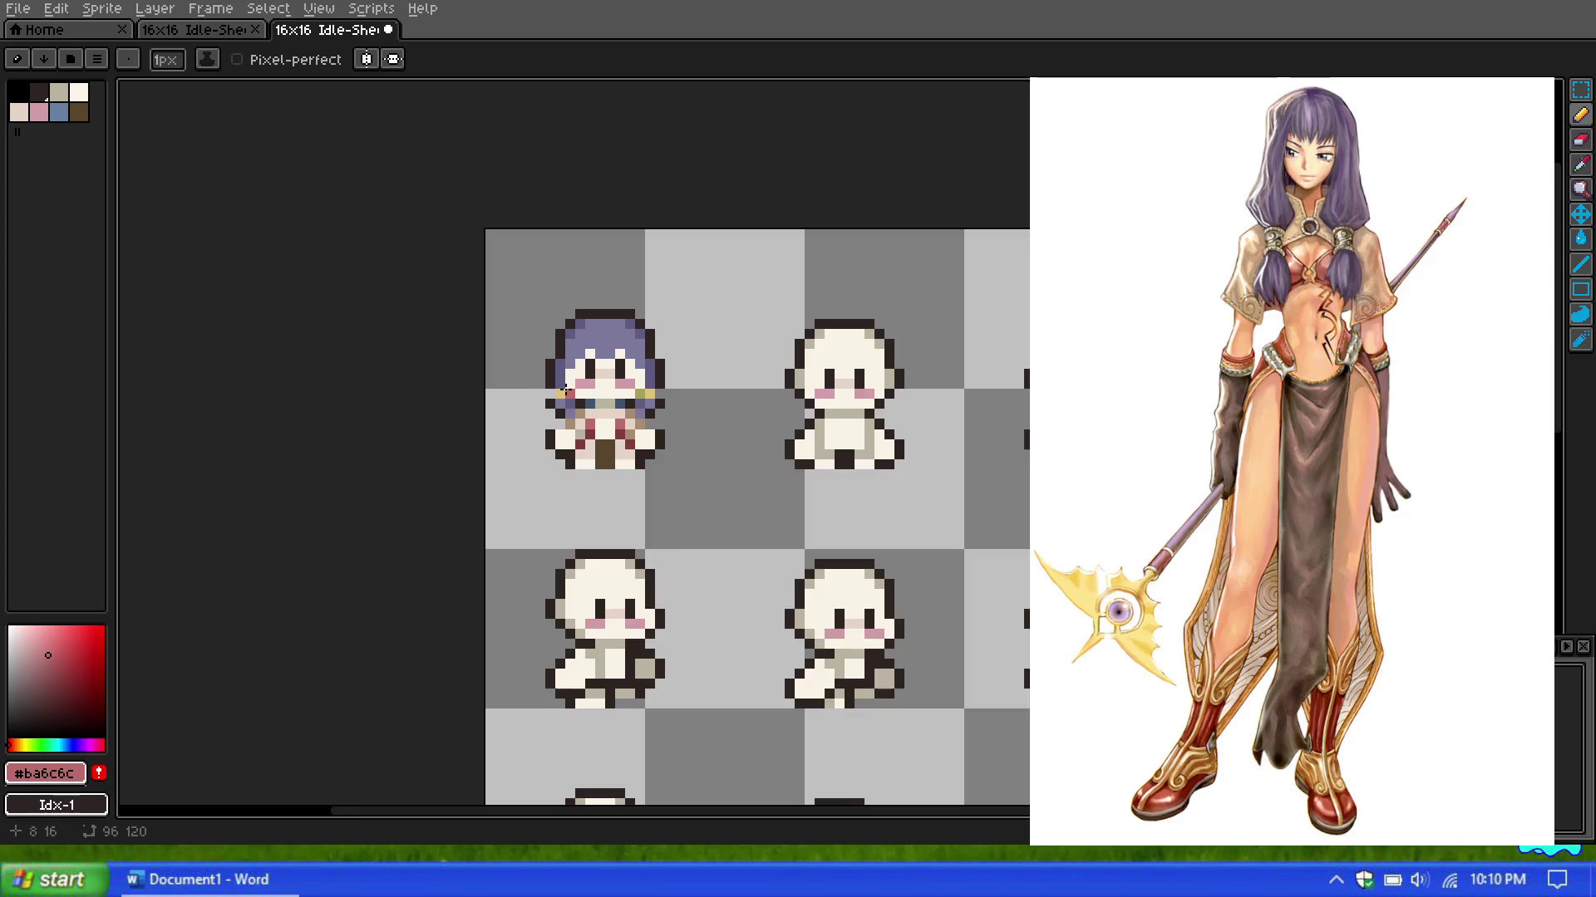
{"action": "scroll", "coordinate": [564, 389], "scroll_direction": "up", "scroll_amount": 1}
{"action": "scroll", "coordinate": [536, 386], "scroll_direction": "up", "scroll_amount": 1}
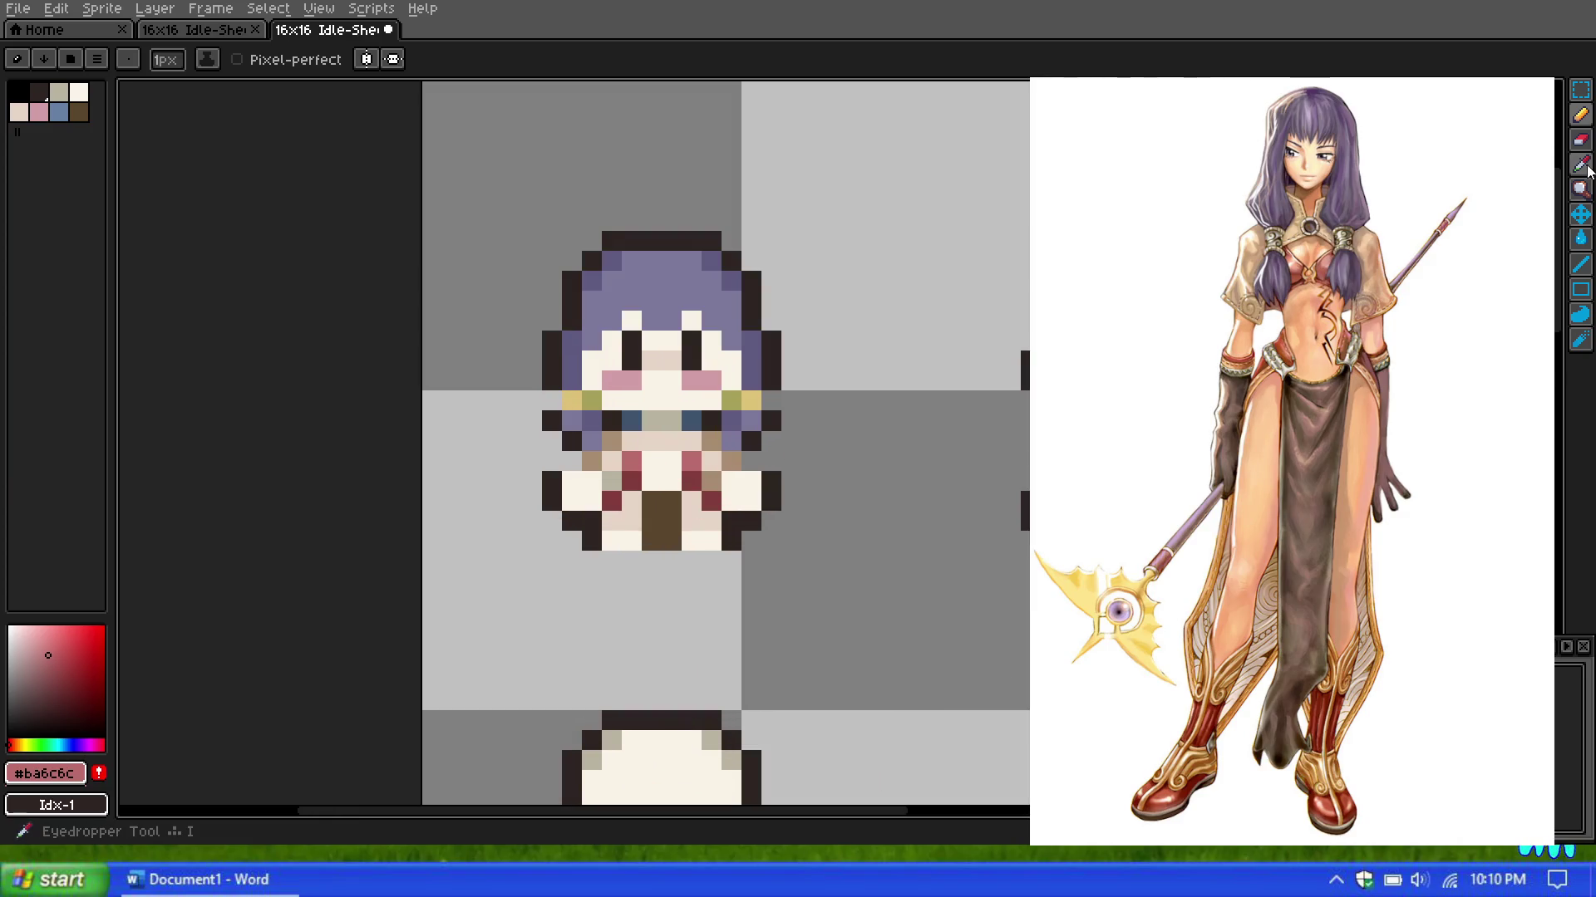
Step: Sample the dark outline colour, then undo the stray outline stroke
{"action": "left_click", "coordinate": [1581, 165]}
{"action": "scroll", "coordinate": [859, 389], "scroll_direction": "up", "scroll_amount": 1}
{"action": "left_click", "coordinate": [828, 383]}
{"action": "left_click", "coordinate": [1582, 116]}
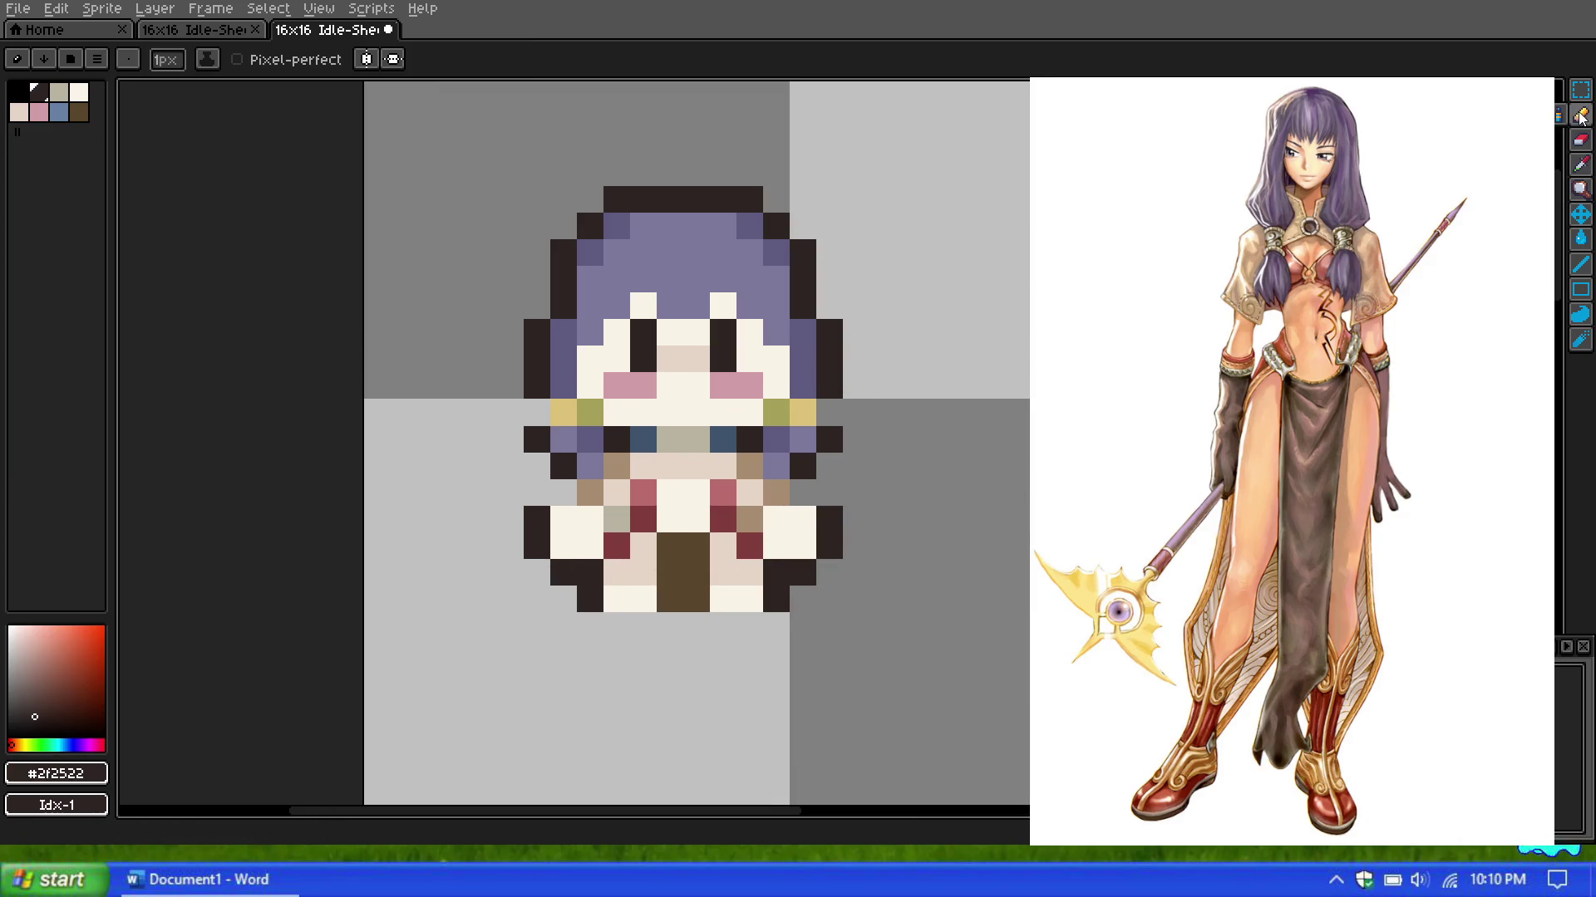
{"action": "scroll", "coordinate": [524, 420], "scroll_direction": "down", "scroll_amount": 1}
{"action": "scroll", "coordinate": [615, 306], "scroll_direction": "down", "scroll_amount": 1}
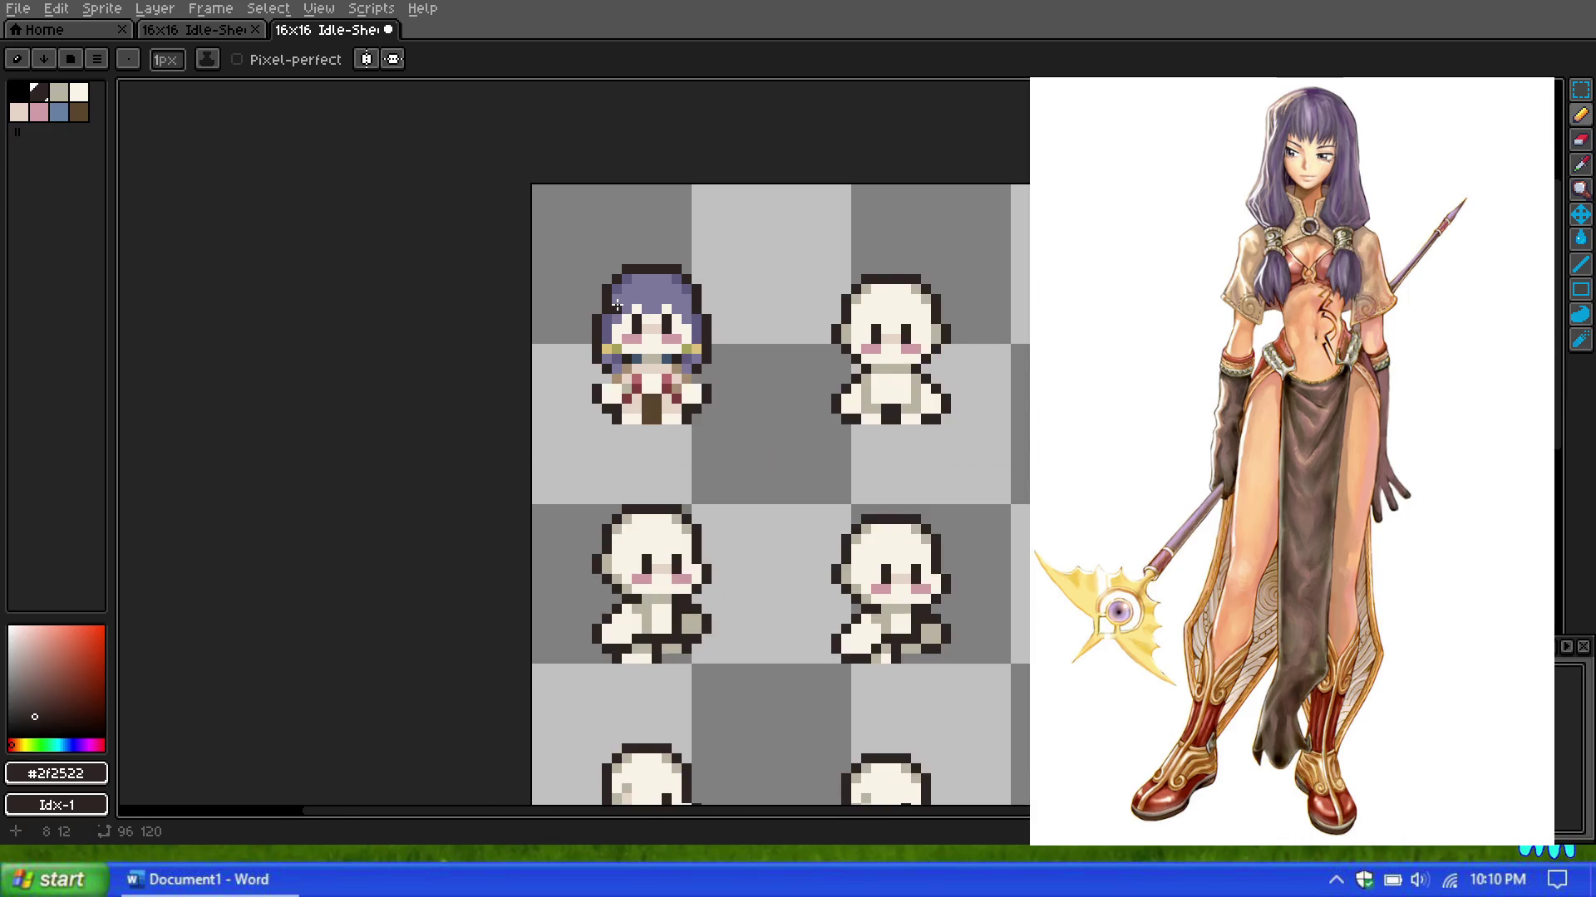
{"action": "scroll", "coordinate": [615, 305], "scroll_direction": "down", "scroll_amount": 1}
{"action": "scroll", "coordinate": [615, 305], "scroll_direction": "up", "scroll_amount": 2}
{"action": "key", "text": "ctrl+z"}
{"action": "key", "text": "b"}
{"action": "scroll", "coordinate": [615, 305], "scroll_direction": "down", "scroll_amount": 1}
{"action": "scroll", "coordinate": [620, 309], "scroll_direction": "down", "scroll_amount": 4}
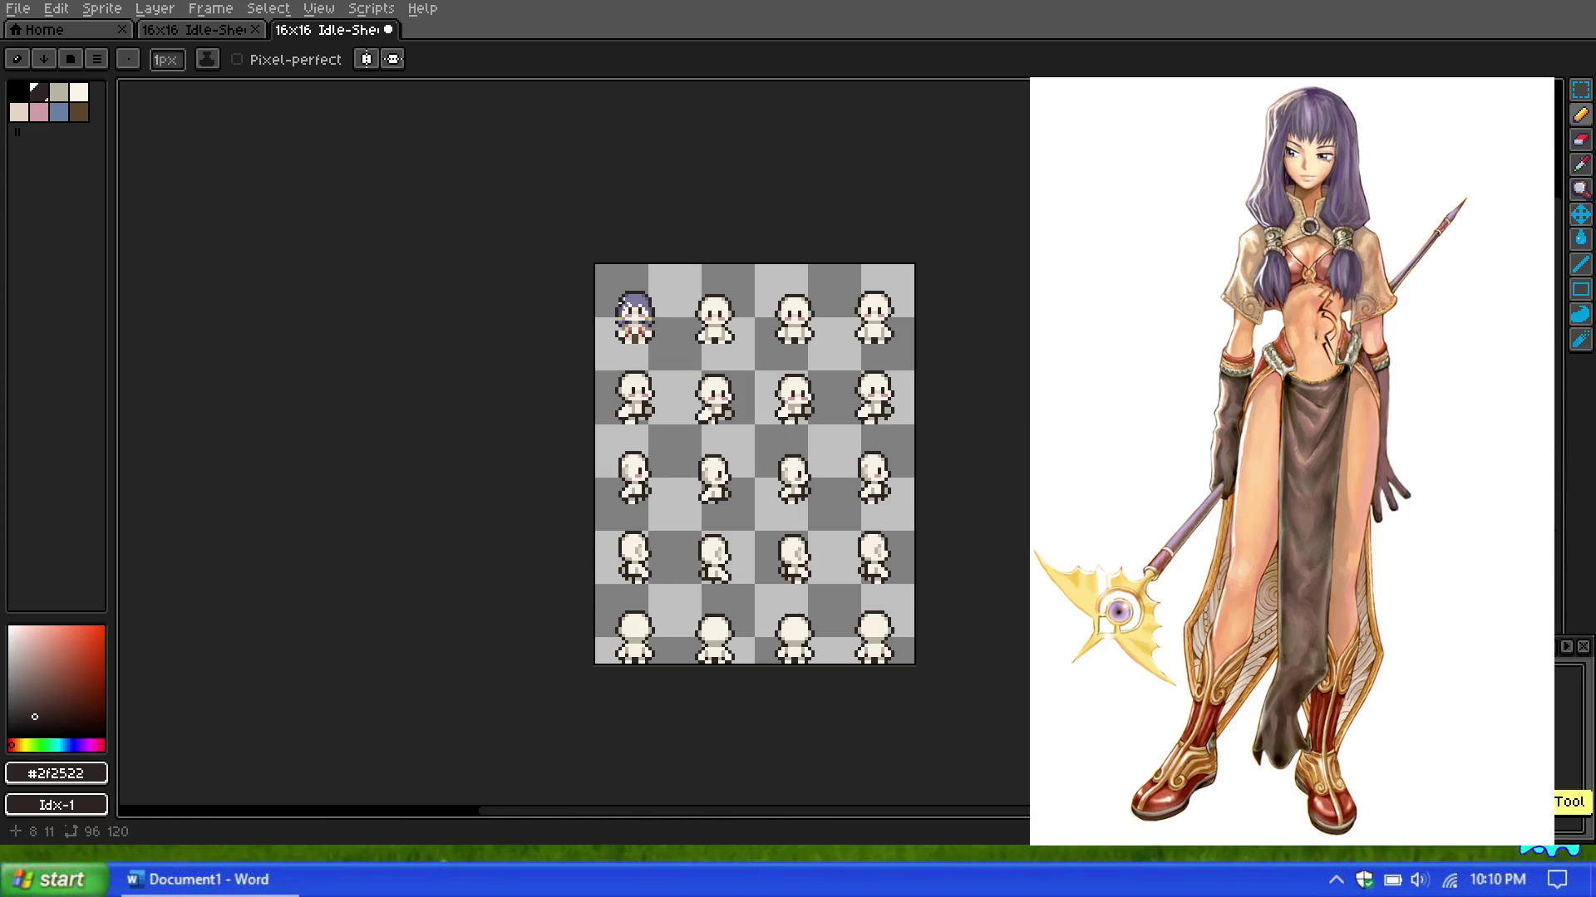
{"action": "scroll", "coordinate": [624, 313], "scroll_direction": "up", "scroll_amount": 3}
{"action": "scroll", "coordinate": [623, 313], "scroll_direction": "up", "scroll_amount": 1}
{"action": "scroll", "coordinate": [615, 316], "scroll_direction": "up", "scroll_amount": 2}
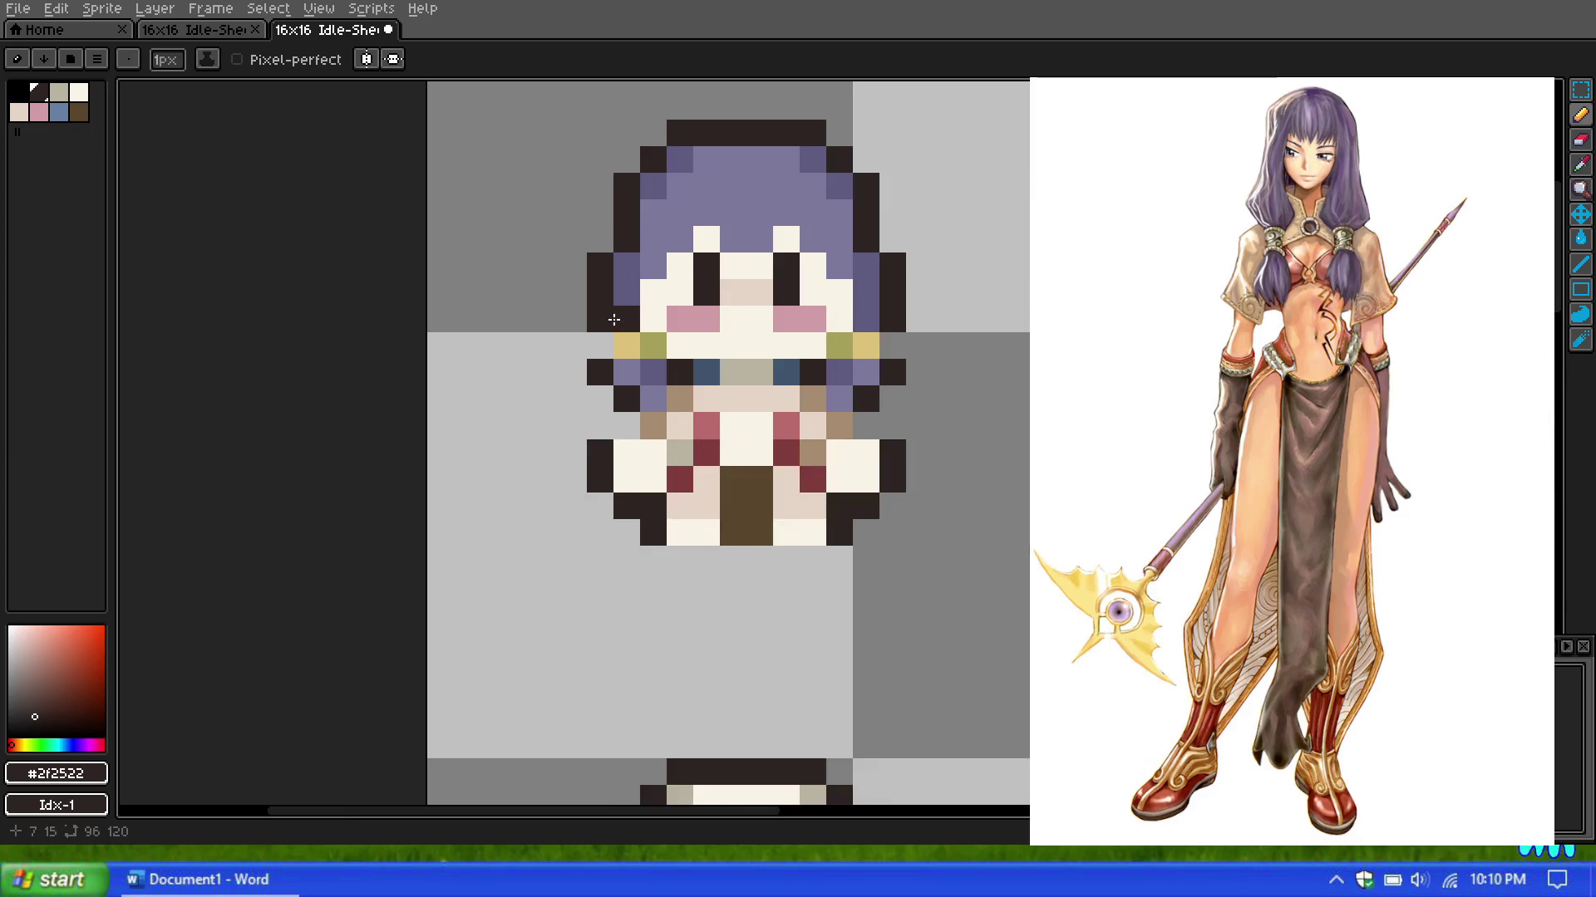
{"action": "scroll", "coordinate": [615, 316], "scroll_direction": "up", "scroll_amount": 2}
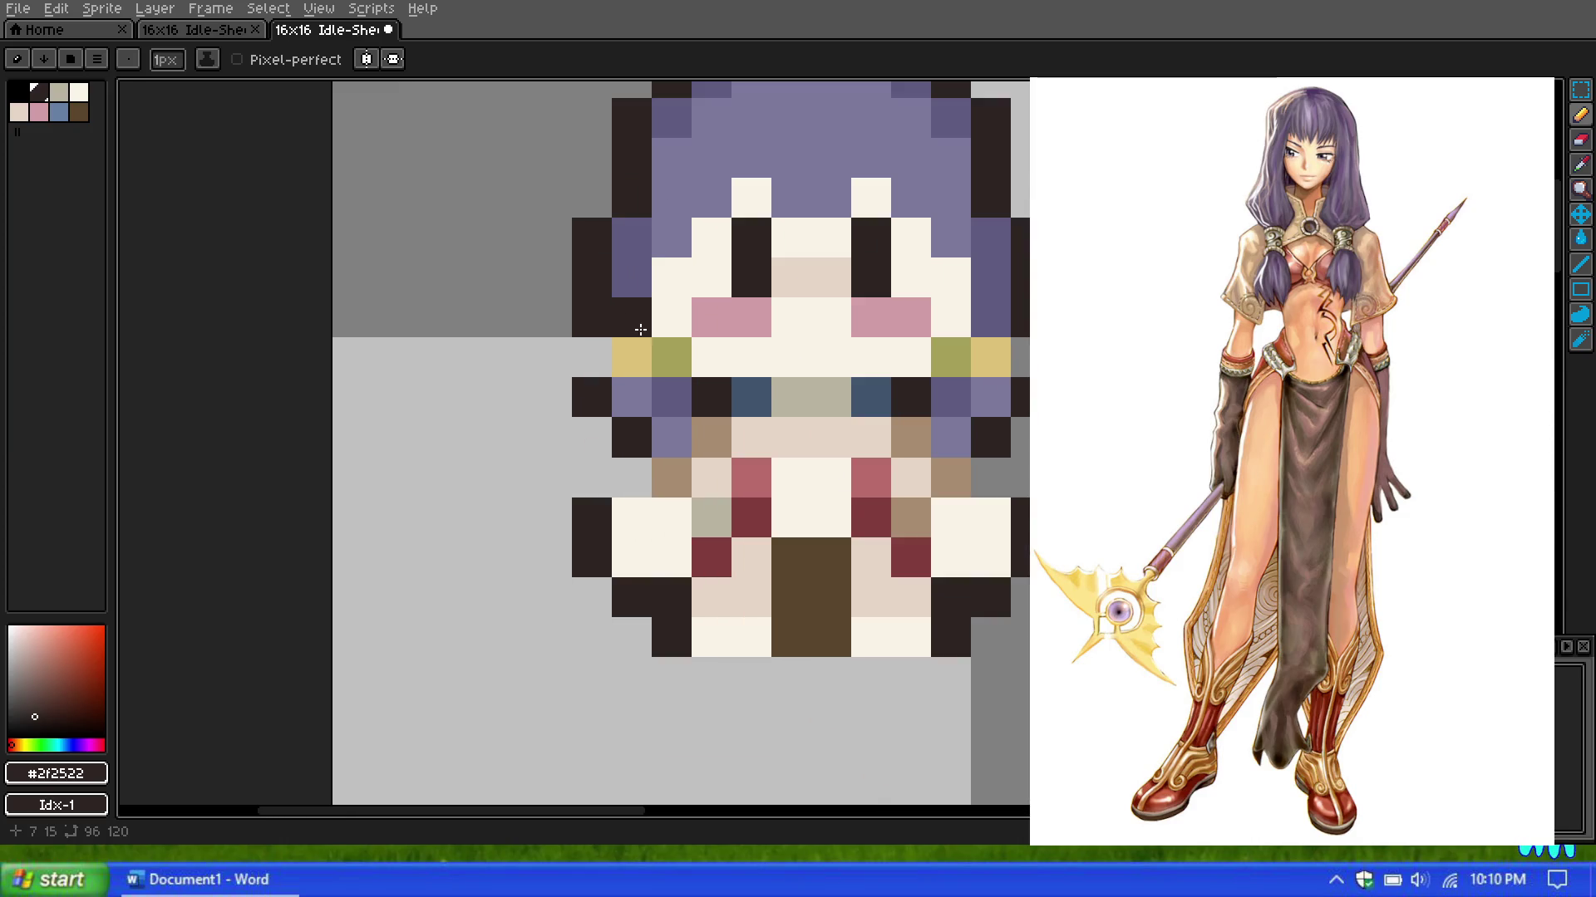
Step: Sample the hairband yellow and paint the left and right inner band pixels
{"action": "left_click", "coordinate": [1579, 165]}
{"action": "left_click", "coordinate": [990, 347]}
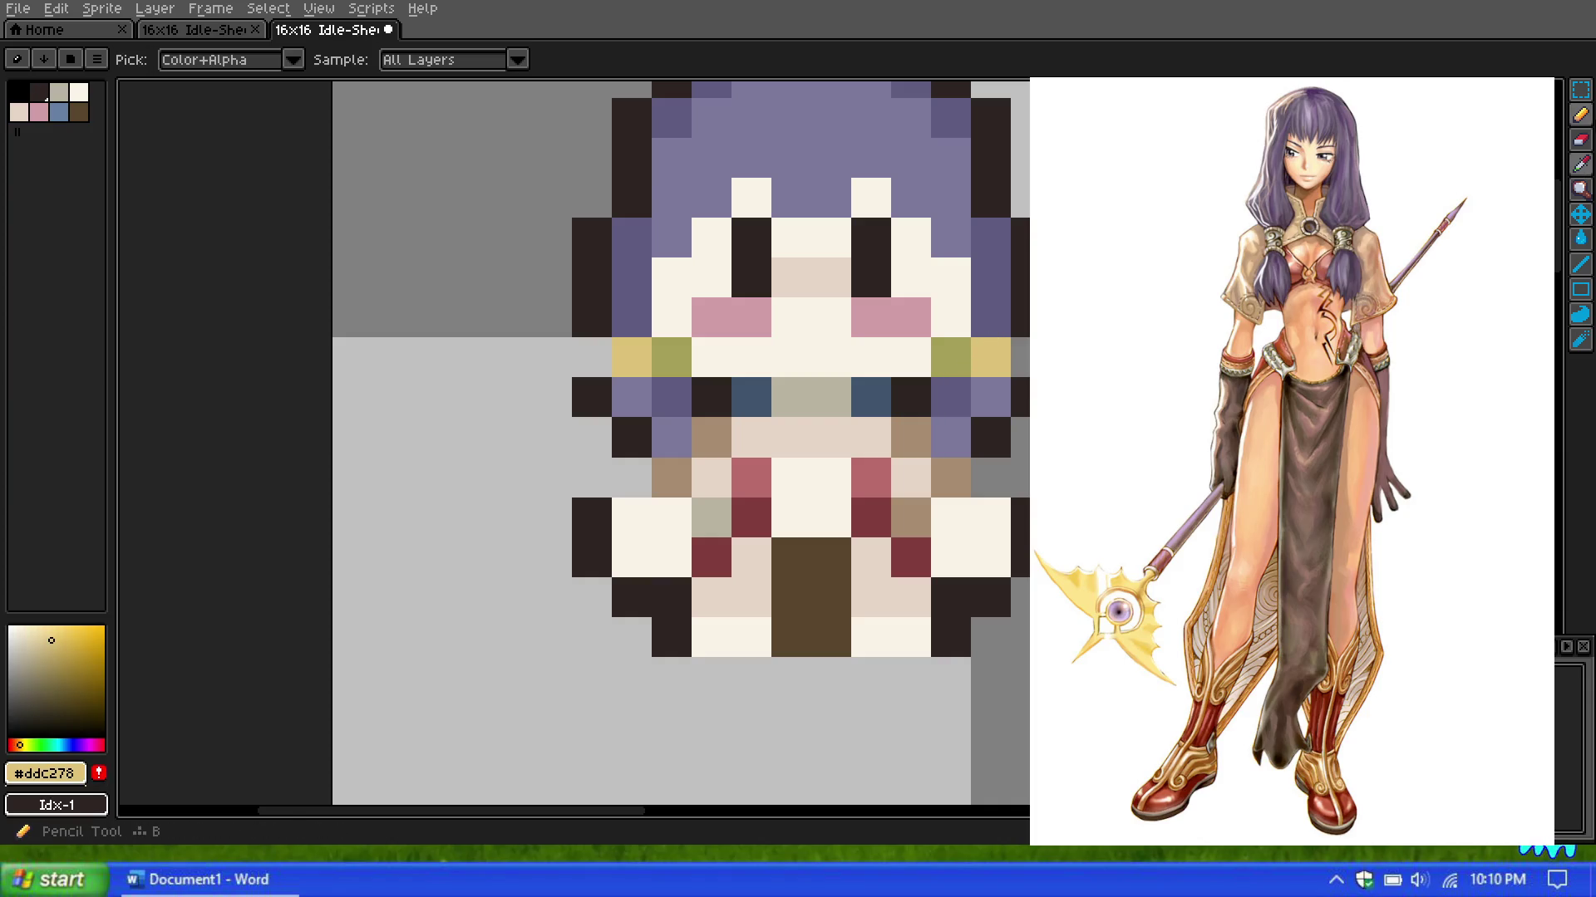
{"action": "key", "text": "b"}
{"action": "left_click", "coordinate": [951, 357]}
{"action": "left_click", "coordinate": [670, 357]}
{"action": "scroll", "coordinate": [904, 326], "scroll_direction": "down", "scroll_amount": 4}
{"action": "scroll", "coordinate": [903, 326], "scroll_direction": "down", "scroll_amount": 2}
{"action": "scroll", "coordinate": [914, 328], "scroll_direction": "up", "scroll_amount": 5}
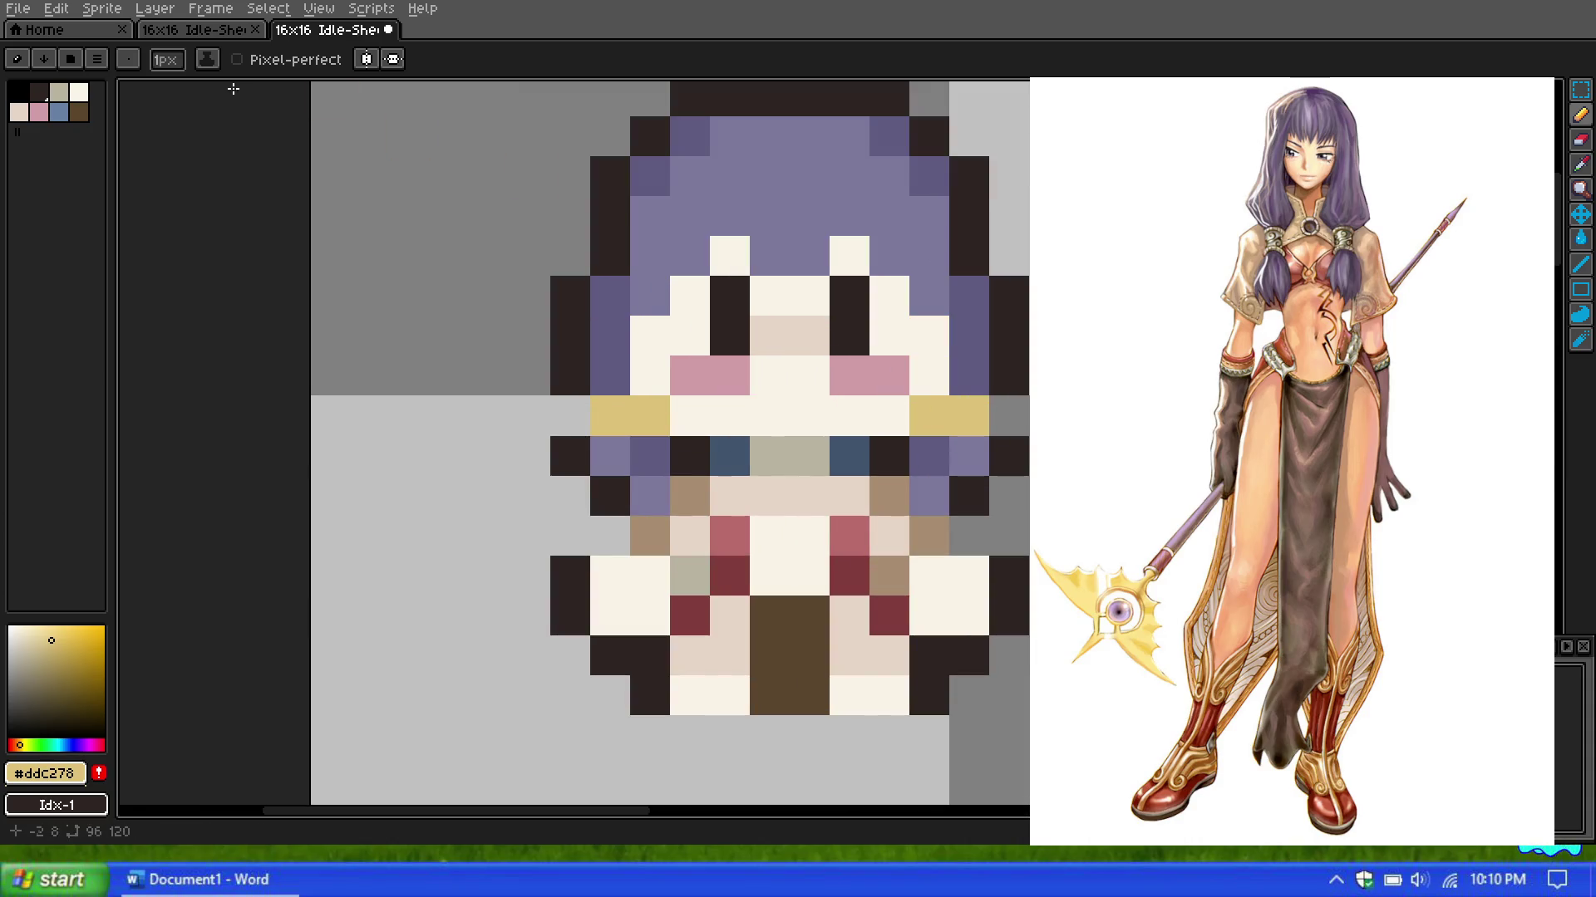
Step: Shift the colour toward a darker orange-yellow shade, then undo the band recolouring
{"action": "left_click", "coordinate": [1579, 165]}
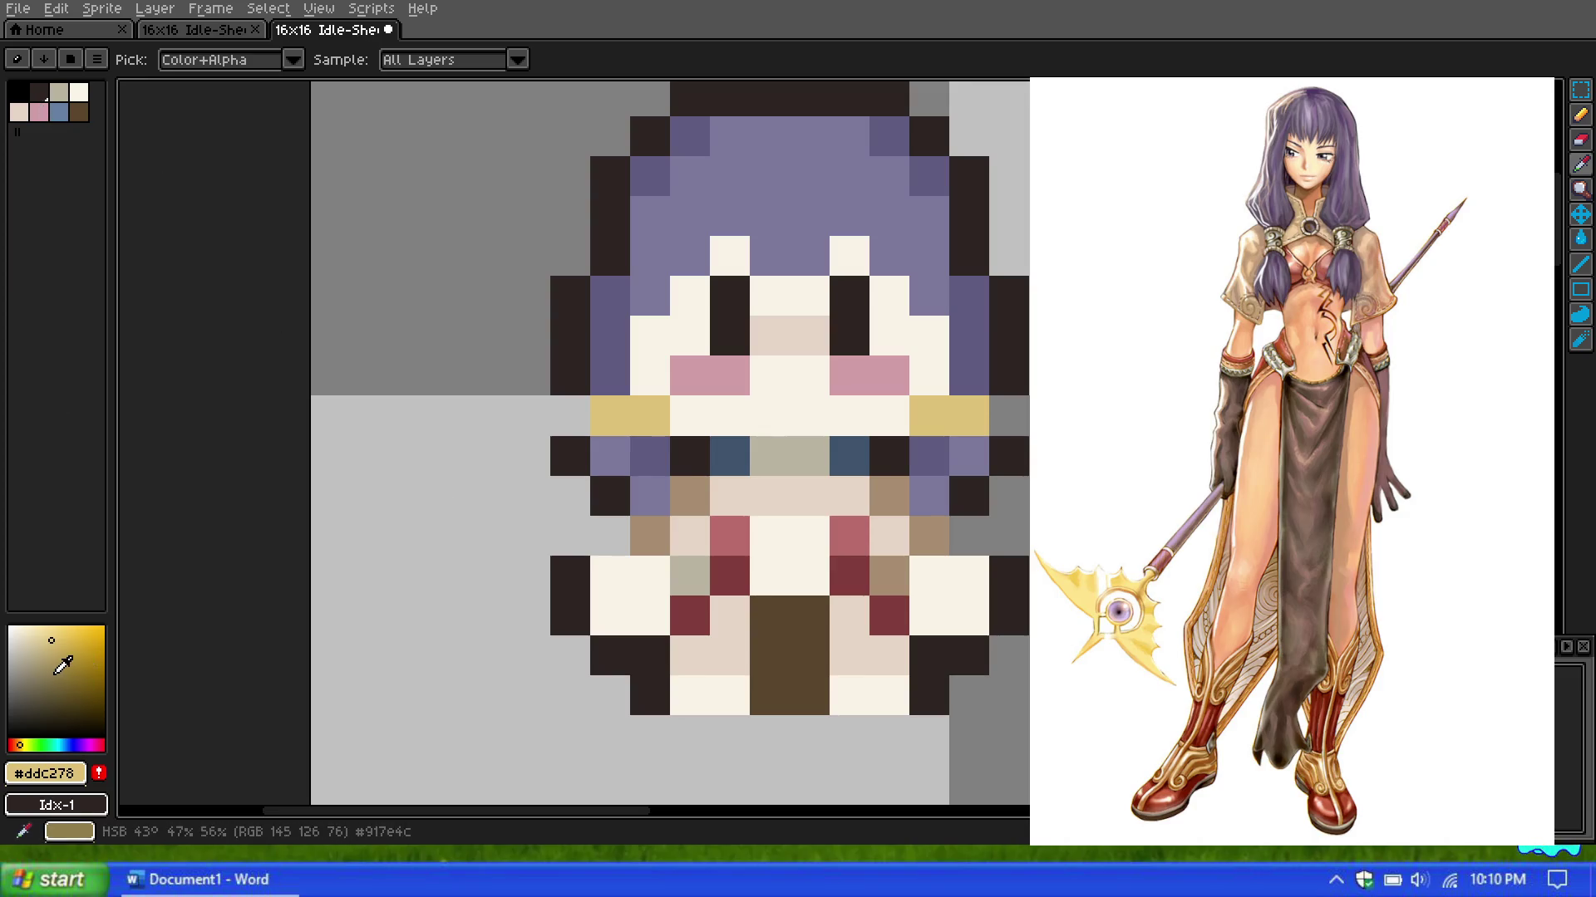
{"action": "left_click", "coordinate": [18, 742]}
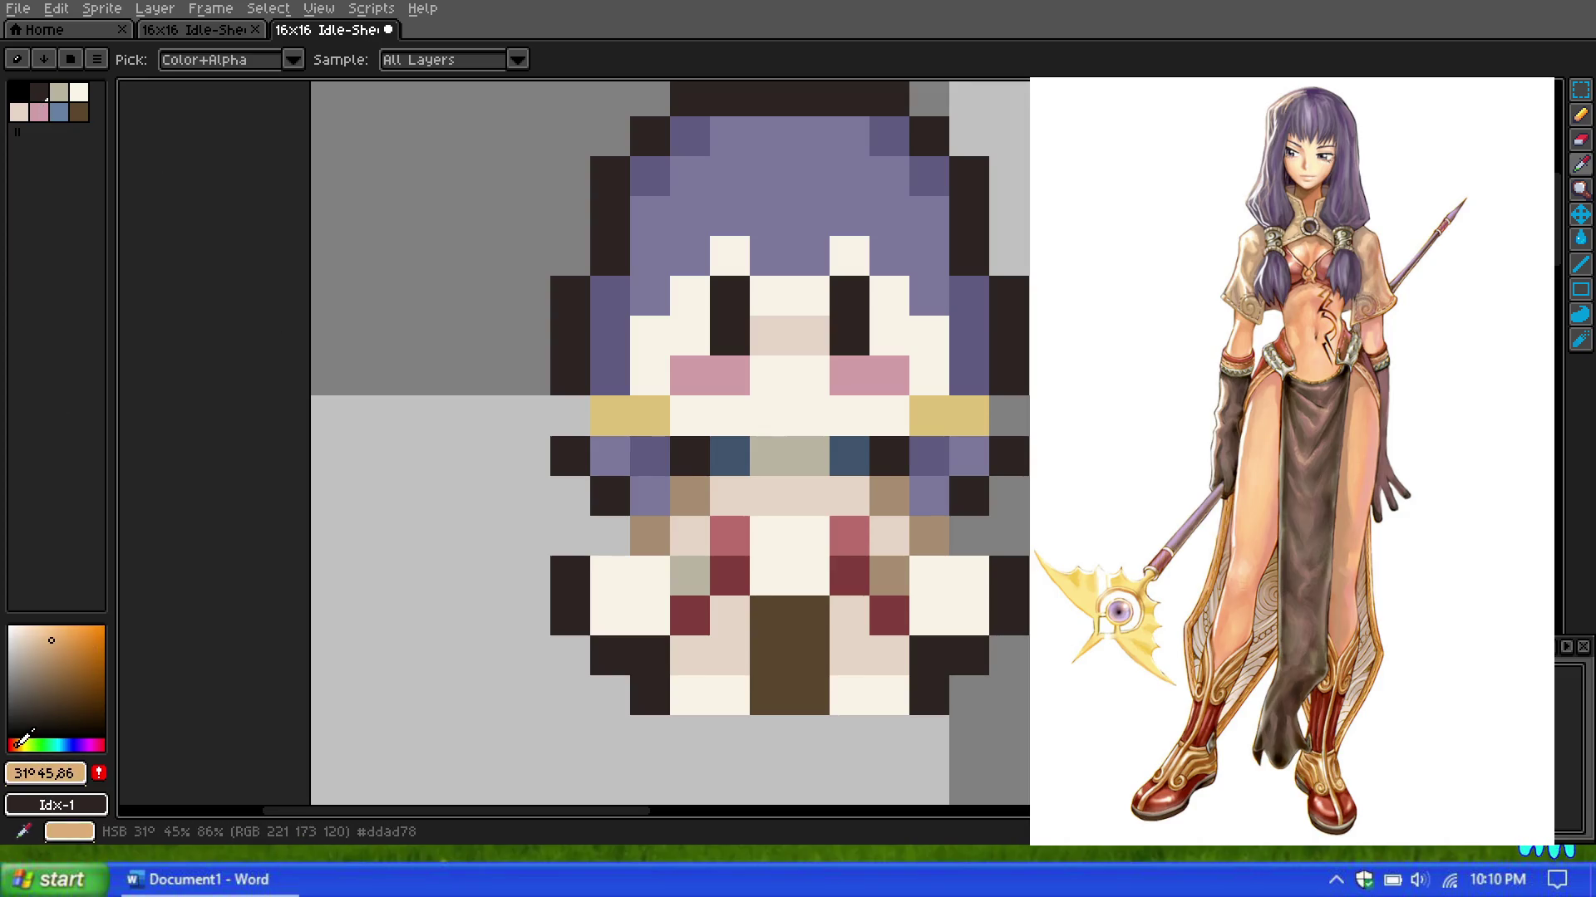
{"action": "left_click", "coordinate": [62, 657]}
{"action": "left_click_drag", "start_coordinate": [19, 742], "coordinate": [26, 742]}
{"action": "left_click", "coordinate": [21, 742]}
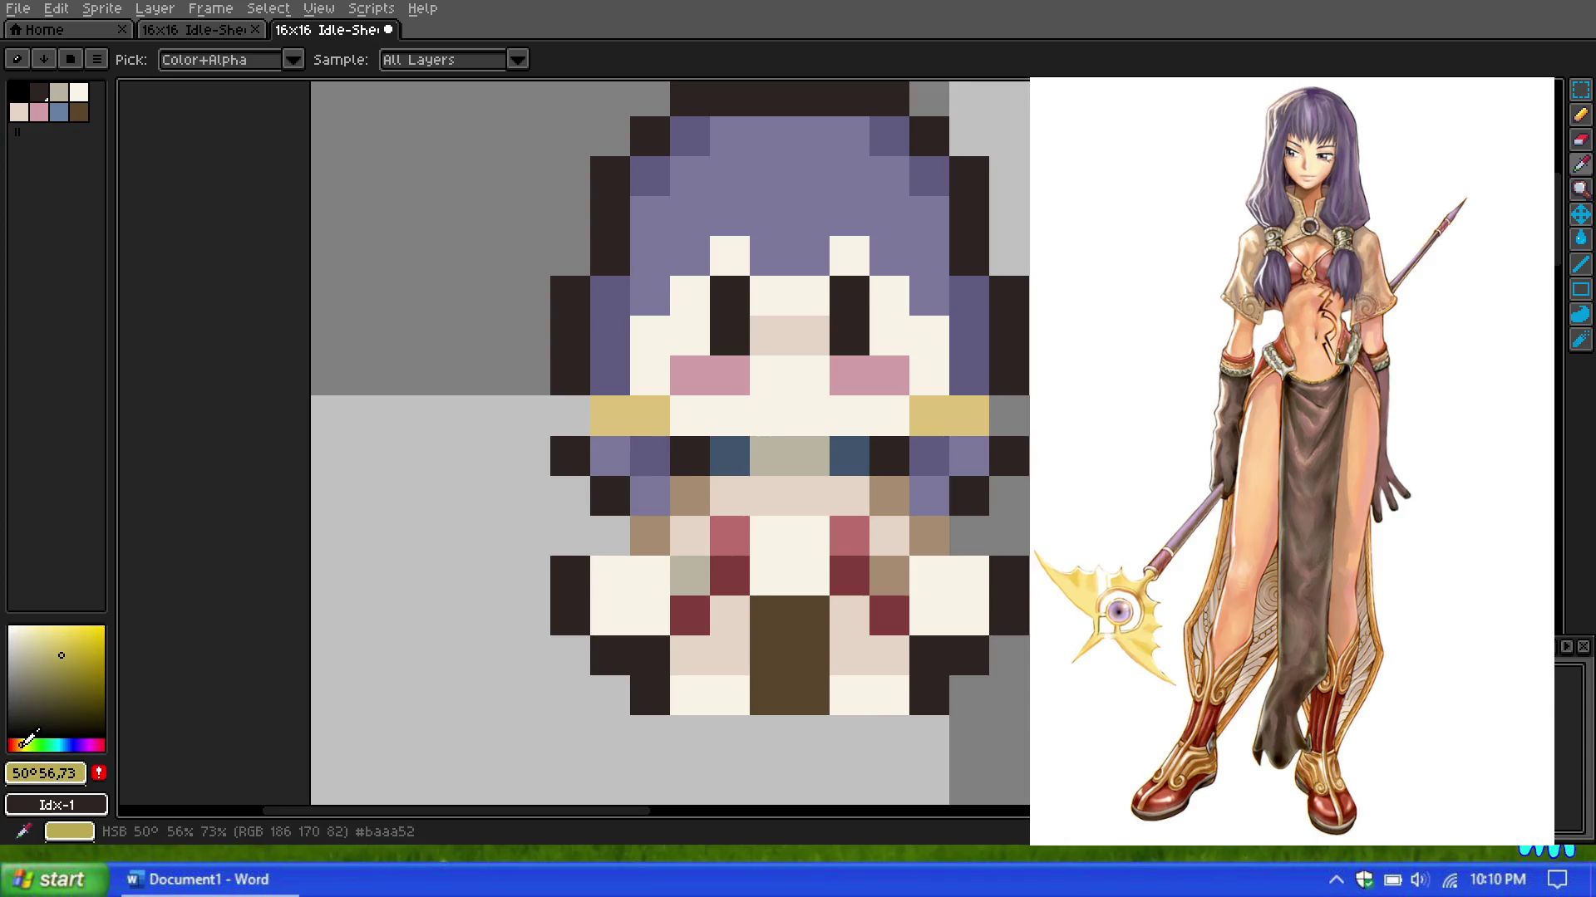
{"action": "left_click", "coordinate": [1584, 121]}
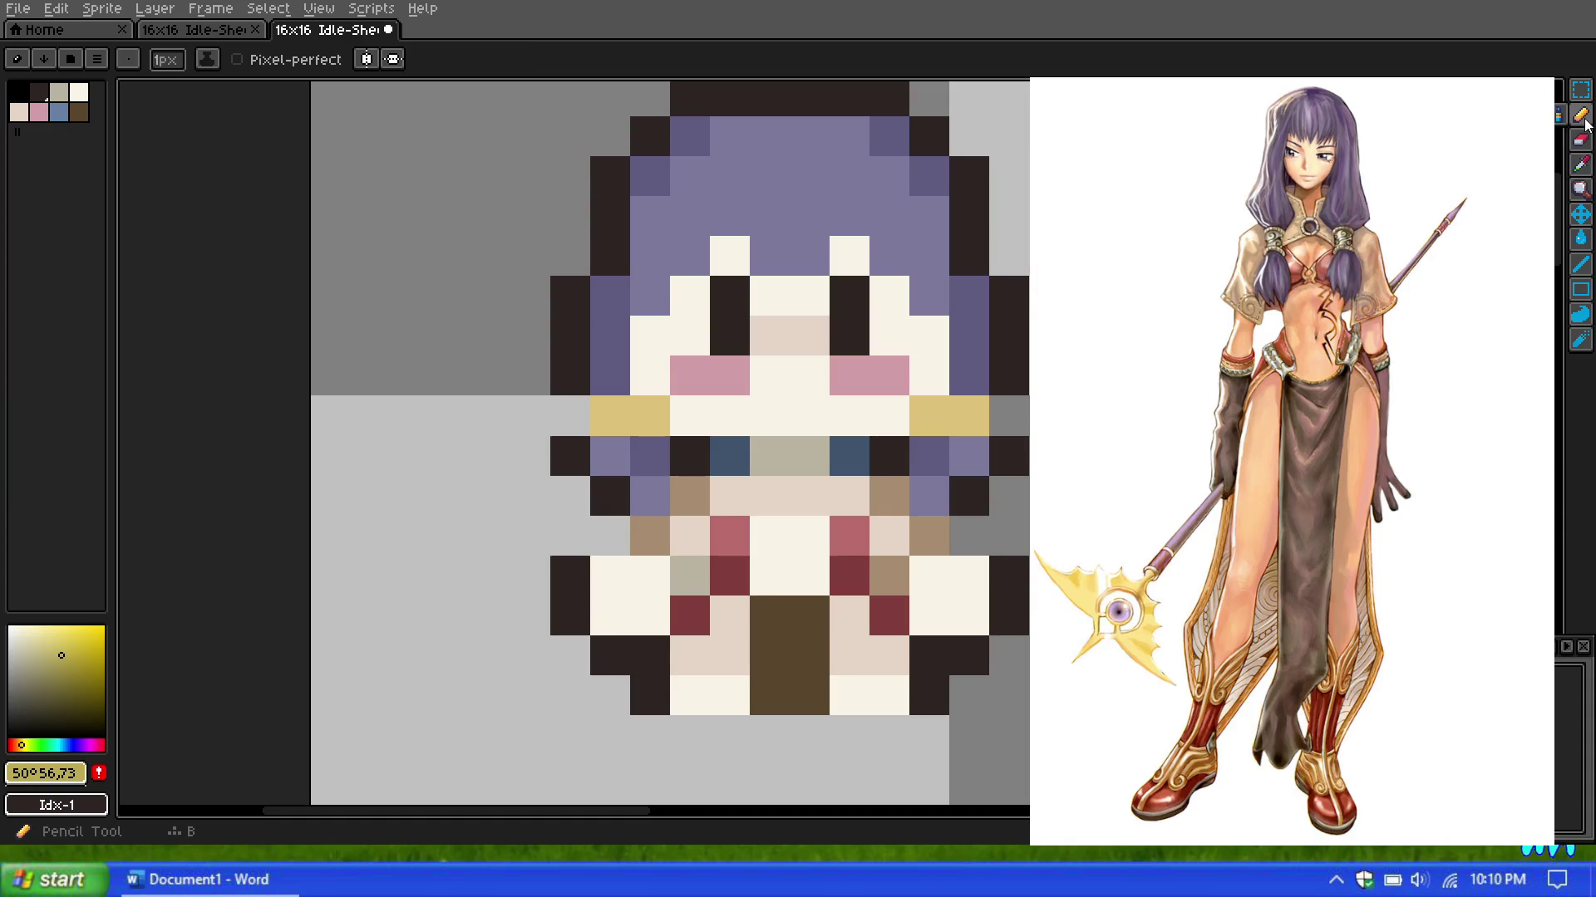
{"action": "scroll", "coordinate": [805, 331], "scroll_direction": "down", "scroll_amount": 5}
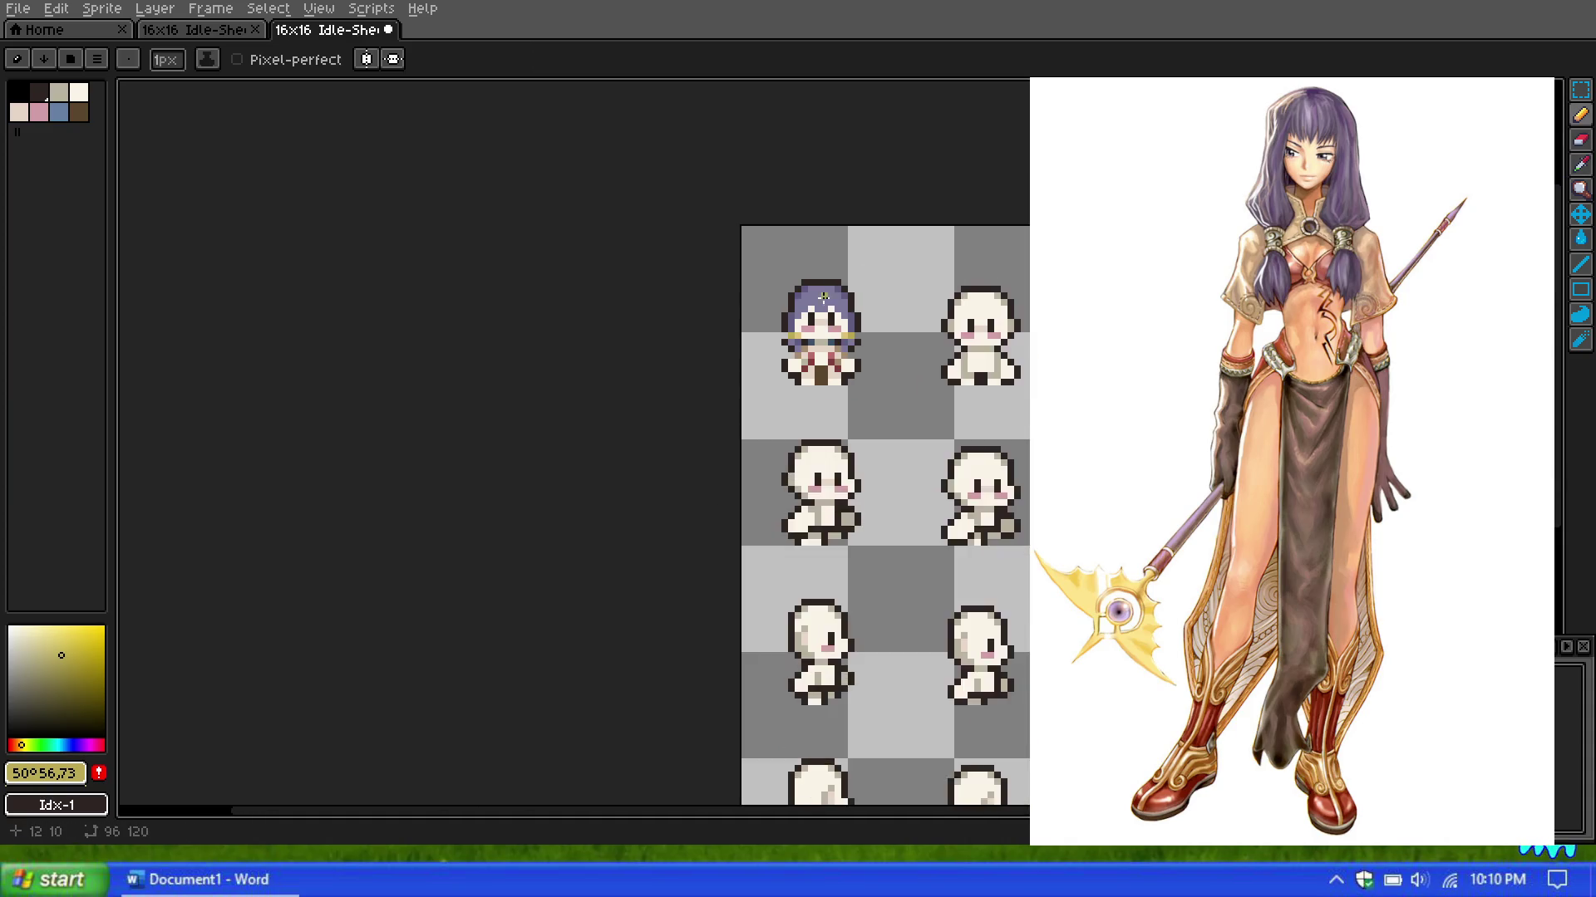
{"action": "scroll", "coordinate": [821, 294], "scroll_direction": "up", "scroll_amount": 3}
{"action": "scroll", "coordinate": [839, 312], "scroll_direction": "up", "scroll_amount": 2}
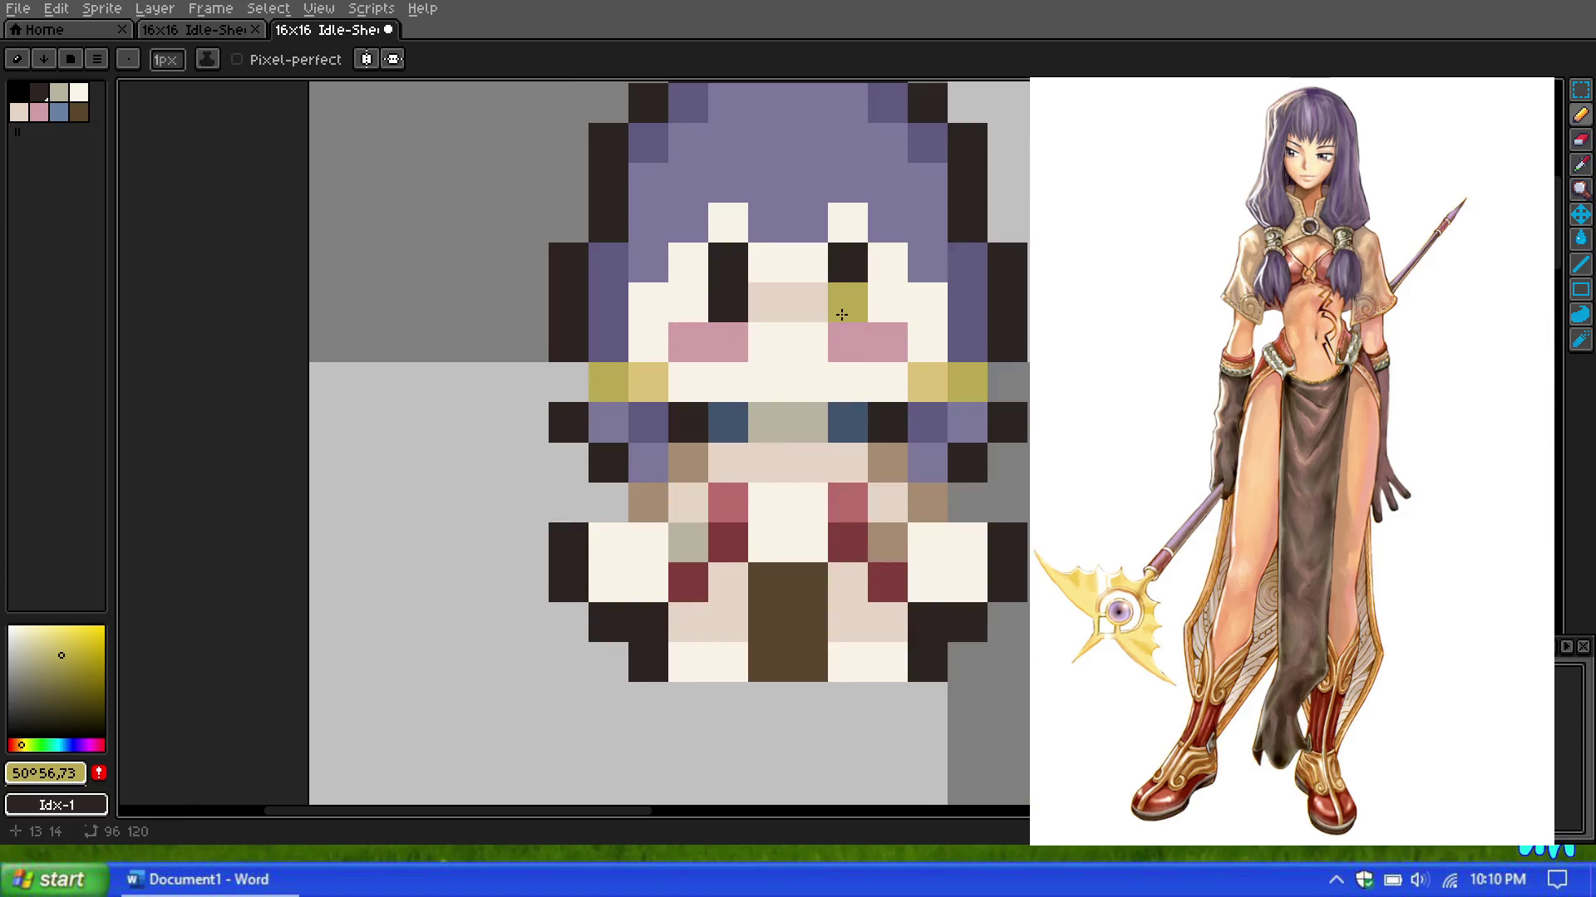
{"action": "key", "text": "ctrl+z"}
Step: Try a dark orange on the band pixels and the right band end, then undo it
{"action": "key", "text": "ctrl+z"}
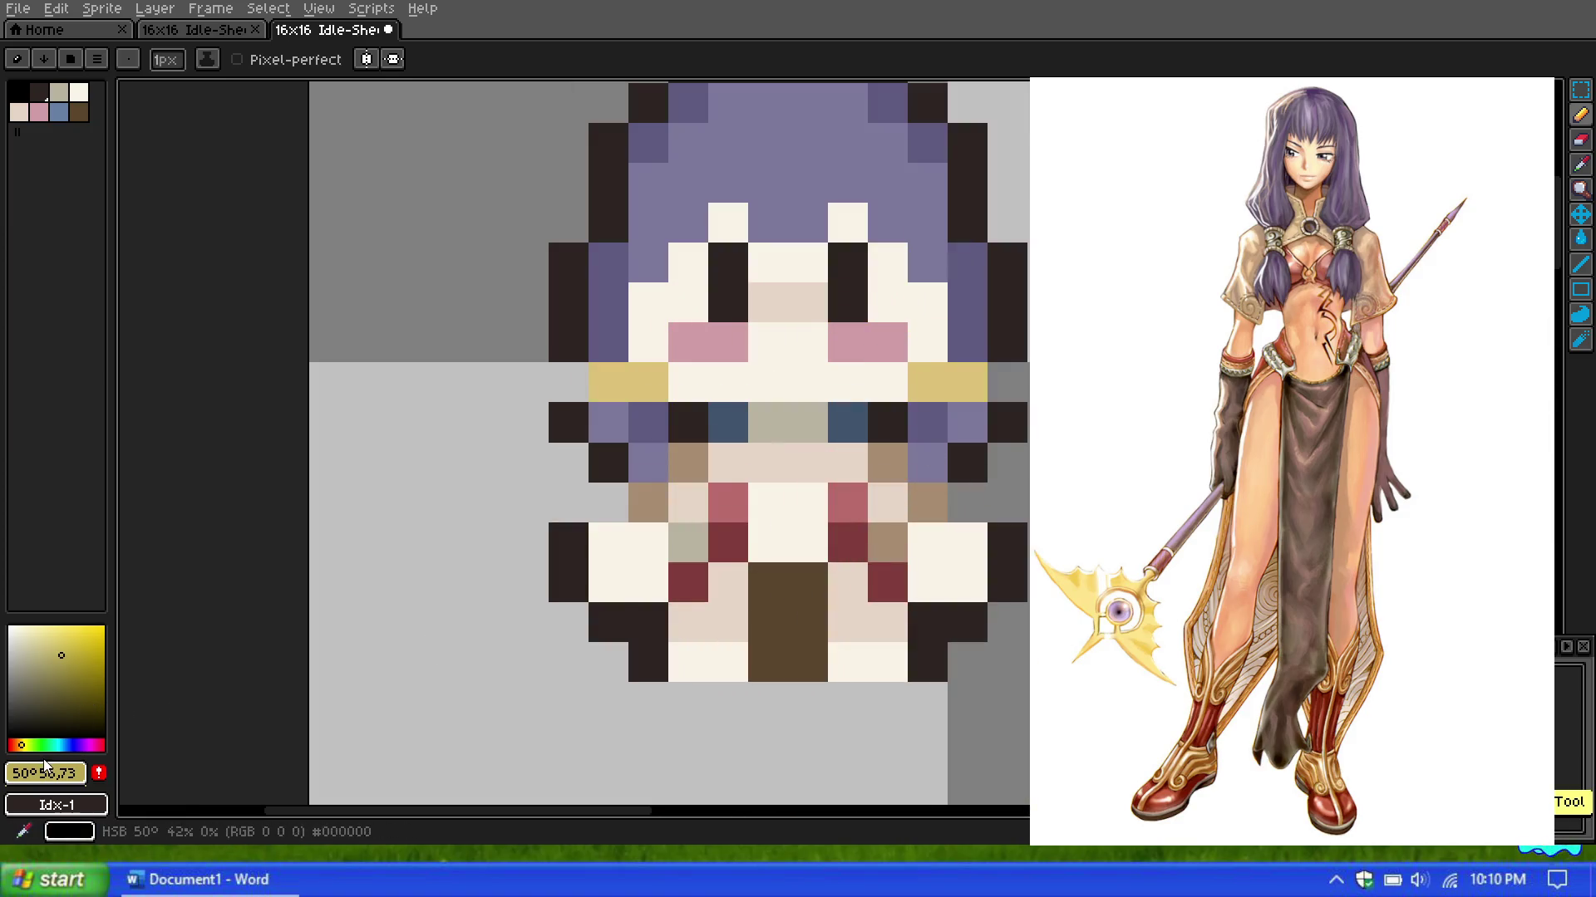
{"action": "left_click", "coordinate": [25, 744]}
{"action": "left_click", "coordinate": [19, 744]}
{"action": "left_click", "coordinate": [74, 663]}
{"action": "left_click", "coordinate": [650, 396]}
{"action": "key", "text": "ctrl+z"}
{"action": "left_click", "coordinate": [608, 382]}
{"action": "left_click", "coordinate": [991, 364]}
{"action": "scroll", "coordinate": [689, 283], "scroll_direction": "down", "scroll_amount": 4}
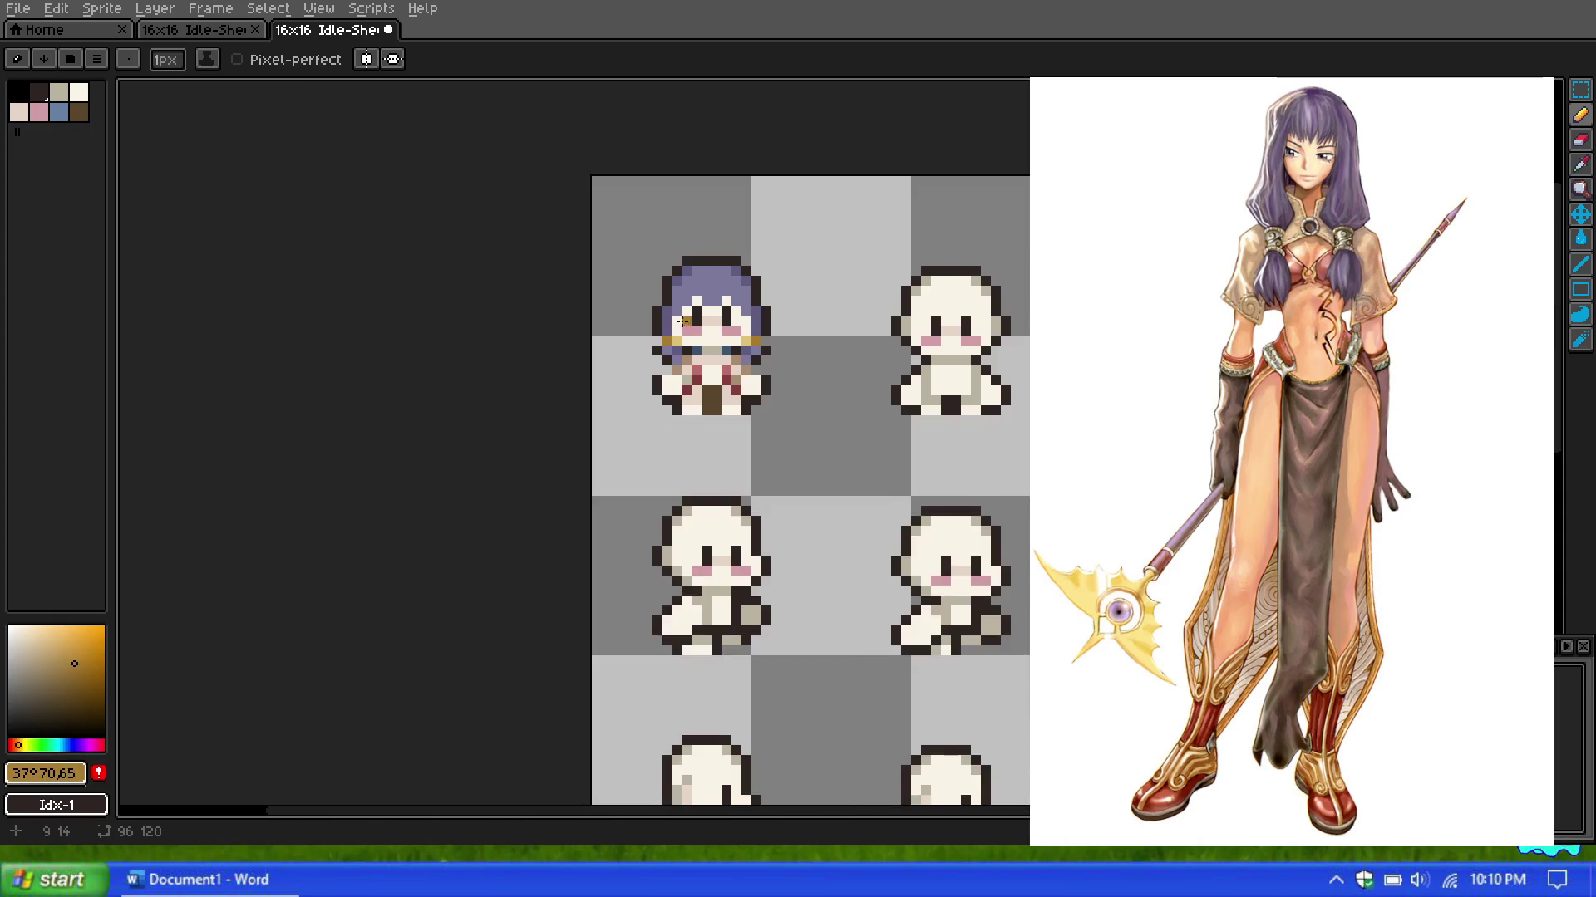
{"action": "scroll", "coordinate": [689, 283], "scroll_direction": "down", "scroll_amount": 2}
{"action": "scroll", "coordinate": [696, 235], "scroll_direction": "down", "scroll_amount": 1}
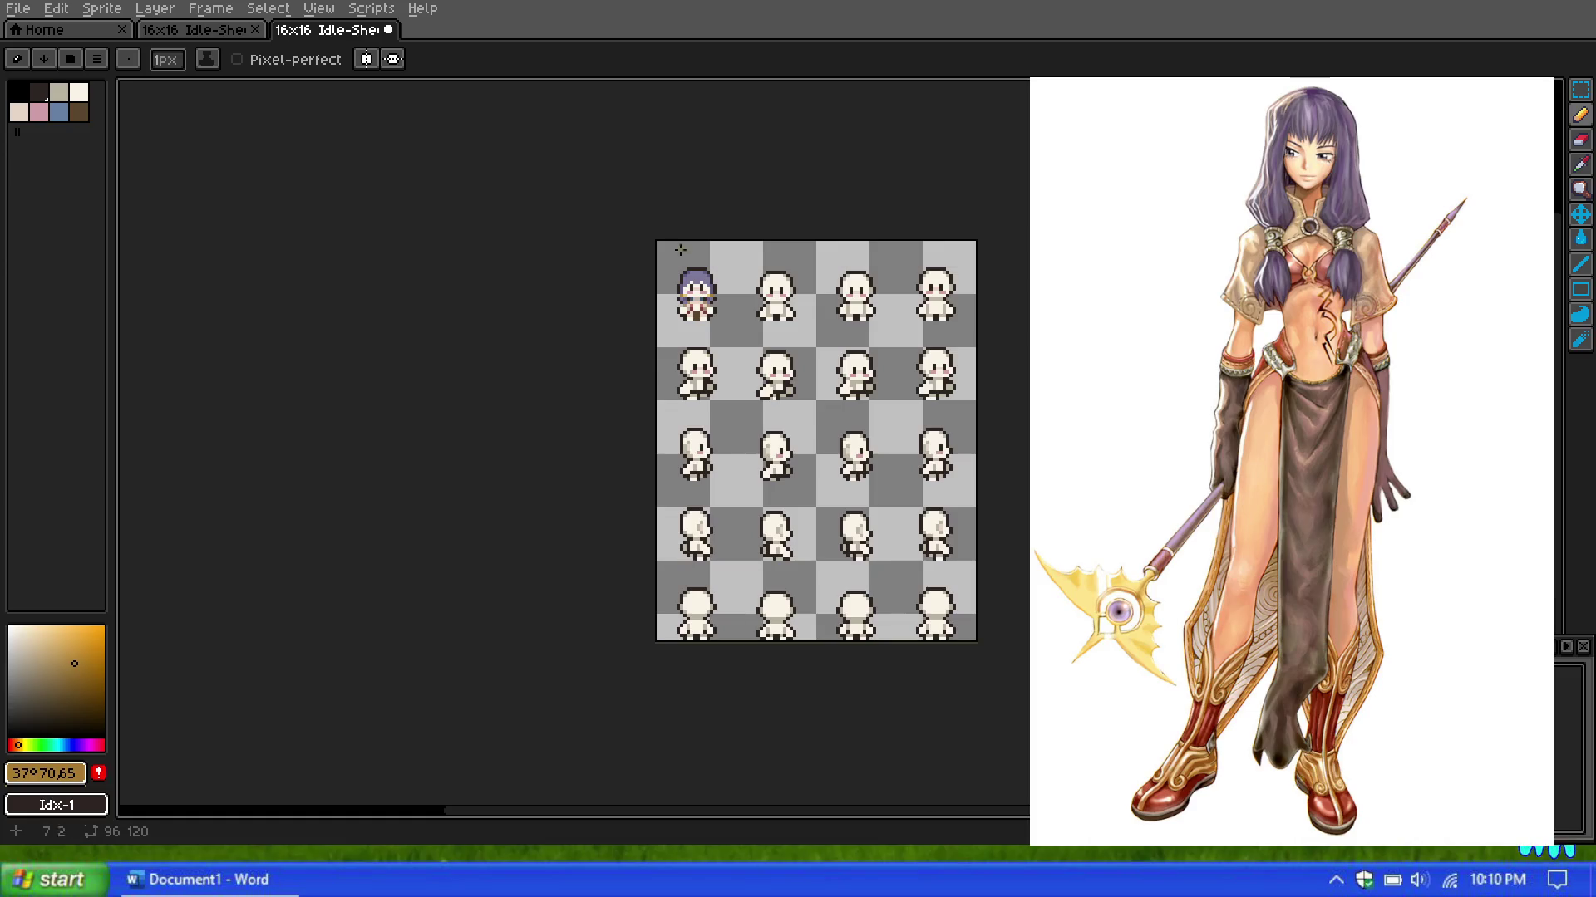
{"action": "scroll", "coordinate": [679, 250], "scroll_direction": "up", "scroll_amount": 7}
{"action": "key", "text": "ctrl+z"}
{"action": "key", "text": "ctrl+z"}
{"action": "key", "text": "ctrl+z"}
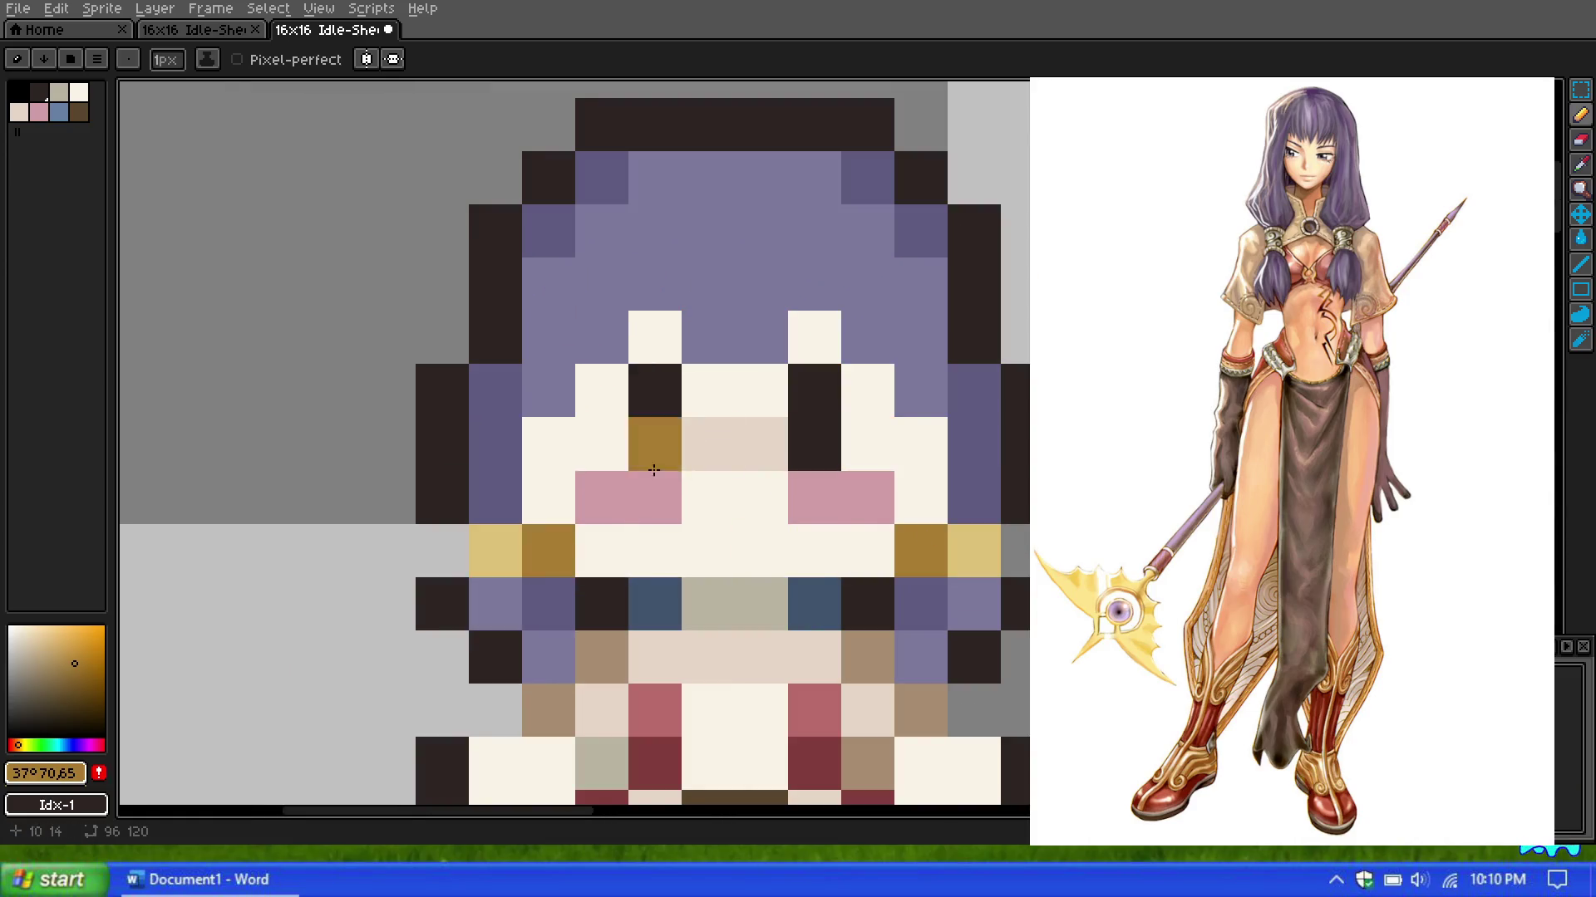
Step: Remove the remaining orange and paint the inner band pixels a muted olive-brown
{"action": "scroll", "coordinate": [654, 470], "scroll_direction": "down", "scroll_amount": 5}
{"action": "scroll", "coordinate": [723, 357], "scroll_direction": "down", "scroll_amount": 1}
{"action": "scroll", "coordinate": [723, 365], "scroll_direction": "down", "scroll_amount": 1}
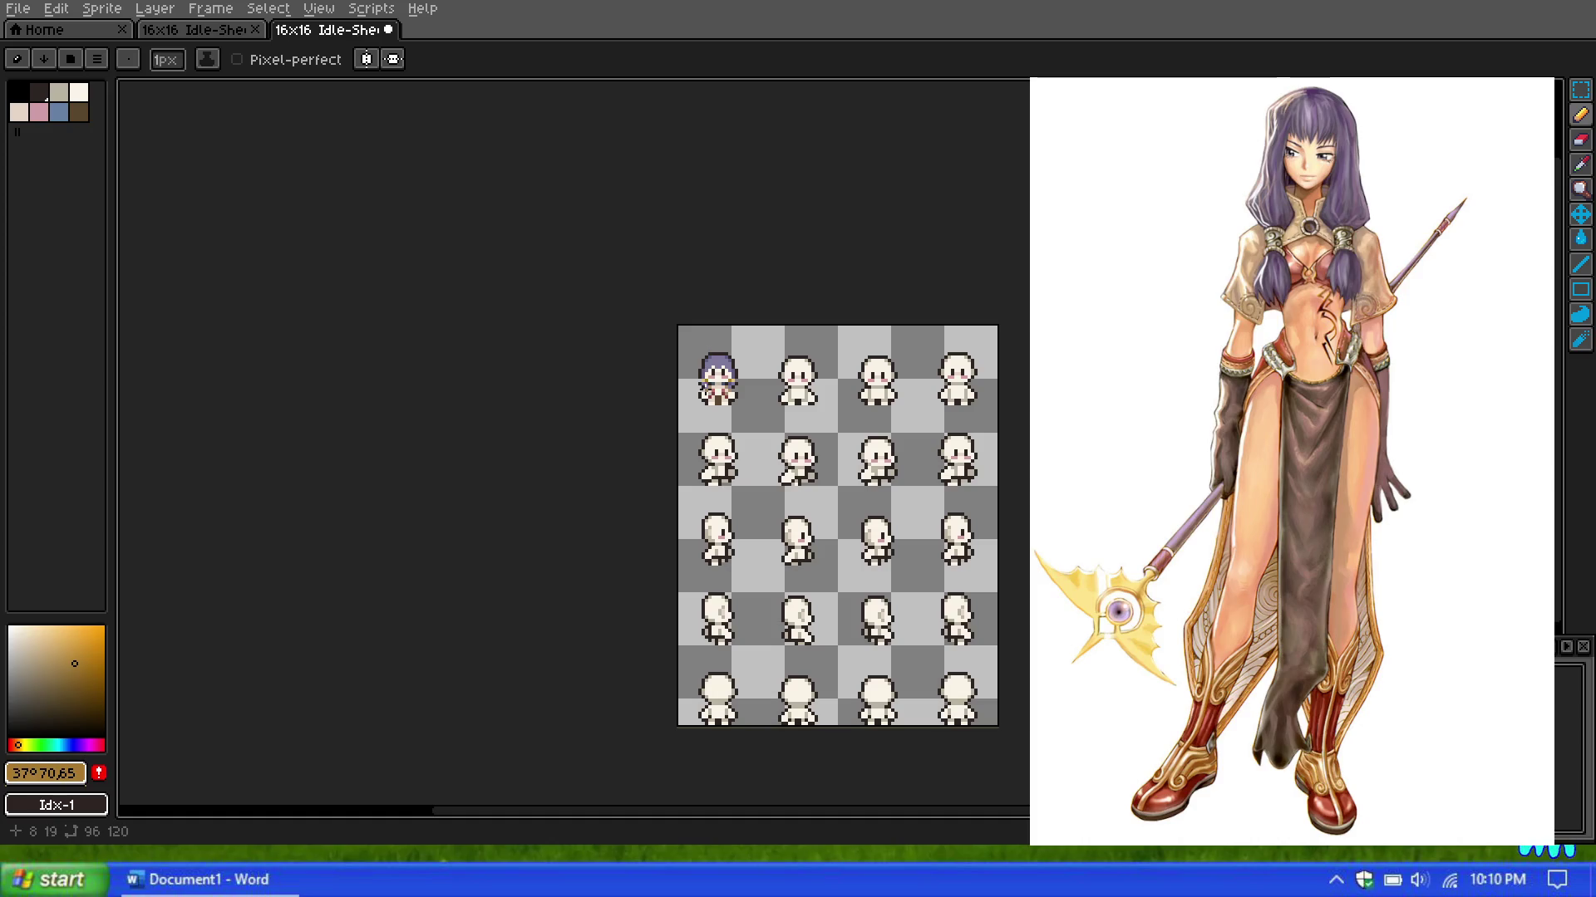
{"action": "scroll", "coordinate": [705, 389], "scroll_direction": "up", "scroll_amount": 4}
{"action": "scroll", "coordinate": [704, 389], "scroll_direction": "up", "scroll_amount": 1}
{"action": "scroll", "coordinate": [705, 389], "scroll_direction": "up", "scroll_amount": 2}
{"action": "scroll", "coordinate": [646, 427], "scroll_direction": "up", "scroll_amount": 1}
{"action": "key", "text": "v"}
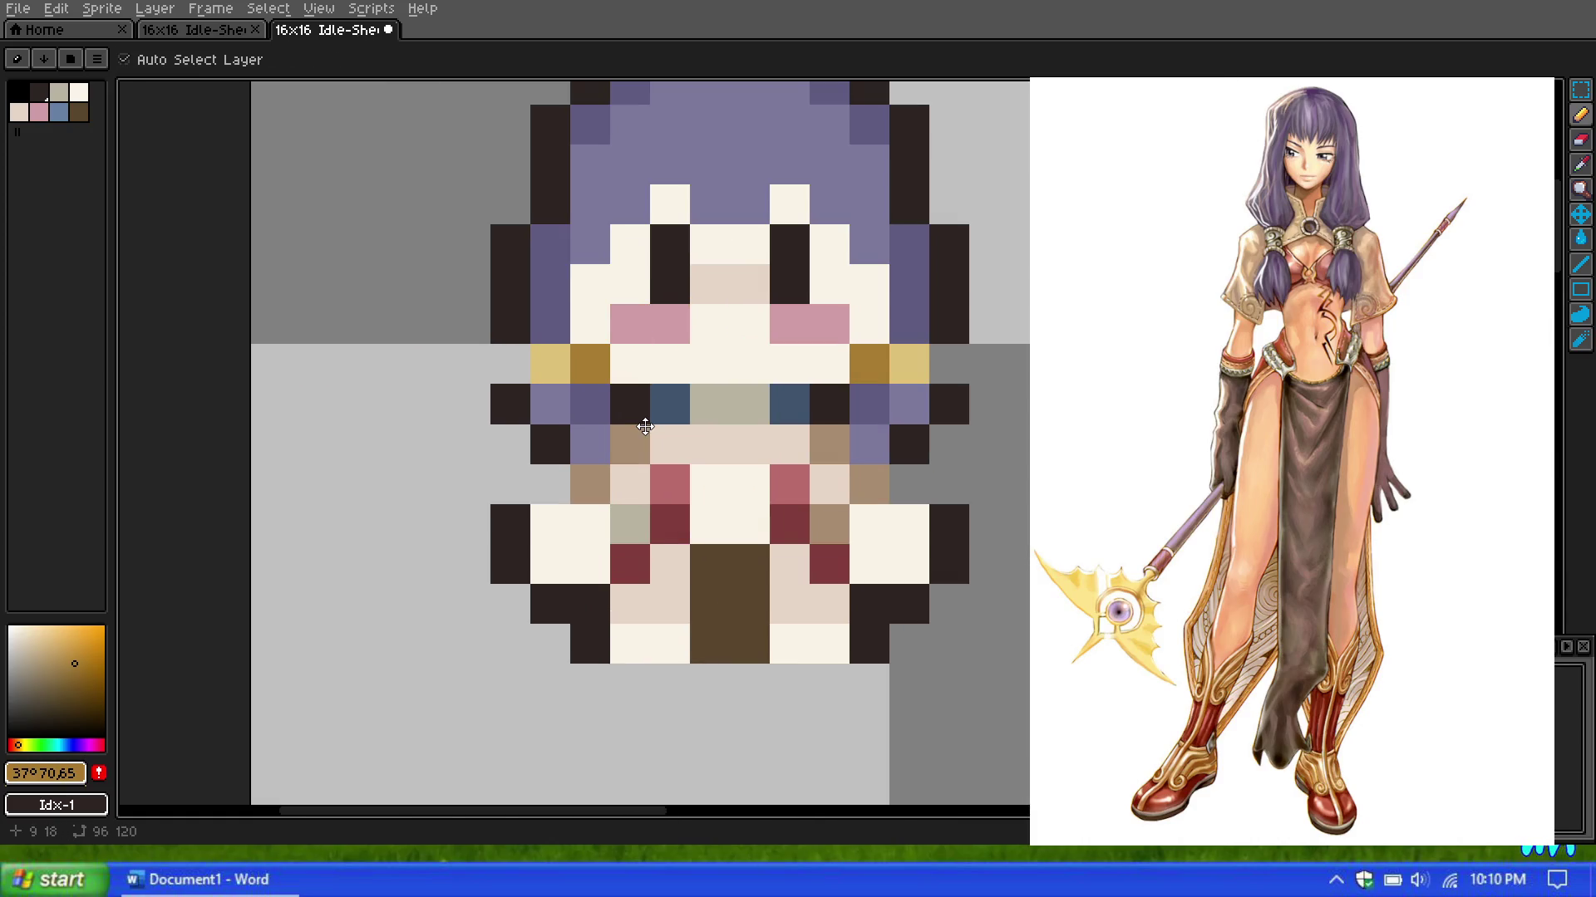
{"action": "key", "text": "ctrl+z"}
{"action": "key", "text": "b"}
{"action": "left_click", "coordinate": [38, 670]}
{"action": "left_click", "coordinate": [590, 364]}
{"action": "key", "text": "v"}
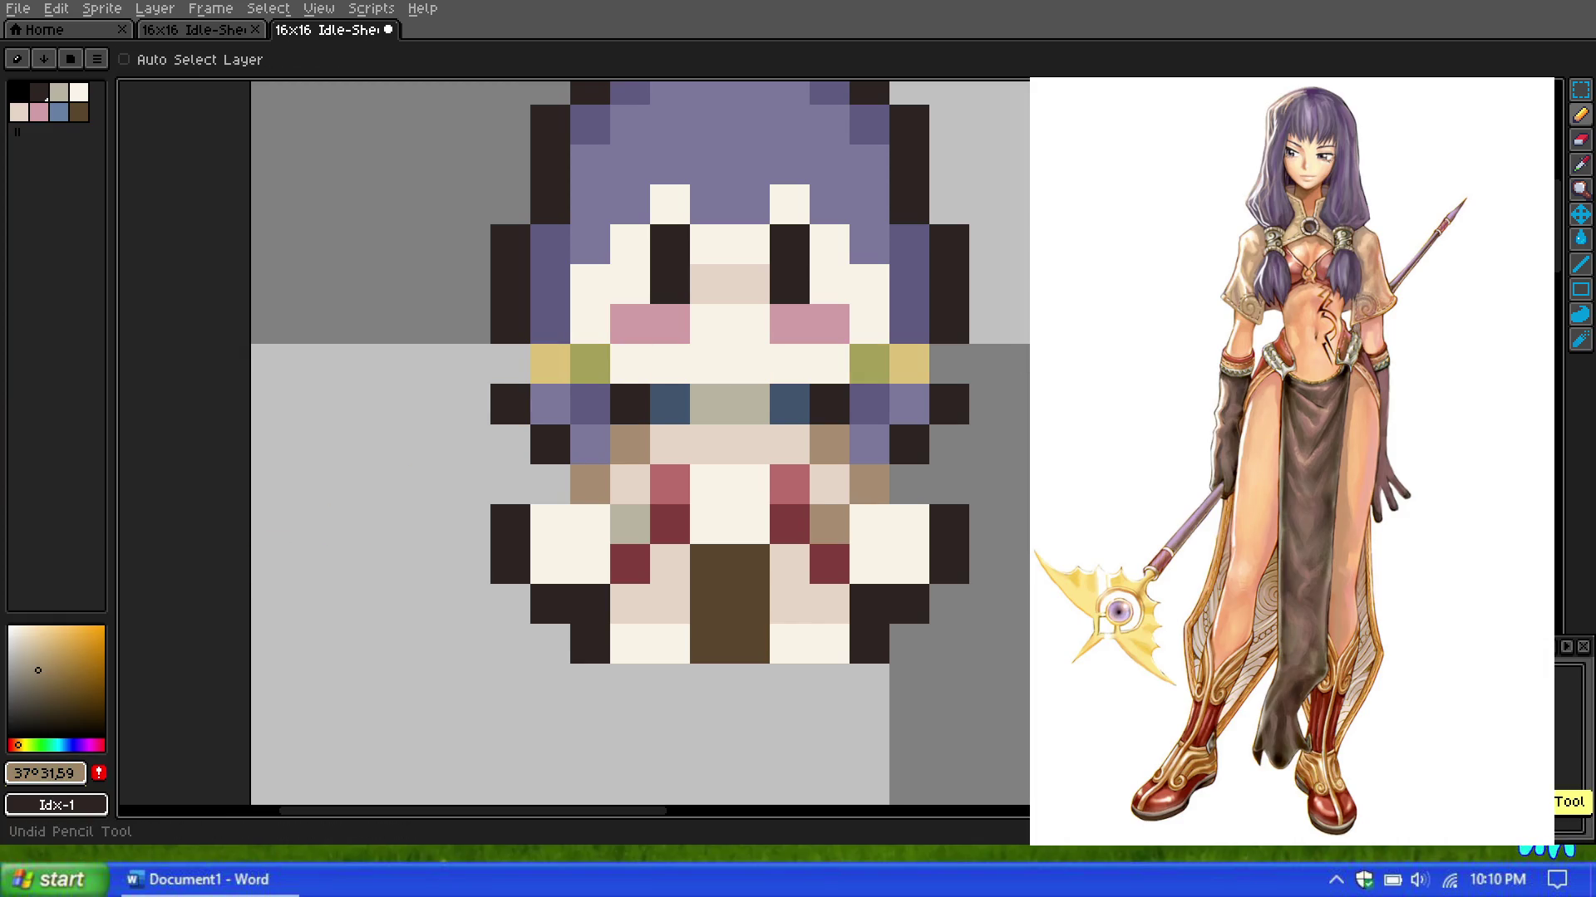
{"action": "key", "text": "b"}
{"action": "scroll", "coordinate": [901, 314], "scroll_direction": "down", "scroll_amount": 3}
{"action": "scroll", "coordinate": [900, 313], "scroll_direction": "down", "scroll_amount": 1}
{"action": "scroll", "coordinate": [922, 327], "scroll_direction": "down", "scroll_amount": 1}
{"action": "scroll", "coordinate": [923, 336], "scroll_direction": "down", "scroll_amount": 1}
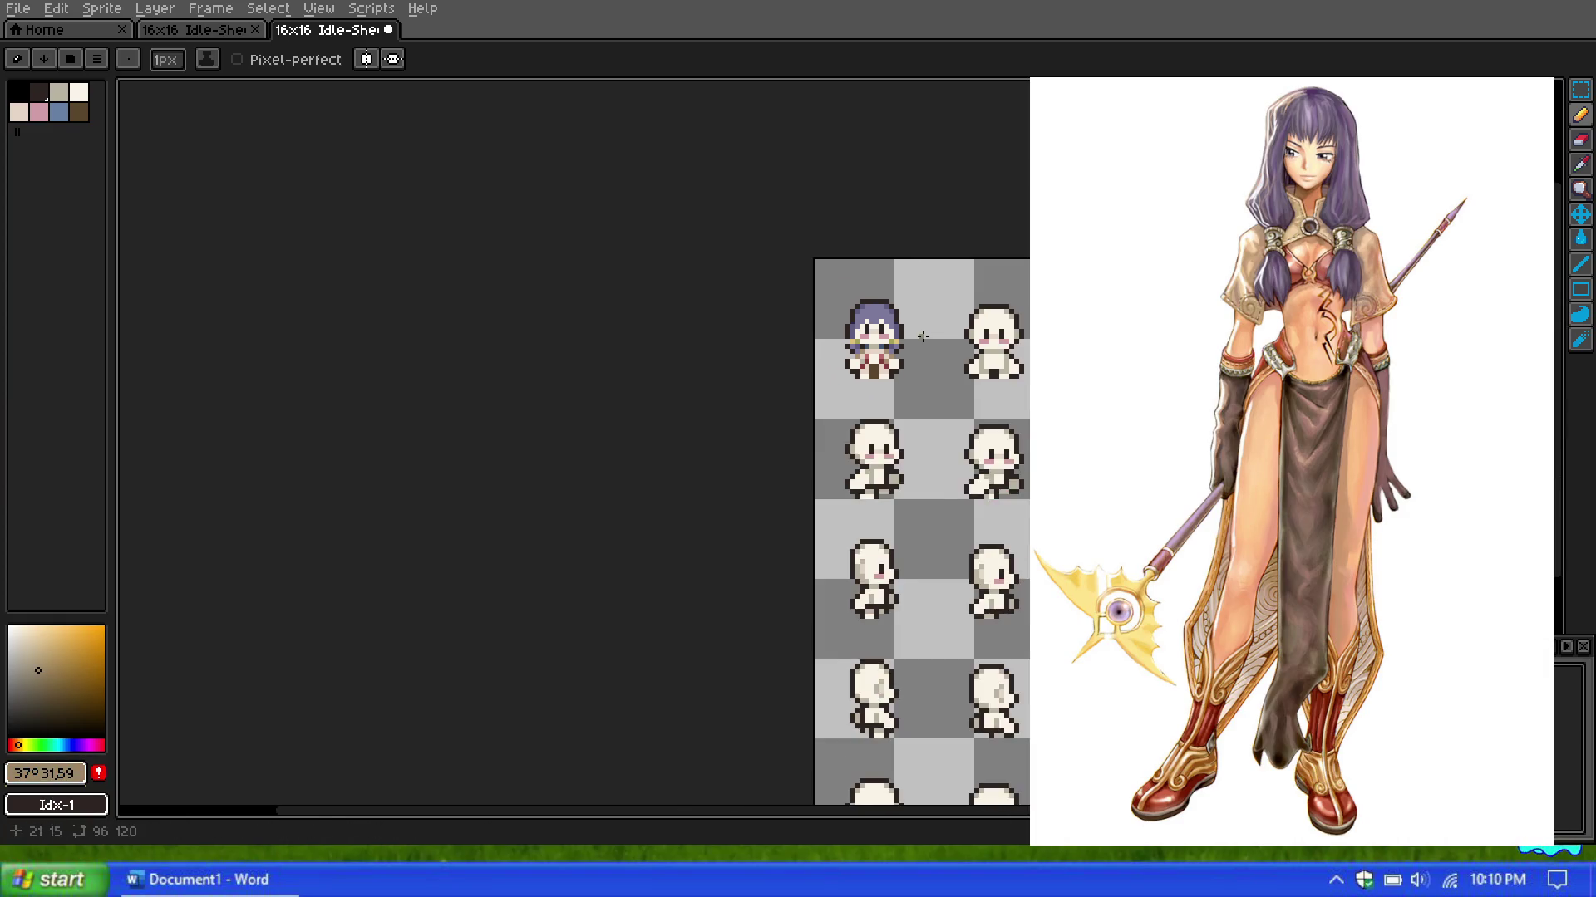
Step: Try a tan-brown cheek pixel, then undo it
{"action": "scroll", "coordinate": [922, 335], "scroll_direction": "up", "scroll_amount": 2}
{"action": "scroll", "coordinate": [898, 357], "scroll_direction": "up", "scroll_amount": 1}
{"action": "left_click", "coordinate": [881, 377]}
{"action": "scroll", "coordinate": [831, 363], "scroll_direction": "up", "scroll_amount": 1}
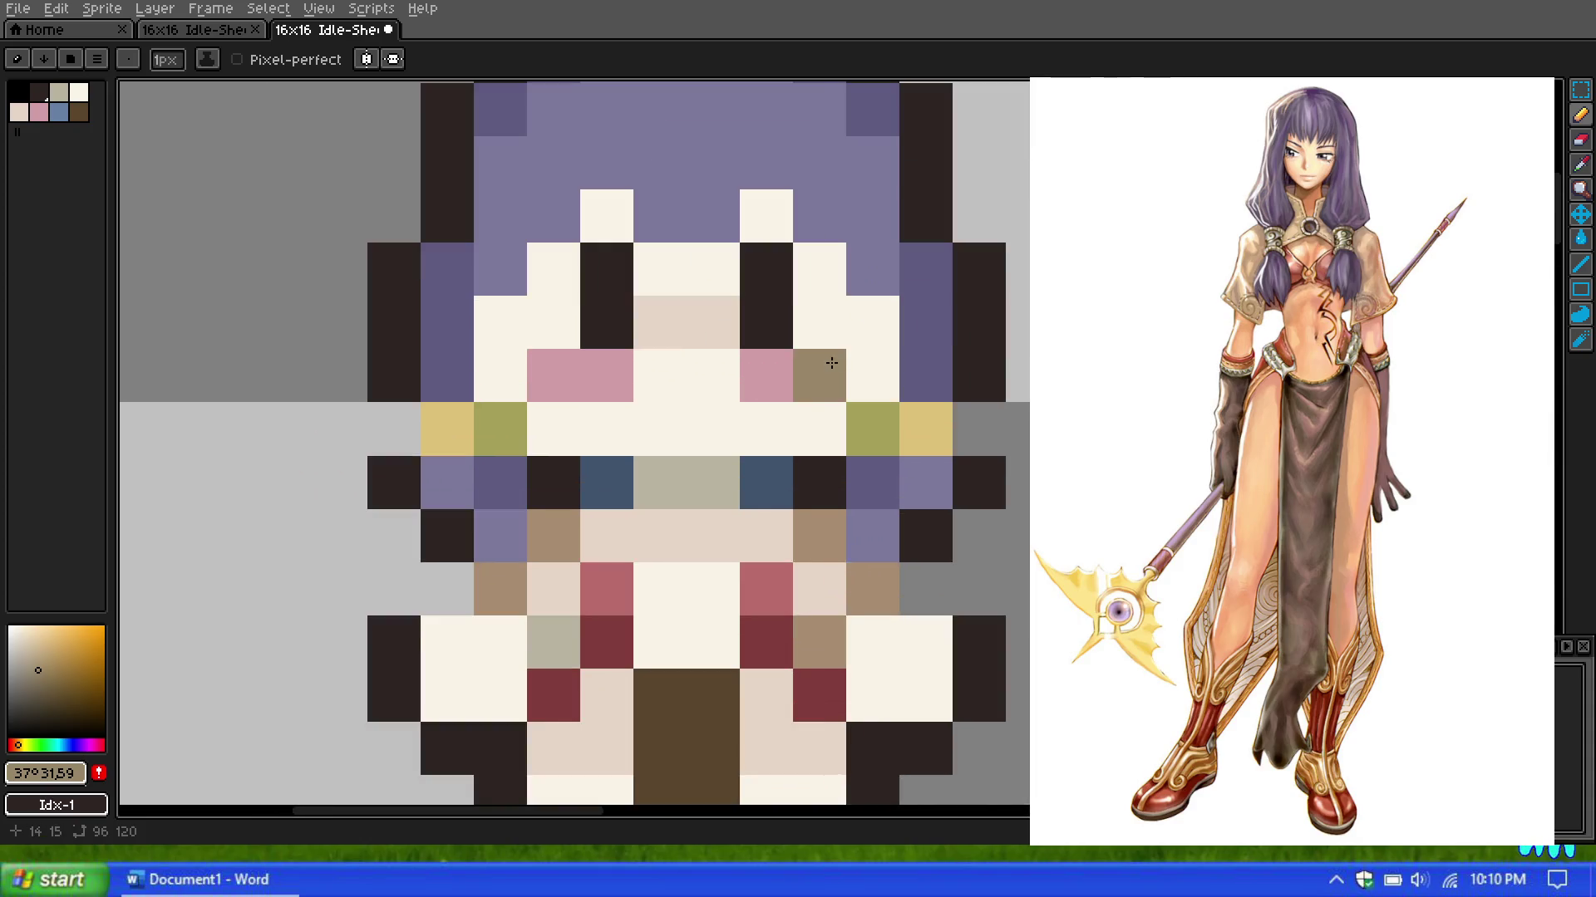
{"action": "scroll", "coordinate": [831, 363], "scroll_direction": "down", "scroll_amount": 1}
{"action": "key", "text": "ctrl+z"}
Step: Switch to dark navy (HSB 246°,56,40) and paint shade pixels at both hair edges
{"action": "left_click", "coordinate": [1581, 169]}
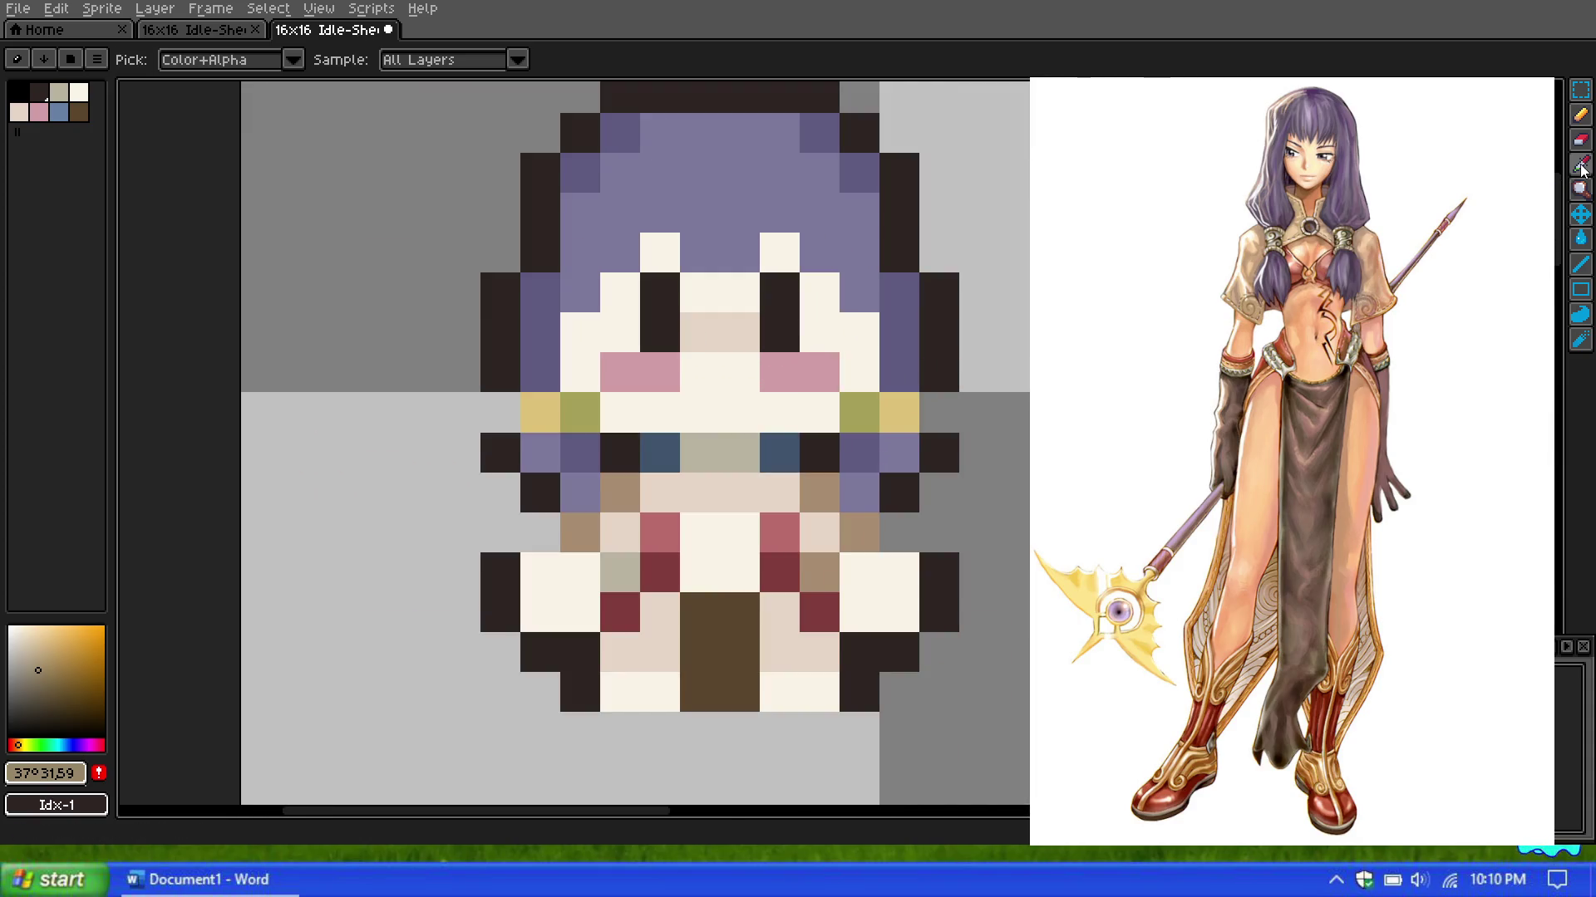
{"action": "left_click", "coordinate": [897, 362]}
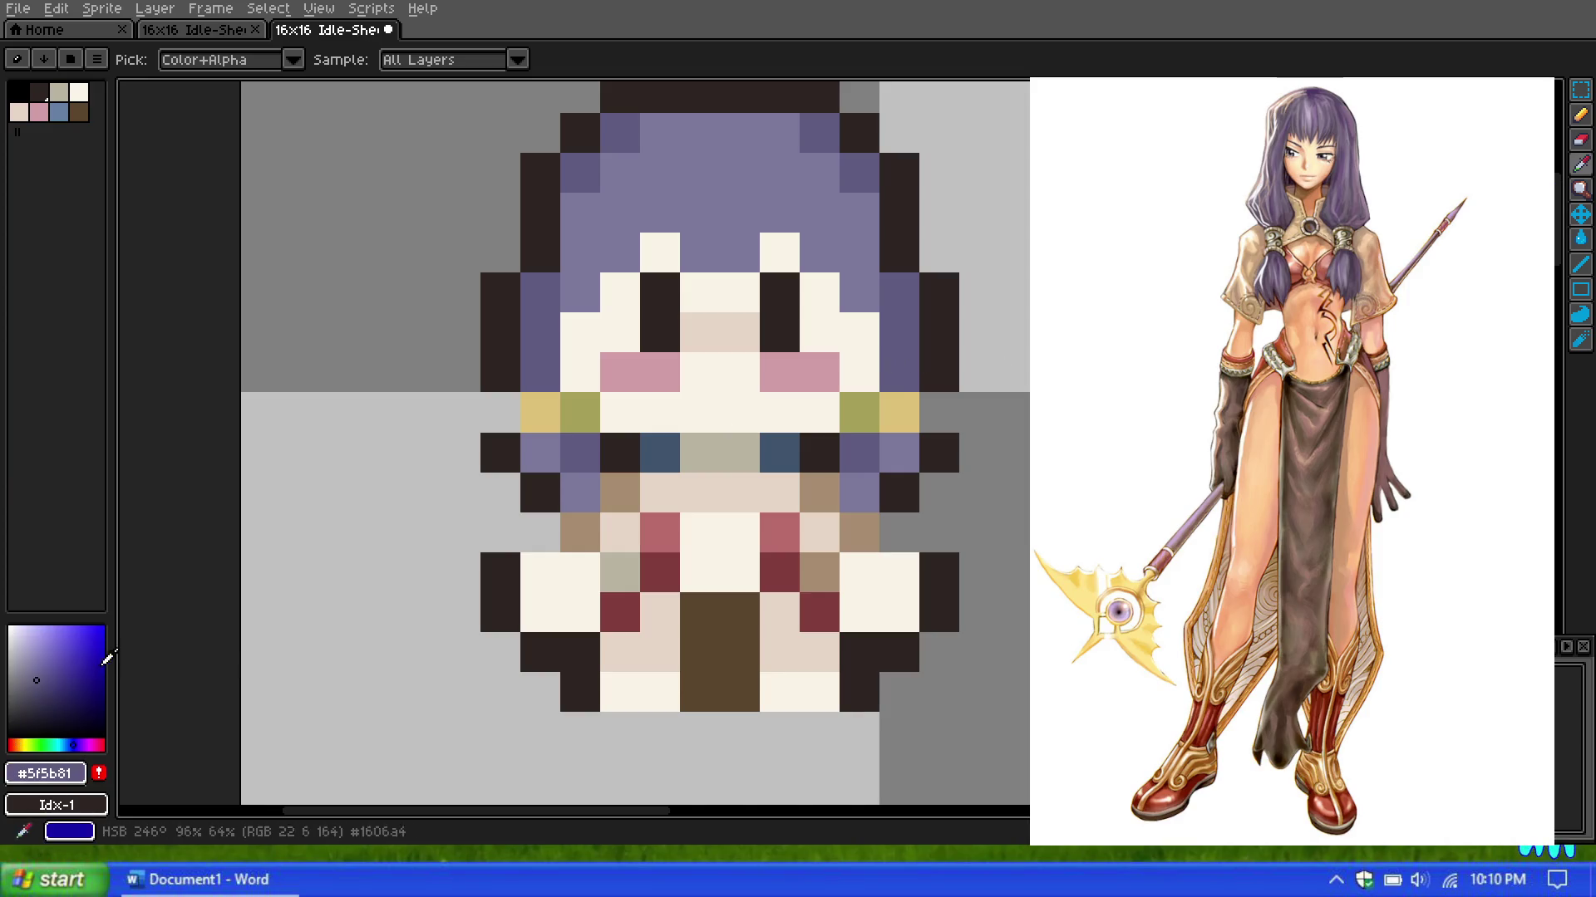
{"action": "left_click", "coordinate": [61, 691]}
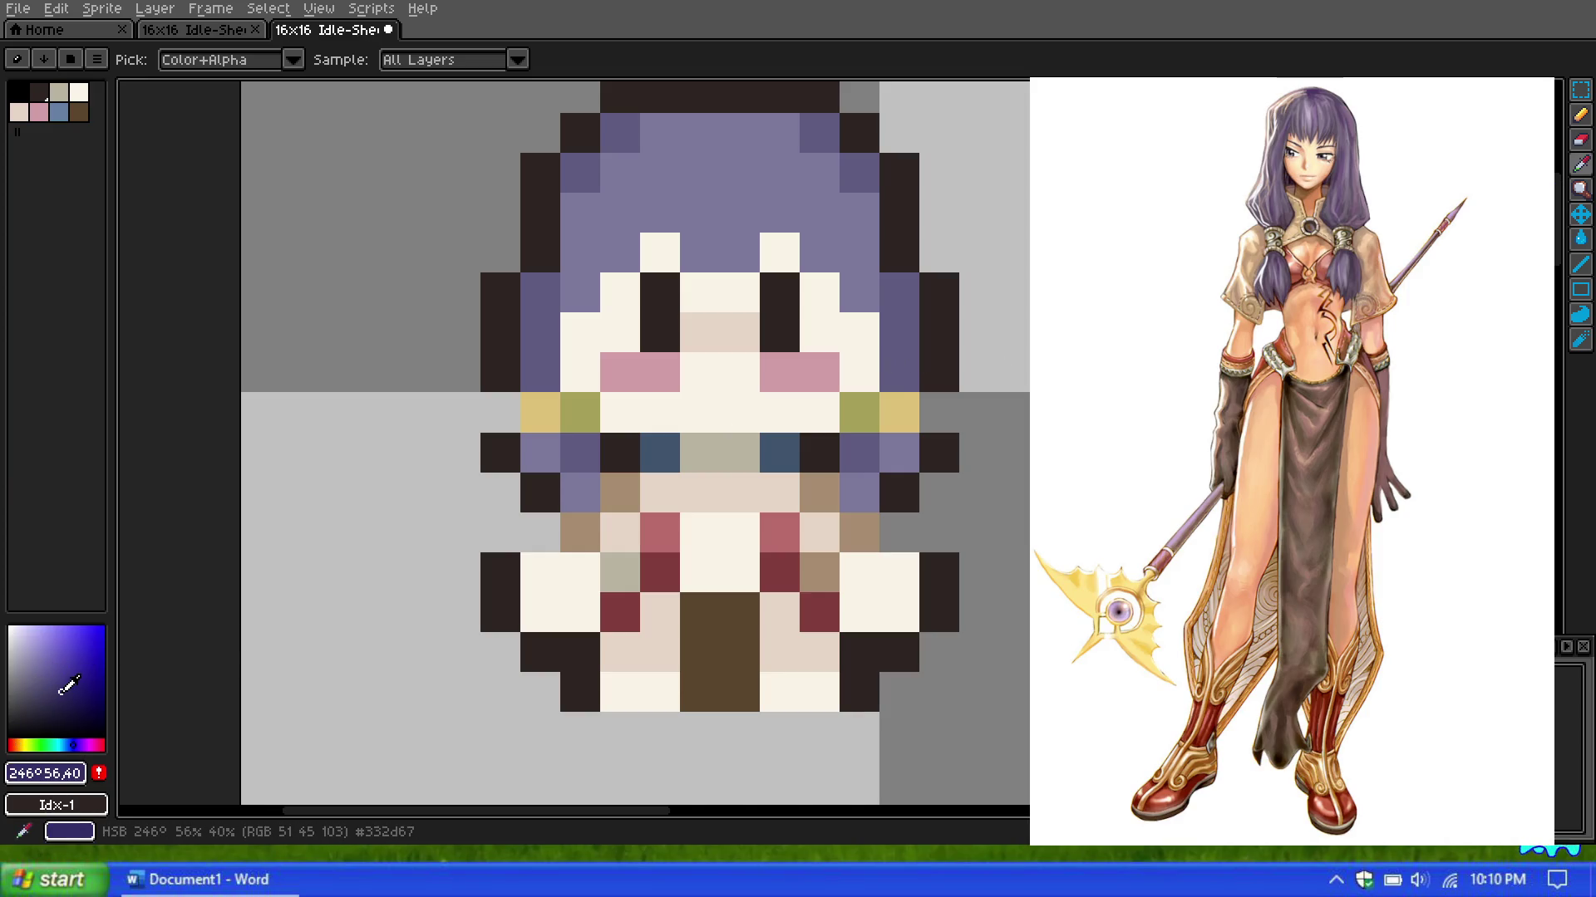
{"action": "key", "text": "b"}
{"action": "left_click", "coordinate": [939, 371]}
{"action": "left_click", "coordinate": [499, 372]}
{"action": "scroll", "coordinate": [586, 336], "scroll_direction": "down", "scroll_amount": 5}
{"action": "scroll", "coordinate": [785, 247], "scroll_direction": "down", "scroll_amount": 1}
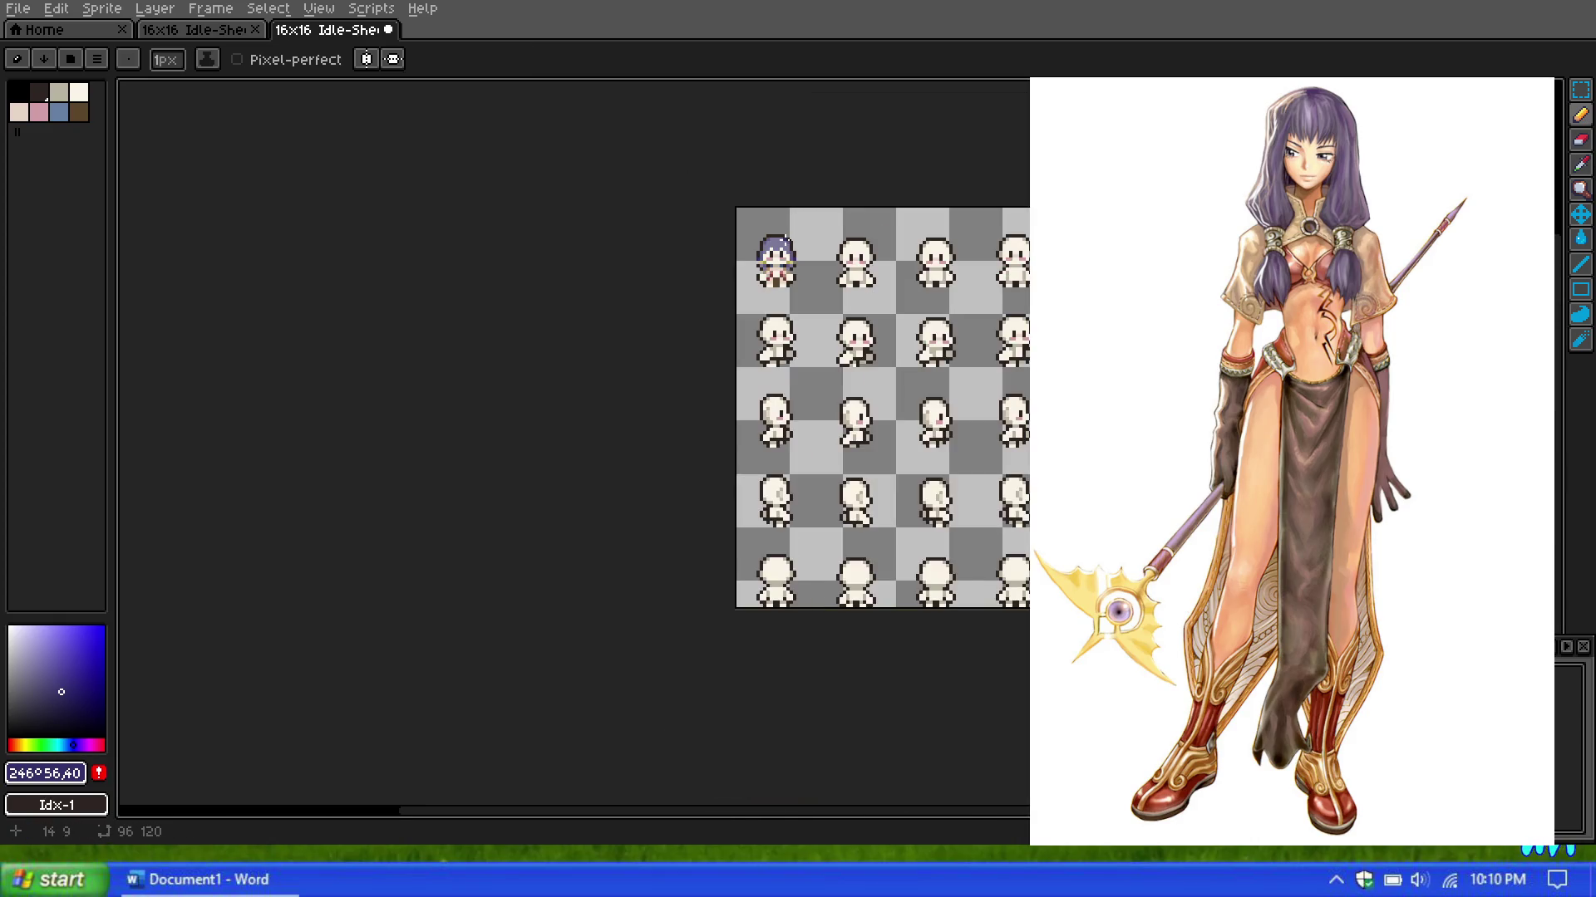
{"action": "scroll", "coordinate": [784, 239], "scroll_direction": "up", "scroll_amount": 4}
{"action": "scroll", "coordinate": [678, 306], "scroll_direction": "up", "scroll_amount": 4}
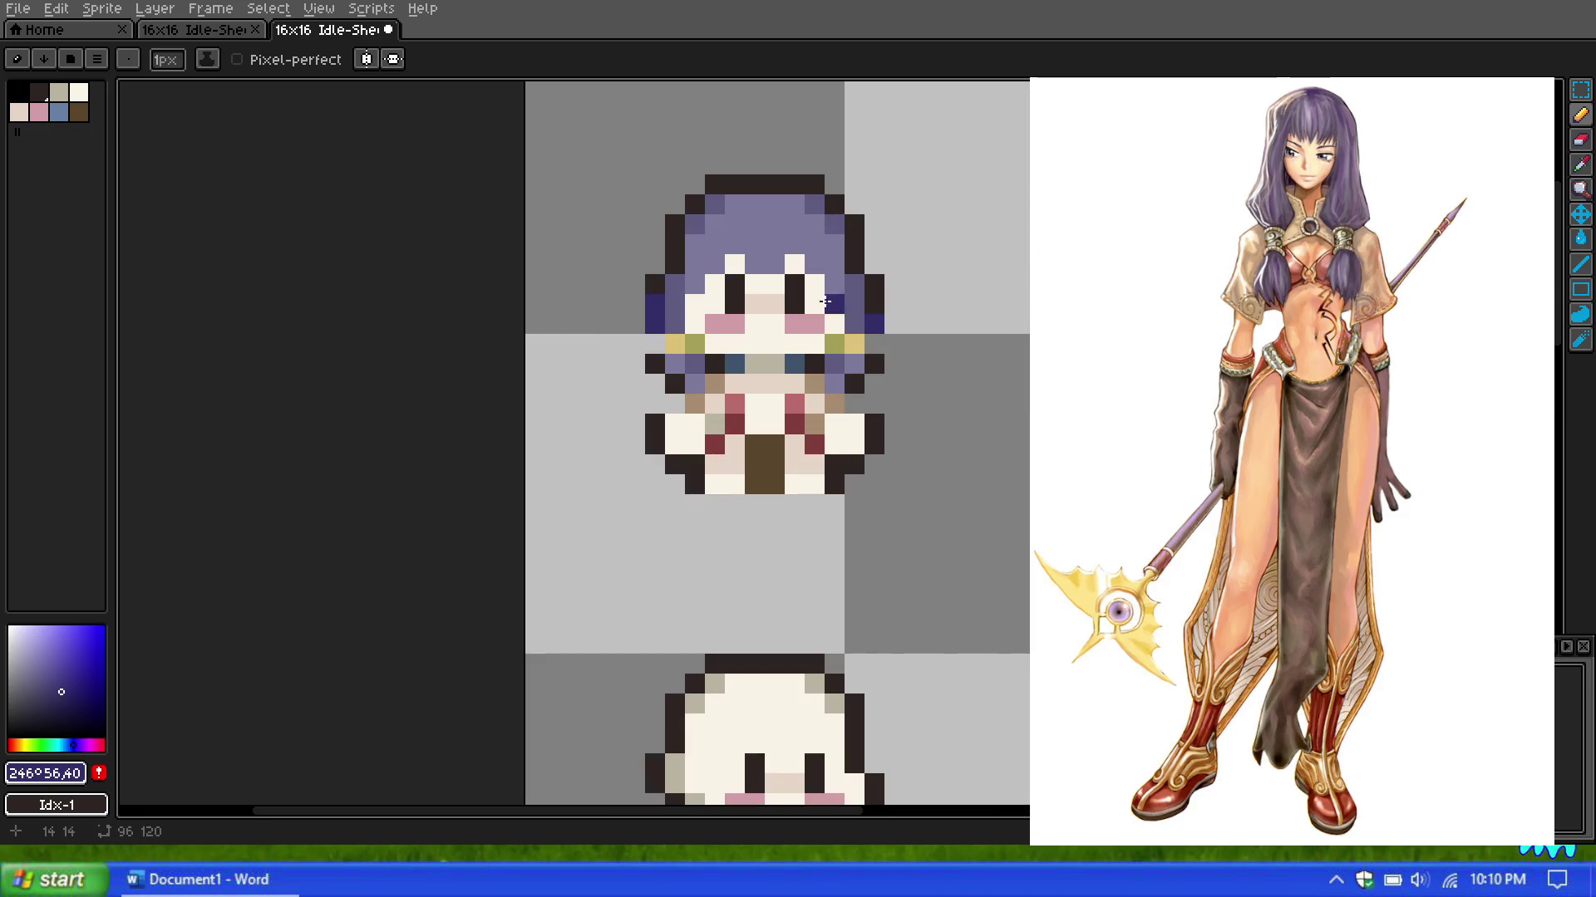
{"action": "scroll", "coordinate": [869, 301], "scroll_direction": "down", "scroll_amount": 3}
{"action": "scroll", "coordinate": [811, 240], "scroll_direction": "down", "scroll_amount": 2}
{"action": "scroll", "coordinate": [811, 241], "scroll_direction": "down", "scroll_amount": 1}
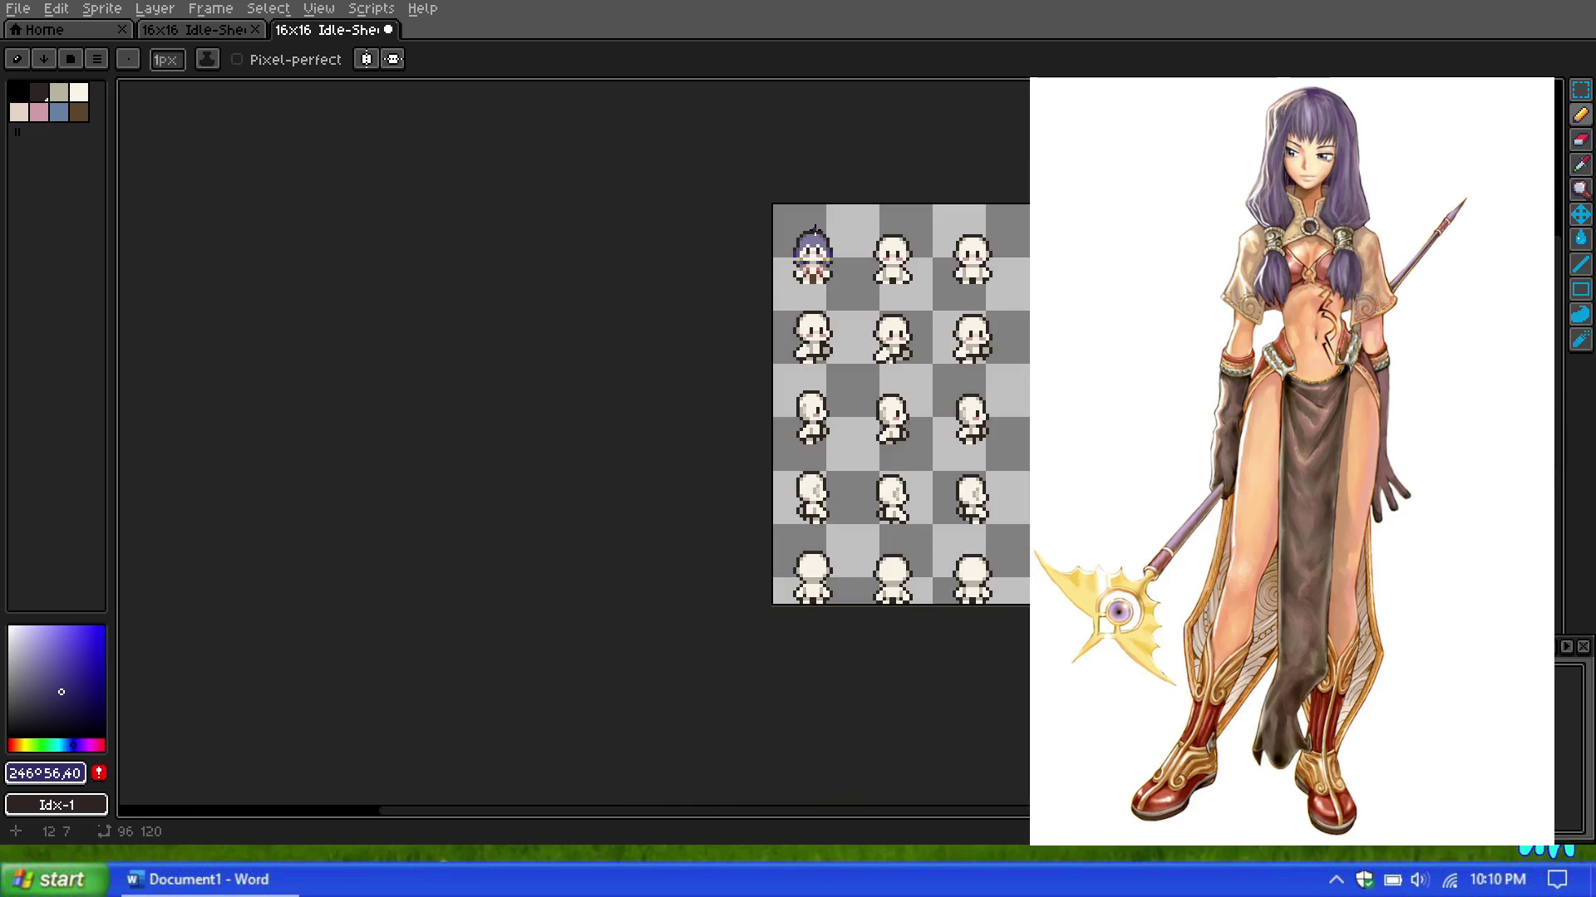
{"action": "scroll", "coordinate": [811, 241], "scroll_direction": "up", "scroll_amount": 3}
{"action": "scroll", "coordinate": [815, 262], "scroll_direction": "up", "scroll_amount": 3}
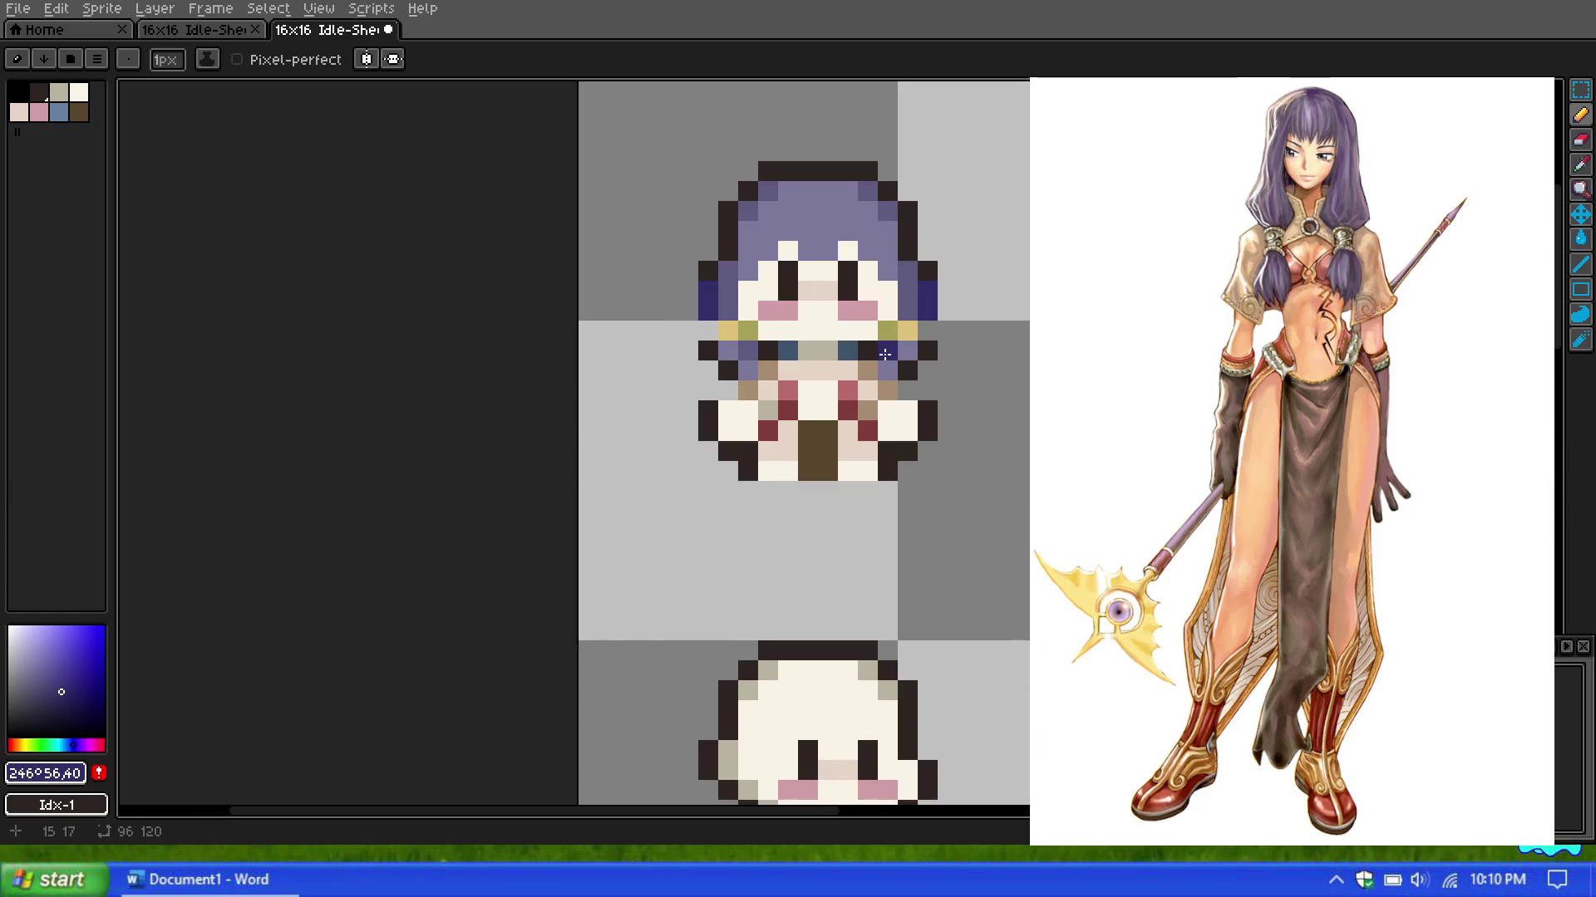
{"action": "scroll", "coordinate": [794, 307], "scroll_direction": "down", "scroll_amount": 3}
{"action": "scroll", "coordinate": [806, 282], "scroll_direction": "down", "scroll_amount": 2}
{"action": "scroll", "coordinate": [819, 265], "scroll_direction": "up", "scroll_amount": 3}
{"action": "scroll", "coordinate": [820, 262], "scroll_direction": "up", "scroll_amount": 2}
{"action": "scroll", "coordinate": [820, 263], "scroll_direction": "down", "scroll_amount": 2}
{"action": "scroll", "coordinate": [864, 224], "scroll_direction": "up", "scroll_amount": 1}
{"action": "scroll", "coordinate": [873, 220], "scroll_direction": "up", "scroll_amount": 1}
{"action": "scroll", "coordinate": [880, 217], "scroll_direction": "up", "scroll_amount": 2}
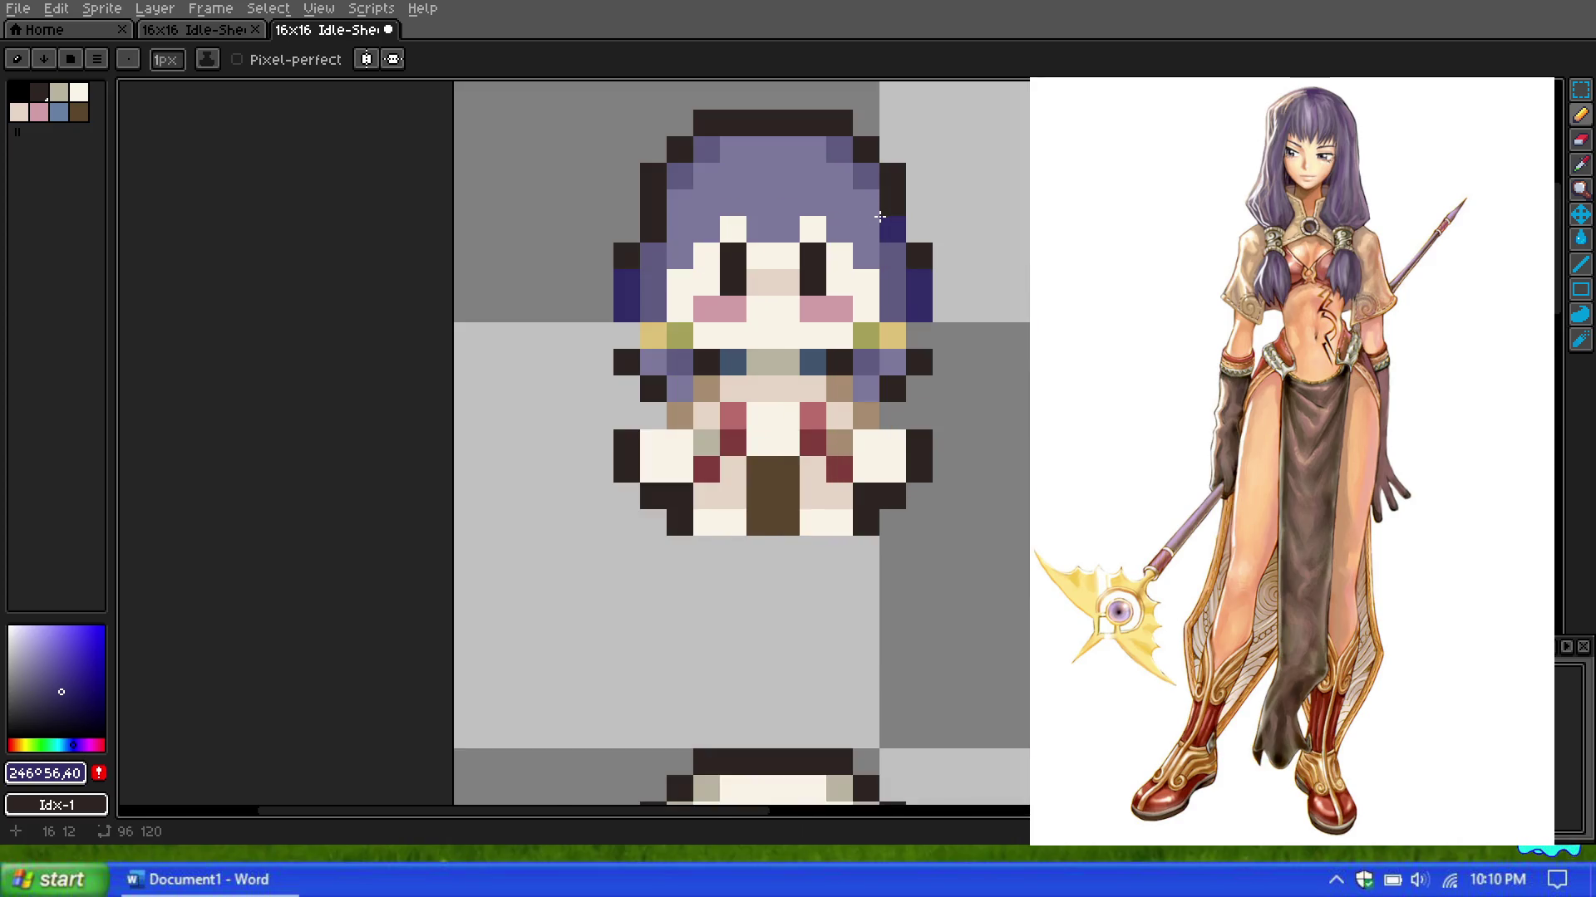
Step: Undo both navy hair pixels and repaint one navy pixel at the right hair edge
{"action": "key", "text": "ctrl+z"}
{"action": "key", "text": "ctrl+z"}
{"action": "key", "text": "ctrl+z"}
{"action": "key", "text": "ctrl+z"}
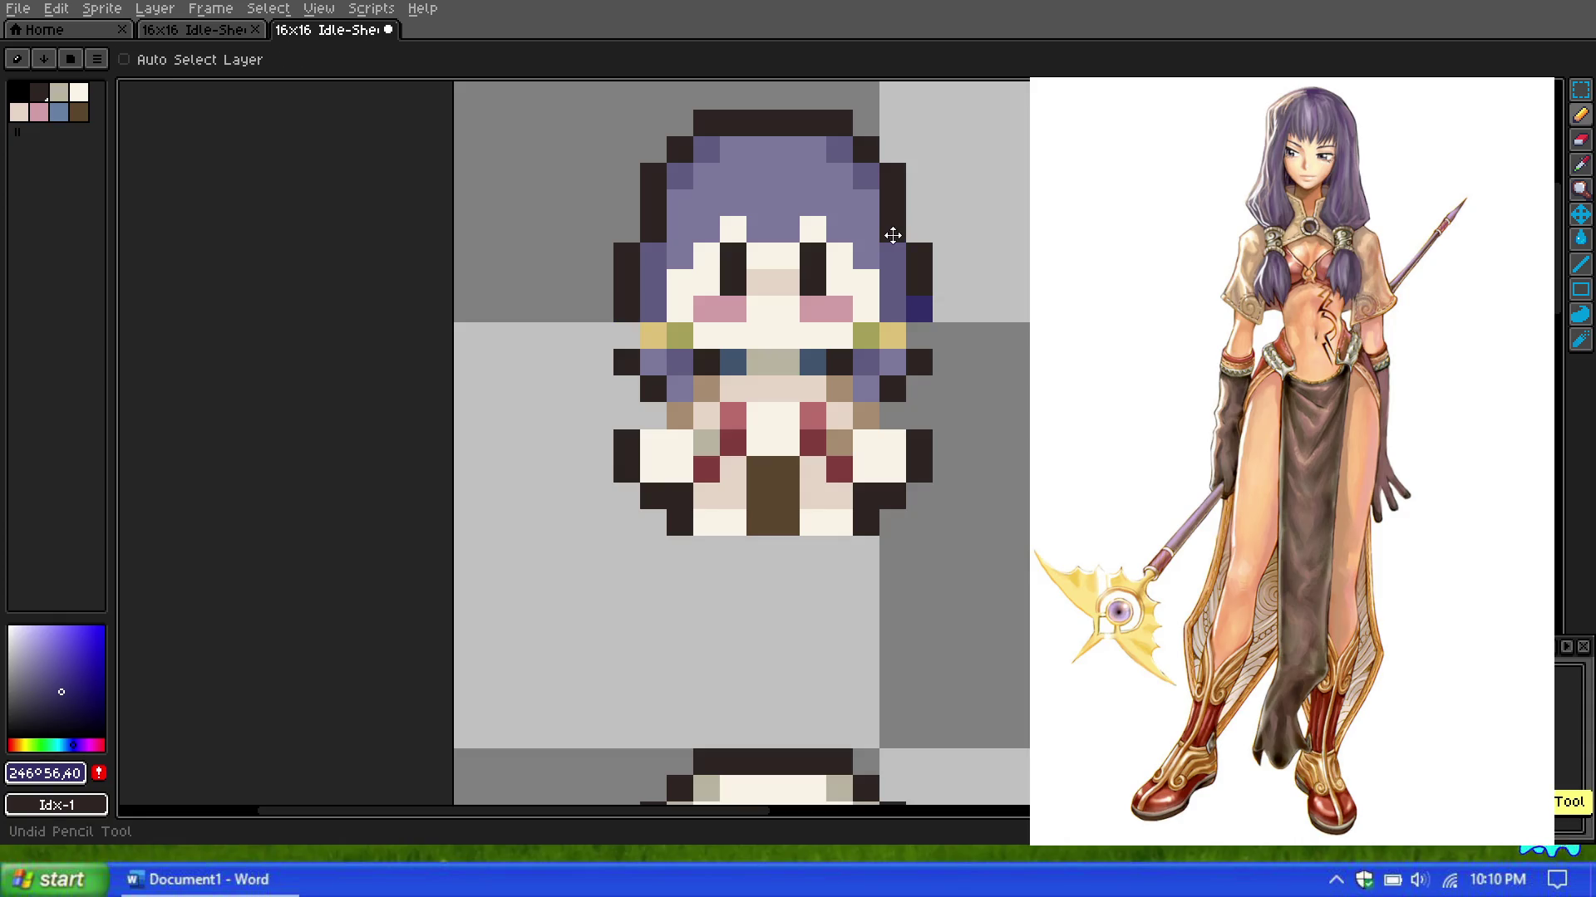
{"action": "key", "text": "ctrl+z"}
{"action": "scroll", "coordinate": [660, 226], "scroll_direction": "down", "scroll_amount": 3}
{"action": "scroll", "coordinate": [793, 171], "scroll_direction": "down", "scroll_amount": 2}
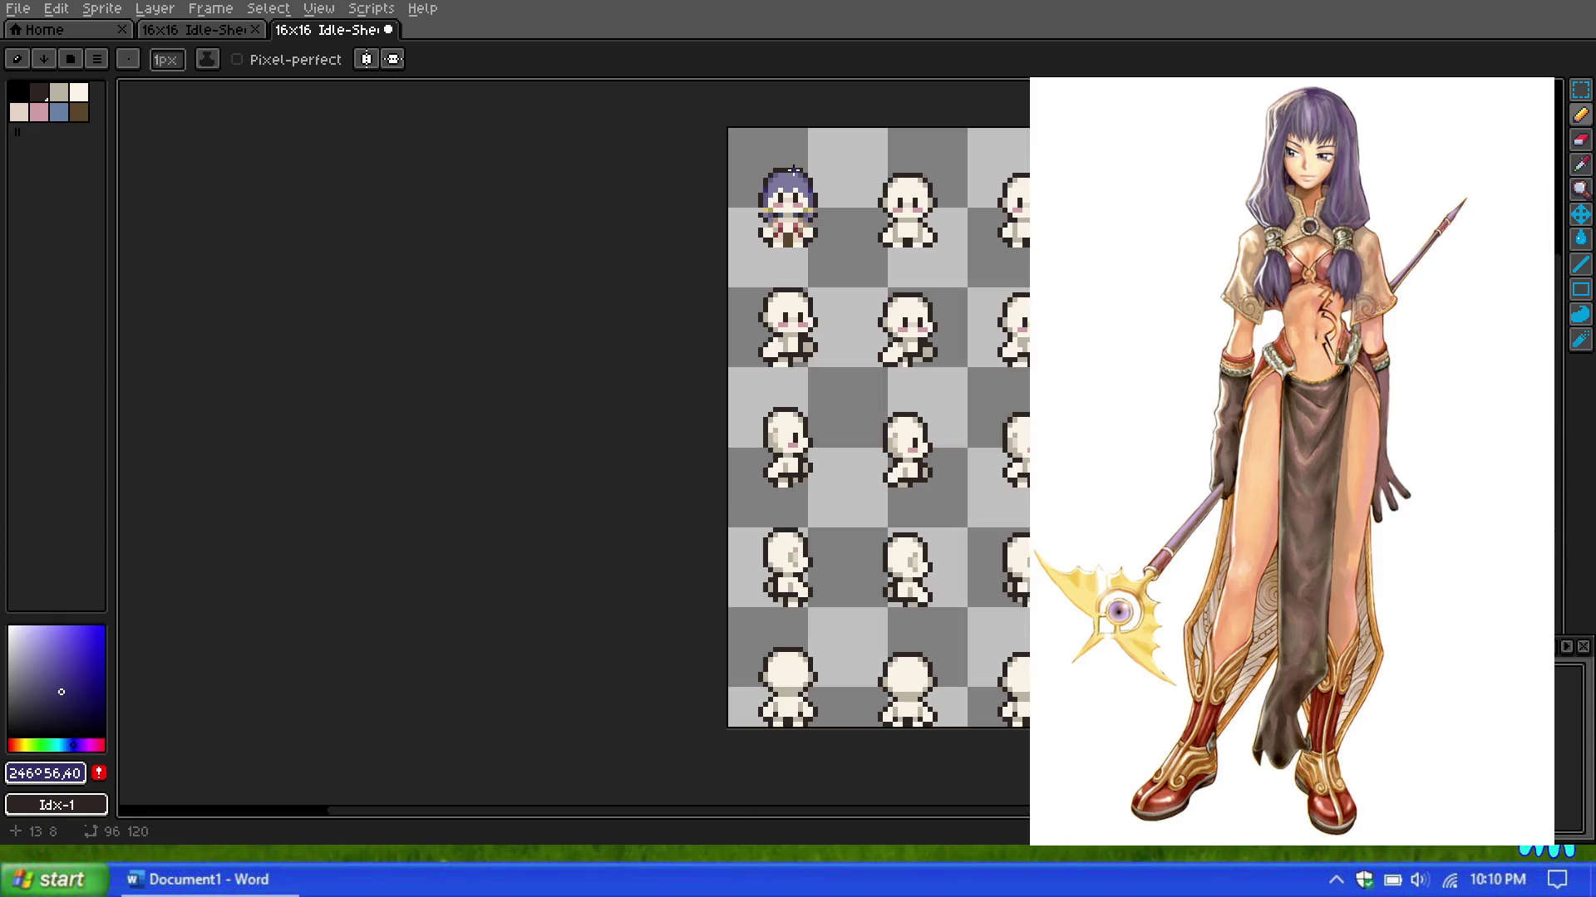
{"action": "scroll", "coordinate": [802, 181], "scroll_direction": "up", "scroll_amount": 2}
{"action": "scroll", "coordinate": [802, 180], "scroll_direction": "up", "scroll_amount": 4}
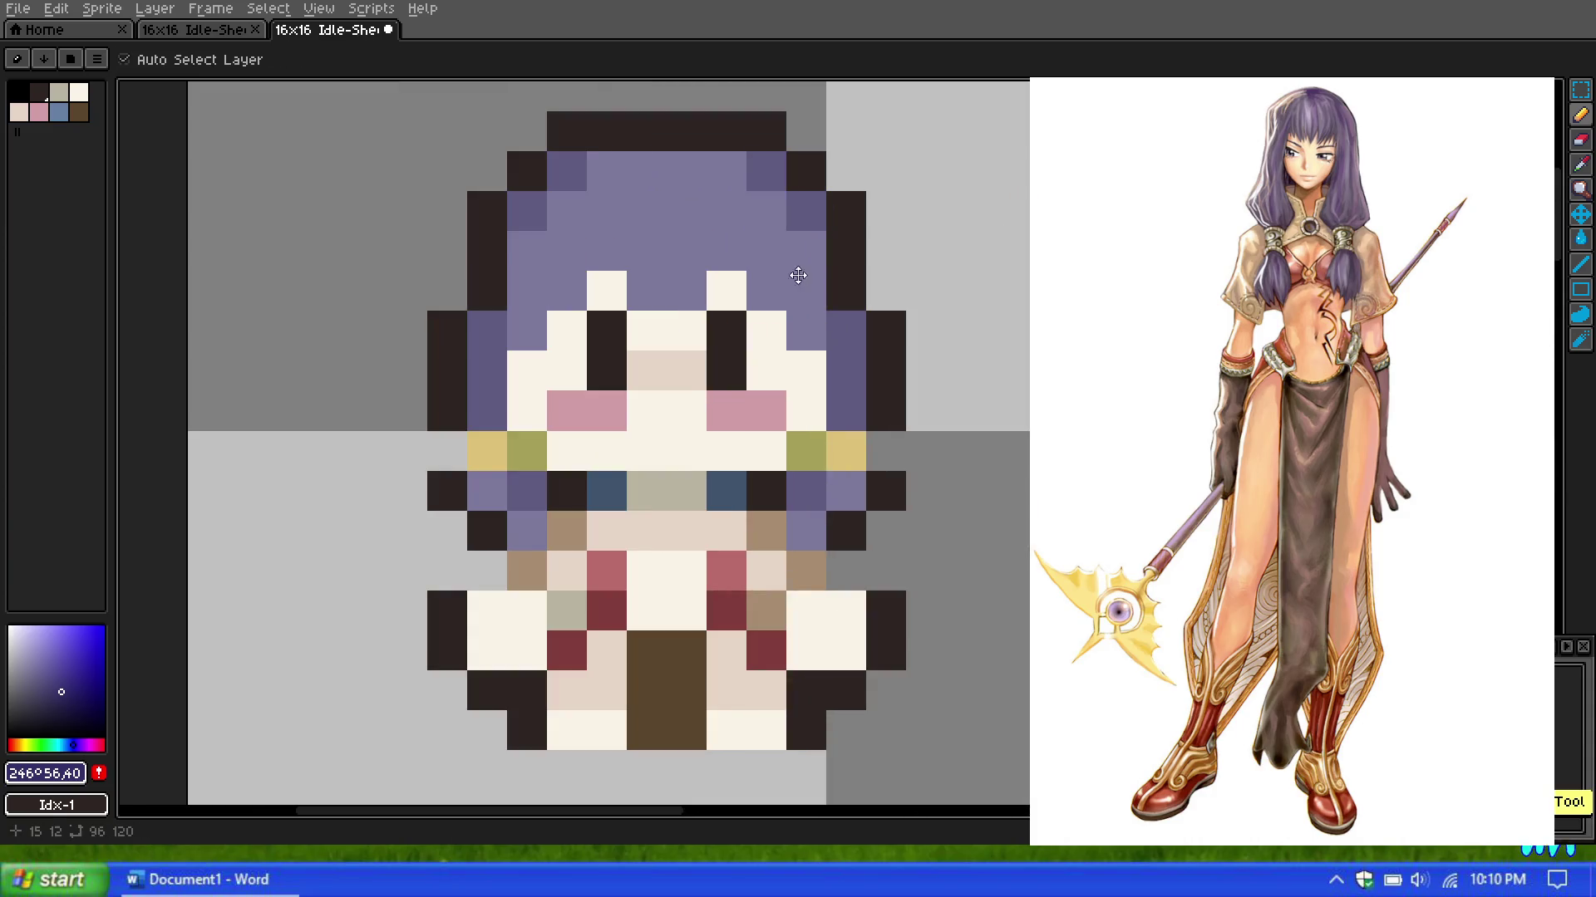
{"action": "left_click", "coordinate": [486, 290]}
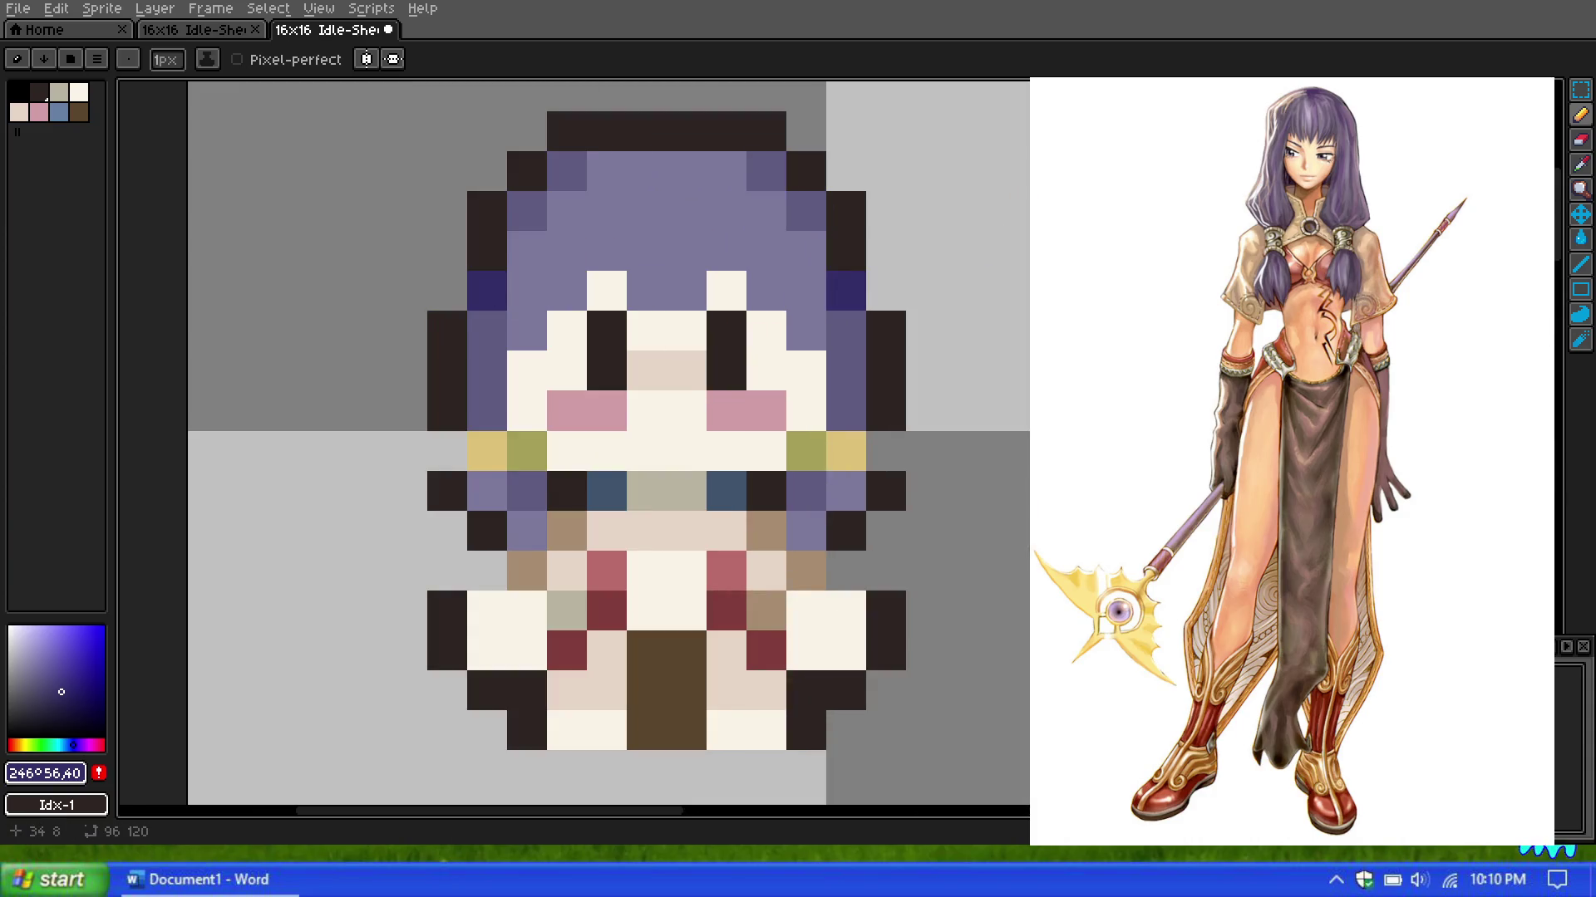
Step: Eyedrop the near-black outline colour and add an outline pixel beside the hair
{"action": "left_click", "coordinate": [1582, 166]}
{"action": "left_click", "coordinate": [882, 330]}
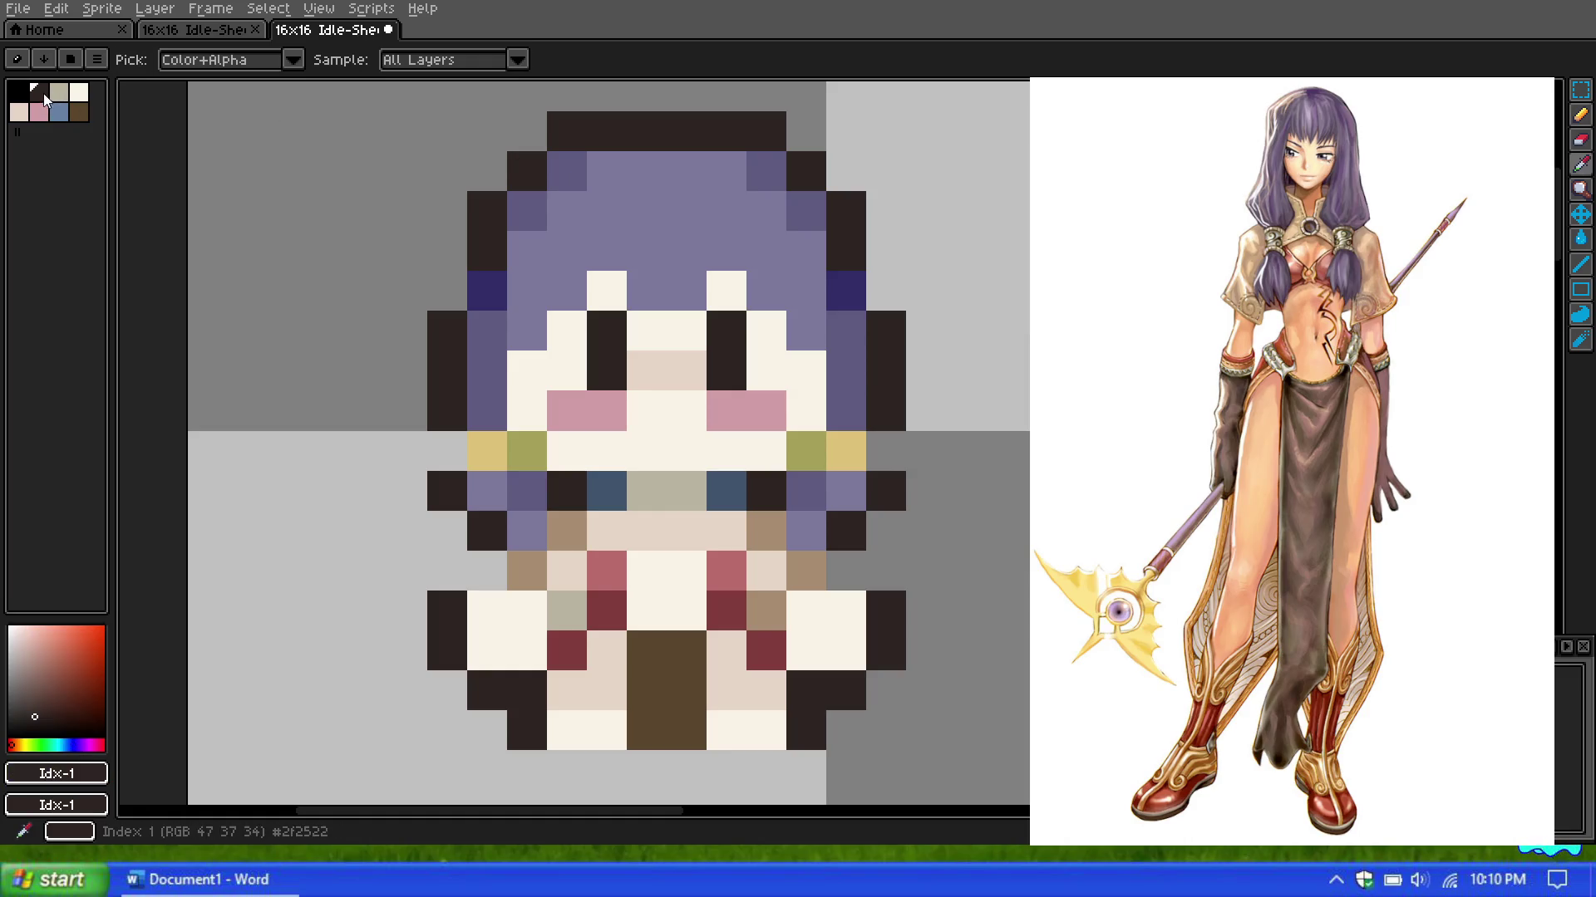
{"action": "key", "text": "b"}
{"action": "left_click", "coordinate": [829, 321]}
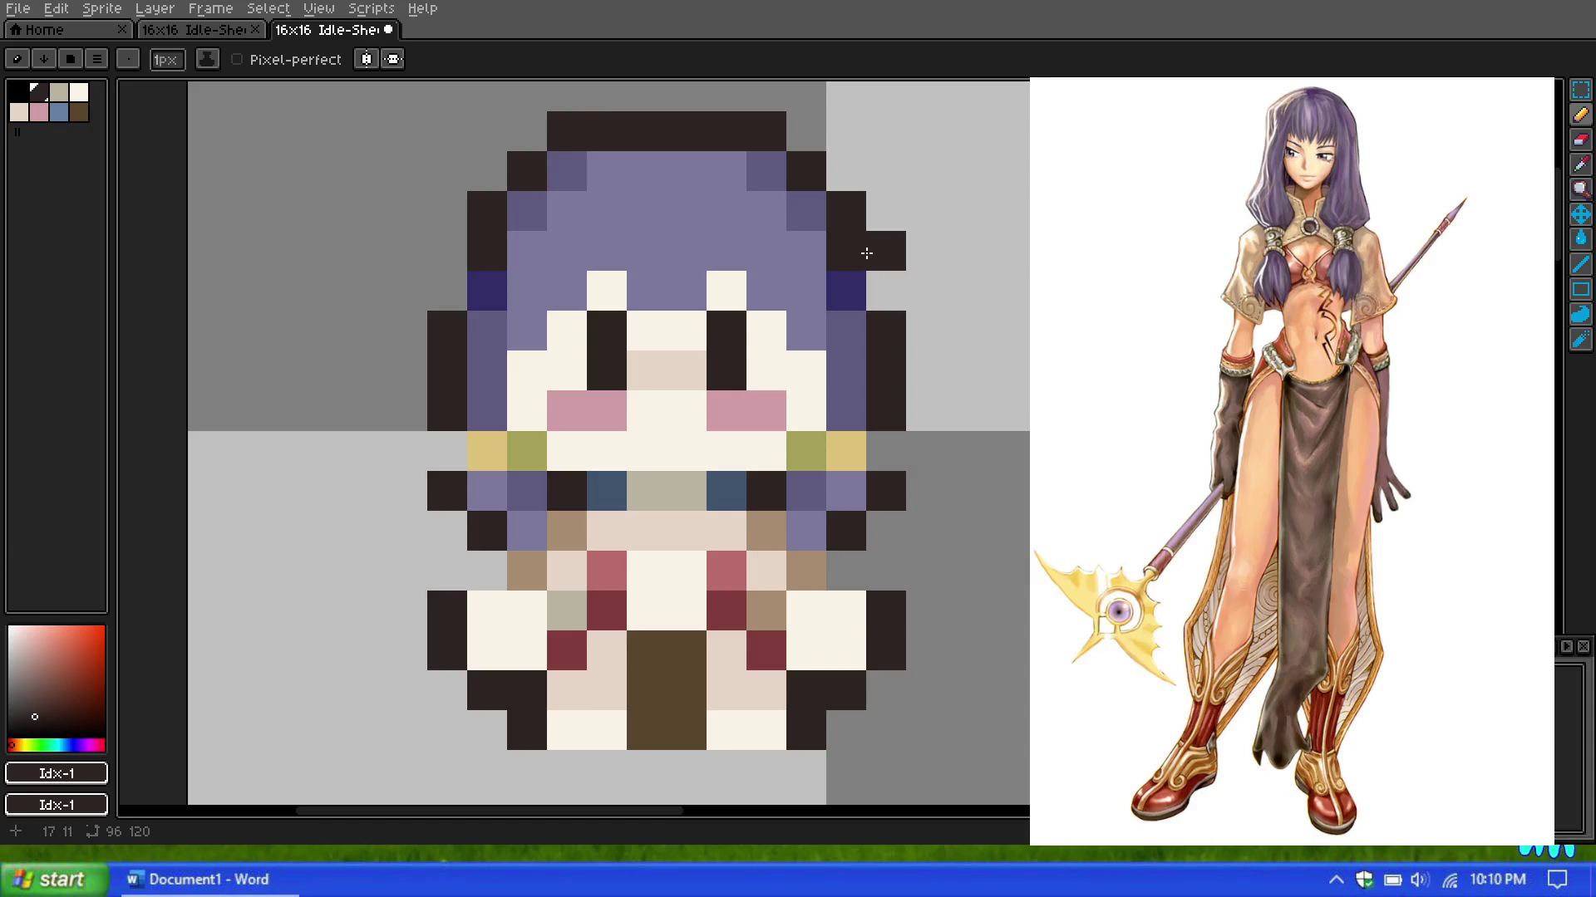
{"action": "scroll", "coordinate": [677, 249], "scroll_direction": "down", "scroll_amount": 5}
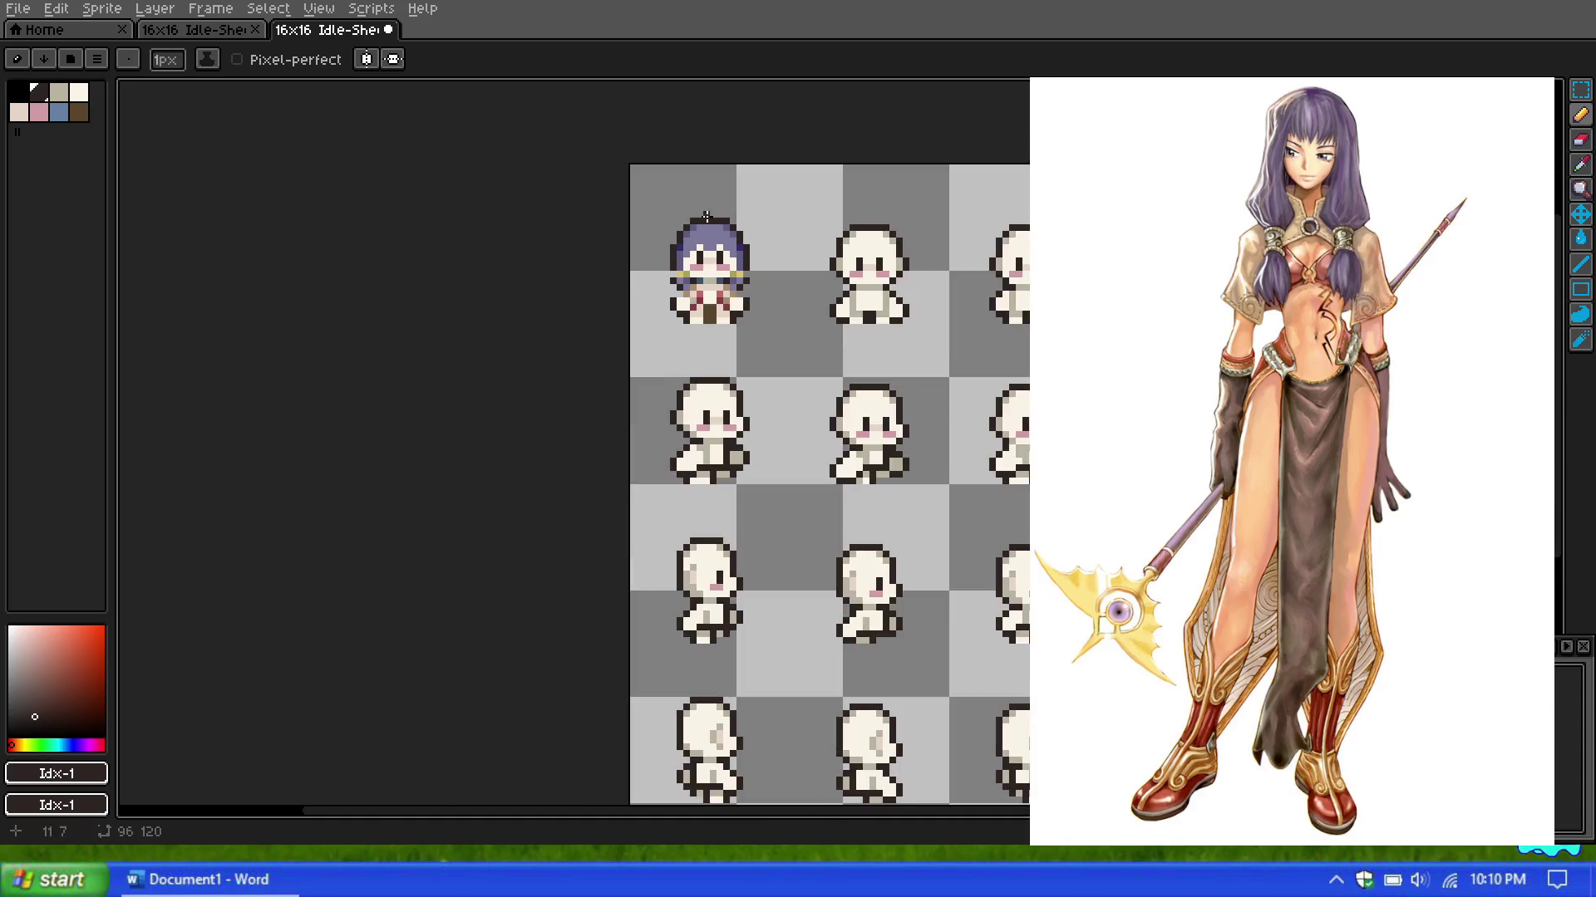
{"action": "scroll", "coordinate": [665, 233], "scroll_direction": "down", "scroll_amount": 3}
{"action": "scroll", "coordinate": [663, 223], "scroll_direction": "up", "scroll_amount": 2}
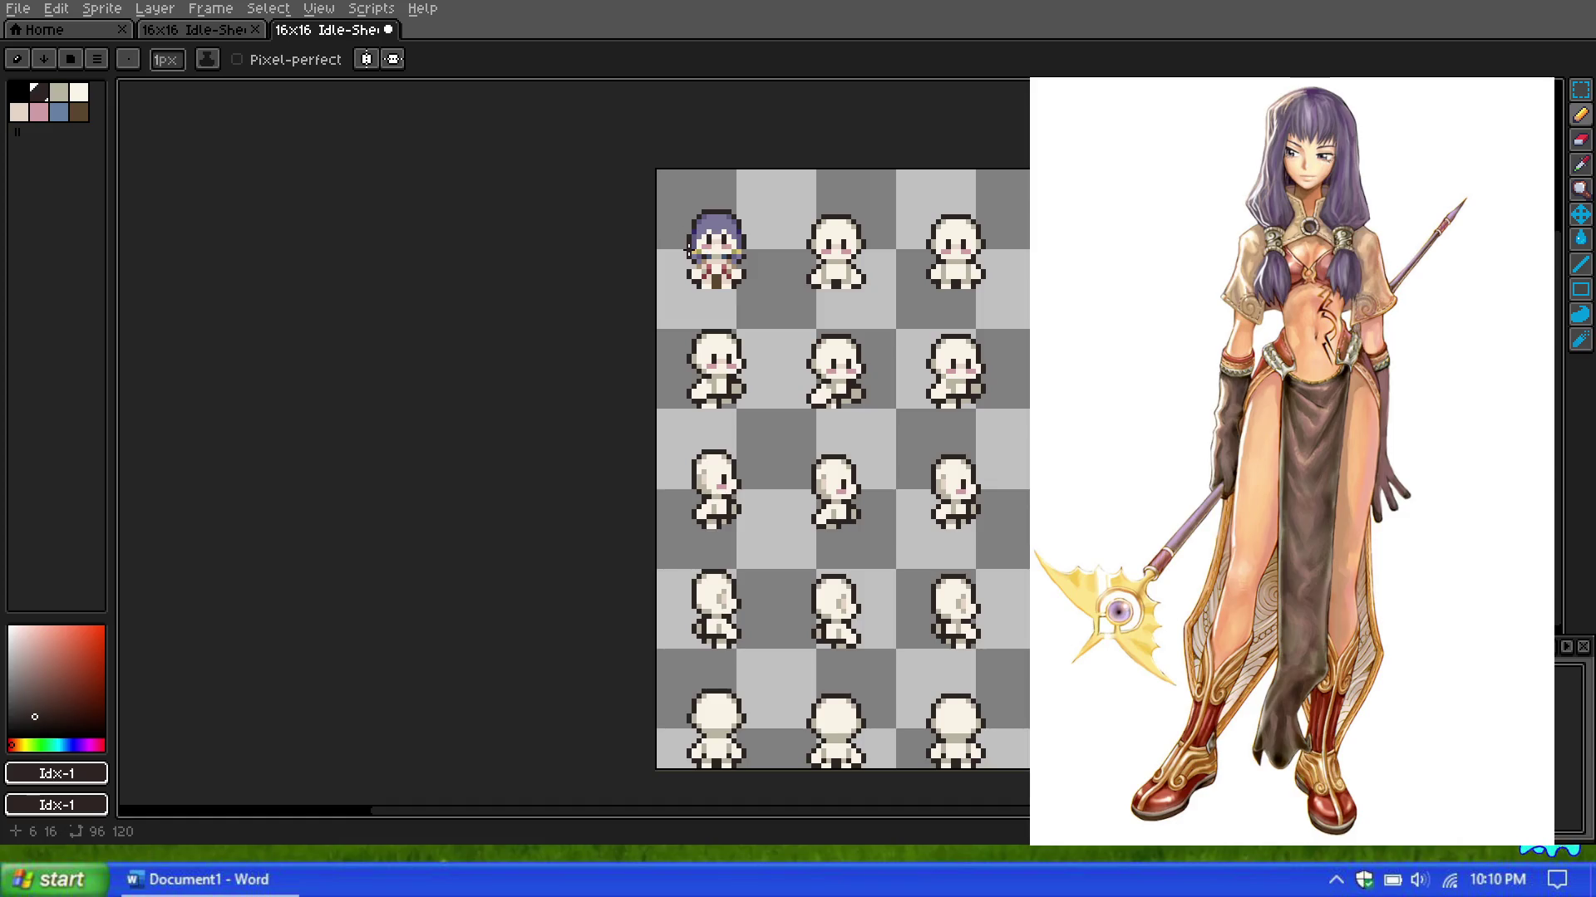
{"action": "scroll", "coordinate": [686, 249], "scroll_direction": "down", "scroll_amount": 3}
{"action": "scroll", "coordinate": [702, 234], "scroll_direction": "up", "scroll_amount": 1}
{"action": "scroll", "coordinate": [698, 241], "scroll_direction": "up", "scroll_amount": 1}
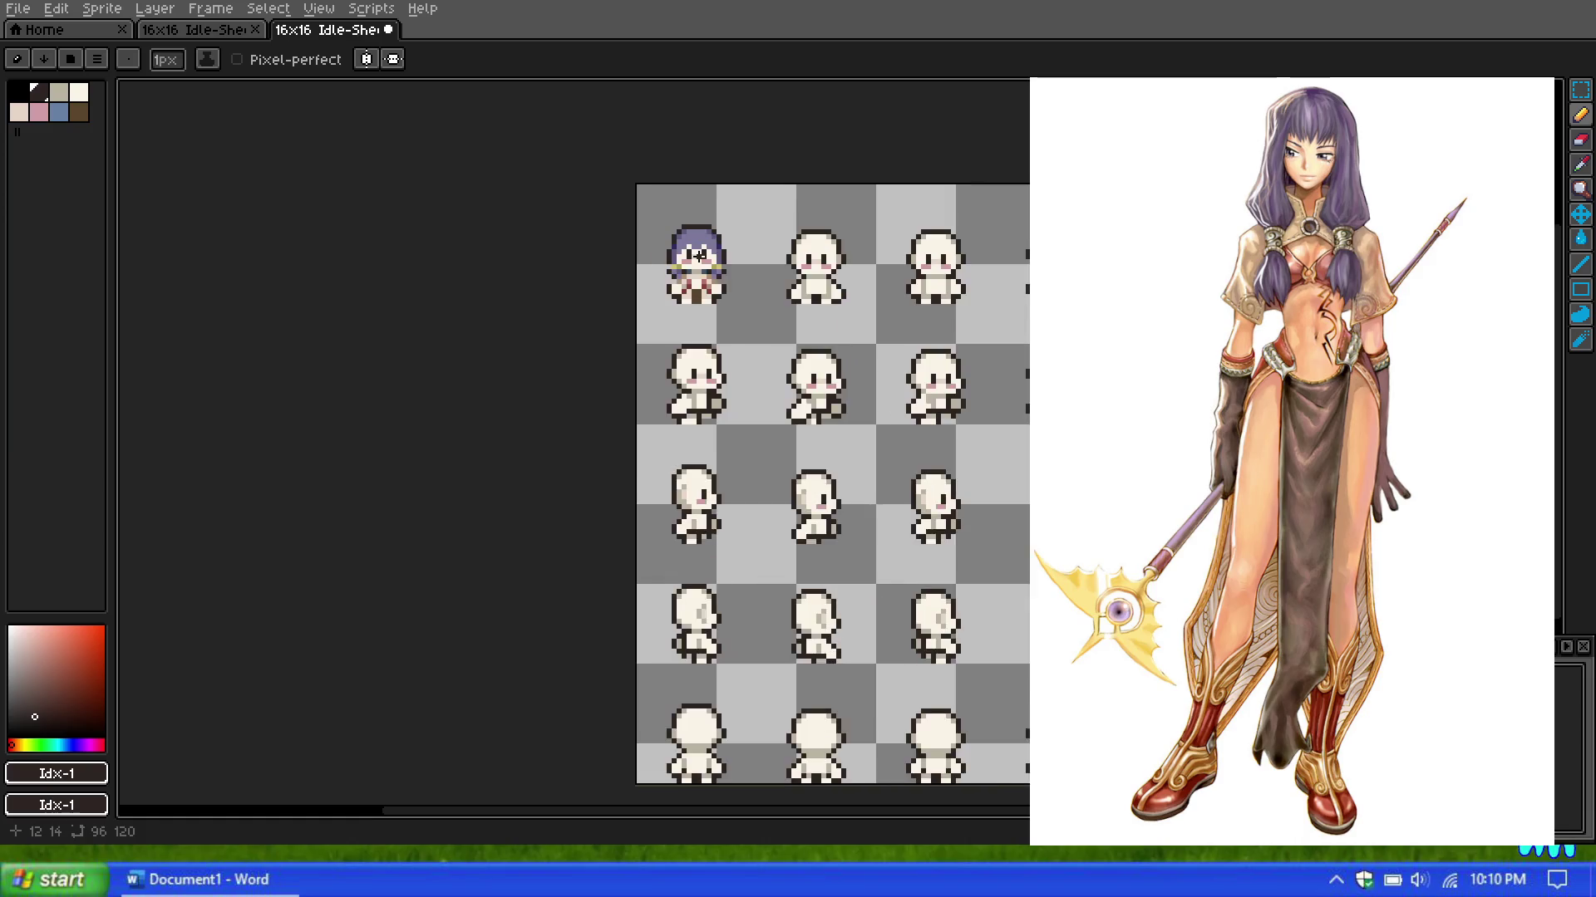
Step: Paint a dark pixel just below the eye row
{"action": "scroll", "coordinate": [694, 250], "scroll_direction": "up", "scroll_amount": 1}
{"action": "scroll", "coordinate": [686, 265], "scroll_direction": "up", "scroll_amount": 2}
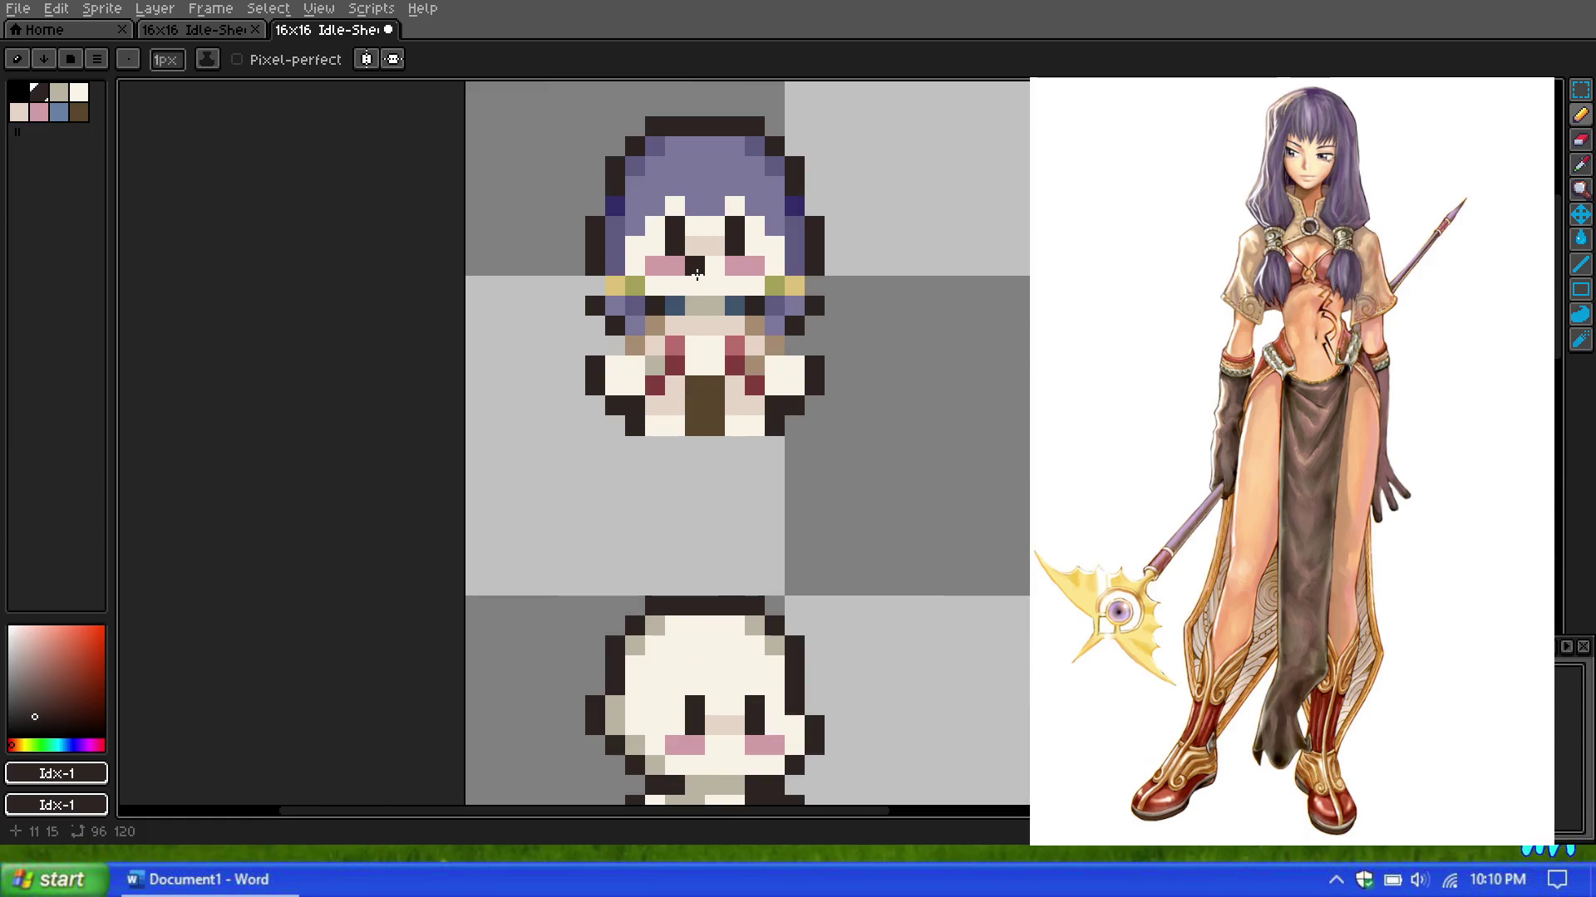
{"action": "scroll", "coordinate": [696, 274], "scroll_direction": "up", "scroll_amount": 1}
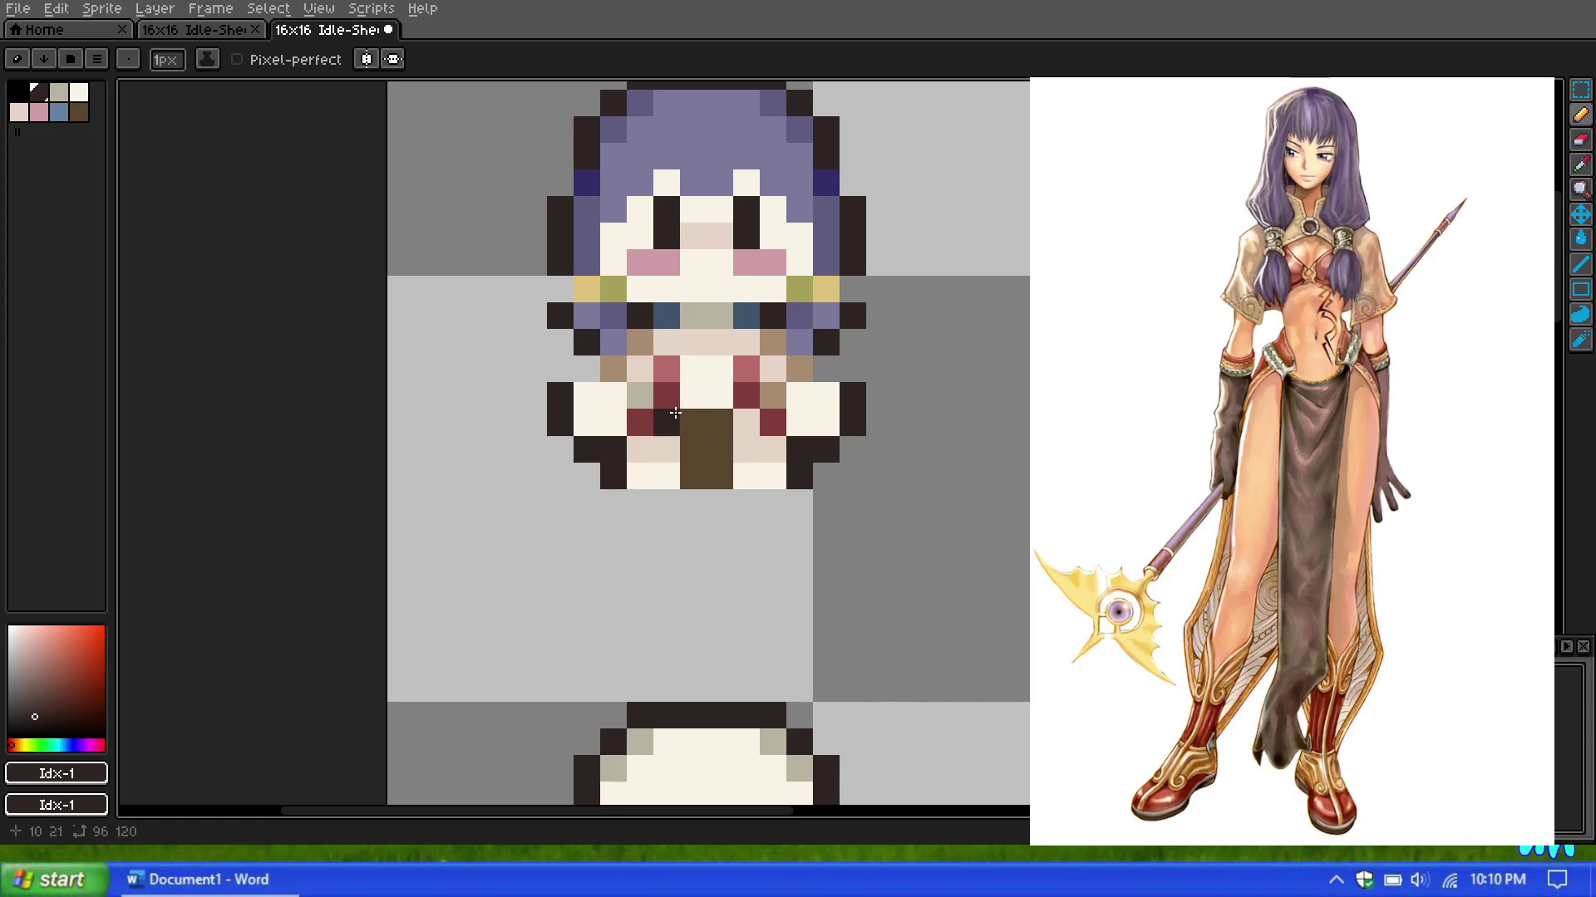
{"action": "left_click", "coordinate": [681, 348]}
{"action": "scroll", "coordinate": [676, 382], "scroll_direction": "up", "scroll_amount": 1}
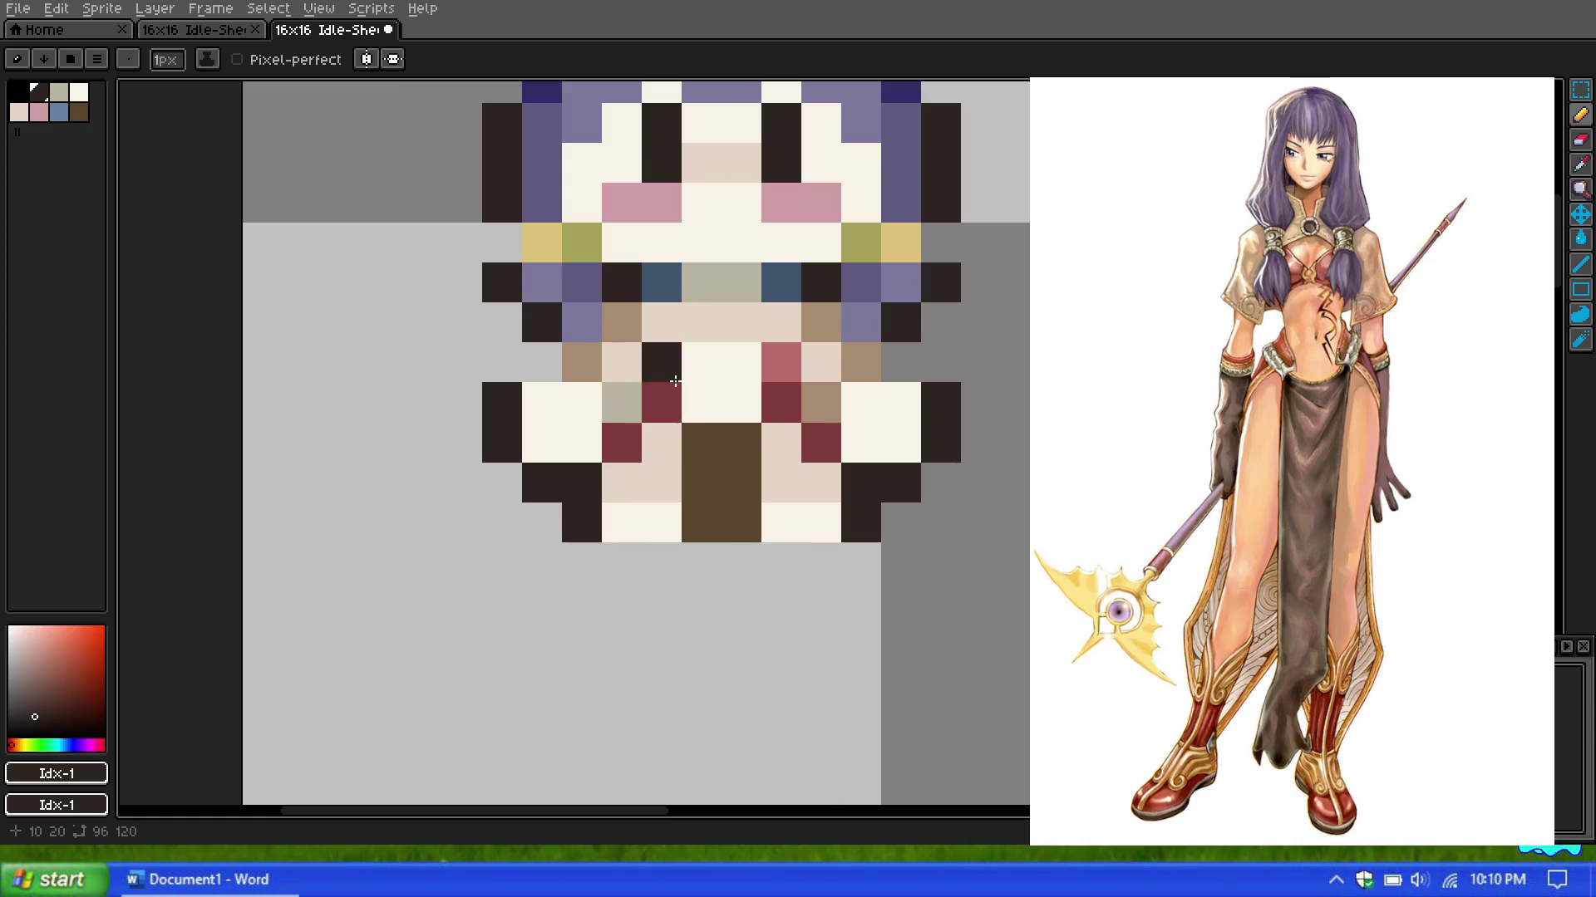
{"action": "scroll", "coordinate": [753, 349], "scroll_direction": "down", "scroll_amount": 1}
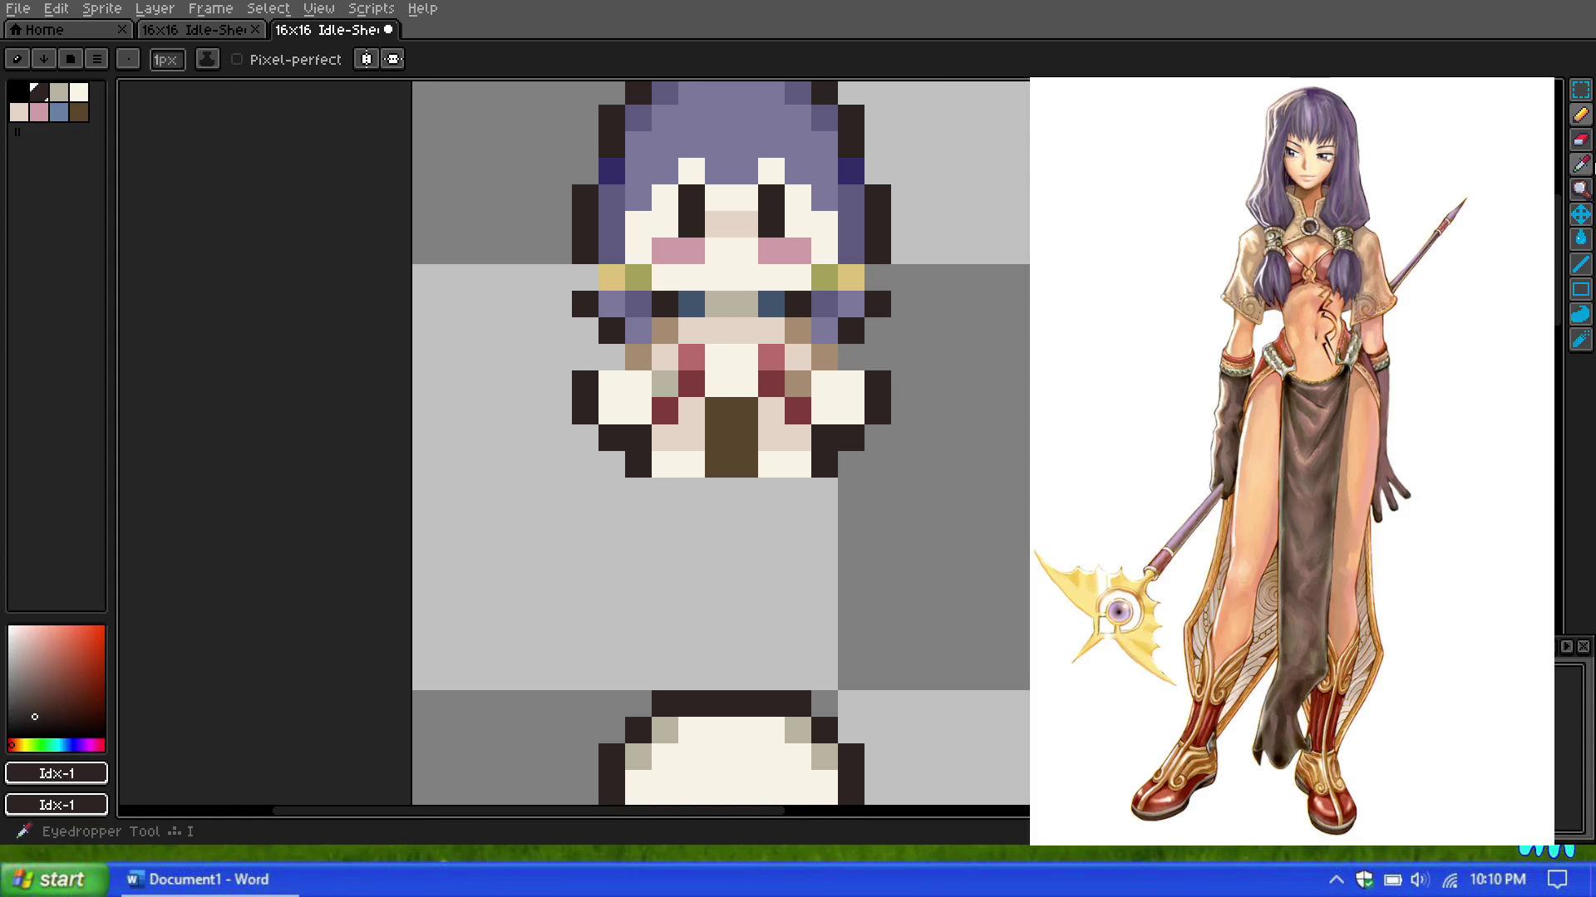
Step: Sample dark red #813d3d and draw a line along the sprite's bottom row
{"action": "key", "text": "i"}
{"action": "left_click", "coordinate": [806, 405]}
{"action": "key", "text": "b"}
{"action": "left_click", "coordinate": [794, 466]}
{"action": "left_click_drag", "start_coordinate": [793, 466], "coordinate": [665, 466]}
{"action": "scroll", "coordinate": [753, 320], "scroll_direction": "down", "scroll_amount": 3}
{"action": "scroll", "coordinate": [753, 320], "scroll_direction": "down", "scroll_amount": 1}
{"action": "scroll", "coordinate": [751, 314], "scroll_direction": "up", "scroll_amount": 2}
{"action": "scroll", "coordinate": [751, 314], "scroll_direction": "up", "scroll_amount": 3}
{"action": "scroll", "coordinate": [757, 359], "scroll_direction": "down", "scroll_amount": 3}
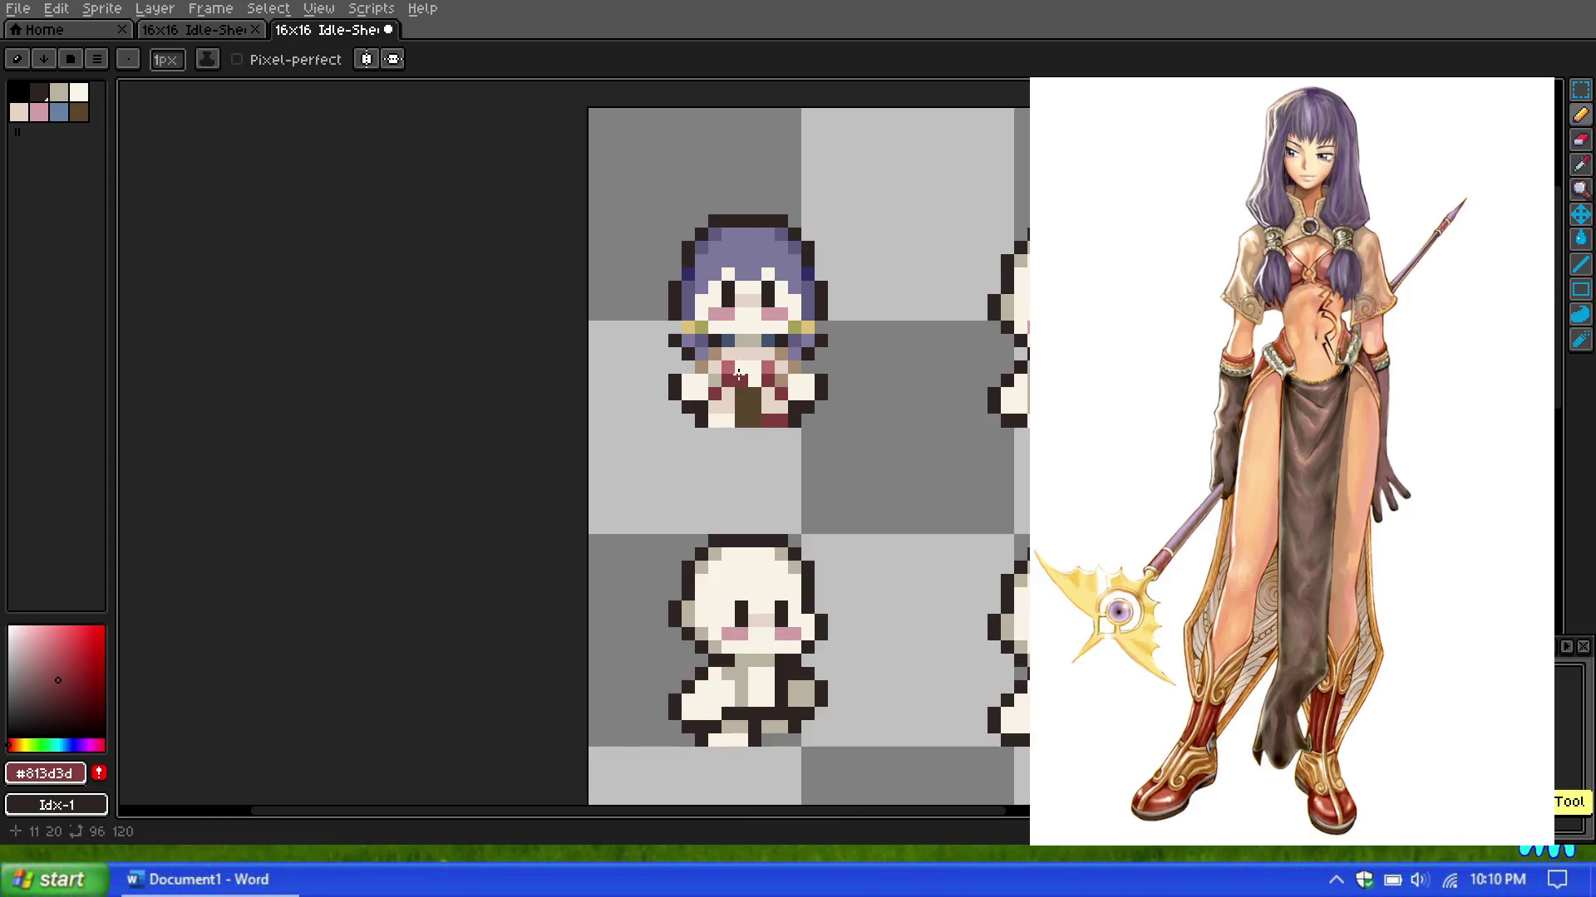
{"action": "scroll", "coordinate": [739, 396], "scroll_direction": "up", "scroll_amount": 2}
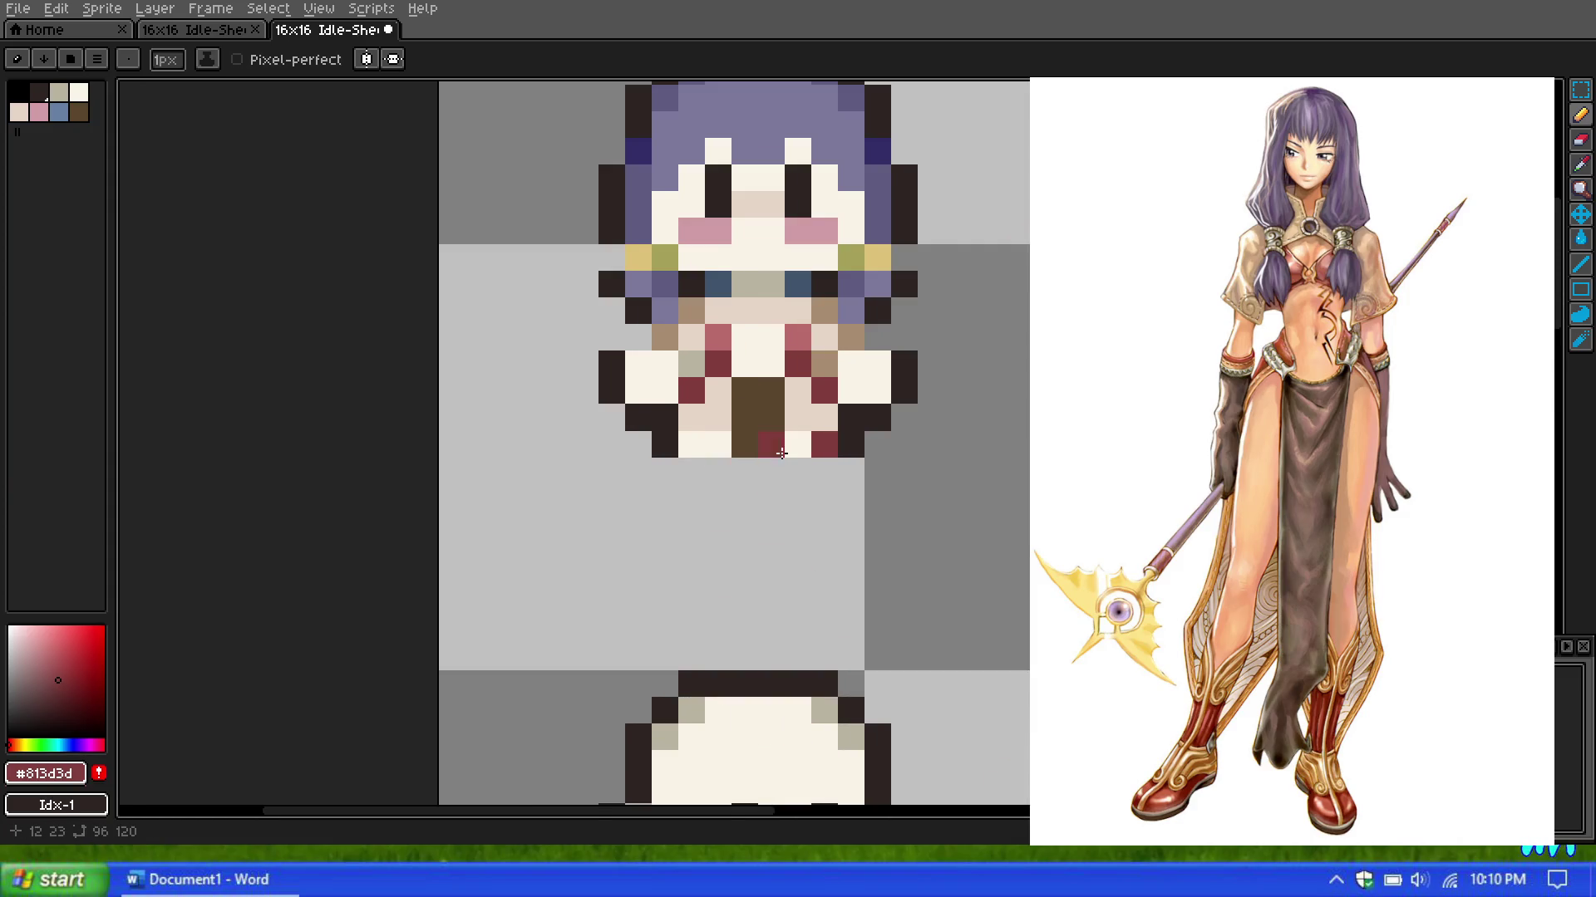
{"action": "left_click", "coordinate": [707, 441]}
{"action": "key", "text": "ctrl+z"}
Step: Sample pink #ba6c6c, paint bottom-row pixels on both sides of the brown centre, and fix a chest pixel
{"action": "left_click", "coordinate": [1580, 164]}
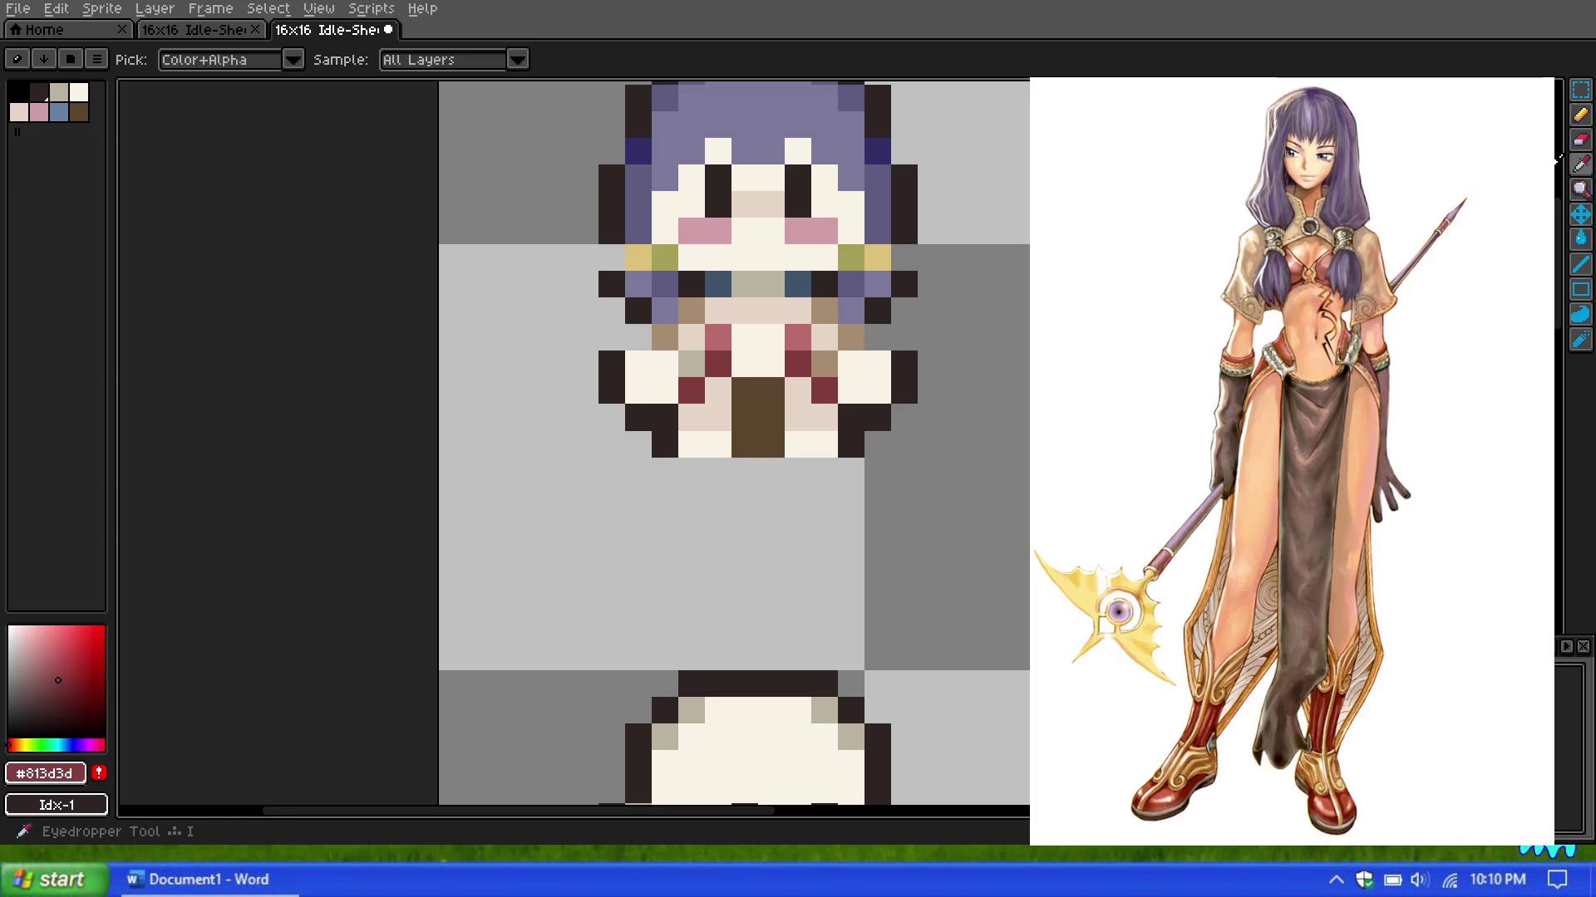
{"action": "left_click", "coordinate": [720, 332]}
{"action": "left_click", "coordinate": [1580, 114]}
{"action": "left_click_drag", "start_coordinate": [692, 444], "coordinate": [718, 445]}
{"action": "left_click", "coordinate": [798, 445]}
{"action": "left_click", "coordinate": [825, 444]}
{"action": "left_click", "coordinate": [792, 359]}
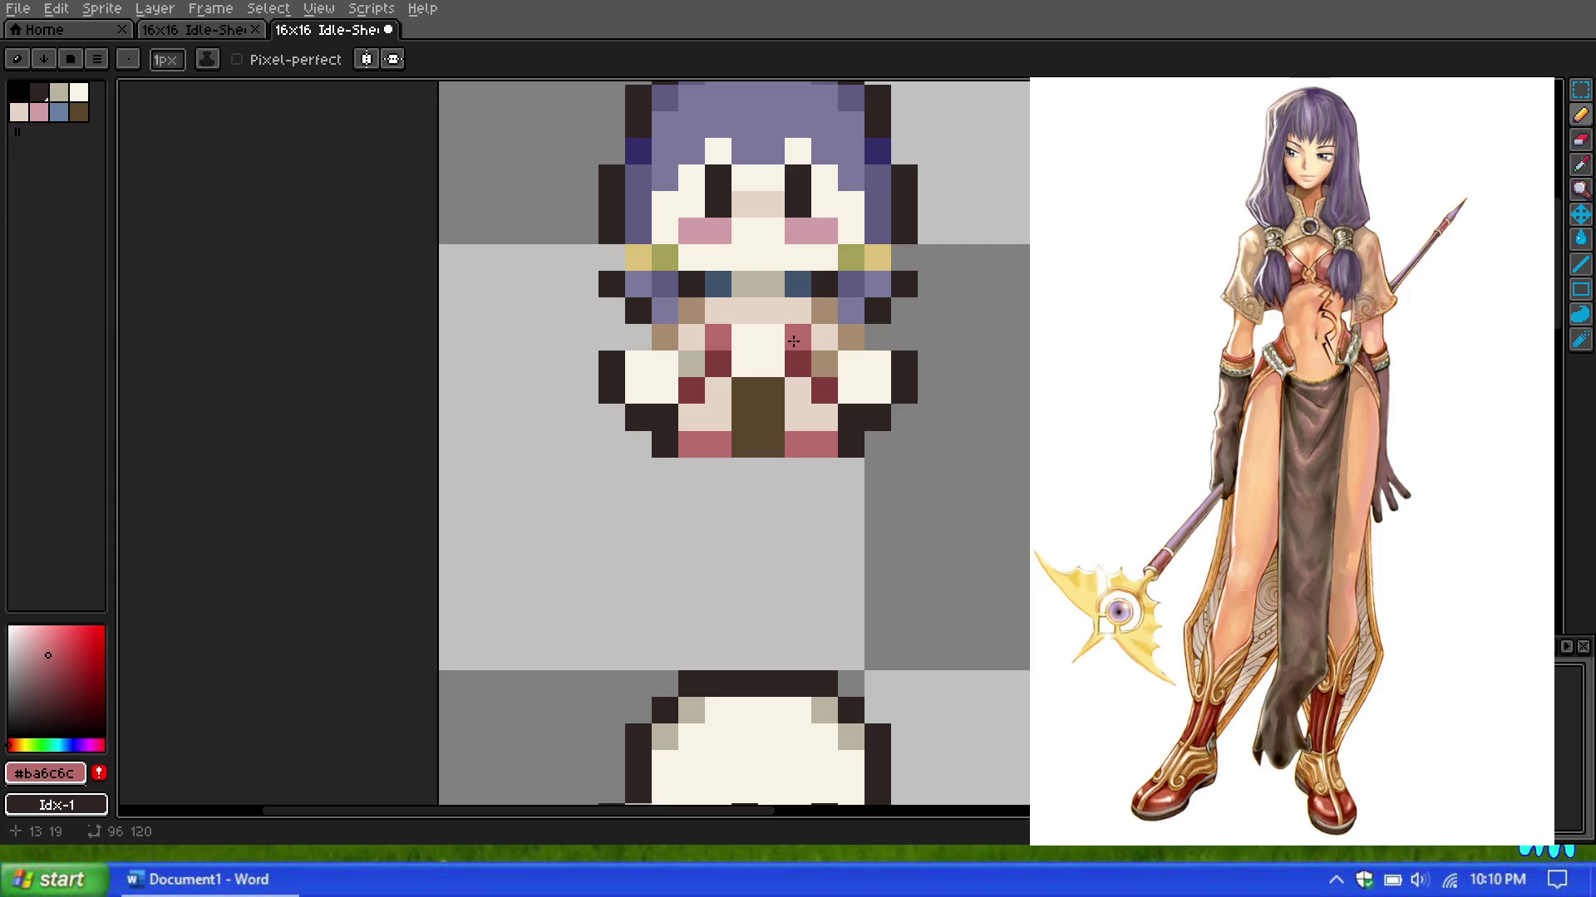
{"action": "scroll", "coordinate": [793, 340], "scroll_direction": "down", "scroll_amount": 3}
{"action": "scroll", "coordinate": [790, 316], "scroll_direction": "down", "scroll_amount": 2}
{"action": "scroll", "coordinate": [785, 286], "scroll_direction": "up", "scroll_amount": 2}
{"action": "scroll", "coordinate": [784, 281], "scroll_direction": "down", "scroll_amount": 1}
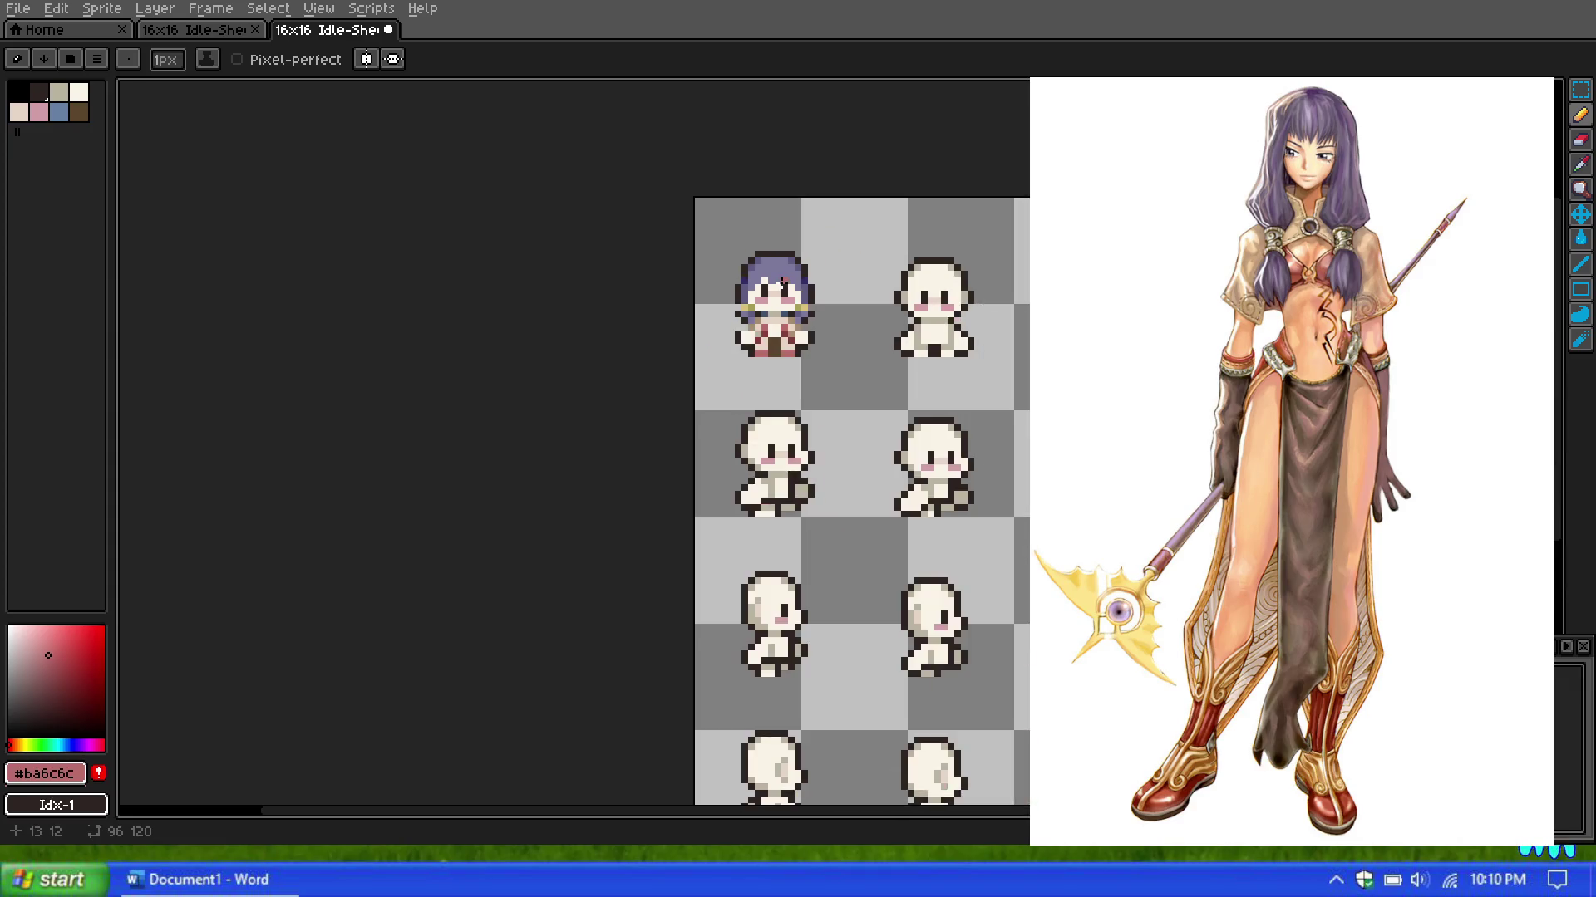
{"action": "scroll", "coordinate": [781, 287], "scroll_direction": "up", "scroll_amount": 1}
{"action": "scroll", "coordinate": [781, 304], "scroll_direction": "up", "scroll_amount": 1}
{"action": "scroll", "coordinate": [780, 320], "scroll_direction": "up", "scroll_amount": 1}
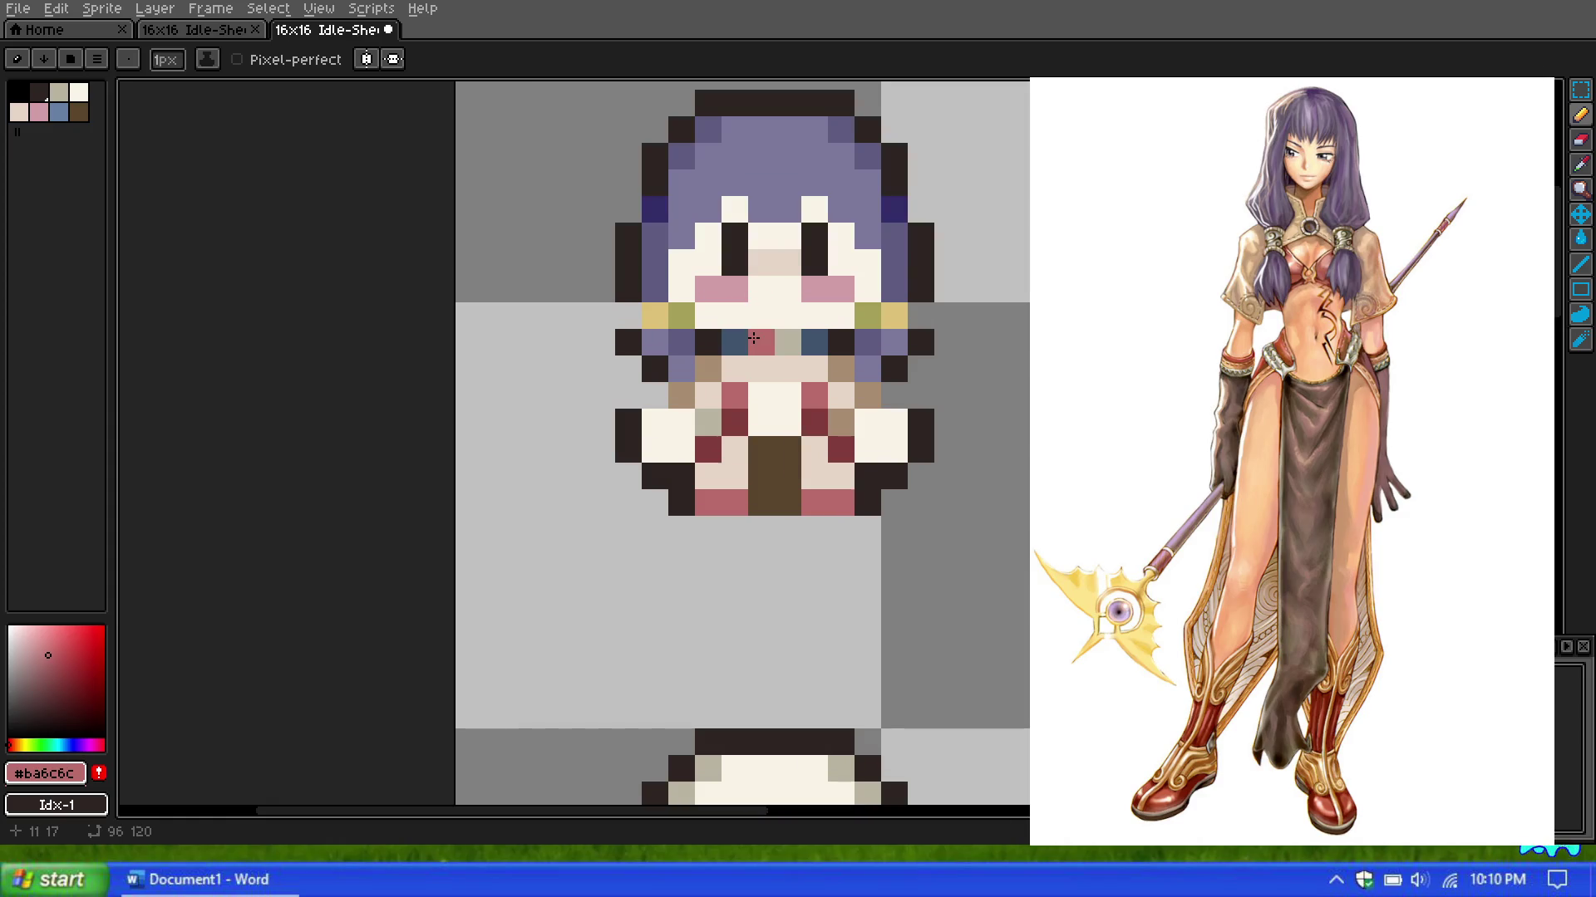
Step: Sample tan skin #a78d70, choose dark brown, and repaint two body pixels
{"action": "left_click", "coordinate": [1580, 164]}
{"action": "left_click", "coordinate": [840, 357]}
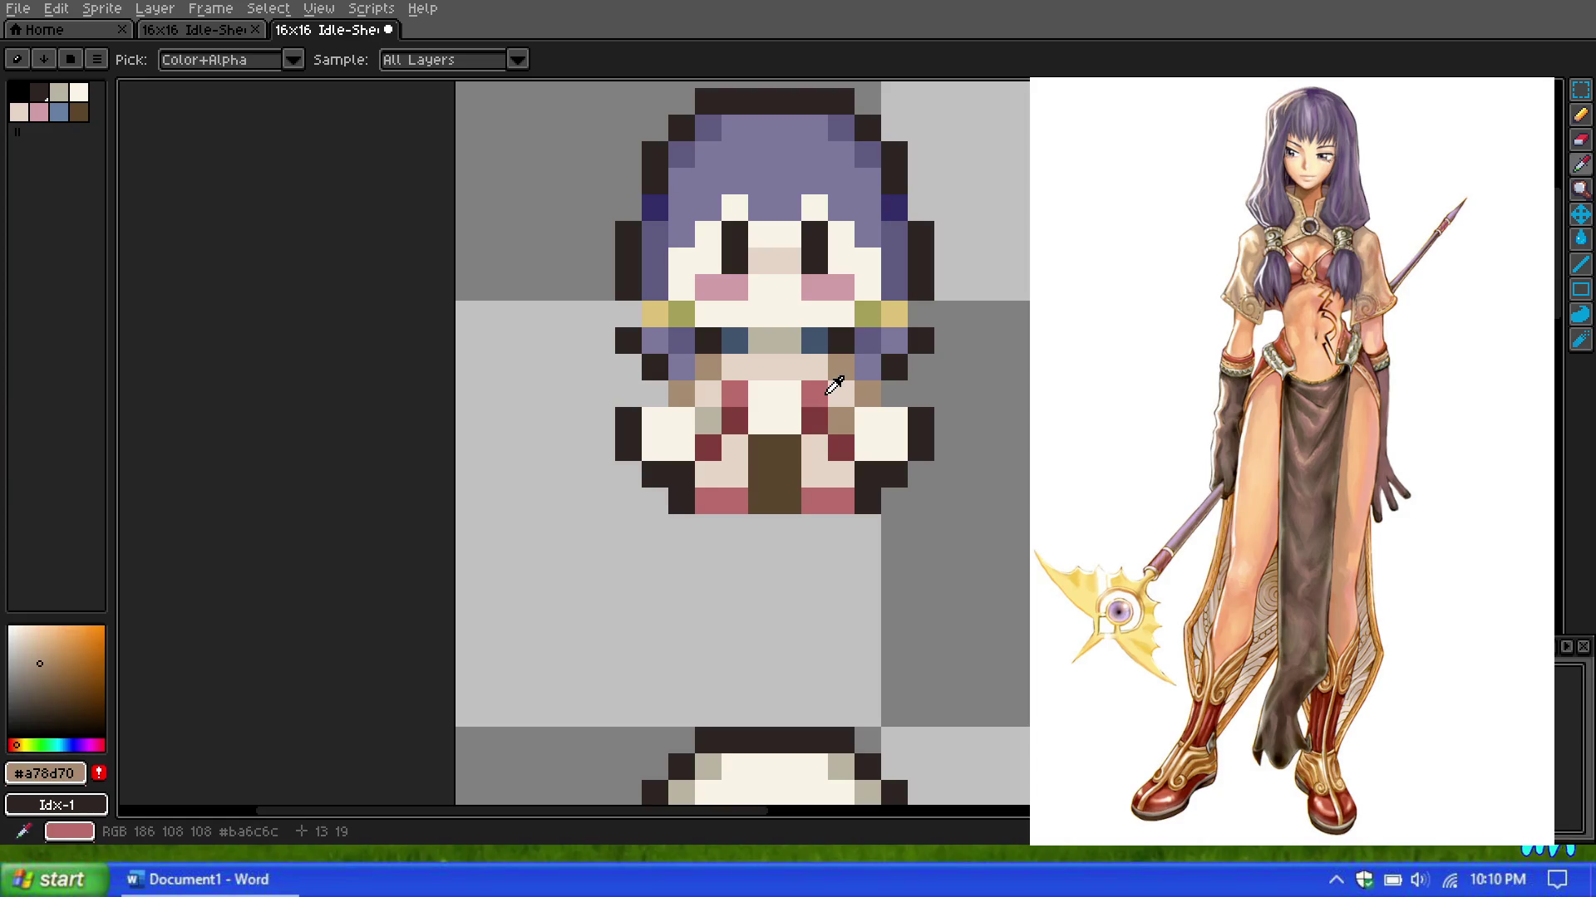
{"action": "left_click", "coordinate": [79, 110]}
{"action": "key", "text": "b"}
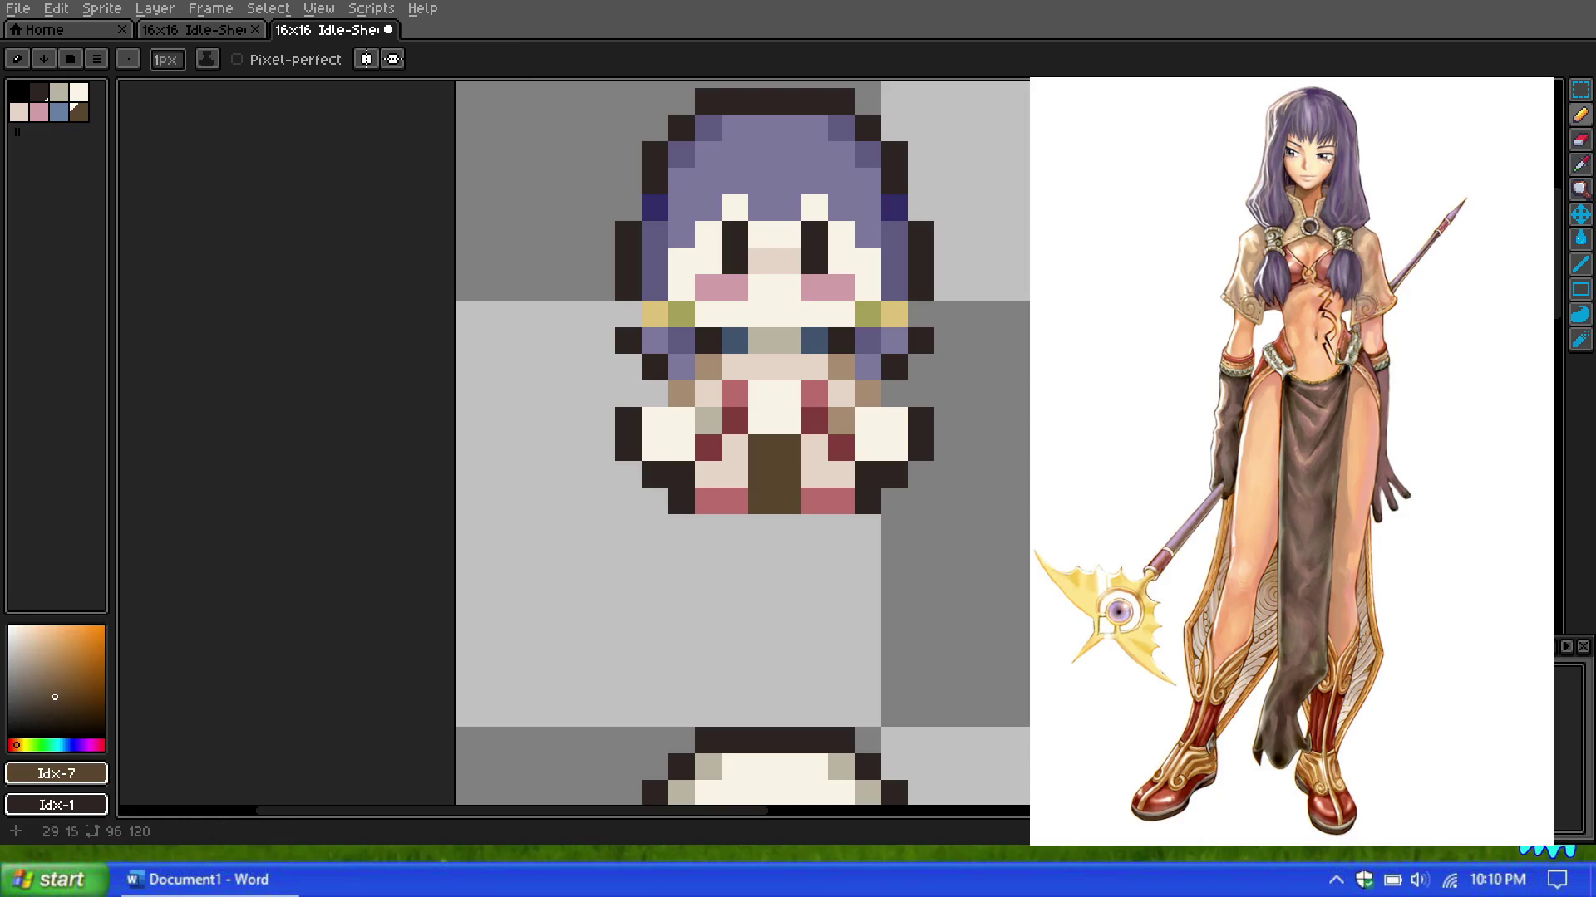
{"action": "scroll", "coordinate": [810, 291], "scroll_direction": "down", "scroll_amount": 2}
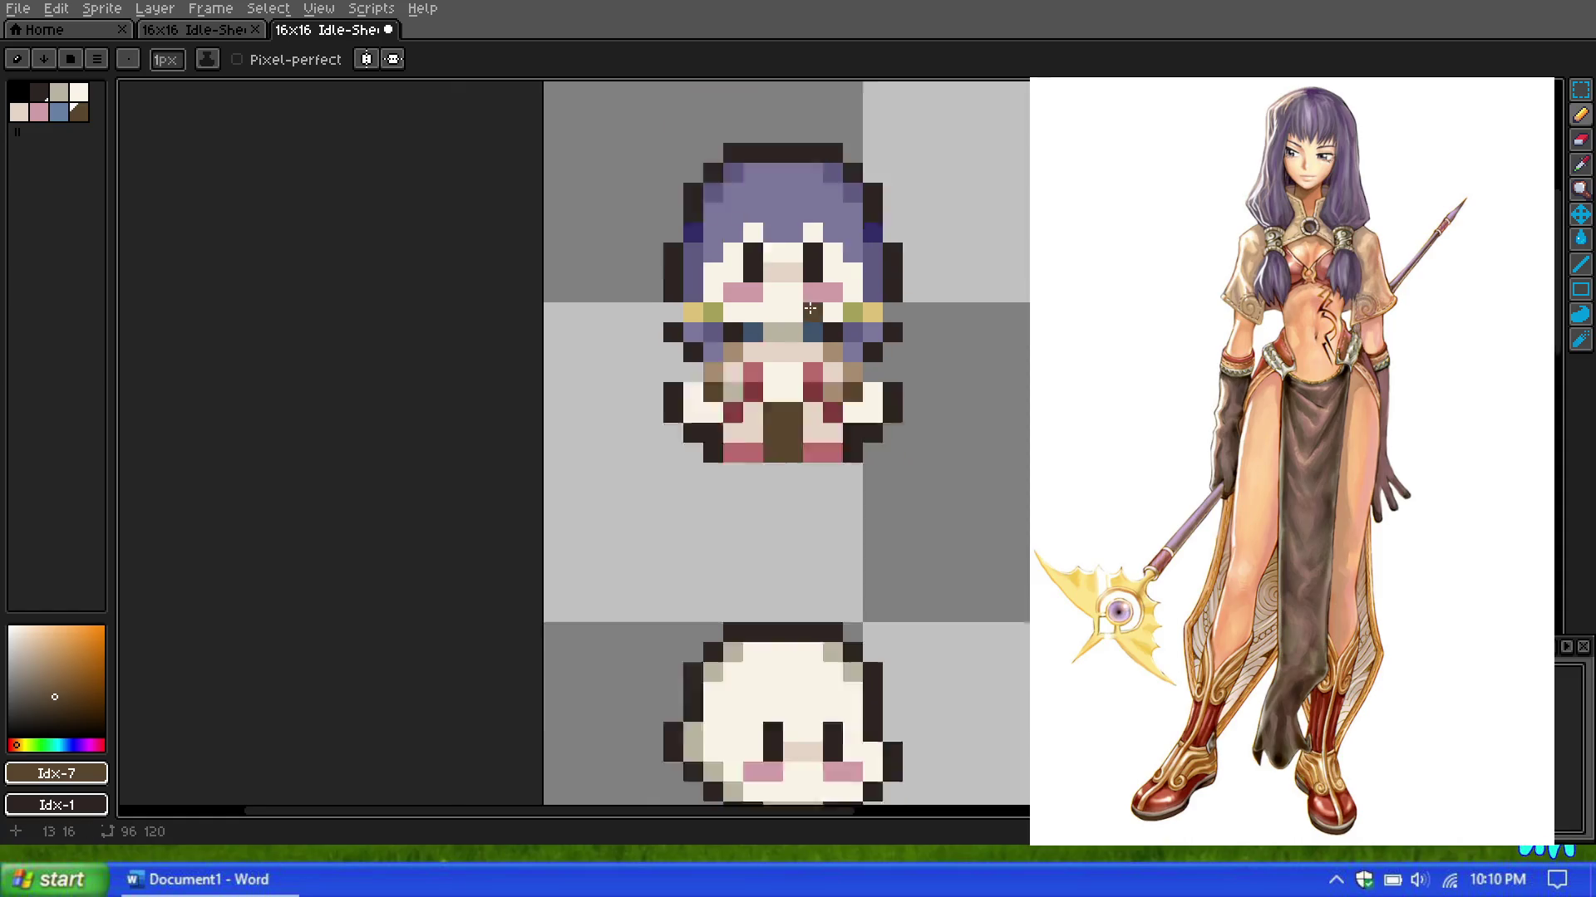
{"action": "scroll", "coordinate": [807, 287], "scroll_direction": "down", "scroll_amount": 2}
{"action": "scroll", "coordinate": [801, 290], "scroll_direction": "up", "scroll_amount": 1}
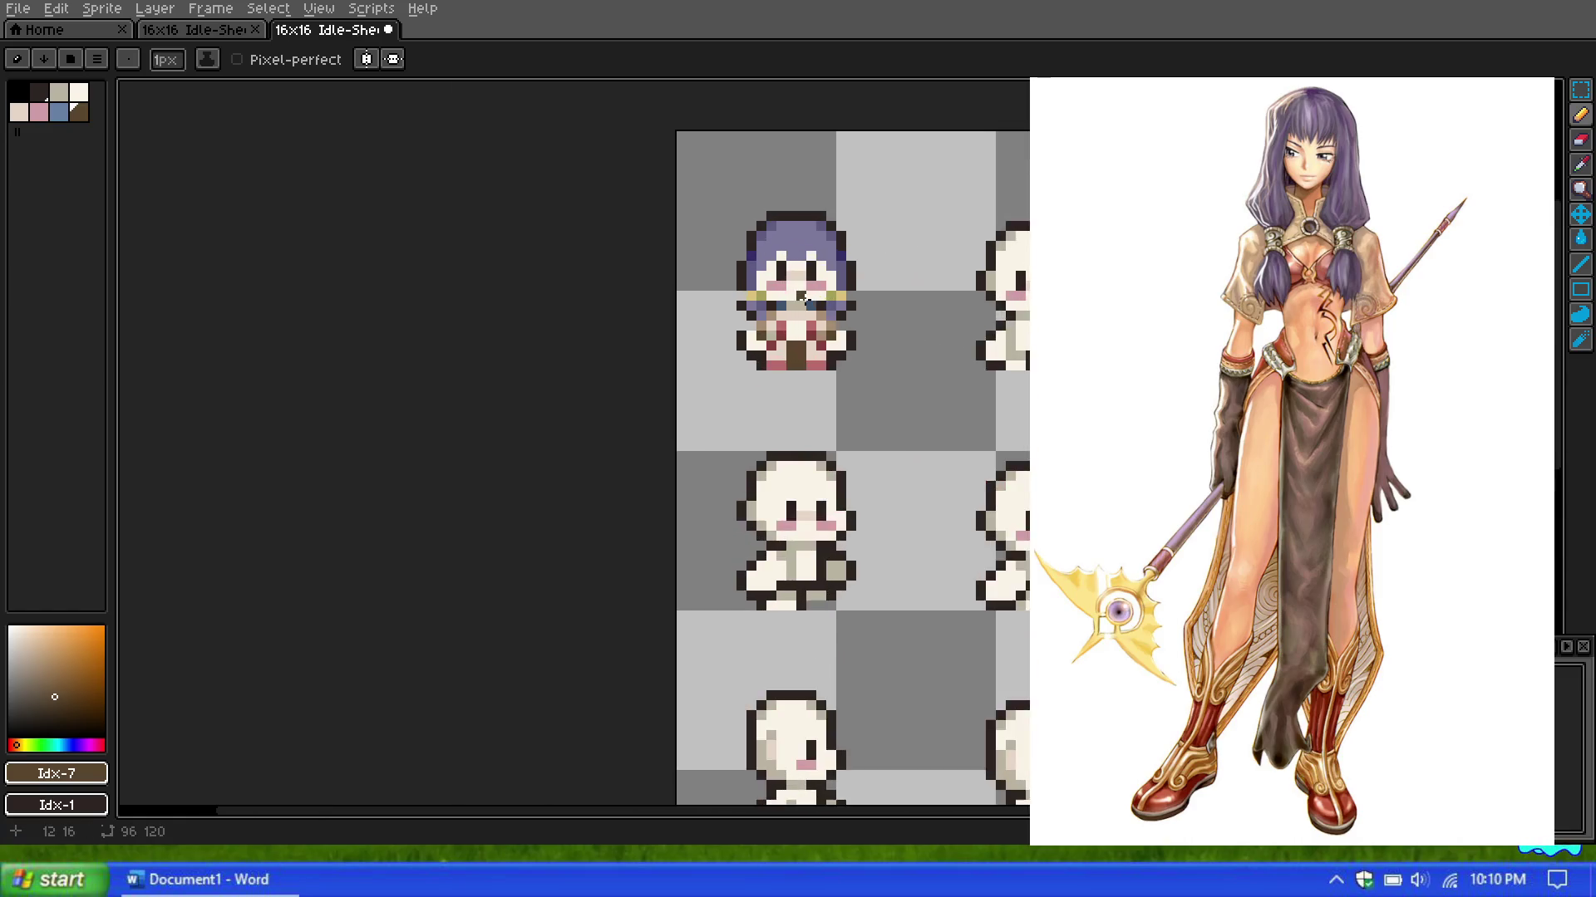
{"action": "scroll", "coordinate": [749, 329], "scroll_direction": "up", "scroll_amount": 2}
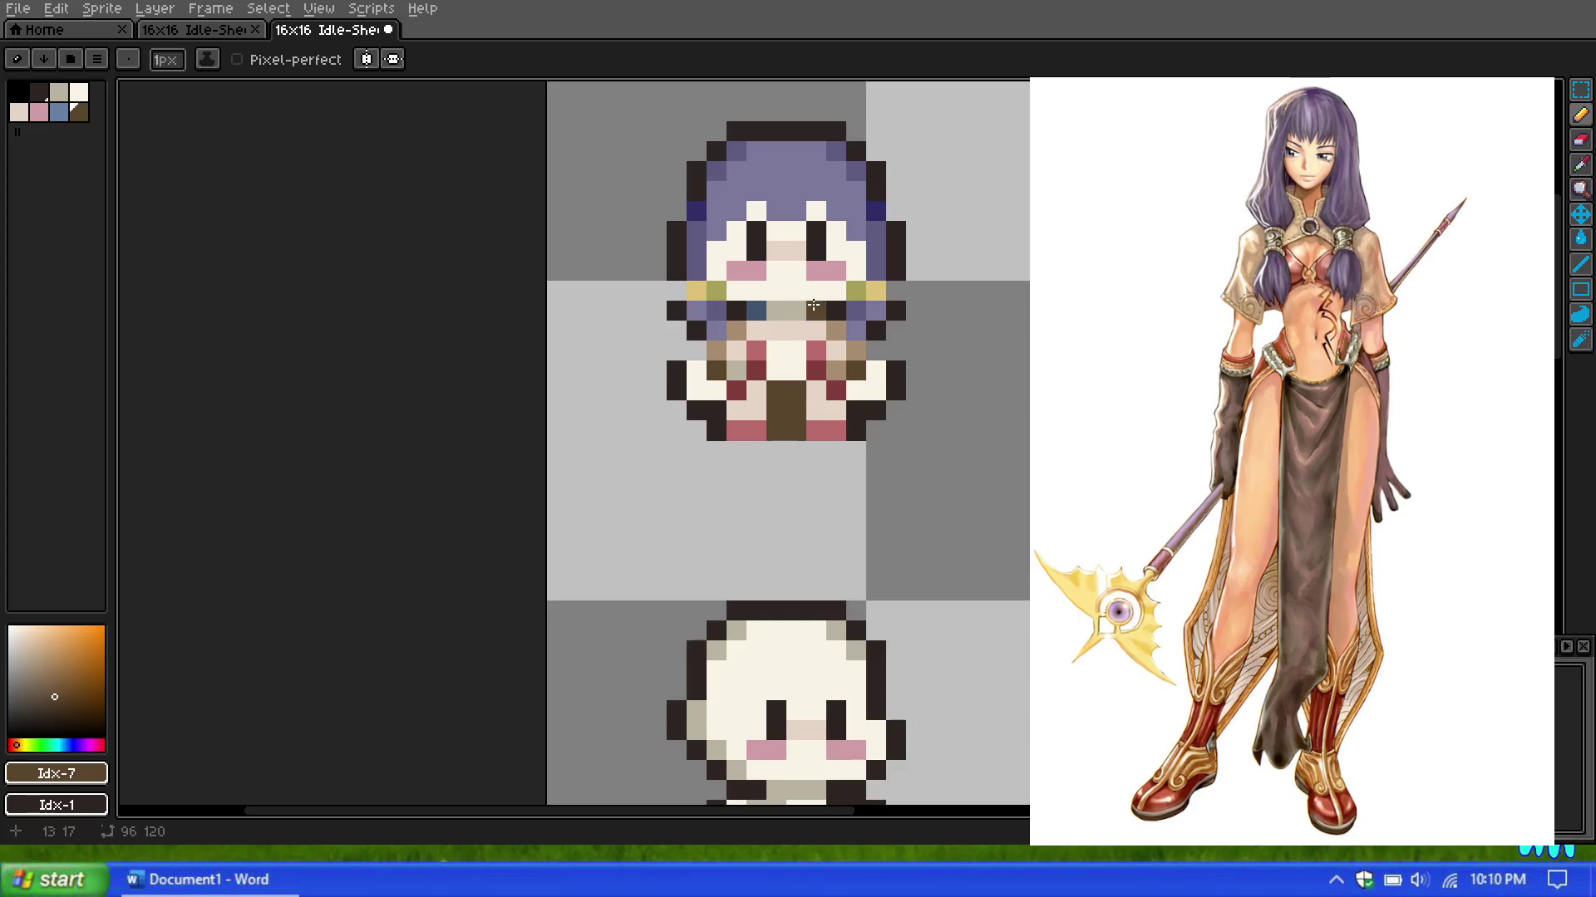
{"action": "scroll", "coordinate": [788, 333], "scroll_direction": "down", "scroll_amount": 1}
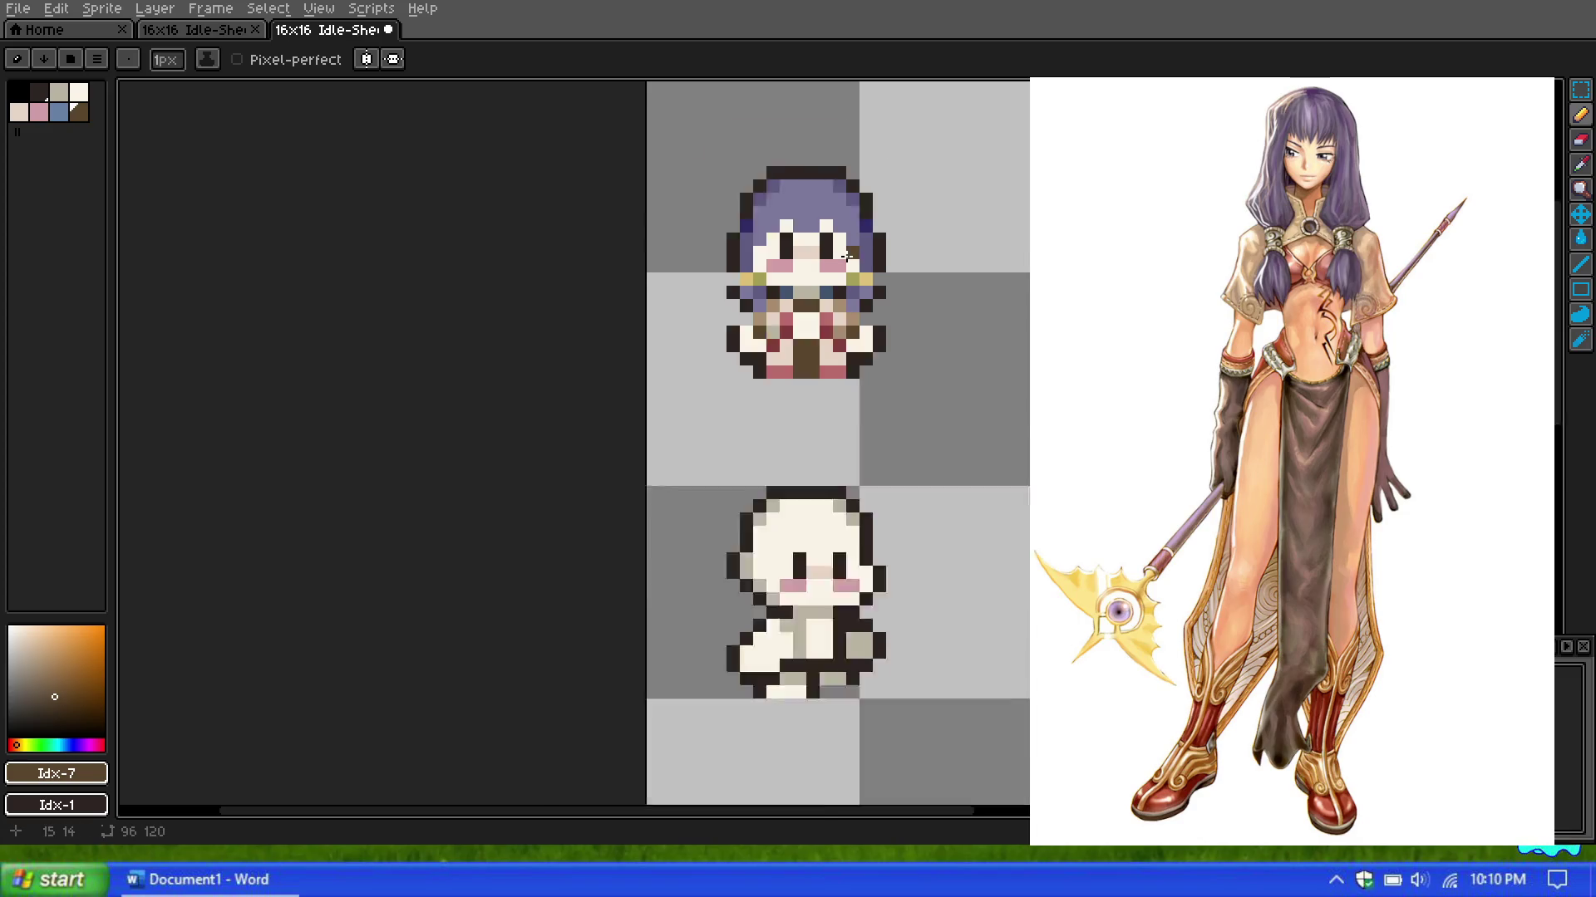
{"action": "scroll", "coordinate": [801, 290], "scroll_direction": "down", "scroll_amount": 2}
{"action": "scroll", "coordinate": [823, 226], "scroll_direction": "down", "scroll_amount": 1}
{"action": "scroll", "coordinate": [826, 238], "scroll_direction": "up", "scroll_amount": 4}
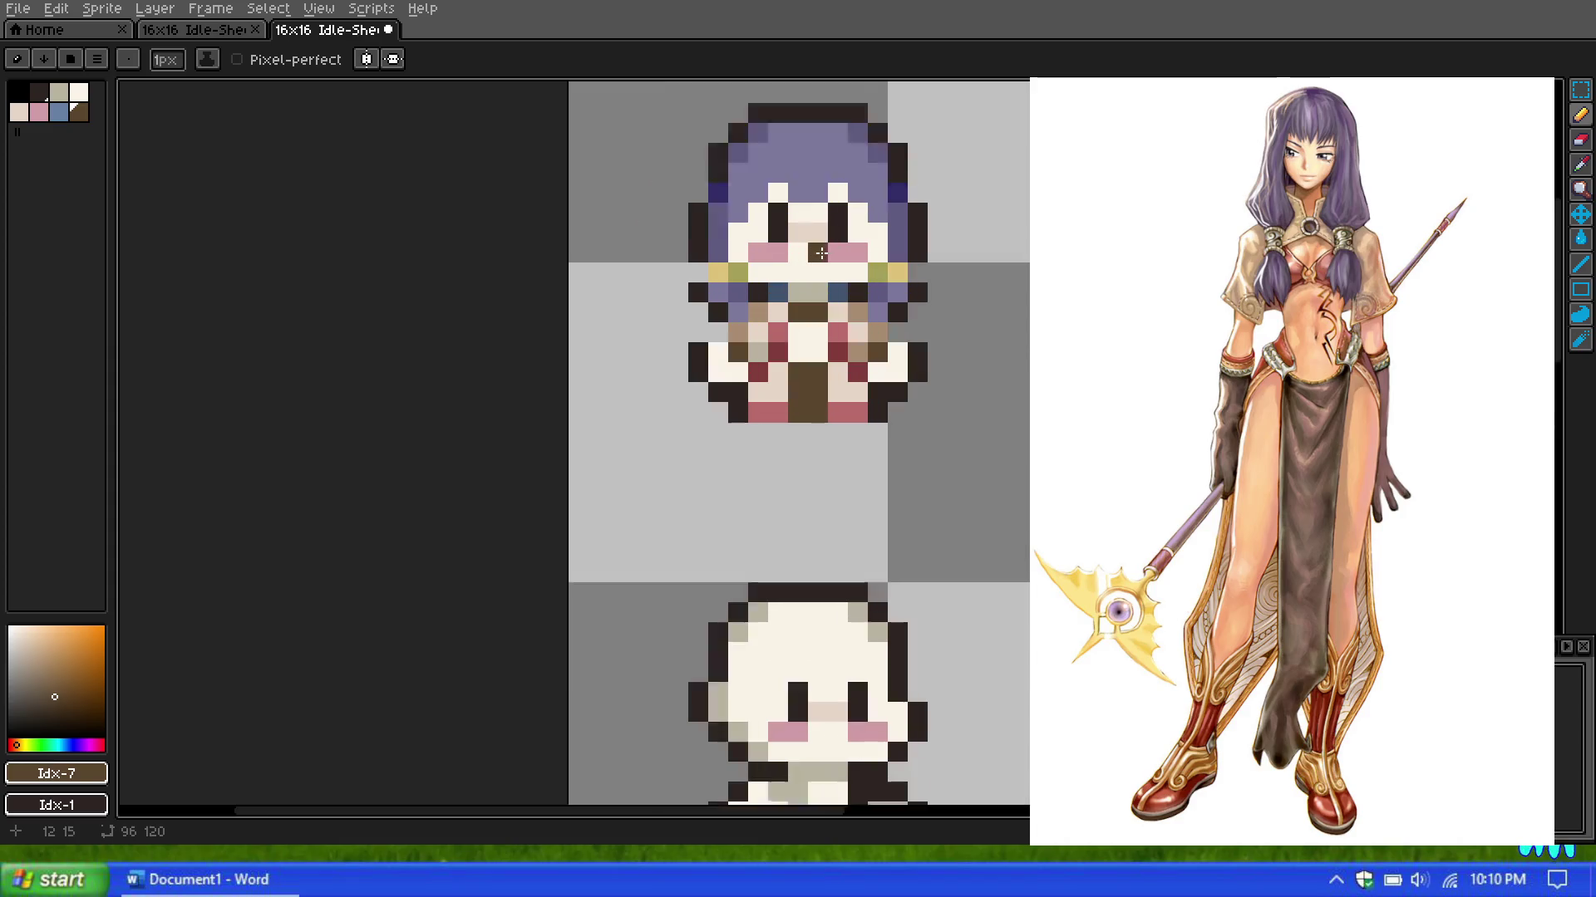
{"action": "scroll", "coordinate": [820, 360], "scroll_direction": "up", "scroll_amount": 3}
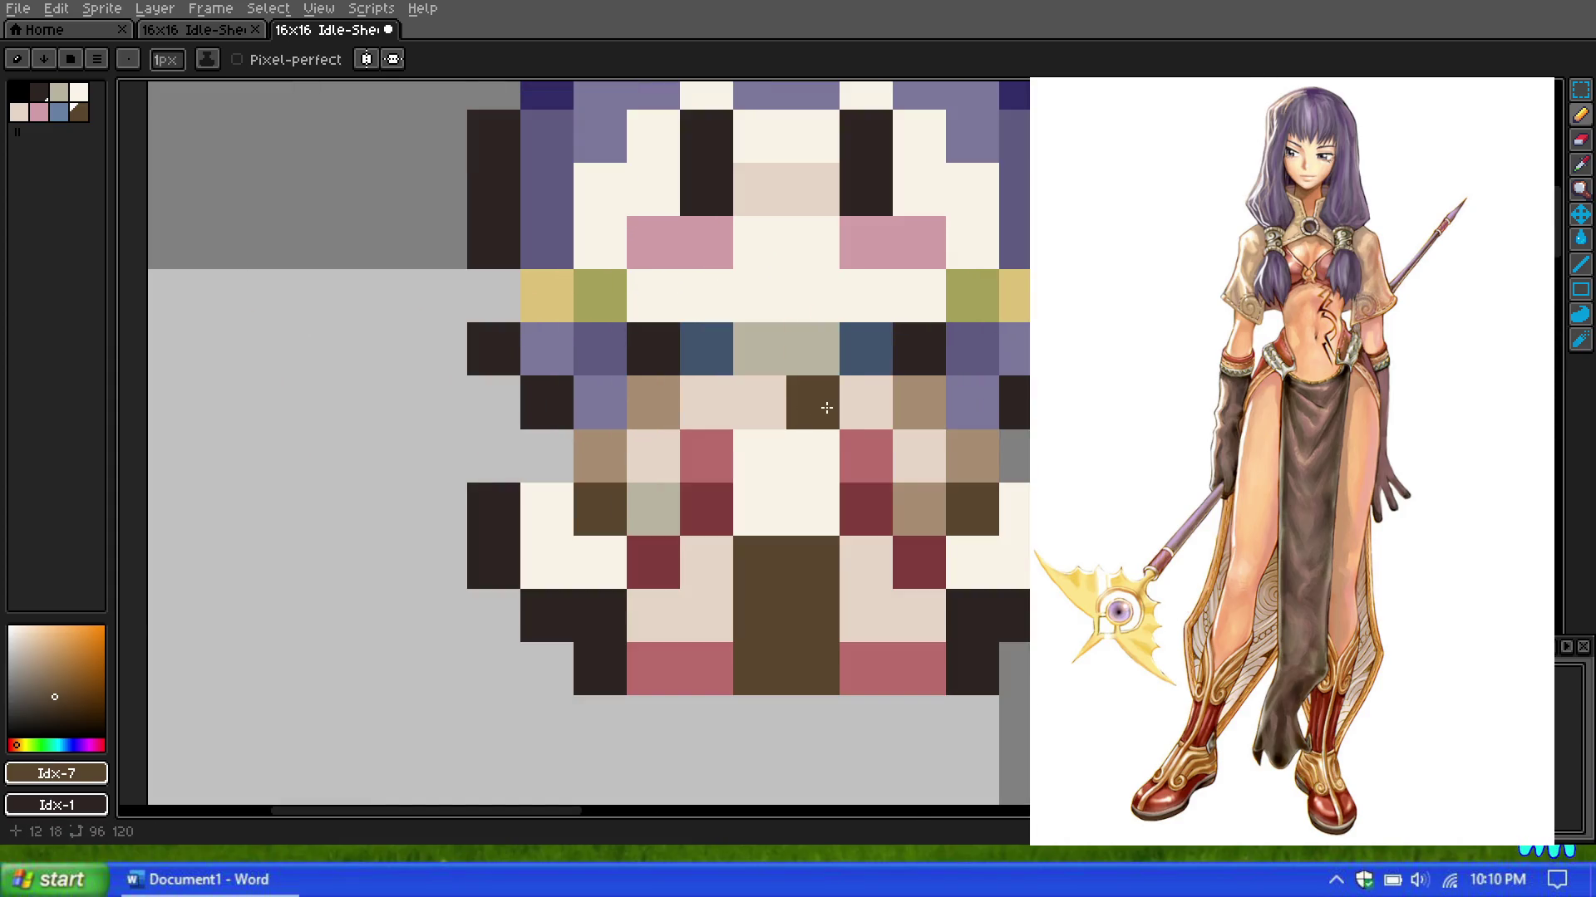
{"action": "scroll", "coordinate": [810, 399], "scroll_direction": "down", "scroll_amount": 6}
{"action": "scroll", "coordinate": [804, 385], "scroll_direction": "down", "scroll_amount": 1}
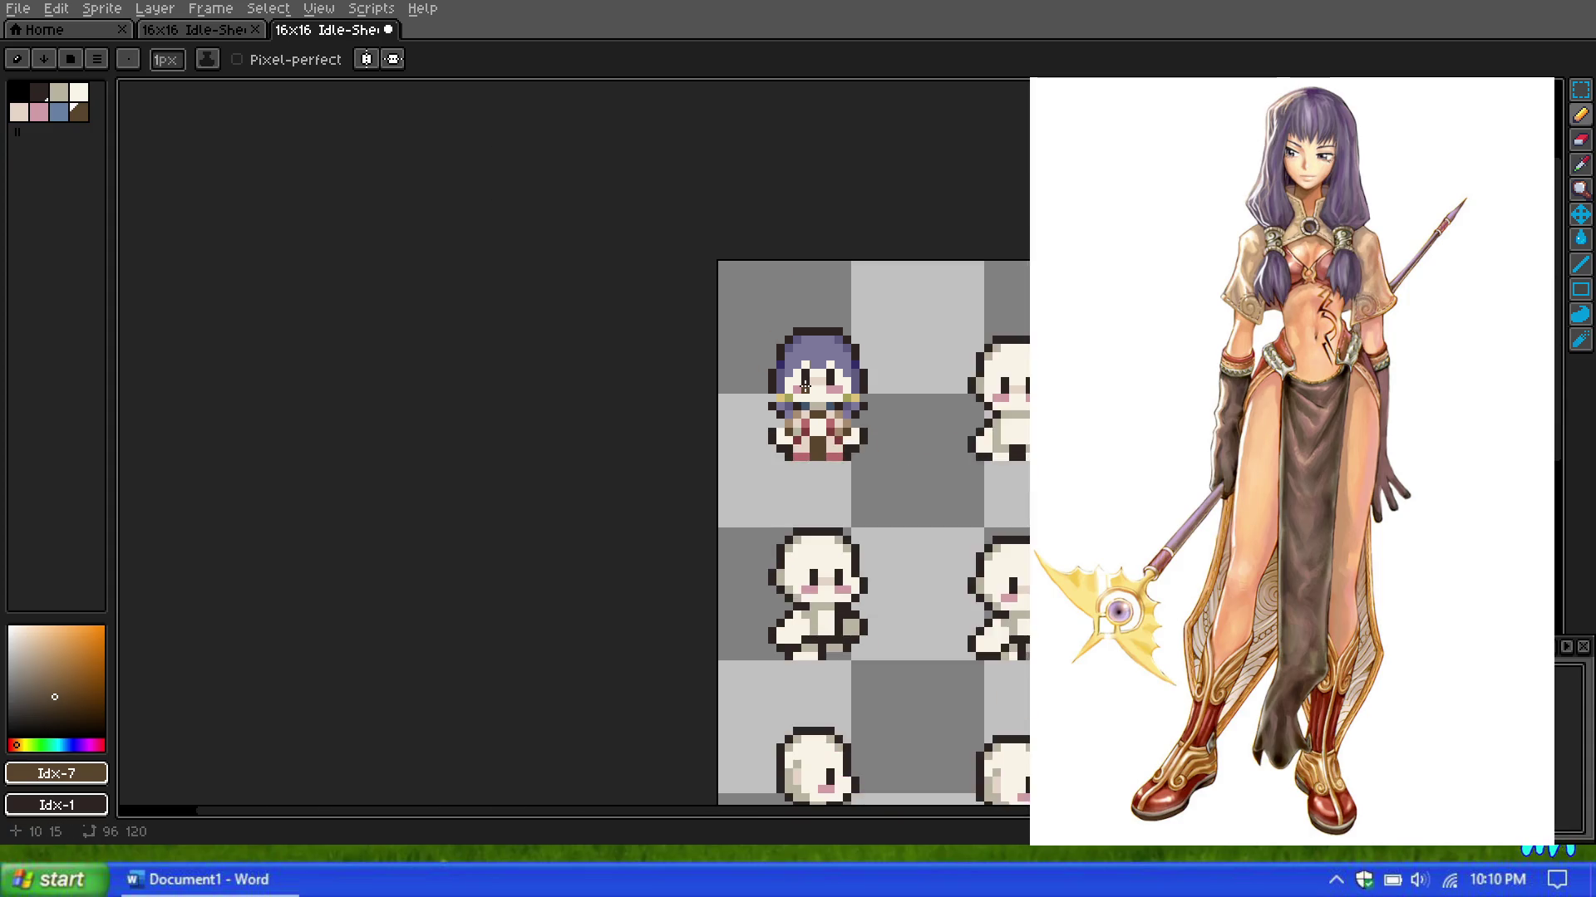
{"action": "scroll", "coordinate": [804, 384], "scroll_direction": "down", "scroll_amount": 1}
{"action": "scroll", "coordinate": [858, 463], "scroll_direction": "down", "scroll_amount": 3}
{"action": "scroll", "coordinate": [859, 456], "scroll_direction": "up", "scroll_amount": 4}
{"action": "scroll", "coordinate": [861, 443], "scroll_direction": "up", "scroll_amount": 1}
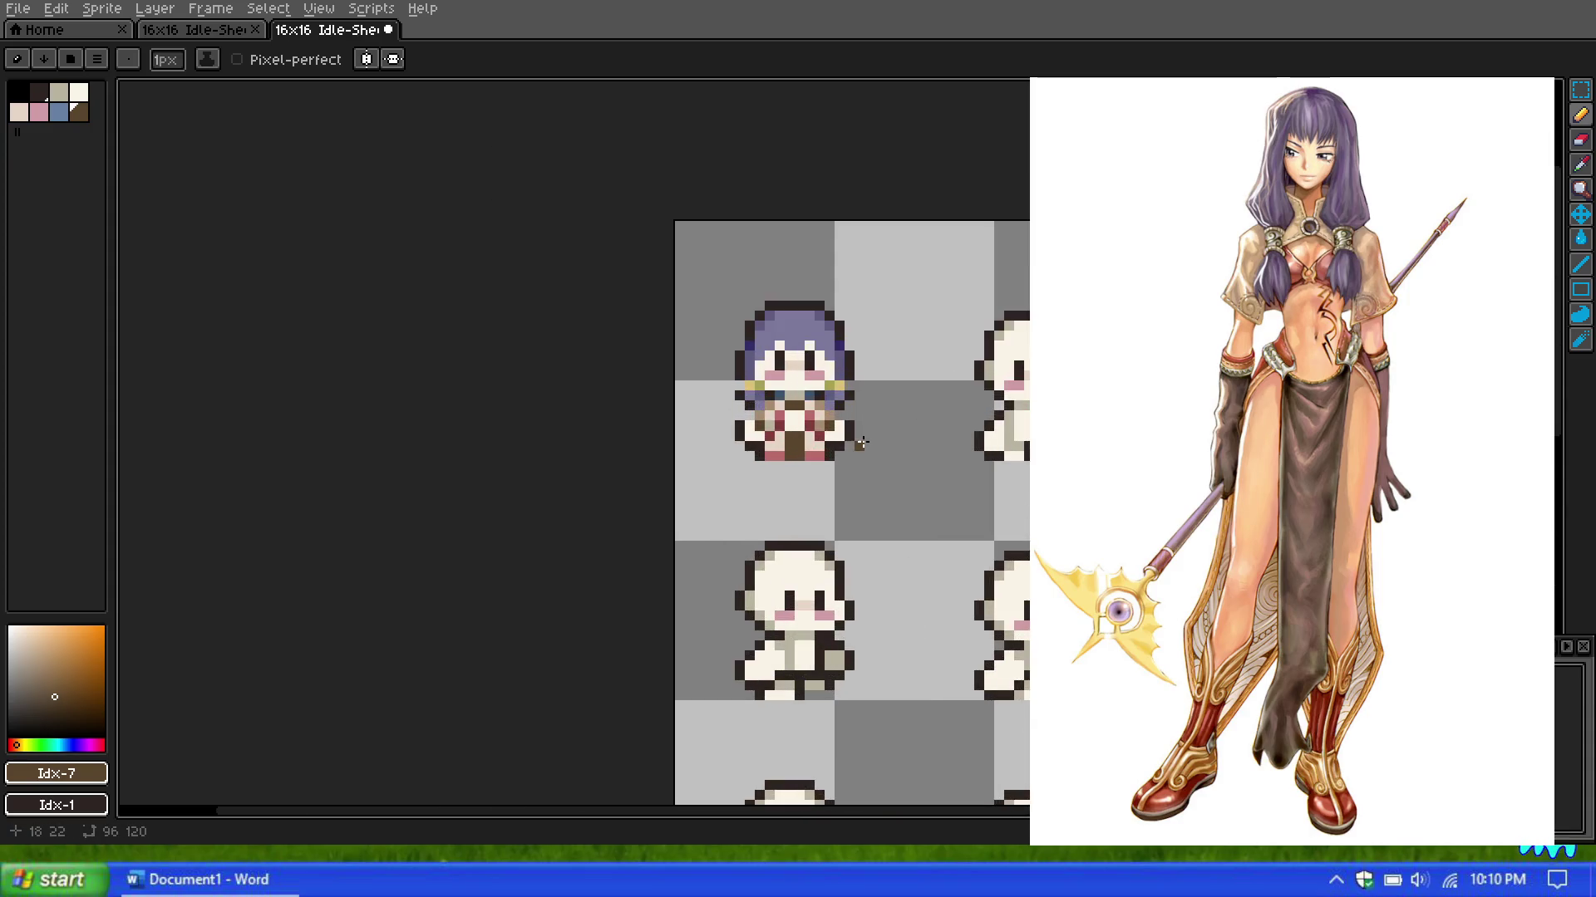
{"action": "scroll", "coordinate": [835, 408], "scroll_direction": "up", "scroll_amount": 1}
{"action": "scroll", "coordinate": [783, 417], "scroll_direction": "up", "scroll_amount": 1}
{"action": "left_click_drag", "start_coordinate": [786, 430], "coordinate": [779, 451]}
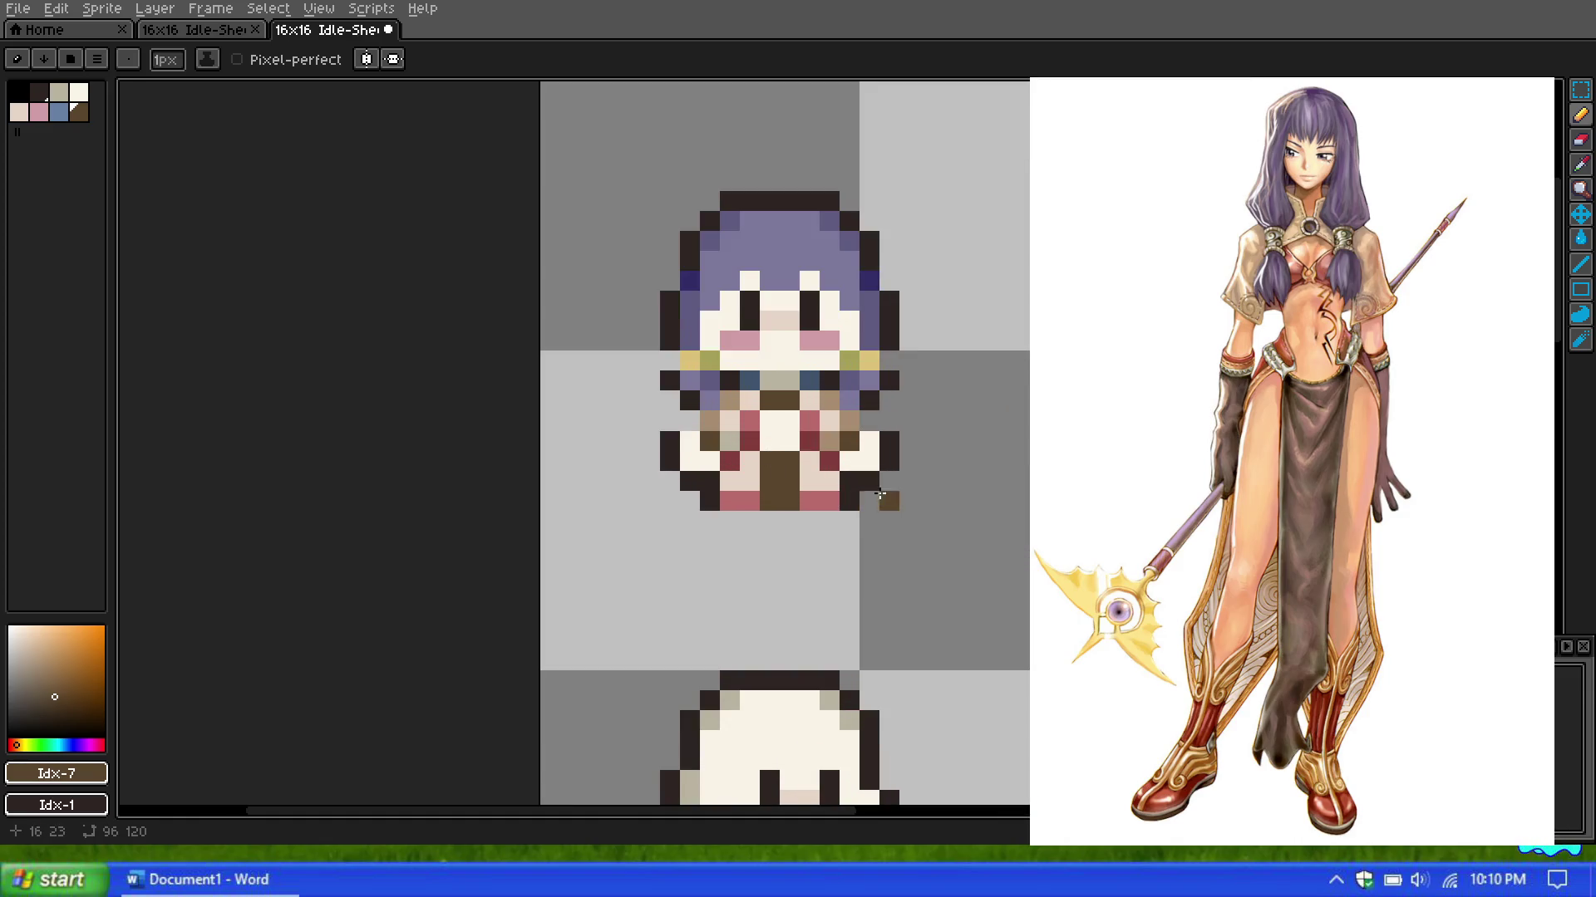
Step: Redo and then undo the last pencil stroke on the body
{"action": "scroll", "coordinate": [784, 374], "scroll_direction": "down", "scroll_amount": 2}
{"action": "scroll", "coordinate": [784, 364], "scroll_direction": "down", "scroll_amount": 2}
{"action": "scroll", "coordinate": [785, 364], "scroll_direction": "down", "scroll_amount": 1}
{"action": "scroll", "coordinate": [816, 354], "scroll_direction": "up", "scroll_amount": 1}
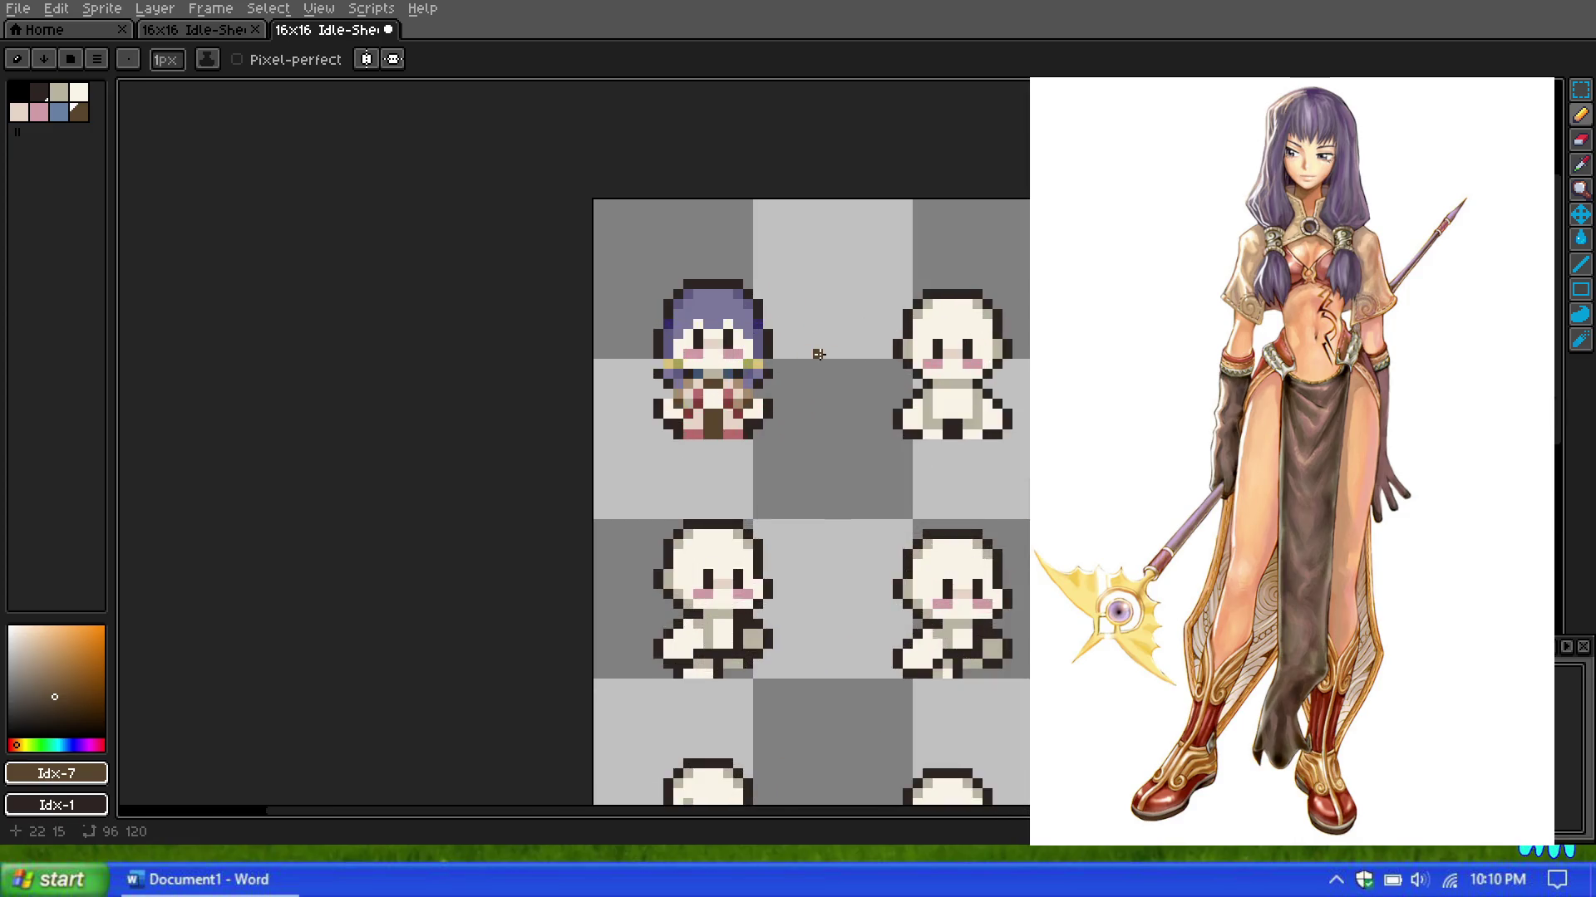
{"action": "scroll", "coordinate": [816, 353], "scroll_direction": "up", "scroll_amount": 1}
{"action": "scroll", "coordinate": [720, 360], "scroll_direction": "up", "scroll_amount": 2}
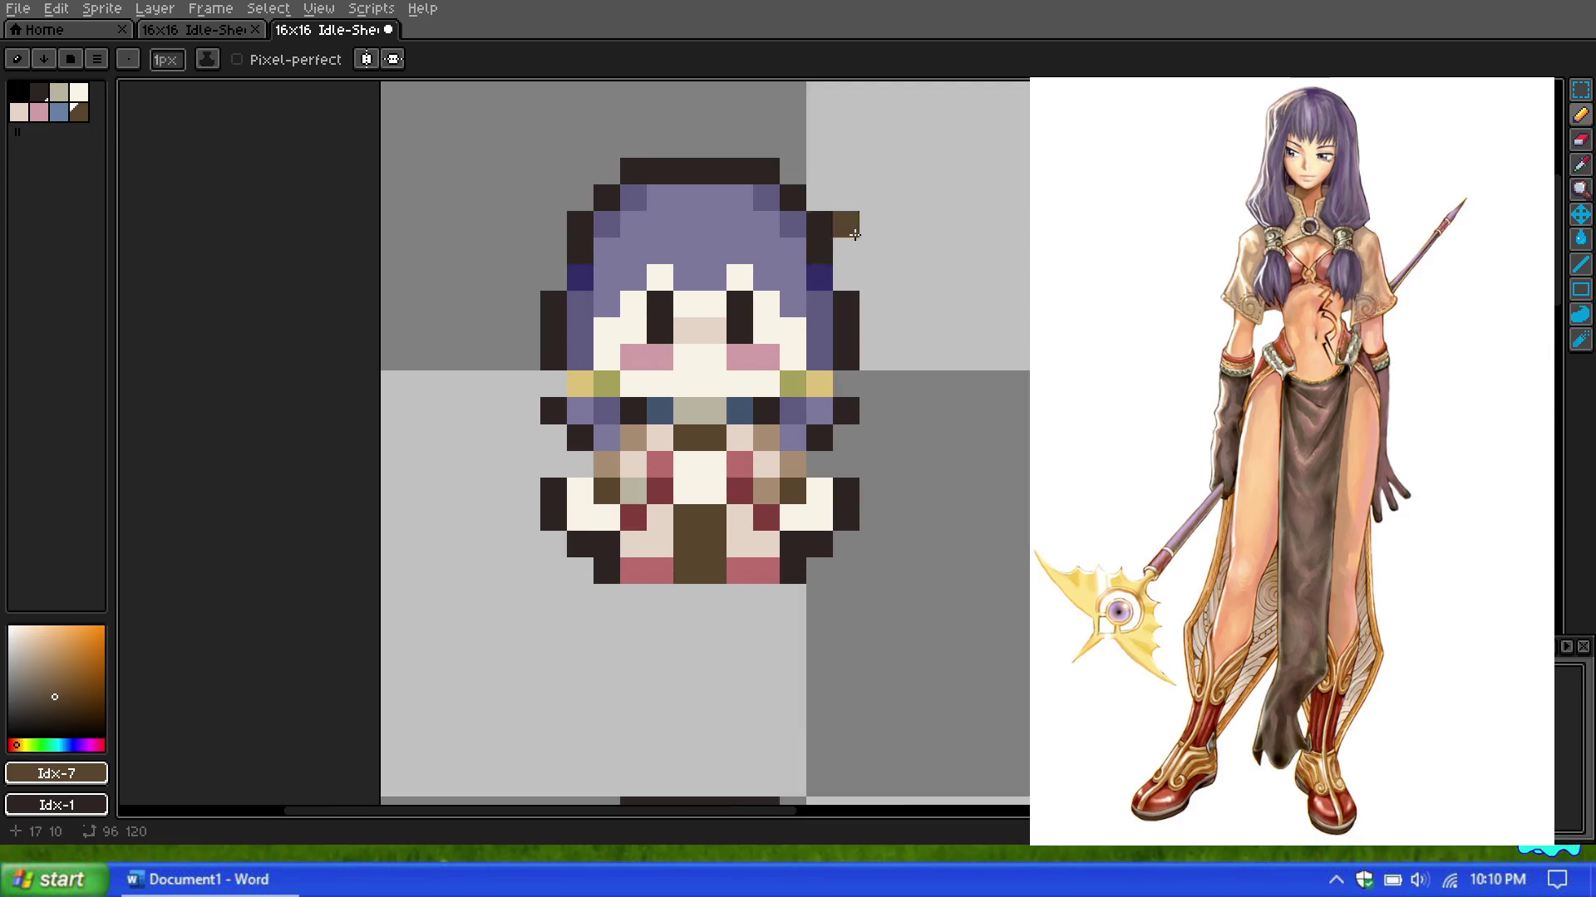
{"action": "scroll", "coordinate": [895, 316], "scroll_direction": "down", "scroll_amount": 3}
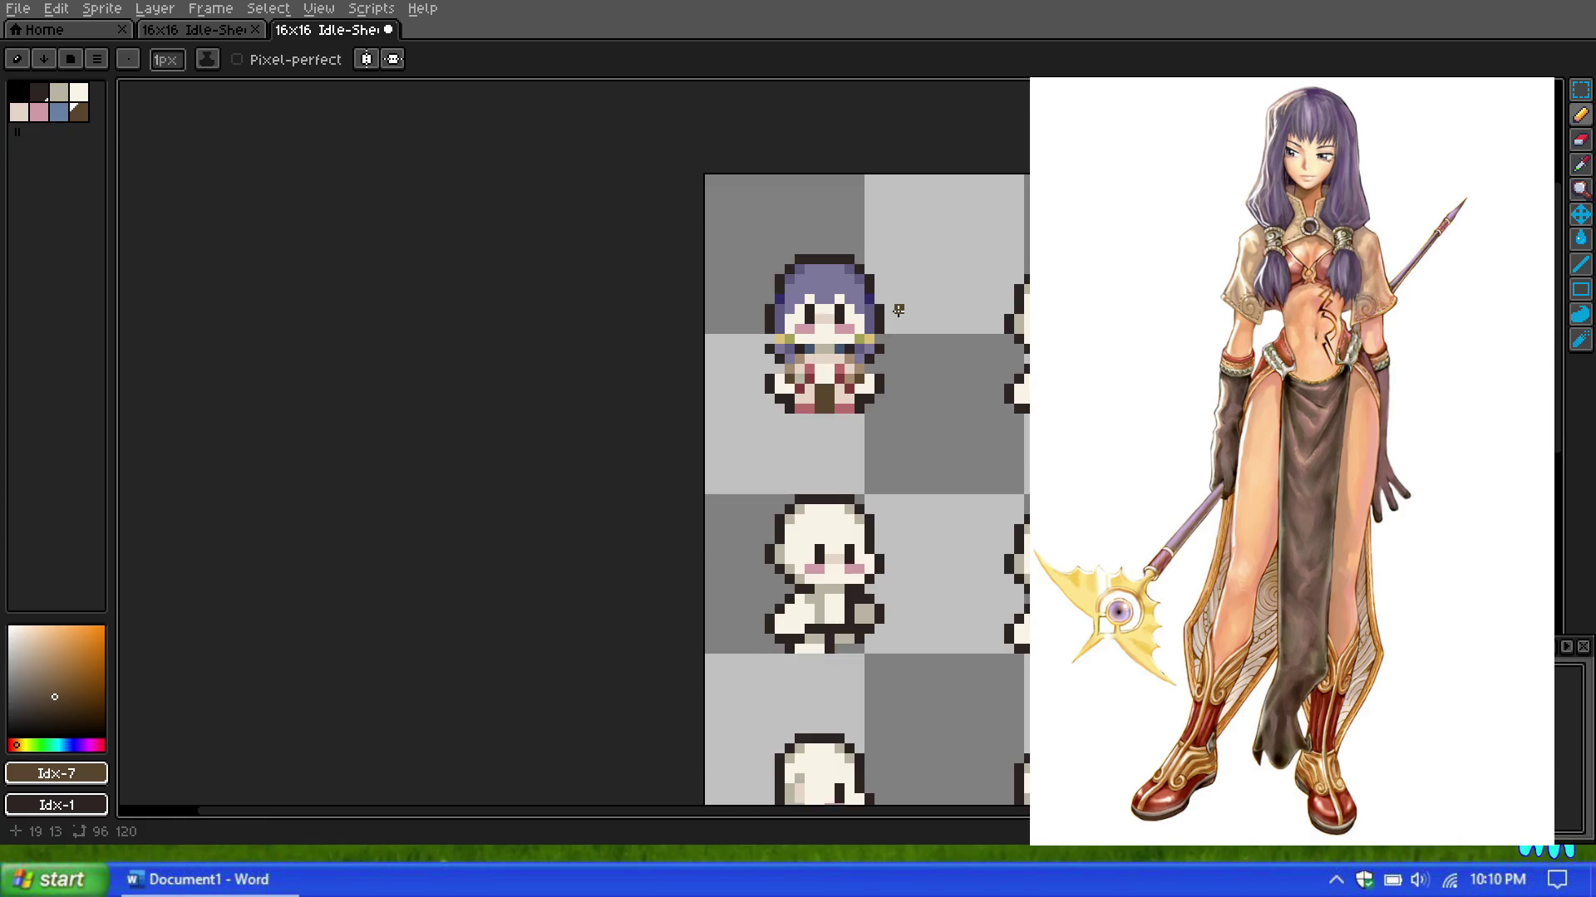
{"action": "key", "text": "ctrl+y"}
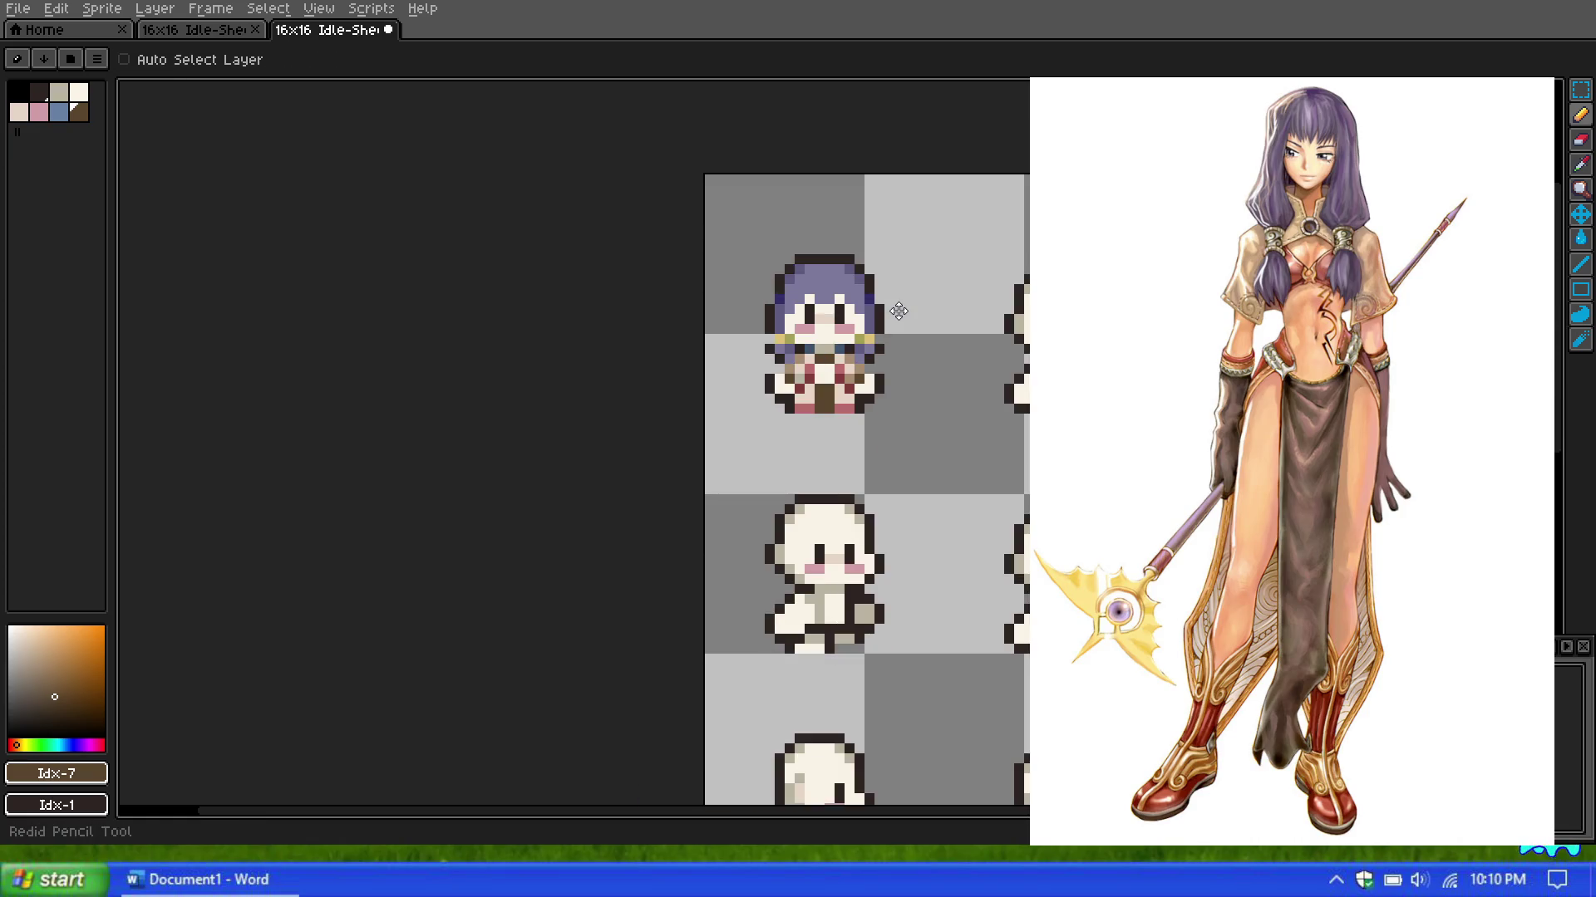
{"action": "key", "text": "ctrl+z"}
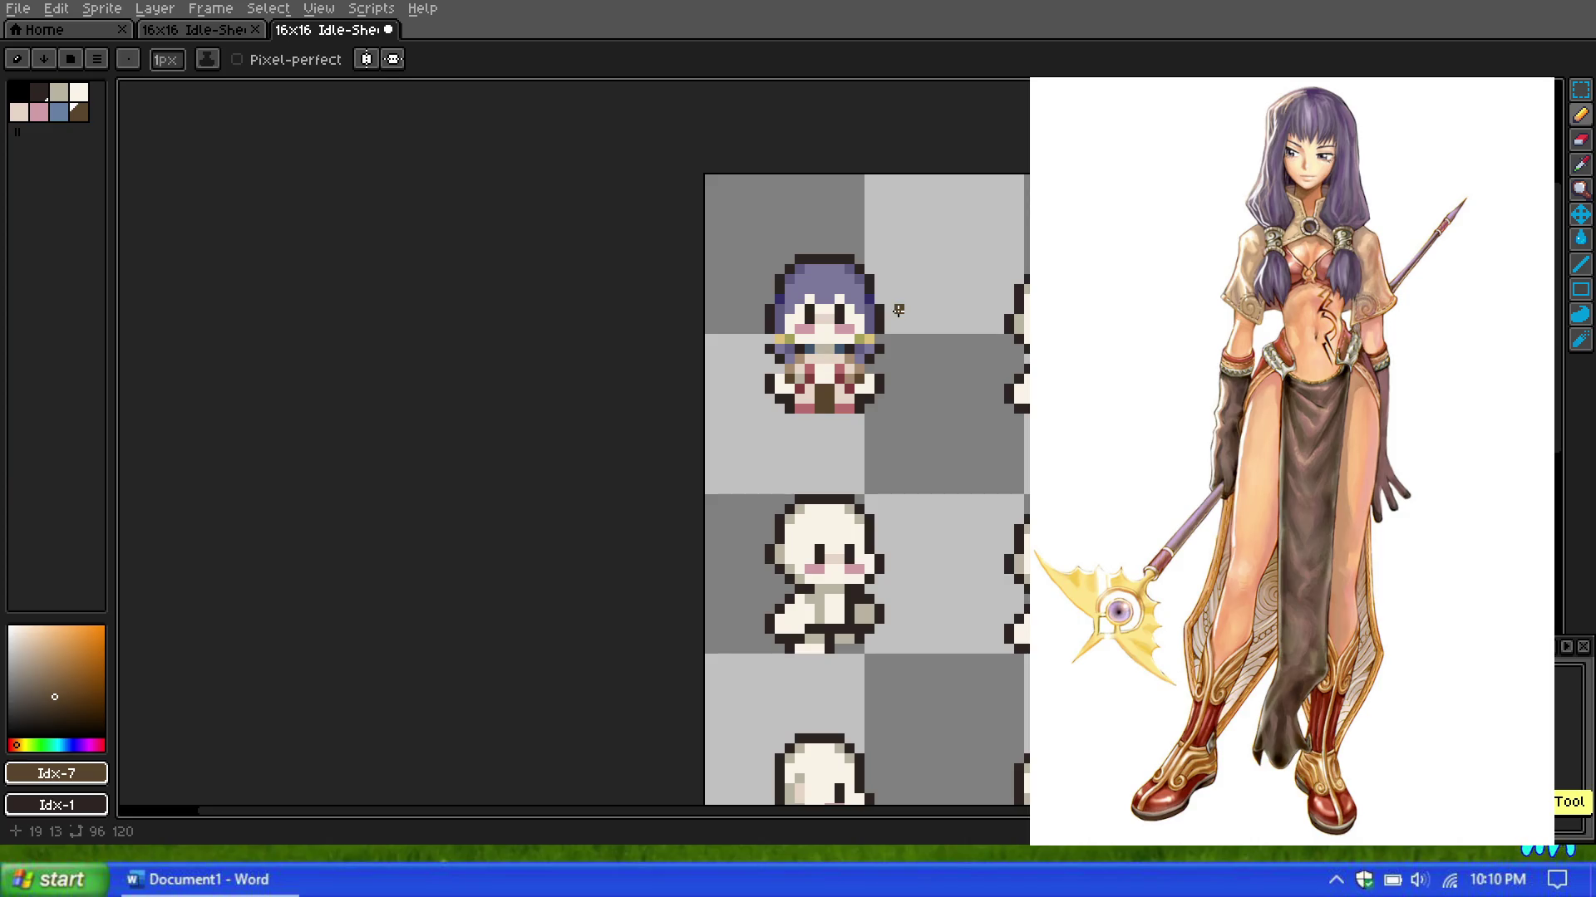
{"action": "scroll", "coordinate": [823, 326], "scroll_direction": "up", "scroll_amount": 3}
{"action": "scroll", "coordinate": [759, 330], "scroll_direction": "up", "scroll_amount": 1}
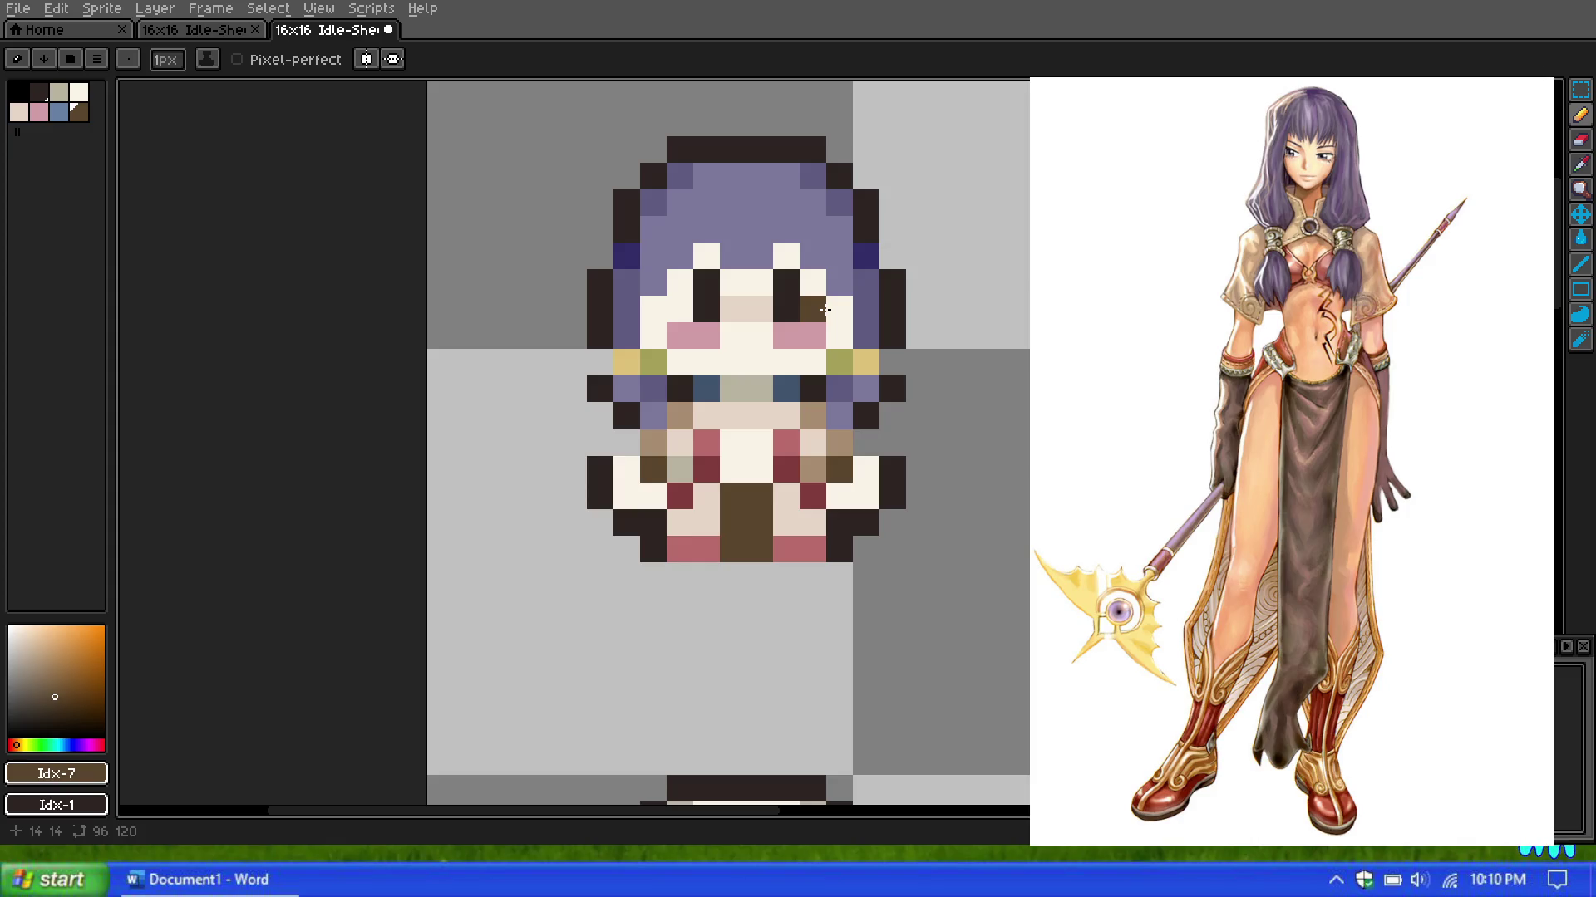
{"action": "scroll", "coordinate": [824, 309], "scroll_direction": "down", "scroll_amount": 1}
{"action": "scroll", "coordinate": [825, 309], "scroll_direction": "up", "scroll_amount": 1}
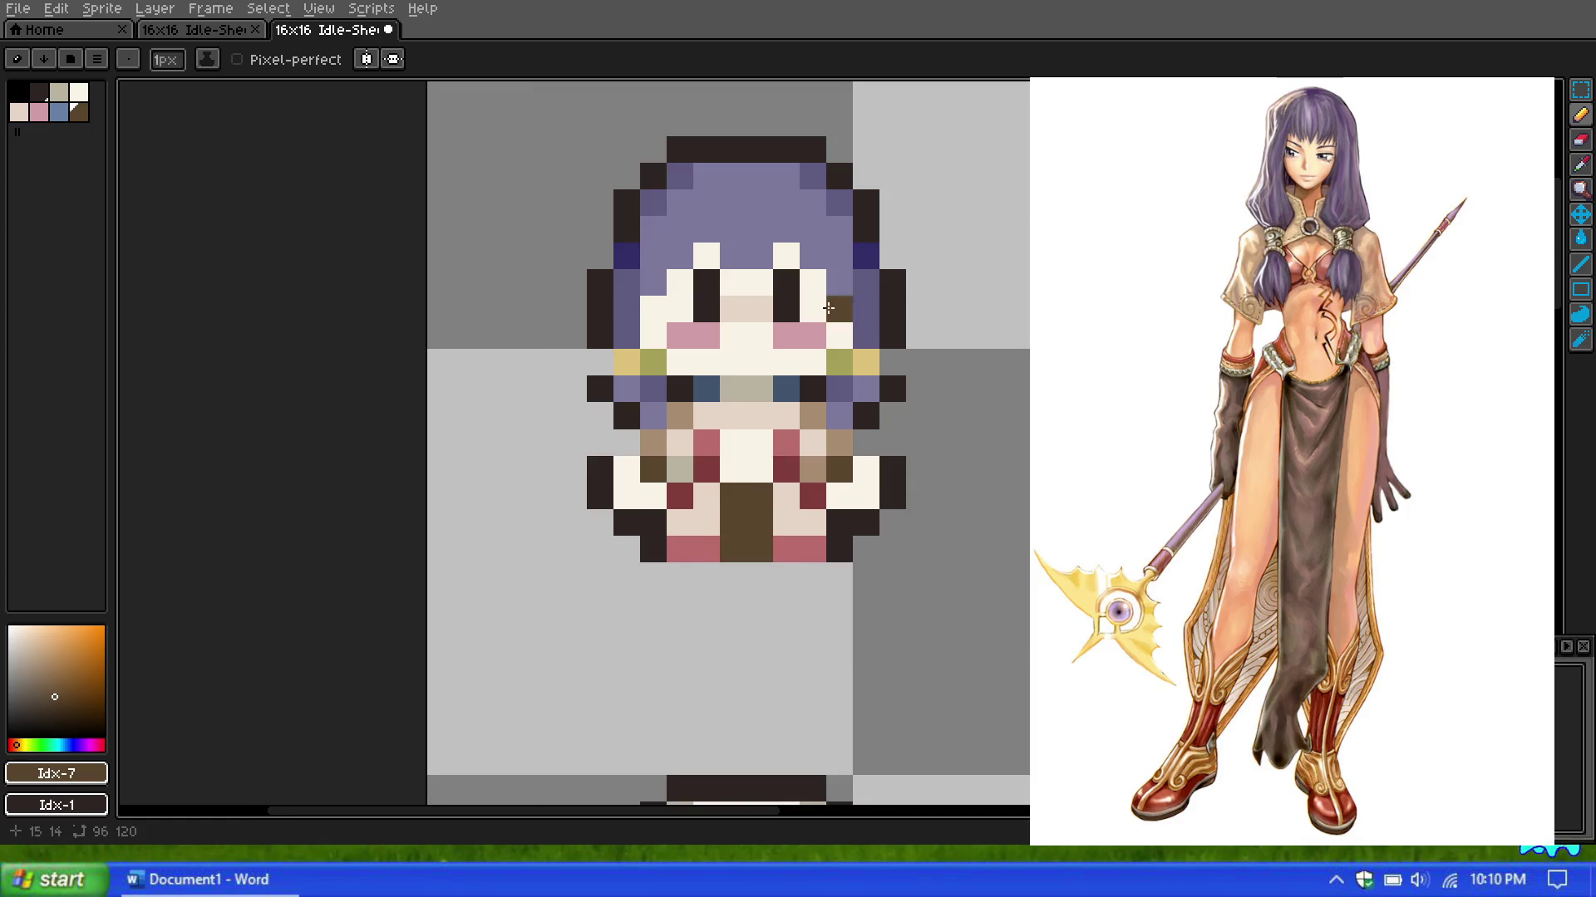
Step: Eyedrop the hair's dark purple #332d67 as the drawing colour
{"action": "key", "text": "i"}
{"action": "left_click", "coordinate": [878, 246]}
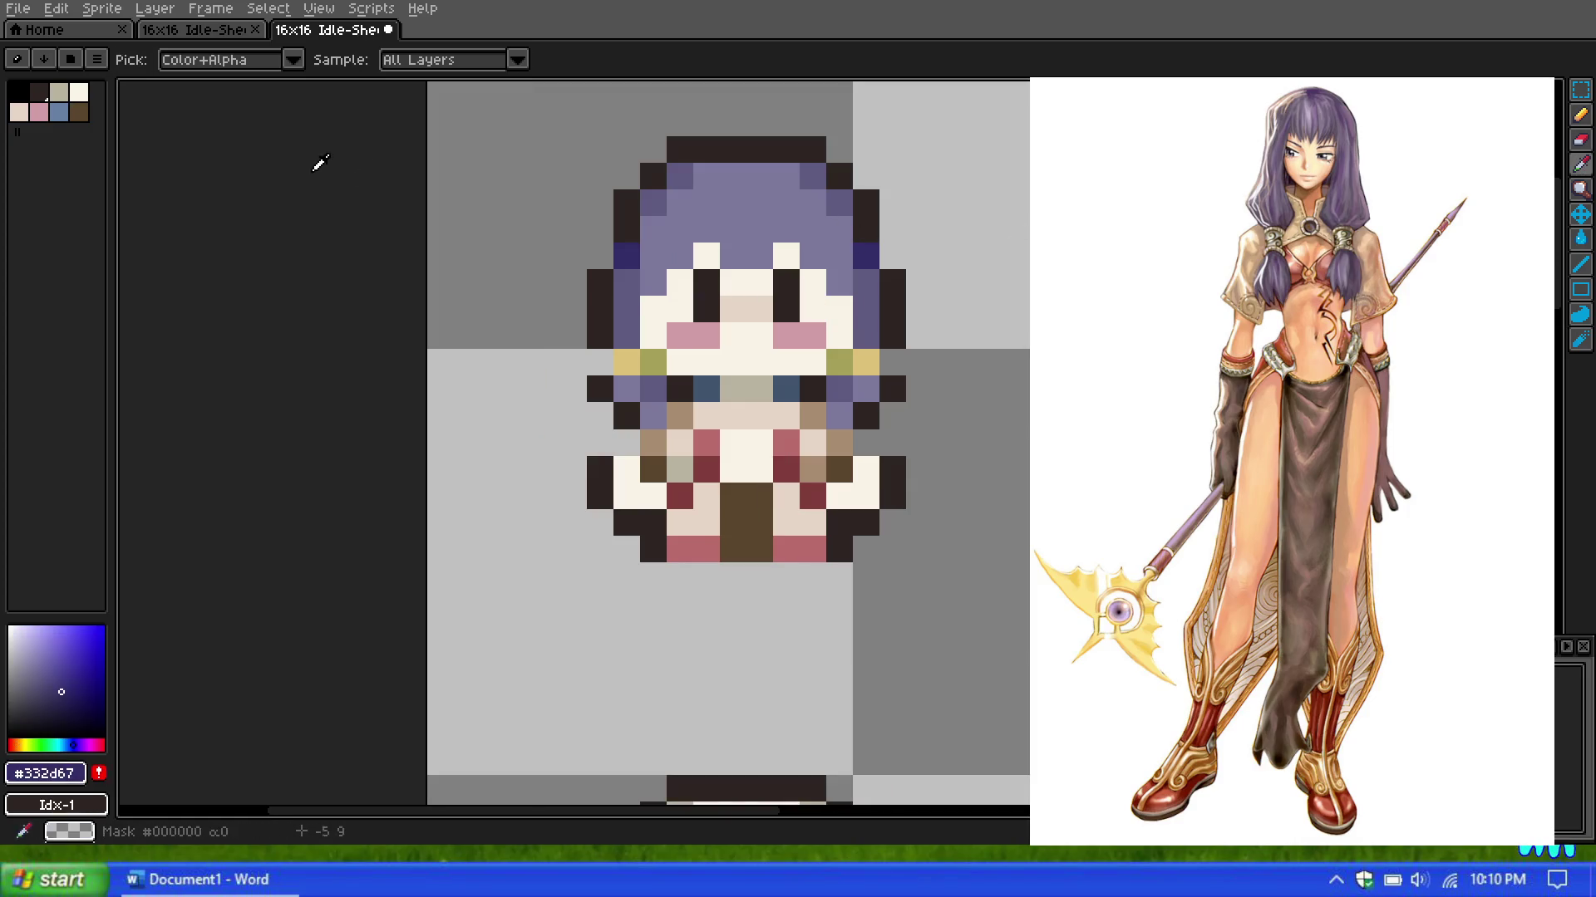
{"action": "left_click", "coordinate": [1580, 115]}
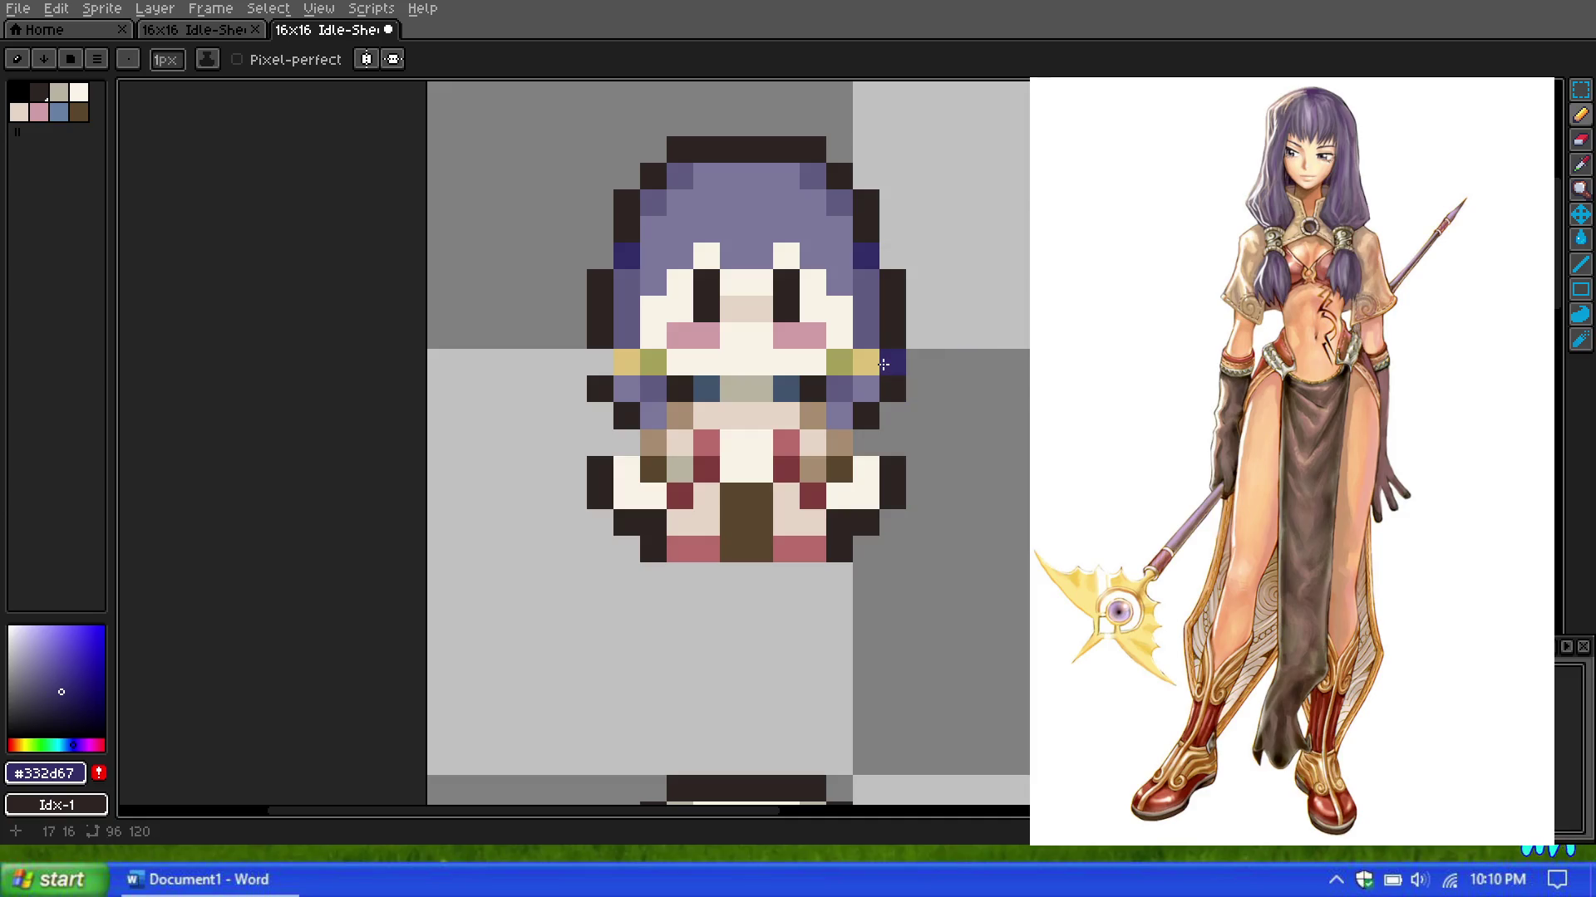
{"action": "scroll", "coordinate": [602, 358], "scroll_direction": "down", "scroll_amount": 5}
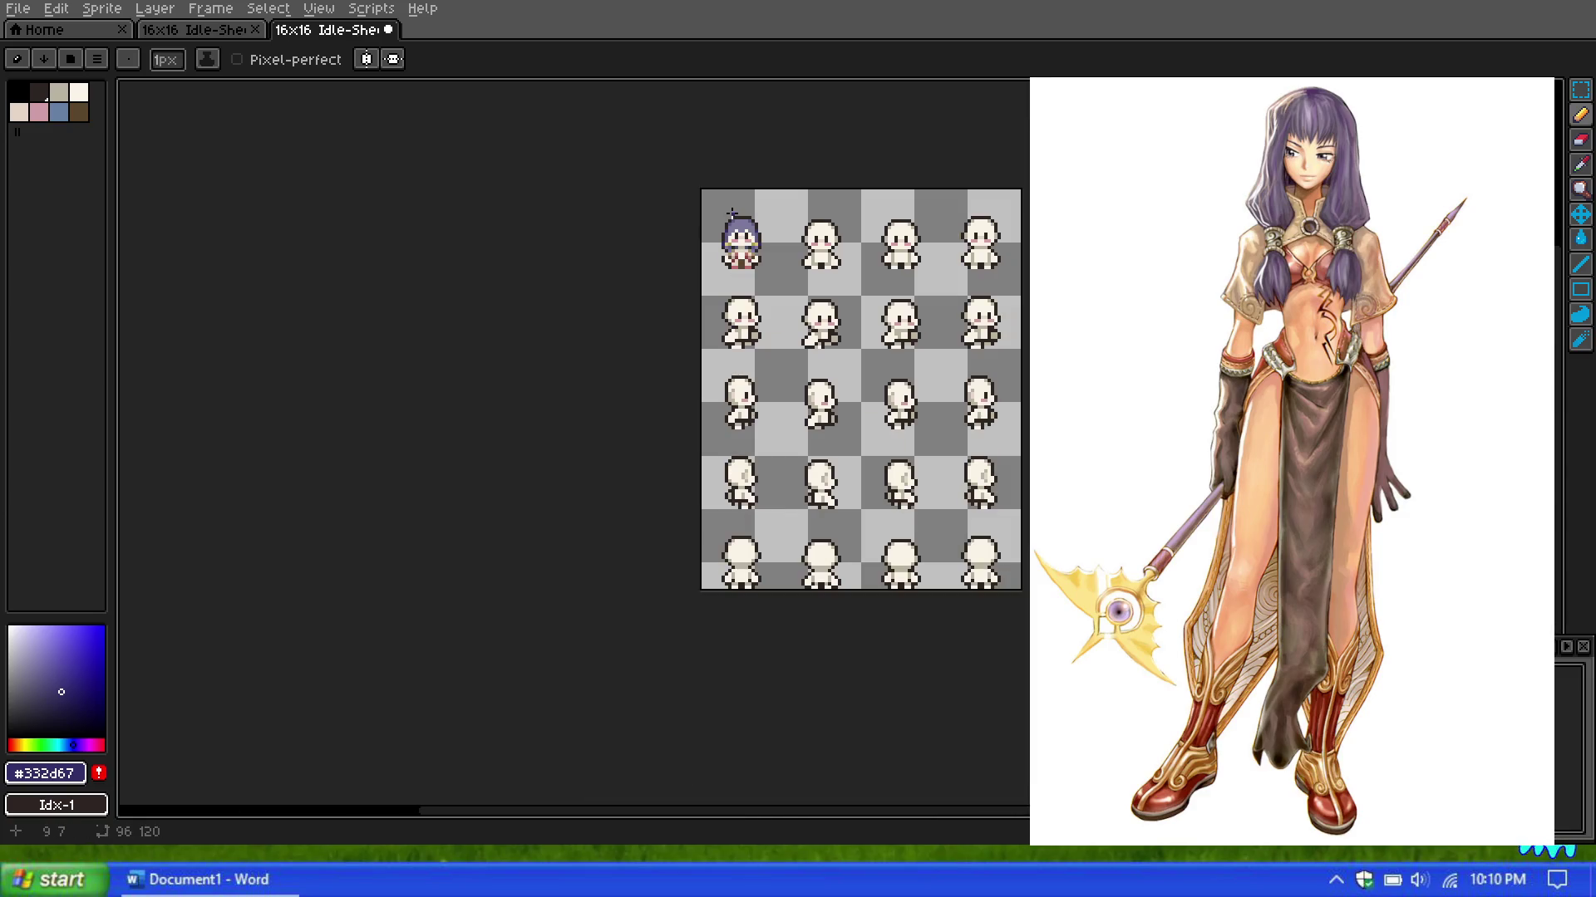
{"action": "scroll", "coordinate": [731, 214], "scroll_direction": "up", "scroll_amount": 2}
{"action": "scroll", "coordinate": [712, 287], "scroll_direction": "up", "scroll_amount": 2}
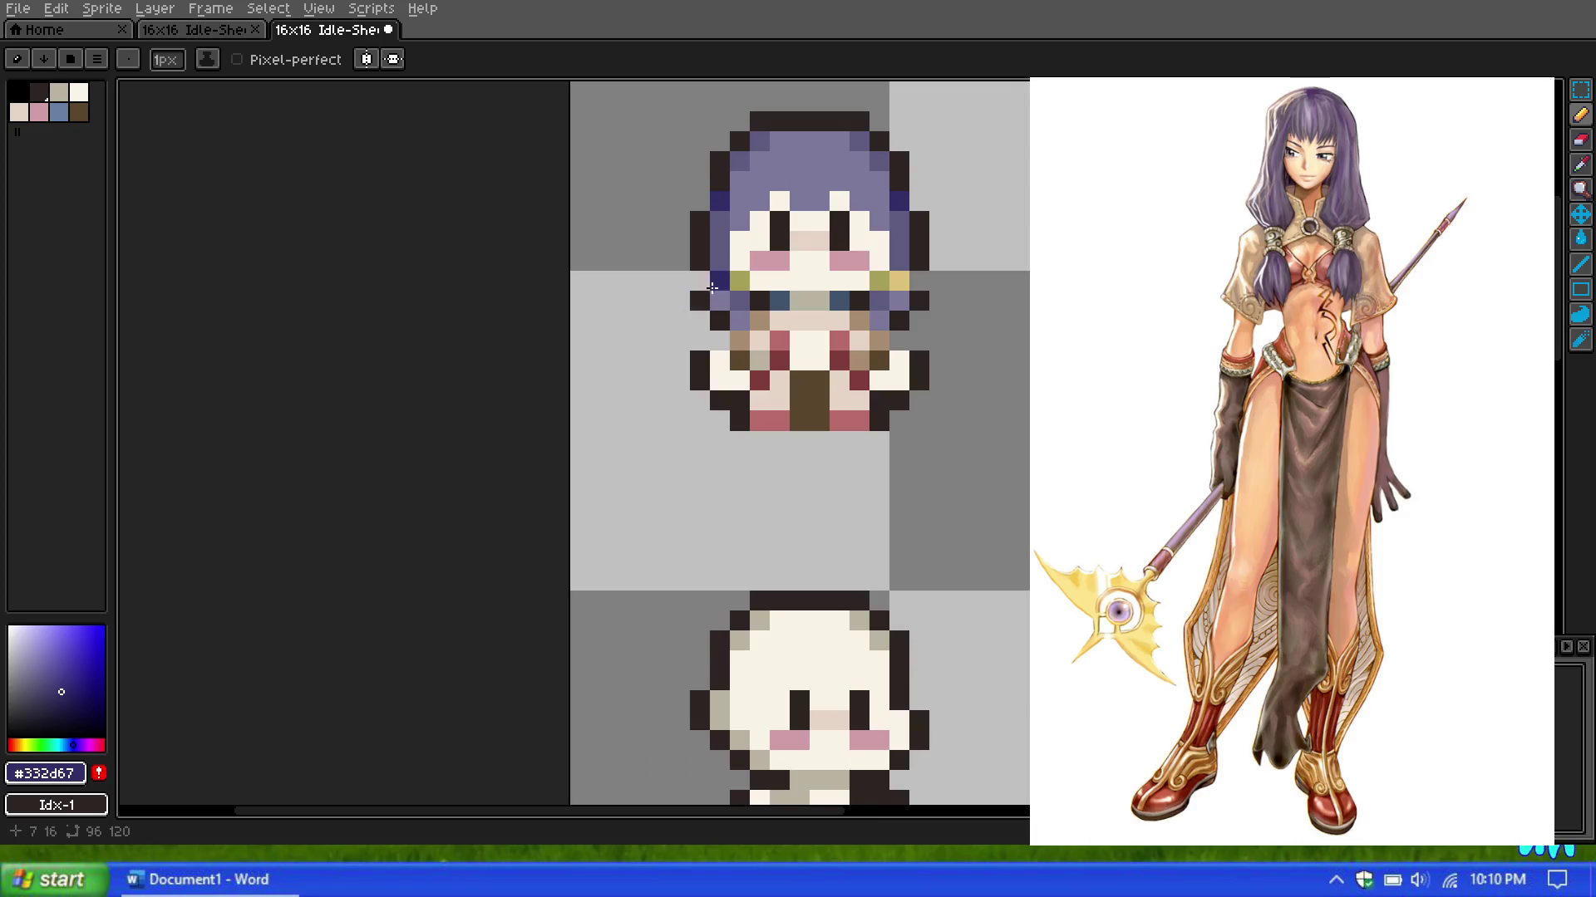
{"action": "scroll", "coordinate": [760, 299], "scroll_direction": "down", "scroll_amount": 2}
{"action": "scroll", "coordinate": [864, 233], "scroll_direction": "down", "scroll_amount": 1}
{"action": "scroll", "coordinate": [876, 225], "scroll_direction": "up", "scroll_amount": 1}
{"action": "scroll", "coordinate": [922, 225], "scroll_direction": "up", "scroll_amount": 1}
{"action": "scroll", "coordinate": [968, 224], "scroll_direction": "down", "scroll_amount": 1}
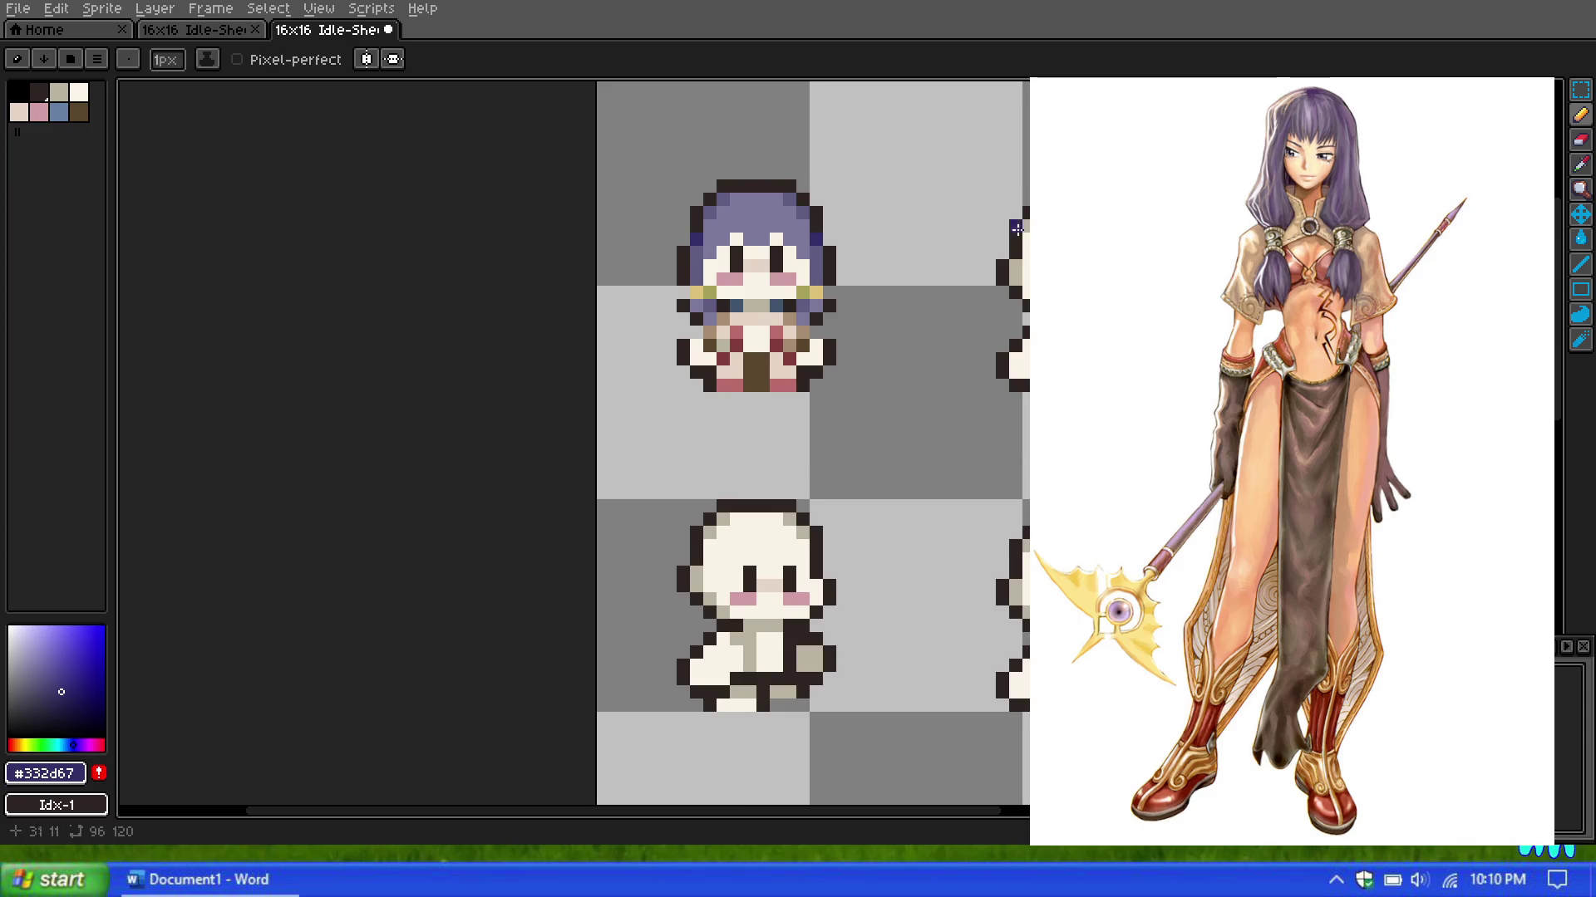
{"action": "scroll", "coordinate": [1018, 229], "scroll_direction": "down", "scroll_amount": 1}
{"action": "scroll", "coordinate": [1005, 220], "scroll_direction": "up", "scroll_amount": 1}
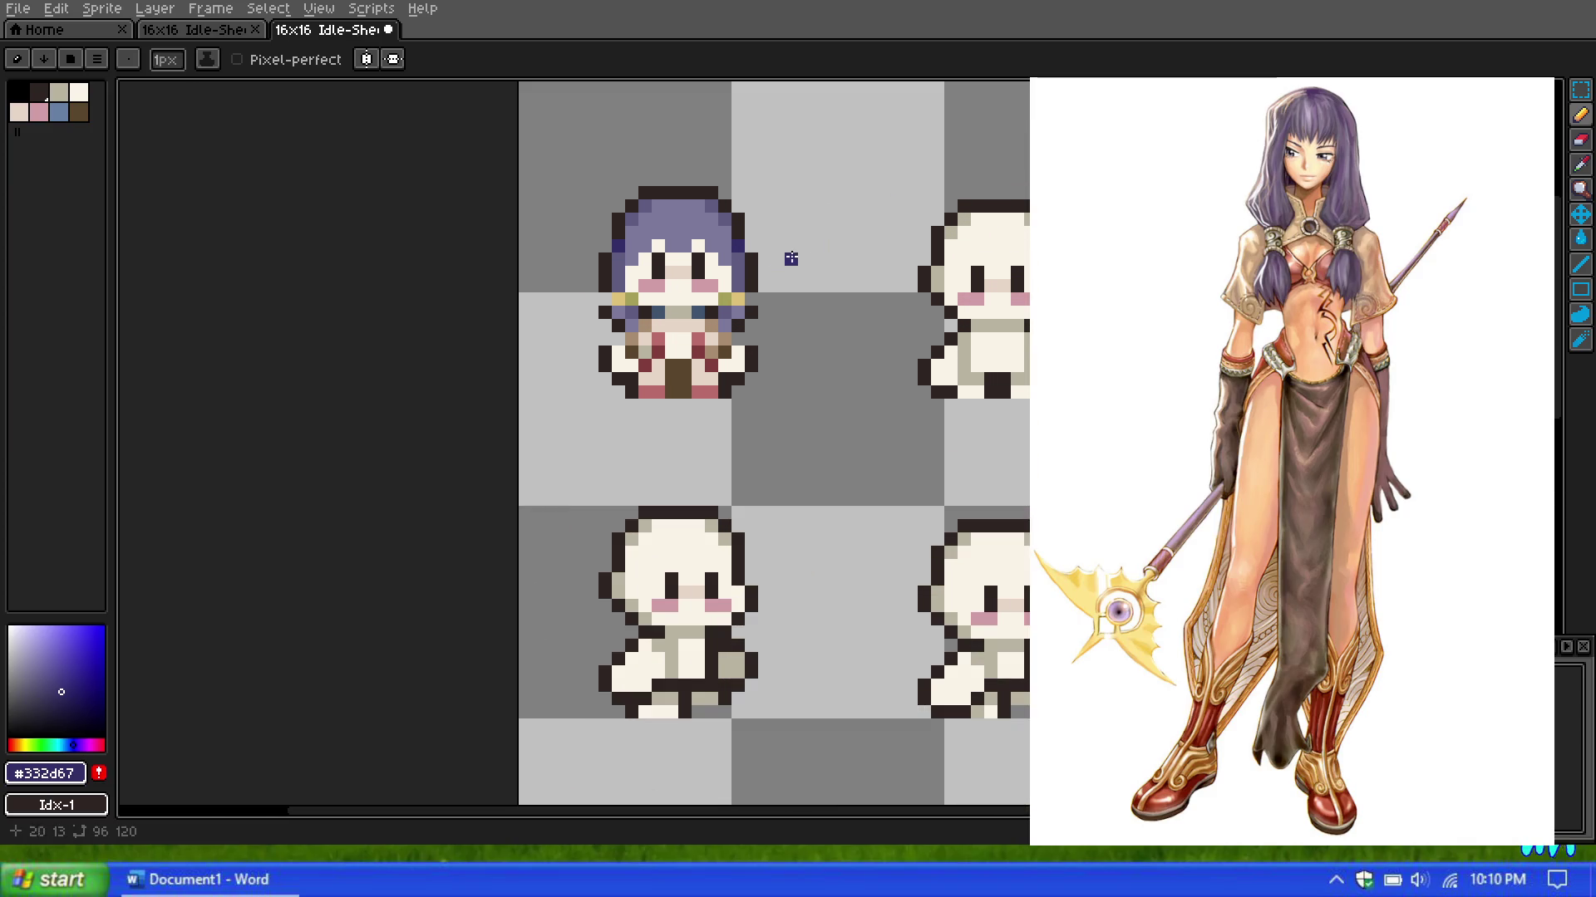
Step: Marquee the top cat sprites on the cyan cat sprite sheet for reference
{"action": "left_click", "coordinate": [1583, 93]}
{"action": "key", "text": "ctrl+shift+Tab"}
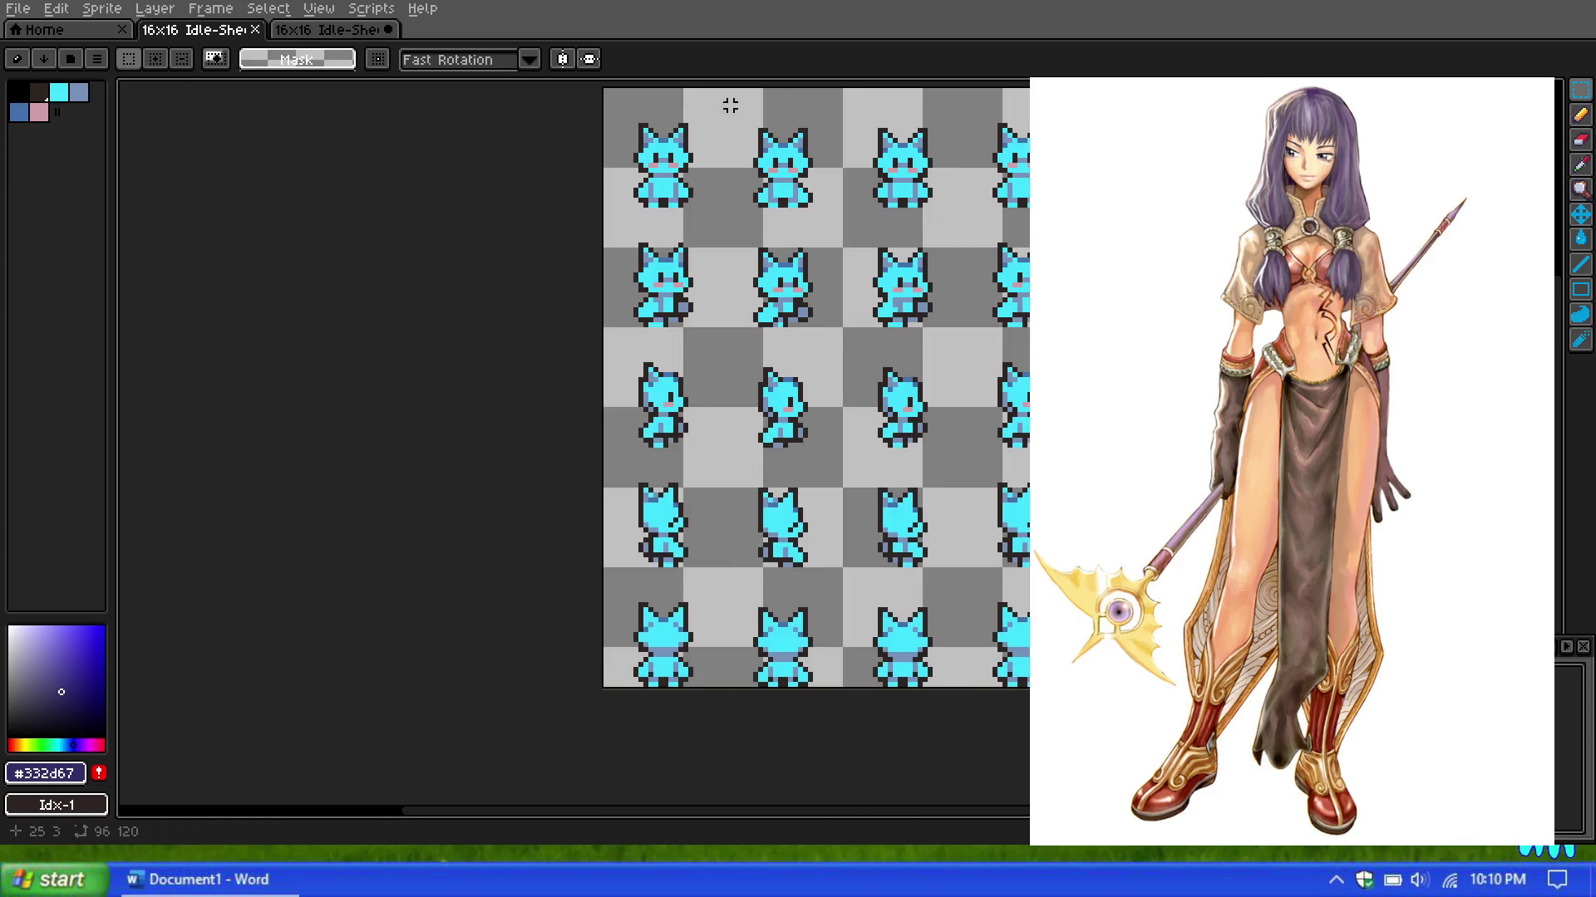
{"action": "scroll", "coordinate": [731, 106], "scroll_direction": "up", "scroll_amount": 2}
{"action": "scroll", "coordinate": [538, 263], "scroll_direction": "up", "scroll_amount": 2}
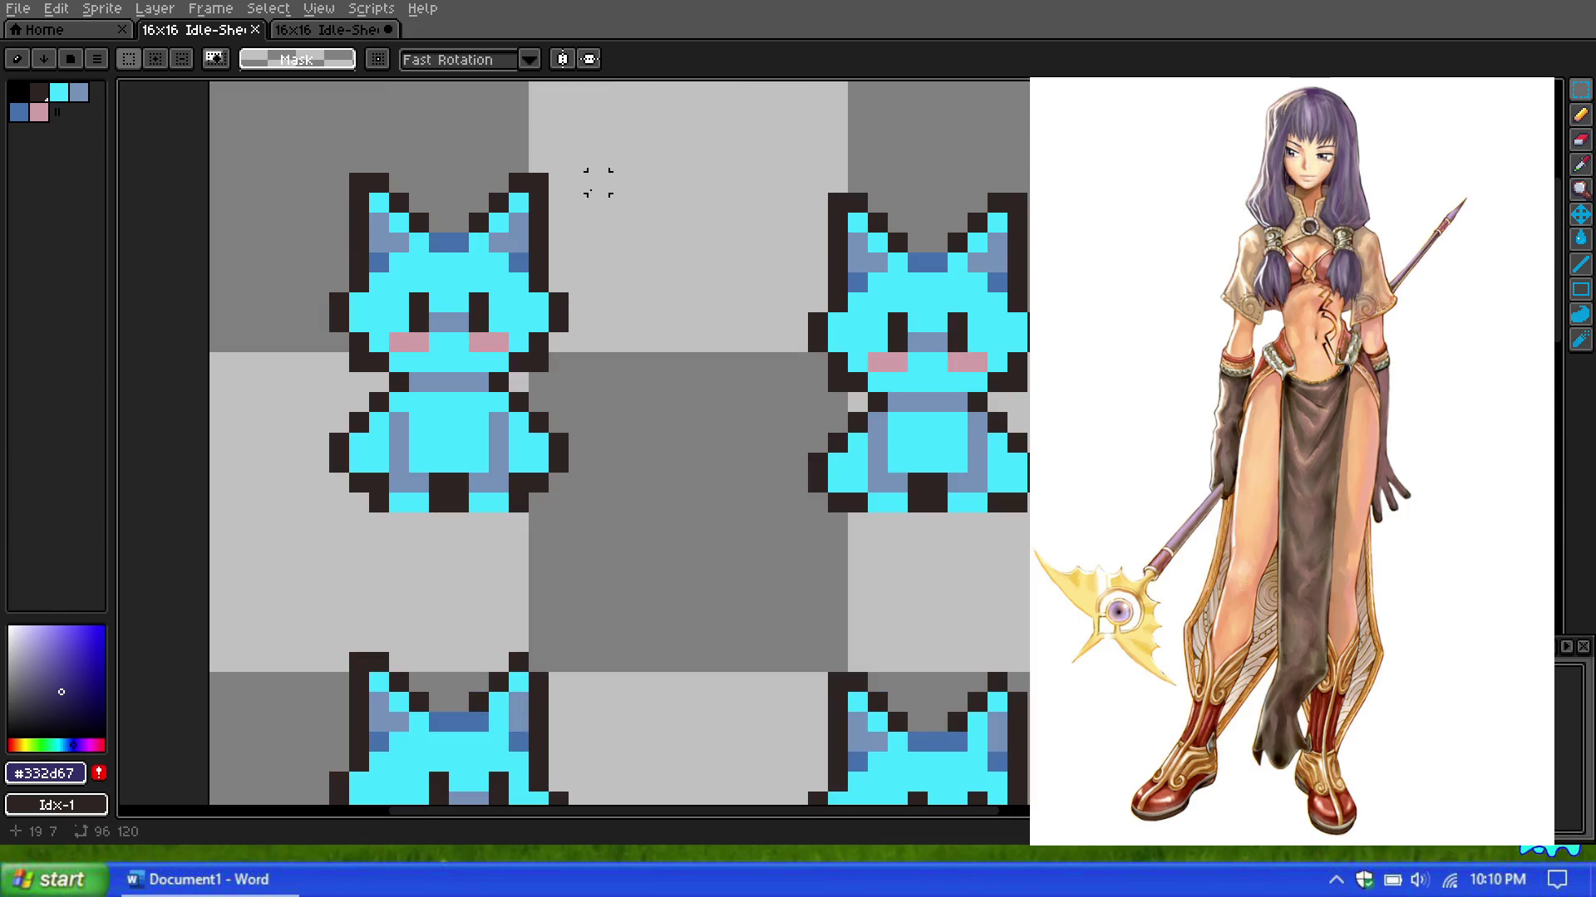
{"action": "left_click_drag", "start_coordinate": [548, 175], "coordinate": [1072, 522]}
Step: Select the purple-haired sprite's head, one row taller, and copy it into the second idle frame
{"action": "left_click", "coordinate": [331, 29]}
{"action": "scroll", "coordinate": [791, 236], "scroll_direction": "up", "scroll_amount": 1}
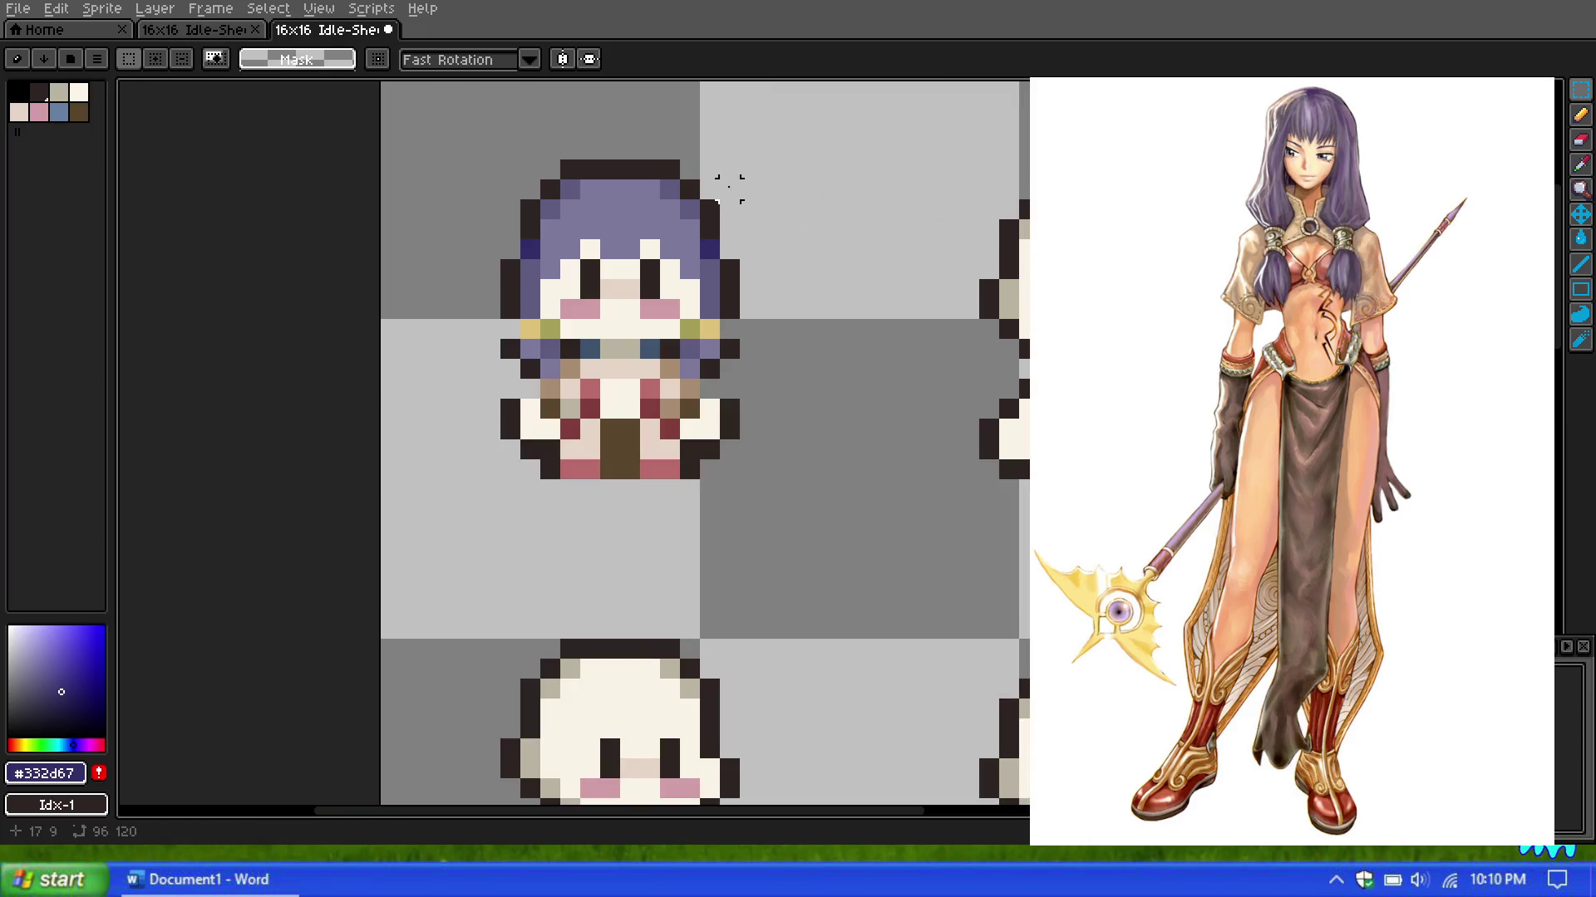
{"action": "left_click_drag", "start_coordinate": [779, 158], "coordinate": [437, 360]}
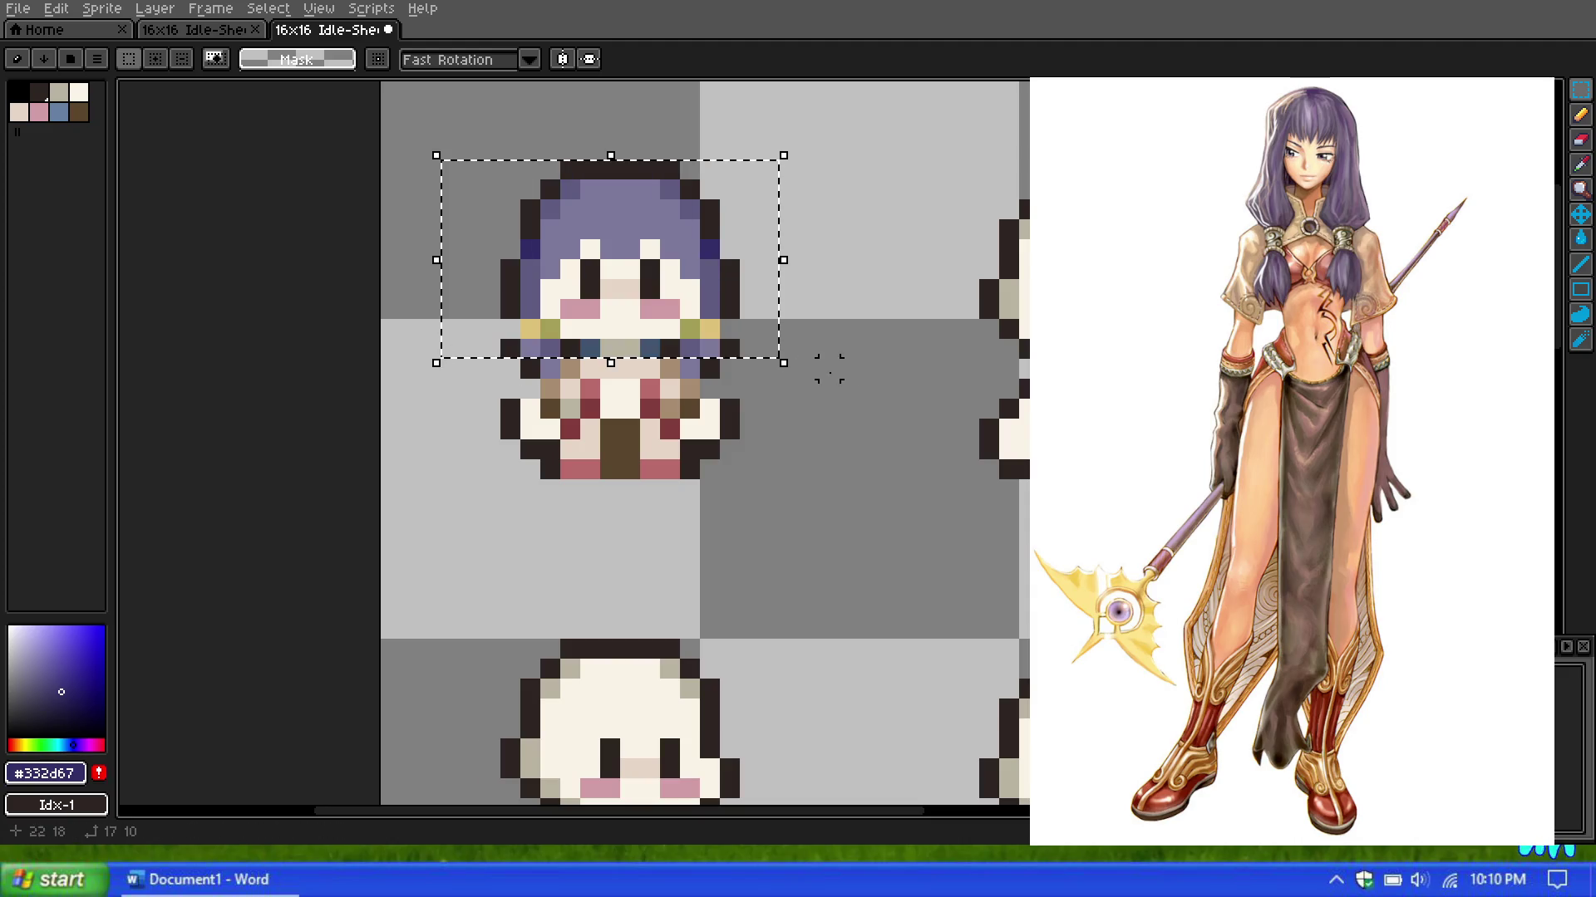
{"action": "left_click", "coordinate": [765, 360]}
{"action": "left_click_drag", "start_coordinate": [784, 384], "coordinate": [437, 156]}
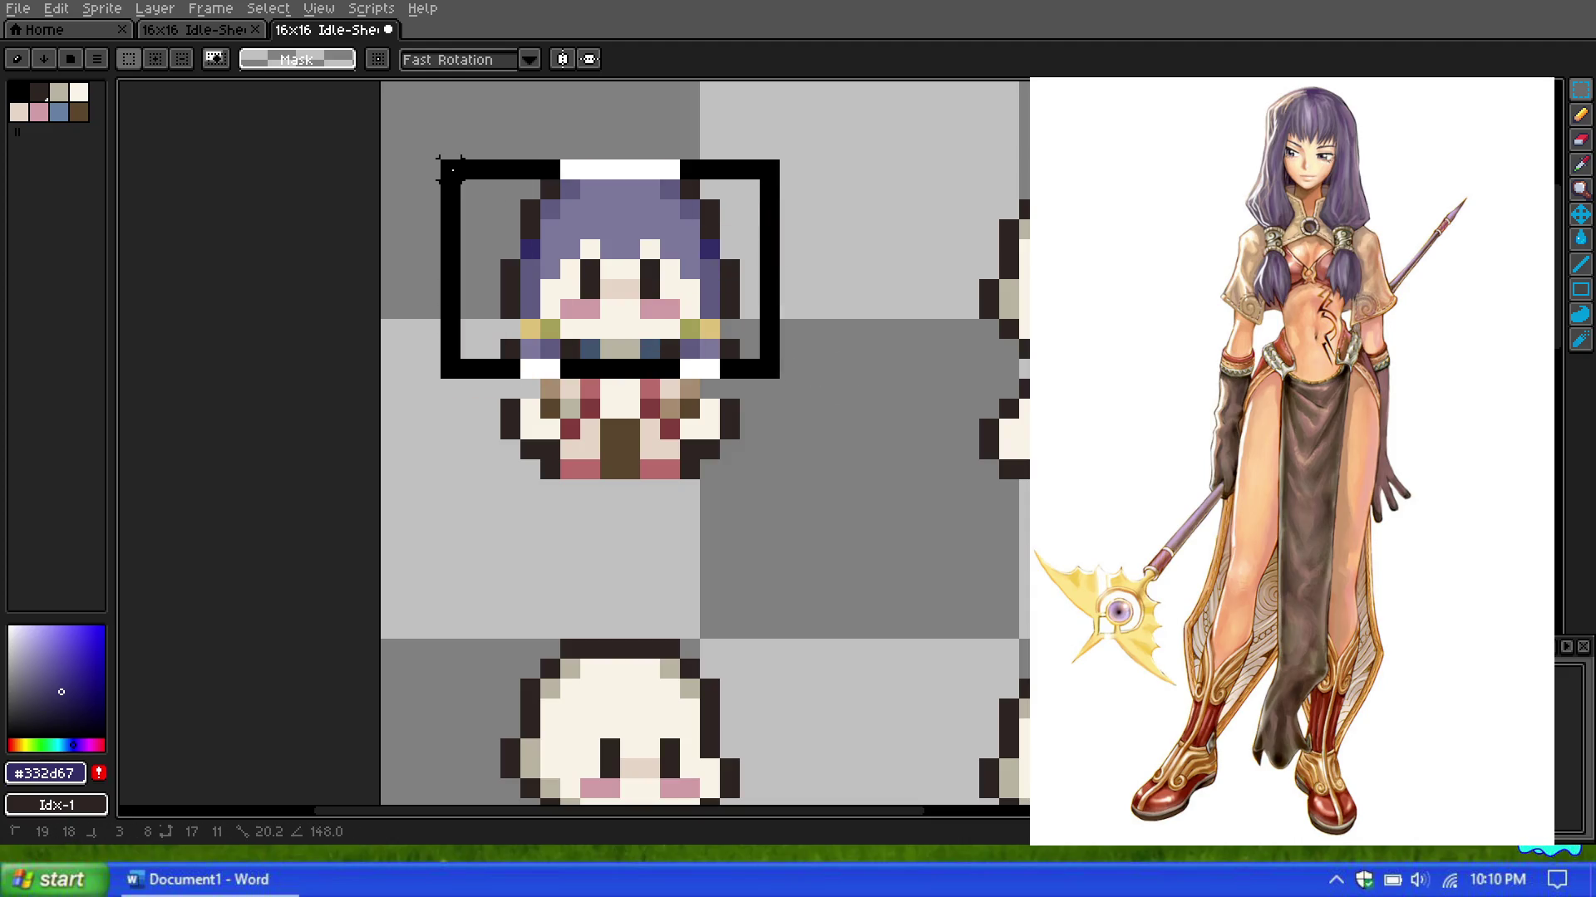
{"action": "left_click_drag", "start_coordinate": [582, 265], "coordinate": [1061, 286]}
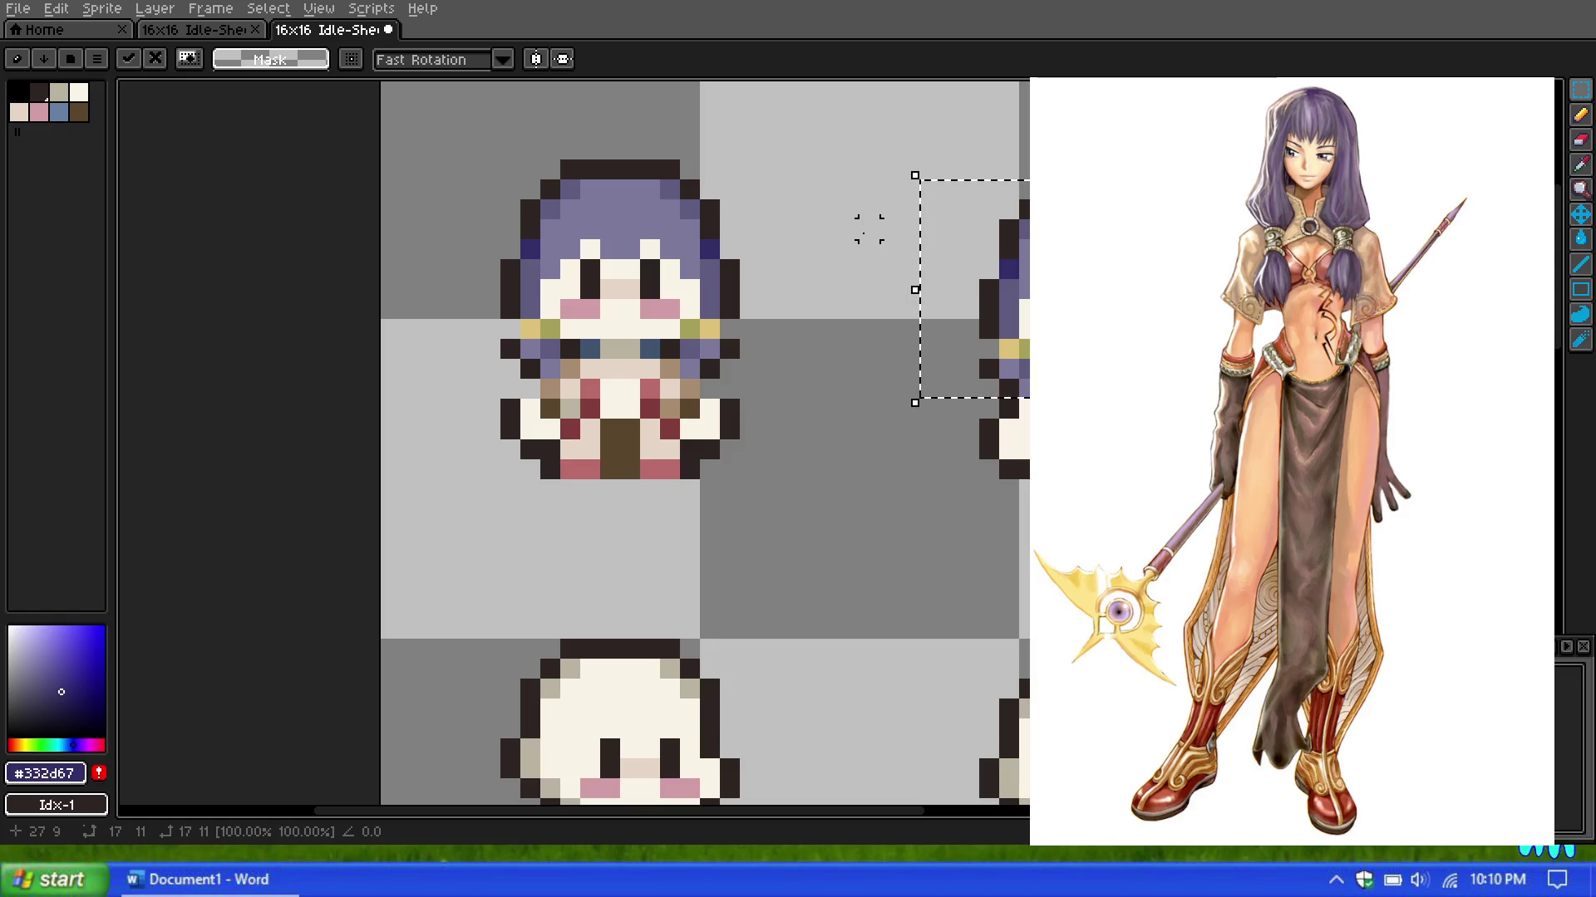
{"action": "left_click", "coordinate": [859, 258]}
Step: Copy the sprite's feet row onto the second idle frame and commit the moved pixels
{"action": "mouse_move", "coordinate": [748, 469]}
{"action": "left_mouse_down"}
{"action": "mouse_move", "coordinate": [819, 481]}
{"action": "mouse_move", "coordinate": [702, 469]}
{"action": "mouse_move", "coordinate": [470, 528]}
{"action": "left_mouse_up"}
{"action": "key", "text": "Escape"}
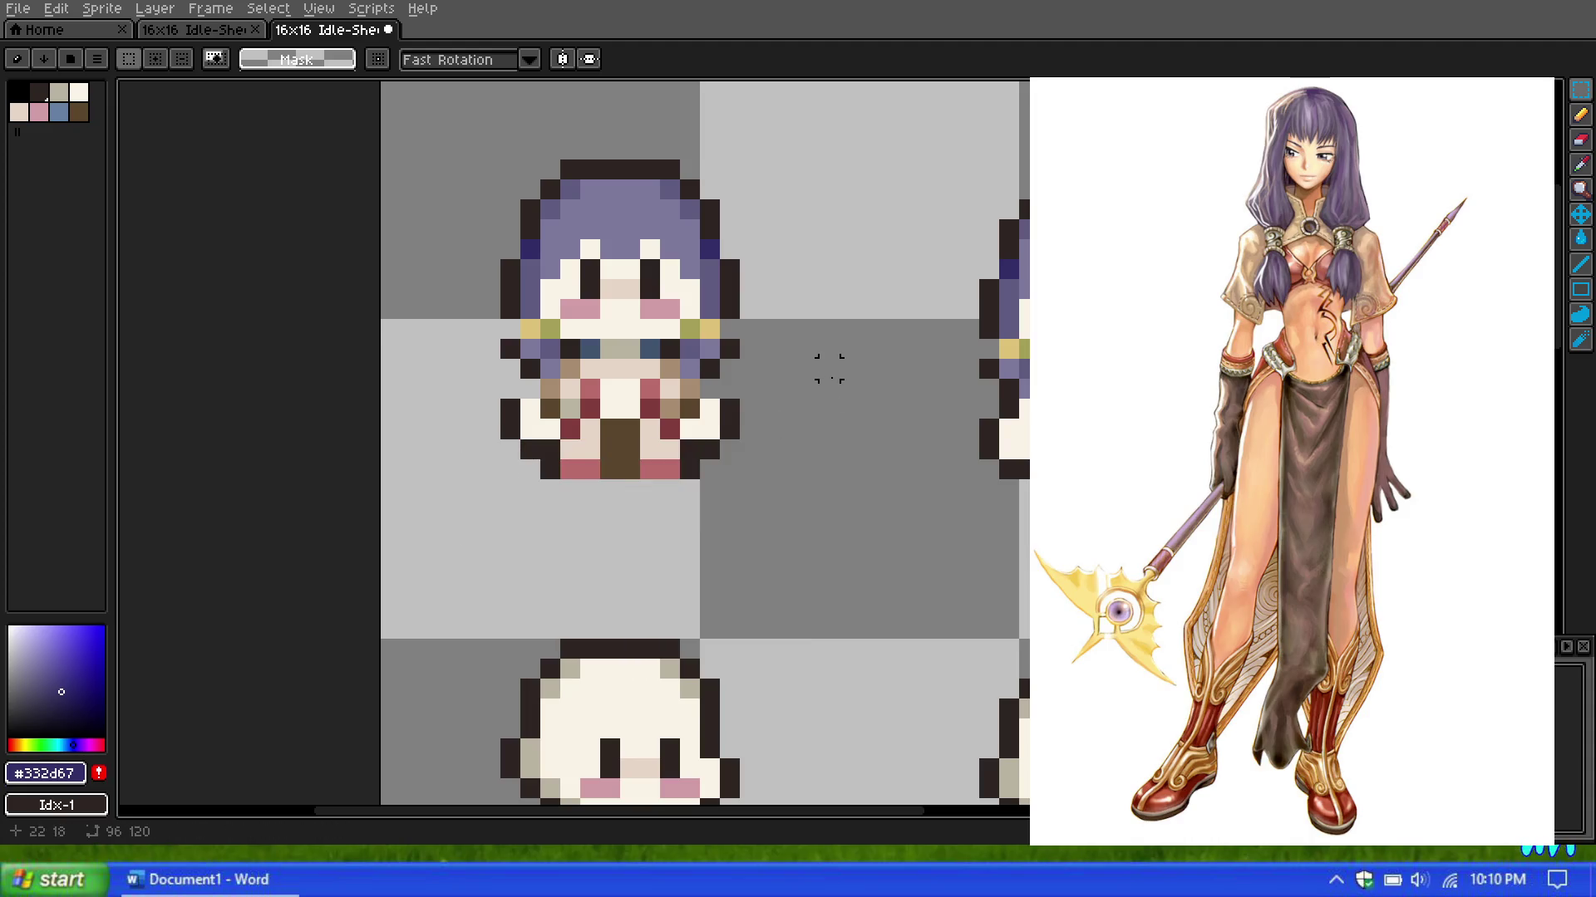
{"action": "left_click_drag", "start_coordinate": [540, 469], "coordinate": [694, 443]}
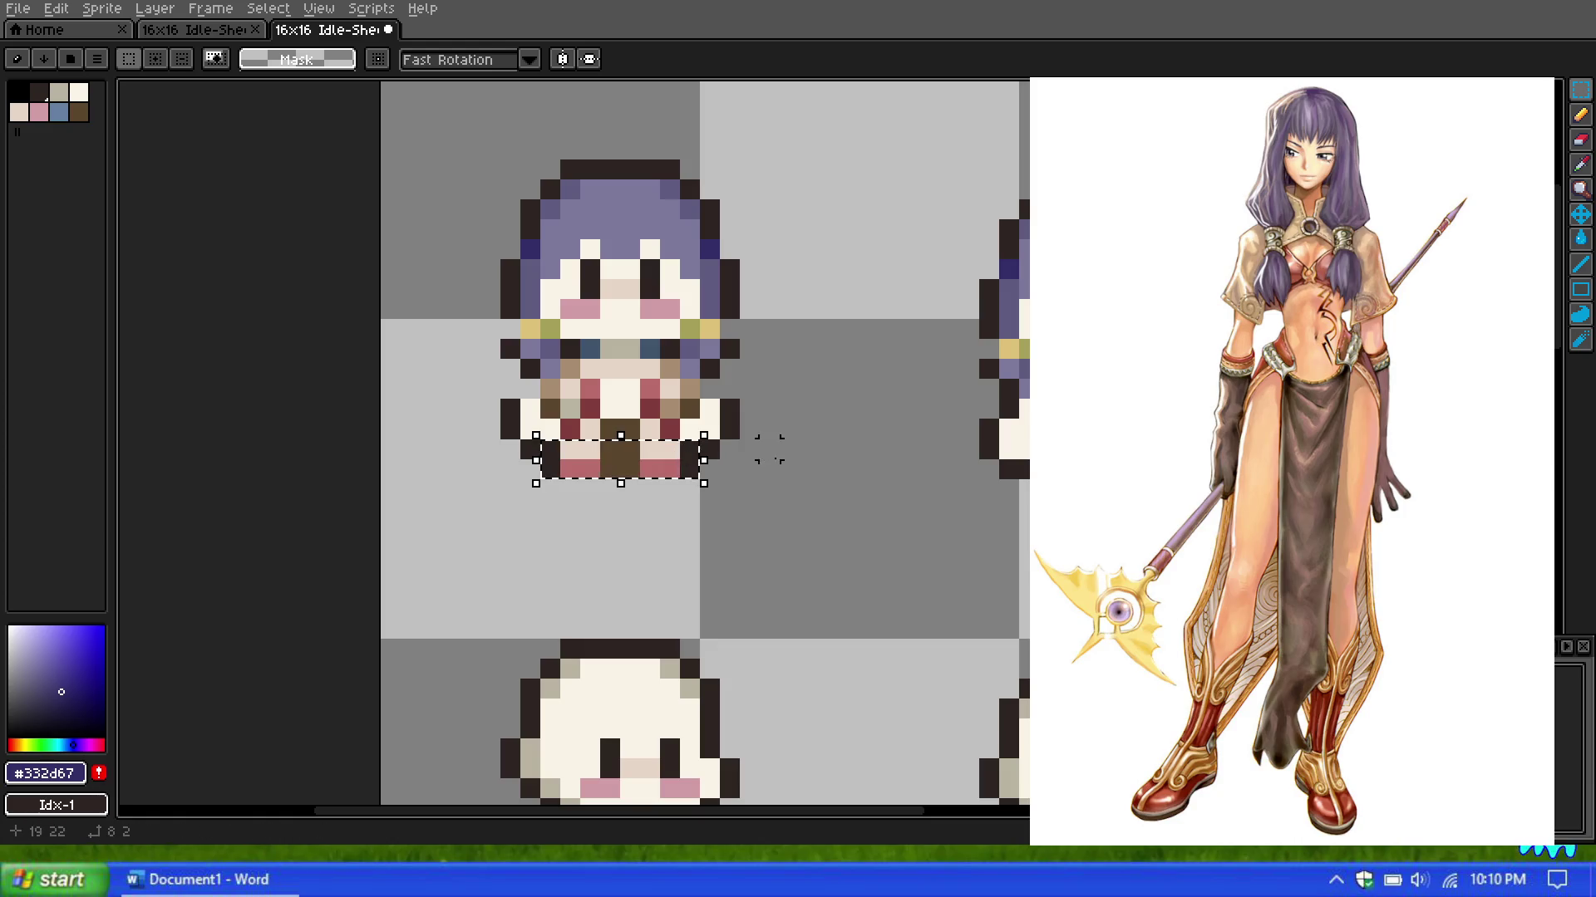
{"action": "mouse_move", "coordinate": [544, 473]}
{"action": "left_mouse_down"}
{"action": "mouse_move", "coordinate": [939, 472]}
{"action": "mouse_move", "coordinate": [1039, 452]}
{"action": "left_mouse_up"}
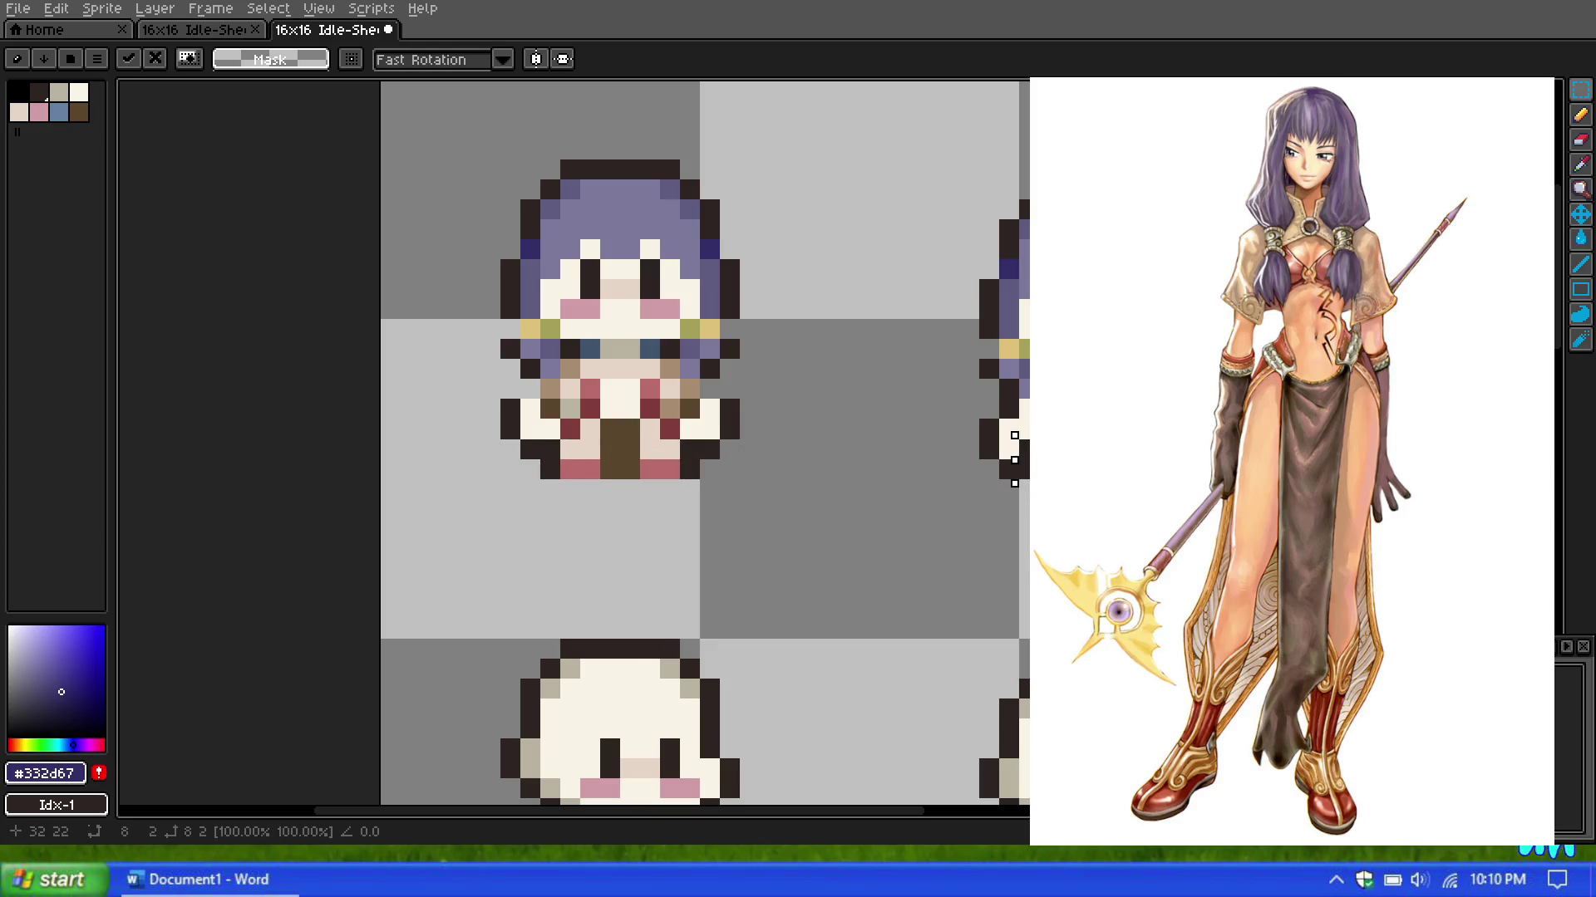
{"action": "key", "text": "Return"}
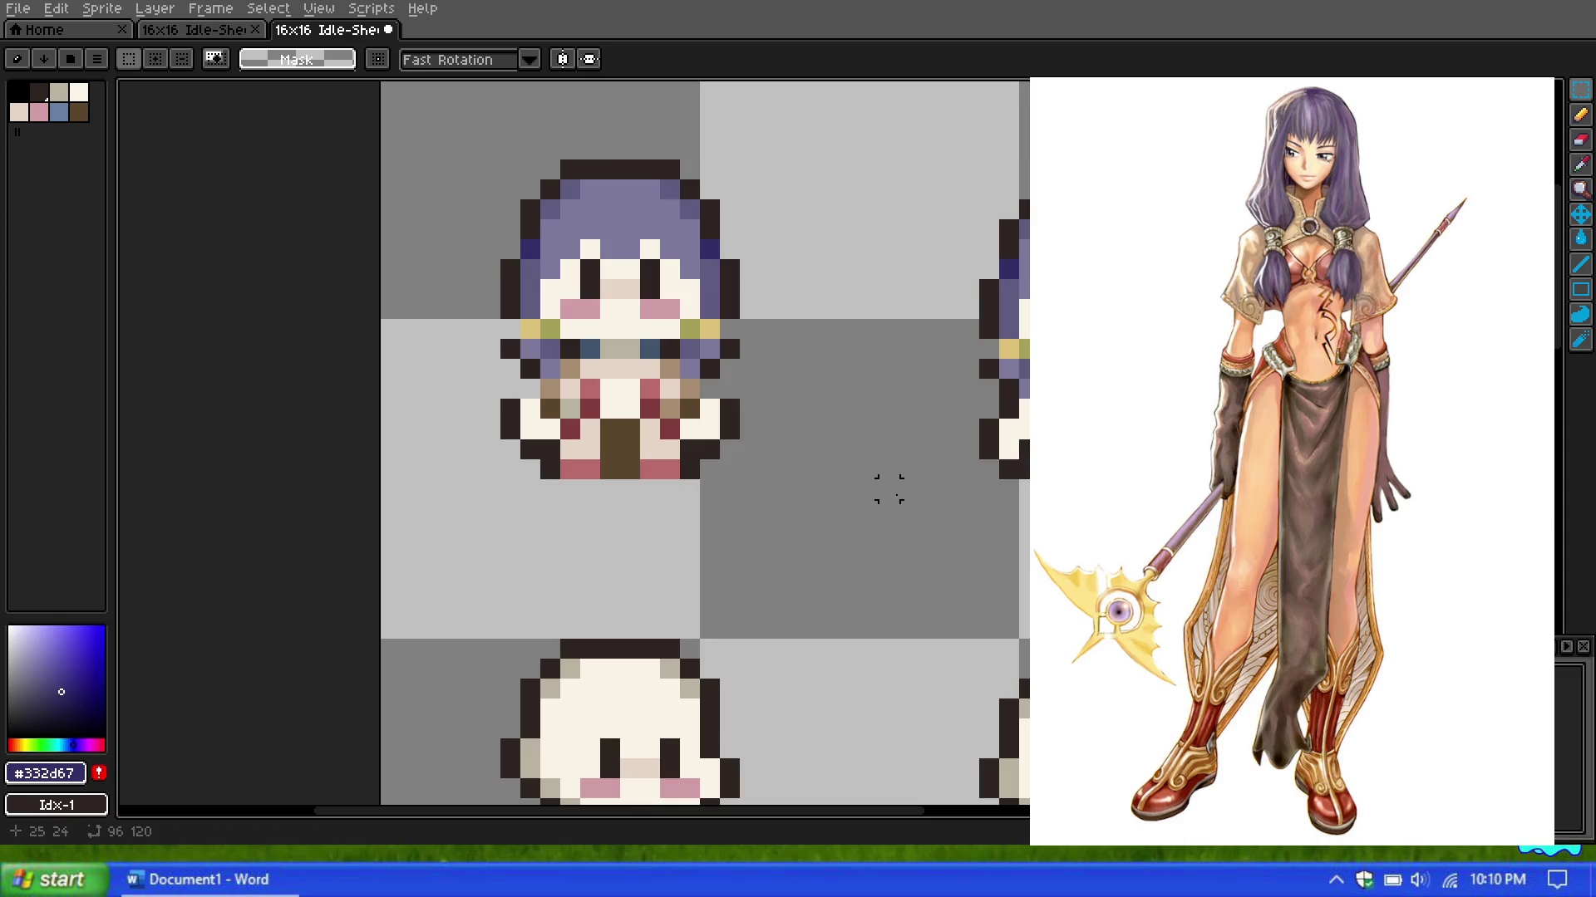
{"action": "key", "text": "ctrl+z"}
{"action": "key", "text": "ctrl+z"}
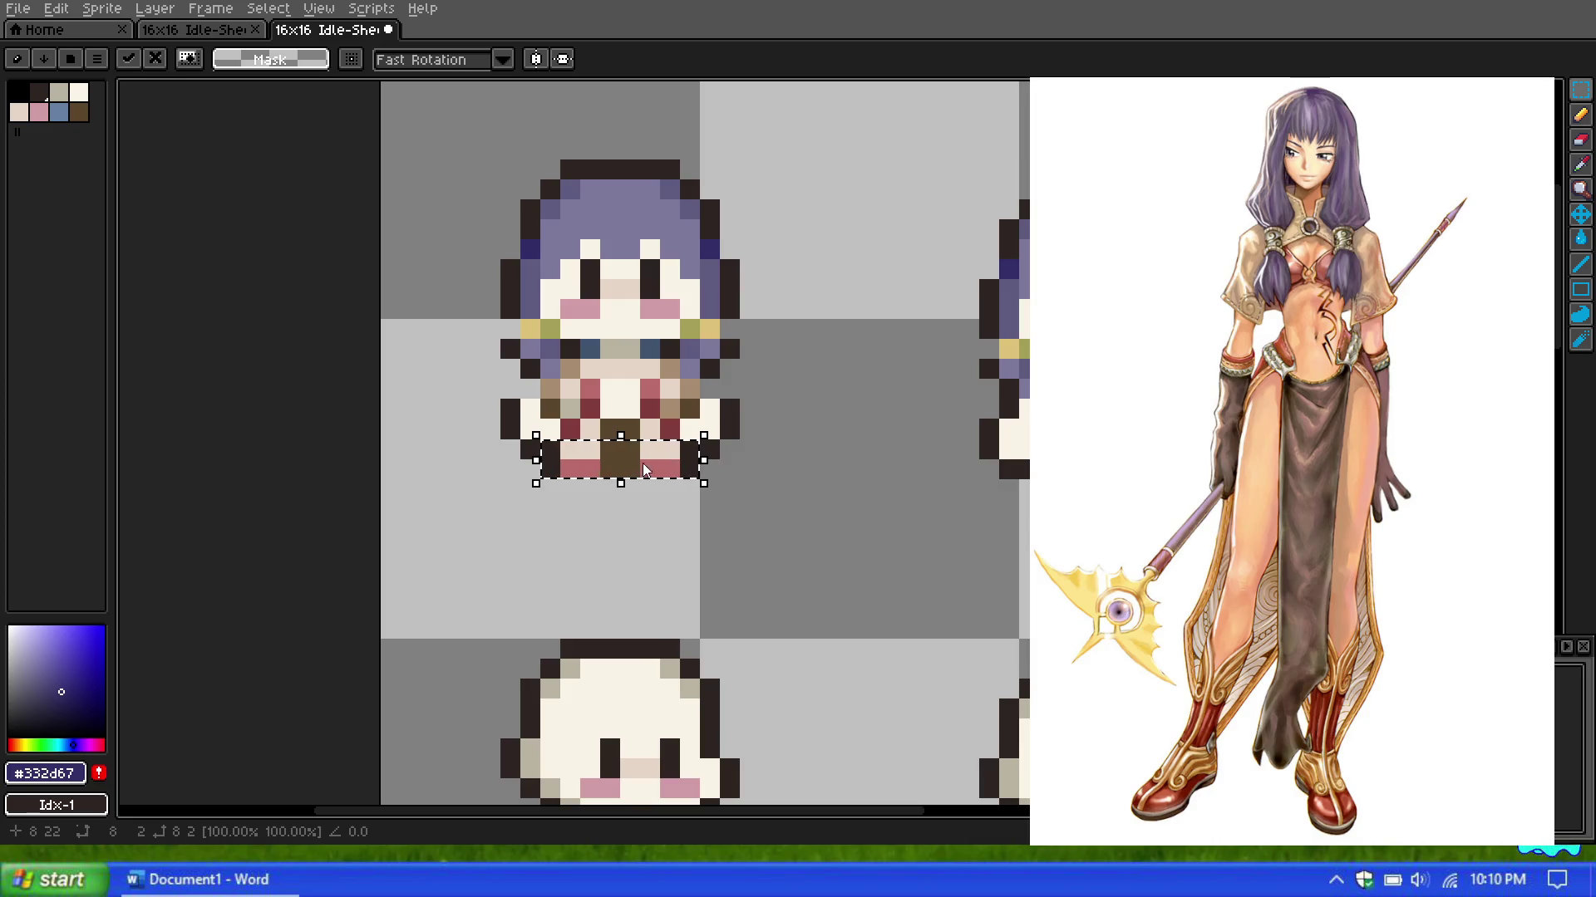
{"action": "left_click_drag", "start_coordinate": [1008, 455], "coordinate": [1015, 459]}
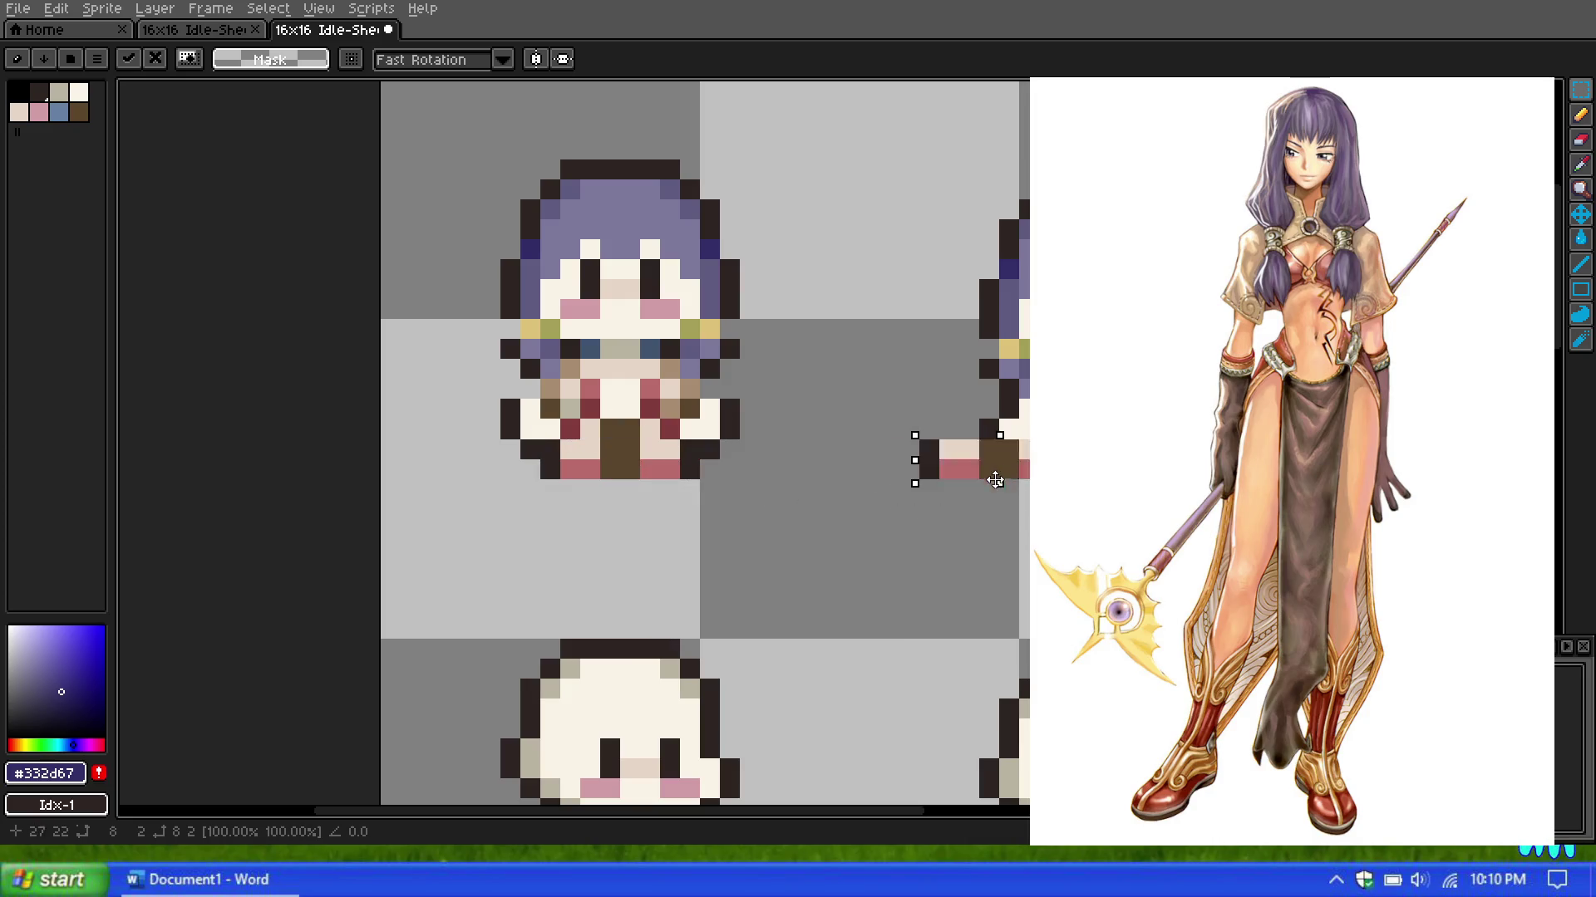
{"action": "left_click", "coordinate": [790, 448]}
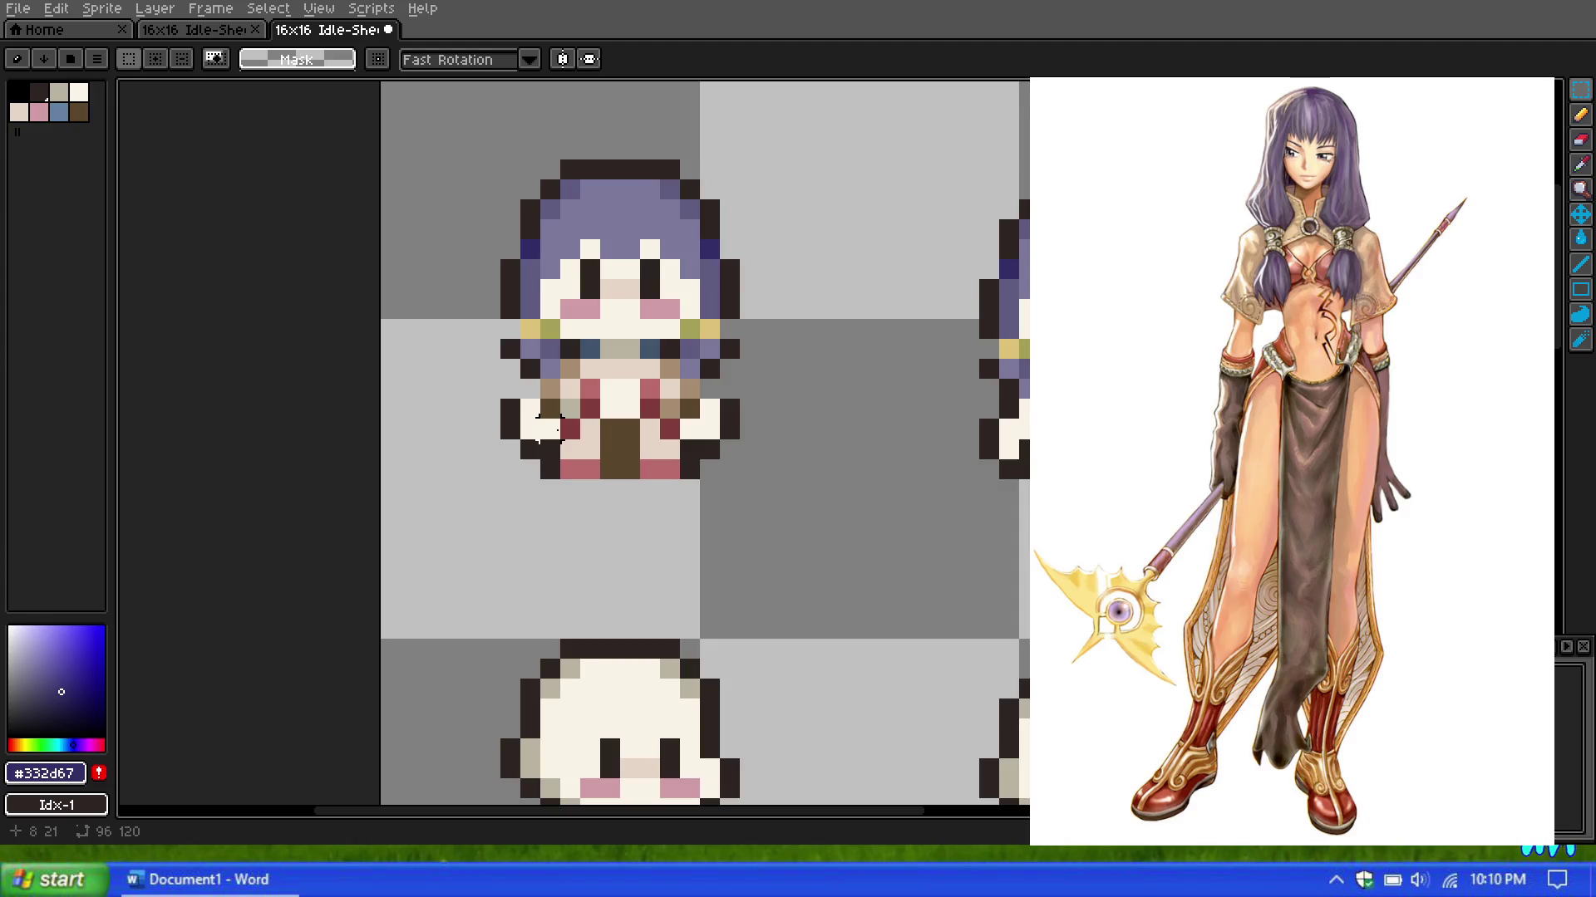
{"action": "left_click_drag", "start_coordinate": [581, 440], "coordinate": [673, 381]}
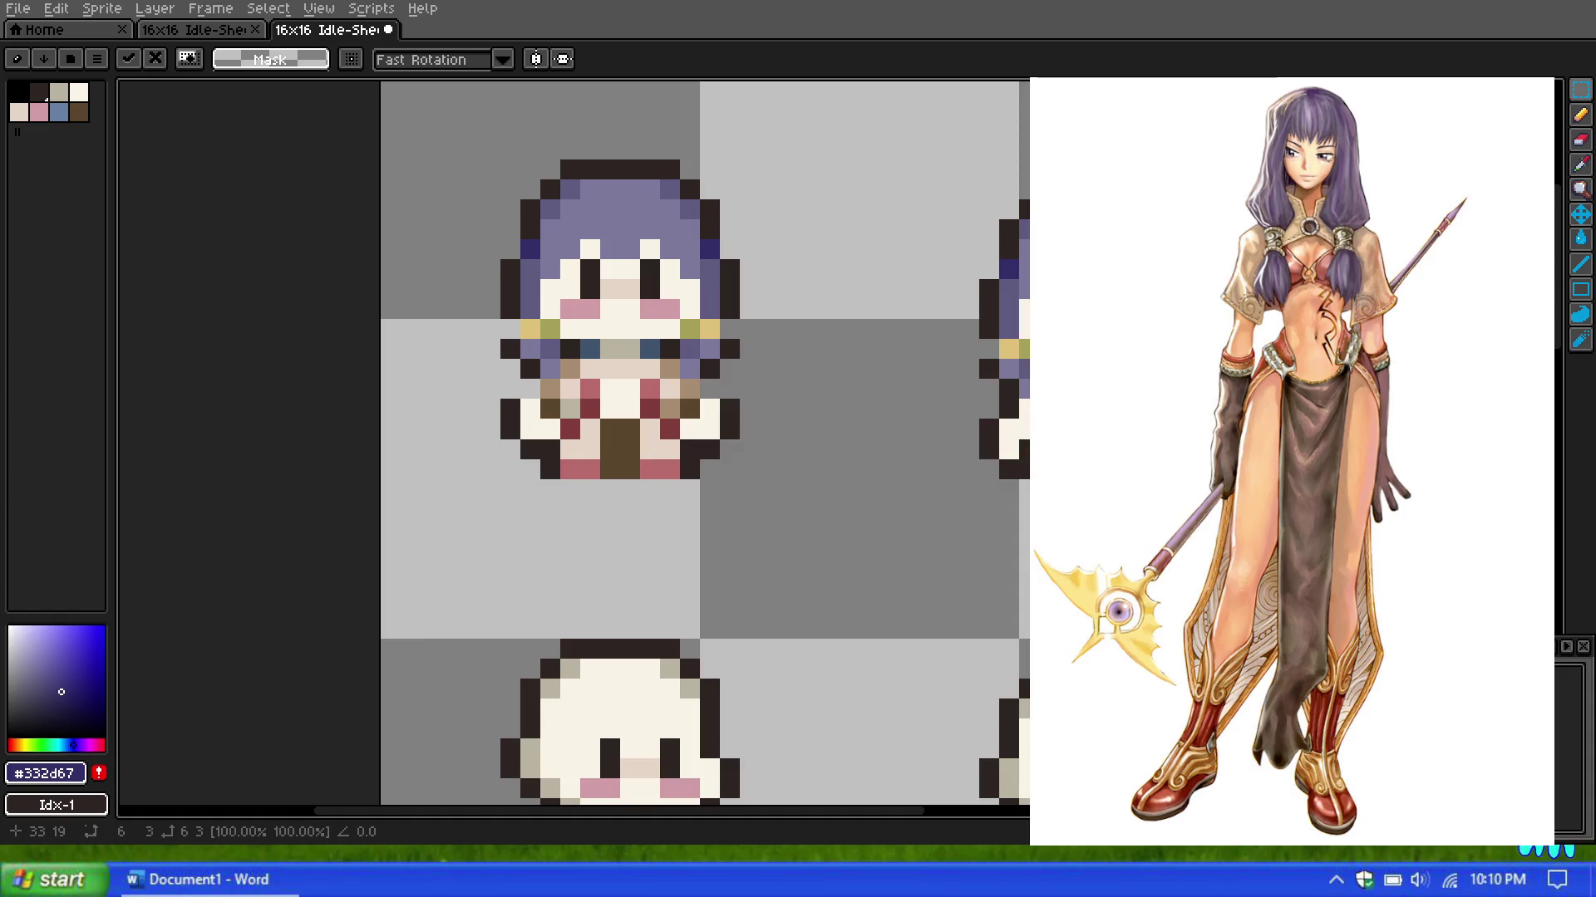
{"action": "left_click", "coordinate": [808, 467]}
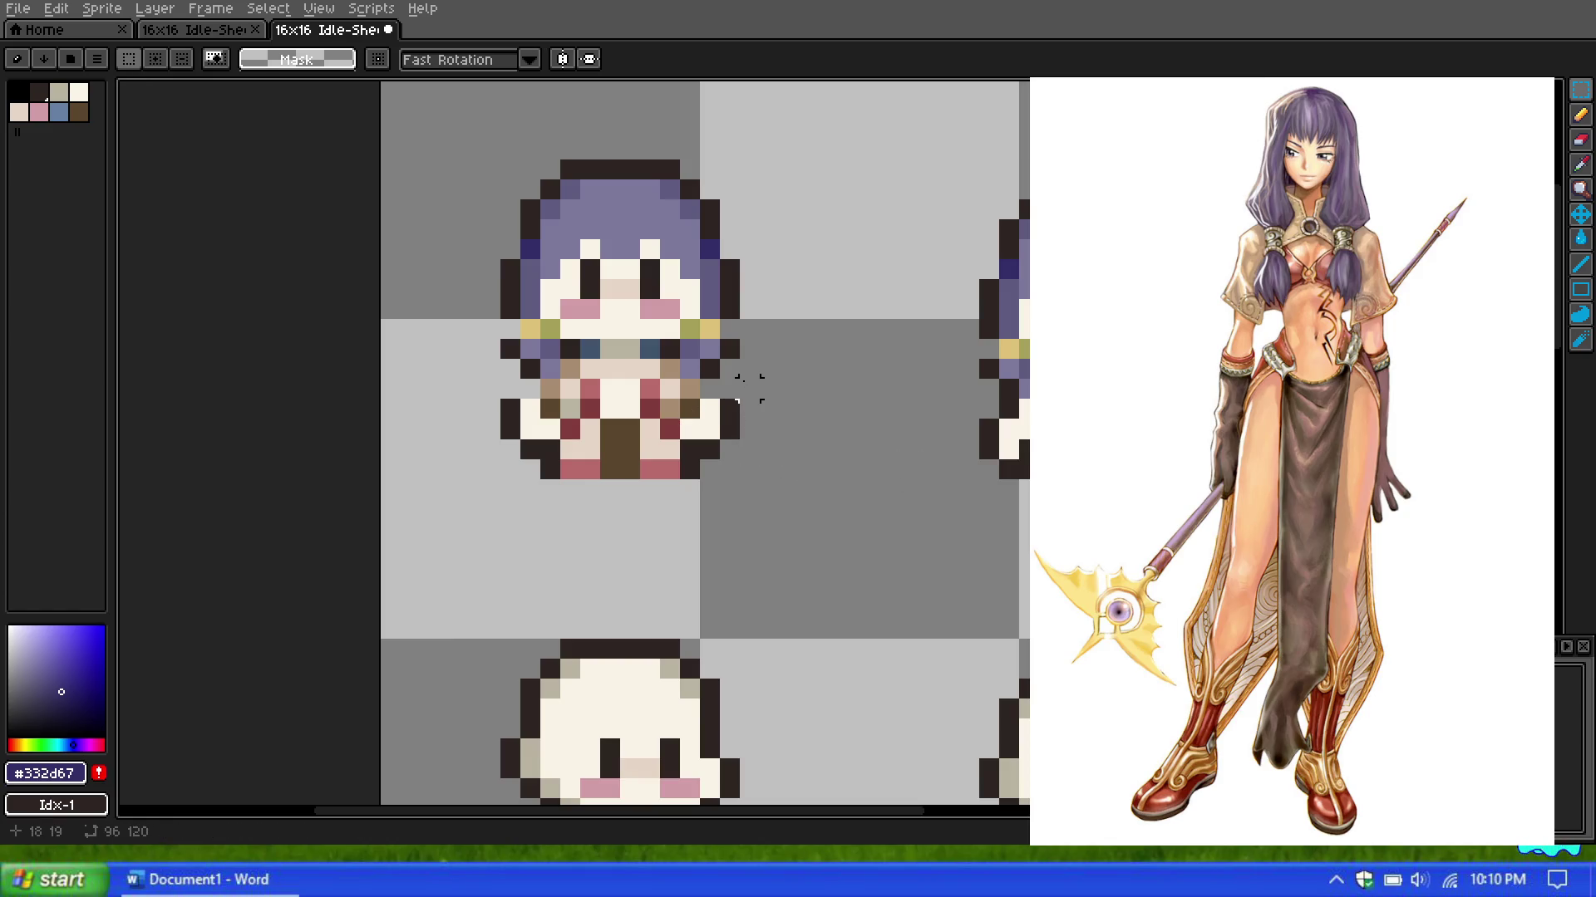
Step: Try moving a 4x4 patch onto the second pose, then cancel and deselect it
{"action": "mouse_move", "coordinate": [748, 388]}
{"action": "left_mouse_down"}
{"action": "mouse_move", "coordinate": [697, 453]}
{"action": "mouse_move", "coordinate": [1151, 416]}
{"action": "left_mouse_up"}
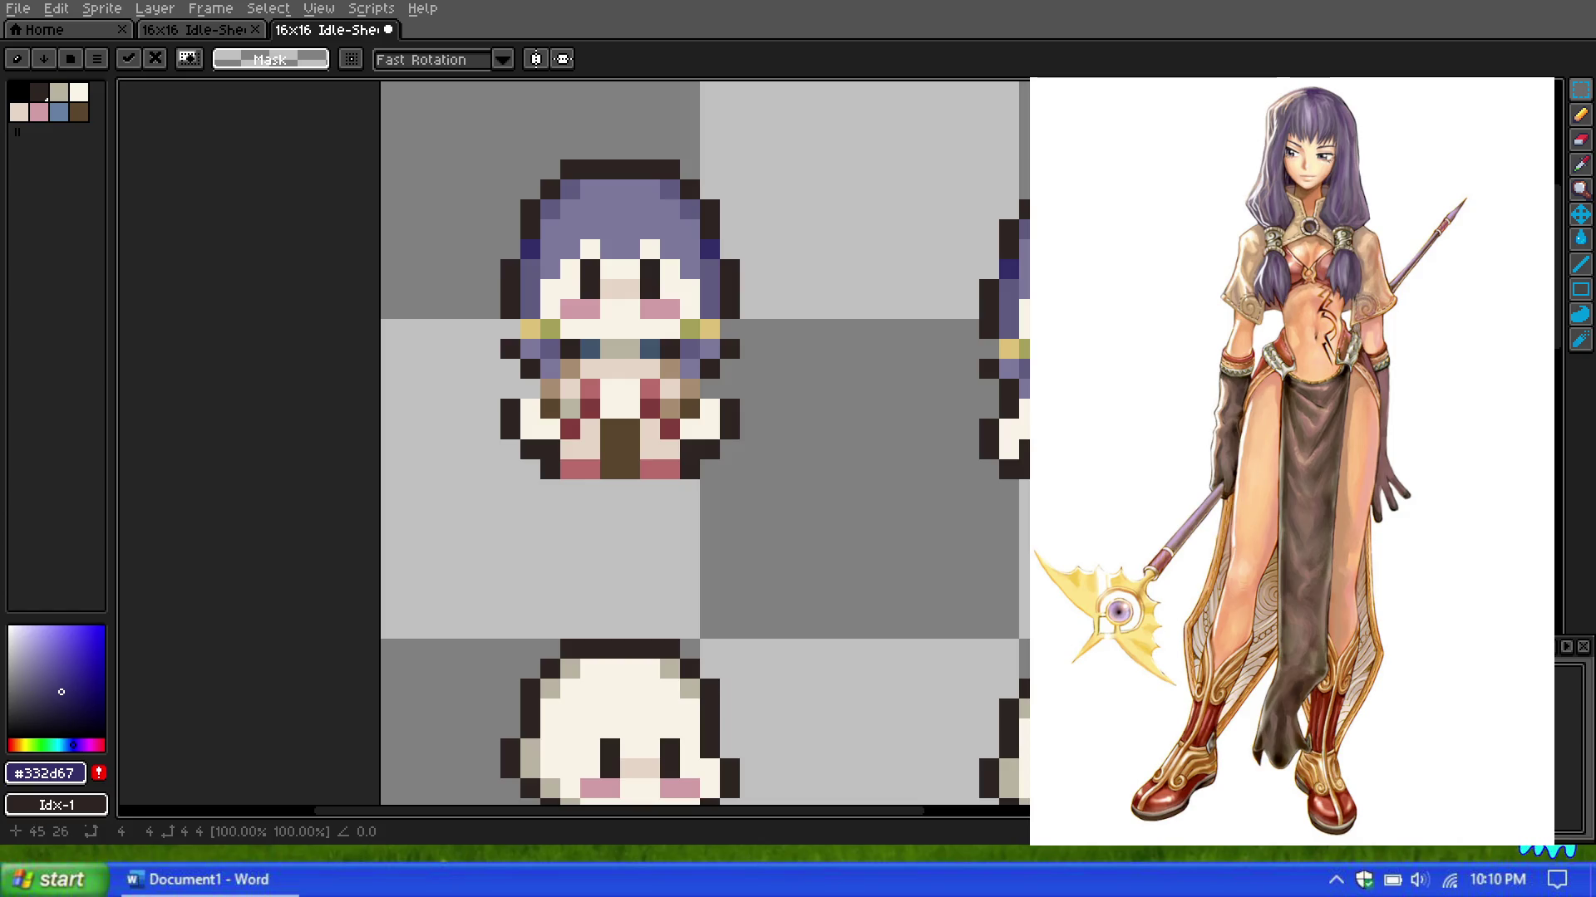
{"action": "mouse_move", "coordinate": [1288, 529]}
{"action": "left_mouse_down"}
{"action": "mouse_move", "coordinate": [856, 458]}
{"action": "mouse_move", "coordinate": [1056, 380]}
{"action": "left_mouse_up"}
{"action": "scroll", "coordinate": [932, 372], "scroll_direction": "down", "scroll_amount": 2}
{"action": "scroll", "coordinate": [881, 401], "scroll_direction": "up", "scroll_amount": 1}
{"action": "key", "text": "Escape"}
{"action": "key", "text": "ctrl+d"}
{"action": "scroll", "coordinate": [812, 360], "scroll_direction": "down", "scroll_amount": 1}
{"action": "scroll", "coordinate": [821, 349], "scroll_direction": "up", "scroll_amount": 1}
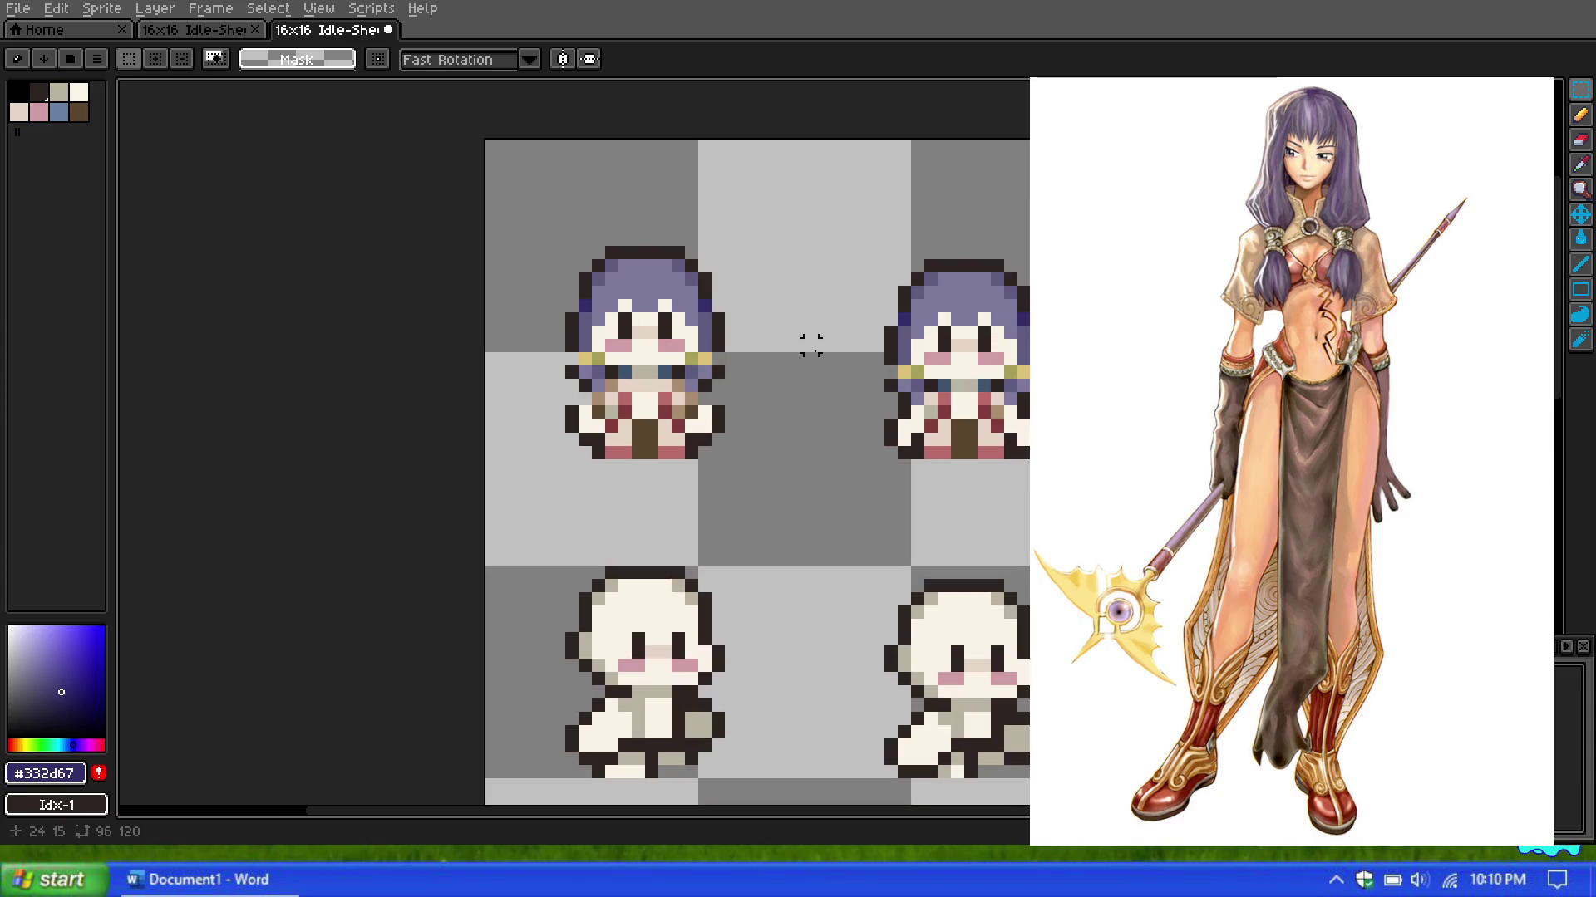
{"action": "scroll", "coordinate": [809, 345], "scroll_direction": "up", "scroll_amount": 1}
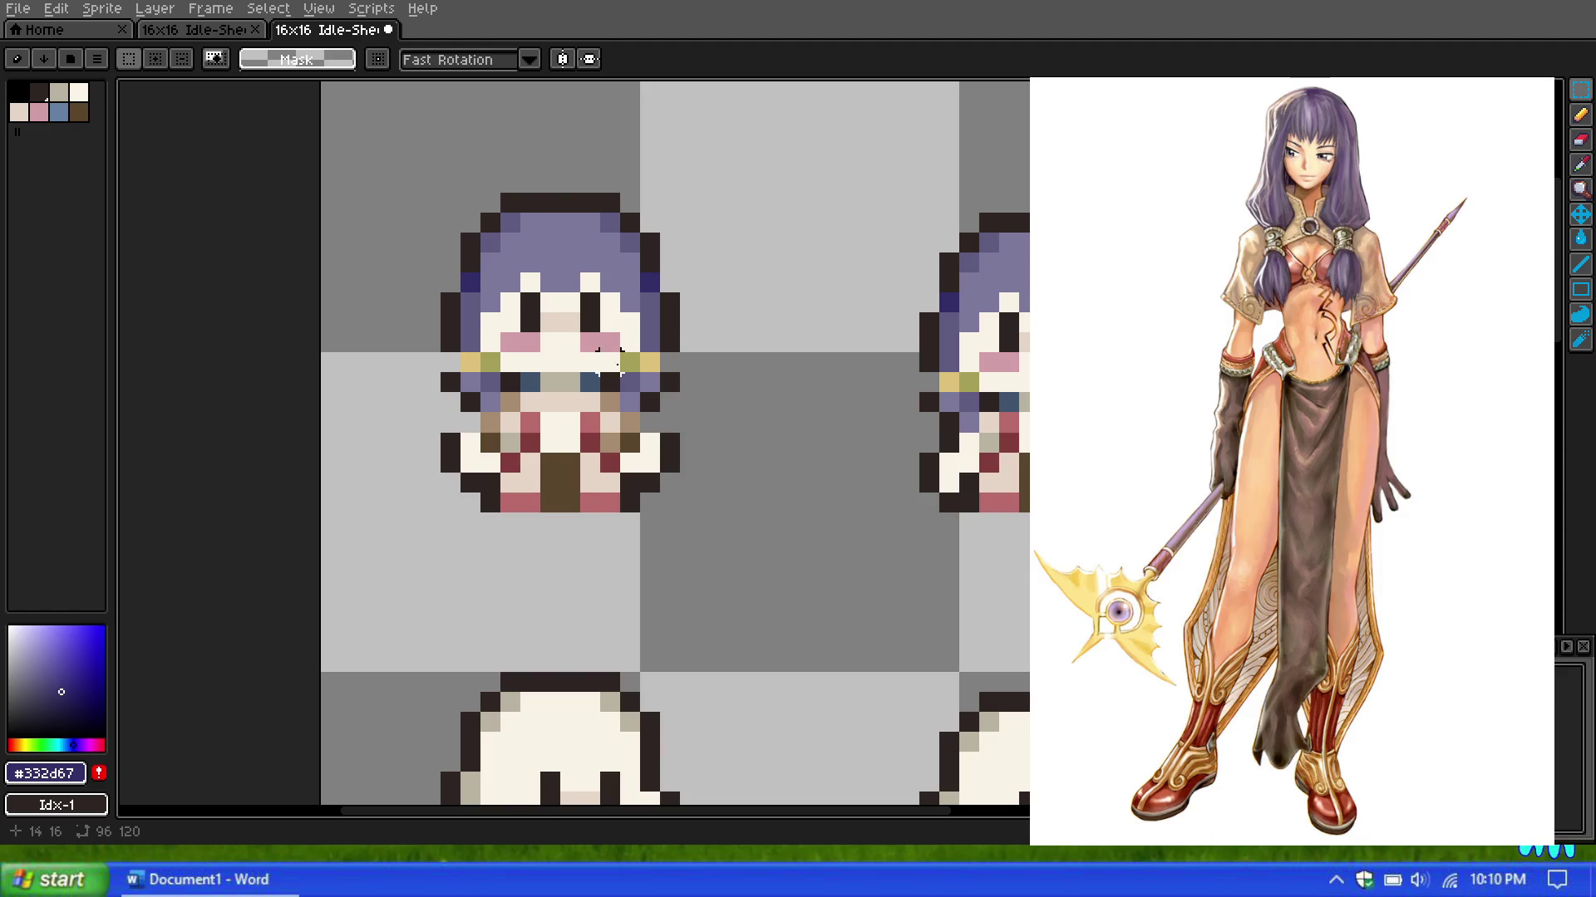
Step: Sample the dark brown and taupe shades from the sprite for the pencil
{"action": "key", "text": "i"}
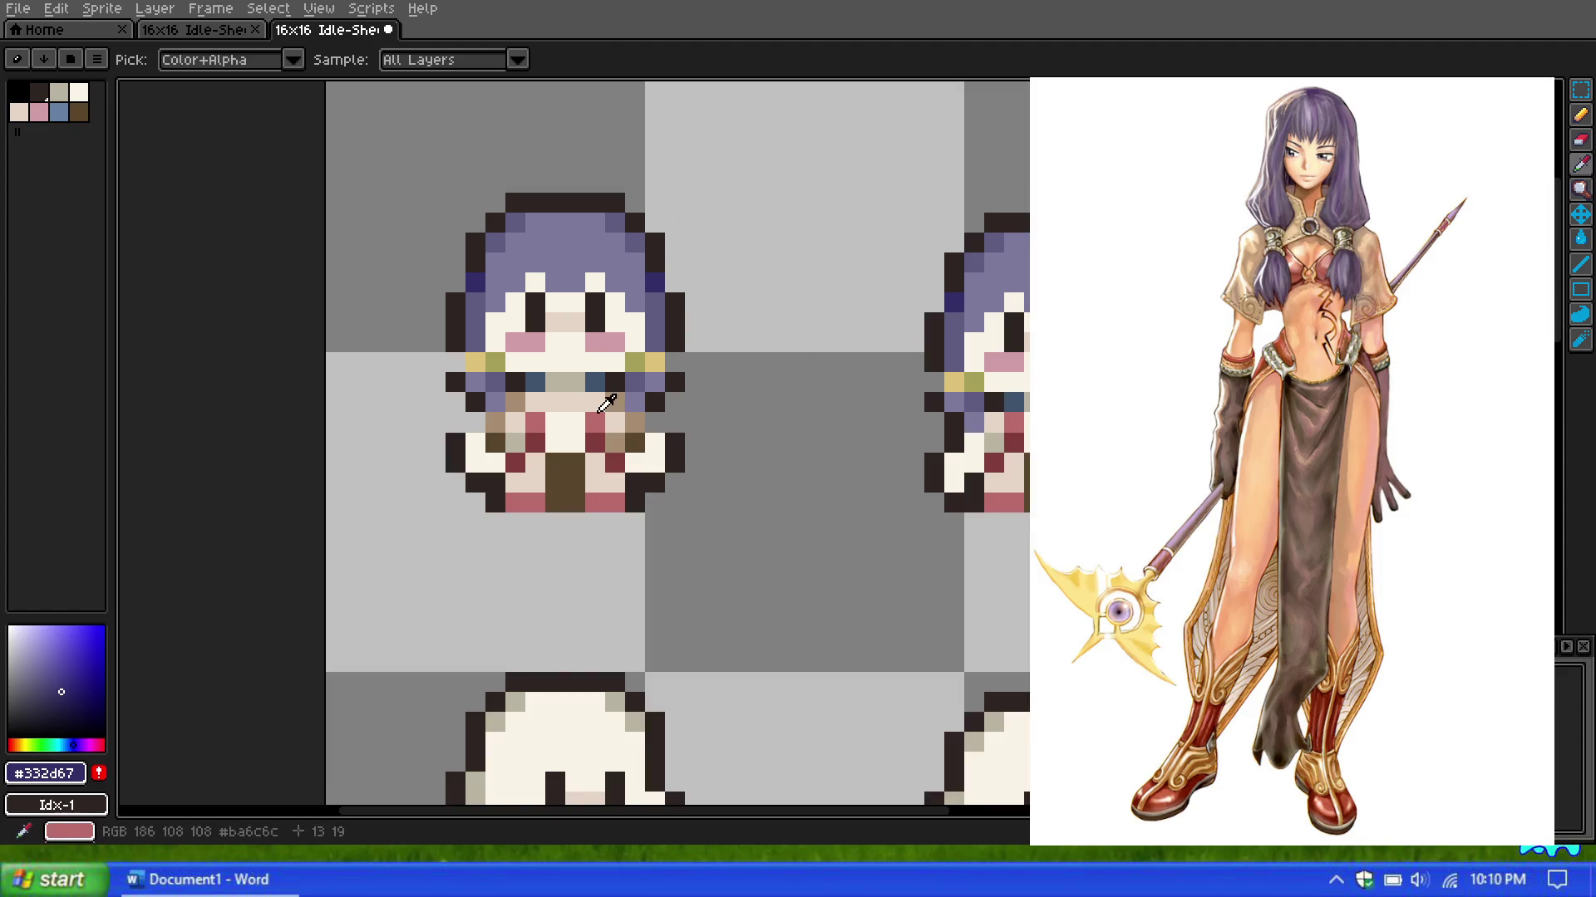
{"action": "left_click", "coordinate": [649, 436]}
{"action": "key", "text": "b"}
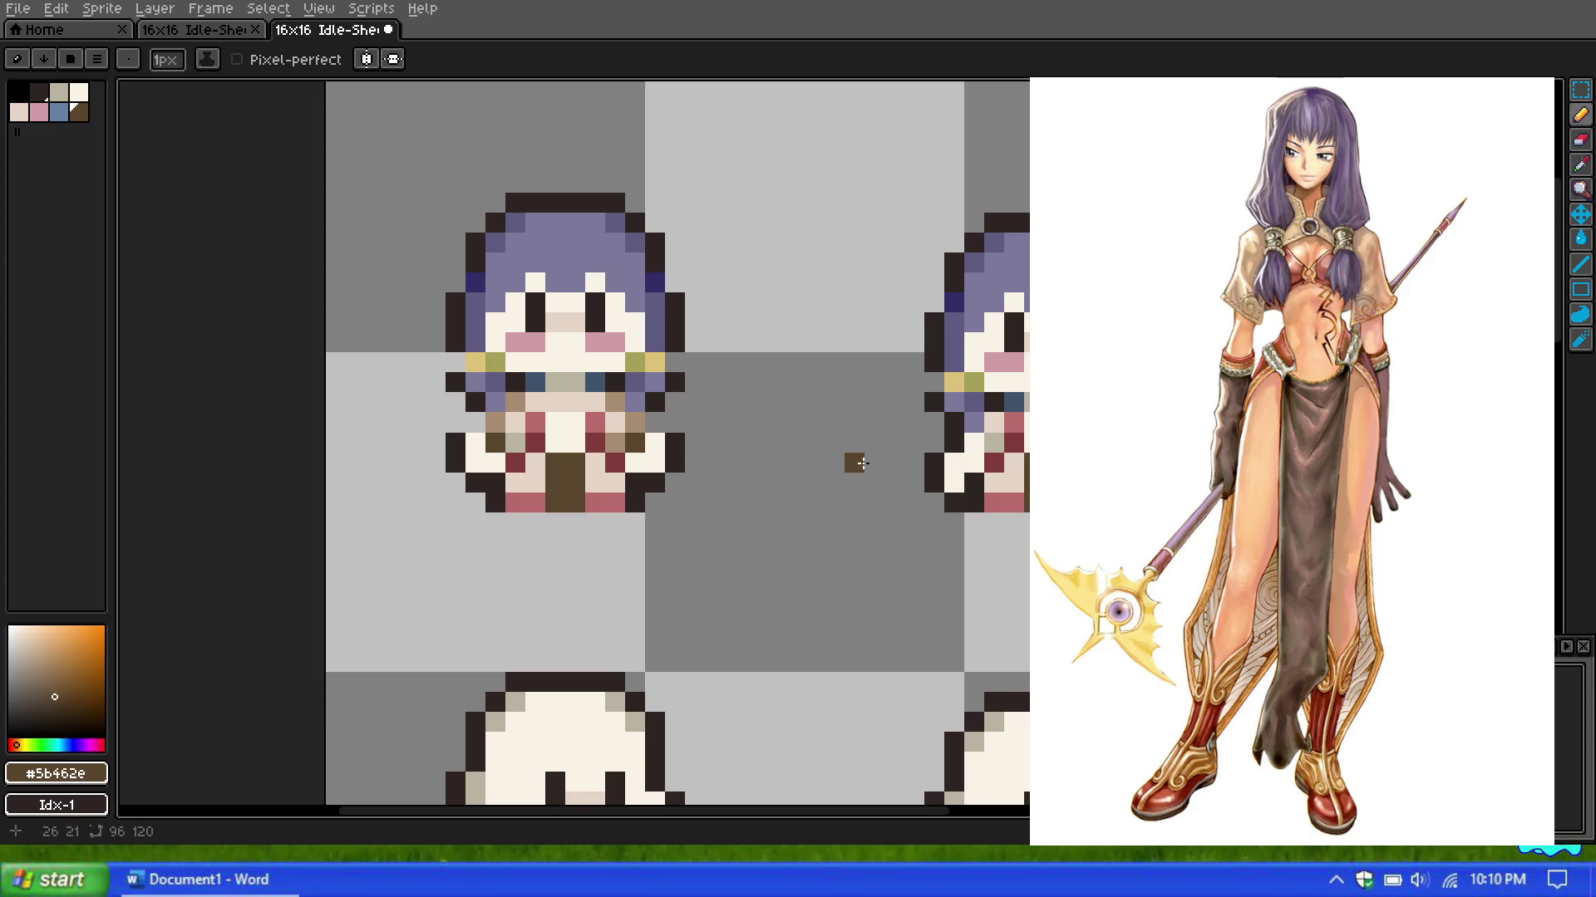
{"action": "scroll", "coordinate": [862, 462], "scroll_direction": "down", "scroll_amount": 2}
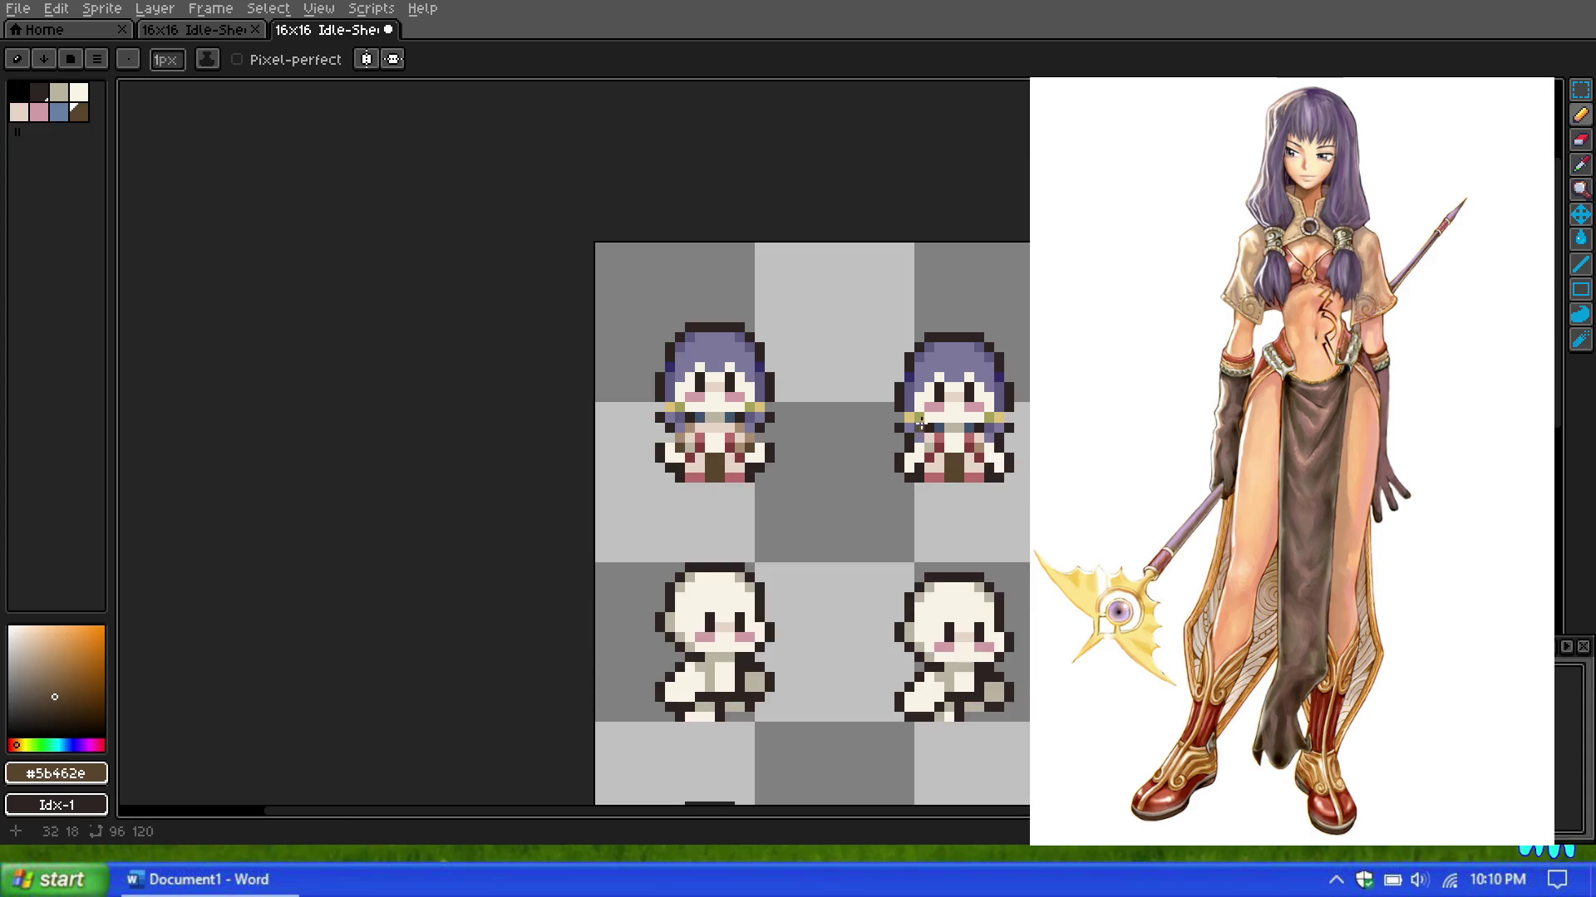
{"action": "scroll", "coordinate": [855, 416], "scroll_direction": "up", "scroll_amount": 1}
{"action": "scroll", "coordinate": [770, 441], "scroll_direction": "up", "scroll_amount": 1}
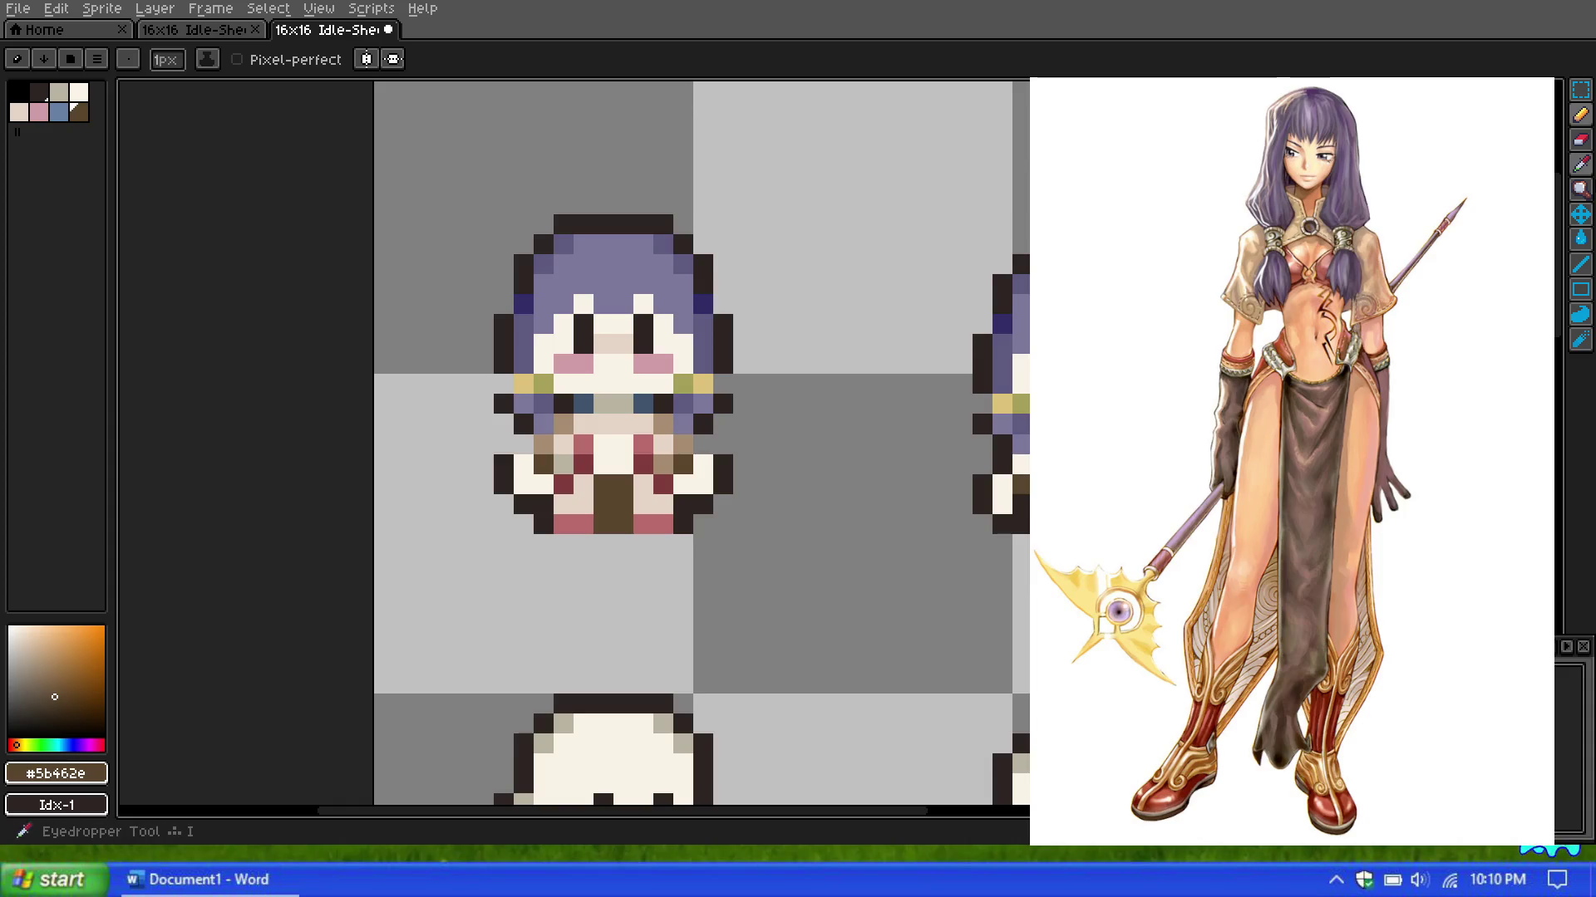
{"action": "left_click", "coordinate": [1581, 165]}
{"action": "left_click", "coordinate": [557, 428]}
{"action": "key", "text": "b"}
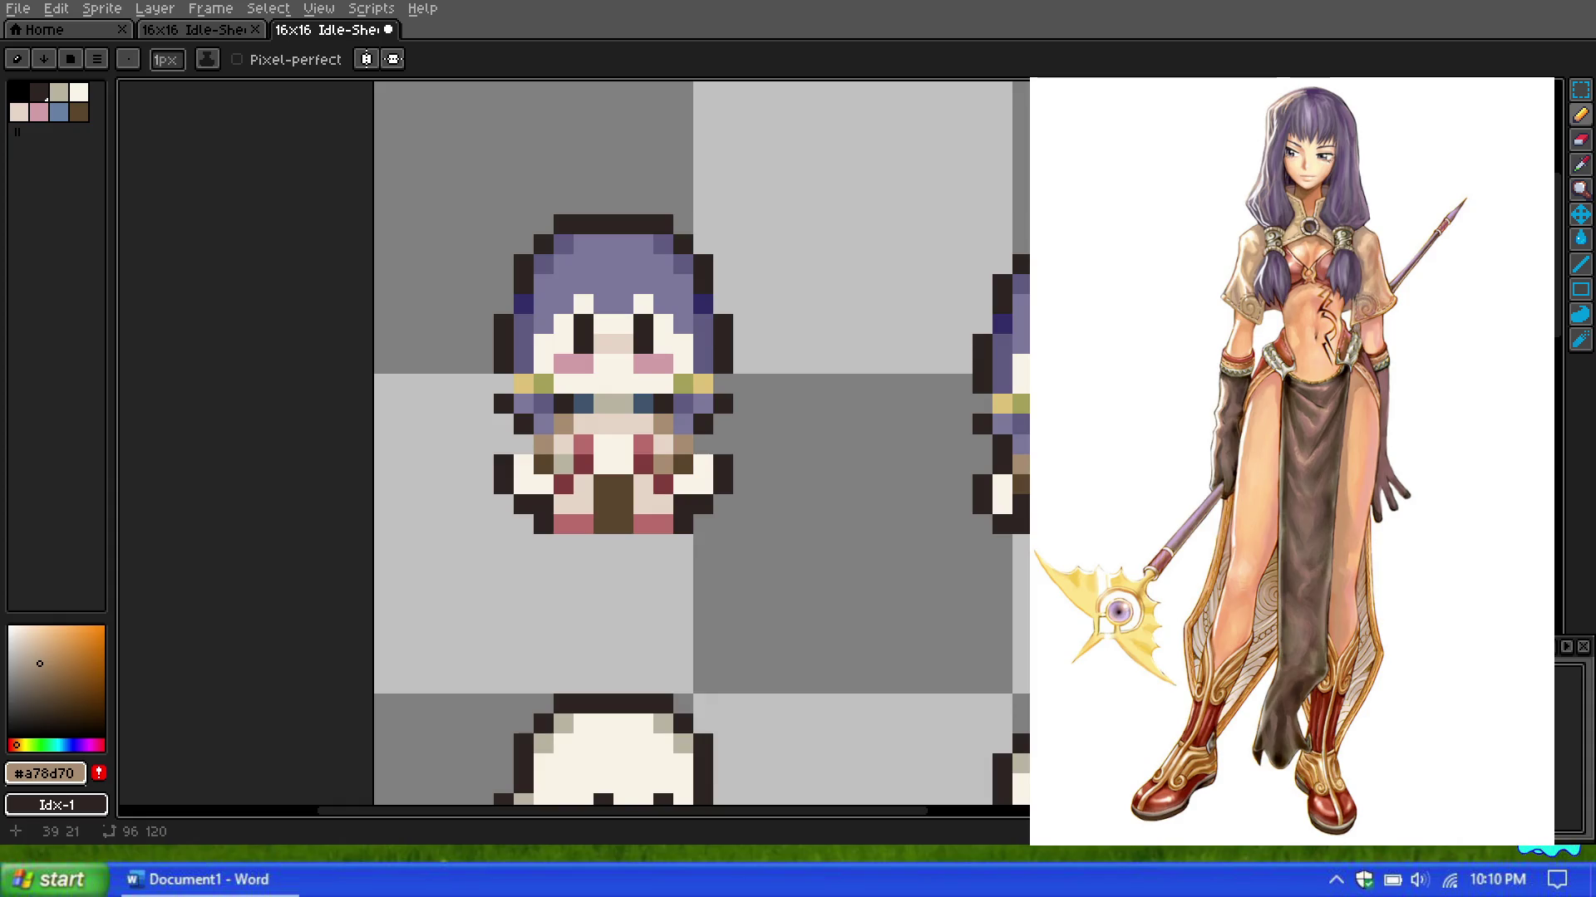
Step: Paint two taupe #a78d70 shading pixels on either side of the lower body
{"action": "left_click", "coordinate": [1581, 165]}
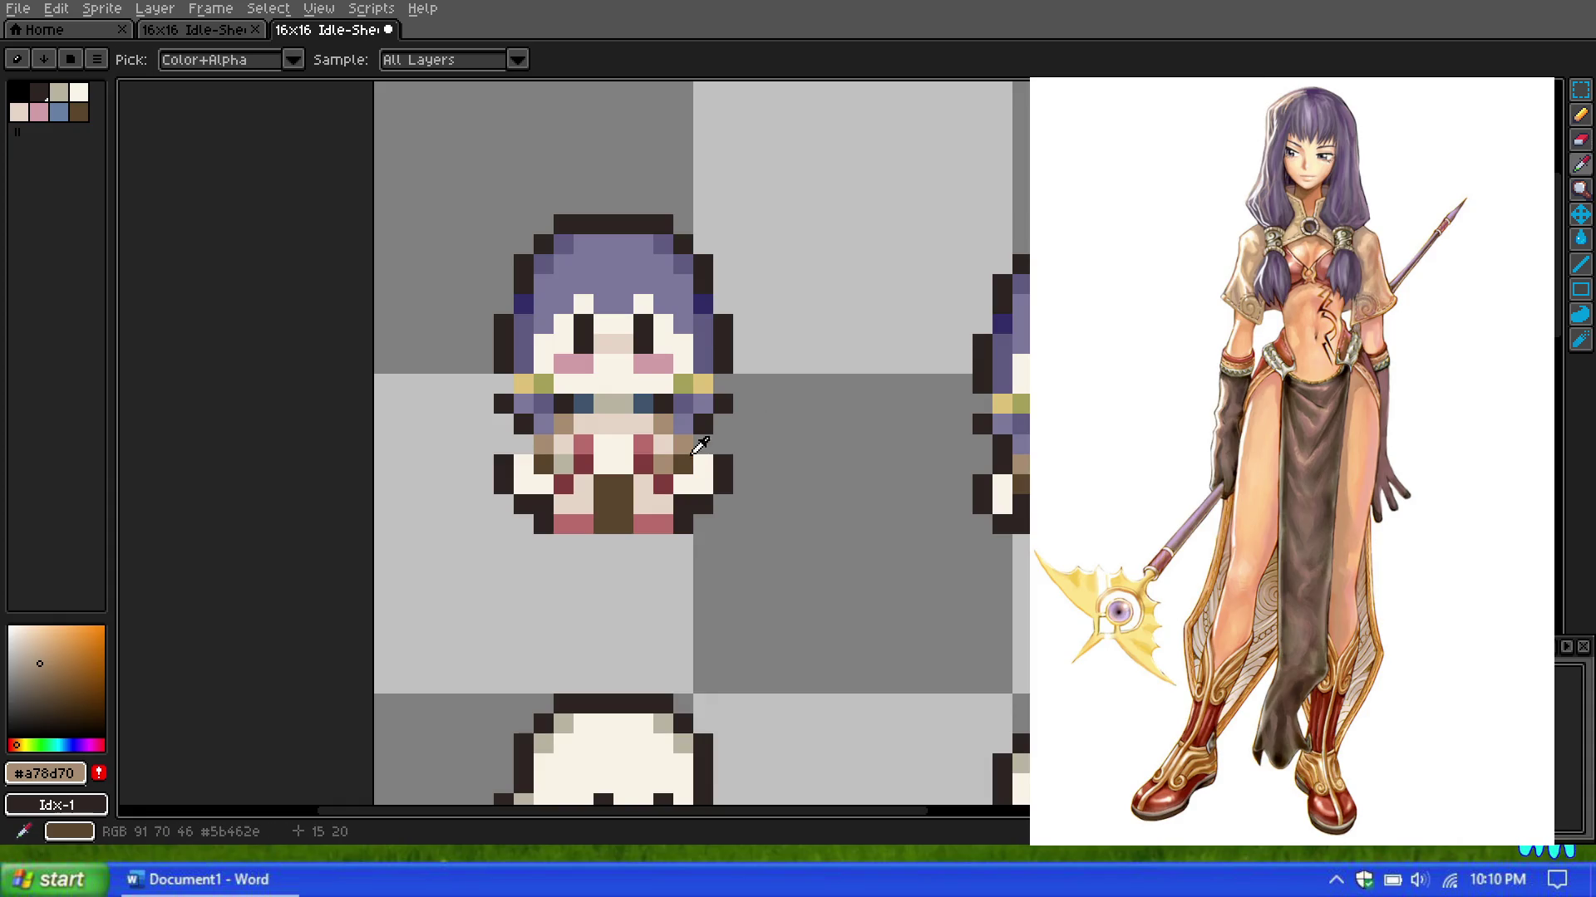
{"action": "left_click", "coordinate": [692, 458]}
{"action": "key", "text": "b"}
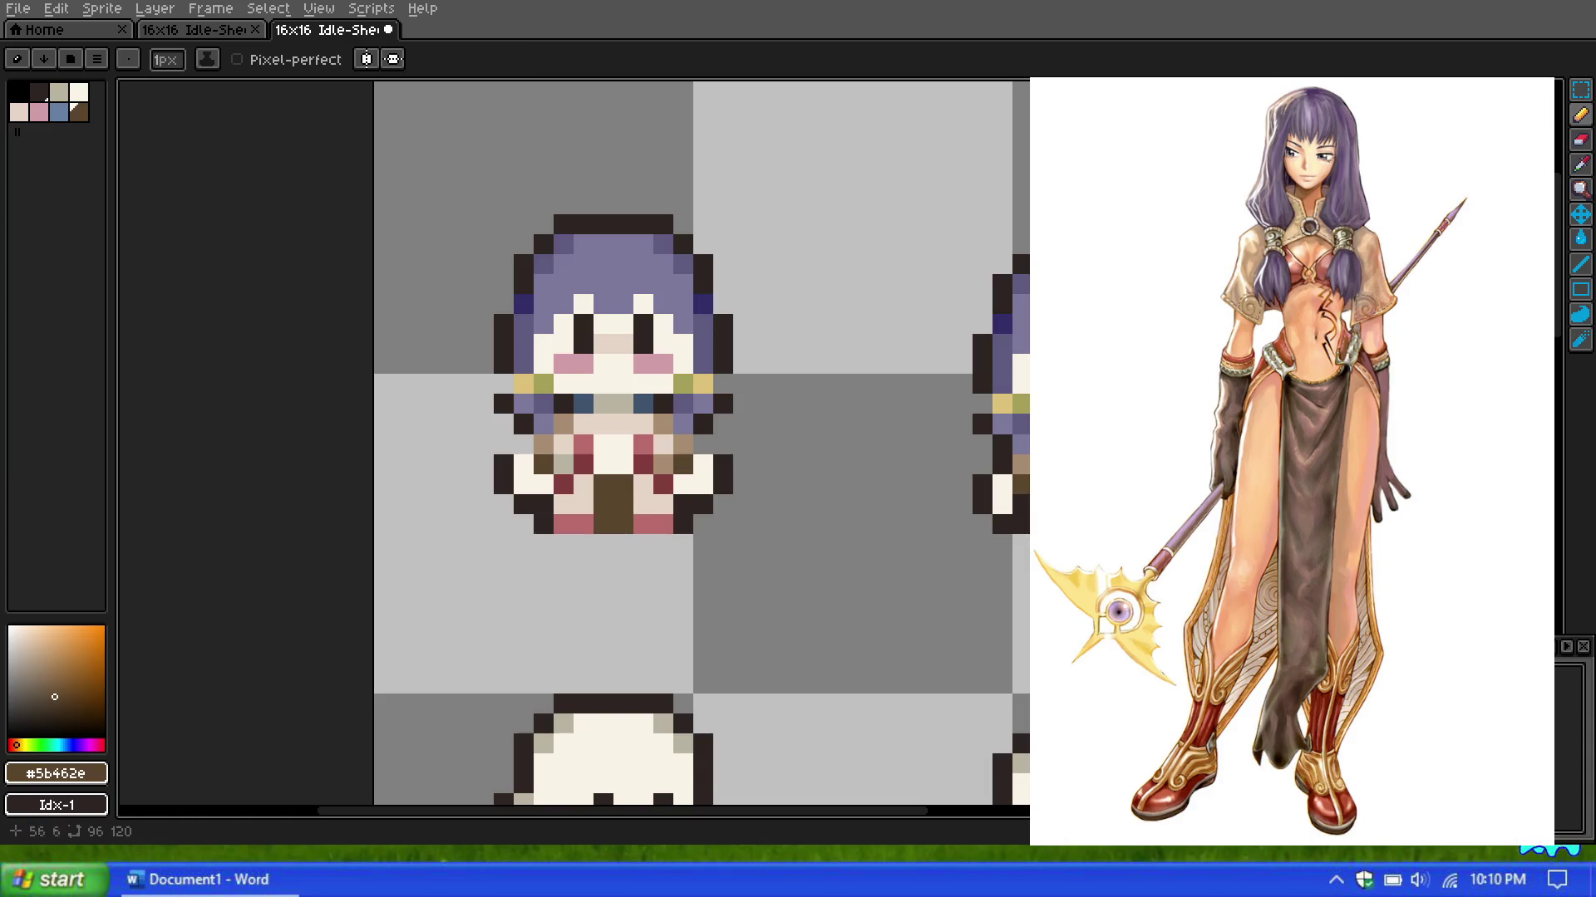
{"action": "left_click", "coordinate": [1581, 164]}
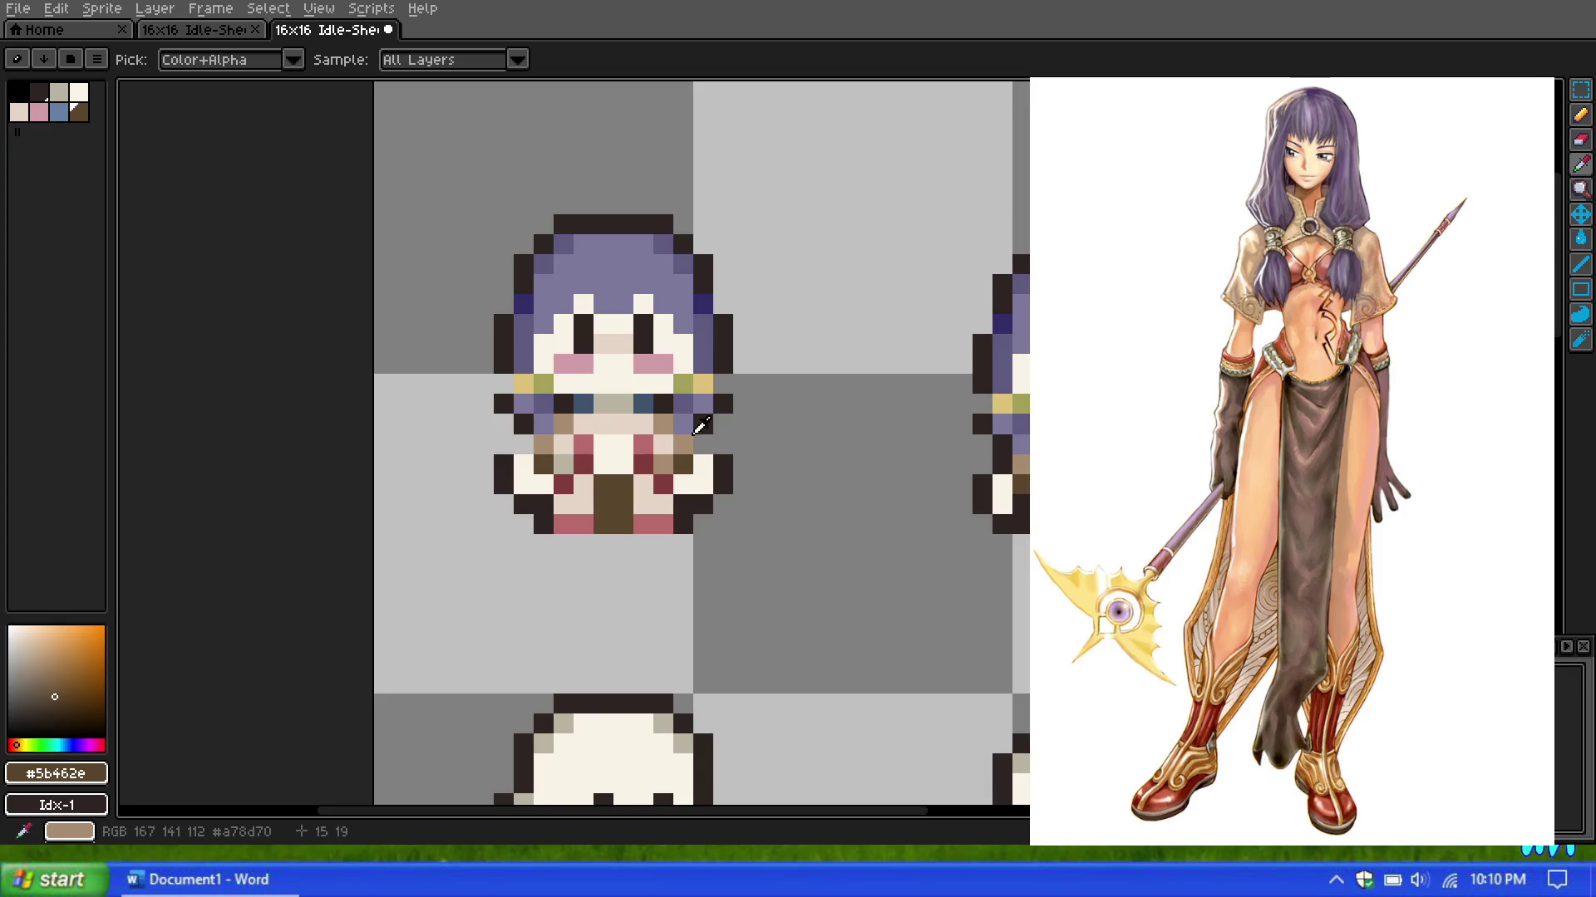
{"action": "scroll", "coordinate": [565, 451], "scroll_direction": "up", "scroll_amount": 3}
{"action": "scroll", "coordinate": [580, 446], "scroll_direction": "up", "scroll_amount": 1}
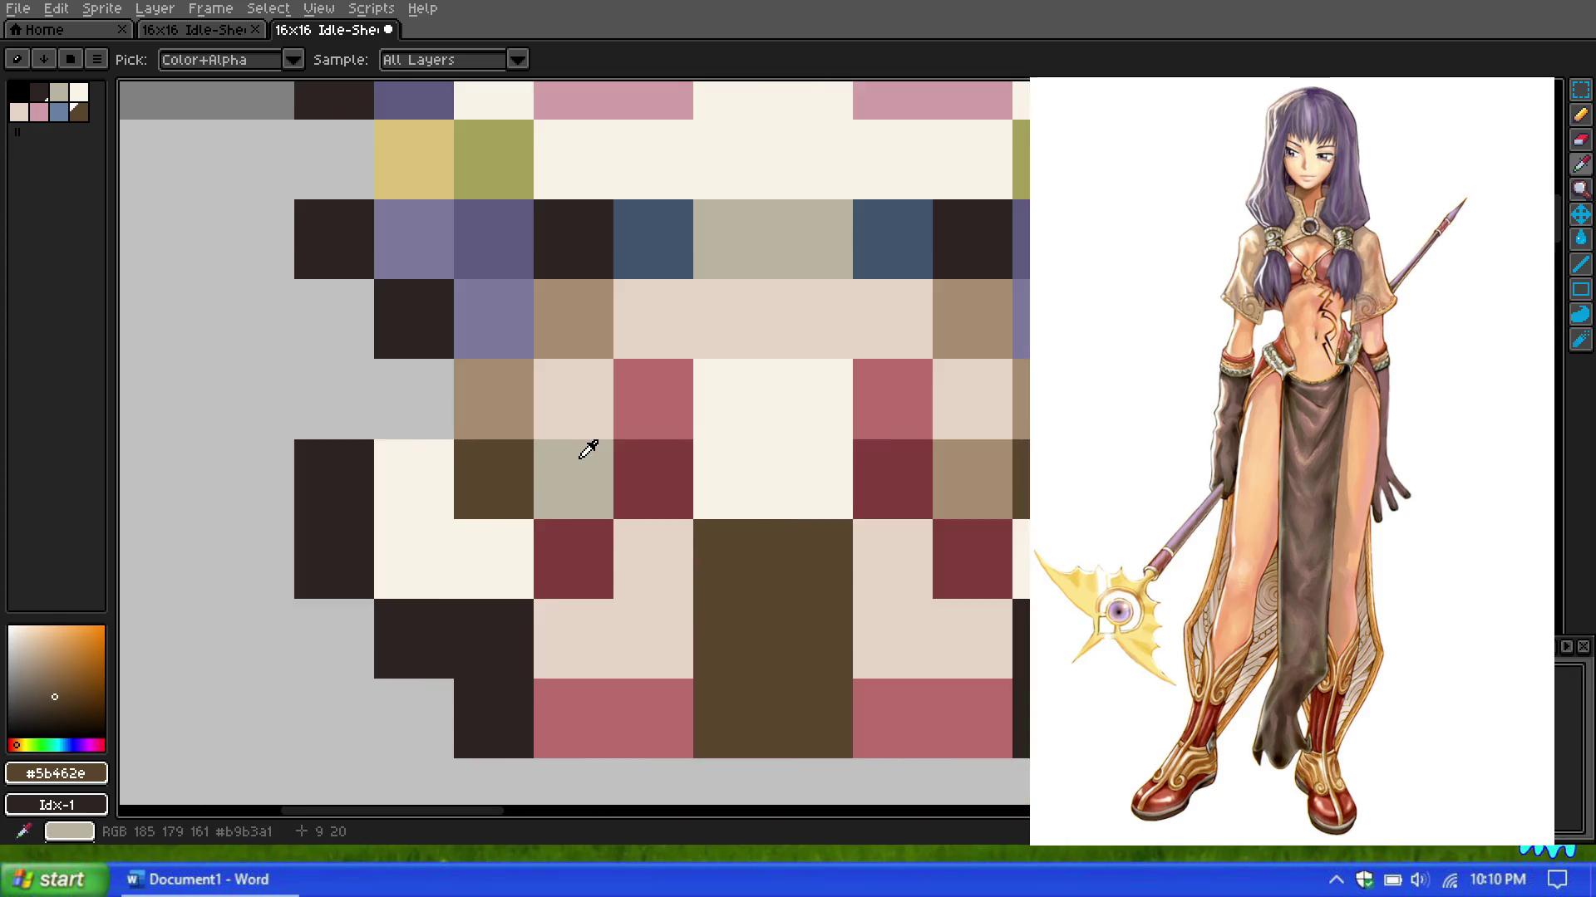
{"action": "scroll", "coordinate": [599, 445], "scroll_direction": "down", "scroll_amount": 4}
{"action": "scroll", "coordinate": [653, 438], "scroll_direction": "up", "scroll_amount": 1}
{"action": "left_click", "coordinate": [692, 455]}
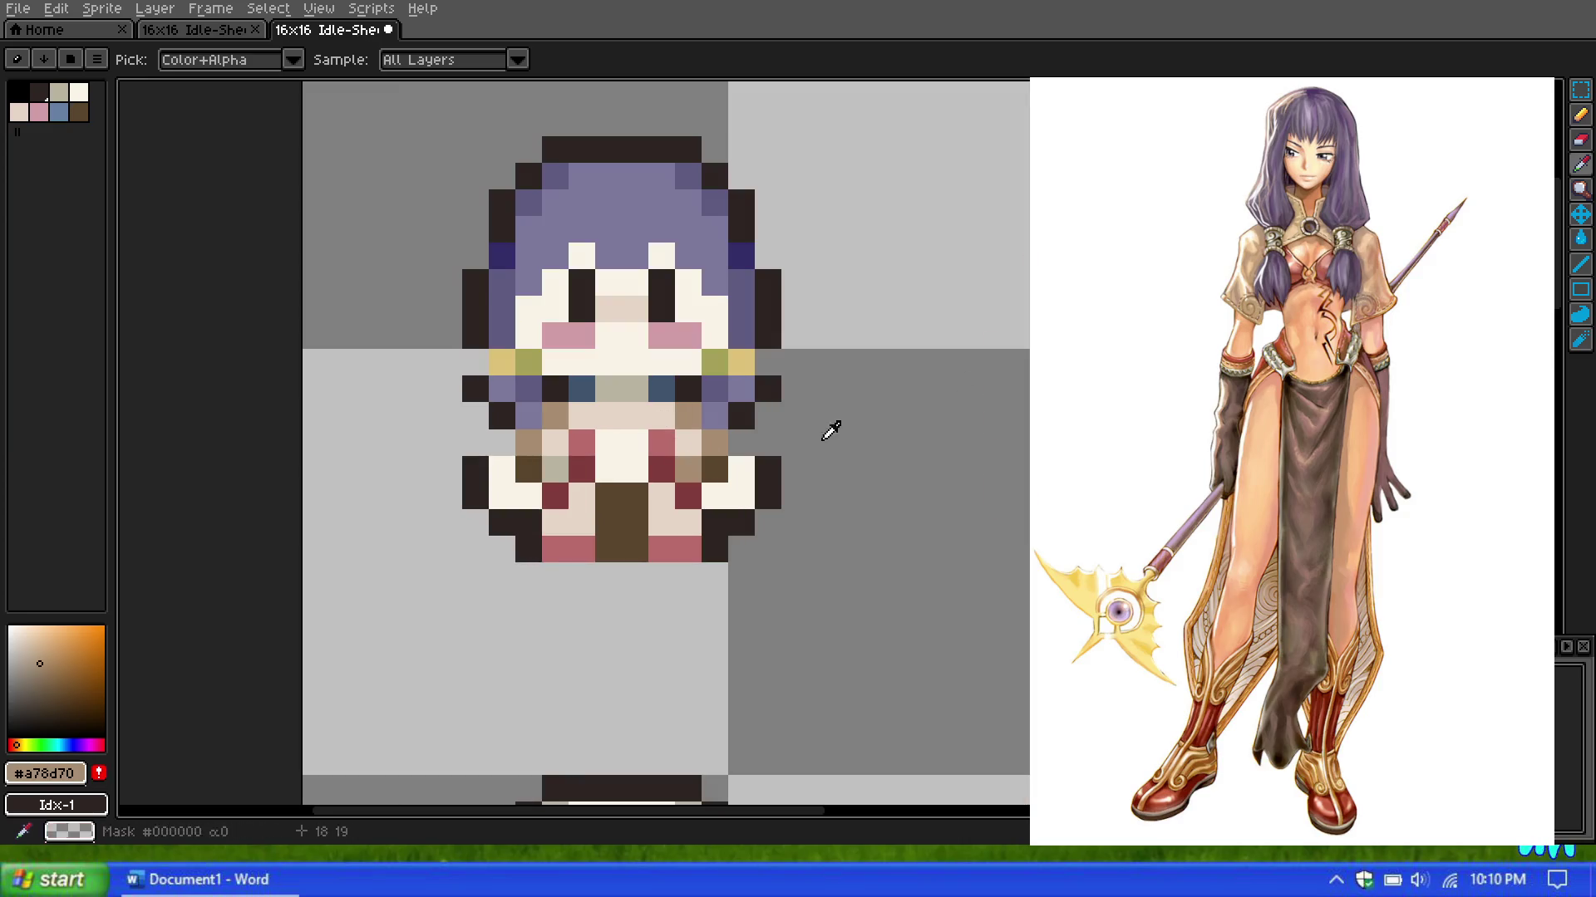
{"action": "key", "text": "b"}
{"action": "left_click", "coordinate": [555, 470]}
{"action": "left_click", "coordinate": [609, 467]}
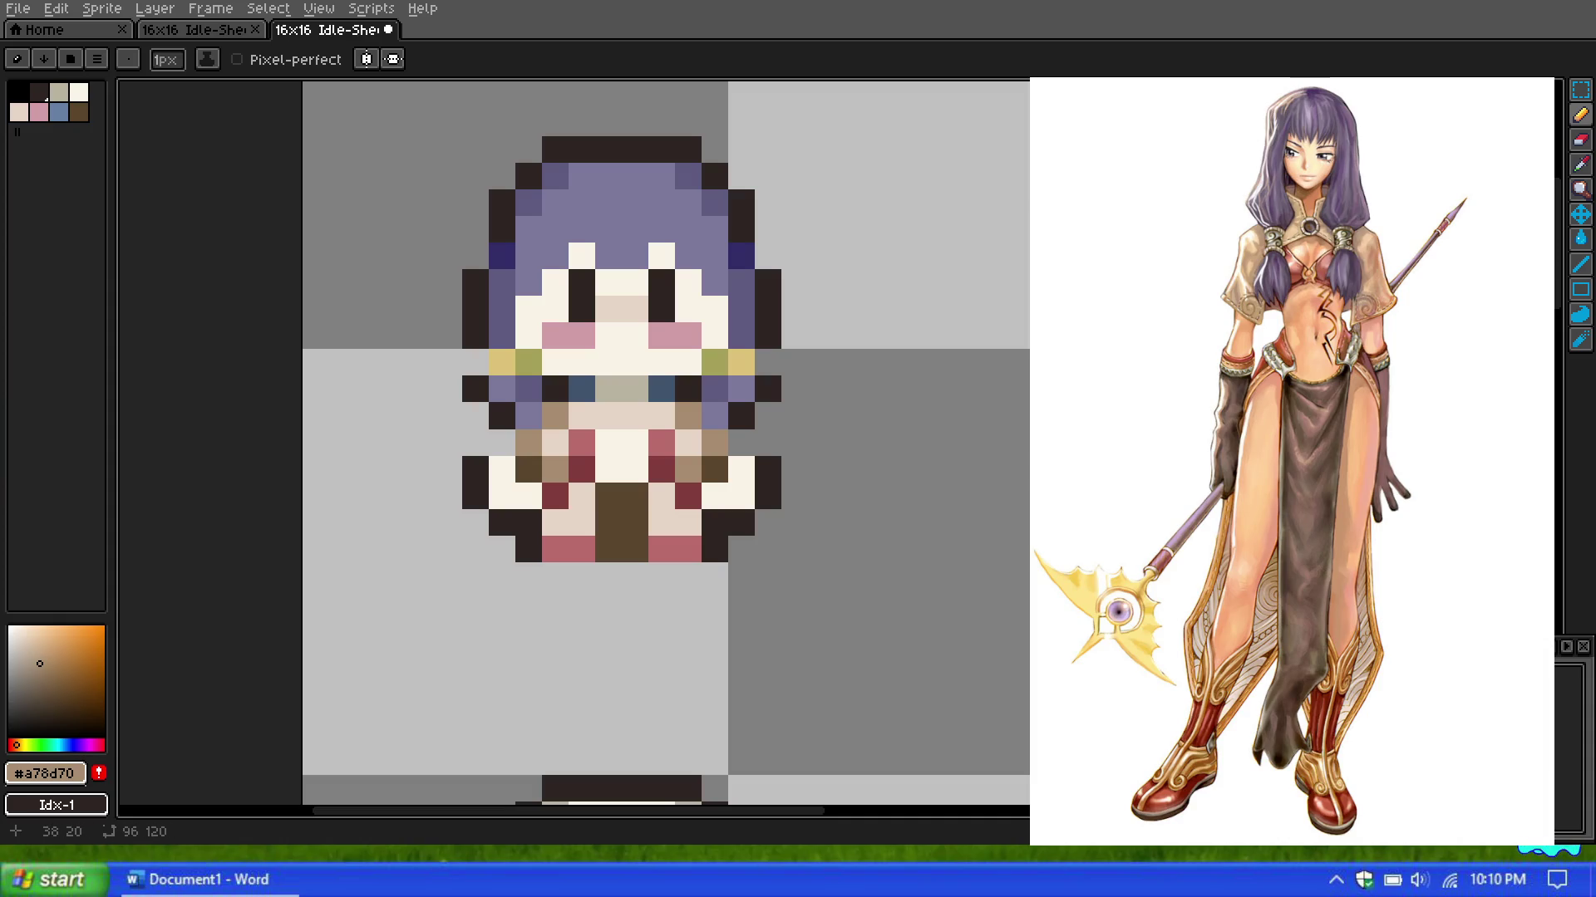
Step: Paint three bottom-row pixels with the sampled cream #faf3e8
{"action": "scroll", "coordinate": [1097, 406], "scroll_direction": "down", "scroll_amount": 3}
{"action": "scroll", "coordinate": [1232, 405], "scroll_direction": "up", "scroll_amount": 2}
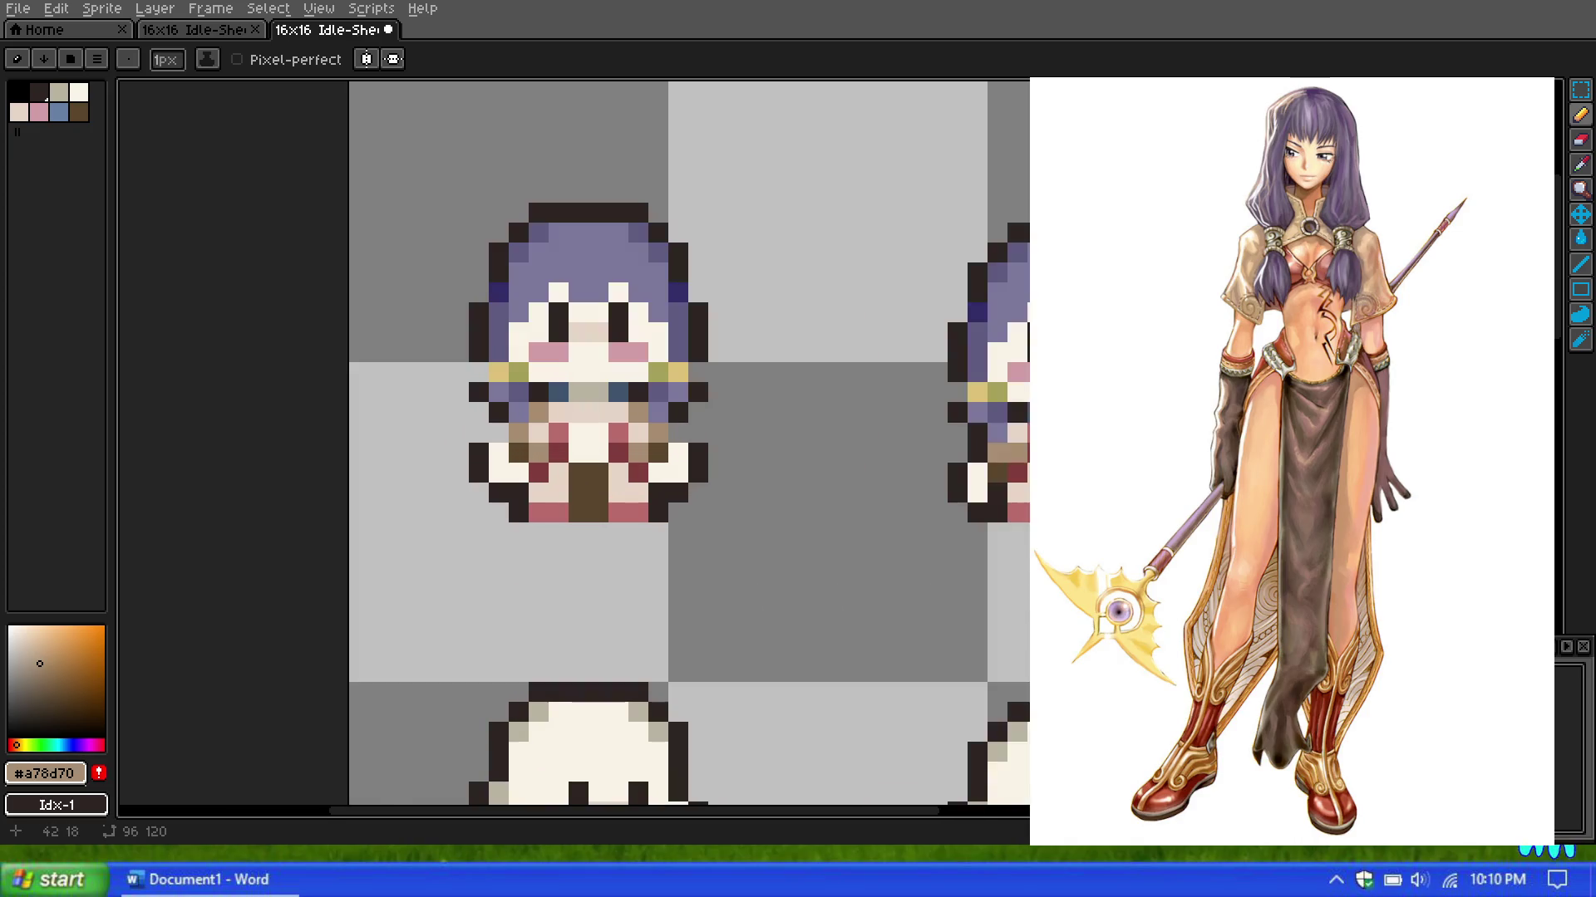
{"action": "scroll", "coordinate": [1232, 405], "scroll_direction": "down", "scroll_amount": 3}
{"action": "scroll", "coordinate": [1232, 404], "scroll_direction": "down", "scroll_amount": 1}
{"action": "scroll", "coordinate": [1232, 405], "scroll_direction": "down", "scroll_amount": 1}
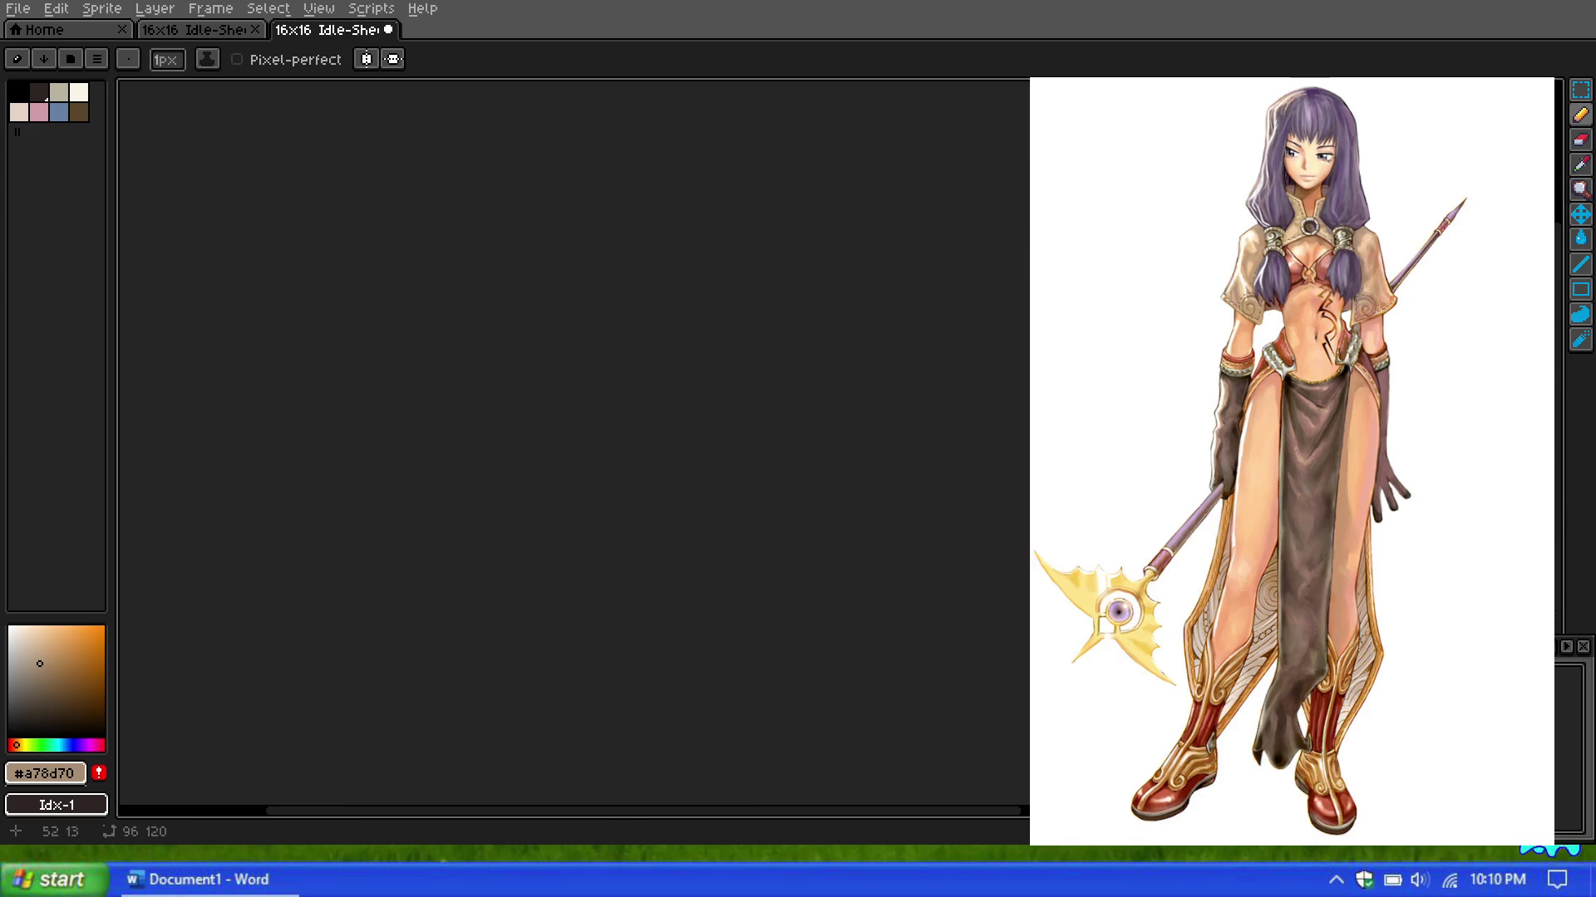
{"action": "scroll", "coordinate": [1232, 405], "scroll_direction": "up", "scroll_amount": 1}
{"action": "scroll", "coordinate": [943, 414], "scroll_direction": "up", "scroll_amount": 3}
{"action": "scroll", "coordinate": [939, 413], "scroll_direction": "down", "scroll_amount": 3}
{"action": "scroll", "coordinate": [939, 413], "scroll_direction": "up", "scroll_amount": 2}
{"action": "scroll", "coordinate": [939, 413], "scroll_direction": "down", "scroll_amount": 5}
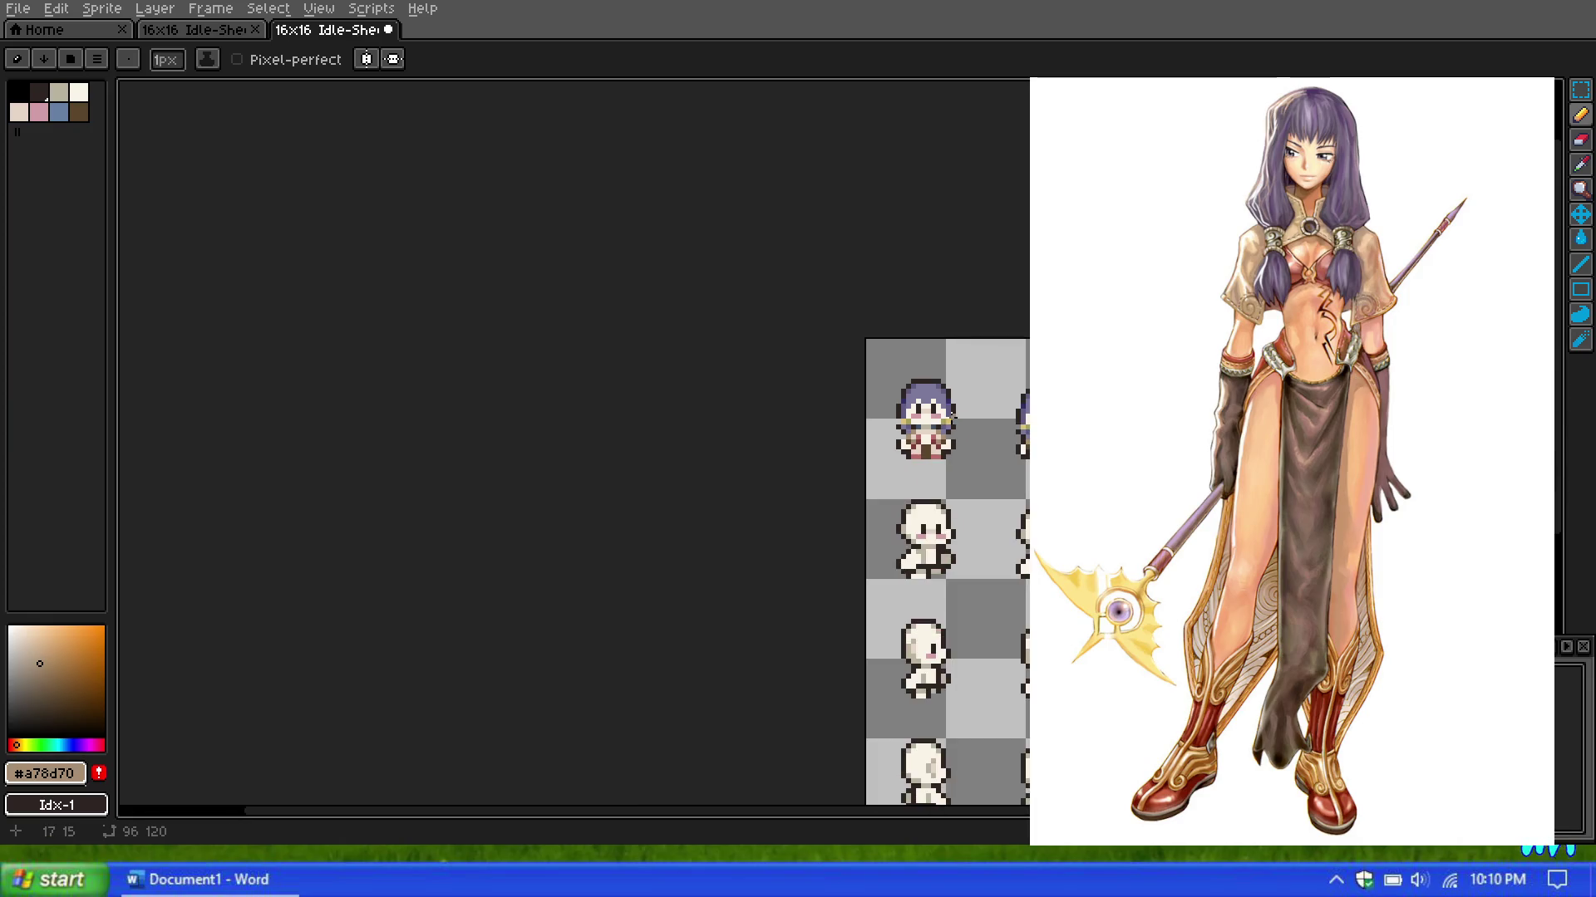
{"action": "scroll", "coordinate": [954, 413], "scroll_direction": "up", "scroll_amount": 2}
{"action": "scroll", "coordinate": [953, 413], "scroll_direction": "up", "scroll_amount": 2}
{"action": "left_click", "coordinate": [1581, 149]}
{"action": "left_click", "coordinate": [972, 527], "text": "alt"}
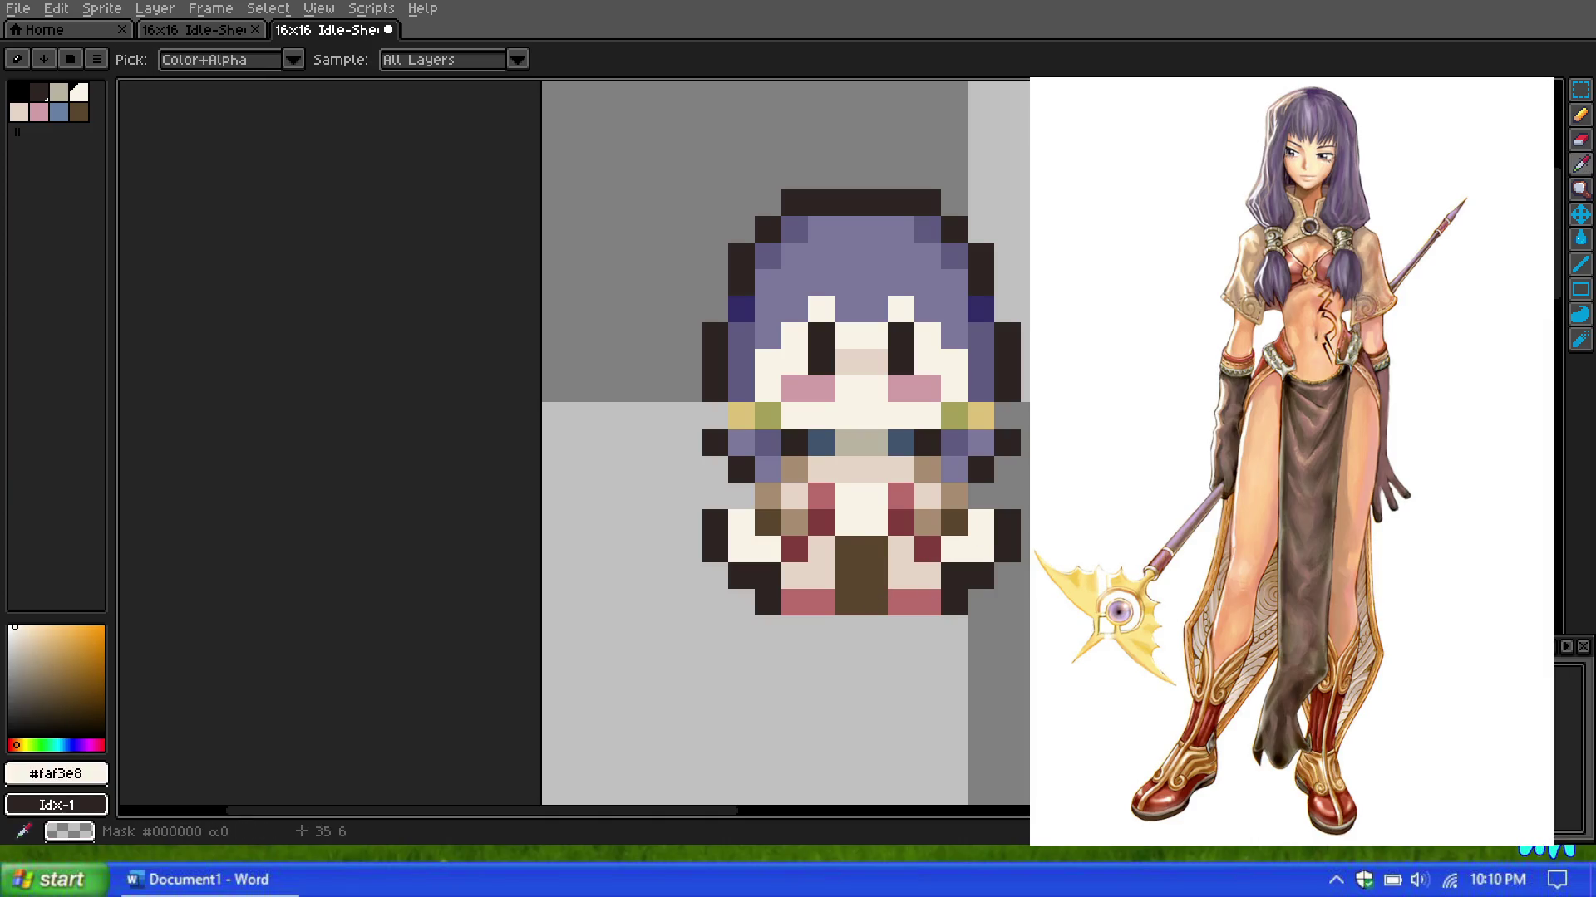
{"action": "left_click", "coordinate": [794, 602]}
{"action": "left_click", "coordinate": [822, 601]}
{"action": "left_click", "coordinate": [900, 602]}
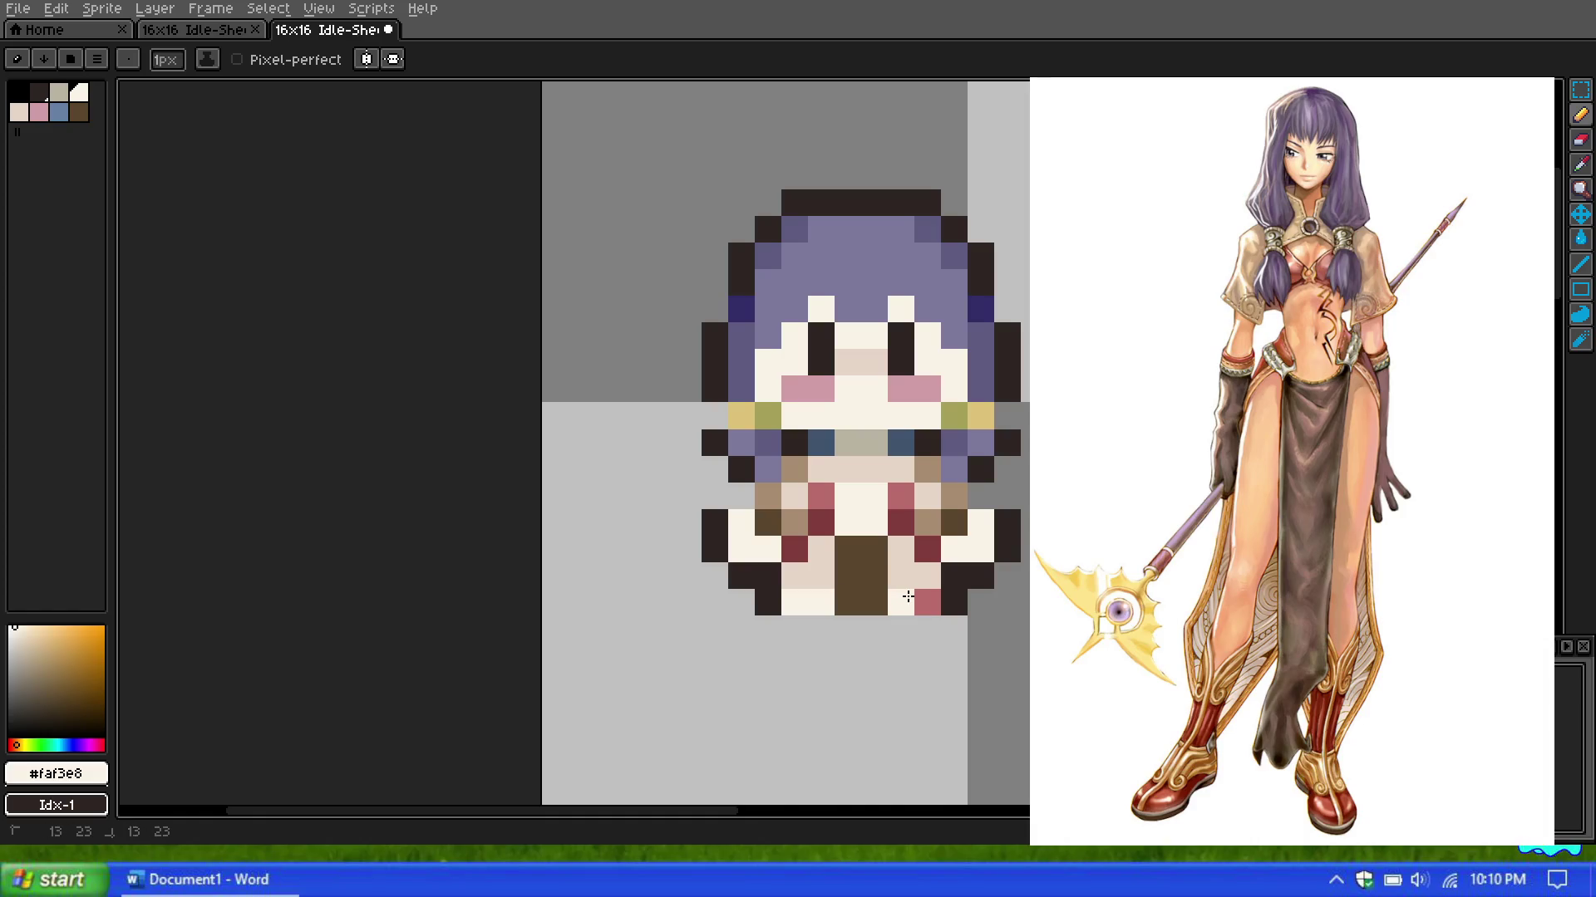
Step: Pick a muted beige tone from the palette
{"action": "scroll", "coordinate": [907, 597], "scroll_direction": "down", "scroll_amount": 2}
{"action": "scroll", "coordinate": [889, 465], "scroll_direction": "down", "scroll_amount": 1}
{"action": "scroll", "coordinate": [881, 396], "scroll_direction": "down", "scroll_amount": 2}
{"action": "scroll", "coordinate": [882, 396], "scroll_direction": "up", "scroll_amount": 2}
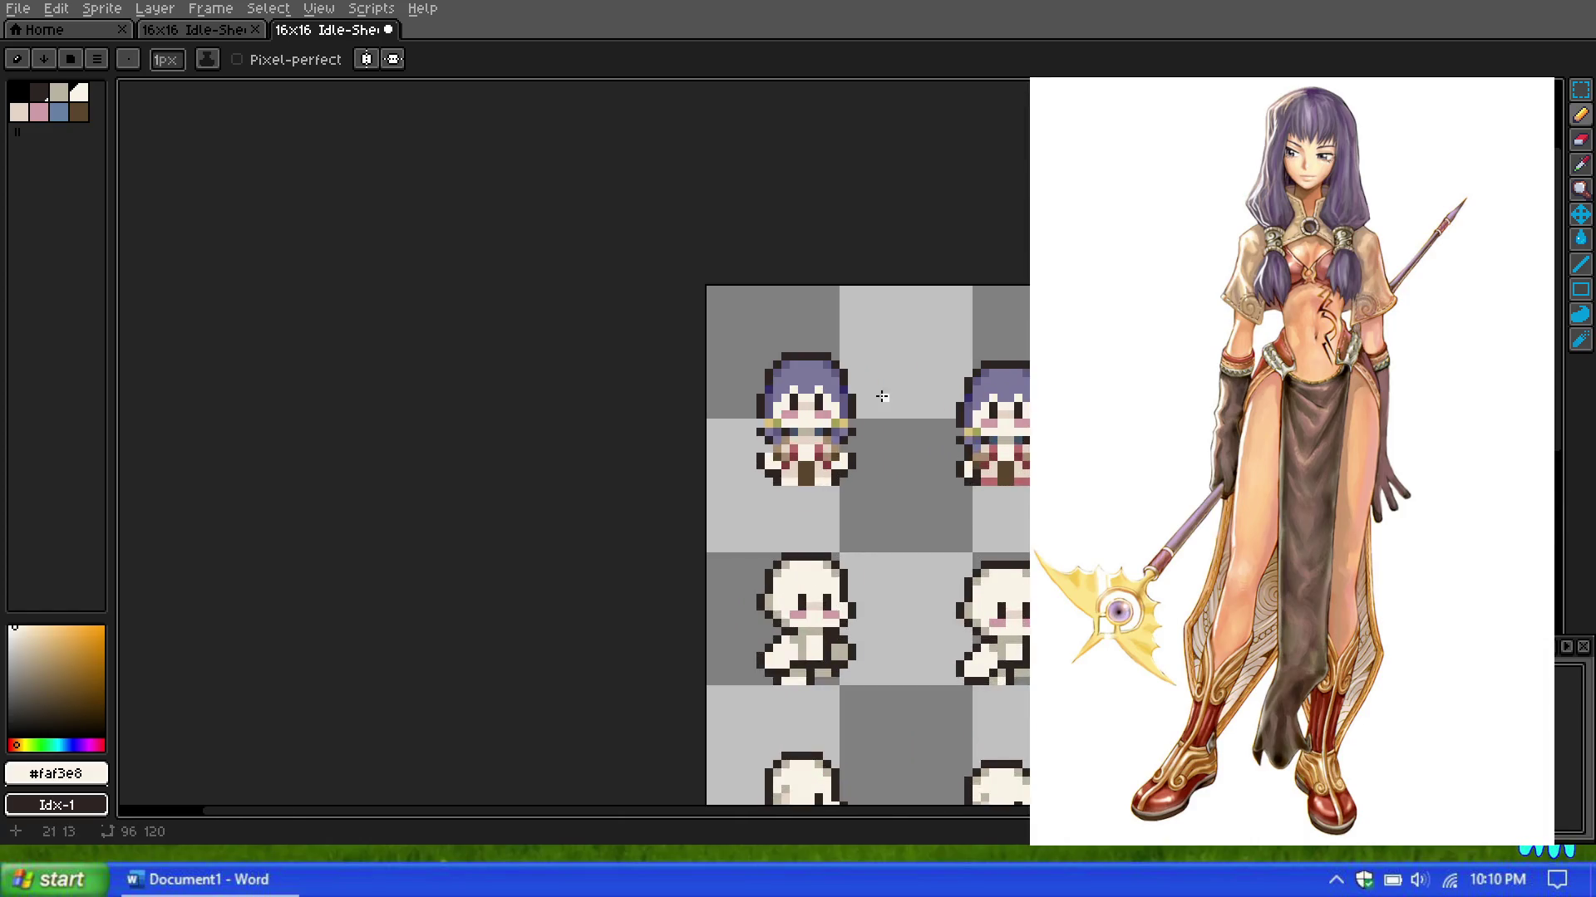
{"action": "scroll", "coordinate": [802, 428], "scroll_direction": "up", "scroll_amount": 1}
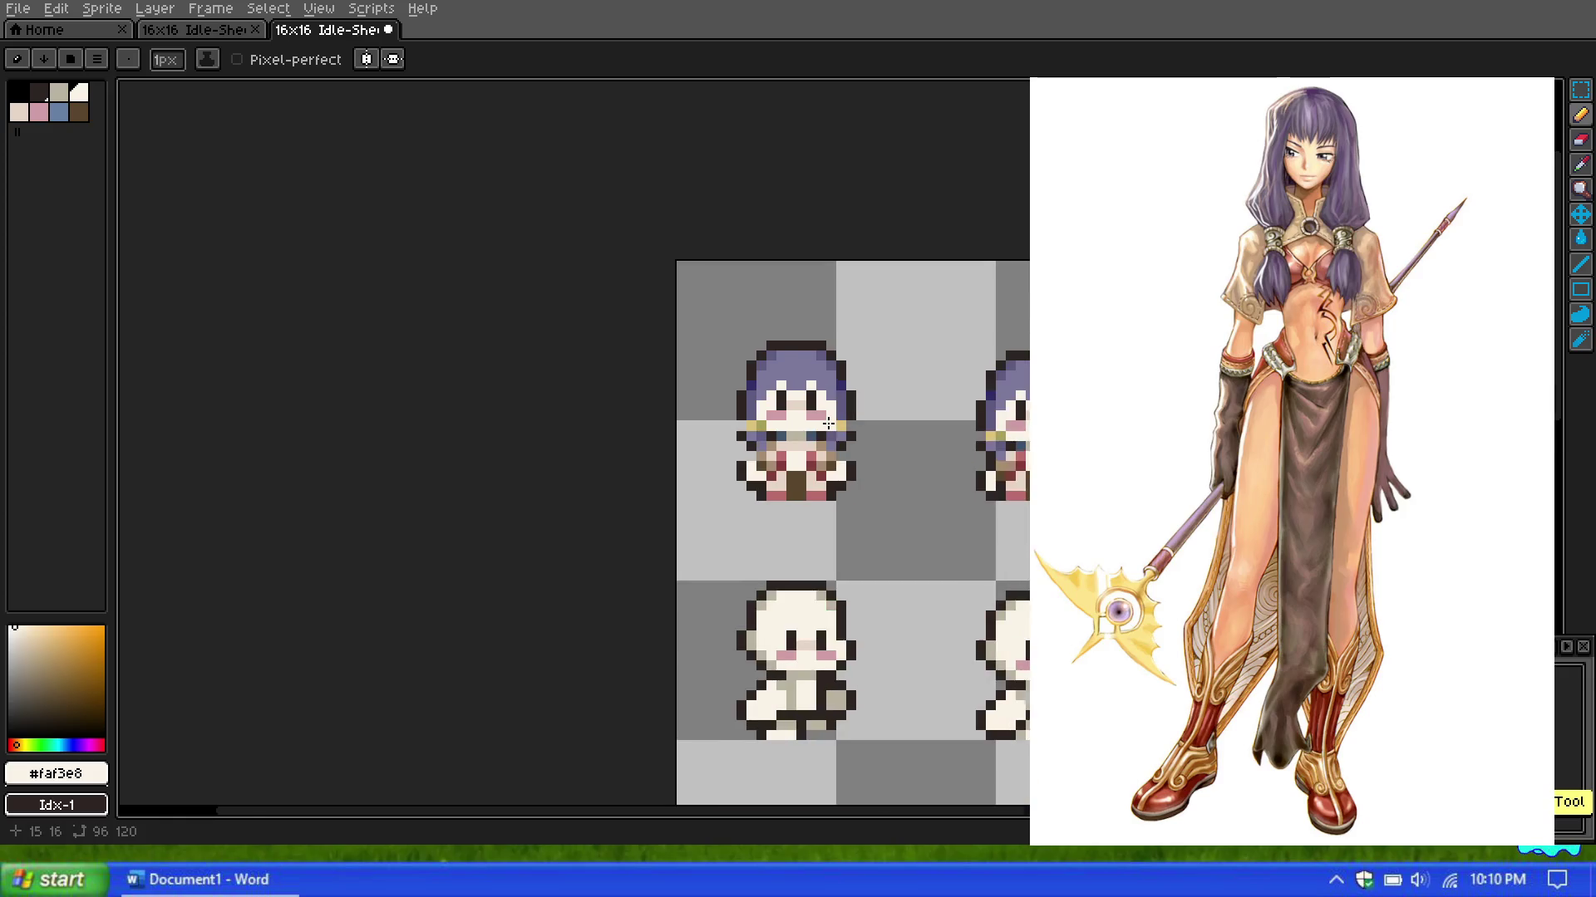
{"action": "scroll", "coordinate": [776, 416], "scroll_direction": "up", "scroll_amount": 1}
{"action": "scroll", "coordinate": [891, 360], "scroll_direction": "down", "scroll_amount": 1}
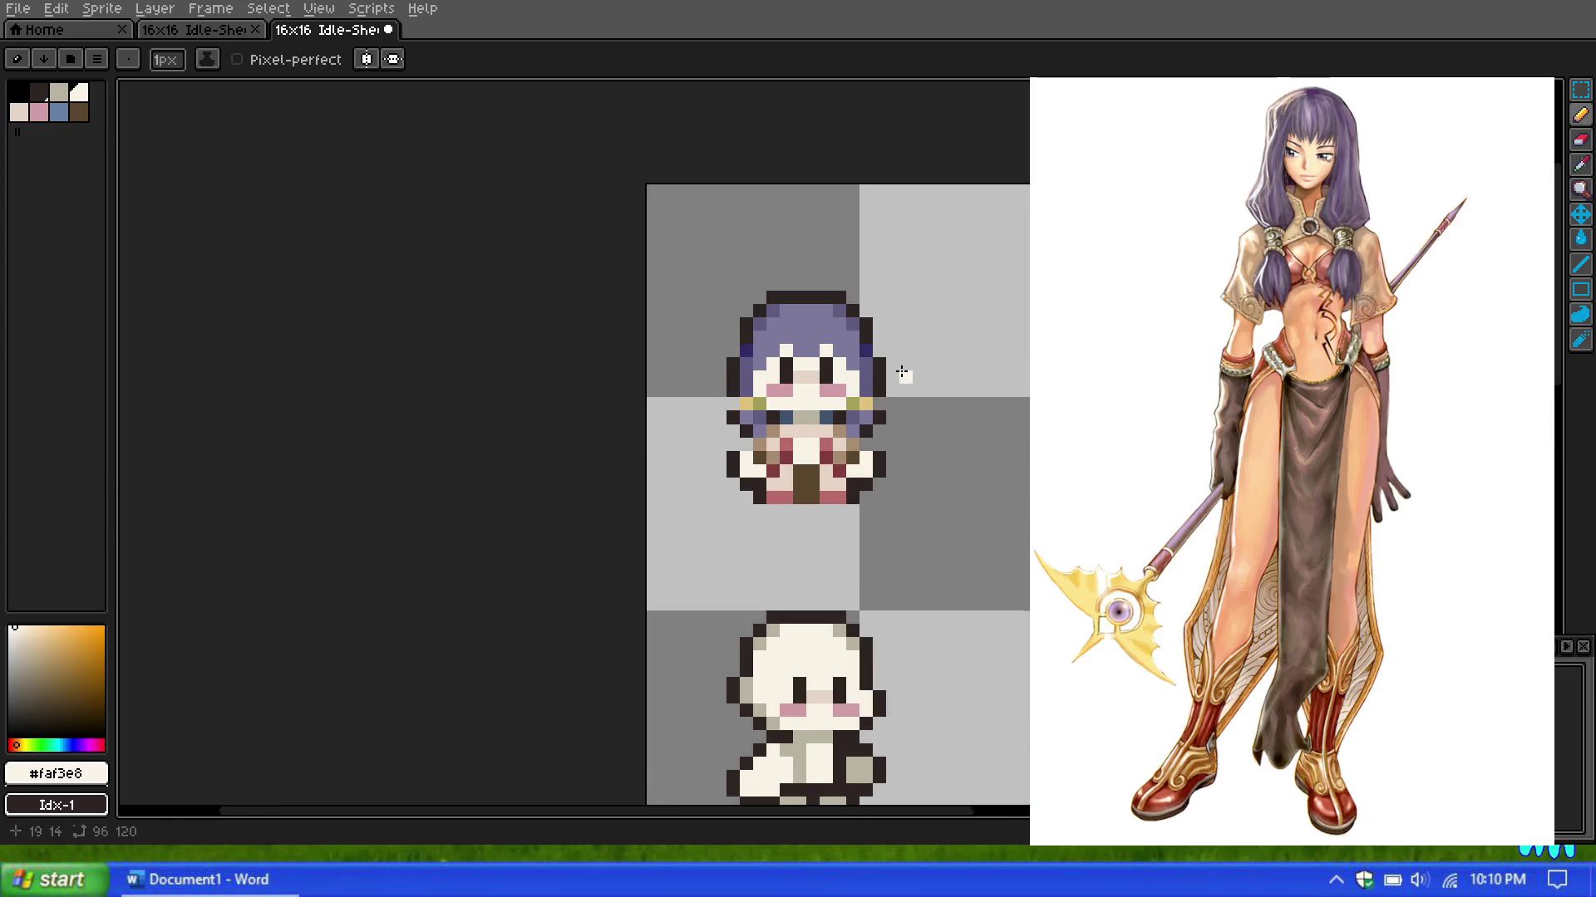
{"action": "scroll", "coordinate": [901, 373], "scroll_direction": "up", "scroll_amount": 1}
{"action": "scroll", "coordinate": [777, 411], "scroll_direction": "up", "scroll_amount": 1}
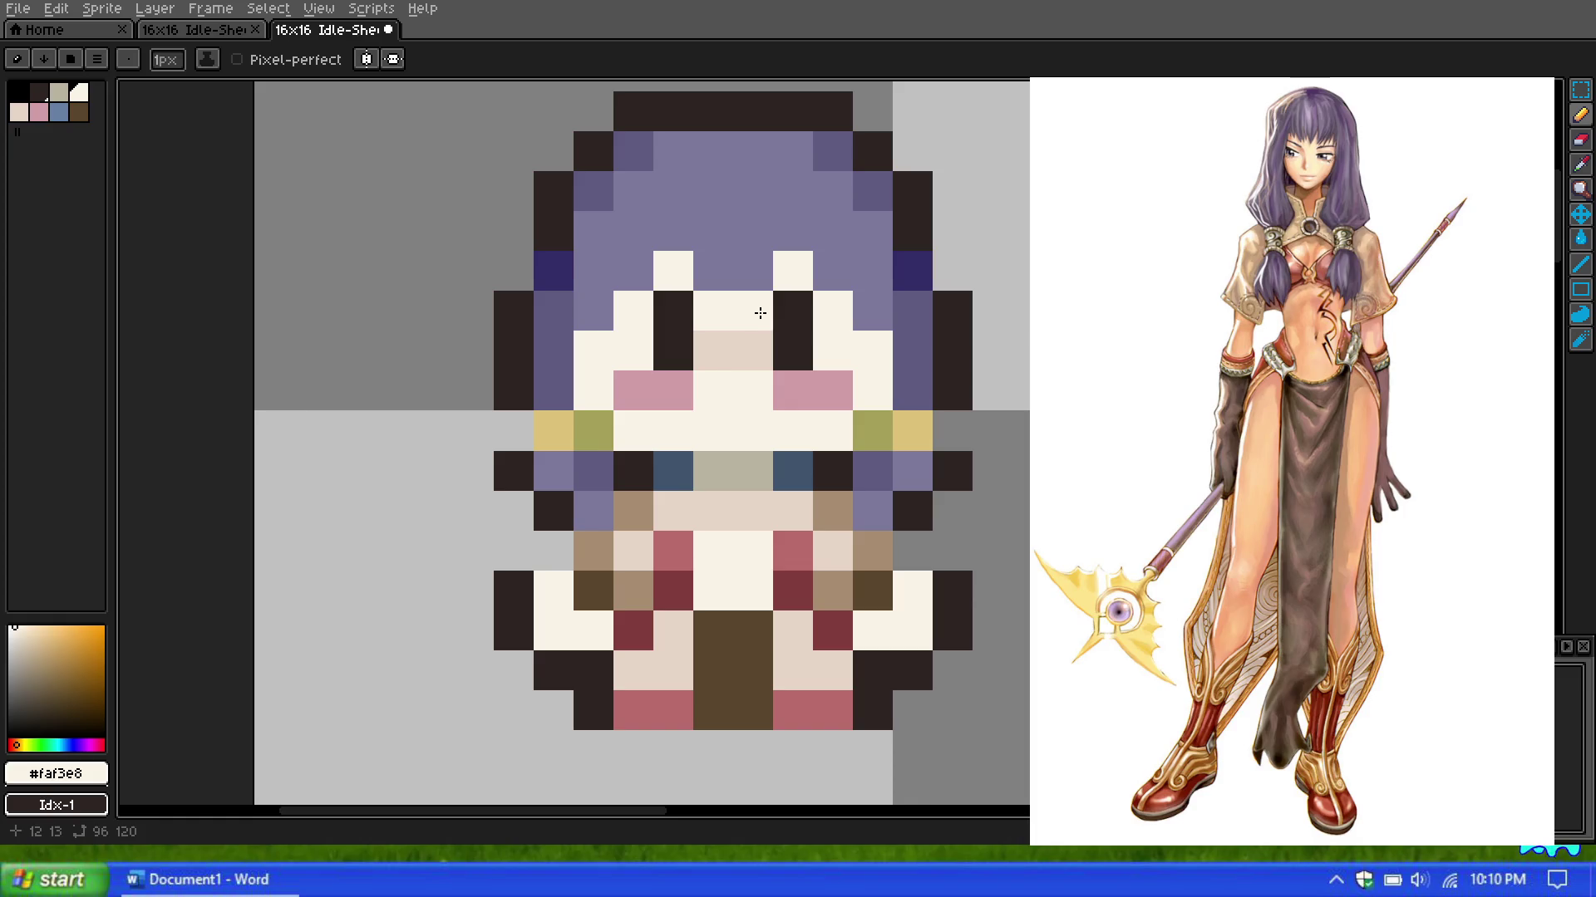
{"action": "key", "text": "i"}
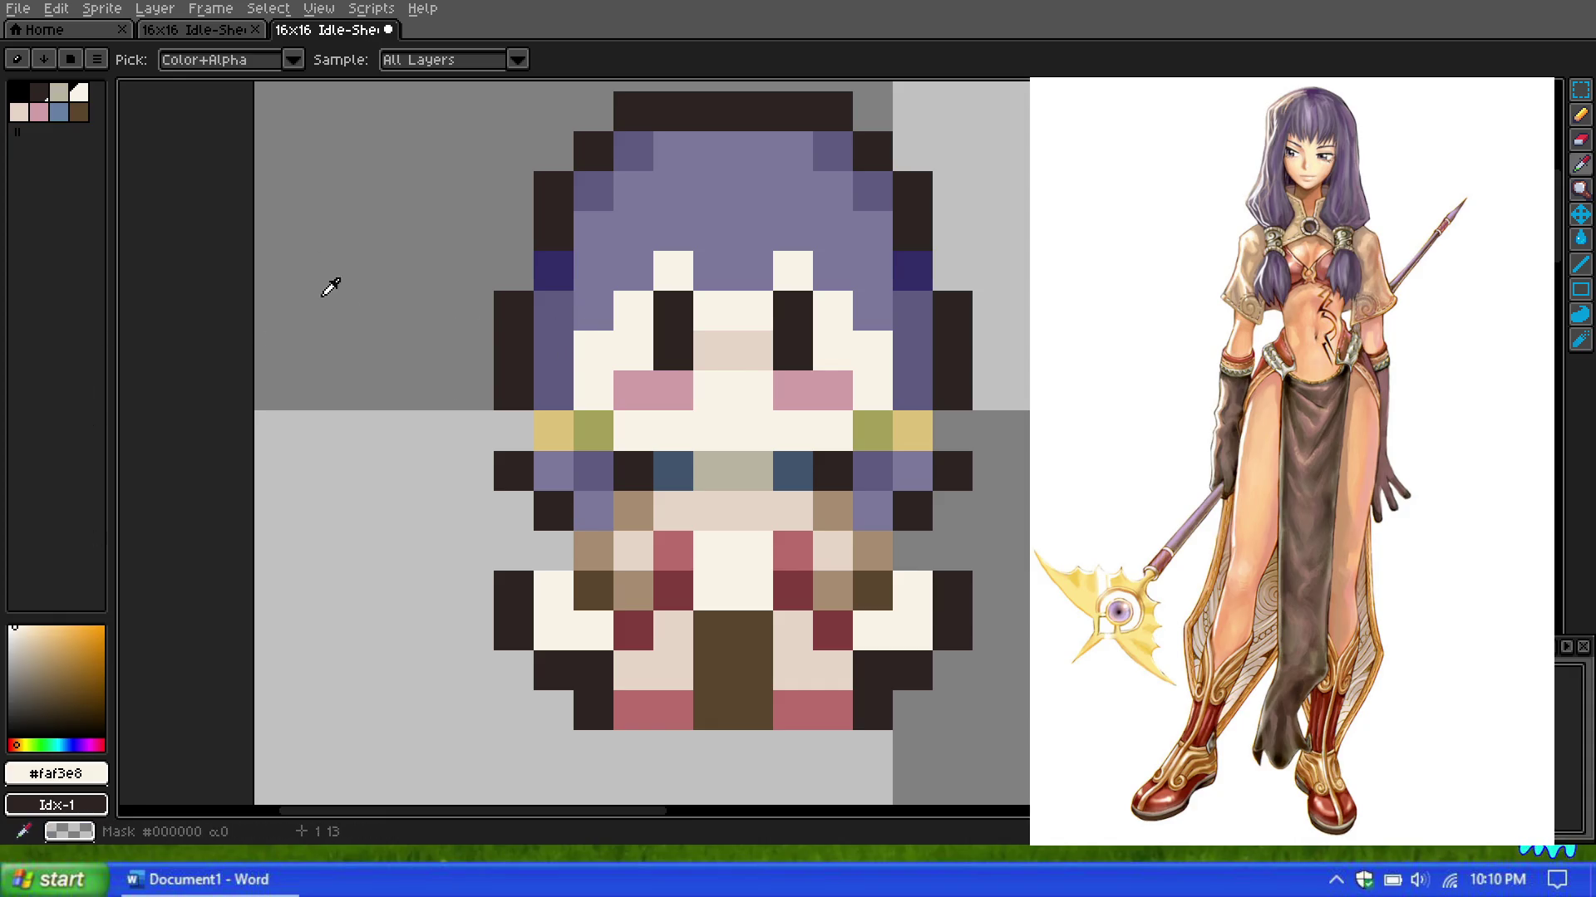
{"action": "left_click", "coordinate": [39, 646]}
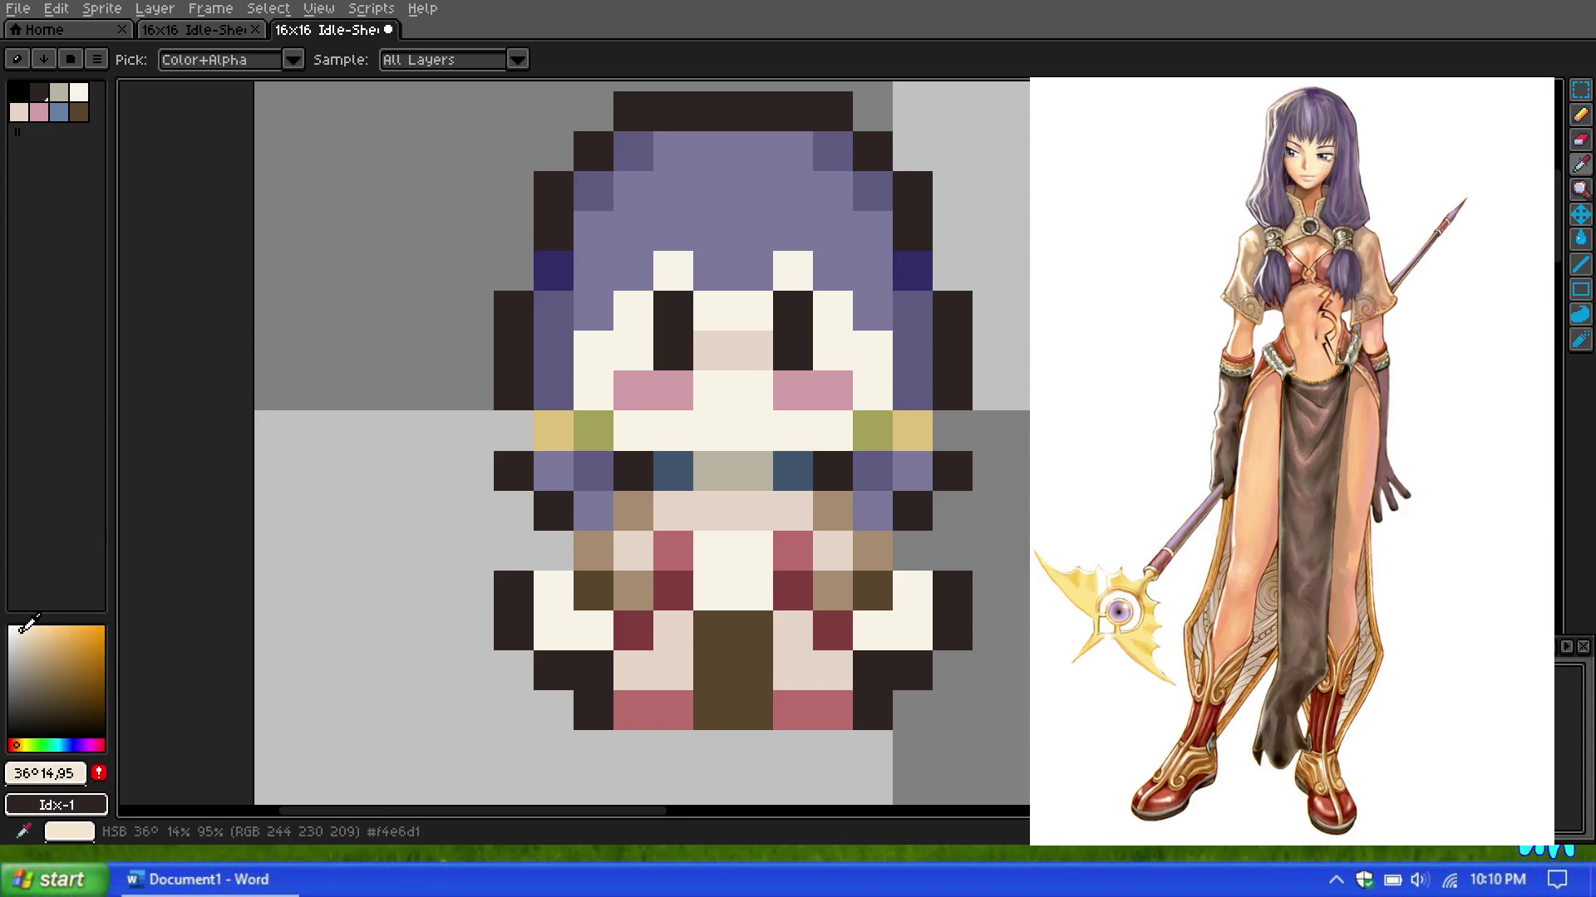
Step: Mix a peachy skin colour and paint peach pixels between the eyes and on the face
{"action": "left_click", "coordinate": [36, 627]}
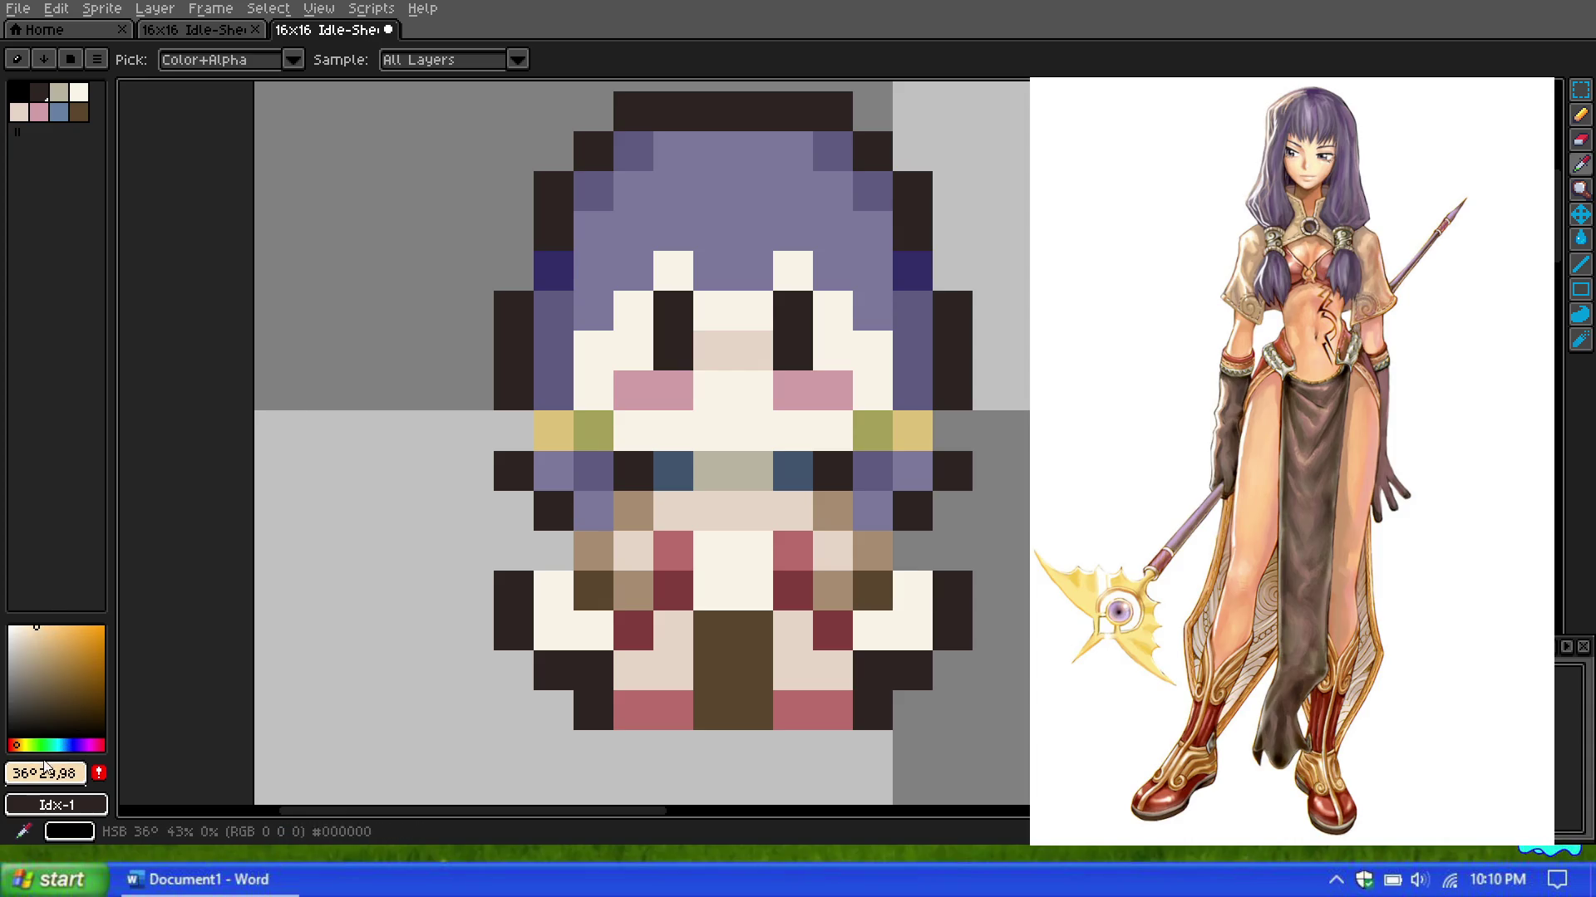
{"action": "left_click", "coordinate": [18, 743]}
{"action": "left_click_drag", "start_coordinate": [17, 744], "coordinate": [15, 745]}
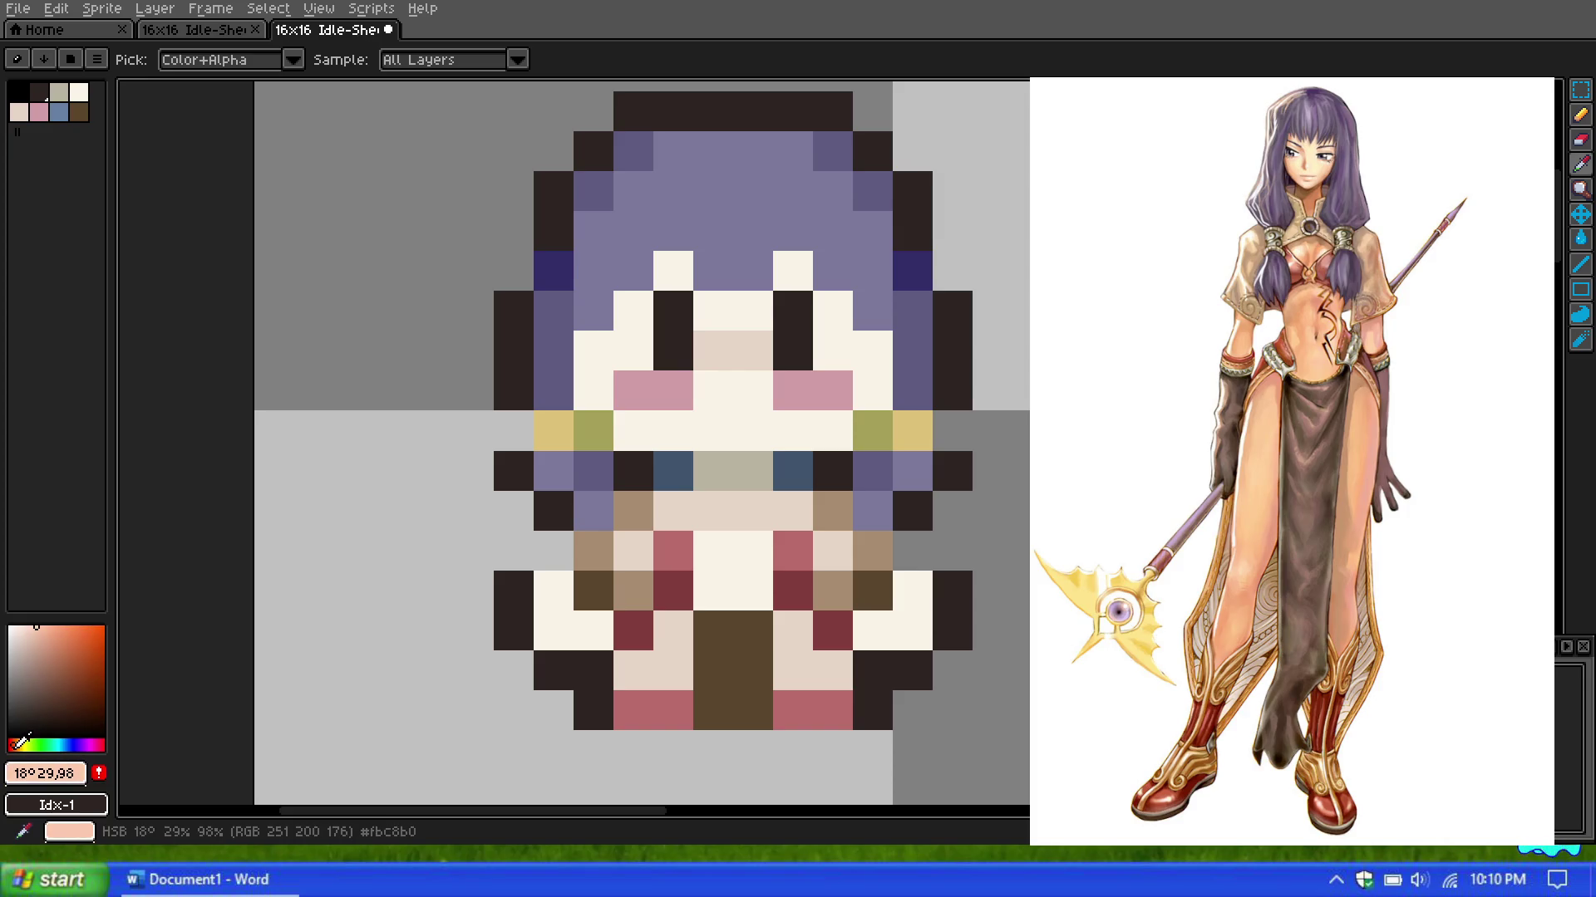
{"action": "left_click", "coordinate": [1580, 114]}
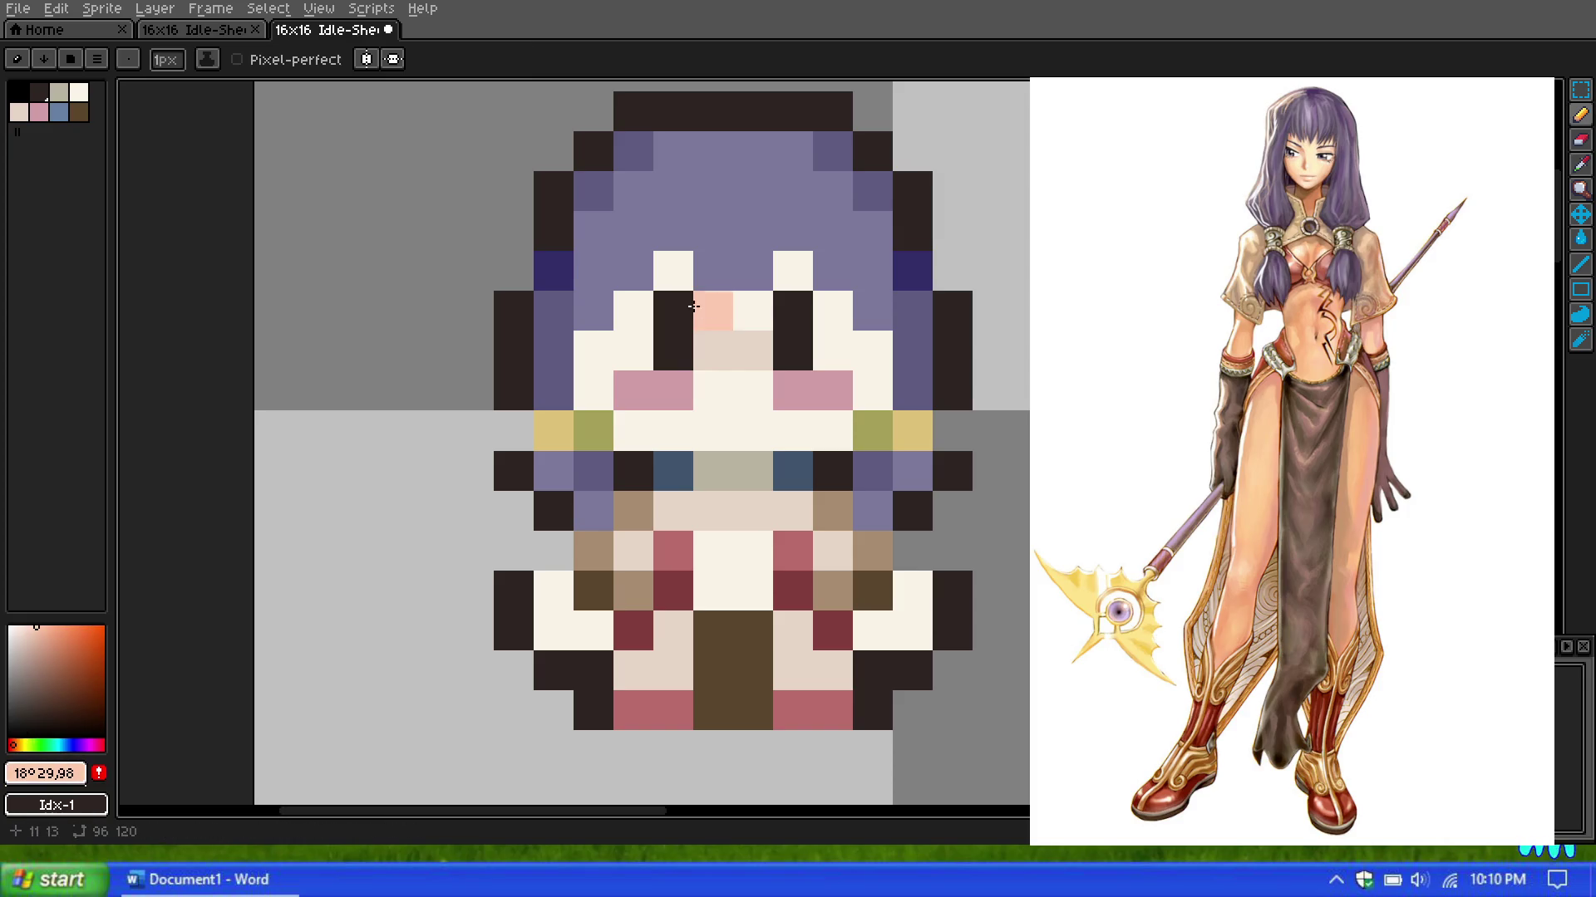
{"action": "left_click", "coordinate": [680, 273]}
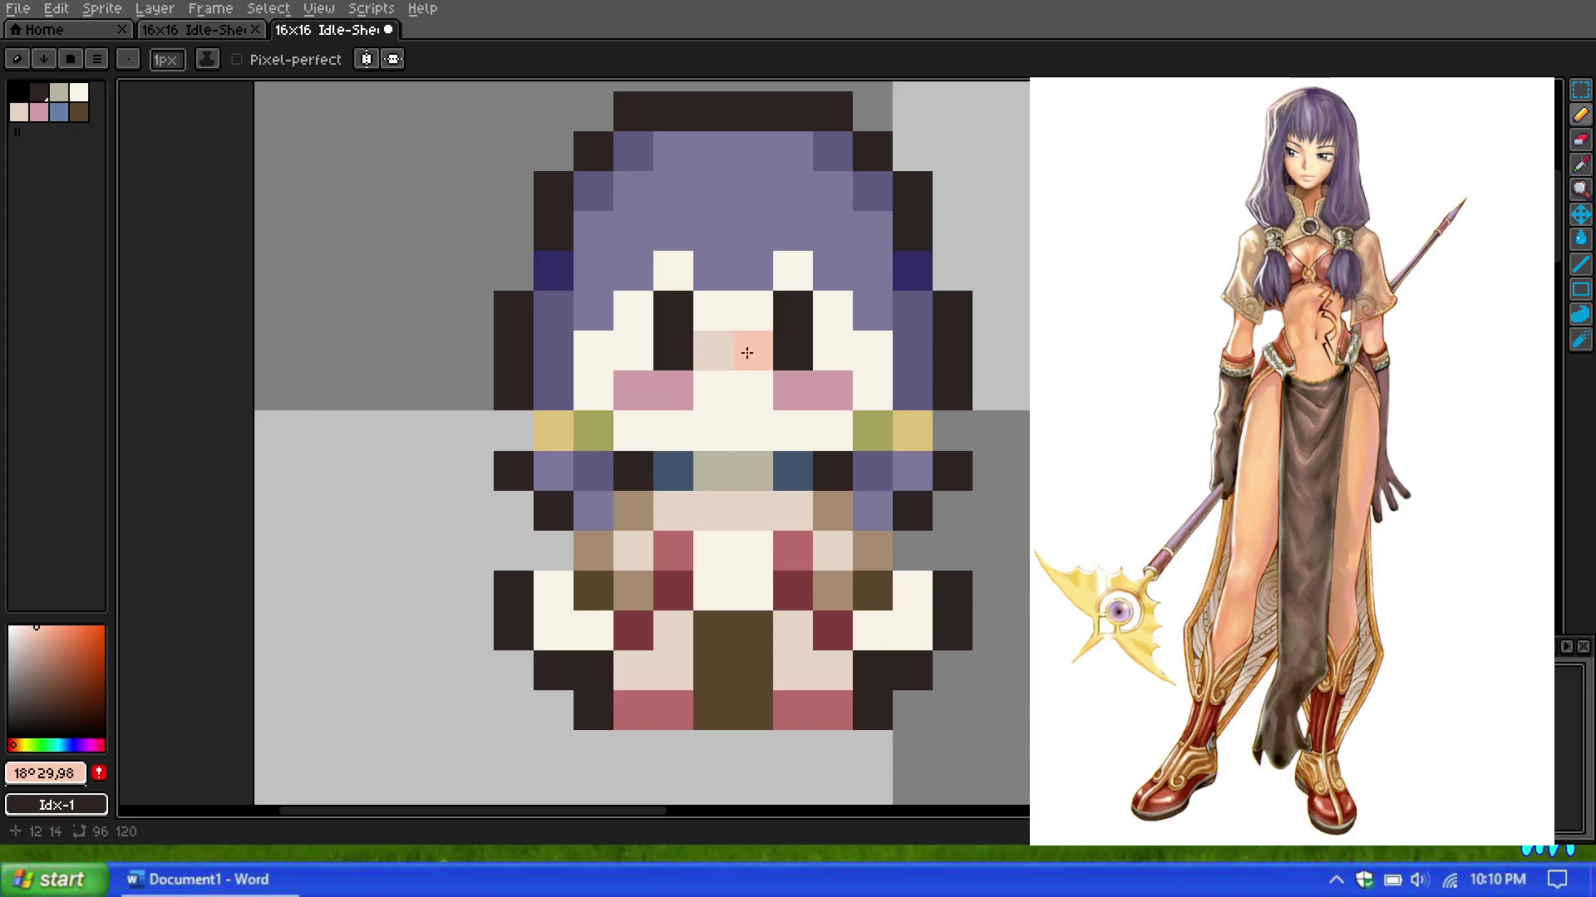
Step: Choose a lighter peach and paint it over the cream face, arm and chest pixels
{"action": "scroll", "coordinate": [623, 451], "scroll_direction": "down", "scroll_amount": 1}
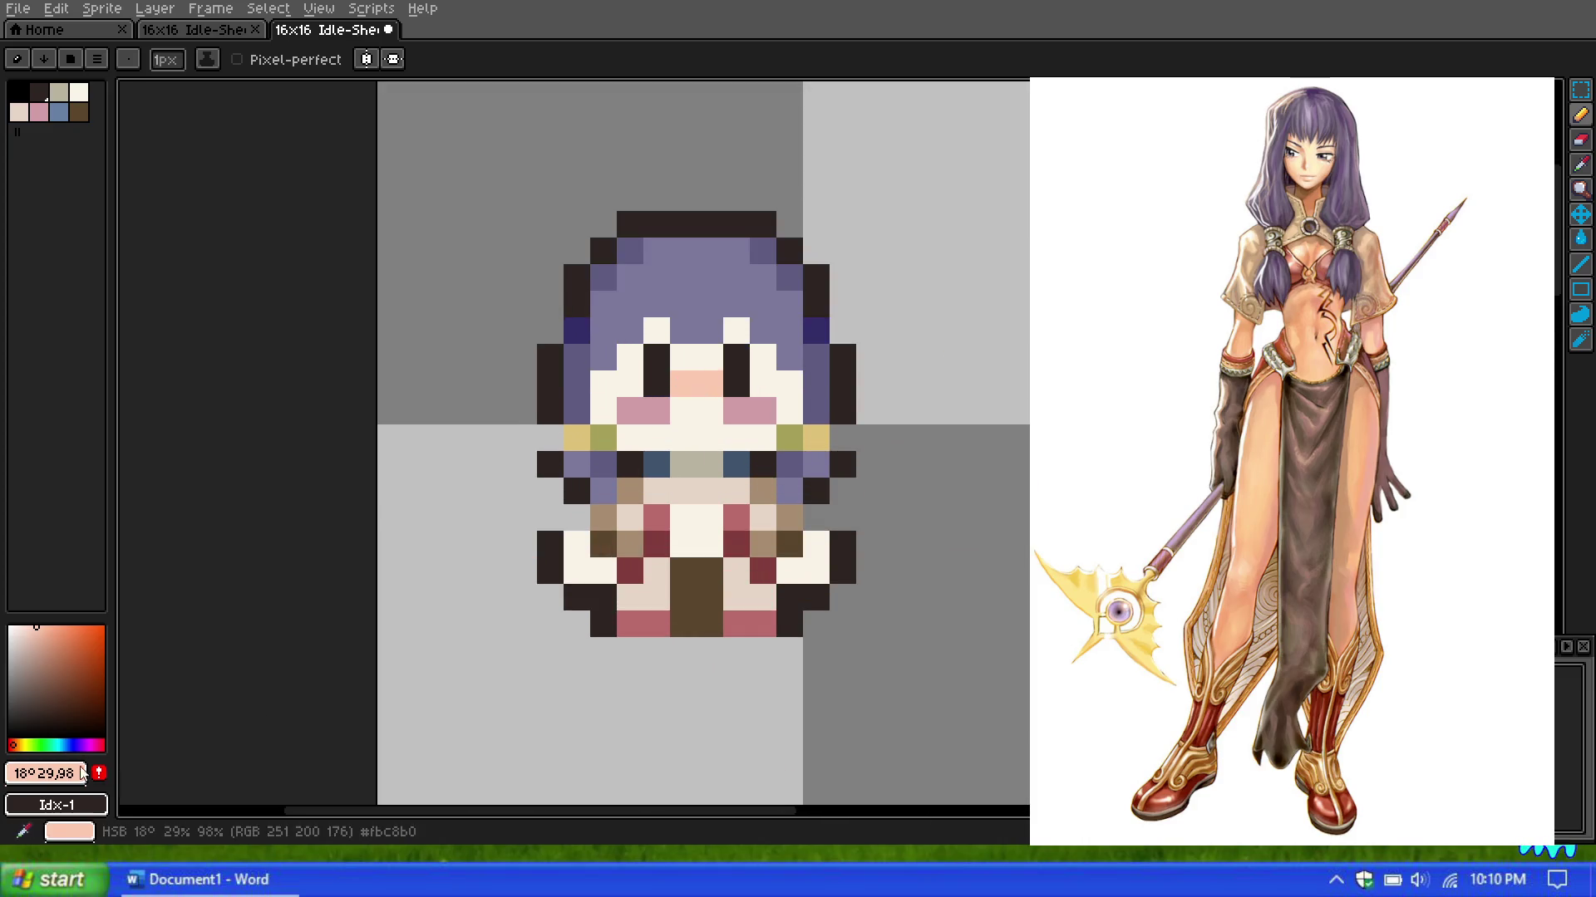
{"action": "left_click", "coordinate": [27, 626]}
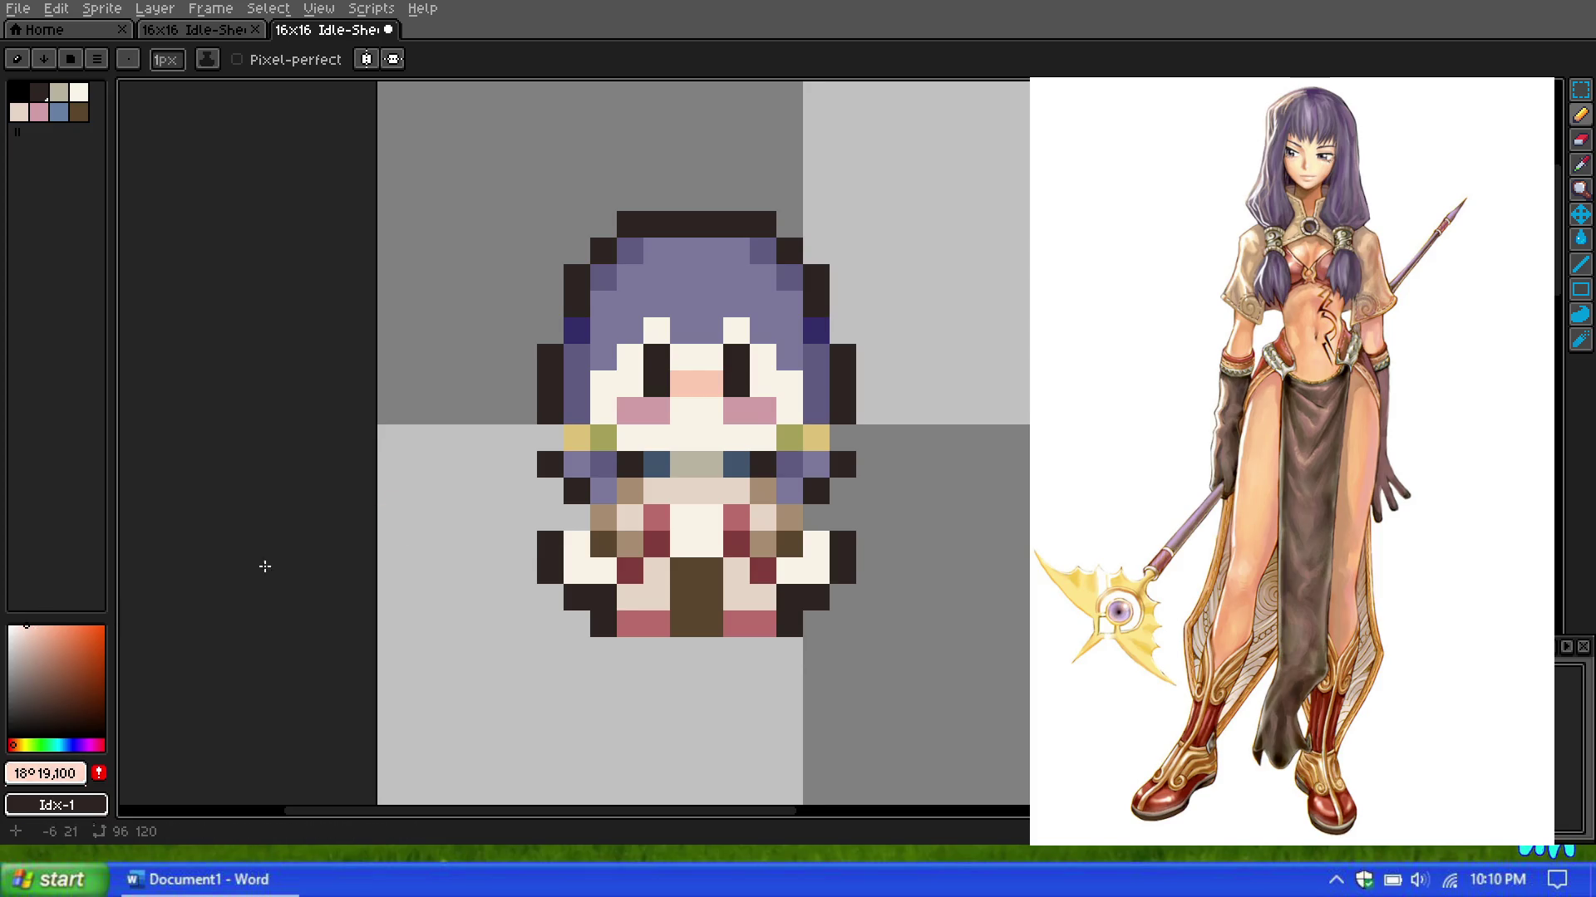
{"action": "mouse_move", "coordinate": [659, 336]}
{"action": "left_mouse_down"}
{"action": "mouse_move", "coordinate": [789, 406]}
{"action": "mouse_move", "coordinate": [683, 433]}
{"action": "mouse_move", "coordinate": [602, 399]}
{"action": "mouse_move", "coordinate": [627, 367]}
{"action": "left_mouse_up"}
{"action": "mouse_move", "coordinate": [625, 557]}
{"action": "left_mouse_down"}
{"action": "mouse_move", "coordinate": [578, 569]}
{"action": "mouse_move", "coordinate": [707, 523]}
{"action": "mouse_move", "coordinate": [789, 573]}
{"action": "mouse_move", "coordinate": [816, 555]}
{"action": "left_mouse_up"}
{"action": "scroll", "coordinate": [697, 441], "scroll_direction": "down", "scroll_amount": 1}
{"action": "scroll", "coordinate": [715, 450], "scroll_direction": "up", "scroll_amount": 1}
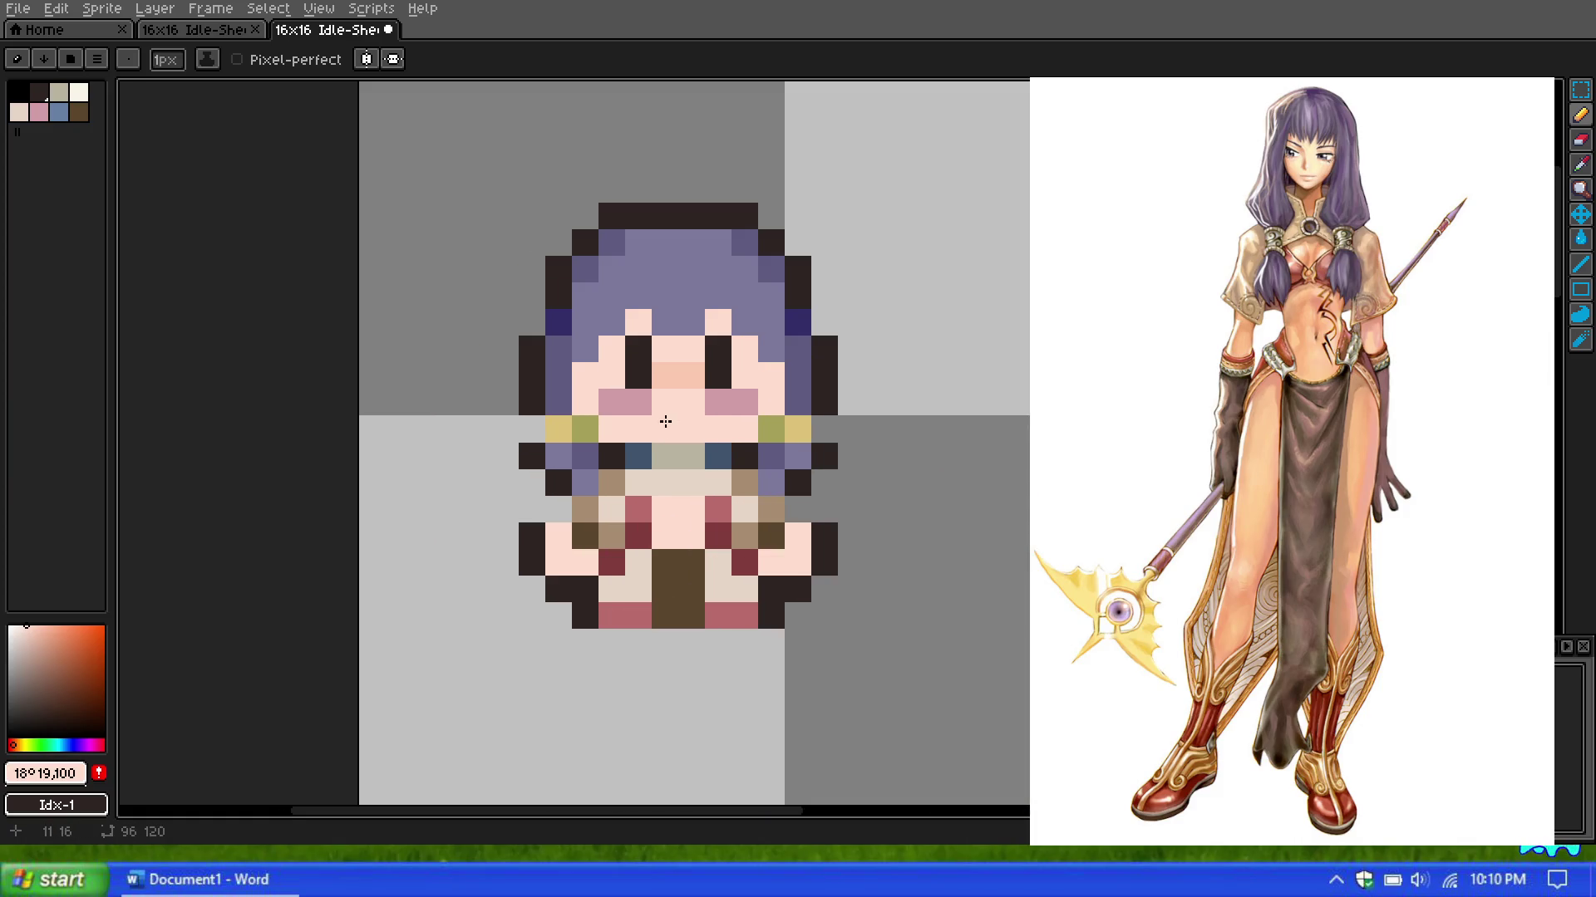
Step: Sample the nose's peach and recolour a light pink body pixel, undoing a stray pink stroke
{"action": "left_click", "coordinate": [1580, 164]}
{"action": "left_click", "coordinate": [684, 366]}
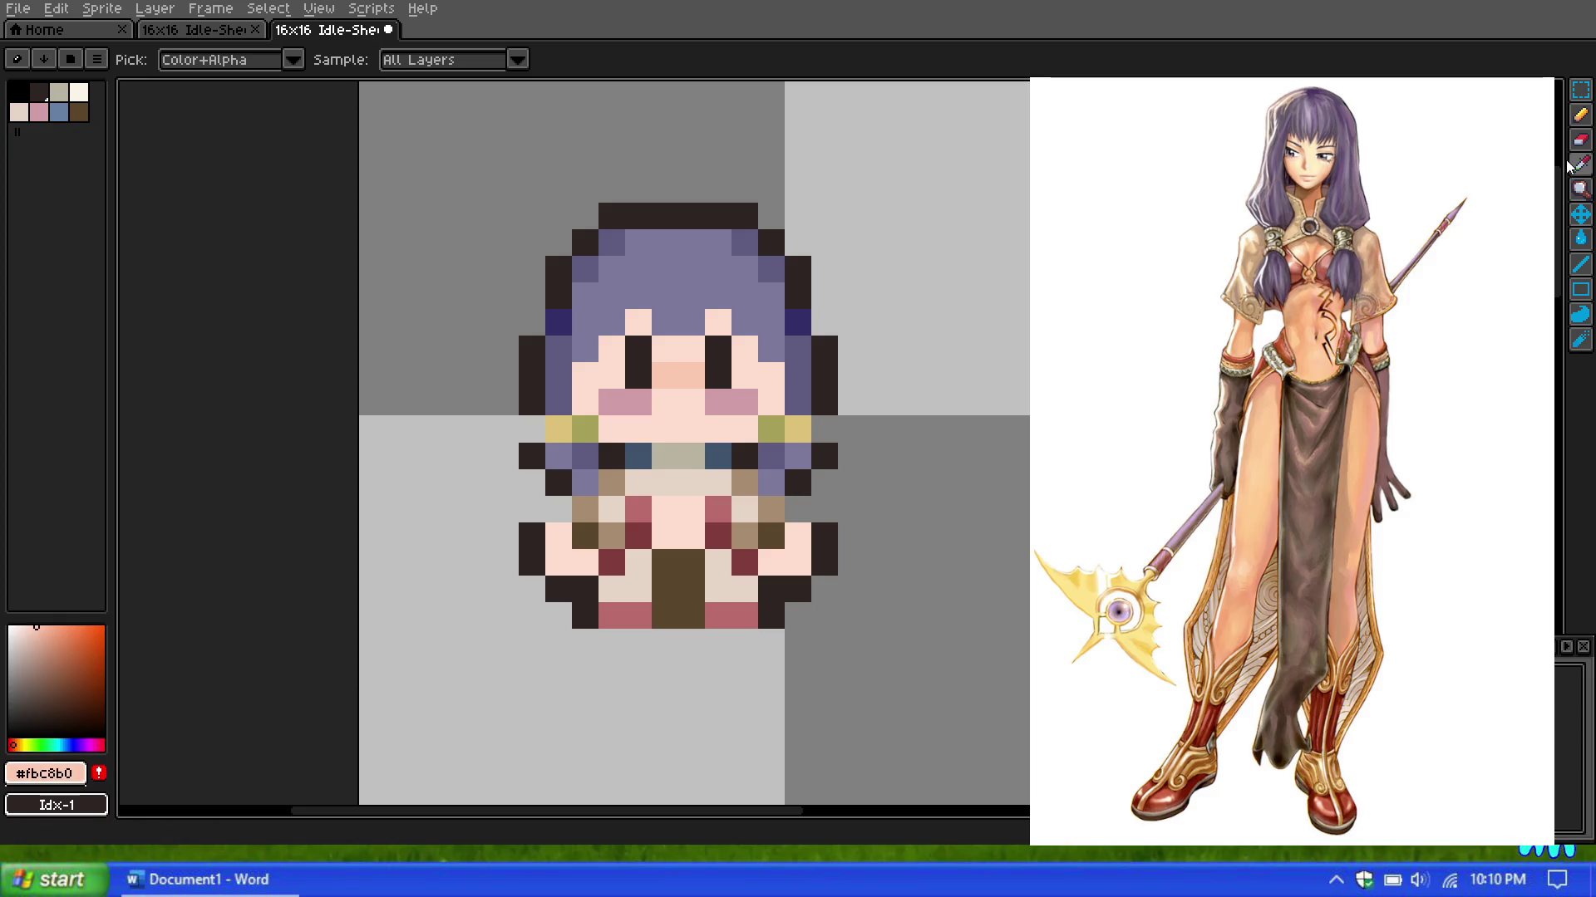
{"action": "left_click", "coordinate": [1580, 114]}
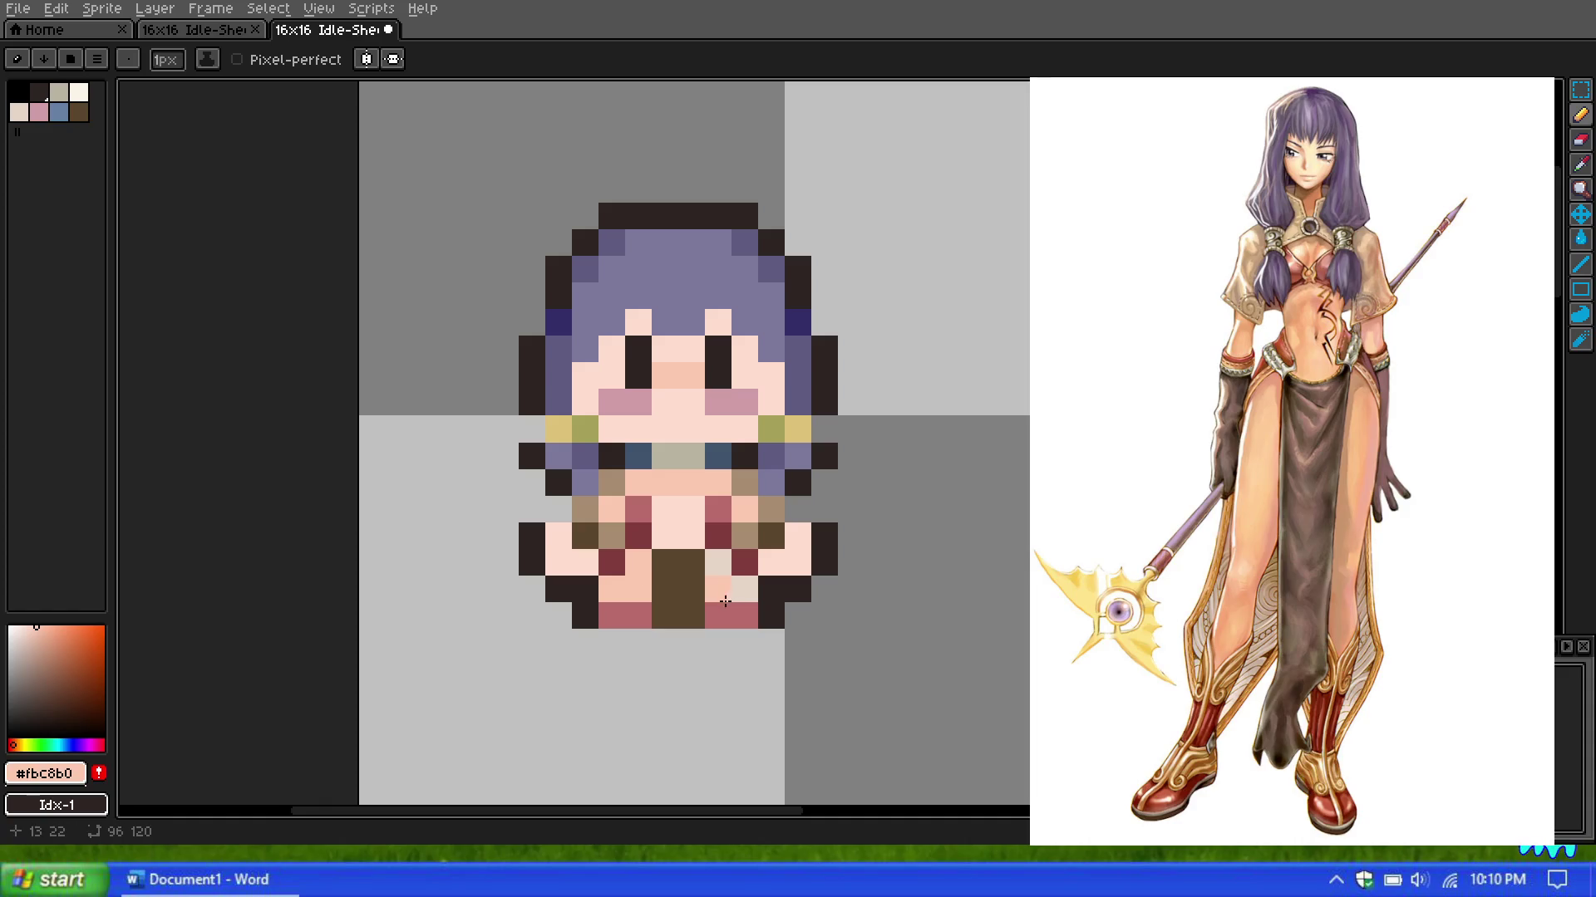
{"action": "left_click", "coordinate": [693, 535]}
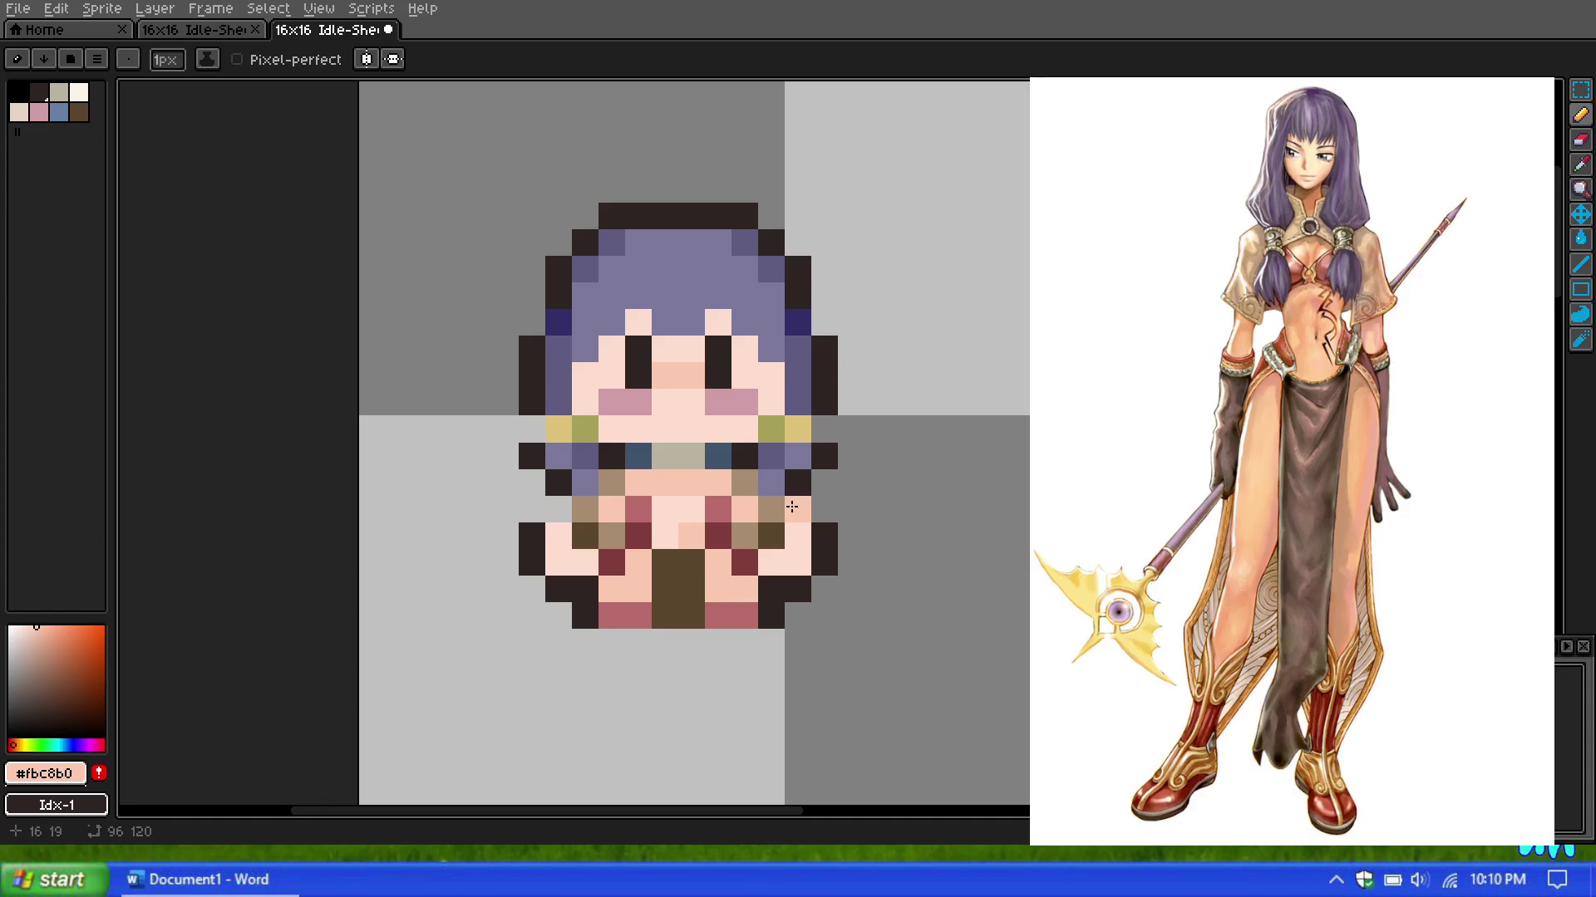
{"action": "scroll", "coordinate": [685, 537], "scroll_direction": "down", "scroll_amount": 3}
{"action": "scroll", "coordinate": [708, 365], "scroll_direction": "down", "scroll_amount": 2}
{"action": "scroll", "coordinate": [708, 346], "scroll_direction": "up", "scroll_amount": 4}
{"action": "scroll", "coordinate": [708, 346], "scroll_direction": "down", "scroll_amount": 4}
{"action": "scroll", "coordinate": [681, 340], "scroll_direction": "up", "scroll_amount": 2}
{"action": "scroll", "coordinate": [779, 245], "scroll_direction": "up", "scroll_amount": 1}
{"action": "scroll", "coordinate": [778, 245], "scroll_direction": "up", "scroll_amount": 1}
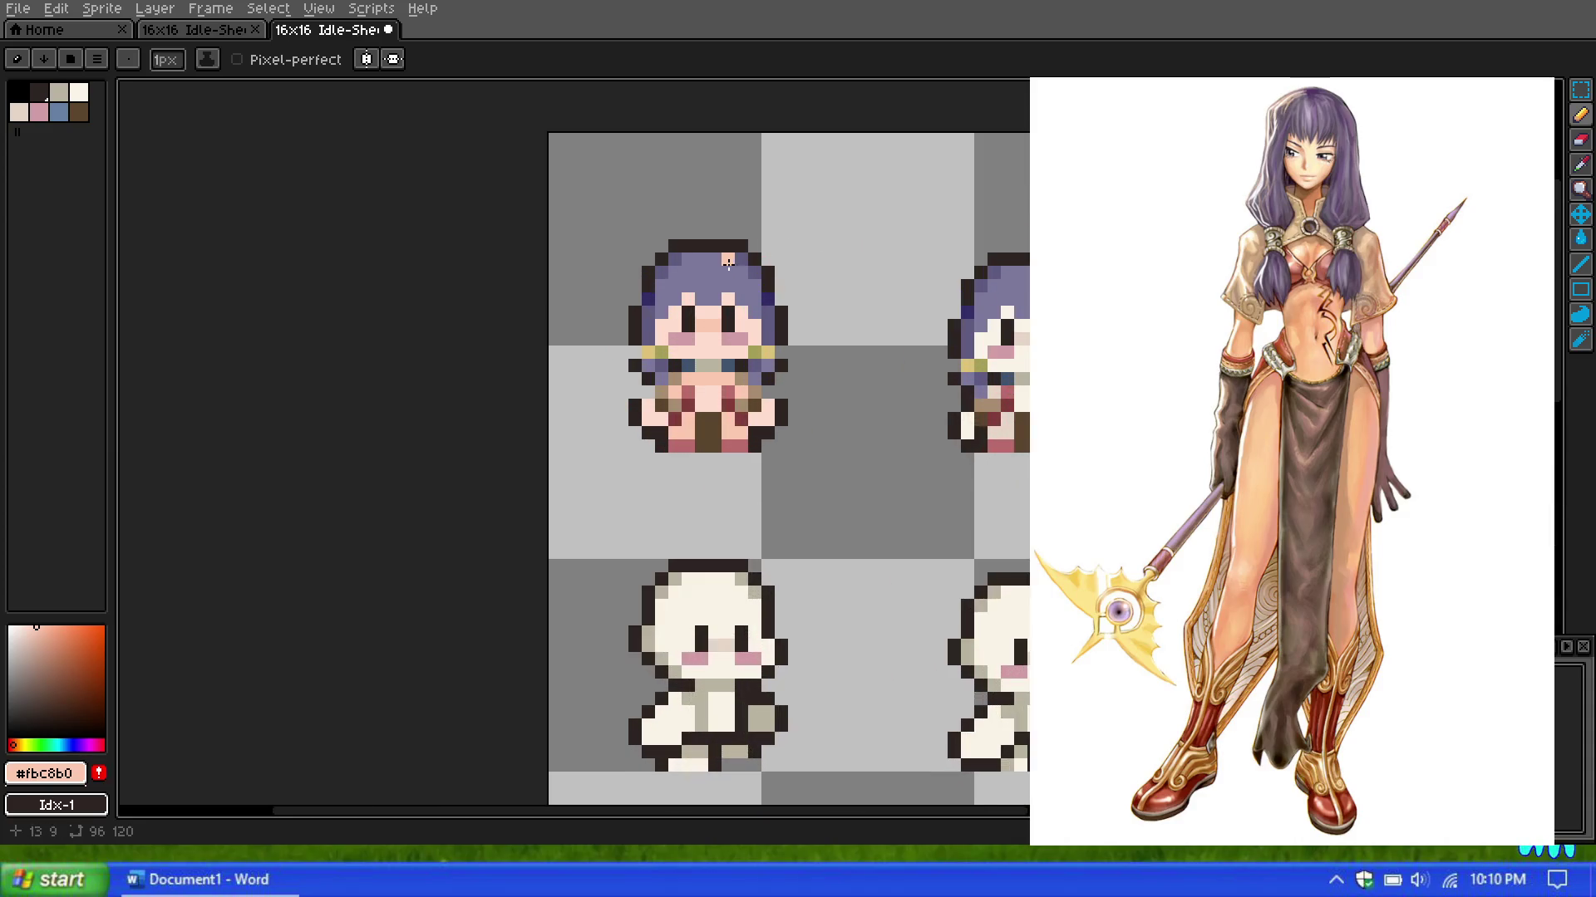
{"action": "scroll", "coordinate": [785, 266], "scroll_direction": "up", "scroll_amount": 2}
{"action": "scroll", "coordinate": [855, 290], "scroll_direction": "up", "scroll_amount": 1}
{"action": "scroll", "coordinate": [852, 291], "scroll_direction": "up", "scroll_amount": 1}
{"action": "scroll", "coordinate": [852, 293], "scroll_direction": "down", "scroll_amount": 1}
{"action": "scroll", "coordinate": [846, 295], "scroll_direction": "down", "scroll_amount": 1}
{"action": "scroll", "coordinate": [846, 297], "scroll_direction": "up", "scroll_amount": 1}
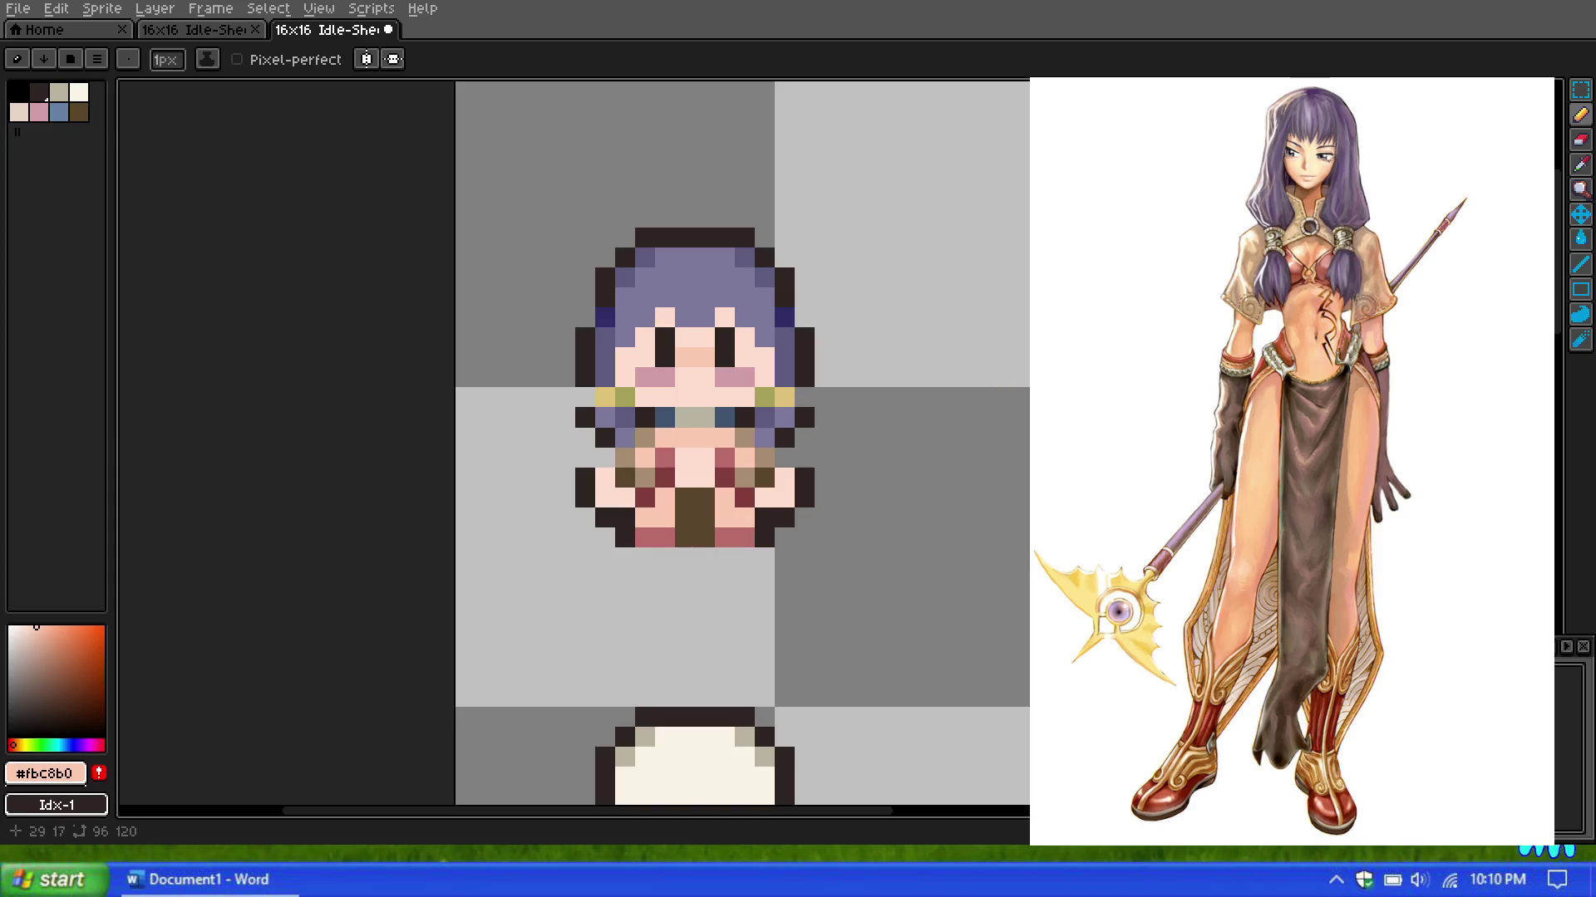
{"action": "left_click_drag", "start_coordinate": [1010, 307], "coordinate": [1014, 531]}
{"action": "key", "text": "ctrl+z"}
Step: Review the recoloured sprite and undo the latest forehead recolouring
{"action": "scroll", "coordinate": [989, 278], "scroll_direction": "down", "scroll_amount": 4}
{"action": "scroll", "coordinate": [984, 282], "scroll_direction": "up", "scroll_amount": 1}
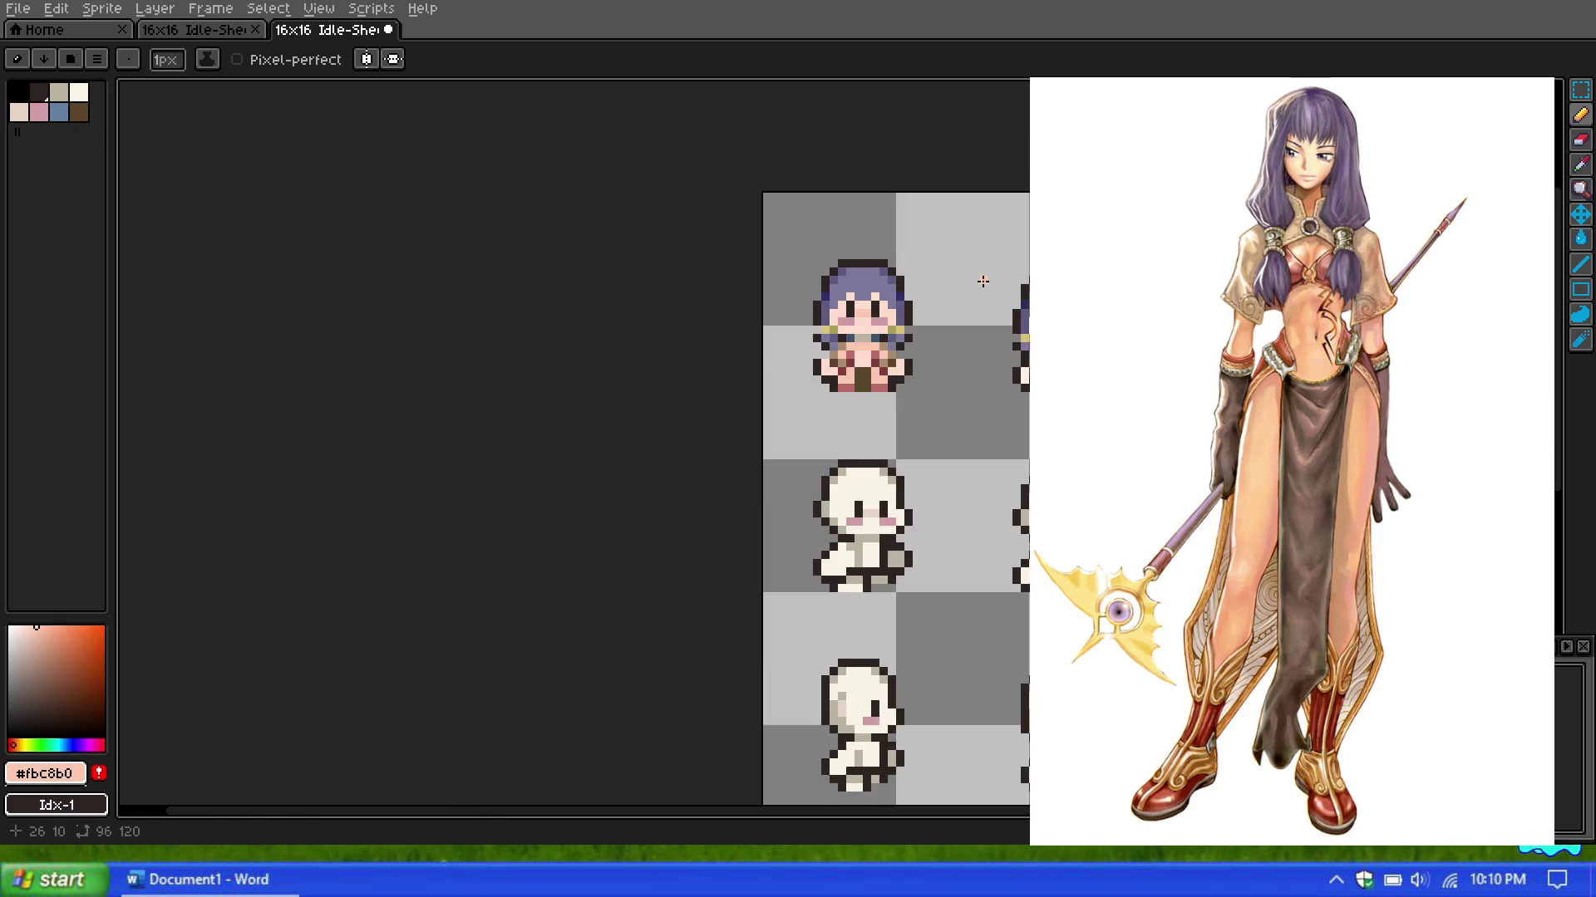
{"action": "scroll", "coordinate": [984, 282], "scroll_direction": "up", "scroll_amount": 1}
{"action": "scroll", "coordinate": [893, 272], "scroll_direction": "up", "scroll_amount": 2}
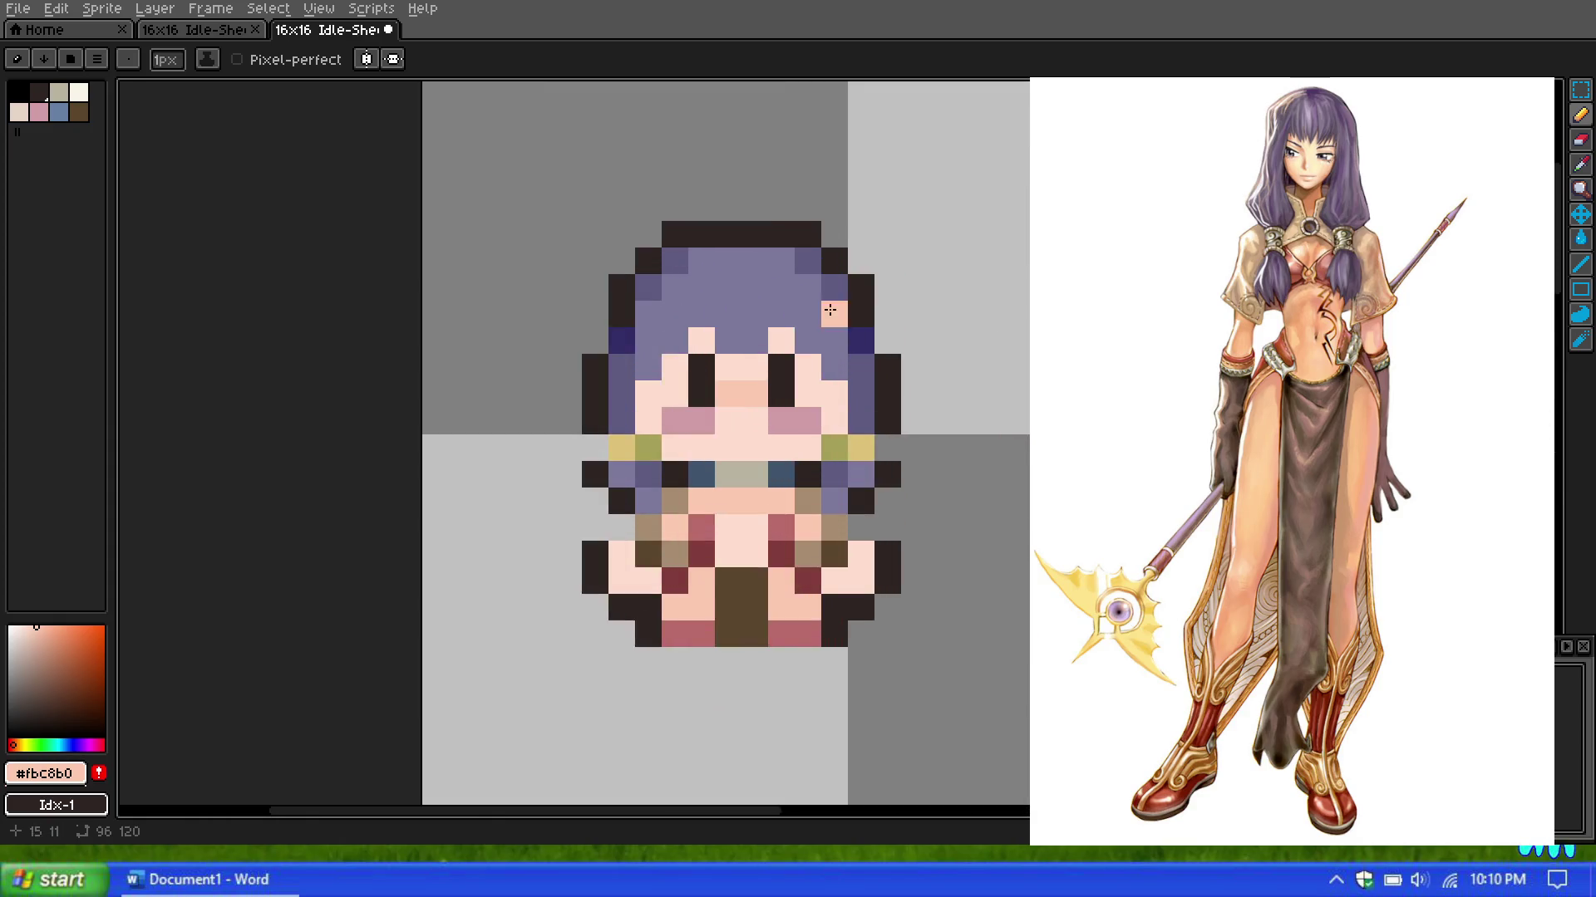
{"action": "scroll", "coordinate": [830, 313], "scroll_direction": "down", "scroll_amount": 3}
{"action": "scroll", "coordinate": [825, 324], "scroll_direction": "down", "scroll_amount": 4}
{"action": "scroll", "coordinate": [738, 309], "scroll_direction": "up", "scroll_amount": 1}
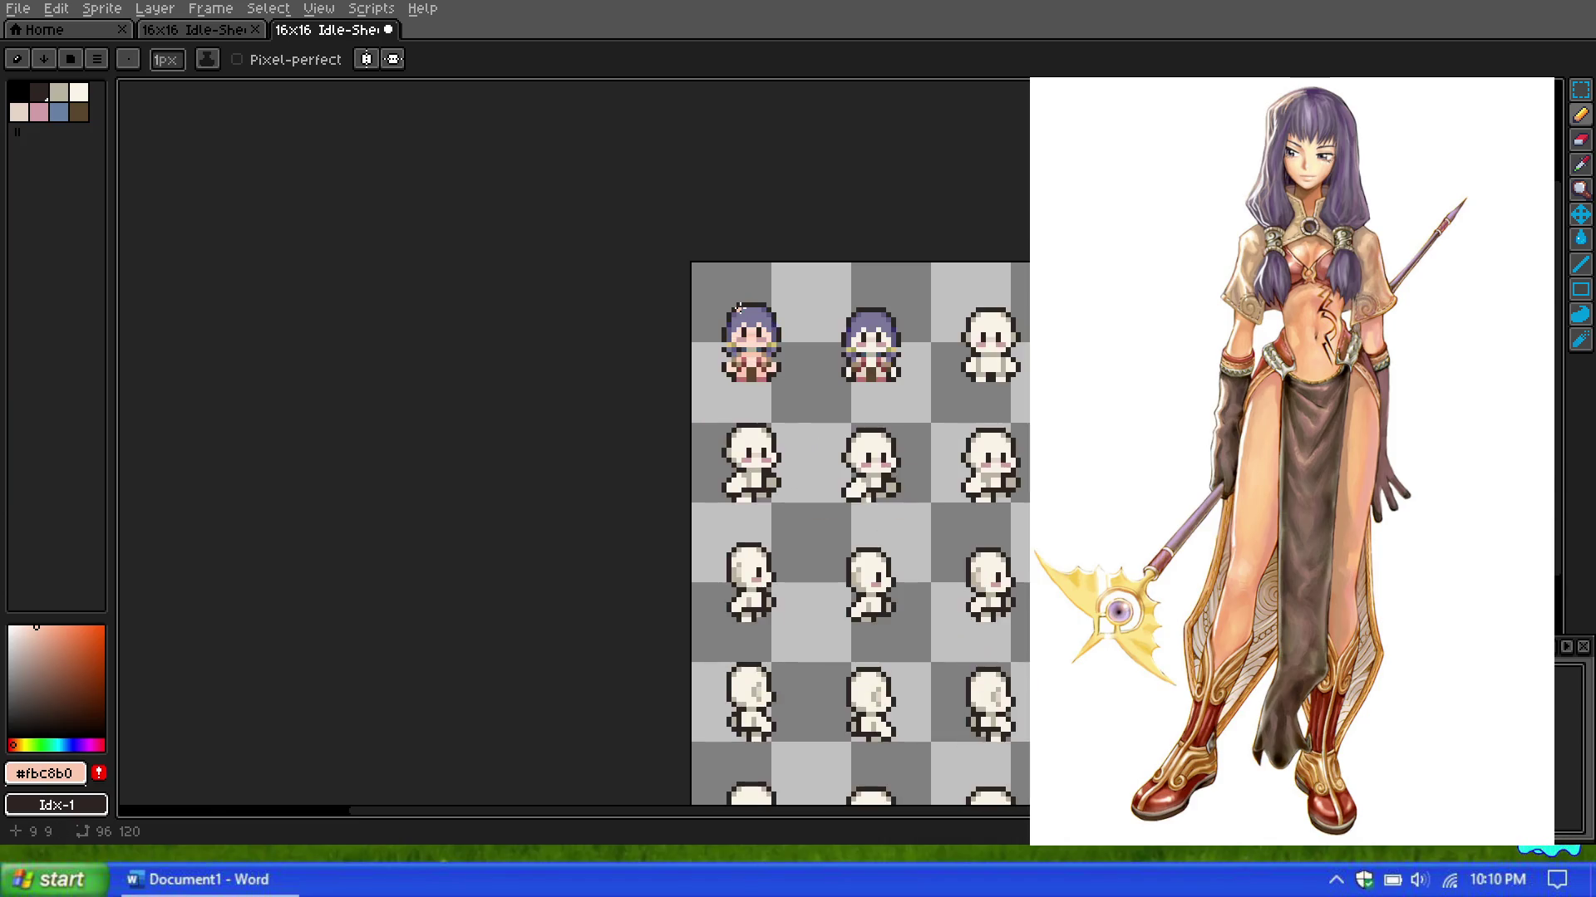
{"action": "scroll", "coordinate": [740, 310], "scroll_direction": "up", "scroll_amount": 1}
{"action": "scroll", "coordinate": [751, 336], "scroll_direction": "up", "scroll_amount": 2}
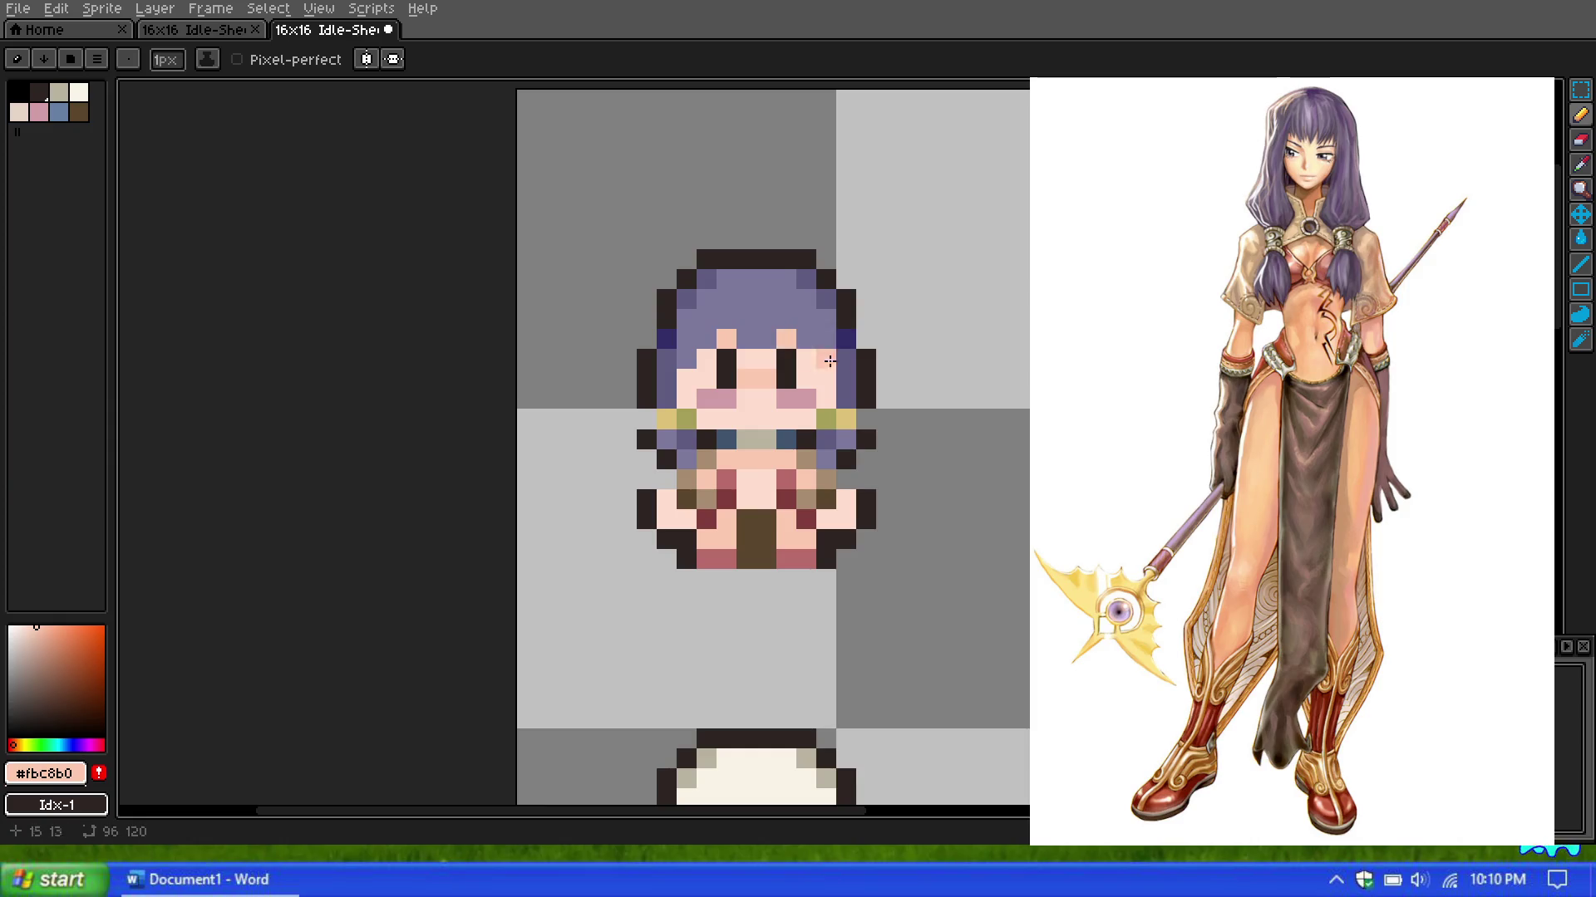
{"action": "scroll", "coordinate": [937, 391], "scroll_direction": "down", "scroll_amount": 4}
{"action": "scroll", "coordinate": [933, 367], "scroll_direction": "down", "scroll_amount": 3}
{"action": "scroll", "coordinate": [926, 374], "scroll_direction": "up", "scroll_amount": 4}
{"action": "scroll", "coordinate": [862, 385], "scroll_direction": "up", "scroll_amount": 3}
{"action": "scroll", "coordinate": [862, 385], "scroll_direction": "down", "scroll_amount": 2}
{"action": "scroll", "coordinate": [809, 361], "scroll_direction": "up", "scroll_amount": 2}
{"action": "scroll", "coordinate": [839, 360], "scroll_direction": "up", "scroll_amount": 1}
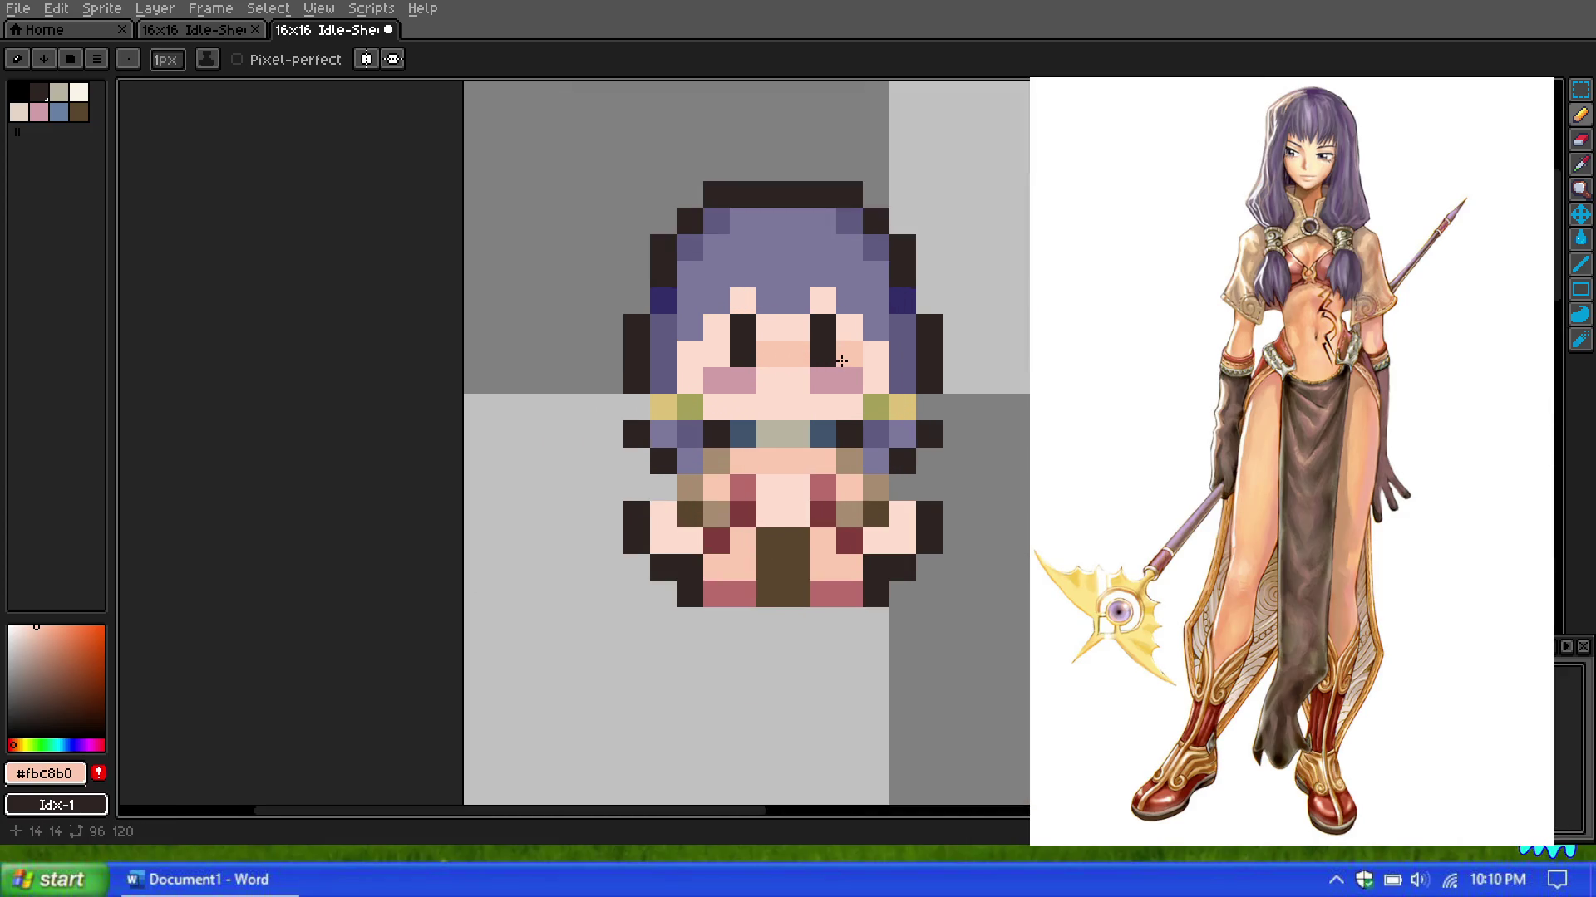
{"action": "scroll", "coordinate": [748, 341], "scroll_direction": "up", "scroll_amount": 1}
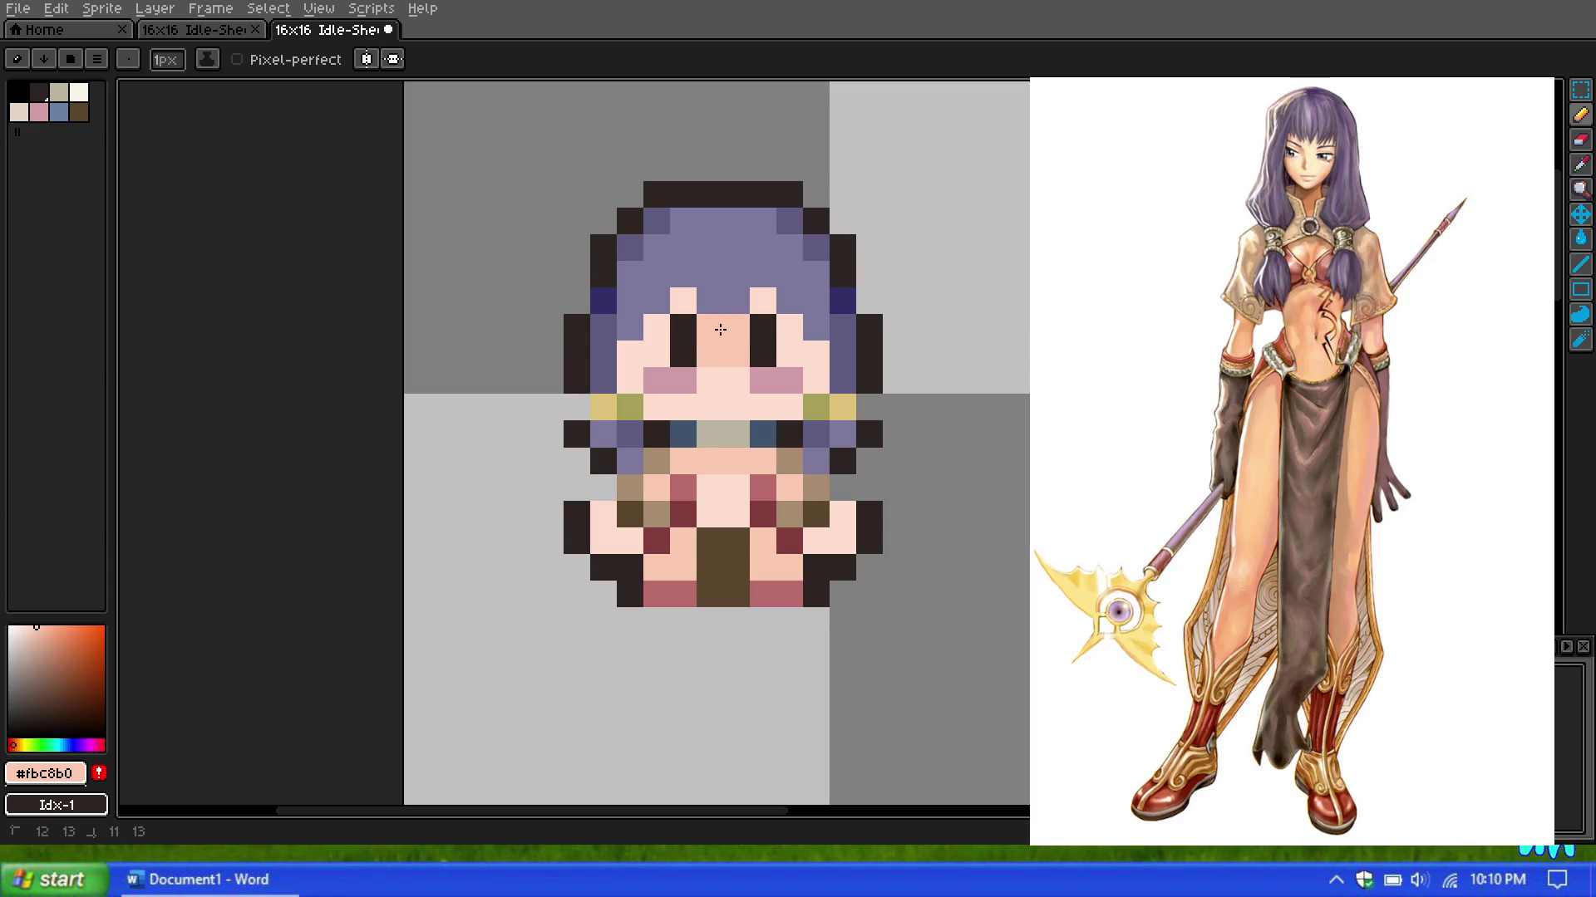
{"action": "scroll", "coordinate": [719, 327], "scroll_direction": "down", "scroll_amount": 3}
{"action": "scroll", "coordinate": [748, 283], "scroll_direction": "down", "scroll_amount": 1}
{"action": "scroll", "coordinate": [779, 249], "scroll_direction": "down", "scroll_amount": 2}
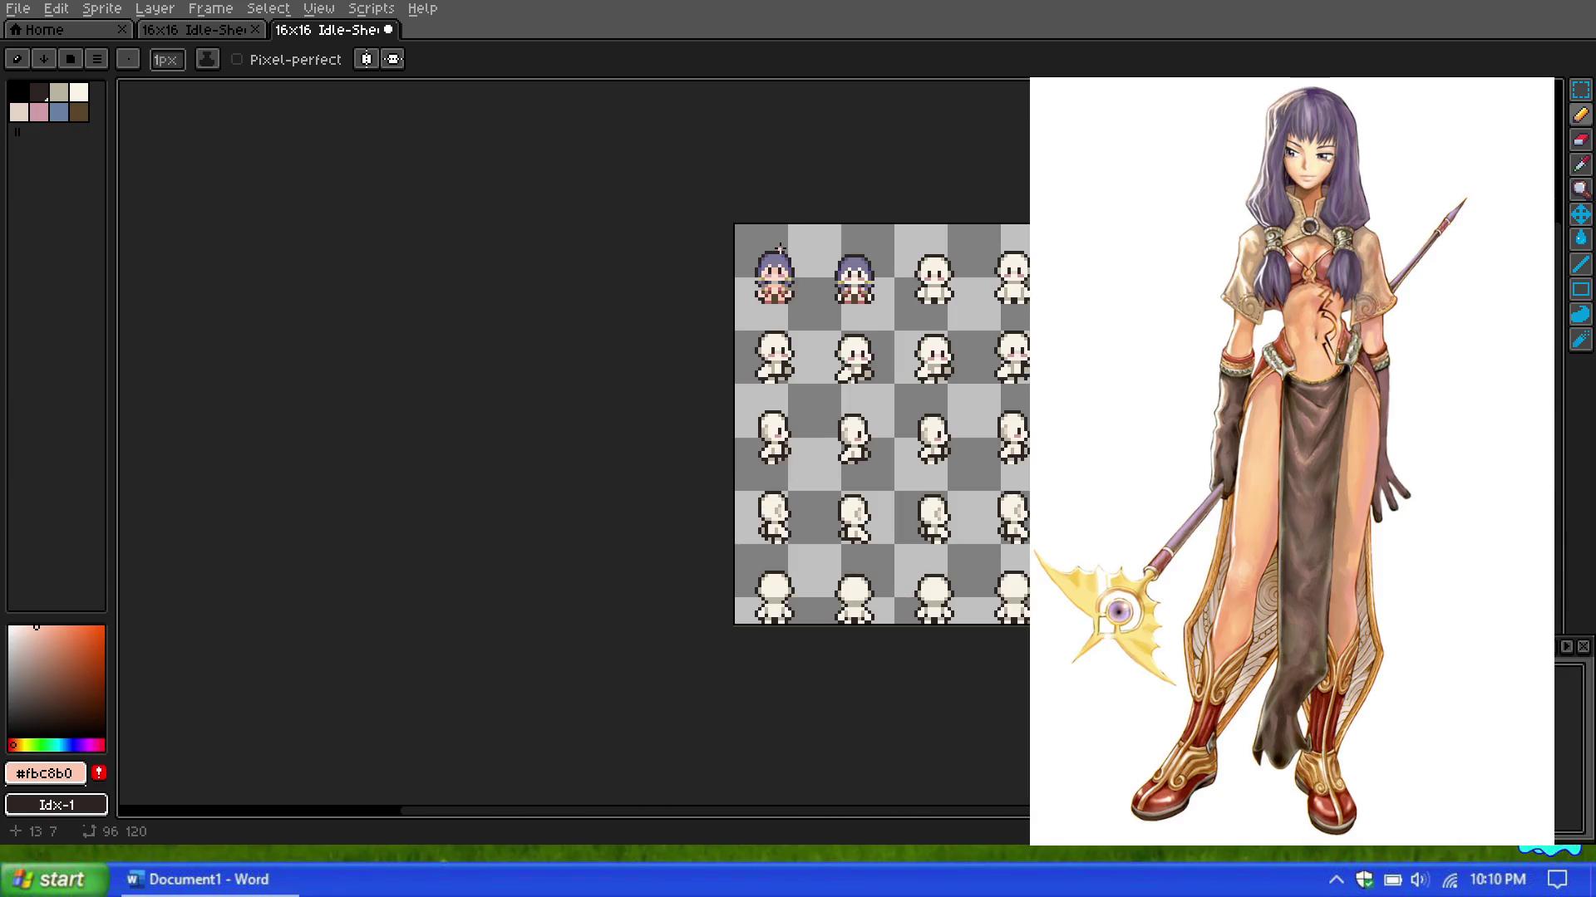
{"action": "scroll", "coordinate": [775, 261], "scroll_direction": "up", "scroll_amount": 2}
{"action": "scroll", "coordinate": [774, 274], "scroll_direction": "up", "scroll_amount": 3}
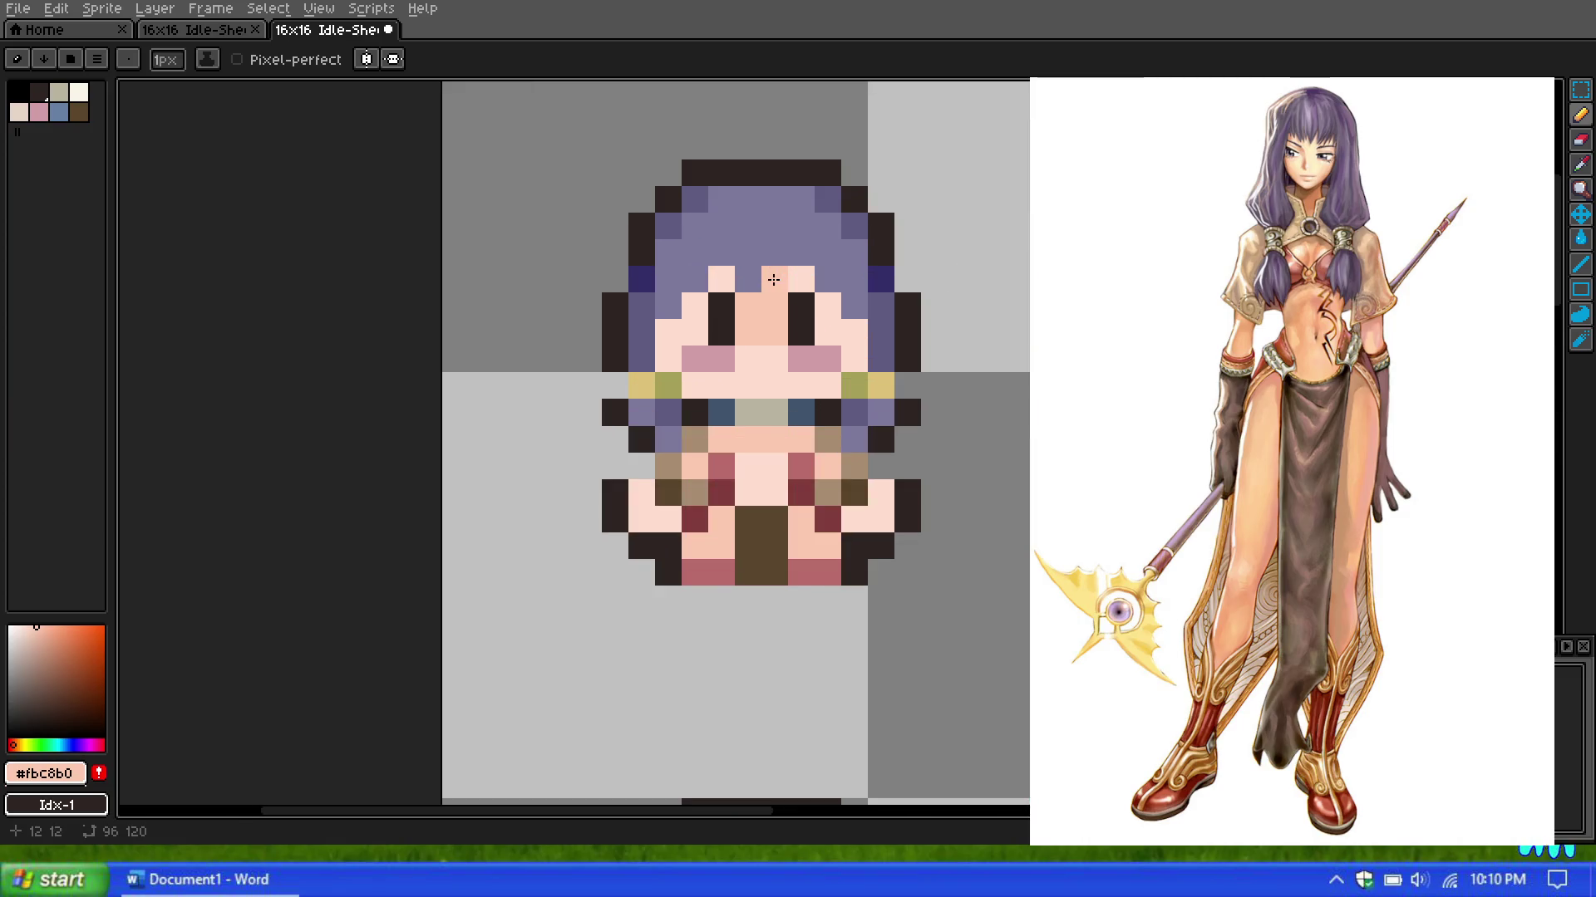
{"action": "key", "text": "ctrl+z"}
{"action": "key", "text": "ctrl+z"}
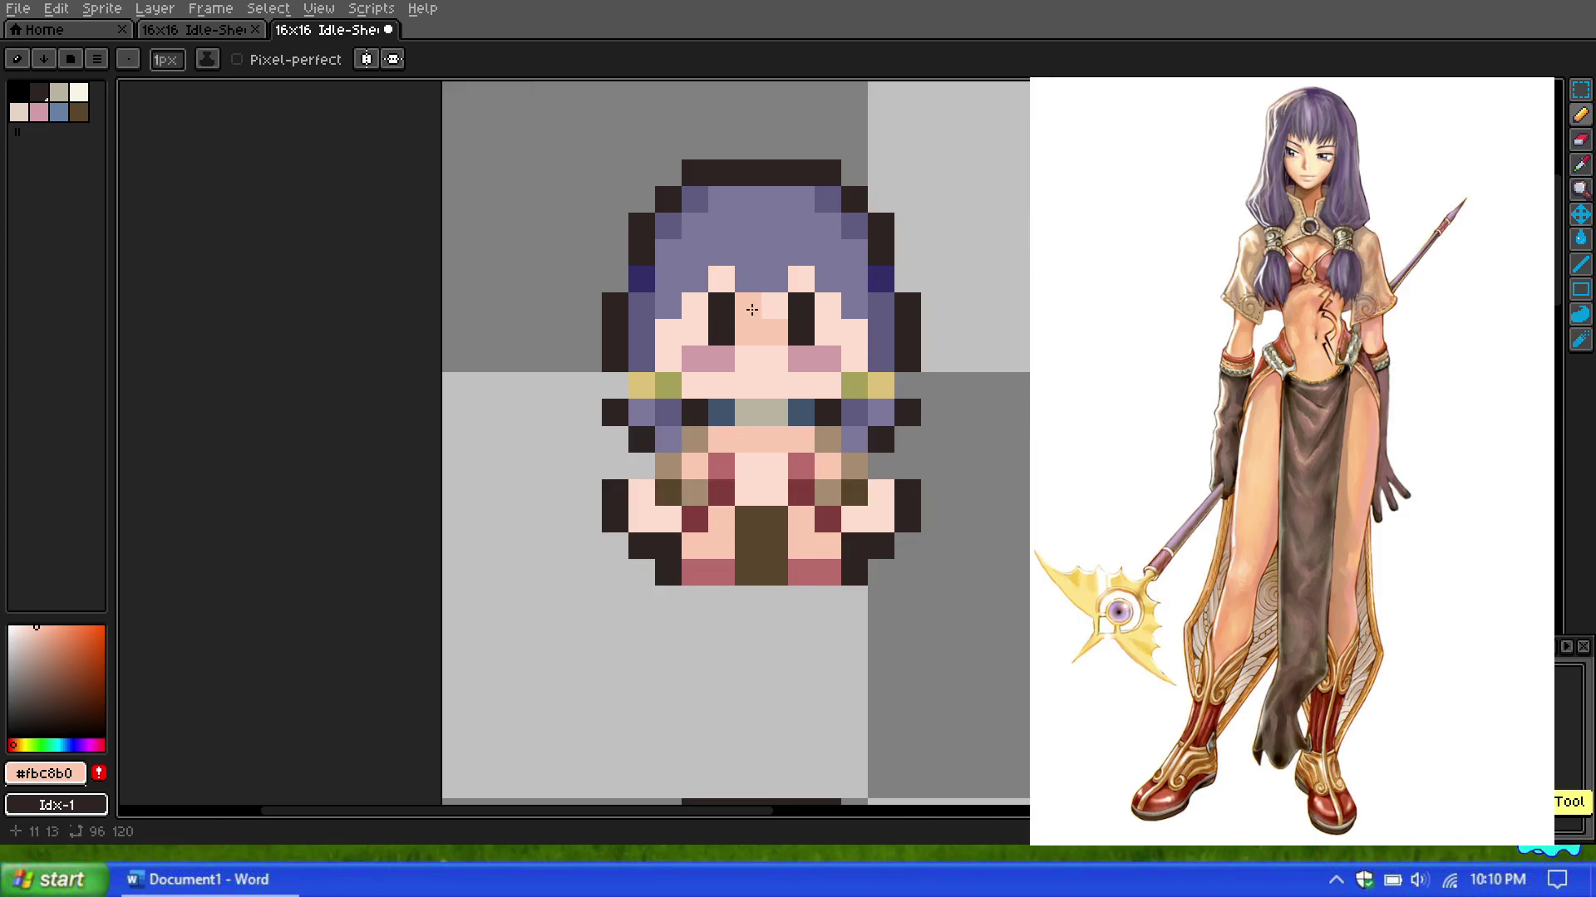
Step: Sample the light skin colour from the sprite's face
{"action": "scroll", "coordinate": [795, 318], "scroll_direction": "down", "scroll_amount": 1}
{"action": "scroll", "coordinate": [795, 318], "scroll_direction": "down", "scroll_amount": 4}
{"action": "scroll", "coordinate": [872, 304], "scroll_direction": "up", "scroll_amount": 1}
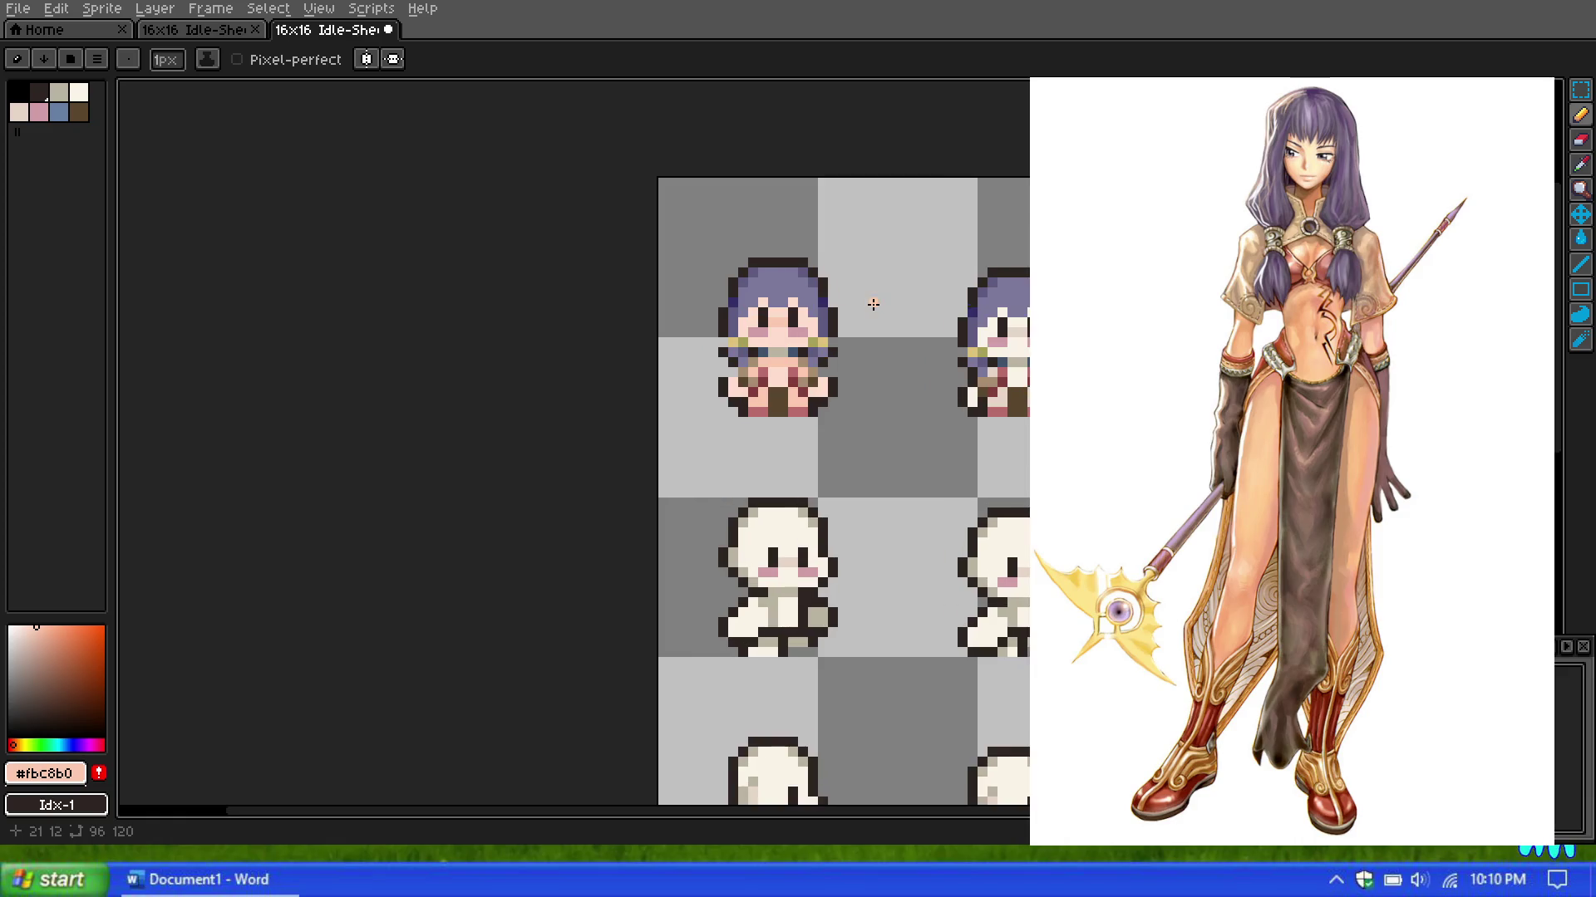
{"action": "scroll", "coordinate": [872, 302], "scroll_direction": "up", "scroll_amount": 1}
{"action": "scroll", "coordinate": [914, 288], "scroll_direction": "up", "scroll_amount": 1}
{"action": "scroll", "coordinate": [955, 290], "scroll_direction": "down", "scroll_amount": 2}
{"action": "scroll", "coordinate": [1001, 296], "scroll_direction": "down", "scroll_amount": 2}
{"action": "scroll", "coordinate": [1001, 297], "scroll_direction": "down", "scroll_amount": 4}
{"action": "scroll", "coordinate": [1003, 296], "scroll_direction": "up", "scroll_amount": 5}
{"action": "scroll", "coordinate": [939, 299], "scroll_direction": "up", "scroll_amount": 4}
{"action": "scroll", "coordinate": [909, 289], "scroll_direction": "up", "scroll_amount": 2}
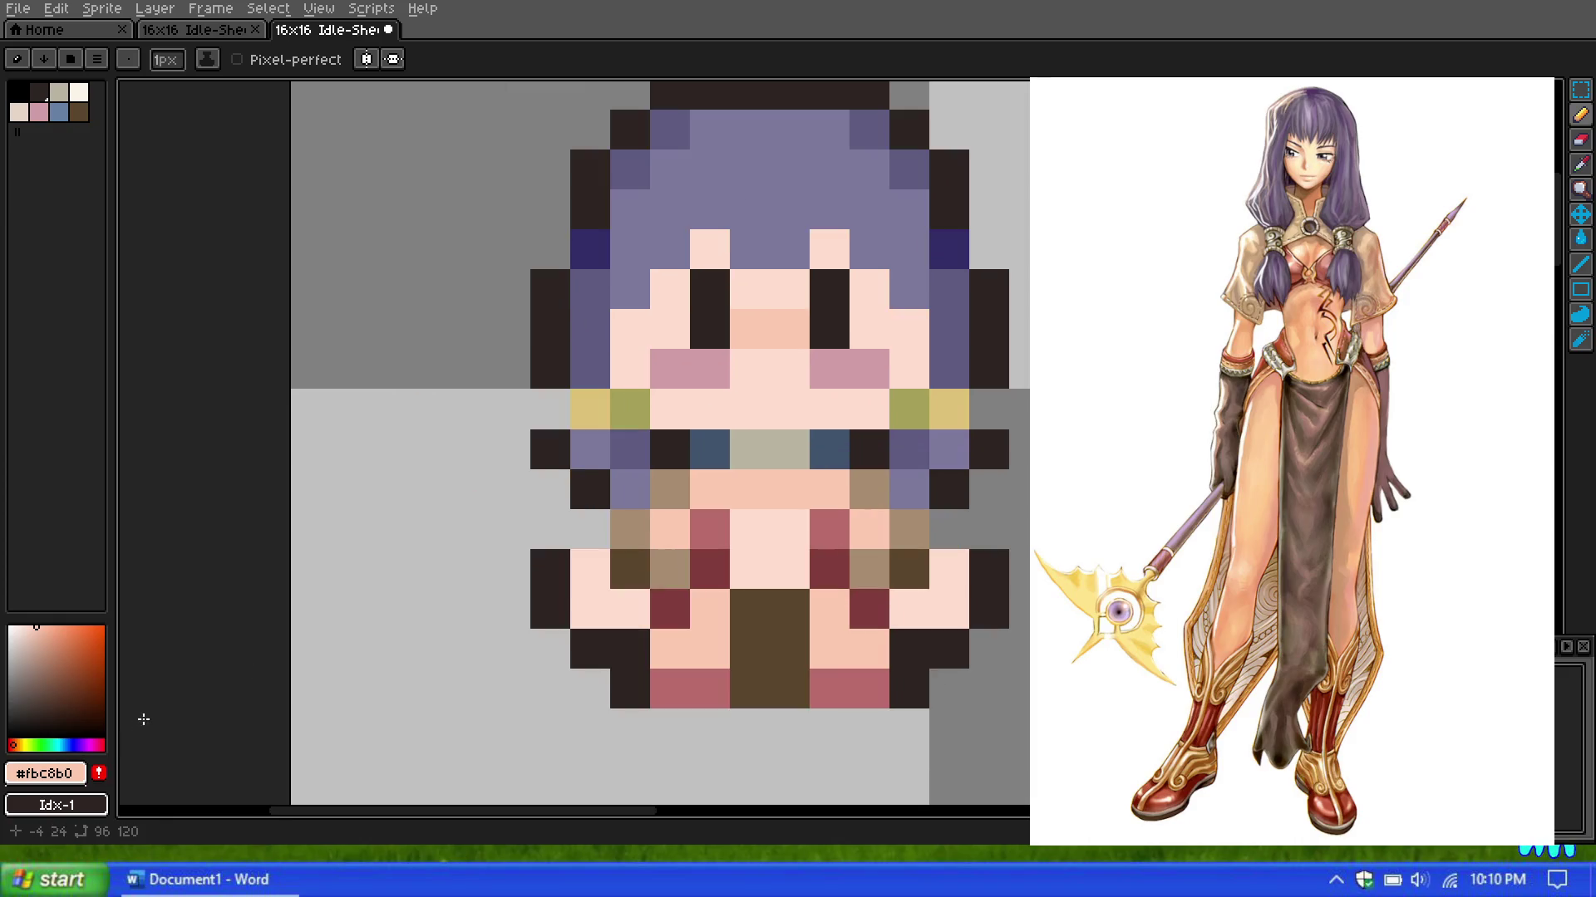
{"action": "left_click", "coordinate": [1580, 164]}
{"action": "left_click", "coordinate": [761, 284]}
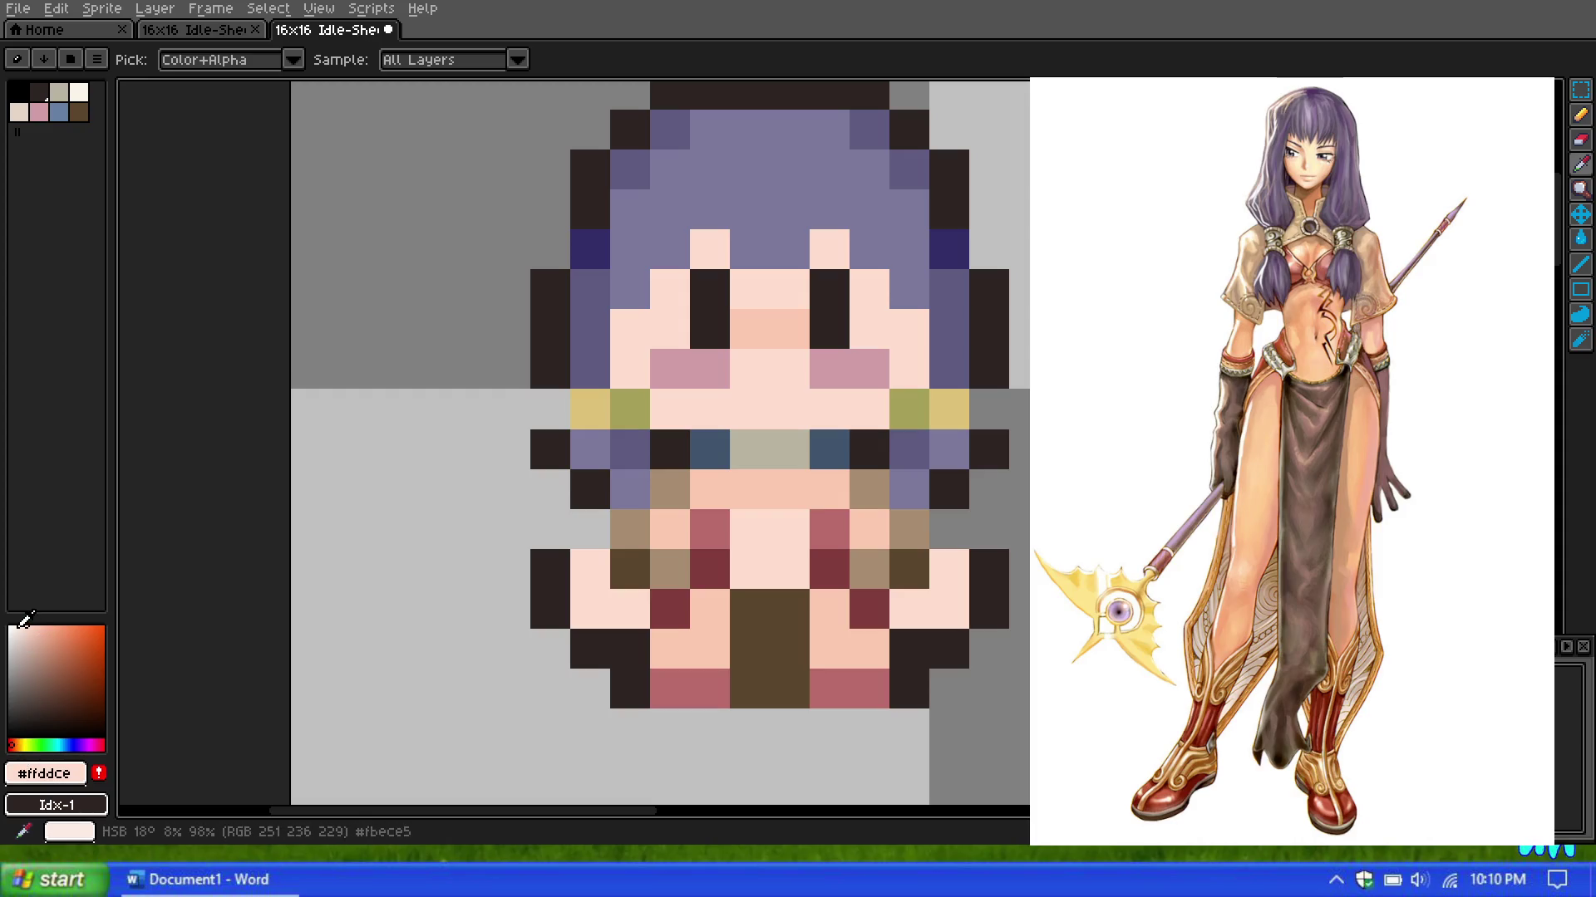
Step: Pick a pale warm cream highlight colour, about HSB 36°, 14%, 100%
{"action": "scroll", "coordinate": [899, 352], "scroll_direction": "down", "scroll_amount": 2}
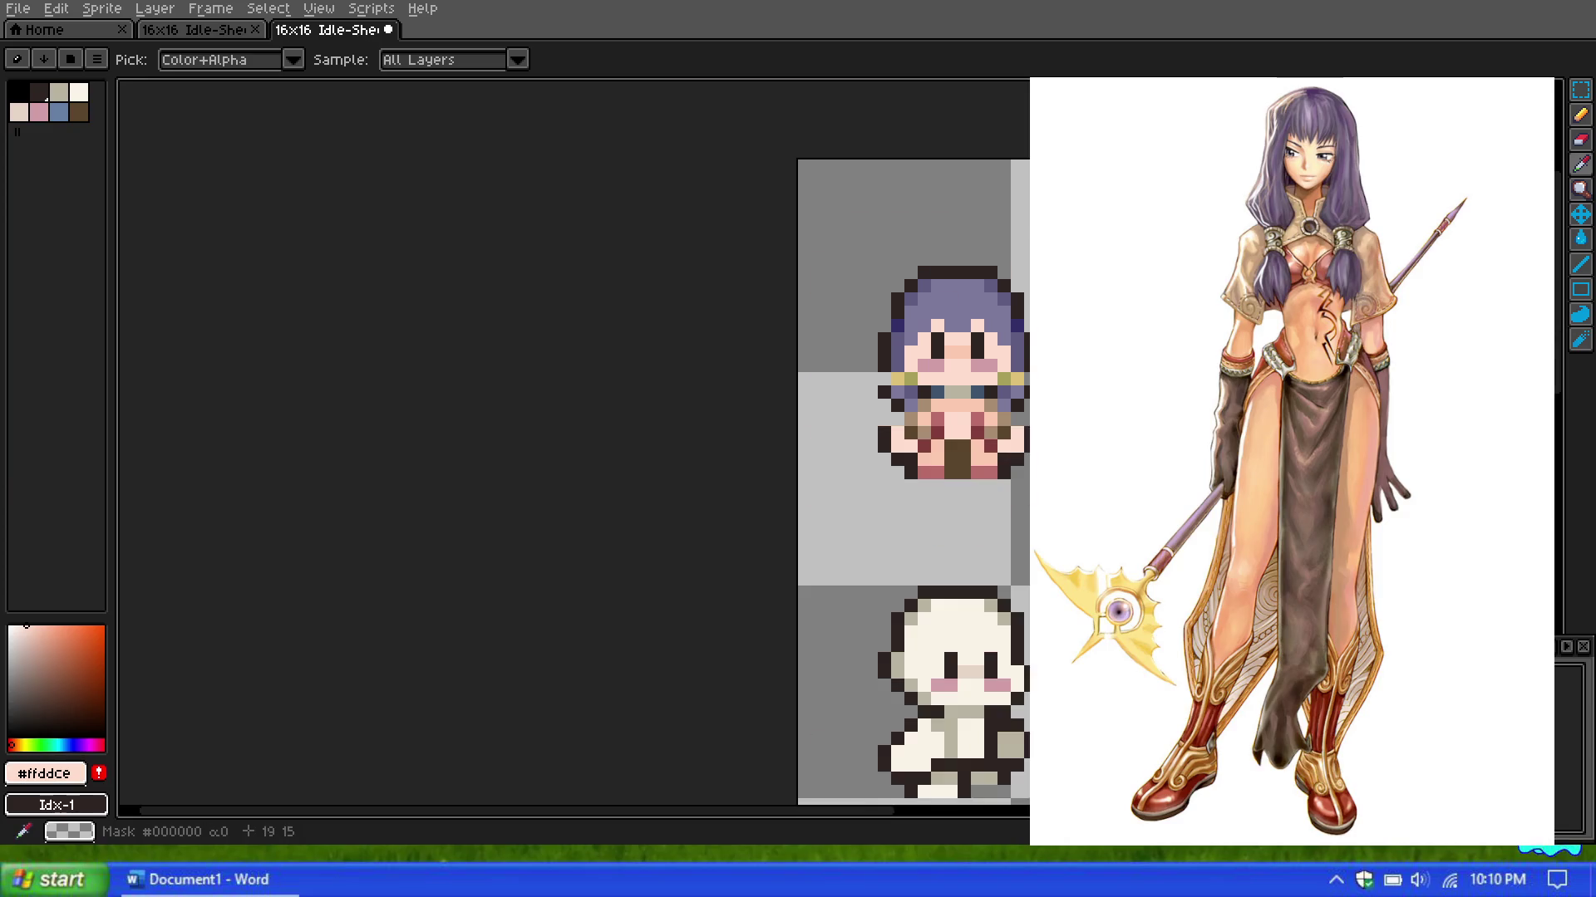
{"action": "left_click", "coordinate": [831, 752]}
{"action": "scroll", "coordinate": [563, 359], "scroll_direction": "up", "scroll_amount": 1}
{"action": "scroll", "coordinate": [332, 590], "scroll_direction": "down", "scroll_amount": 1}
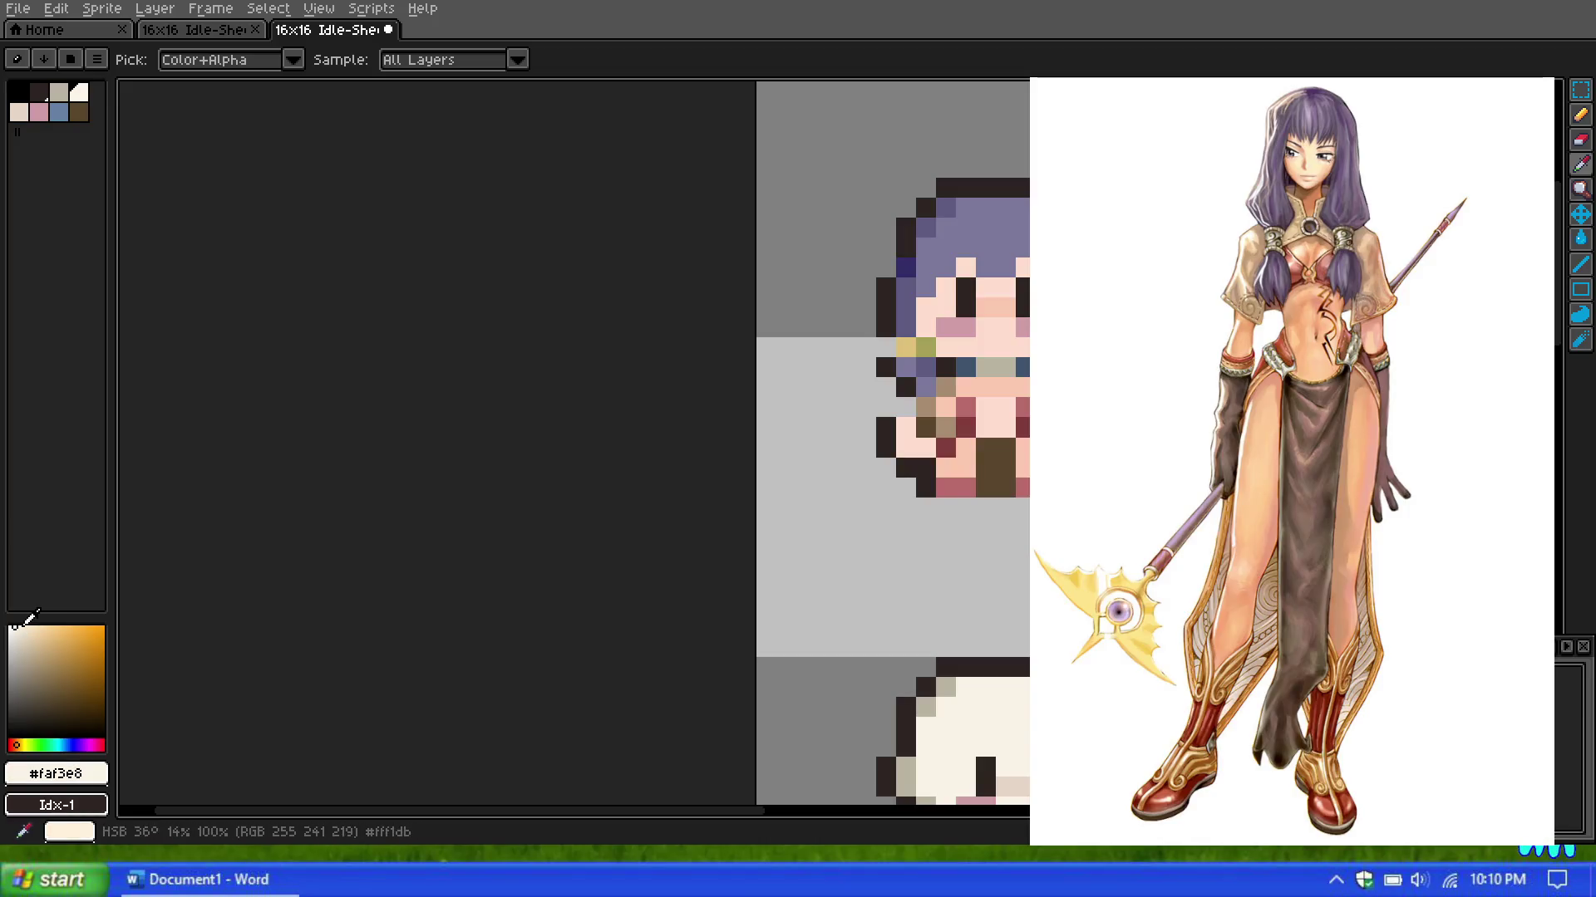
{"action": "left_click", "coordinate": [20, 625]}
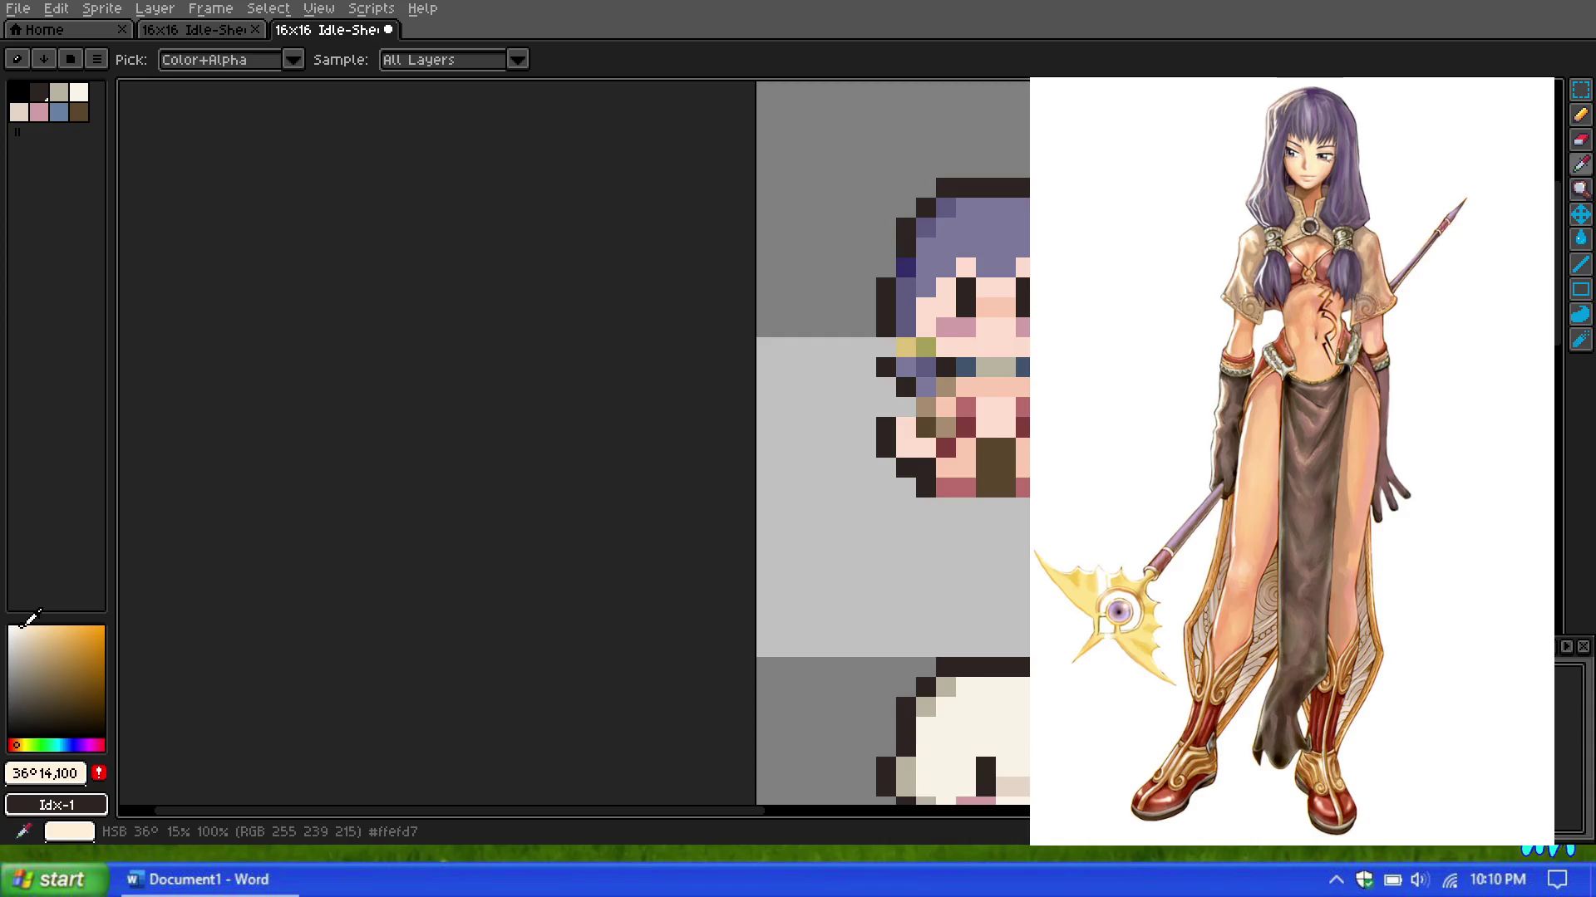
Step: Zoom in and paint cream highlights across the face, beside the eyes, left cheek and nose
{"action": "key", "text": "plus"}
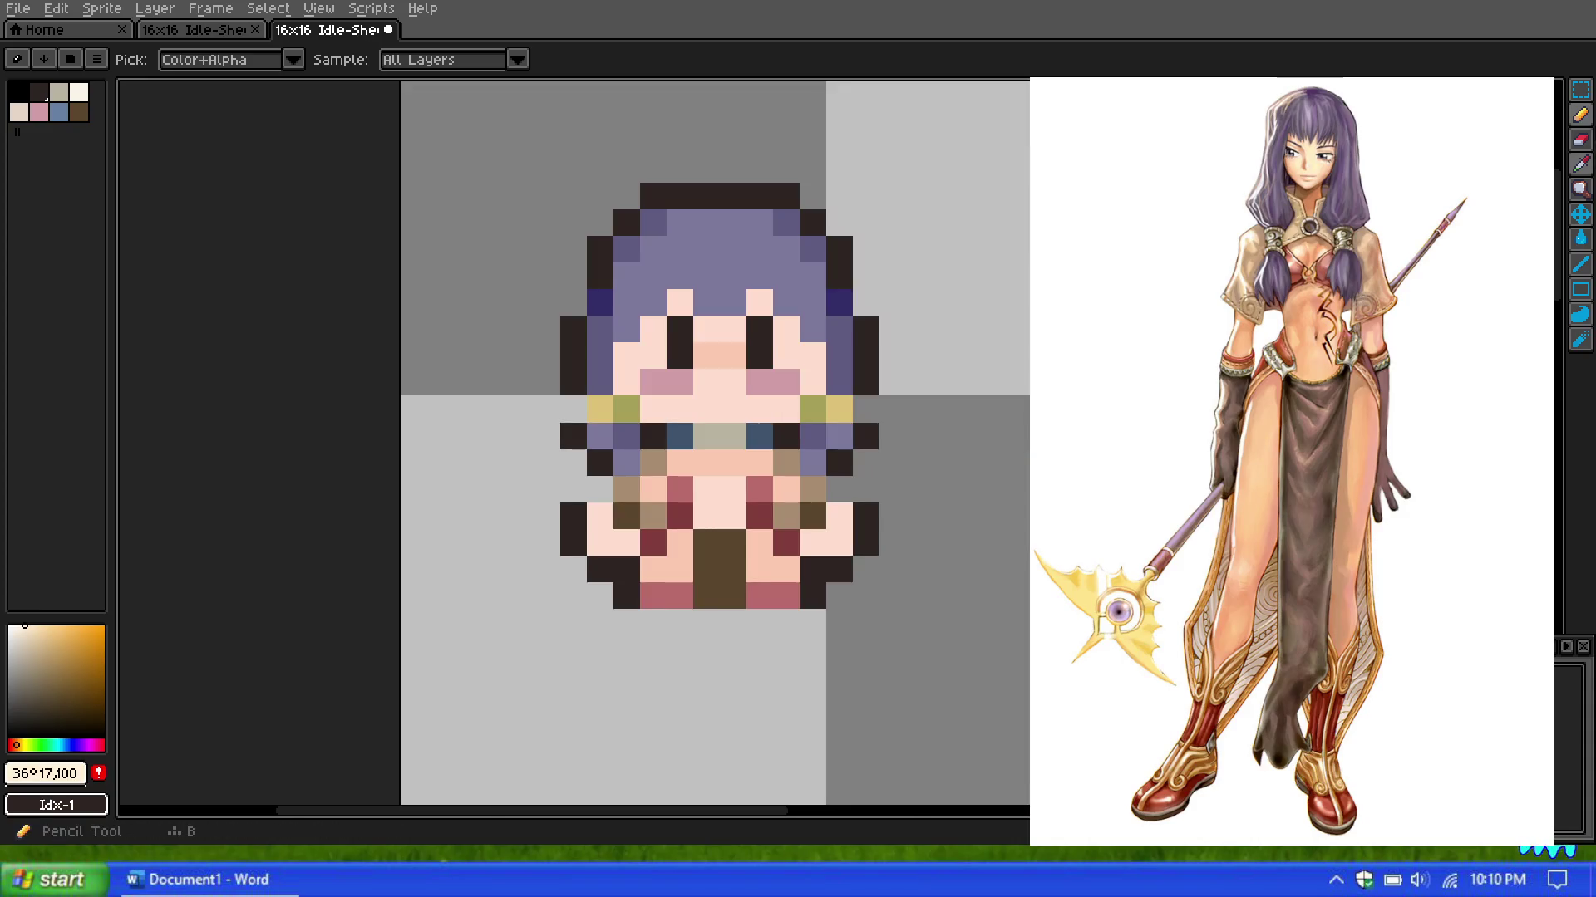
{"action": "left_click", "coordinate": [1581, 114]}
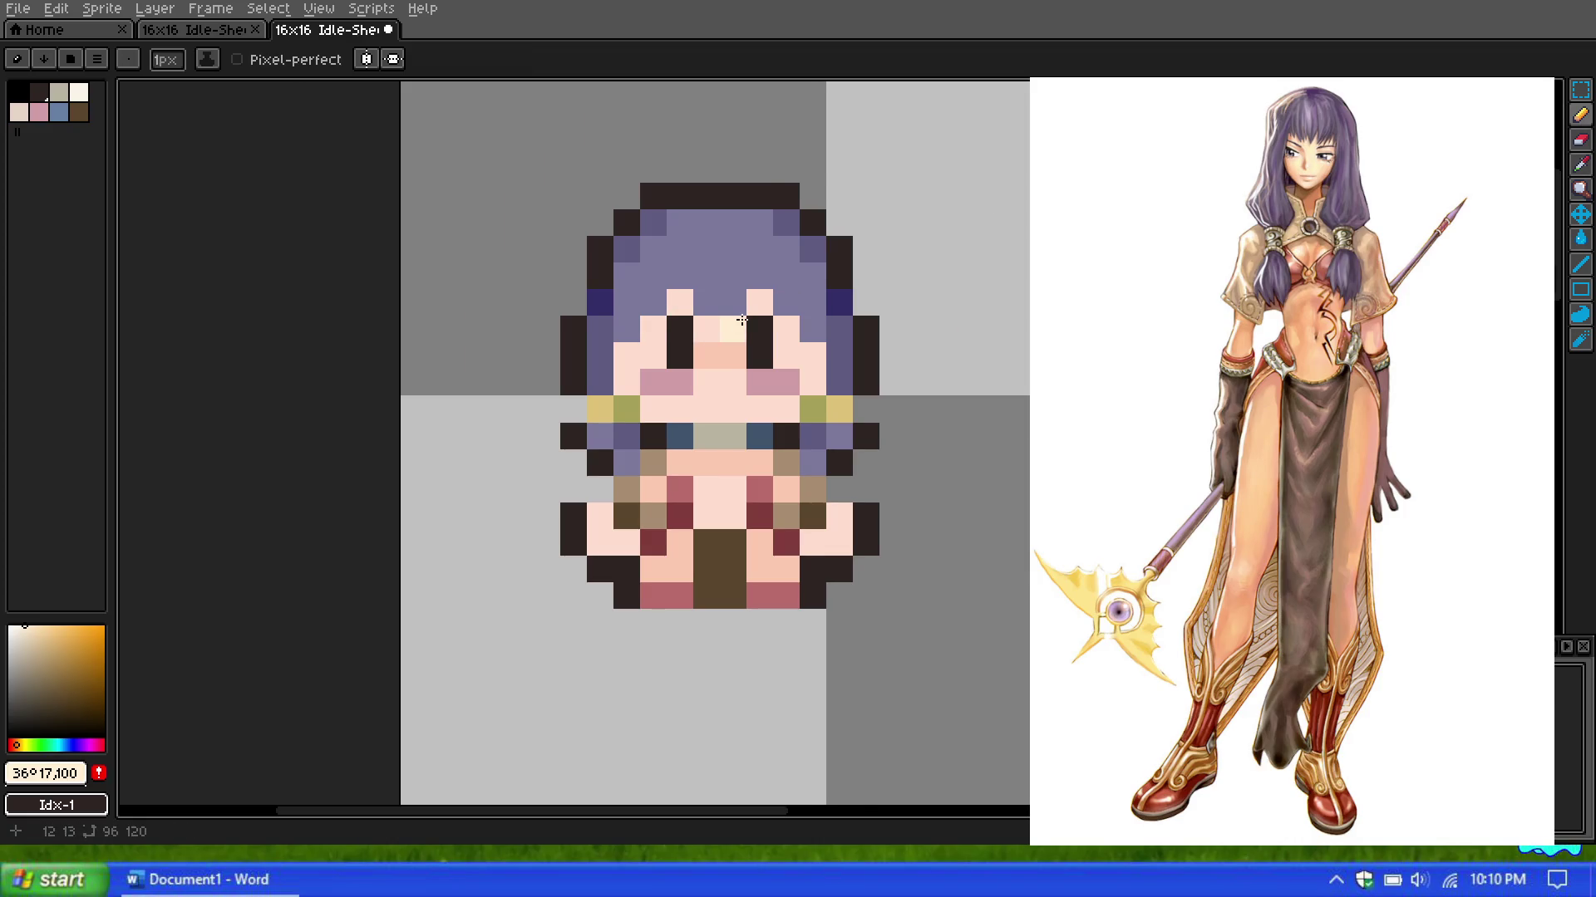
{"action": "scroll", "coordinate": [735, 327], "scroll_direction": "up", "scroll_amount": 2}
{"action": "left_click_drag", "start_coordinate": [691, 416], "coordinate": [753, 447]}
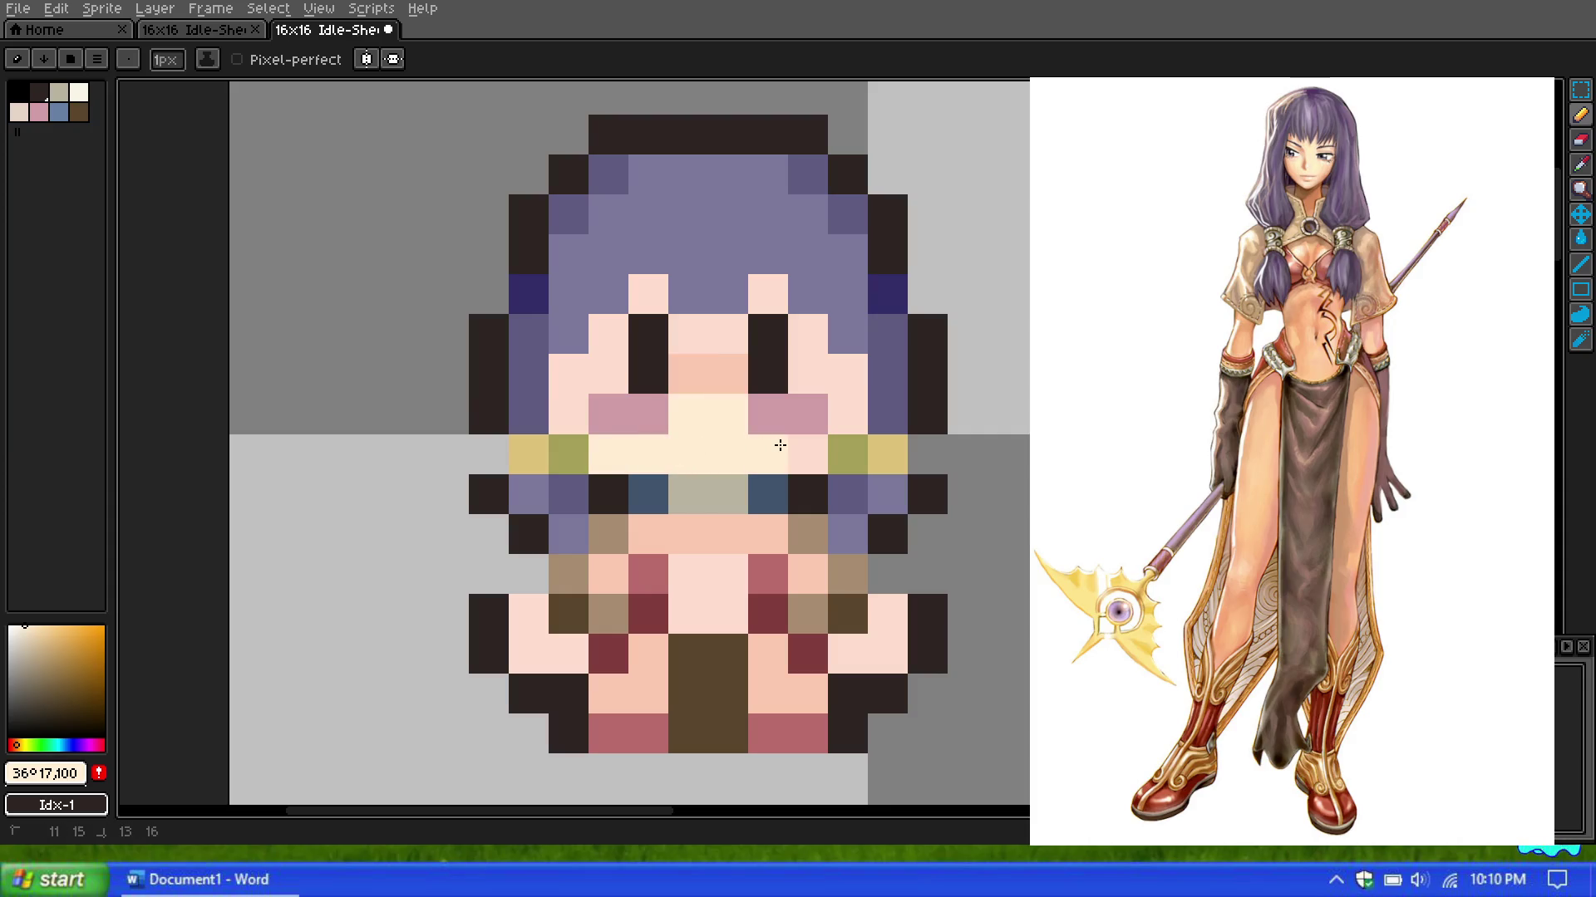
{"action": "left_click_drag", "start_coordinate": [787, 445], "coordinate": [766, 295]}
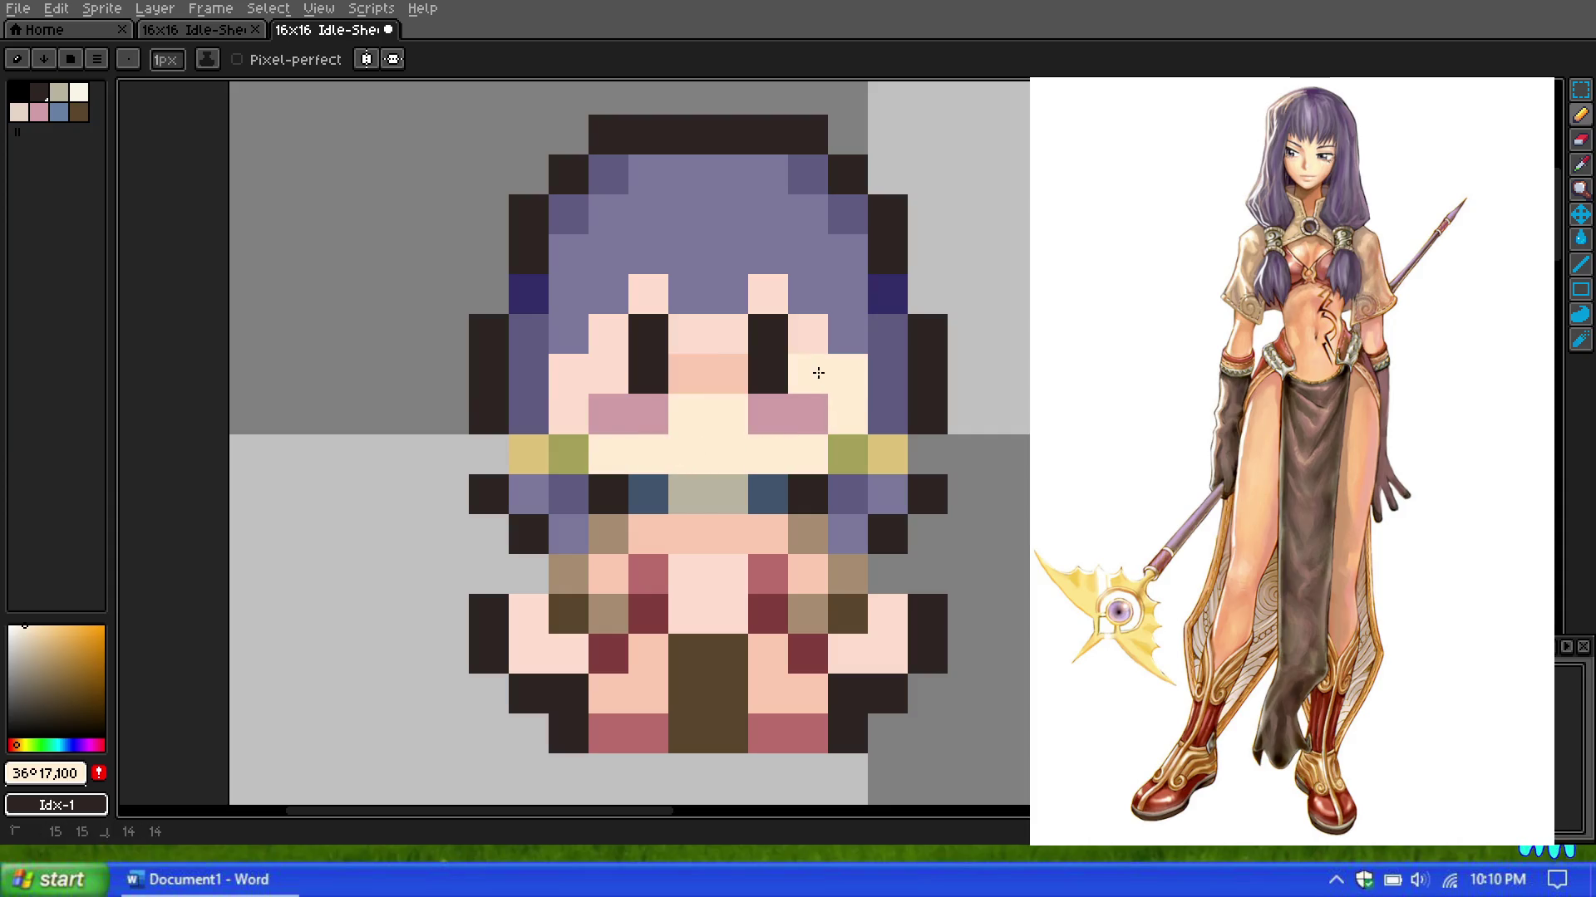
{"action": "left_click", "coordinate": [646, 293]}
{"action": "left_click_drag", "start_coordinate": [611, 334], "coordinate": [570, 403]}
{"action": "left_click_drag", "start_coordinate": [688, 334], "coordinate": [731, 332]}
Step: Undo the last two cream highlight strokes
{"action": "scroll", "coordinate": [706, 379], "scroll_direction": "down", "scroll_amount": 4}
{"action": "scroll", "coordinate": [706, 379], "scroll_direction": "down", "scroll_amount": 2}
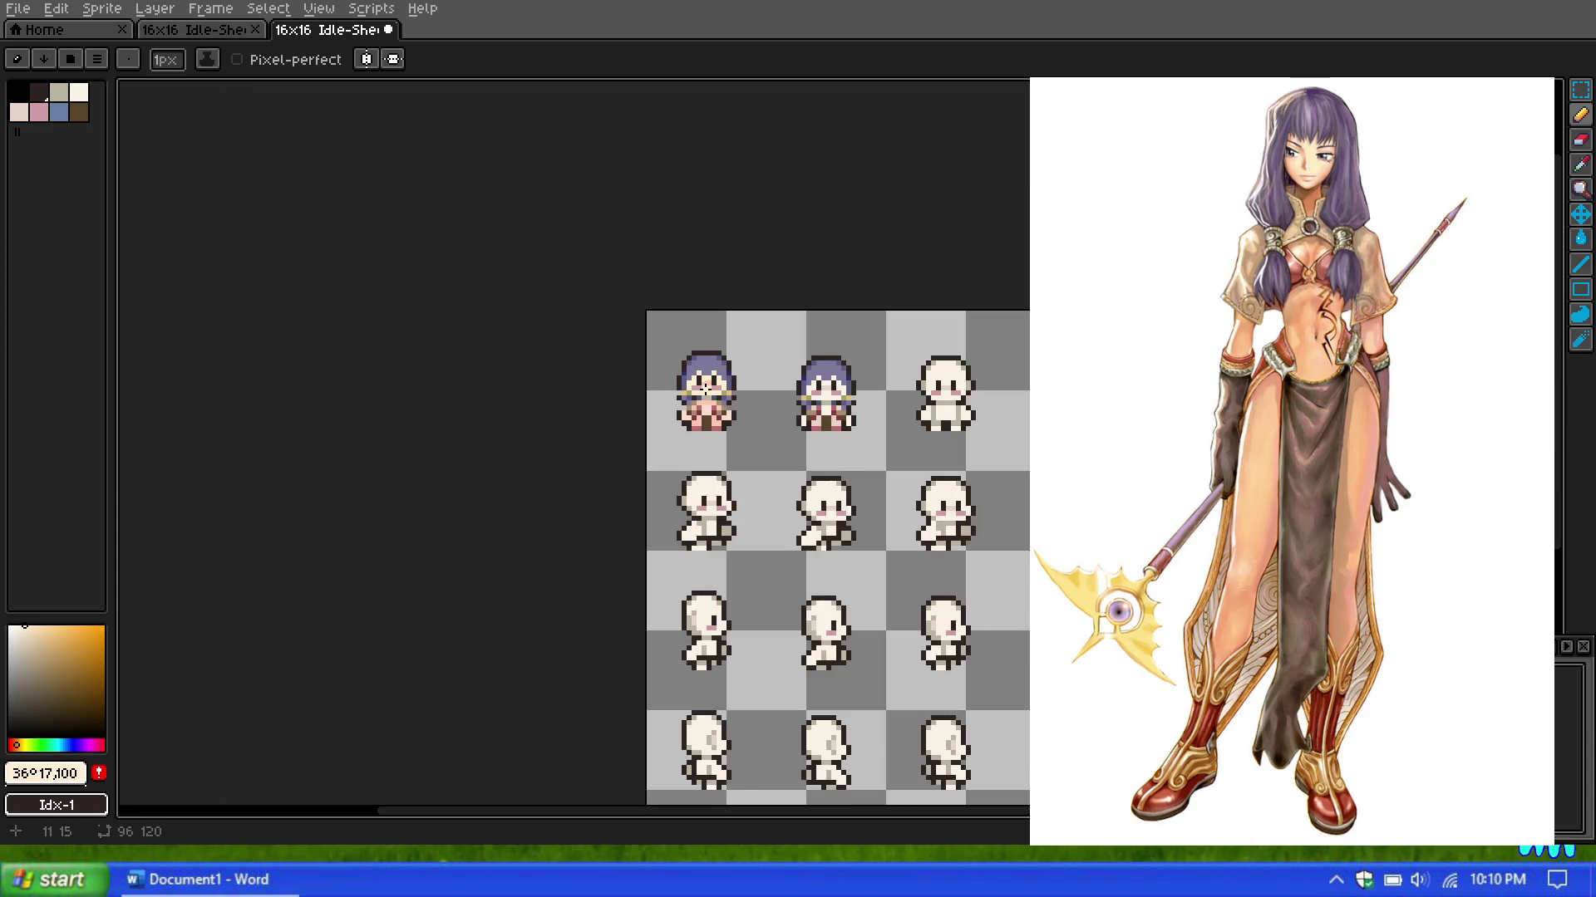
{"action": "scroll", "coordinate": [707, 384], "scroll_direction": "up", "scroll_amount": 6}
{"action": "scroll", "coordinate": [708, 382], "scroll_direction": "down", "scroll_amount": 3}
{"action": "scroll", "coordinate": [709, 380], "scroll_direction": "up", "scroll_amount": 2}
{"action": "key", "text": "ctrl+z"}
{"action": "key", "text": "ctrl+z"}
{"action": "key", "text": "ctrl+z"}
{"action": "key", "text": "ctrl+z"}
{"action": "key", "text": "ctrl+z"}
{"action": "key", "text": "ctrl+z"}
{"action": "key", "text": "ctrl+z"}
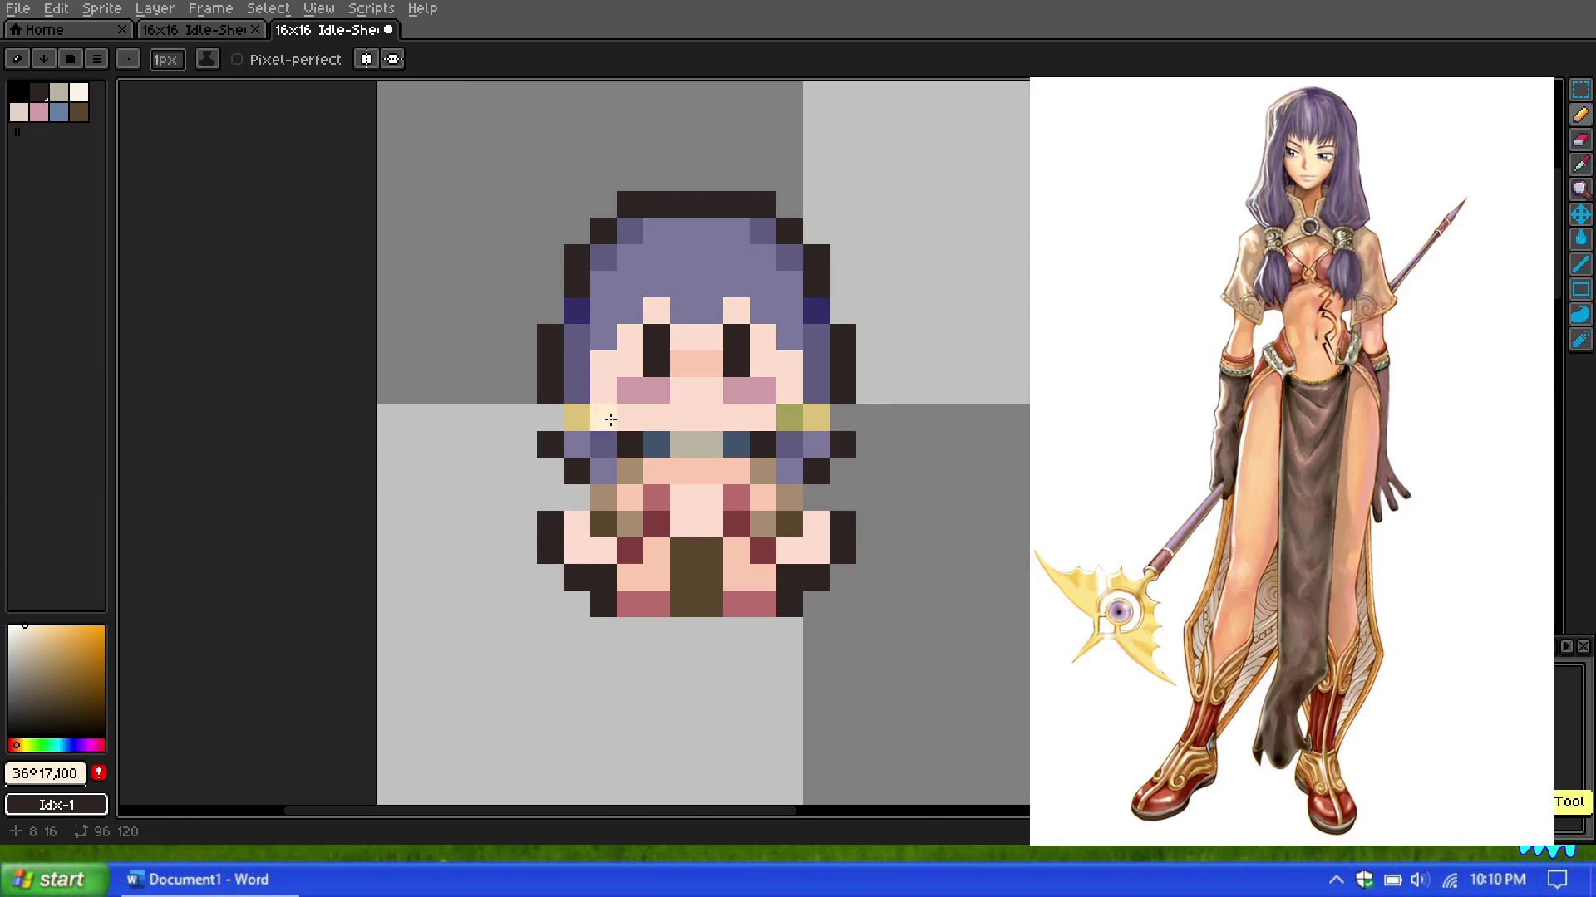
{"action": "key", "text": "ctrl+z"}
Step: Shift to a pale pinkish white (HSB 12°, 10%, 100%) and paint highlights around the right eye and cheek
{"action": "left_click", "coordinate": [707, 392], "text": "alt"}
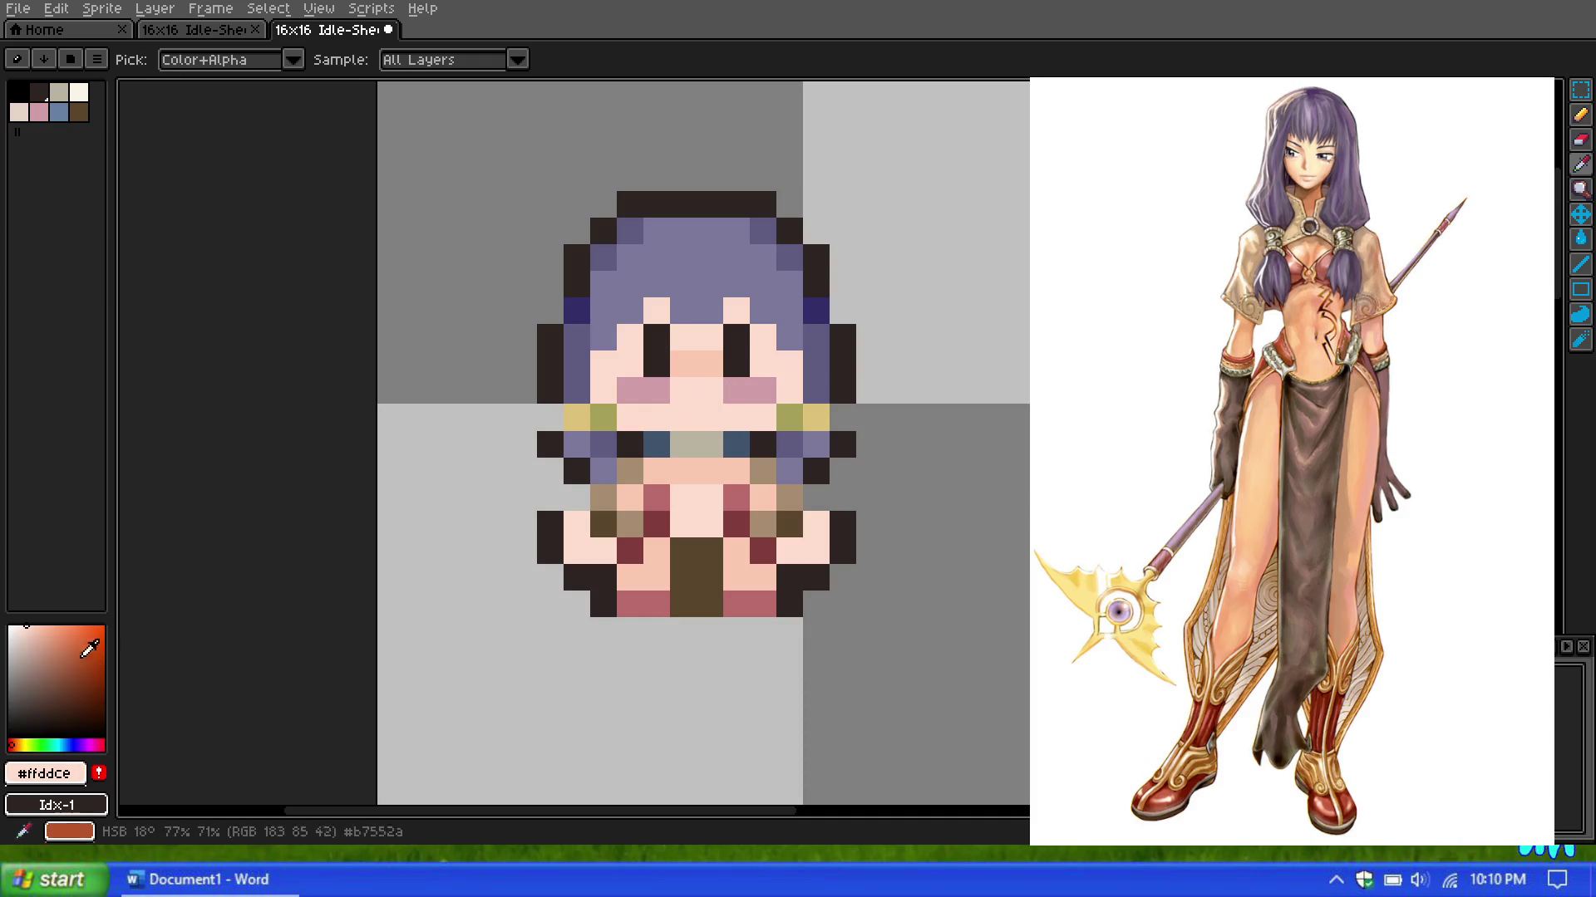
{"action": "left_click", "coordinate": [12, 744]}
{"action": "left_click", "coordinate": [17, 626]}
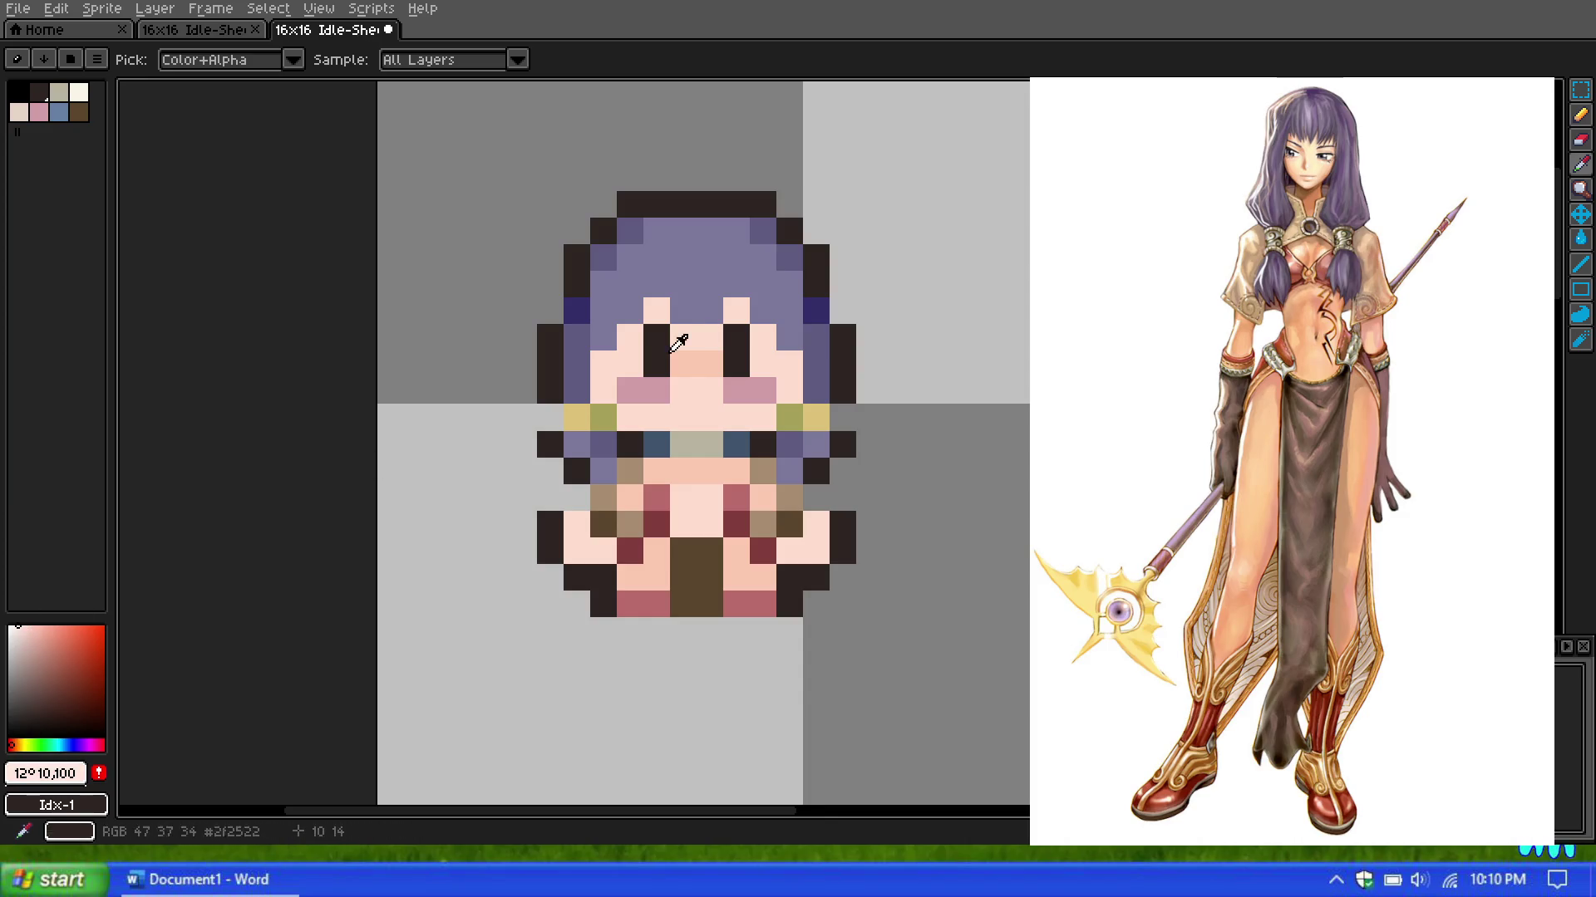
{"action": "scroll", "coordinate": [681, 341], "scroll_direction": "up", "scroll_amount": 2}
{"action": "key", "text": "b"}
{"action": "mouse_move", "coordinate": [669, 341]}
{"action": "left_mouse_down"}
{"action": "mouse_move", "coordinate": [762, 285]}
{"action": "mouse_move", "coordinate": [823, 335]}
{"action": "mouse_move", "coordinate": [875, 423]}
{"action": "mouse_move", "coordinate": [803, 491]}
{"action": "mouse_move", "coordinate": [670, 456]}
{"action": "mouse_move", "coordinate": [588, 487]}
{"action": "mouse_move", "coordinate": [534, 427]}
{"action": "mouse_move", "coordinate": [568, 339]}
{"action": "mouse_move", "coordinate": [626, 278]}
{"action": "left_mouse_up"}
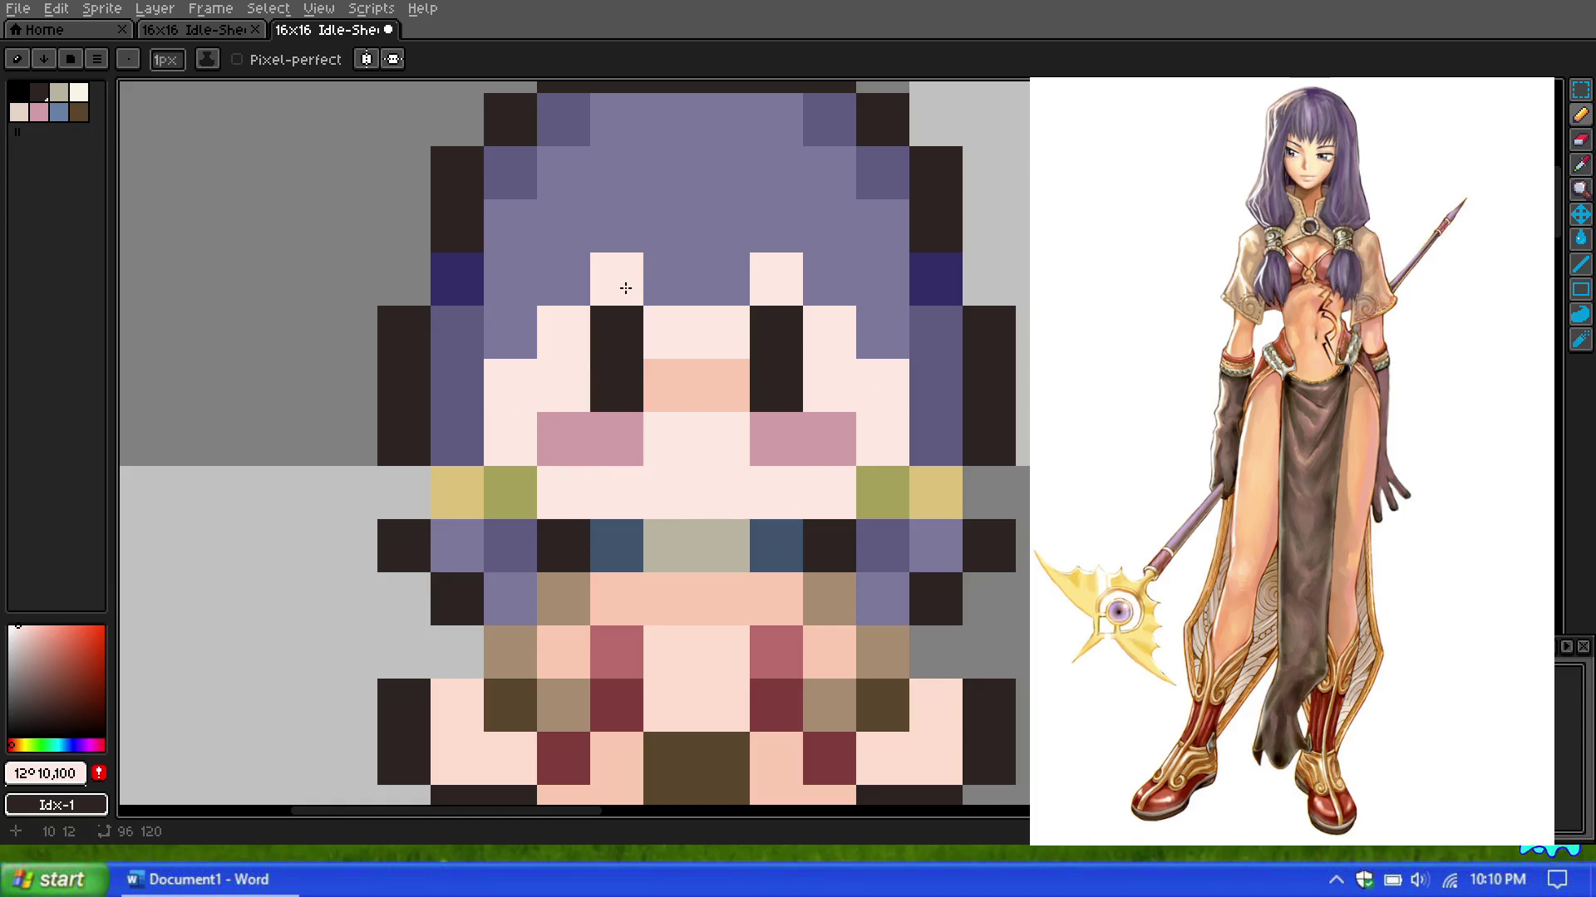
Step: Review the highlights and undo the last pale pink pencil stroke
{"action": "scroll", "coordinate": [664, 266], "scroll_direction": "down", "scroll_amount": 5}
{"action": "scroll", "coordinate": [707, 274], "scroll_direction": "down", "scroll_amount": 2}
{"action": "scroll", "coordinate": [695, 321], "scroll_direction": "up", "scroll_amount": 5}
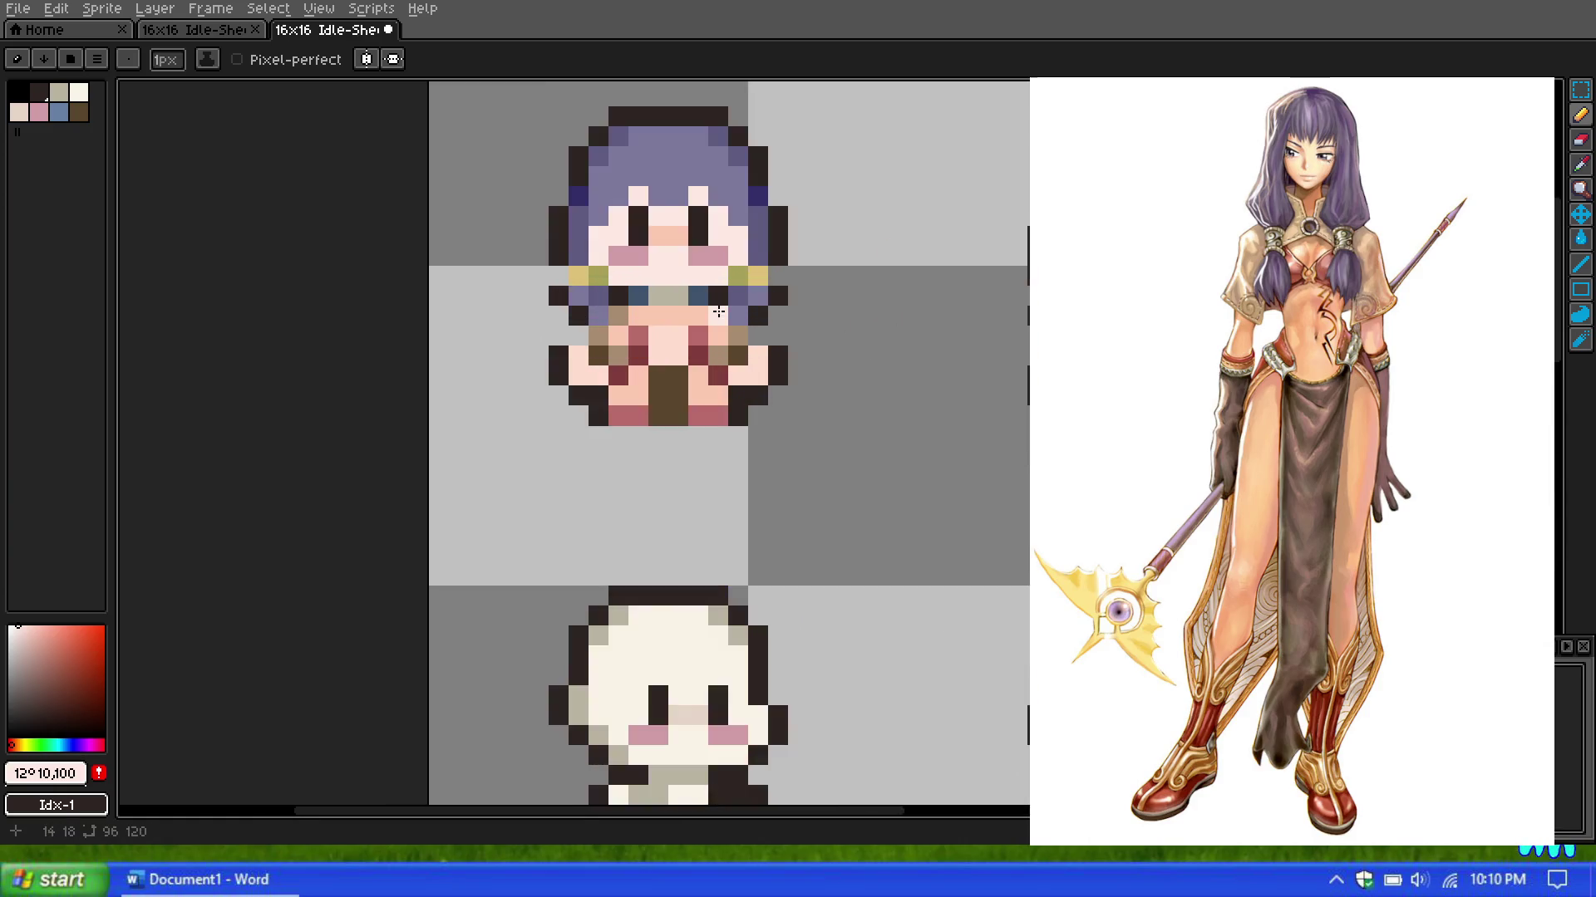
{"action": "scroll", "coordinate": [598, 381], "scroll_direction": "up", "scroll_amount": 5}
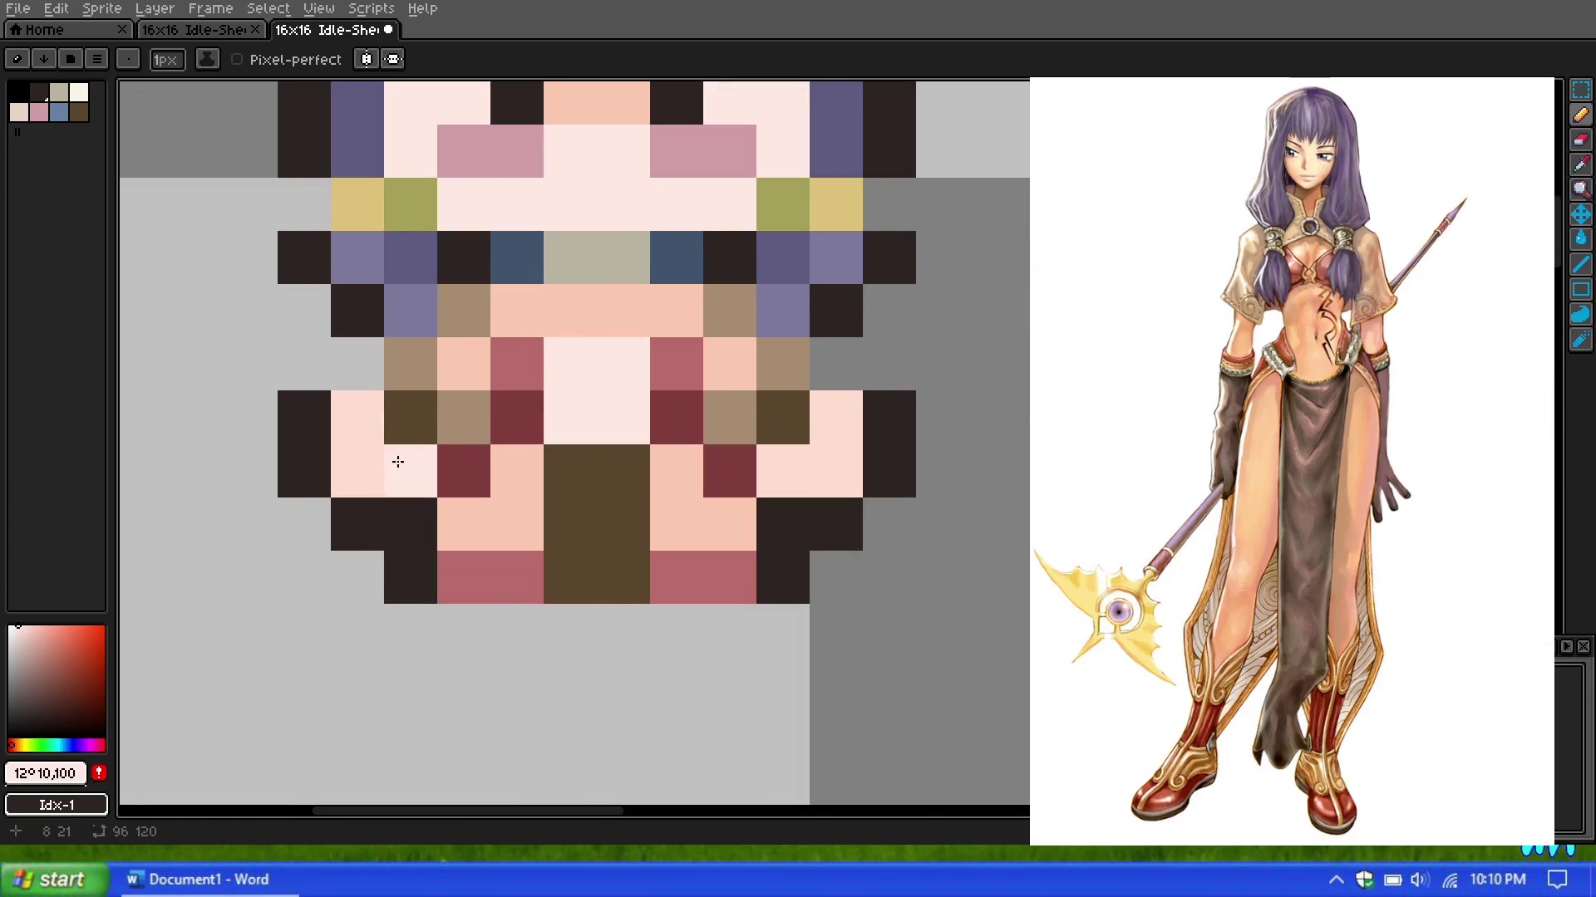
{"action": "scroll", "coordinate": [757, 387], "scroll_direction": "down", "scroll_amount": 4}
{"action": "scroll", "coordinate": [758, 388], "scroll_direction": "down", "scroll_amount": 2}
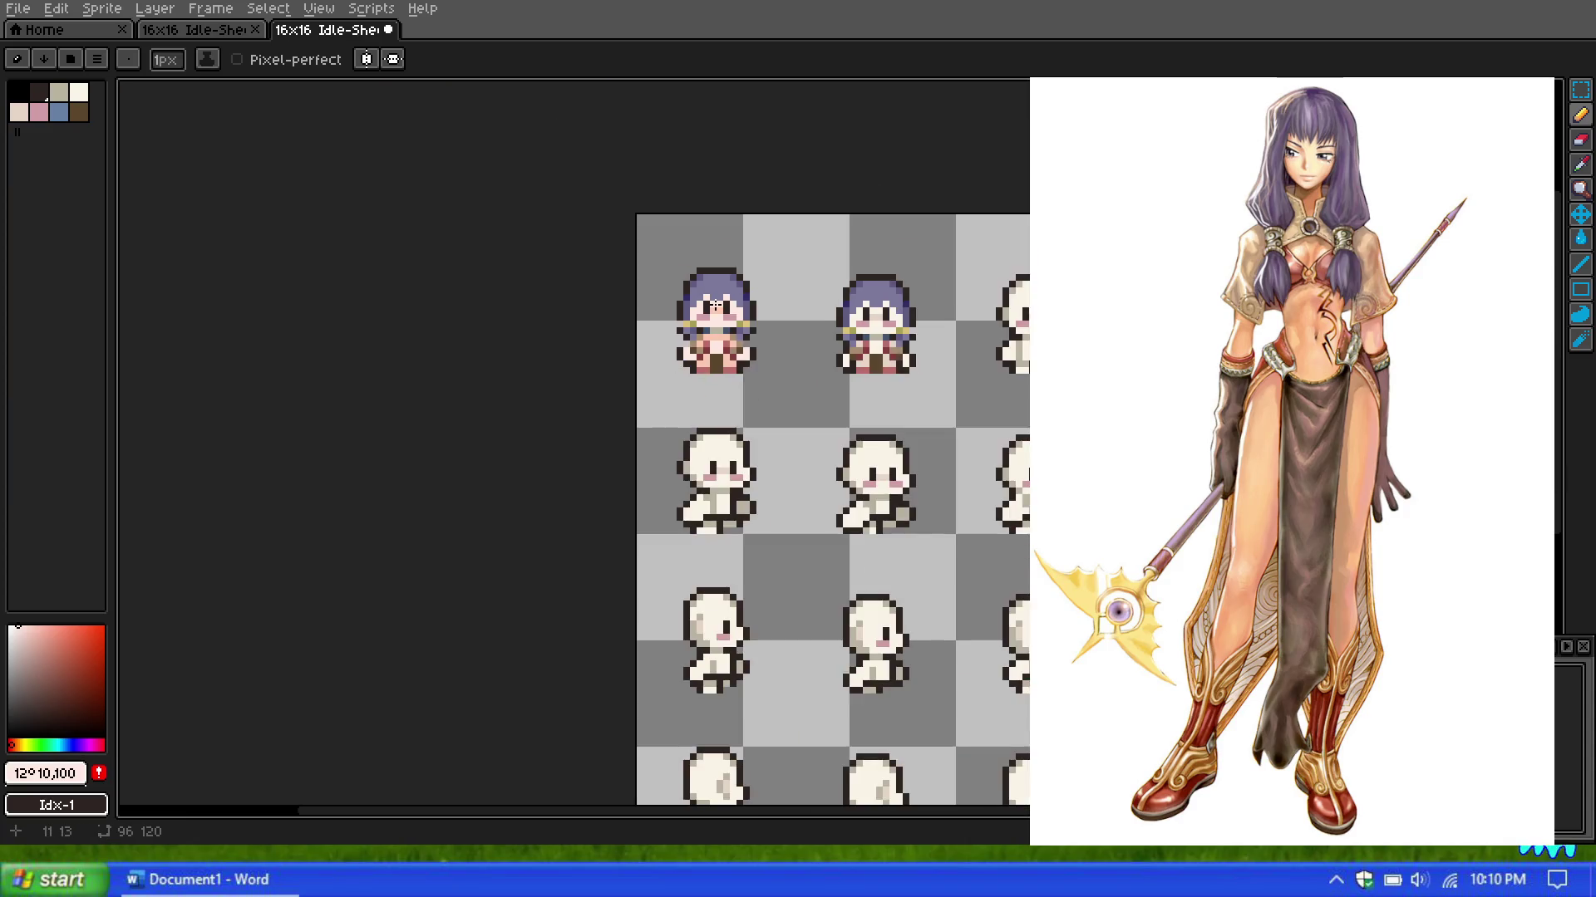
{"action": "scroll", "coordinate": [716, 291], "scroll_direction": "down", "scroll_amount": 2}
{"action": "scroll", "coordinate": [712, 283], "scroll_direction": "up", "scroll_amount": 1}
{"action": "scroll", "coordinate": [713, 287], "scroll_direction": "up", "scroll_amount": 1}
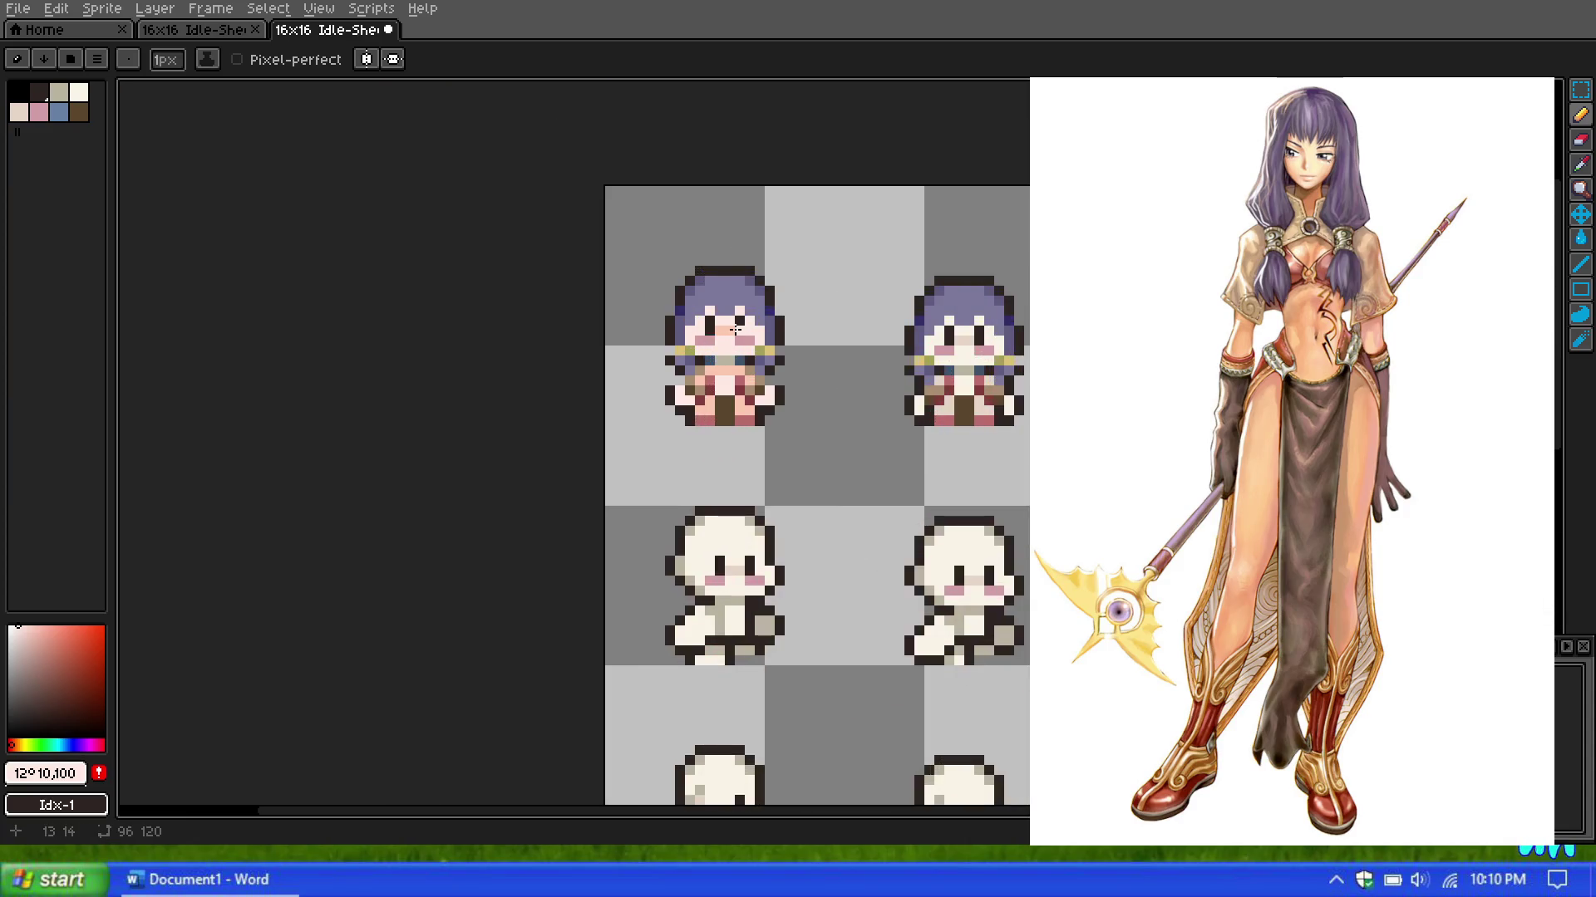
{"action": "scroll", "coordinate": [716, 293], "scroll_direction": "up", "scroll_amount": 1}
{"action": "scroll", "coordinate": [718, 297], "scroll_direction": "up", "scroll_amount": 1}
{"action": "scroll", "coordinate": [718, 298], "scroll_direction": "down", "scroll_amount": 1}
{"action": "scroll", "coordinate": [748, 287], "scroll_direction": "down", "scroll_amount": 3}
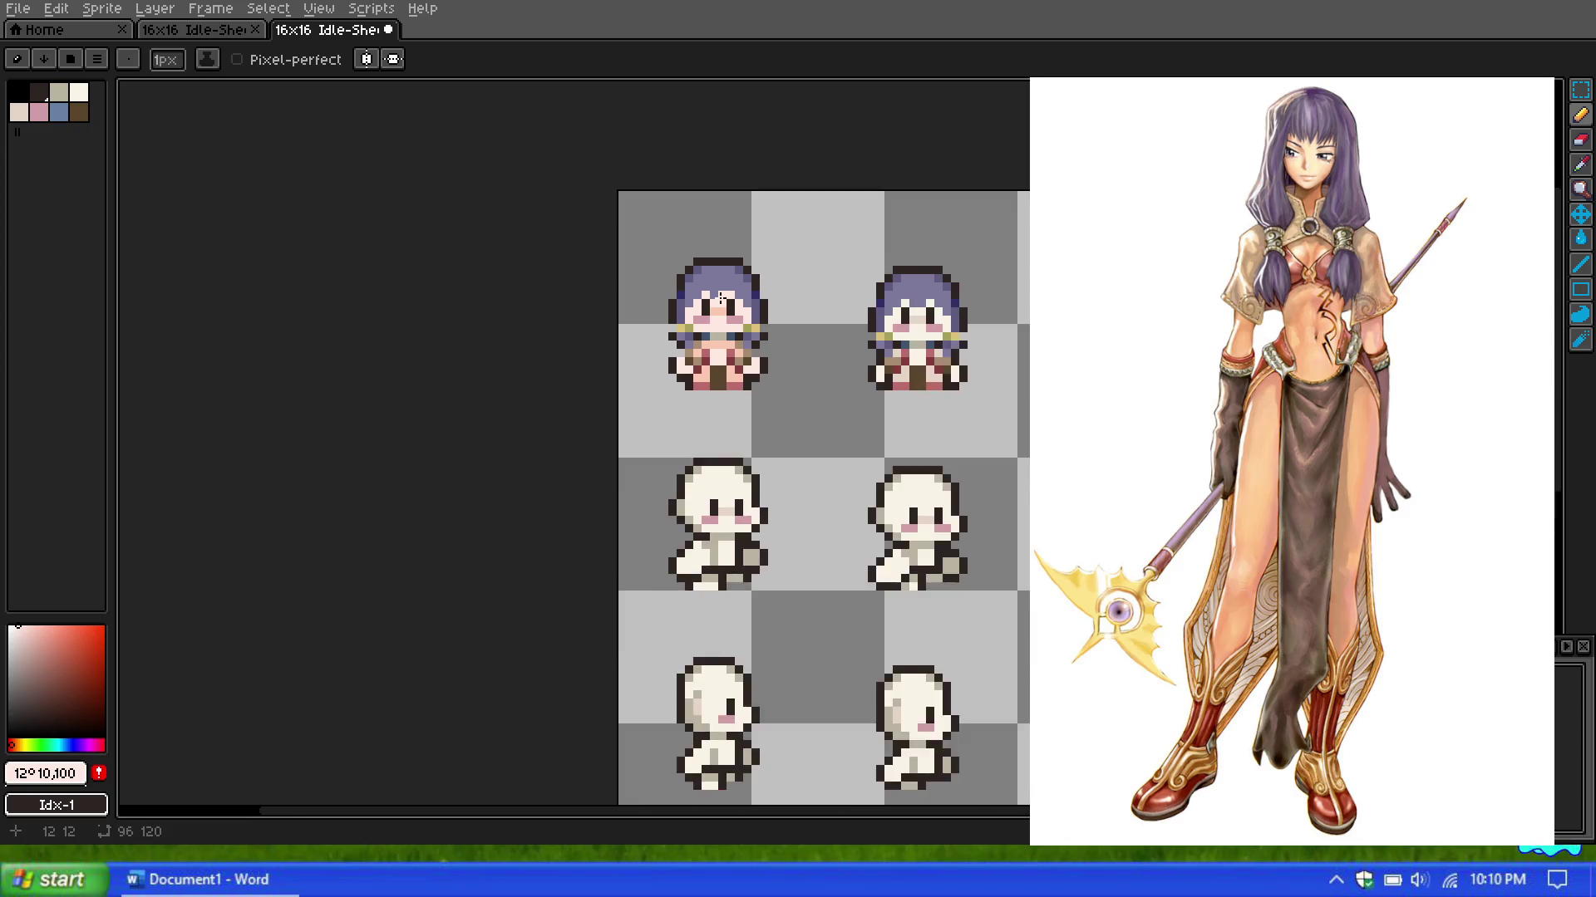
{"action": "scroll", "coordinate": [781, 279], "scroll_direction": "up", "scroll_amount": 1}
{"action": "scroll", "coordinate": [803, 274], "scroll_direction": "up", "scroll_amount": 1}
{"action": "key", "text": "v"}
{"action": "key", "text": "ctrl+z"}
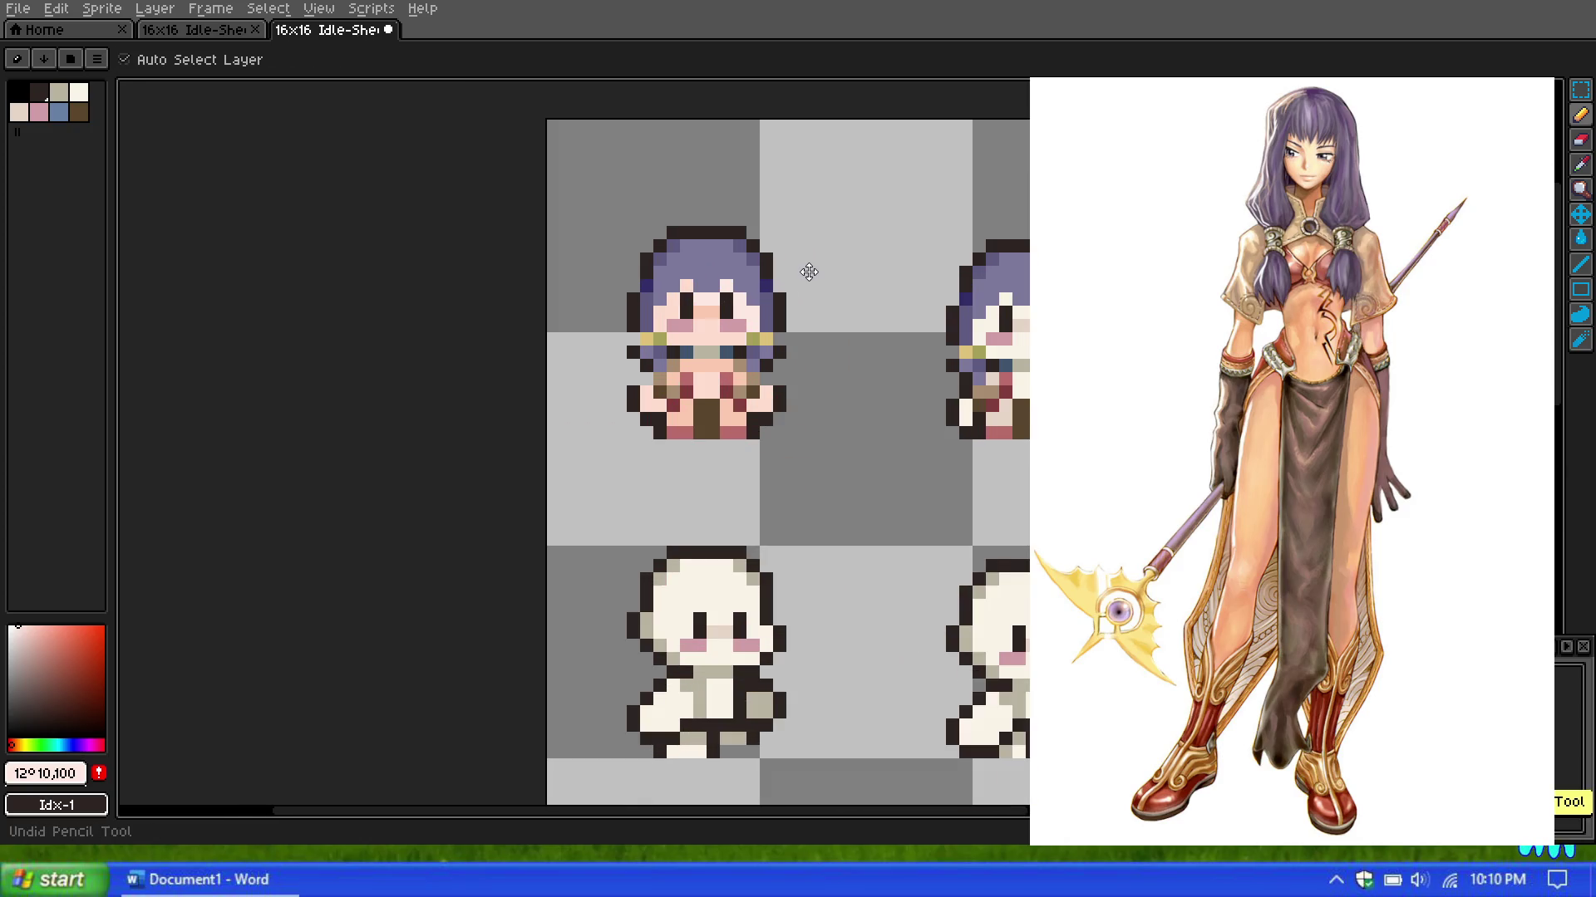
{"action": "key", "text": "b"}
Step: Zoom in and out over the sprite to inspect the finished face highlights
{"action": "scroll", "coordinate": [804, 274], "scroll_direction": "down", "scroll_amount": 3}
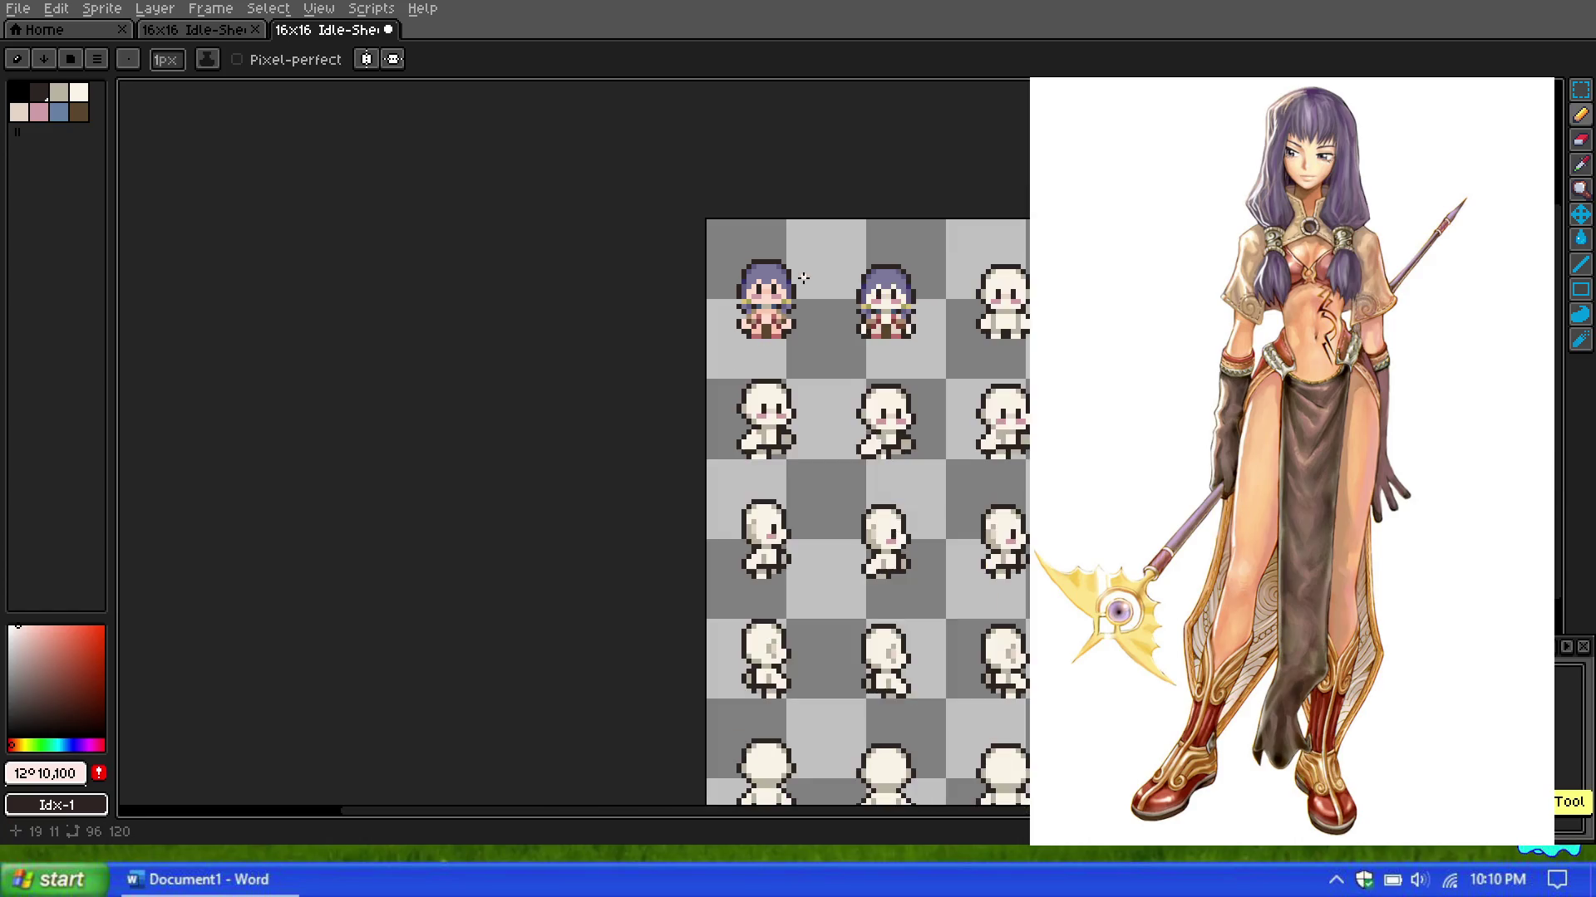
{"action": "scroll", "coordinate": [805, 272], "scroll_direction": "down", "scroll_amount": 2}
{"action": "scroll", "coordinate": [806, 271], "scroll_direction": "up", "scroll_amount": 3}
{"action": "scroll", "coordinate": [810, 268], "scroll_direction": "up", "scroll_amount": 2}
{"action": "scroll", "coordinate": [812, 268], "scroll_direction": "down", "scroll_amount": 3}
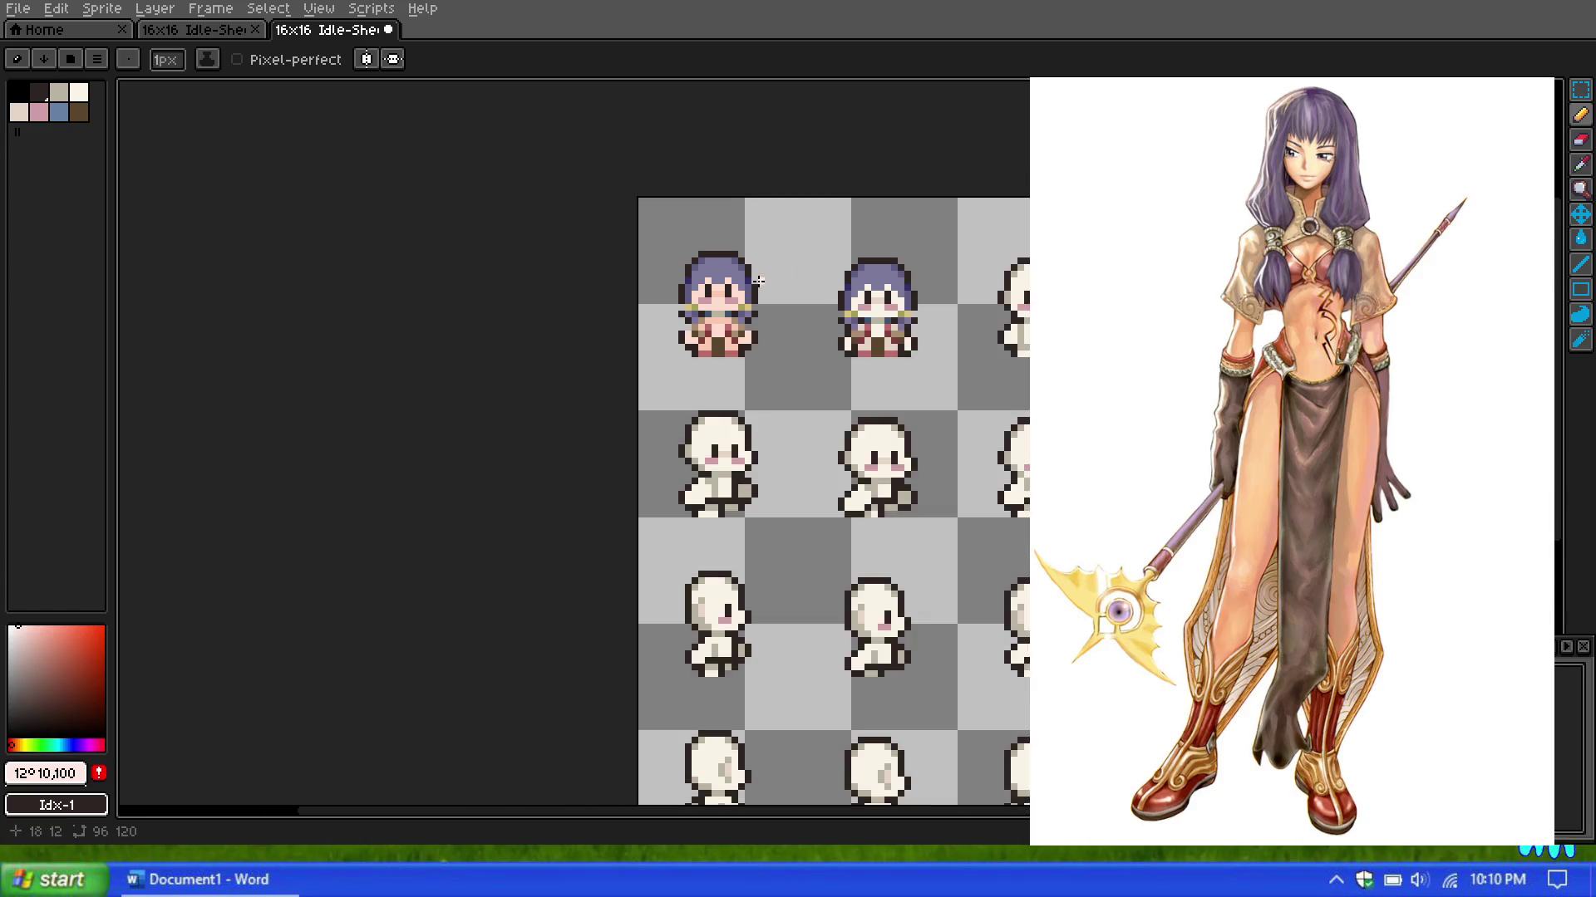
{"action": "scroll", "coordinate": [715, 249], "scroll_direction": "up", "scroll_amount": 1}
{"action": "scroll", "coordinate": [712, 251], "scroll_direction": "down", "scroll_amount": 1}
{"action": "scroll", "coordinate": [627, 337], "scroll_direction": "up", "scroll_amount": 5}
{"action": "scroll", "coordinate": [626, 336], "scroll_direction": "up", "scroll_amount": 1}
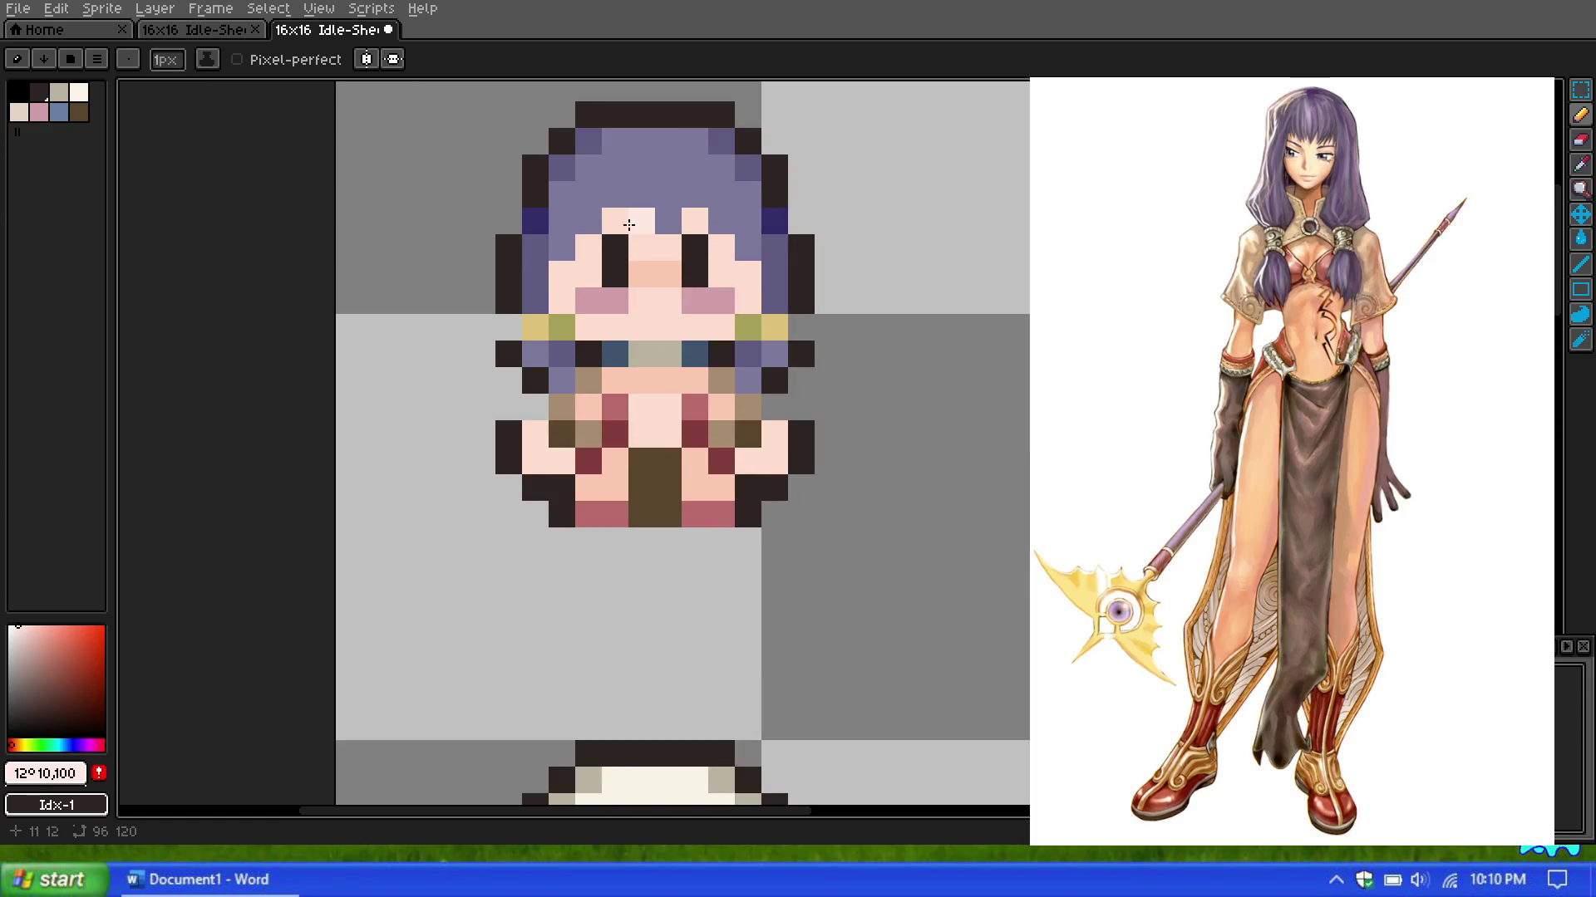
{"action": "scroll", "coordinate": [623, 220], "scroll_direction": "down", "scroll_amount": 2}
{"action": "scroll", "coordinate": [792, 193], "scroll_direction": "down", "scroll_amount": 1}
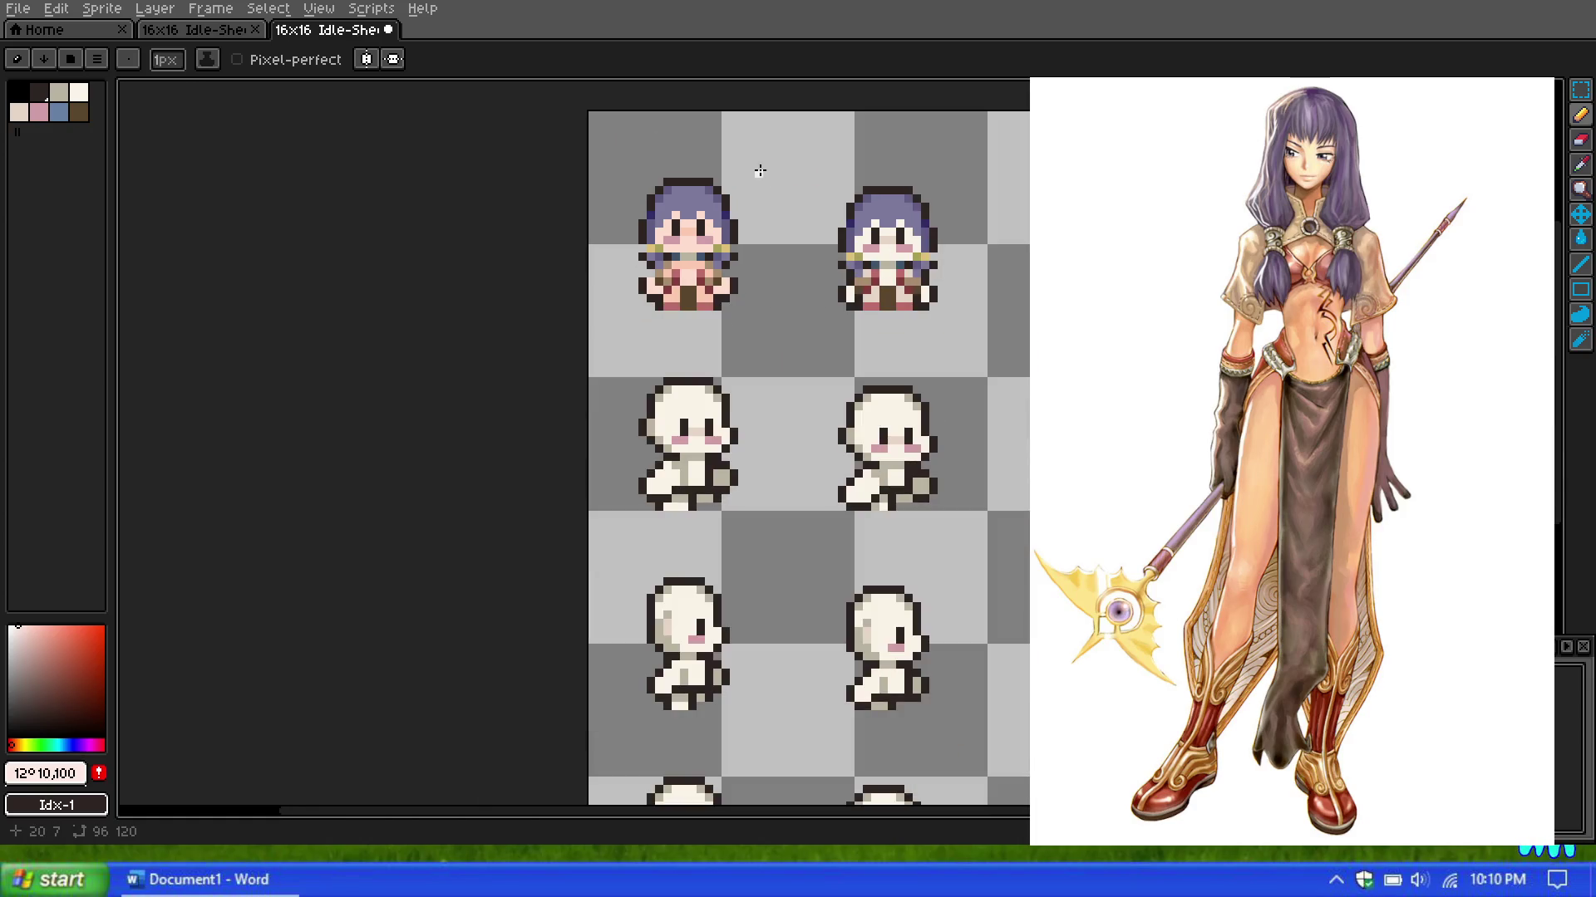
{"action": "scroll", "coordinate": [752, 215], "scroll_direction": "up", "scroll_amount": 1}
{"action": "scroll", "coordinate": [744, 216], "scroll_direction": "up", "scroll_amount": 1}
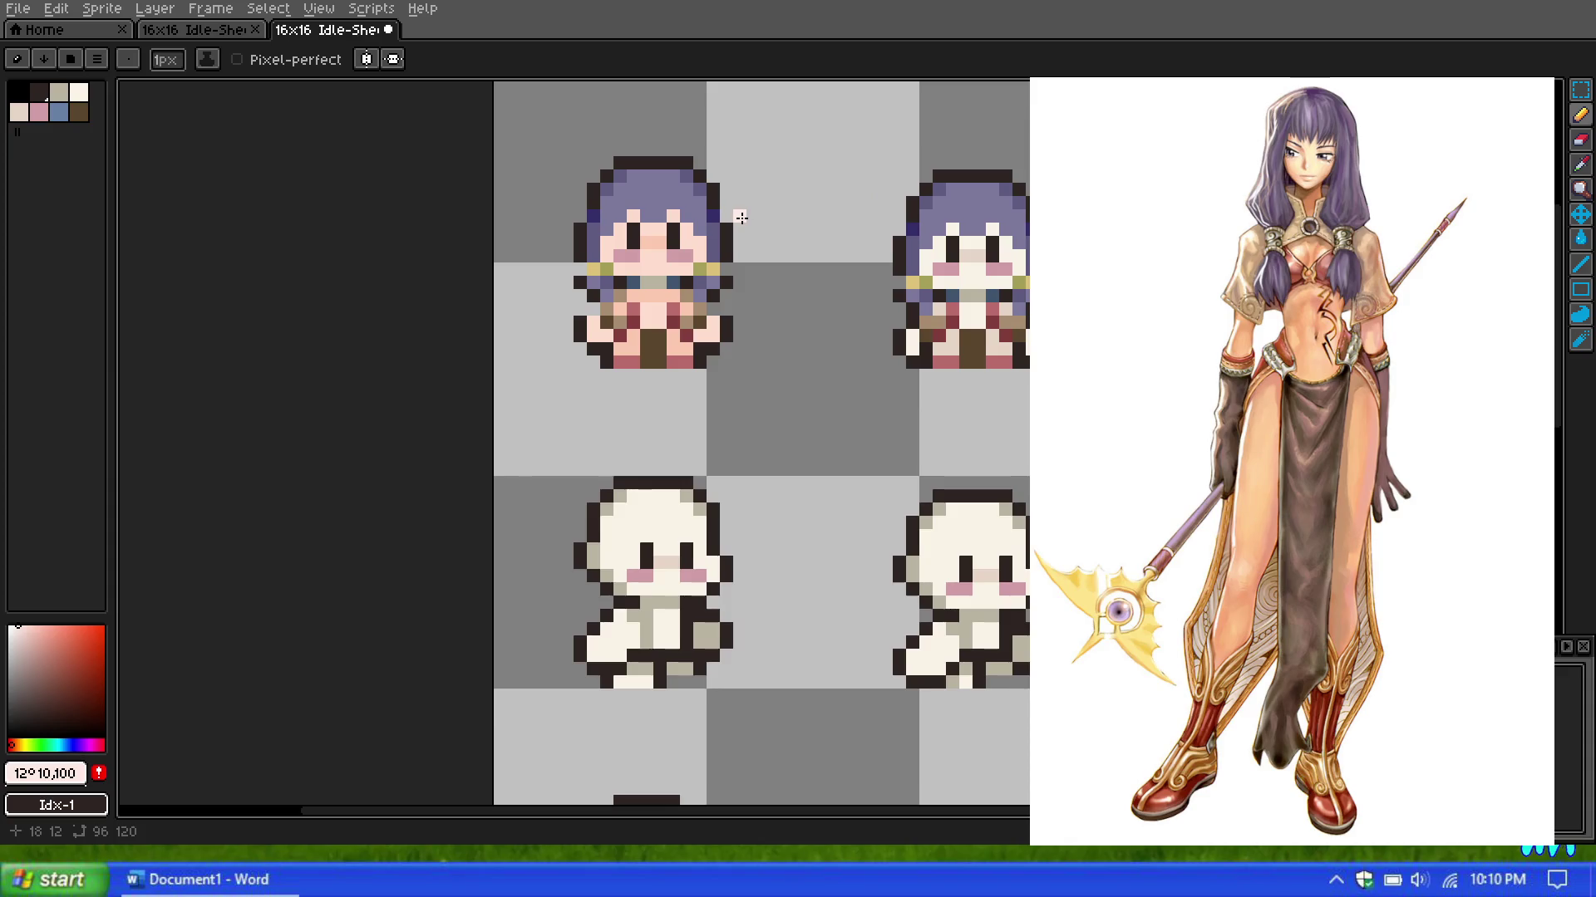
{"action": "scroll", "coordinate": [791, 253], "scroll_direction": "down", "scroll_amount": 3}
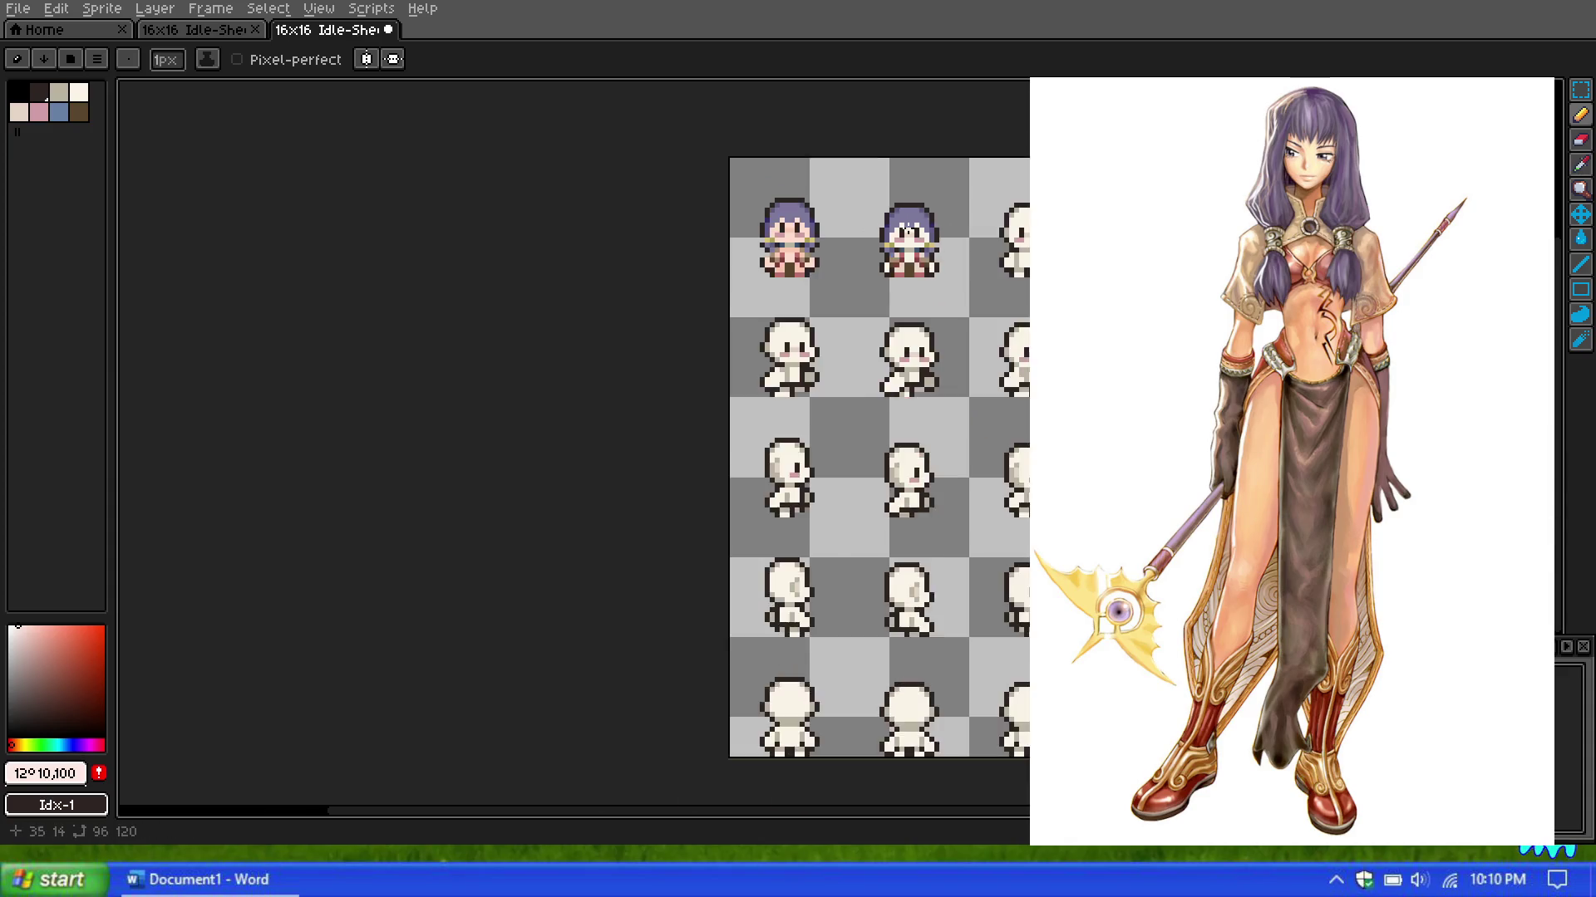
{"action": "scroll", "coordinate": [791, 253], "scroll_direction": "down", "scroll_amount": 1}
{"action": "scroll", "coordinate": [791, 253], "scroll_direction": "up", "scroll_amount": 1}
{"action": "scroll", "coordinate": [773, 236], "scroll_direction": "up", "scroll_amount": 1}
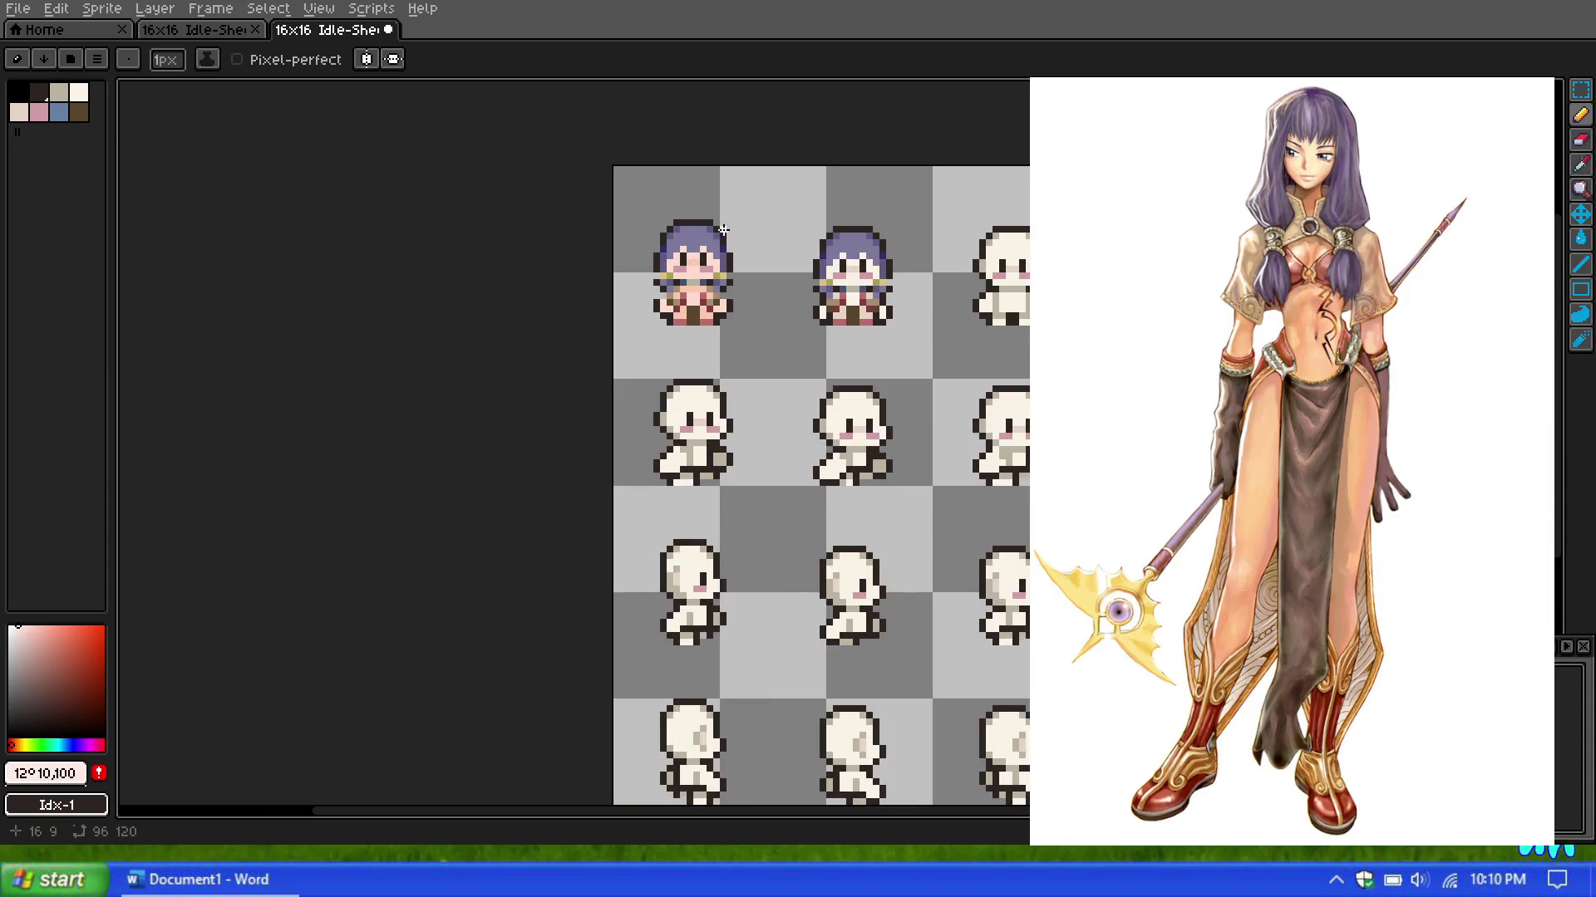
{"action": "scroll", "coordinate": [748, 231], "scroll_direction": "up", "scroll_amount": 1}
{"action": "scroll", "coordinate": [760, 226], "scroll_direction": "up", "scroll_amount": 1}
{"action": "left_click", "coordinate": [1581, 93]}
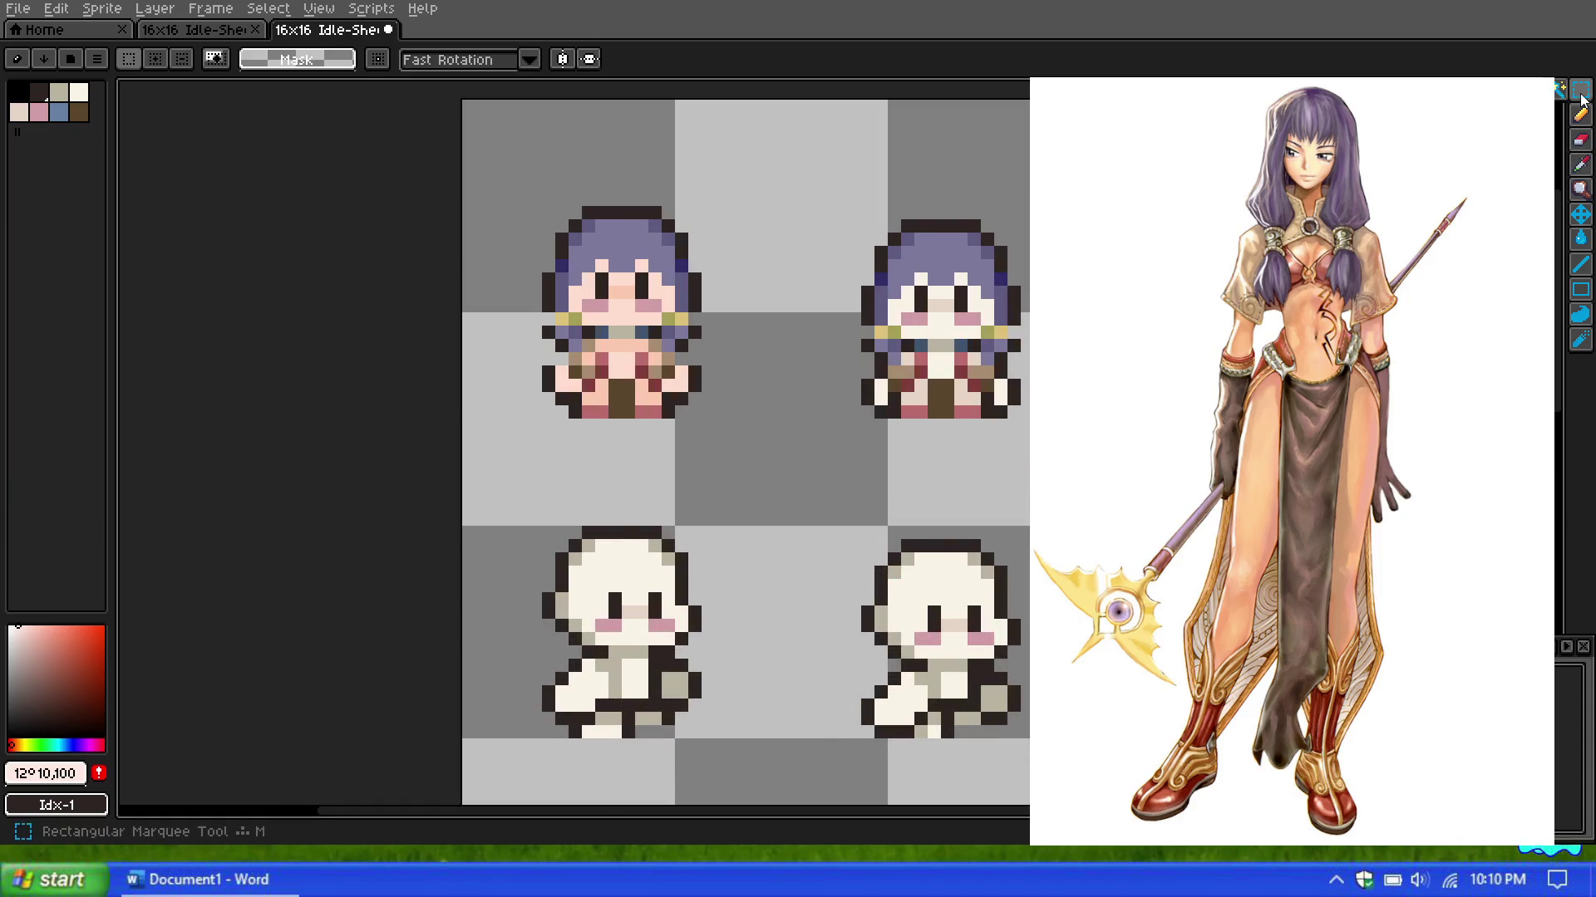
Step: Marquee-select the first sprite's head and paste a copy onto the second idle frame
{"action": "left_click_drag", "start_coordinate": [517, 196], "coordinate": [760, 291]}
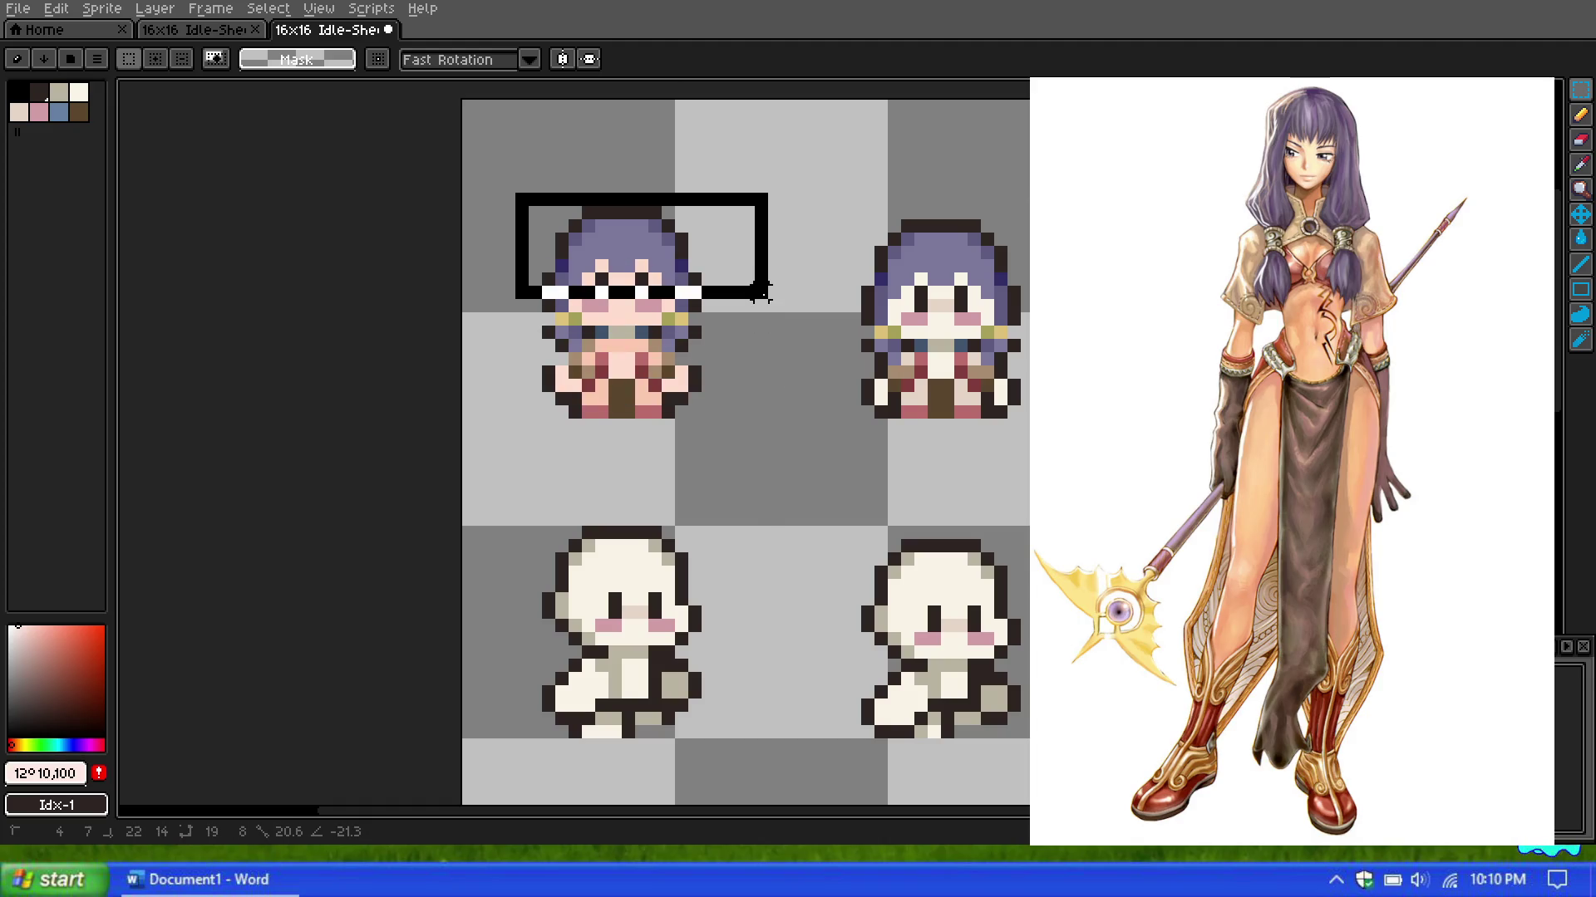
{"action": "left_click_drag", "start_coordinate": [759, 291], "coordinate": [773, 333]}
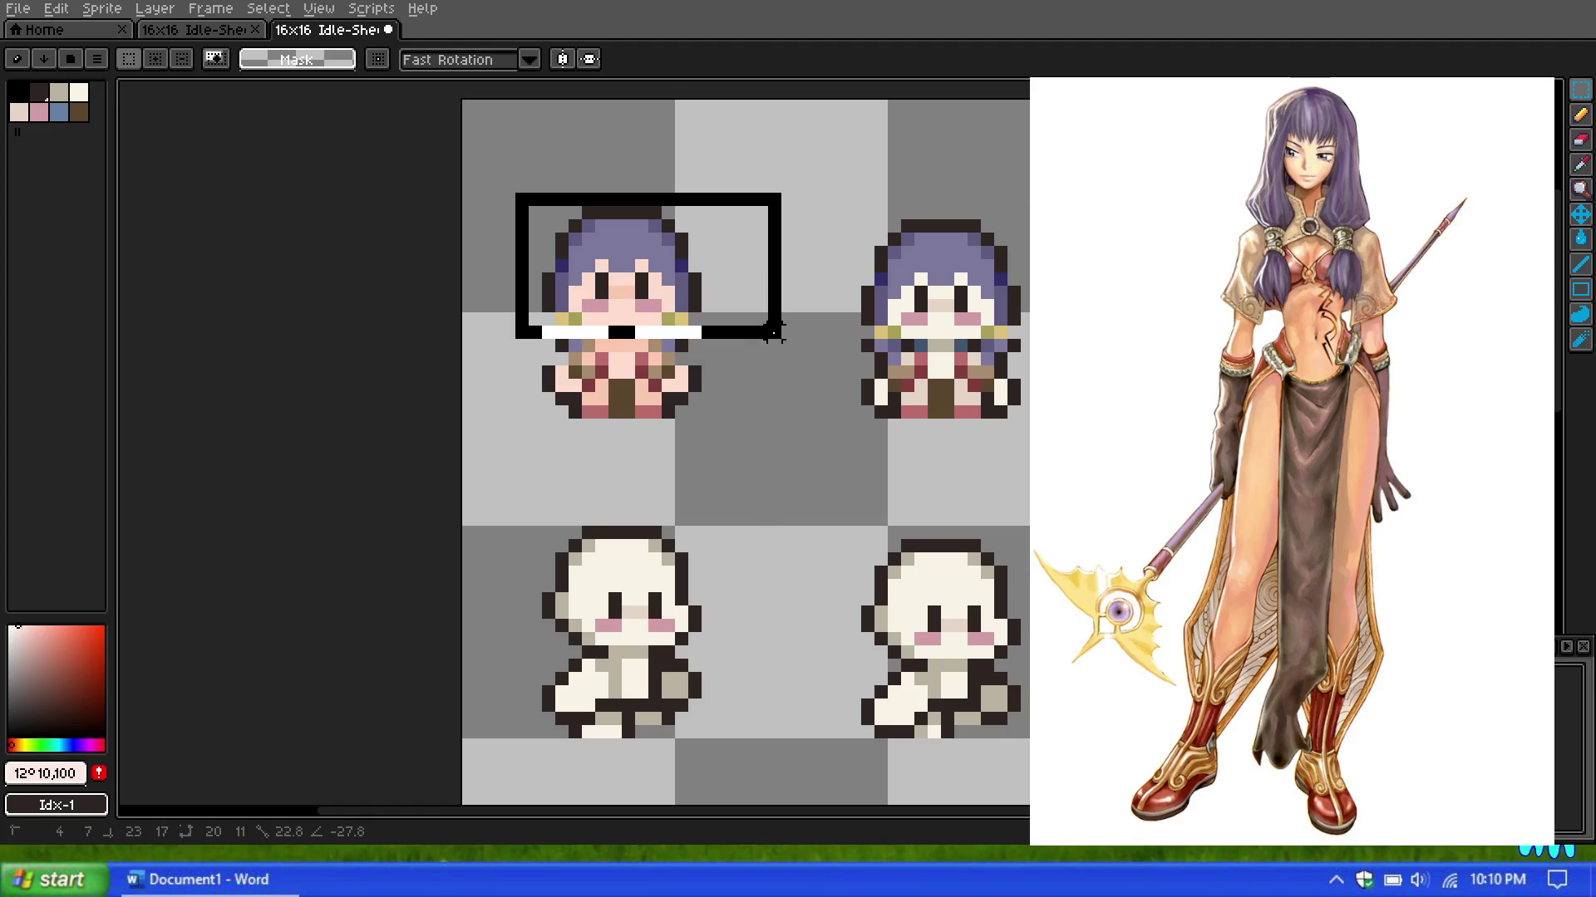
{"action": "mouse_move", "coordinate": [772, 332]}
{"action": "left_mouse_down"}
{"action": "mouse_move", "coordinate": [766, 285]}
{"action": "mouse_move", "coordinate": [787, 320]}
{"action": "mouse_move", "coordinate": [774, 349]}
{"action": "mouse_move", "coordinate": [987, 305]}
{"action": "left_mouse_up"}
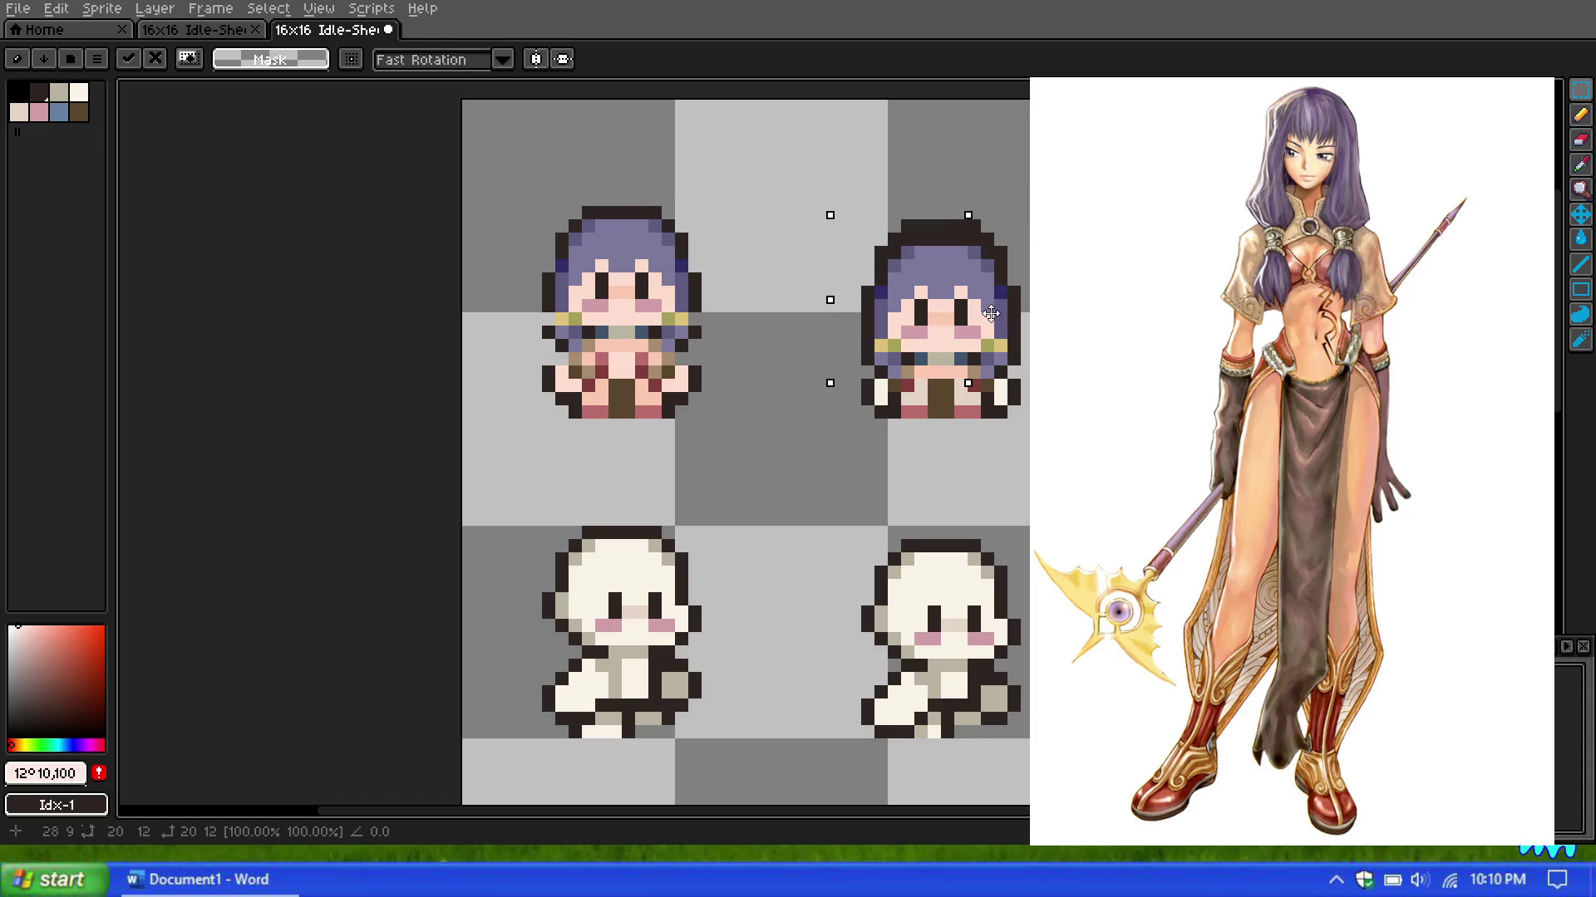
{"action": "scroll", "coordinate": [728, 332], "scroll_direction": "down", "scroll_amount": 1}
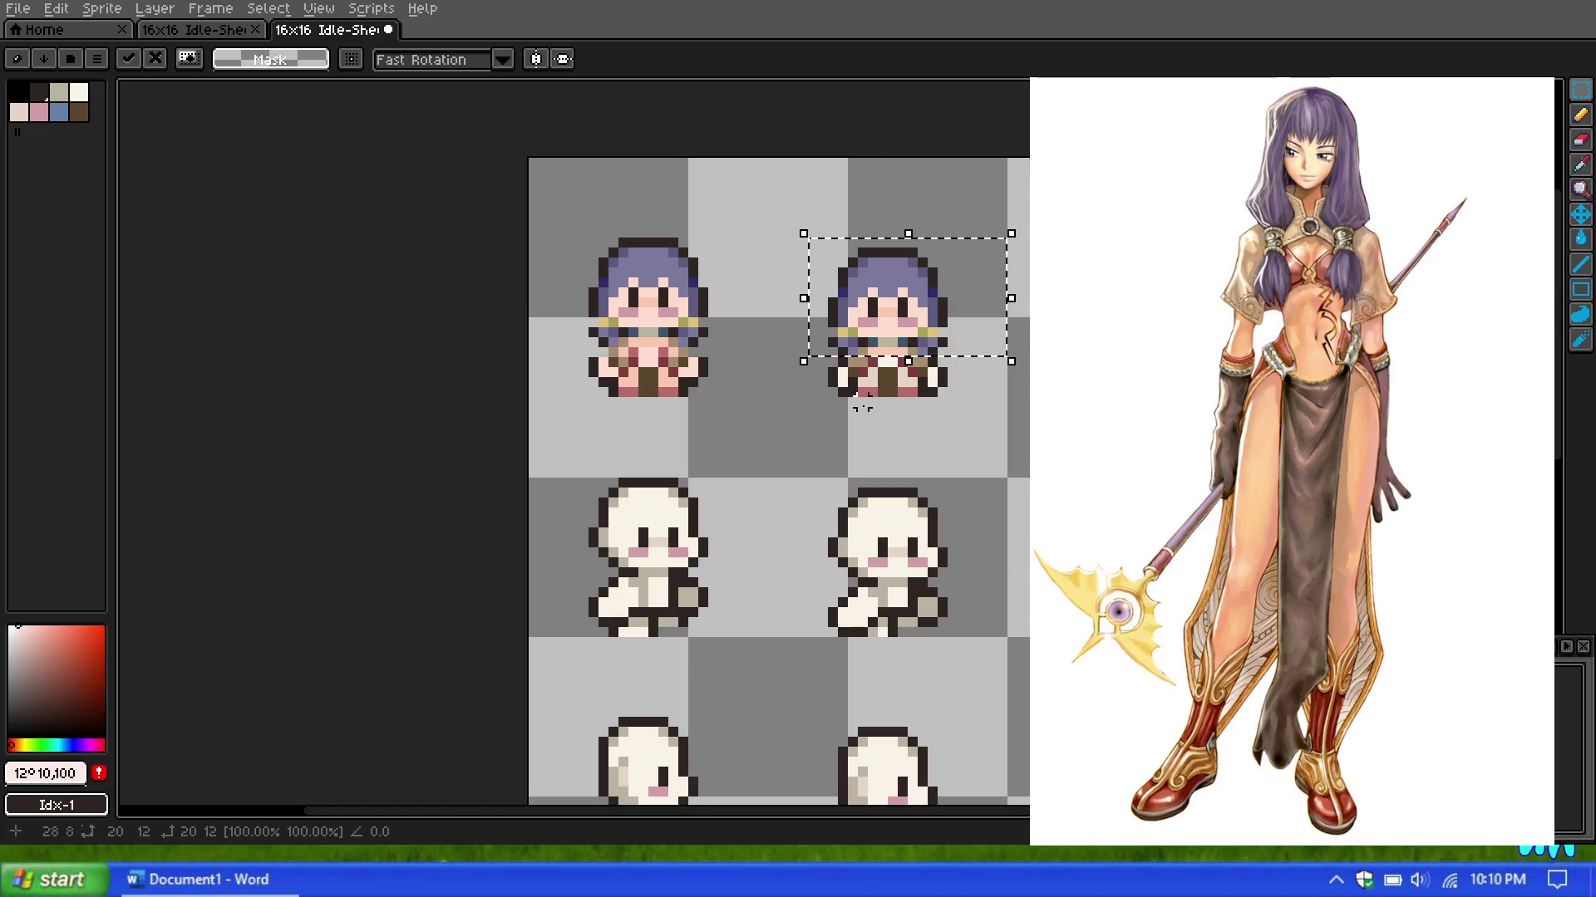
{"action": "left_click", "coordinate": [773, 443]}
{"action": "scroll", "coordinate": [773, 443], "scroll_direction": "down", "scroll_amount": 1}
{"action": "scroll", "coordinate": [831, 374], "scroll_direction": "up", "scroll_amount": 2}
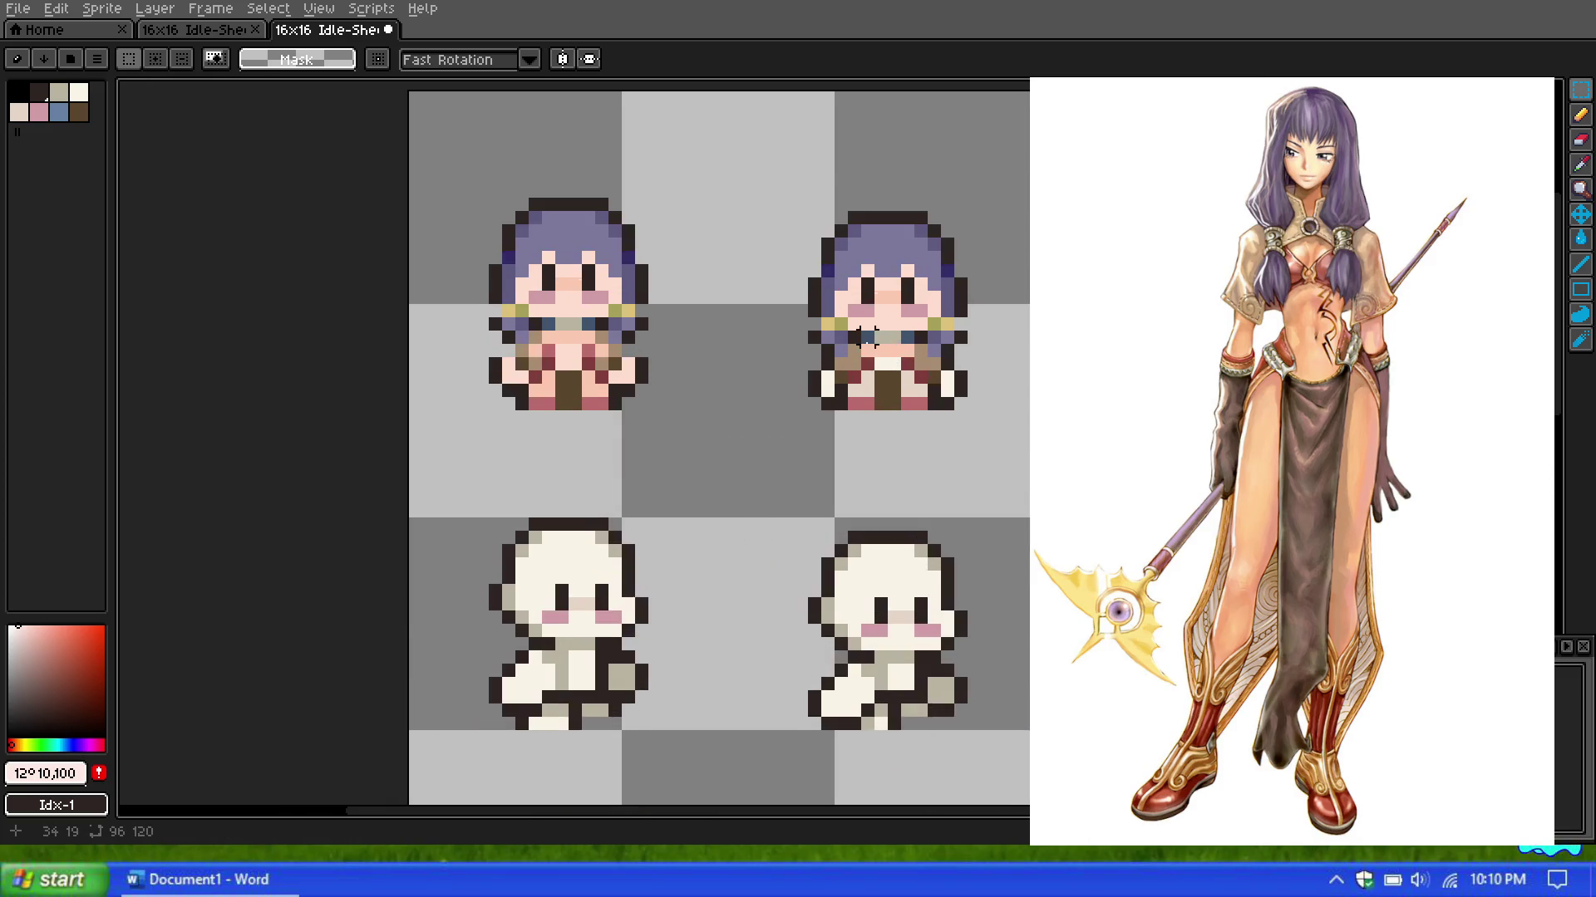
{"action": "scroll", "coordinate": [868, 335], "scroll_direction": "up", "scroll_amount": 1}
{"action": "scroll", "coordinate": [611, 356], "scroll_direction": "up", "scroll_amount": 1}
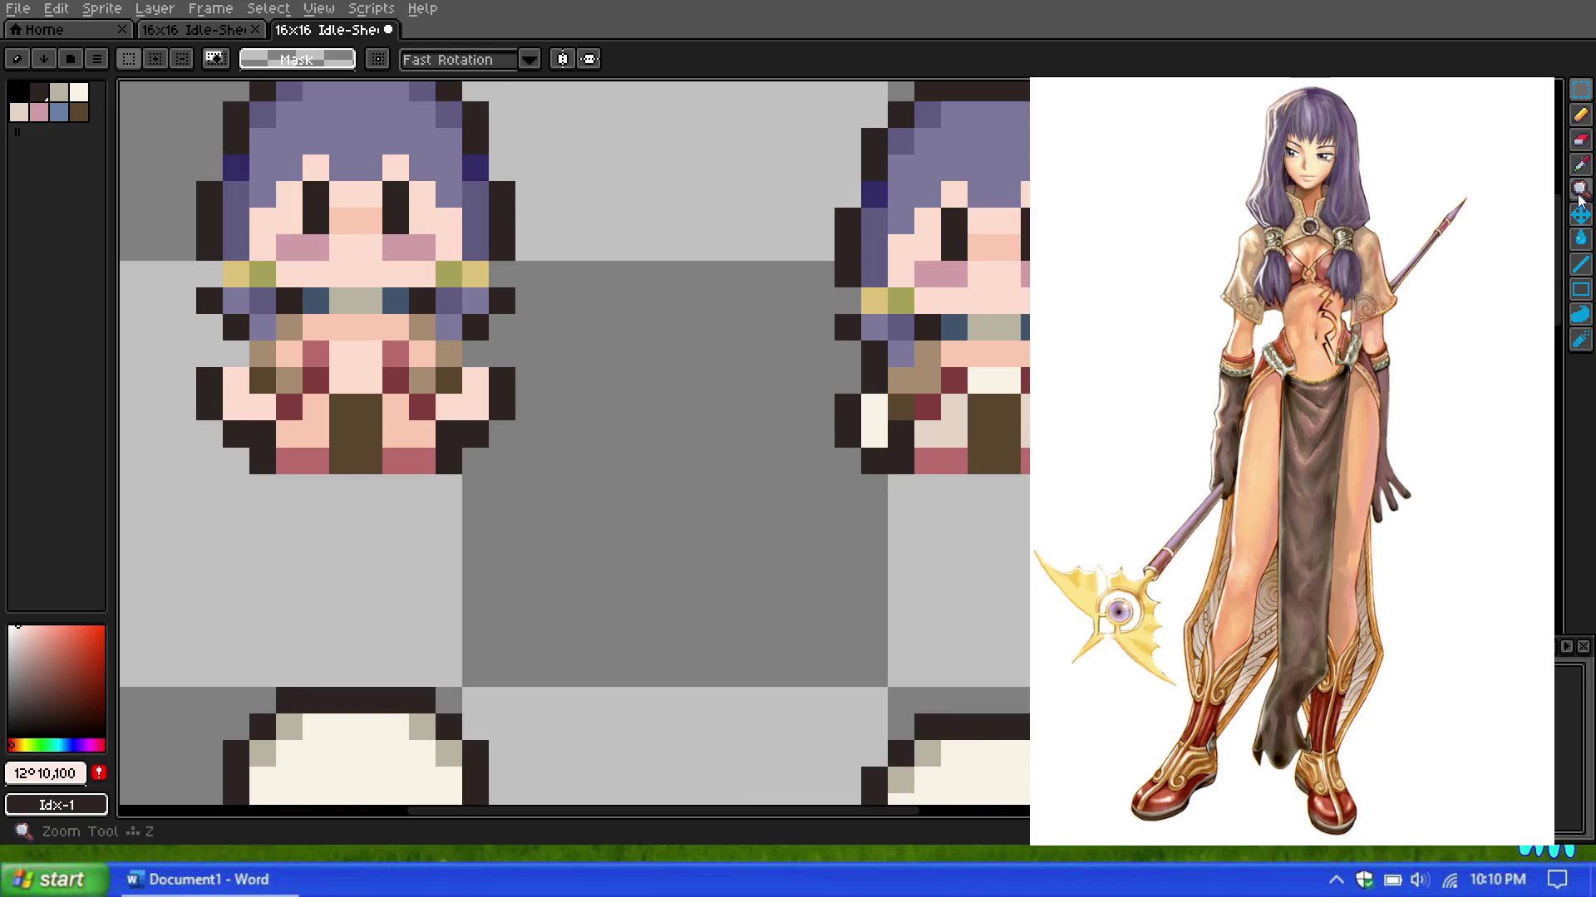
Step: Sample skin colour #ffddce and pencil over the second sprite's leftover cream pixels
{"action": "left_click", "coordinate": [1580, 164]}
{"action": "left_click", "coordinate": [399, 327]}
{"action": "left_click", "coordinate": [1581, 121]}
{"action": "left_click", "coordinate": [1009, 378]}
{"action": "left_click", "coordinate": [982, 378]}
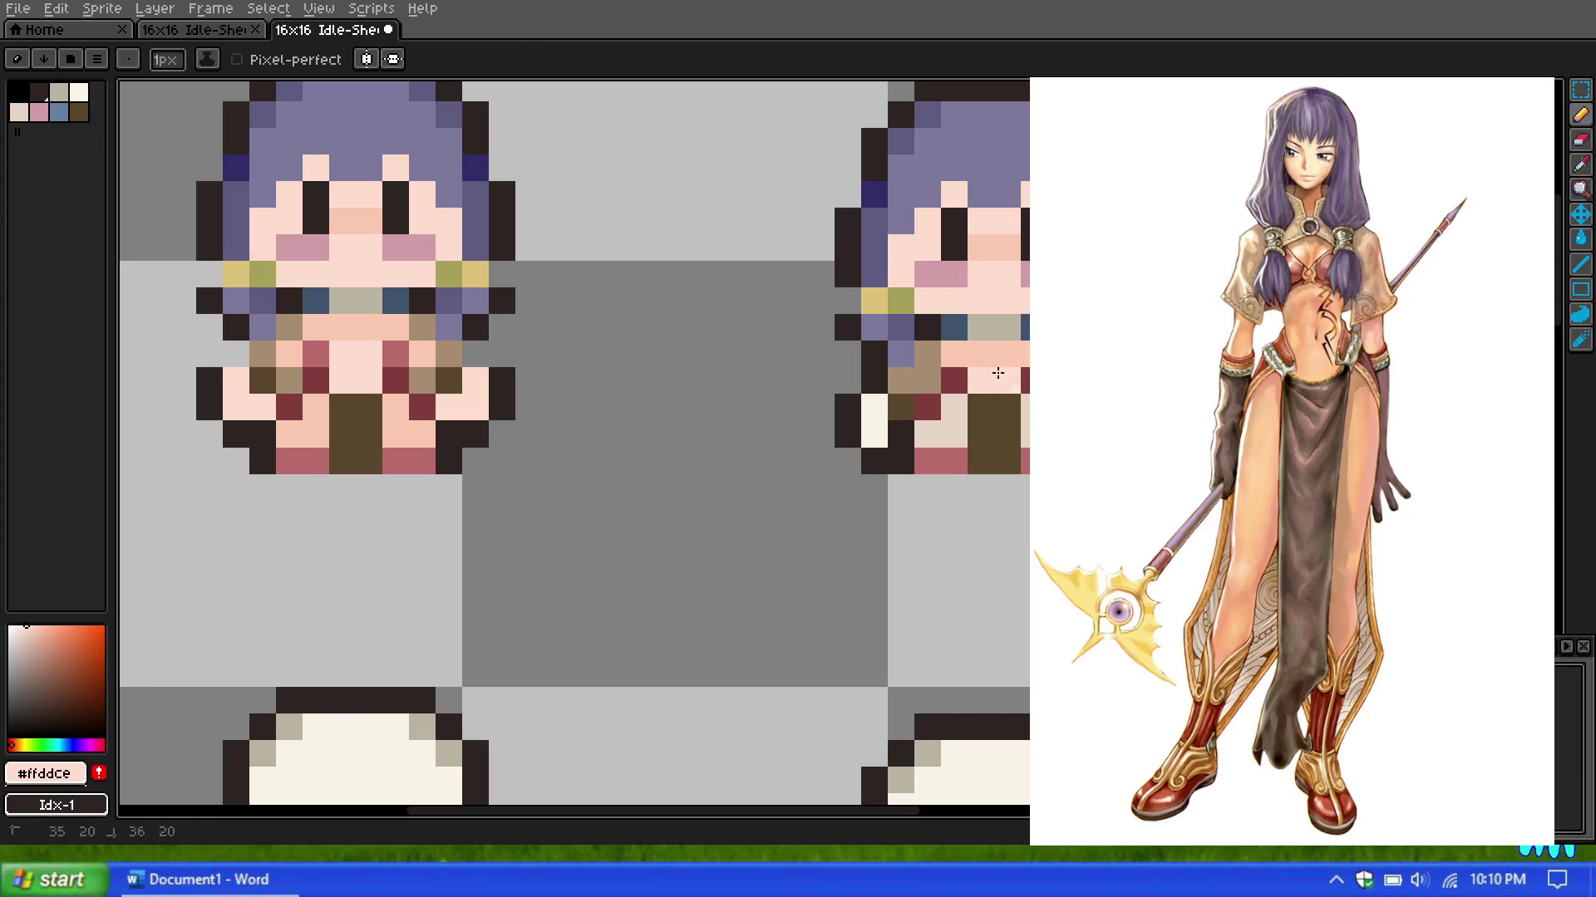
{"action": "left_click_drag", "start_coordinate": [873, 407], "coordinate": [873, 434]}
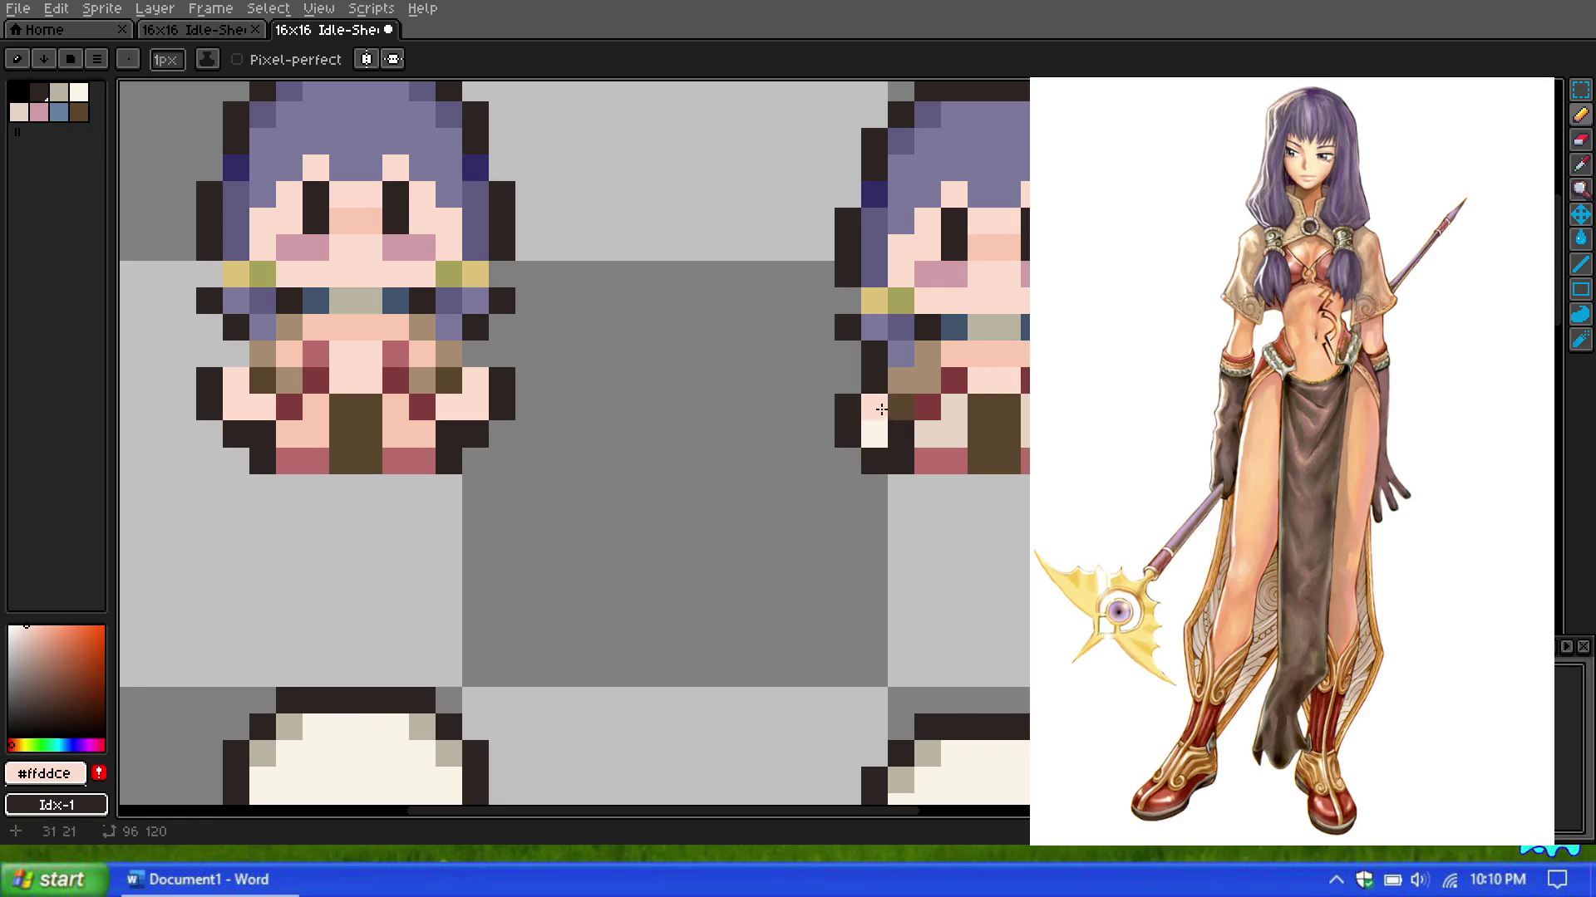
{"action": "scroll", "coordinate": [981, 281], "scroll_direction": "down", "scroll_amount": 4}
{"action": "scroll", "coordinate": [982, 282], "scroll_direction": "up", "scroll_amount": 3}
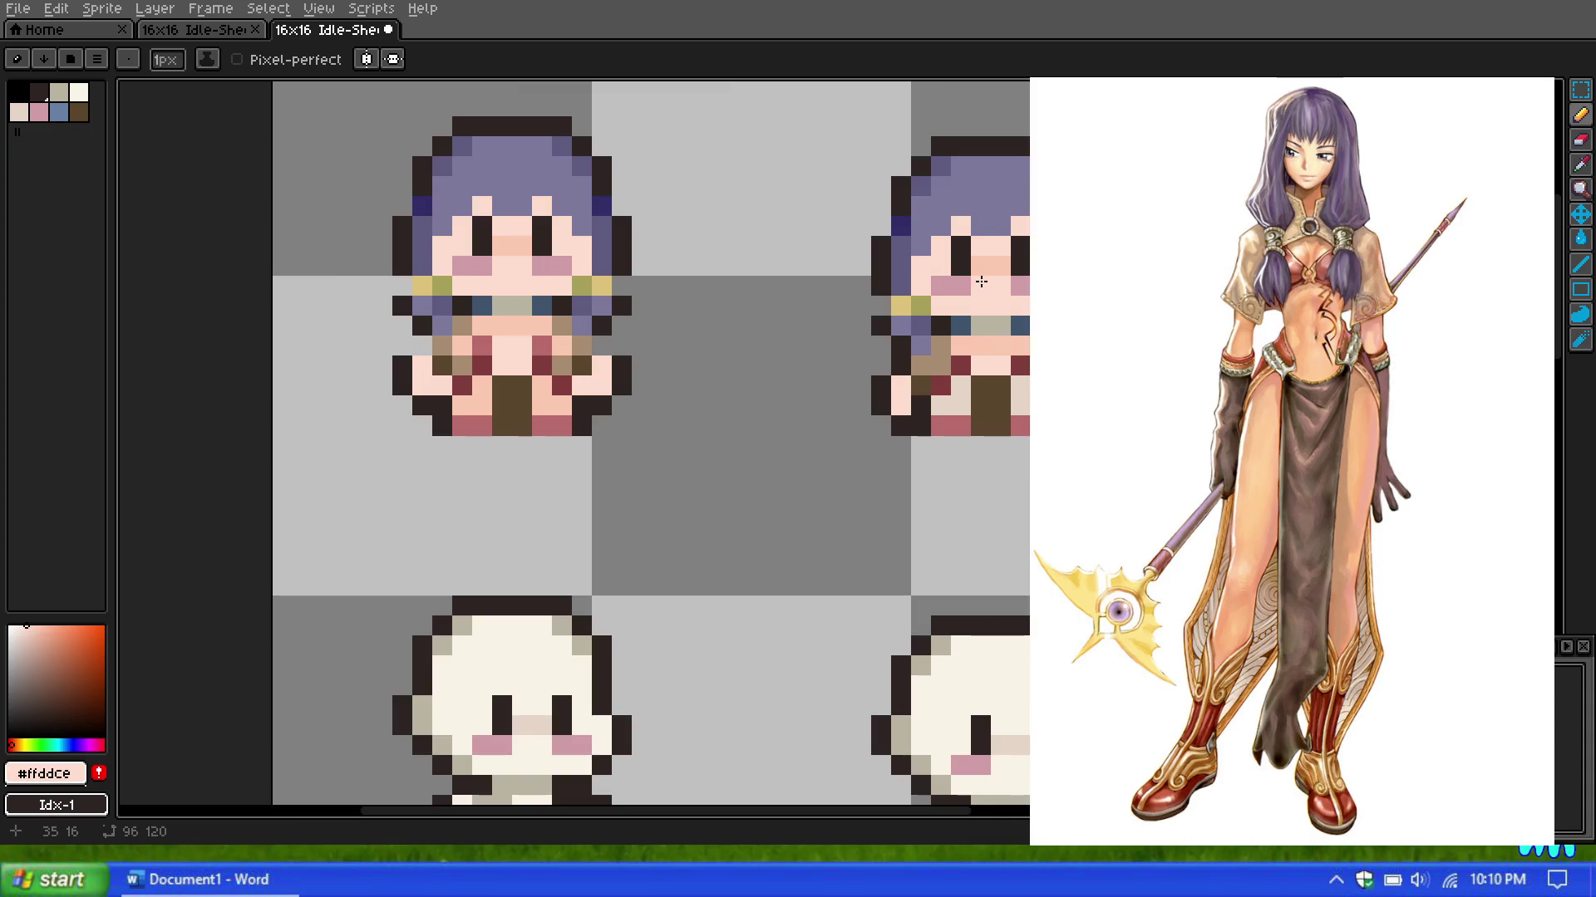
{"action": "scroll", "coordinate": [981, 282], "scroll_direction": "down", "scroll_amount": 2}
{"action": "scroll", "coordinate": [863, 261], "scroll_direction": "down", "scroll_amount": 1}
{"action": "scroll", "coordinate": [898, 270], "scroll_direction": "up", "scroll_amount": 1}
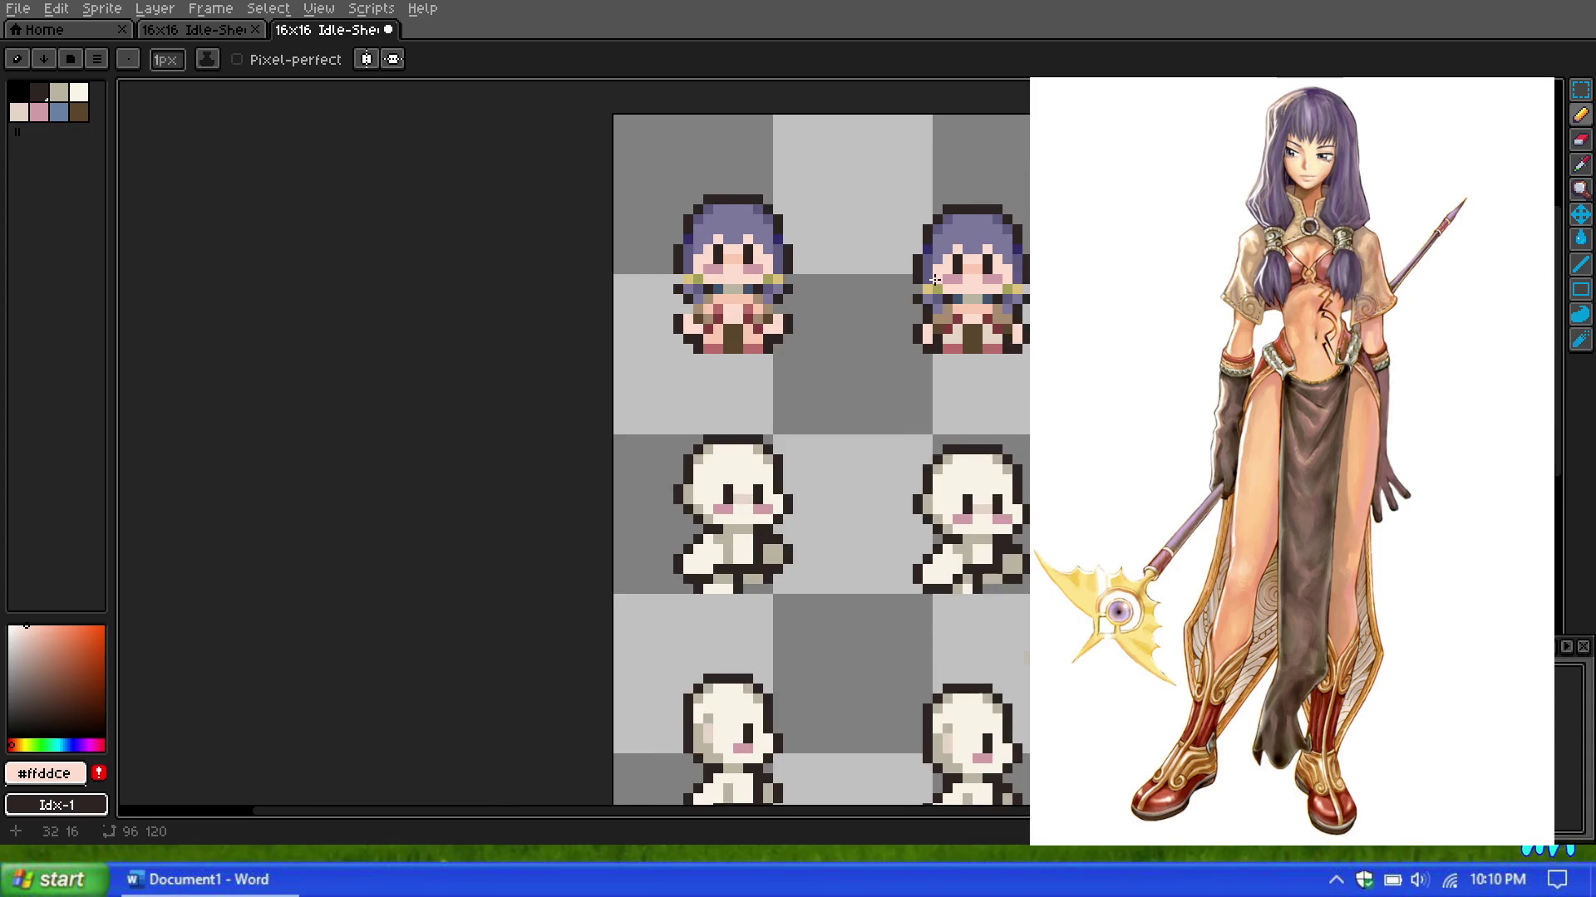
{"action": "scroll", "coordinate": [934, 280], "scroll_direction": "up", "scroll_amount": 1}
{"action": "scroll", "coordinate": [935, 280], "scroll_direction": "up", "scroll_amount": 2}
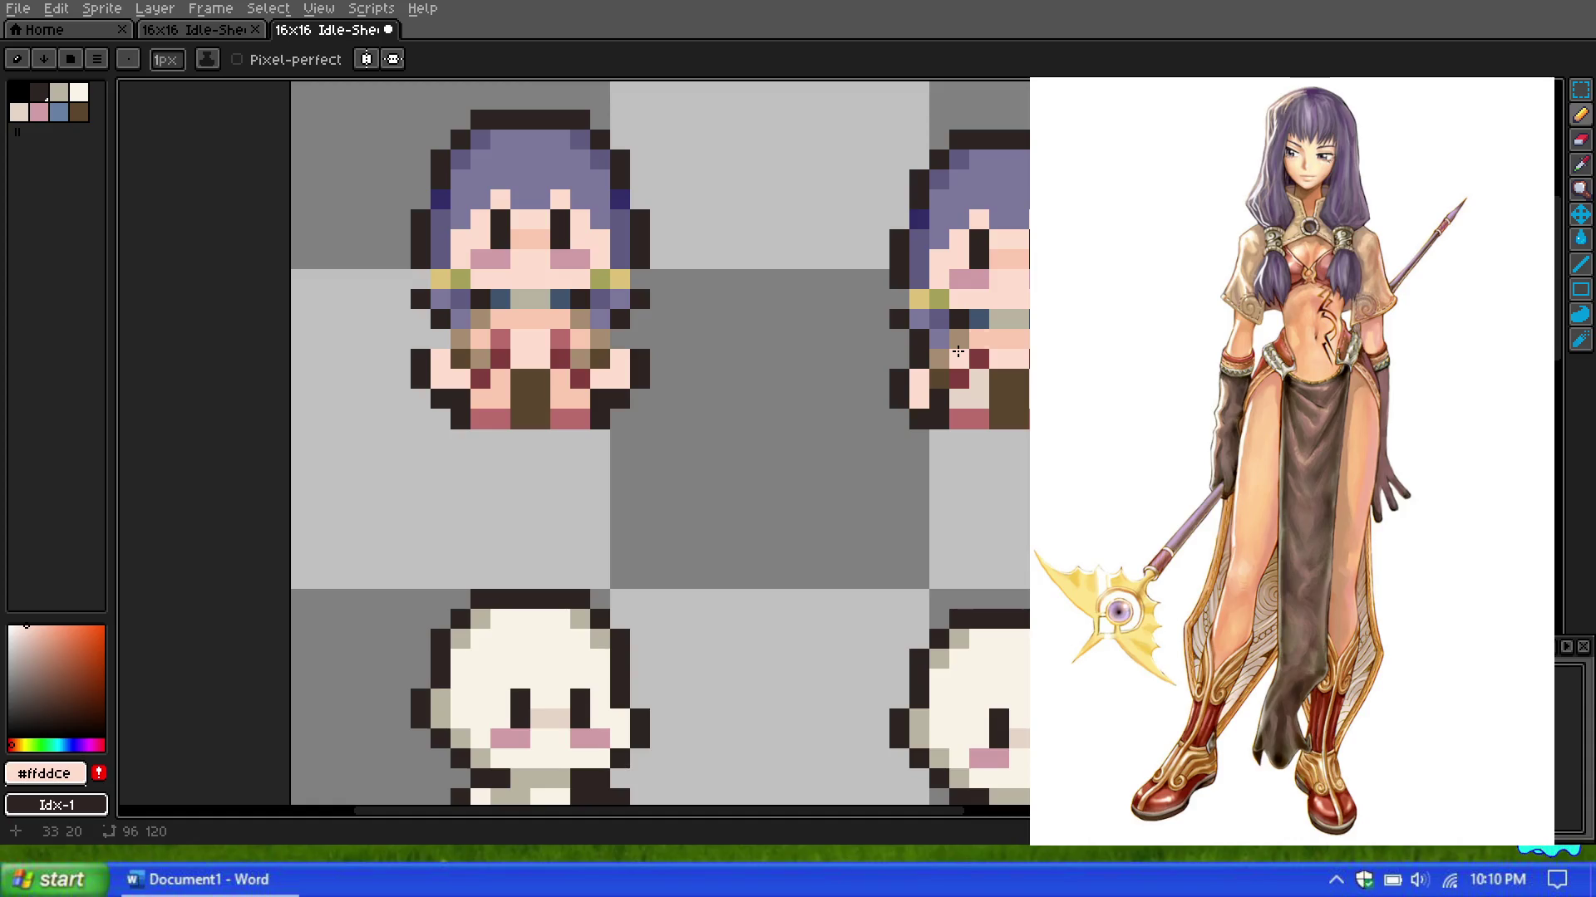
Step: Marquee the whole first sprite and drag it onto the second frame of the top row
{"action": "scroll", "coordinate": [958, 353], "scroll_direction": "up", "scroll_amount": 1}
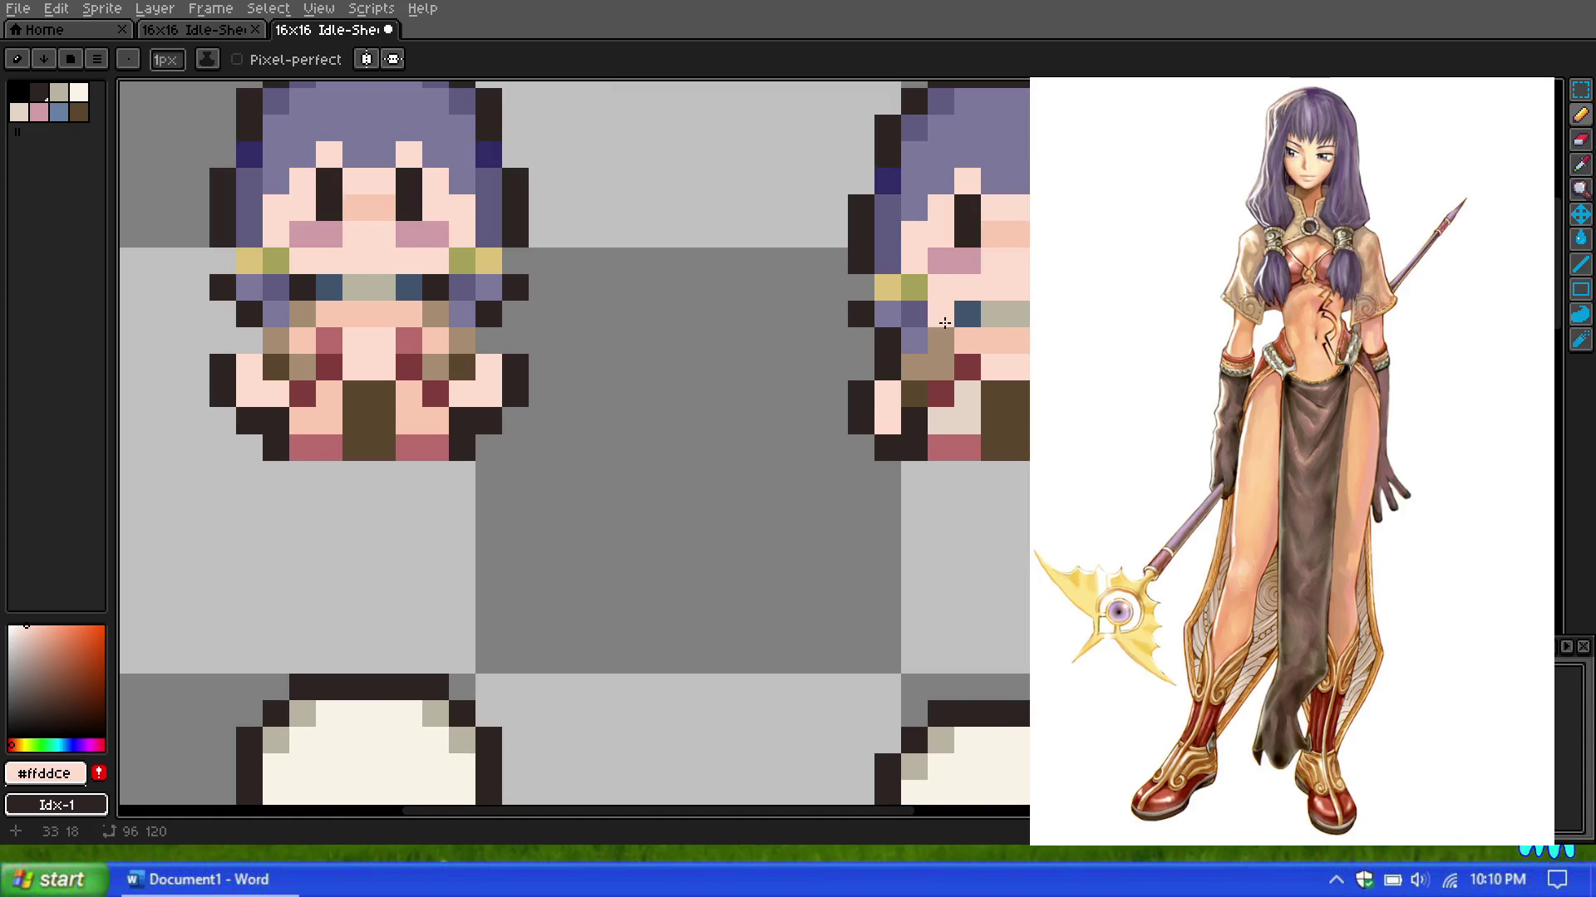
{"action": "scroll", "coordinate": [945, 323], "scroll_direction": "down", "scroll_amount": 5}
{"action": "scroll", "coordinate": [945, 323], "scroll_direction": "down", "scroll_amount": 2}
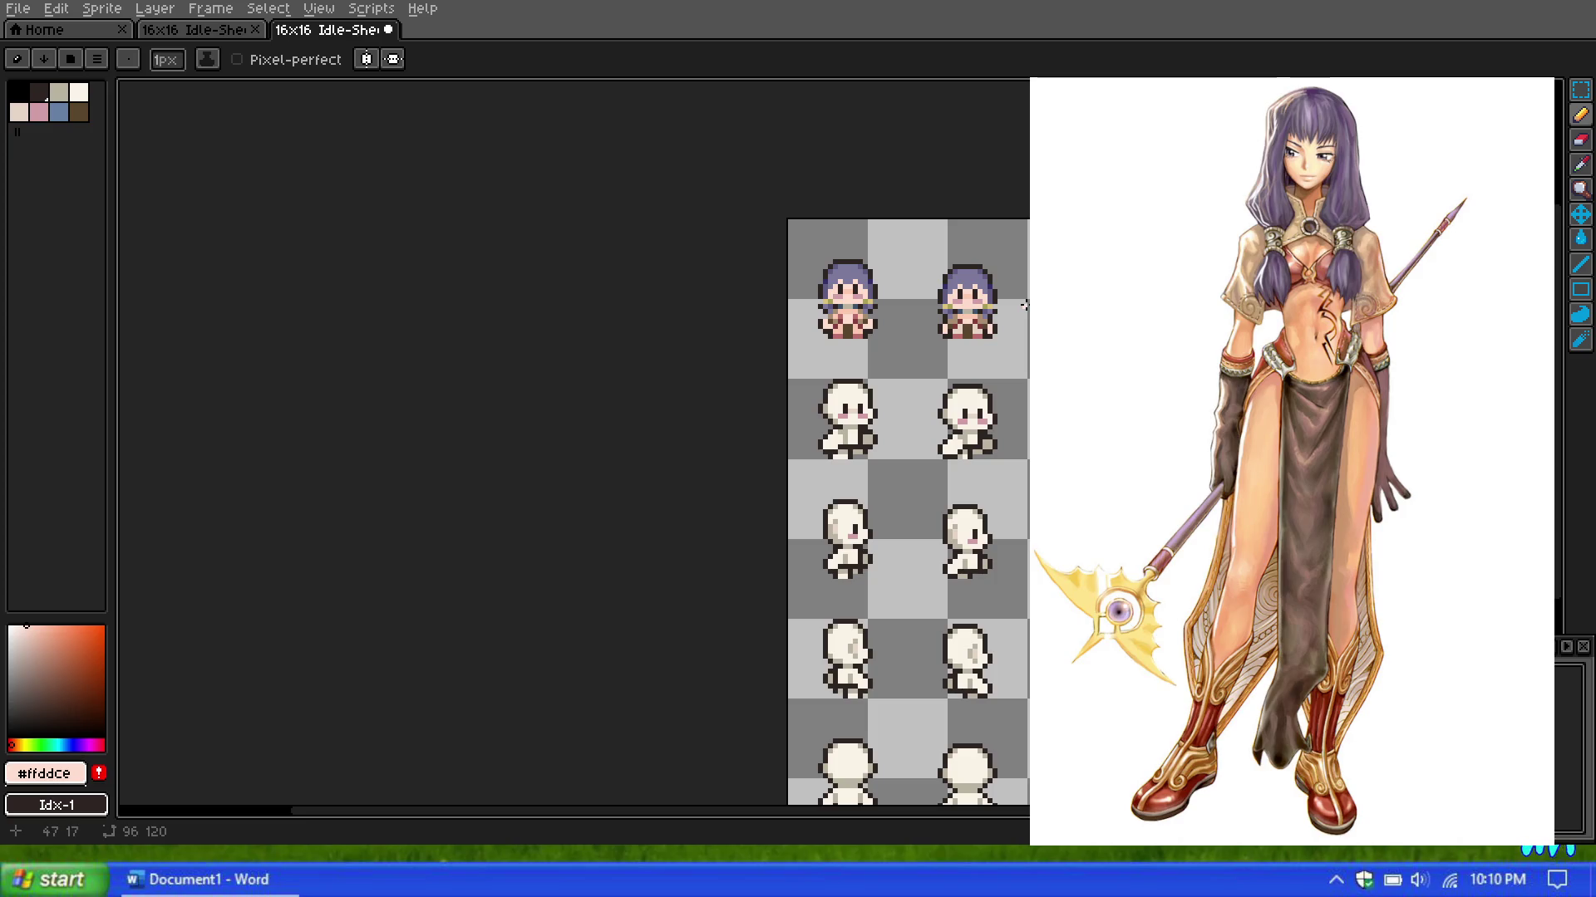
{"action": "scroll", "coordinate": [998, 307], "scroll_direction": "down", "scroll_amount": 2}
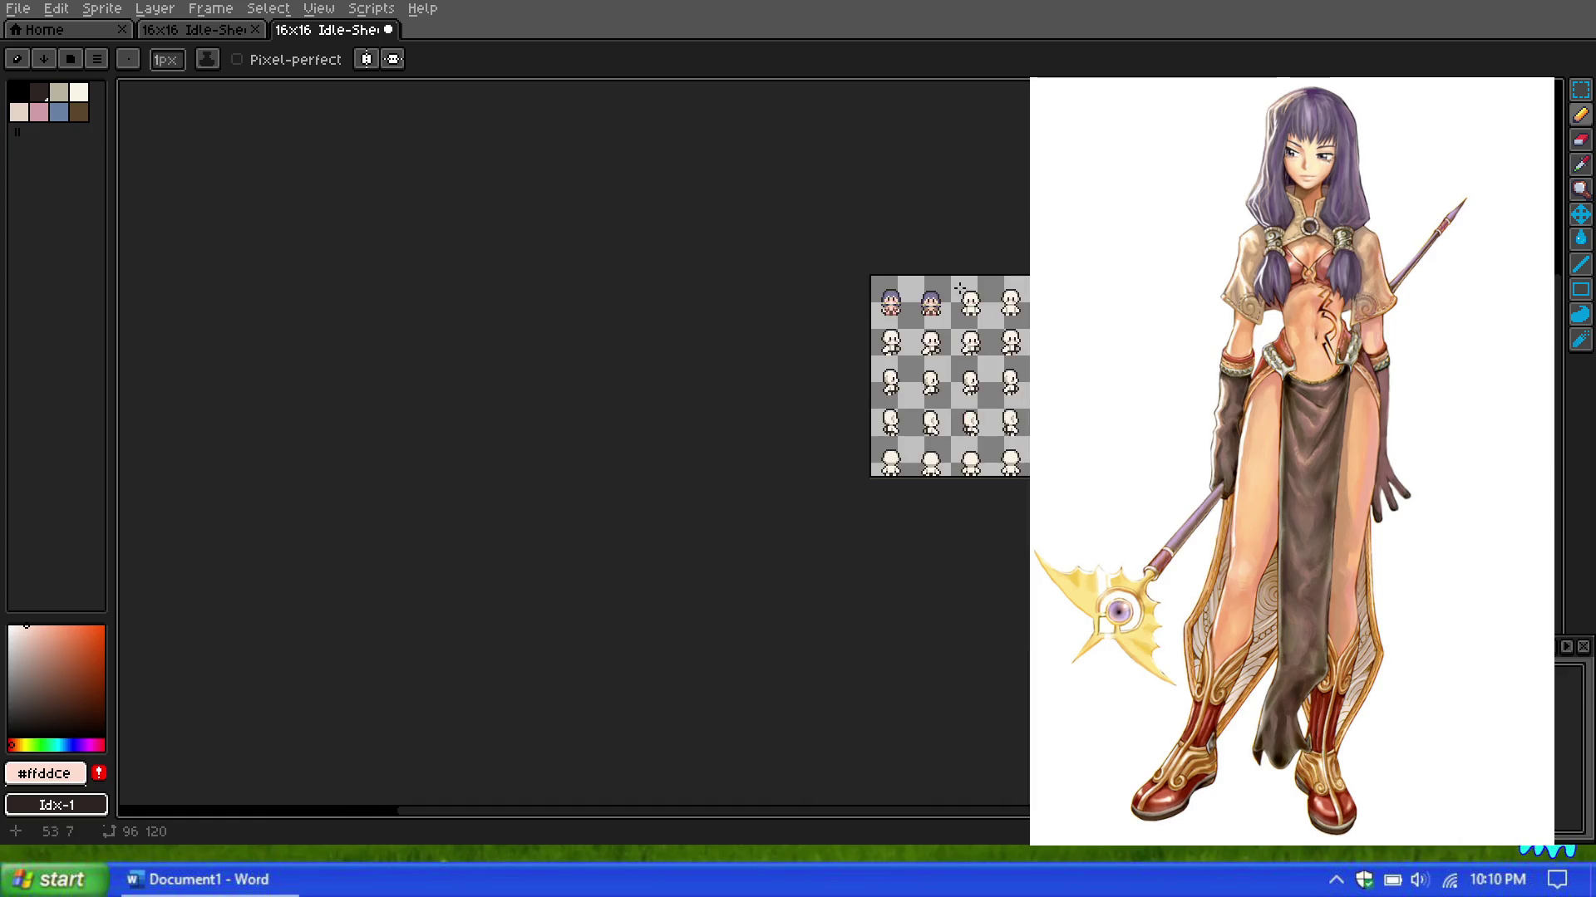
{"action": "scroll", "coordinate": [956, 316], "scroll_direction": "up", "scroll_amount": 4}
{"action": "scroll", "coordinate": [927, 318], "scroll_direction": "up", "scroll_amount": 1}
{"action": "scroll", "coordinate": [927, 318], "scroll_direction": "up", "scroll_amount": 1}
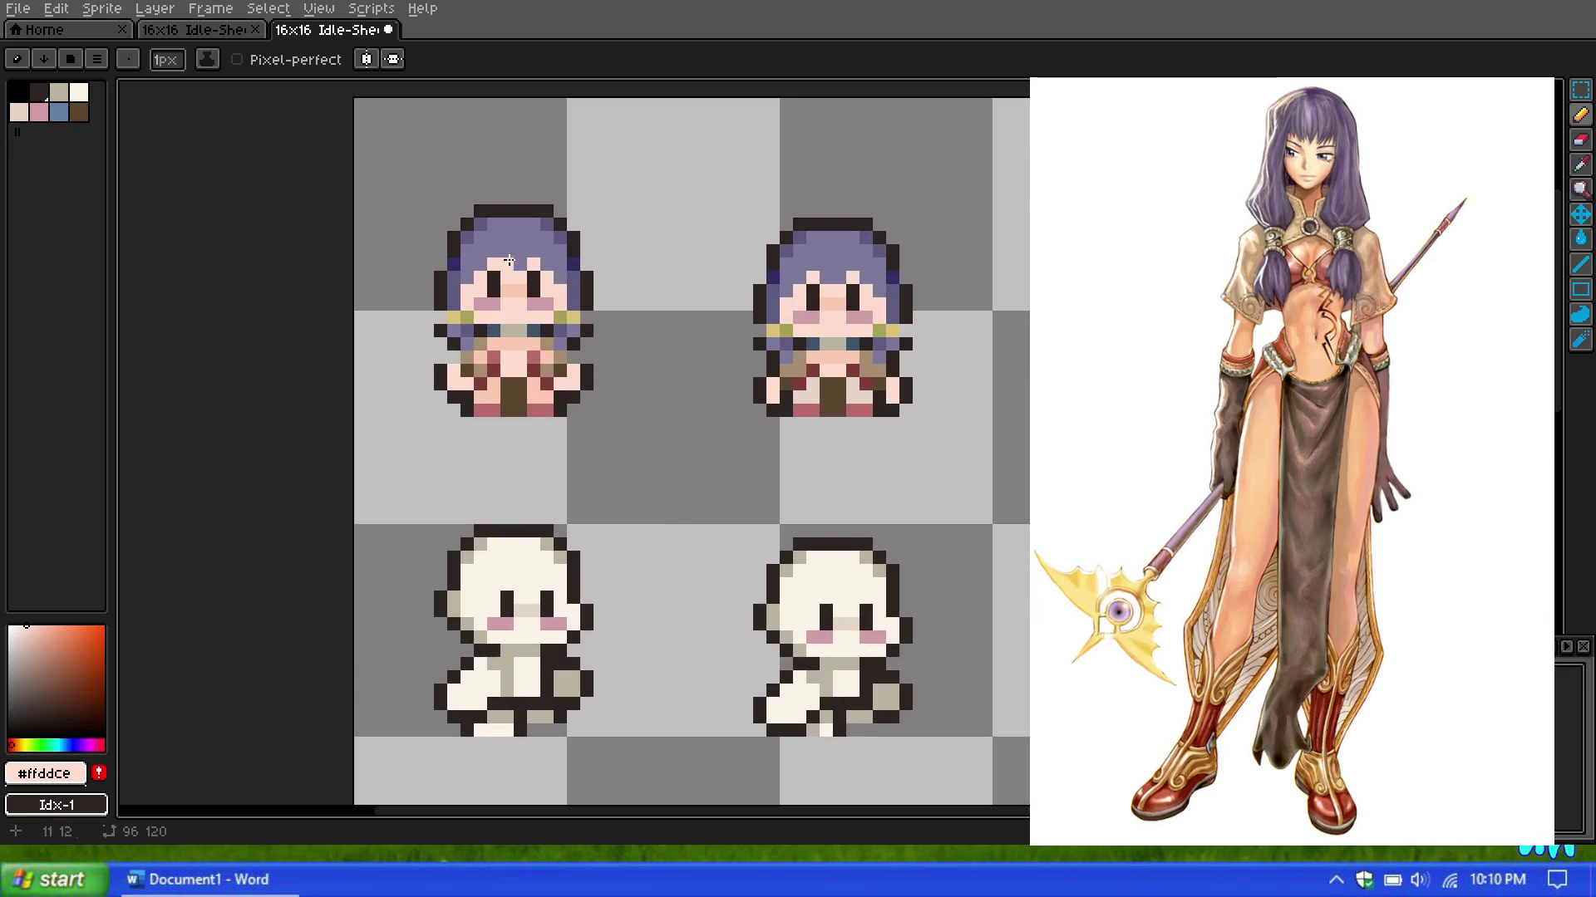
{"action": "key", "text": "m"}
{"action": "left_click_drag", "start_coordinate": [410, 176], "coordinate": [676, 463]}
{"action": "mouse_move", "coordinate": [550, 361]}
{"action": "left_mouse_down"}
{"action": "mouse_move", "coordinate": [829, 335]}
{"action": "mouse_move", "coordinate": [869, 375]}
{"action": "left_mouse_up"}
{"action": "key", "text": "ctrl+d"}
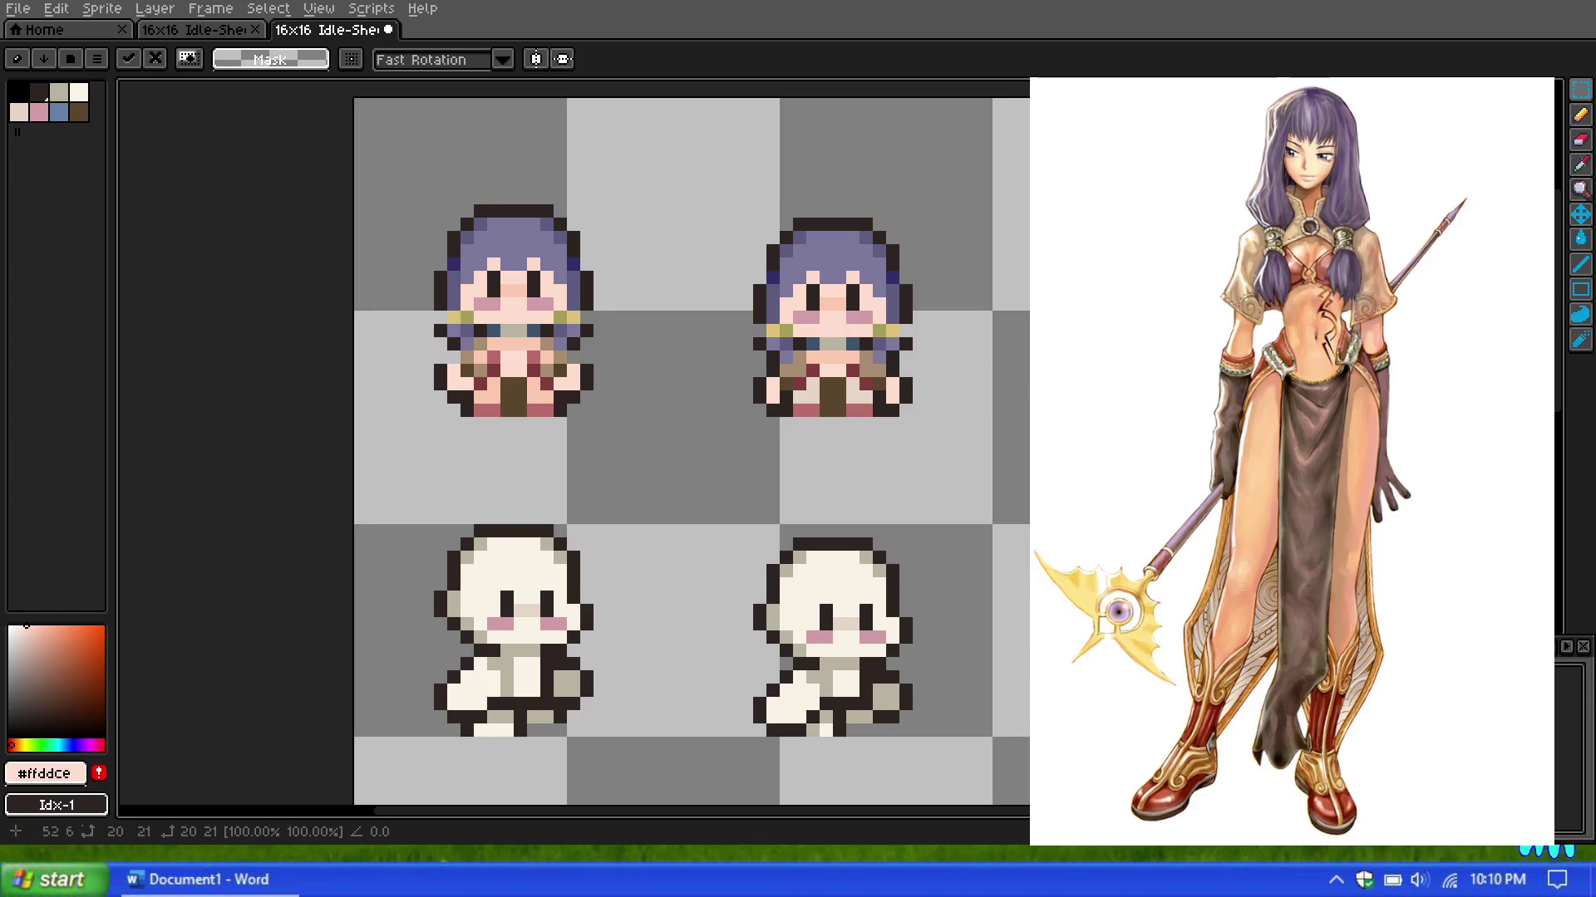
Step: Reselect just the first sprite's head and hair and copy them into the next frame
{"action": "key", "text": "ctrl+v"}
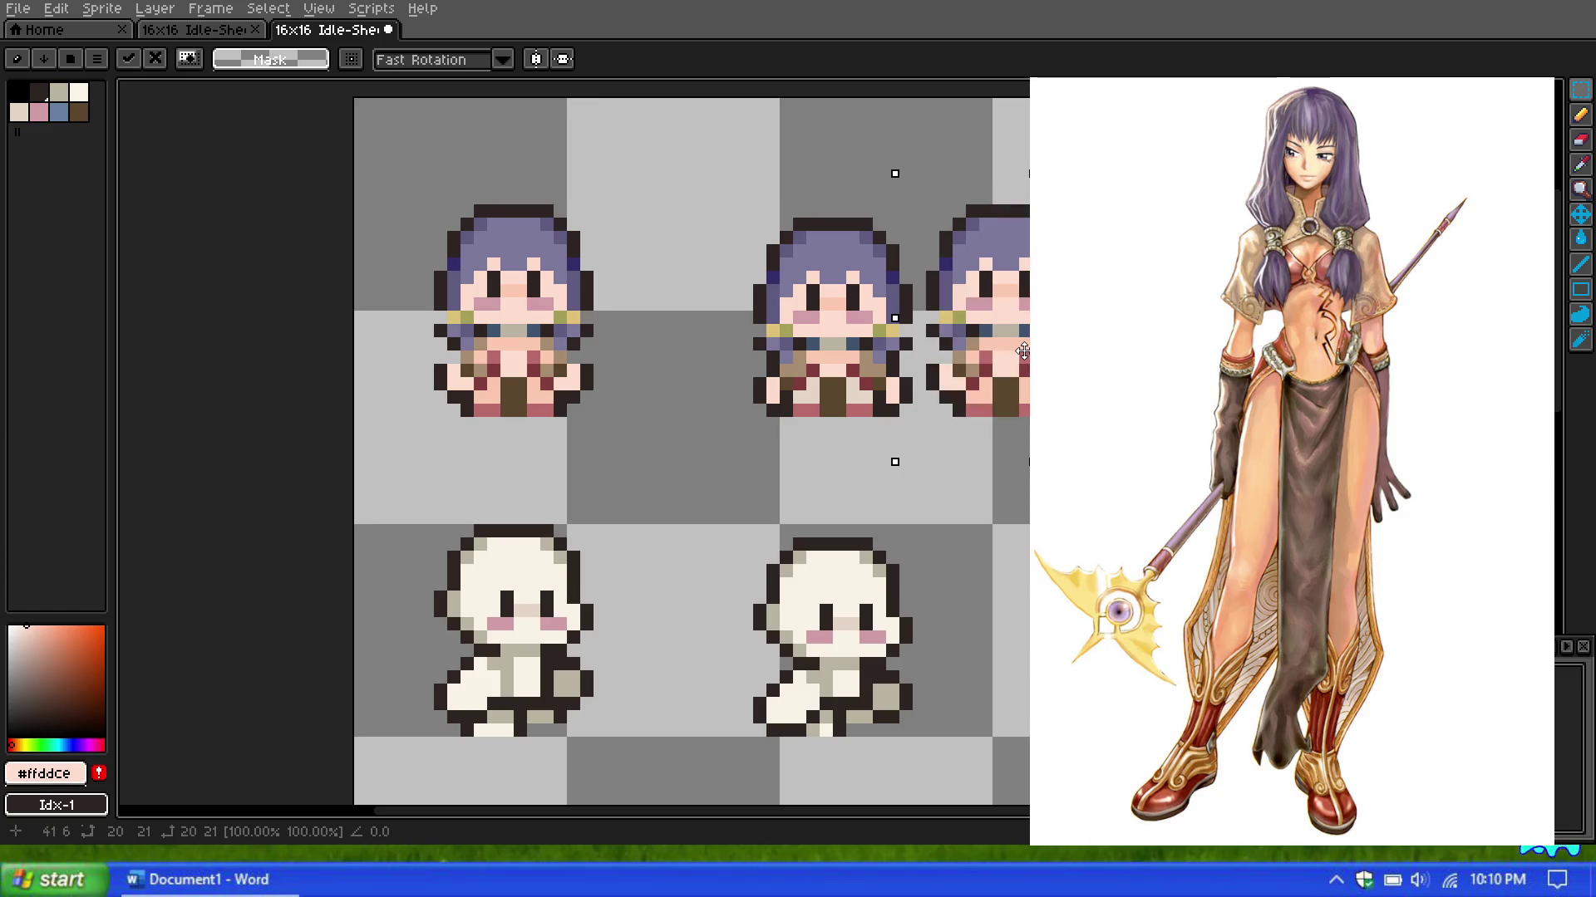
{"action": "key", "text": "ctrl+z"}
{"action": "key", "text": "ctrl+d"}
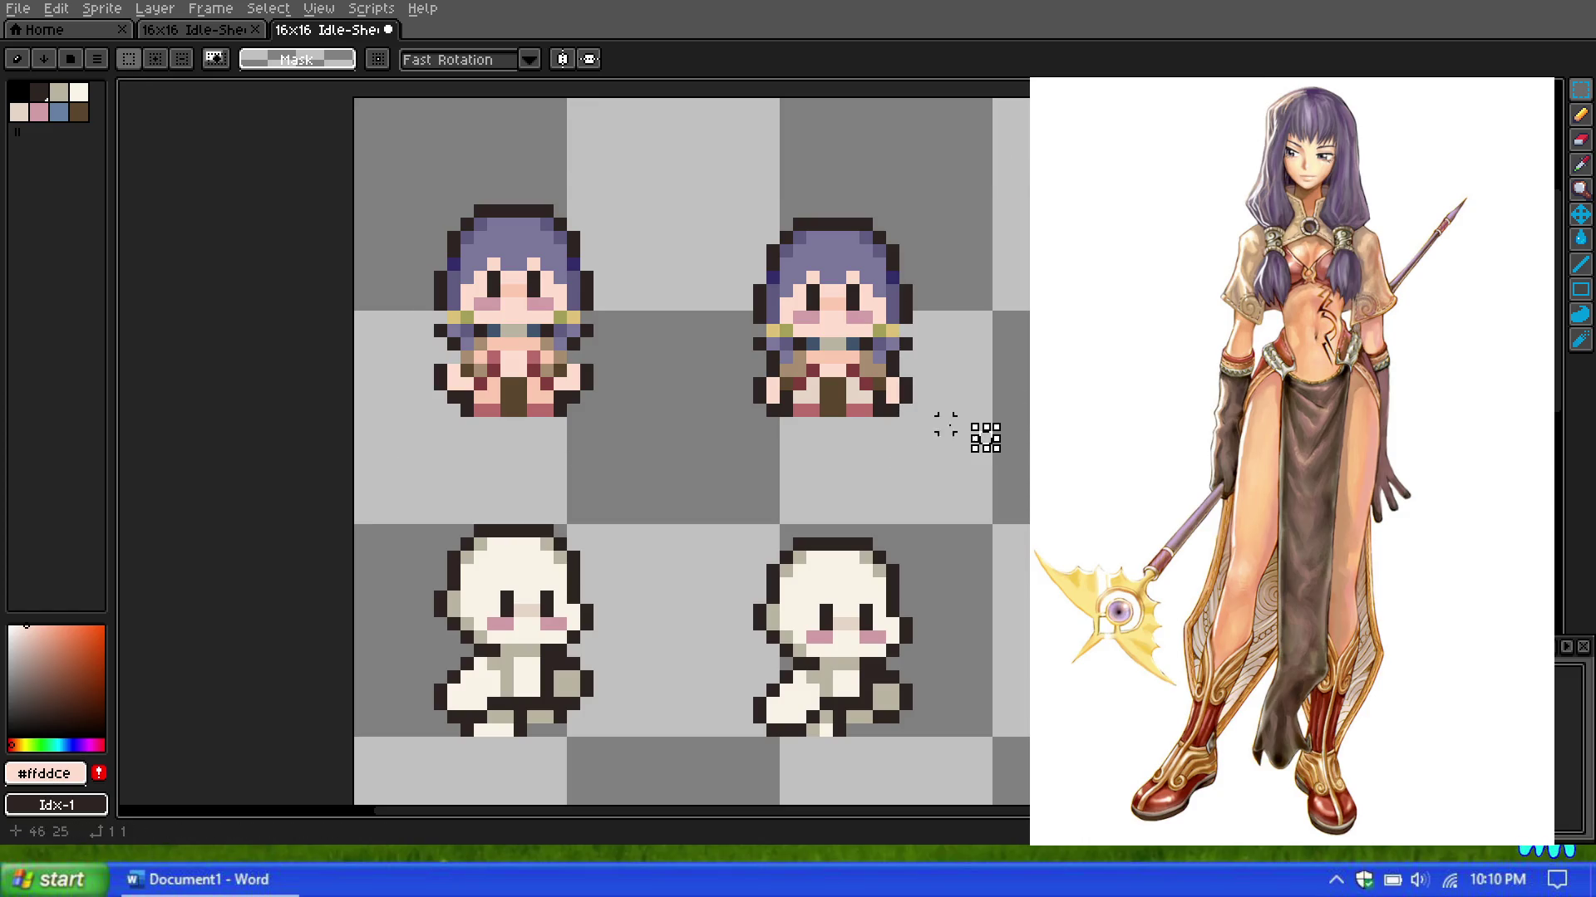
{"action": "left_click_drag", "start_coordinate": [387, 184], "coordinate": [664, 347]}
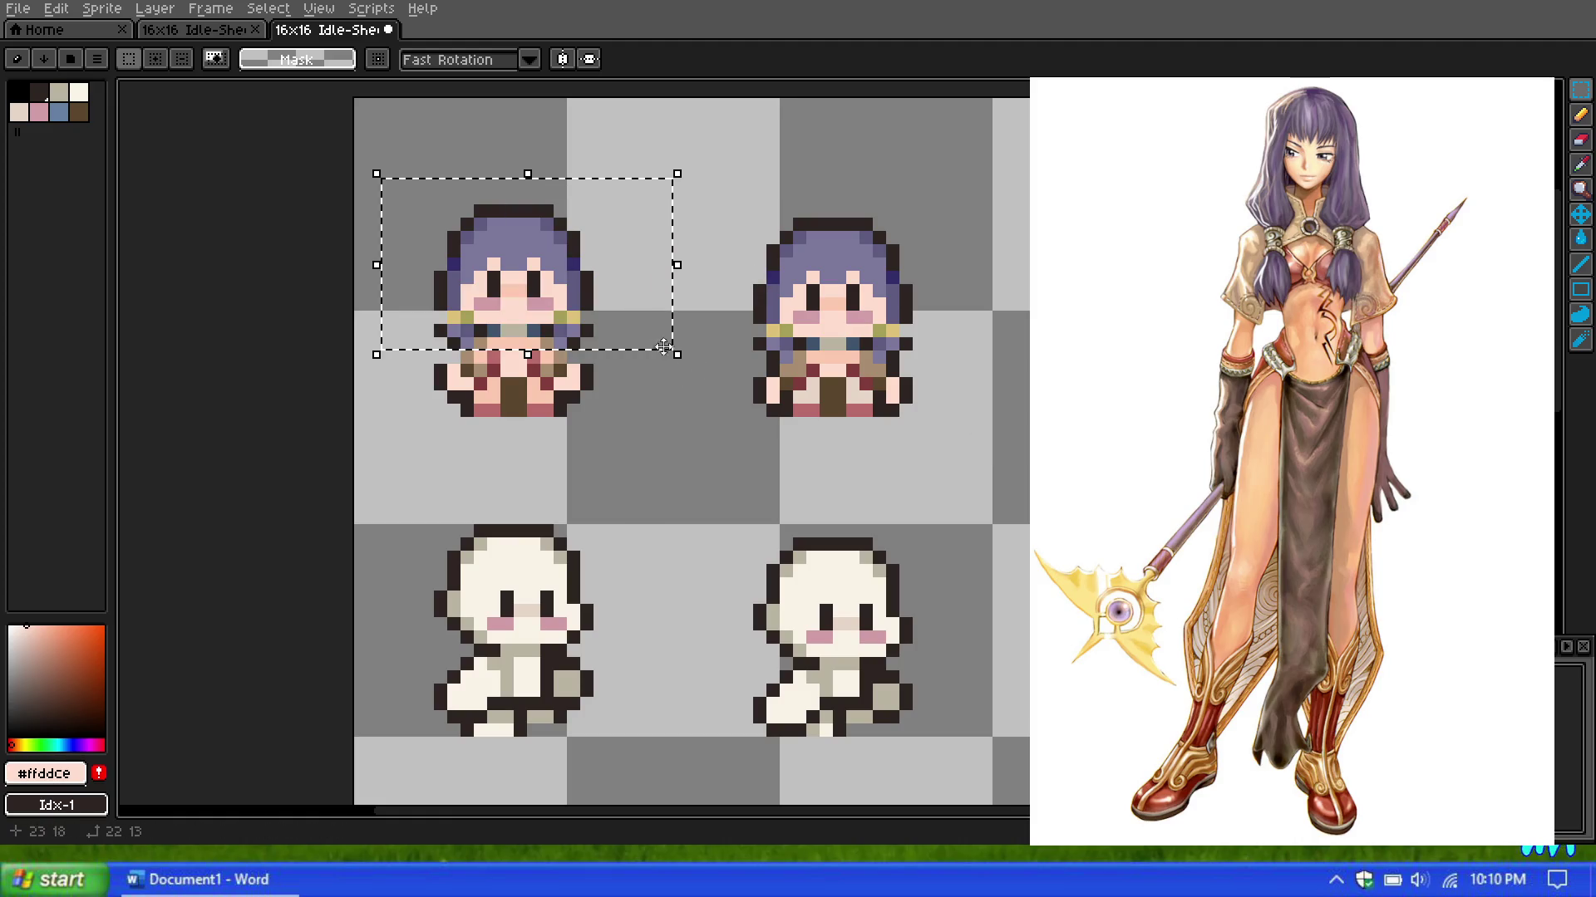
{"action": "key", "text": "ctrl+d"}
{"action": "left_click_drag", "start_coordinate": [395, 165], "coordinate": [648, 338]}
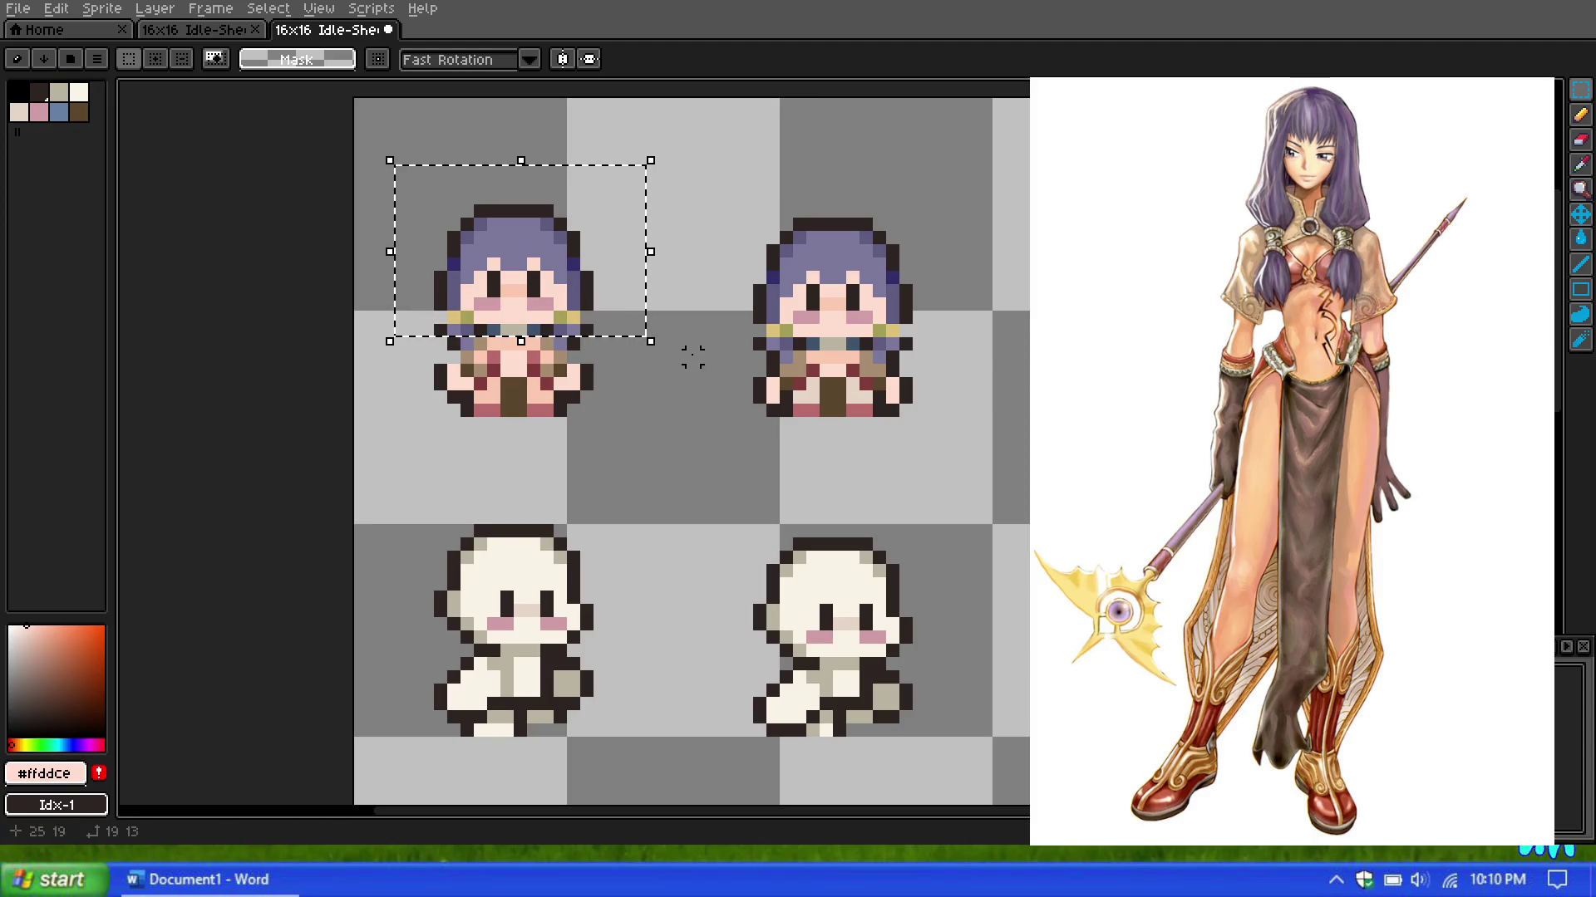
{"action": "key", "text": "ctrl+d"}
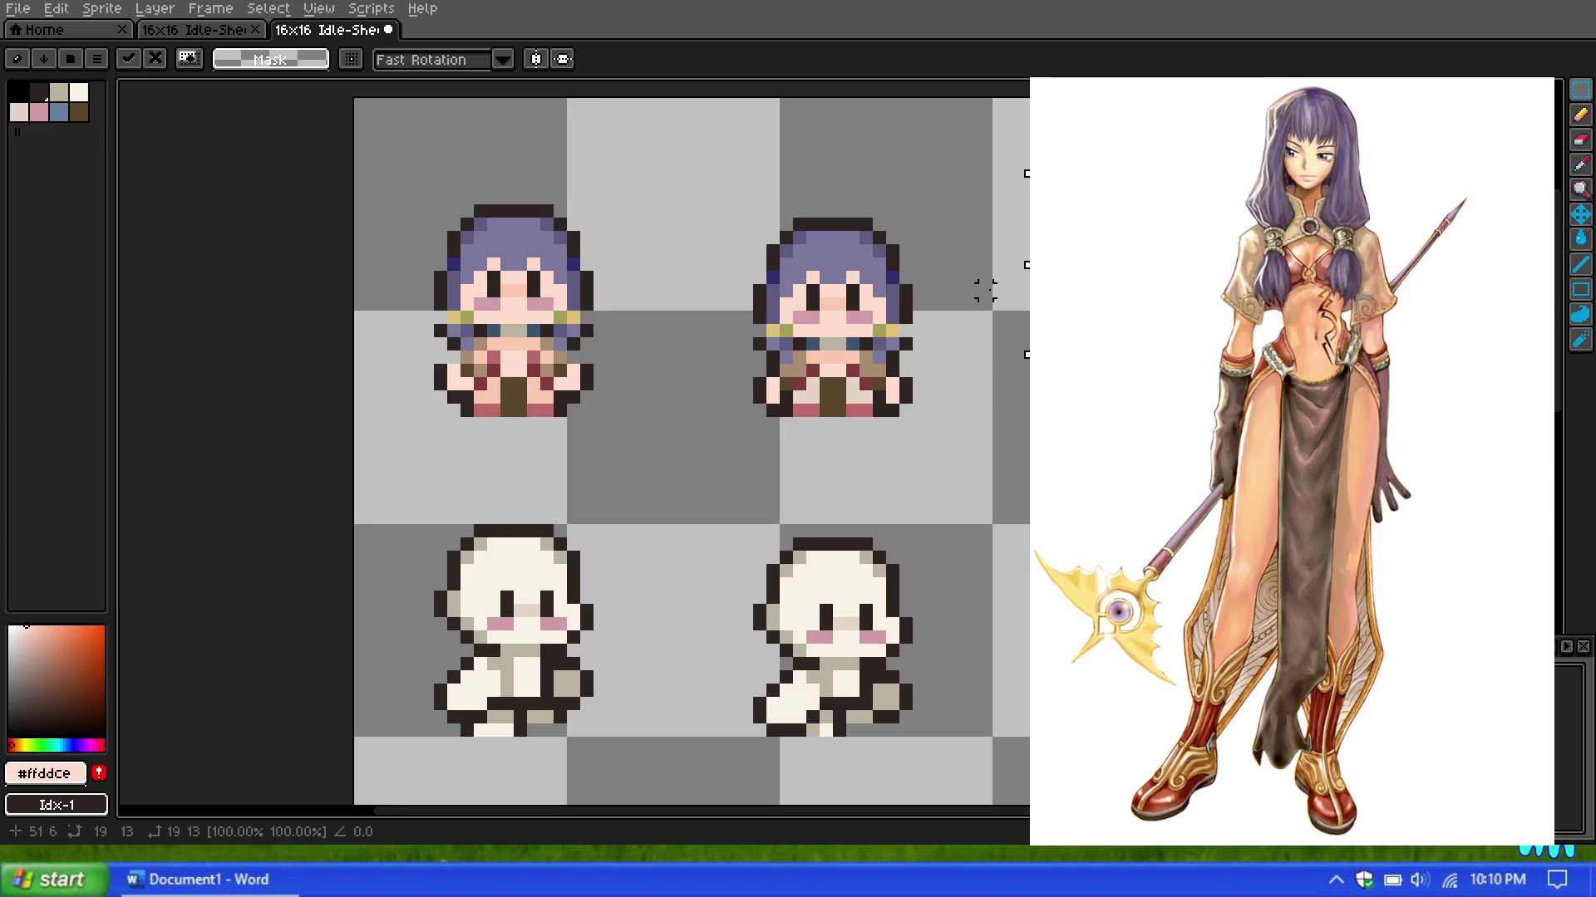
{"action": "key", "text": "ctrl+d"}
{"action": "scroll", "coordinate": [985, 290], "scroll_direction": "down", "scroll_amount": 1}
{"action": "scroll", "coordinate": [1018, 329], "scroll_direction": "up", "scroll_amount": 1}
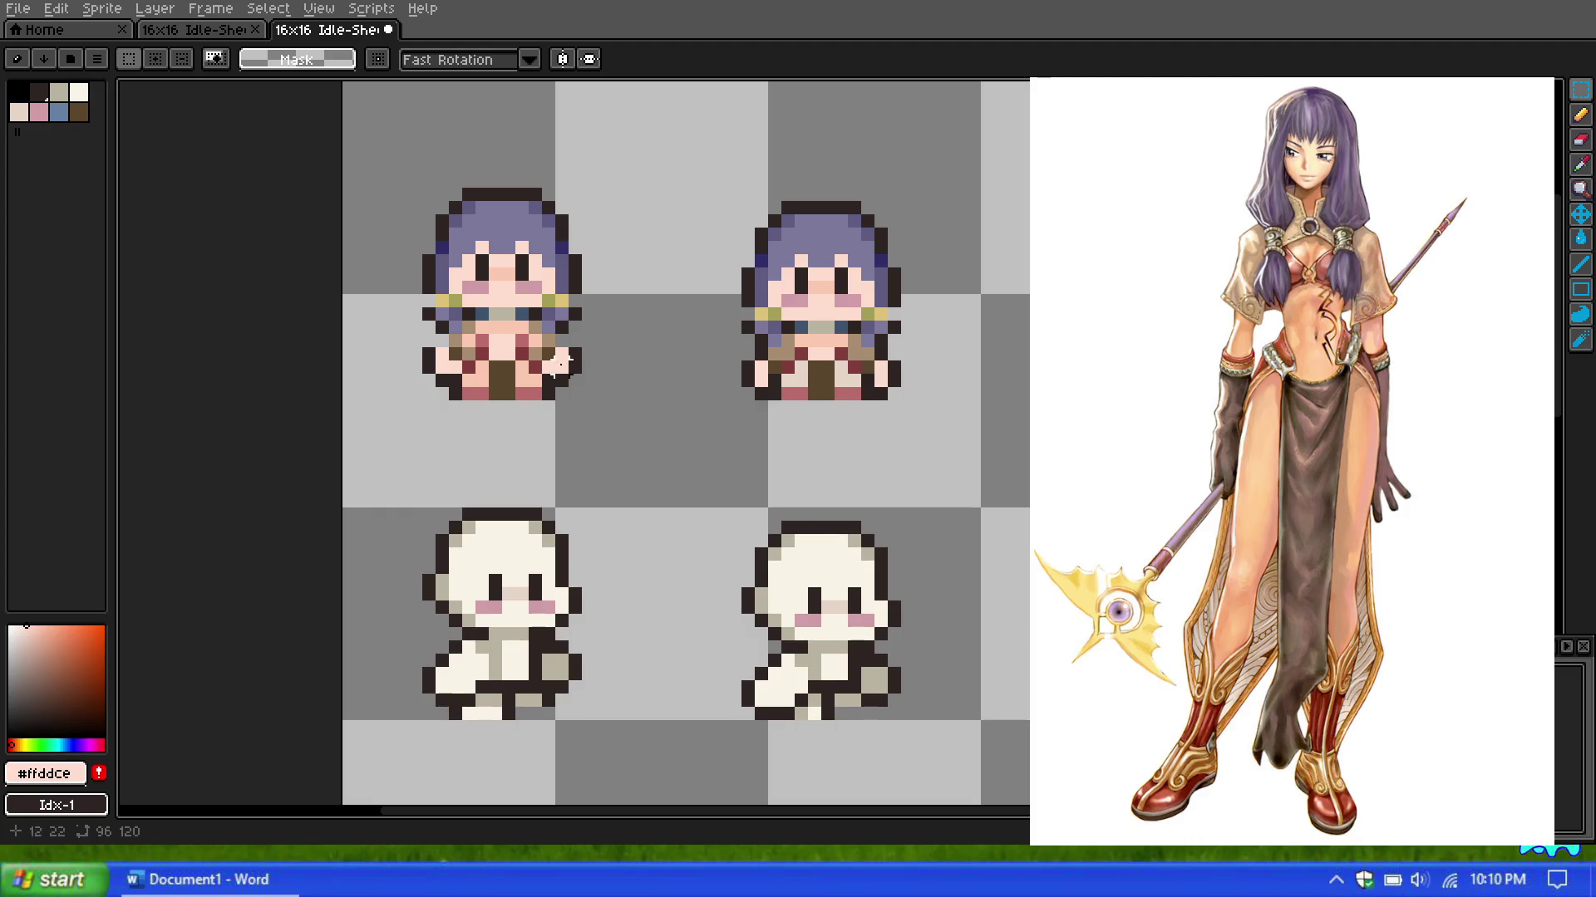
Step: Eyedrop transparent from an empty canvas area as the Pencil's drawing colour
{"action": "left_click", "coordinate": [1580, 165]}
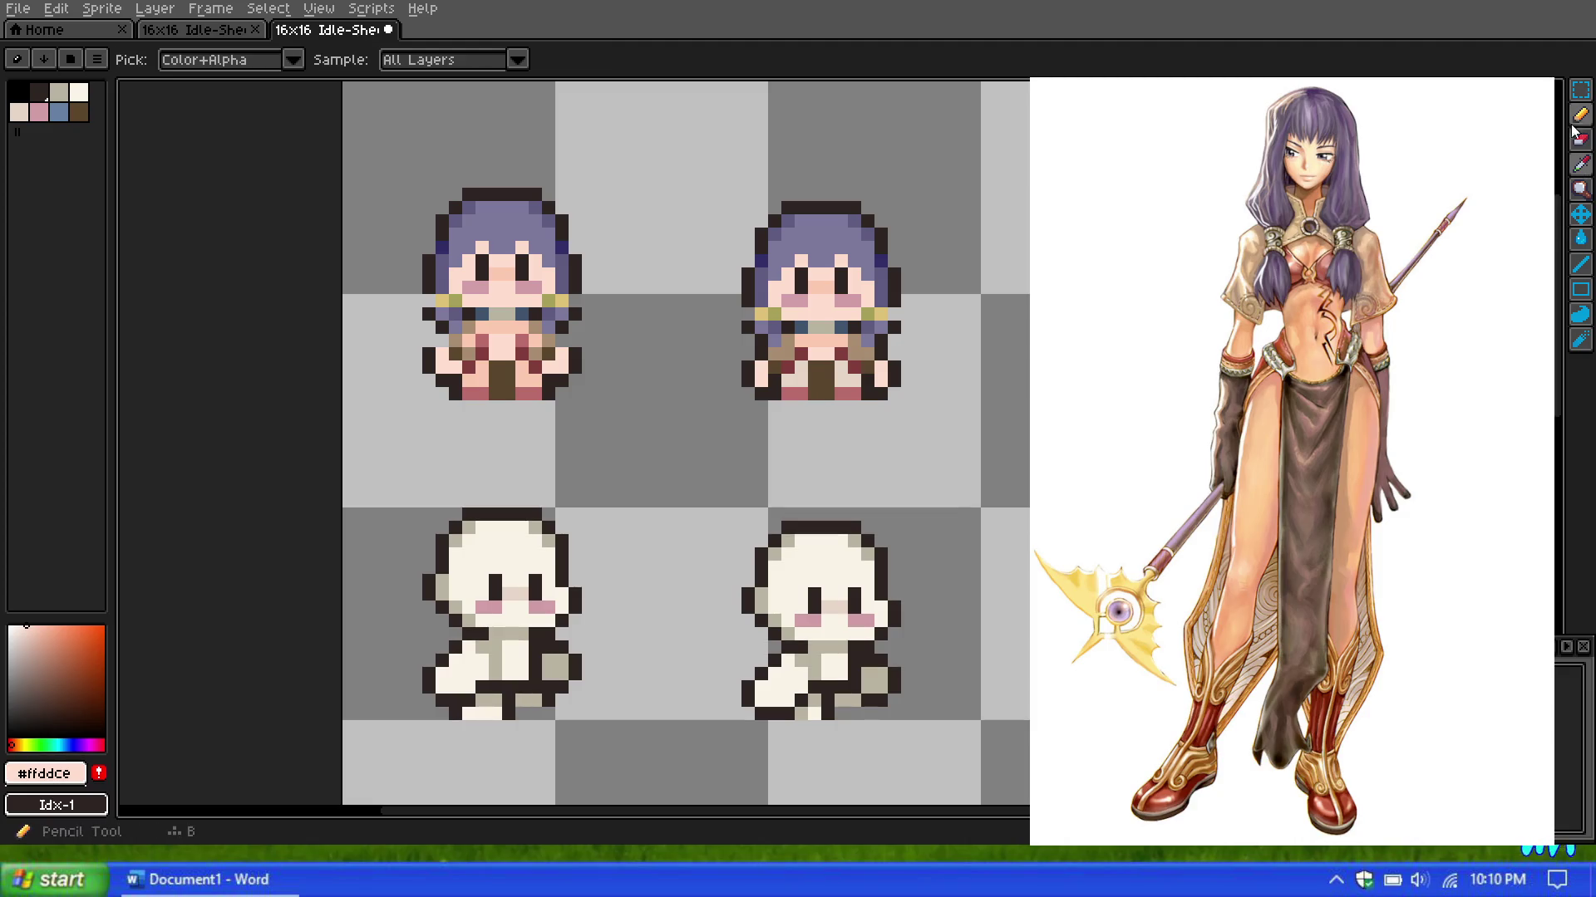
{"action": "left_click", "coordinate": [794, 199]}
{"action": "left_click", "coordinate": [1580, 115]}
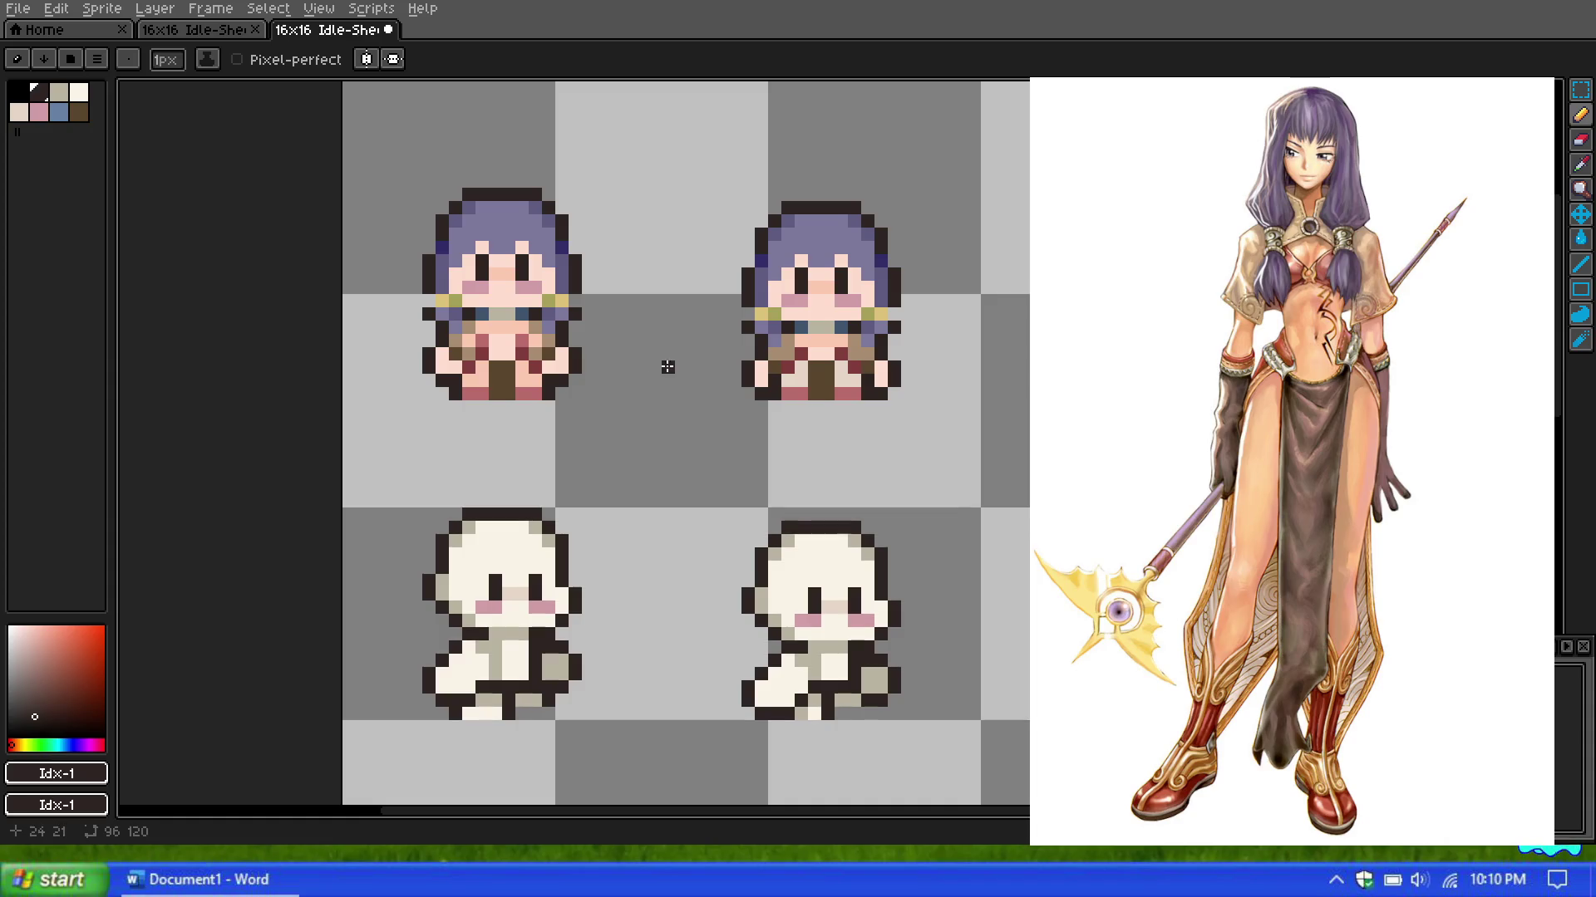
{"action": "scroll", "coordinate": [402, 242], "scroll_direction": "down", "scroll_amount": 2}
{"action": "scroll", "coordinate": [469, 230], "scroll_direction": "down", "scroll_amount": 1}
{"action": "scroll", "coordinate": [345, 225], "scroll_direction": "up", "scroll_amount": 2}
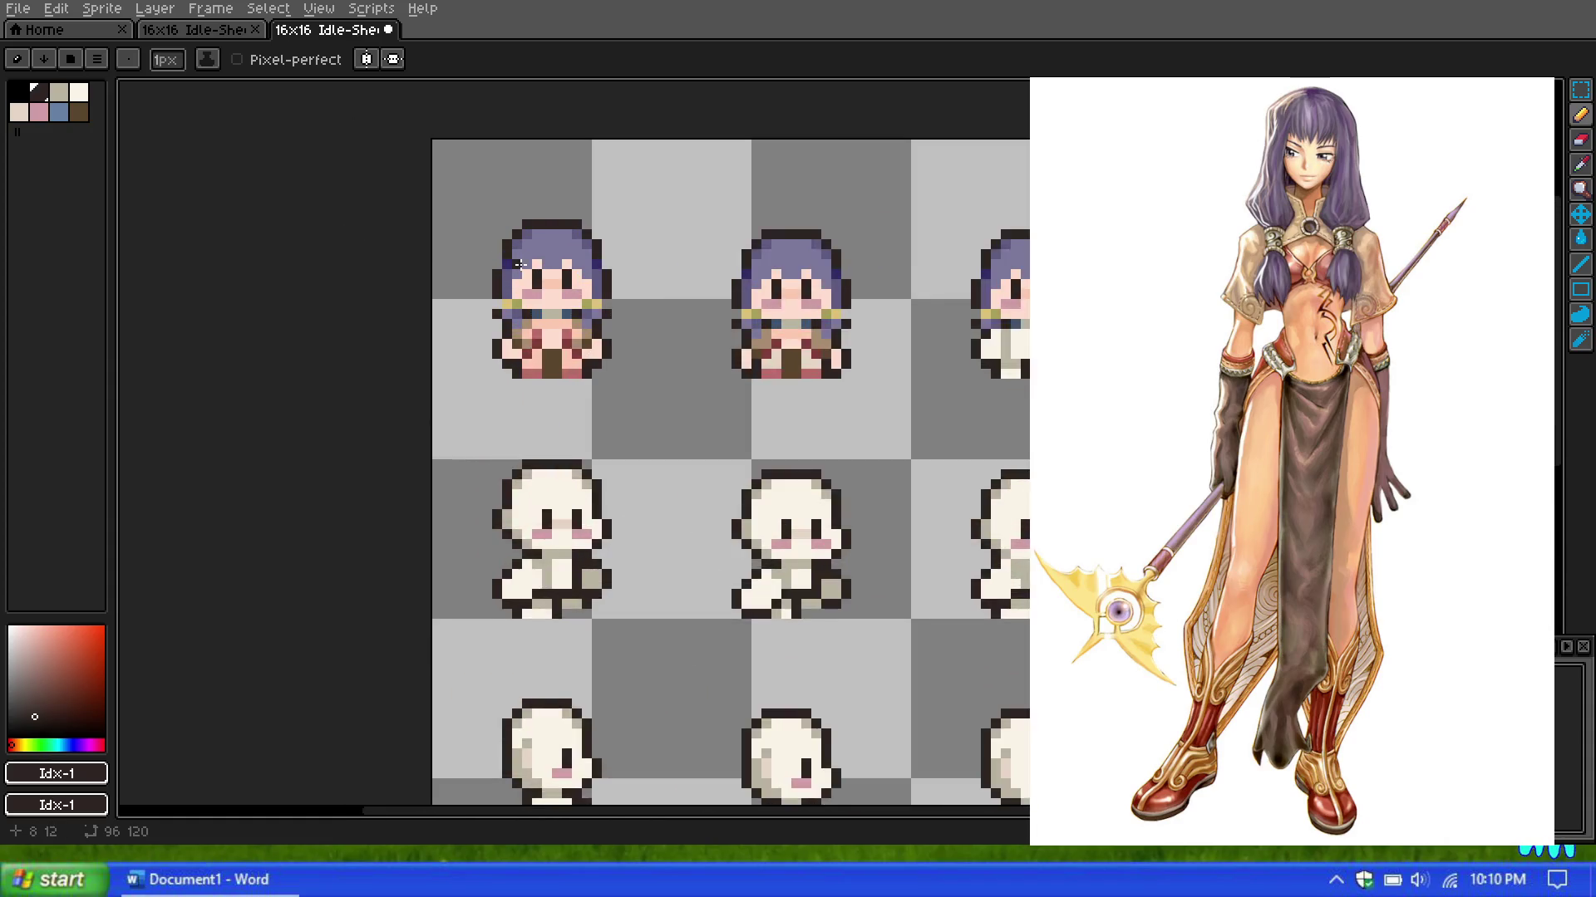
{"action": "scroll", "coordinate": [515, 274], "scroll_direction": "up", "scroll_amount": 1}
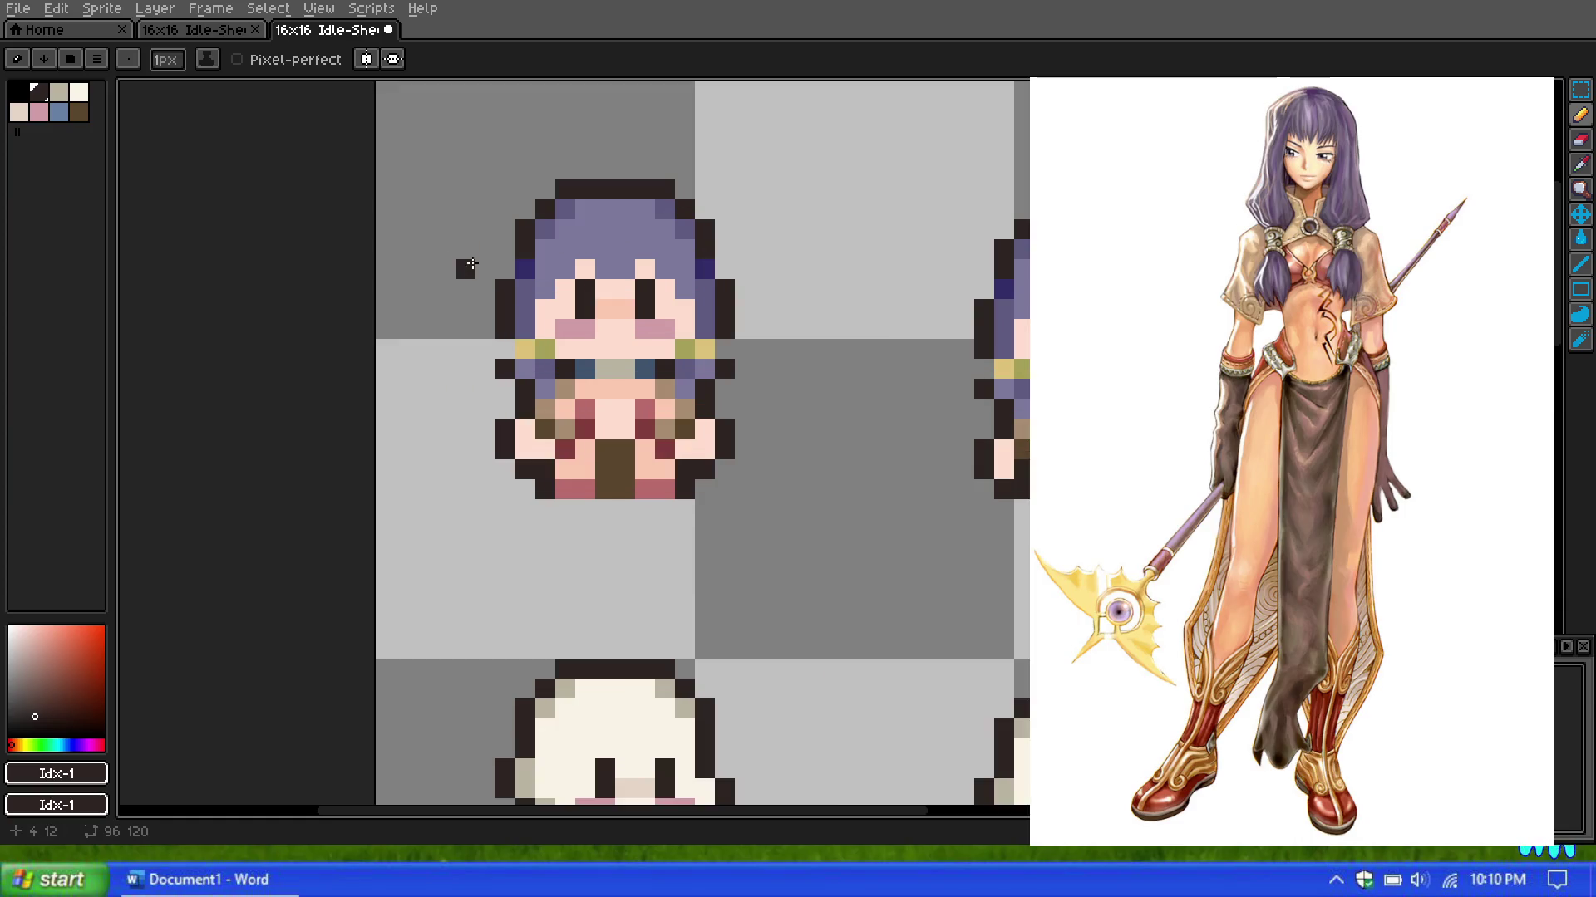
{"action": "scroll", "coordinate": [462, 257], "scroll_direction": "up", "scroll_amount": 1}
{"action": "scroll", "coordinate": [524, 287], "scroll_direction": "up", "scroll_amount": 1}
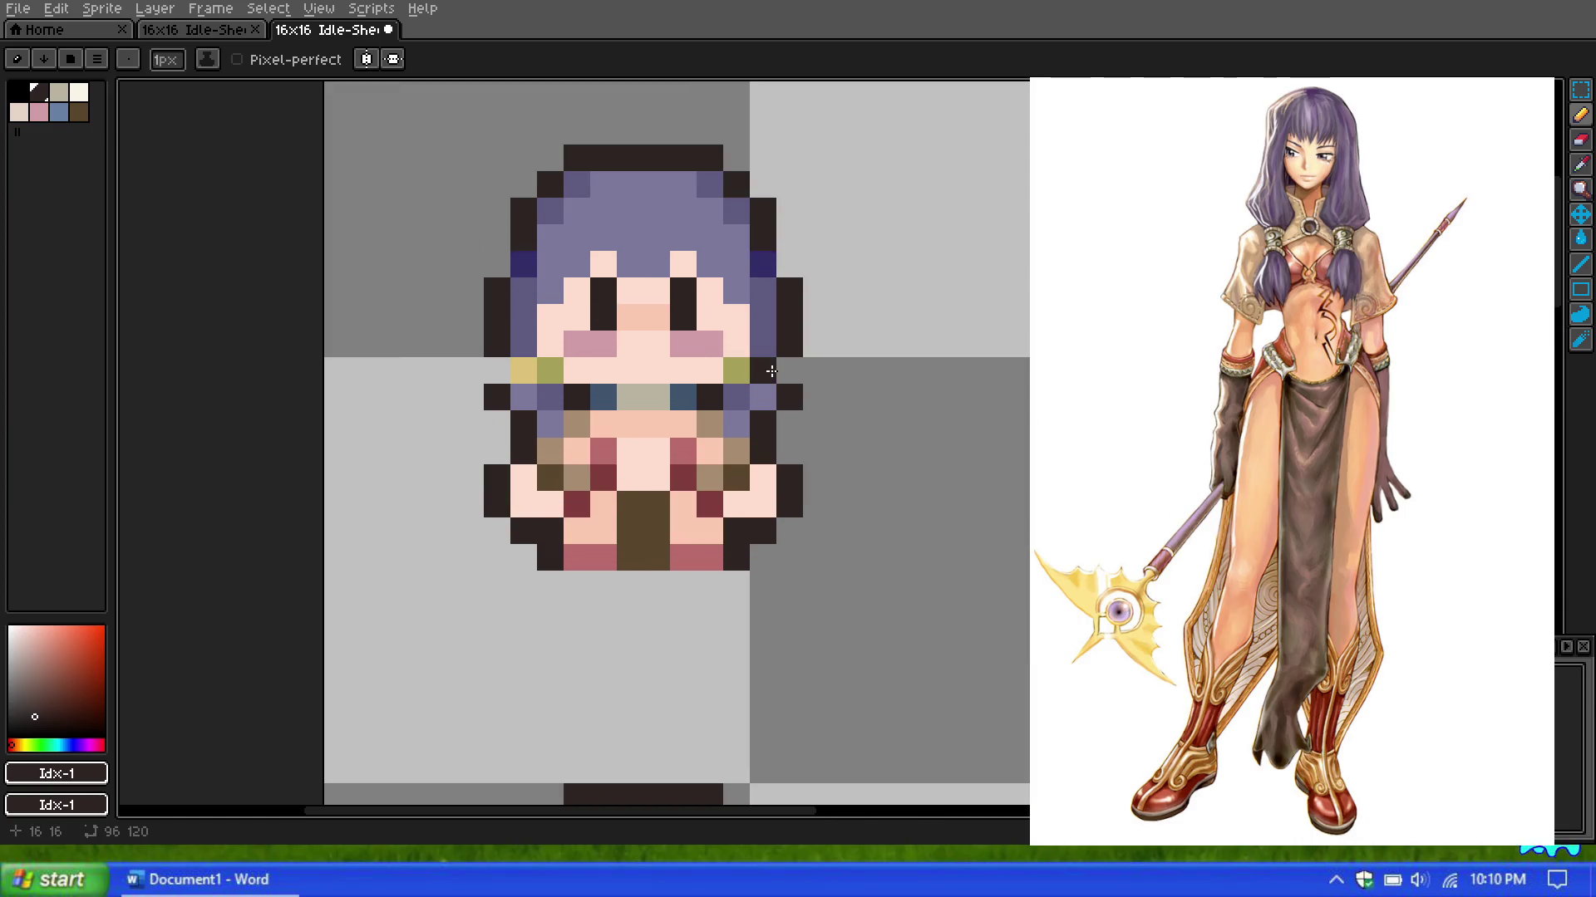
{"action": "scroll", "coordinate": [524, 367], "scroll_direction": "down", "scroll_amount": 3}
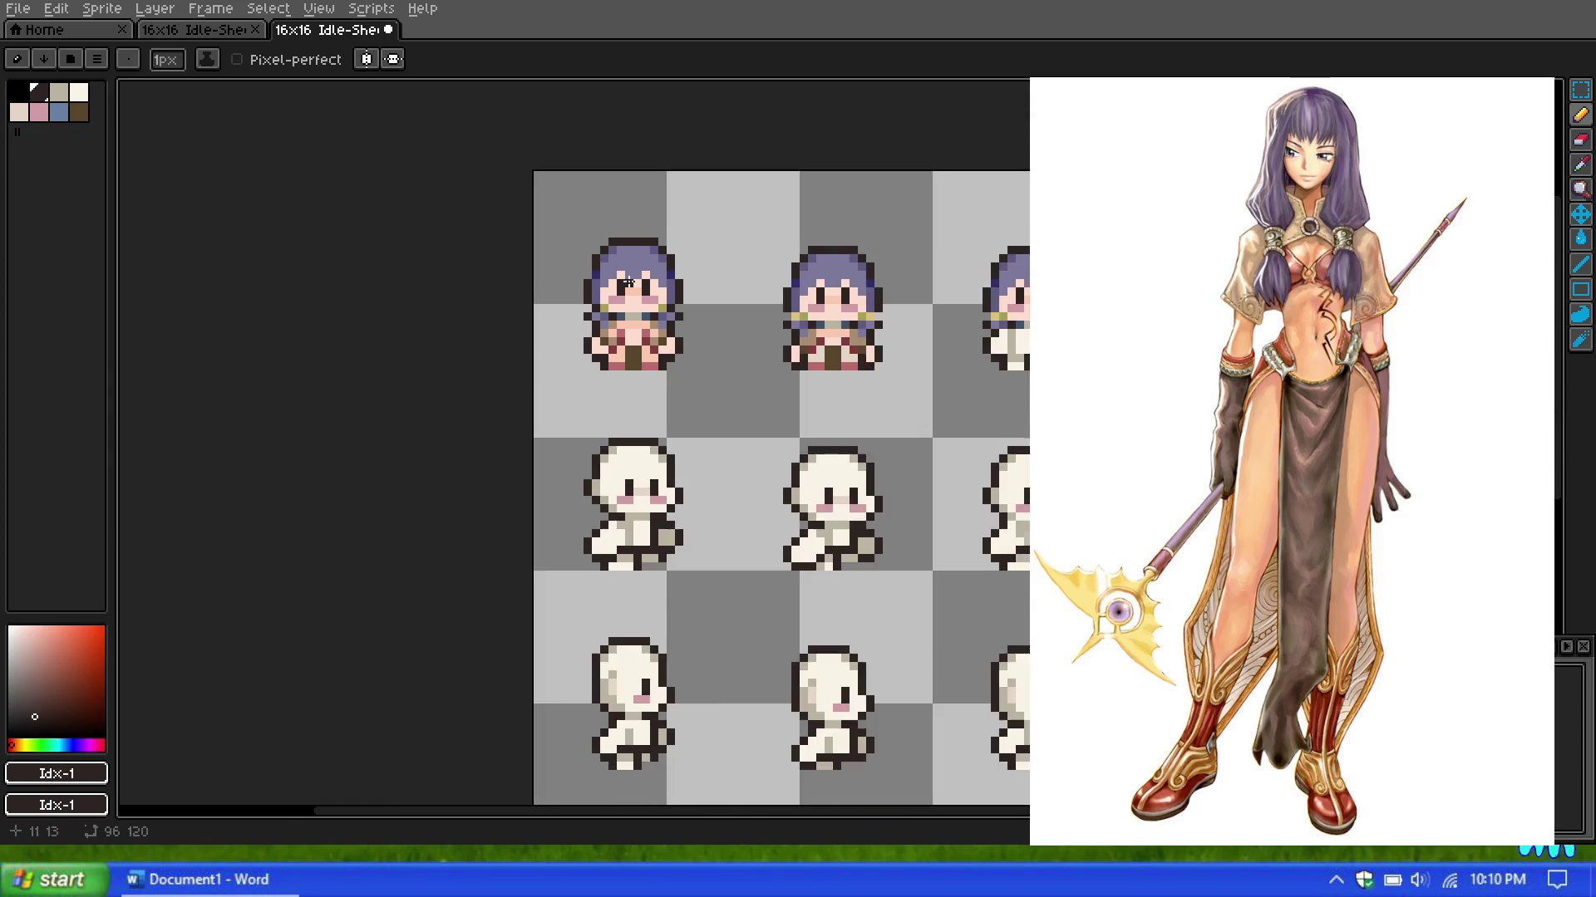
{"action": "scroll", "coordinate": [621, 260], "scroll_direction": "down", "scroll_amount": 1}
{"action": "scroll", "coordinate": [621, 260], "scroll_direction": "down", "scroll_amount": 1}
{"action": "scroll", "coordinate": [621, 260], "scroll_direction": "up", "scroll_amount": 2}
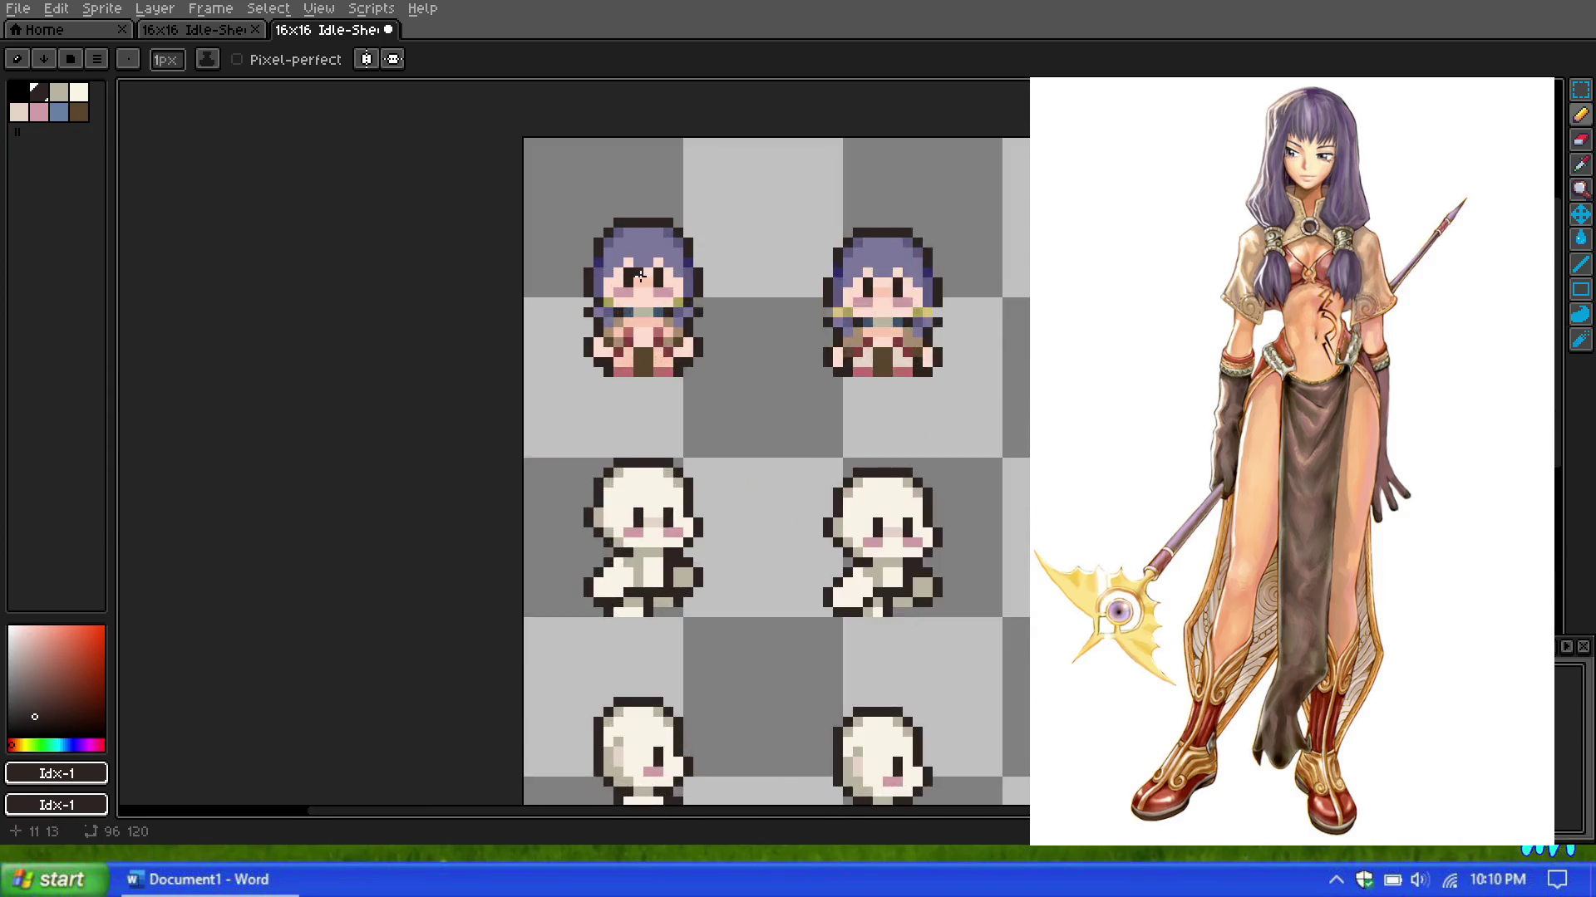
{"action": "scroll", "coordinate": [621, 260], "scroll_direction": "up", "scroll_amount": 2}
{"action": "left_click", "coordinate": [1582, 163]}
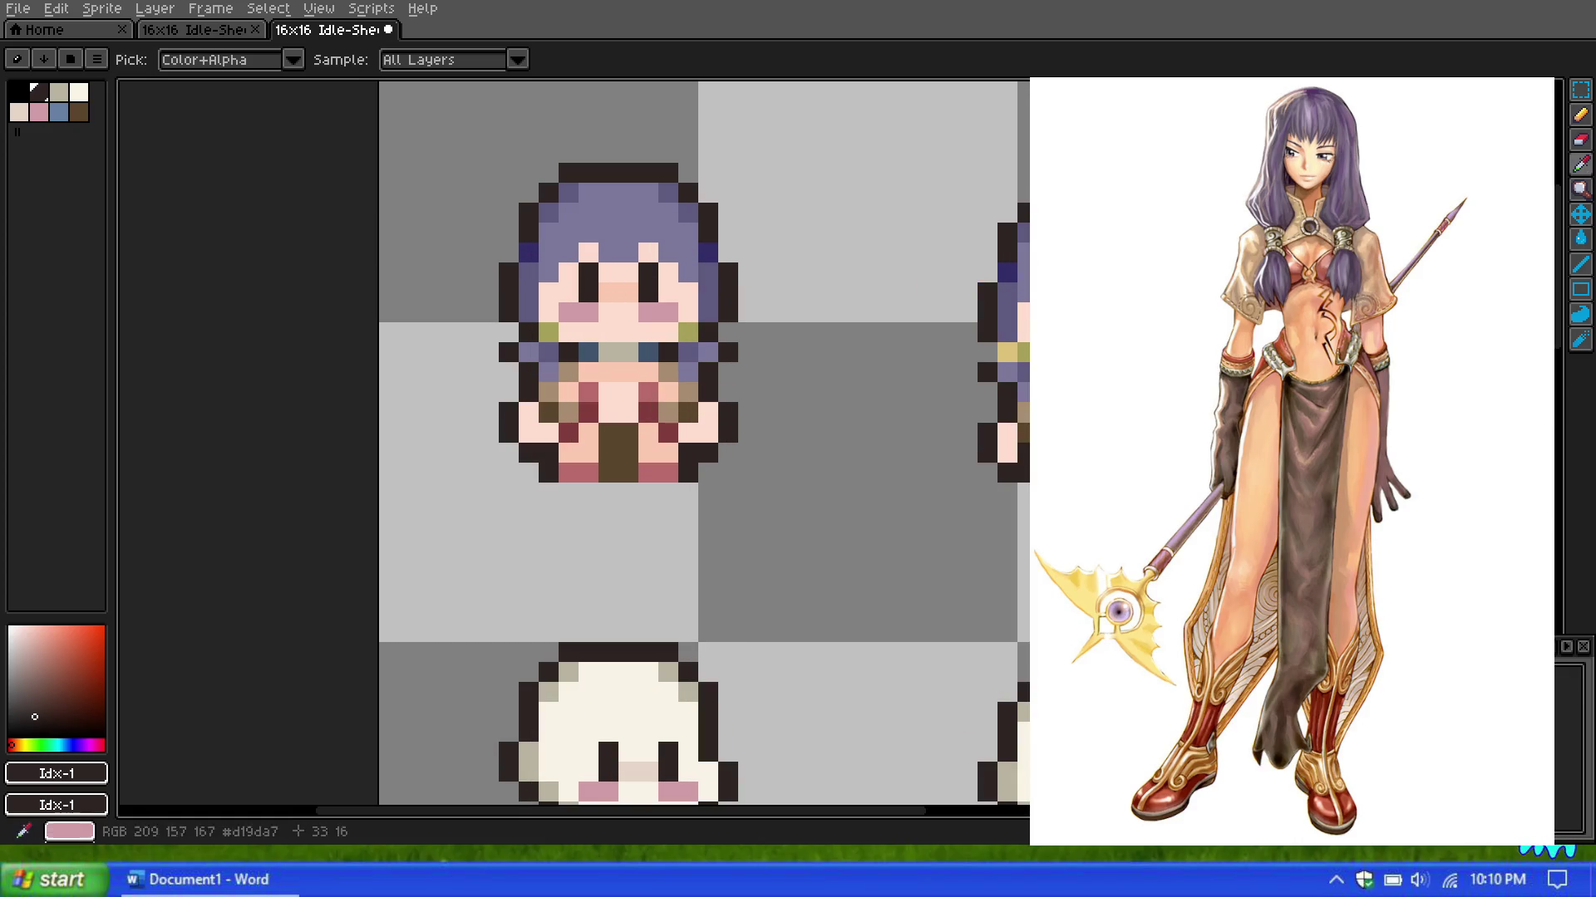
Step: Sample the gold accent colour #ddc278 from the face and return to the Pencil
{"action": "left_click", "coordinate": [1007, 352]}
{"action": "left_click", "coordinate": [1581, 114]}
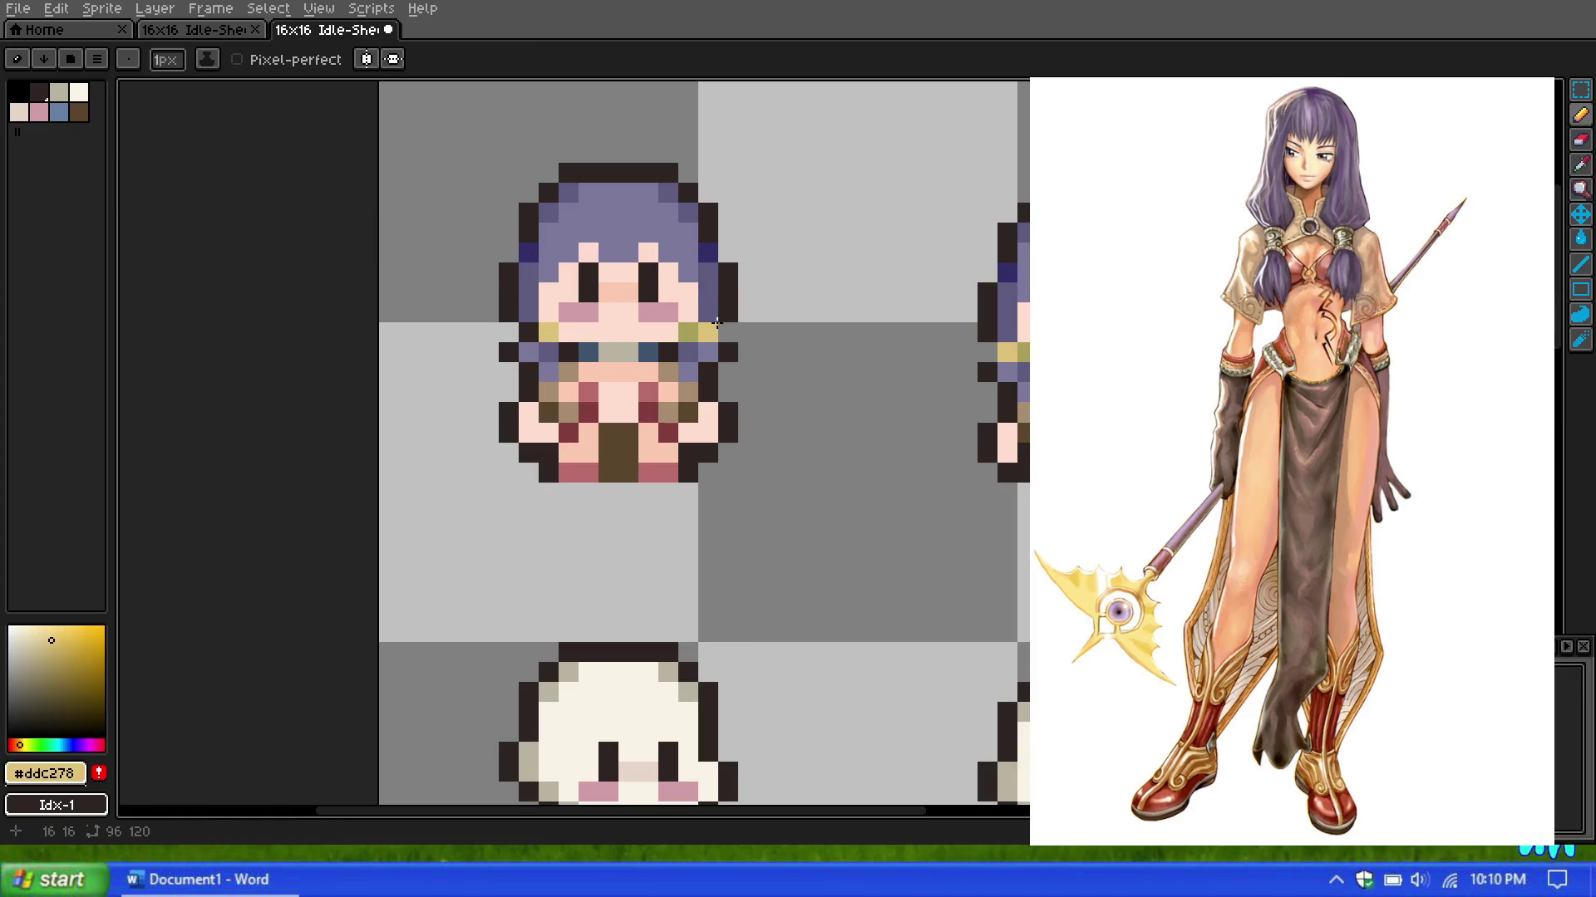
{"action": "scroll", "coordinate": [593, 238], "scroll_direction": "down", "scroll_amount": 5}
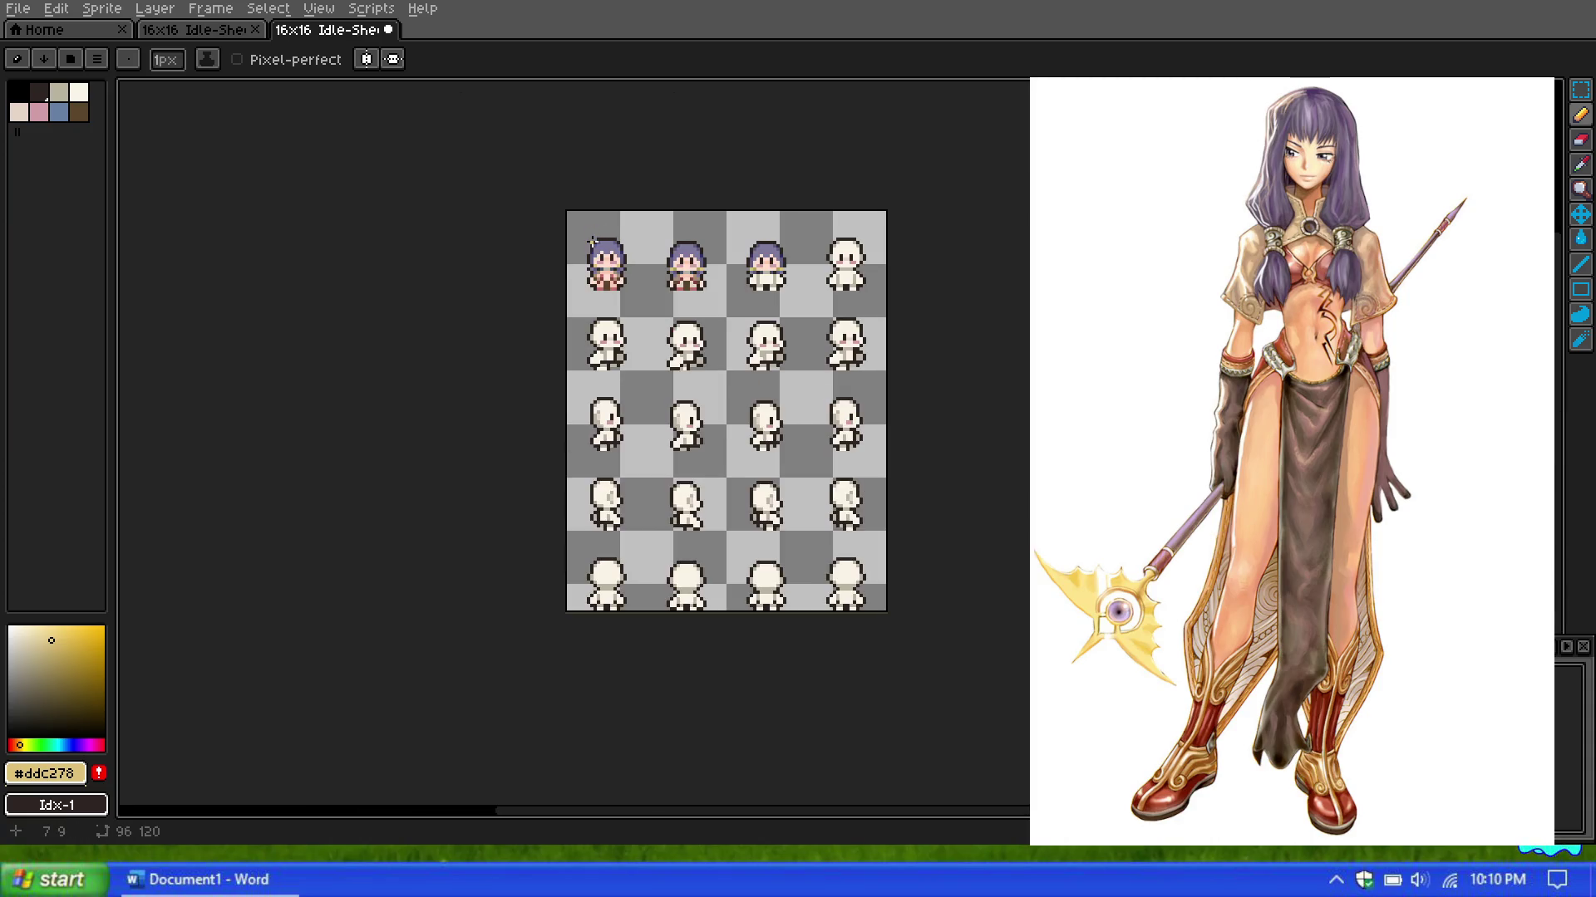
{"action": "scroll", "coordinate": [606, 245], "scroll_direction": "up", "scroll_amount": 3}
{"action": "scroll", "coordinate": [606, 246], "scroll_direction": "up", "scroll_amount": 1}
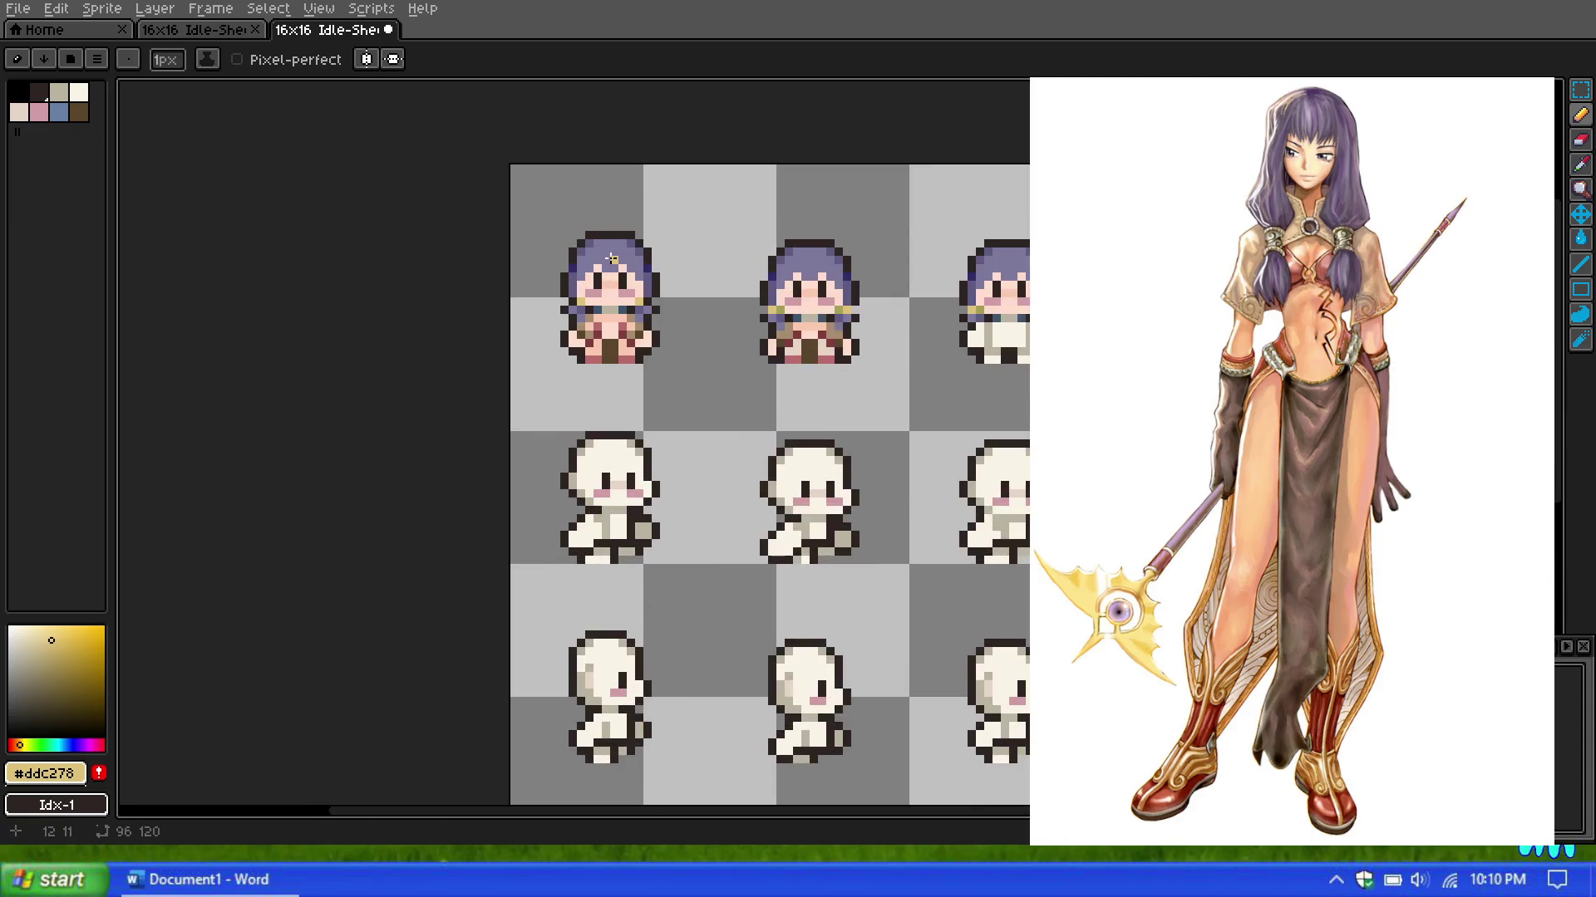
{"action": "scroll", "coordinate": [608, 277], "scroll_direction": "up", "scroll_amount": 1}
{"action": "scroll", "coordinate": [609, 278], "scroll_direction": "up", "scroll_amount": 1}
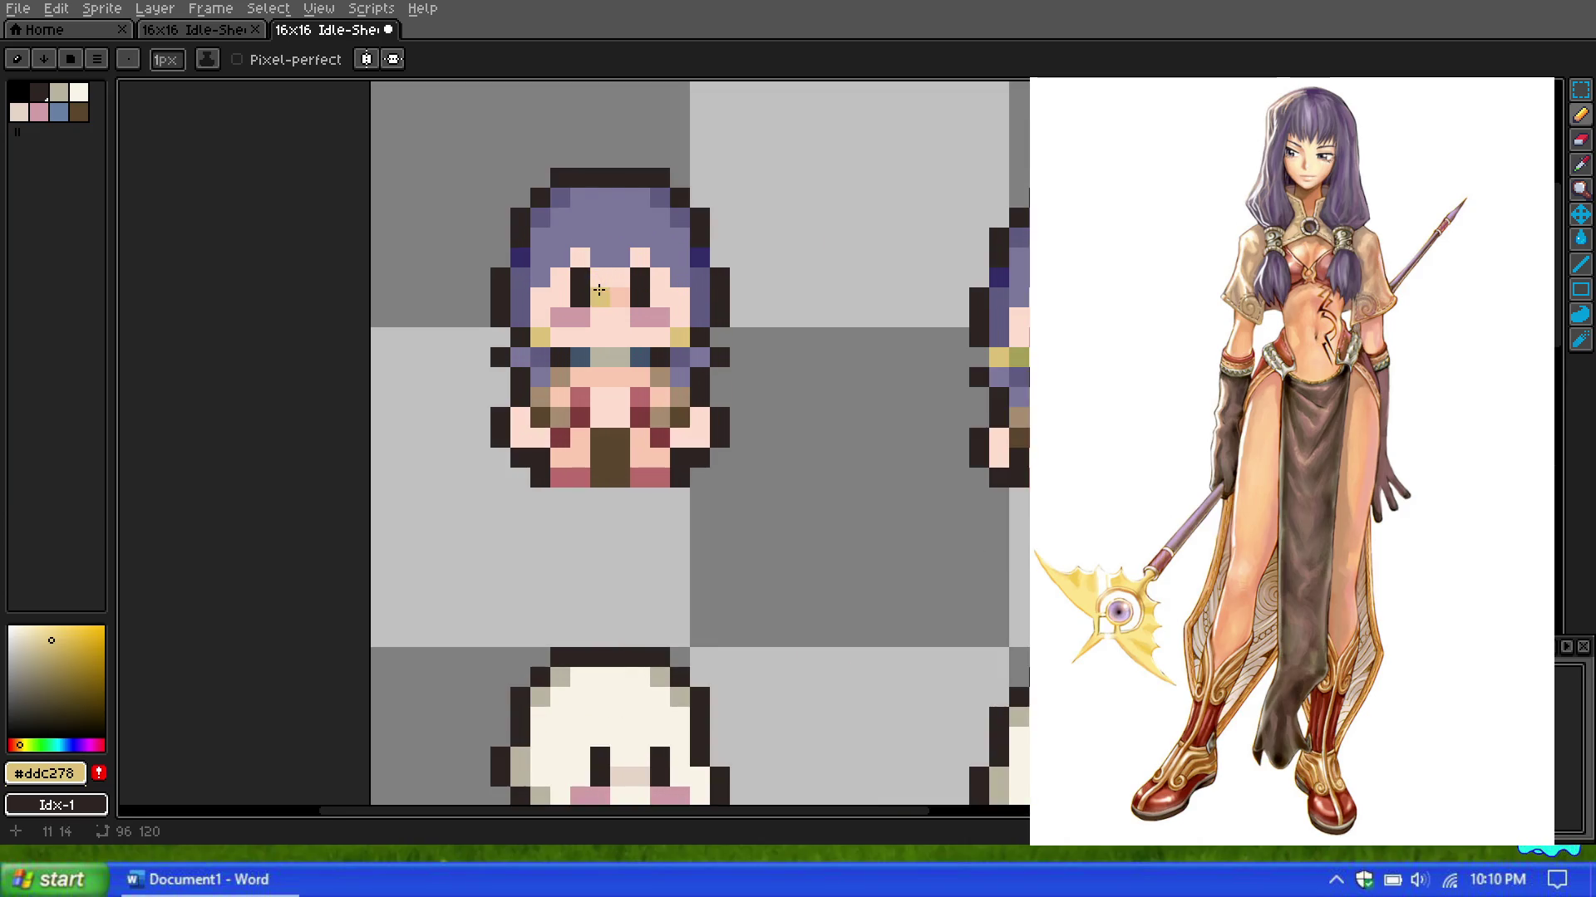
{"action": "scroll", "coordinate": [599, 292], "scroll_direction": "up", "scroll_amount": 1}
{"action": "scroll", "coordinate": [599, 292], "scroll_direction": "down", "scroll_amount": 2}
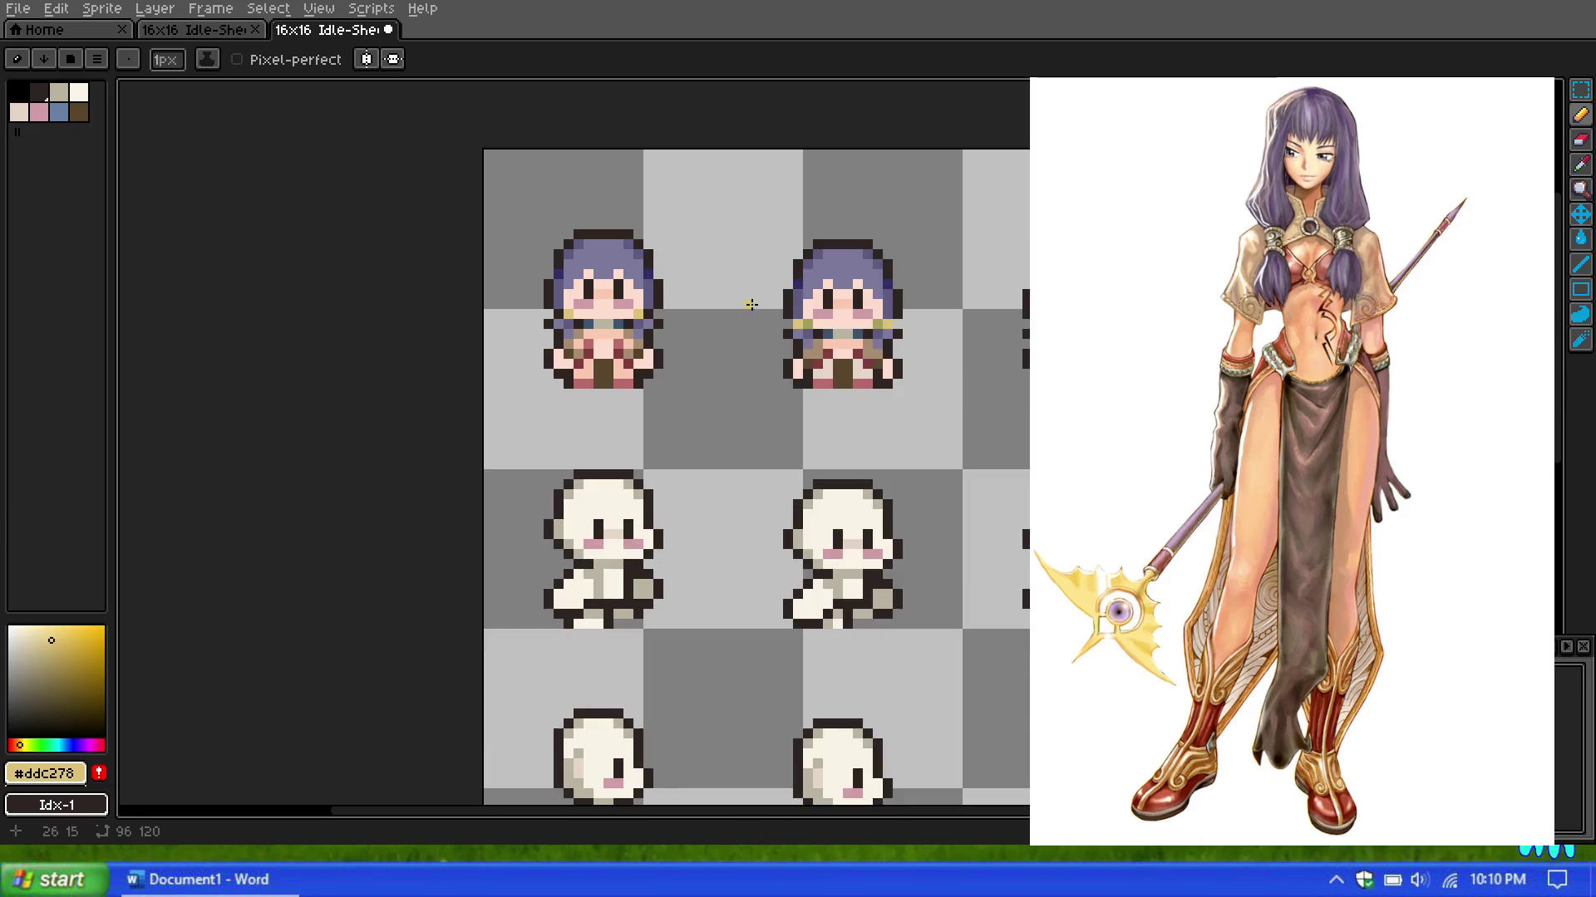
{"action": "scroll", "coordinate": [750, 304], "scroll_direction": "up", "scroll_amount": 2}
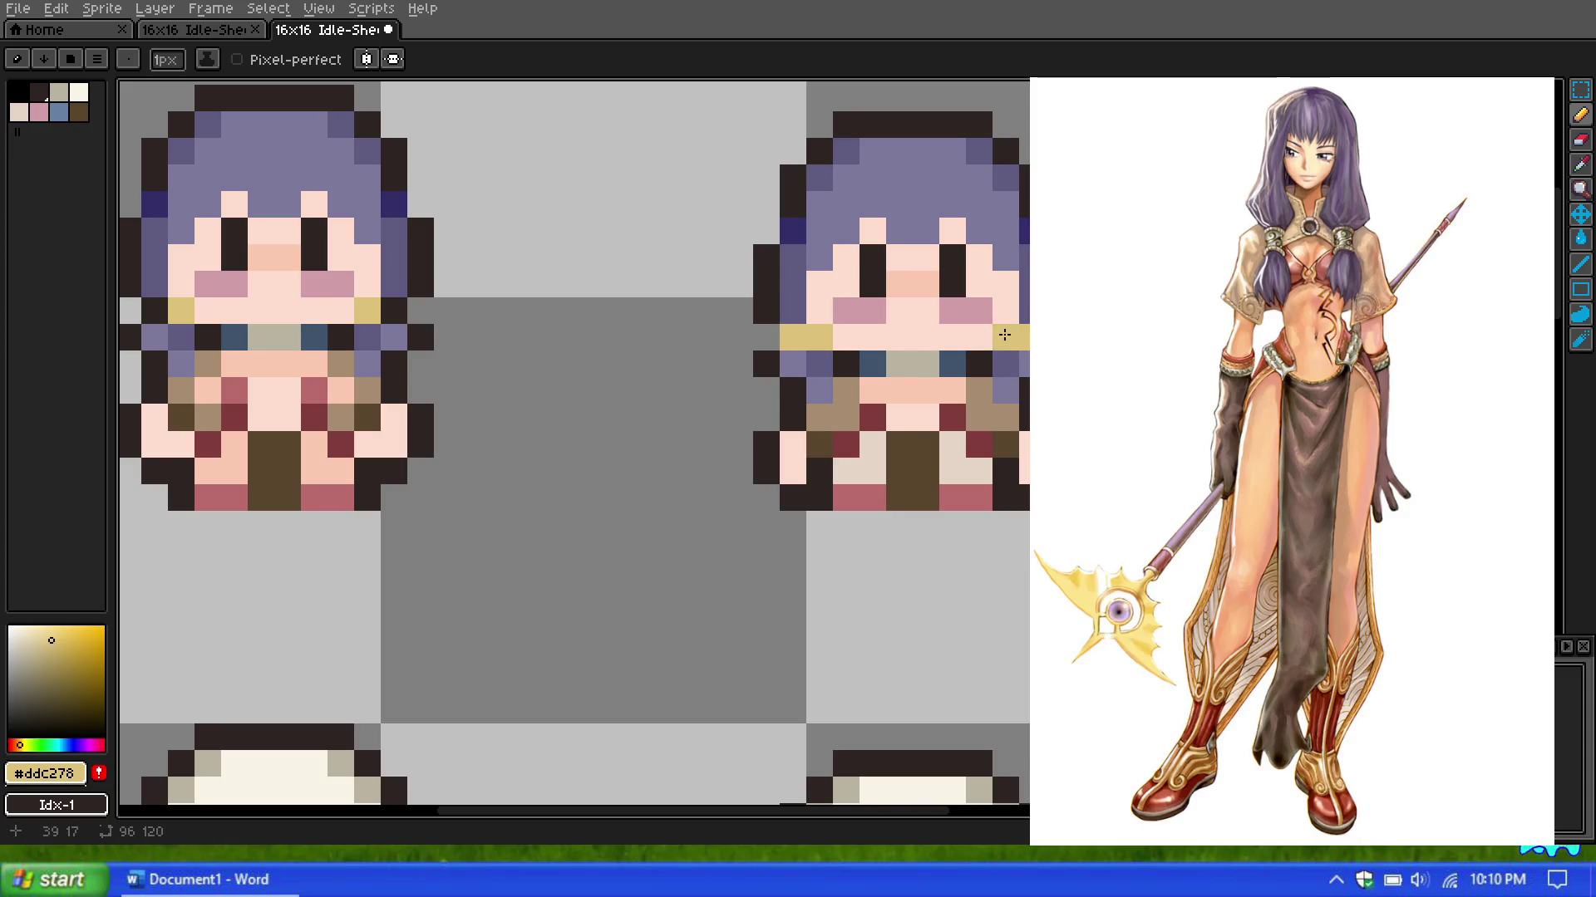
{"action": "scroll", "coordinate": [688, 295], "scroll_direction": "down", "scroll_amount": 1}
{"action": "scroll", "coordinate": [466, 292], "scroll_direction": "up", "scroll_amount": 1}
Step: Choose a deeper gold and repaint both gold pixels beside the face with it
{"action": "left_click", "coordinate": [445, 319]}
{"action": "left_click", "coordinate": [67, 629]}
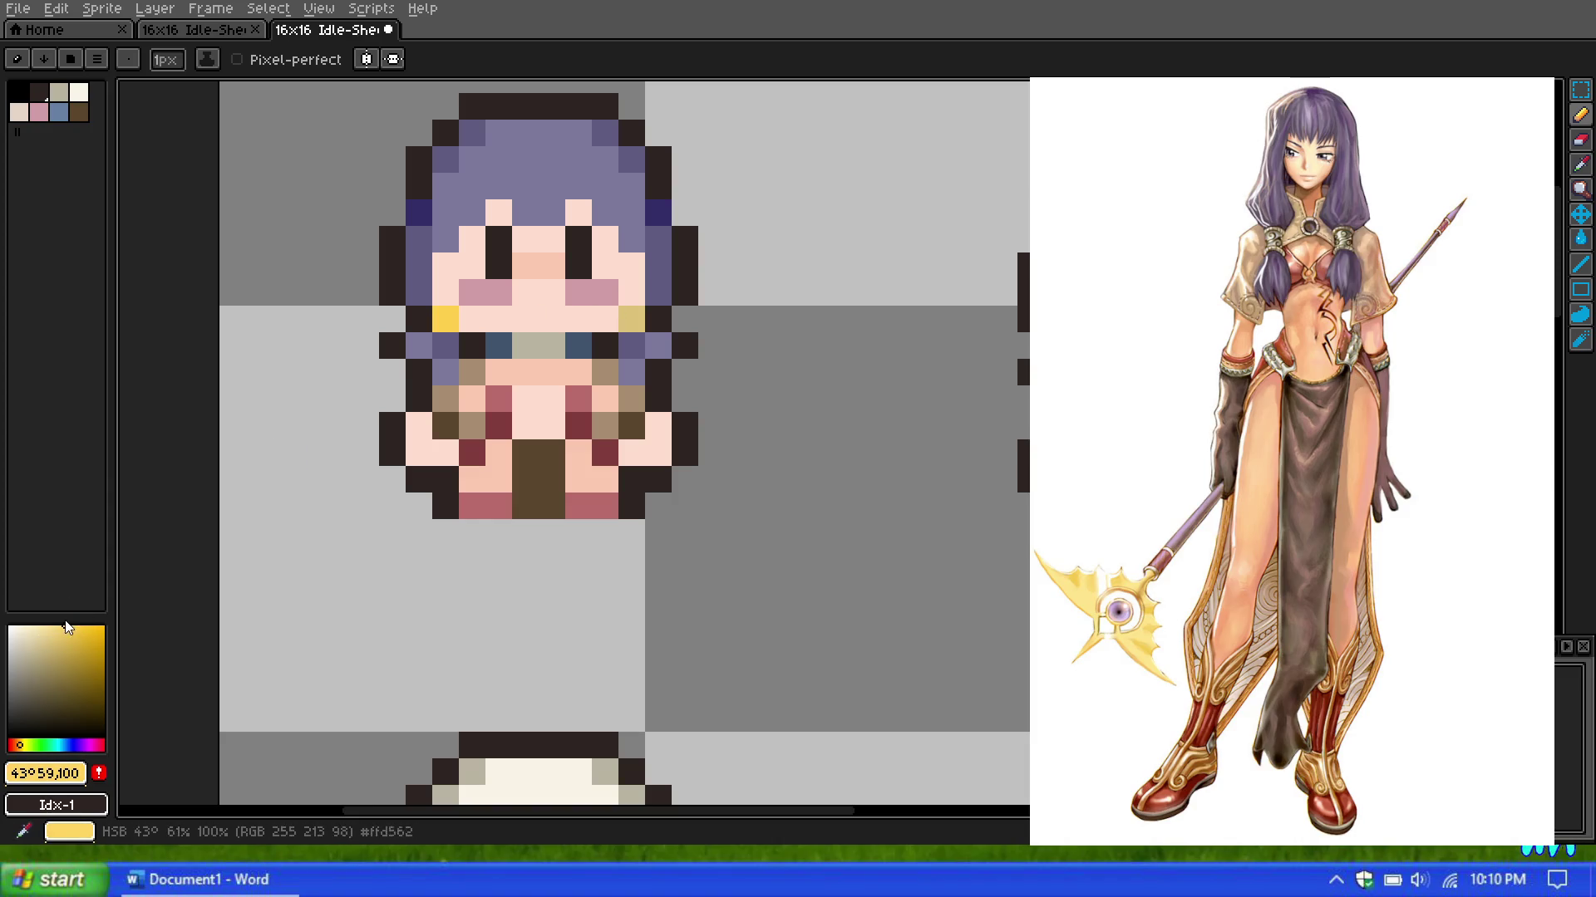
{"action": "left_click", "coordinate": [64, 628]}
{"action": "left_click_drag", "start_coordinate": [69, 629], "coordinate": [78, 639]}
{"action": "left_click", "coordinate": [441, 322]}
{"action": "left_click", "coordinate": [631, 318]}
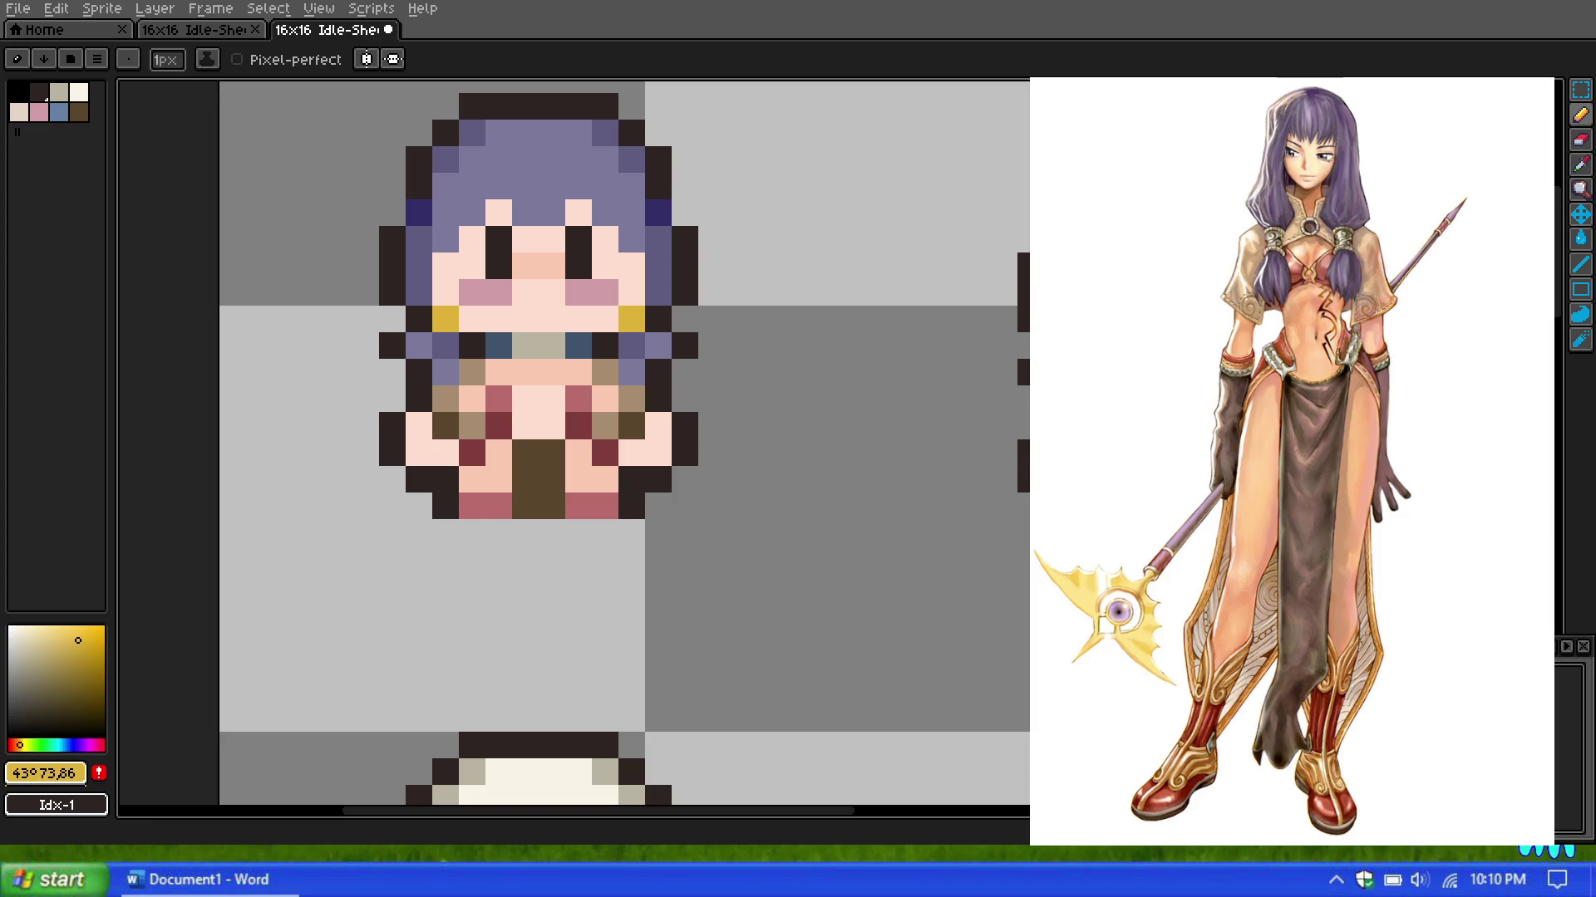
Step: Sample the deeper gold #ddb13a from the sprite's accessory and store it as a palette swatch
{"action": "scroll", "coordinate": [791, 345], "scroll_direction": "down", "scroll_amount": 2}
{"action": "scroll", "coordinate": [792, 344], "scroll_direction": "up", "scroll_amount": 4}
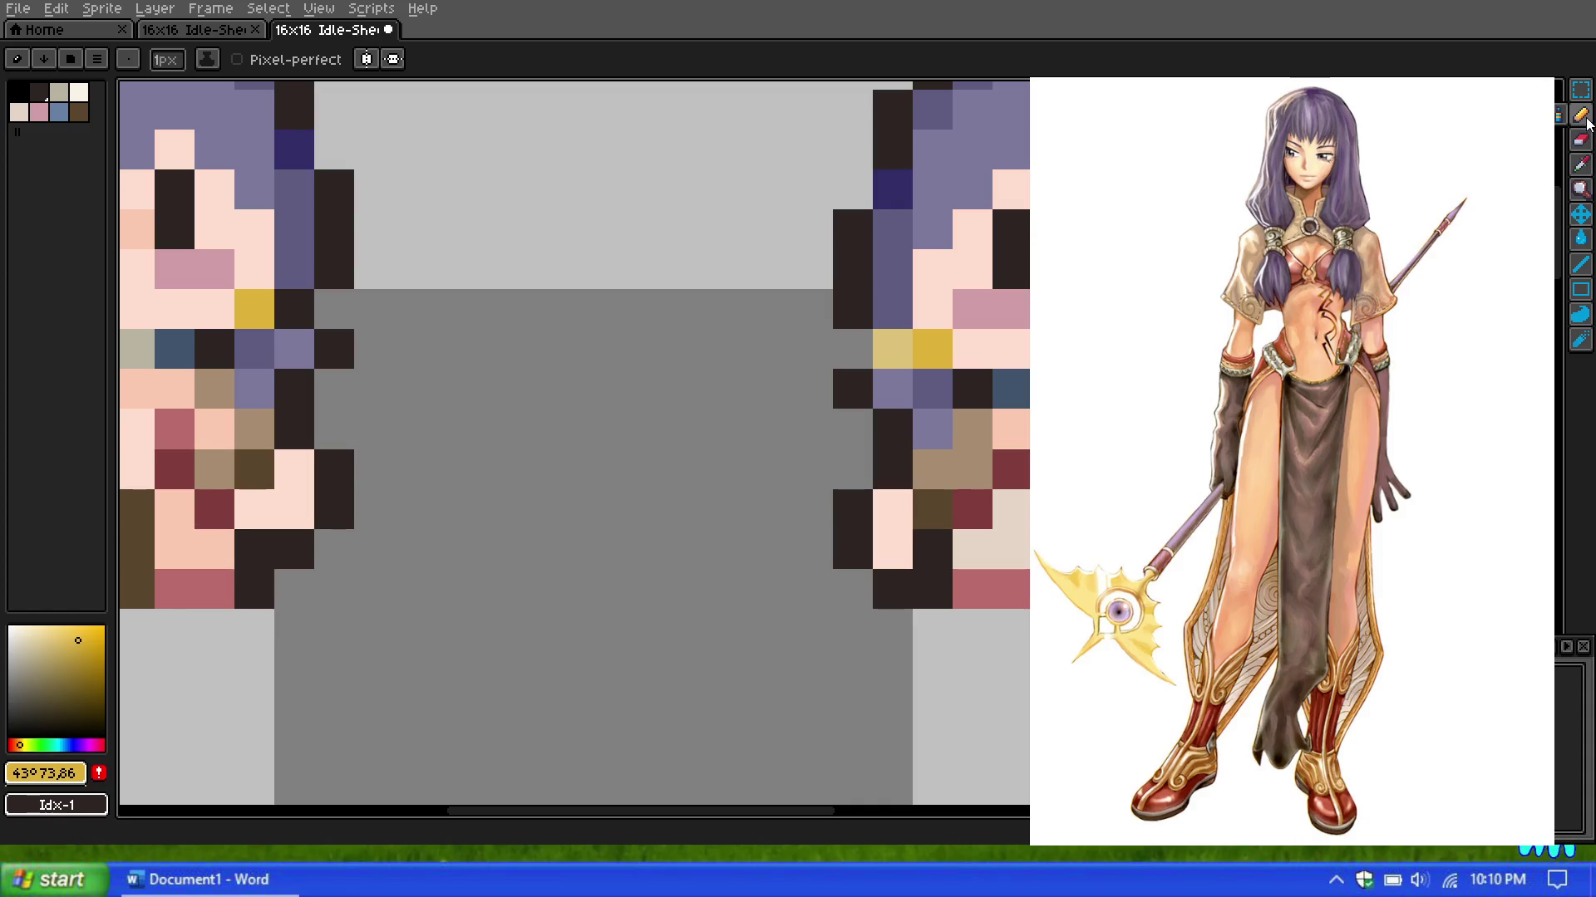
{"action": "scroll", "coordinate": [898, 333], "scroll_direction": "down", "scroll_amount": 1}
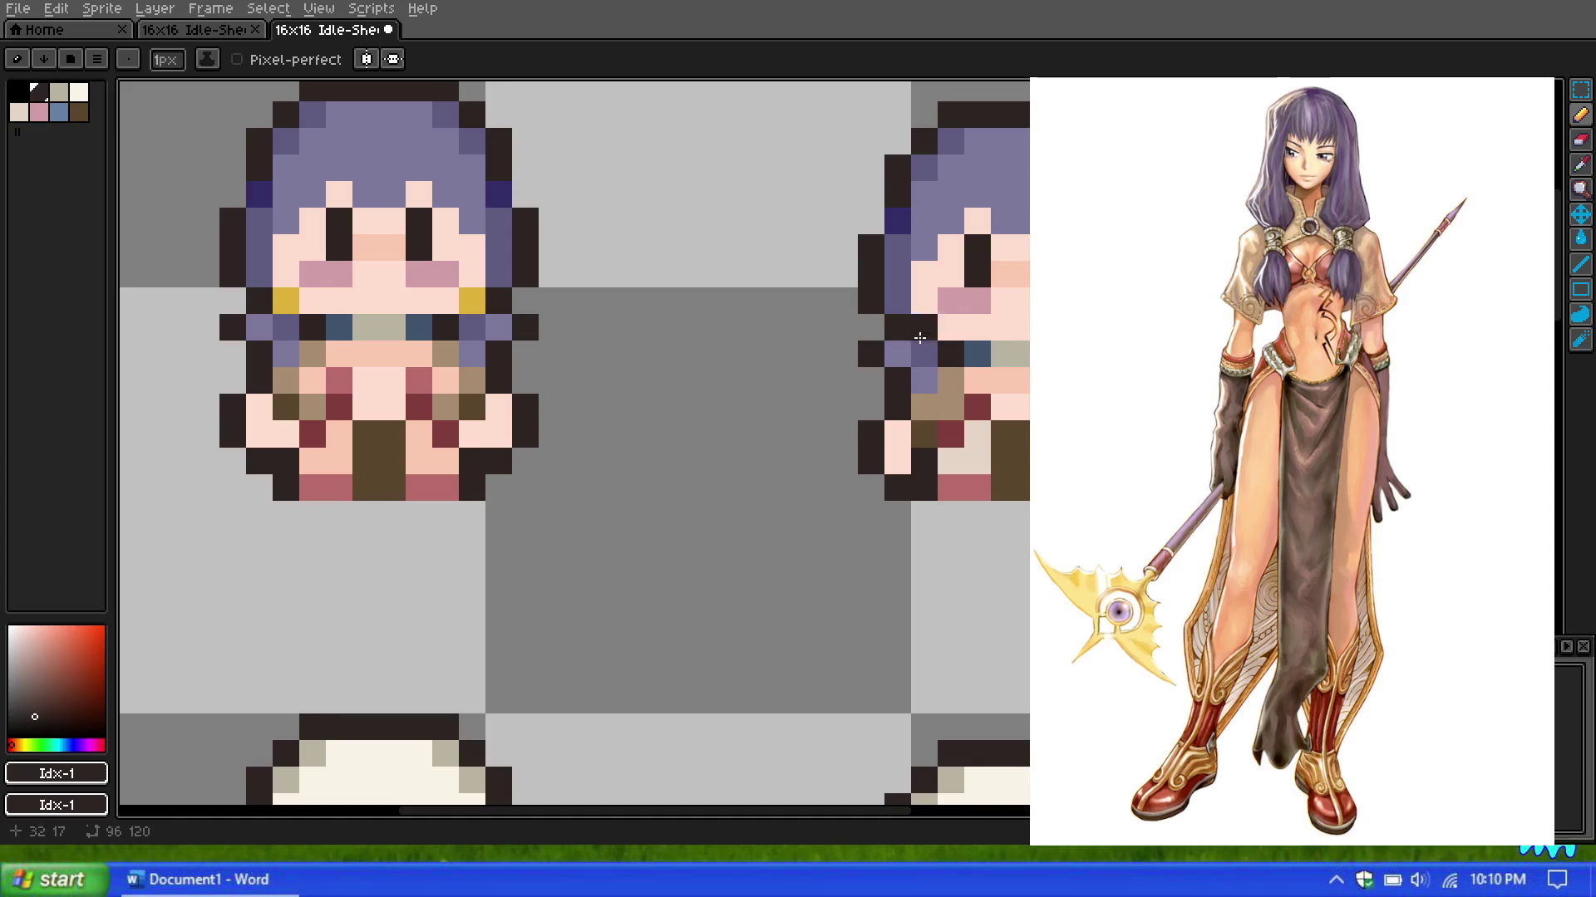
{"action": "scroll", "coordinate": [841, 293], "scroll_direction": "down", "scroll_amount": 3}
{"action": "scroll", "coordinate": [1092, 281], "scroll_direction": "up", "scroll_amount": 1}
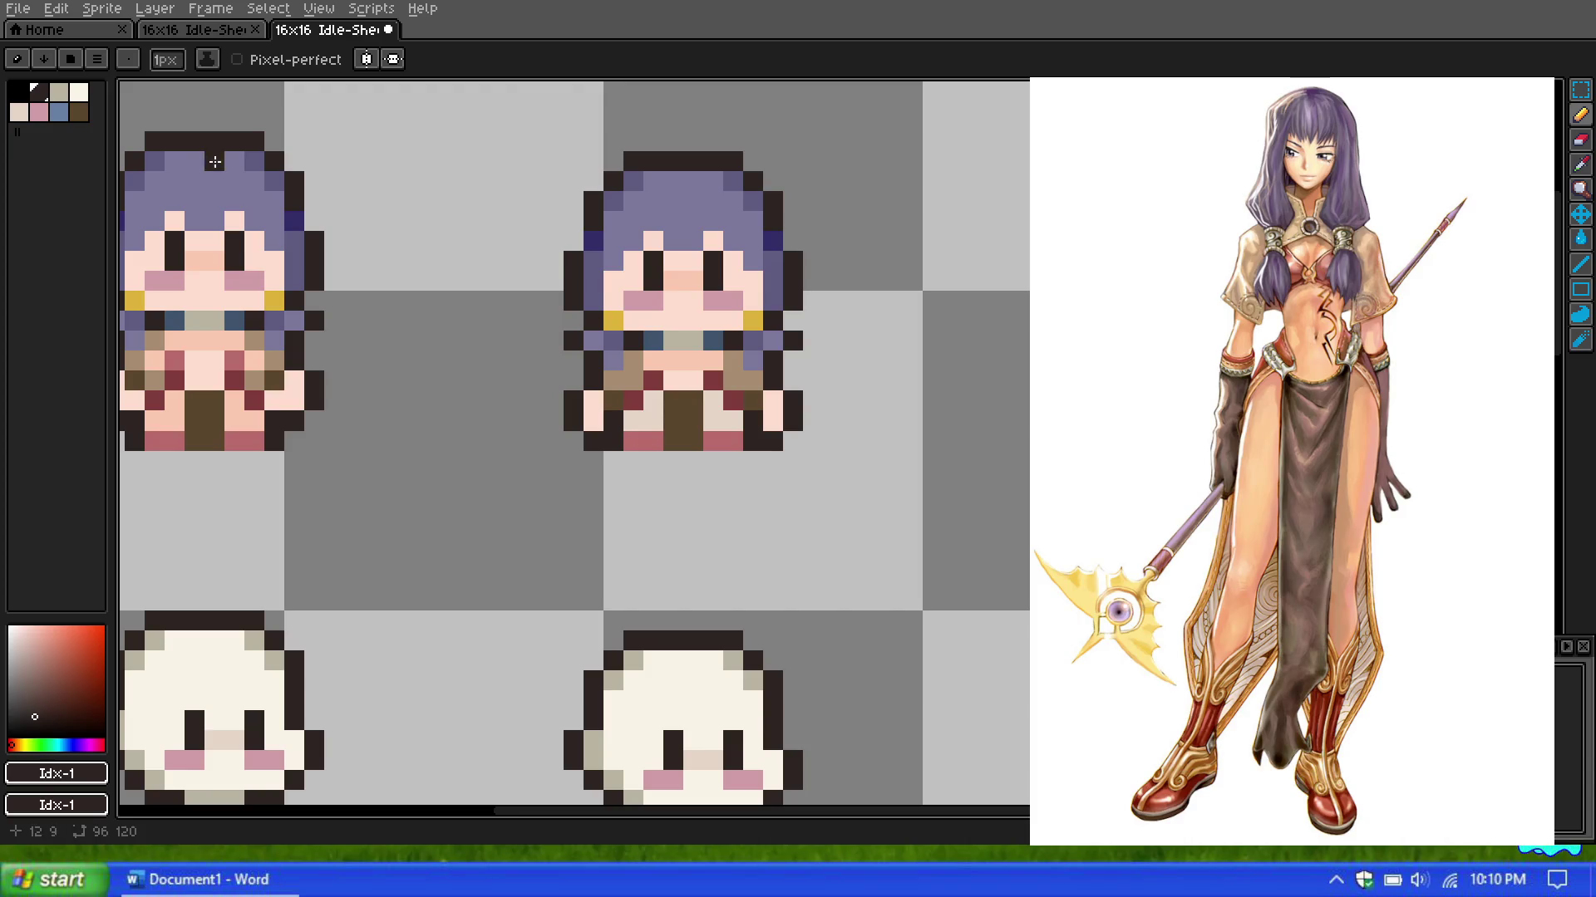
{"action": "key", "text": "z"}
{"action": "key", "text": "i"}
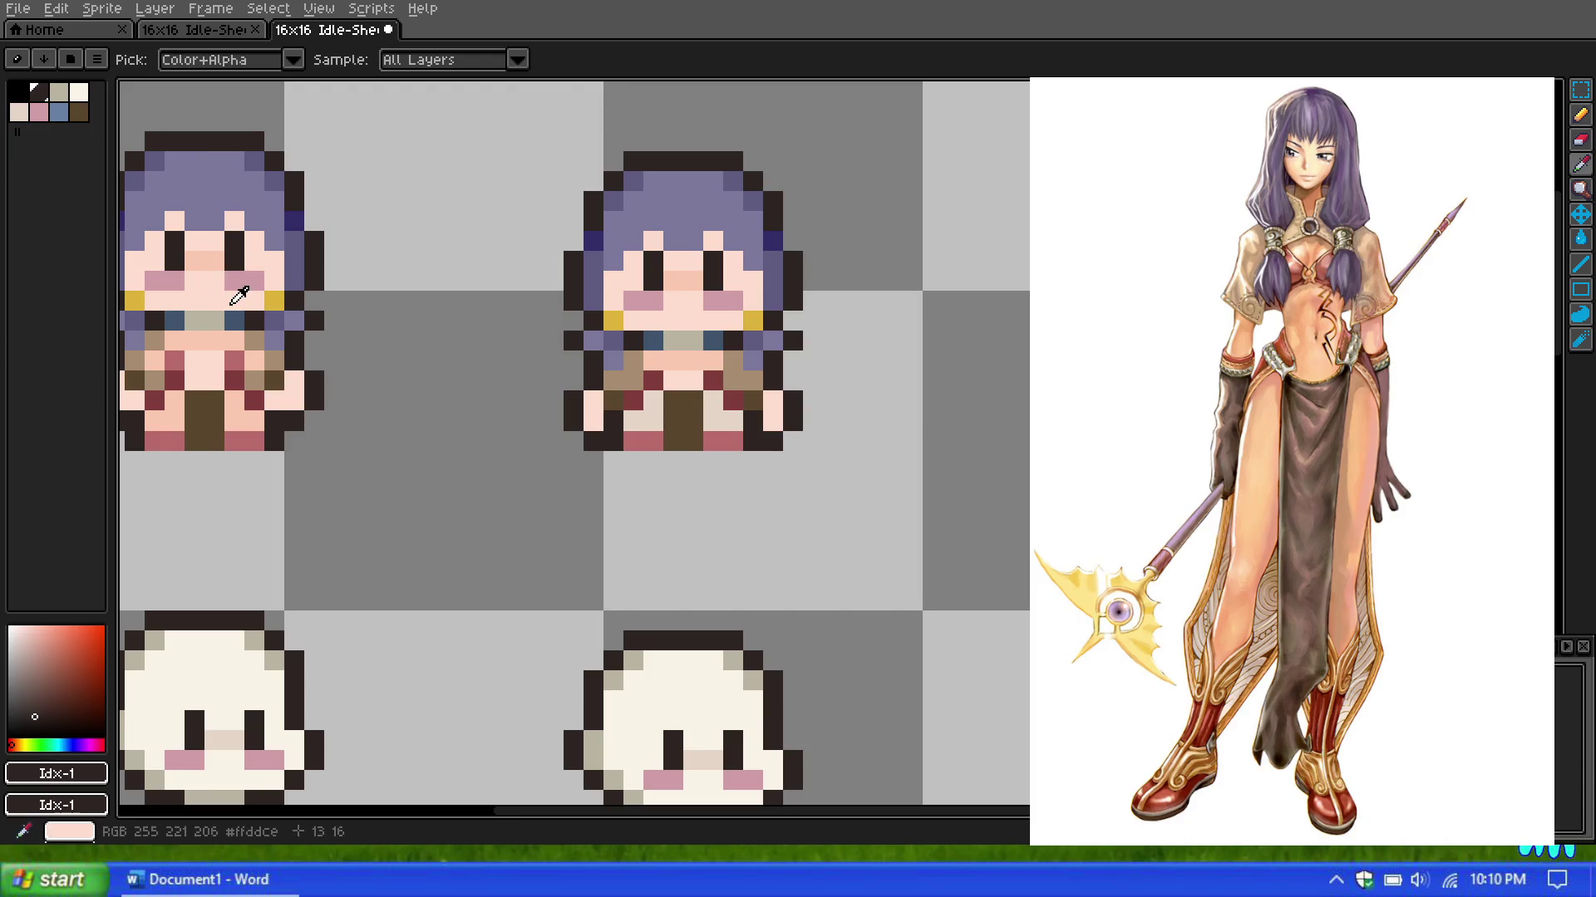
{"action": "left_click", "coordinate": [276, 299]}
{"action": "left_click", "coordinate": [99, 774]}
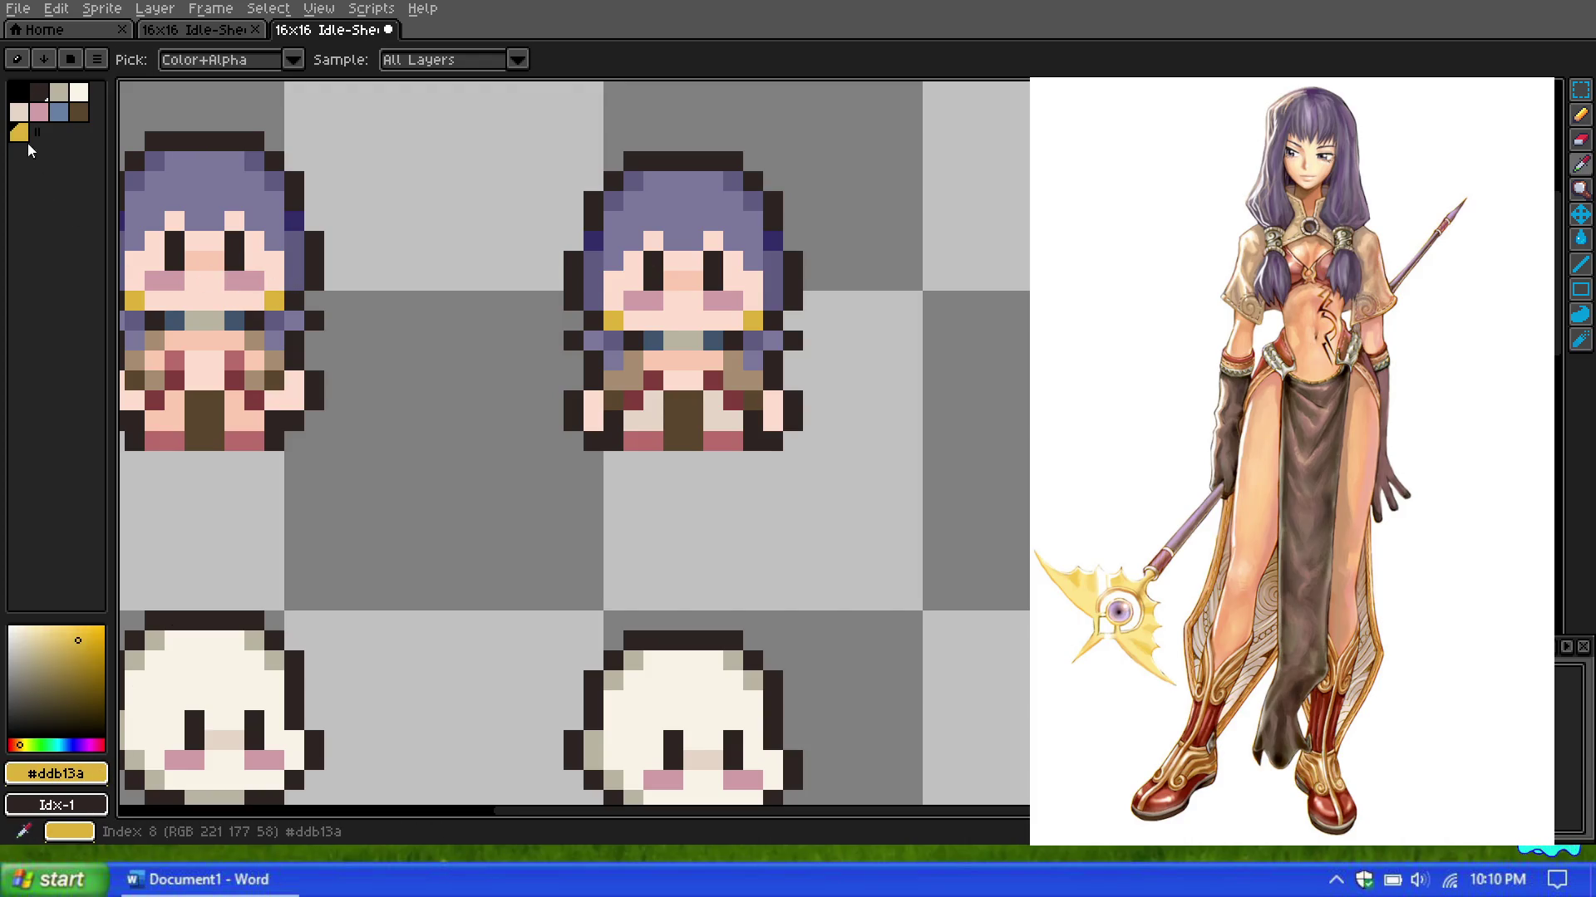
{"action": "left_click", "coordinate": [1581, 116]}
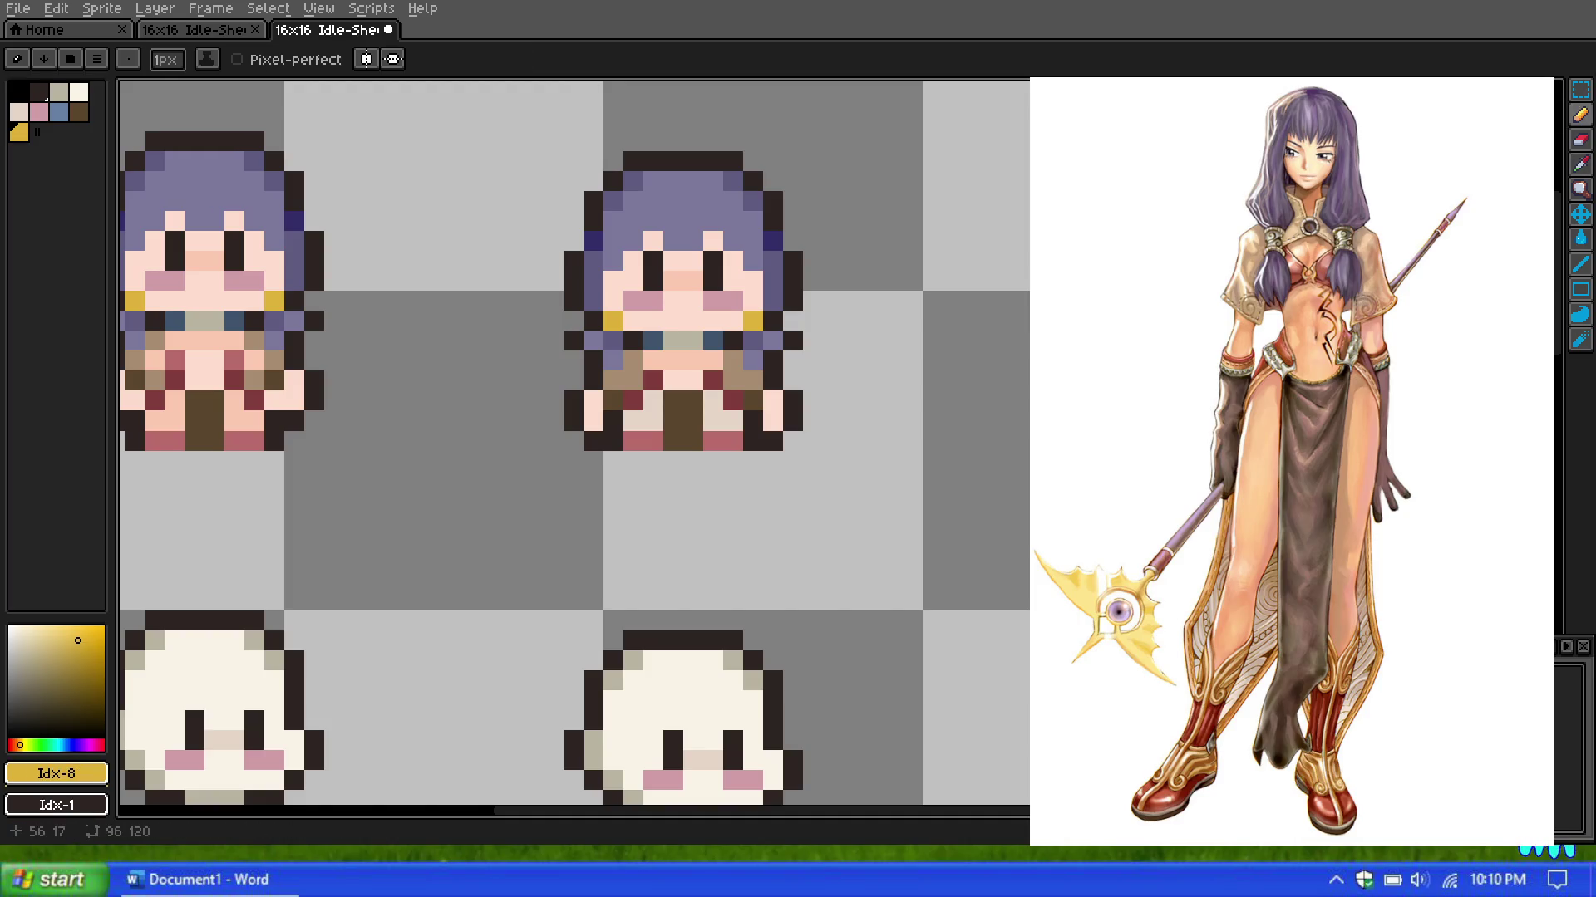
{"action": "scroll", "coordinate": [713, 218], "scroll_direction": "down", "scroll_amount": 5}
{"action": "scroll", "coordinate": [714, 224], "scroll_direction": "up", "scroll_amount": 4}
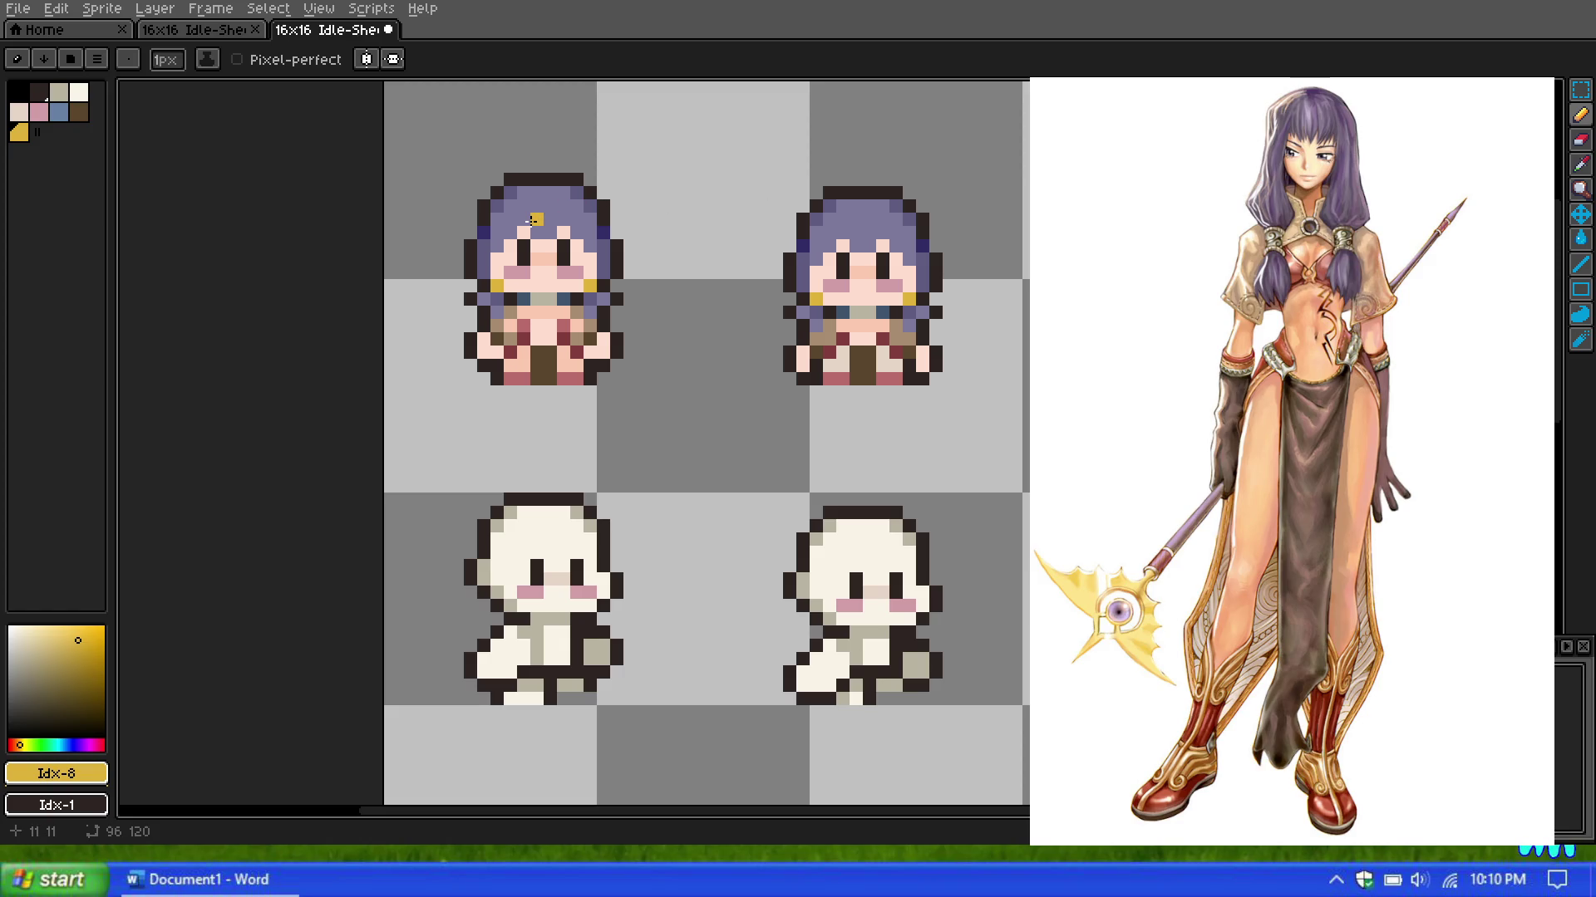
{"action": "scroll", "coordinate": [532, 220], "scroll_direction": "up", "scroll_amount": 1}
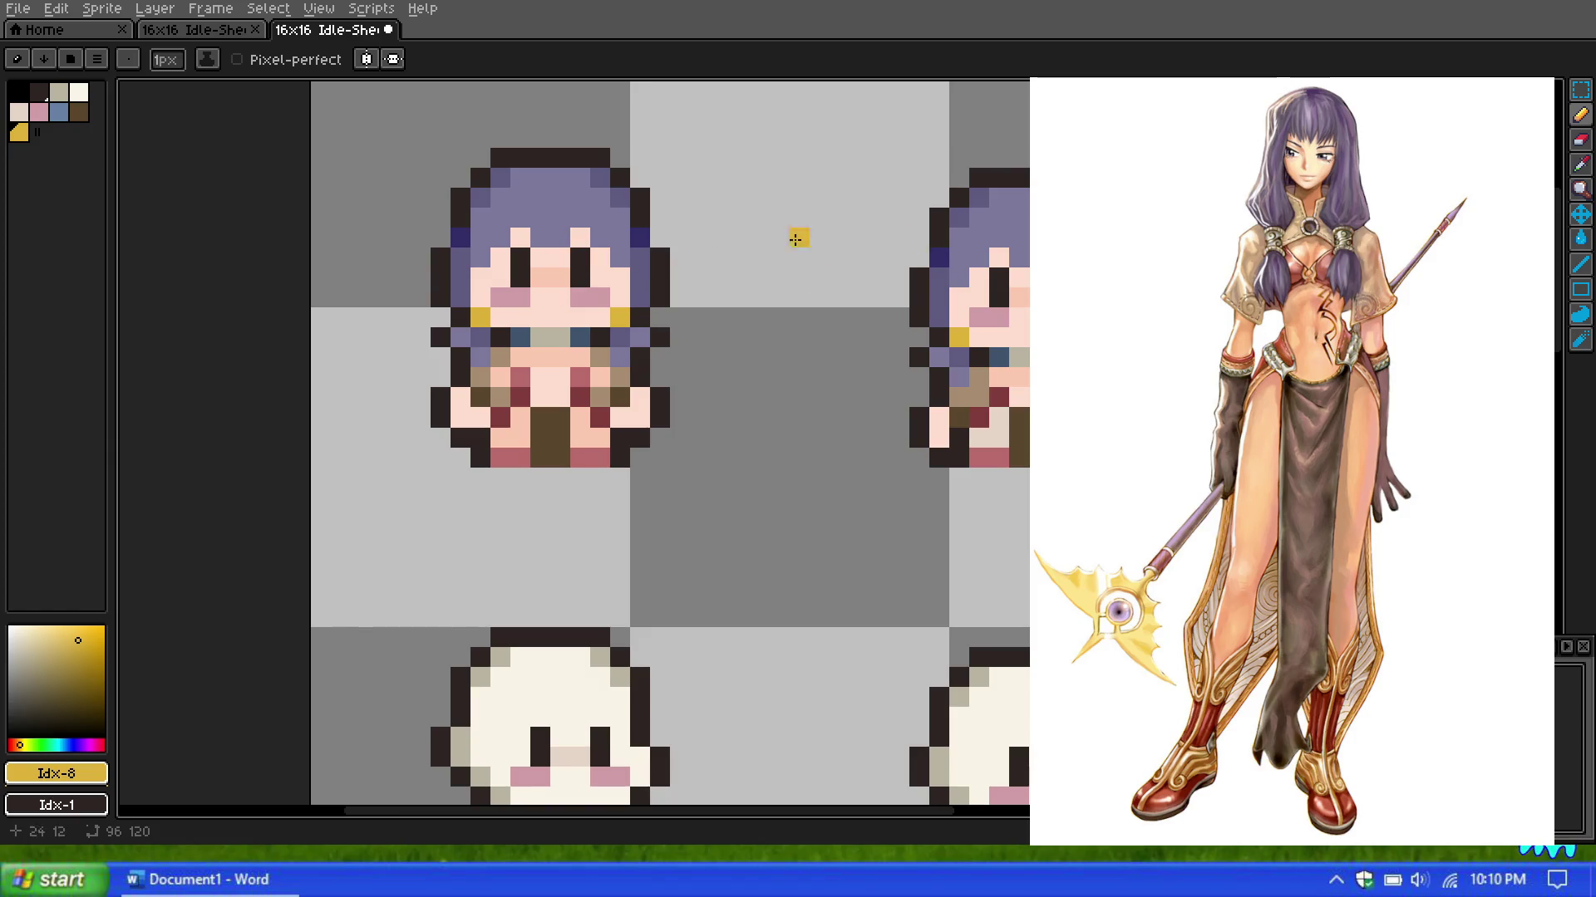
{"action": "scroll", "coordinate": [798, 235], "scroll_direction": "down", "scroll_amount": 4}
{"action": "scroll", "coordinate": [584, 193], "scroll_direction": "down", "scroll_amount": 2}
{"action": "scroll", "coordinate": [584, 192], "scroll_direction": "up", "scroll_amount": 1}
{"action": "scroll", "coordinate": [584, 193], "scroll_direction": "up", "scroll_amount": 1}
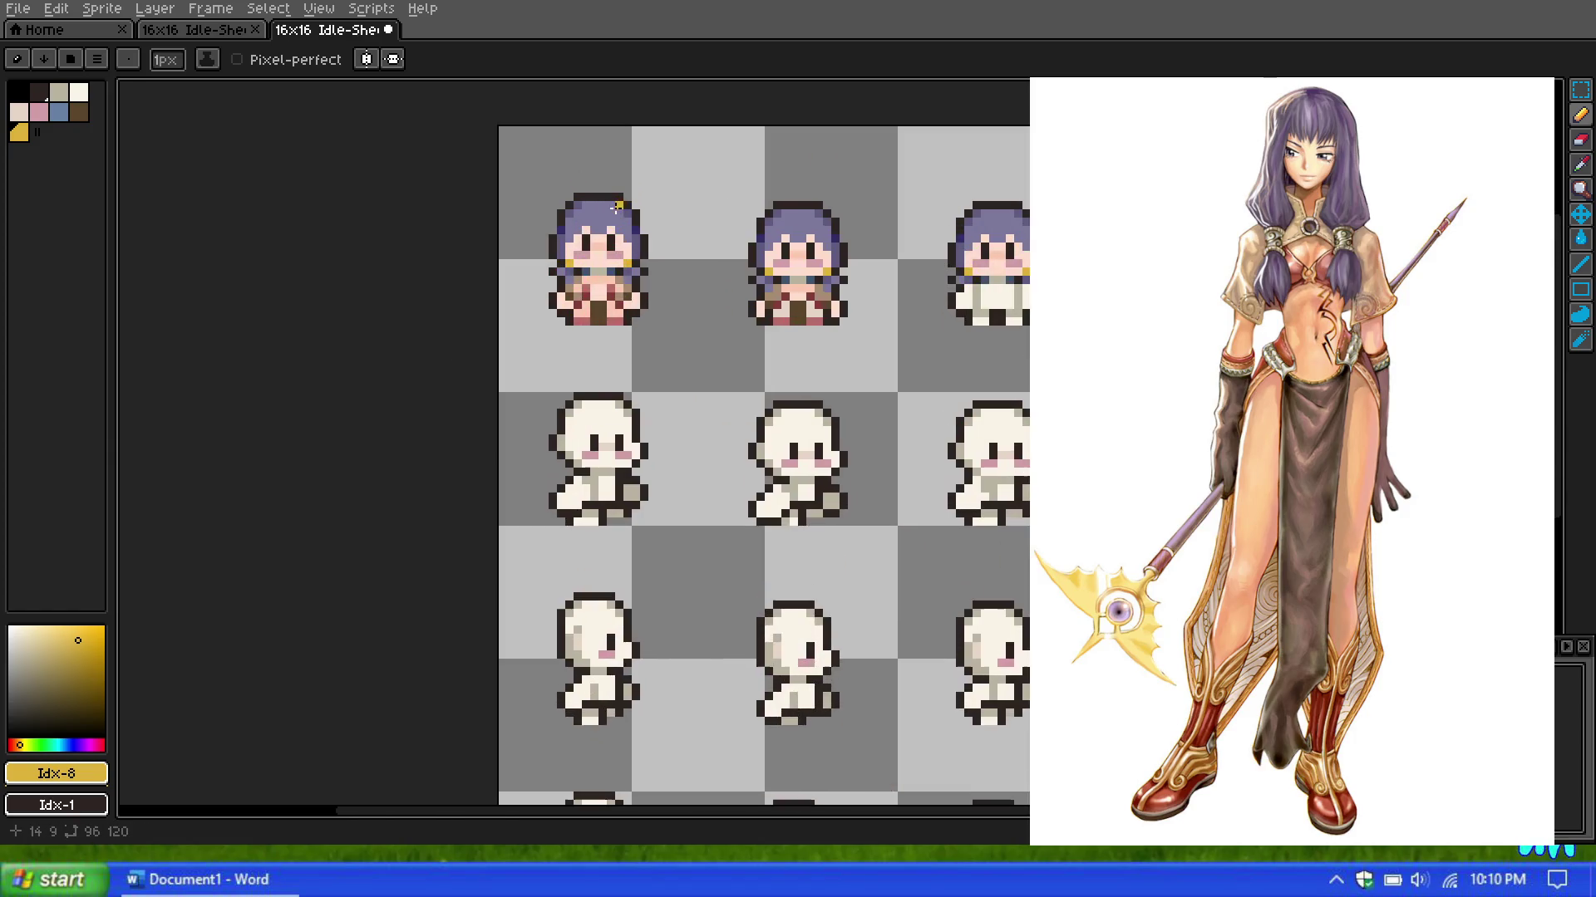
Step: Marquee the first sprite's lower body, start a transform, then drop and reselect it
{"action": "left_click", "coordinate": [1581, 89]}
{"action": "scroll", "coordinate": [599, 282], "scroll_direction": "up", "scroll_amount": 1}
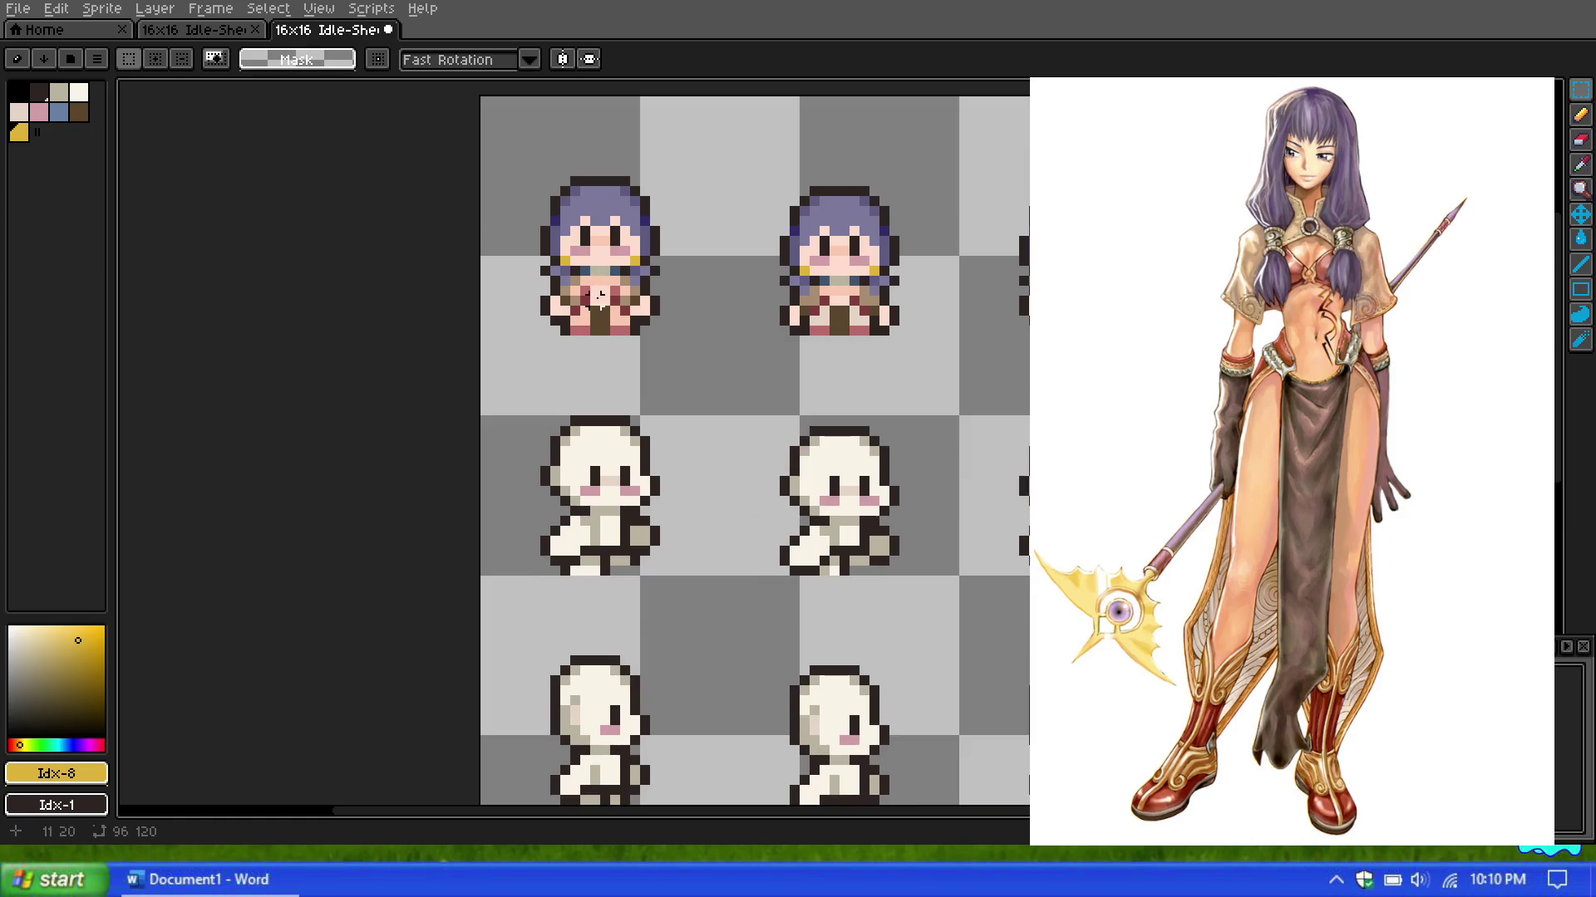
{"action": "scroll", "coordinate": [536, 351], "scroll_direction": "up", "scroll_amount": 1}
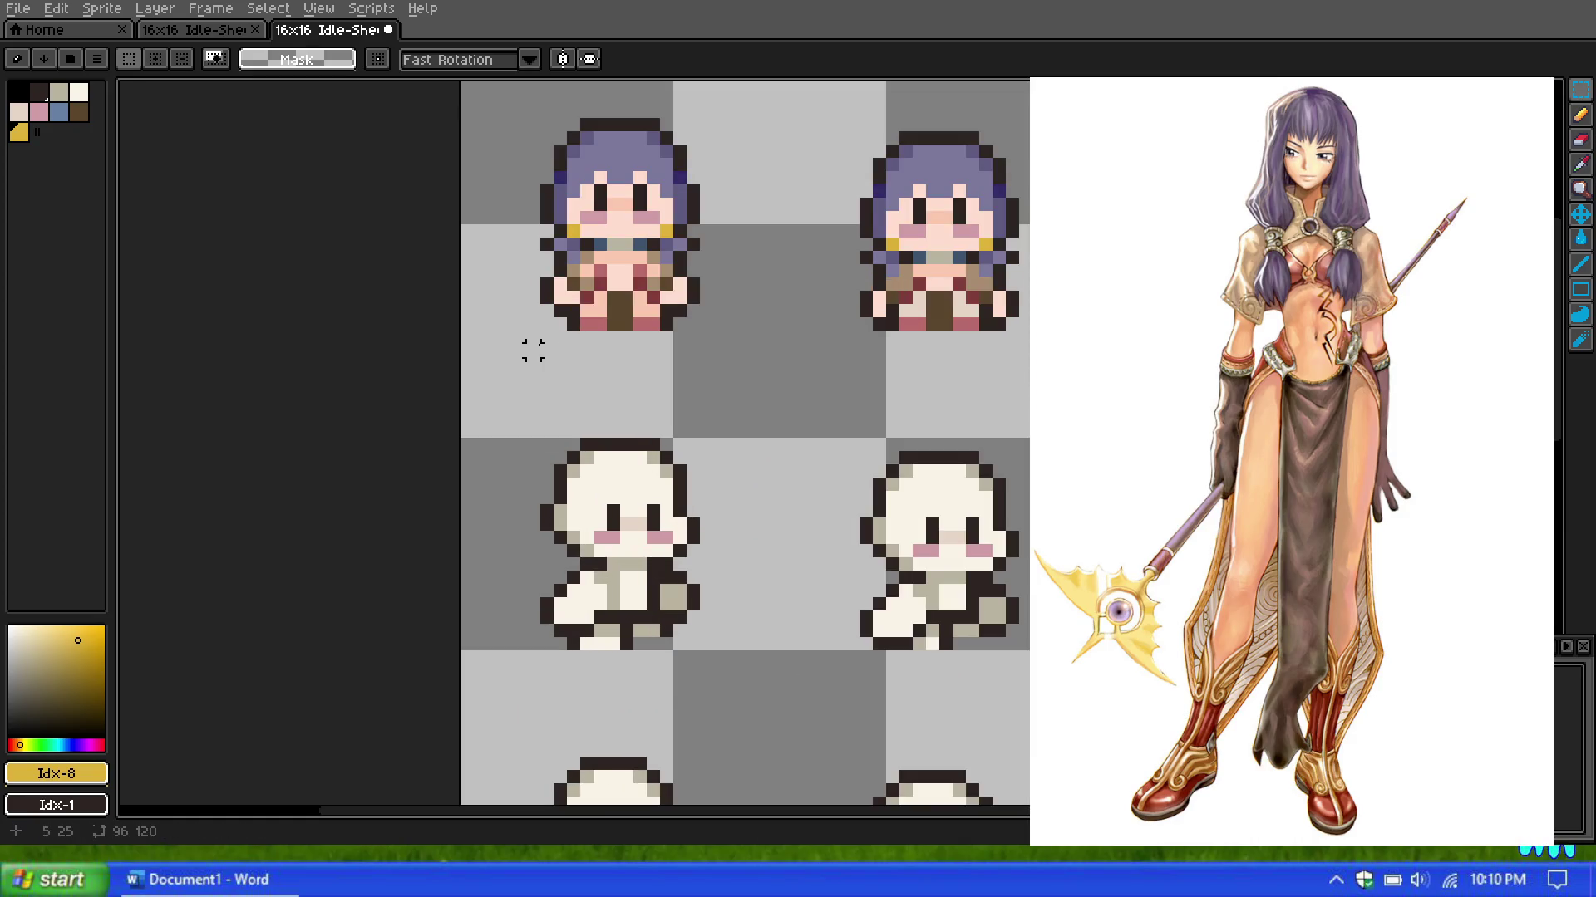
{"action": "left_click_drag", "start_coordinate": [522, 274], "coordinate": [730, 349]}
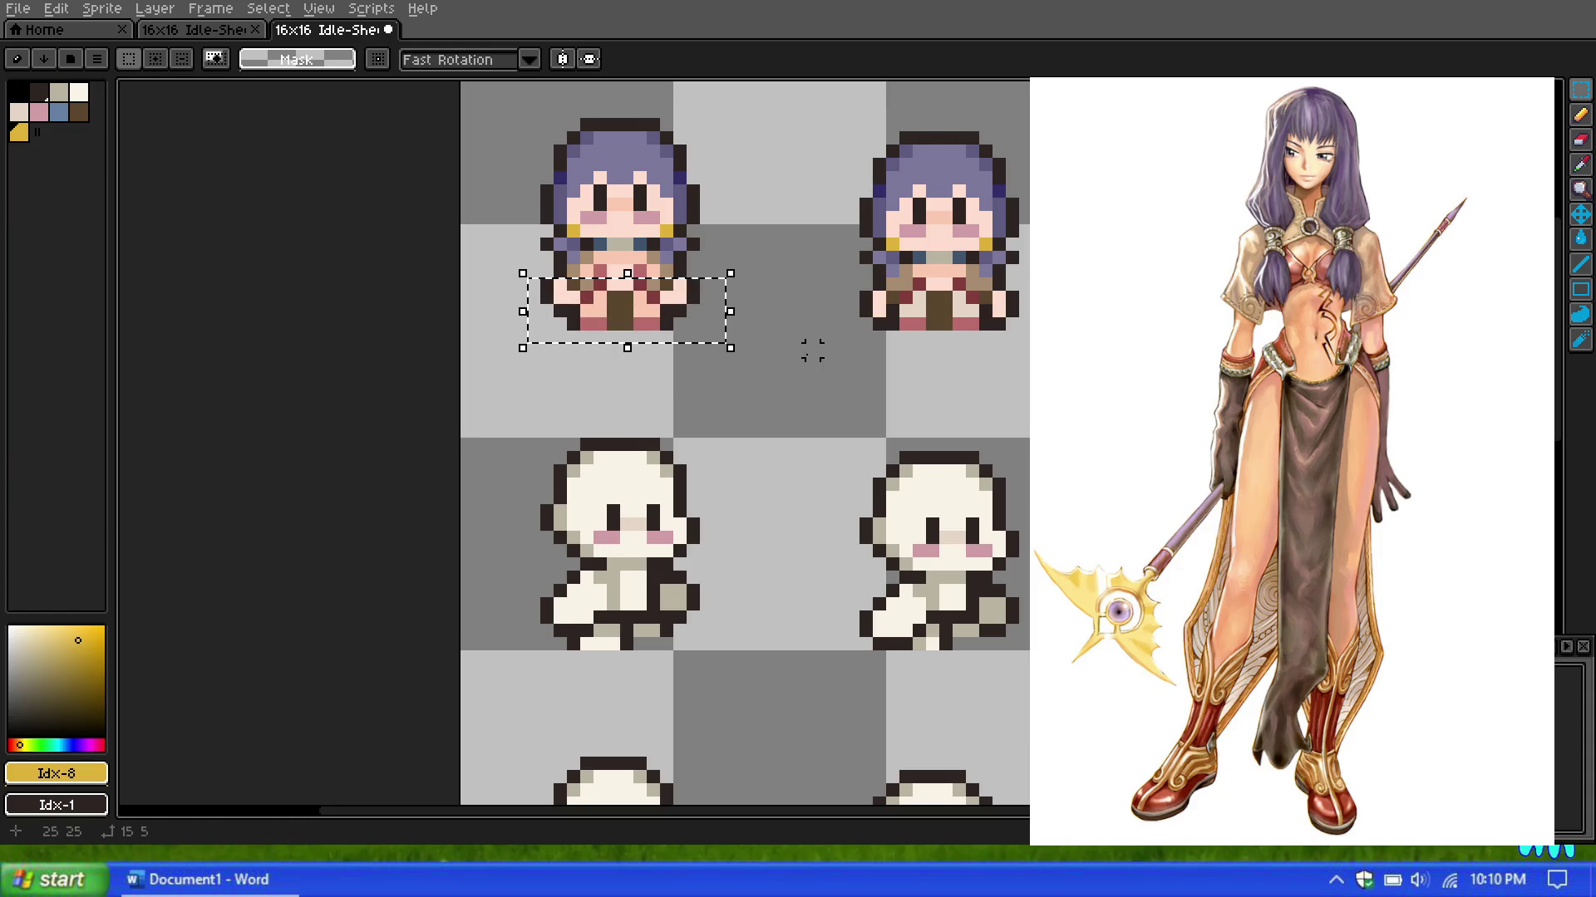
{"action": "key", "text": "ctrl+t"}
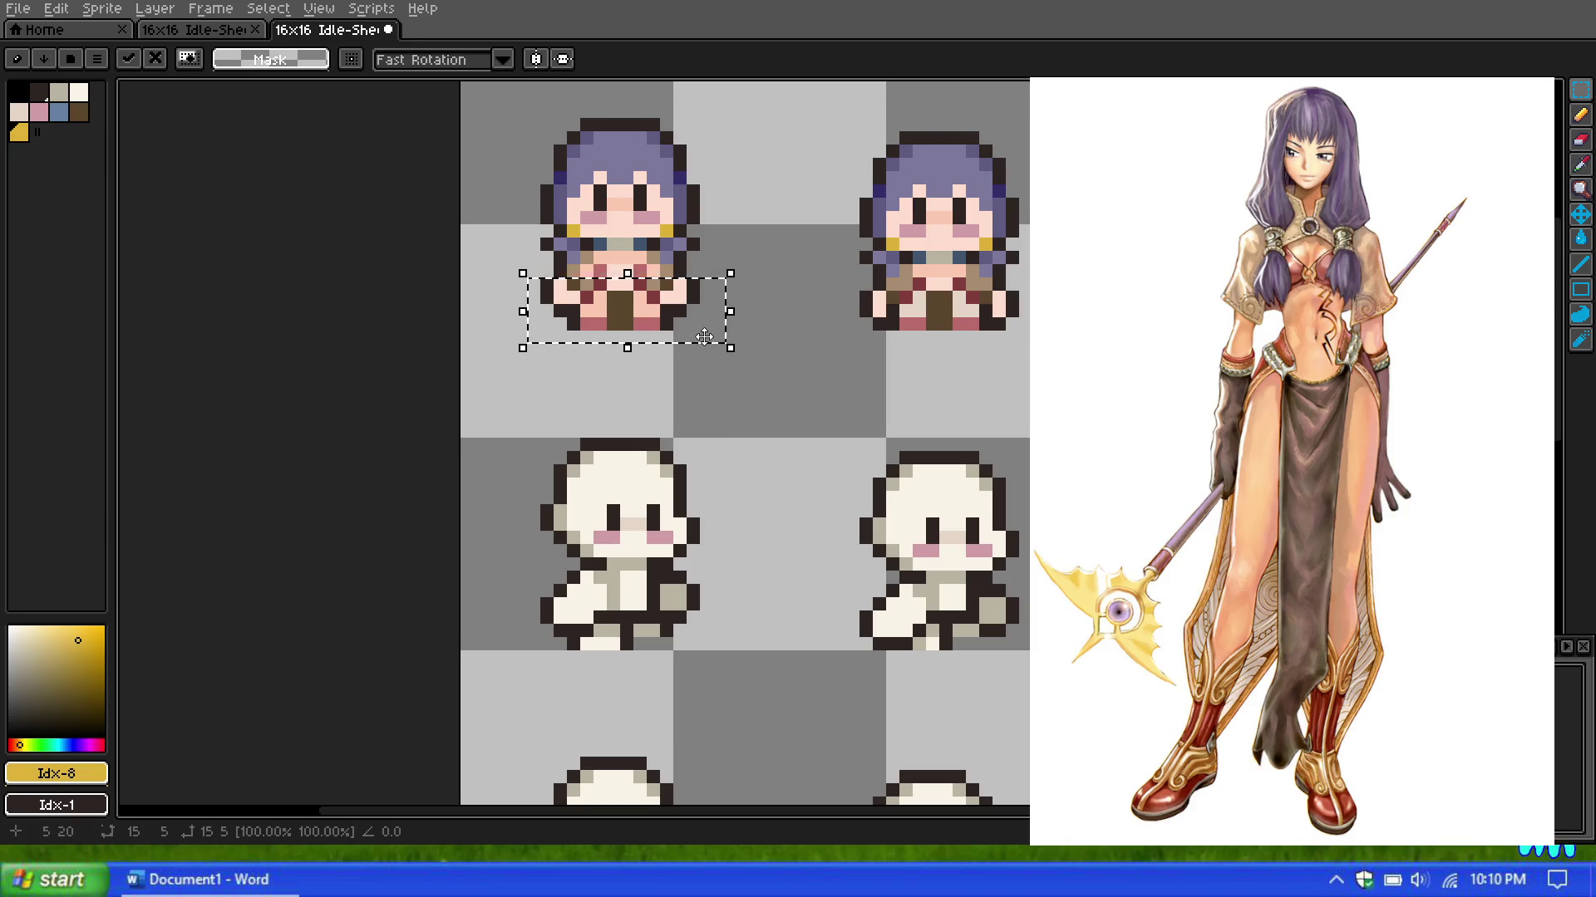
{"action": "key", "text": "ctrl+d"}
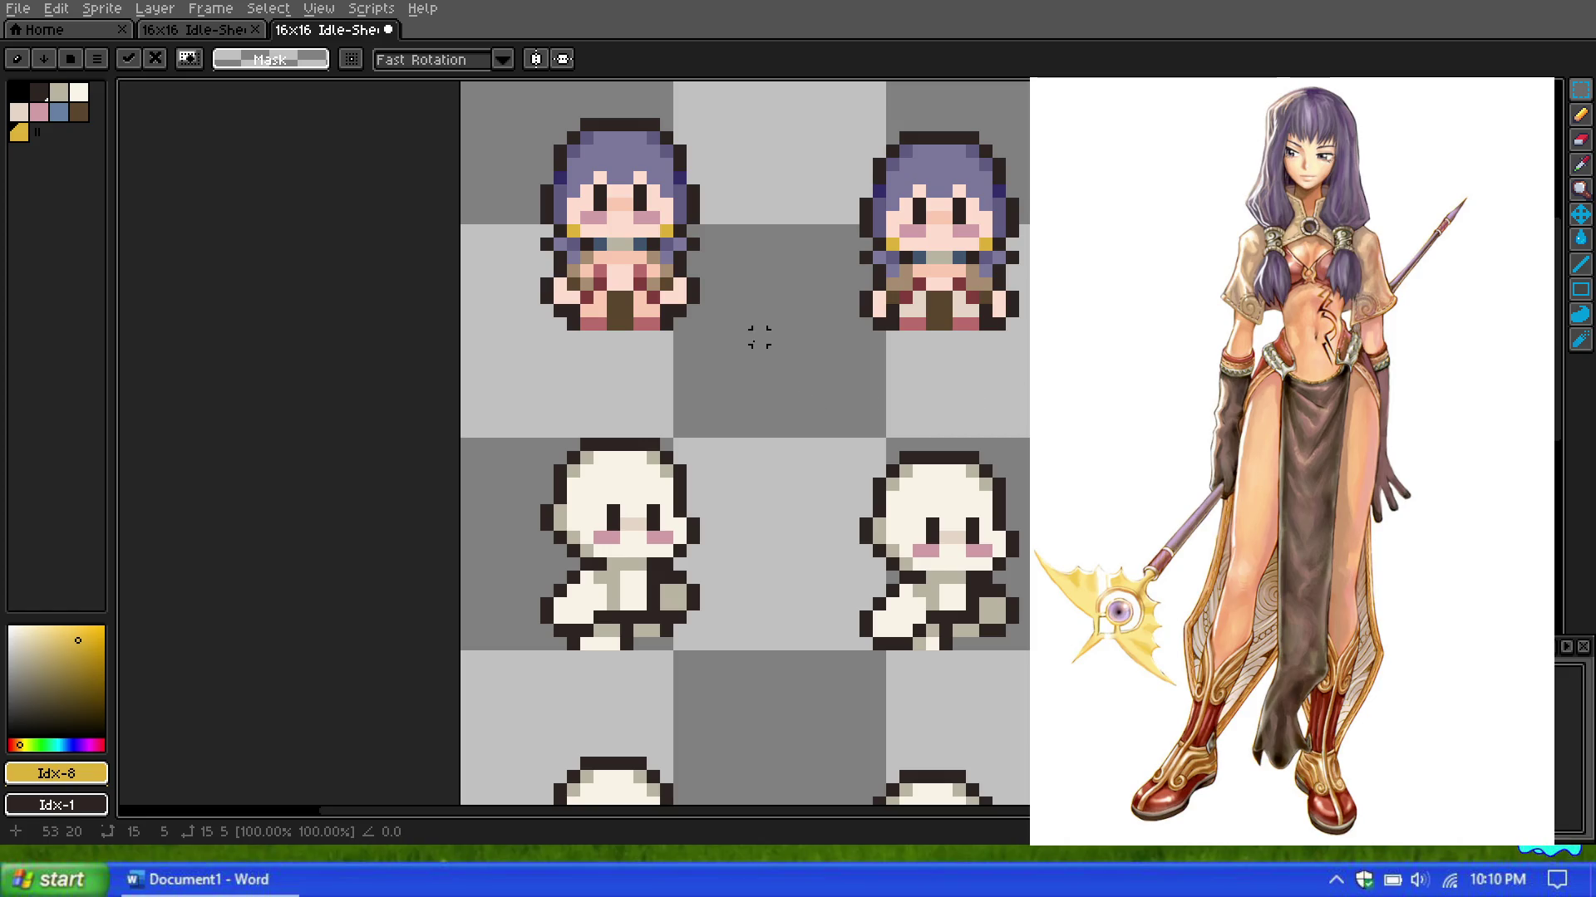
{"action": "mouse_move", "coordinate": [731, 334]}
{"action": "left_mouse_down"}
{"action": "mouse_move", "coordinate": [509, 261]}
{"action": "mouse_move", "coordinate": [1205, 265]}
{"action": "left_mouse_up"}
{"action": "key", "text": "Return"}
Step: Drag a rectangular marquee around the entire first girl sprite
{"action": "scroll", "coordinate": [1012, 350], "scroll_direction": "down", "scroll_amount": 3}
{"action": "scroll", "coordinate": [997, 341], "scroll_direction": "down", "scroll_amount": 2}
{"action": "scroll", "coordinate": [908, 319], "scroll_direction": "up", "scroll_amount": 2}
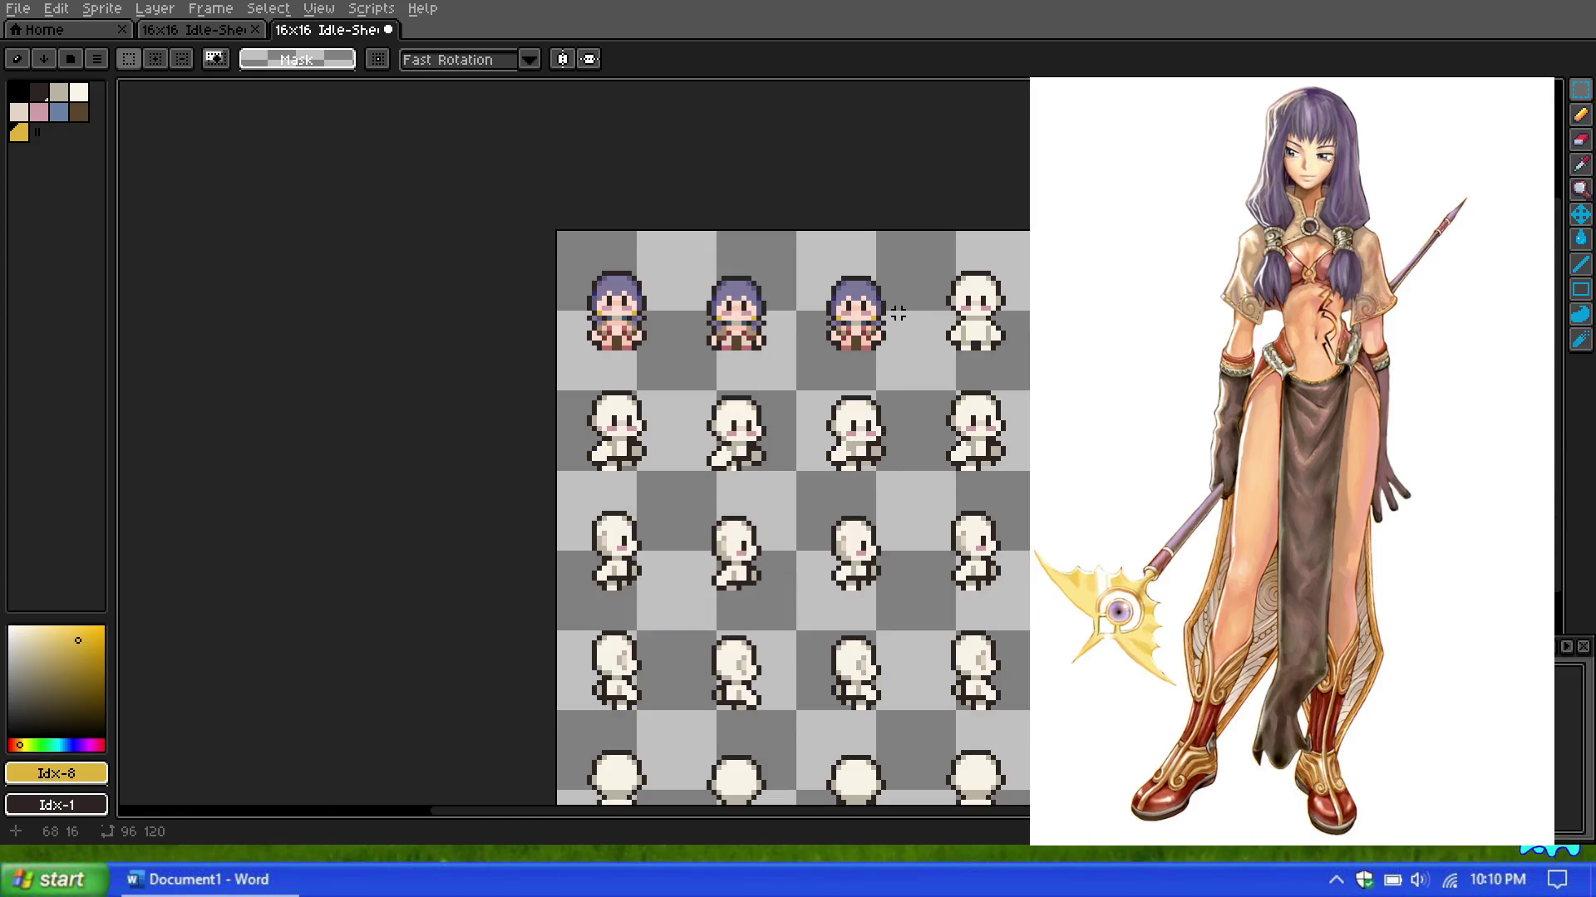
{"action": "scroll", "coordinate": [793, 299], "scroll_direction": "up", "scroll_amount": 1}
{"action": "scroll", "coordinate": [733, 286], "scroll_direction": "up", "scroll_amount": 1}
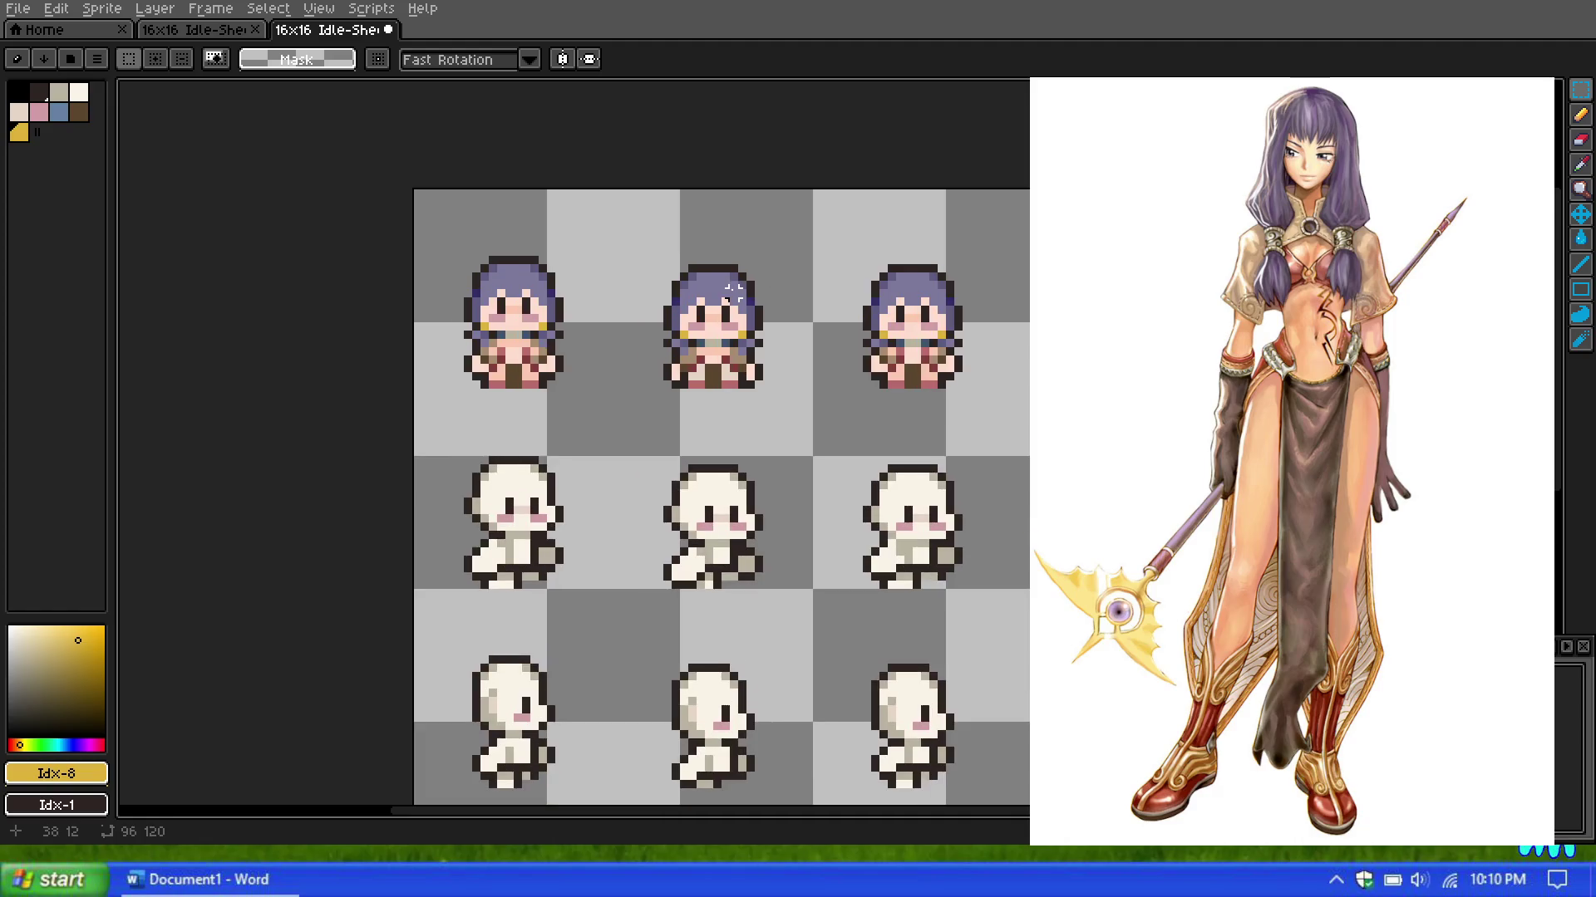
{"action": "scroll", "coordinate": [905, 245], "scroll_direction": "down", "scroll_amount": 1}
{"action": "scroll", "coordinate": [950, 260], "scroll_direction": "up", "scroll_amount": 1}
{"action": "scroll", "coordinate": [997, 274], "scroll_direction": "down", "scroll_amount": 1}
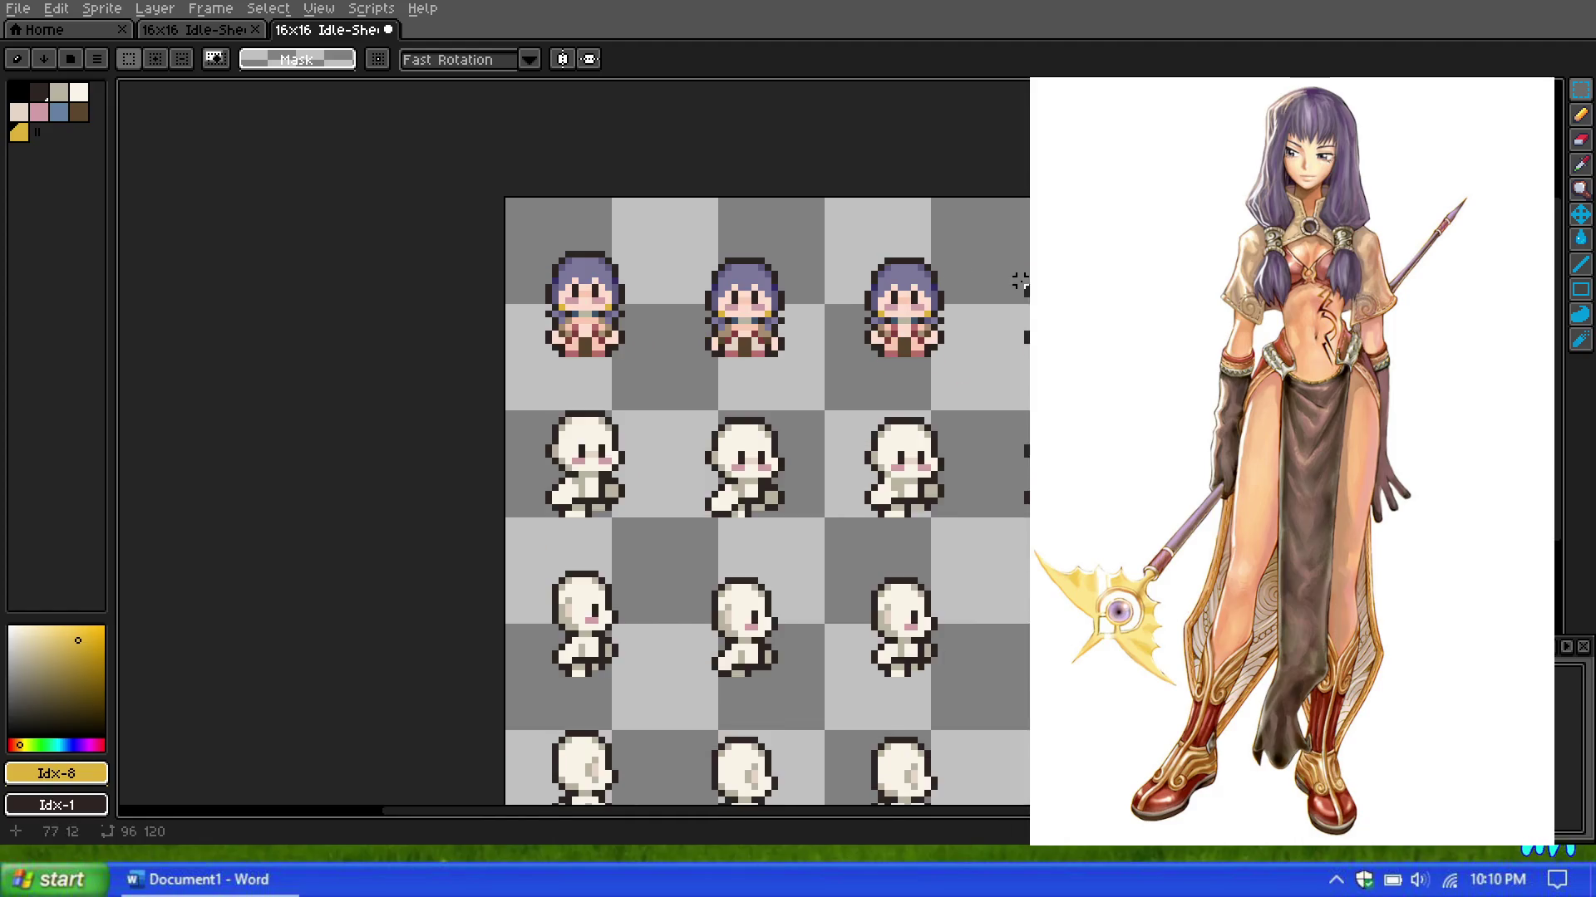
{"action": "scroll", "coordinate": [665, 291], "scroll_direction": "up", "scroll_amount": 1}
{"action": "mouse_move", "coordinate": [557, 223]}
{"action": "left_mouse_down"}
{"action": "mouse_move", "coordinate": [432, 313]}
{"action": "mouse_move", "coordinate": [392, 387]}
{"action": "left_mouse_up"}
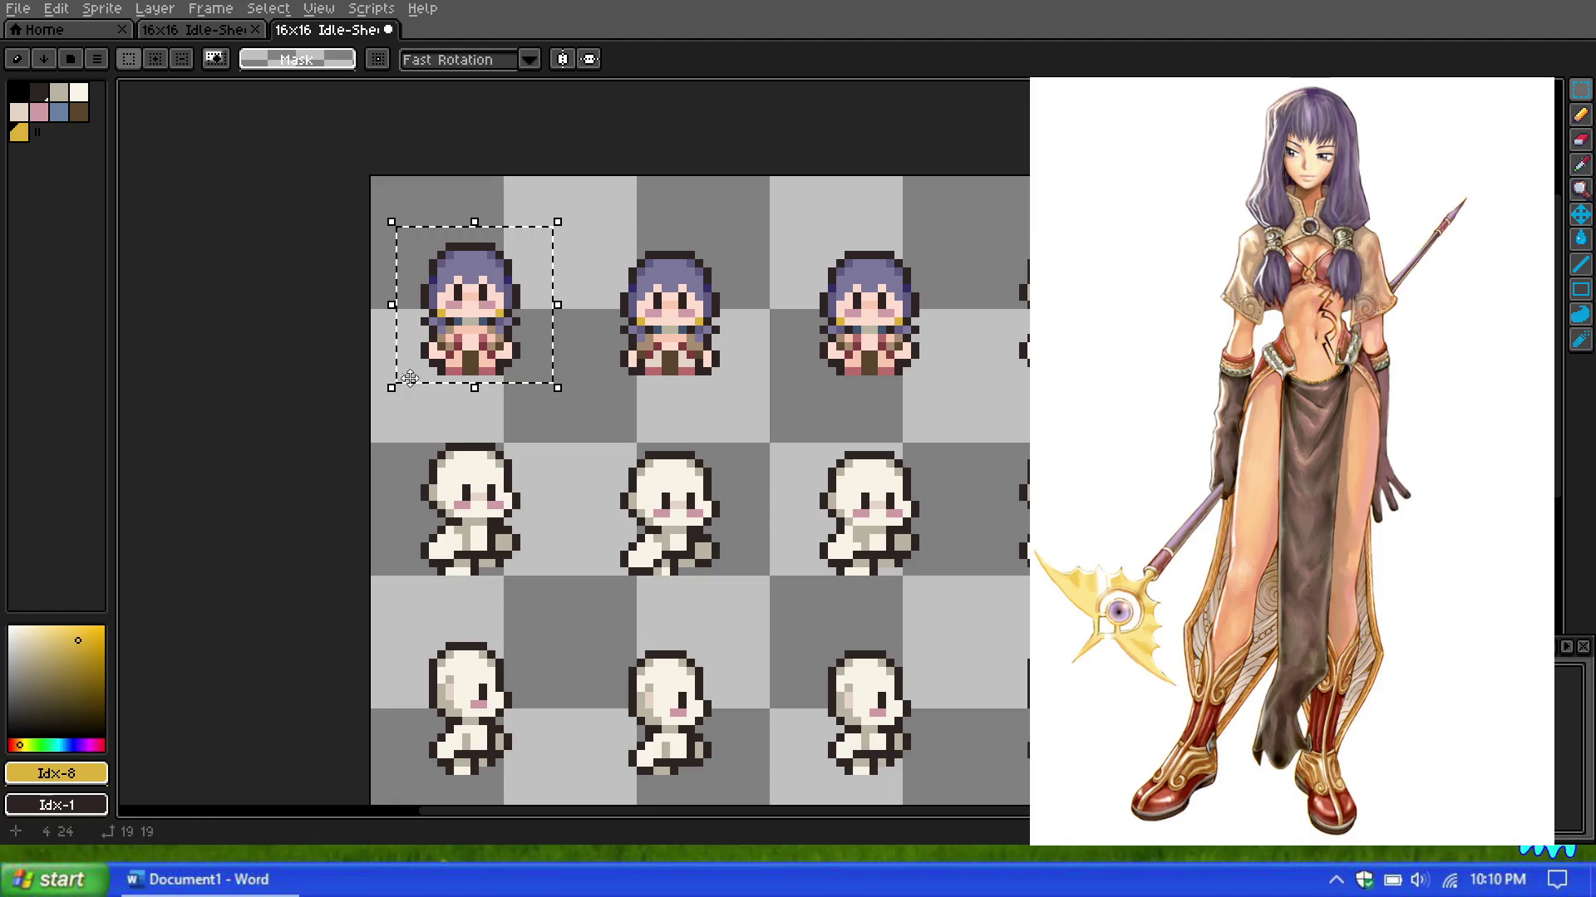
Step: Copy the girl into the fourth top-row frame, align and commit it, then switch to the cyan cat sheet
{"action": "left_click_drag", "start_coordinate": [482, 327], "coordinate": [980, 326]}
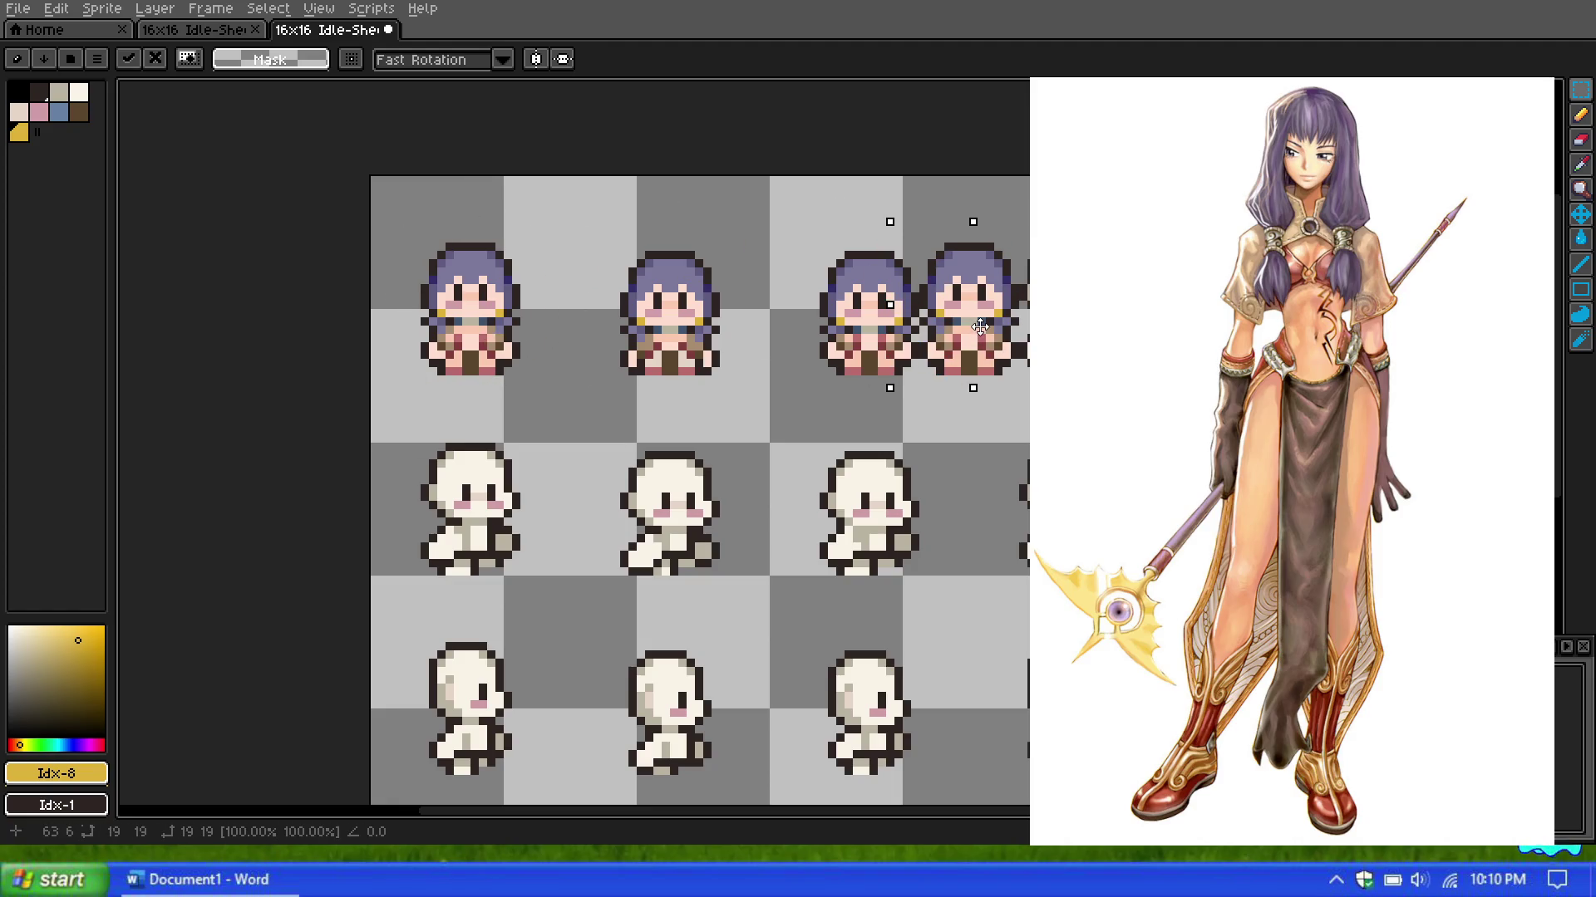
{"action": "left_click_drag", "start_coordinate": [978, 326], "coordinate": [1079, 327]}
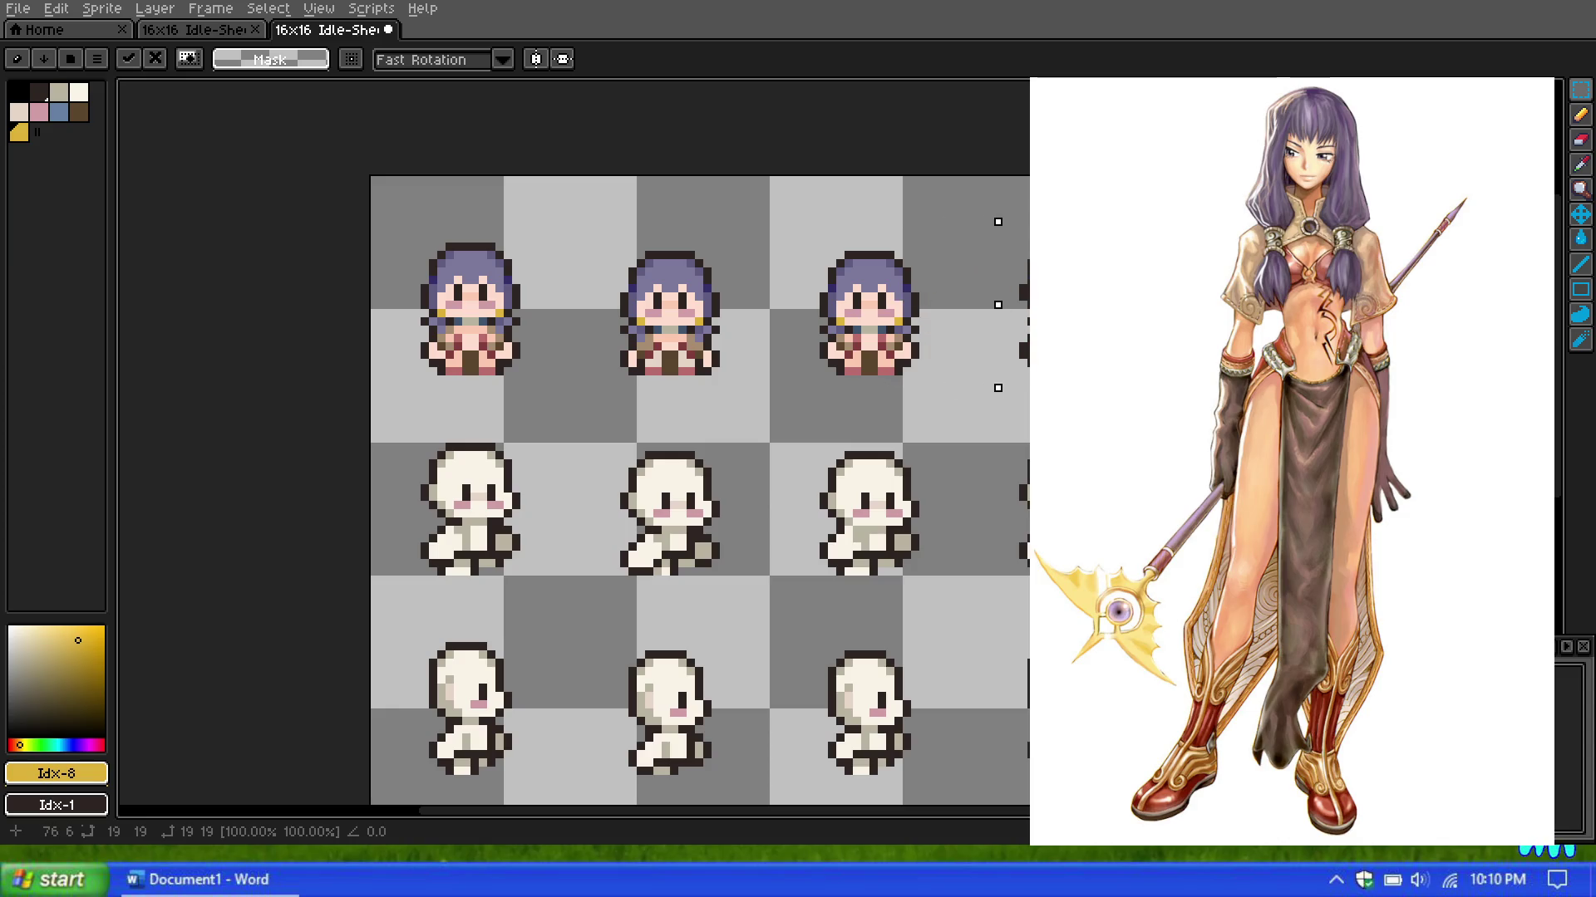
{"action": "key", "text": "Return"}
{"action": "scroll", "coordinate": [956, 379], "scroll_direction": "down", "scroll_amount": 4}
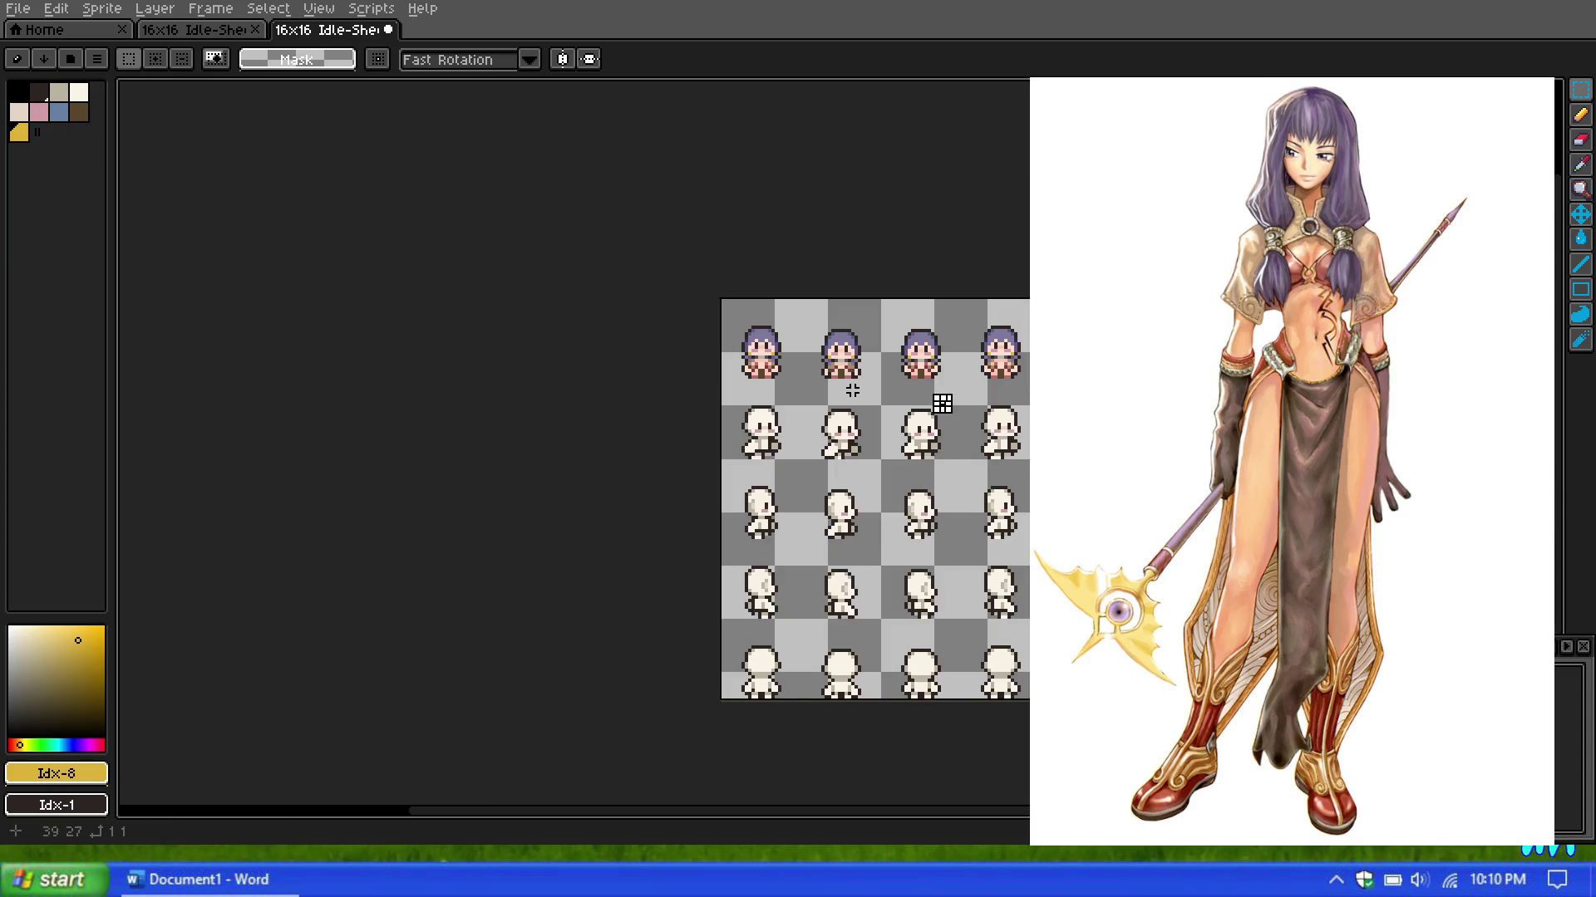
{"action": "scroll", "coordinate": [824, 390], "scroll_direction": "up", "scroll_amount": 2}
{"action": "scroll", "coordinate": [821, 391], "scroll_direction": "up", "scroll_amount": 2}
{"action": "key", "text": "ctrl+shift+Tab"}
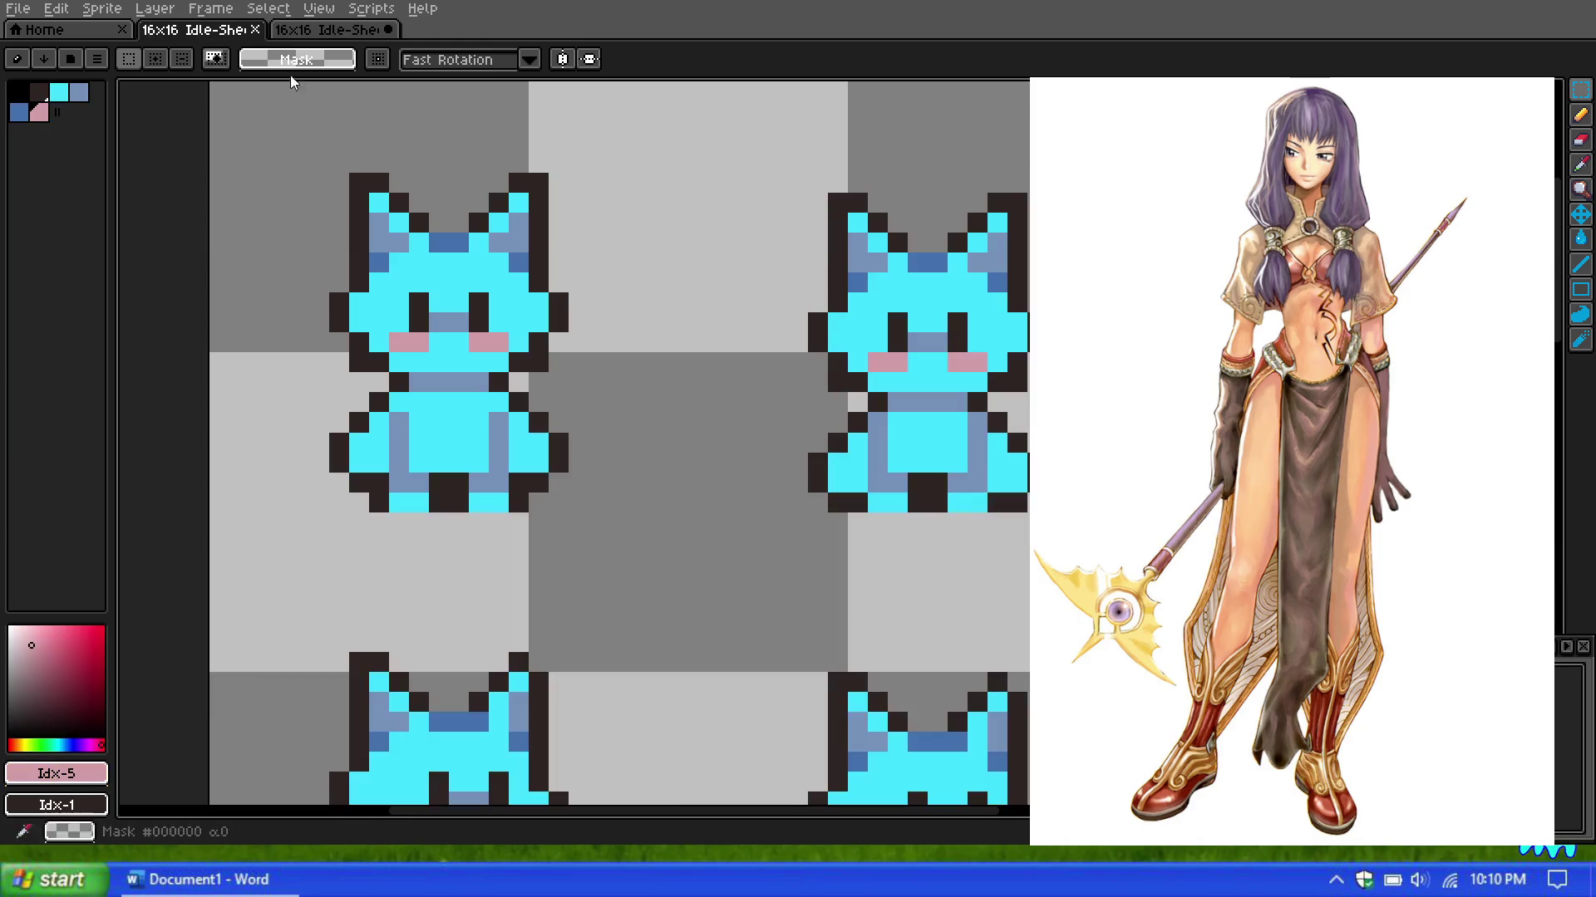
Step: Marquee the first cat, cancel its transform, and return to the girl's Idle-Sheet tab
{"action": "scroll", "coordinate": [810, 270], "scroll_direction": "down", "scroll_amount": 2}
{"action": "left_click_drag", "start_coordinate": [591, 220], "coordinate": [746, 399]}
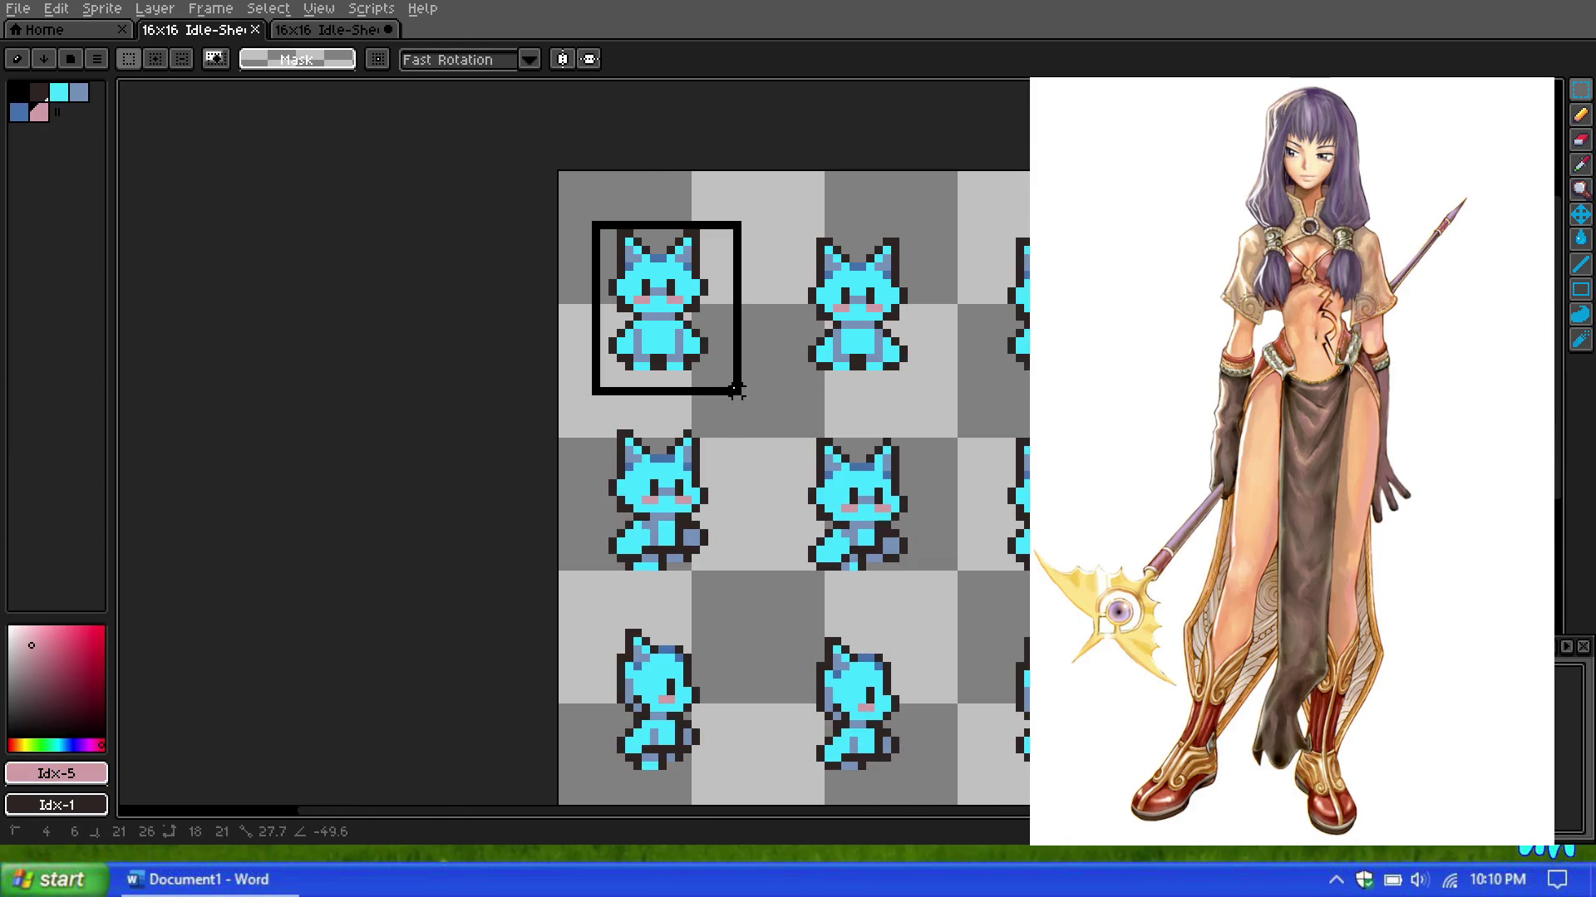
{"action": "key", "text": "ctrl+t"}
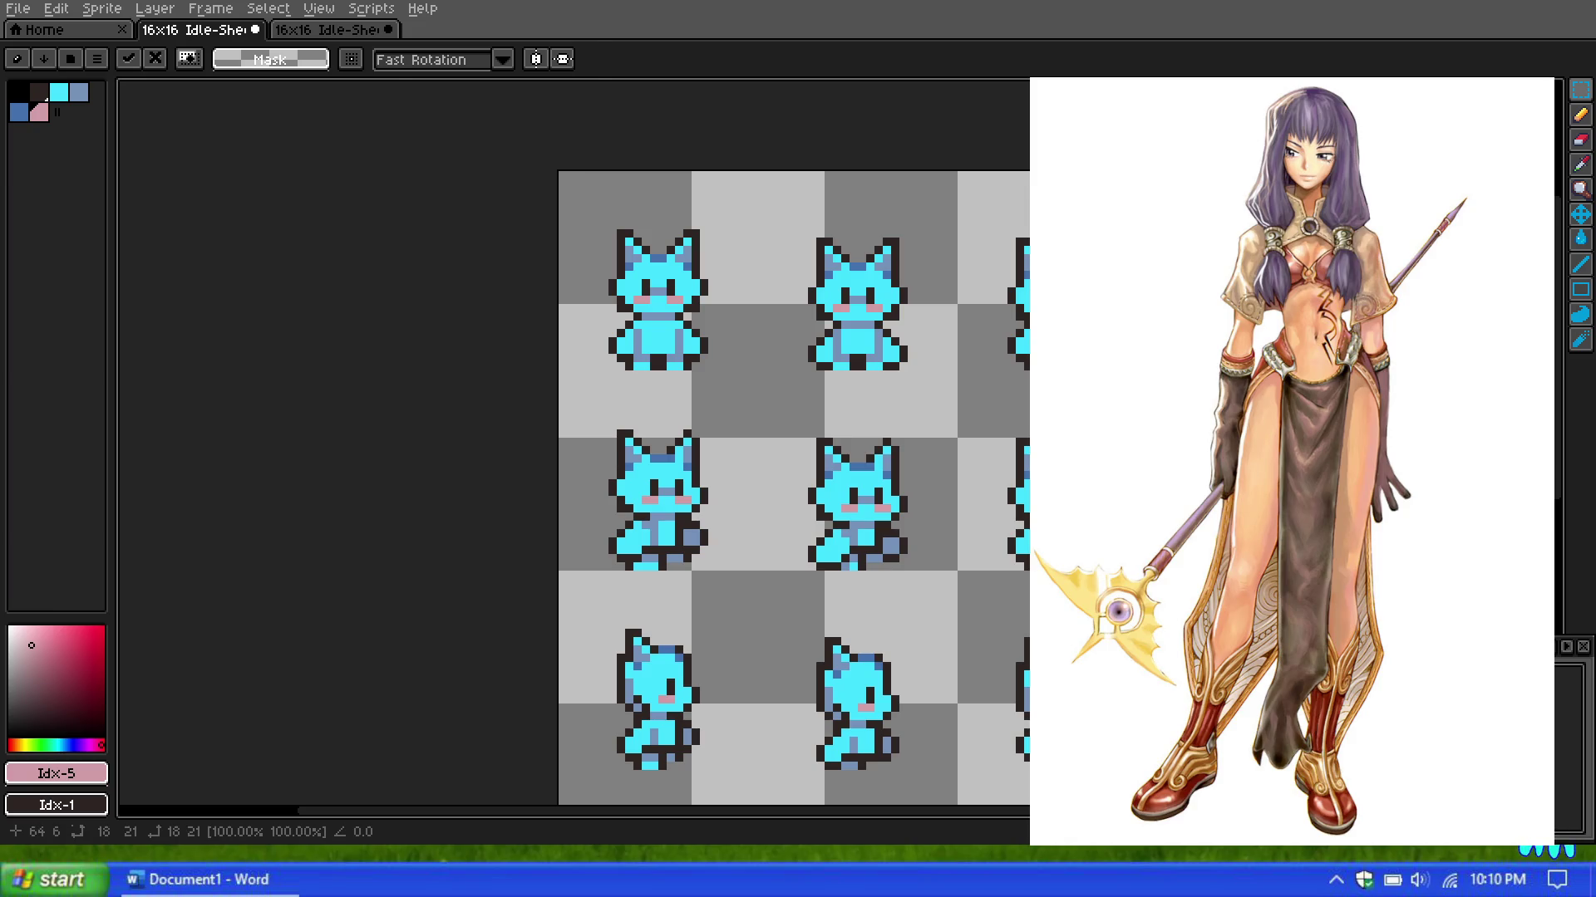
{"action": "key", "text": "Escape"}
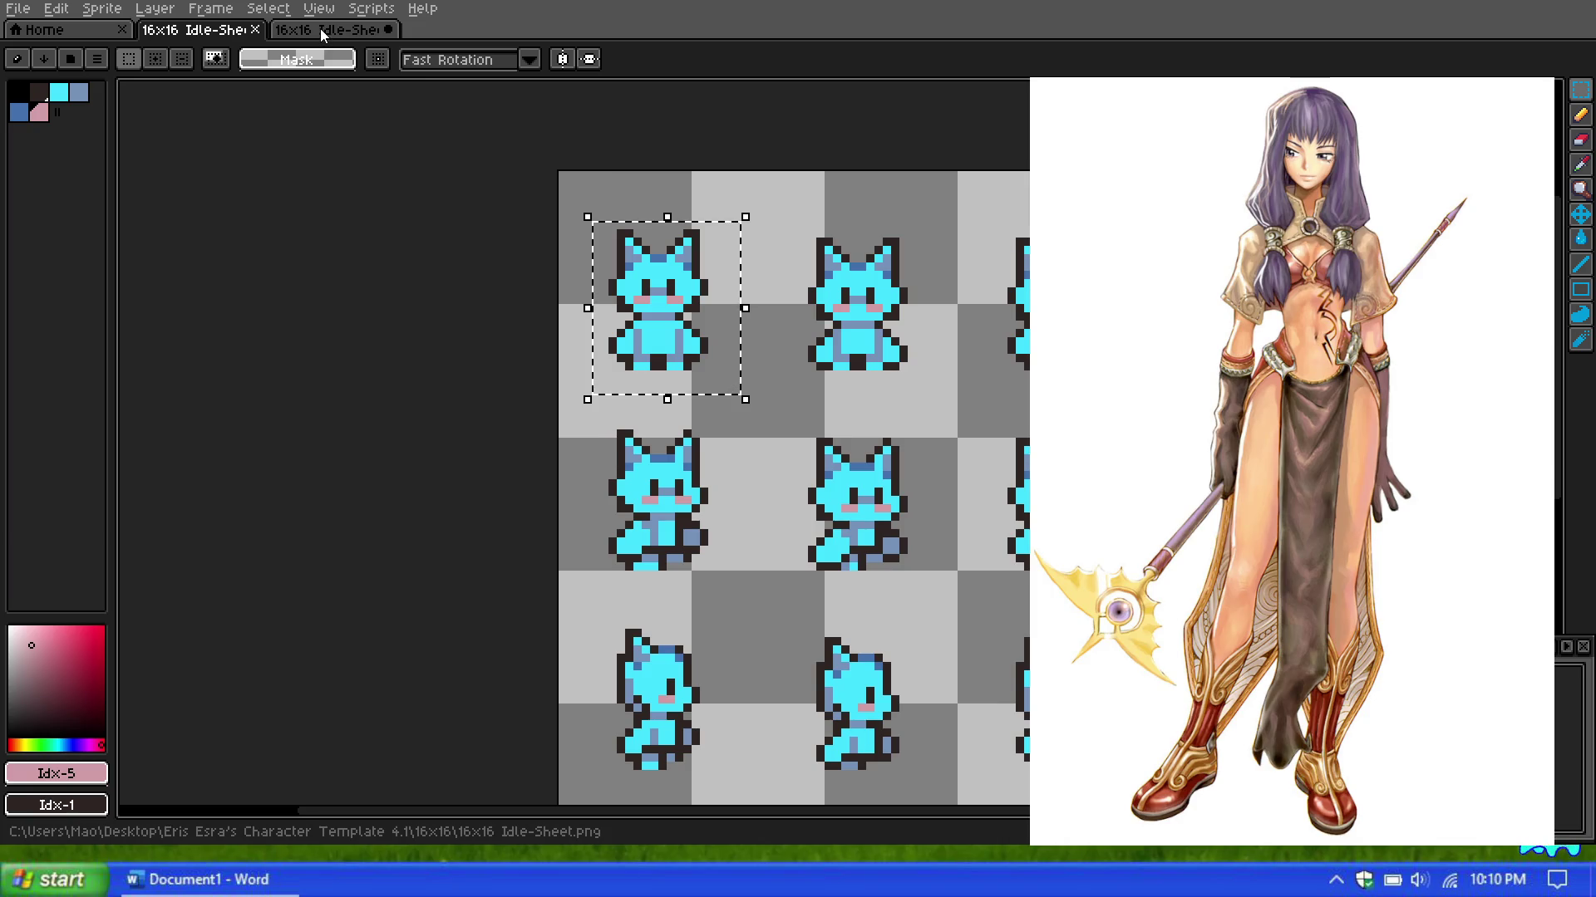
{"action": "left_click", "coordinate": [321, 28]}
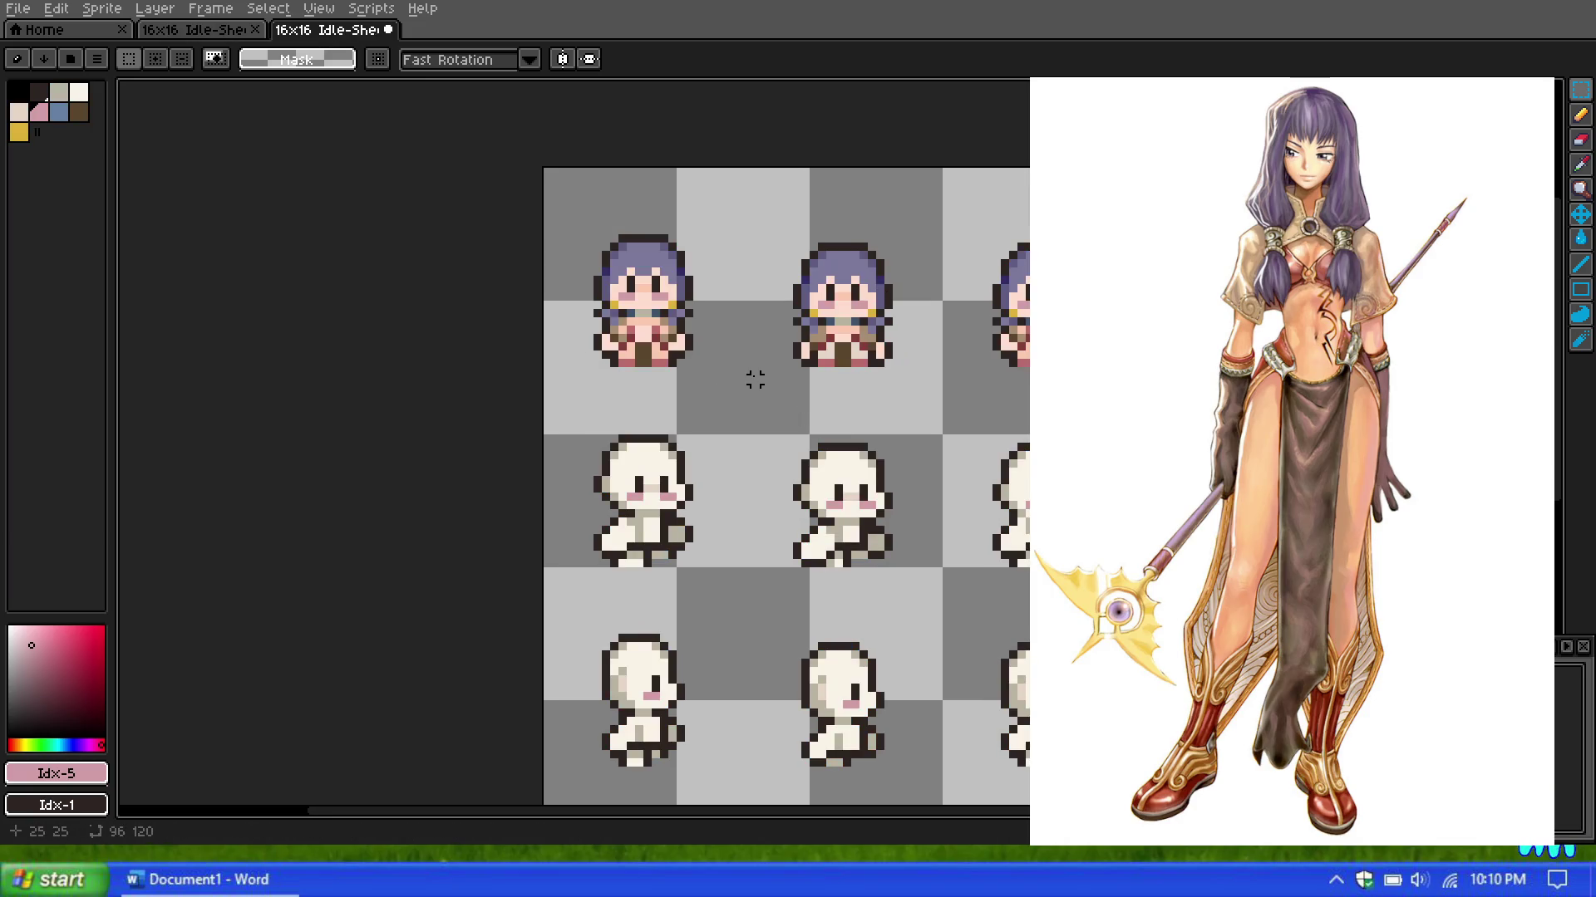
Step: Sample the light skin and deeper #fbc8b0 skin tones from the face and add both as swatches
{"action": "scroll", "coordinate": [764, 371], "scroll_direction": "down", "scroll_amount": 2}
{"action": "scroll", "coordinate": [763, 371], "scroll_direction": "down", "scroll_amount": 3}
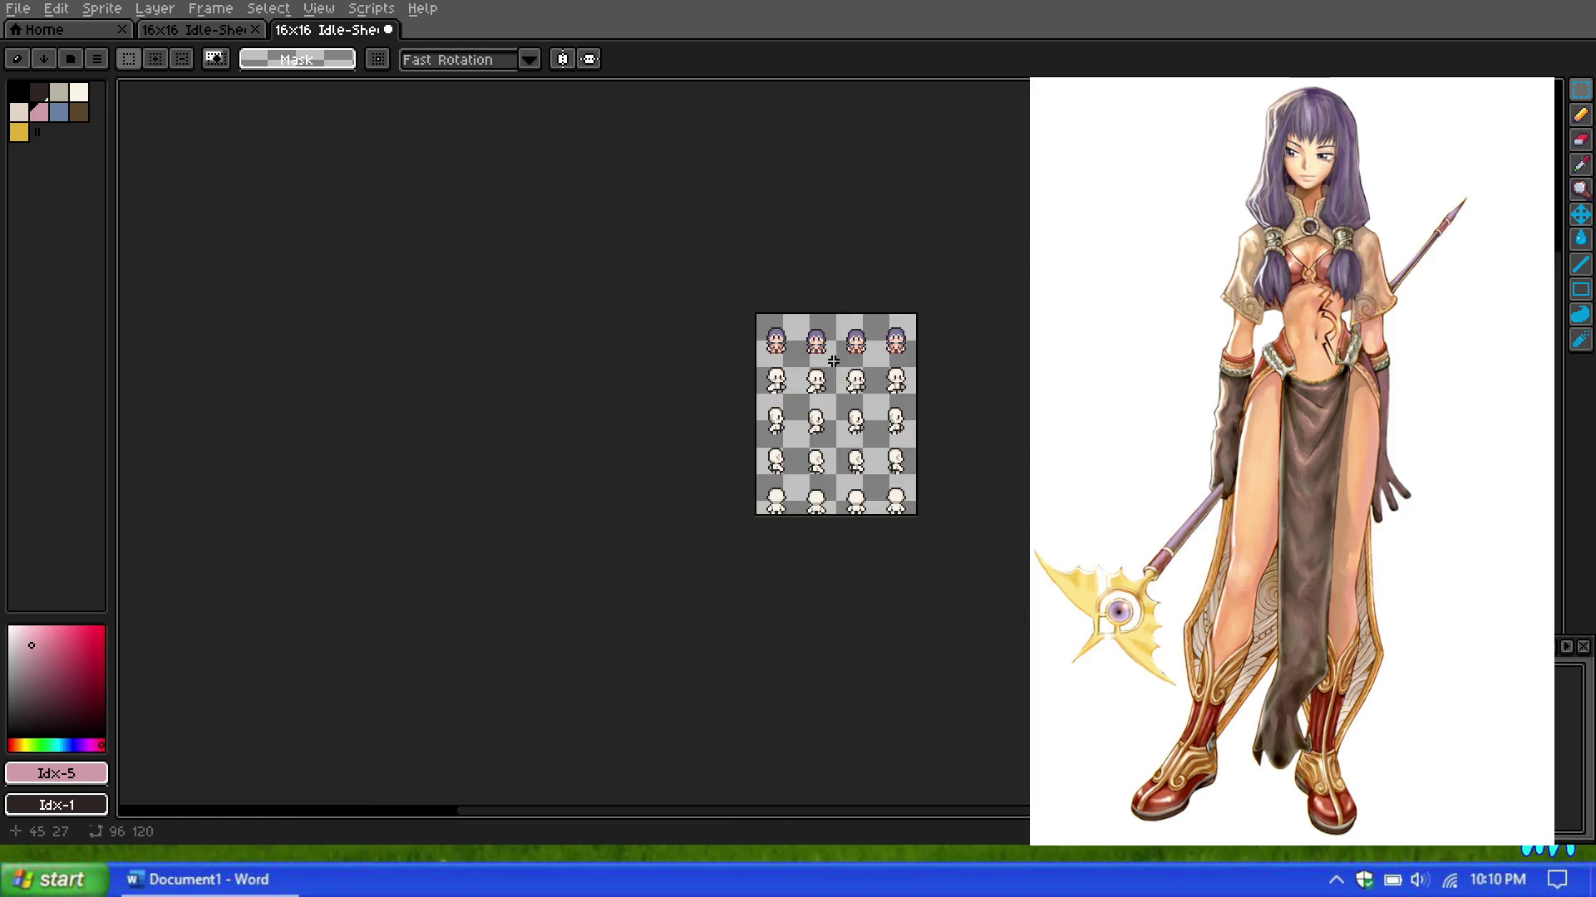
{"action": "scroll", "coordinate": [785, 373], "scroll_direction": "up", "scroll_amount": 3}
{"action": "scroll", "coordinate": [785, 373], "scroll_direction": "up", "scroll_amount": 1}
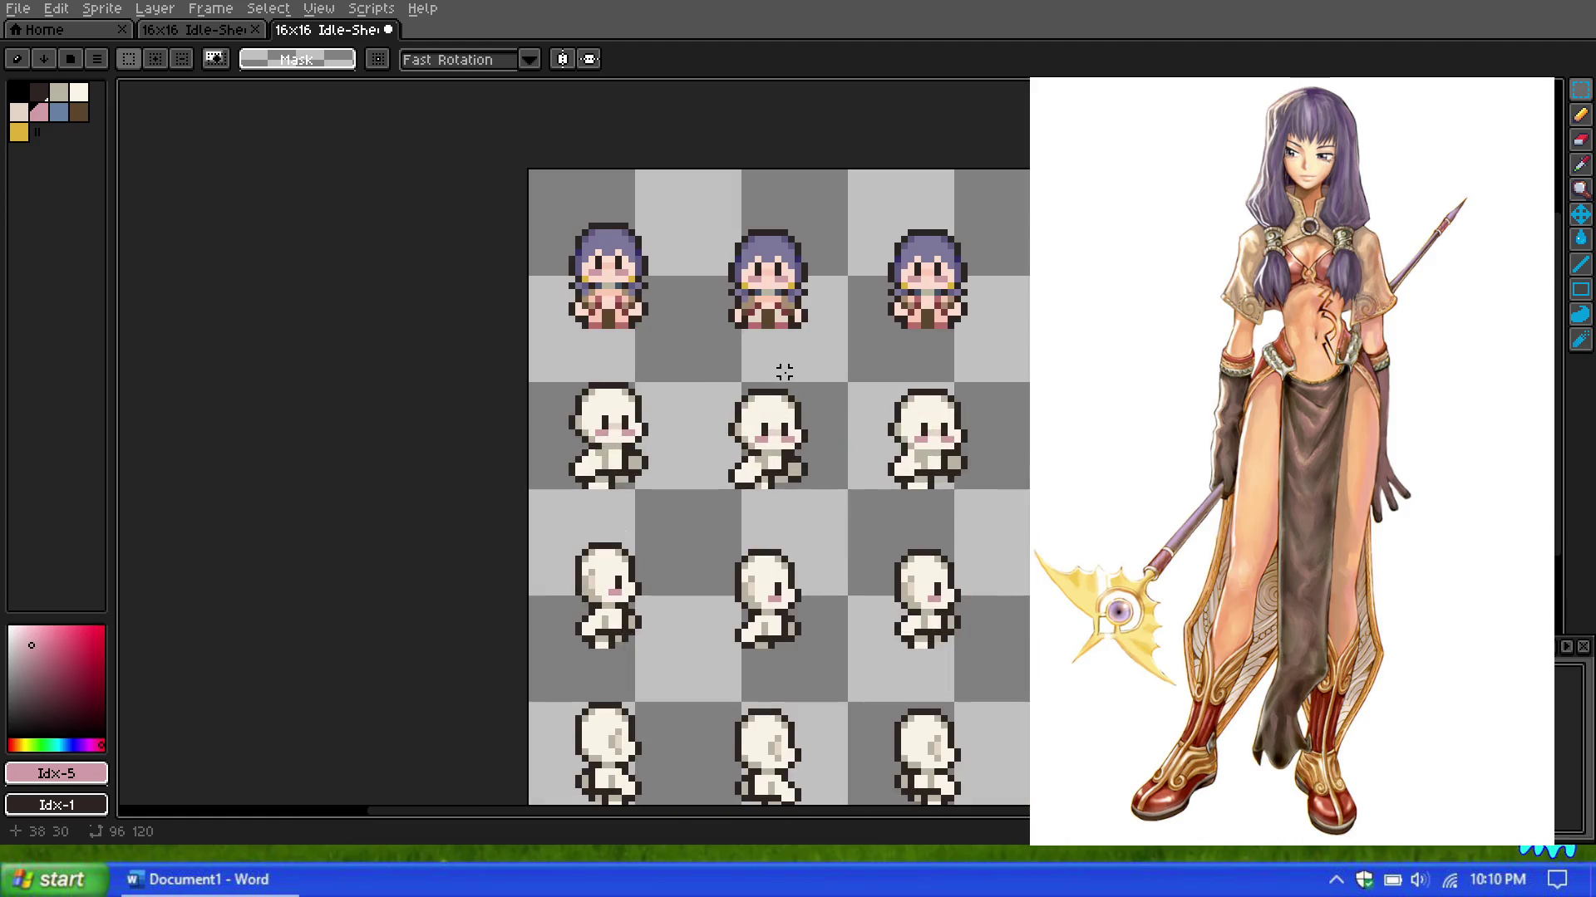
{"action": "scroll", "coordinate": [784, 372], "scroll_direction": "down", "scroll_amount": 1}
{"action": "scroll", "coordinate": [695, 435], "scroll_direction": "up", "scroll_amount": 1}
{"action": "scroll", "coordinate": [683, 402], "scroll_direction": "up", "scroll_amount": 1}
{"action": "scroll", "coordinate": [629, 328], "scroll_direction": "down", "scroll_amount": 1}
{"action": "scroll", "coordinate": [628, 327], "scroll_direction": "up", "scroll_amount": 1}
{"action": "scroll", "coordinate": [617, 289], "scroll_direction": "up", "scroll_amount": 1}
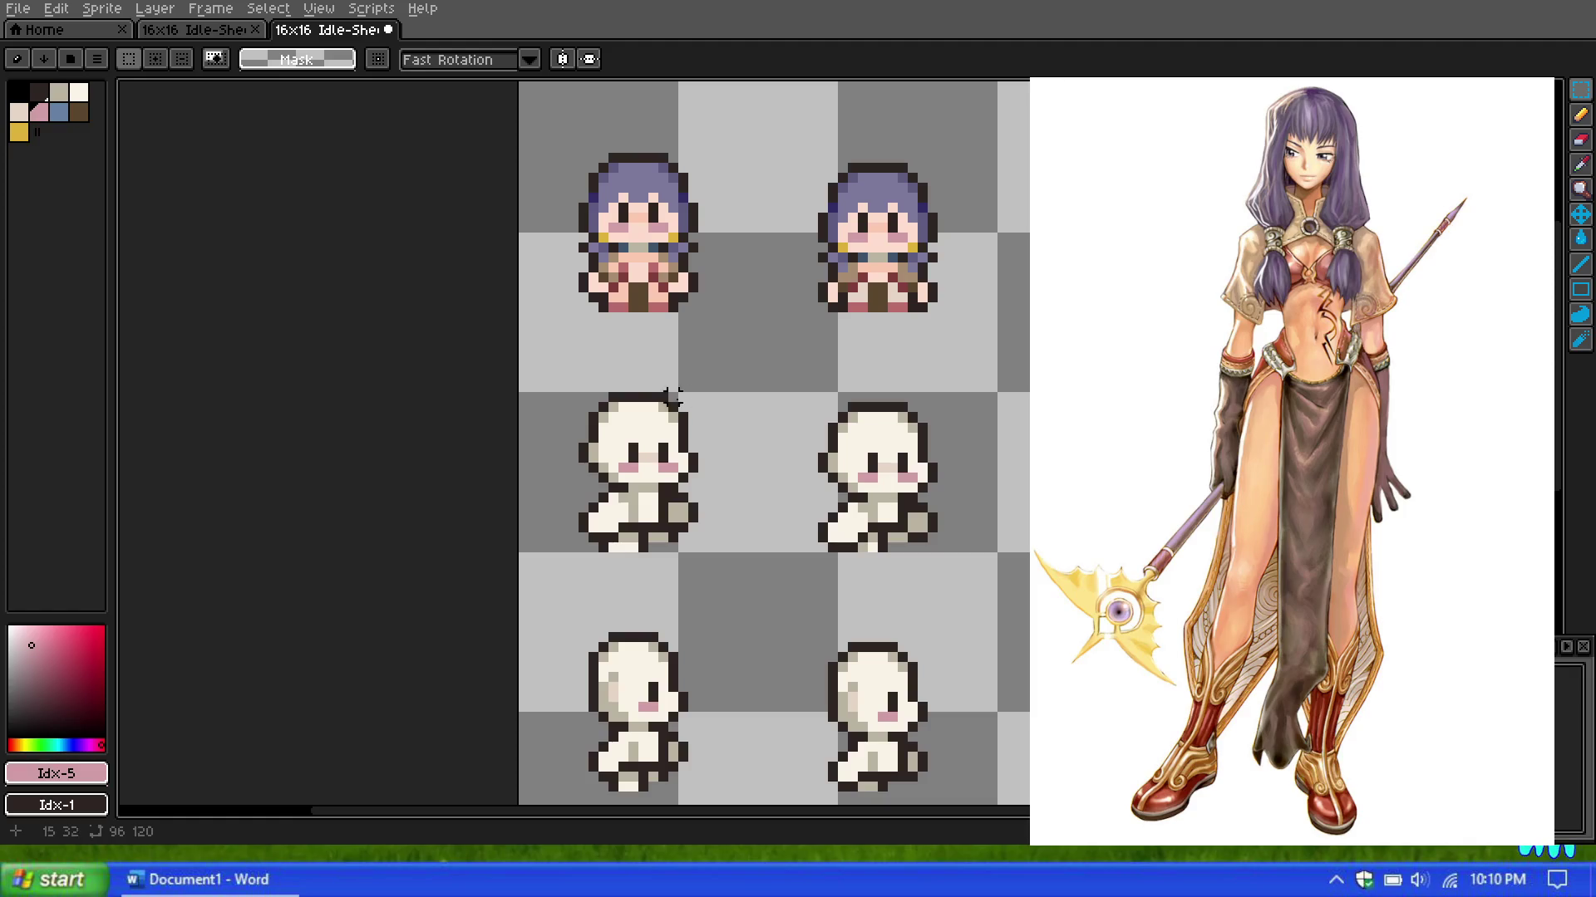
{"action": "scroll", "coordinate": [592, 490], "scroll_direction": "up", "scroll_amount": 1}
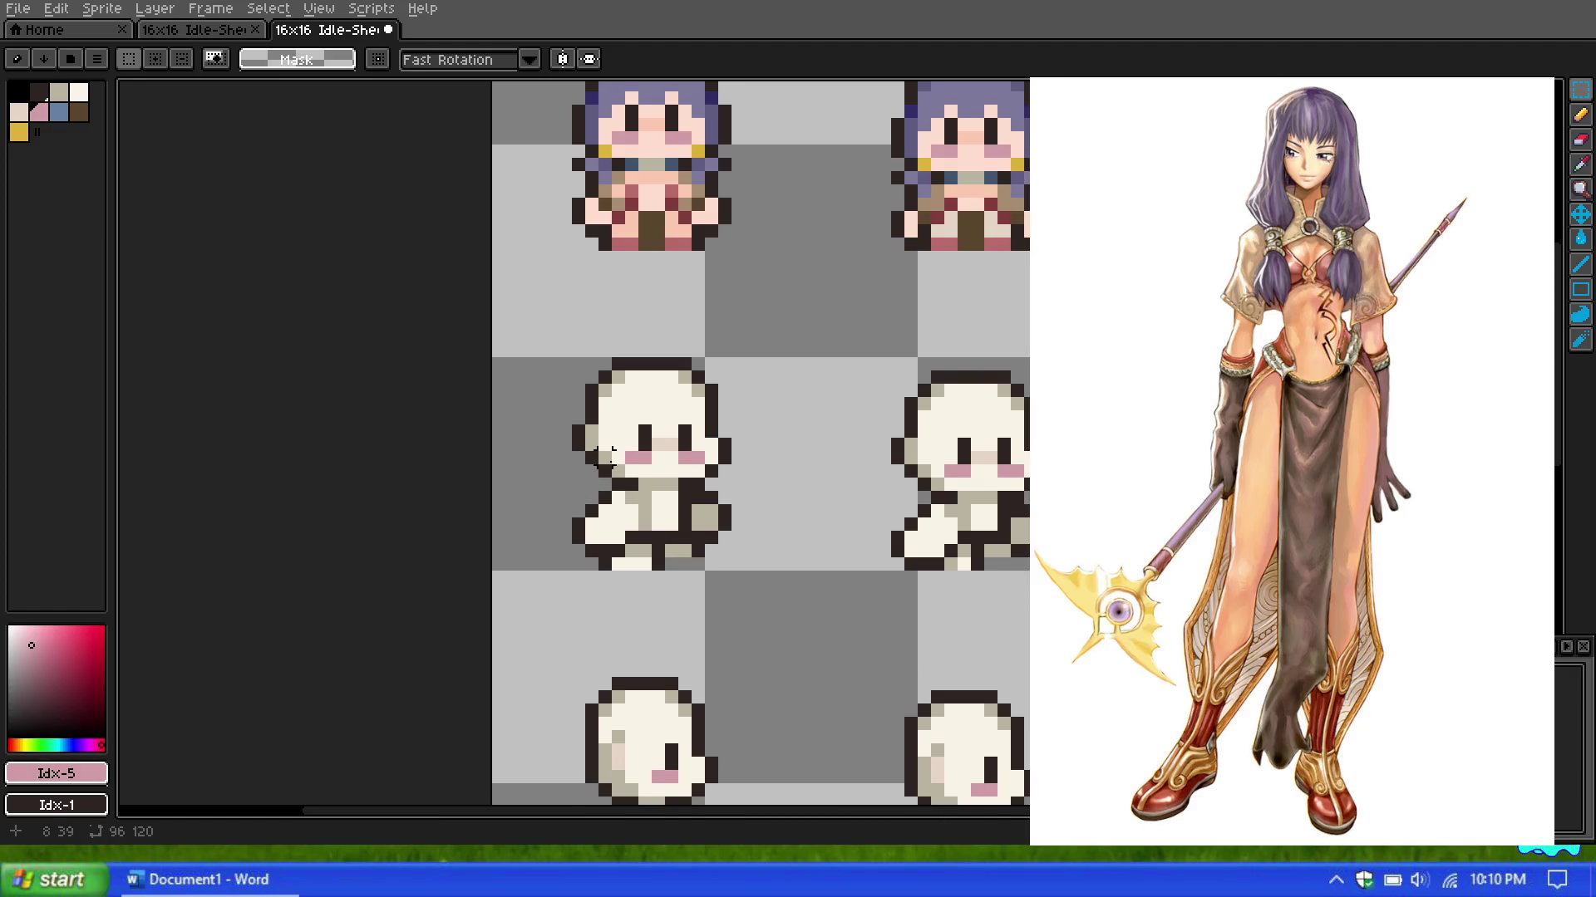
{"action": "scroll", "coordinate": [606, 455], "scroll_direction": "down", "scroll_amount": 1}
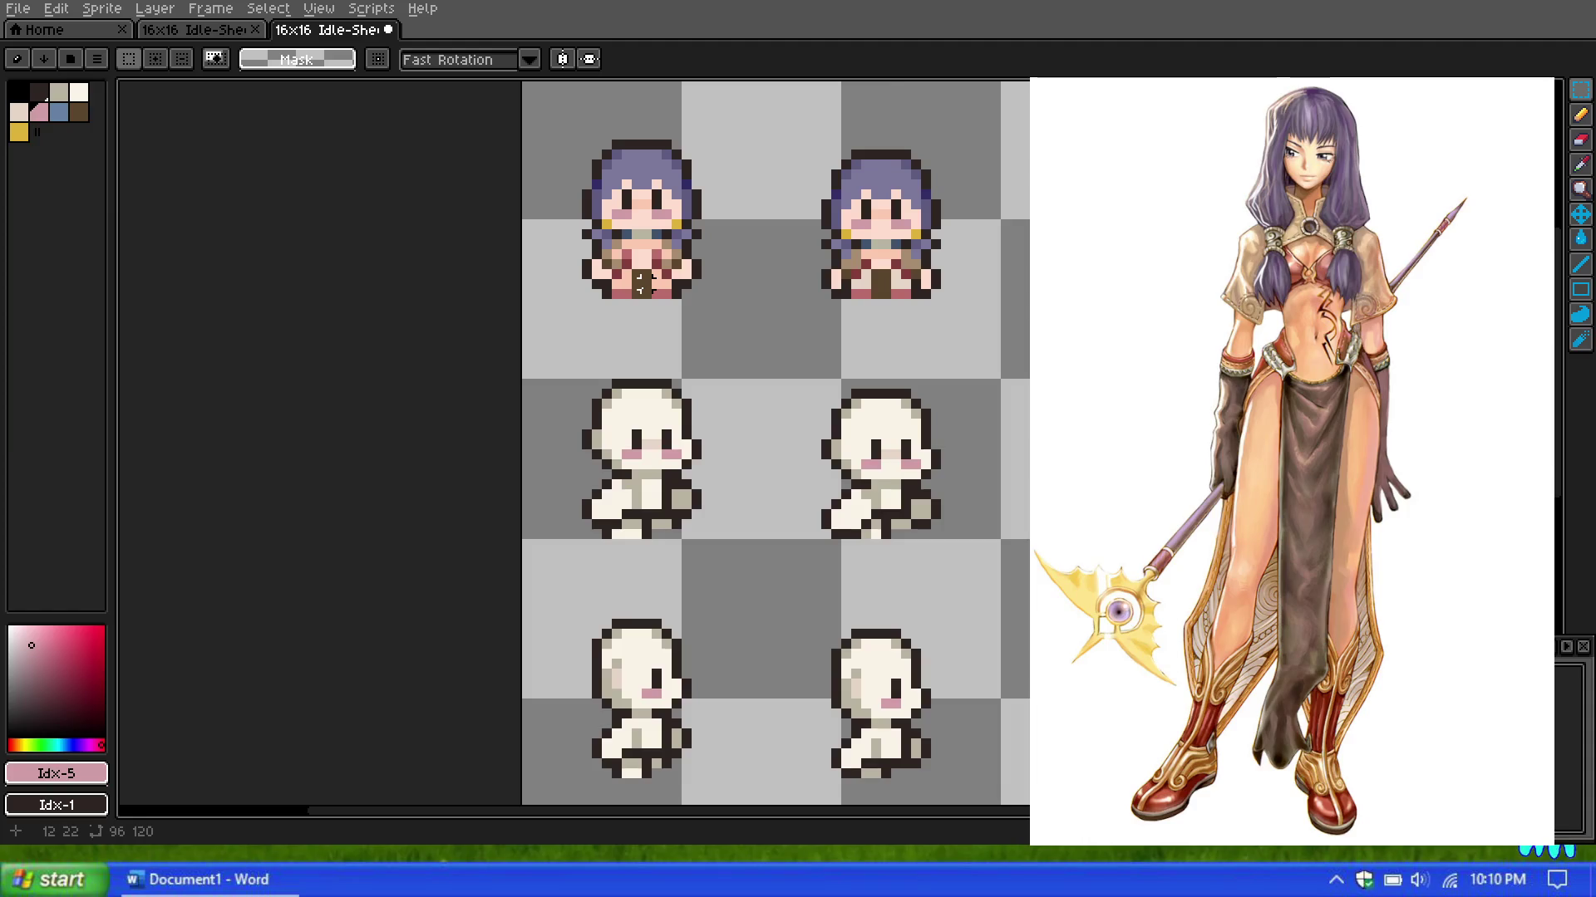
{"action": "scroll", "coordinate": [642, 284], "scroll_direction": "up", "scroll_amount": 1}
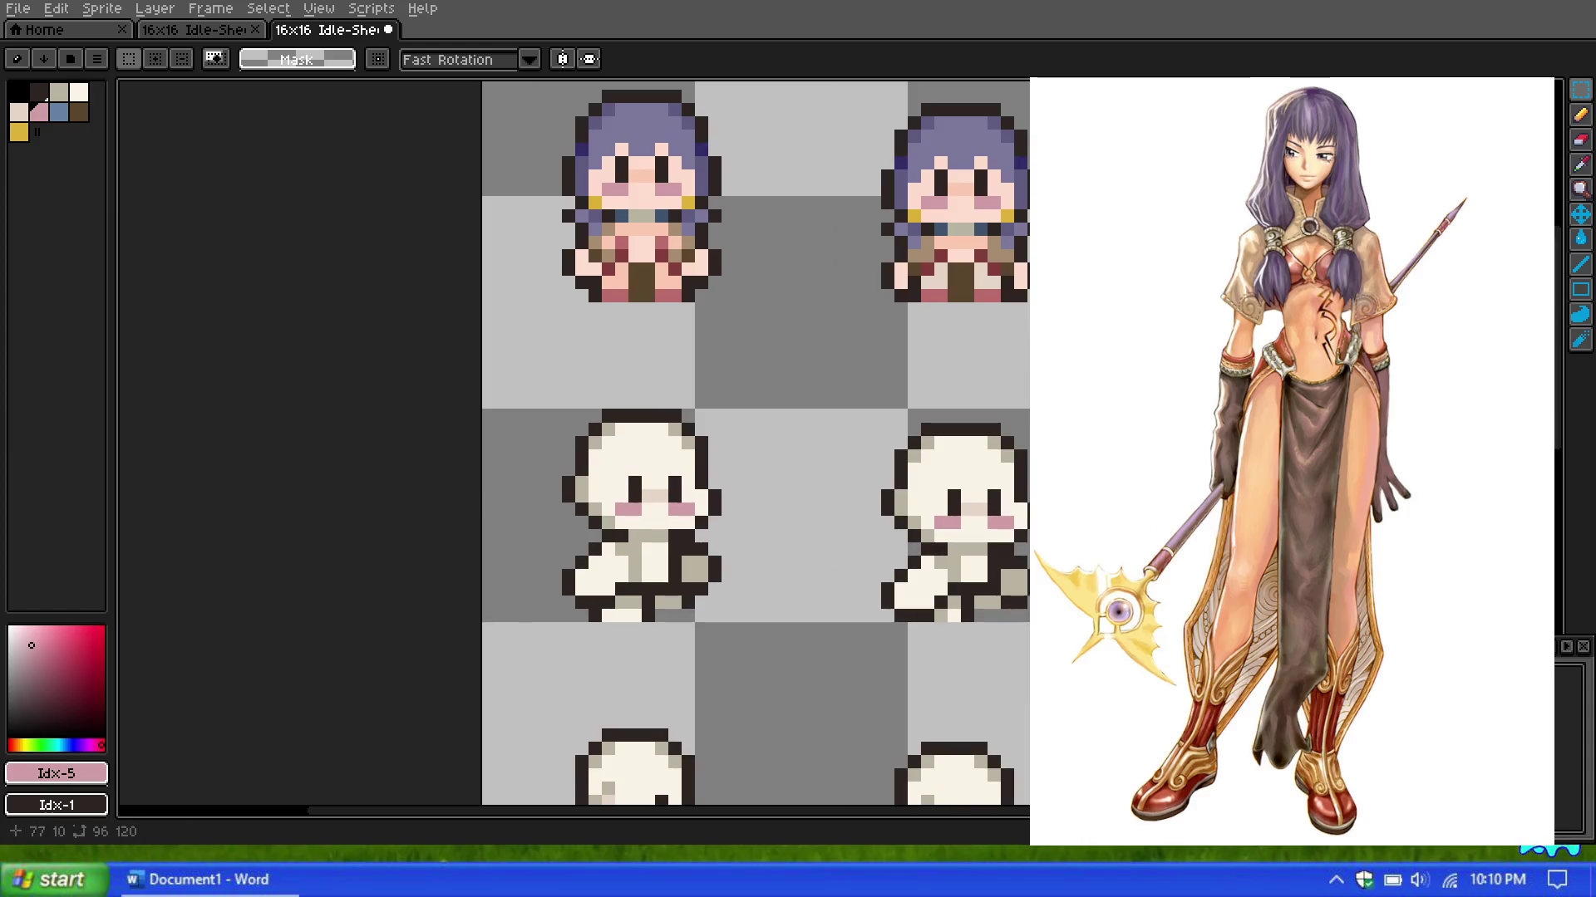
{"action": "left_click", "coordinate": [1581, 164]}
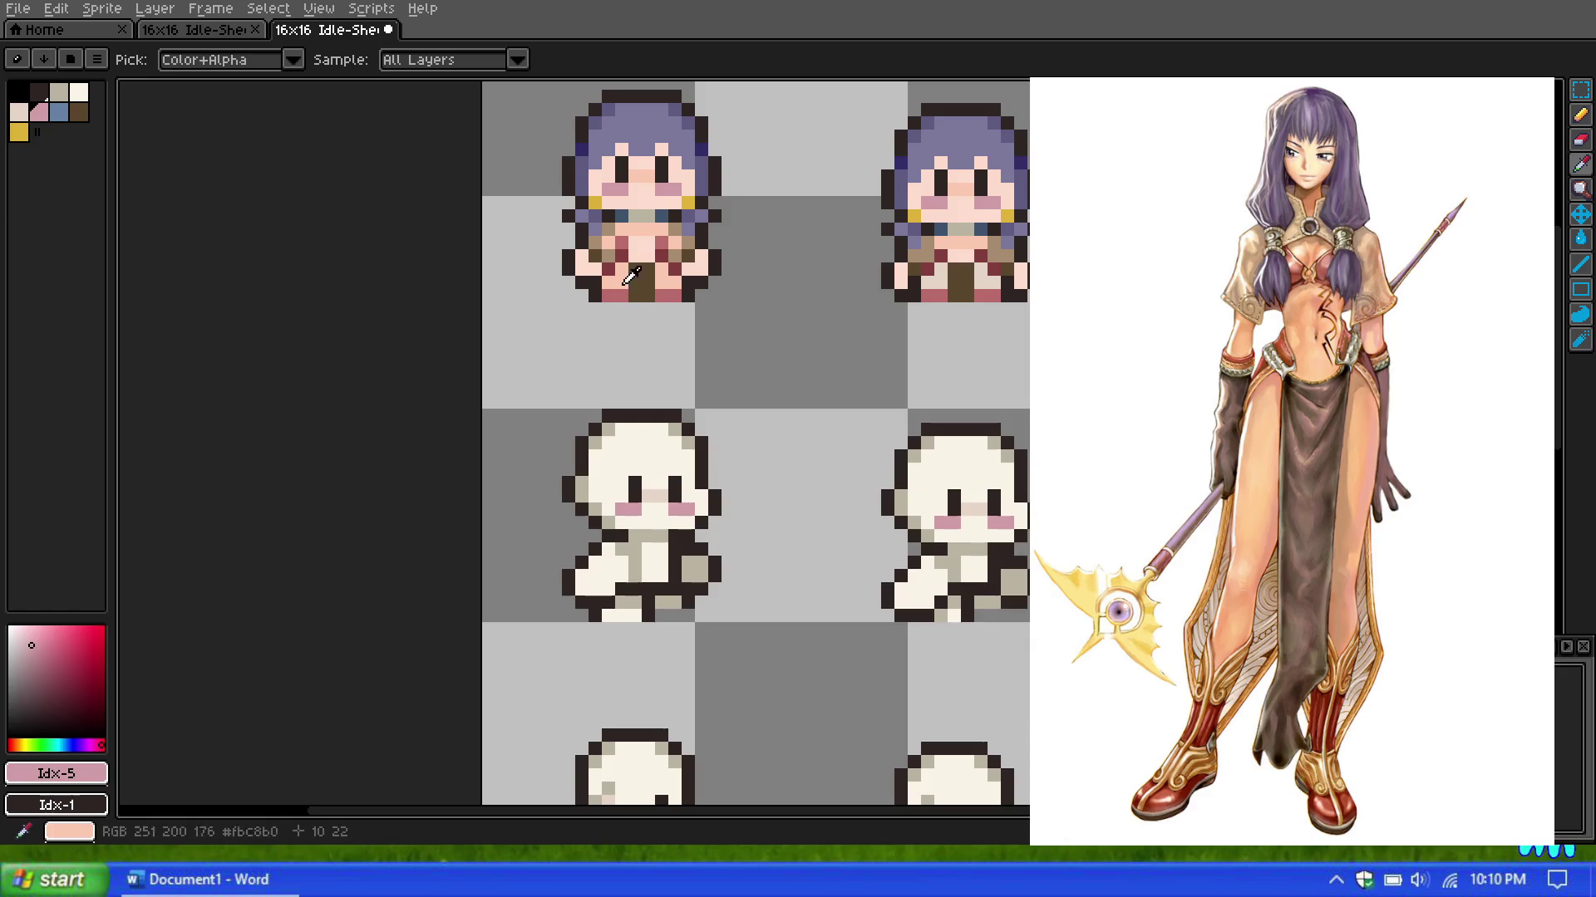
{"action": "left_click", "coordinate": [629, 286]}
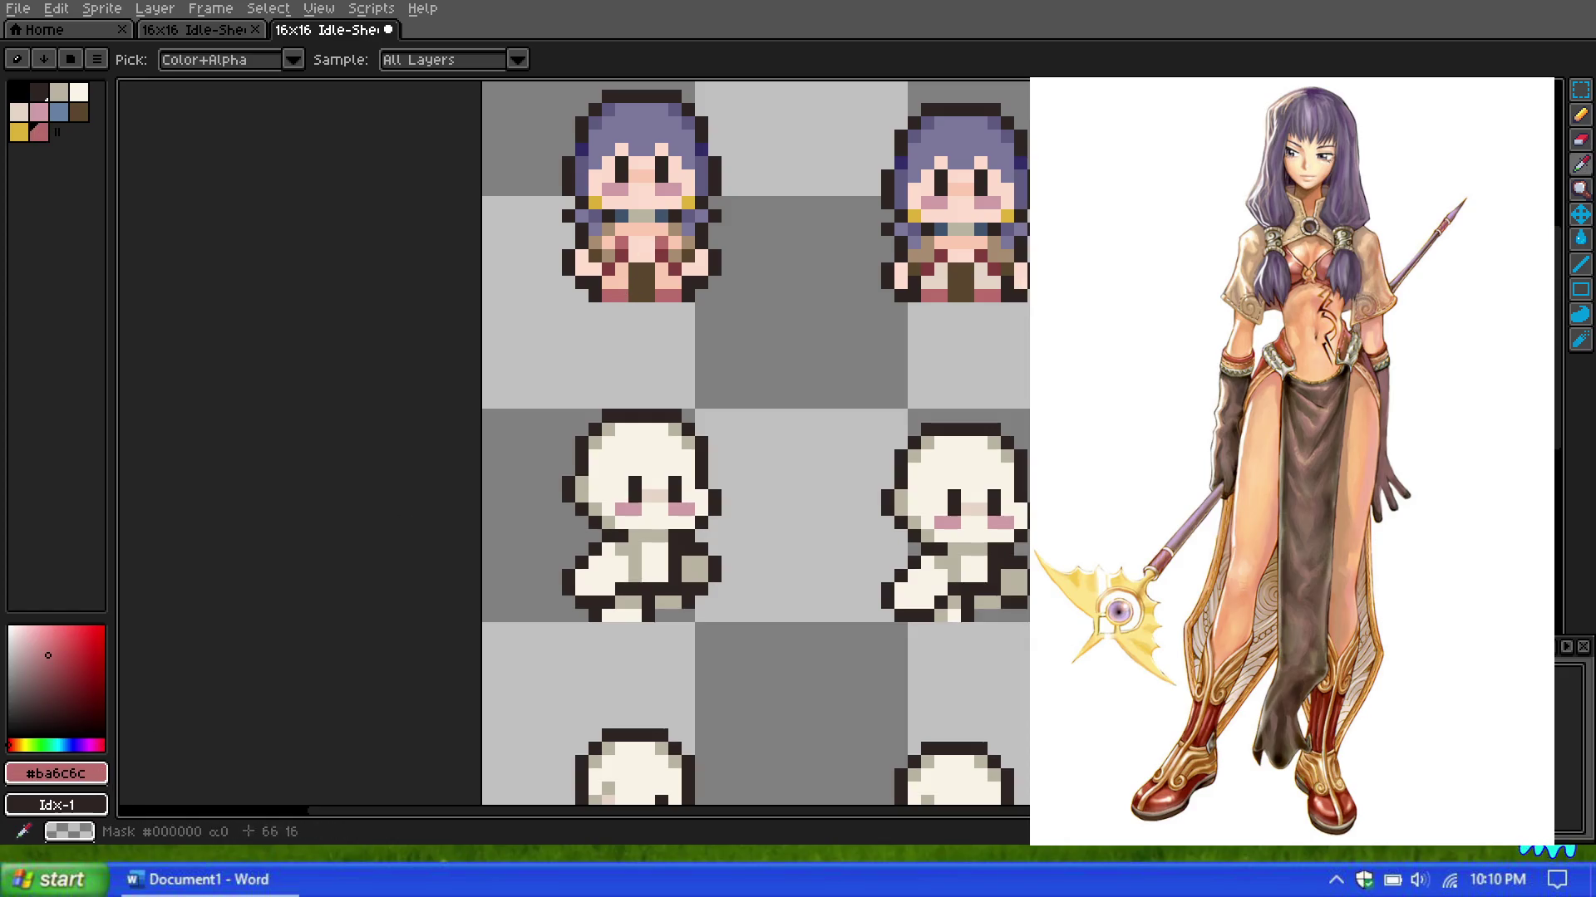
{"action": "left_click", "coordinate": [634, 212]}
{"action": "left_click", "coordinate": [98, 774]}
{"action": "left_click", "coordinate": [668, 270]}
{"action": "left_click", "coordinate": [98, 775]}
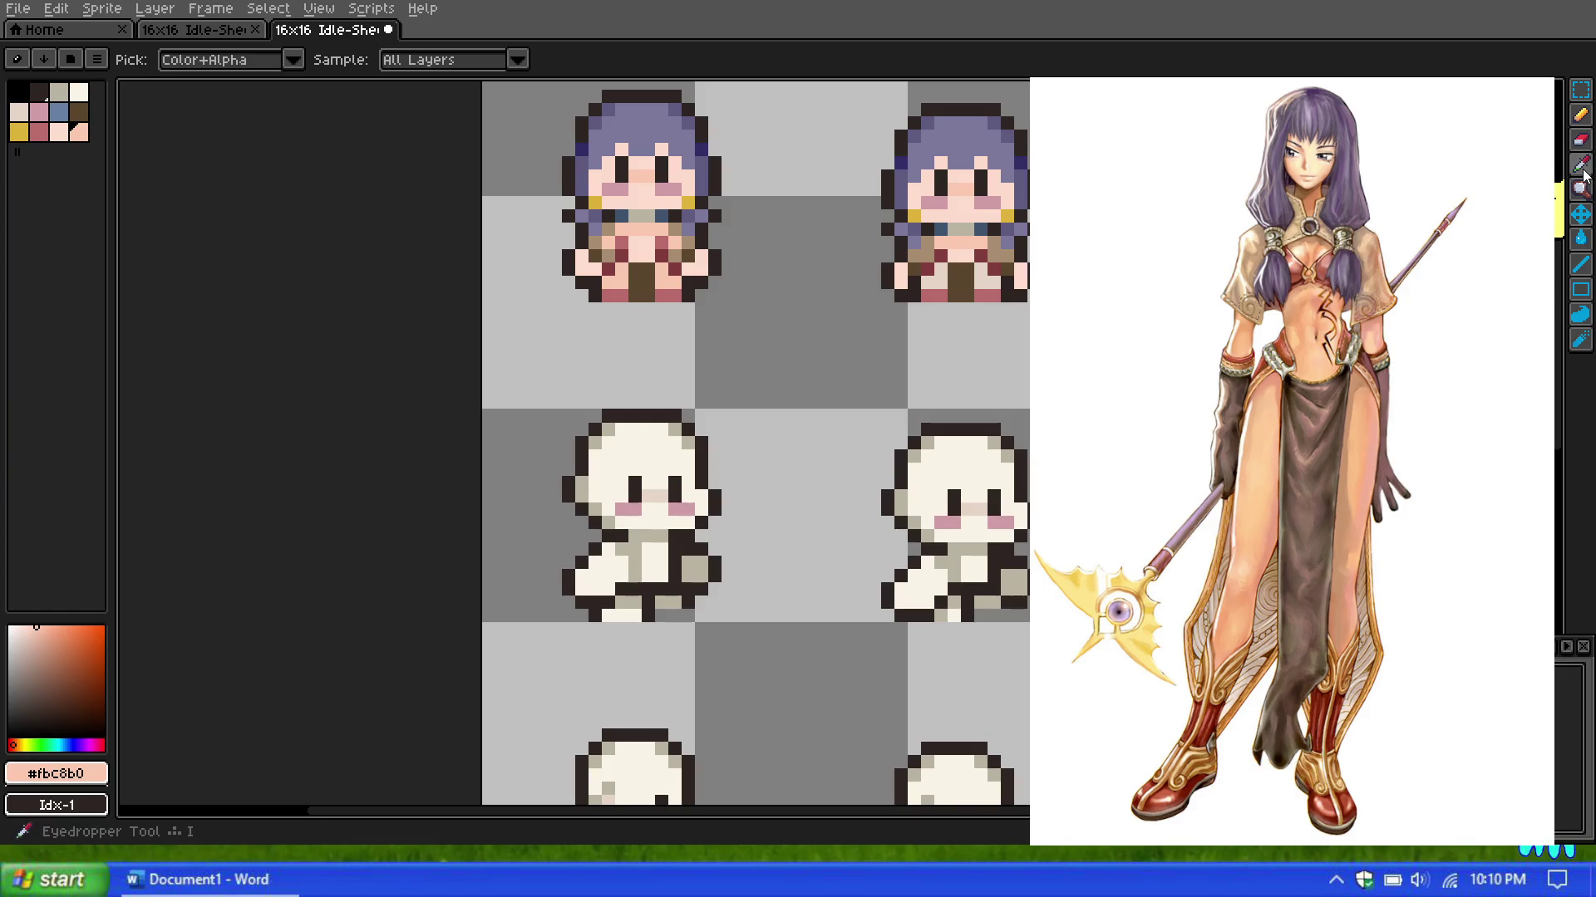
Step: Add the light, mid and darkest hair purples as swatches, then pick the gold swatch
{"action": "left_click", "coordinate": [703, 154]}
{"action": "left_click", "coordinate": [98, 774]}
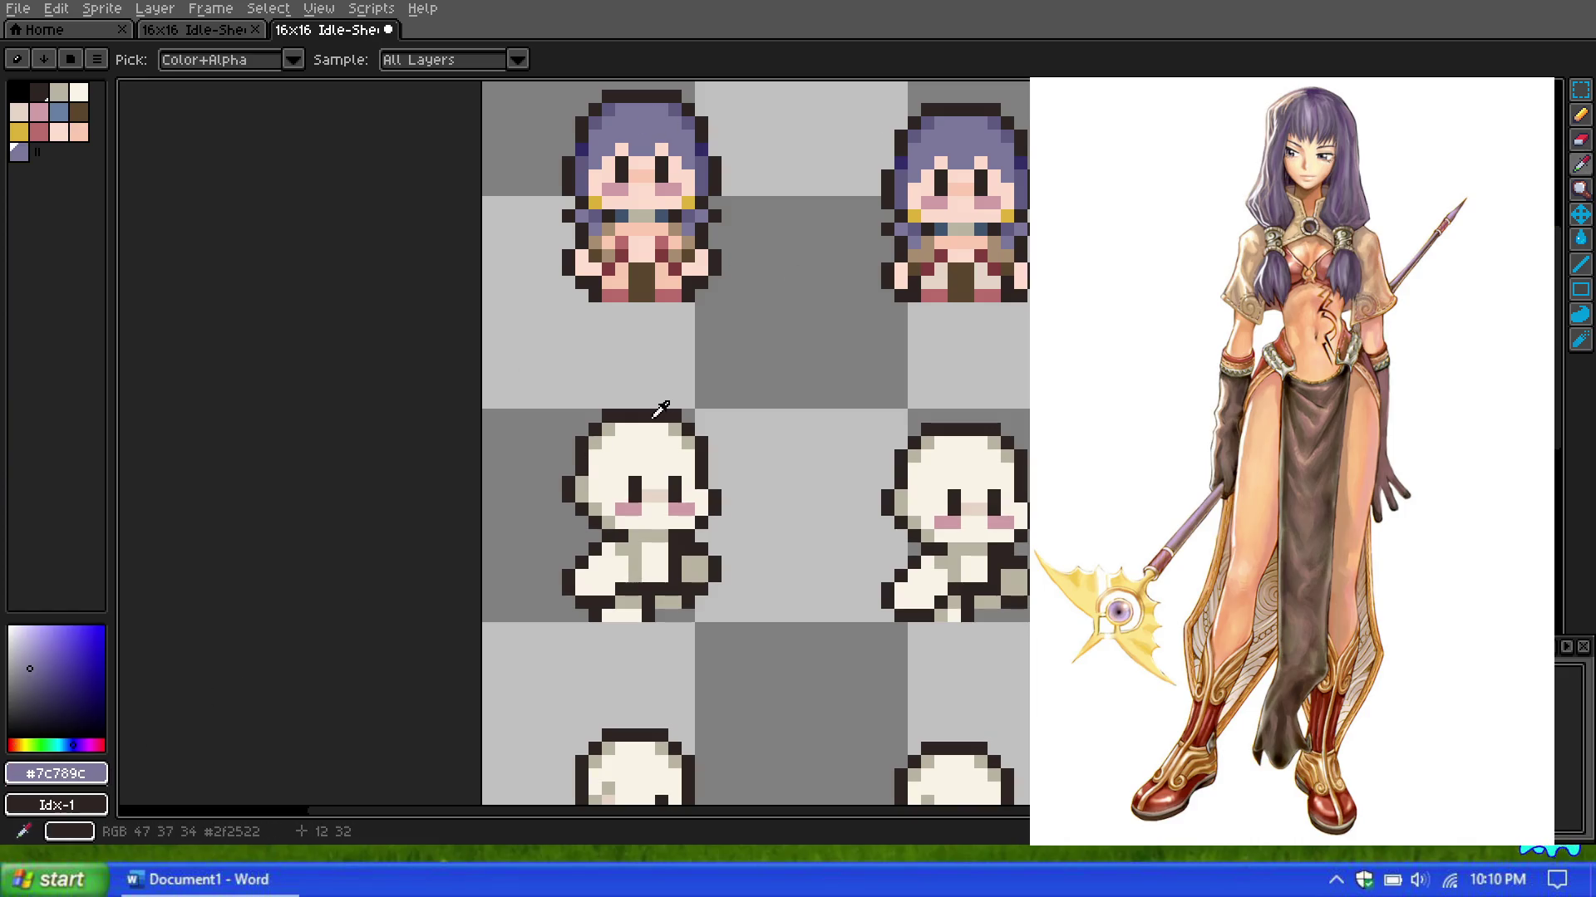
{"action": "left_click", "coordinate": [687, 123]}
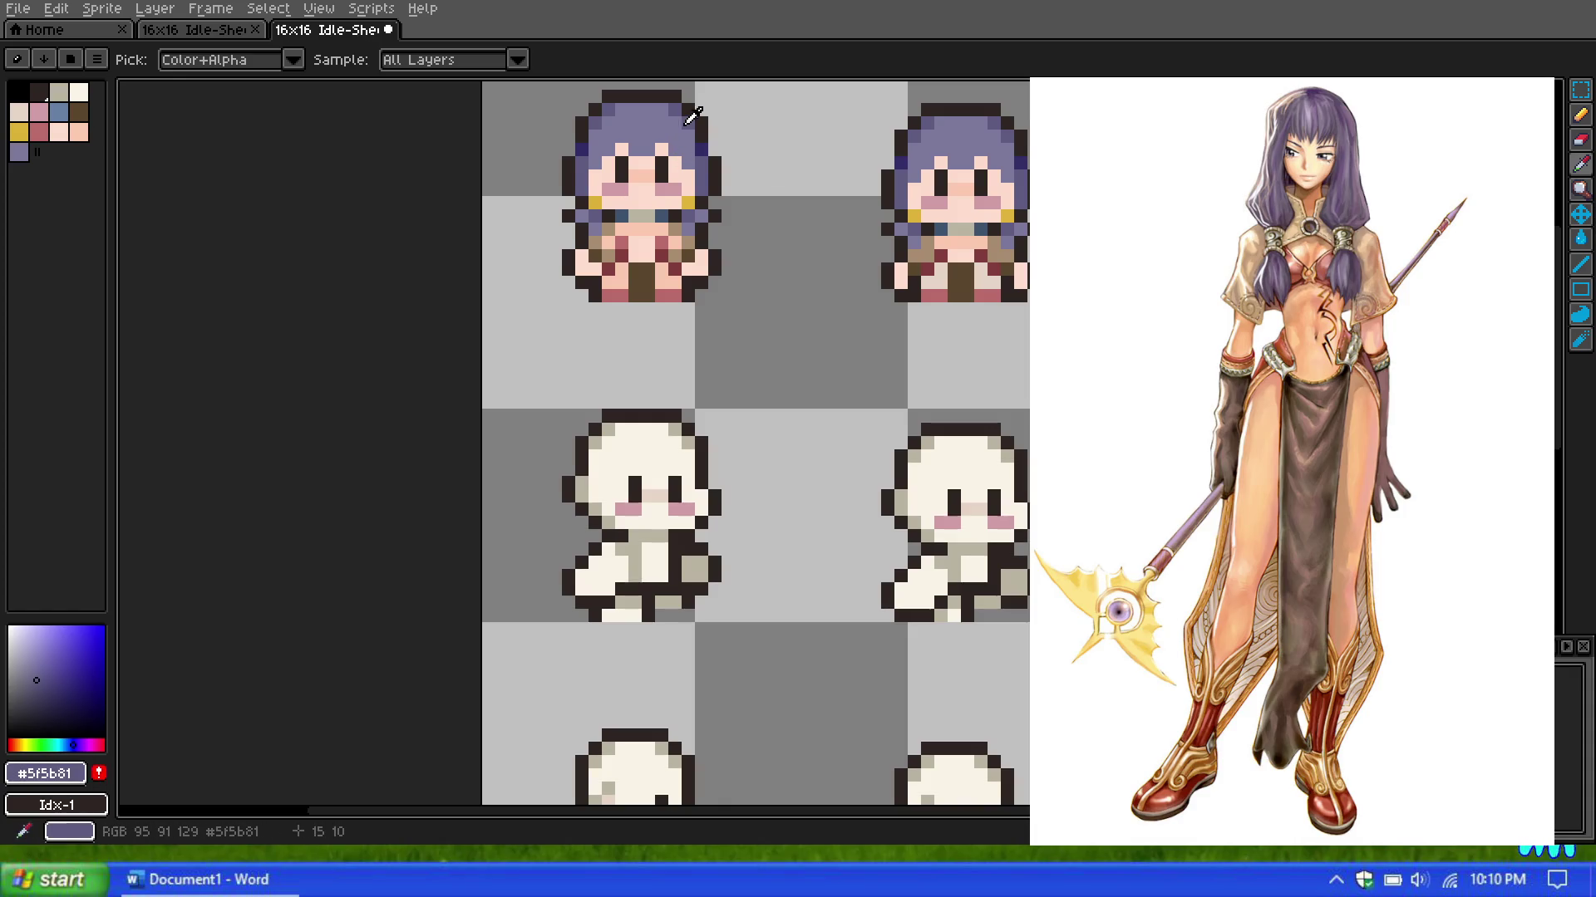
{"action": "left_click", "coordinate": [98, 774]}
{"action": "left_click", "coordinate": [703, 163]}
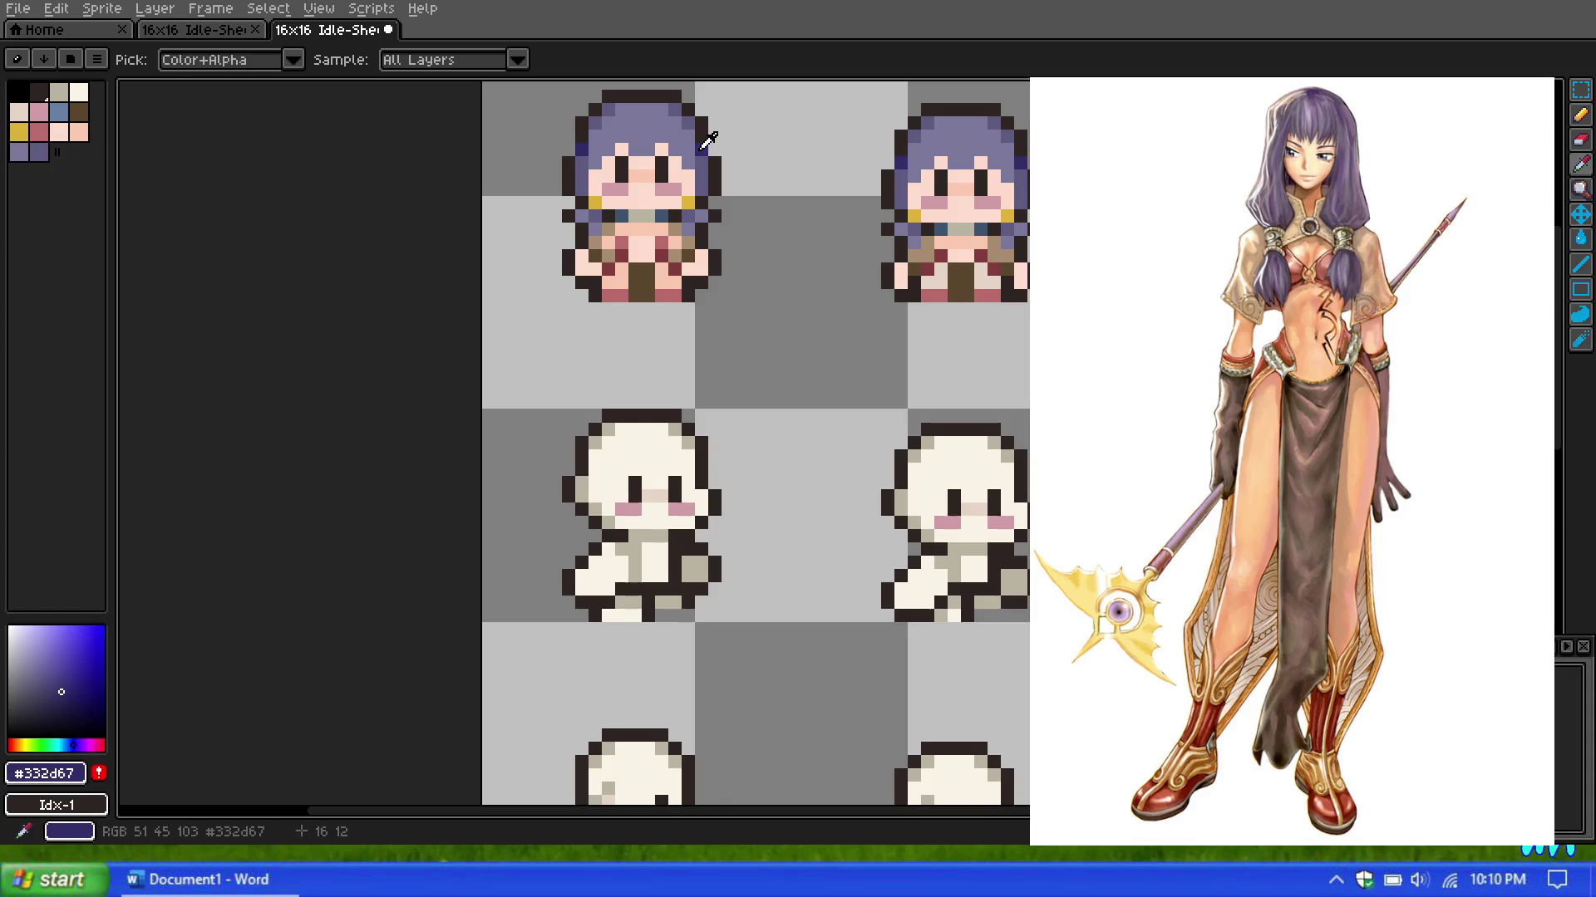
{"action": "left_click", "coordinate": [18, 132]}
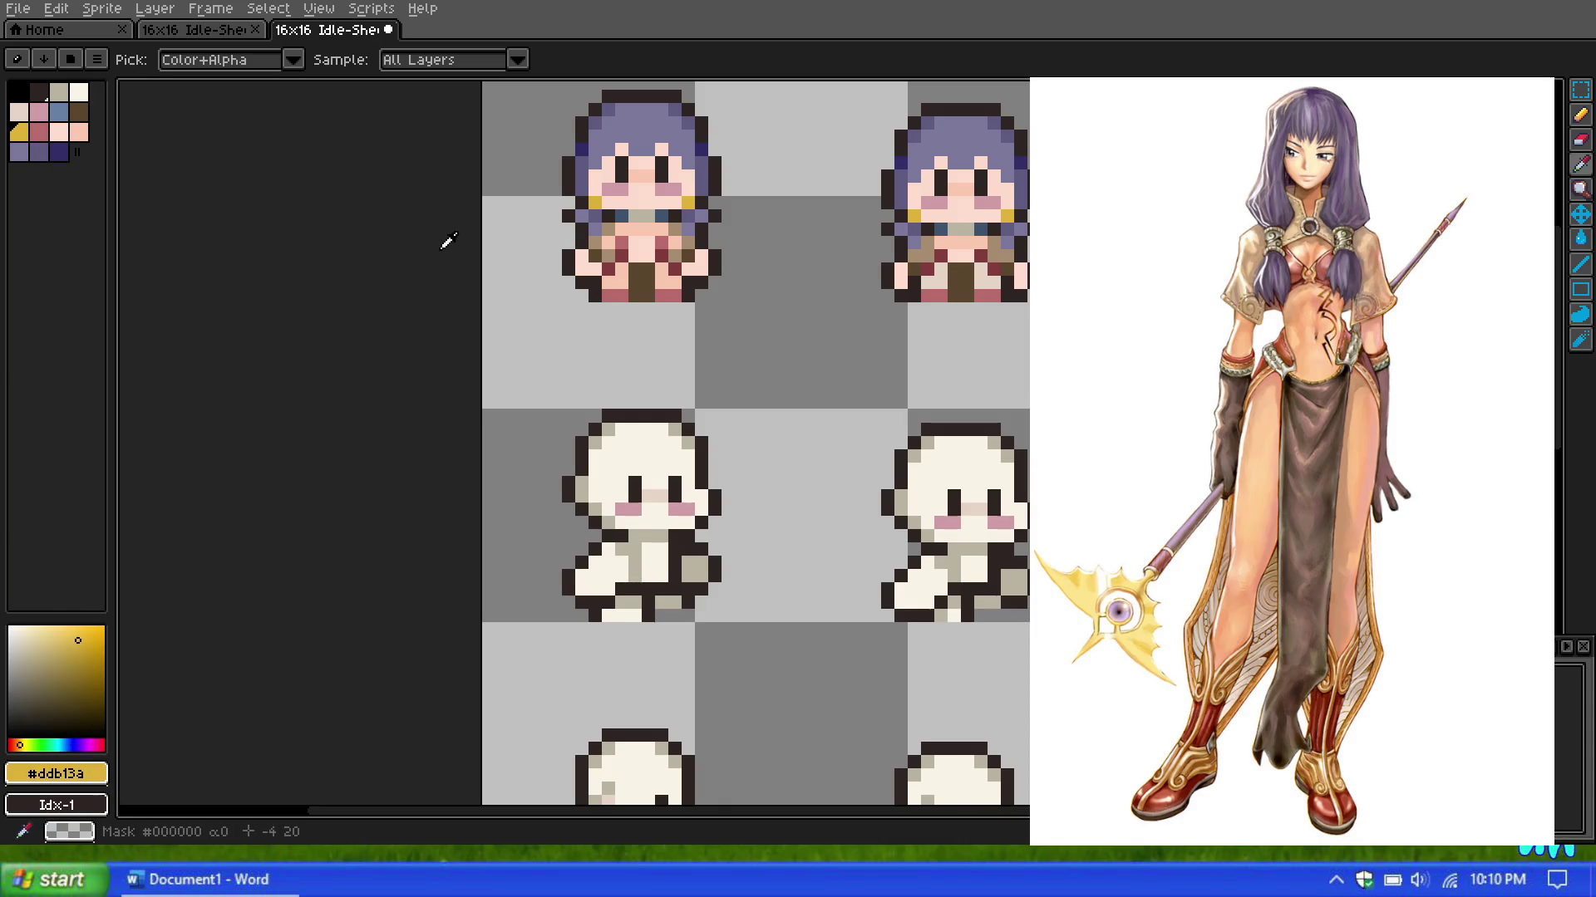
{"action": "scroll", "coordinate": [727, 225], "scroll_direction": "down", "scroll_amount": 1}
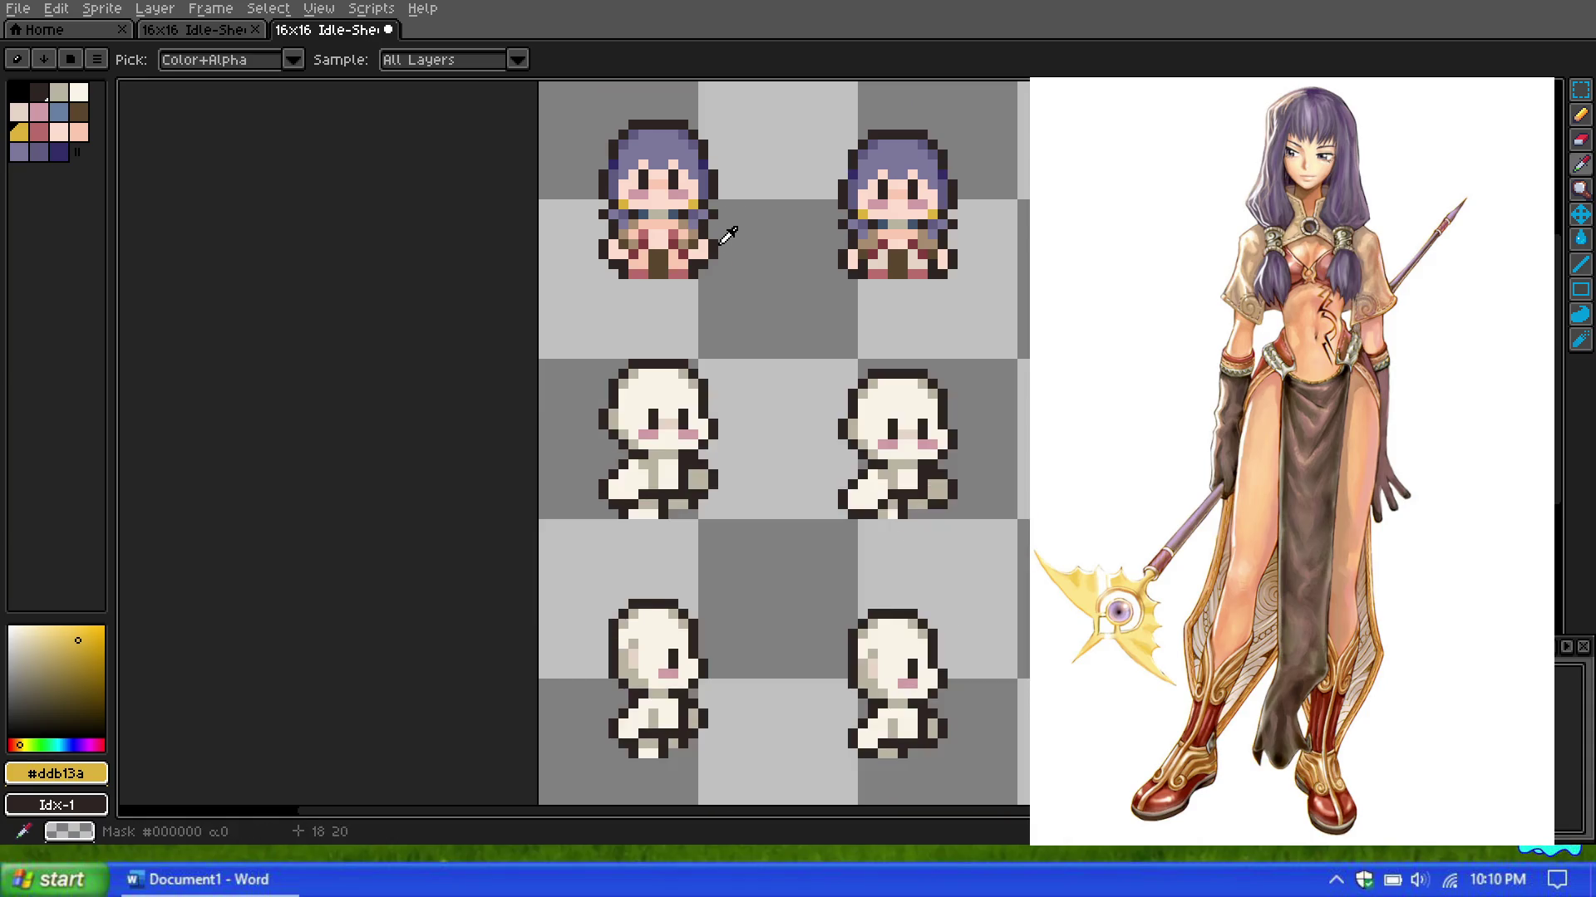
{"action": "scroll", "coordinate": [723, 231], "scroll_direction": "up", "scroll_amount": 1}
Step: Hand-paint light peach Idx-10 pixels over the first sprite's cheeks, face side and forehead
{"action": "key", "text": "b"}
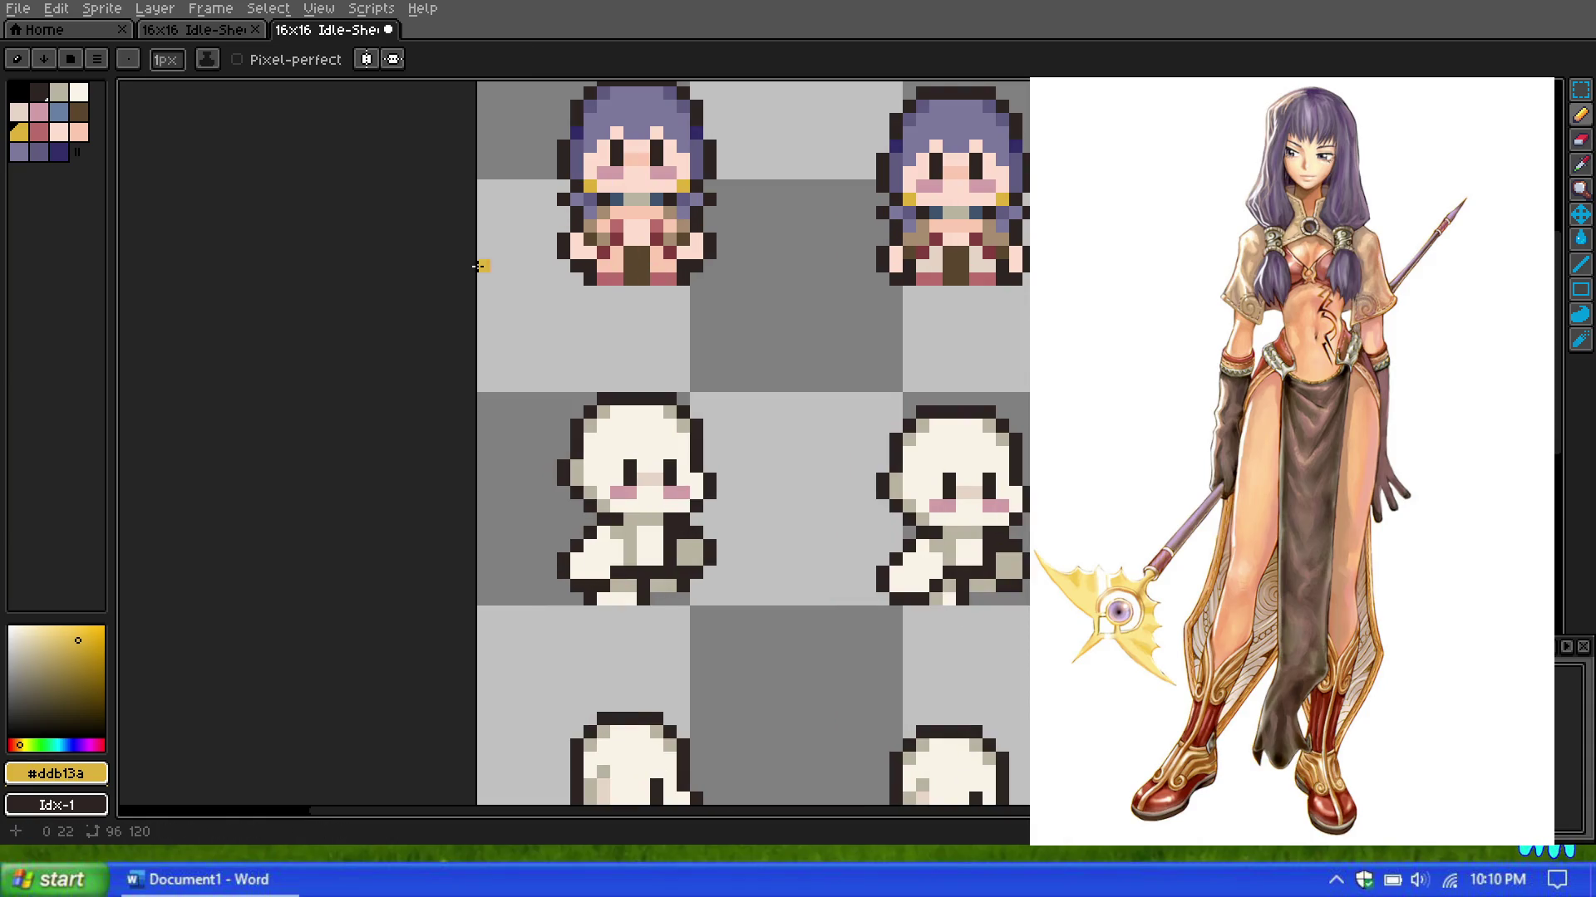
{"action": "key", "text": "i"}
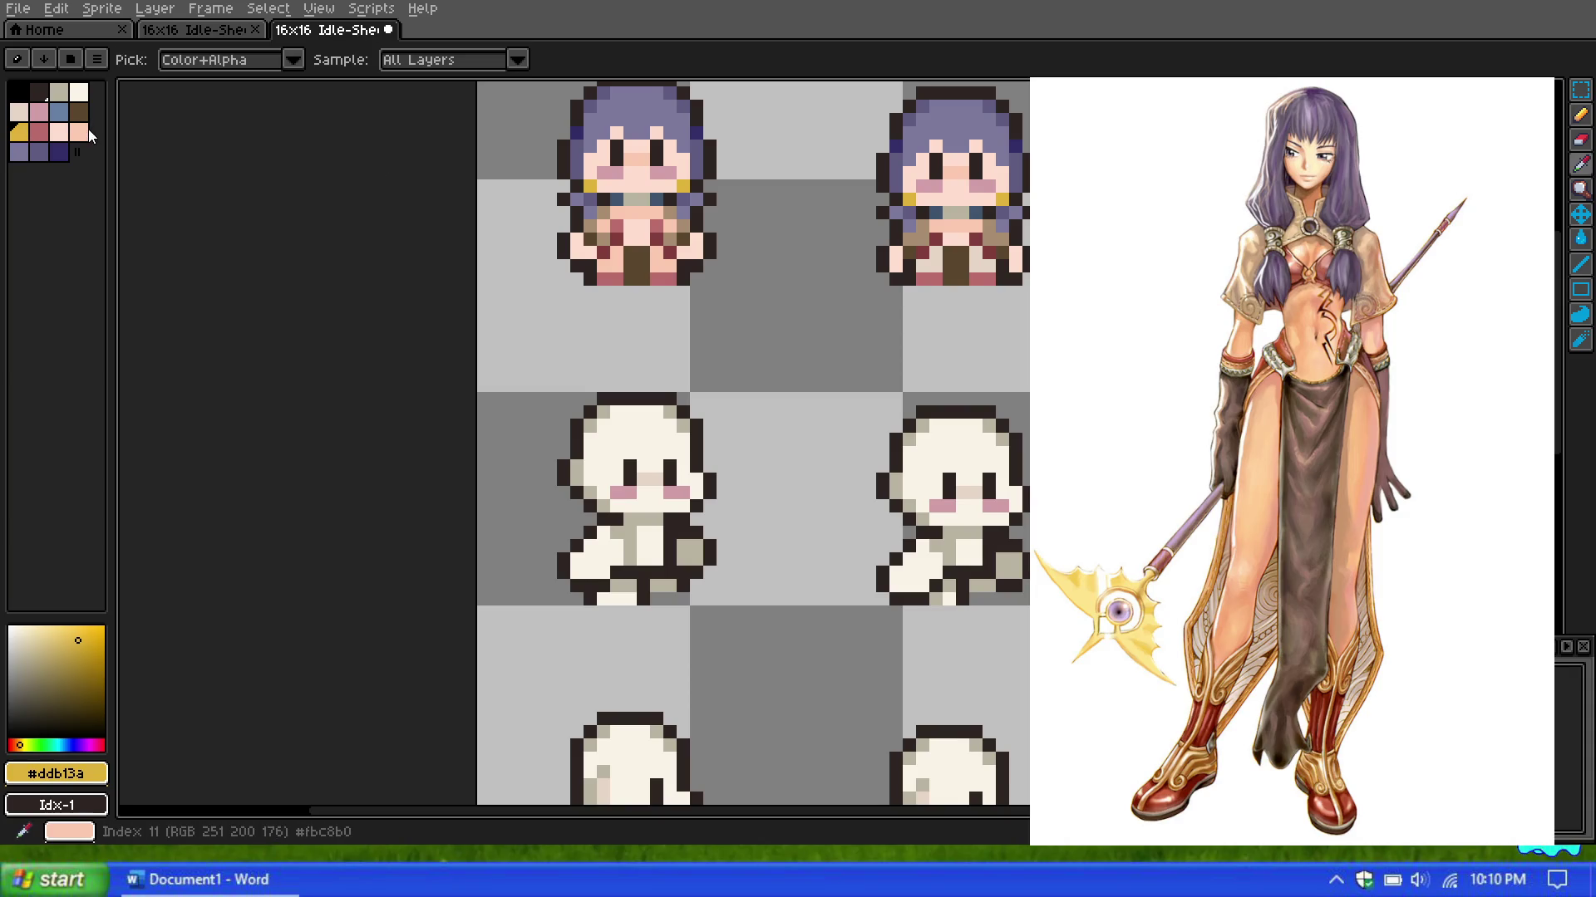
{"action": "left_click", "coordinate": [88, 132]}
{"action": "left_click", "coordinate": [1580, 115]}
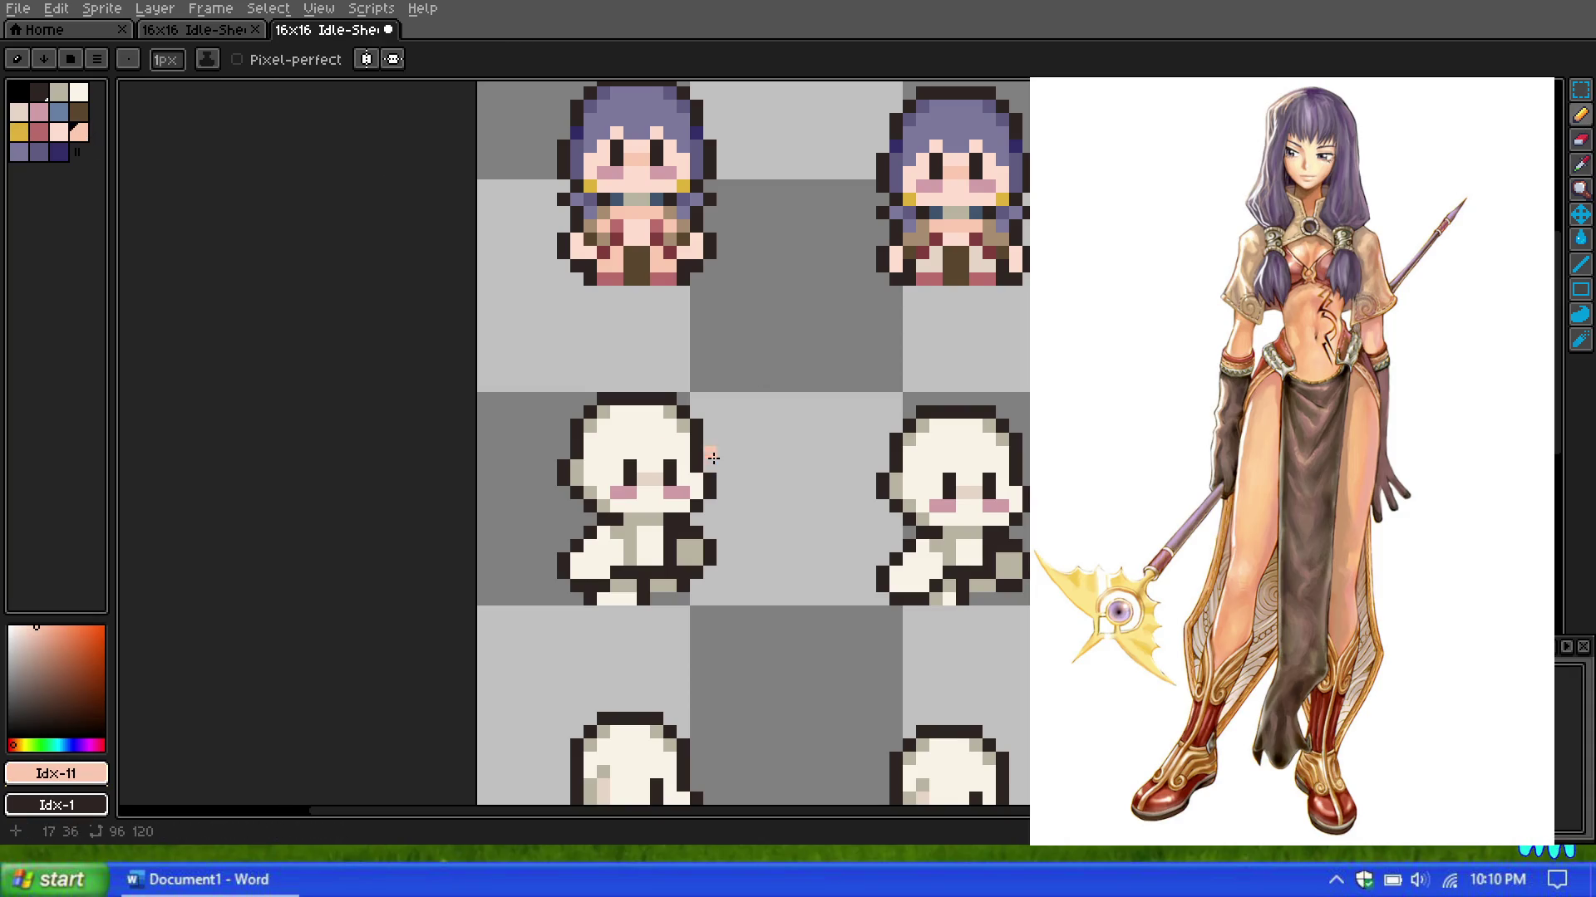
{"action": "left_click", "coordinate": [58, 133]}
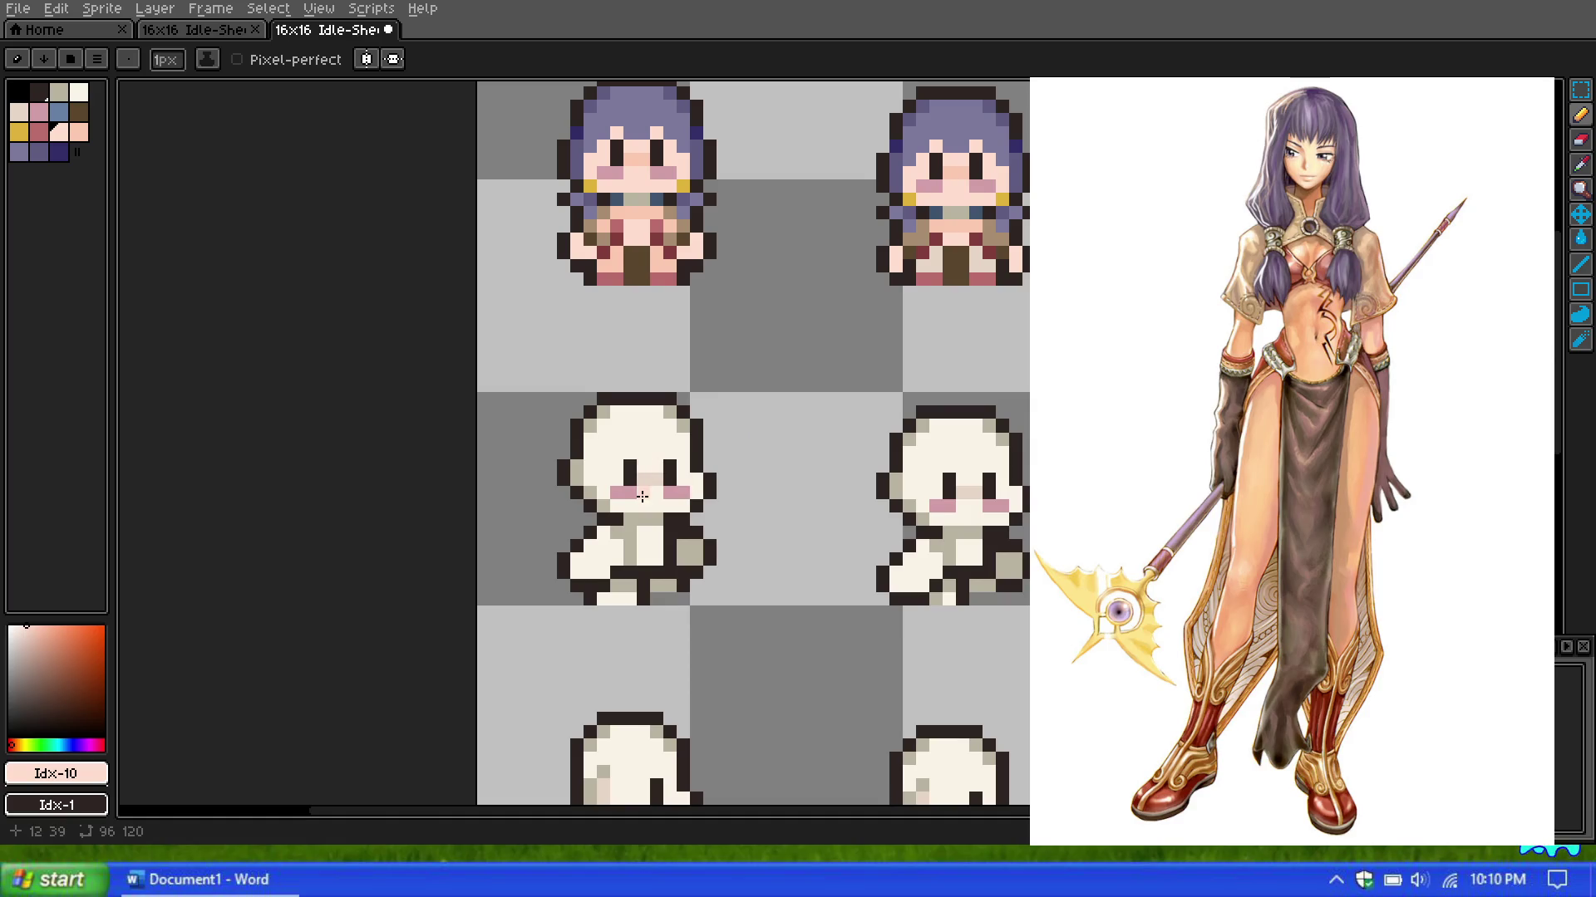
{"action": "scroll", "coordinate": [642, 496], "scroll_direction": "up", "scroll_amount": 3}
{"action": "mouse_move", "coordinate": [590, 516]}
{"action": "left_mouse_down"}
{"action": "mouse_move", "coordinate": [723, 516]}
{"action": "mouse_move", "coordinate": [640, 490]}
{"action": "left_mouse_up"}
{"action": "left_click", "coordinate": [766, 480]}
{"action": "mouse_move", "coordinate": [748, 490]}
{"action": "left_mouse_down"}
{"action": "mouse_move", "coordinate": [675, 353]}
{"action": "mouse_move", "coordinate": [588, 329]}
{"action": "mouse_move", "coordinate": [535, 378]}
{"action": "mouse_move", "coordinate": [552, 463]}
{"action": "mouse_move", "coordinate": [572, 400]}
{"action": "mouse_move", "coordinate": [655, 434]}
{"action": "mouse_move", "coordinate": [695, 416]}
{"action": "left_mouse_up"}
{"action": "scroll", "coordinate": [679, 405], "scroll_direction": "down", "scroll_amount": 5}
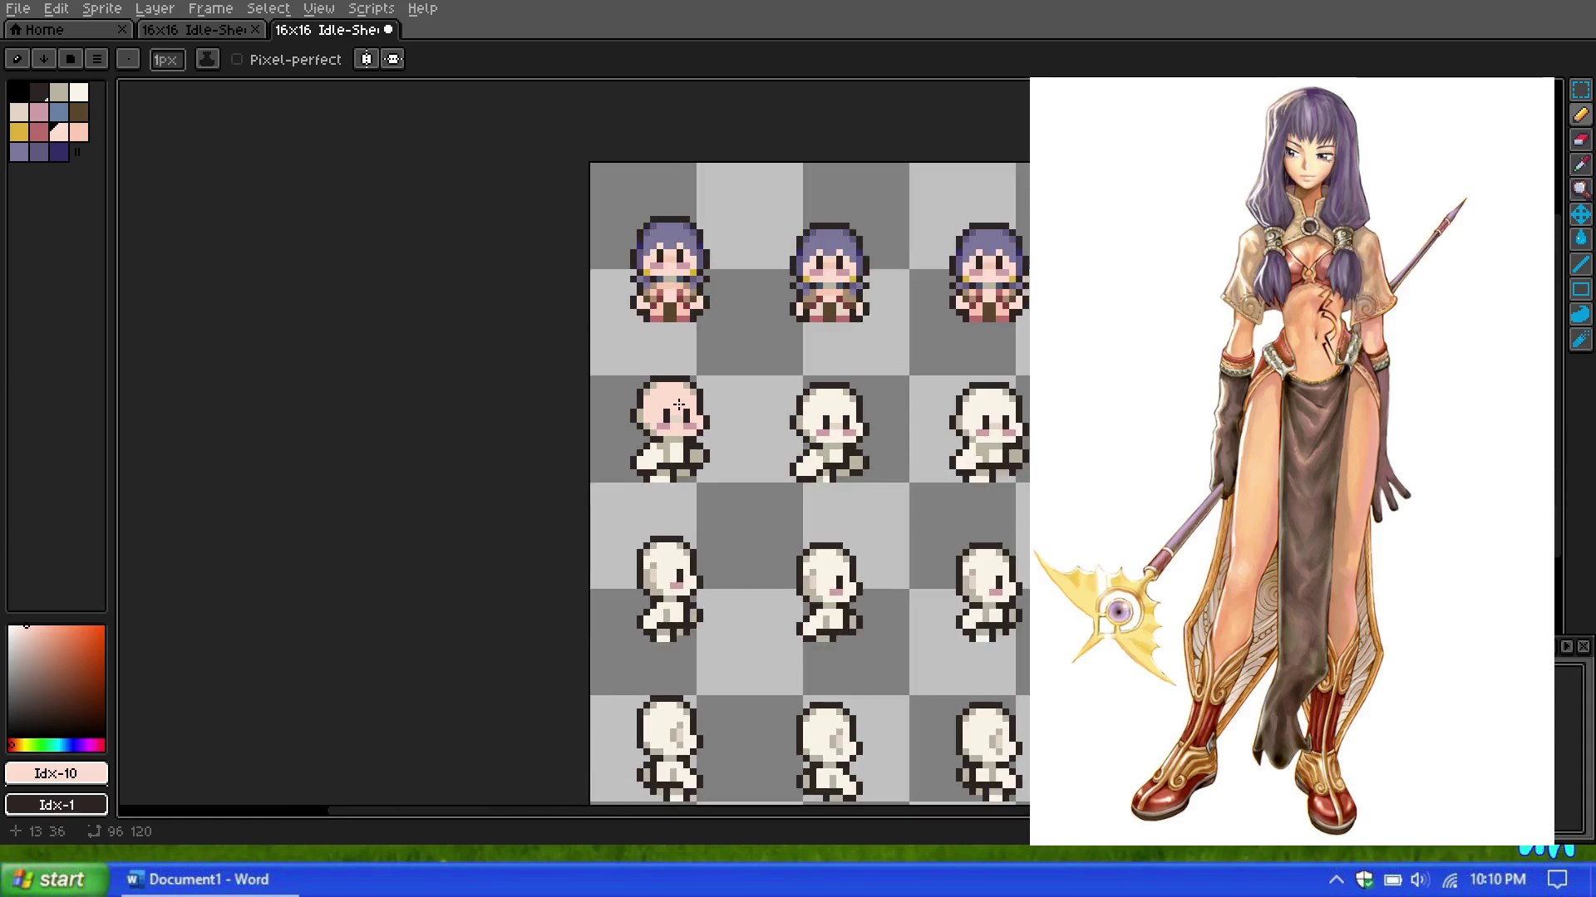
{"action": "scroll", "coordinate": [679, 404], "scroll_direction": "up", "scroll_amount": 5}
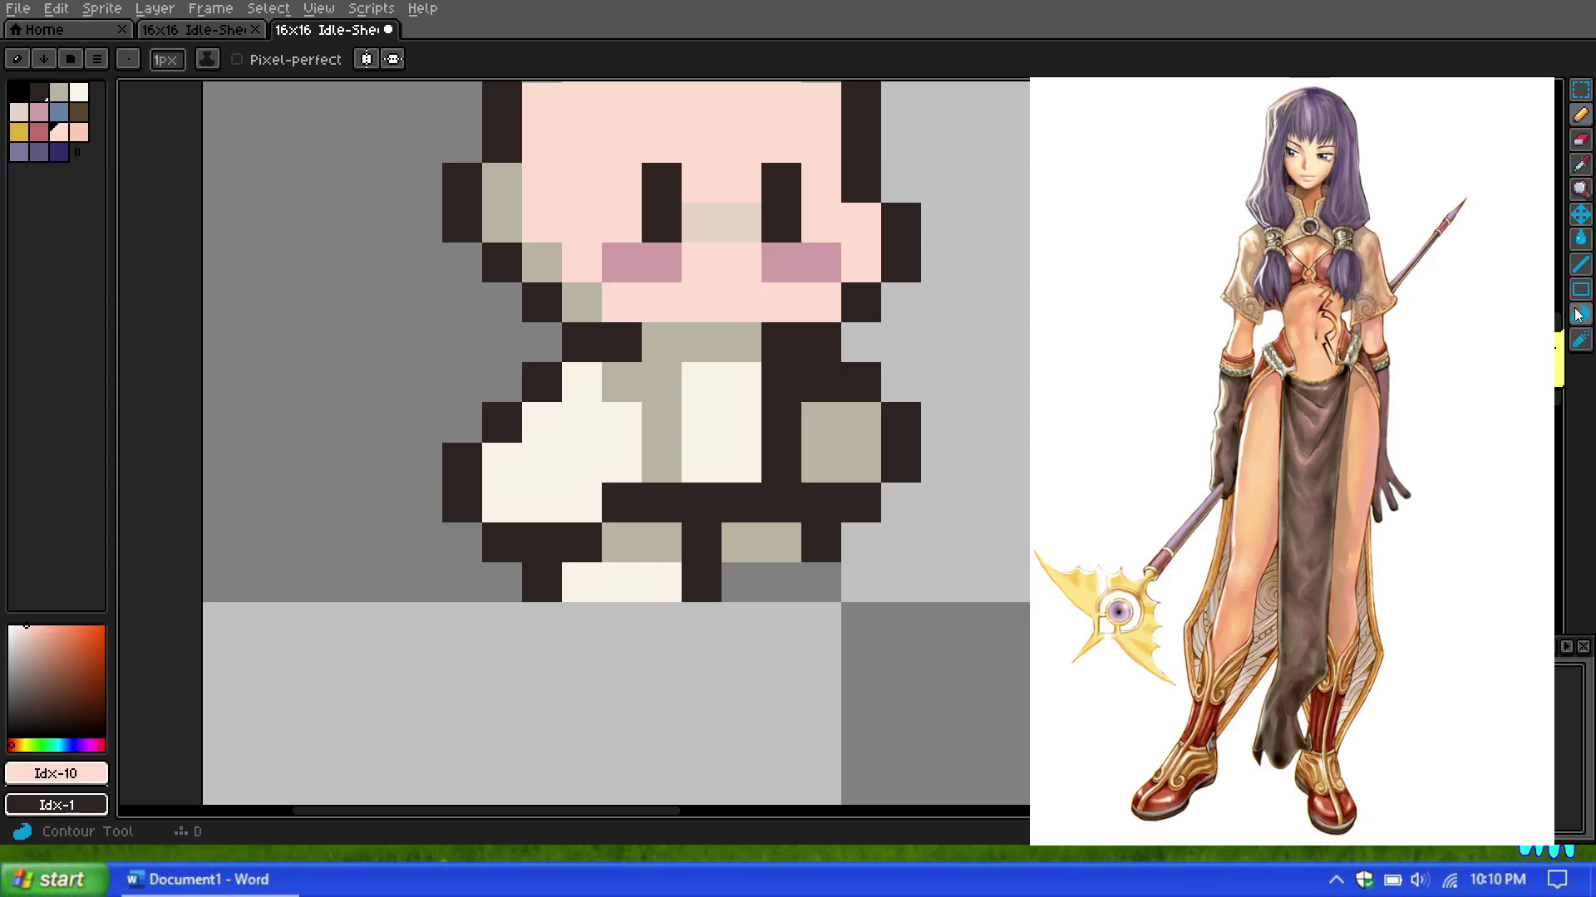
Step: Bucket-fill the first sprite's white and cream body areas with light peach Idx-10
{"action": "left_click", "coordinate": [1581, 240]}
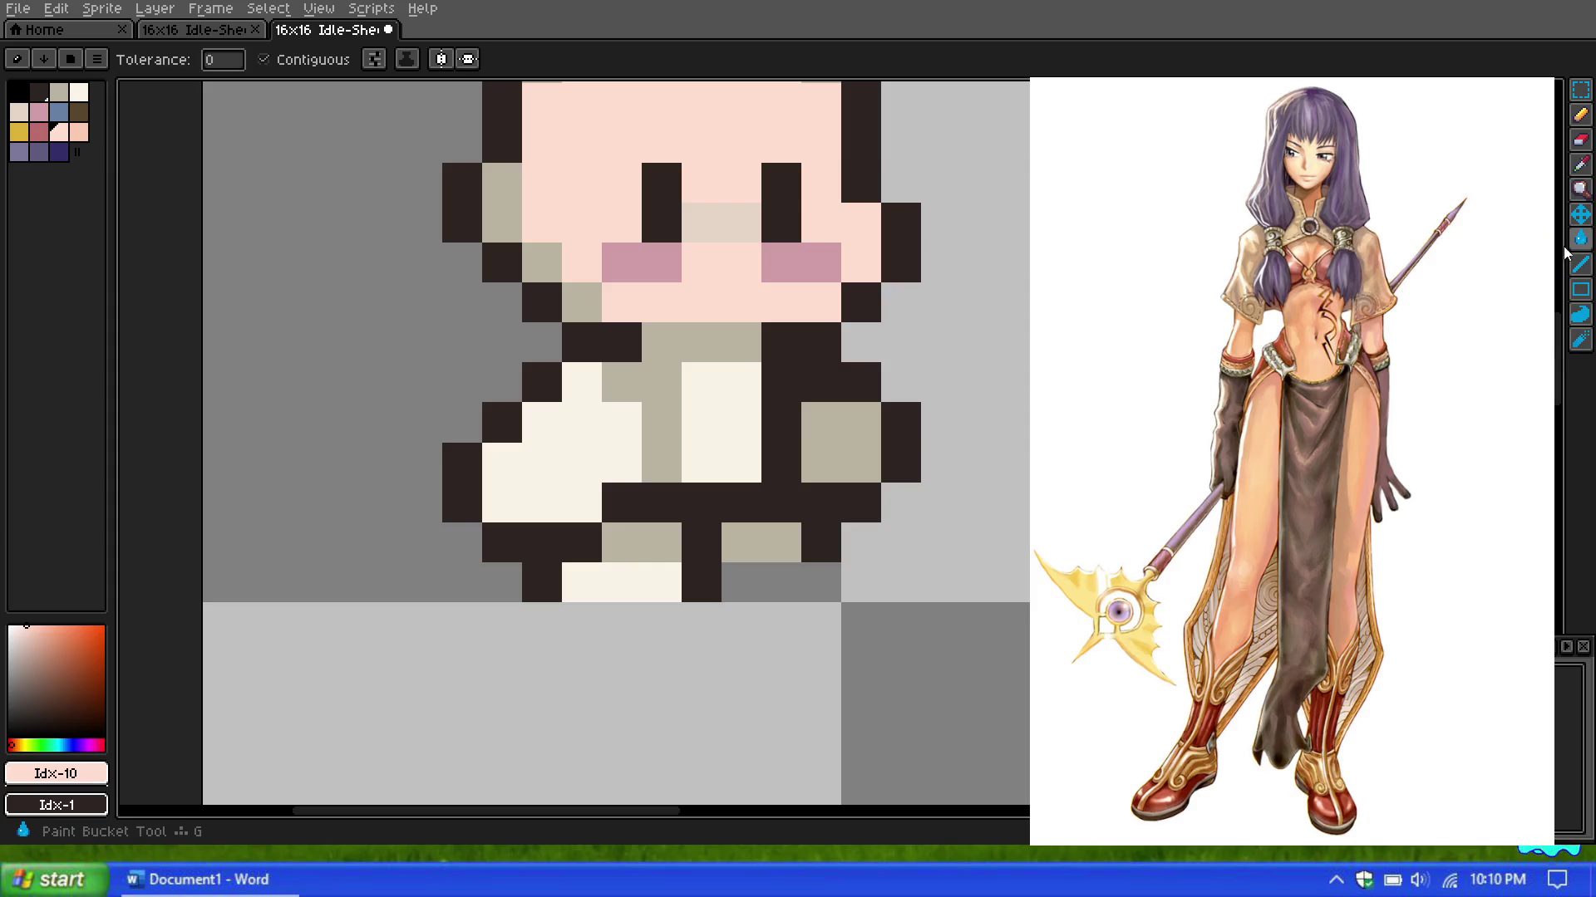
{"action": "left_click", "coordinate": [613, 452]}
{"action": "left_click", "coordinate": [663, 452]}
{"action": "left_click", "coordinate": [734, 410]}
{"action": "scroll", "coordinate": [663, 496], "scroll_direction": "down", "scroll_amount": 1}
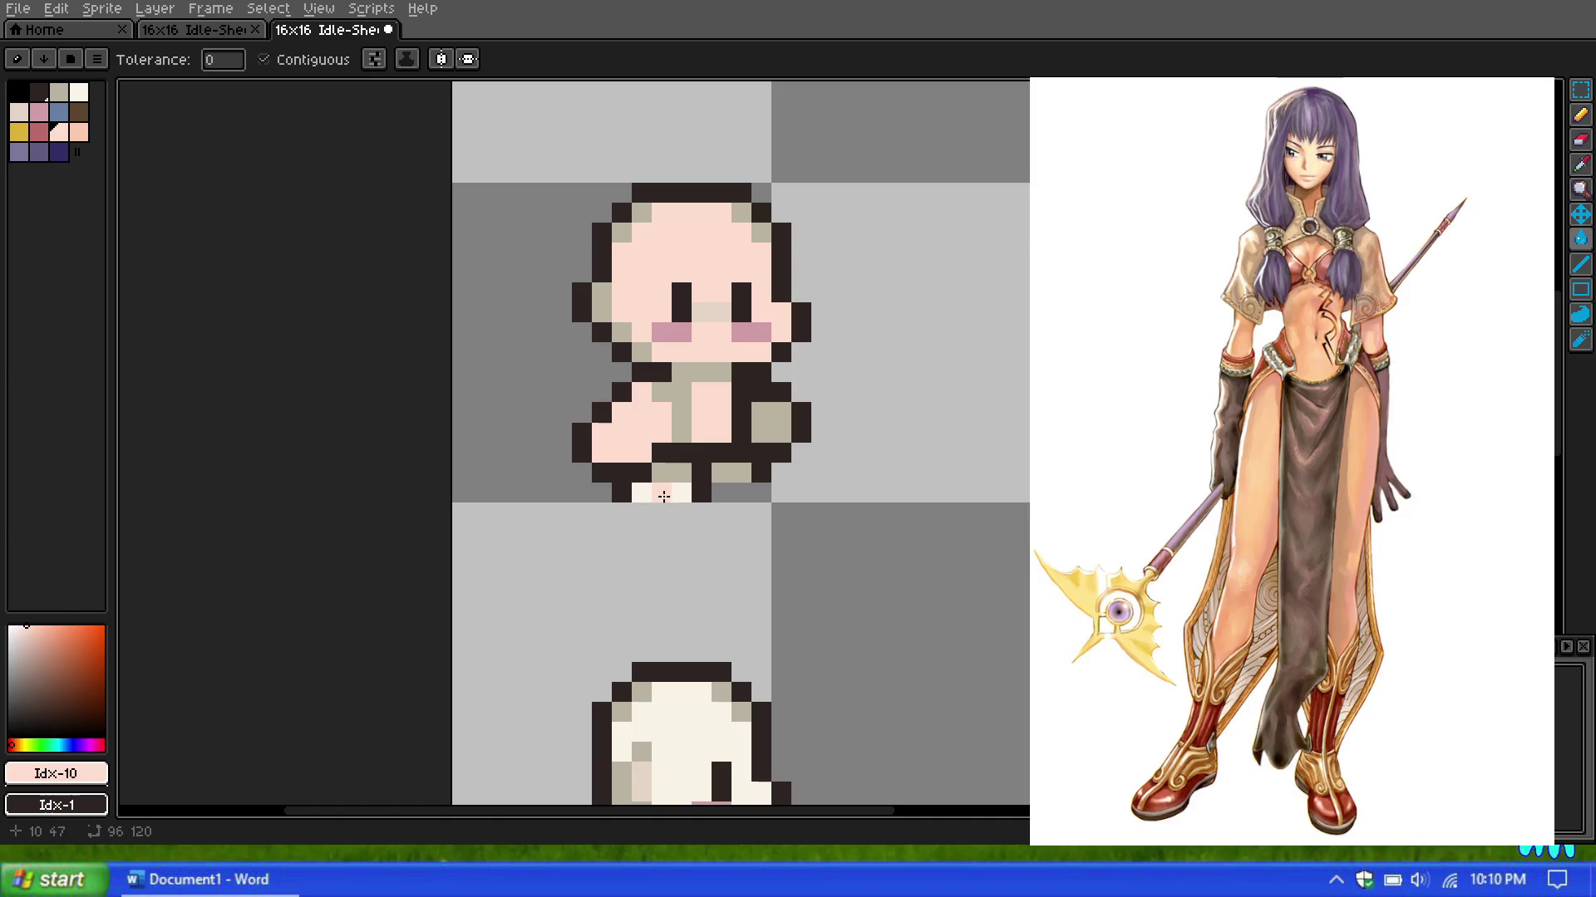
{"action": "scroll", "coordinate": [681, 362], "scroll_direction": "down", "scroll_amount": 1}
{"action": "scroll", "coordinate": [702, 180], "scroll_direction": "up", "scroll_amount": 1}
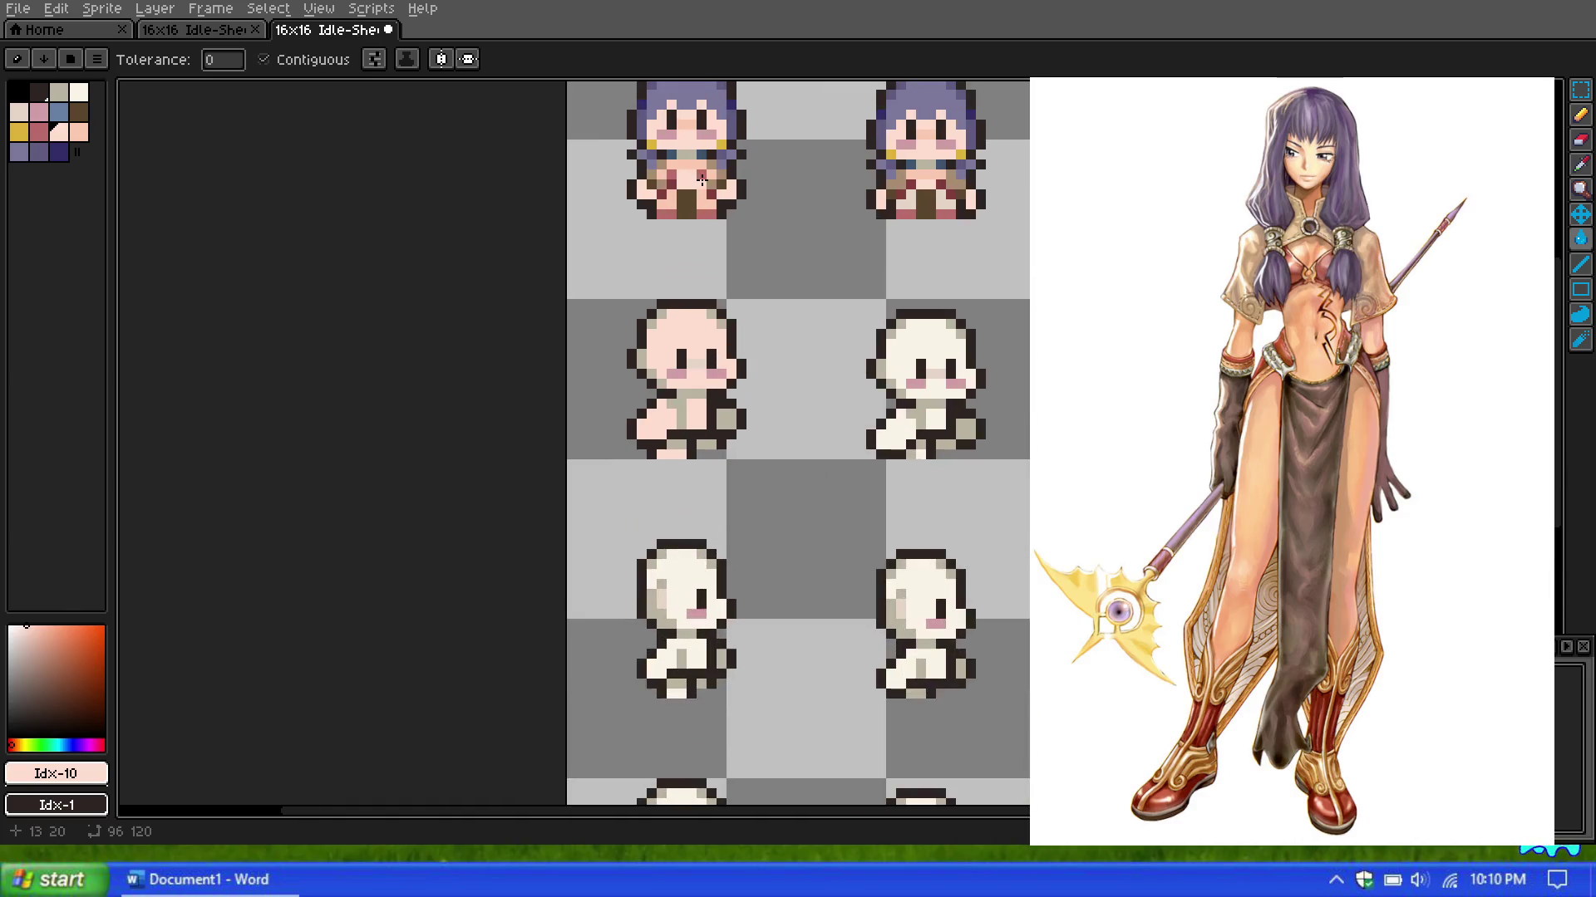
{"action": "scroll", "coordinate": [683, 183], "scroll_direction": "down", "scroll_amount": 1}
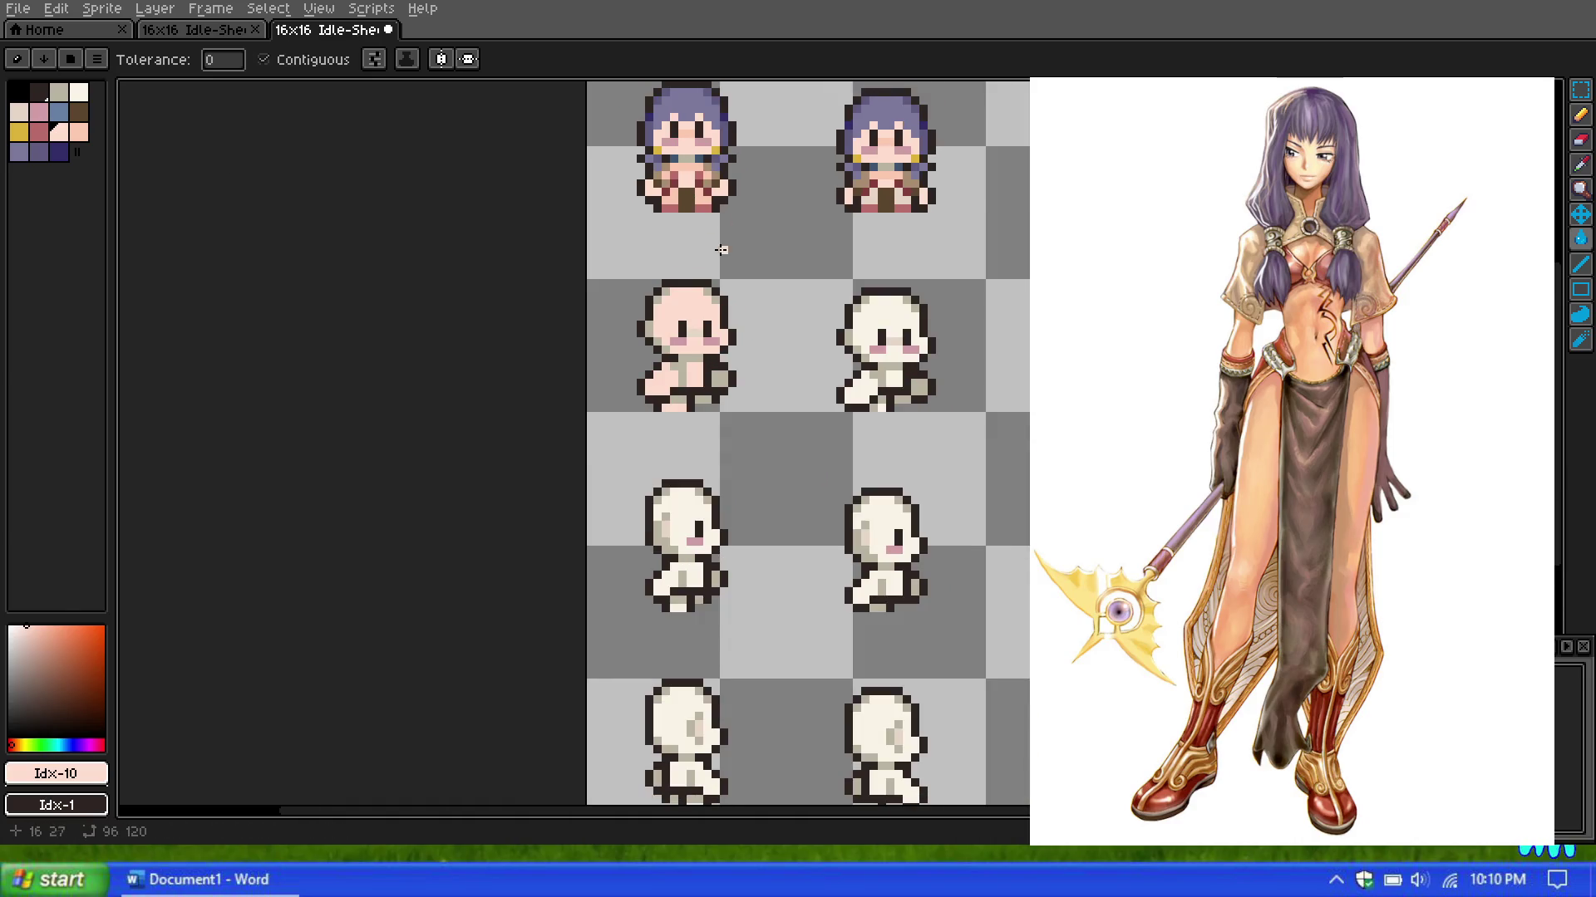
{"action": "scroll", "coordinate": [721, 249], "scroll_direction": "down", "scroll_amount": 1}
{"action": "scroll", "coordinate": [468, 185], "scroll_direction": "up", "scroll_amount": 2}
Step: Fill the first sprite's leftover grey pixels at torso, feet, cheek and ear with peach Idx-11
{"action": "left_click", "coordinate": [76, 135]}
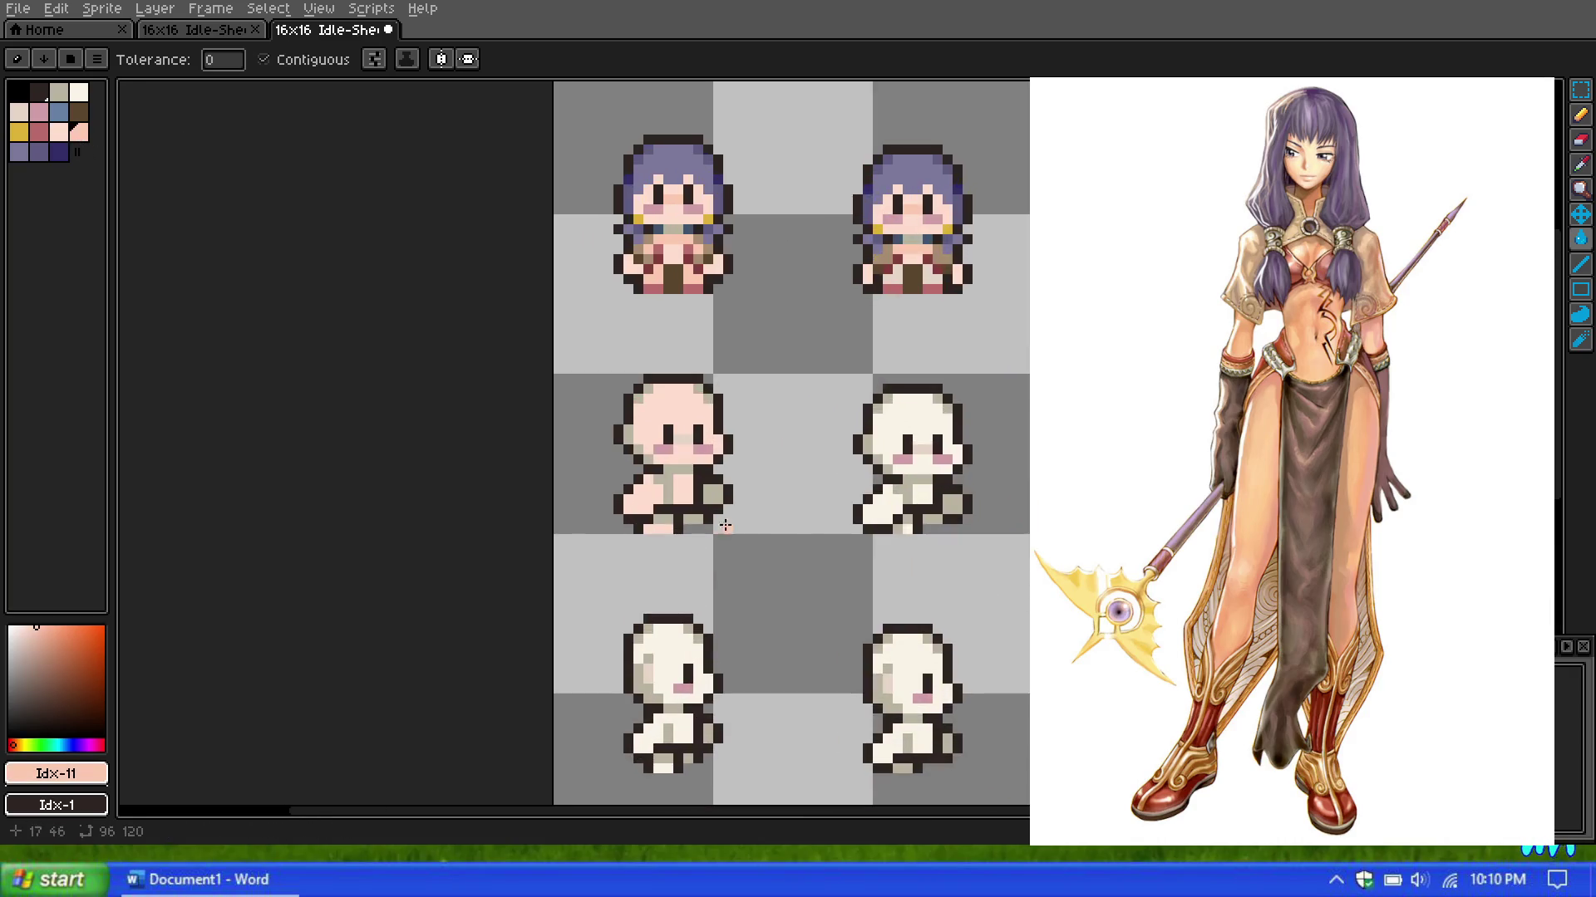
{"action": "scroll", "coordinate": [703, 520], "scroll_direction": "up", "scroll_amount": 2}
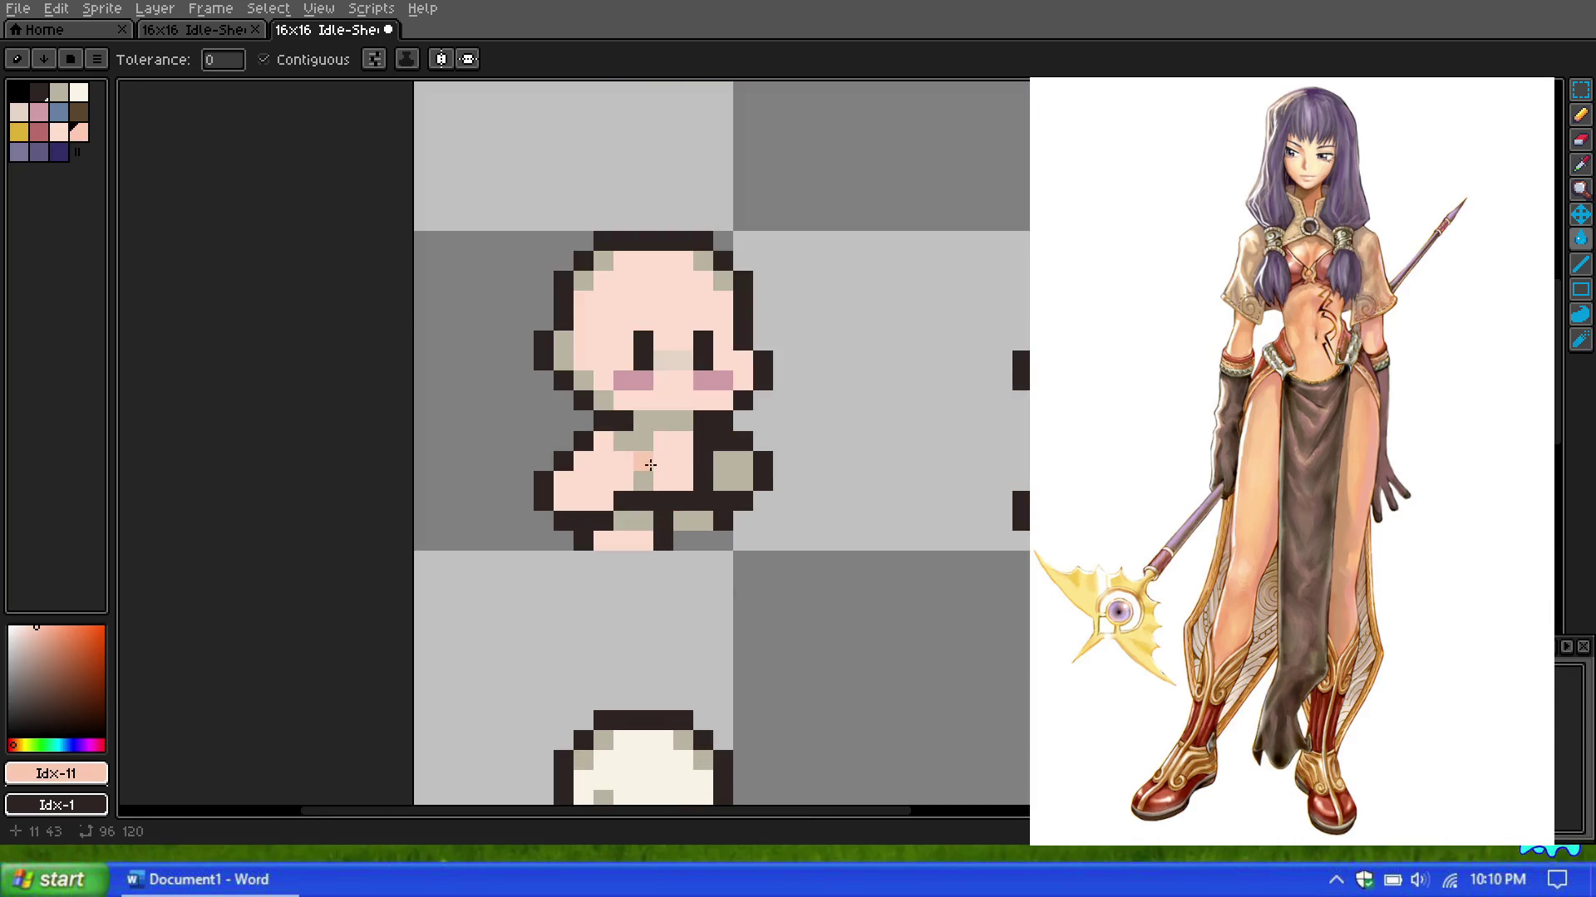
{"action": "left_click", "coordinate": [722, 477]}
{"action": "left_click", "coordinate": [694, 529]}
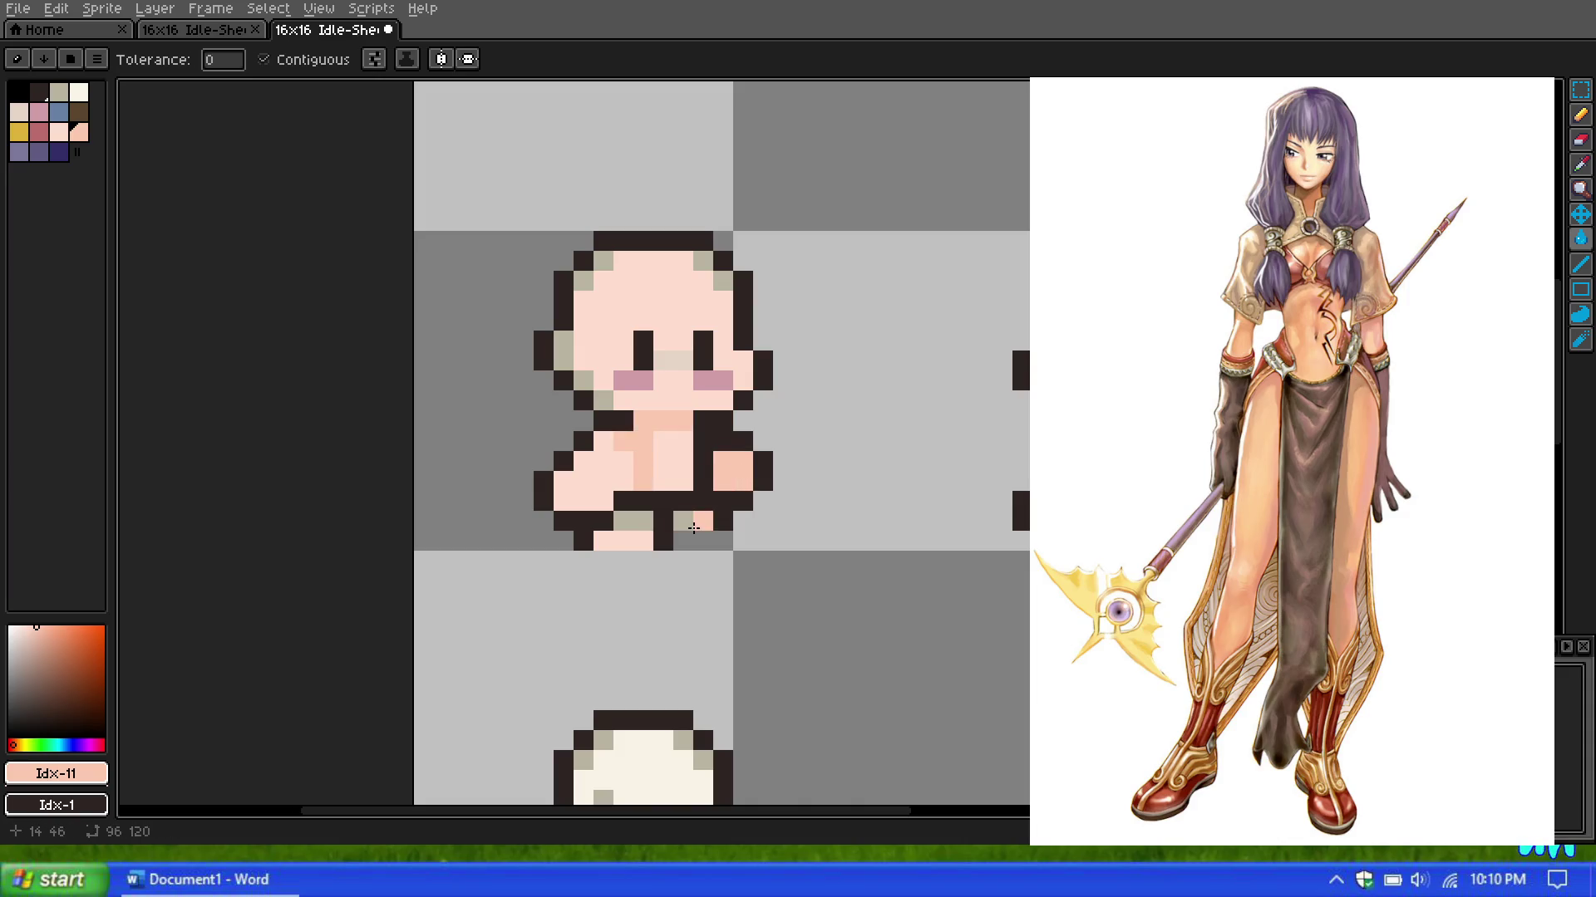
{"action": "left_click", "coordinate": [633, 520]}
{"action": "left_click", "coordinate": [693, 520]}
{"action": "left_click", "coordinate": [563, 349]}
{"action": "left_click", "coordinate": [585, 282]}
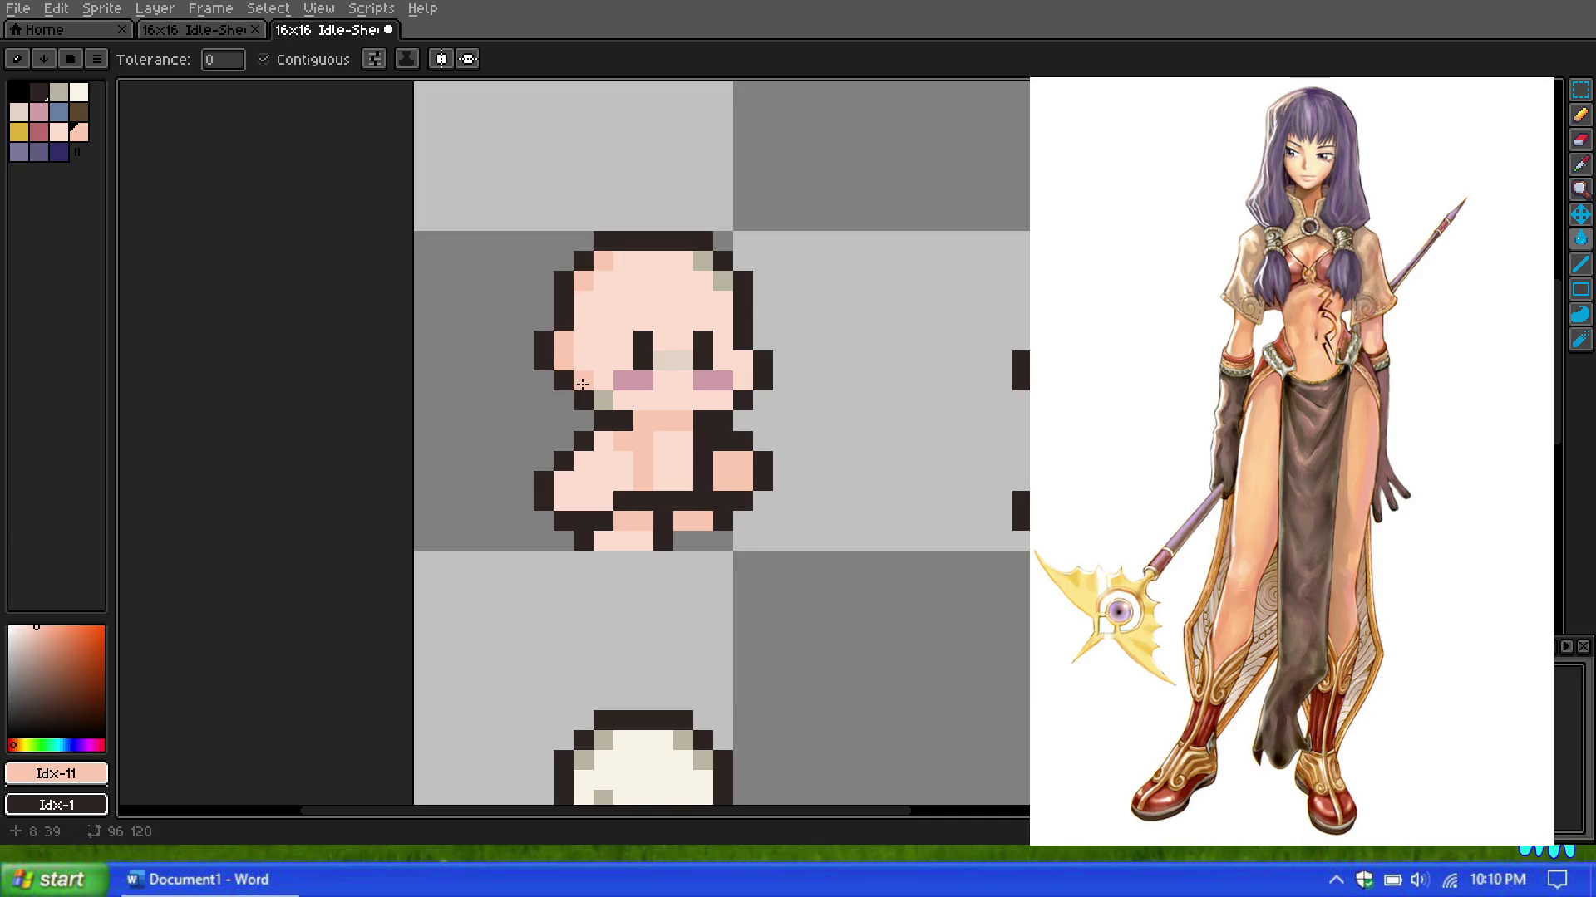
Step: Recolour the tan bottom-row pixel with deeper peach Idx-11
{"action": "scroll", "coordinate": [765, 321], "scroll_direction": "down", "scroll_amount": 2}
{"action": "scroll", "coordinate": [695, 328], "scroll_direction": "up", "scroll_amount": 1}
{"action": "scroll", "coordinate": [627, 367], "scroll_direction": "up", "scroll_amount": 1}
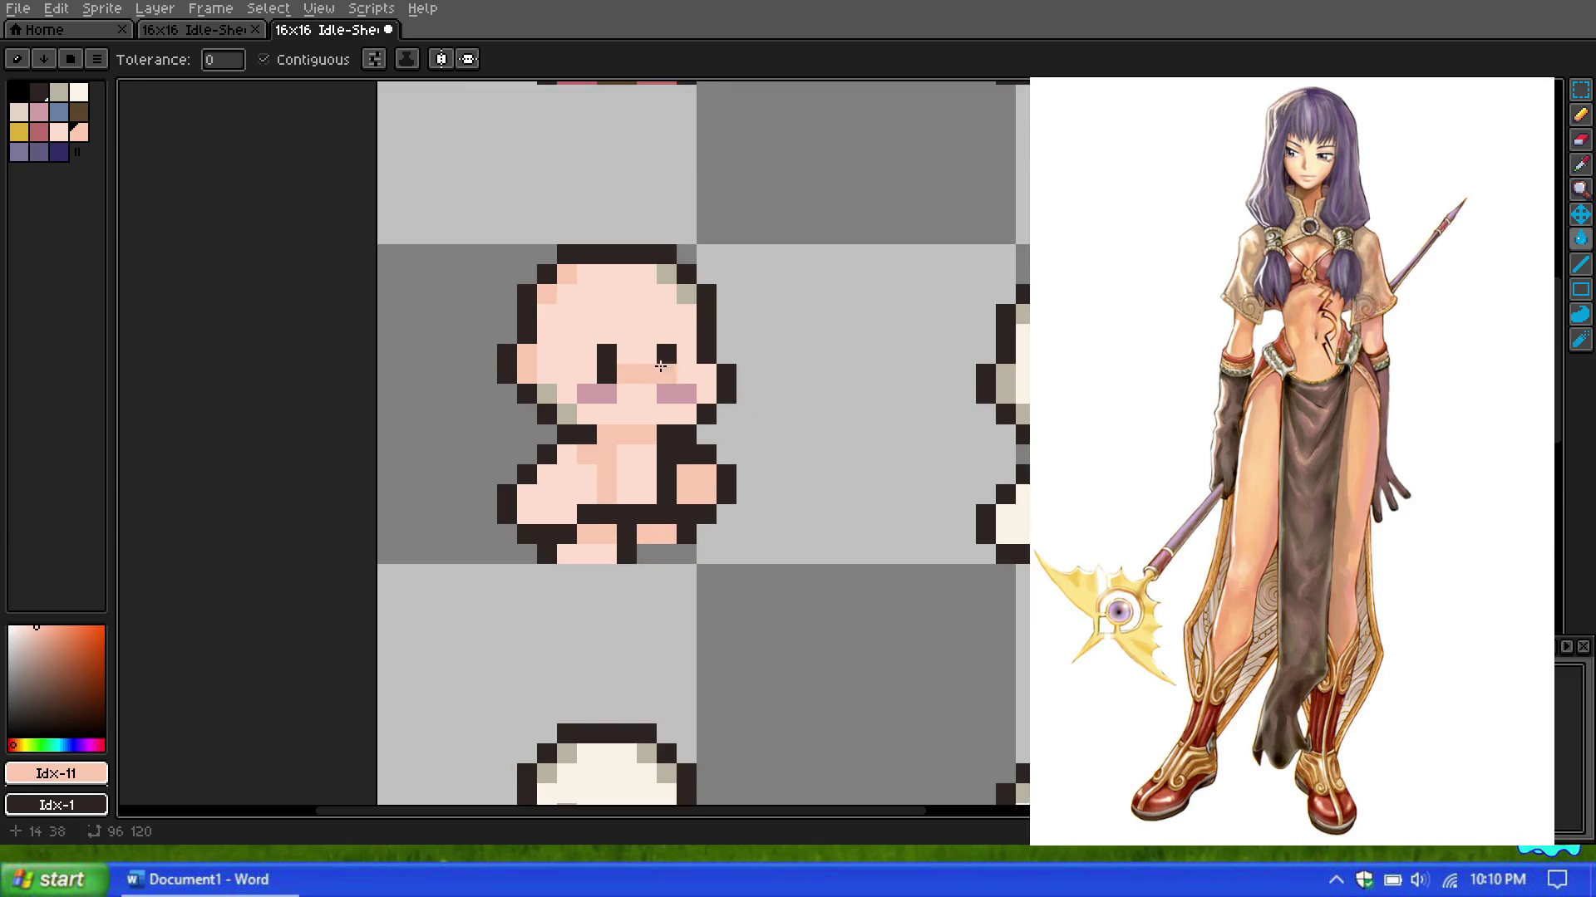
{"action": "scroll", "coordinate": [660, 366], "scroll_direction": "up", "scroll_amount": 1}
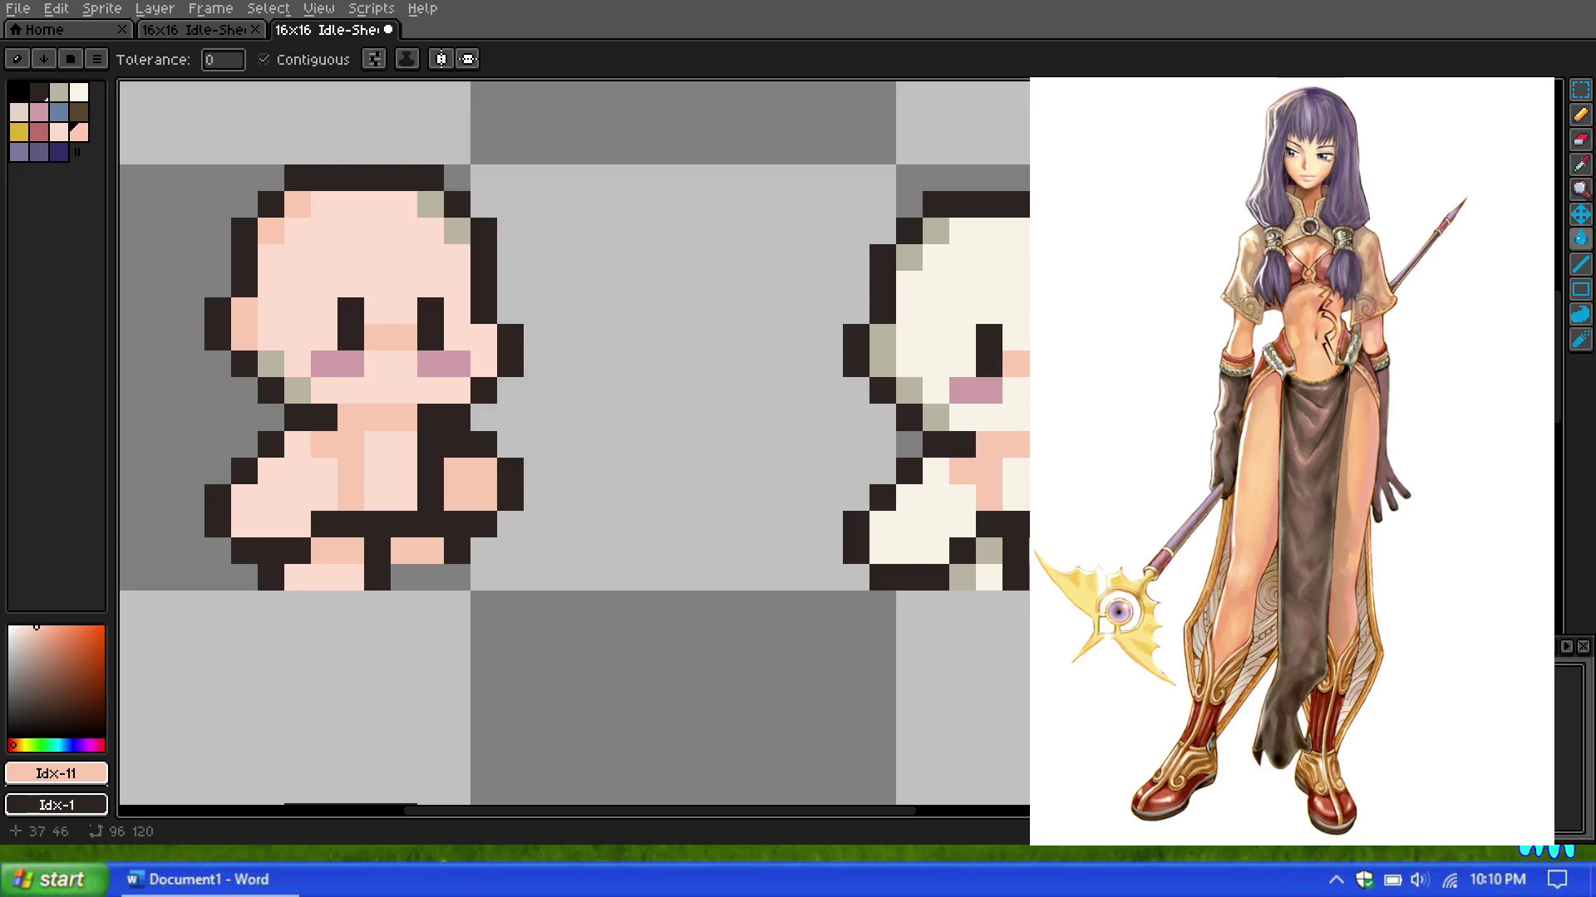
{"action": "left_click", "coordinate": [963, 577]}
{"action": "scroll", "coordinate": [914, 498], "scroll_direction": "down", "scroll_amount": 1}
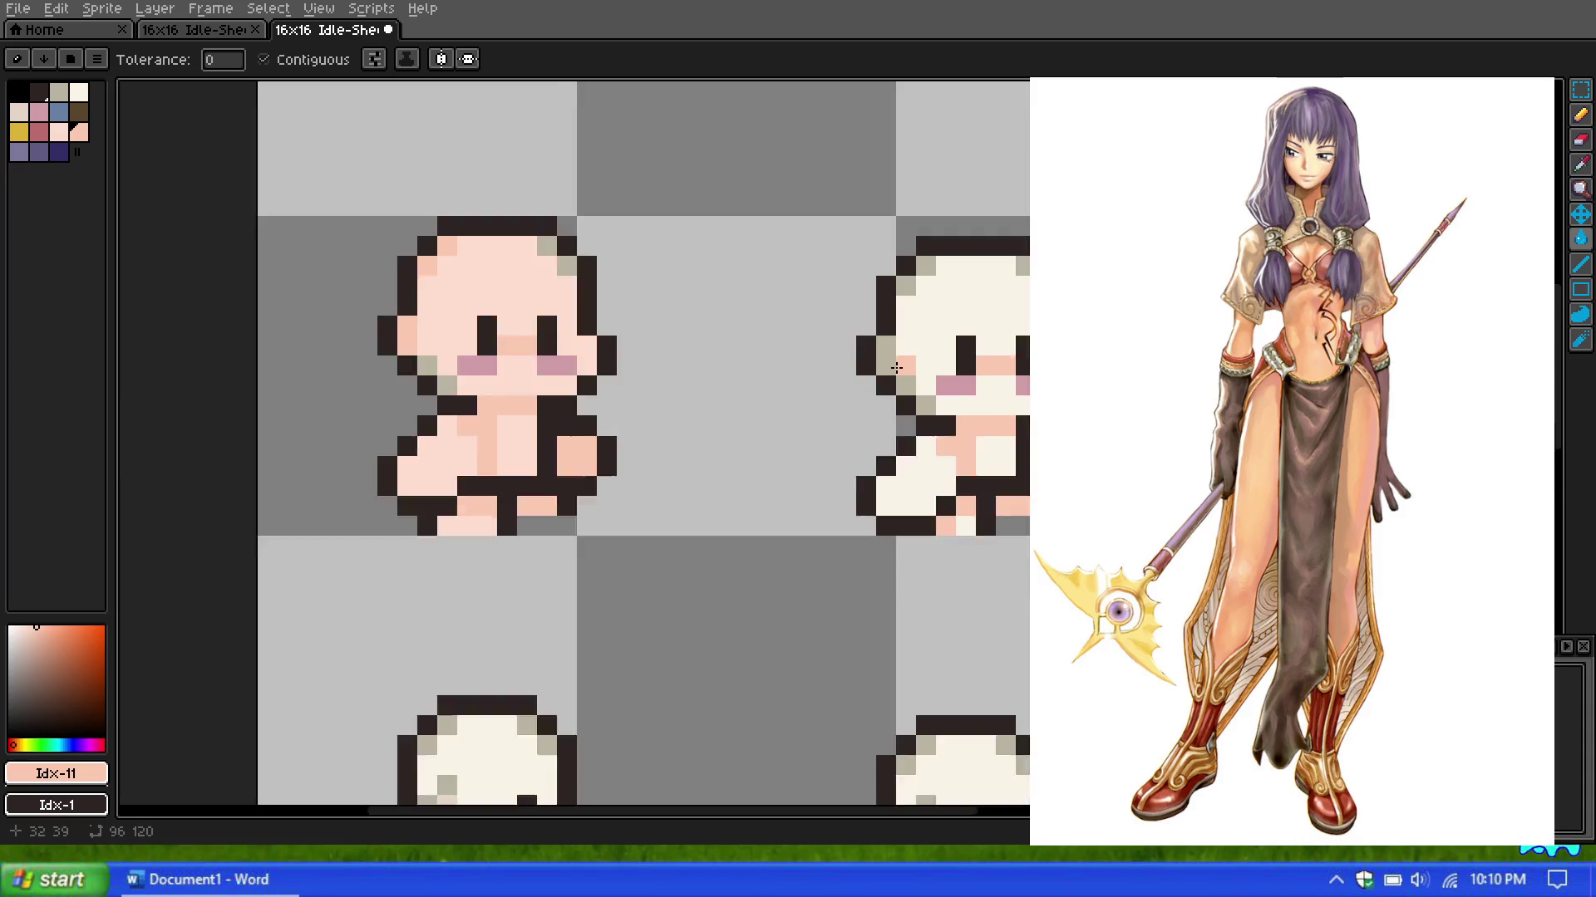
{"action": "scroll", "coordinate": [897, 457], "scroll_direction": "down", "scroll_amount": 1}
{"action": "scroll", "coordinate": [889, 429], "scroll_direction": "up", "scroll_amount": 1}
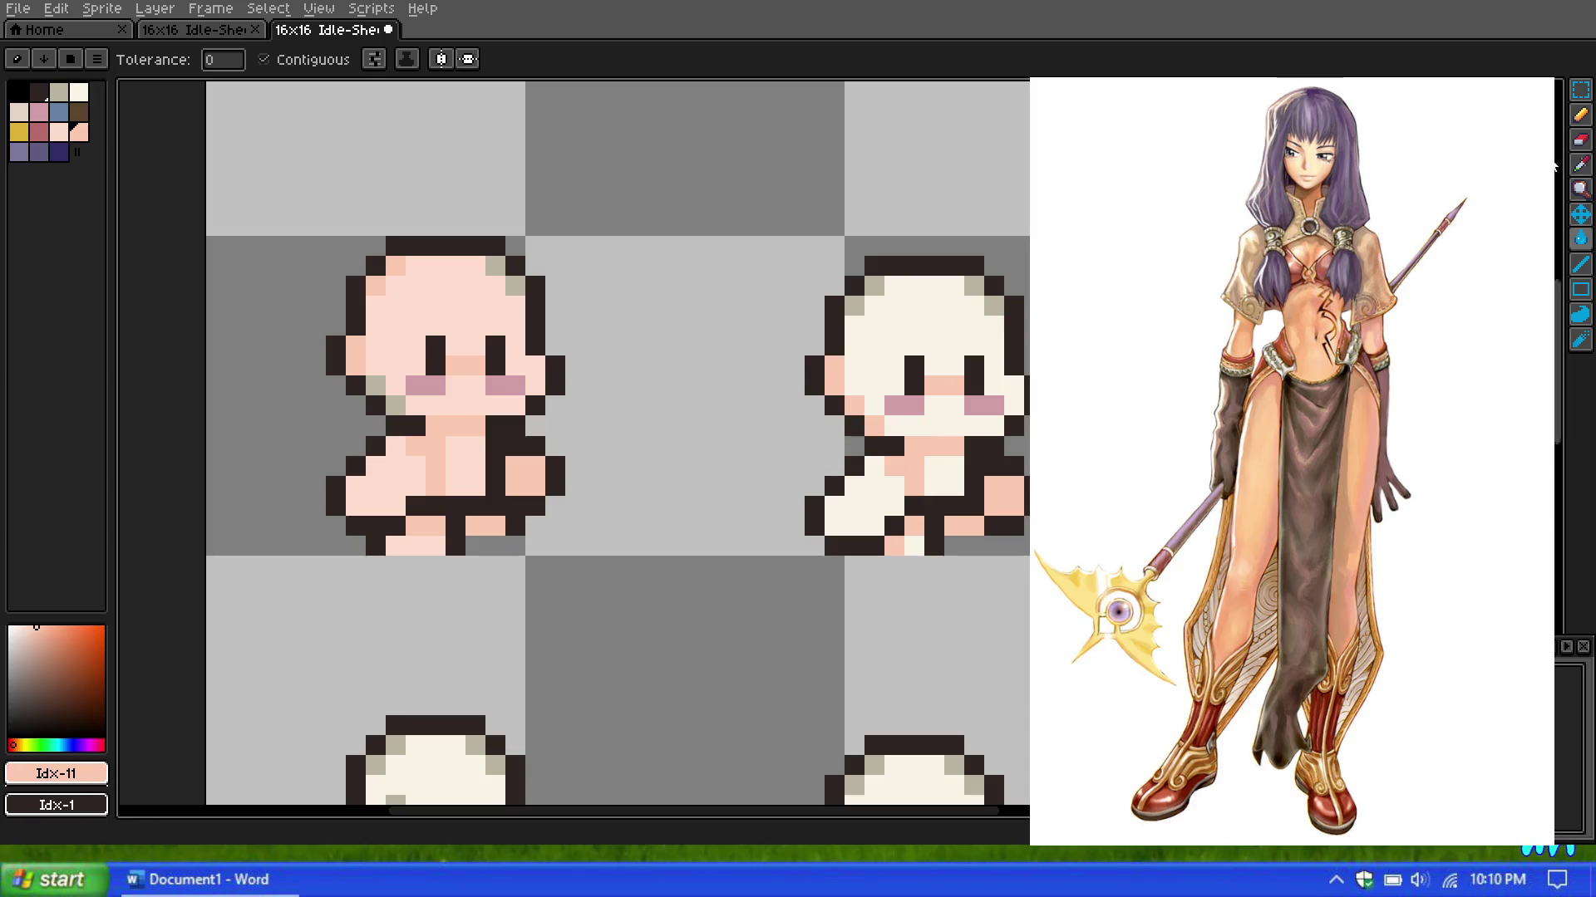
Step: Fill the second sprite's head, cheeks, chest, body and feet with light peach Idx-10
{"action": "left_click", "coordinate": [58, 131]}
{"action": "left_click_drag", "start_coordinate": [828, 364], "coordinate": [920, 536]}
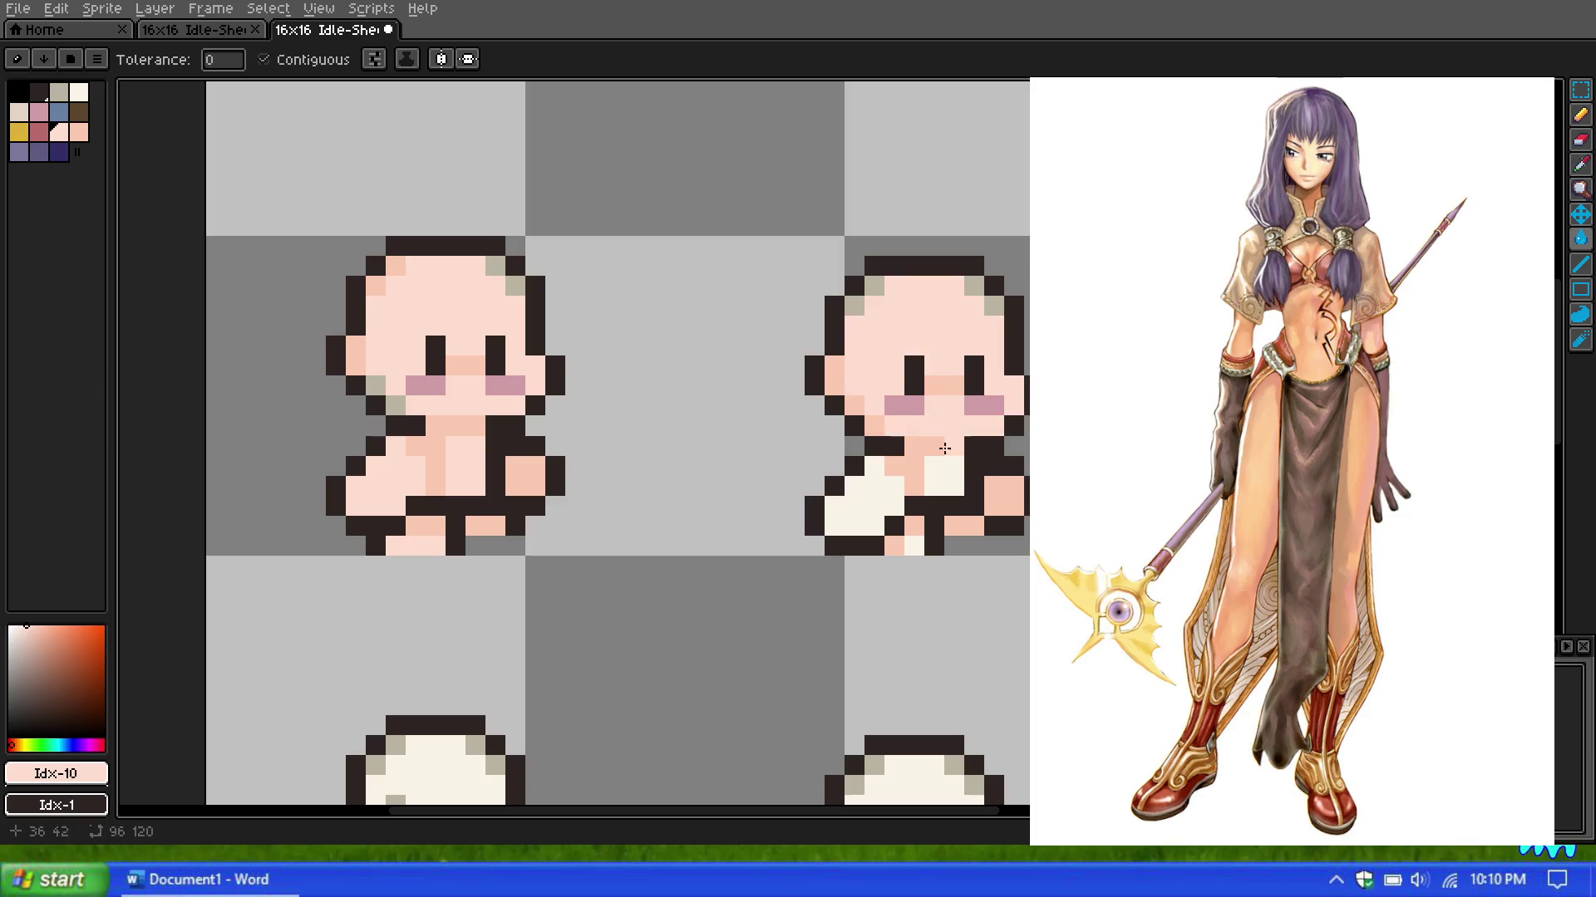
{"action": "scroll", "coordinate": [897, 502], "scroll_direction": "down", "scroll_amount": 4}
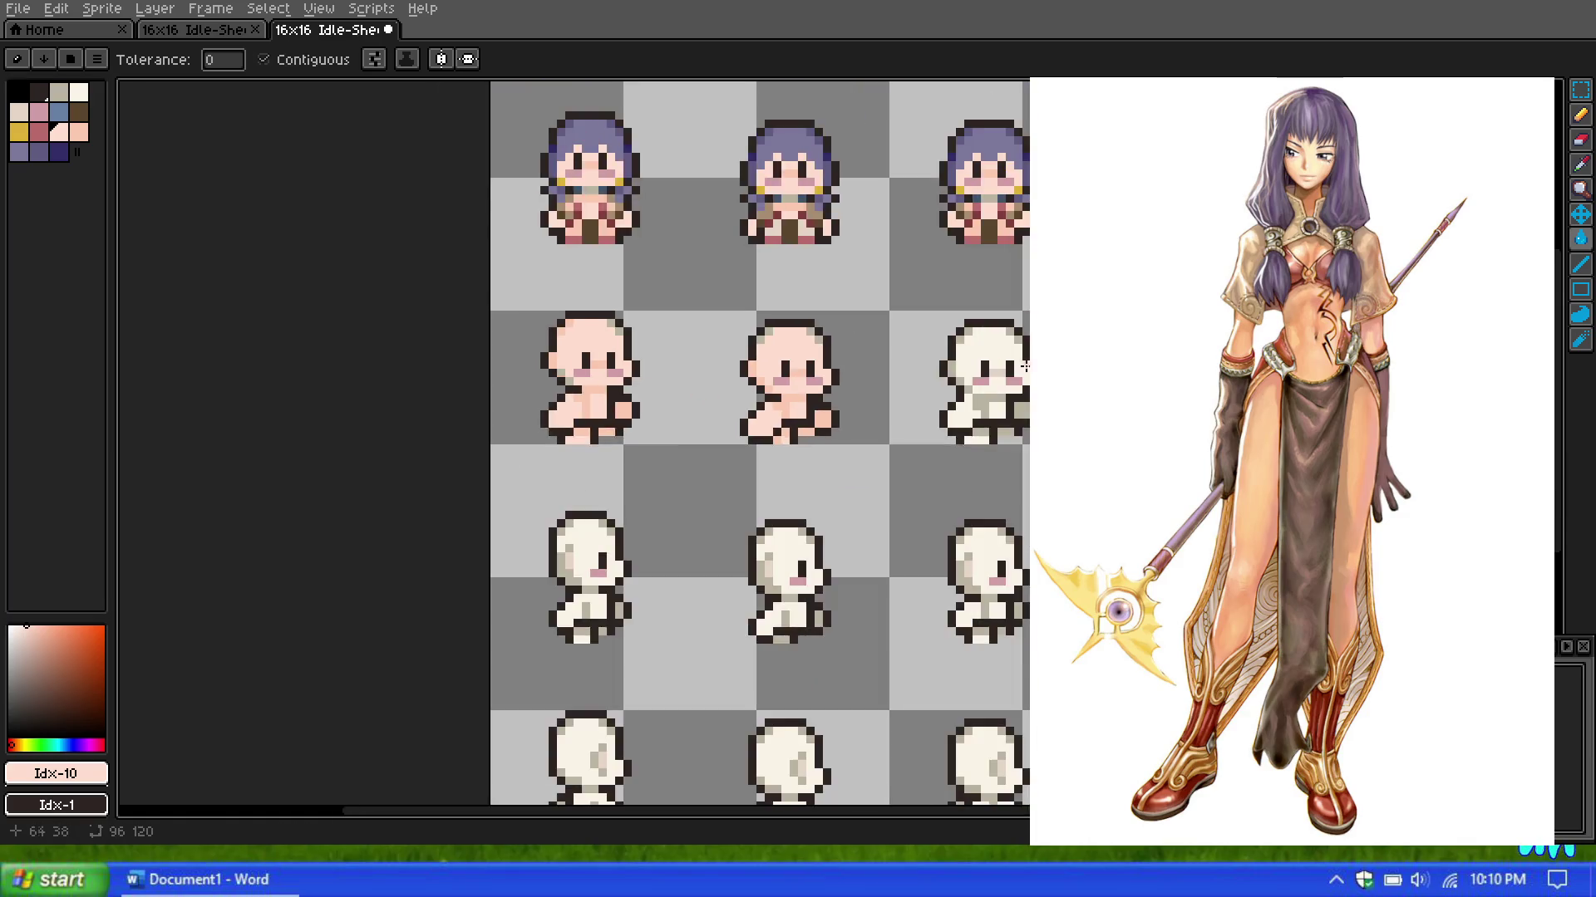
{"action": "scroll", "coordinate": [947, 357], "scroll_direction": "up", "scroll_amount": 2}
{"action": "left_click", "coordinate": [951, 345]}
{"action": "scroll", "coordinate": [982, 426], "scroll_direction": "up", "scroll_amount": 3}
{"action": "left_click", "coordinate": [937, 378]}
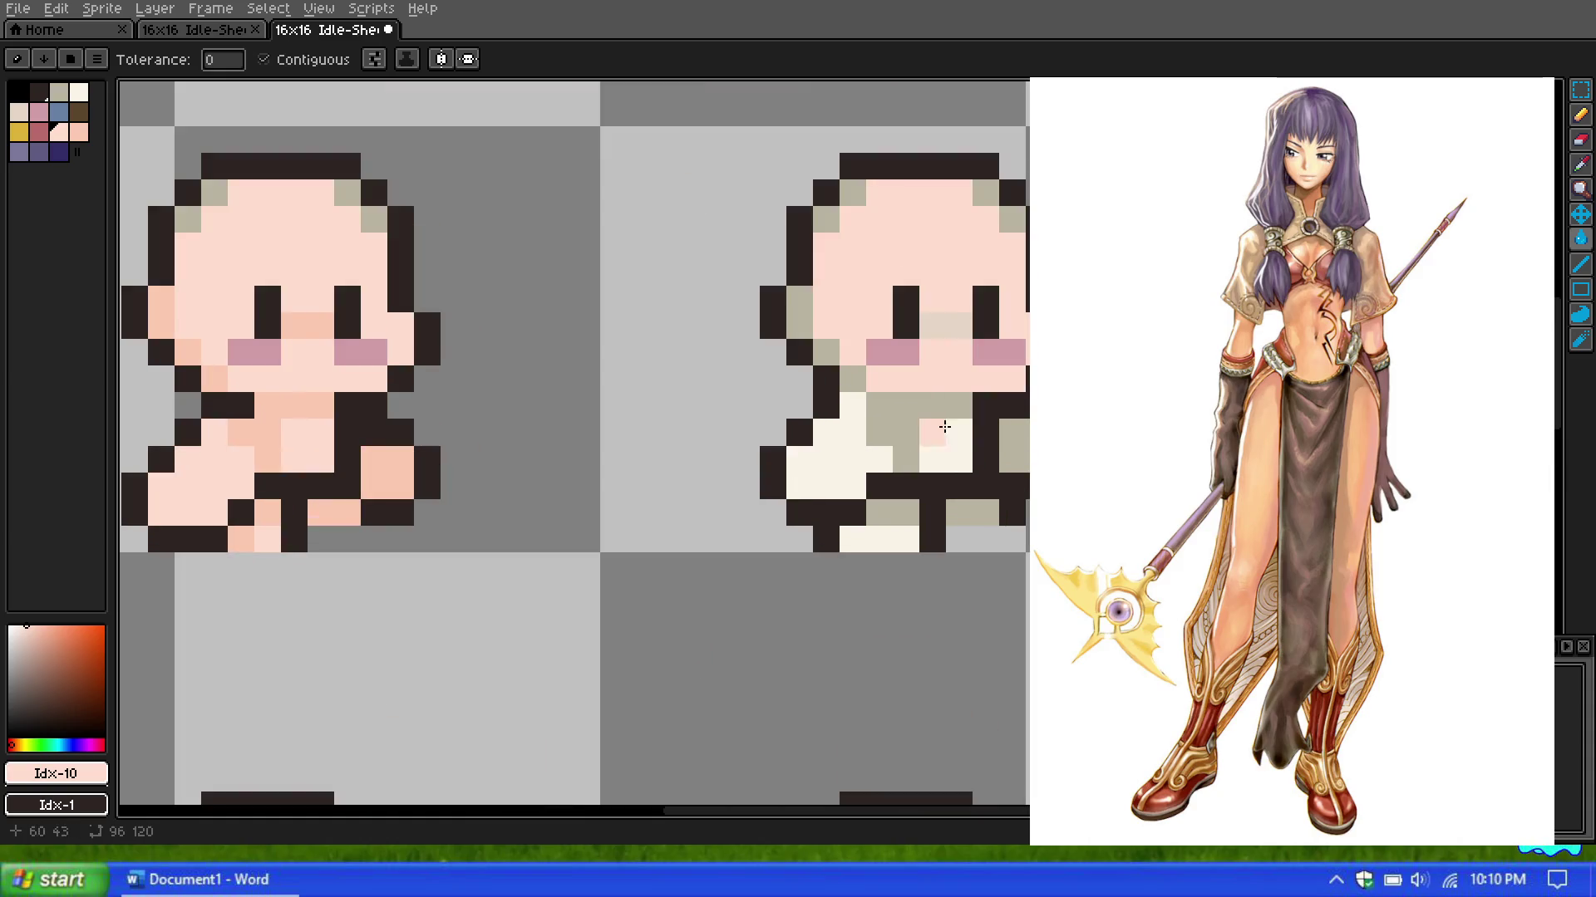
{"action": "left_click", "coordinate": [933, 427]}
{"action": "left_click", "coordinate": [833, 456]}
{"action": "left_click", "coordinate": [894, 541]}
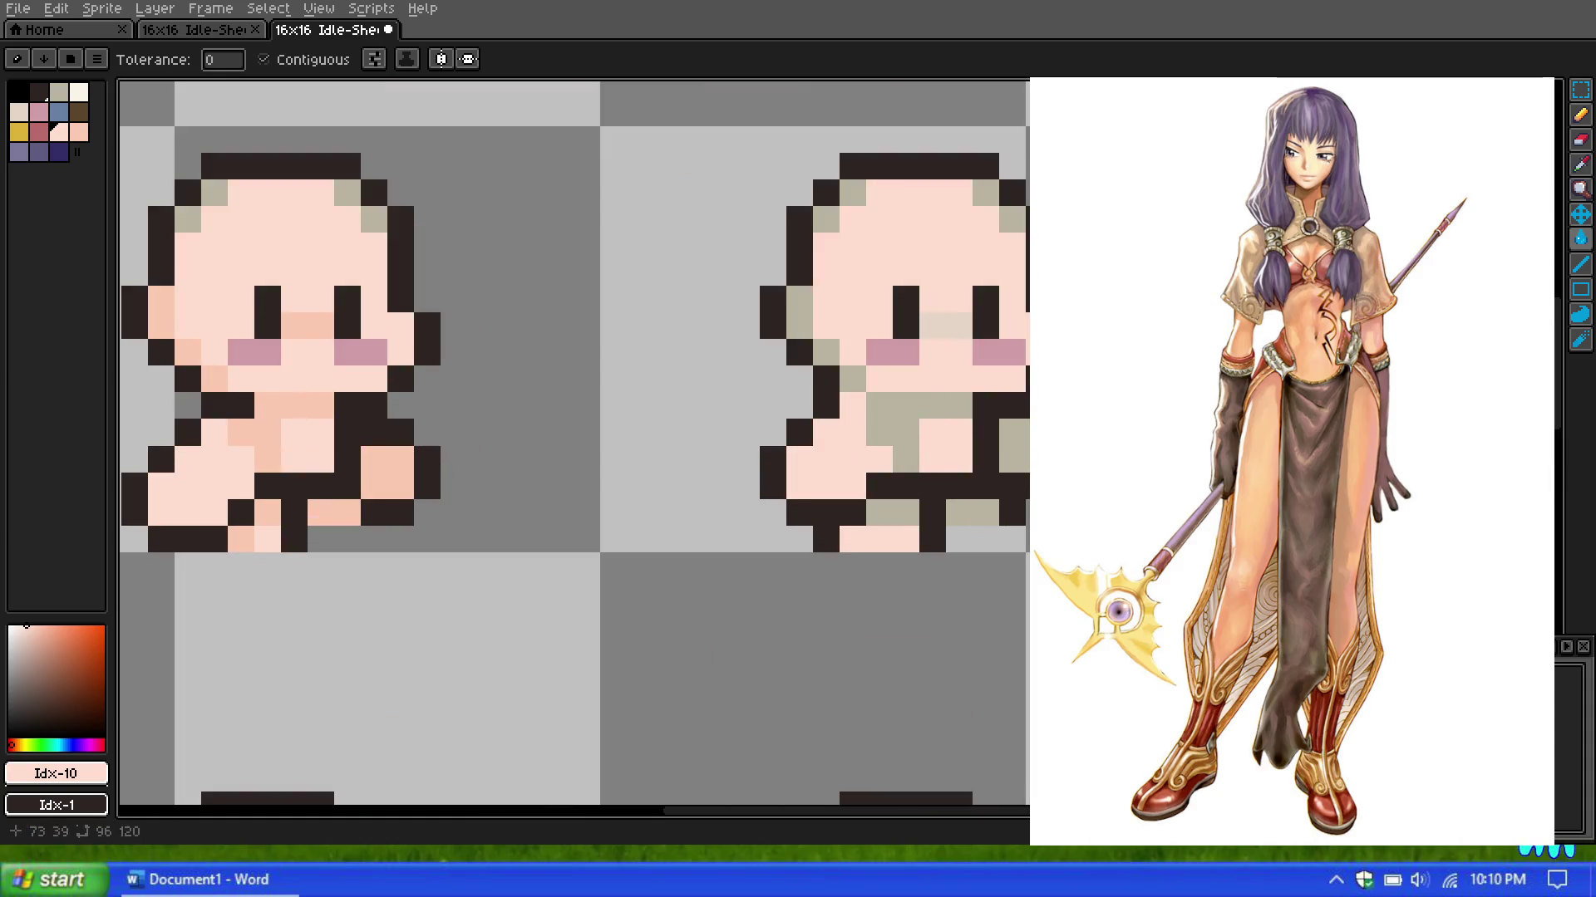
Step: Shade the second sprite's face, chest, side, feet and left beige areas with darker peach Idx-11
{"action": "left_click", "coordinate": [79, 132]}
{"action": "left_click", "coordinate": [927, 332]}
{"action": "left_click", "coordinate": [959, 325]}
{"action": "left_click", "coordinate": [906, 416]}
{"action": "left_click", "coordinate": [1013, 449]}
{"action": "left_click", "coordinate": [893, 512]}
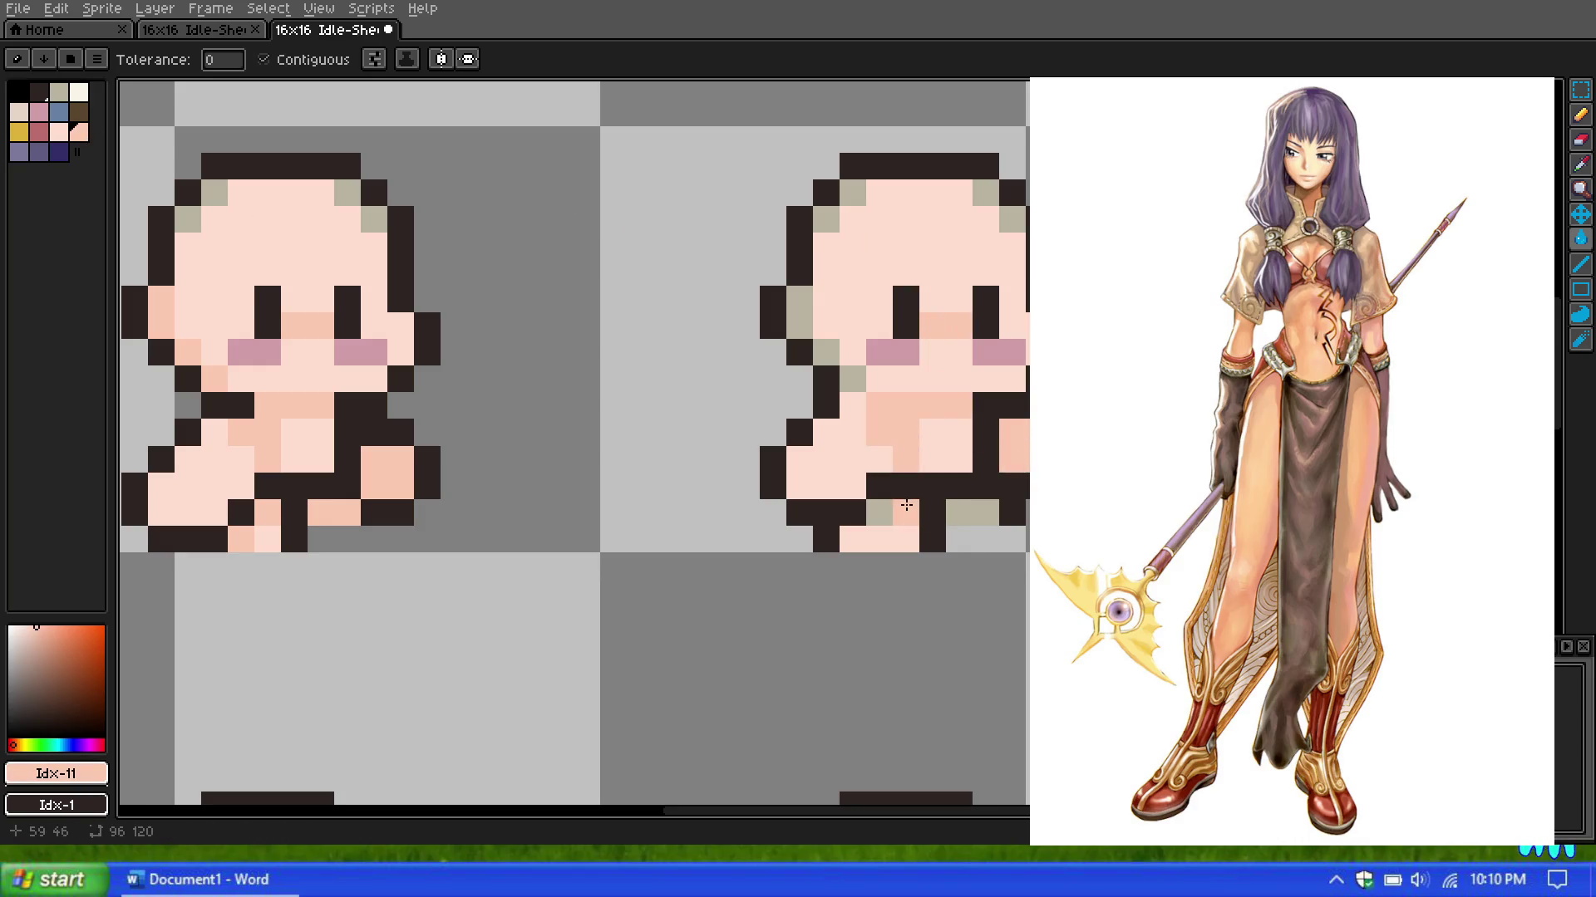
{"action": "left_click", "coordinate": [956, 504]}
{"action": "left_click", "coordinate": [825, 353]}
{"action": "left_click", "coordinate": [798, 324]}
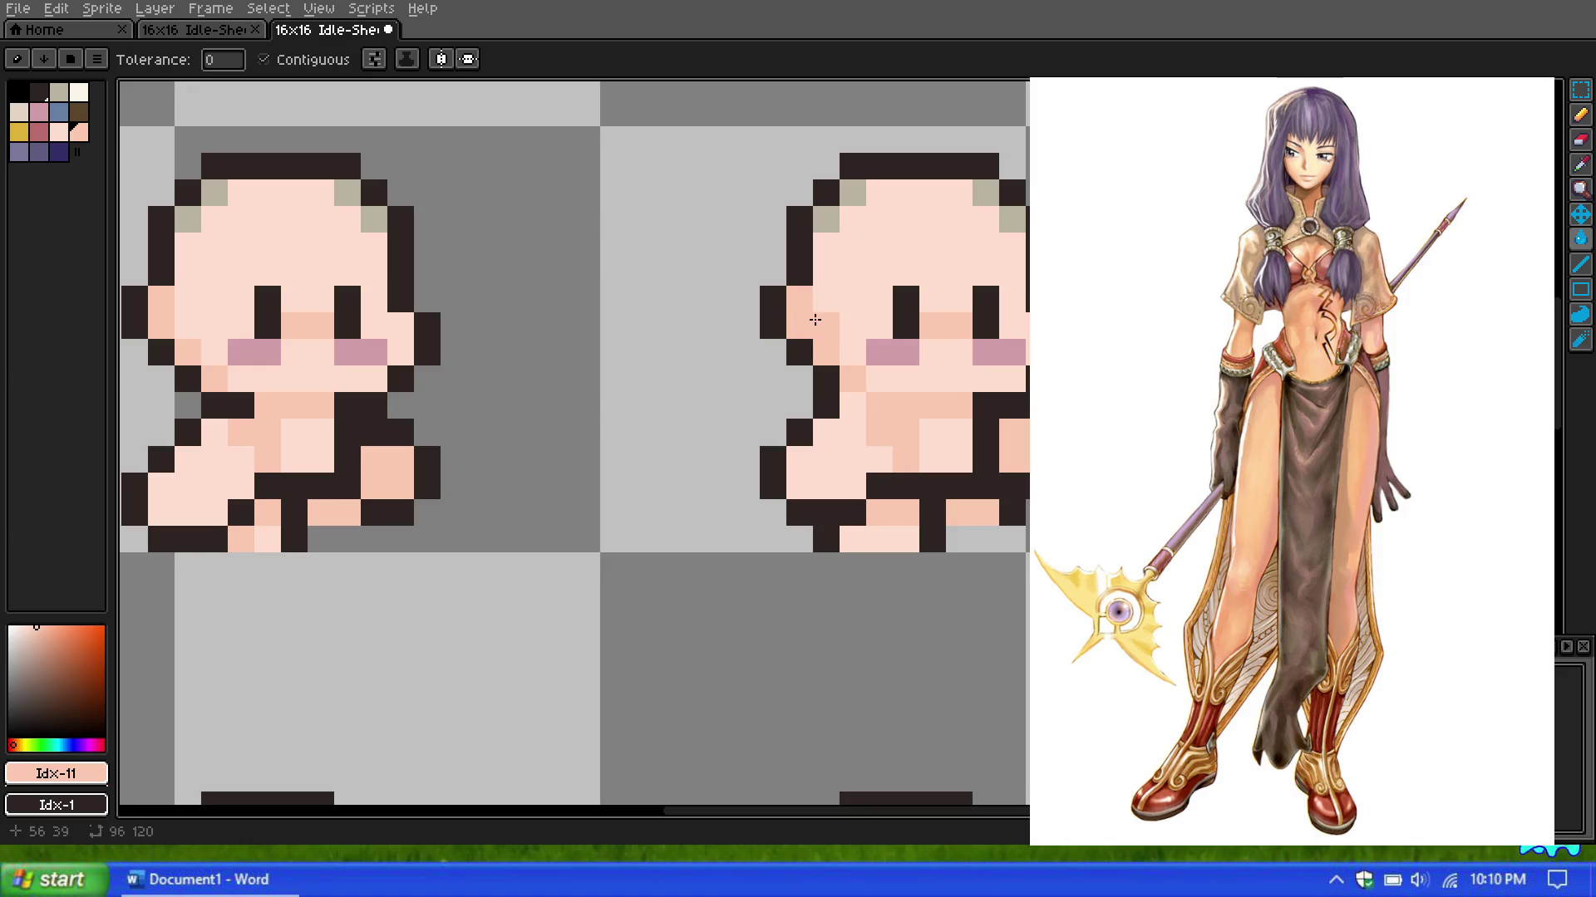
Step: Fill the remaining beige shading cells, including the T-shaped area and top-left corner, with peach Idx-11
{"action": "scroll", "coordinate": [987, 282], "scroll_direction": "down", "scroll_amount": 4}
{"action": "scroll", "coordinate": [987, 283], "scroll_direction": "down", "scroll_amount": 2}
{"action": "scroll", "coordinate": [988, 282], "scroll_direction": "up", "scroll_amount": 3}
{"action": "scroll", "coordinate": [987, 283], "scroll_direction": "up", "scroll_amount": 1}
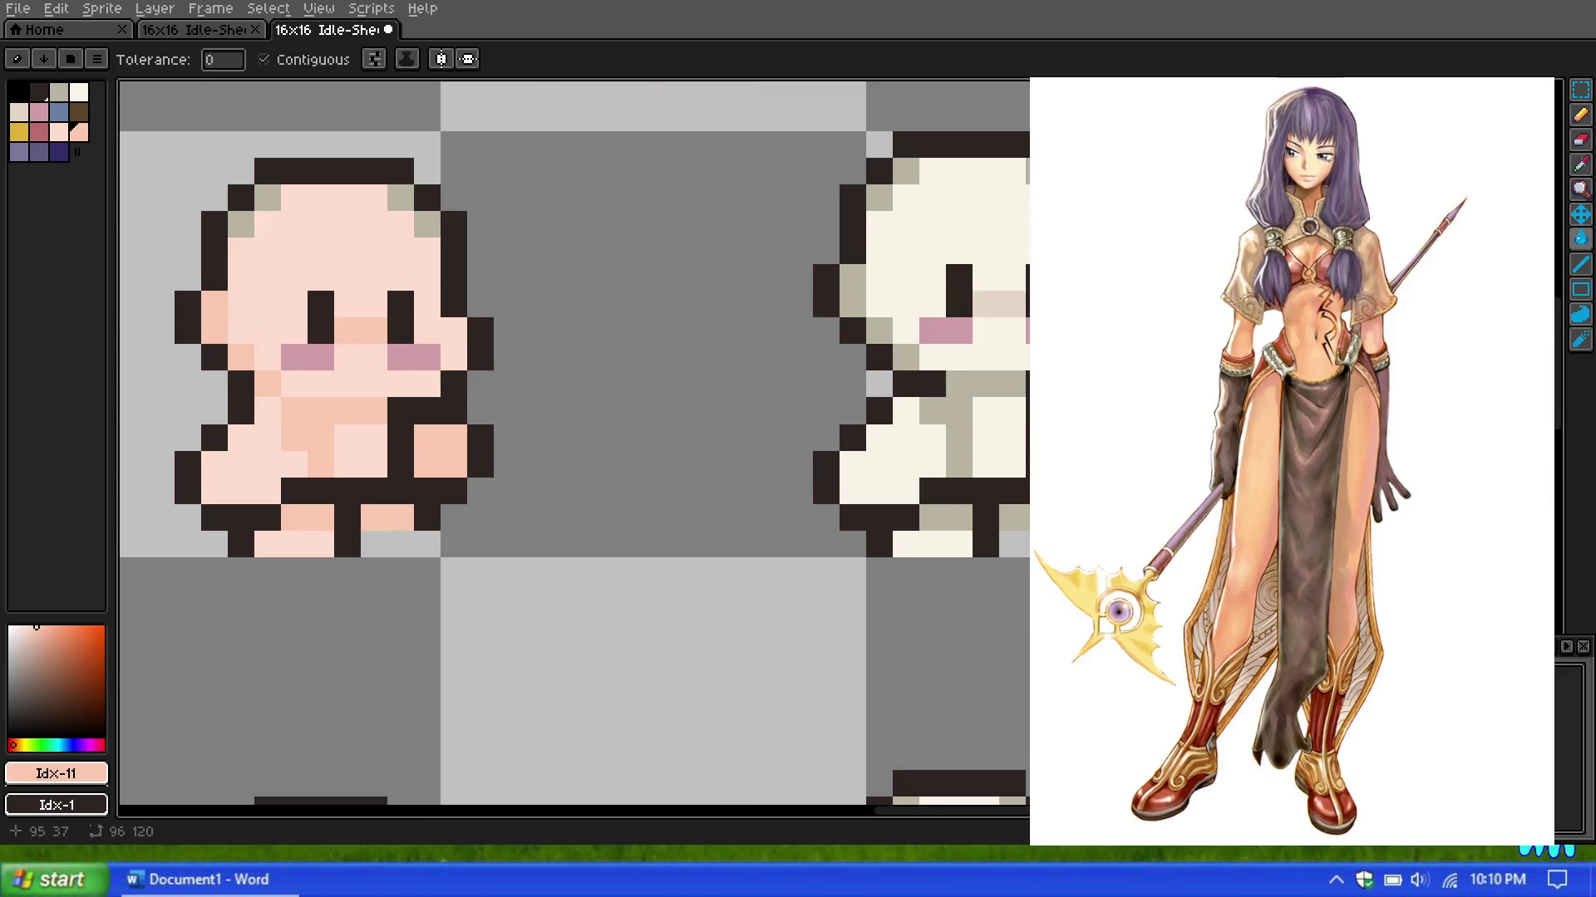
{"action": "left_click", "coordinate": [956, 413]}
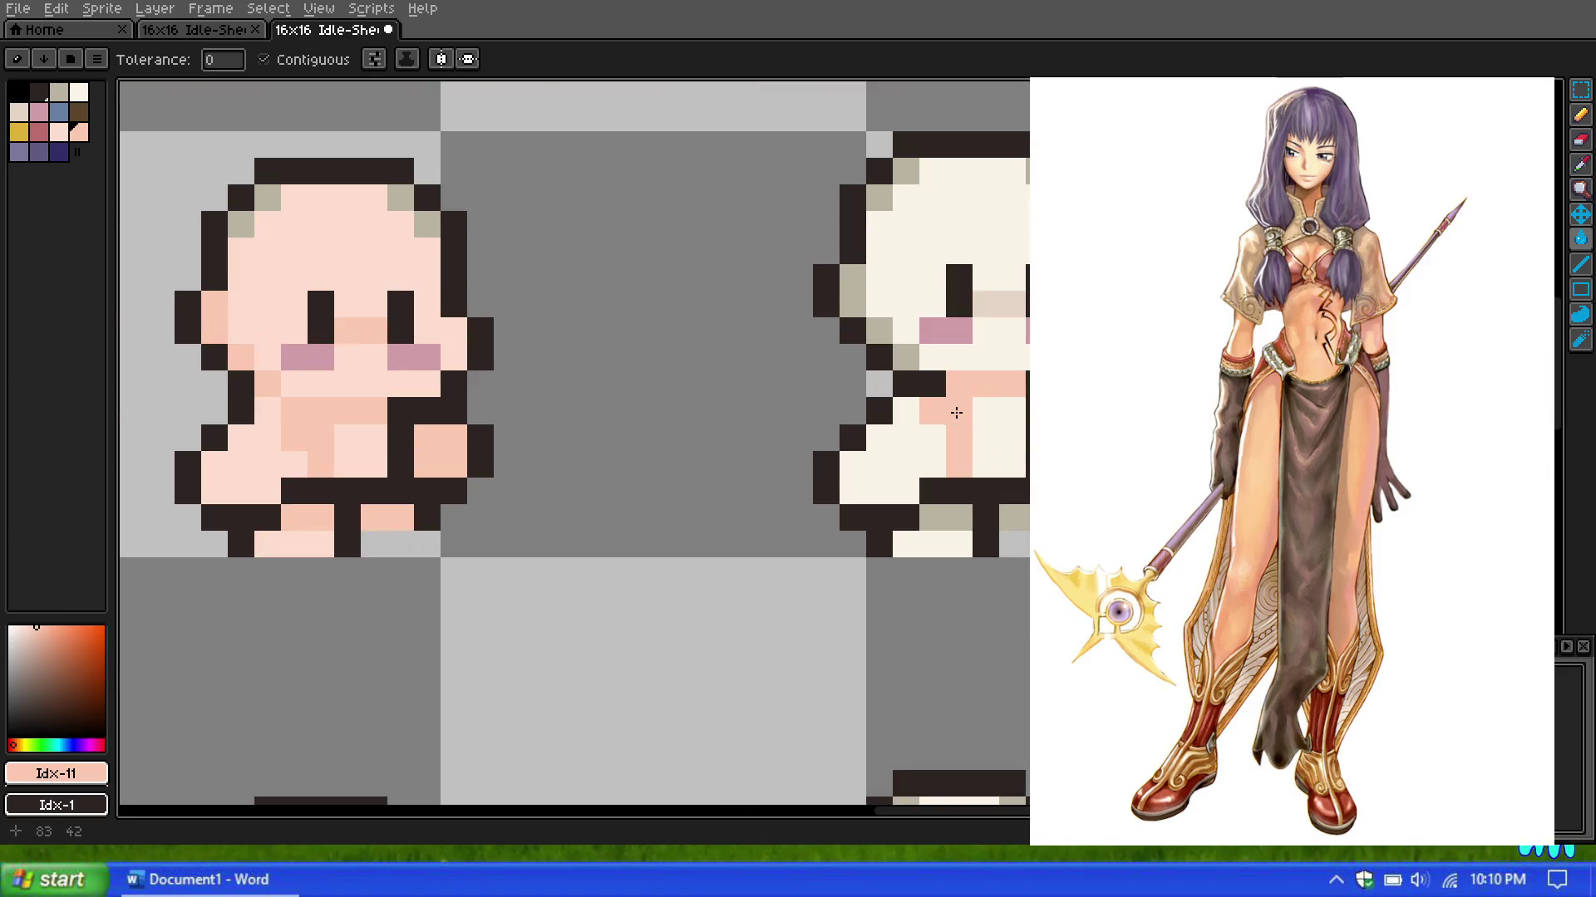
{"action": "left_click", "coordinate": [1014, 517]}
{"action": "left_click", "coordinate": [933, 517]}
{"action": "left_click", "coordinate": [906, 357]}
{"action": "left_click", "coordinate": [879, 331]}
{"action": "left_click", "coordinate": [852, 291]}
{"action": "left_click", "coordinate": [879, 198]}
{"action": "left_click", "coordinate": [903, 178]}
Step: Fill the last cream areas with light peach Idx-10 and the cheek beside the eye with Idx-11
{"action": "left_click", "coordinate": [58, 131]}
{"action": "left_click", "coordinate": [908, 277]}
{"action": "left_click", "coordinate": [989, 357]}
{"action": "left_click", "coordinate": [997, 436]}
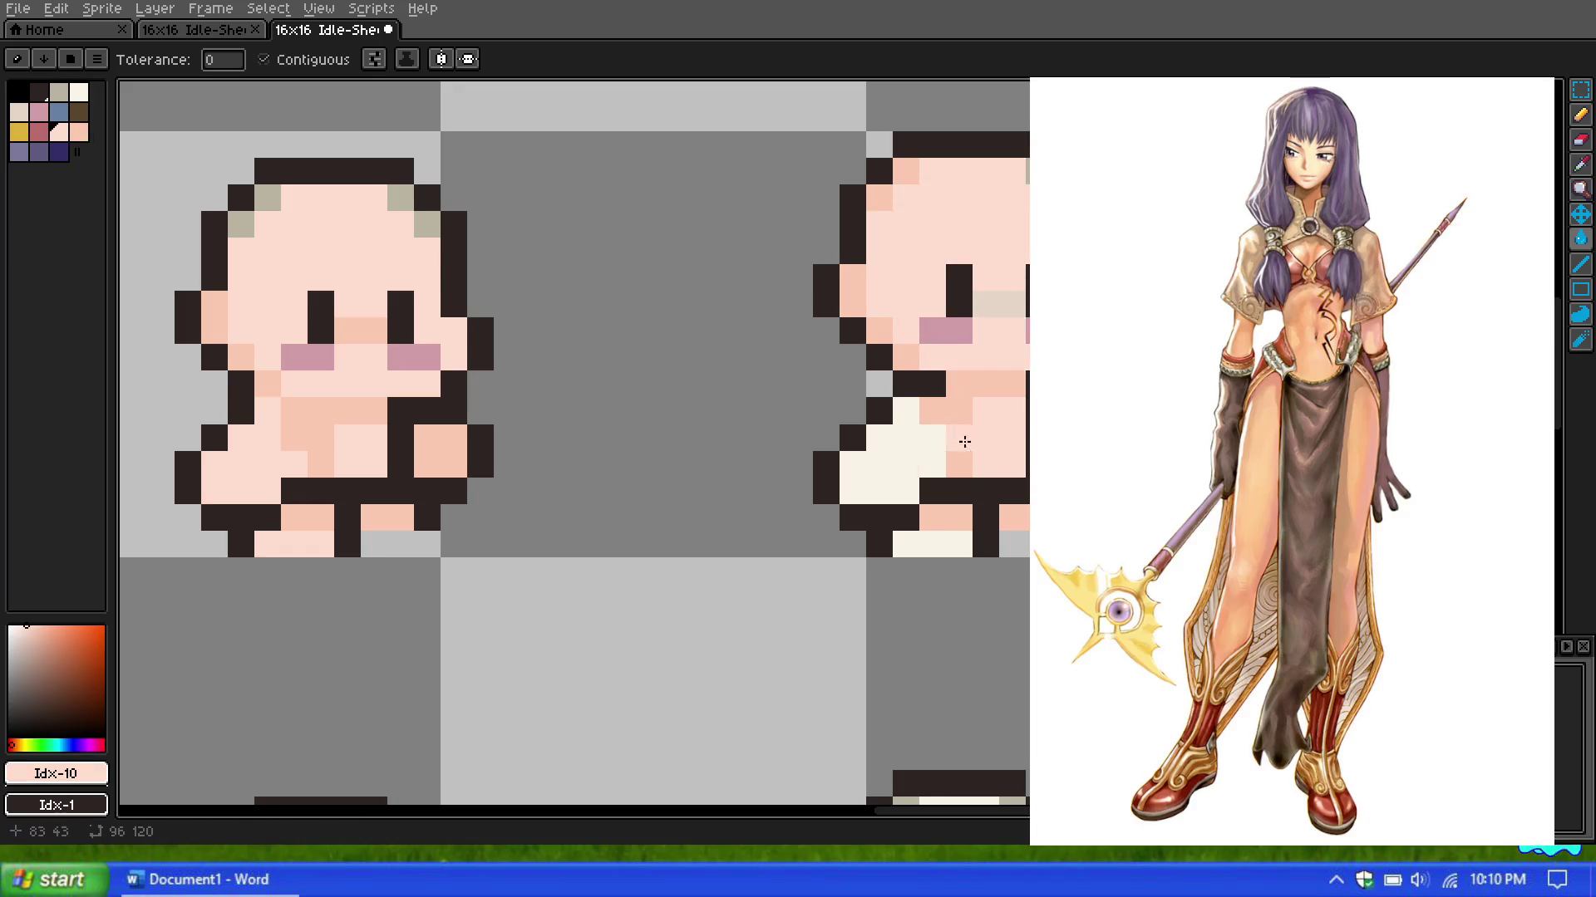
{"action": "left_click", "coordinate": [894, 466]}
{"action": "left_click", "coordinate": [79, 131]}
{"action": "left_click", "coordinate": [1011, 309]}
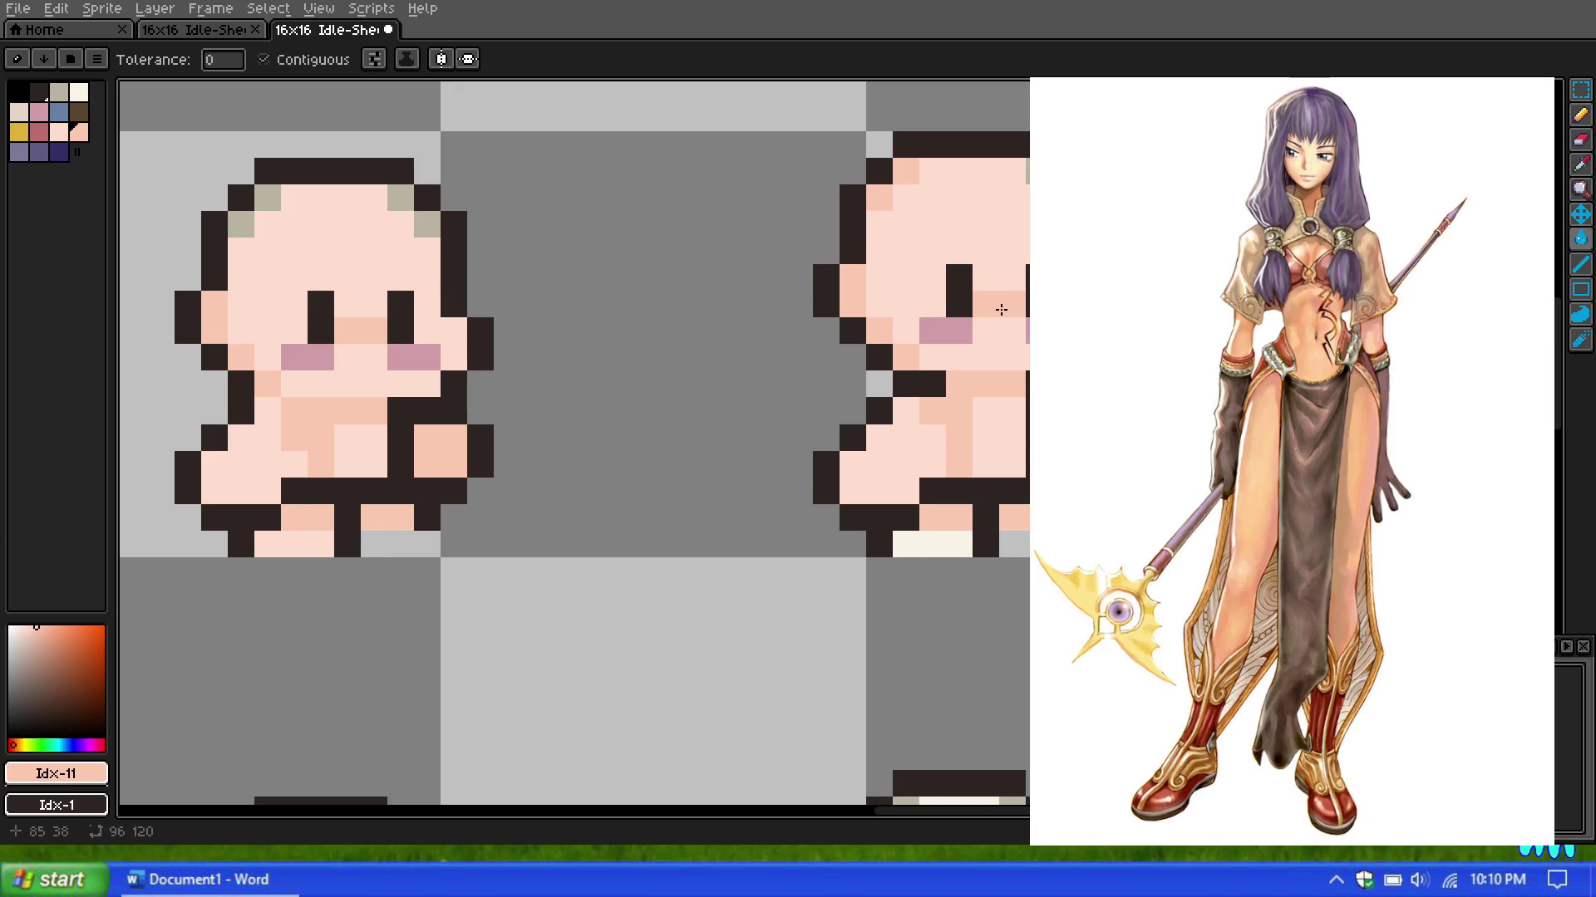
{"action": "scroll", "coordinate": [787, 276], "scroll_direction": "down", "scroll_amount": 3}
{"action": "scroll", "coordinate": [960, 247], "scroll_direction": "down", "scroll_amount": 1}
{"action": "scroll", "coordinate": [955, 258], "scroll_direction": "up", "scroll_amount": 3}
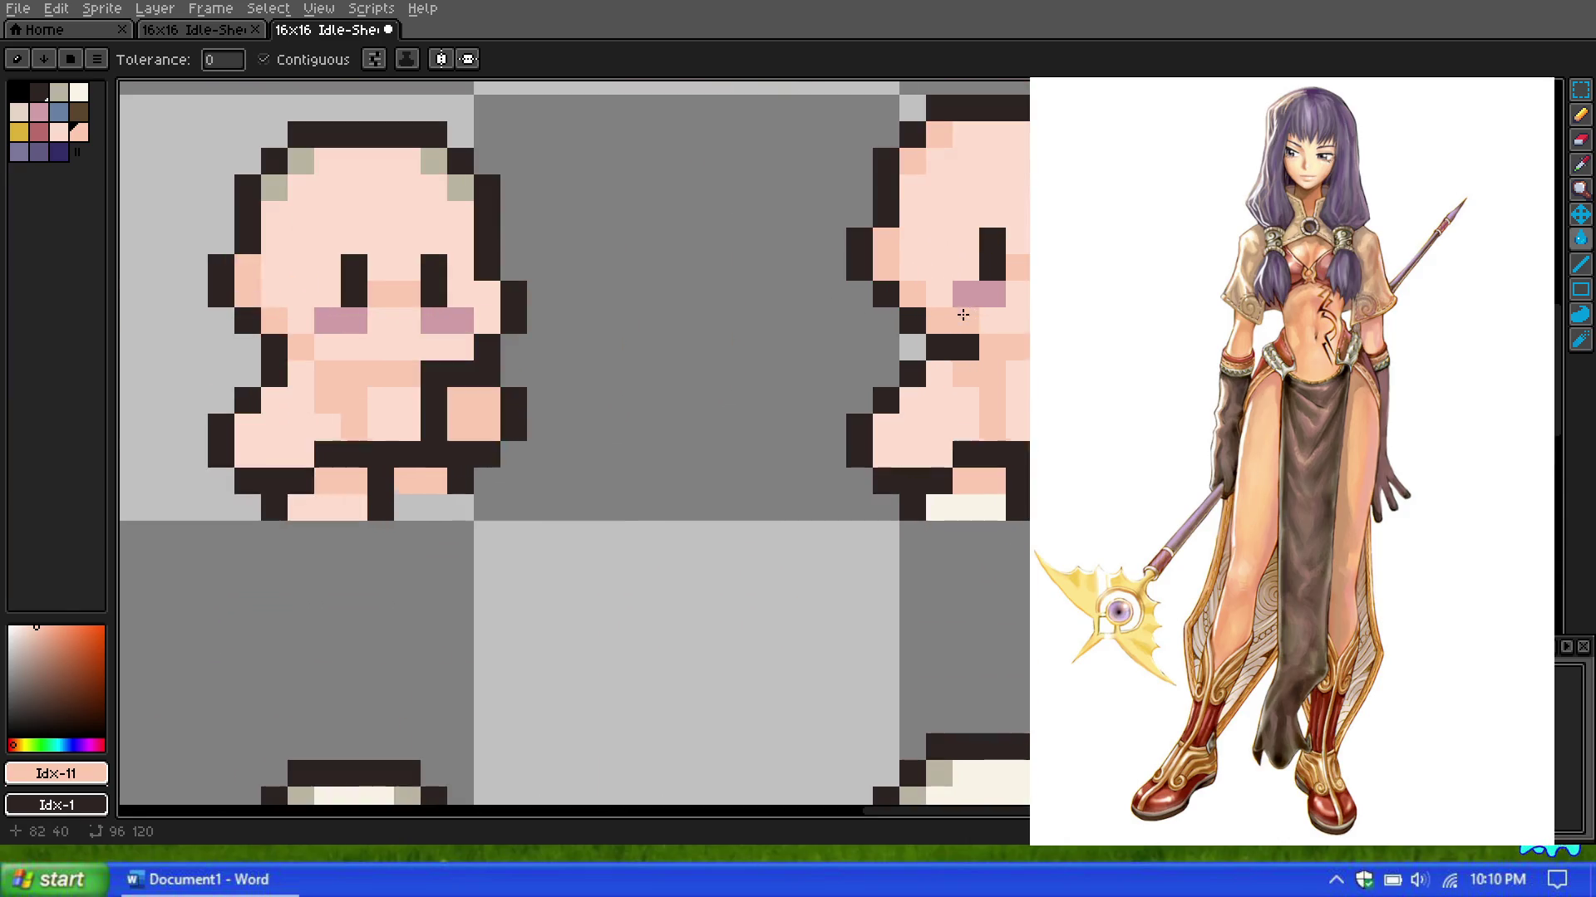
{"action": "left_click", "coordinate": [60, 133]}
{"action": "scroll", "coordinate": [837, 391], "scroll_direction": "down", "scroll_amount": 2}
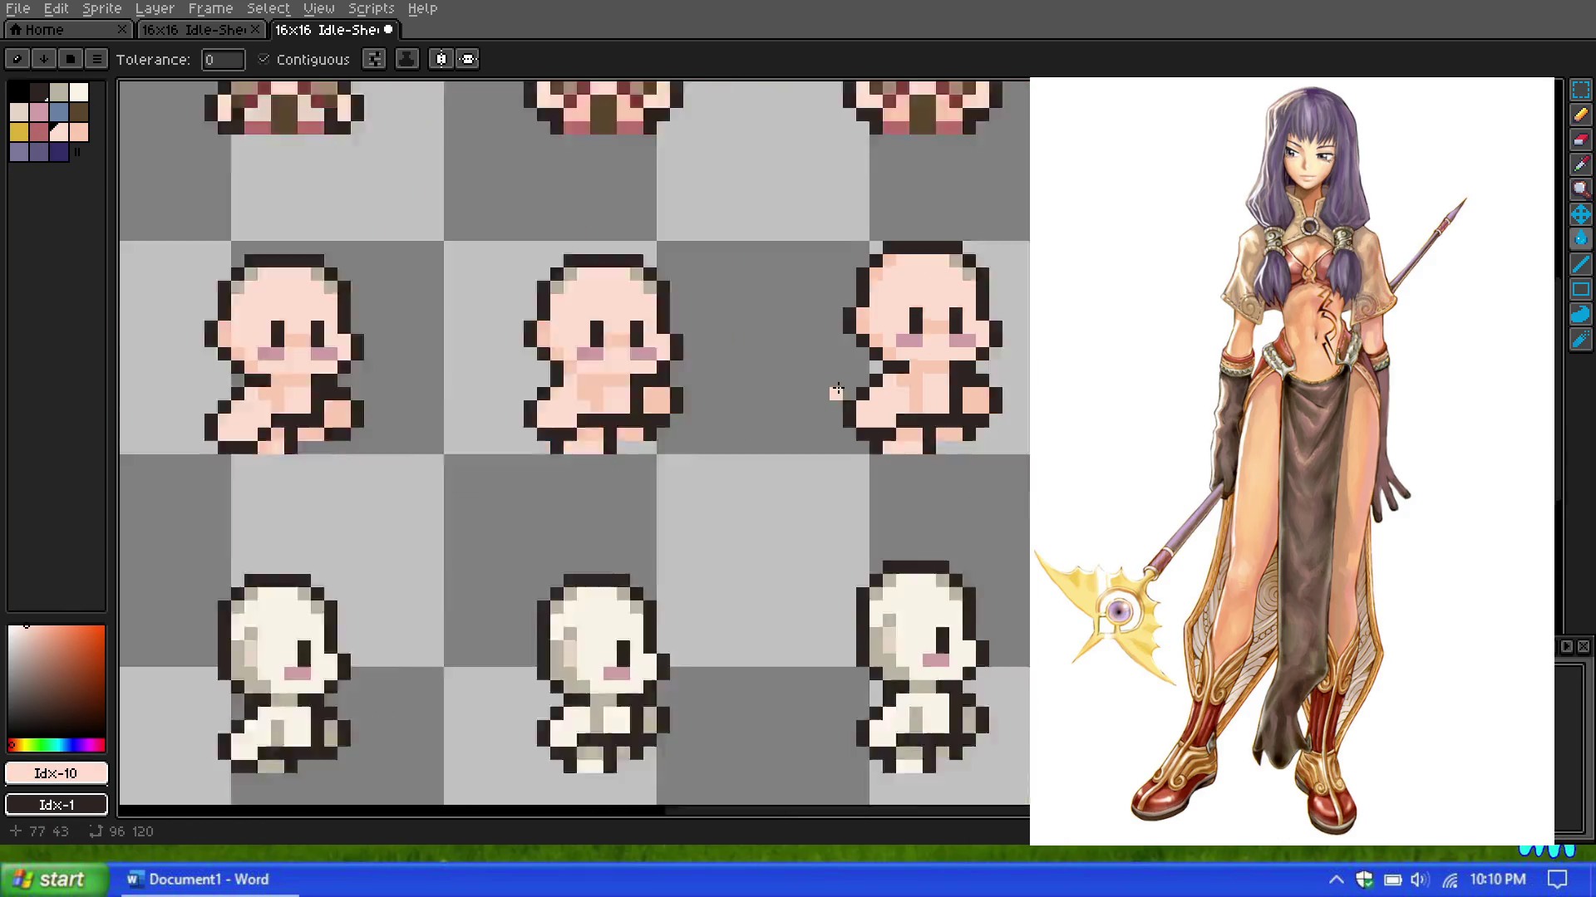
Step: Fill the first lower-row sprite's cream face and body with peach (palette Idx-10)
{"action": "scroll", "coordinate": [748, 432], "scroll_direction": "down", "scroll_amount": 2}
{"action": "scroll", "coordinate": [670, 483], "scroll_direction": "up", "scroll_amount": 2}
{"action": "scroll", "coordinate": [671, 483], "scroll_direction": "up", "scroll_amount": 1}
{"action": "scroll", "coordinate": [586, 430], "scroll_direction": "up", "scroll_amount": 1}
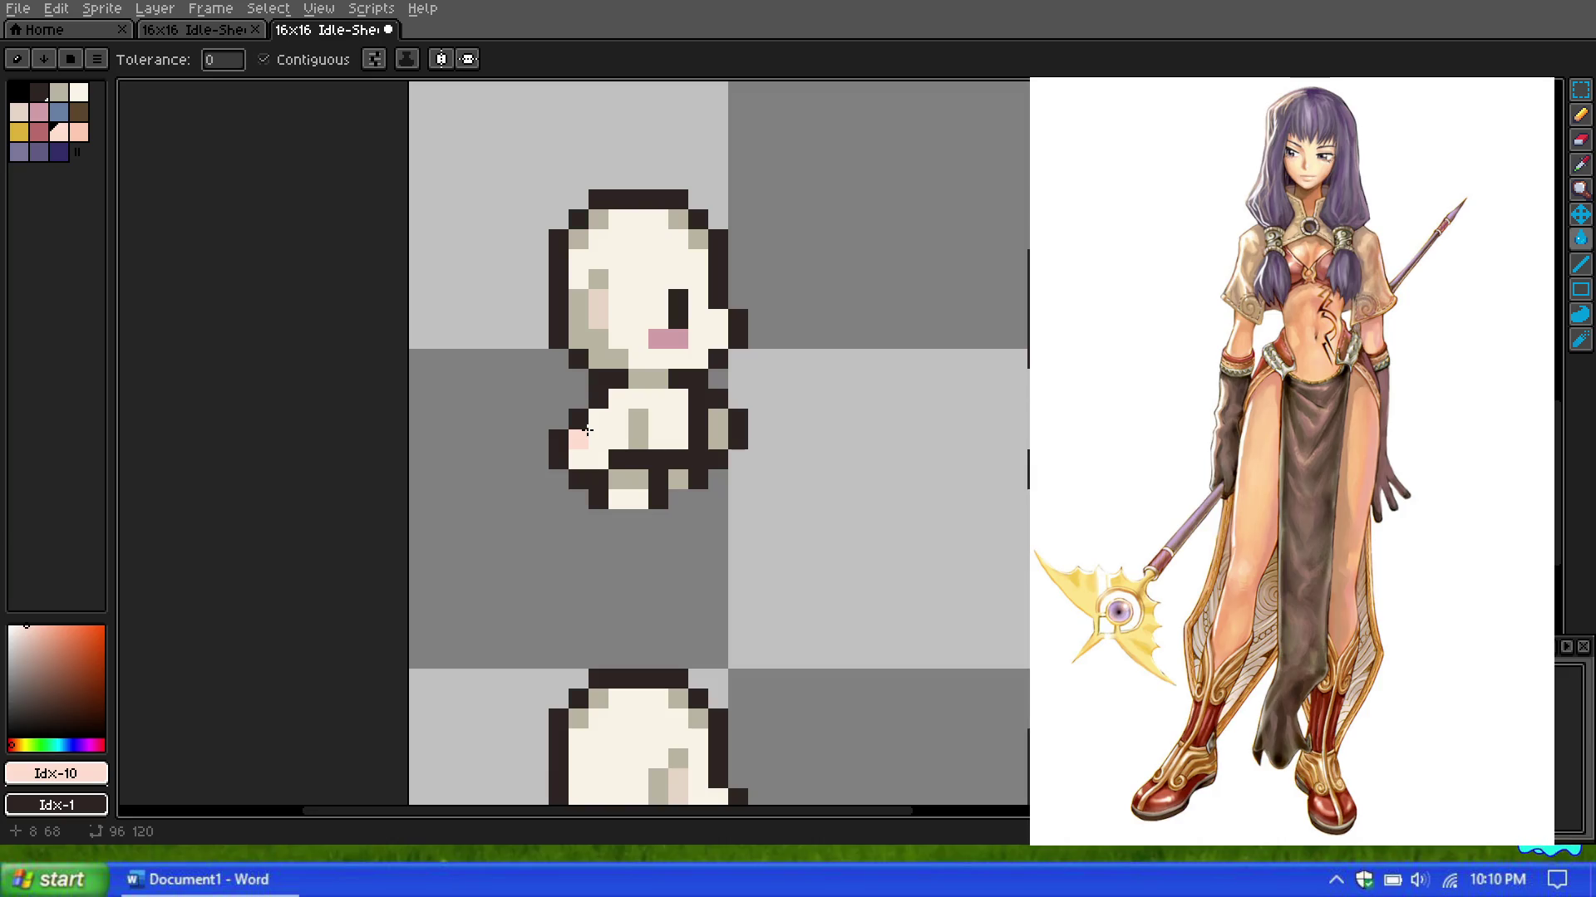
{"action": "scroll", "coordinate": [580, 331], "scroll_direction": "down", "scroll_amount": 2}
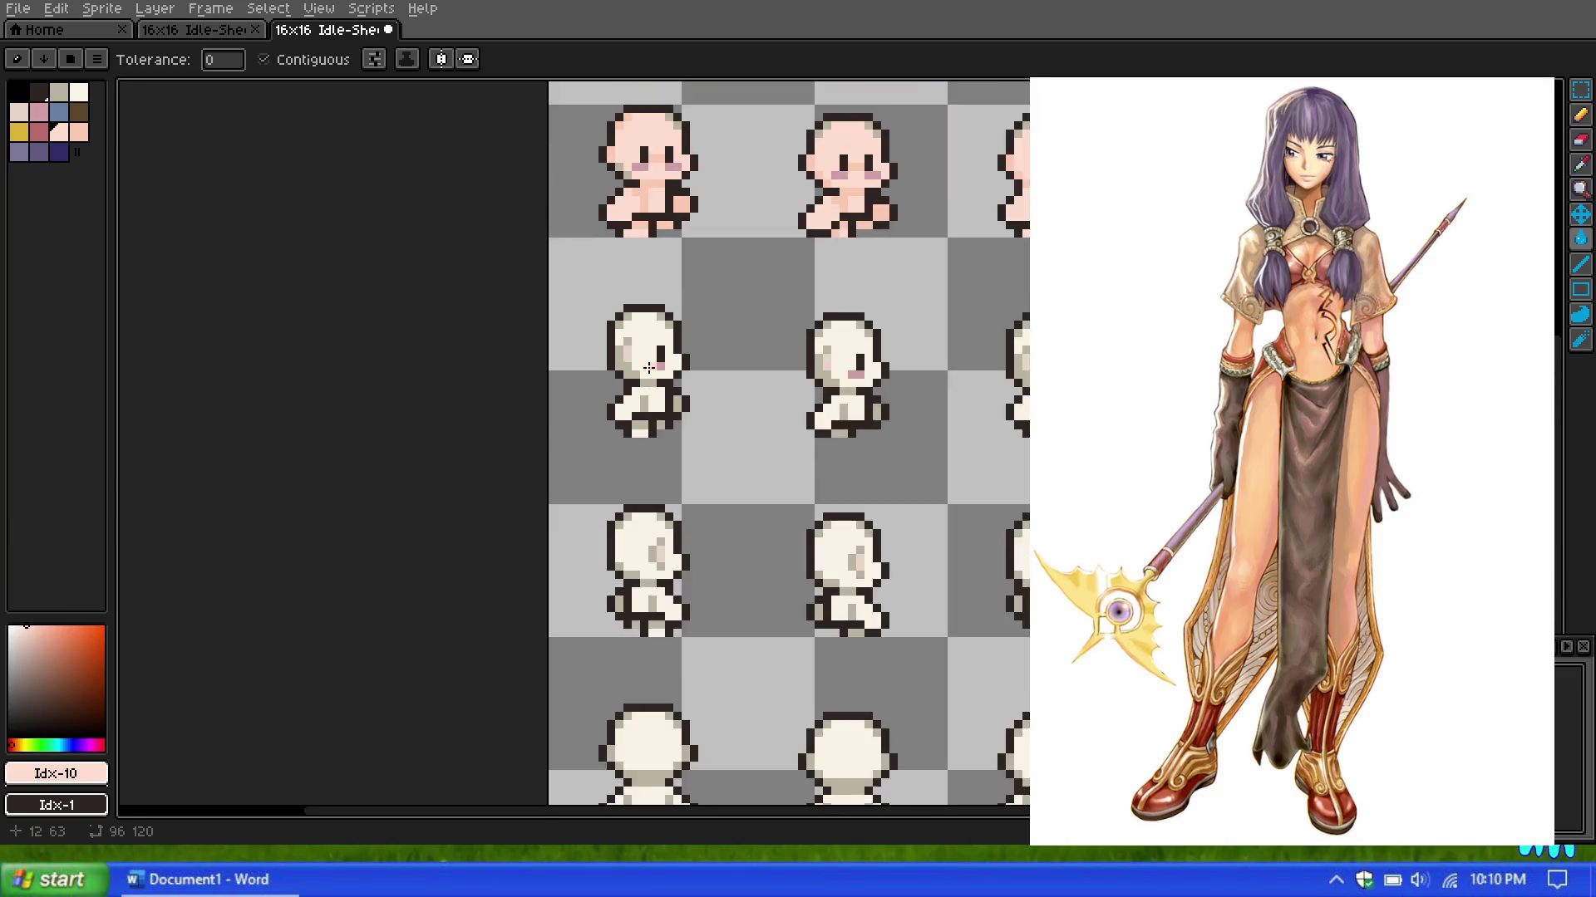
{"action": "scroll", "coordinate": [580, 315], "scroll_direction": "up", "scroll_amount": 2}
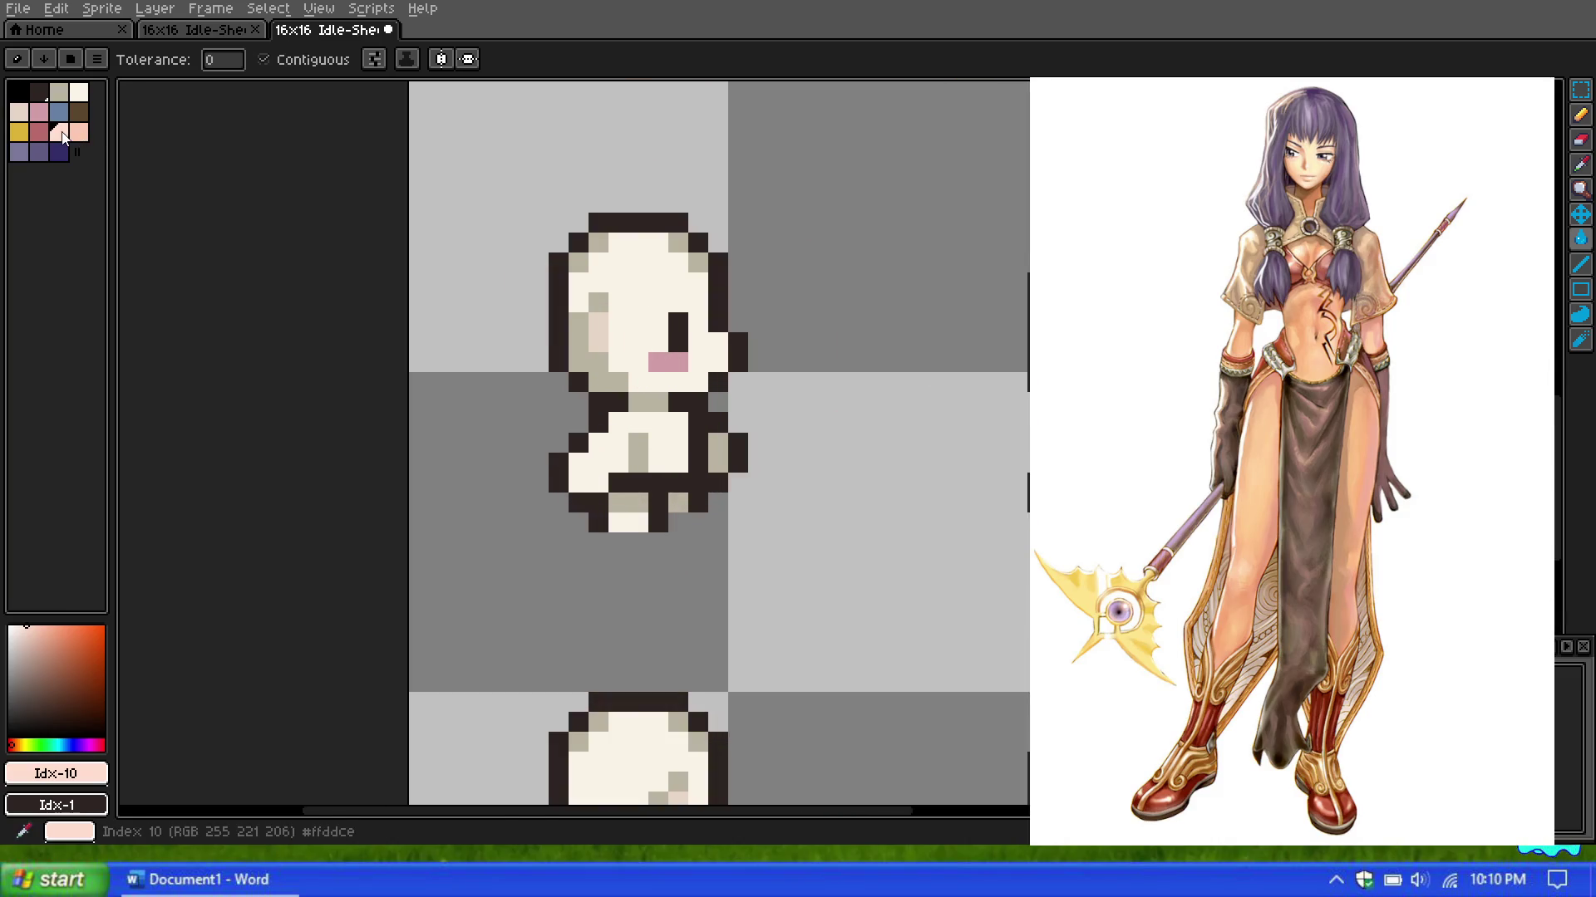
{"action": "left_click", "coordinate": [610, 315]}
{"action": "left_click", "coordinate": [661, 439]}
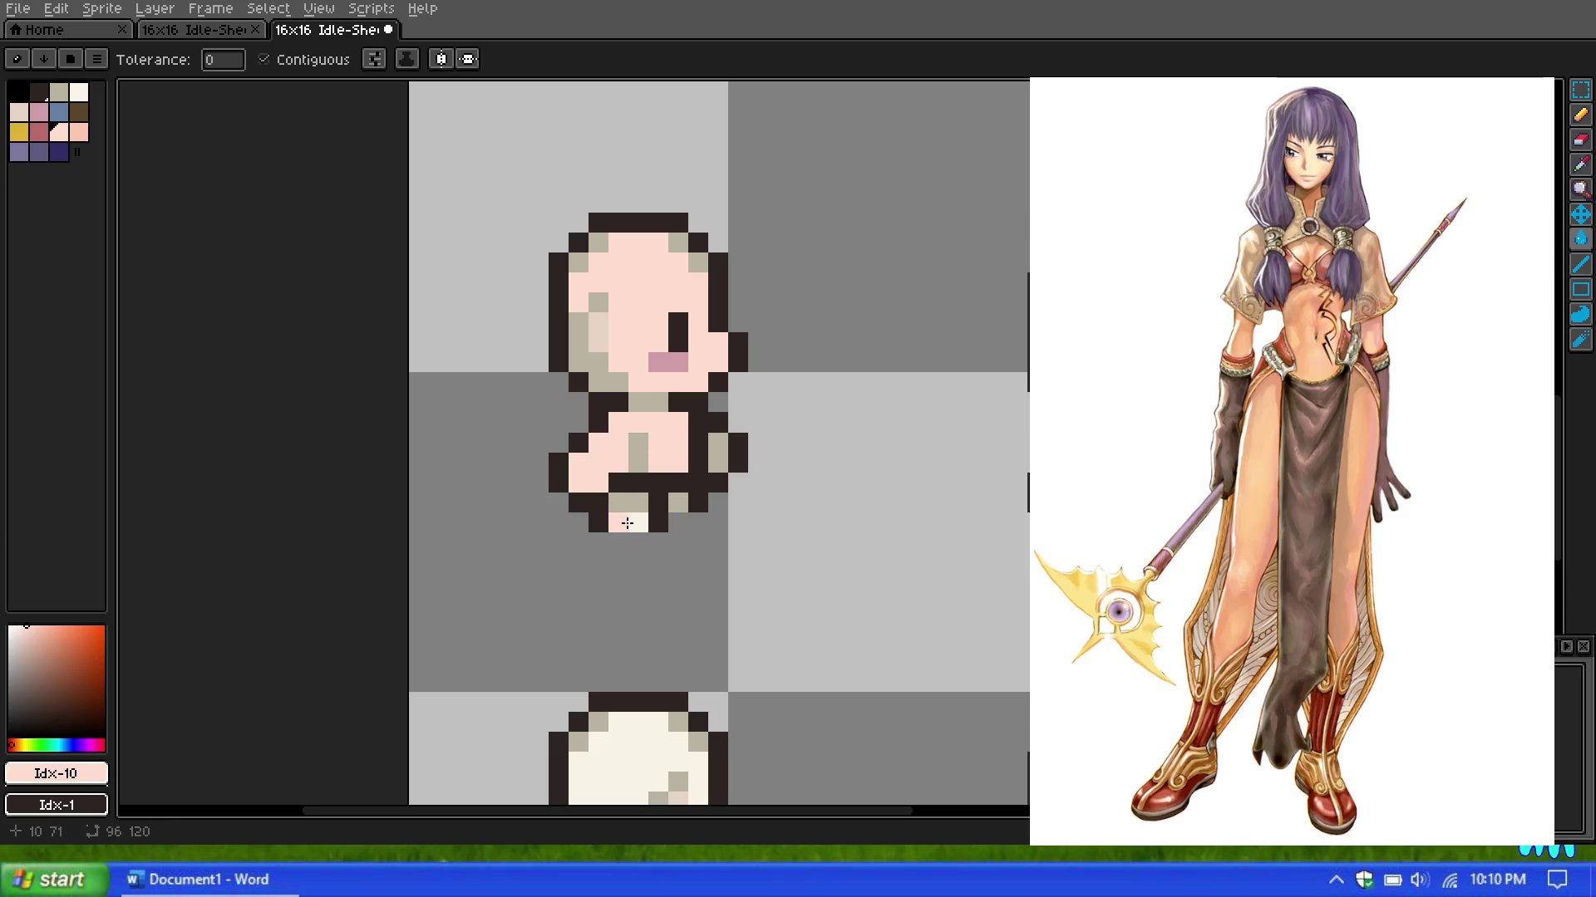
Step: Fill the next sprite's cream face and body with peach
{"action": "scroll", "coordinate": [1009, 374], "scroll_direction": "down", "scroll_amount": 2}
{"action": "scroll", "coordinate": [1010, 374], "scroll_direction": "up", "scroll_amount": 3}
{"action": "left_click", "coordinate": [843, 336]}
{"action": "left_click", "coordinate": [879, 536]}
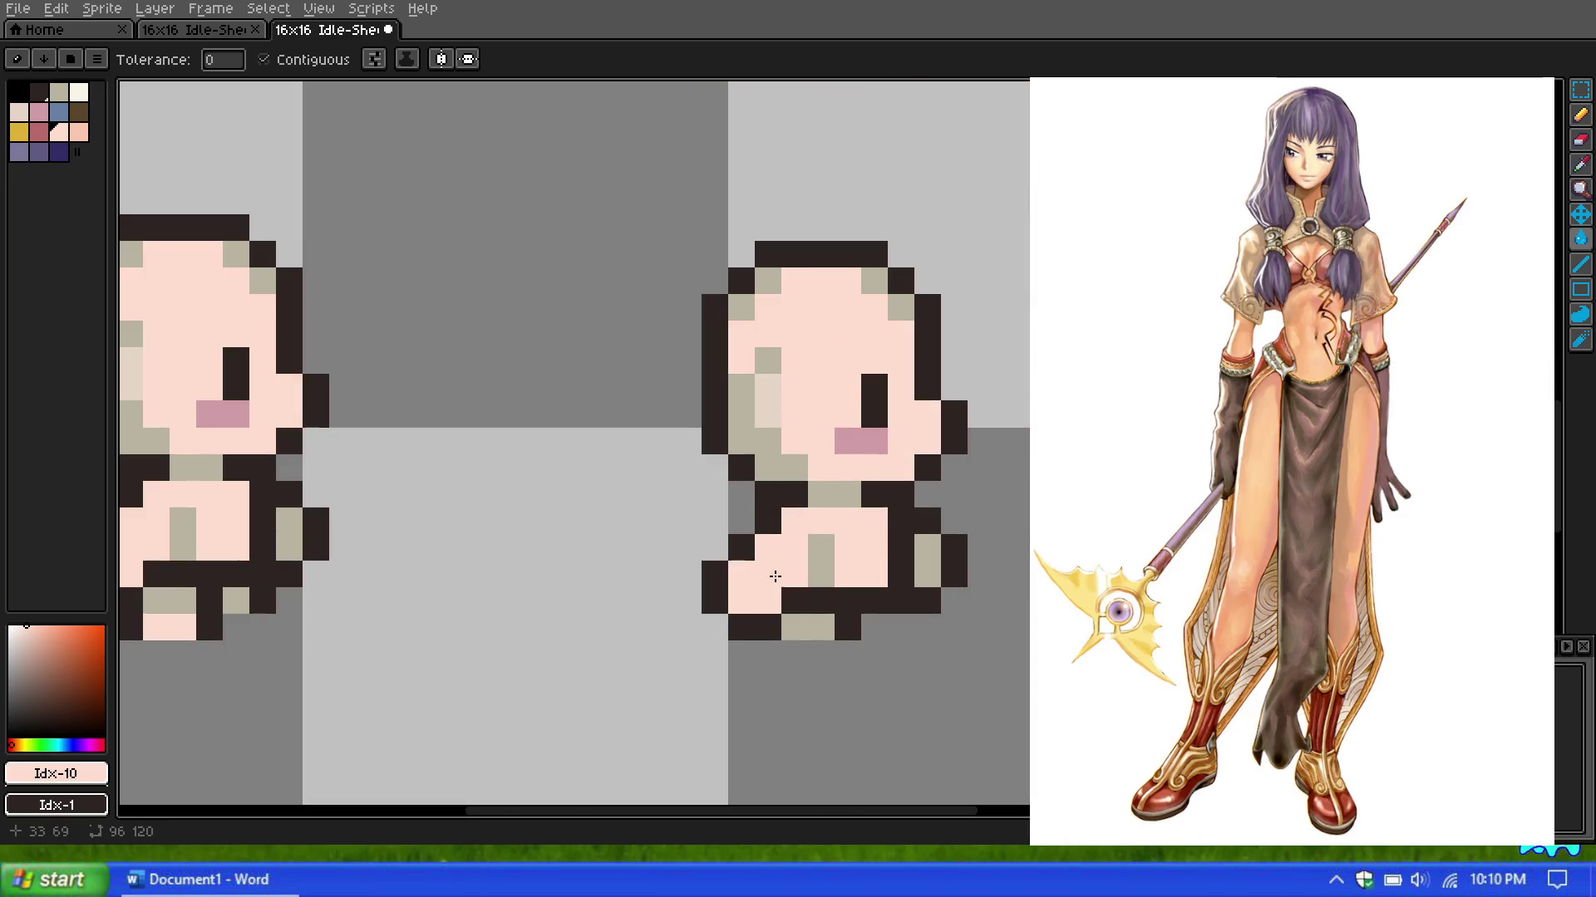
Step: Fill another sprite's face, both body halves and bottom cream pixel with peach
{"action": "scroll", "coordinate": [901, 416], "scroll_direction": "down", "scroll_amount": 2}
{"action": "scroll", "coordinate": [901, 416], "scroll_direction": "up", "scroll_amount": 2}
{"action": "scroll", "coordinate": [845, 385], "scroll_direction": "up", "scroll_amount": 1}
{"action": "left_click", "coordinate": [845, 385]}
{"action": "left_click", "coordinate": [856, 527]}
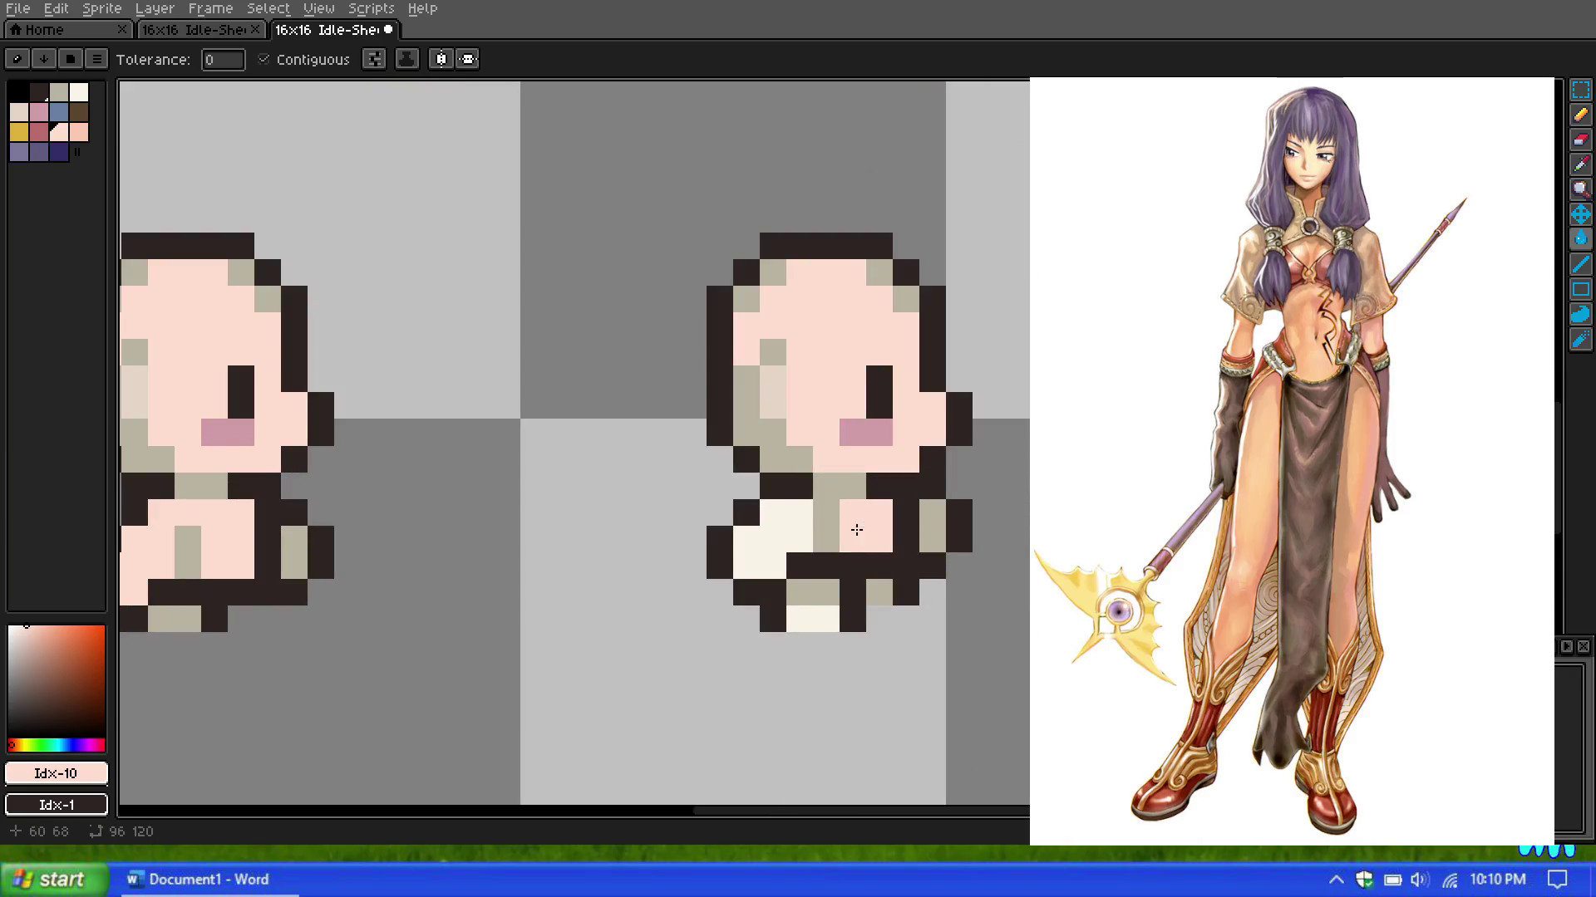
{"action": "left_click", "coordinate": [785, 552]}
{"action": "left_click", "coordinate": [822, 611]}
Step: Peach-fill the next sprite's body and face, then the head, body and bottom of the sprite below
{"action": "scroll", "coordinate": [1003, 377], "scroll_direction": "down", "scroll_amount": 2}
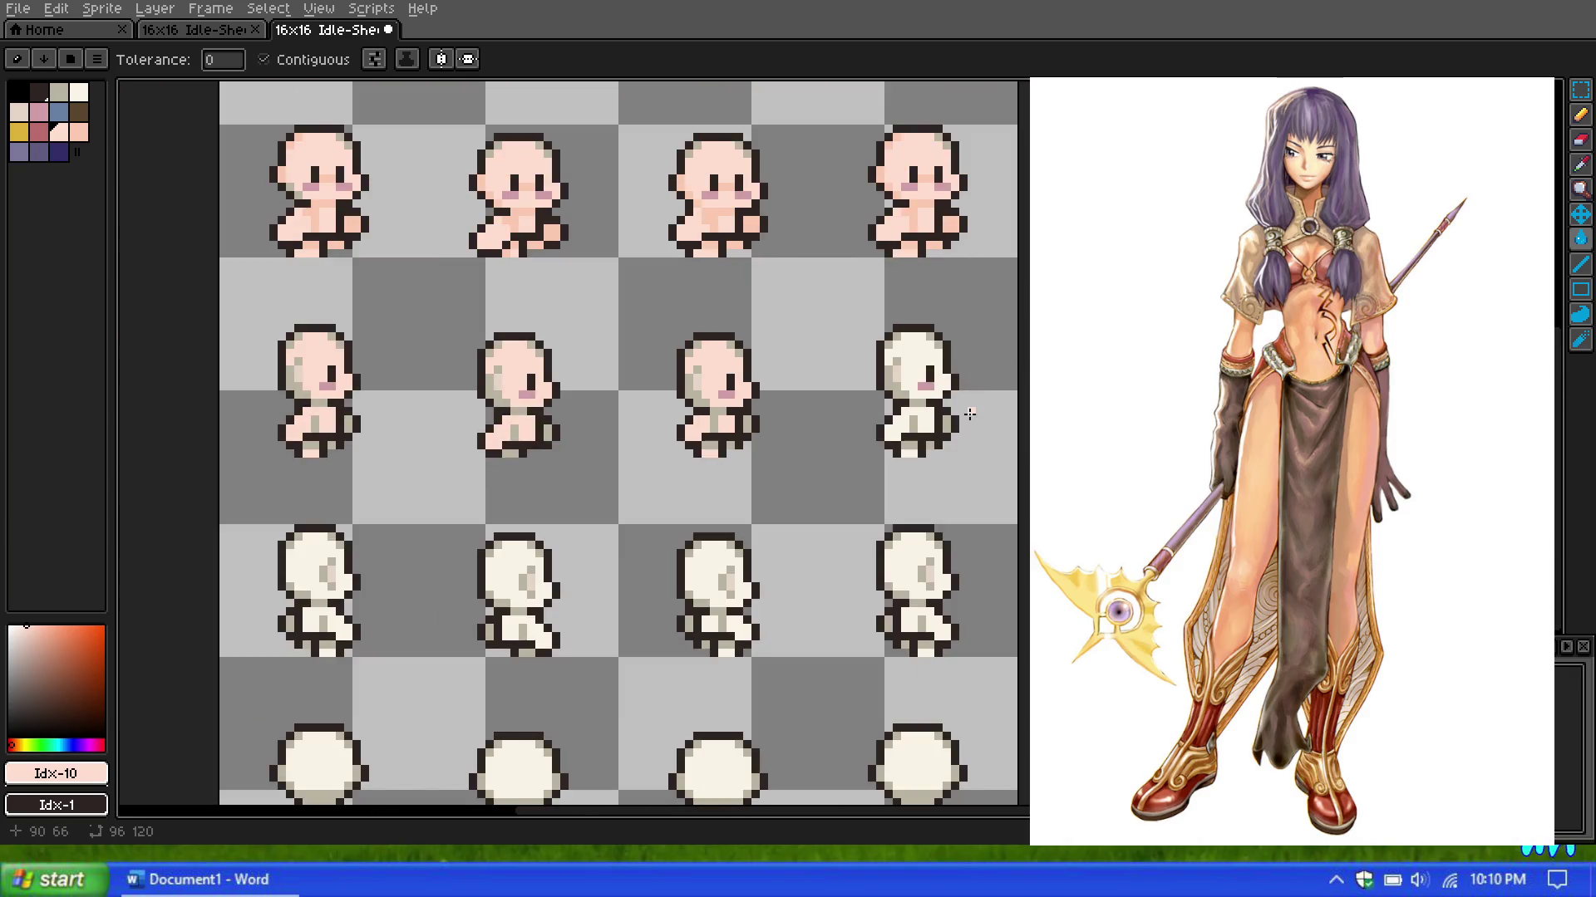
{"action": "scroll", "coordinate": [953, 435], "scroll_direction": "up", "scroll_amount": 2}
{"action": "left_click", "coordinate": [884, 433]}
{"action": "left_click", "coordinate": [879, 357]}
{"action": "scroll", "coordinate": [834, 431], "scroll_direction": "down", "scroll_amount": 3}
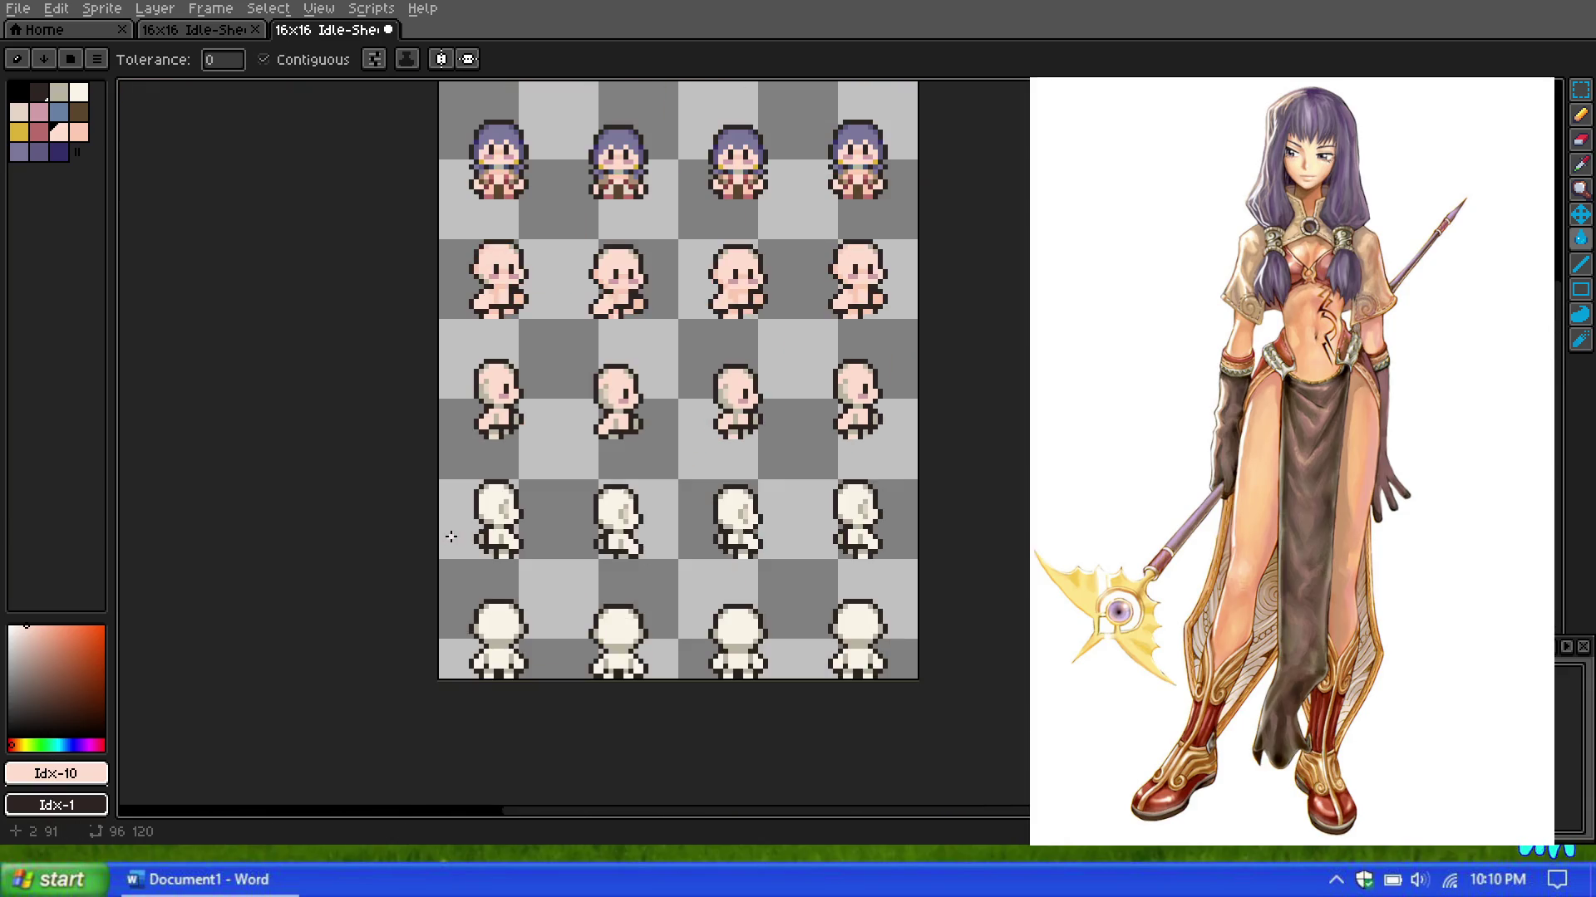
{"action": "scroll", "coordinate": [593, 426], "scroll_direction": "up", "scroll_amount": 3}
{"action": "left_click", "coordinate": [593, 426]}
{"action": "left_click", "coordinate": [656, 569]}
{"action": "left_click", "coordinate": [640, 608]}
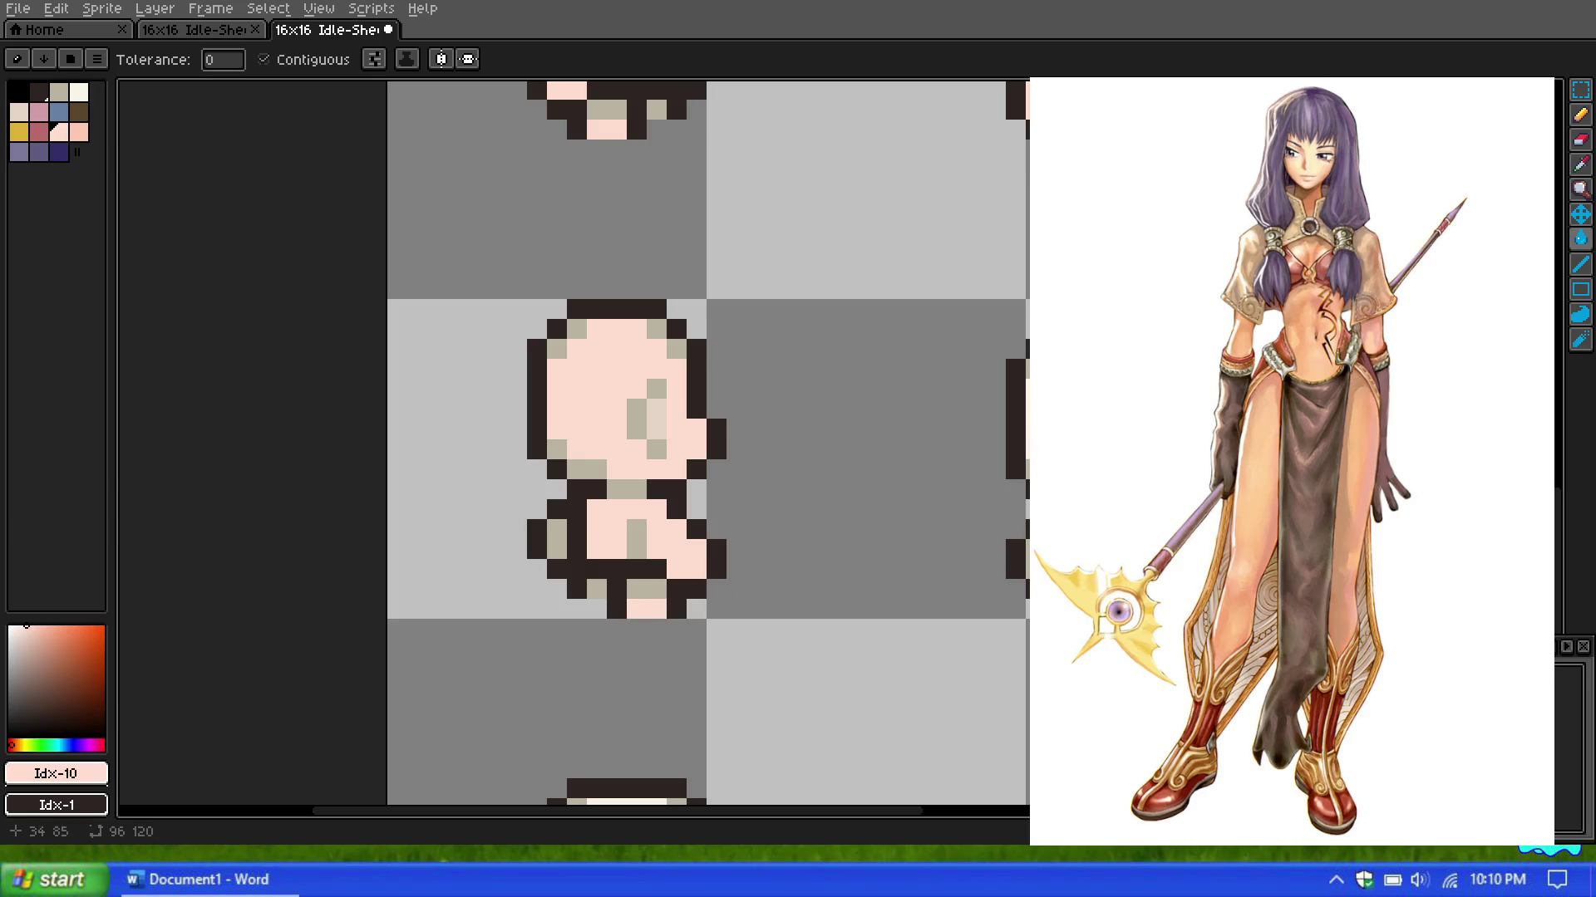
Step: Paint the cream heads and bodies of the third and fourth sprites peach
{"action": "scroll", "coordinate": [698, 457], "scroll_direction": "down", "scroll_amount": 1}
{"action": "scroll", "coordinate": [703, 439], "scroll_direction": "down", "scroll_amount": 1}
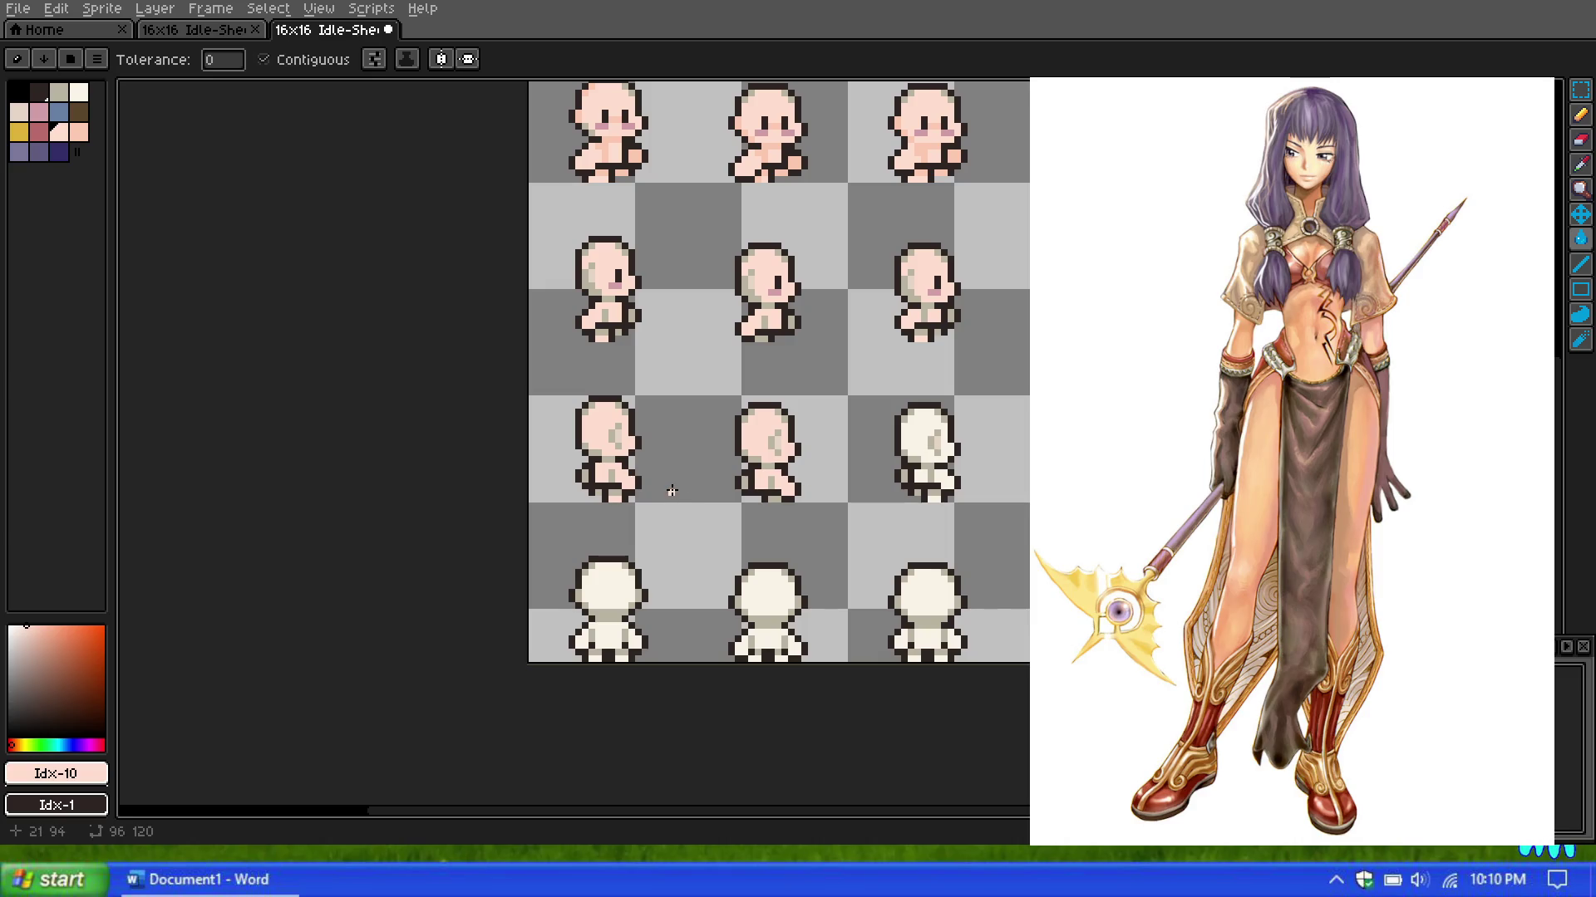
{"action": "scroll", "coordinate": [664, 508], "scroll_direction": "down", "scroll_amount": 2}
{"action": "scroll", "coordinate": [790, 416], "scroll_direction": "up", "scroll_amount": 3}
{"action": "scroll", "coordinate": [793, 411], "scroll_direction": "up", "scroll_amount": 1}
{"action": "left_click", "coordinate": [798, 411]}
{"action": "left_click", "coordinate": [811, 466]}
{"action": "left_click", "coordinate": [1016, 420]}
{"action": "left_click", "coordinate": [1021, 466]}
Step: Fill a lower sprite's head, body, arms and bottom, plus the right-edge sprite's head and body
{"action": "scroll", "coordinate": [460, 455], "scroll_direction": "down", "scroll_amount": 2}
{"action": "scroll", "coordinate": [748, 527], "scroll_direction": "up", "scroll_amount": 3}
{"action": "left_click", "coordinate": [748, 524]}
{"action": "left_click", "coordinate": [723, 594]}
{"action": "left_click", "coordinate": [673, 608]}
{"action": "left_click", "coordinate": [791, 599]}
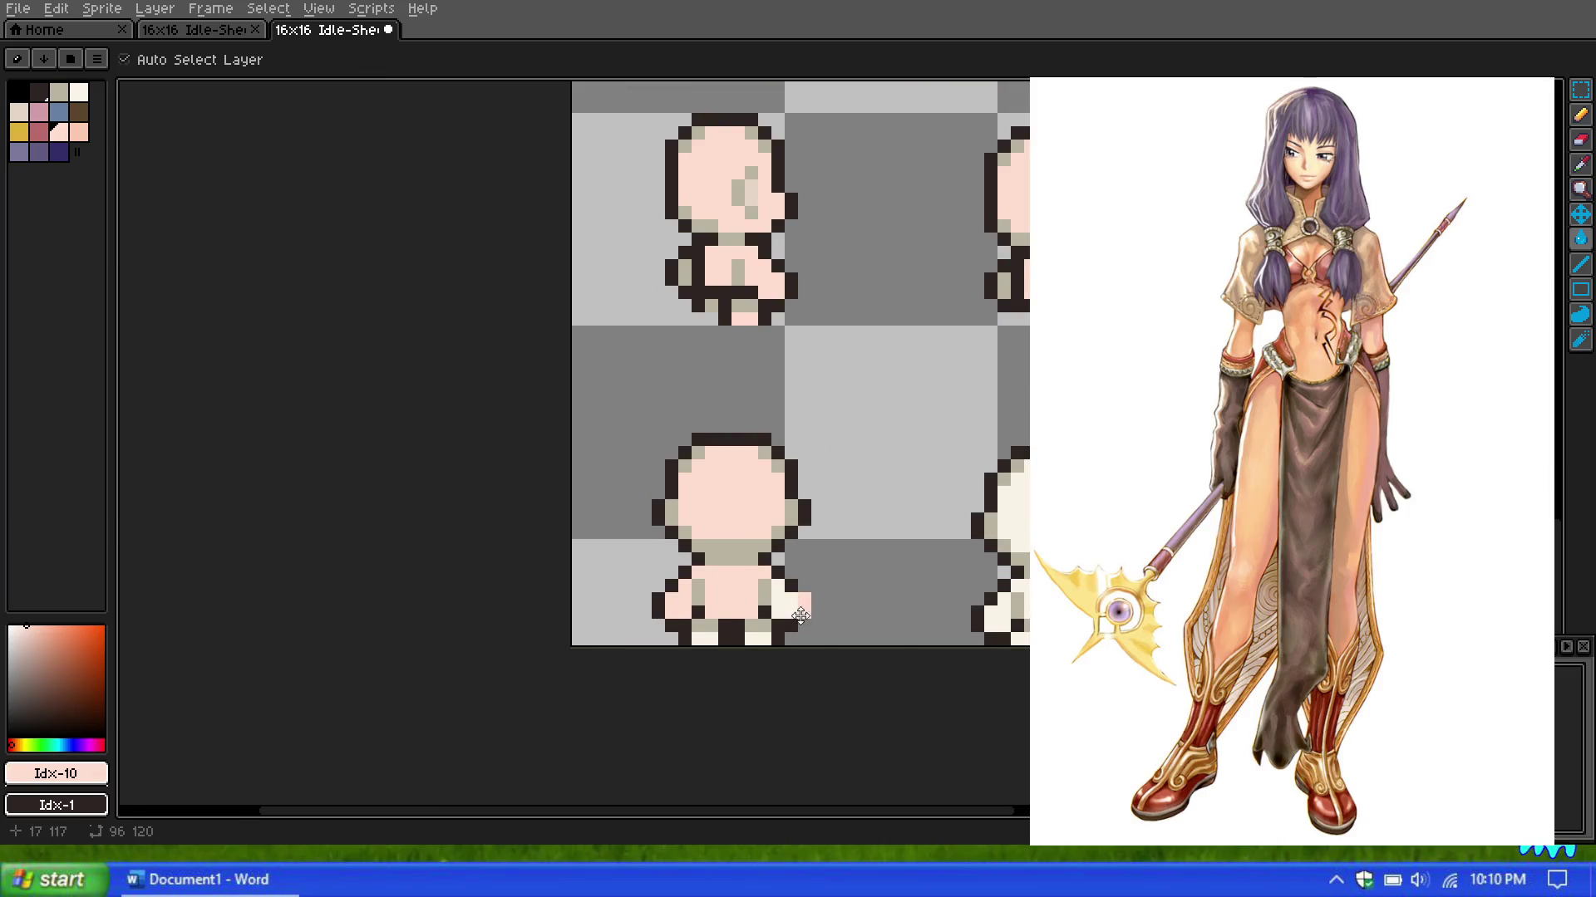
{"action": "left_click", "coordinate": [705, 638]}
{"action": "left_click", "coordinate": [1016, 498]}
{"action": "left_click", "coordinate": [1021, 588]}
{"action": "left_click", "coordinate": [993, 614]}
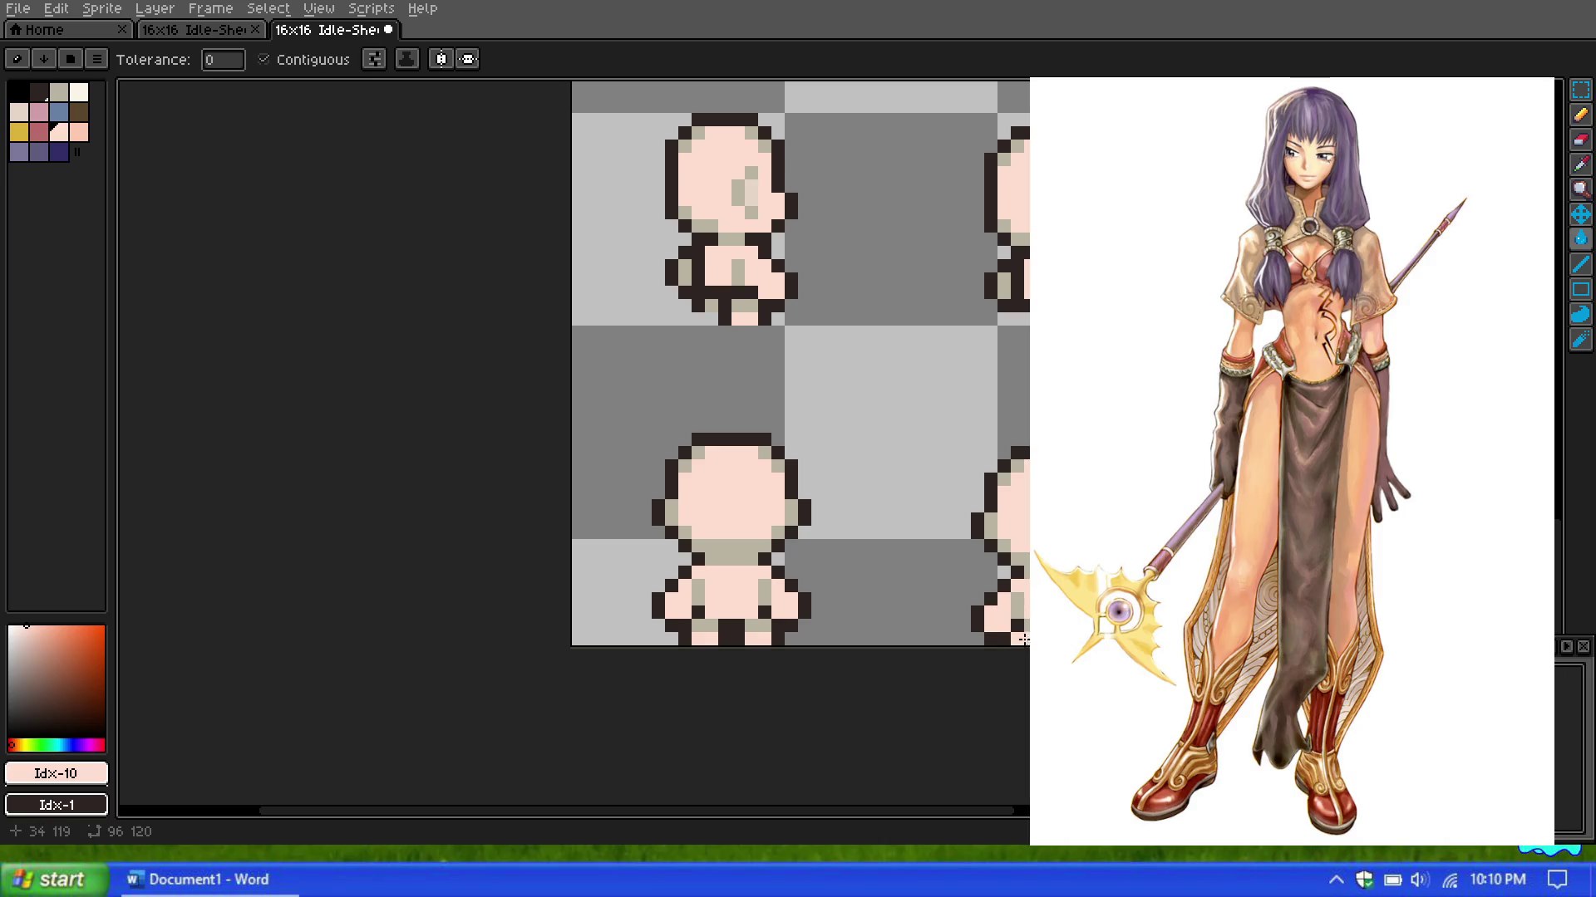
Step: Fill another sprite's cream head, body, both arms and both legs with peach
{"action": "scroll", "coordinate": [1024, 639], "scroll_direction": "down", "scroll_amount": 1}
{"action": "scroll", "coordinate": [1023, 527], "scroll_direction": "up", "scroll_amount": 1}
{"action": "scroll", "coordinate": [1022, 527], "scroll_direction": "down", "scroll_amount": 1}
{"action": "scroll", "coordinate": [811, 446], "scroll_direction": "up", "scroll_amount": 2}
{"action": "left_click", "coordinate": [812, 445]}
{"action": "left_click", "coordinate": [815, 570]}
{"action": "left_click", "coordinate": [876, 571]}
{"action": "left_click", "coordinate": [839, 629]}
{"action": "left_click", "coordinate": [765, 629]}
{"action": "left_click", "coordinate": [737, 585]}
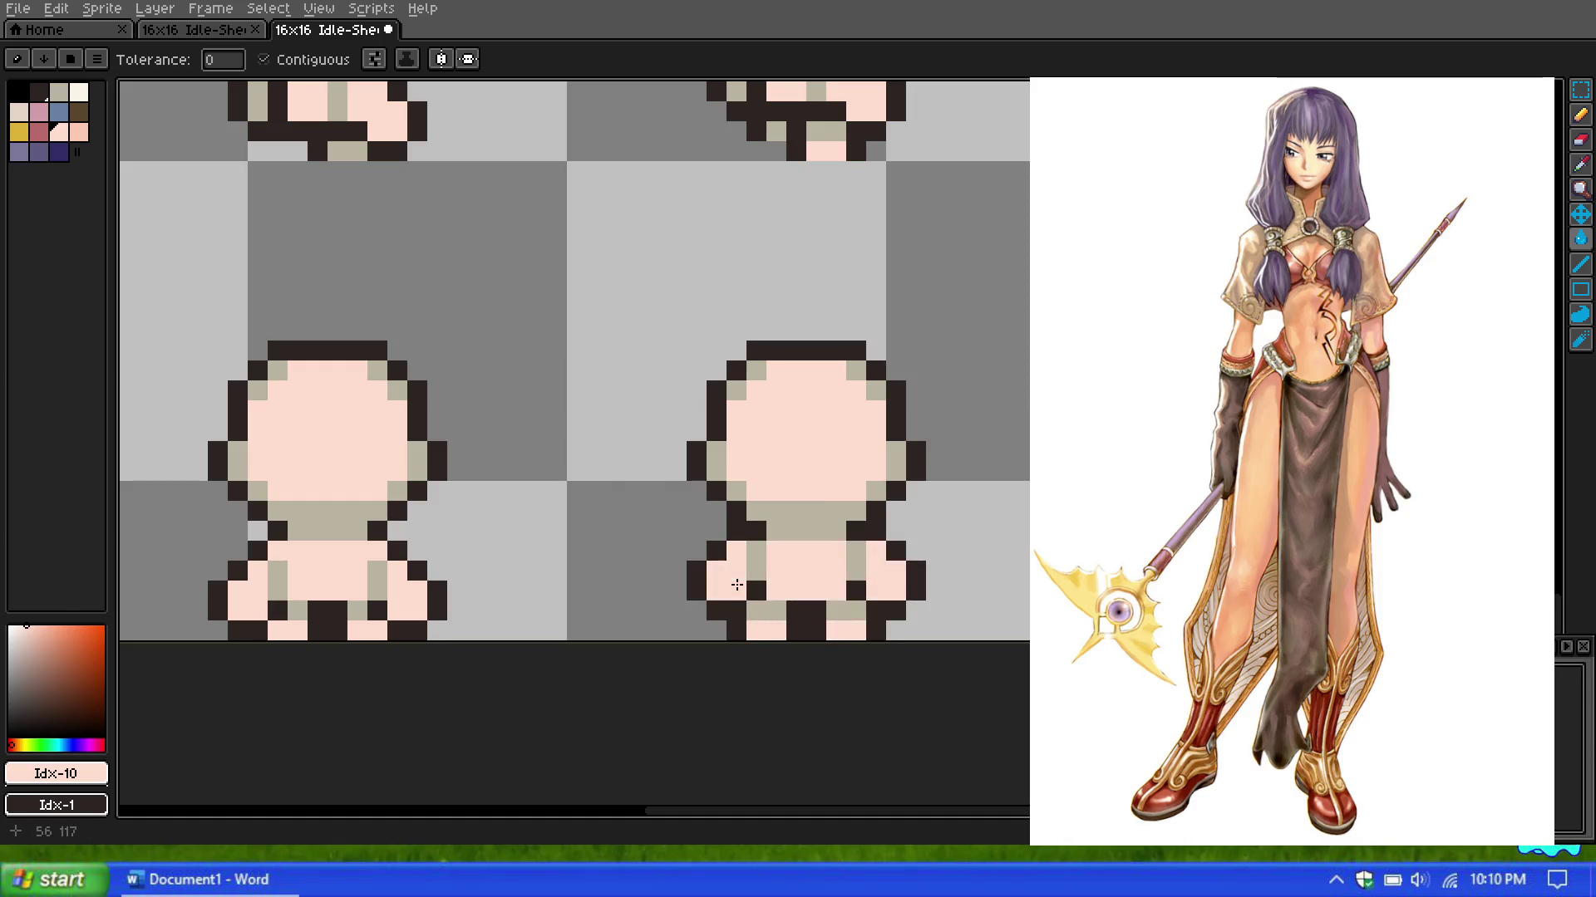
Step: Fill the right sprite's head, body, both arms and both feet with peach
{"action": "scroll", "coordinate": [738, 585], "scroll_direction": "down", "scroll_amount": 1}
{"action": "scroll", "coordinate": [954, 391], "scroll_direction": "up", "scroll_amount": 1}
{"action": "left_click", "coordinate": [954, 382]}
{"action": "left_click", "coordinate": [950, 507]}
{"action": "left_click", "coordinate": [871, 527]}
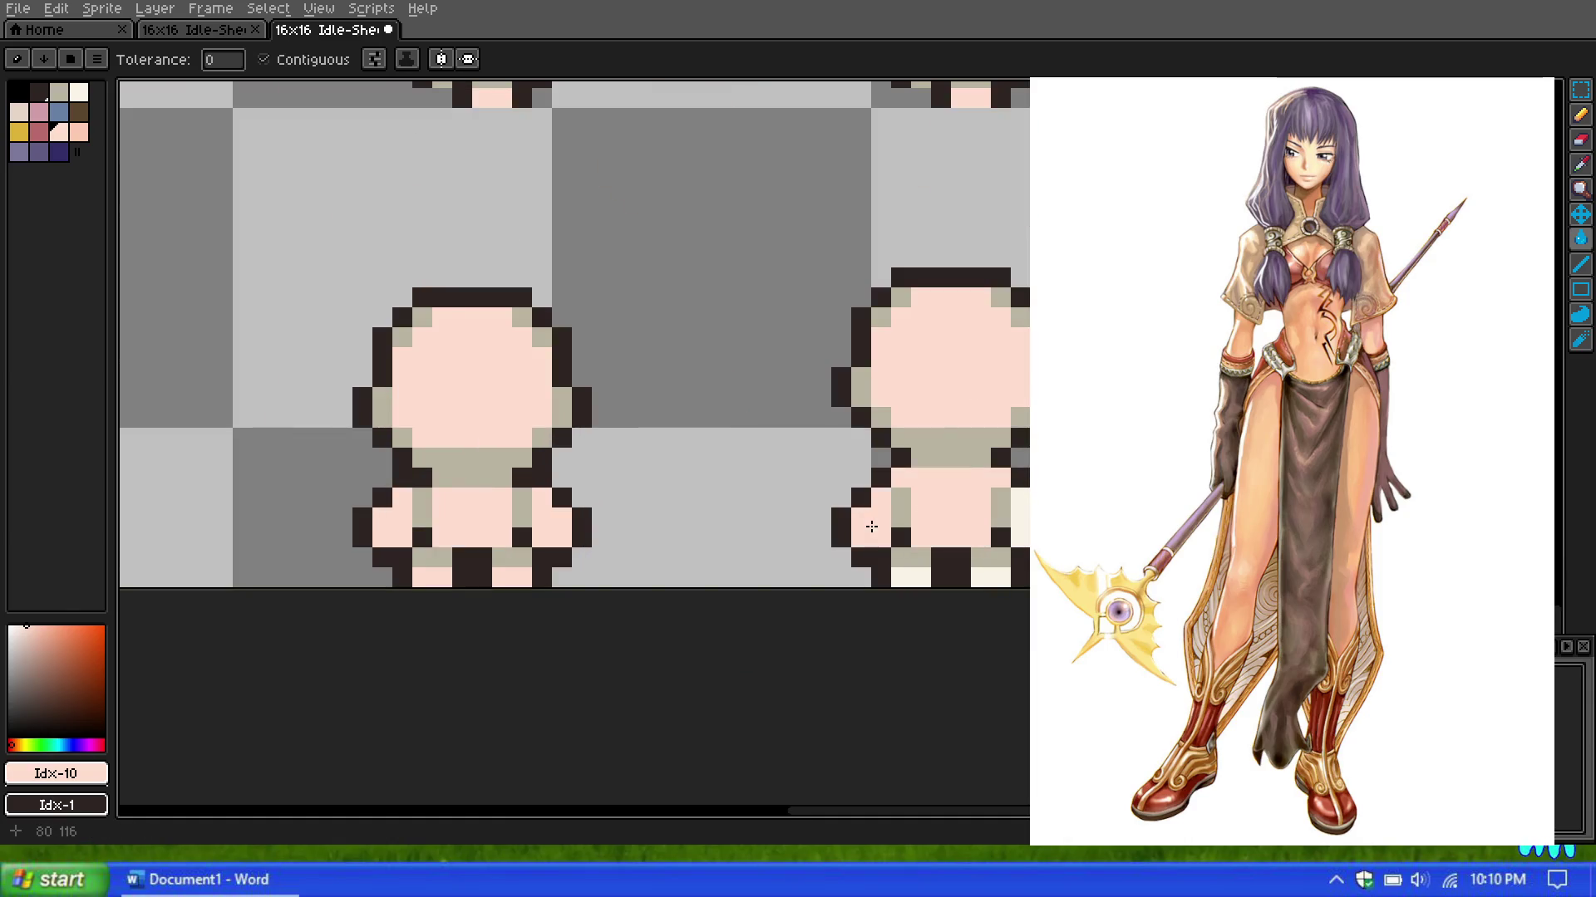
{"action": "left_click", "coordinate": [1018, 515]}
{"action": "left_click", "coordinate": [989, 577]}
{"action": "left_click", "coordinate": [910, 577]}
{"action": "scroll", "coordinate": [923, 527], "scroll_direction": "down", "scroll_amount": 5}
{"action": "scroll", "coordinate": [918, 383], "scroll_direction": "up", "scroll_amount": 2}
{"action": "scroll", "coordinate": [921, 384], "scroll_direction": "up", "scroll_amount": 1}
{"action": "scroll", "coordinate": [922, 385], "scroll_direction": "up", "scroll_amount": 1}
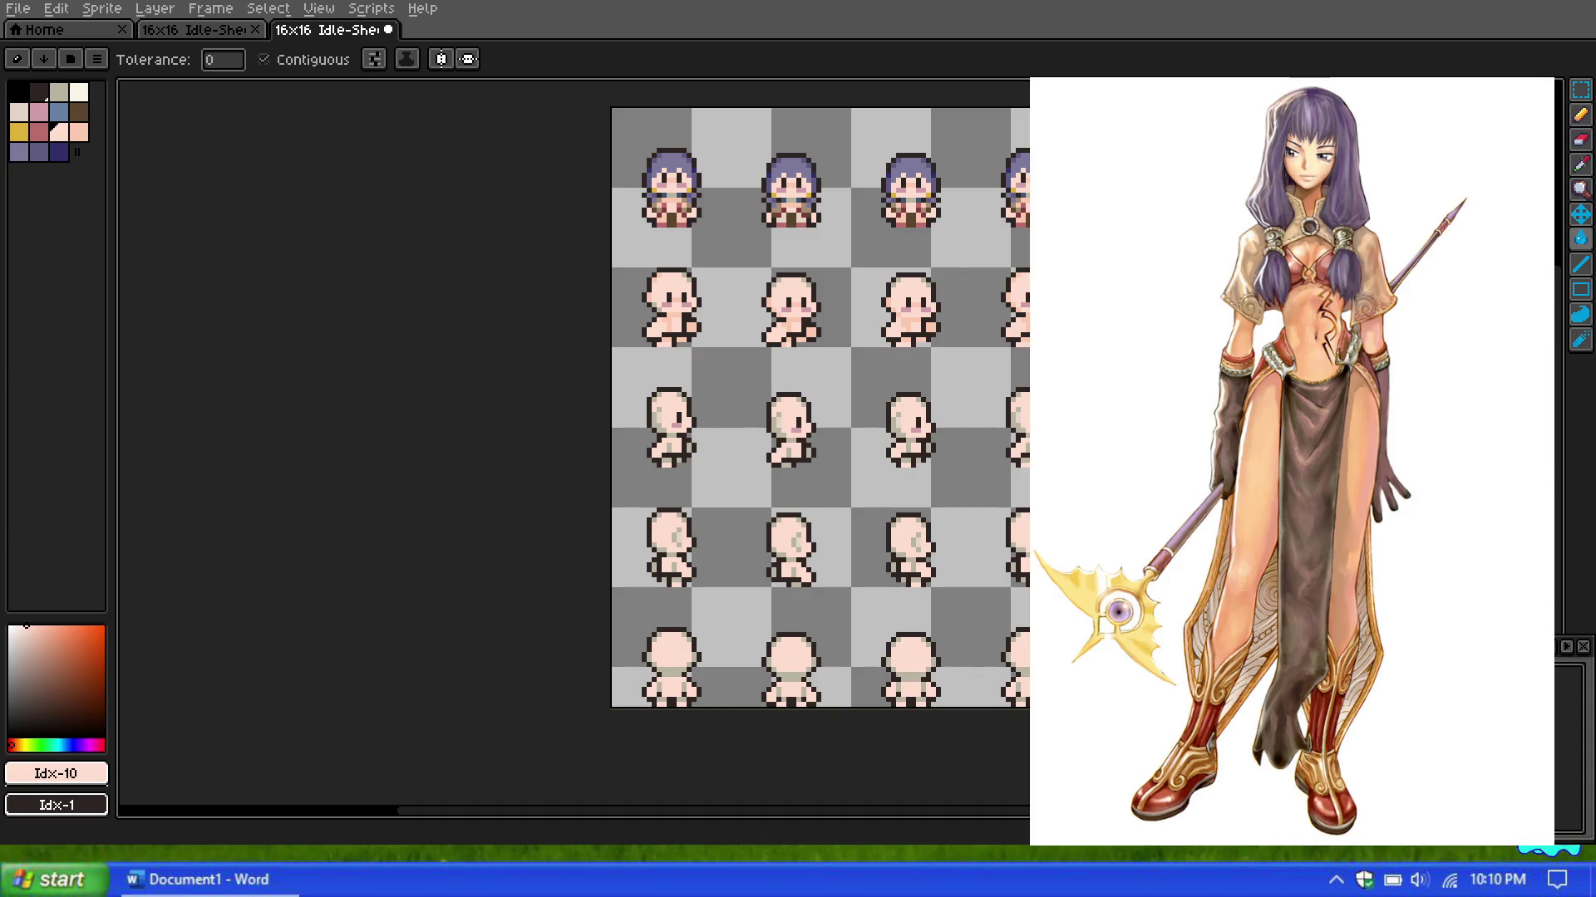
Step: Switch to the darker peach Idx-11 and paint the grey body and chest pixels peach
{"action": "scroll", "coordinate": [656, 249], "scroll_direction": "down", "scroll_amount": 1}
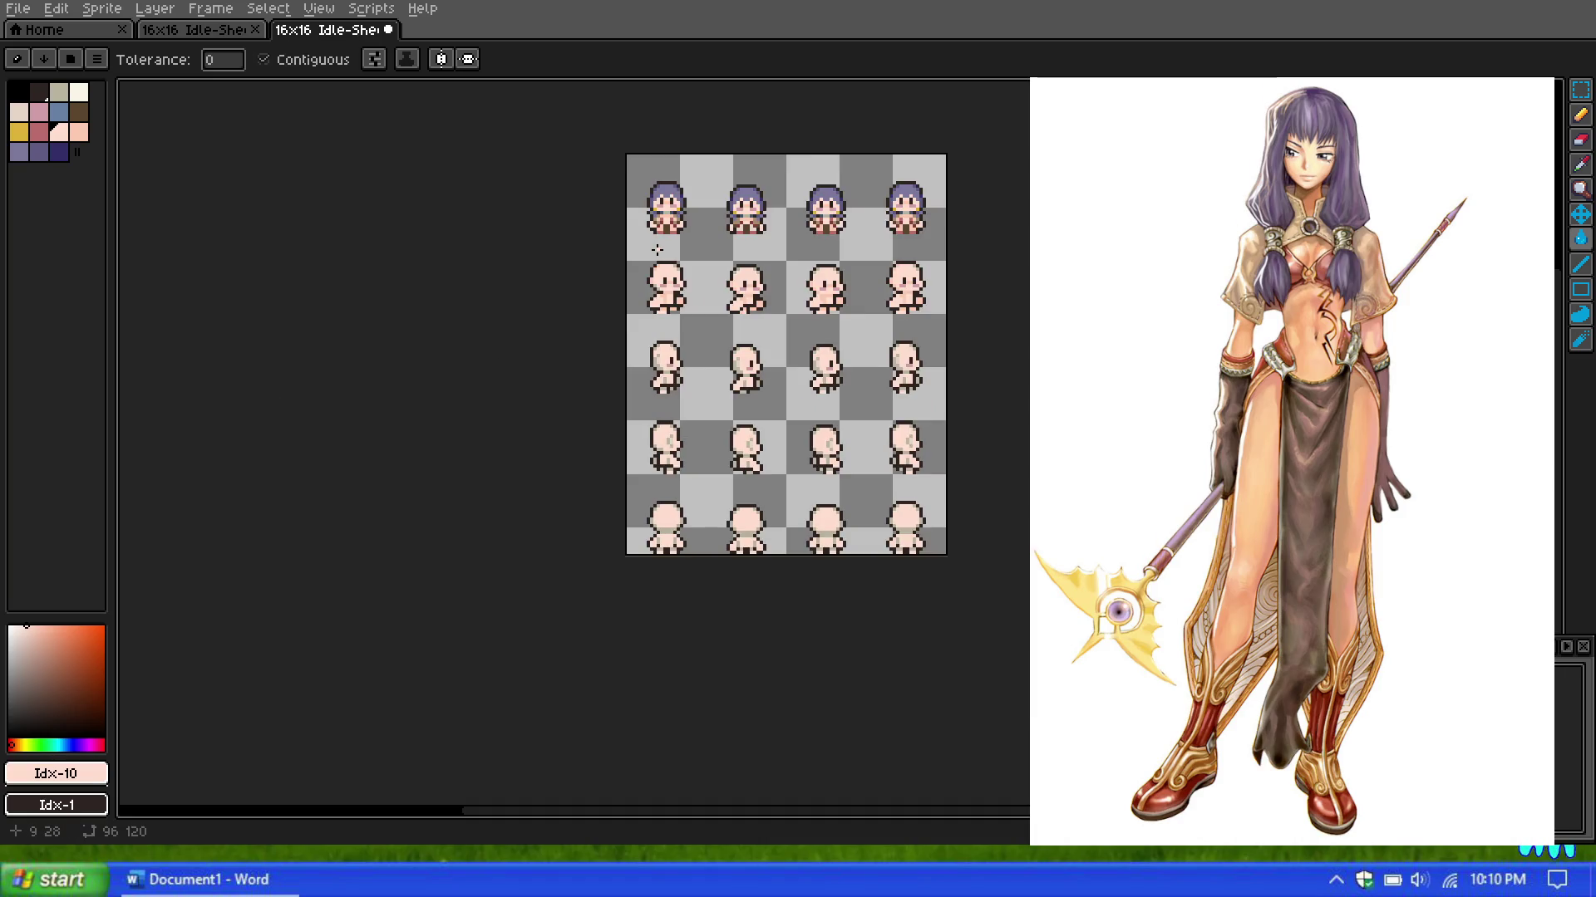
{"action": "scroll", "coordinate": [696, 231], "scroll_direction": "up", "scroll_amount": 1}
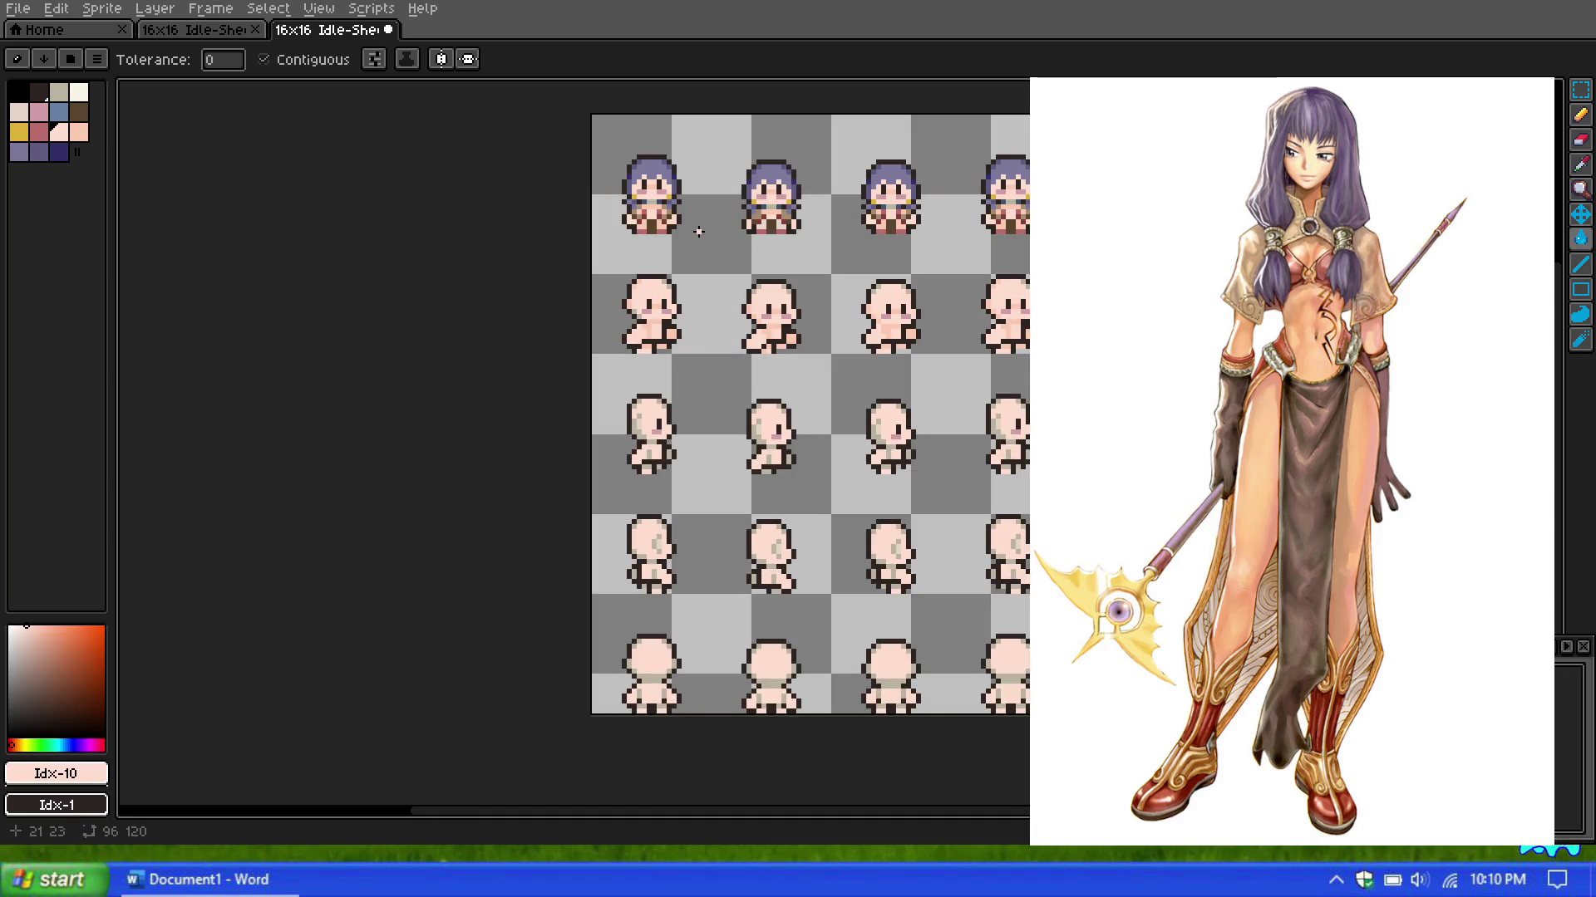
{"action": "scroll", "coordinate": [654, 457], "scroll_direction": "up", "scroll_amount": 2}
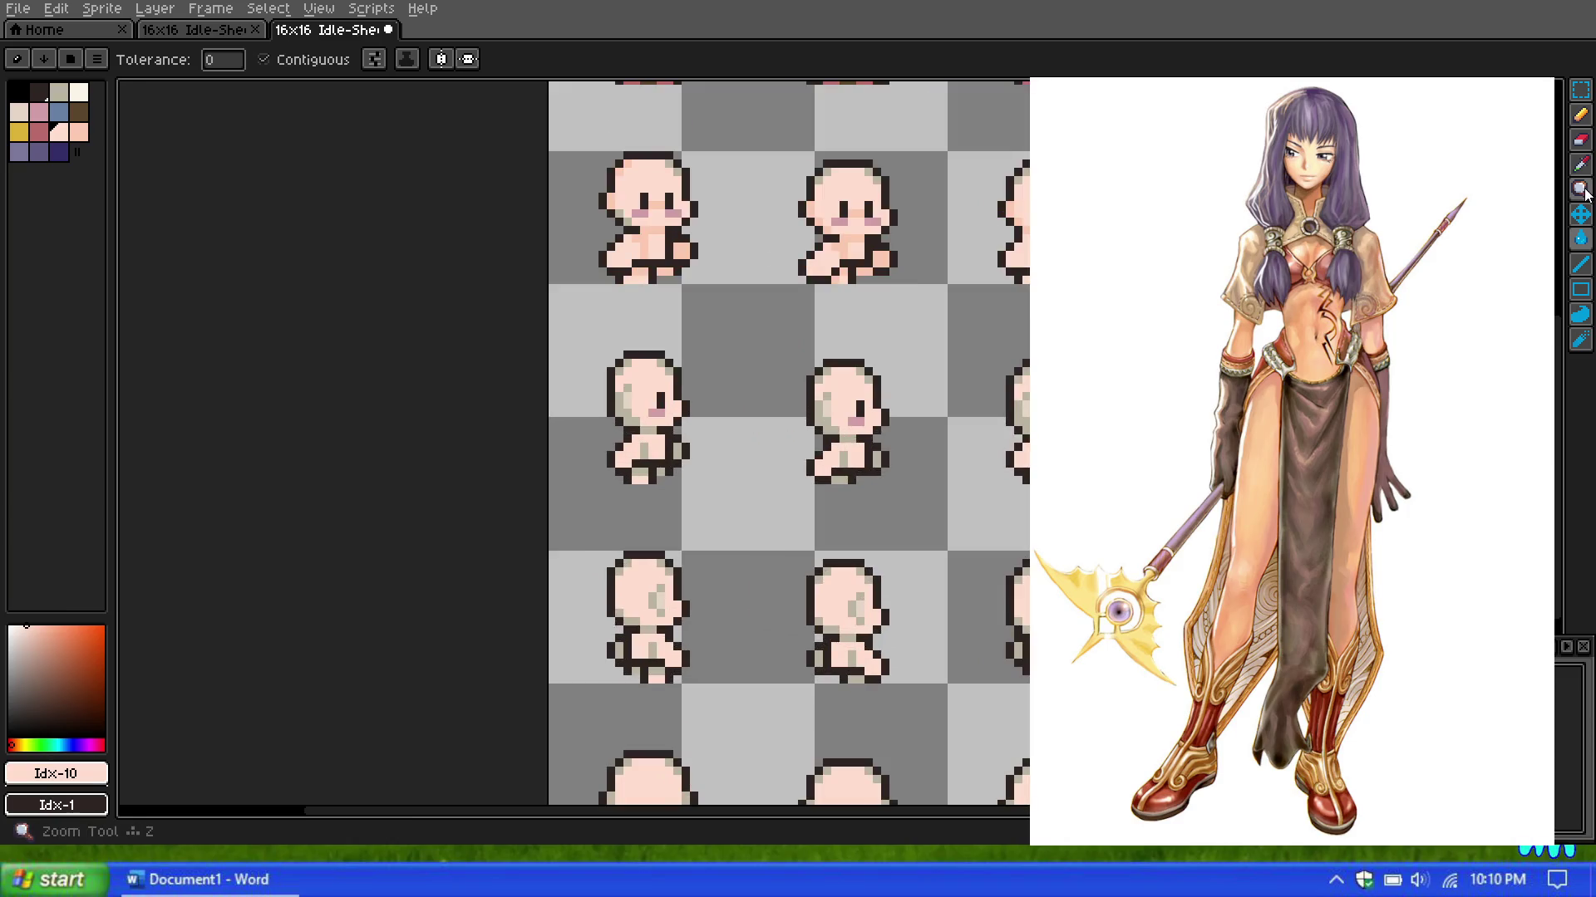
{"action": "key", "text": "0"}
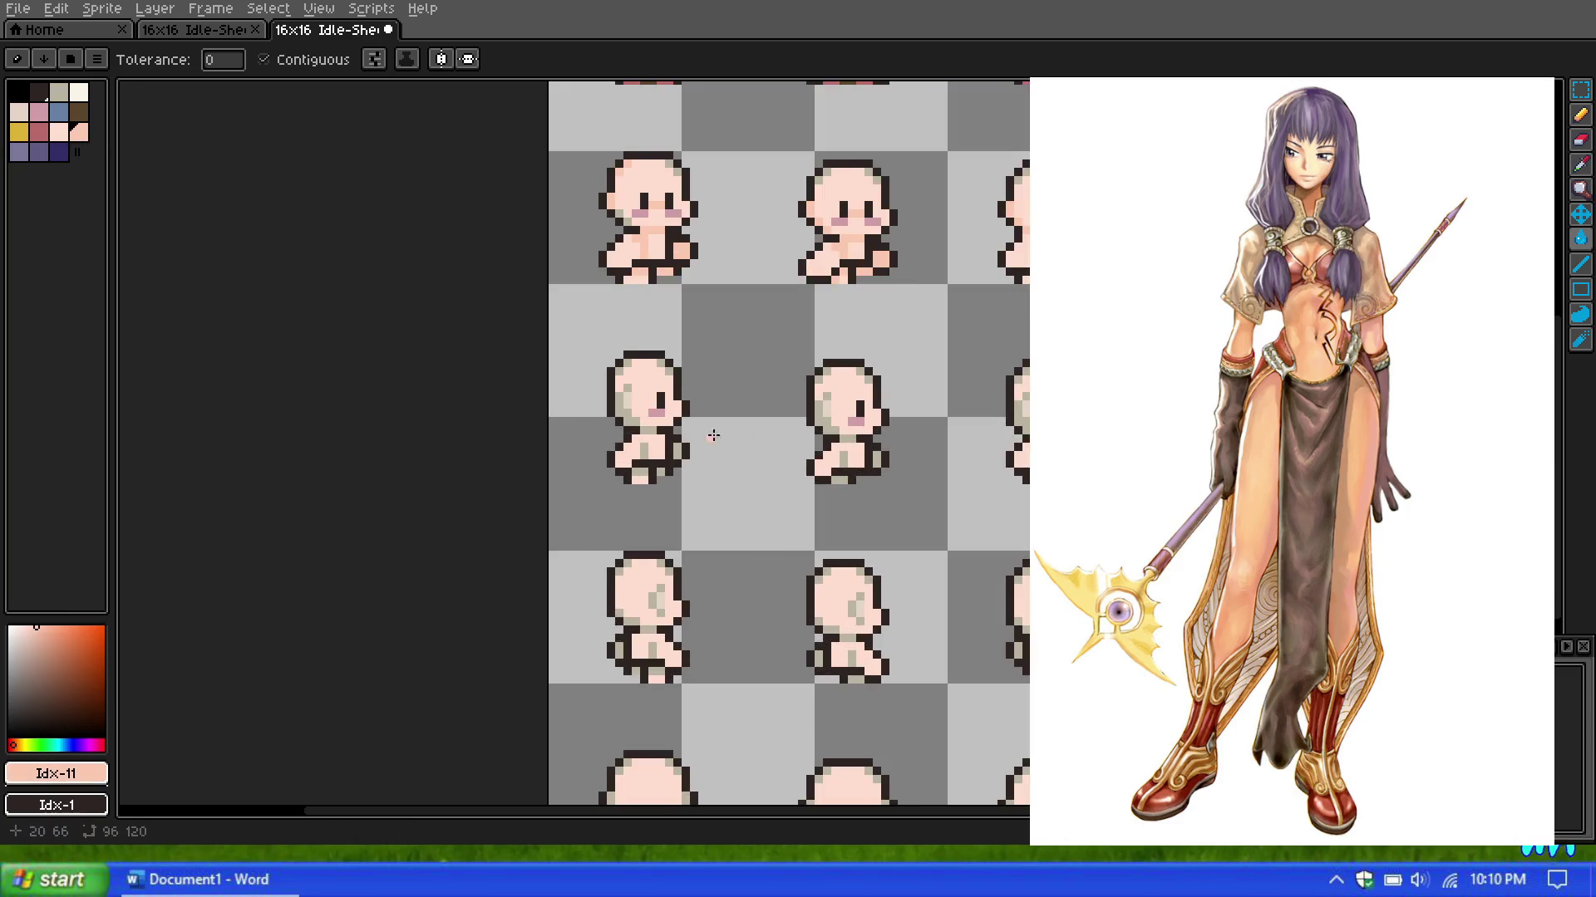
{"action": "scroll", "coordinate": [640, 431], "scroll_direction": "up", "scroll_amount": 2}
{"action": "scroll", "coordinate": [607, 385], "scroll_direction": "up", "scroll_amount": 1}
{"action": "mouse_move", "coordinate": [646, 485]}
{"action": "left_mouse_down"}
{"action": "mouse_move", "coordinate": [647, 508]}
{"action": "mouse_move", "coordinate": [725, 509]}
{"action": "left_mouse_up"}
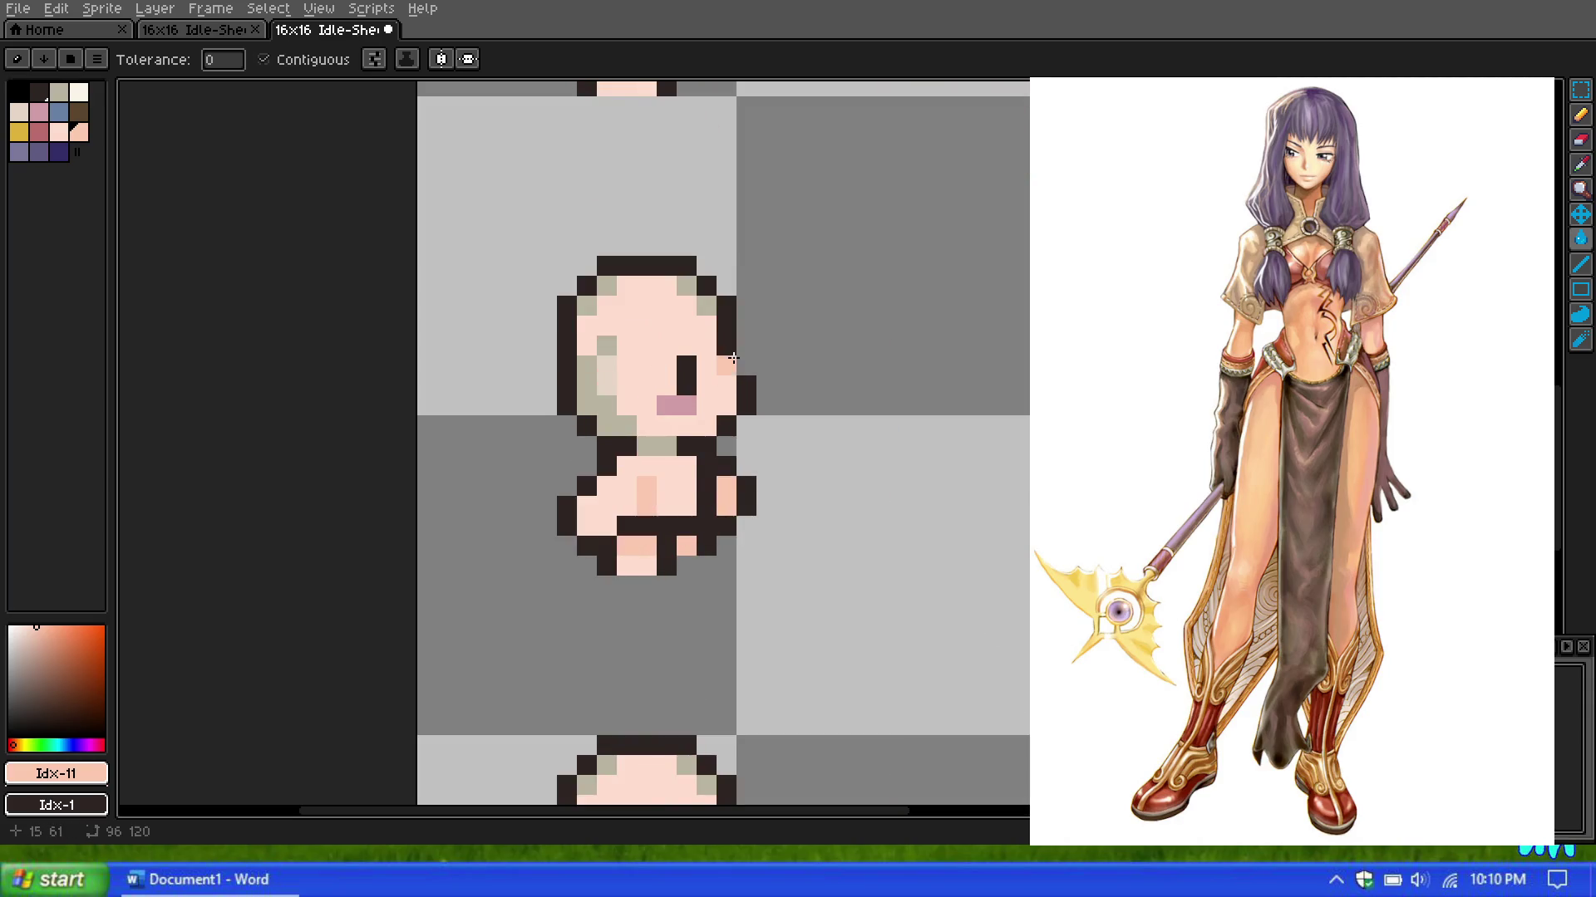
{"action": "scroll", "coordinate": [728, 364], "scroll_direction": "down", "scroll_amount": 1}
{"action": "left_click", "coordinate": [891, 453]}
{"action": "left_click", "coordinate": [888, 486]}
{"action": "left_click", "coordinate": [877, 486]}
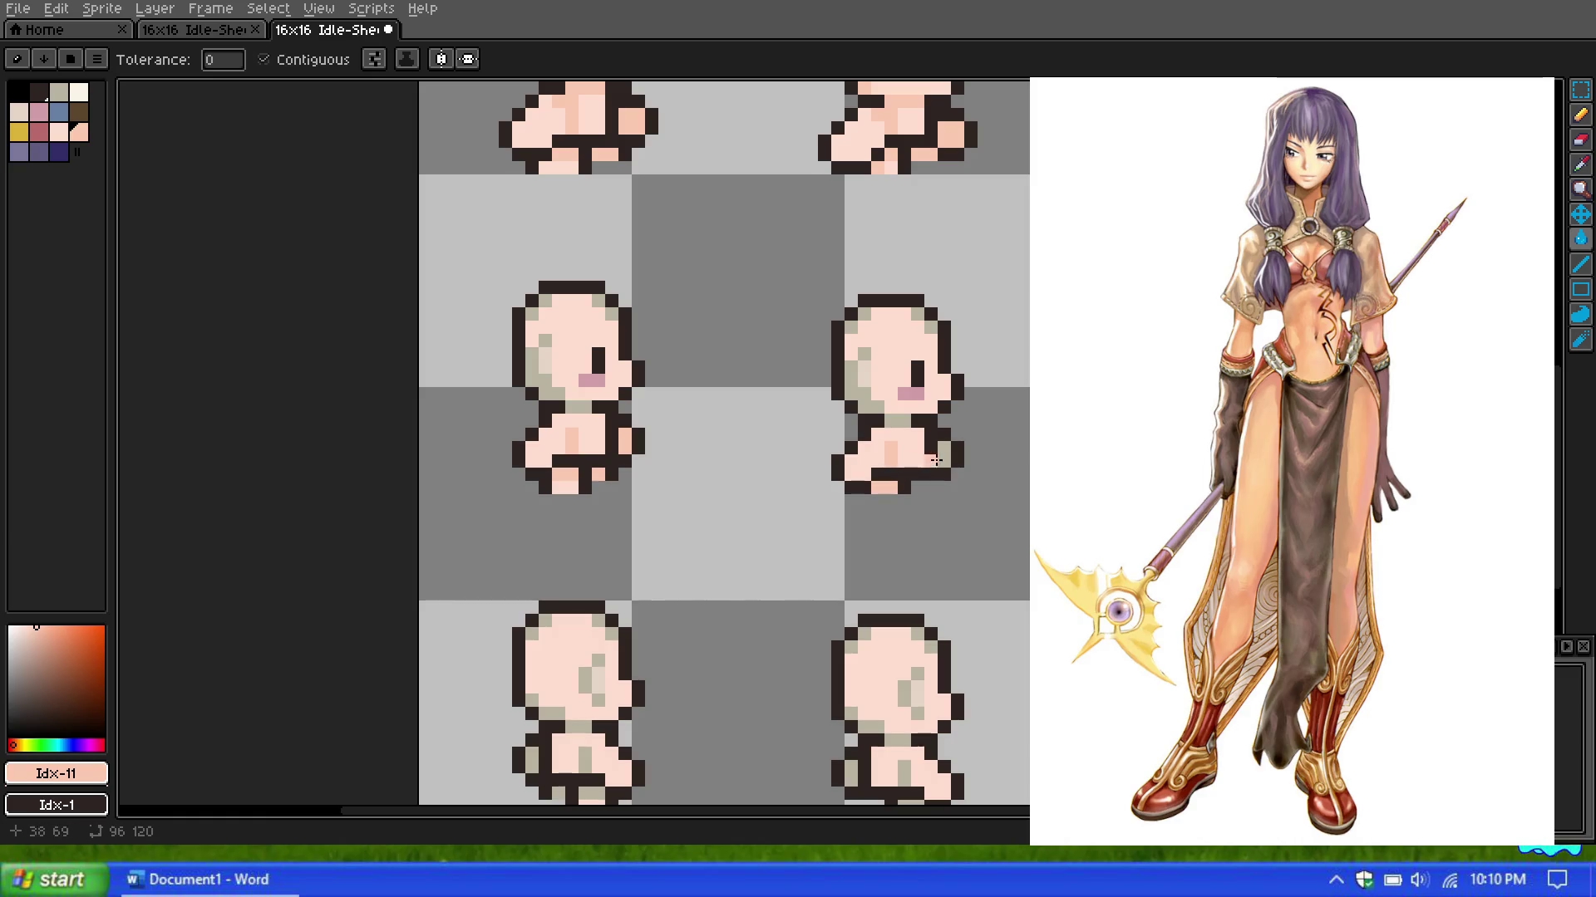
Step: Recolour the beige body pixels on the right sprite peach
{"action": "scroll", "coordinate": [769, 352], "scroll_direction": "down", "scroll_amount": 1}
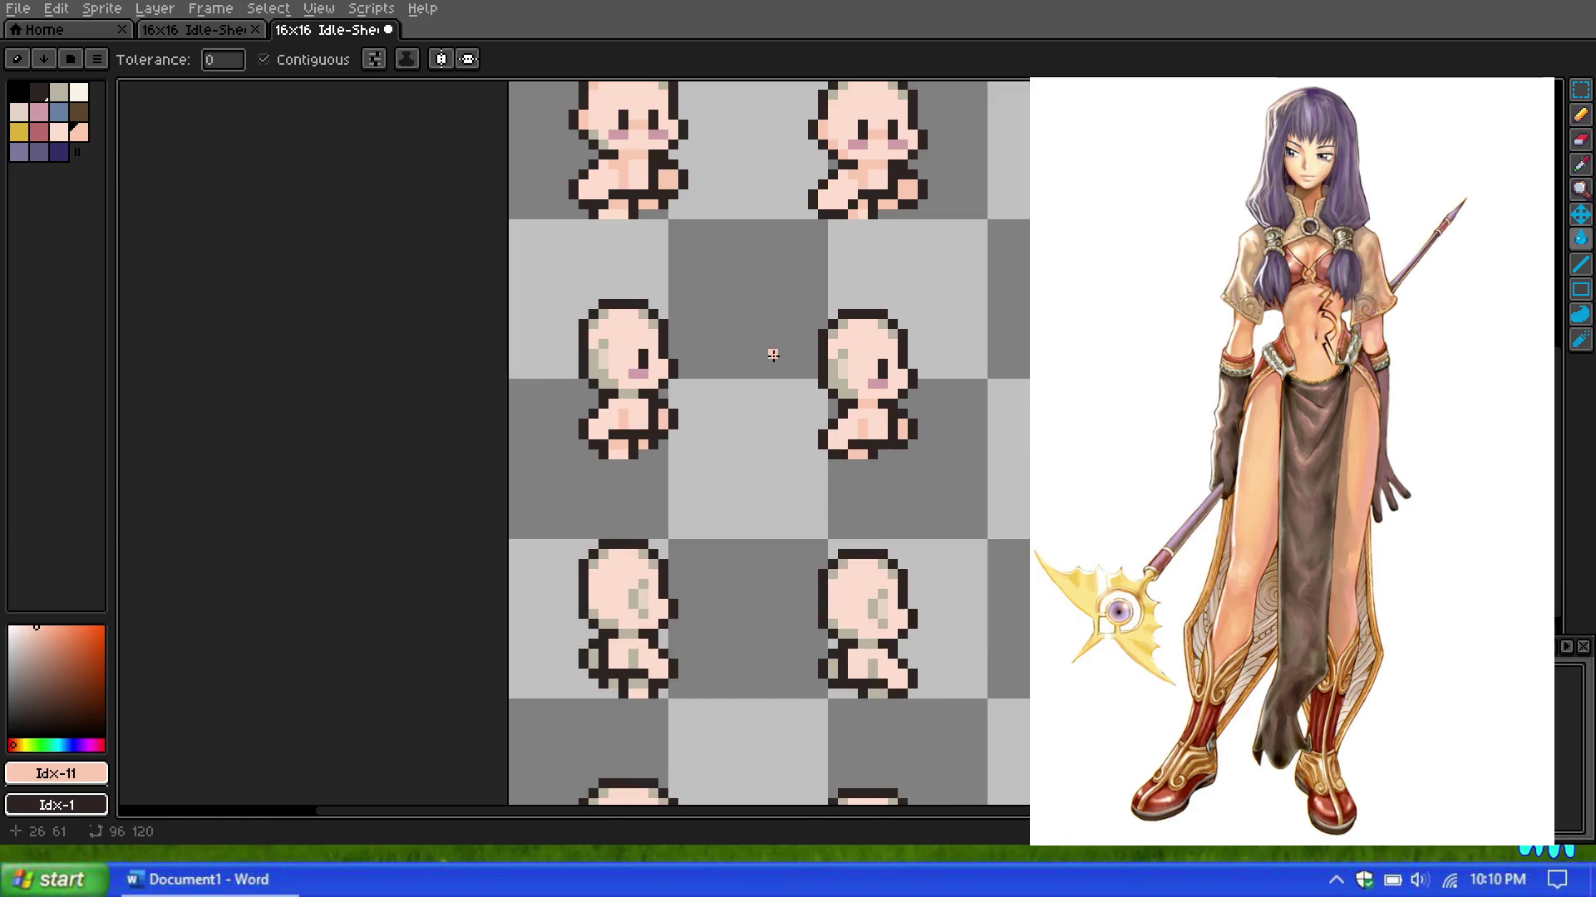
{"action": "scroll", "coordinate": [711, 389], "scroll_direction": "up", "scroll_amount": 1}
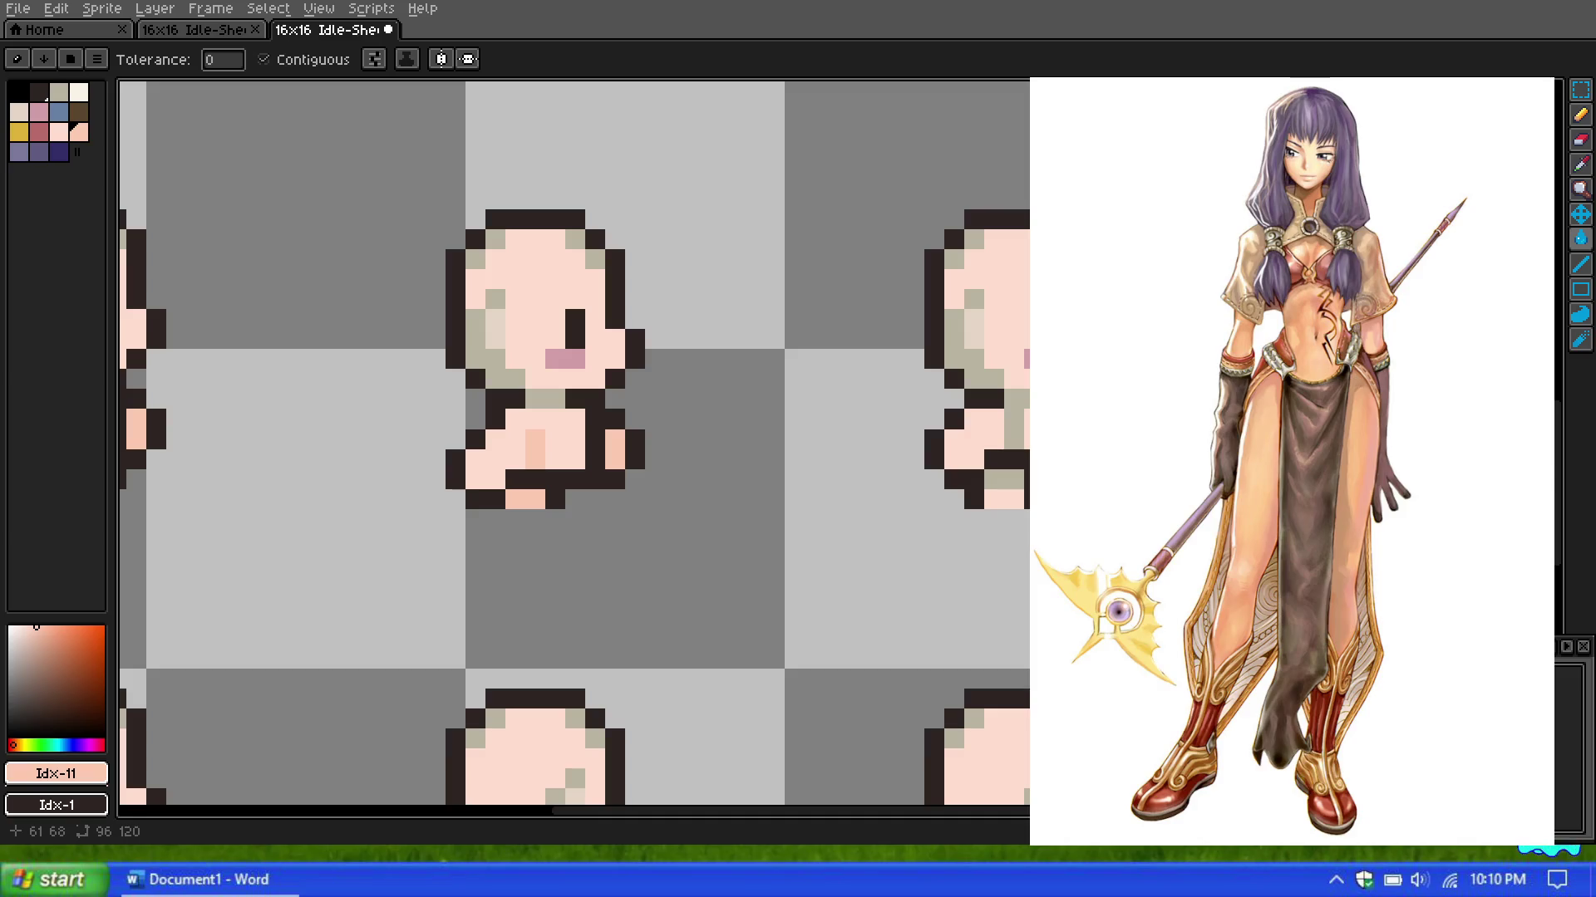
{"action": "scroll", "coordinate": [1059, 437], "scroll_direction": "up", "scroll_amount": 1}
{"action": "left_click", "coordinate": [1007, 390]}
{"action": "left_click", "coordinate": [999, 494]}
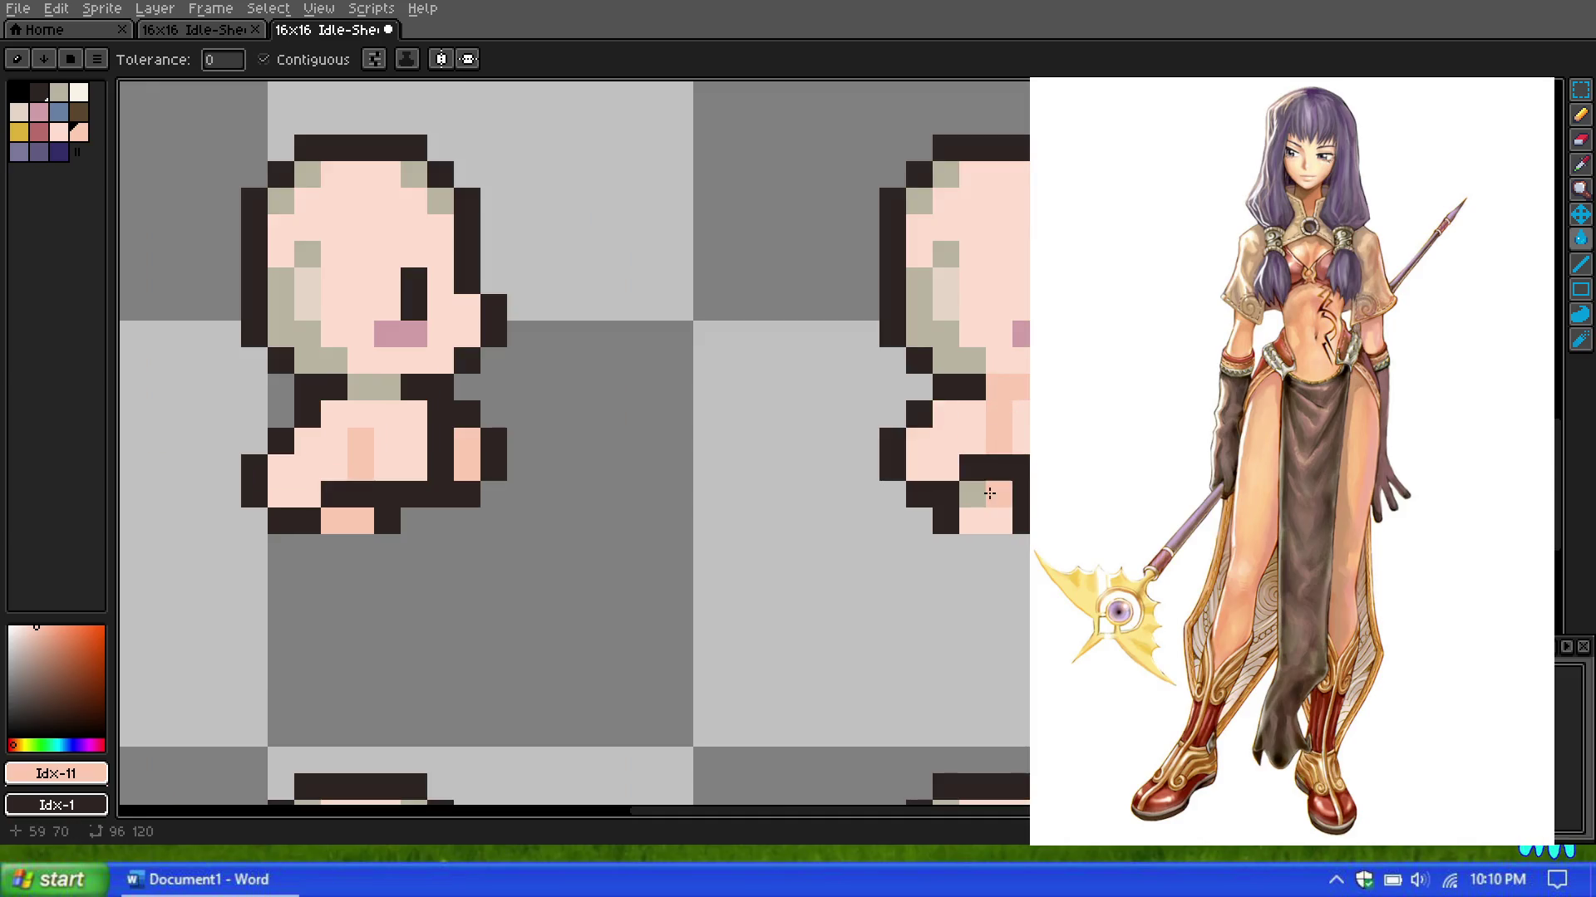
{"action": "left_click", "coordinate": [972, 387]}
Step: Repaint the beige body and leg pixels on the left sprite peach
{"action": "scroll", "coordinate": [972, 493], "scroll_direction": "down", "scroll_amount": 3}
{"action": "scroll", "coordinate": [972, 494], "scroll_direction": "up", "scroll_amount": 3}
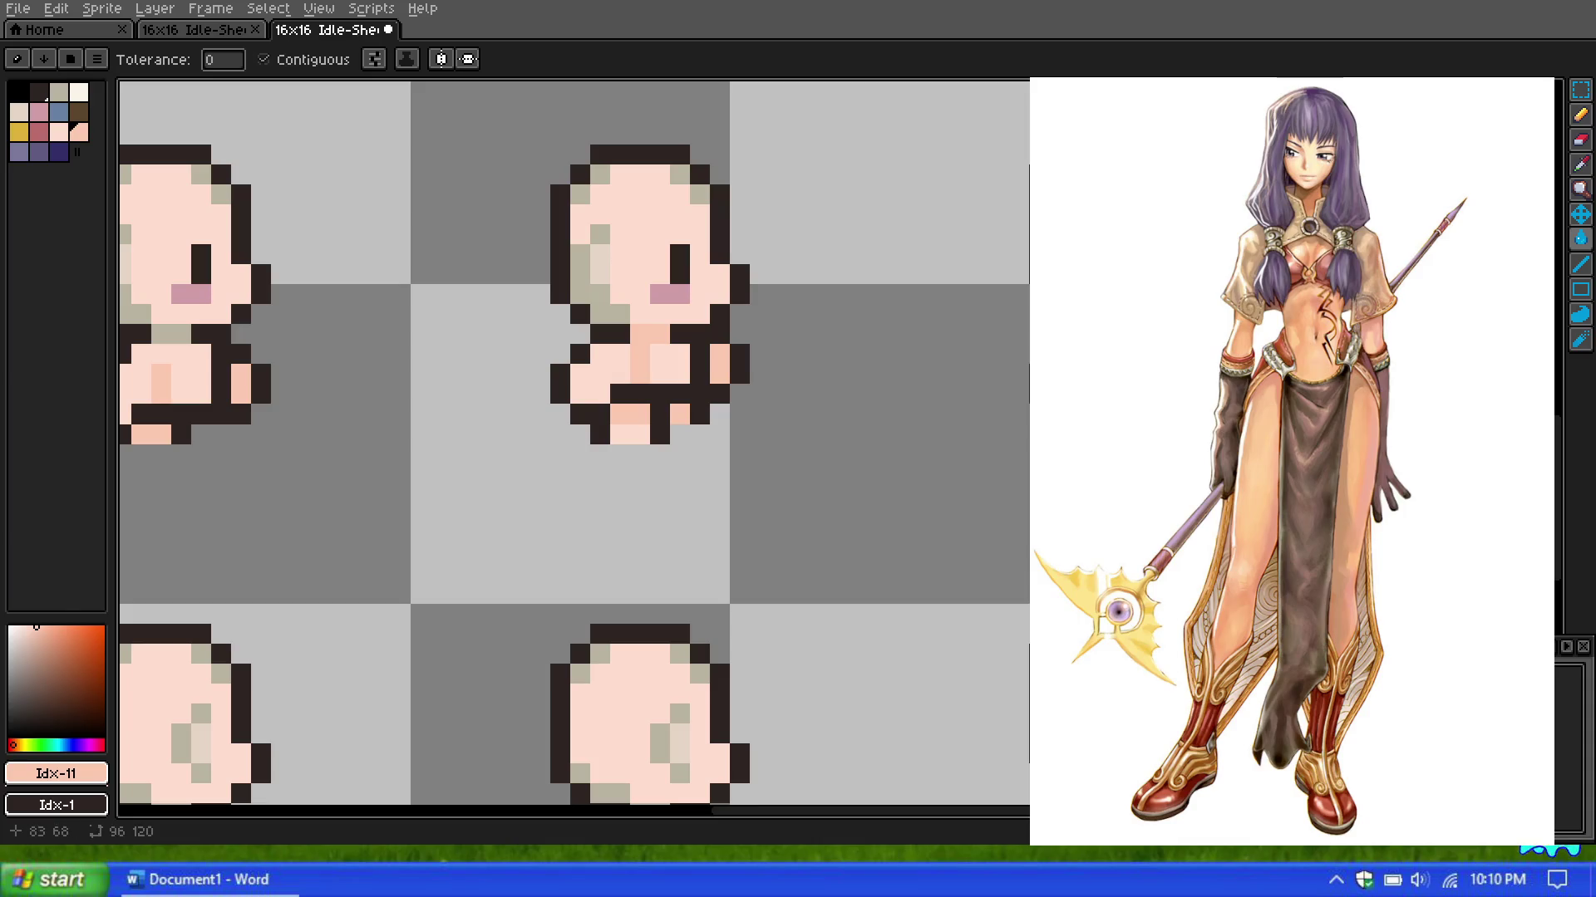
{"action": "scroll", "coordinate": [1338, 499], "scroll_direction": "down", "scroll_amount": 2}
{"action": "scroll", "coordinate": [1338, 499], "scroll_direction": "down", "scroll_amount": 1}
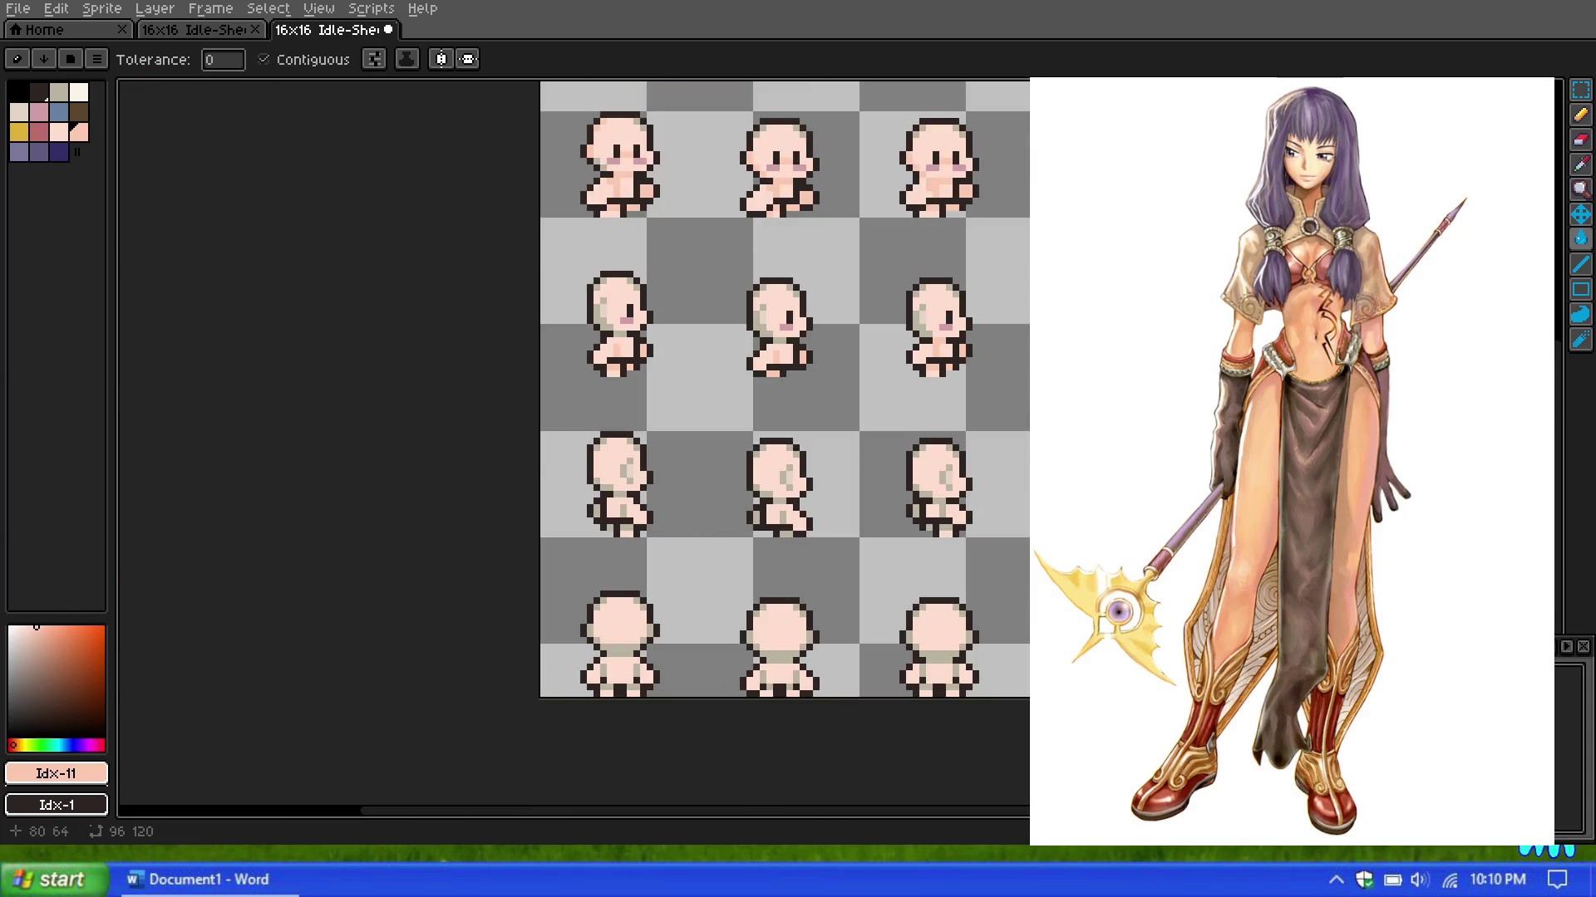
{"action": "scroll", "coordinate": [624, 529], "scroll_direction": "up", "scroll_amount": 2}
{"action": "left_click_drag", "start_coordinate": [624, 525], "coordinate": [650, 525]}
{"action": "left_click_drag", "start_coordinate": [624, 472], "coordinate": [623, 446]}
{"action": "left_click", "coordinate": [570, 525]}
{"action": "left_click", "coordinate": [527, 458]}
{"action": "left_click", "coordinate": [524, 470]}
Step: Turn another sprite's beige pixels peach, plus a few more on the right sprite
{"action": "scroll", "coordinate": [749, 368], "scroll_direction": "down", "scroll_amount": 3}
{"action": "scroll", "coordinate": [749, 368], "scroll_direction": "up", "scroll_amount": 2}
{"action": "left_click", "coordinate": [678, 456]}
{"action": "left_click", "coordinate": [662, 413]}
{"action": "left_click", "coordinate": [658, 394]}
{"action": "left_click", "coordinate": [579, 416]}
{"action": "left_click", "coordinate": [578, 395]}
{"action": "scroll", "coordinate": [937, 371], "scroll_direction": "up", "scroll_amount": 1}
{"action": "left_click", "coordinate": [984, 385]}
{"action": "left_click", "coordinate": [984, 359]}
Step: Turn the remaining beige pixels on the right sprite peach
{"action": "scroll", "coordinate": [575, 447], "scroll_direction": "down", "scroll_amount": 4}
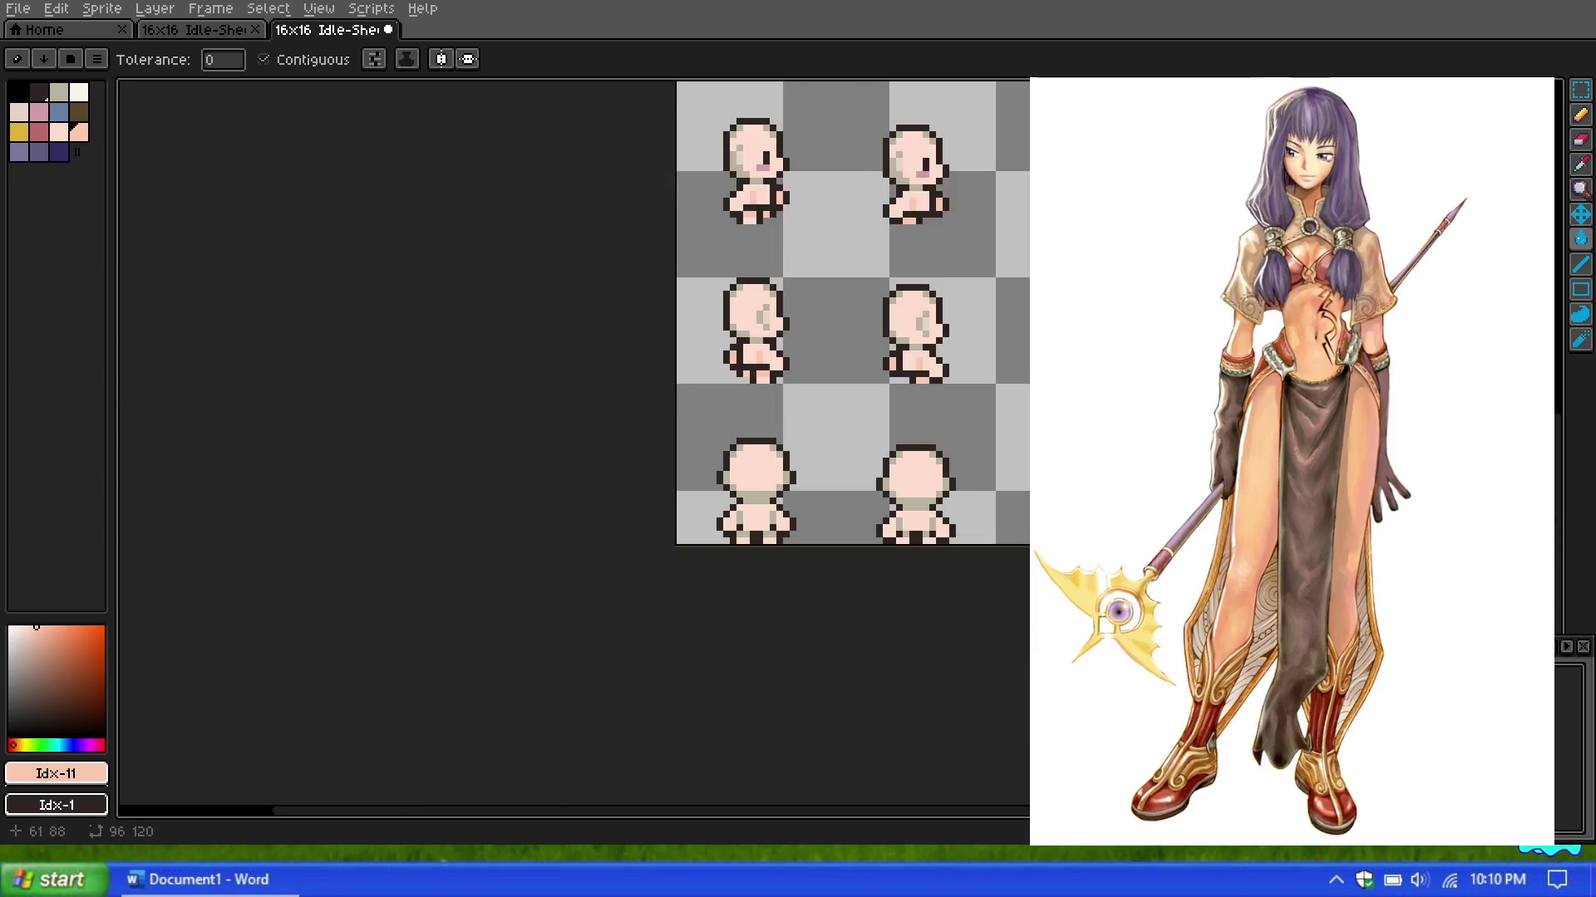
{"action": "scroll", "coordinate": [574, 447], "scroll_direction": "up", "scroll_amount": 3}
{"action": "scroll", "coordinate": [574, 447], "scroll_direction": "up", "scroll_amount": 1}
{"action": "scroll", "coordinate": [574, 447], "scroll_direction": "up", "scroll_amount": 1}
{"action": "left_click", "coordinate": [968, 384]}
{"action": "left_click", "coordinate": [967, 345]}
{"action": "scroll", "coordinate": [1014, 371], "scroll_direction": "down", "scroll_amount": 2}
{"action": "scroll", "coordinate": [1003, 510], "scroll_direction": "up", "scroll_amount": 2}
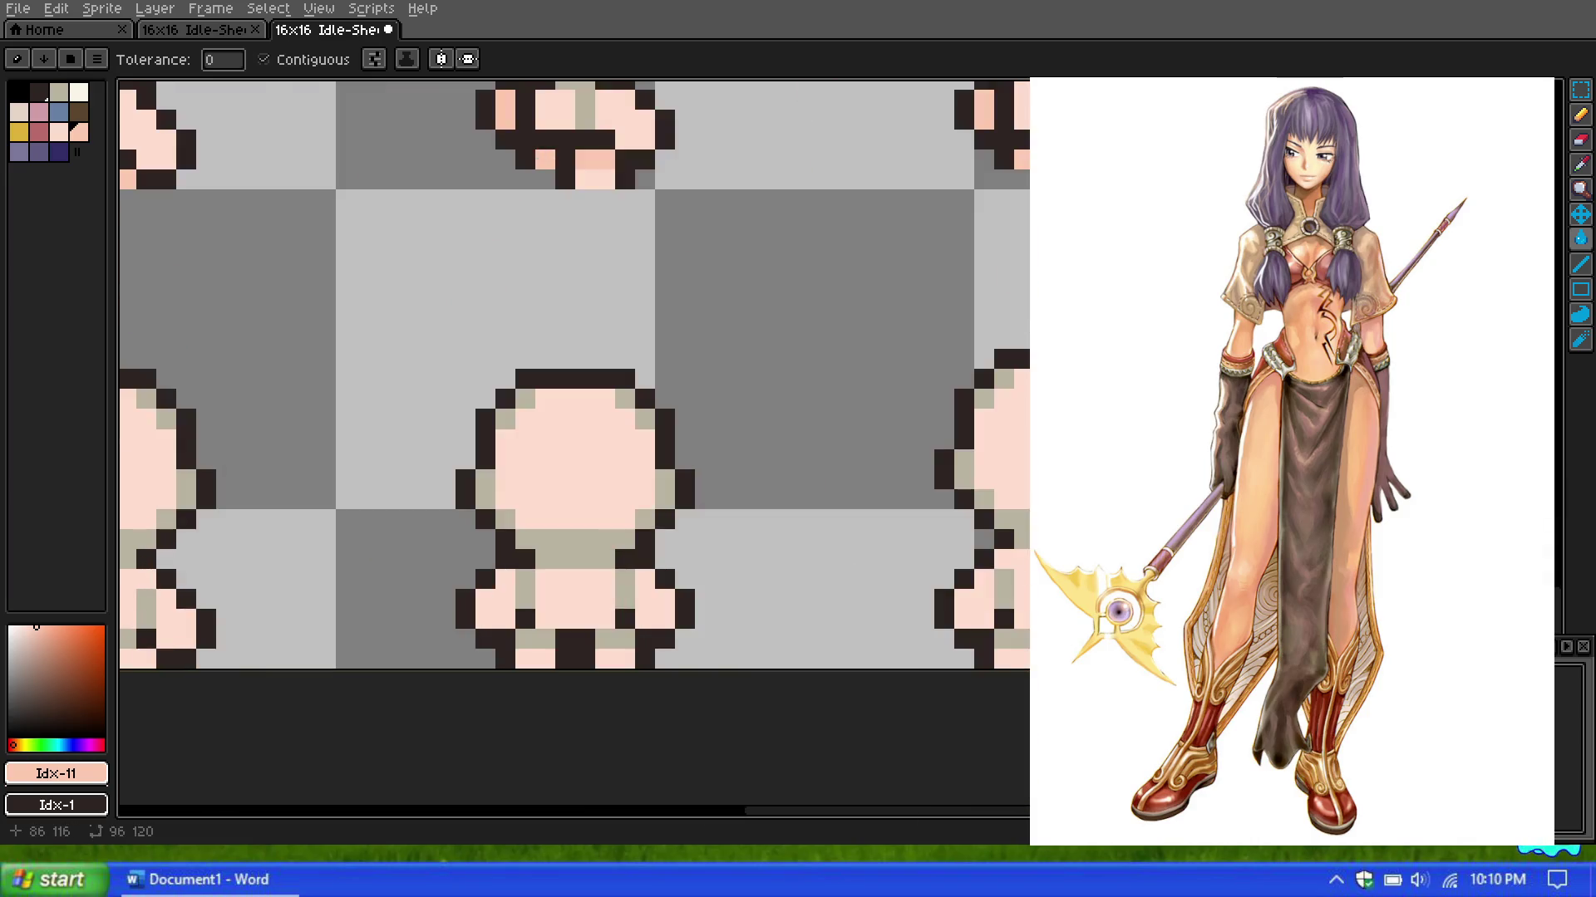
{"action": "scroll", "coordinate": [1003, 511], "scroll_direction": "down", "scroll_amount": 2}
{"action": "scroll", "coordinate": [1003, 510], "scroll_direction": "up", "scroll_amount": 2}
Step: Repaint the lower-right sprite's beige leg and foot pixels salmon-peach
{"action": "left_click", "coordinate": [962, 550]}
{"action": "left_click", "coordinate": [1003, 510]}
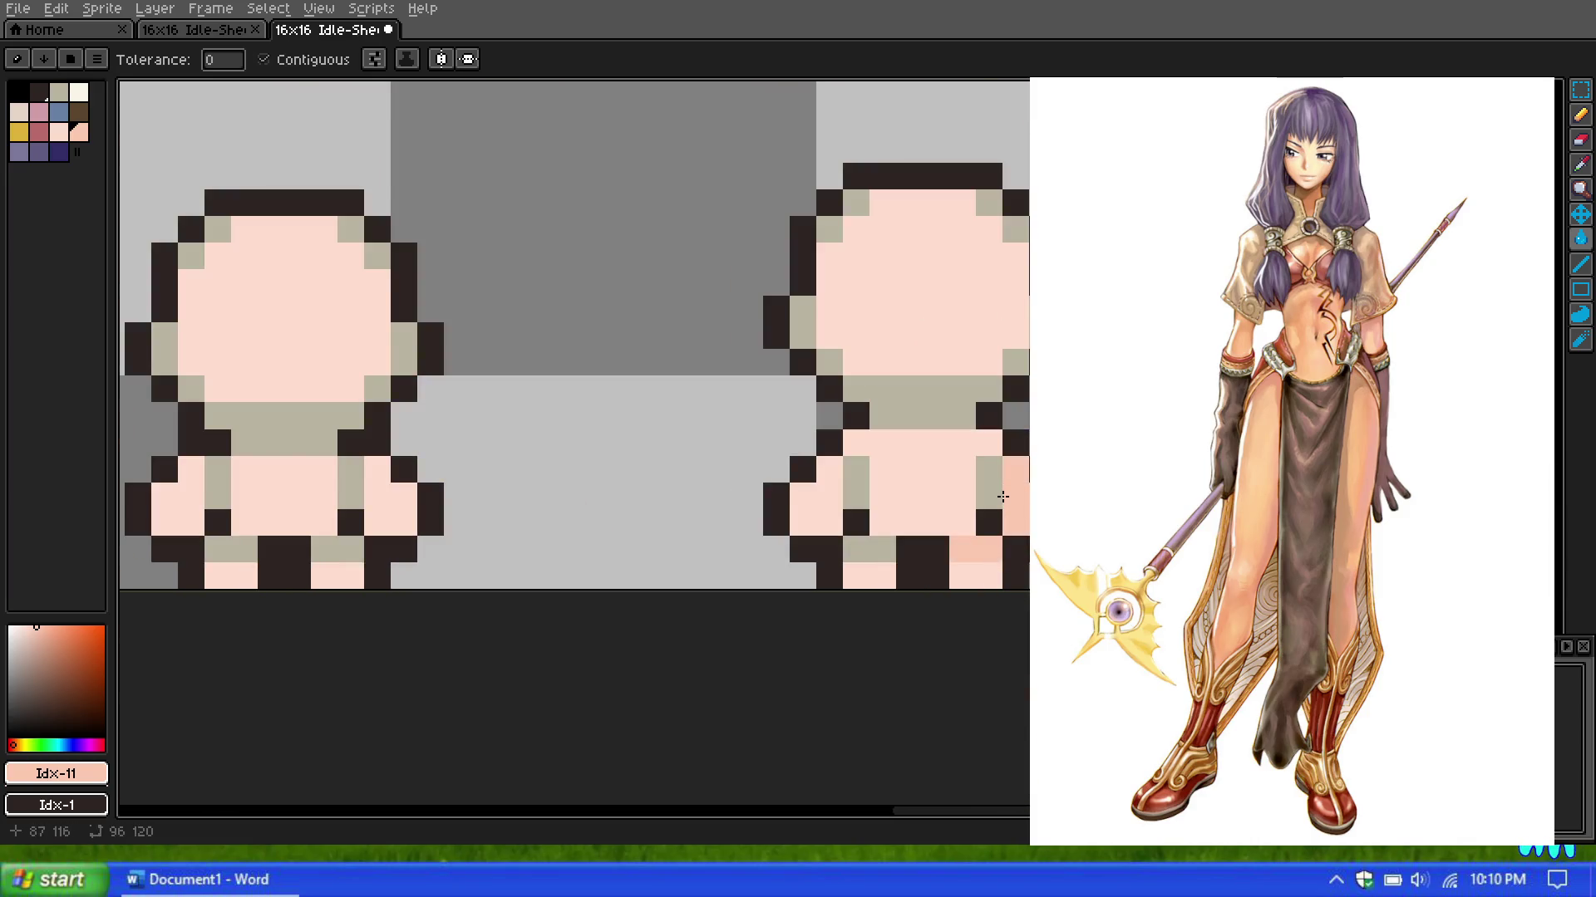
{"action": "left_click_drag", "start_coordinate": [989, 499], "coordinate": [989, 469]}
{"action": "mouse_move", "coordinate": [856, 548]}
{"action": "left_mouse_down"}
{"action": "mouse_move", "coordinate": [882, 548]}
{"action": "mouse_move", "coordinate": [856, 470]}
{"action": "left_mouse_up"}
{"action": "scroll", "coordinate": [836, 492], "scroll_direction": "down", "scroll_amount": 1}
{"action": "scroll", "coordinate": [836, 492], "scroll_direction": "up", "scroll_amount": 1}
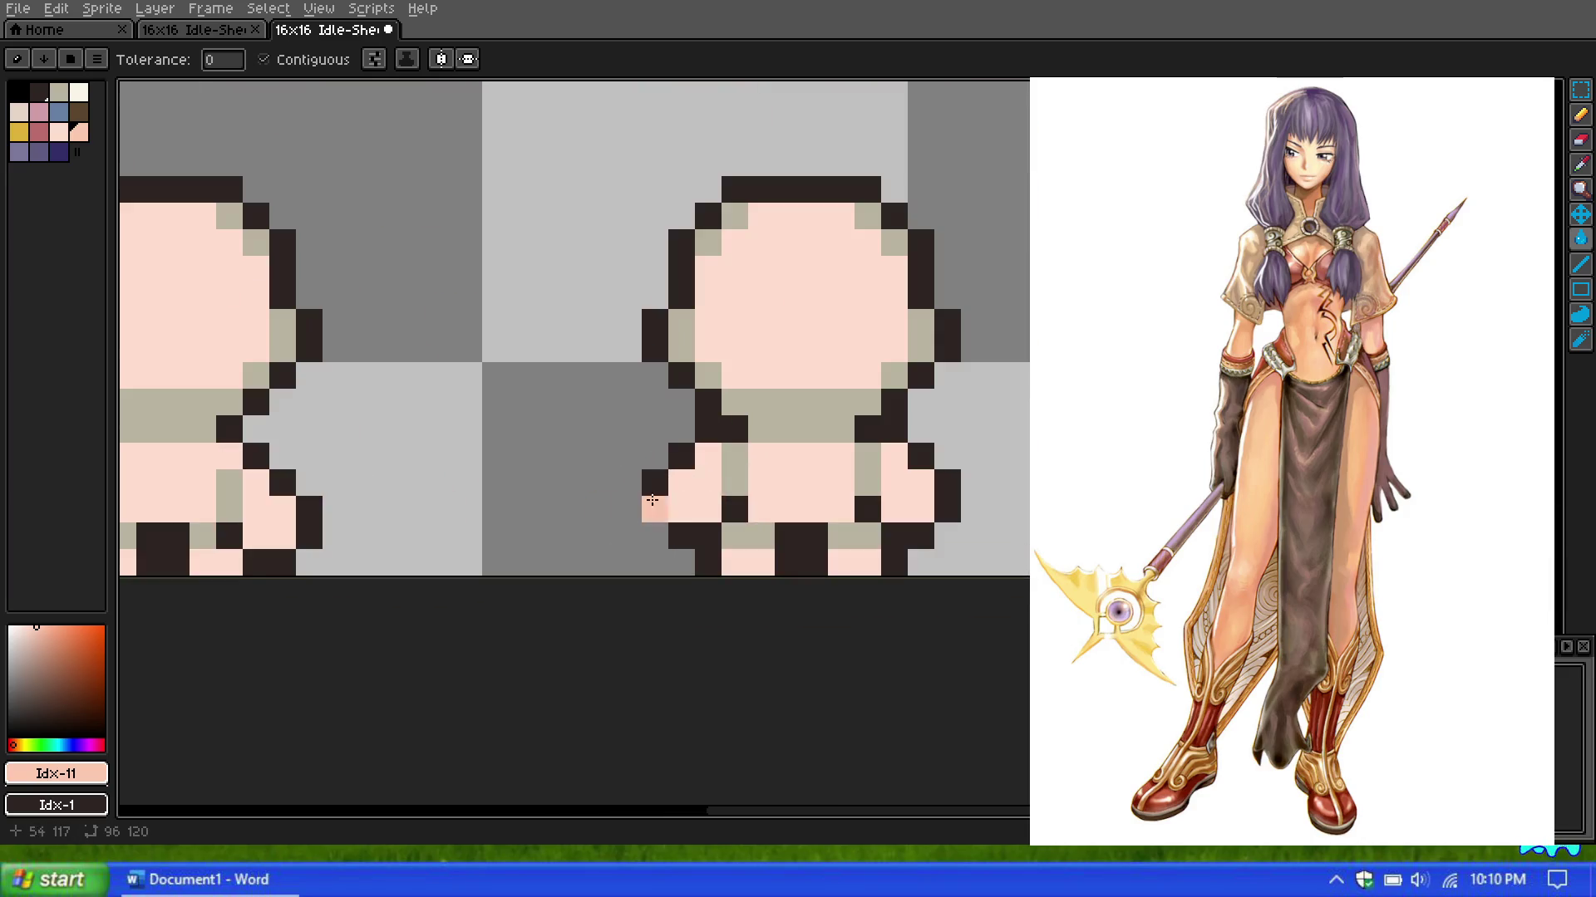
{"action": "scroll", "coordinate": [831, 453], "scroll_direction": "down", "scroll_amount": 4}
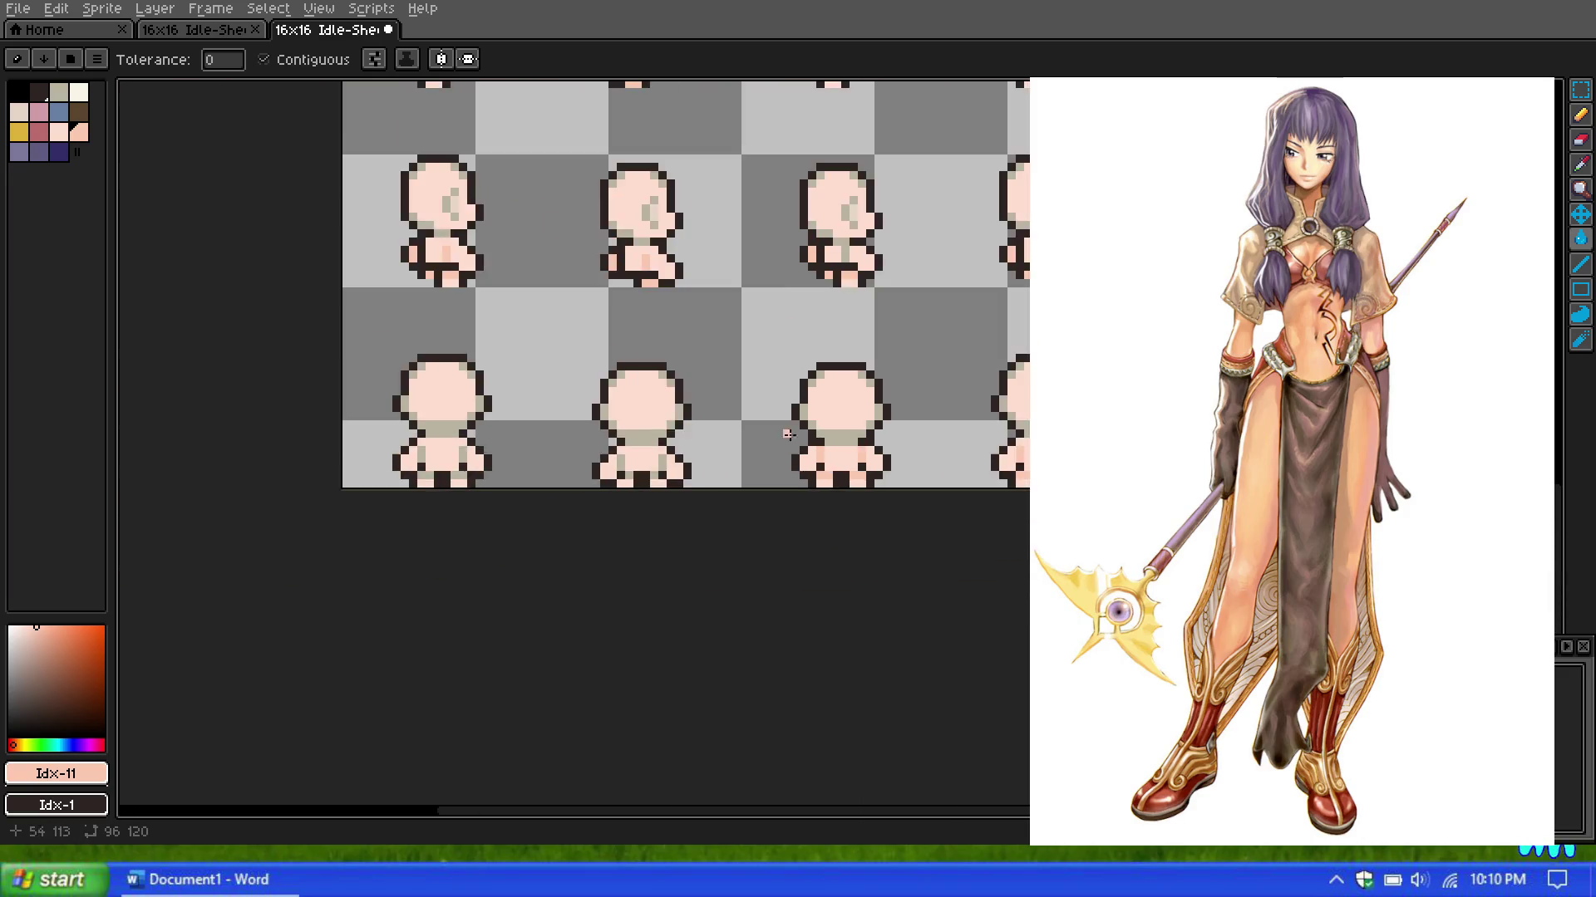
{"action": "scroll", "coordinate": [595, 488], "scroll_direction": "up", "scroll_amount": 3}
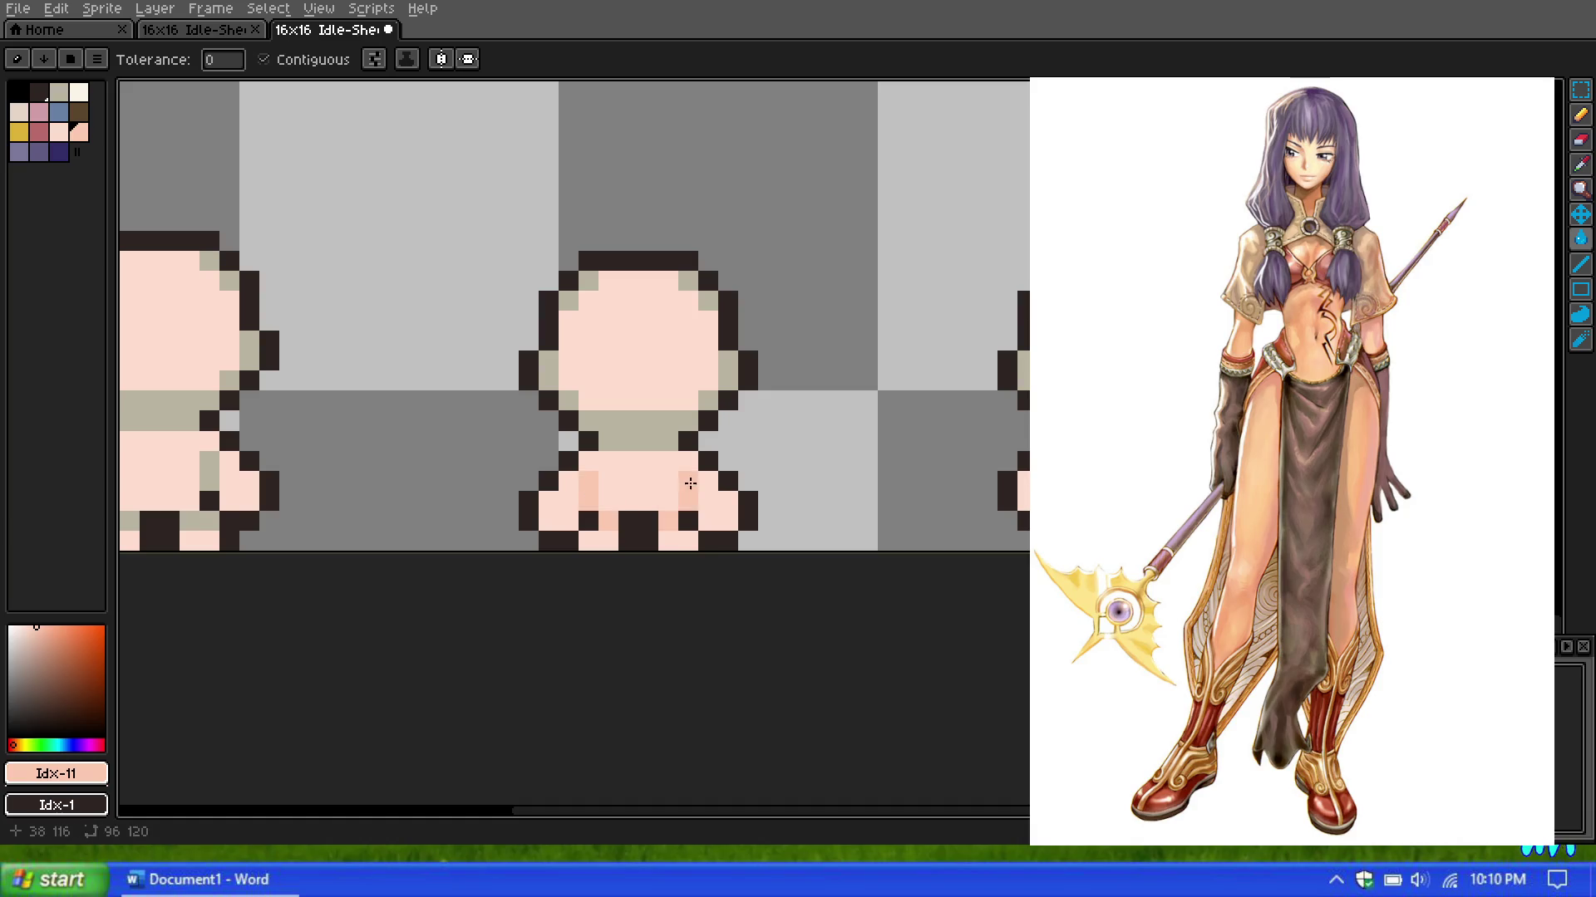
{"action": "scroll", "coordinate": [686, 478], "scroll_direction": "down", "scroll_amount": 2}
{"action": "scroll", "coordinate": [511, 452], "scroll_direction": "up", "scroll_amount": 2}
Step: Fill the first sprite's tan bottom-left, bottom-right and right-side areas with peach
{"action": "left_click", "coordinate": [510, 506]}
{"action": "left_click", "coordinate": [590, 506]}
{"action": "left_click", "coordinate": [589, 462]}
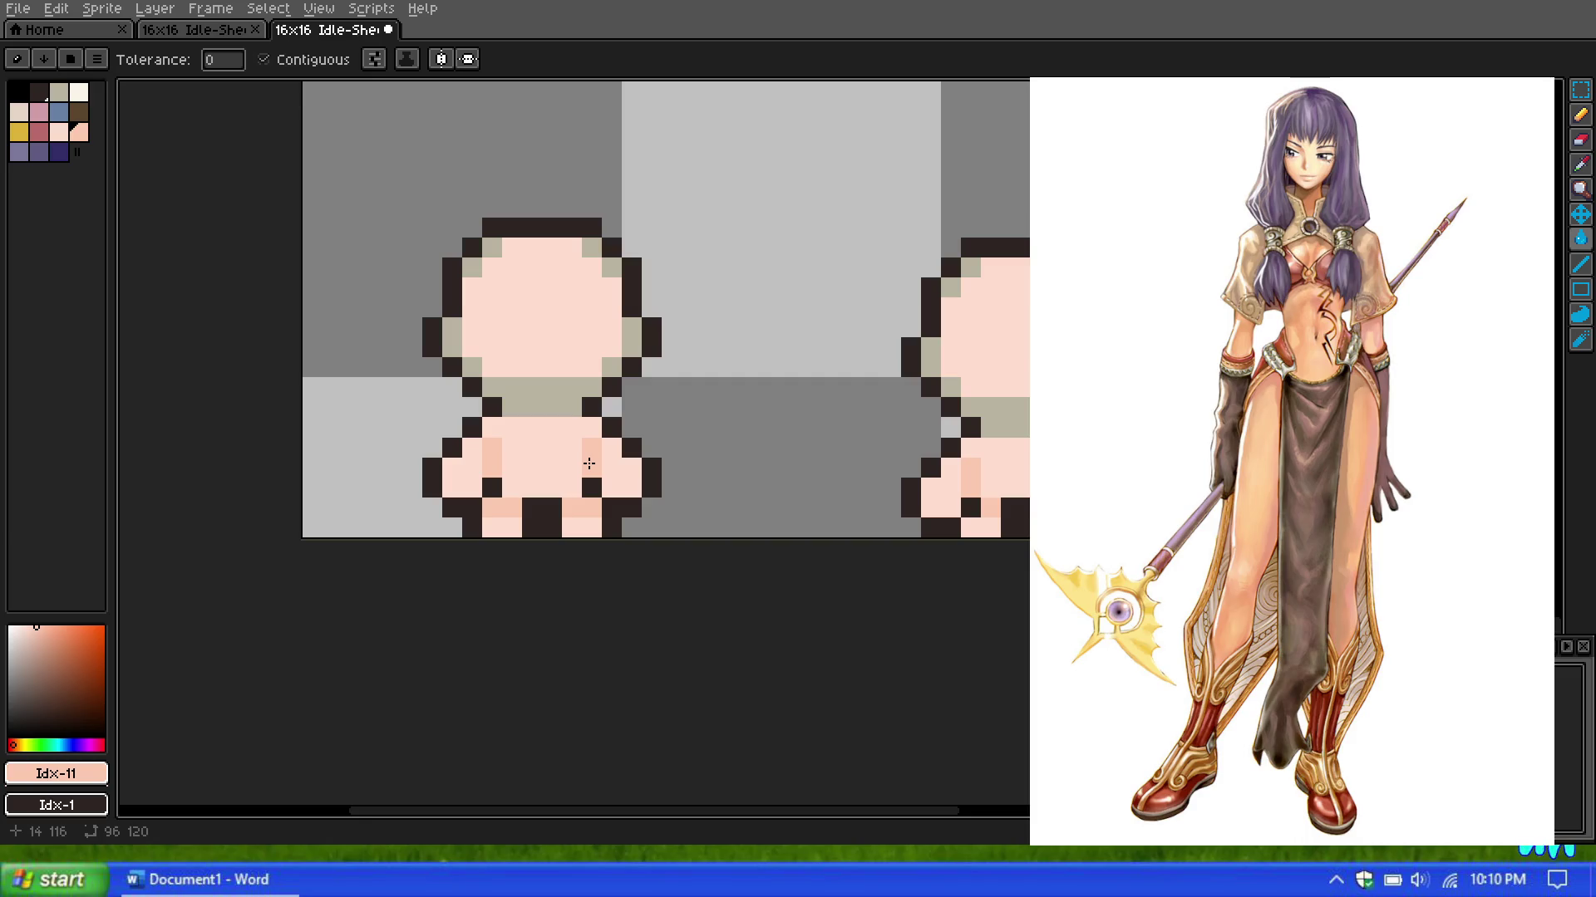
{"action": "scroll", "coordinate": [584, 460], "scroll_direction": "down", "scroll_amount": 3}
{"action": "scroll", "coordinate": [680, 356], "scroll_direction": "down", "scroll_amount": 2}
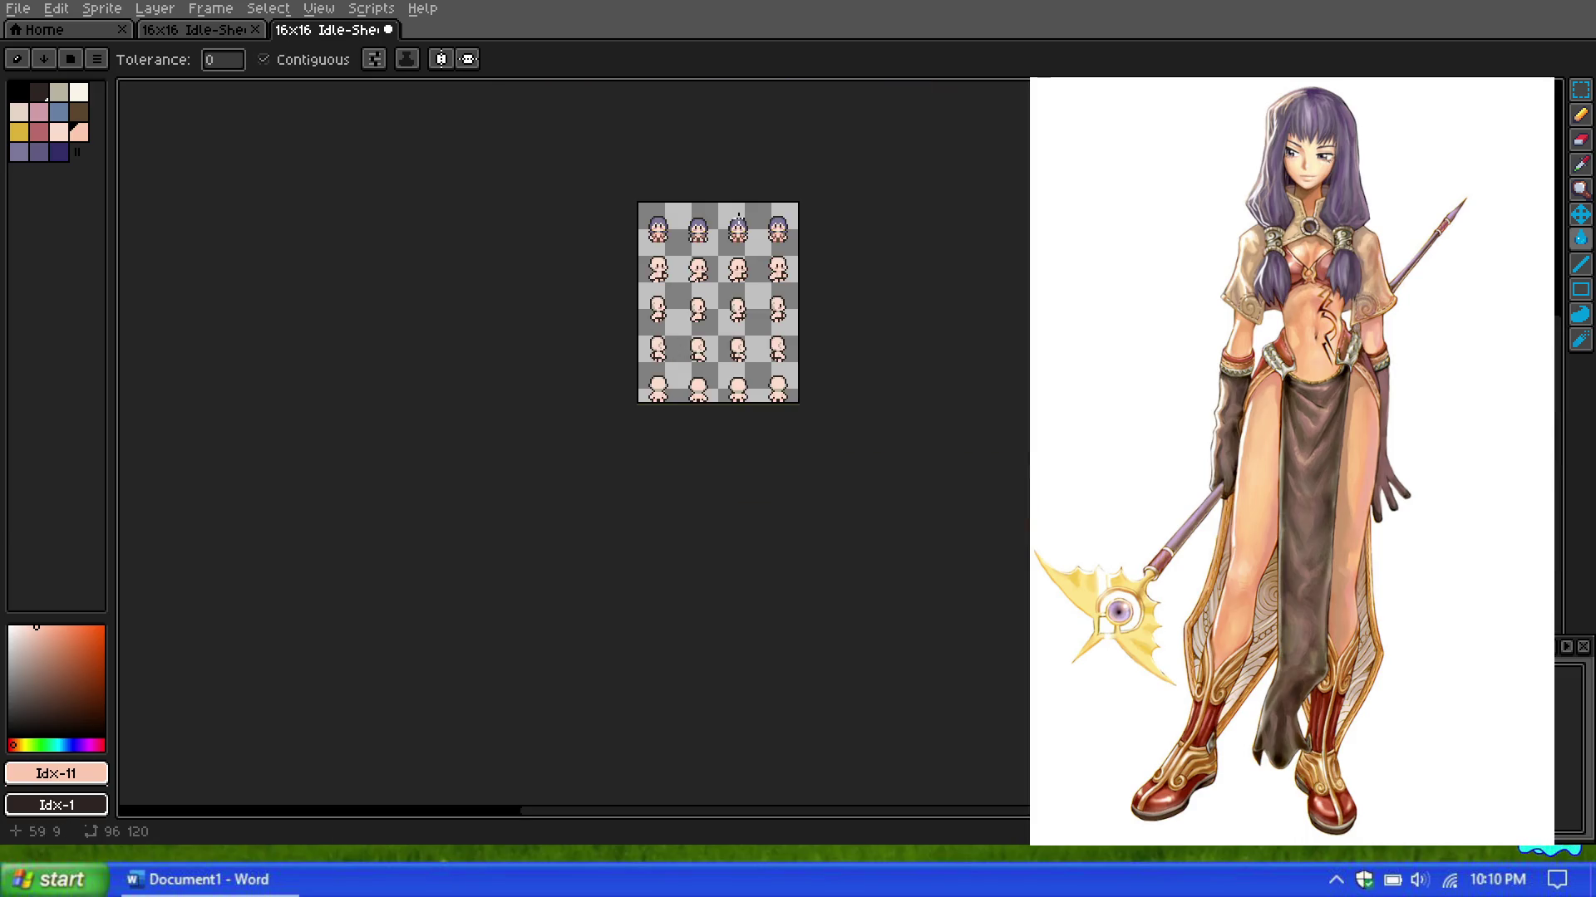
{"action": "scroll", "coordinate": [669, 332], "scroll_direction": "up", "scroll_amount": 2}
{"action": "scroll", "coordinate": [665, 330], "scroll_direction": "down", "scroll_amount": 4}
{"action": "scroll", "coordinate": [678, 365], "scroll_direction": "up", "scroll_amount": 5}
{"action": "scroll", "coordinate": [678, 366], "scroll_direction": "down", "scroll_amount": 5}
{"action": "scroll", "coordinate": [678, 366], "scroll_direction": "up", "scroll_amount": 3}
{"action": "scroll", "coordinate": [688, 357], "scroll_direction": "up", "scroll_amount": 1}
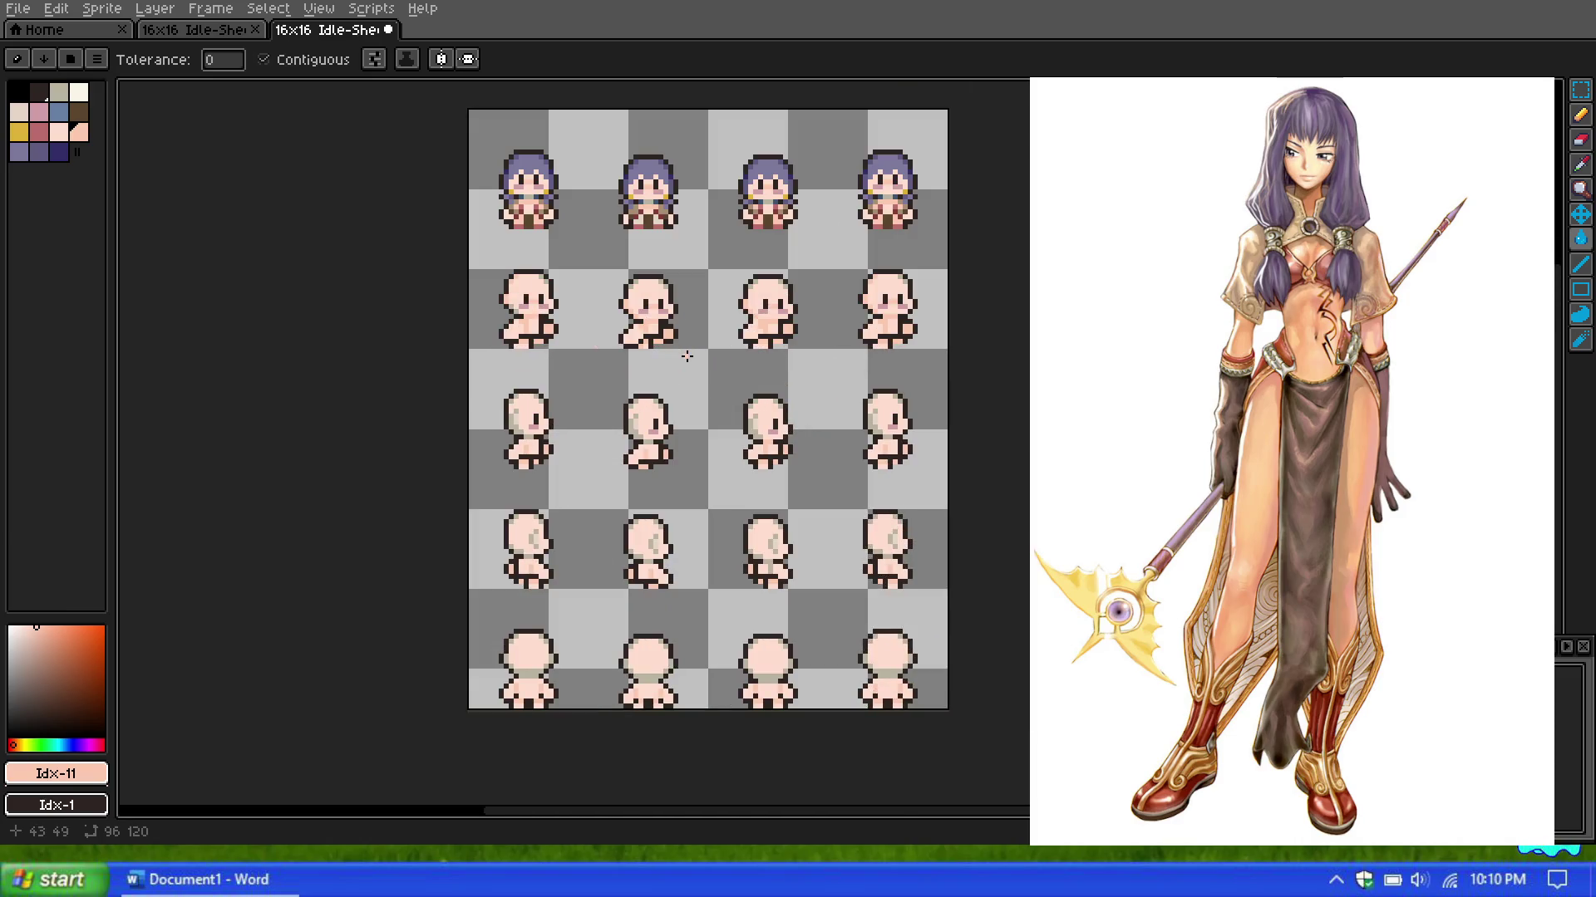
{"action": "scroll", "coordinate": [670, 357], "scroll_direction": "up", "scroll_amount": 1}
{"action": "scroll", "coordinate": [670, 356], "scroll_direction": "up", "scroll_amount": 1}
{"action": "scroll", "coordinate": [465, 451], "scroll_direction": "up", "scroll_amount": 1}
Step: Fill the grey cheek shading on the left and right sprites pink
{"action": "left_click", "coordinate": [478, 439]}
{"action": "left_click", "coordinate": [821, 462]}
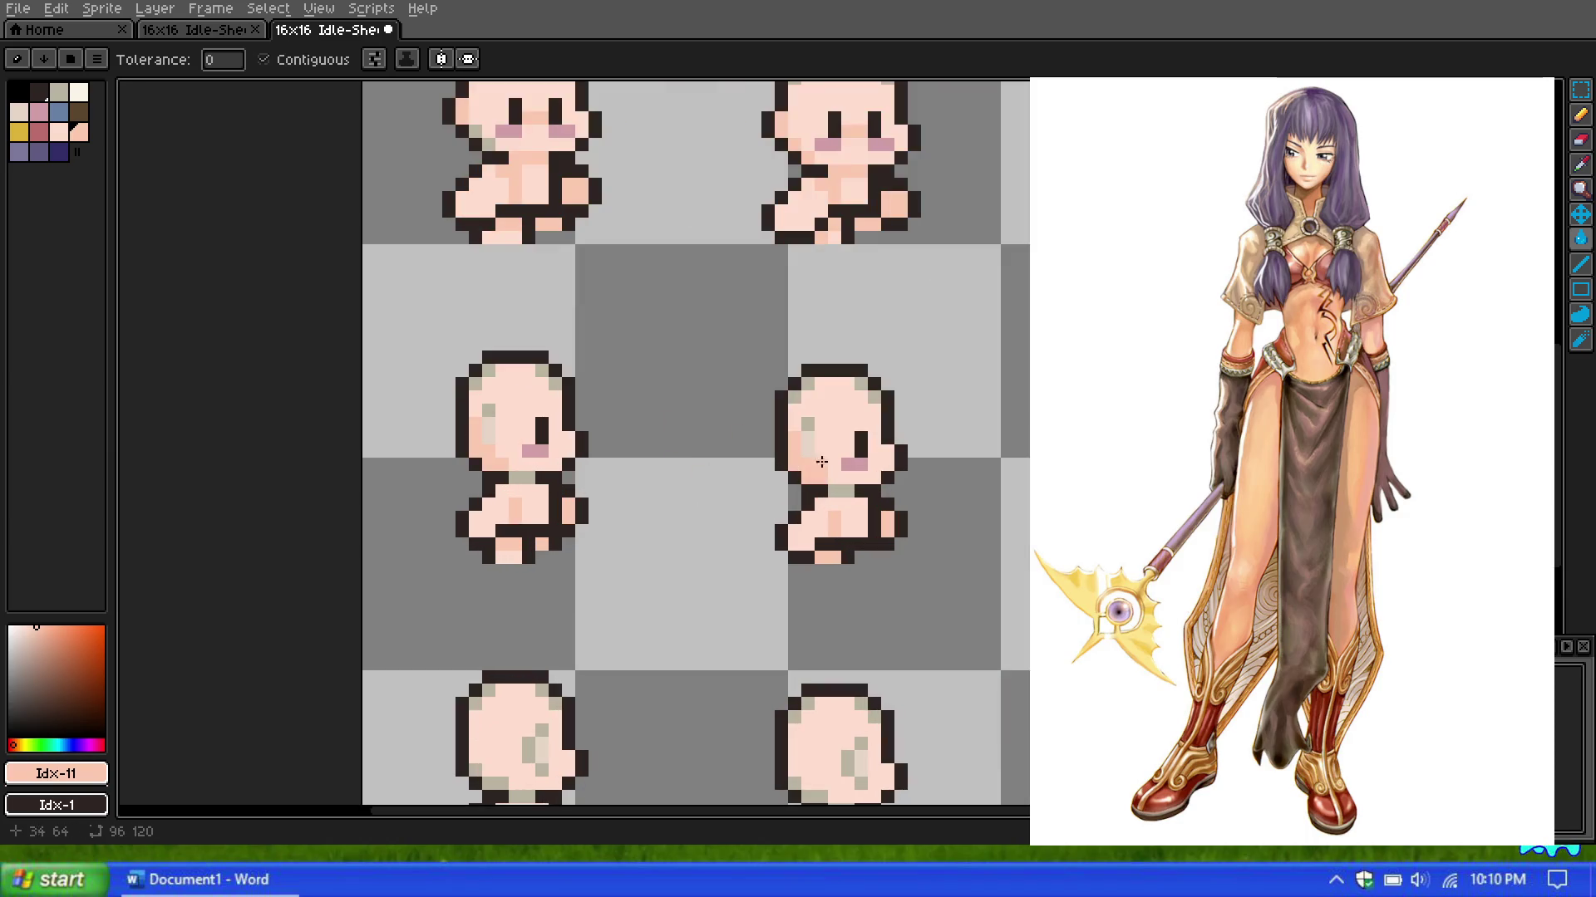
{"action": "scroll", "coordinate": [695, 442], "scroll_direction": "down", "scroll_amount": 3}
{"action": "scroll", "coordinate": [695, 442], "scroll_direction": "up", "scroll_amount": 2}
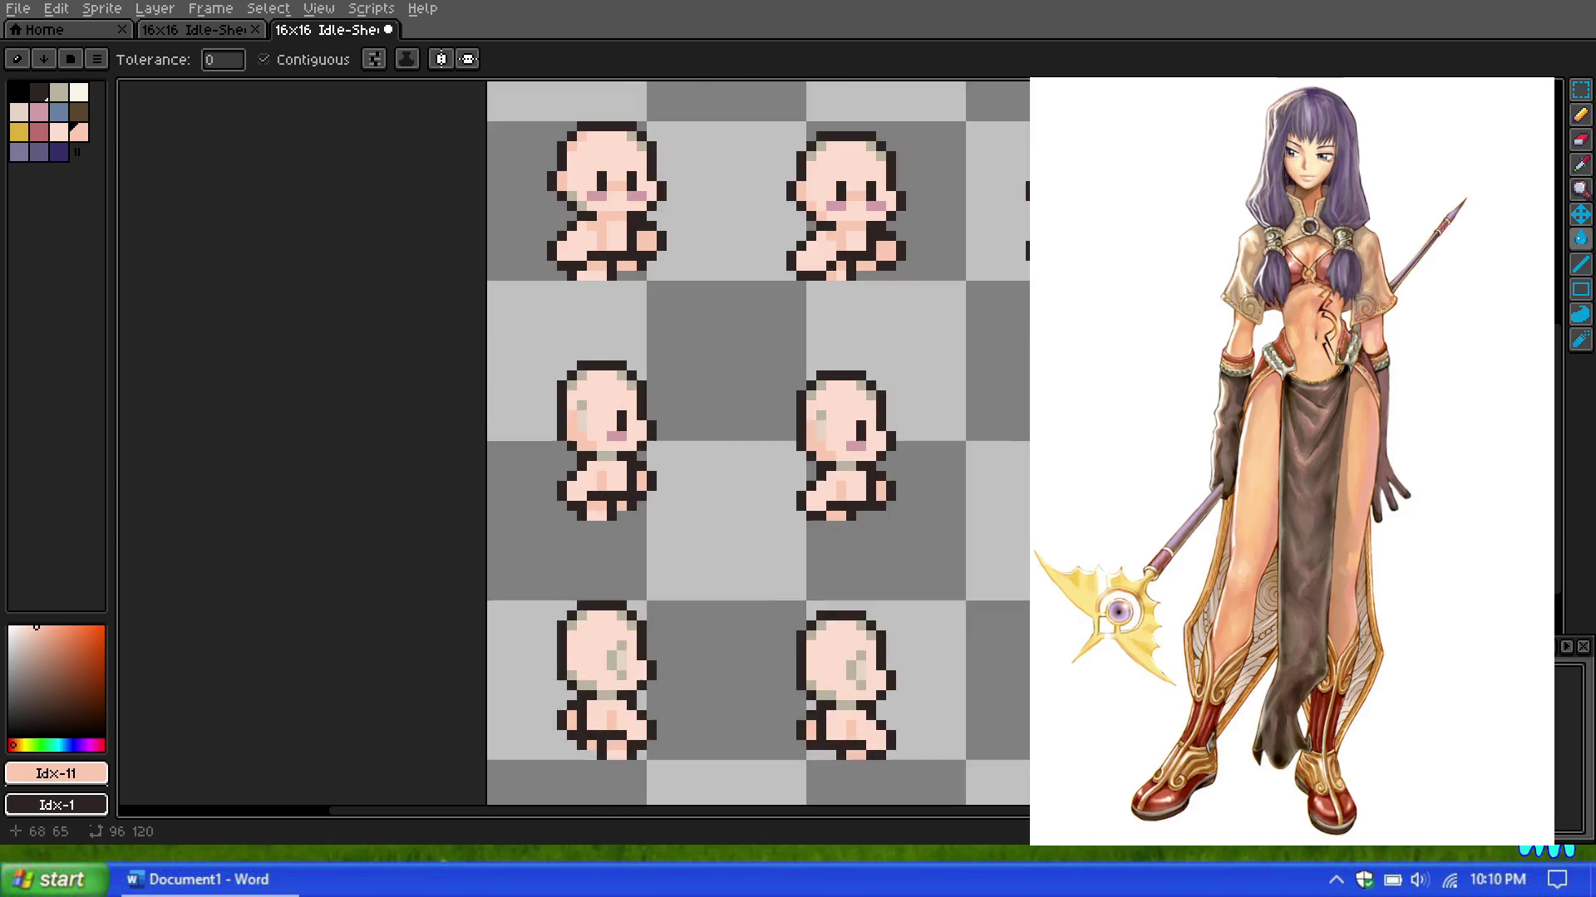
{"action": "left_click_drag", "start_coordinate": [665, 415], "coordinate": [762, 457]}
{"action": "scroll", "coordinate": [574, 447], "scroll_direction": "up", "scroll_amount": 1}
{"action": "scroll", "coordinate": [574, 446], "scroll_direction": "up", "scroll_amount": 1}
{"action": "scroll", "coordinate": [574, 446], "scroll_direction": "down", "scroll_amount": 2}
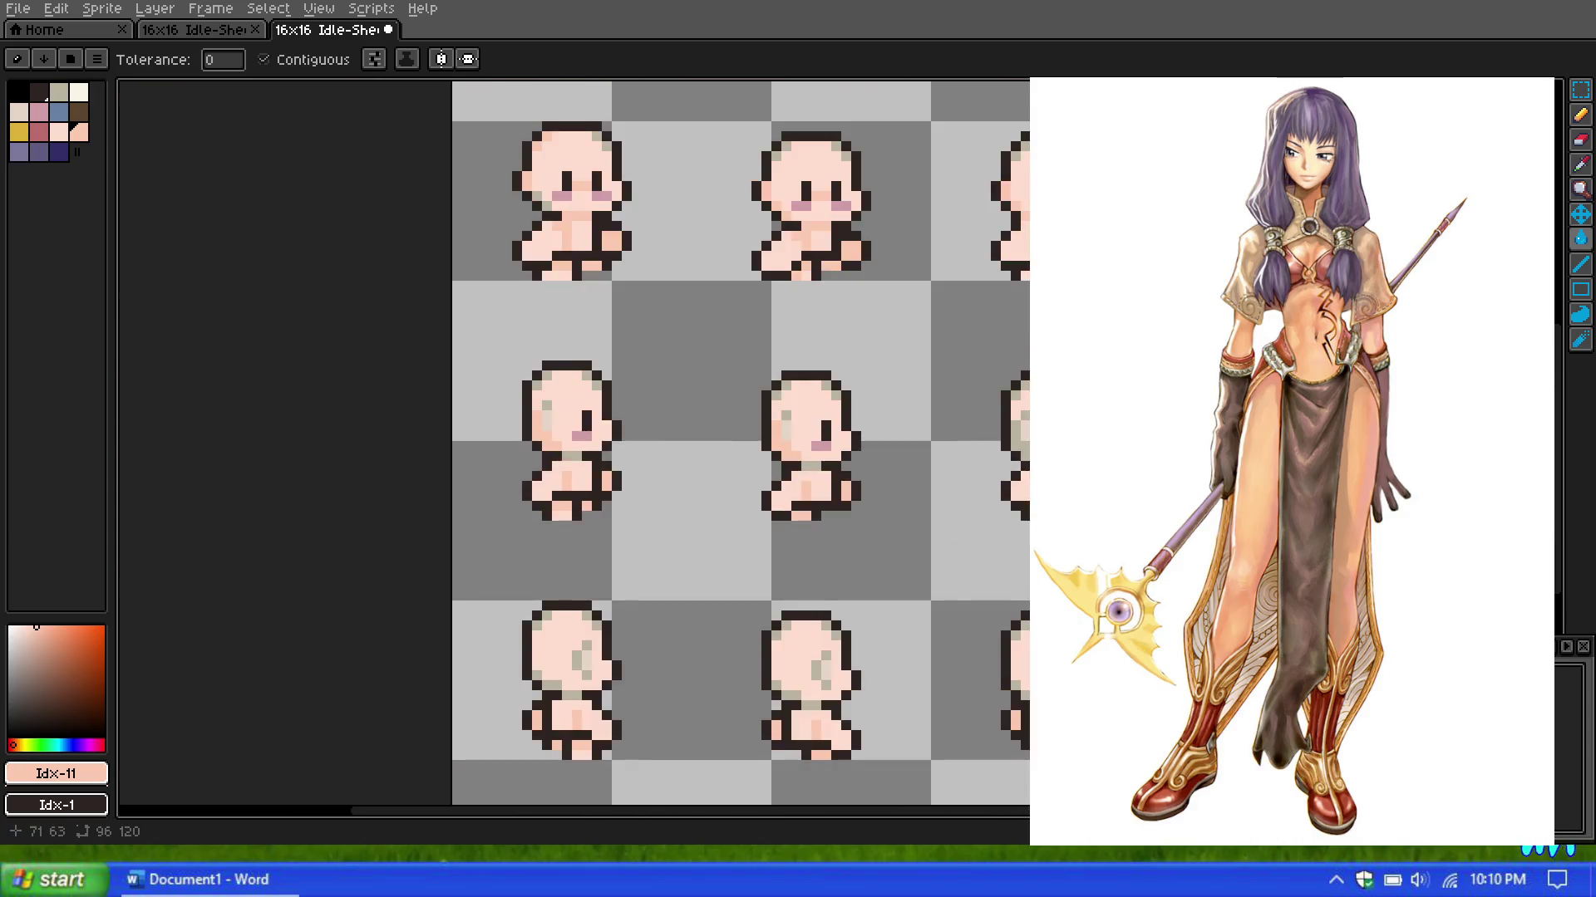
{"action": "scroll", "coordinate": [573, 447], "scroll_direction": "down", "scroll_amount": 1}
{"action": "scroll", "coordinate": [1027, 517], "scroll_direction": "up", "scroll_amount": 1}
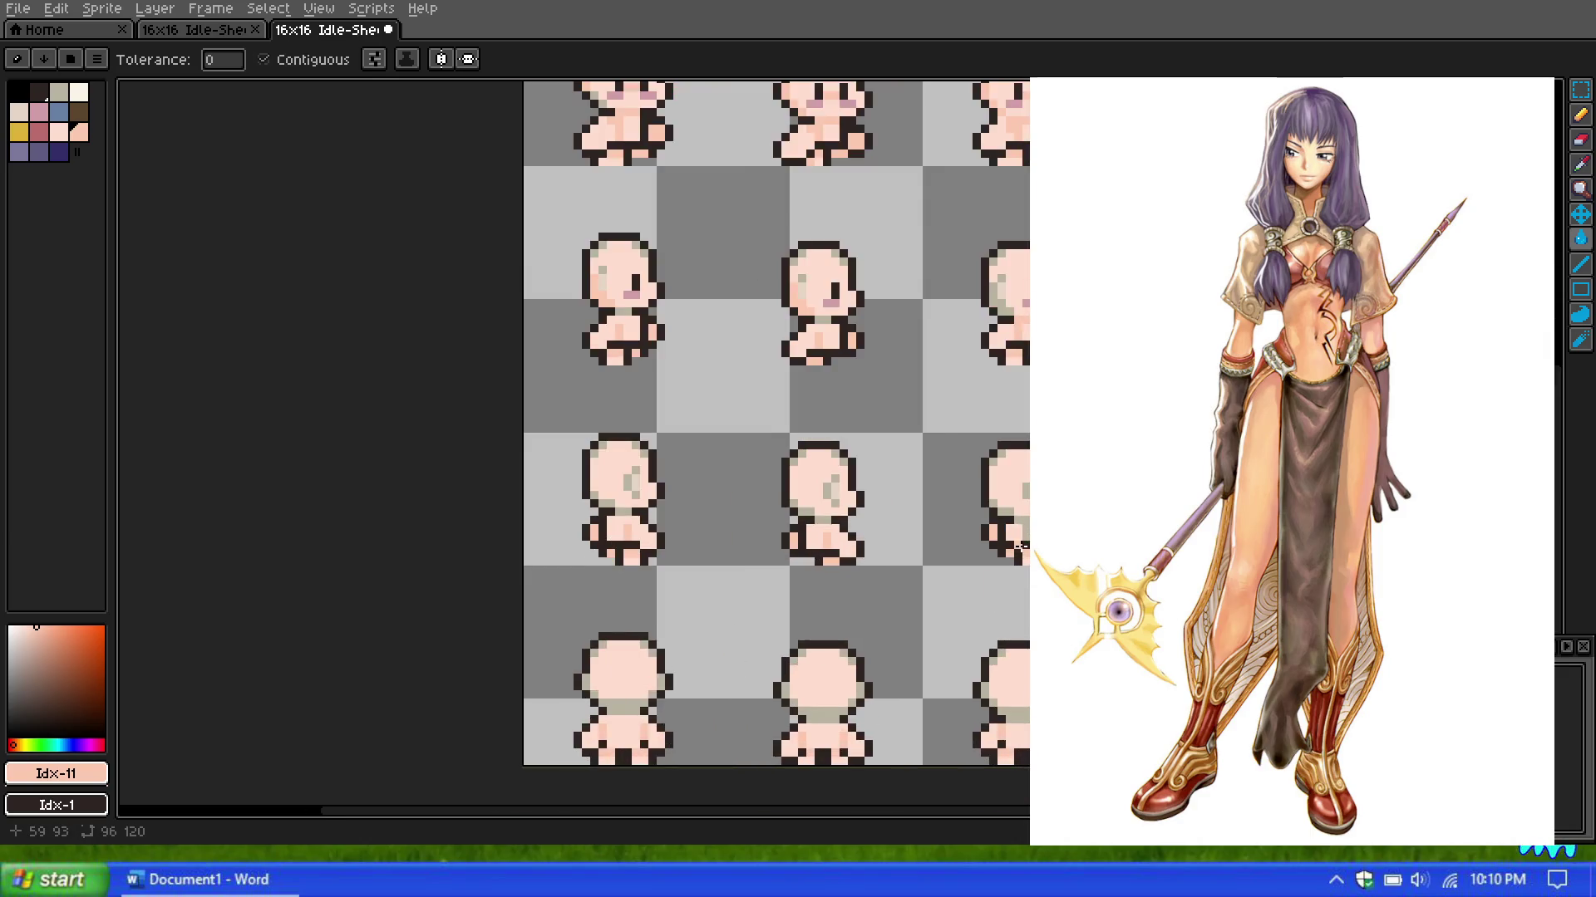
{"action": "scroll", "coordinate": [1027, 517], "scroll_direction": "up", "scroll_amount": 1}
{"action": "scroll", "coordinate": [1019, 461], "scroll_direction": "down", "scroll_amount": 2}
{"action": "scroll", "coordinate": [823, 413], "scroll_direction": "down", "scroll_amount": 1}
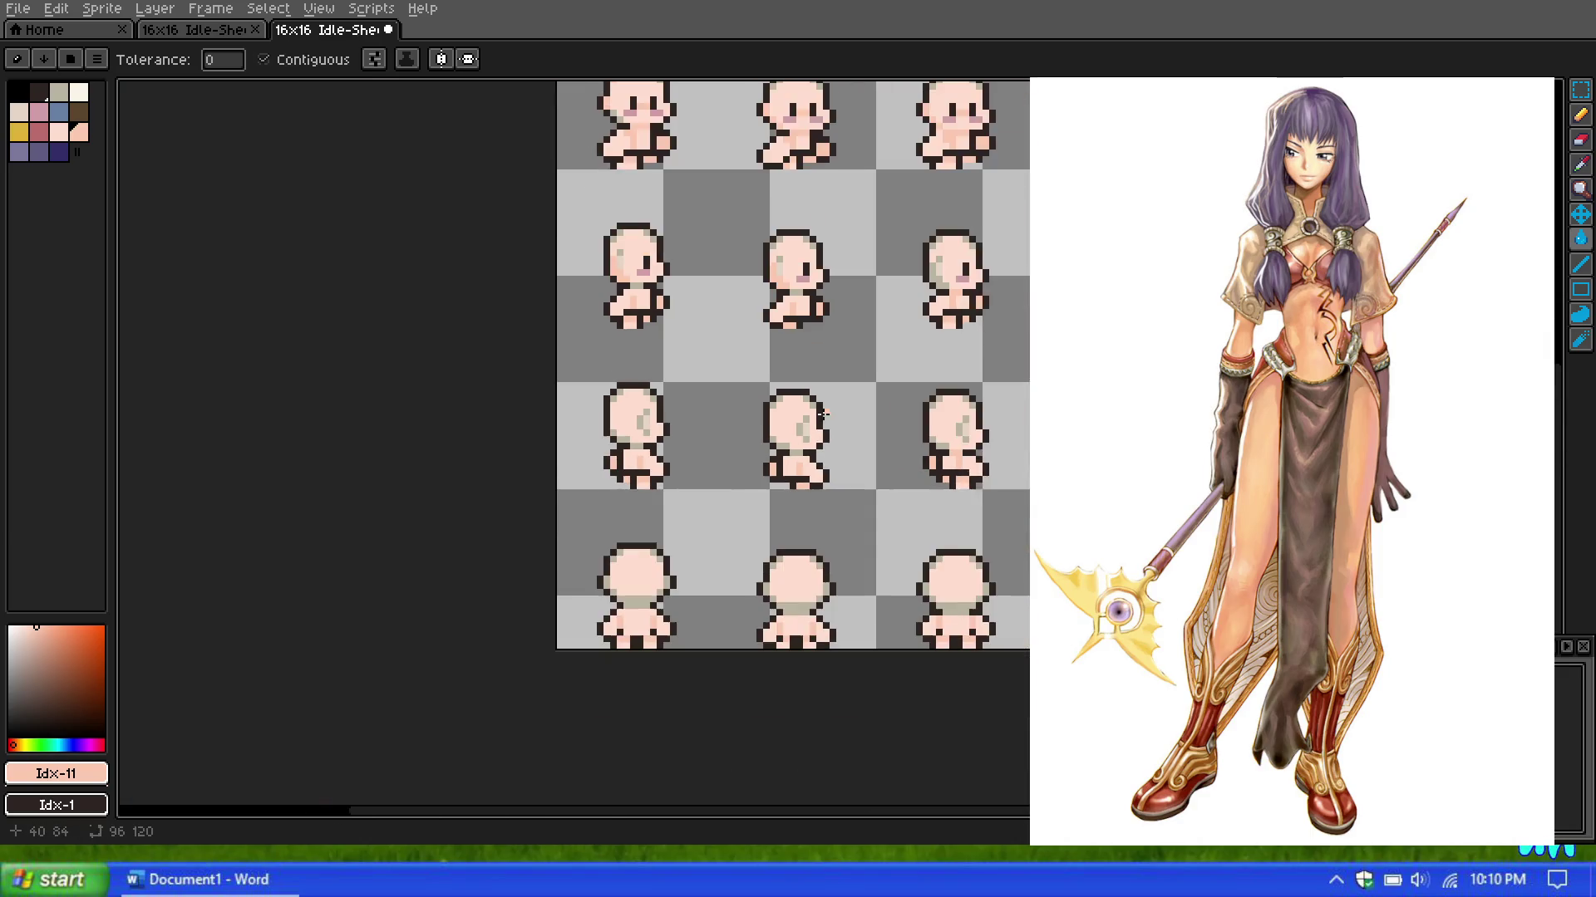
{"action": "scroll", "coordinate": [872, 466], "scroll_direction": "down", "scroll_amount": 1}
{"action": "scroll", "coordinate": [881, 374], "scroll_direction": "down", "scroll_amount": 1}
{"action": "scroll", "coordinate": [886, 324], "scroll_direction": "up", "scroll_amount": 1}
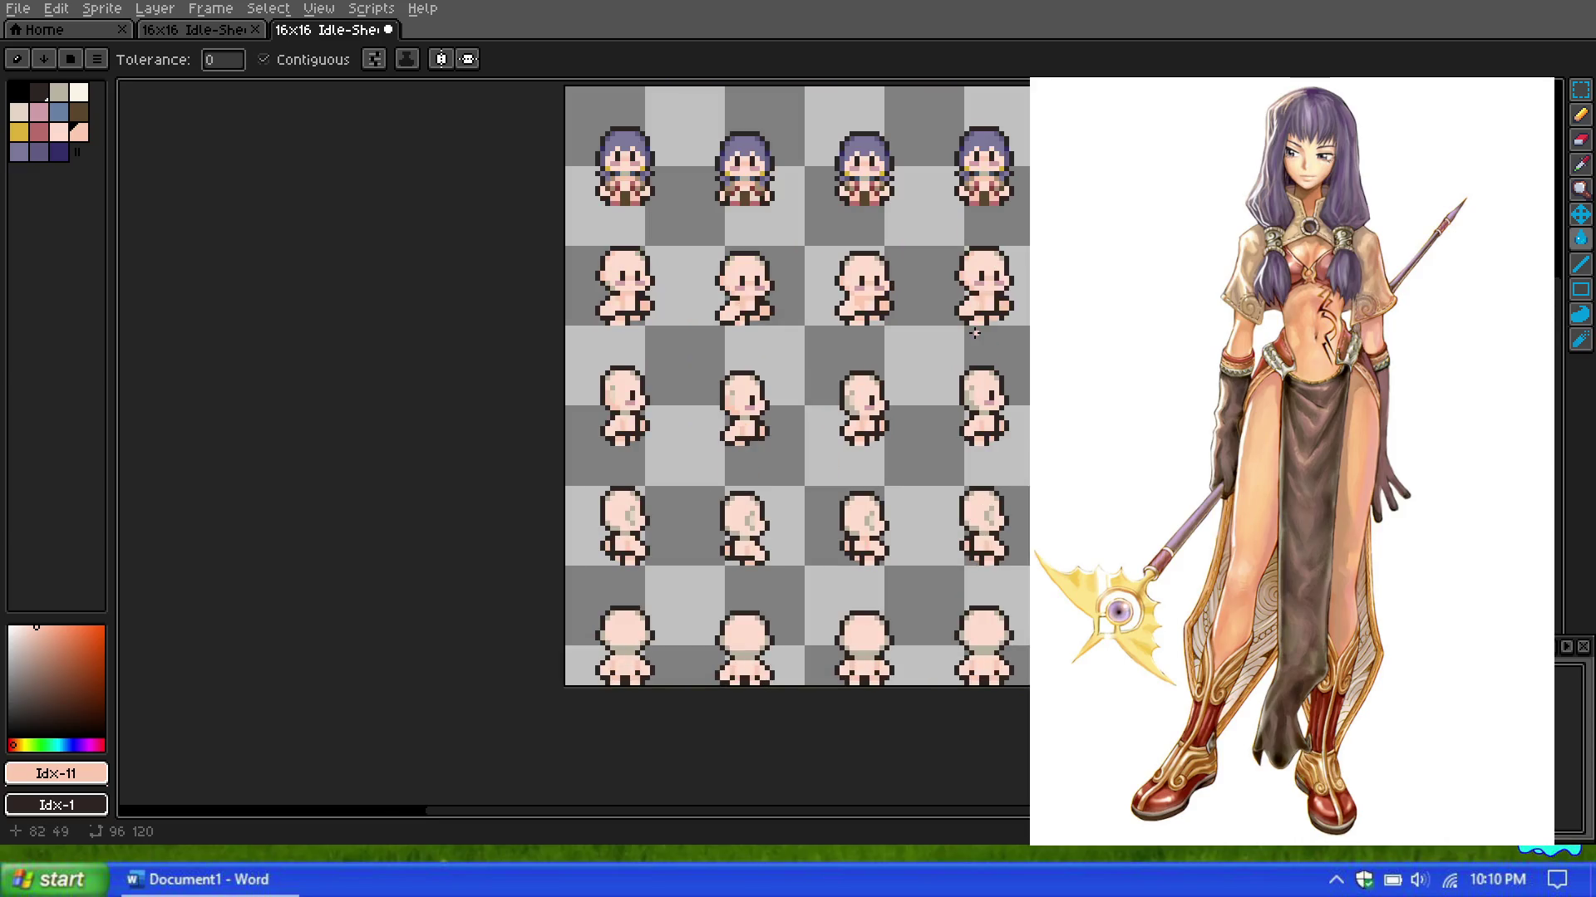
{"action": "scroll", "coordinate": [886, 308], "scroll_direction": "down", "scroll_amount": 1}
{"action": "scroll", "coordinate": [769, 221], "scroll_direction": "up", "scroll_amount": 1}
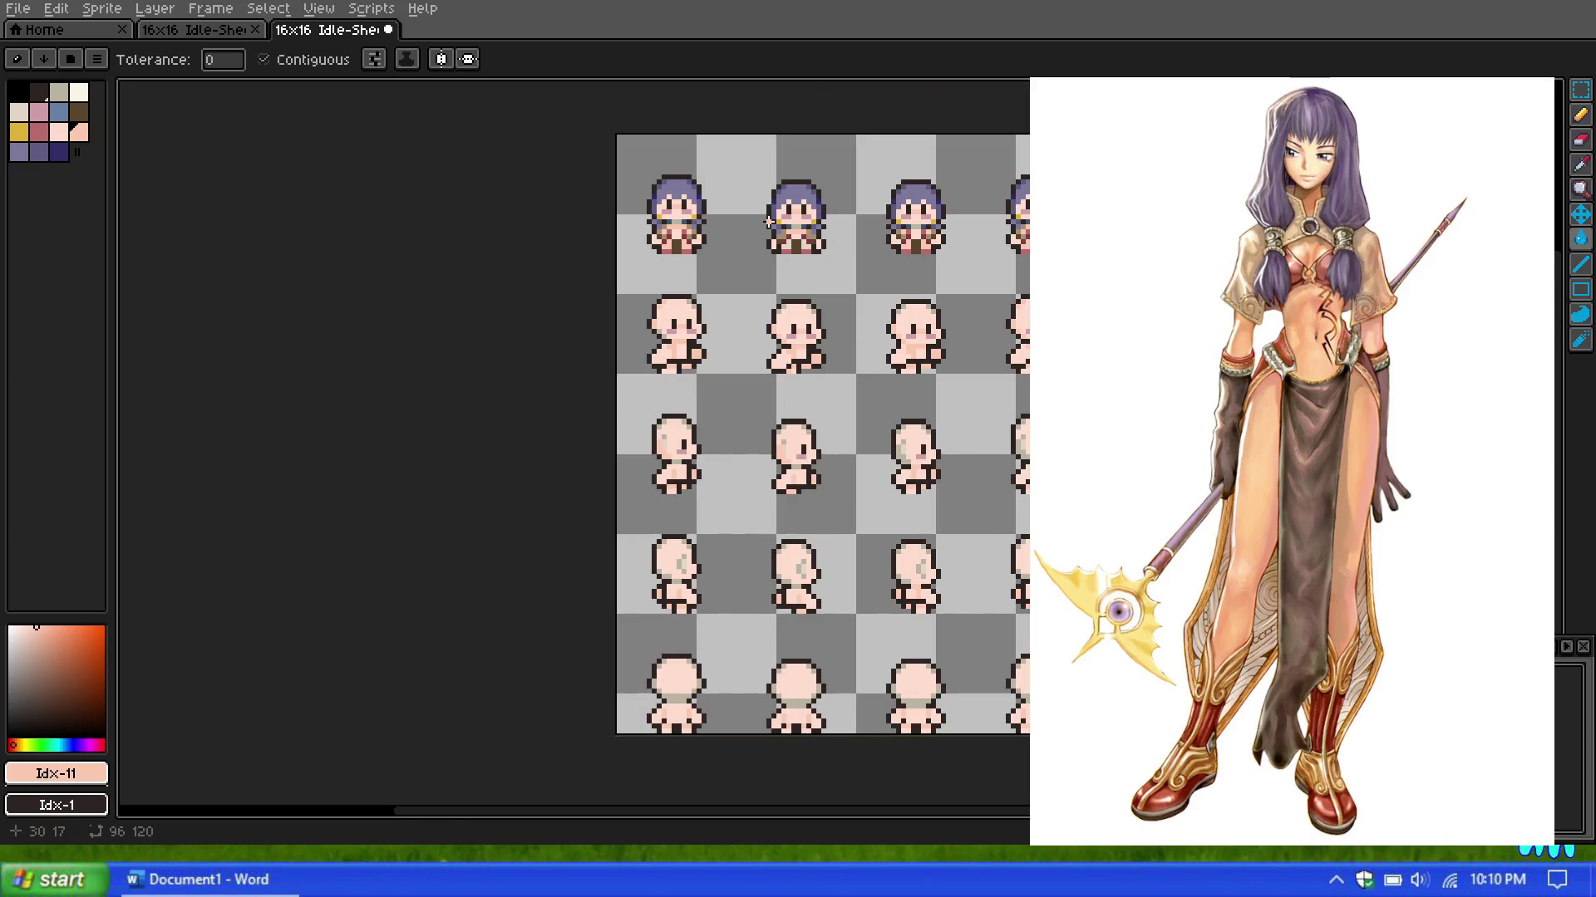
{"action": "scroll", "coordinate": [665, 258], "scroll_direction": "up", "scroll_amount": 1}
{"action": "scroll", "coordinate": [670, 253], "scroll_direction": "up", "scroll_amount": 1}
{"action": "scroll", "coordinate": [670, 254], "scroll_direction": "down", "scroll_amount": 1}
{"action": "scroll", "coordinate": [670, 293], "scroll_direction": "down", "scroll_amount": 3}
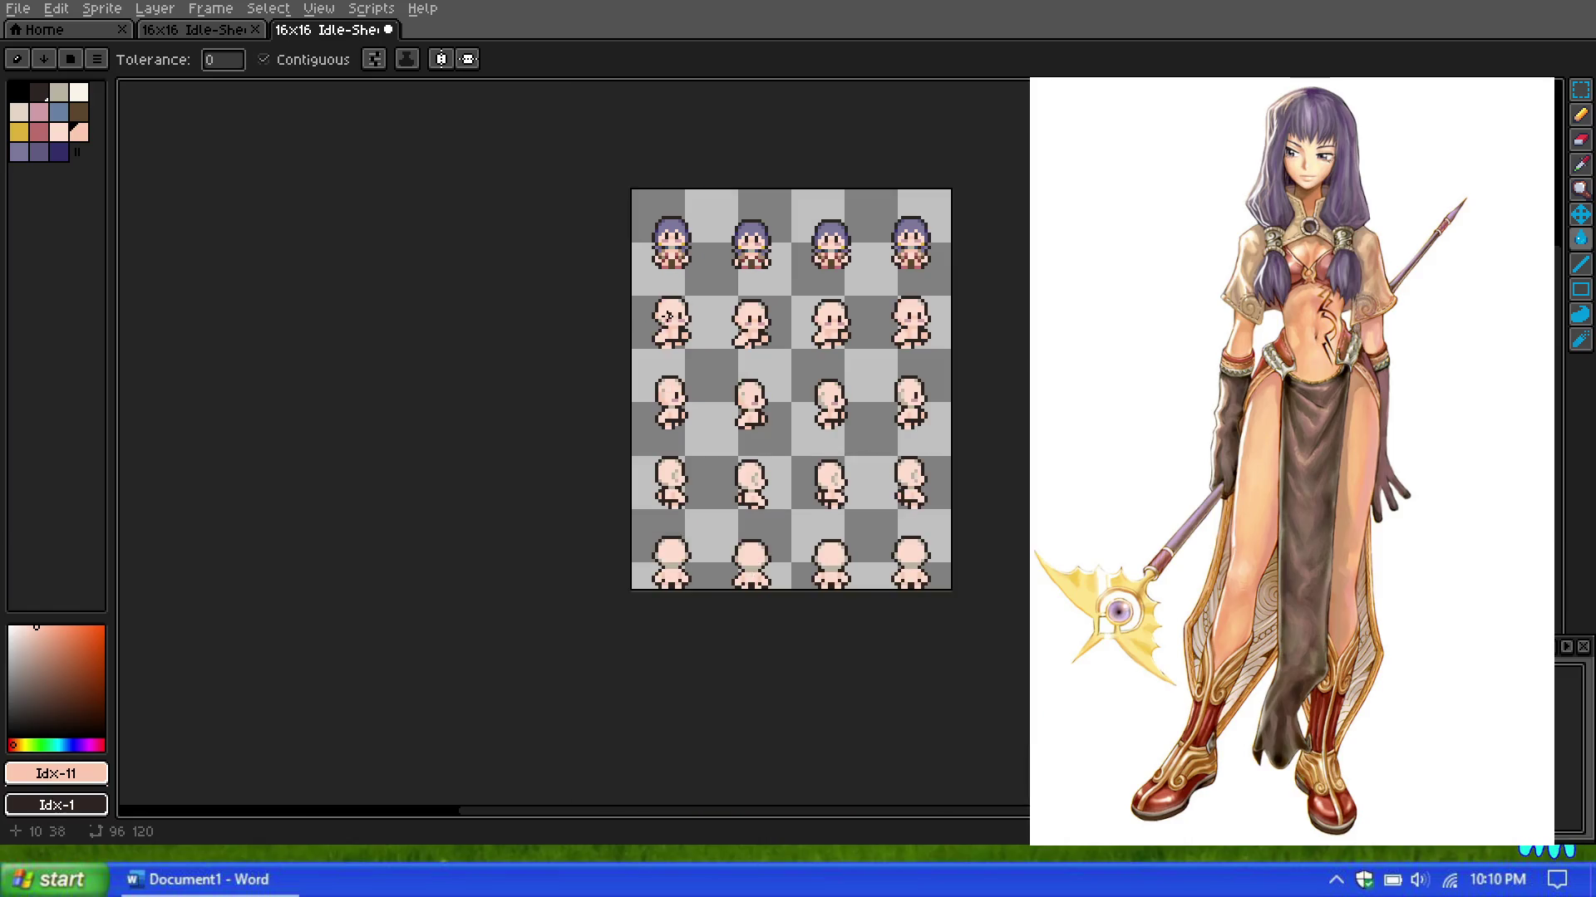
{"action": "scroll", "coordinate": [658, 334], "scroll_direction": "up", "scroll_amount": 3}
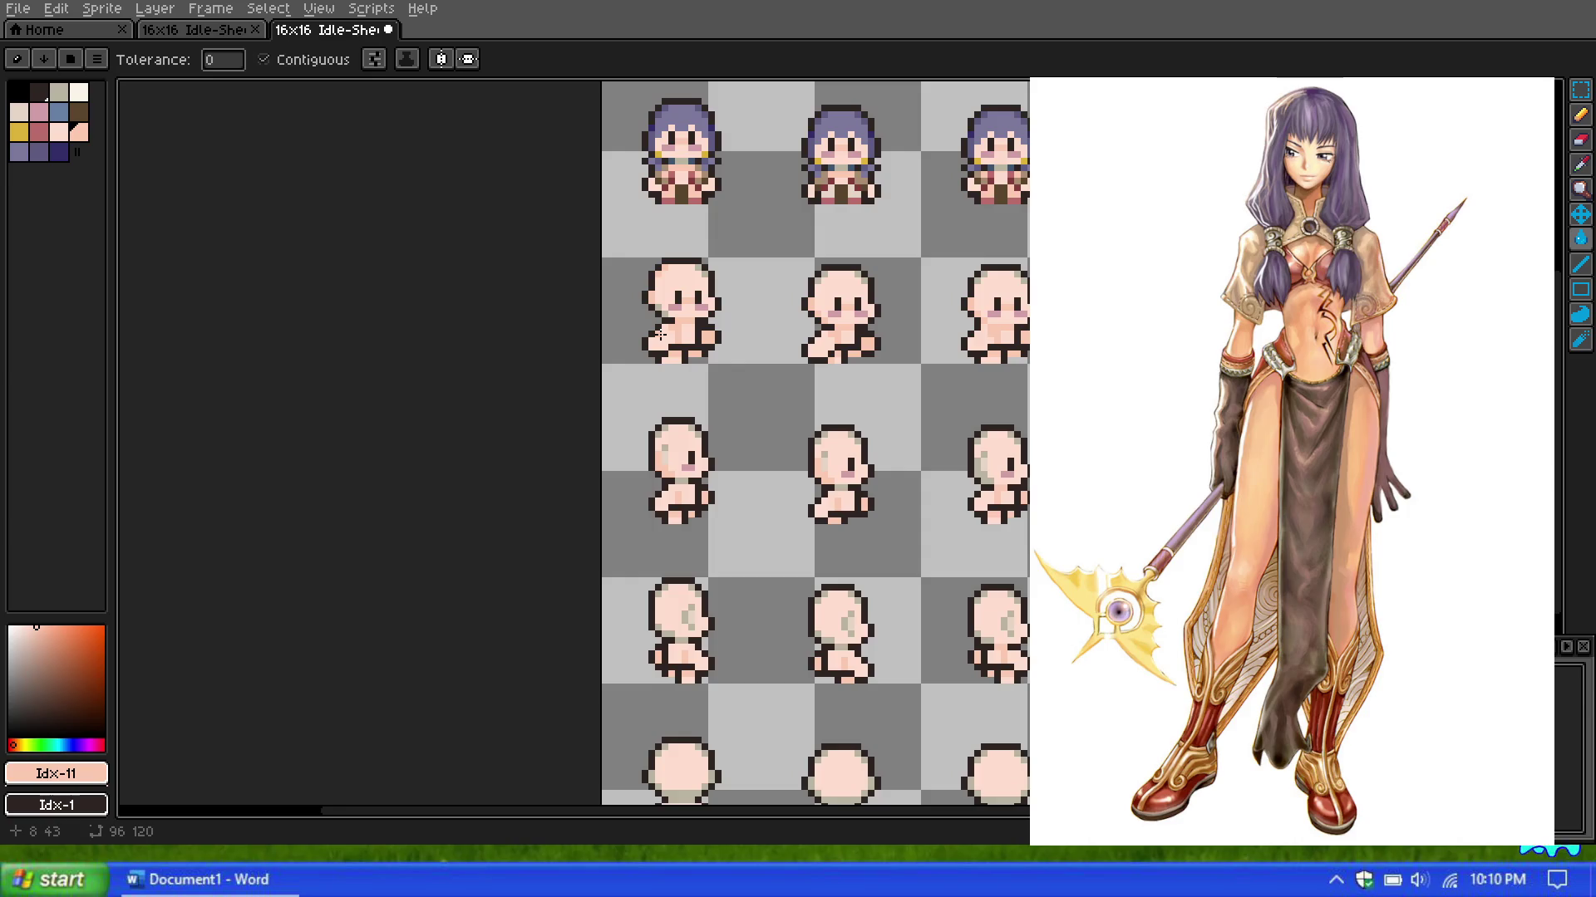
{"action": "scroll", "coordinate": [660, 335], "scroll_direction": "down", "scroll_amount": 3}
{"action": "scroll", "coordinate": [673, 331], "scroll_direction": "up", "scroll_amount": 3}
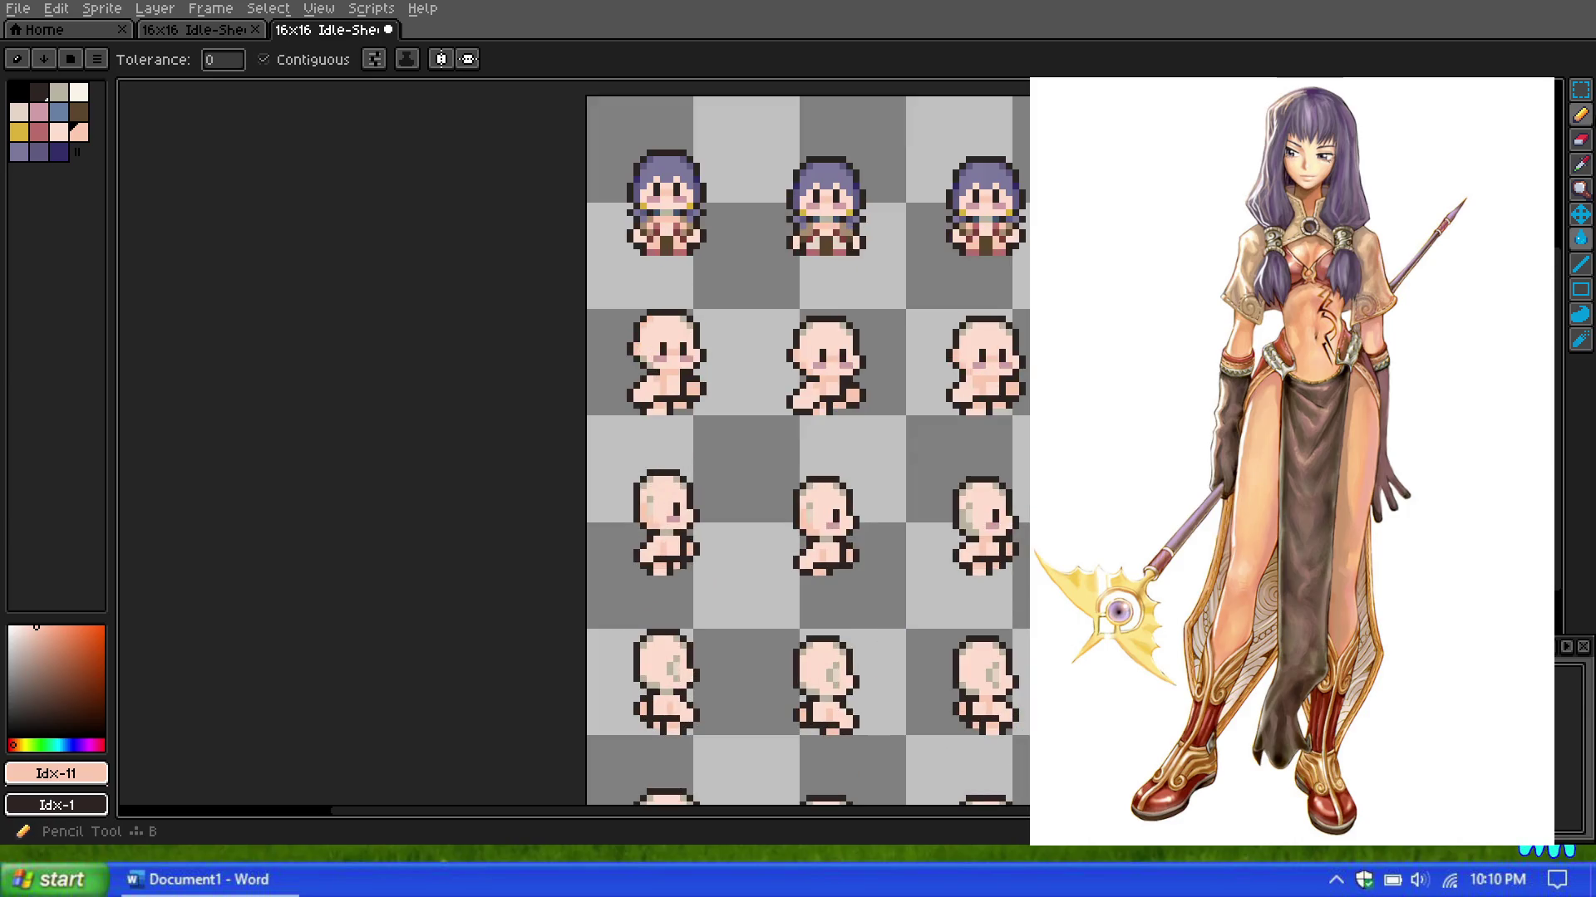
Step: Return to the Pencil and pick the purple palette swatch Idx-12
{"action": "left_click", "coordinate": [1581, 90]}
{"action": "scroll", "coordinate": [643, 172], "scroll_direction": "up", "scroll_amount": 1}
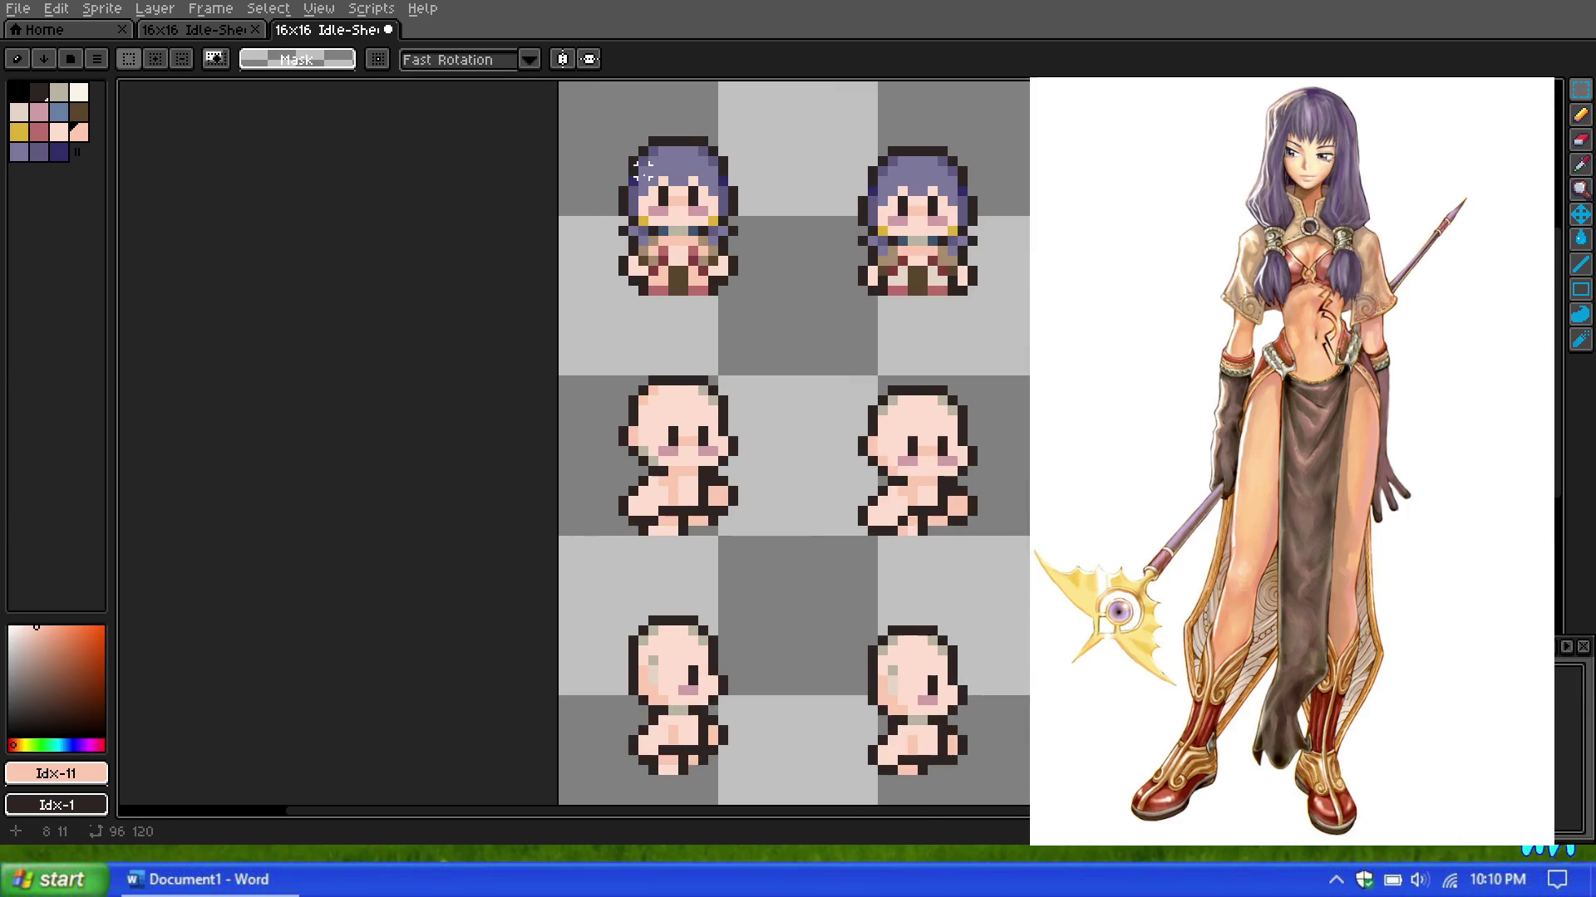
{"action": "scroll", "coordinate": [641, 176], "scroll_direction": "up", "scroll_amount": 3}
{"action": "scroll", "coordinate": [640, 185], "scroll_direction": "down", "scroll_amount": 1}
{"action": "scroll", "coordinate": [775, 266], "scroll_direction": "up", "scroll_amount": 2}
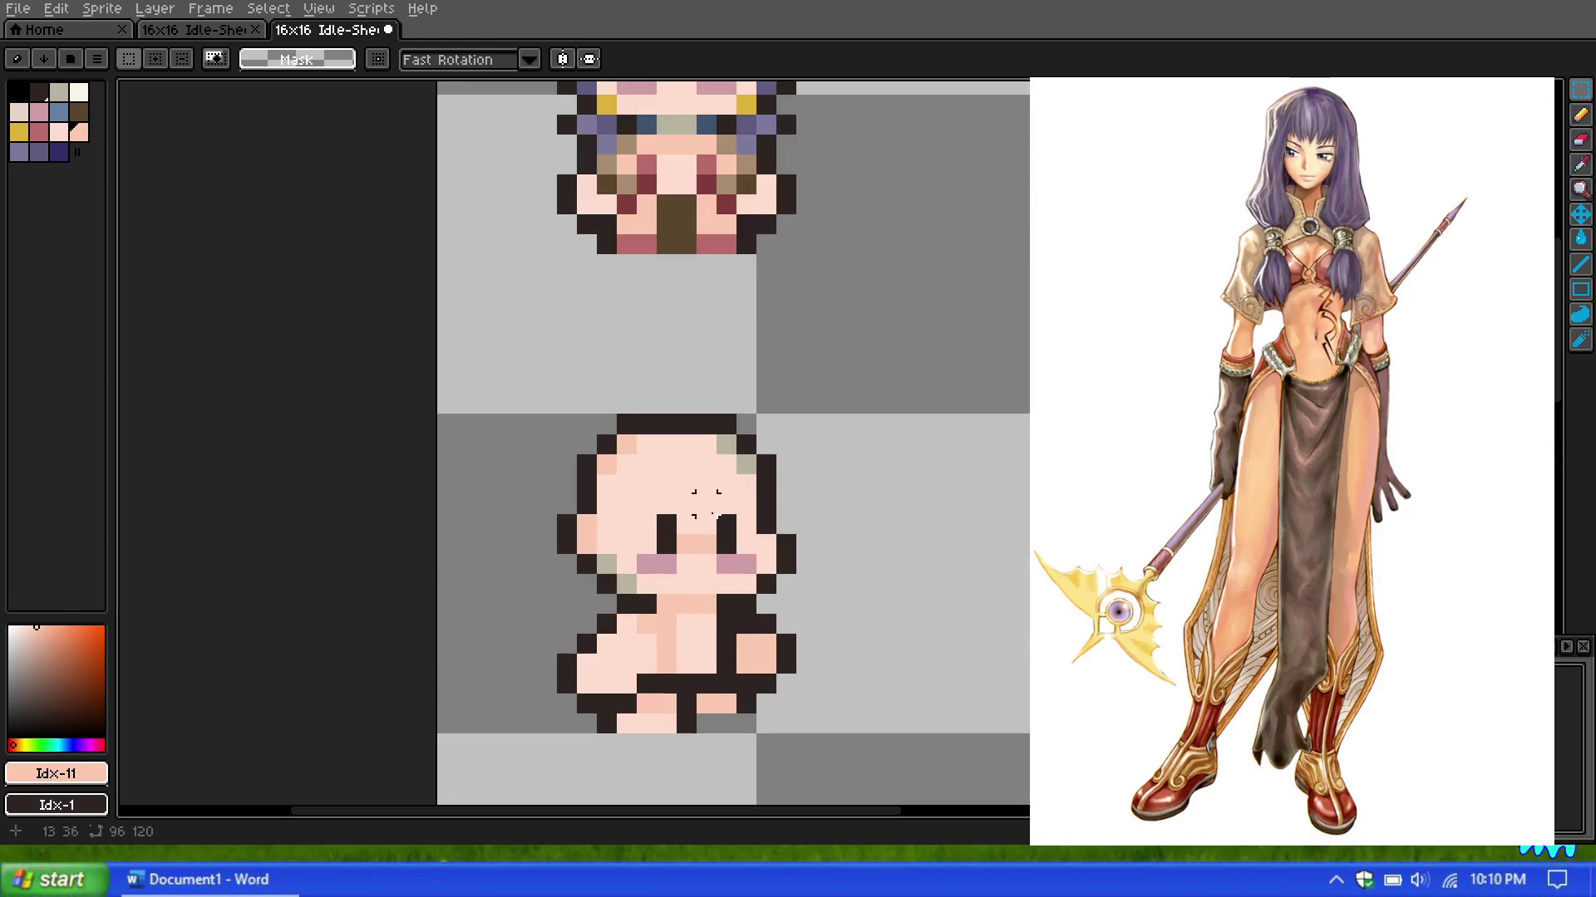
{"action": "left_click", "coordinate": [1580, 164]}
{"action": "left_click", "coordinate": [1581, 139]}
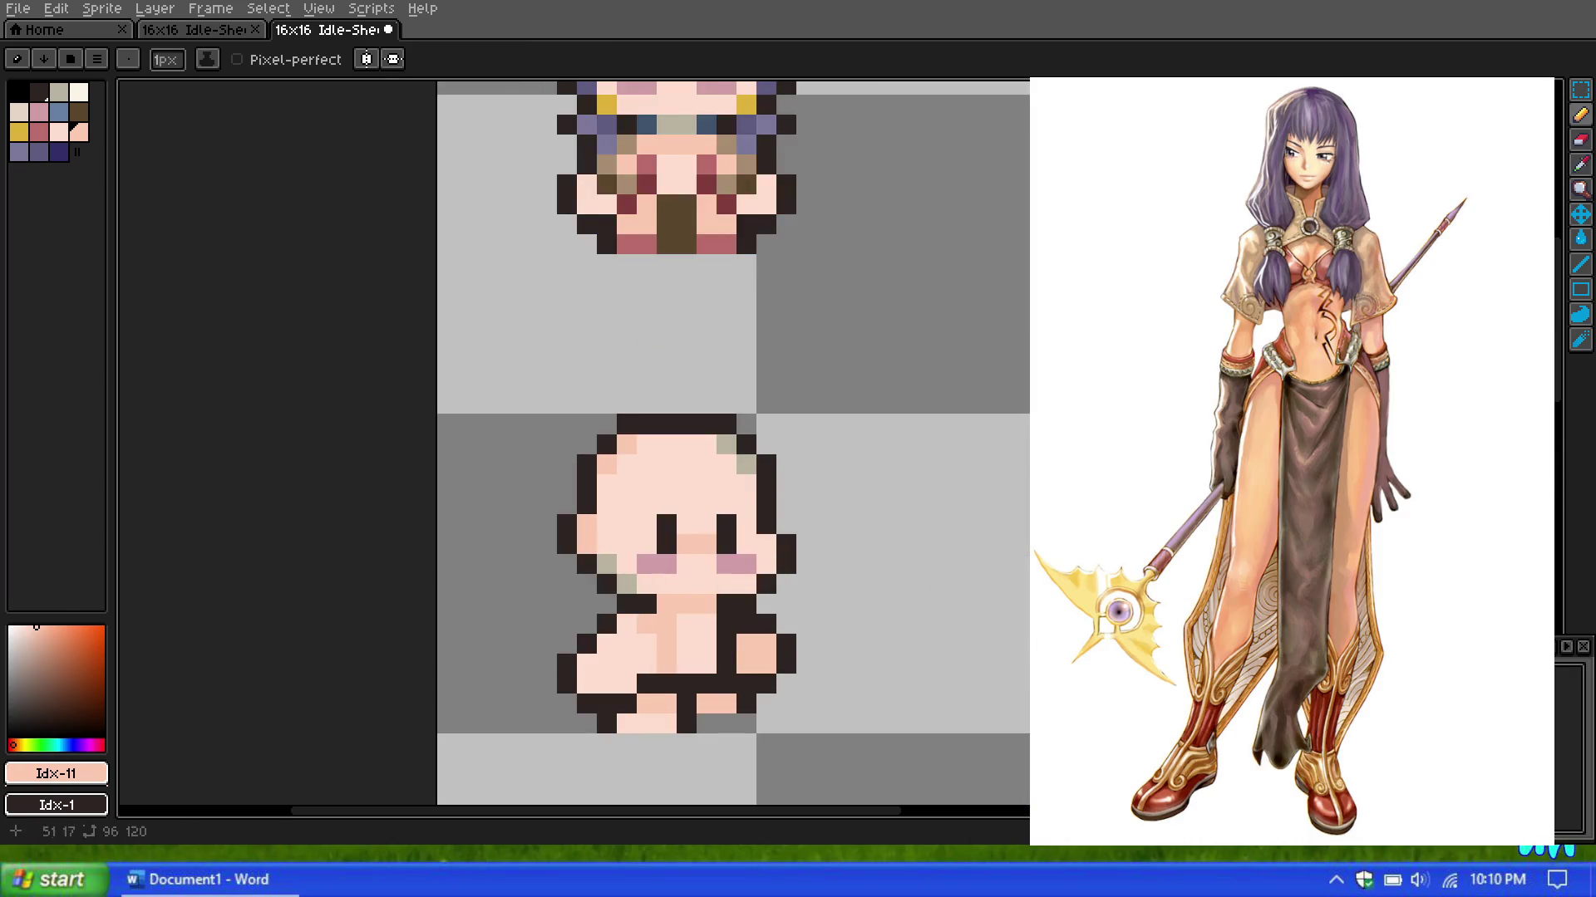
{"action": "left_click", "coordinate": [18, 151]}
Step: Paint a purple Idx-12 band across the sprite's forehead, with one pixel extending below its right end
{"action": "scroll", "coordinate": [599, 360], "scroll_direction": "down", "scroll_amount": 1}
{"action": "scroll", "coordinate": [599, 360], "scroll_direction": "down", "scroll_amount": 1}
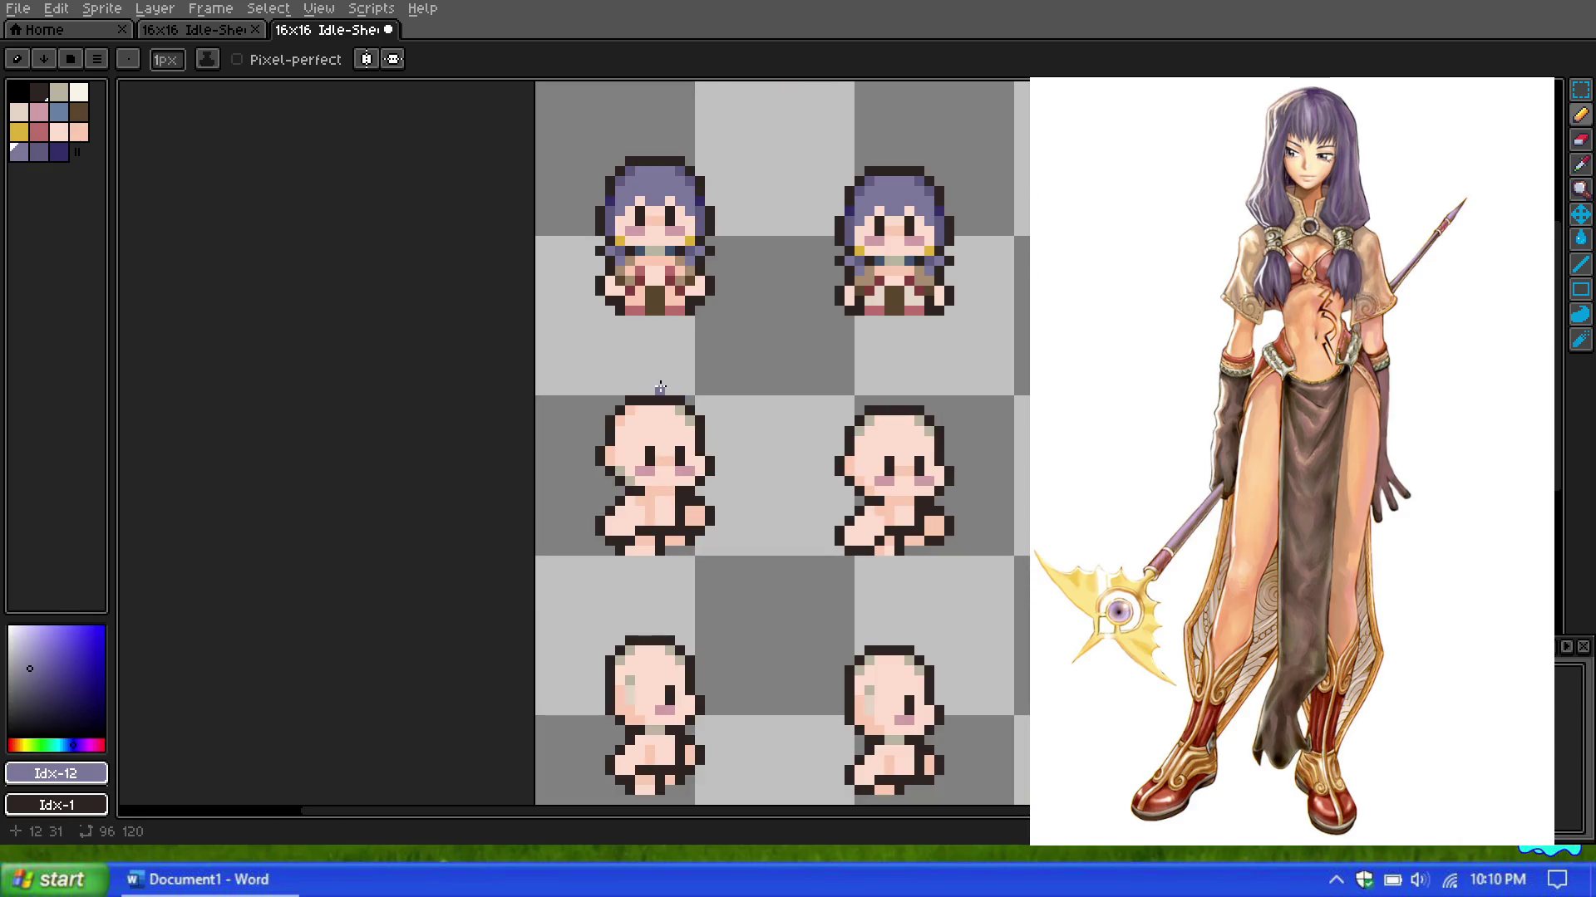
{"action": "scroll", "coordinate": [652, 387], "scroll_direction": "up", "scroll_amount": 1}
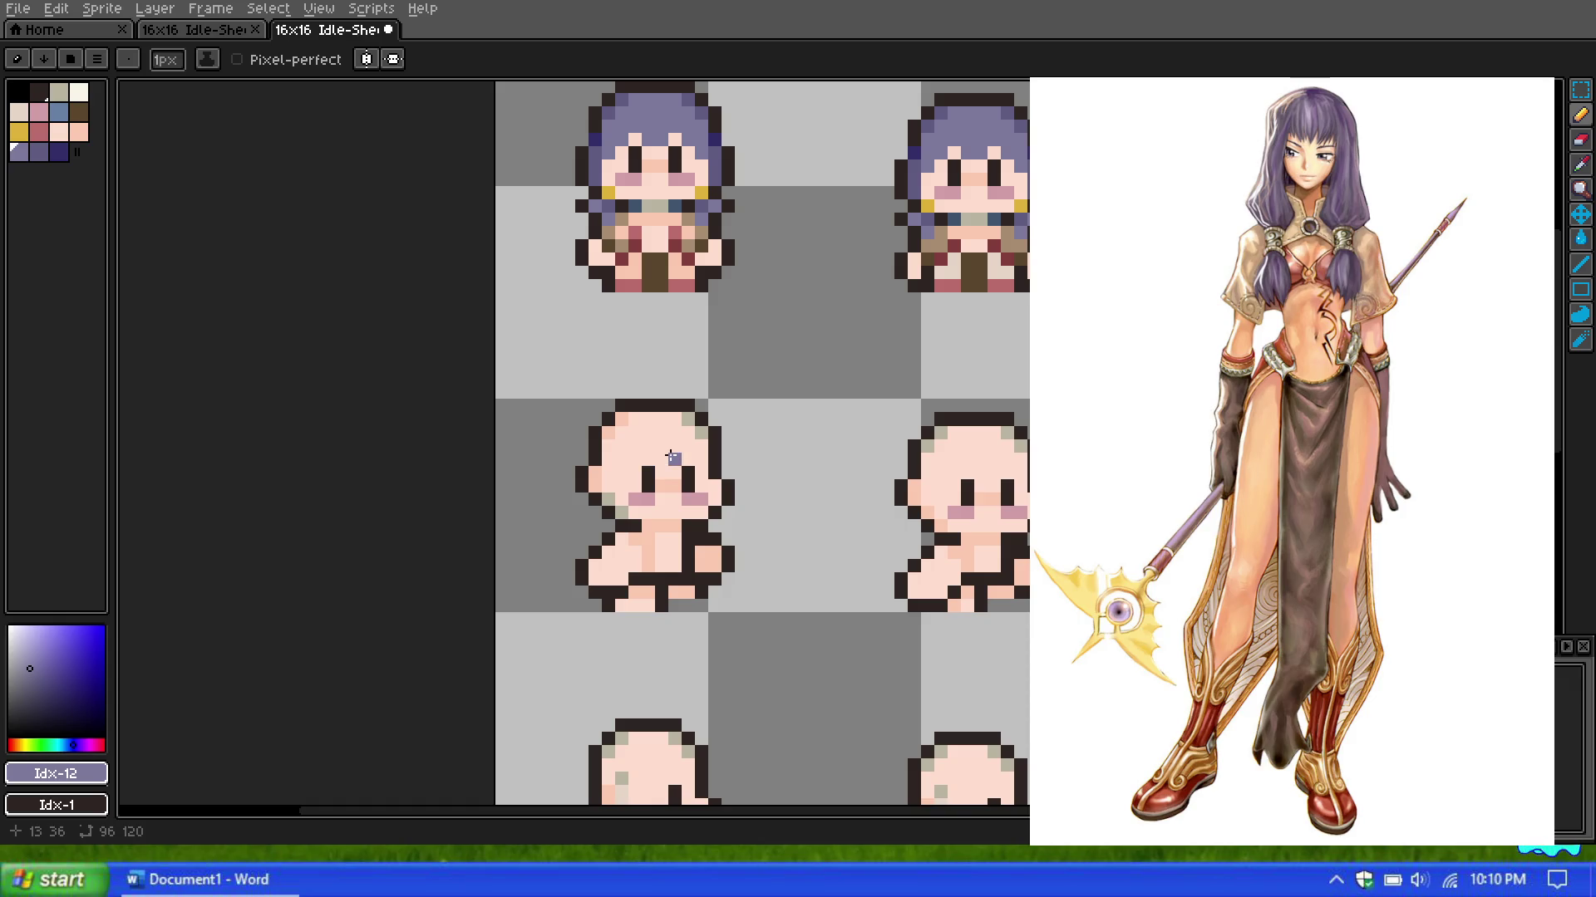
{"action": "left_click_drag", "start_coordinate": [671, 447], "coordinate": [637, 456]}
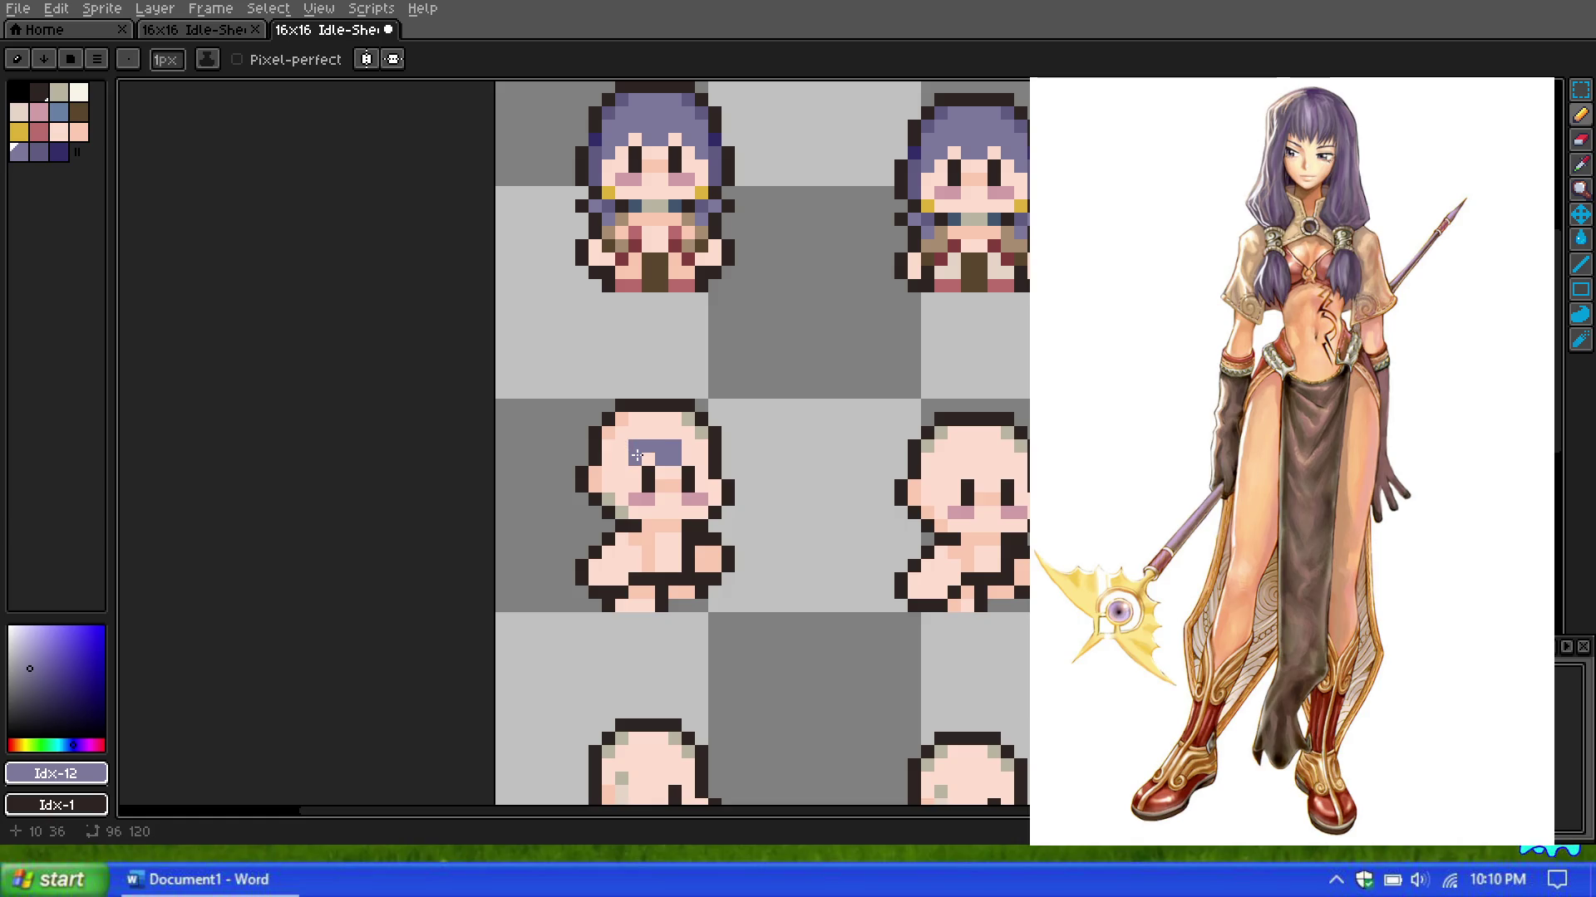
{"action": "left_click", "coordinate": [688, 447]}
{"action": "left_click", "coordinate": [703, 447]}
{"action": "left_click_drag", "start_coordinate": [701, 448], "coordinate": [704, 460]}
{"action": "scroll", "coordinate": [621, 433], "scroll_direction": "up", "scroll_amount": 1}
{"action": "scroll", "coordinate": [619, 427], "scroll_direction": "down", "scroll_amount": 2}
{"action": "scroll", "coordinate": [613, 420], "scroll_direction": "up", "scroll_amount": 1}
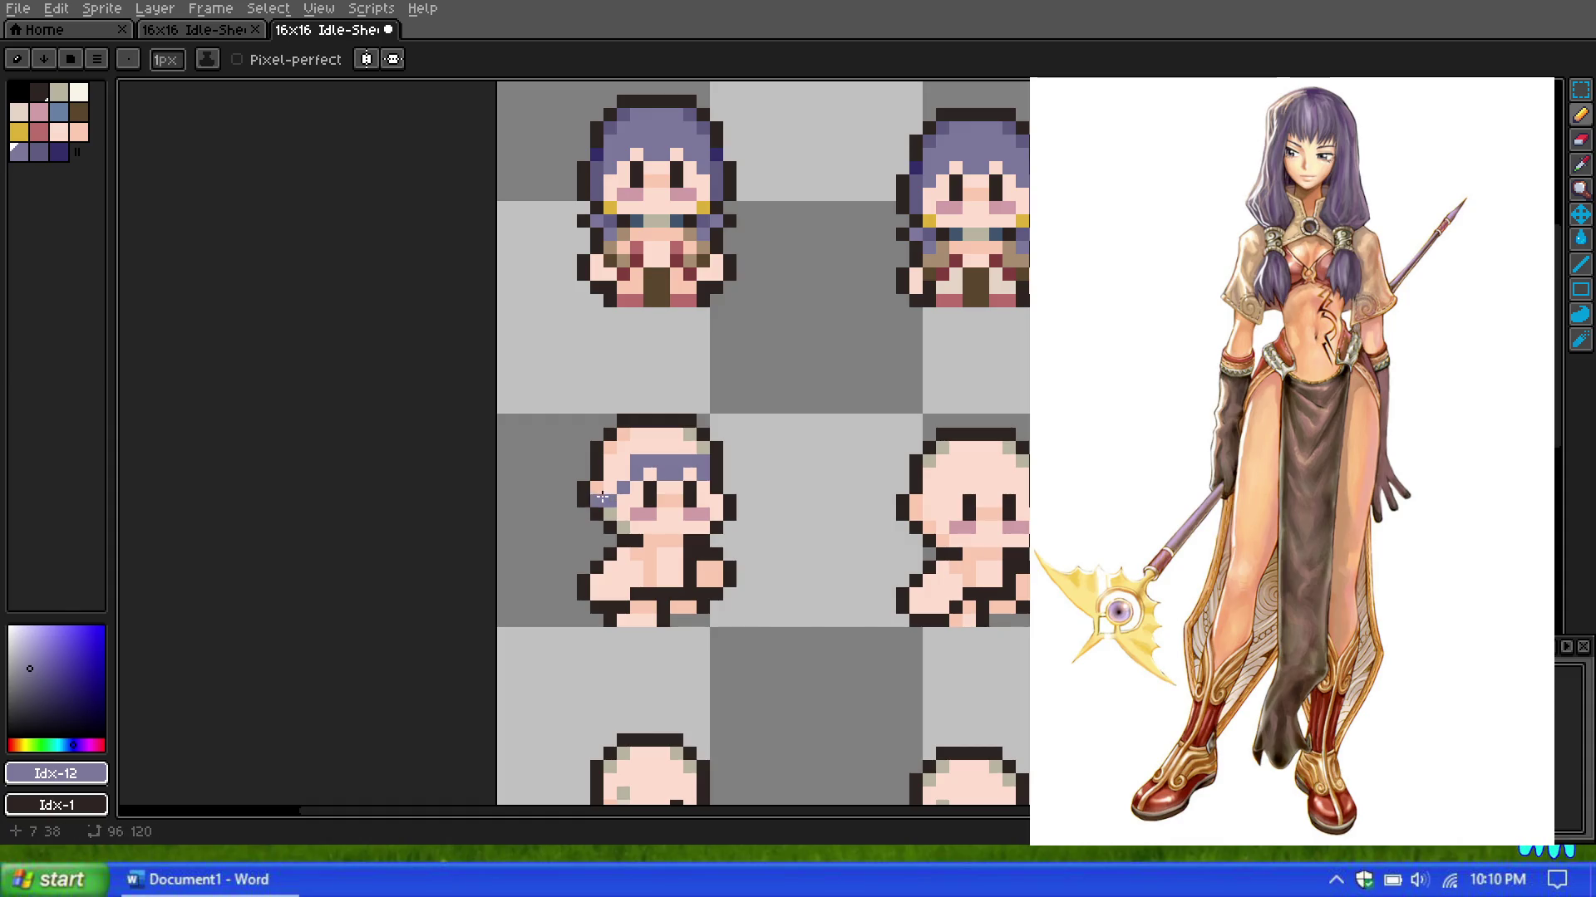
{"action": "scroll", "coordinate": [633, 453], "scroll_direction": "up", "scroll_amount": 1}
{"action": "scroll", "coordinate": [632, 453], "scroll_direction": "down", "scroll_amount": 3}
{"action": "scroll", "coordinate": [636, 457], "scroll_direction": "up", "scroll_amount": 3}
{"action": "scroll", "coordinate": [640, 478], "scroll_direction": "down", "scroll_amount": 3}
{"action": "scroll", "coordinate": [658, 451], "scroll_direction": "up", "scroll_amount": 1}
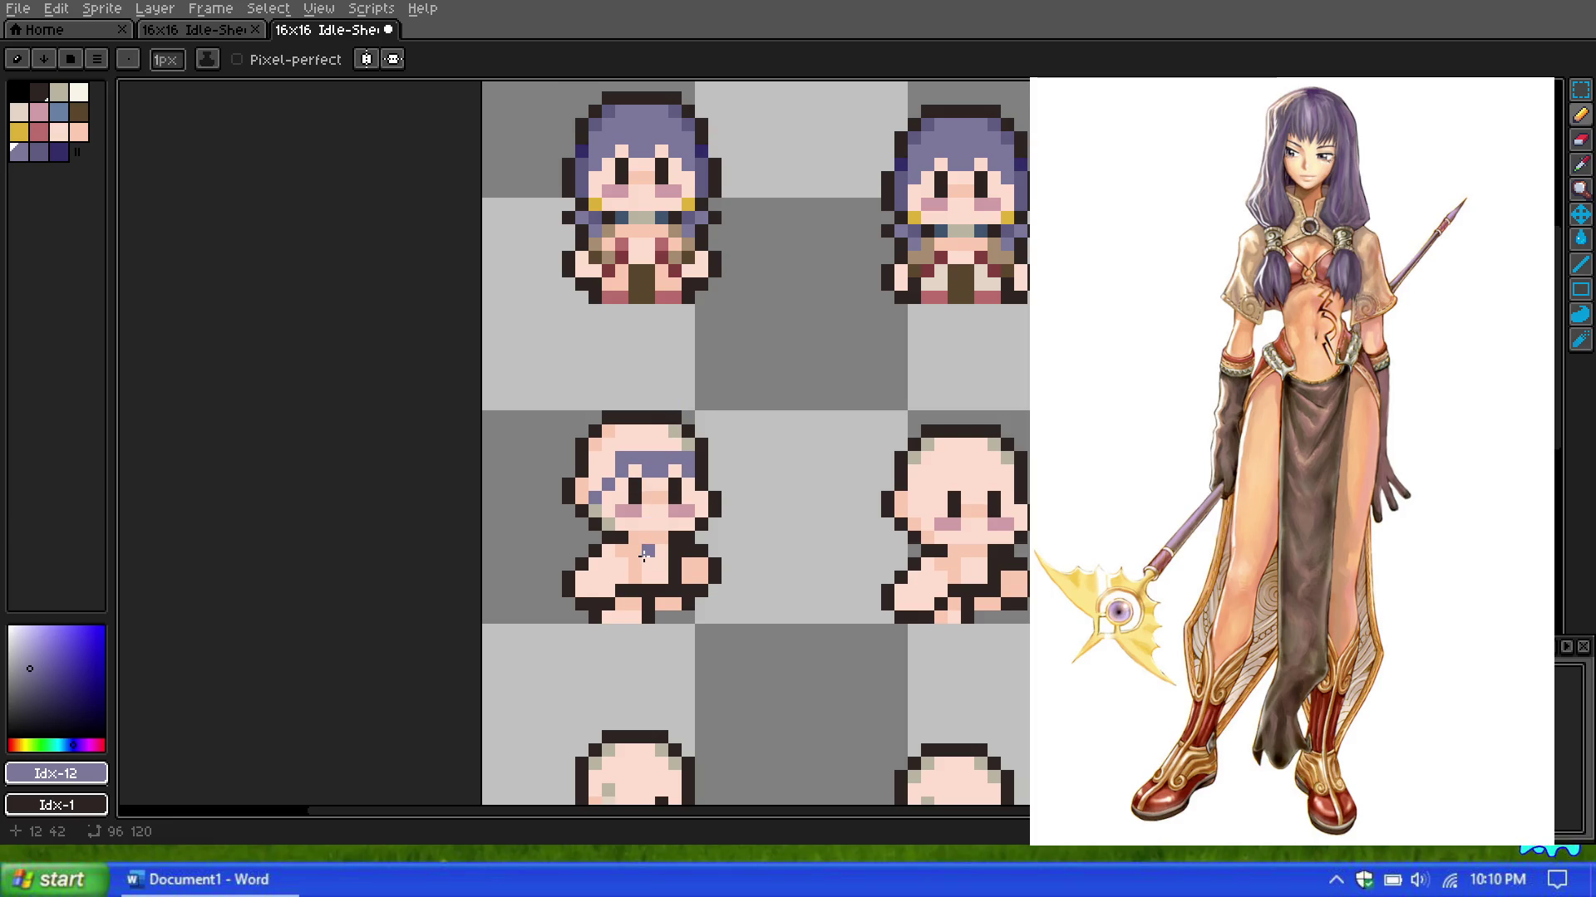
{"action": "scroll", "coordinate": [645, 555], "scroll_direction": "up", "scroll_amount": 1}
{"action": "scroll", "coordinate": [647, 540], "scroll_direction": "down", "scroll_amount": 1}
{"action": "scroll", "coordinate": [648, 536], "scroll_direction": "up", "scroll_amount": 1}
{"action": "scroll", "coordinate": [648, 536], "scroll_direction": "down", "scroll_amount": 1}
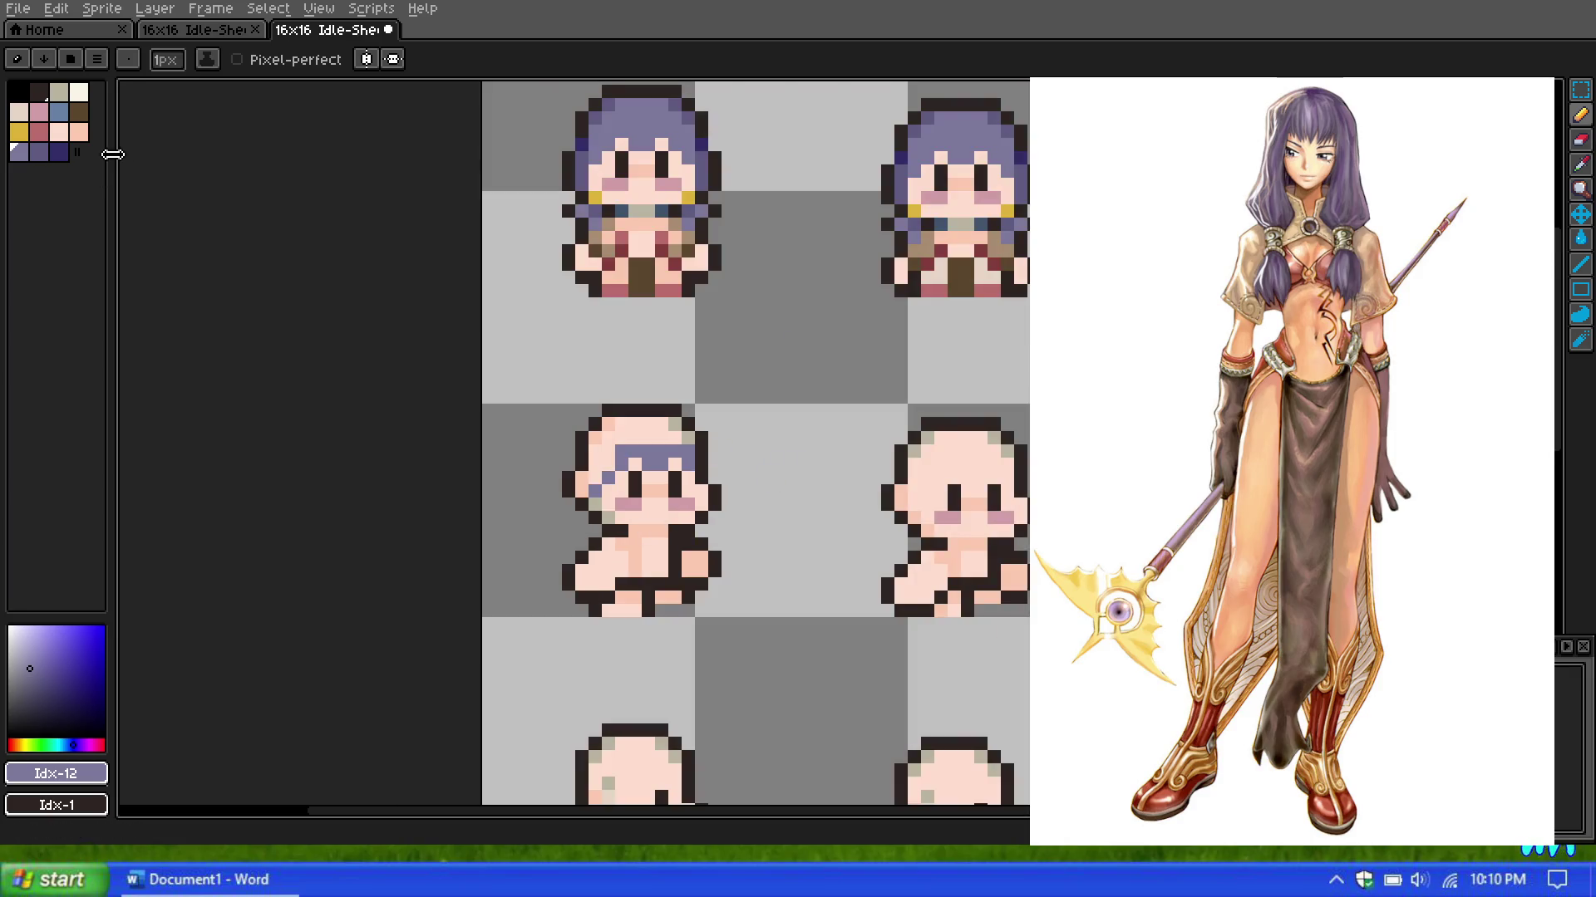
Step: Pick rose swatch Idx-9 and paint the first sprite's bottom-row foot pixels
{"action": "left_click", "coordinate": [39, 131]}
{"action": "left_click_drag", "start_coordinate": [608, 608], "coordinate": [629, 608]}
{"action": "scroll", "coordinate": [685, 521], "scroll_direction": "up", "scroll_amount": 2}
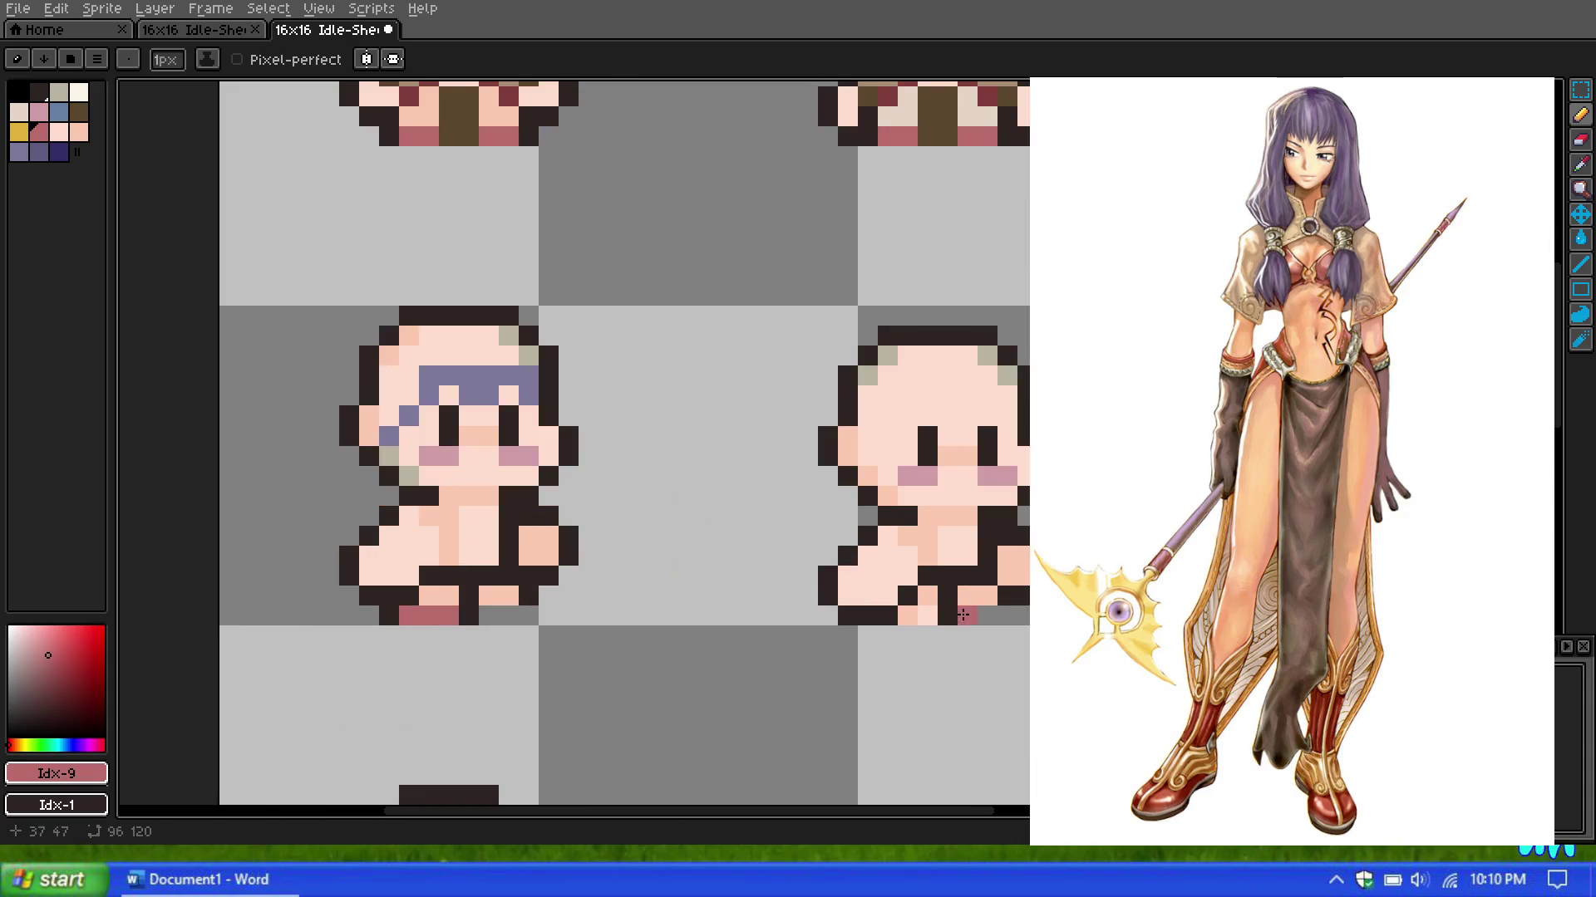
{"action": "scroll", "coordinate": [872, 526], "scroll_direction": "down", "scroll_amount": 4}
{"action": "scroll", "coordinate": [895, 548], "scroll_direction": "up", "scroll_amount": 1}
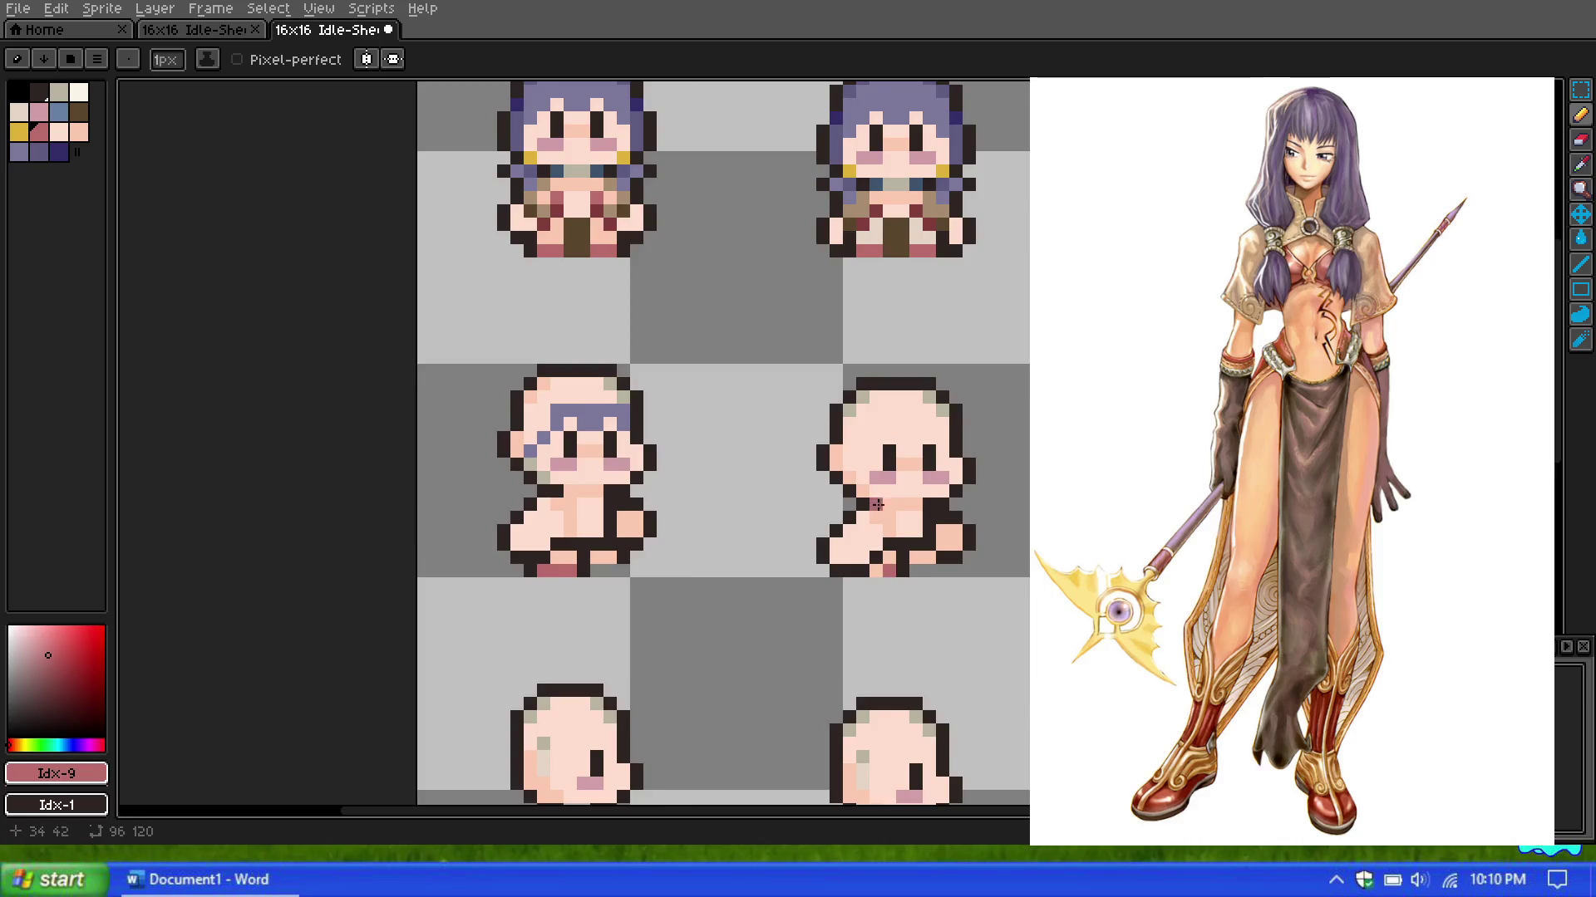
{"action": "scroll", "coordinate": [877, 515], "scroll_direction": "up", "scroll_amount": 1}
{"action": "scroll", "coordinate": [549, 502], "scroll_direction": "up", "scroll_amount": 1}
{"action": "scroll", "coordinate": [573, 447], "scroll_direction": "down", "scroll_amount": 2}
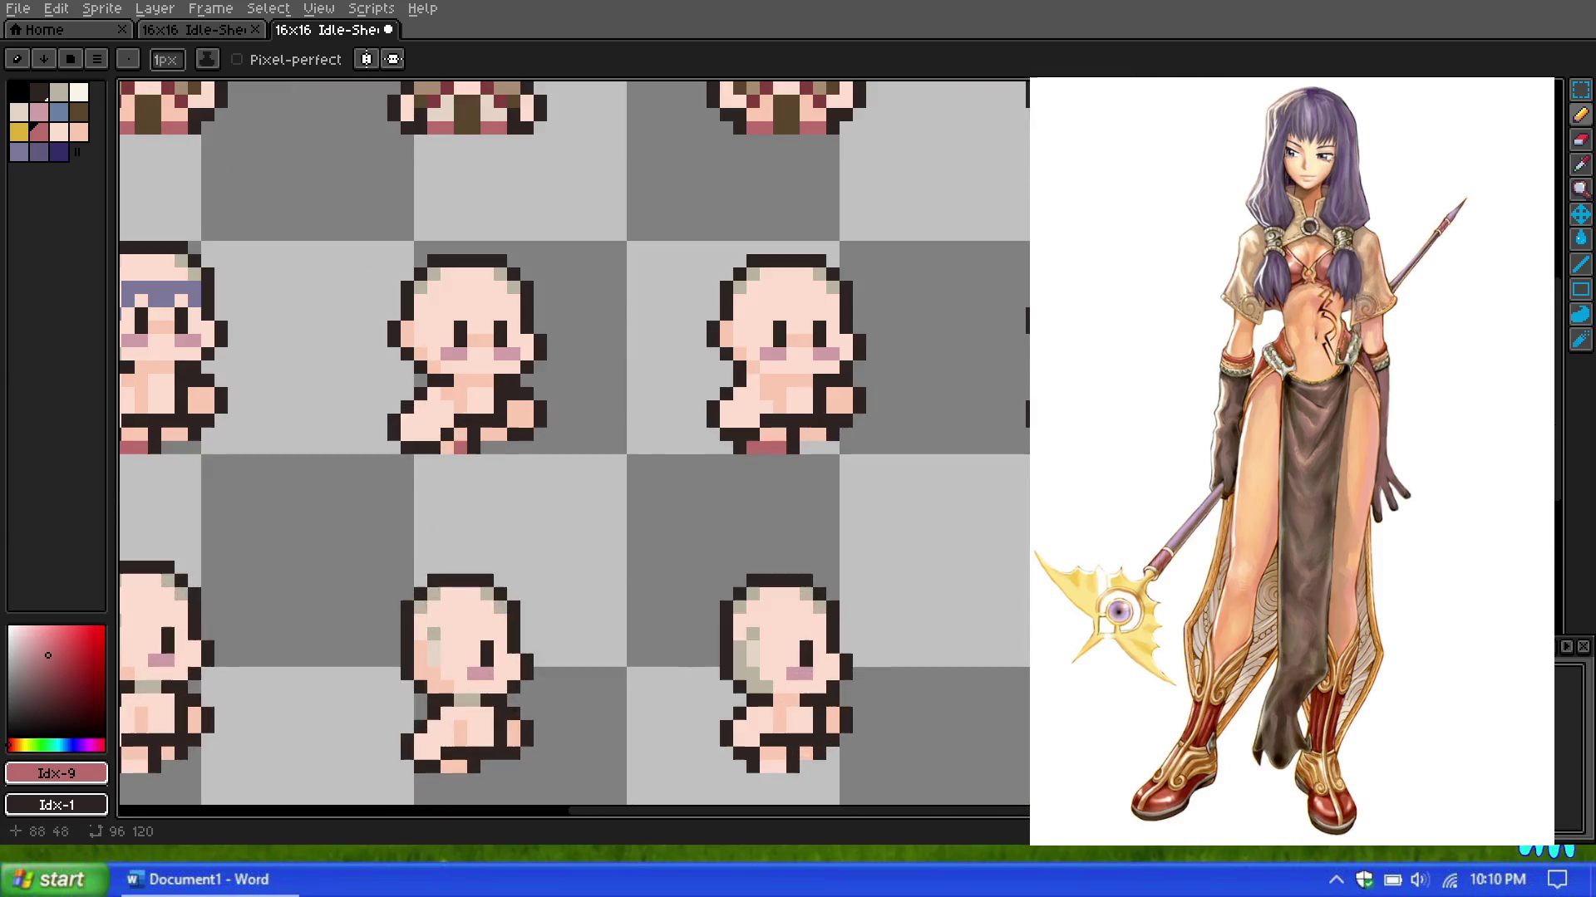
{"action": "scroll", "coordinate": [577, 677], "scroll_direction": "down", "scroll_amount": 2}
{"action": "scroll", "coordinate": [577, 677], "scroll_direction": "up", "scroll_amount": 4}
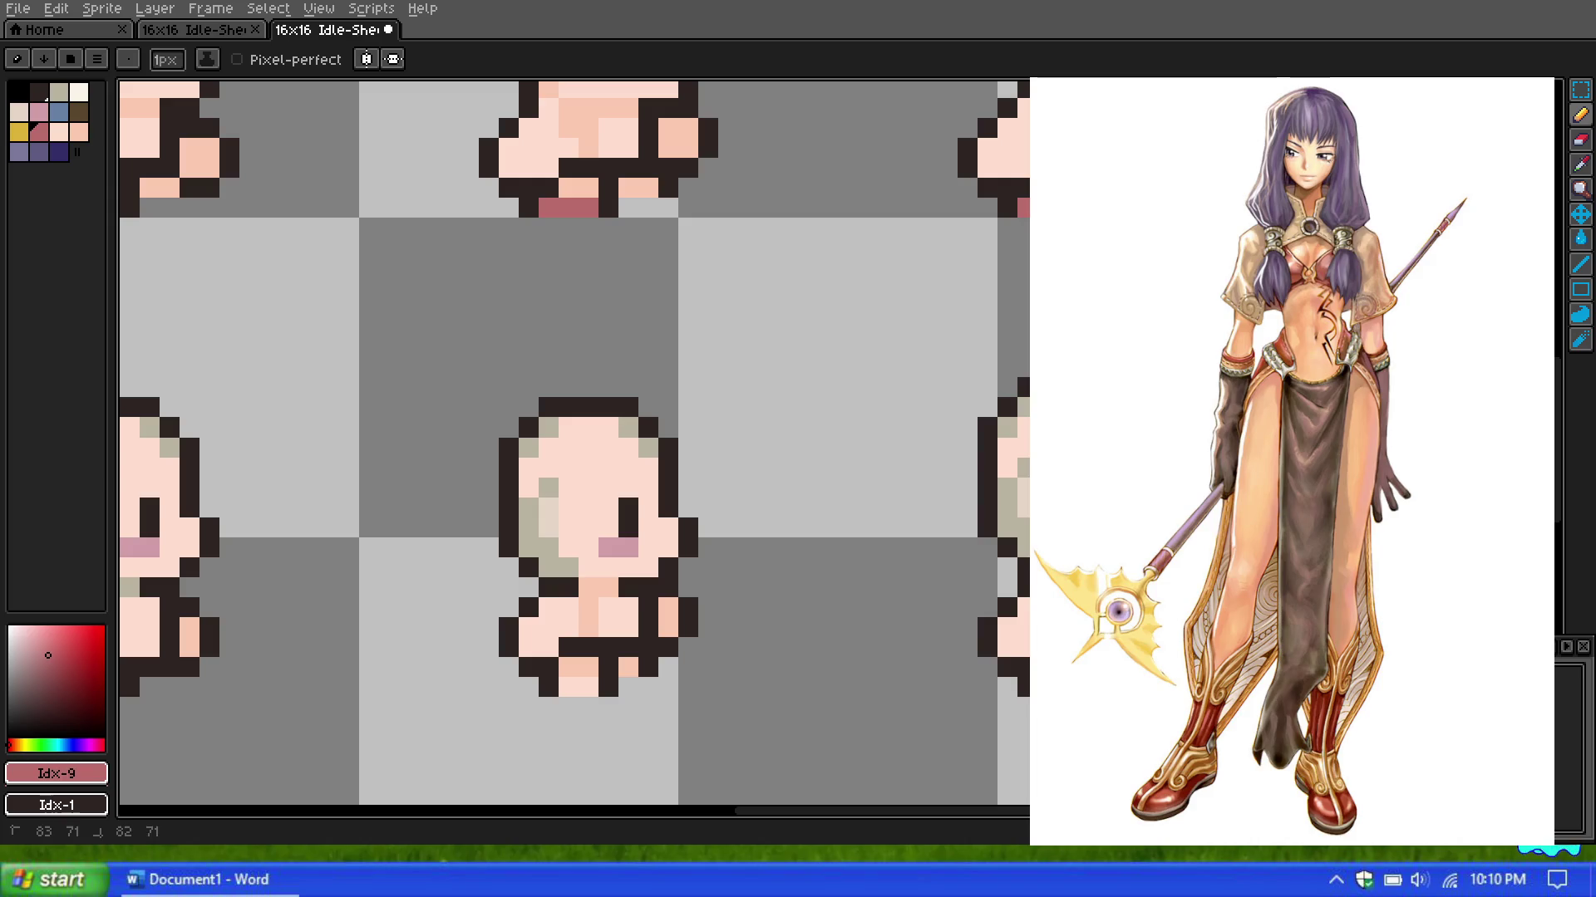
{"action": "scroll", "coordinate": [577, 677], "scroll_direction": "down", "scroll_amount": 2}
{"action": "scroll", "coordinate": [499, 582], "scroll_direction": "up", "scroll_amount": 2}
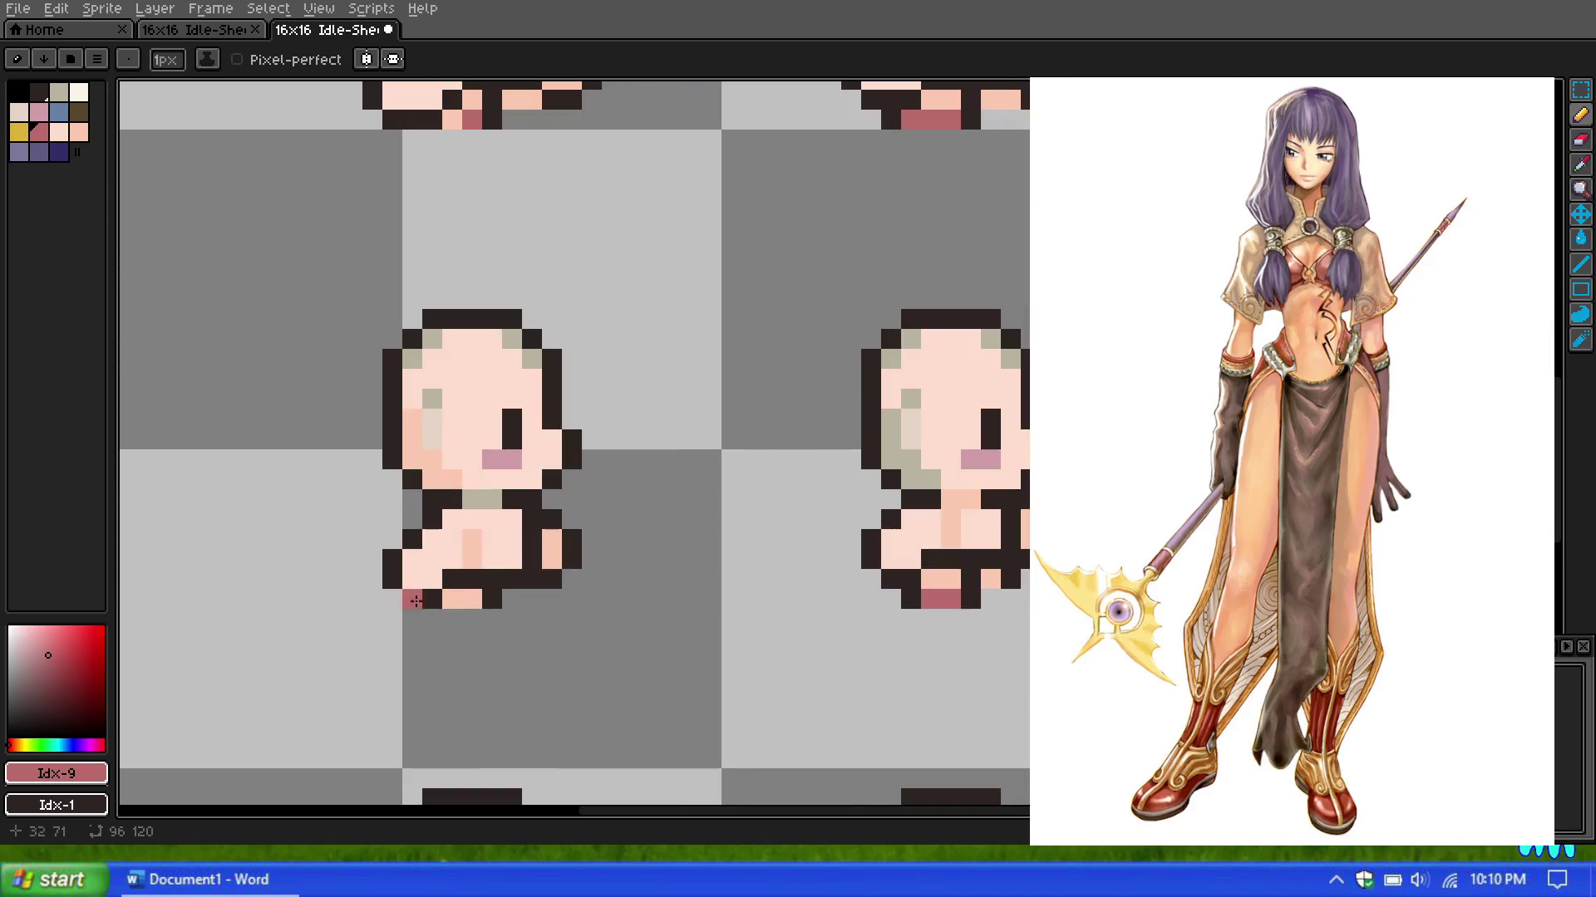
{"action": "scroll", "coordinate": [486, 584], "scroll_direction": "down", "scroll_amount": 2}
{"action": "scroll", "coordinate": [272, 588], "scroll_direction": "up", "scroll_amount": 1}
{"action": "scroll", "coordinate": [271, 588], "scroll_direction": "up", "scroll_amount": 1}
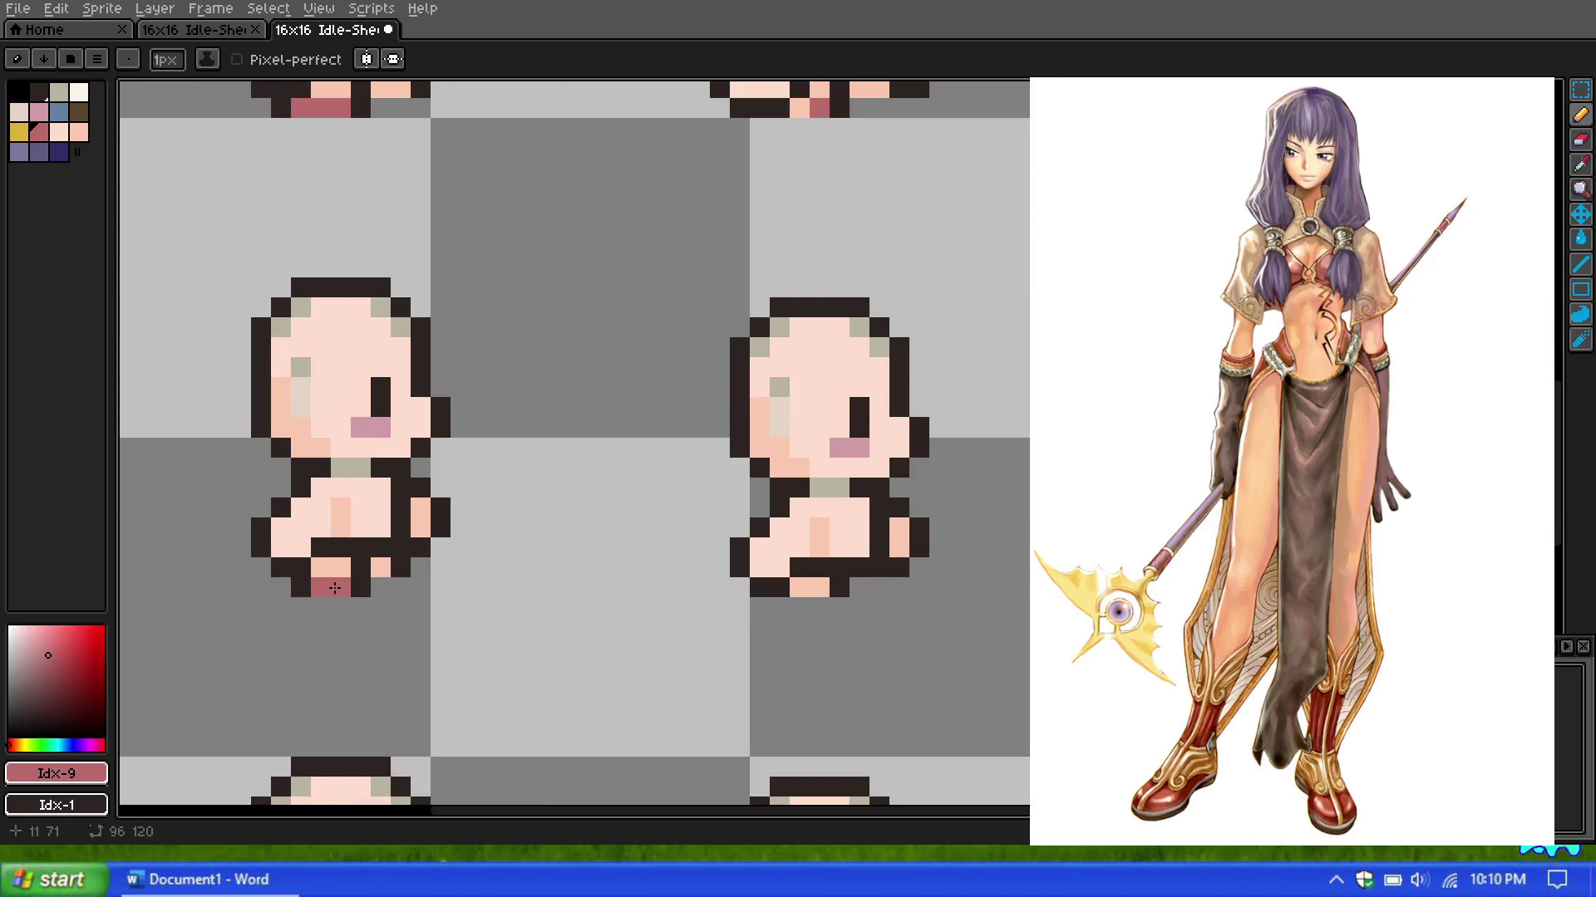
{"action": "scroll", "coordinate": [477, 470], "scroll_direction": "down", "scroll_amount": 2}
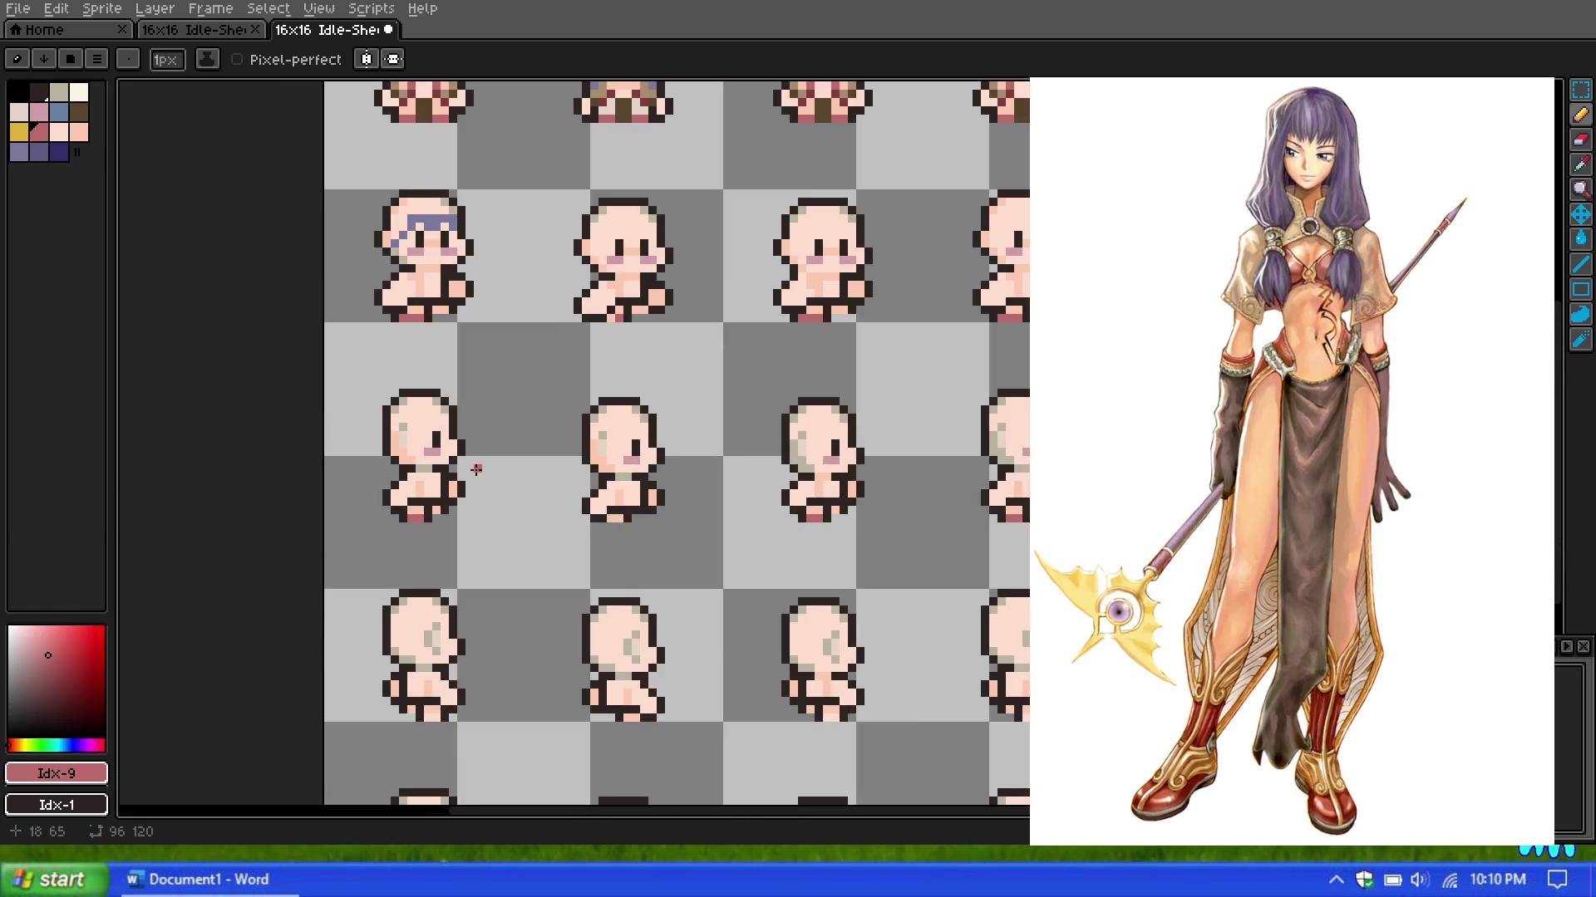
{"action": "scroll", "coordinate": [429, 538], "scroll_direction": "down", "scroll_amount": 2}
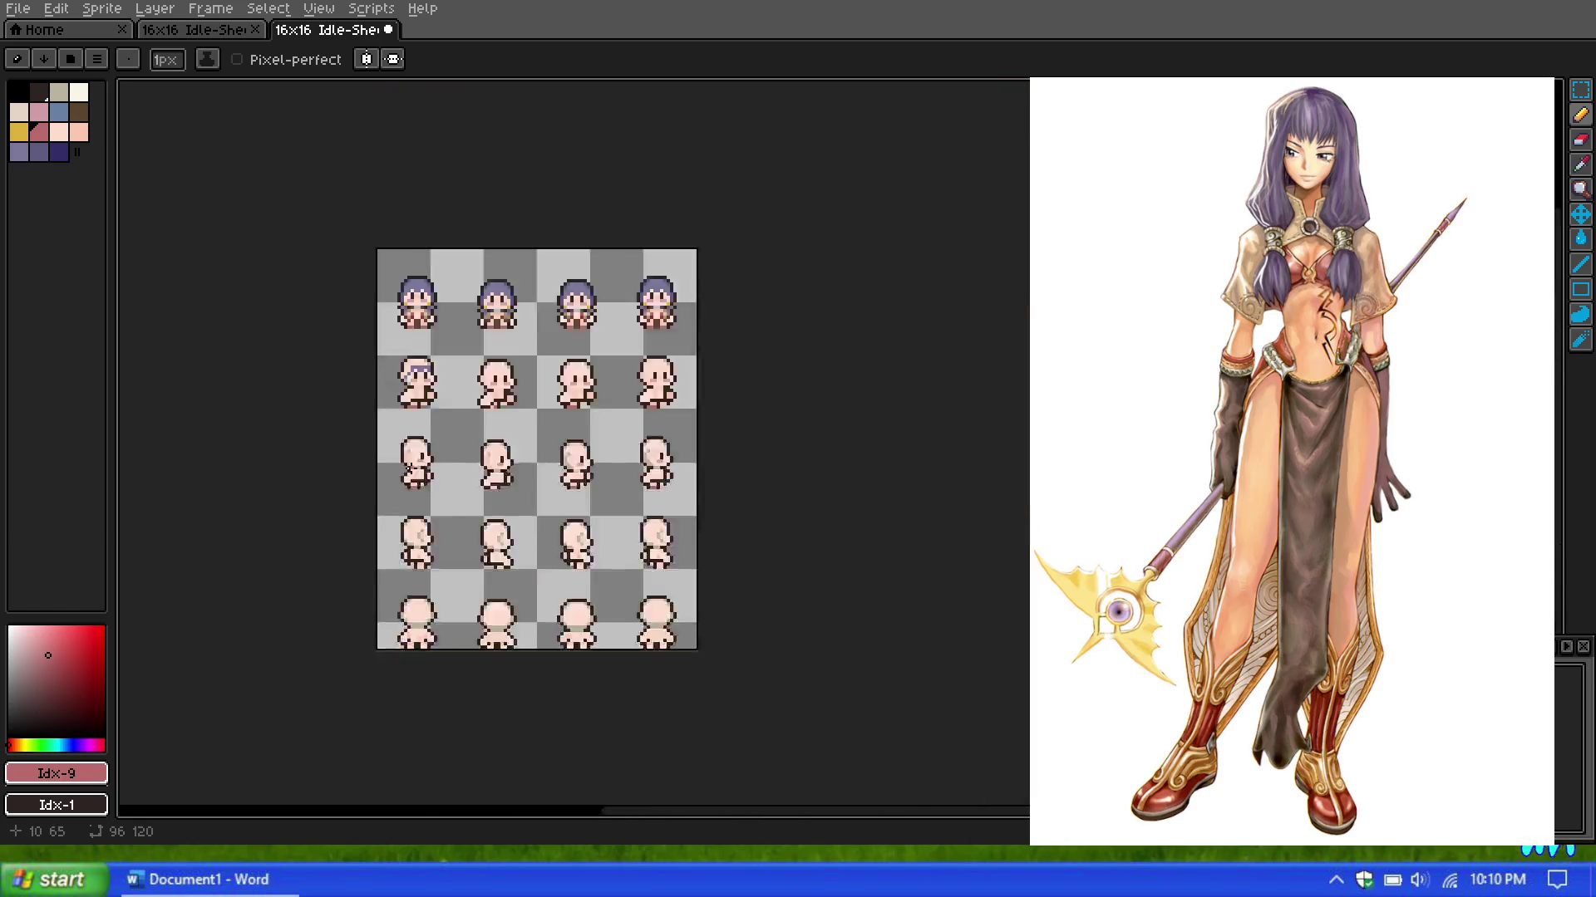
{"action": "scroll", "coordinate": [399, 549], "scroll_direction": "up", "scroll_amount": 2}
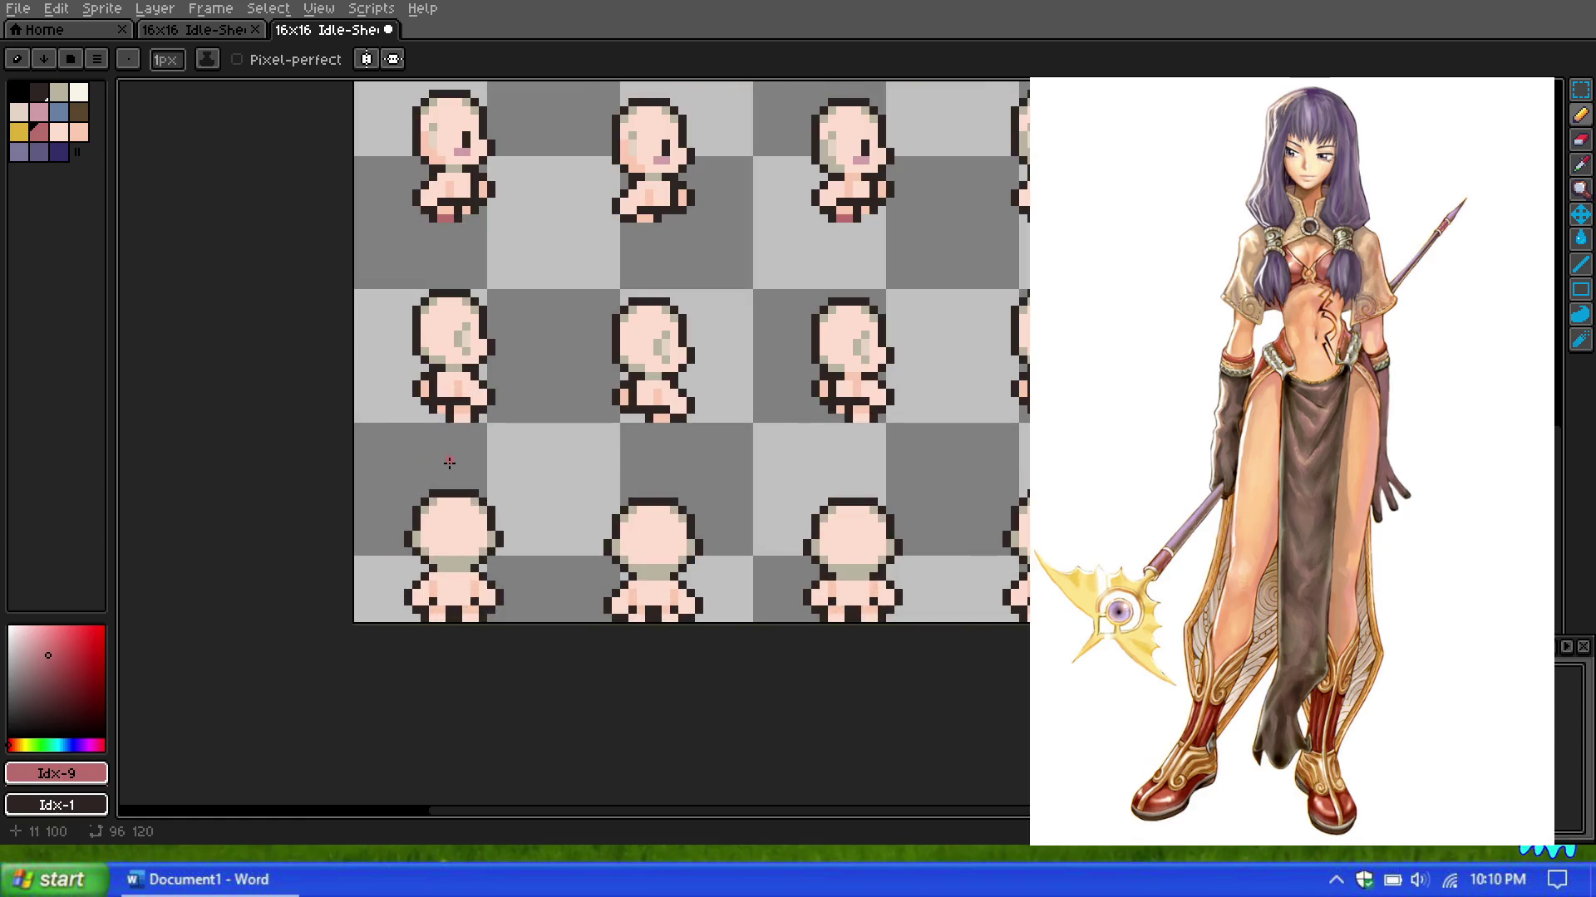
{"action": "scroll", "coordinate": [449, 463], "scroll_direction": "up", "scroll_amount": 1}
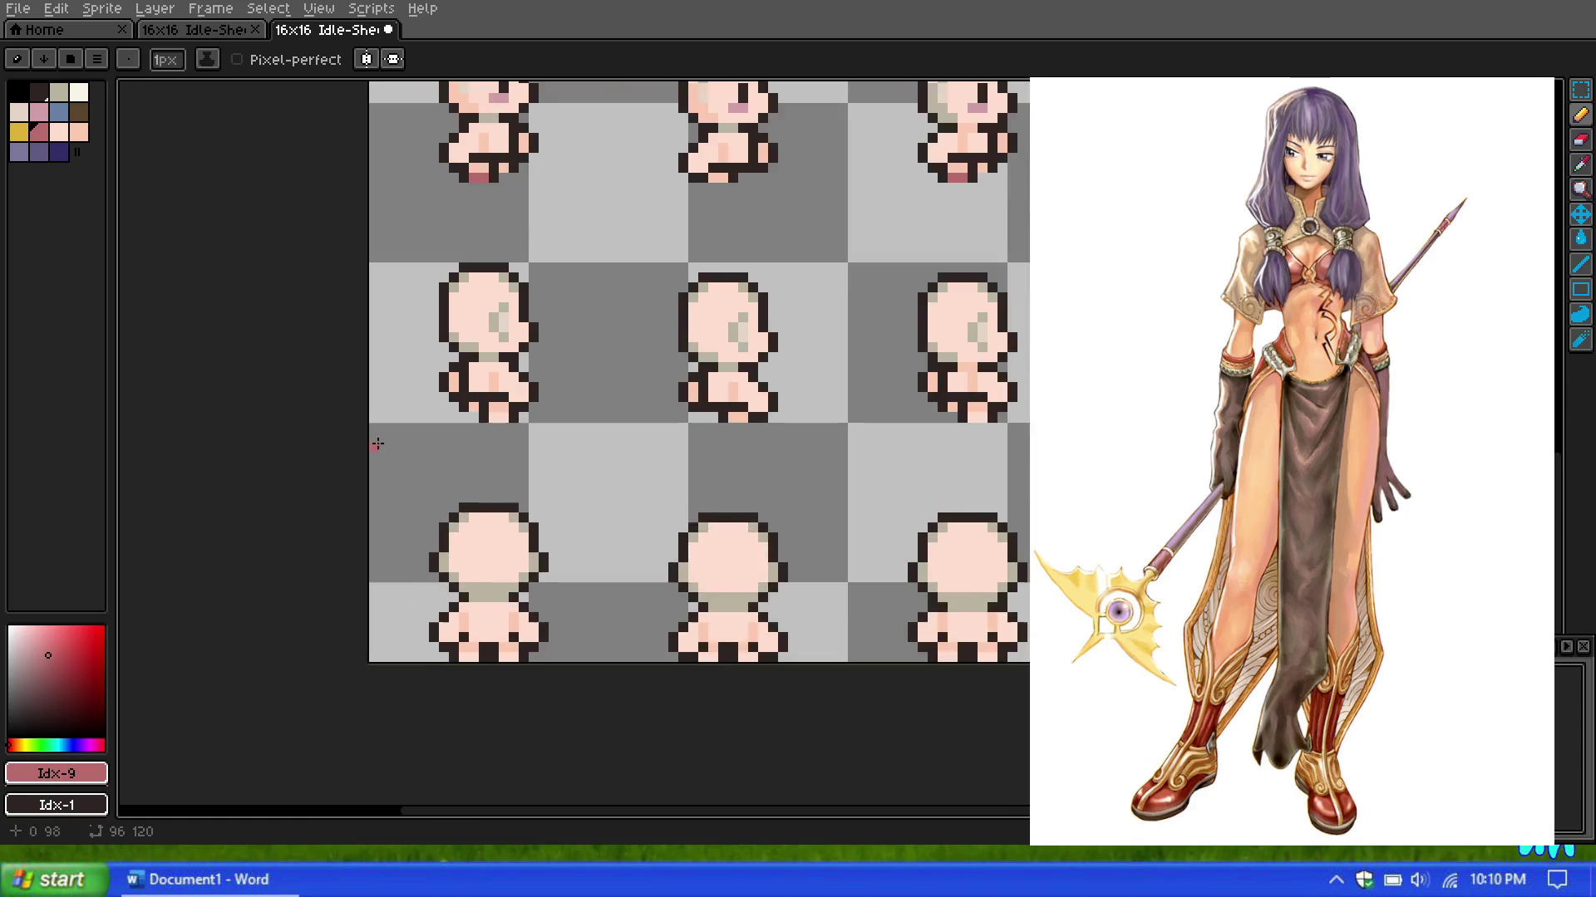
{"action": "scroll", "coordinate": [424, 448], "scroll_direction": "up", "scroll_amount": 1}
Step: Paint rose feet along the bottom edge of another bare sprite
{"action": "left_click_drag", "start_coordinate": [512, 405], "coordinate": [527, 404]}
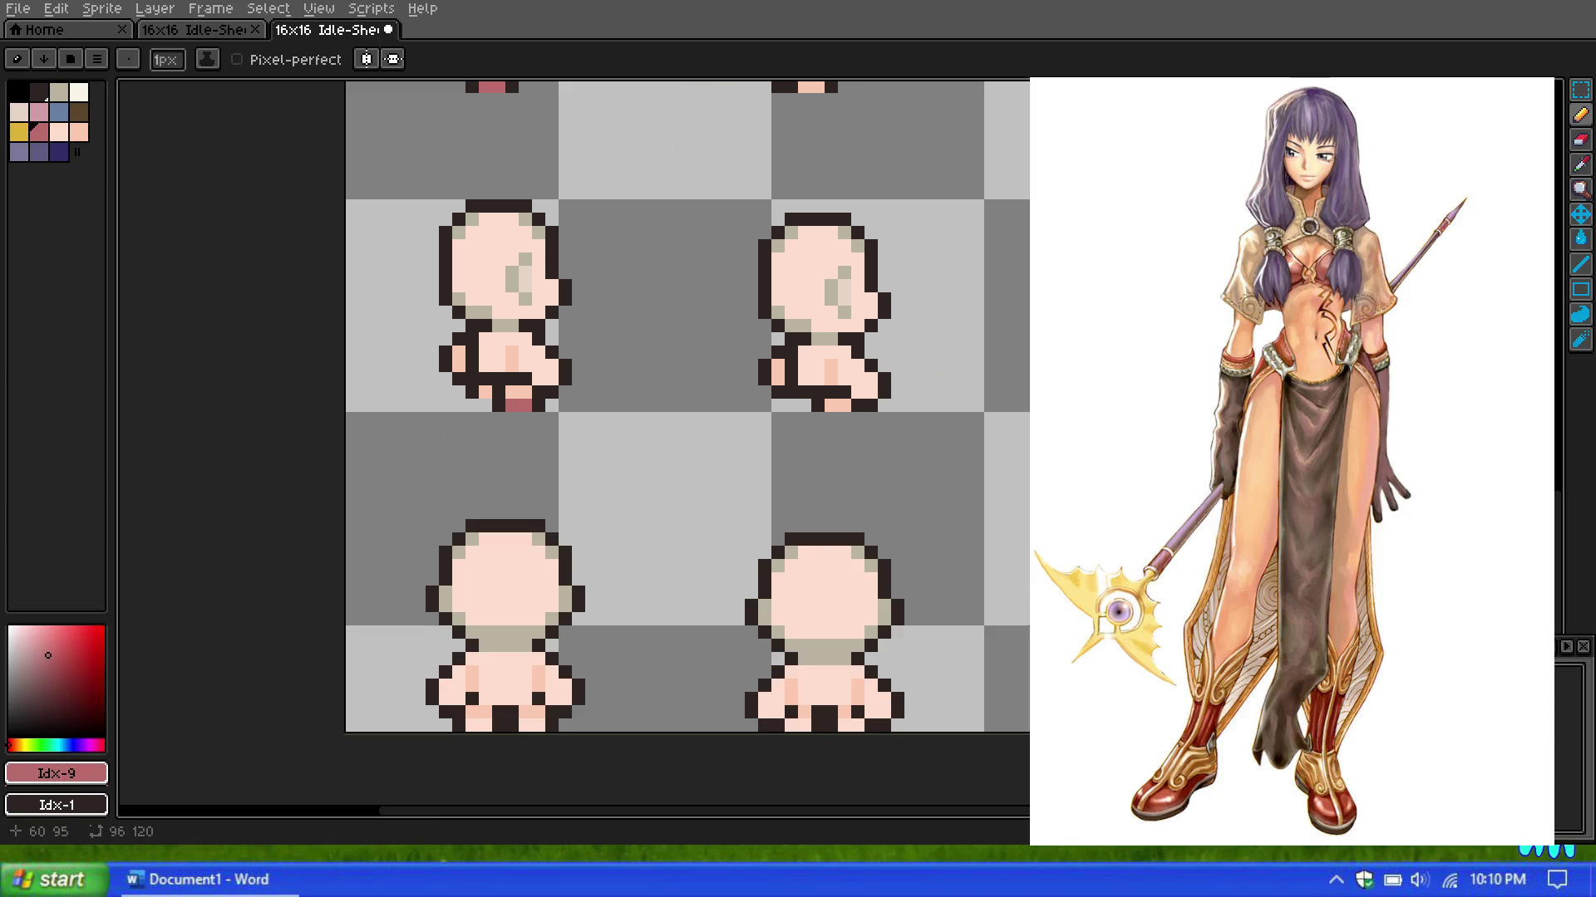
{"action": "scroll", "coordinate": [637, 406], "scroll_direction": "right", "scroll_amount": 2}
{"action": "scroll", "coordinate": [989, 397], "scroll_direction": "down", "scroll_amount": 1}
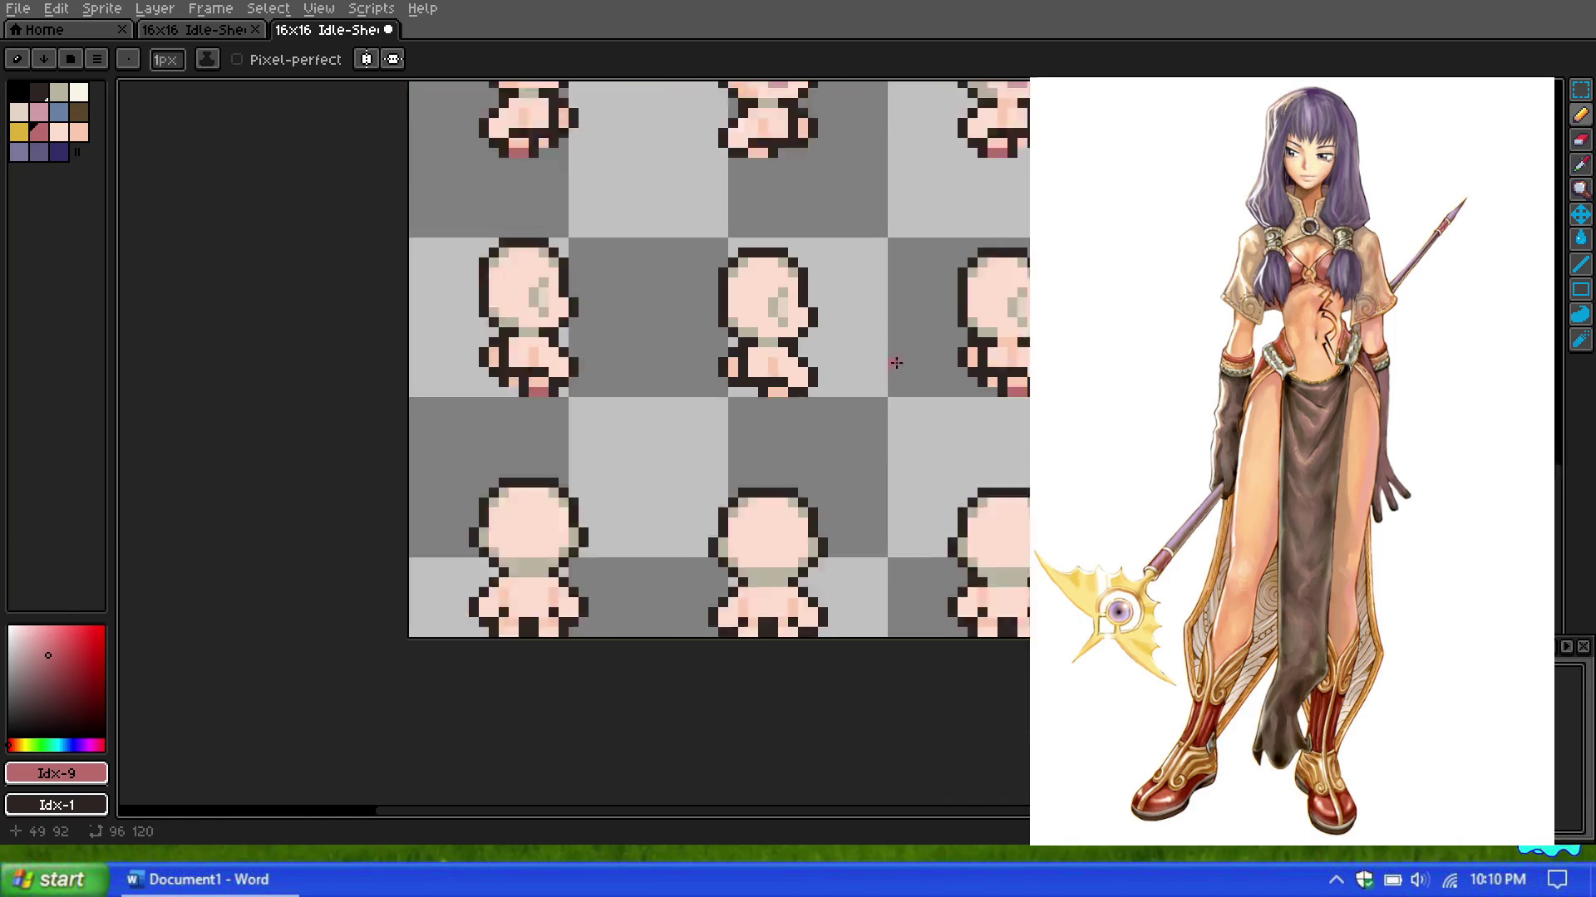
{"action": "scroll", "coordinate": [914, 466], "scroll_direction": "down", "scroll_amount": 1}
{"action": "scroll", "coordinate": [866, 531], "scroll_direction": "up", "scroll_amount": 3}
Step: Paint both feet of the back-facing base-body sprite rose, like red boots
{"action": "left_click", "coordinate": [1017, 531]}
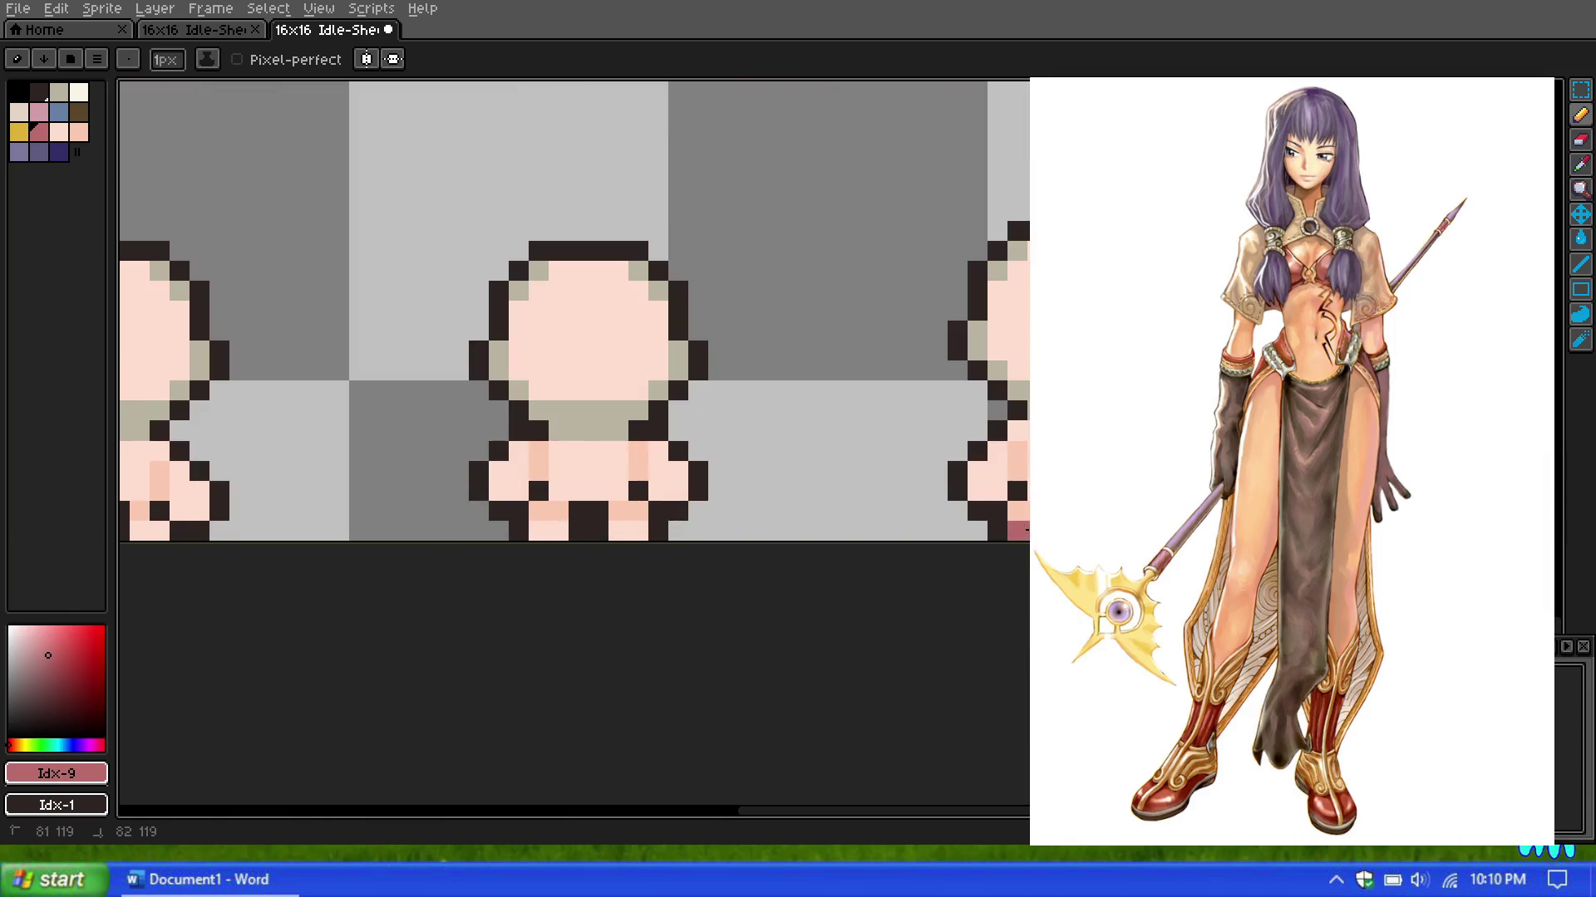
{"action": "left_click_drag", "start_coordinate": [538, 531], "coordinate": [639, 531]}
{"action": "left_click", "coordinate": [599, 531]}
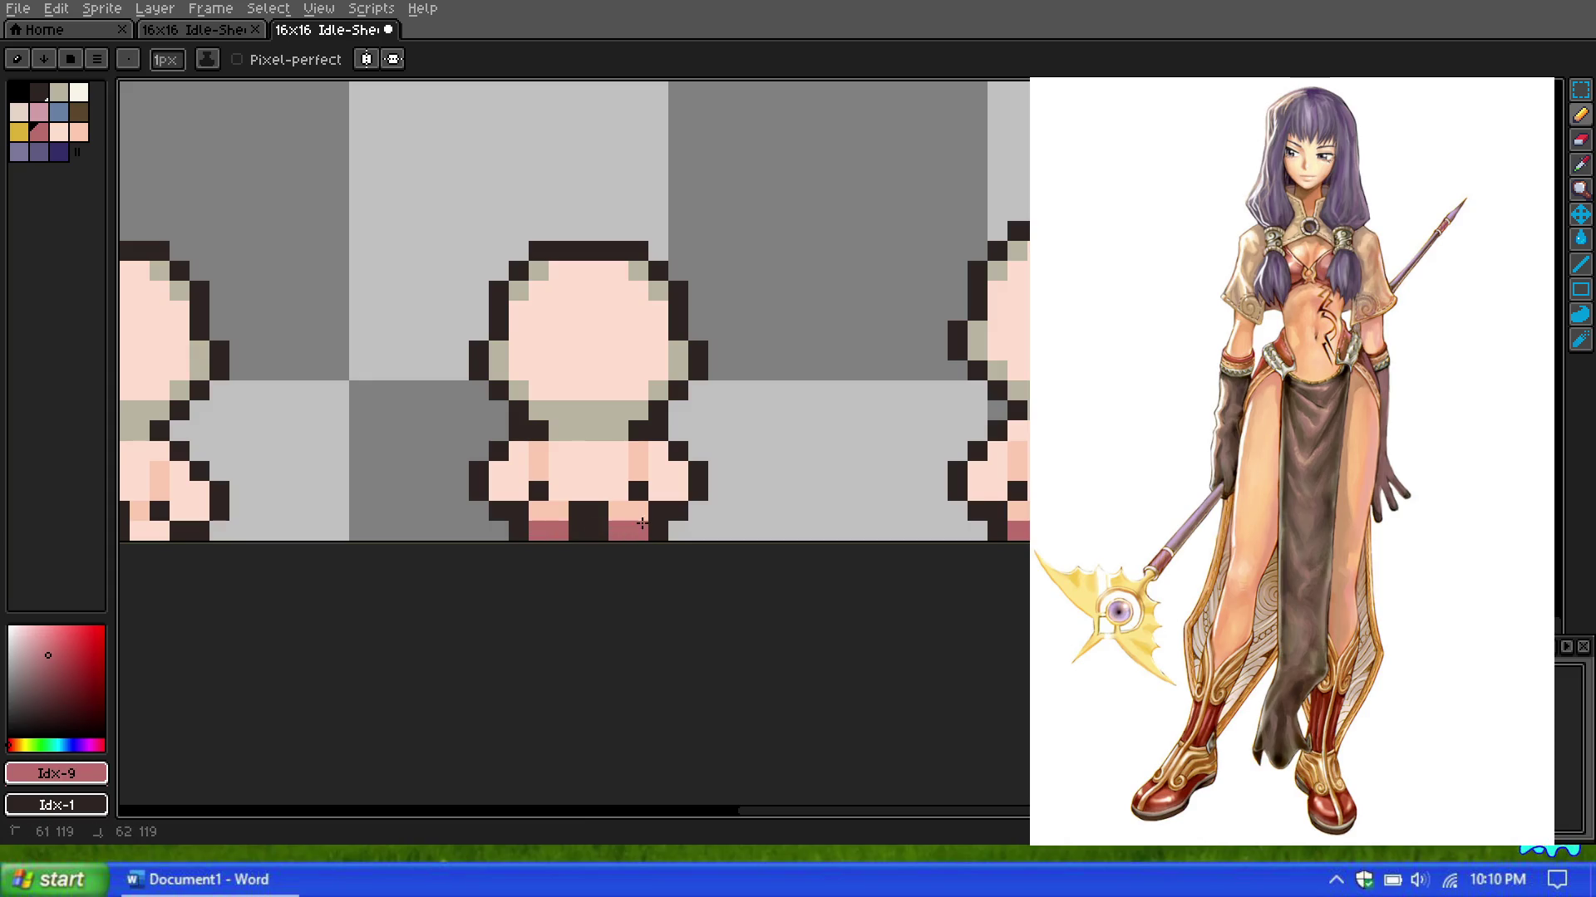
{"action": "left_click", "coordinate": [598, 491]}
{"action": "scroll", "coordinate": [581, 499], "scroll_direction": "down", "scroll_amount": 1}
{"action": "scroll", "coordinate": [540, 491], "scroll_direction": "up", "scroll_amount": 2}
{"action": "scroll", "coordinate": [501, 489], "scroll_direction": "up", "scroll_amount": 1}
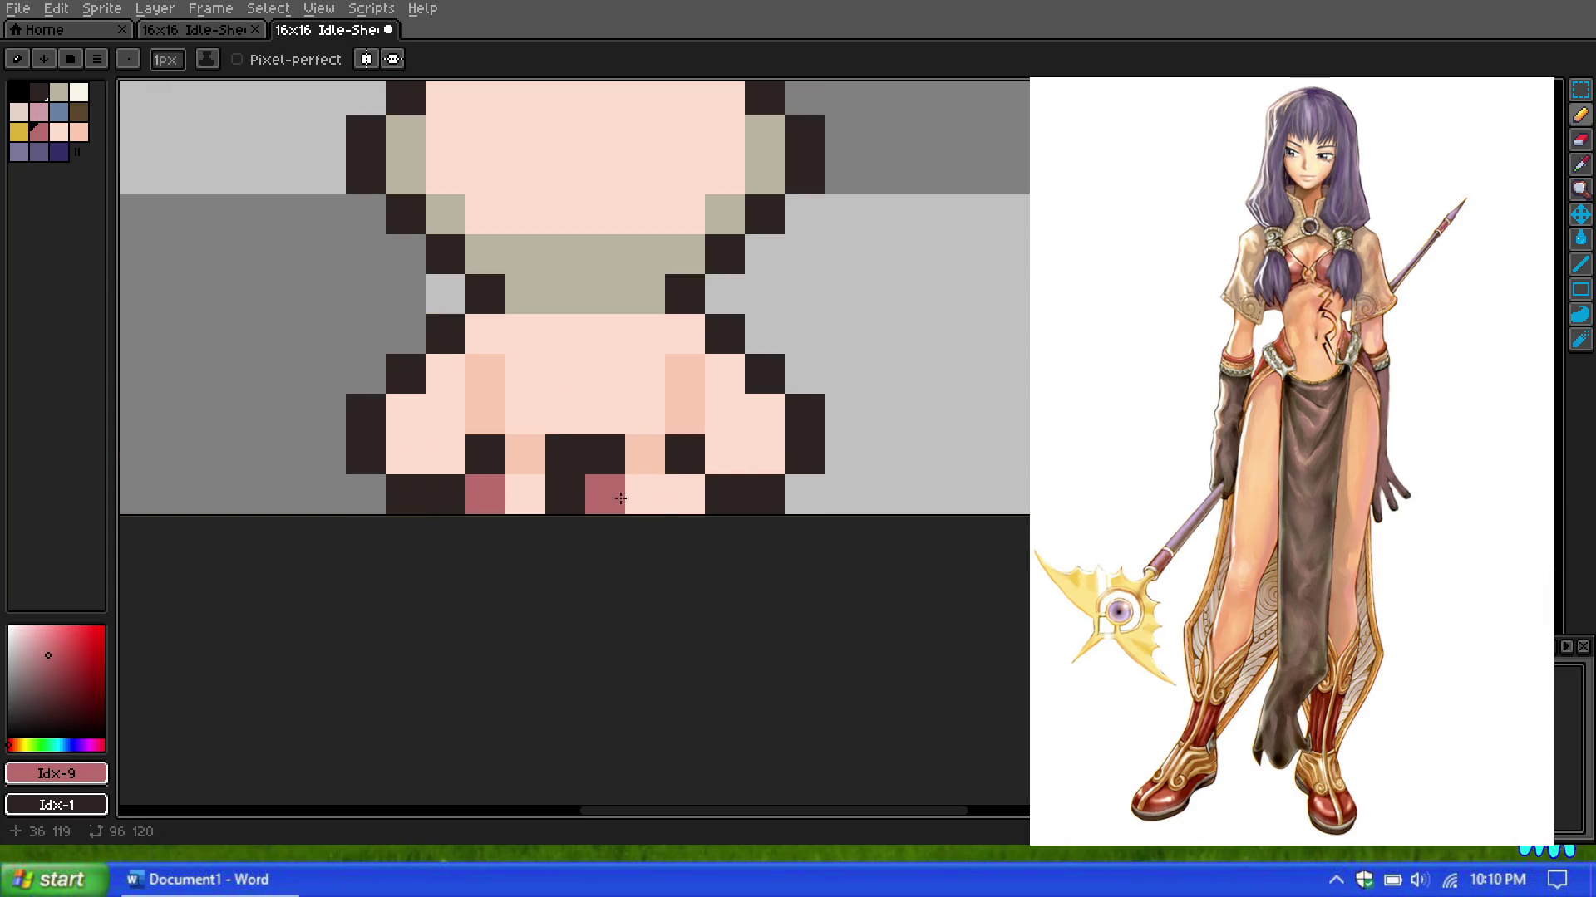
{"action": "left_click", "coordinate": [645, 495]}
{"action": "left_click", "coordinate": [525, 497]}
{"action": "left_click", "coordinate": [687, 495]}
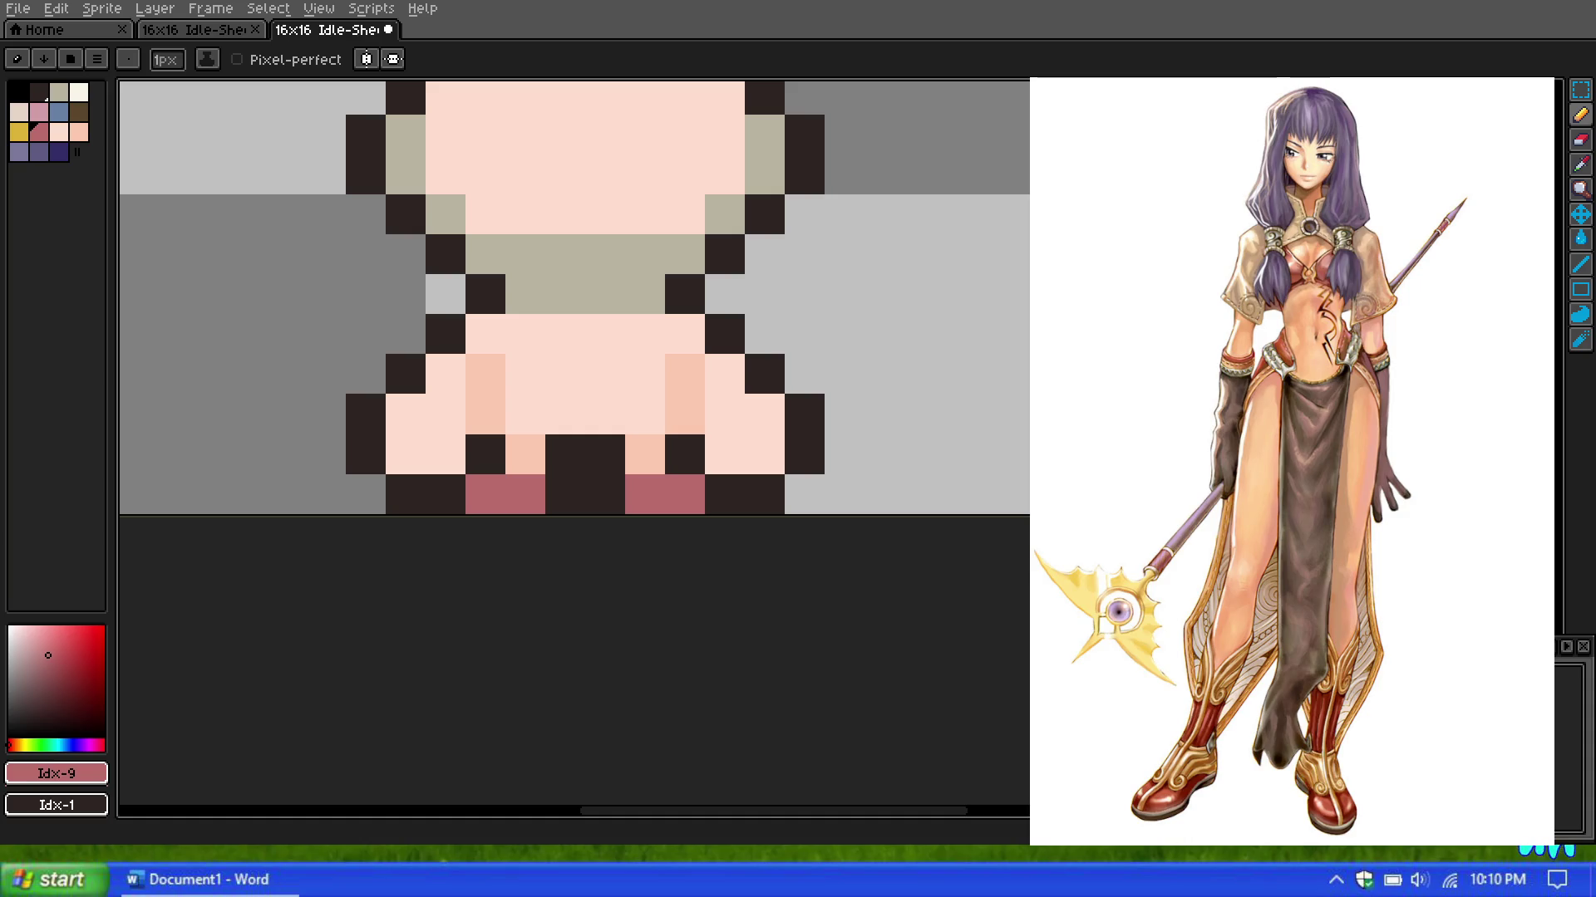
{"action": "scroll", "coordinate": [613, 320], "scroll_direction": "down", "scroll_amount": 3}
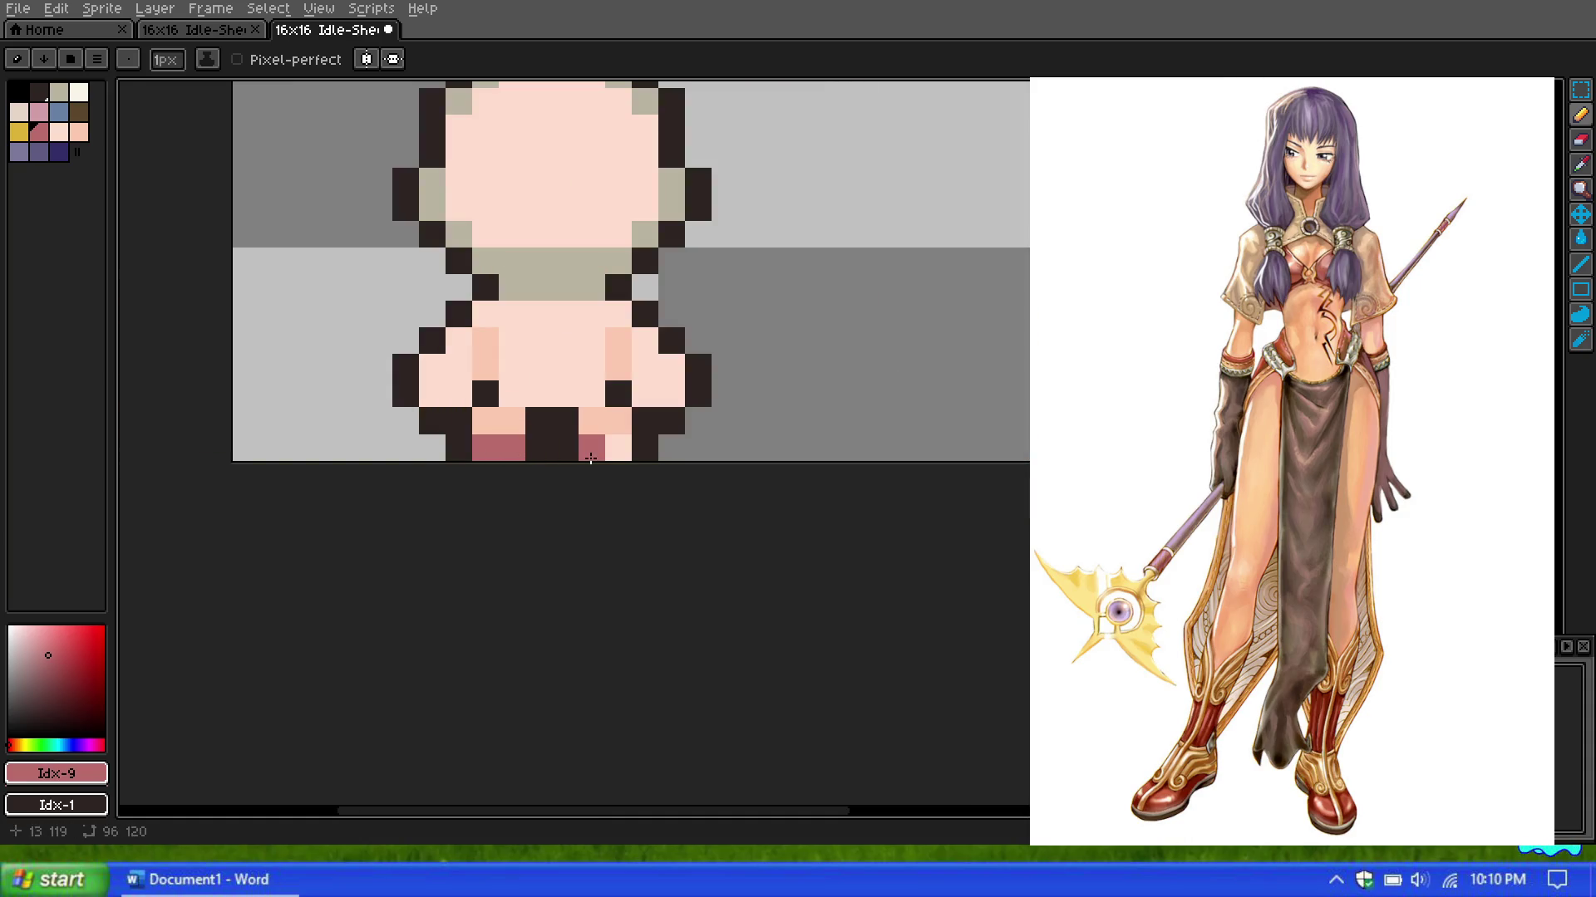
Step: Zoom out to check the sheet, zoom back in, and reselect purple hair swatch Idx-12
{"action": "scroll", "coordinate": [623, 449], "scroll_direction": "down", "scroll_amount": 5}
{"action": "scroll", "coordinate": [679, 403], "scroll_direction": "down", "scroll_amount": 2}
{"action": "scroll", "coordinate": [679, 403], "scroll_direction": "down", "scroll_amount": 2}
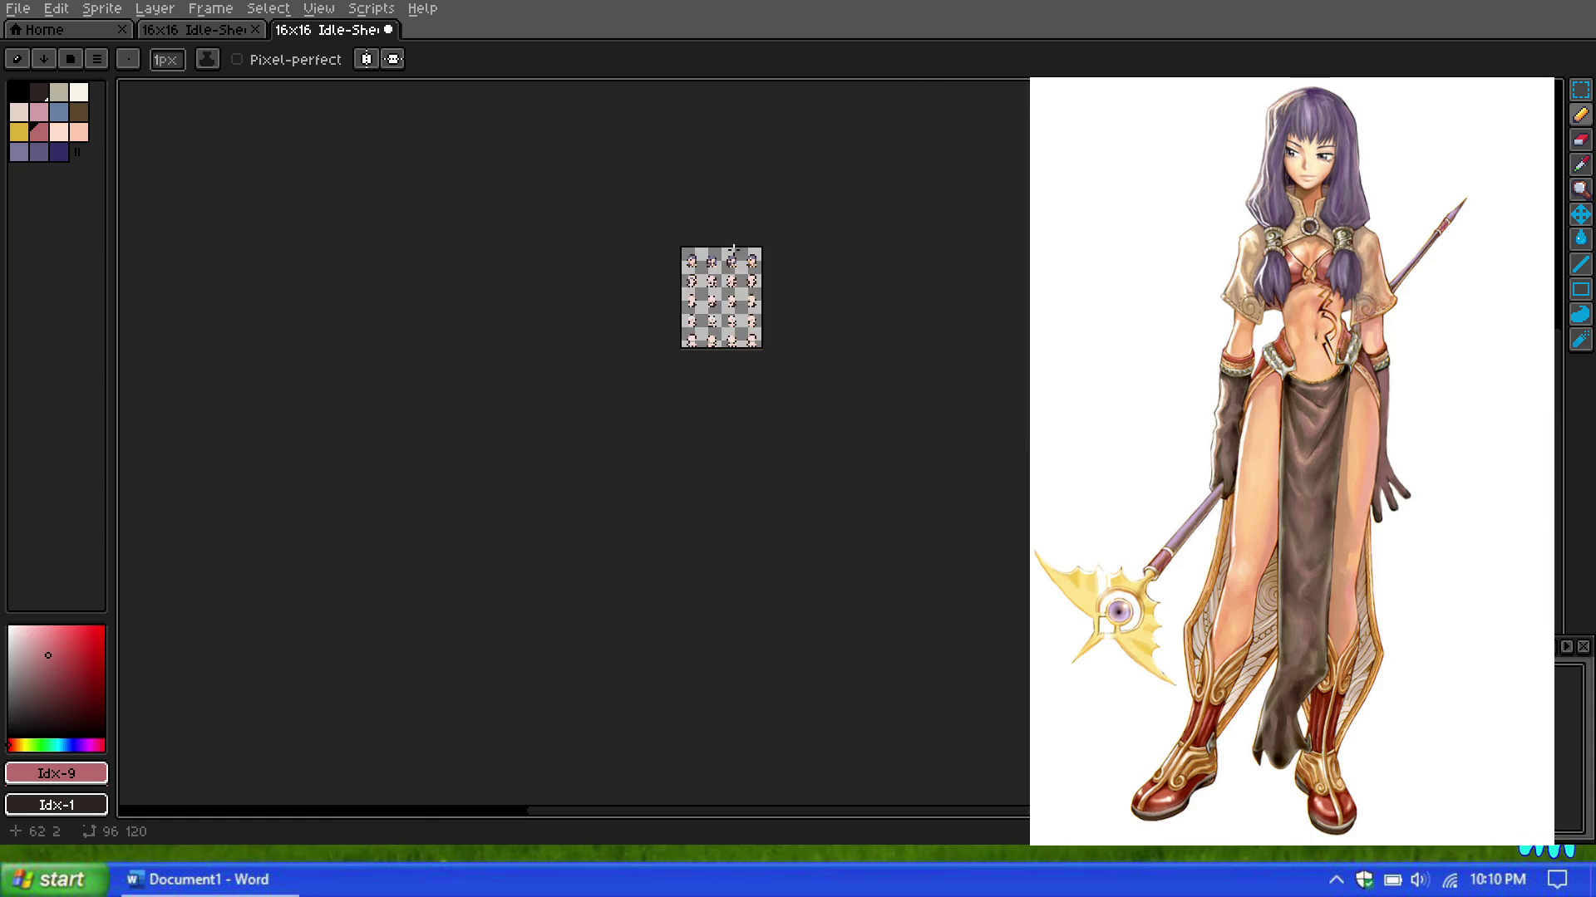
{"action": "scroll", "coordinate": [686, 440], "scroll_direction": "up", "scroll_amount": 2}
{"action": "scroll", "coordinate": [693, 482], "scroll_direction": "up", "scroll_amount": 2}
{"action": "scroll", "coordinate": [699, 515], "scroll_direction": "up", "scroll_amount": 1}
{"action": "scroll", "coordinate": [699, 515], "scroll_direction": "down", "scroll_amount": 1}
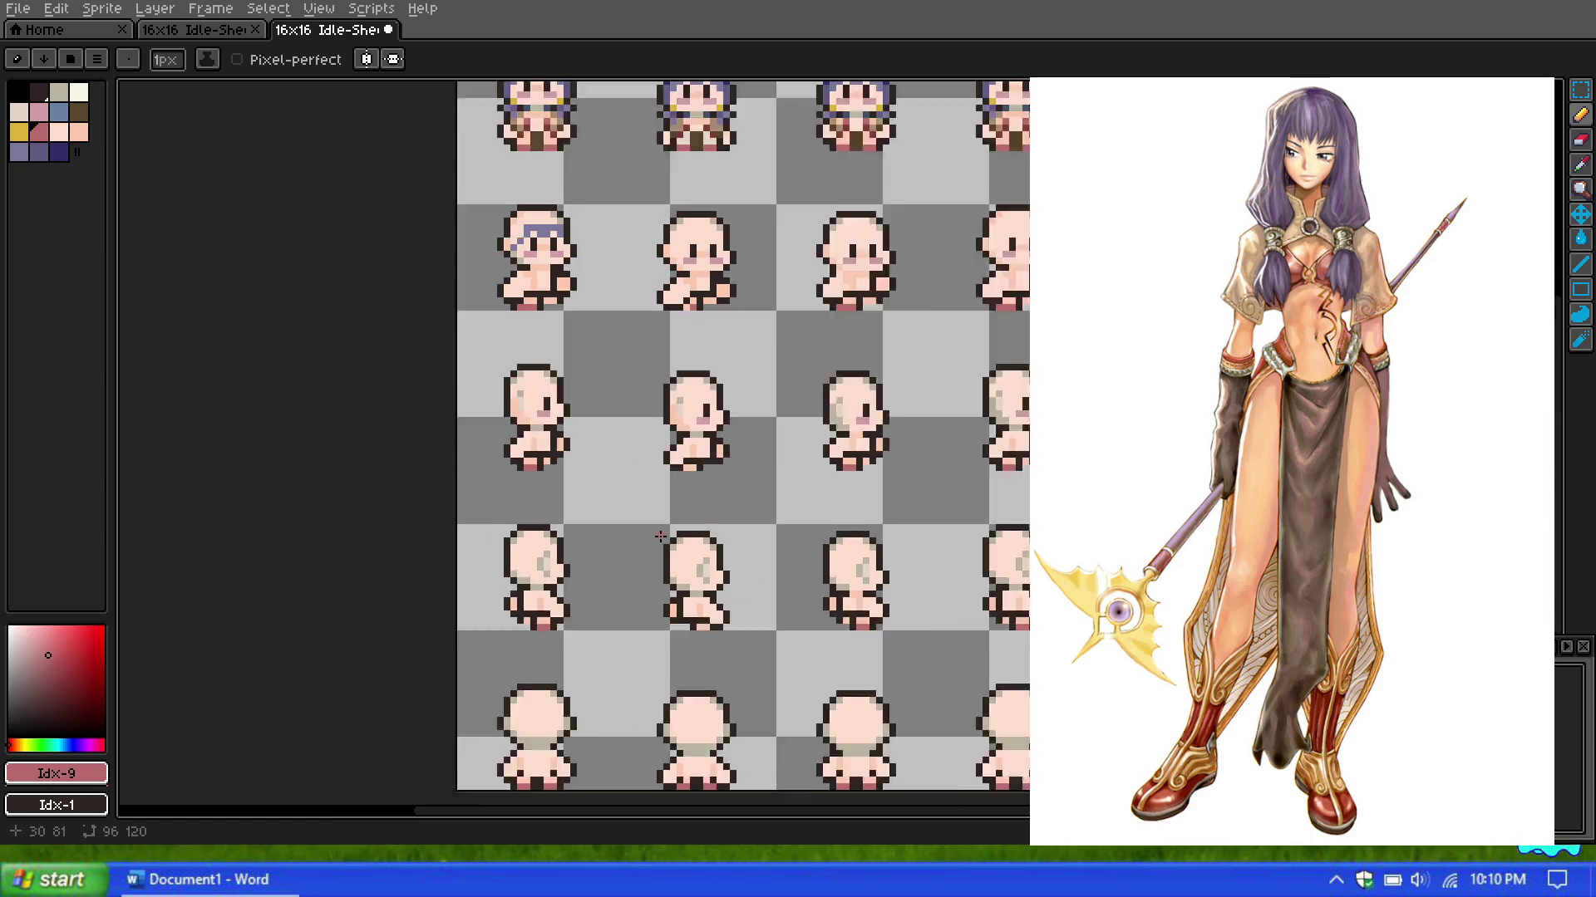
{"action": "scroll", "coordinate": [656, 576], "scroll_direction": "down", "scroll_amount": 1}
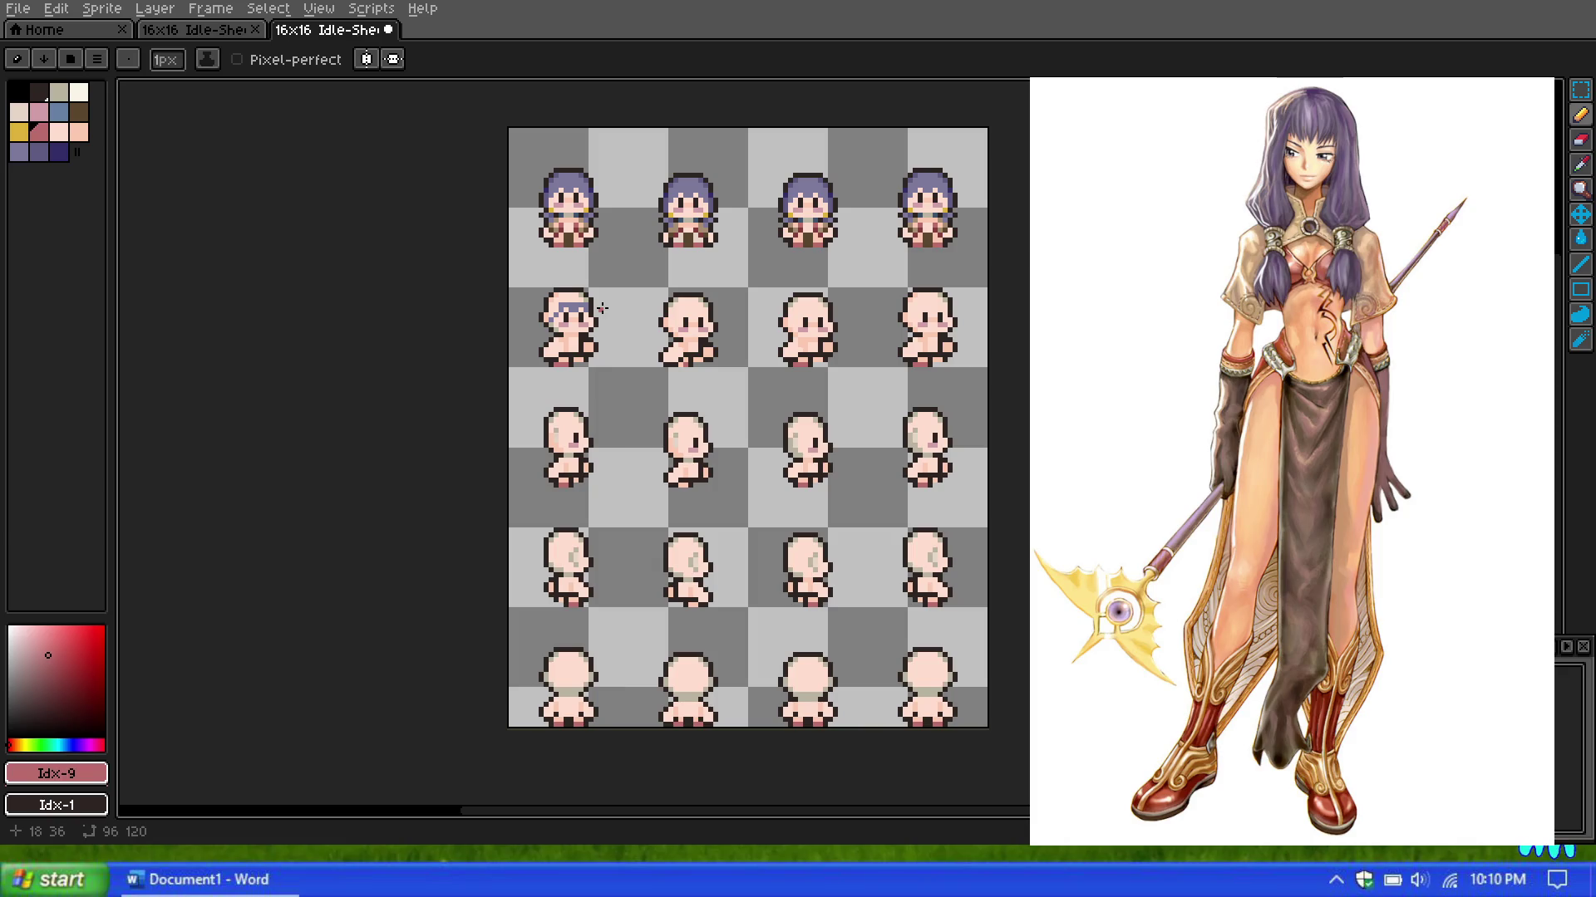
{"action": "scroll", "coordinate": [582, 291], "scroll_direction": "up", "scroll_amount": 2}
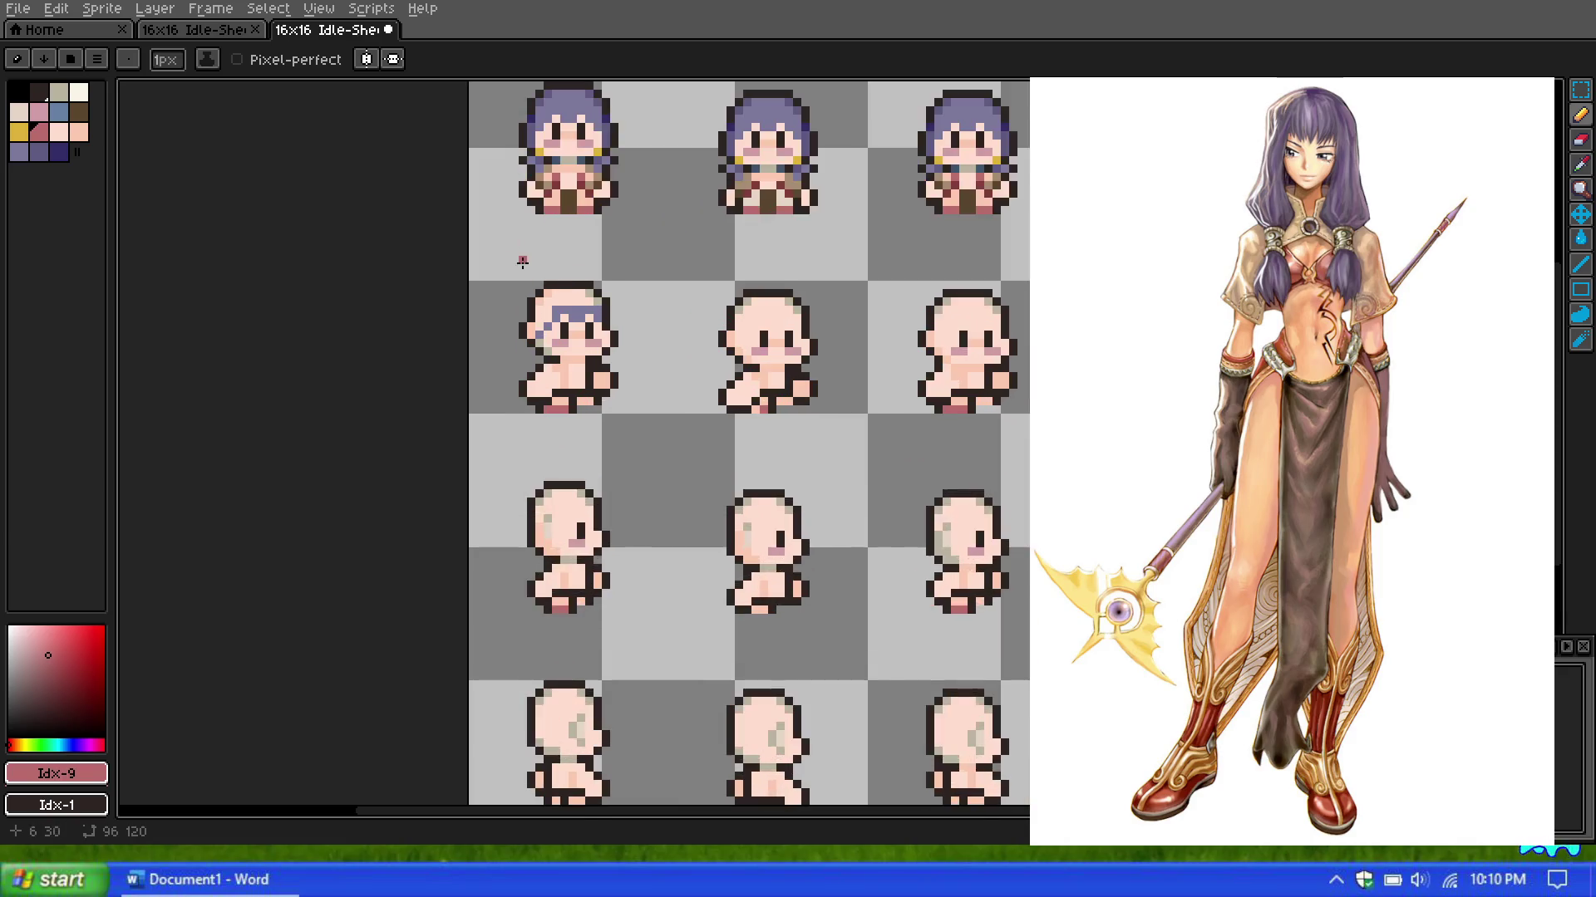
{"action": "scroll", "coordinate": [498, 216], "scroll_direction": "down", "scroll_amount": 4}
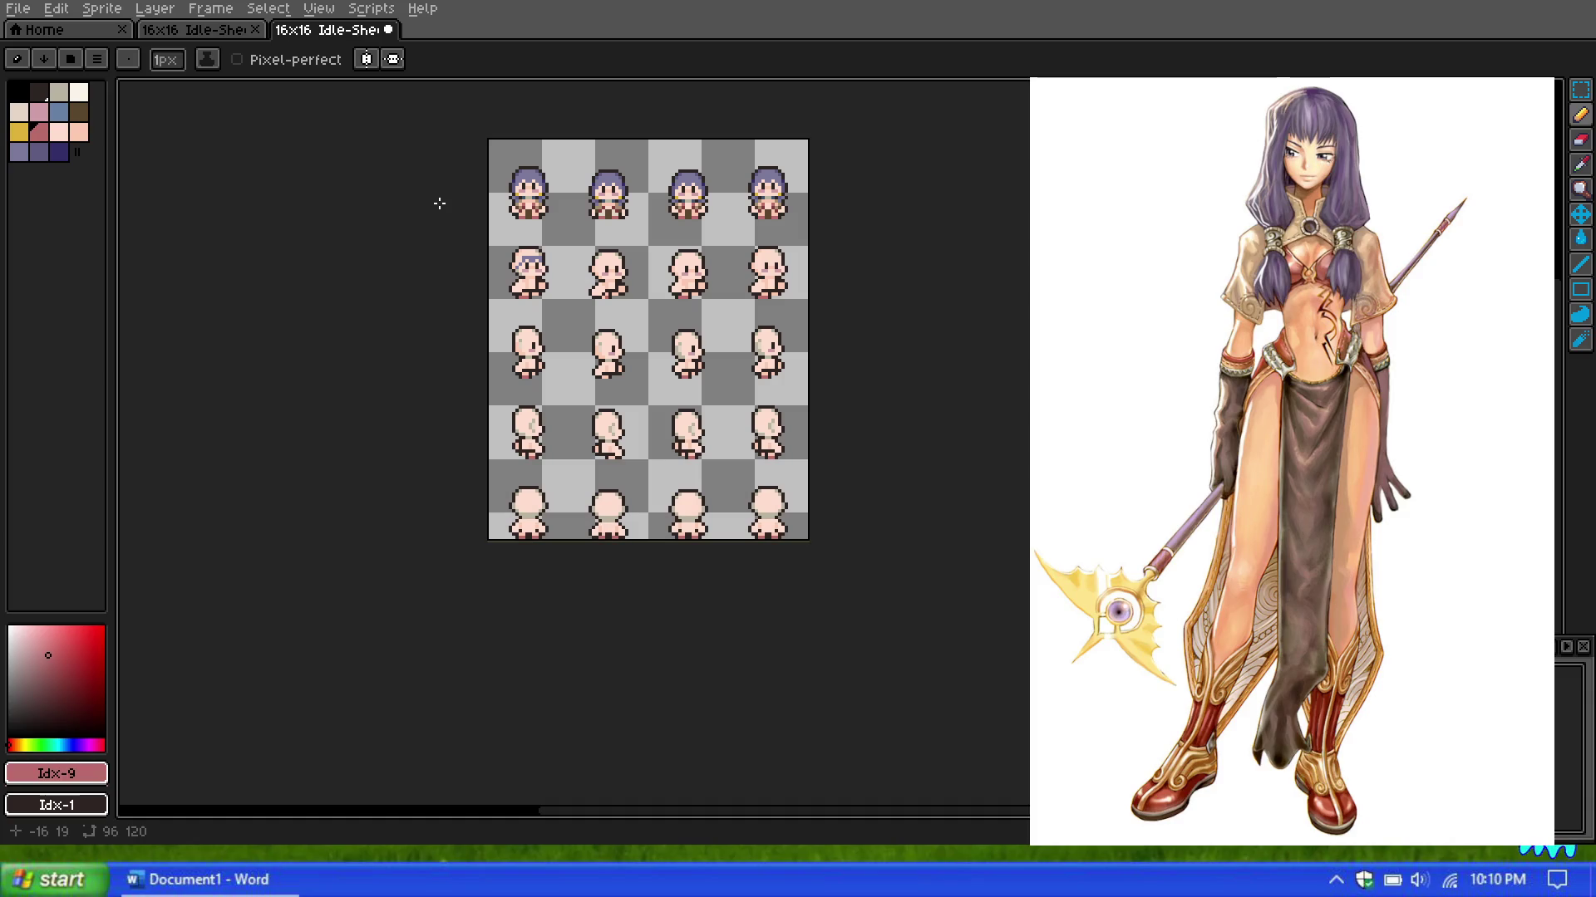
{"action": "scroll", "coordinate": [437, 271], "scroll_direction": "up", "scroll_amount": 2}
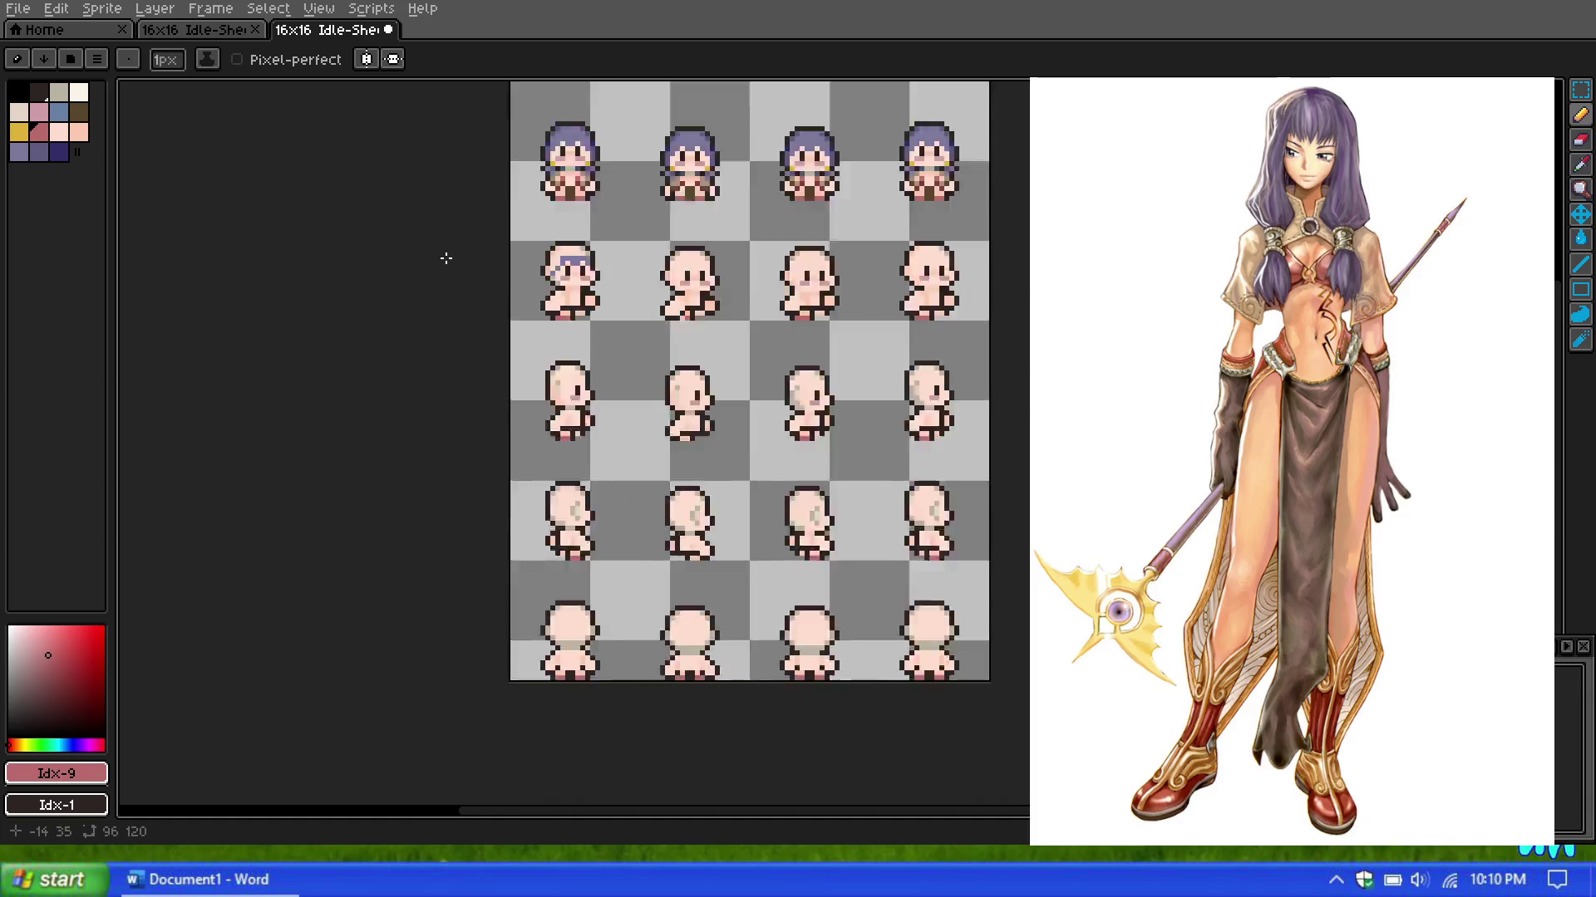
{"action": "scroll", "coordinate": [498, 241], "scroll_direction": "down", "scroll_amount": 2}
{"action": "scroll", "coordinate": [549, 216], "scroll_direction": "up", "scroll_amount": 3}
{"action": "scroll", "coordinate": [536, 235], "scroll_direction": "up", "scroll_amount": 2}
{"action": "scroll", "coordinate": [536, 235], "scroll_direction": "up", "scroll_amount": 1}
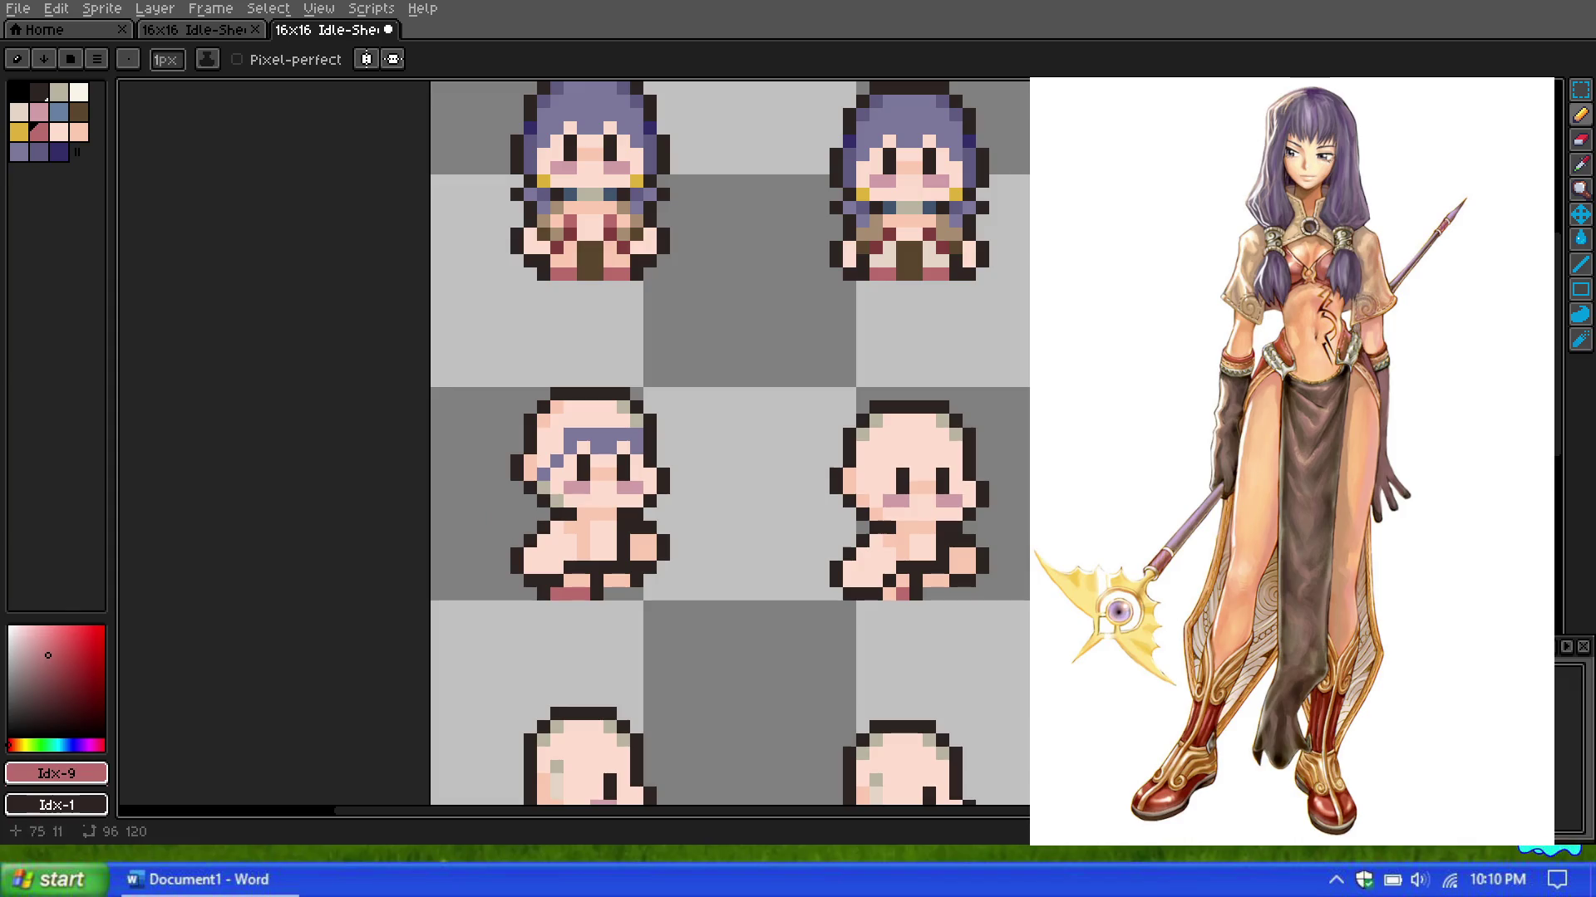
{"action": "left_click", "coordinate": [25, 153]}
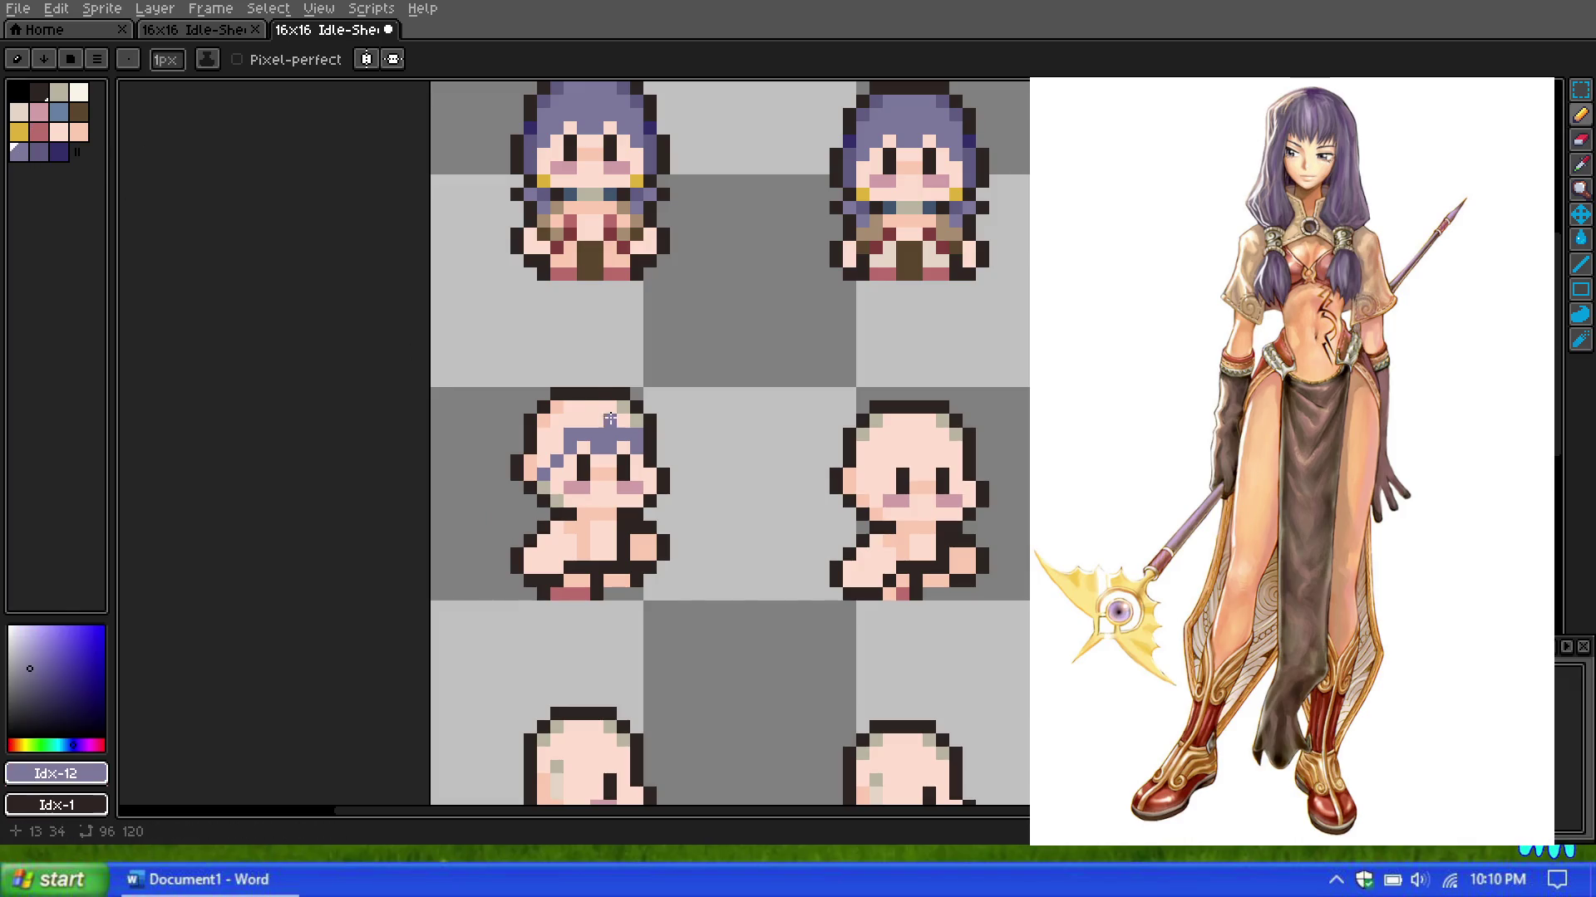
Step: Paint purple hair across the top of the second-row sprite's head
{"action": "scroll", "coordinate": [566, 315], "scroll_direction": "down", "scroll_amount": 1}
{"action": "scroll", "coordinate": [566, 316], "scroll_direction": "up", "scroll_amount": 1}
{"action": "left_click", "coordinate": [618, 449]}
{"action": "left_click_drag", "start_coordinate": [618, 435], "coordinate": [605, 435]}
{"action": "scroll", "coordinate": [573, 364], "scroll_direction": "up", "scroll_amount": 1}
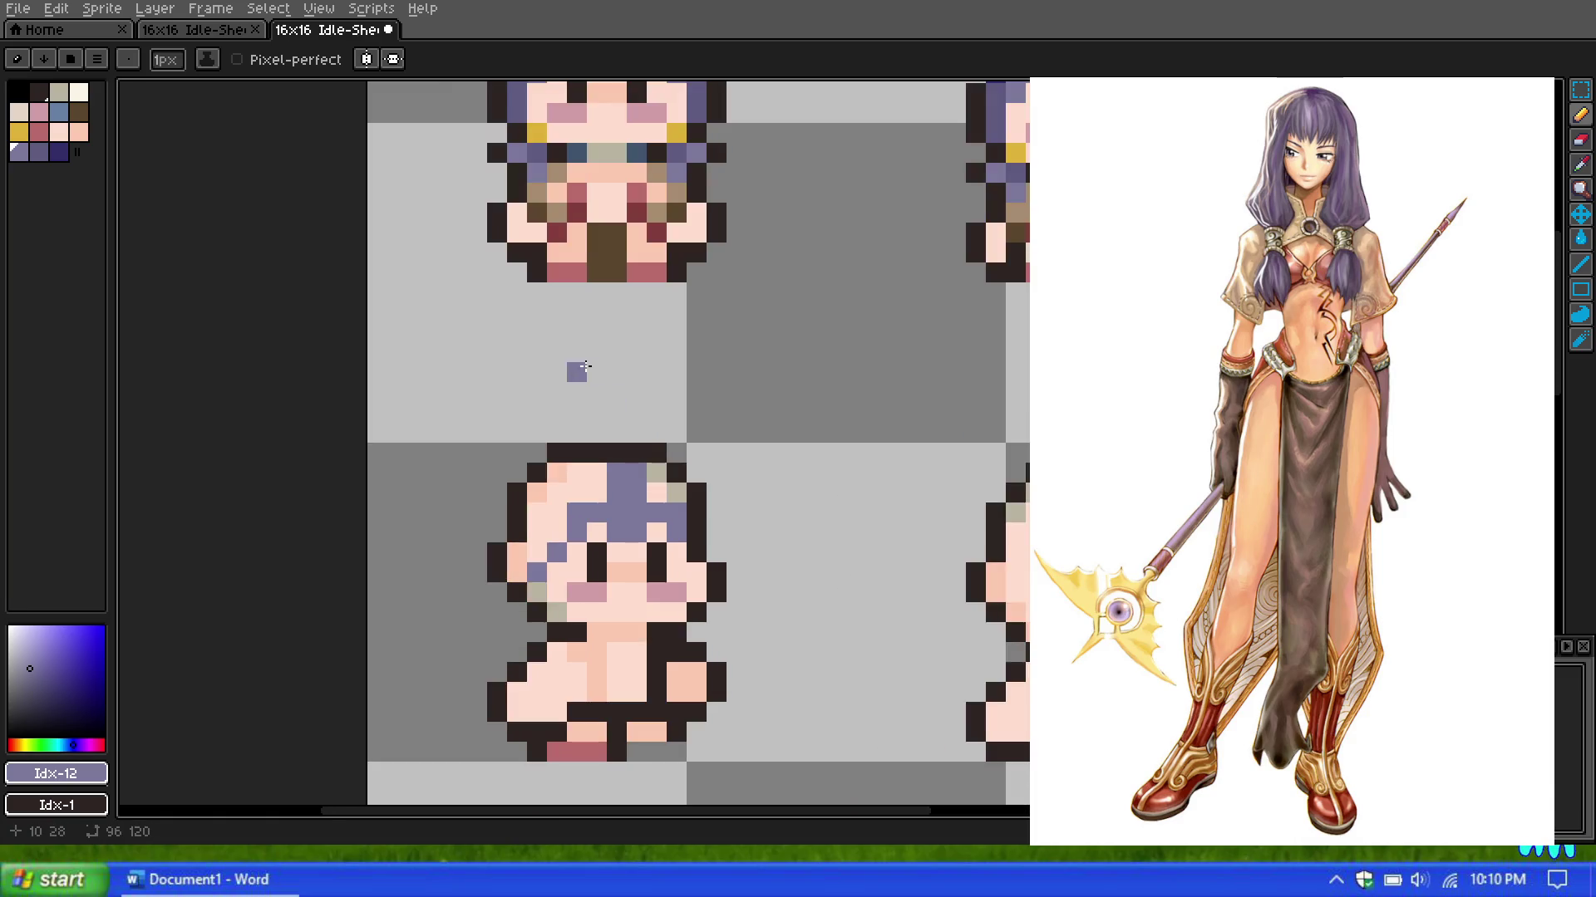
{"action": "scroll", "coordinate": [615, 407], "scroll_direction": "down", "scroll_amount": 1}
{"action": "scroll", "coordinate": [645, 370], "scroll_direction": "down", "scroll_amount": 1}
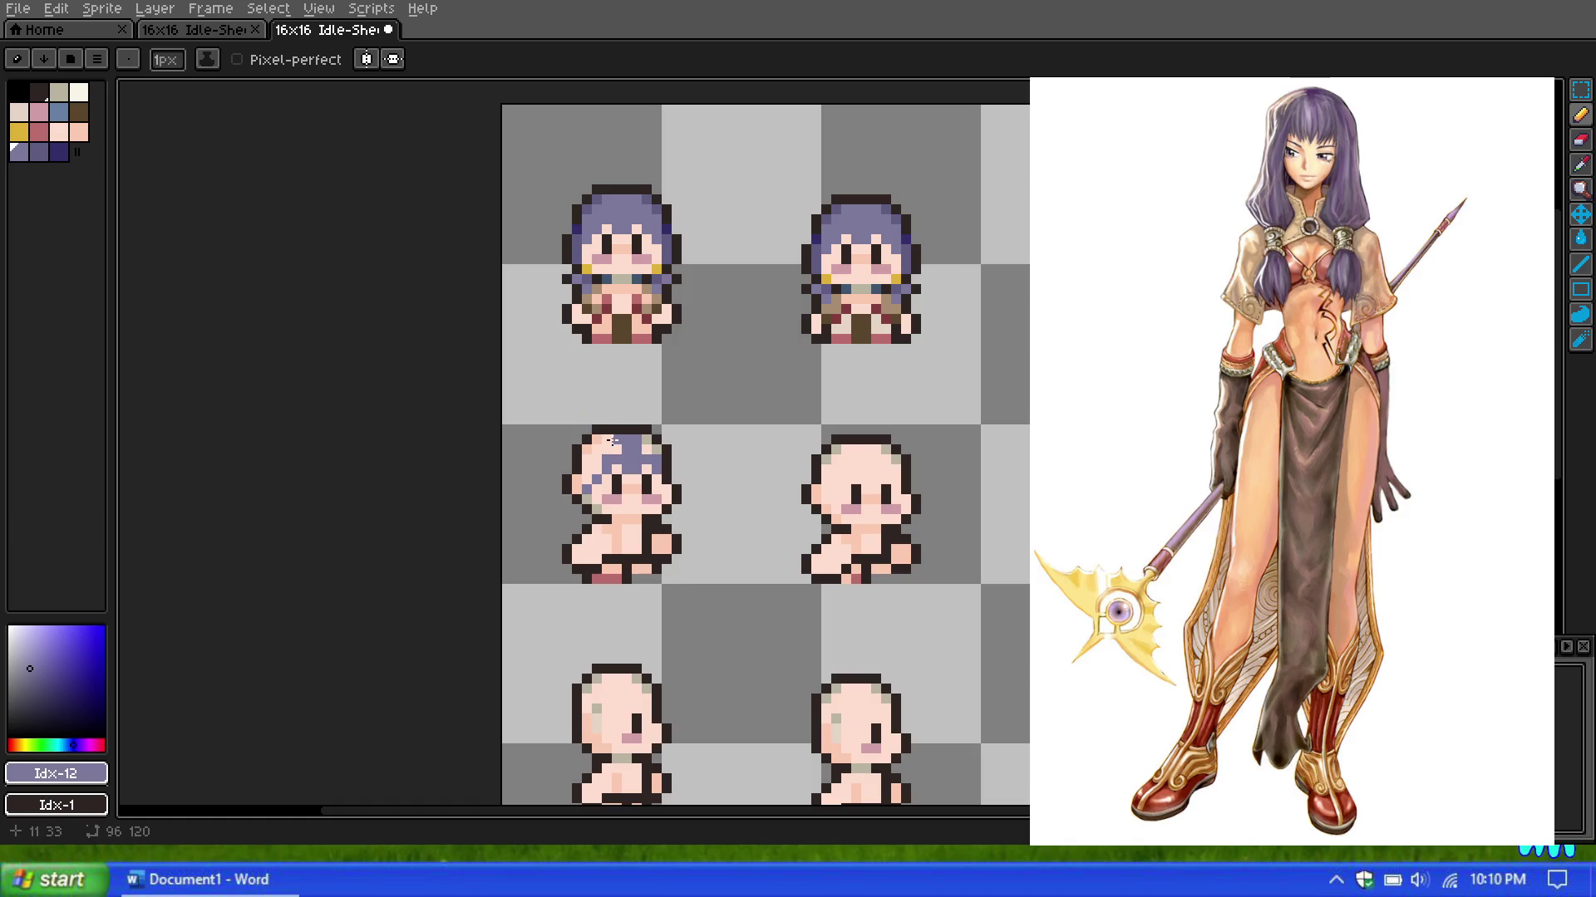
{"action": "scroll", "coordinate": [612, 440], "scroll_direction": "up", "scroll_amount": 1}
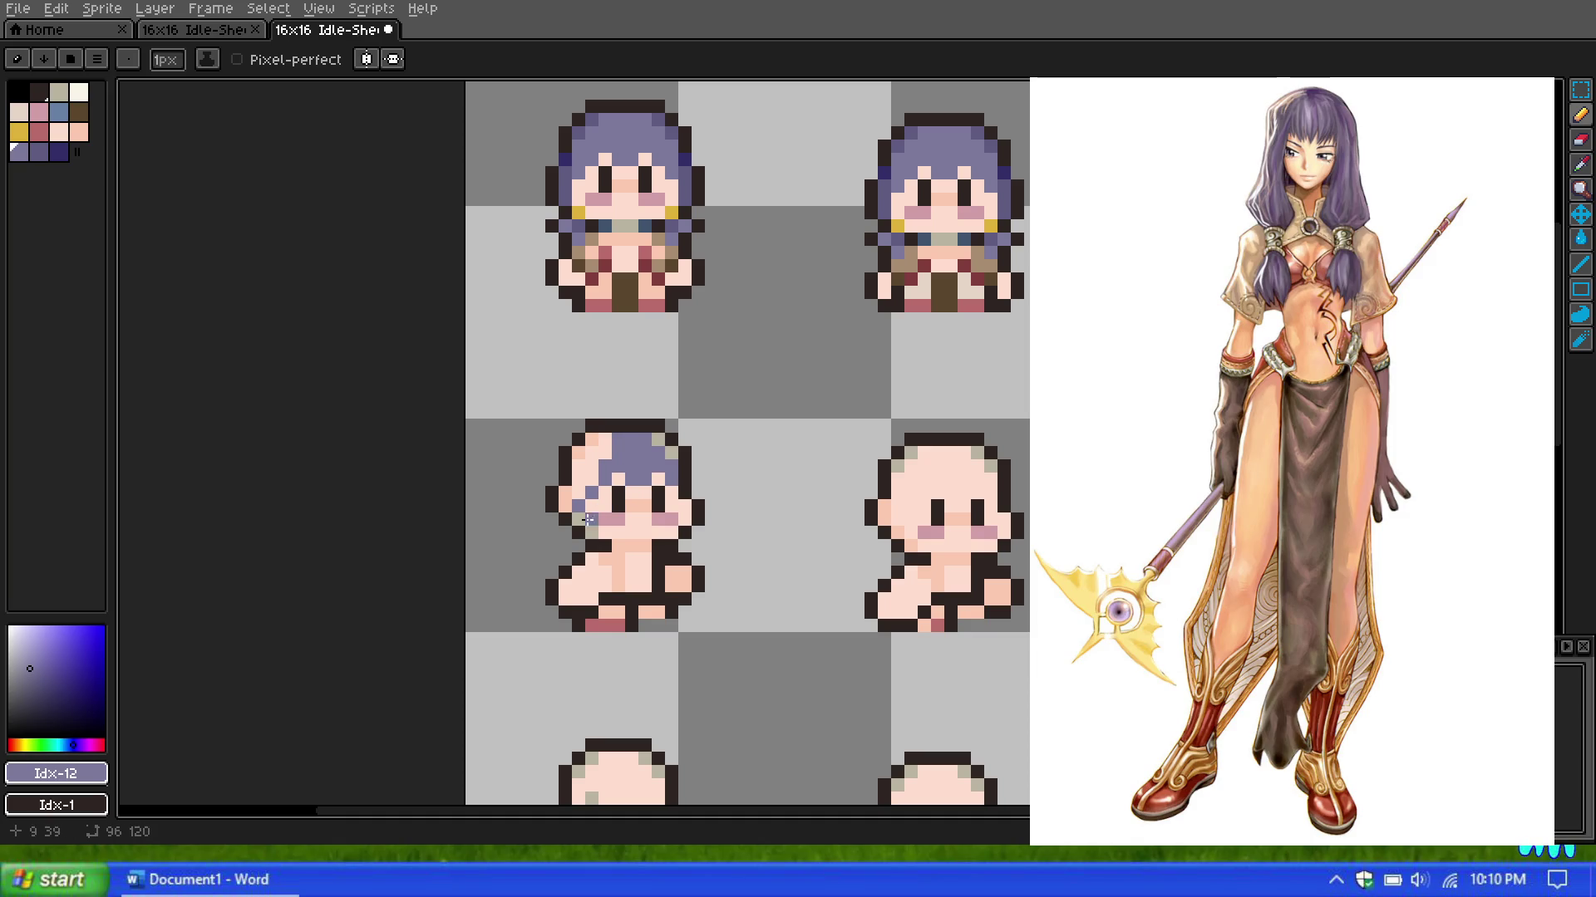
Step: Add purple hair over the sprite's forehead
{"action": "left_click_drag", "start_coordinate": [596, 460], "coordinate": [580, 494]}
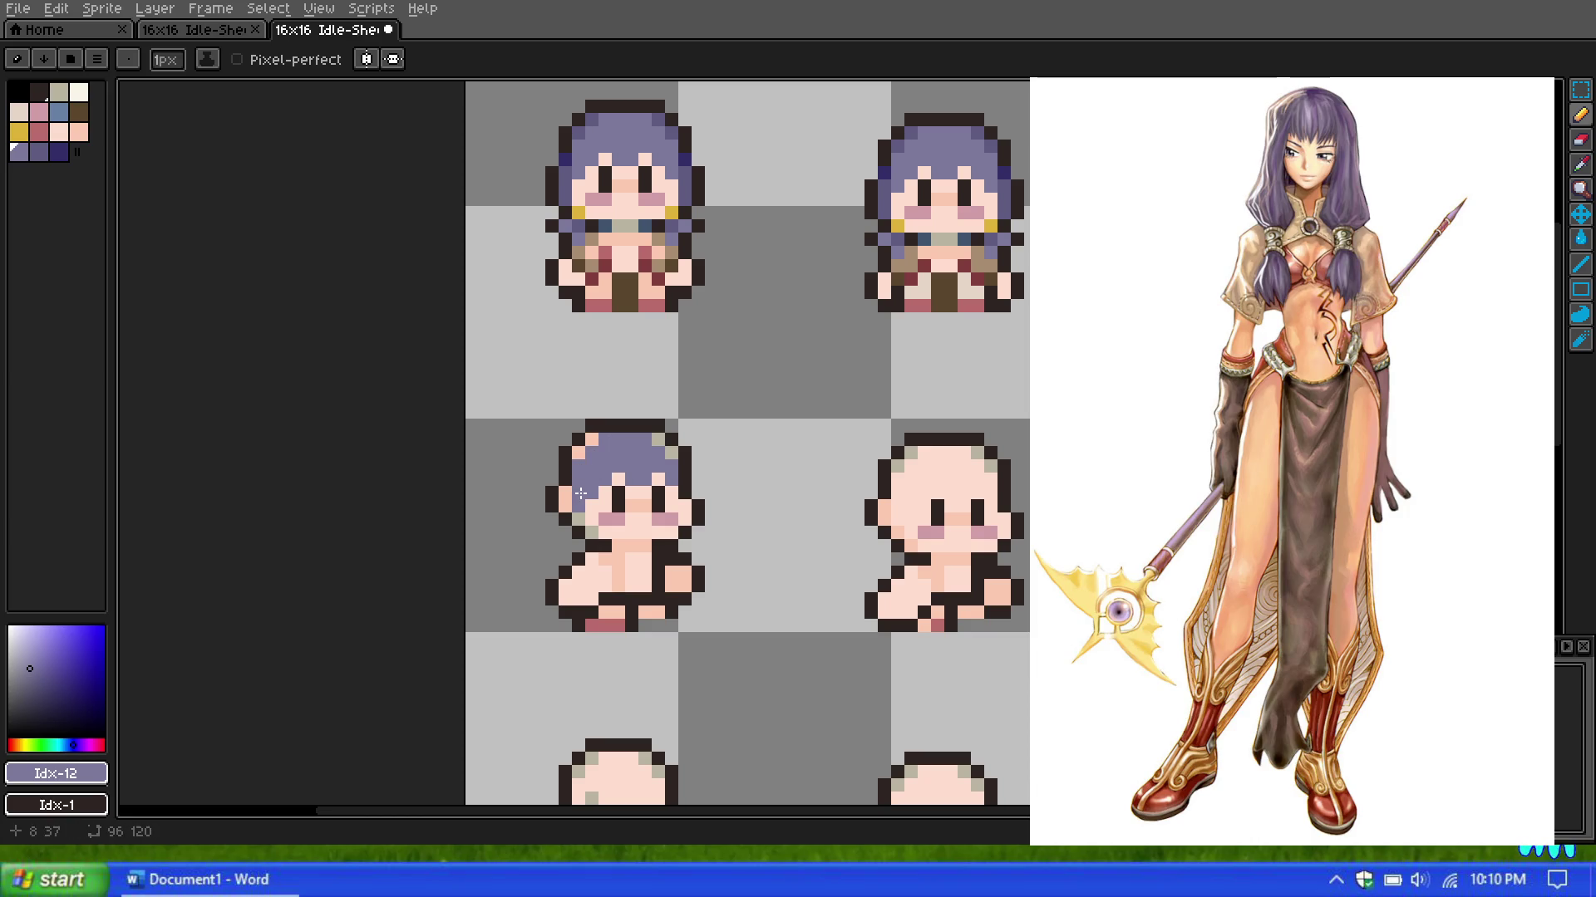
{"action": "scroll", "coordinate": [626, 449], "scroll_direction": "up", "scroll_amount": 1}
{"action": "scroll", "coordinate": [615, 465], "scroll_direction": "down", "scroll_amount": 1}
{"action": "scroll", "coordinate": [595, 499], "scroll_direction": "down", "scroll_amount": 1}
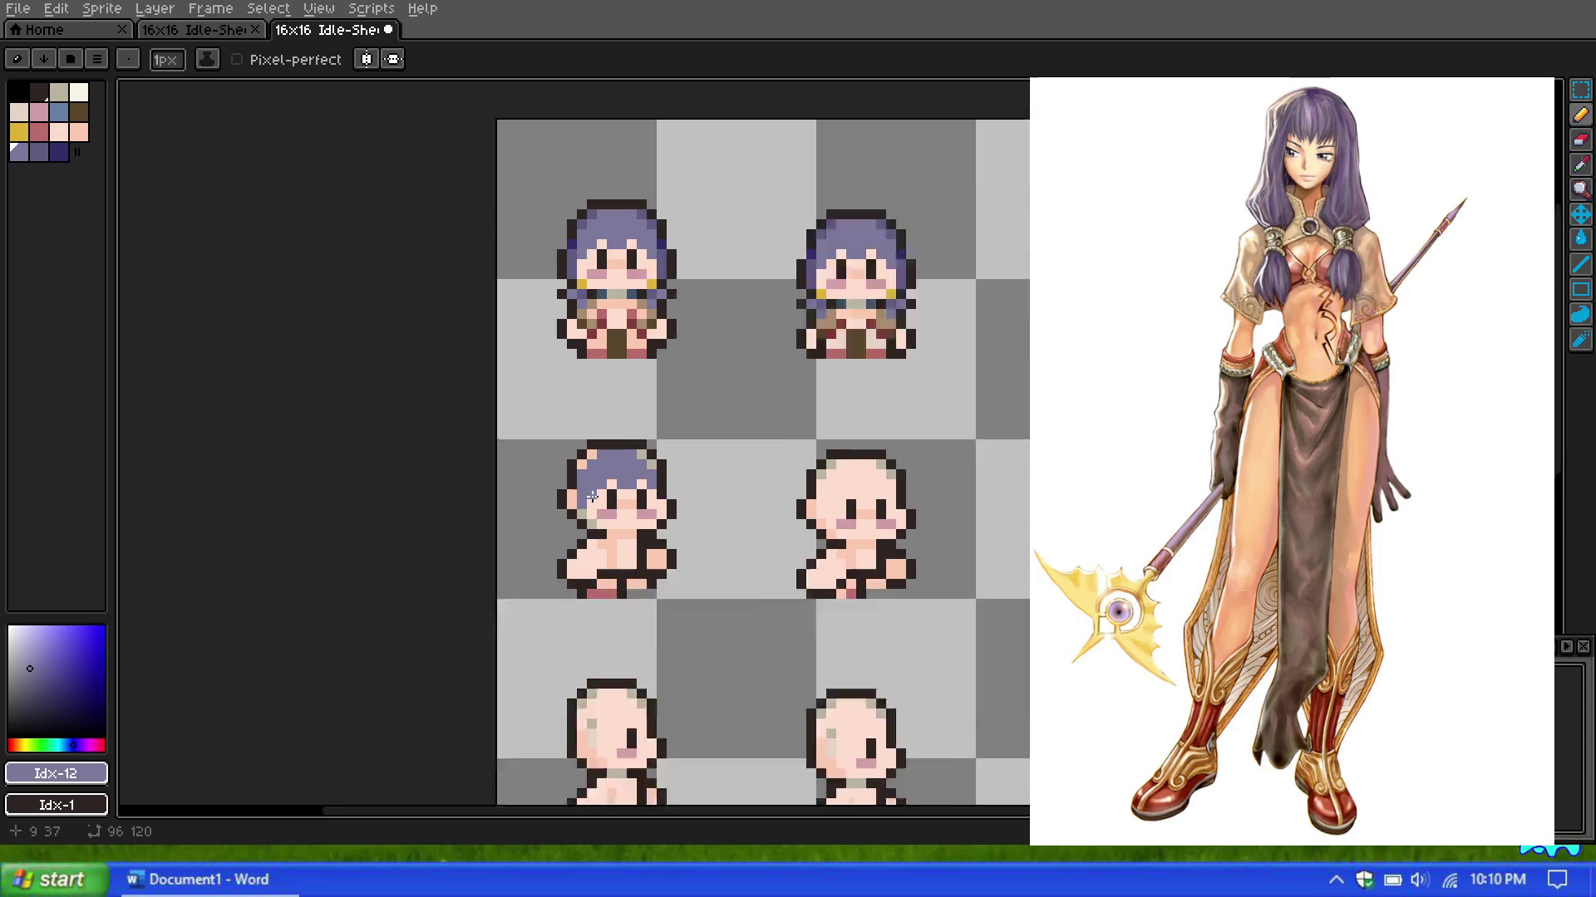
{"action": "scroll", "coordinate": [595, 511], "scroll_direction": "up", "scroll_amount": 1}
{"action": "scroll", "coordinate": [565, 505], "scroll_direction": "up", "scroll_amount": 1}
{"action": "scroll", "coordinate": [596, 496], "scroll_direction": "down", "scroll_amount": 1}
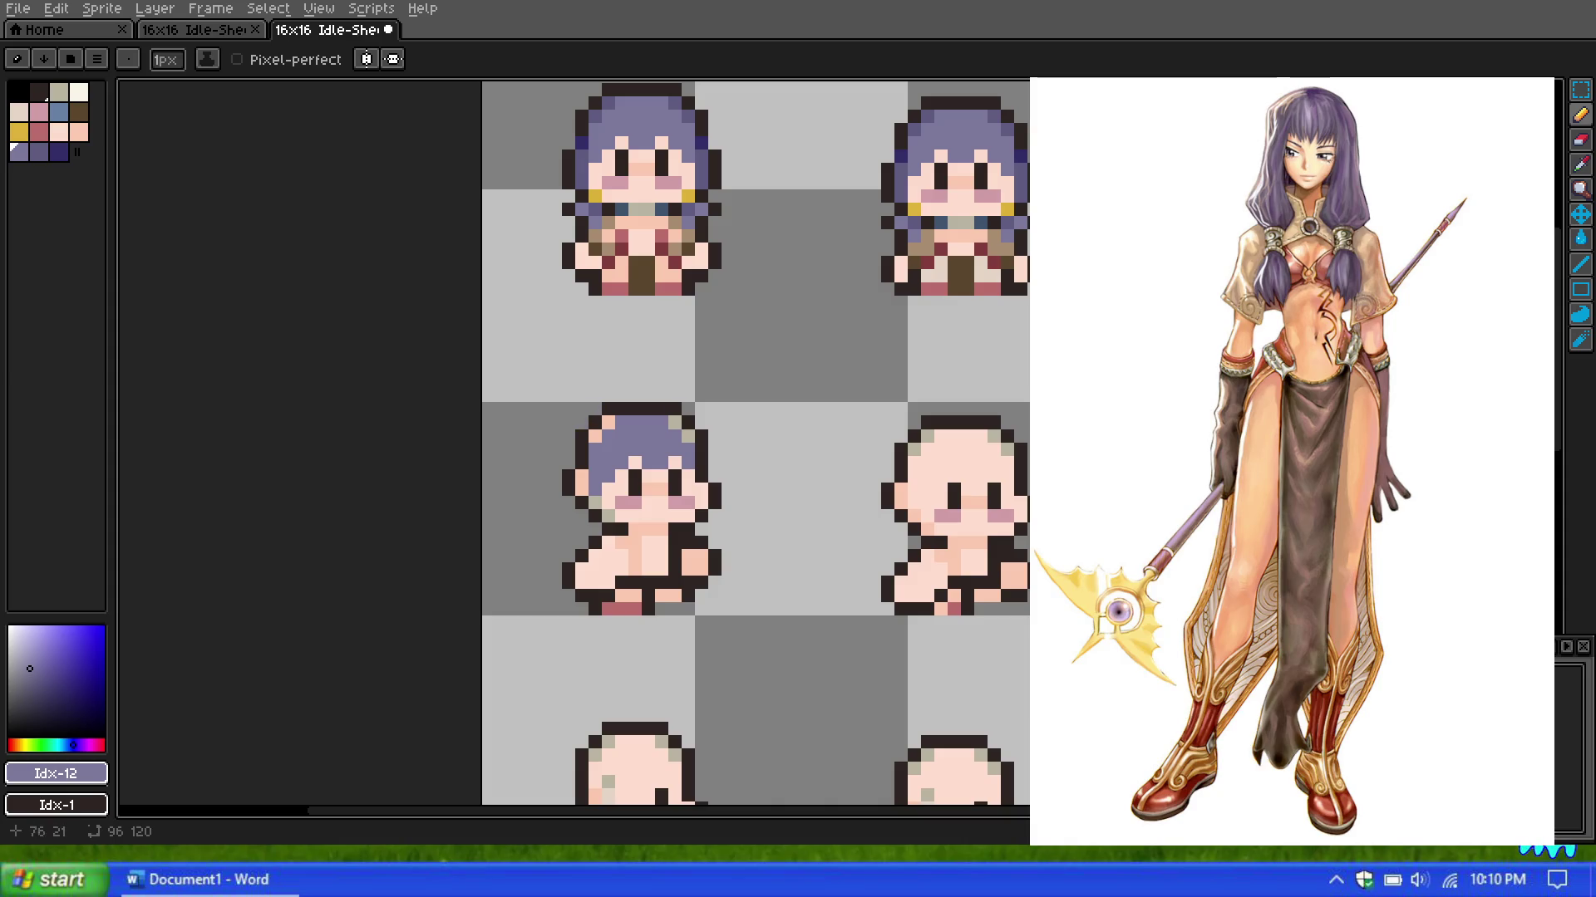
Step: Dot a gold Idx-8 hair ornament pixel beside the face
{"action": "left_click", "coordinate": [18, 131]}
{"action": "left_click", "coordinate": [608, 515]}
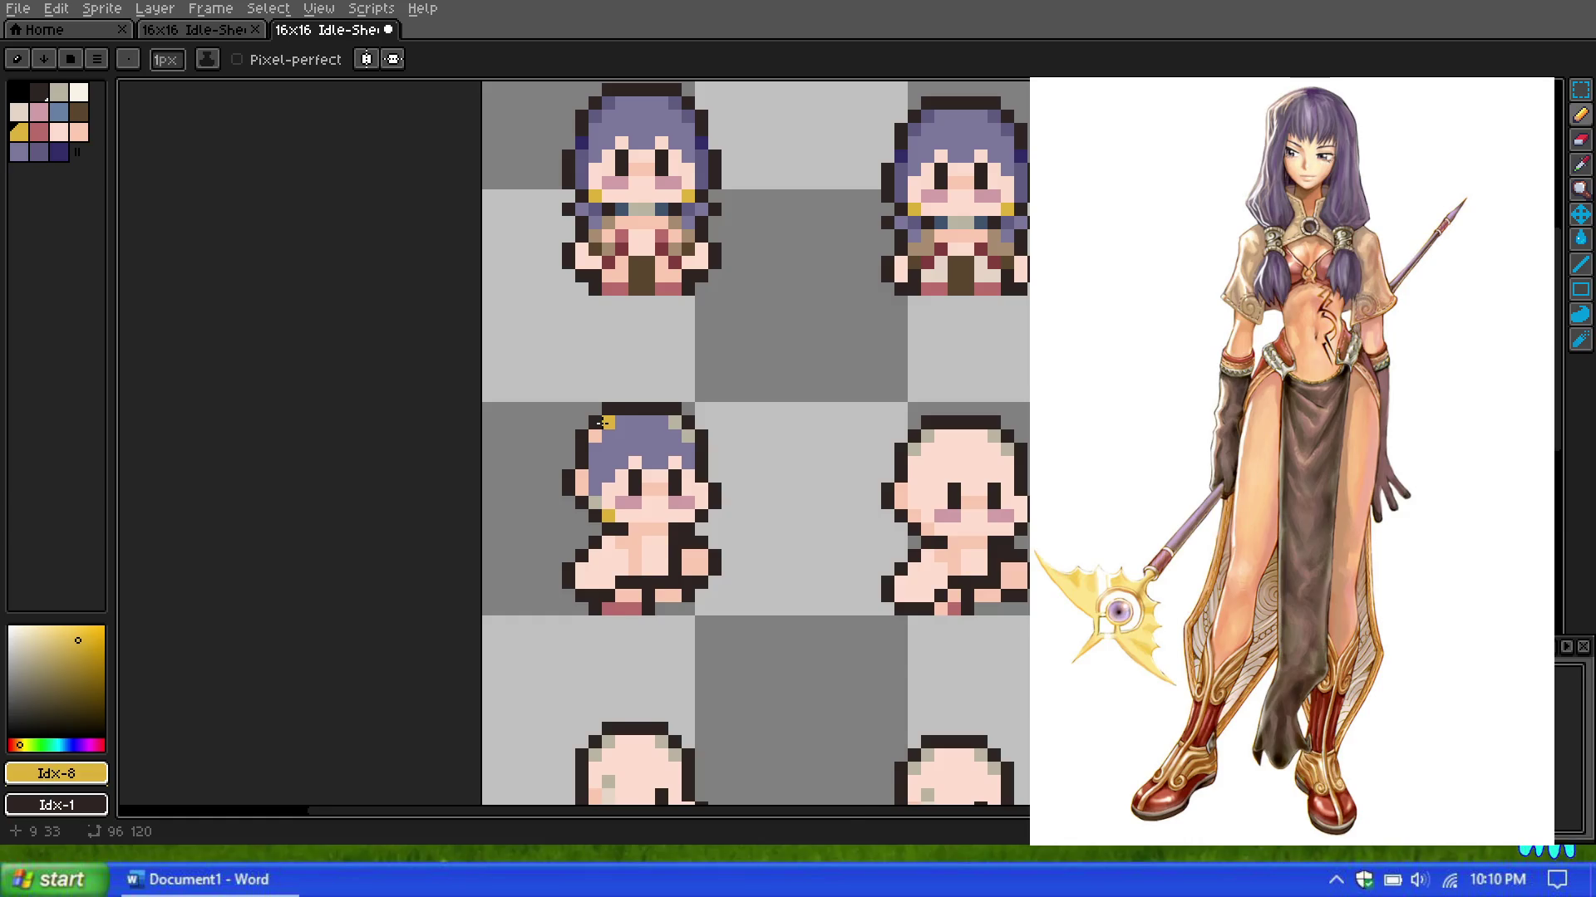
{"action": "scroll", "coordinate": [603, 423], "scroll_direction": "up", "scroll_amount": 1}
{"action": "scroll", "coordinate": [627, 385], "scroll_direction": "up", "scroll_amount": 1}
{"action": "scroll", "coordinate": [626, 386], "scroll_direction": "down", "scroll_amount": 1}
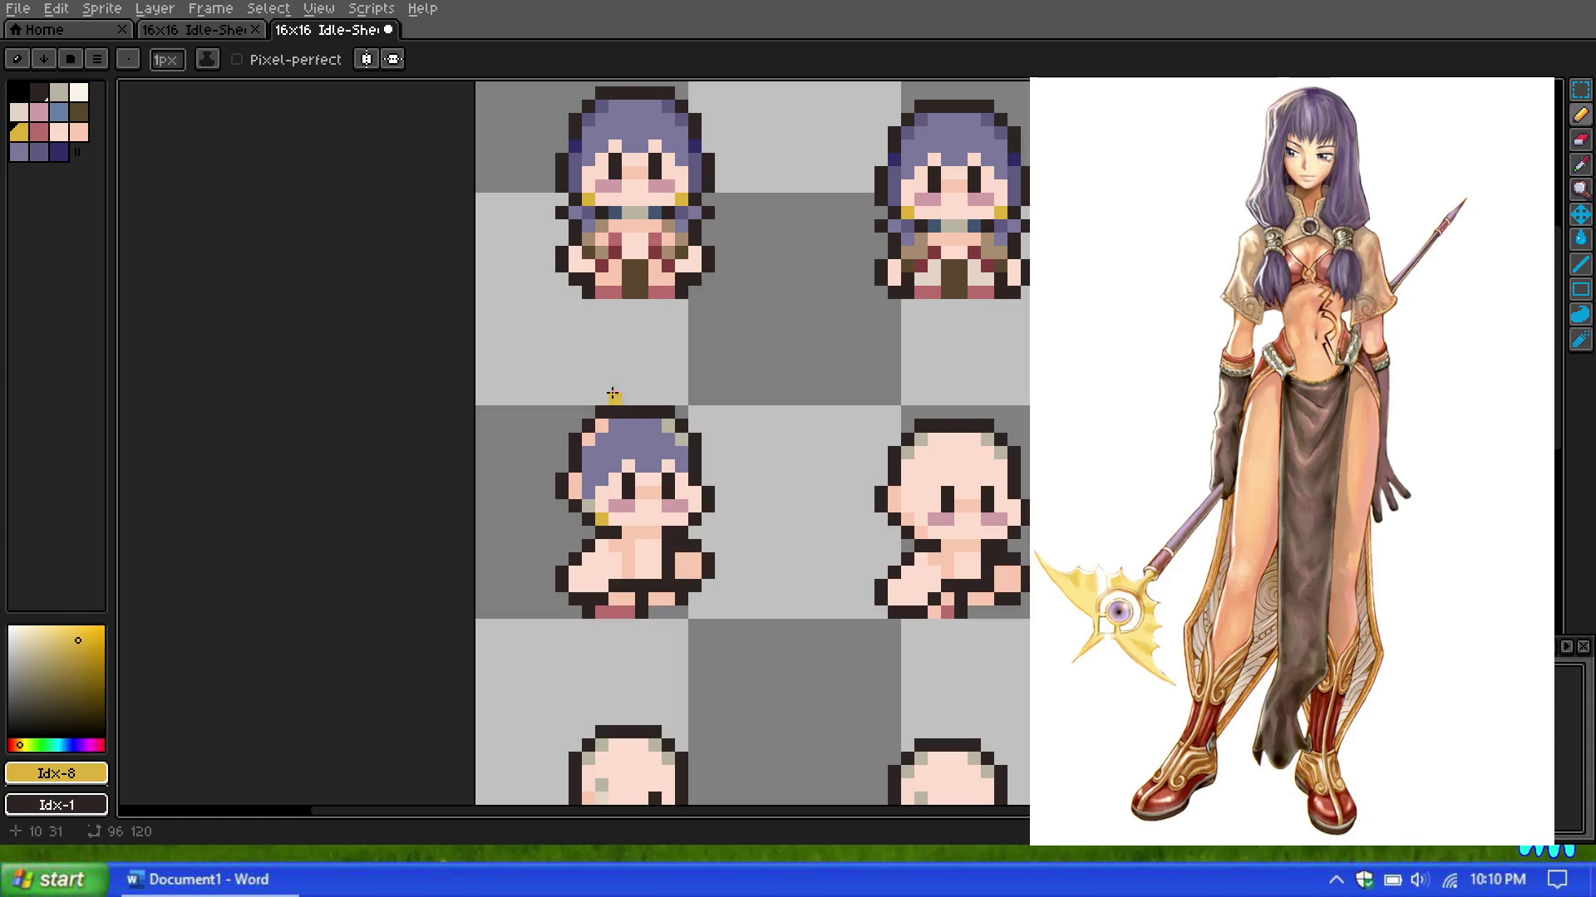
Step: Paint the darker purple hair shade along the top of the hair
{"action": "left_click", "coordinate": [39, 152]}
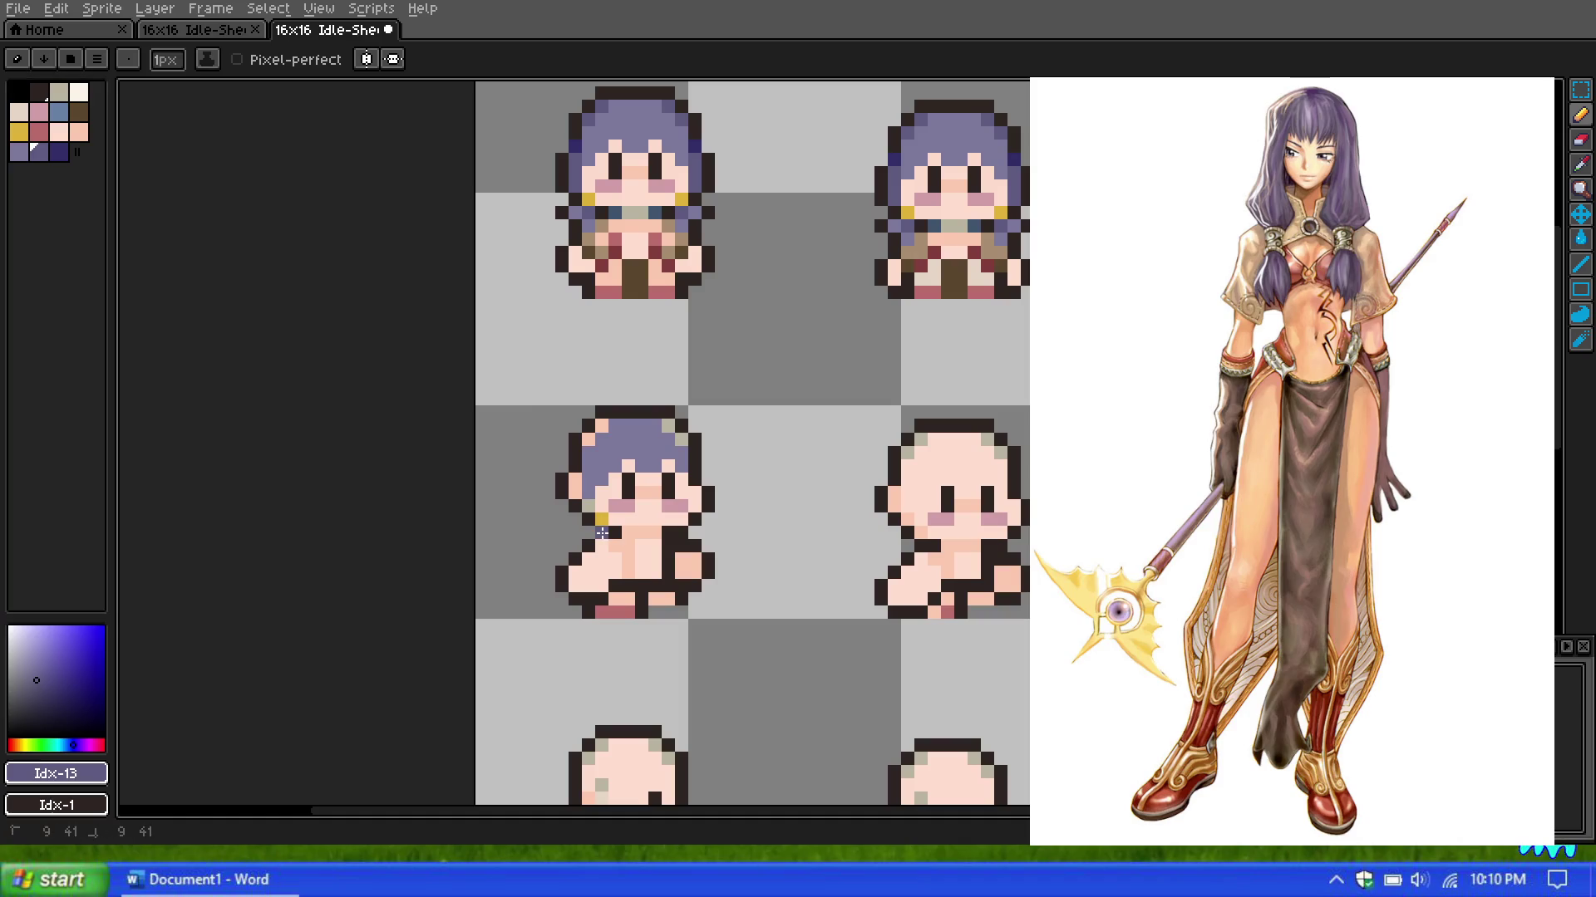
{"action": "left_click", "coordinate": [20, 152]}
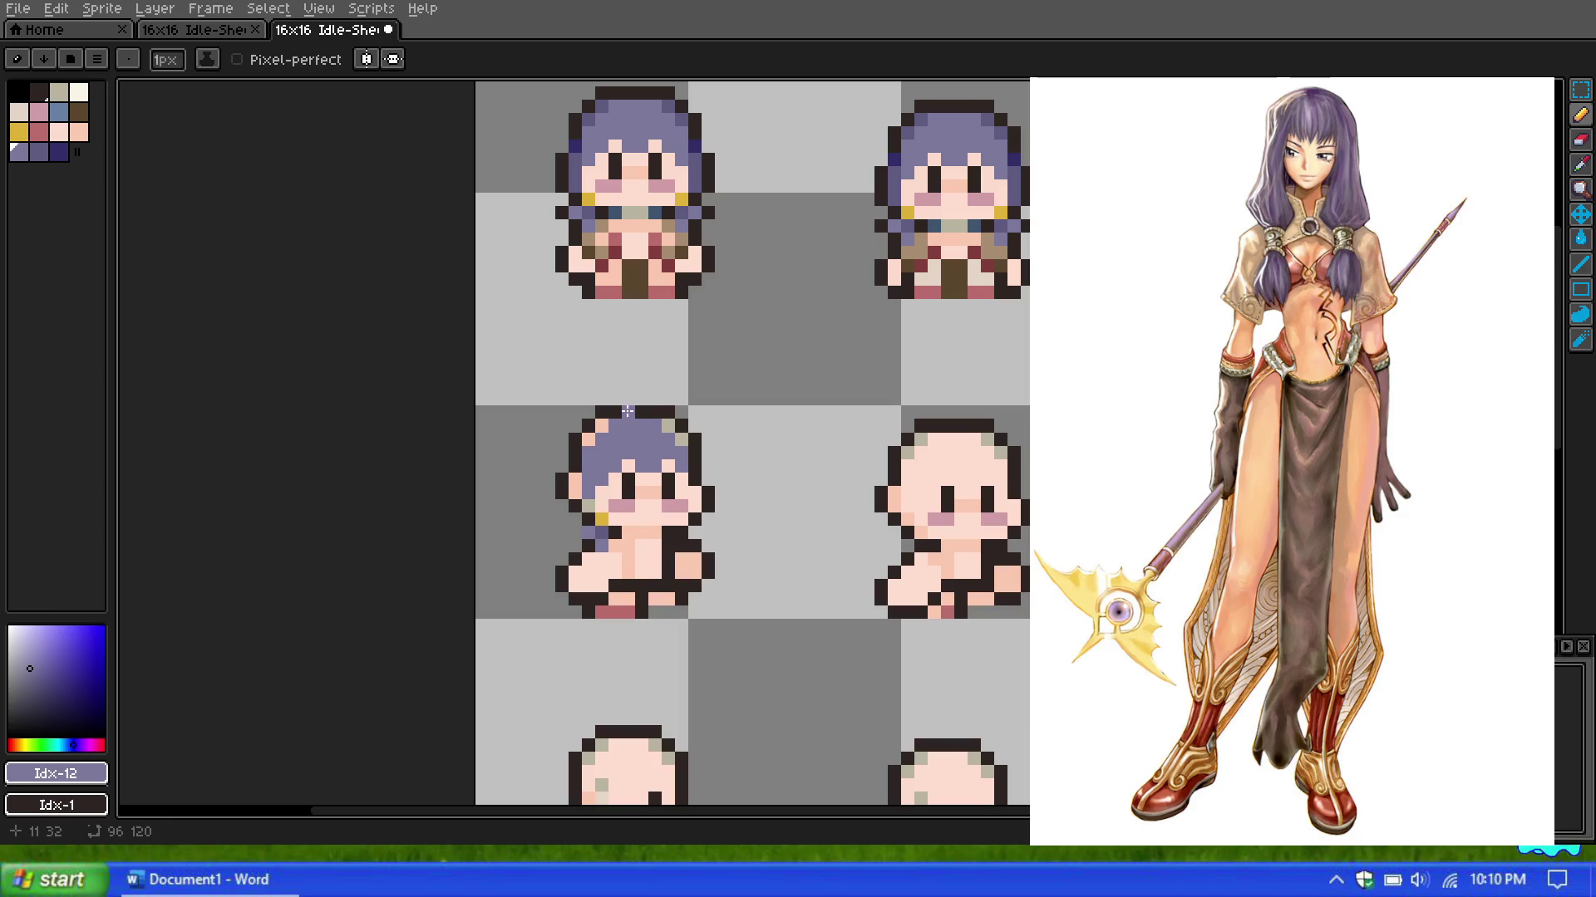
{"action": "scroll", "coordinate": [592, 470], "scroll_direction": "up", "scroll_amount": 1}
{"action": "scroll", "coordinate": [570, 381], "scroll_direction": "down", "scroll_amount": 1}
{"action": "scroll", "coordinate": [577, 385], "scroll_direction": "down", "scroll_amount": 1}
{"action": "scroll", "coordinate": [590, 387], "scroll_direction": "up", "scroll_amount": 2}
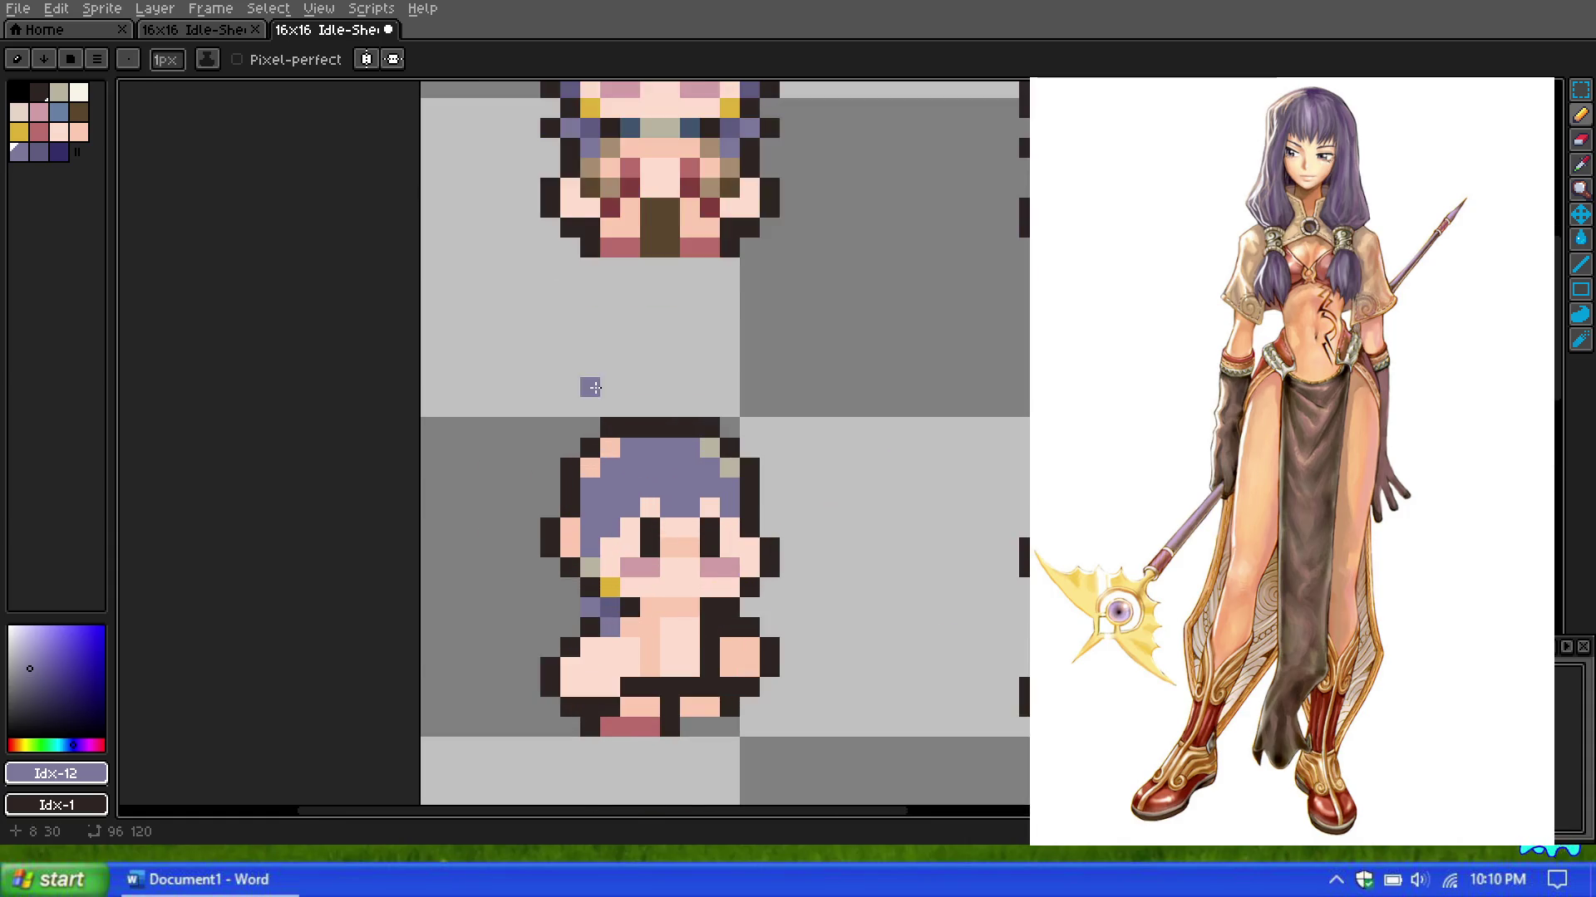
{"action": "scroll", "coordinate": [611, 386], "scroll_direction": "down", "scroll_amount": 2}
{"action": "scroll", "coordinate": [632, 388], "scroll_direction": "up", "scroll_amount": 1}
{"action": "scroll", "coordinate": [636, 393], "scroll_direction": "up", "scroll_amount": 1}
{"action": "scroll", "coordinate": [694, 424], "scroll_direction": "down", "scroll_amount": 1}
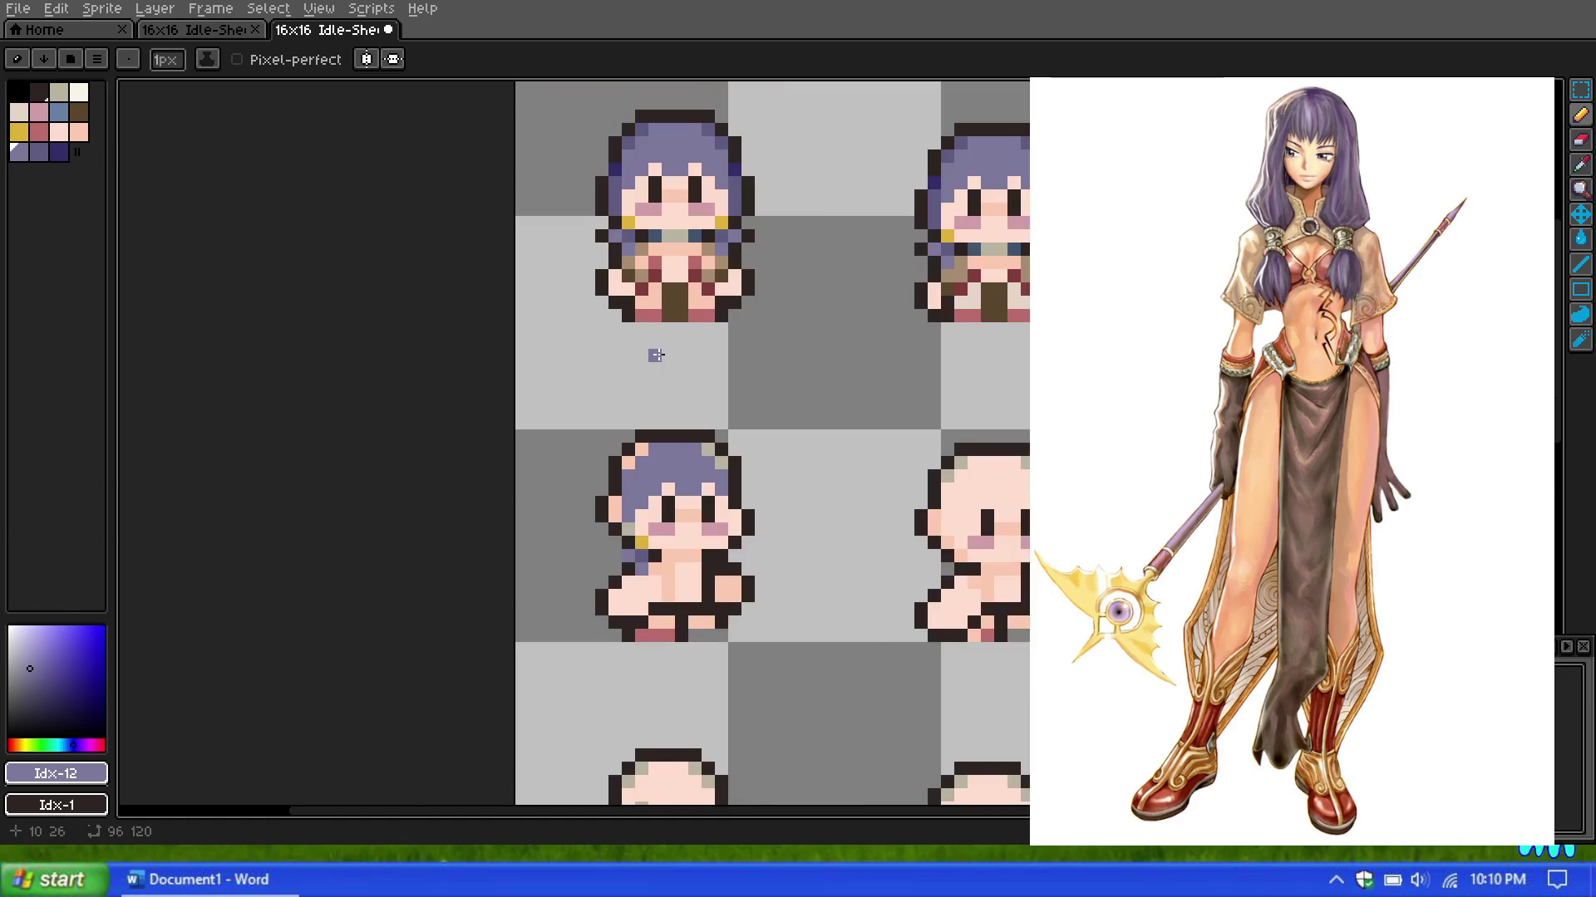
{"action": "scroll", "coordinate": [656, 355], "scroll_direction": "up", "scroll_amount": 1}
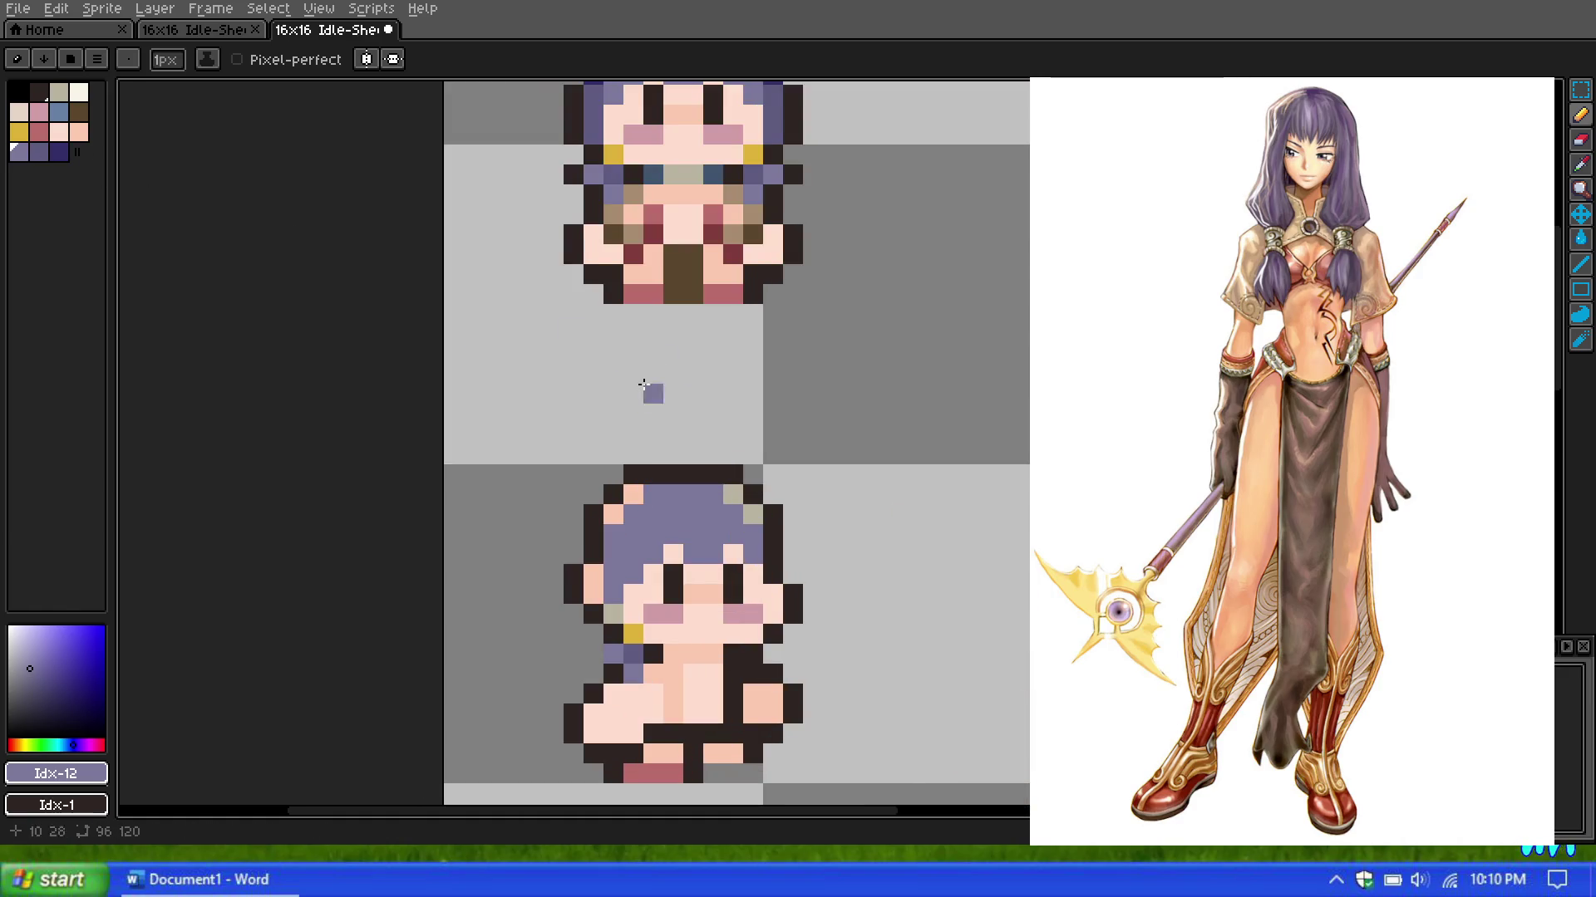
{"action": "scroll", "coordinate": [648, 389], "scroll_direction": "down", "scroll_amount": 3}
{"action": "scroll", "coordinate": [648, 389], "scroll_direction": "up", "scroll_amount": 2}
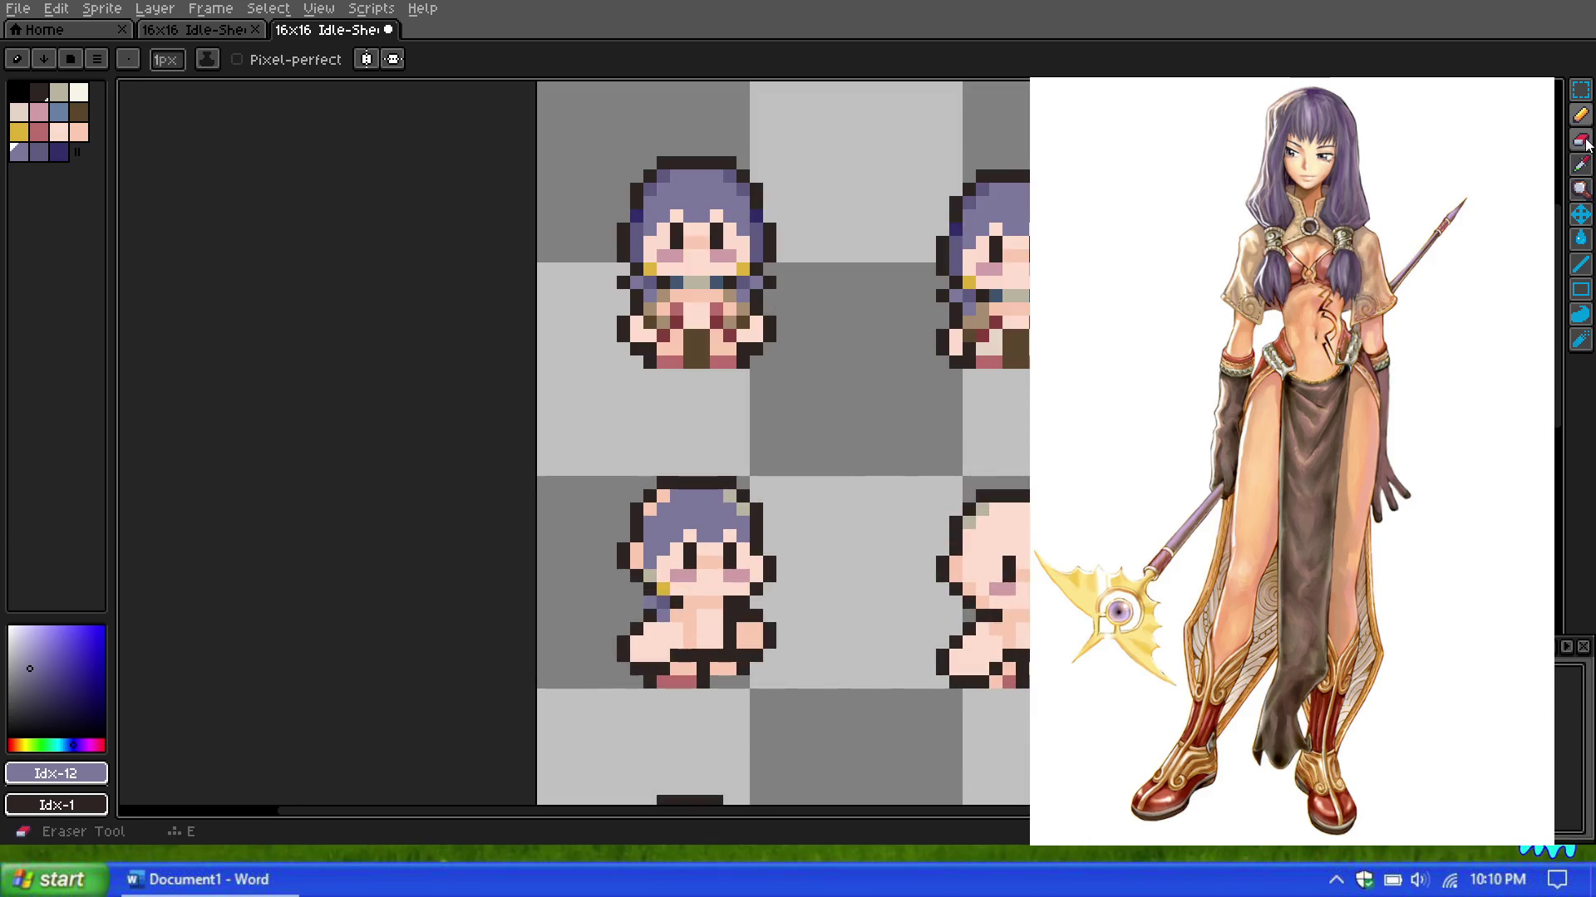
{"action": "left_click", "coordinate": [38, 151]}
{"action": "left_click_drag", "start_coordinate": [741, 508], "coordinate": [650, 506]}
{"action": "scroll", "coordinate": [650, 507], "scroll_direction": "down", "scroll_amount": 2}
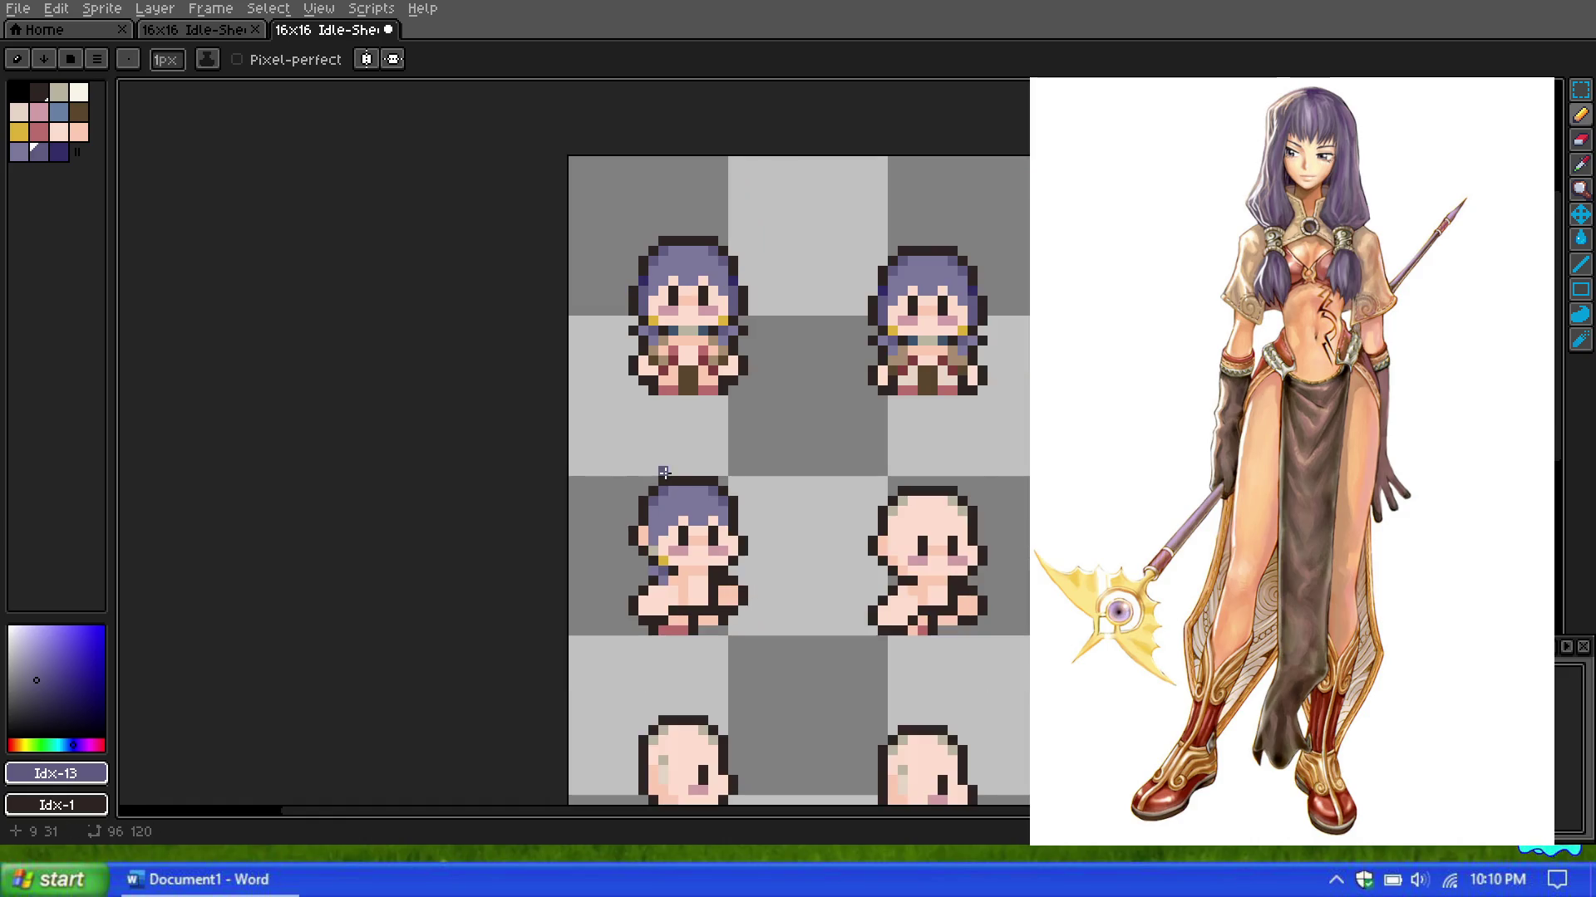
{"action": "scroll", "coordinate": [683, 533], "scroll_direction": "up", "scroll_amount": 2}
{"action": "scroll", "coordinate": [644, 567], "scroll_direction": "up", "scroll_amount": 2}
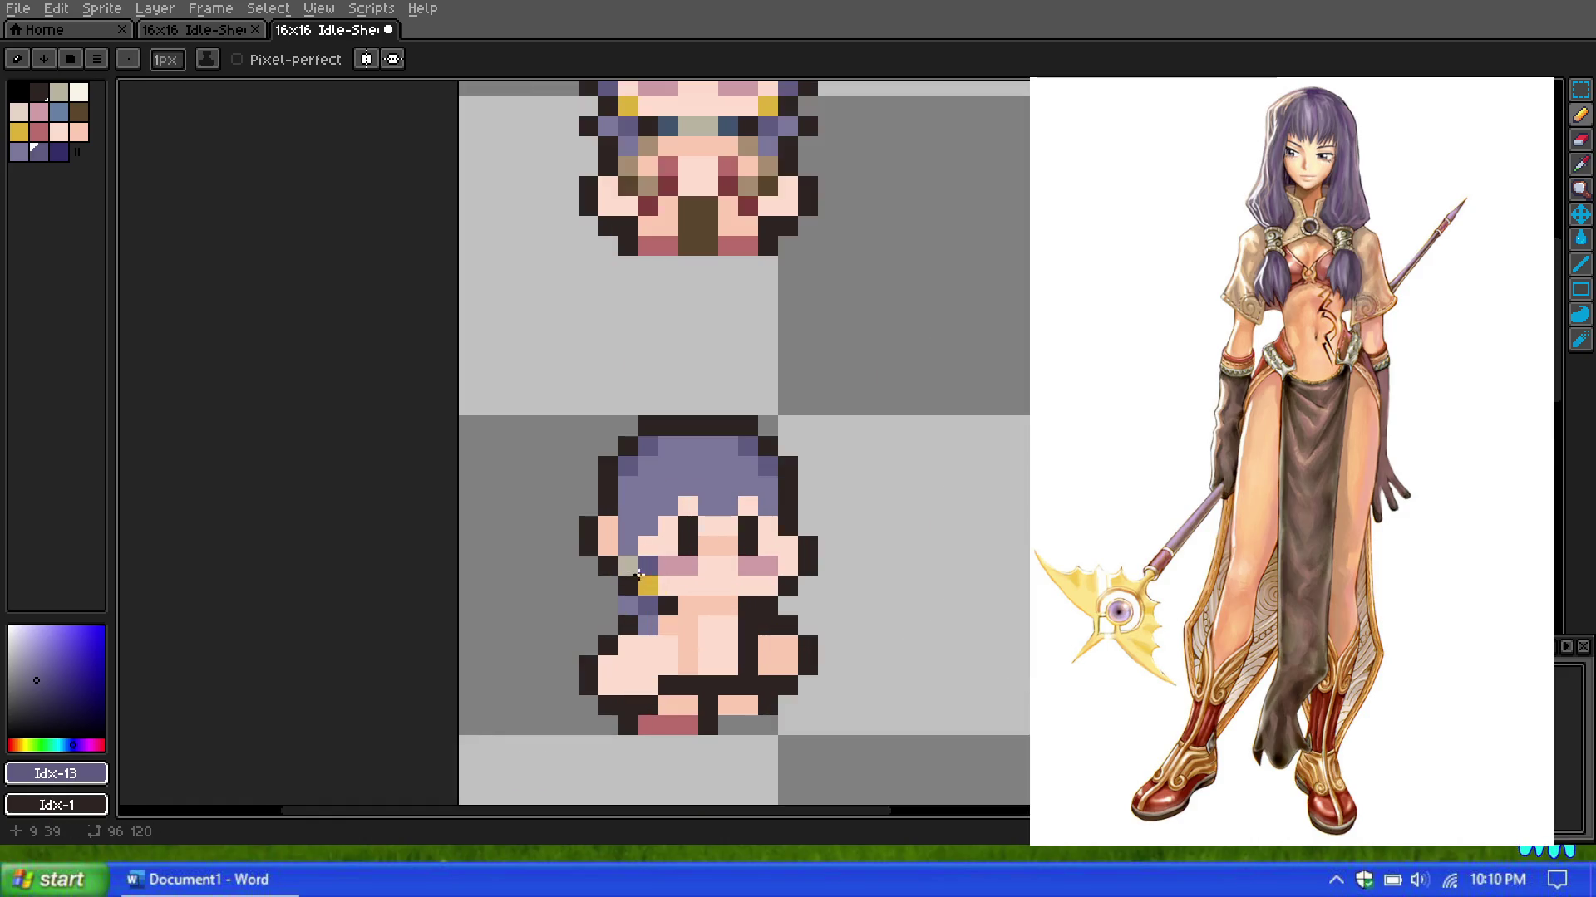
{"action": "scroll", "coordinate": [634, 543], "scroll_direction": "down", "scroll_amount": 2}
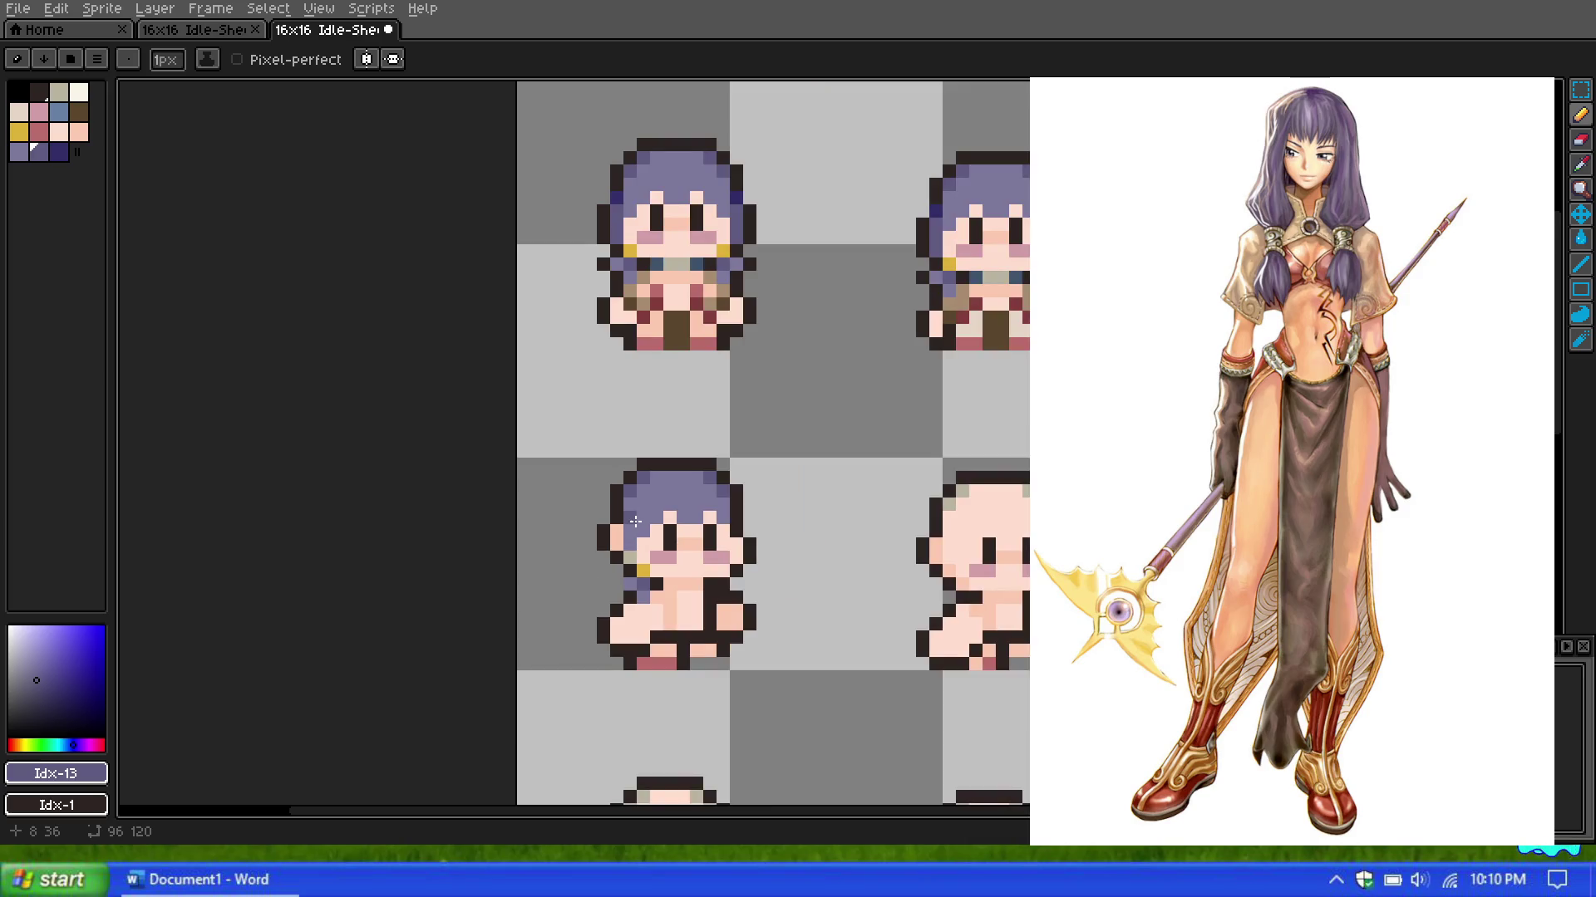
{"action": "scroll", "coordinate": [636, 531], "scroll_direction": "up", "scroll_amount": 1}
{"action": "scroll", "coordinate": [630, 516], "scroll_direction": "down", "scroll_amount": 1}
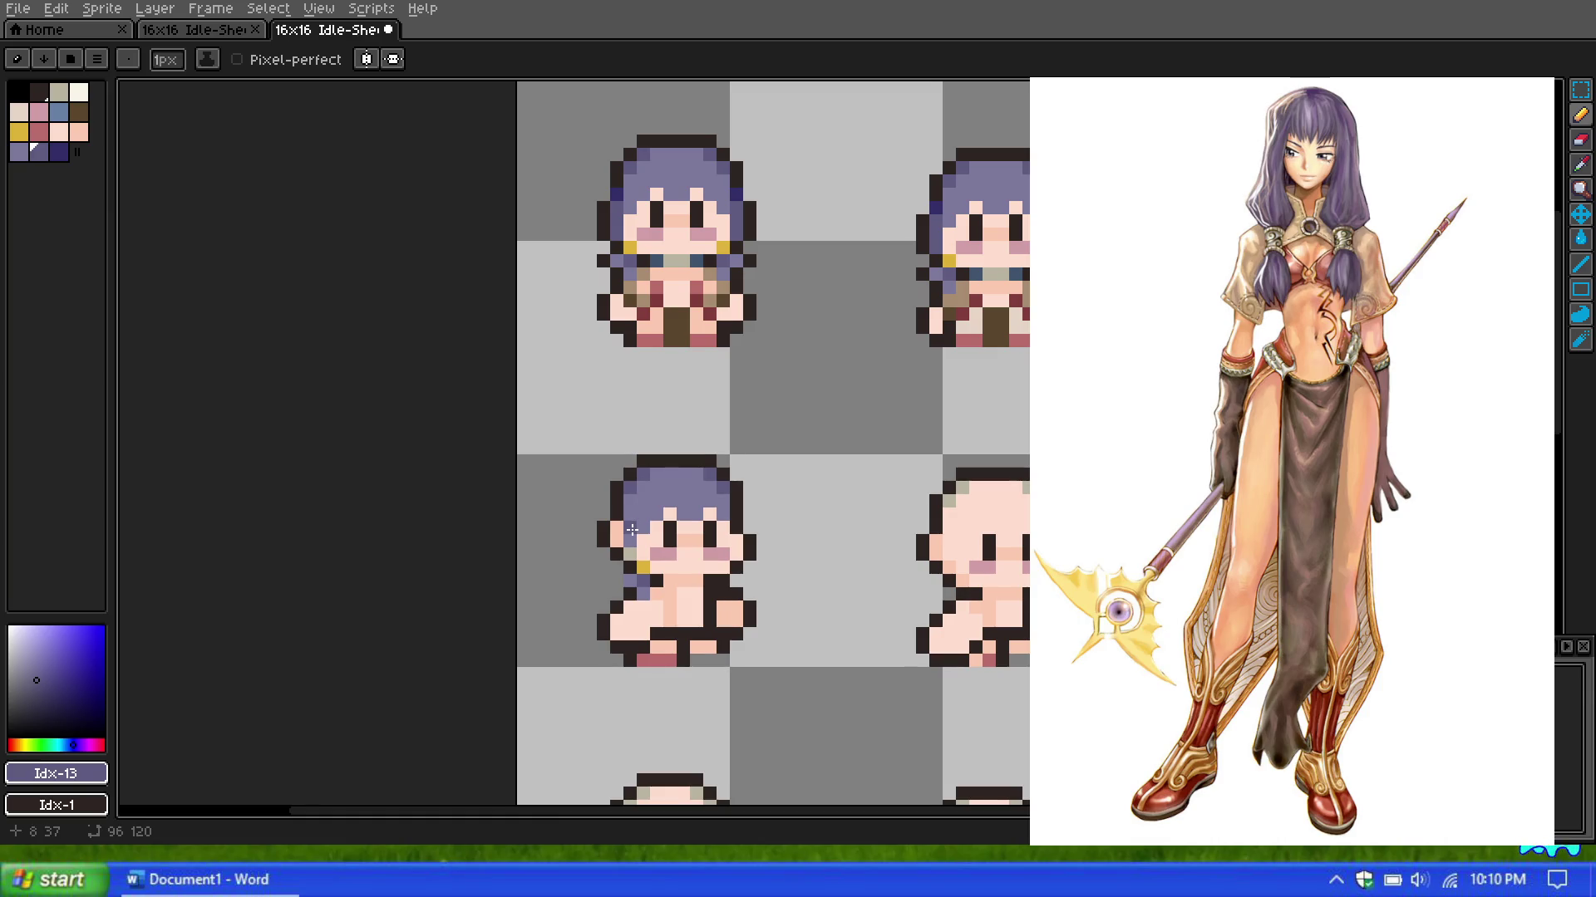
{"action": "scroll", "coordinate": [632, 530], "scroll_direction": "down", "scroll_amount": 1}
{"action": "scroll", "coordinate": [649, 511], "scroll_direction": "up", "scroll_amount": 2}
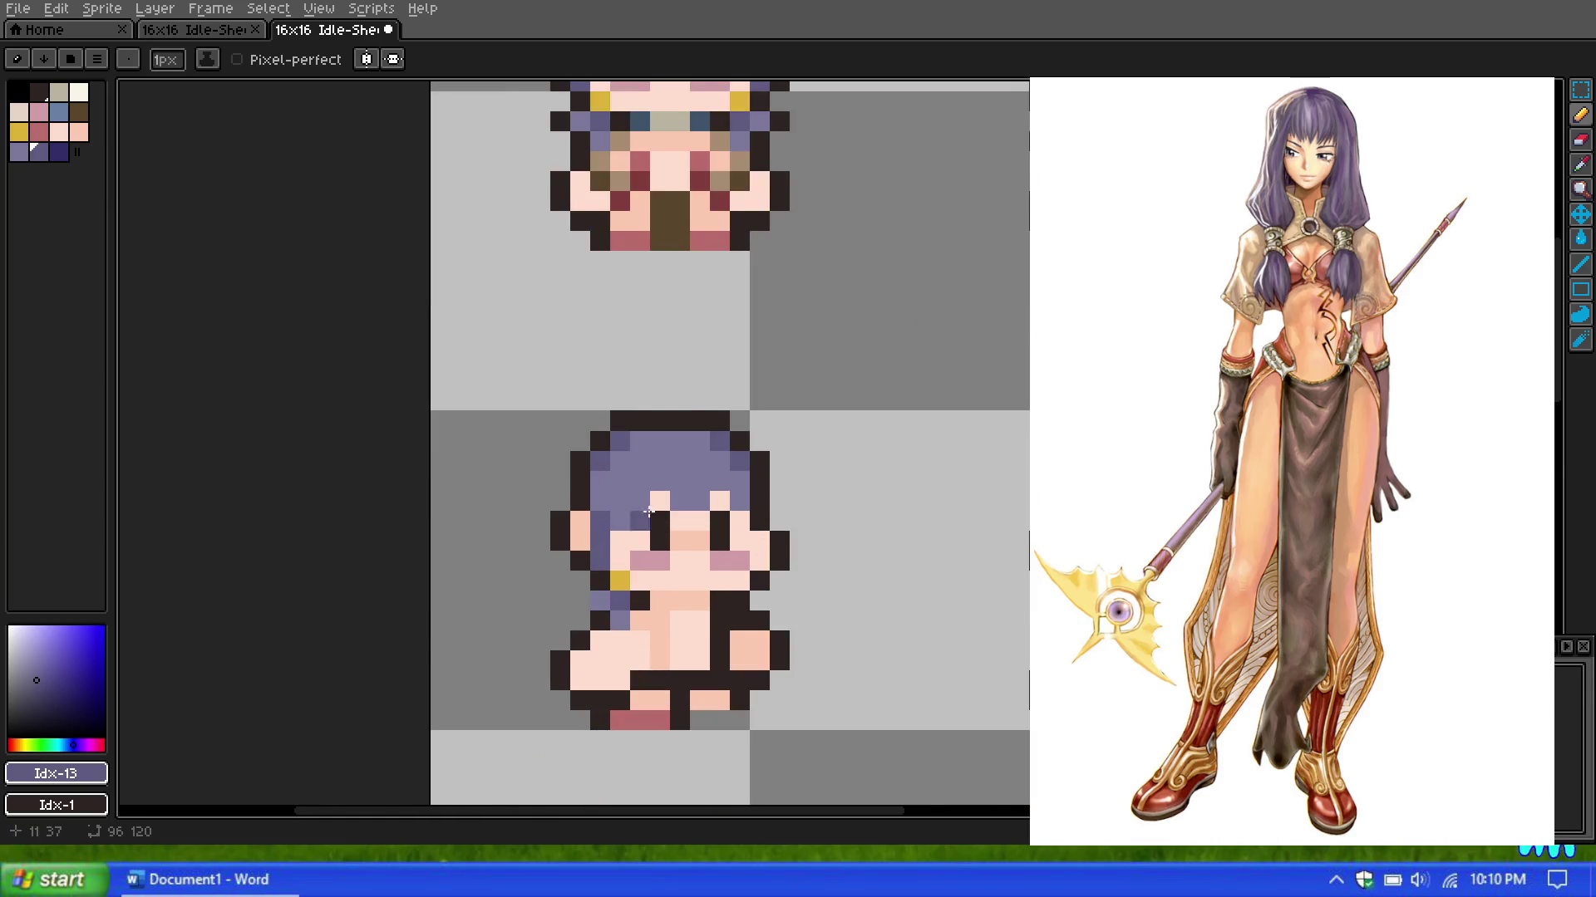
{"action": "scroll", "coordinate": [644, 473], "scroll_direction": "down", "scroll_amount": 1}
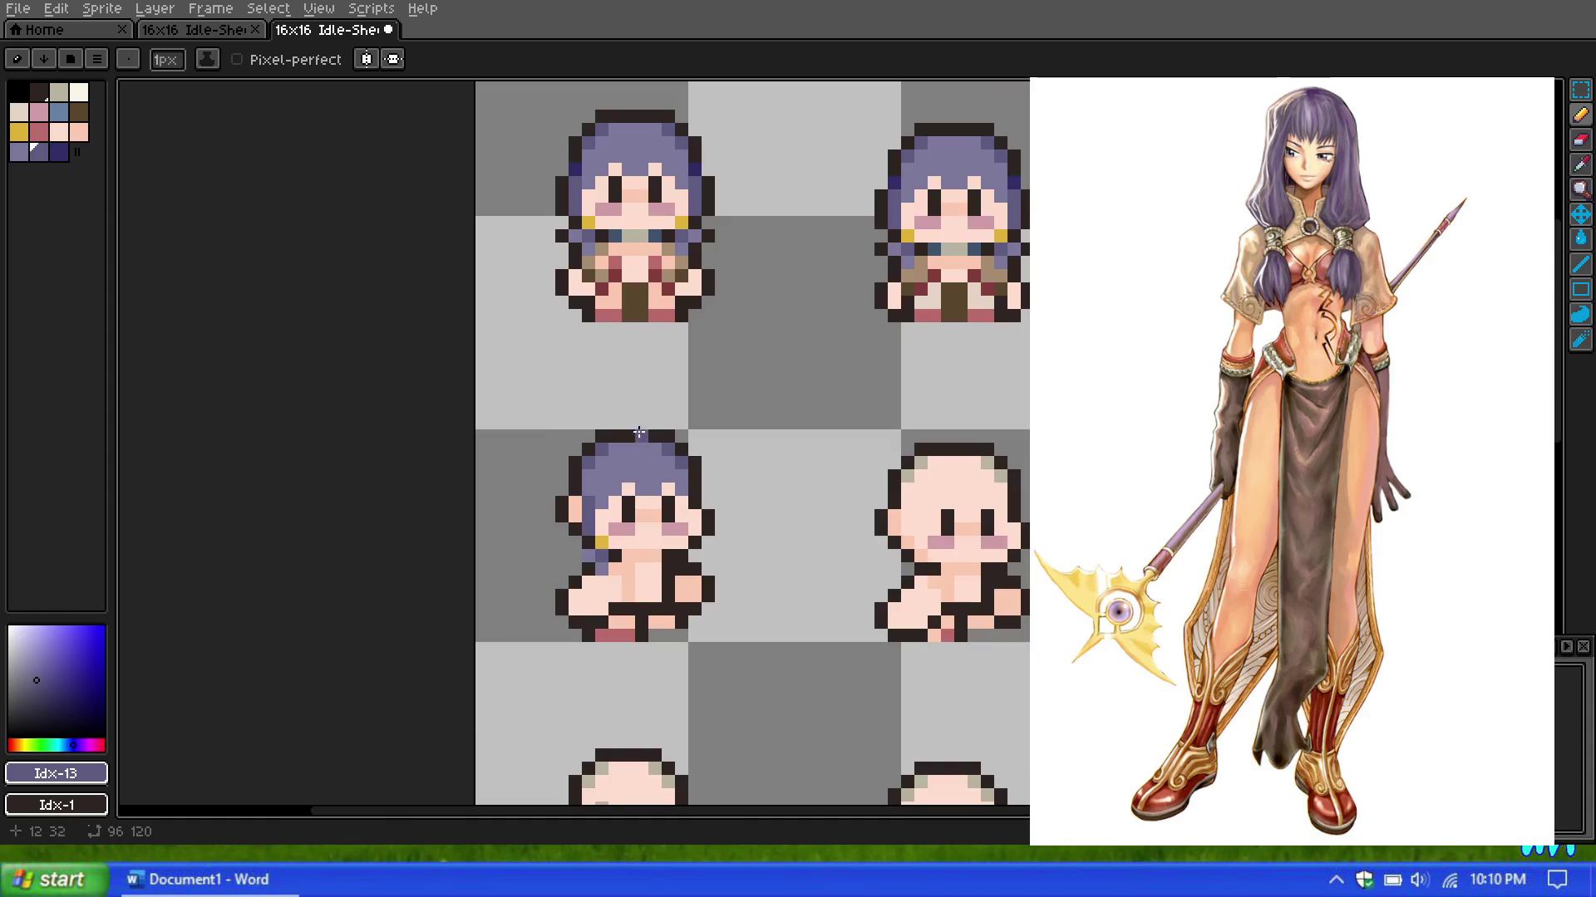
{"action": "scroll", "coordinate": [715, 415], "scroll_direction": "down", "scroll_amount": 1}
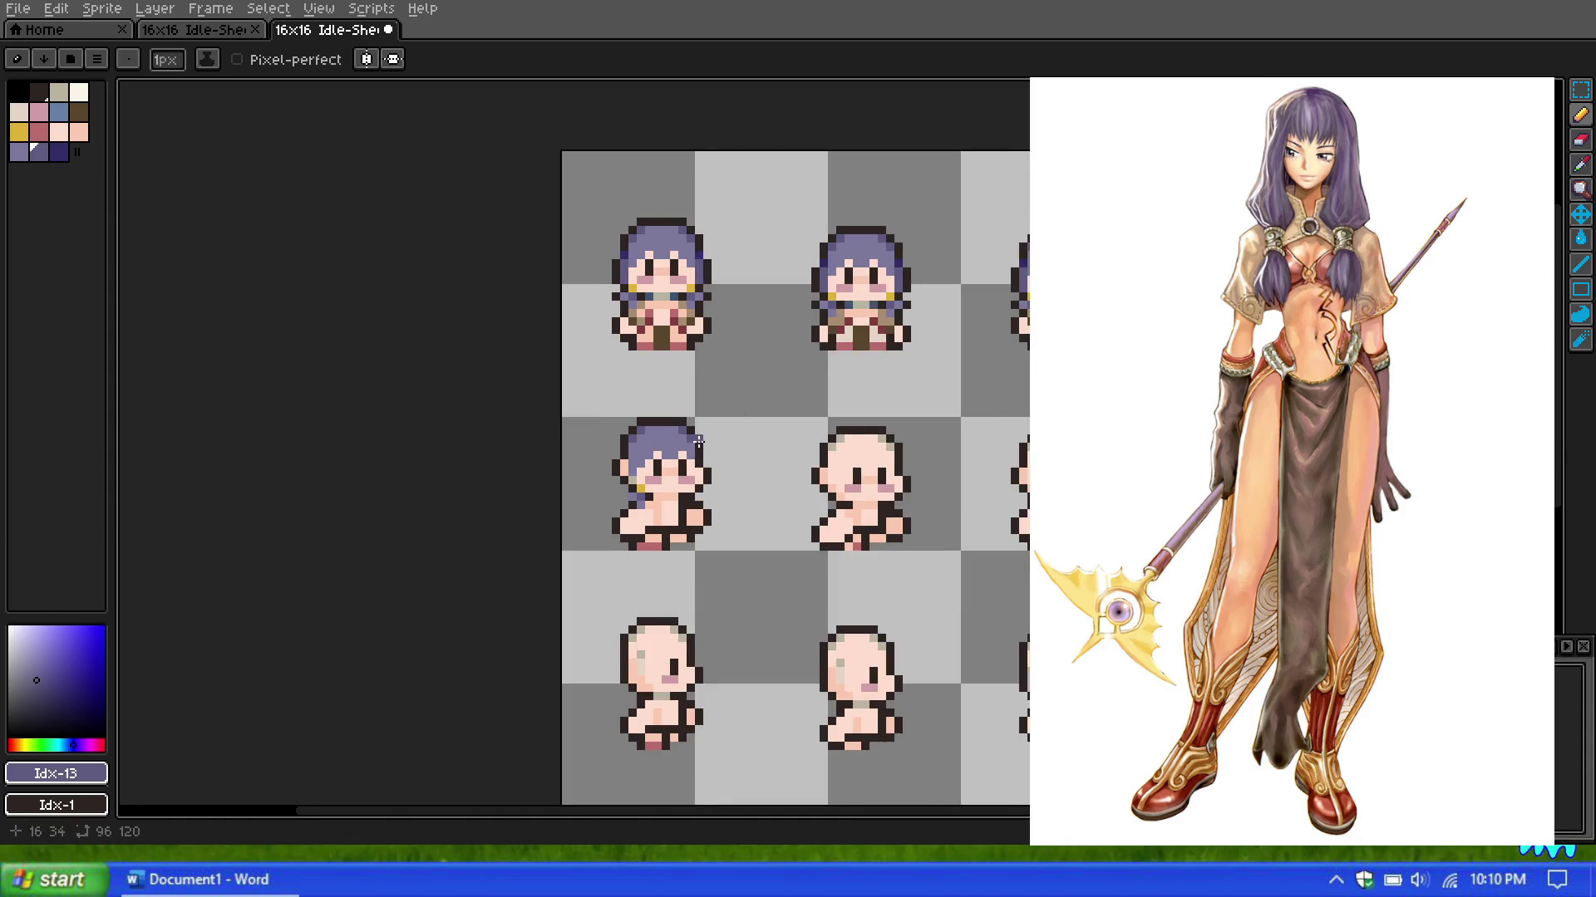
{"action": "scroll", "coordinate": [698, 441], "scroll_direction": "up", "scroll_amount": 1}
{"action": "scroll", "coordinate": [686, 412], "scroll_direction": "up", "scroll_amount": 1}
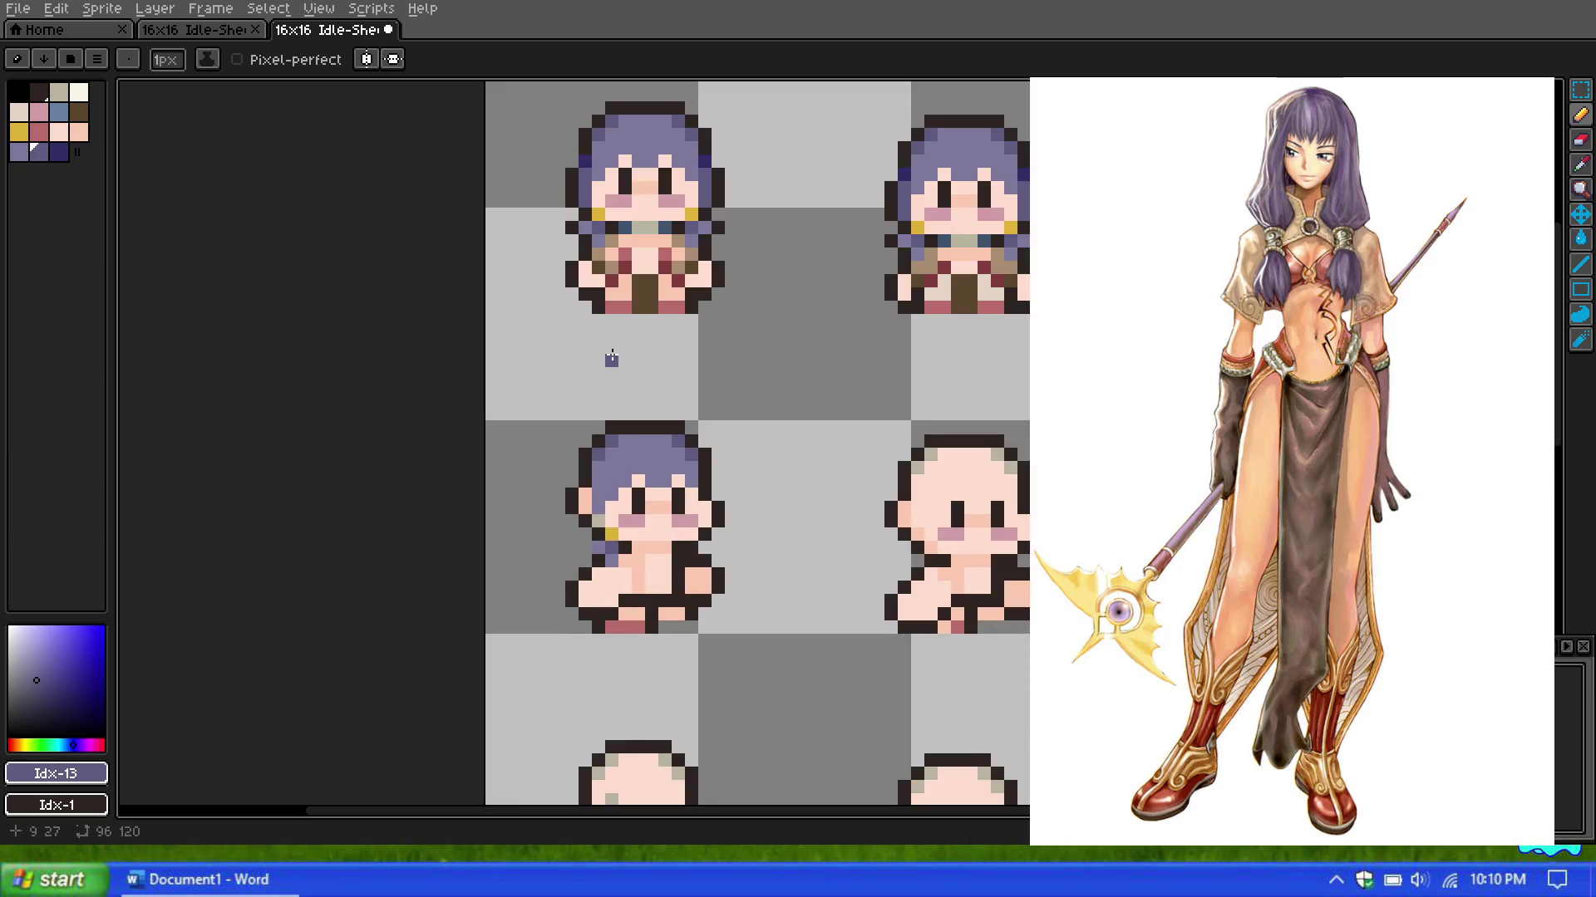
{"action": "scroll", "coordinate": [613, 320], "scroll_direction": "up", "scroll_amount": 1}
{"action": "scroll", "coordinate": [611, 315], "scroll_direction": "down", "scroll_amount": 1}
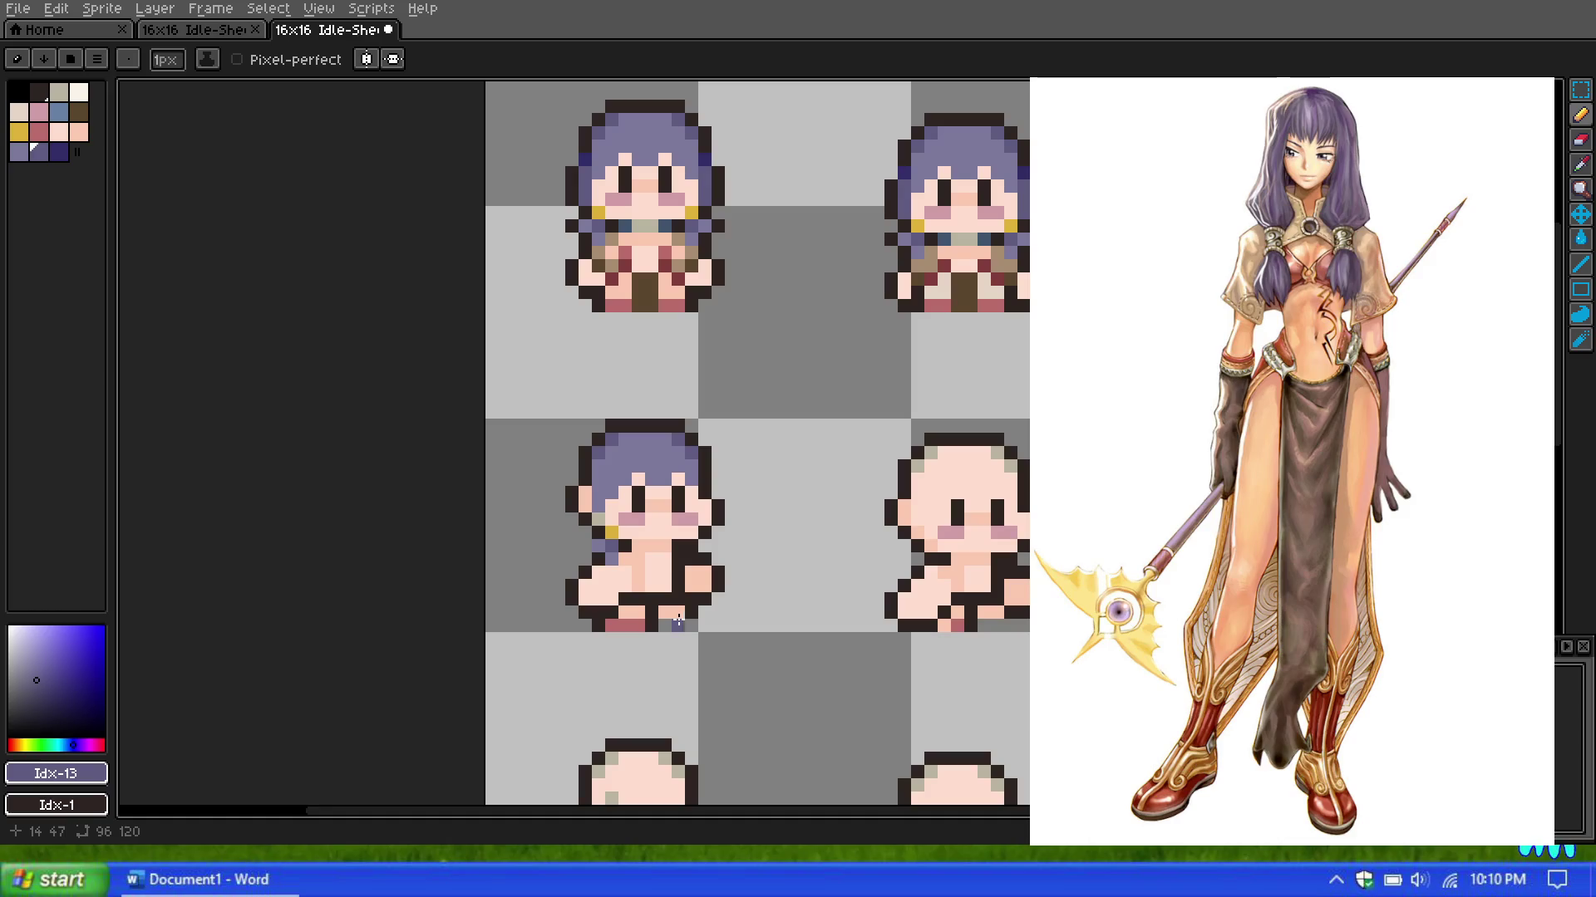
{"action": "left_click", "coordinate": [79, 112]}
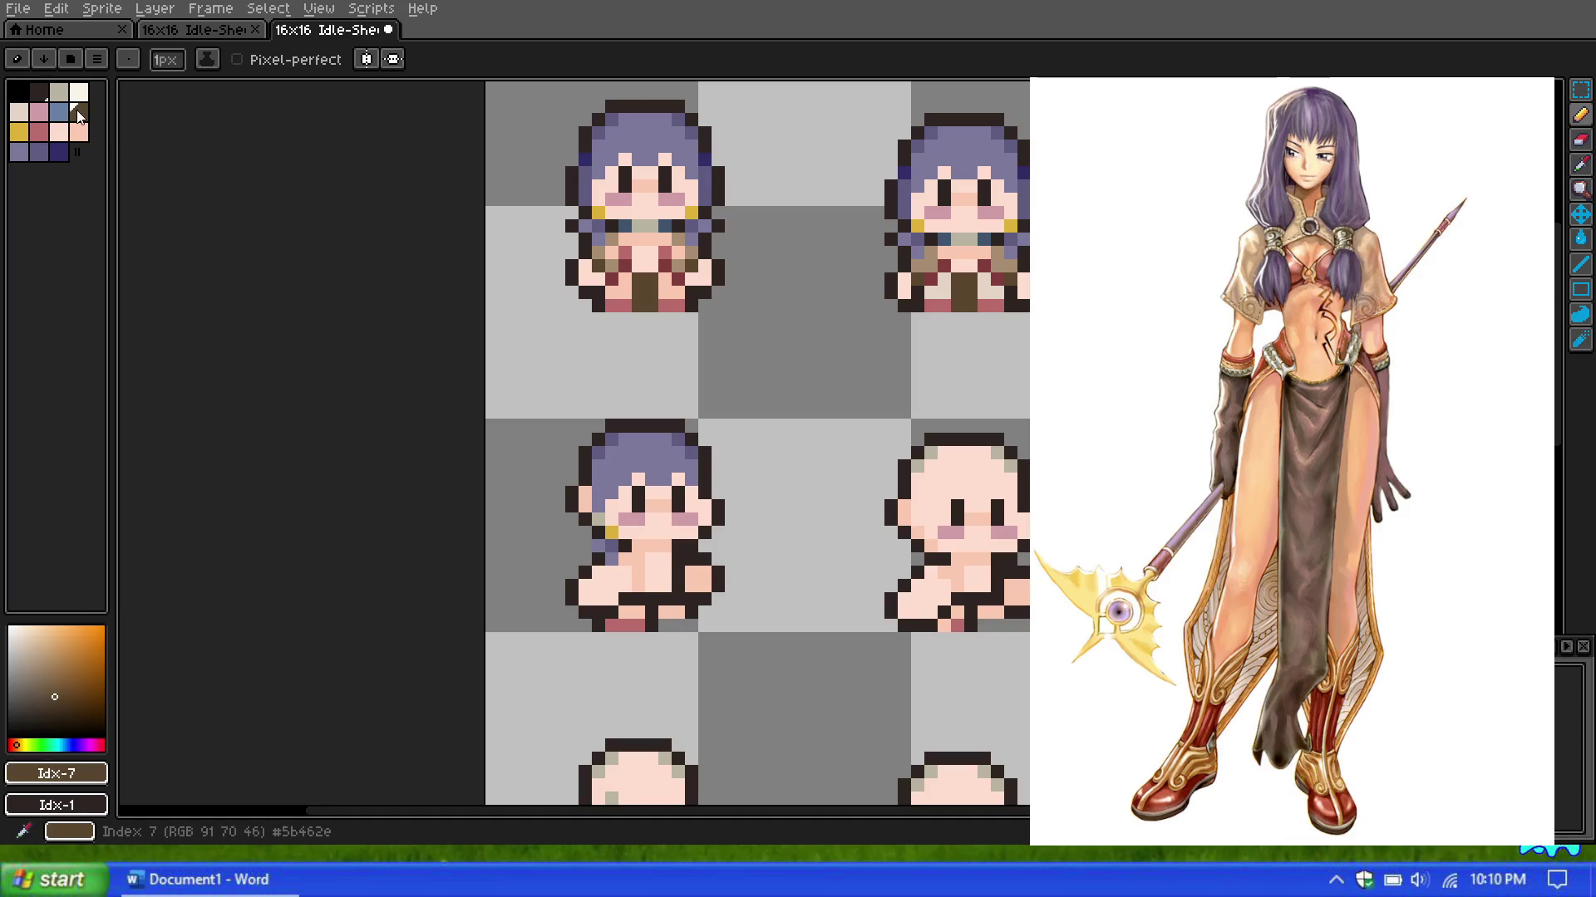
Step: Draw a vertical brown Idx-7 cloth strip between the legs, then pick rose Idx-9
{"action": "left_click_drag", "start_coordinate": [651, 626], "coordinate": [650, 597]}
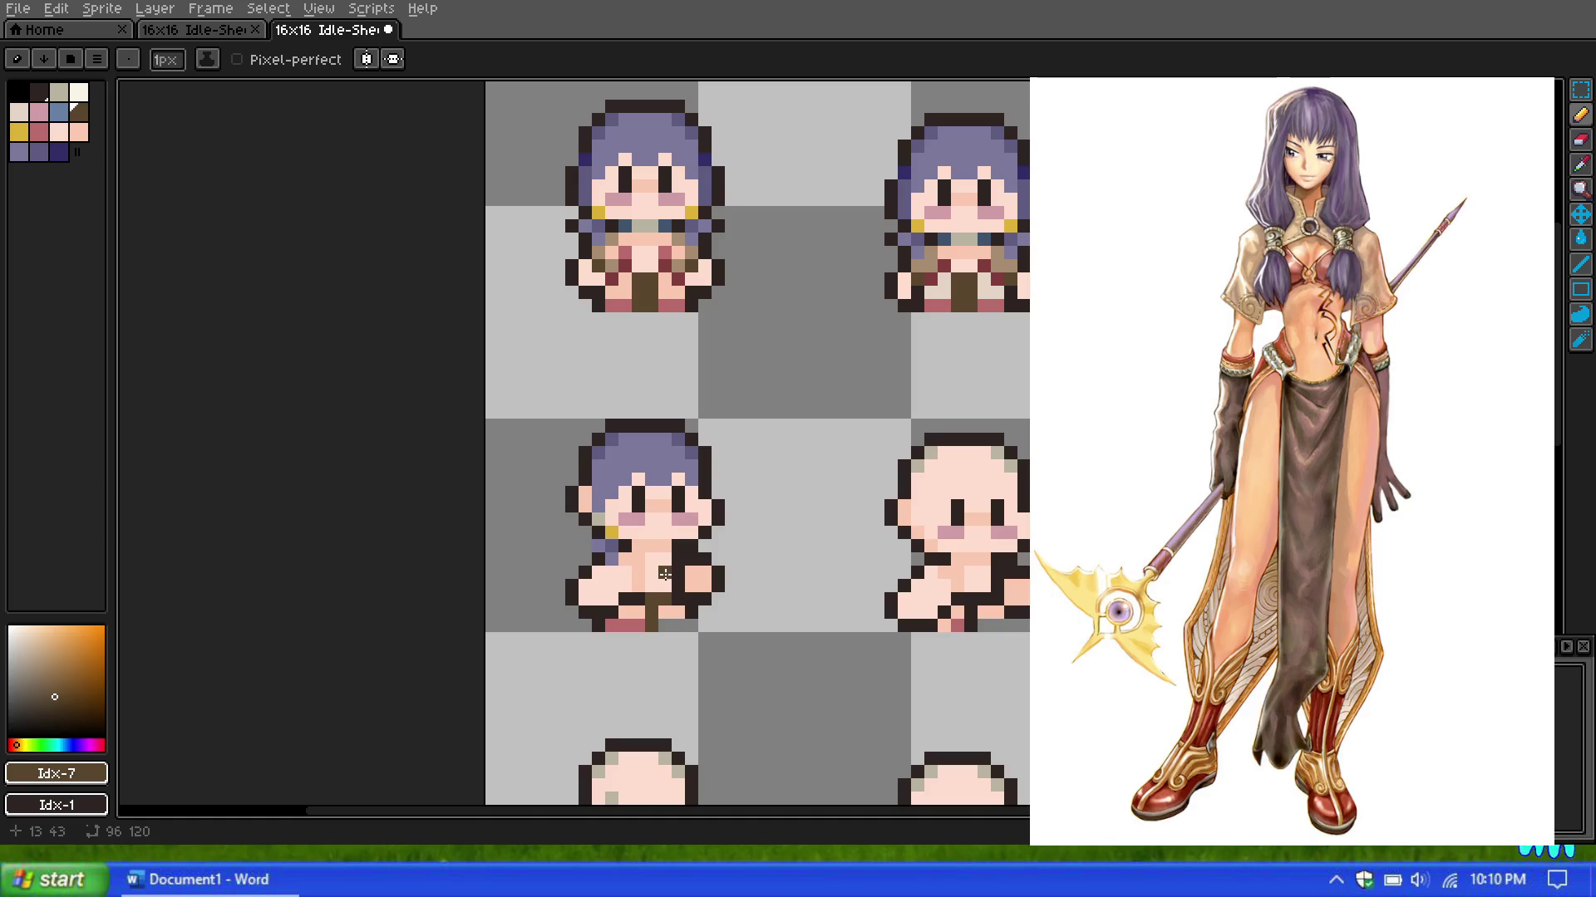
{"action": "scroll", "coordinate": [681, 532], "scroll_direction": "down", "scroll_amount": 5}
{"action": "scroll", "coordinate": [756, 416], "scroll_direction": "down", "scroll_amount": 3}
{"action": "scroll", "coordinate": [748, 399], "scroll_direction": "up", "scroll_amount": 3}
{"action": "scroll", "coordinate": [727, 407], "scroll_direction": "up", "scroll_amount": 3}
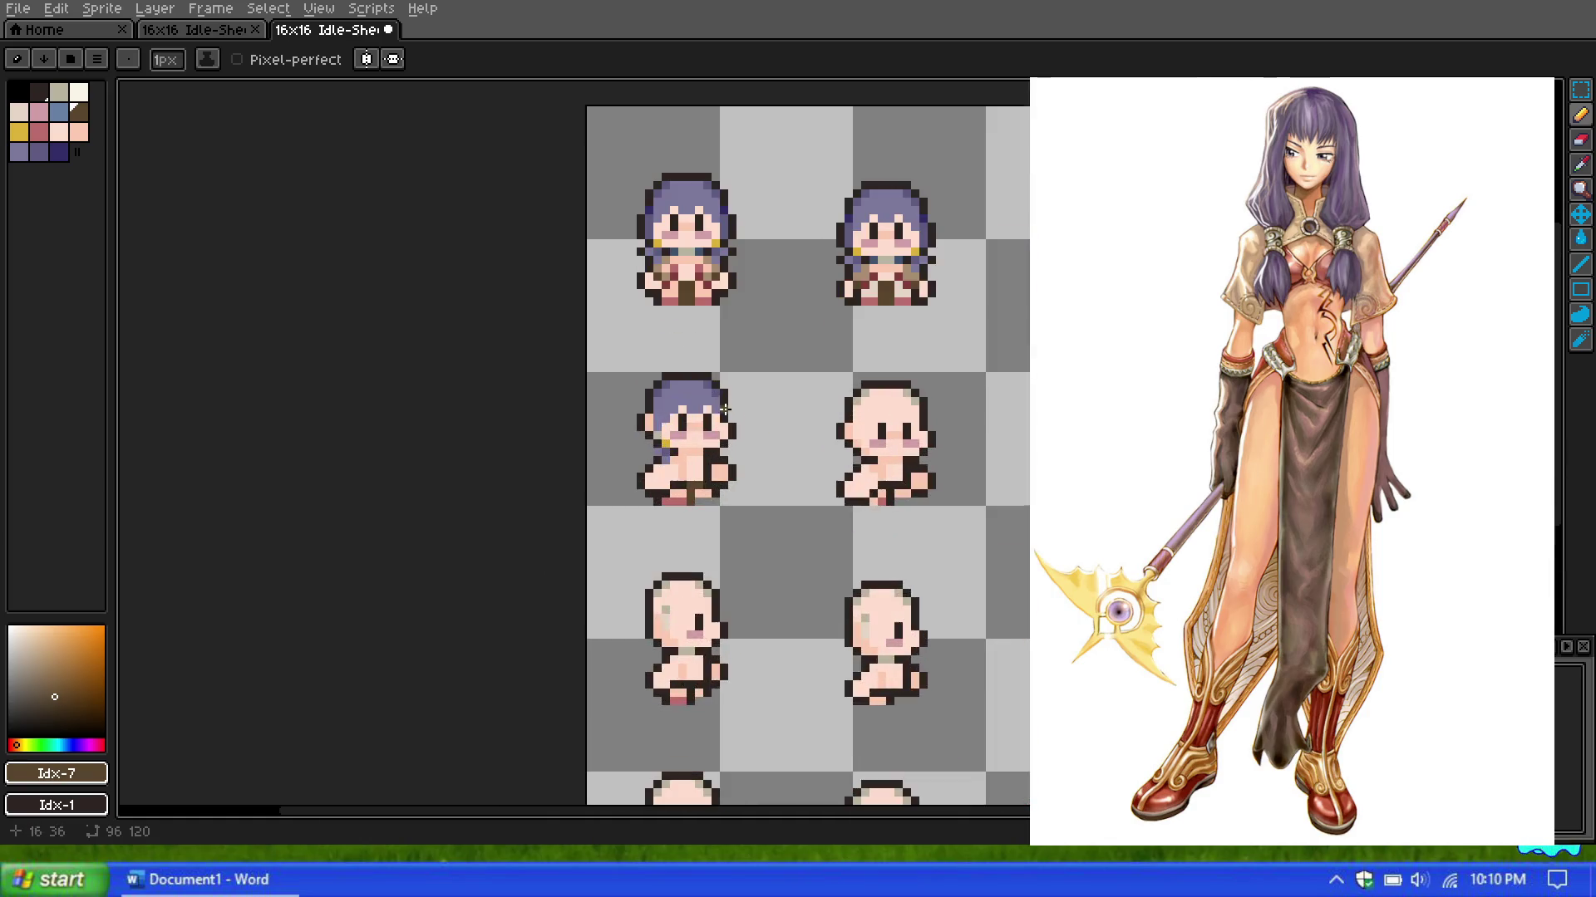
{"action": "scroll", "coordinate": [724, 409], "scroll_direction": "up", "scroll_amount": 1}
{"action": "scroll", "coordinate": [715, 391], "scroll_direction": "up", "scroll_amount": 1}
{"action": "scroll", "coordinate": [689, 357], "scroll_direction": "down", "scroll_amount": 1}
{"action": "scroll", "coordinate": [689, 357], "scroll_direction": "up", "scroll_amount": 1}
{"action": "scroll", "coordinate": [698, 315], "scroll_direction": "down", "scroll_amount": 2}
{"action": "scroll", "coordinate": [706, 287], "scroll_direction": "up", "scroll_amount": 2}
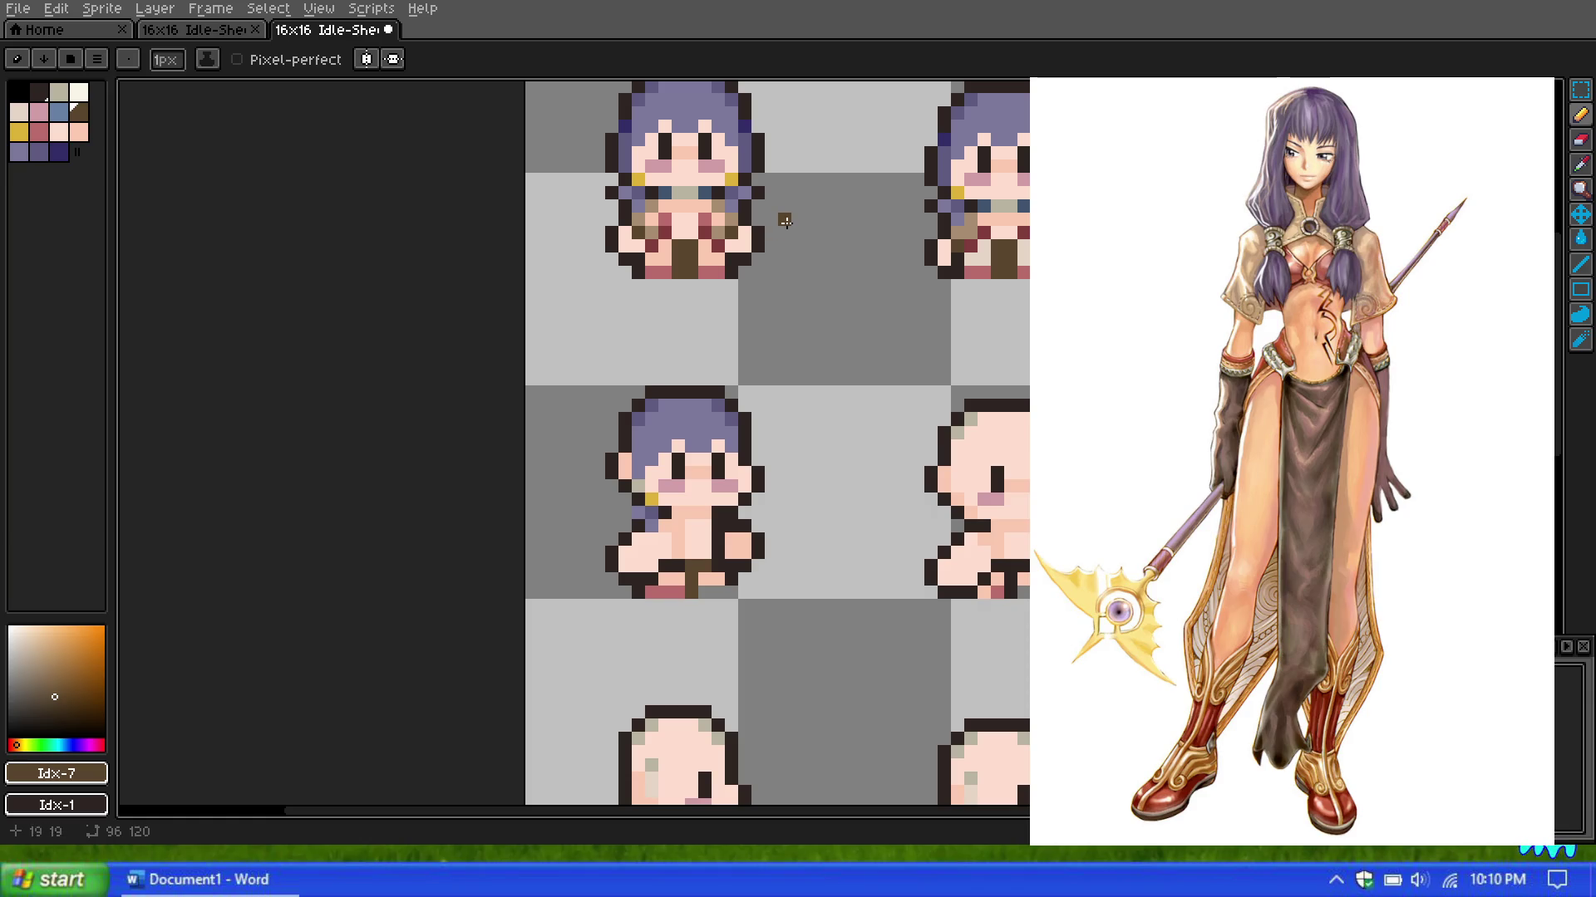
{"action": "left_click", "coordinate": [41, 131]}
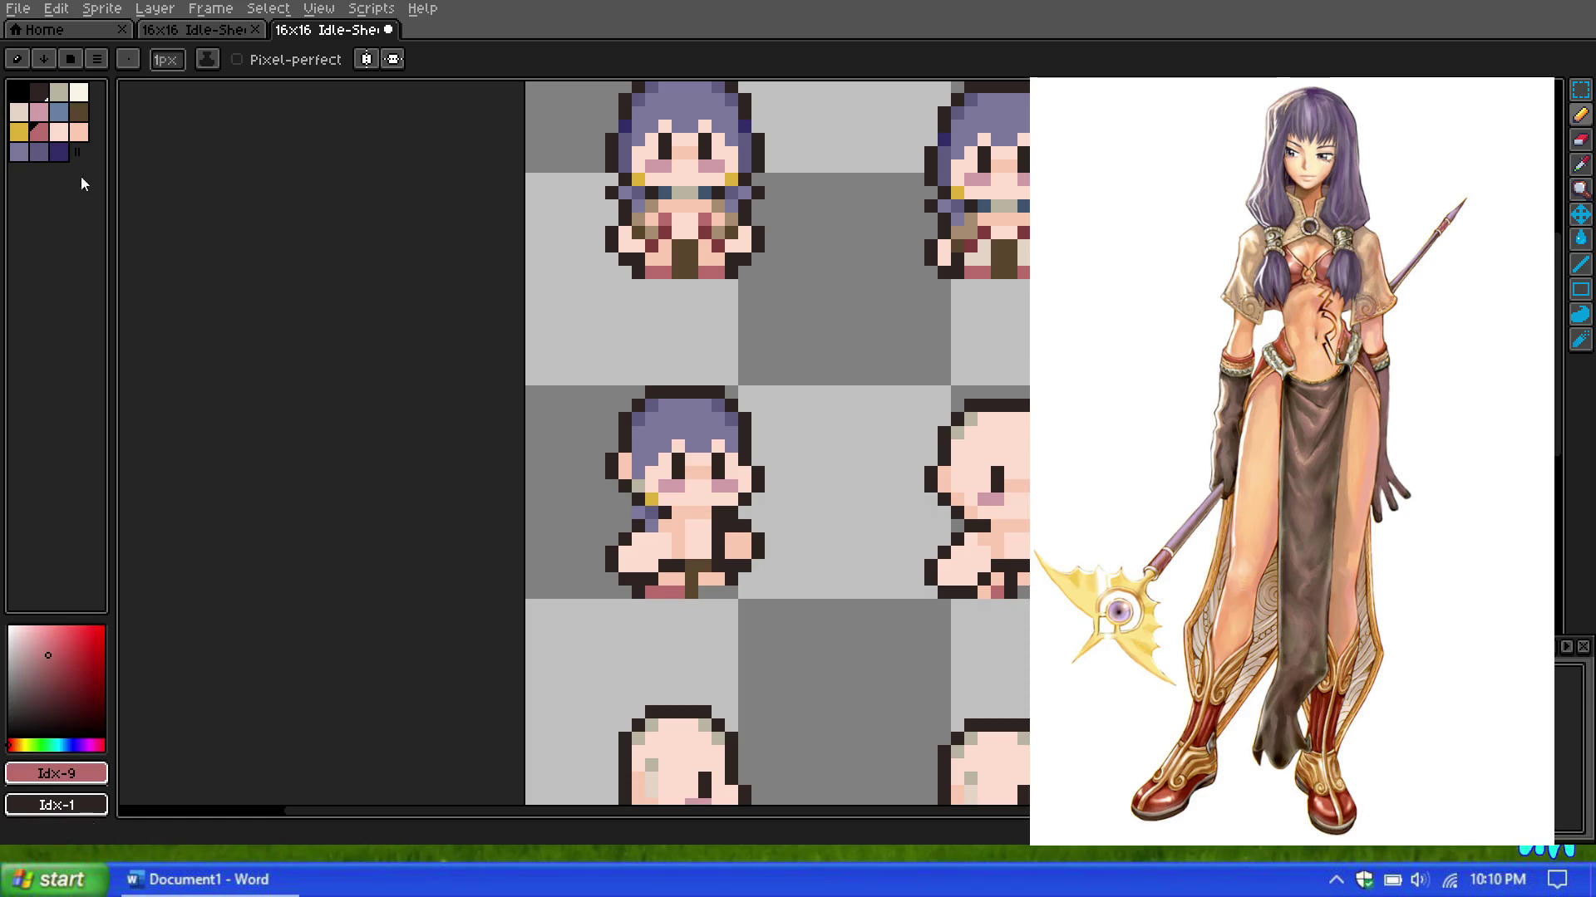
{"action": "left_click", "coordinate": [1580, 163]}
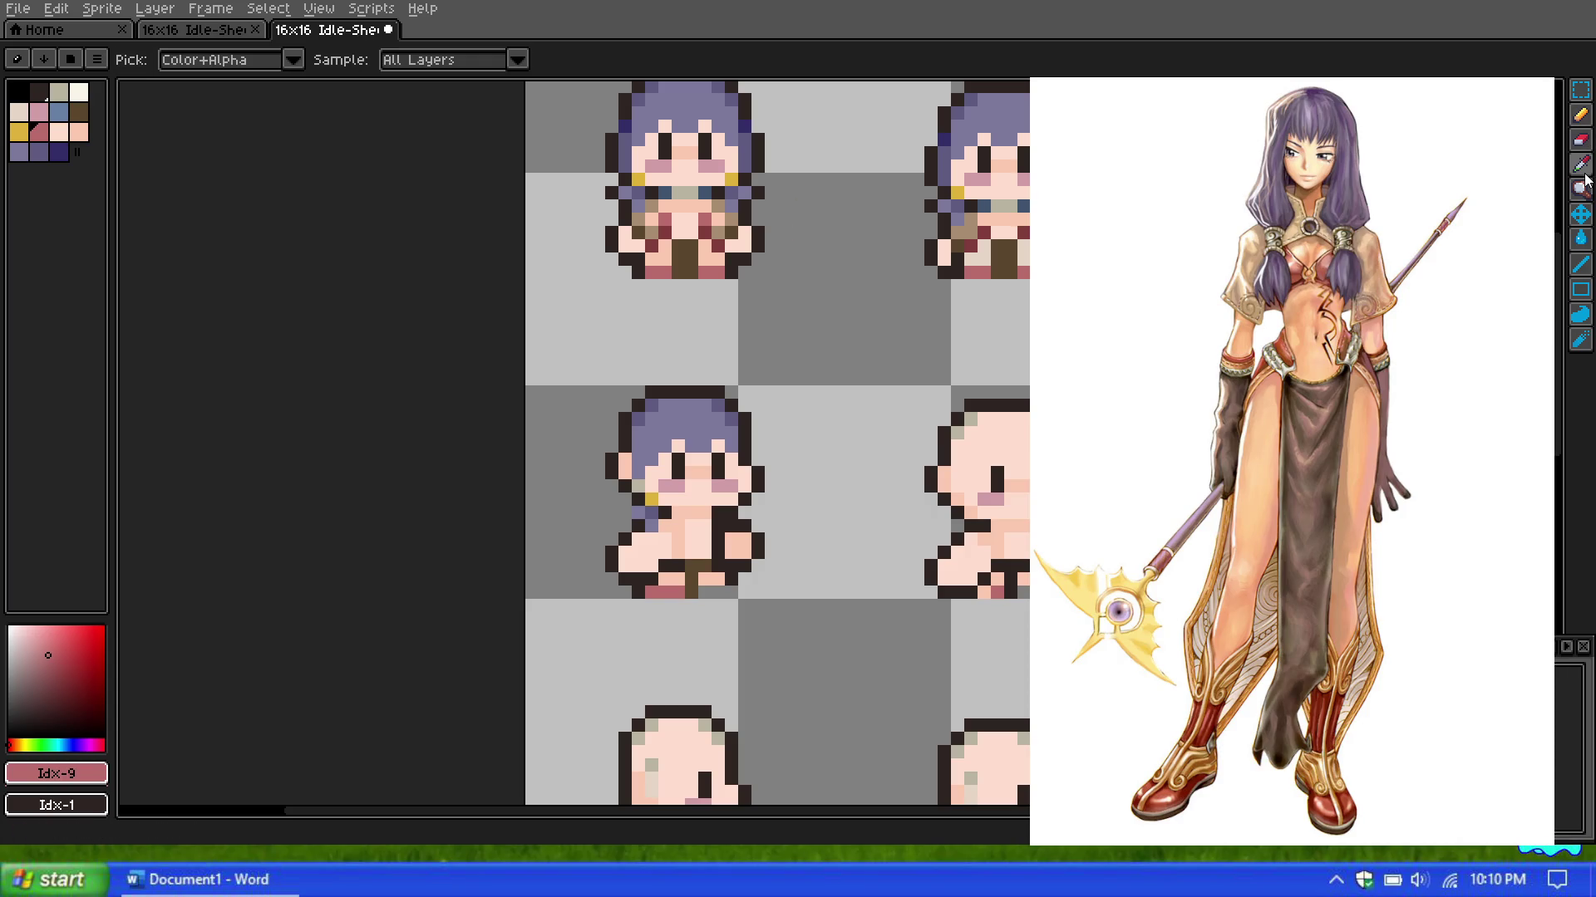
Step: Sample the dark red from the sprite's clothing and add it to the palette
{"action": "left_click", "coordinate": [665, 224]}
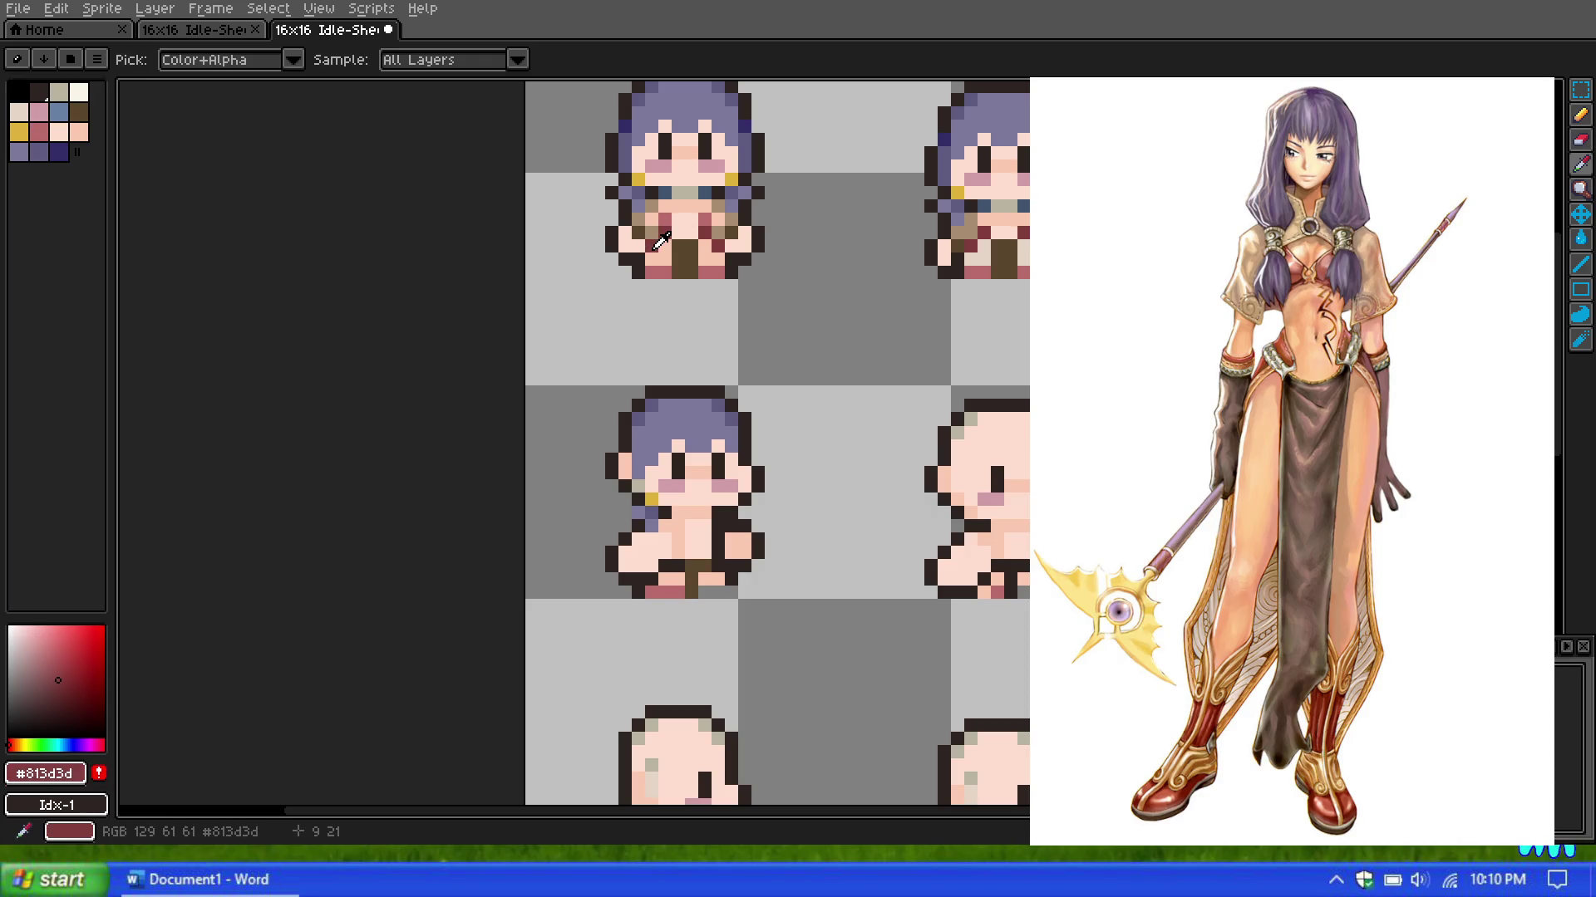
{"action": "left_click", "coordinate": [99, 772]}
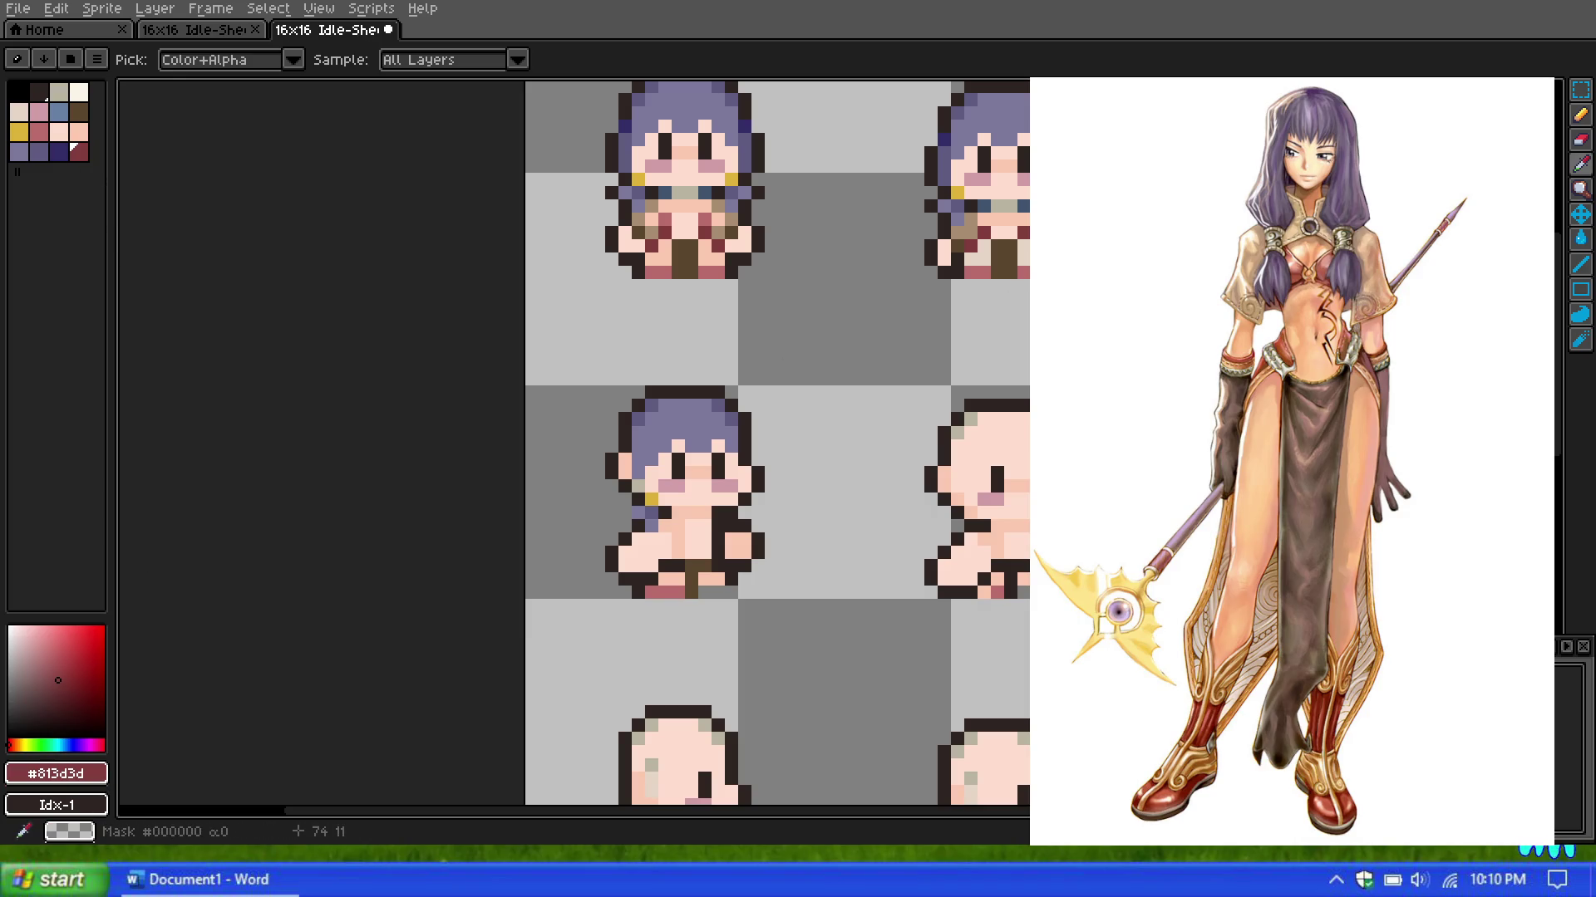
{"action": "left_click", "coordinate": [1580, 114]}
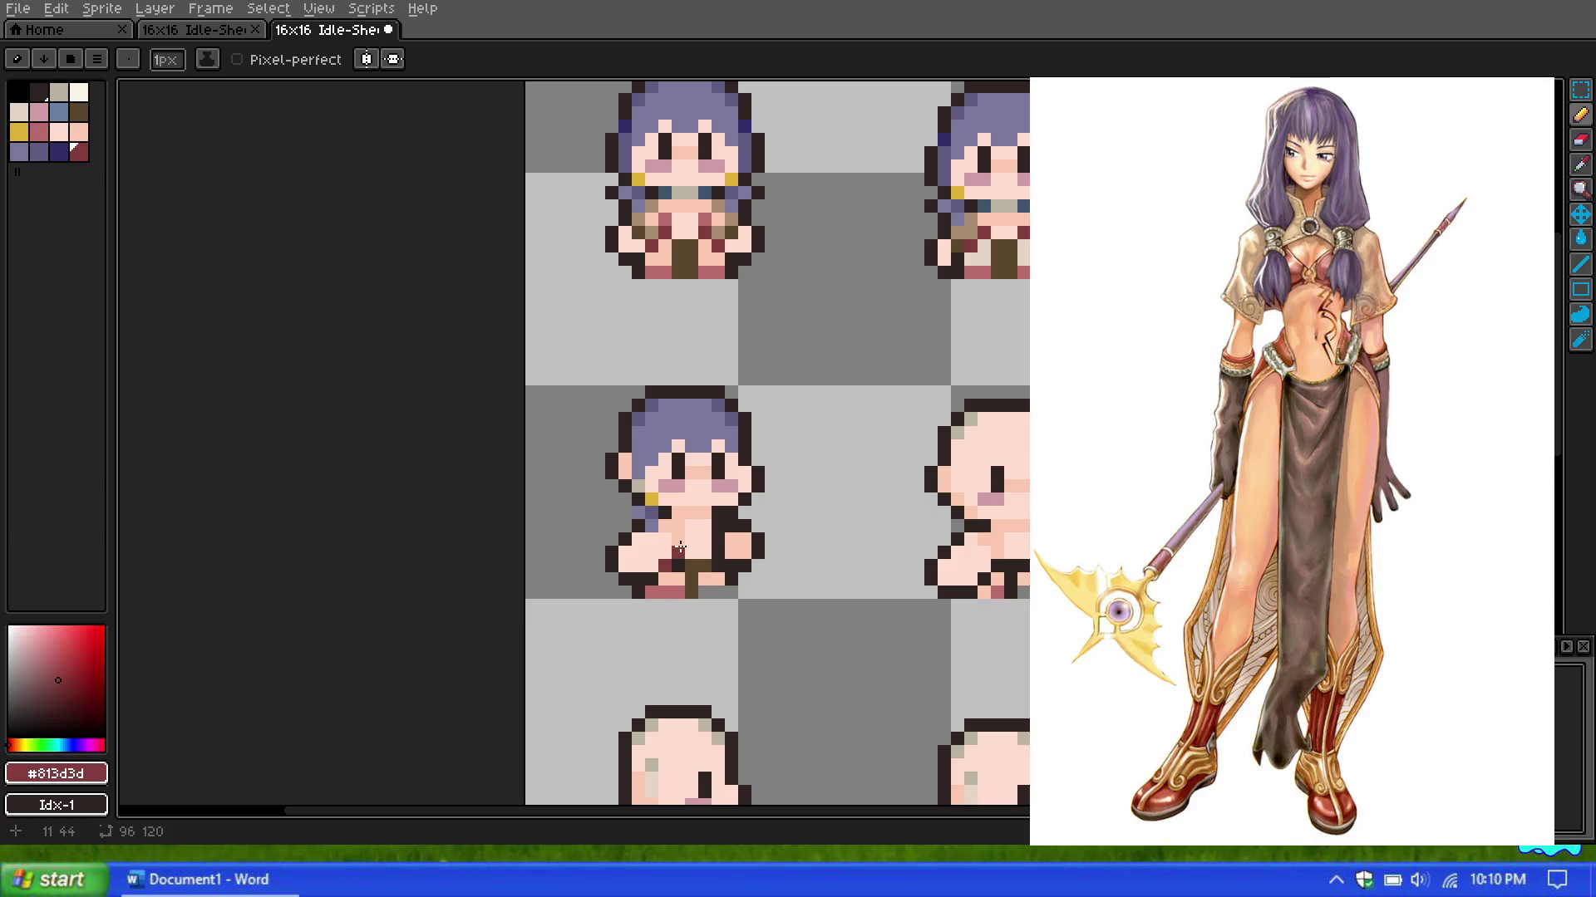
Step: Reselect the pink-red swatch, then sample the tan colour from the sprite
{"action": "scroll", "coordinate": [682, 505], "scroll_direction": "up", "scroll_amount": 1}
{"action": "scroll", "coordinate": [682, 505], "scroll_direction": "down", "scroll_amount": 1}
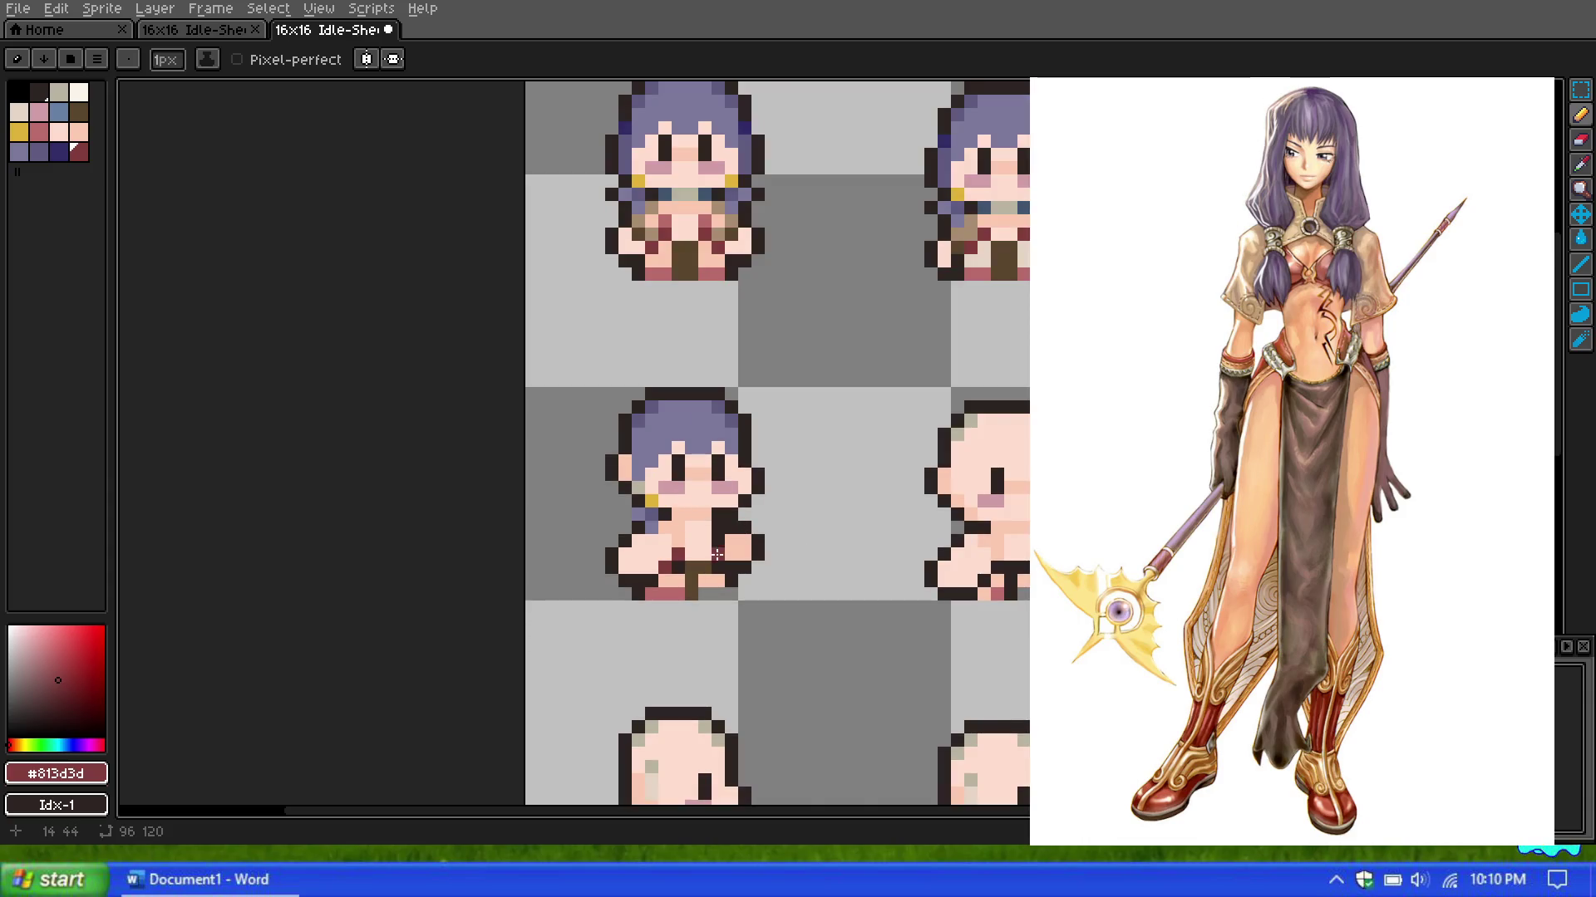
{"action": "left_click", "coordinate": [38, 131]}
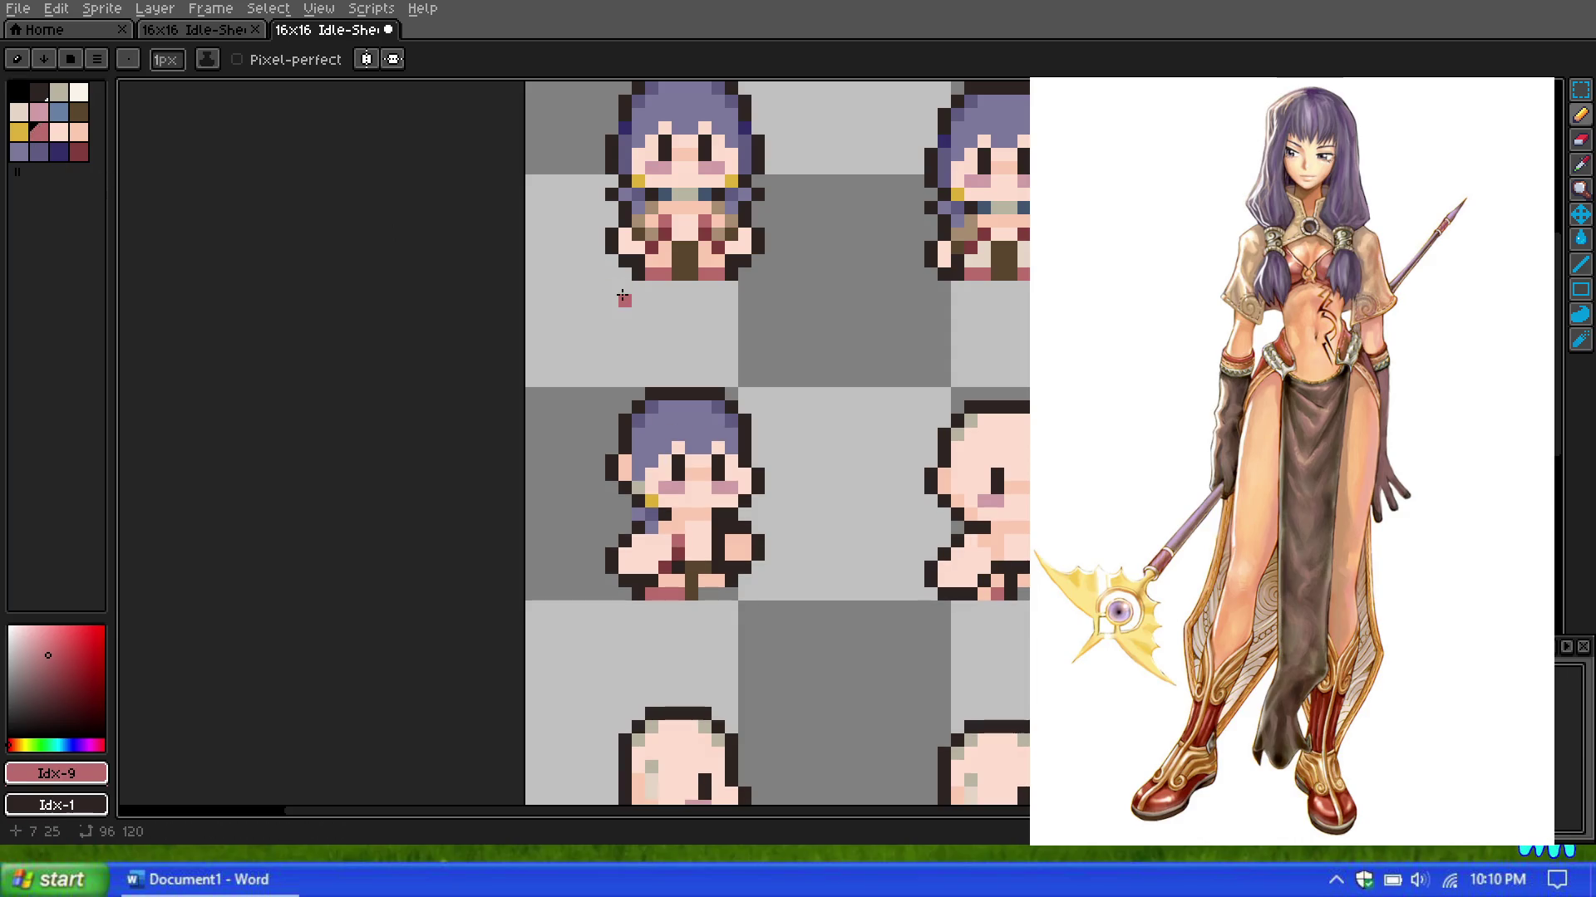
{"action": "key", "text": "i"}
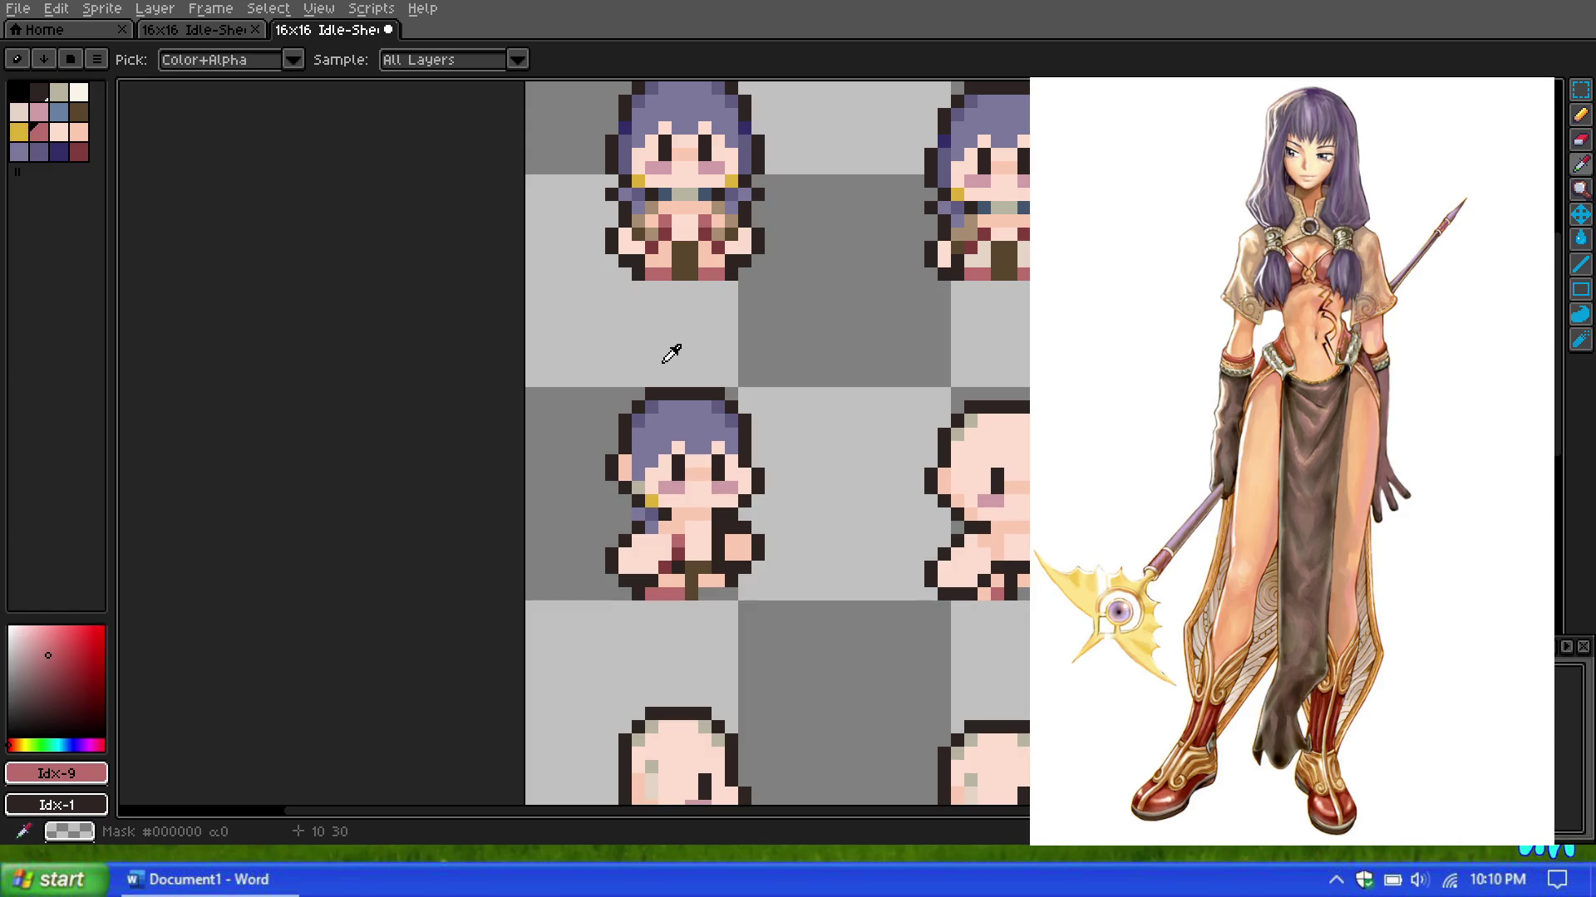
{"action": "left_click", "coordinate": [673, 221]}
{"action": "key", "text": "b"}
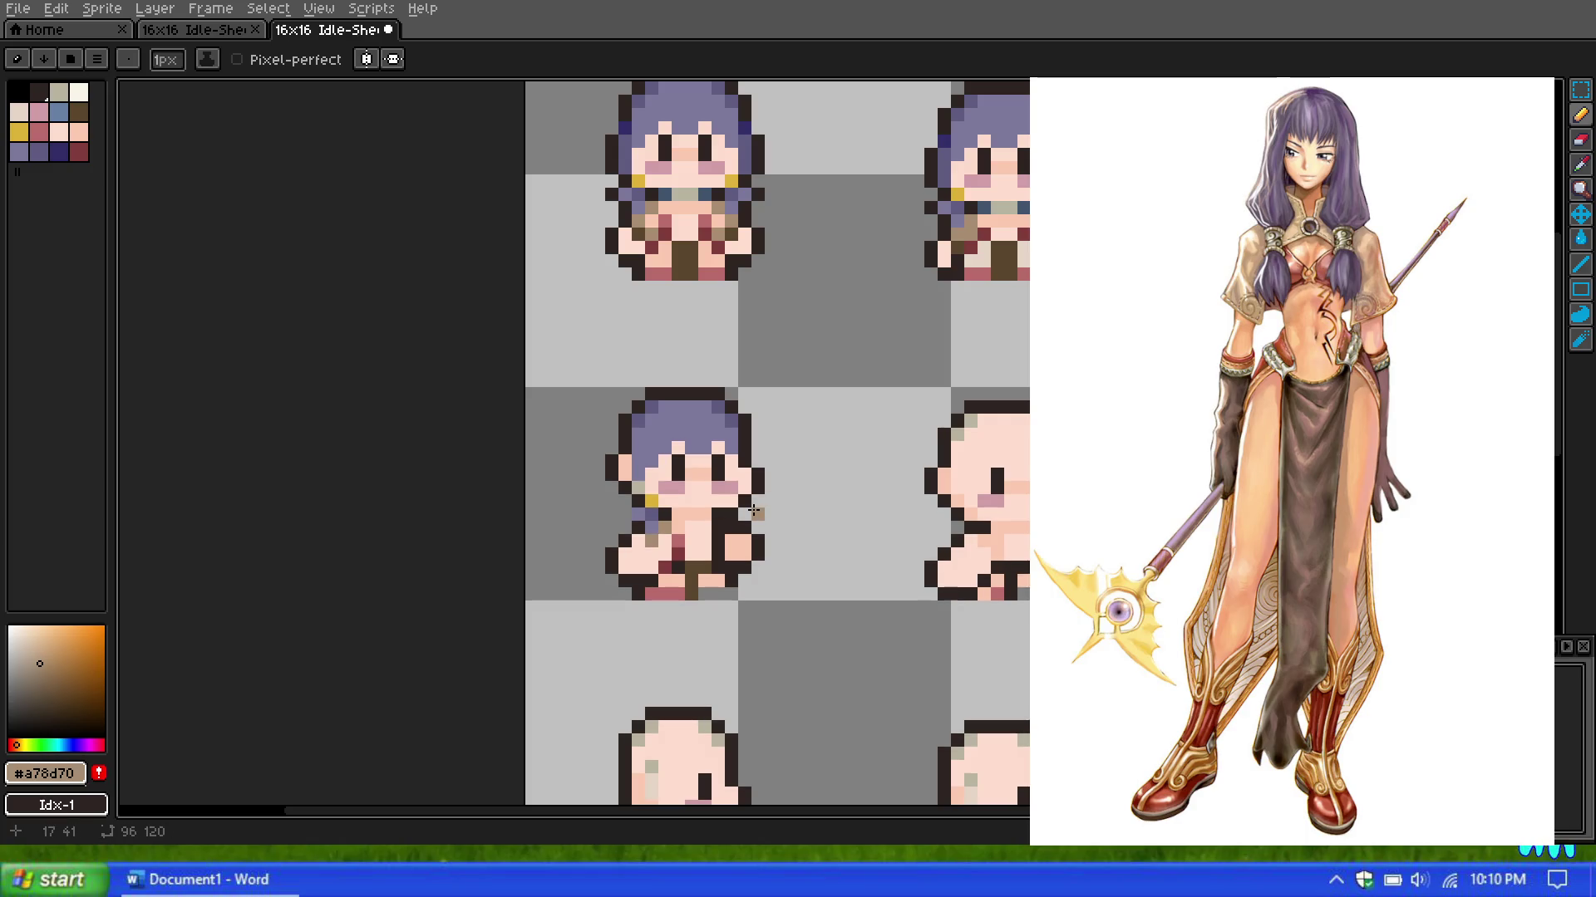
Step: Choose palette colour index 7 as the drawing colour
{"action": "scroll", "coordinate": [671, 478], "scroll_direction": "down", "scroll_amount": 1}
{"action": "scroll", "coordinate": [671, 478], "scroll_direction": "up", "scroll_amount": 2}
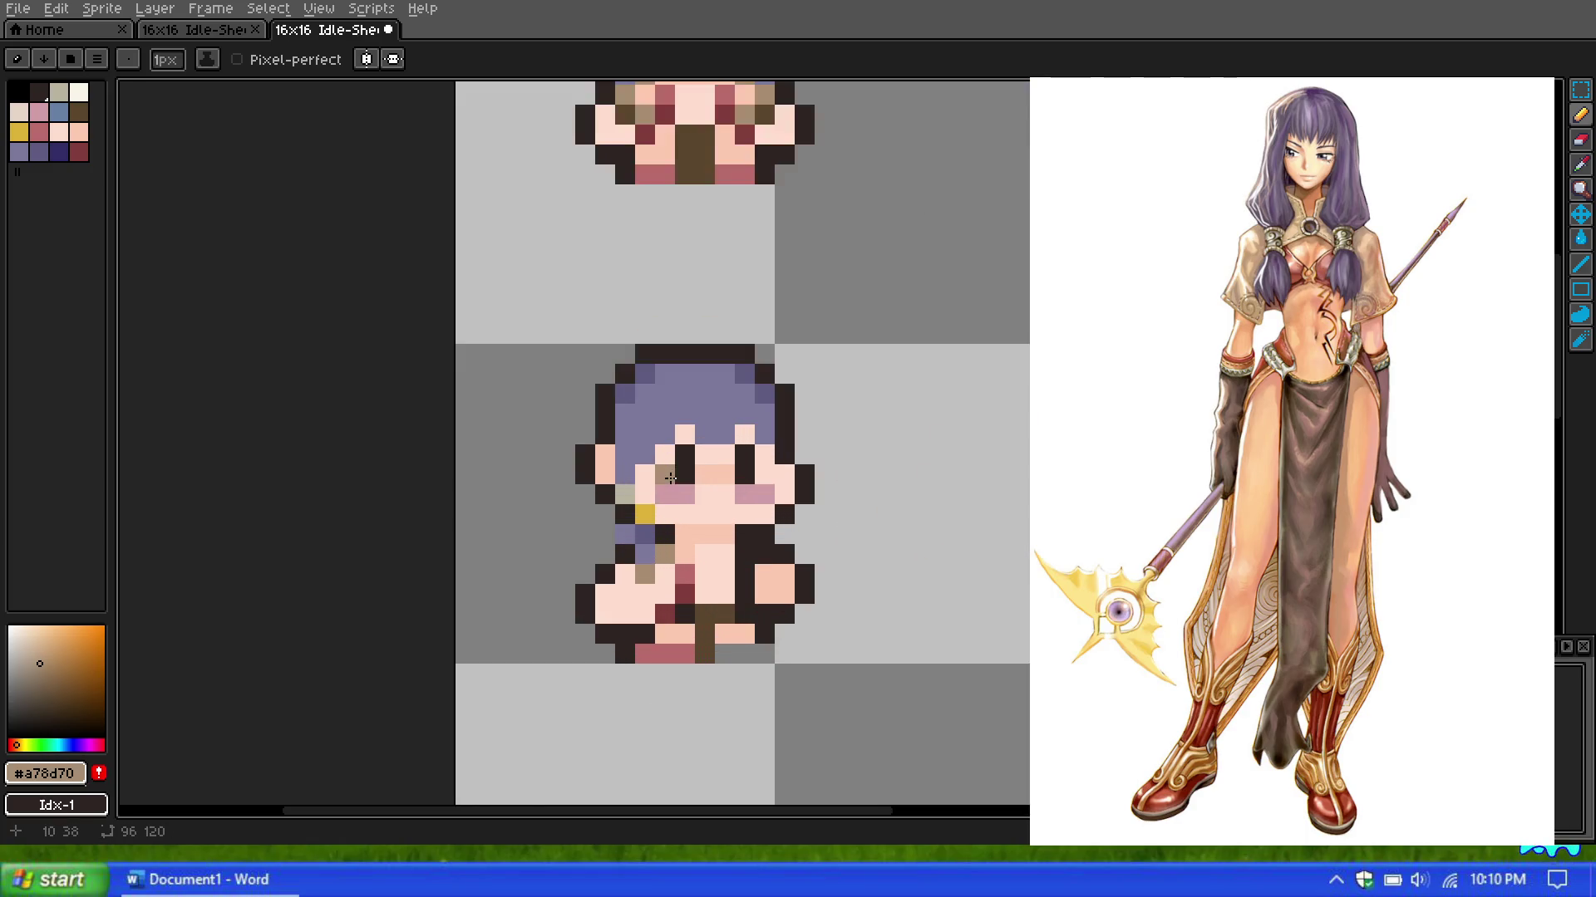
{"action": "scroll", "coordinate": [671, 478], "scroll_direction": "down", "scroll_amount": 1}
{"action": "scroll", "coordinate": [671, 479], "scroll_direction": "up", "scroll_amount": 1}
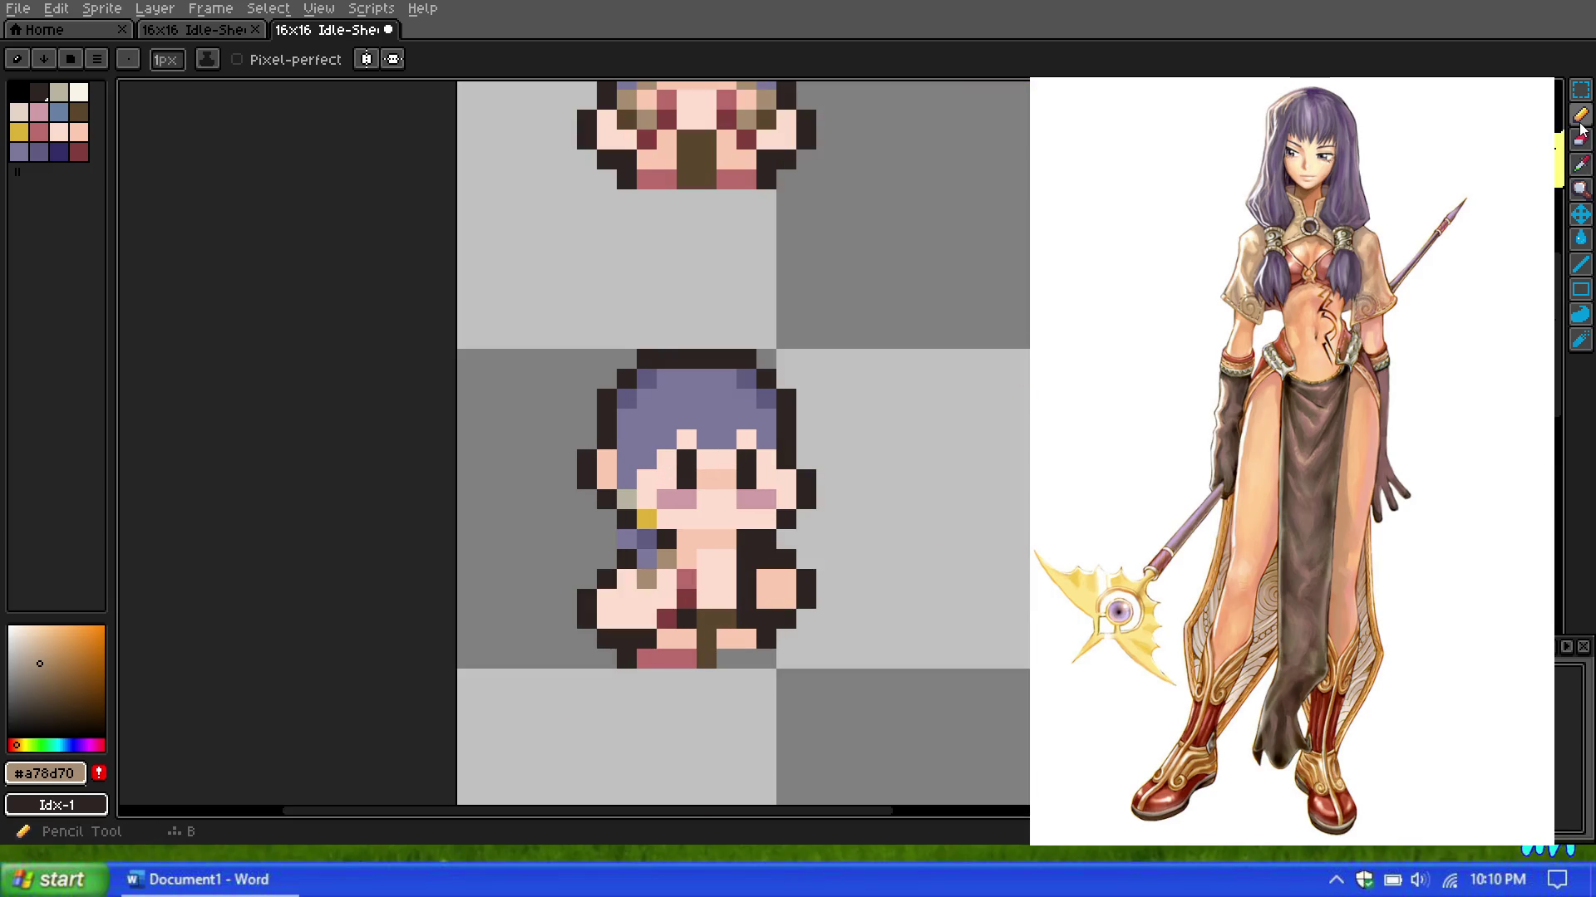
{"action": "left_click", "coordinate": [77, 109]}
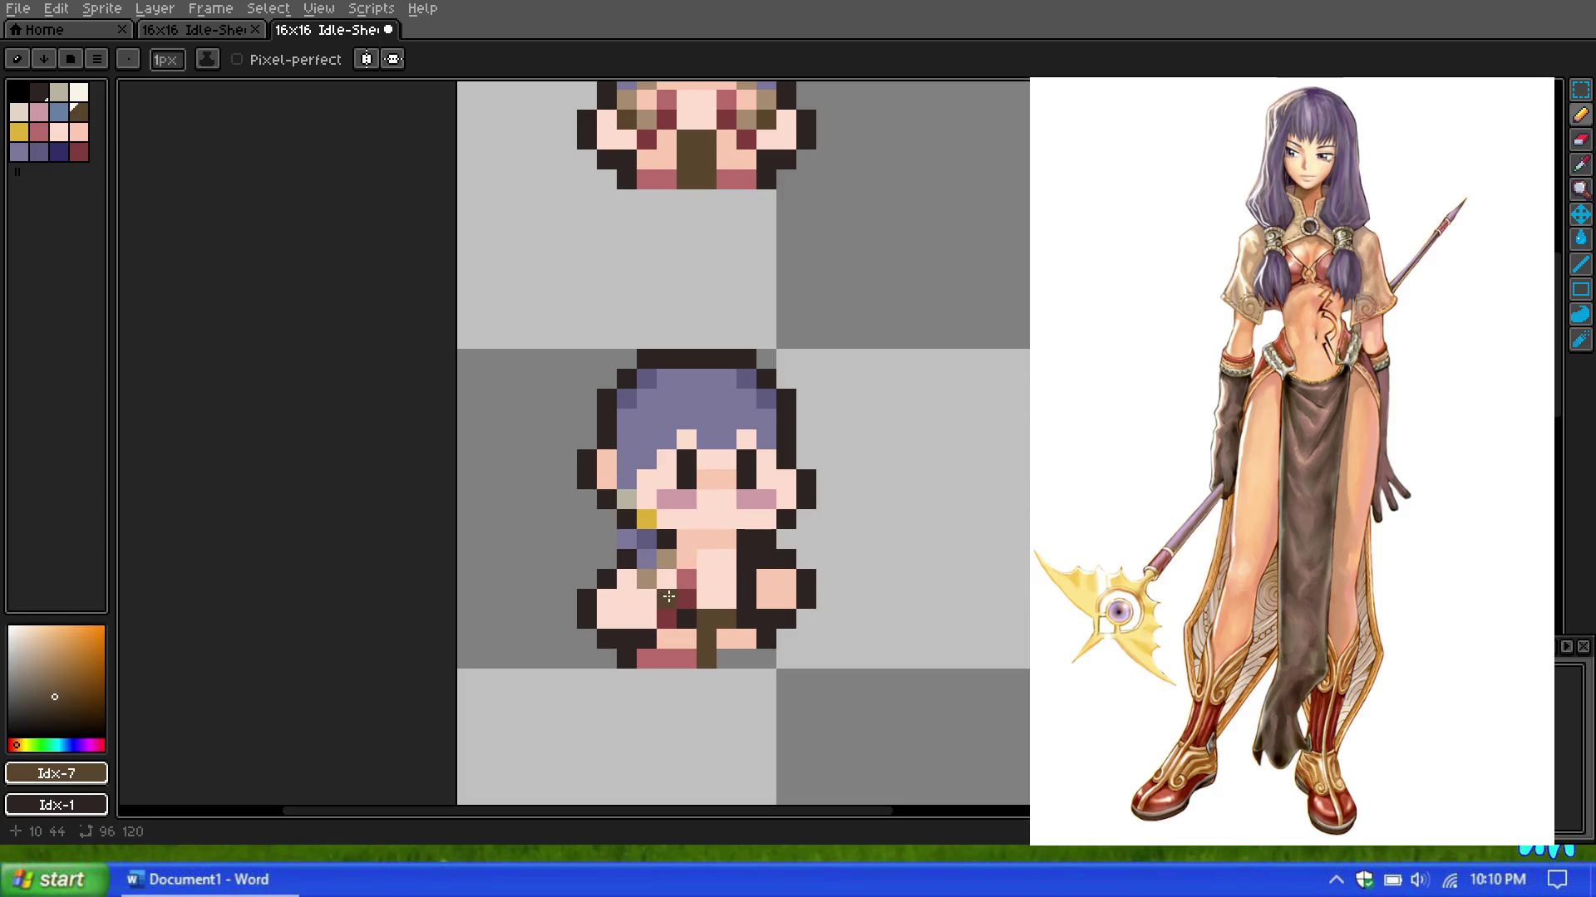
{"action": "scroll", "coordinate": [648, 515], "scroll_direction": "down", "scroll_amount": 3}
{"action": "scroll", "coordinate": [644, 511], "scroll_direction": "up", "scroll_amount": 1}
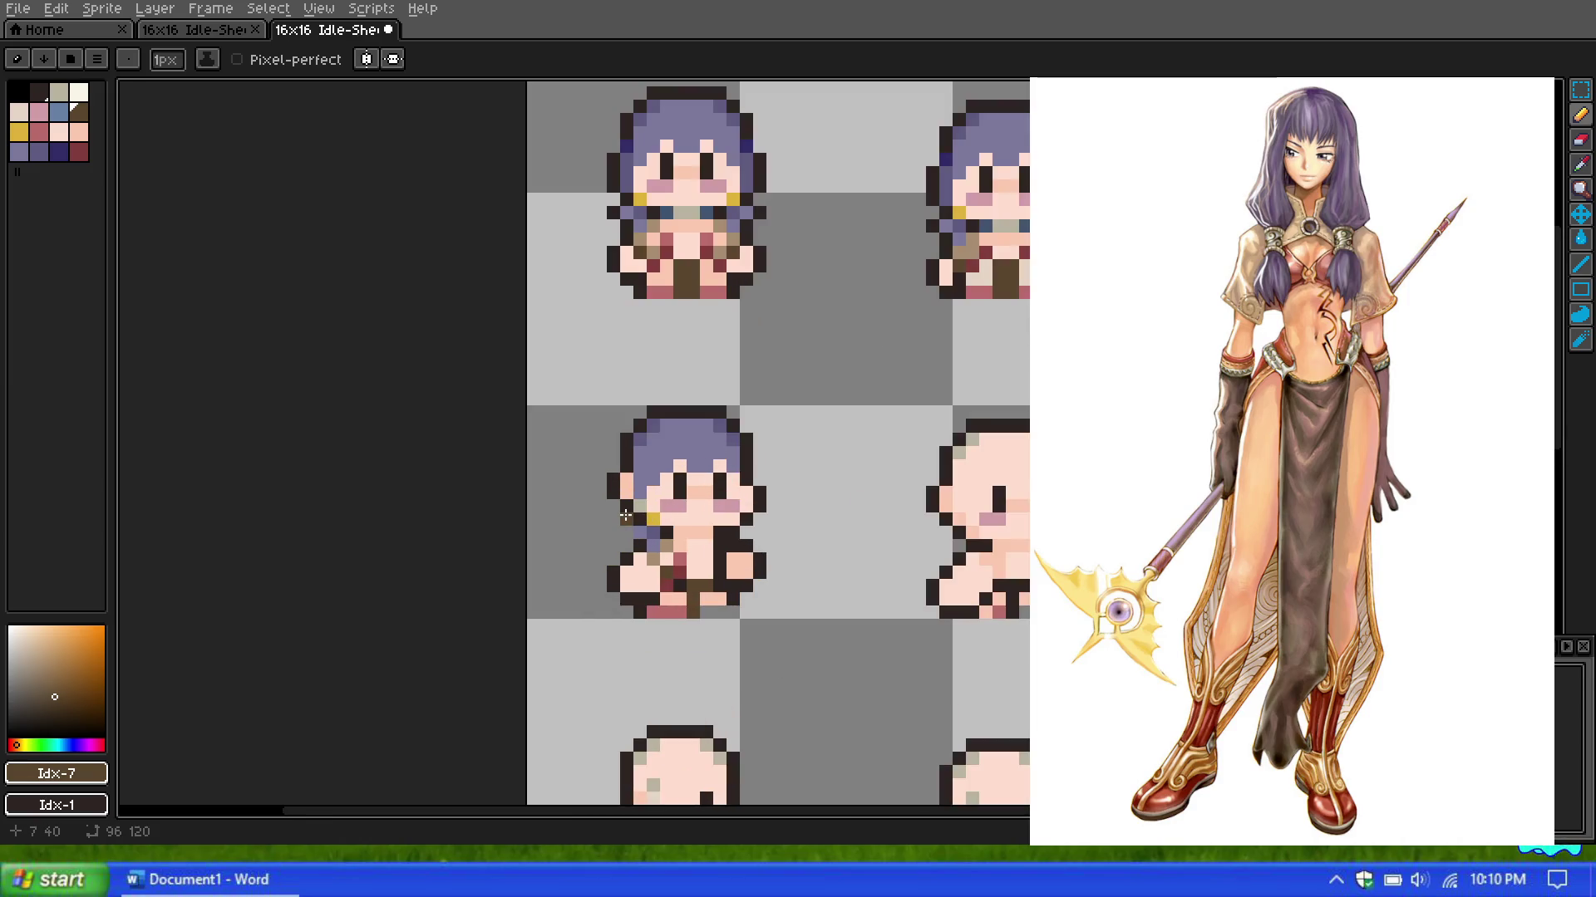
{"action": "scroll", "coordinate": [636, 508], "scroll_direction": "up", "scroll_amount": 1}
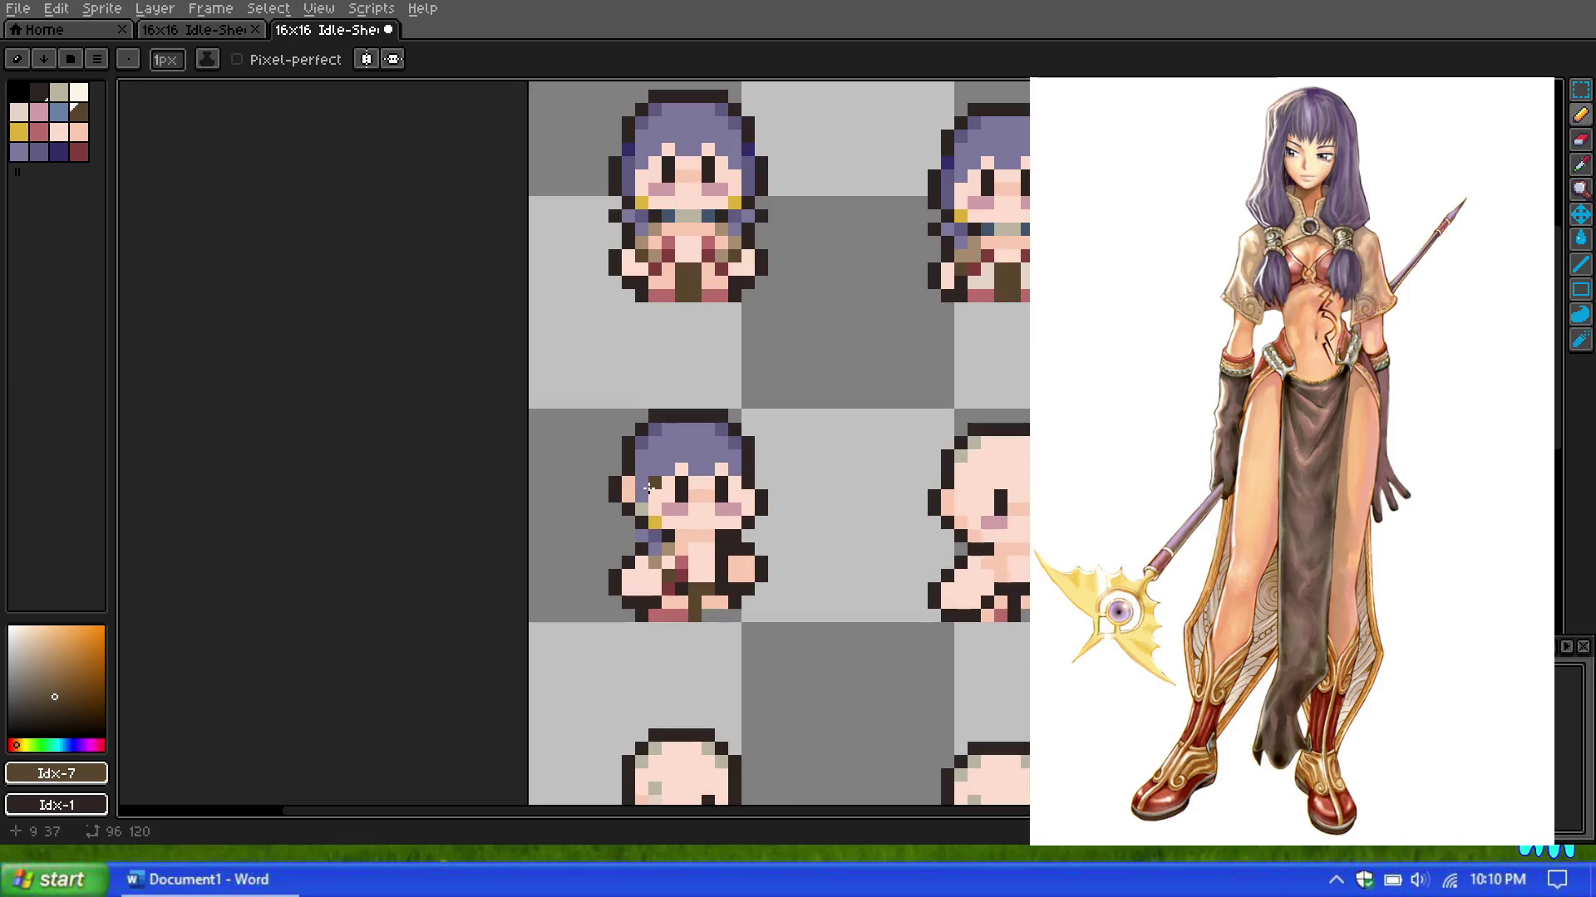
{"action": "scroll", "coordinate": [654, 490], "scroll_direction": "up", "scroll_amount": 1}
{"action": "left_click", "coordinate": [1581, 166]}
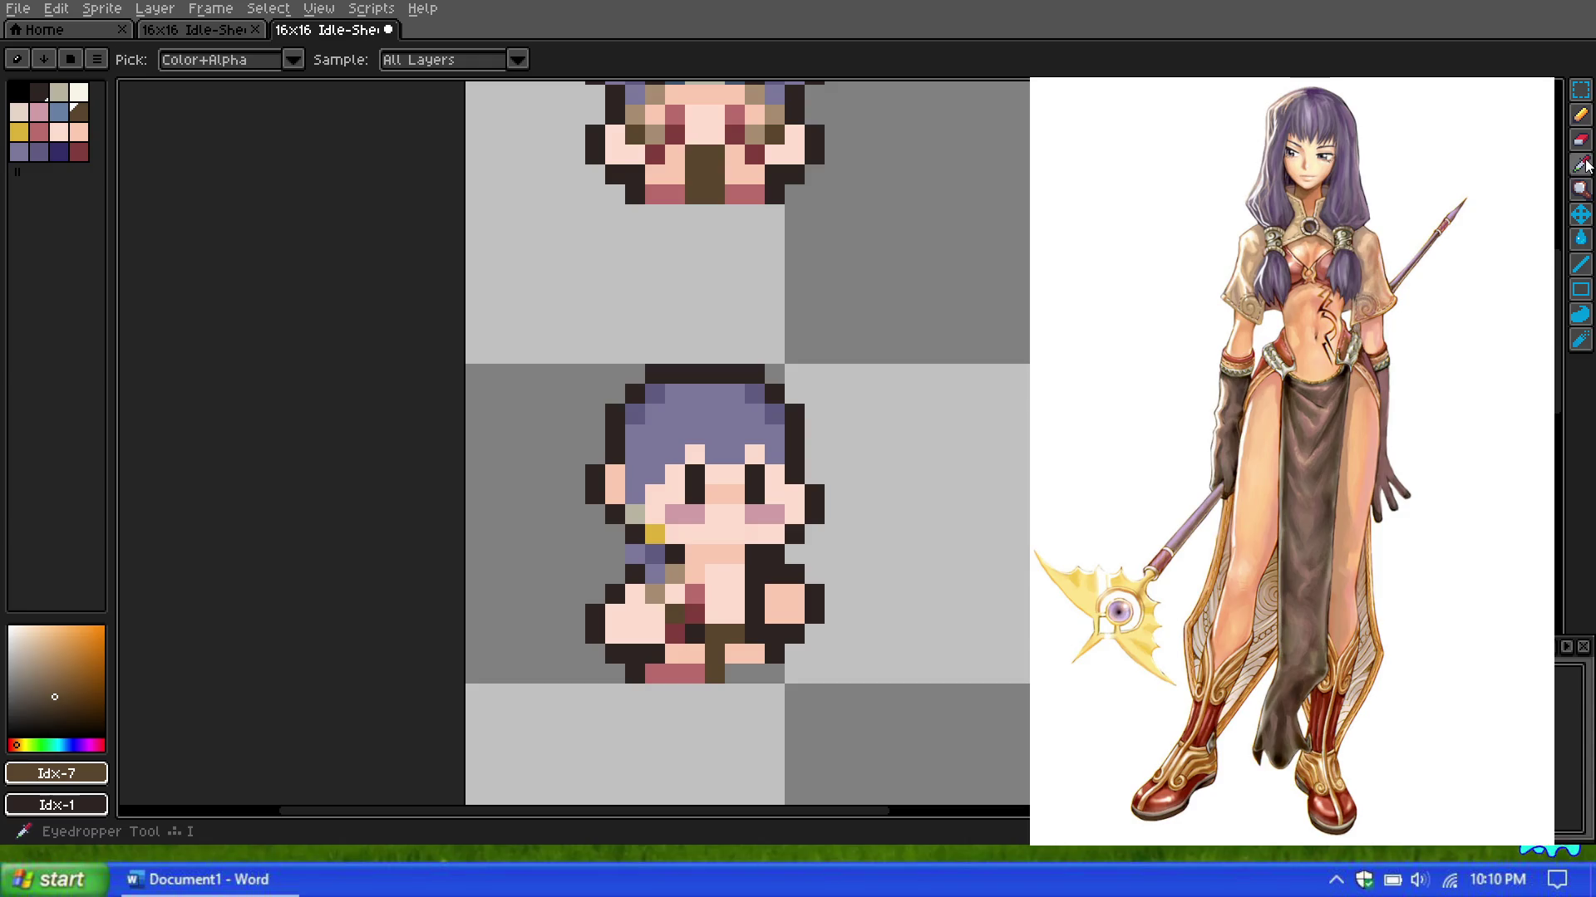
{"action": "left_click", "coordinate": [717, 563]}
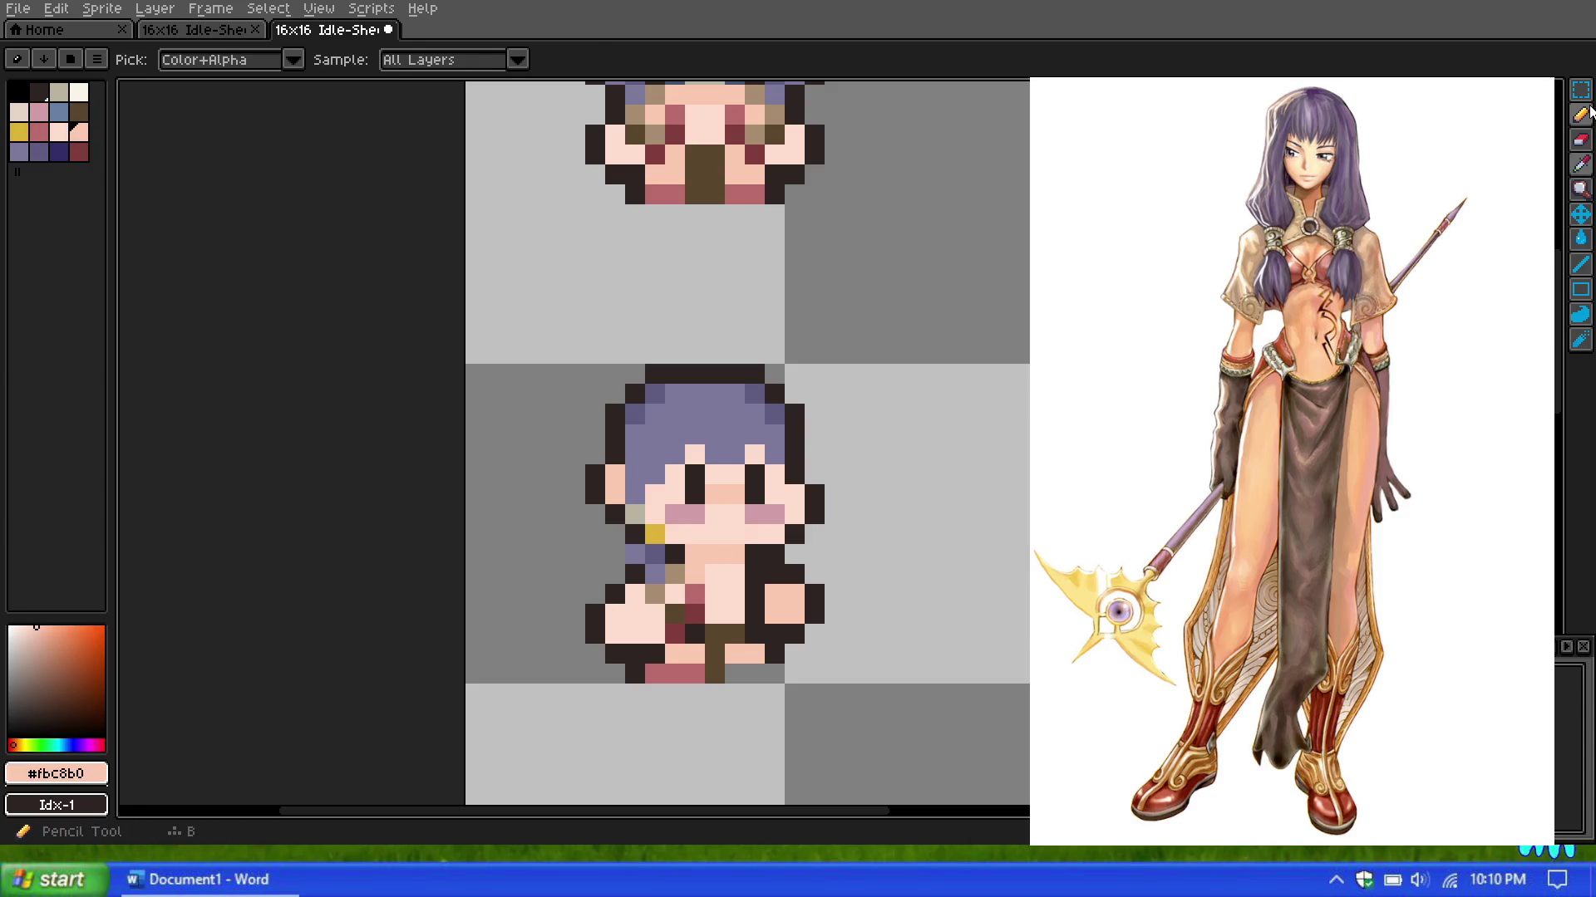
{"action": "key", "text": "m"}
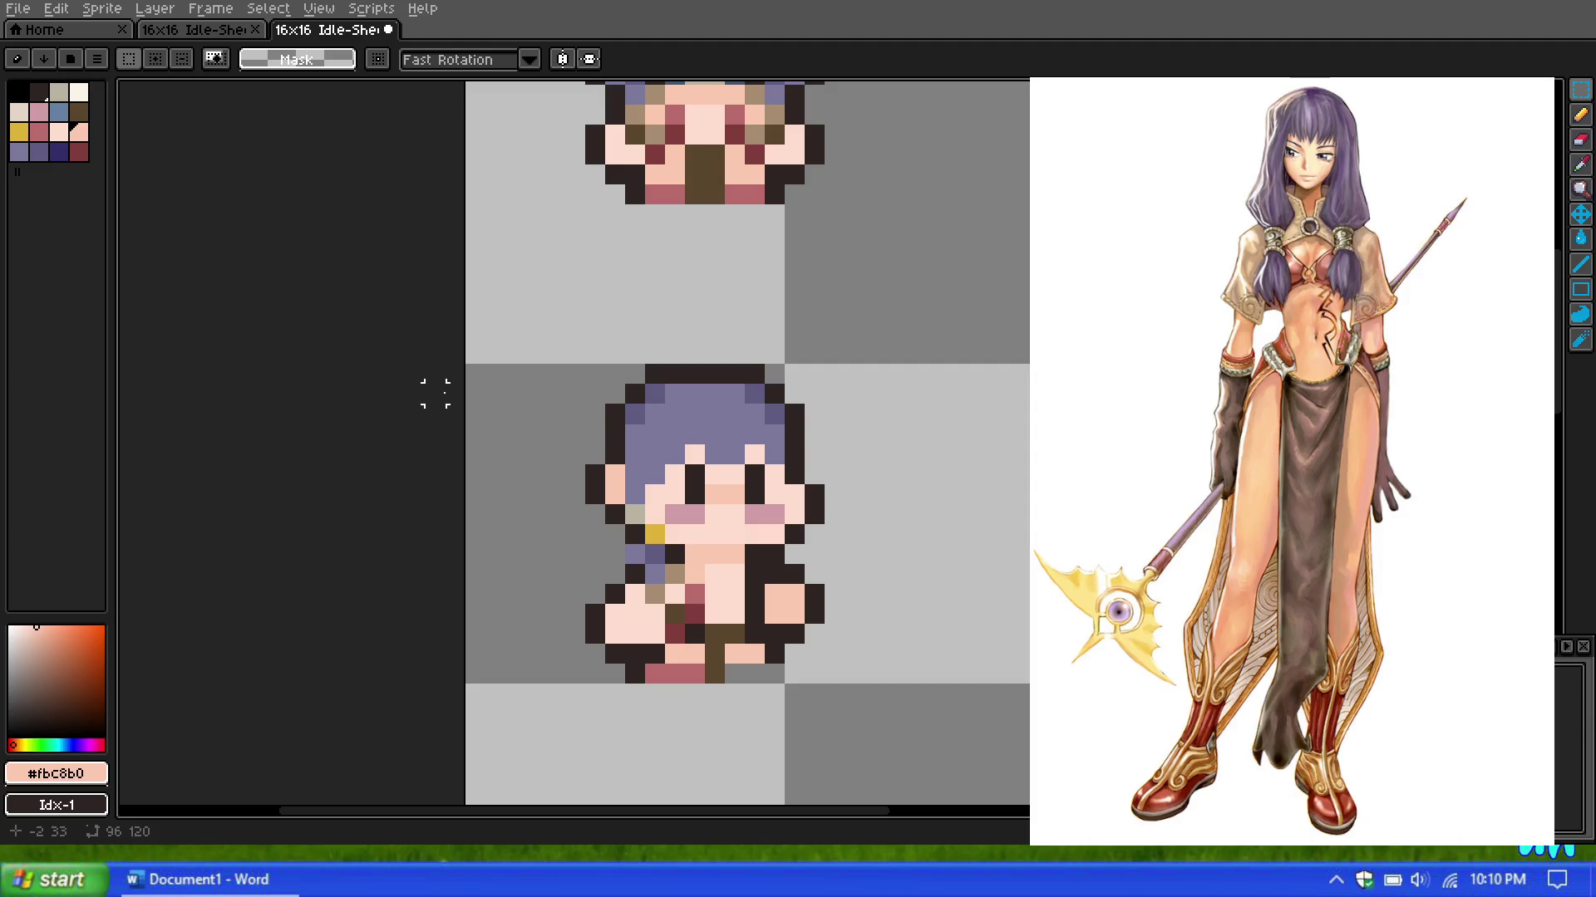
{"action": "scroll", "coordinate": [613, 399], "scroll_direction": "down", "scroll_amount": 2}
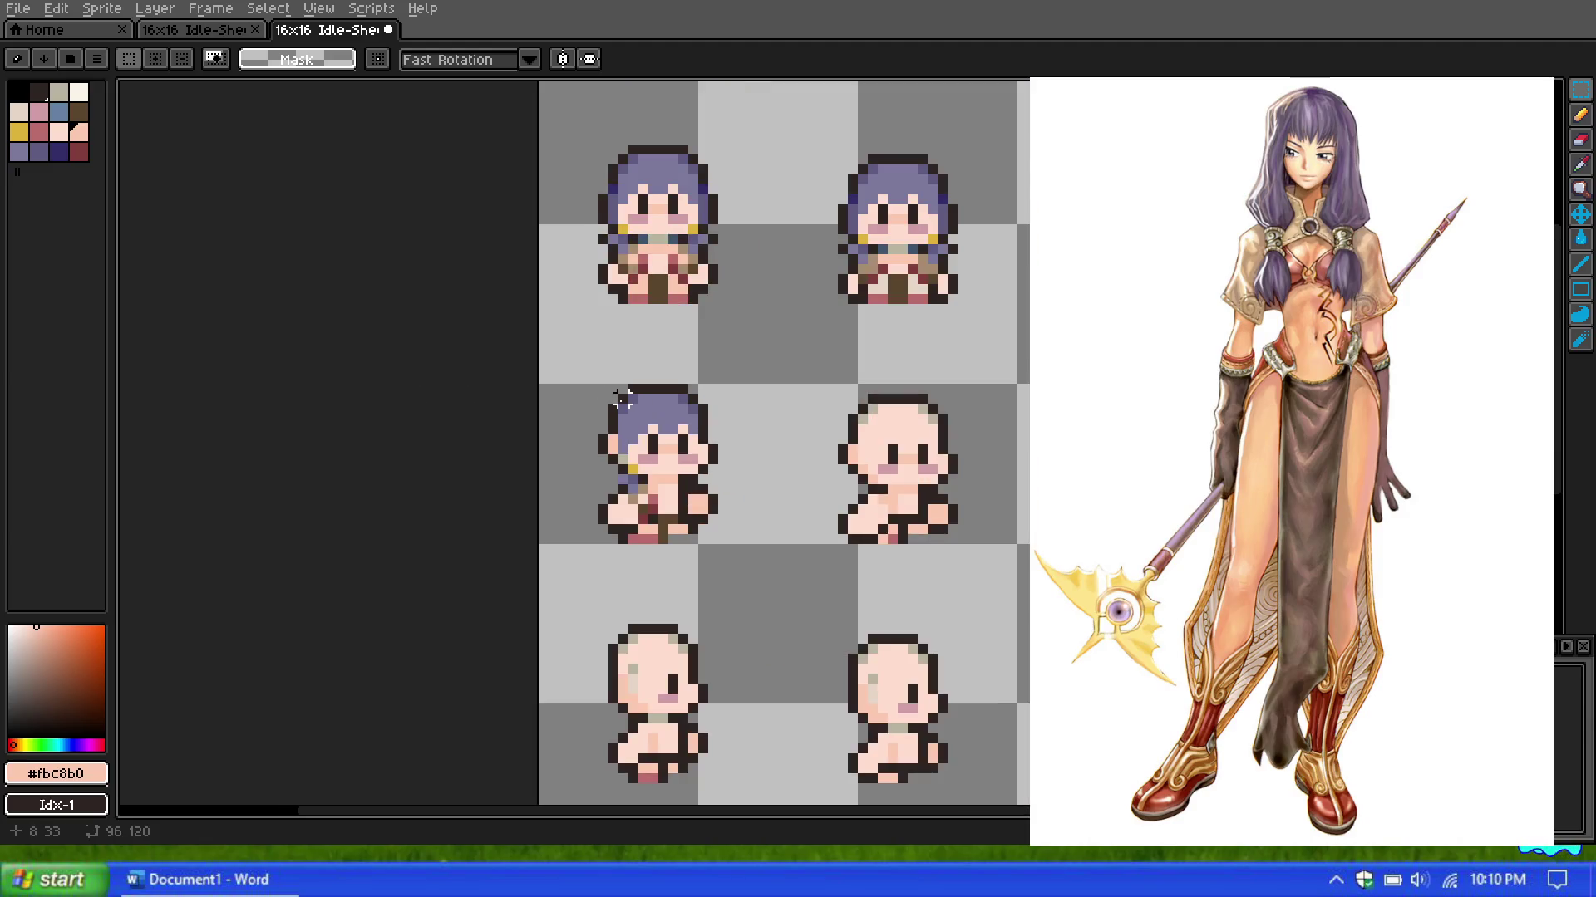
{"action": "scroll", "coordinate": [623, 401], "scroll_direction": "up", "scroll_amount": 2}
{"action": "scroll", "coordinate": [623, 401], "scroll_direction": "down", "scroll_amount": 2}
{"action": "scroll", "coordinate": [638, 416], "scroll_direction": "up", "scroll_amount": 1}
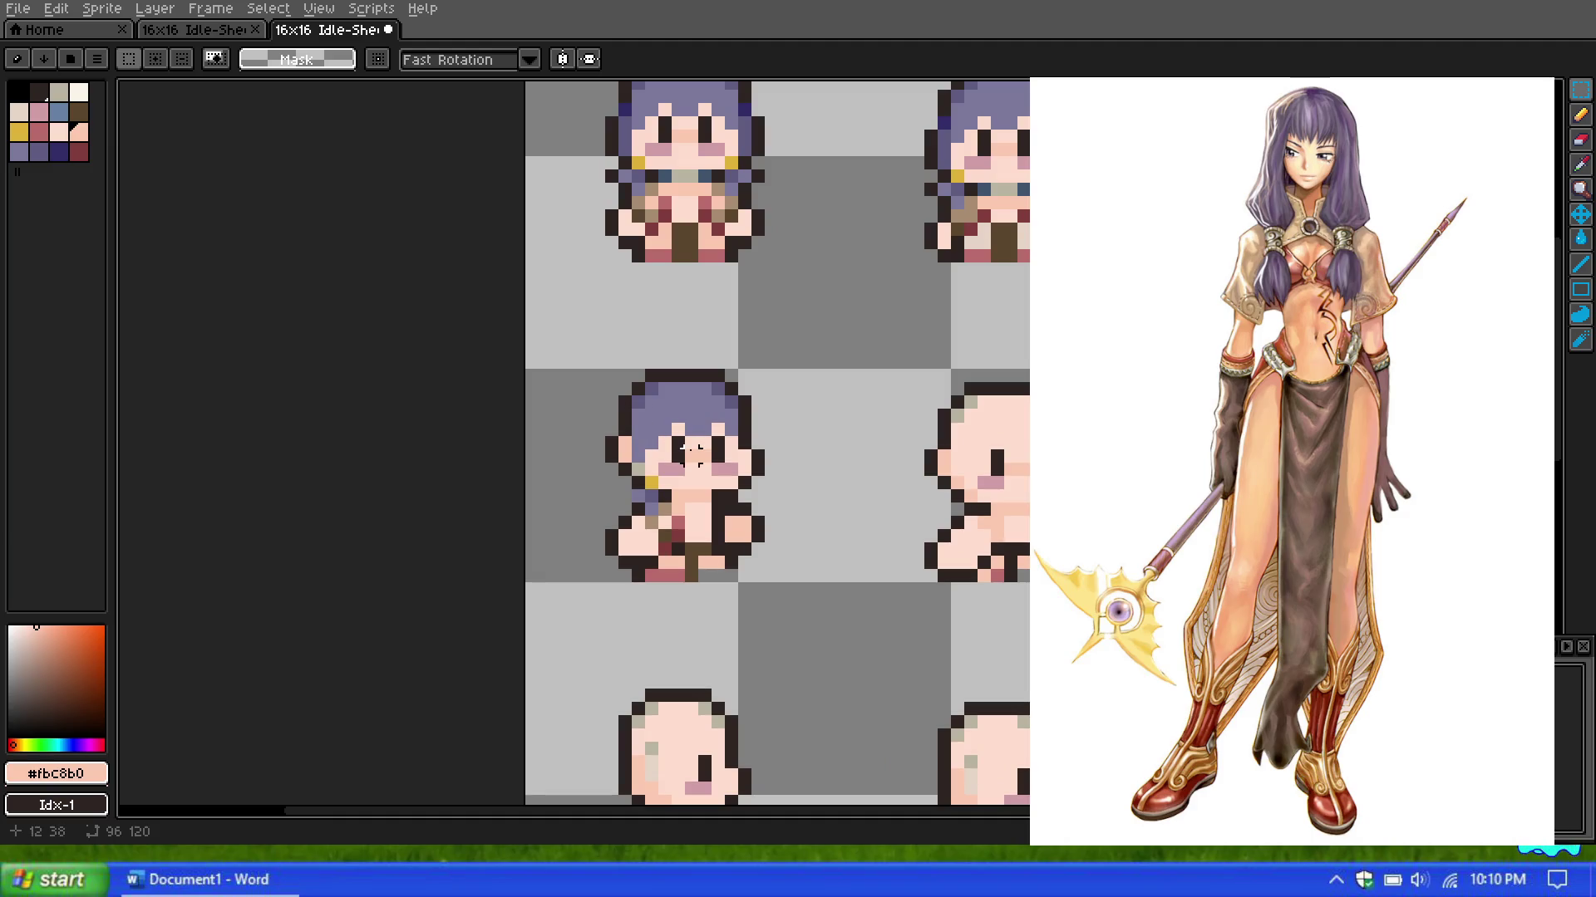
{"action": "scroll", "coordinate": [704, 389], "scroll_direction": "down", "scroll_amount": 1}
{"action": "scroll", "coordinate": [704, 389], "scroll_direction": "down", "scroll_amount": 1}
{"action": "scroll", "coordinate": [695, 357], "scroll_direction": "up", "scroll_amount": 1}
{"action": "scroll", "coordinate": [646, 339], "scroll_direction": "down", "scroll_amount": 1}
{"action": "scroll", "coordinate": [647, 339], "scroll_direction": "up", "scroll_amount": 1}
{"action": "scroll", "coordinate": [665, 373], "scroll_direction": "up", "scroll_amount": 1}
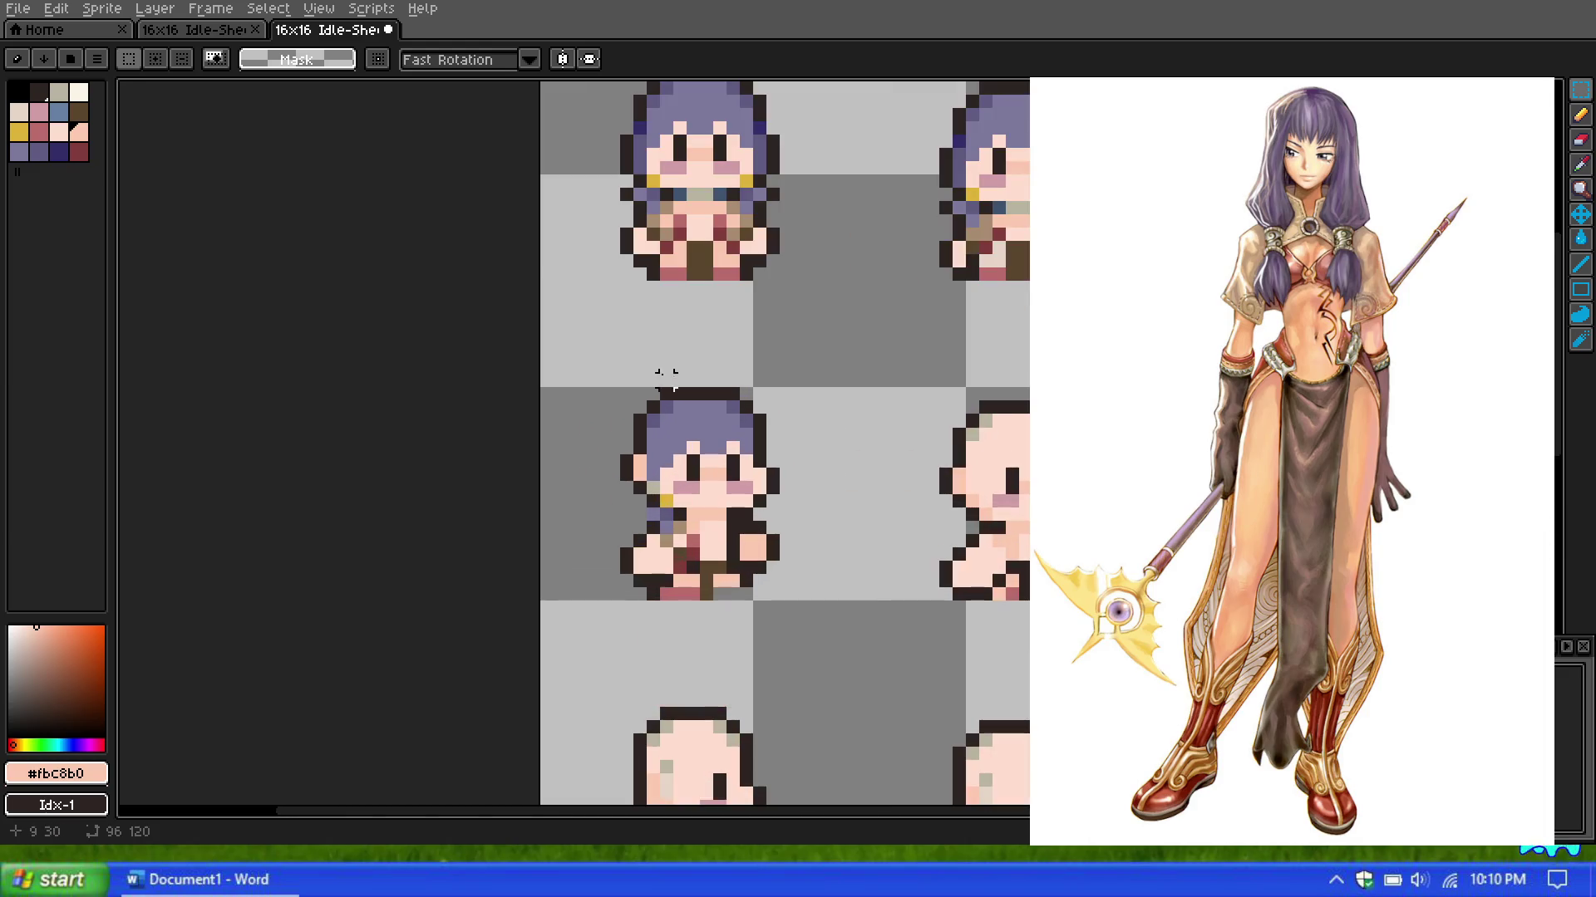
{"action": "scroll", "coordinate": [653, 365], "scroll_direction": "up", "scroll_amount": 1}
{"action": "scroll", "coordinate": [647, 359], "scroll_direction": "down", "scroll_amount": 1}
{"action": "left_click", "coordinate": [1581, 123]}
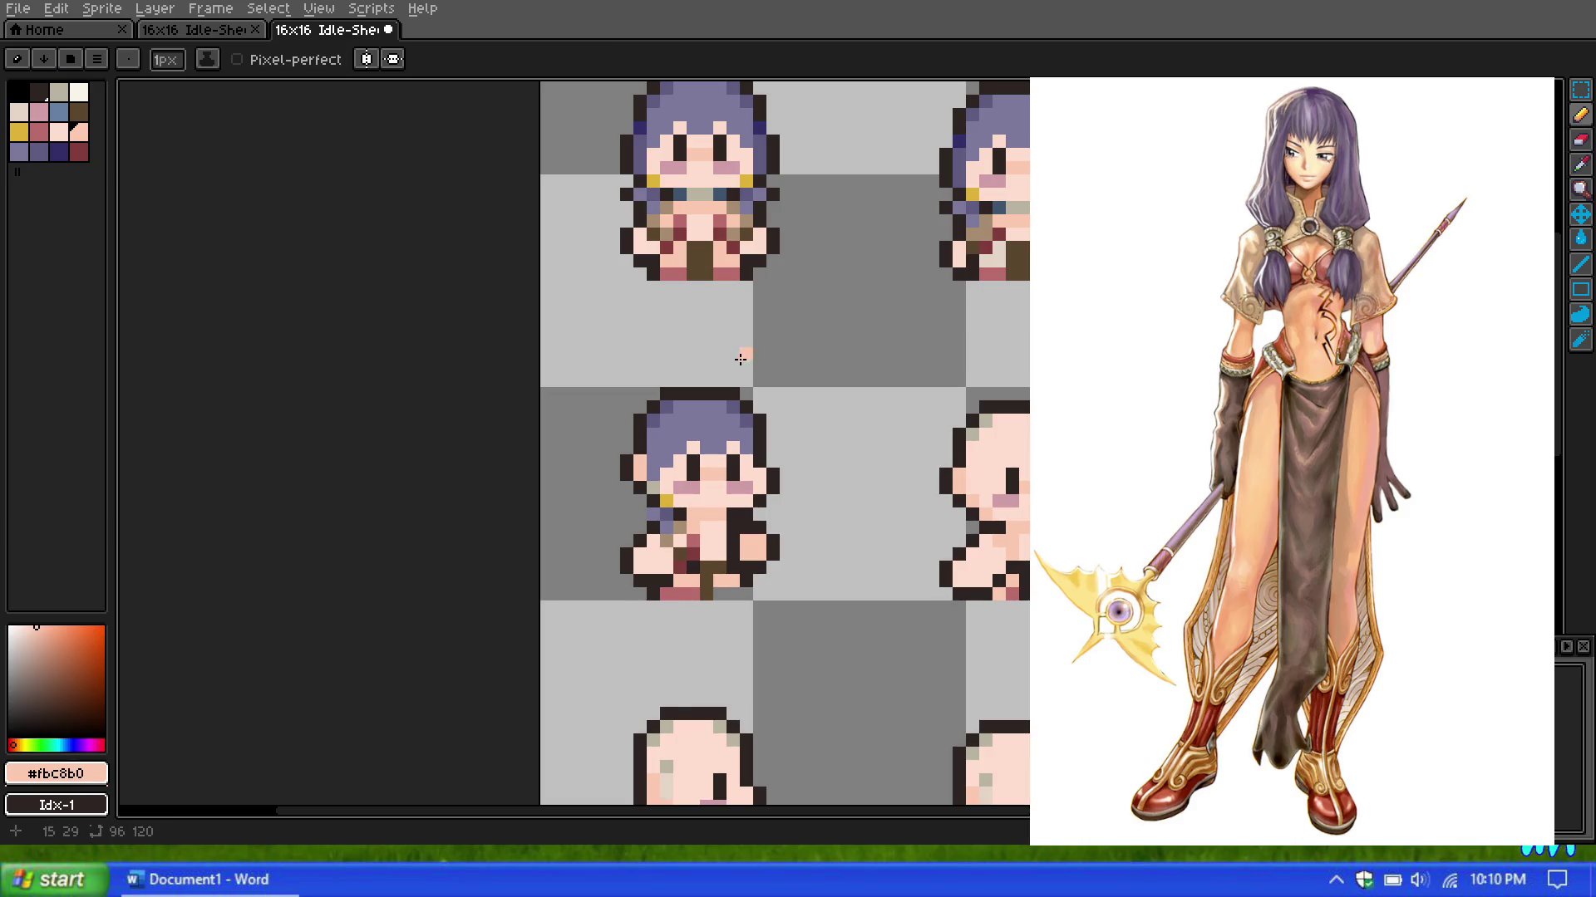
{"action": "scroll", "coordinate": [706, 345], "scroll_direction": "down", "scroll_amount": 1}
{"action": "scroll", "coordinate": [714, 316], "scroll_direction": "up", "scroll_amount": 1}
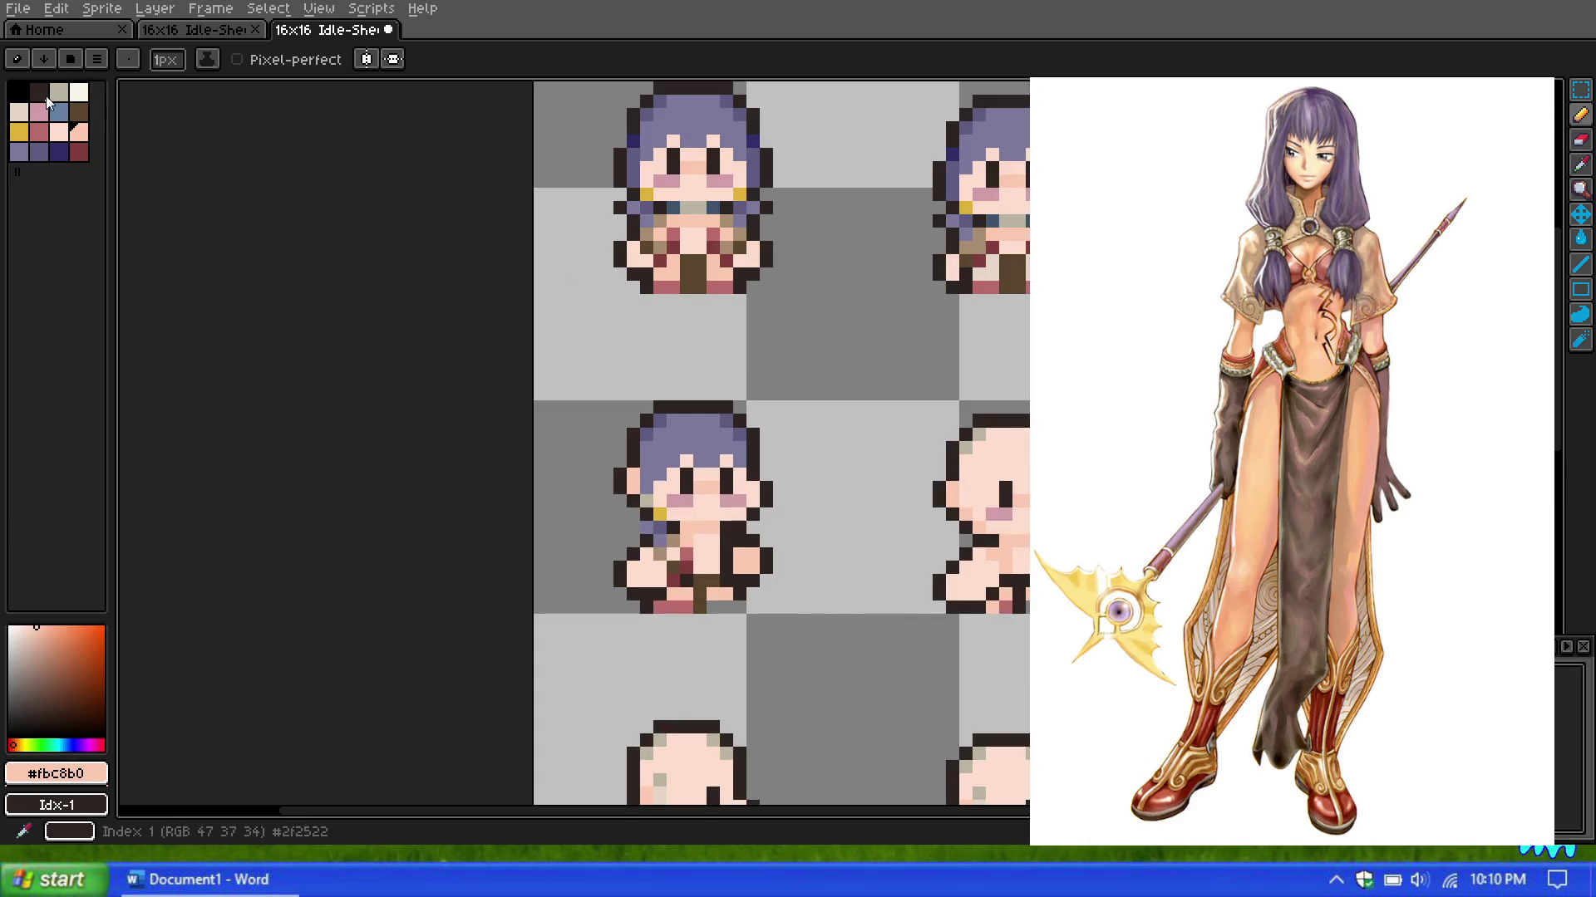
Step: Try copying the top-of-head hair onto the frame 2 girl, then undo that paste
{"action": "key", "text": "m"}
{"action": "scroll", "coordinate": [802, 248], "scroll_direction": "down", "scroll_amount": 1}
{"action": "scroll", "coordinate": [796, 174], "scroll_direction": "up", "scroll_amount": 1}
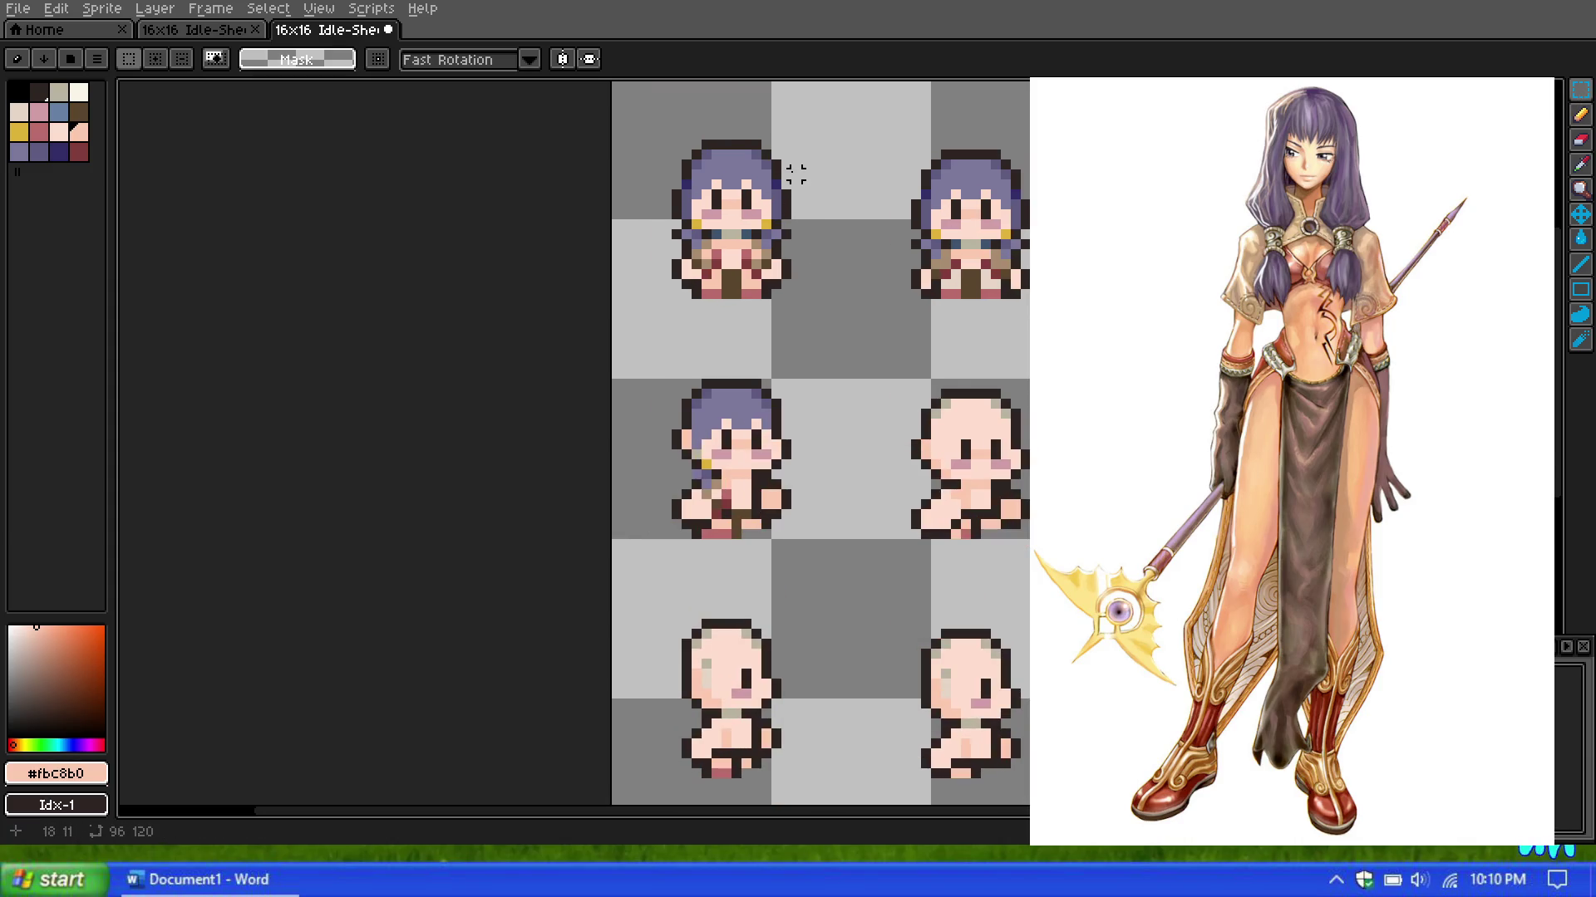
{"action": "scroll", "coordinate": [686, 133], "scroll_direction": "up", "scroll_amount": 1}
{"action": "left_click_drag", "start_coordinate": [644, 130], "coordinate": [879, 205]}
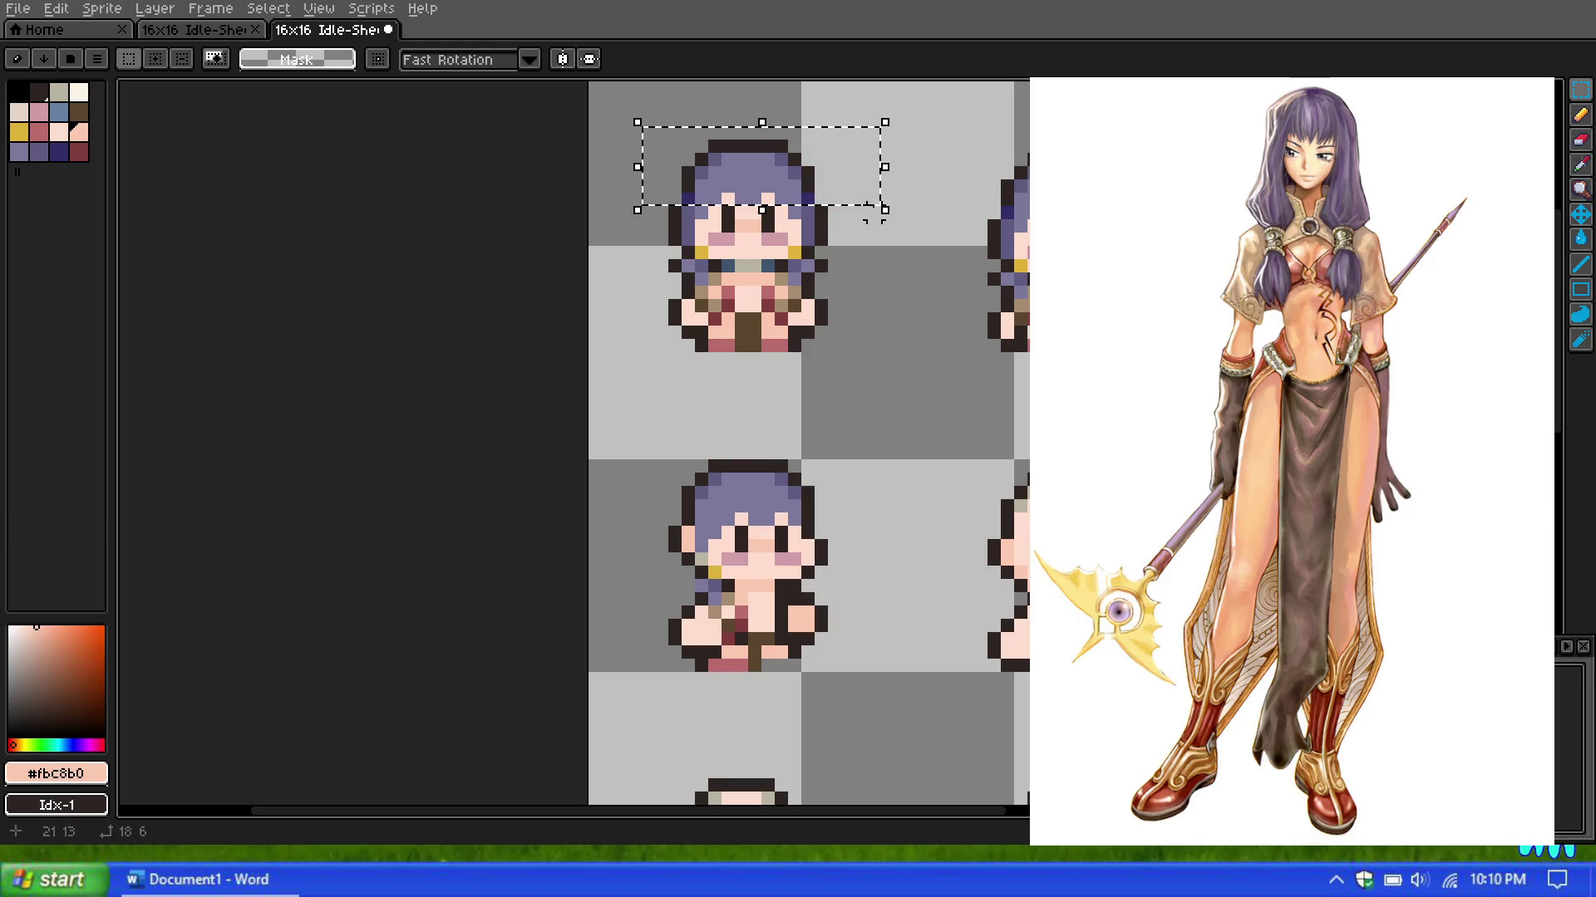
{"action": "key", "text": "ctrl+c"}
{"action": "key", "text": "ctrl+v"}
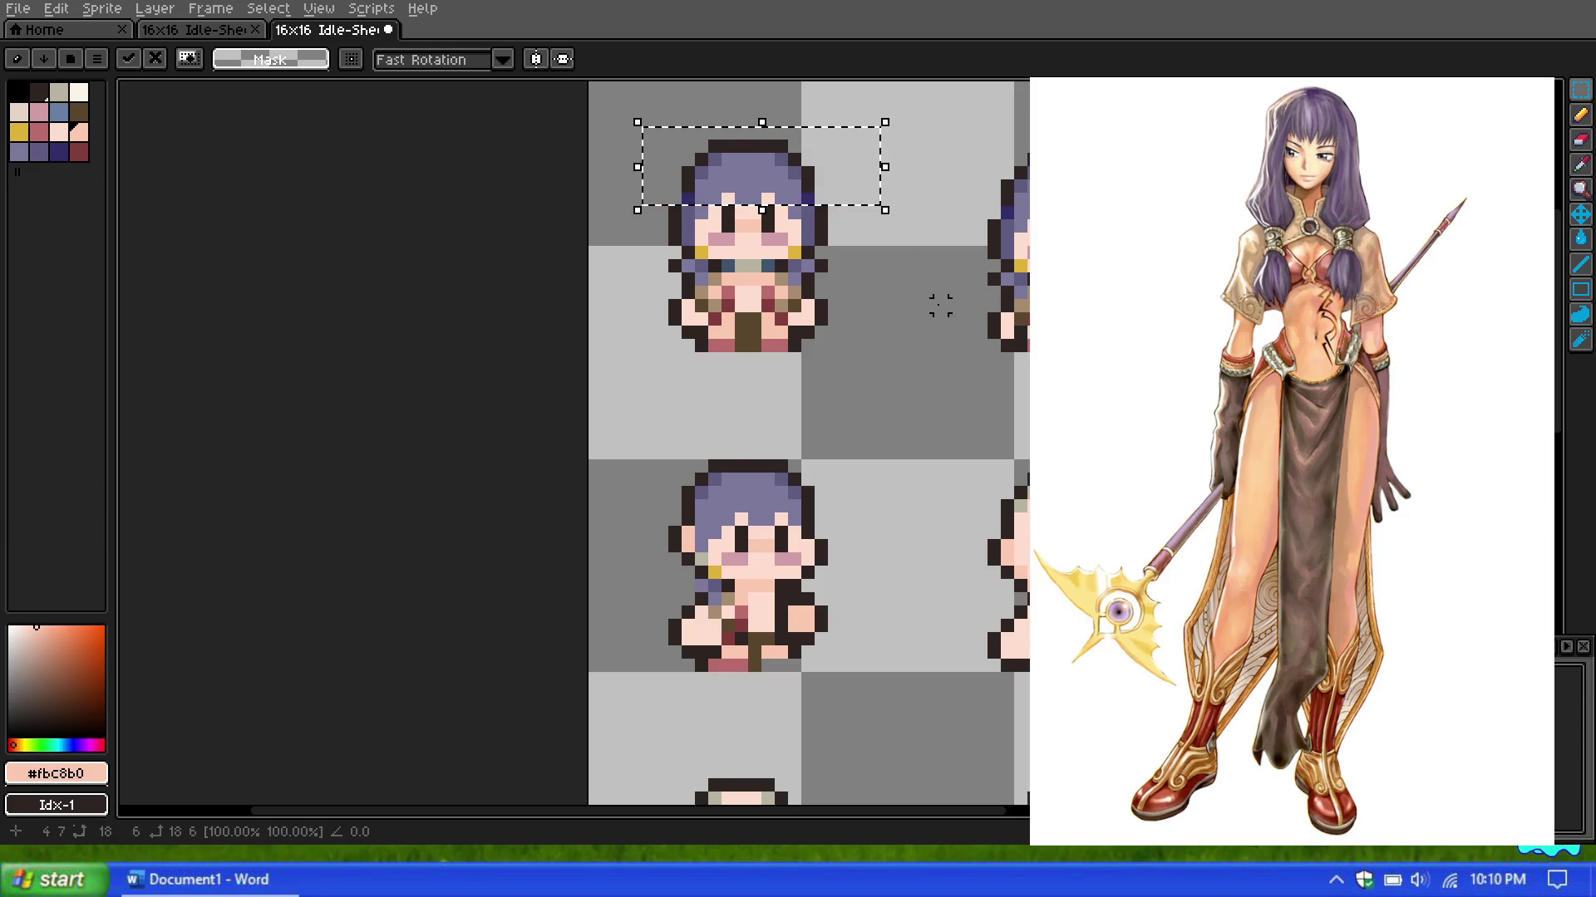
{"action": "left_click_drag", "start_coordinate": [808, 171], "coordinate": [818, 481]}
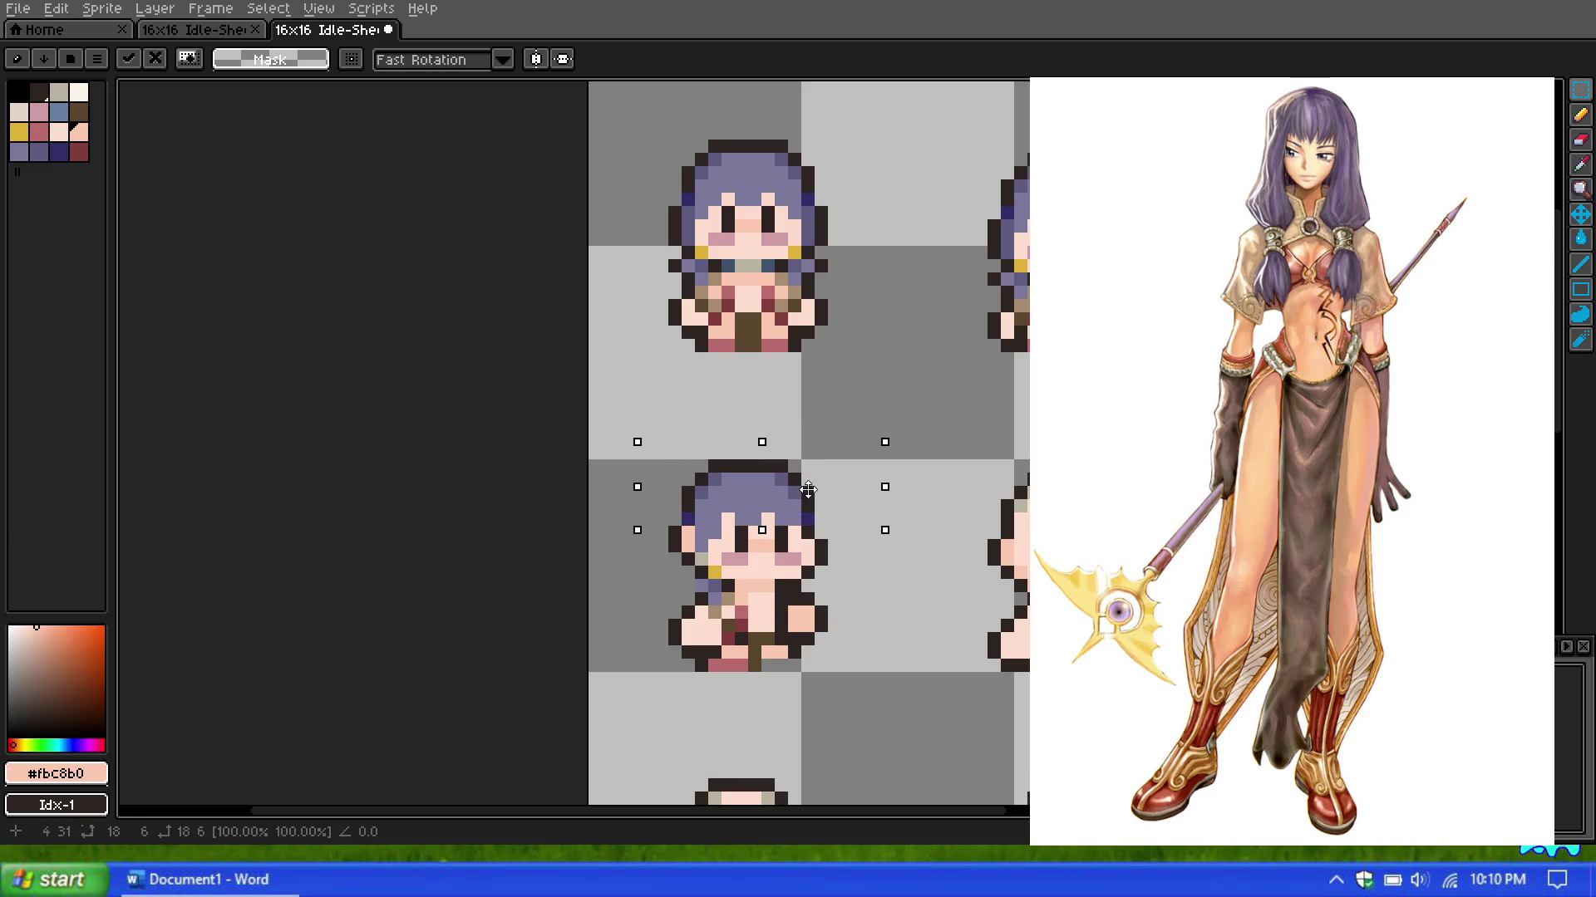
{"action": "left_click_drag", "start_coordinate": [814, 481], "coordinate": [807, 497]}
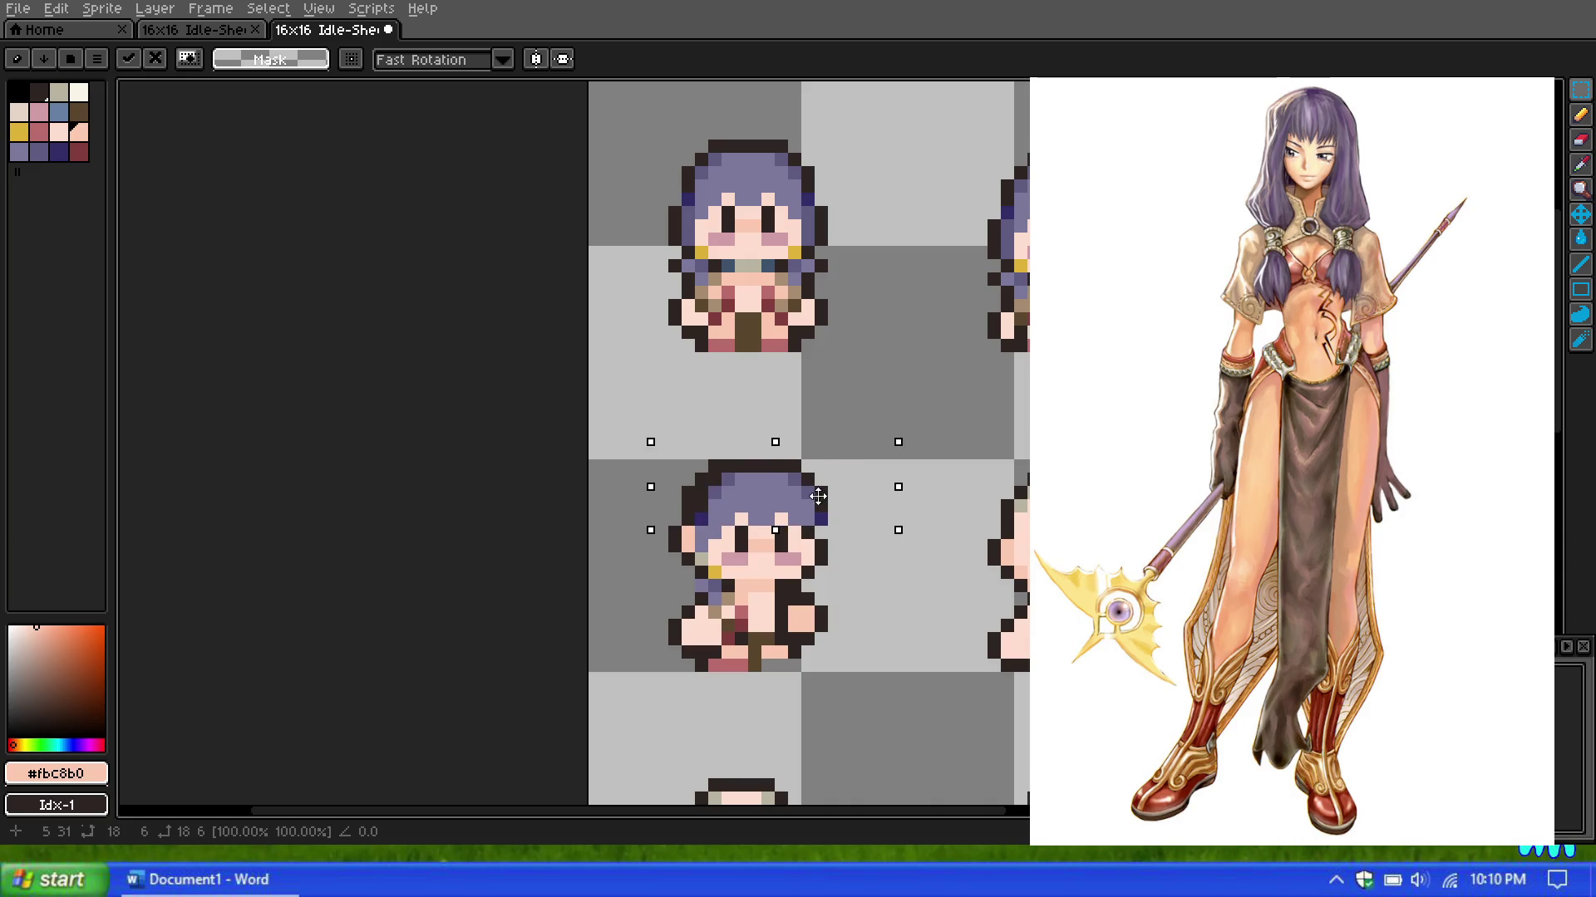
{"action": "left_click_drag", "start_coordinate": [814, 497], "coordinate": [829, 468]}
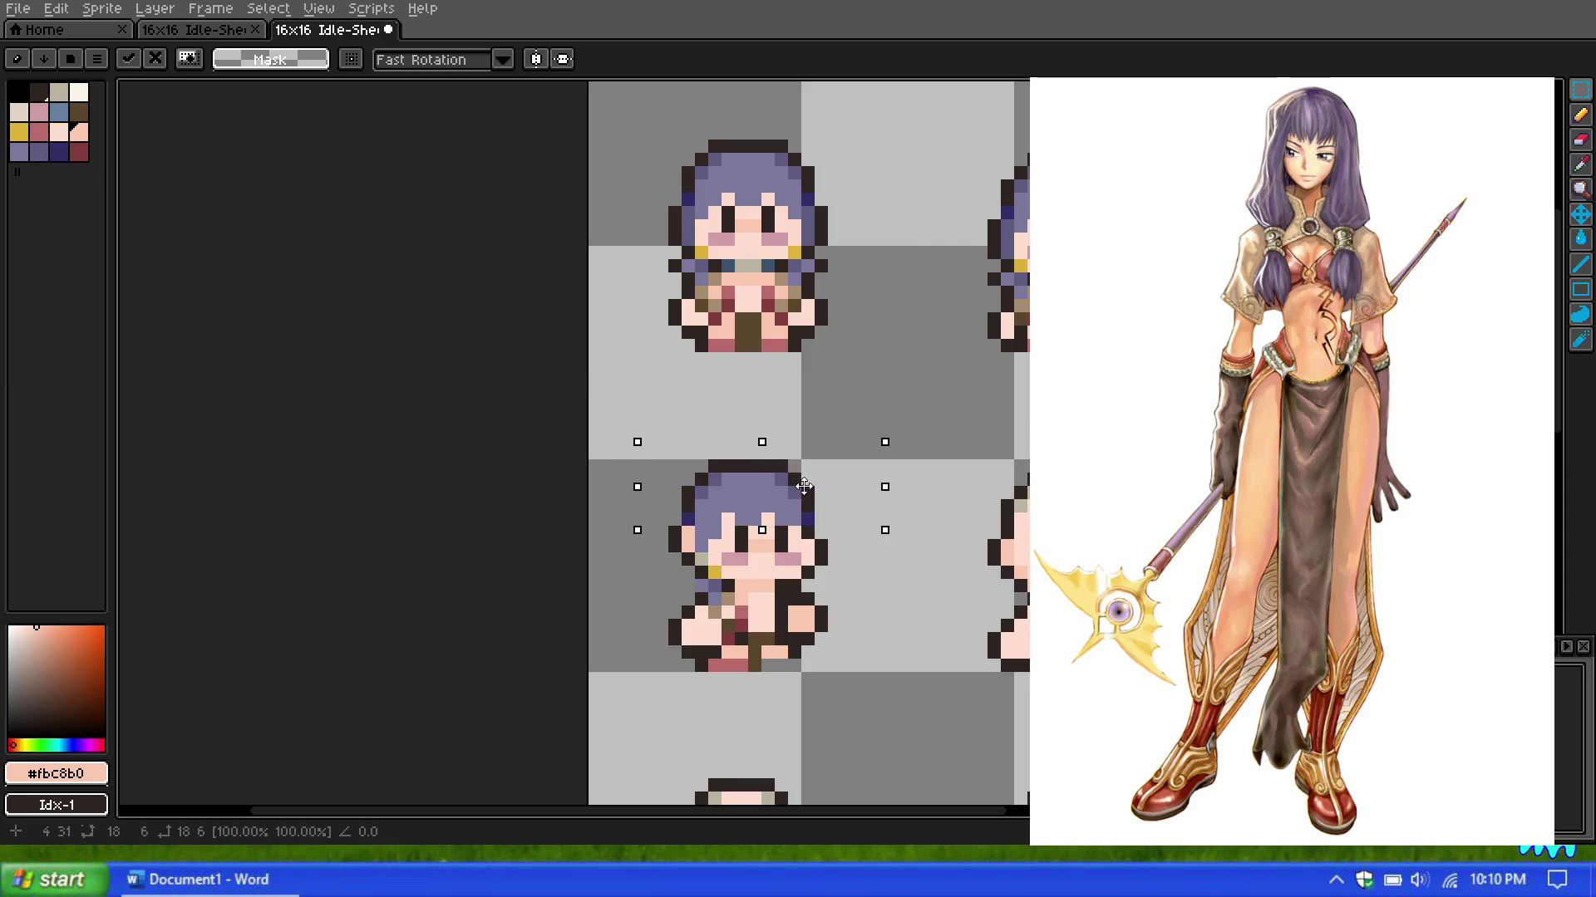
{"action": "key", "text": "ctrl+z"}
Step: Duplicate the first girl's left hair lock and drop it onto the second girl's head
{"action": "left_click", "coordinate": [900, 346]}
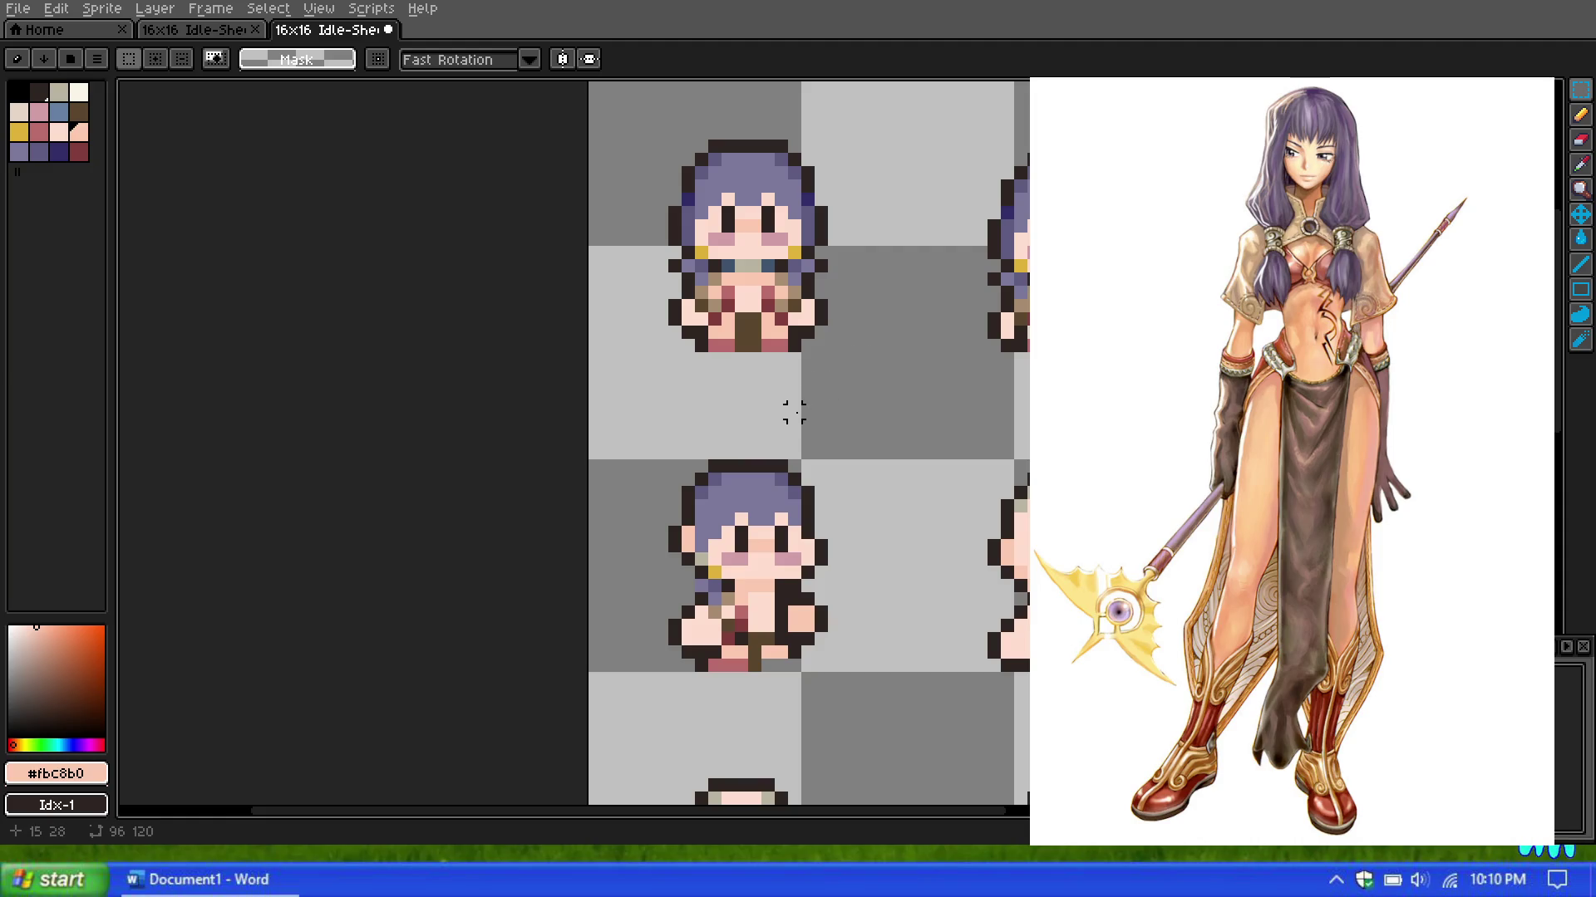
{"action": "left_click_drag", "start_coordinate": [638, 175], "coordinate": [699, 263]}
{"action": "key", "text": "ctrl+d"}
{"action": "mouse_move", "coordinate": [632, 168]}
{"action": "left_mouse_down"}
{"action": "mouse_move", "coordinate": [688, 274]}
{"action": "mouse_move", "coordinate": [658, 570]}
{"action": "mouse_move", "coordinate": [613, 567]}
{"action": "left_mouse_up"}
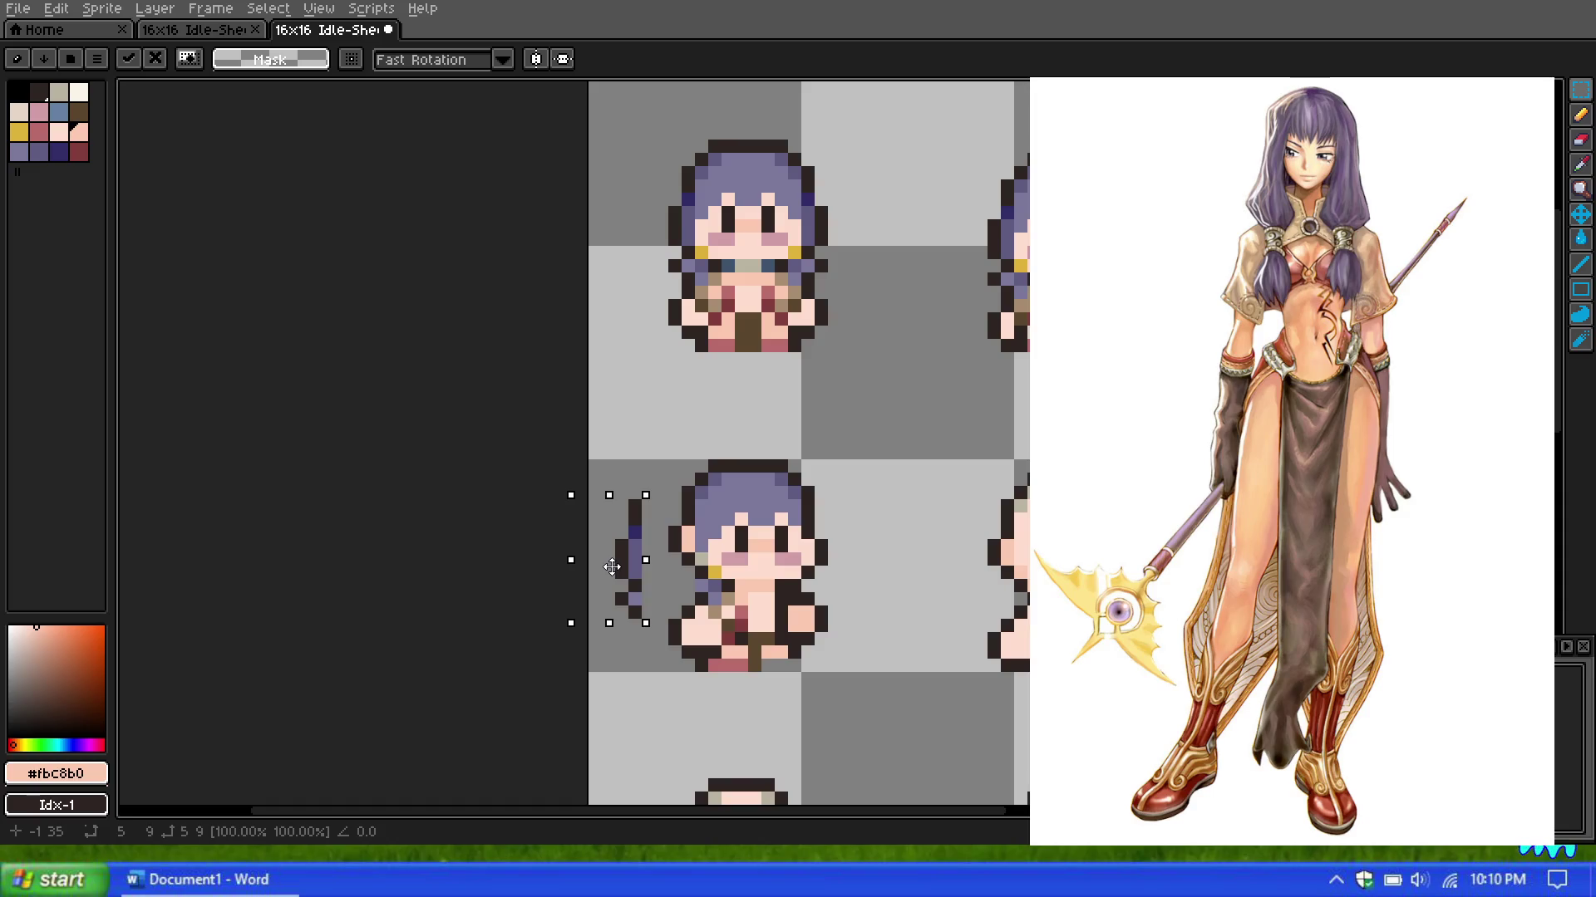
{"action": "left_click_drag", "start_coordinate": [613, 567], "coordinate": [661, 565]}
{"action": "left_click", "coordinate": [648, 413]}
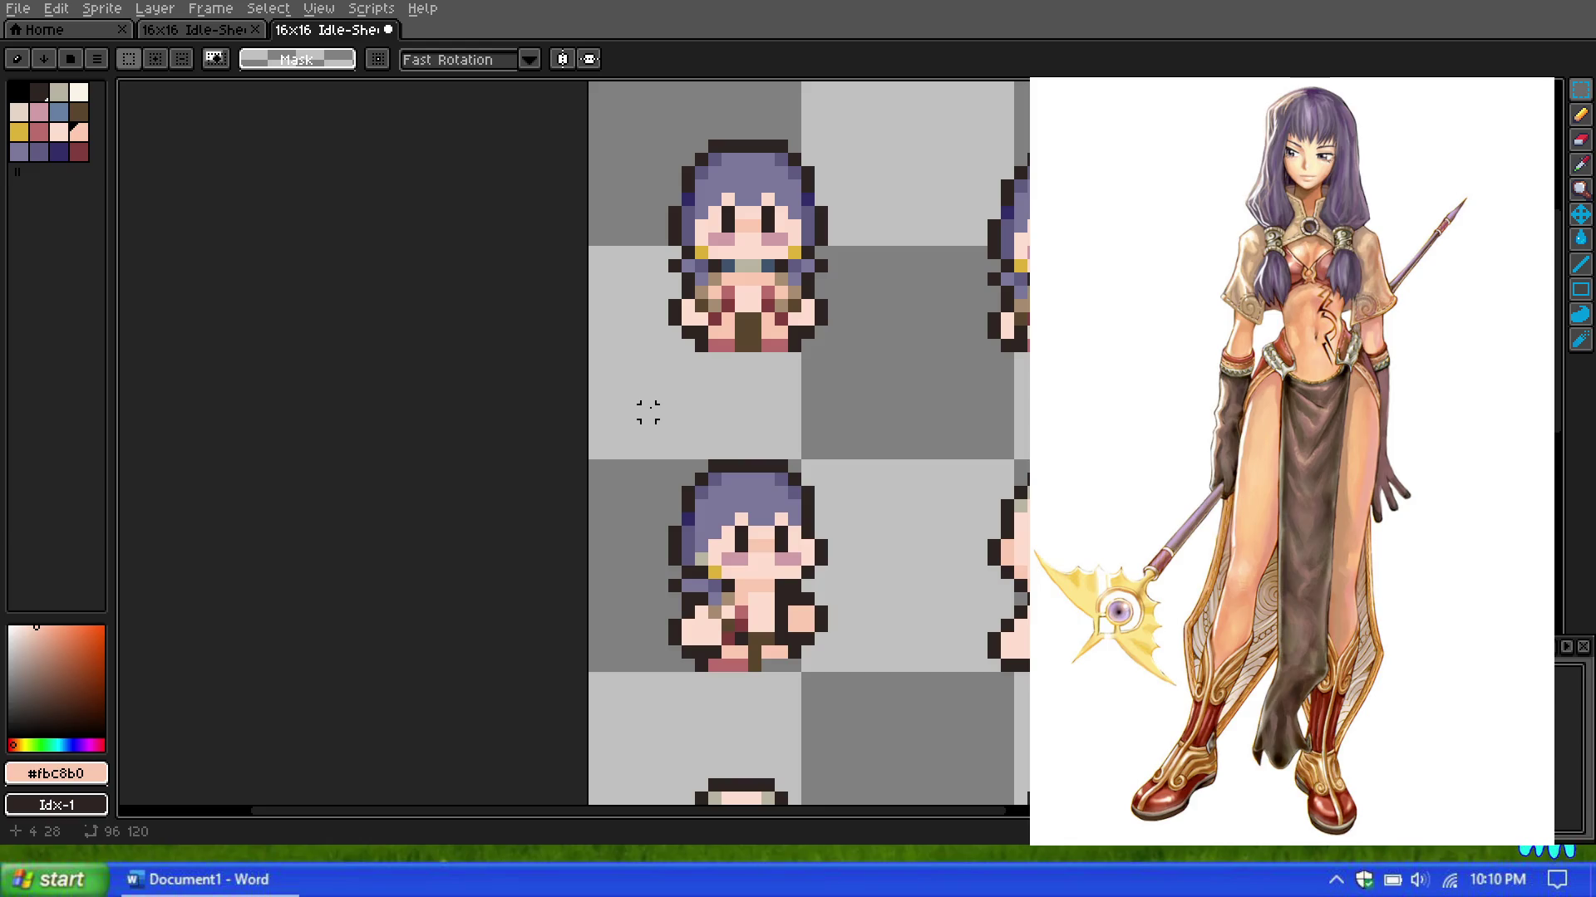
Step: Zoom around the sprite sheet and switch to the Pencil tool
{"action": "scroll", "coordinate": [739, 515], "scroll_direction": "down", "scroll_amount": 1}
{"action": "scroll", "coordinate": [739, 515], "scroll_direction": "down", "scroll_amount": 1}
{"action": "scroll", "coordinate": [731, 511], "scroll_direction": "up", "scroll_amount": 1}
{"action": "scroll", "coordinate": [723, 508], "scroll_direction": "up", "scroll_amount": 2}
{"action": "scroll", "coordinate": [725, 509], "scroll_direction": "down", "scroll_amount": 2}
{"action": "scroll", "coordinate": [723, 507], "scroll_direction": "up", "scroll_amount": 2}
{"action": "scroll", "coordinate": [715, 499], "scroll_direction": "down", "scroll_amount": 2}
{"action": "scroll", "coordinate": [702, 485], "scroll_direction": "up", "scroll_amount": 2}
{"action": "scroll", "coordinate": [740, 498], "scroll_direction": "down", "scroll_amount": 1}
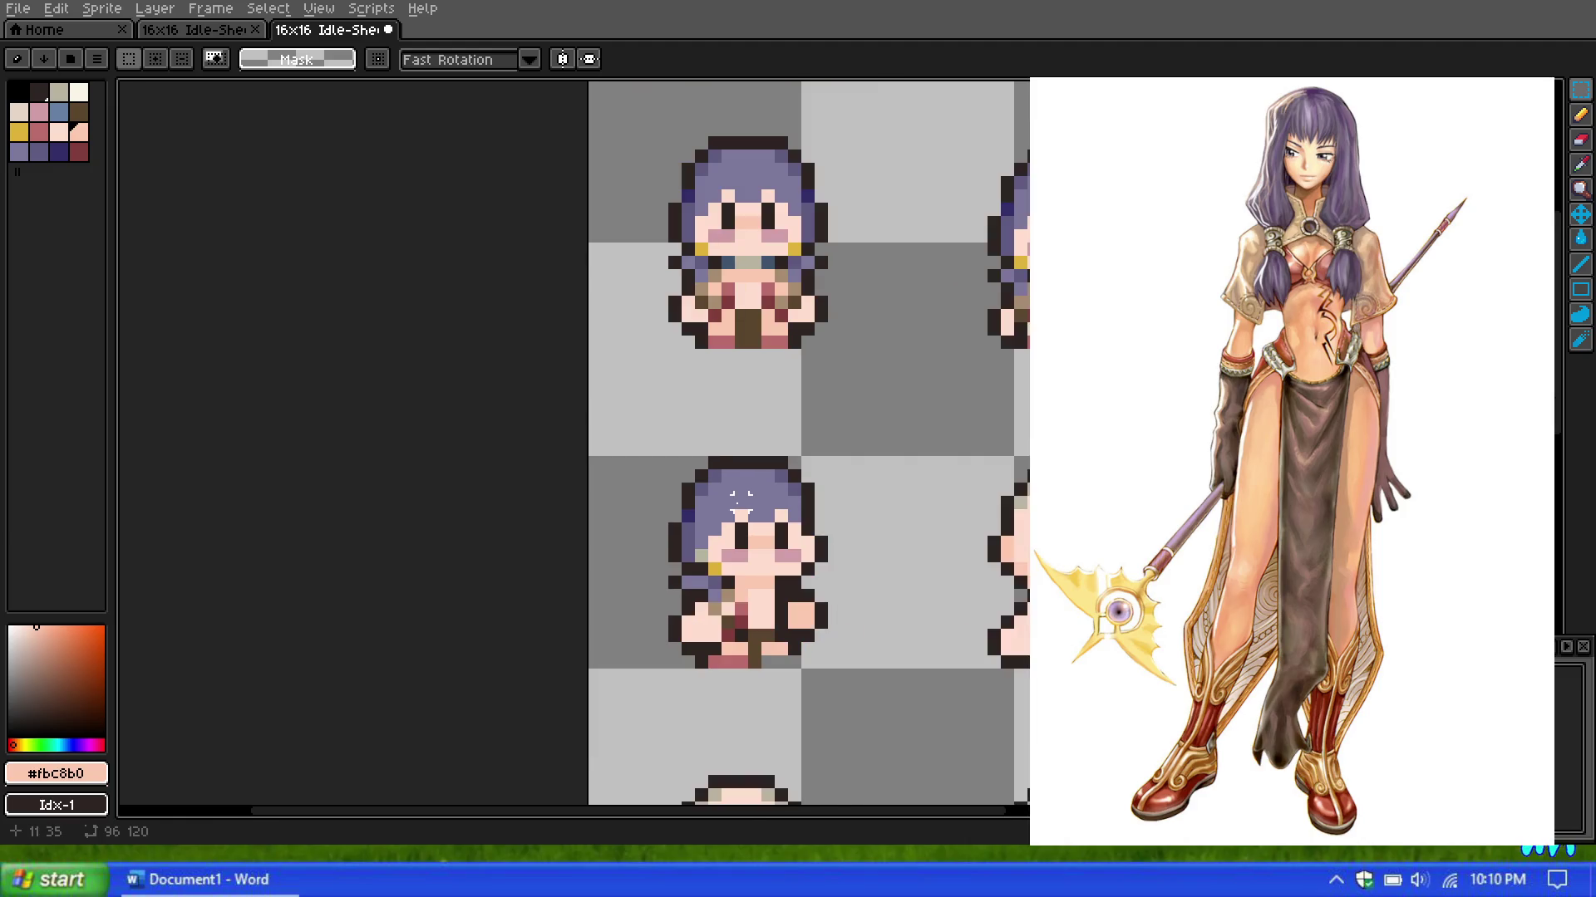
{"action": "scroll", "coordinate": [752, 490], "scroll_direction": "down", "scroll_amount": 1}
{"action": "scroll", "coordinate": [748, 492], "scroll_direction": "down", "scroll_amount": 1}
{"action": "scroll", "coordinate": [748, 492], "scroll_direction": "up", "scroll_amount": 1}
{"action": "scroll", "coordinate": [740, 497], "scroll_direction": "up", "scroll_amount": 2}
{"action": "scroll", "coordinate": [727, 503], "scroll_direction": "down", "scroll_amount": 1}
{"action": "scroll", "coordinate": [727, 502], "scroll_direction": "up", "scroll_amount": 1}
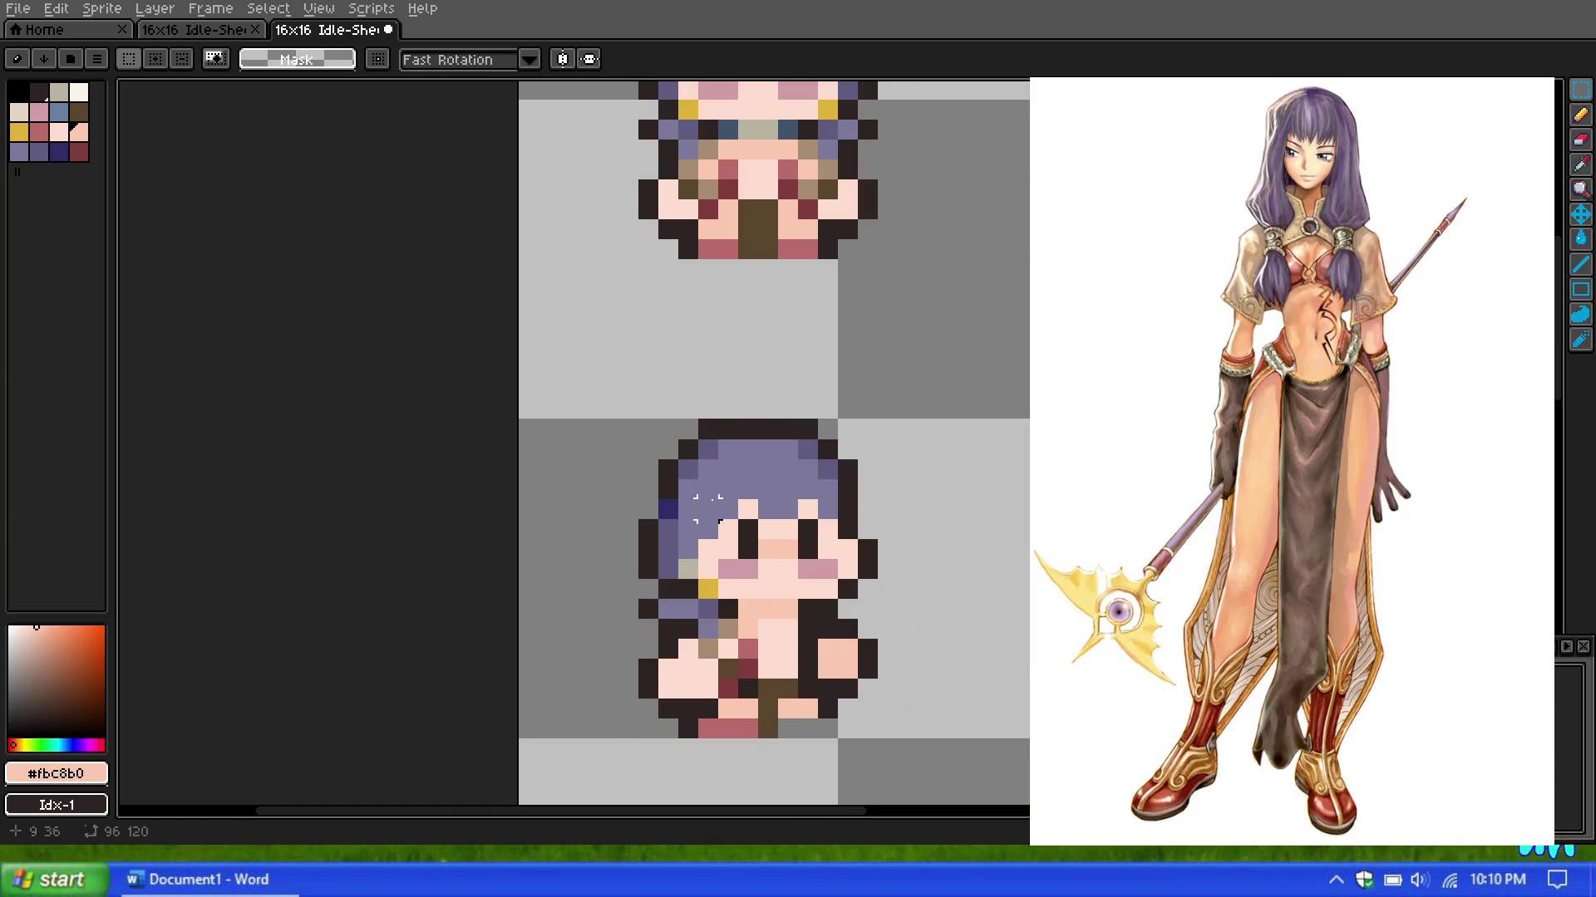
{"action": "left_click", "coordinate": [1580, 113]}
Step: Zoom back over the two sprites and pick the Rectangular Marquee tool
{"action": "scroll", "coordinate": [702, 486], "scroll_direction": "down", "scroll_amount": 2}
{"action": "scroll", "coordinate": [703, 485], "scroll_direction": "down", "scroll_amount": 1}
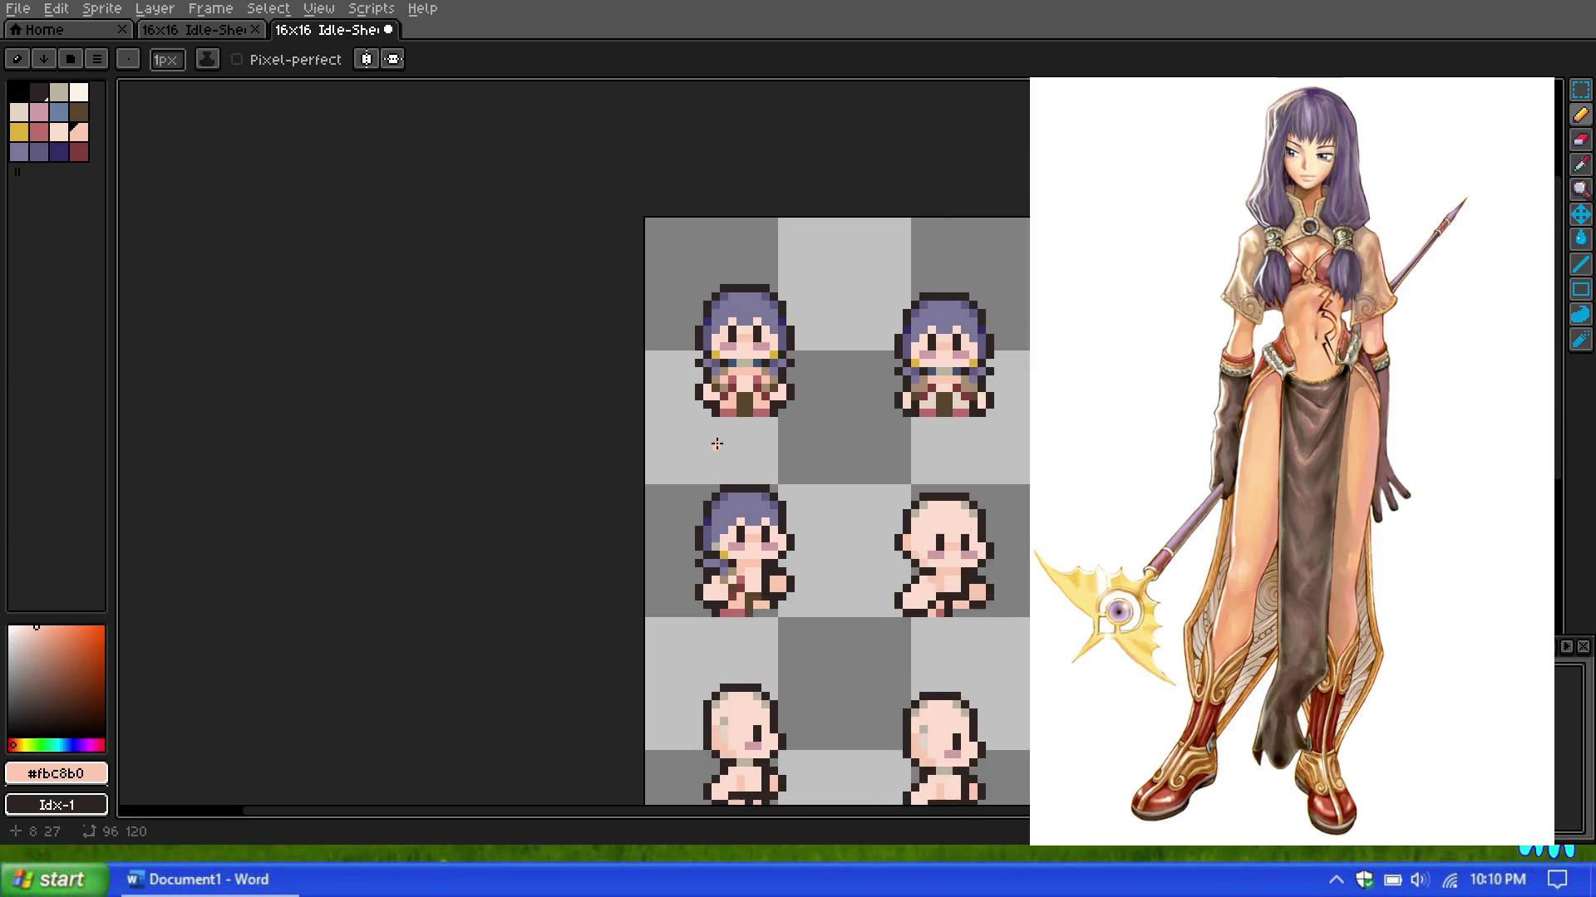
{"action": "scroll", "coordinate": [736, 461], "scroll_direction": "up", "scroll_amount": 1}
{"action": "scroll", "coordinate": [761, 506], "scroll_direction": "up", "scroll_amount": 1}
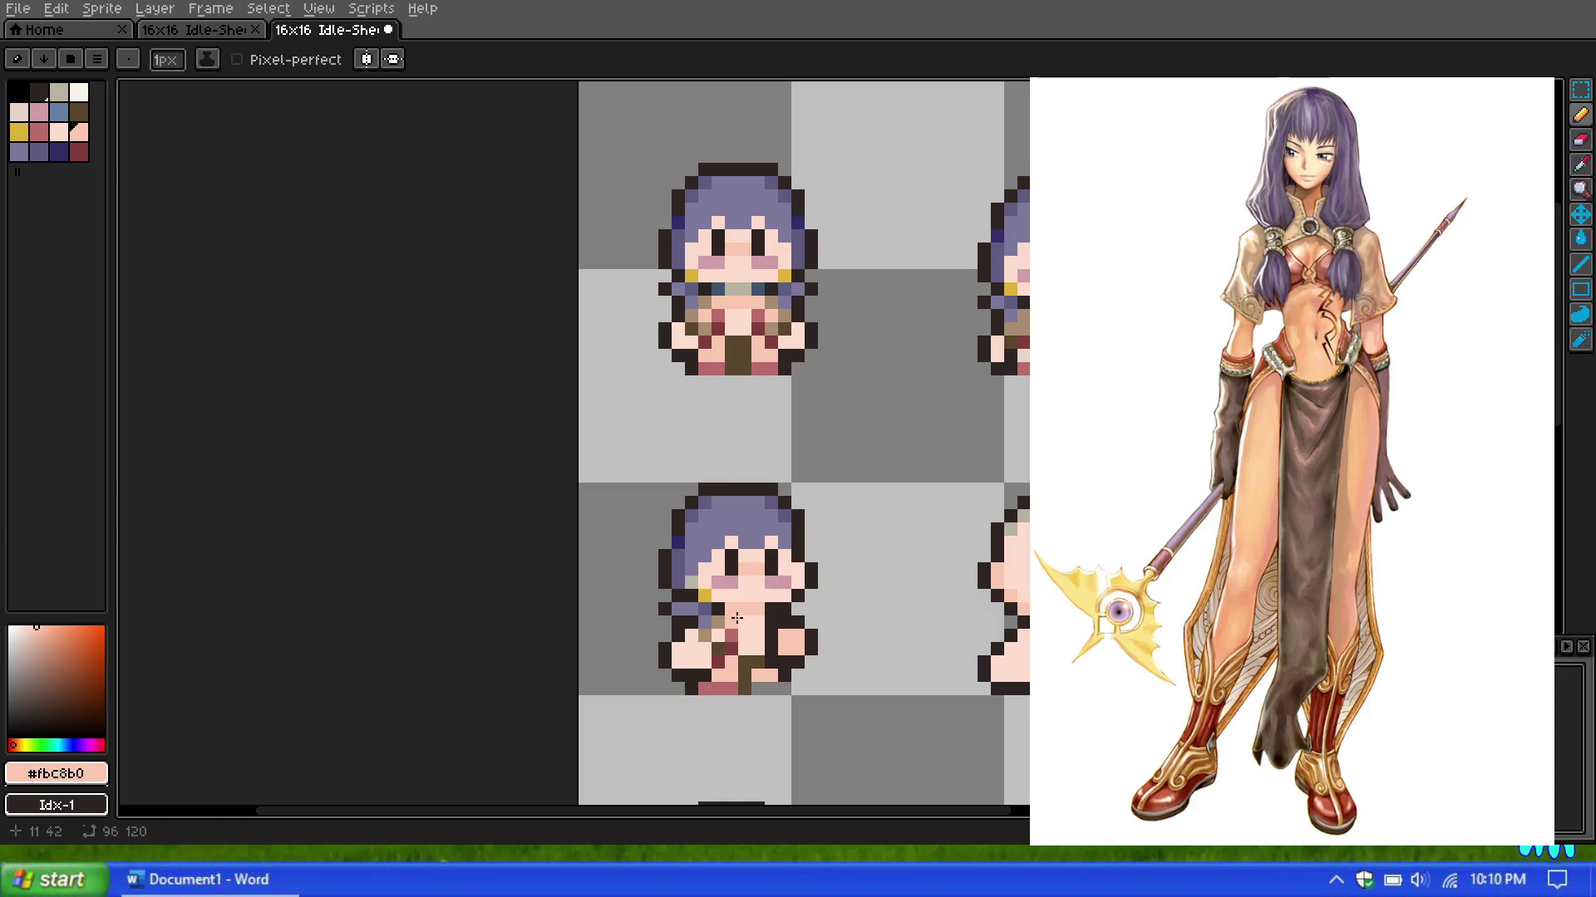
{"action": "scroll", "coordinate": [798, 653], "scroll_direction": "up", "scroll_amount": 1}
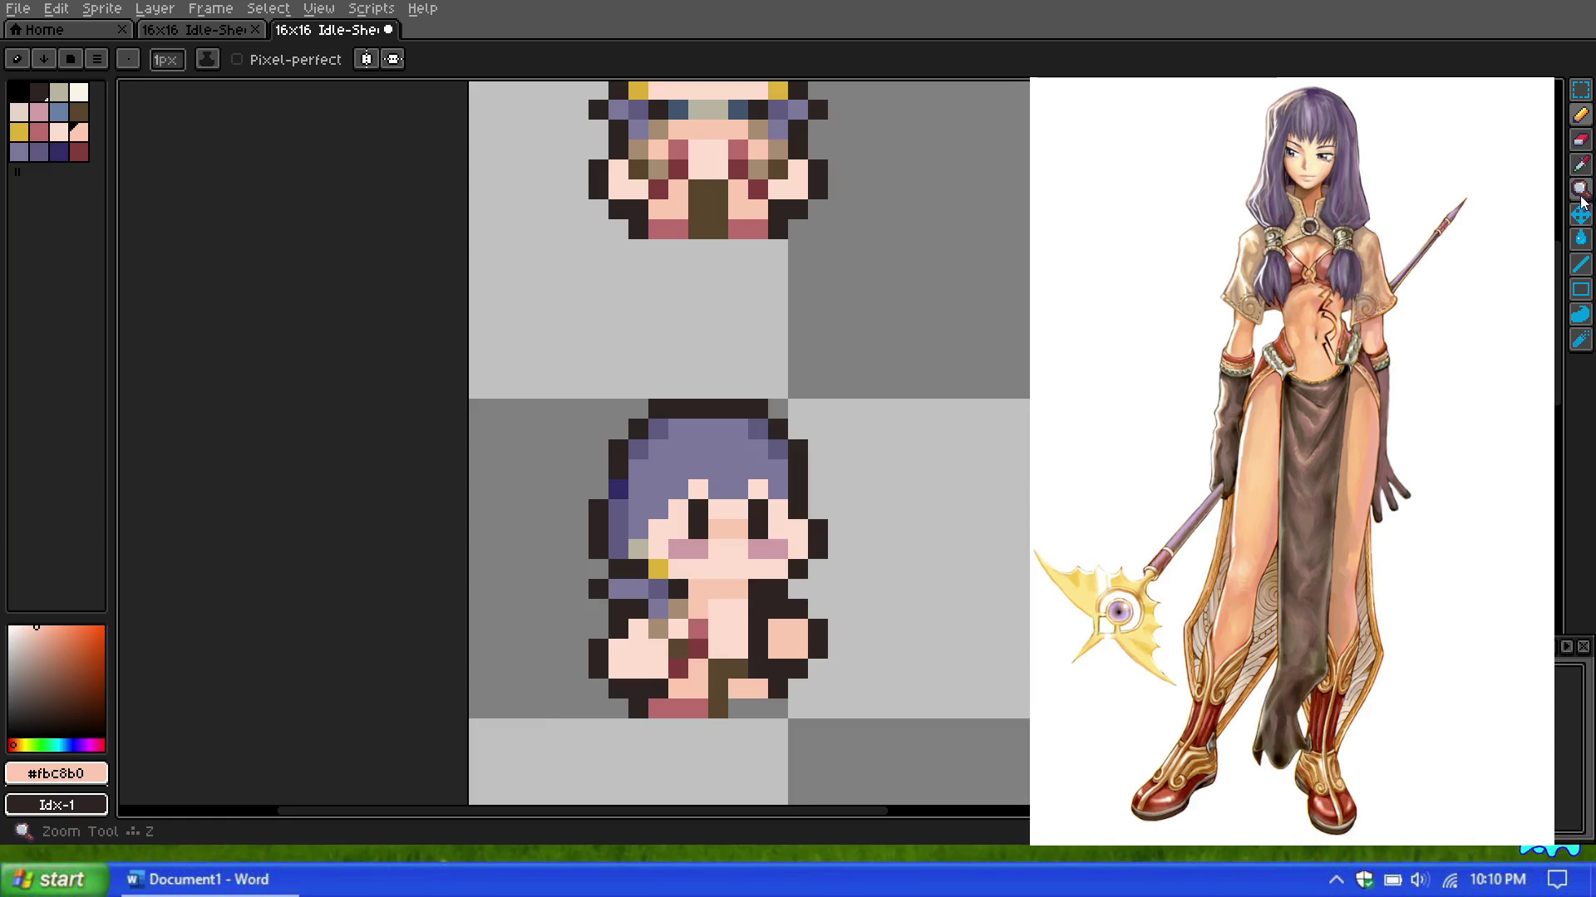
{"action": "scroll", "coordinate": [823, 412], "scroll_direction": "down", "scroll_amount": 1}
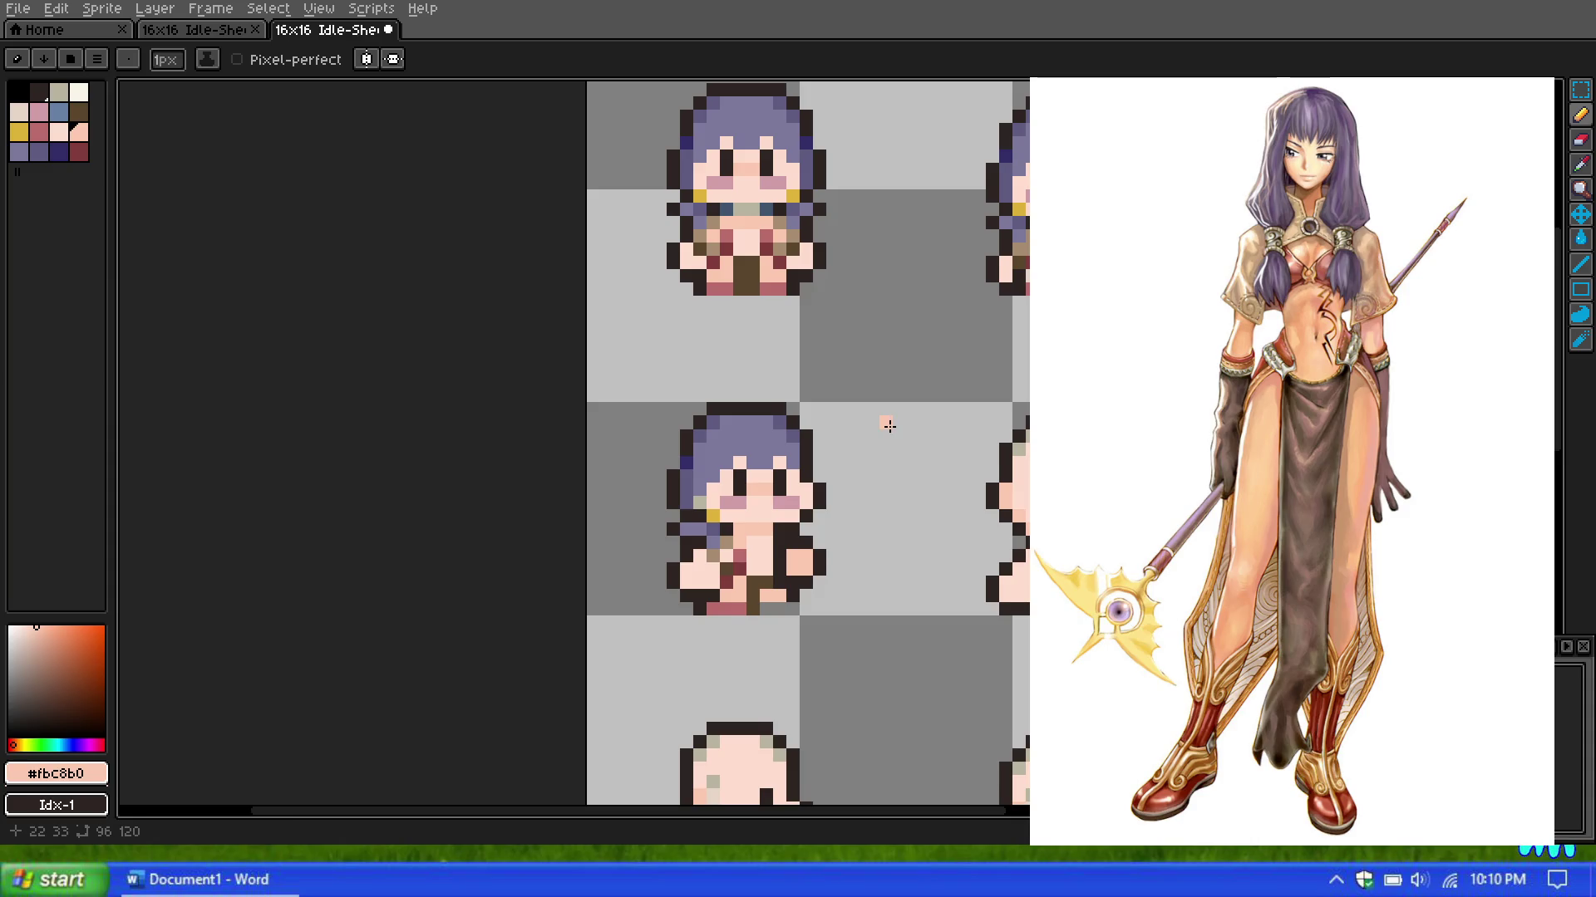
{"action": "scroll", "coordinate": [886, 427], "scroll_direction": "down", "scroll_amount": 1}
{"action": "scroll", "coordinate": [885, 427], "scroll_direction": "down", "scroll_amount": 2}
{"action": "scroll", "coordinate": [865, 455], "scroll_direction": "up", "scroll_amount": 1}
{"action": "scroll", "coordinate": [865, 454], "scroll_direction": "up", "scroll_amount": 1}
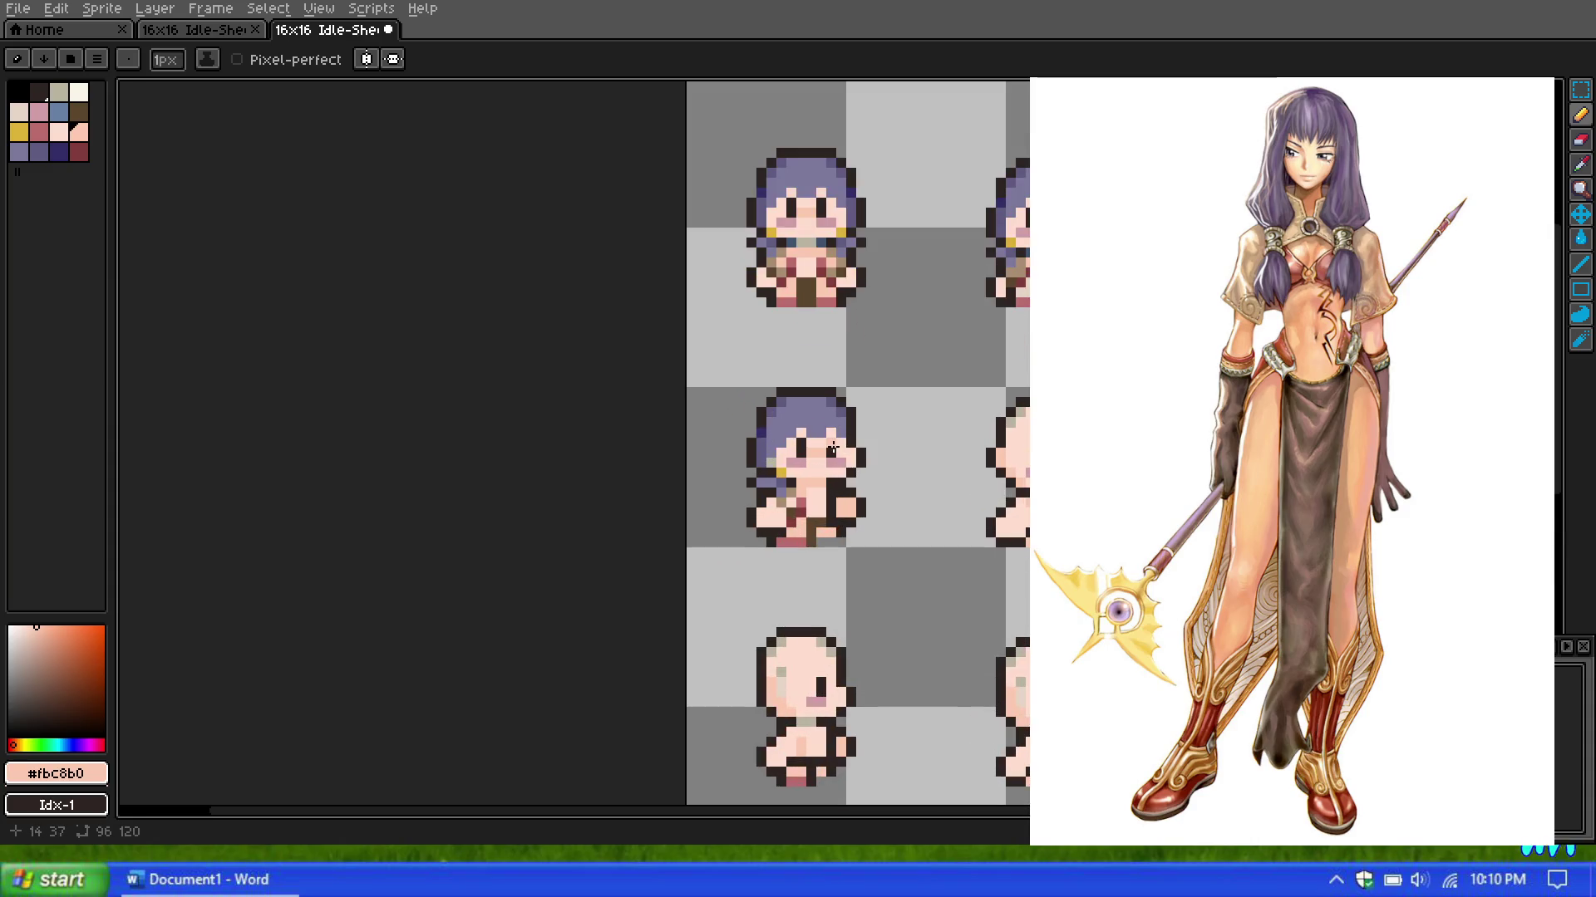
{"action": "scroll", "coordinate": [838, 420], "scroll_direction": "up", "scroll_amount": 1}
{"action": "scroll", "coordinate": [852, 408], "scroll_direction": "up", "scroll_amount": 1}
{"action": "scroll", "coordinate": [852, 408], "scroll_direction": "down", "scroll_amount": 3}
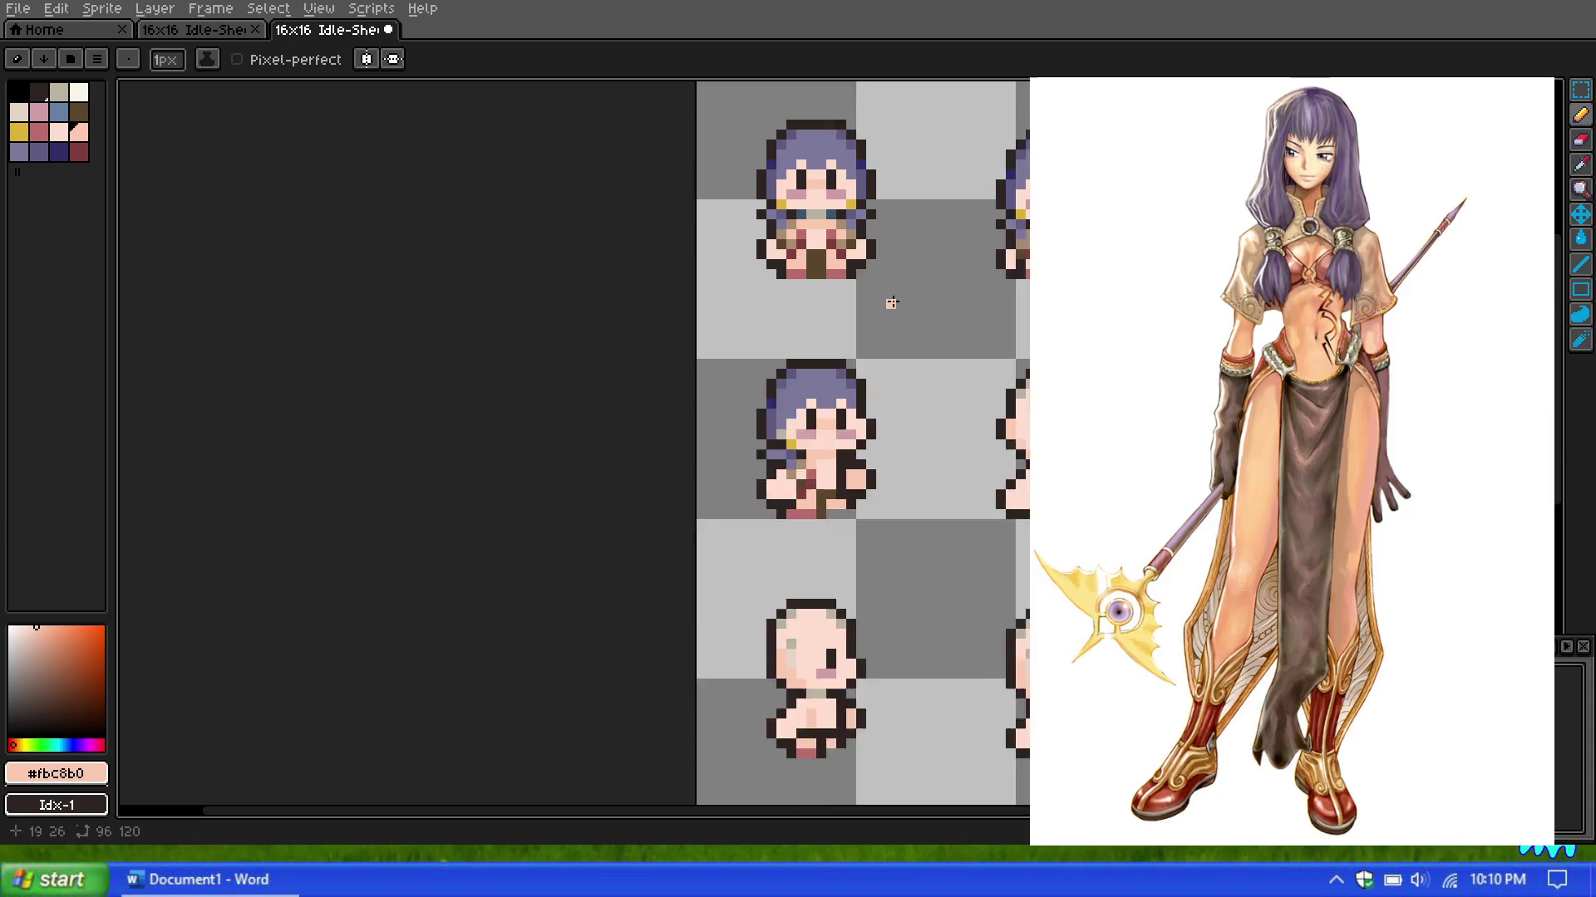
{"action": "left_click", "coordinate": [1581, 91]}
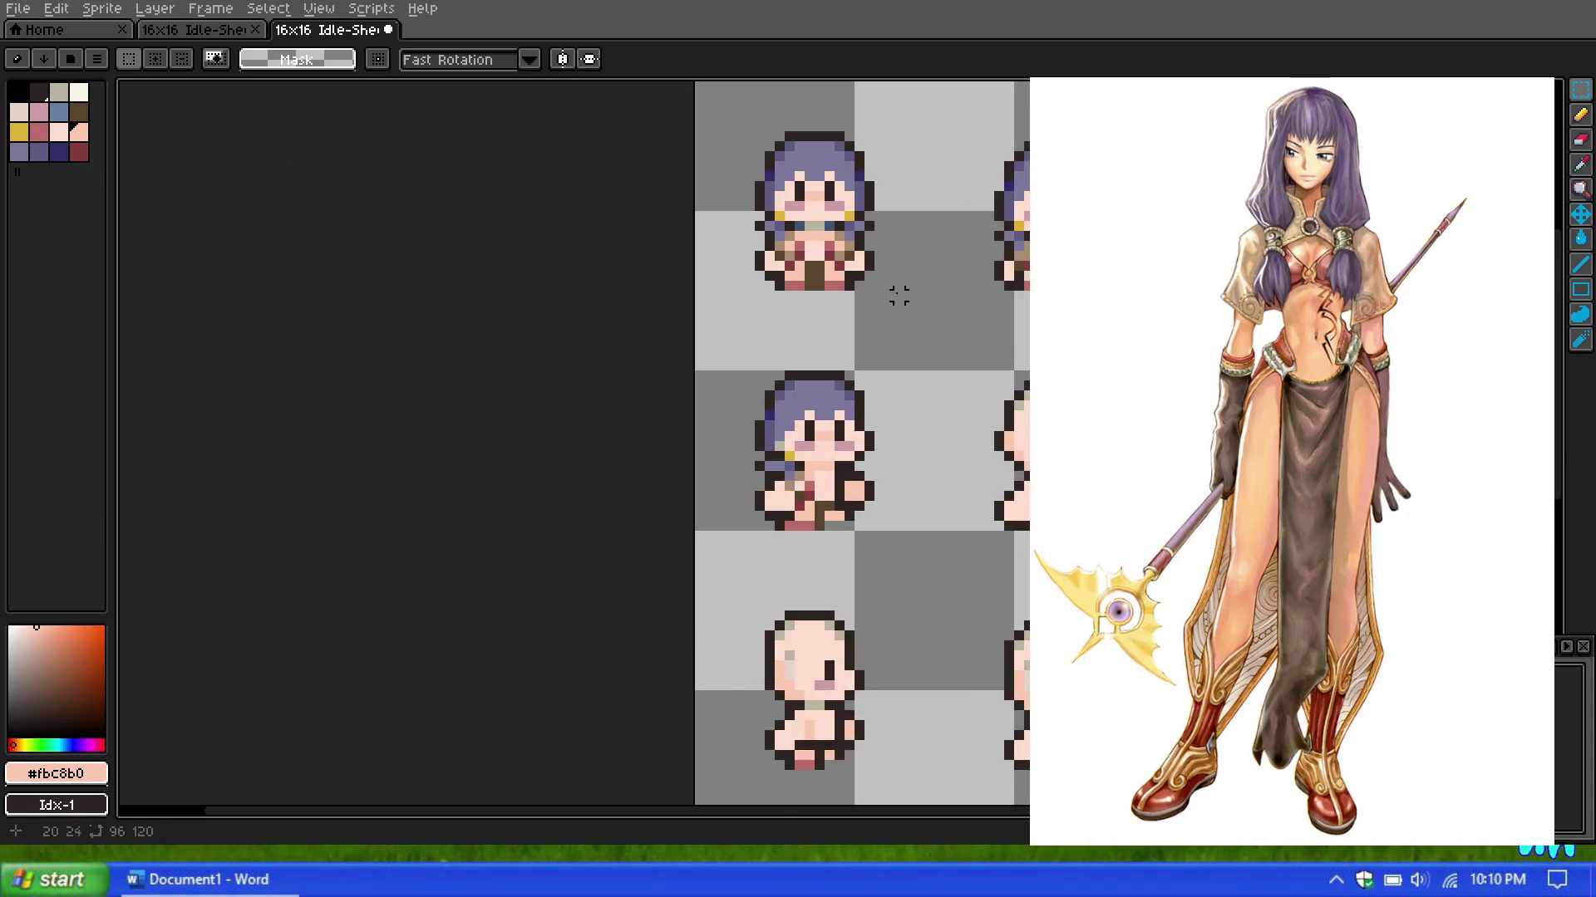
Step: Move a copy of the shoulder patch onto the second-frame girl and commit it
{"action": "scroll", "coordinate": [858, 215], "scroll_direction": "up", "scroll_amount": 1}
{"action": "mouse_move", "coordinate": [833, 222]}
{"action": "left_mouse_down"}
{"action": "mouse_move", "coordinate": [895, 257]}
{"action": "mouse_move", "coordinate": [861, 565]}
{"action": "left_mouse_up"}
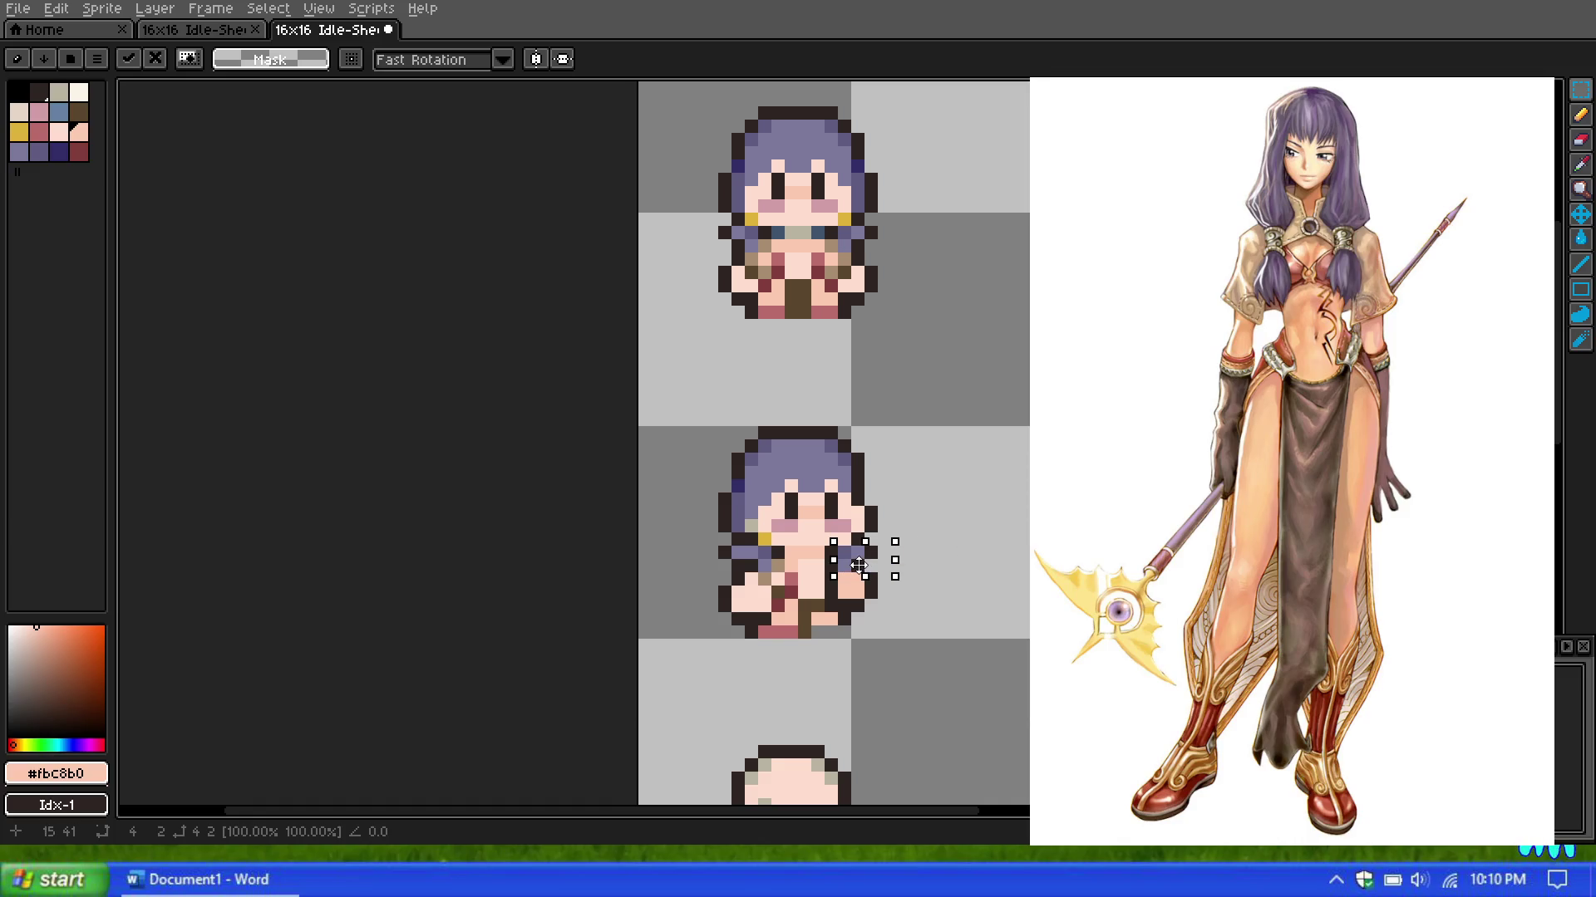
{"action": "key", "text": "Return"}
{"action": "scroll", "coordinate": [883, 481], "scroll_direction": "down", "scroll_amount": 6}
{"action": "scroll", "coordinate": [885, 482], "scroll_direction": "down", "scroll_amount": 1}
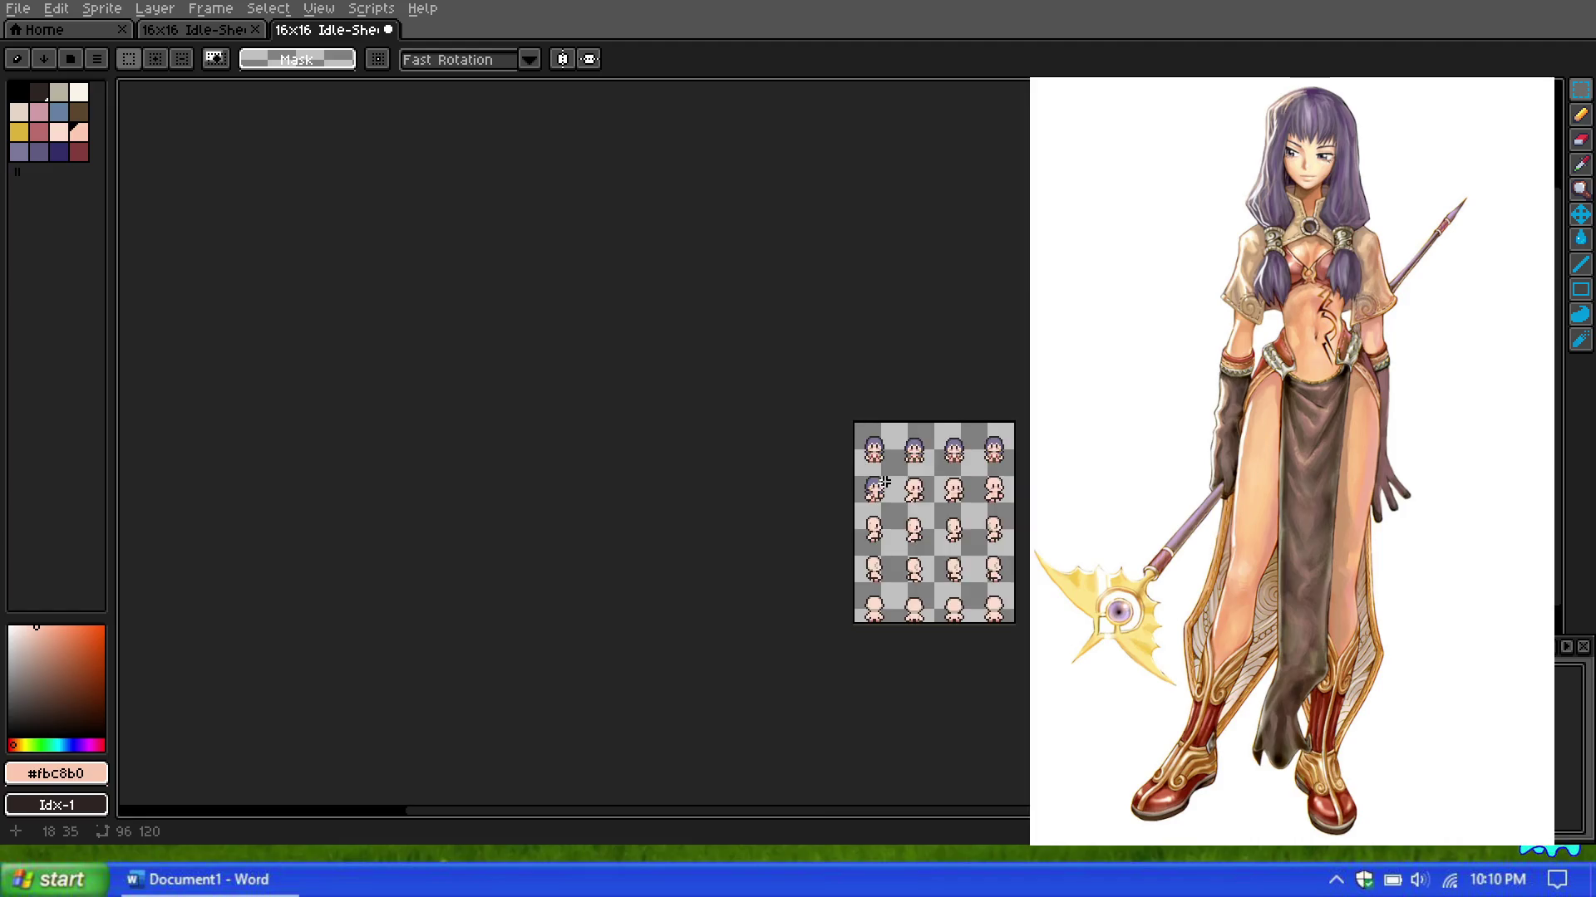
{"action": "scroll", "coordinate": [883, 481], "scroll_direction": "up", "scroll_amount": 5}
{"action": "scroll", "coordinate": [881, 478], "scroll_direction": "down", "scroll_amount": 1}
{"action": "scroll", "coordinate": [868, 462], "scroll_direction": "up", "scroll_amount": 2}
{"action": "scroll", "coordinate": [858, 445], "scroll_direction": "up", "scroll_amount": 1}
{"action": "scroll", "coordinate": [859, 449], "scroll_direction": "up", "scroll_amount": 1}
{"action": "scroll", "coordinate": [859, 507], "scroll_direction": "down", "scroll_amount": 1}
{"action": "scroll", "coordinate": [859, 508], "scroll_direction": "up", "scroll_amount": 1}
{"action": "scroll", "coordinate": [859, 565], "scroll_direction": "down", "scroll_amount": 1}
{"action": "scroll", "coordinate": [860, 565], "scroll_direction": "up", "scroll_amount": 2}
{"action": "scroll", "coordinate": [861, 565], "scroll_direction": "down", "scroll_amount": 2}
{"action": "scroll", "coordinate": [860, 565], "scroll_direction": "up", "scroll_amount": 1}
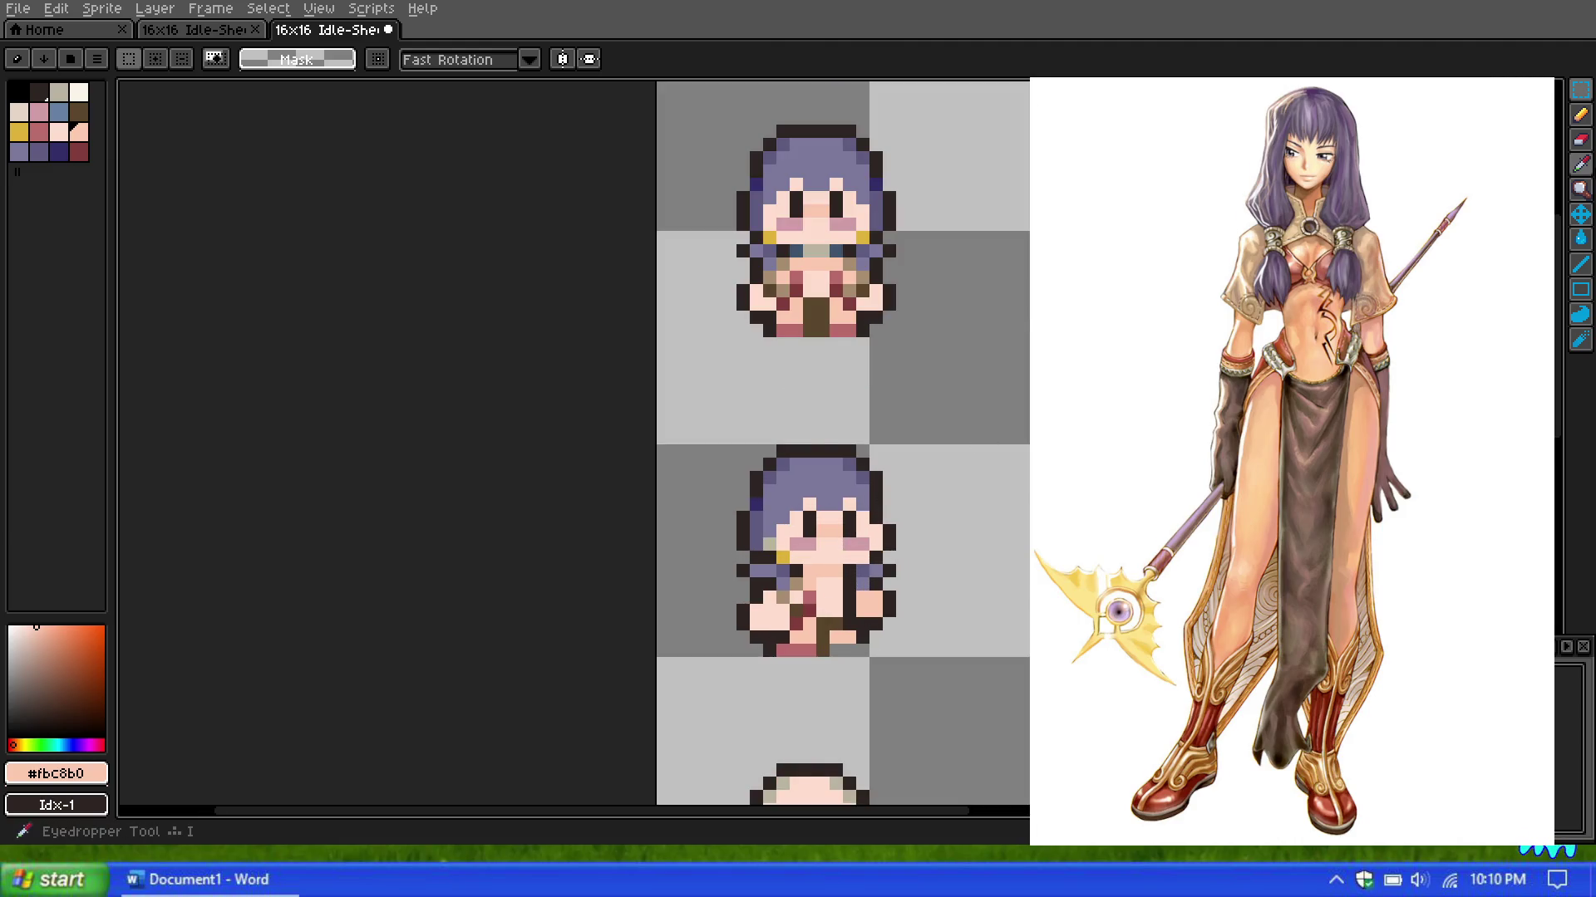
{"action": "left_click", "coordinate": [1581, 114]}
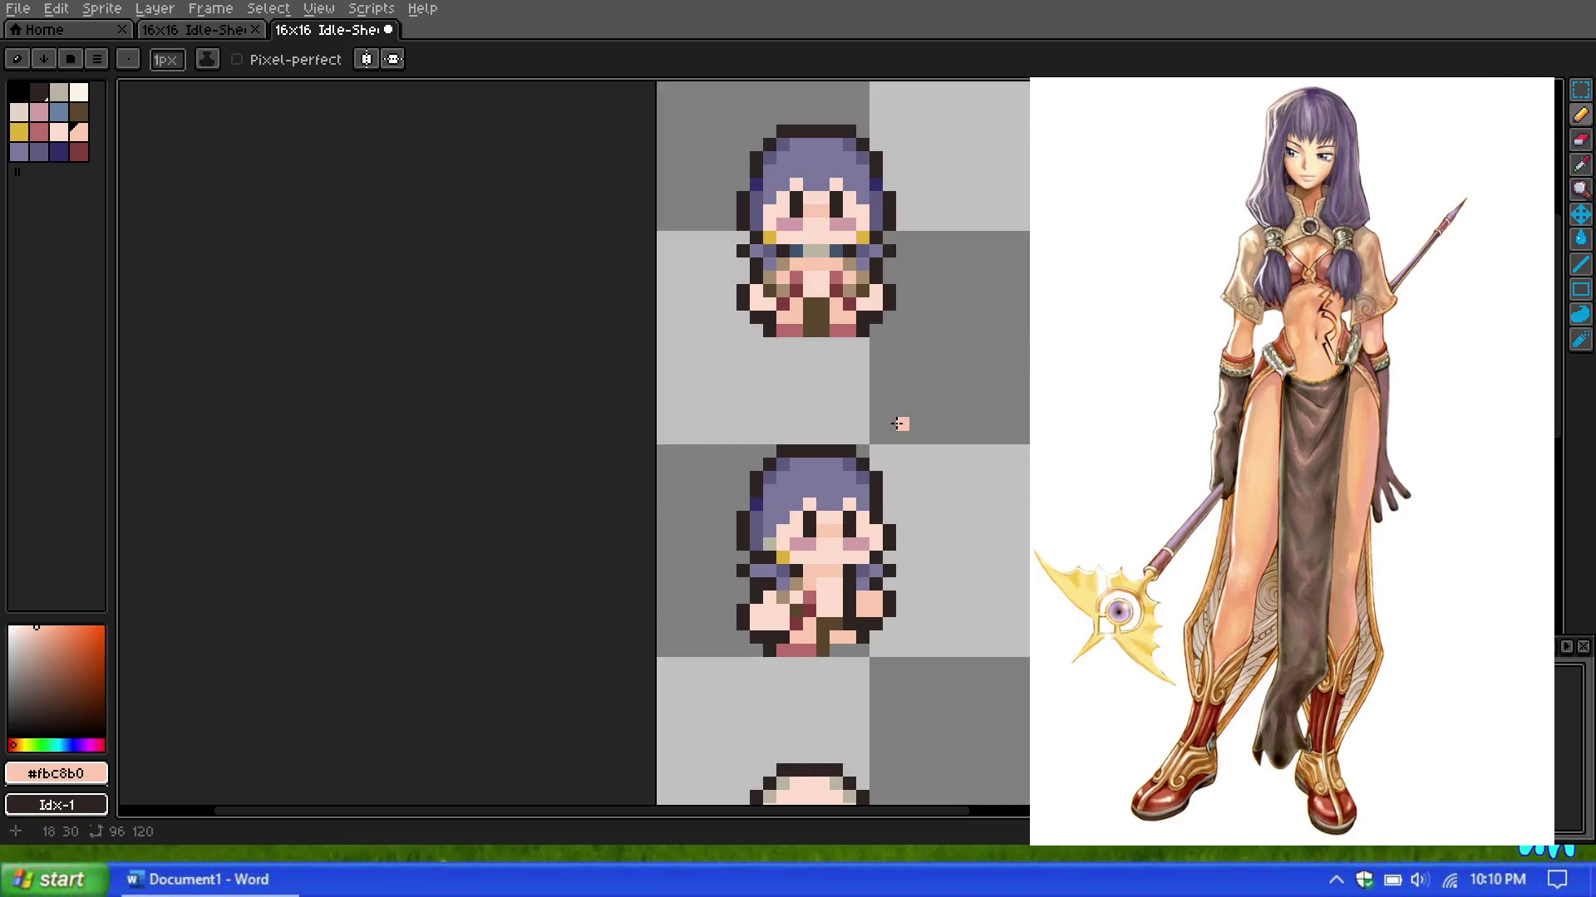
Step: Marquee-select the belt band row and drop its copy across the second girl's chest
{"action": "scroll", "coordinate": [899, 424], "scroll_direction": "down", "scroll_amount": 1}
{"action": "scroll", "coordinate": [902, 457], "scroll_direction": "up", "scroll_amount": 1}
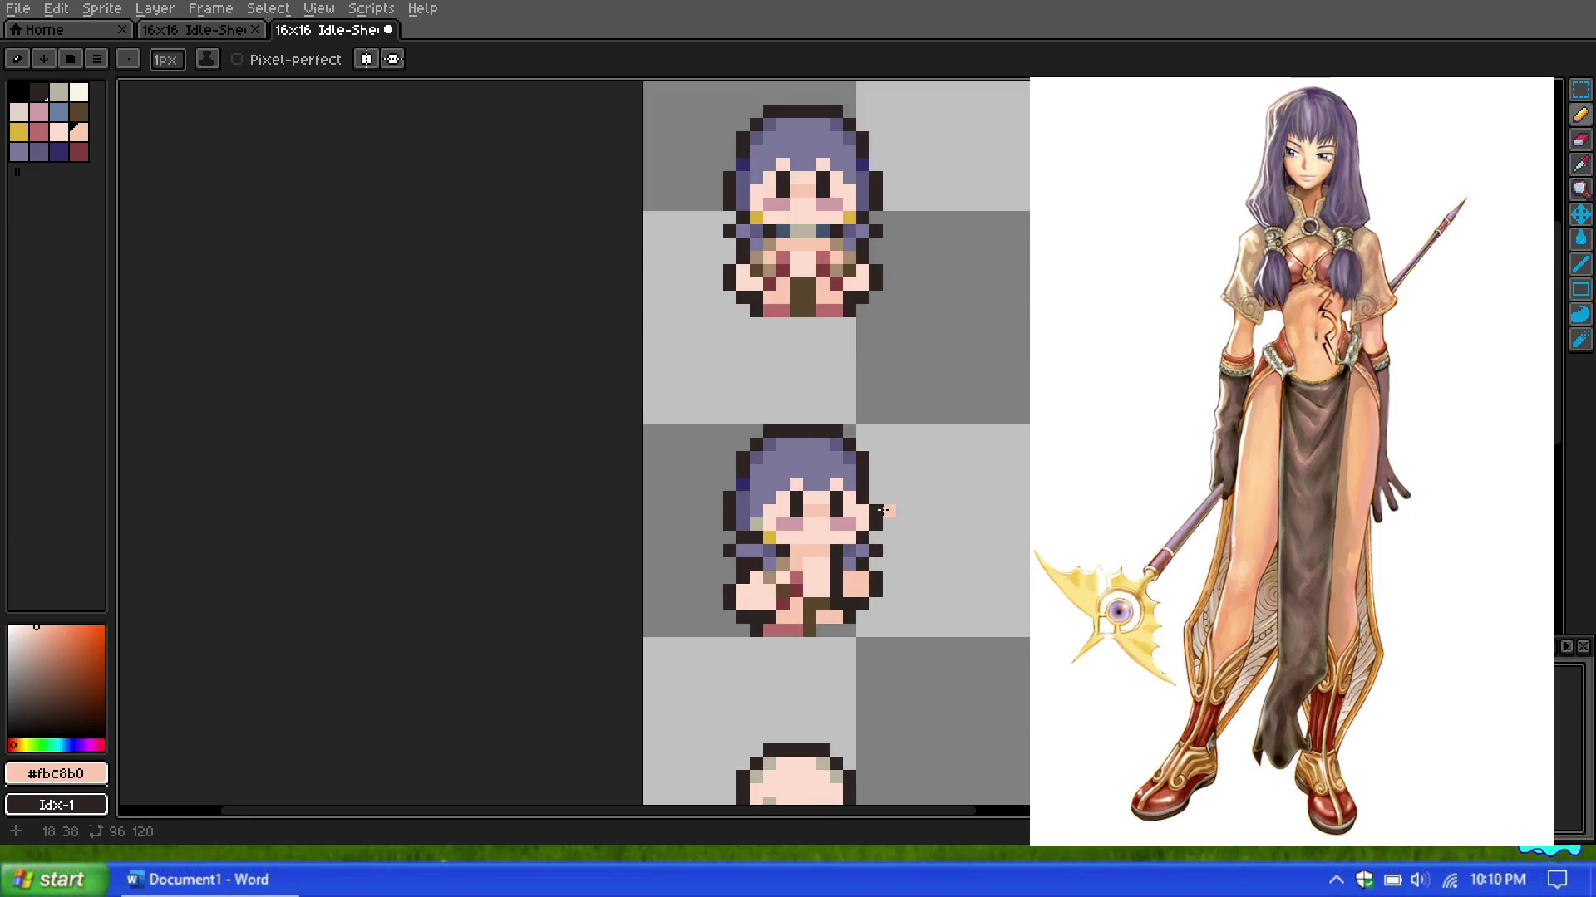
{"action": "scroll", "coordinate": [863, 525], "scroll_direction": "up", "scroll_amount": 2}
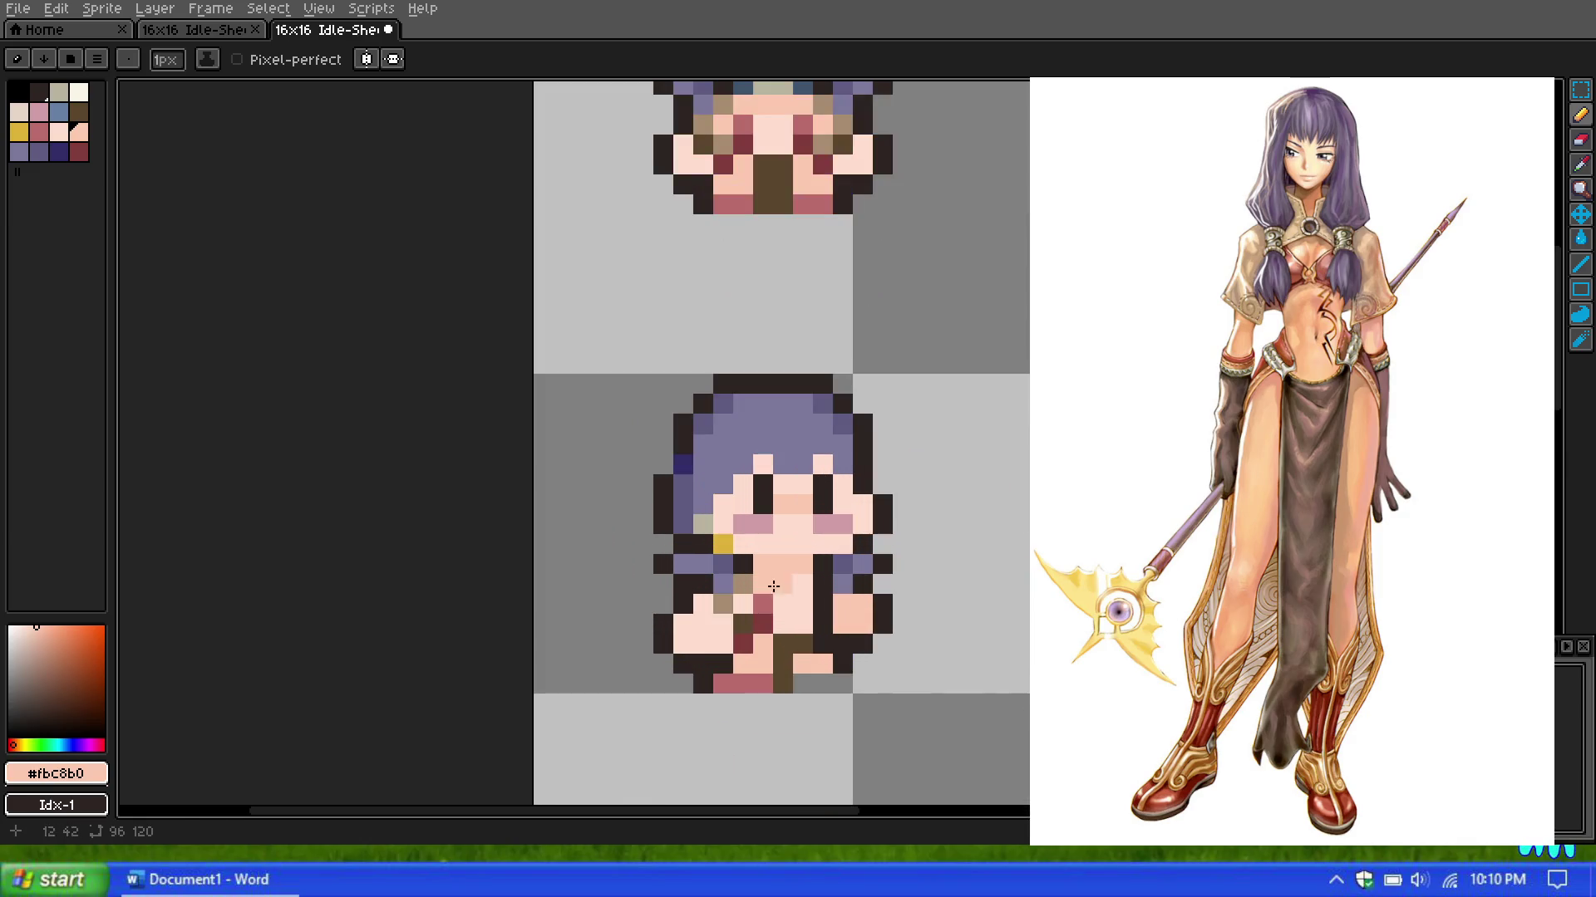
{"action": "scroll", "coordinate": [789, 585], "scroll_direction": "down", "scroll_amount": 2}
{"action": "scroll", "coordinate": [794, 565], "scroll_direction": "down", "scroll_amount": 3}
{"action": "scroll", "coordinate": [802, 520], "scroll_direction": "up", "scroll_amount": 2}
{"action": "scroll", "coordinate": [802, 520], "scroll_direction": "up", "scroll_amount": 1}
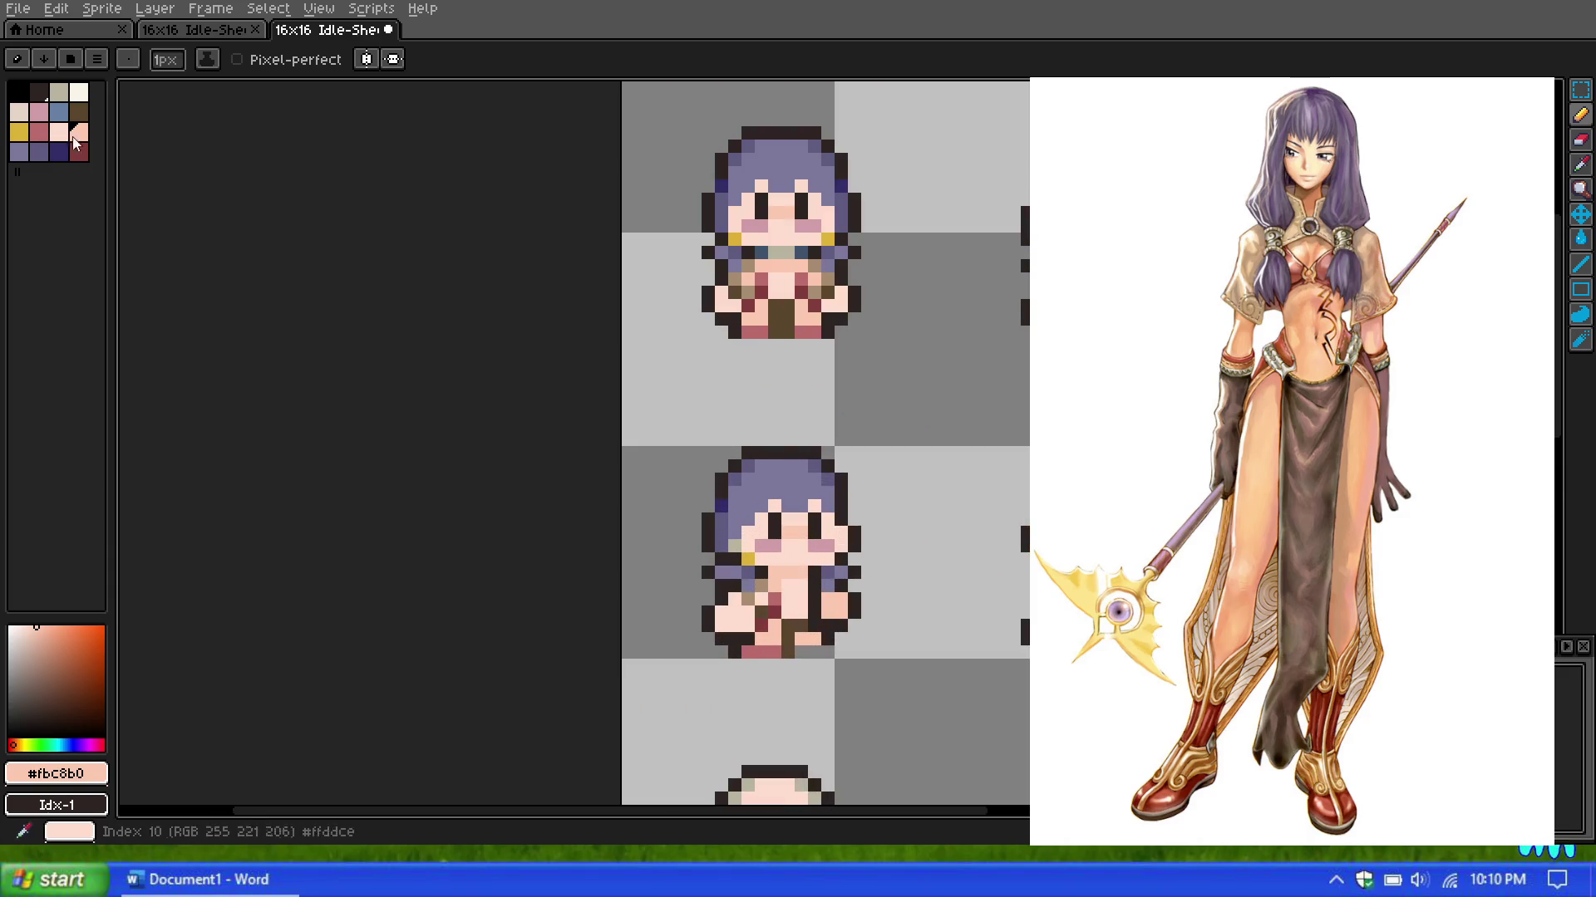
{"action": "key", "text": "m"}
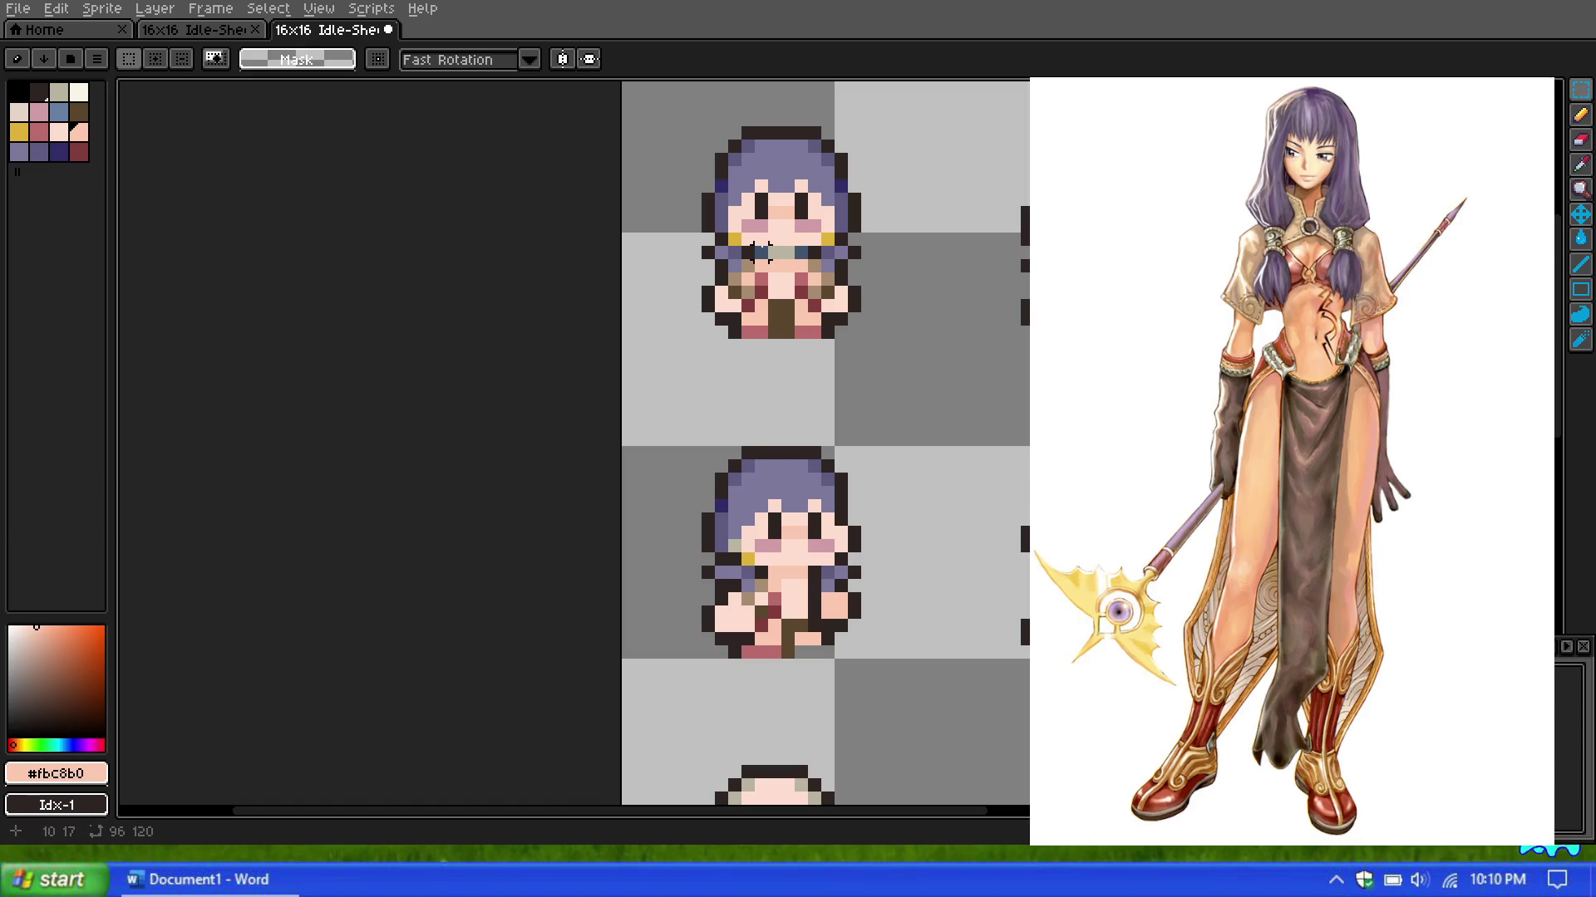
{"action": "mouse_move", "coordinate": [760, 252]}
{"action": "left_mouse_down"}
{"action": "mouse_move", "coordinate": [812, 263]}
{"action": "mouse_move", "coordinate": [762, 579]}
{"action": "mouse_move", "coordinate": [798, 567]}
{"action": "left_mouse_up"}
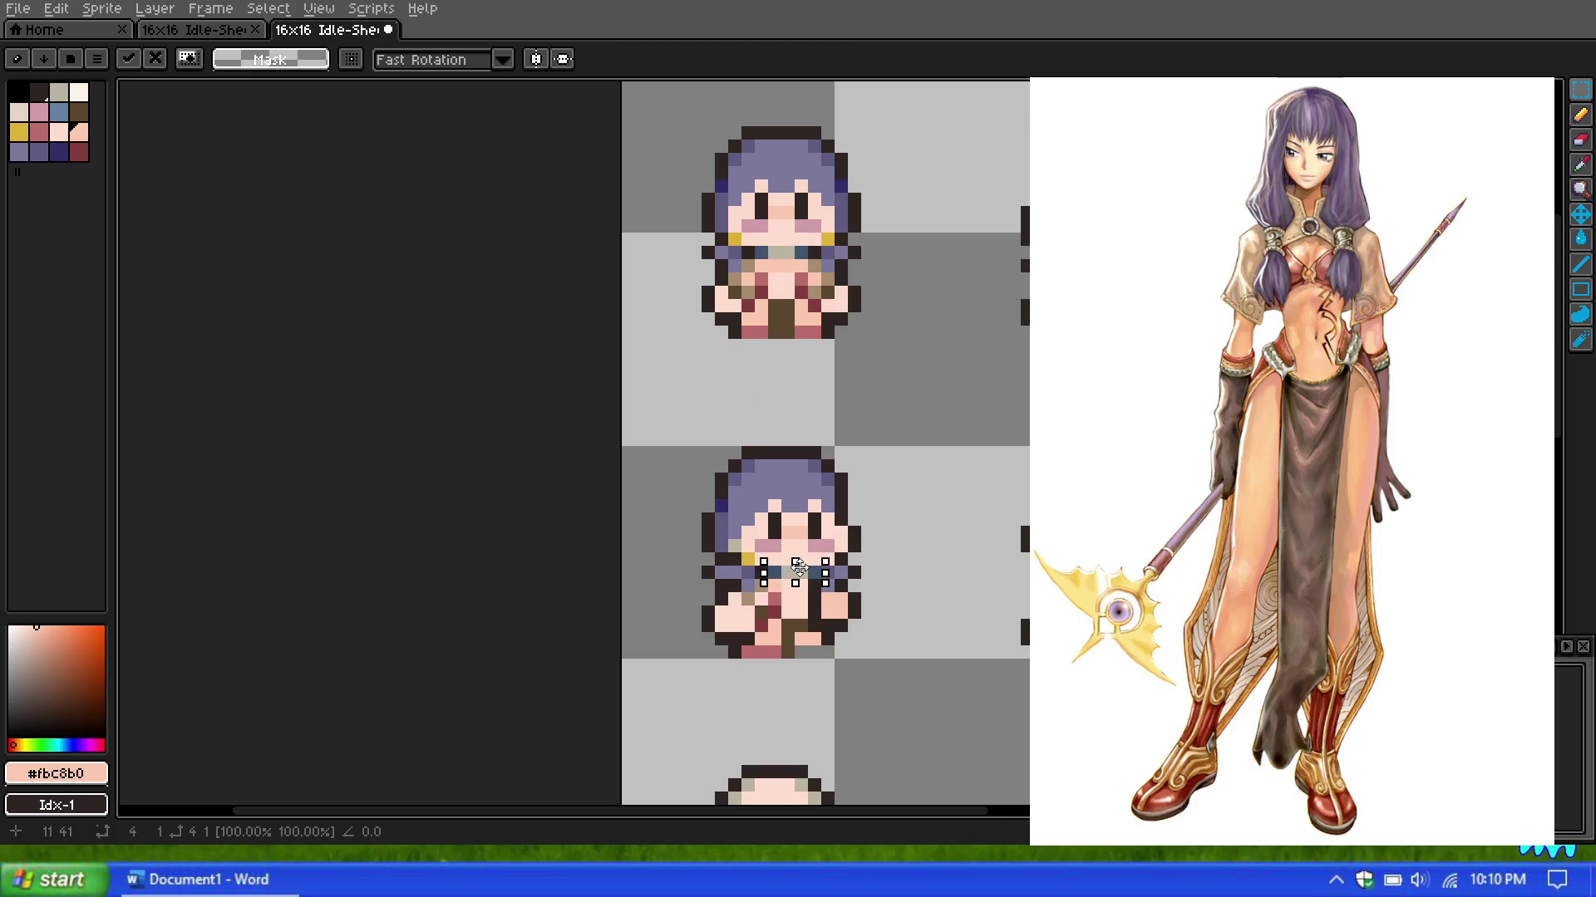
{"action": "left_click", "coordinate": [919, 516]}
{"action": "scroll", "coordinate": [839, 508], "scroll_direction": "down", "scroll_amount": 2}
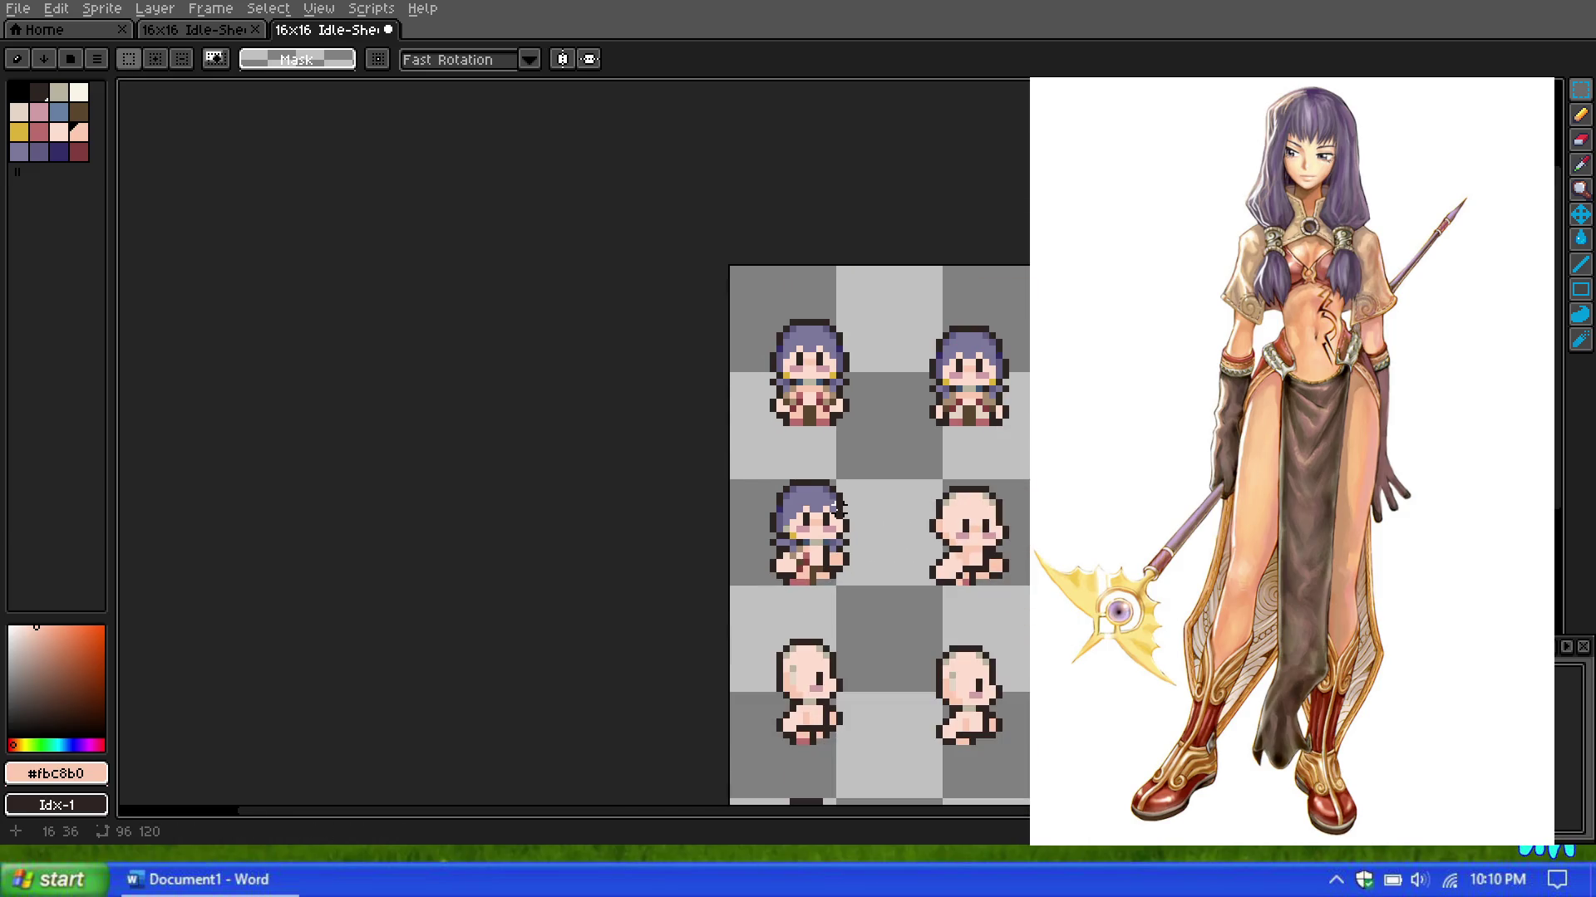
Step: Zoom around the second-frame girl and switch back to the Pencil tool for touch-ups
{"action": "scroll", "coordinate": [841, 527], "scroll_direction": "up", "scroll_amount": 1}
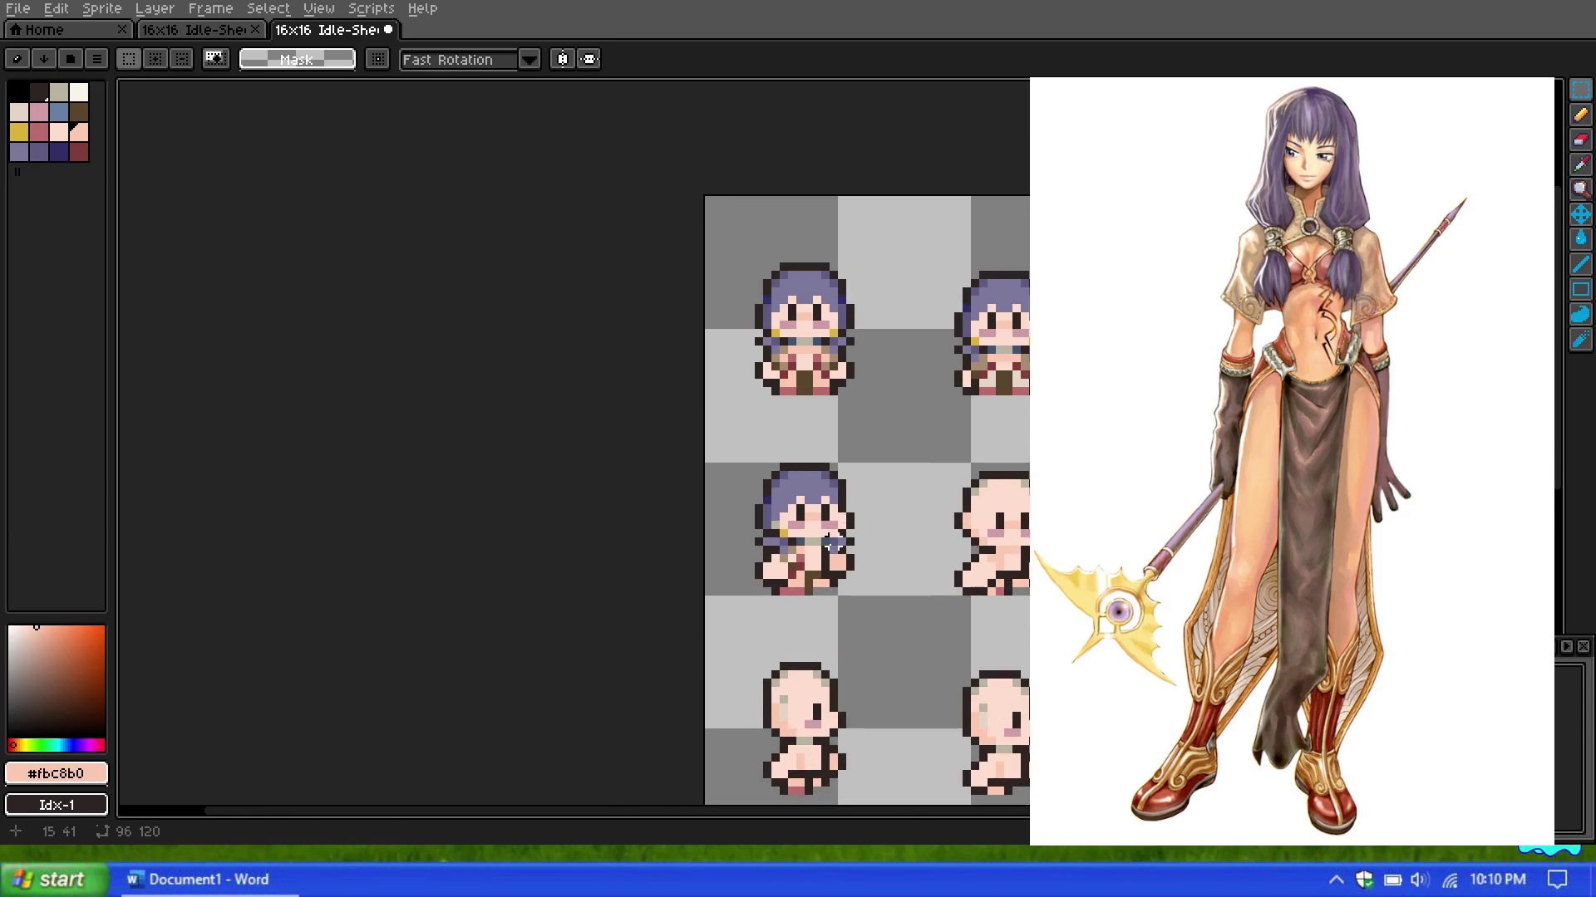
{"action": "scroll", "coordinate": [829, 544], "scroll_direction": "down", "scroll_amount": 1}
{"action": "scroll", "coordinate": [830, 545], "scroll_direction": "up", "scroll_amount": 1}
{"action": "scroll", "coordinate": [798, 548], "scroll_direction": "up", "scroll_amount": 3}
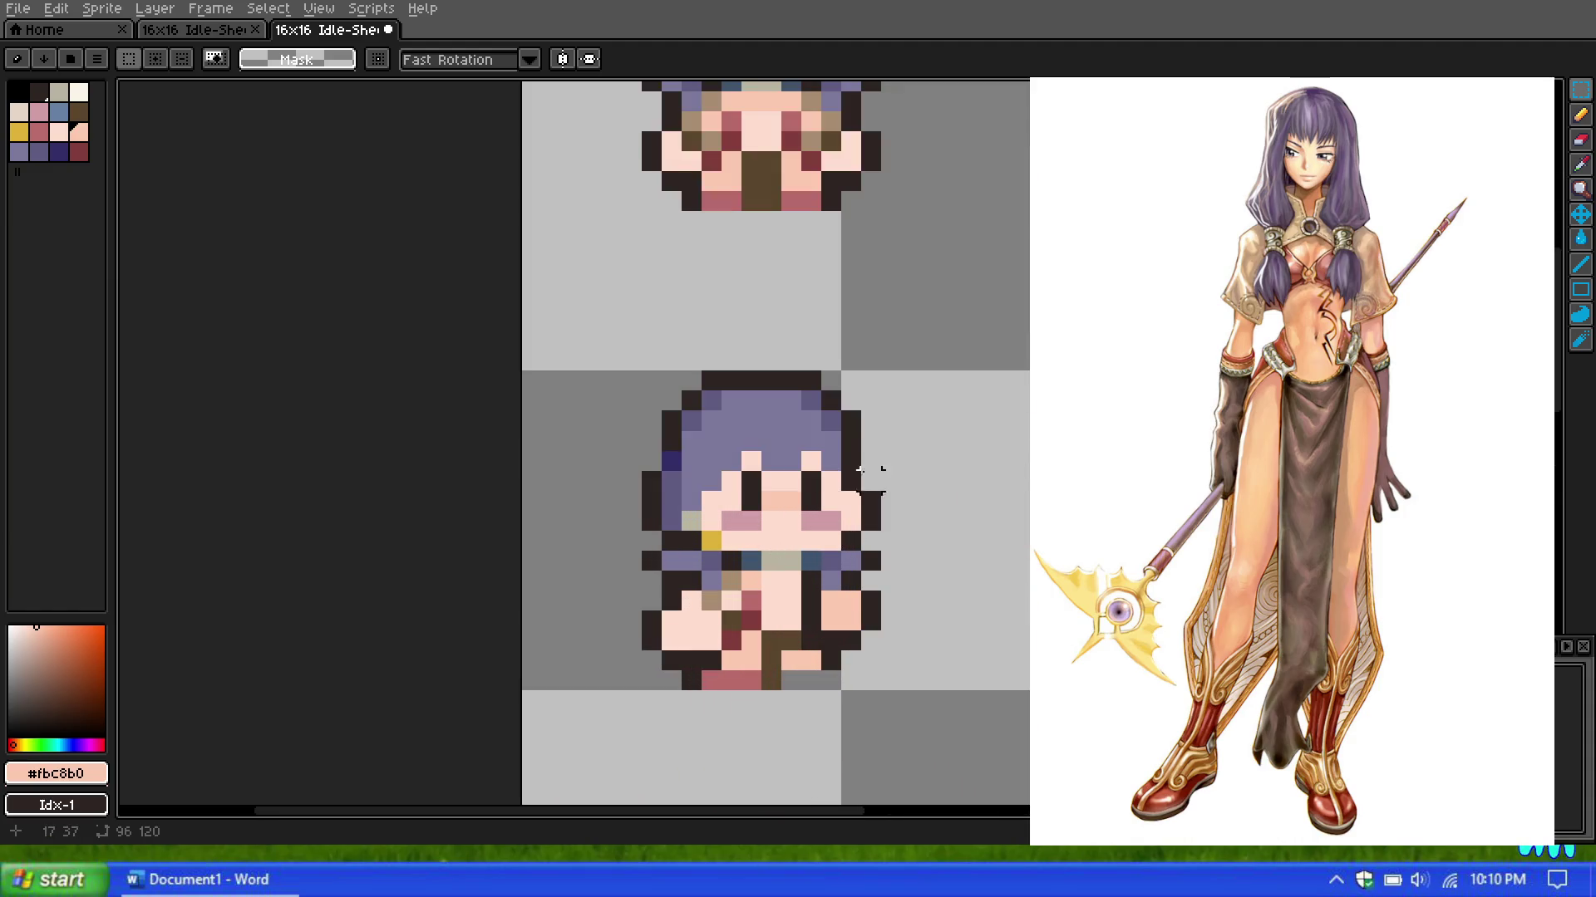
{"action": "scroll", "coordinate": [860, 470], "scroll_direction": "down", "scroll_amount": 2}
{"action": "scroll", "coordinate": [857, 447], "scroll_direction": "up", "scroll_amount": 1}
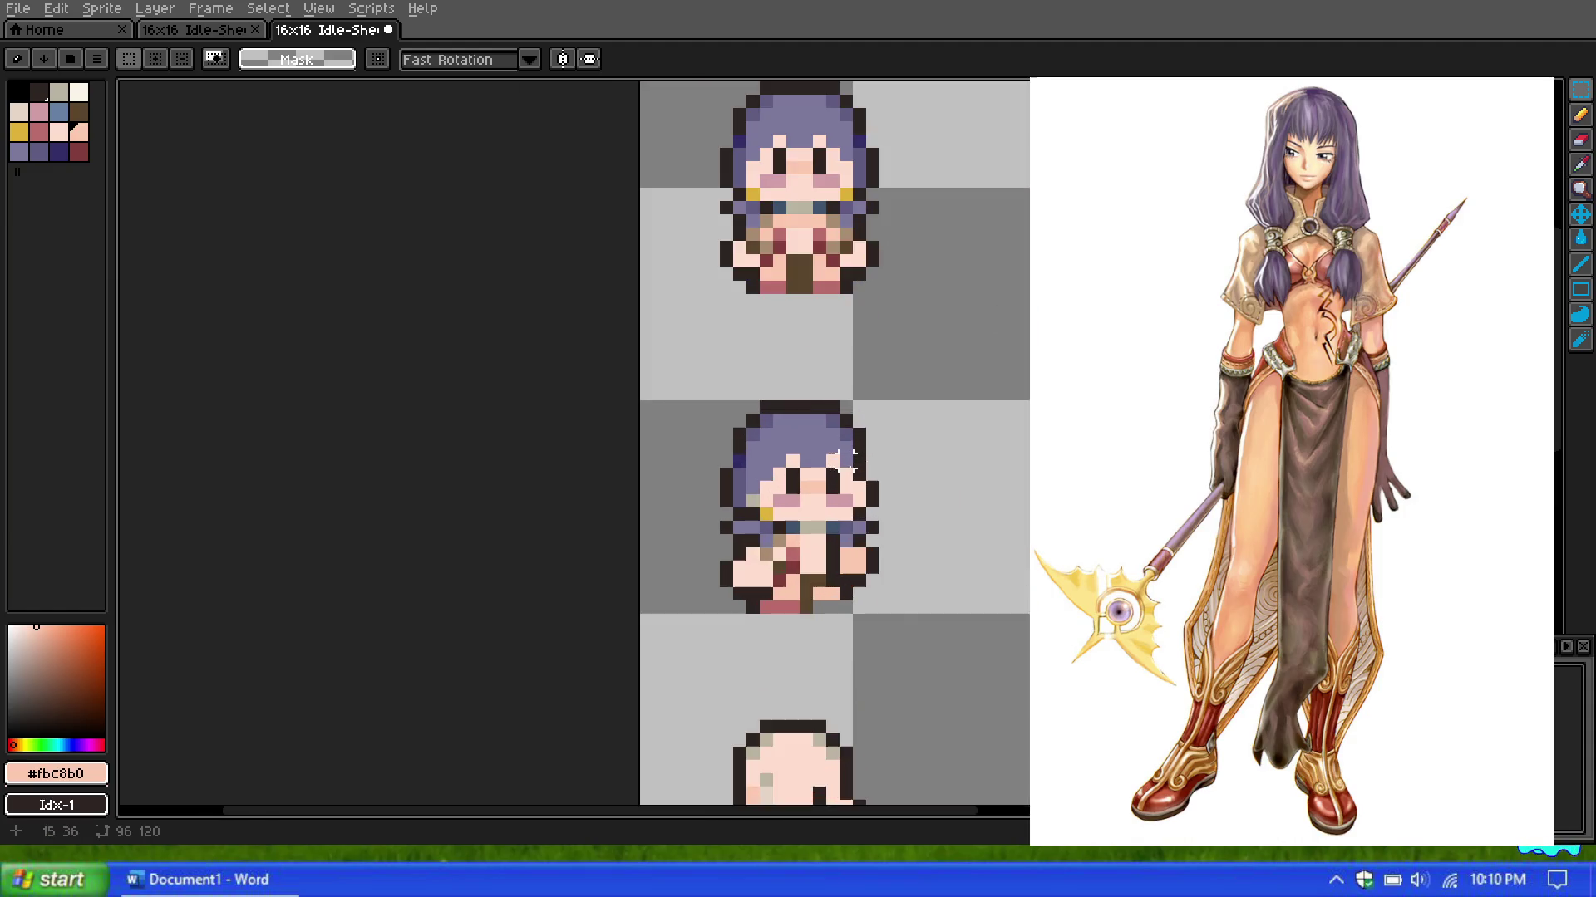
{"action": "scroll", "coordinate": [834, 498], "scroll_direction": "up", "scroll_amount": 1}
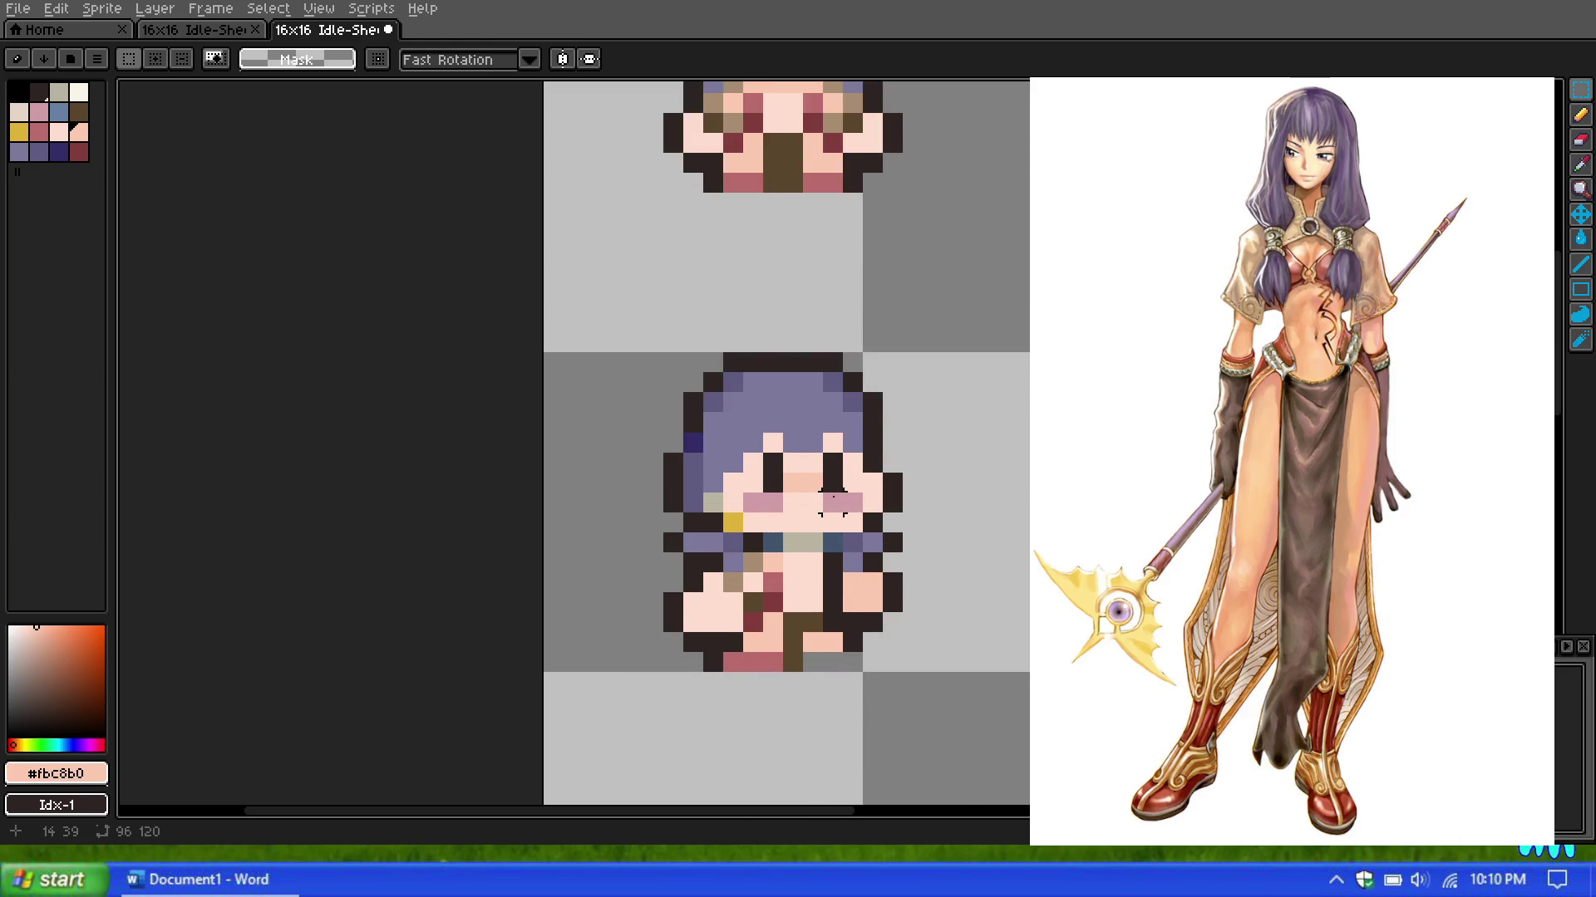
{"action": "scroll", "coordinate": [823, 498], "scroll_direction": "down", "scroll_amount": 2}
{"action": "scroll", "coordinate": [806, 486], "scroll_direction": "up", "scroll_amount": 1}
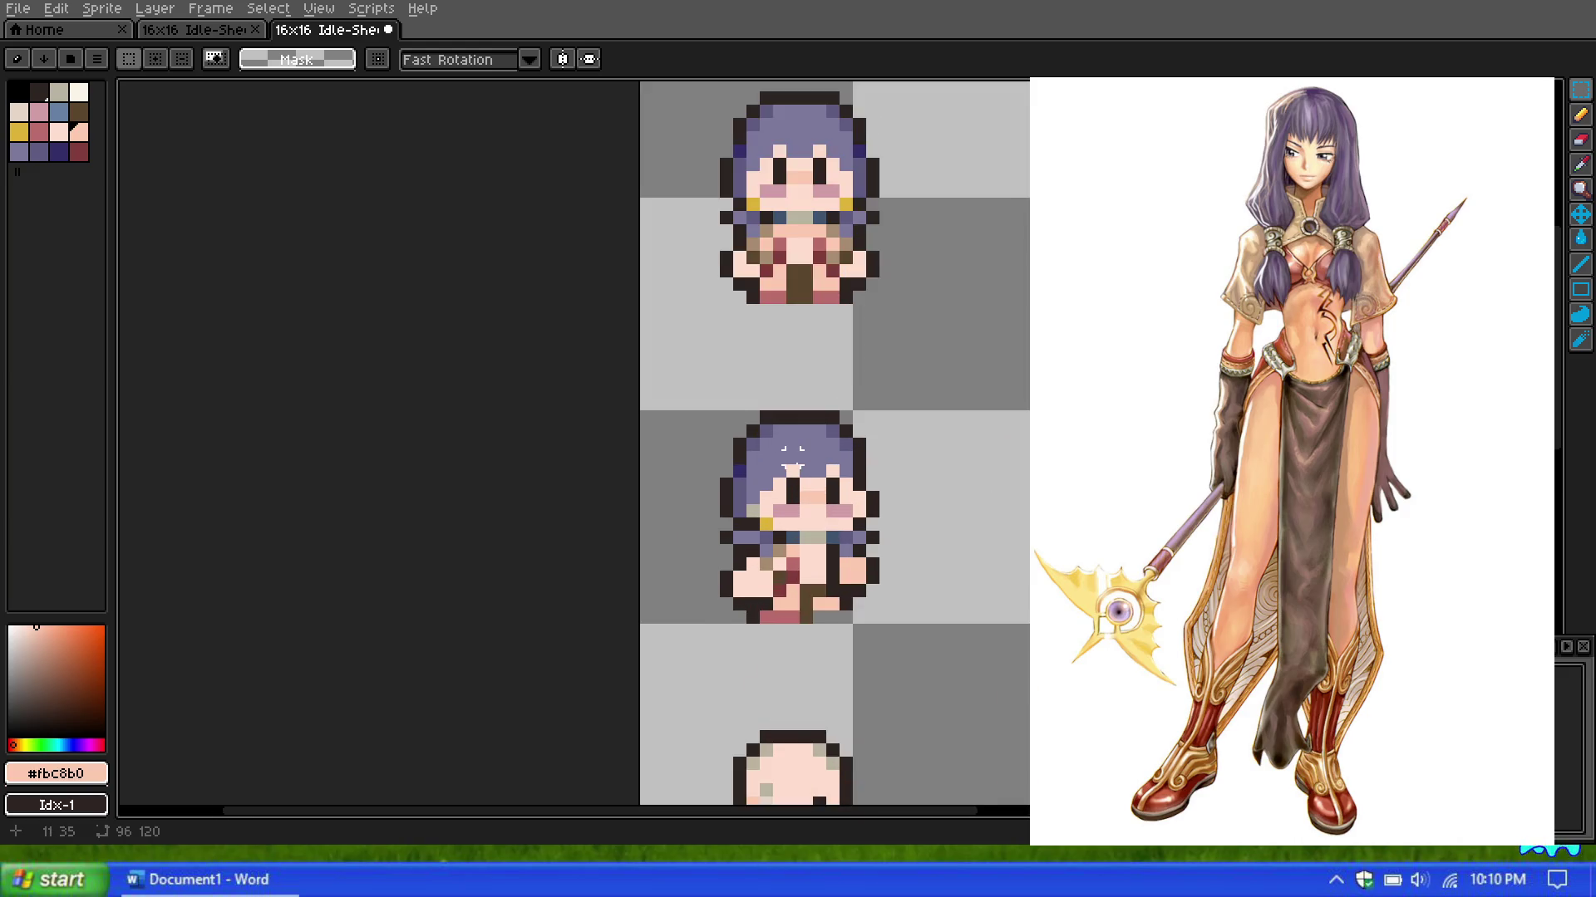
{"action": "scroll", "coordinate": [806, 487], "scroll_direction": "up", "scroll_amount": 1}
{"action": "left_click", "coordinate": [1581, 115]}
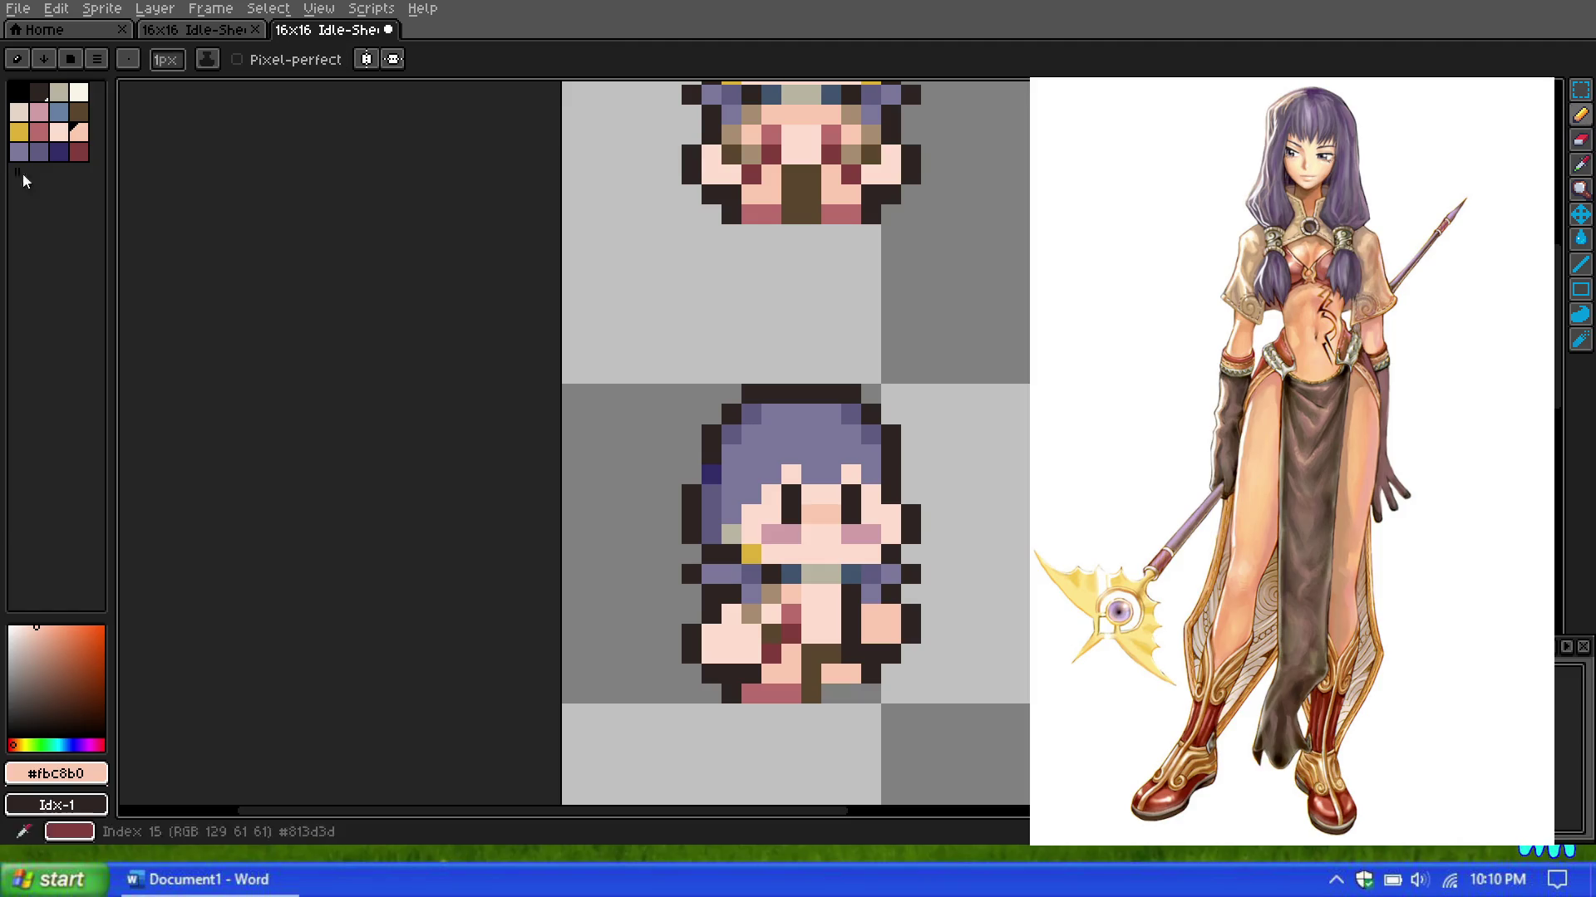
{"action": "scroll", "coordinate": [773, 487], "scroll_direction": "down", "scroll_amount": 1}
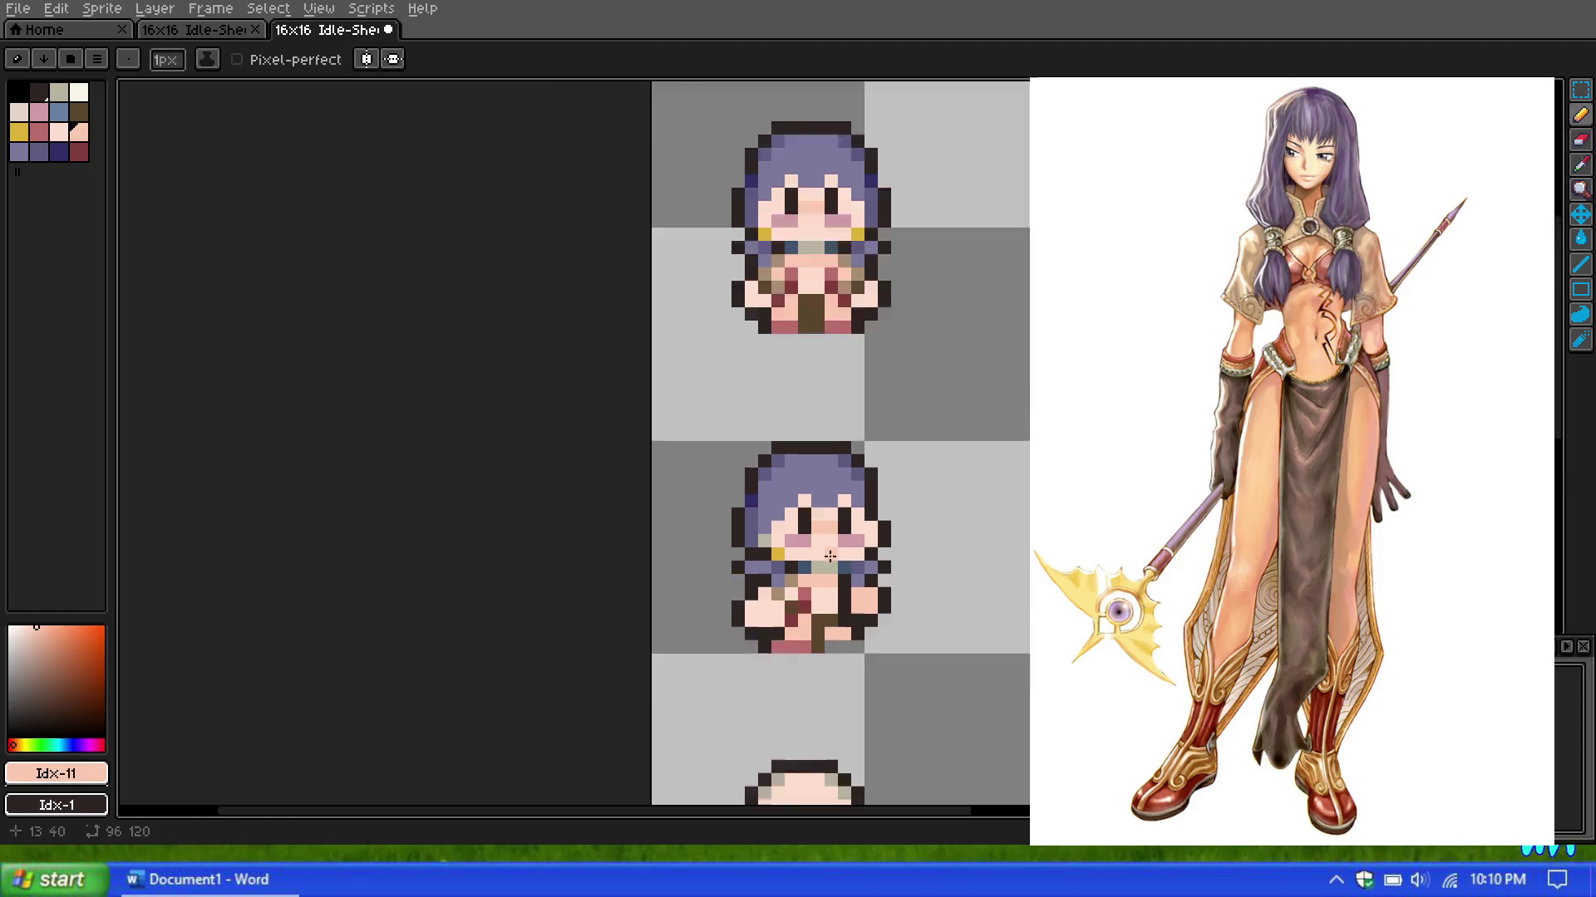
{"action": "scroll", "coordinate": [773, 487], "scroll_direction": "down", "scroll_amount": 1}
{"action": "scroll", "coordinate": [778, 490], "scroll_direction": "down", "scroll_amount": 1}
{"action": "scroll", "coordinate": [796, 601], "scroll_direction": "up", "scroll_amount": 2}
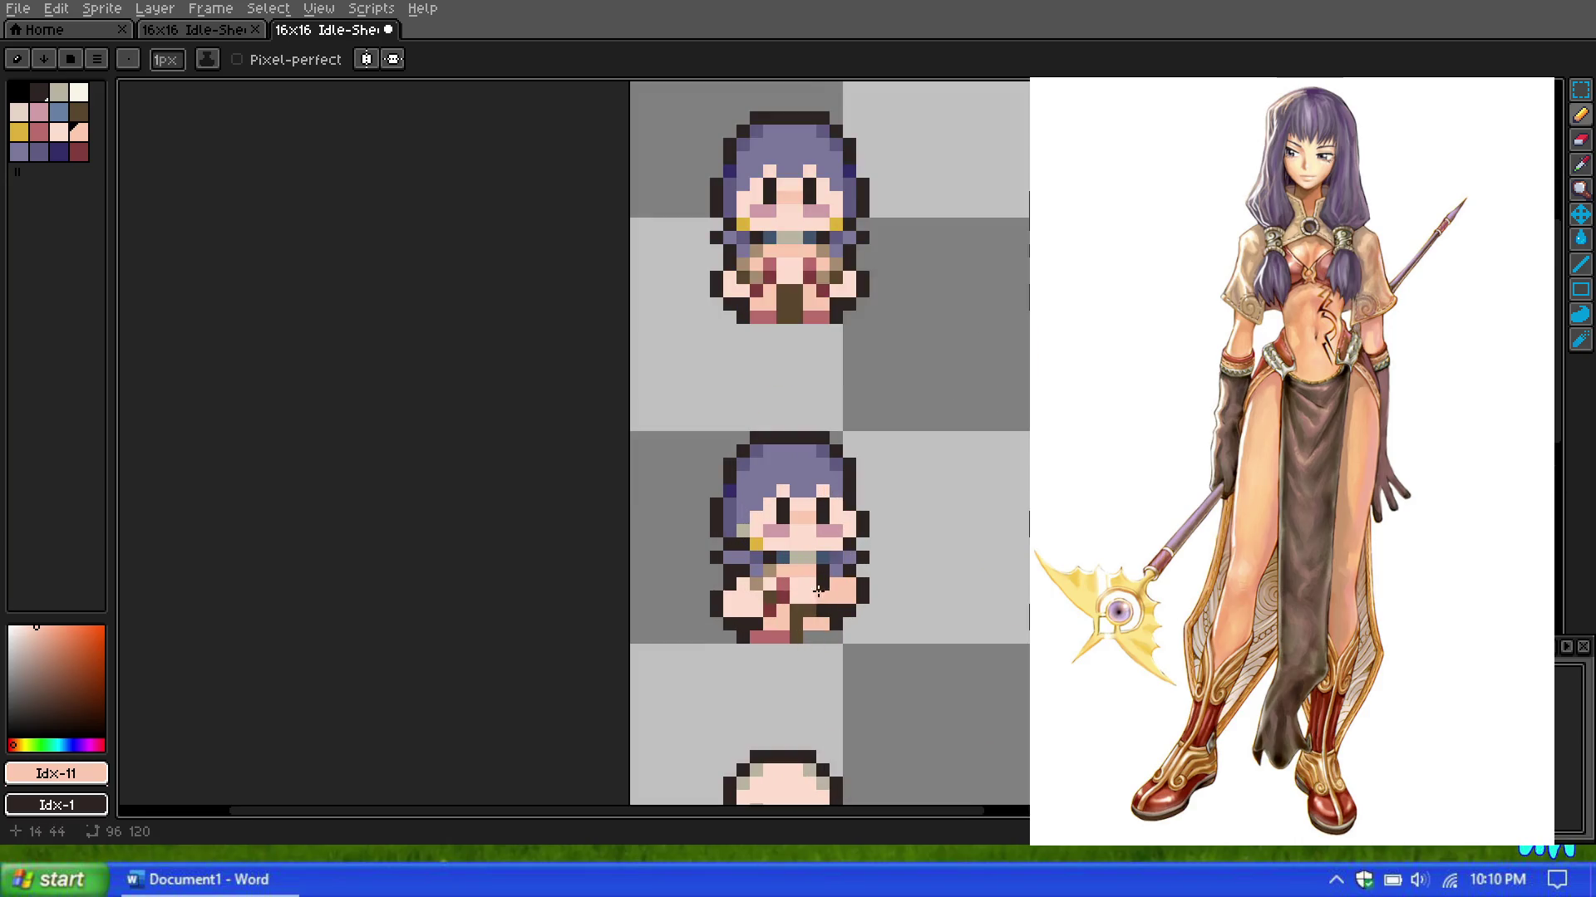
{"action": "scroll", "coordinate": [806, 615], "scroll_direction": "up", "scroll_amount": 2}
{"action": "scroll", "coordinate": [816, 555], "scroll_direction": "down", "scroll_amount": 4}
{"action": "scroll", "coordinate": [817, 532], "scroll_direction": "down", "scroll_amount": 3}
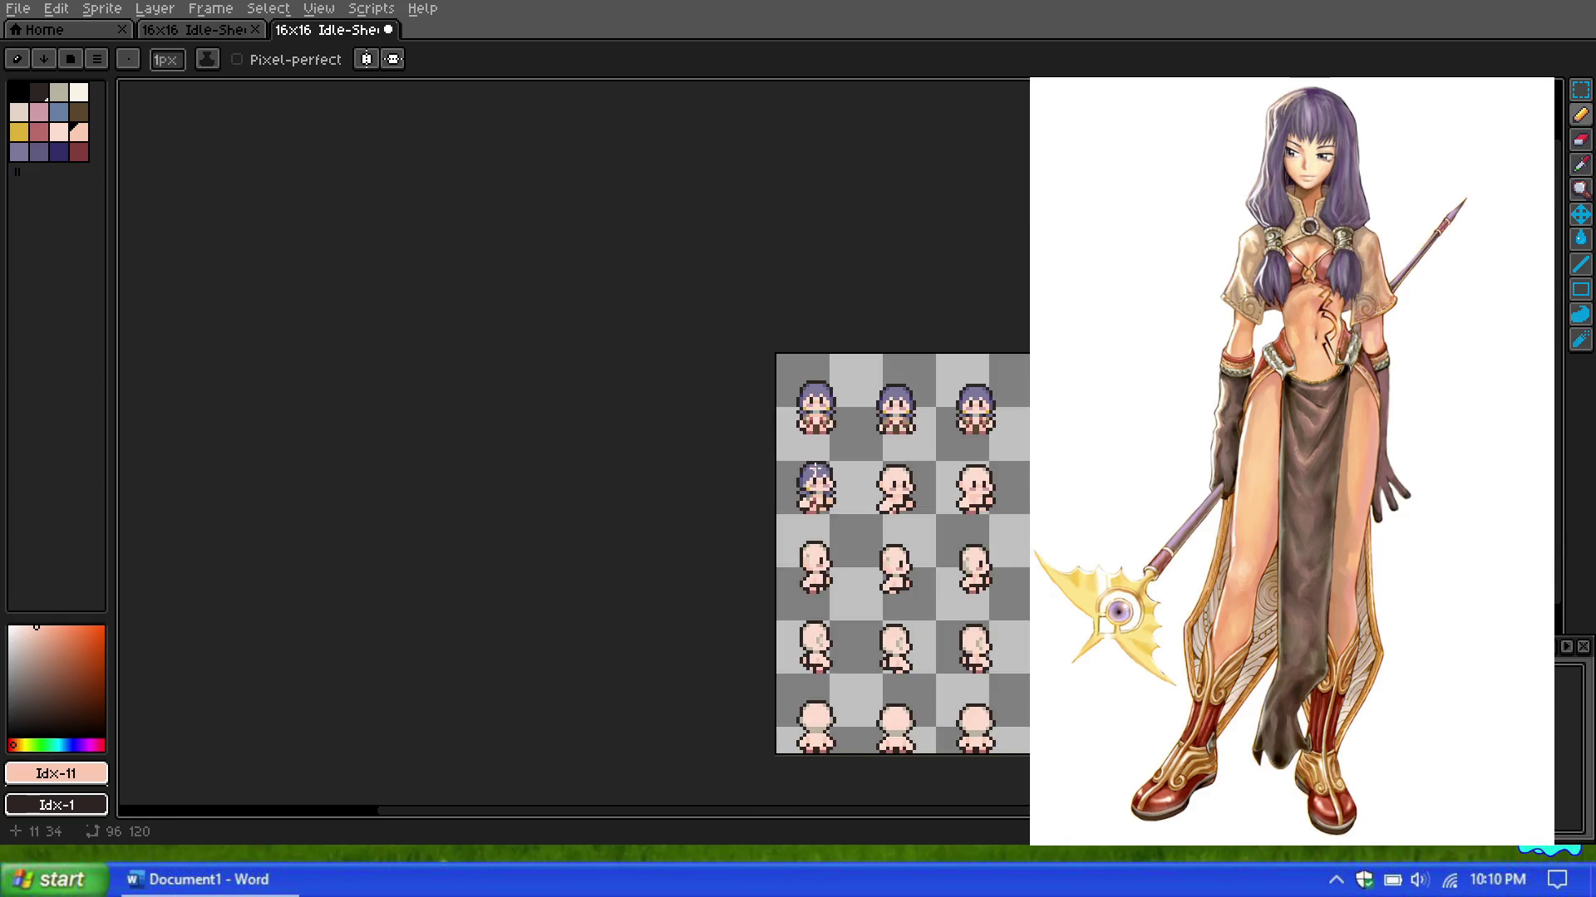
{"action": "scroll", "coordinate": [816, 478], "scroll_direction": "up", "scroll_amount": 2}
{"action": "scroll", "coordinate": [822, 457], "scroll_direction": "up", "scroll_amount": 1}
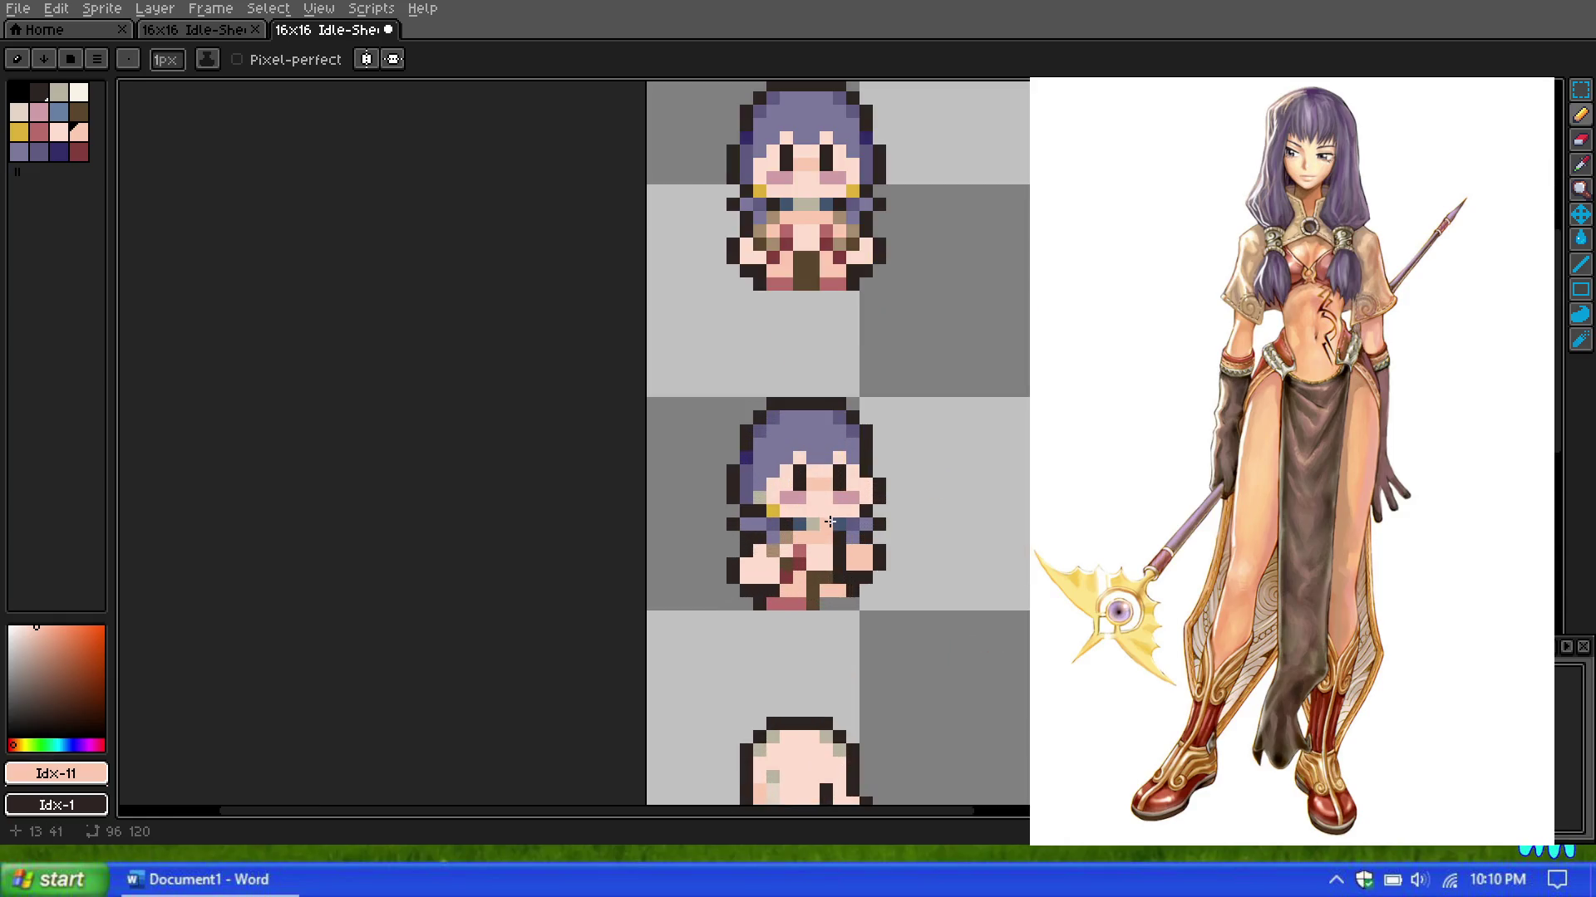
{"action": "scroll", "coordinate": [835, 482], "scroll_direction": "up", "scroll_amount": 1}
{"action": "scroll", "coordinate": [838, 485], "scroll_direction": "down", "scroll_amount": 1}
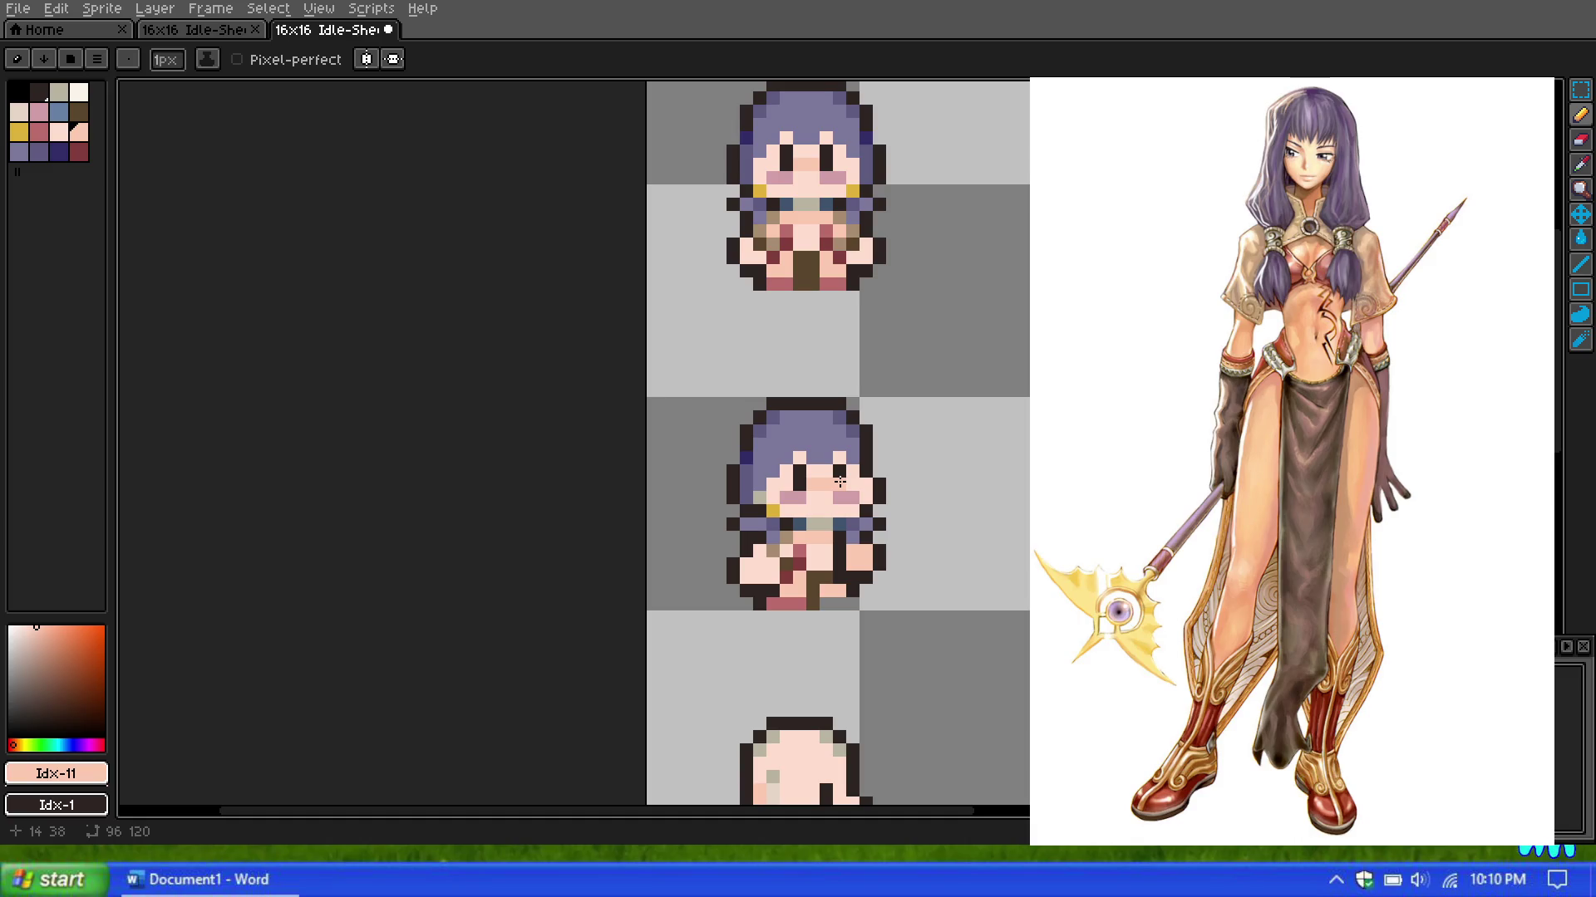
Step: Zoom around the purple-haired girl sheet, then switch to the cyan cat 16x16 Idle-Sheet
{"action": "scroll", "coordinate": [839, 481], "scroll_direction": "down", "scroll_amount": 3}
{"action": "scroll", "coordinate": [840, 481], "scroll_direction": "down", "scroll_amount": 3}
{"action": "scroll", "coordinate": [769, 377], "scroll_direction": "up", "scroll_amount": 3}
{"action": "scroll", "coordinate": [769, 377], "scroll_direction": "up", "scroll_amount": 1}
{"action": "scroll", "coordinate": [769, 377], "scroll_direction": "up", "scroll_amount": 1}
{"action": "scroll", "coordinate": [723, 370], "scroll_direction": "up", "scroll_amount": 1}
{"action": "scroll", "coordinate": [715, 368], "scroll_direction": "down", "scroll_amount": 1}
{"action": "scroll", "coordinate": [715, 372], "scroll_direction": "up", "scroll_amount": 1}
{"action": "scroll", "coordinate": [715, 371], "scroll_direction": "up", "scroll_amount": 1}
{"action": "scroll", "coordinate": [715, 383], "scroll_direction": "down", "scroll_amount": 2}
{"action": "scroll", "coordinate": [712, 424], "scroll_direction": "up", "scroll_amount": 1}
{"action": "scroll", "coordinate": [712, 425], "scroll_direction": "up", "scroll_amount": 1}
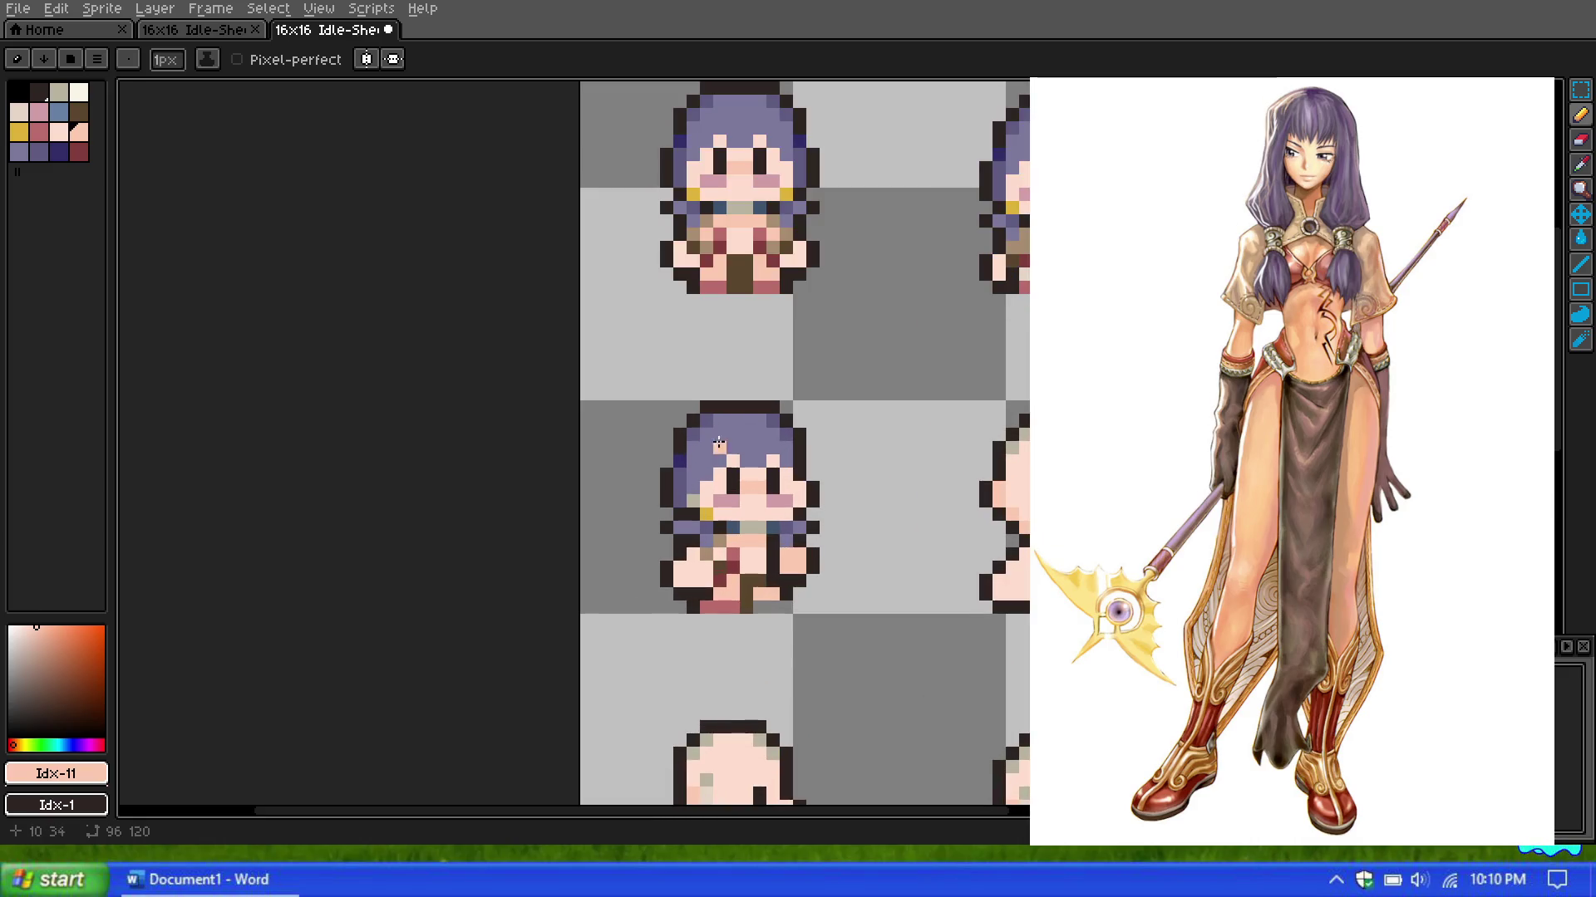
{"action": "scroll", "coordinate": [675, 477], "scroll_direction": "up", "scroll_amount": 1}
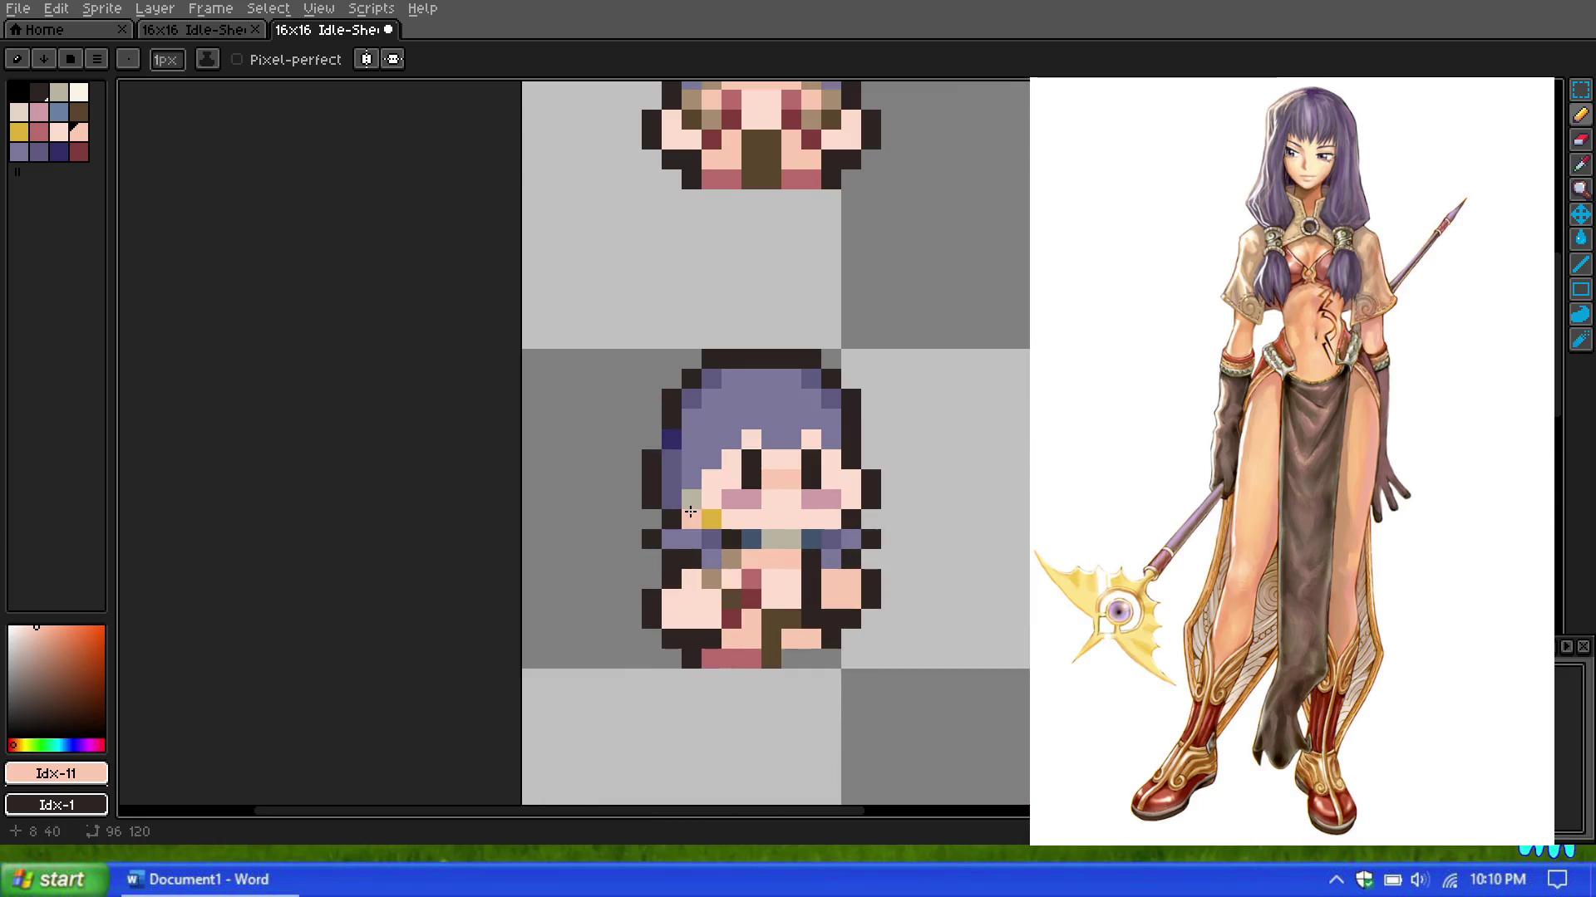
{"action": "scroll", "coordinate": [729, 398], "scroll_direction": "down", "scroll_amount": 1}
{"action": "scroll", "coordinate": [735, 403], "scroll_direction": "down", "scroll_amount": 1}
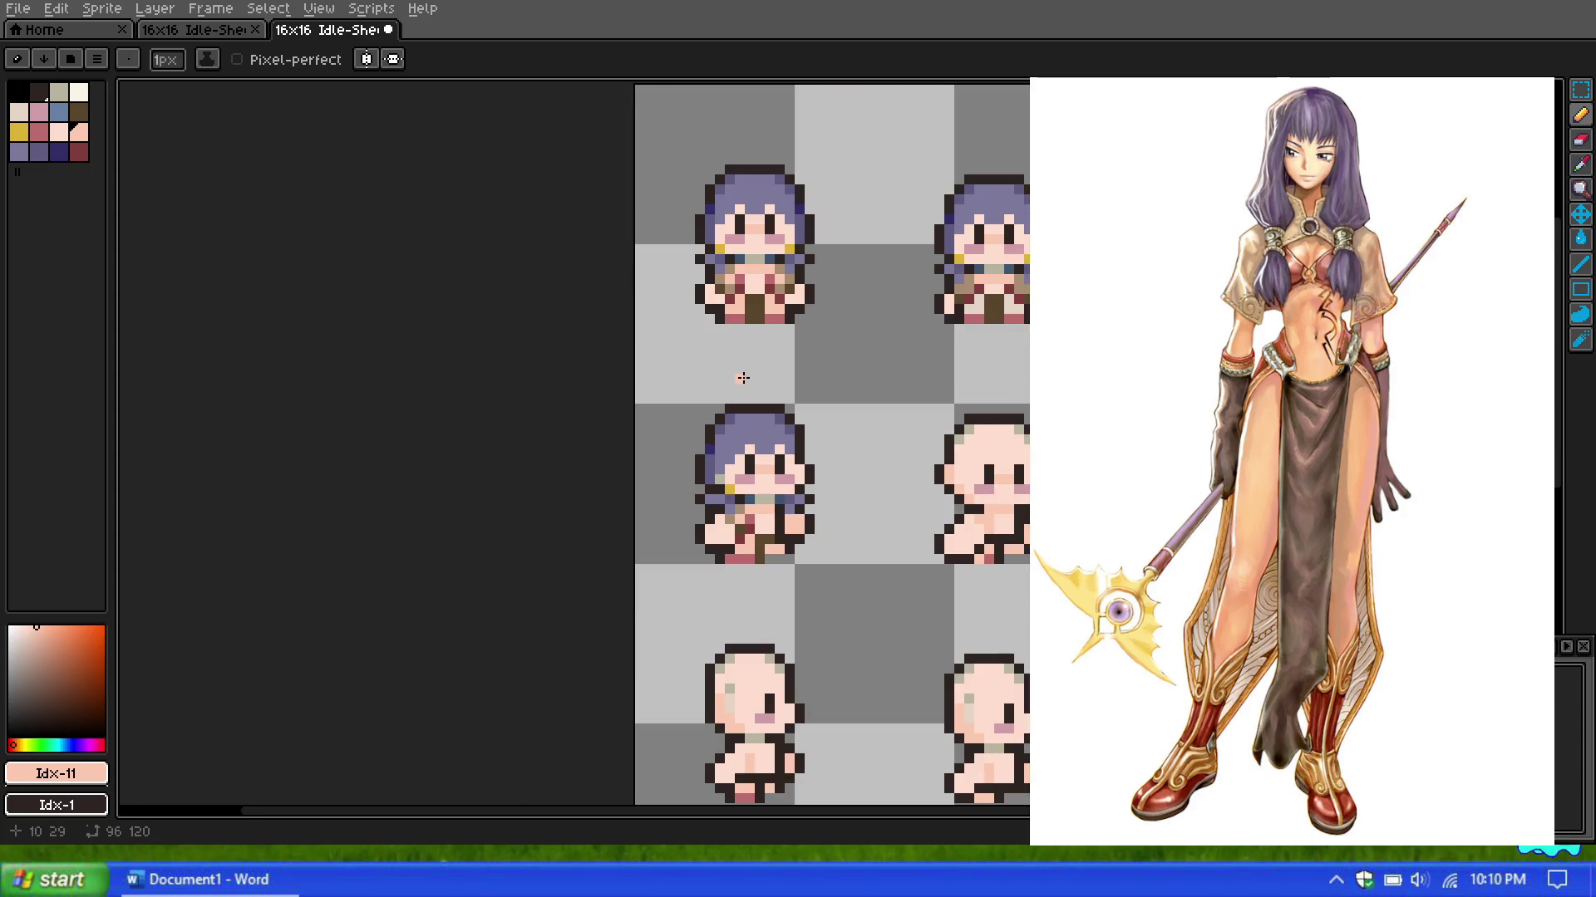
{"action": "scroll", "coordinate": [737, 376], "scroll_direction": "down", "scroll_amount": 1}
{"action": "scroll", "coordinate": [737, 375], "scroll_direction": "up", "scroll_amount": 1}
{"action": "scroll", "coordinate": [737, 375], "scroll_direction": "down", "scroll_amount": 3}
{"action": "scroll", "coordinate": [737, 374], "scroll_direction": "up", "scroll_amount": 1}
{"action": "left_click", "coordinate": [200, 29]}
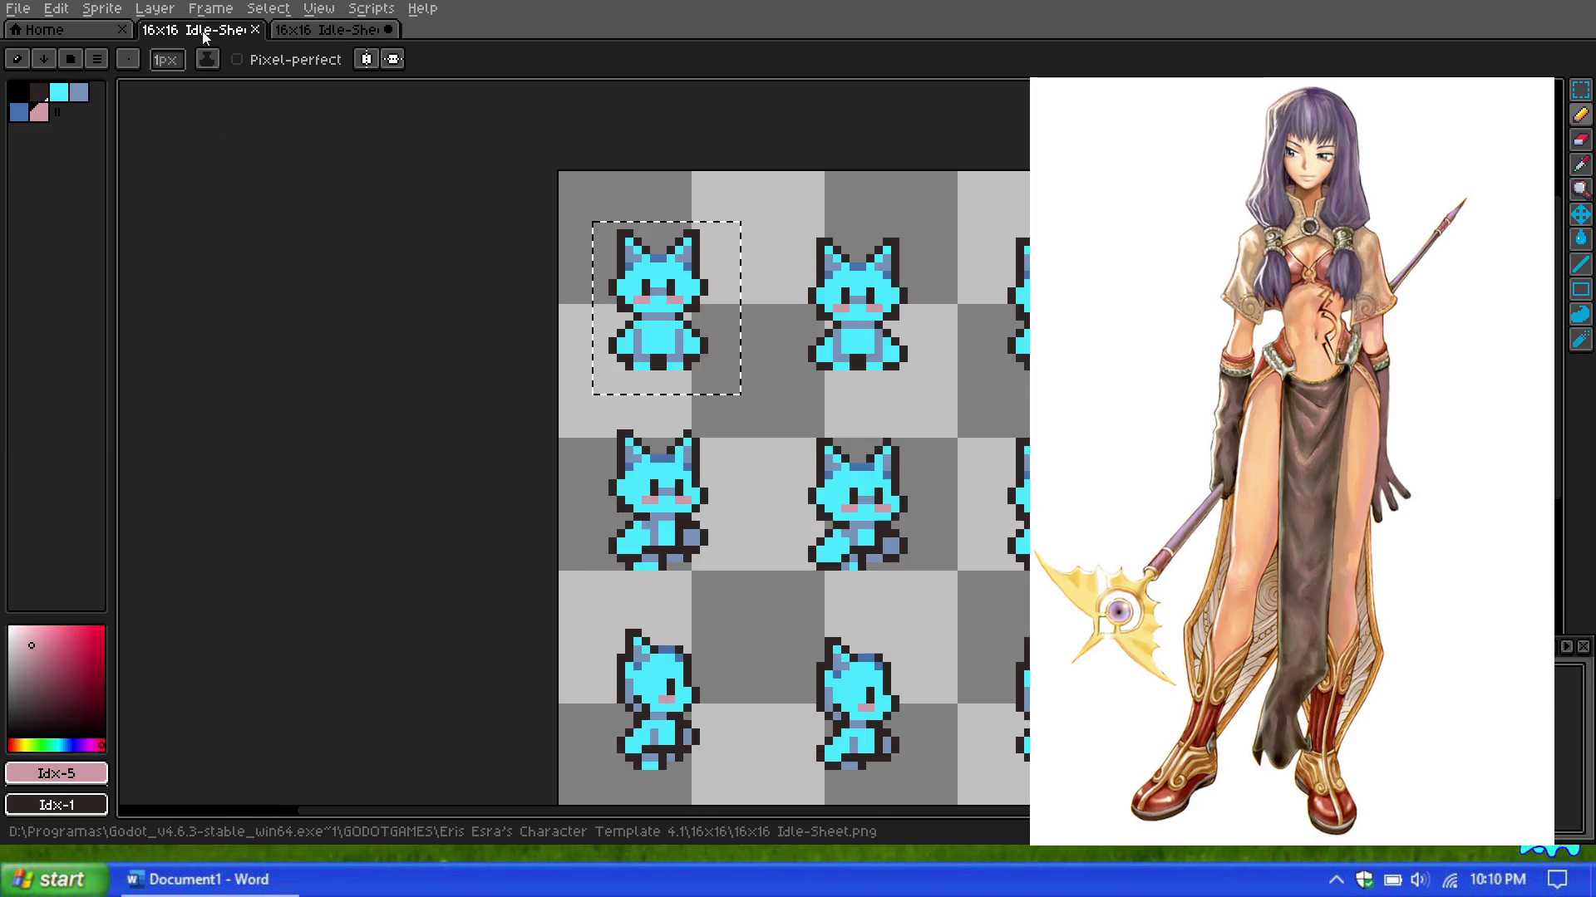
Step: Go to the girl's 16x16 Idle-Sheet, glance at the cat sheet, and end on the girl sheet
{"action": "scroll", "coordinate": [920, 378], "scroll_direction": "down", "scroll_amount": 4}
{"action": "scroll", "coordinate": [946, 430], "scroll_direction": "up", "scroll_amount": 3}
{"action": "scroll", "coordinate": [745, 179], "scroll_direction": "down", "scroll_amount": 1}
{"action": "scroll", "coordinate": [745, 180], "scroll_direction": "up", "scroll_amount": 2}
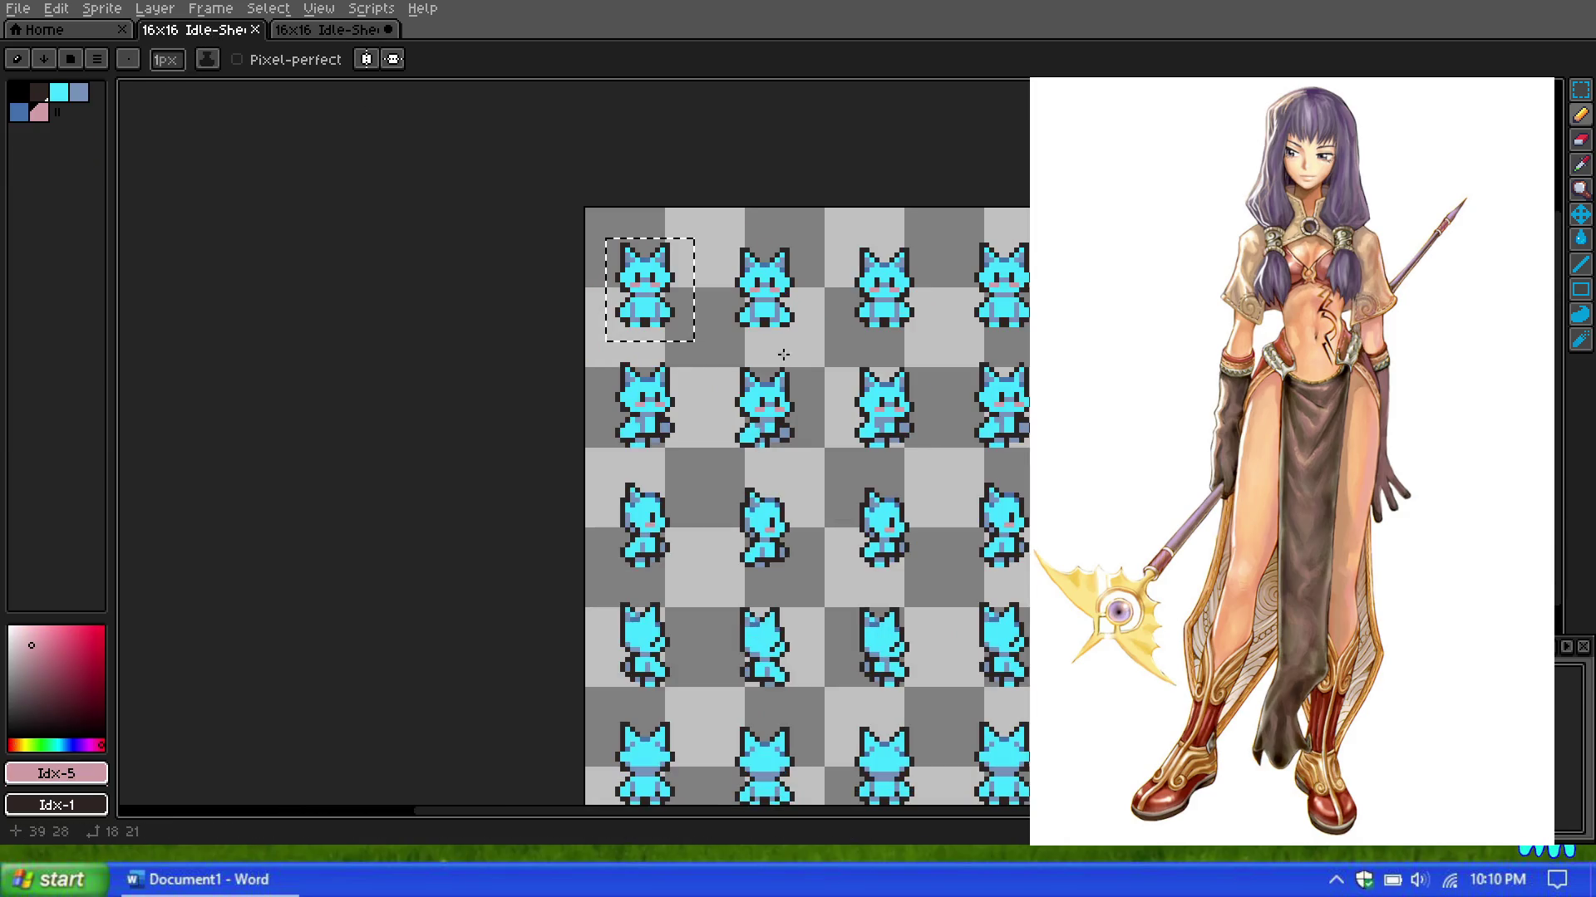
{"action": "scroll", "coordinate": [815, 415], "scroll_direction": "up", "scroll_amount": 1}
{"action": "scroll", "coordinate": [814, 415], "scroll_direction": "up", "scroll_amount": 1}
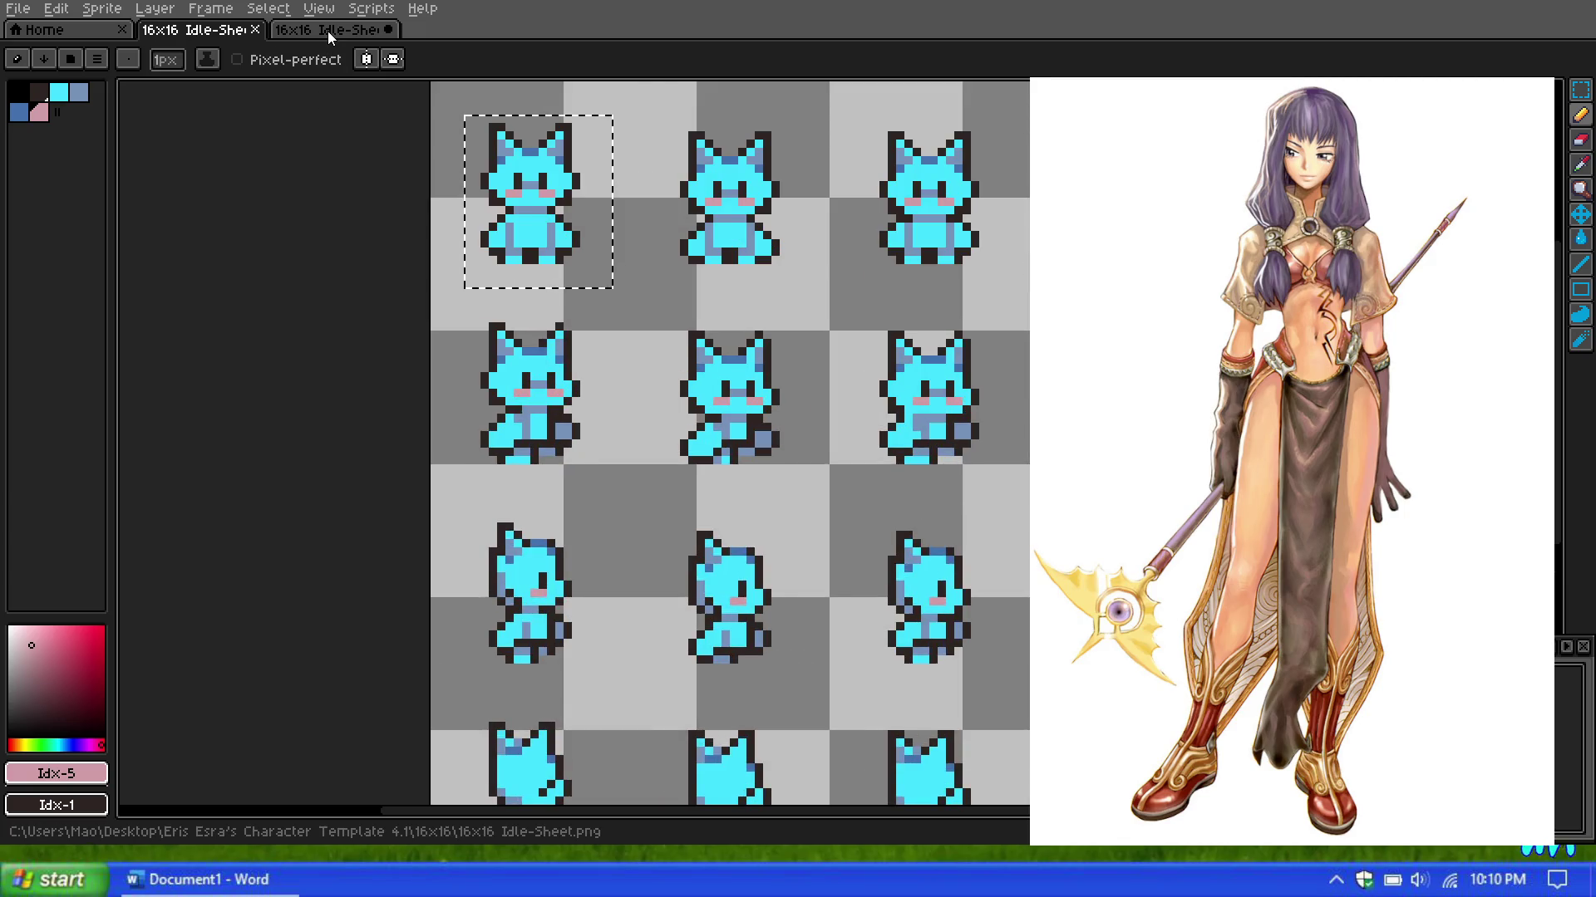
{"action": "left_click", "coordinate": [328, 30]}
{"action": "scroll", "coordinate": [782, 281], "scroll_direction": "up", "scroll_amount": 1}
{"action": "scroll", "coordinate": [782, 281], "scroll_direction": "up", "scroll_amount": 1}
{"action": "left_click", "coordinate": [199, 29]}
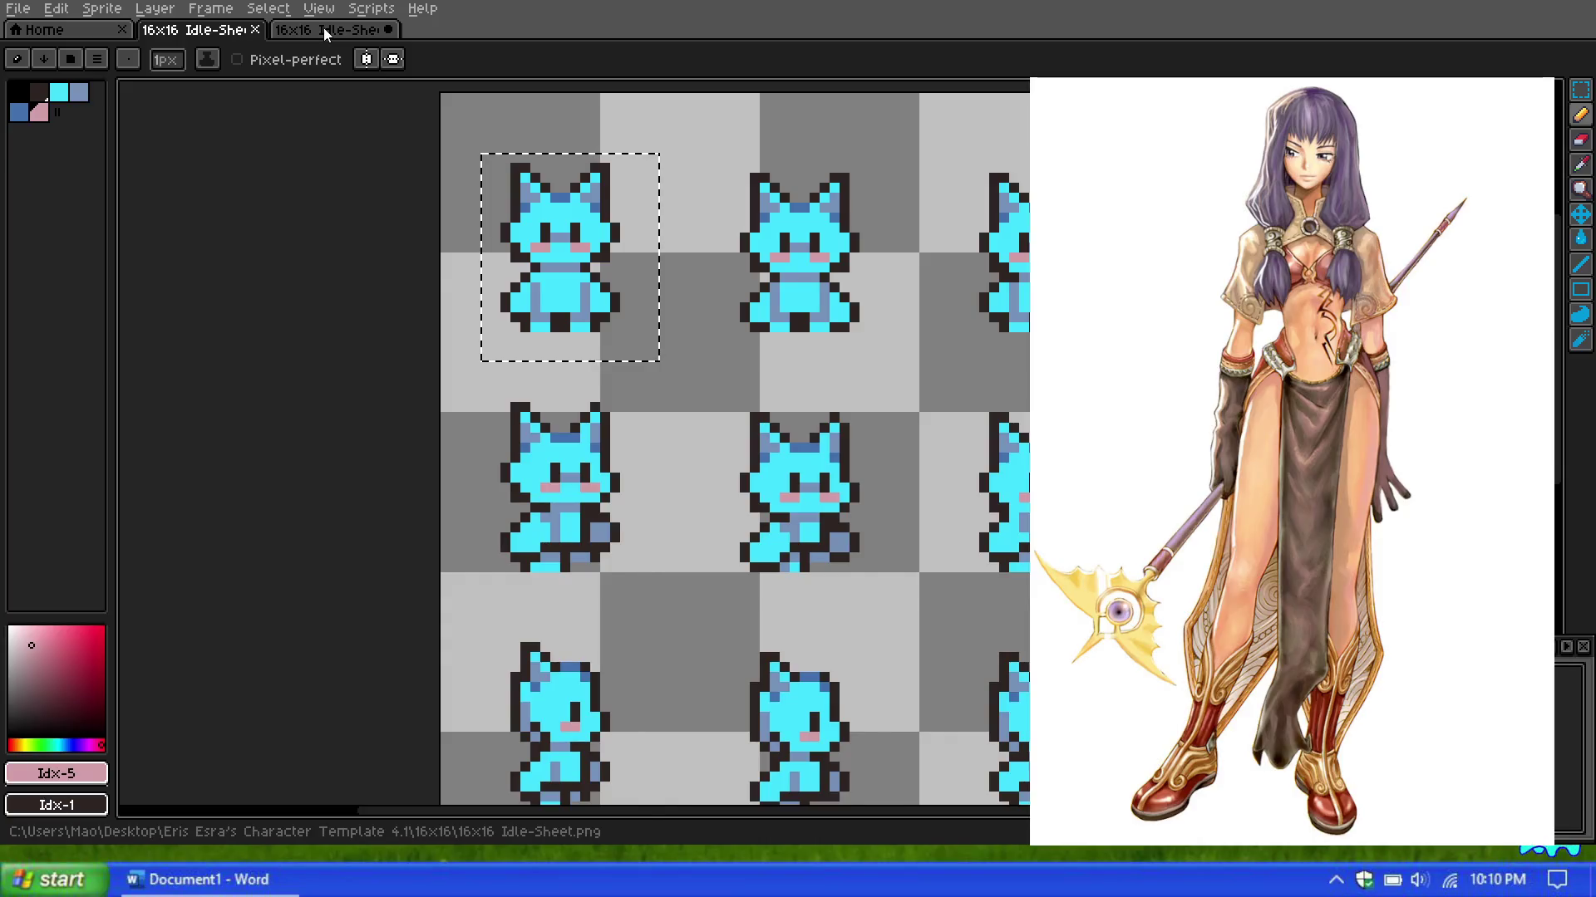
{"action": "left_click", "coordinate": [322, 28]}
{"action": "scroll", "coordinate": [717, 350], "scroll_direction": "down", "scroll_amount": 1}
{"action": "scroll", "coordinate": [717, 350], "scroll_direction": "up", "scroll_amount": 1}
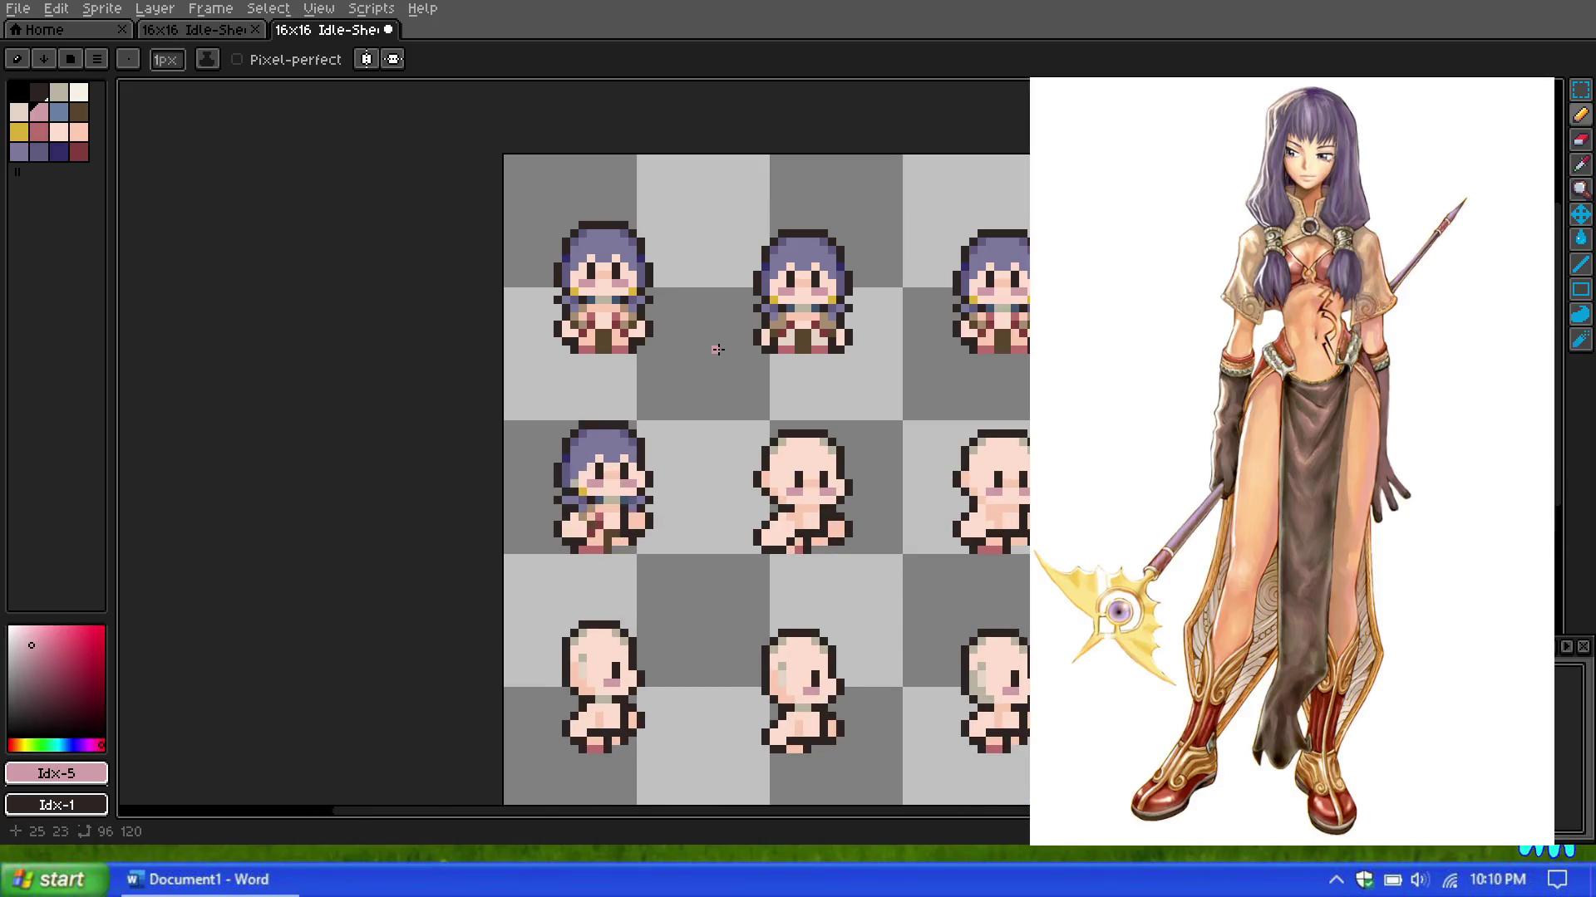
Step: Zoom over the girl sheet and briefly compare it with the cyan cat sheet before returning
{"action": "scroll", "coordinate": [718, 350], "scroll_direction": "down", "scroll_amount": 5}
{"action": "scroll", "coordinate": [665, 357], "scroll_direction": "up", "scroll_amount": 3}
{"action": "scroll", "coordinate": [656, 359], "scroll_direction": "up", "scroll_amount": 1}
{"action": "scroll", "coordinate": [652, 359], "scroll_direction": "up", "scroll_amount": 1}
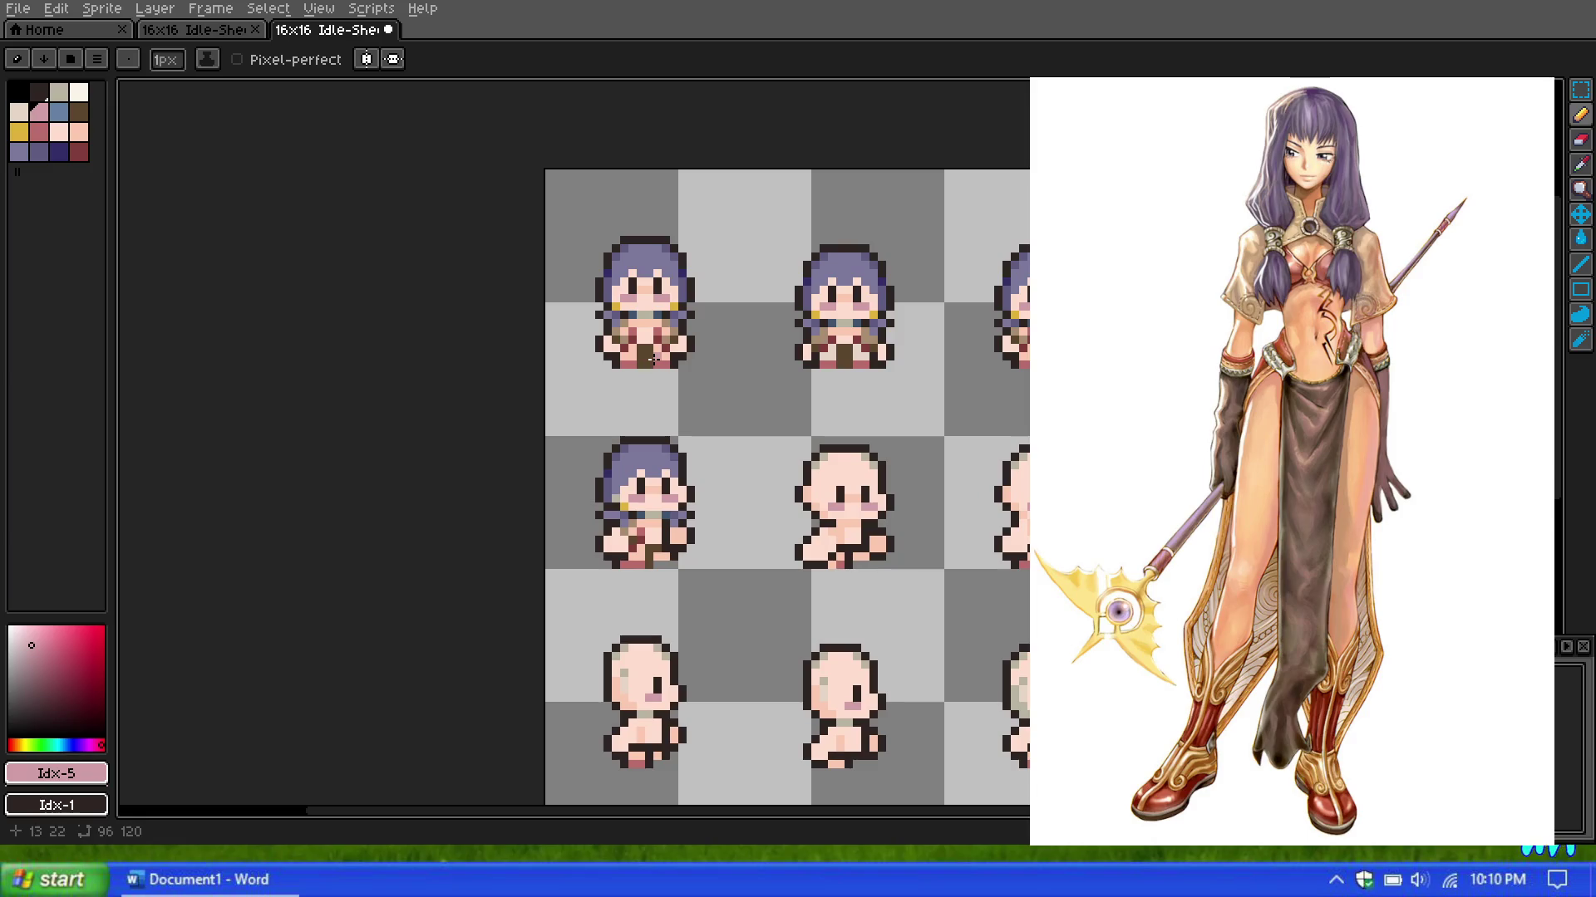
{"action": "scroll", "coordinate": [666, 330], "scroll_direction": "up", "scroll_amount": 1}
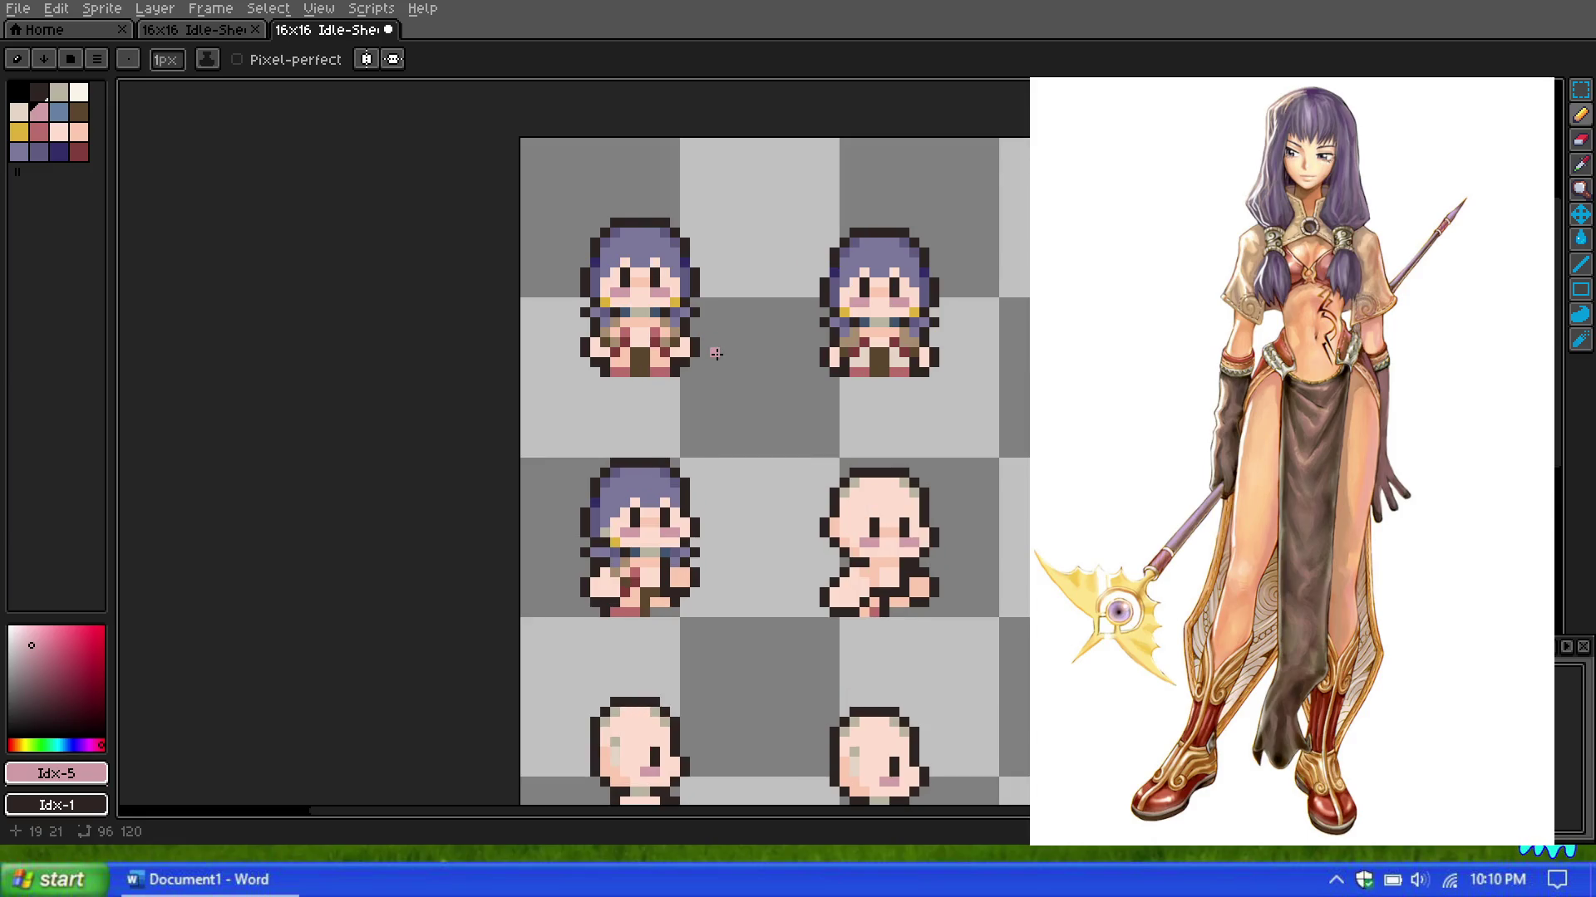
{"action": "scroll", "coordinate": [716, 354], "scroll_direction": "down", "scroll_amount": 1}
{"action": "scroll", "coordinate": [761, 356], "scroll_direction": "up", "scroll_amount": 1}
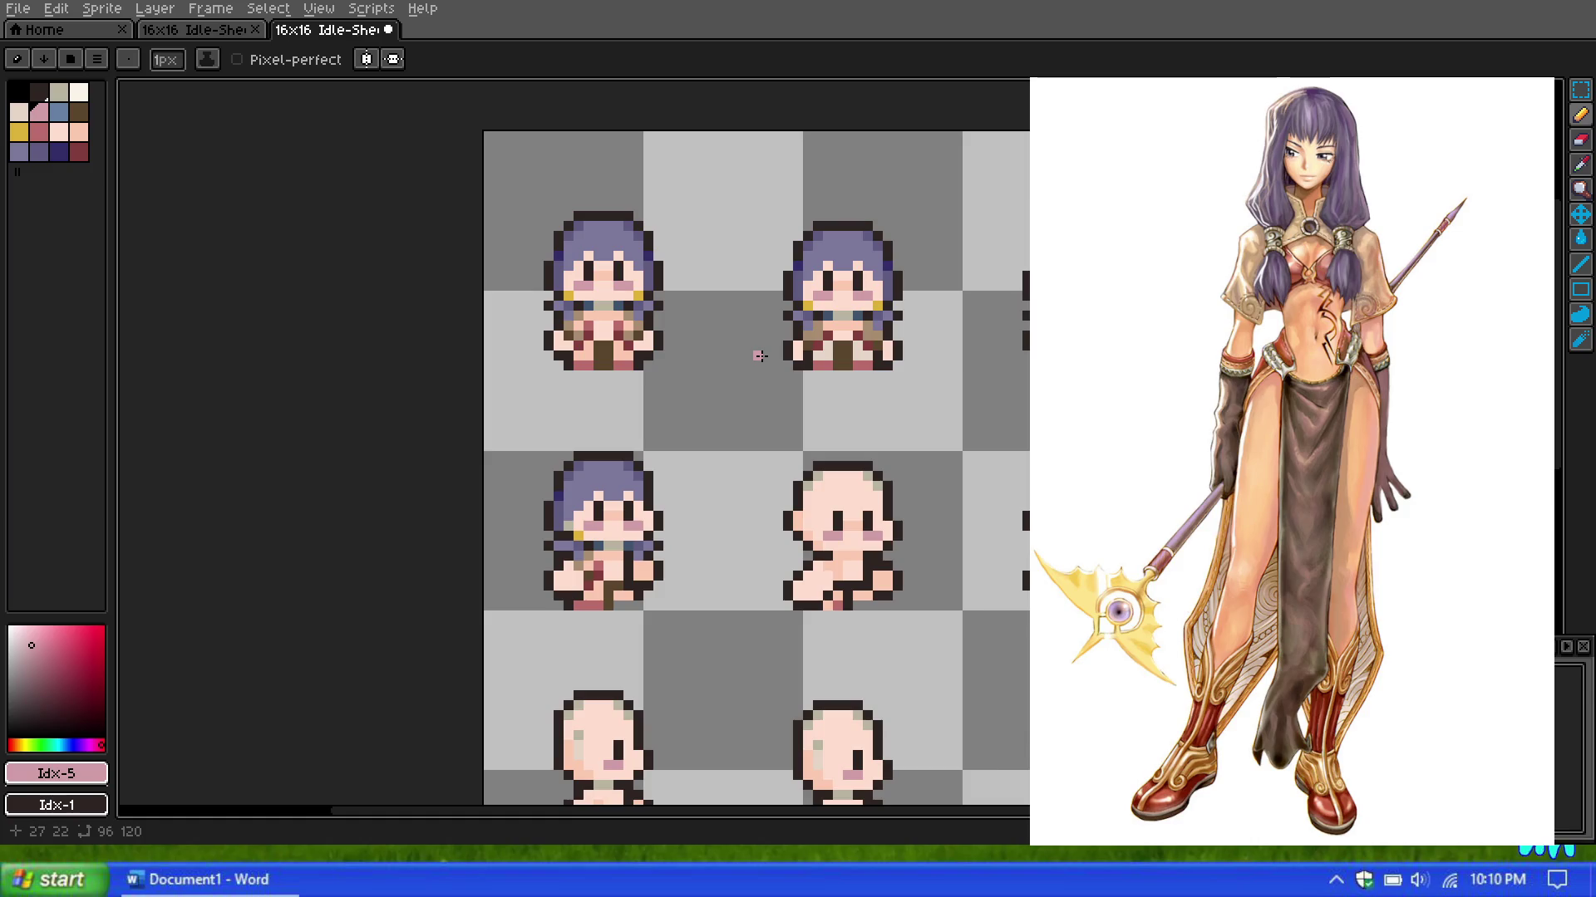
{"action": "scroll", "coordinate": [759, 356], "scroll_direction": "down", "scroll_amount": 1}
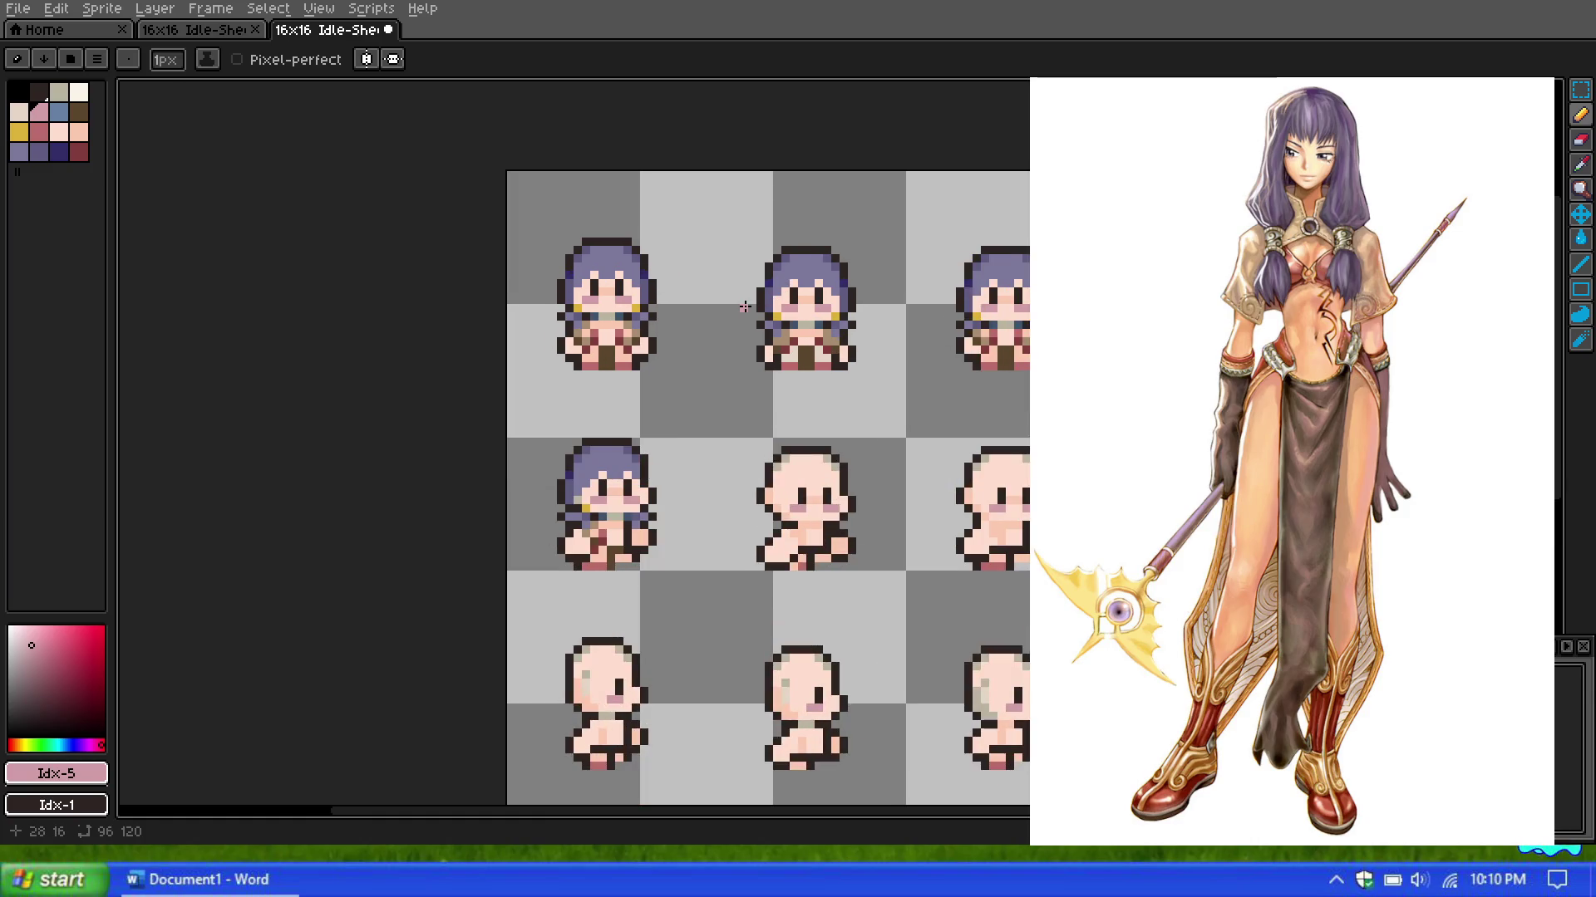
{"action": "scroll", "coordinate": [632, 372], "scroll_direction": "up", "scroll_amount": 1}
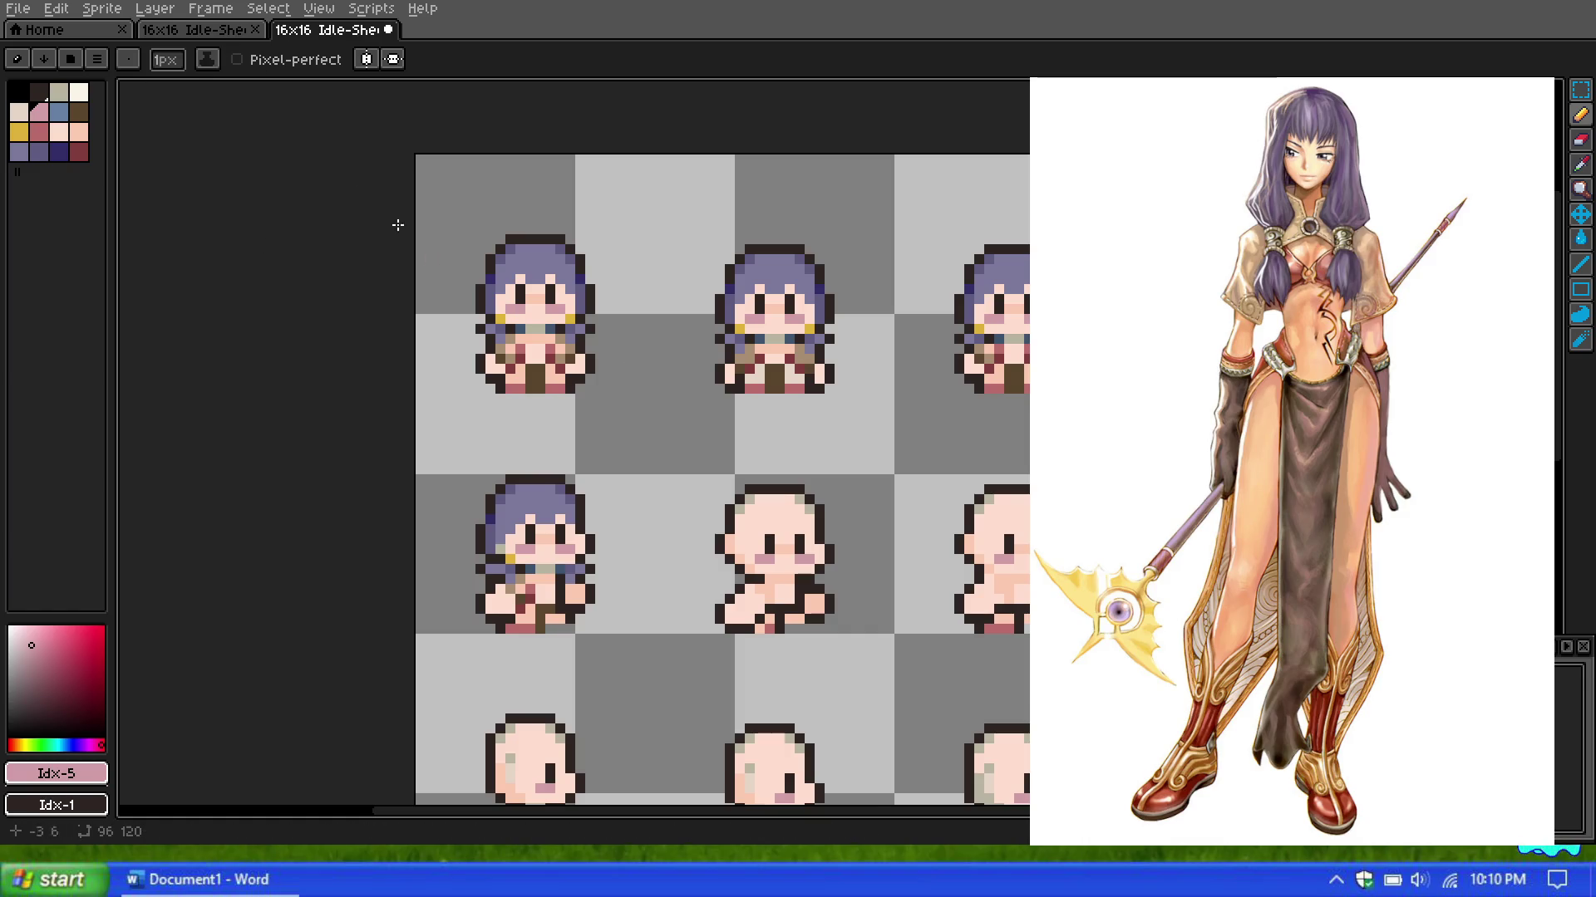
{"action": "scroll", "coordinate": [579, 400], "scroll_direction": "down", "scroll_amount": 1}
{"action": "scroll", "coordinate": [613, 403], "scroll_direction": "up", "scroll_amount": 1}
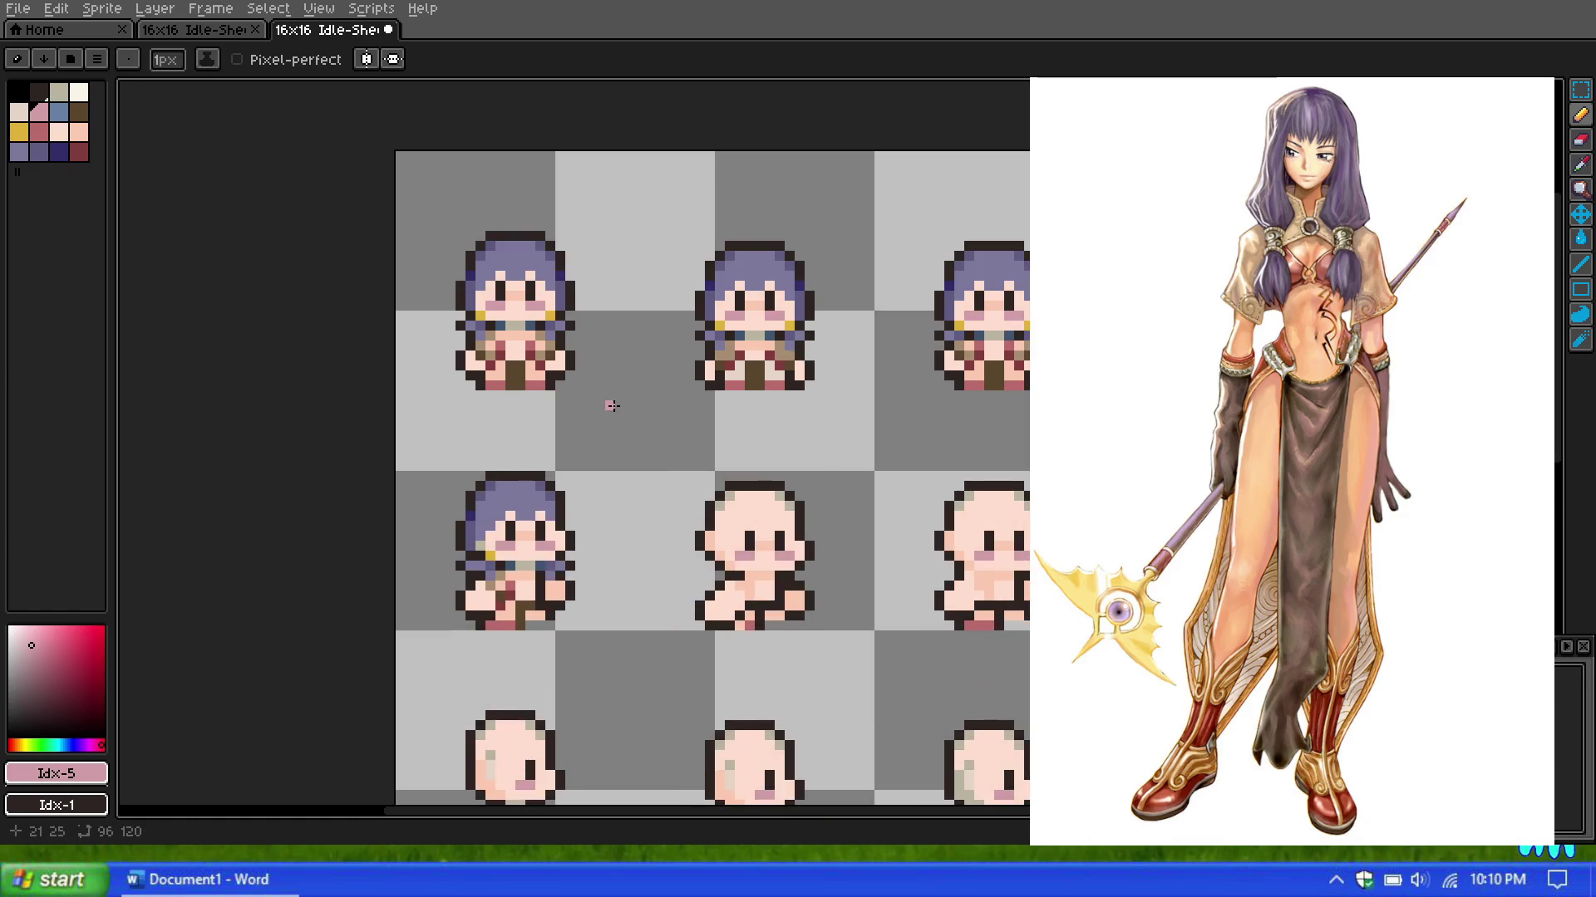
{"action": "scroll", "coordinate": [615, 403], "scroll_direction": "down", "scroll_amount": 3}
{"action": "scroll", "coordinate": [632, 399], "scroll_direction": "up", "scroll_amount": 3}
{"action": "scroll", "coordinate": [649, 398], "scroll_direction": "down", "scroll_amount": 1}
{"action": "scroll", "coordinate": [632, 408], "scroll_direction": "up", "scroll_amount": 1}
{"action": "scroll", "coordinate": [531, 448], "scroll_direction": "up", "scroll_amount": 1}
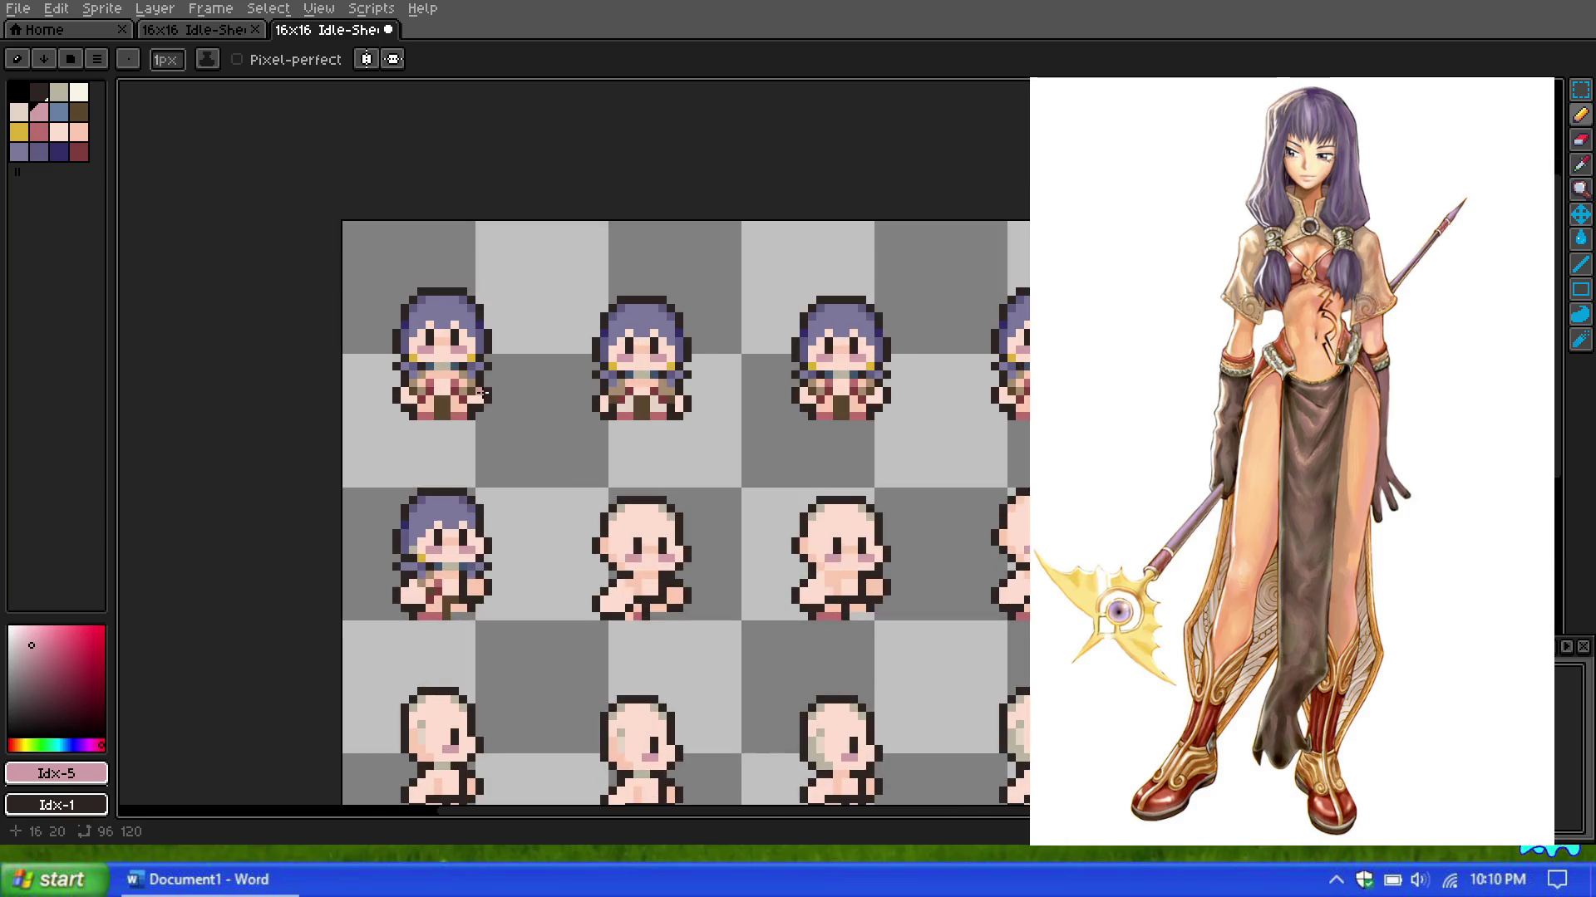
{"action": "scroll", "coordinate": [419, 502], "scroll_direction": "up", "scroll_amount": 1}
{"action": "scroll", "coordinate": [420, 502], "scroll_direction": "up", "scroll_amount": 1}
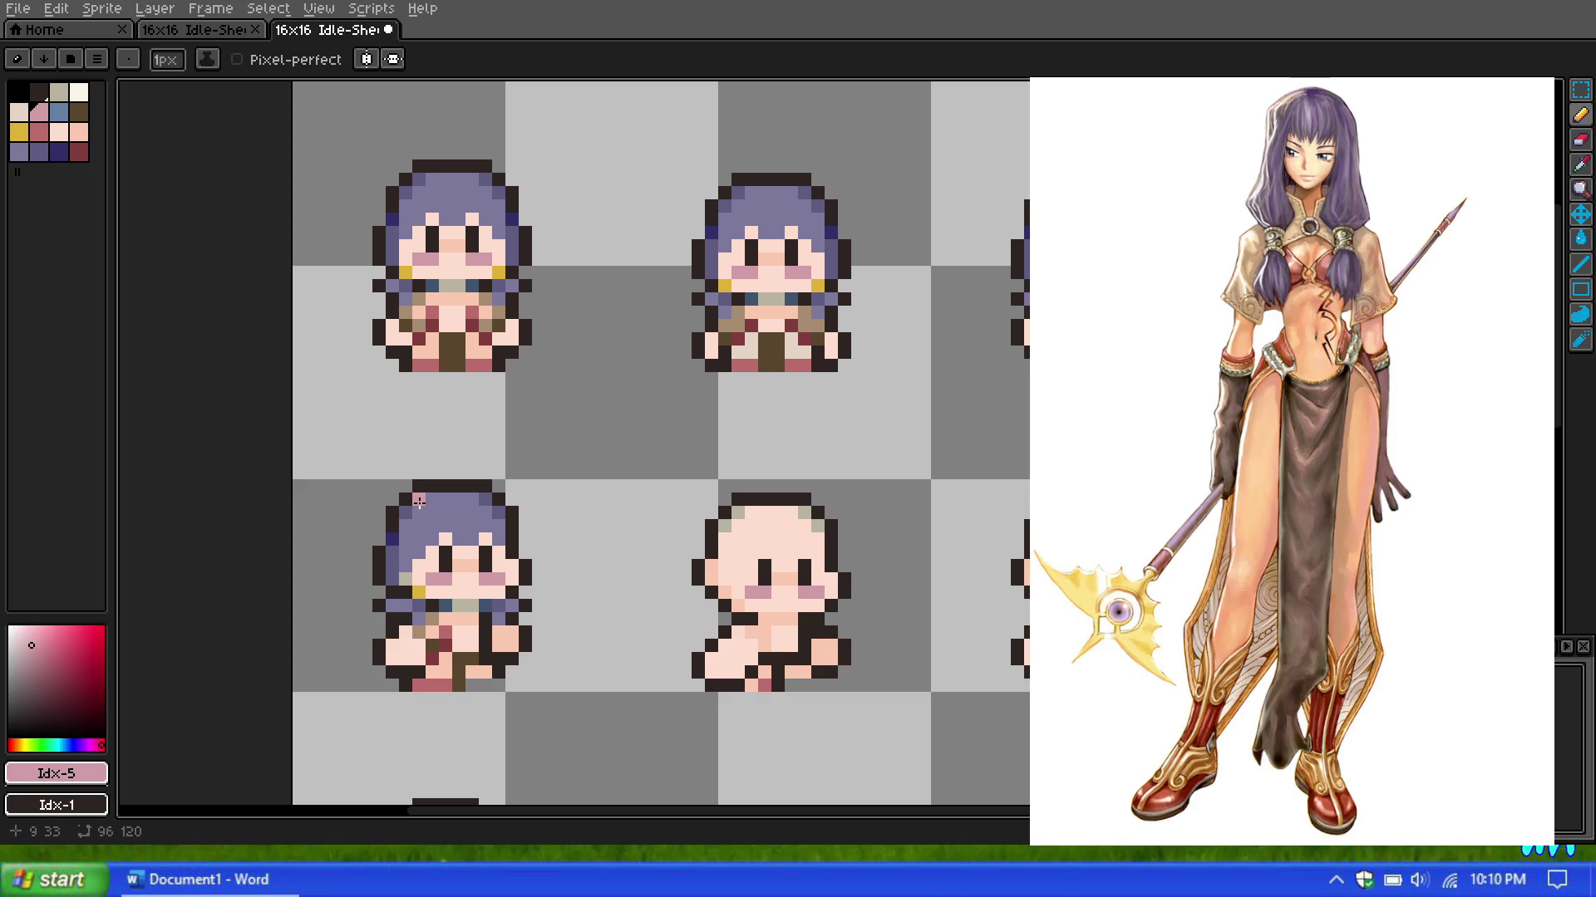
{"action": "scroll", "coordinate": [422, 494], "scroll_direction": "down", "scroll_amount": 1}
{"action": "scroll", "coordinate": [459, 401], "scroll_direction": "up", "scroll_amount": 1}
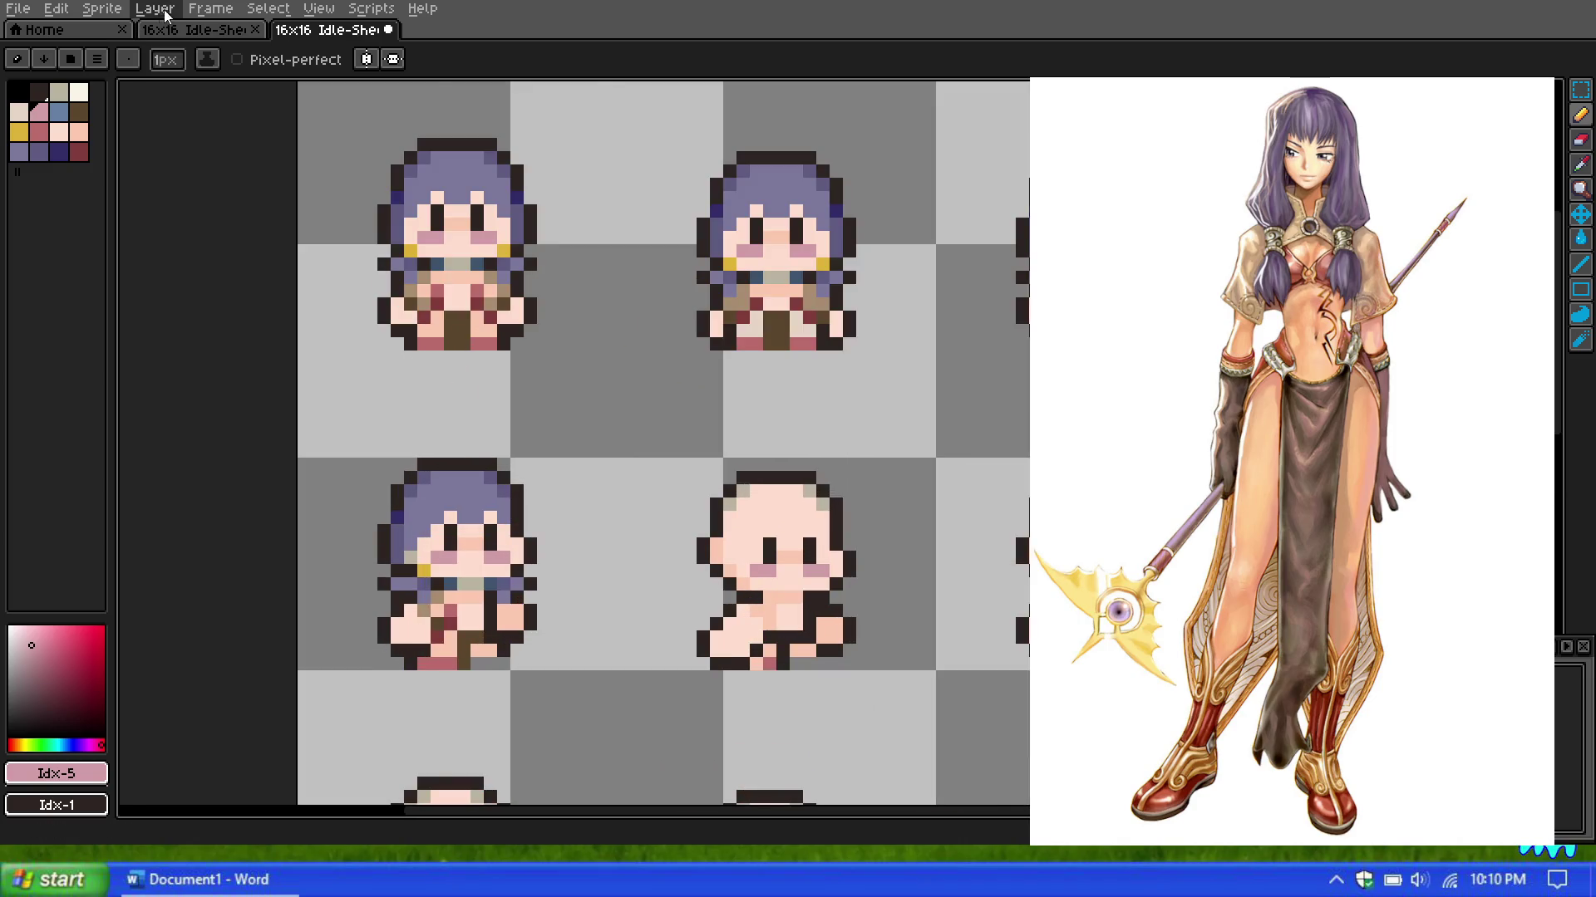
{"action": "left_click", "coordinate": [193, 30]}
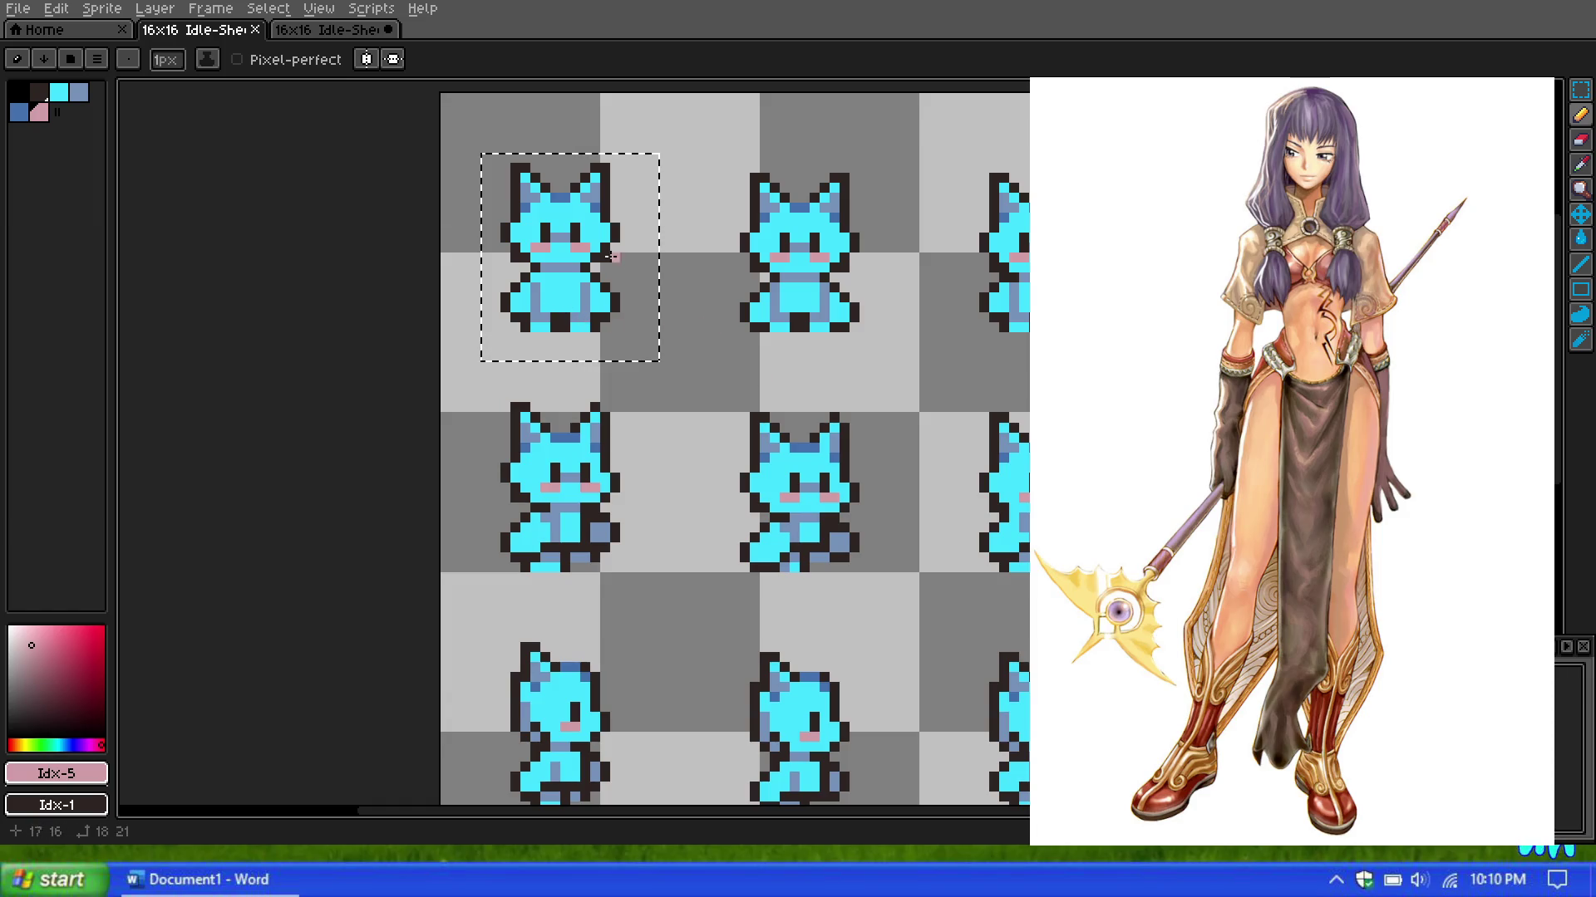
{"action": "left_click", "coordinate": [311, 29]}
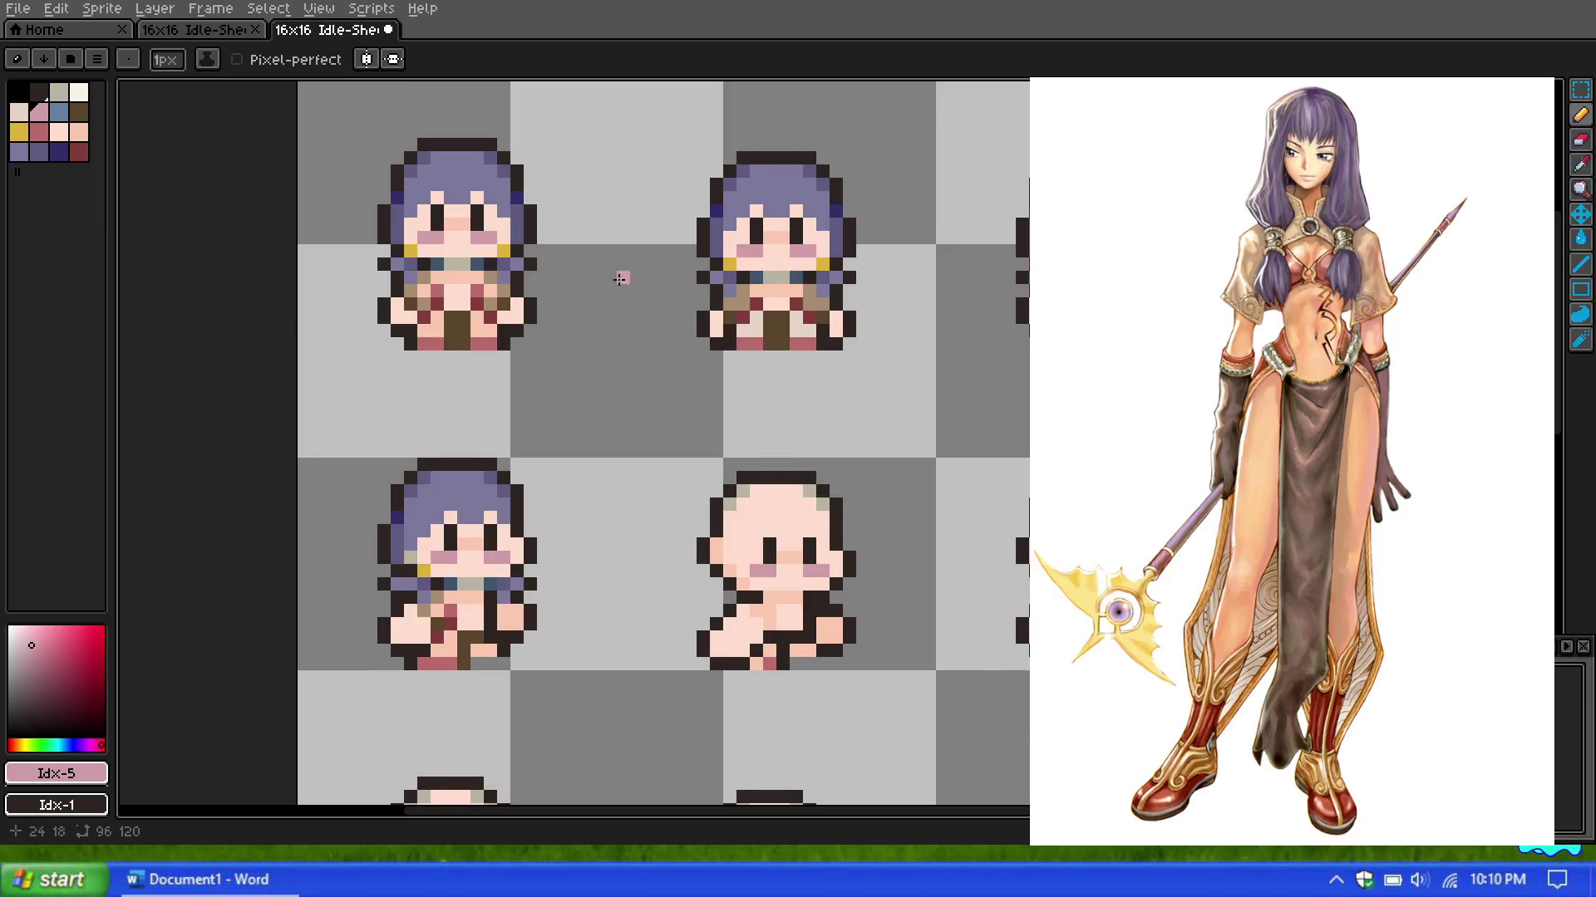
Step: Select the dark navy palette swatch (index 14) as the drawing colour
{"action": "scroll", "coordinate": [605, 285], "scroll_direction": "up", "scroll_amount": 1}
{"action": "scroll", "coordinate": [834, 530], "scroll_direction": "down", "scroll_amount": 1}
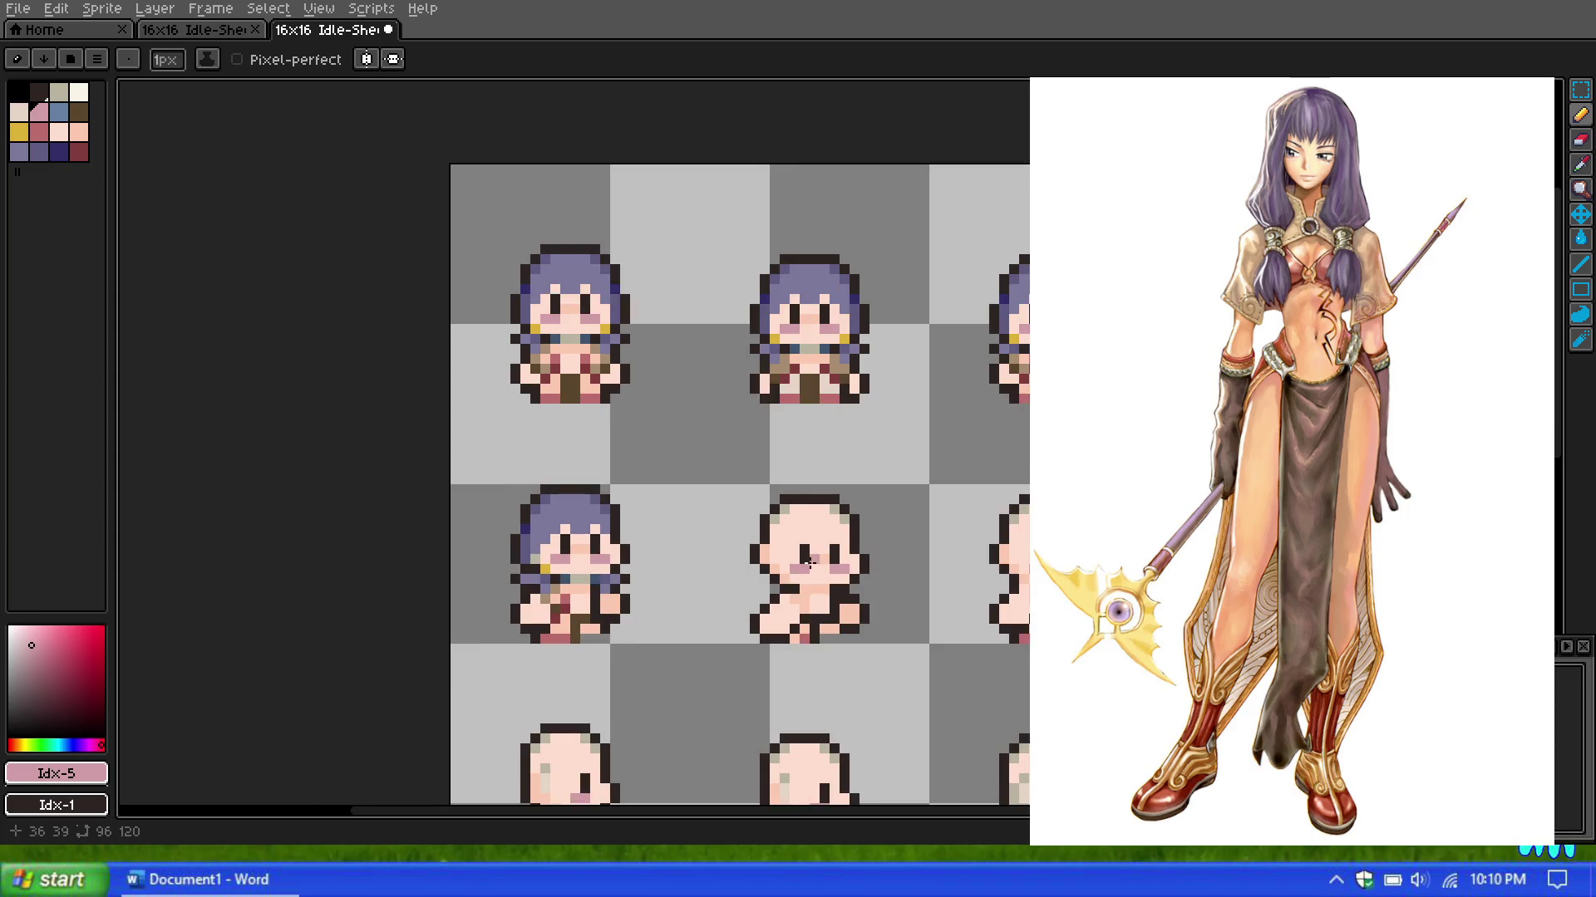
{"action": "scroll", "coordinate": [515, 513], "scroll_direction": "up", "scroll_amount": 1}
{"action": "scroll", "coordinate": [548, 534], "scroll_direction": "up", "scroll_amount": 1}
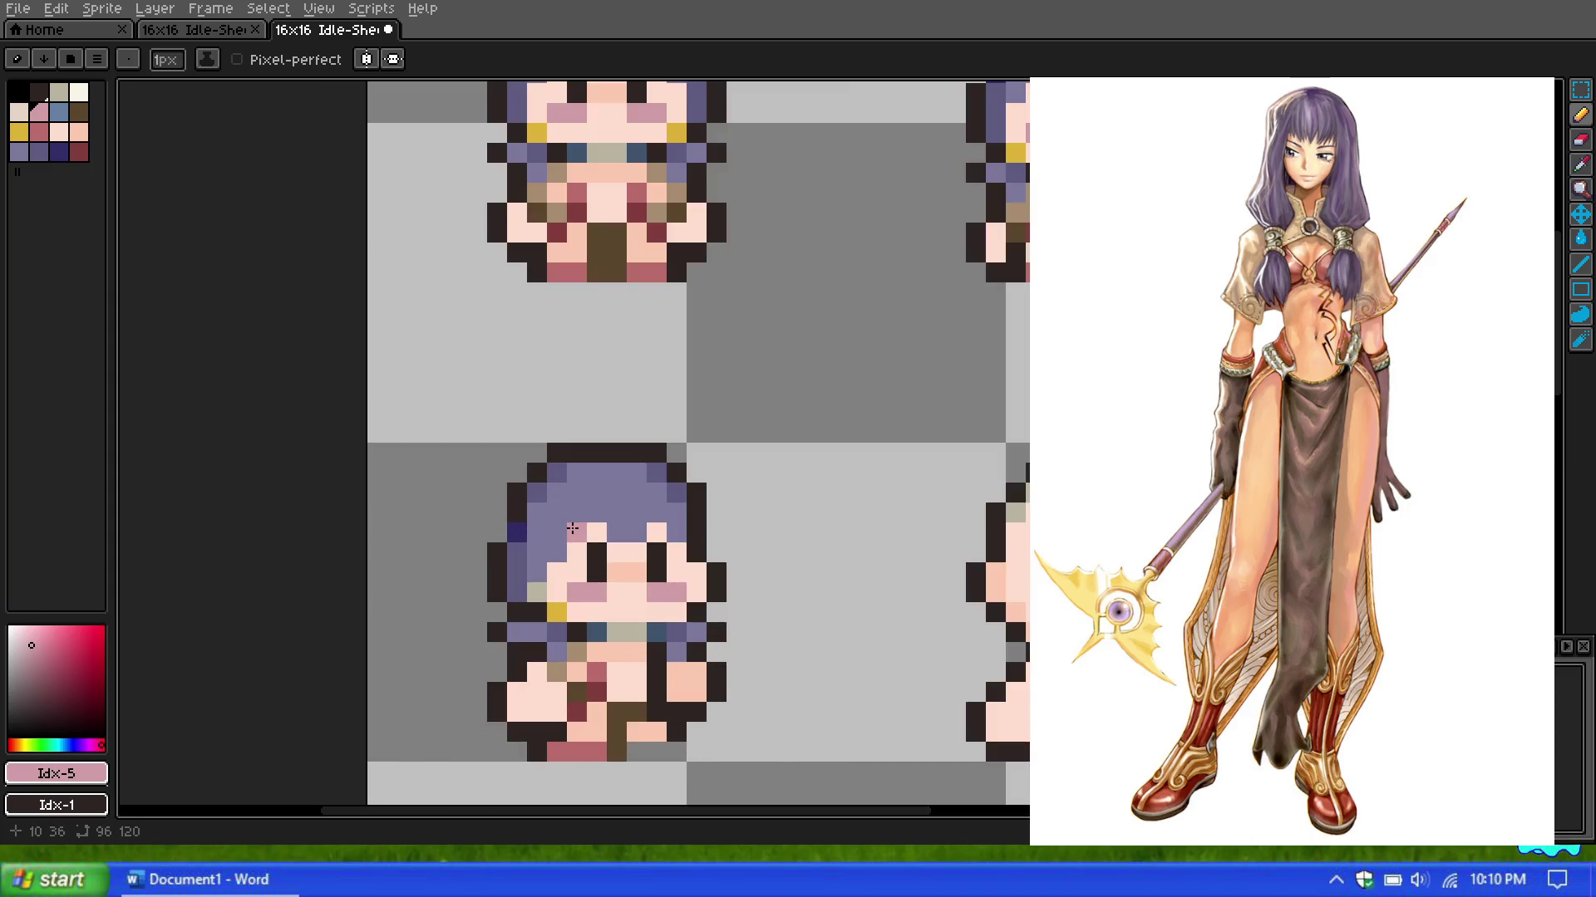
{"action": "scroll", "coordinate": [537, 574], "scroll_direction": "down", "scroll_amount": 1}
{"action": "scroll", "coordinate": [514, 449], "scroll_direction": "up", "scroll_amount": 1}
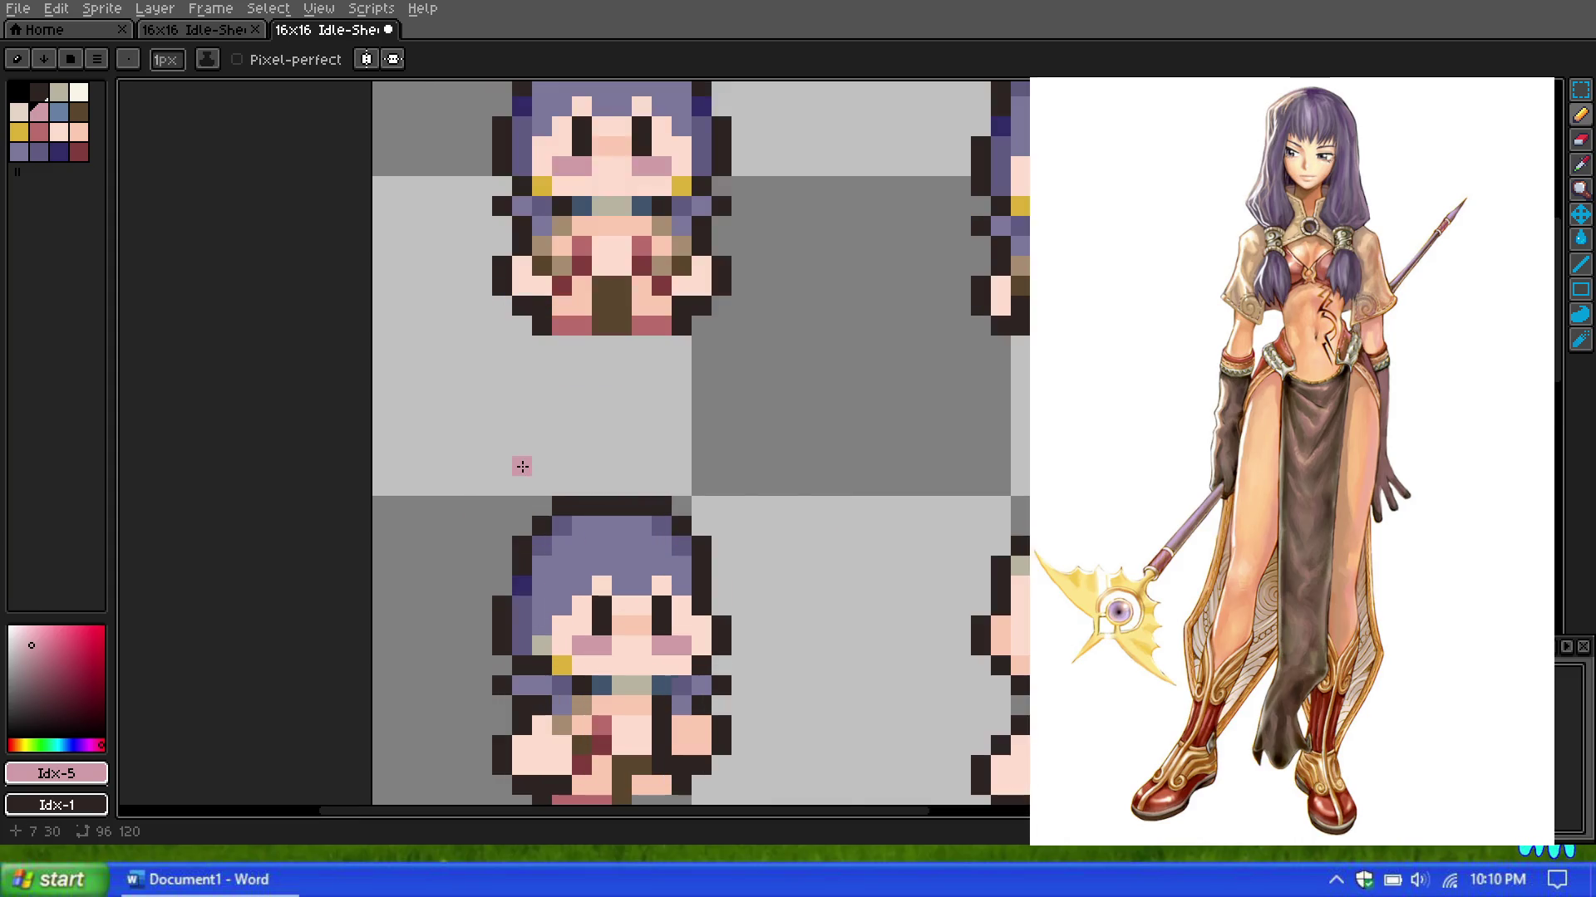
{"action": "scroll", "coordinate": [522, 466], "scroll_direction": "down", "scroll_amount": 1}
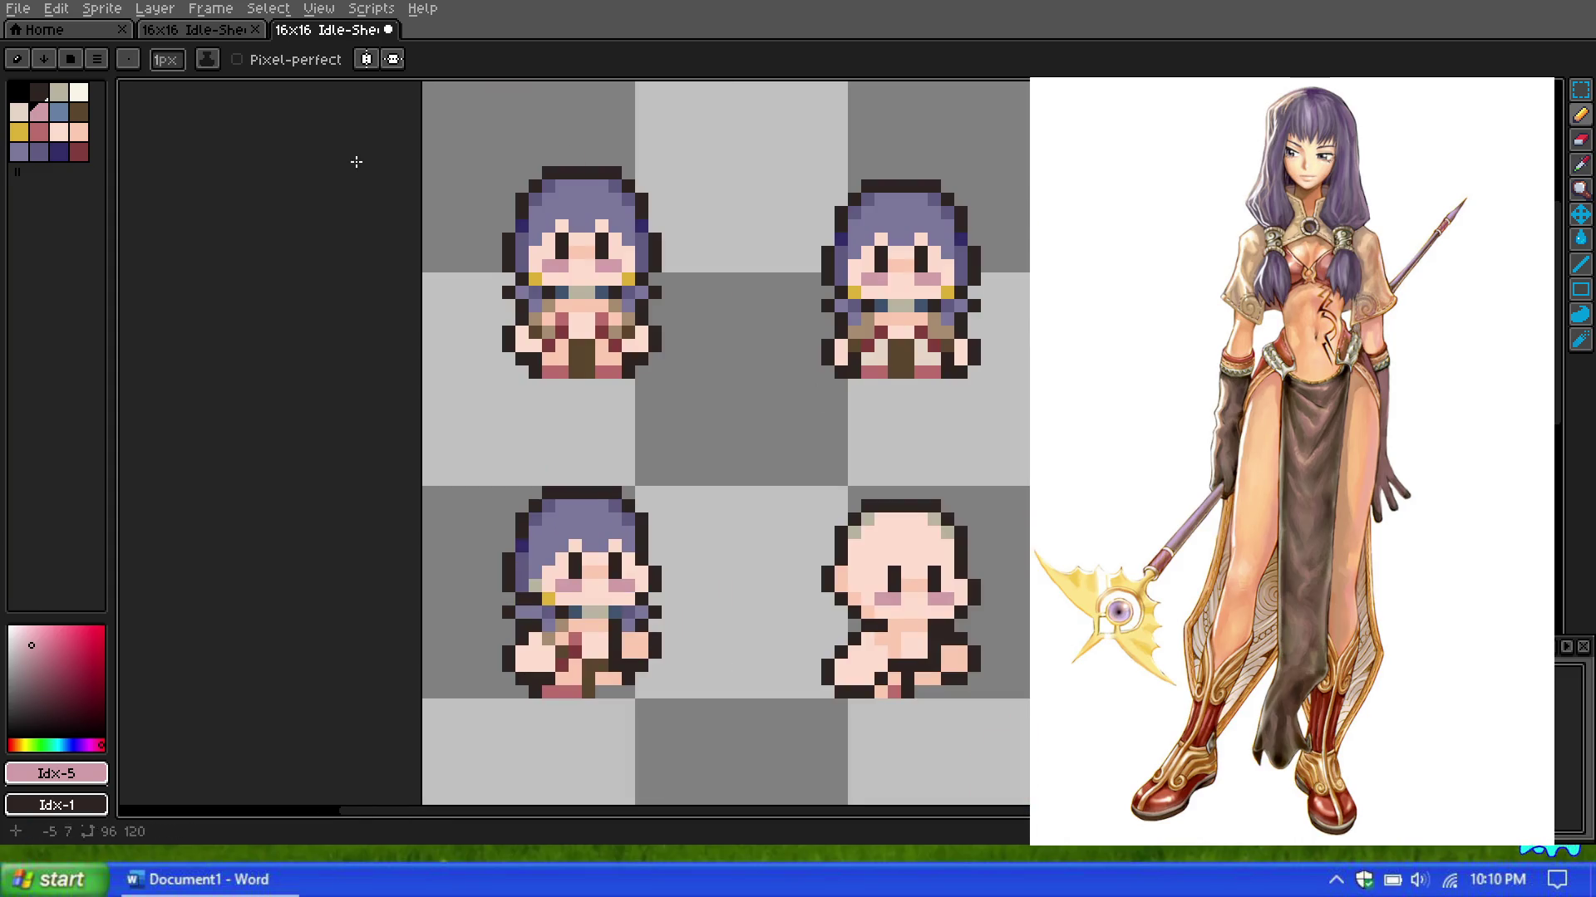
{"action": "left_click", "coordinate": [53, 153]}
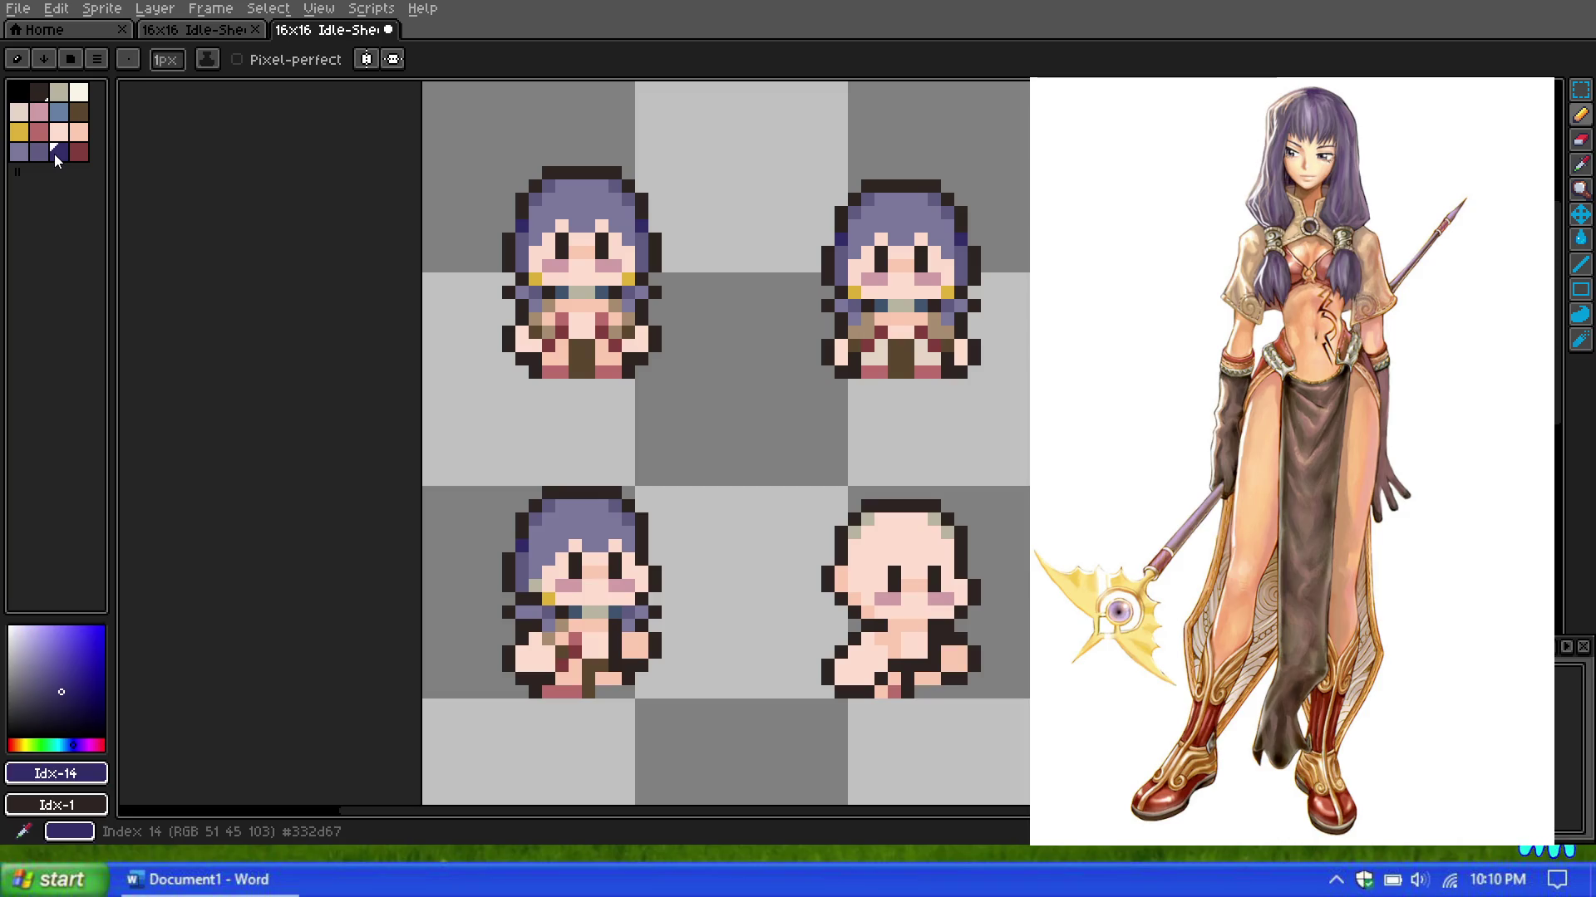
Step: Try the neighbouring purple and then a reddish palette colour while zooming the sheet
{"action": "left_click", "coordinate": [38, 153]}
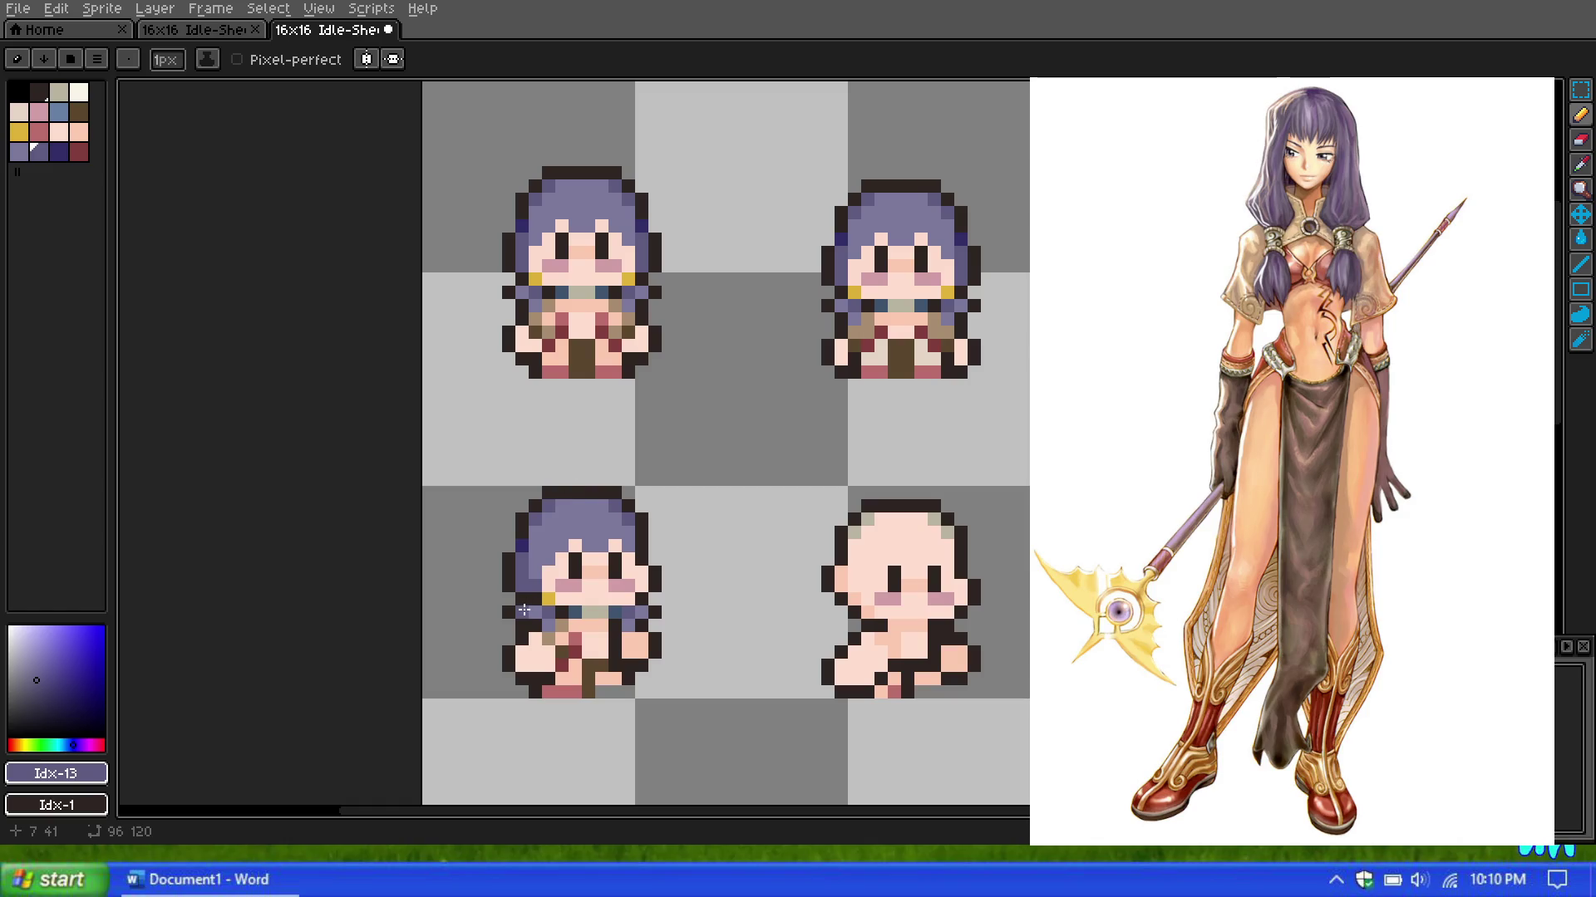
{"action": "scroll", "coordinate": [622, 532], "scroll_direction": "down", "scroll_amount": 1}
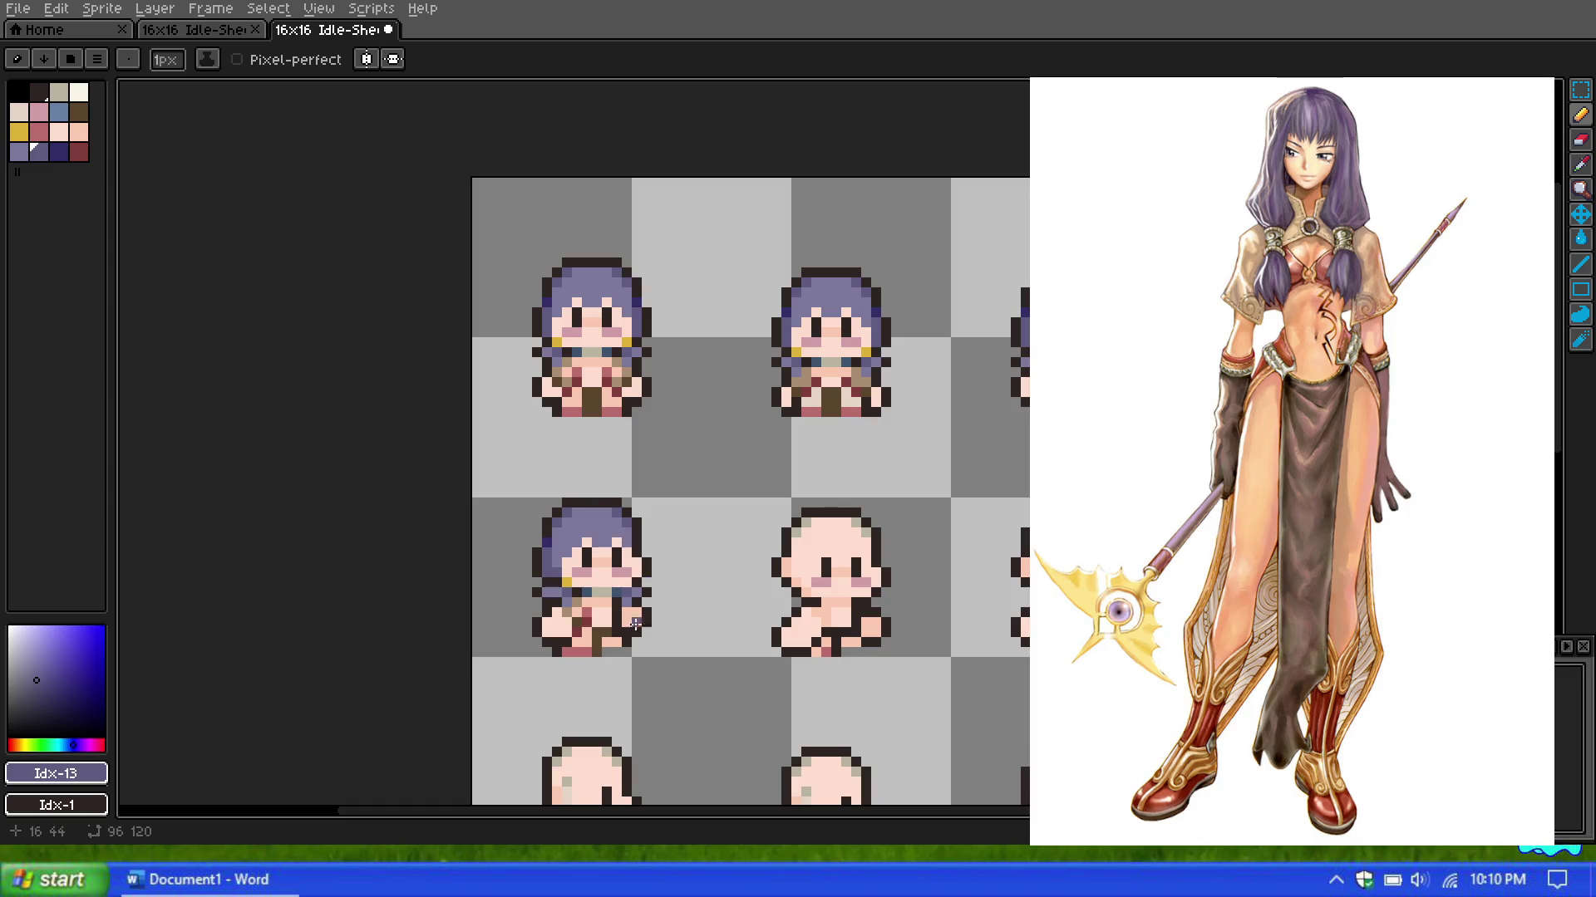
{"action": "scroll", "coordinate": [635, 623], "scroll_direction": "up", "scroll_amount": 1}
{"action": "scroll", "coordinate": [611, 641], "scroll_direction": "up", "scroll_amount": 2}
{"action": "scroll", "coordinate": [591, 521], "scroll_direction": "down", "scroll_amount": 3}
{"action": "scroll", "coordinate": [576, 516], "scroll_direction": "down", "scroll_amount": 1}
{"action": "scroll", "coordinate": [575, 516], "scroll_direction": "up", "scroll_amount": 1}
{"action": "scroll", "coordinate": [573, 515], "scroll_direction": "up", "scroll_amount": 1}
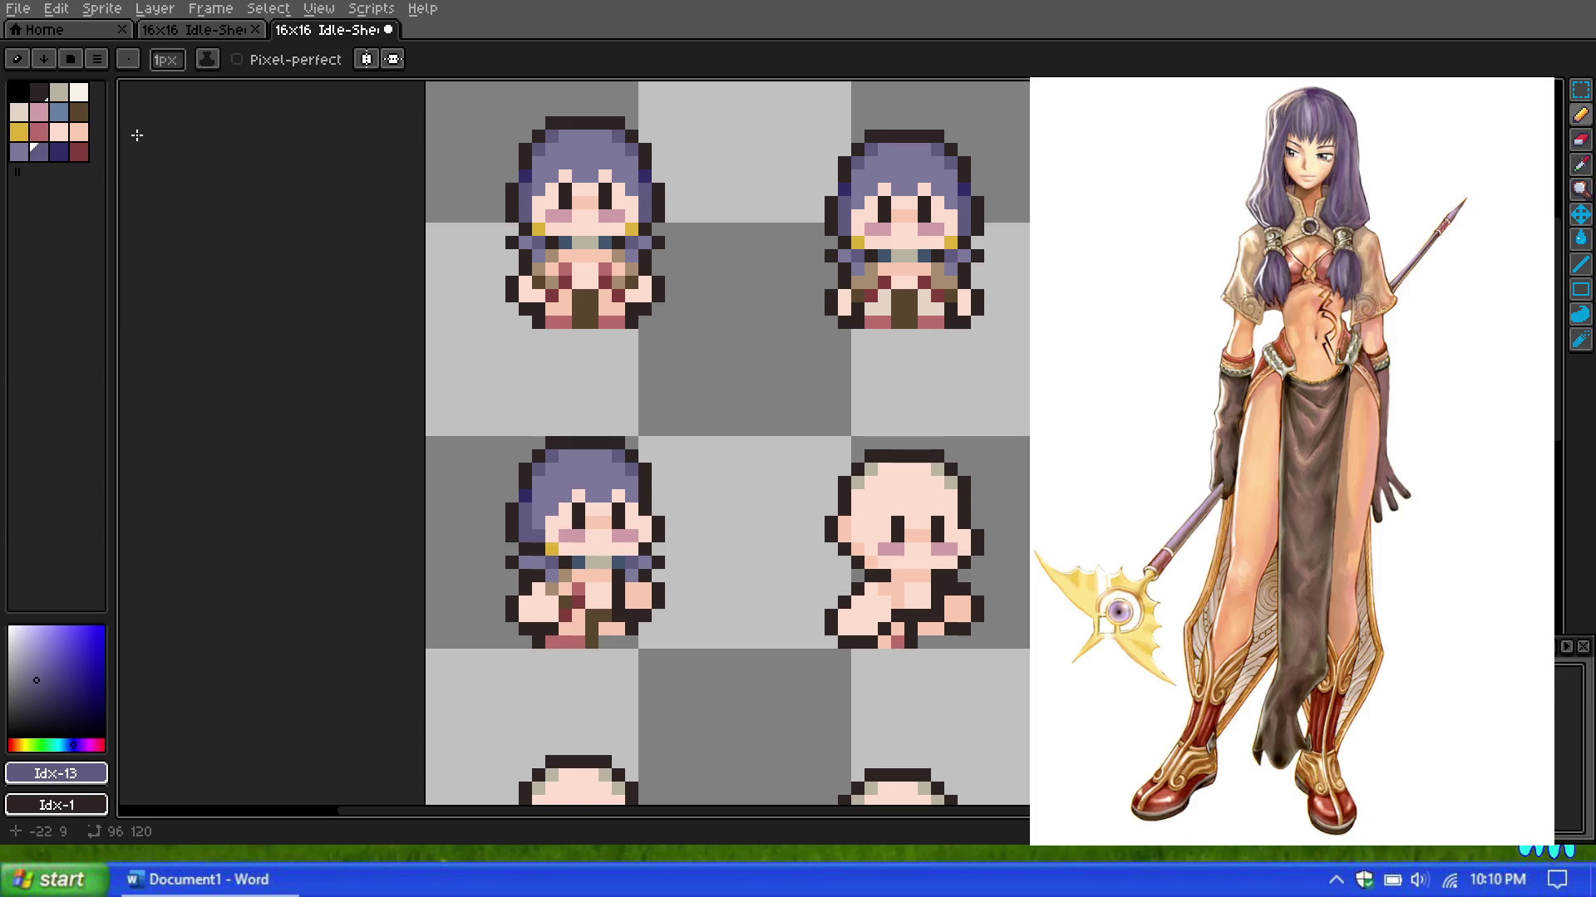
{"action": "left_click", "coordinate": [39, 132]}
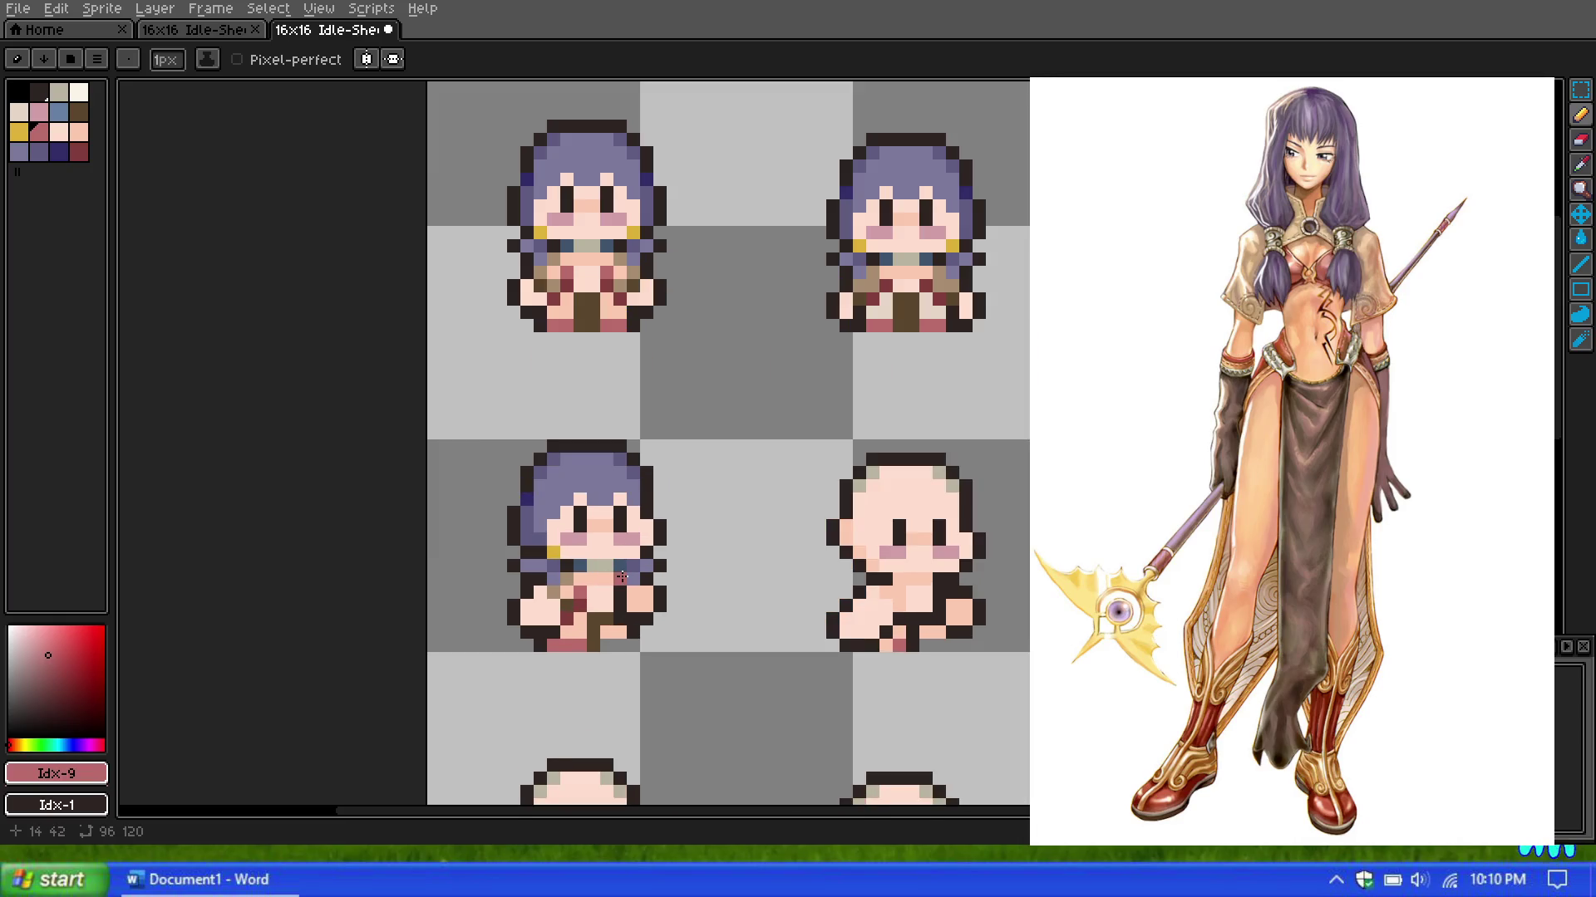
{"action": "scroll", "coordinate": [637, 591], "scroll_direction": "up", "scroll_amount": 1}
{"action": "scroll", "coordinate": [621, 578], "scroll_direction": "down", "scroll_amount": 1}
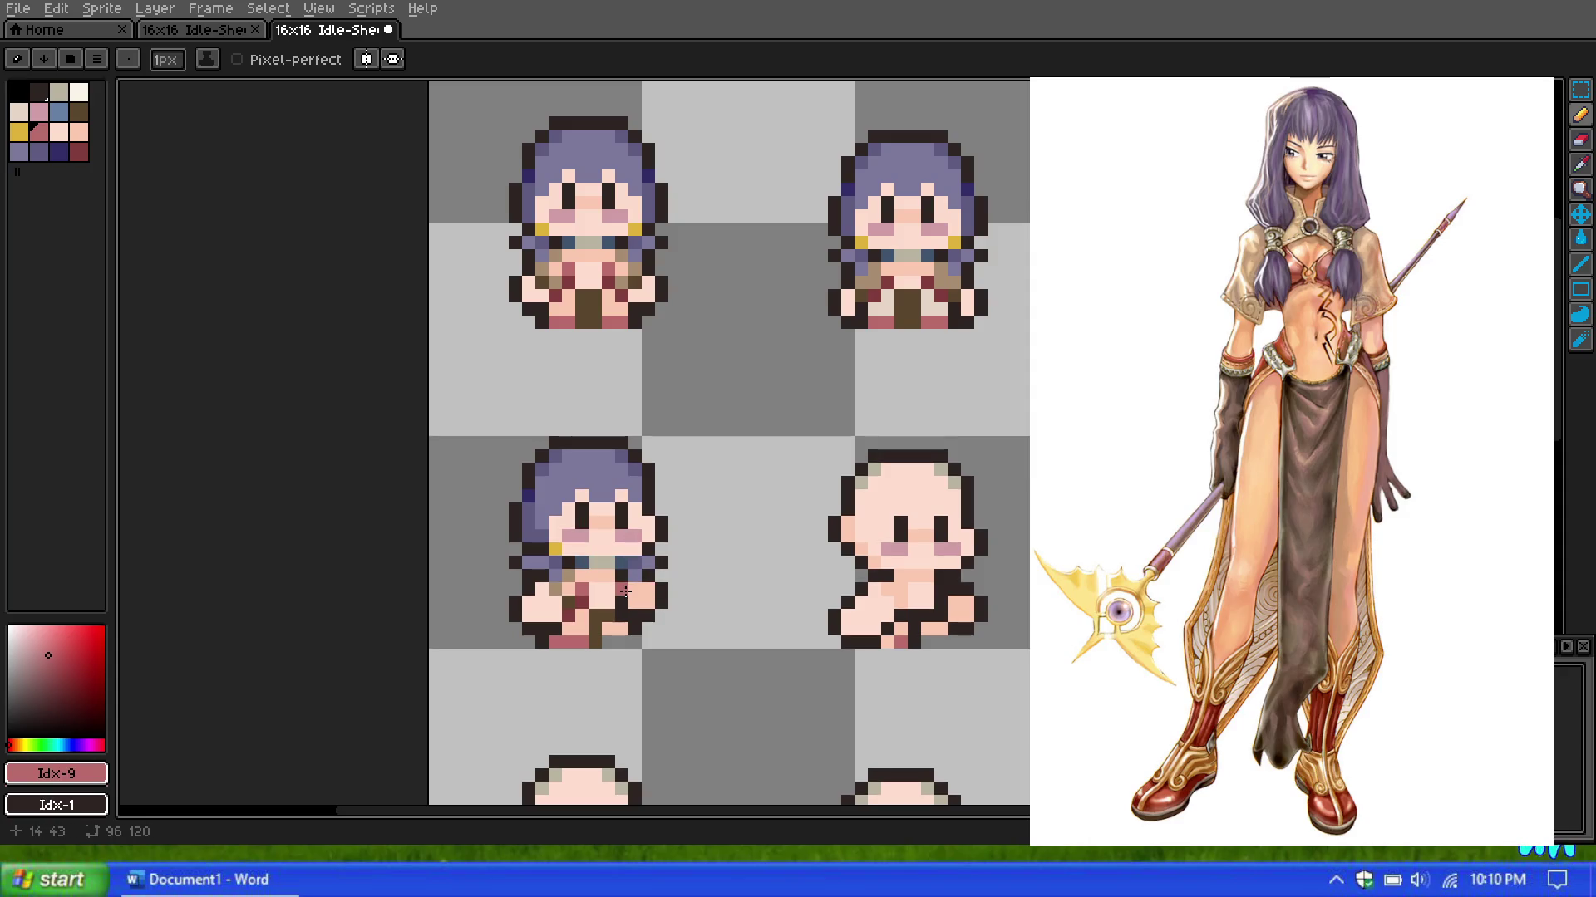
Step: Choose dark red (palette index 15) as the drawing colour and zoom in on the top-left sprite
{"action": "left_click", "coordinate": [80, 155]}
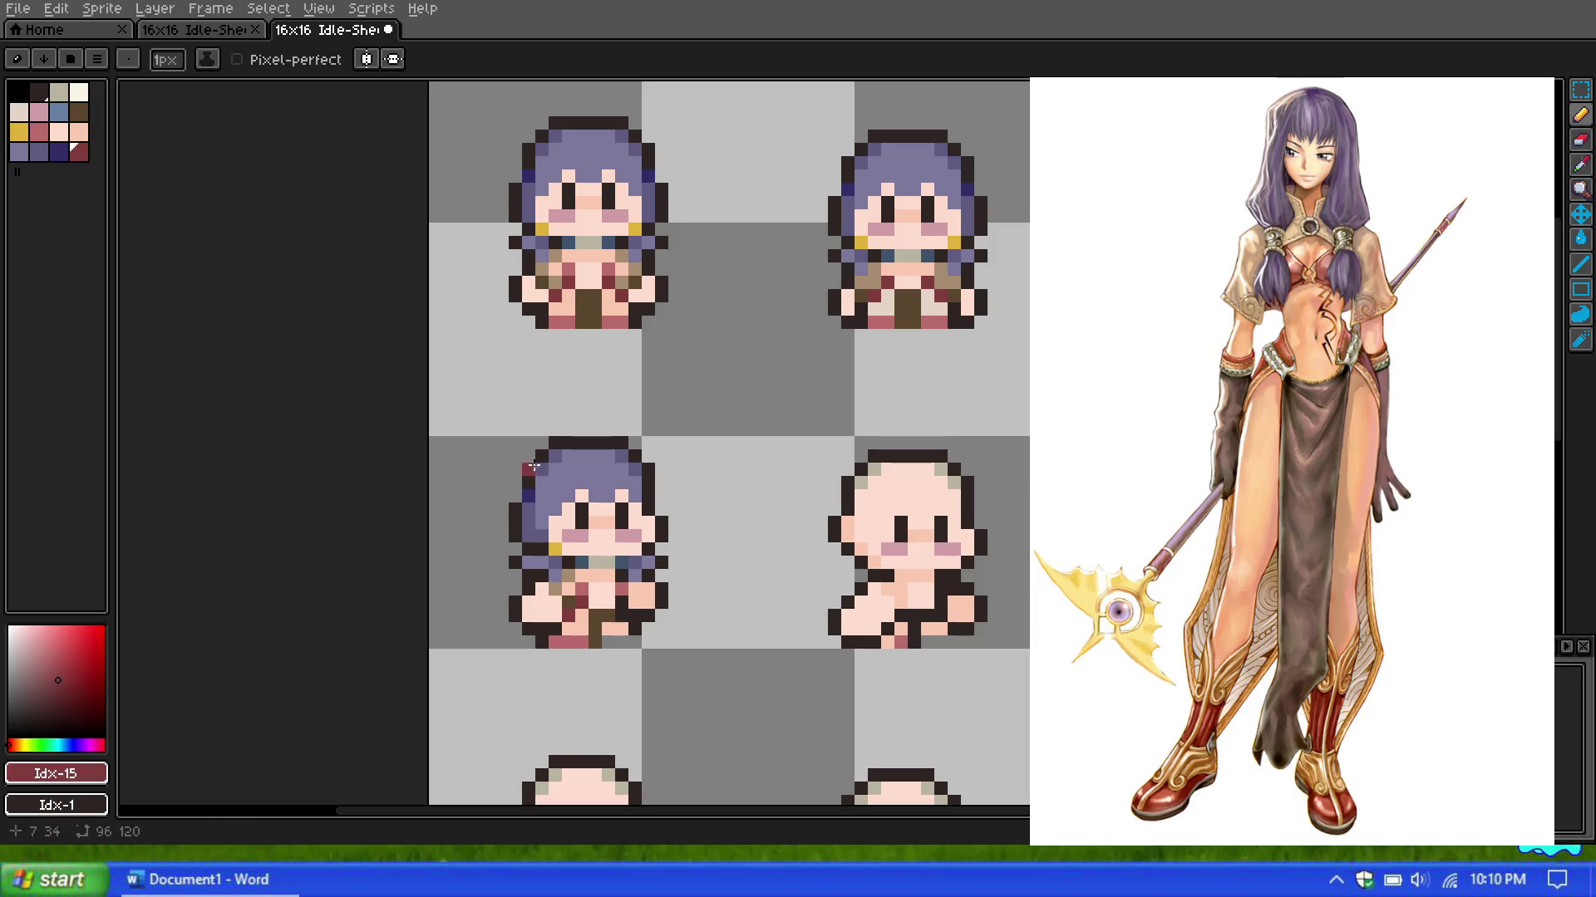
{"action": "scroll", "coordinate": [532, 425], "scroll_direction": "down", "scroll_amount": 1}
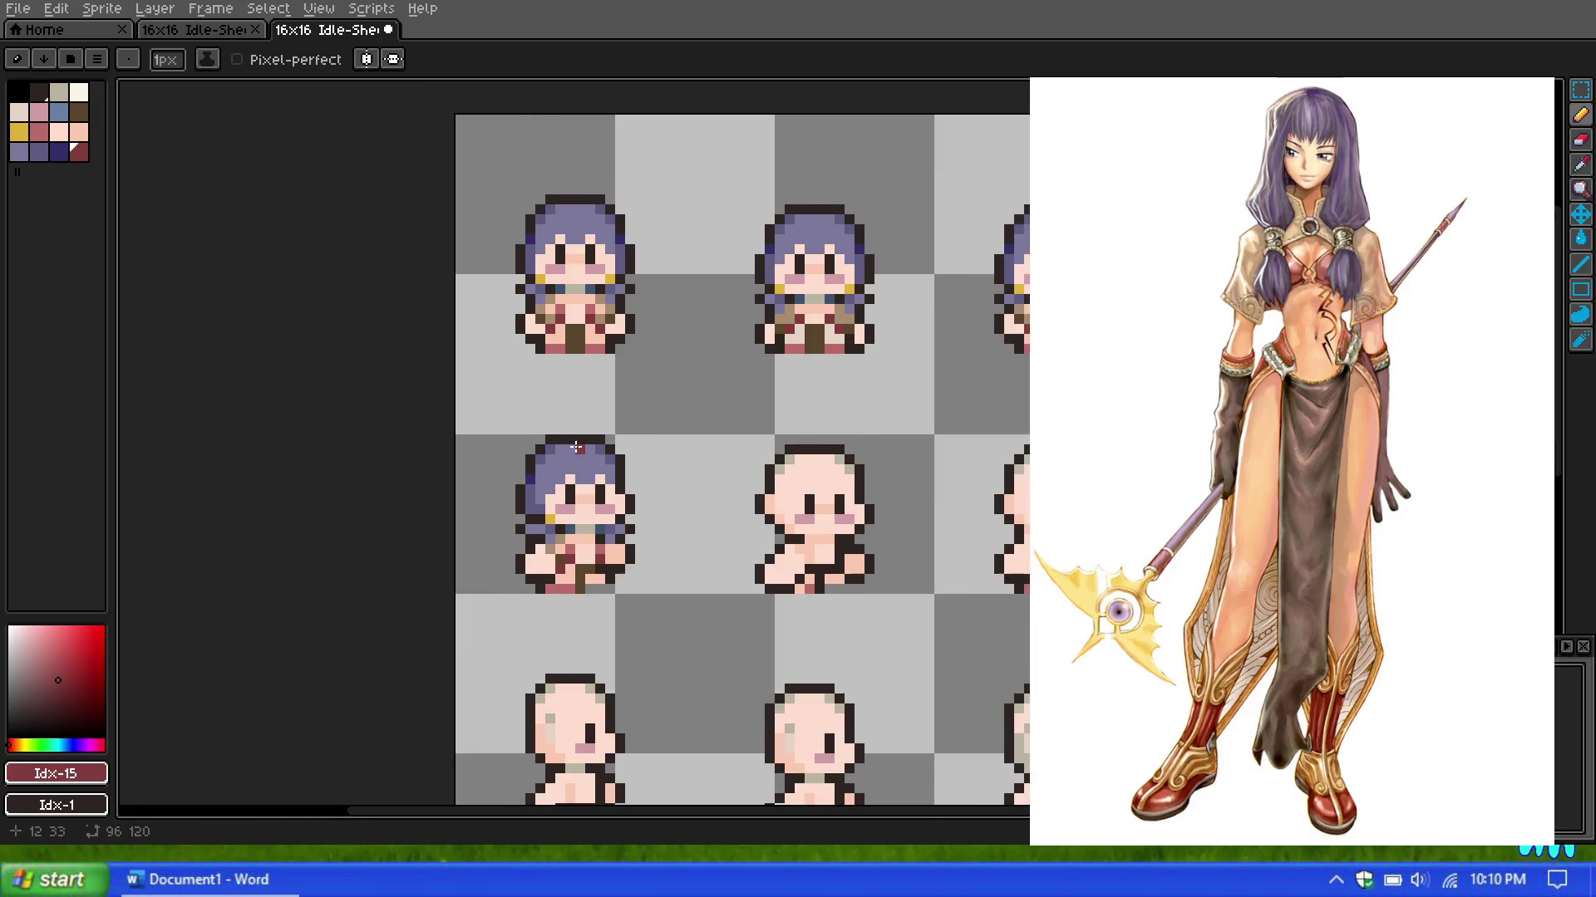
{"action": "scroll", "coordinate": [536, 432], "scroll_direction": "up", "scroll_amount": 1}
{"action": "scroll", "coordinate": [594, 516], "scroll_direction": "up", "scroll_amount": 1}
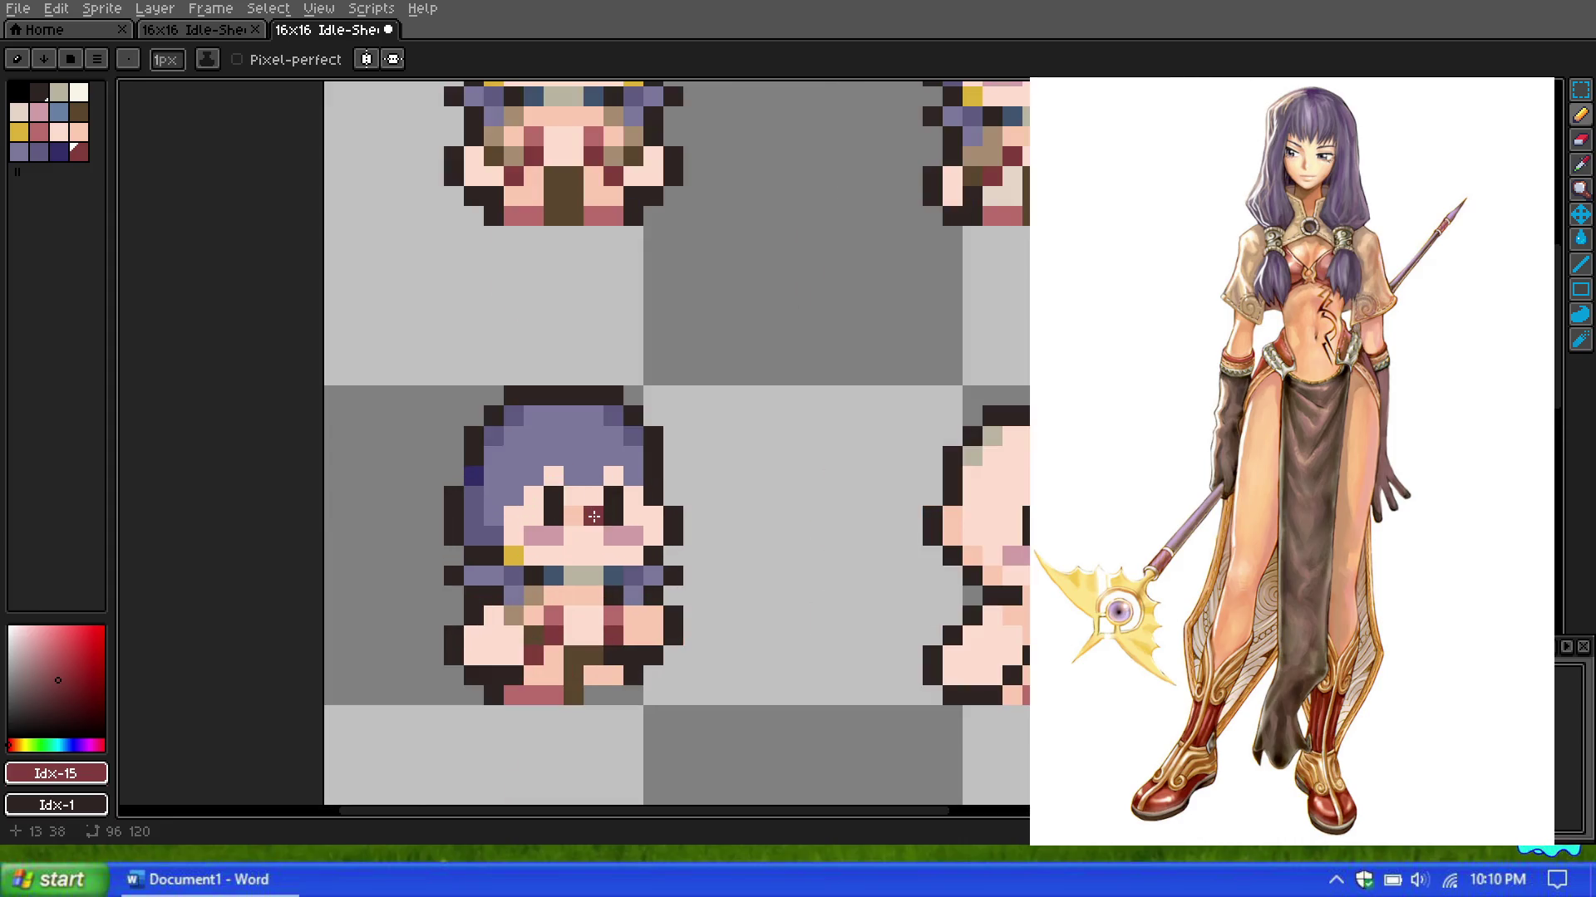
{"action": "scroll", "coordinate": [593, 516], "scroll_direction": "down", "scroll_amount": 3}
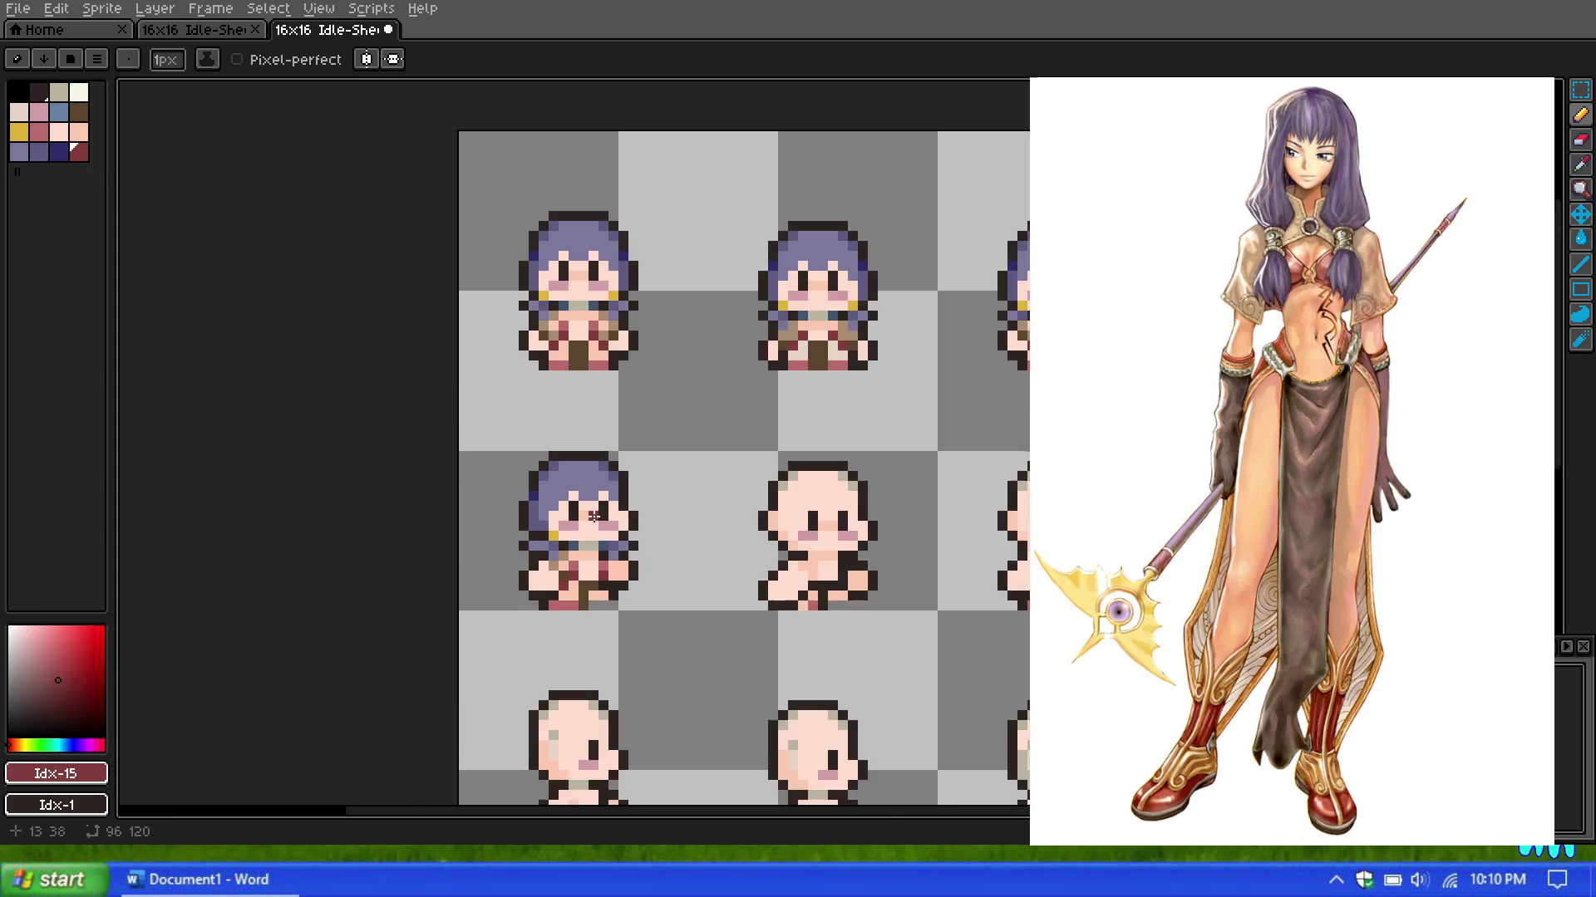
{"action": "scroll", "coordinate": [593, 516], "scroll_direction": "down", "scroll_amount": 1}
{"action": "scroll", "coordinate": [593, 516], "scroll_direction": "up", "scroll_amount": 1}
{"action": "scroll", "coordinate": [593, 516], "scroll_direction": "up", "scroll_amount": 1}
{"action": "scroll", "coordinate": [593, 516], "scroll_direction": "up", "scroll_amount": 1}
{"action": "scroll", "coordinate": [593, 516], "scroll_direction": "down", "scroll_amount": 1}
{"action": "scroll", "coordinate": [594, 516], "scroll_direction": "down", "scroll_amount": 1}
{"action": "scroll", "coordinate": [594, 516], "scroll_direction": "up", "scroll_amount": 1}
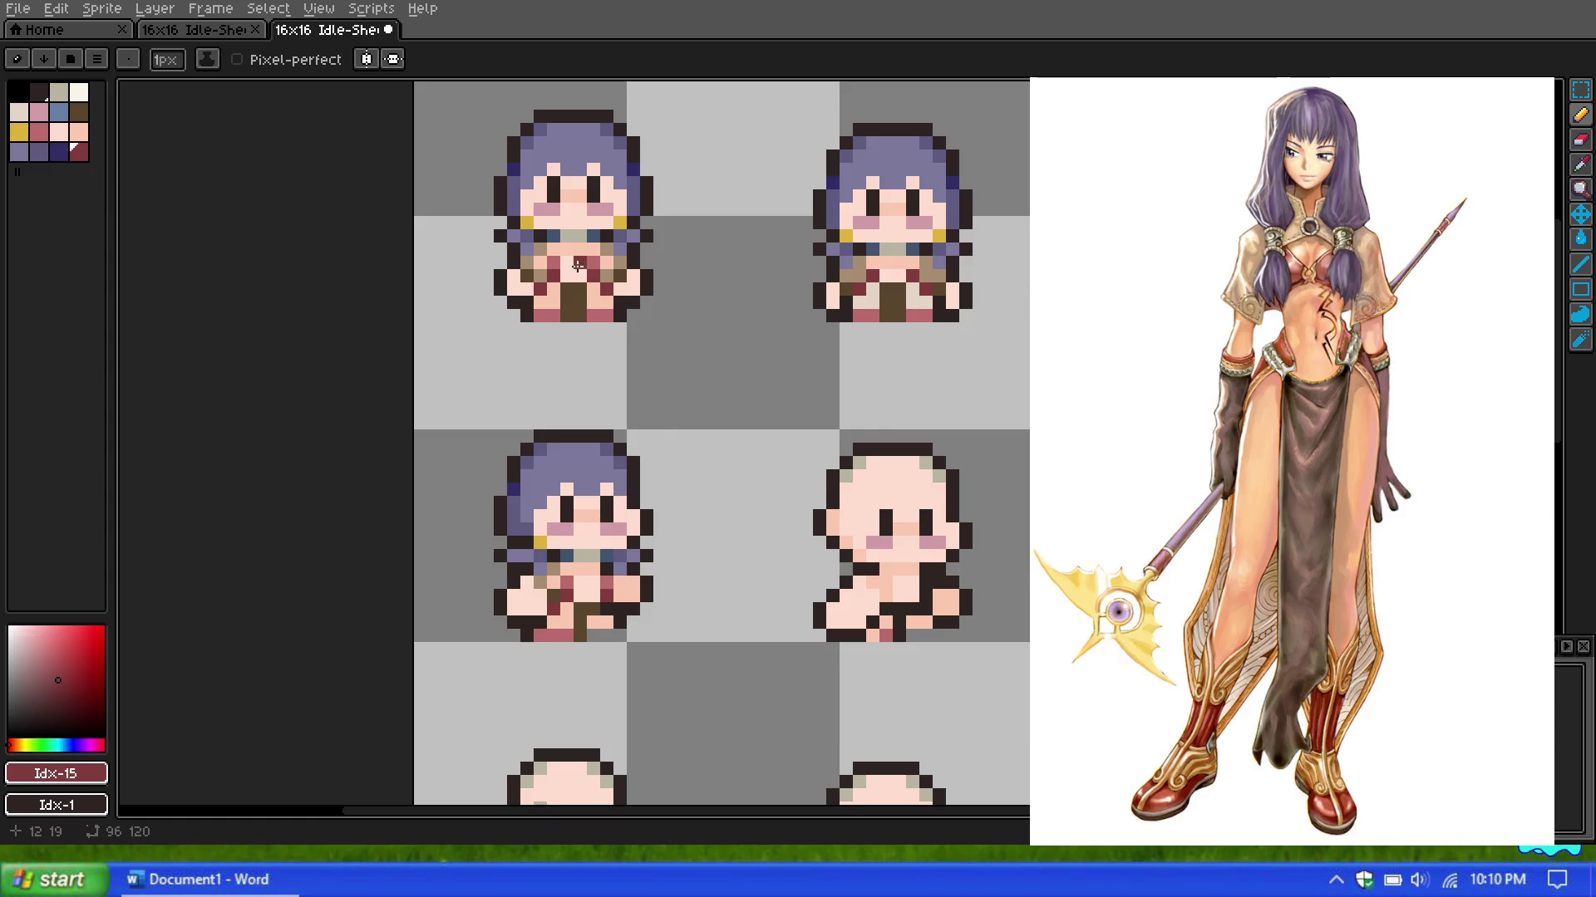
{"action": "scroll", "coordinate": [561, 245], "scroll_direction": "up", "scroll_amount": 1}
{"action": "scroll", "coordinate": [432, 232], "scroll_direction": "up", "scroll_amount": 2}
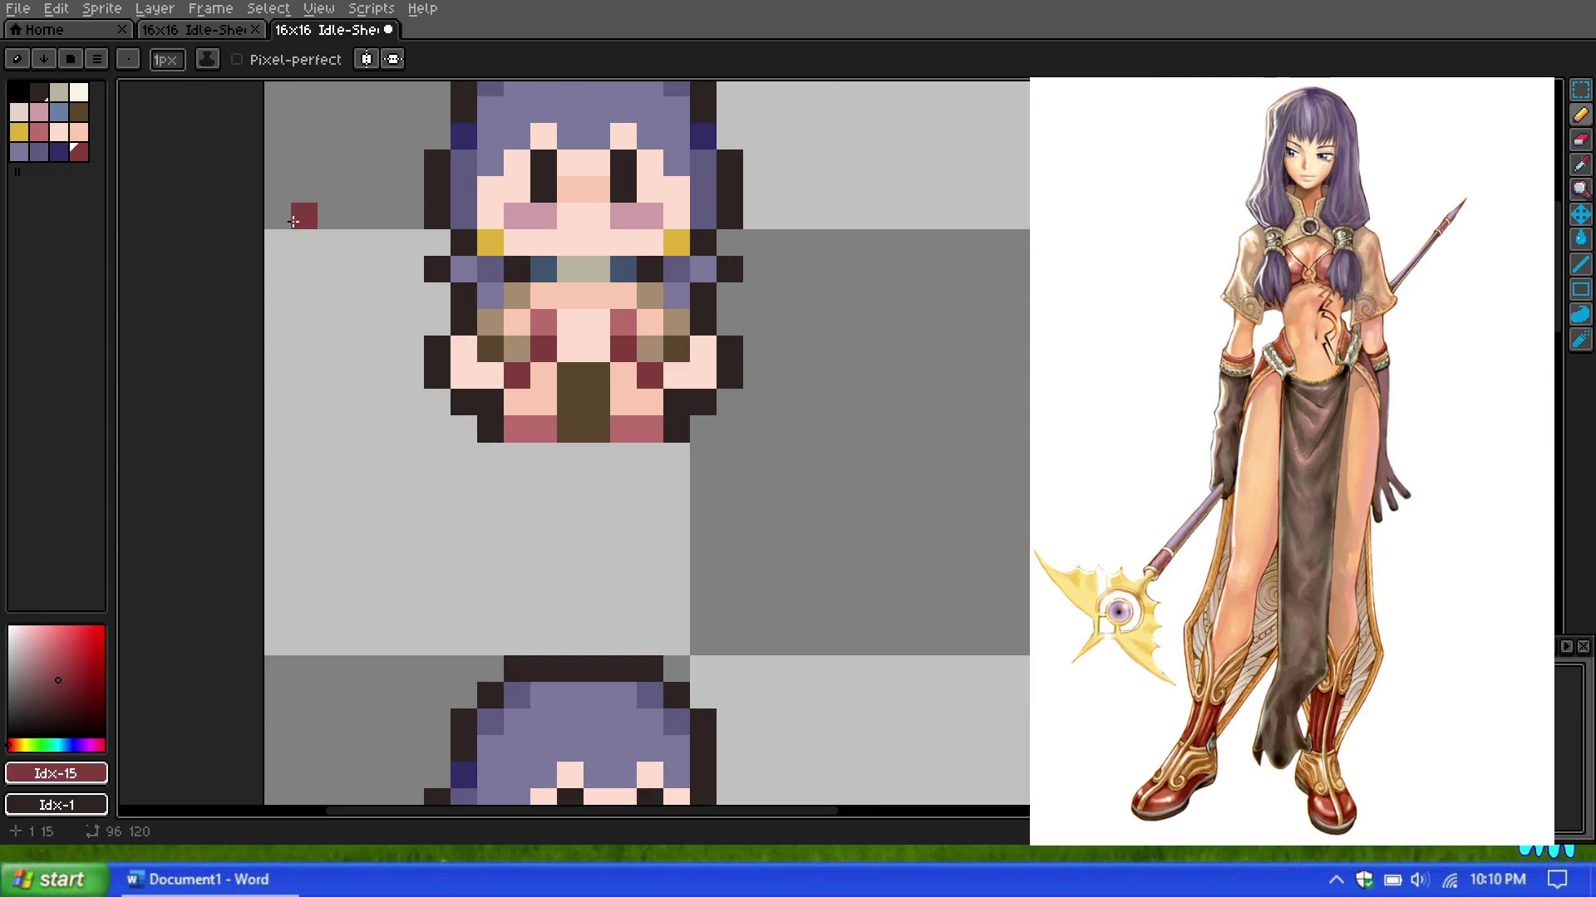
Step: Paint pink pixels onto the upper sprite's chest
{"action": "left_click", "coordinate": [39, 115]}
{"action": "left_click_drag", "start_coordinate": [569, 295], "coordinate": [573, 323]}
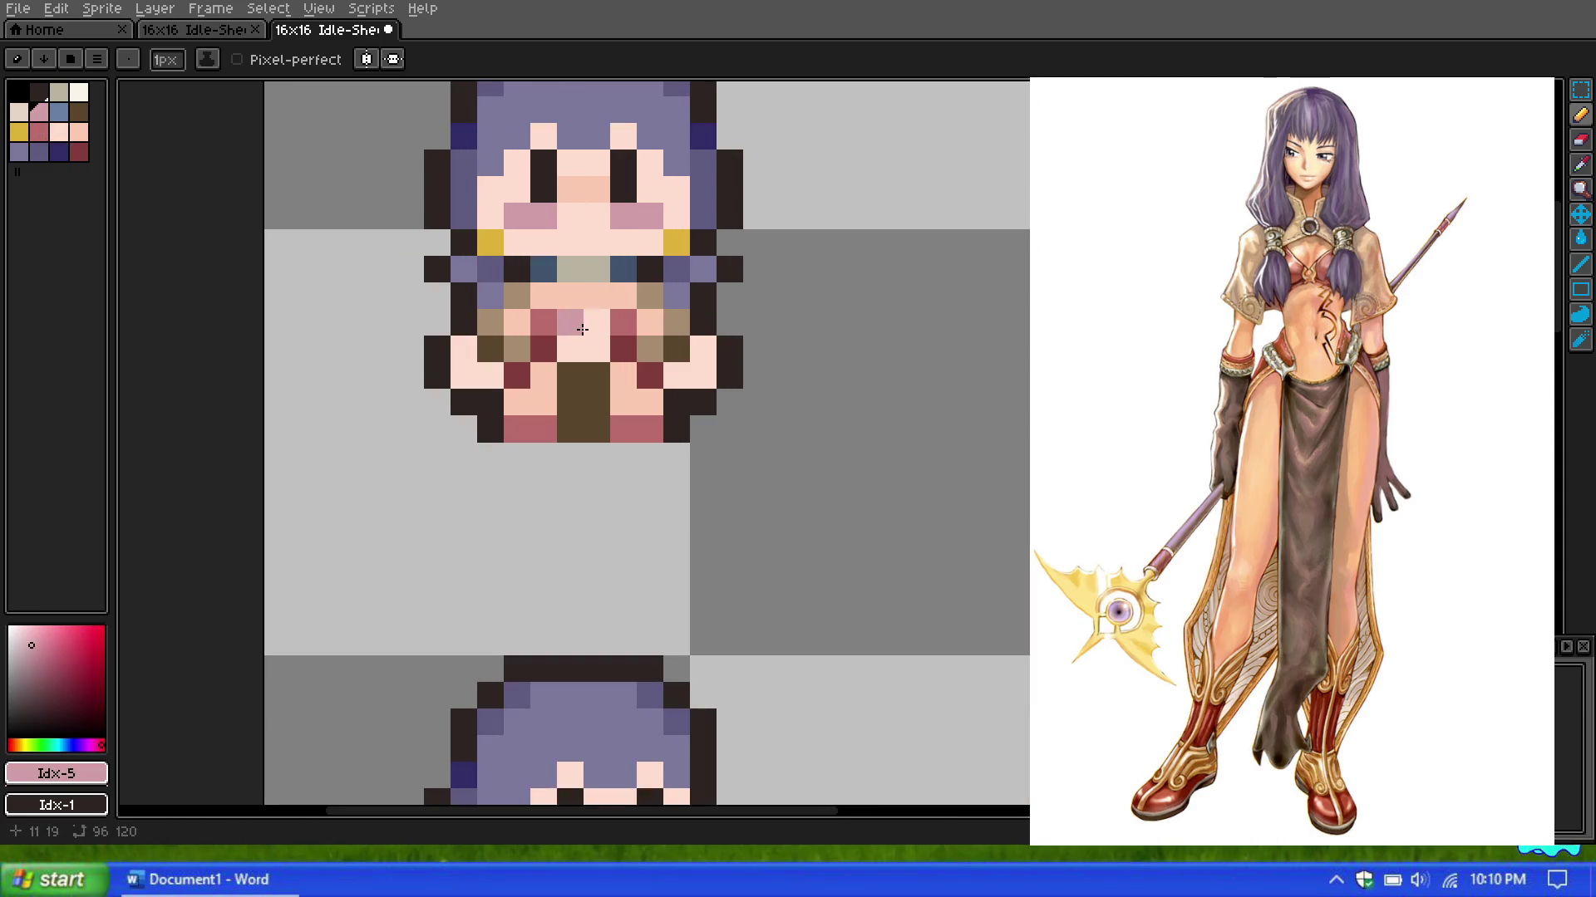
{"action": "left_click", "coordinate": [596, 322]}
{"action": "scroll", "coordinate": [633, 338], "scroll_direction": "down", "scroll_amount": 1}
{"action": "scroll", "coordinate": [640, 320], "scroll_direction": "down", "scroll_amount": 1}
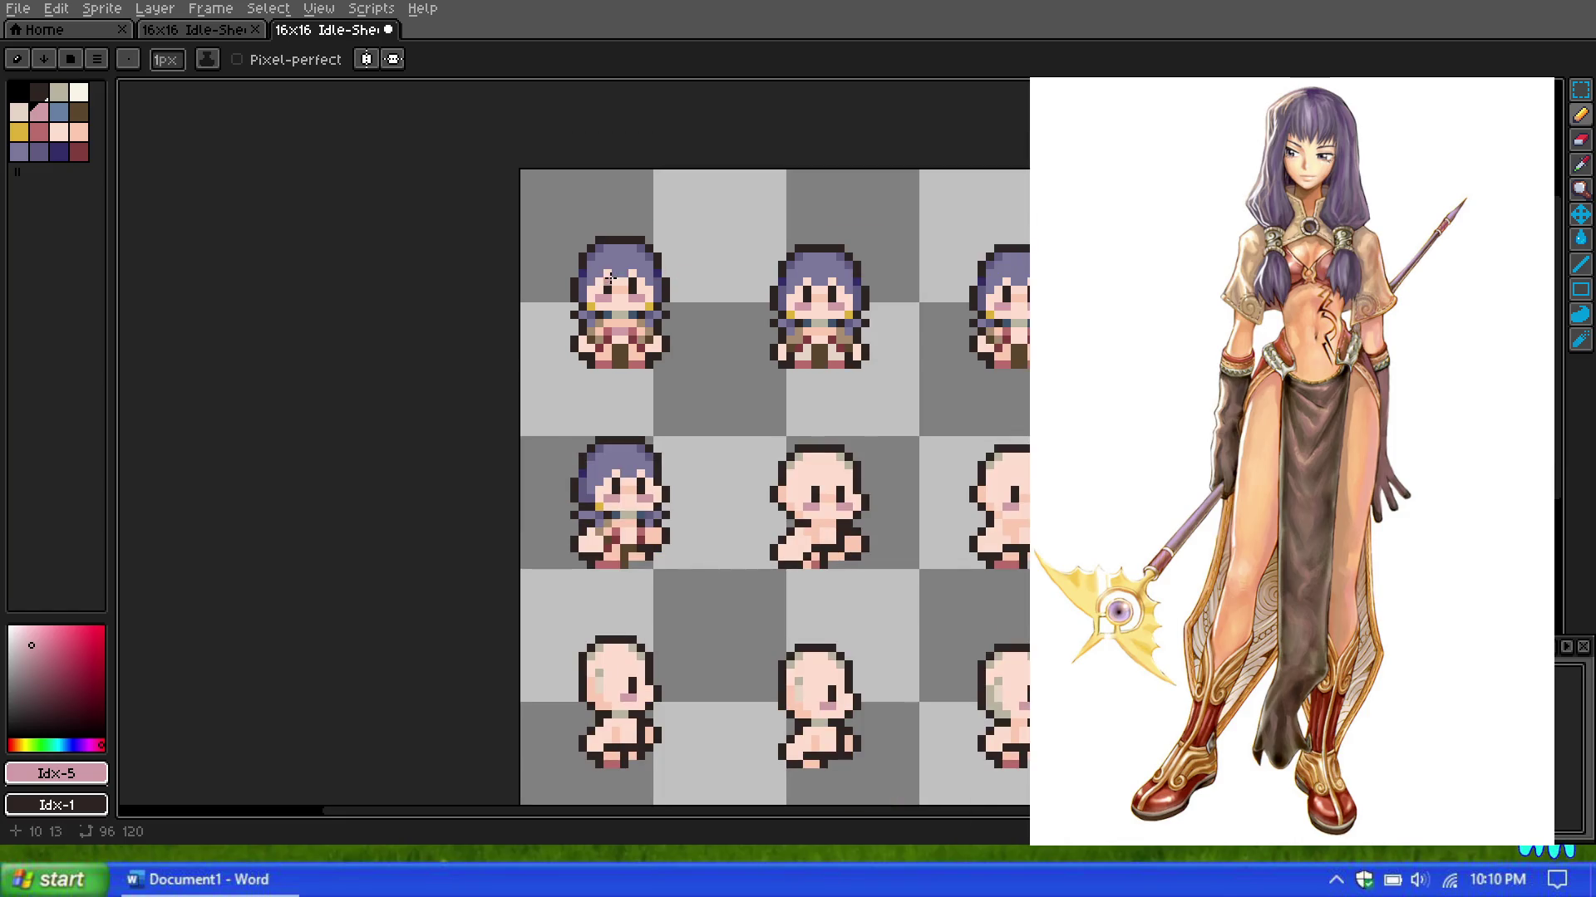
{"action": "scroll", "coordinate": [610, 279], "scroll_direction": "up", "scroll_amount": 4}
Step: Sample the muted red from the sprite's chest and add a muted red chest pixel
{"action": "key", "text": "alt"}
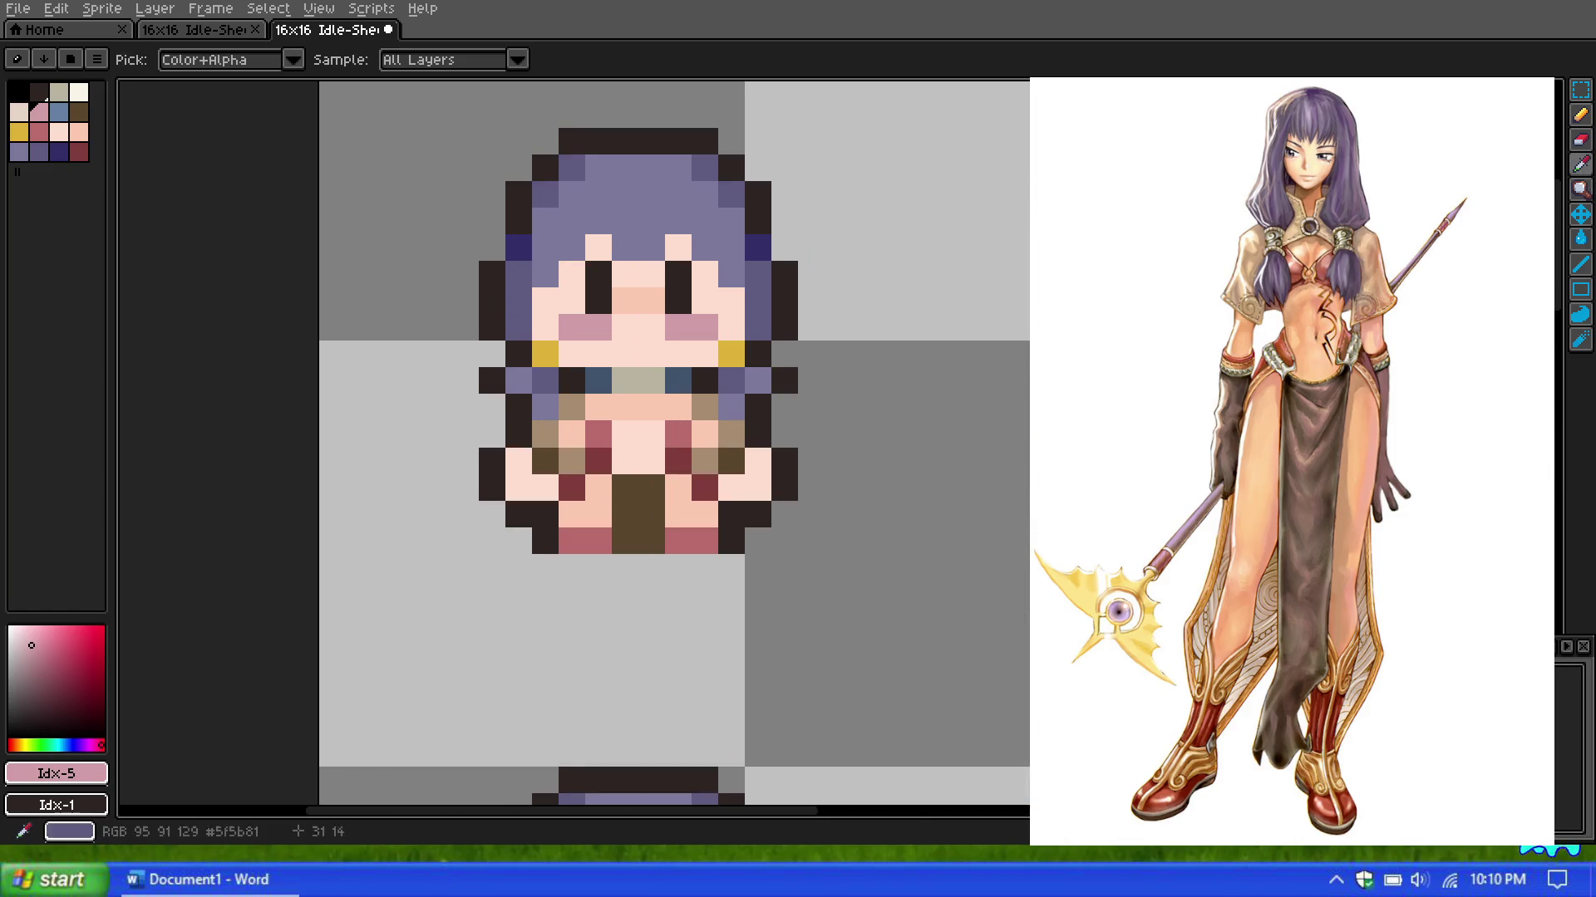
{"action": "left_click", "coordinate": [606, 424]}
{"action": "left_click", "coordinate": [1581, 122]}
{"action": "left_click", "coordinate": [652, 434]}
{"action": "scroll", "coordinate": [703, 331], "scroll_direction": "down", "scroll_amount": 5}
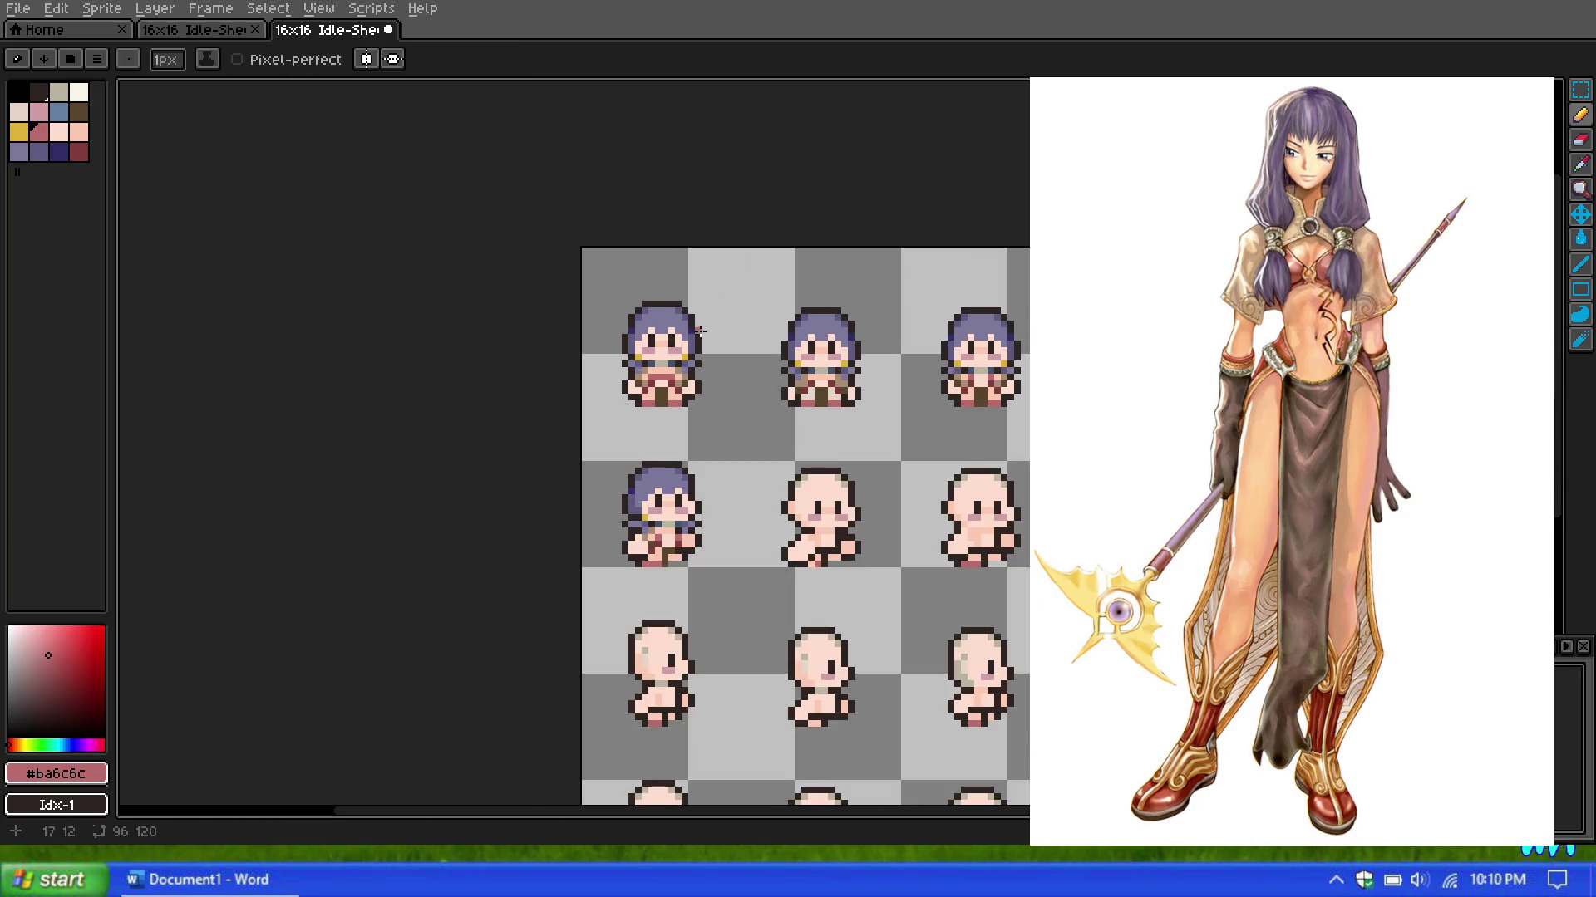
{"action": "scroll", "coordinate": [701, 331], "scroll_direction": "down", "scroll_amount": 3}
{"action": "scroll", "coordinate": [671, 309], "scroll_direction": "up", "scroll_amount": 2}
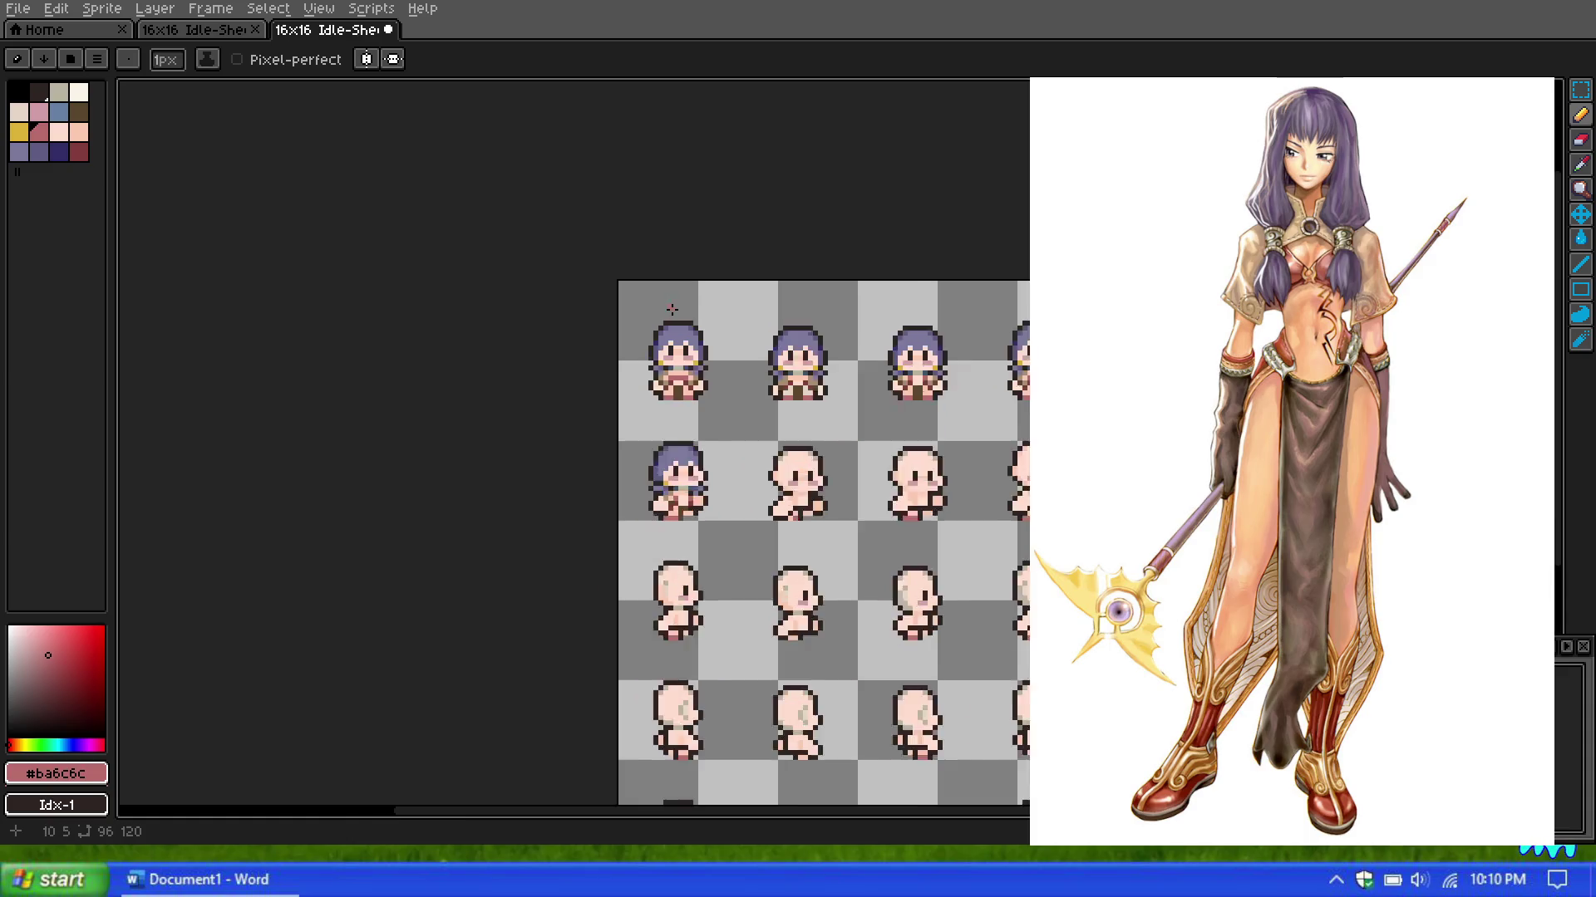
{"action": "scroll", "coordinate": [671, 309], "scroll_direction": "up", "scroll_amount": 1}
{"action": "scroll", "coordinate": [694, 415], "scroll_direction": "up", "scroll_amount": 1}
{"action": "scroll", "coordinate": [698, 420], "scroll_direction": "up", "scroll_amount": 1}
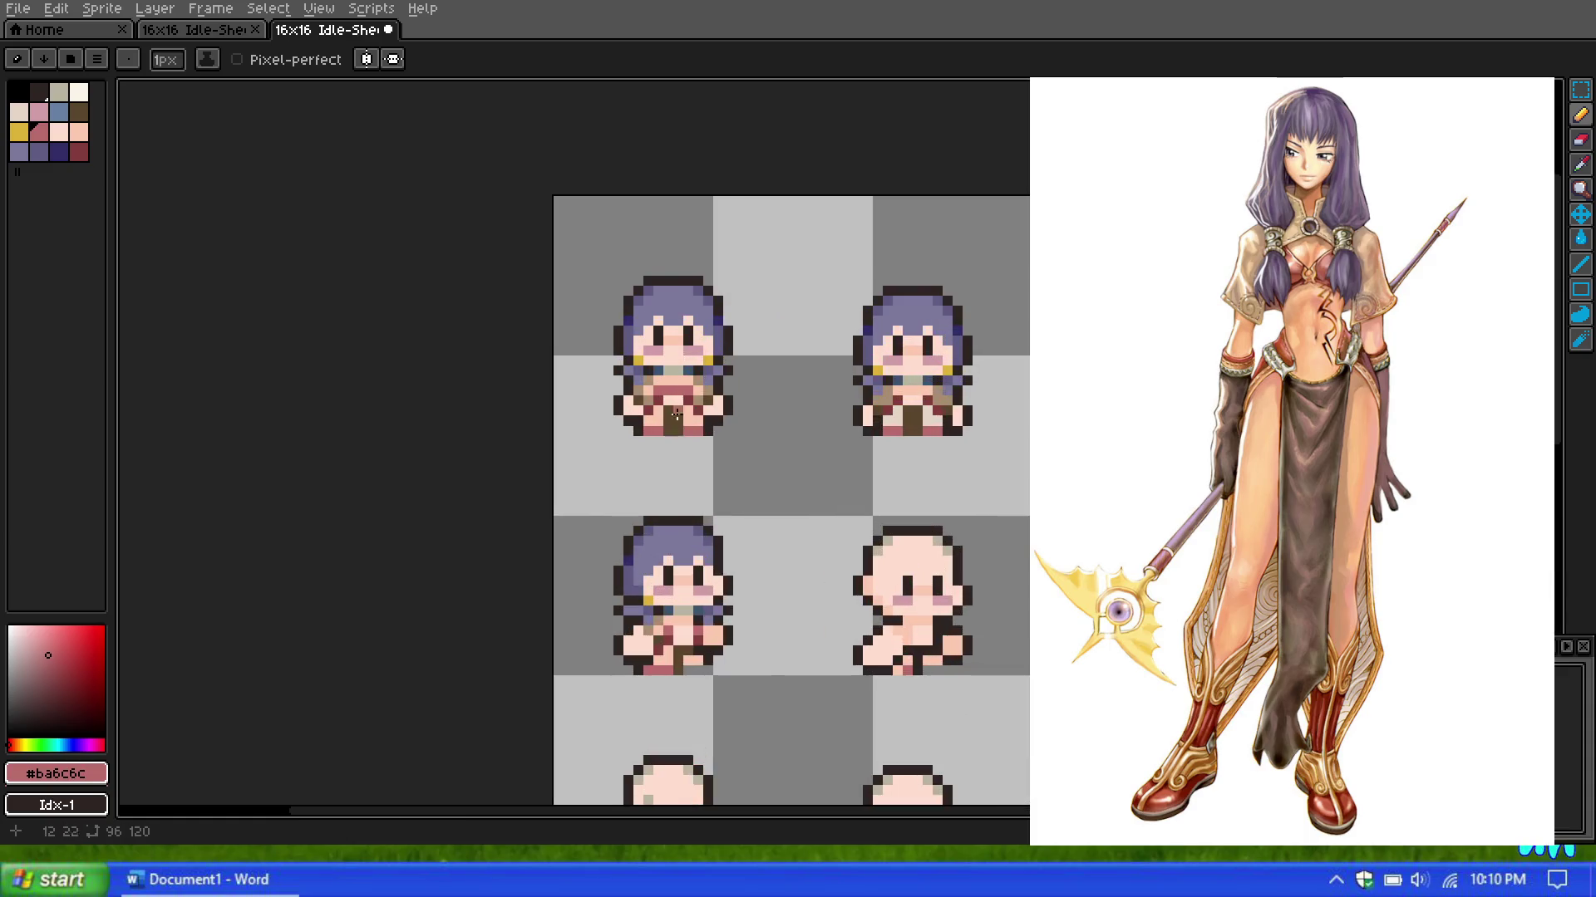
{"action": "scroll", "coordinate": [676, 413], "scroll_direction": "up", "scroll_amount": 1}
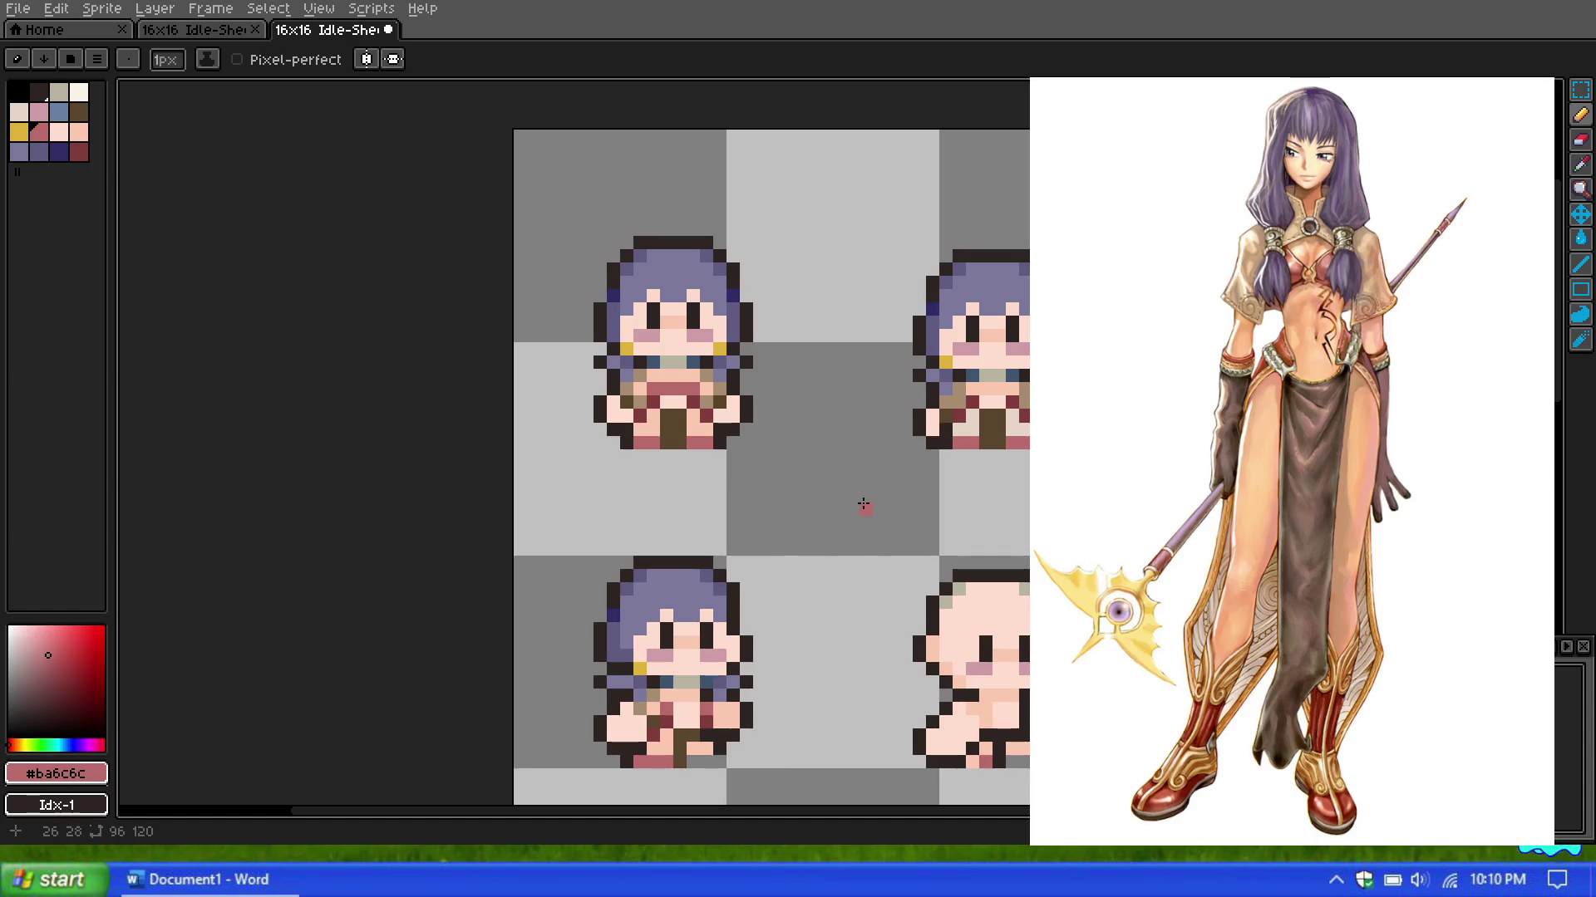
{"action": "scroll", "coordinate": [763, 439], "scroll_direction": "down", "scroll_amount": 2}
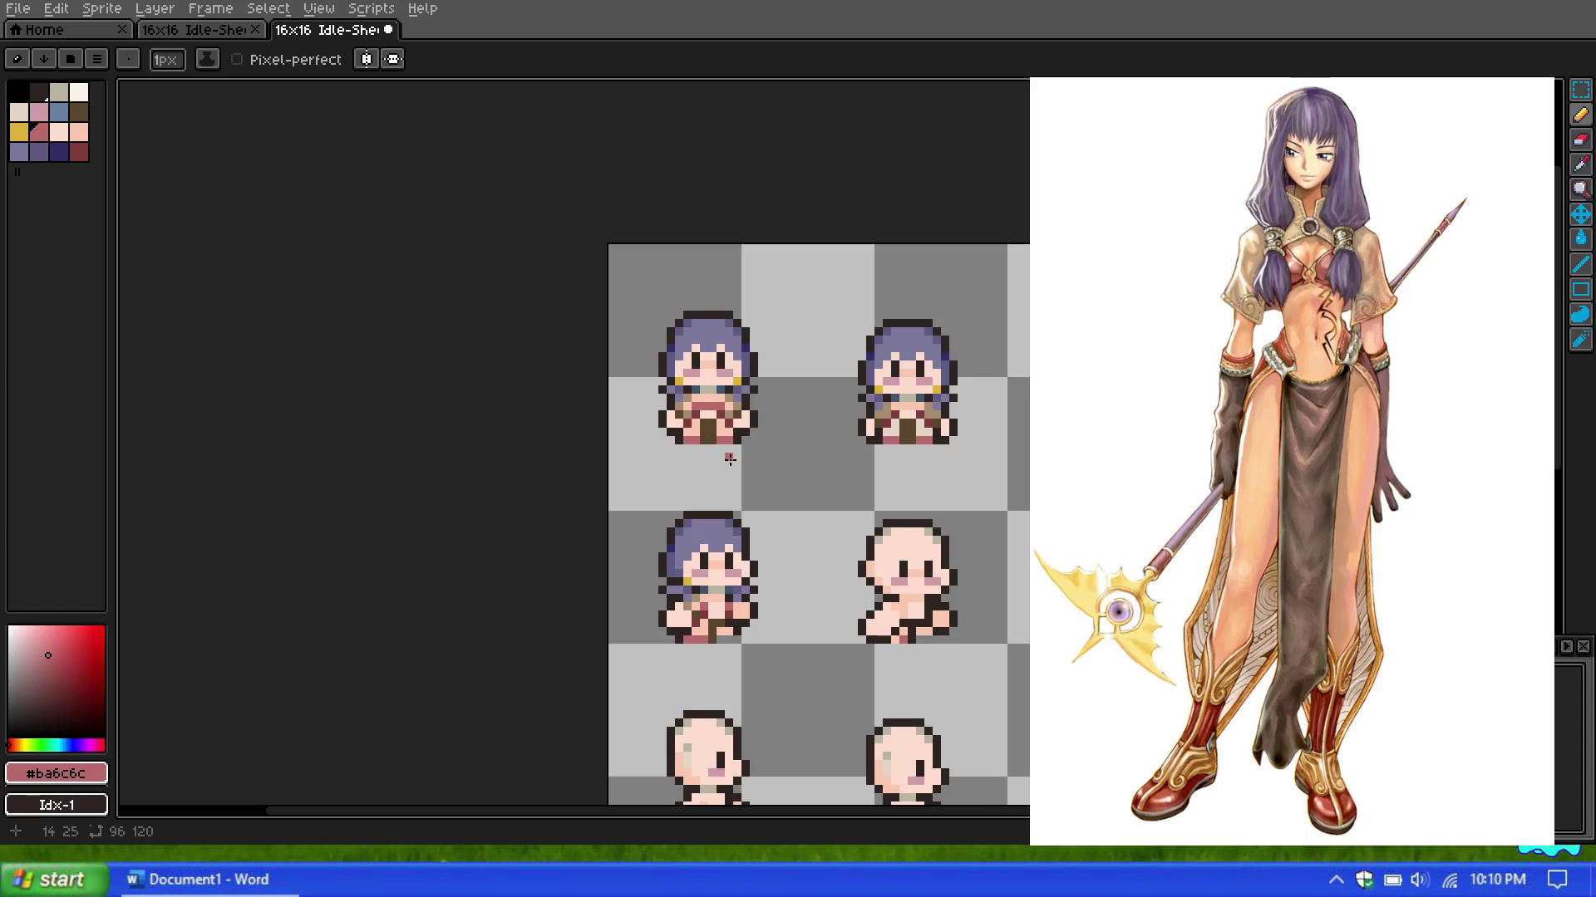
{"action": "scroll", "coordinate": [729, 459], "scroll_direction": "down", "scroll_amount": 2}
{"action": "scroll", "coordinate": [732, 457], "scroll_direction": "down", "scroll_amount": 3}
{"action": "scroll", "coordinate": [738, 451], "scroll_direction": "up", "scroll_amount": 3}
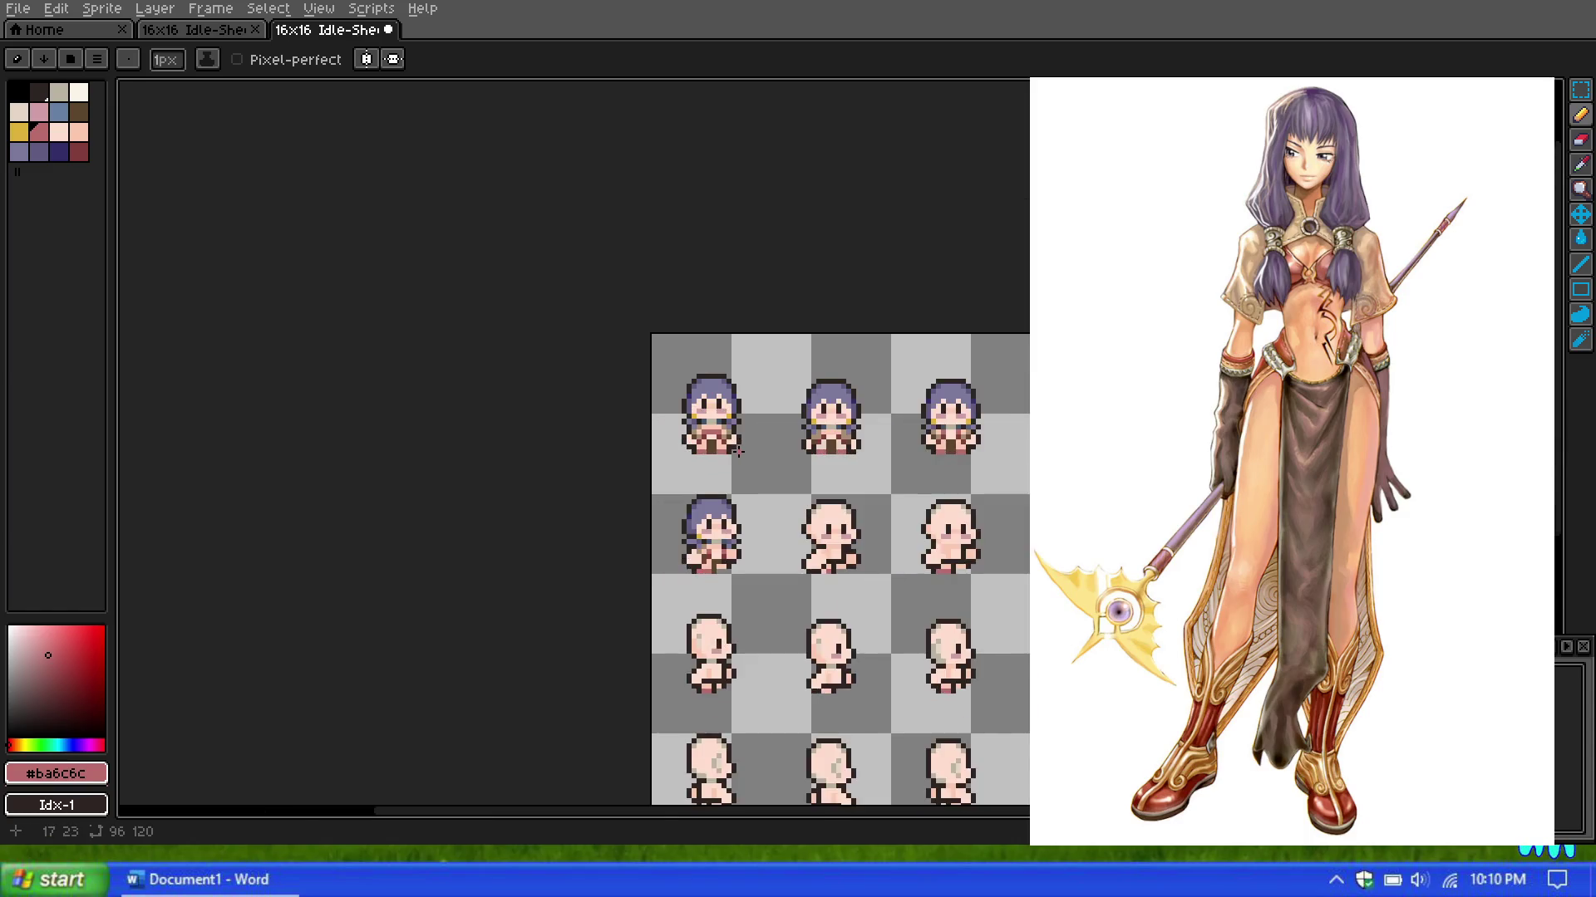
{"action": "scroll", "coordinate": [738, 451], "scroll_direction": "up", "scroll_amount": 2}
{"action": "scroll", "coordinate": [632, 385], "scroll_direction": "up", "scroll_amount": 1}
{"action": "scroll", "coordinate": [632, 385], "scroll_direction": "up", "scroll_amount": 1}
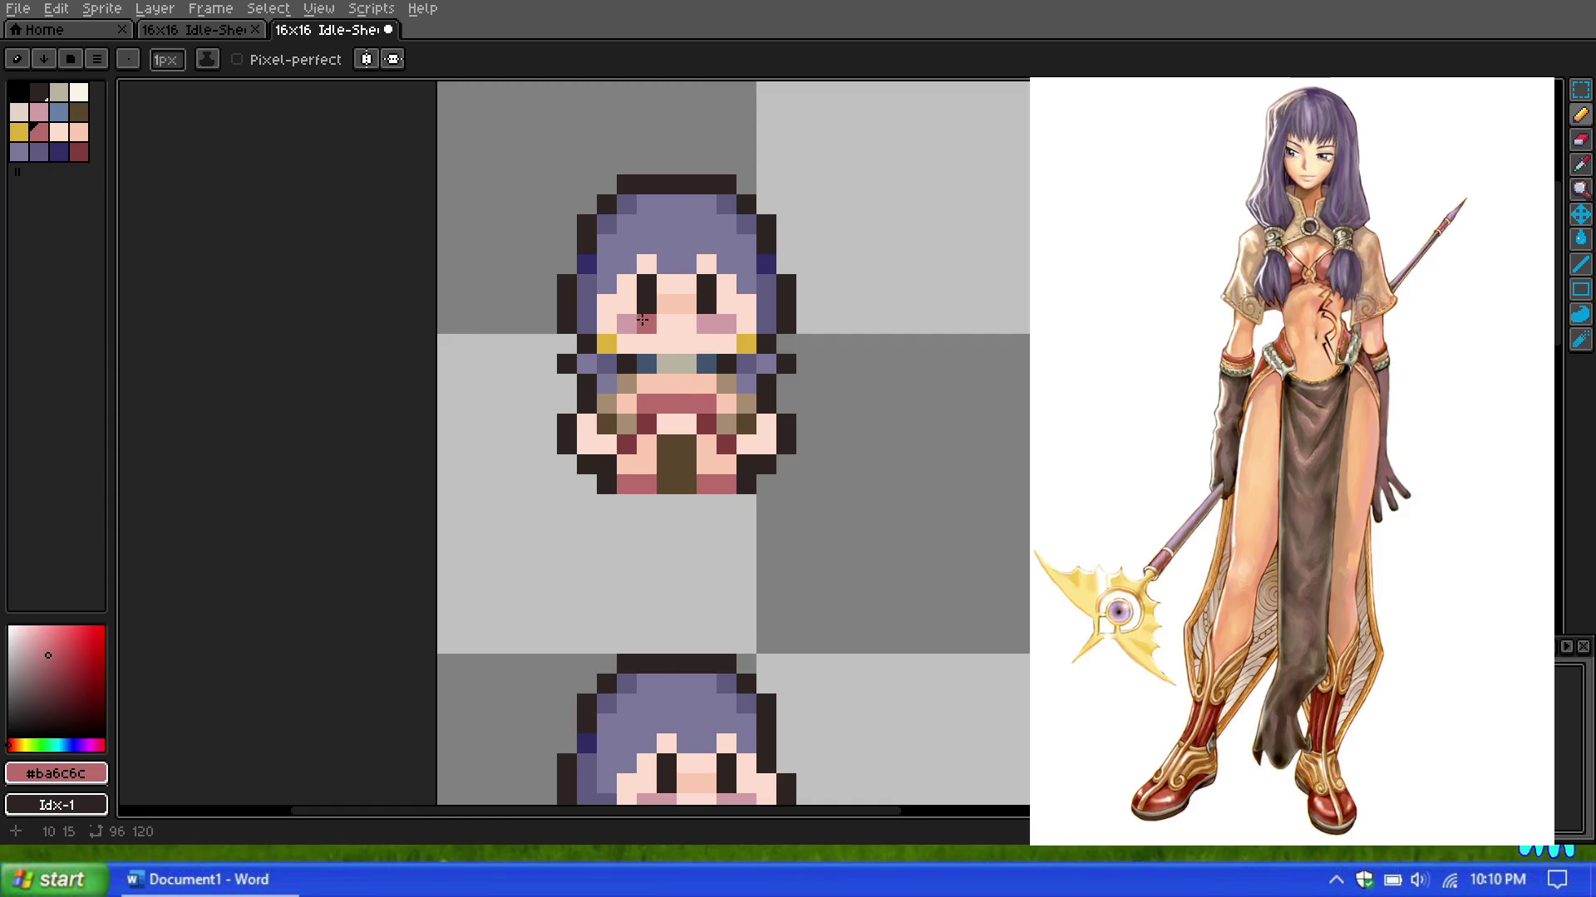
{"action": "scroll", "coordinate": [643, 320], "scroll_direction": "up", "scroll_amount": 1}
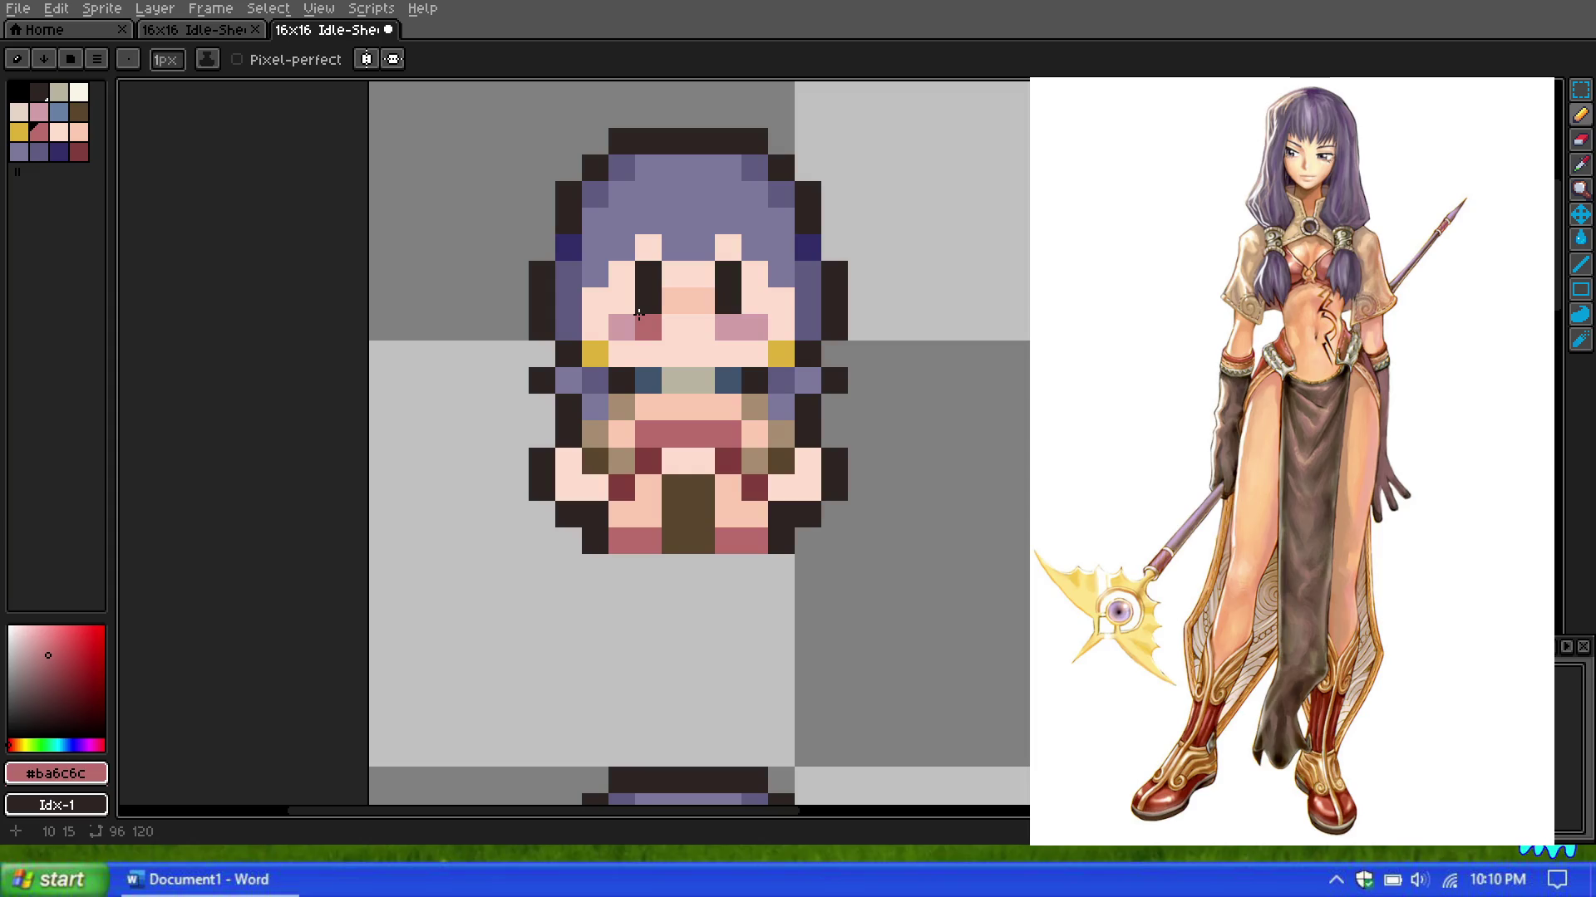
{"action": "scroll", "coordinate": [638, 314], "scroll_direction": "down", "scroll_amount": 4}
{"action": "scroll", "coordinate": [639, 314], "scroll_direction": "down", "scroll_amount": 1}
{"action": "scroll", "coordinate": [638, 314], "scroll_direction": "up", "scroll_amount": 1}
{"action": "scroll", "coordinate": [638, 314], "scroll_direction": "up", "scroll_amount": 2}
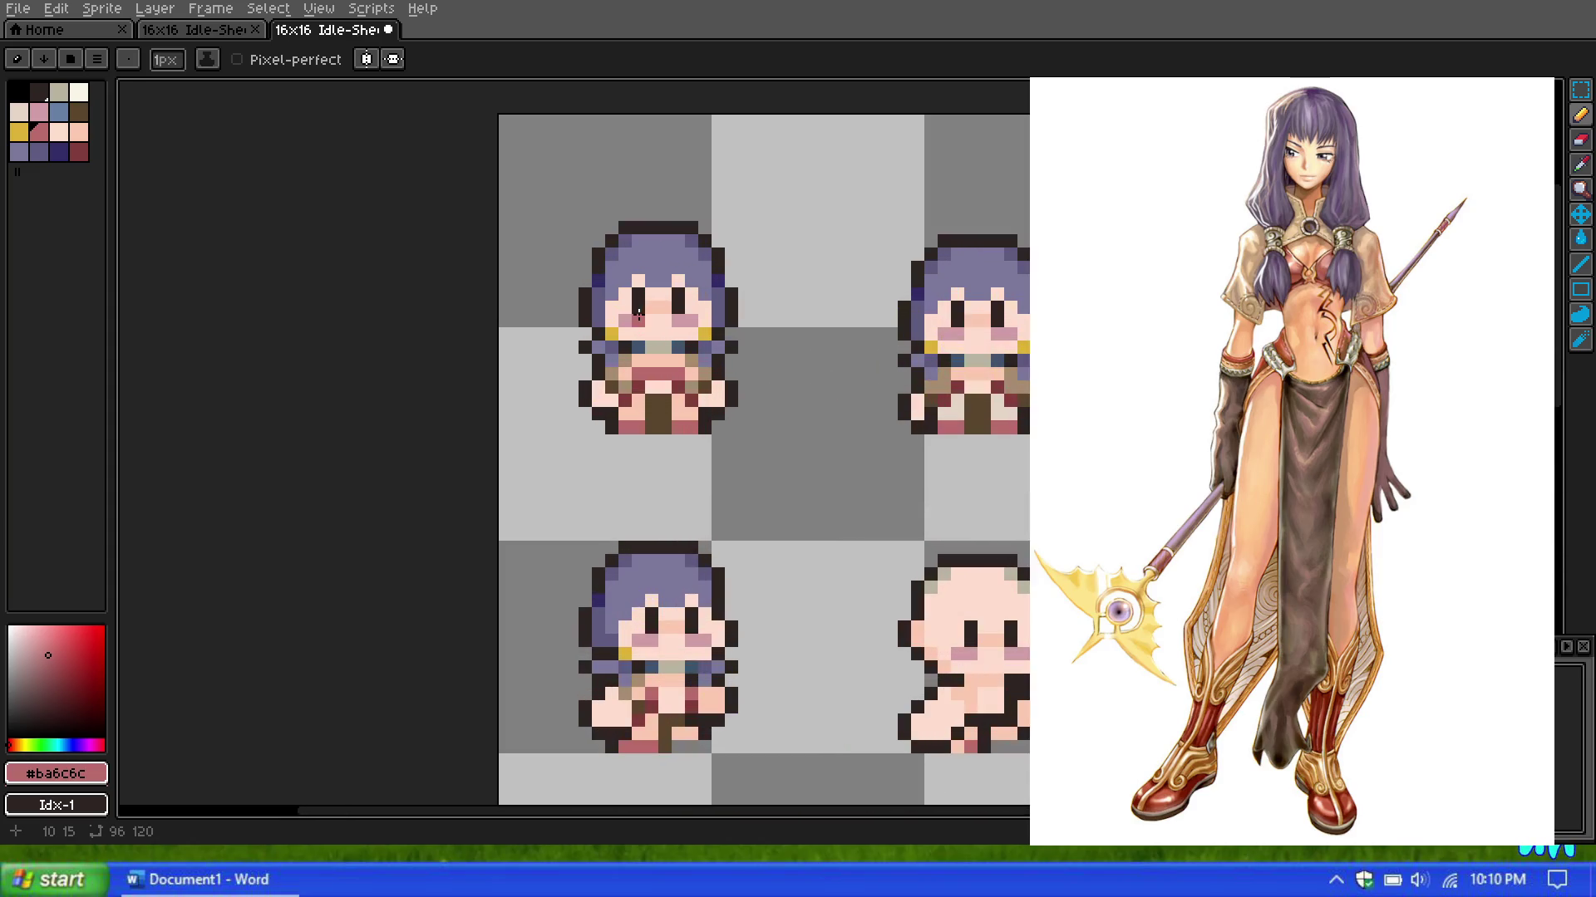
{"action": "scroll", "coordinate": [638, 314], "scroll_direction": "up", "scroll_amount": 2}
Step: Repaint the chest pixels in the lighter peach skin tone
{"action": "left_click", "coordinate": [650, 393], "text": "alt"}
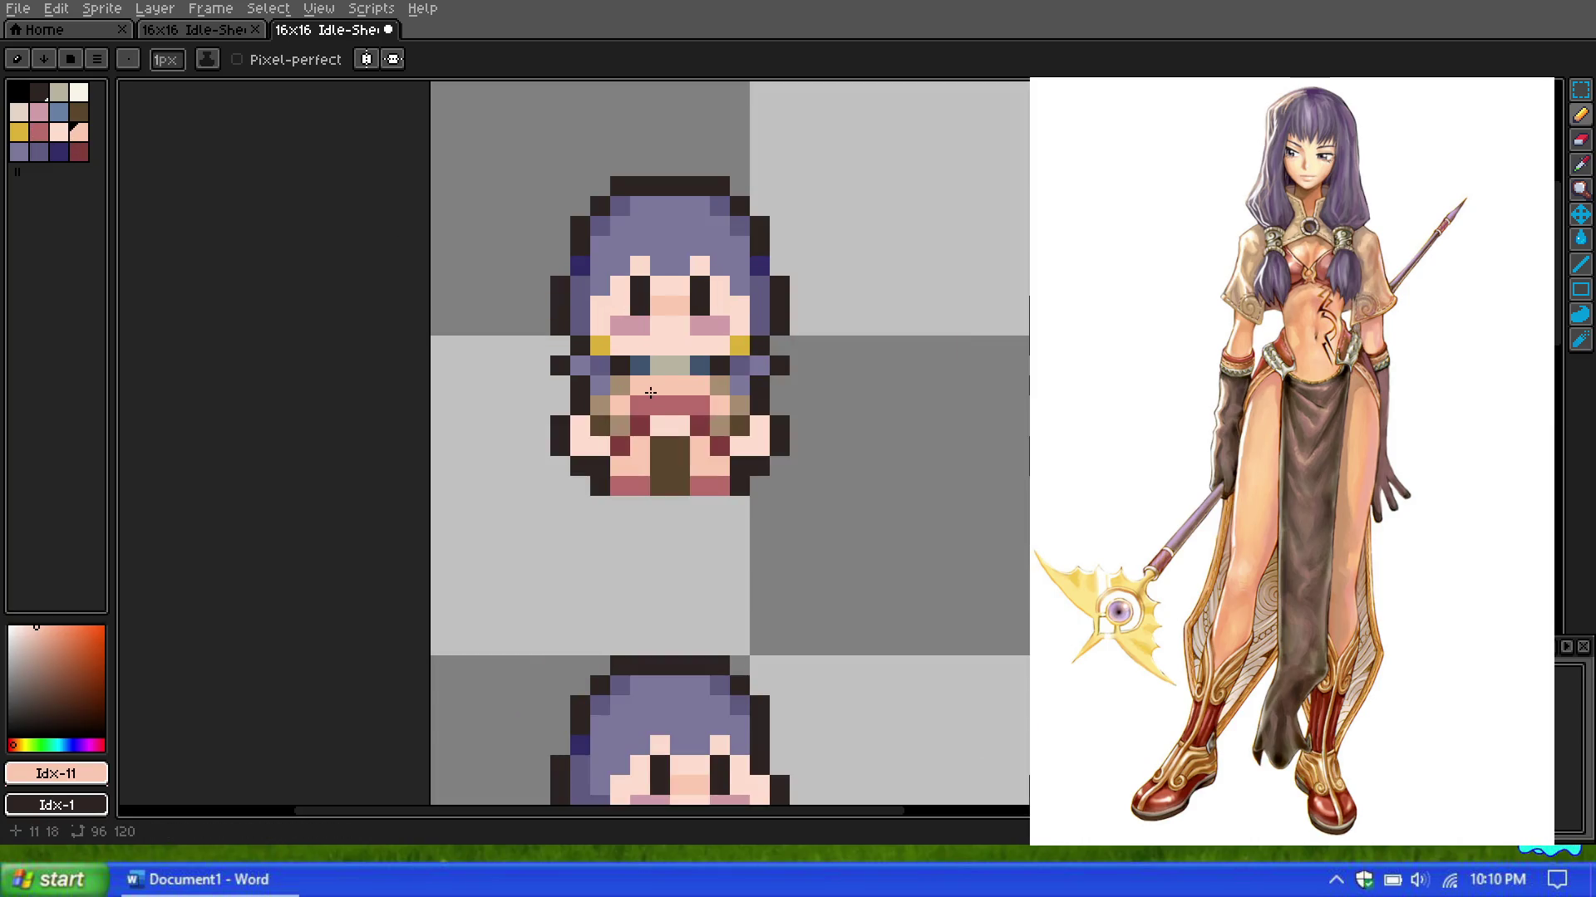
{"action": "left_click", "coordinate": [643, 392], "text": "alt"}
{"action": "left_click_drag", "start_coordinate": [643, 392], "coordinate": [707, 388]}
{"action": "left_click", "coordinate": [720, 326]}
{"action": "scroll", "coordinate": [687, 274], "scroll_direction": "down", "scroll_amount": 2}
{"action": "scroll", "coordinate": [687, 275], "scroll_direction": "down", "scroll_amount": 2}
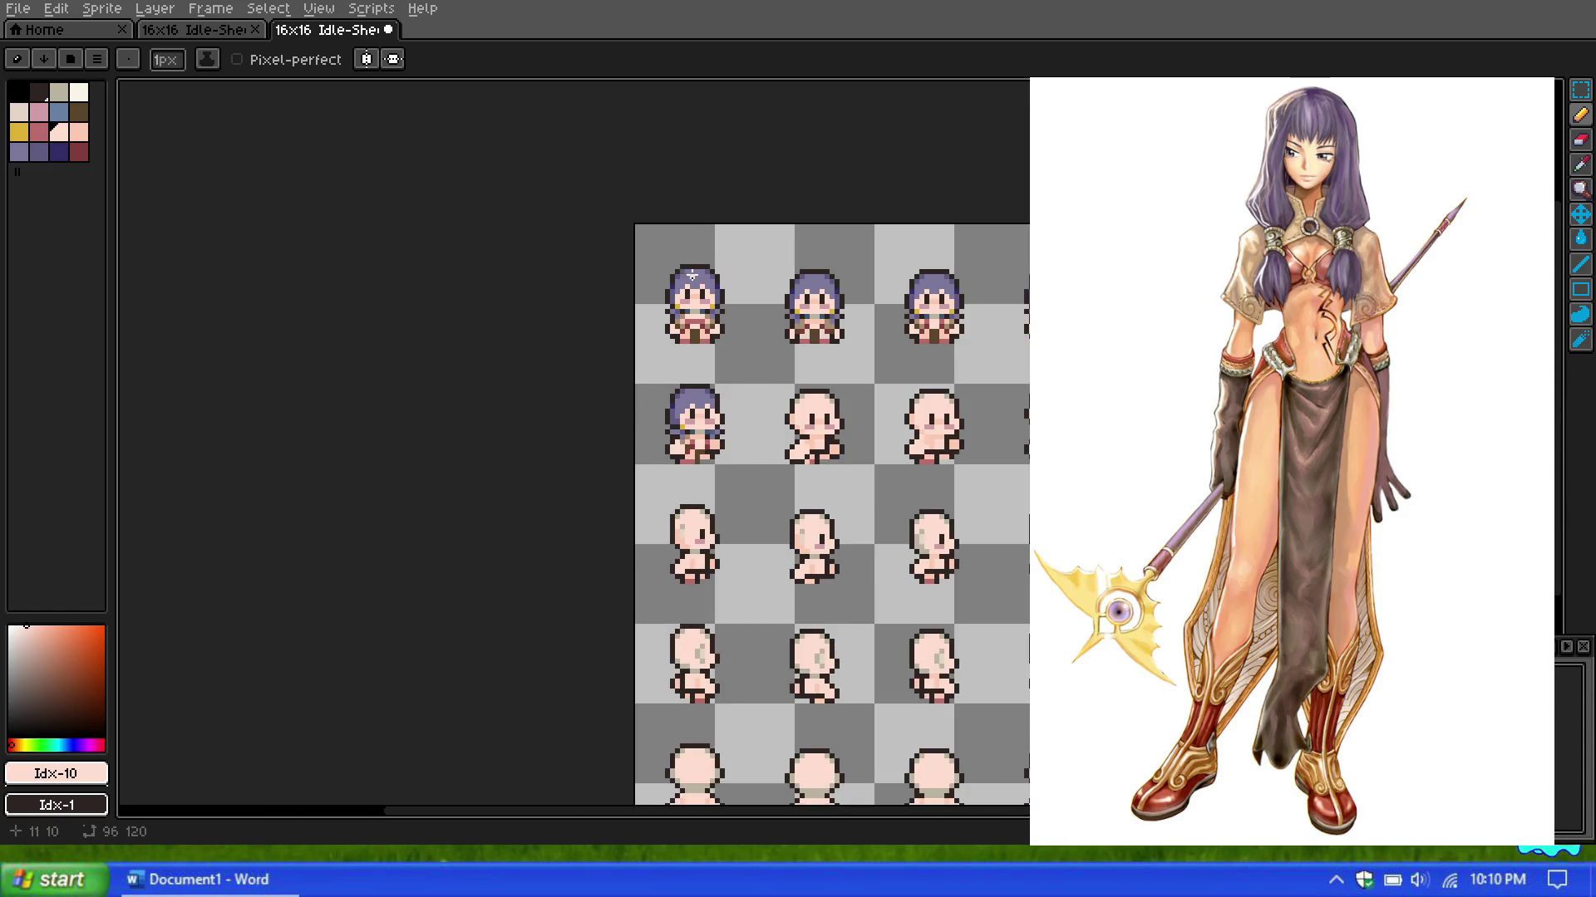
{"action": "scroll", "coordinate": [692, 274], "scroll_direction": "down", "scroll_amount": 2}
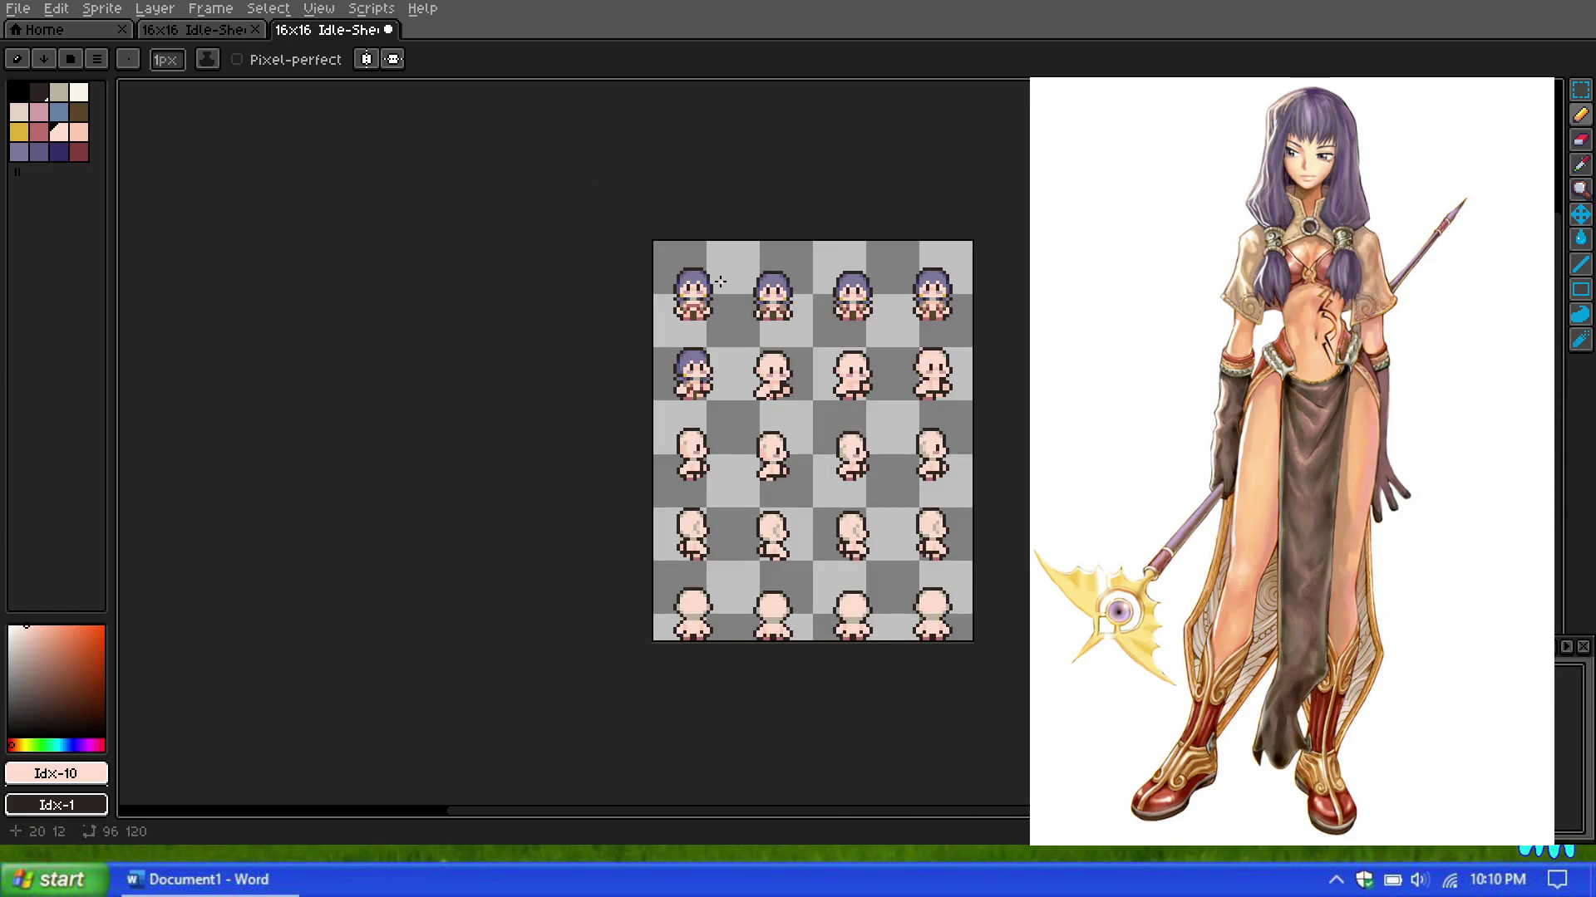
{"action": "scroll", "coordinate": [720, 282], "scroll_direction": "up", "scroll_amount": 2}
{"action": "scroll", "coordinate": [739, 299], "scroll_direction": "up", "scroll_amount": 3}
{"action": "scroll", "coordinate": [761, 316], "scroll_direction": "up", "scroll_amount": 3}
{"action": "scroll", "coordinate": [781, 331], "scroll_direction": "up", "scroll_amount": 2}
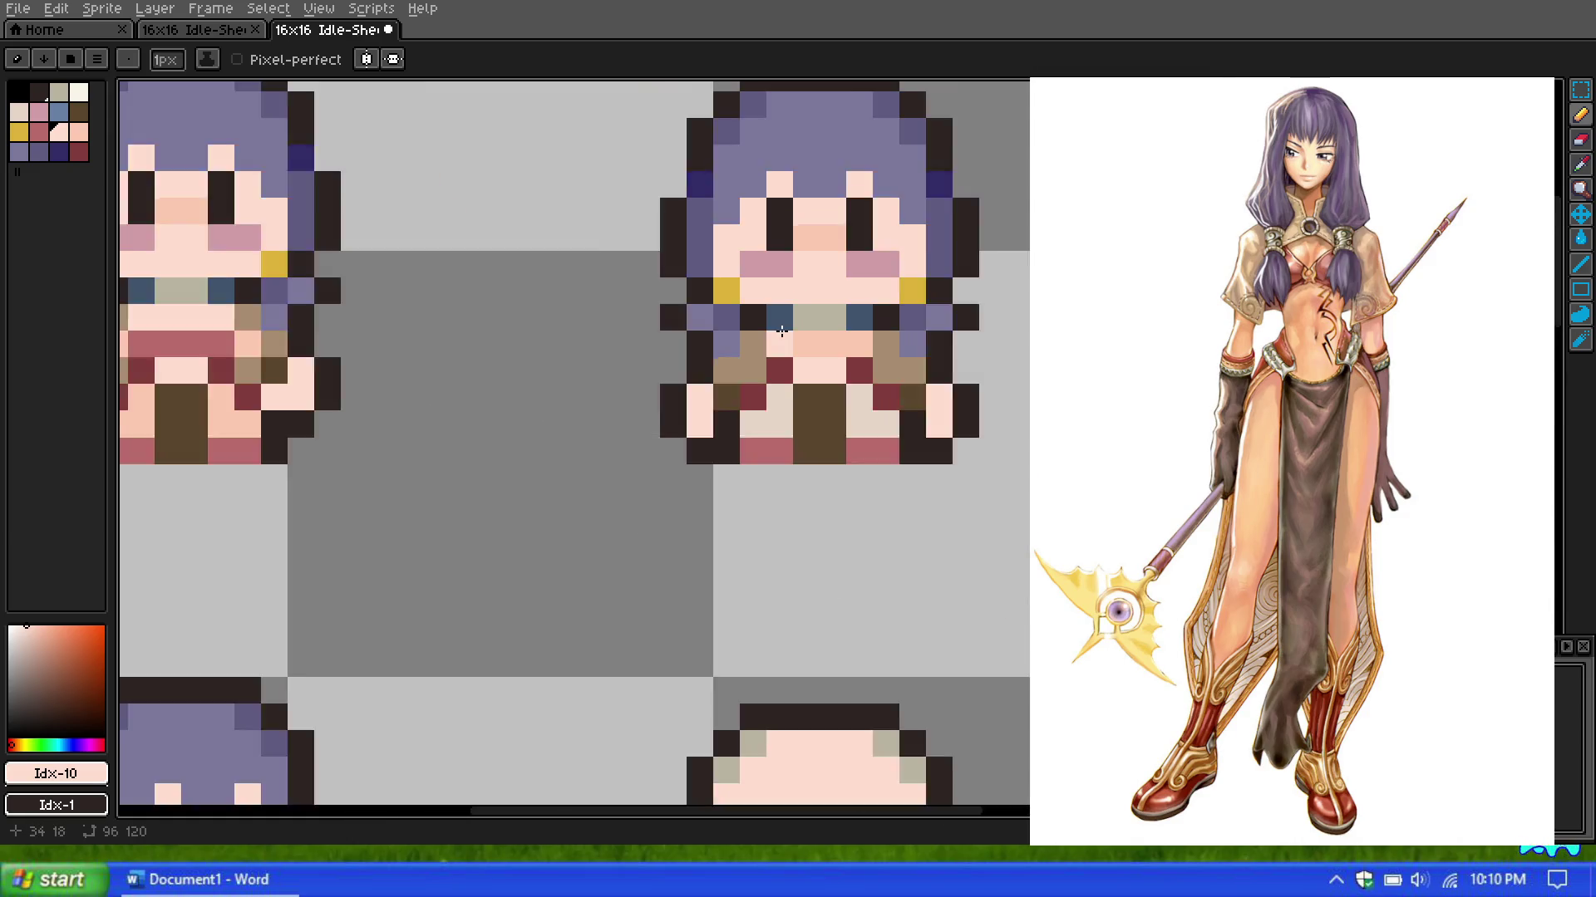
{"action": "scroll", "coordinate": [782, 331], "scroll_direction": "down", "scroll_amount": 1}
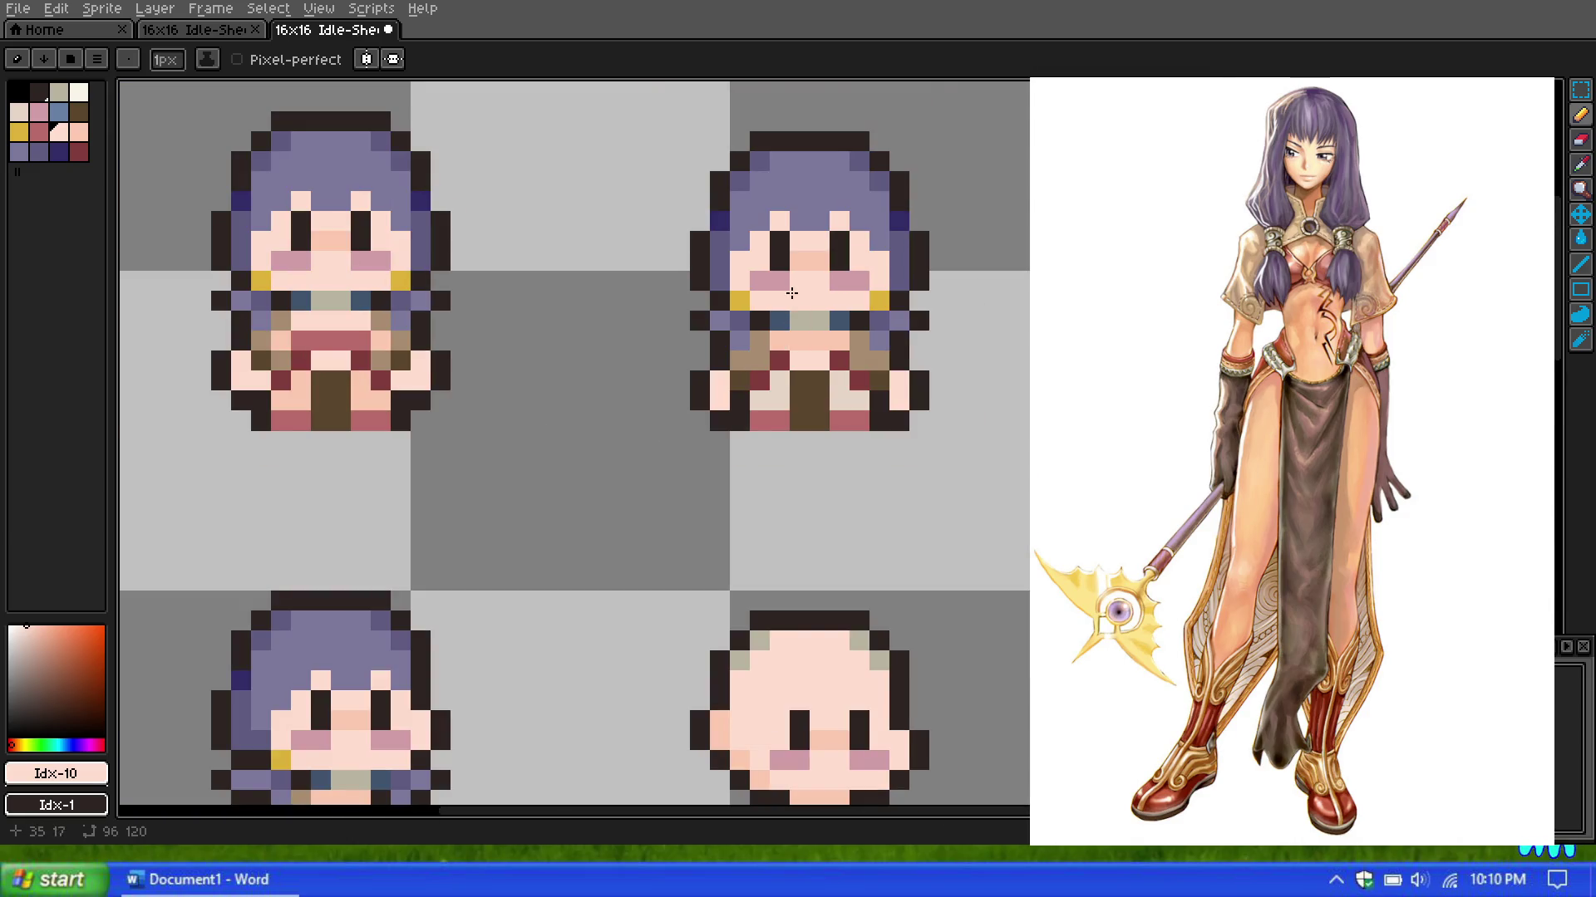
Step: Cycle the drawing colour through muted red and light pink, ending on the rose swatch
{"action": "key", "text": "["}
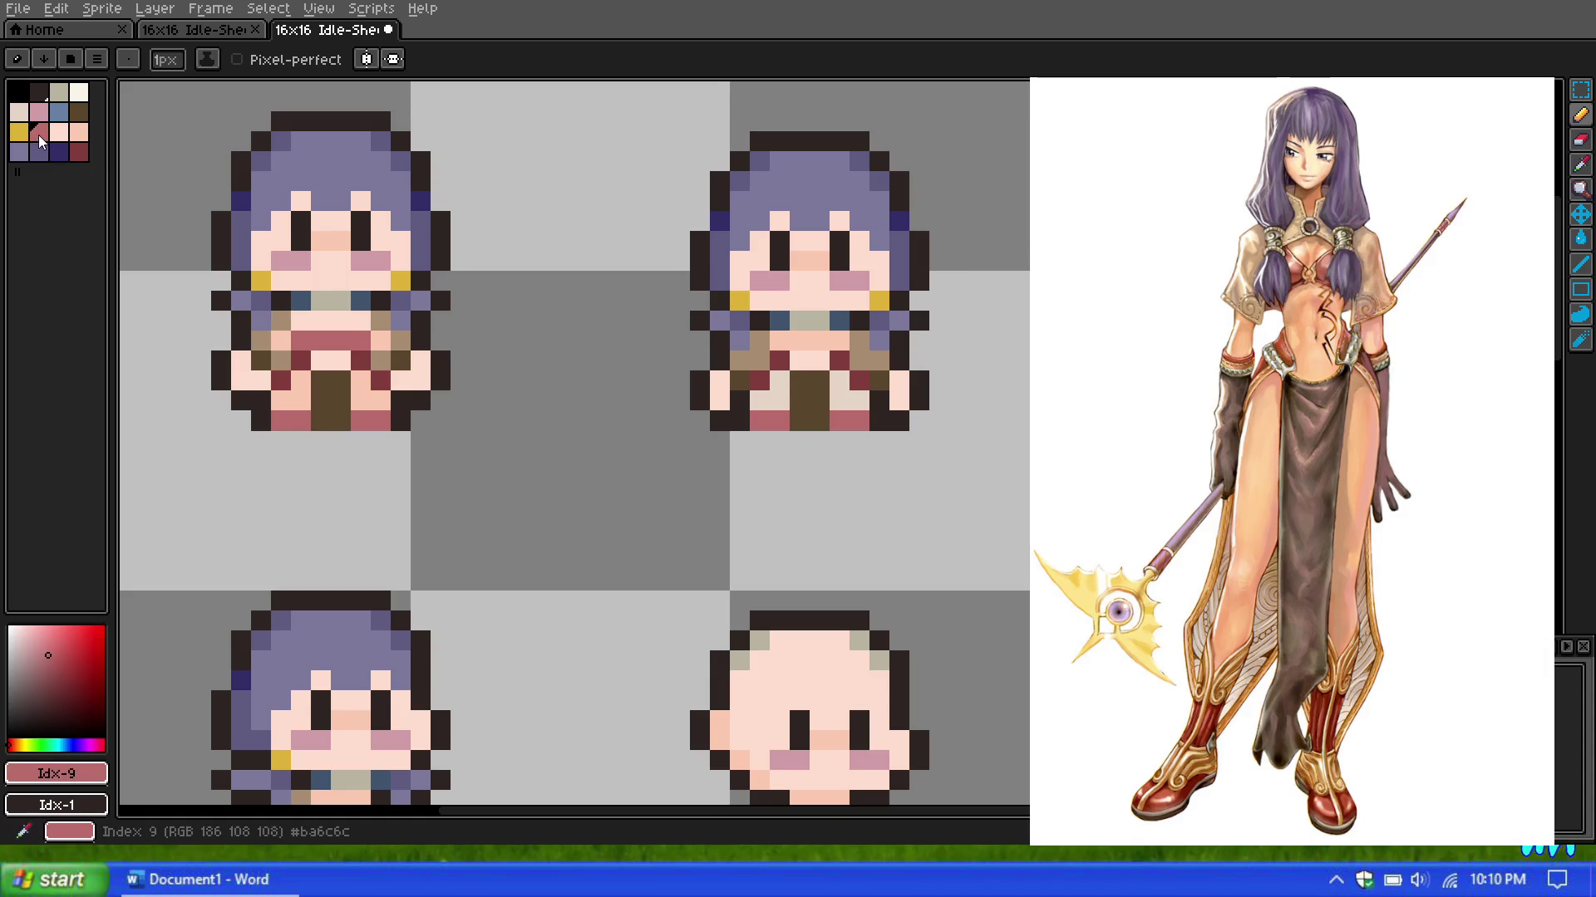
{"action": "scroll", "coordinate": [789, 333], "scroll_direction": "down", "scroll_amount": 2}
{"action": "scroll", "coordinate": [768, 290], "scroll_direction": "down", "scroll_amount": 1}
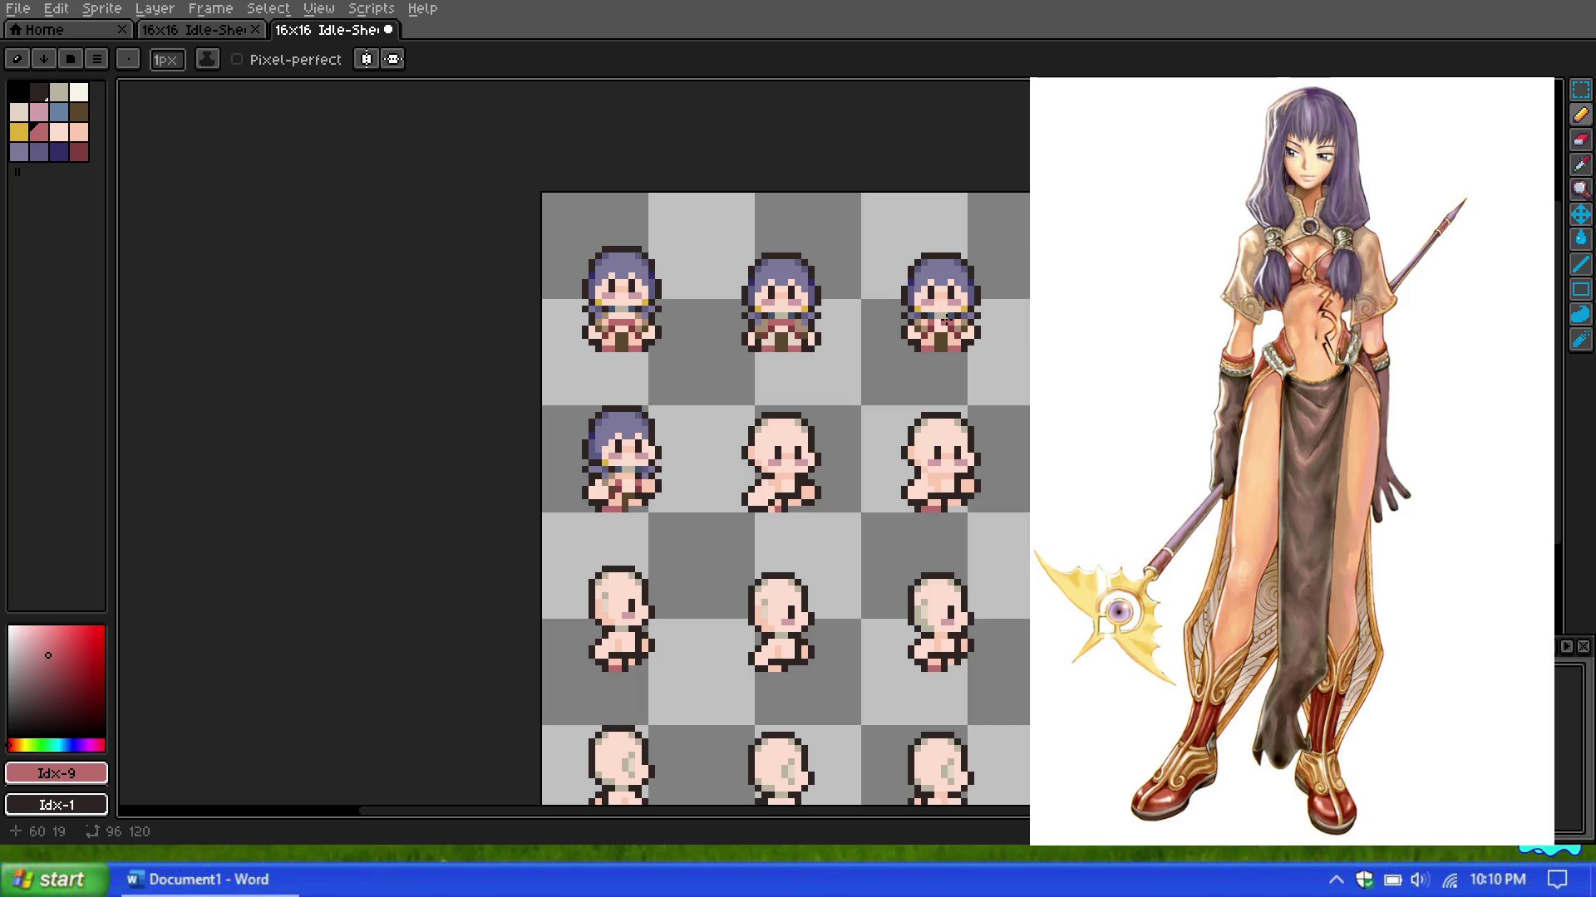
{"action": "scroll", "coordinate": [947, 320], "scroll_direction": "up", "scroll_amount": 4}
{"action": "scroll", "coordinate": [894, 320], "scroll_direction": "down", "scroll_amount": 3}
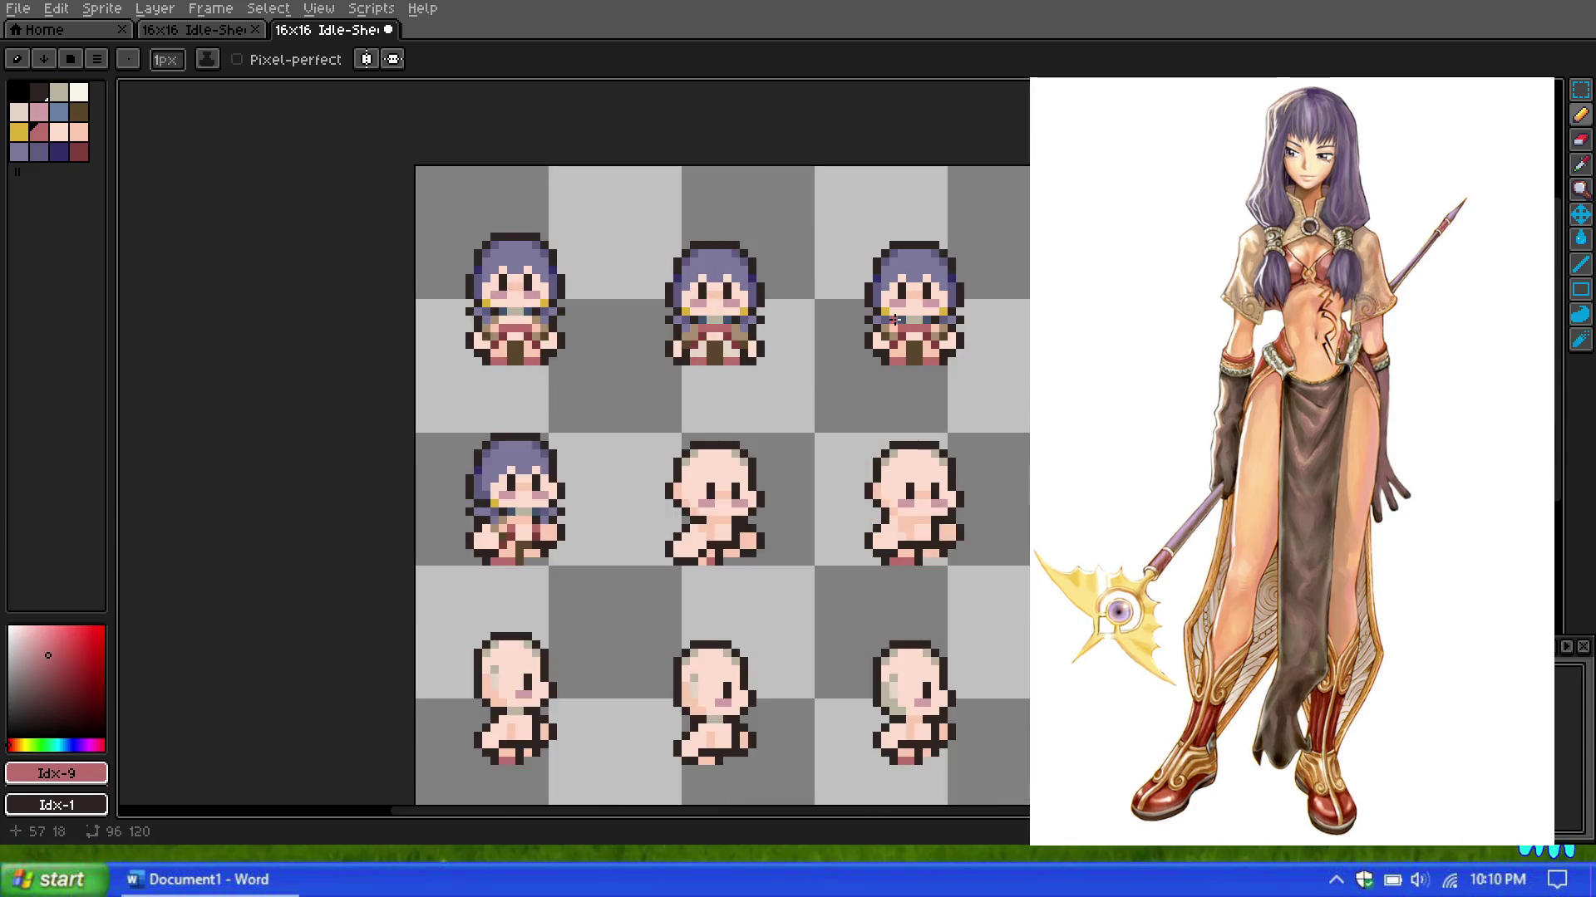
{"action": "scroll", "coordinate": [885, 316], "scroll_direction": "up", "scroll_amount": 1}
{"action": "scroll", "coordinate": [885, 316], "scroll_direction": "up", "scroll_amount": 4}
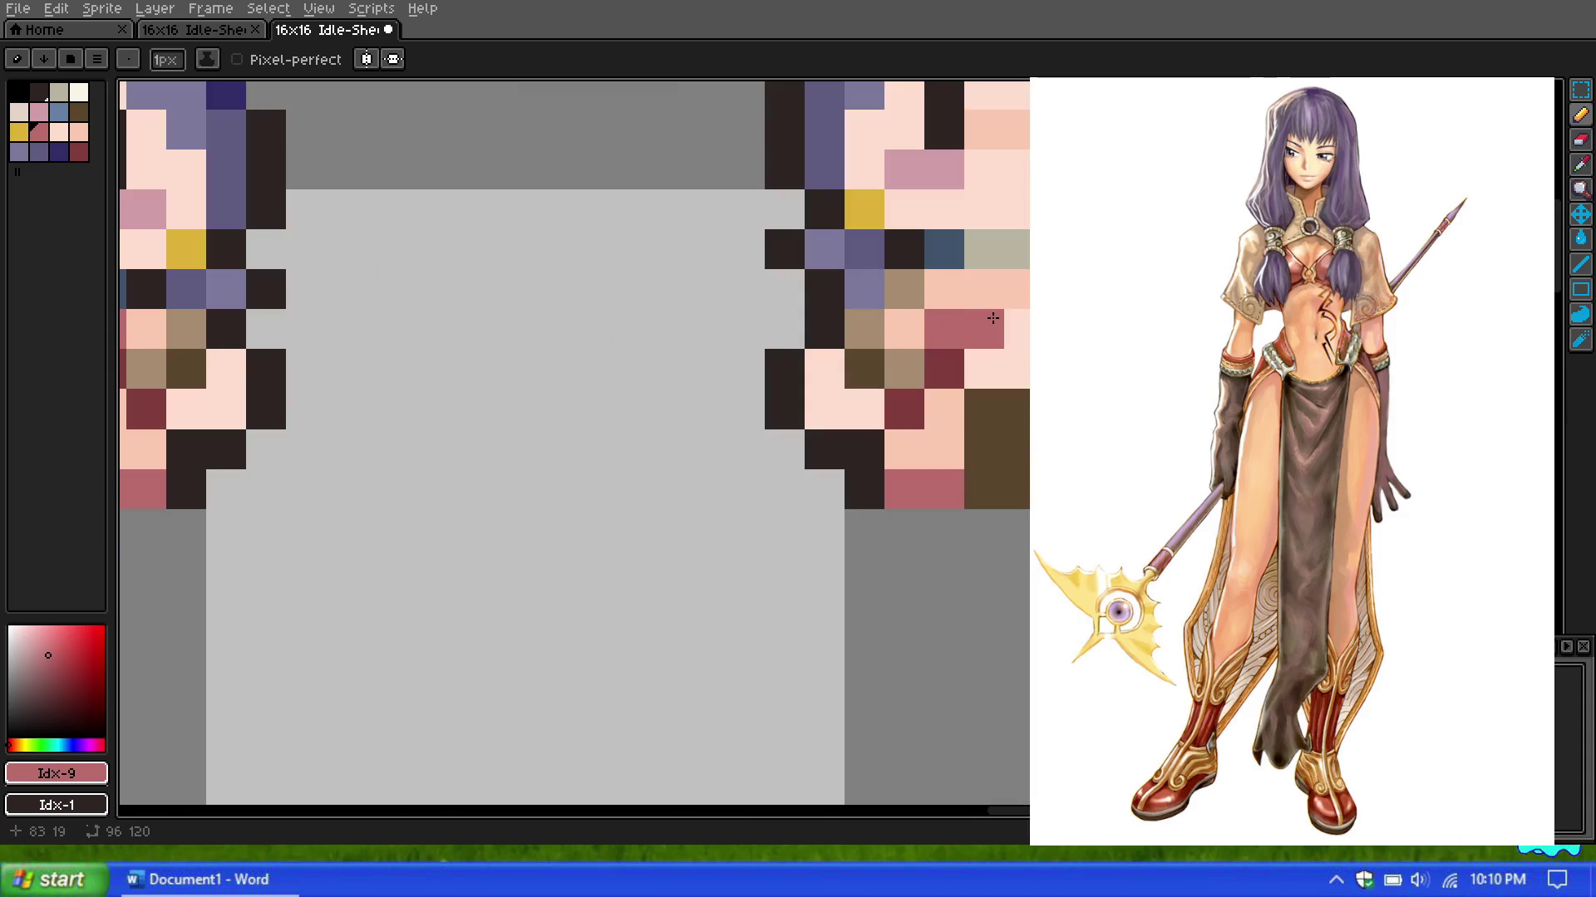
{"action": "scroll", "coordinate": [993, 318], "scroll_direction": "down", "scroll_amount": 3}
{"action": "scroll", "coordinate": [993, 319], "scroll_direction": "down", "scroll_amount": 1}
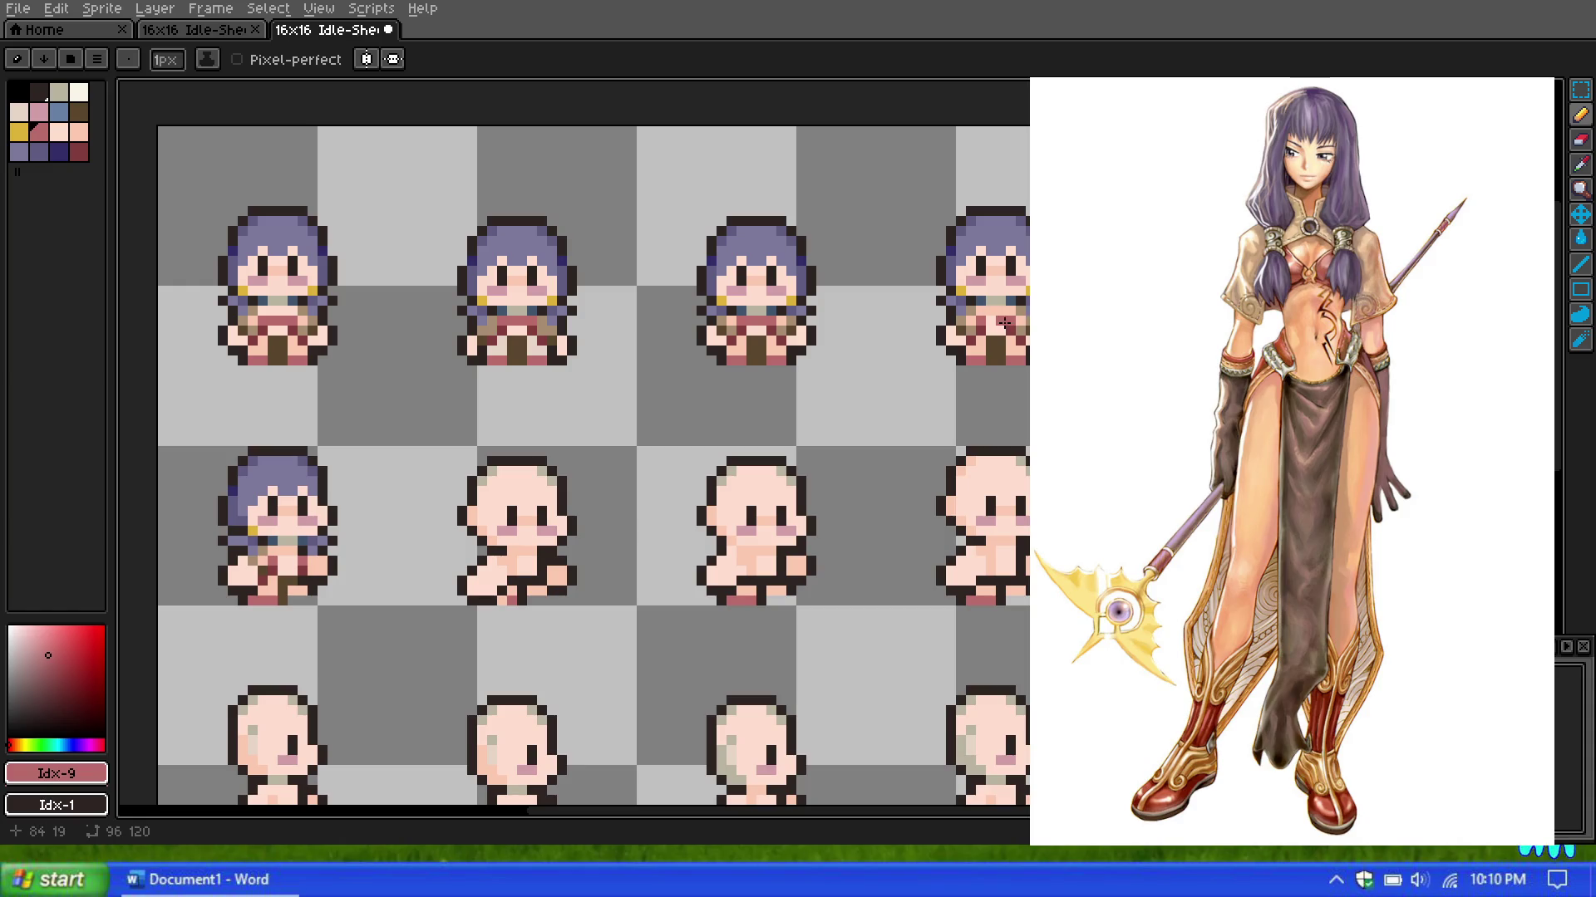
{"action": "key", "text": "]"}
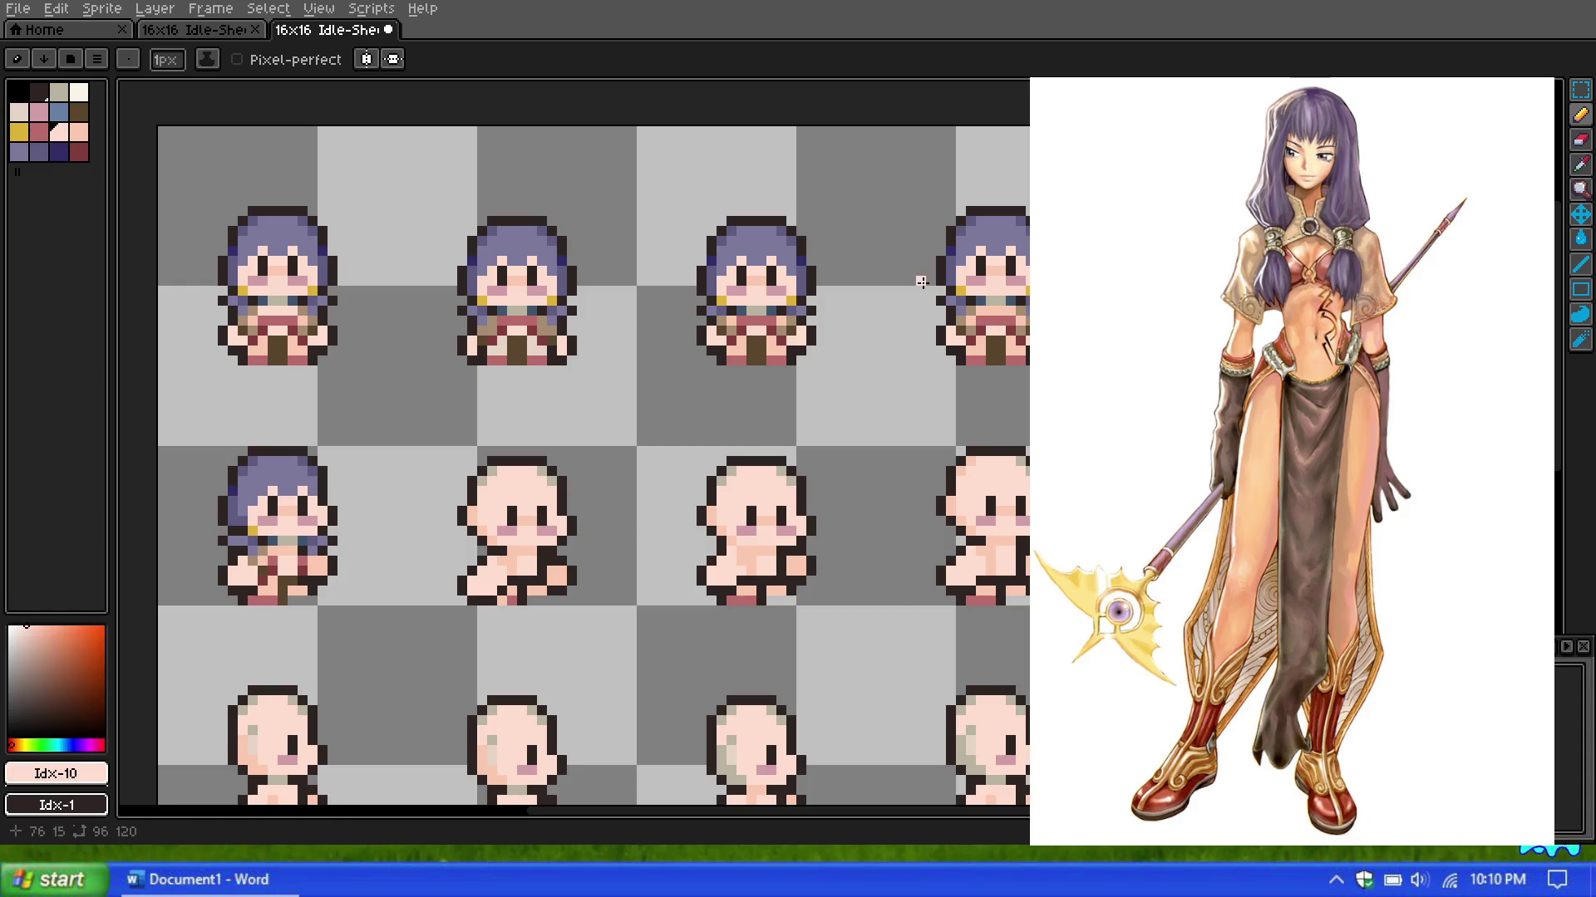
{"action": "scroll", "coordinate": [922, 286], "scroll_direction": "up", "scroll_amount": 2}
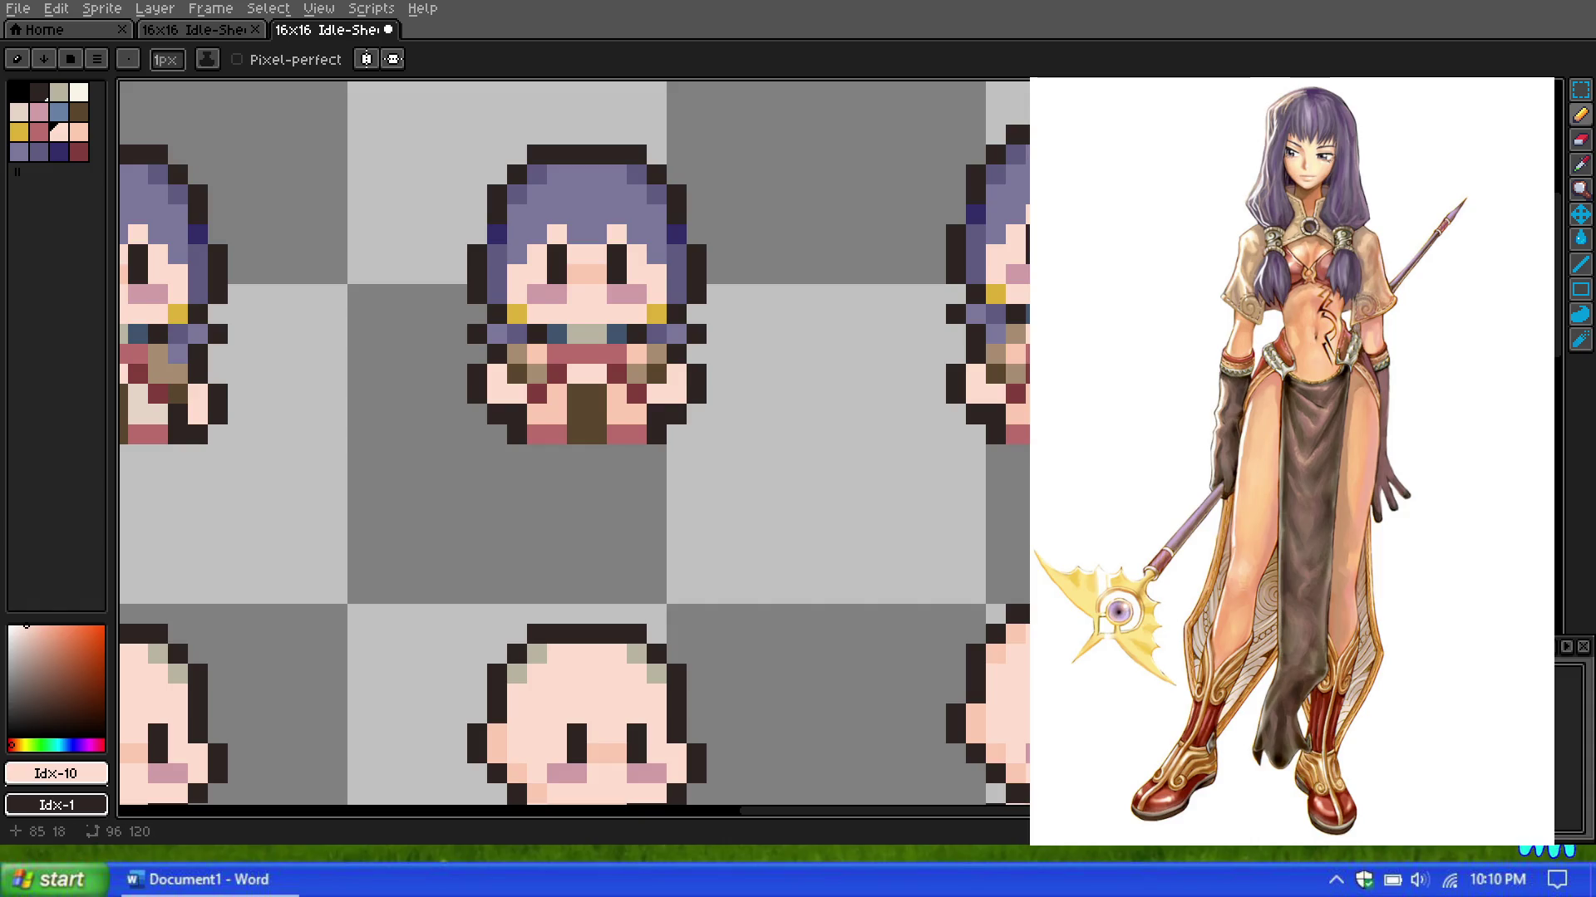
{"action": "scroll", "coordinate": [683, 324], "scroll_direction": "down", "scroll_amount": 3}
{"action": "scroll", "coordinate": [683, 324], "scroll_direction": "down", "scroll_amount": 1}
{"action": "scroll", "coordinate": [573, 324], "scroll_direction": "down", "scroll_amount": 1}
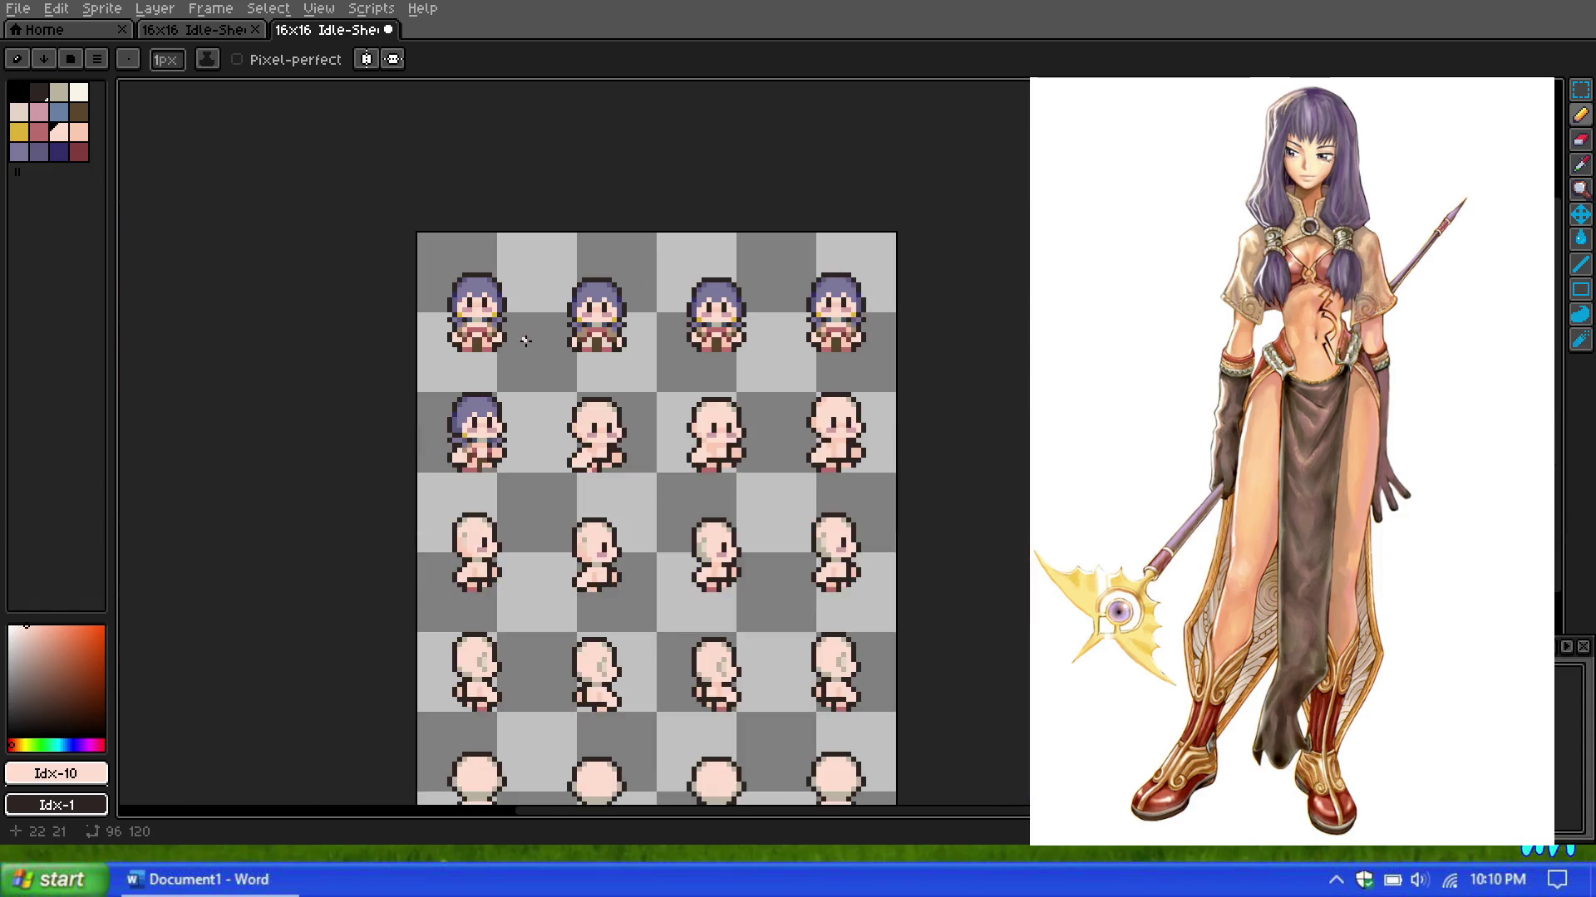
{"action": "scroll", "coordinate": [572, 324], "scroll_direction": "up", "scroll_amount": 2}
{"action": "scroll", "coordinate": [573, 324], "scroll_direction": "up", "scroll_amount": 2}
{"action": "left_click", "coordinate": [39, 131]}
Step: Paint two rose mouth pixels, then switch the drawing colour to light pink
{"action": "left_click", "coordinate": [600, 491]}
{"action": "left_click", "coordinate": [620, 490]}
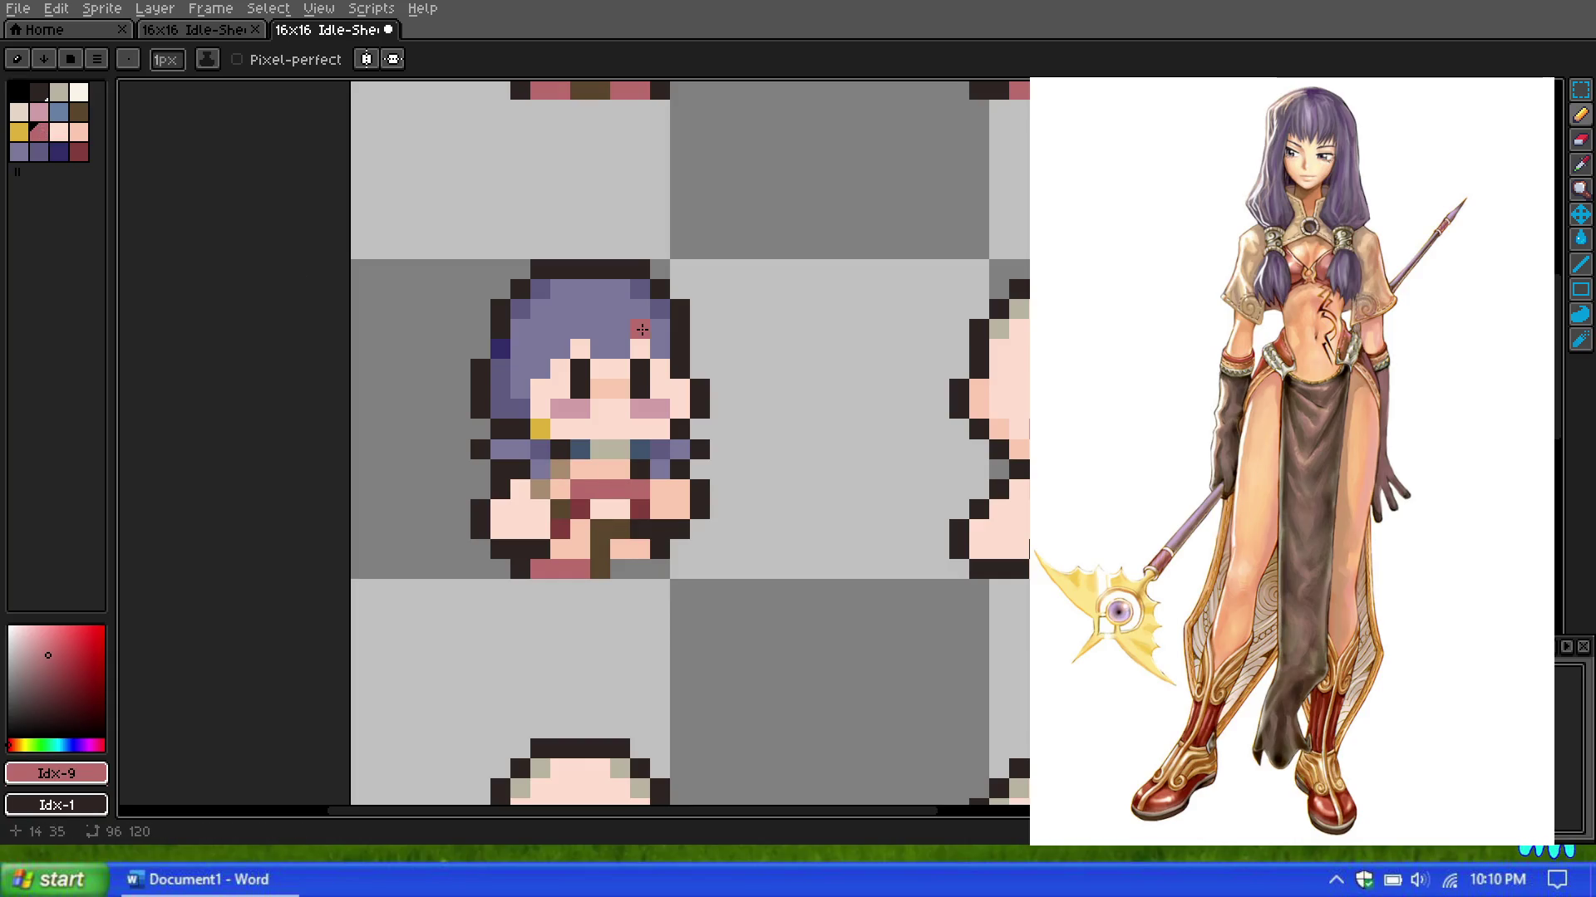
{"action": "left_click", "coordinate": [59, 131]}
{"action": "scroll", "coordinate": [633, 399], "scroll_direction": "down", "scroll_amount": 2}
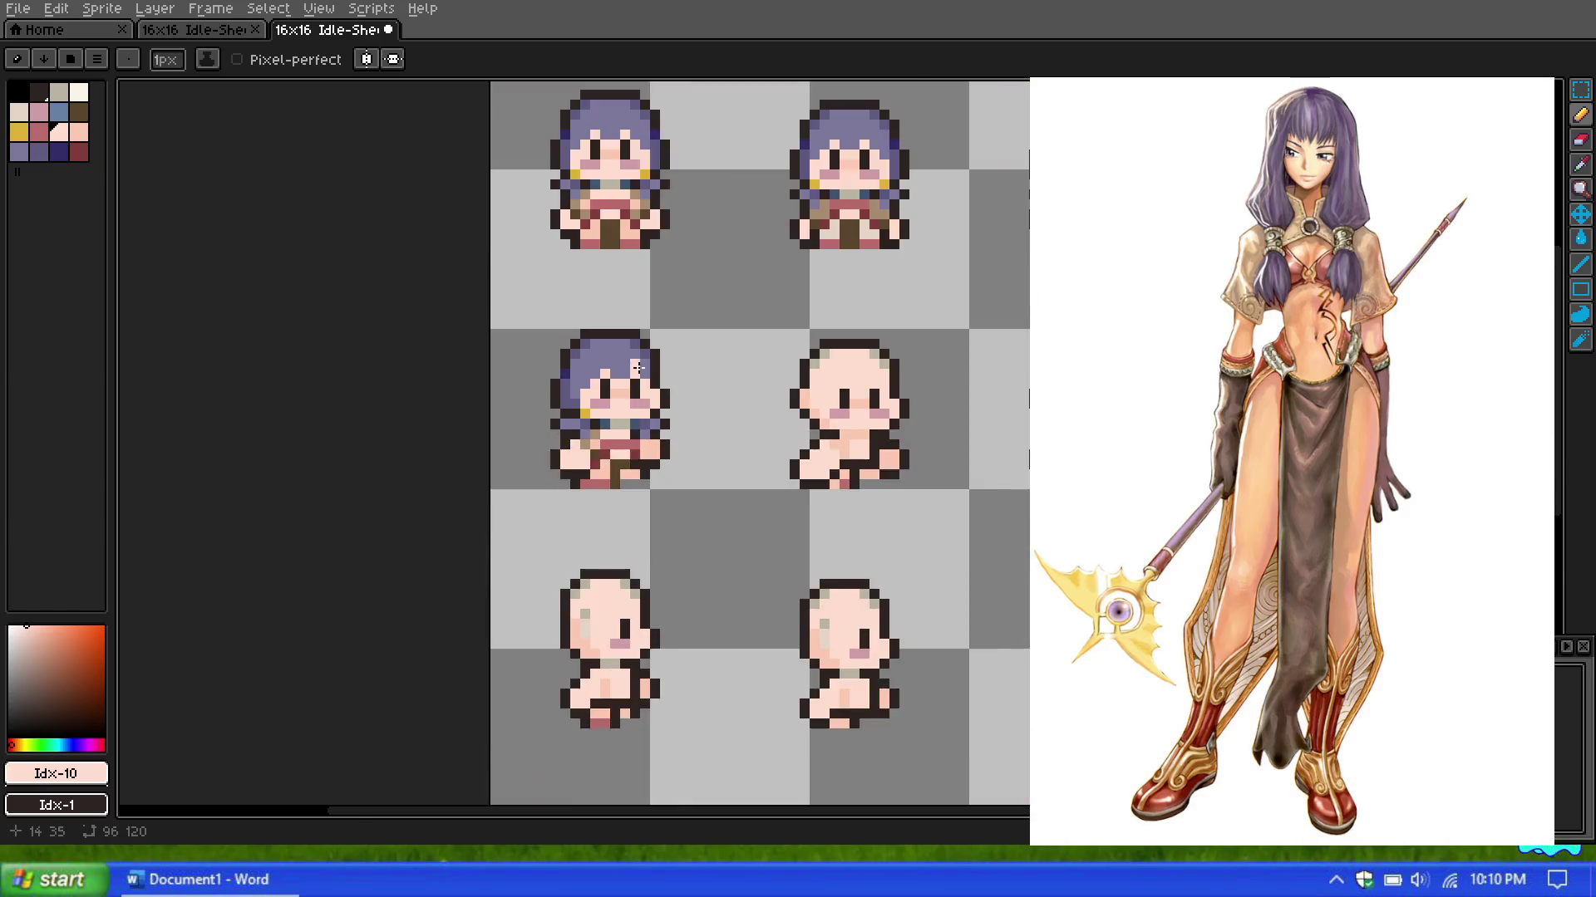
{"action": "scroll", "coordinate": [633, 383], "scroll_direction": "down", "scroll_amount": 1}
{"action": "scroll", "coordinate": [632, 370], "scroll_direction": "up", "scroll_amount": 2}
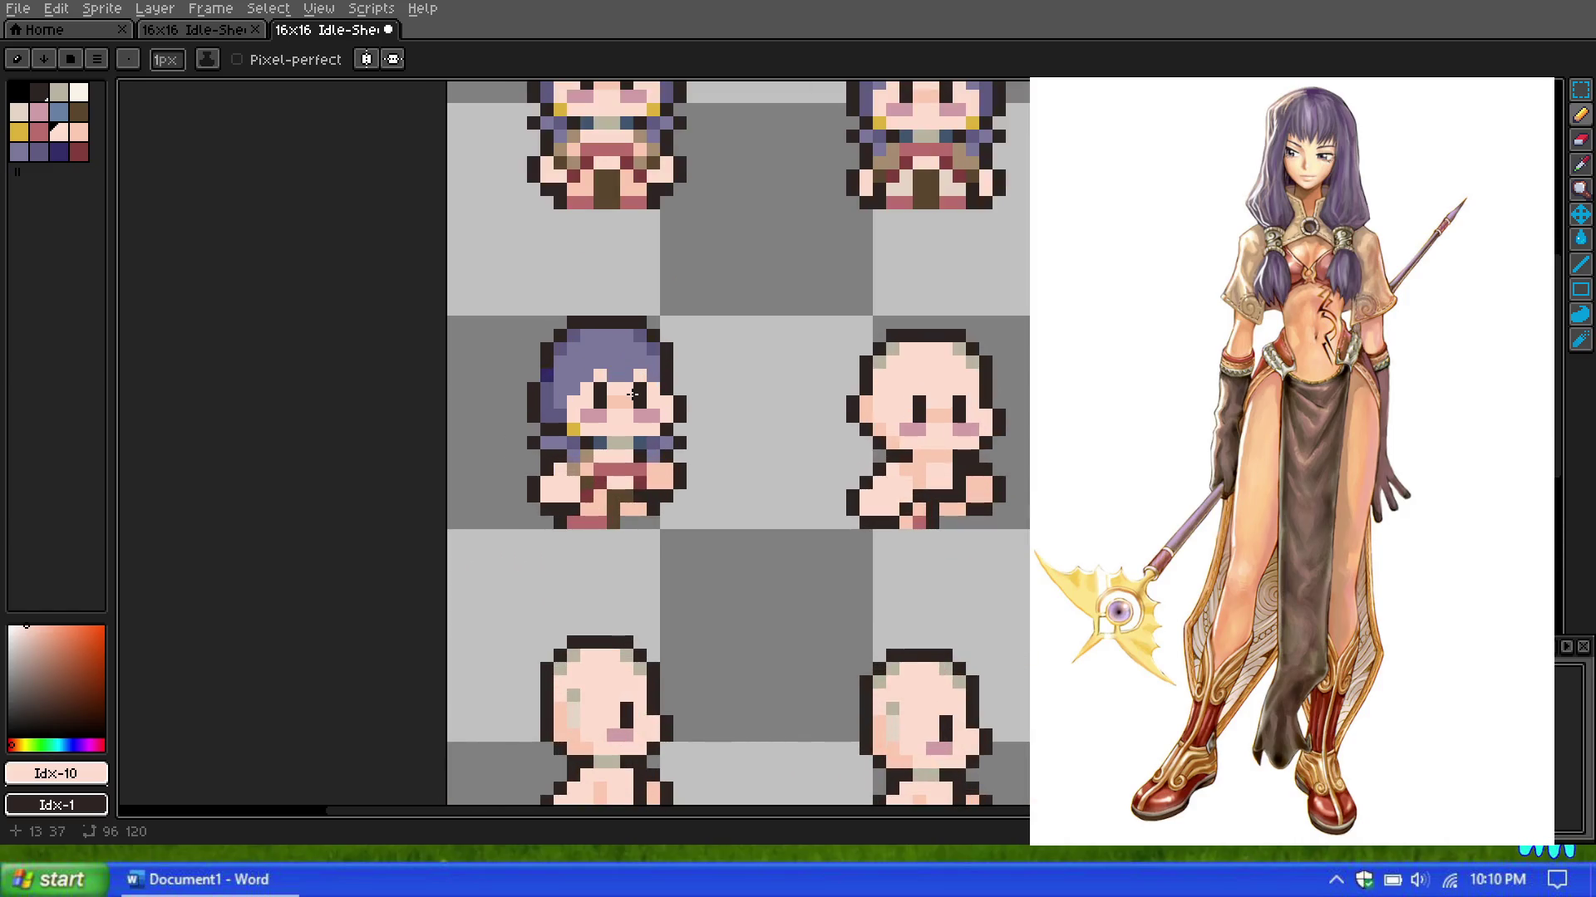
{"action": "scroll", "coordinate": [633, 395], "scroll_direction": "down", "scroll_amount": 1}
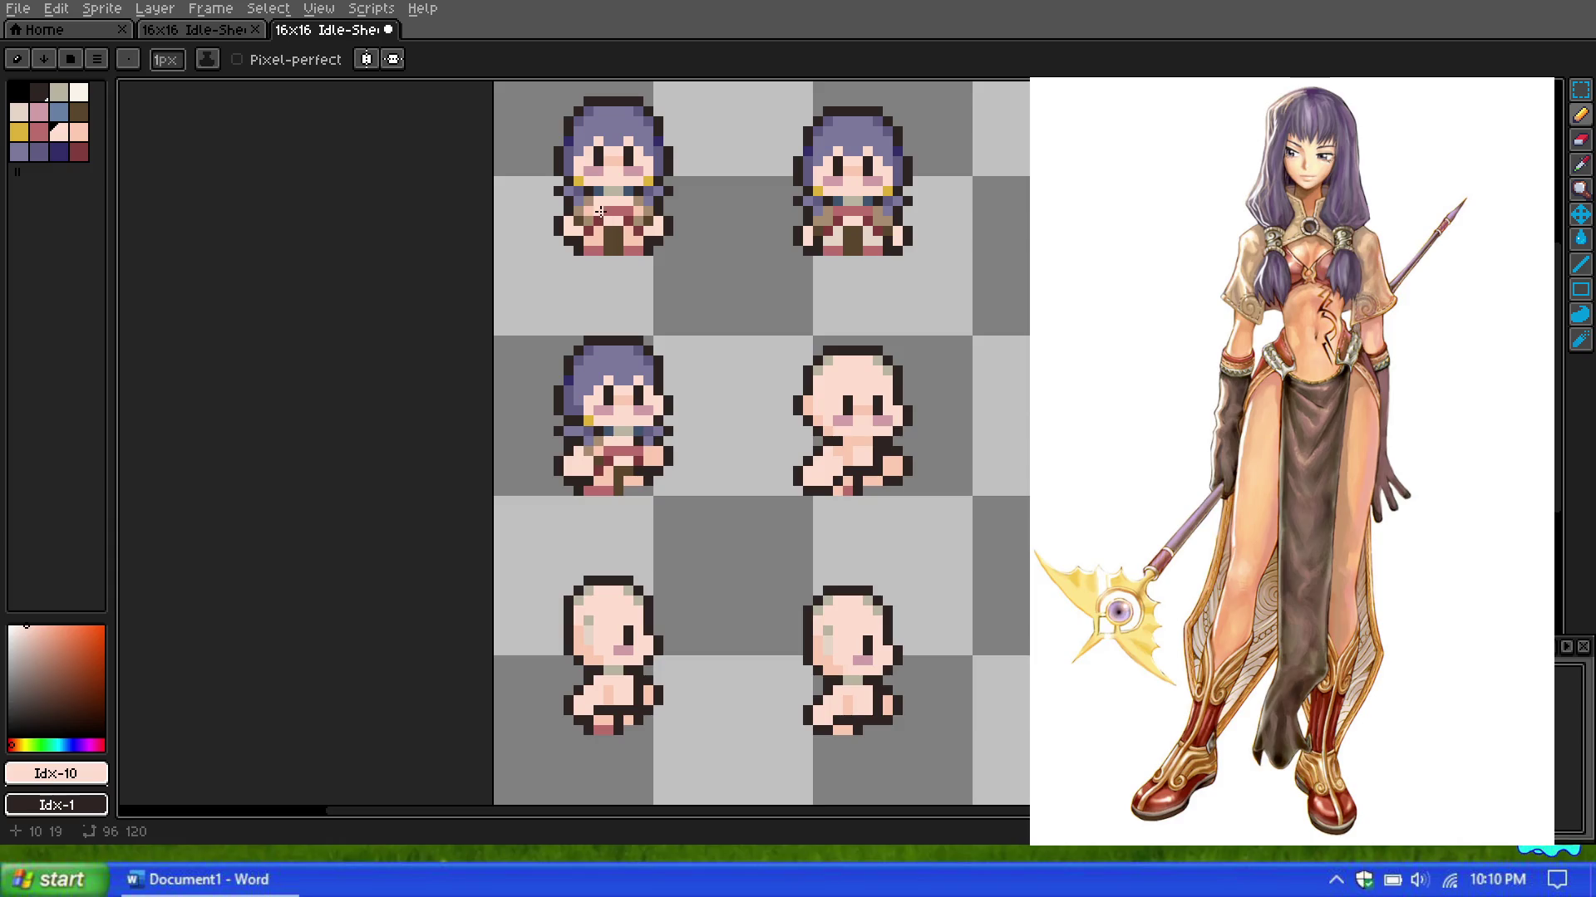
Step: Zoom in and out to compare the new mouth with the other sprites
{"action": "scroll", "coordinate": [607, 130], "scroll_direction": "down", "scroll_amount": 1}
{"action": "scroll", "coordinate": [607, 133], "scroll_direction": "up", "scroll_amount": 3}
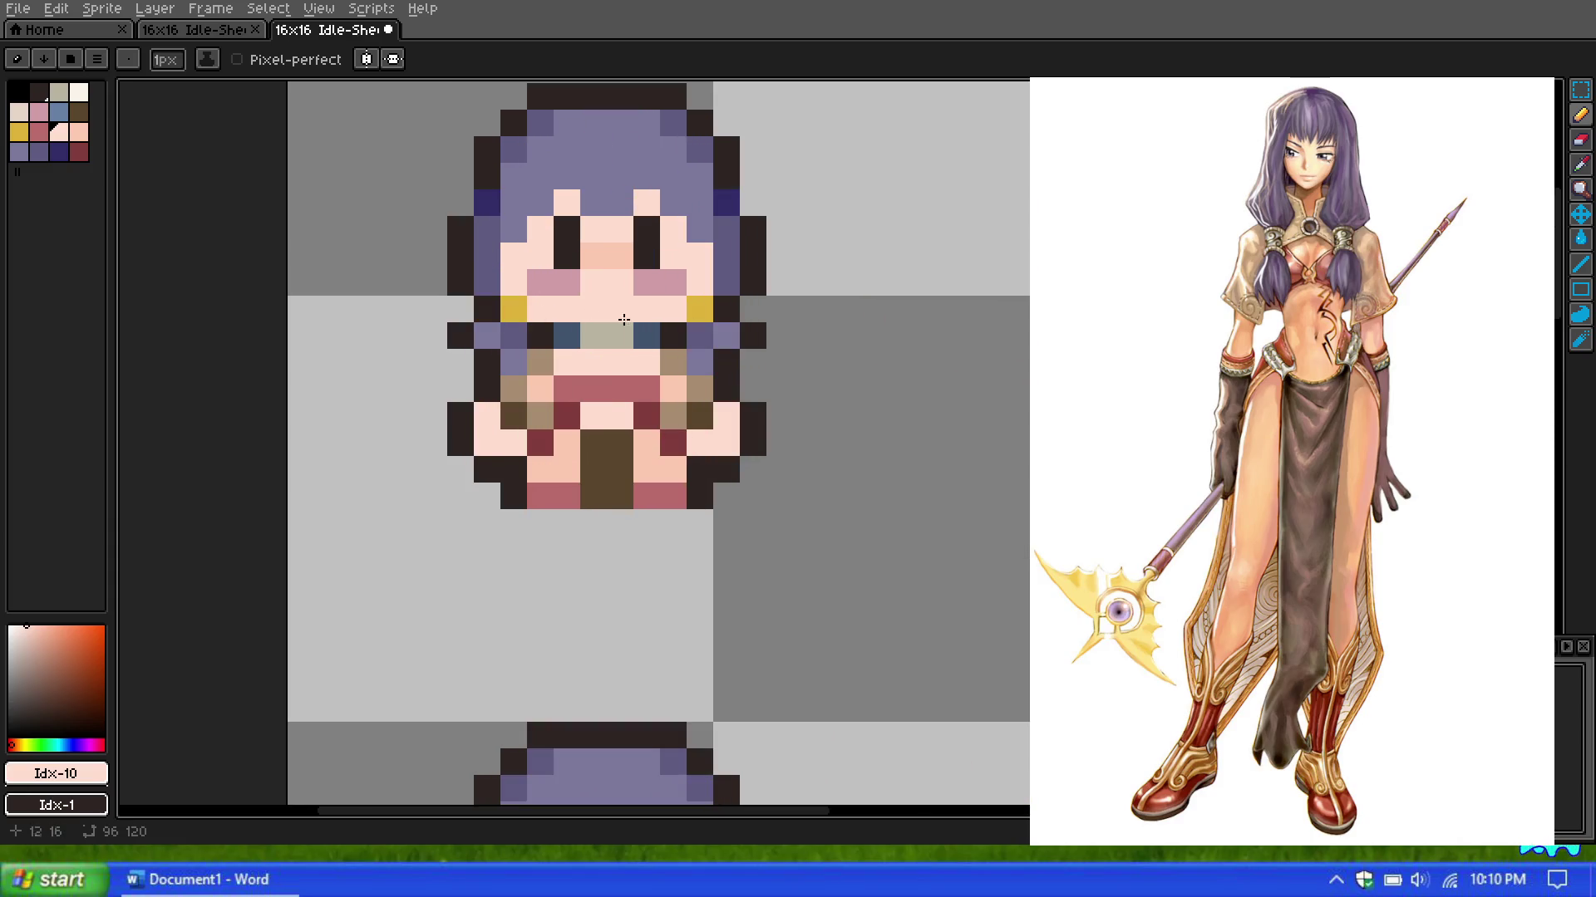
{"action": "scroll", "coordinate": [856, 441], "scroll_direction": "down", "scroll_amount": 5}
{"action": "scroll", "coordinate": [748, 349], "scroll_direction": "up", "scroll_amount": 2}
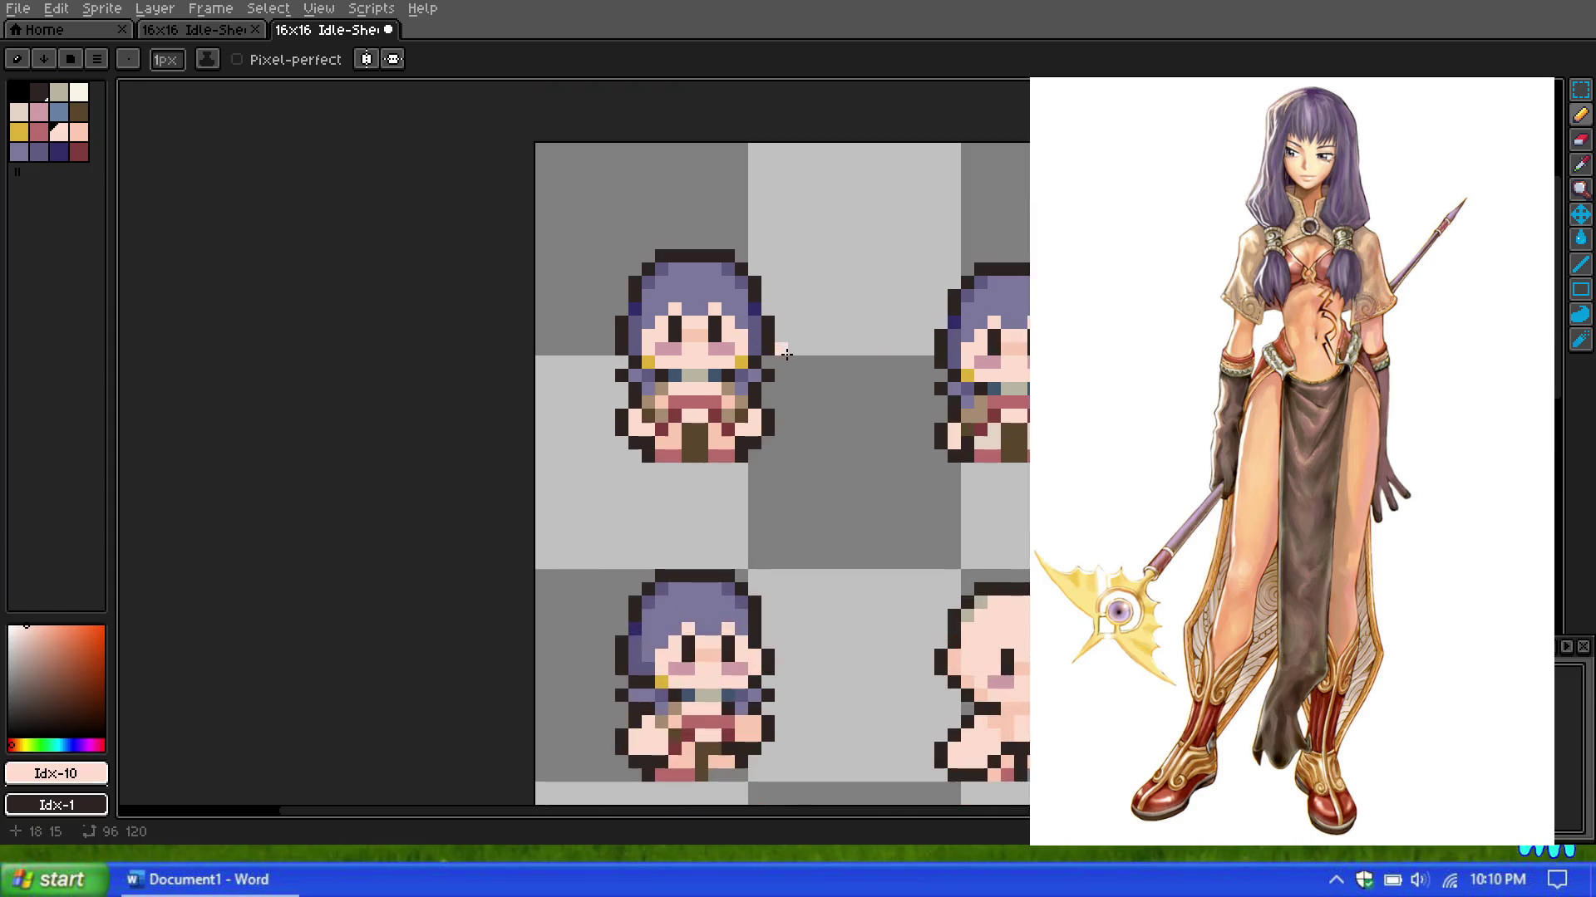
{"action": "scroll", "coordinate": [781, 352], "scroll_direction": "up", "scroll_amount": 3}
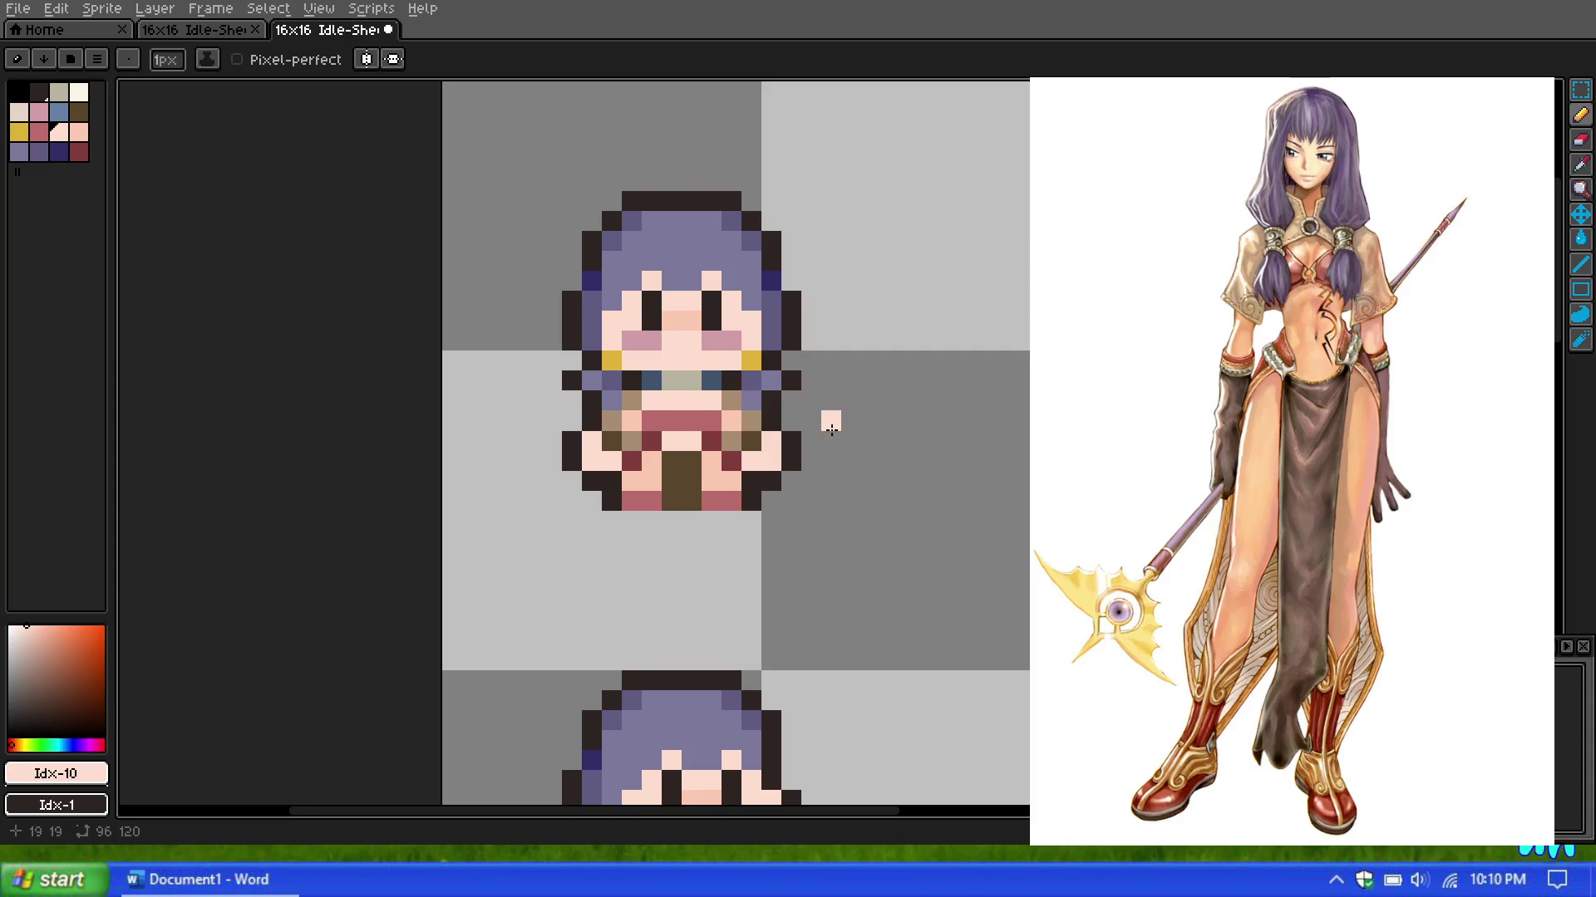
{"action": "scroll", "coordinate": [831, 429], "scroll_direction": "down", "scroll_amount": 3}
{"action": "scroll", "coordinate": [825, 408], "scroll_direction": "up", "scroll_amount": 1}
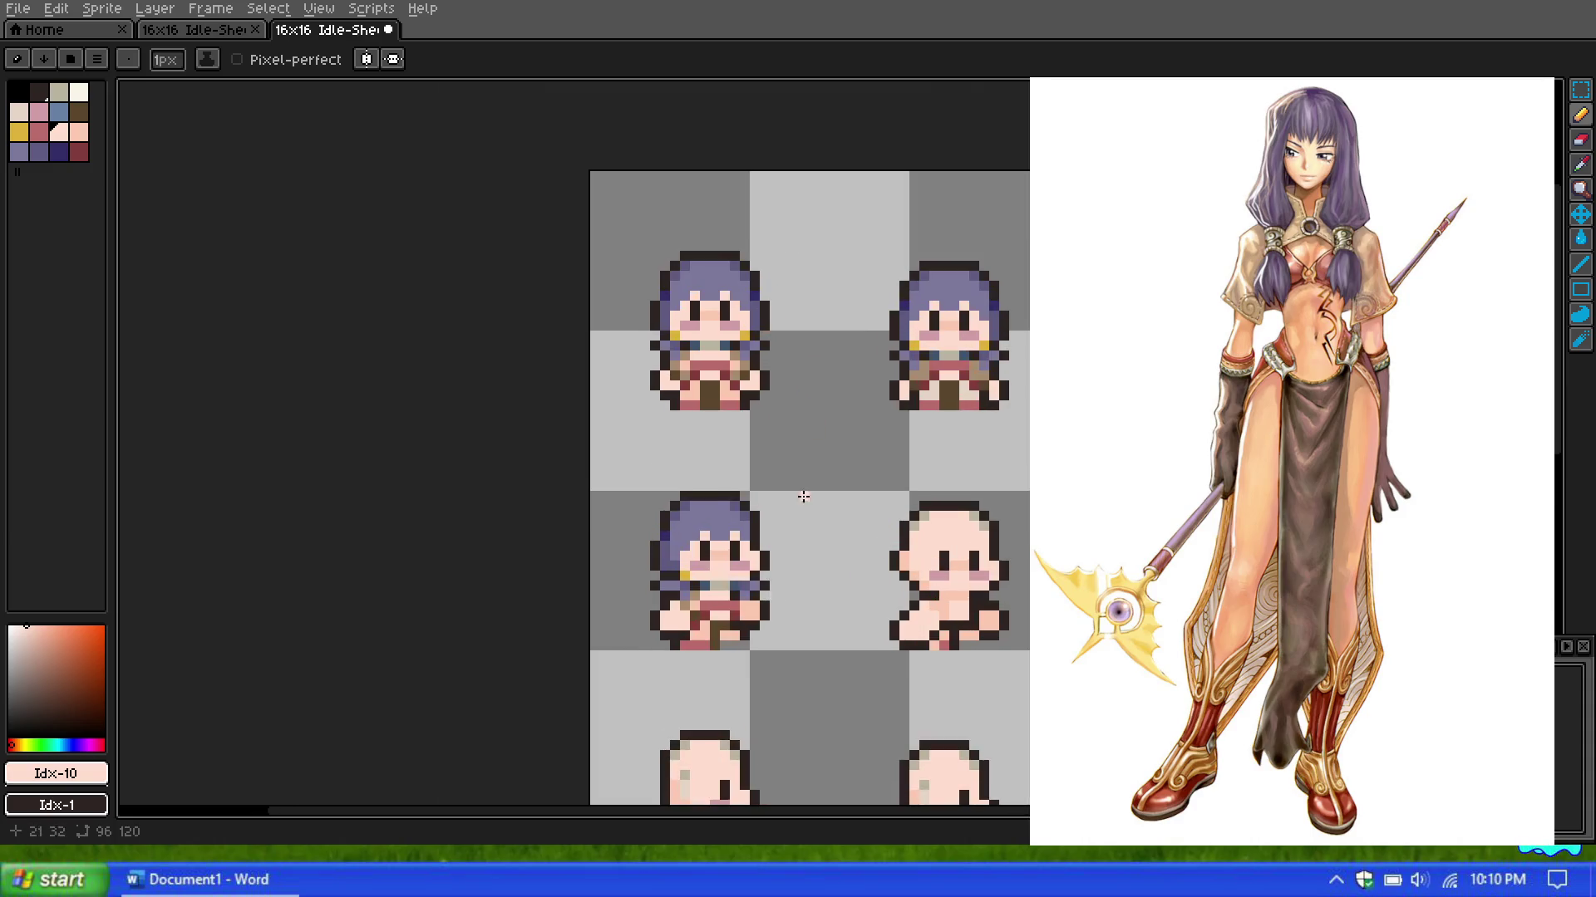
{"action": "scroll", "coordinate": [759, 606], "scroll_direction": "up", "scroll_amount": 1}
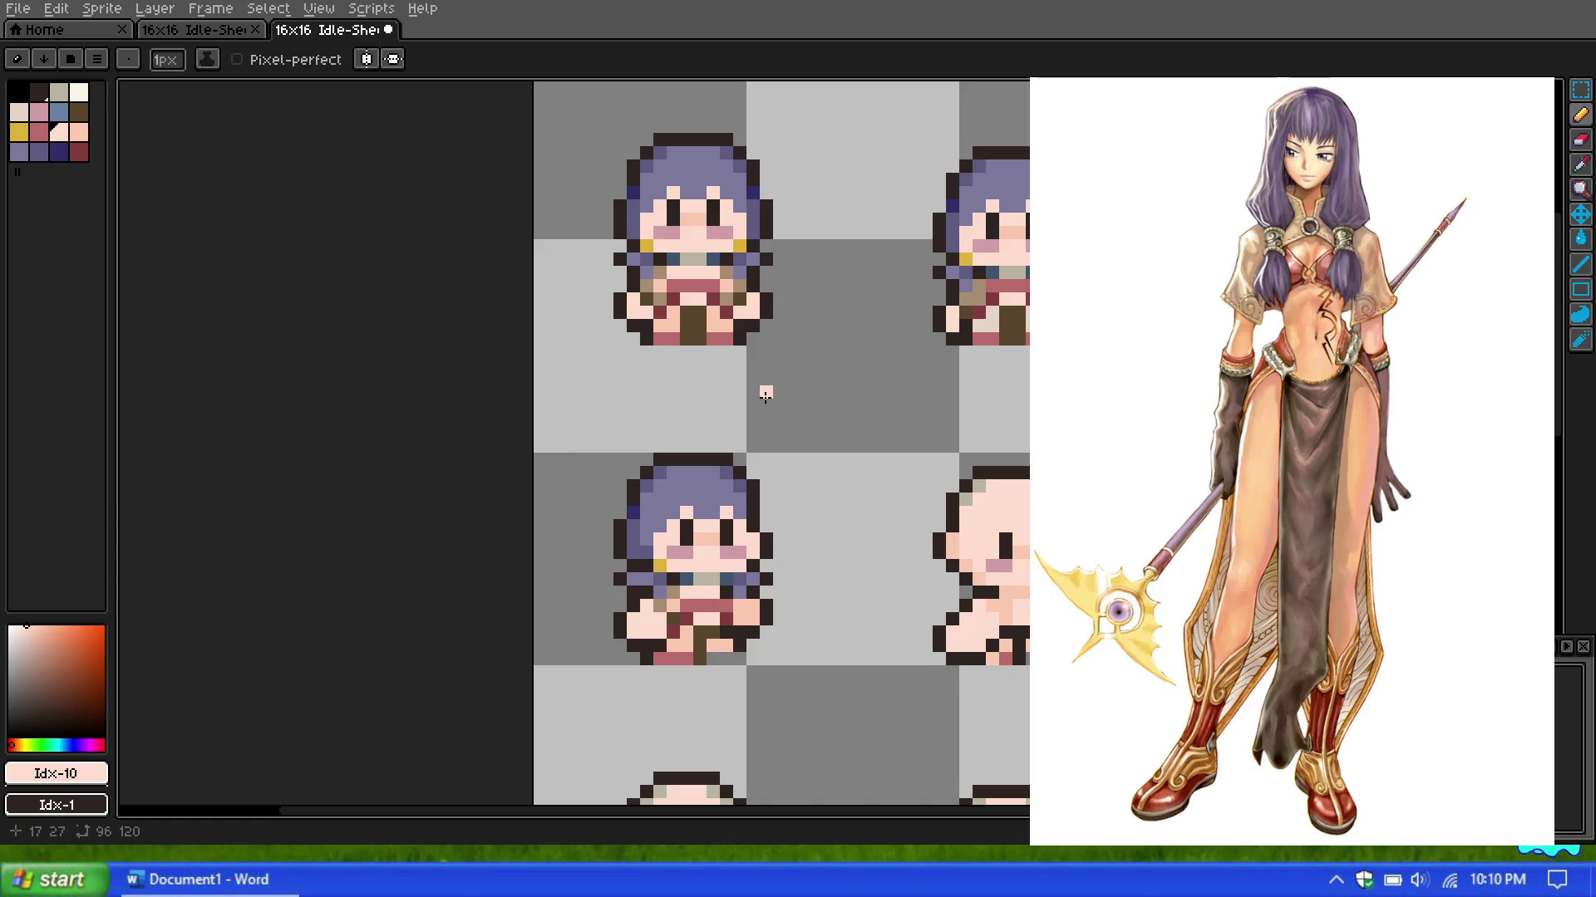
{"action": "scroll", "coordinate": [762, 386], "scroll_direction": "down", "scroll_amount": 3}
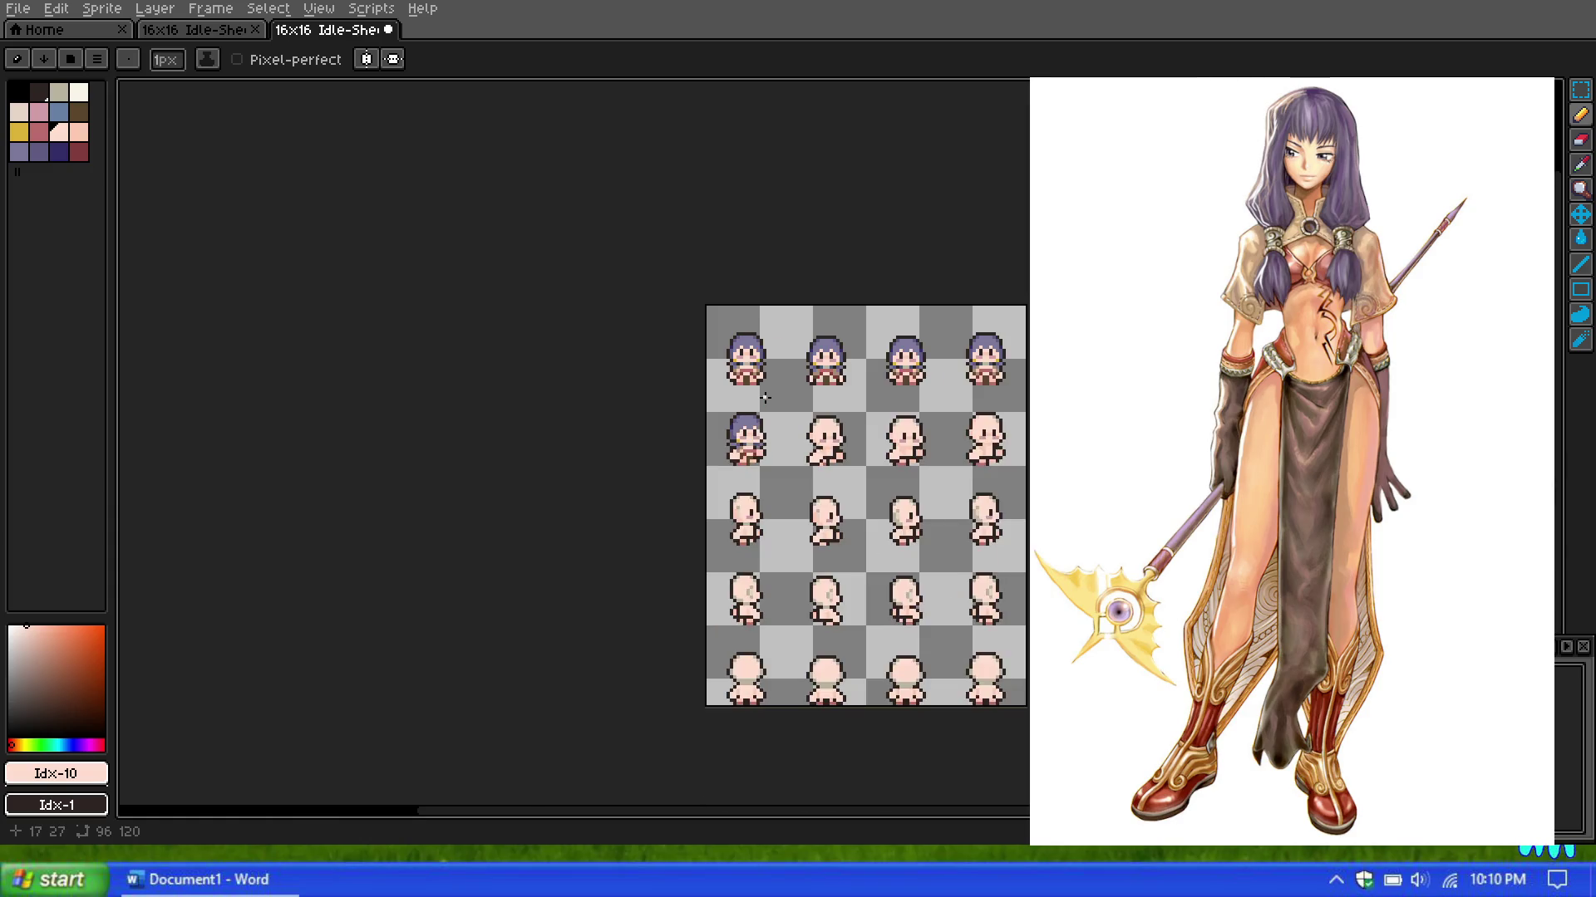
{"action": "scroll", "coordinate": [785, 435], "scroll_direction": "up", "scroll_amount": 1}
{"action": "scroll", "coordinate": [775, 447], "scroll_direction": "up", "scroll_amount": 1}
{"action": "scroll", "coordinate": [777, 442], "scroll_direction": "down", "scroll_amount": 1}
{"action": "scroll", "coordinate": [786, 424], "scroll_direction": "up", "scroll_amount": 1}
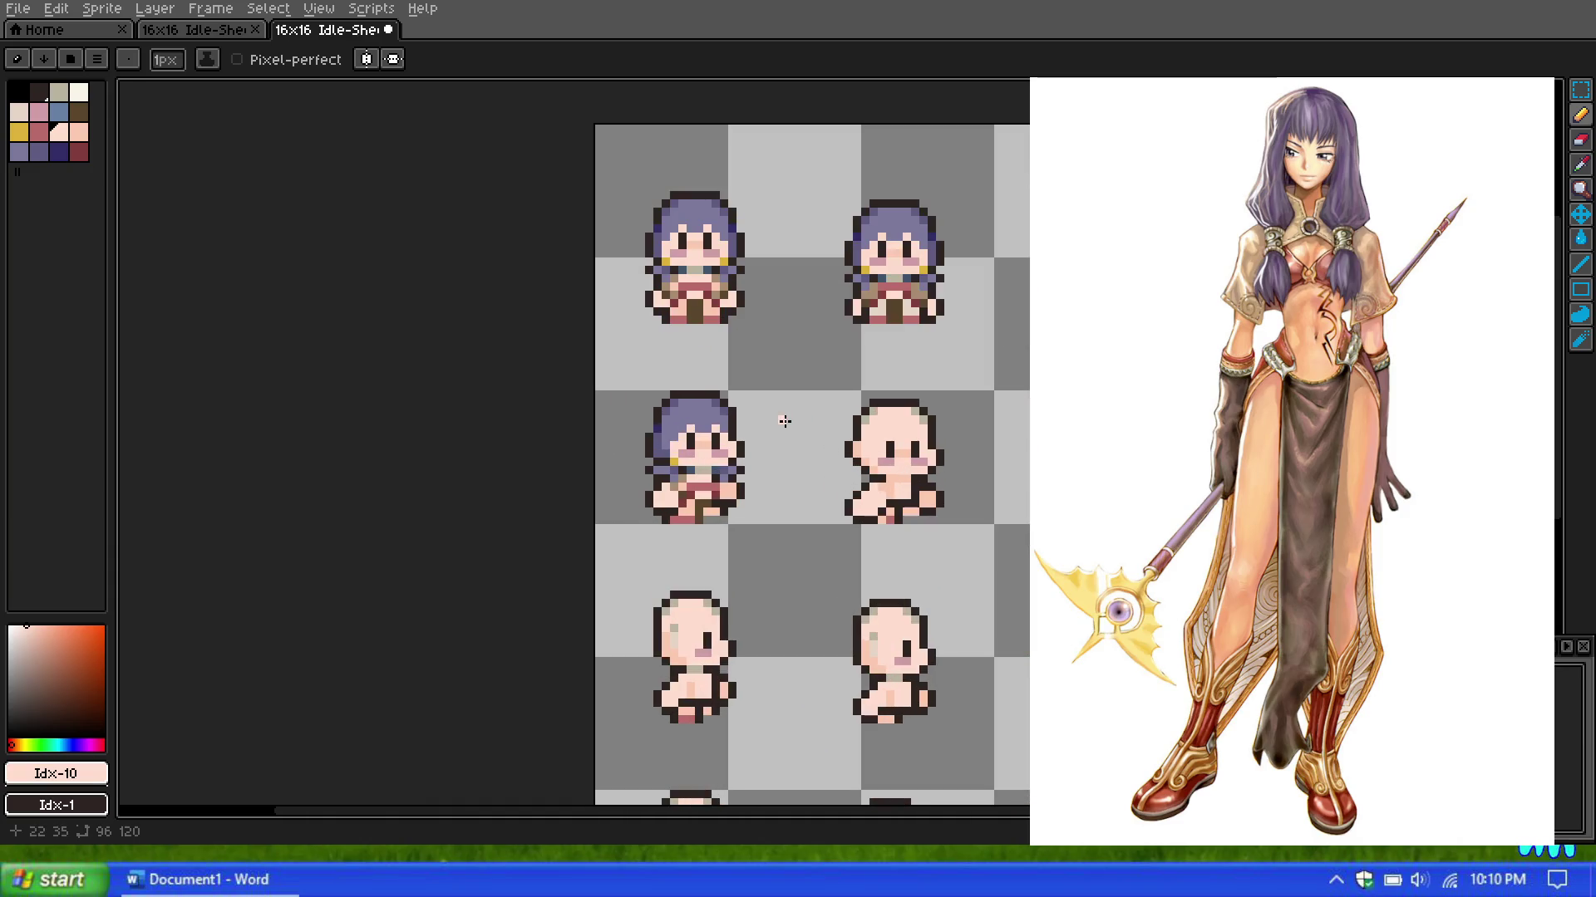
{"action": "scroll", "coordinate": [749, 344], "scroll_direction": "up", "scroll_amount": 1}
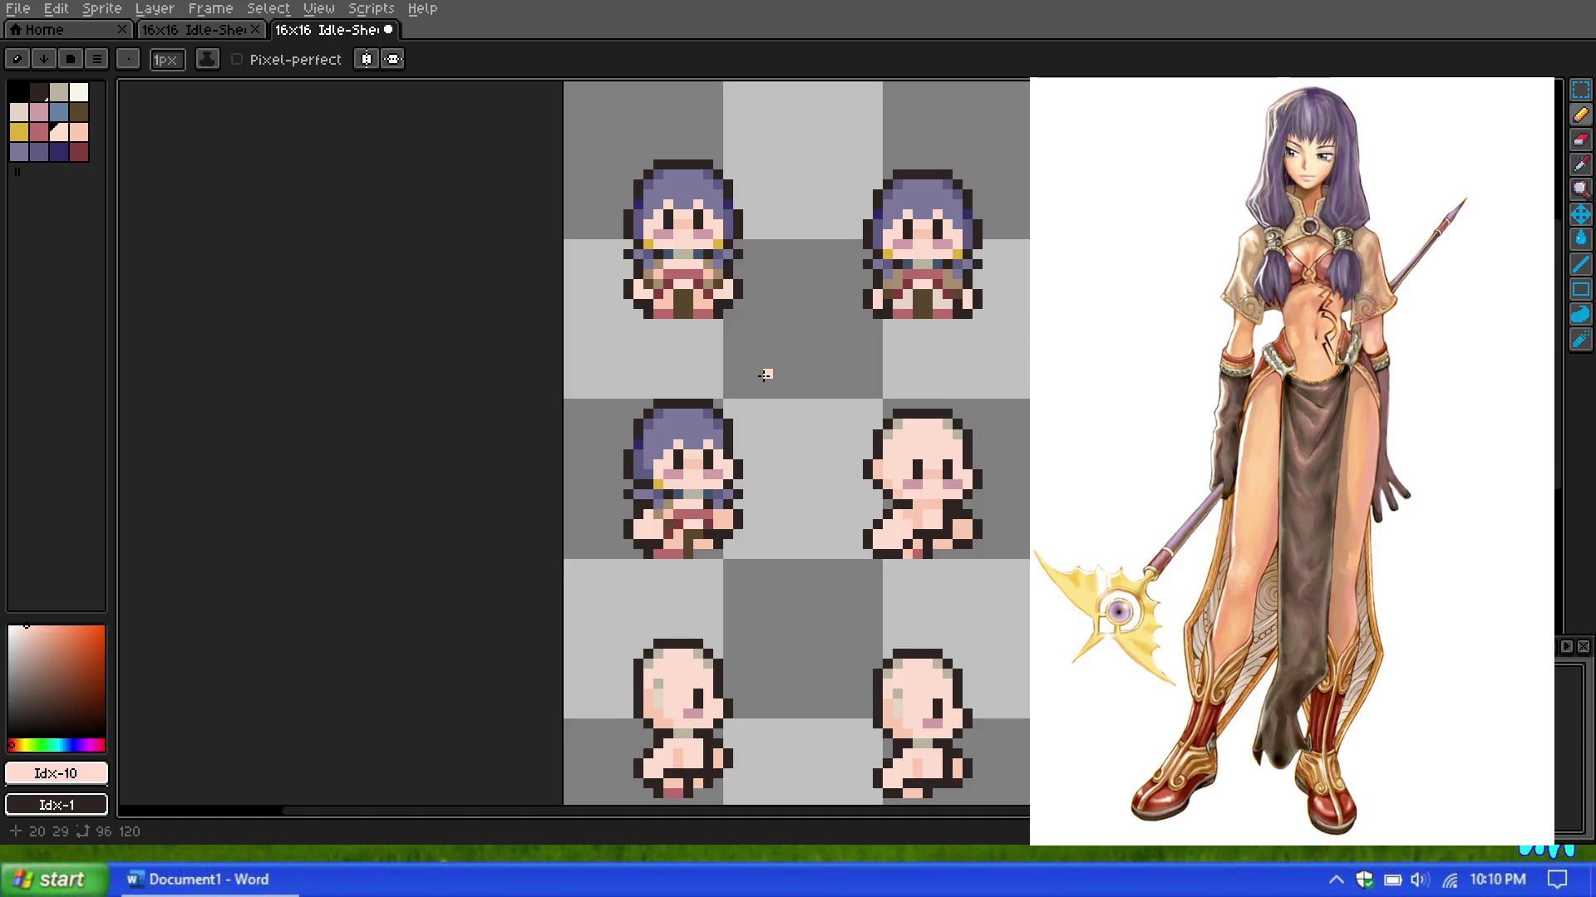
{"action": "scroll", "coordinate": [766, 375], "scroll_direction": "down", "scroll_amount": 2}
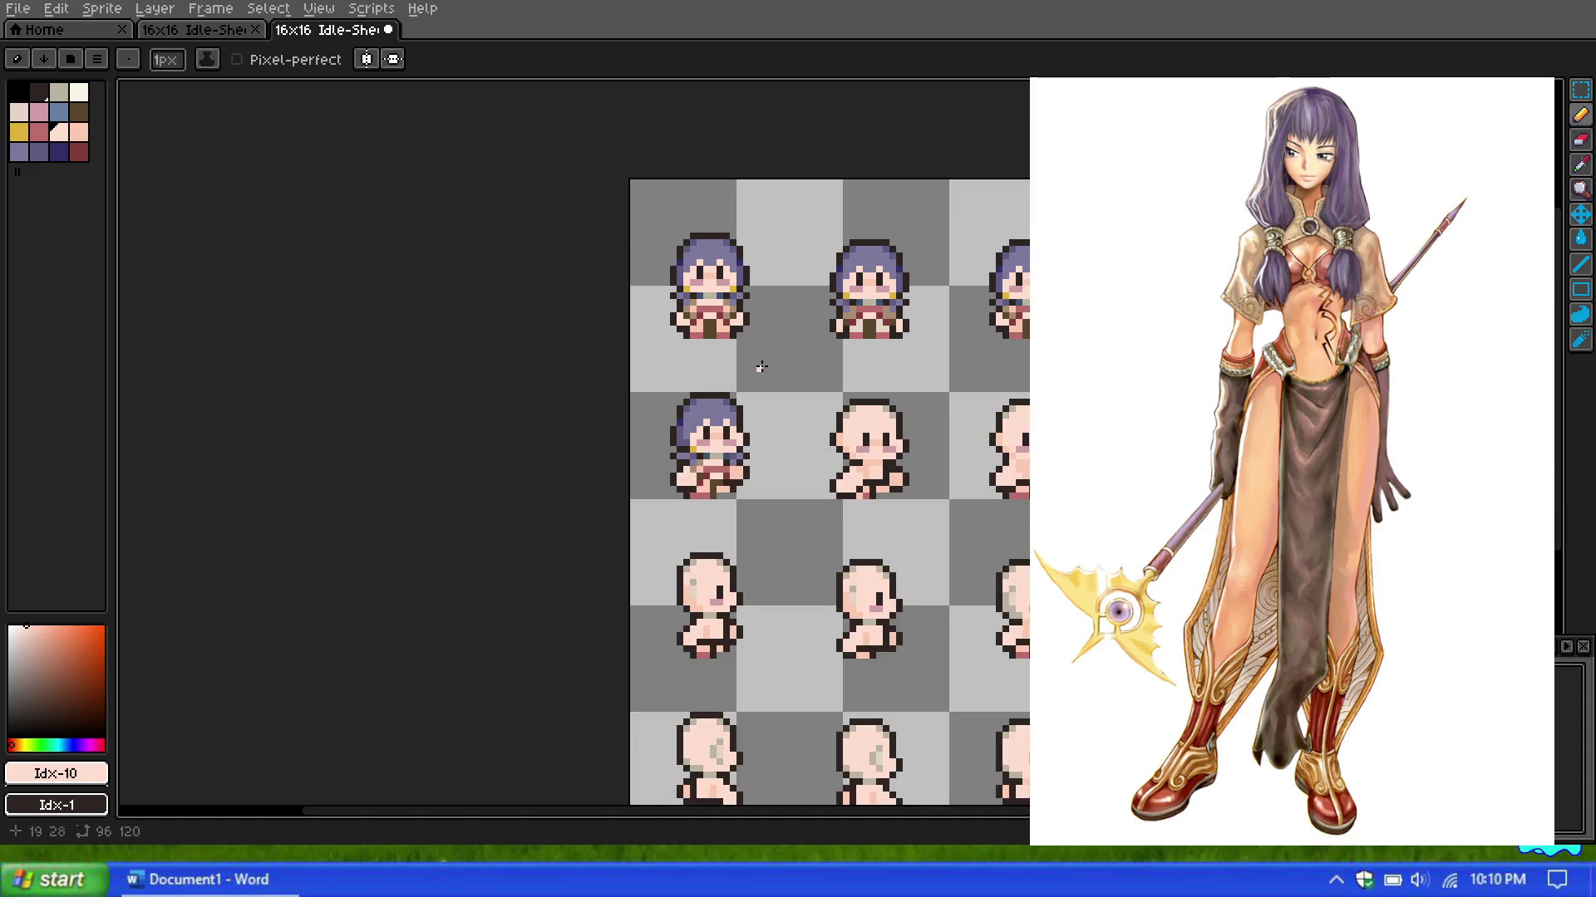
{"action": "scroll", "coordinate": [712, 277], "scroll_direction": "up", "scroll_amount": 2}
{"action": "scroll", "coordinate": [649, 291], "scroll_direction": "up", "scroll_amount": 2}
{"action": "scroll", "coordinate": [570, 299], "scroll_direction": "up", "scroll_amount": 1}
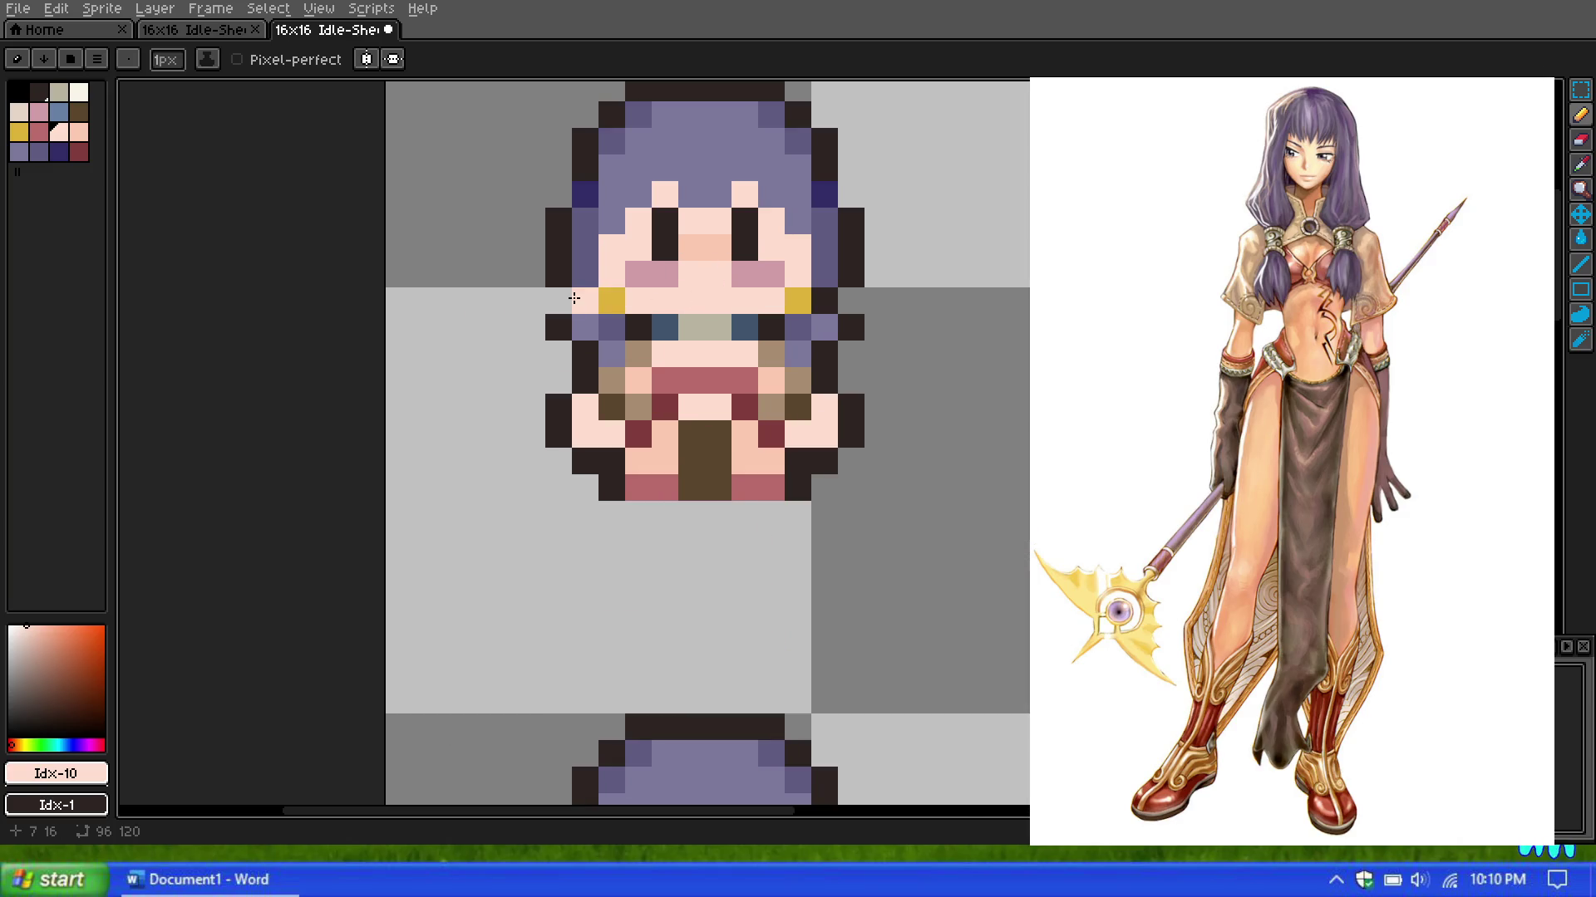
{"action": "scroll", "coordinate": [702, 396], "scroll_direction": "down", "scroll_amount": 1}
{"action": "scroll", "coordinate": [791, 496], "scroll_direction": "down", "scroll_amount": 1}
{"action": "scroll", "coordinate": [790, 498], "scroll_direction": "down", "scroll_amount": 1}
{"action": "scroll", "coordinate": [795, 568], "scroll_direction": "up", "scroll_amount": 1}
{"action": "scroll", "coordinate": [795, 569], "scroll_direction": "up", "scroll_amount": 1}
{"action": "scroll", "coordinate": [802, 540], "scroll_direction": "up", "scroll_amount": 1}
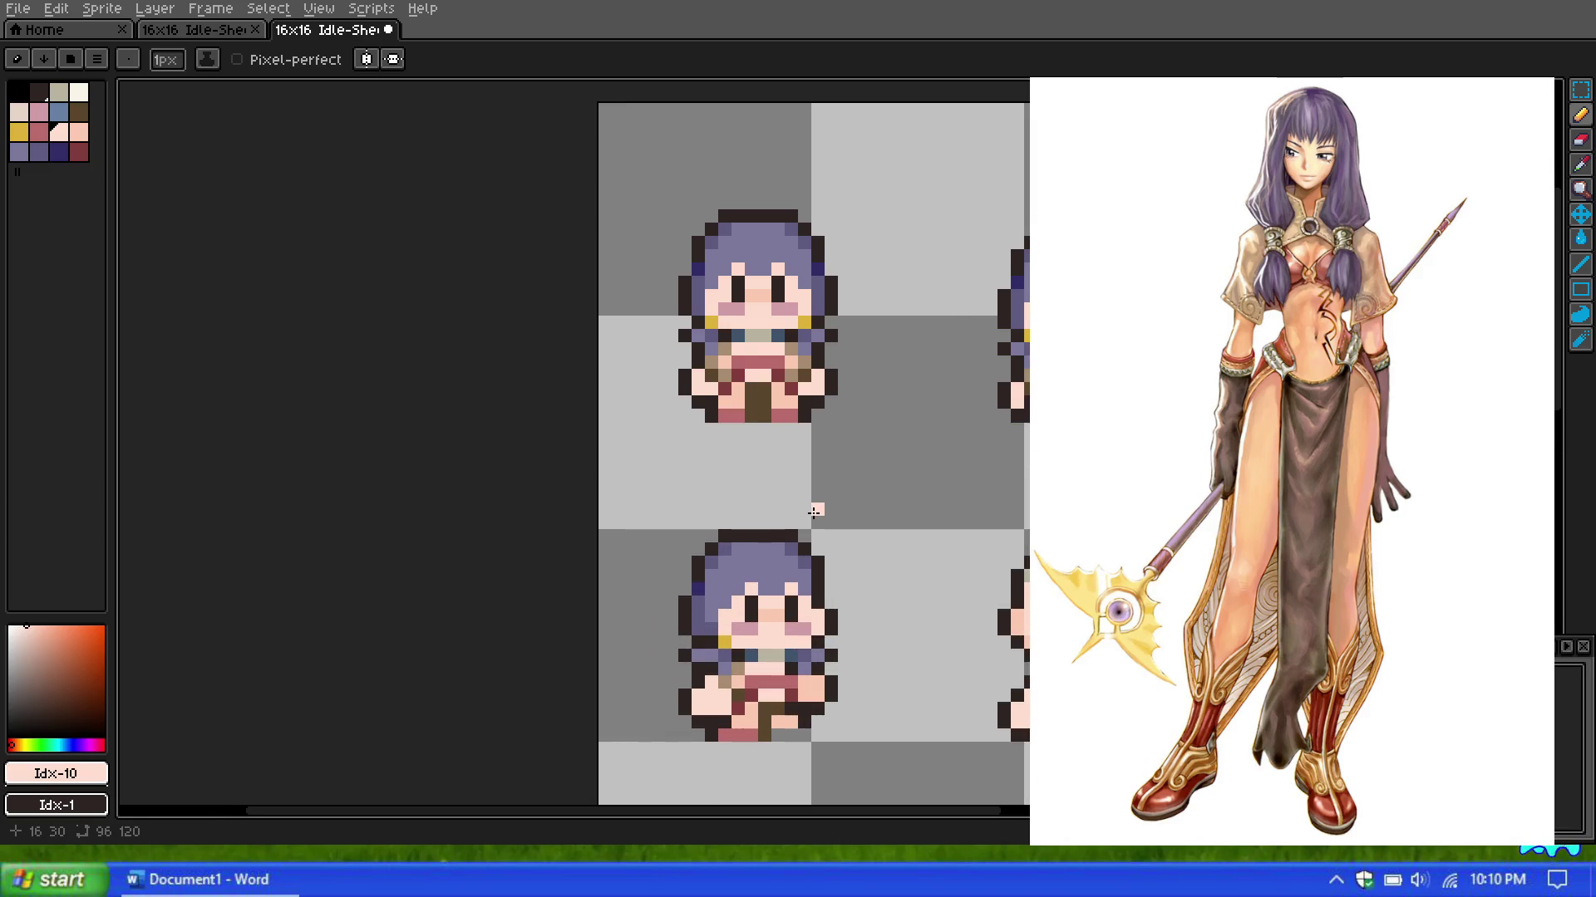
{"action": "scroll", "coordinate": [831, 521], "scroll_direction": "down", "scroll_amount": 1}
{"action": "scroll", "coordinate": [856, 535], "scroll_direction": "up", "scroll_amount": 1}
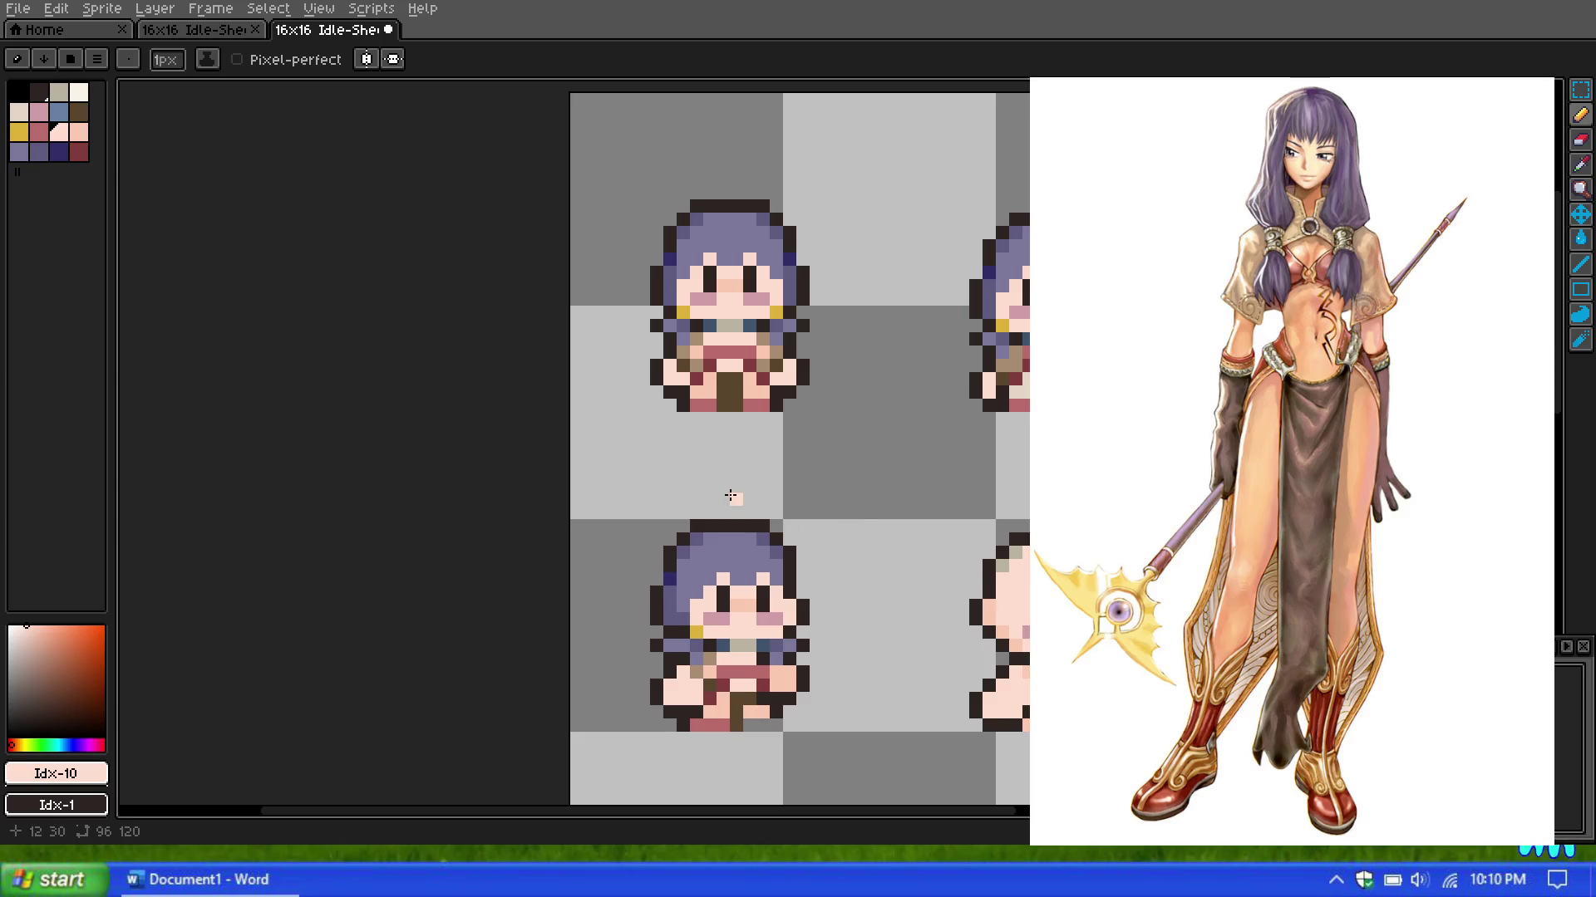
{"action": "scroll", "coordinate": [730, 495], "scroll_direction": "down", "scroll_amount": 1}
{"action": "scroll", "coordinate": [741, 606], "scroll_direction": "up", "scroll_amount": 1}
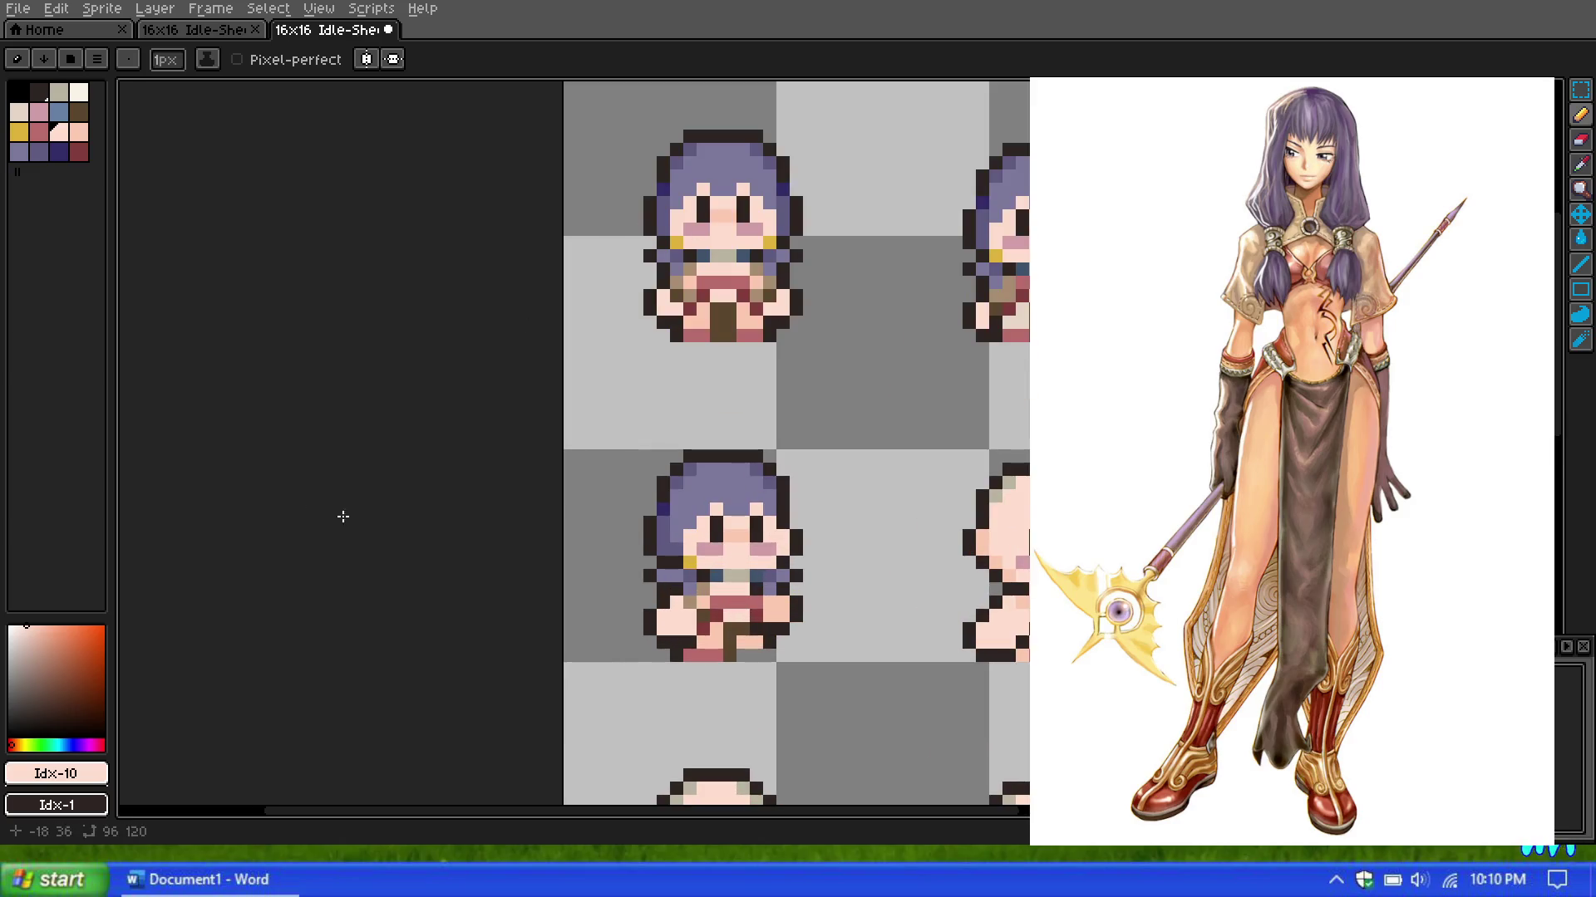
{"action": "scroll", "coordinate": [738, 381], "scroll_direction": "down", "scroll_amount": 1}
{"action": "scroll", "coordinate": [884, 419], "scroll_direction": "down", "scroll_amount": 1}
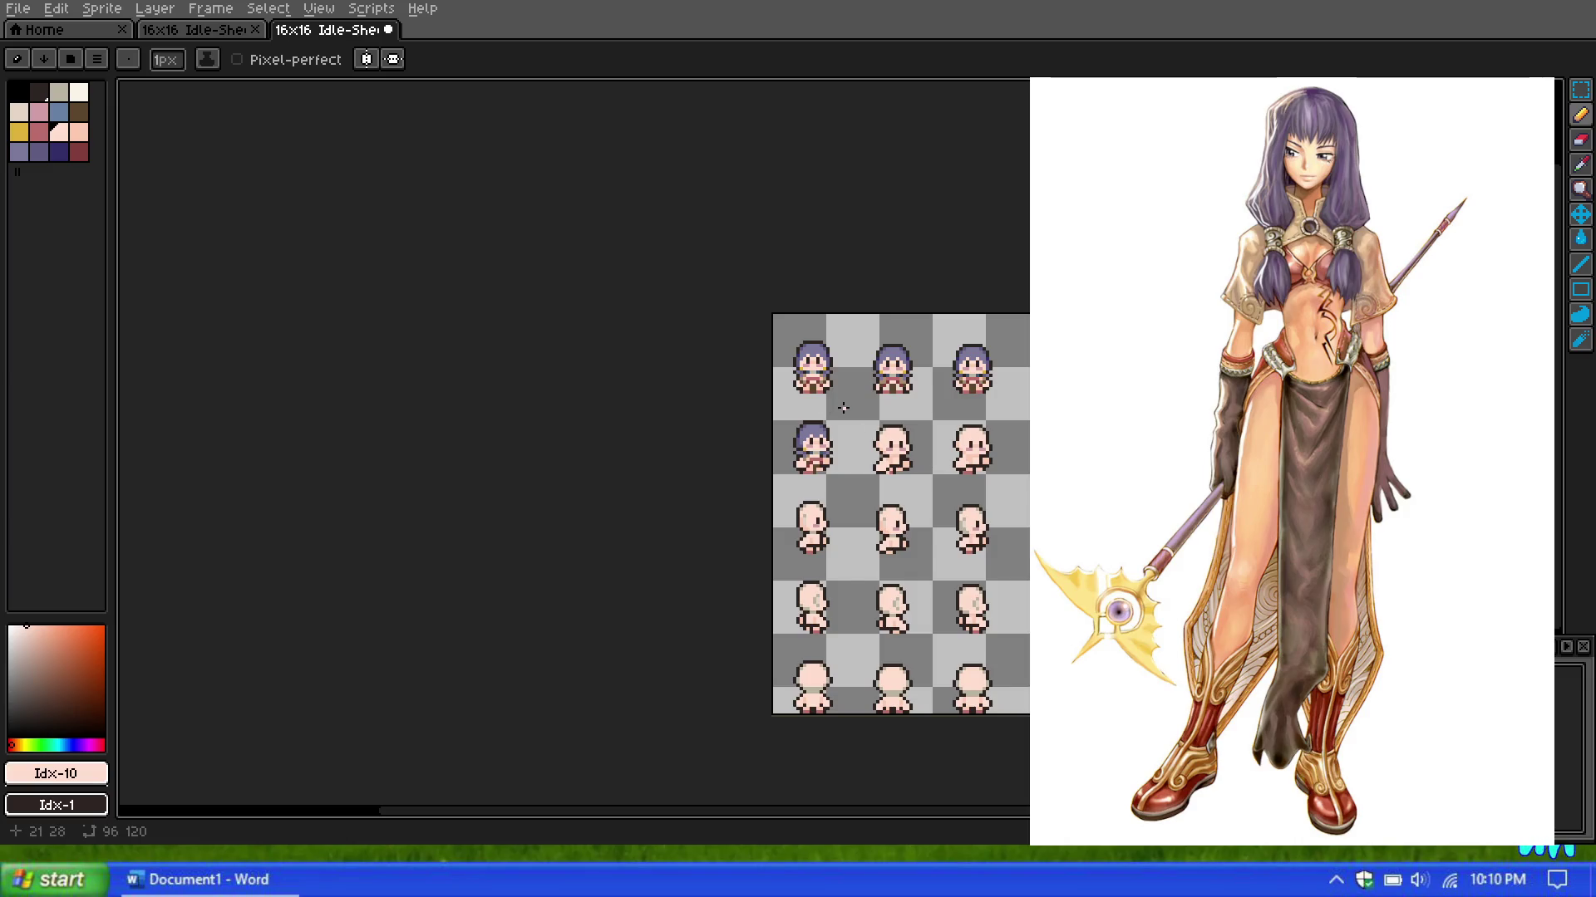
{"action": "scroll", "coordinate": [843, 407], "scroll_direction": "up", "scroll_amount": 1}
{"action": "scroll", "coordinate": [837, 401], "scroll_direction": "up", "scroll_amount": 1}
{"action": "scroll", "coordinate": [791, 315], "scroll_direction": "up", "scroll_amount": 1}
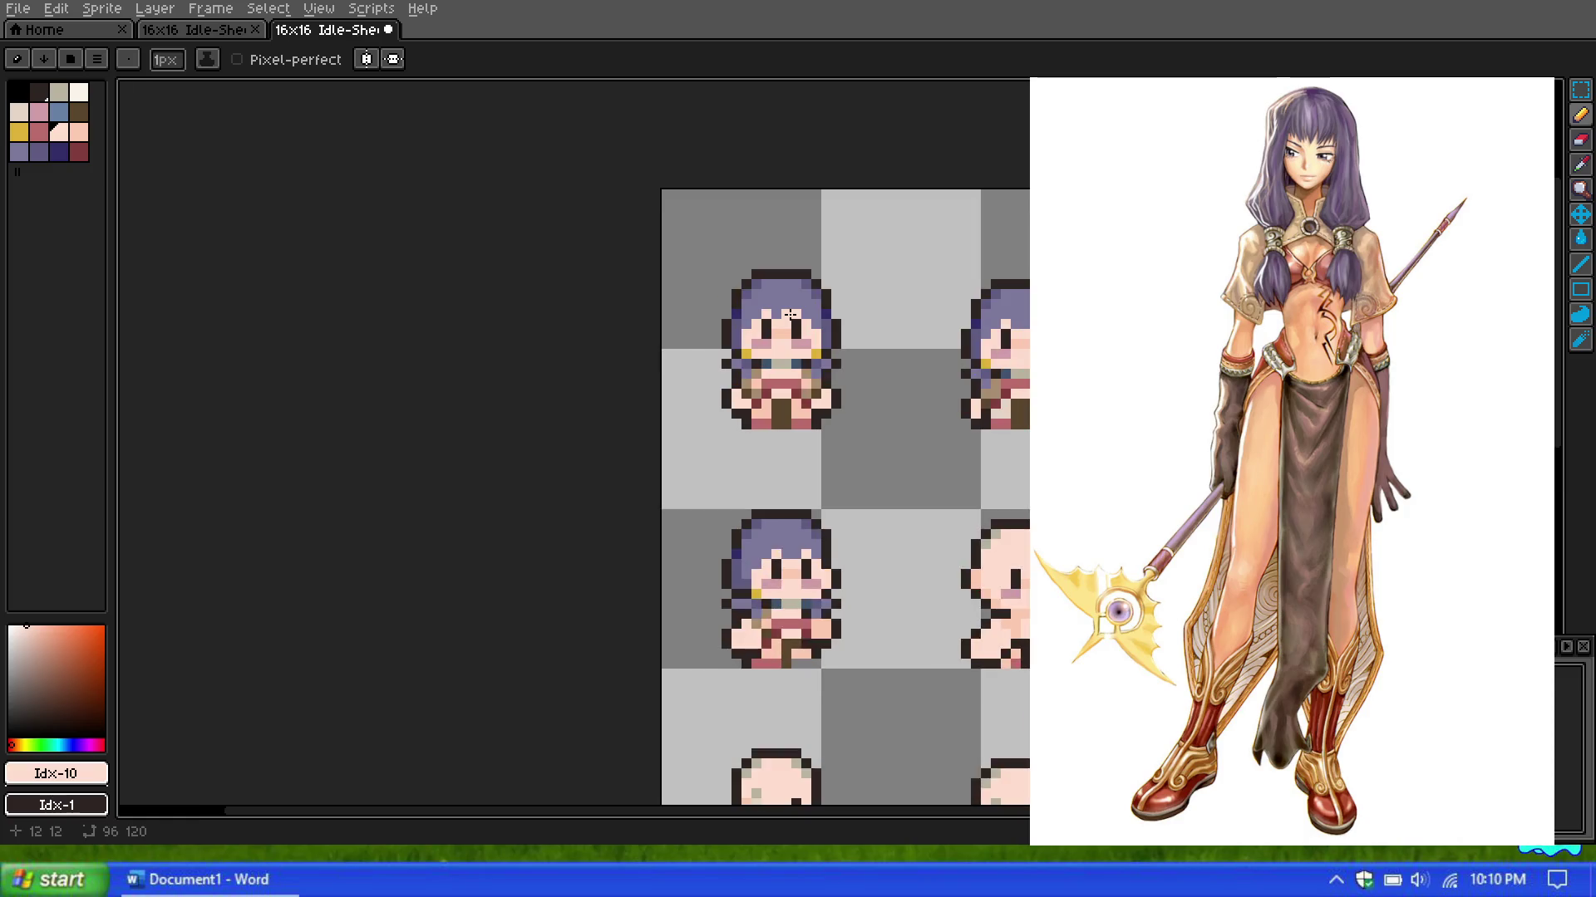
{"action": "scroll", "coordinate": [790, 315], "scroll_direction": "up", "scroll_amount": 2}
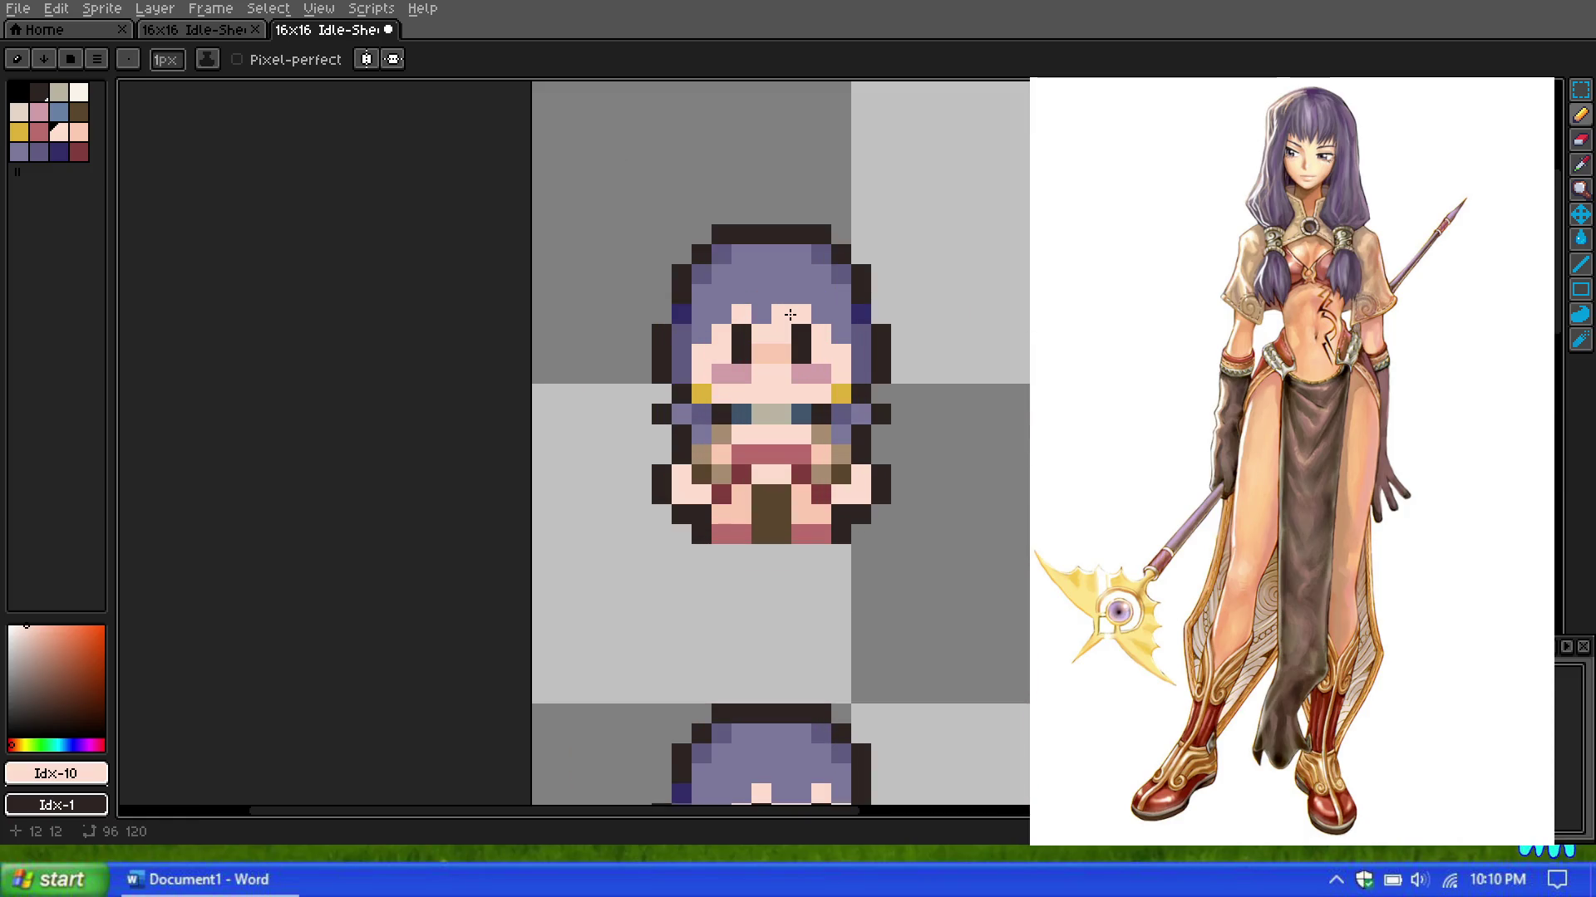
{"action": "left_click", "coordinate": [39, 90]}
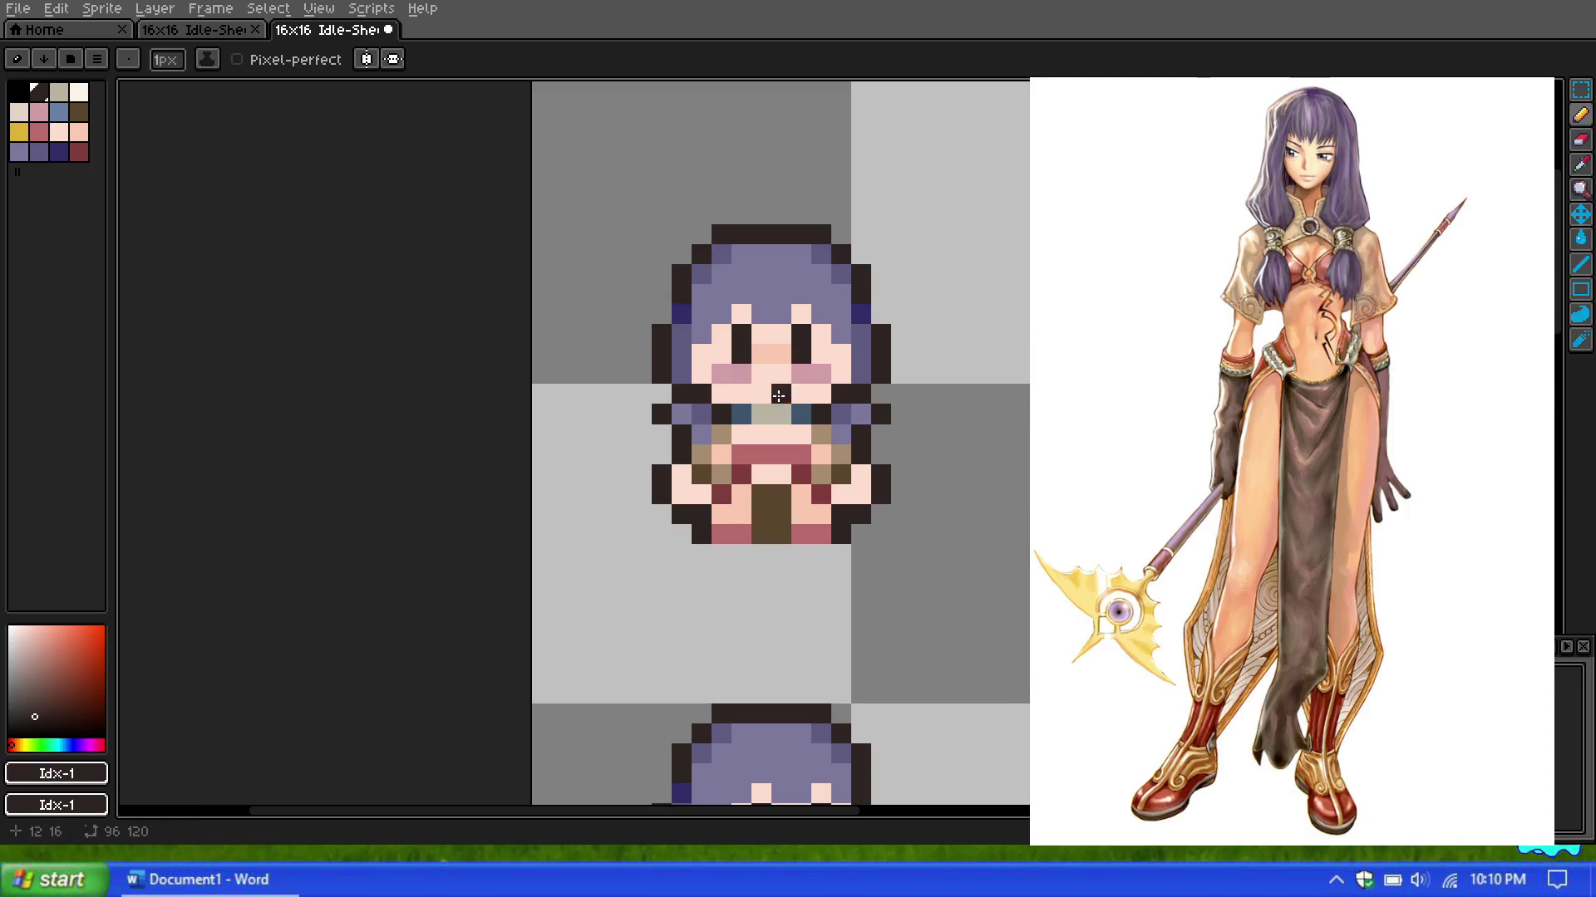
{"action": "scroll", "coordinate": [600, 340], "scroll_direction": "down", "scroll_amount": 3}
{"action": "scroll", "coordinate": [614, 343], "scroll_direction": "down", "scroll_amount": 1}
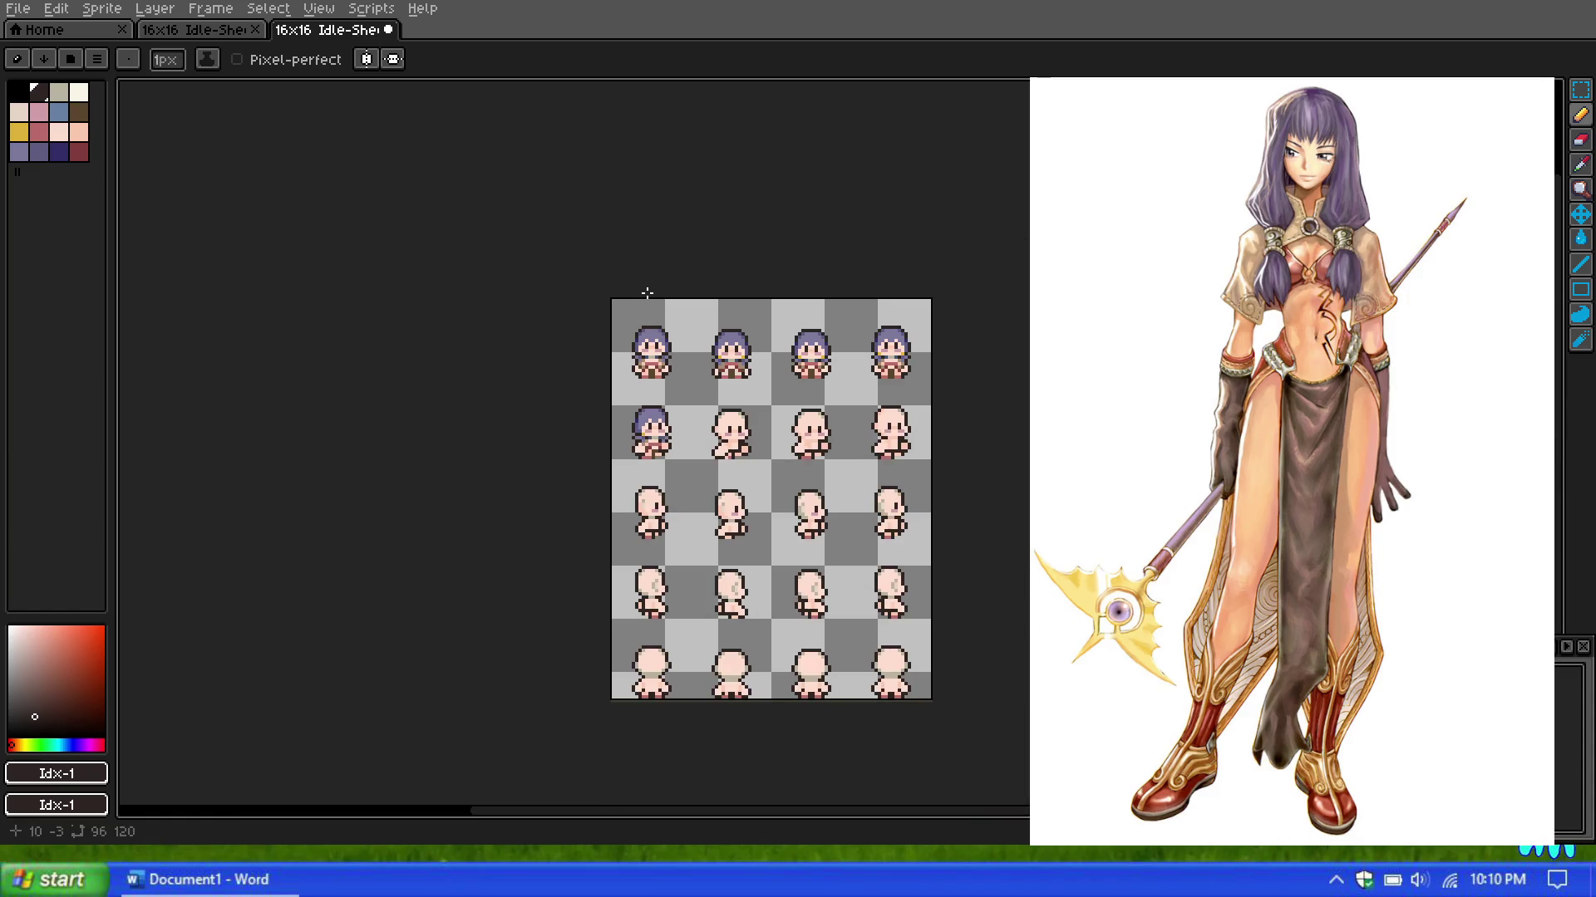
{"action": "scroll", "coordinate": [644, 326], "scroll_direction": "up", "scroll_amount": 1}
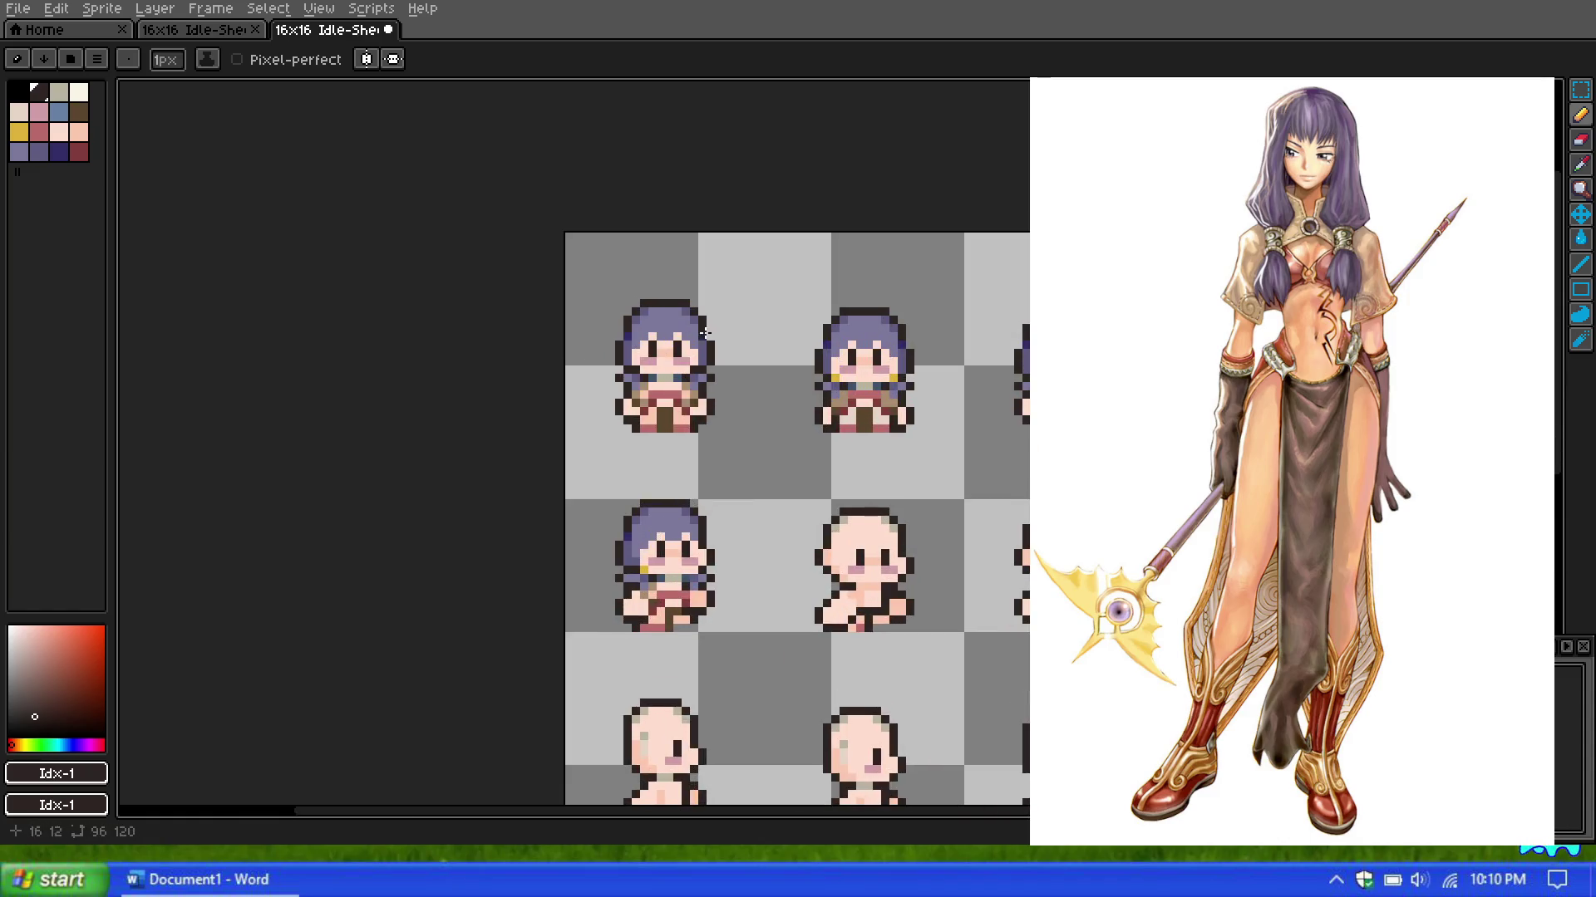
{"action": "scroll", "coordinate": [657, 359], "scroll_direction": "down", "scroll_amount": 1}
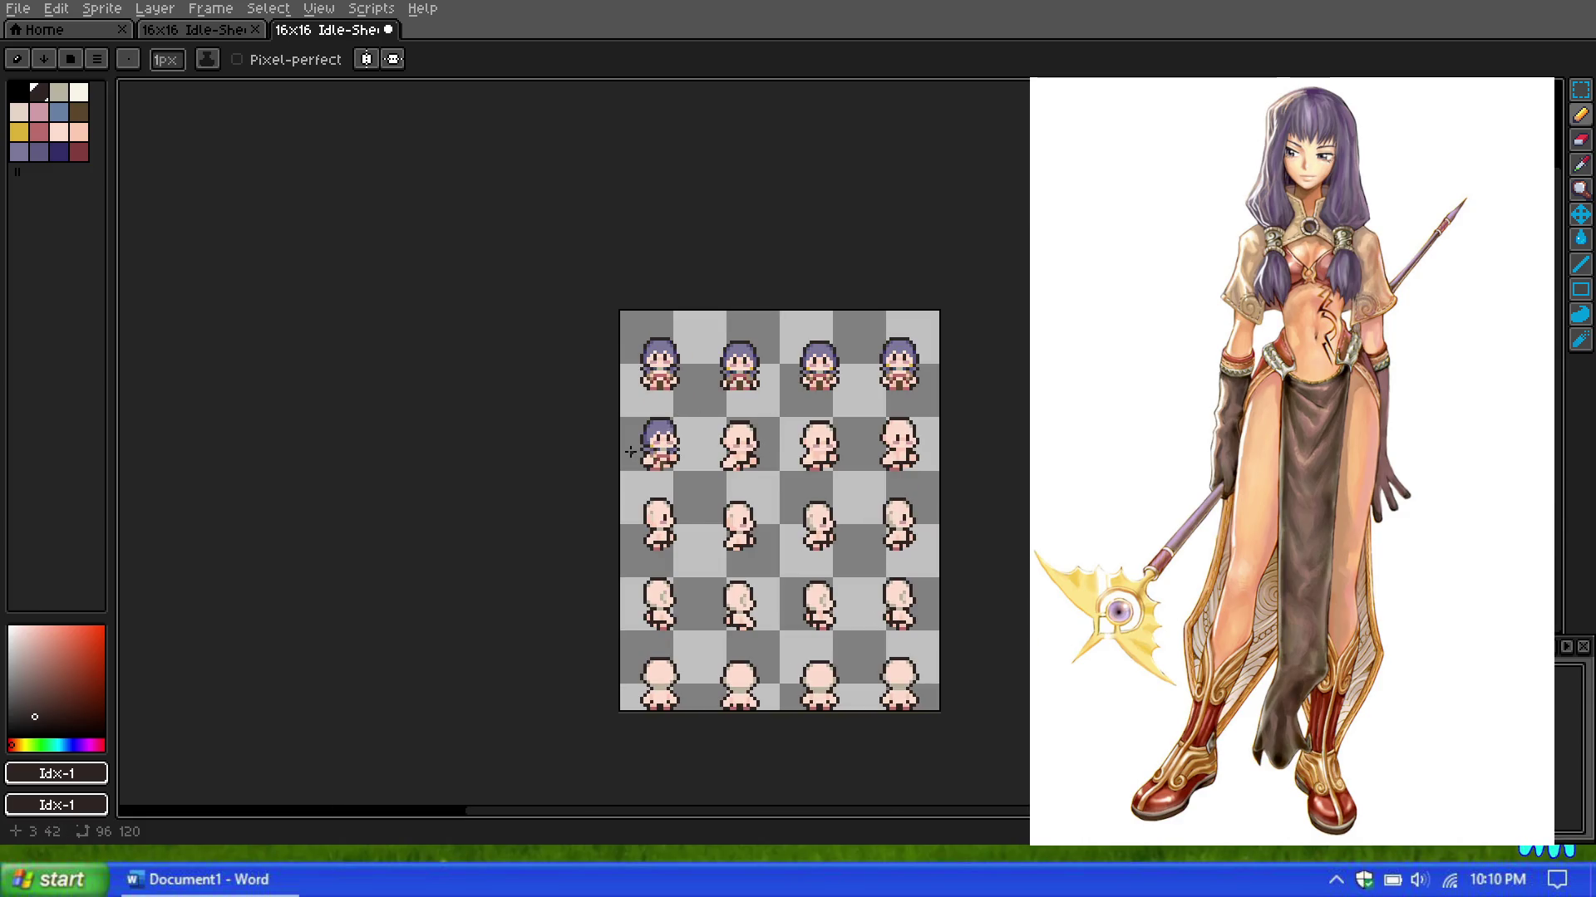
{"action": "scroll", "coordinate": [701, 433], "scroll_direction": "up", "scroll_amount": 5}
{"action": "scroll", "coordinate": [700, 433], "scroll_direction": "up", "scroll_amount": 1}
{"action": "scroll", "coordinate": [861, 317], "scroll_direction": "down", "scroll_amount": 5}
{"action": "scroll", "coordinate": [860, 291], "scroll_direction": "down", "scroll_amount": 3}
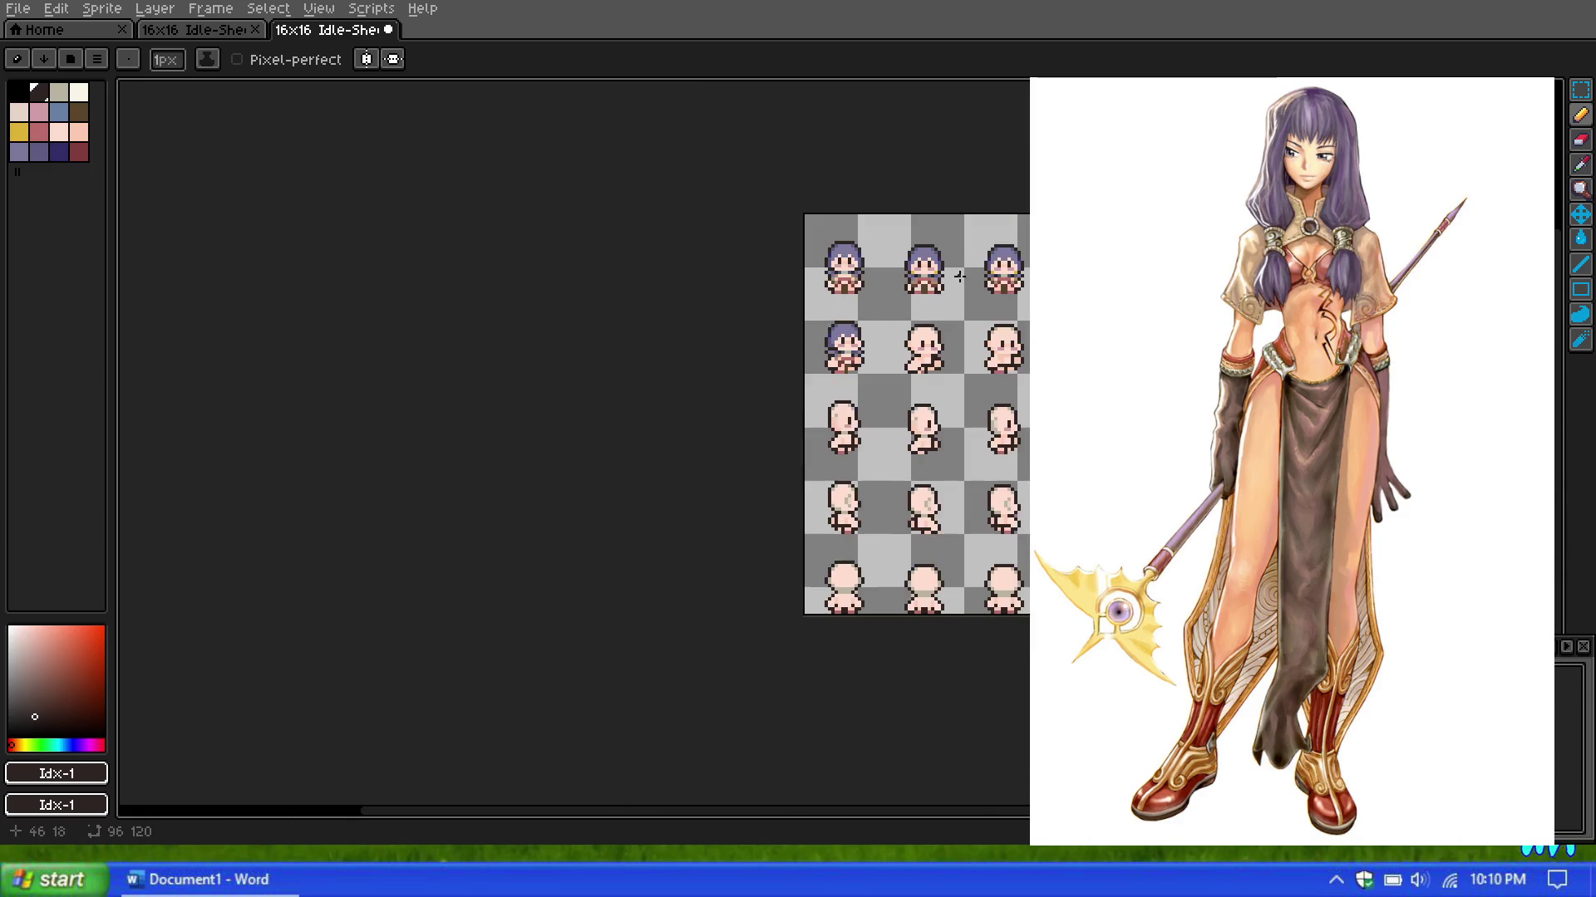
{"action": "scroll", "coordinate": [856, 277], "scroll_direction": "up", "scroll_amount": 4}
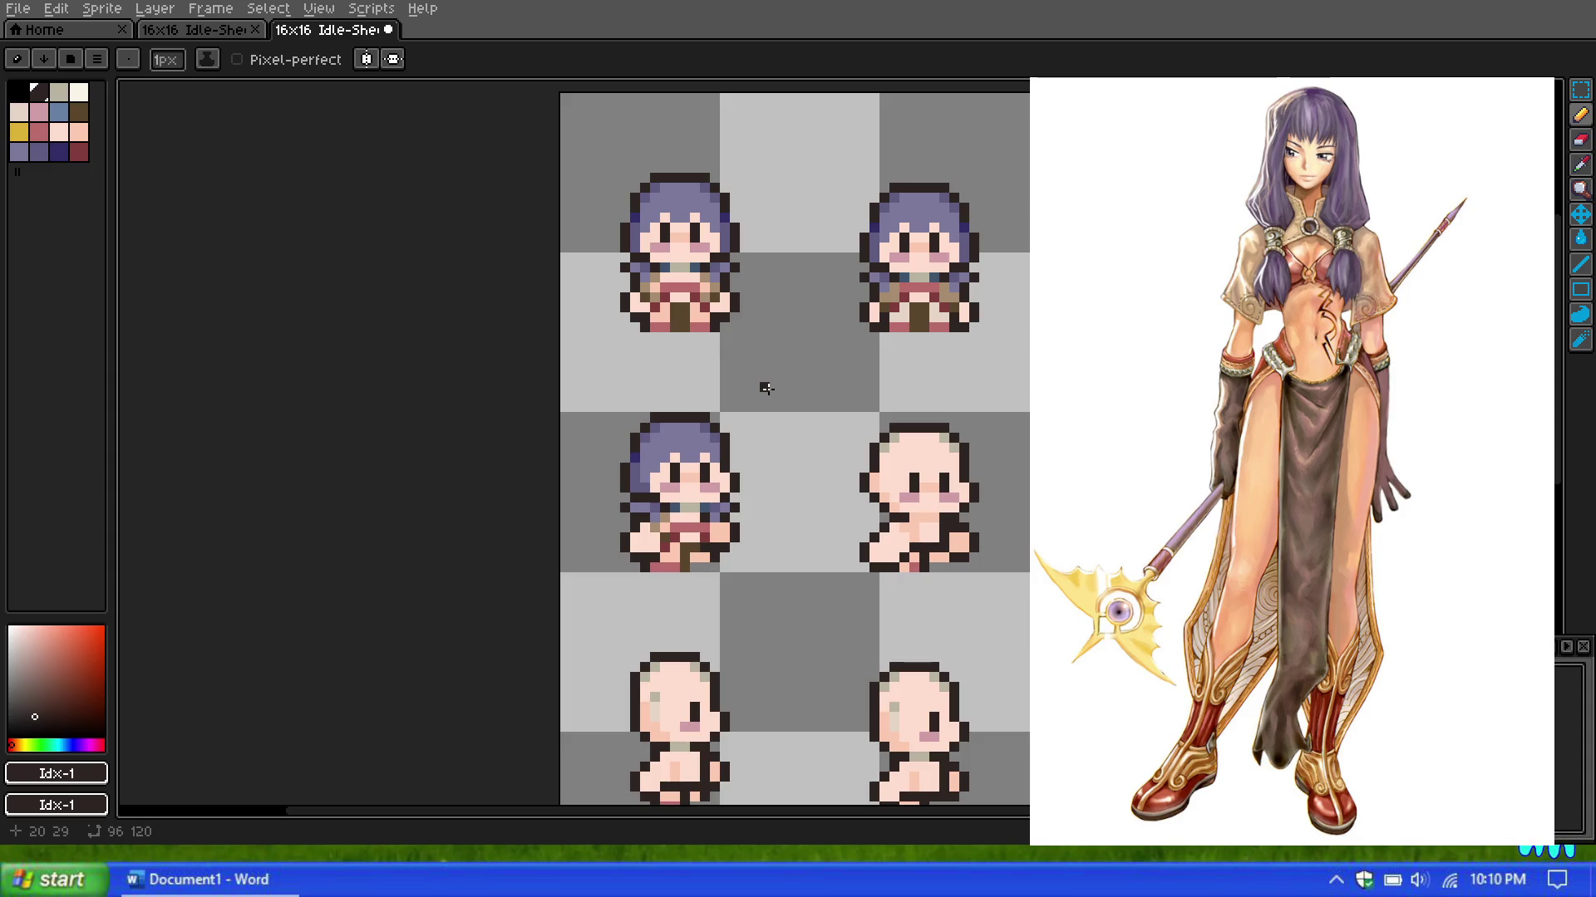
{"action": "scroll", "coordinate": [648, 367], "scroll_direction": "down", "scroll_amount": 2}
{"action": "scroll", "coordinate": [841, 356], "scroll_direction": "up", "scroll_amount": 1}
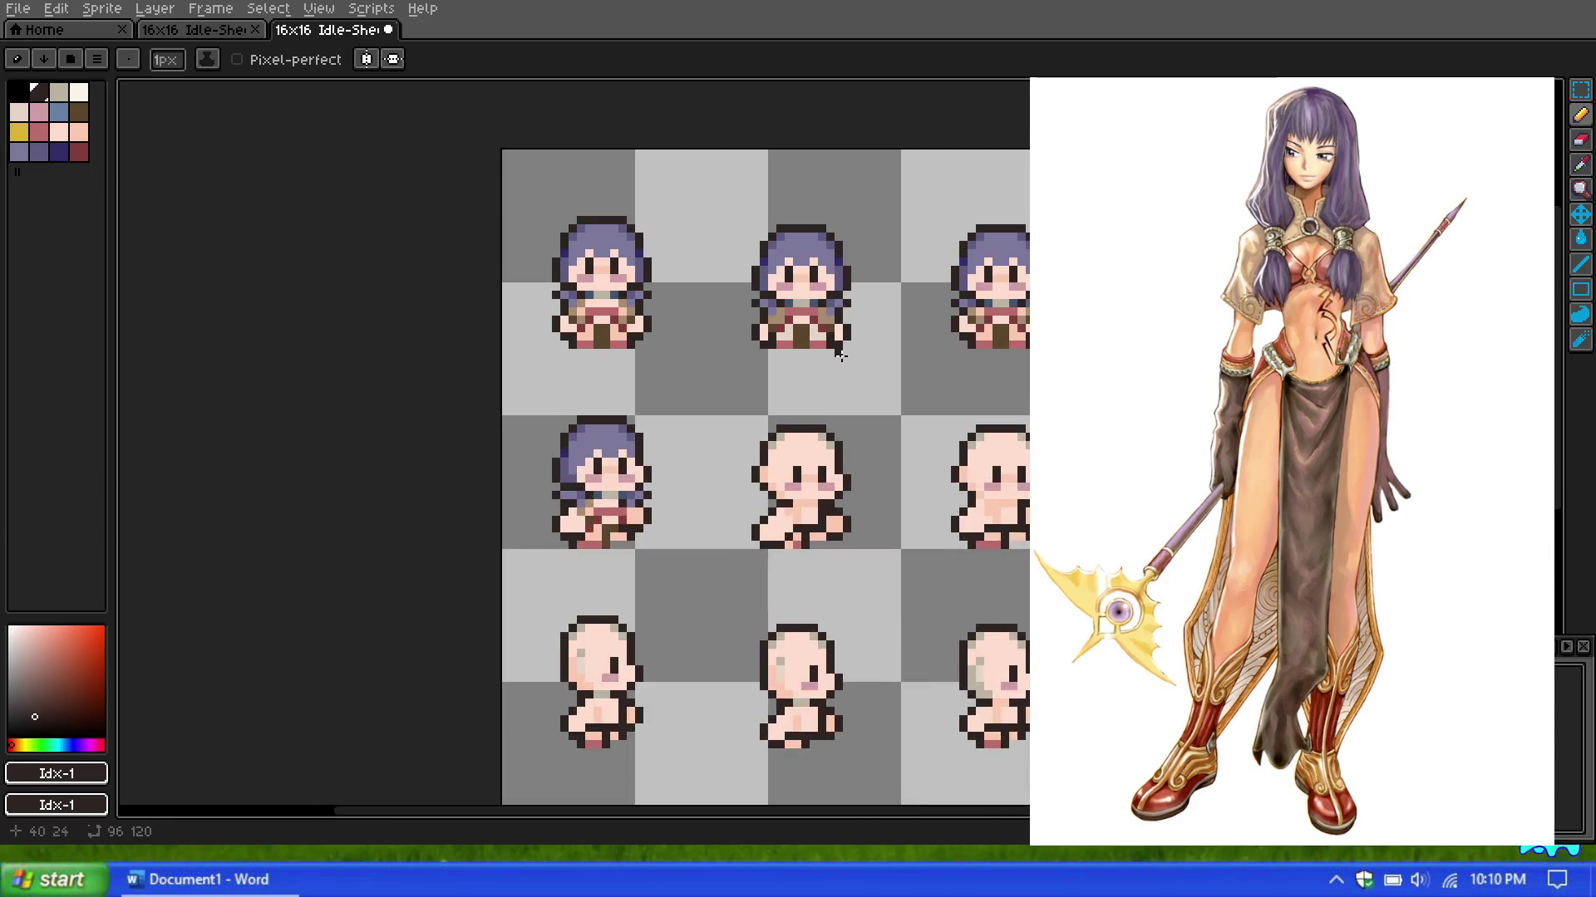
{"action": "scroll", "coordinate": [841, 356], "scroll_direction": "up", "scroll_amount": 1}
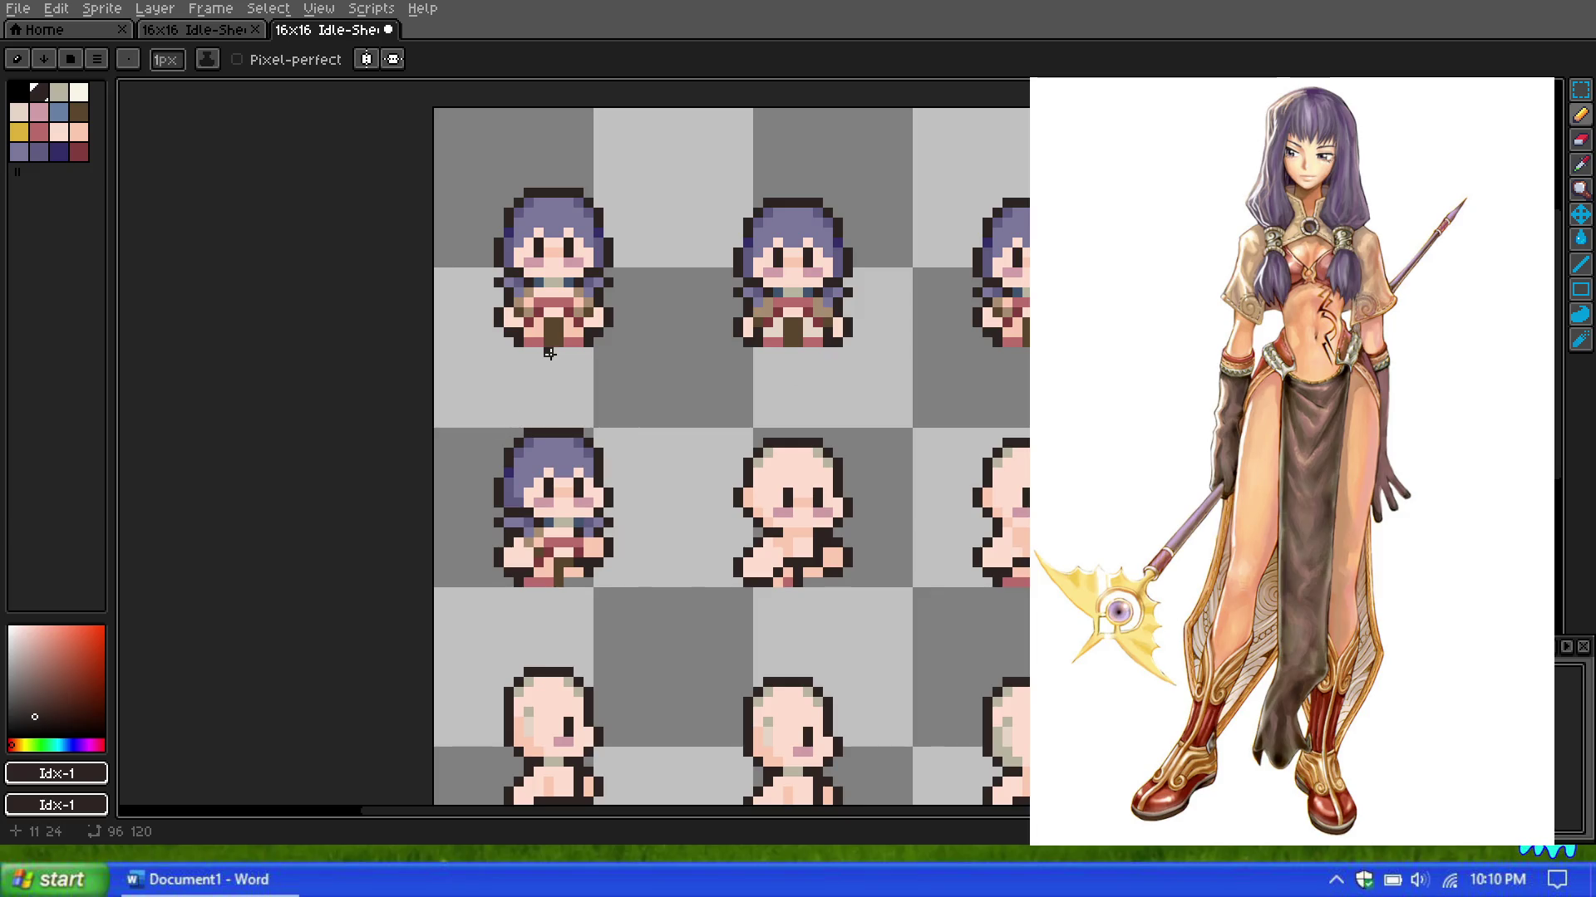
{"action": "scroll", "coordinate": [550, 354], "scroll_direction": "down", "scroll_amount": 1}
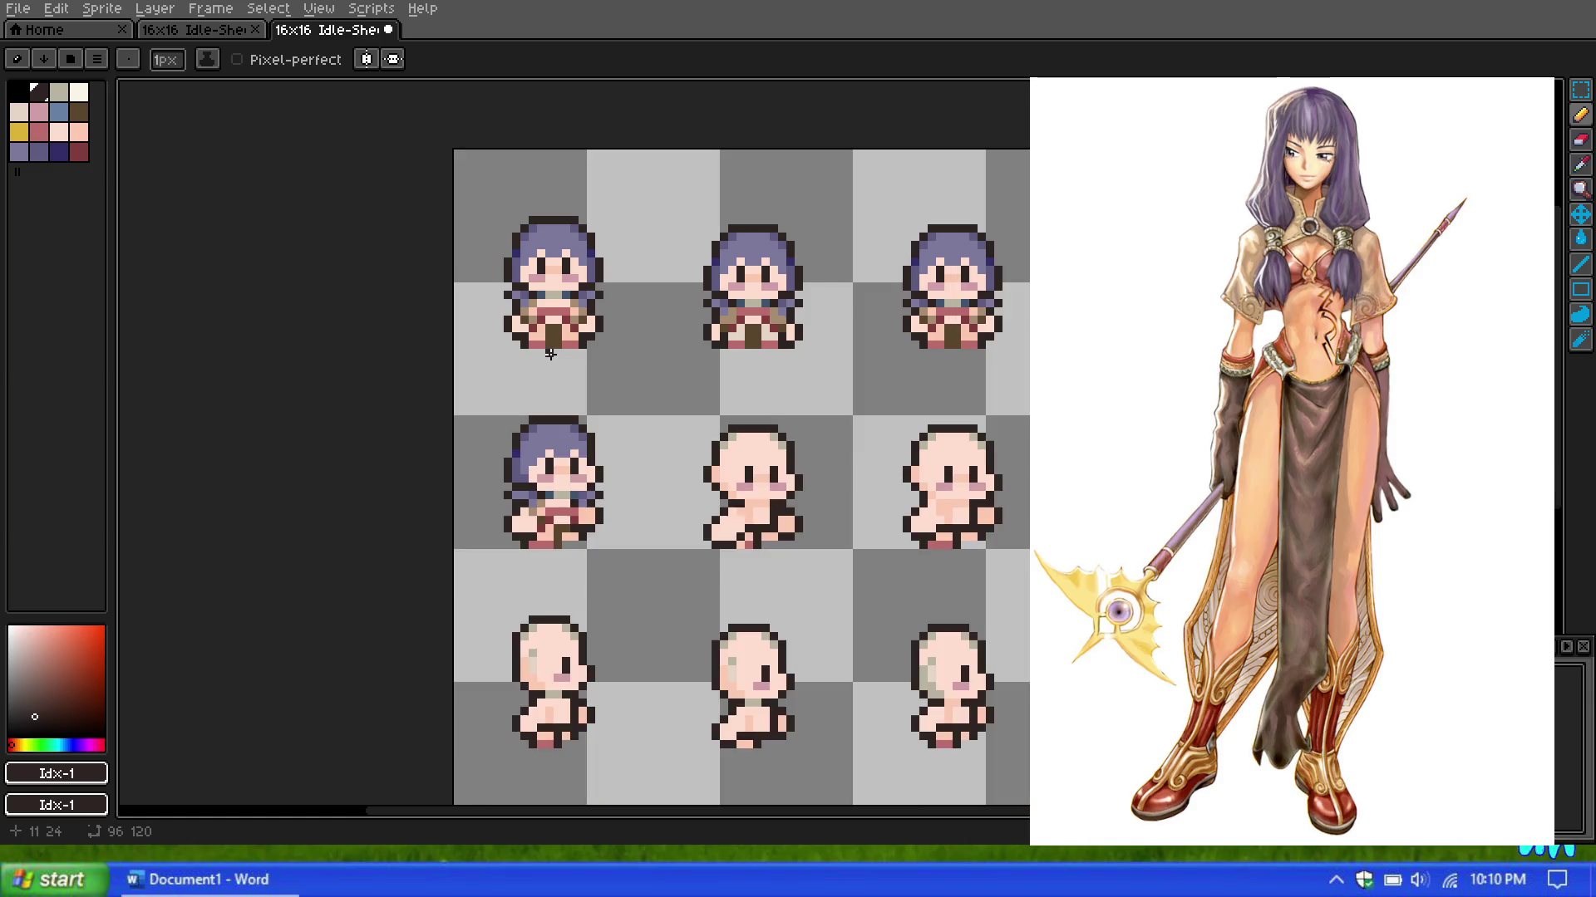
{"action": "scroll", "coordinate": [549, 353], "scroll_direction": "up", "scroll_amount": 1}
{"action": "scroll", "coordinate": [549, 353], "scroll_direction": "down", "scroll_amount": 1}
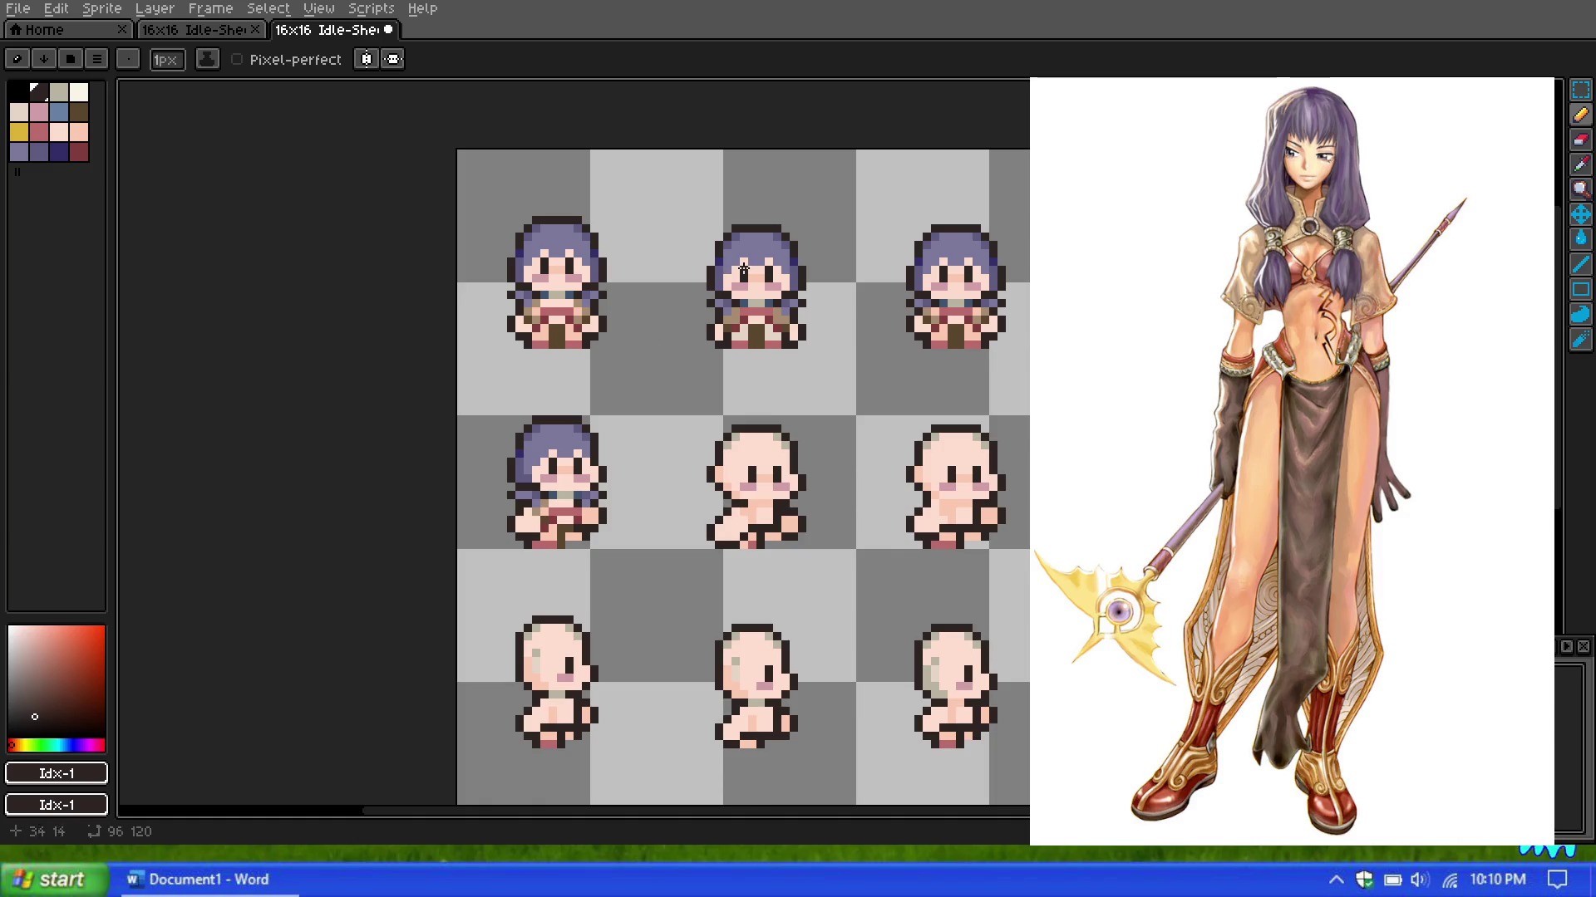
{"action": "scroll", "coordinate": [656, 353], "scroll_direction": "up", "scroll_amount": 1}
{"action": "scroll", "coordinate": [688, 355], "scroll_direction": "down", "scroll_amount": 1}
{"action": "scroll", "coordinate": [673, 399], "scroll_direction": "up", "scroll_amount": 1}
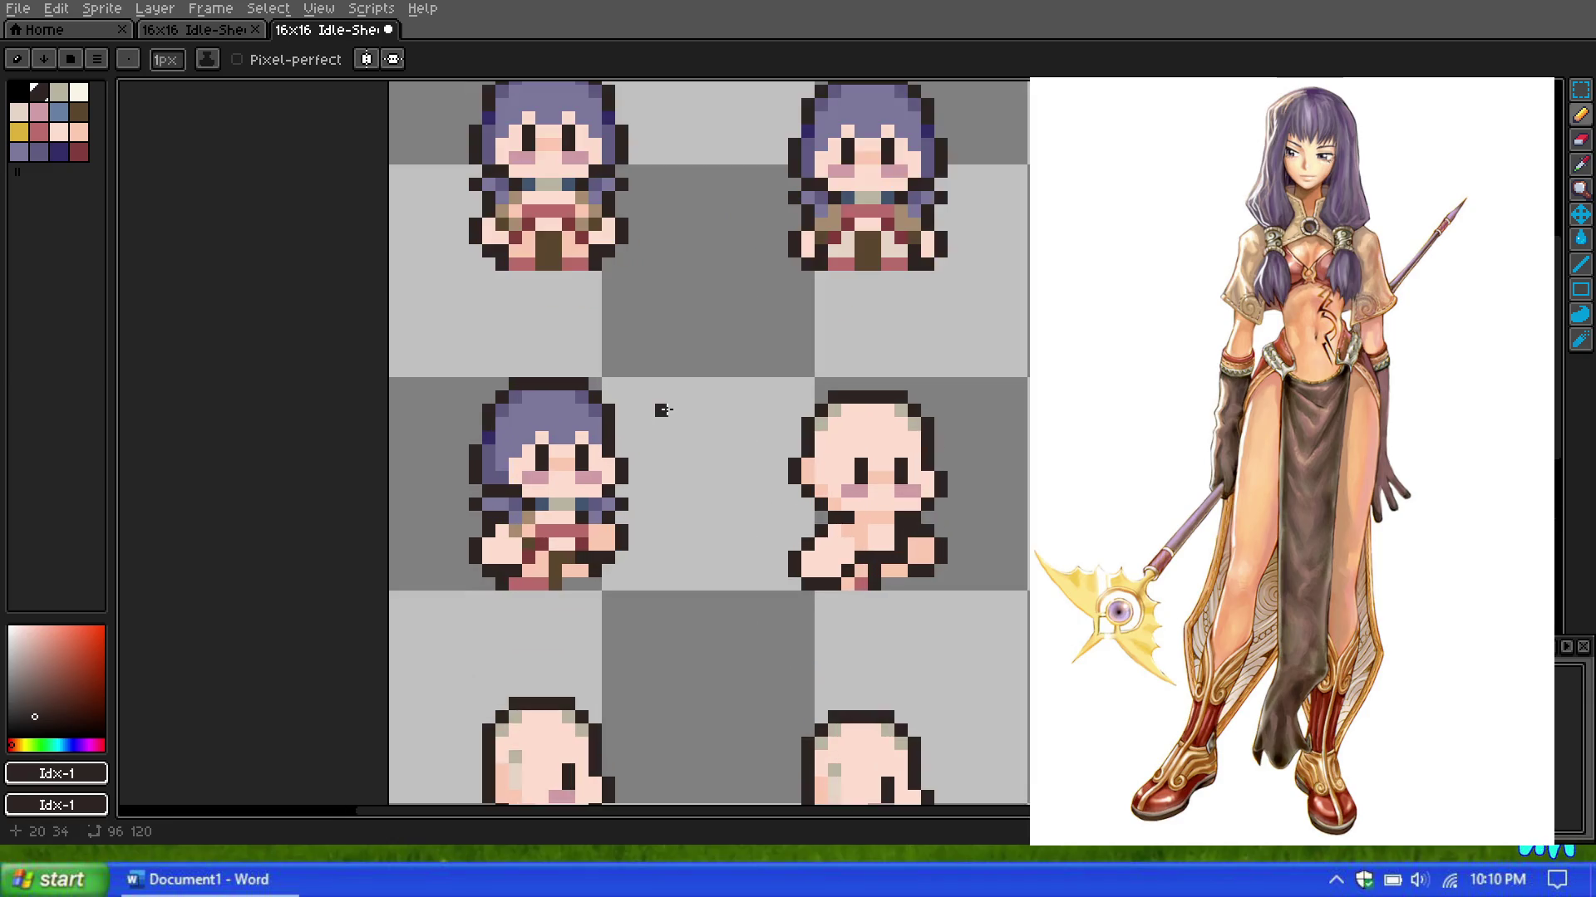
{"action": "scroll", "coordinate": [673, 397], "scroll_direction": "up", "scroll_amount": 1}
{"action": "scroll", "coordinate": [673, 397], "scroll_direction": "down", "scroll_amount": 1}
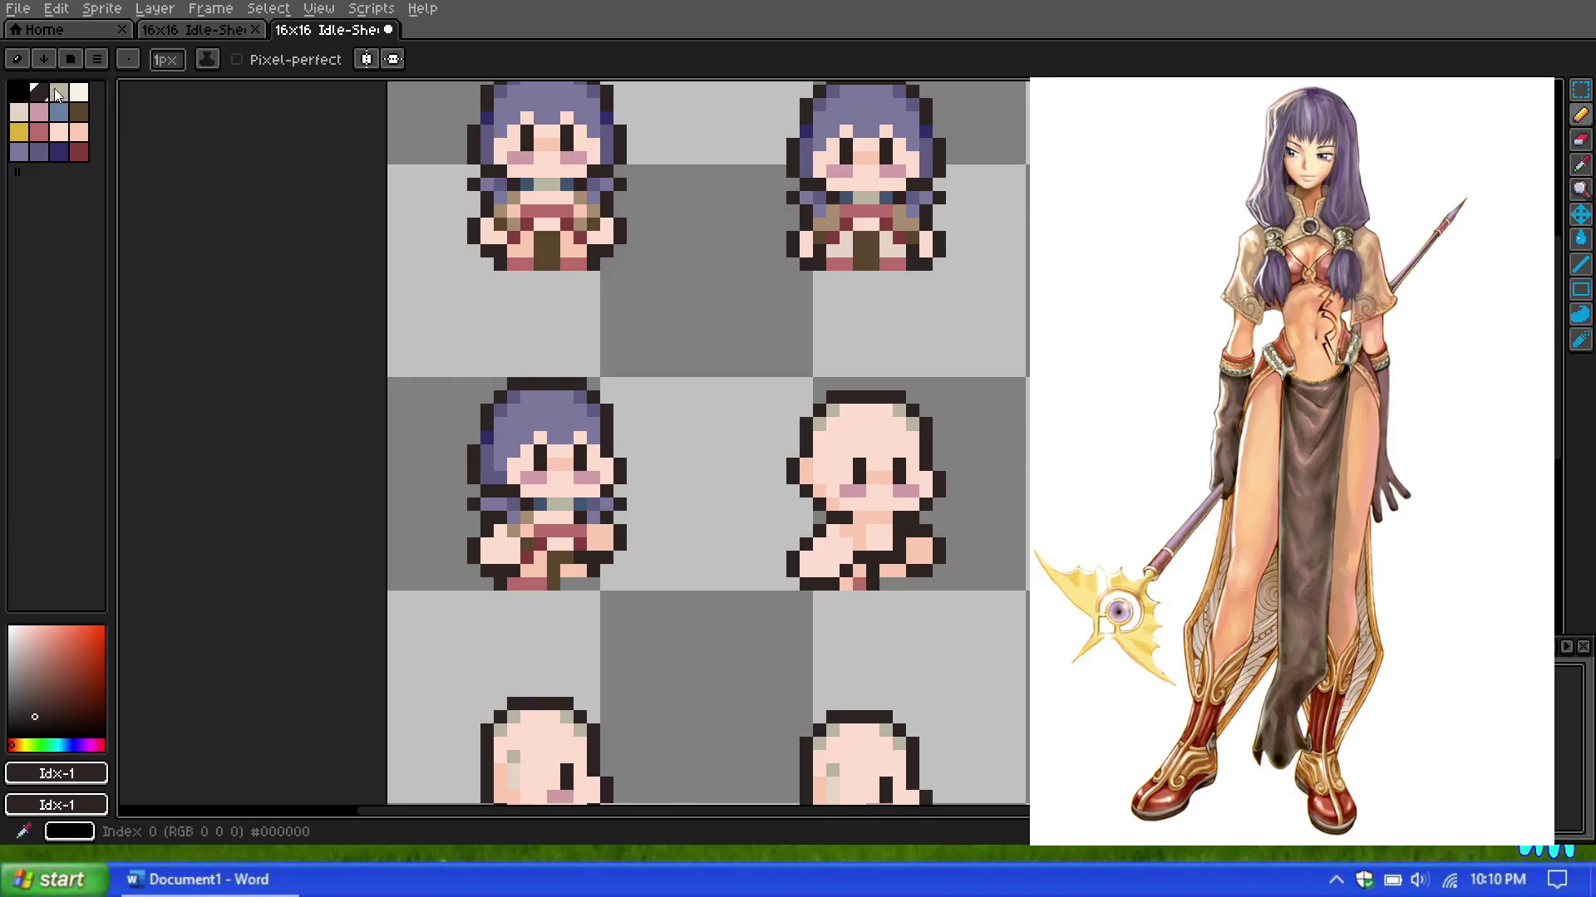
Step: Marquee-select the left frame's purple hair and drop a copy onto the bald frame beside it
{"action": "key", "text": "m"}
{"action": "mouse_move", "coordinate": [447, 368]}
{"action": "left_mouse_down"}
{"action": "mouse_move", "coordinate": [685, 503]}
{"action": "mouse_move", "coordinate": [686, 463]}
{"action": "mouse_move", "coordinate": [728, 519]}
{"action": "left_mouse_up"}
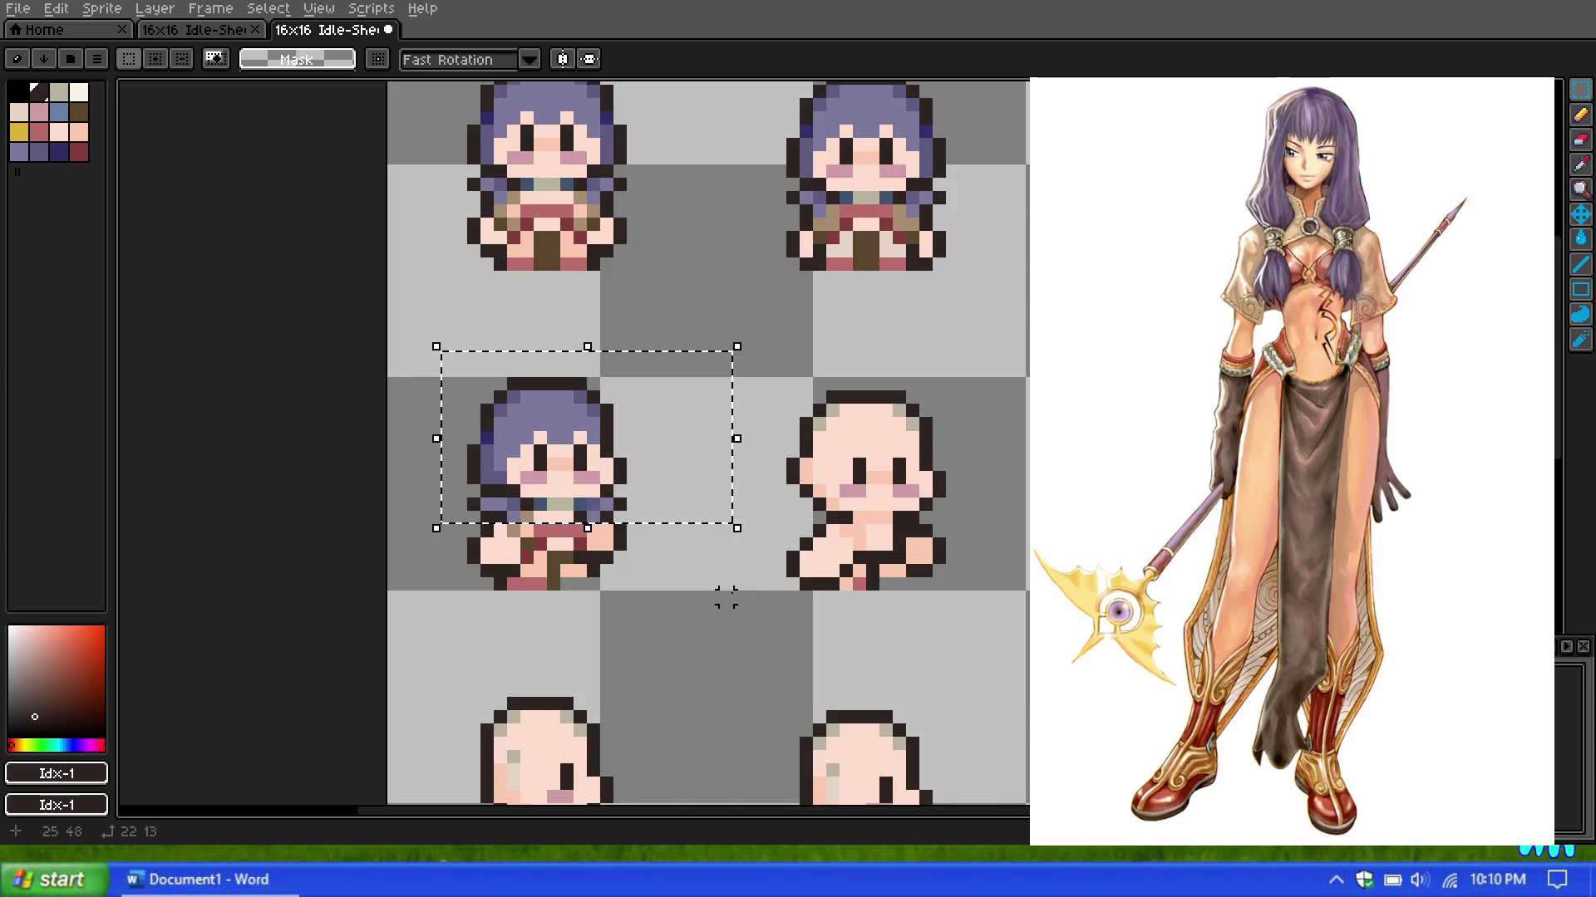
{"action": "left_click_drag", "start_coordinate": [606, 471], "coordinate": [925, 484]}
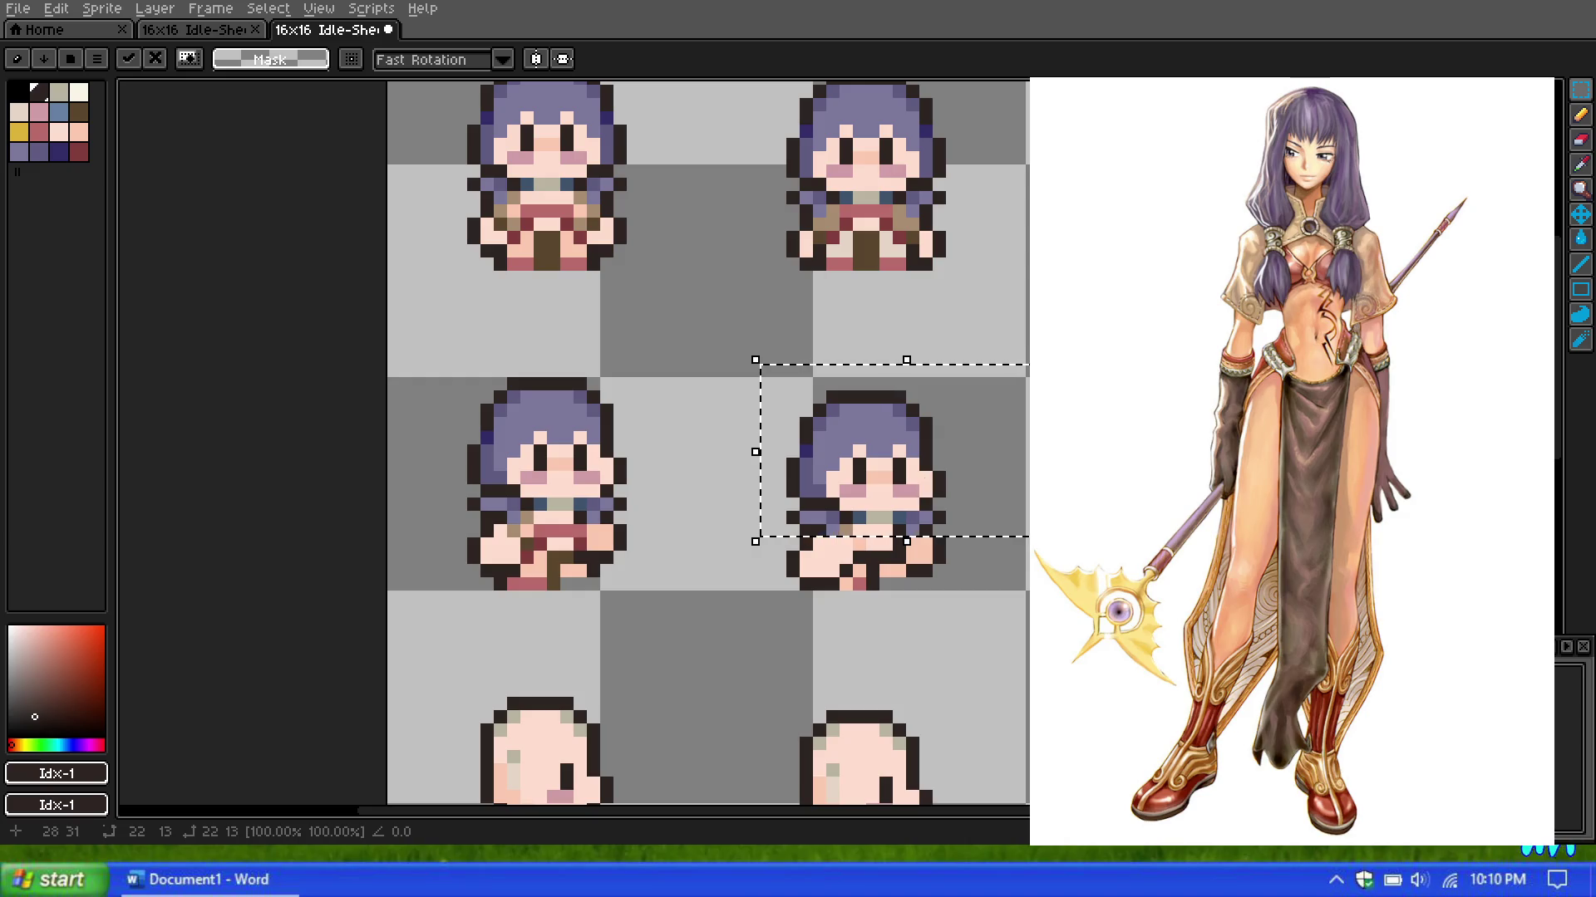
{"action": "scroll", "coordinate": [914, 399], "scroll_direction": "down", "scroll_amount": 1}
{"action": "scroll", "coordinate": [709, 366], "scroll_direction": "up", "scroll_amount": 1}
{"action": "left_click", "coordinate": [709, 365]}
{"action": "scroll", "coordinate": [747, 390], "scroll_direction": "up", "scroll_amount": 1}
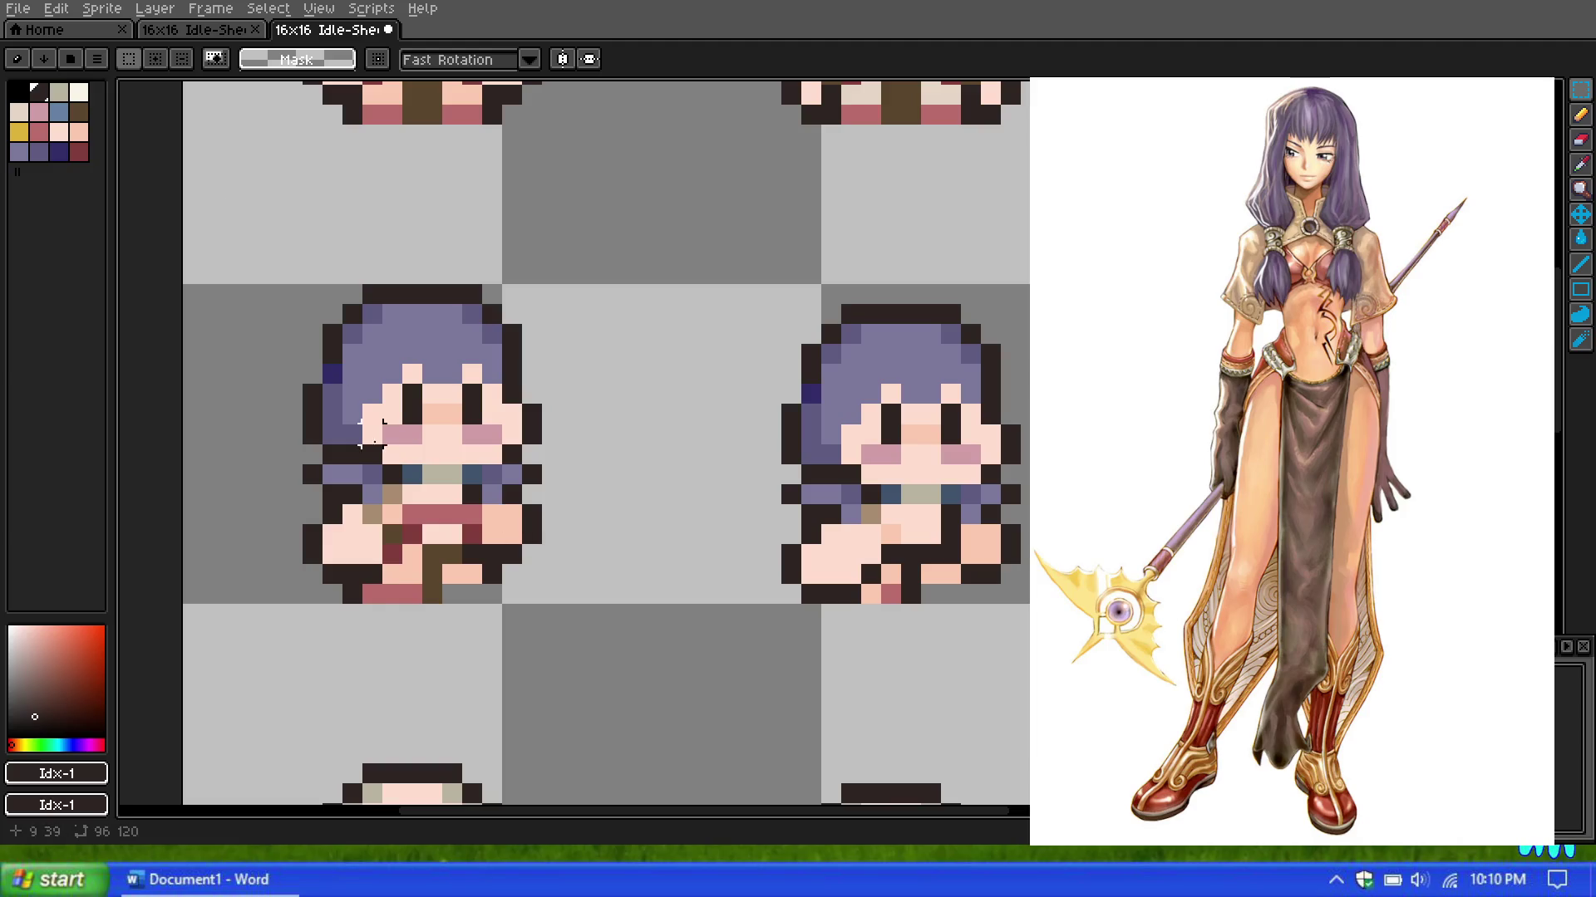
Step: Paint rose pixels at the hair's edge and across the chest row with the pencil
{"action": "left_click", "coordinate": [39, 132]}
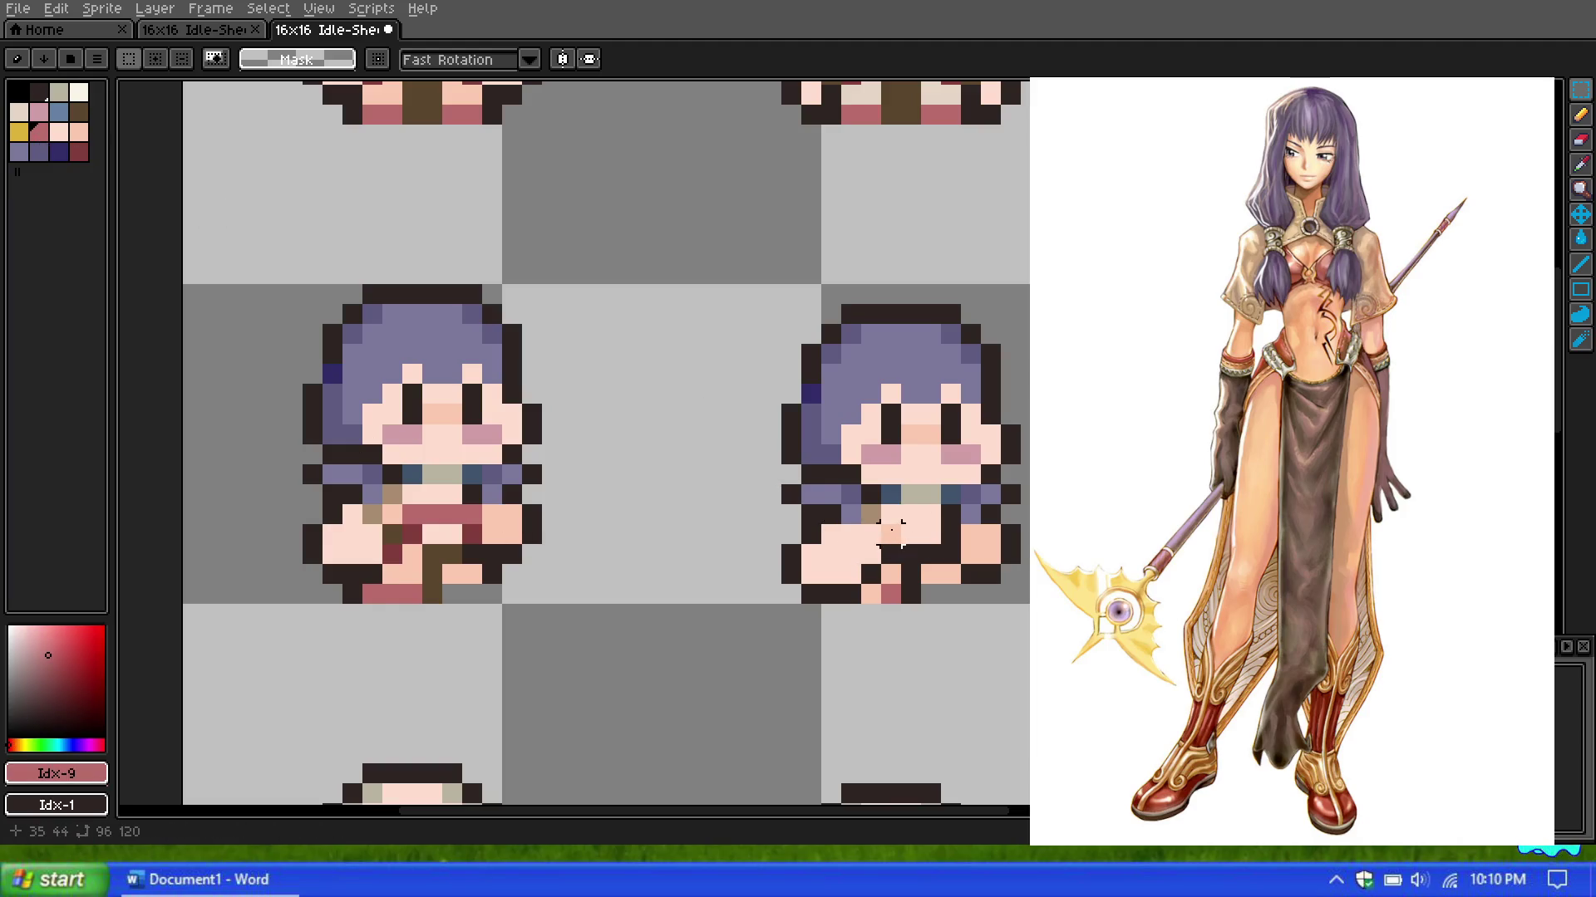
{"action": "left_click", "coordinate": [1581, 115]}
{"action": "left_click", "coordinate": [792, 397]}
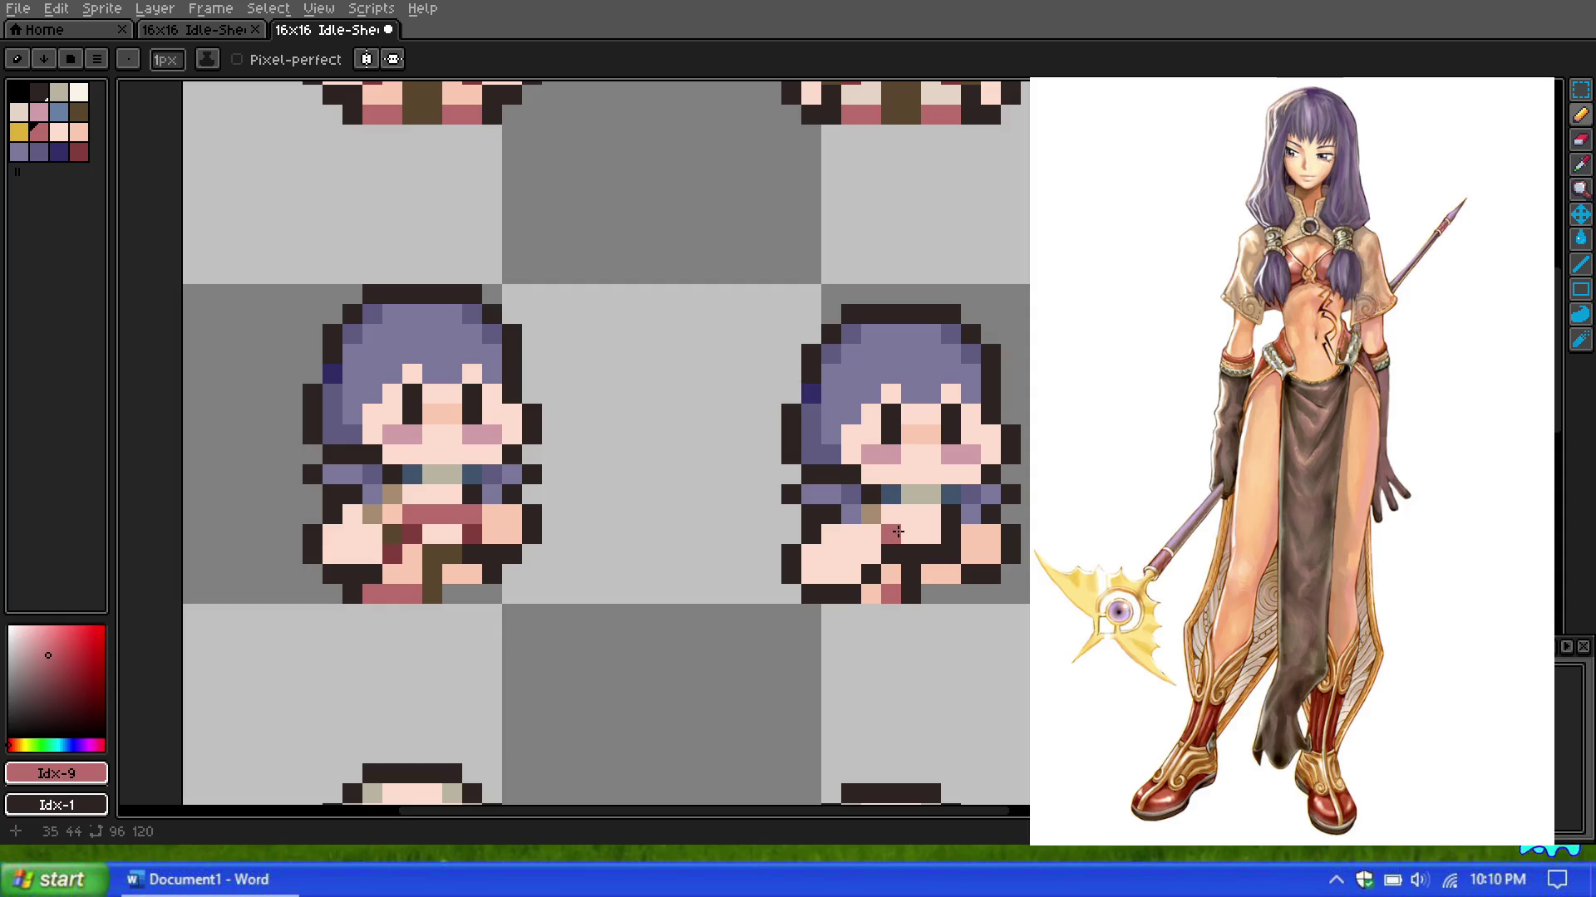
{"action": "left_click_drag", "start_coordinate": [890, 514], "coordinate": [930, 513]}
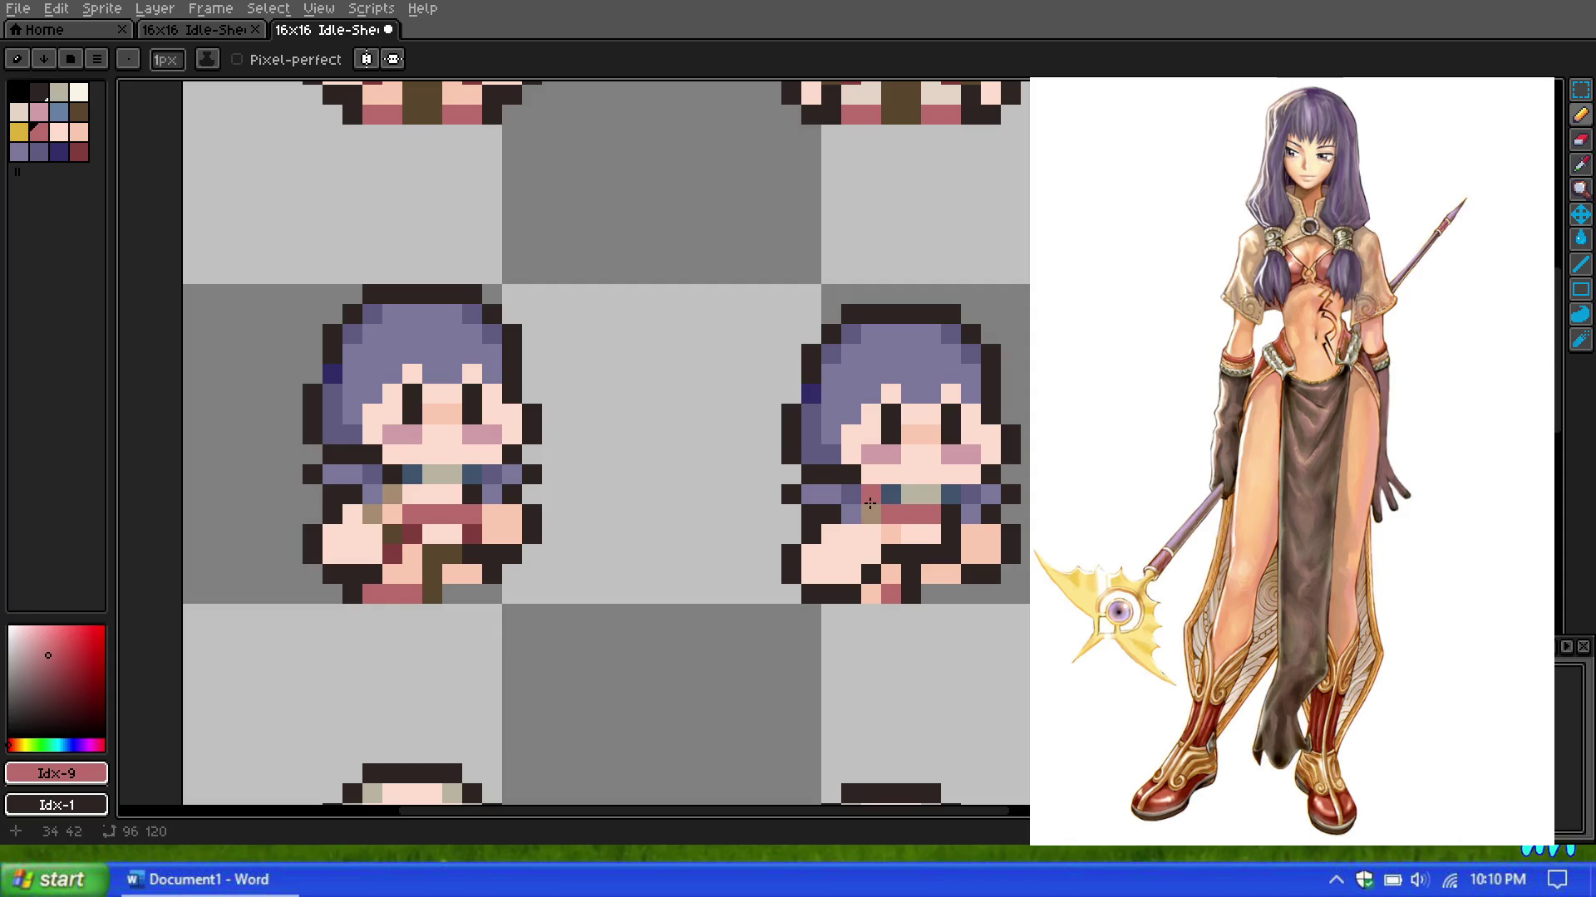
Step: Add a dark red chest pixel and a brown strip down the lower body
{"action": "left_click", "coordinate": [80, 153]}
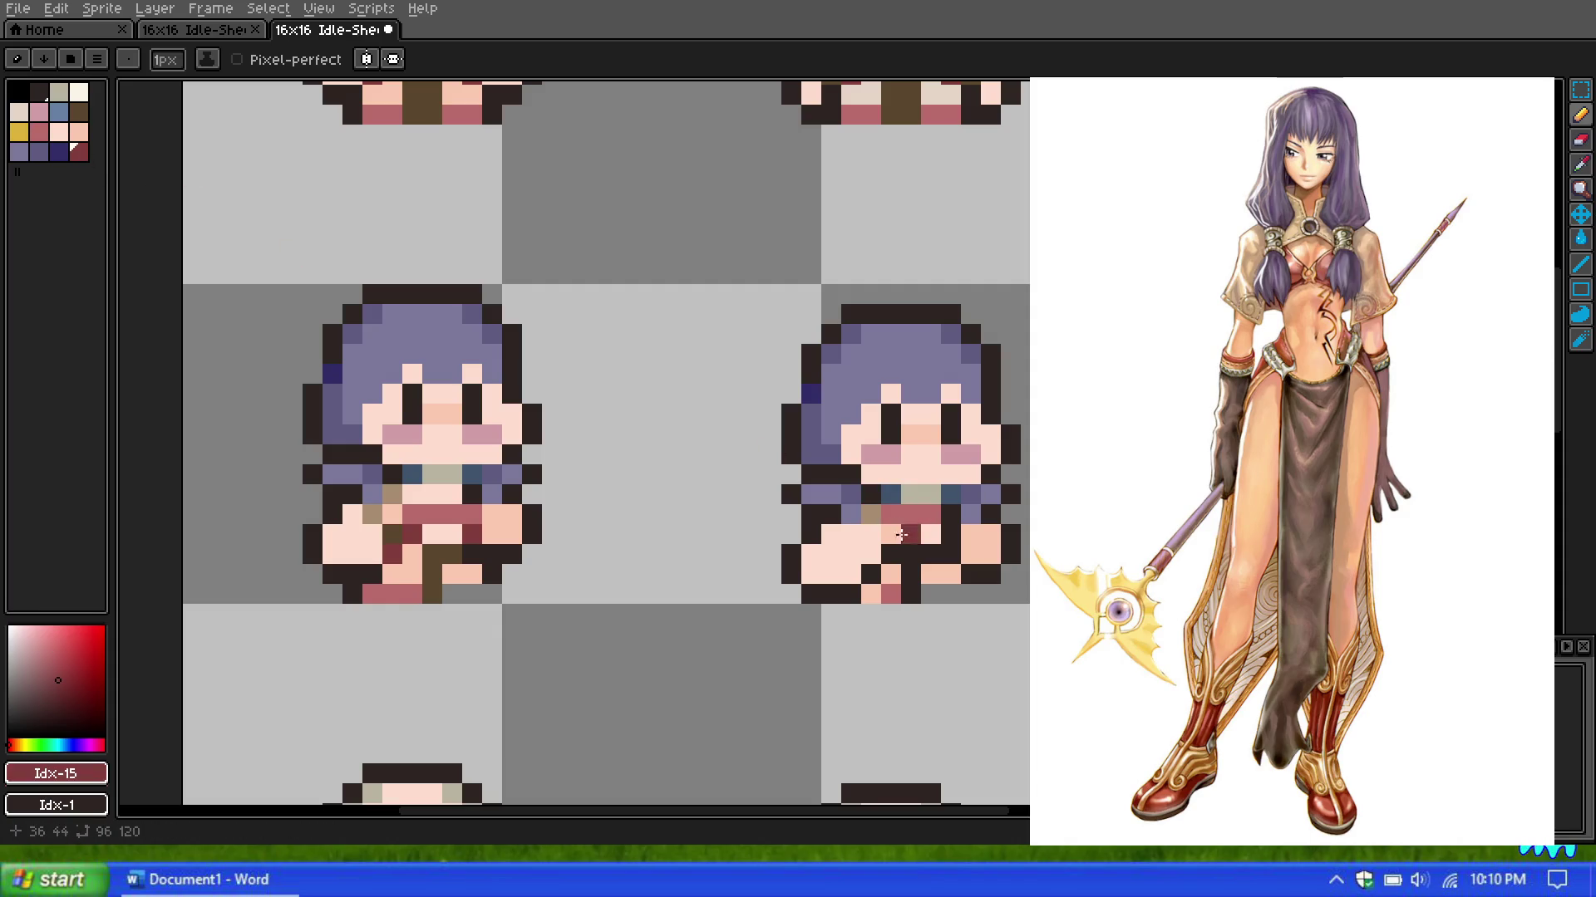
{"action": "left_click", "coordinate": [892, 532]}
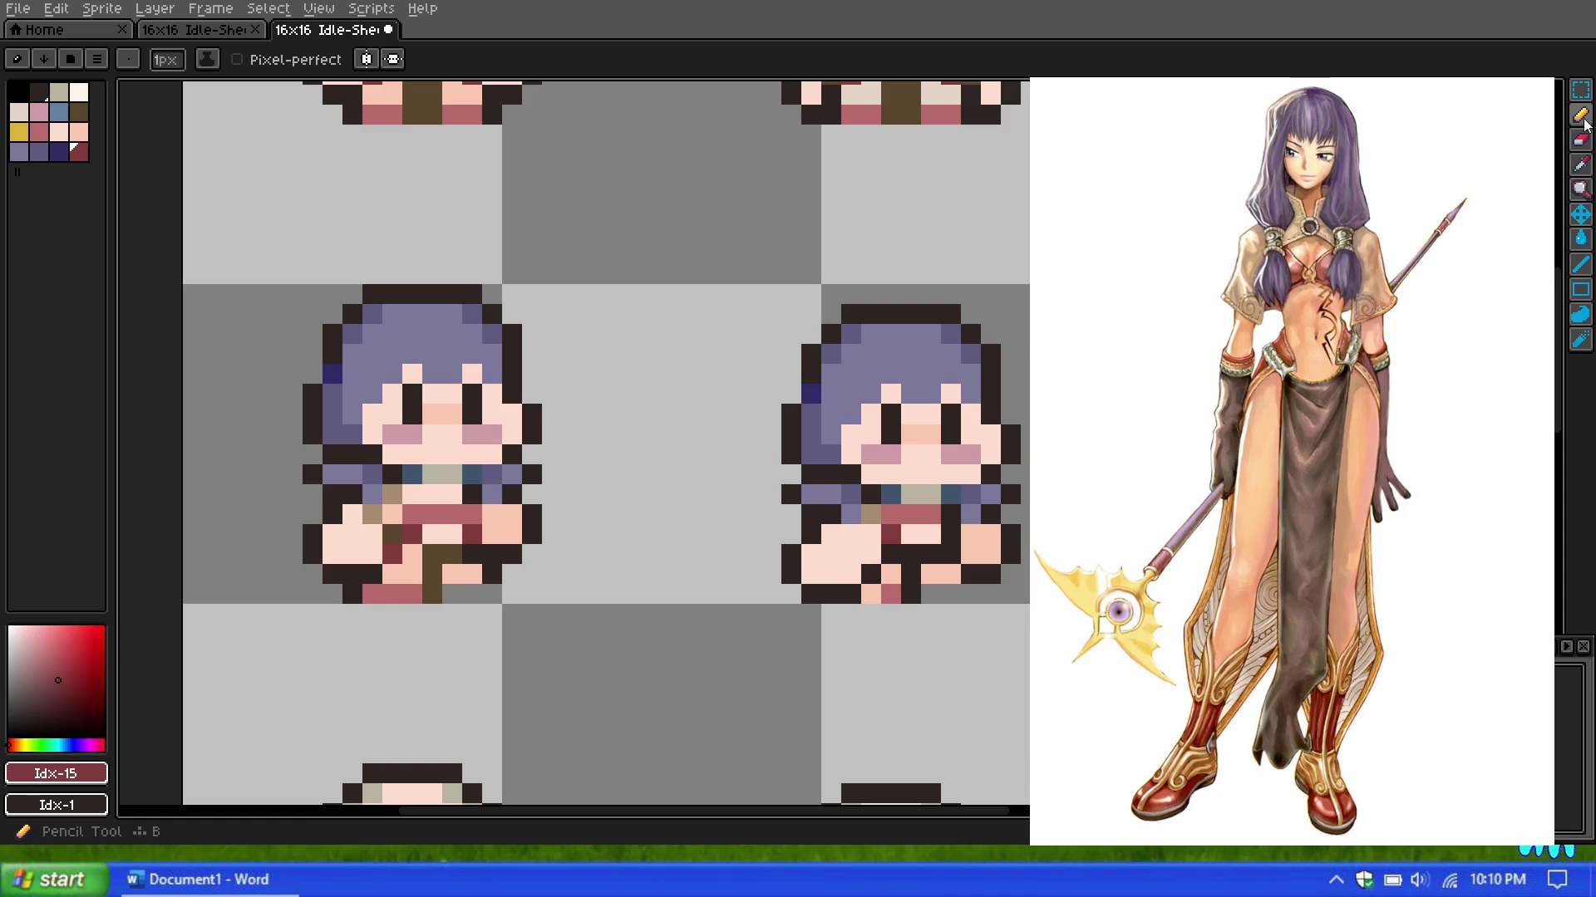
{"action": "left_click", "coordinate": [82, 112]}
{"action": "left_click_drag", "start_coordinate": [912, 595], "coordinate": [934, 530]}
{"action": "scroll", "coordinate": [934, 530], "scroll_direction": "down", "scroll_amount": 2}
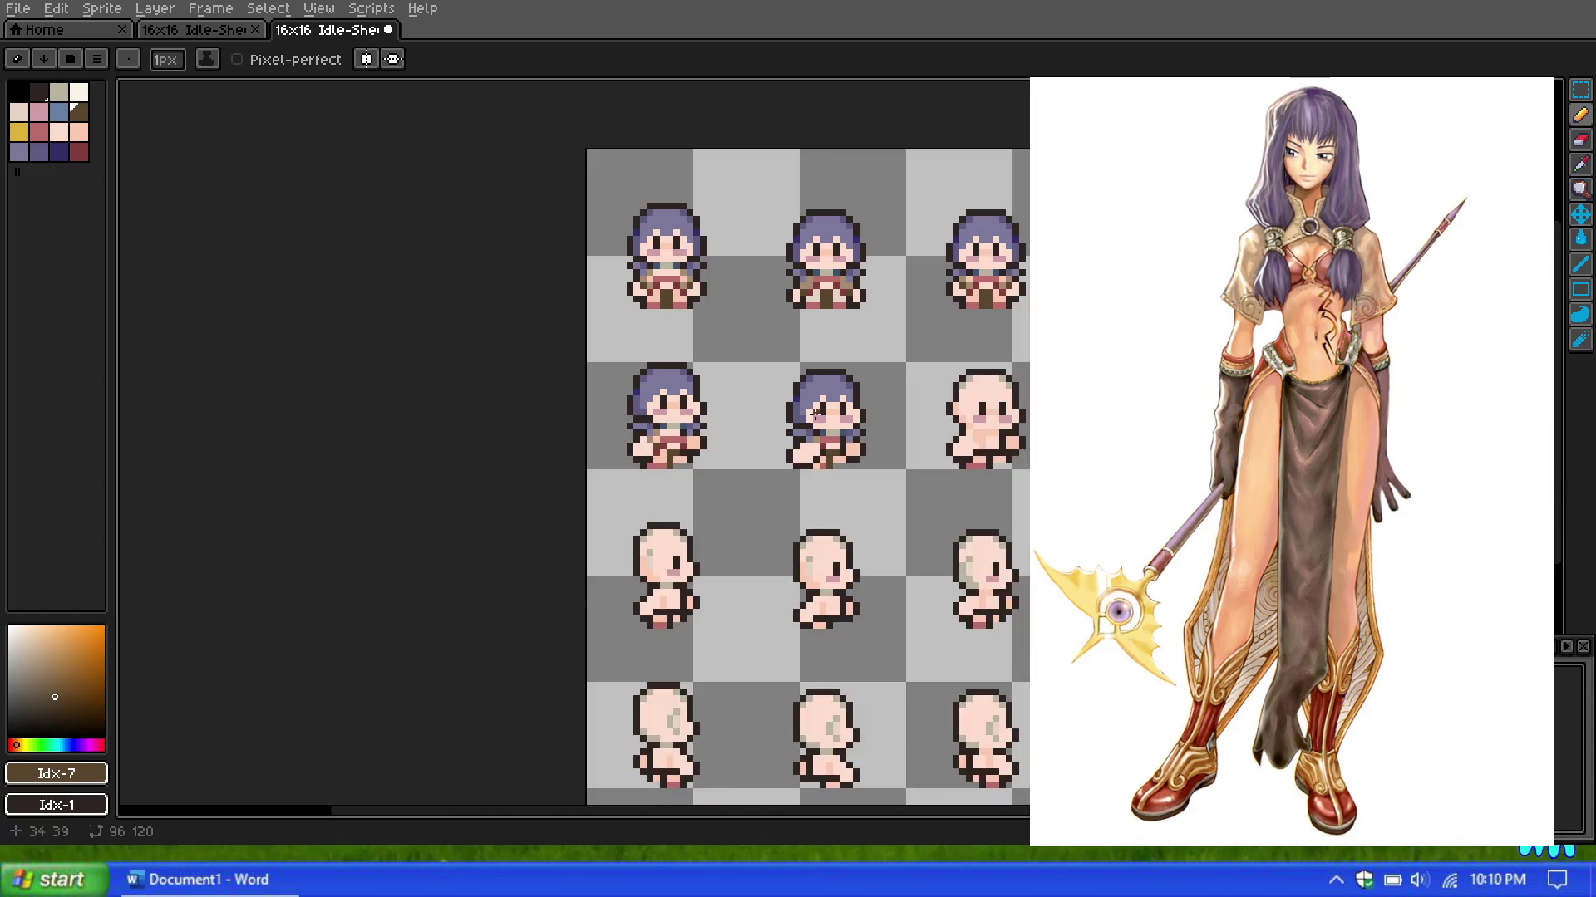
Step: Draw a brown column down the sprite's lower body, then swap between dark red and brown
{"action": "scroll", "coordinate": [909, 427], "scroll_direction": "up", "scroll_amount": 3}
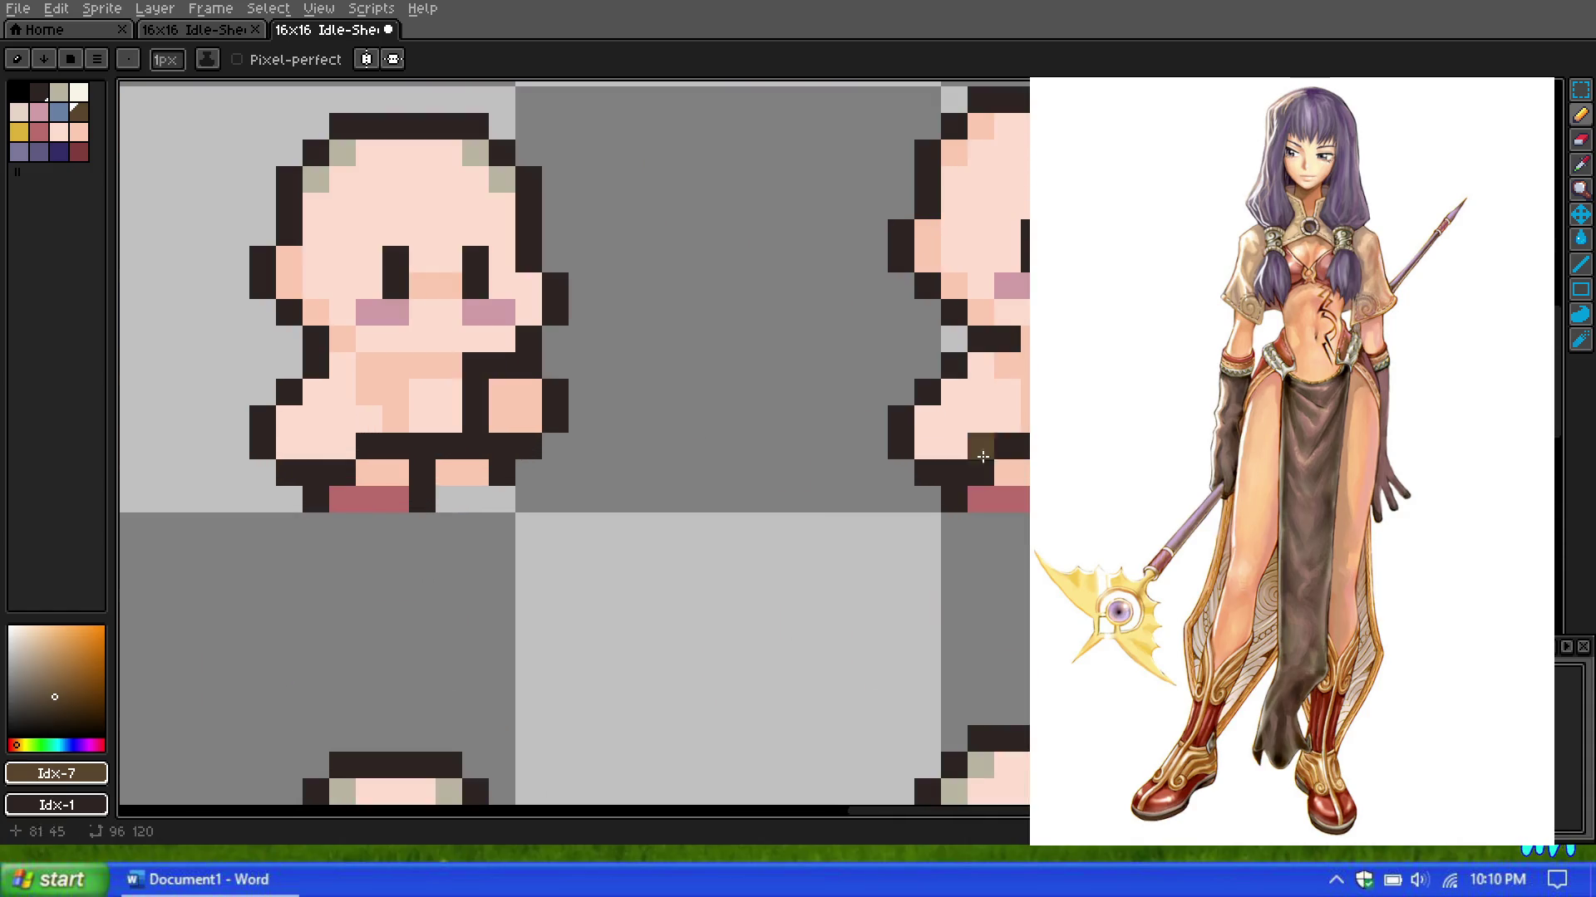
{"action": "left_click_drag", "start_coordinate": [422, 500], "coordinate": [424, 454]}
{"action": "scroll", "coordinate": [426, 449], "scroll_direction": "down", "scroll_amount": 4}
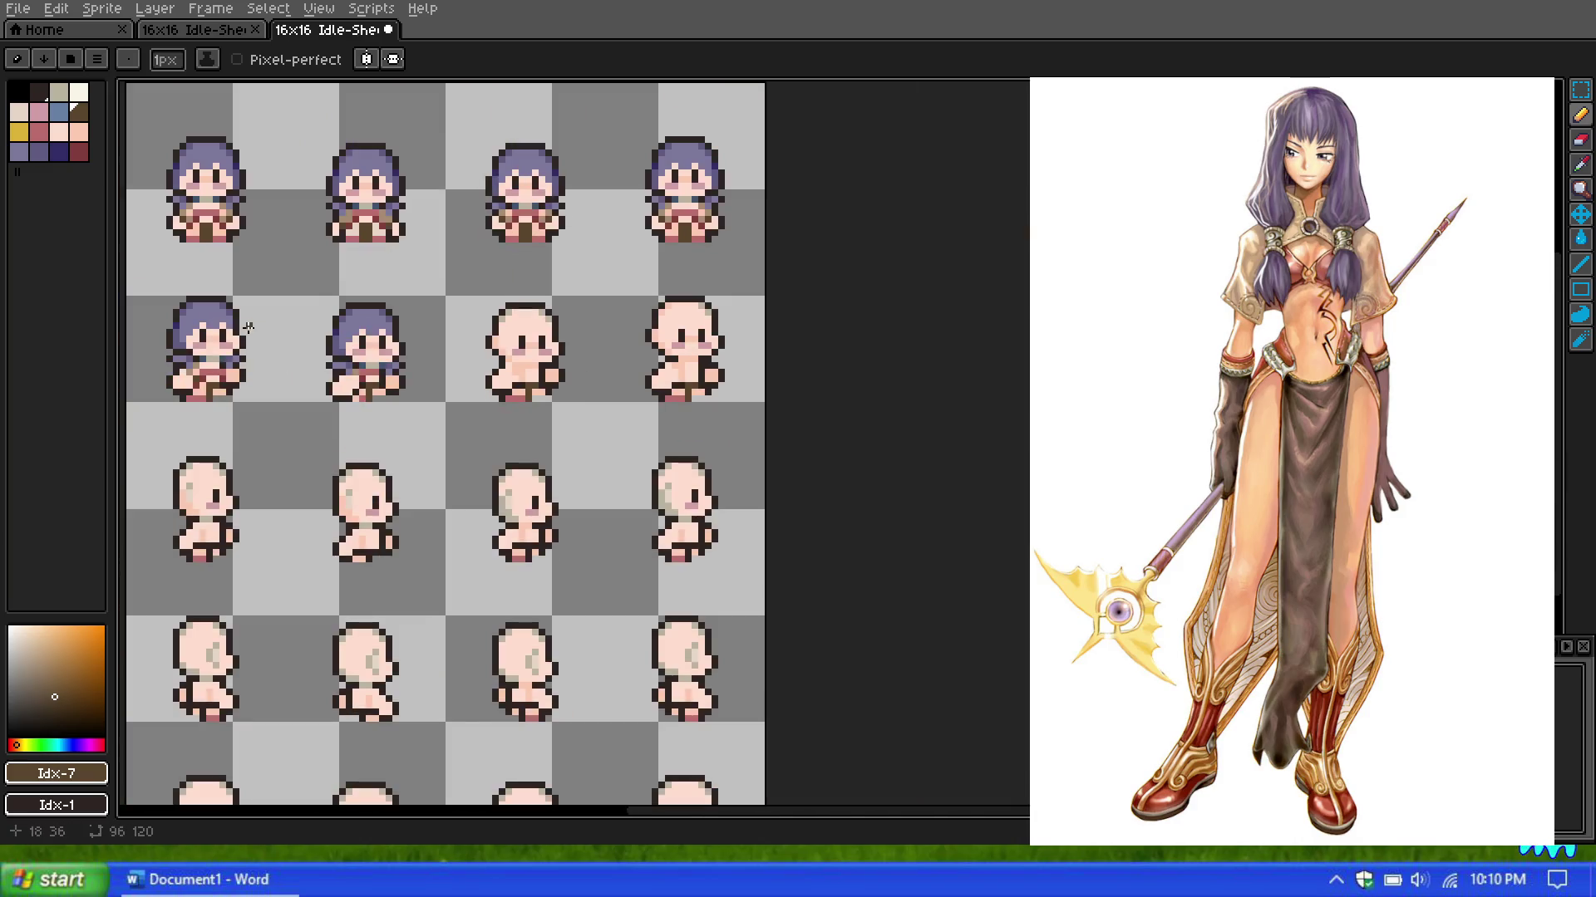
{"action": "scroll", "coordinate": [171, 324], "scroll_direction": "up", "scroll_amount": 1}
{"action": "scroll", "coordinate": [306, 329], "scroll_direction": "up", "scroll_amount": 2}
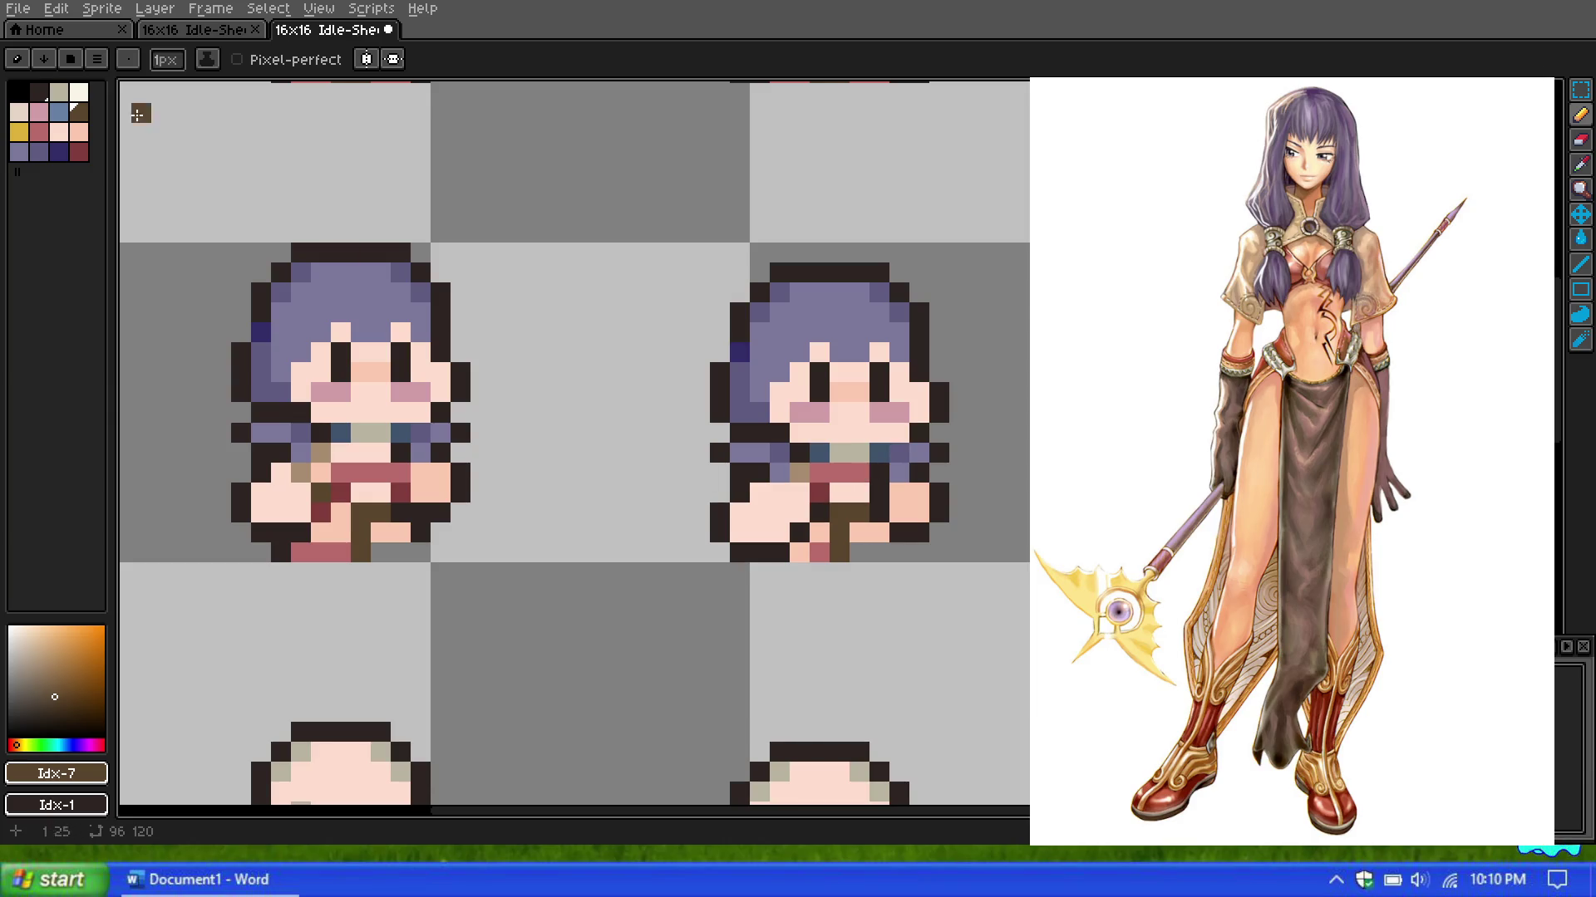
{"action": "left_click", "coordinate": [77, 152]}
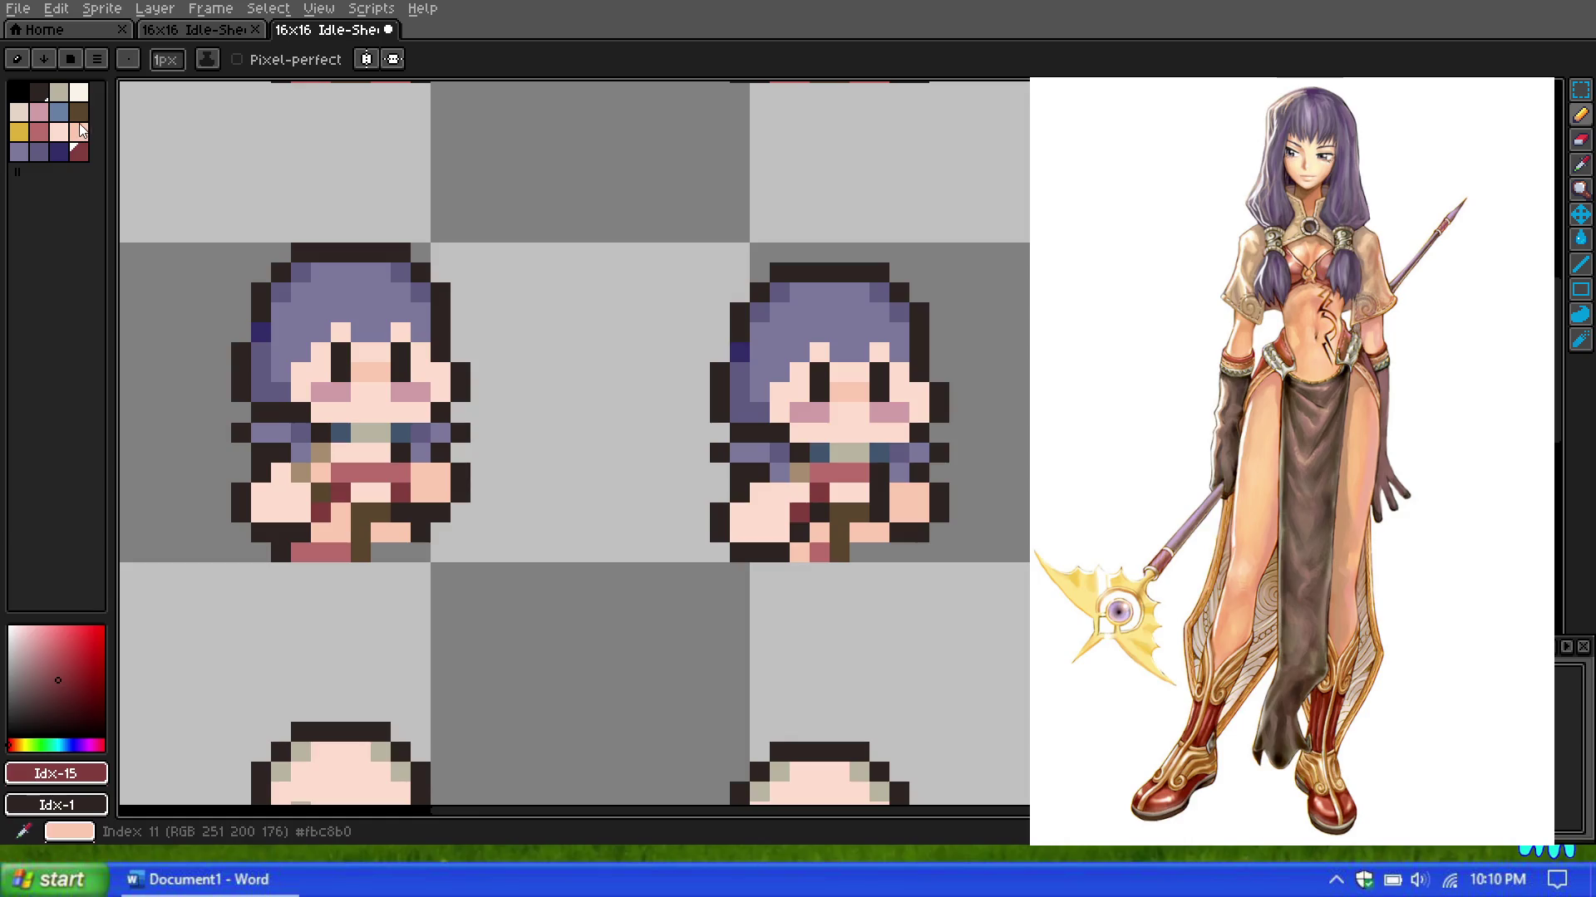
{"action": "left_click", "coordinate": [759, 473], "text": "alt"}
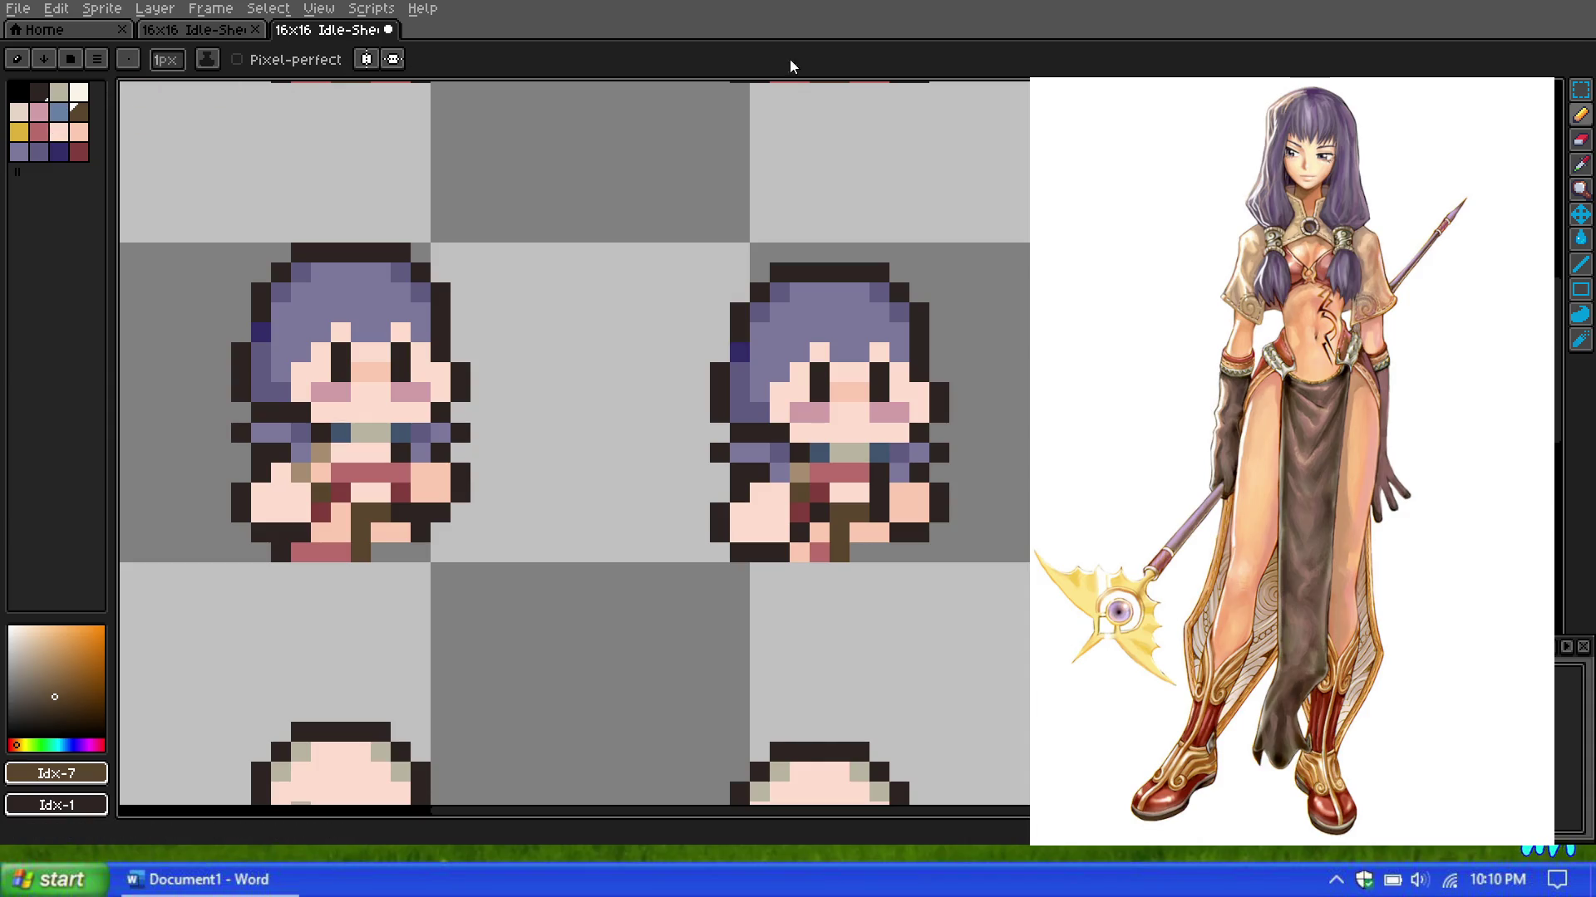
Step: Sample the tan colour from the sprite, add it to the palette, and return to the pencil
{"action": "left_click", "coordinate": [1582, 163]}
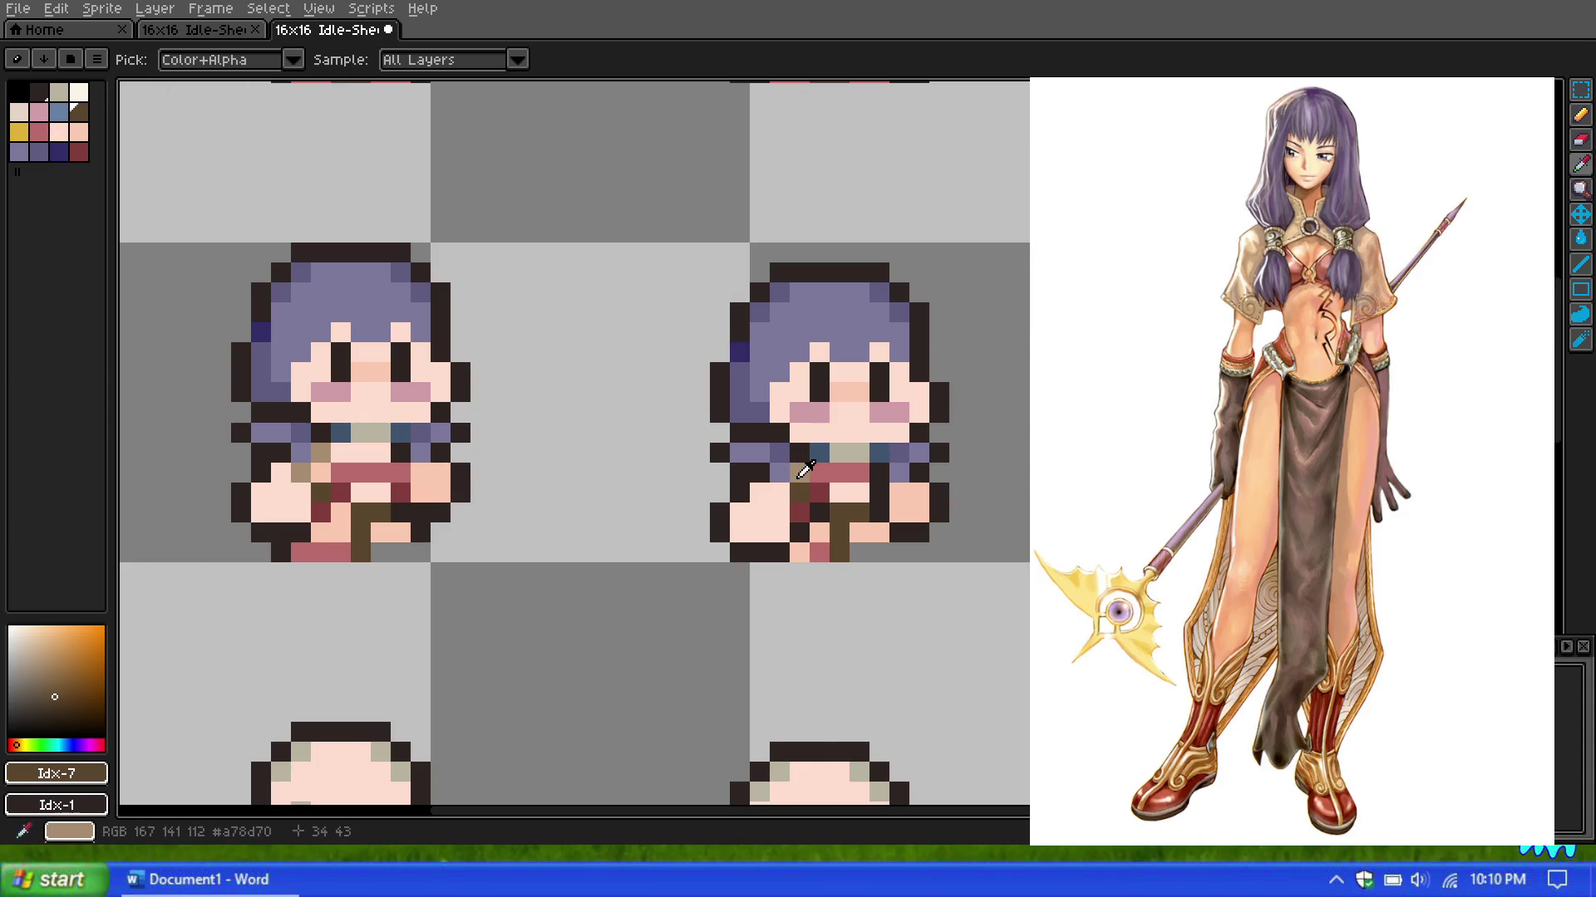
{"action": "left_click", "coordinate": [802, 471]}
{"action": "left_click", "coordinate": [99, 773]}
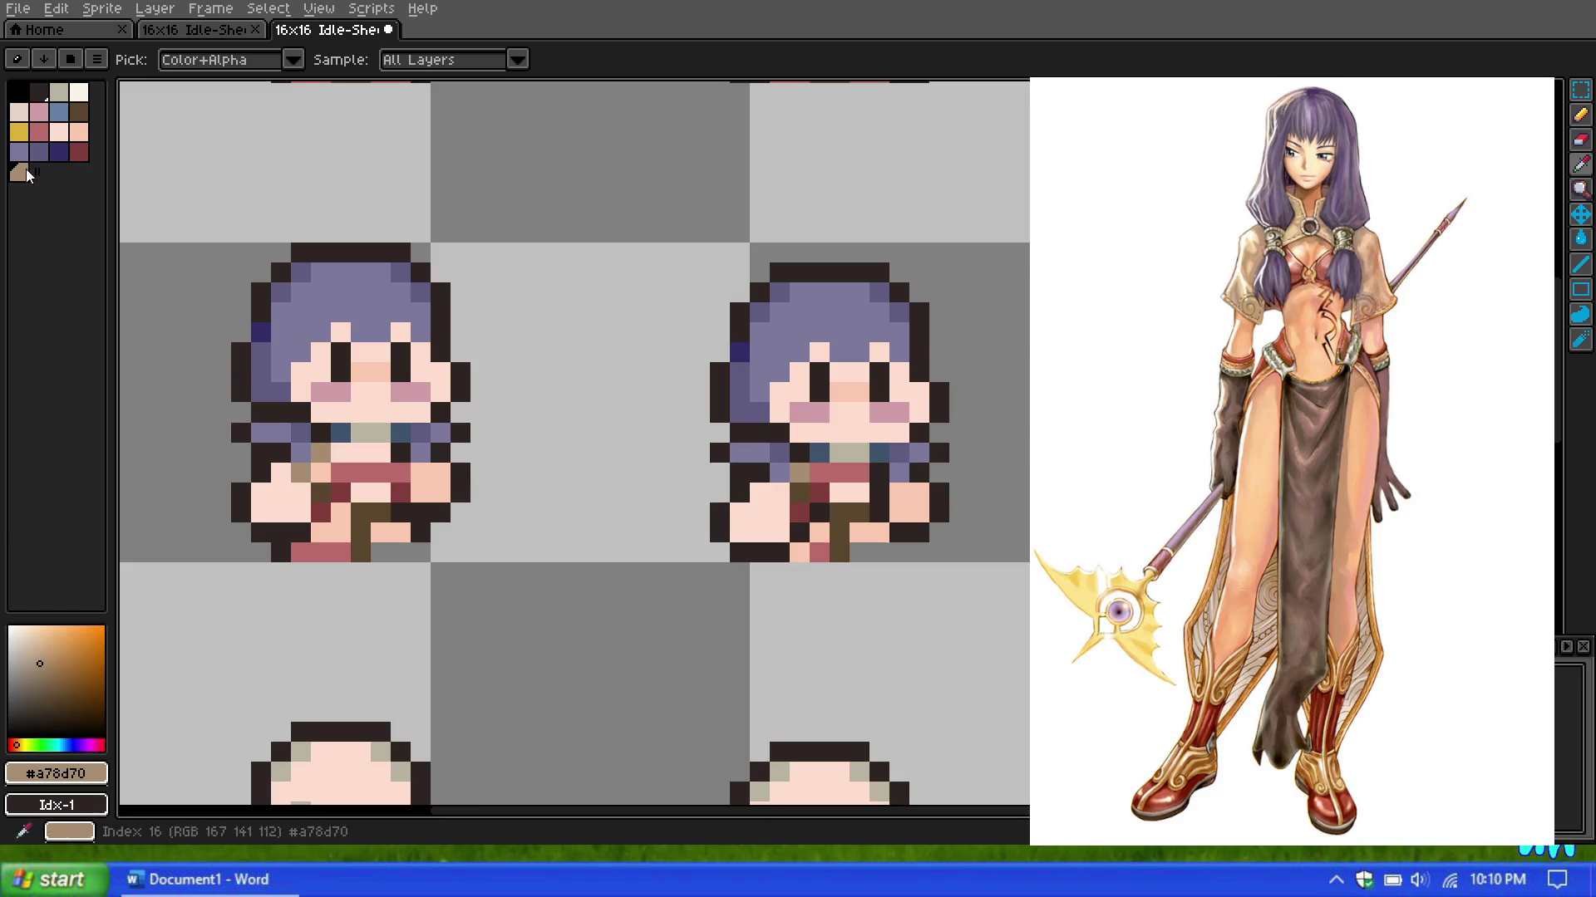
{"action": "left_click", "coordinate": [1582, 118]}
Step: Cycle the drawing colour through dark red, tan, dark brown and light peach, then zoom out
{"action": "scroll", "coordinate": [818, 295], "scroll_direction": "down", "scroll_amount": 5}
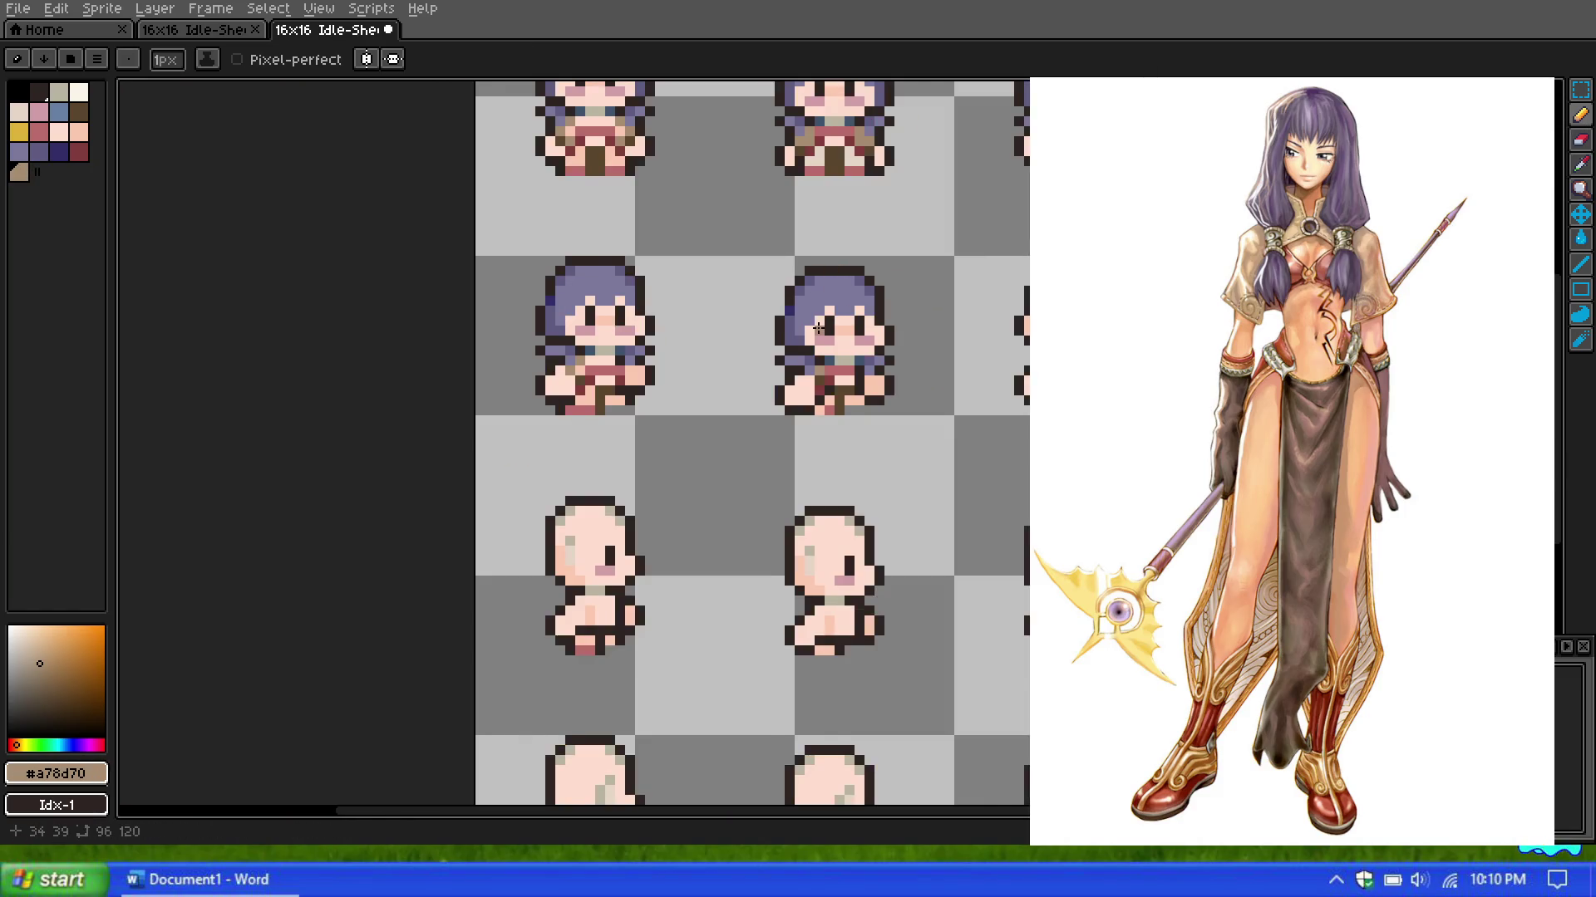
{"action": "scroll", "coordinate": [818, 299], "scroll_direction": "up", "scroll_amount": 3}
{"action": "scroll", "coordinate": [688, 250], "scroll_direction": "up", "scroll_amount": 1}
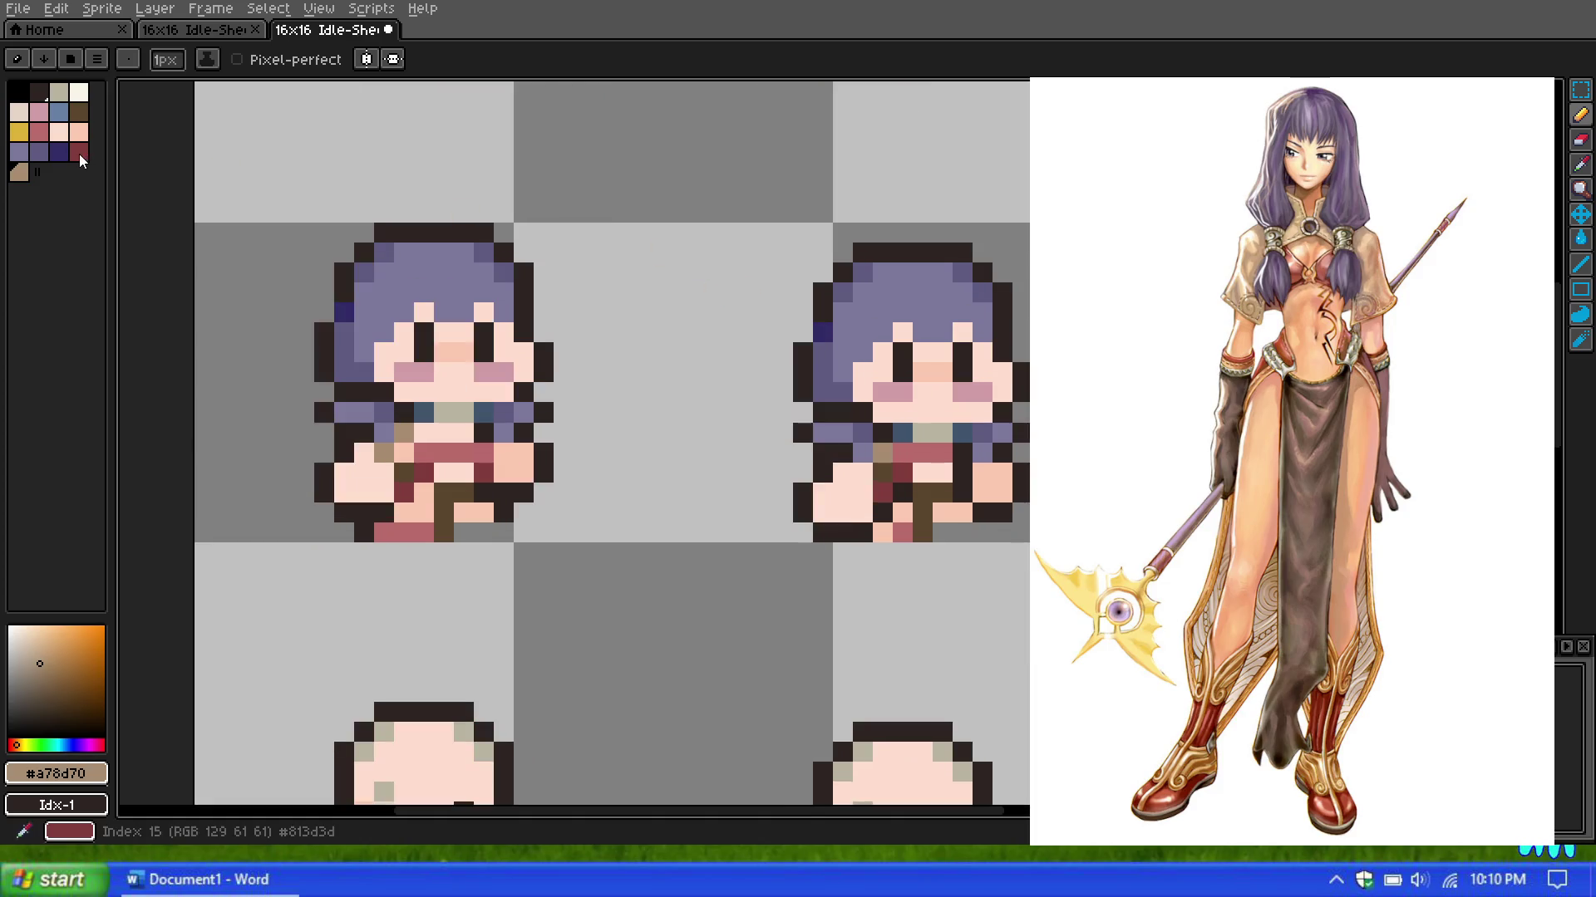
{"action": "key", "text": "9"}
{"action": "scroll", "coordinate": [805, 314], "scroll_direction": "up", "scroll_amount": 1}
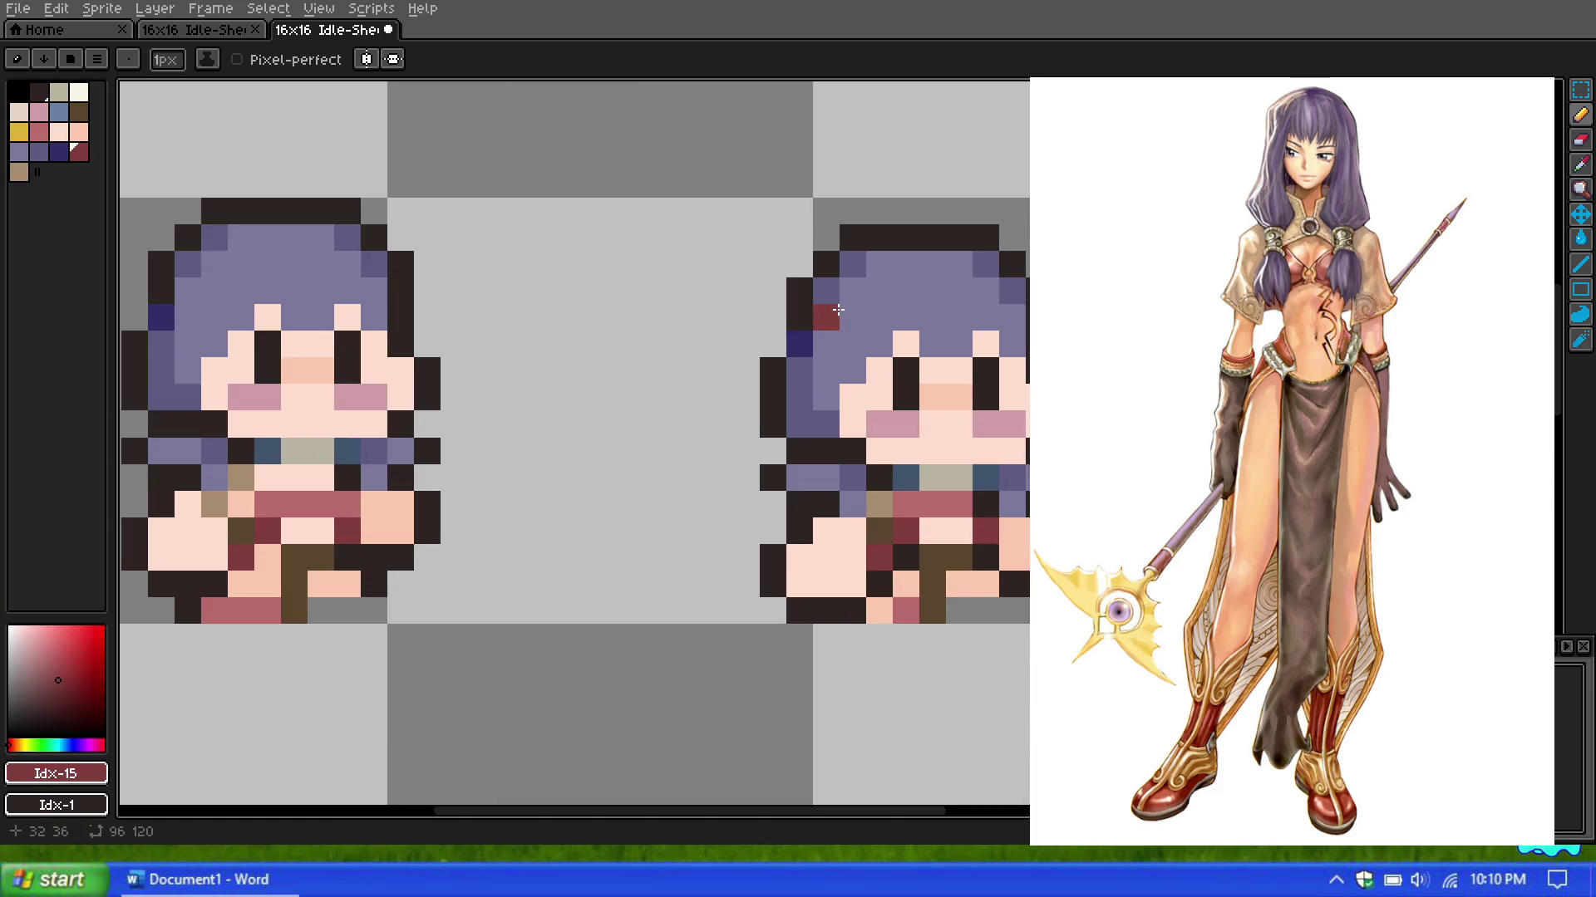
{"action": "scroll", "coordinate": [777, 317], "scroll_direction": "down", "scroll_amount": 1}
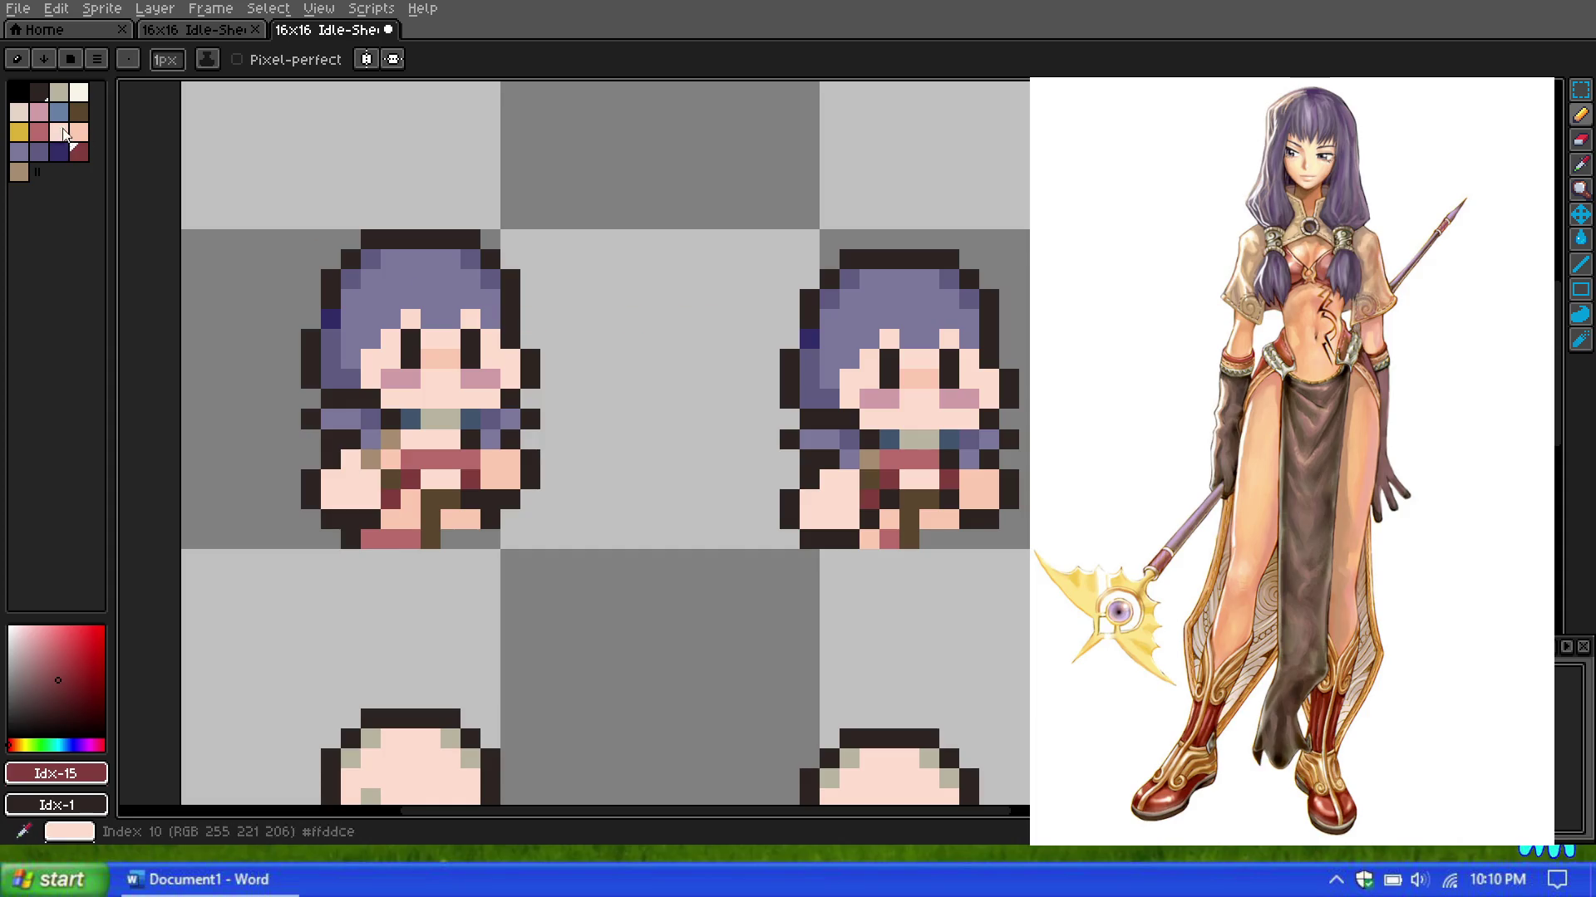
{"action": "left_click", "coordinate": [19, 172]}
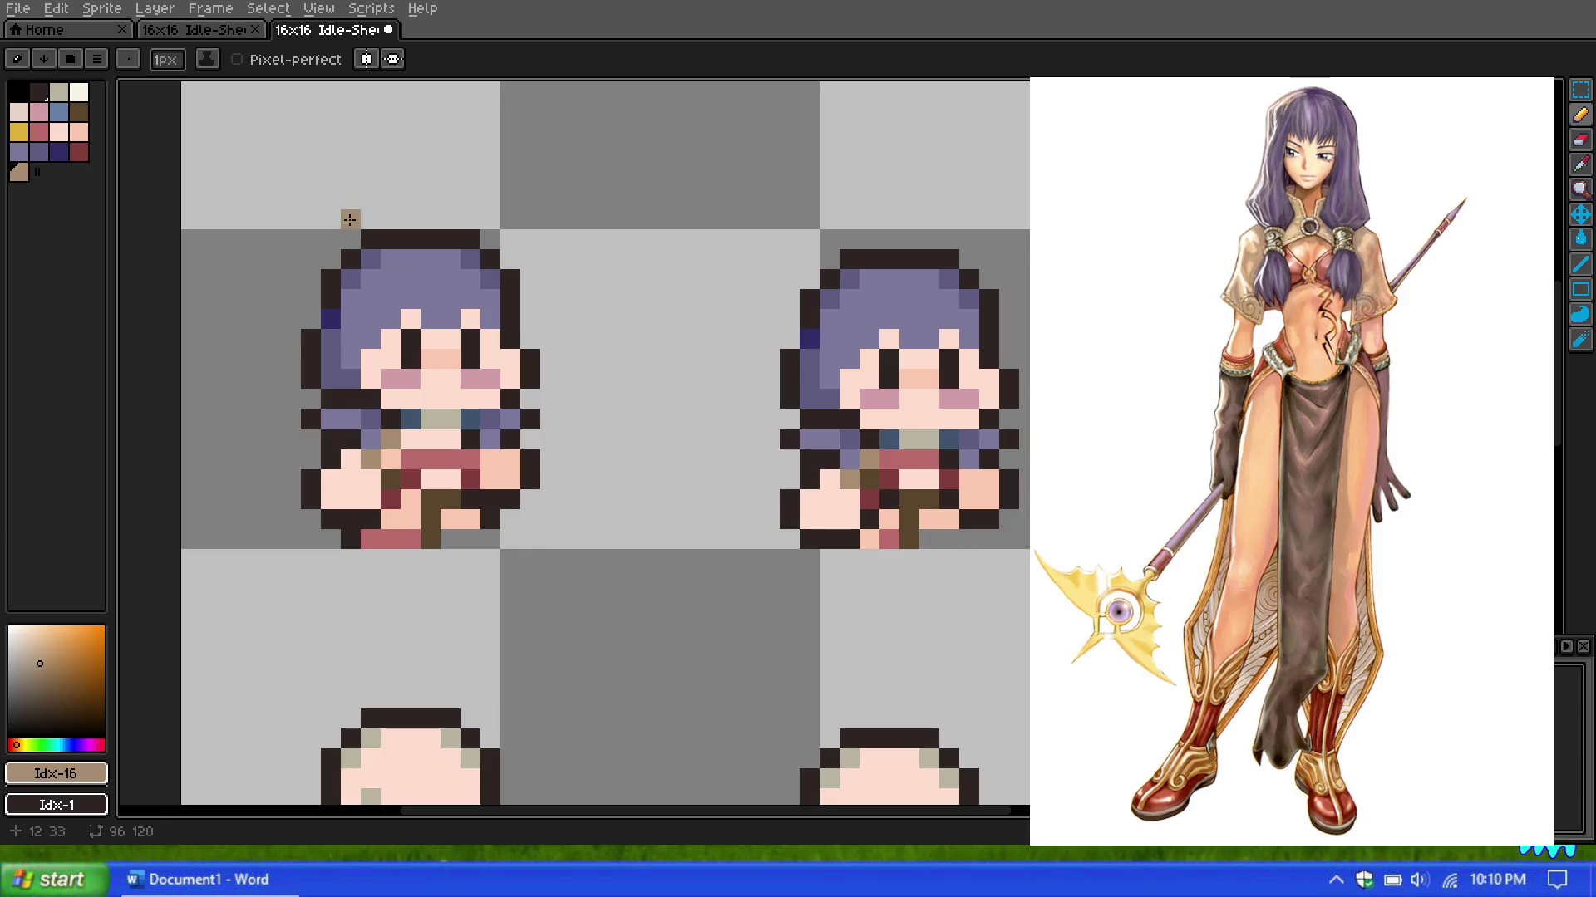
{"action": "left_click", "coordinate": [79, 111]}
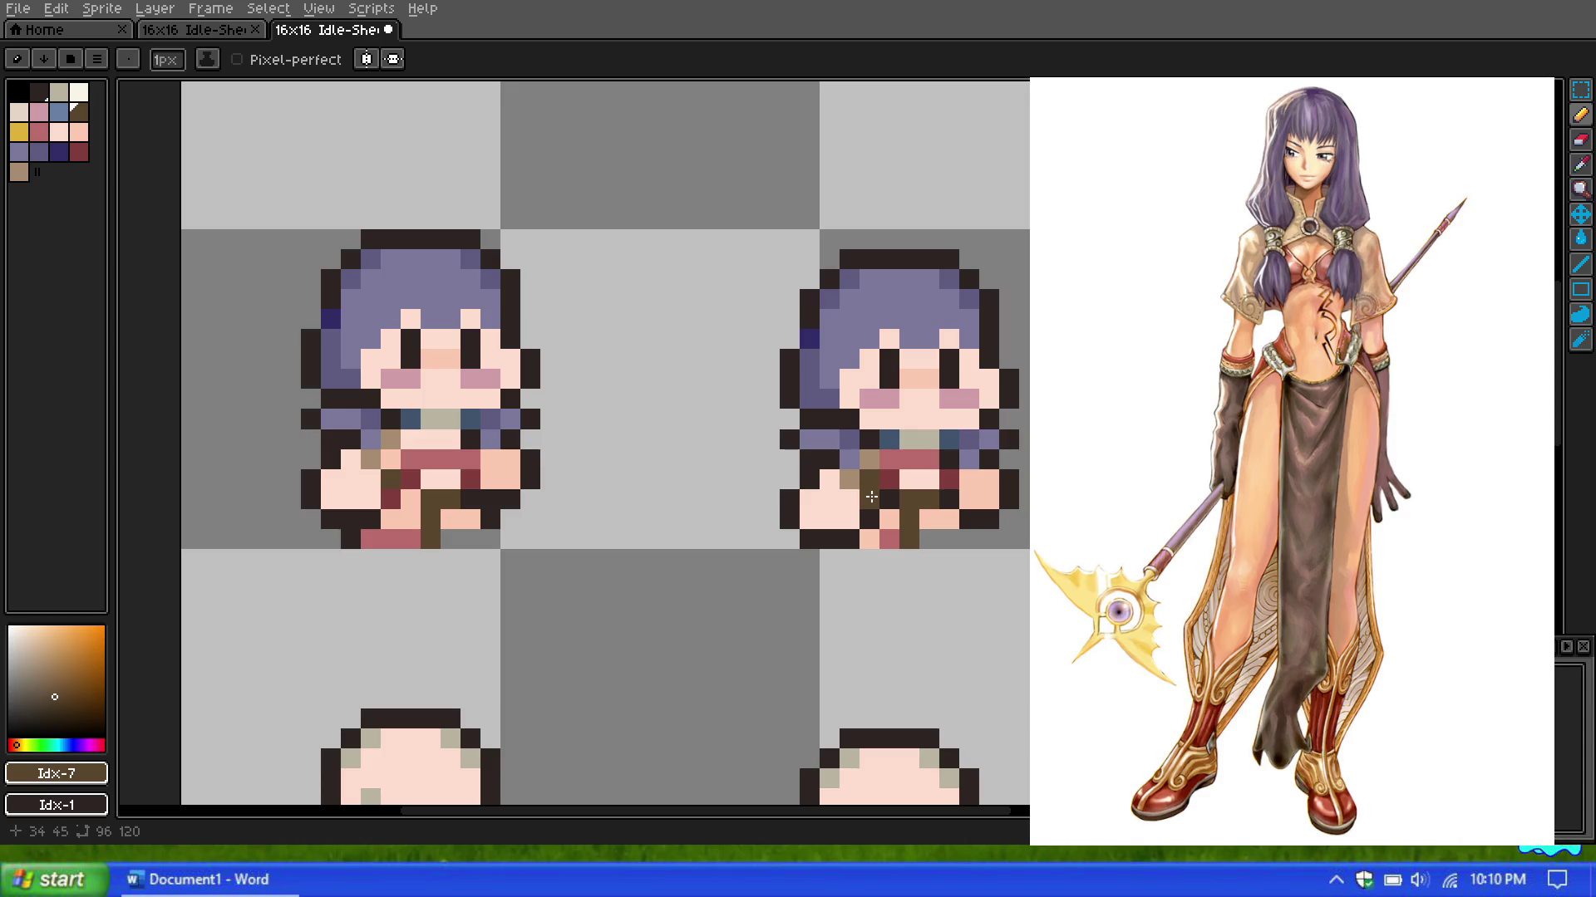
{"action": "scroll", "coordinate": [823, 424], "scroll_direction": "down", "scroll_amount": 2}
{"action": "scroll", "coordinate": [823, 424], "scroll_direction": "up", "scroll_amount": 2}
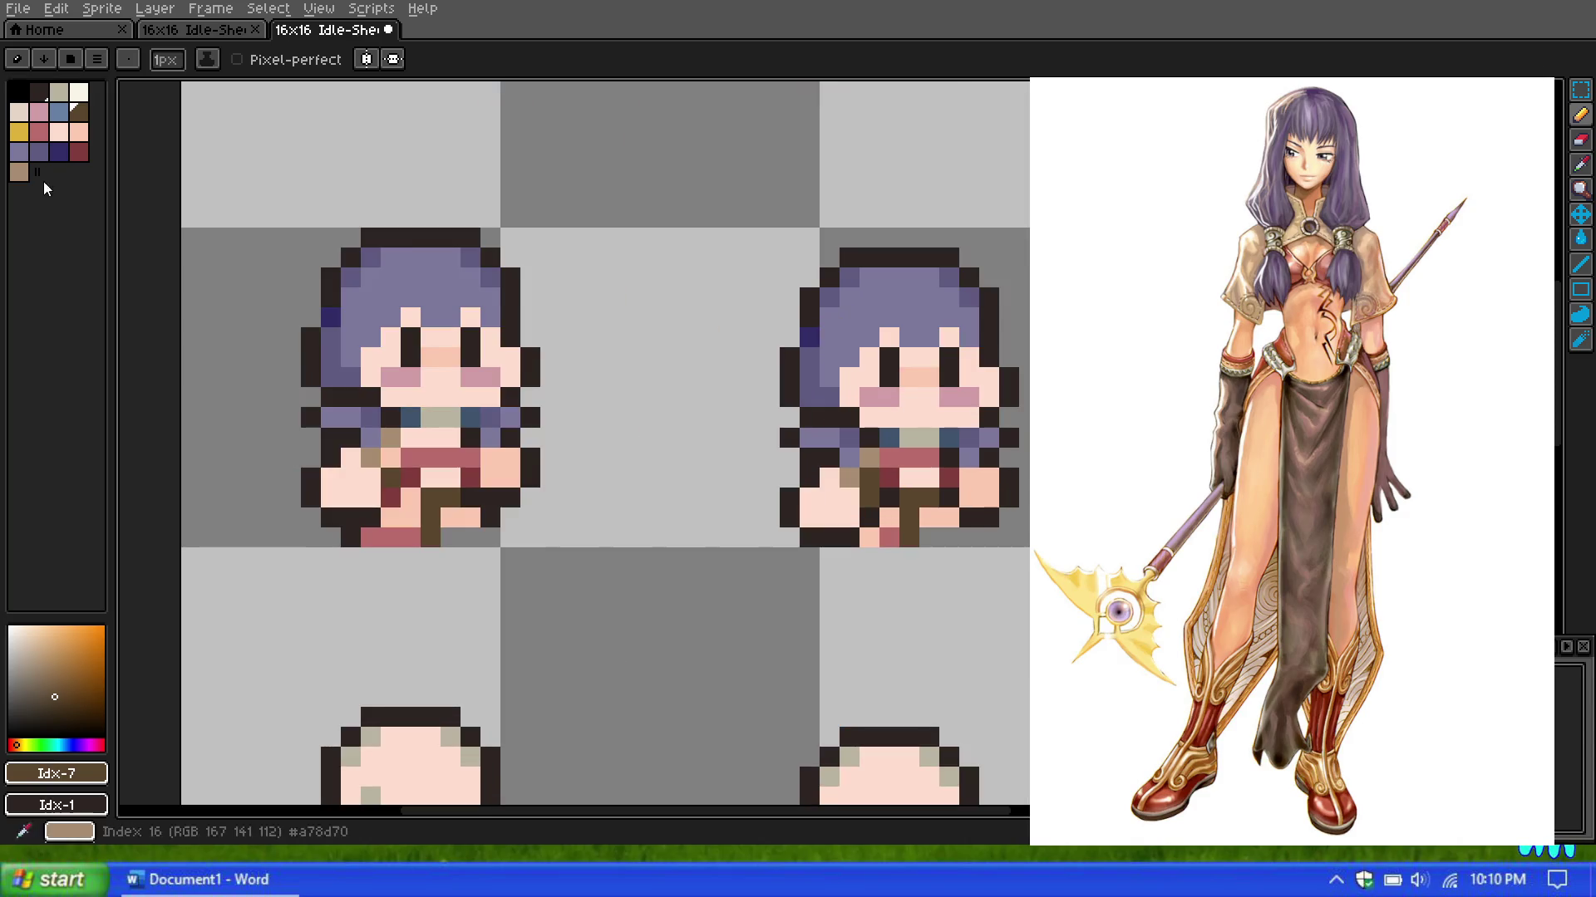
{"action": "left_click", "coordinate": [79, 132]}
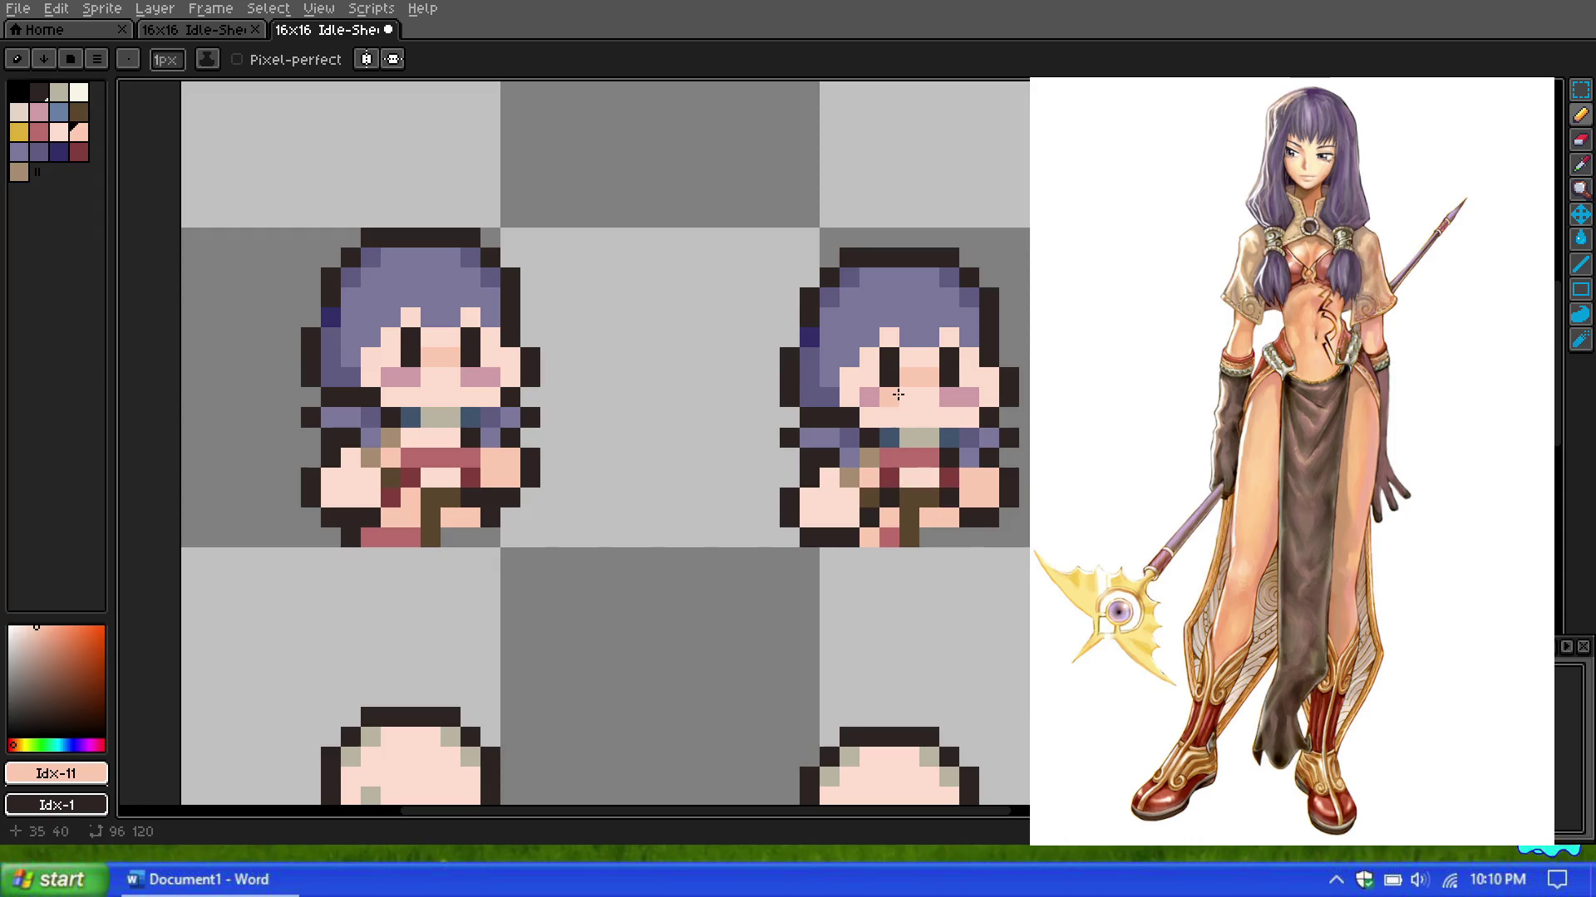
{"action": "scroll", "coordinate": [898, 394], "scroll_direction": "down", "scroll_amount": 1}
{"action": "scroll", "coordinate": [931, 378], "scroll_direction": "down", "scroll_amount": 2}
{"action": "scroll", "coordinate": [966, 363], "scroll_direction": "down", "scroll_amount": 1}
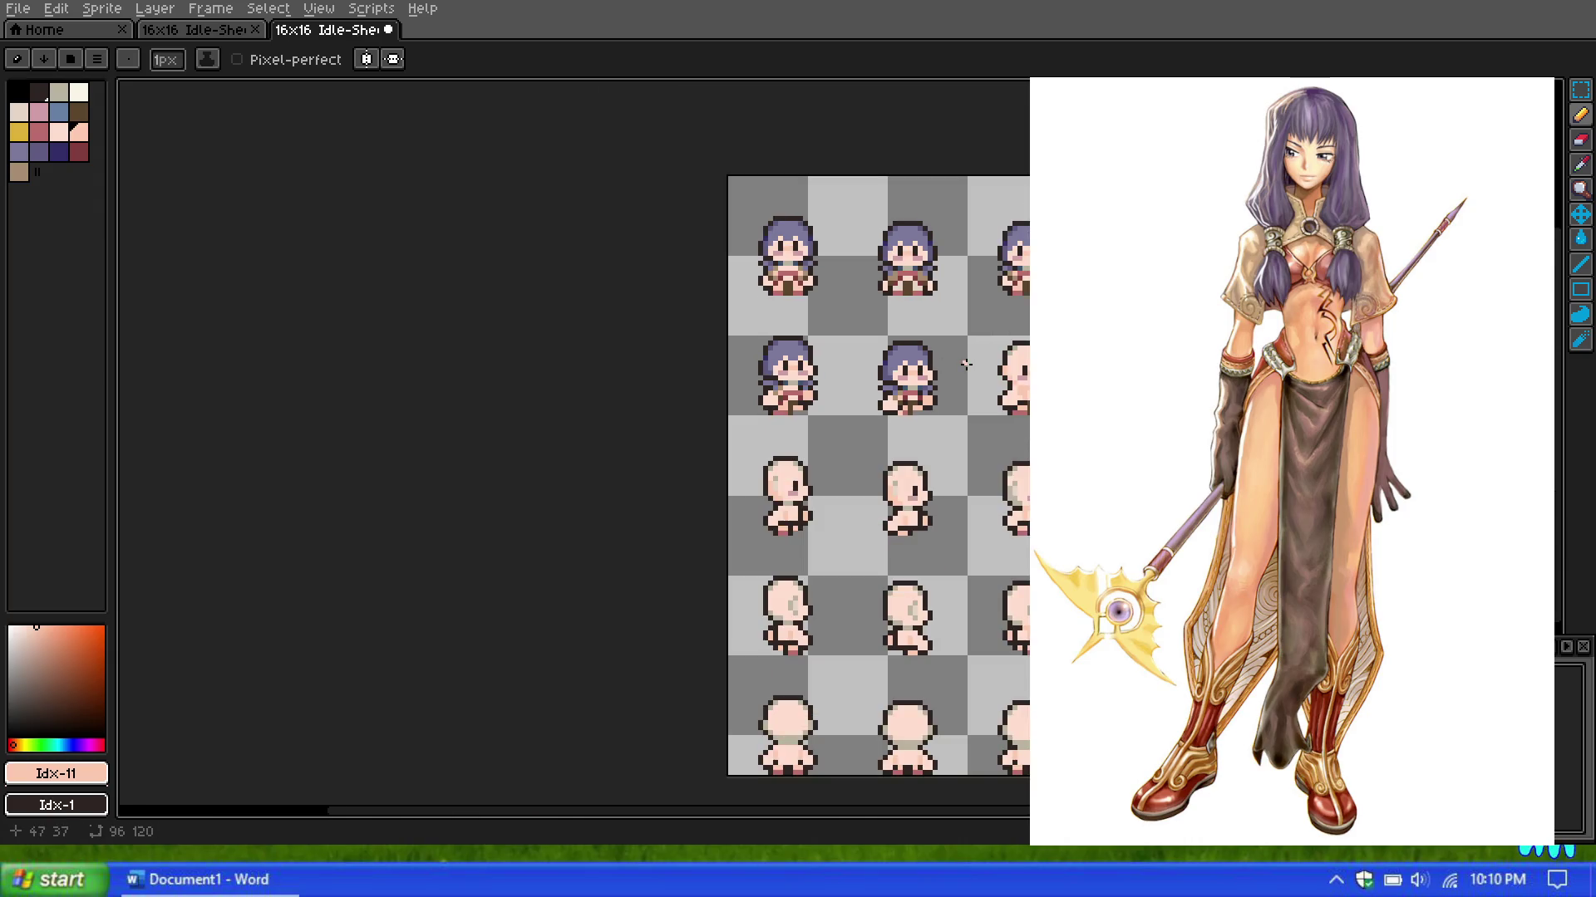
Step: Zoom in and out over the sheet to inspect the two purple-haired second-row frames
{"action": "scroll", "coordinate": [966, 363], "scroll_direction": "up", "scroll_amount": 3}
{"action": "scroll", "coordinate": [965, 363], "scroll_direction": "down", "scroll_amount": 1}
{"action": "scroll", "coordinate": [965, 363], "scroll_direction": "down", "scroll_amount": 2}
{"action": "scroll", "coordinate": [965, 364], "scroll_direction": "up", "scroll_amount": 2}
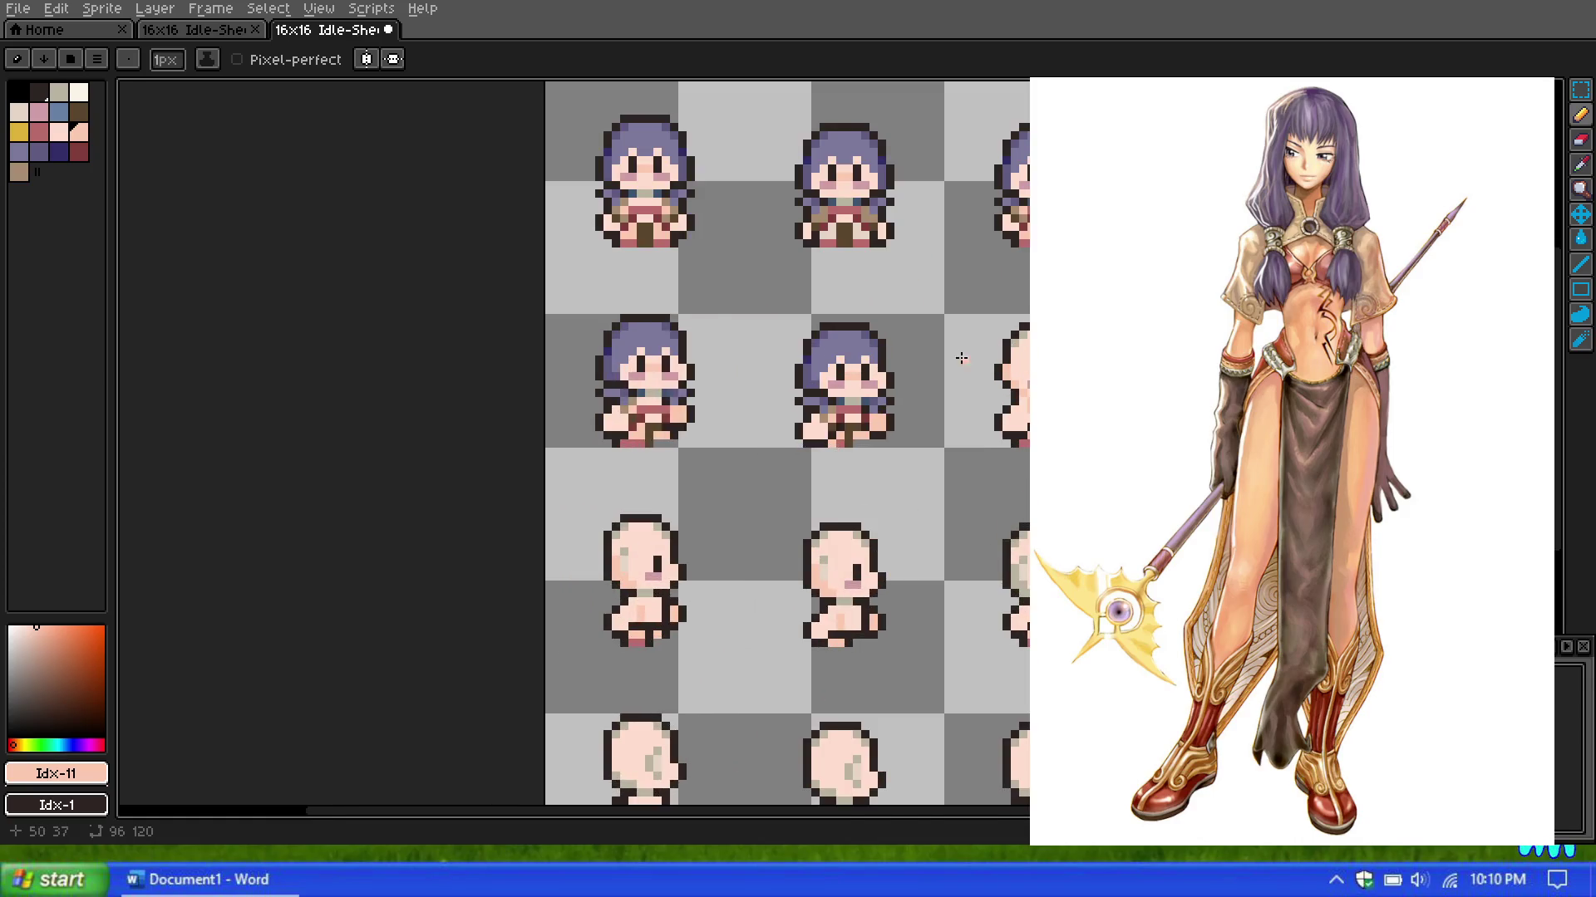
{"action": "scroll", "coordinate": [964, 355], "scroll_direction": "up", "scroll_amount": 2}
{"action": "scroll", "coordinate": [981, 352], "scroll_direction": "up", "scroll_amount": 1}
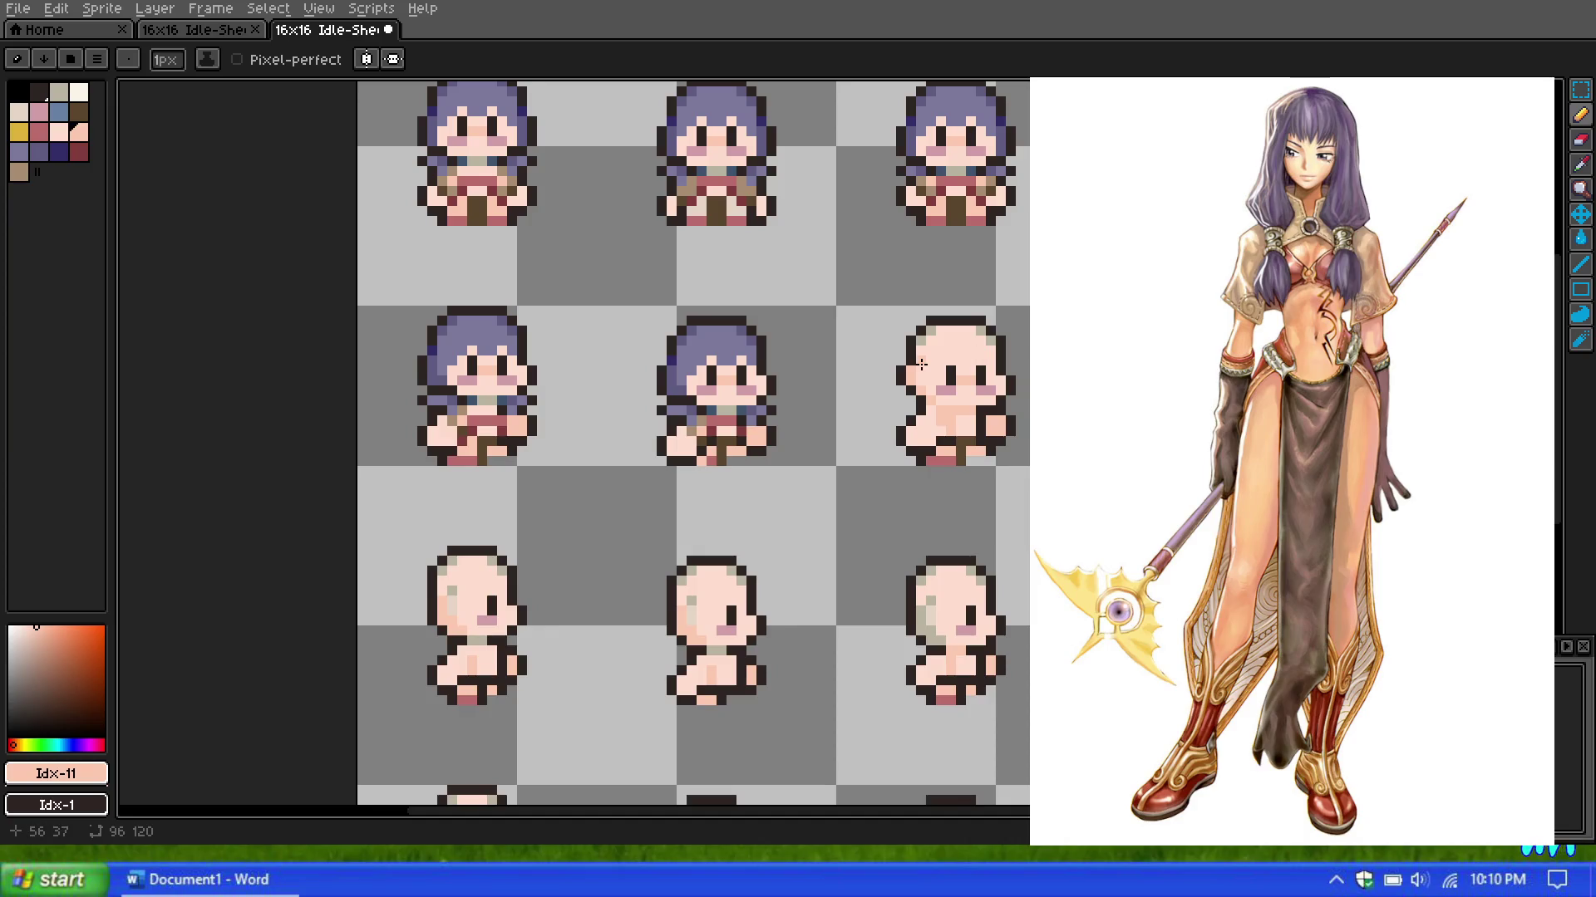
{"action": "scroll", "coordinate": [921, 364], "scroll_direction": "up", "scroll_amount": 1}
{"action": "left_click", "coordinate": [694, 306]}
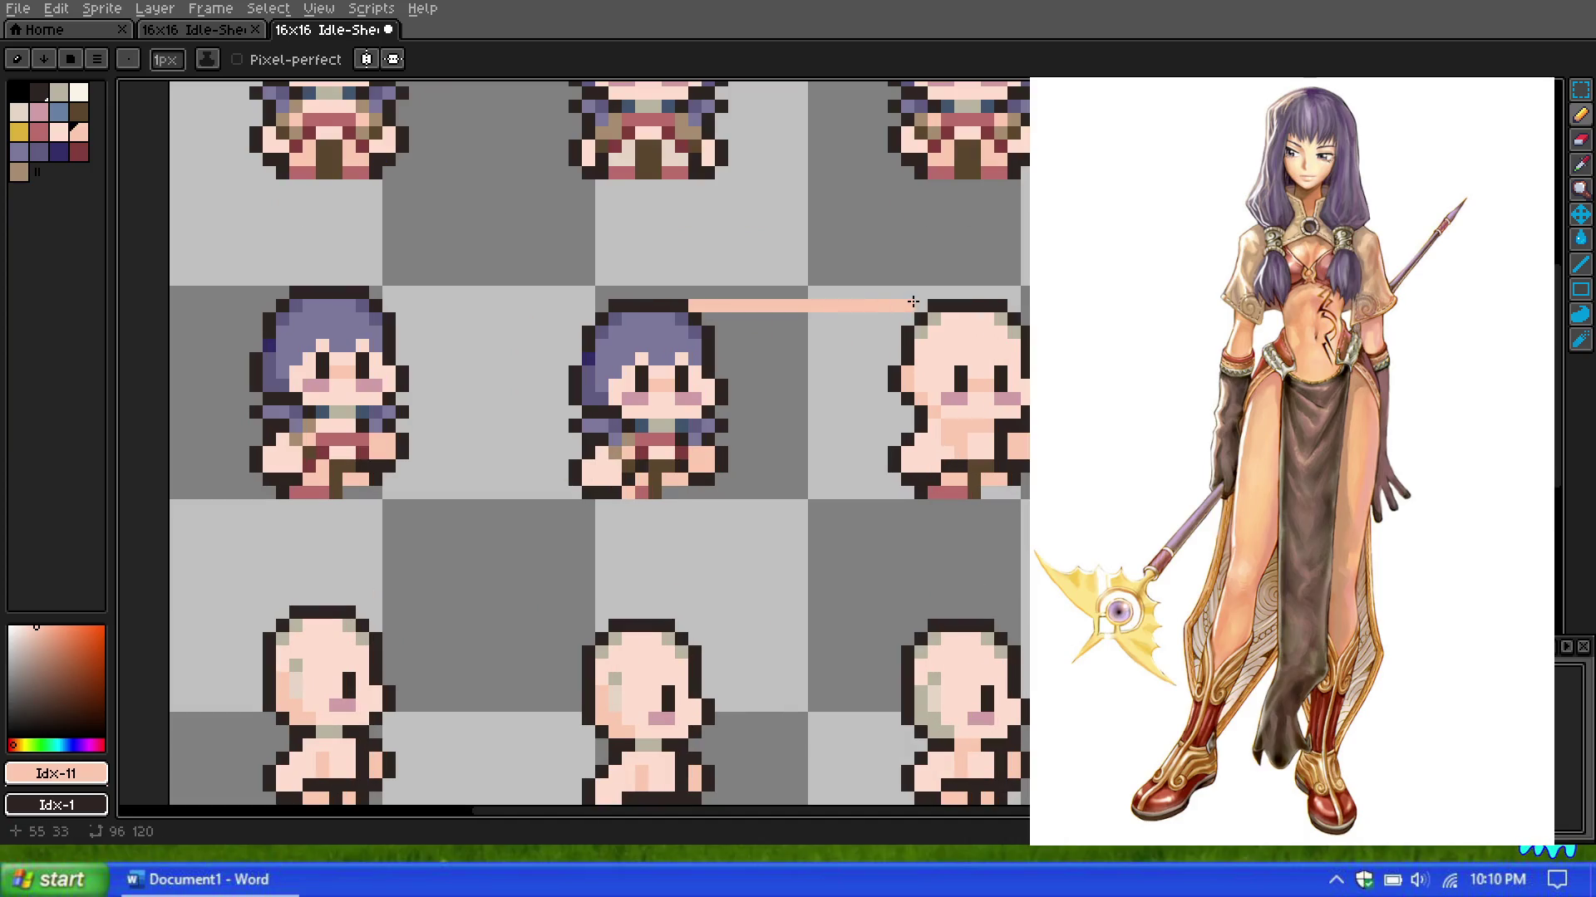
{"action": "scroll", "coordinate": [846, 345], "scroll_direction": "down", "scroll_amount": 3}
{"action": "scroll", "coordinate": [727, 311], "scroll_direction": "down", "scroll_amount": 4}
{"action": "scroll", "coordinate": [727, 312], "scroll_direction": "up", "scroll_amount": 3}
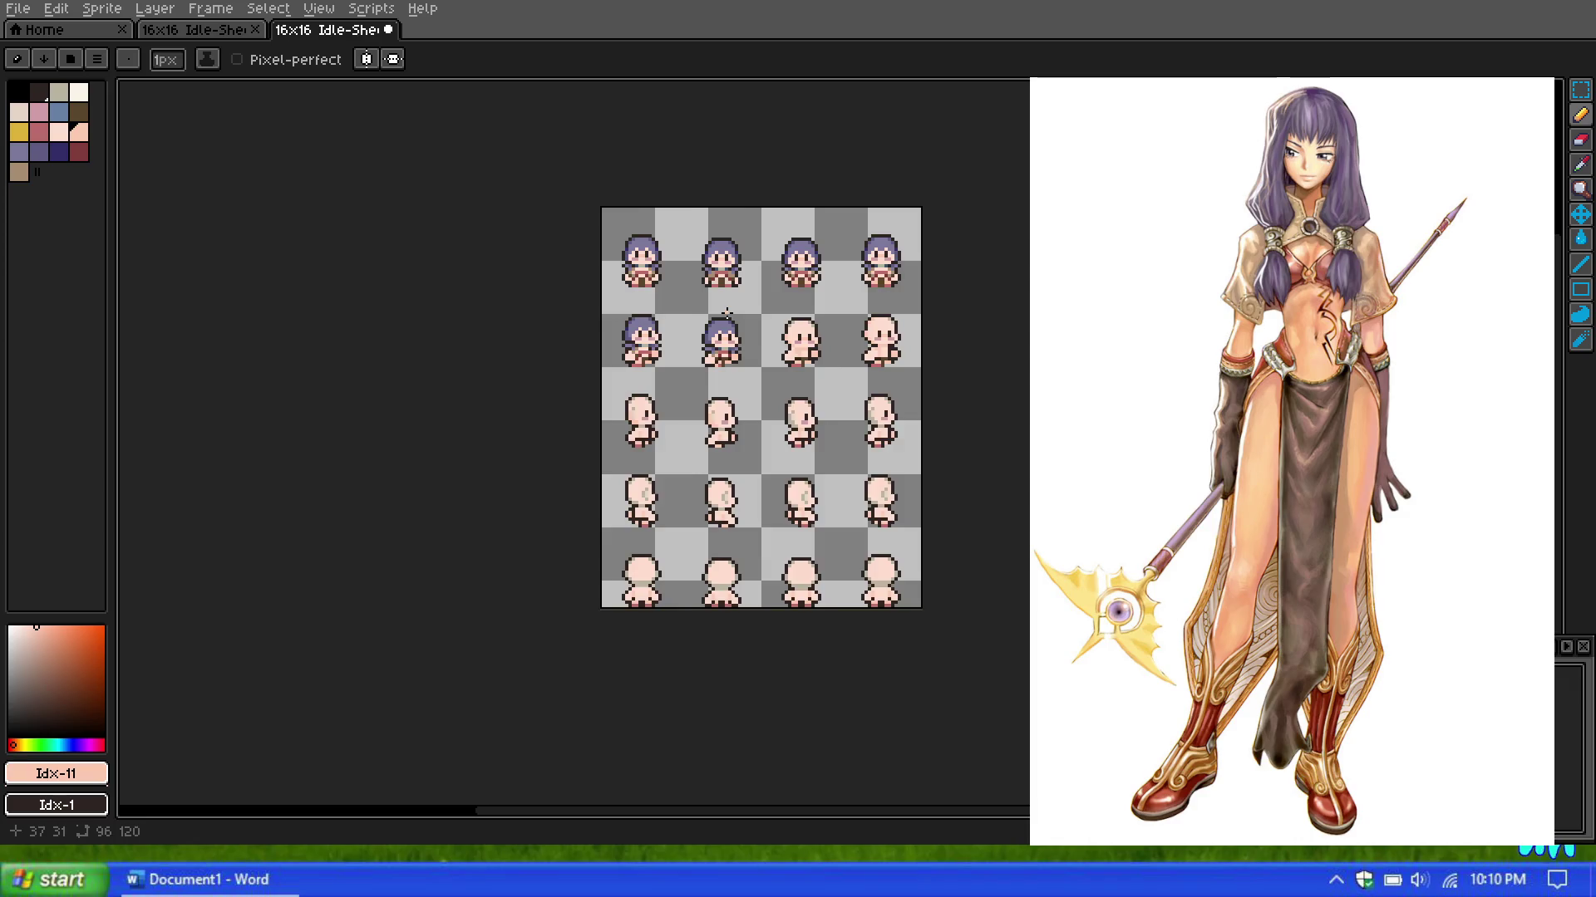
{"action": "scroll", "coordinate": [724, 313], "scroll_direction": "up", "scroll_amount": 1}
{"action": "scroll", "coordinate": [725, 313], "scroll_direction": "up", "scroll_amount": 1}
{"action": "scroll", "coordinate": [725, 313], "scroll_direction": "up", "scroll_amount": 1}
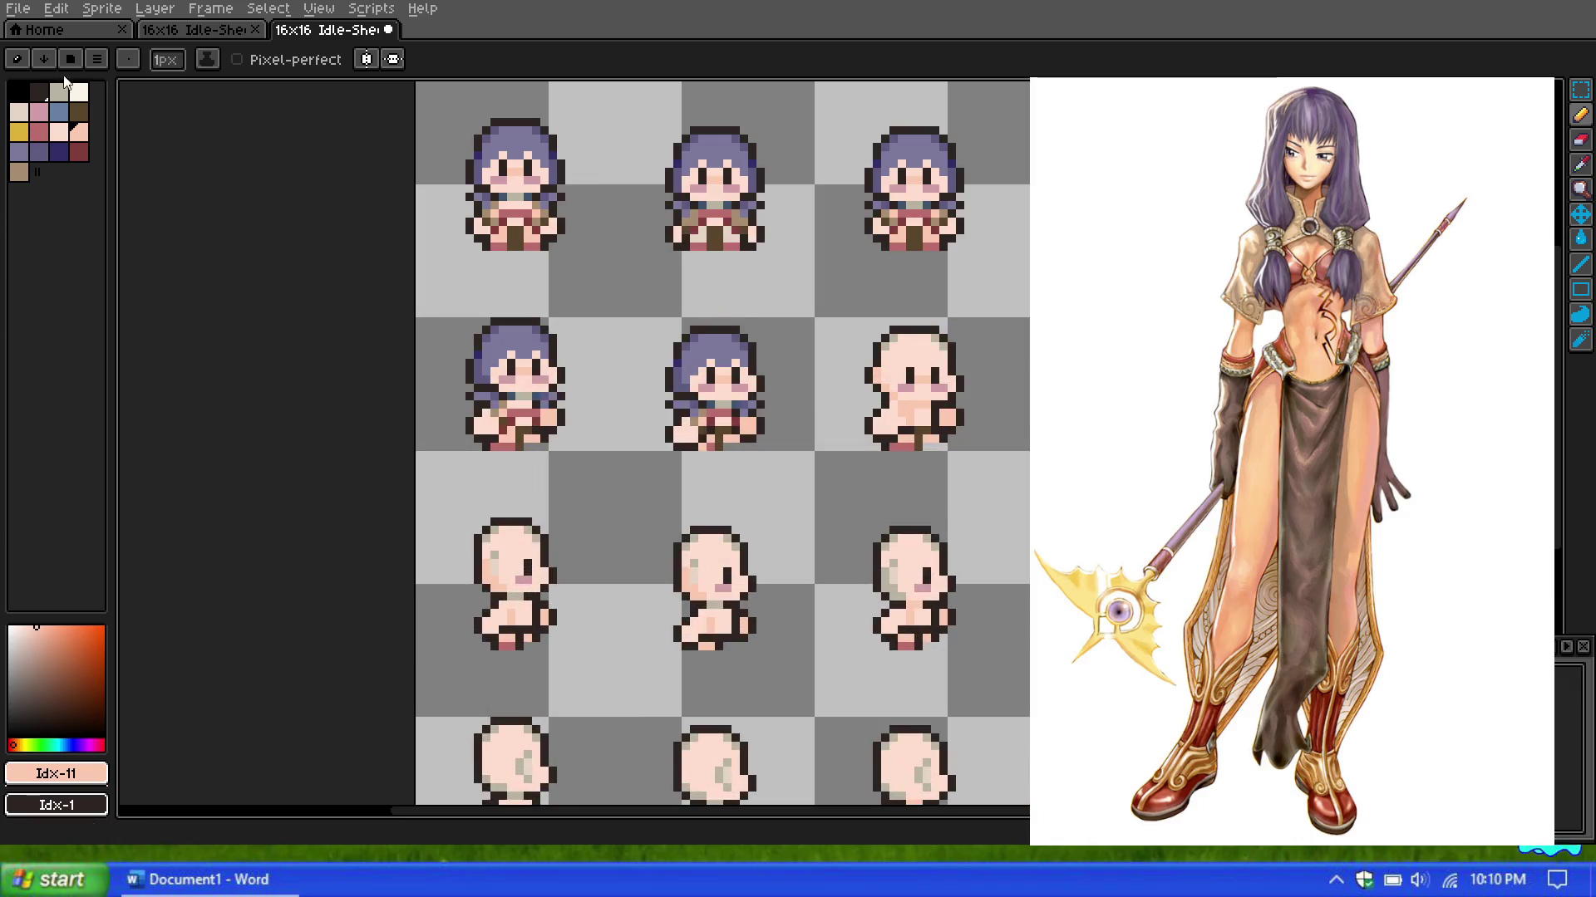
Step: Switch to the Rectangular Marquee tool and zoom in on the sheet
{"action": "left_click", "coordinate": [1580, 89]}
{"action": "scroll", "coordinate": [898, 218], "scroll_direction": "down", "scroll_amount": 5}
{"action": "scroll", "coordinate": [898, 218], "scroll_direction": "up", "scroll_amount": 2}
{"action": "scroll", "coordinate": [898, 218], "scroll_direction": "up", "scroll_amount": 1}
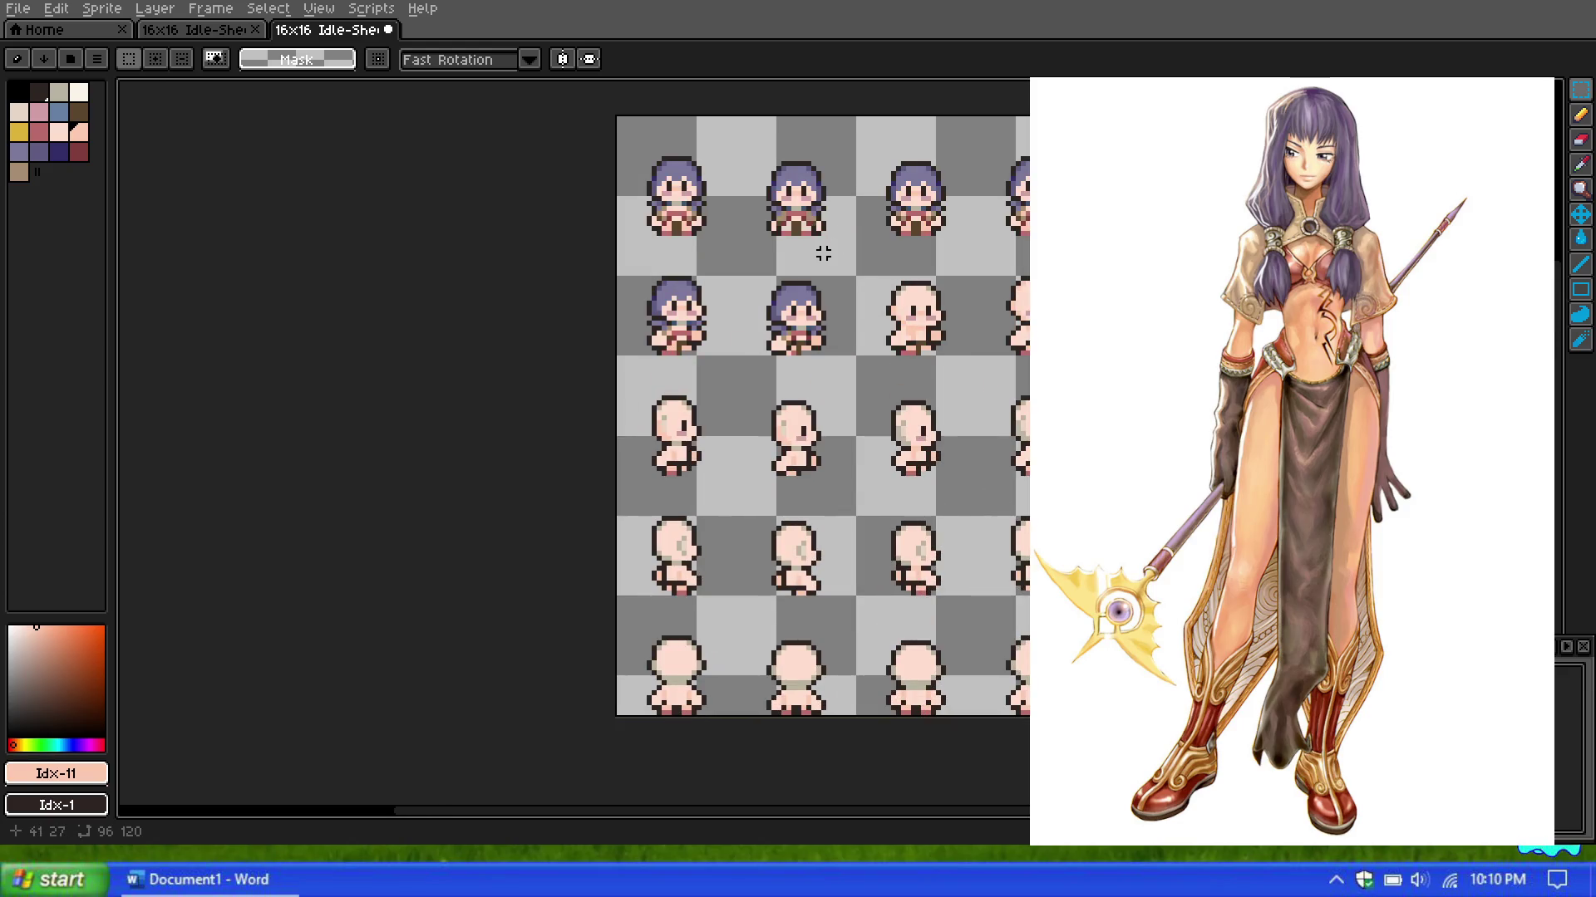
{"action": "scroll", "coordinate": [822, 253], "scroll_direction": "up", "scroll_amount": 1}
{"action": "scroll", "coordinate": [823, 254], "scroll_direction": "up", "scroll_amount": 1}
{"action": "left_click_drag", "start_coordinate": [703, 273], "coordinate": [874, 428]}
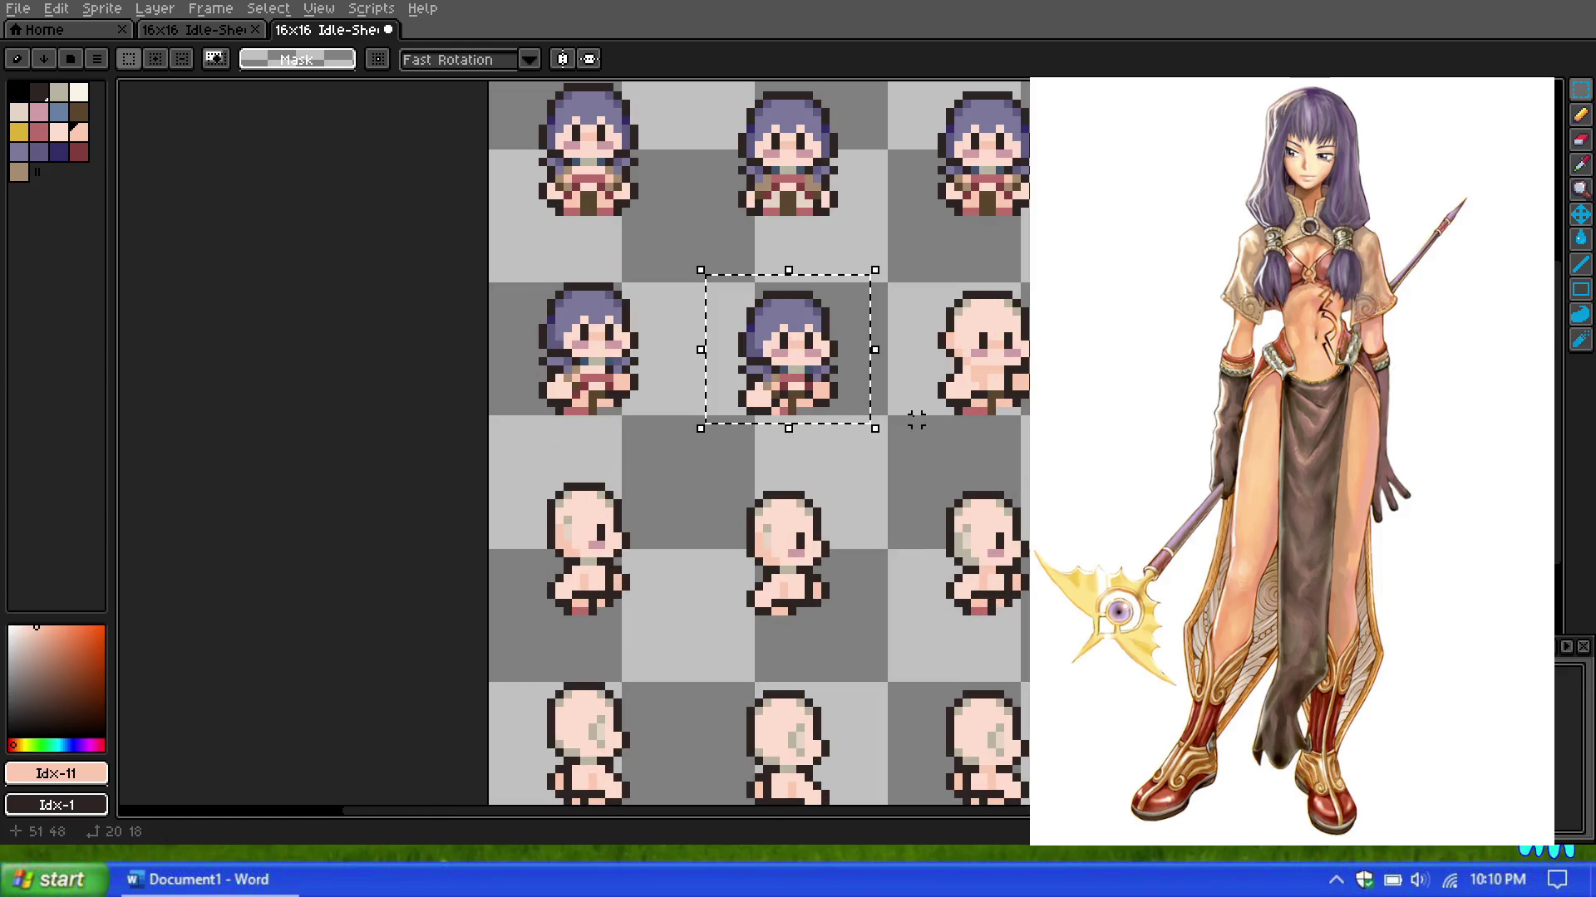
{"action": "mouse_move", "coordinate": [819, 372]}
{"action": "left_mouse_down"}
{"action": "mouse_move", "coordinate": [992, 369]}
{"action": "mouse_move", "coordinate": [910, 367]}
{"action": "left_mouse_up"}
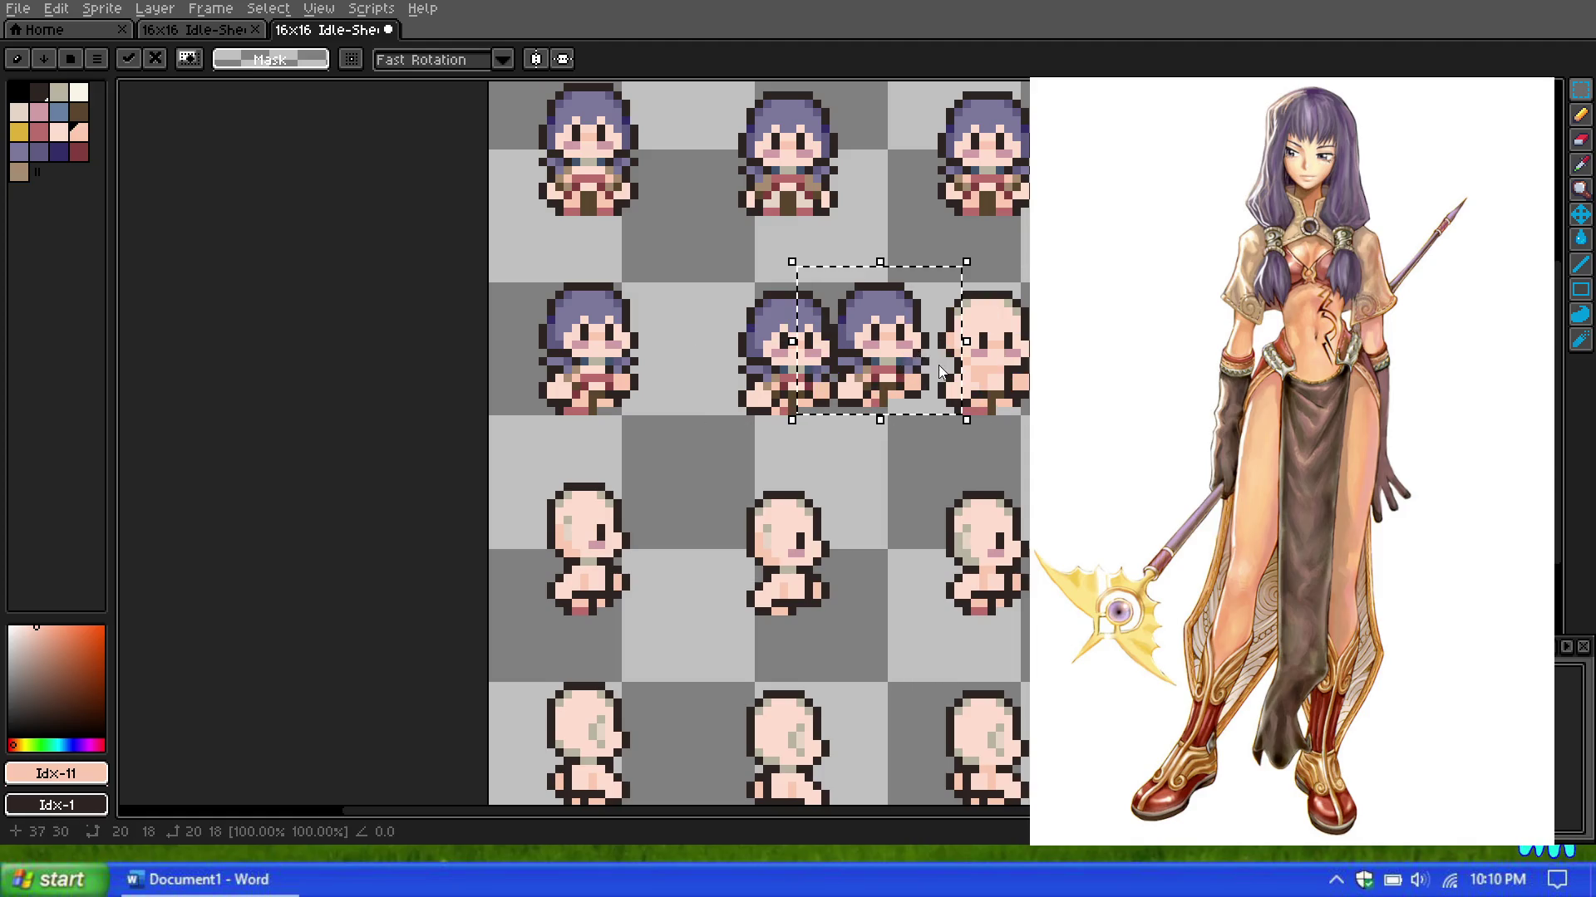
{"action": "key", "text": "Escape"}
{"action": "scroll", "coordinate": [860, 291], "scroll_direction": "up", "scroll_amount": 1}
{"action": "scroll", "coordinate": [856, 291], "scroll_direction": "up", "scroll_amount": 1}
{"action": "left_click_drag", "start_coordinate": [625, 269], "coordinate": [873, 411]}
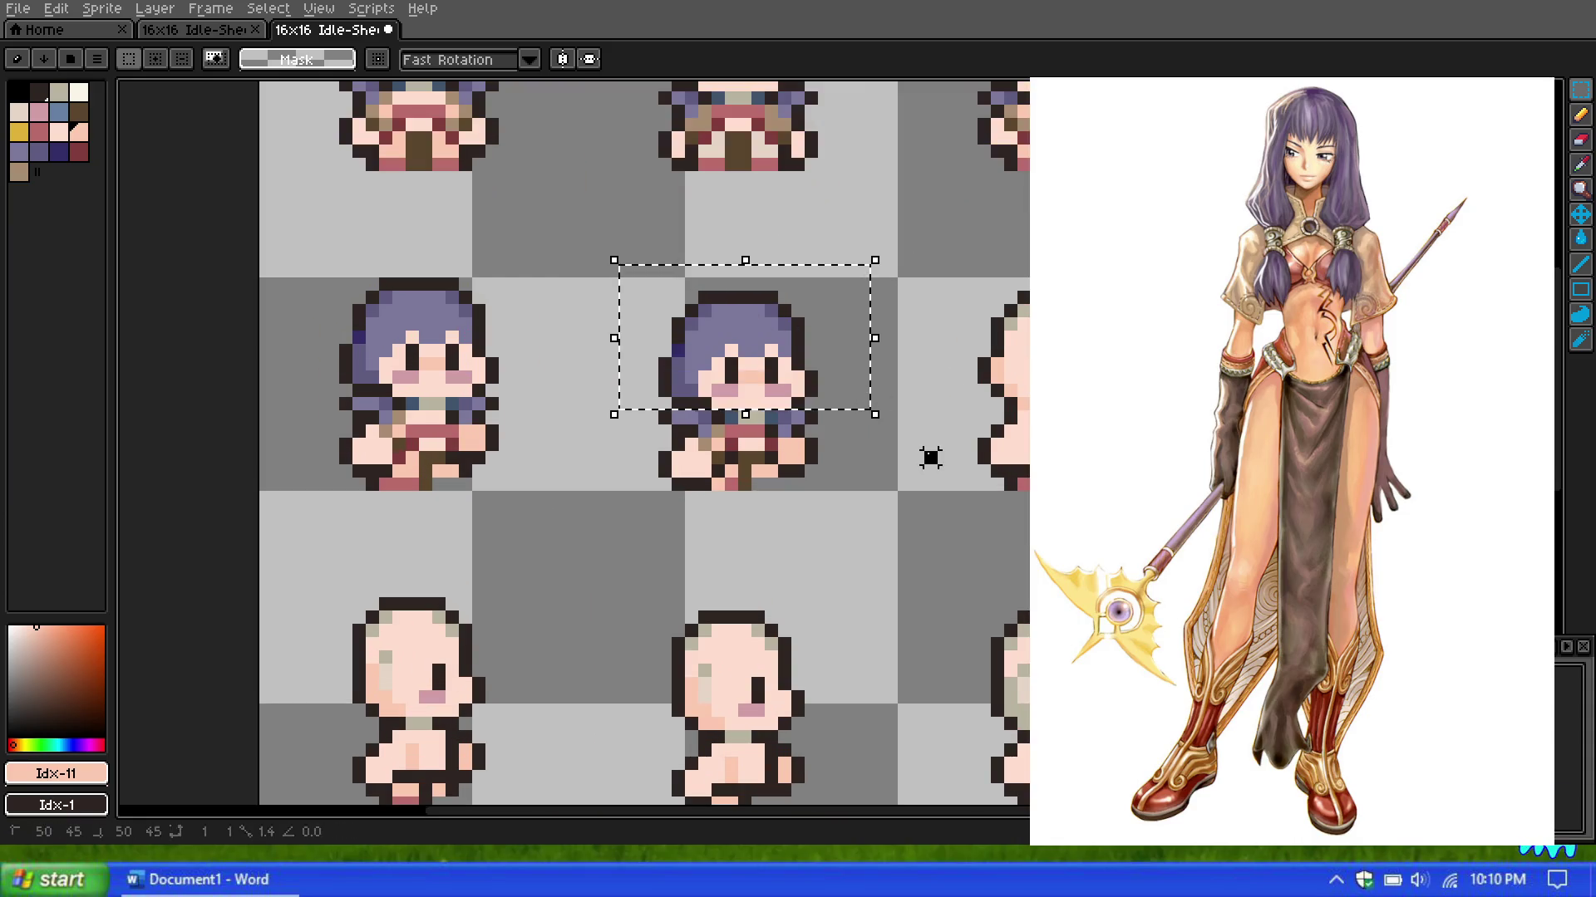
{"action": "scroll", "coordinate": [931, 458], "scroll_direction": "down", "scroll_amount": 3}
{"action": "scroll", "coordinate": [831, 328], "scroll_direction": "down", "scroll_amount": 3}
{"action": "scroll", "coordinate": [831, 329], "scroll_direction": "down", "scroll_amount": 3}
{"action": "scroll", "coordinate": [753, 254], "scroll_direction": "up", "scroll_amount": 5}
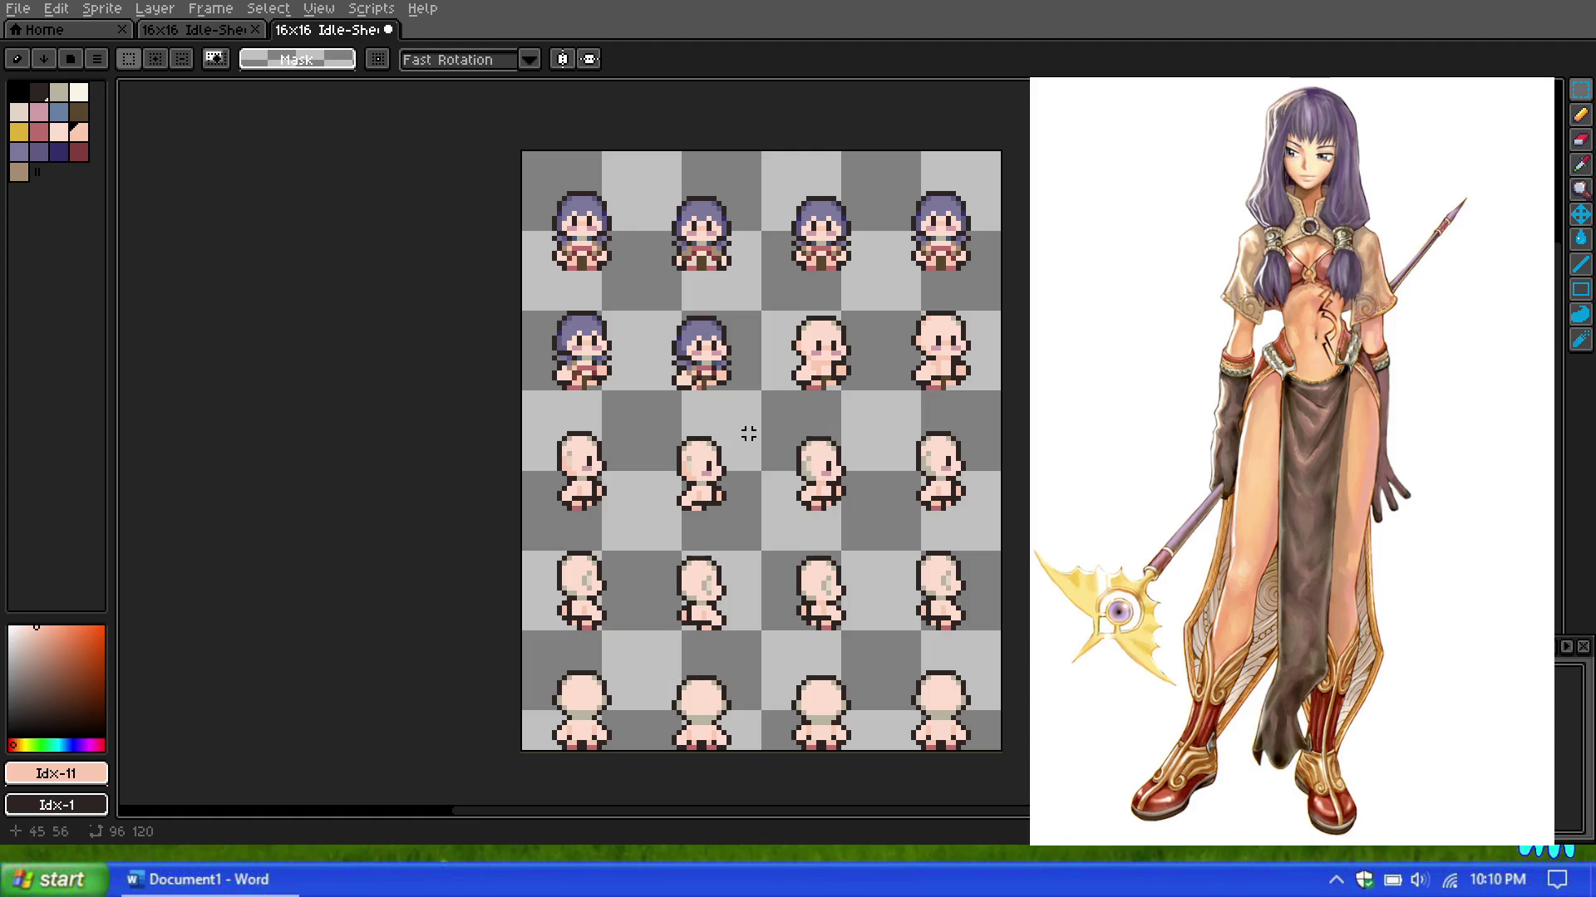
Step: Open 16x16 Walk-Sheet.png from the File > Open dialog
{"action": "left_click", "coordinate": [18, 8]}
{"action": "left_click", "coordinate": [61, 51]}
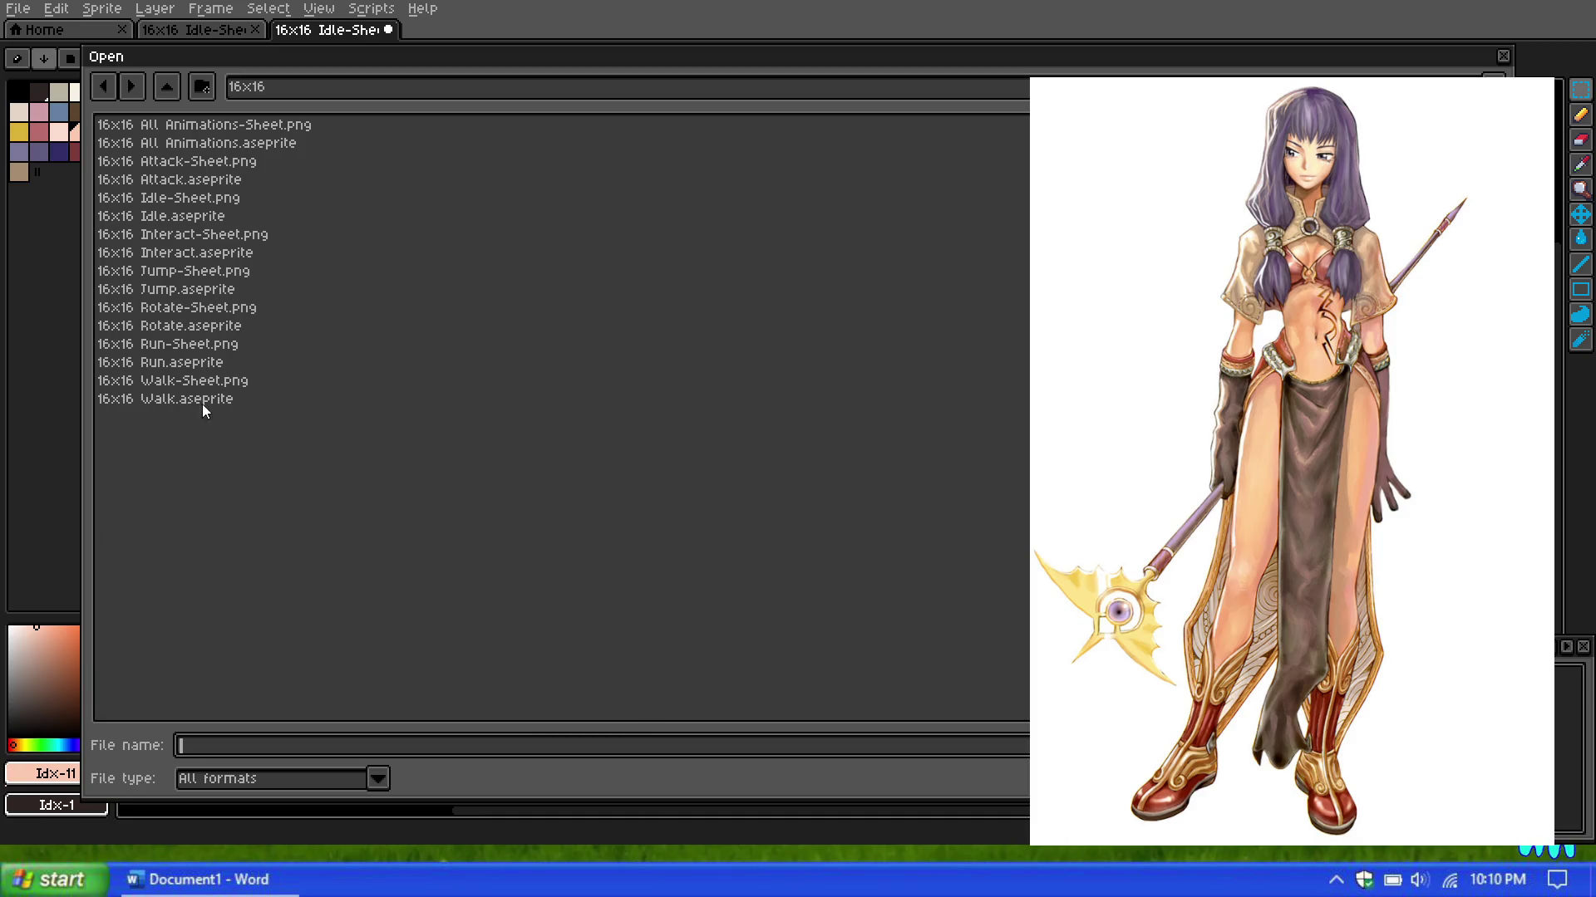
{"action": "double_click", "coordinate": [191, 382]}
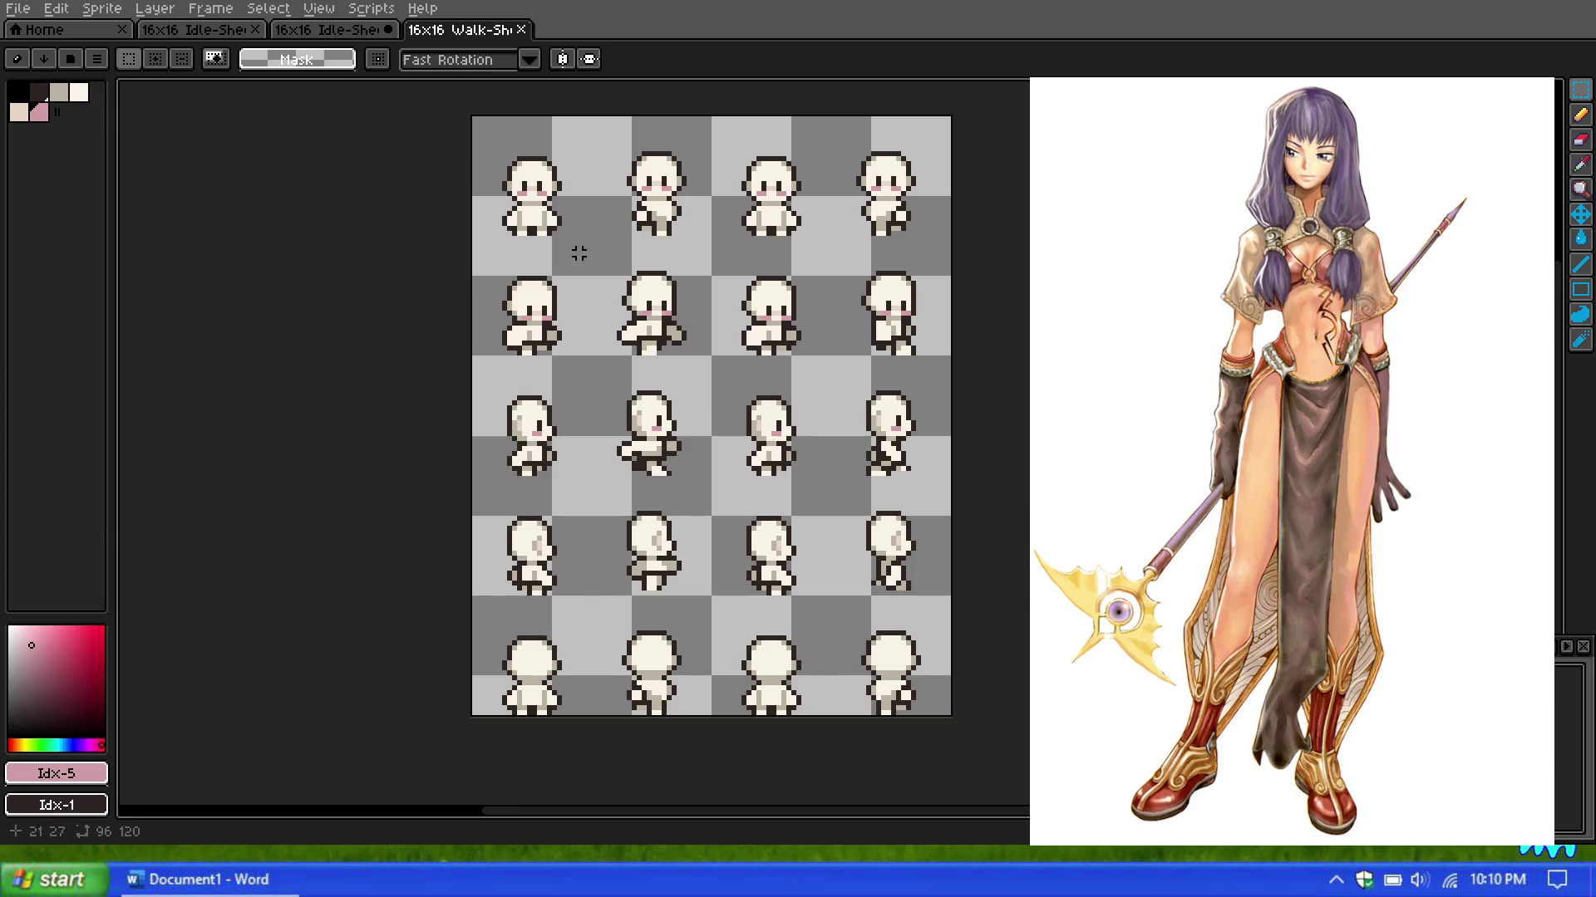
Step: Copy the top-left purple-haired idle sprite and paste it onto the Walk-Sheet's first frame
{"action": "scroll", "coordinate": [559, 227], "scroll_direction": "up", "scroll_amount": 1}
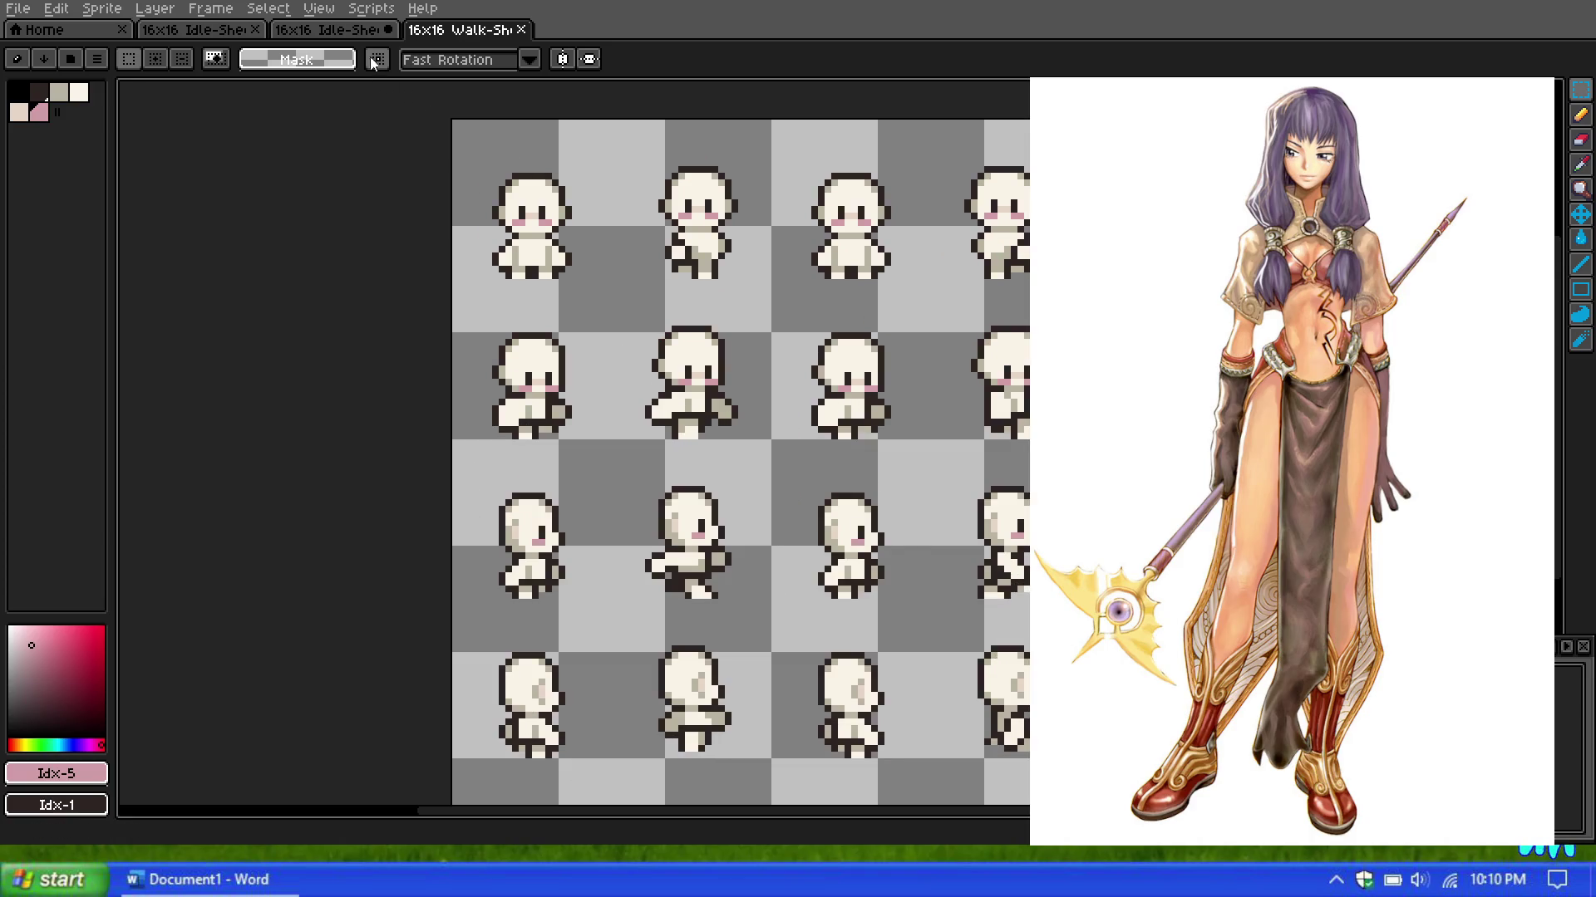
{"action": "left_click", "coordinate": [356, 31]}
{"action": "scroll", "coordinate": [509, 128], "scroll_direction": "up", "scroll_amount": 1}
{"action": "scroll", "coordinate": [642, 234], "scroll_direction": "up", "scroll_amount": 1}
{"action": "left_click_drag", "start_coordinate": [741, 190], "coordinate": [491, 467]}
{"action": "key", "text": "ctrl+Tab"}
{"action": "key", "text": "ctrl+v"}
Step: Check the pasted sprite on the Walk-Sheet, then return to the Idle-Sheet
{"action": "left_click", "coordinate": [374, 166]}
{"action": "left_click", "coordinate": [343, 29]}
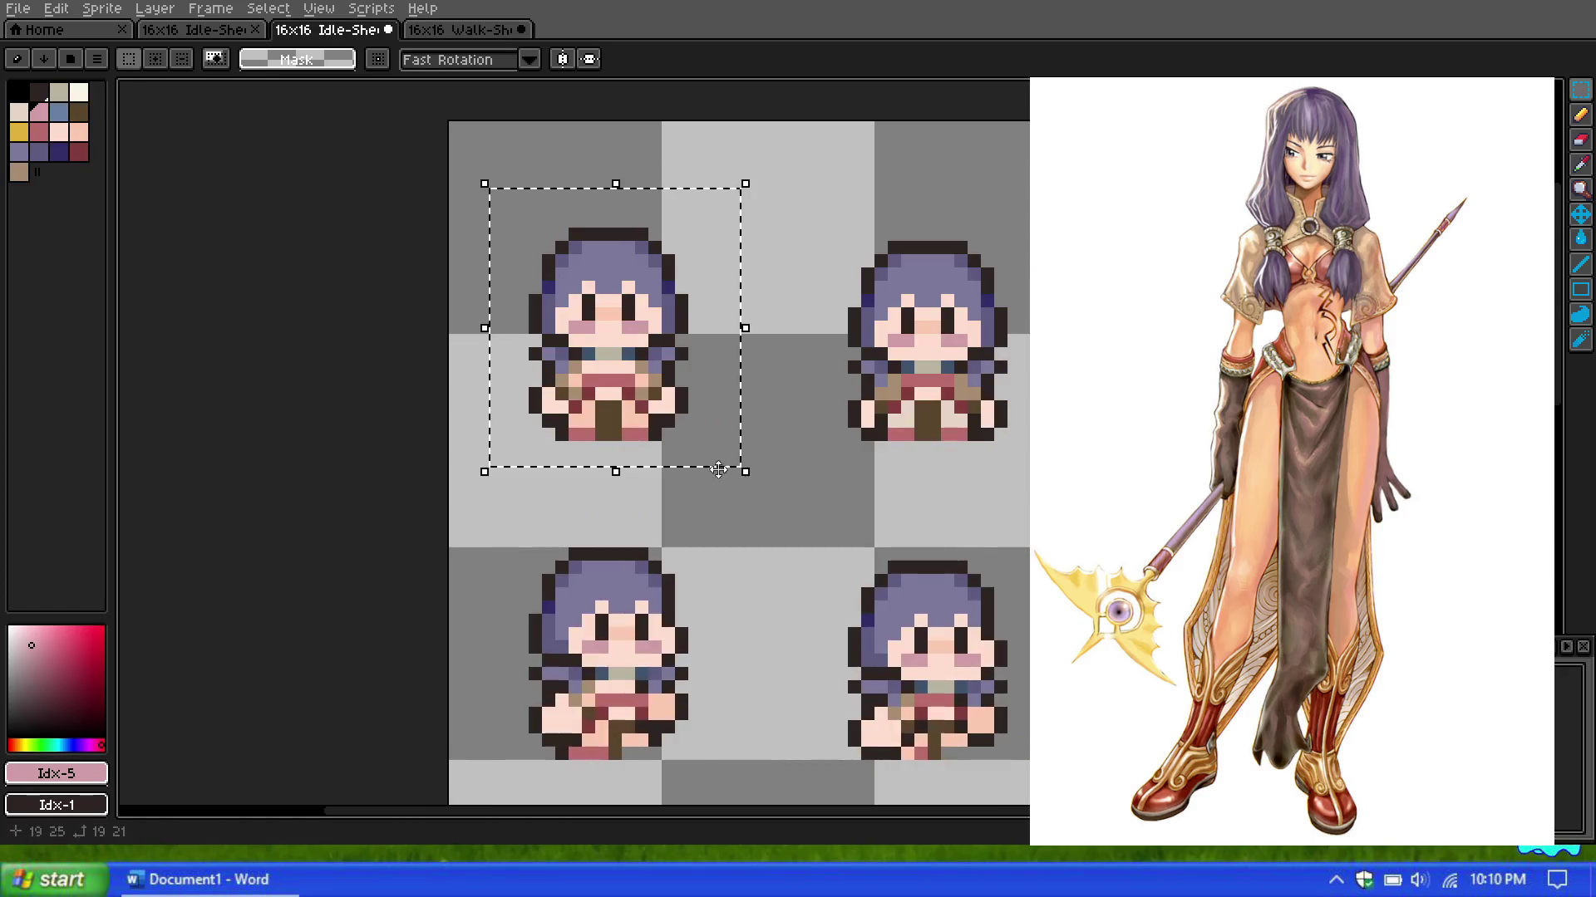
{"action": "scroll", "coordinate": [718, 469], "scroll_direction": "down", "scroll_amount": 2}
{"action": "left_click", "coordinate": [707, 522]}
{"action": "left_click", "coordinate": [465, 30]}
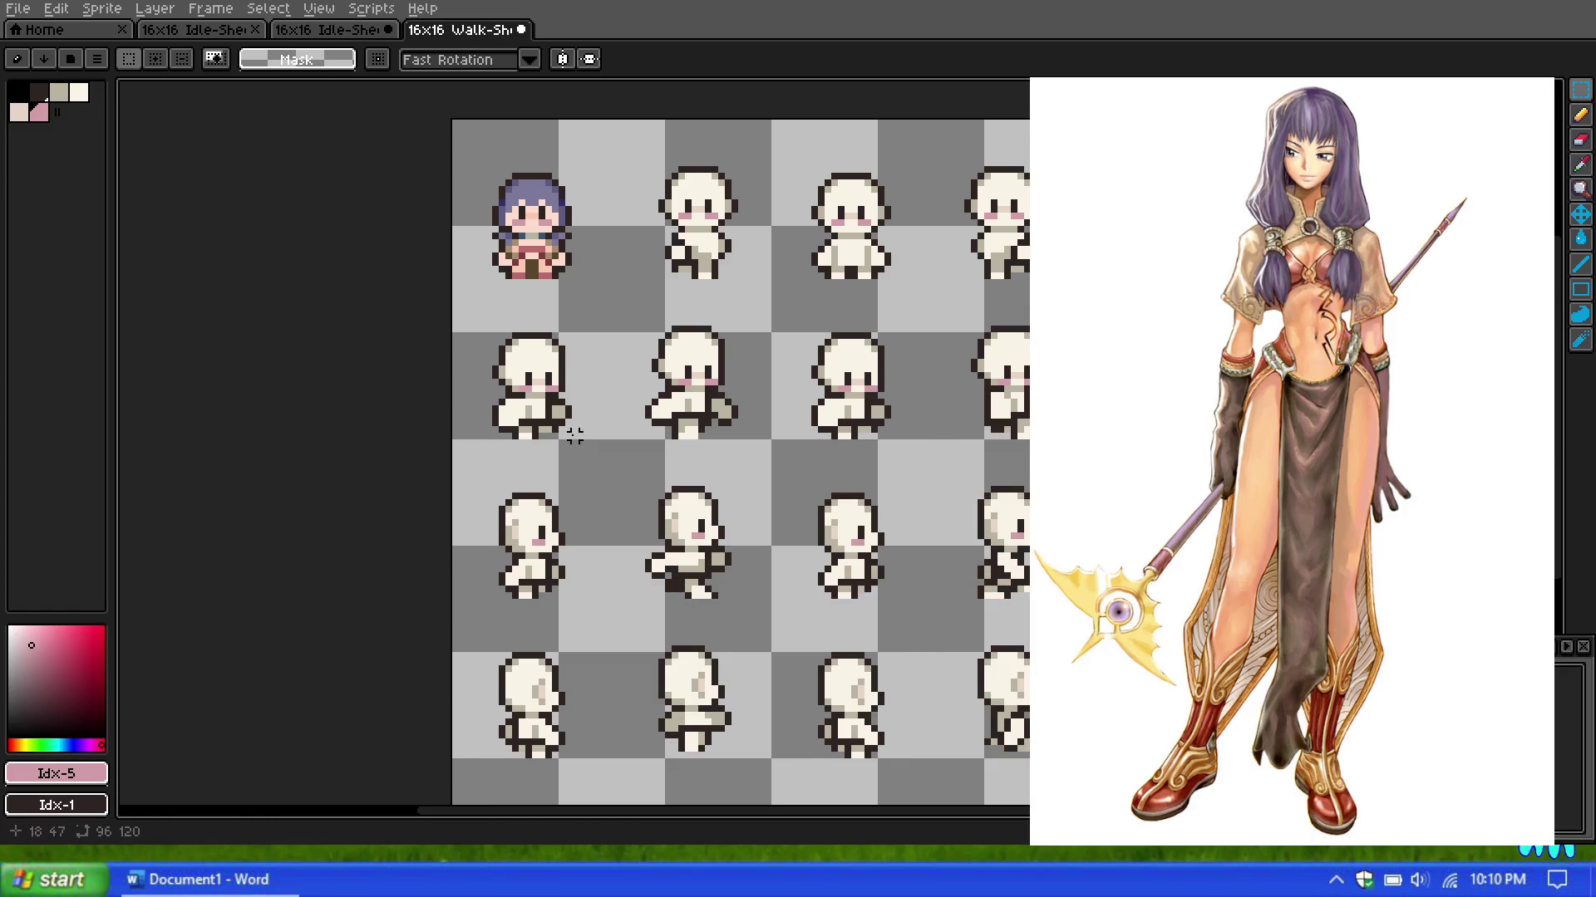
{"action": "scroll", "coordinate": [574, 435], "scroll_direction": "up", "scroll_amount": 1}
{"action": "scroll", "coordinate": [575, 435], "scroll_direction": "down", "scroll_amount": 1}
{"action": "scroll", "coordinate": [574, 436], "scroll_direction": "down", "scroll_amount": 1}
{"action": "scroll", "coordinate": [574, 435], "scroll_direction": "up", "scroll_amount": 1}
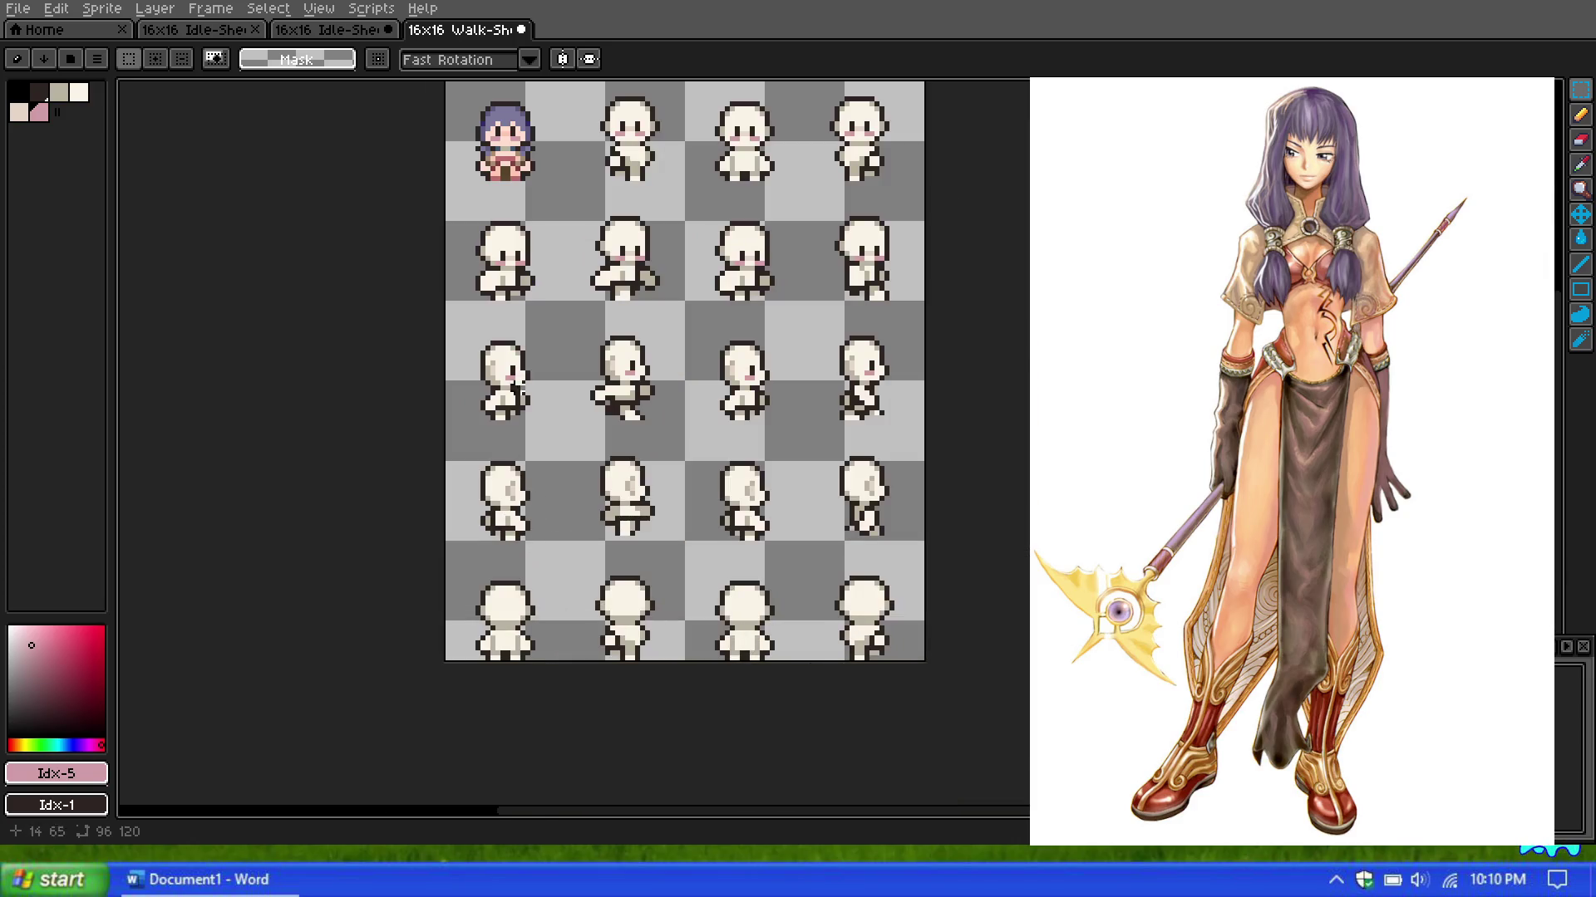
{"action": "left_click", "coordinate": [331, 29]}
{"action": "scroll", "coordinate": [697, 554], "scroll_direction": "down", "scroll_amount": 5}
{"action": "scroll", "coordinate": [697, 554], "scroll_direction": "up", "scroll_amount": 4}
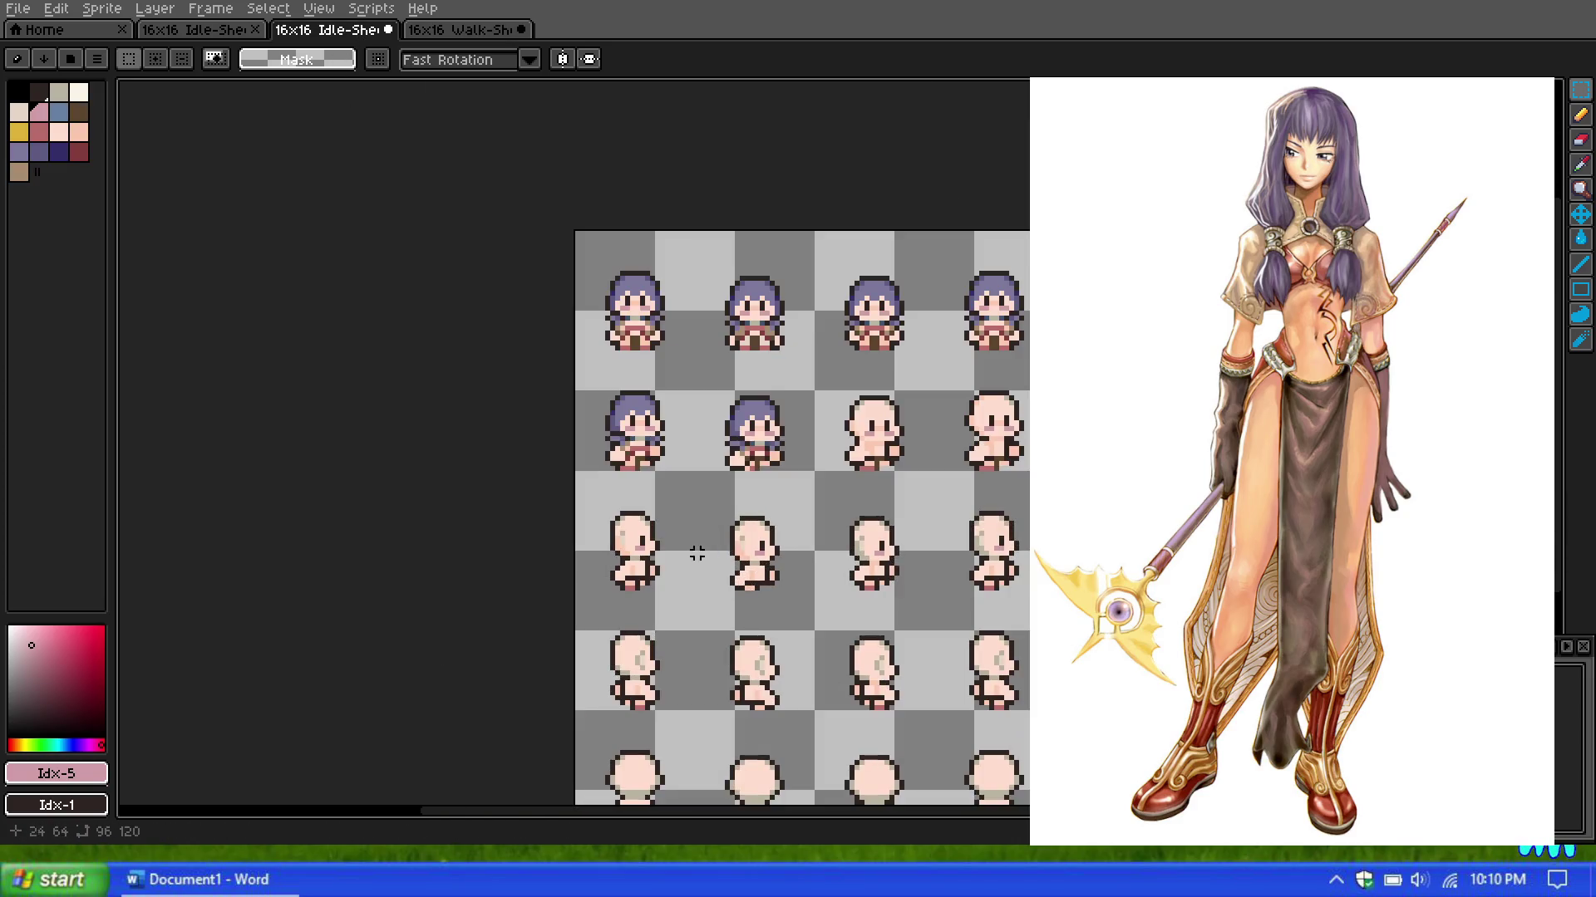
Step: Marquee the middle second-row sprite, Ctrl-drag a copy into the next frame right, and commit
{"action": "scroll", "coordinate": [836, 458], "scroll_direction": "up", "scroll_amount": 1}
{"action": "scroll", "coordinate": [836, 457], "scroll_direction": "down", "scroll_amount": 4}
{"action": "scroll", "coordinate": [839, 453], "scroll_direction": "up", "scroll_amount": 3}
{"action": "scroll", "coordinate": [844, 446], "scroll_direction": "down", "scroll_amount": 2}
{"action": "scroll", "coordinate": [845, 449], "scroll_direction": "up", "scroll_amount": 2}
{"action": "scroll", "coordinate": [834, 433], "scroll_direction": "up", "scroll_amount": 1}
{"action": "scroll", "coordinate": [815, 445], "scroll_direction": "up", "scroll_amount": 1}
{"action": "scroll", "coordinate": [815, 449], "scroll_direction": "up", "scroll_amount": 2}
{"action": "mouse_move", "coordinate": [490, 383]}
{"action": "left_mouse_down"}
{"action": "mouse_move", "coordinate": [739, 525]}
{"action": "mouse_move", "coordinate": [472, 378]}
{"action": "left_mouse_up"}
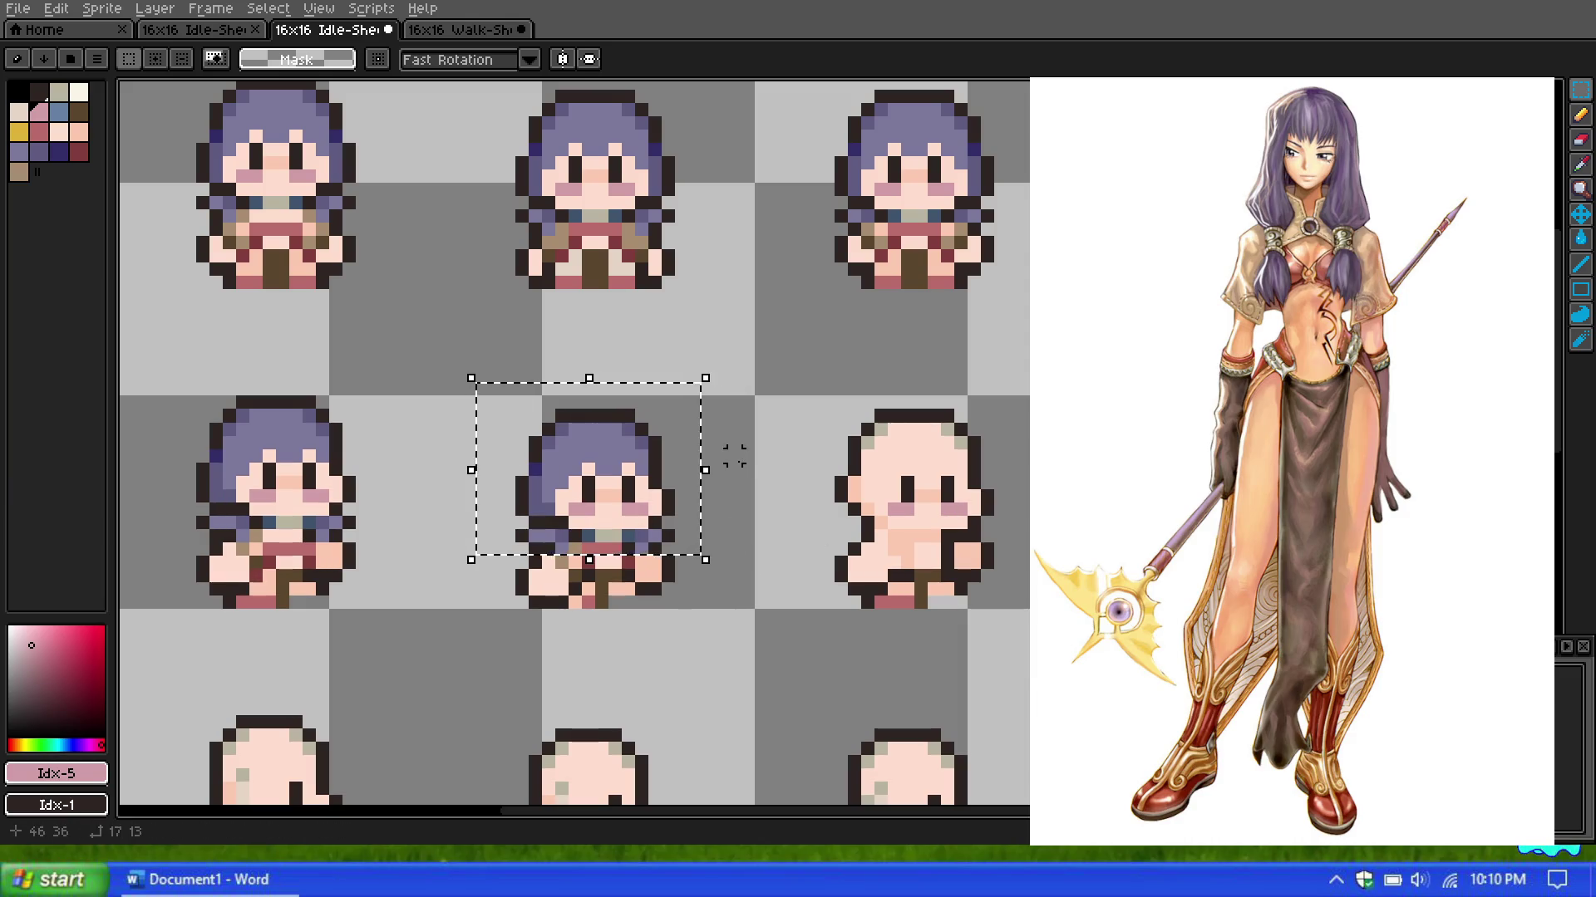
{"action": "left_click_drag", "start_coordinate": [621, 497], "coordinate": [941, 497]}
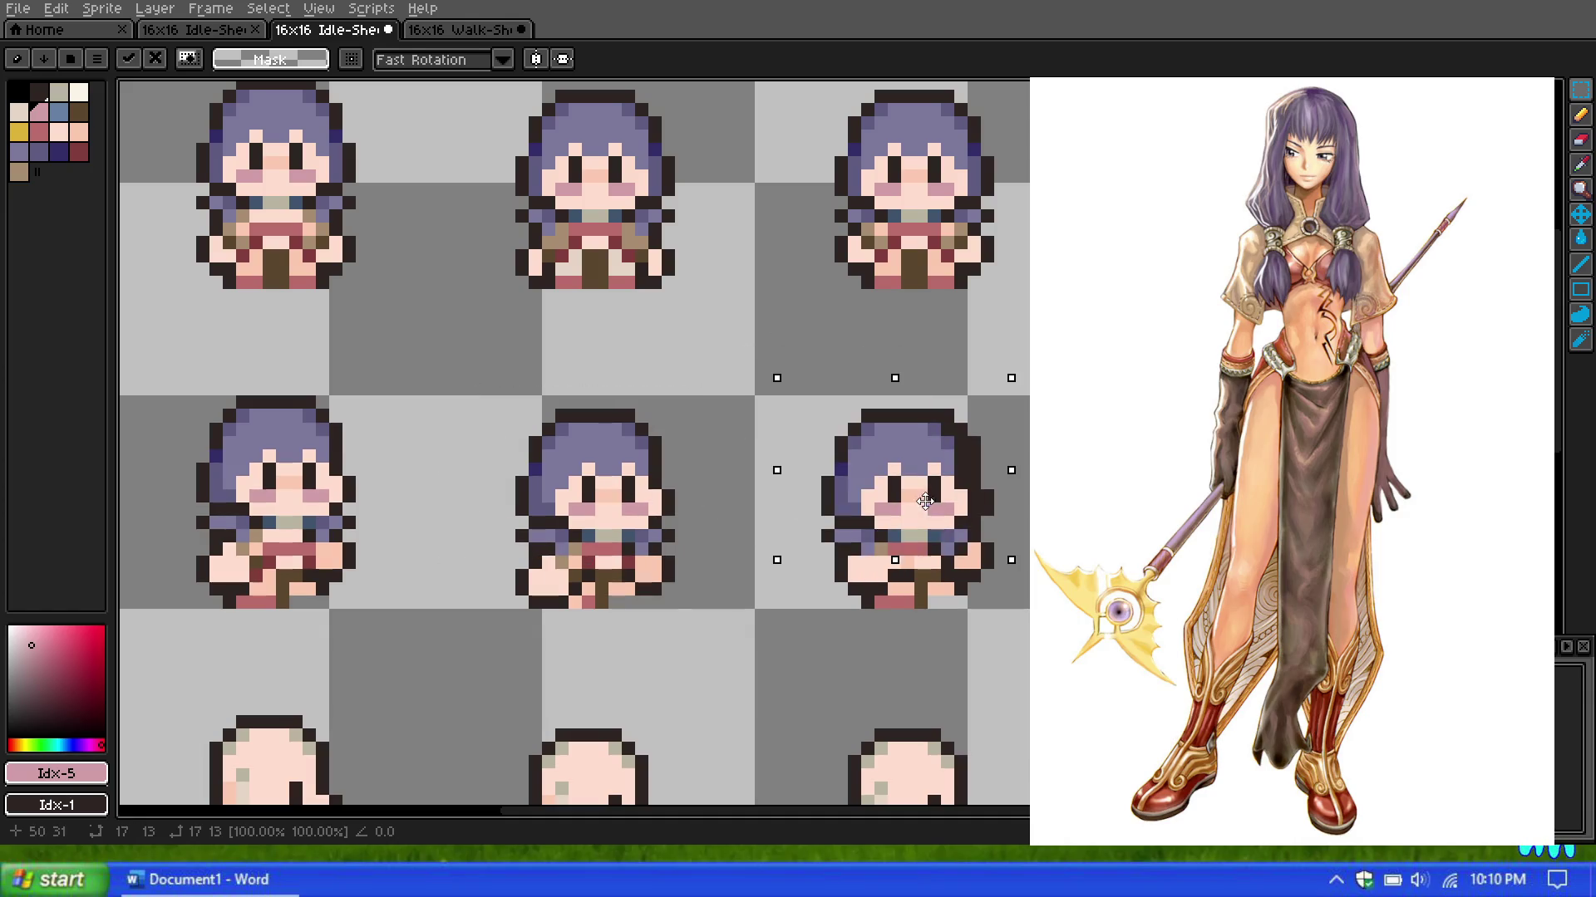
{"action": "left_click", "coordinate": [667, 416]}
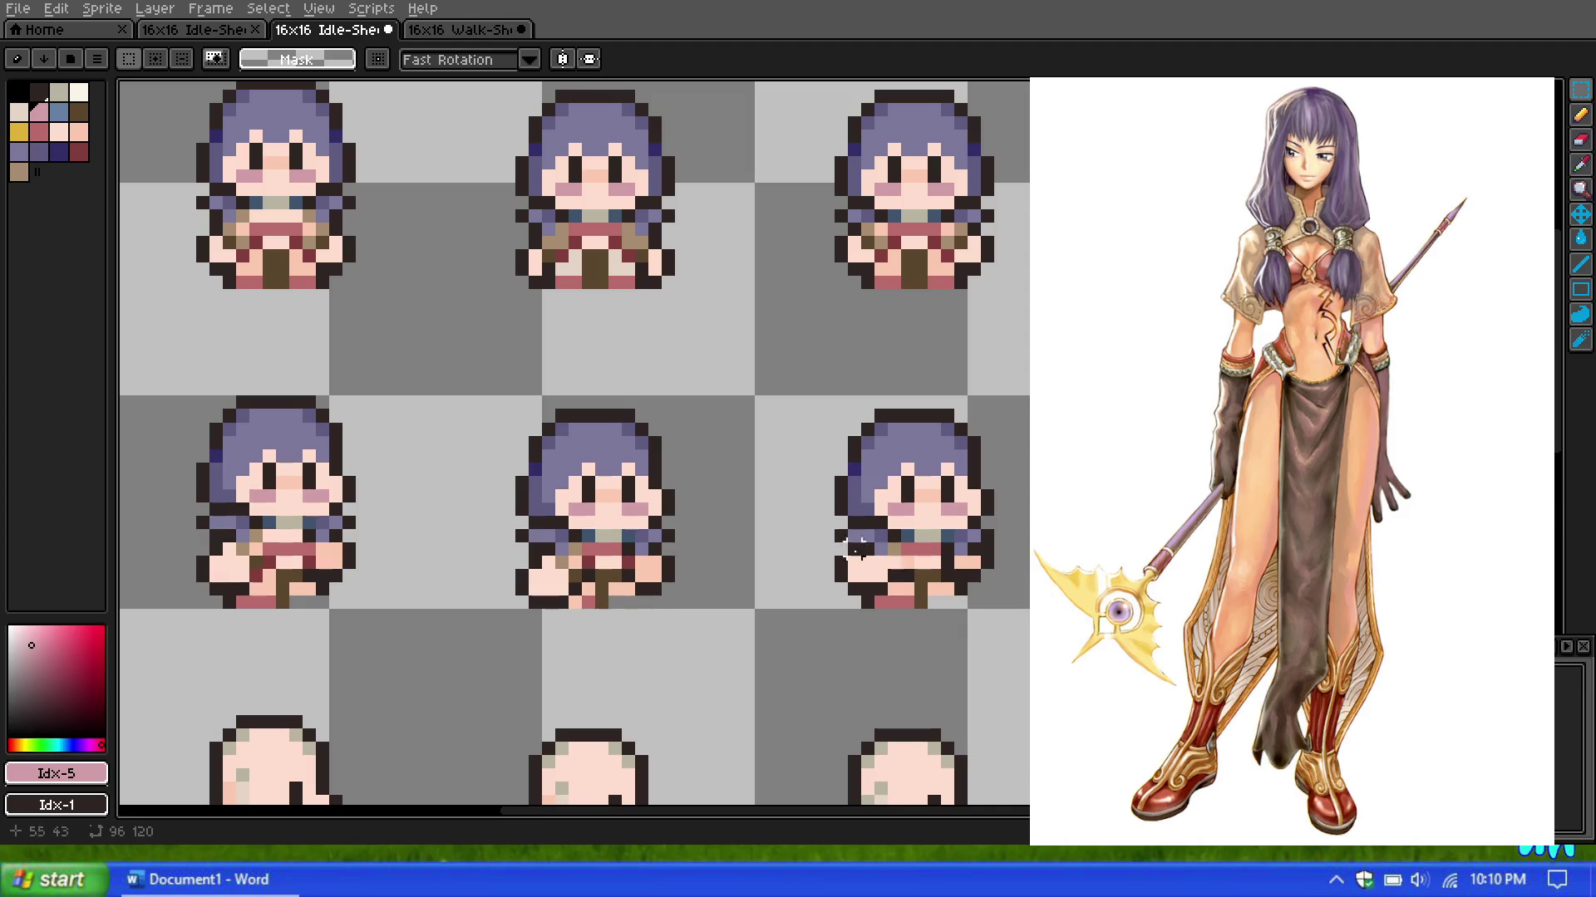
{"action": "scroll", "coordinate": [690, 544], "scroll_direction": "up", "scroll_amount": 1}
{"action": "scroll", "coordinate": [648, 547], "scroll_direction": "down", "scroll_amount": 1}
Step: Zoom in on the sprite and paint a dark-red pixel with the pencil
{"action": "scroll", "coordinate": [574, 508], "scroll_direction": "down", "scroll_amount": 1}
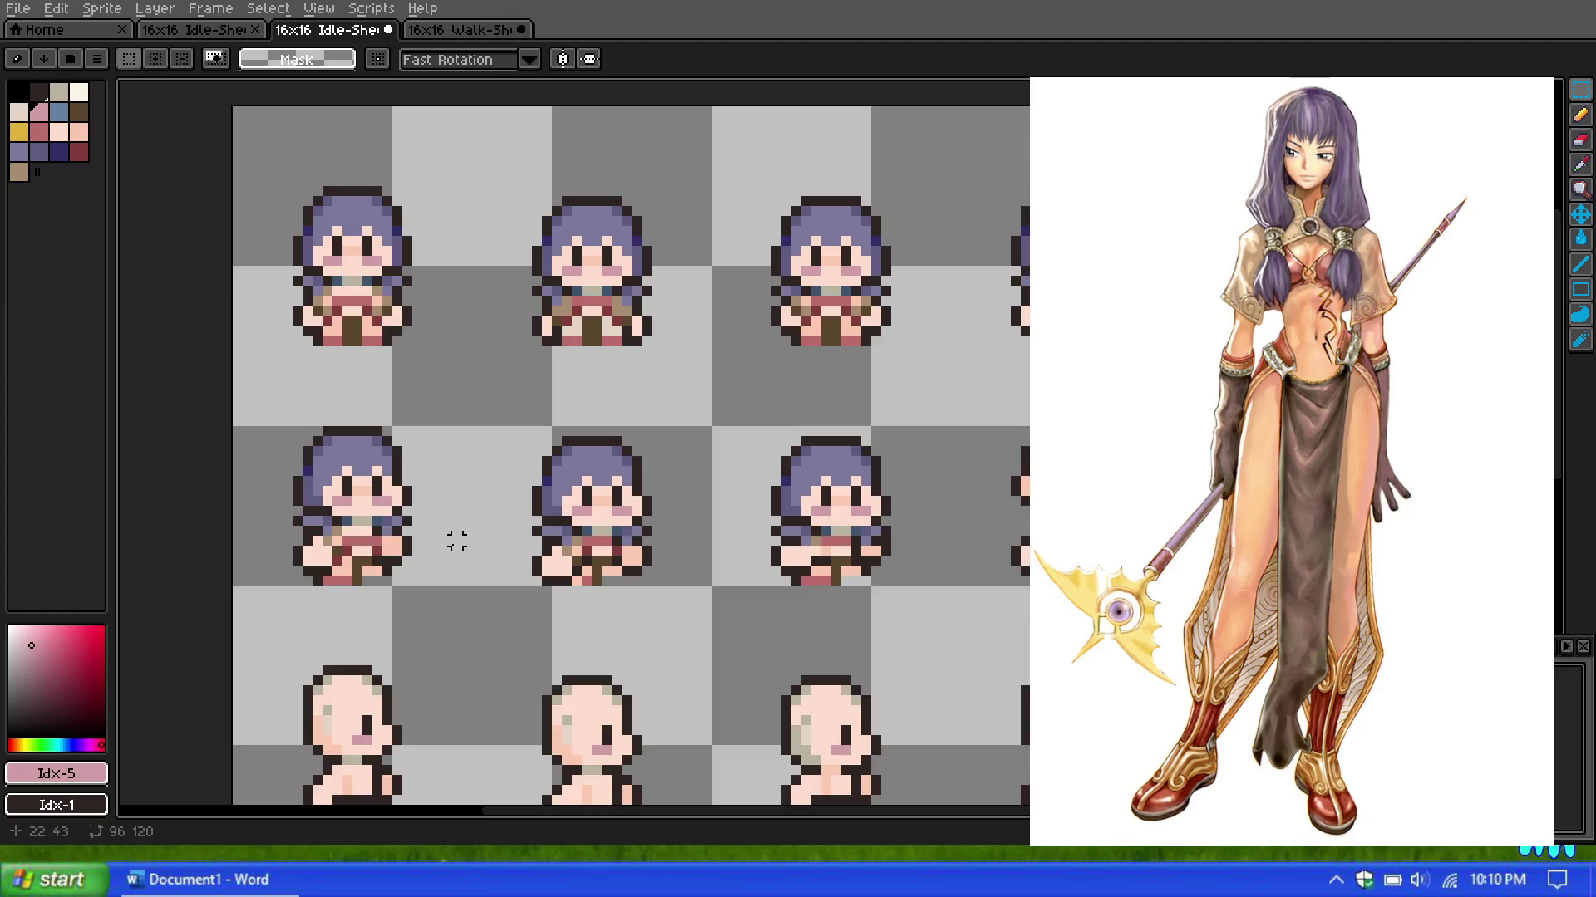
{"action": "scroll", "coordinate": [418, 549], "scroll_direction": "up", "scroll_amount": 1}
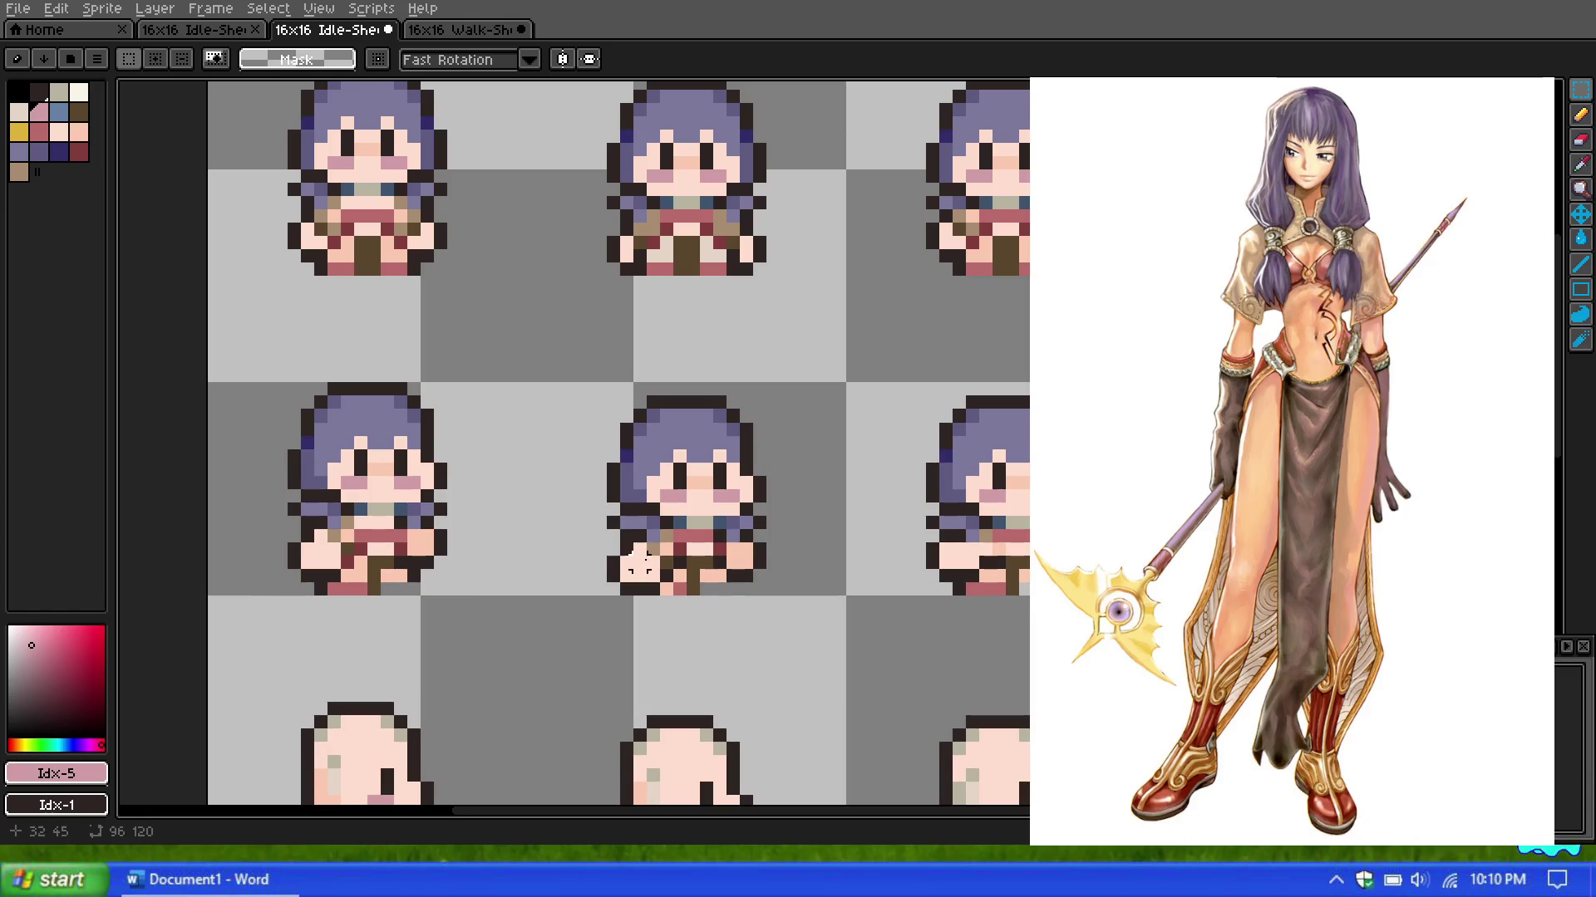
{"action": "scroll", "coordinate": [656, 565], "scroll_direction": "up", "scroll_amount": 1}
{"action": "scroll", "coordinate": [492, 541], "scroll_direction": "down", "scroll_amount": 1}
{"action": "scroll", "coordinate": [450, 528], "scroll_direction": "up", "scroll_amount": 1}
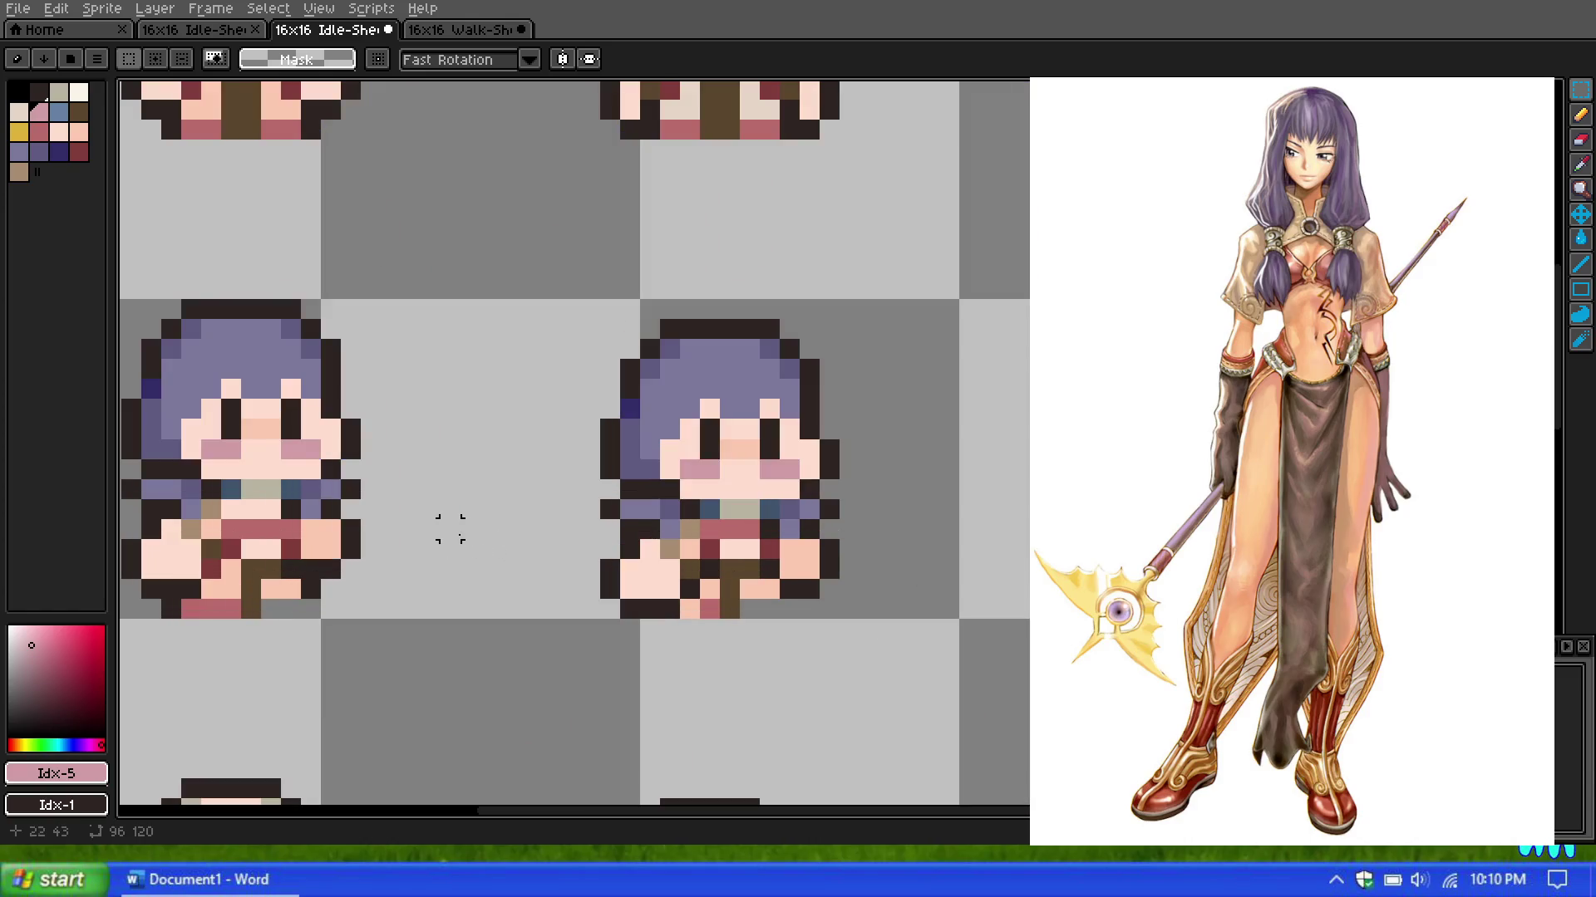
{"action": "left_click", "coordinate": [1580, 114]}
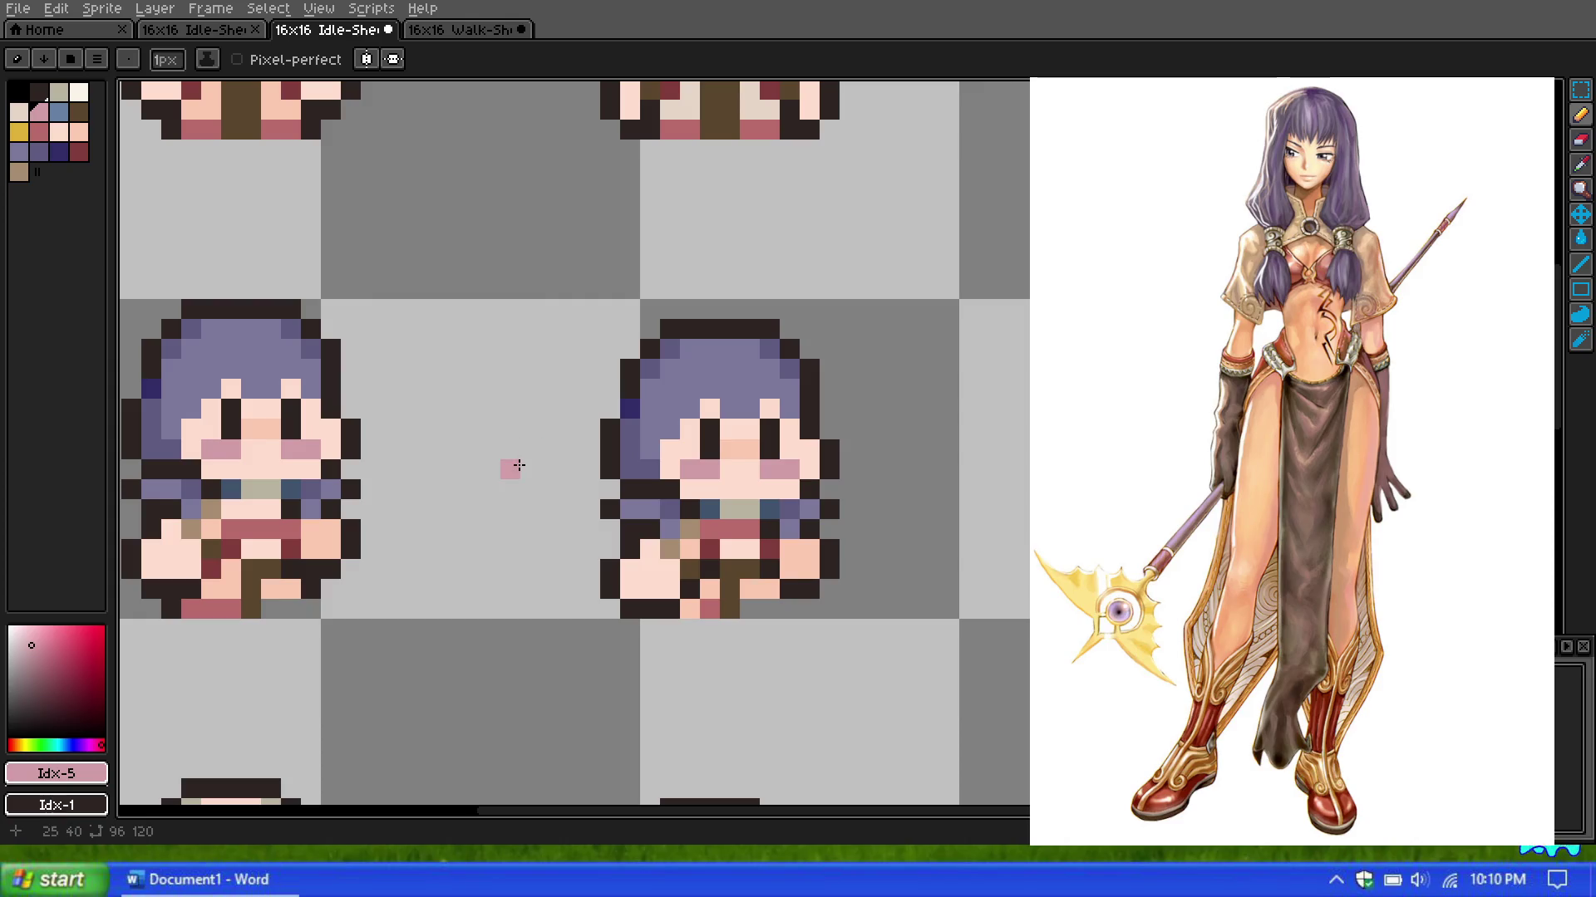
{"action": "left_click", "coordinate": [79, 151]}
{"action": "left_click", "coordinate": [764, 536]}
Step: Add two more dark-red pixels to the sprite's body, then pick the peach skin colour
{"action": "scroll", "coordinate": [763, 538], "scroll_direction": "down", "scroll_amount": 1}
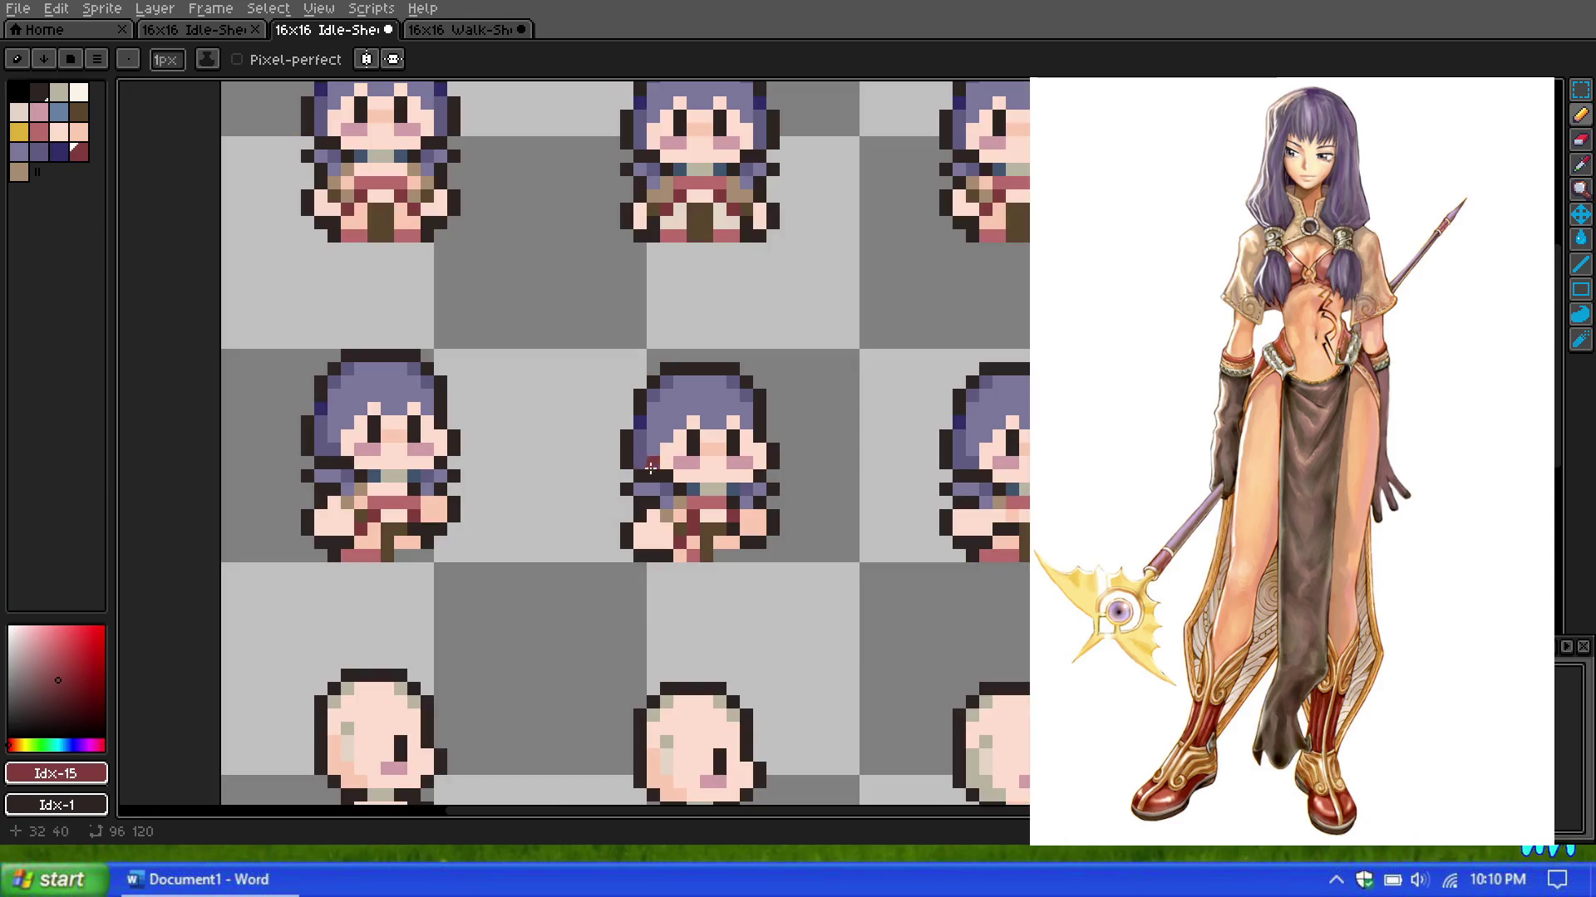
{"action": "scroll", "coordinate": [680, 470], "scroll_direction": "up", "scroll_amount": 1}
{"action": "scroll", "coordinate": [679, 471], "scroll_direction": "down", "scroll_amount": 2}
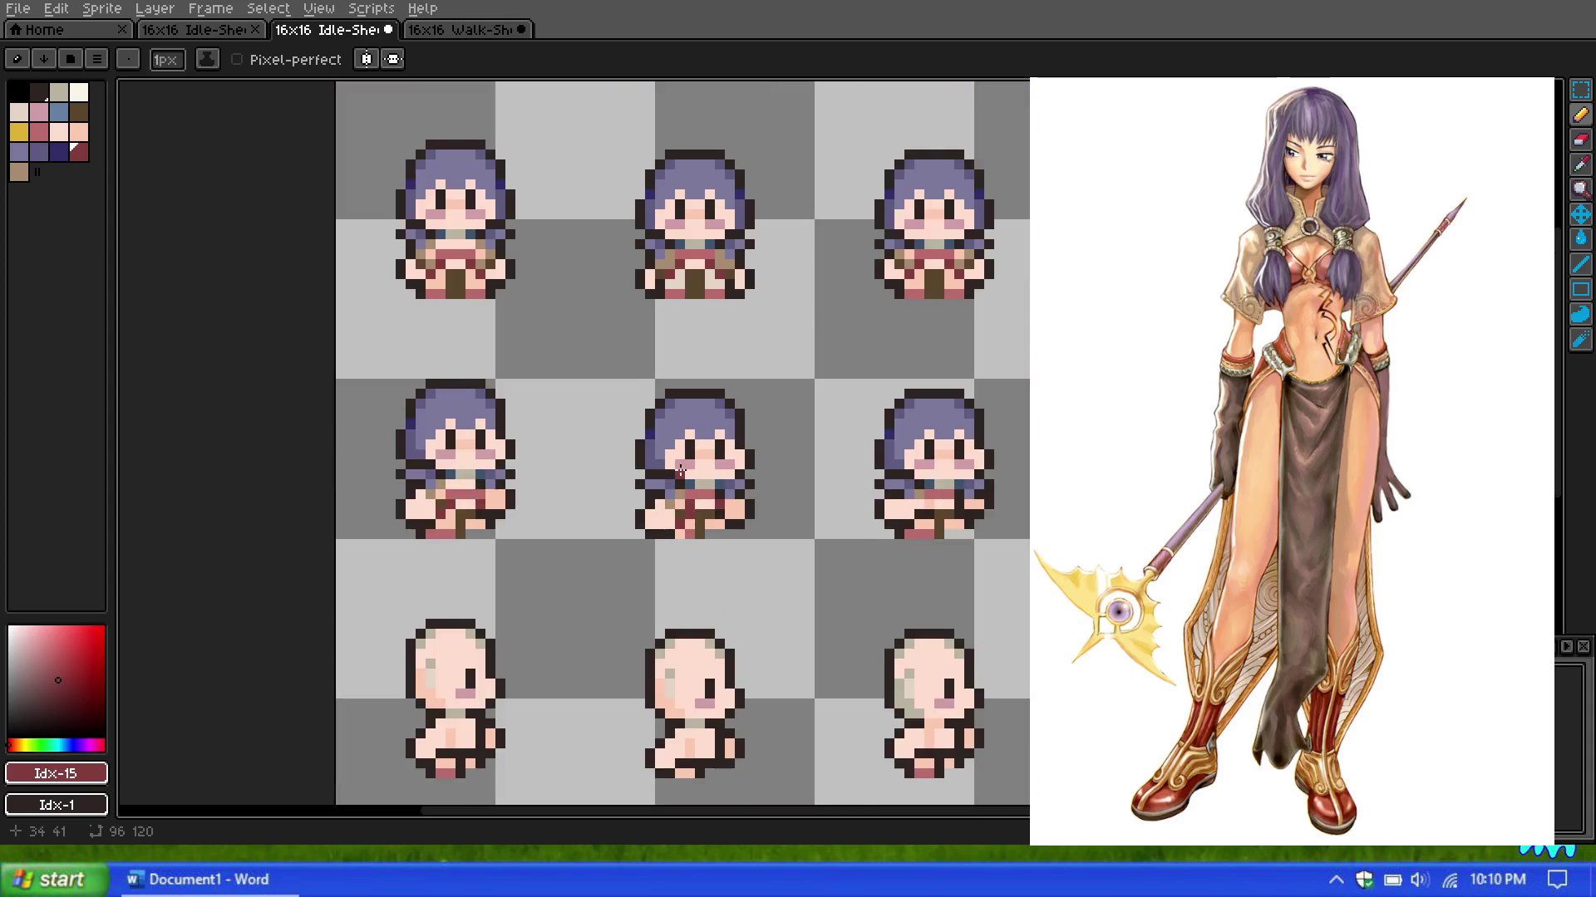
{"action": "scroll", "coordinate": [801, 452], "scroll_direction": "down", "scroll_amount": 1}
{"action": "scroll", "coordinate": [856, 457], "scroll_direction": "down", "scroll_amount": 1}
{"action": "scroll", "coordinate": [896, 459], "scroll_direction": "up", "scroll_amount": 1}
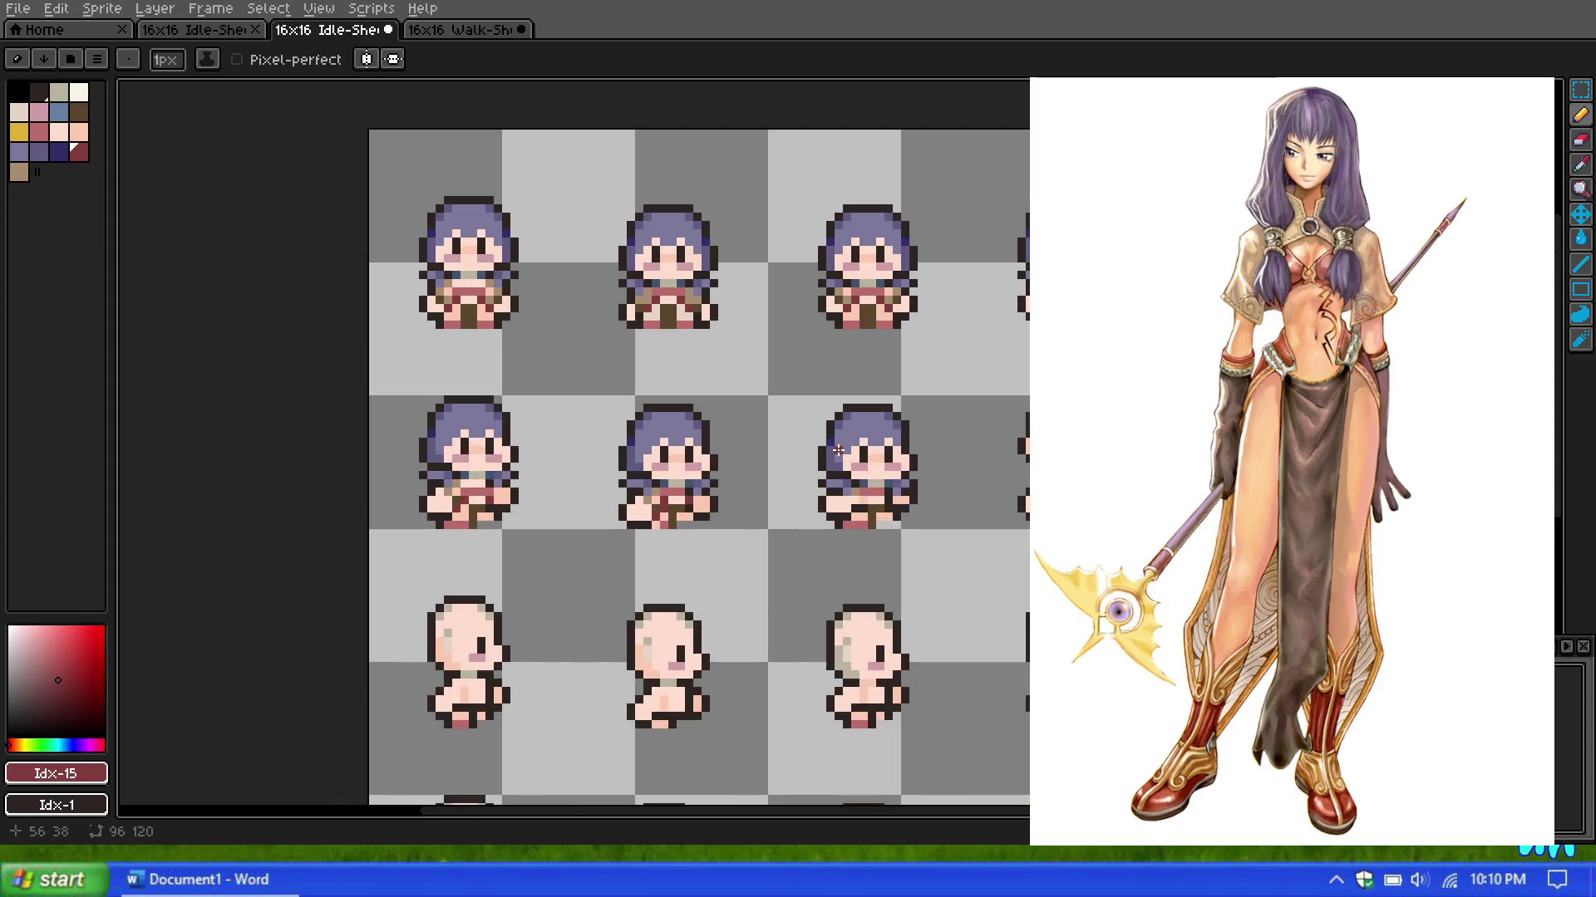
{"action": "scroll", "coordinate": [836, 449], "scroll_direction": "up", "scroll_amount": 1}
{"action": "scroll", "coordinate": [865, 431], "scroll_direction": "down", "scroll_amount": 2}
{"action": "scroll", "coordinate": [856, 436], "scroll_direction": "up", "scroll_amount": 1}
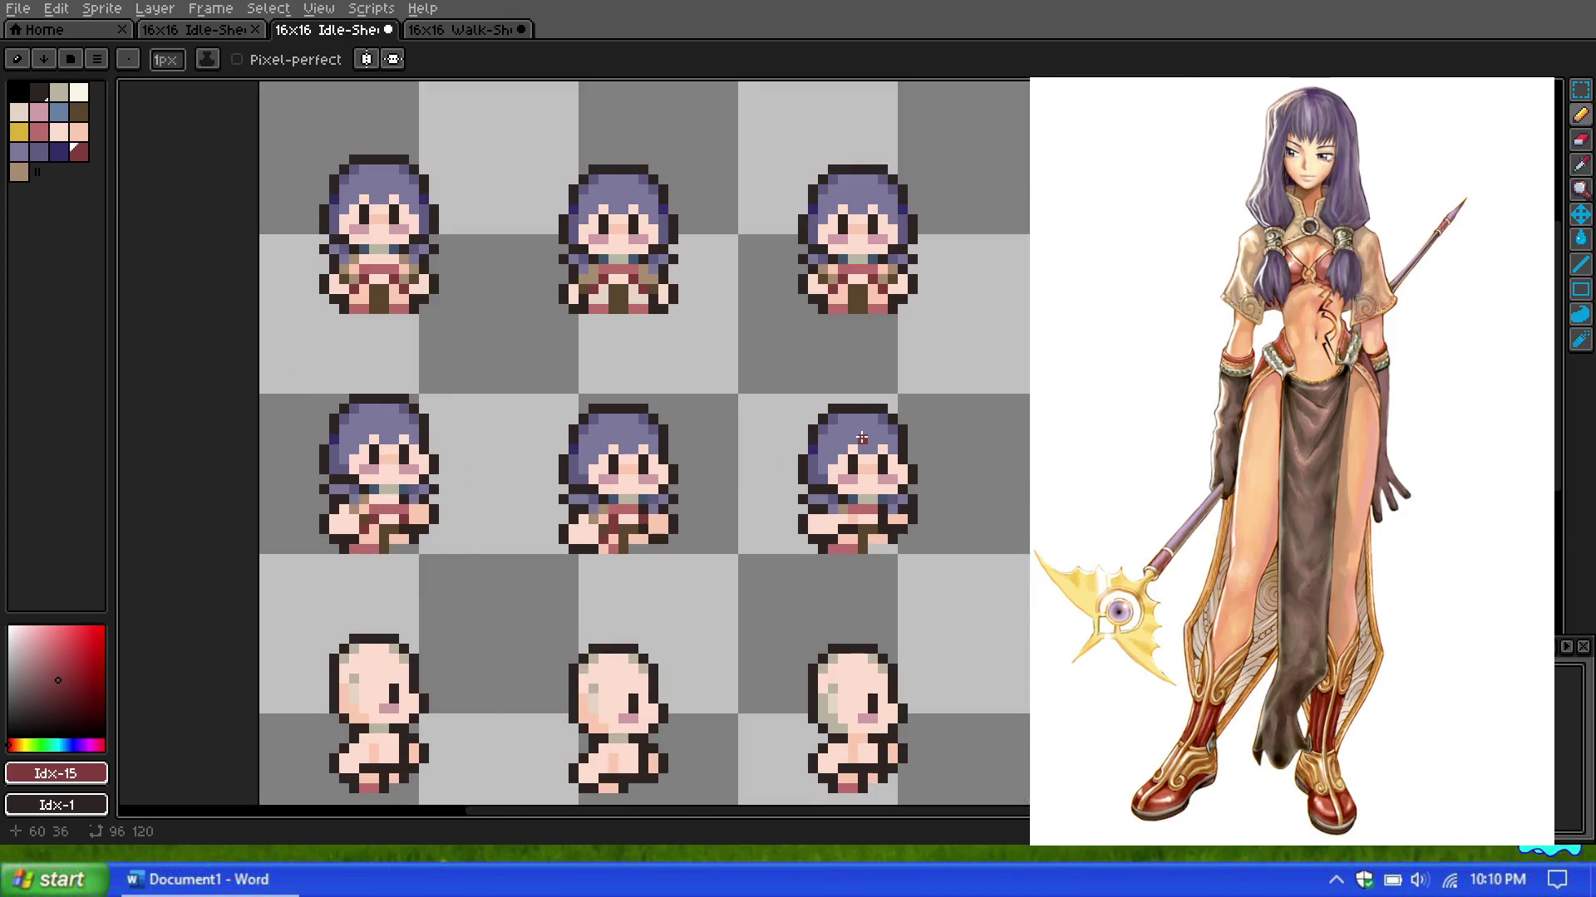
{"action": "scroll", "coordinate": [831, 445], "scroll_direction": "up", "scroll_amount": 1}
{"action": "scroll", "coordinate": [806, 448], "scroll_direction": "down", "scroll_amount": 1}
{"action": "scroll", "coordinate": [798, 451], "scroll_direction": "up", "scroll_amount": 1}
{"action": "scroll", "coordinate": [784, 456], "scroll_direction": "down", "scroll_amount": 3}
{"action": "scroll", "coordinate": [782, 456], "scroll_direction": "down", "scroll_amount": 5}
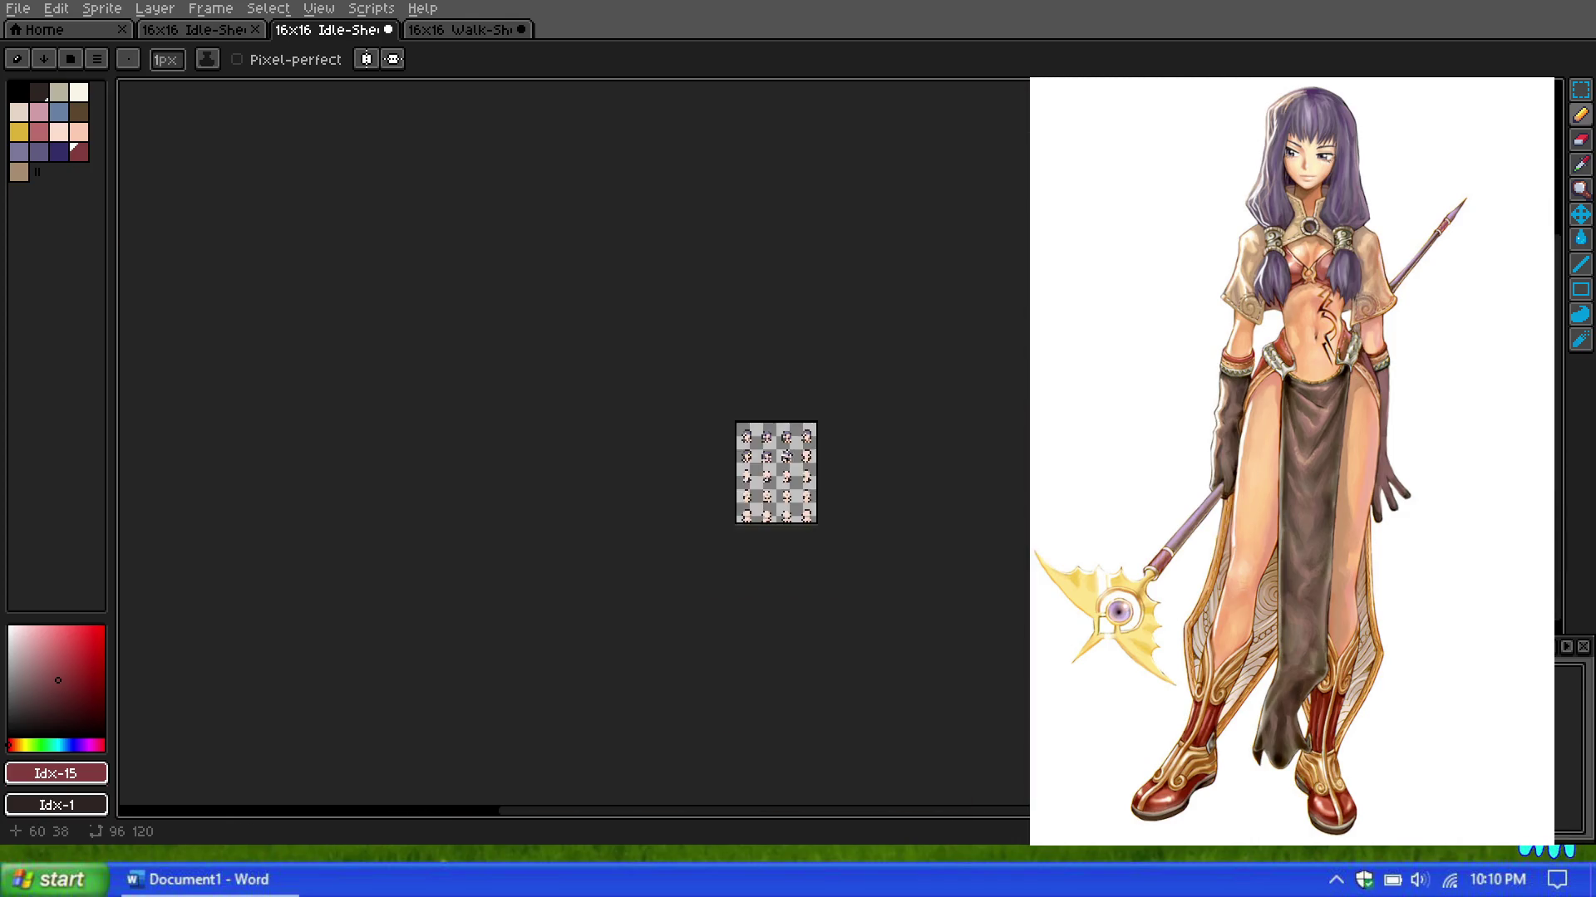
{"action": "scroll", "coordinate": [777, 458], "scroll_direction": "up", "scroll_amount": 6}
{"action": "scroll", "coordinate": [748, 444], "scroll_direction": "up", "scroll_amount": 1}
{"action": "scroll", "coordinate": [733, 433], "scroll_direction": "up", "scroll_amount": 1}
{"action": "scroll", "coordinate": [730, 436], "scroll_direction": "up", "scroll_amount": 2}
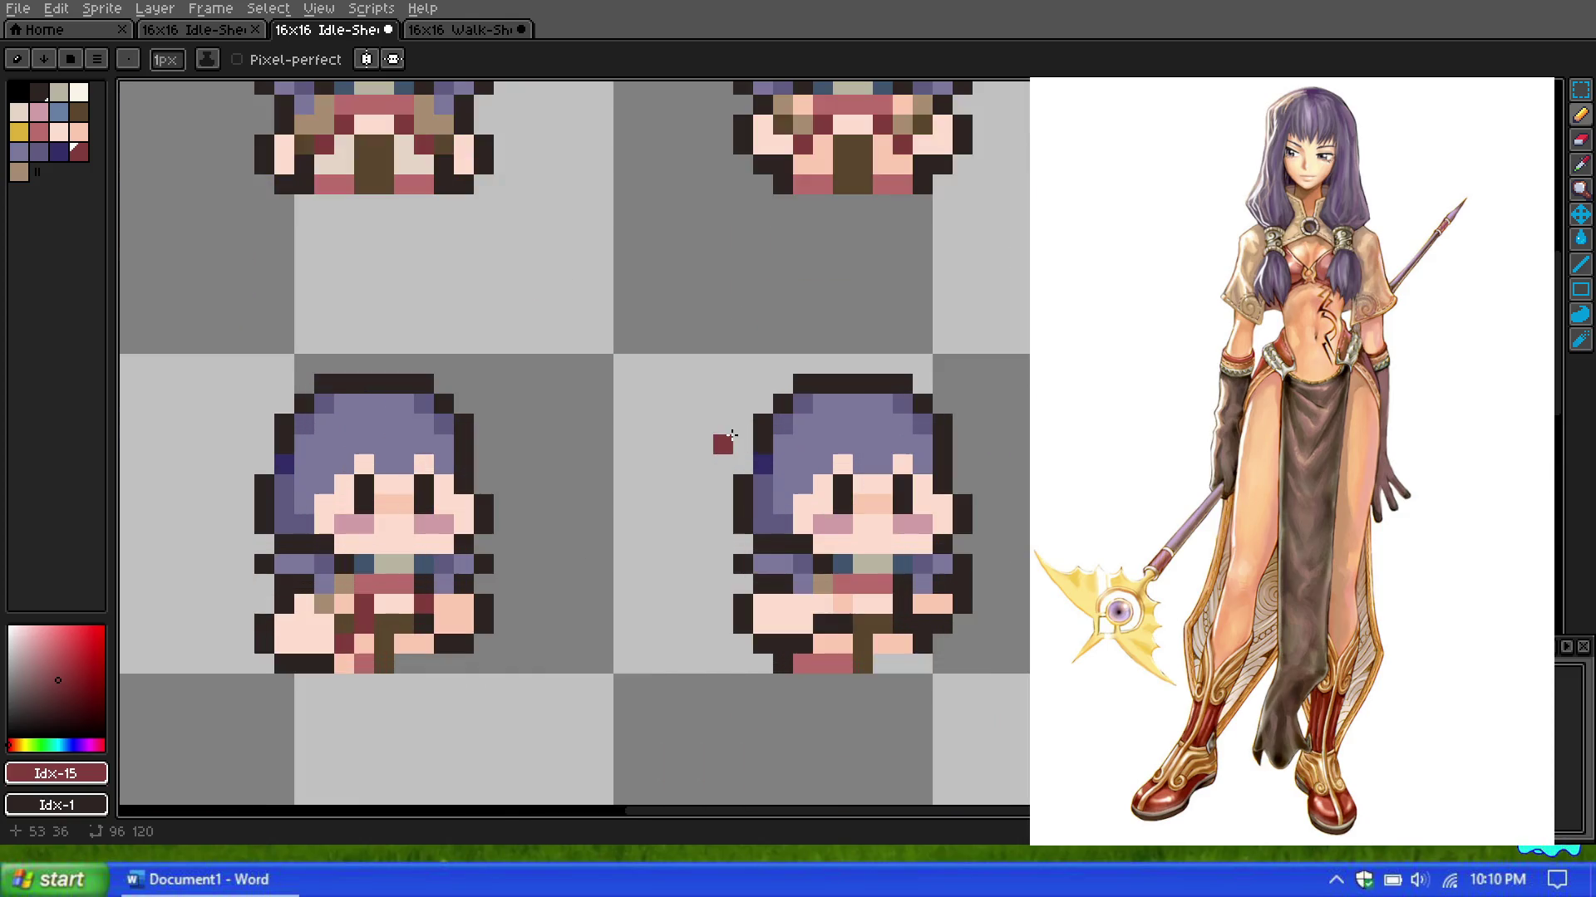
{"action": "scroll", "coordinate": [723, 438], "scroll_direction": "down", "scroll_amount": 4}
{"action": "scroll", "coordinate": [698, 465], "scroll_direction": "down", "scroll_amount": 2}
{"action": "scroll", "coordinate": [673, 495], "scroll_direction": "up", "scroll_amount": 2}
{"action": "scroll", "coordinate": [677, 501], "scroll_direction": "down", "scroll_amount": 1}
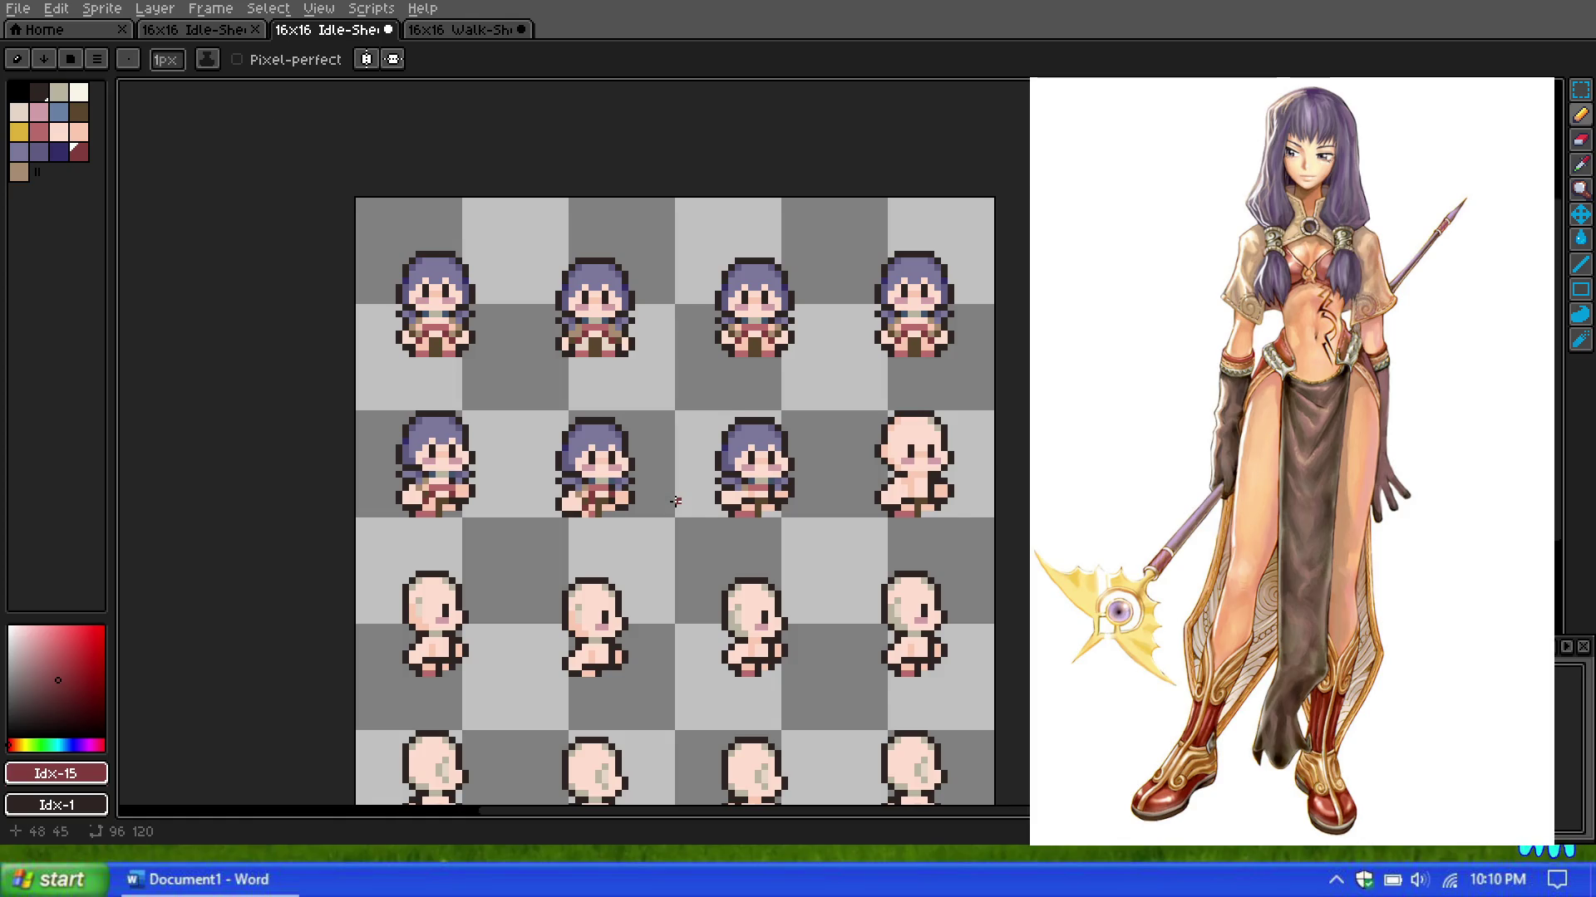
{"action": "scroll", "coordinate": [676, 501], "scroll_direction": "up", "scroll_amount": 1}
{"action": "scroll", "coordinate": [675, 499], "scroll_direction": "up", "scroll_amount": 2}
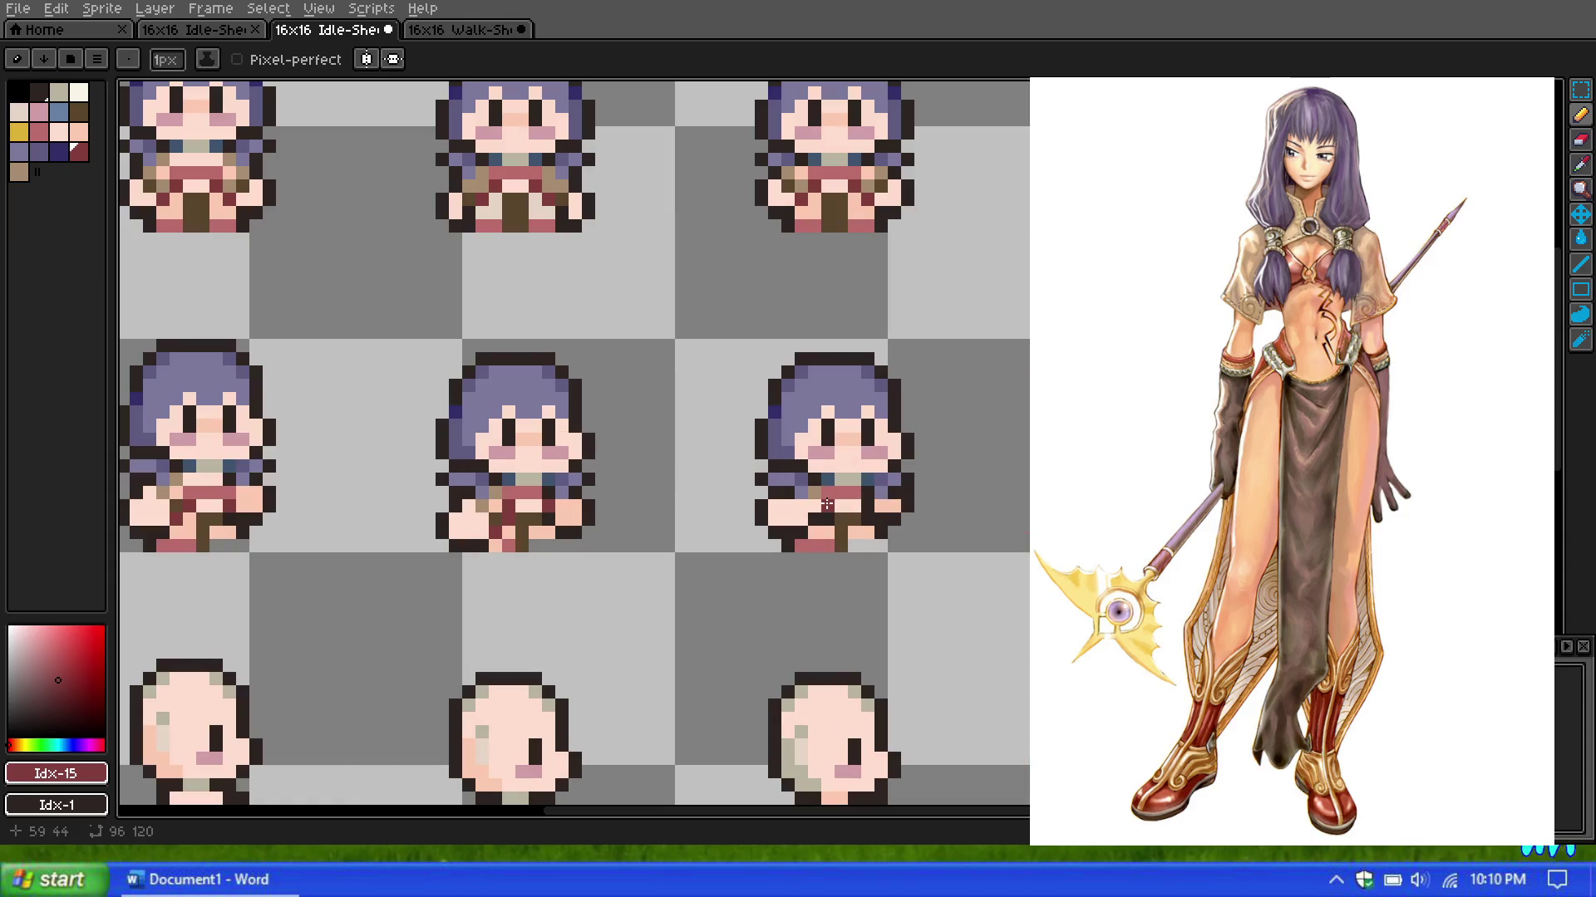
{"action": "scroll", "coordinate": [827, 511], "scroll_direction": "up", "scroll_amount": 1}
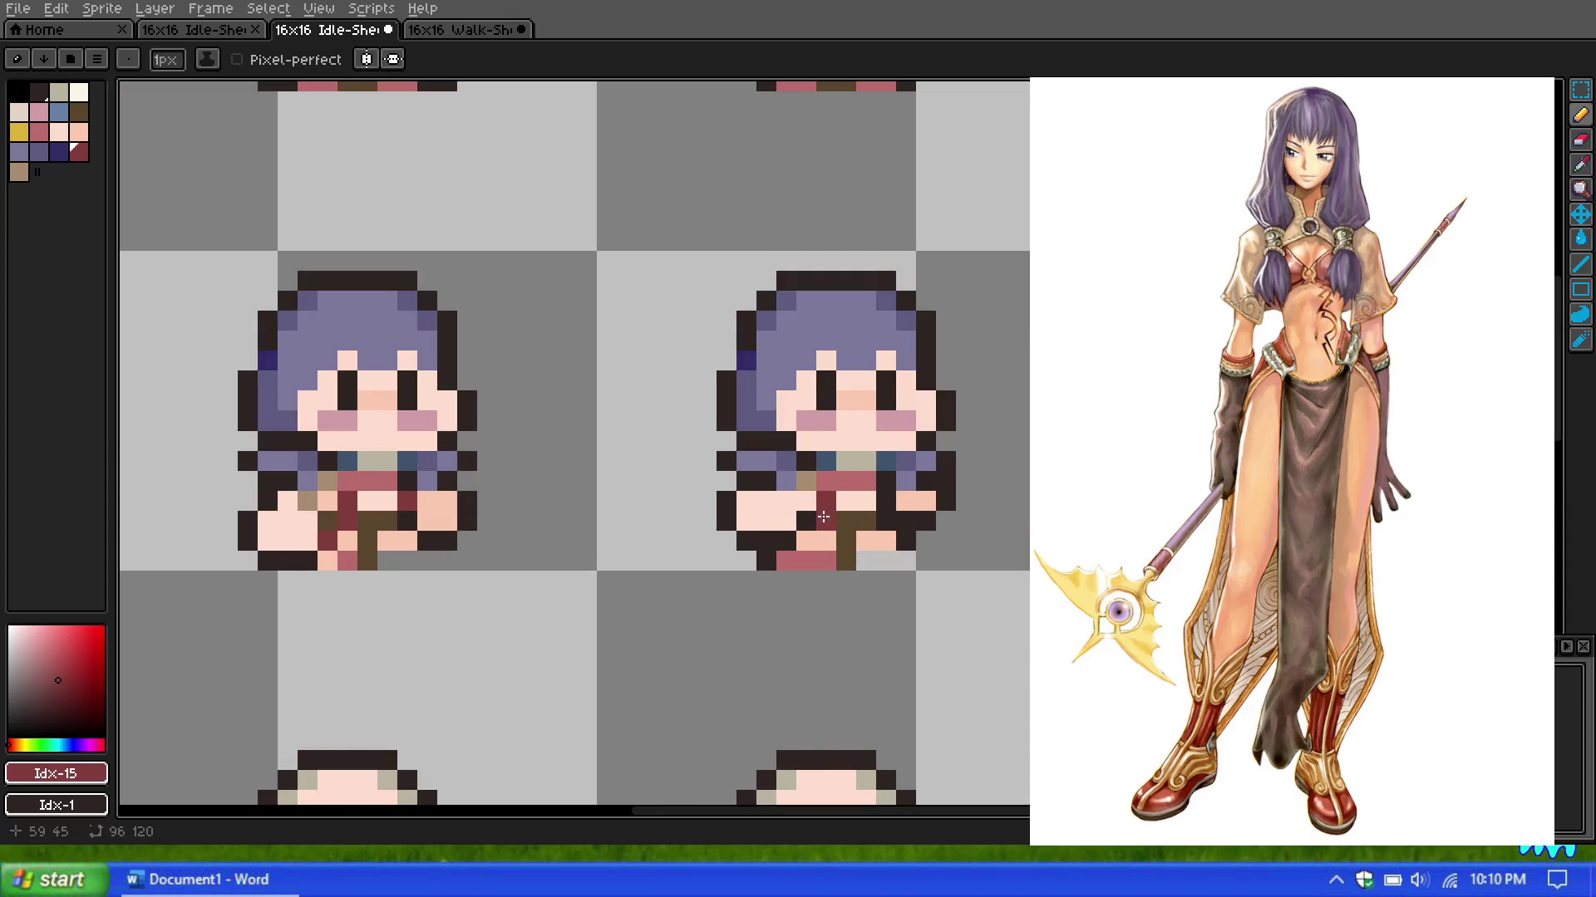
{"action": "left_click", "coordinate": [886, 501]}
{"action": "left_click", "coordinate": [807, 521]}
{"action": "left_click", "coordinate": [796, 494], "text": "alt"}
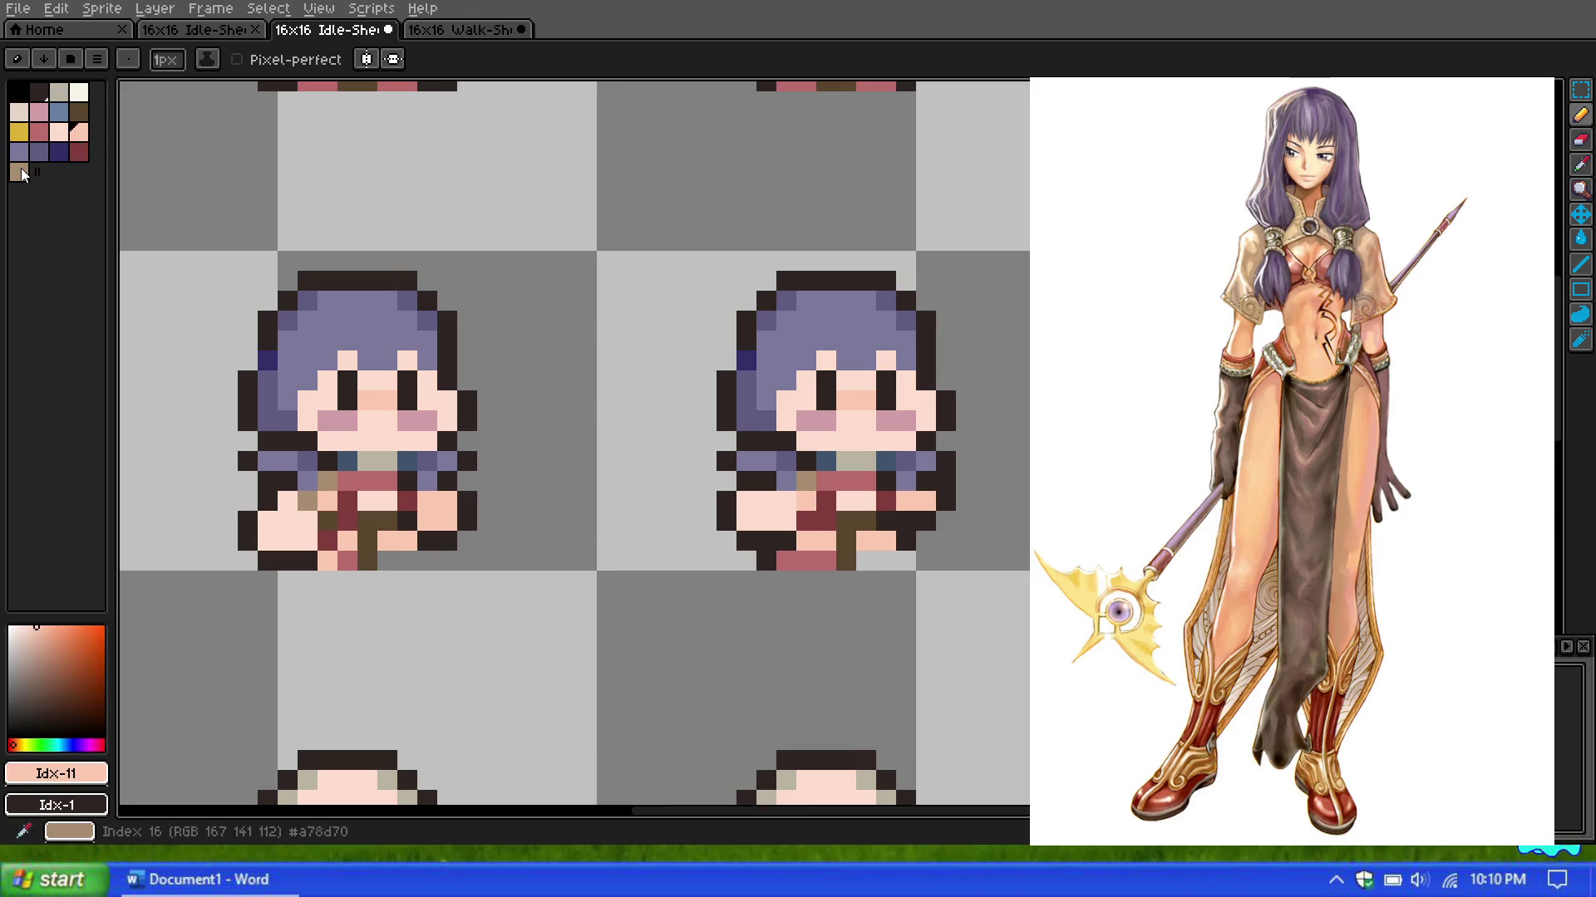
Step: Switch the drawing colour to tan, then back to dark red while zooming around
{"action": "left_click", "coordinate": [806, 501], "text": "alt"}
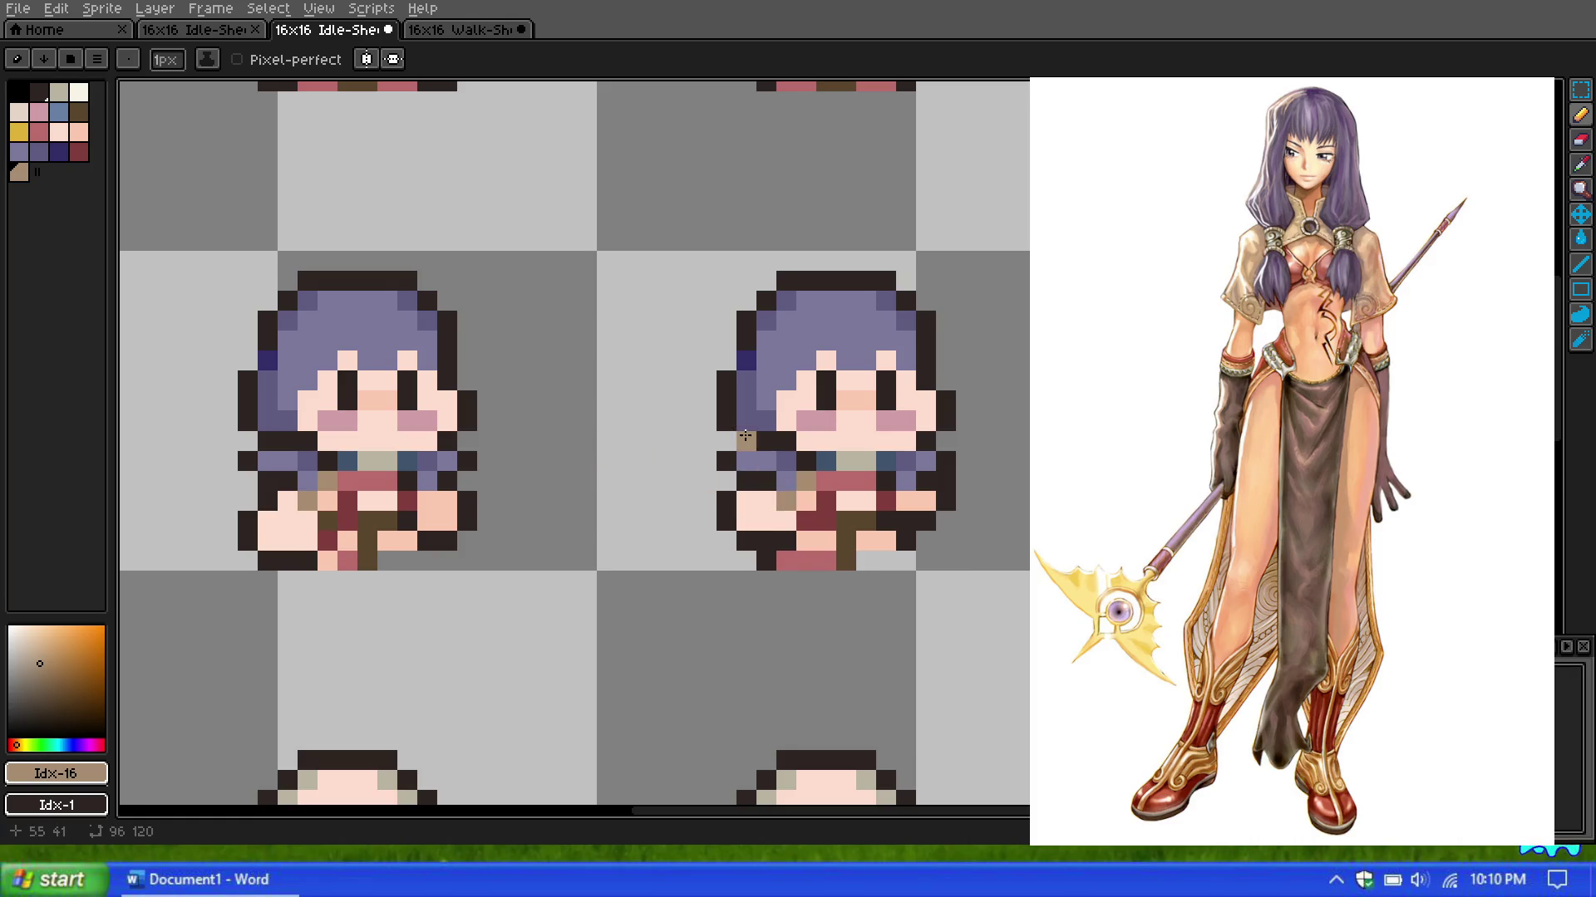
{"action": "scroll", "coordinate": [796, 445], "scroll_direction": "down", "scroll_amount": 2}
{"action": "scroll", "coordinate": [795, 446], "scroll_direction": "up", "scroll_amount": 1}
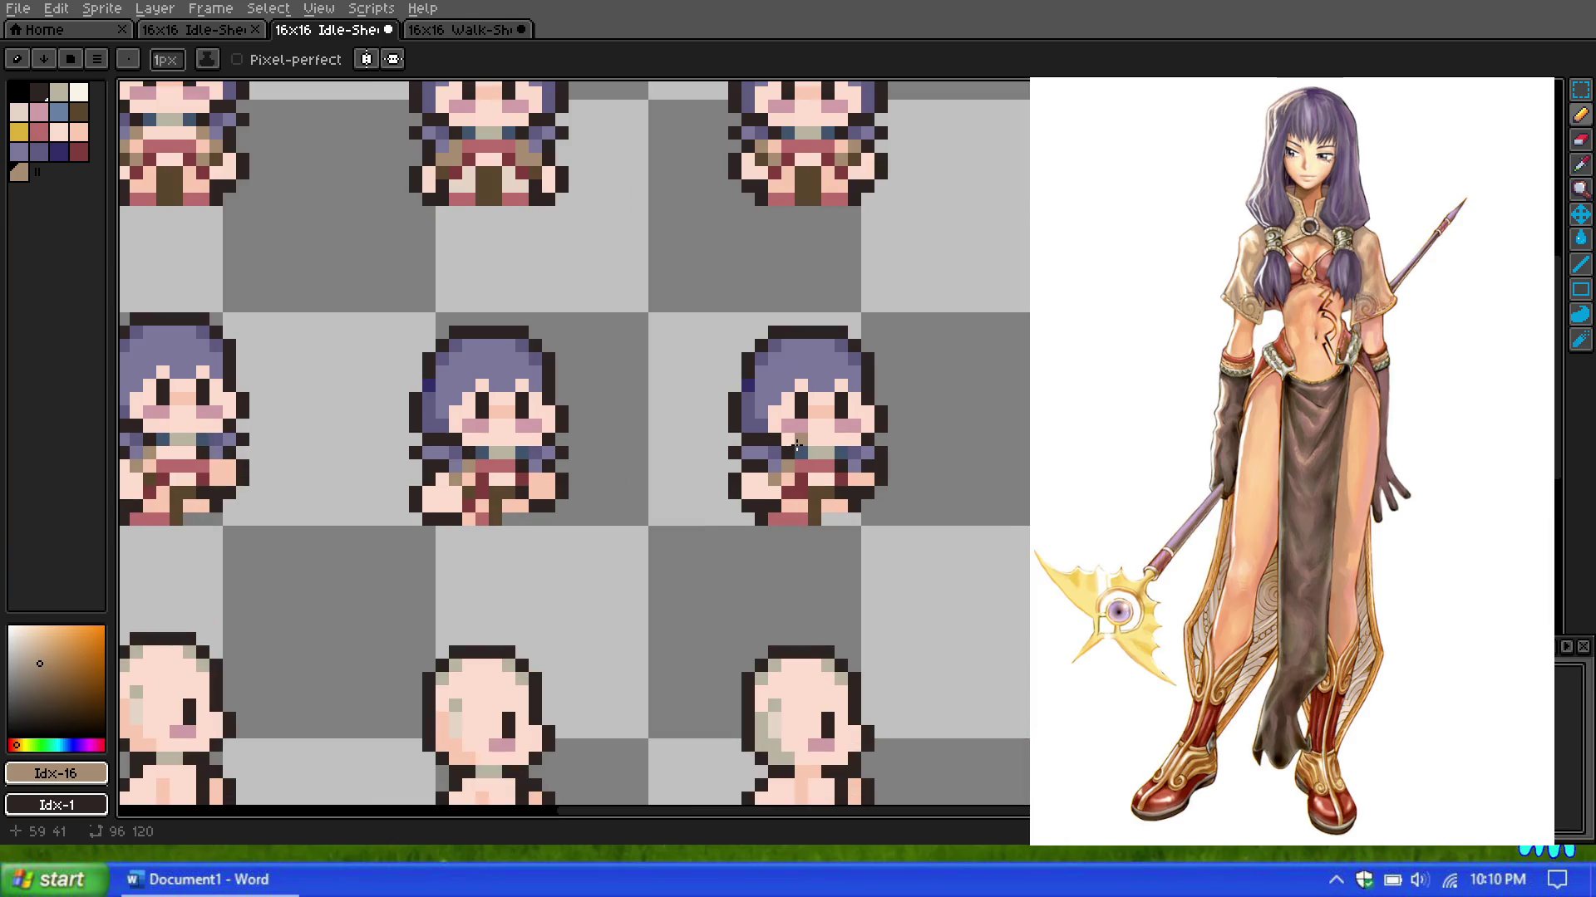
{"action": "scroll", "coordinate": [796, 446], "scroll_direction": "down", "scroll_amount": 1}
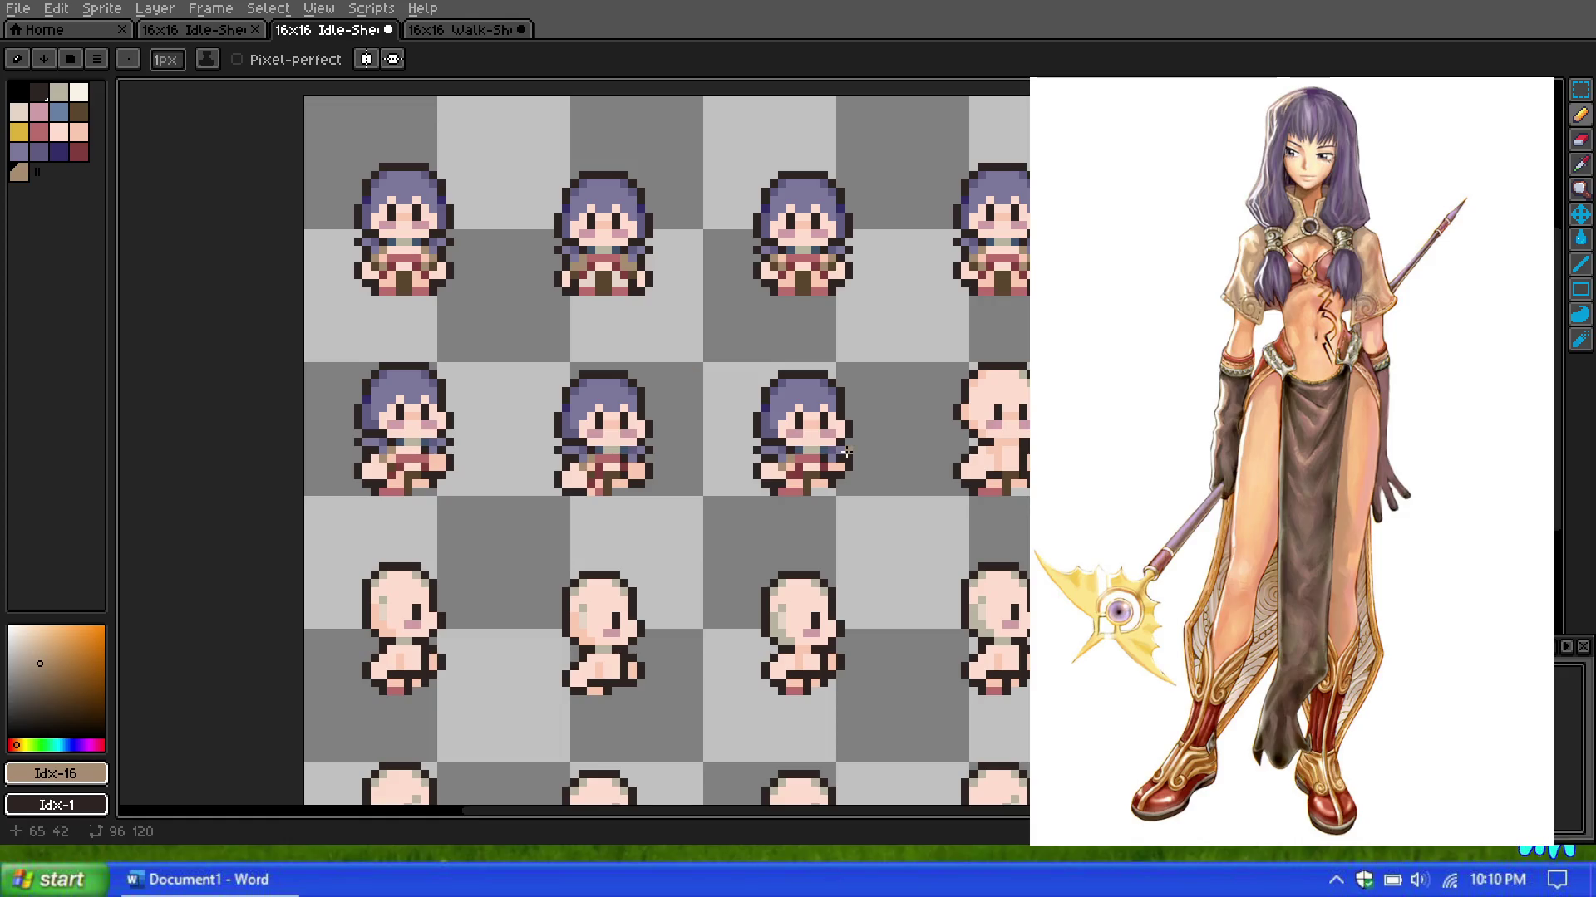
{"action": "scroll", "coordinate": [817, 452], "scroll_direction": "up", "scroll_amount": 1}
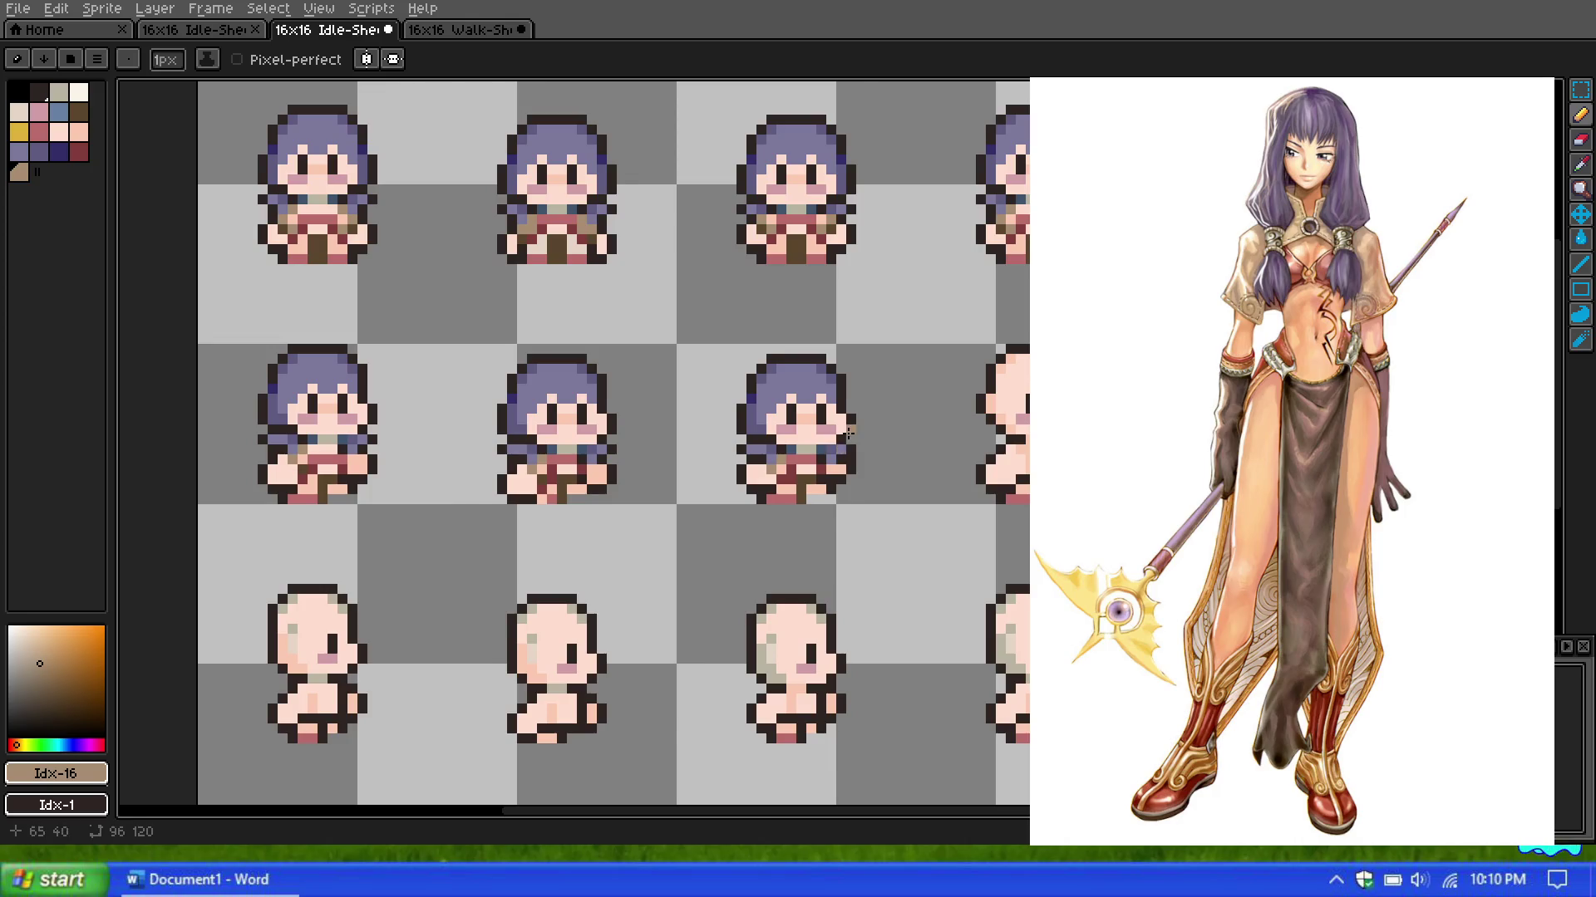
{"action": "scroll", "coordinate": [823, 457], "scroll_direction": "up", "scroll_amount": 1}
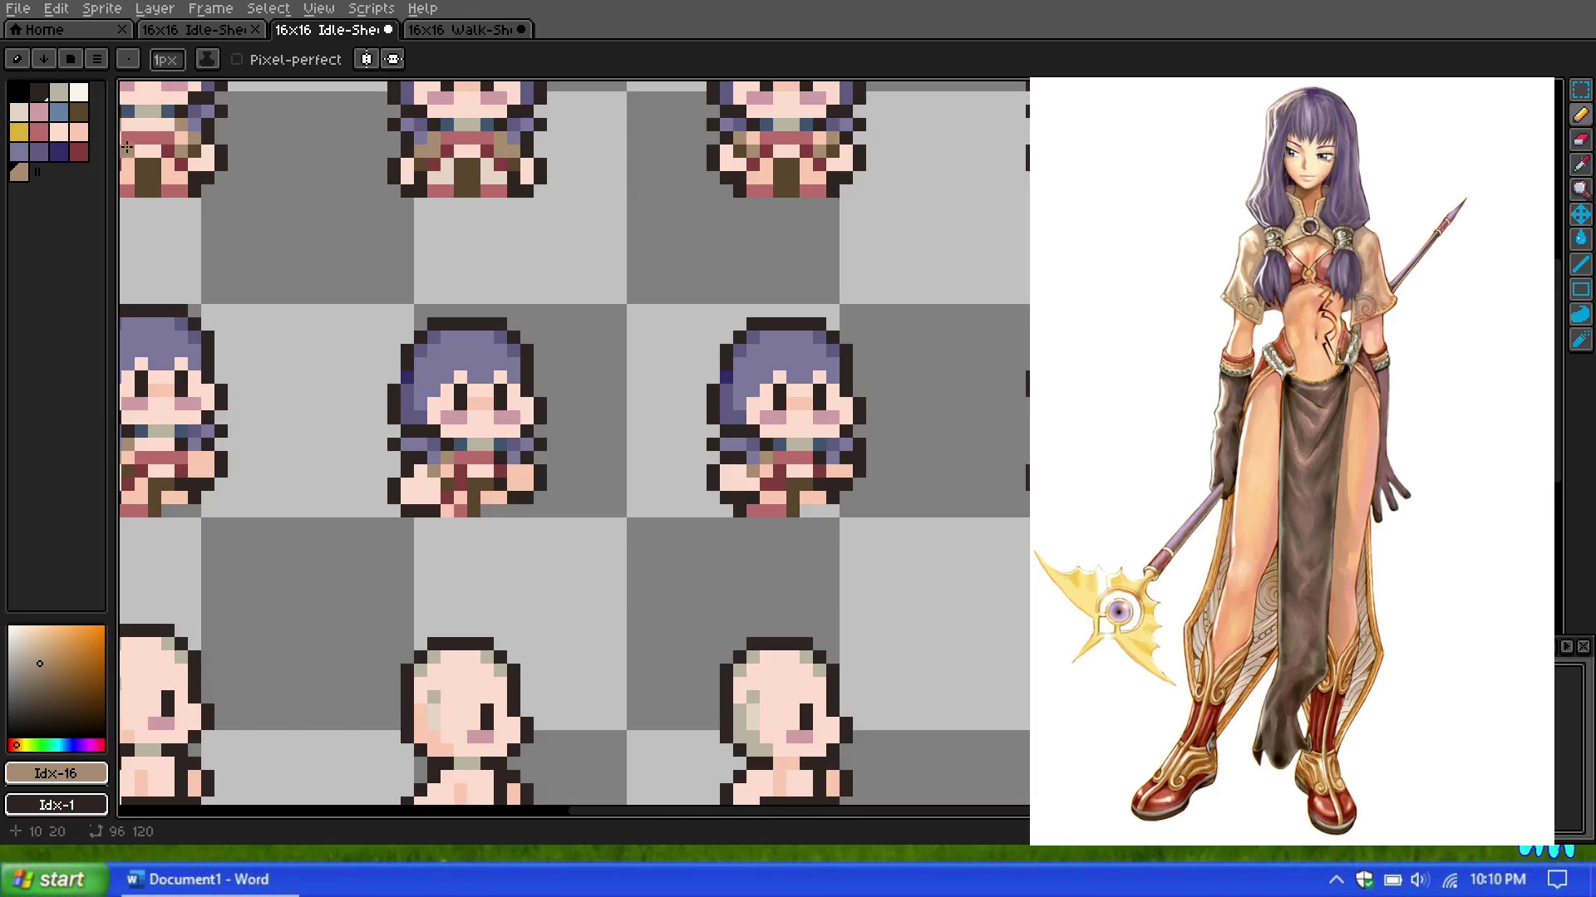
{"action": "left_click", "coordinate": [75, 156]}
{"action": "scroll", "coordinate": [347, 381], "scroll_direction": "up", "scroll_amount": 2}
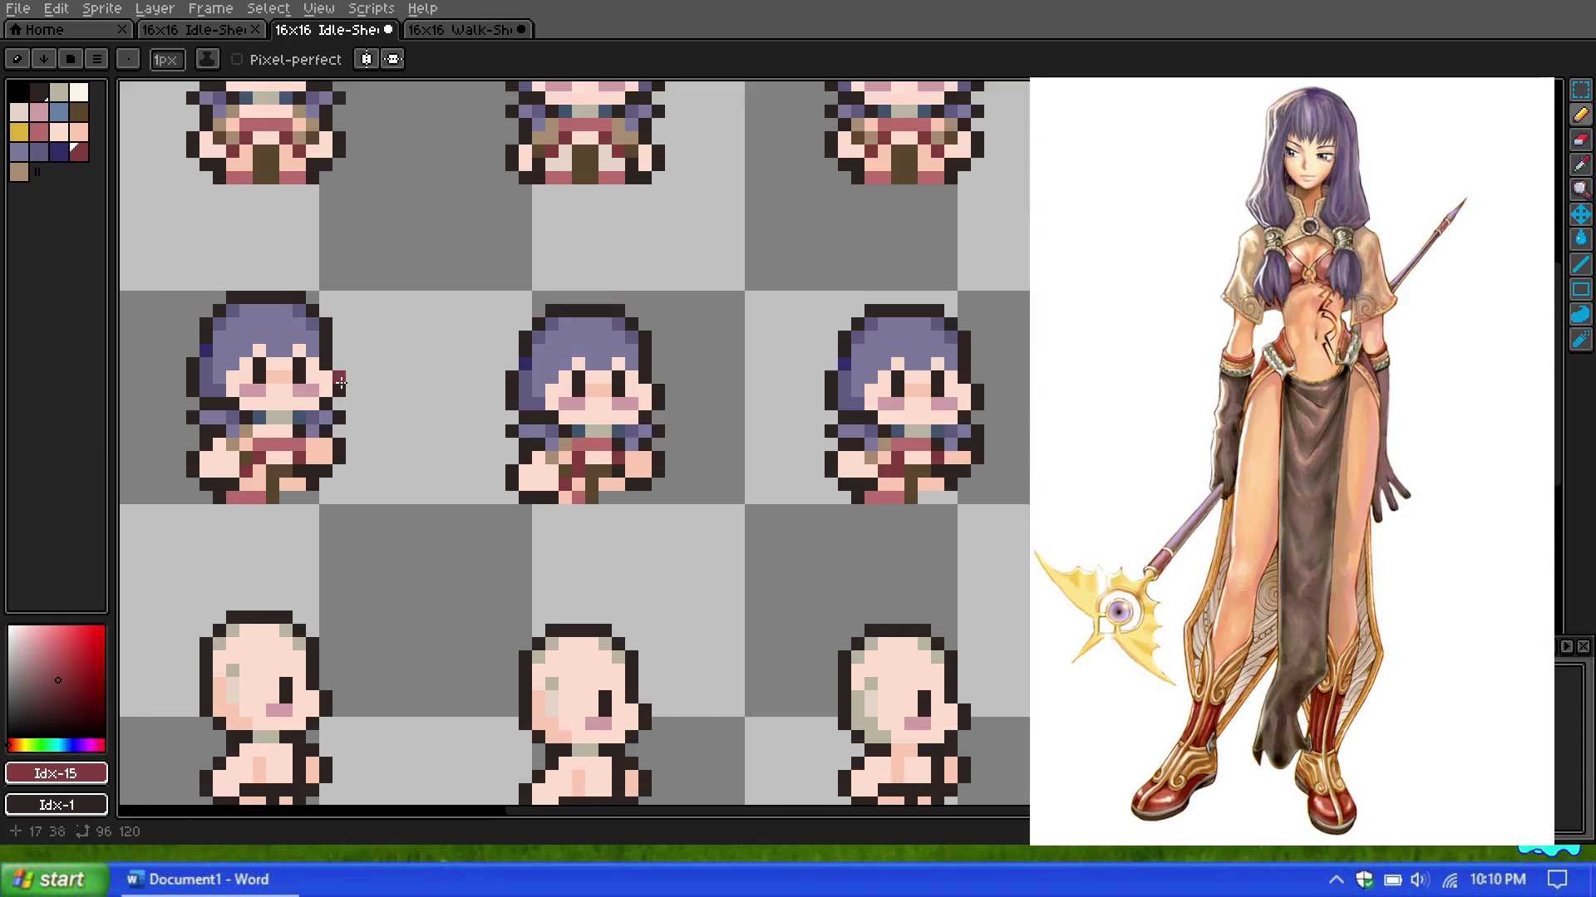
{"action": "scroll", "coordinate": [338, 394], "scroll_direction": "up", "scroll_amount": 2}
{"action": "scroll", "coordinate": [413, 404], "scroll_direction": "down", "scroll_amount": 3}
{"action": "scroll", "coordinate": [255, 373], "scroll_direction": "up", "scroll_amount": 1}
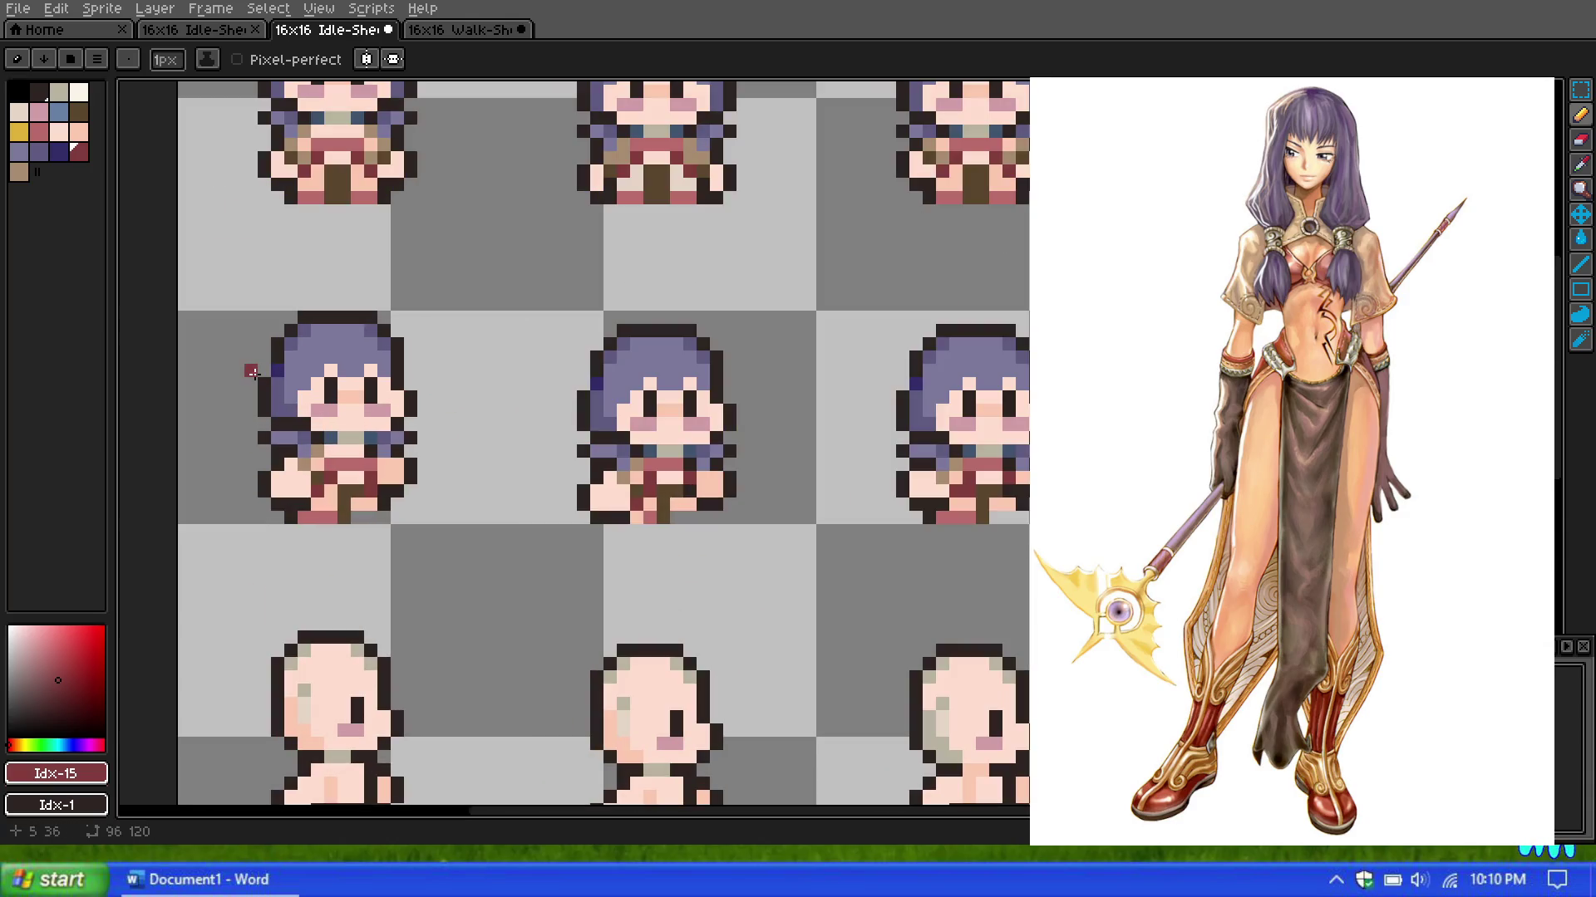
{"action": "scroll", "coordinate": [290, 371], "scroll_direction": "down", "scroll_amount": 1}
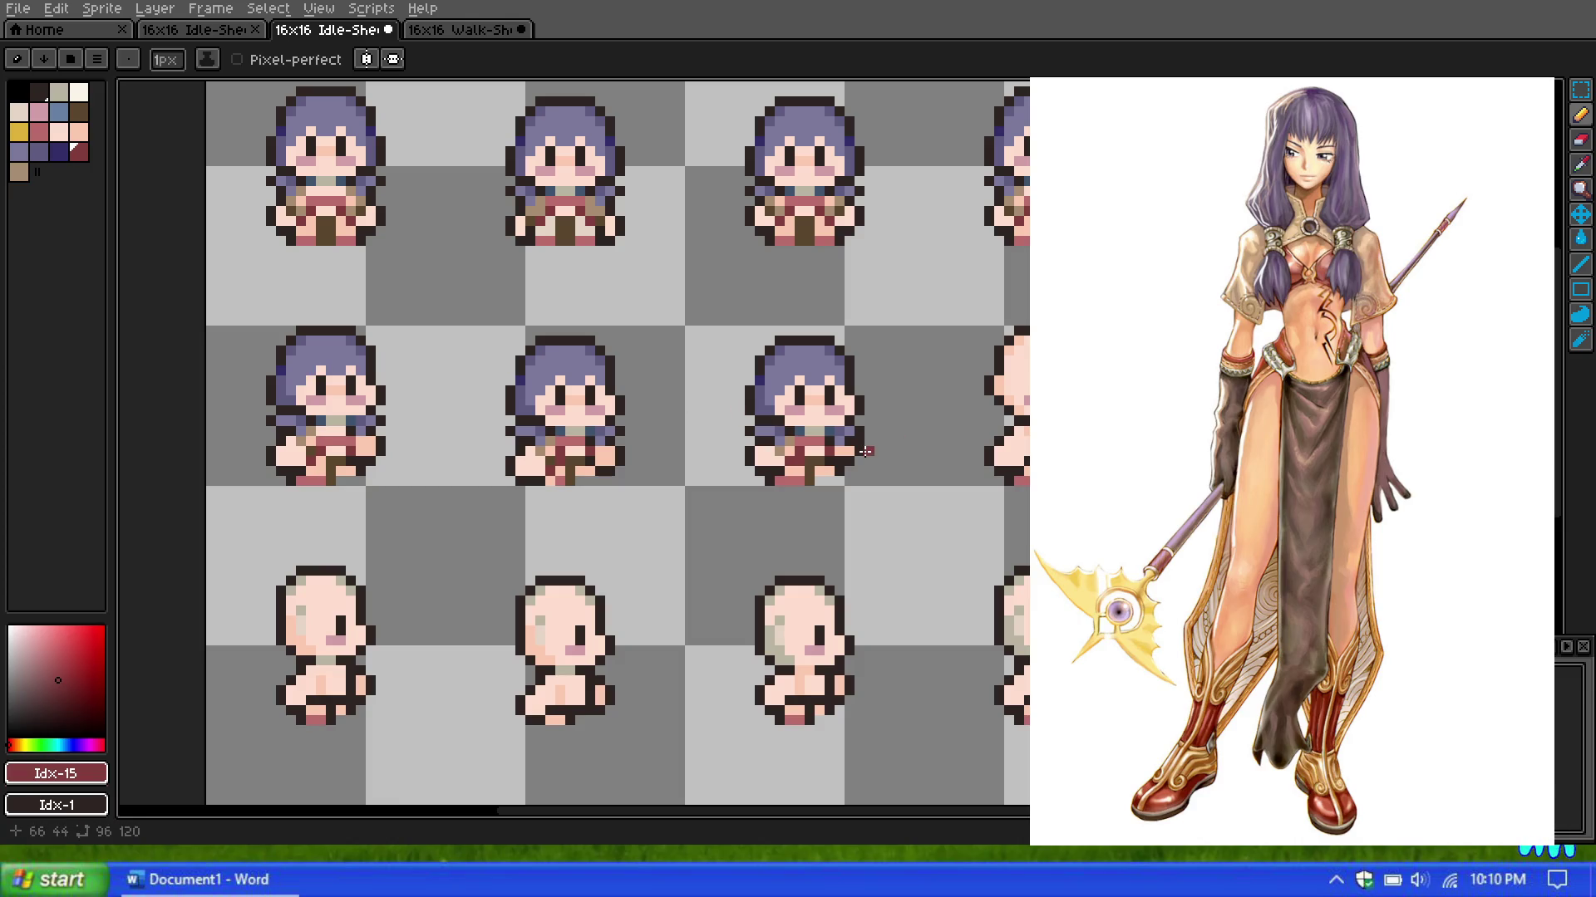
{"action": "scroll", "coordinate": [241, 445], "scroll_direction": "up", "scroll_amount": 1}
{"action": "scroll", "coordinate": [235, 445], "scroll_direction": "up", "scroll_amount": 2}
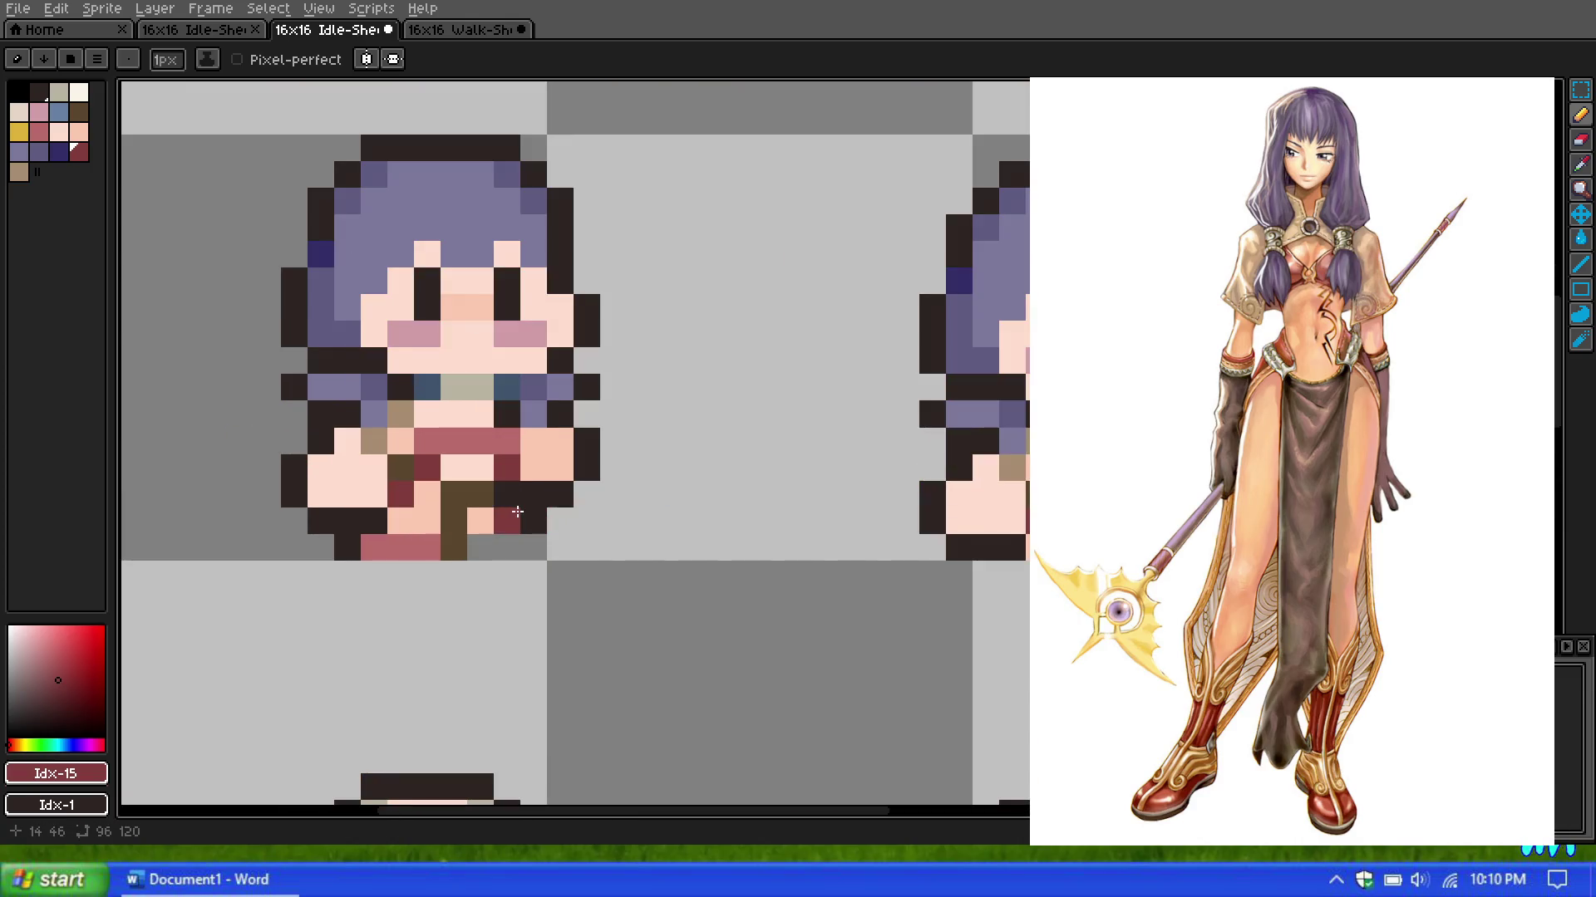
{"action": "scroll", "coordinate": [615, 332], "scroll_direction": "down", "scroll_amount": 1}
{"action": "scroll", "coordinate": [623, 330], "scroll_direction": "down", "scroll_amount": 1}
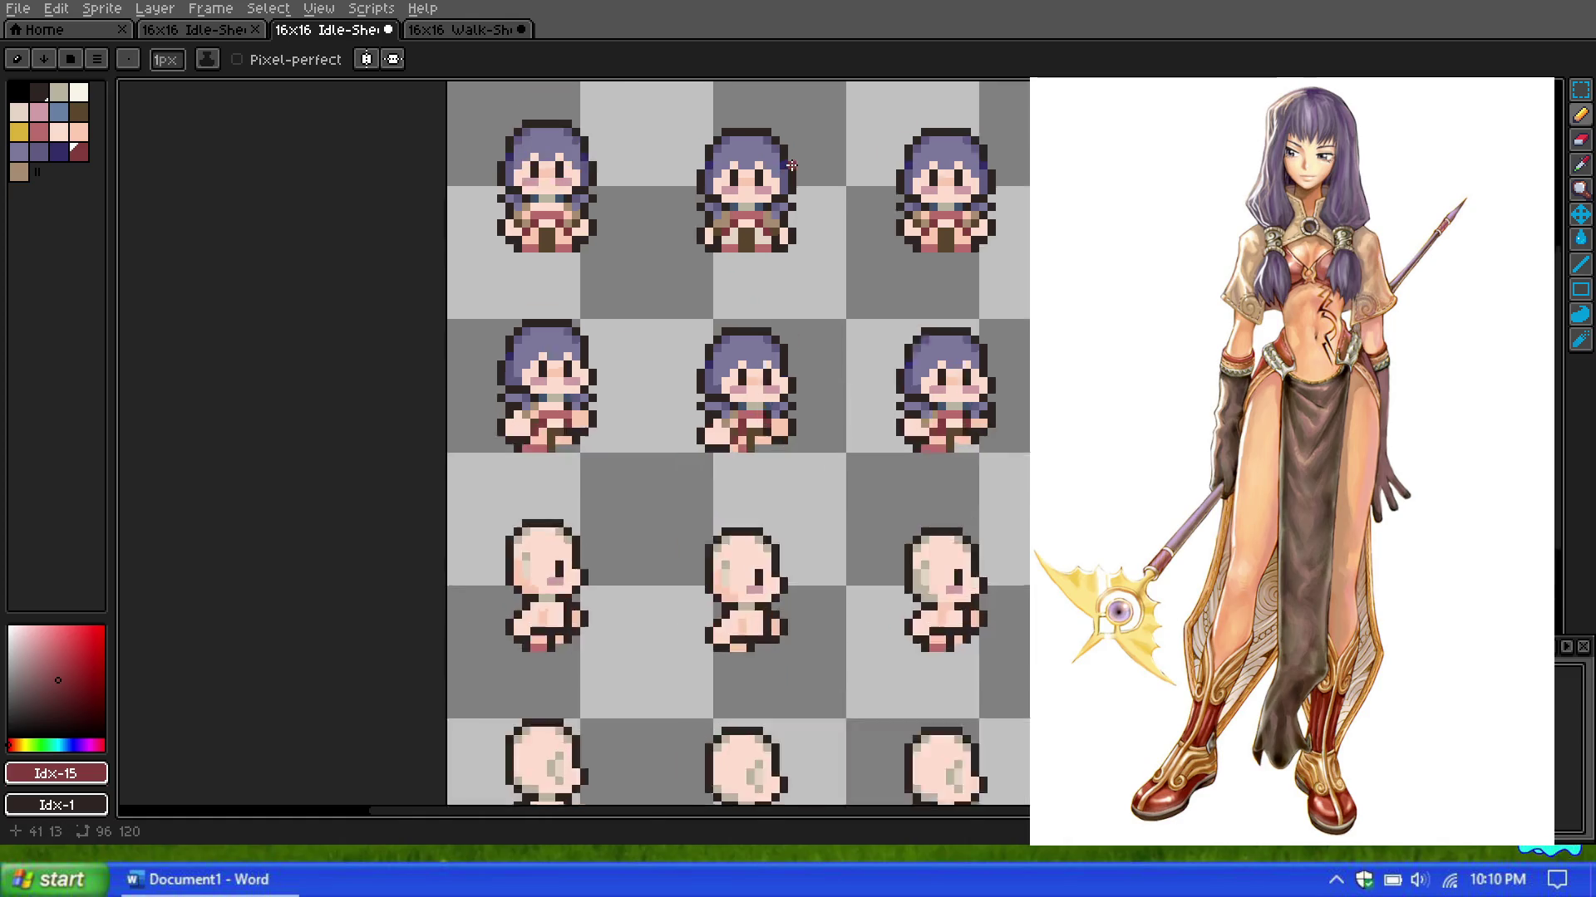
{"action": "scroll", "coordinate": [745, 250], "scroll_direction": "up", "scroll_amount": 3}
{"action": "scroll", "coordinate": [771, 358], "scroll_direction": "down", "scroll_amount": 3}
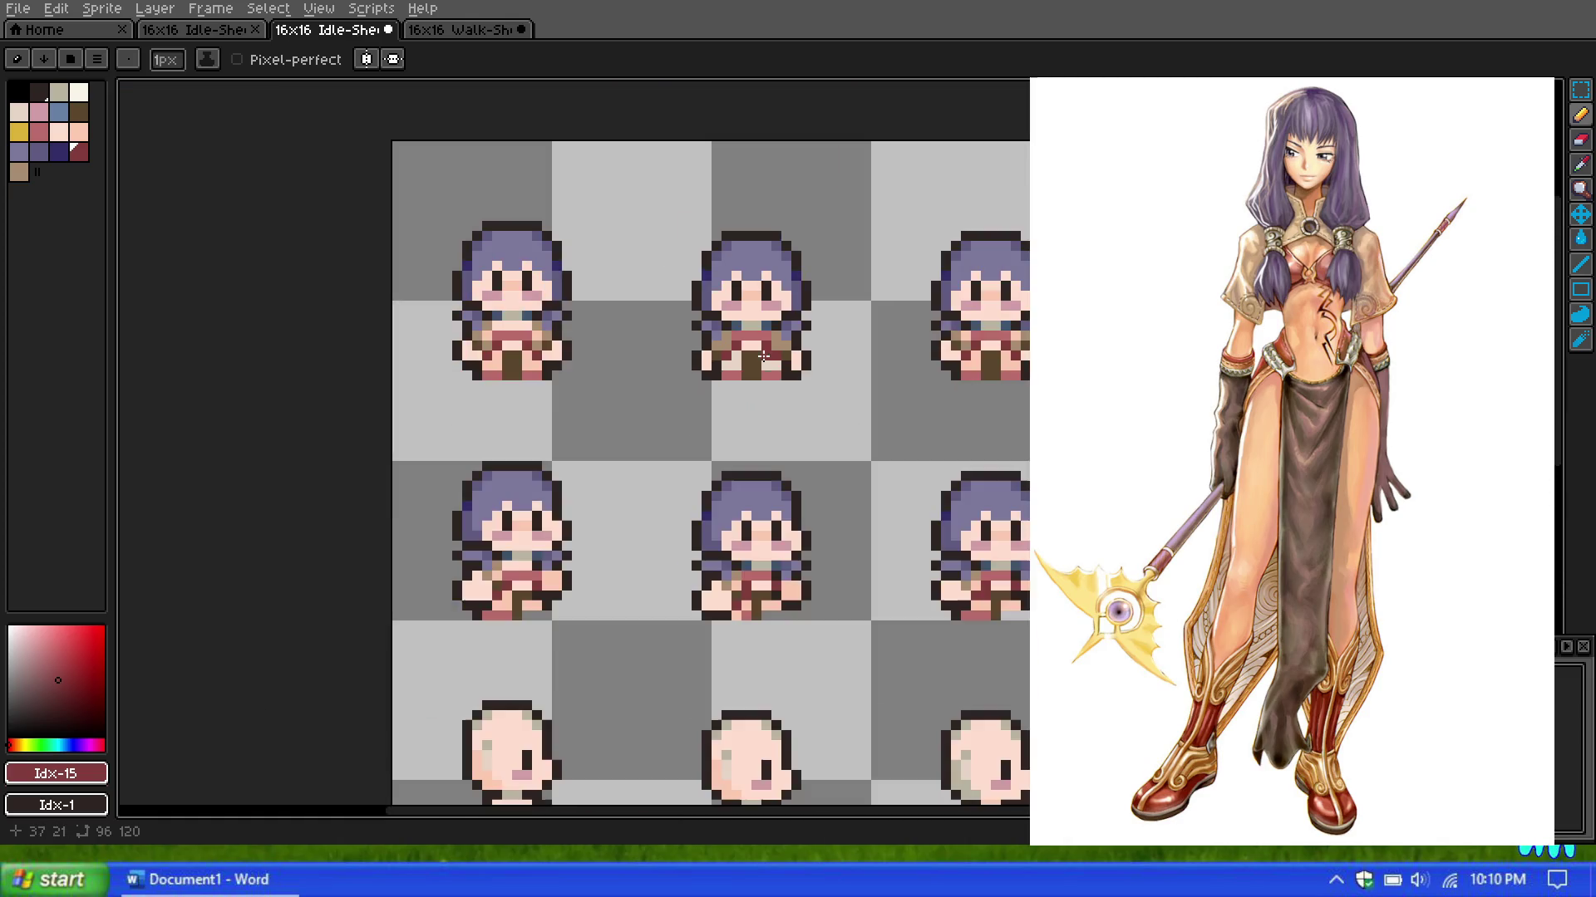
{"action": "scroll", "coordinate": [777, 308], "scroll_direction": "up", "scroll_amount": 2}
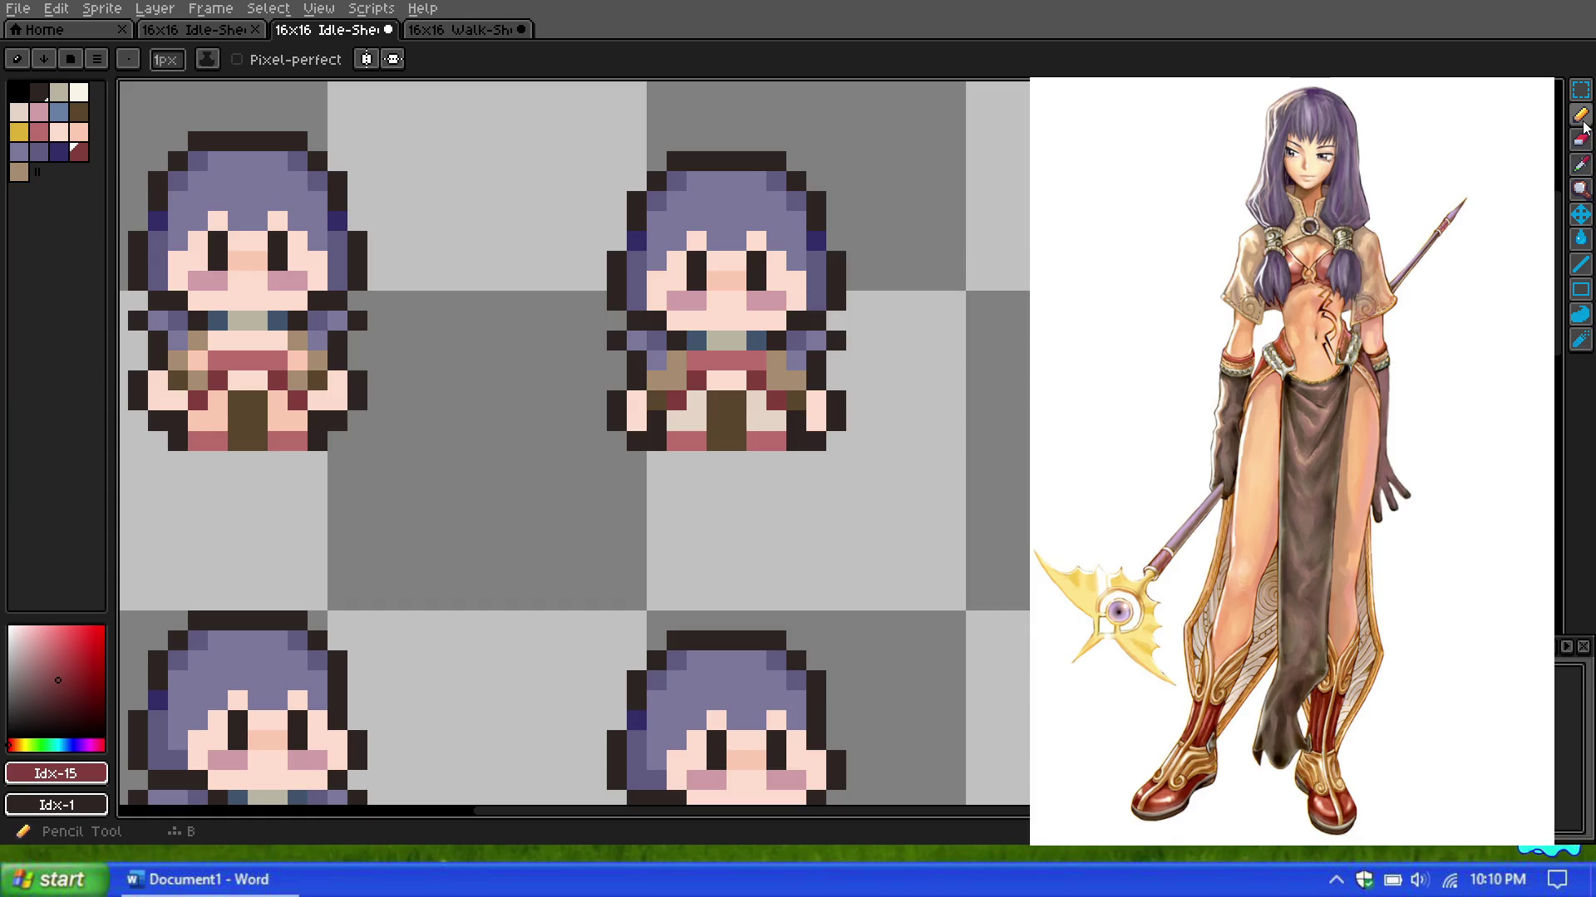
Step: Paint peach pixels on the top-middle sprite's lower body, then pick the Rectangular Marquee
{"action": "left_click", "coordinate": [689, 420], "text": "alt"}
{"action": "left_click", "coordinate": [696, 402]}
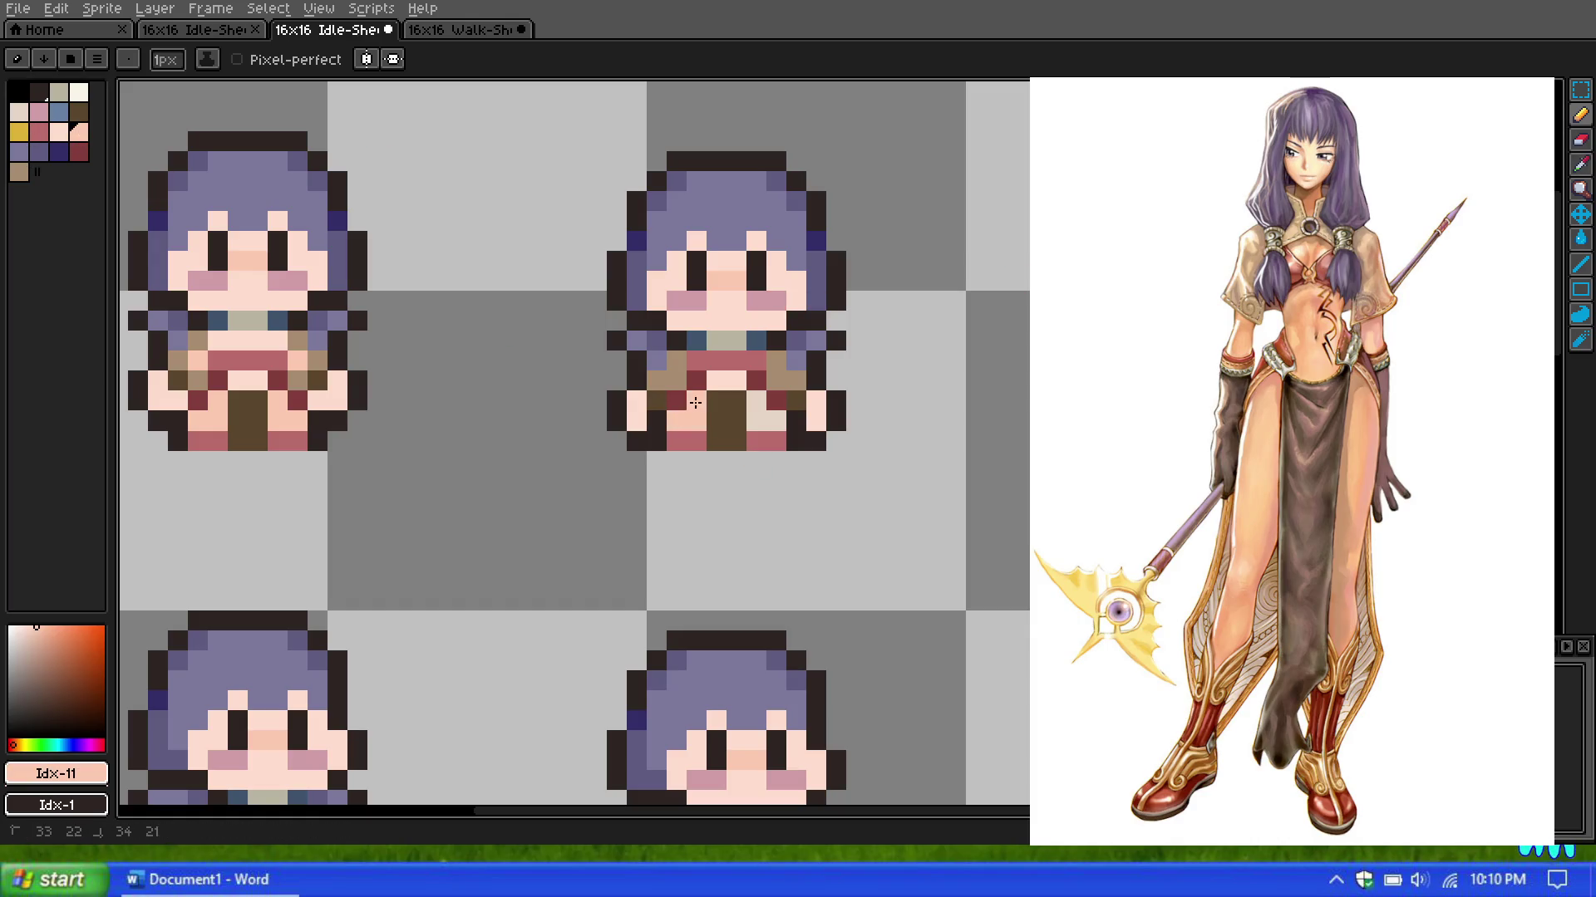
{"action": "left_click", "coordinate": [756, 416]}
{"action": "left_click", "coordinate": [716, 441]}
{"action": "scroll", "coordinate": [719, 441], "scroll_direction": "down", "scroll_amount": 2}
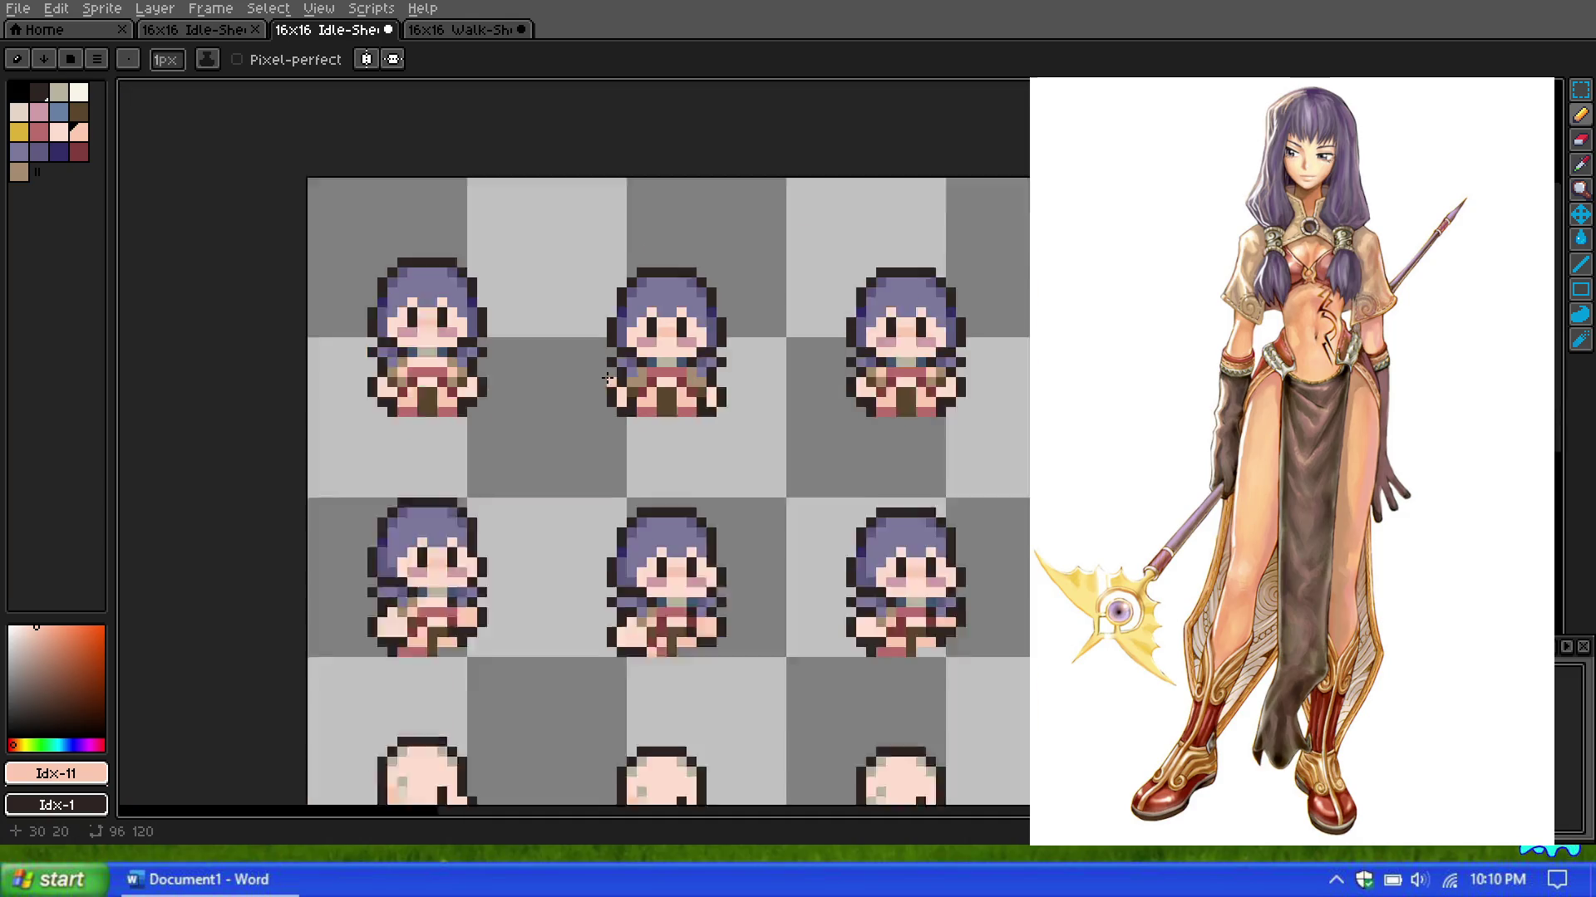
{"action": "scroll", "coordinate": [742, 403], "scroll_direction": "down", "scroll_amount": 1}
{"action": "scroll", "coordinate": [837, 563], "scroll_direction": "up", "scroll_amount": 1}
{"action": "scroll", "coordinate": [752, 577], "scroll_direction": "up", "scroll_amount": 1}
{"action": "scroll", "coordinate": [740, 516], "scroll_direction": "up", "scroll_amount": 3}
{"action": "scroll", "coordinate": [734, 496], "scroll_direction": "down", "scroll_amount": 3}
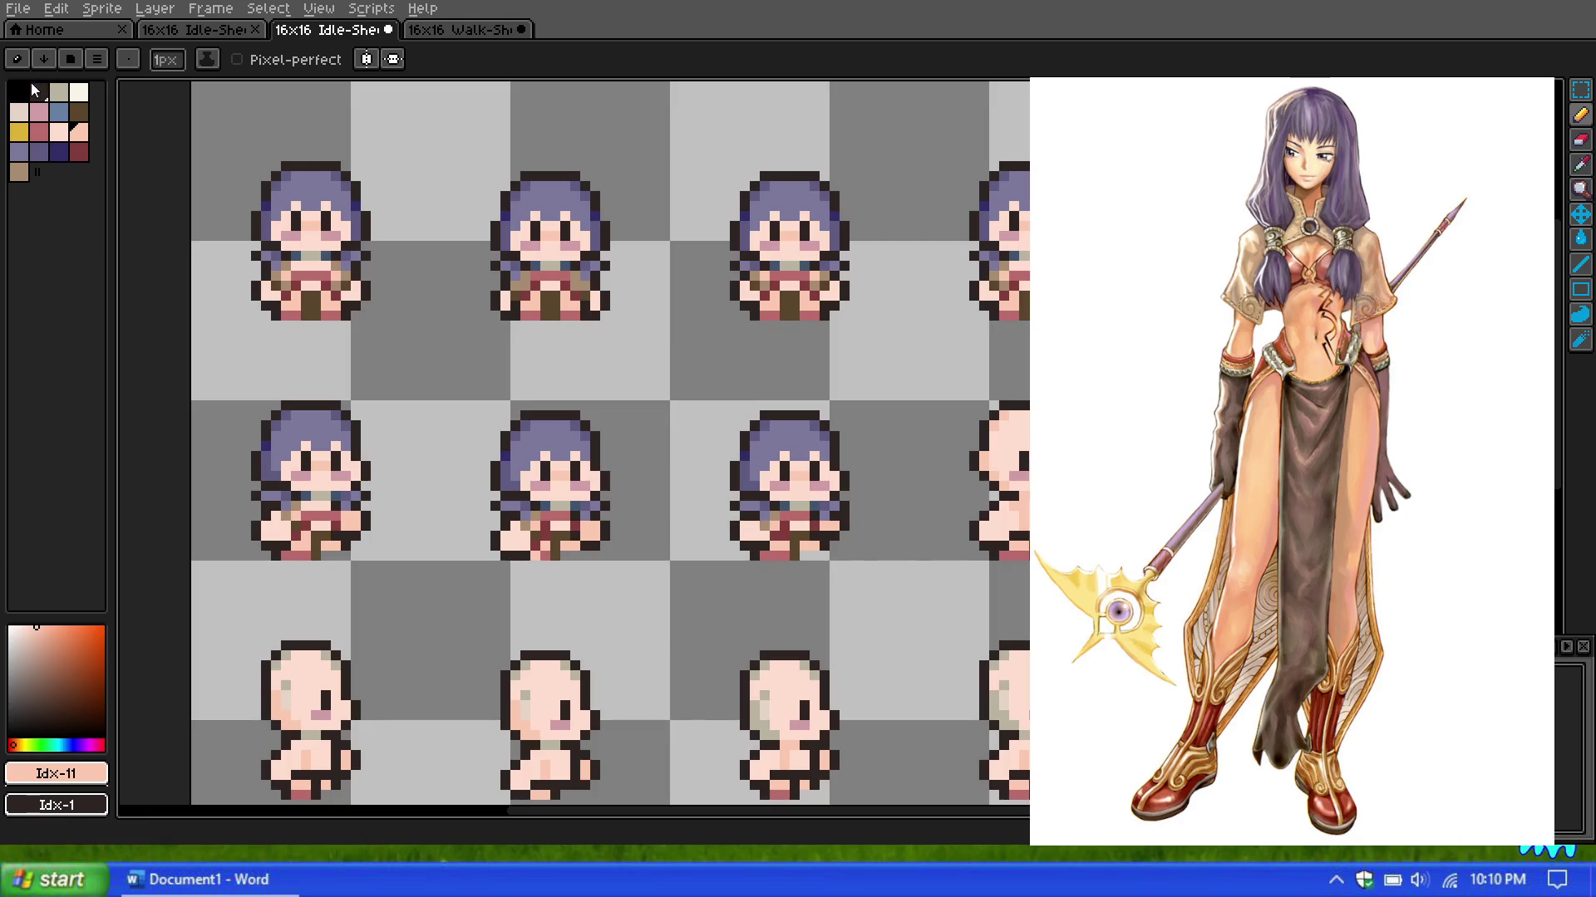
{"action": "left_click", "coordinate": [1583, 92]}
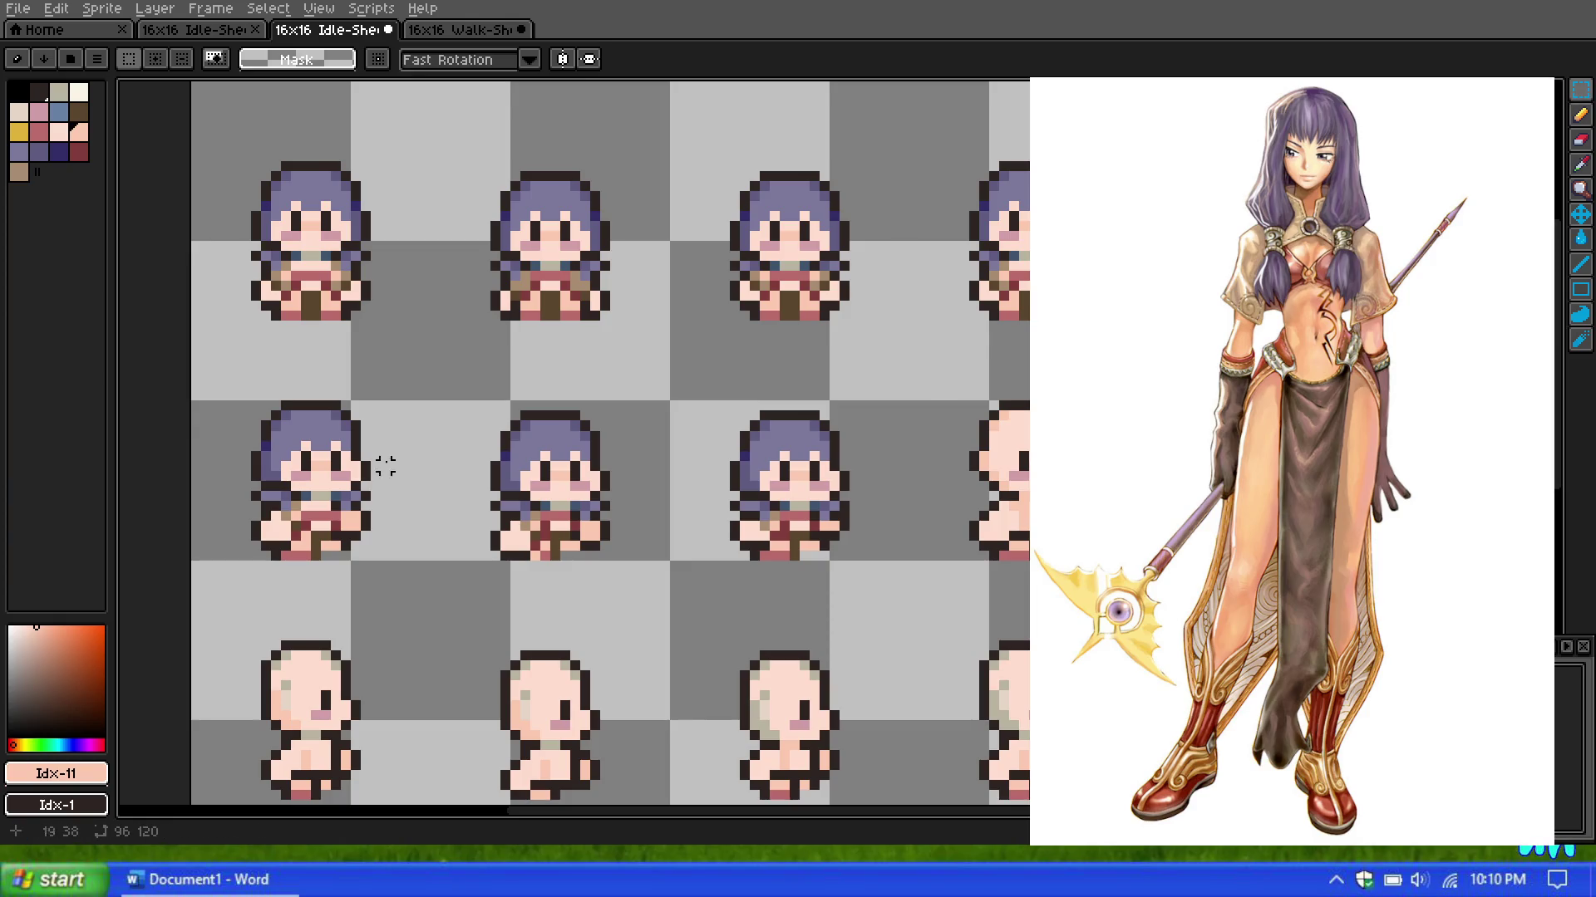
{"action": "left_click_drag", "start_coordinate": [217, 388], "coordinate": [434, 515]}
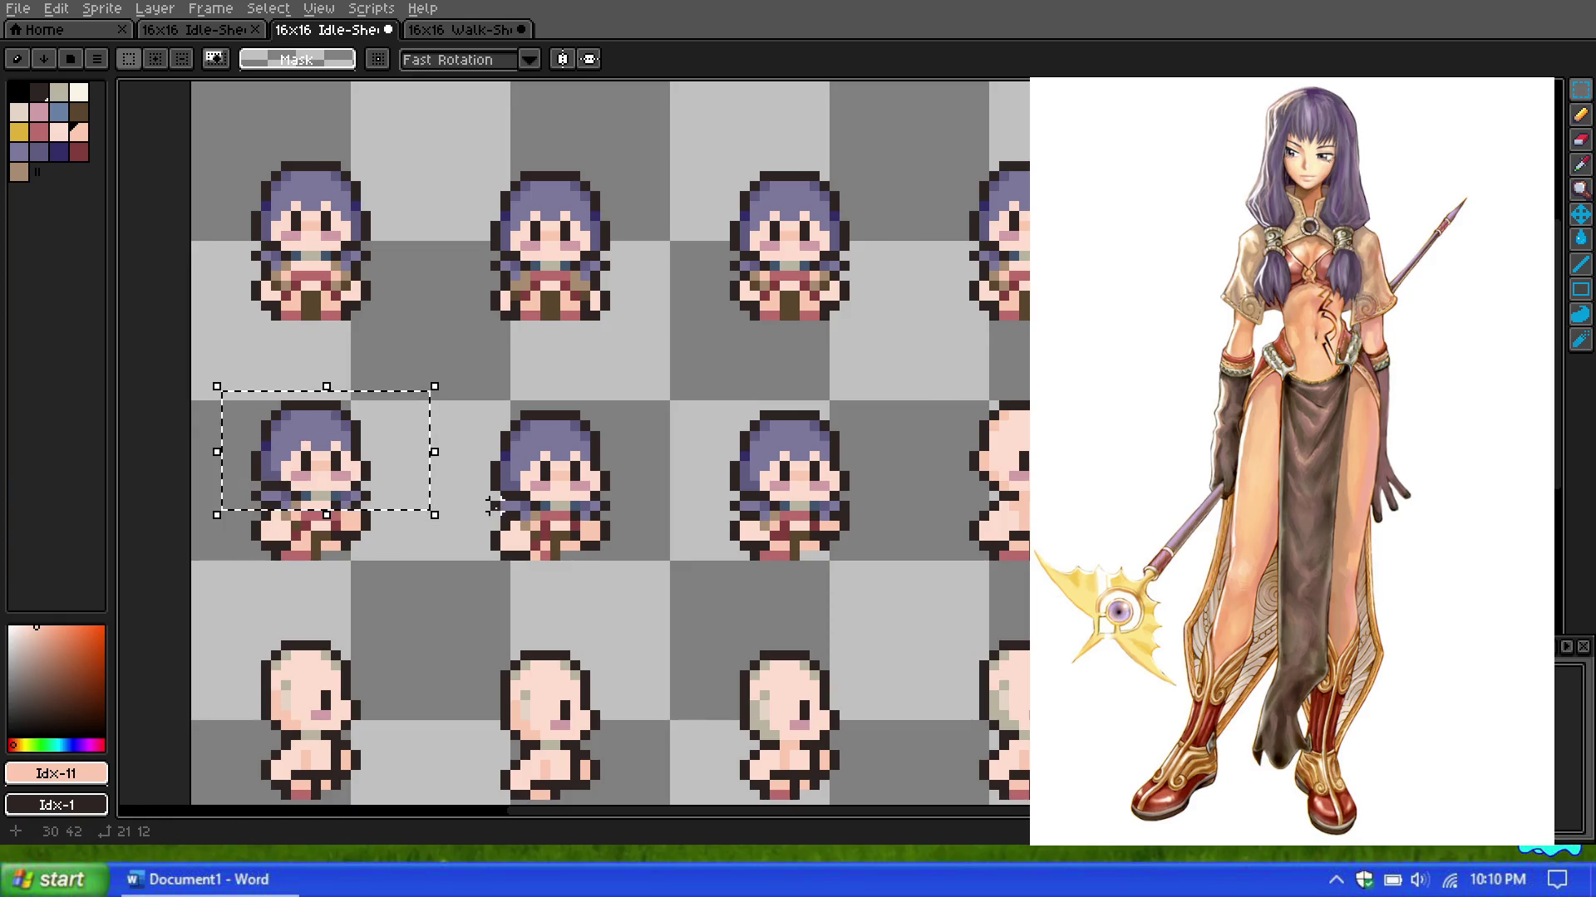
{"action": "left_click_drag", "start_coordinate": [416, 462], "coordinate": [1134, 462]}
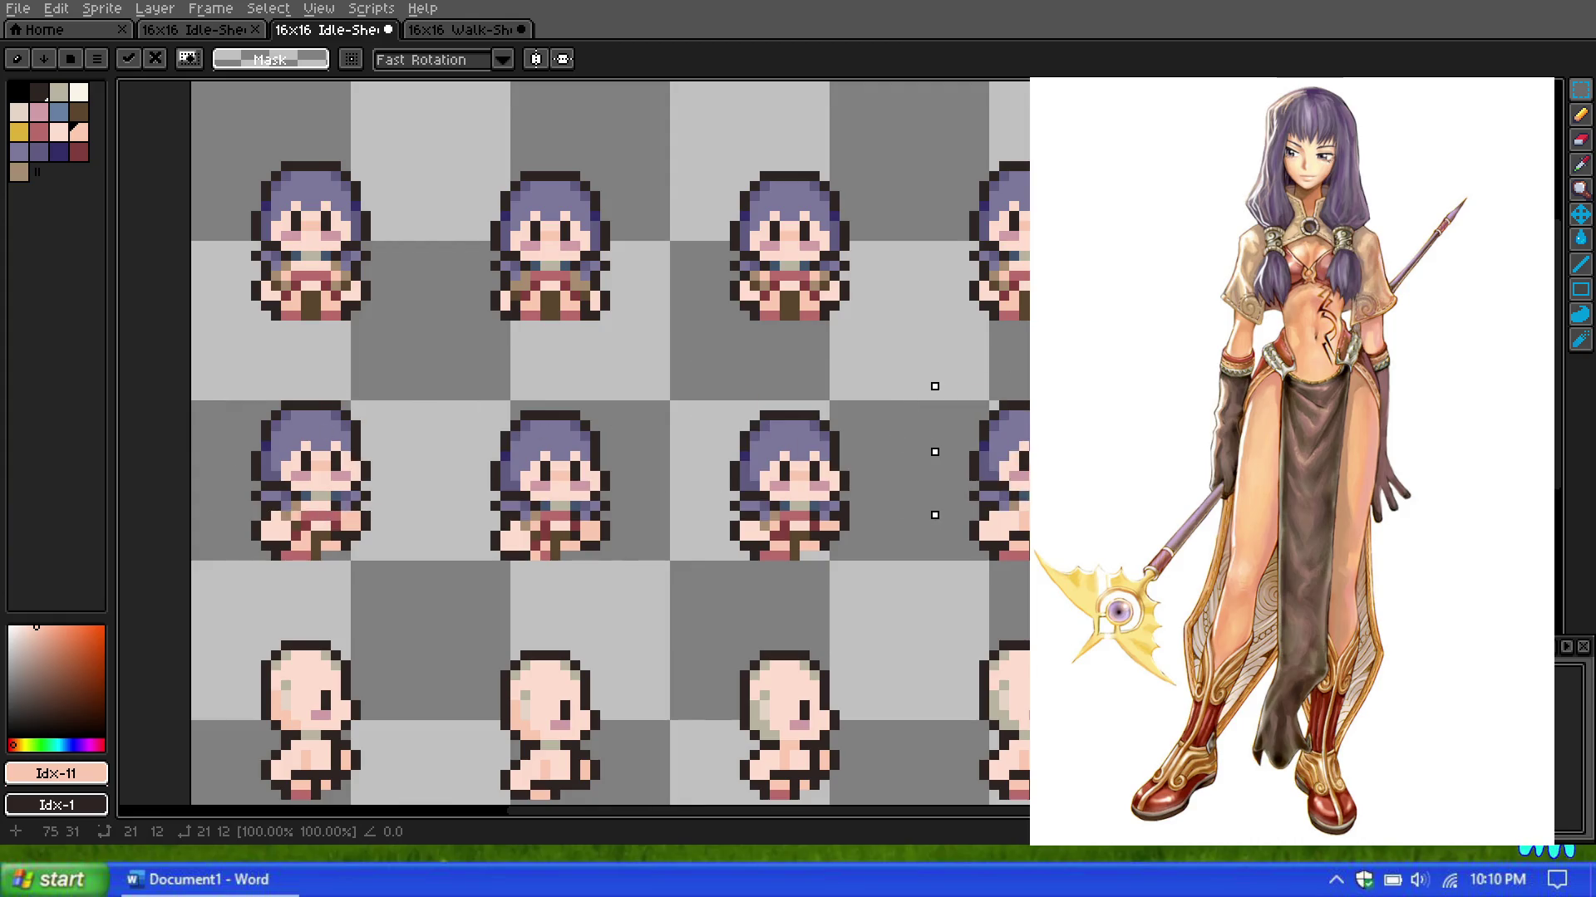
{"action": "left_click", "coordinate": [904, 546]}
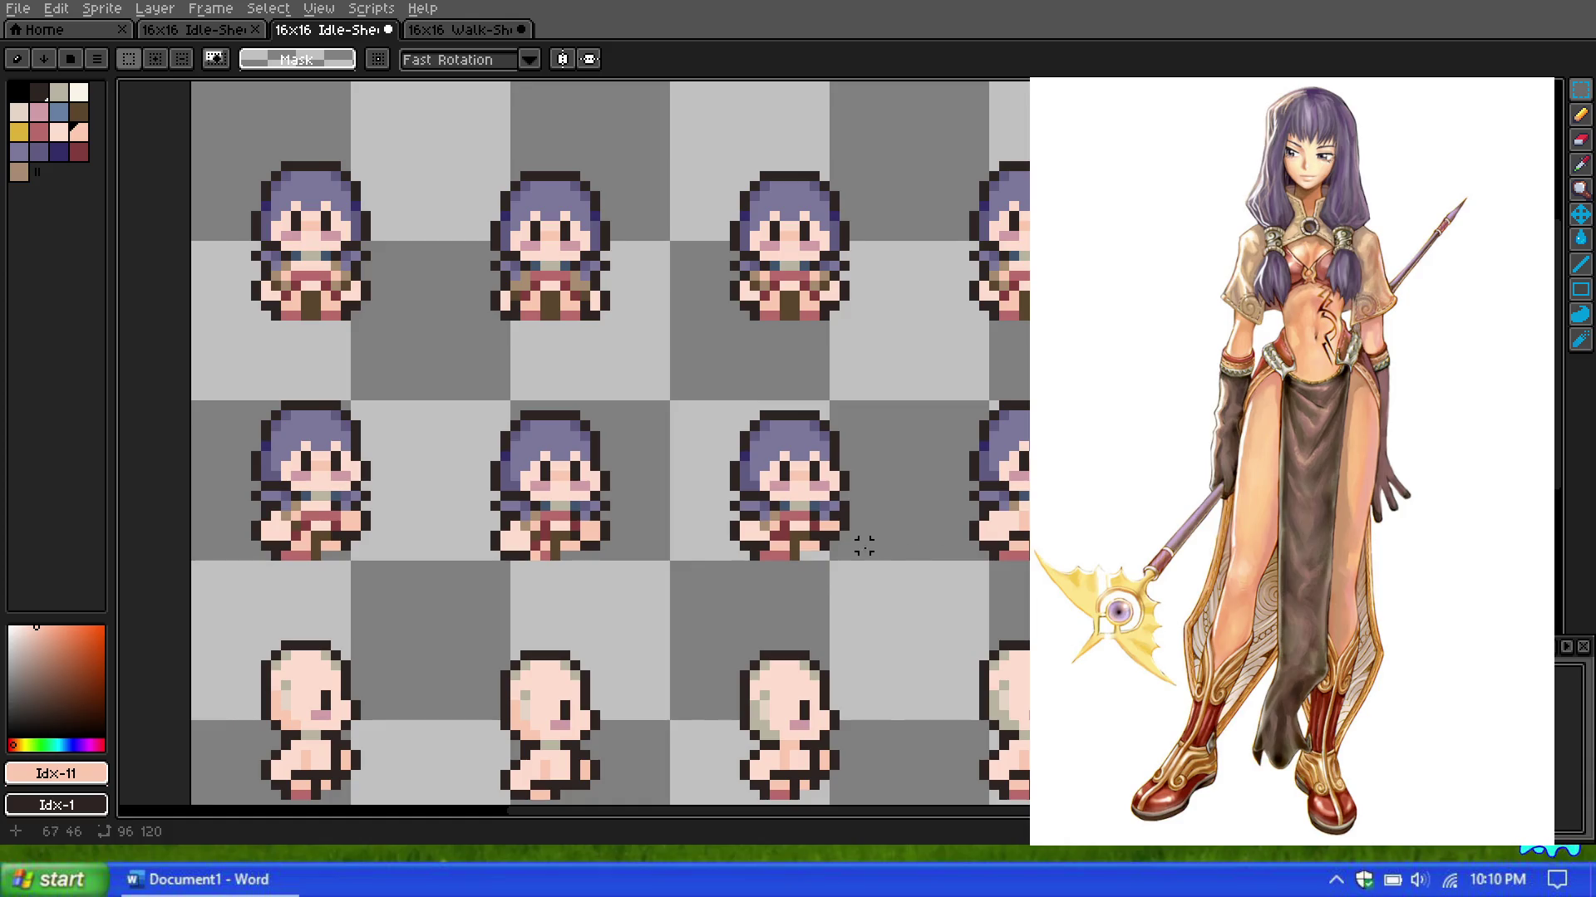
{"action": "key", "text": "ctrl+z"}
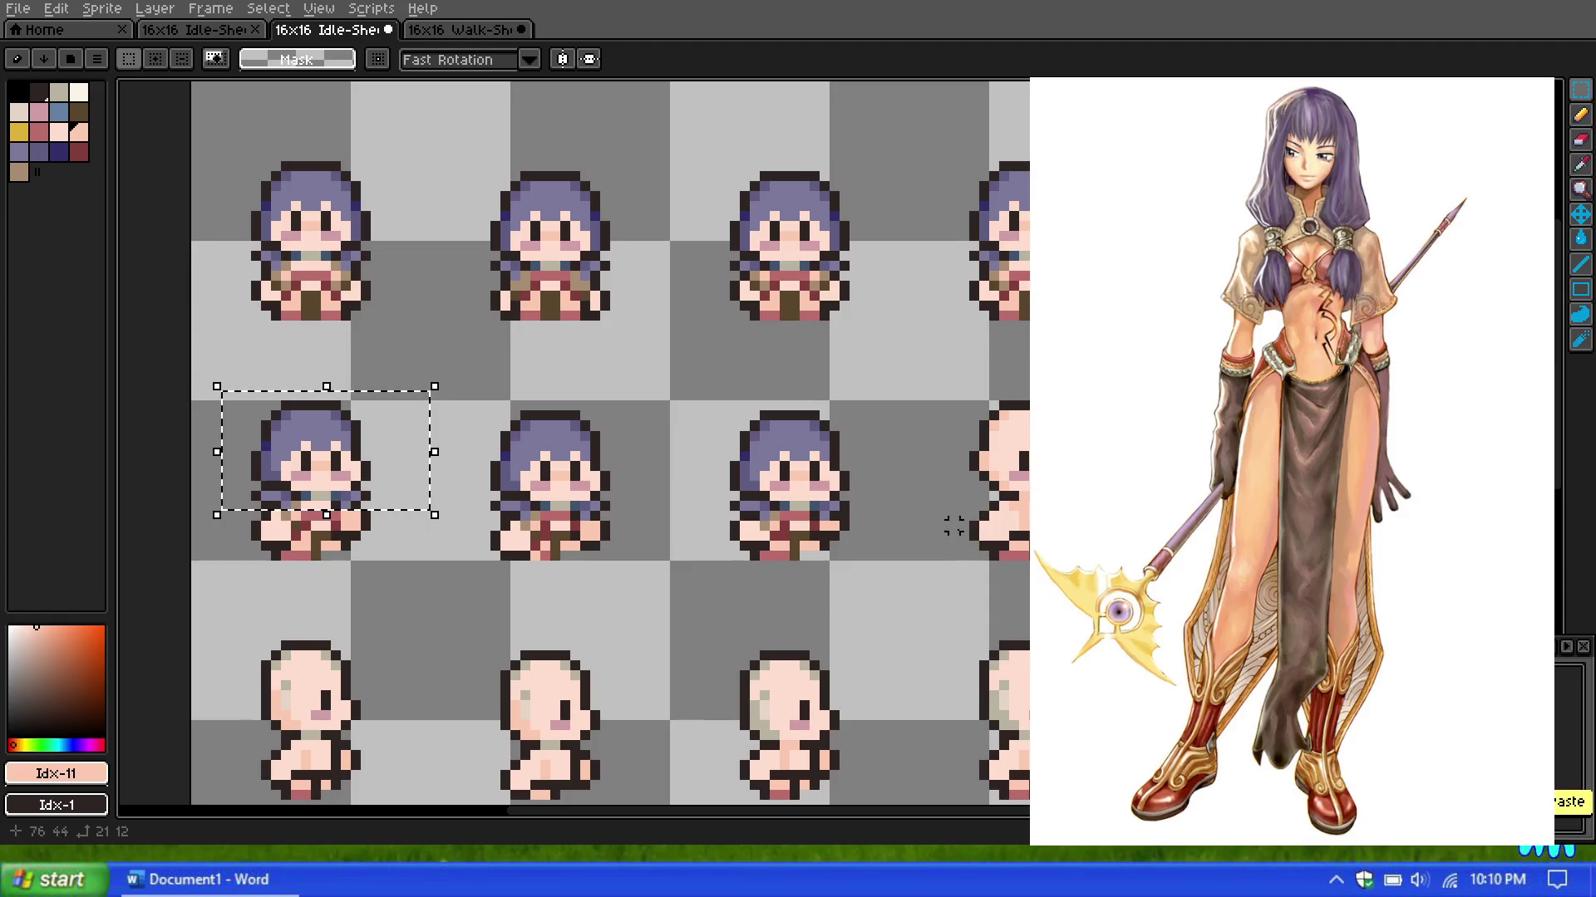
{"action": "key", "text": "ctrl+d"}
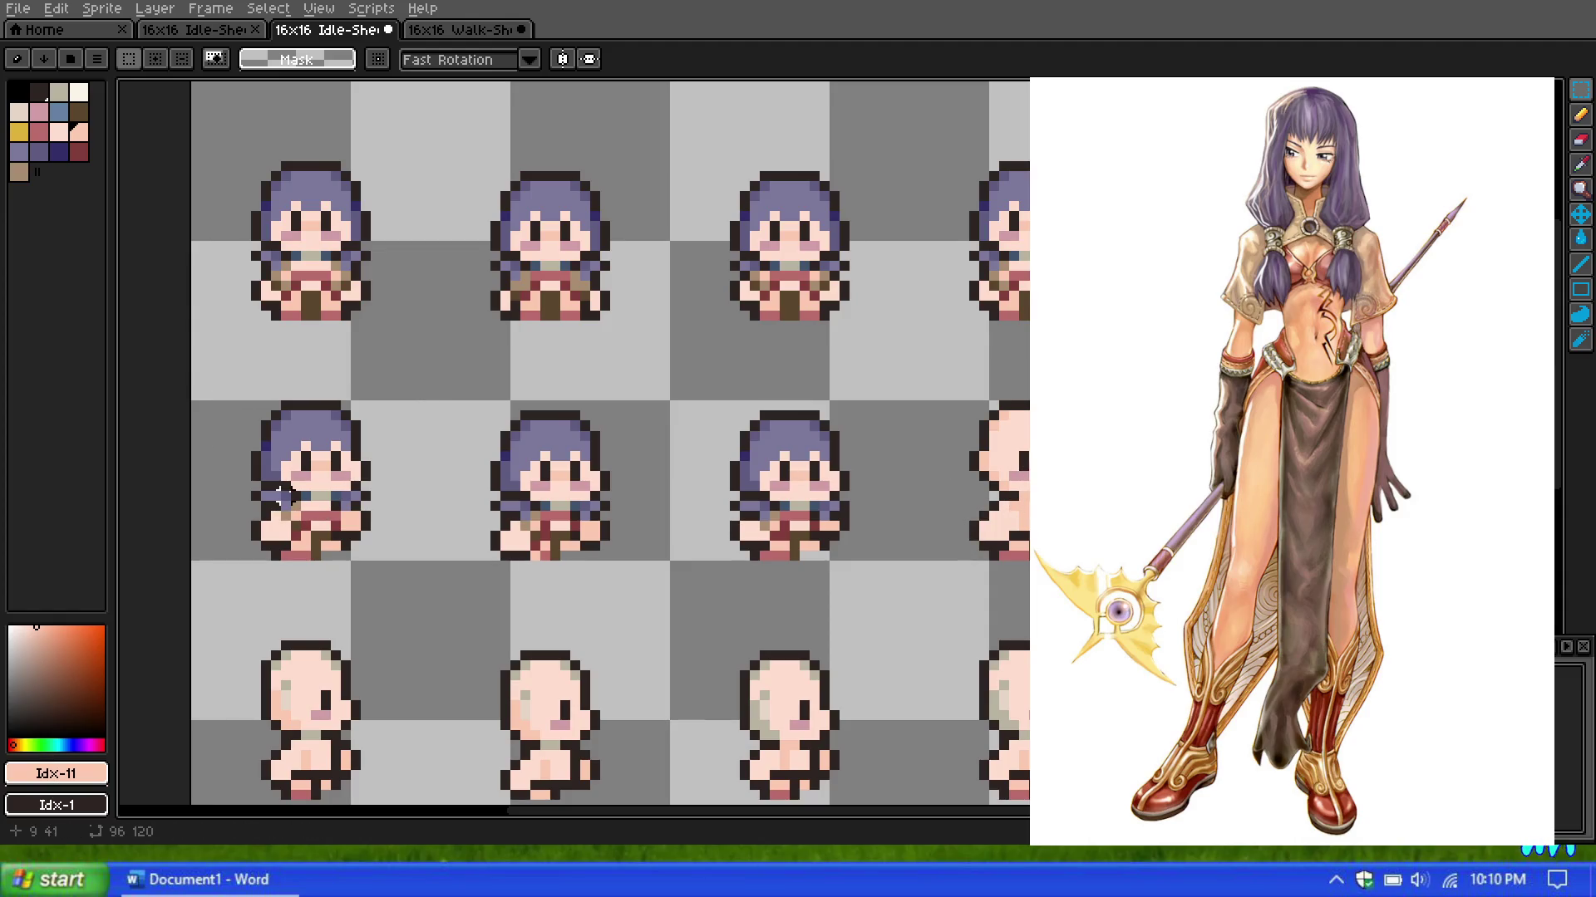
{"action": "left_click", "coordinate": [465, 30]}
Step: On the cyan idle sheet, drag the first row-two sprite over to the right
{"action": "left_click", "coordinate": [196, 10]}
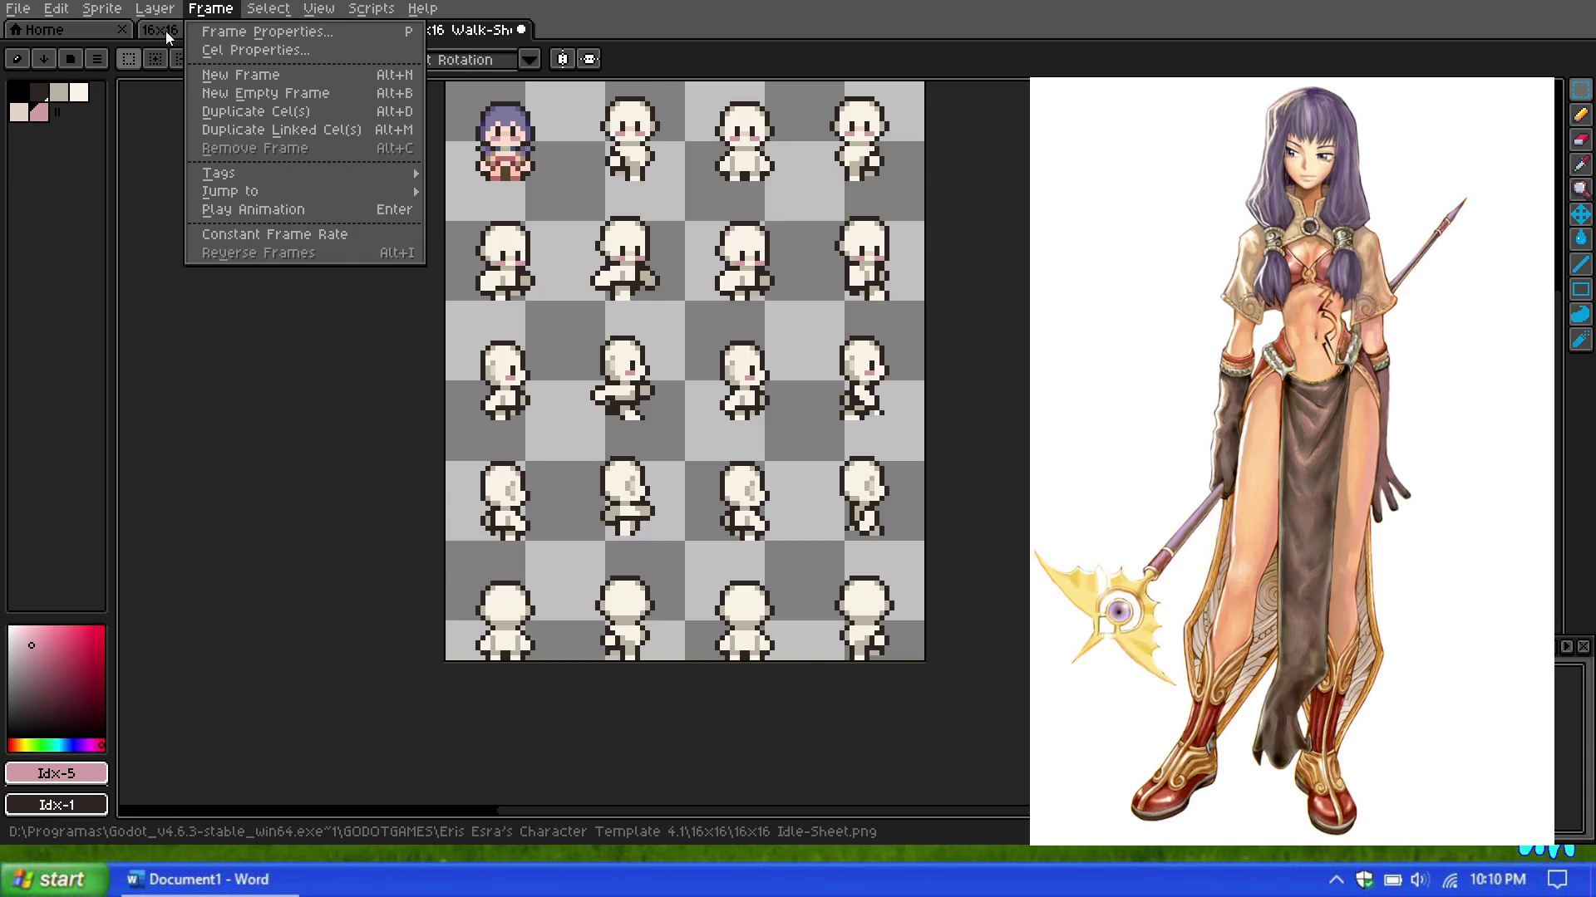
{"action": "left_click", "coordinate": [166, 32]}
{"action": "left_click", "coordinate": [179, 32]}
{"action": "left_click", "coordinate": [983, 488]}
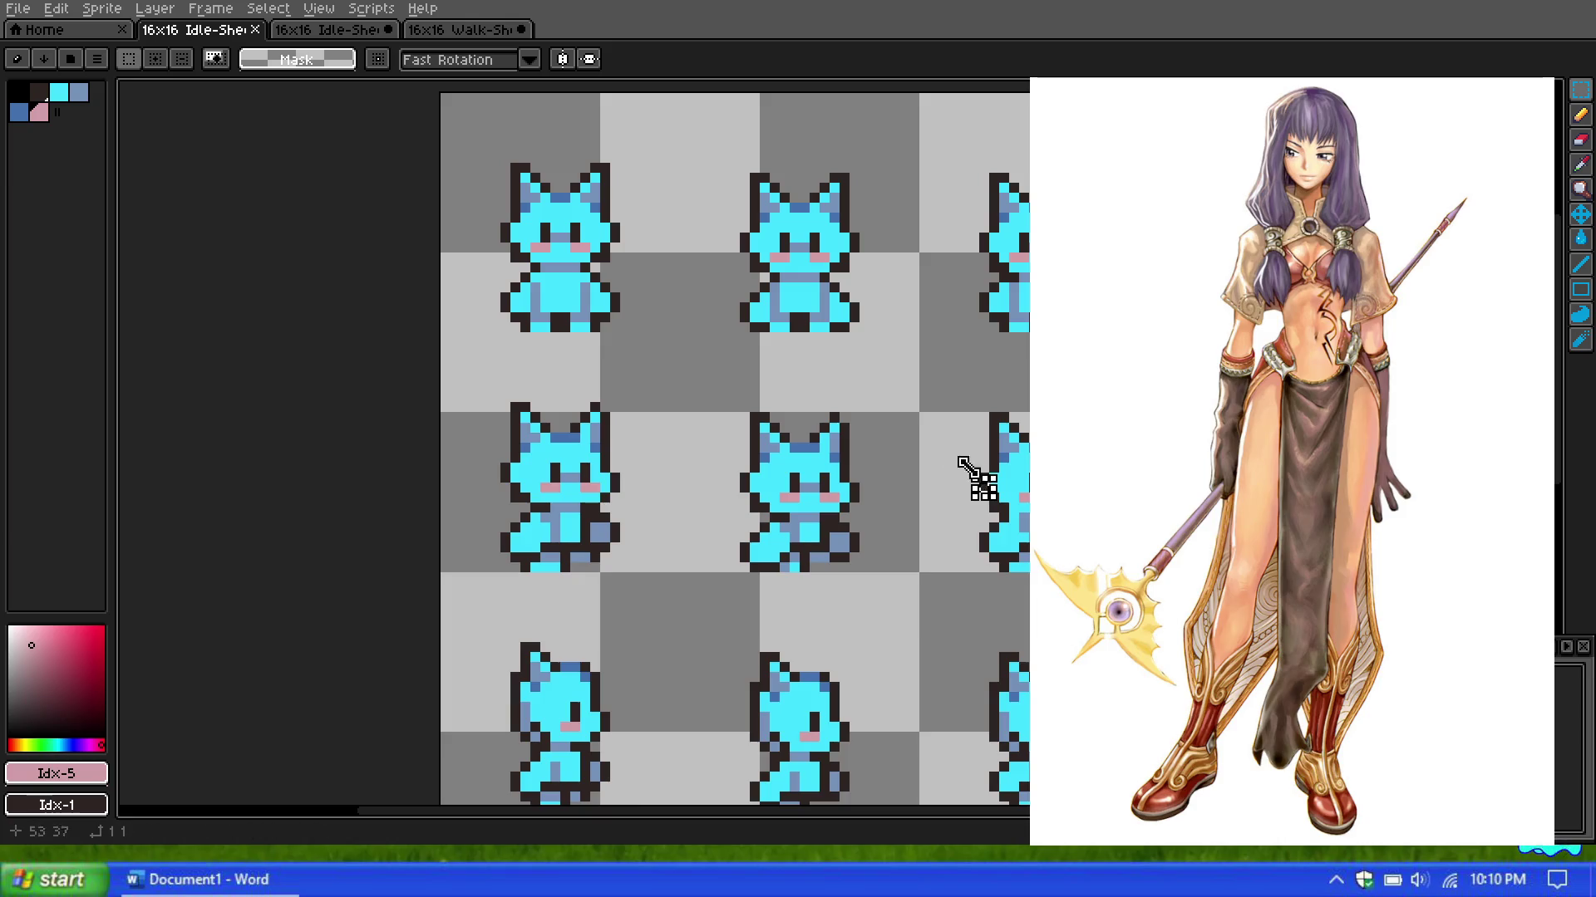
{"action": "scroll", "coordinate": [981, 484], "scroll_direction": "down", "scroll_amount": 1}
{"action": "left_click_drag", "start_coordinate": [675, 546], "coordinate": [542, 368]}
{"action": "left_click_drag", "start_coordinate": [642, 507], "coordinate": [1133, 511]}
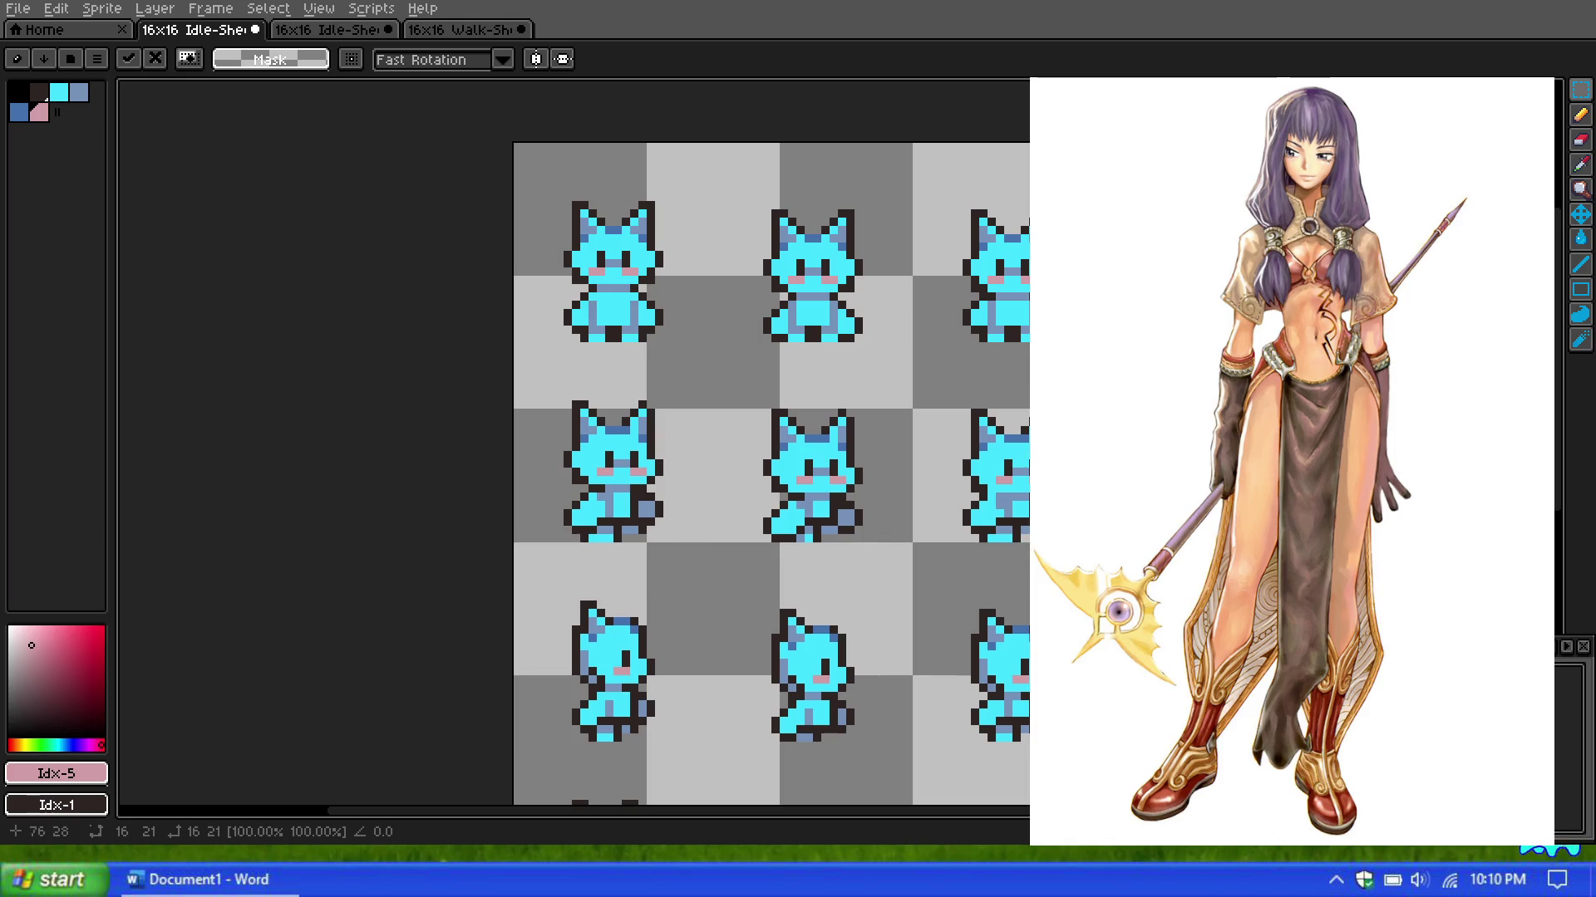
{"action": "left_click_drag", "start_coordinate": [1094, 496], "coordinate": [992, 504]}
Step: Undo the sprite paste twice so the cyan idle sheet stays unchanged
{"action": "scroll", "coordinate": [1002, 505], "scroll_direction": "up", "scroll_amount": 2}
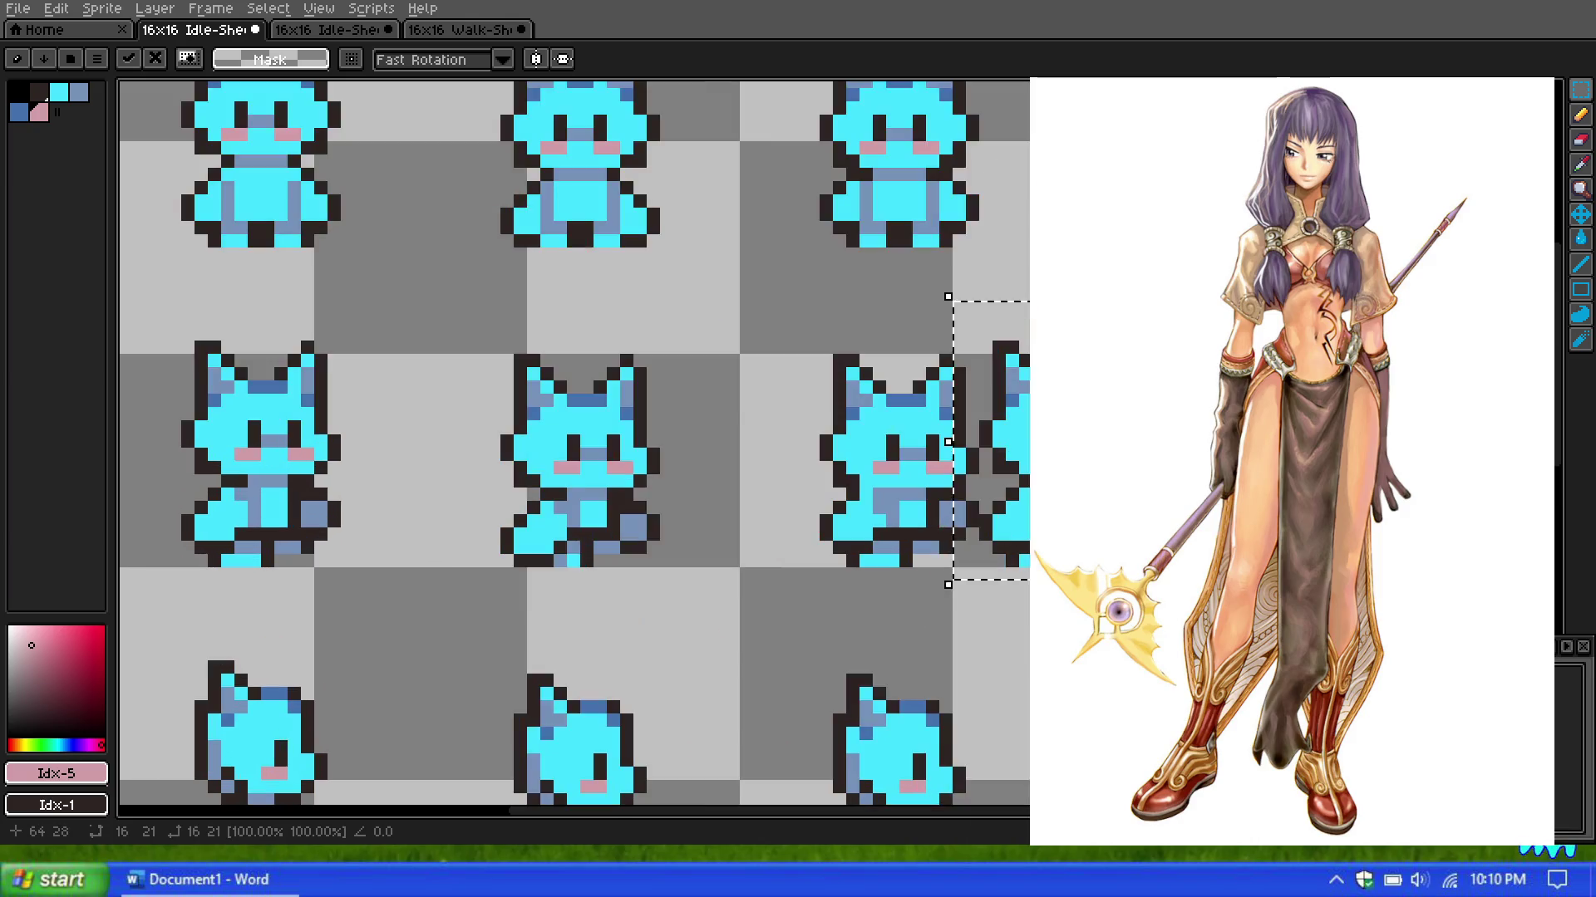
{"action": "scroll", "coordinate": [1001, 504], "scroll_direction": "up", "scroll_amount": 2}
{"action": "scroll", "coordinate": [1001, 505], "scroll_direction": "up", "scroll_amount": 1}
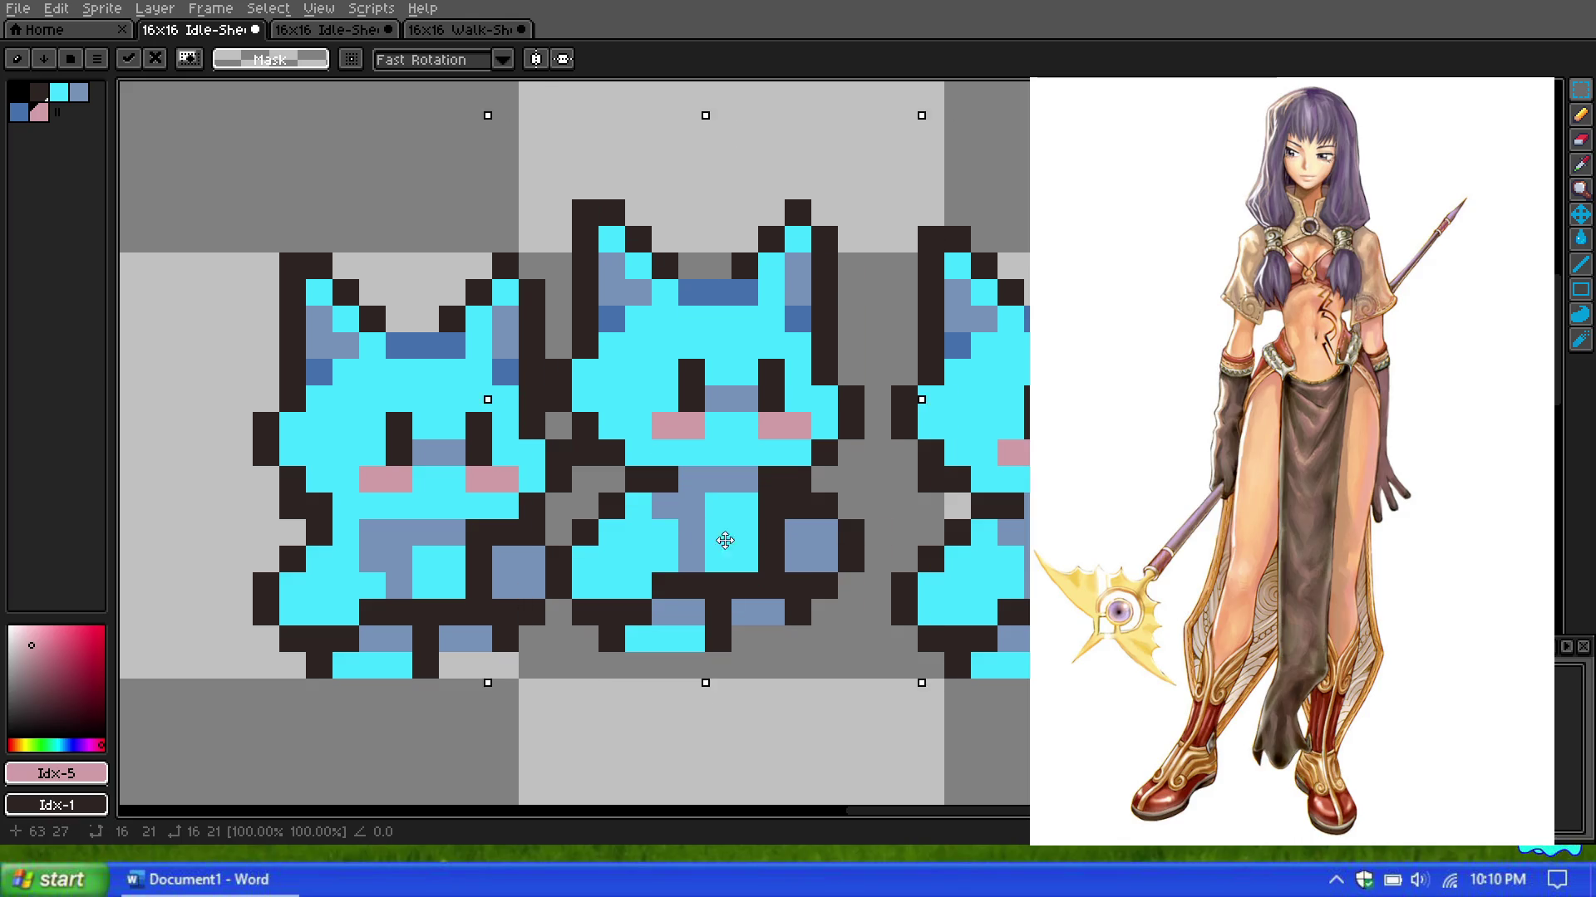
{"action": "scroll", "coordinate": [906, 399], "scroll_direction": "down", "scroll_amount": 3}
{"action": "scroll", "coordinate": [906, 399], "scroll_direction": "down", "scroll_amount": 2}
{"action": "key", "text": "ctrl+z"}
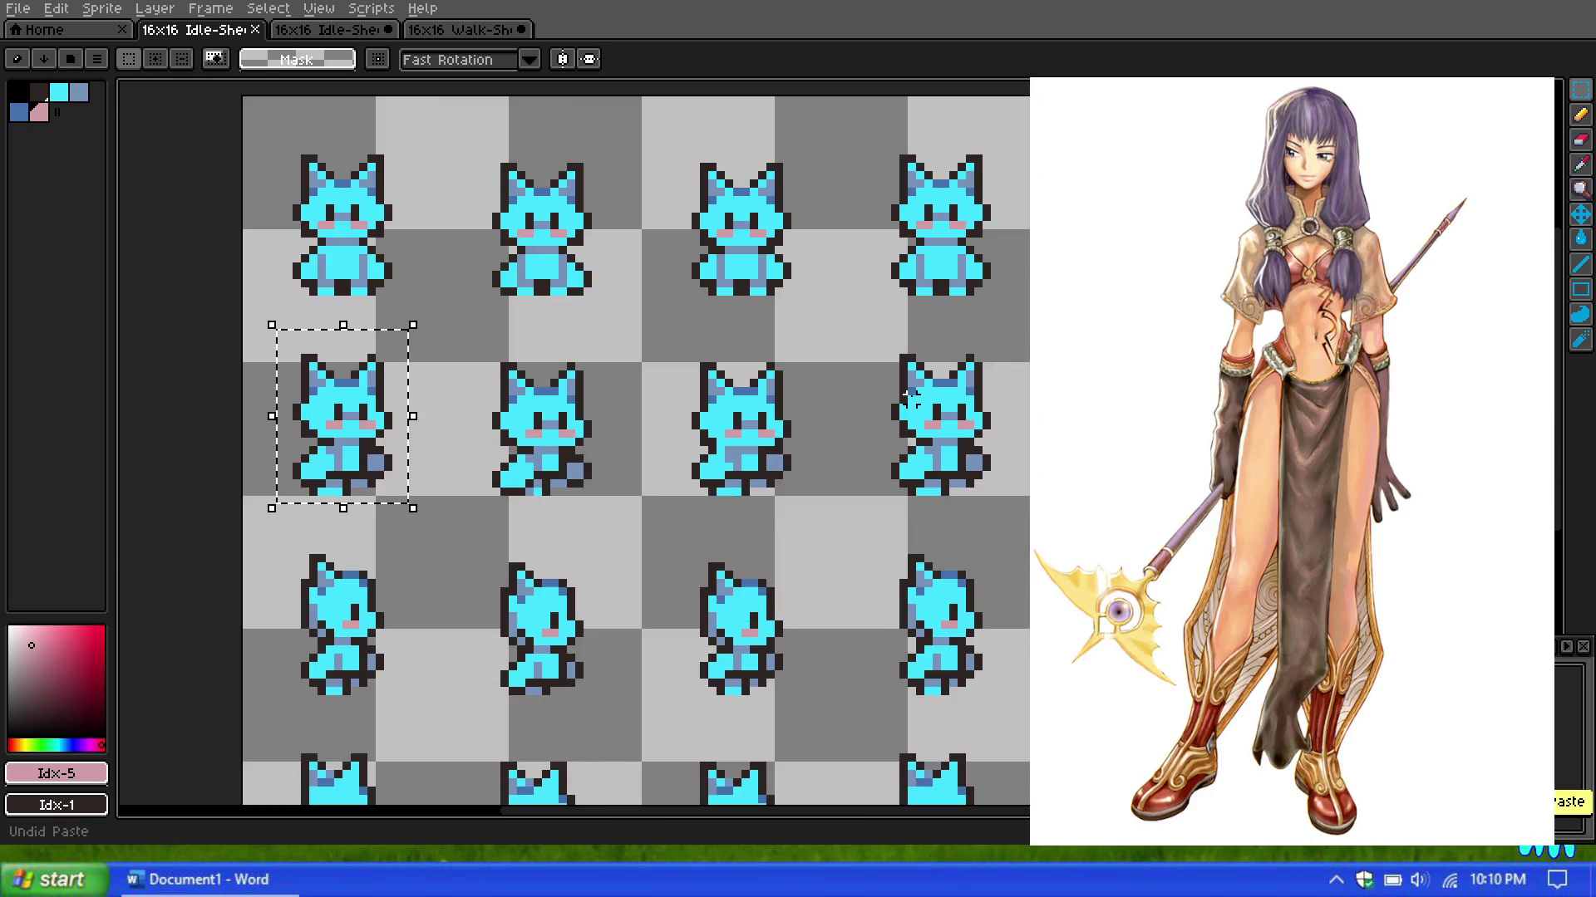
{"action": "key", "text": "ctrl+z"}
Step: Marquee-select frames in rows two to four and the top-right frame to inspect them
{"action": "left_click_drag", "start_coordinate": [261, 329], "coordinate": [427, 515]}
{"action": "left_click_drag", "start_coordinate": [862, 325], "coordinate": [1027, 541]}
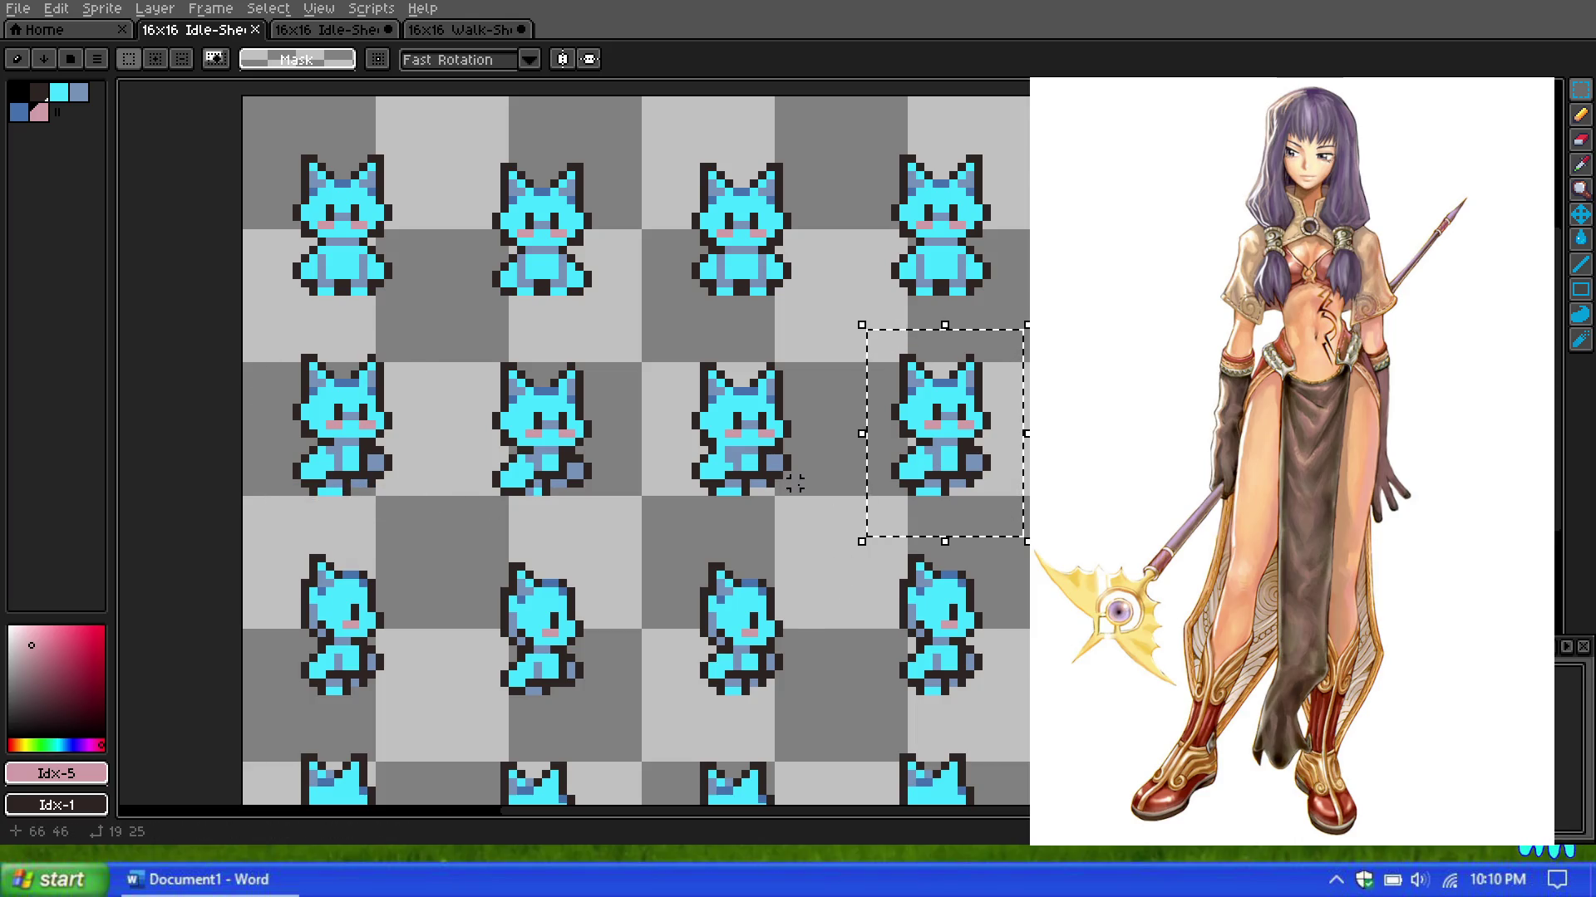
{"action": "left_click_drag", "start_coordinate": [711, 789], "coordinate": [760, 613]}
{"action": "left_click_drag", "start_coordinate": [337, 382], "coordinate": [486, 536]}
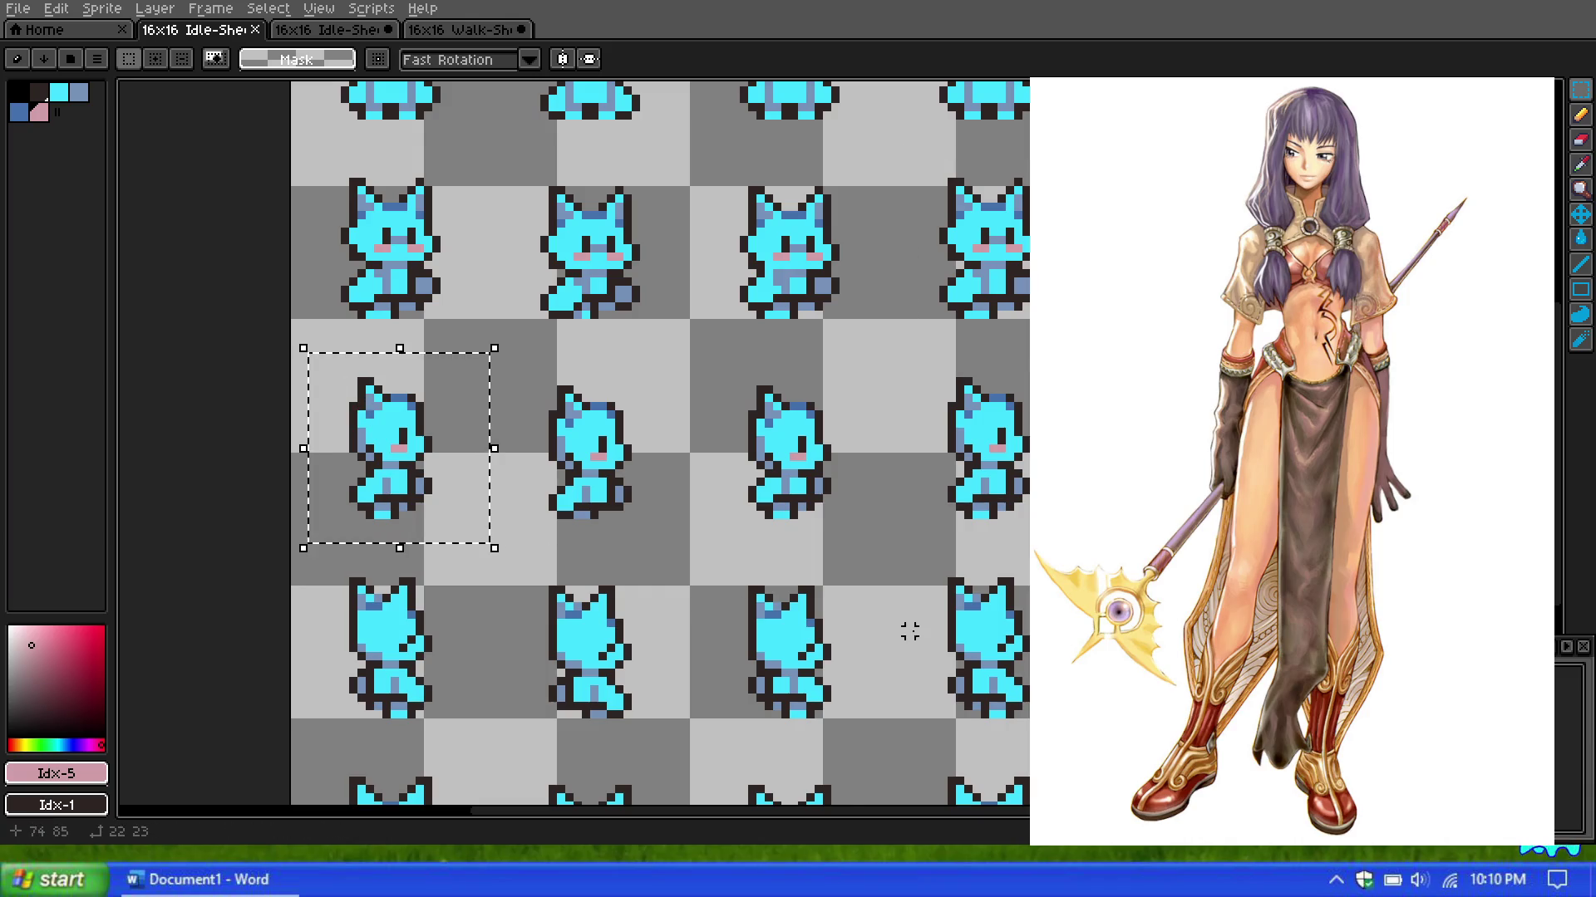
{"action": "key", "text": "ctrl+z"}
{"action": "scroll", "coordinate": [726, 612], "scroll_direction": "down", "scroll_amount": 2}
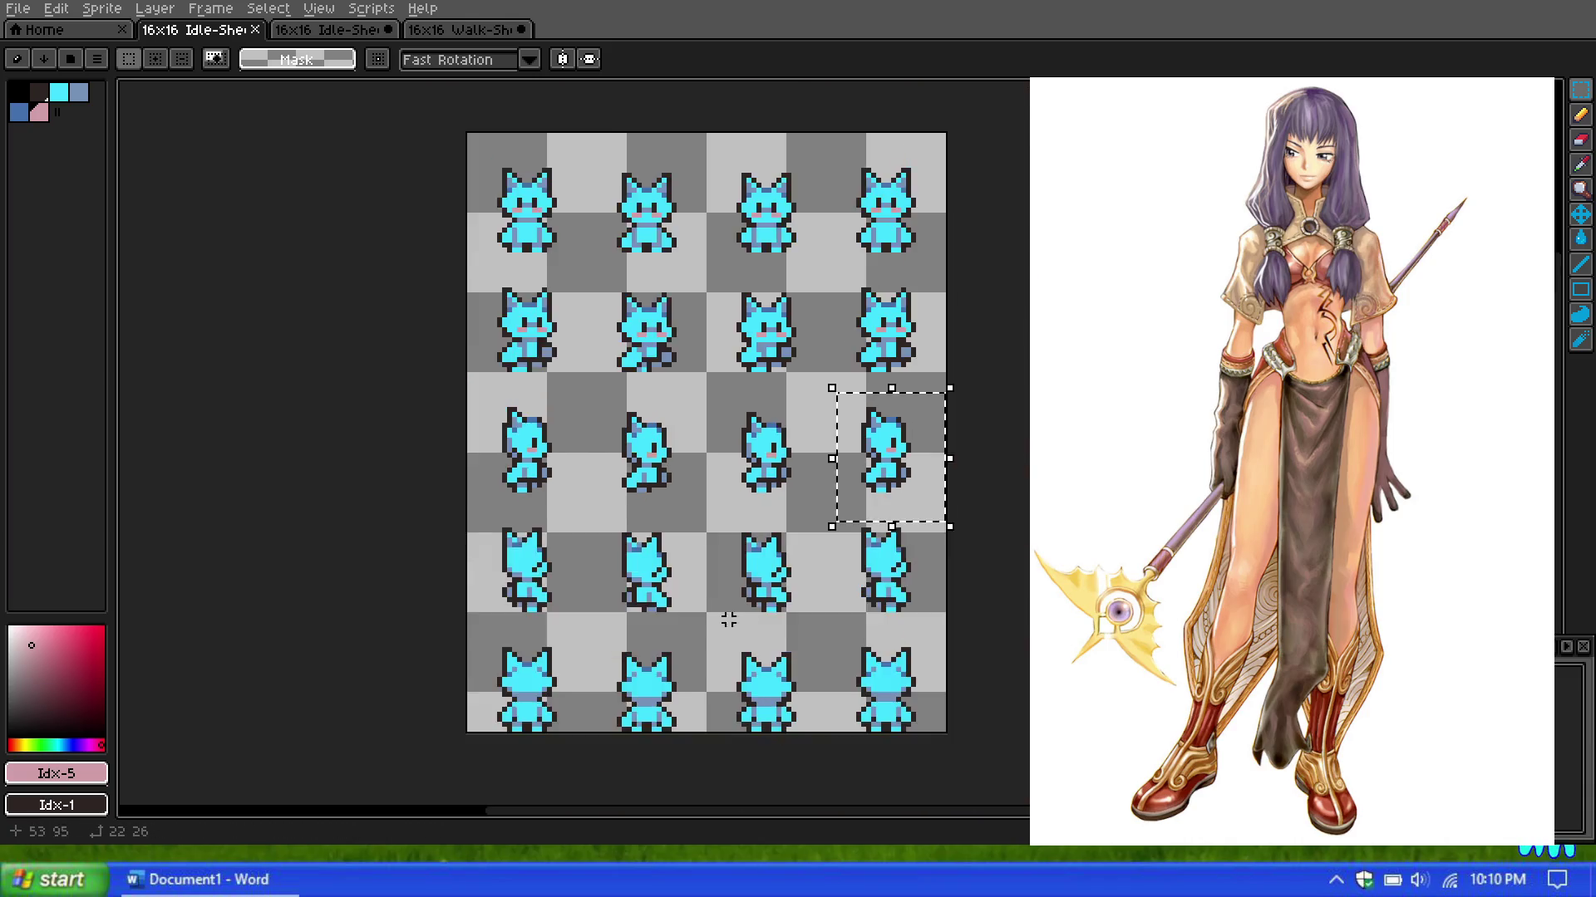
{"action": "scroll", "coordinate": [452, 606], "scroll_direction": "up", "scroll_amount": 2}
{"action": "left_click_drag", "start_coordinate": [461, 619], "coordinate": [312, 428]}
{"action": "left_click_drag", "start_coordinate": [910, 444], "coordinate": [1097, 654]}
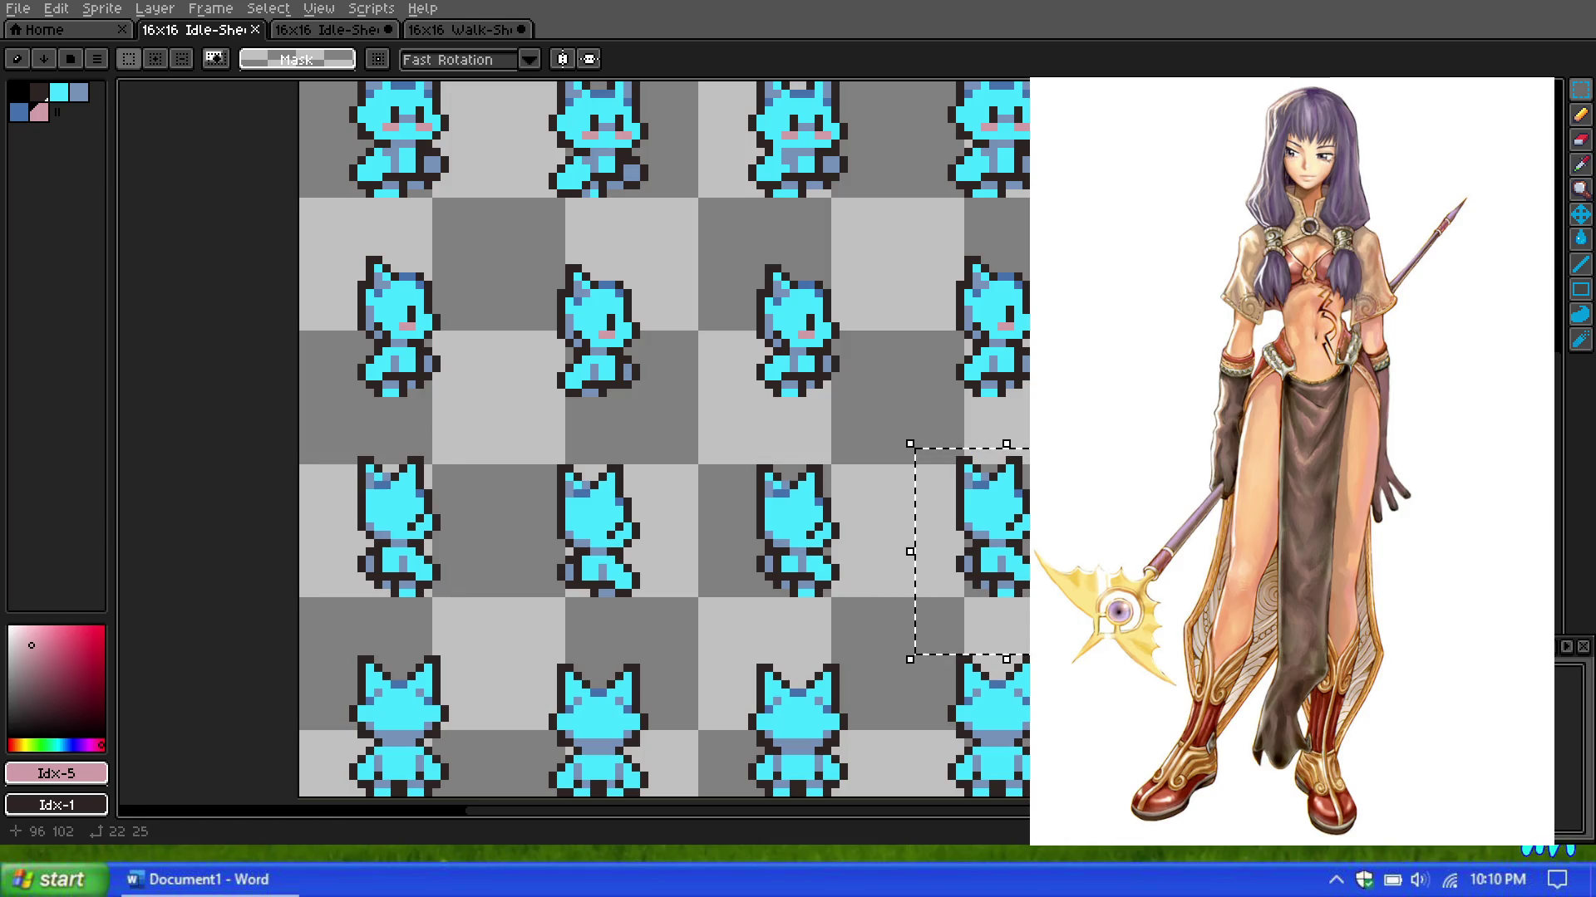
{"action": "scroll", "coordinate": [818, 615], "scroll_direction": "down", "scroll_amount": 2}
{"action": "scroll", "coordinate": [806, 635], "scroll_direction": "up", "scroll_amount": 2}
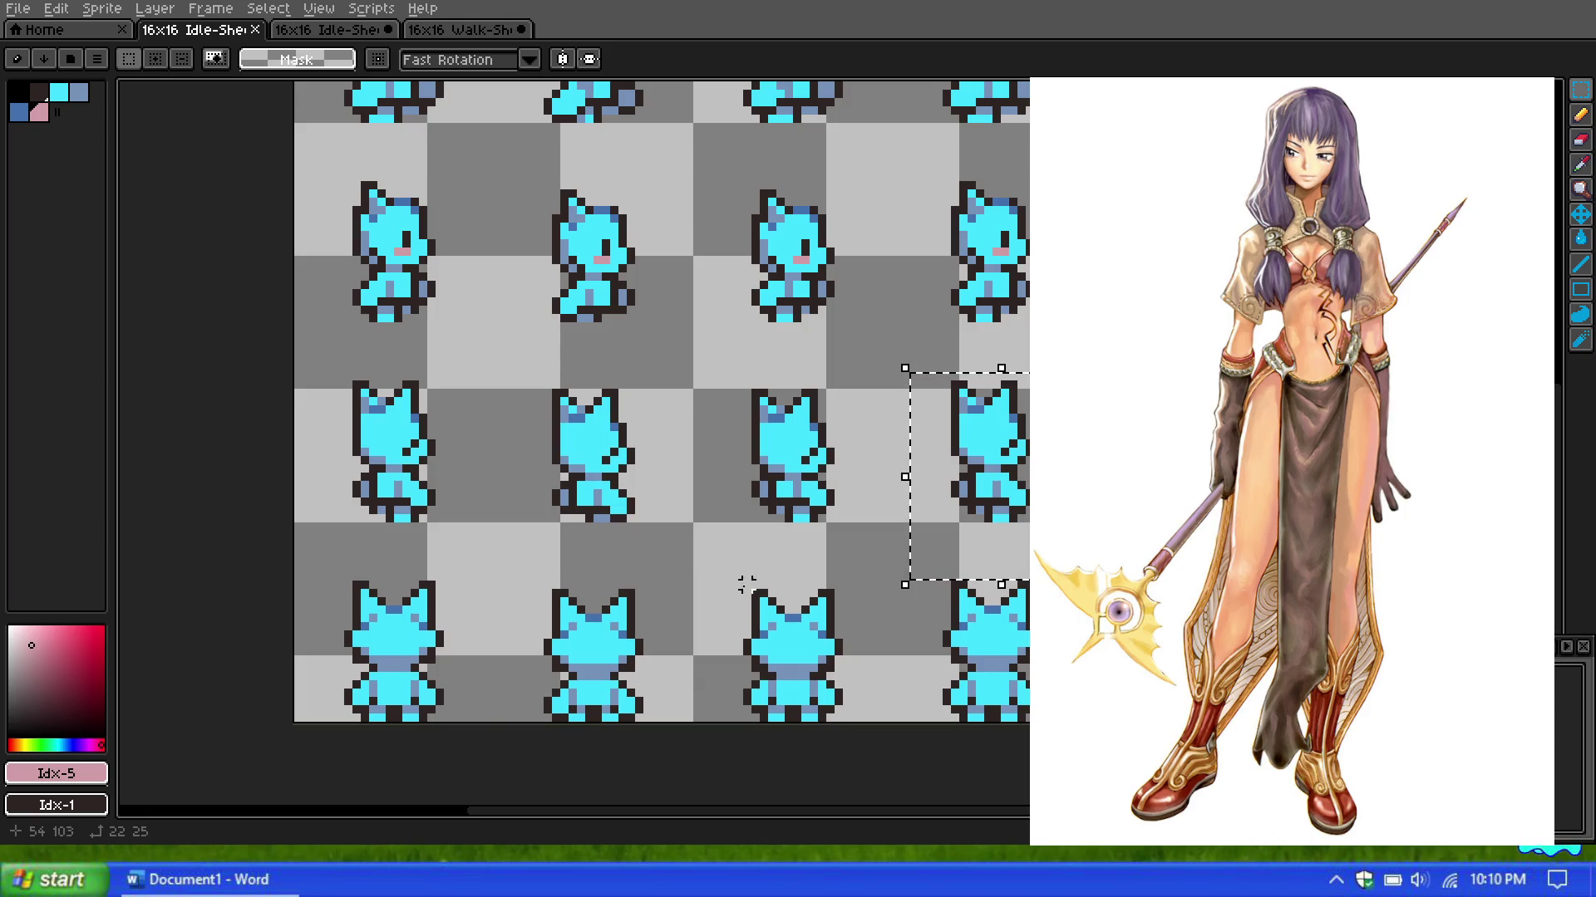
{"action": "scroll", "coordinate": [731, 531], "scroll_direction": "down", "scroll_amount": 1}
{"action": "scroll", "coordinate": [712, 452], "scroll_direction": "down", "scroll_amount": 1}
{"action": "scroll", "coordinate": [674, 360], "scroll_direction": "down", "scroll_amount": 3}
{"action": "scroll", "coordinate": [675, 266], "scroll_direction": "up", "scroll_amount": 3}
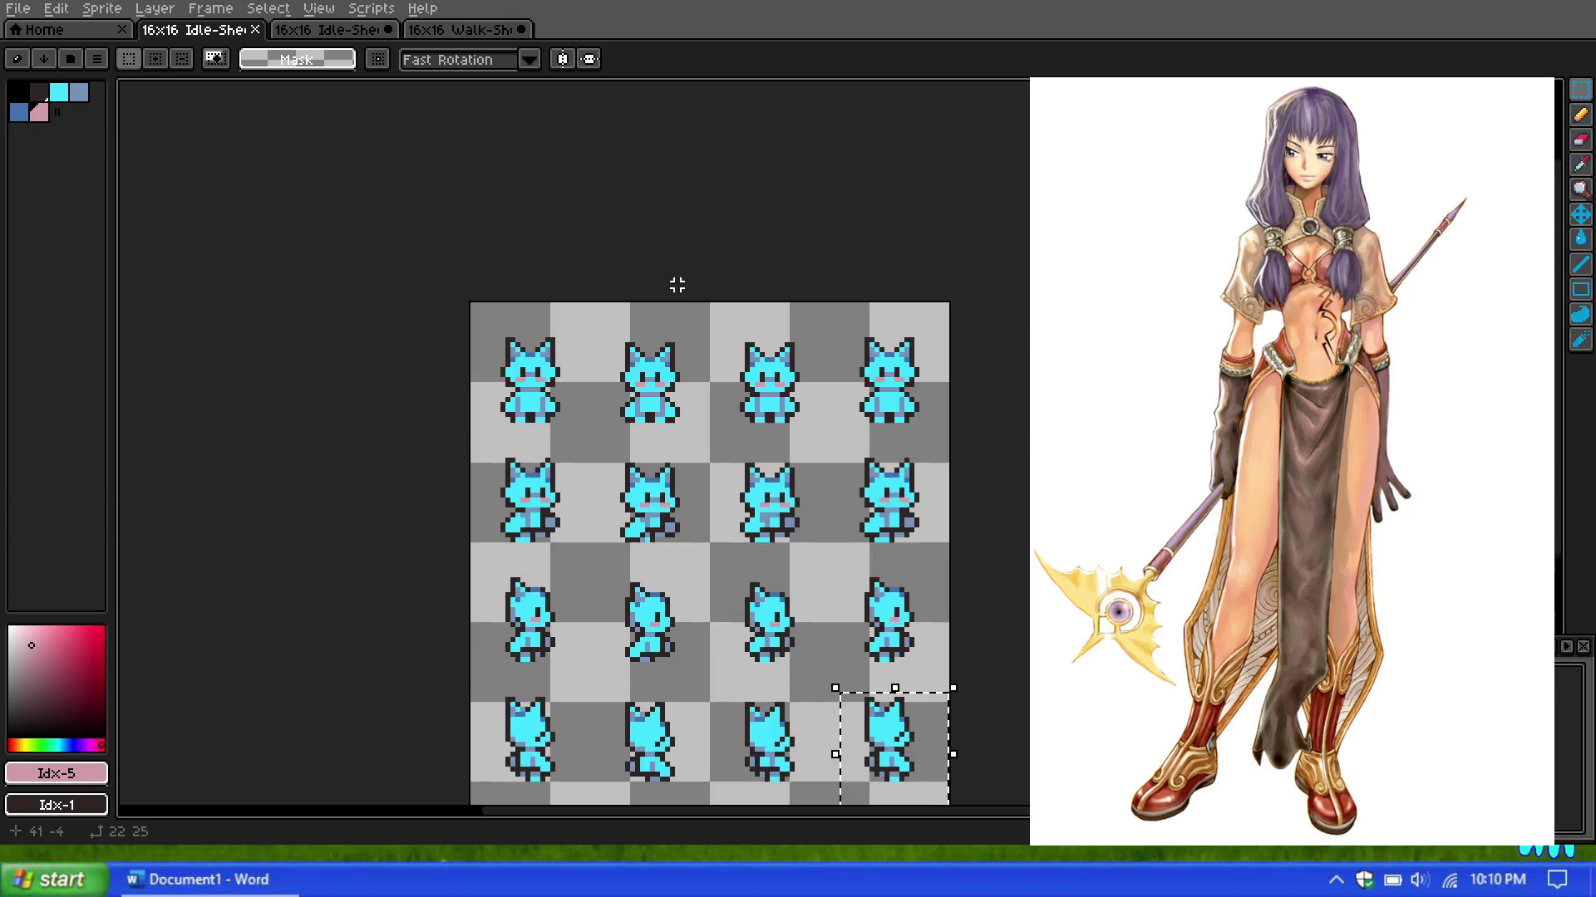
{"action": "scroll", "coordinate": [695, 342], "scroll_direction": "up", "scroll_amount": 1}
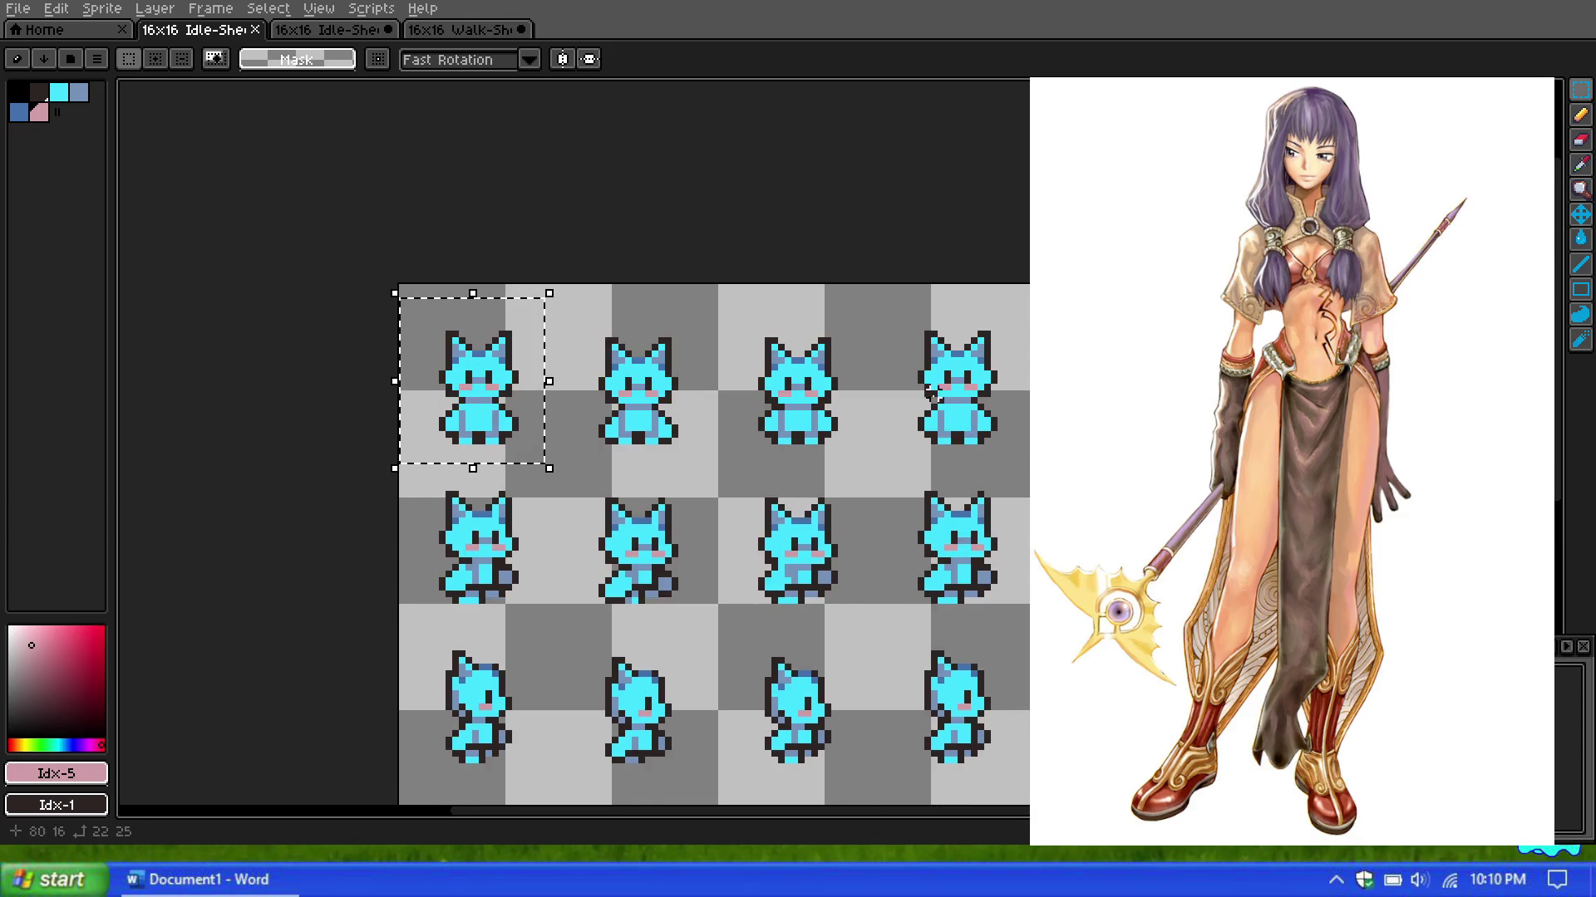
{"action": "left_click_drag", "start_coordinate": [901, 314], "coordinate": [1030, 460]}
Step: Switch to the Walk-Sheet, then to the purple-haired character's 16x16 Idle-Sheet
{"action": "left_click", "coordinate": [462, 30]}
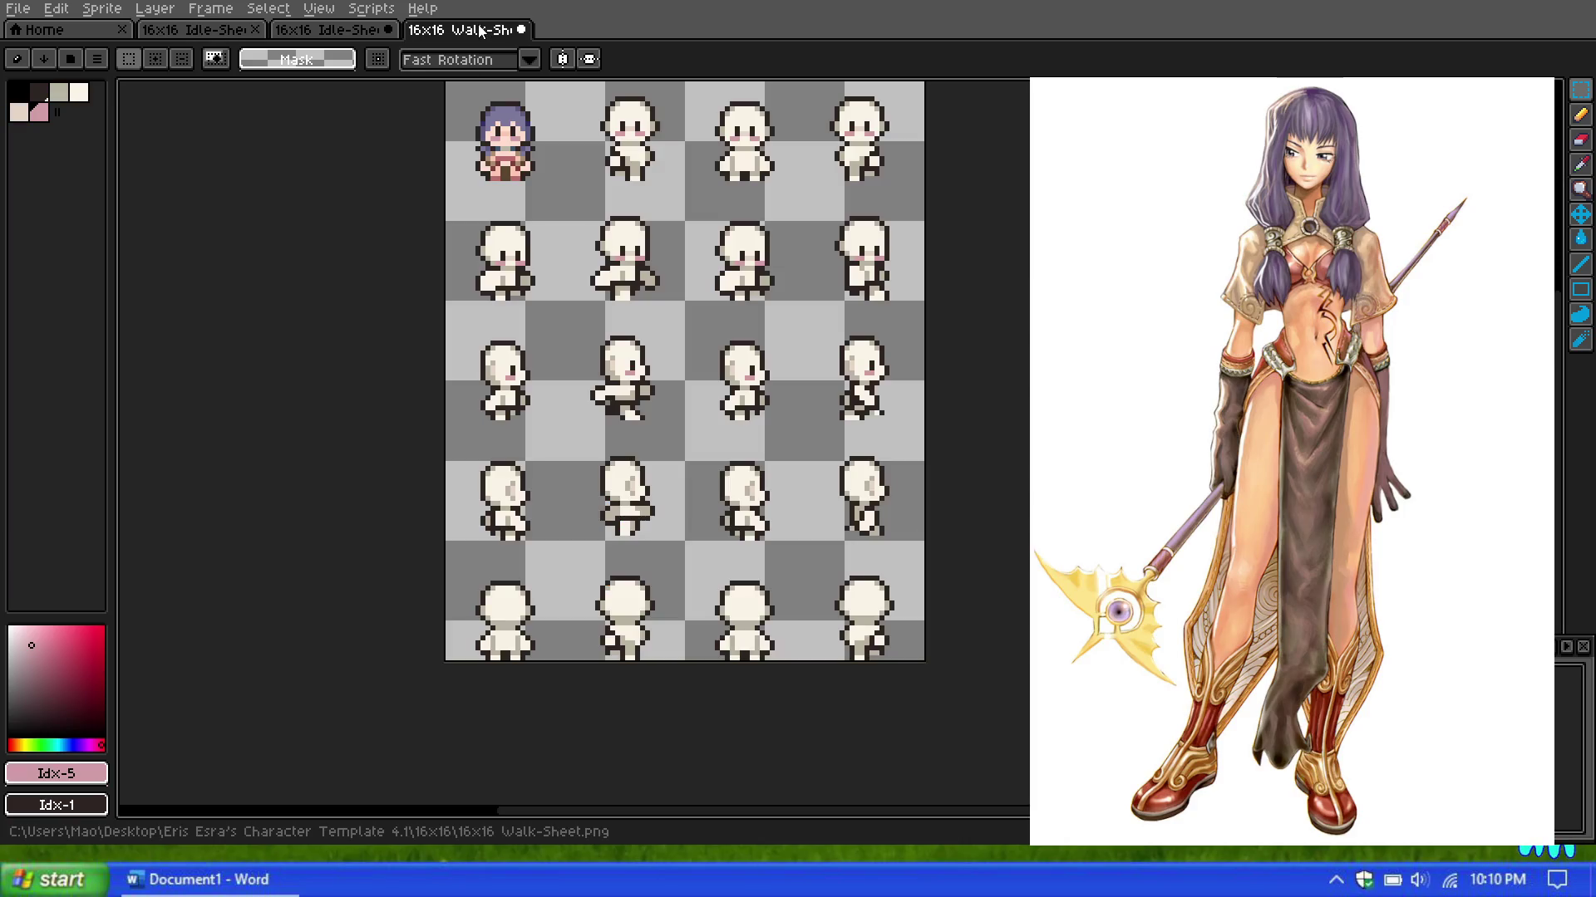
{"action": "scroll", "coordinate": [719, 413], "scroll_direction": "down", "scroll_amount": 2}
{"action": "scroll", "coordinate": [719, 413], "scroll_direction": "up", "scroll_amount": 2}
{"action": "left_click", "coordinate": [328, 29]}
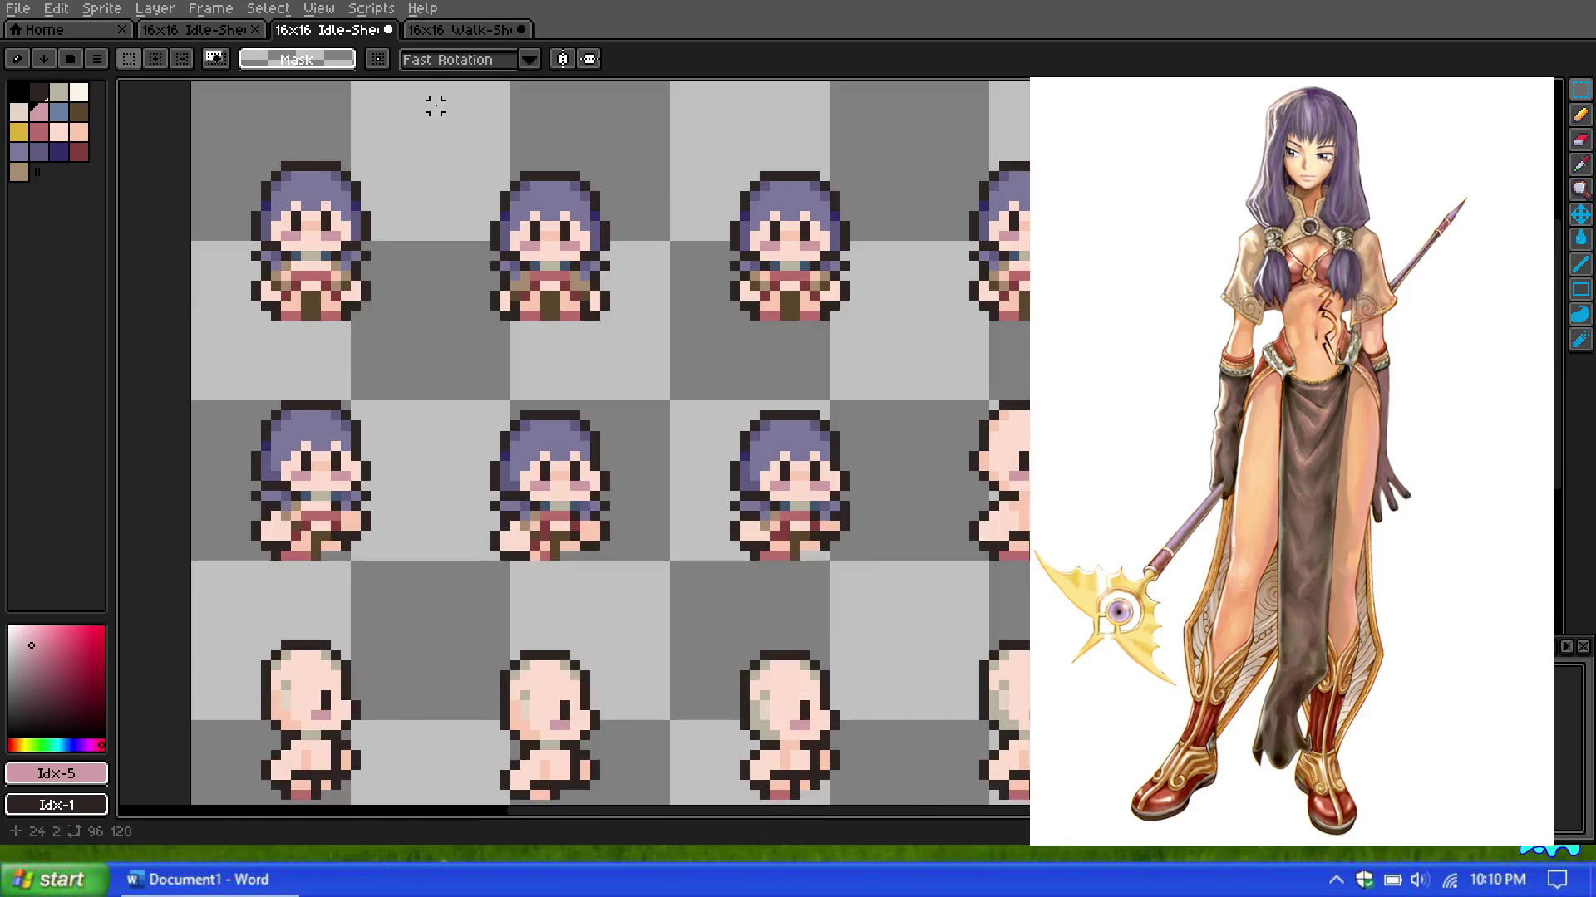
Step: Try moving the top-left sprite three columns right, then cancel and deselect it
{"action": "left_click_drag", "start_coordinate": [234, 125], "coordinate": [384, 325]}
{"action": "mouse_move", "coordinate": [316, 250]}
{"action": "left_mouse_down"}
{"action": "mouse_move", "coordinate": [1036, 241]}
{"action": "mouse_move", "coordinate": [873, 241]}
{"action": "left_mouse_up"}
{"action": "key", "text": "Escape"}
{"action": "left_click", "coordinate": [855, 395]}
Step: Copy the first row-two sprite onto row two's fourth frame and commit it
{"action": "left_click_drag", "start_coordinate": [403, 592], "coordinate": [208, 348]}
{"action": "left_click", "coordinate": [262, 361]}
{"action": "left_click_drag", "start_coordinate": [316, 465], "coordinate": [1035, 466]}
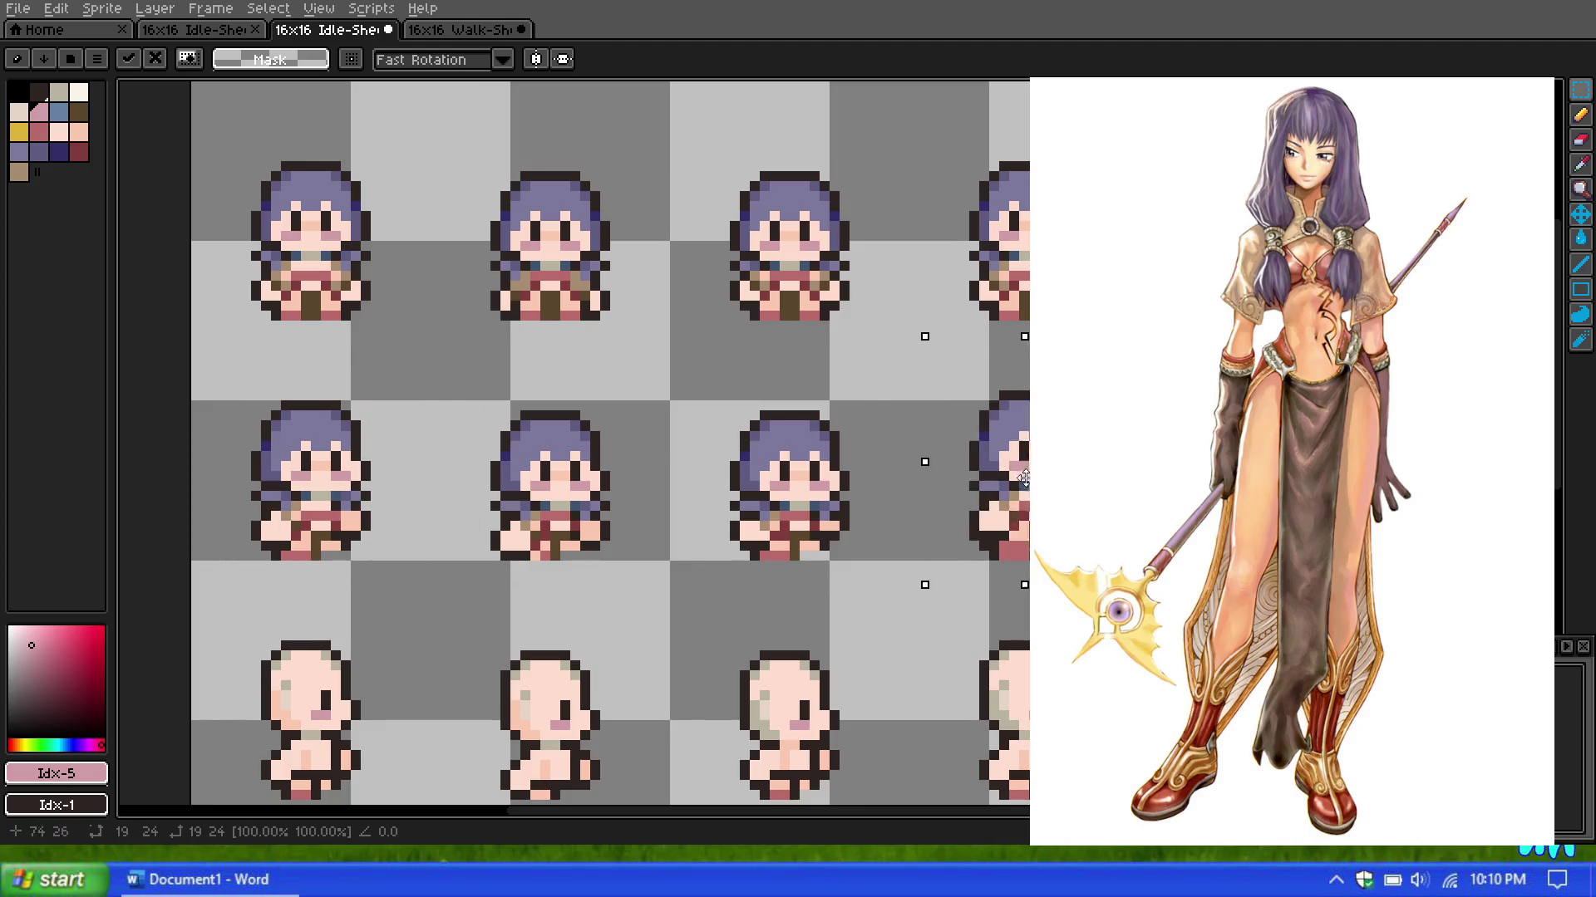
{"action": "left_click", "coordinate": [784, 452]}
Step: Make palette index 12, grey-purple #7c789c, the drawing colour
{"action": "scroll", "coordinate": [783, 453], "scroll_direction": "down", "scroll_amount": 5}
{"action": "scroll", "coordinate": [1022, 490], "scroll_direction": "up", "scroll_amount": 3}
{"action": "scroll", "coordinate": [1022, 490], "scroll_direction": "up", "scroll_amount": 2}
{"action": "scroll", "coordinate": [790, 440], "scroll_direction": "up", "scroll_amount": 1}
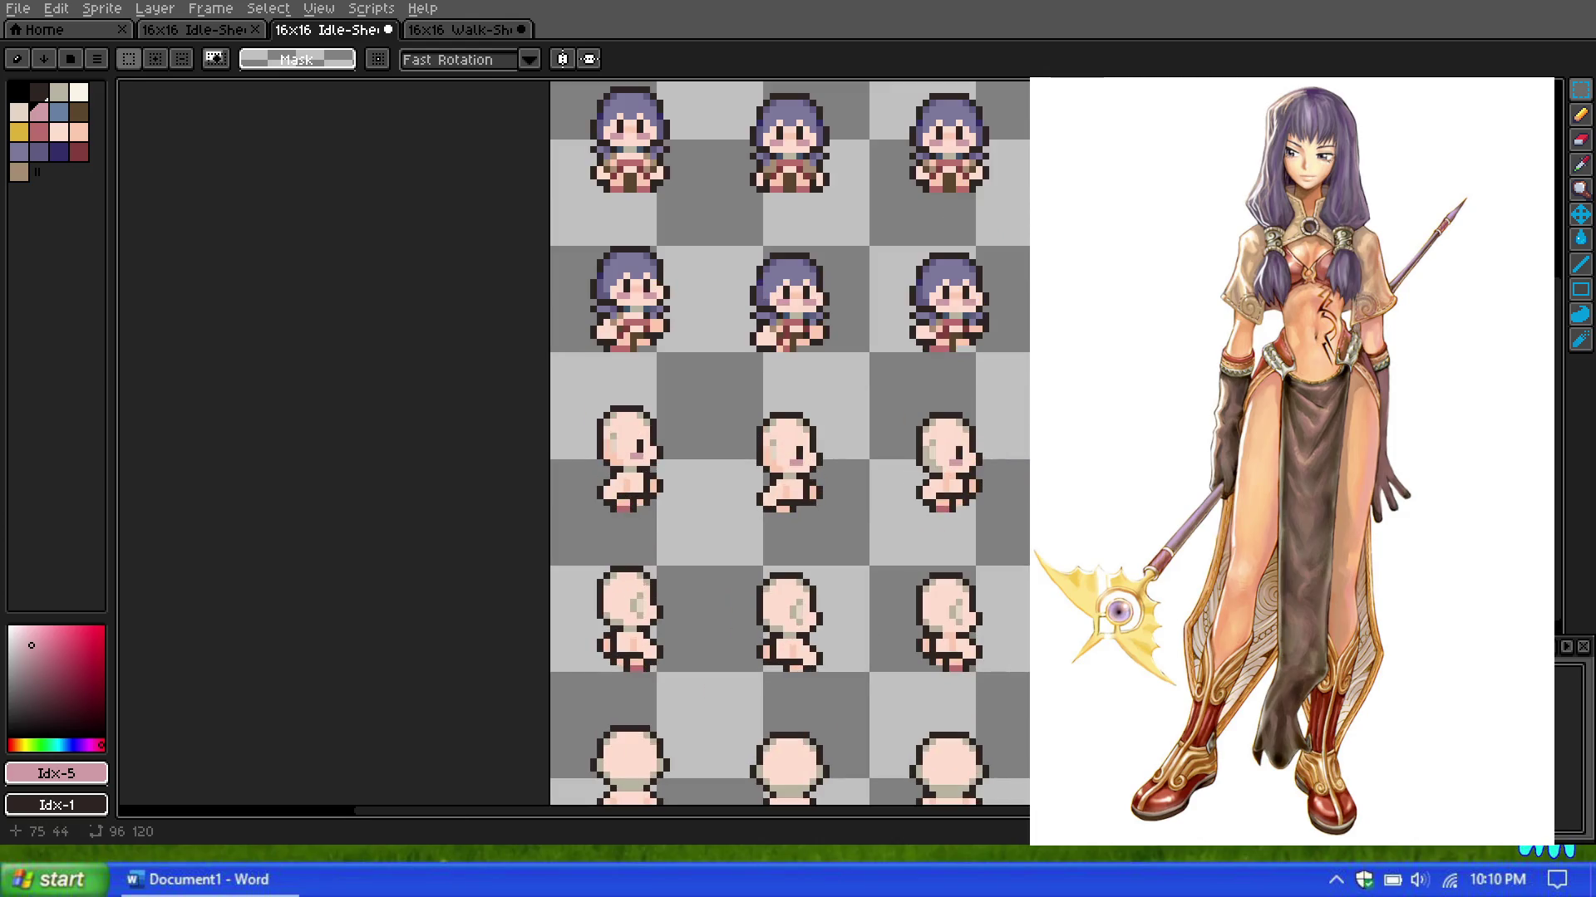
{"action": "scroll", "coordinate": [987, 233], "scroll_direction": "down", "scroll_amount": 1}
{"action": "scroll", "coordinate": [986, 232], "scroll_direction": "up", "scroll_amount": 1}
{"action": "scroll", "coordinate": [914, 249], "scroll_direction": "down", "scroll_amount": 1}
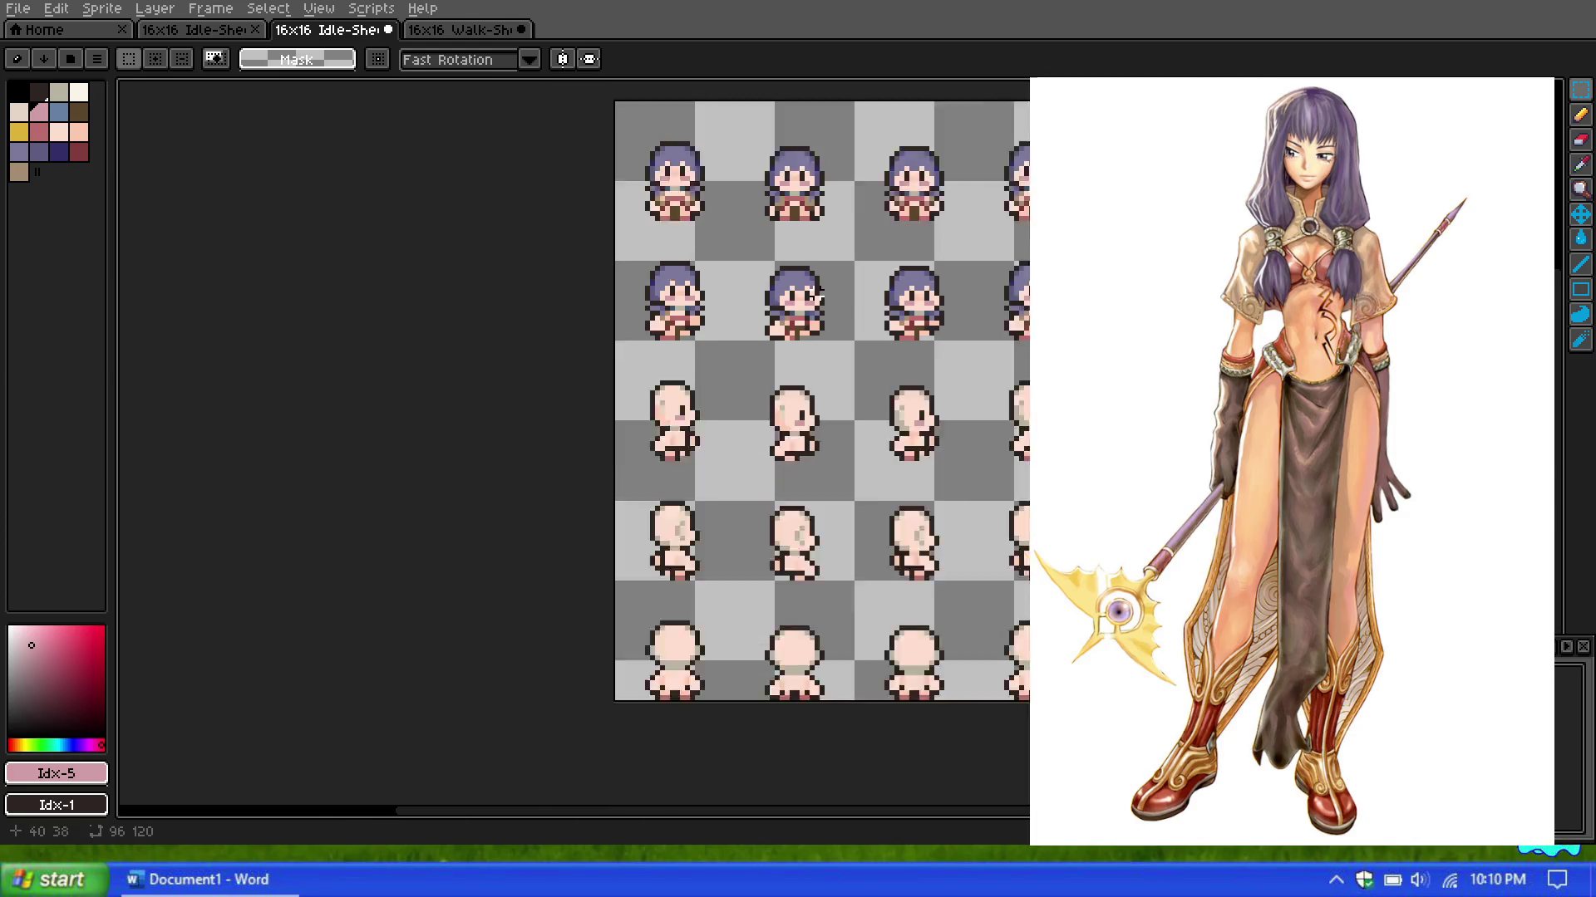
{"action": "scroll", "coordinate": [844, 261], "scroll_direction": "up", "scroll_amount": 1}
{"action": "scroll", "coordinate": [844, 261], "scroll_direction": "down", "scroll_amount": 1}
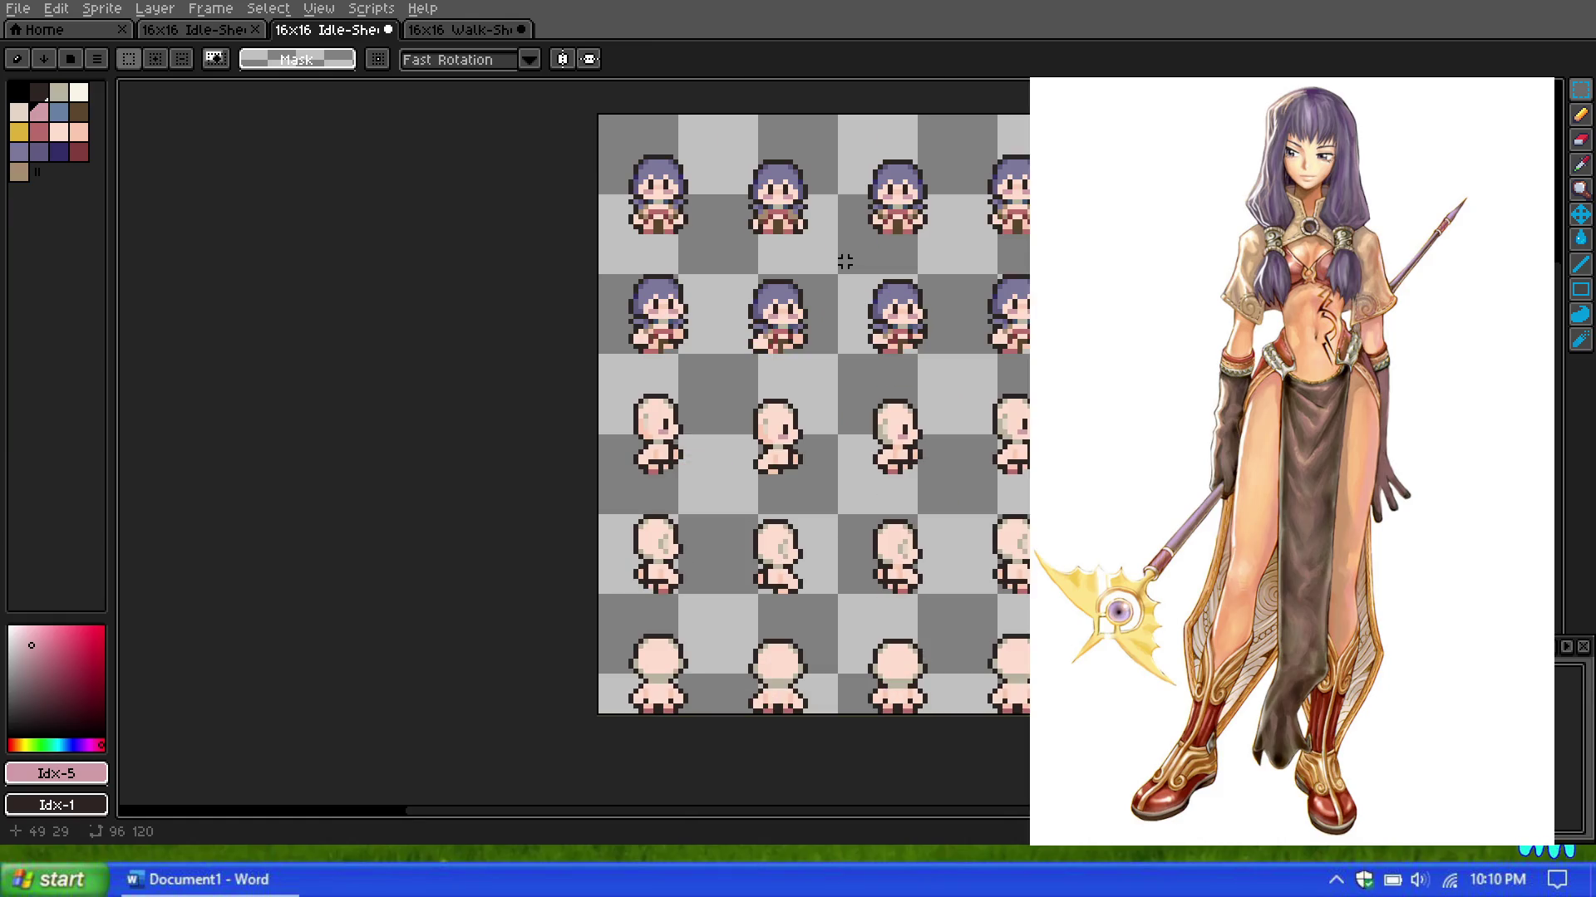
{"action": "scroll", "coordinate": [804, 291], "scroll_direction": "up", "scroll_amount": 1}
{"action": "scroll", "coordinate": [810, 293], "scroll_direction": "up", "scroll_amount": 1}
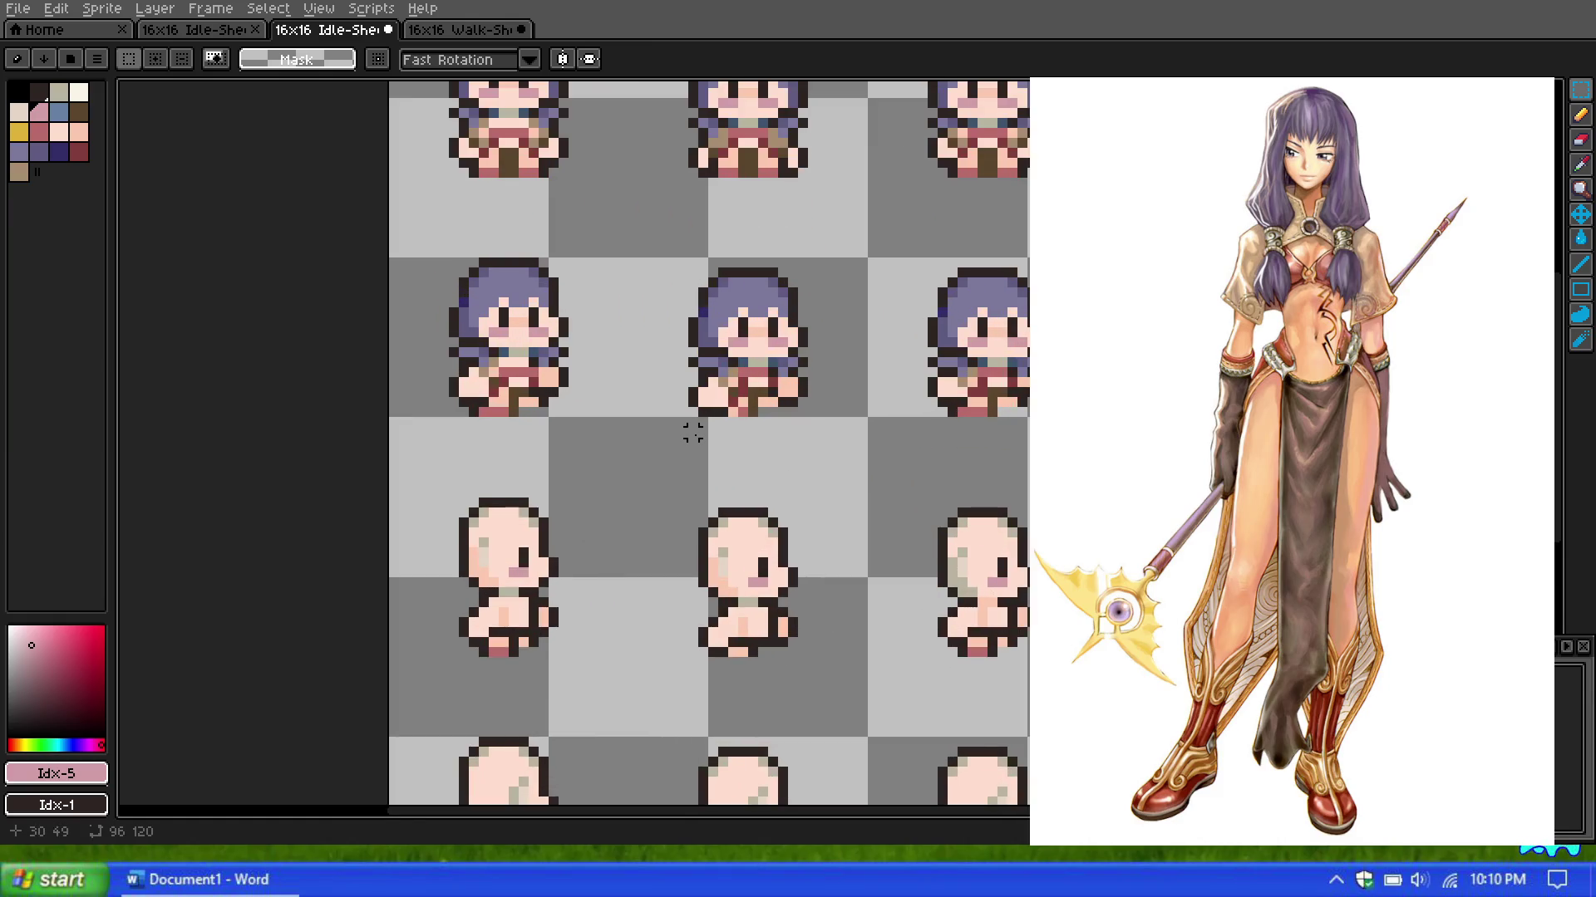
{"action": "scroll", "coordinate": [648, 406], "scroll_direction": "down", "scroll_amount": 2}
{"action": "scroll", "coordinate": [587, 559], "scroll_direction": "up", "scroll_amount": 1}
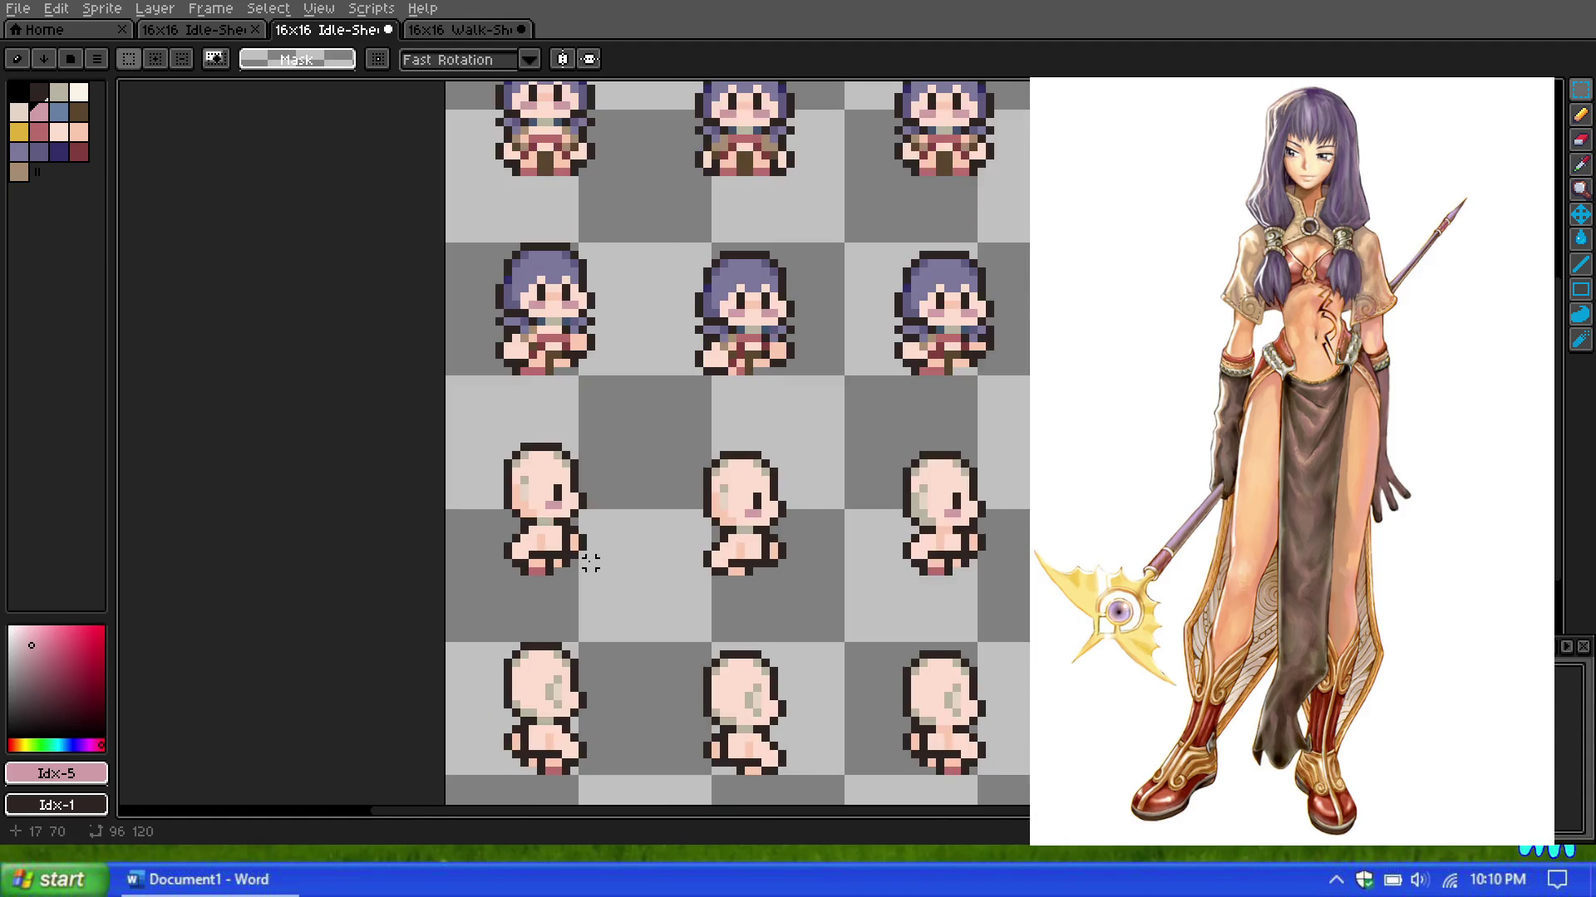
{"action": "scroll", "coordinate": [548, 551], "scroll_direction": "up", "scroll_amount": 1}
{"action": "scroll", "coordinate": [498, 524], "scroll_direction": "up", "scroll_amount": 1}
{"action": "scroll", "coordinate": [539, 503], "scroll_direction": "up", "scroll_amount": 1}
{"action": "scroll", "coordinate": [544, 465], "scroll_direction": "down", "scroll_amount": 2}
{"action": "scroll", "coordinate": [548, 432], "scroll_direction": "down", "scroll_amount": 1}
{"action": "scroll", "coordinate": [555, 409], "scroll_direction": "up", "scroll_amount": 2}
{"action": "scroll", "coordinate": [548, 407], "scroll_direction": "down", "scroll_amount": 1}
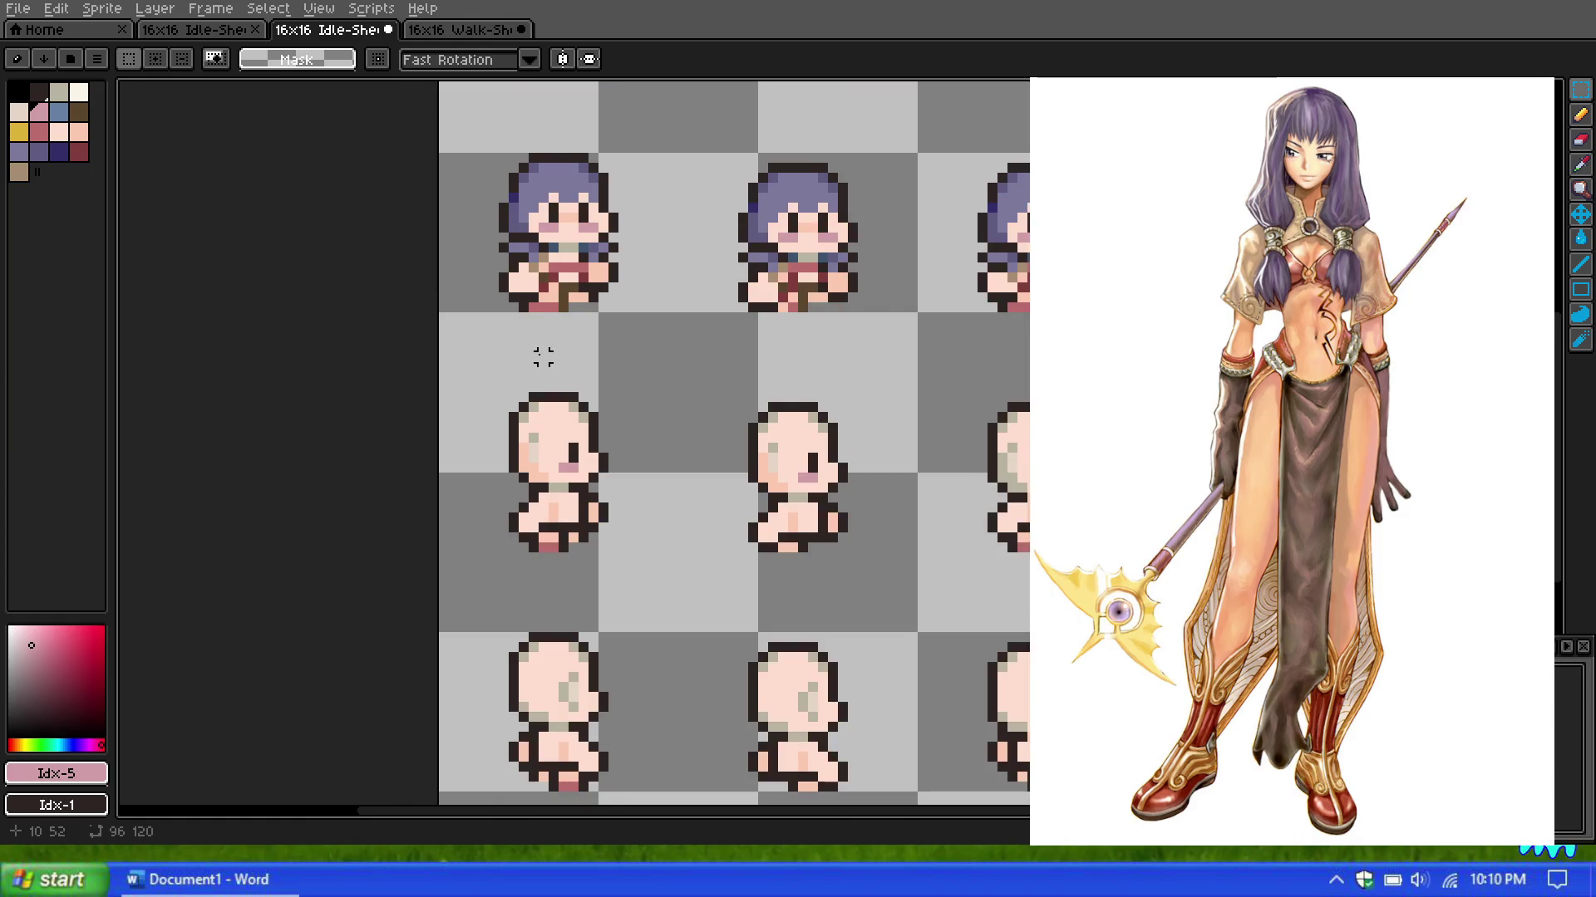
{"action": "scroll", "coordinate": [542, 358], "scroll_direction": "up", "scroll_amount": 1}
{"action": "left_click", "coordinate": [18, 150]}
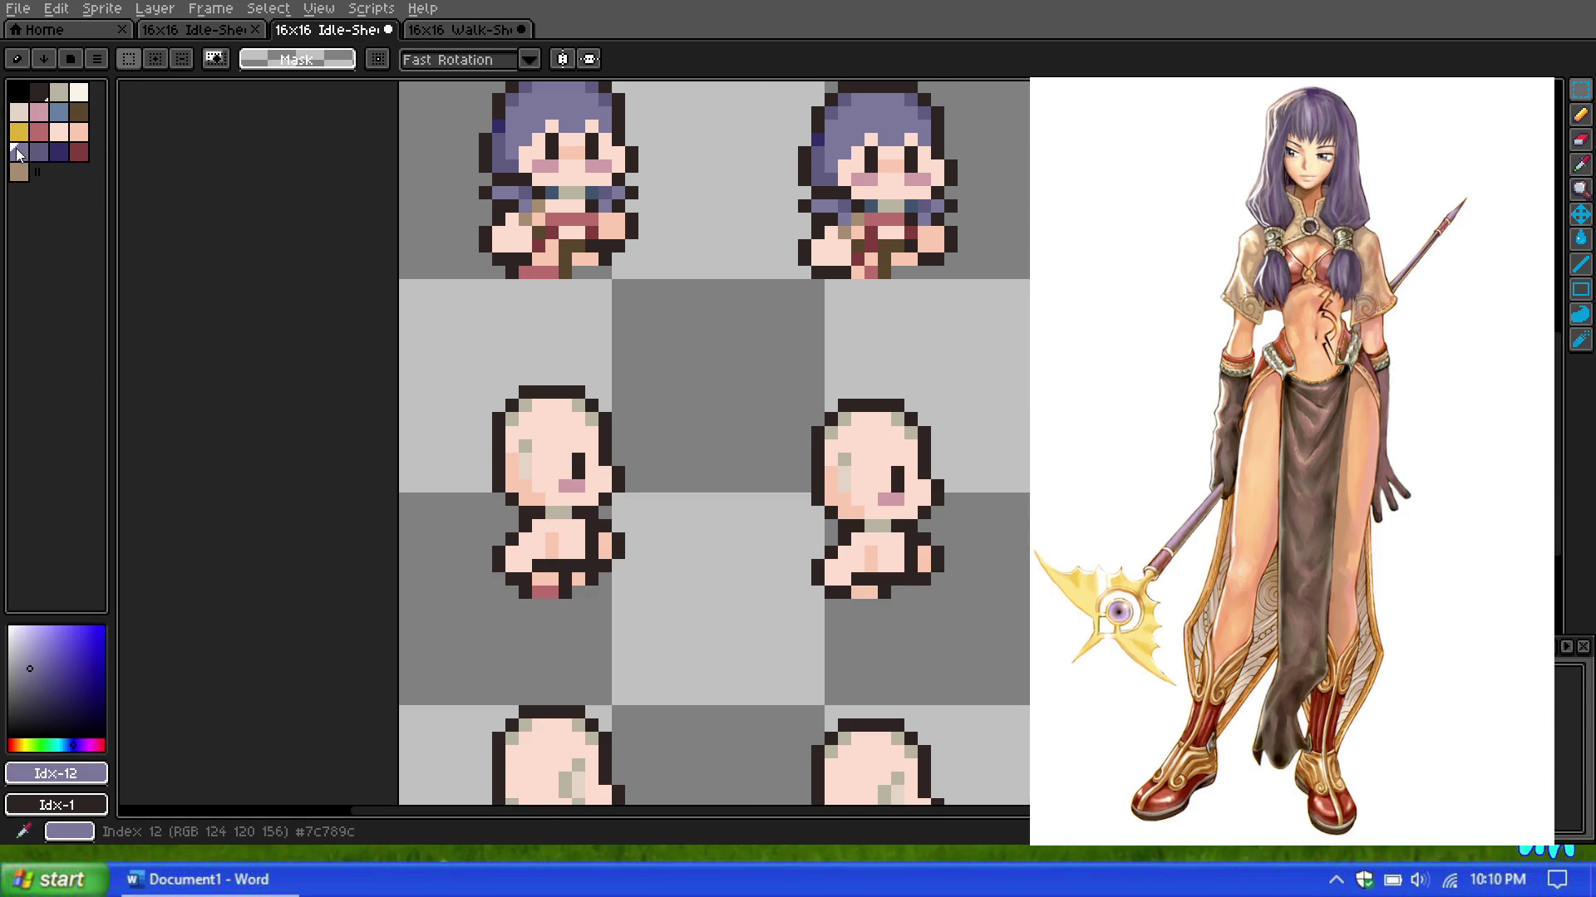
Step: With the single-pixel pencil, paint a purple stroke across the side-view head
{"action": "scroll", "coordinate": [493, 245], "scroll_direction": "down", "scroll_amount": 1}
{"action": "scroll", "coordinate": [493, 245], "scroll_direction": "up", "scroll_amount": 1}
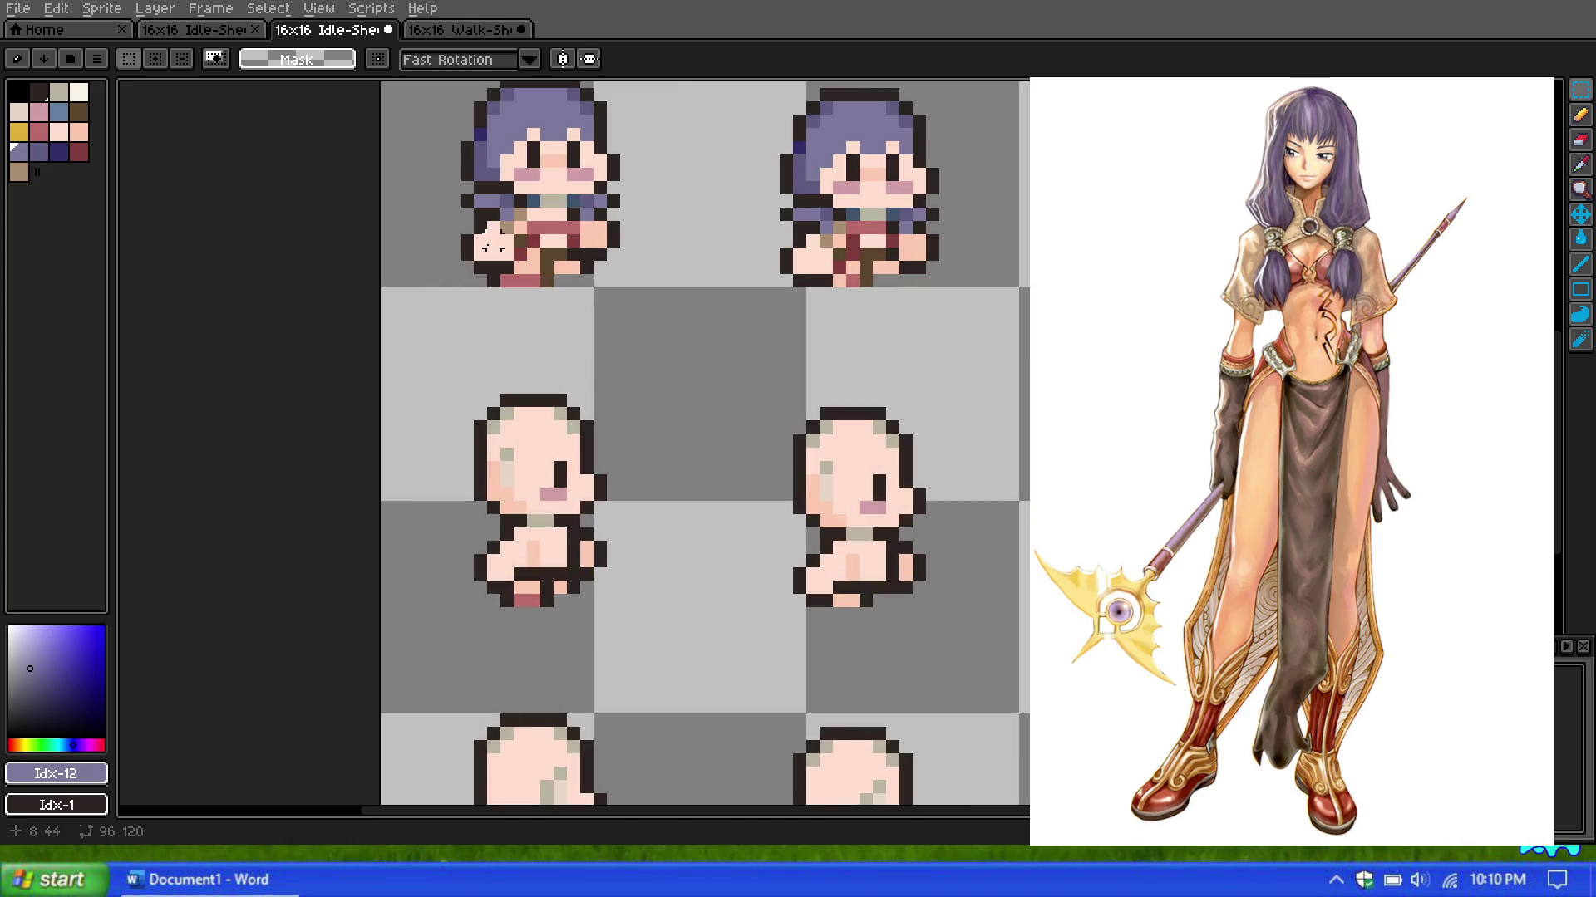
{"action": "left_click", "coordinate": [1581, 113]}
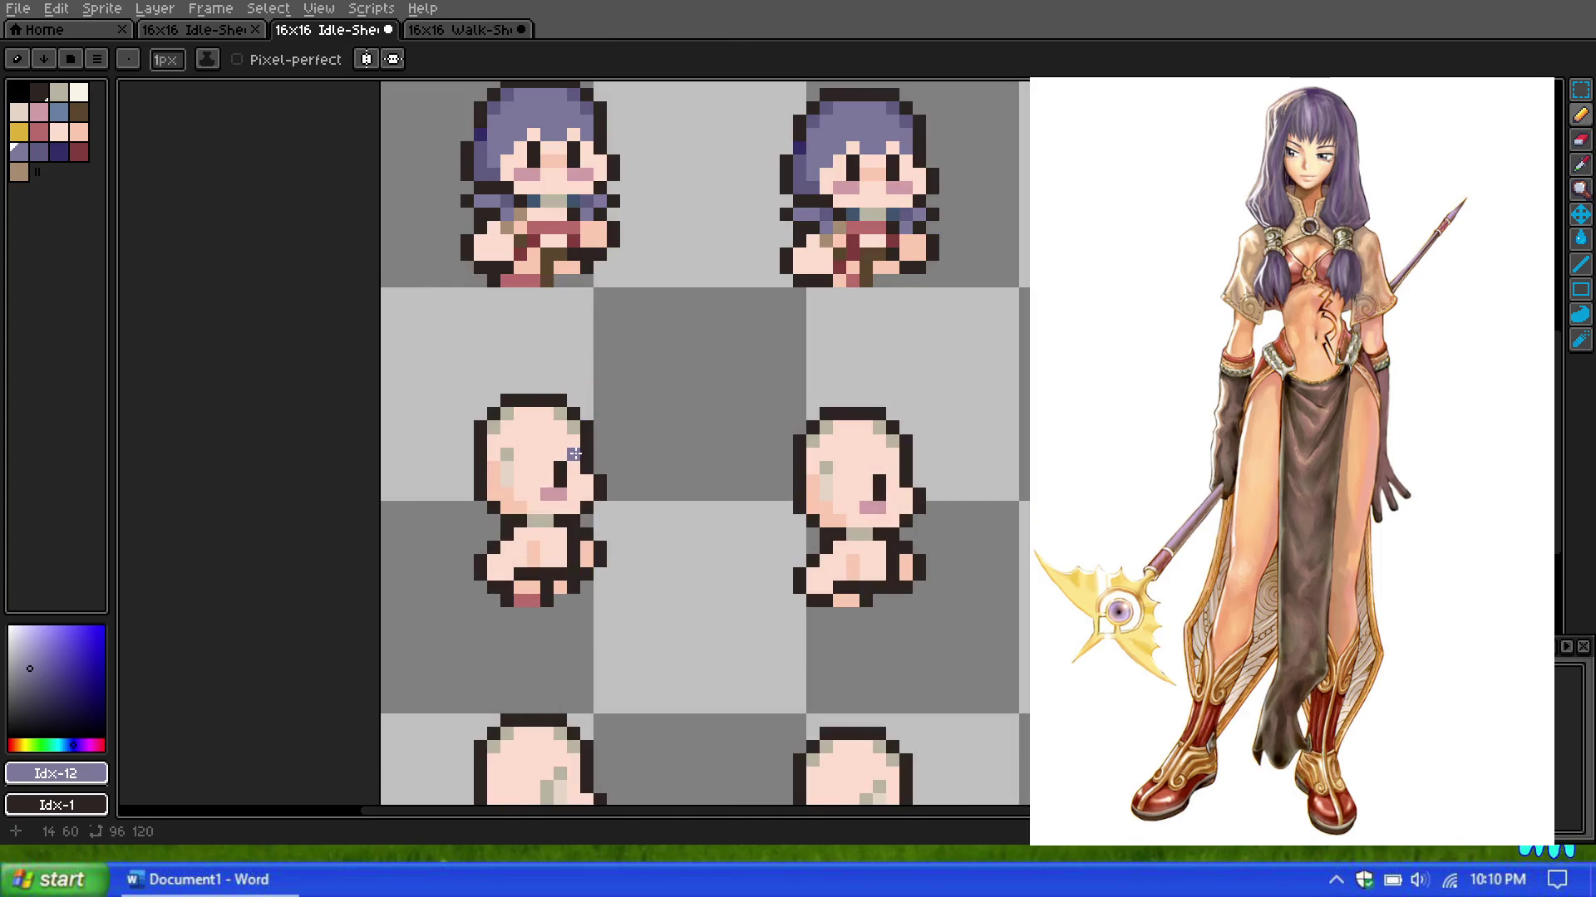
{"action": "mouse_move", "coordinate": [574, 455]}
{"action": "left_mouse_down"}
{"action": "mouse_move", "coordinate": [556, 441]}
{"action": "mouse_move", "coordinate": [543, 455]}
{"action": "left_mouse_up"}
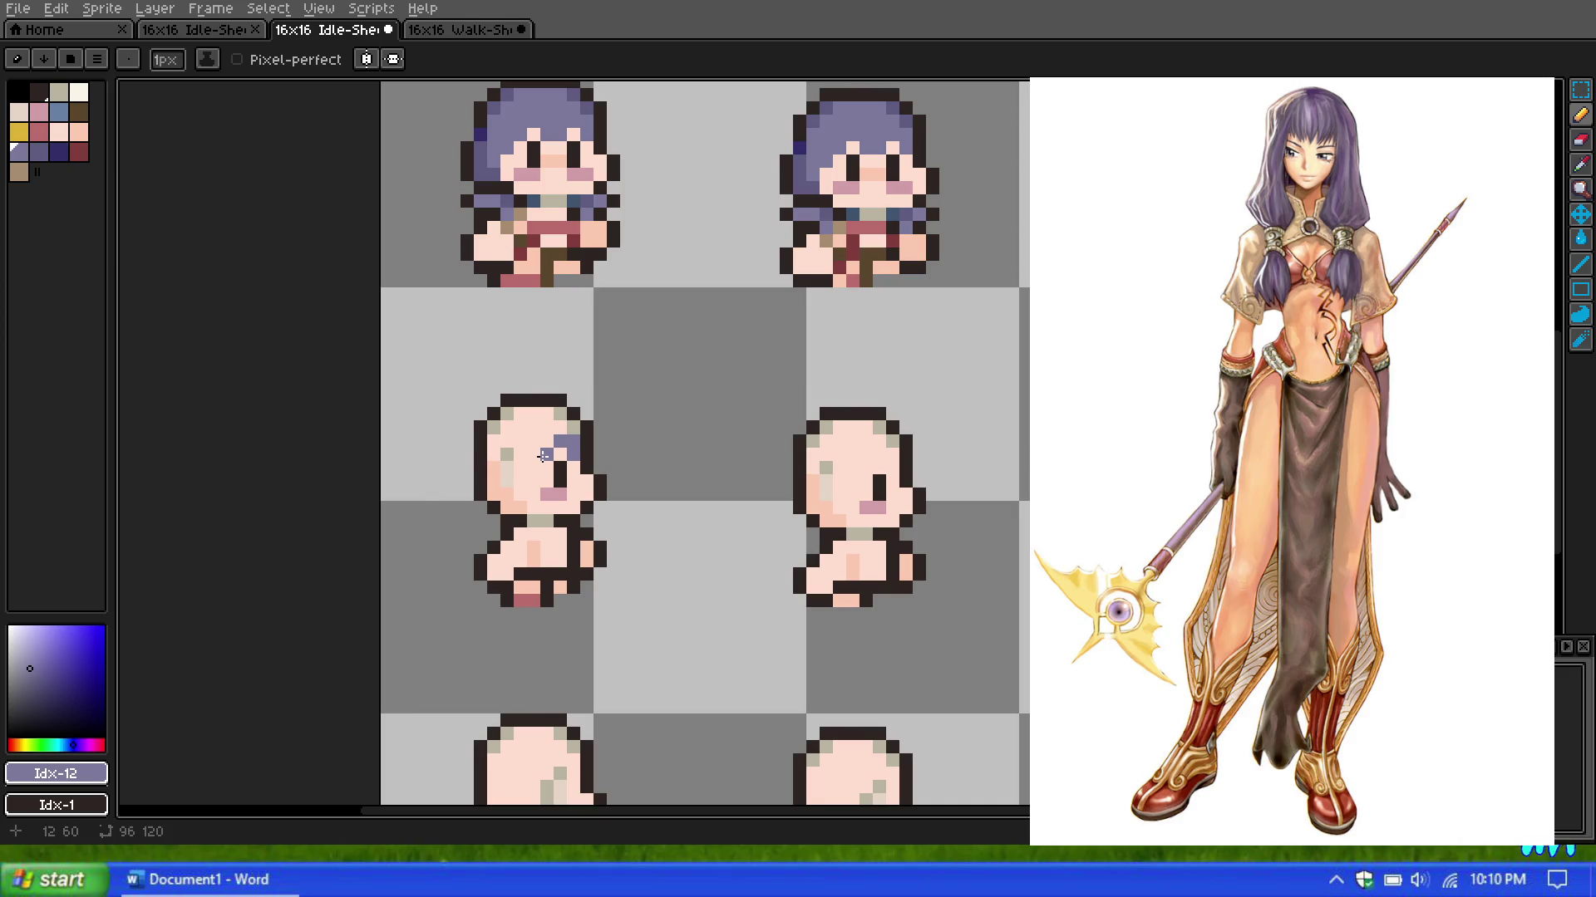
Step: Add purple hair pixels around the head, undo a stray one, and paint a strand across the top
{"action": "scroll", "coordinate": [544, 455], "scroll_direction": "down", "scroll_amount": 3}
{"action": "scroll", "coordinate": [675, 326], "scroll_direction": "down", "scroll_amount": 4}
{"action": "scroll", "coordinate": [642, 289], "scroll_direction": "up", "scroll_amount": 4}
{"action": "scroll", "coordinate": [711, 312], "scroll_direction": "down", "scroll_amount": 2}
{"action": "scroll", "coordinate": [736, 349], "scroll_direction": "up", "scroll_amount": 2}
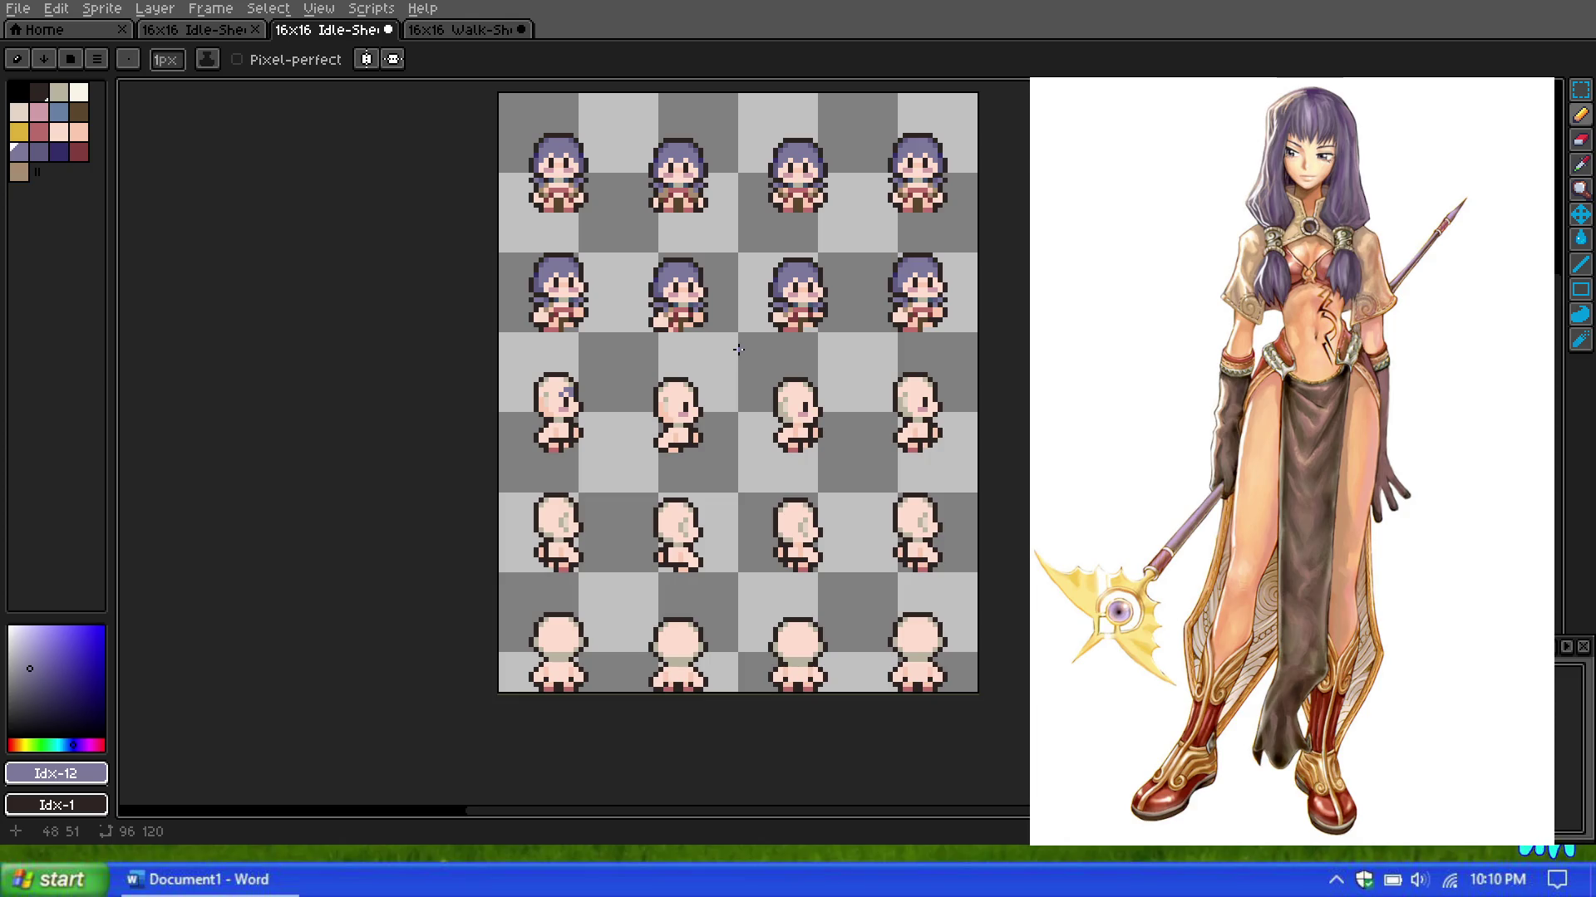
{"action": "scroll", "coordinate": [638, 521], "scroll_direction": "down", "scroll_amount": 1}
{"action": "scroll", "coordinate": [648, 447], "scroll_direction": "up", "scroll_amount": 1}
{"action": "scroll", "coordinate": [886, 462], "scroll_direction": "down", "scroll_amount": 1}
{"action": "scroll", "coordinate": [916, 475], "scroll_direction": "up", "scroll_amount": 1}
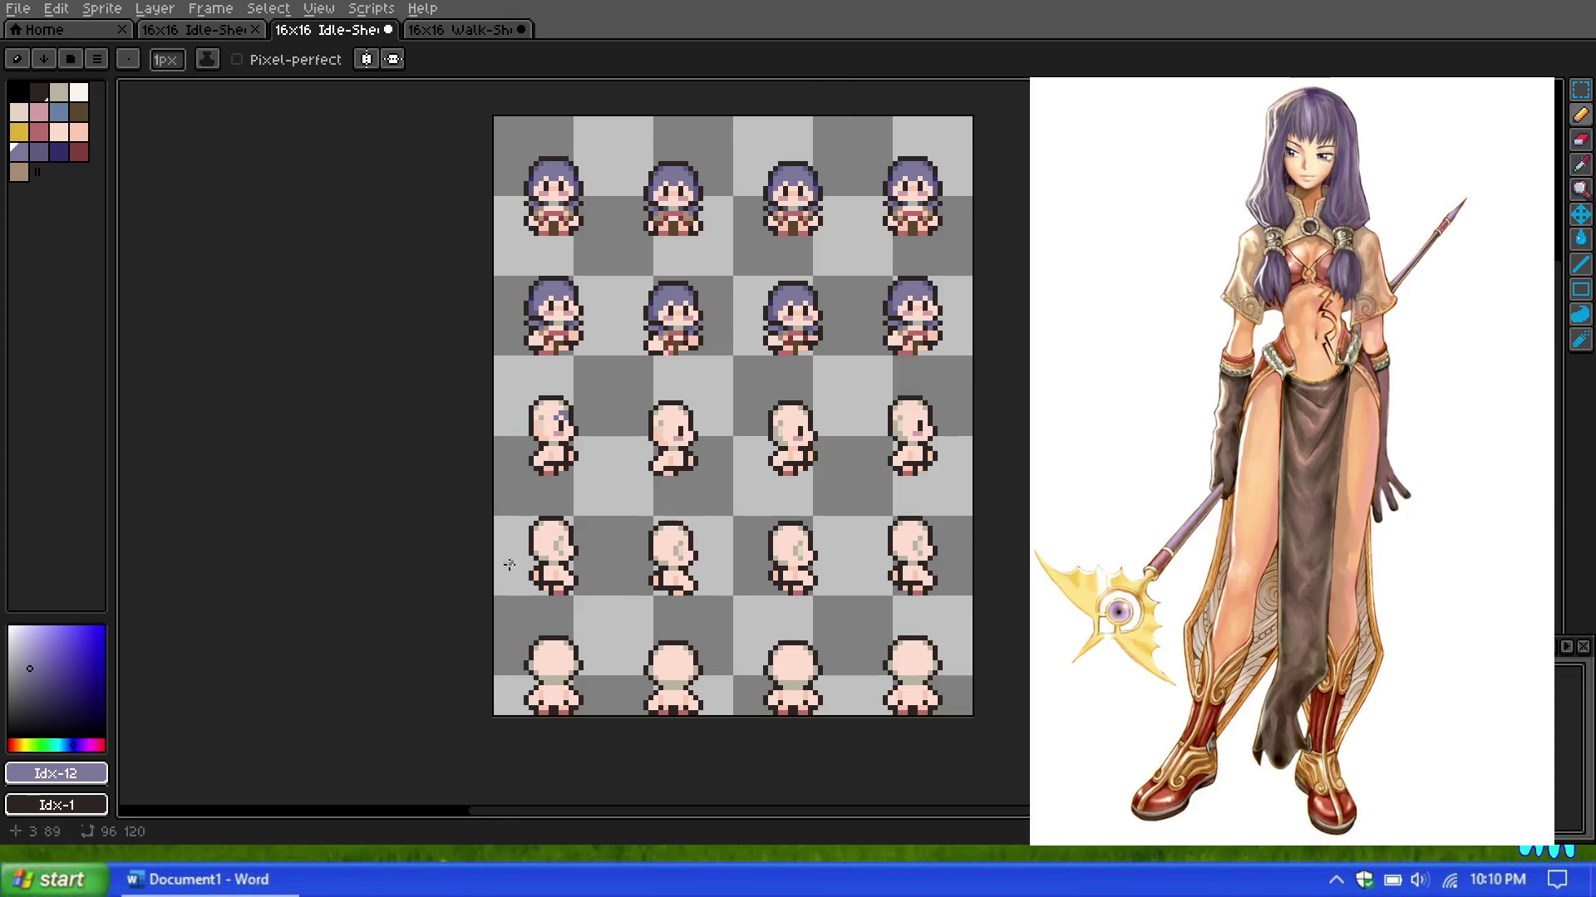
{"action": "scroll", "coordinate": [745, 654], "scroll_direction": "down", "scroll_amount": 1}
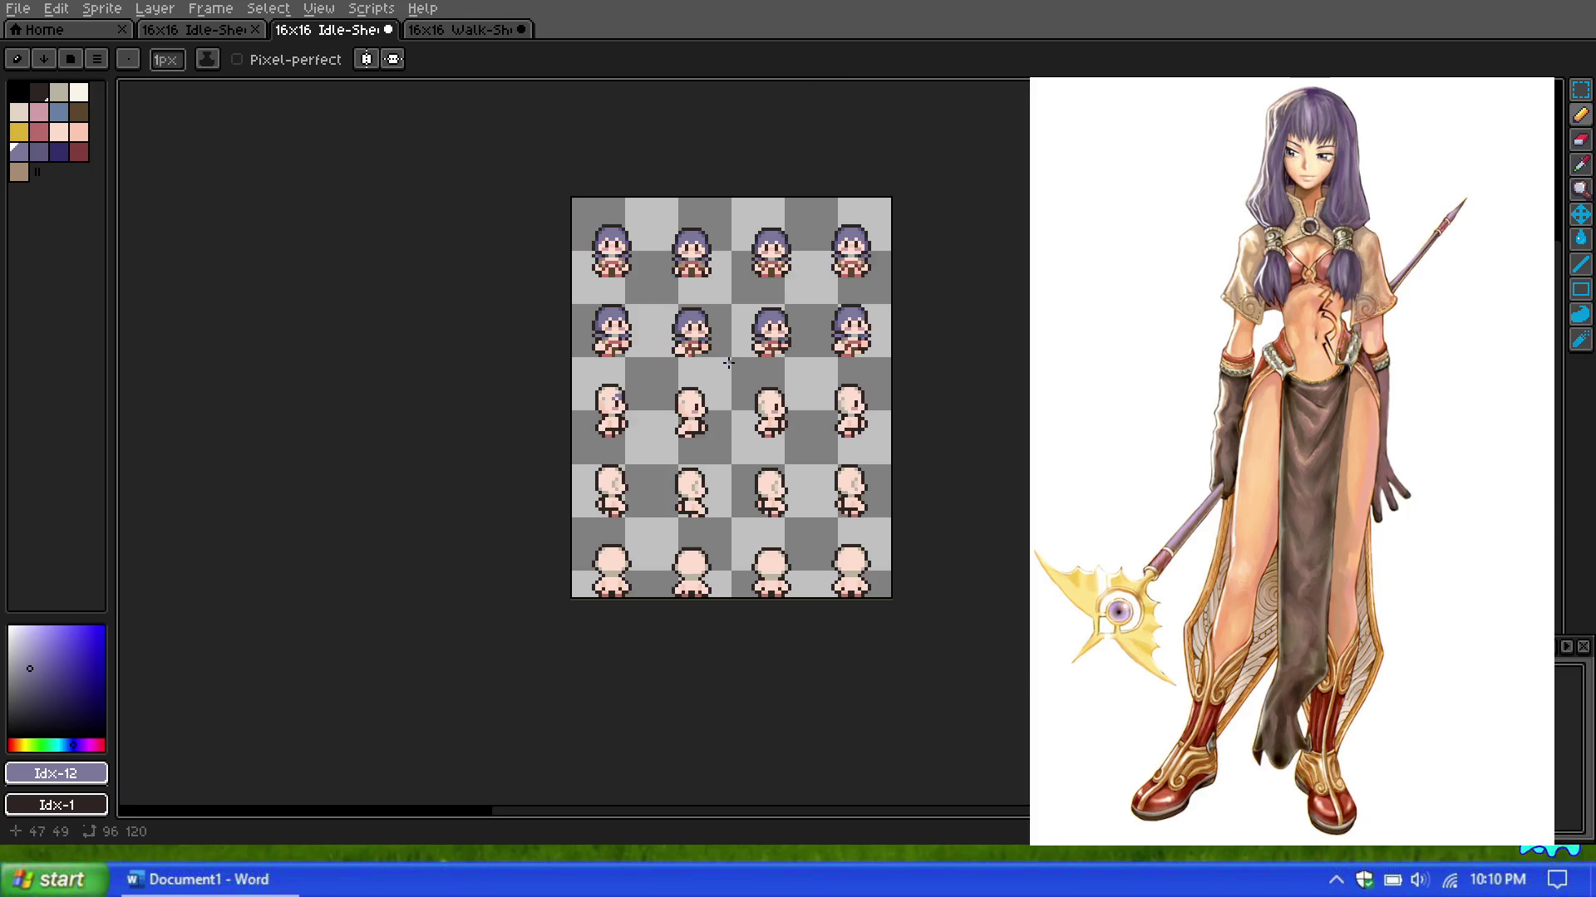
{"action": "scroll", "coordinate": [764, 379], "scroll_direction": "up", "scroll_amount": 1}
{"action": "scroll", "coordinate": [765, 379], "scroll_direction": "up", "scroll_amount": 1}
{"action": "scroll", "coordinate": [714, 371], "scroll_direction": "down", "scroll_amount": 1}
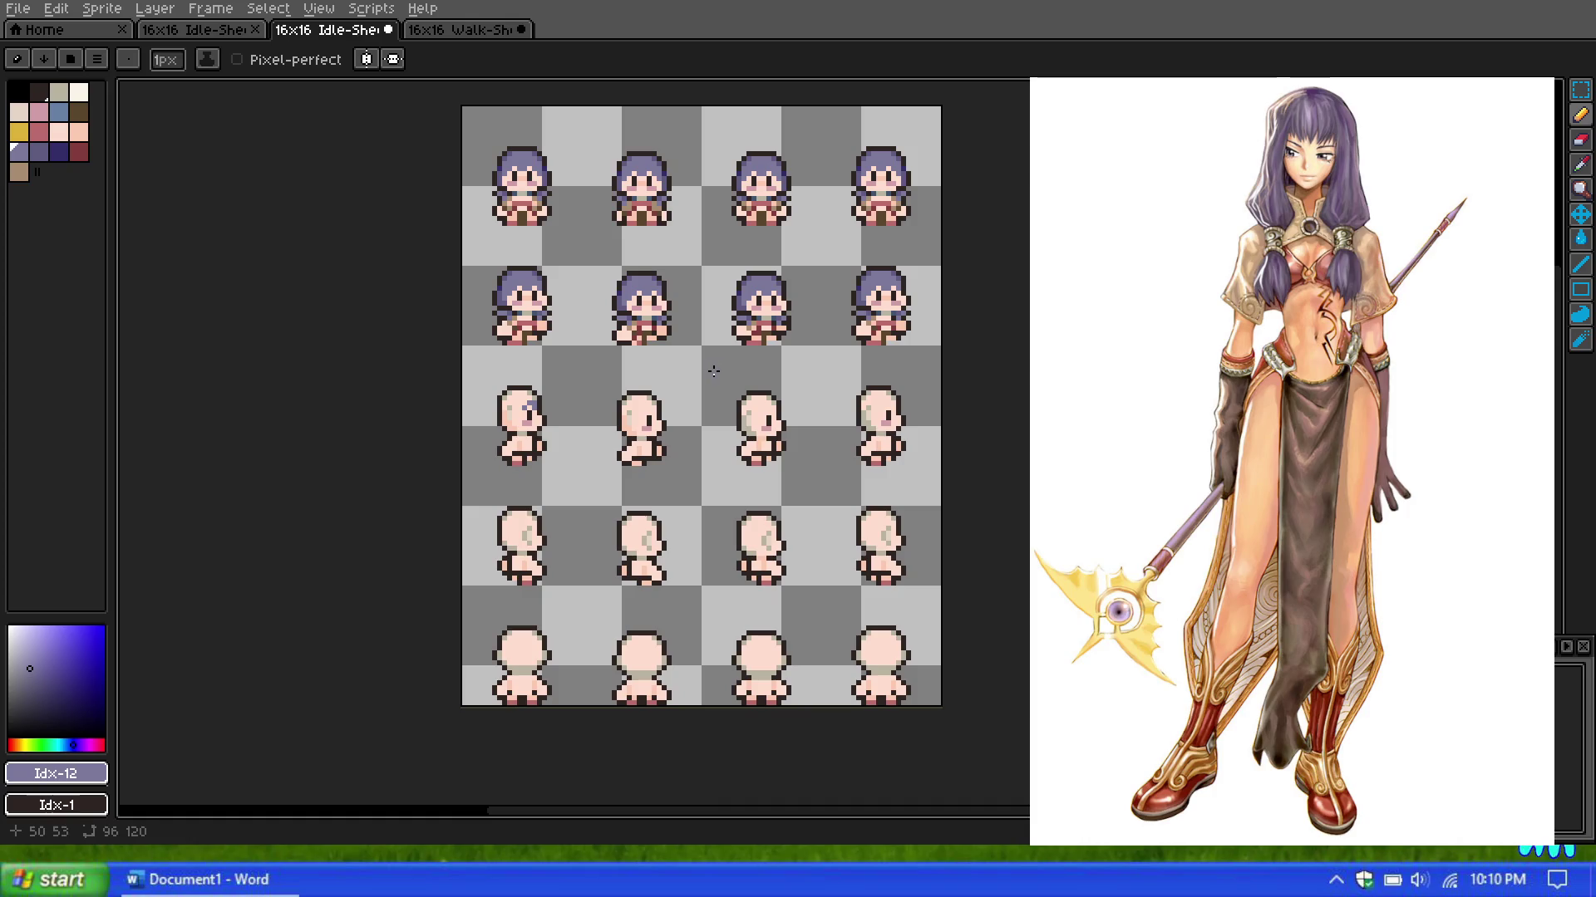
{"action": "scroll", "coordinate": [523, 350], "scroll_direction": "up", "scroll_amount": 1}
{"action": "scroll", "coordinate": [540, 374], "scroll_direction": "up", "scroll_amount": 2}
{"action": "scroll", "coordinate": [565, 399], "scroll_direction": "up", "scroll_amount": 1}
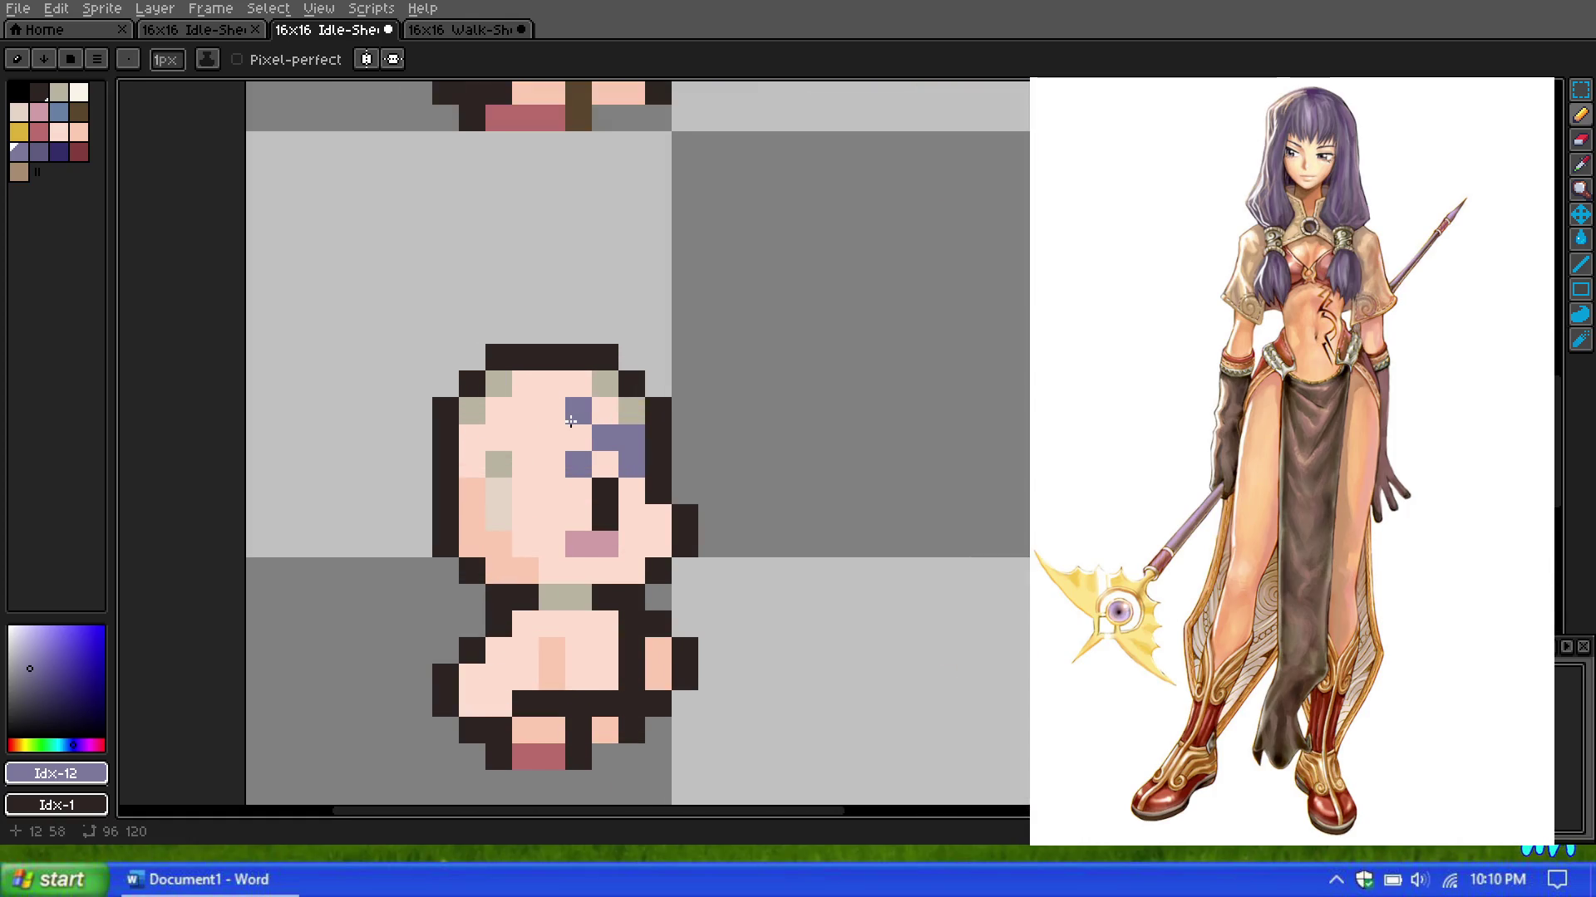
{"action": "scroll", "coordinate": [578, 409], "scroll_direction": "down", "scroll_amount": 1}
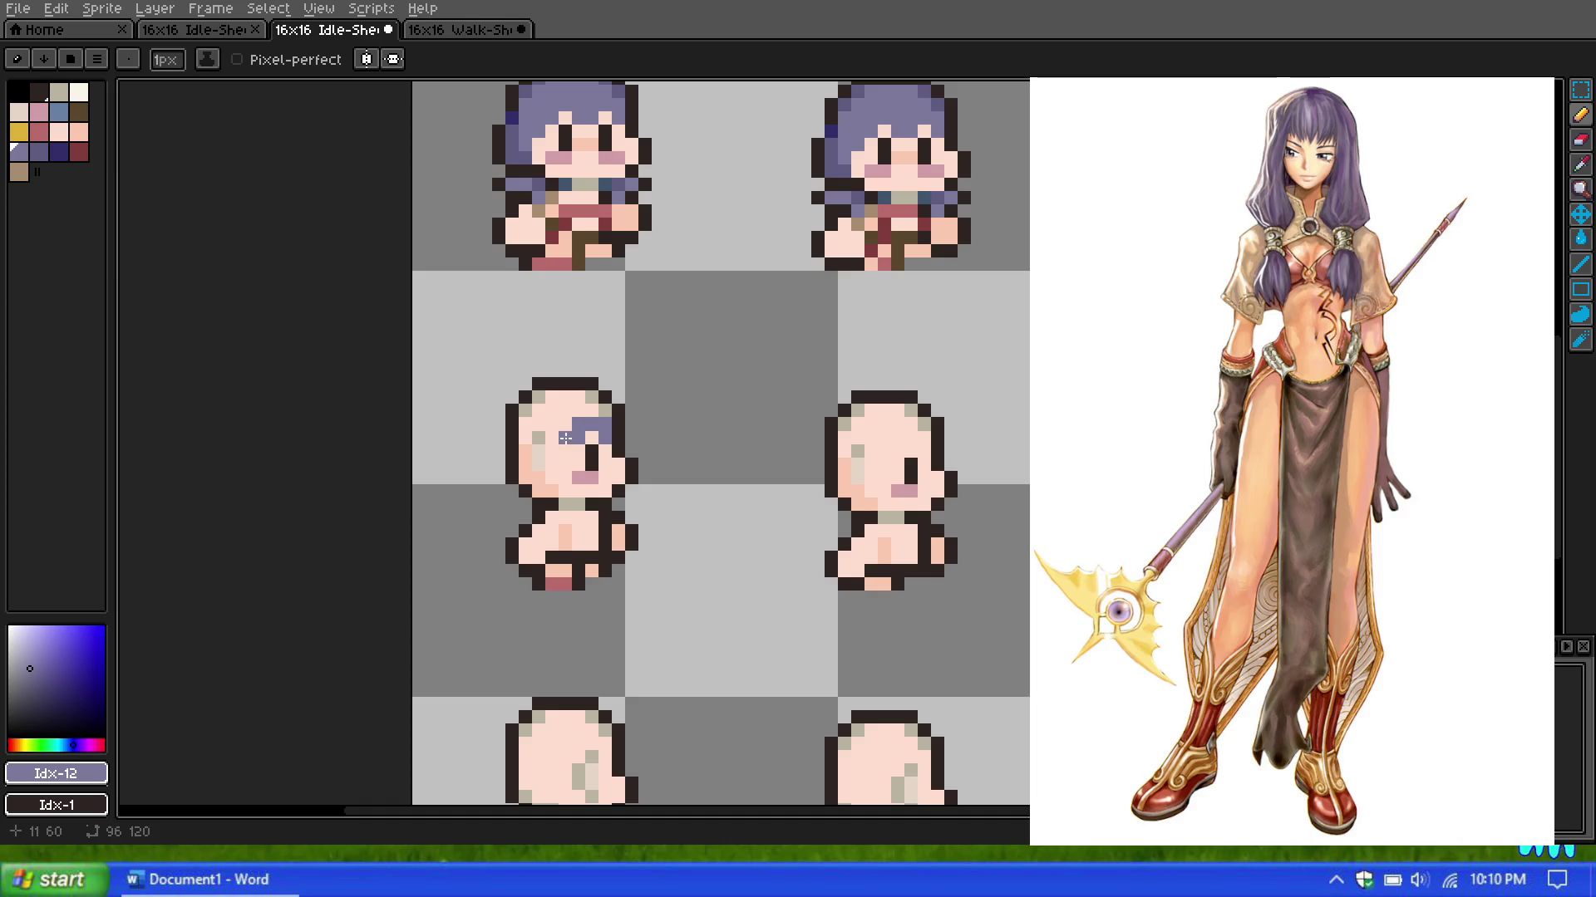
{"action": "left_click", "coordinate": [551, 451]}
{"action": "left_click", "coordinate": [539, 462]}
{"action": "key", "text": "ctrl+z"}
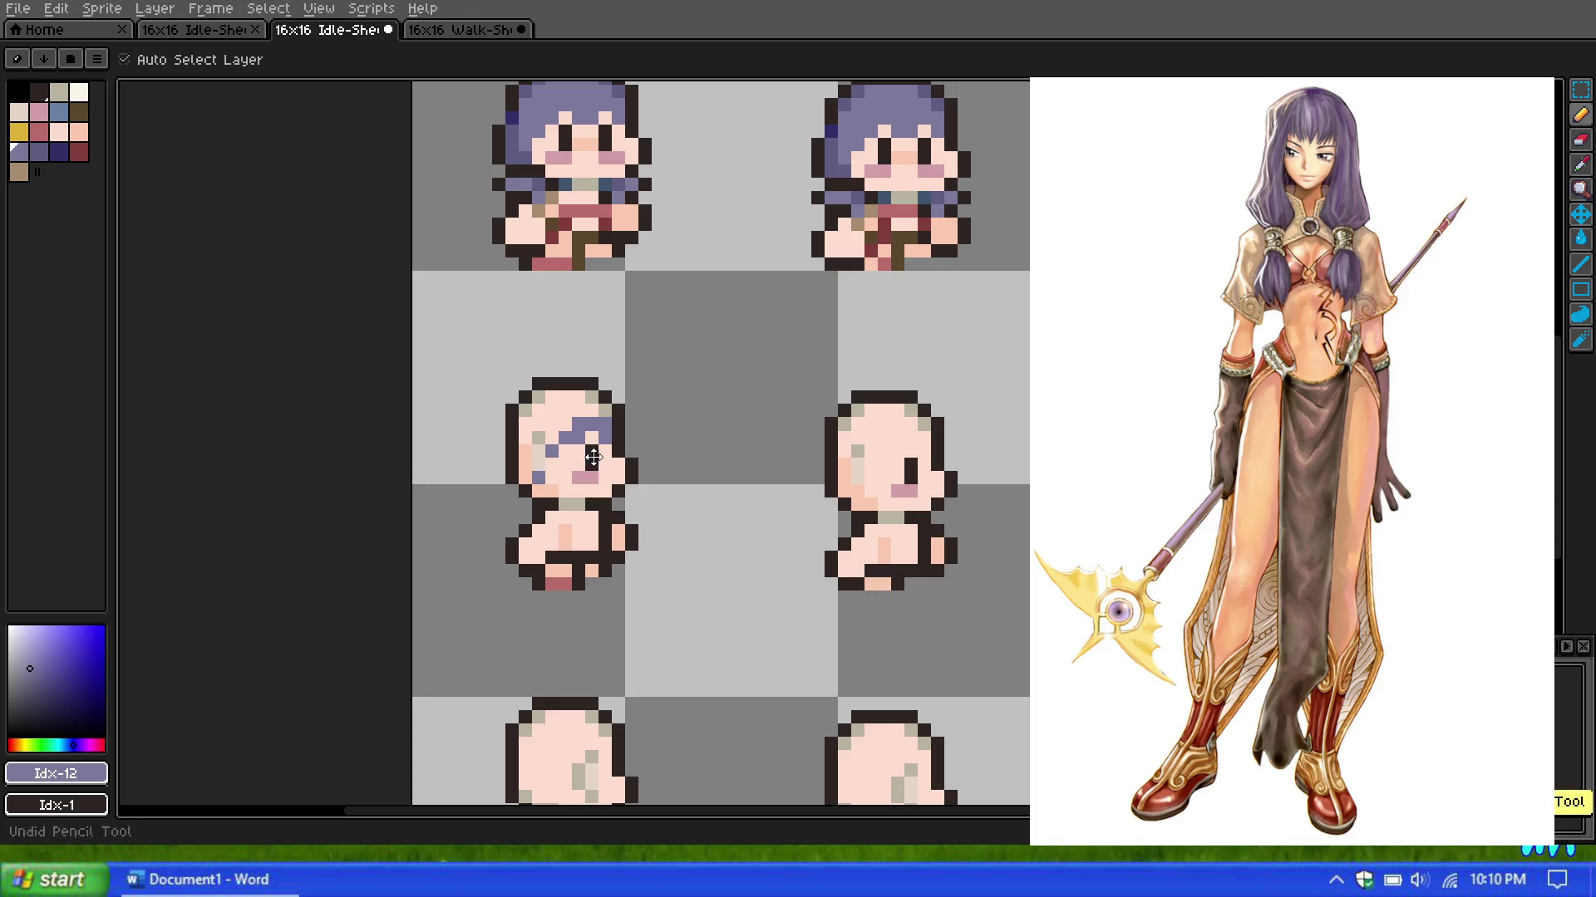
{"action": "left_click", "coordinate": [553, 476]}
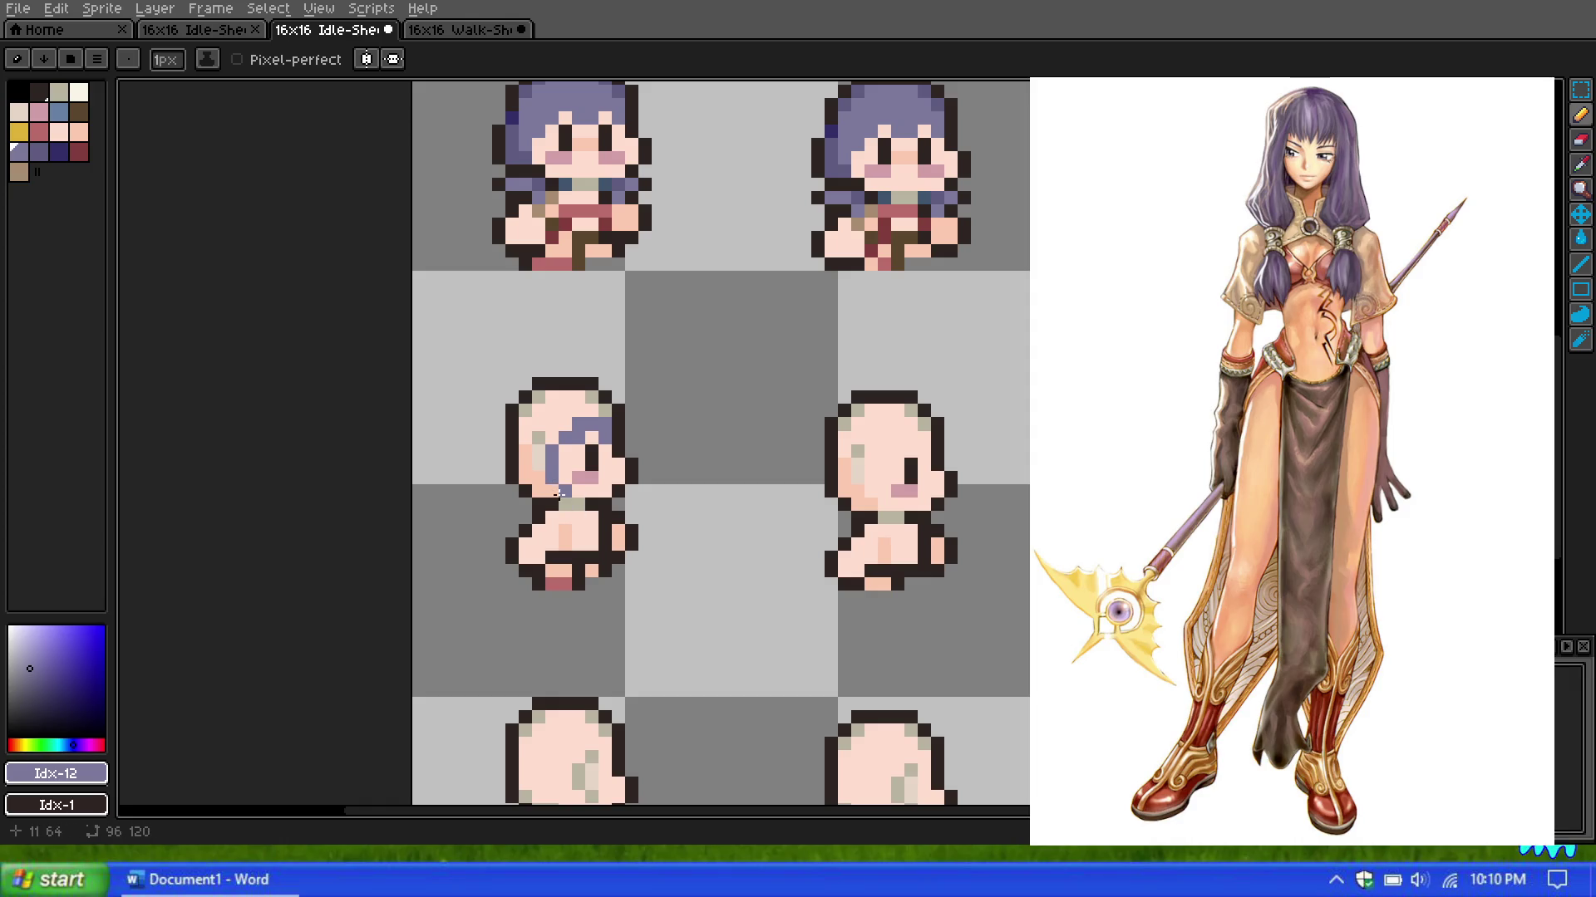
{"action": "mouse_move", "coordinate": [555, 492]}
{"action": "left_mouse_down"}
{"action": "mouse_move", "coordinate": [548, 441]}
{"action": "mouse_move", "coordinate": [582, 398]}
{"action": "mouse_move", "coordinate": [605, 410]}
{"action": "left_mouse_up"}
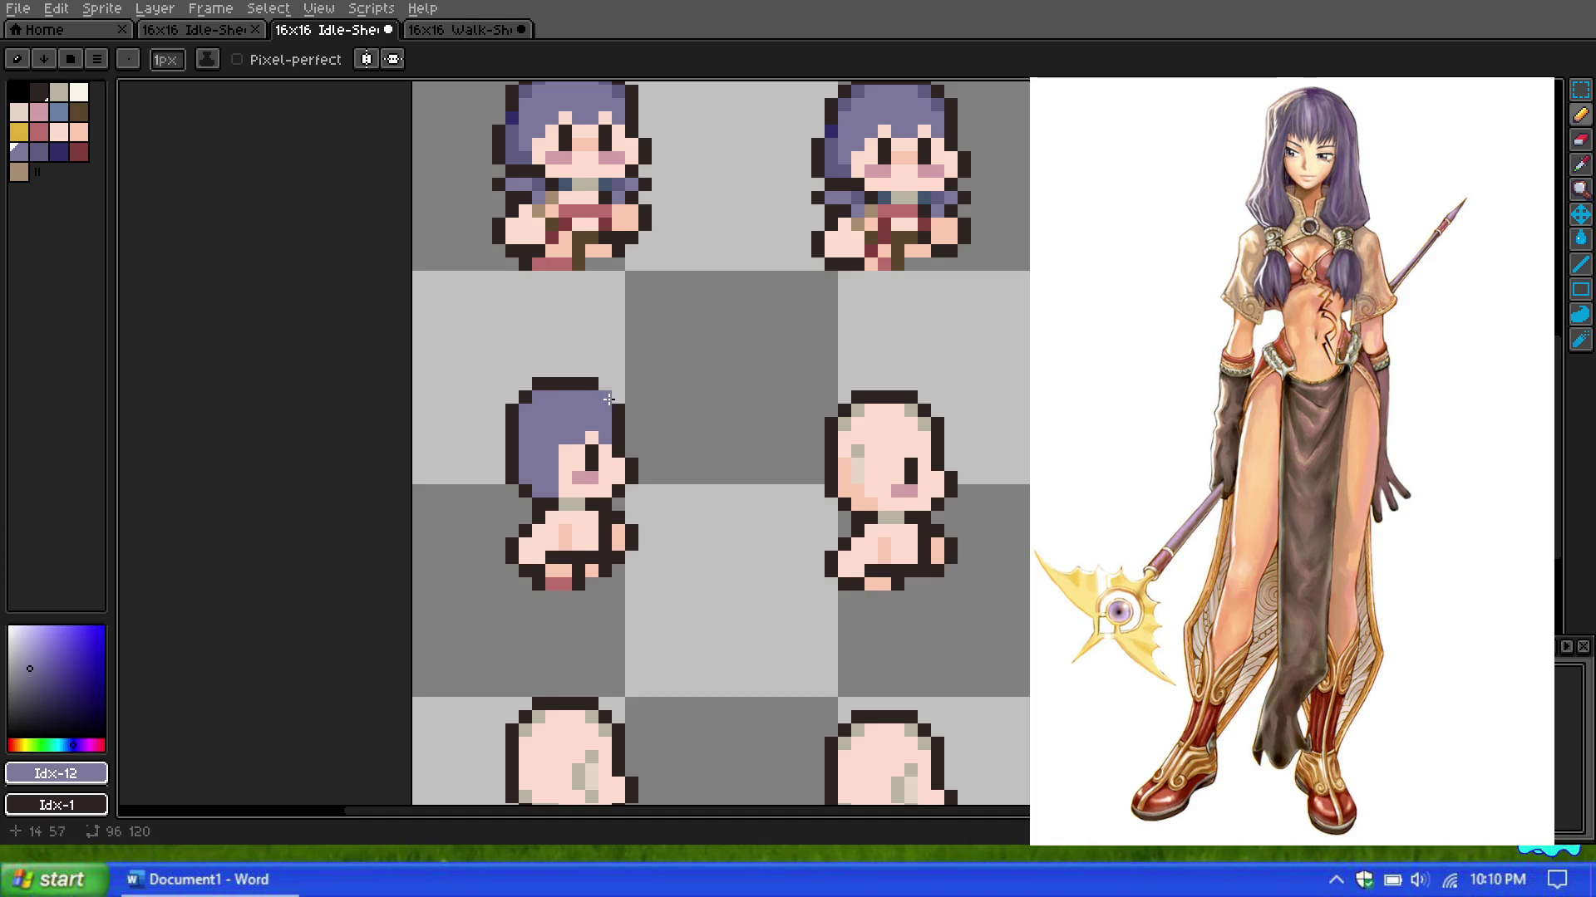
{"action": "scroll", "coordinate": [575, 379], "scroll_direction": "down", "scroll_amount": 1}
{"action": "scroll", "coordinate": [576, 379], "scroll_direction": "up", "scroll_amount": 1}
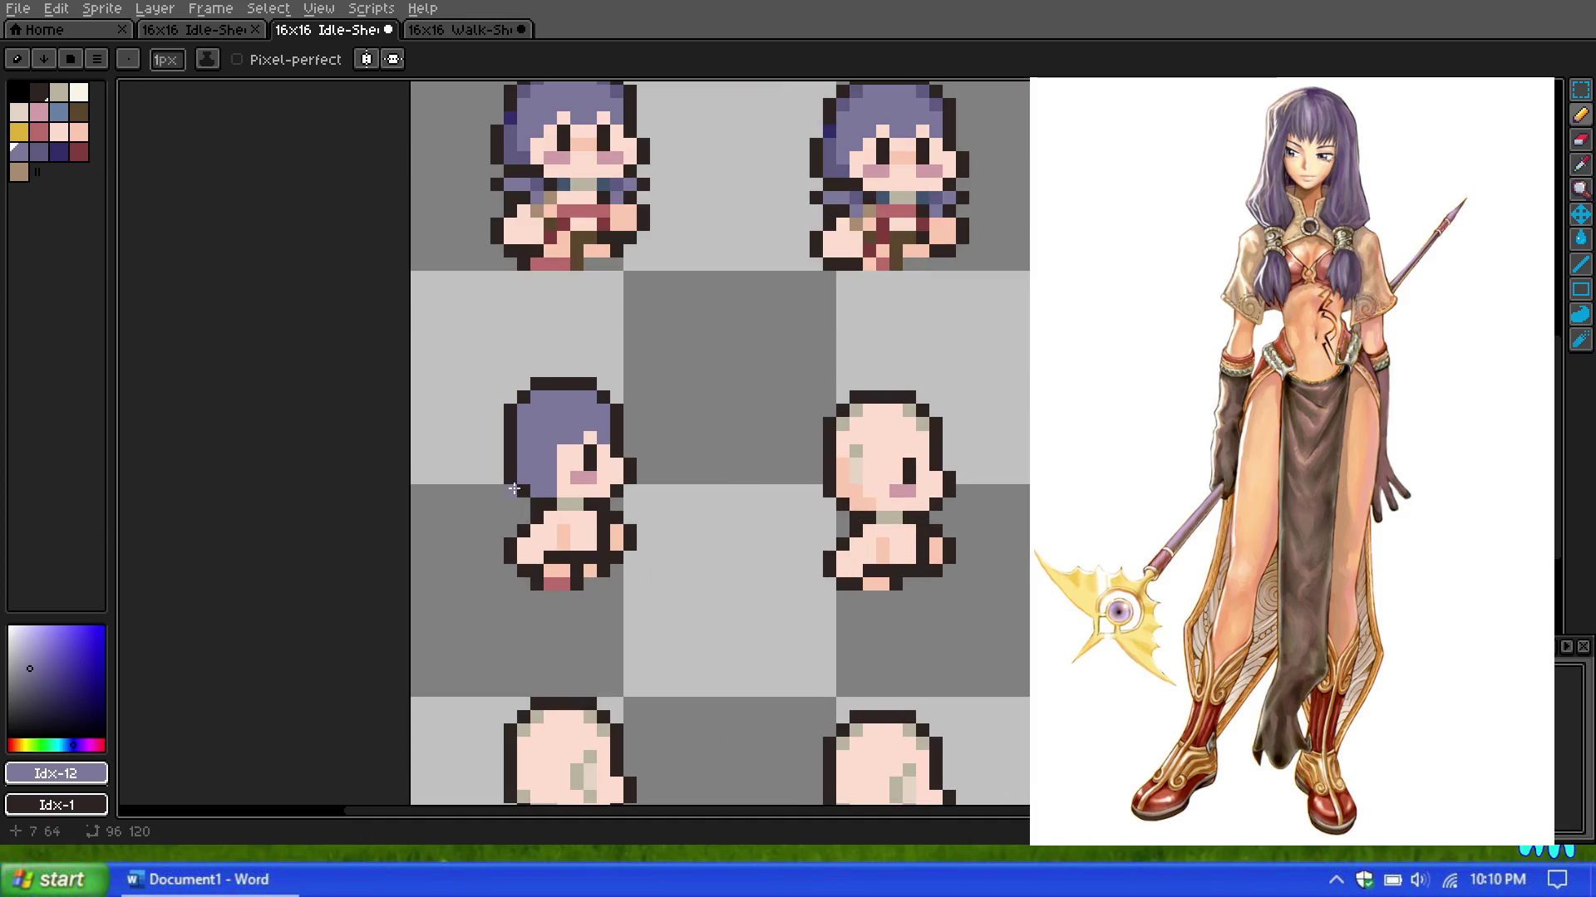
{"action": "scroll", "coordinate": [509, 404], "scroll_direction": "up", "scroll_amount": 1}
{"action": "scroll", "coordinate": [508, 405], "scroll_direction": "down", "scroll_amount": 1}
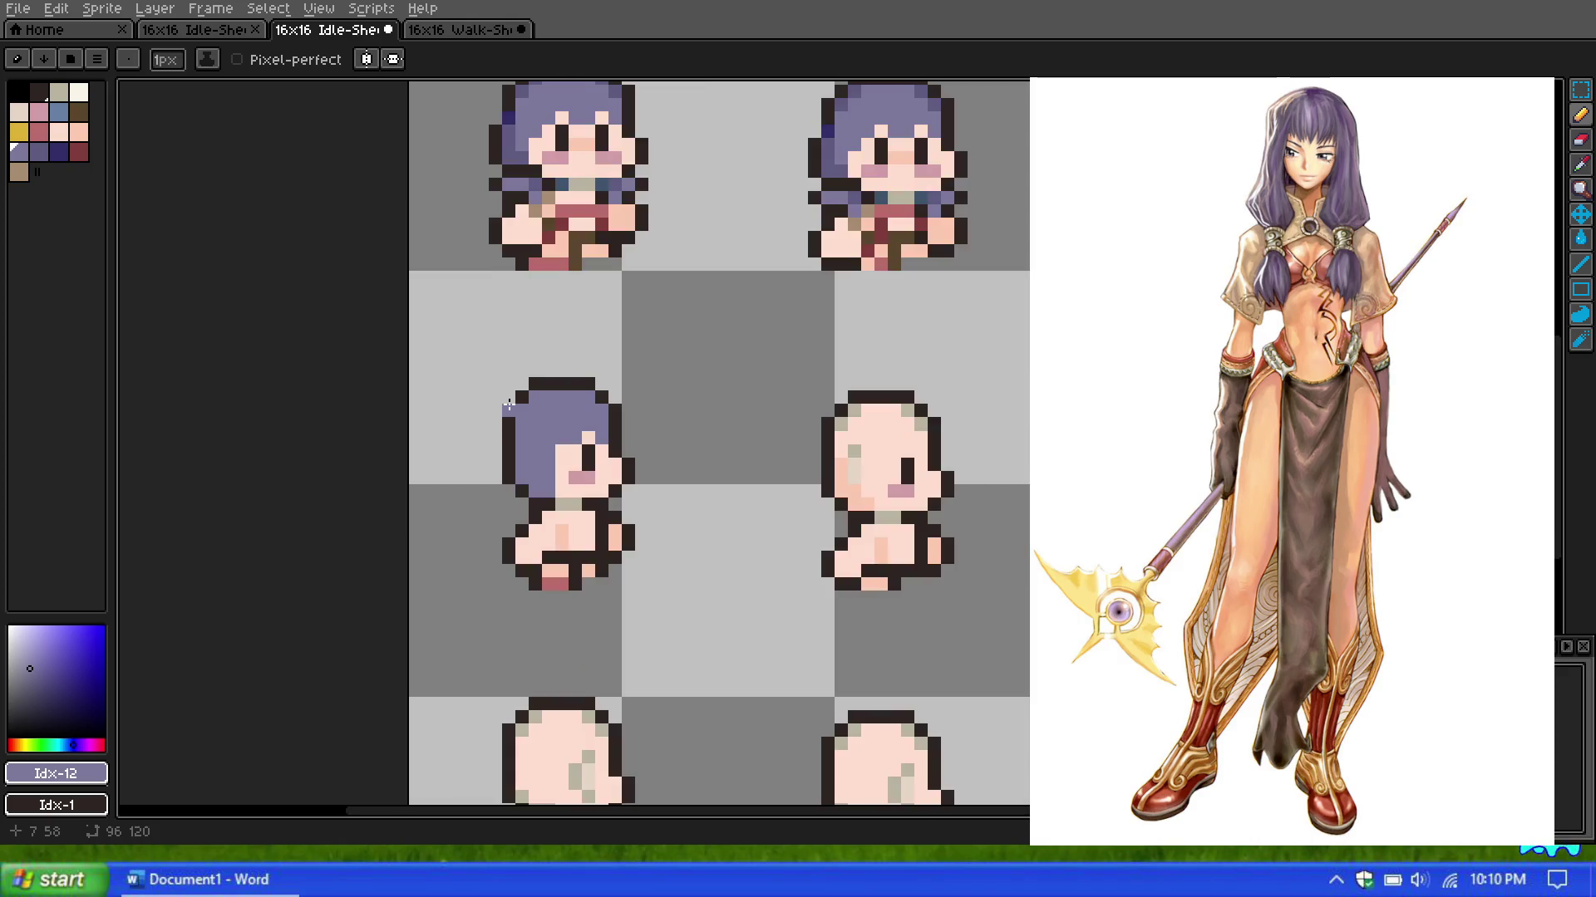
{"action": "scroll", "coordinate": [509, 405], "scroll_direction": "up", "scroll_amount": 2}
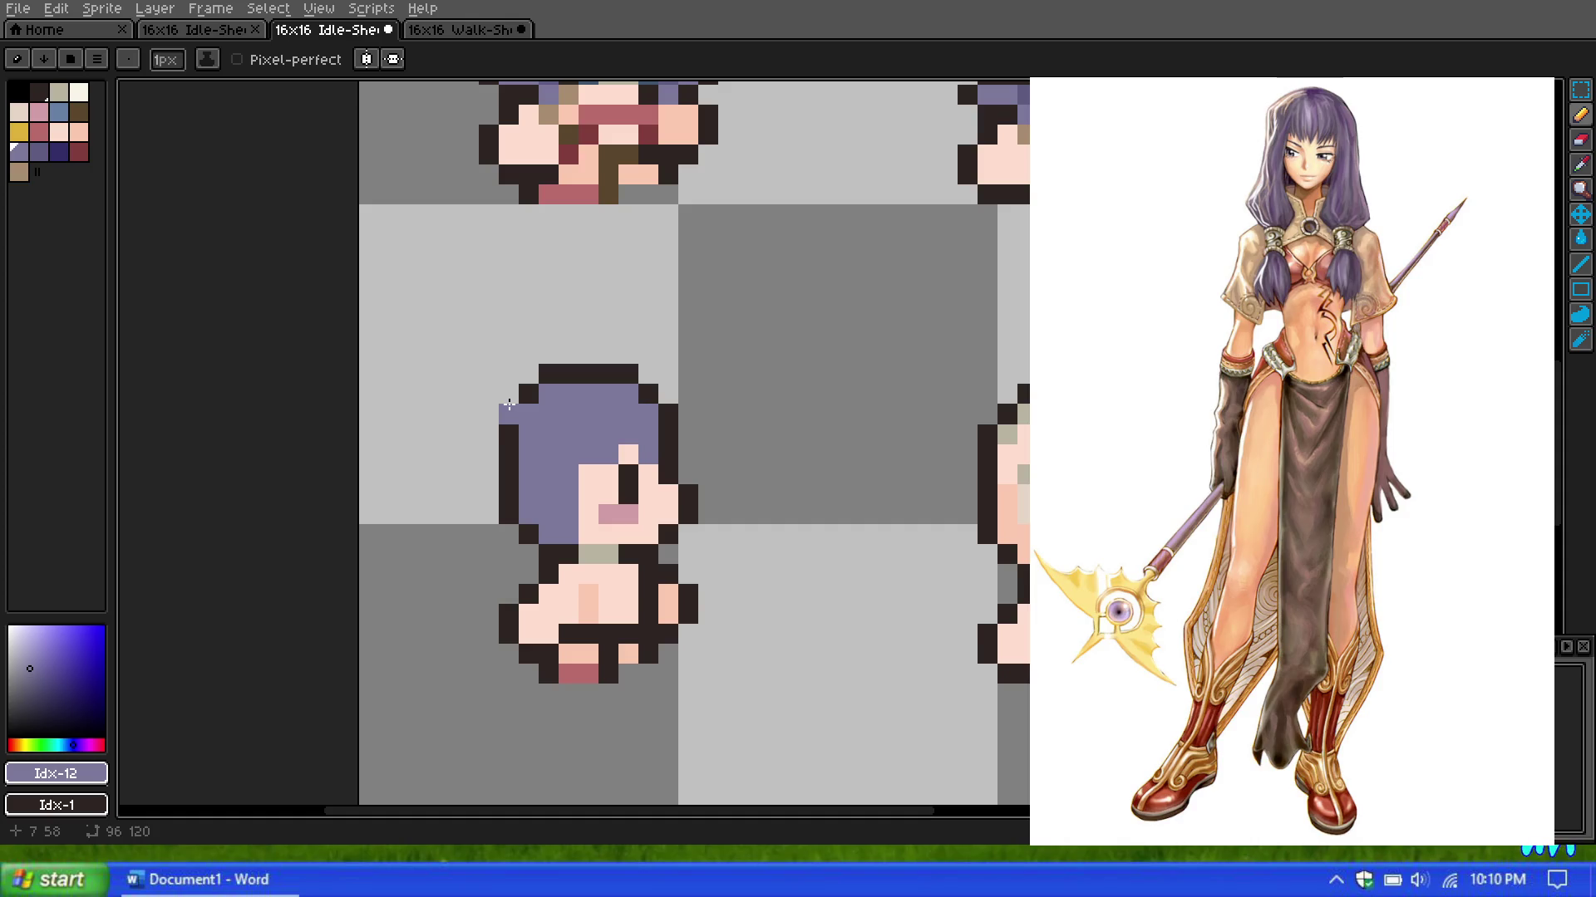
{"action": "scroll", "coordinate": [510, 378], "scroll_direction": "down", "scroll_amount": 1}
{"action": "scroll", "coordinate": [515, 375], "scroll_direction": "down", "scroll_amount": 1}
{"action": "scroll", "coordinate": [516, 375], "scroll_direction": "up", "scroll_amount": 1}
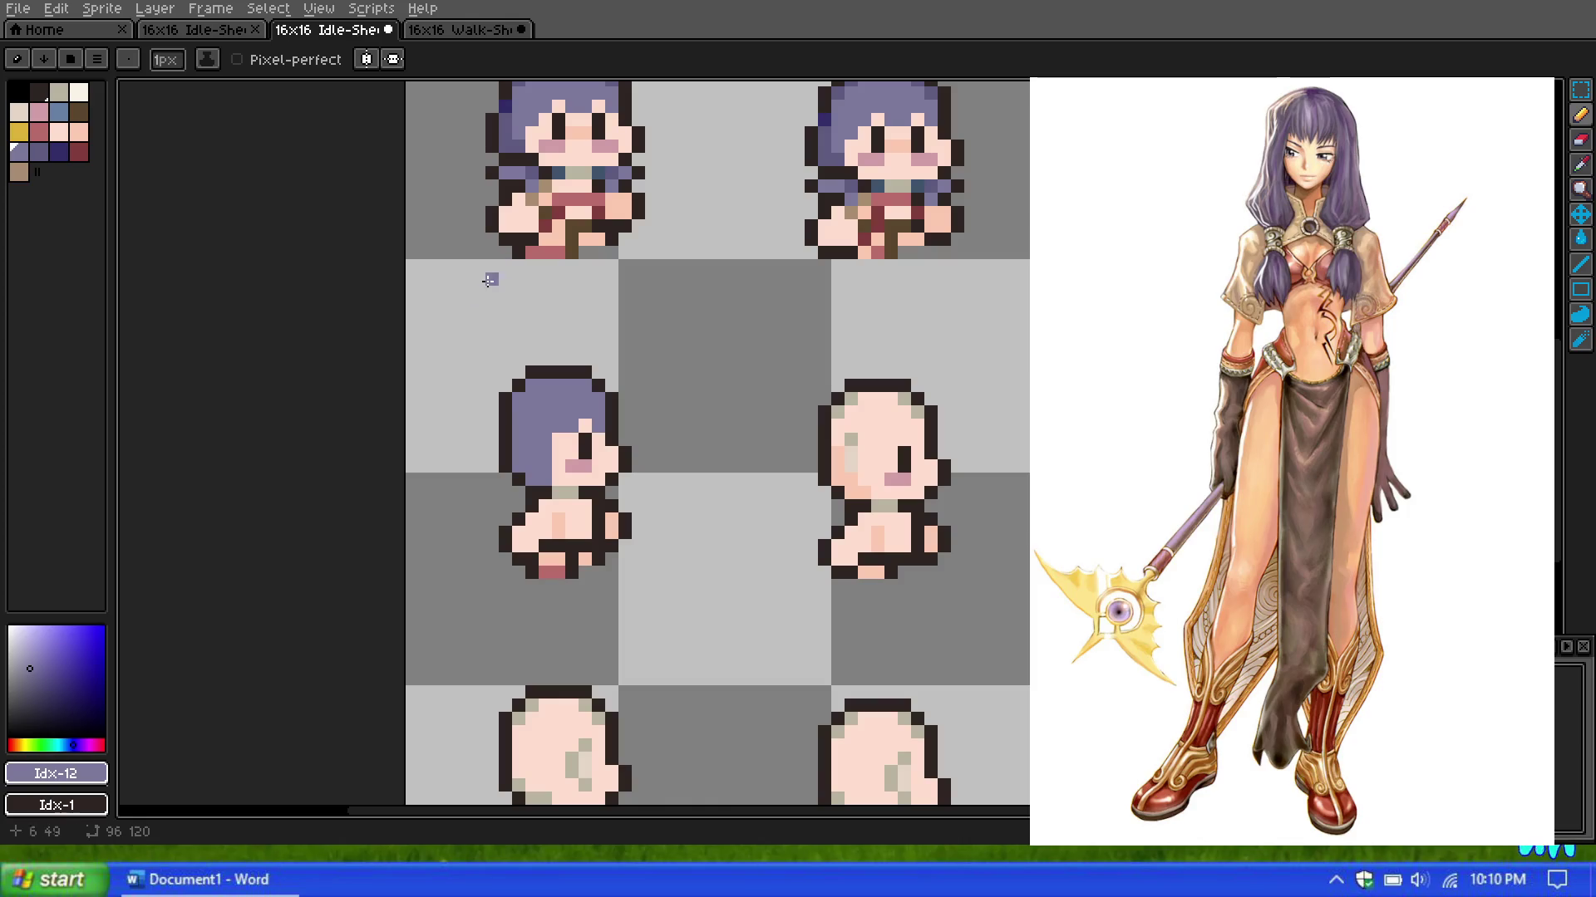
{"action": "scroll", "coordinate": [474, 290], "scroll_direction": "up", "scroll_amount": 1}
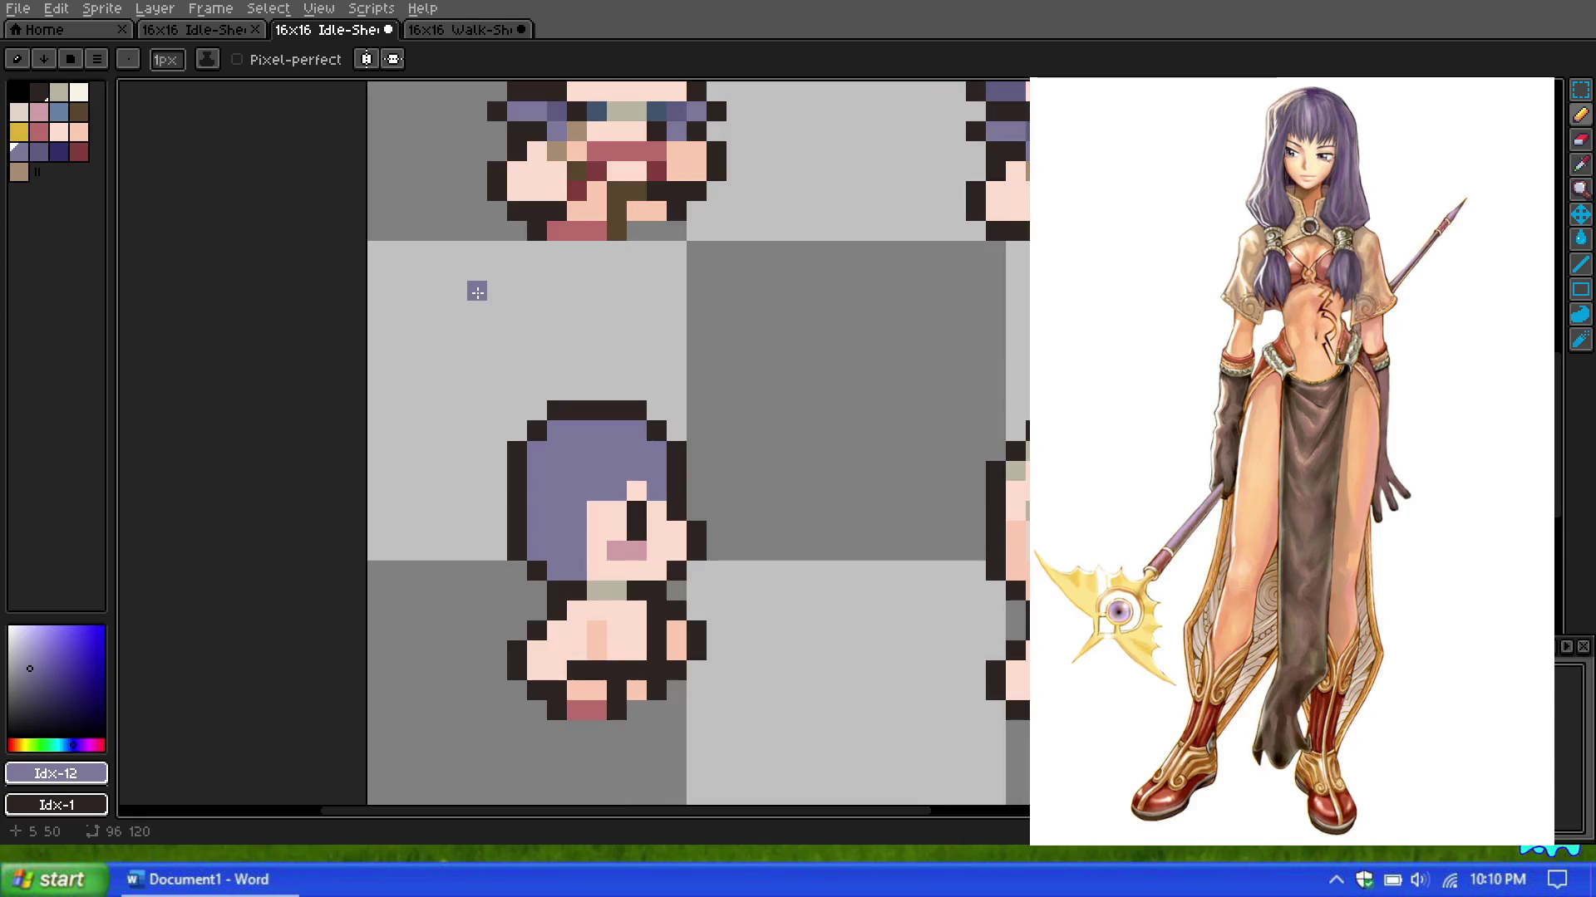
Step: Select the light pink skin swatch (palette index 10) and zoom in on the side-view sprite's head
{"action": "left_click", "coordinate": [59, 132]}
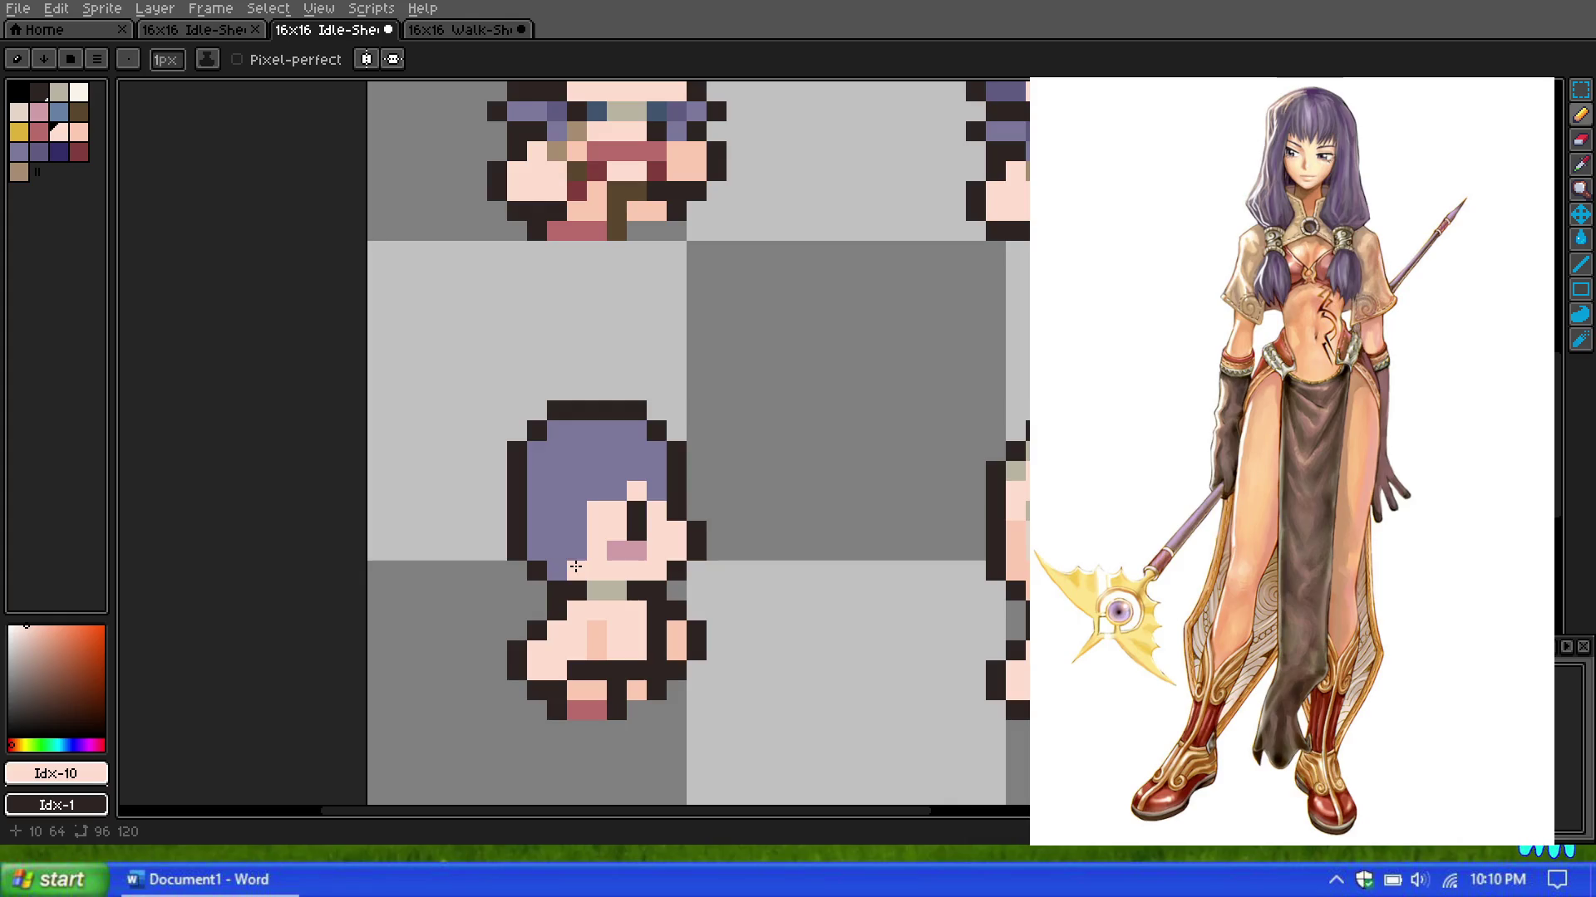
{"action": "scroll", "coordinate": [629, 364], "scroll_direction": "down", "scroll_amount": 3}
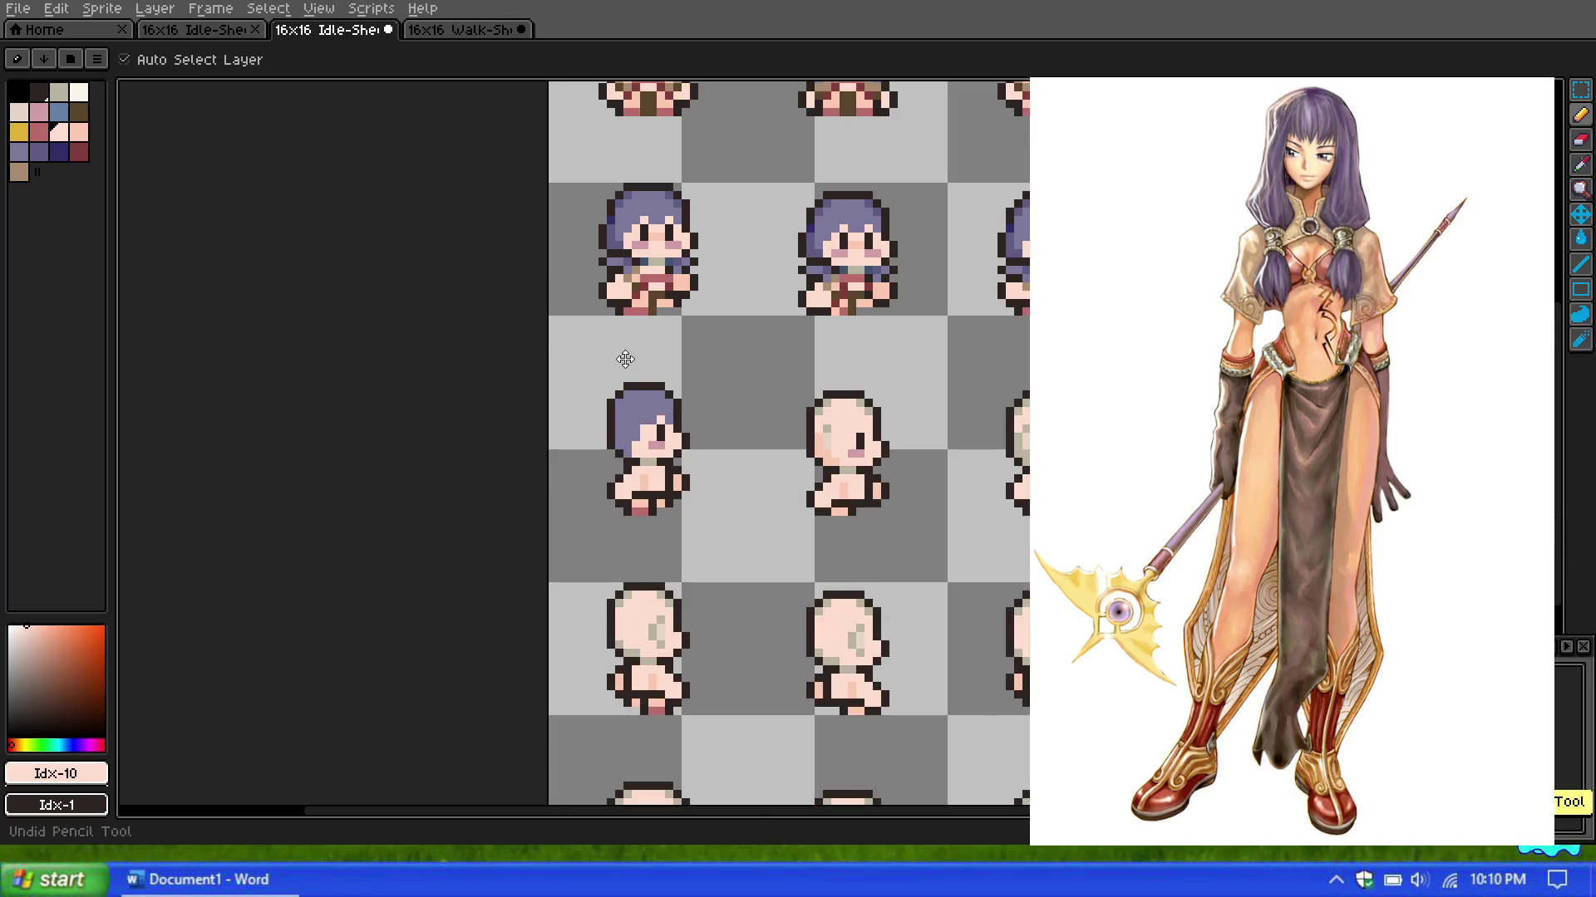
{"action": "scroll", "coordinate": [629, 364], "scroll_direction": "up", "scroll_amount": 1}
{"action": "scroll", "coordinate": [641, 436], "scroll_direction": "up", "scroll_amount": 1}
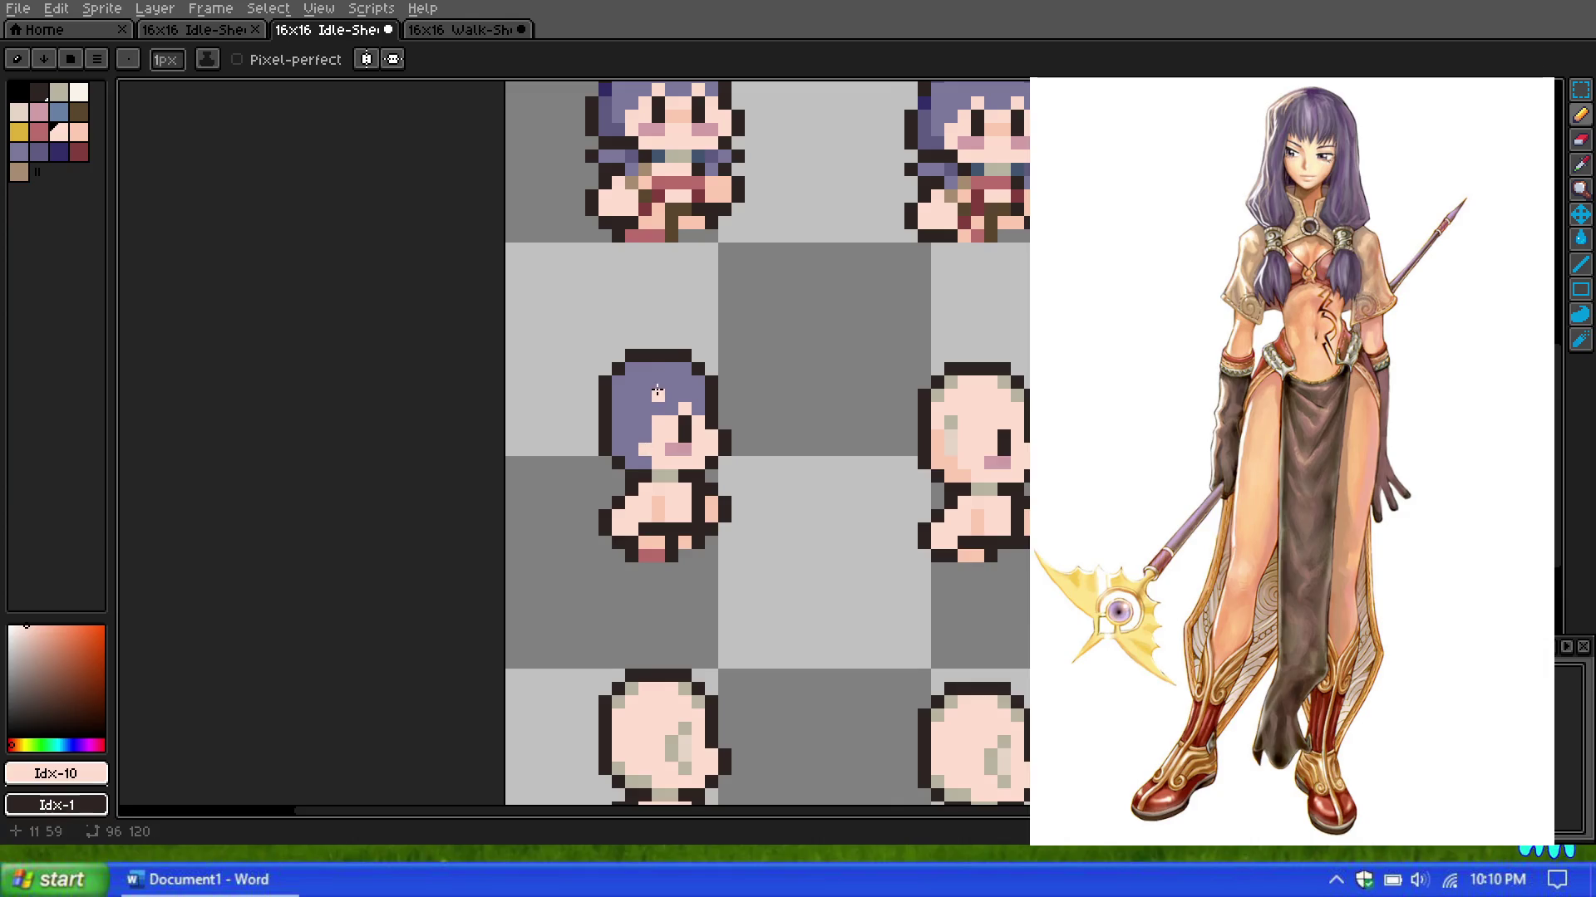
{"action": "scroll", "coordinate": [671, 390], "scroll_direction": "down", "scroll_amount": 1}
{"action": "scroll", "coordinate": [673, 393], "scroll_direction": "up", "scroll_amount": 1}
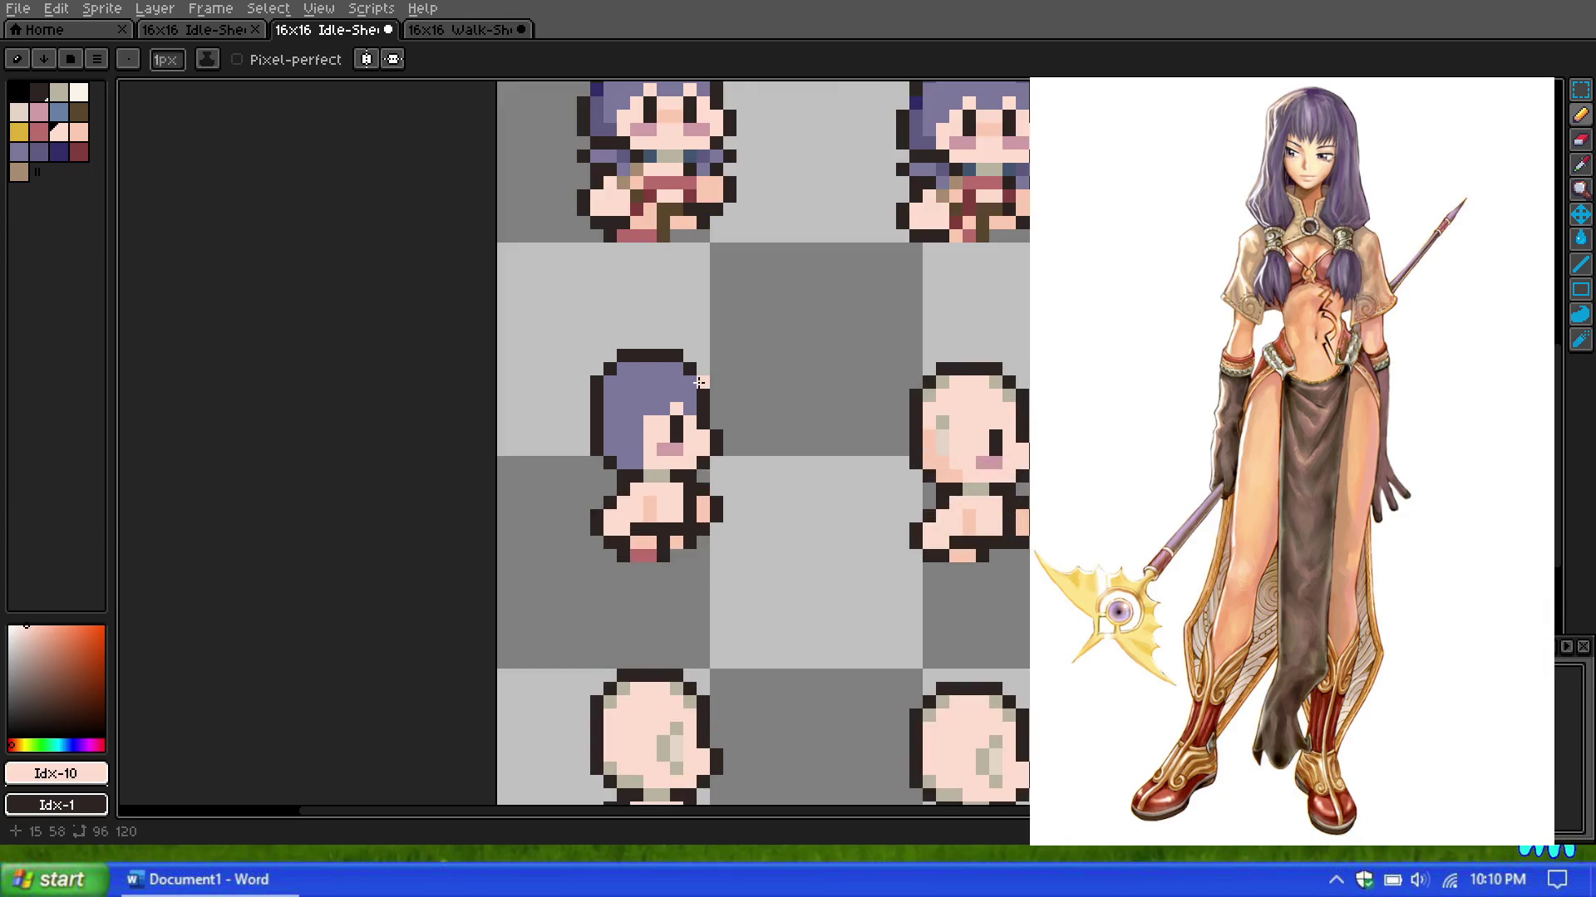
{"action": "scroll", "coordinate": [699, 382], "scroll_direction": "down", "scroll_amount": 2}
{"action": "scroll", "coordinate": [712, 367], "scroll_direction": "up", "scroll_amount": 1}
{"action": "scroll", "coordinate": [716, 366], "scroll_direction": "up", "scroll_amount": 1}
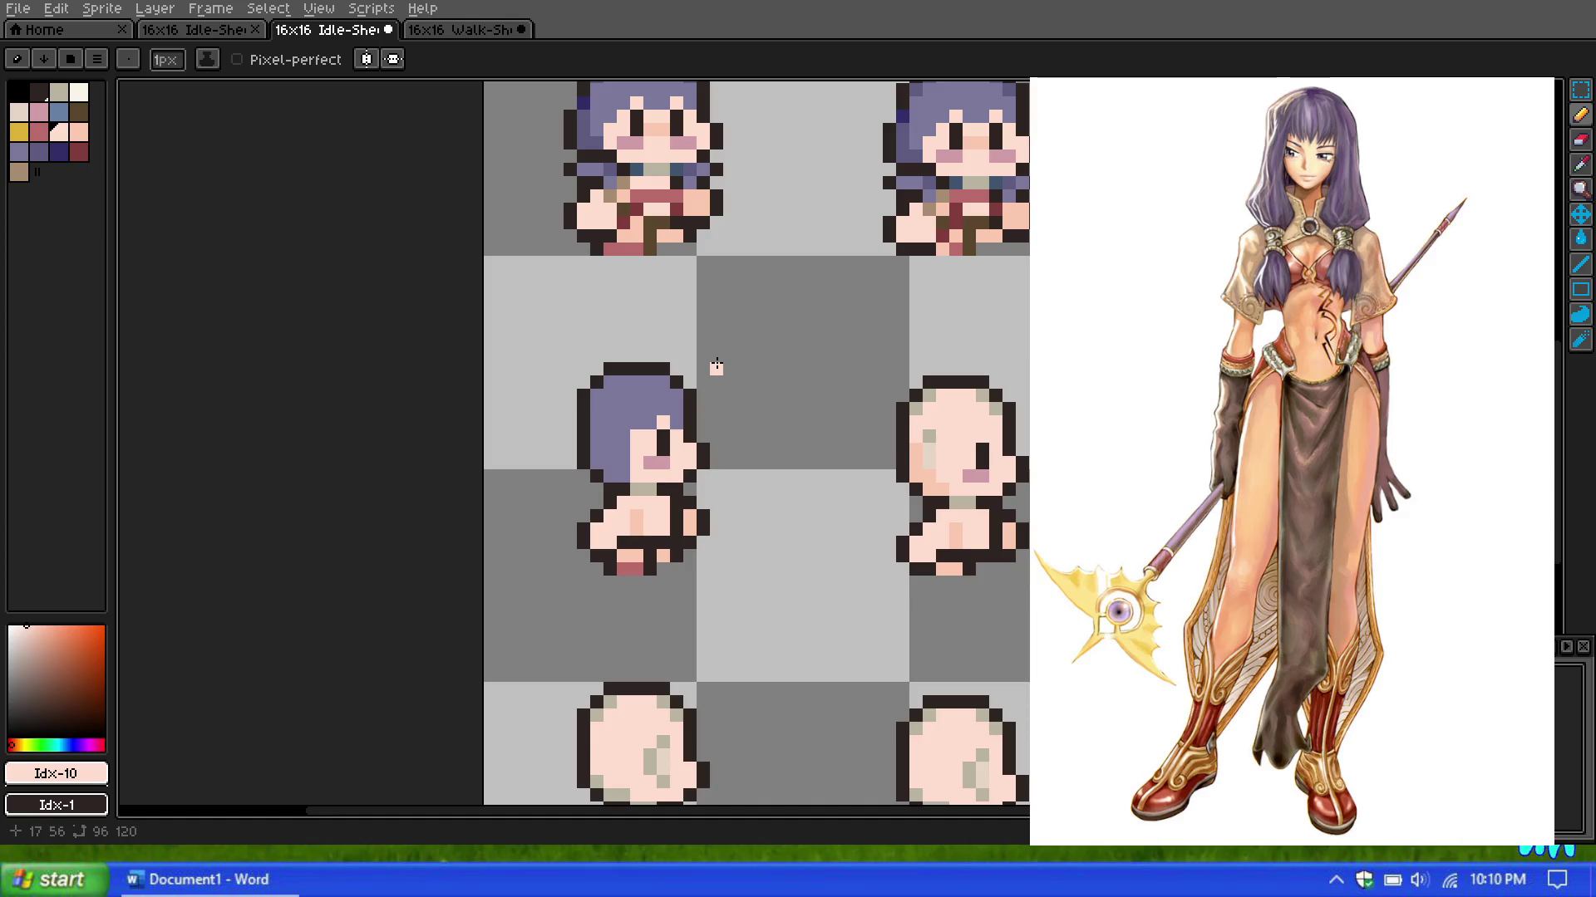
{"action": "scroll", "coordinate": [715, 362], "scroll_direction": "down", "scroll_amount": 1}
{"action": "scroll", "coordinate": [744, 316], "scroll_direction": "down", "scroll_amount": 1}
{"action": "scroll", "coordinate": [748, 275], "scroll_direction": "down", "scroll_amount": 1}
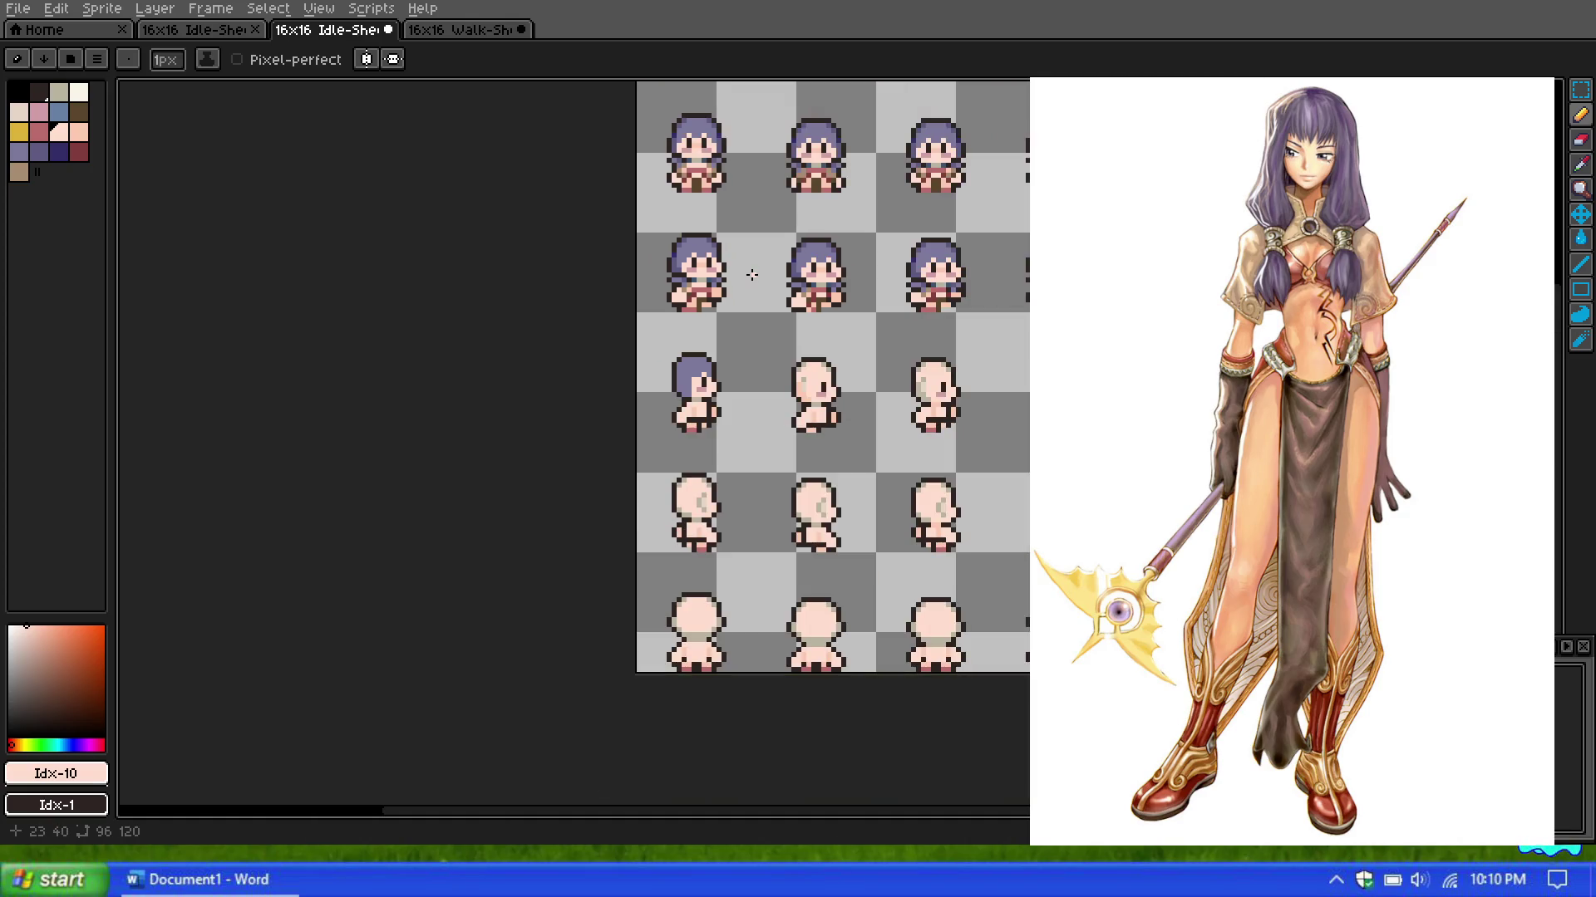
{"action": "scroll", "coordinate": [732, 295], "scroll_direction": "up", "scroll_amount": 1}
{"action": "scroll", "coordinate": [715, 311], "scroll_direction": "up", "scroll_amount": 1}
{"action": "scroll", "coordinate": [701, 320], "scroll_direction": "down", "scroll_amount": 1}
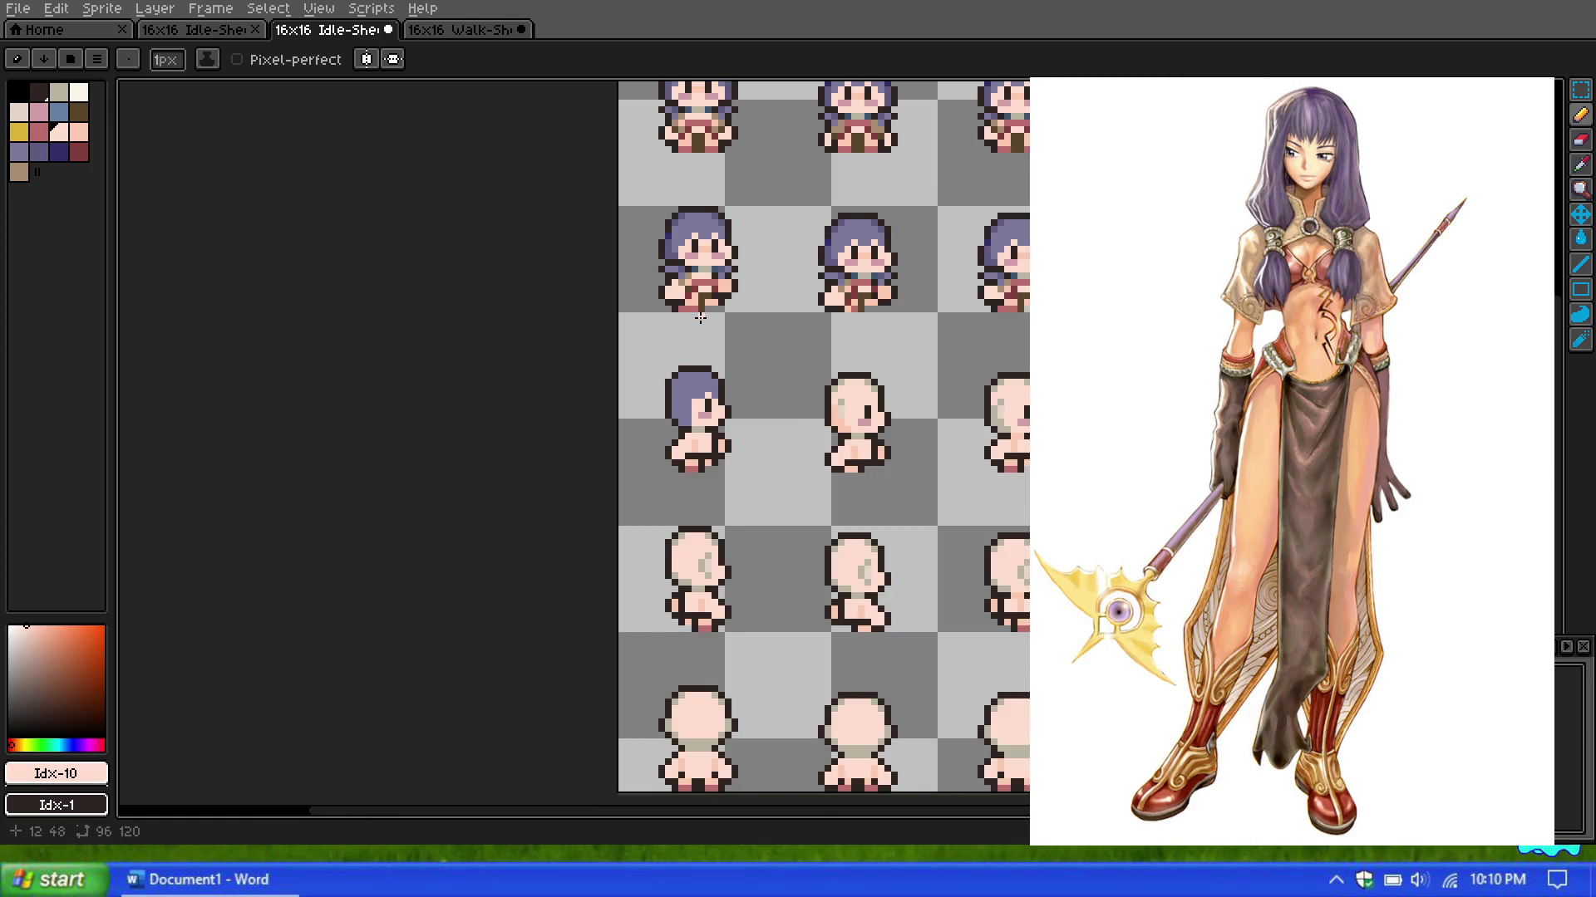
{"action": "scroll", "coordinate": [700, 317], "scroll_direction": "down", "scroll_amount": 1}
{"action": "scroll", "coordinate": [715, 308], "scroll_direction": "down", "scroll_amount": 2}
{"action": "scroll", "coordinate": [736, 280], "scroll_direction": "up", "scroll_amount": 3}
{"action": "scroll", "coordinate": [762, 256], "scroll_direction": "down", "scroll_amount": 1}
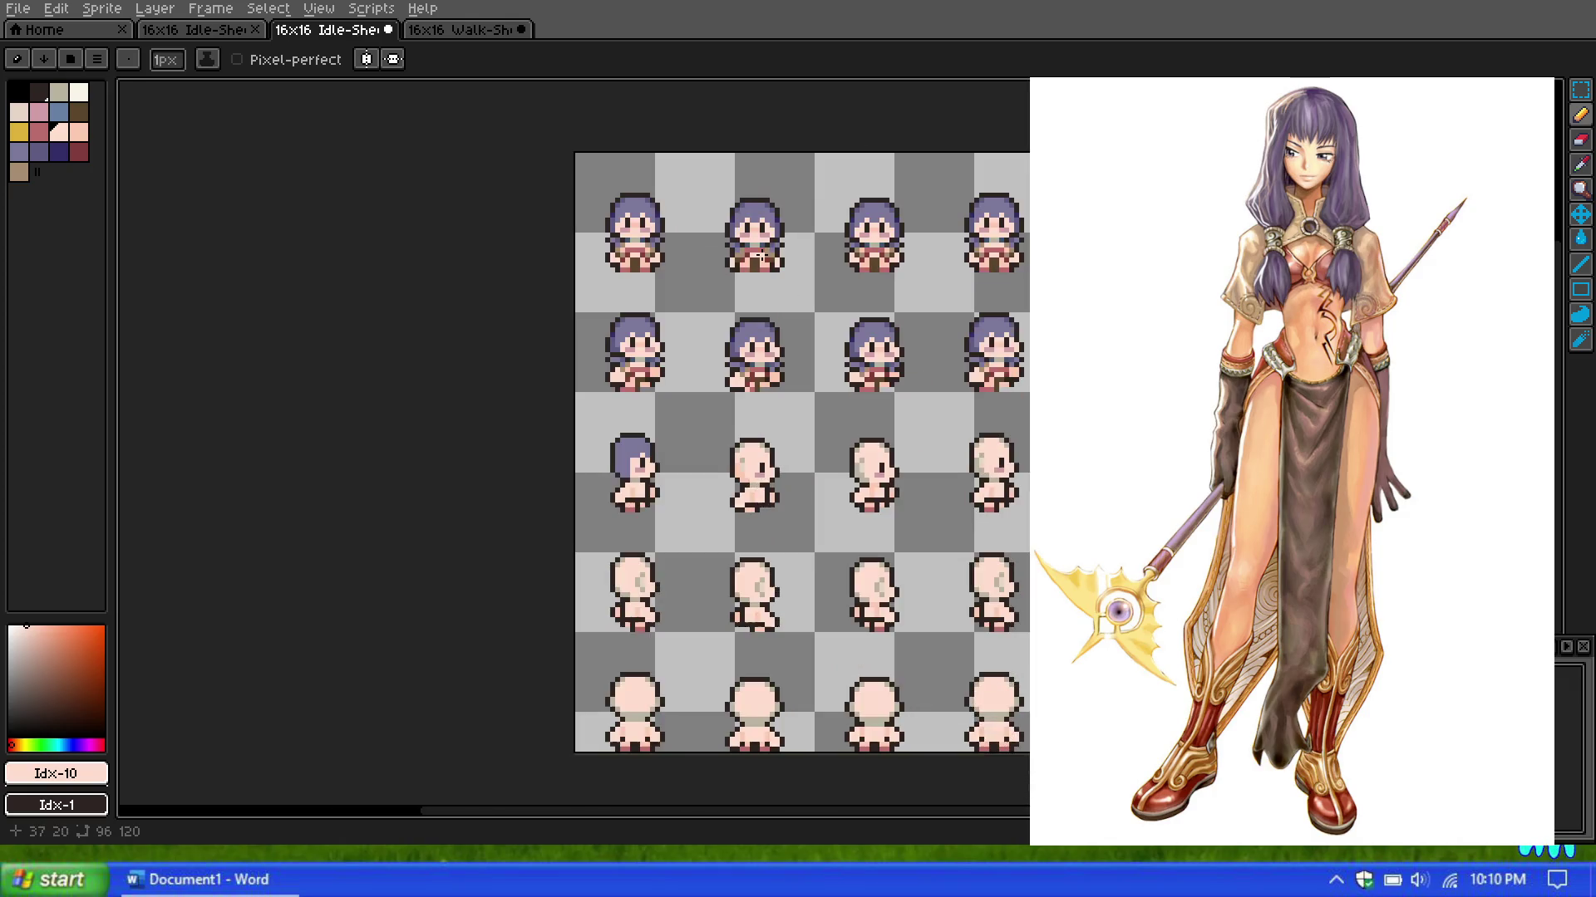
{"action": "scroll", "coordinate": [725, 288], "scroll_direction": "up", "scroll_amount": 1}
{"action": "scroll", "coordinate": [725, 290], "scroll_direction": "up", "scroll_amount": 1}
{"action": "scroll", "coordinate": [673, 374], "scroll_direction": "up", "scroll_amount": 1}
{"action": "scroll", "coordinate": [631, 459], "scroll_direction": "up", "scroll_amount": 1}
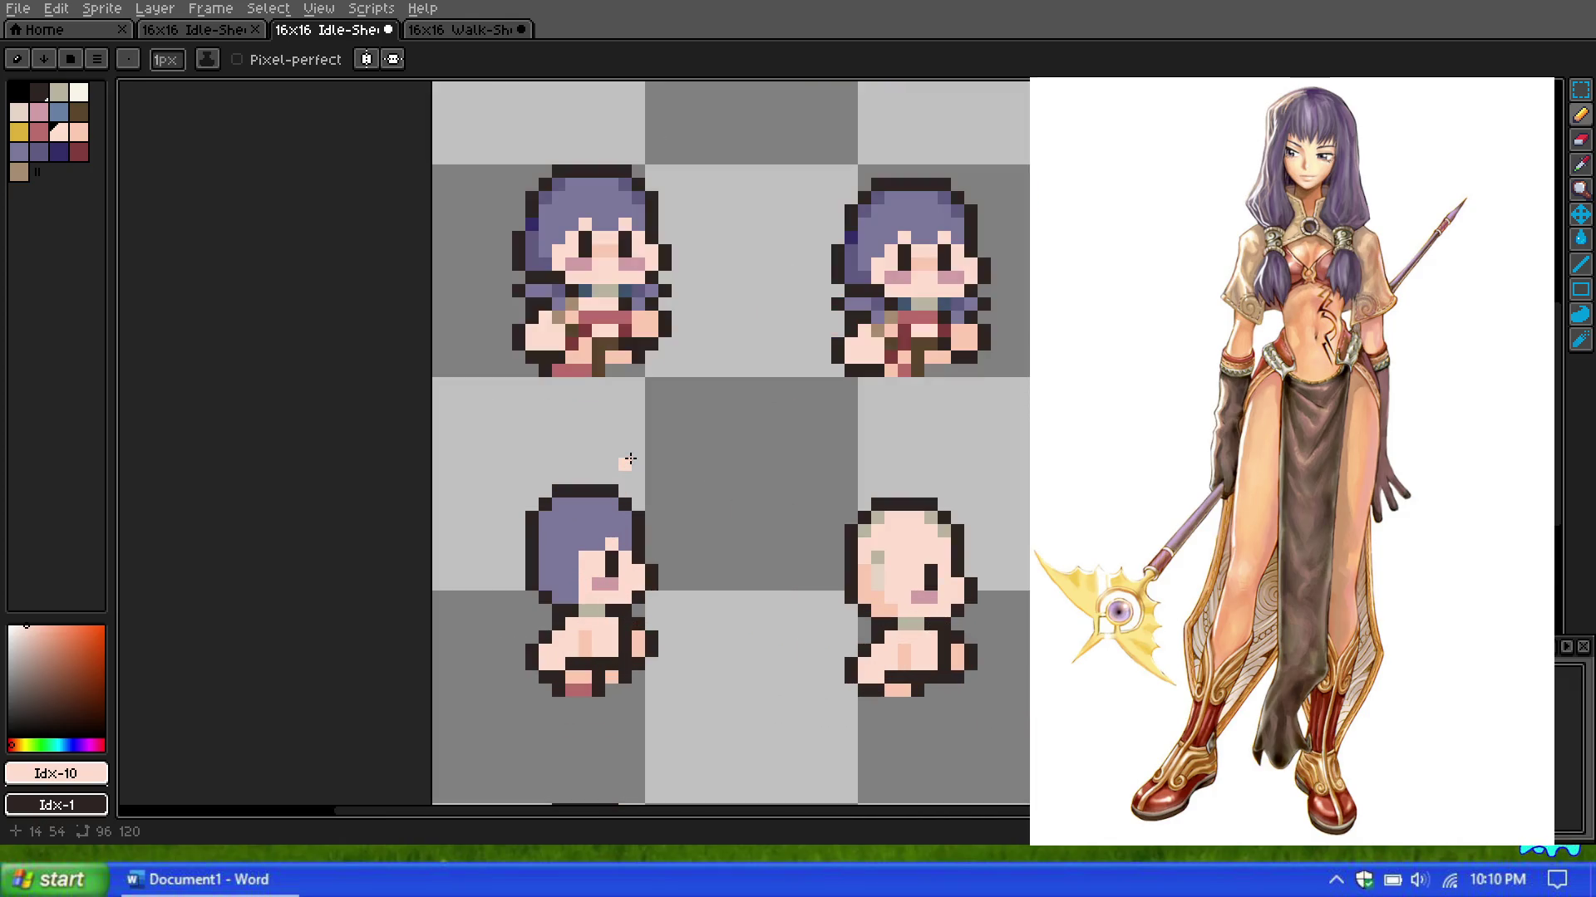
{"action": "scroll", "coordinate": [631, 457], "scroll_direction": "down", "scroll_amount": 1}
{"action": "scroll", "coordinate": [630, 456], "scroll_direction": "up", "scroll_amount": 1}
{"action": "scroll", "coordinate": [647, 464], "scroll_direction": "down", "scroll_amount": 3}
{"action": "scroll", "coordinate": [646, 463], "scroll_direction": "up", "scroll_amount": 1}
{"action": "scroll", "coordinate": [657, 453], "scroll_direction": "down", "scroll_amount": 1}
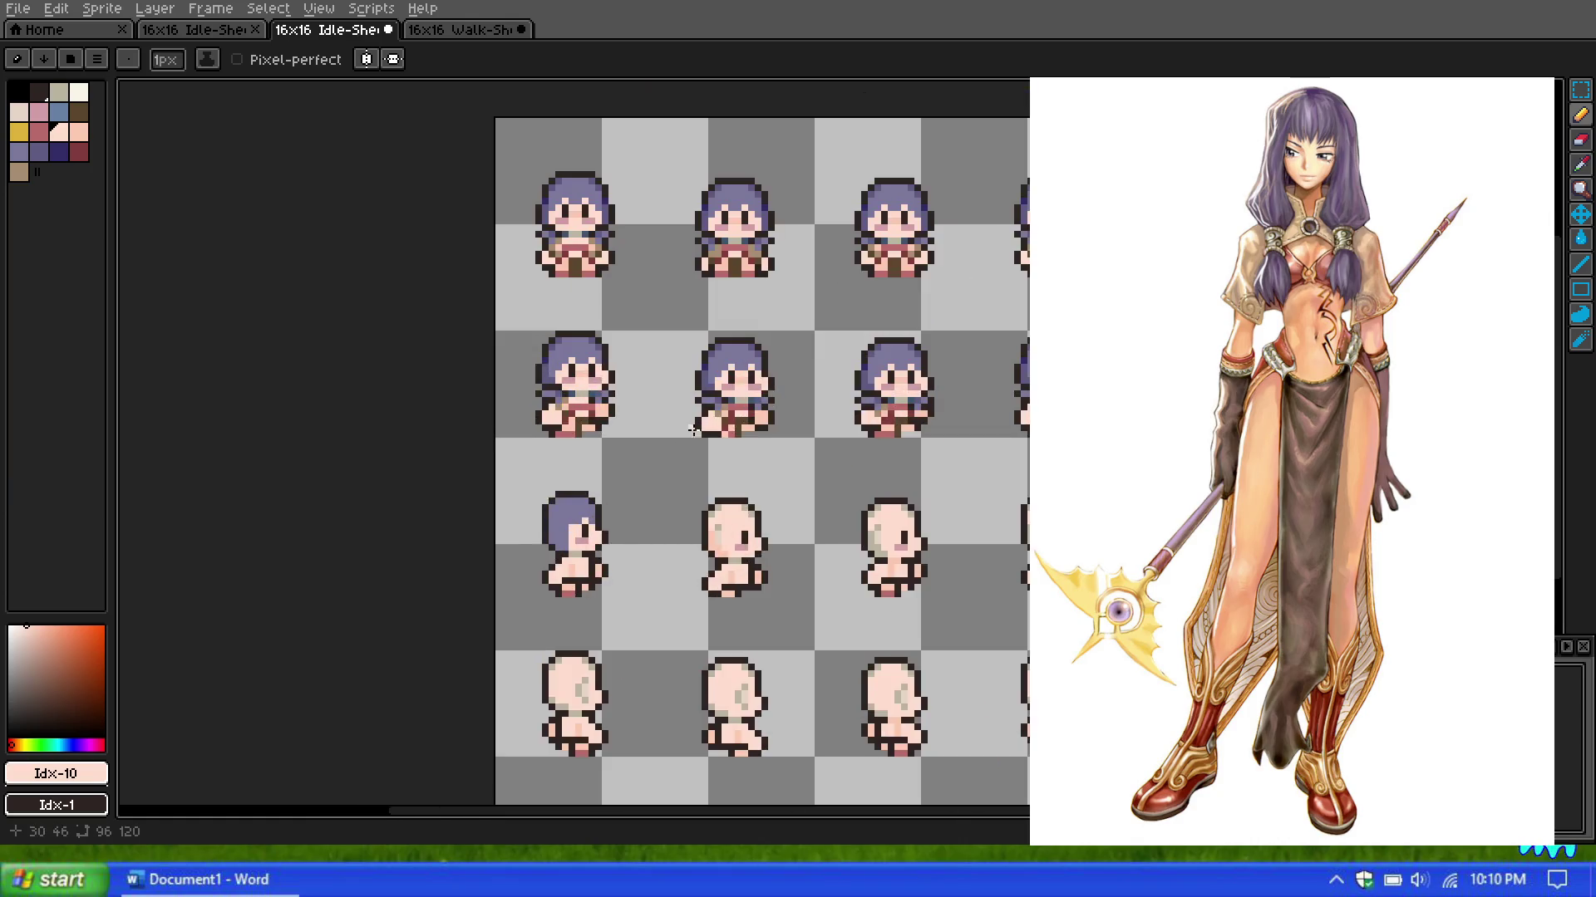
{"action": "scroll", "coordinate": [624, 453], "scroll_direction": "up", "scroll_amount": 2}
{"action": "scroll", "coordinate": [584, 450], "scroll_direction": "down", "scroll_amount": 1}
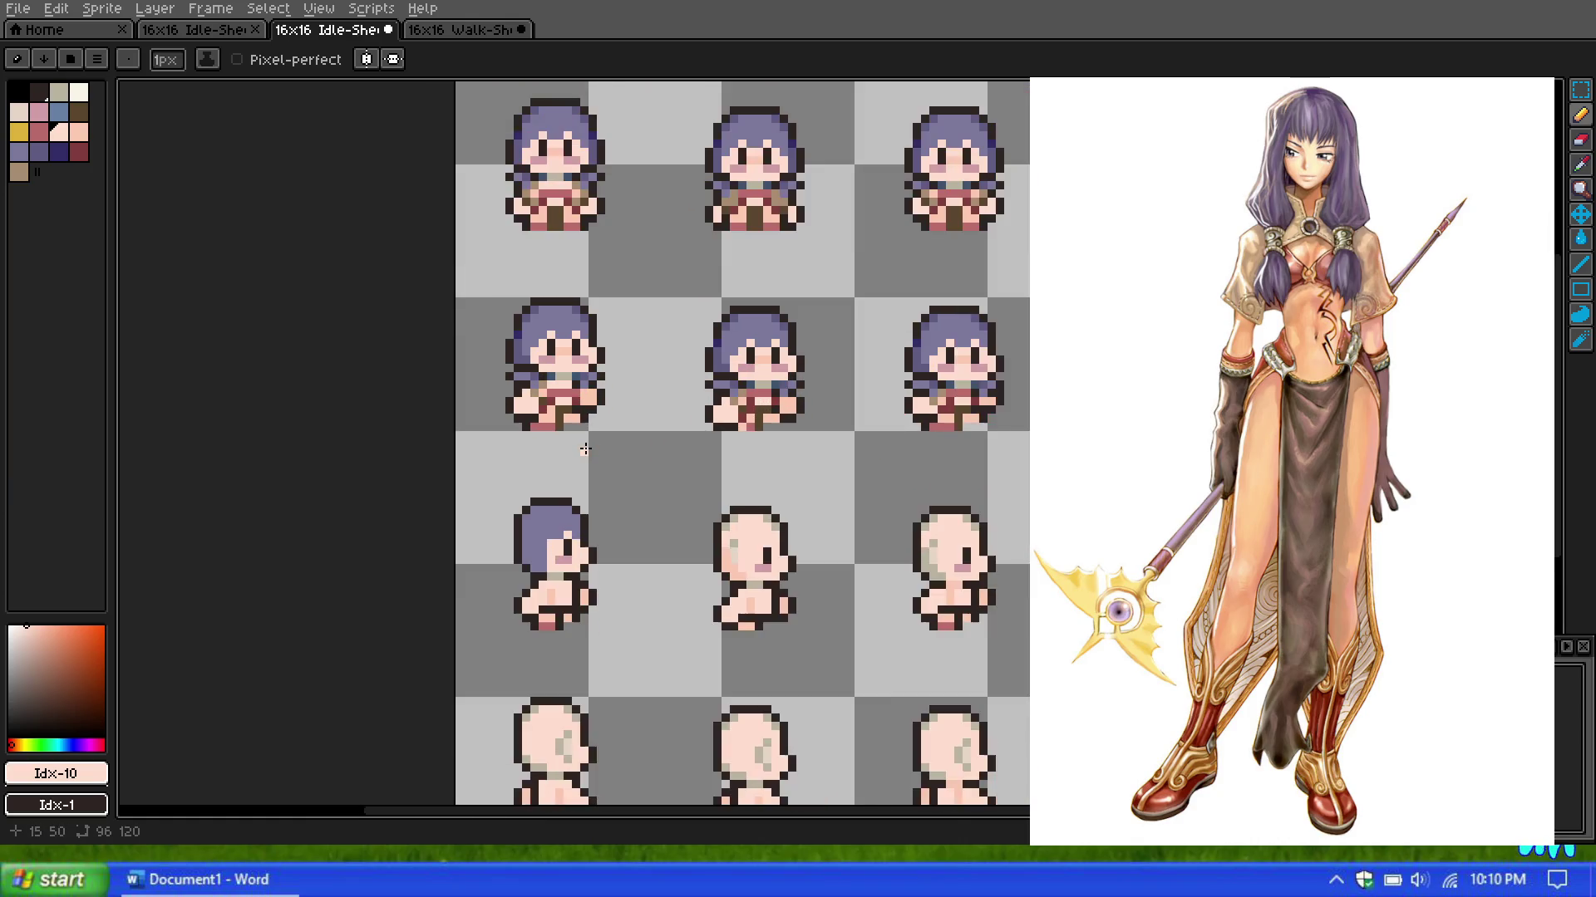
{"action": "scroll", "coordinate": [591, 476], "scroll_direction": "up", "scroll_amount": 2}
{"action": "scroll", "coordinate": [592, 476], "scroll_direction": "down", "scroll_amount": 1}
{"action": "scroll", "coordinate": [588, 474], "scroll_direction": "down", "scroll_amount": 1}
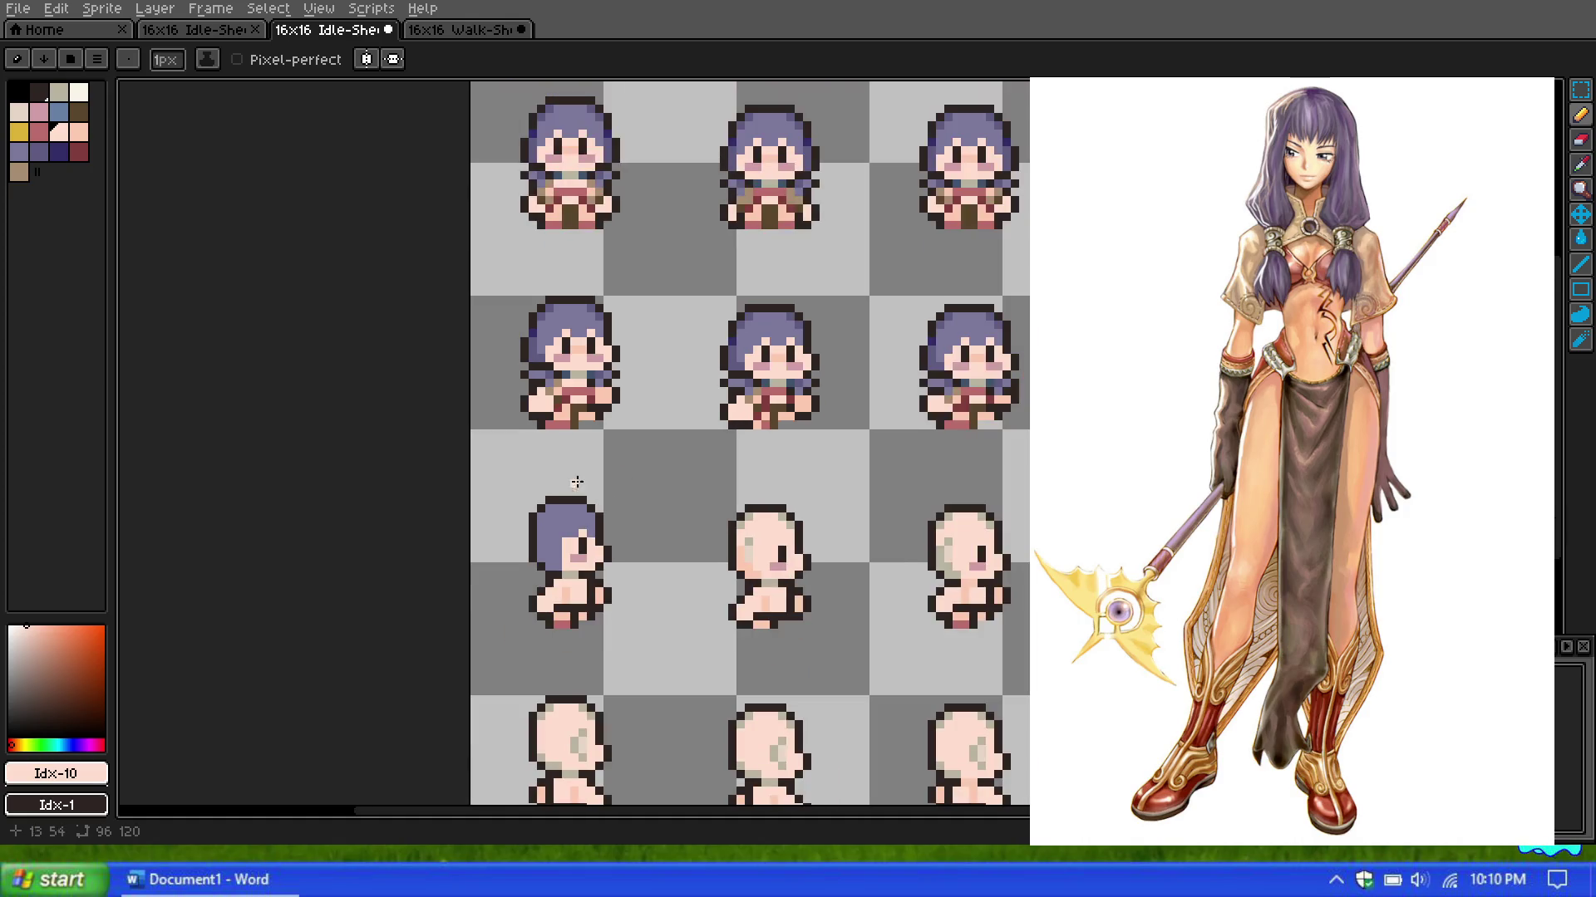
{"action": "scroll", "coordinate": [542, 516], "scroll_direction": "down", "scroll_amount": 1}
{"action": "scroll", "coordinate": [541, 544], "scroll_direction": "up", "scroll_amount": 2}
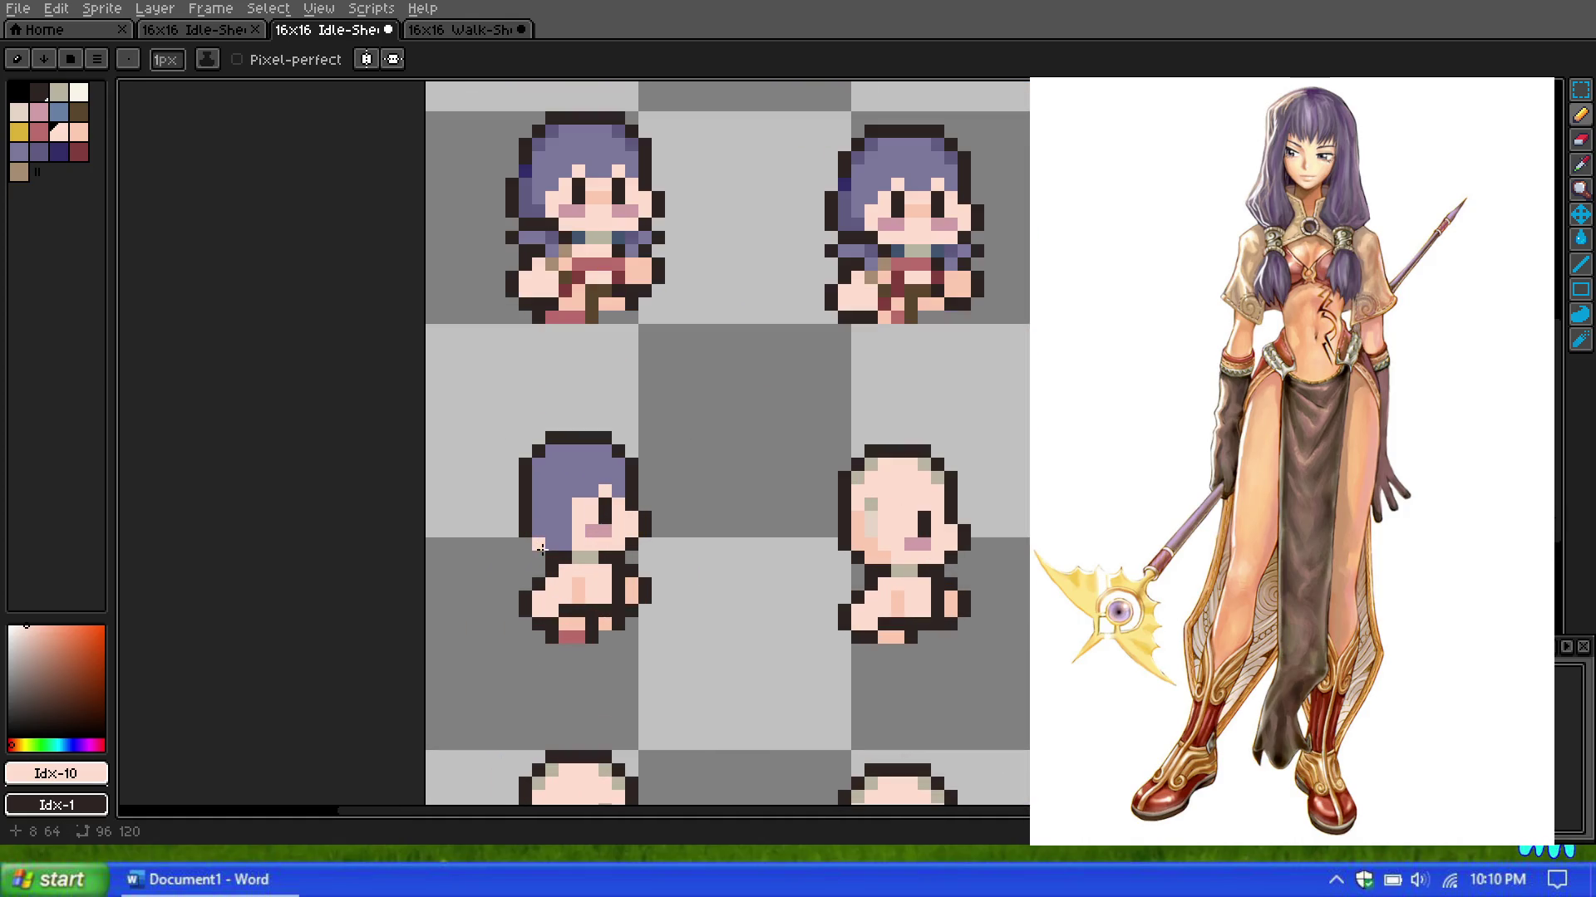
{"action": "scroll", "coordinate": [622, 500], "scroll_direction": "down", "scroll_amount": 1}
{"action": "scroll", "coordinate": [623, 500], "scroll_direction": "down", "scroll_amount": 1}
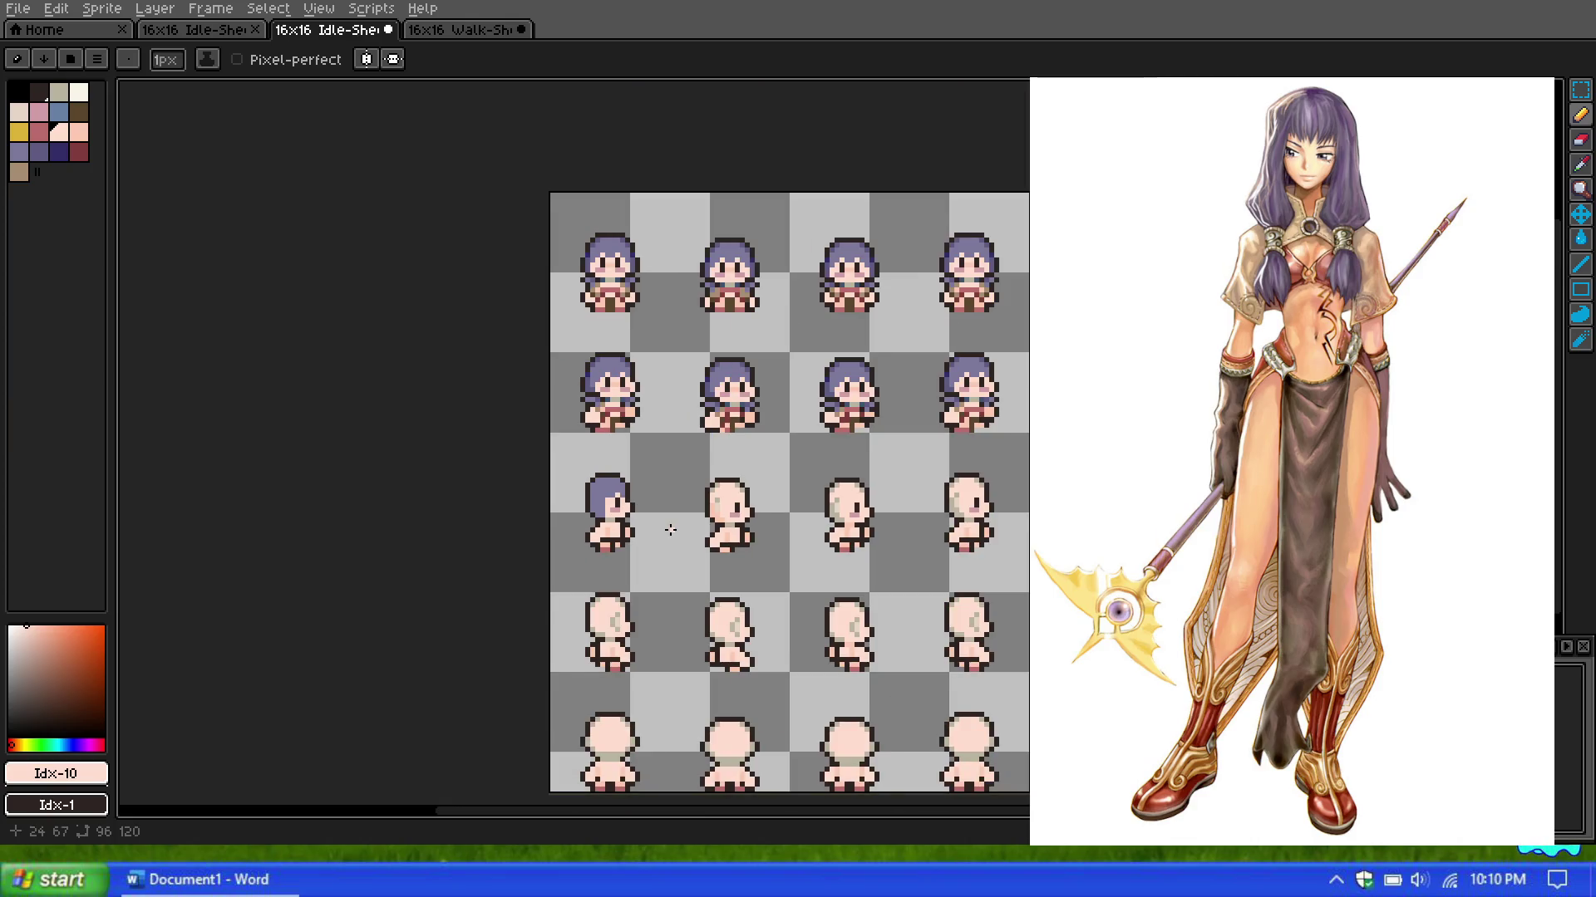
{"action": "scroll", "coordinate": [661, 530], "scroll_direction": "up", "scroll_amount": 1}
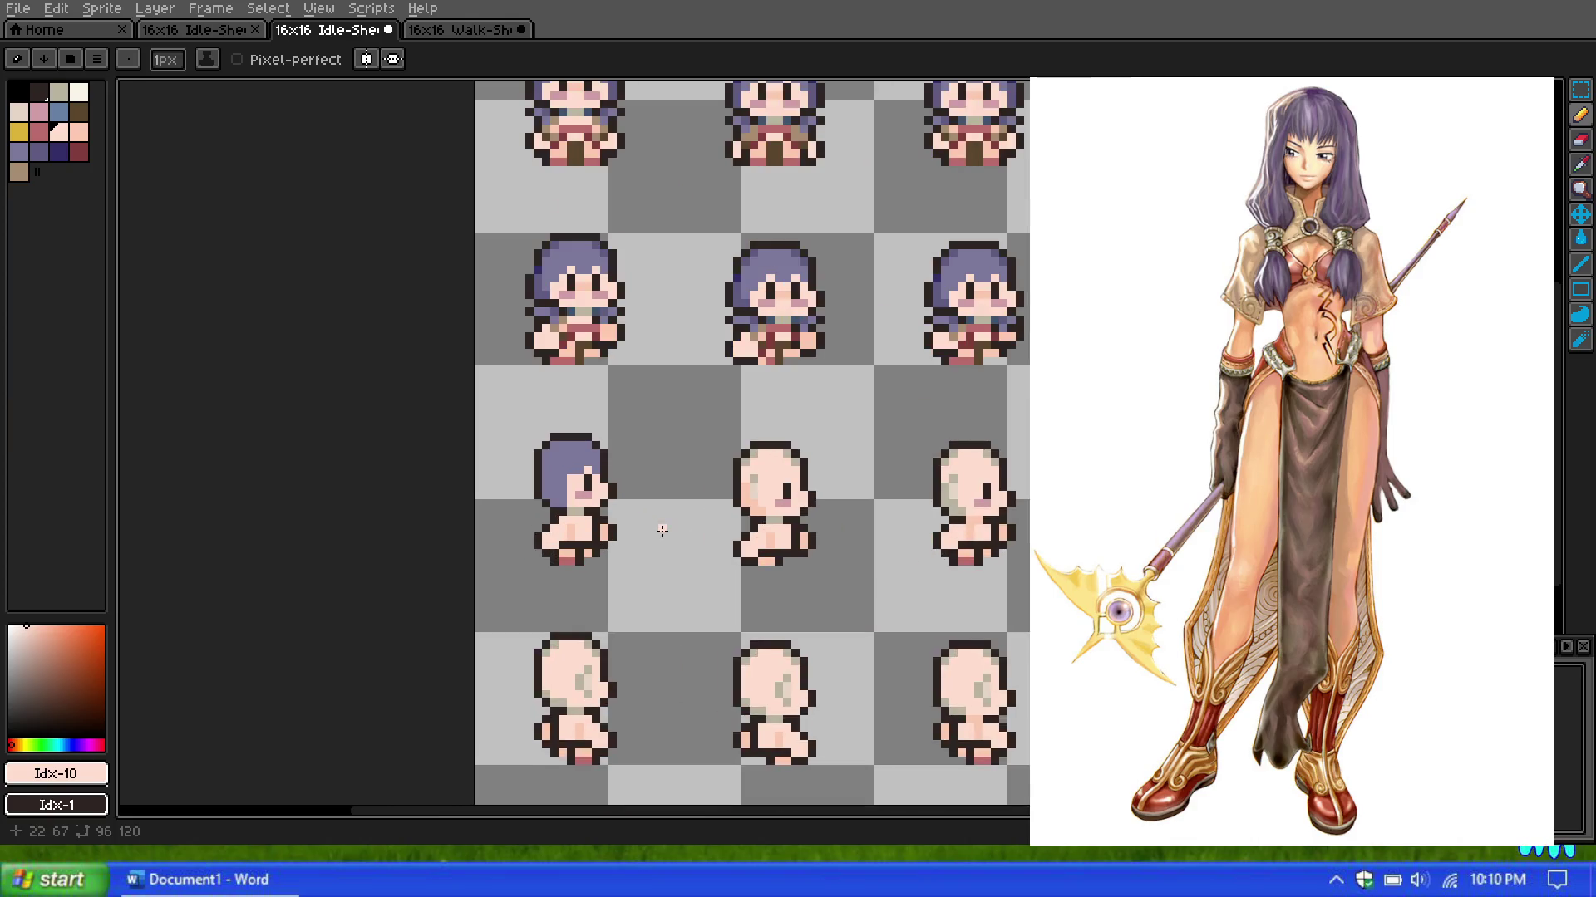
Step: Paint a single light pink pixel into the purple hair near the top of the head
{"action": "scroll", "coordinate": [651, 470], "scroll_direction": "down", "scroll_amount": 1}
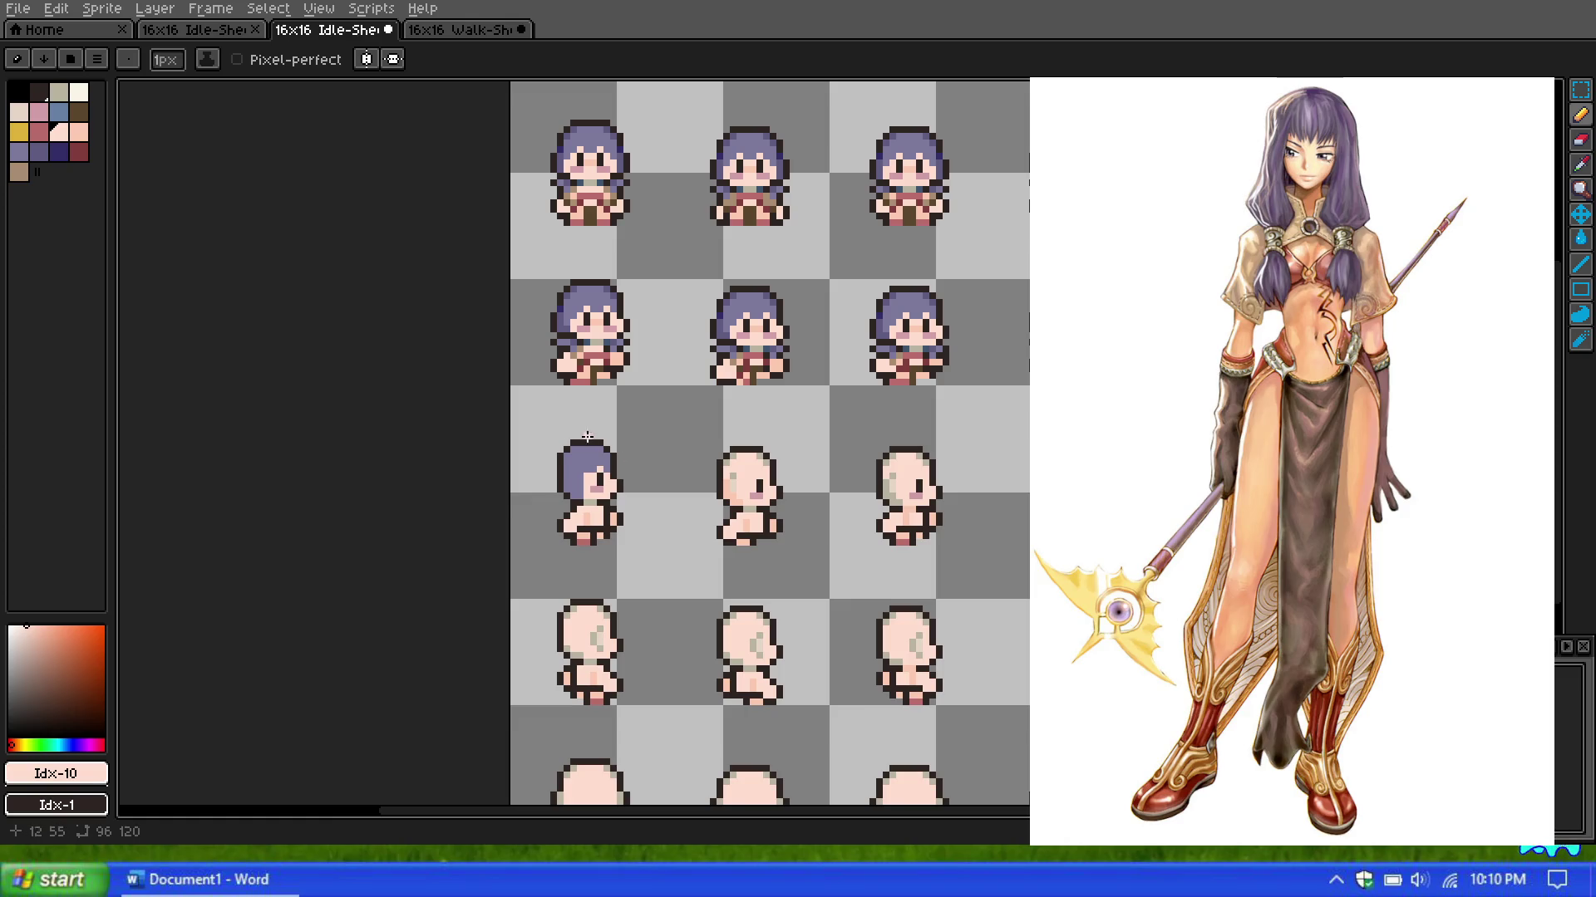
{"action": "scroll", "coordinate": [587, 438], "scroll_direction": "up", "scroll_amount": 1}
{"action": "scroll", "coordinate": [552, 457], "scroll_direction": "up", "scroll_amount": 1}
{"action": "scroll", "coordinate": [574, 470], "scroll_direction": "up", "scroll_amount": 1}
{"action": "left_click", "coordinate": [614, 534]}
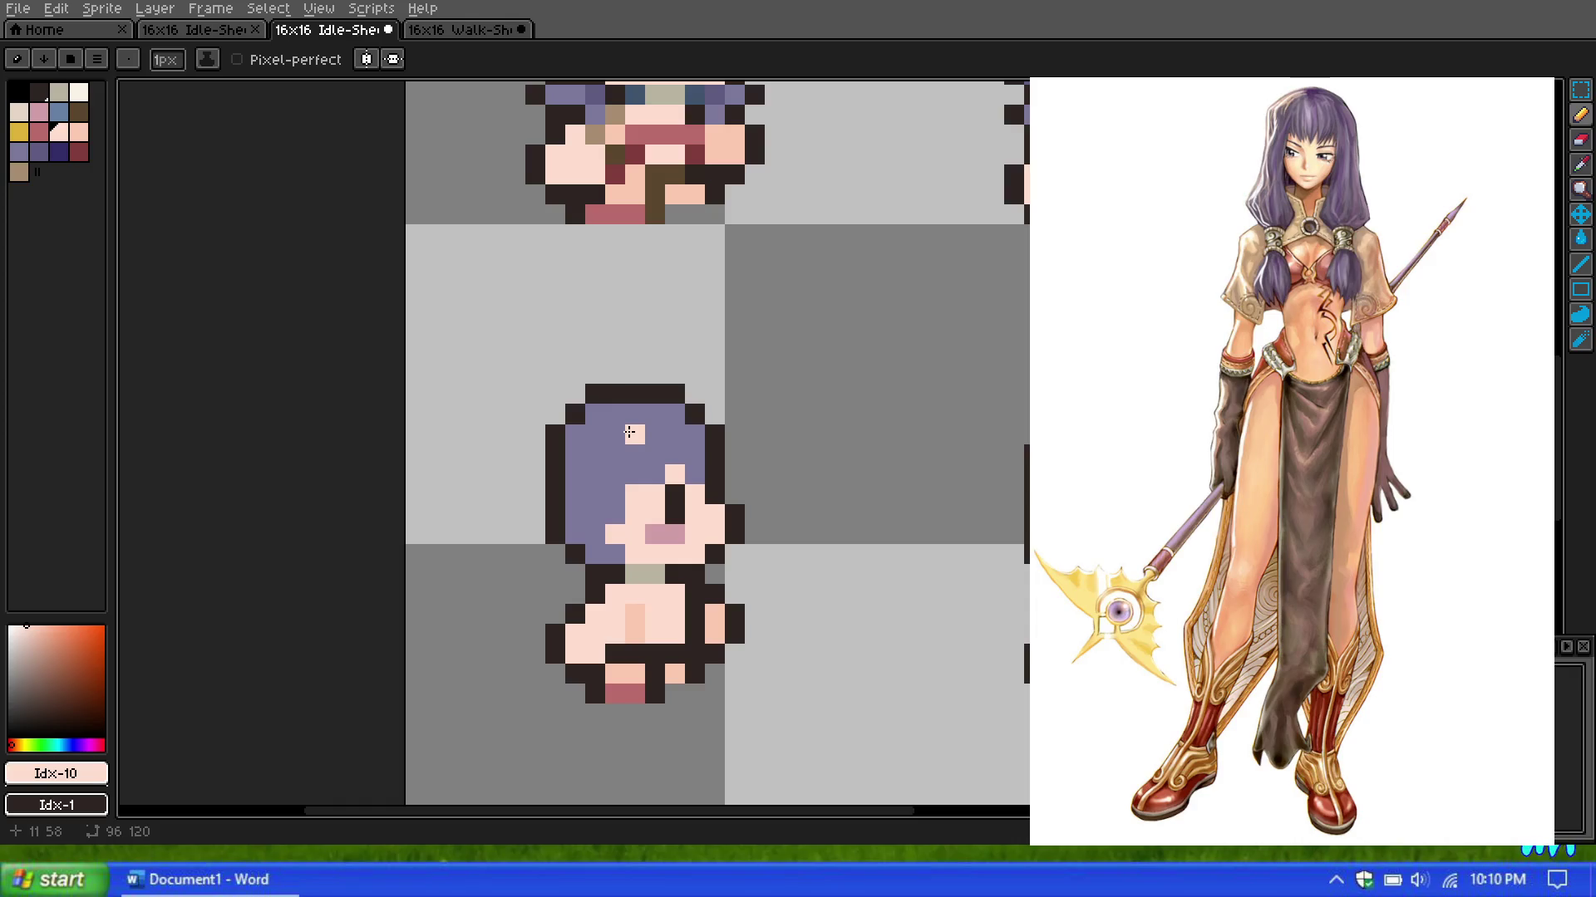
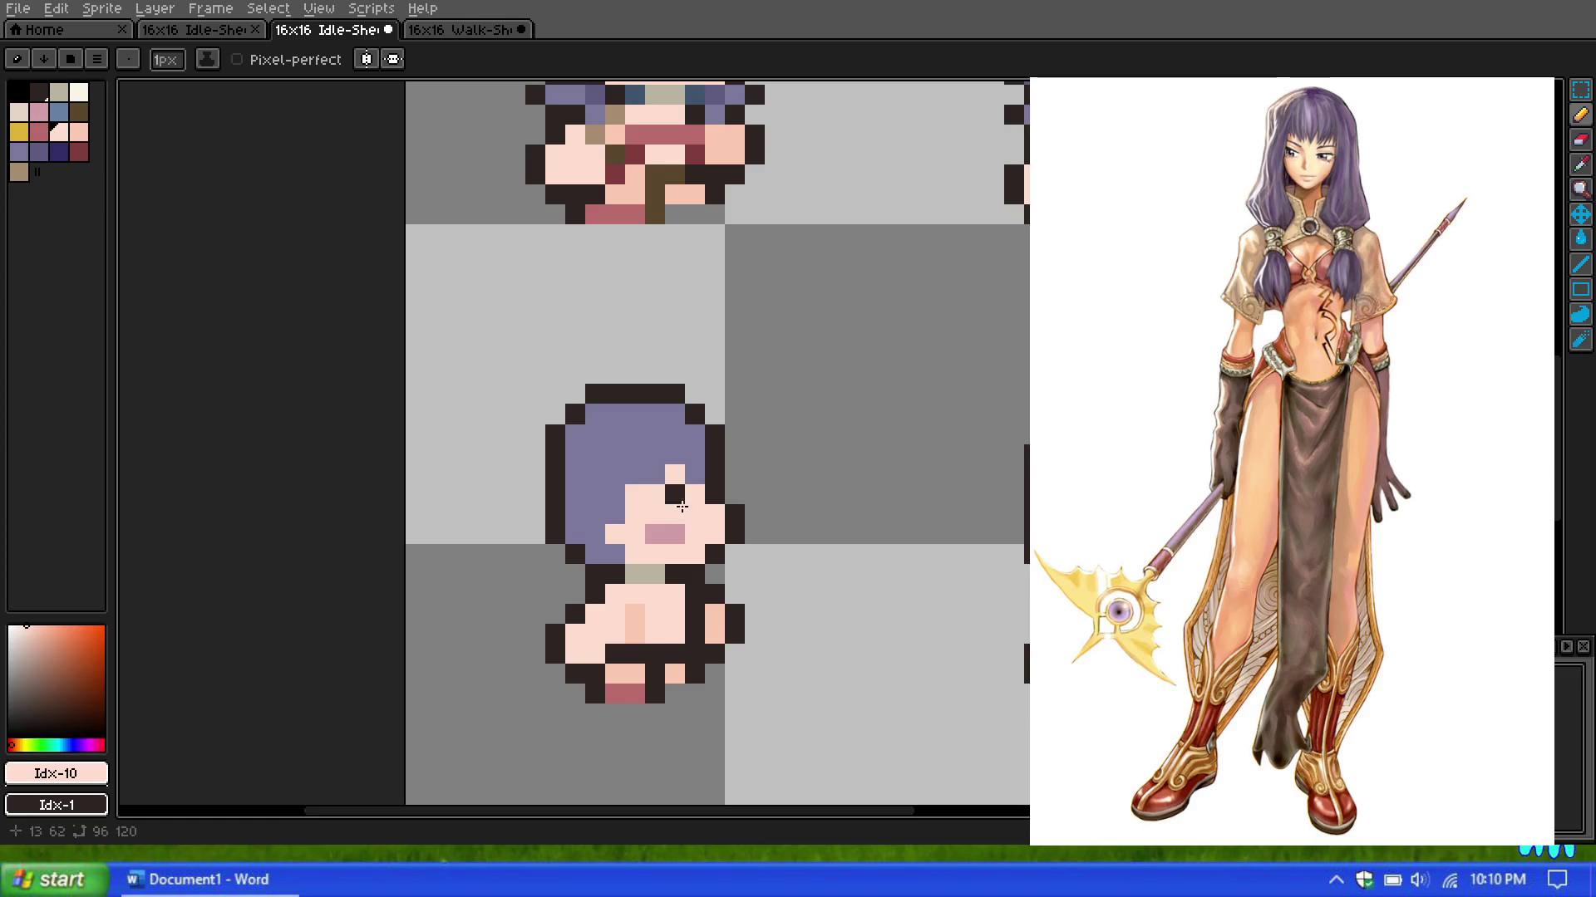
Step: Paint a dark red shading pixel on the torso and two rose pixels on the chest
{"action": "scroll", "coordinate": [622, 416], "scroll_direction": "down", "scroll_amount": 2}
{"action": "scroll", "coordinate": [597, 380], "scroll_direction": "up", "scroll_amount": 1}
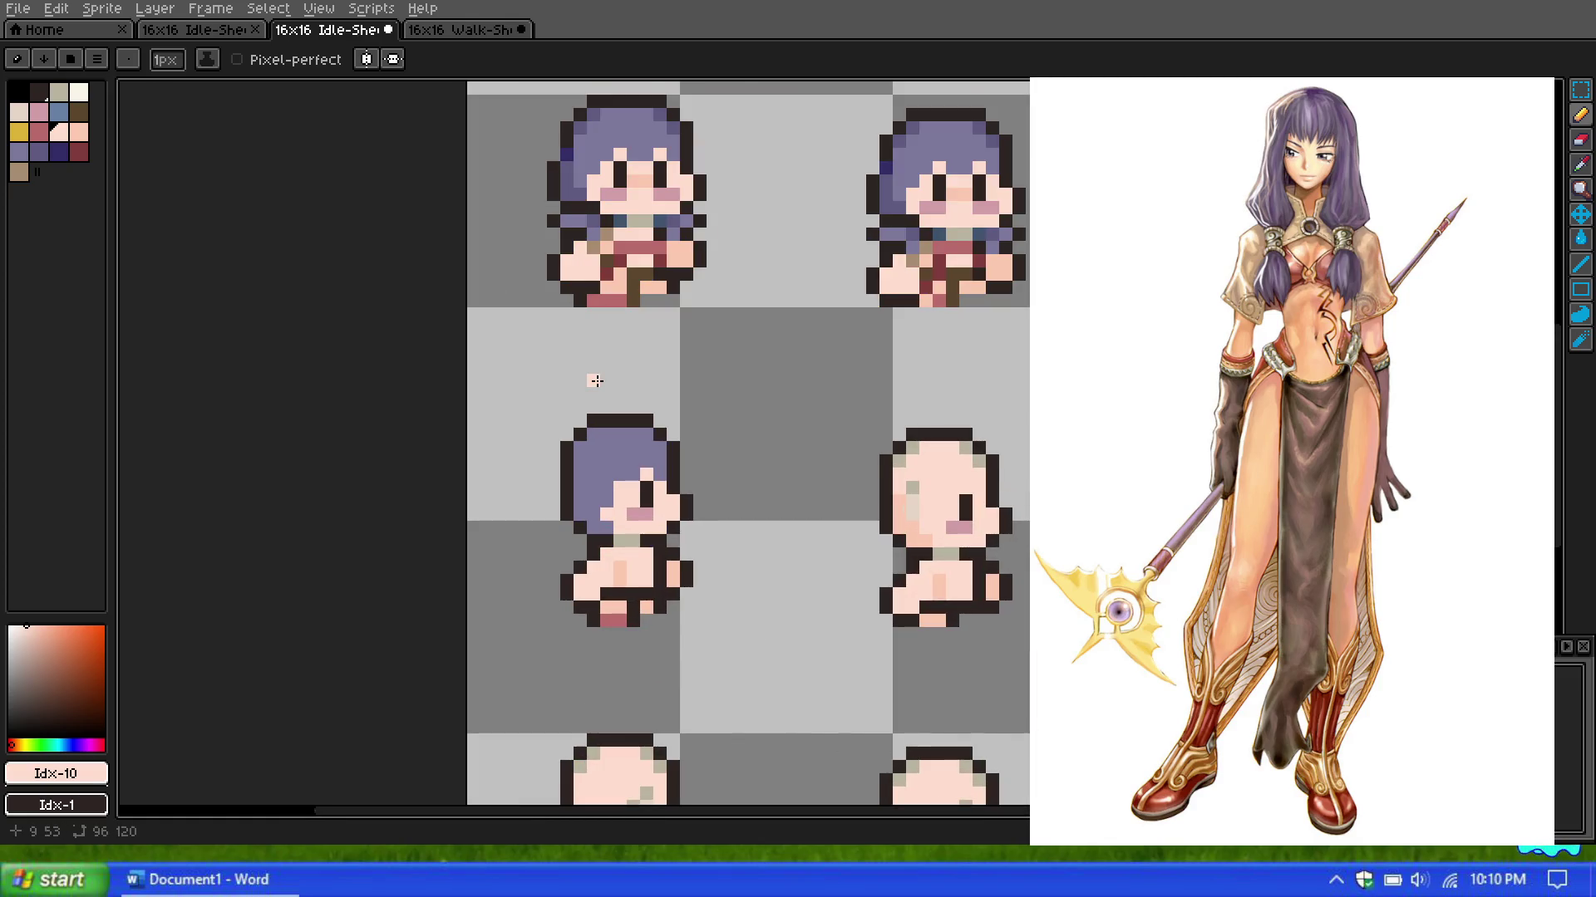
{"action": "scroll", "coordinate": [597, 381], "scroll_direction": "up", "scroll_amount": 1}
{"action": "left_click", "coordinate": [80, 158]}
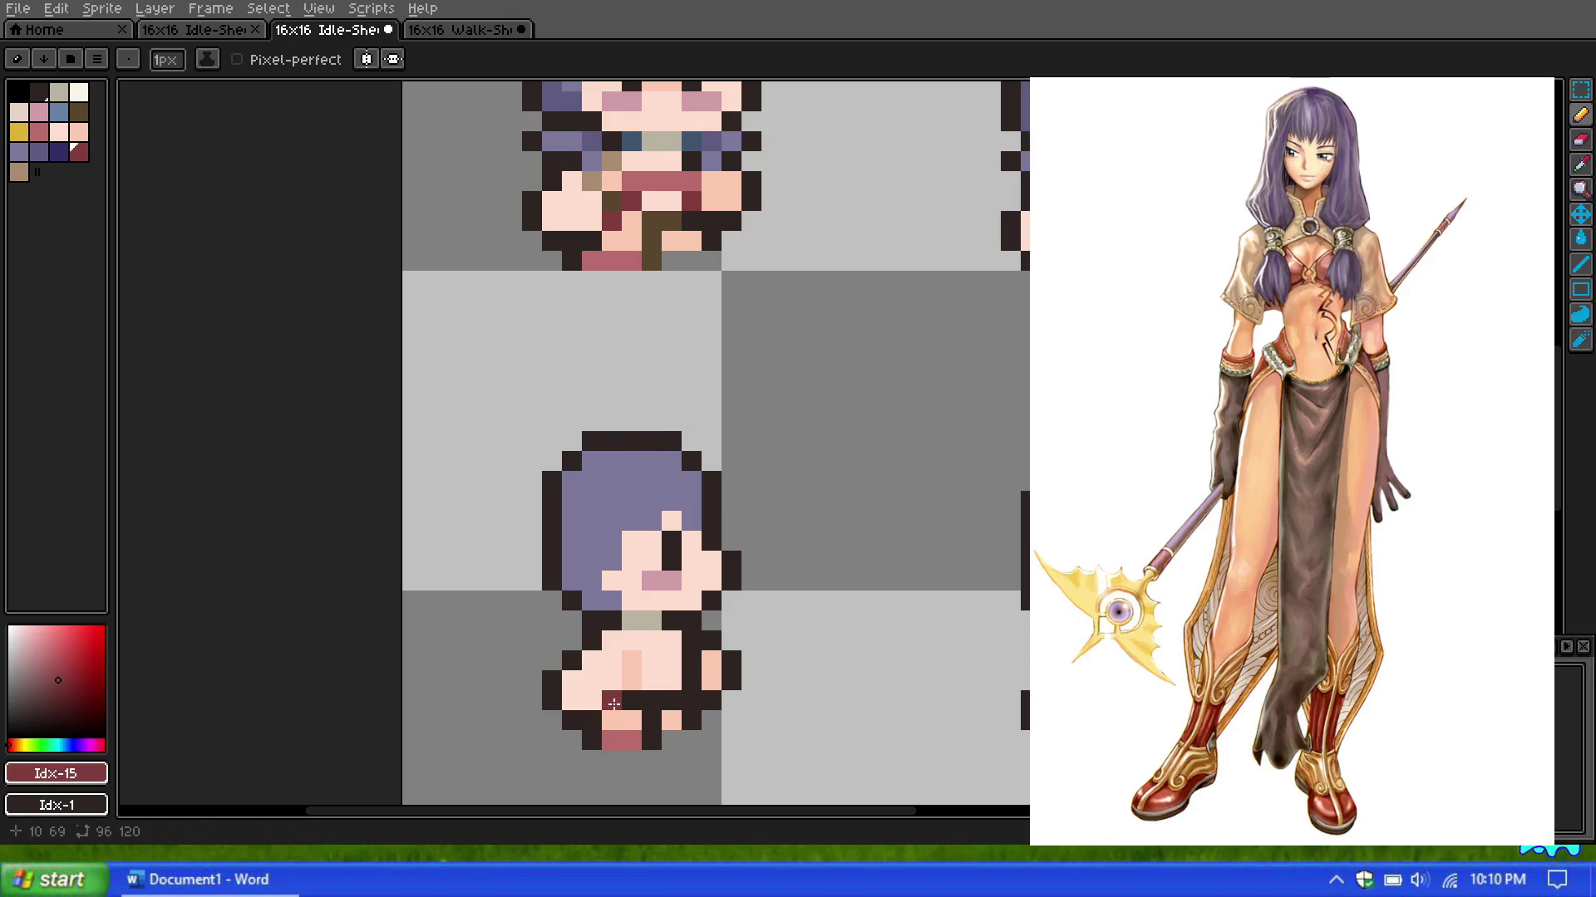
{"action": "left_click", "coordinate": [613, 698]}
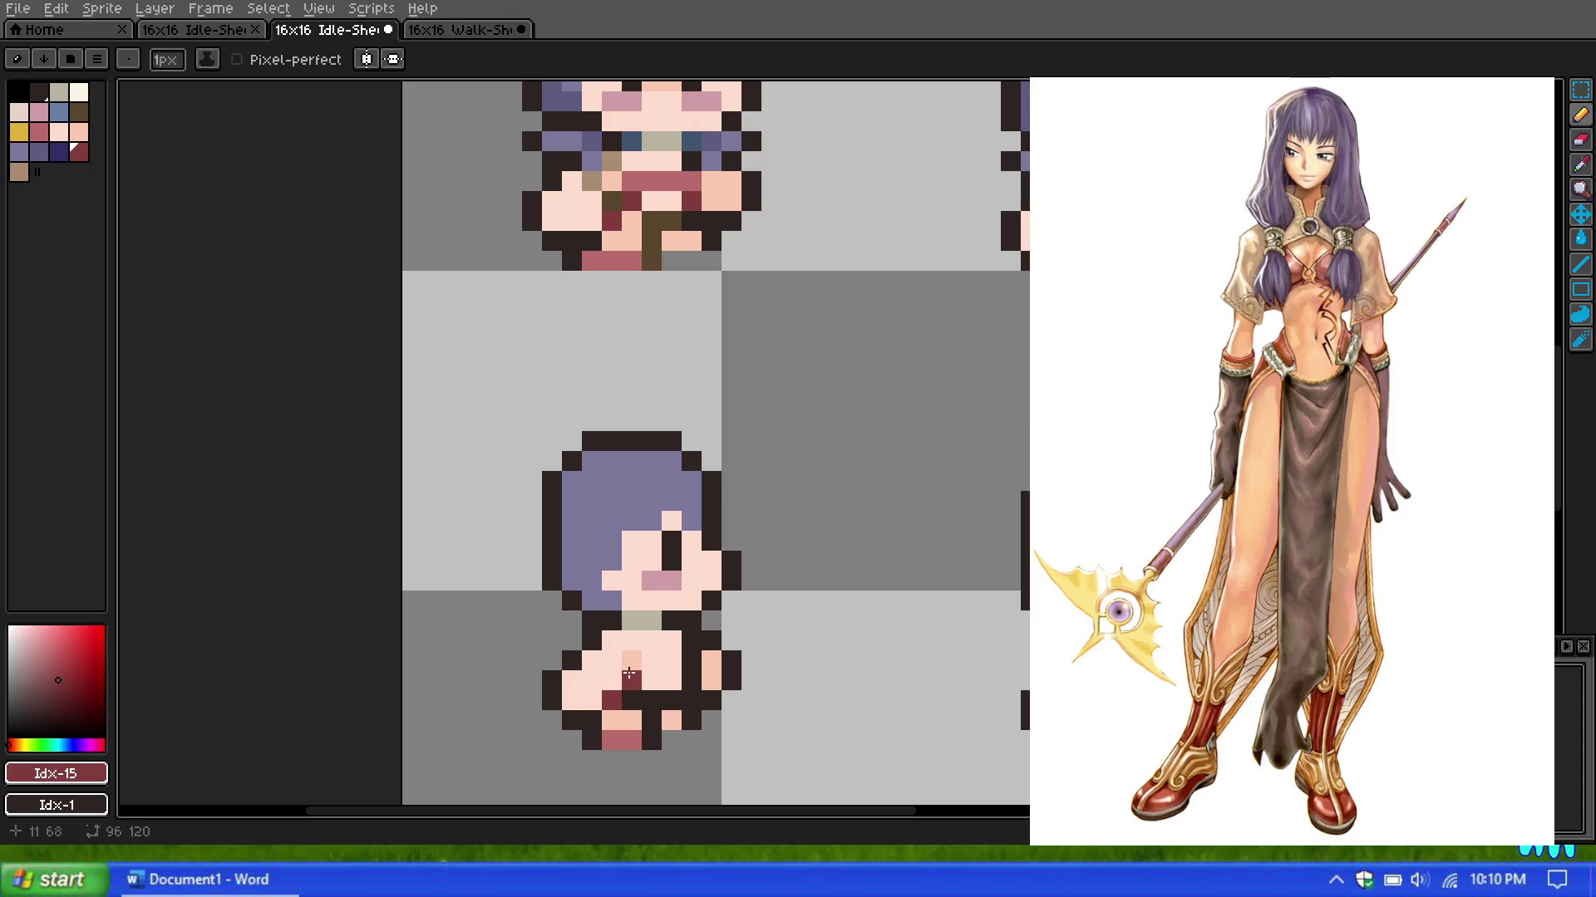
{"action": "left_click", "coordinate": [64, 134]}
{"action": "left_click", "coordinate": [79, 131]}
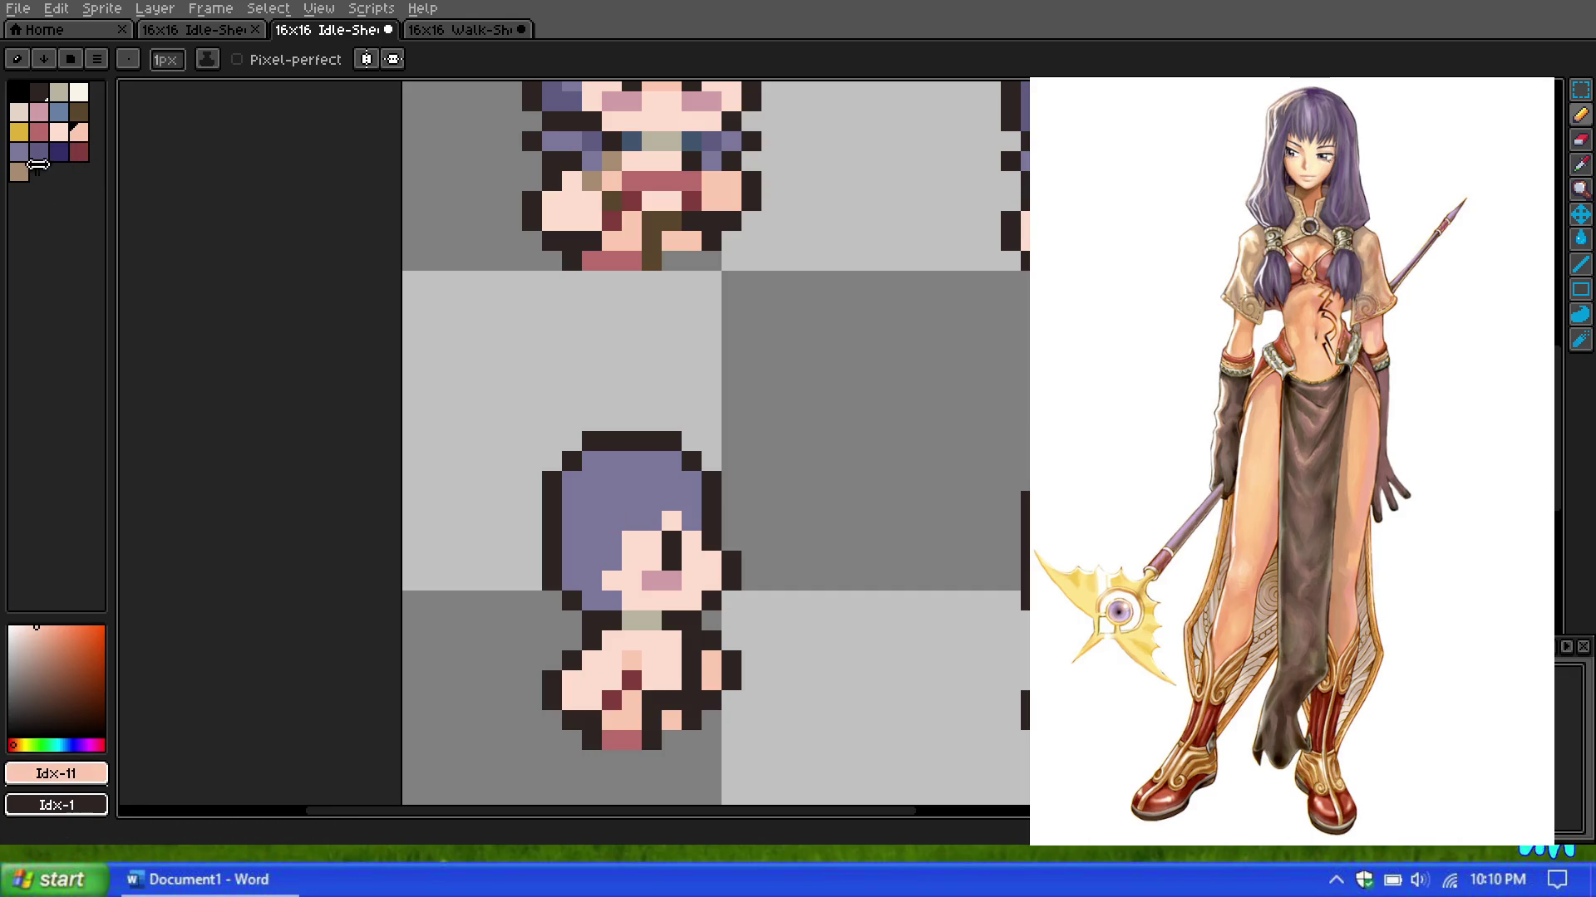
{"action": "left_click", "coordinate": [39, 131]}
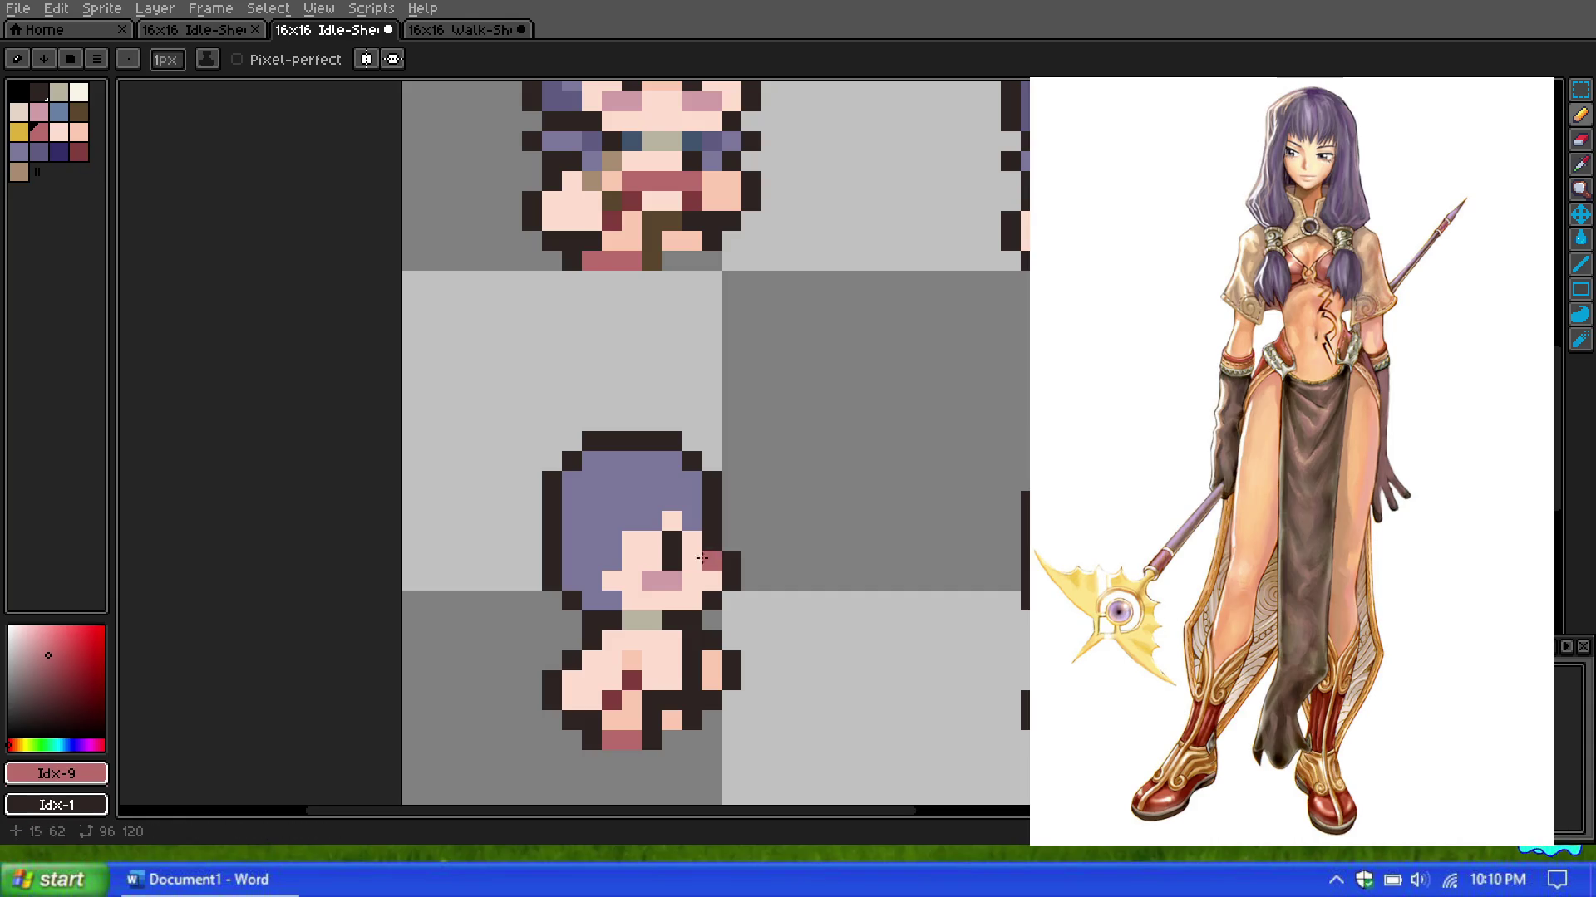
{"action": "left_click", "coordinate": [651, 661]}
{"action": "left_click", "coordinate": [671, 661]}
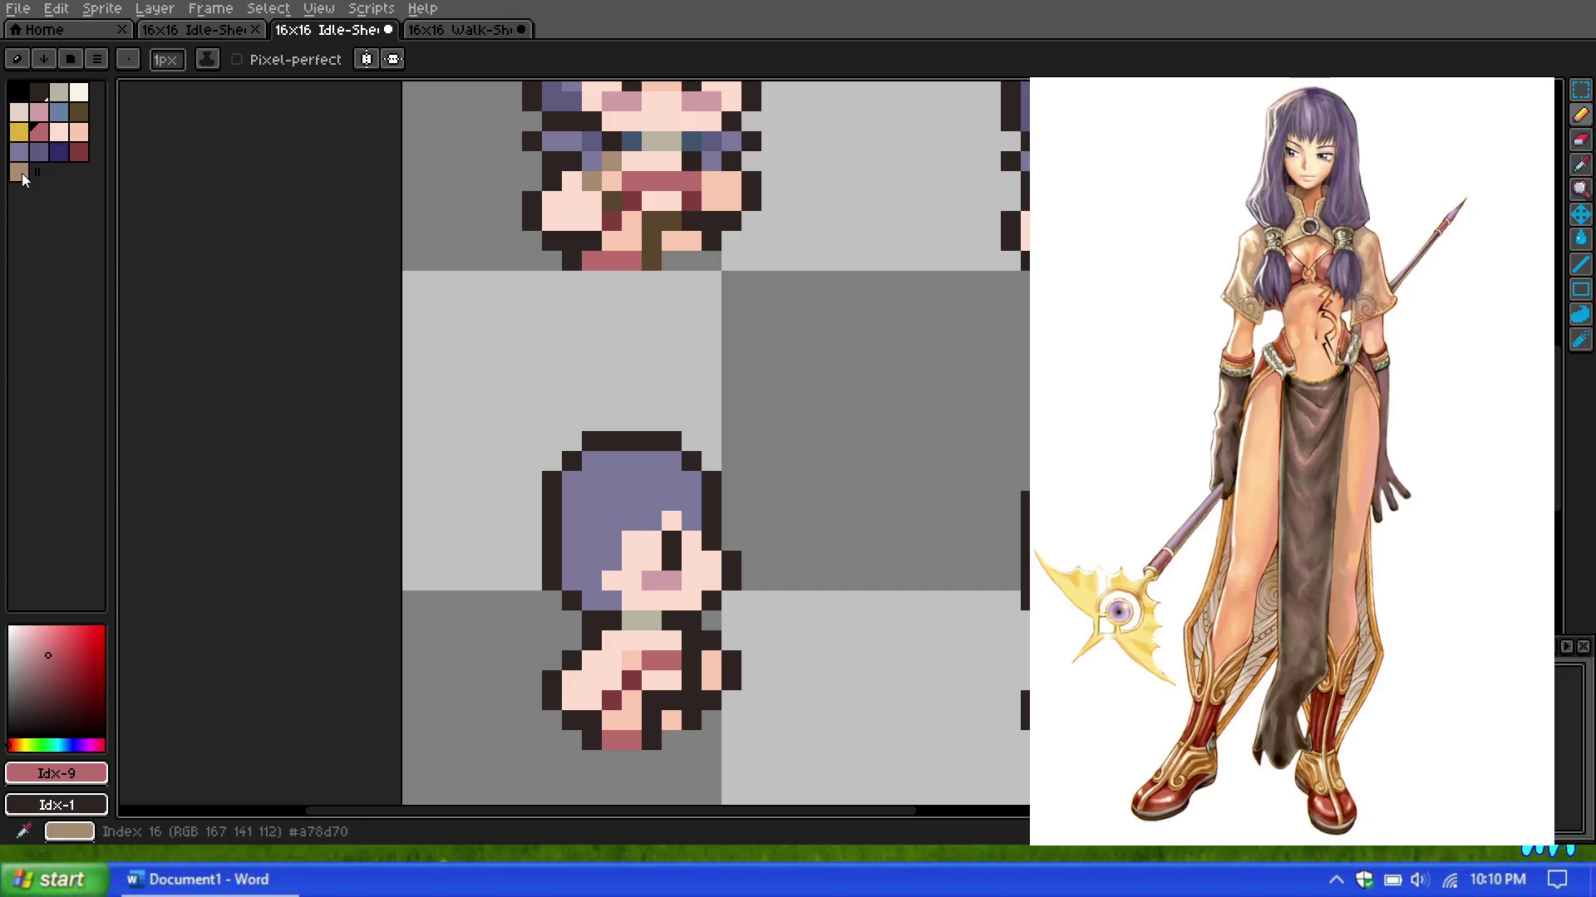
Step: Recolour two neck pixels tan and add dark purple pixels at the neck and below the hair
{"action": "left_click", "coordinate": [19, 172]}
{"action": "left_click", "coordinate": [615, 641]}
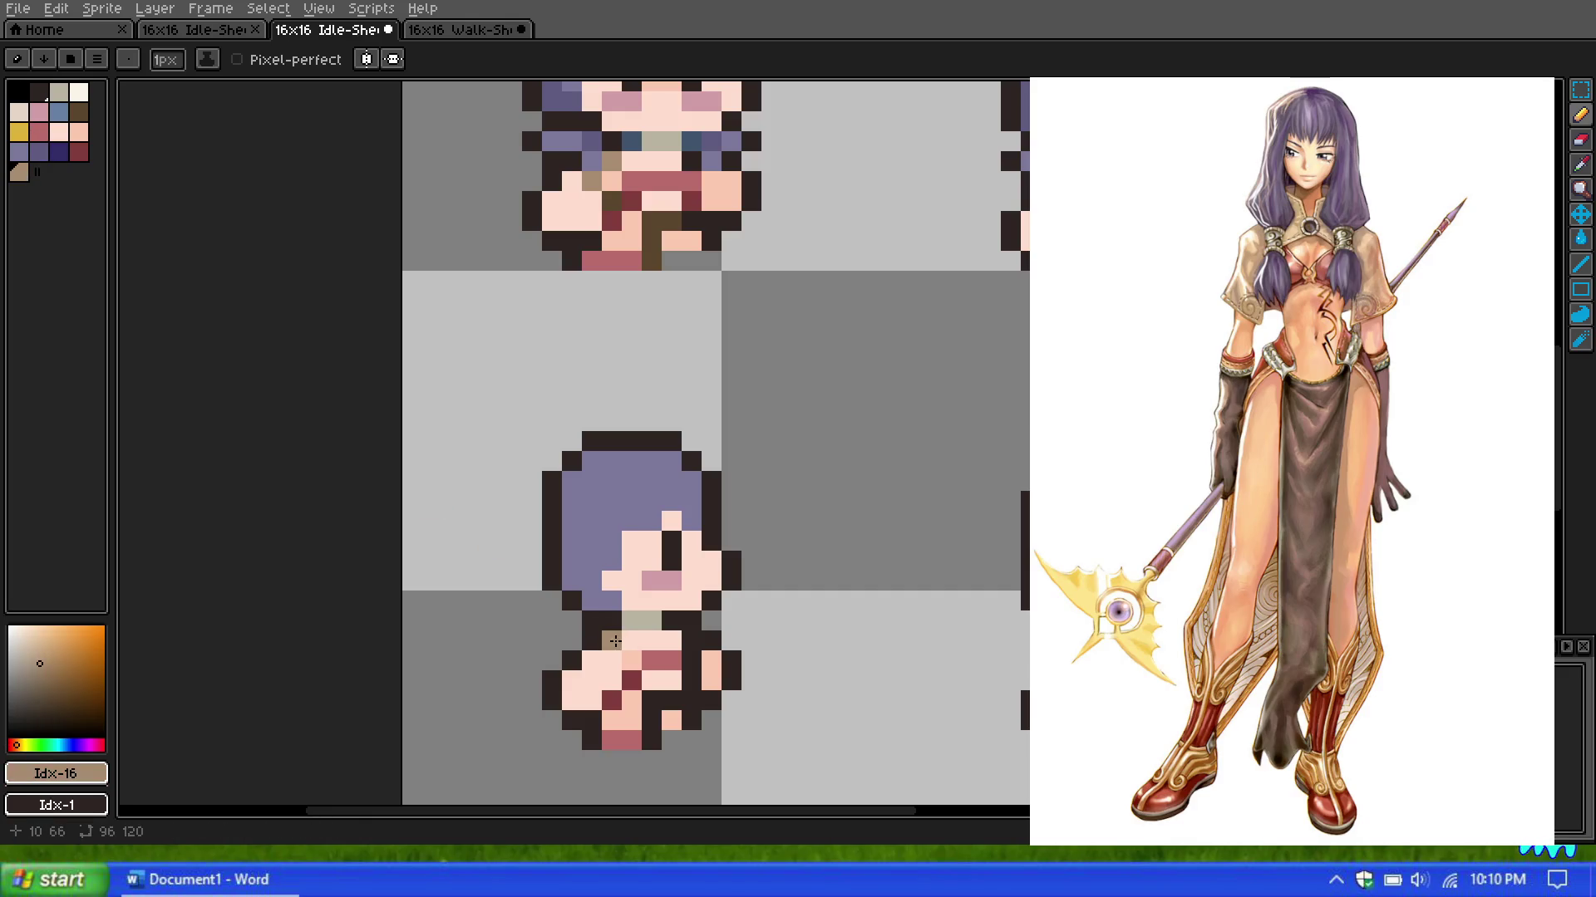
{"action": "left_click", "coordinate": [631, 640]}
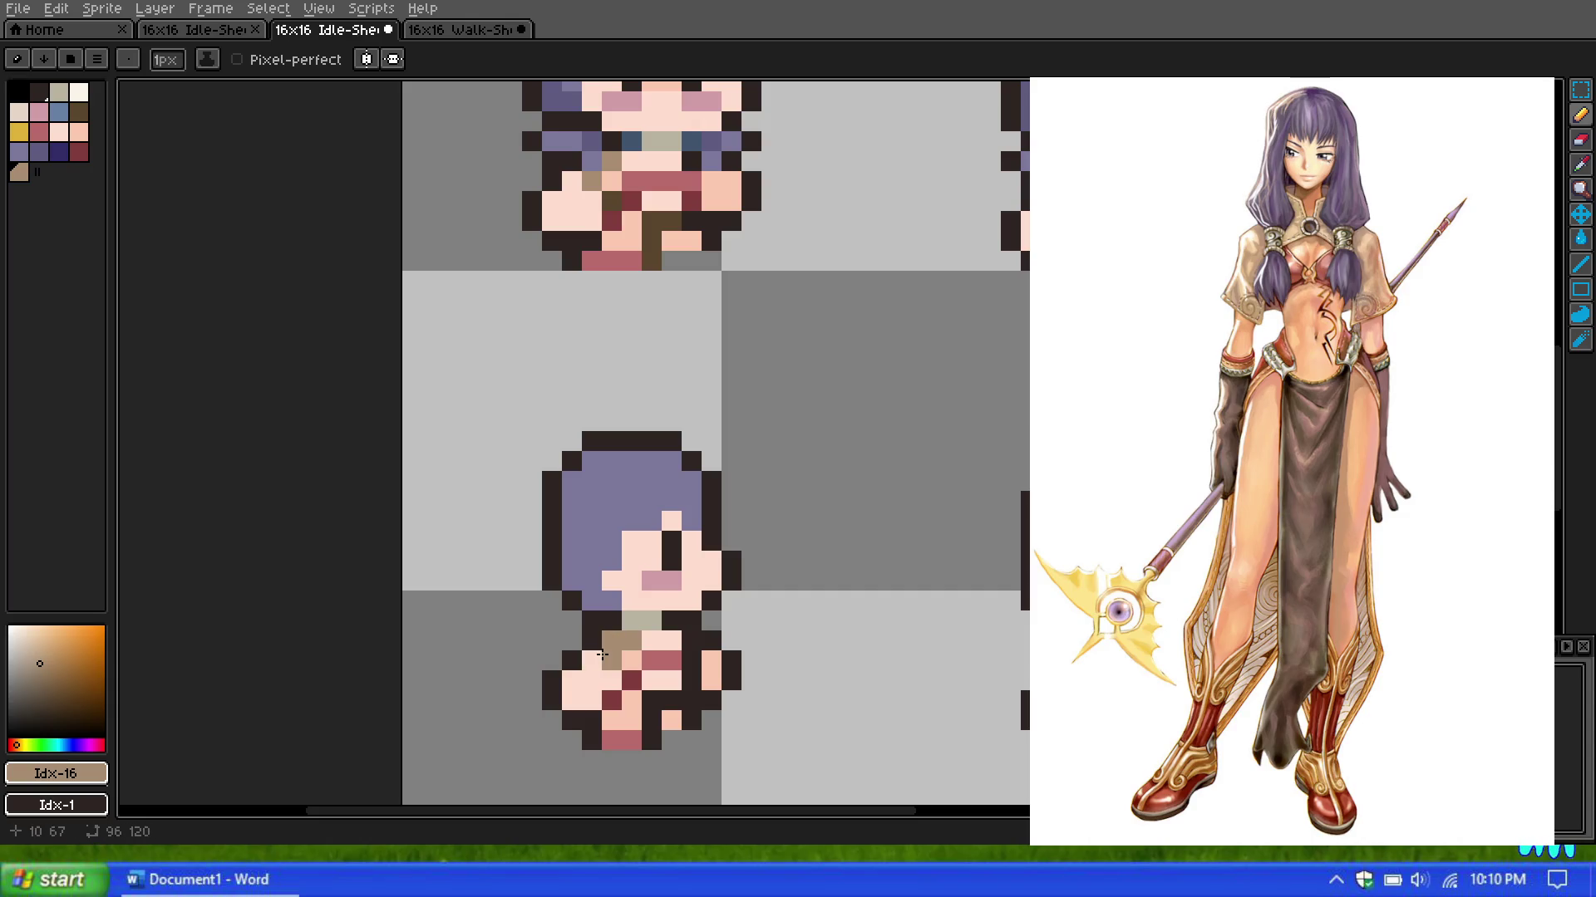
{"action": "left_click", "coordinate": [38, 152]}
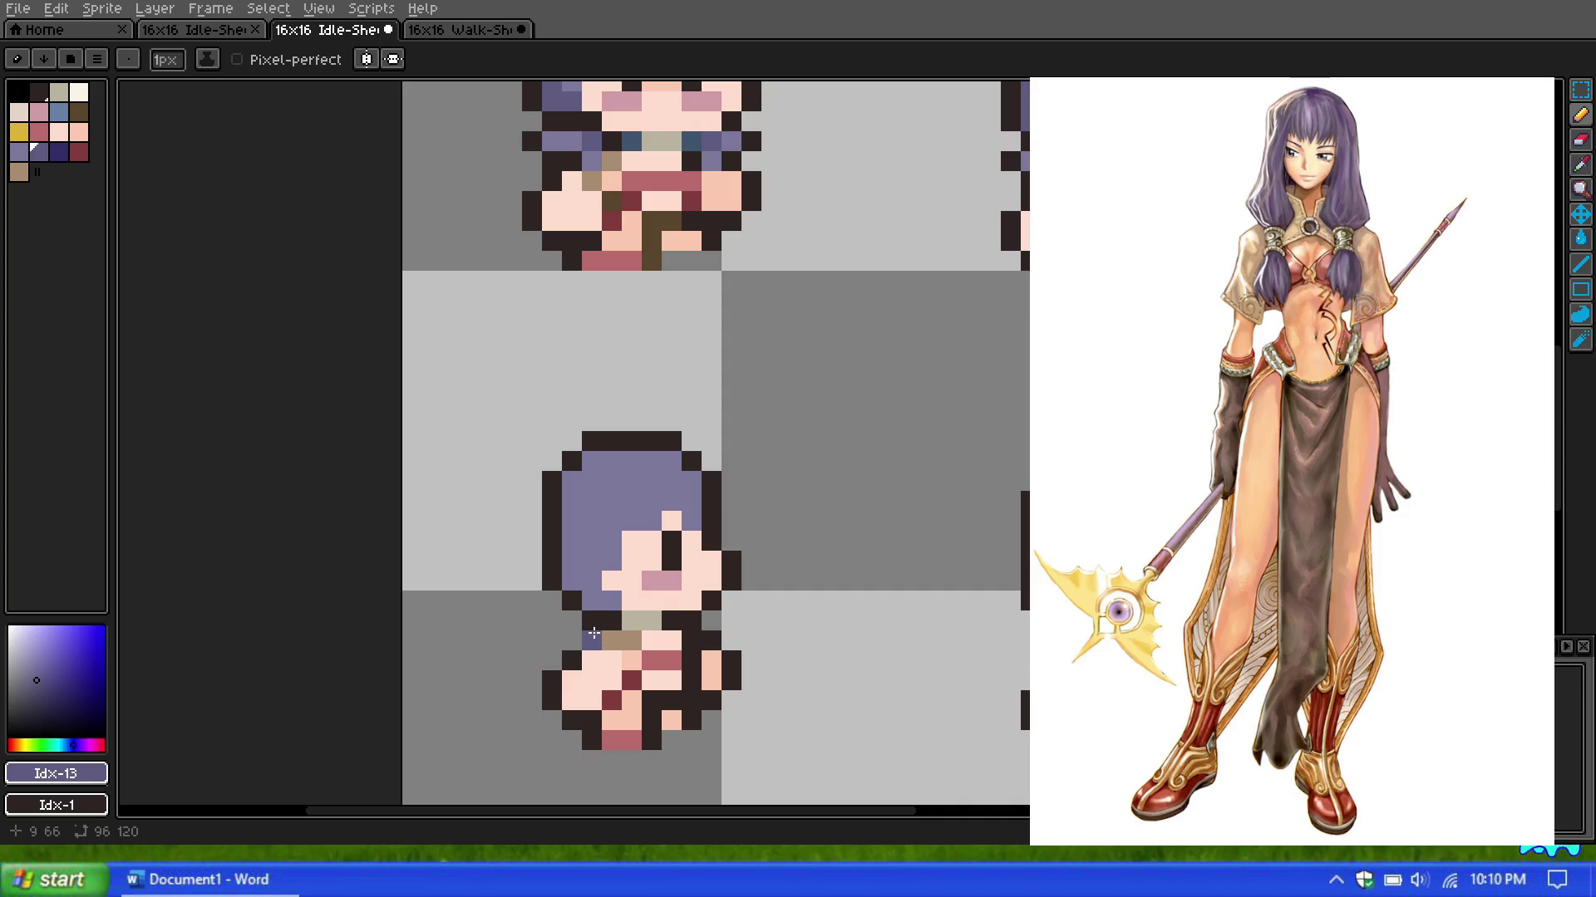
{"action": "left_click_drag", "start_coordinate": [589, 638], "coordinate": [572, 640]}
{"action": "scroll", "coordinate": [648, 544], "scroll_direction": "down", "scroll_amount": 2}
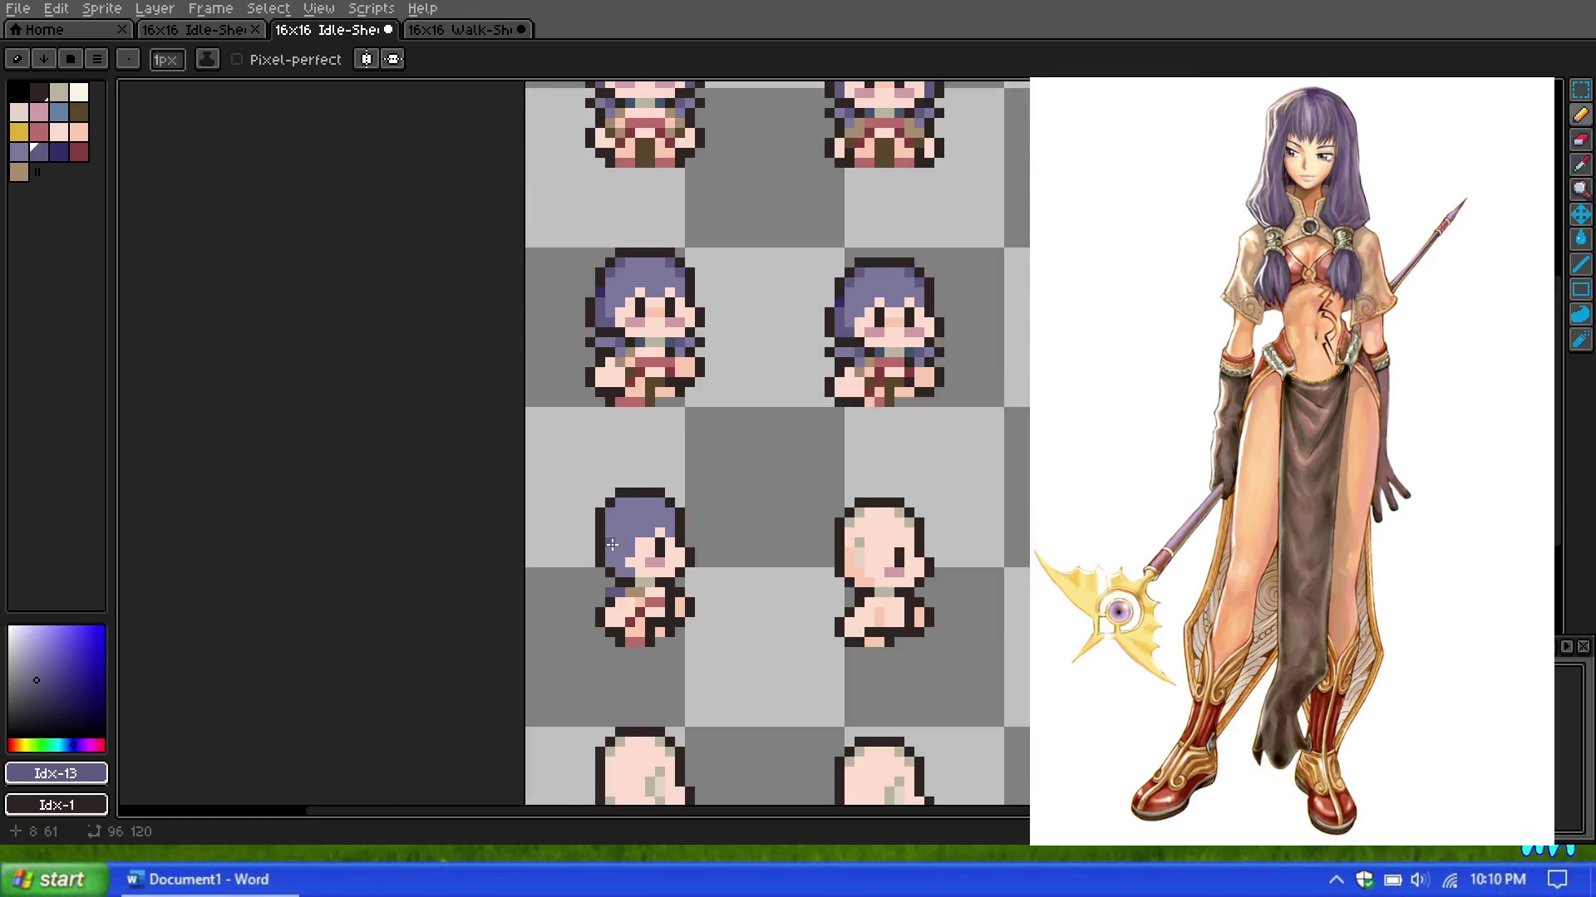
{"action": "scroll", "coordinate": [629, 547], "scroll_direction": "up", "scroll_amount": 2}
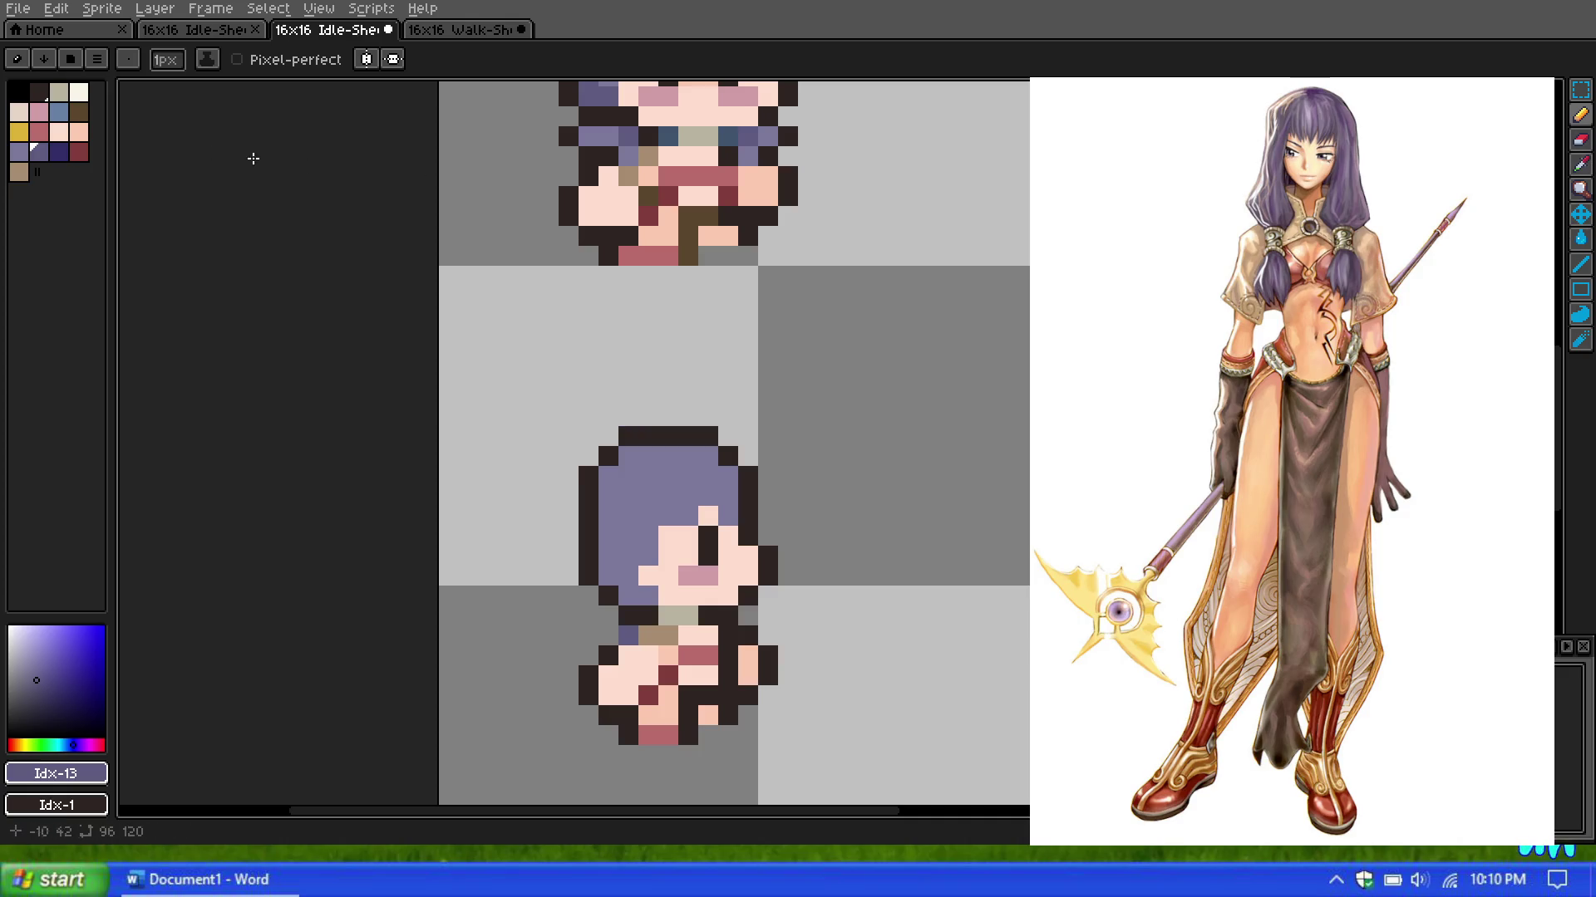
{"action": "left_click", "coordinate": [25, 154]}
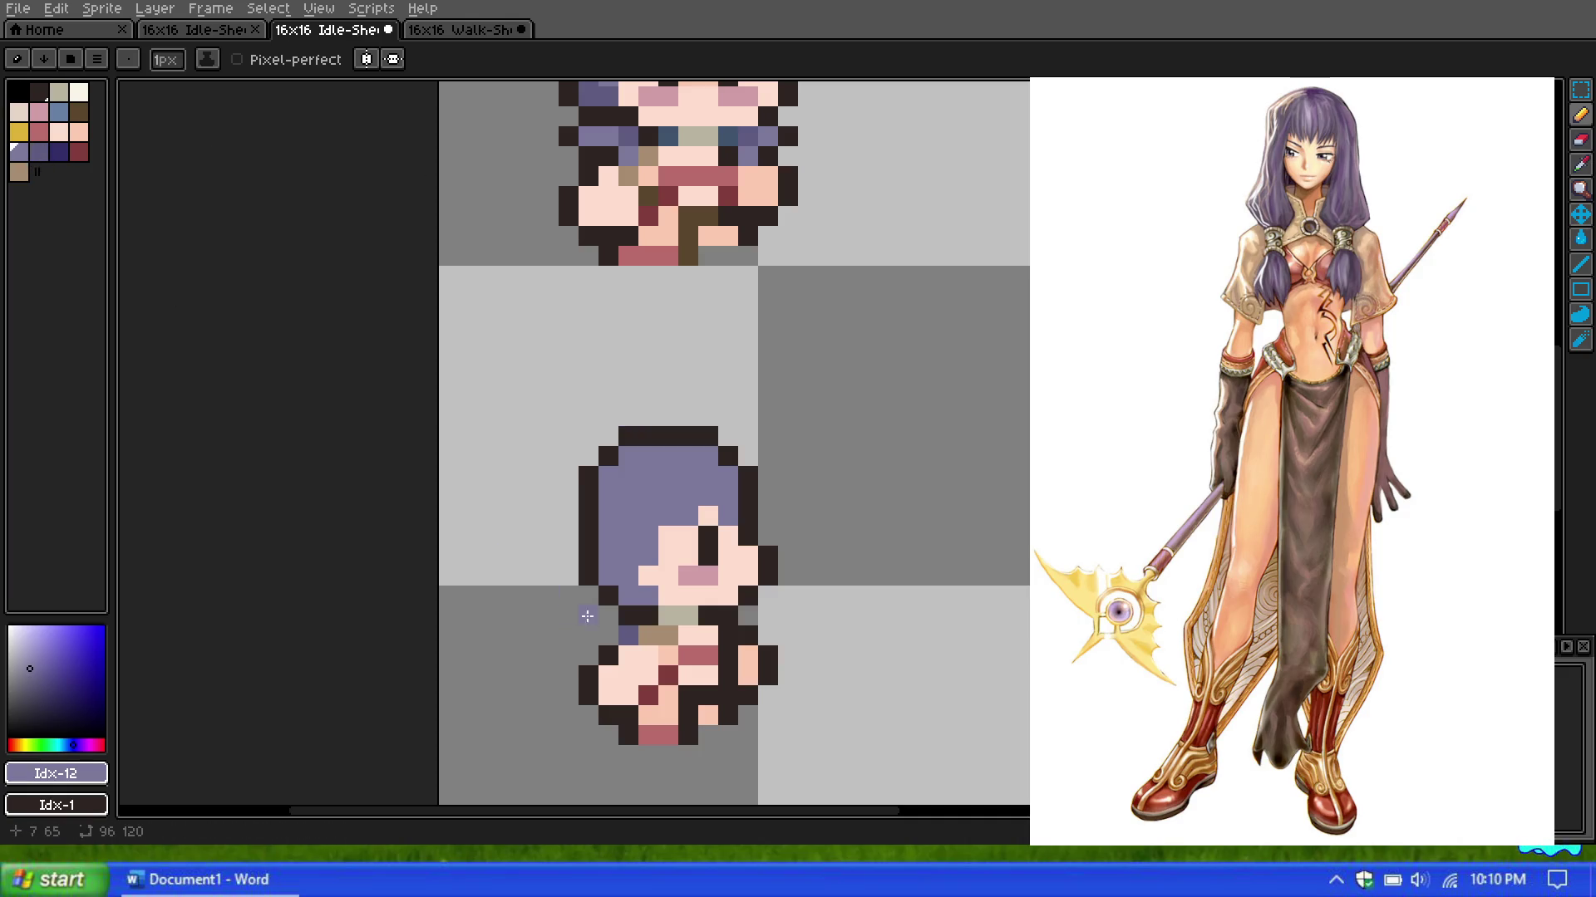
{"action": "key", "text": "0"}
{"action": "left_click", "coordinate": [649, 656]}
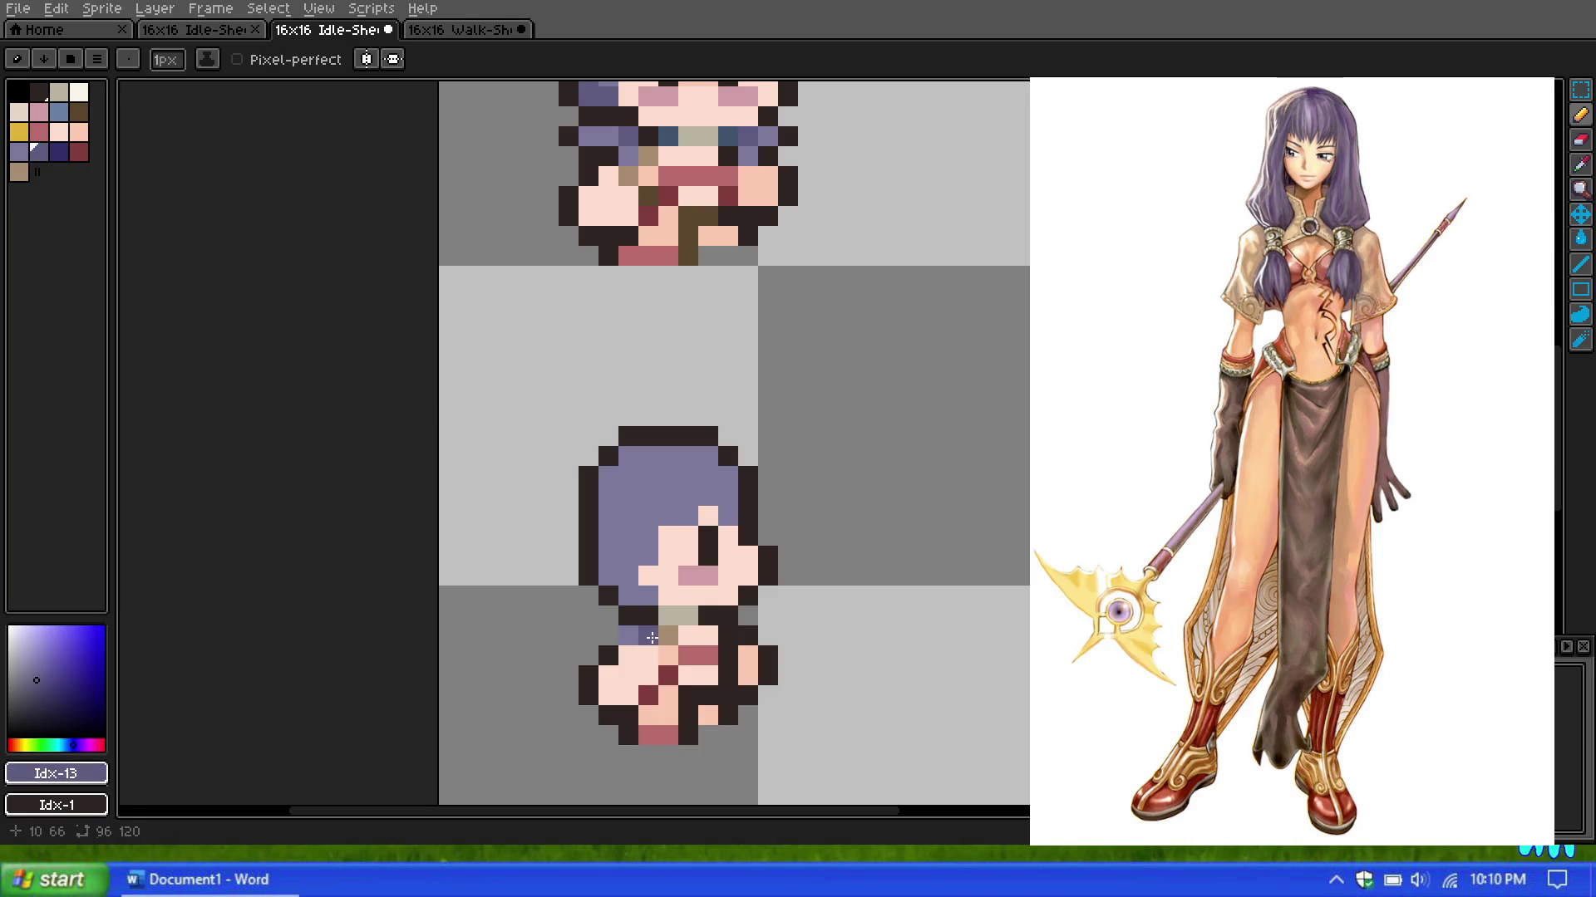
Step: Sample the lighter purple and dark outline colours, undo the last stroke, and reselect dark purple
{"action": "scroll", "coordinate": [646, 498], "scroll_direction": "down", "scroll_amount": 5}
{"action": "scroll", "coordinate": [647, 498], "scroll_direction": "up", "scroll_amount": 3}
{"action": "scroll", "coordinate": [646, 497], "scroll_direction": "up", "scroll_amount": 2}
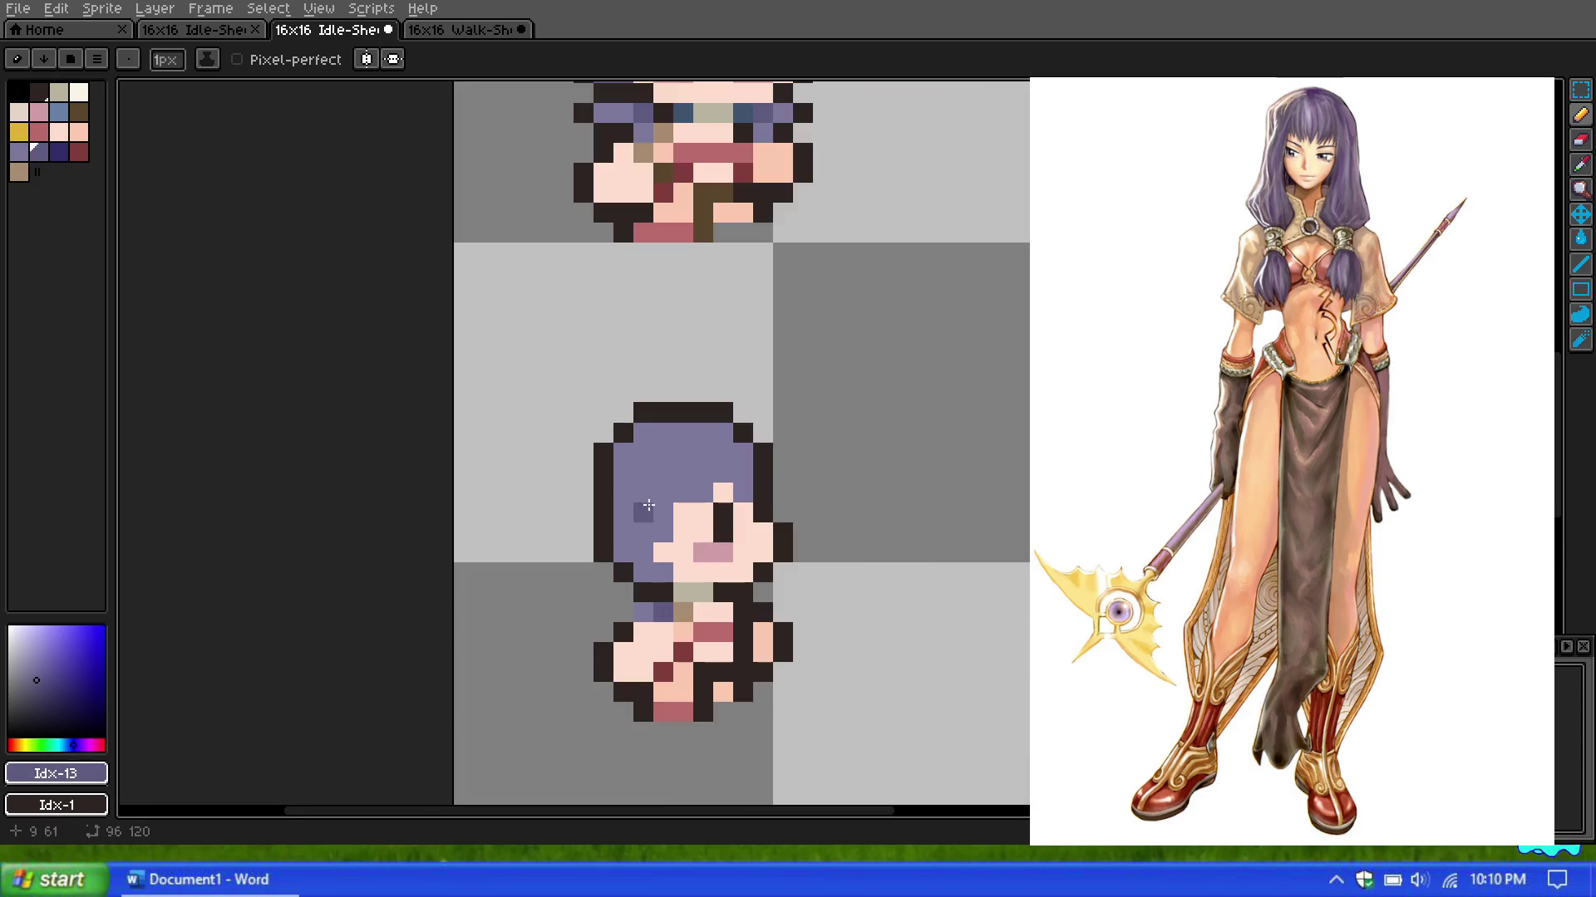
{"action": "key", "text": "9"}
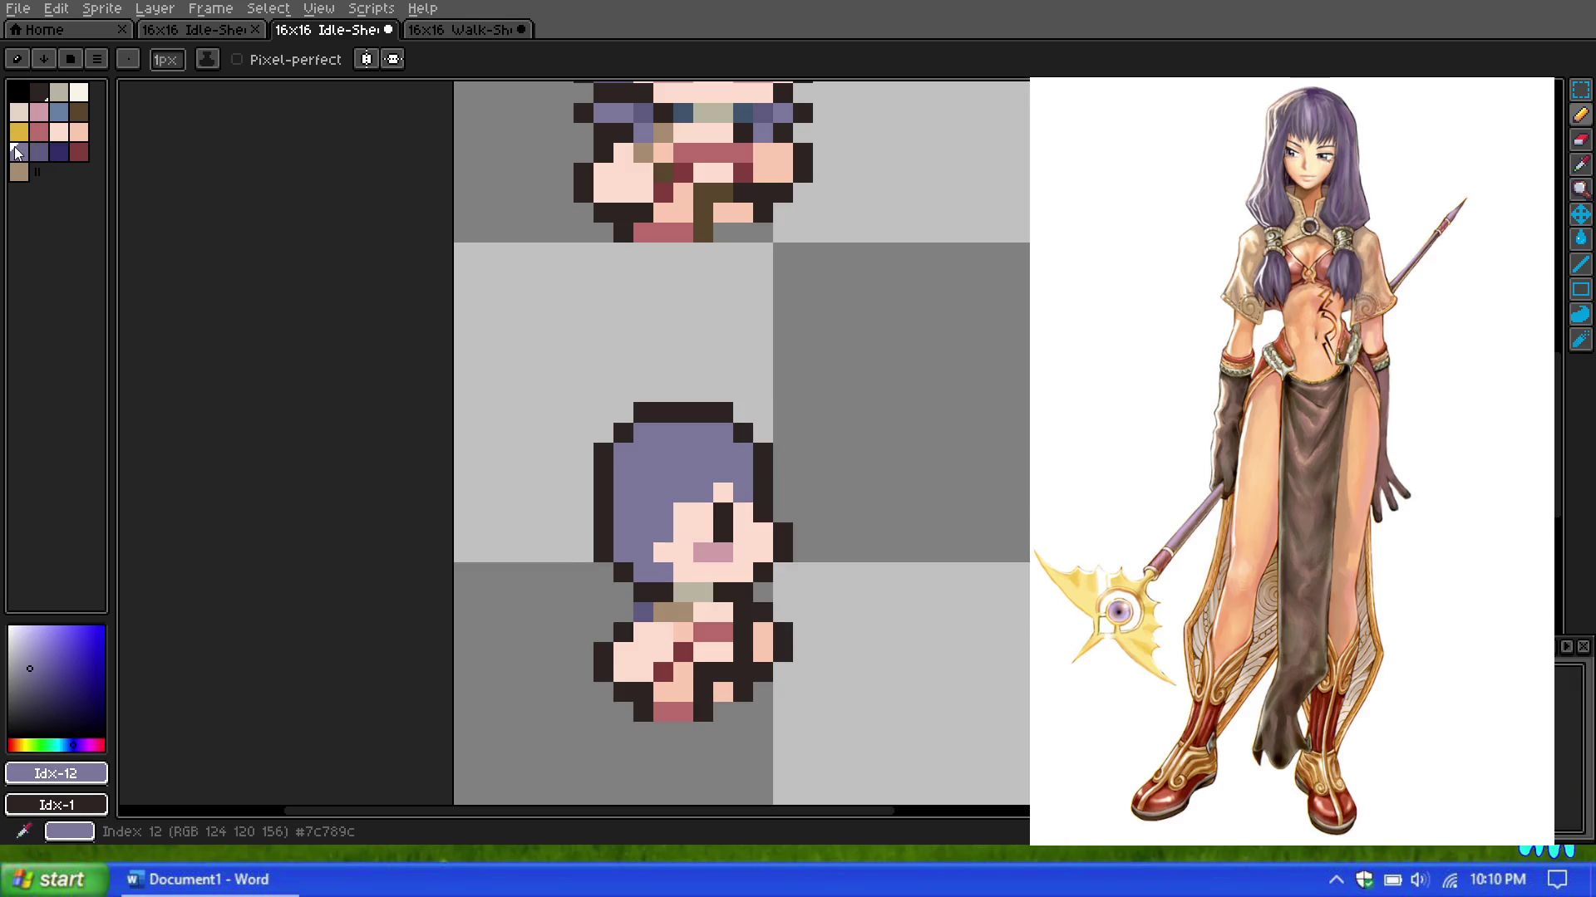
{"action": "scroll", "coordinate": [707, 490], "scroll_direction": "down", "scroll_amount": 3}
{"action": "scroll", "coordinate": [706, 491], "scroll_direction": "up", "scroll_amount": 1}
{"action": "scroll", "coordinate": [670, 448], "scroll_direction": "up", "scroll_amount": 1}
{"action": "scroll", "coordinate": [671, 447], "scroll_direction": "down", "scroll_amount": 1}
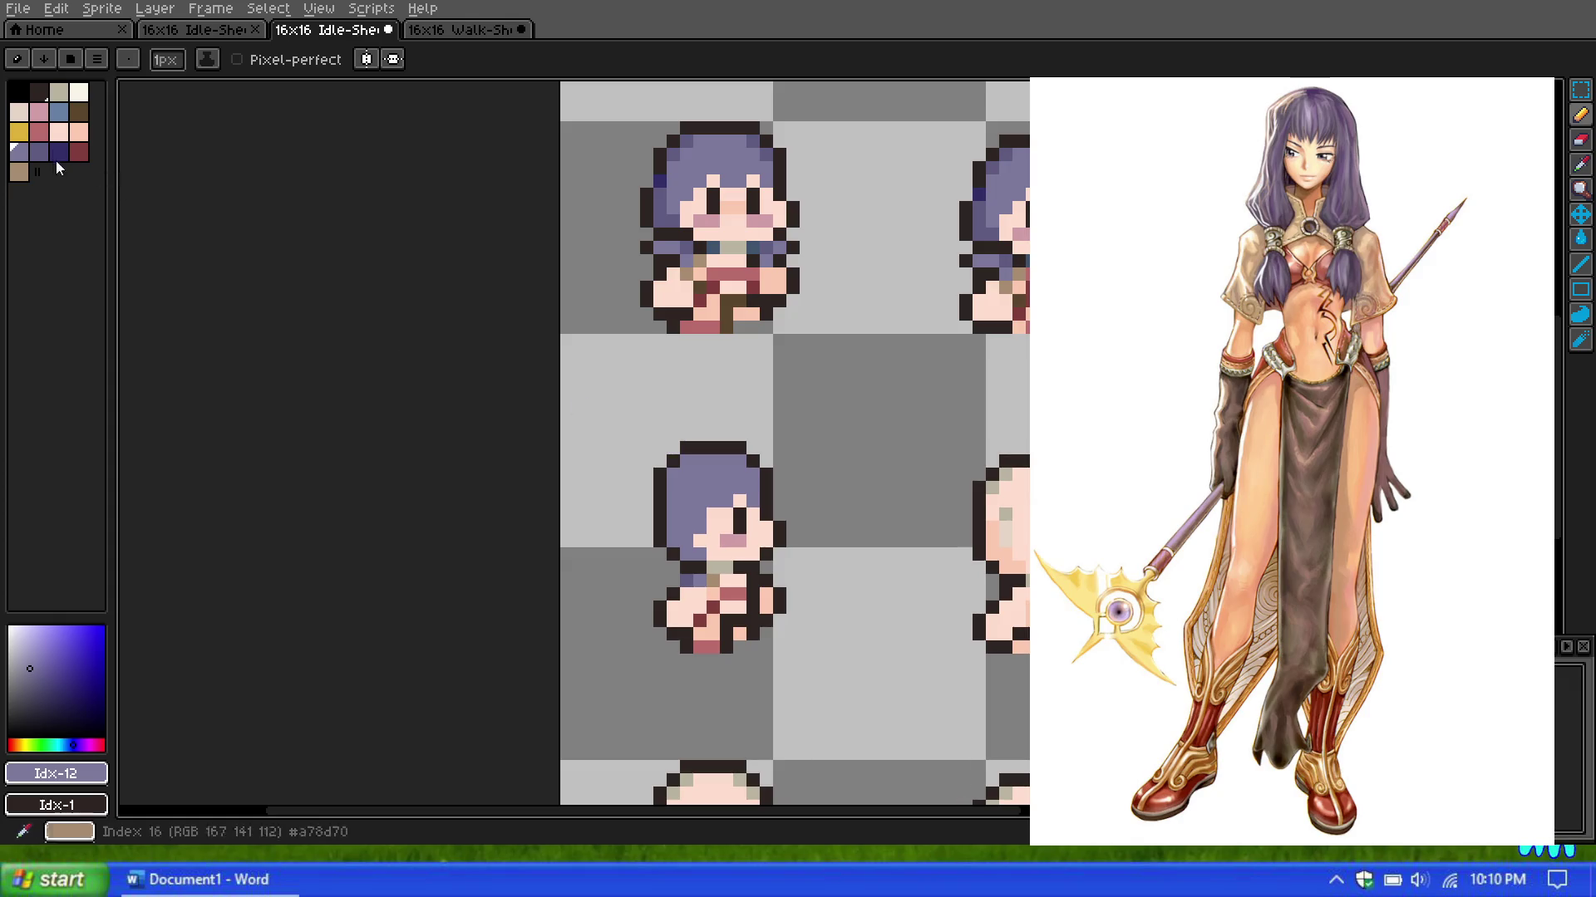
{"action": "left_click", "coordinate": [711, 592], "text": "alt"}
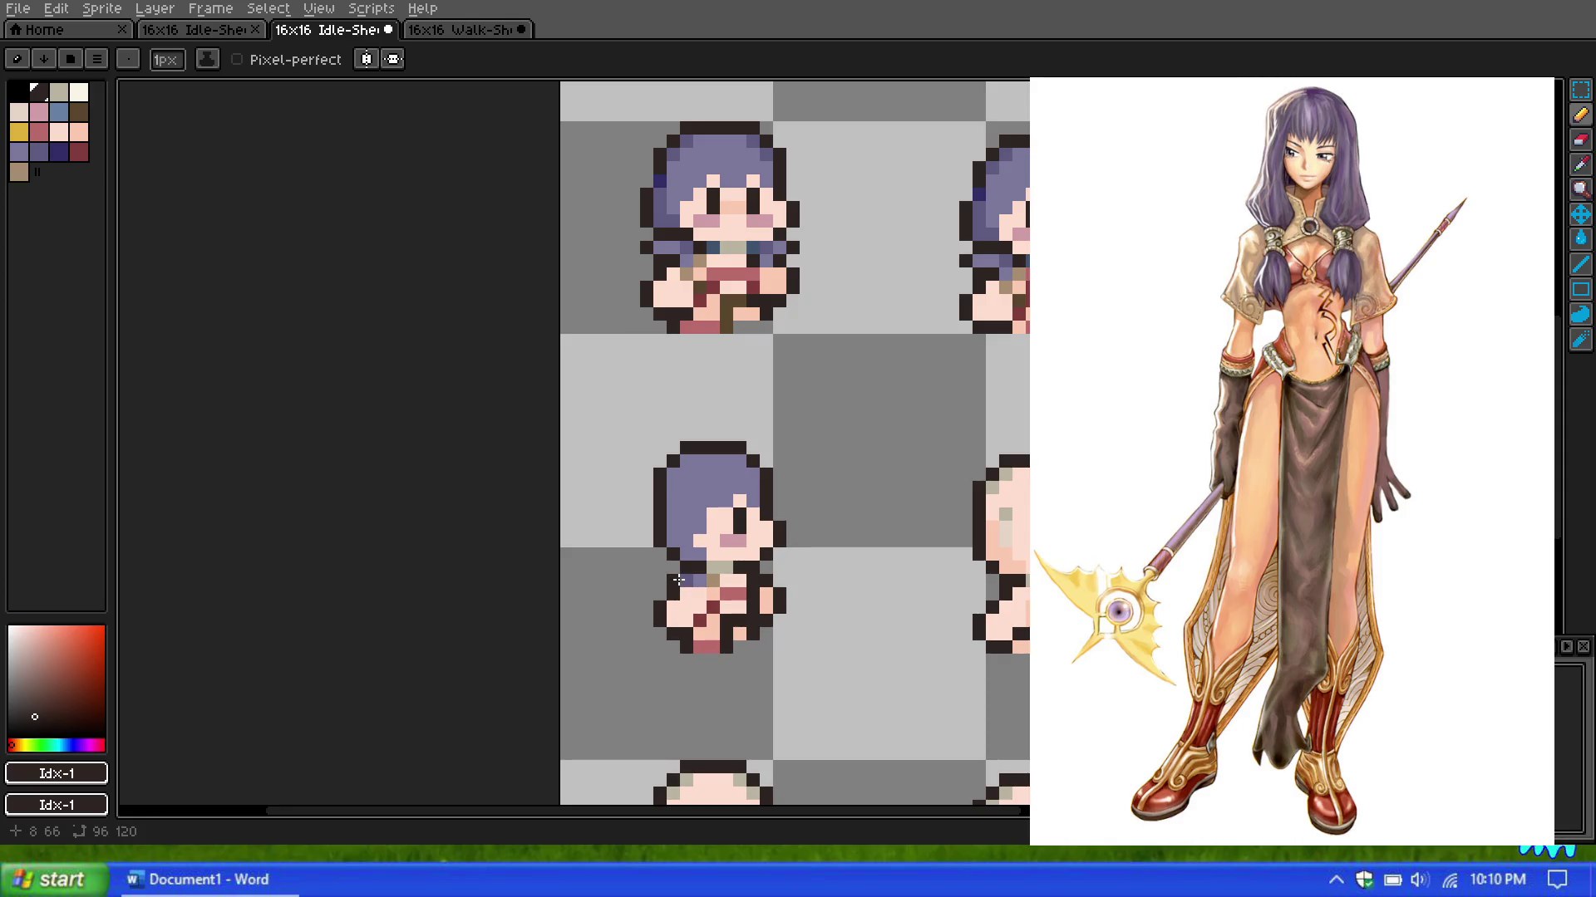
{"action": "key", "text": "ctrl+z"}
{"action": "key", "text": "ctrl+z"}
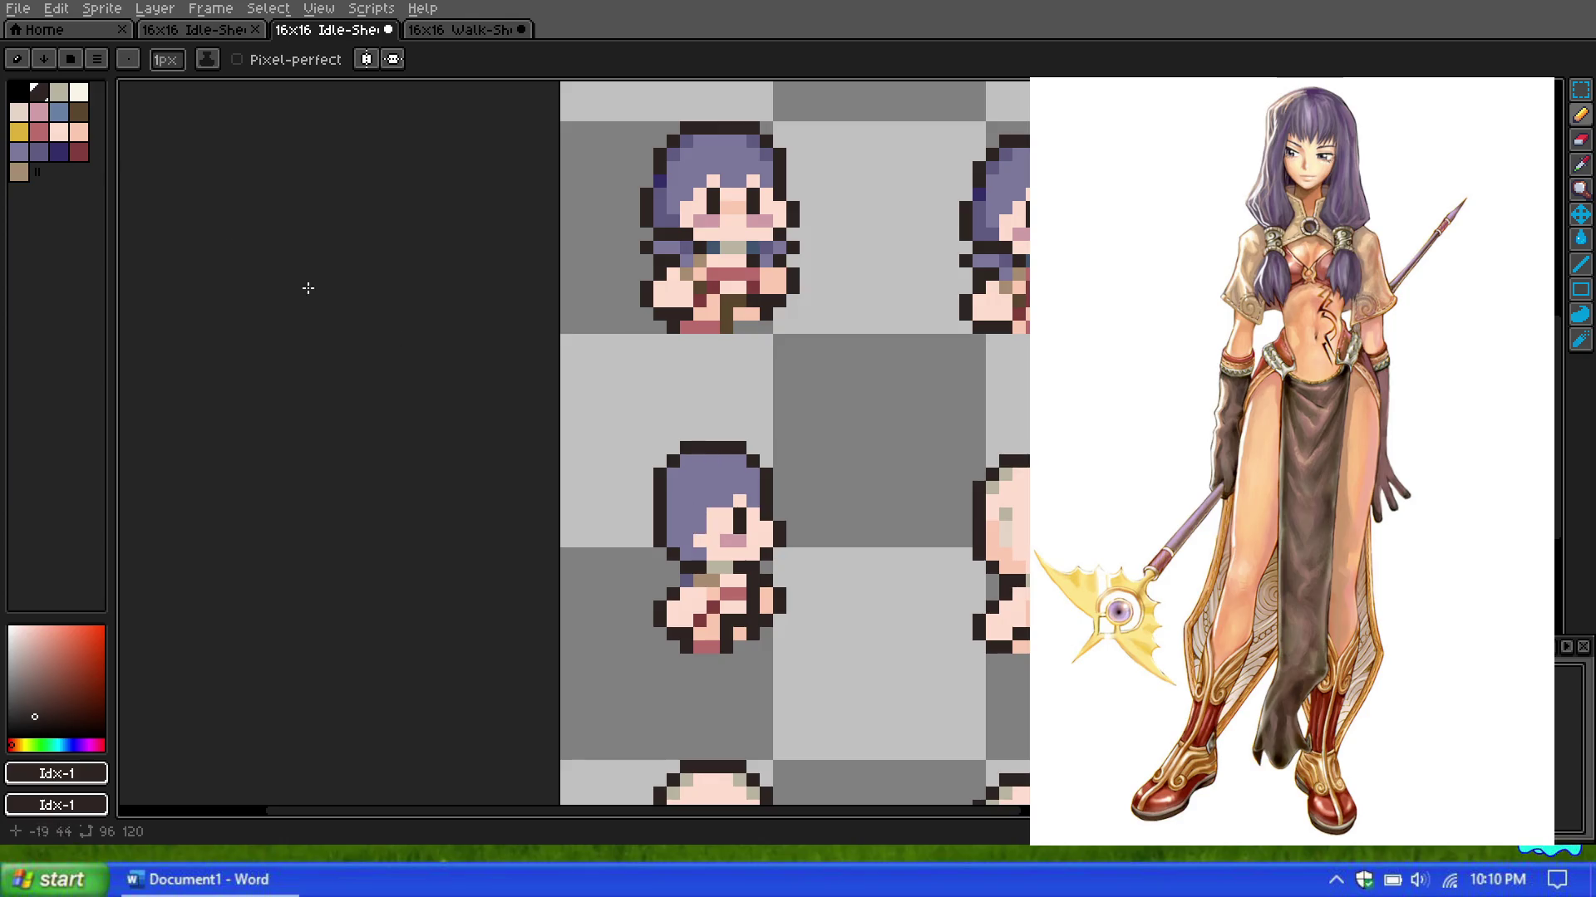
{"action": "left_click", "coordinate": [33, 159]}
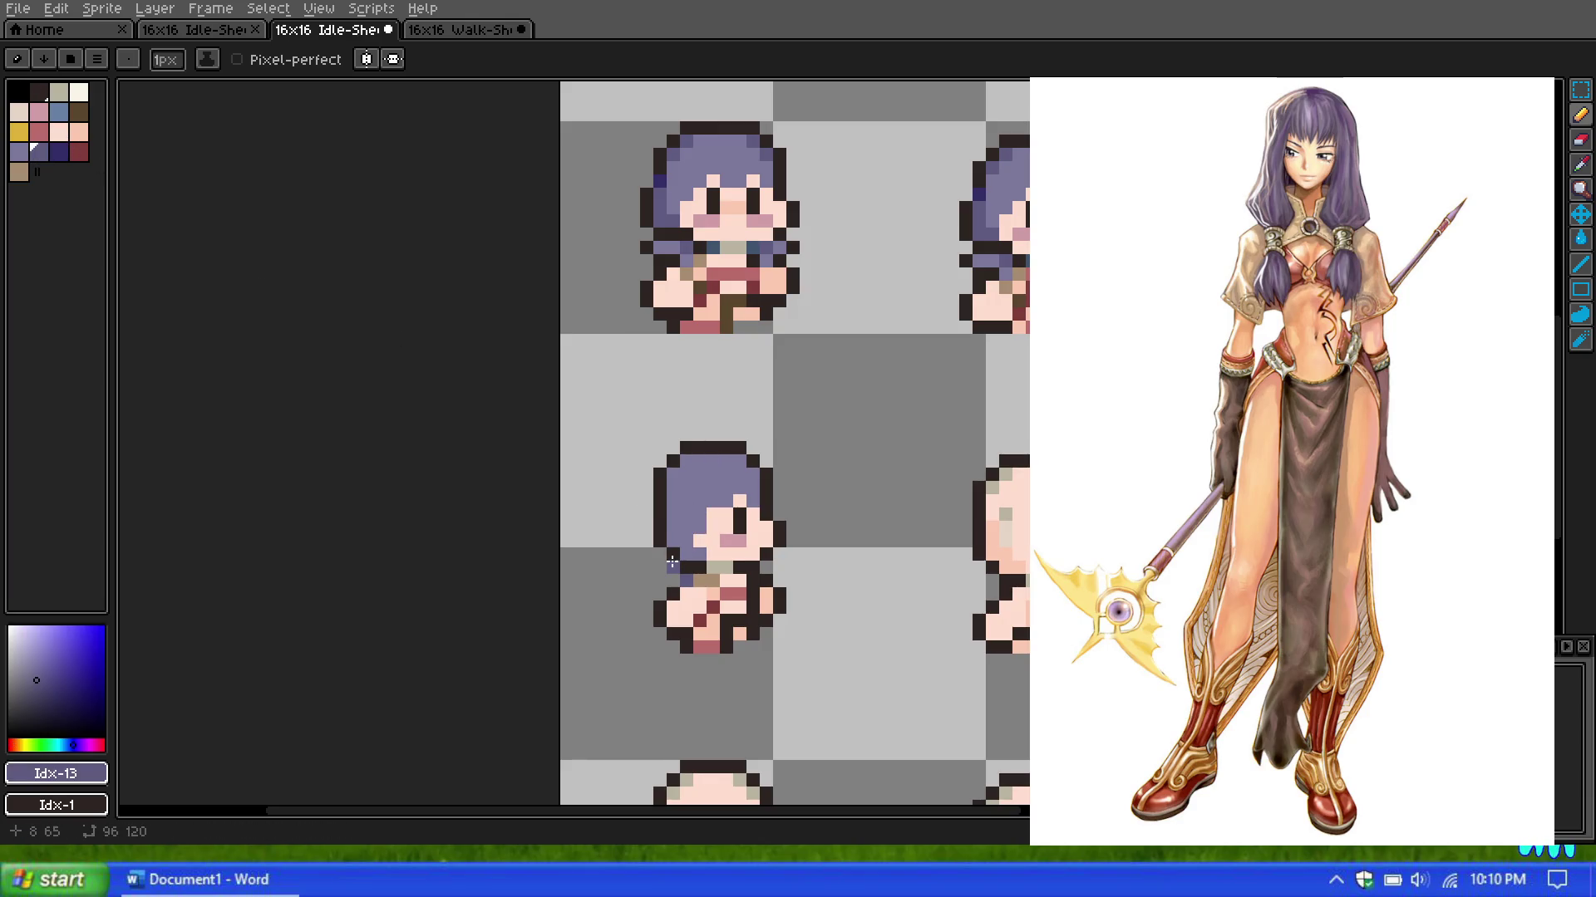
{"action": "scroll", "coordinate": [672, 565], "scroll_direction": "up", "scroll_amount": 1}
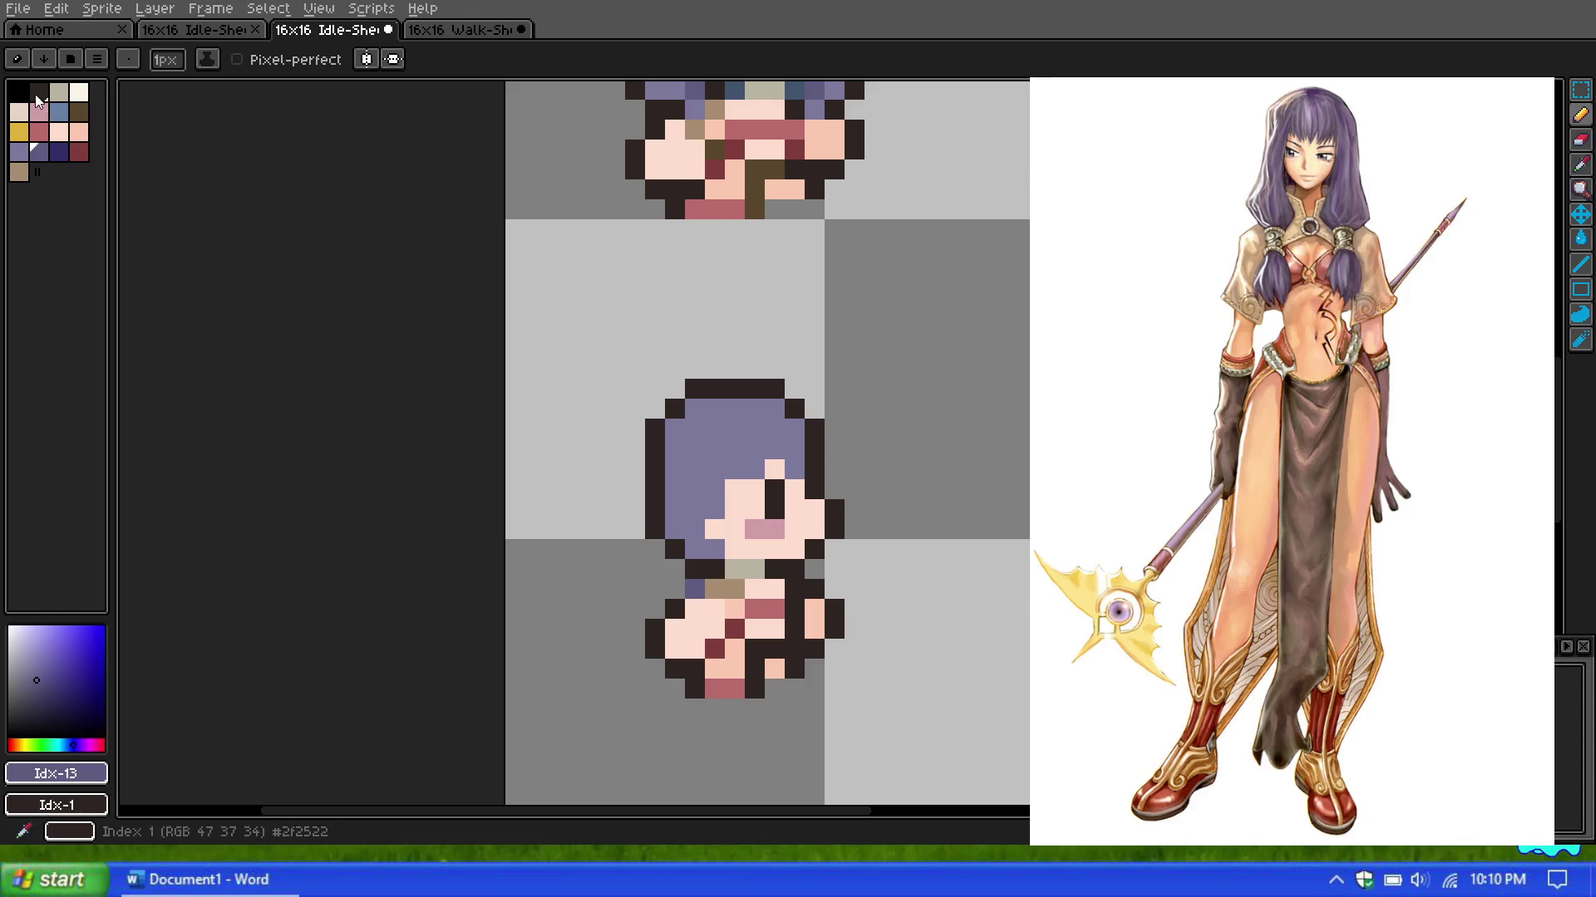
Step: Sample the black outline colour and try a hanging hair strand left of the head, then undo it
{"action": "left_click", "coordinate": [688, 524], "text": "alt"}
{"action": "scroll", "coordinate": [685, 573], "scroll_direction": "down", "scroll_amount": 1}
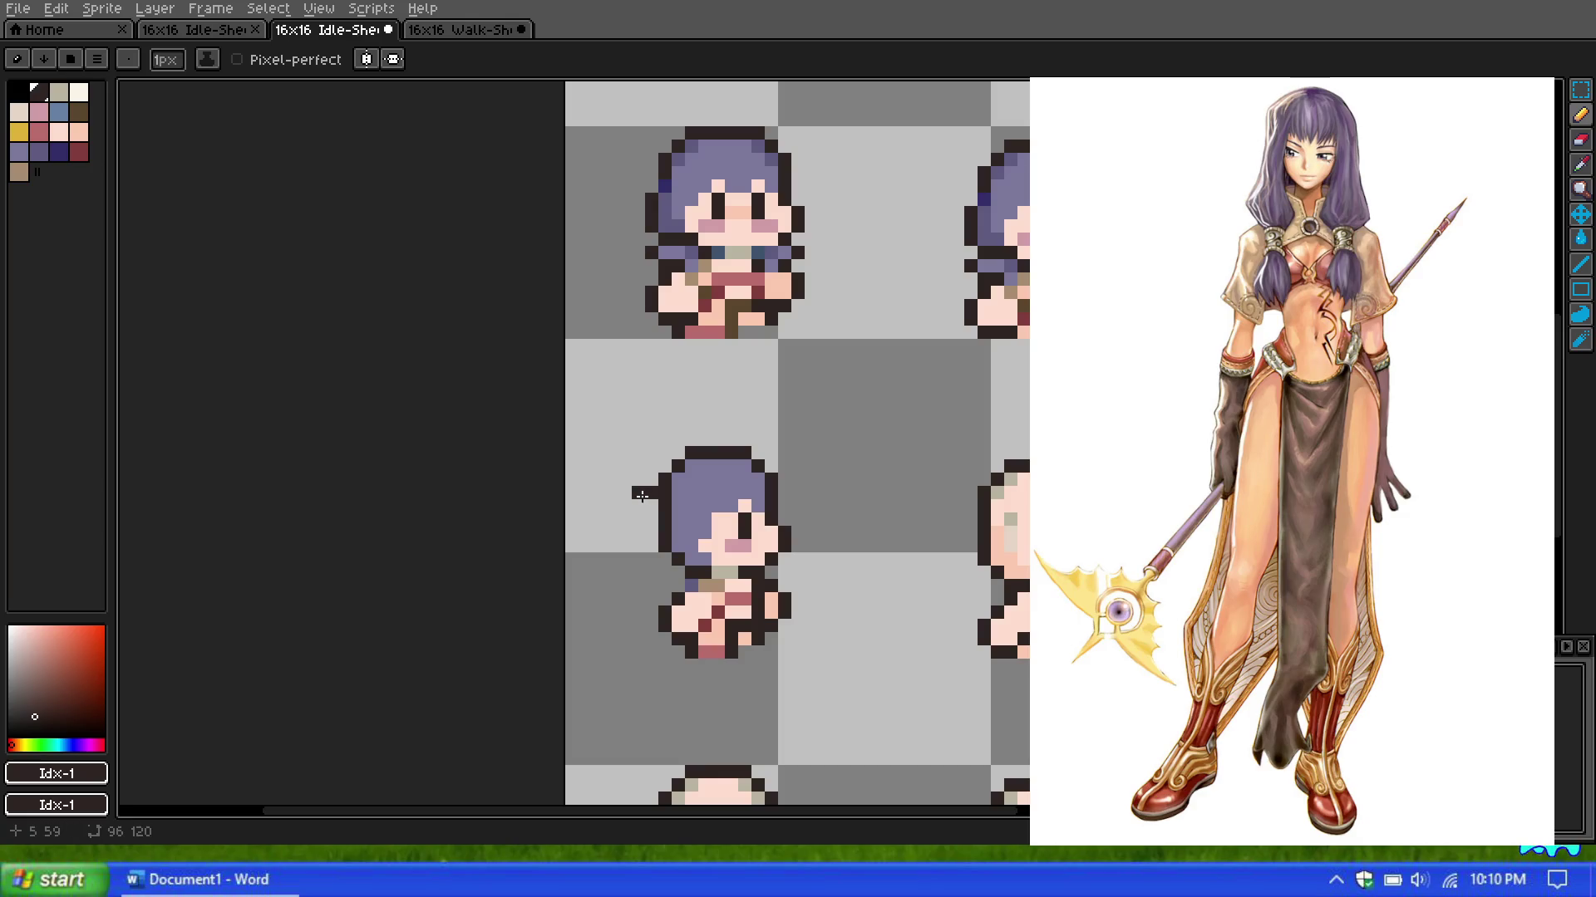
{"action": "left_click_drag", "start_coordinate": [645, 496], "coordinate": [637, 546]}
{"action": "key", "text": "ctrl+z"}
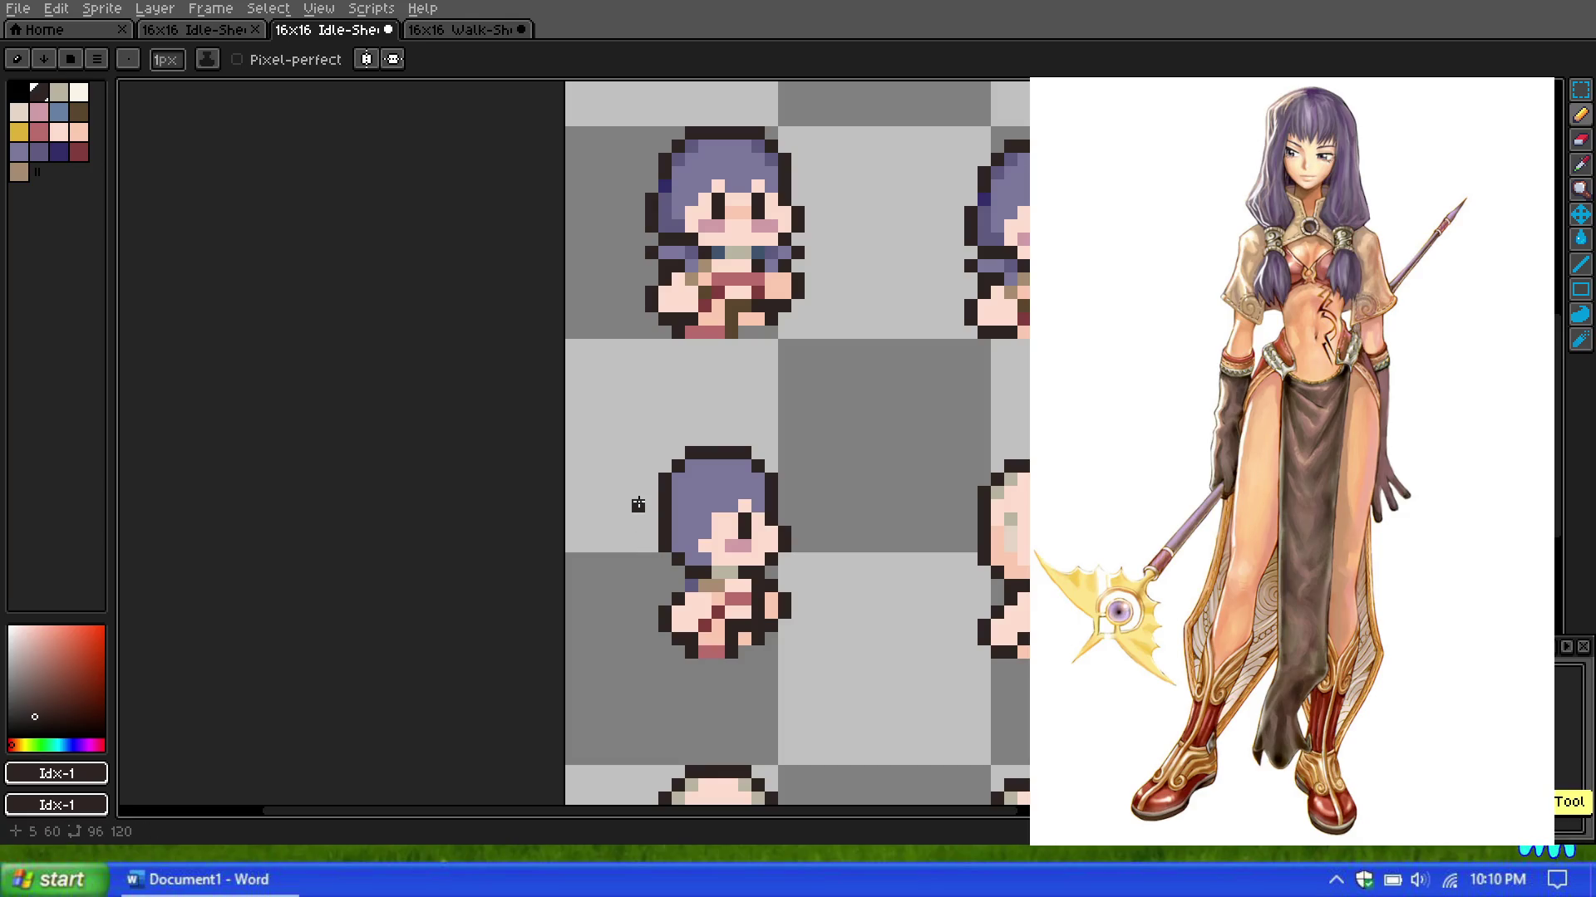
{"action": "left_click", "coordinate": [651, 491]}
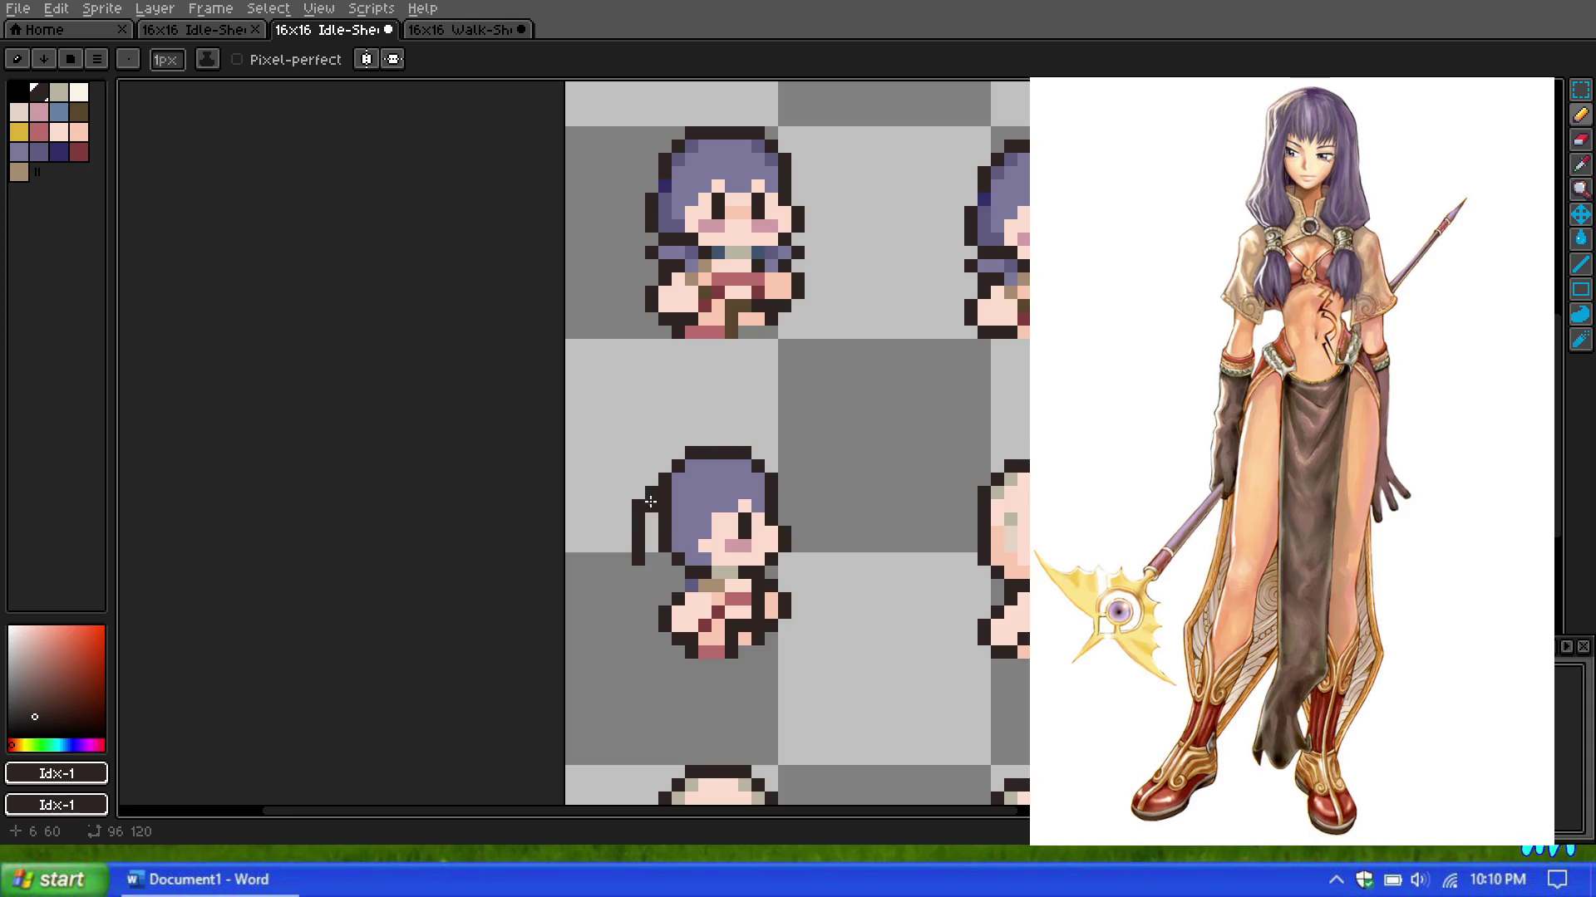
{"action": "scroll", "coordinate": [703, 498], "scroll_direction": "down", "scroll_amount": 1}
{"action": "scroll", "coordinate": [703, 499], "scroll_direction": "up", "scroll_amount": 2}
{"action": "scroll", "coordinate": [707, 503], "scroll_direction": "down", "scroll_amount": 3}
{"action": "scroll", "coordinate": [711, 506], "scroll_direction": "up", "scroll_amount": 3}
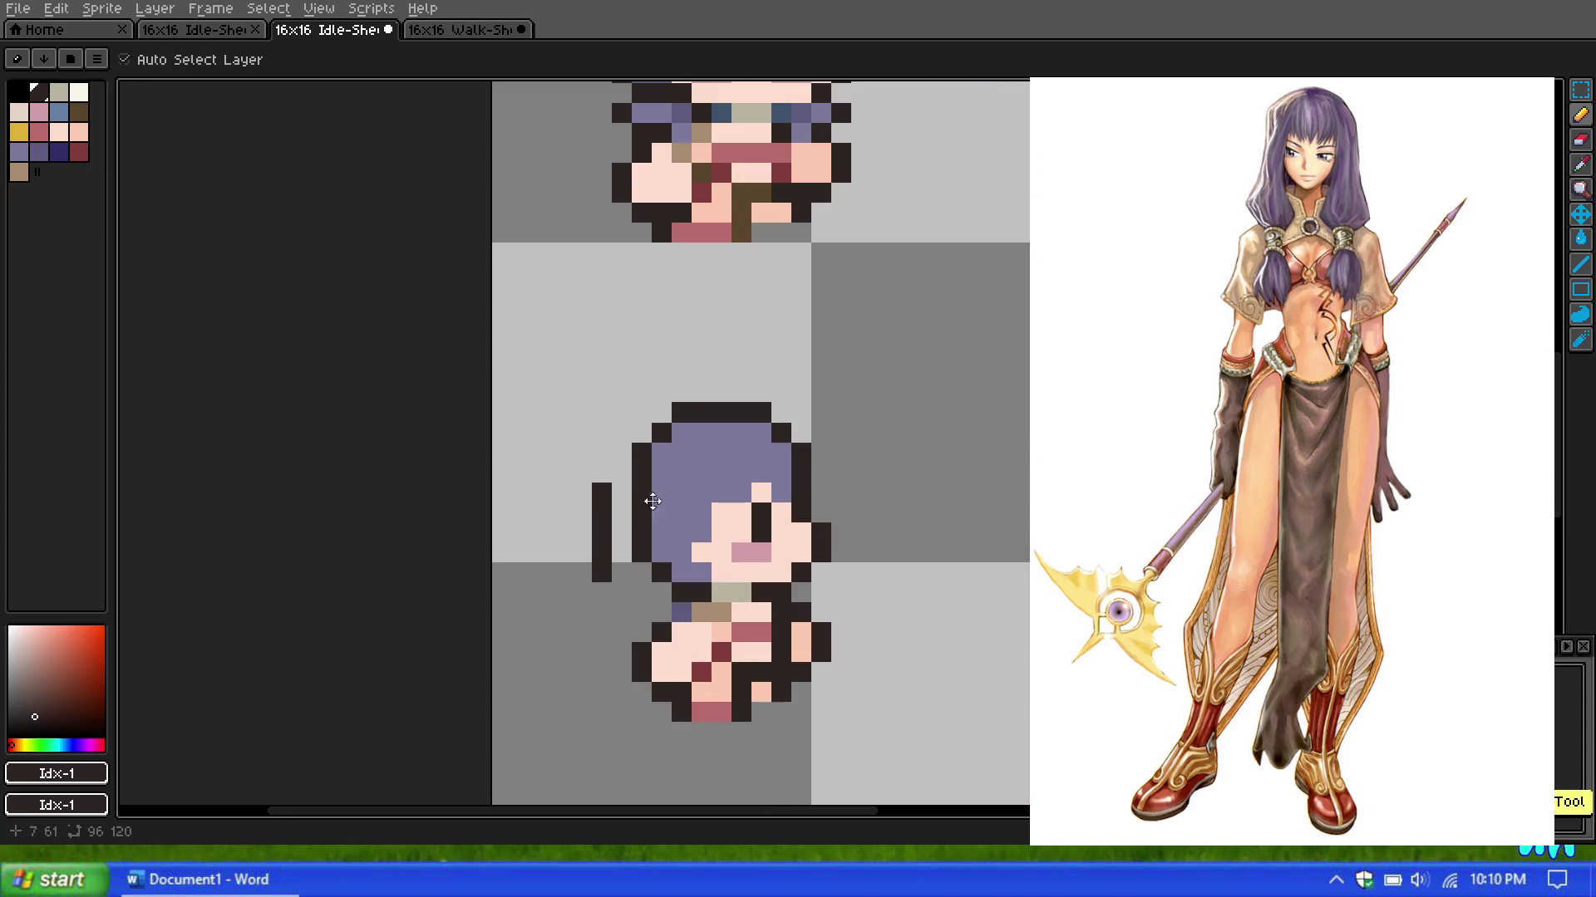
{"action": "key", "text": "ctrl+z"}
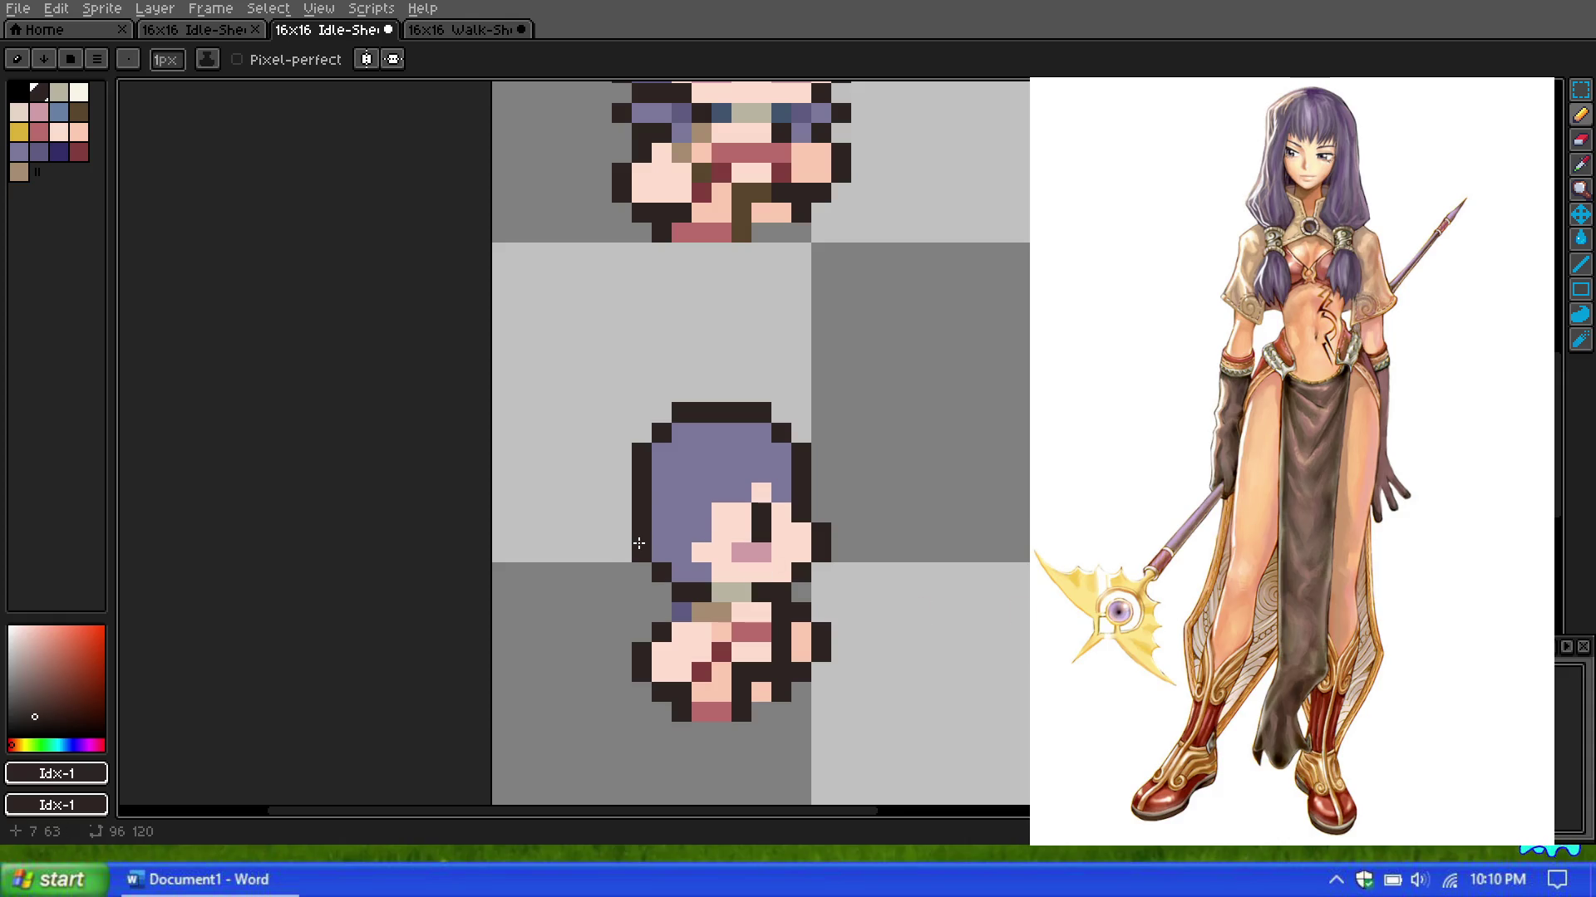
Step: Draw a dark vertical outline column left of the hair, extend it downward, and join it to the hair top
{"action": "left_click_drag", "start_coordinate": [601, 552], "coordinate": [608, 460]}
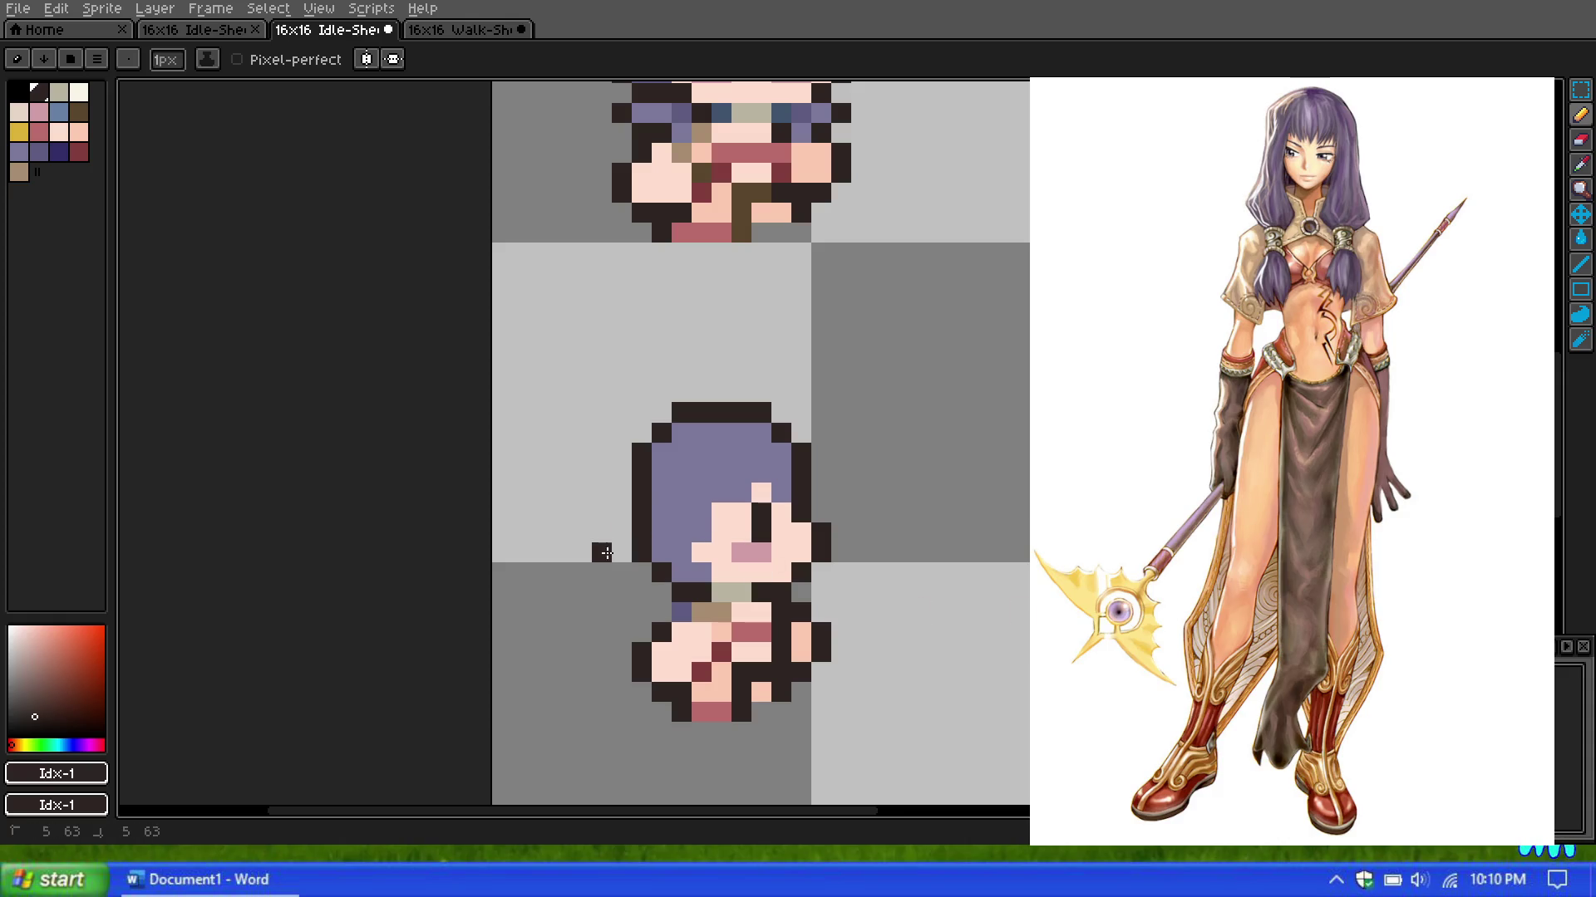
{"action": "left_click", "coordinate": [625, 438]}
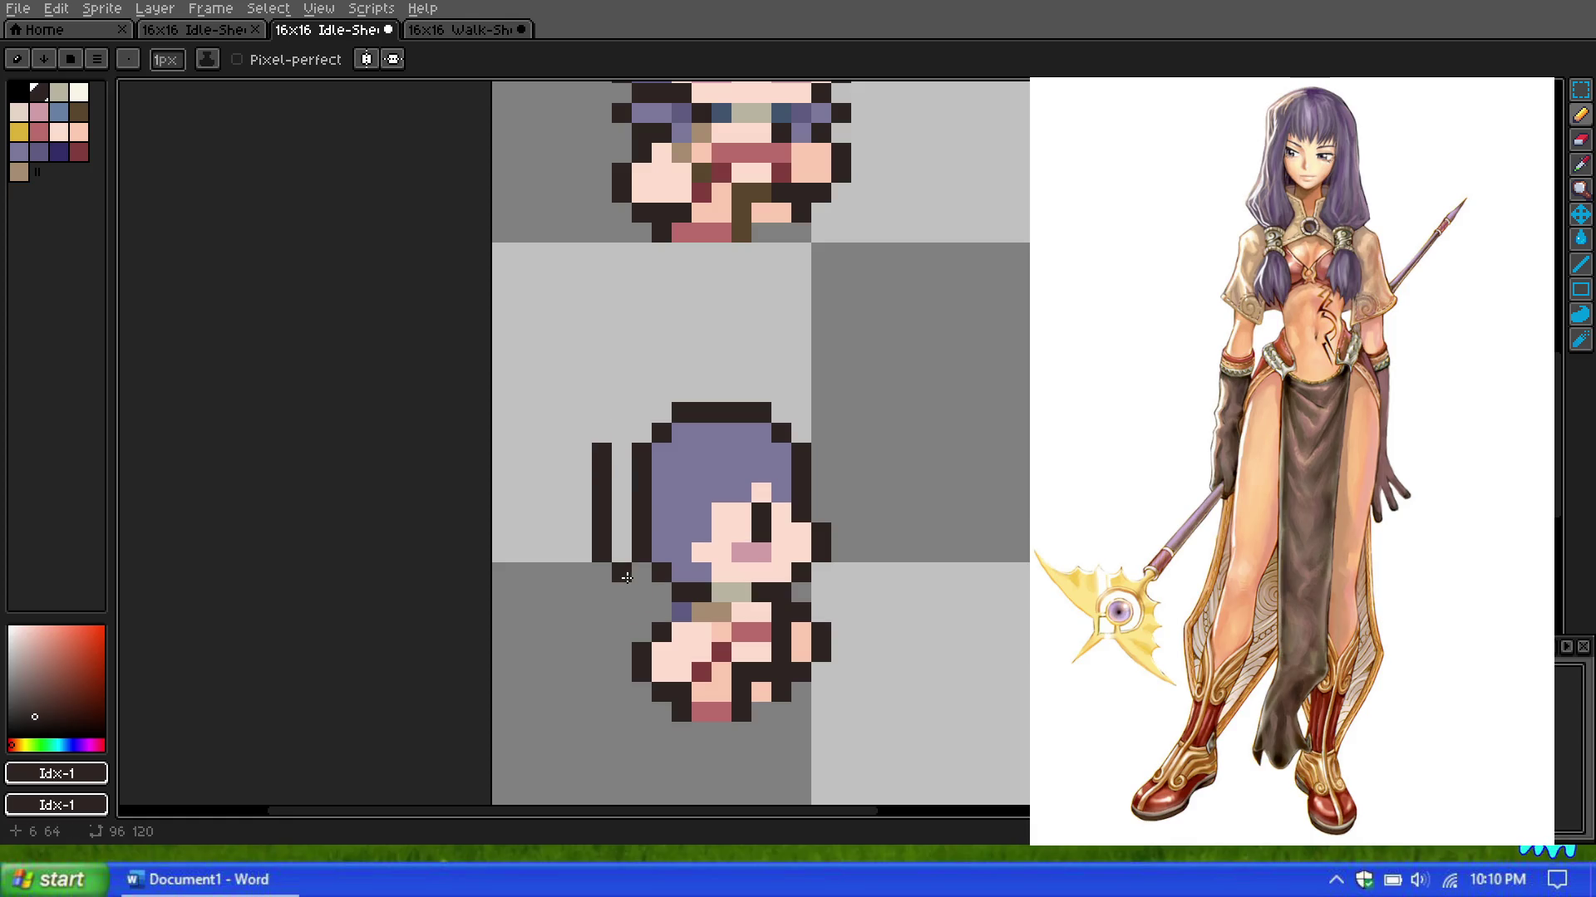
{"action": "left_click_drag", "start_coordinate": [618, 576], "coordinate": [619, 593]}
{"action": "left_click", "coordinate": [622, 434]}
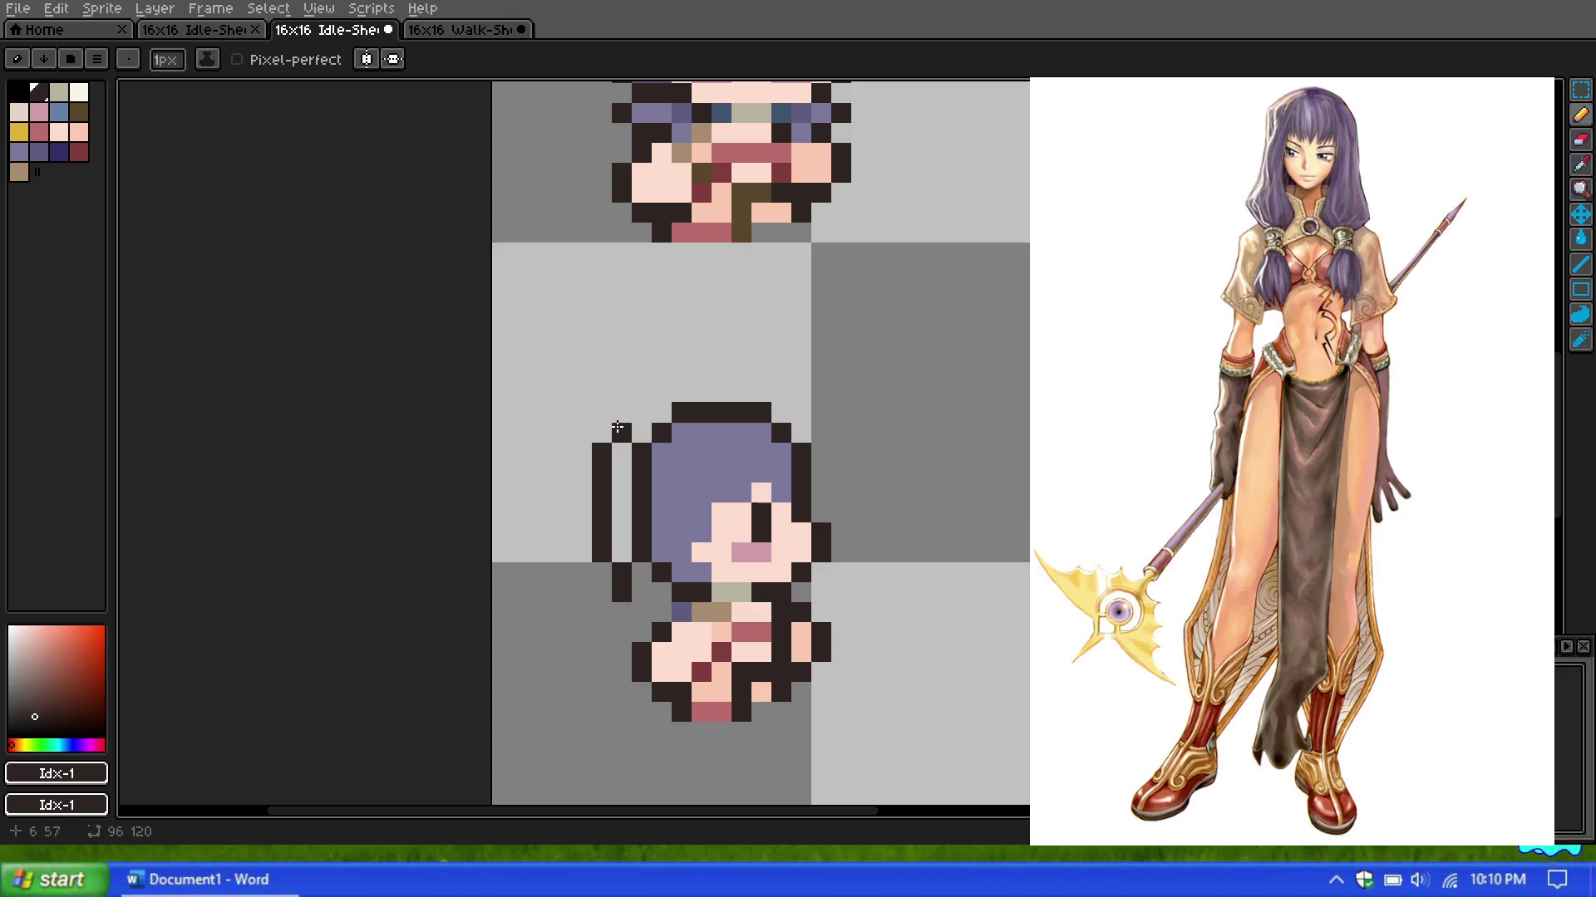
{"action": "left_click", "coordinate": [642, 414]}
{"action": "left_click", "coordinate": [659, 412]}
{"action": "key", "text": "ctrl+z"}
{"action": "key", "text": "ctrl+z"}
{"action": "left_click", "coordinate": [641, 433]}
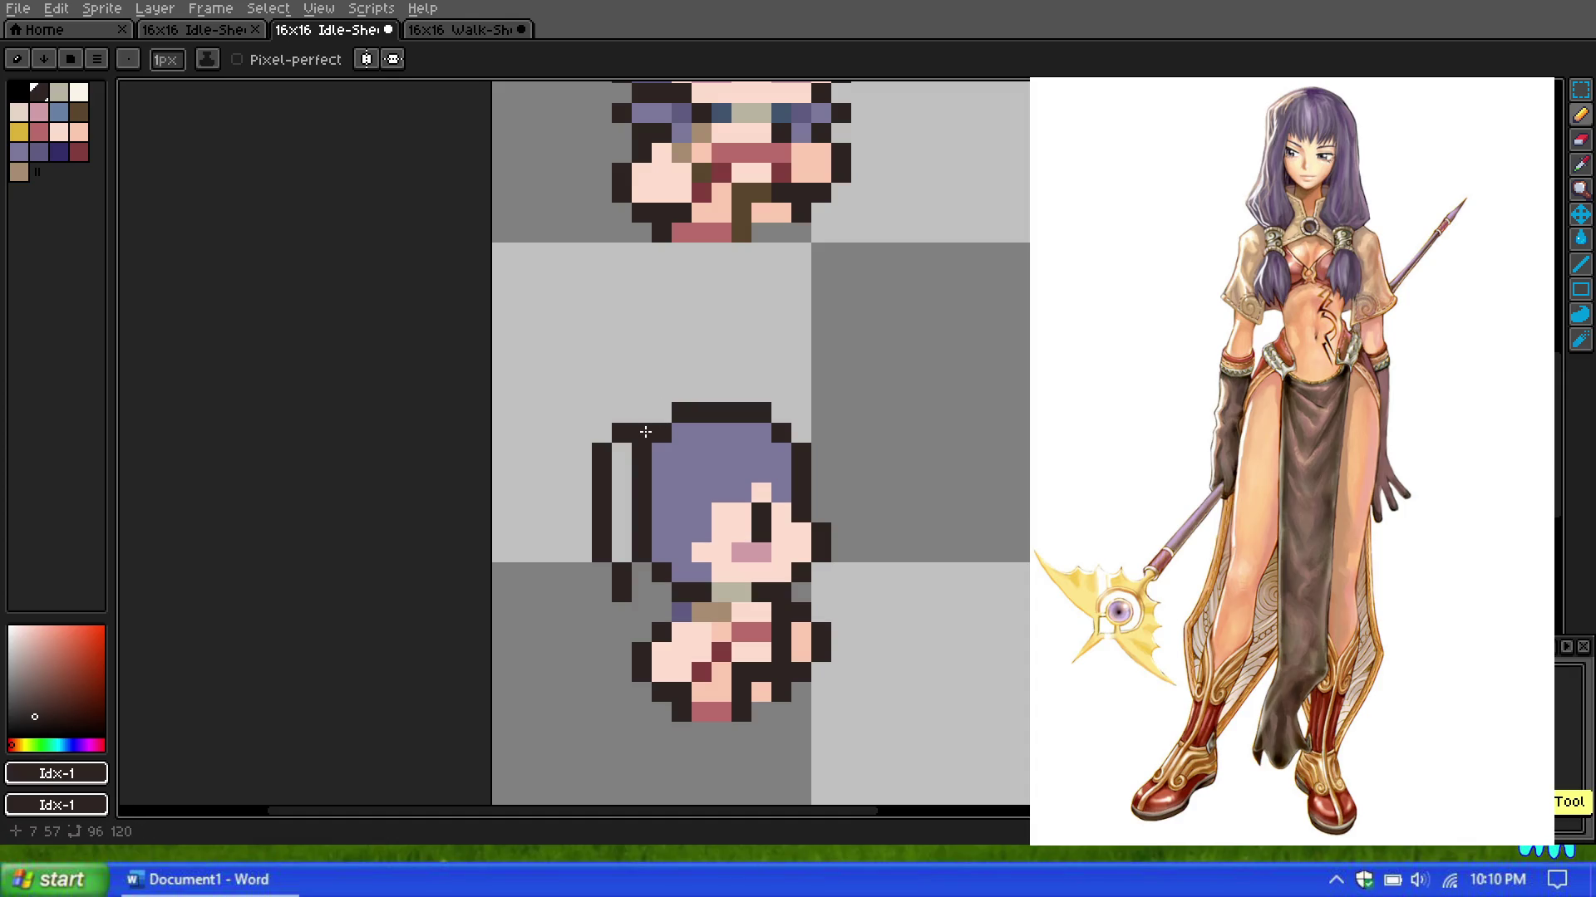
{"action": "left_click", "coordinate": [660, 412]}
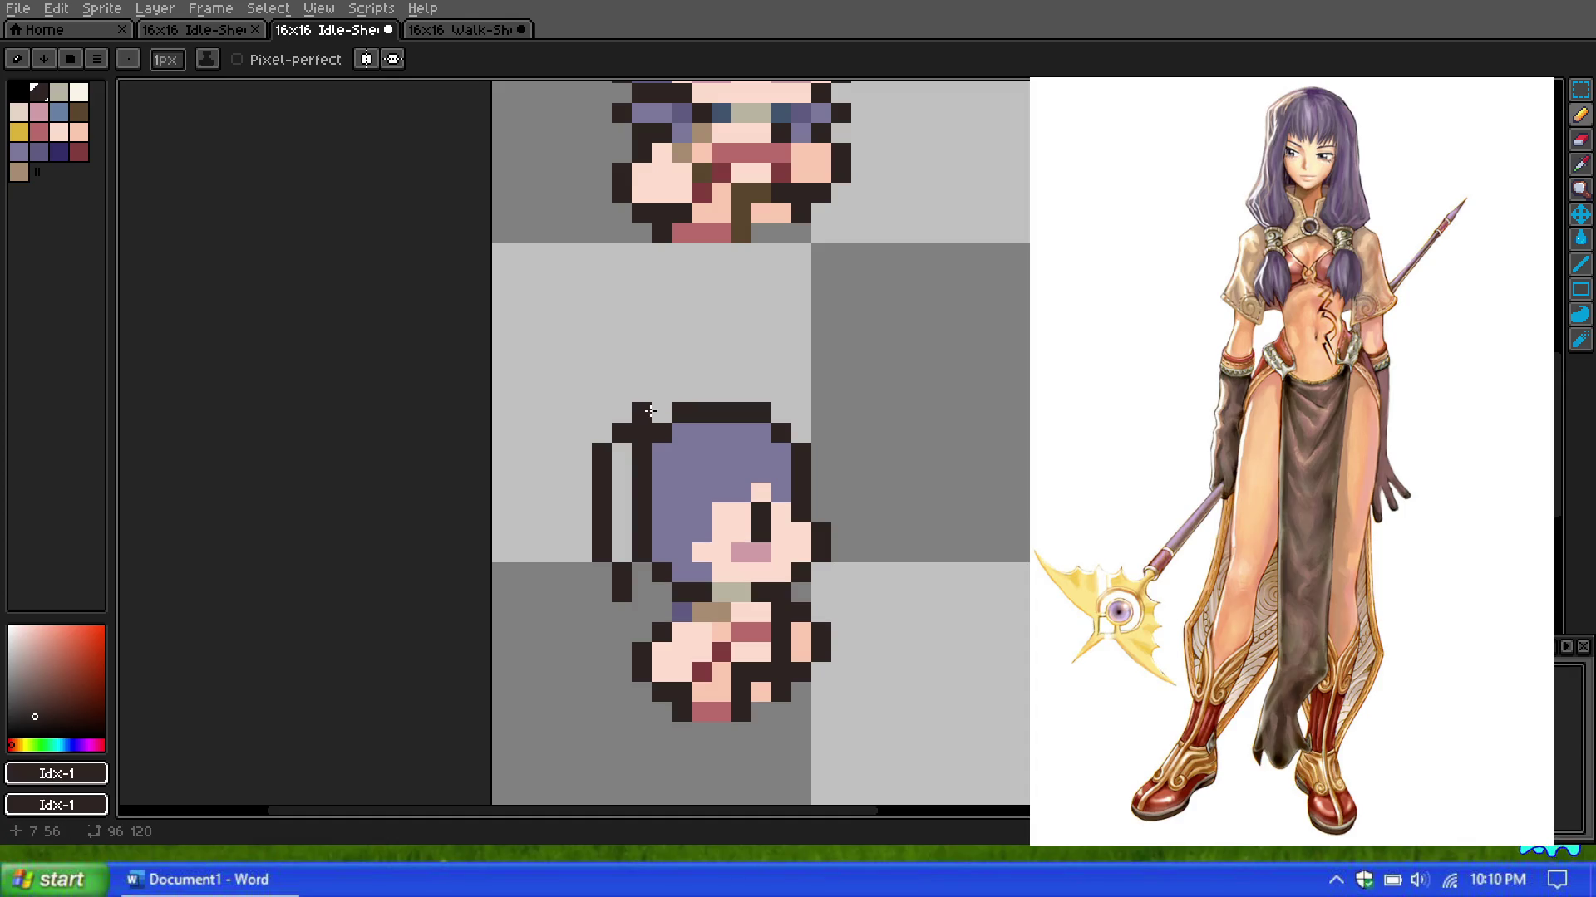
{"action": "scroll", "coordinate": [656, 410], "scroll_direction": "down", "scroll_amount": 1}
{"action": "scroll", "coordinate": [670, 411], "scroll_direction": "down", "scroll_amount": 1}
{"action": "scroll", "coordinate": [670, 410], "scroll_direction": "up", "scroll_amount": 1}
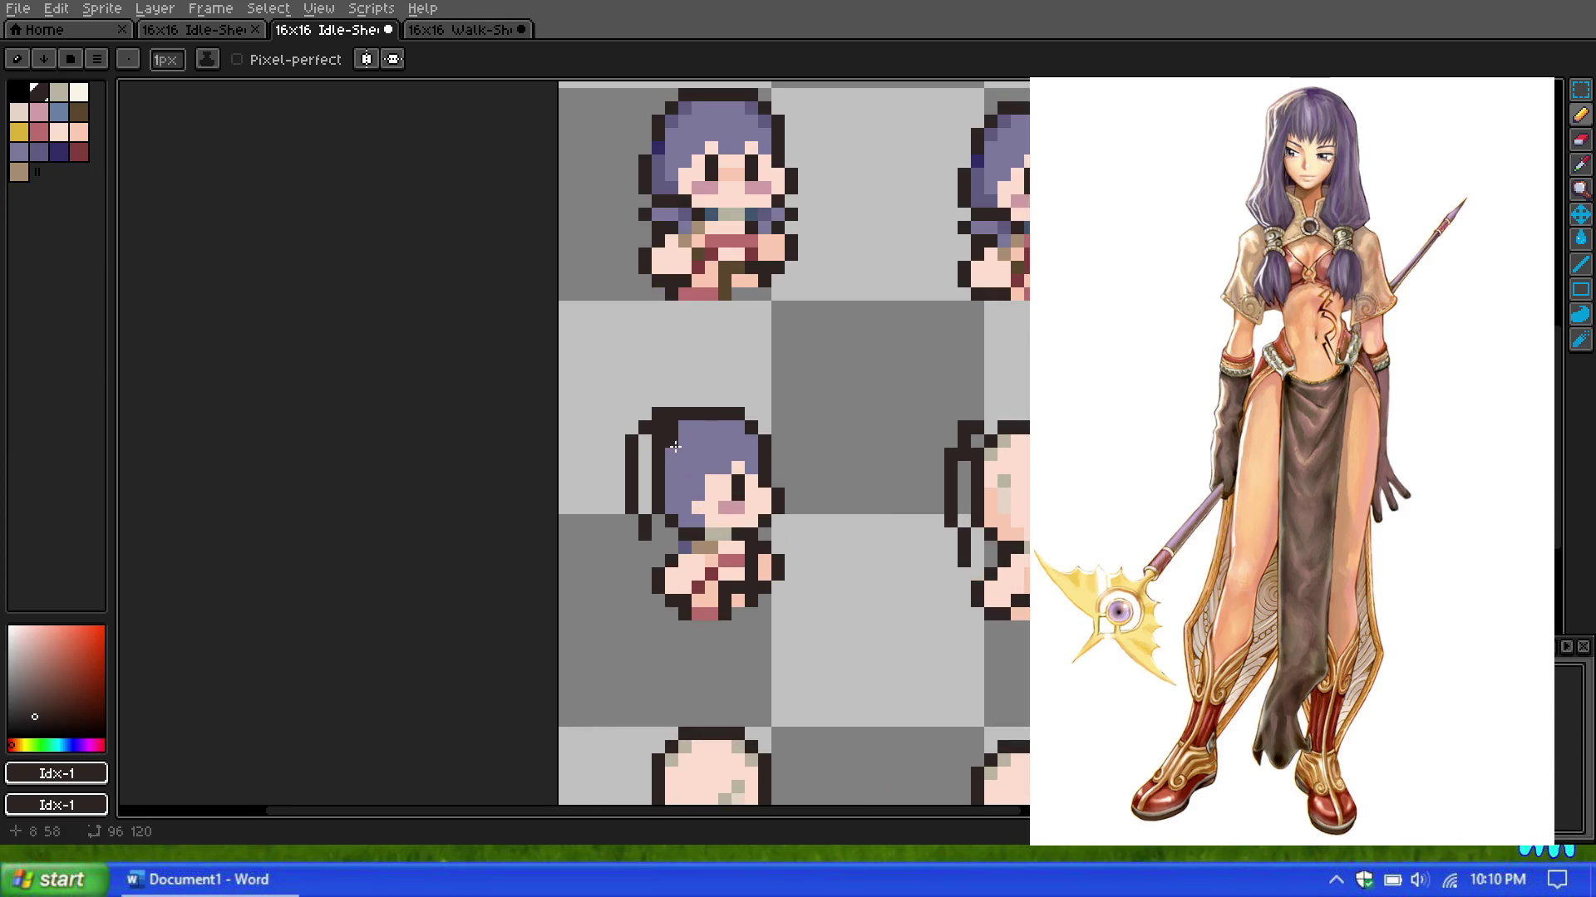
Step: Fill the dark inner hair column with the lighter hair purple (Idx-12)
{"action": "scroll", "coordinate": [669, 440], "scroll_direction": "up", "scroll_amount": 1}
{"action": "scroll", "coordinate": [669, 465], "scroll_direction": "up", "scroll_amount": 1}
{"action": "left_click", "coordinate": [19, 152]}
{"action": "mouse_move", "coordinate": [618, 491]}
{"action": "left_mouse_down"}
{"action": "mouse_move", "coordinate": [645, 406]}
{"action": "mouse_move", "coordinate": [677, 384]}
{"action": "mouse_move", "coordinate": [639, 440]}
{"action": "mouse_move", "coordinate": [647, 541]}
{"action": "left_mouse_up"}
Step: Paint the remaining grey gaps beside the top of the hair purple
{"action": "scroll", "coordinate": [671, 390], "scroll_direction": "down", "scroll_amount": 3}
{"action": "scroll", "coordinate": [657, 416], "scroll_direction": "up", "scroll_amount": 3}
{"action": "scroll", "coordinate": [669, 507], "scroll_direction": "down", "scroll_amount": 3}
{"action": "scroll", "coordinate": [669, 508], "scroll_direction": "down", "scroll_amount": 1}
{"action": "scroll", "coordinate": [698, 424], "scroll_direction": "down", "scroll_amount": 1}
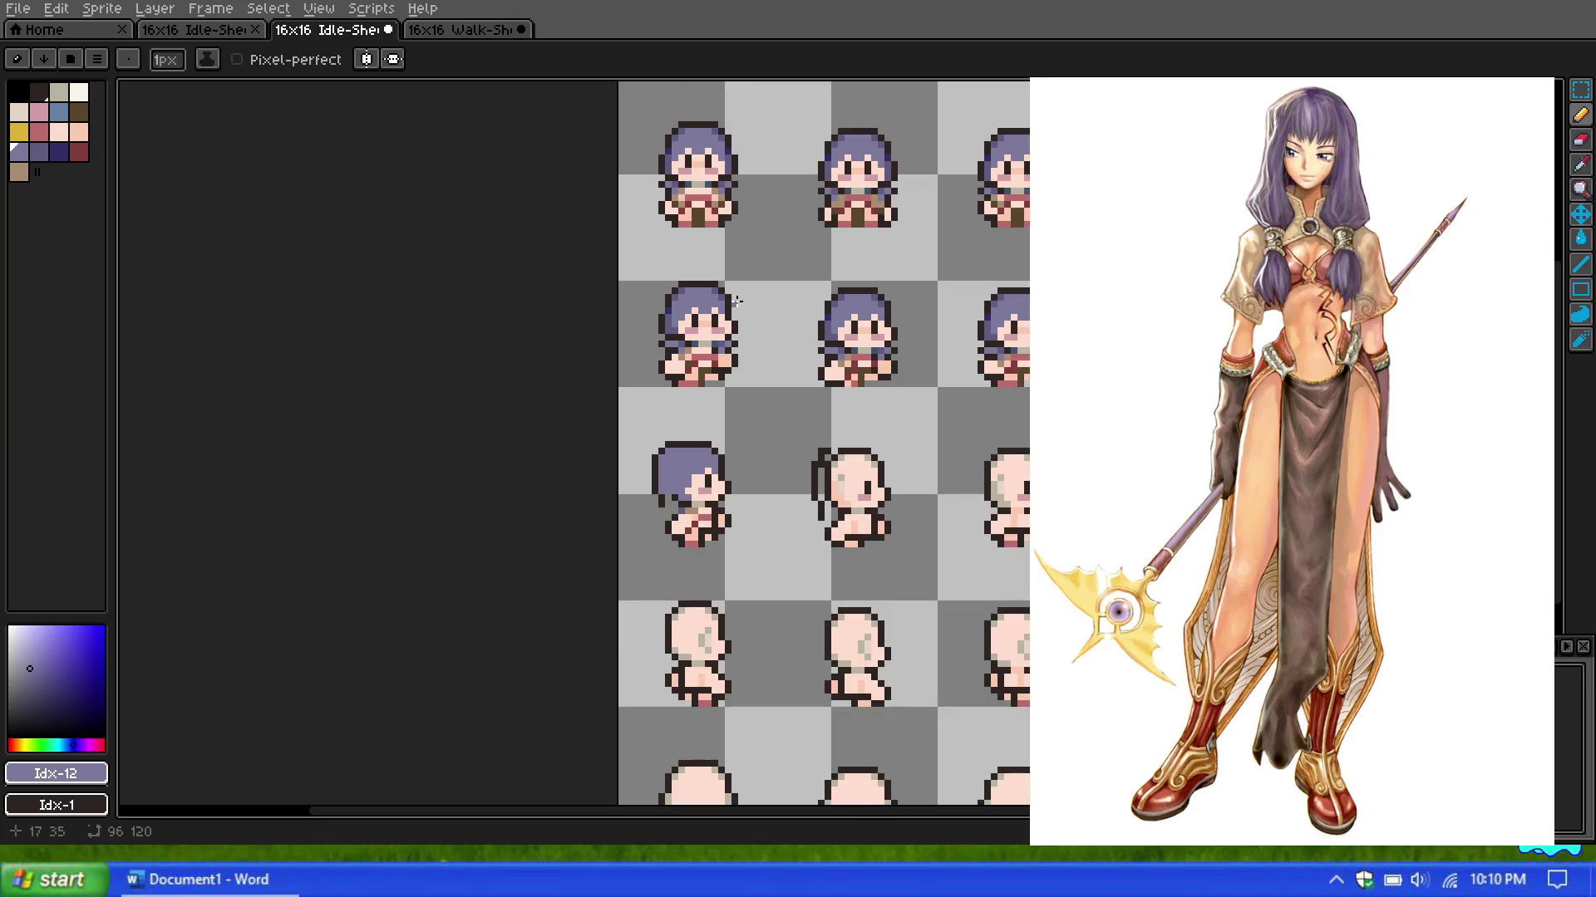
{"action": "scroll", "coordinate": [705, 117], "scroll_direction": "up", "scroll_amount": 1}
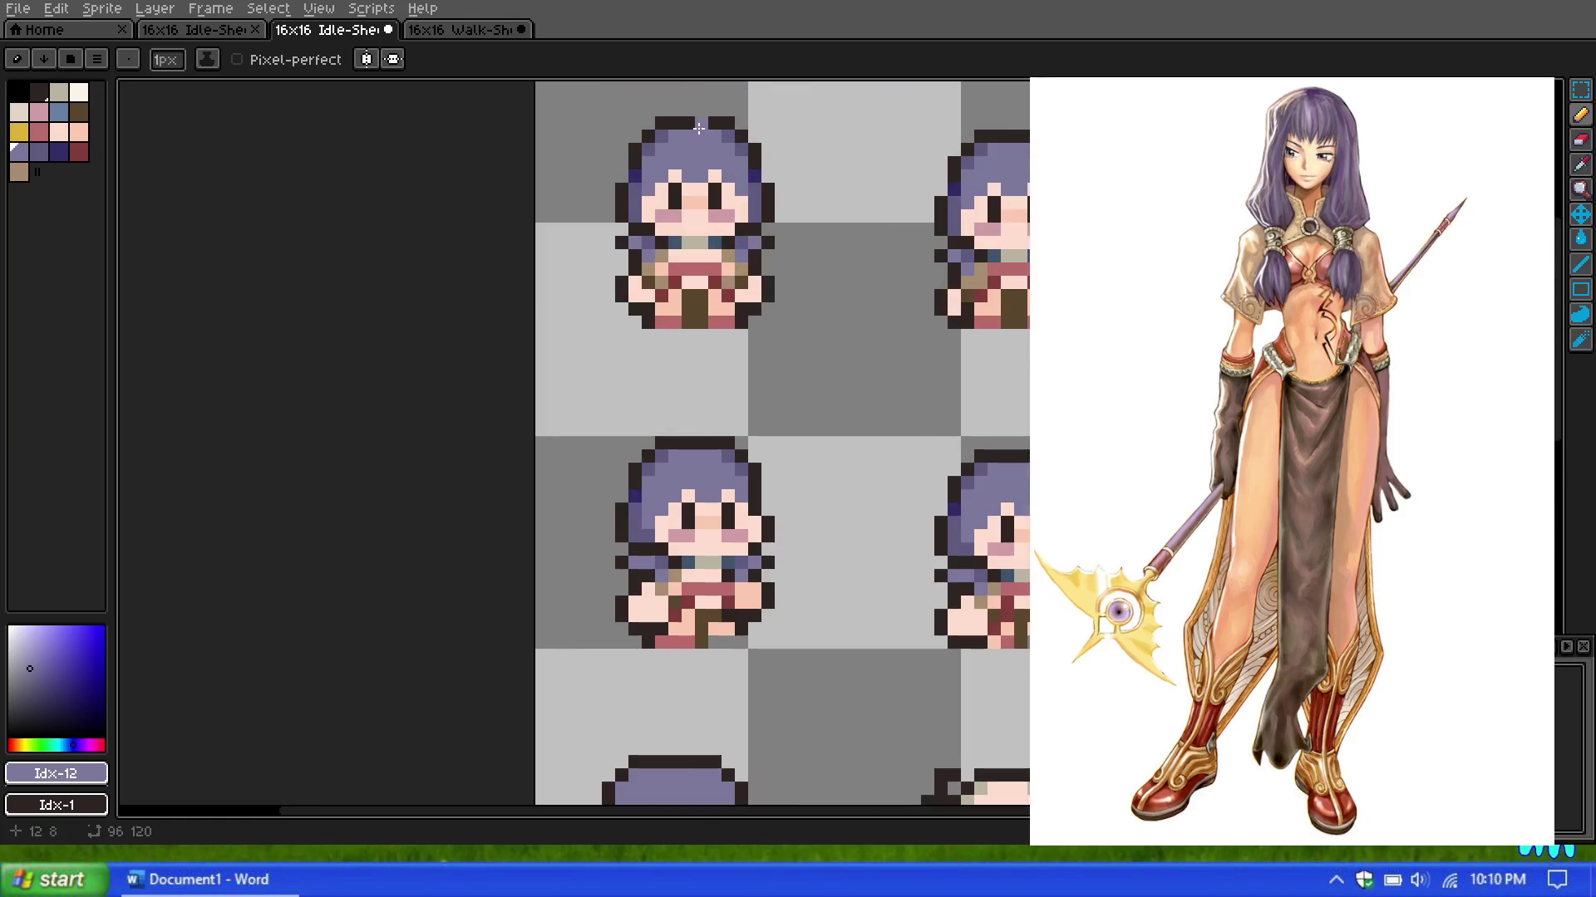
{"action": "scroll", "coordinate": [702, 166], "scroll_direction": "down", "scroll_amount": 1}
{"action": "scroll", "coordinate": [685, 191], "scroll_direction": "up", "scroll_amount": 2}
{"action": "scroll", "coordinate": [678, 208], "scroll_direction": "down", "scroll_amount": 1}
{"action": "scroll", "coordinate": [678, 208], "scroll_direction": "up", "scroll_amount": 1}
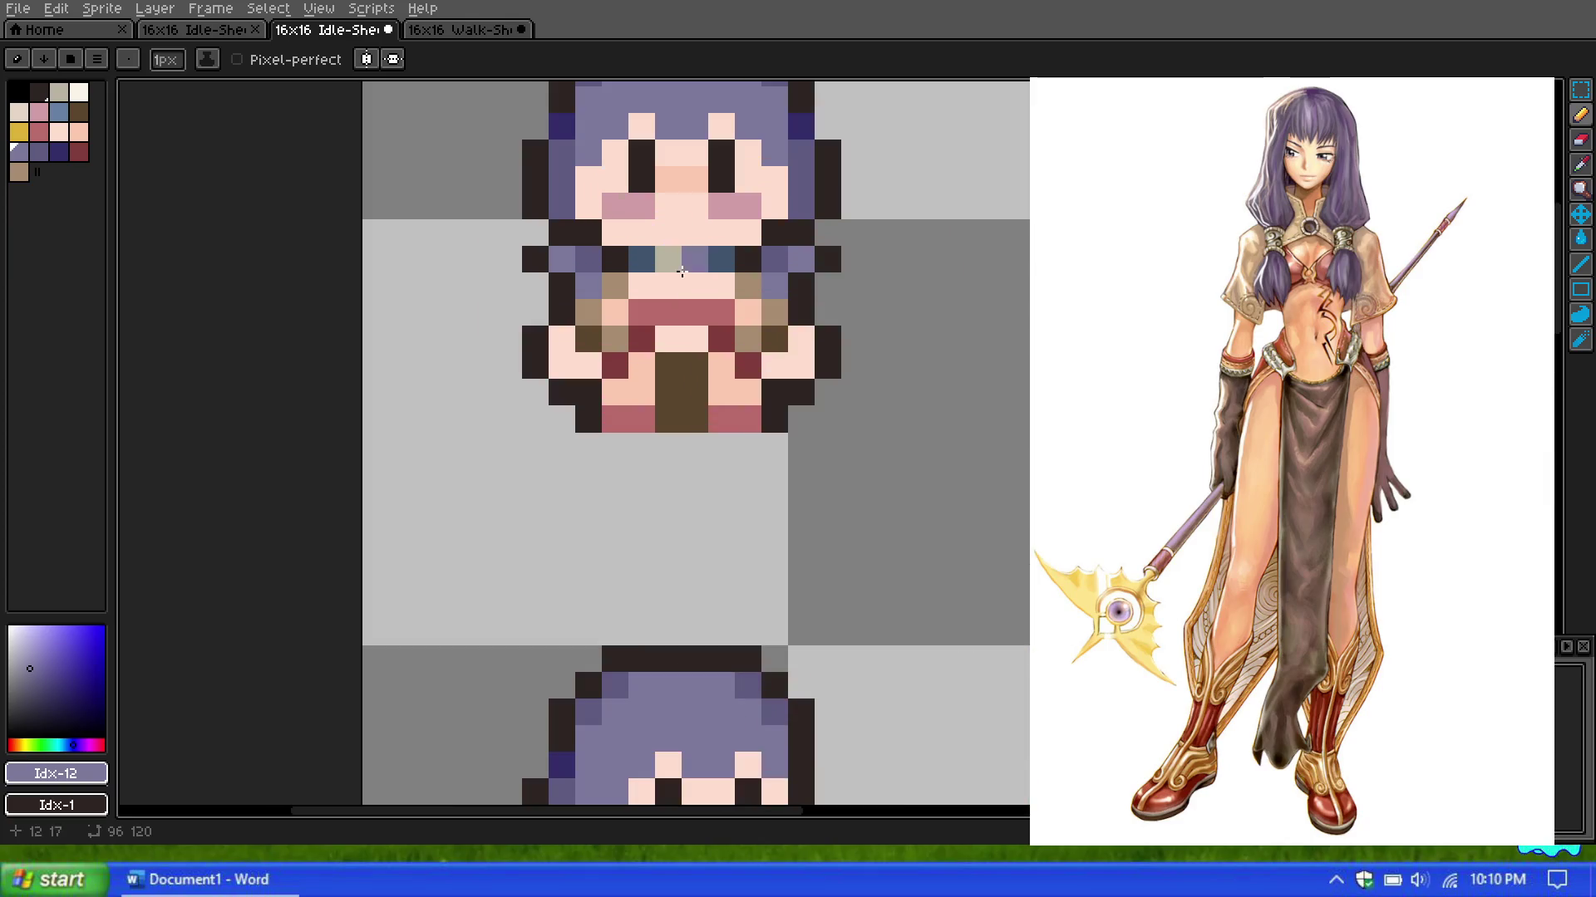
{"action": "scroll", "coordinate": [657, 266], "scroll_direction": "down", "scroll_amount": 3}
{"action": "scroll", "coordinate": [647, 282], "scroll_direction": "down", "scroll_amount": 1}
{"action": "scroll", "coordinate": [649, 324], "scroll_direction": "down", "scroll_amount": 1}
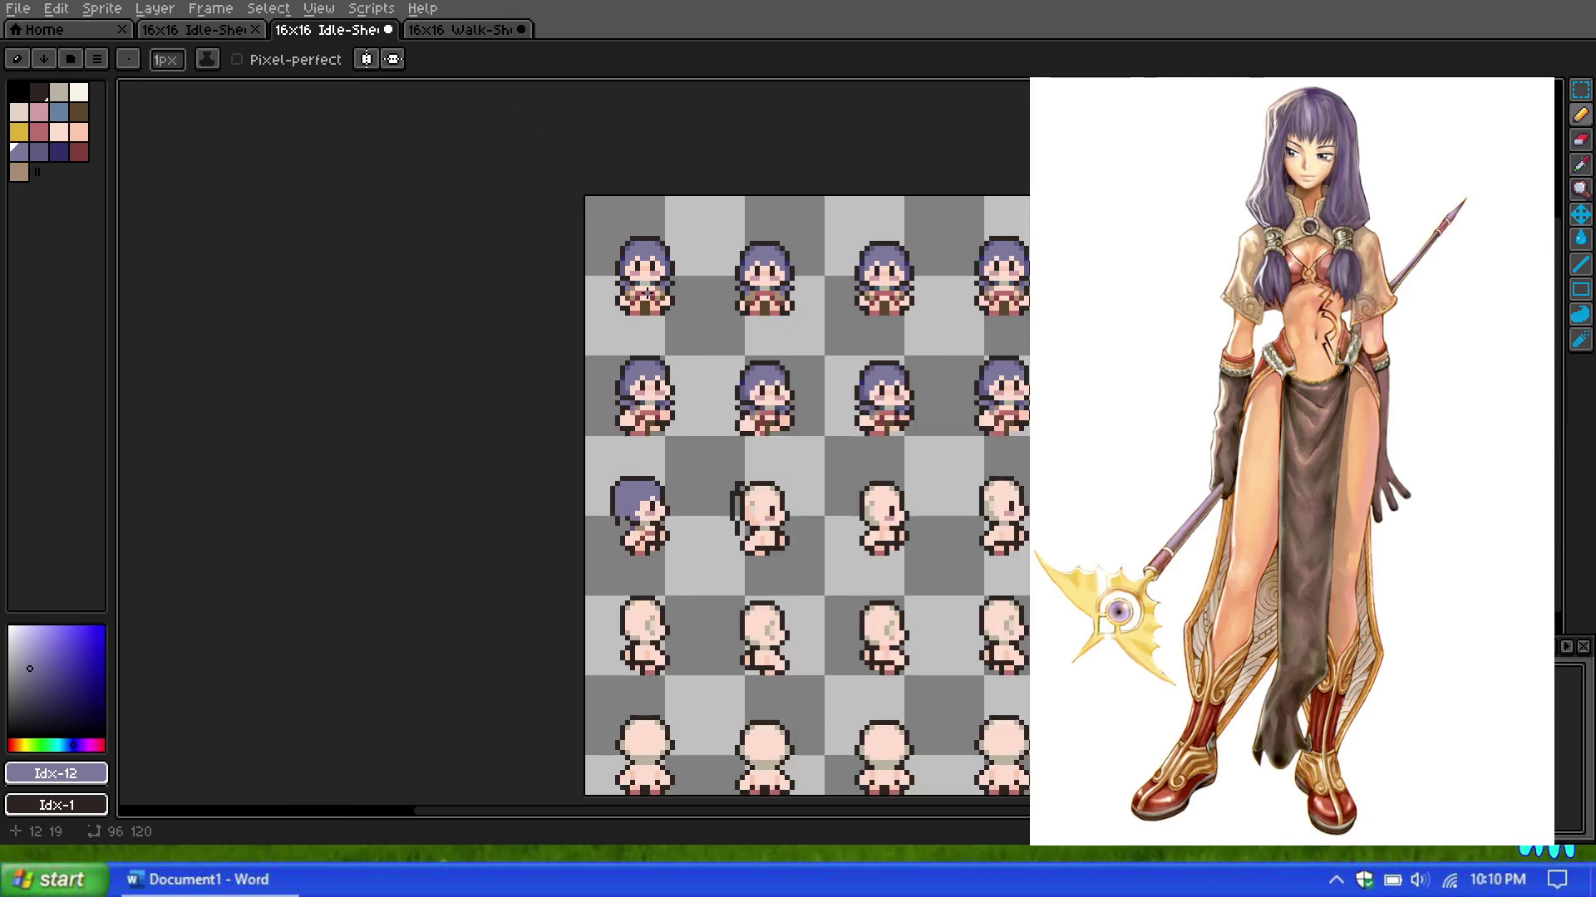
{"action": "scroll", "coordinate": [654, 402], "scroll_direction": "down", "scroll_amount": 2}
{"action": "scroll", "coordinate": [637, 439], "scroll_direction": "up", "scroll_amount": 1}
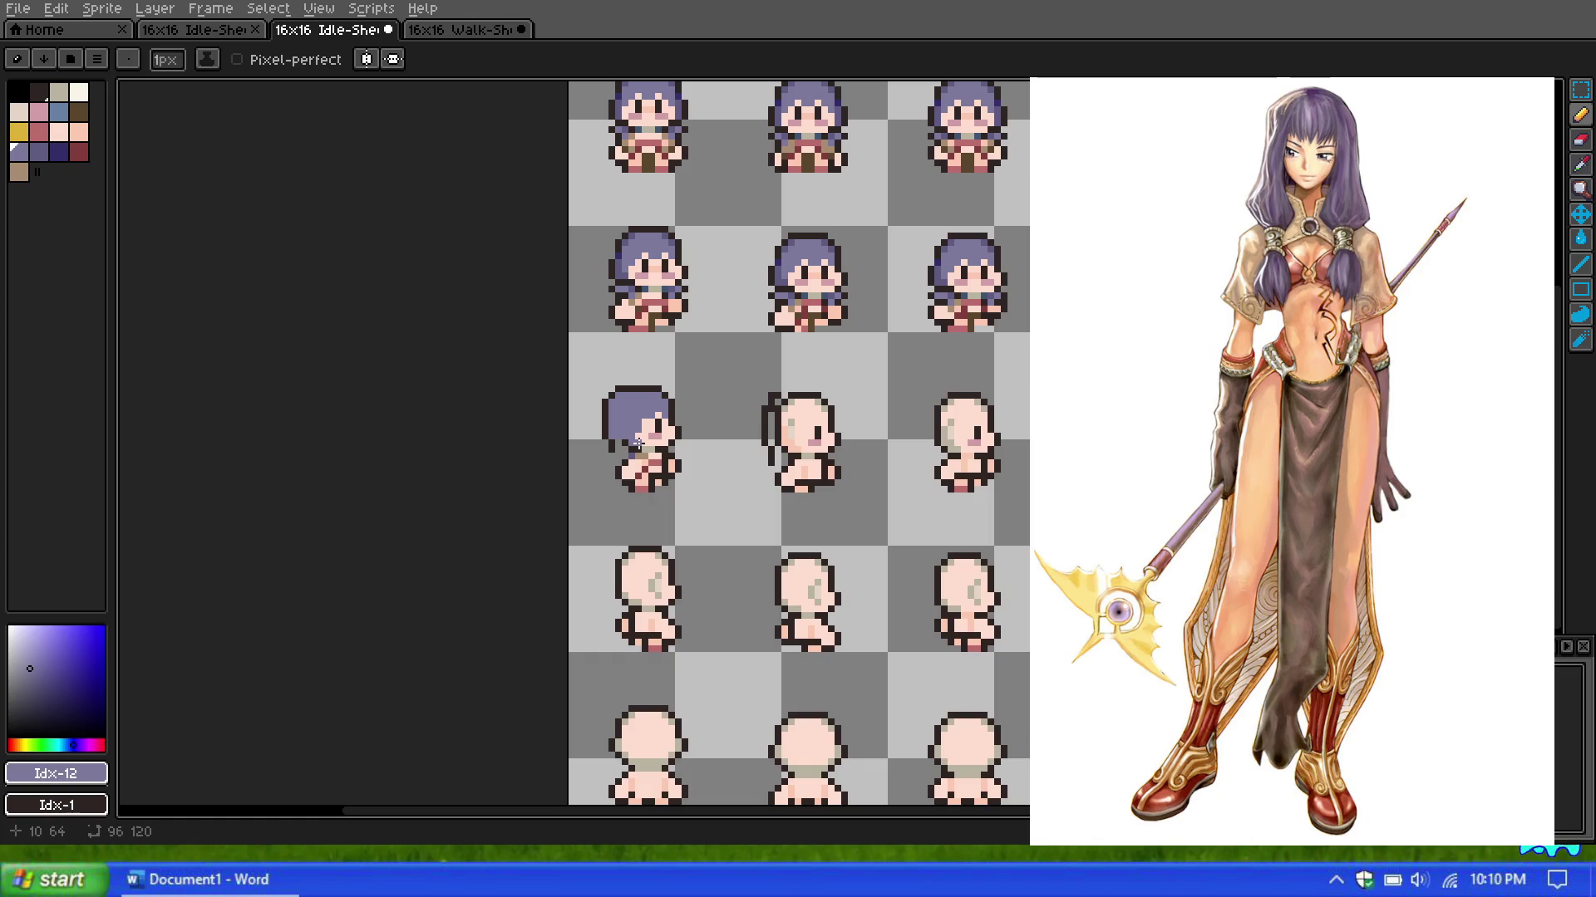
{"action": "scroll", "coordinate": [631, 436], "scroll_direction": "up", "scroll_amount": 2}
{"action": "scroll", "coordinate": [619, 428], "scroll_direction": "up", "scroll_amount": 2}
{"action": "scroll", "coordinate": [619, 428], "scroll_direction": "down", "scroll_amount": 2}
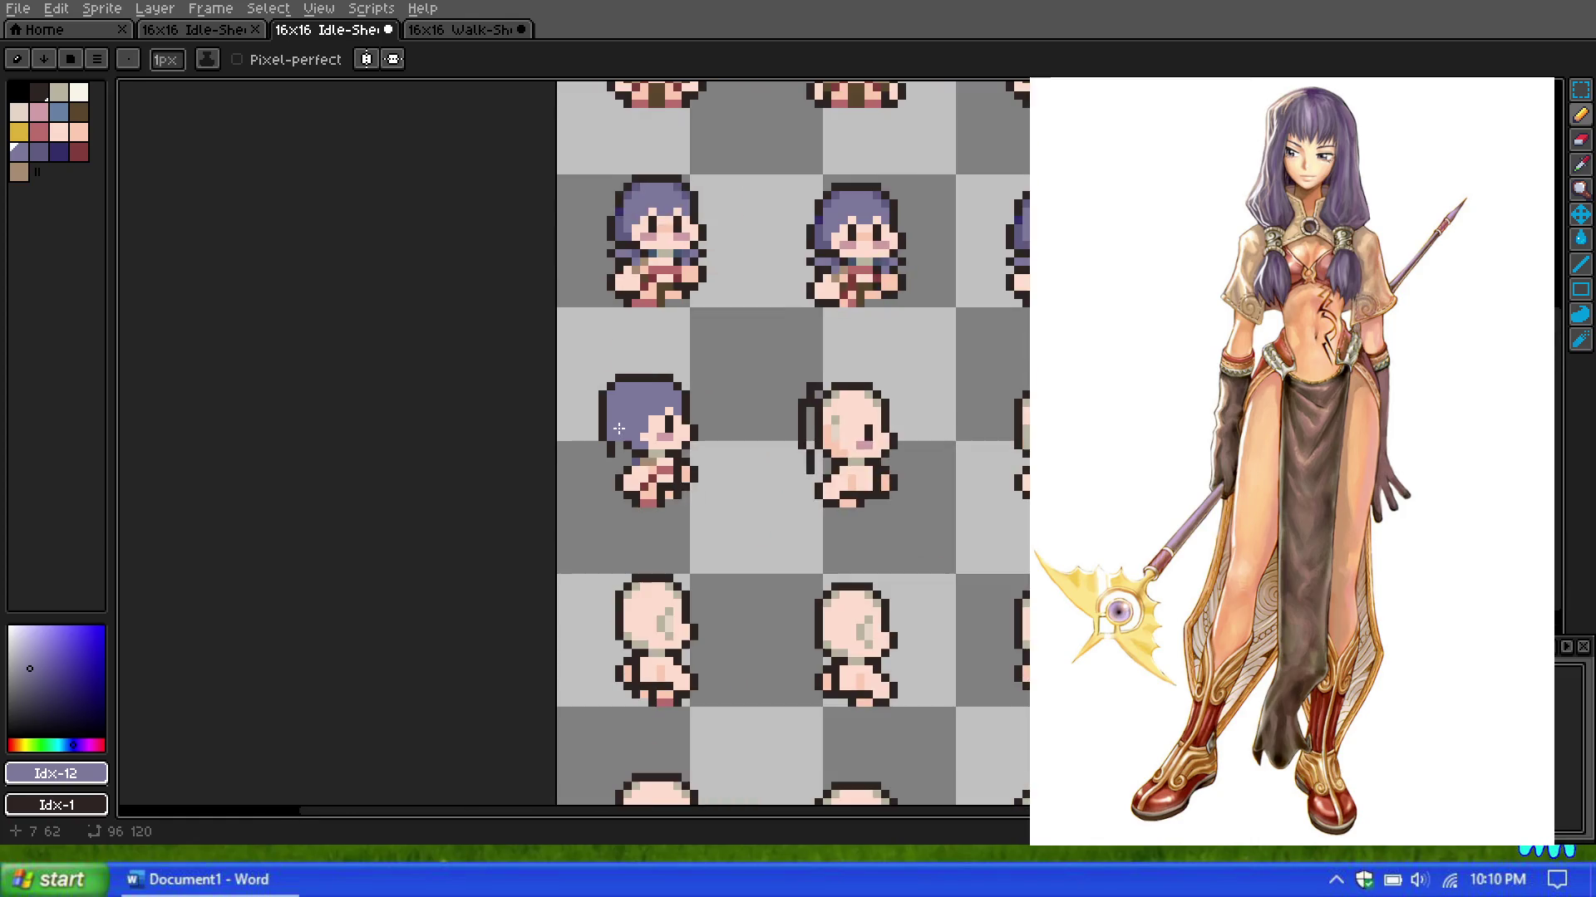
{"action": "scroll", "coordinate": [669, 241], "scroll_direction": "down", "scroll_amount": 1}
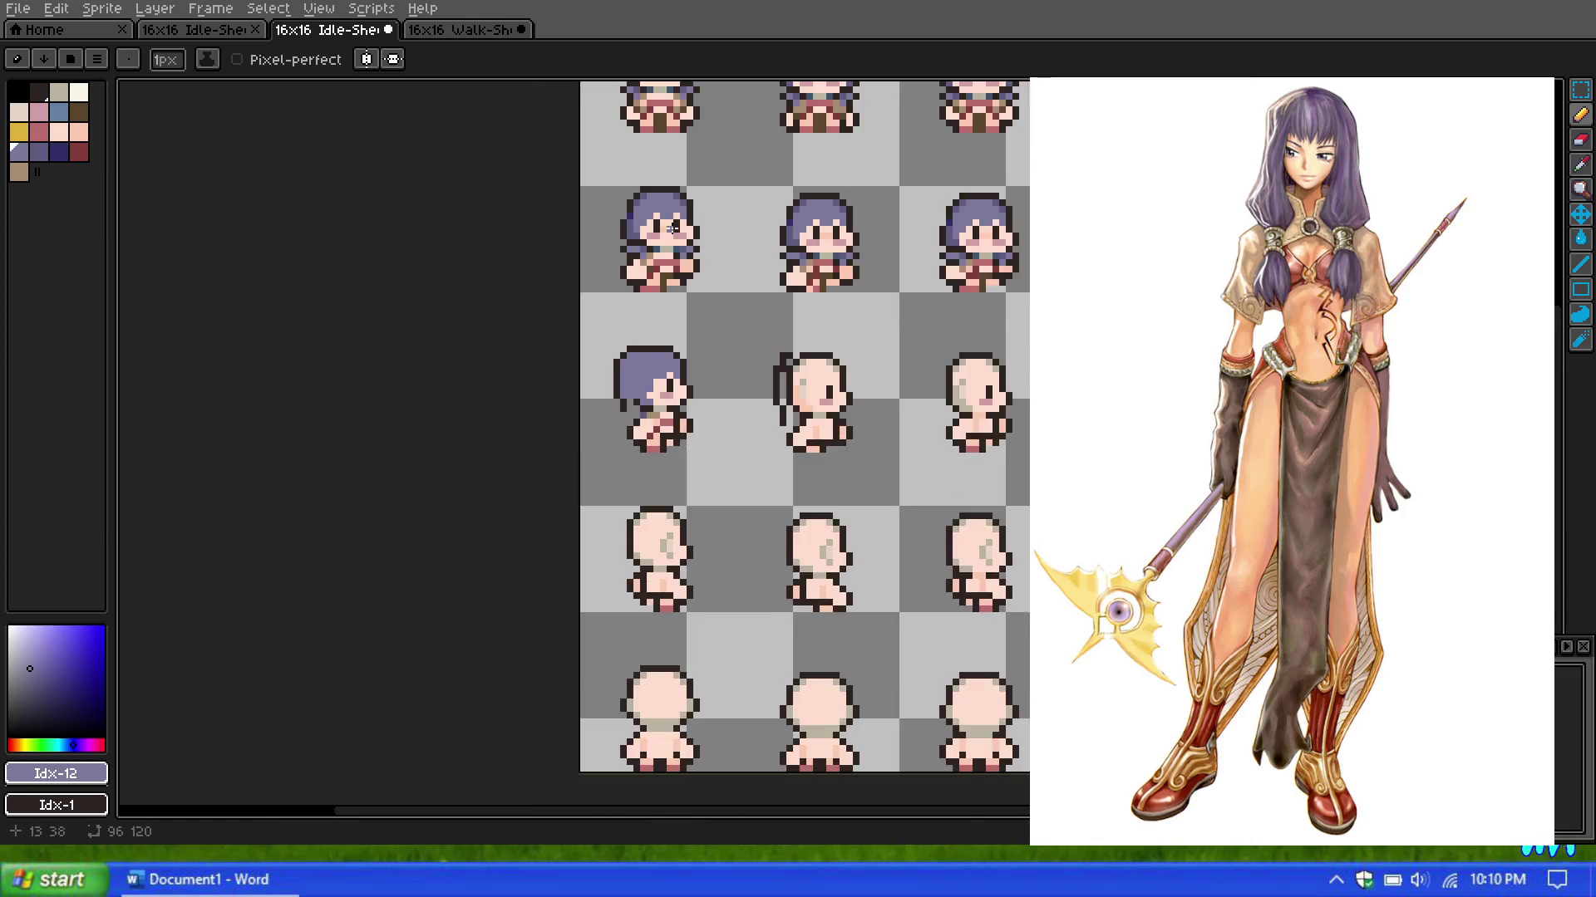
{"action": "scroll", "coordinate": [668, 242], "scroll_direction": "down", "scroll_amount": 1}
{"action": "scroll", "coordinate": [668, 242], "scroll_direction": "down", "scroll_amount": 1}
{"action": "scroll", "coordinate": [643, 148], "scroll_direction": "up", "scroll_amount": 4}
{"action": "scroll", "coordinate": [642, 148], "scroll_direction": "up", "scroll_amount": 1}
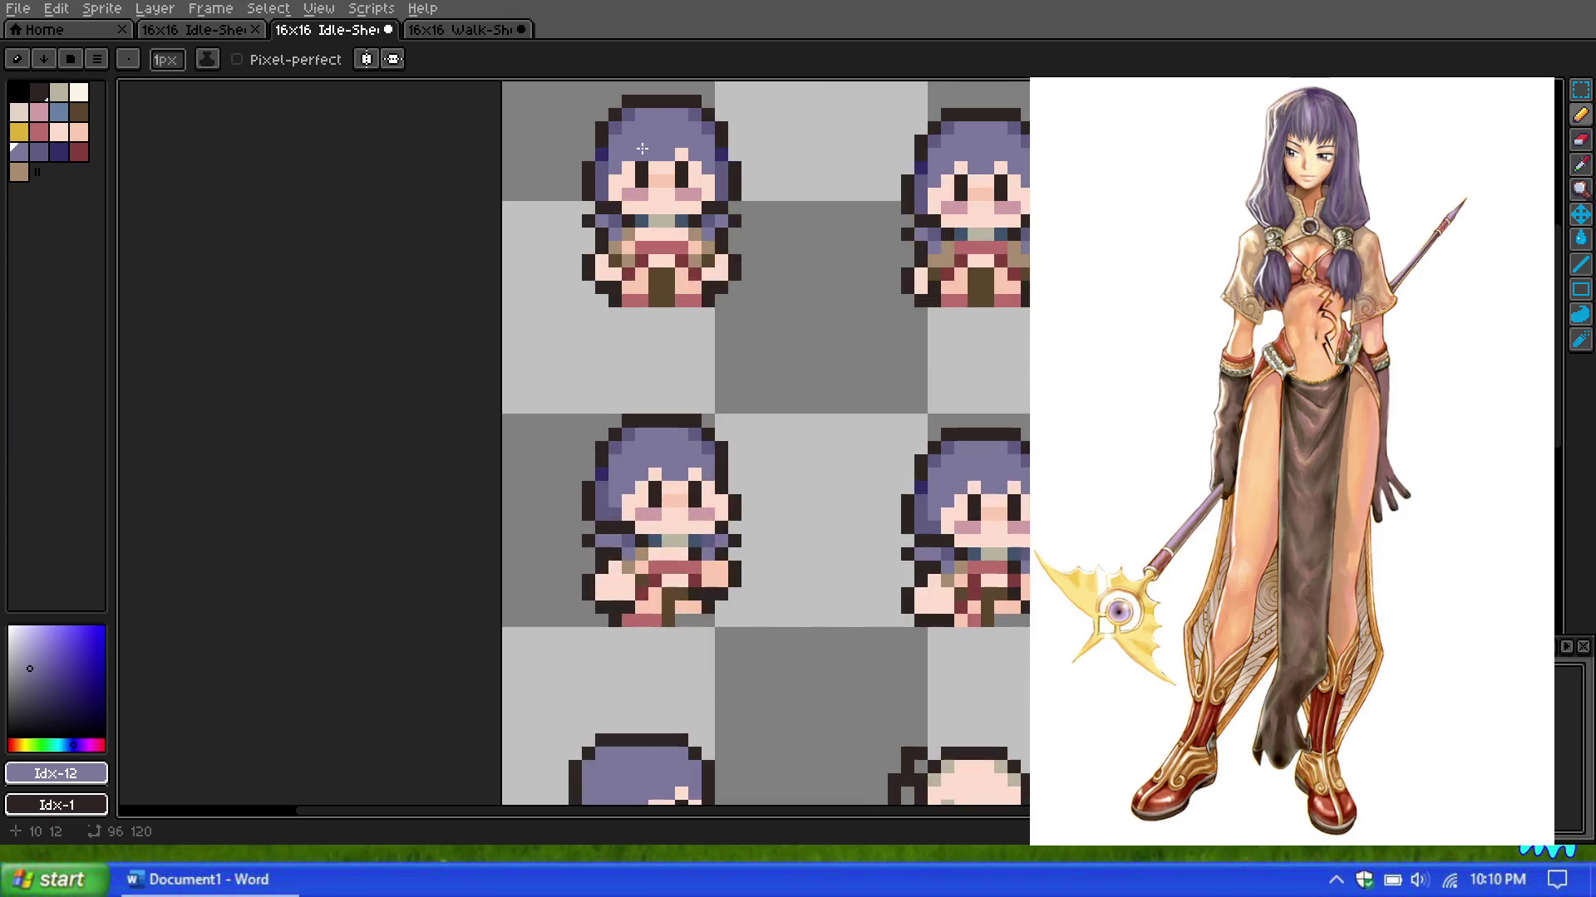
{"action": "scroll", "coordinate": [643, 148], "scroll_direction": "up", "scroll_amount": 1}
{"action": "scroll", "coordinate": [642, 148], "scroll_direction": "down", "scroll_amount": 2}
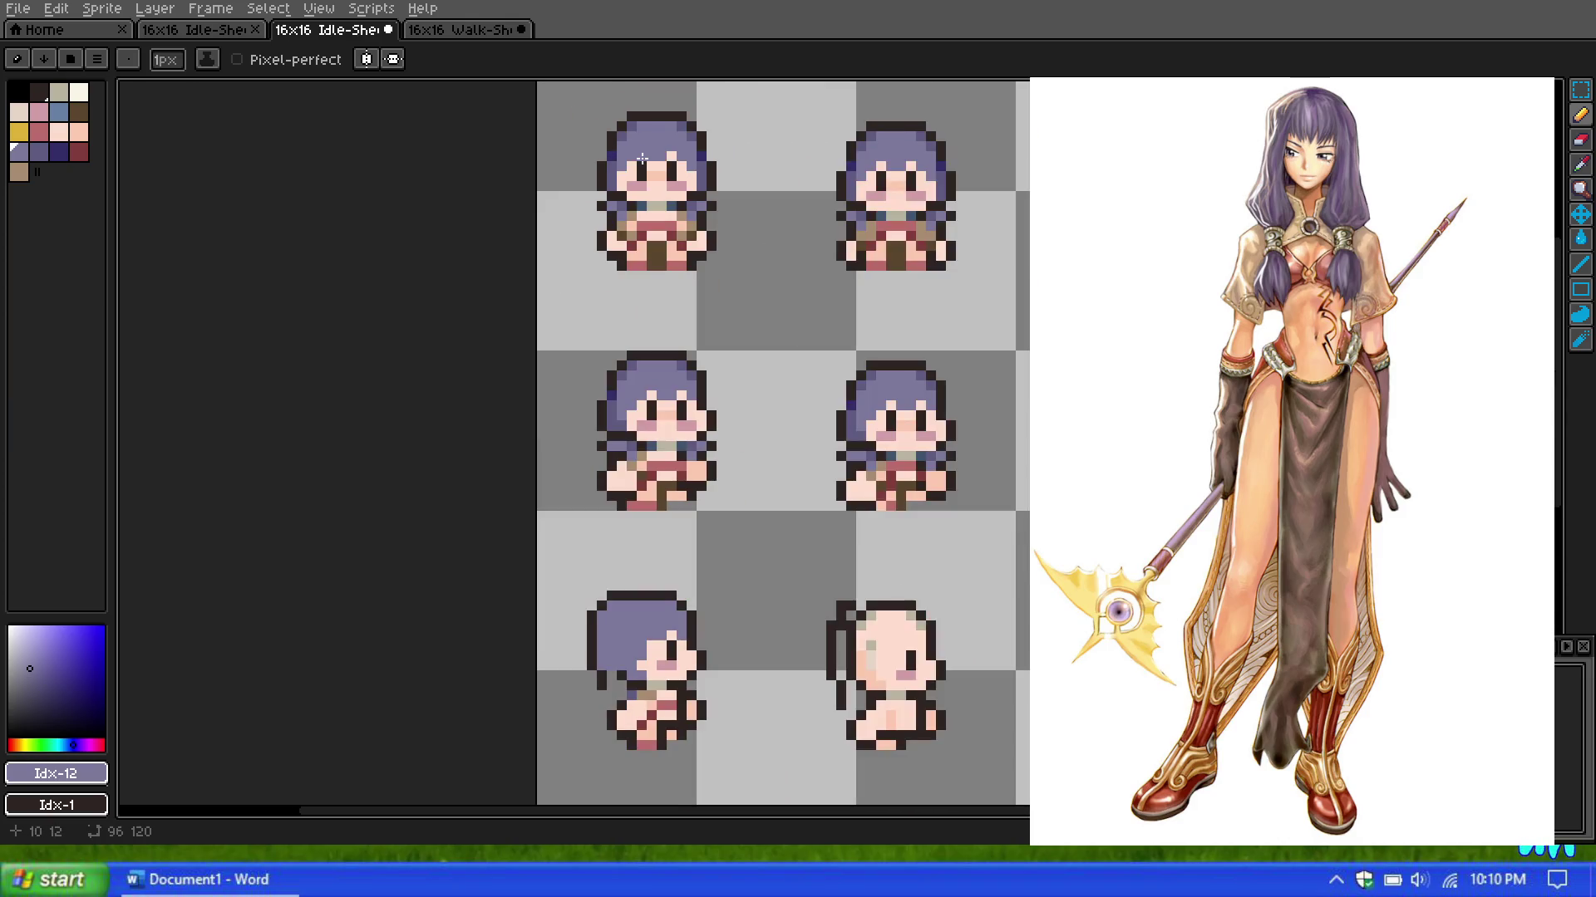
{"action": "scroll", "coordinate": [642, 158], "scroll_direction": "down", "scroll_amount": 1}
{"action": "scroll", "coordinate": [643, 158], "scroll_direction": "down", "scroll_amount": 1}
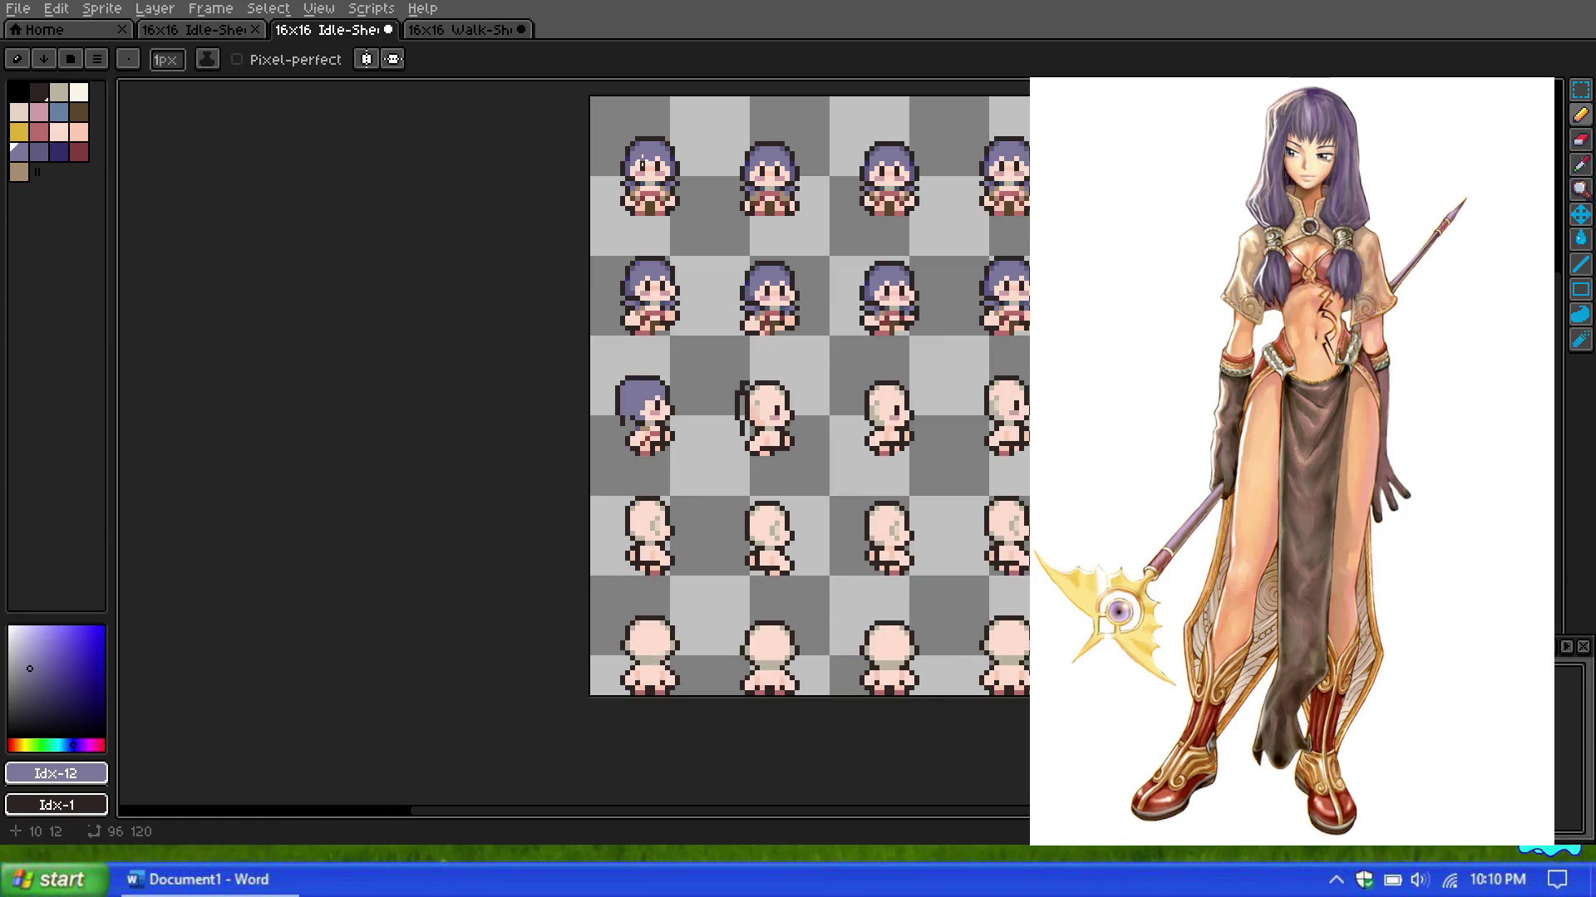
{"action": "scroll", "coordinate": [639, 428], "scroll_direction": "up", "scroll_amount": 1}
{"action": "scroll", "coordinate": [638, 425], "scroll_direction": "up", "scroll_amount": 1}
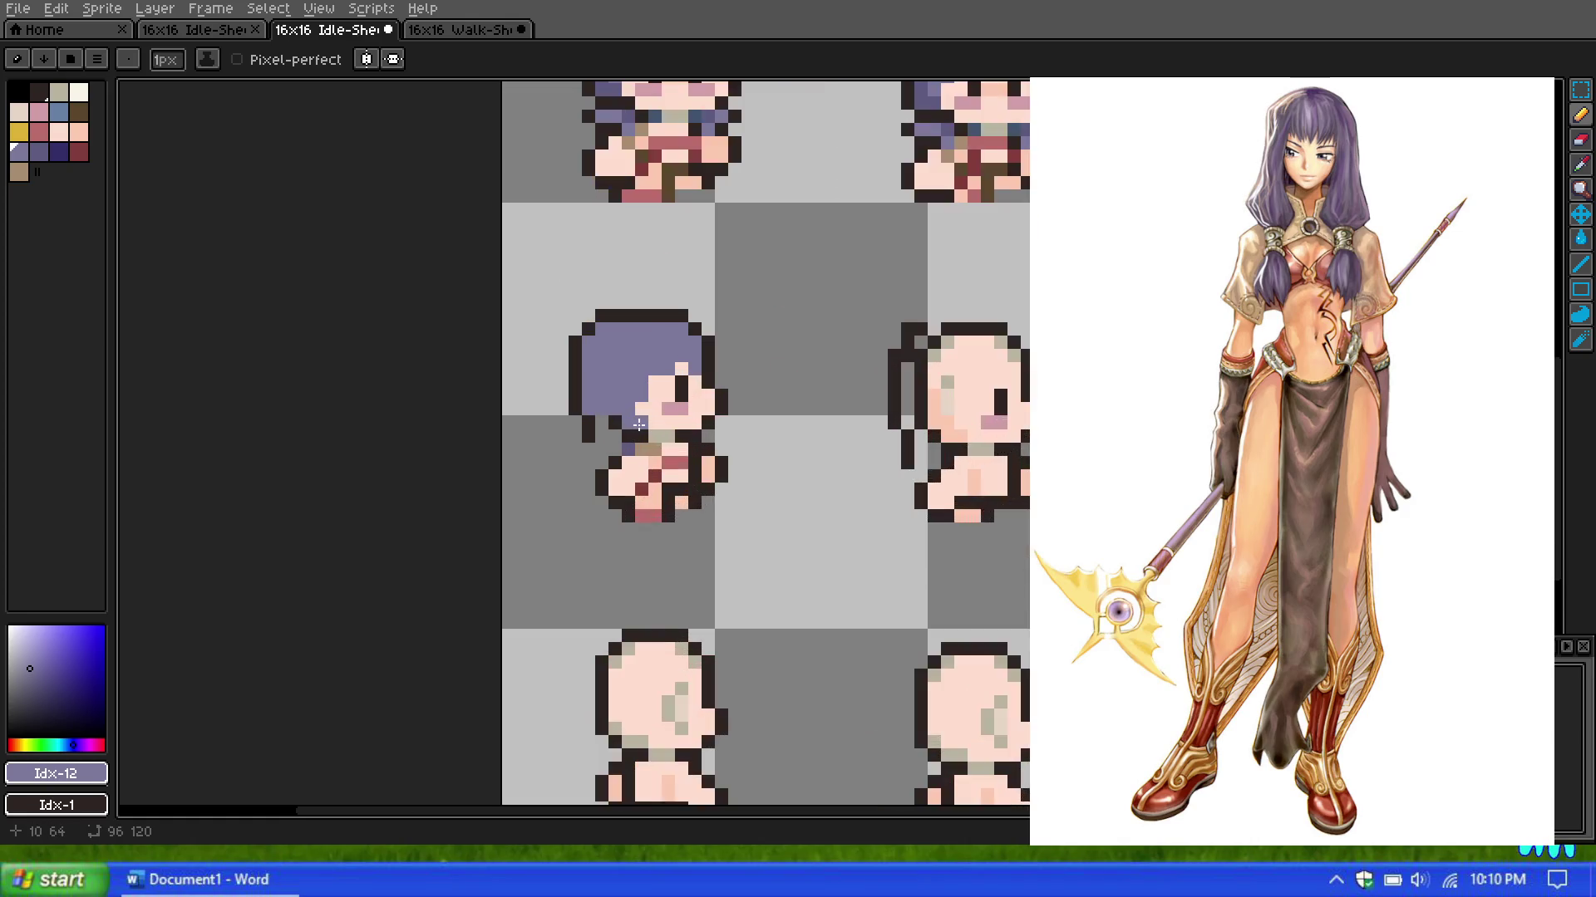
{"action": "scroll", "coordinate": [639, 425], "scroll_direction": "up", "scroll_amount": 1}
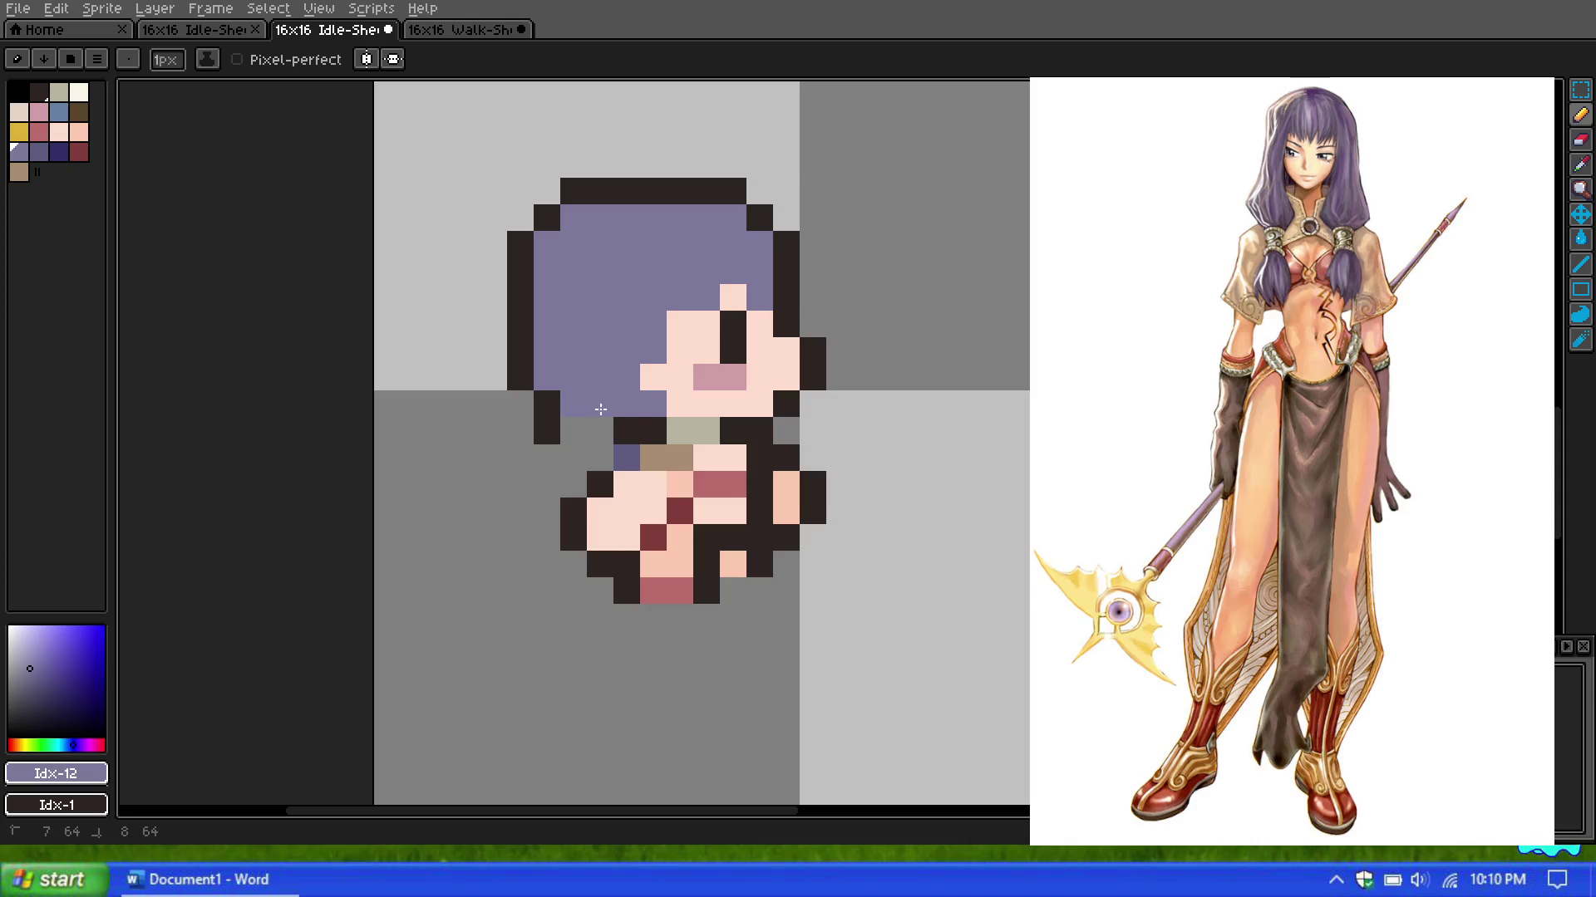
{"action": "mouse_move", "coordinate": [574, 404]}
{"action": "left_mouse_down"}
{"action": "mouse_move", "coordinate": [574, 431]}
{"action": "mouse_move", "coordinate": [600, 404]}
{"action": "left_mouse_up"}
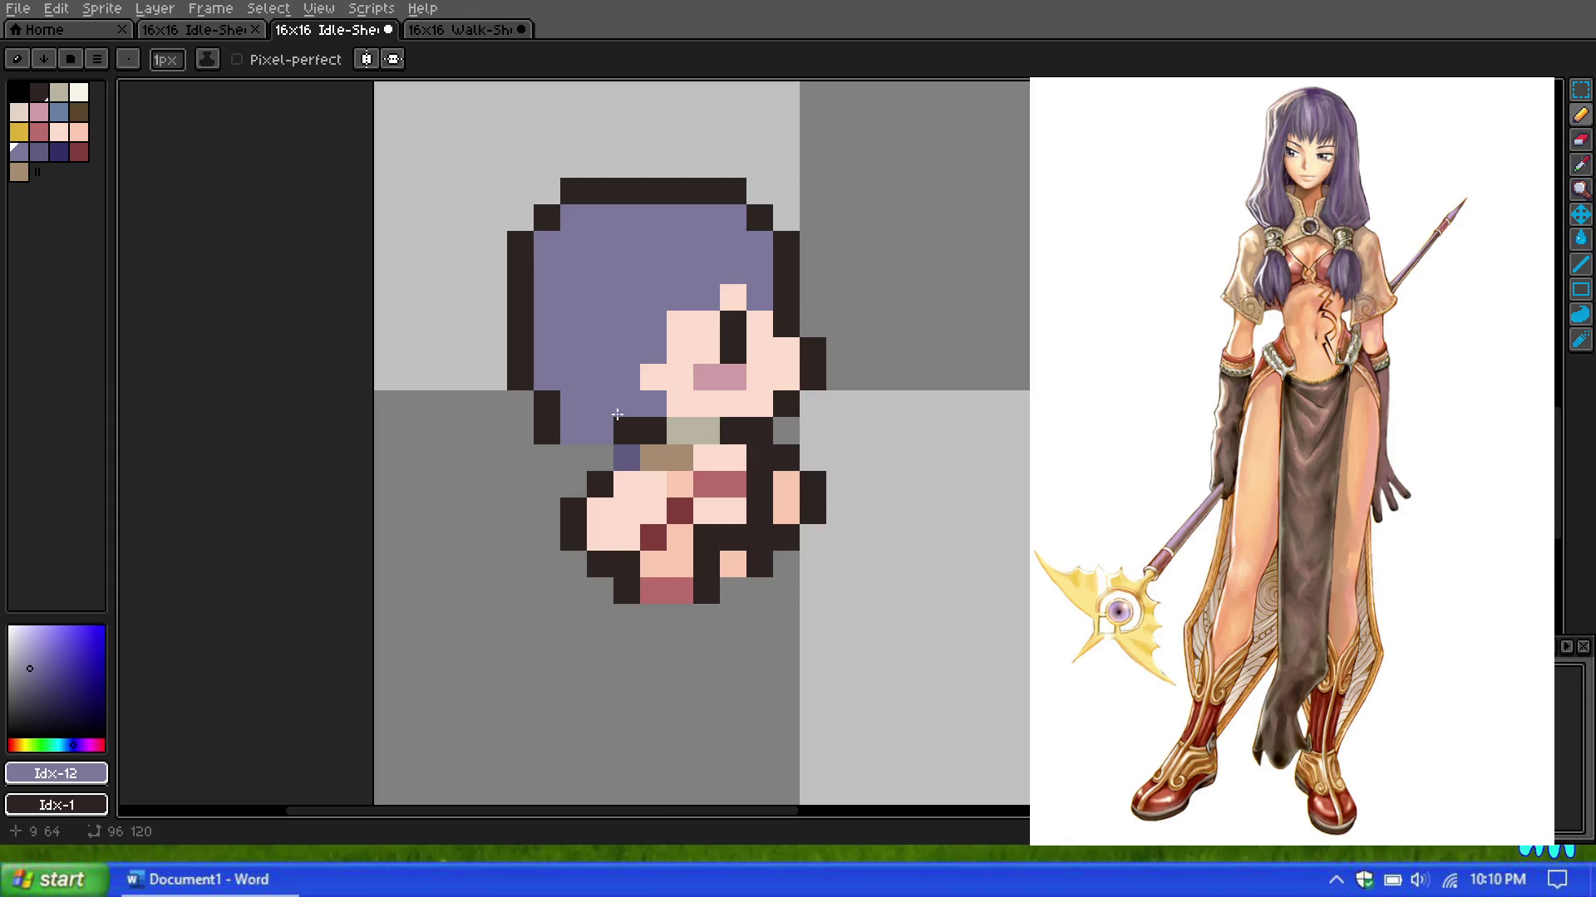
Step: Pick the black swatch (Idx-1) and test a dark pixel at the hair's lower edge, then undo it
{"action": "scroll", "coordinate": [600, 404], "scroll_direction": "down", "scroll_amount": 3}
{"action": "scroll", "coordinate": [624, 373], "scroll_direction": "up", "scroll_amount": 2}
{"action": "scroll", "coordinate": [624, 373], "scroll_direction": "down", "scroll_amount": 1}
{"action": "scroll", "coordinate": [632, 371], "scroll_direction": "down", "scroll_amount": 1}
{"action": "scroll", "coordinate": [642, 370], "scroll_direction": "up", "scroll_amount": 1}
{"action": "scroll", "coordinate": [649, 368], "scroll_direction": "up", "scroll_amount": 1}
{"action": "scroll", "coordinate": [649, 368], "scroll_direction": "down", "scroll_amount": 2}
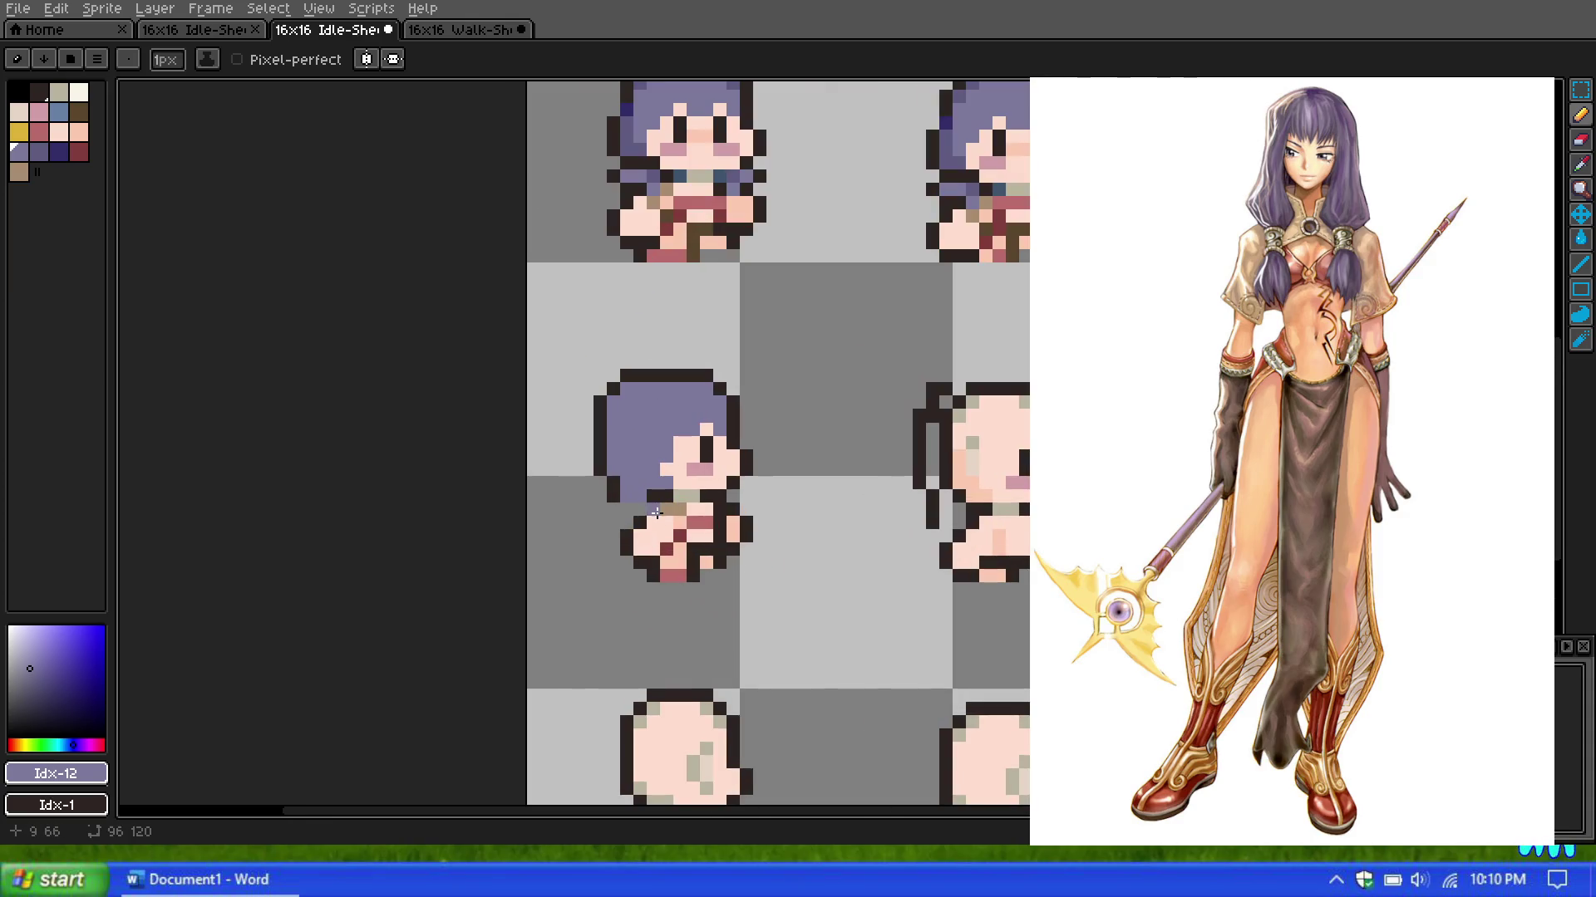
{"action": "left_click", "coordinate": [38, 92]}
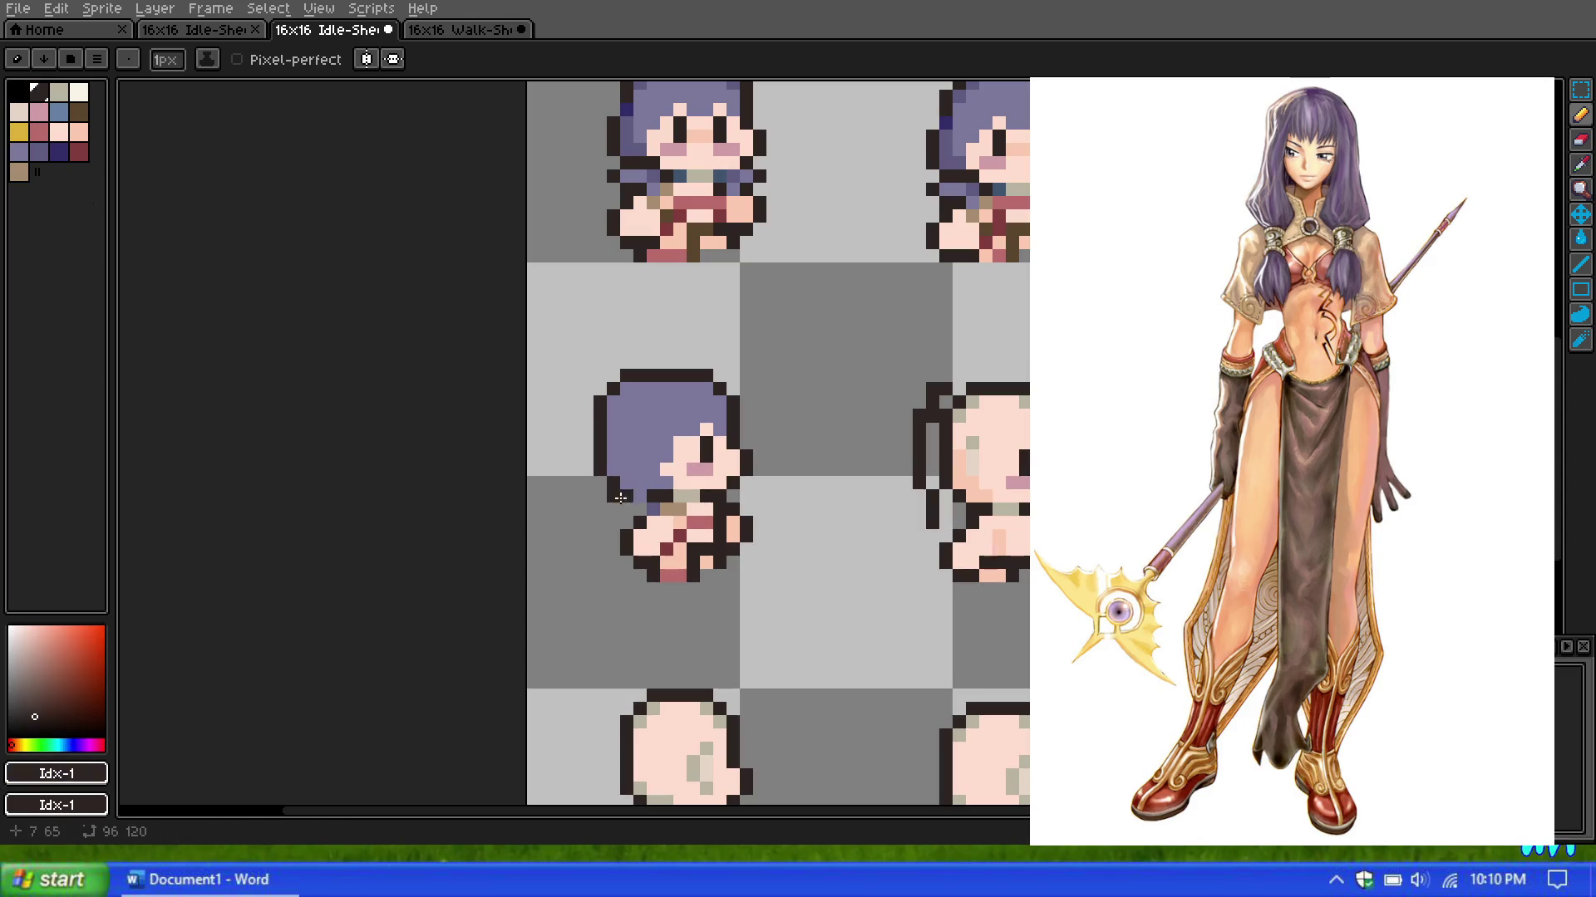
{"action": "scroll", "coordinate": [653, 444], "scroll_direction": "up", "scroll_amount": 1}
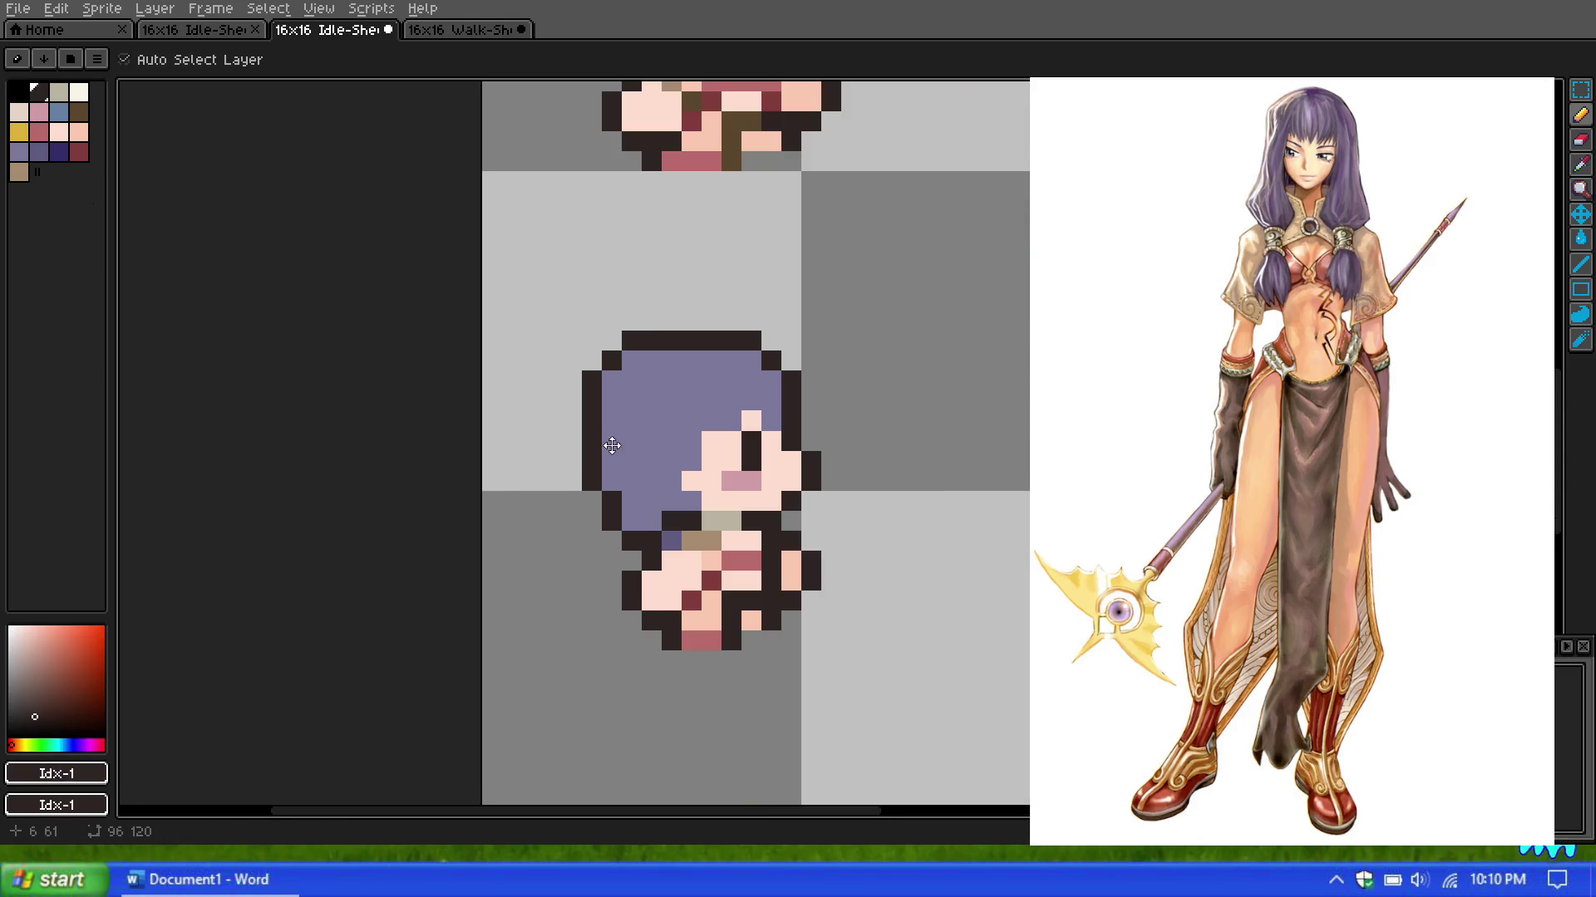
{"action": "left_click", "coordinate": [669, 525]}
{"action": "key", "text": "ctrl+z"}
{"action": "scroll", "coordinate": [653, 459], "scroll_direction": "down", "scroll_amount": 2}
{"action": "scroll", "coordinate": [636, 432], "scroll_direction": "up", "scroll_amount": 1}
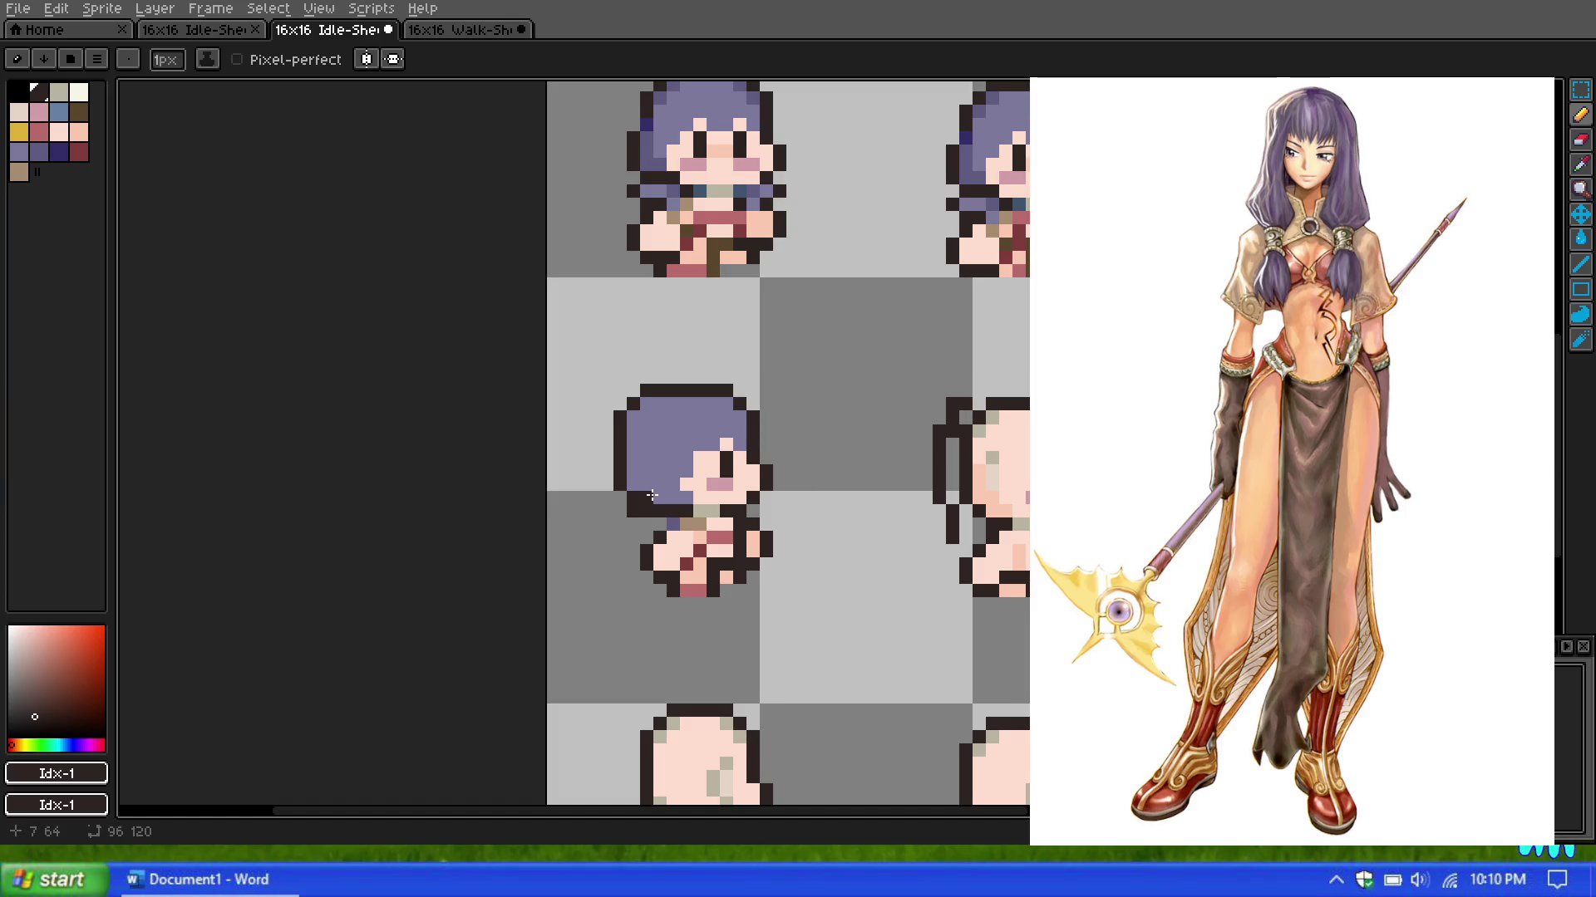
{"action": "scroll", "coordinate": [651, 495], "scroll_direction": "down", "scroll_amount": 1}
{"action": "scroll", "coordinate": [648, 387], "scroll_direction": "down", "scroll_amount": 1}
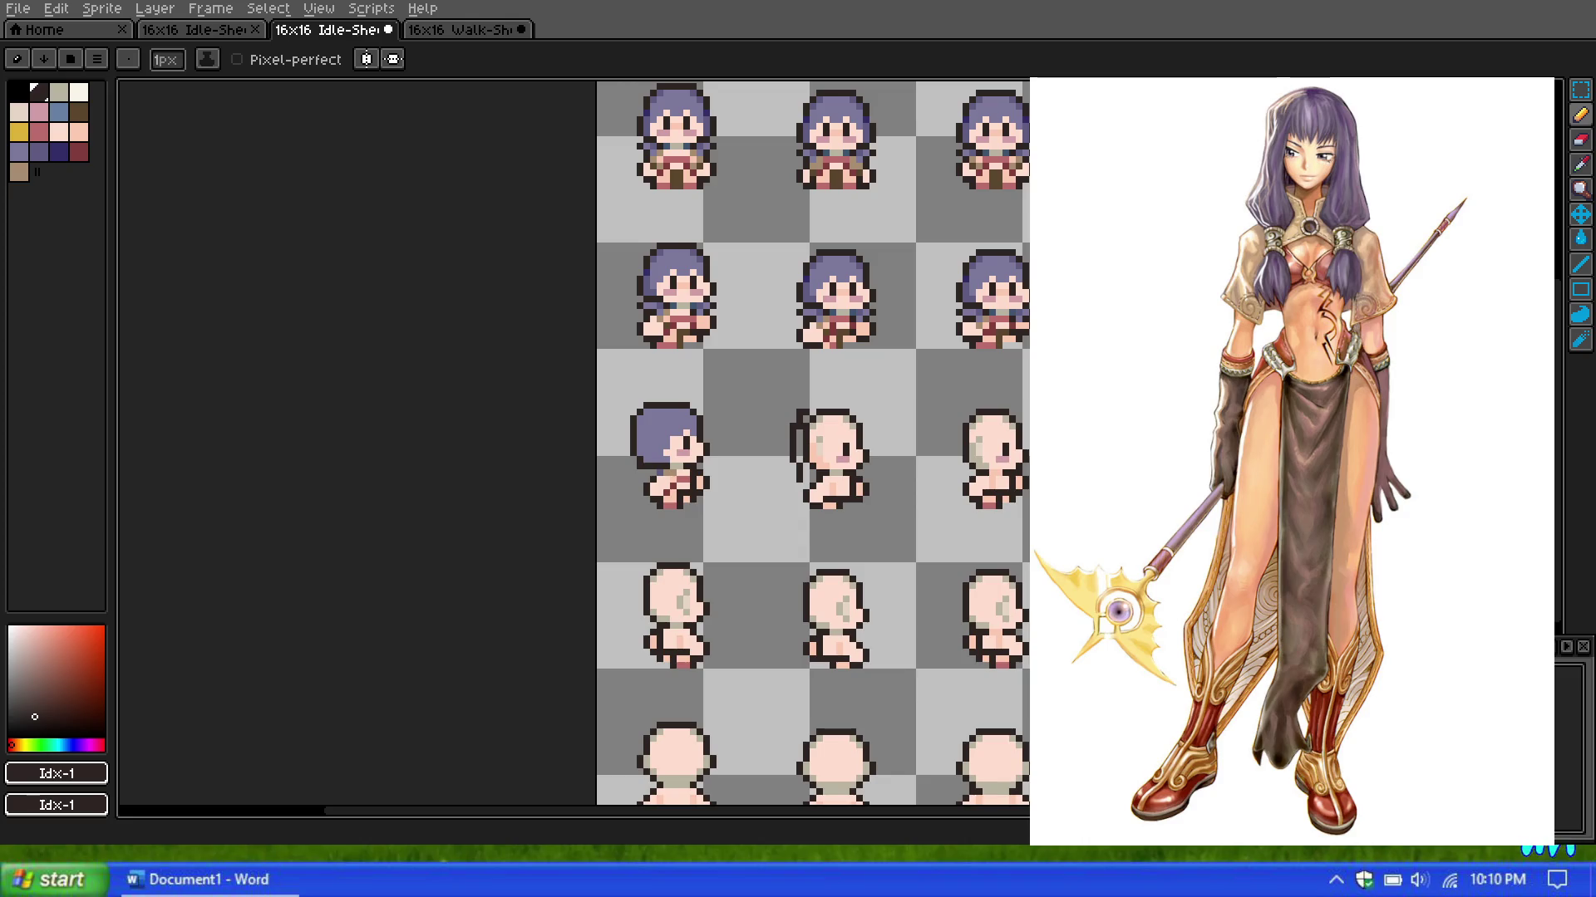
Step: Add a dark outline pixel on the cheek and remove a stray dark pixel placed in the hair
{"action": "scroll", "coordinate": [775, 368], "scroll_direction": "down", "scroll_amount": 3}
{"action": "scroll", "coordinate": [775, 368], "scroll_direction": "up", "scroll_amount": 3}
{"action": "scroll", "coordinate": [776, 368], "scroll_direction": "up", "scroll_amount": 1}
{"action": "scroll", "coordinate": [775, 367], "scroll_direction": "down", "scroll_amount": 2}
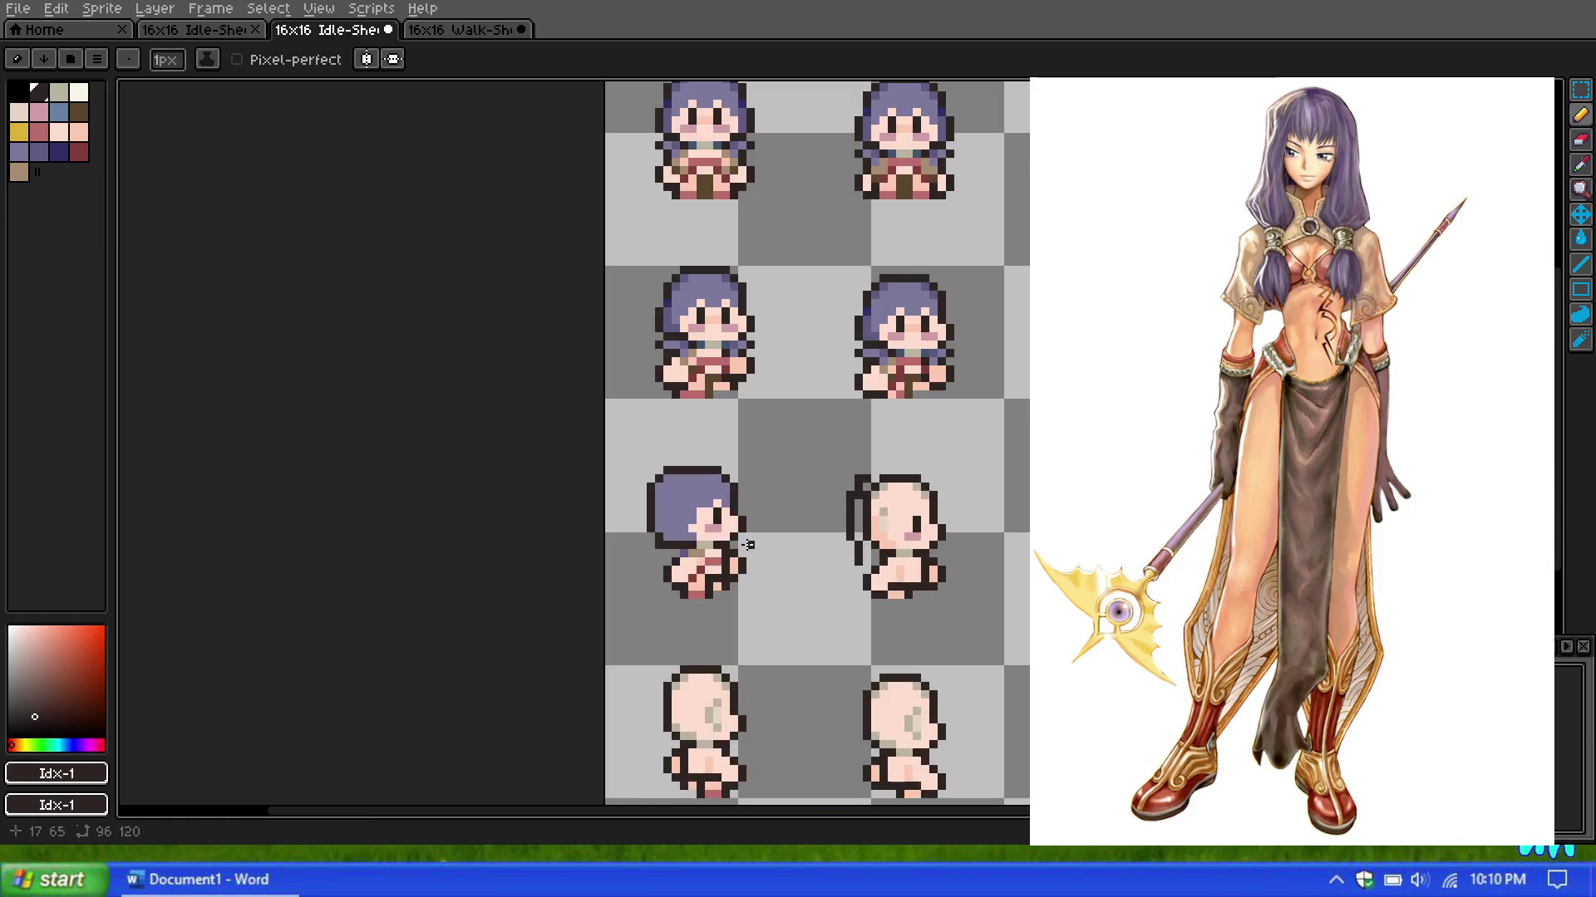
{"action": "scroll", "coordinate": [772, 526], "scroll_direction": "up", "scroll_amount": 2}
{"action": "left_click", "coordinate": [773, 526]}
{"action": "scroll", "coordinate": [721, 526], "scroll_direction": "up", "scroll_amount": 1}
{"action": "scroll", "coordinate": [722, 526], "scroll_direction": "down", "scroll_amount": 1}
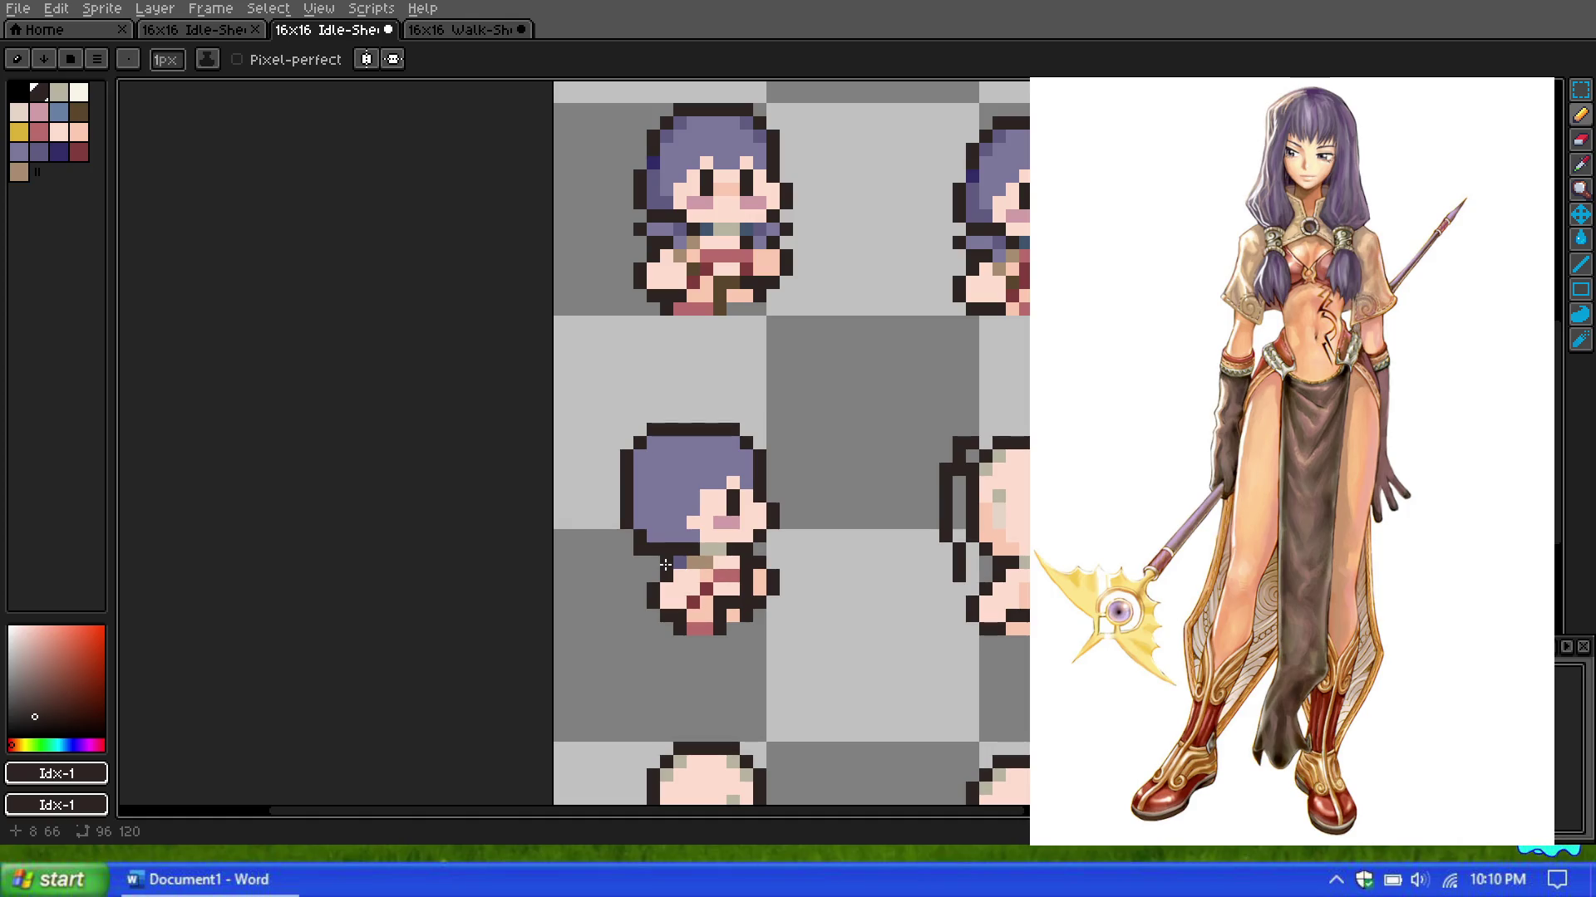
{"action": "left_click", "coordinate": [670, 511]}
{"action": "scroll", "coordinate": [670, 511], "scroll_direction": "up", "scroll_amount": 1}
{"action": "key", "text": "ctrl+z"}
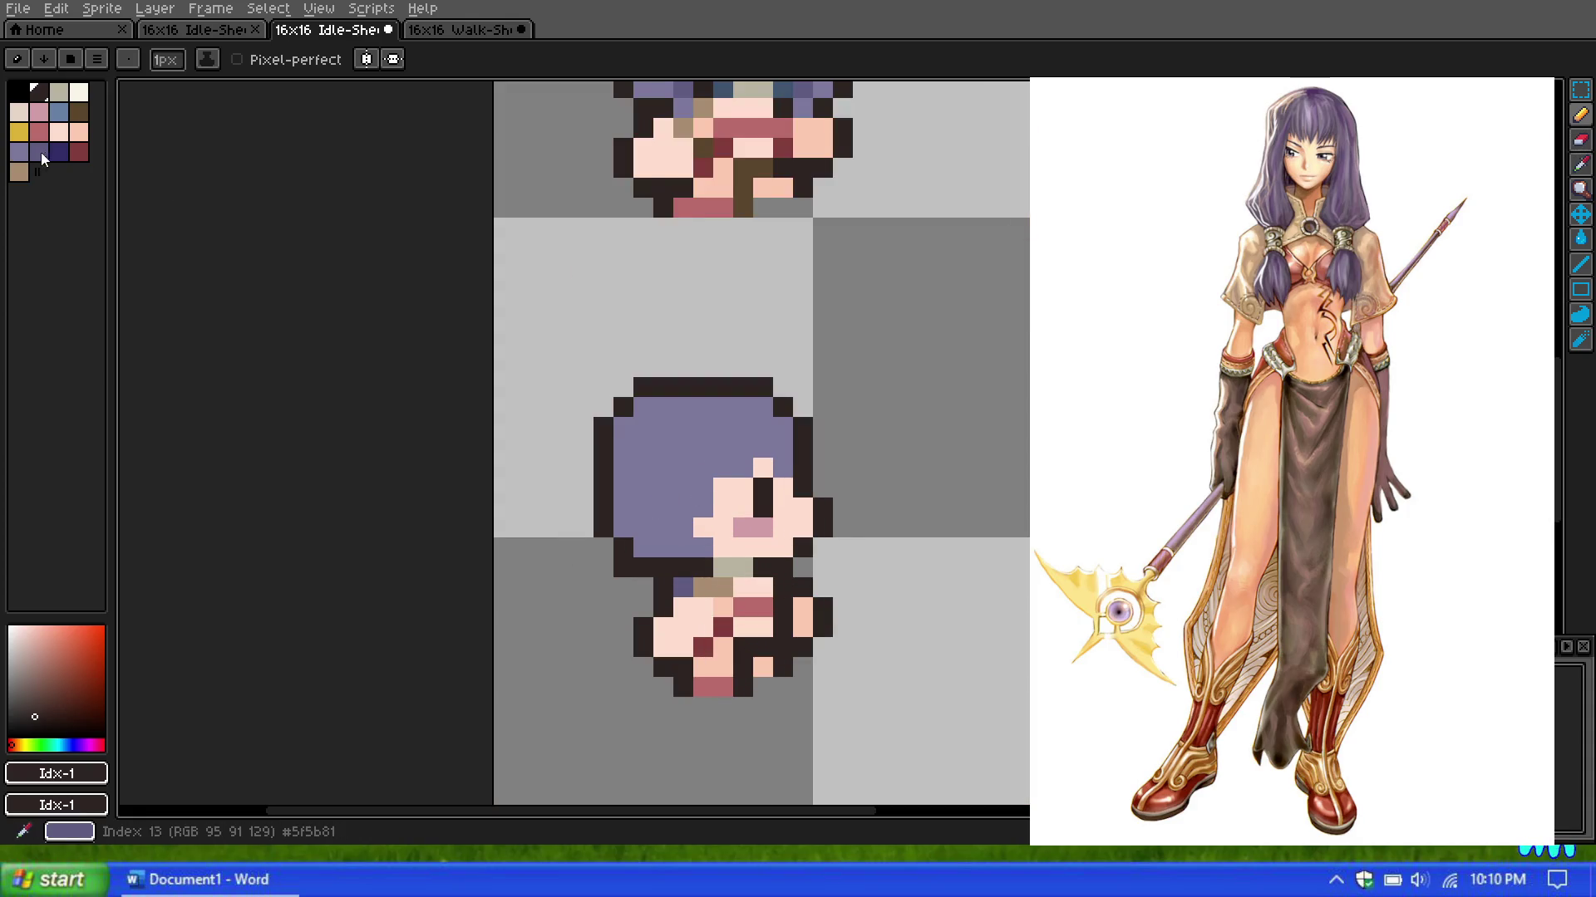
{"action": "left_click", "coordinate": [772, 596], "text": "alt"}
{"action": "left_click", "coordinate": [698, 468], "text": "alt"}
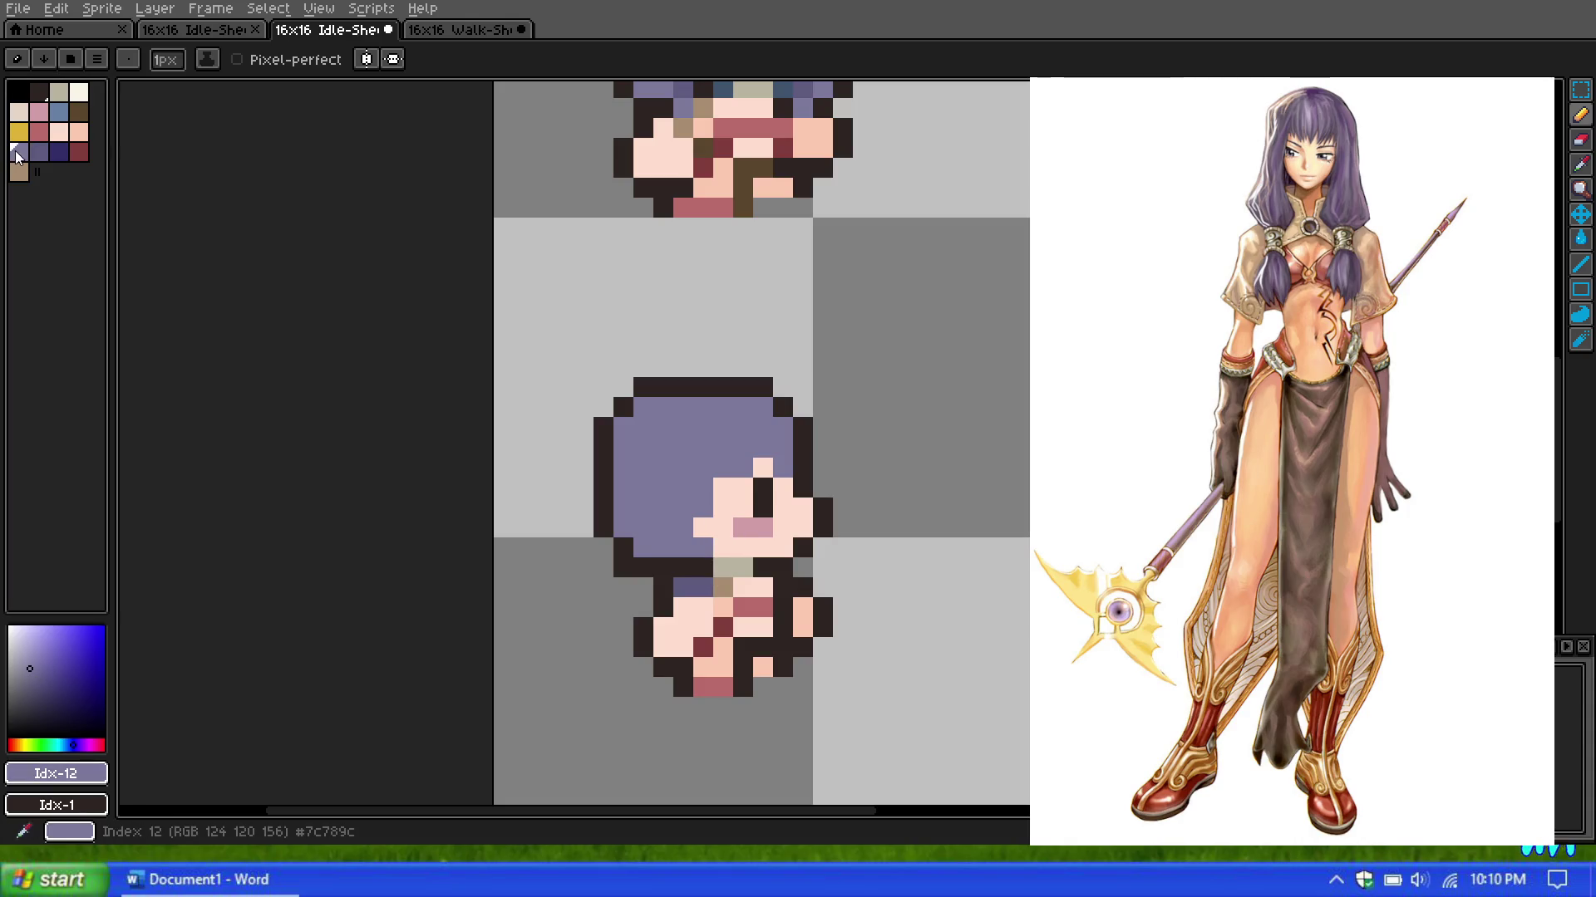
{"action": "scroll", "coordinate": [698, 468], "scroll_direction": "down", "scroll_amount": 1}
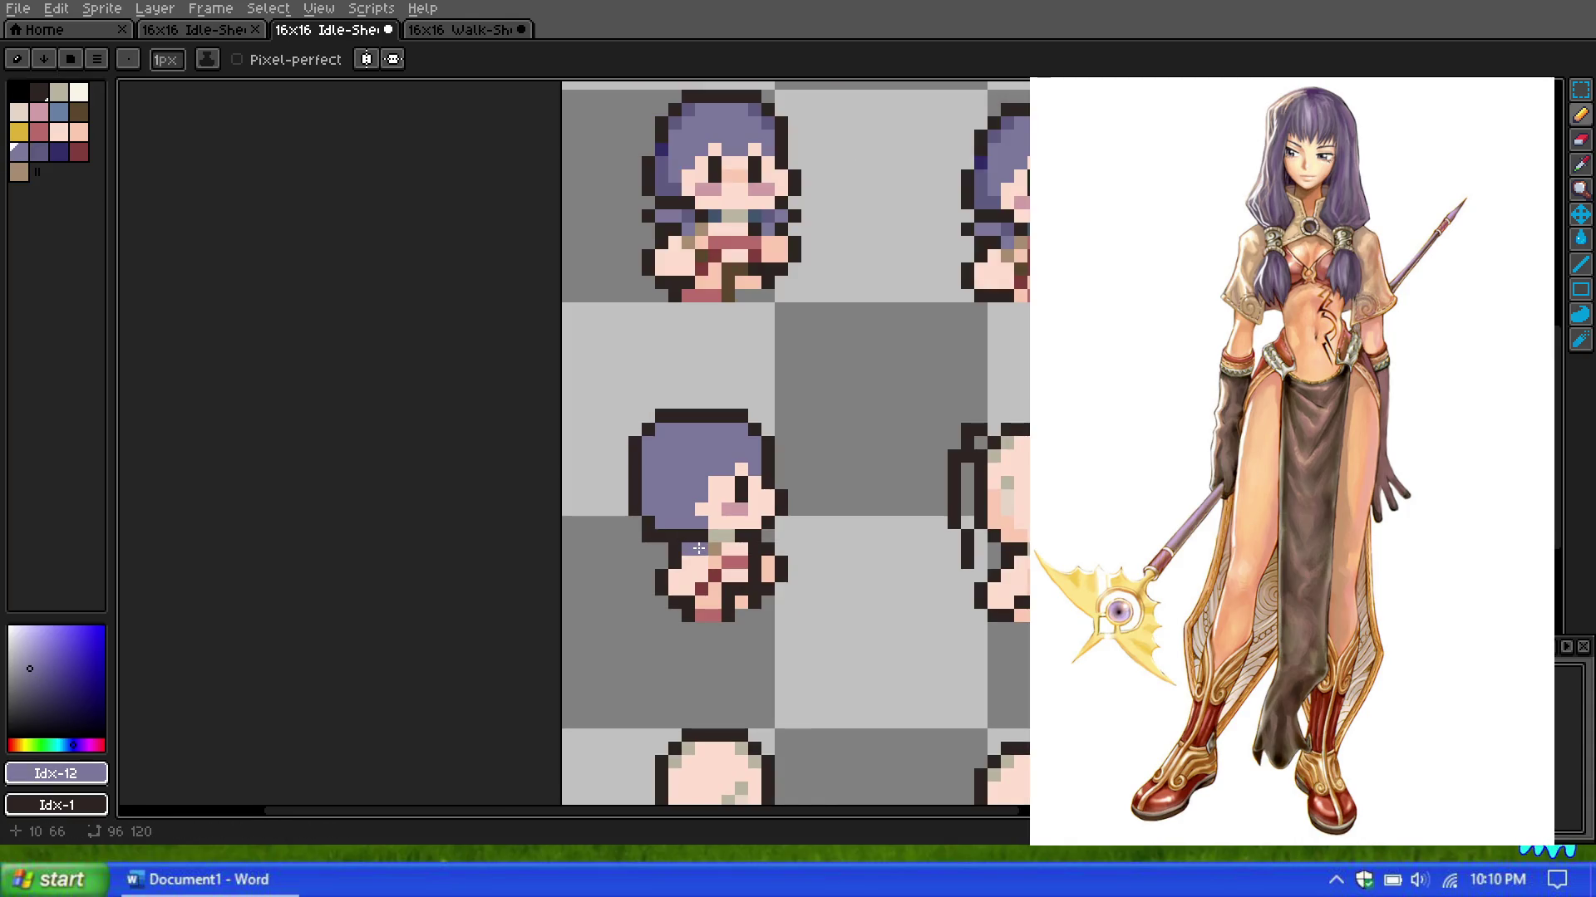
{"action": "left_click_drag", "start_coordinate": [716, 543], "coordinate": [717, 562]}
{"action": "left_click", "coordinate": [705, 562]}
{"action": "scroll", "coordinate": [724, 507], "scroll_direction": "down", "scroll_amount": 1}
{"action": "left_click", "coordinate": [724, 507]}
{"action": "scroll", "coordinate": [725, 507], "scroll_direction": "up", "scroll_amount": 1}
{"action": "scroll", "coordinate": [725, 507], "scroll_direction": "up", "scroll_amount": 1}
{"action": "key", "text": "ctrl+z"}
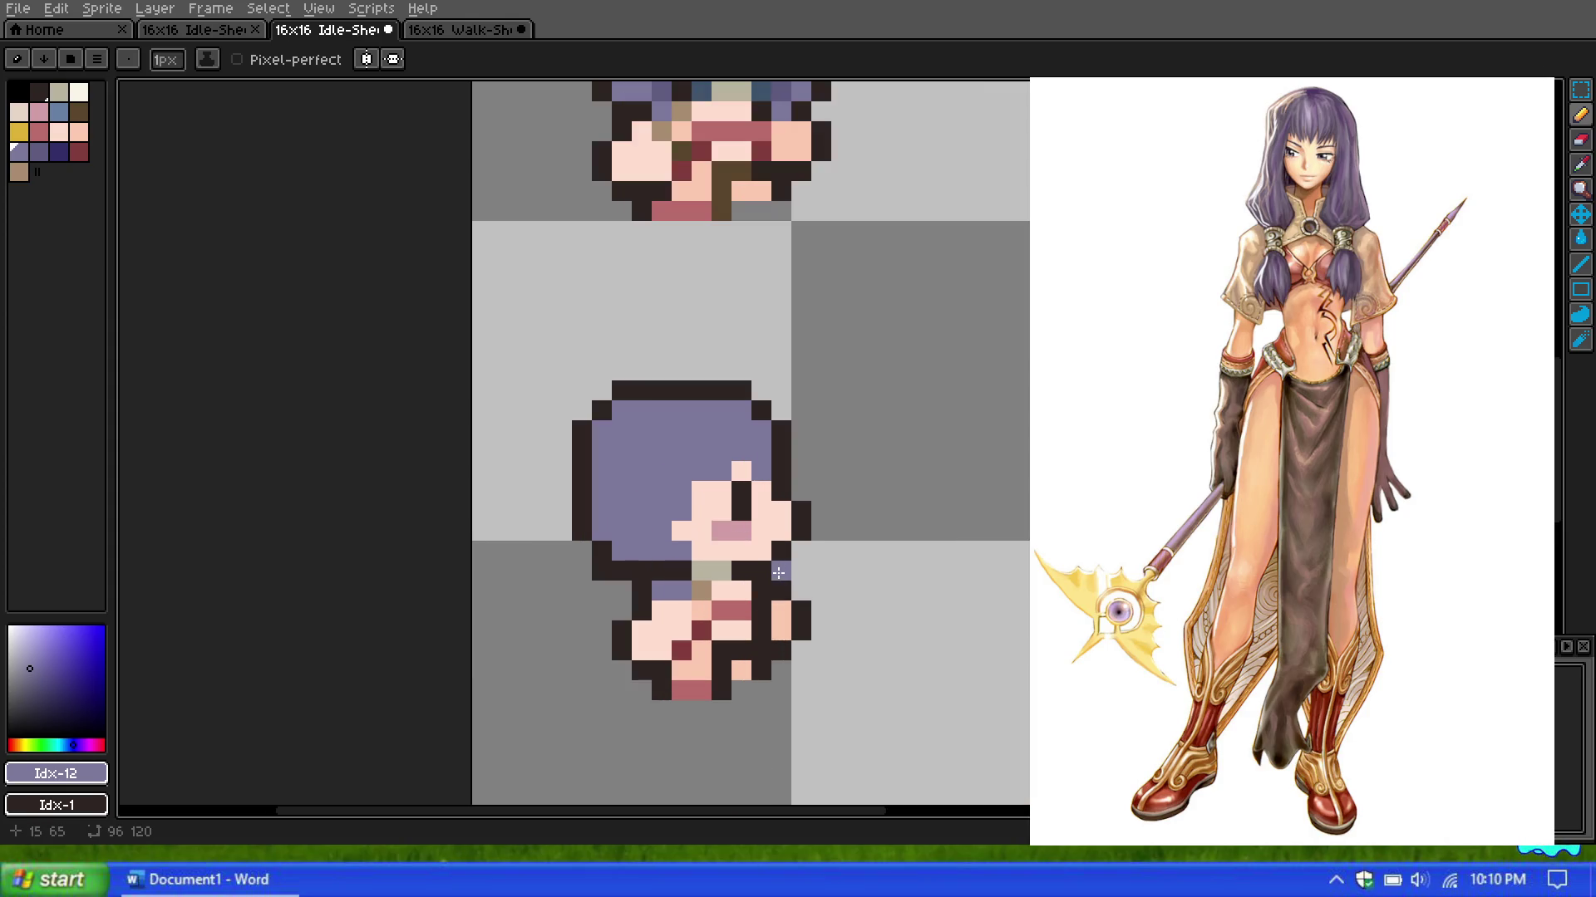
{"action": "scroll", "coordinate": [748, 495], "scroll_direction": "down", "scroll_amount": 2}
{"action": "scroll", "coordinate": [749, 496], "scroll_direction": "up", "scroll_amount": 1}
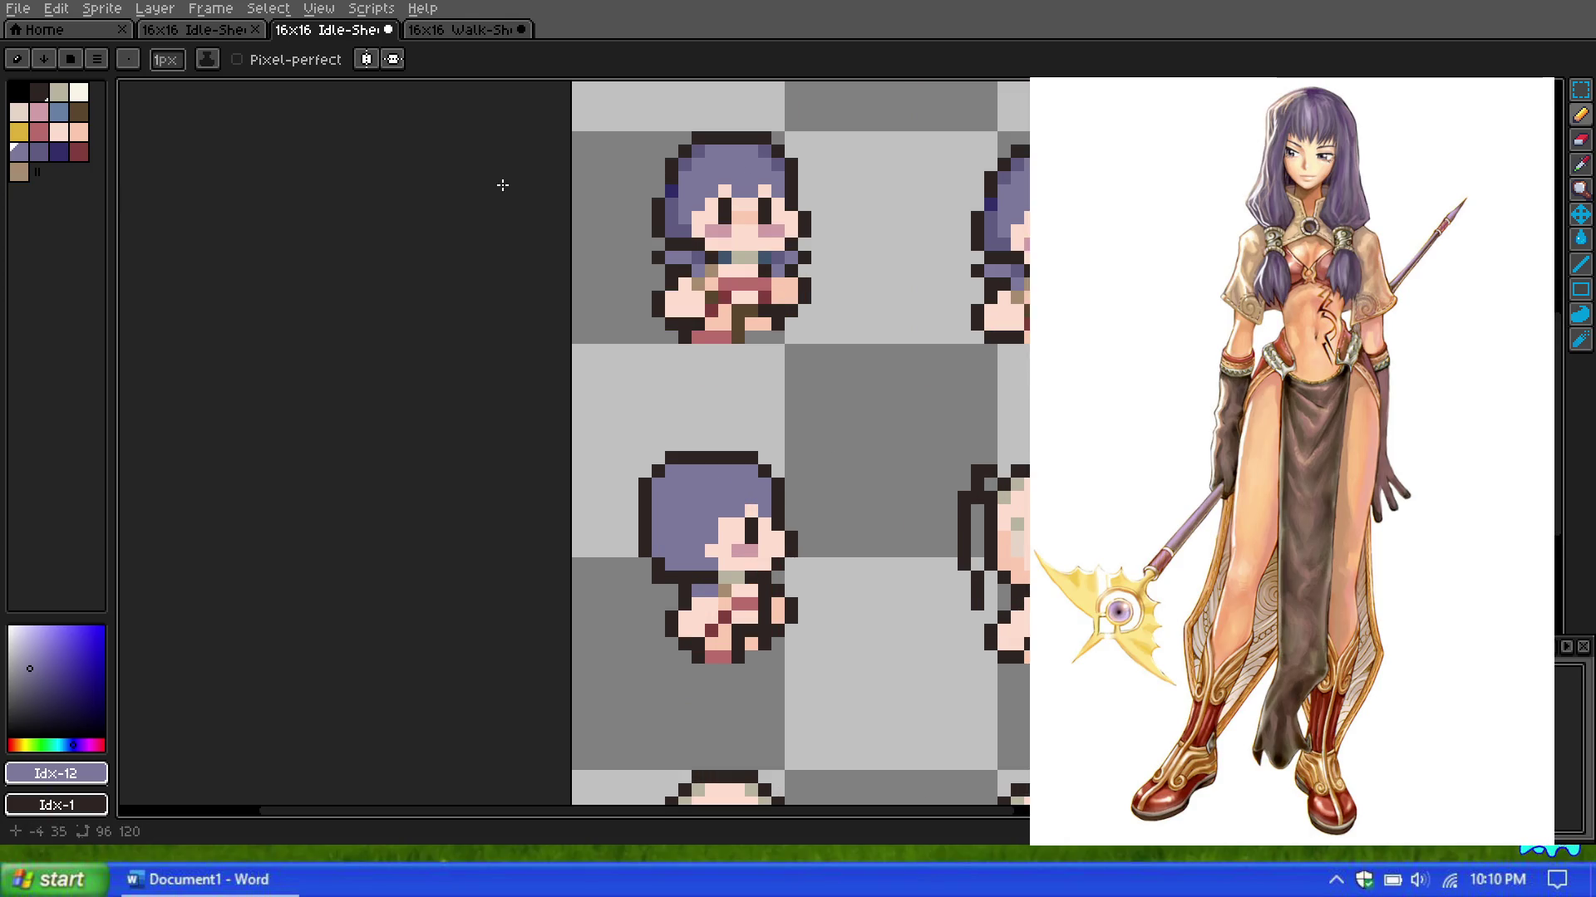
{"action": "left_click", "coordinate": [62, 154]}
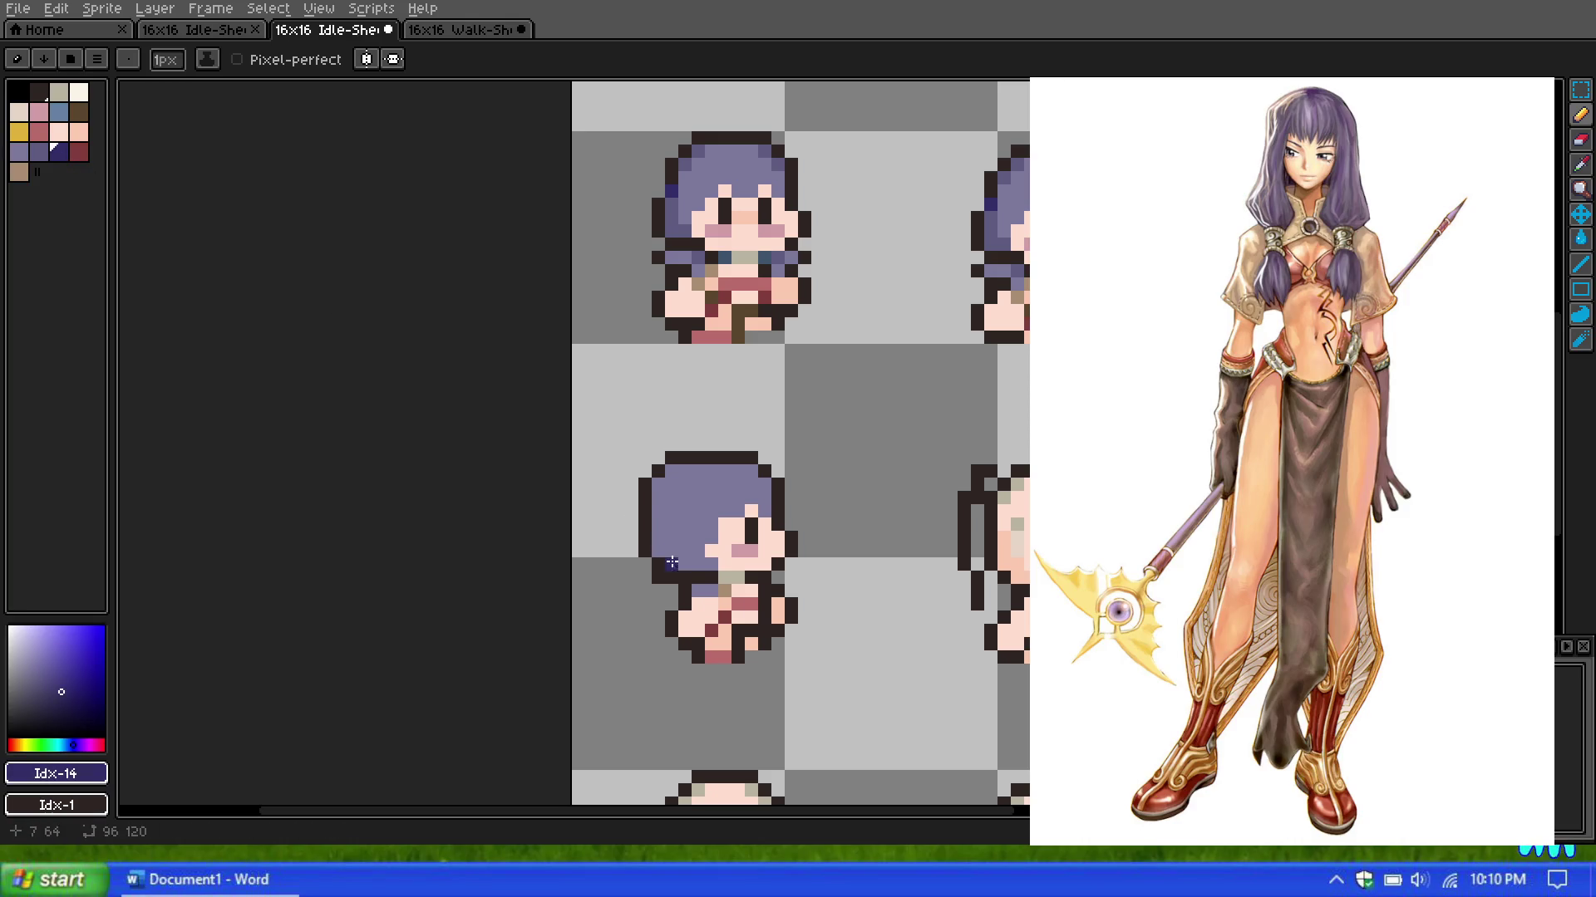
{"action": "scroll", "coordinate": [645, 492], "scroll_direction": "down", "scroll_amount": 1}
{"action": "scroll", "coordinate": [677, 496], "scroll_direction": "up", "scroll_amount": 1}
{"action": "scroll", "coordinate": [714, 519], "scroll_direction": "down", "scroll_amount": 1}
{"action": "scroll", "coordinate": [713, 540], "scroll_direction": "up", "scroll_amount": 2}
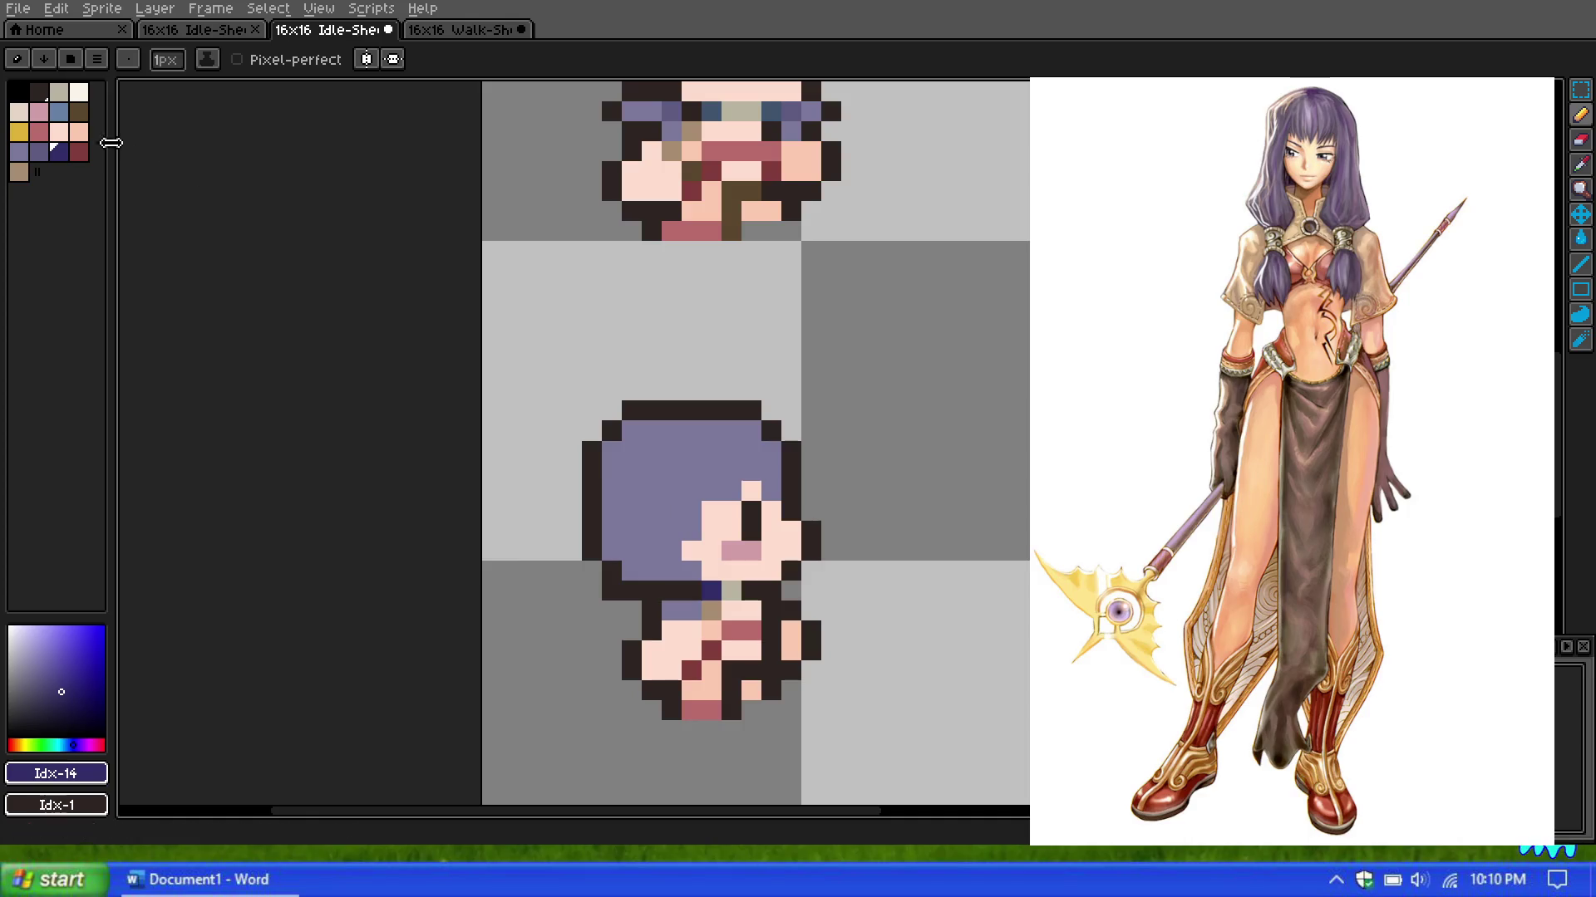
{"action": "scroll", "coordinate": [812, 302], "scroll_direction": "down", "scroll_amount": 1}
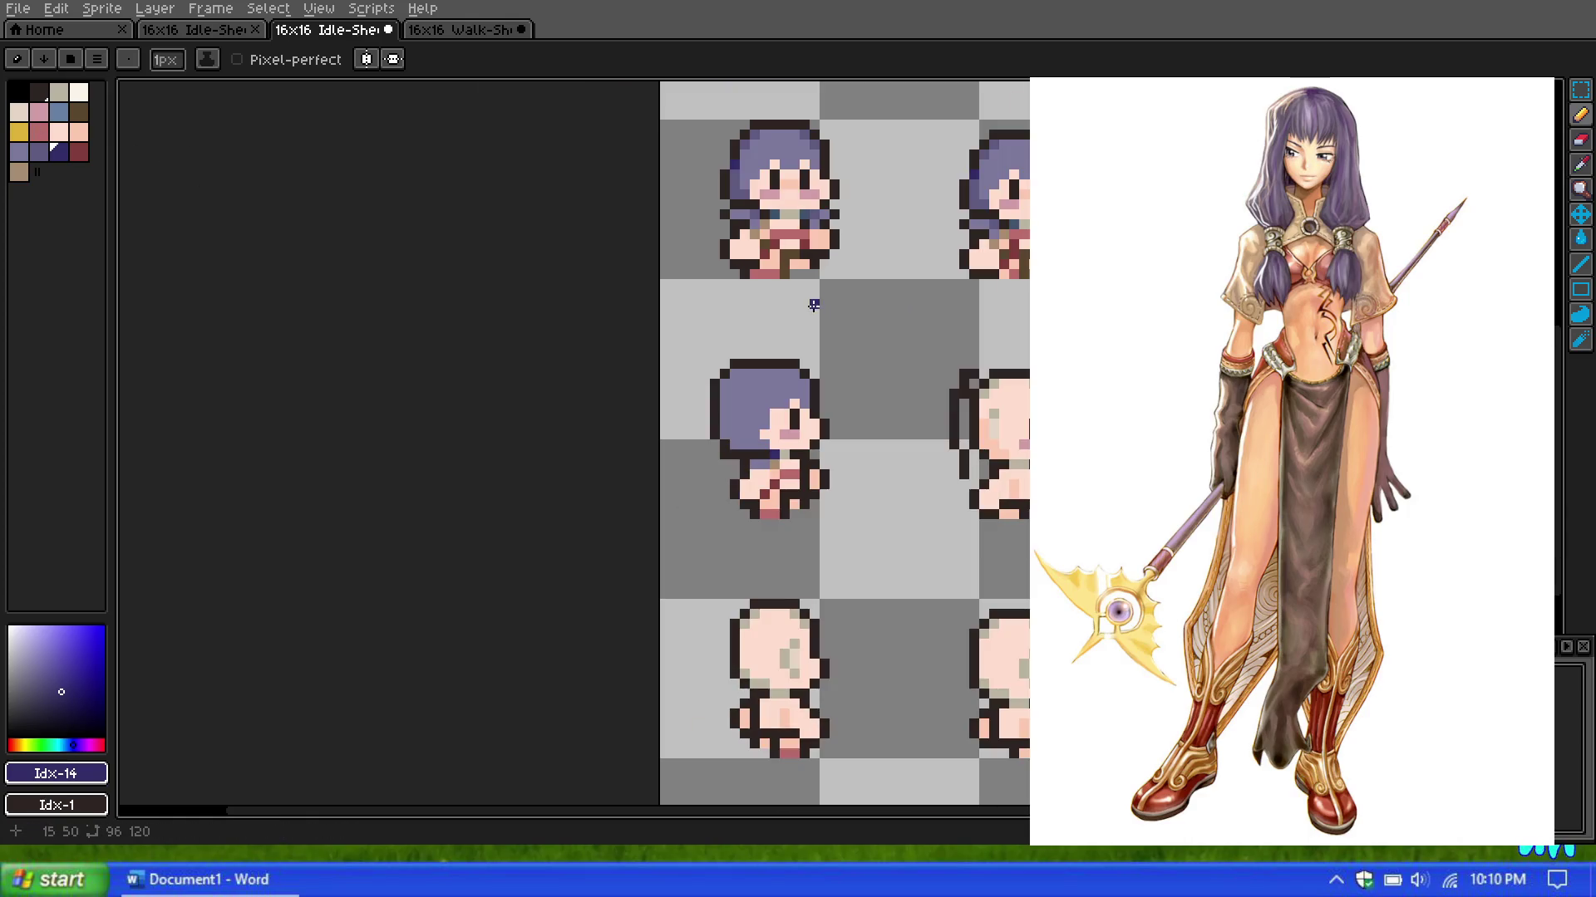
{"action": "scroll", "coordinate": [780, 523], "scroll_direction": "up", "scroll_amount": 1}
{"action": "key", "text": "bracketleft"}
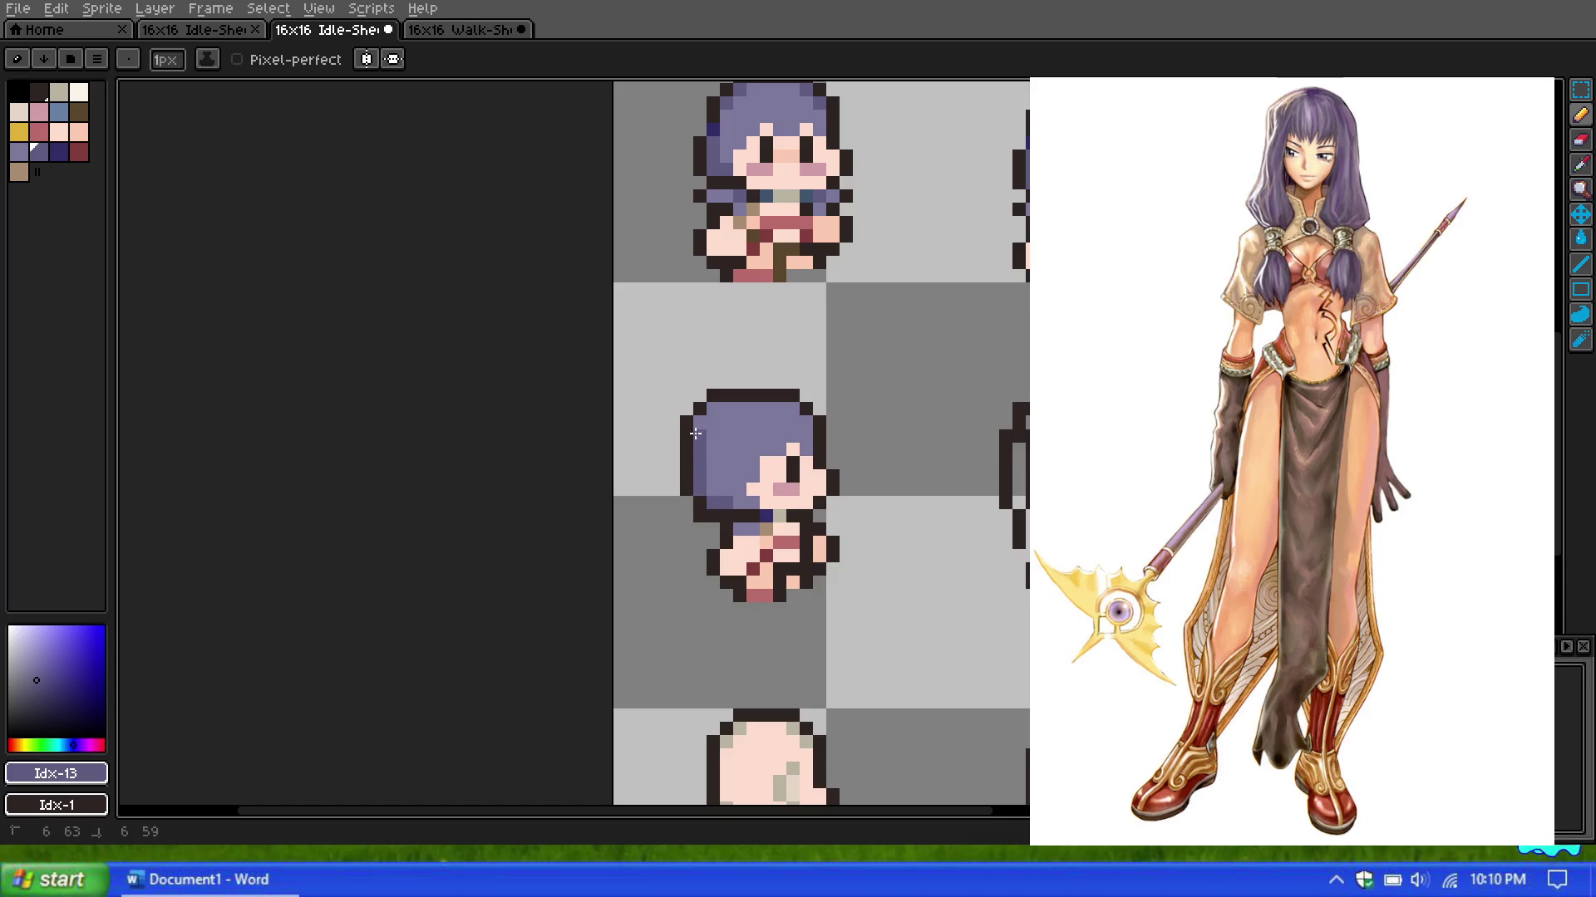
{"action": "left_click_drag", "start_coordinate": [719, 495], "coordinate": [716, 430]}
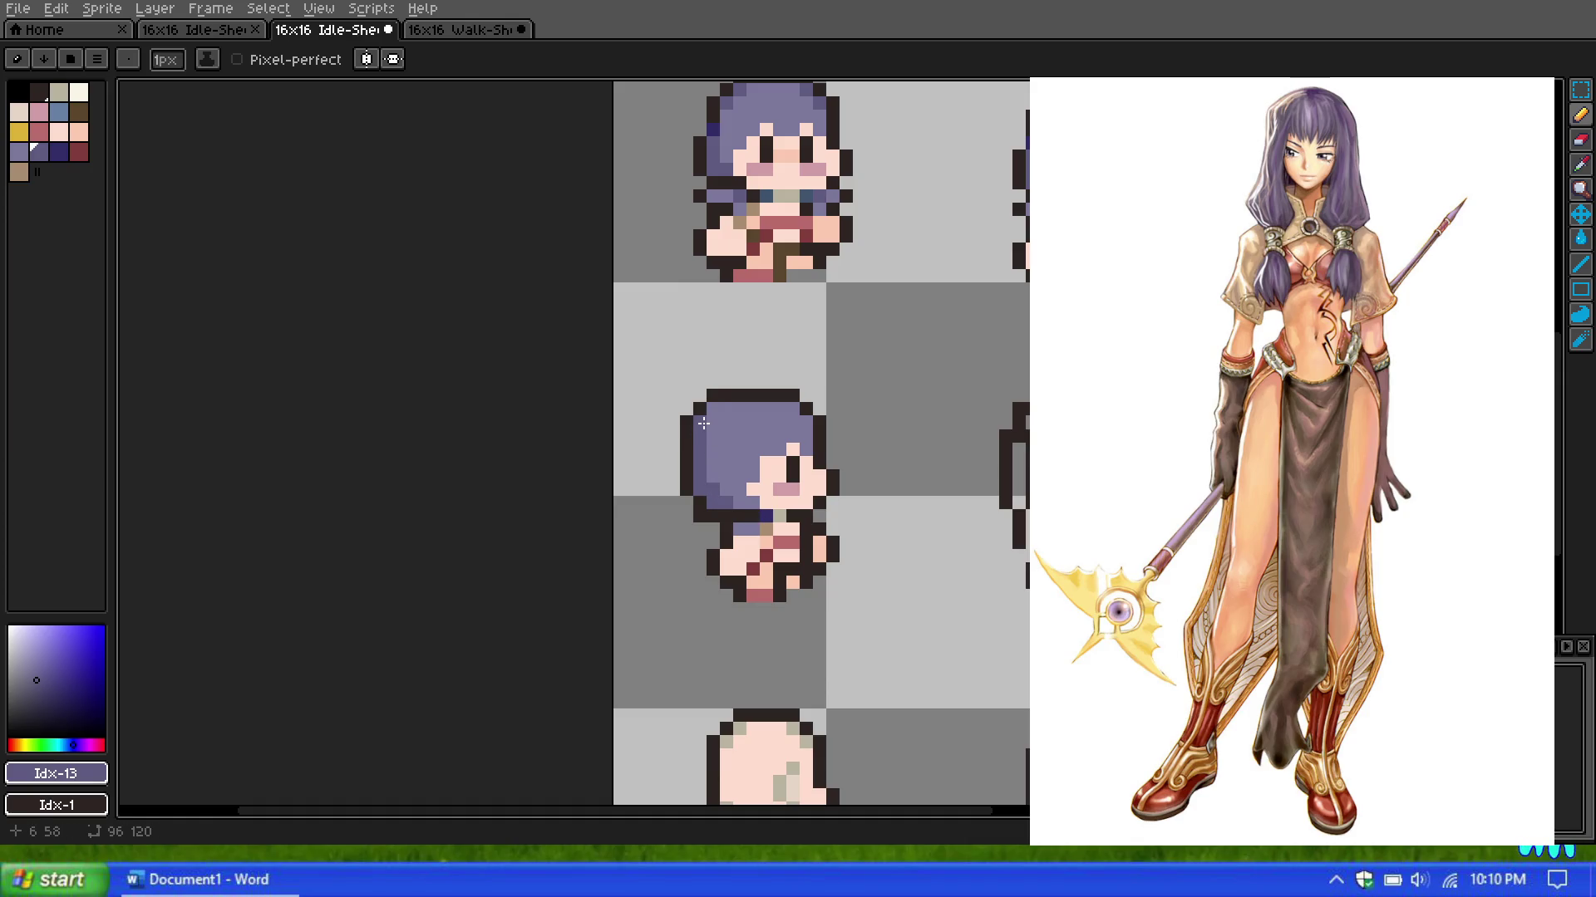
{"action": "scroll", "coordinate": [716, 431], "scroll_direction": "down", "scroll_amount": 1}
{"action": "scroll", "coordinate": [716, 431], "scroll_direction": "up", "scroll_amount": 1}
{"action": "scroll", "coordinate": [718, 428], "scroll_direction": "up", "scroll_amount": 1}
{"action": "scroll", "coordinate": [717, 425], "scroll_direction": "down", "scroll_amount": 2}
{"action": "scroll", "coordinate": [707, 423], "scroll_direction": "up", "scroll_amount": 1}
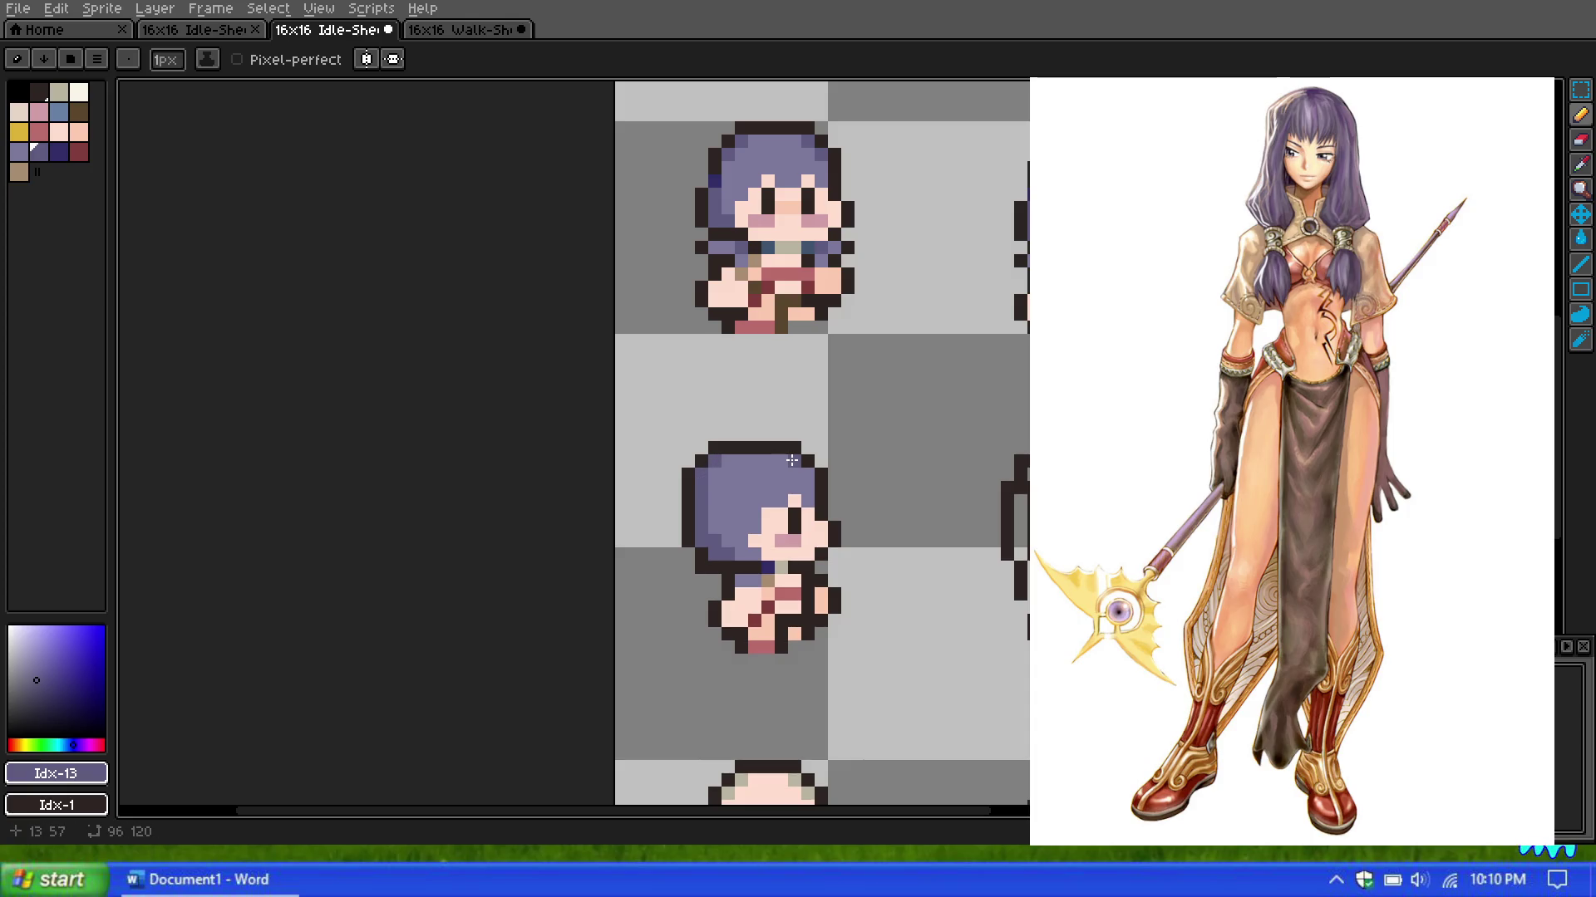
{"action": "scroll", "coordinate": [690, 404], "scroll_direction": "down", "scroll_amount": 1}
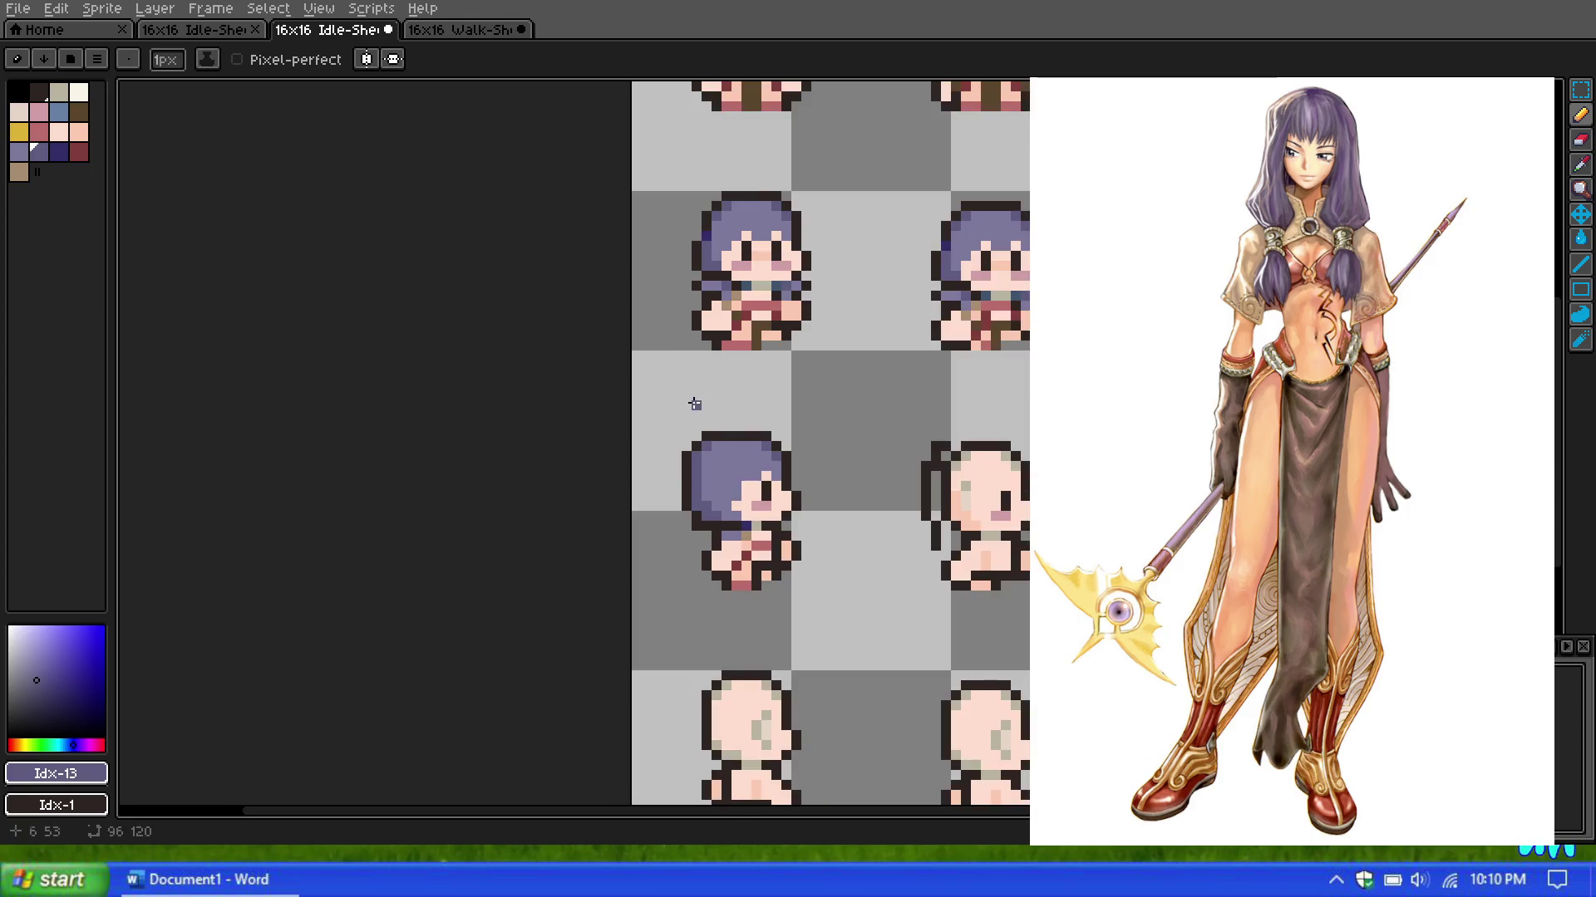
{"action": "scroll", "coordinate": [966, 456], "scroll_direction": "up", "scroll_amount": 1}
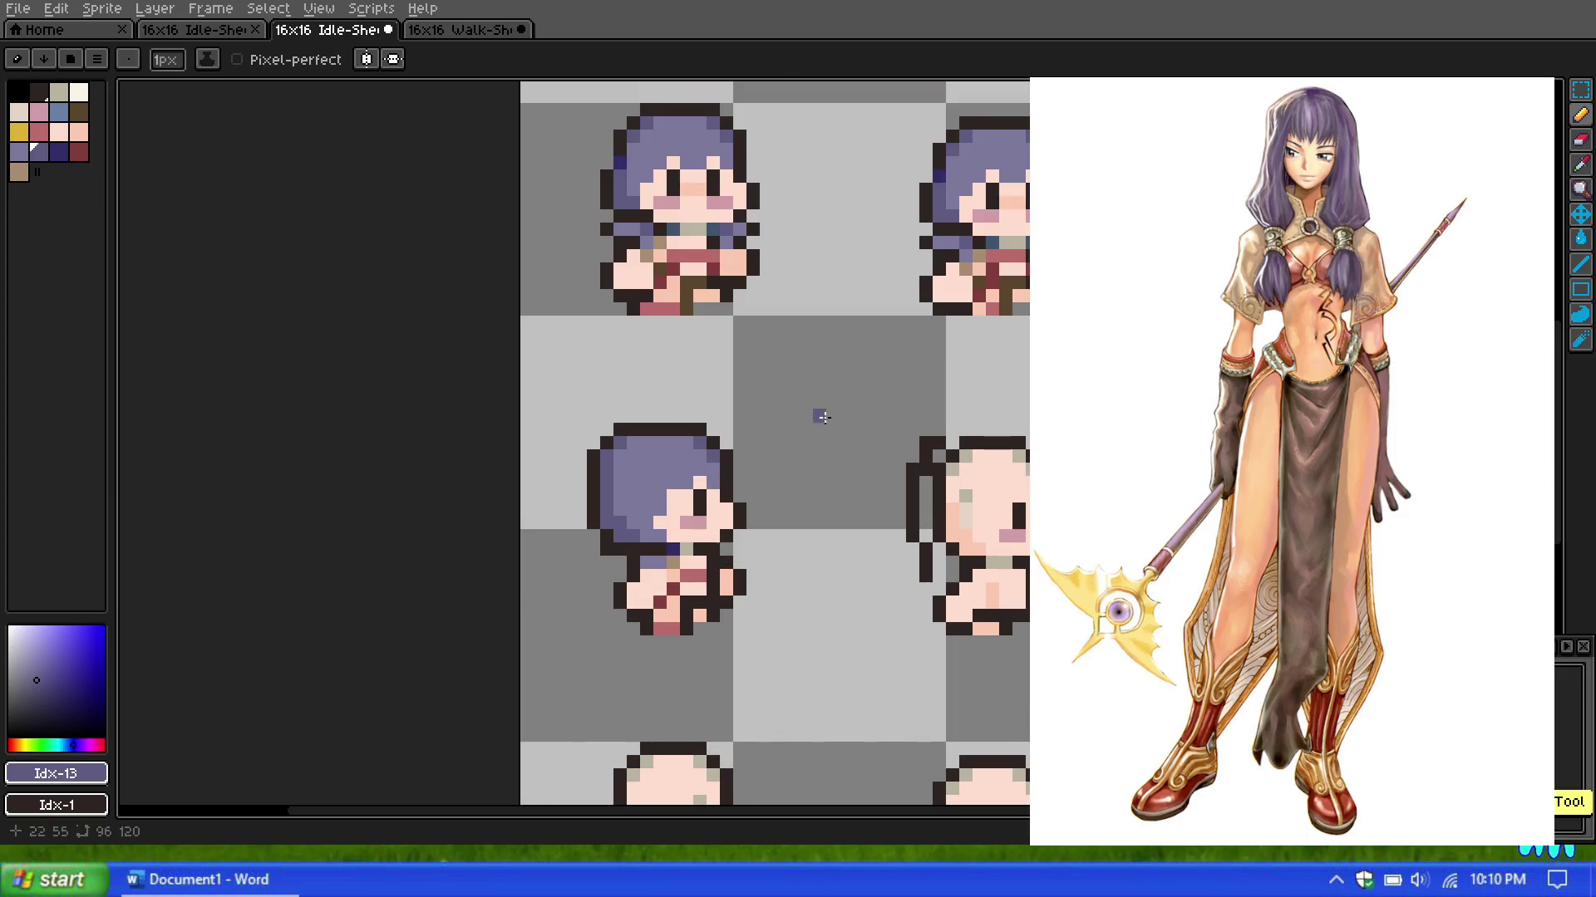
{"action": "scroll", "coordinate": [737, 376], "scroll_direction": "down", "scroll_amount": 2}
{"action": "scroll", "coordinate": [737, 376], "scroll_direction": "down", "scroll_amount": 2}
{"action": "scroll", "coordinate": [731, 391], "scroll_direction": "down", "scroll_amount": 3}
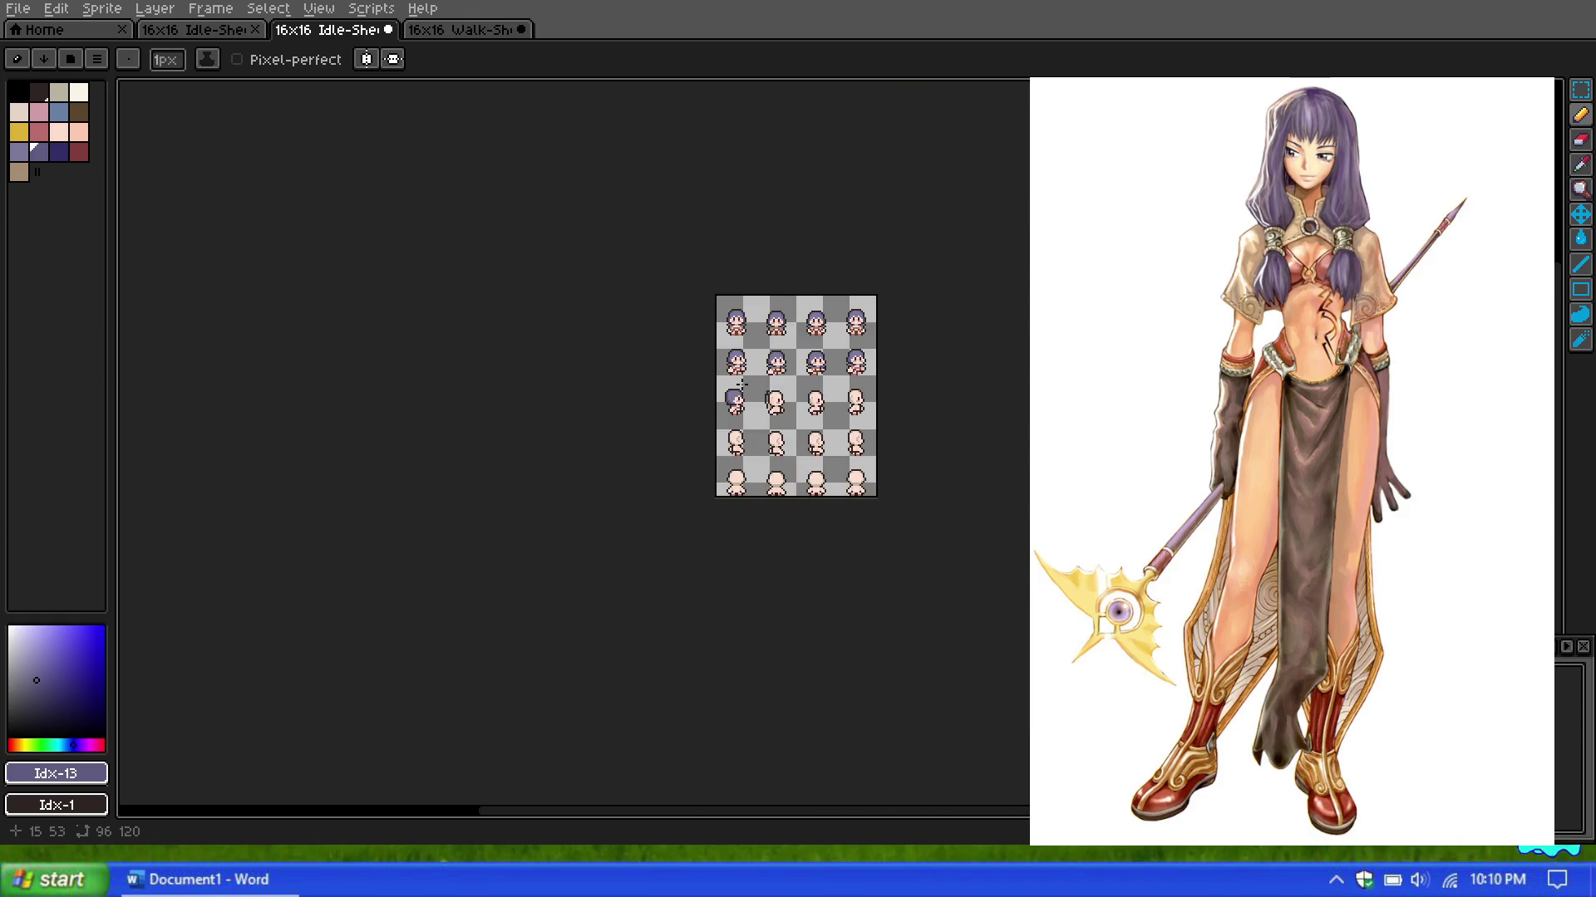
{"action": "scroll", "coordinate": [724, 406], "scroll_direction": "up", "scroll_amount": 4}
{"action": "scroll", "coordinate": [724, 407], "scroll_direction": "up", "scroll_amount": 1}
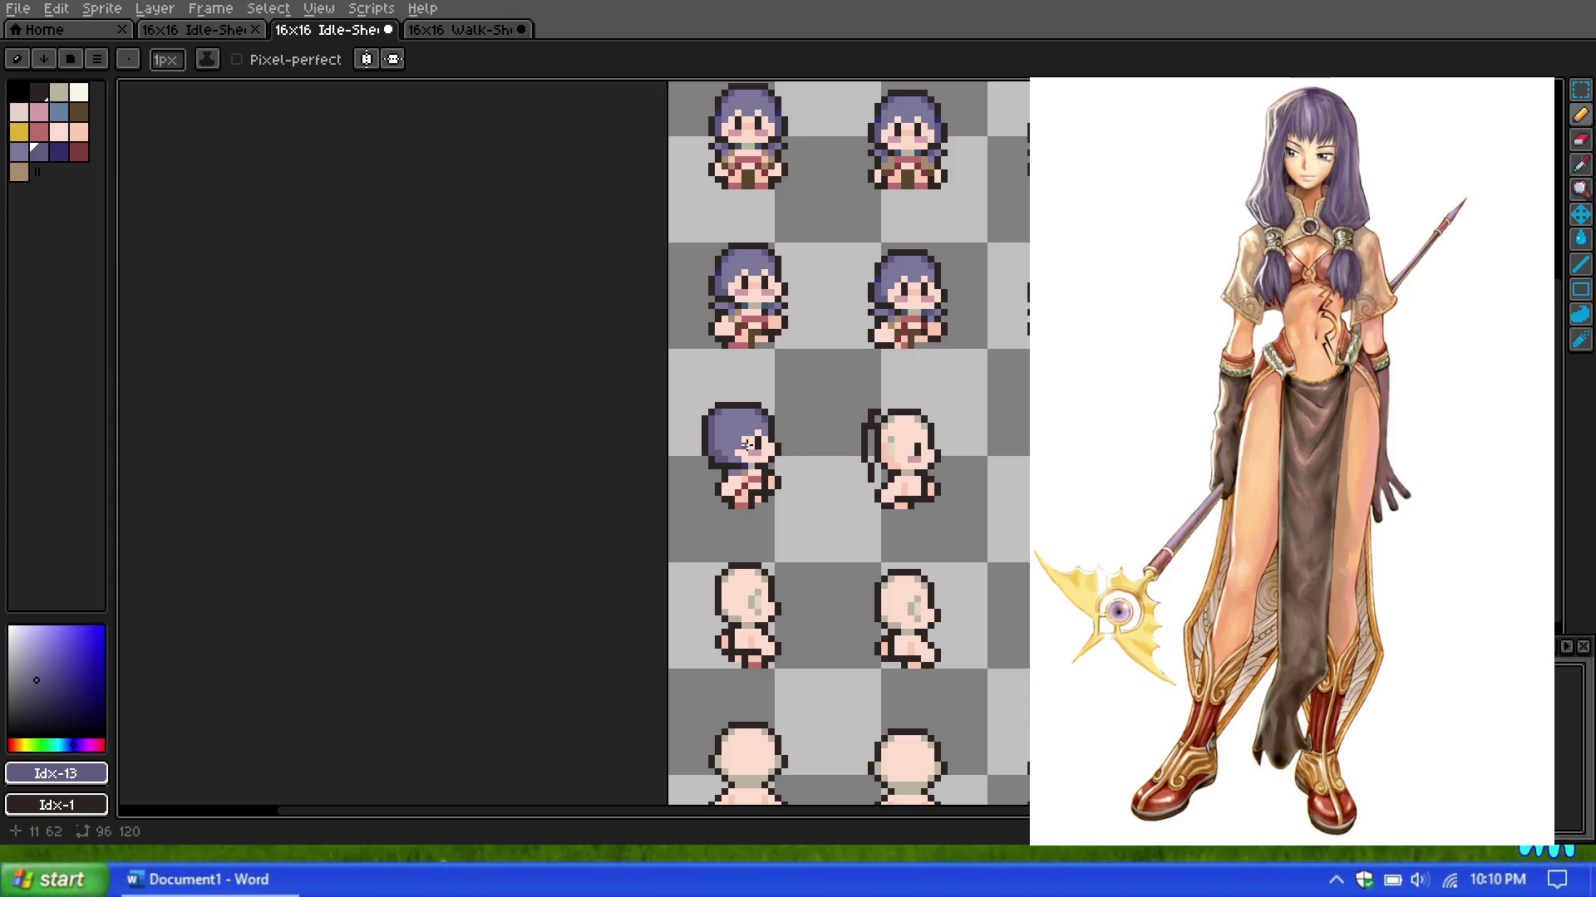
{"action": "scroll", "coordinate": [726, 381], "scroll_direction": "up", "scroll_amount": 2}
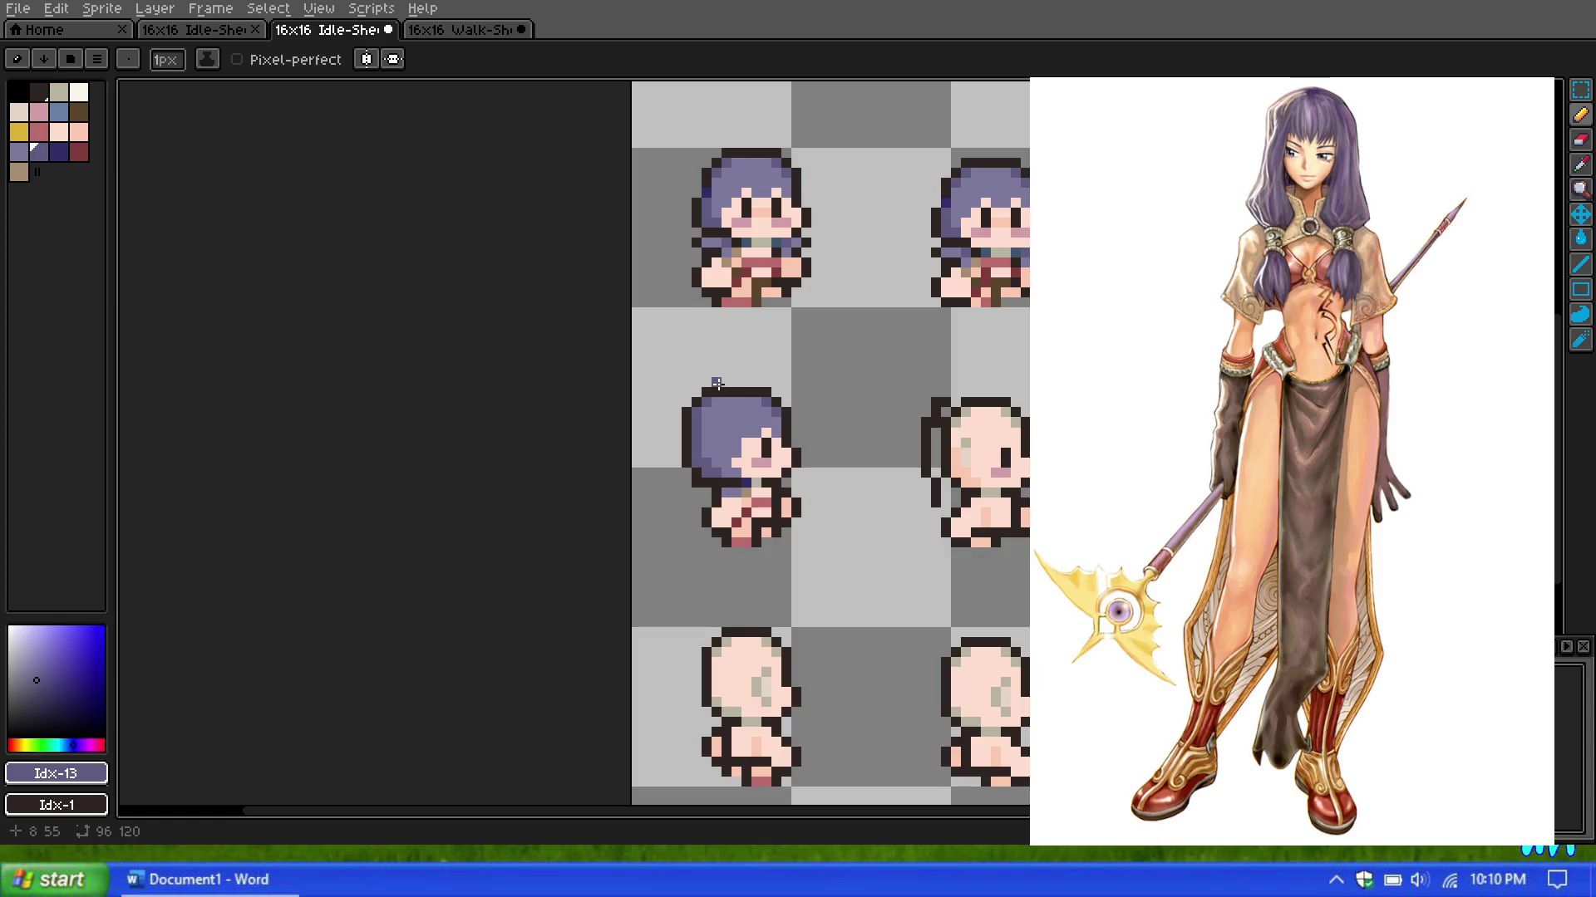
{"action": "scroll", "coordinate": [739, 354], "scroll_direction": "down", "scroll_amount": 1}
{"action": "scroll", "coordinate": [739, 355], "scroll_direction": "up", "scroll_amount": 2}
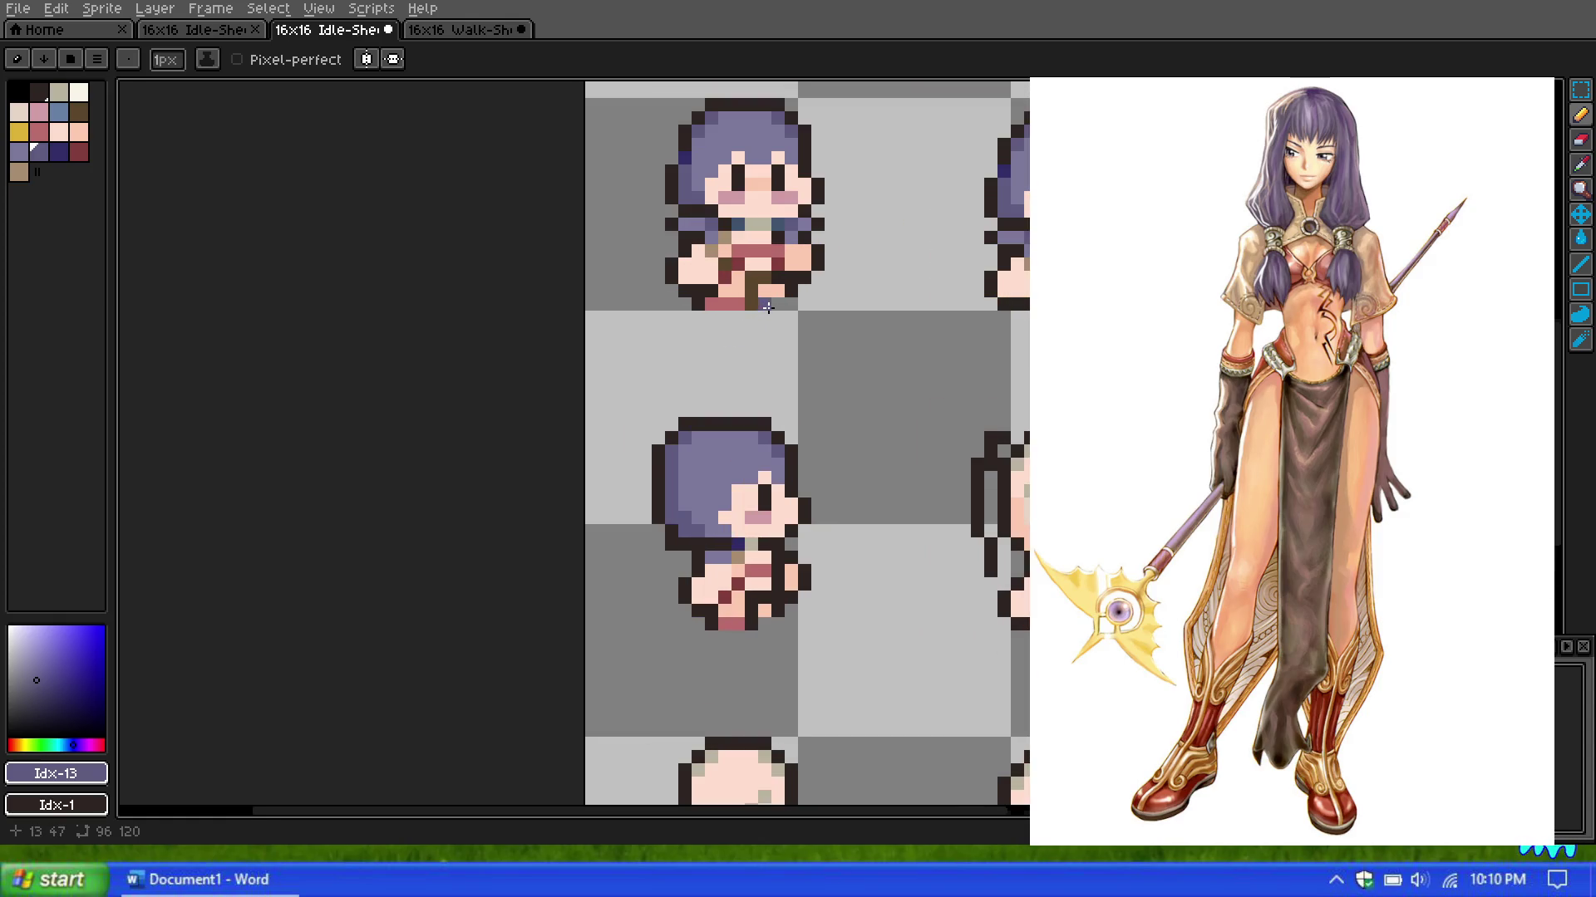
{"action": "scroll", "coordinate": [768, 306], "scroll_direction": "down", "scroll_amount": 1}
{"action": "scroll", "coordinate": [768, 272], "scroll_direction": "down", "scroll_amount": 1}
{"action": "scroll", "coordinate": [768, 249], "scroll_direction": "up", "scroll_amount": 1}
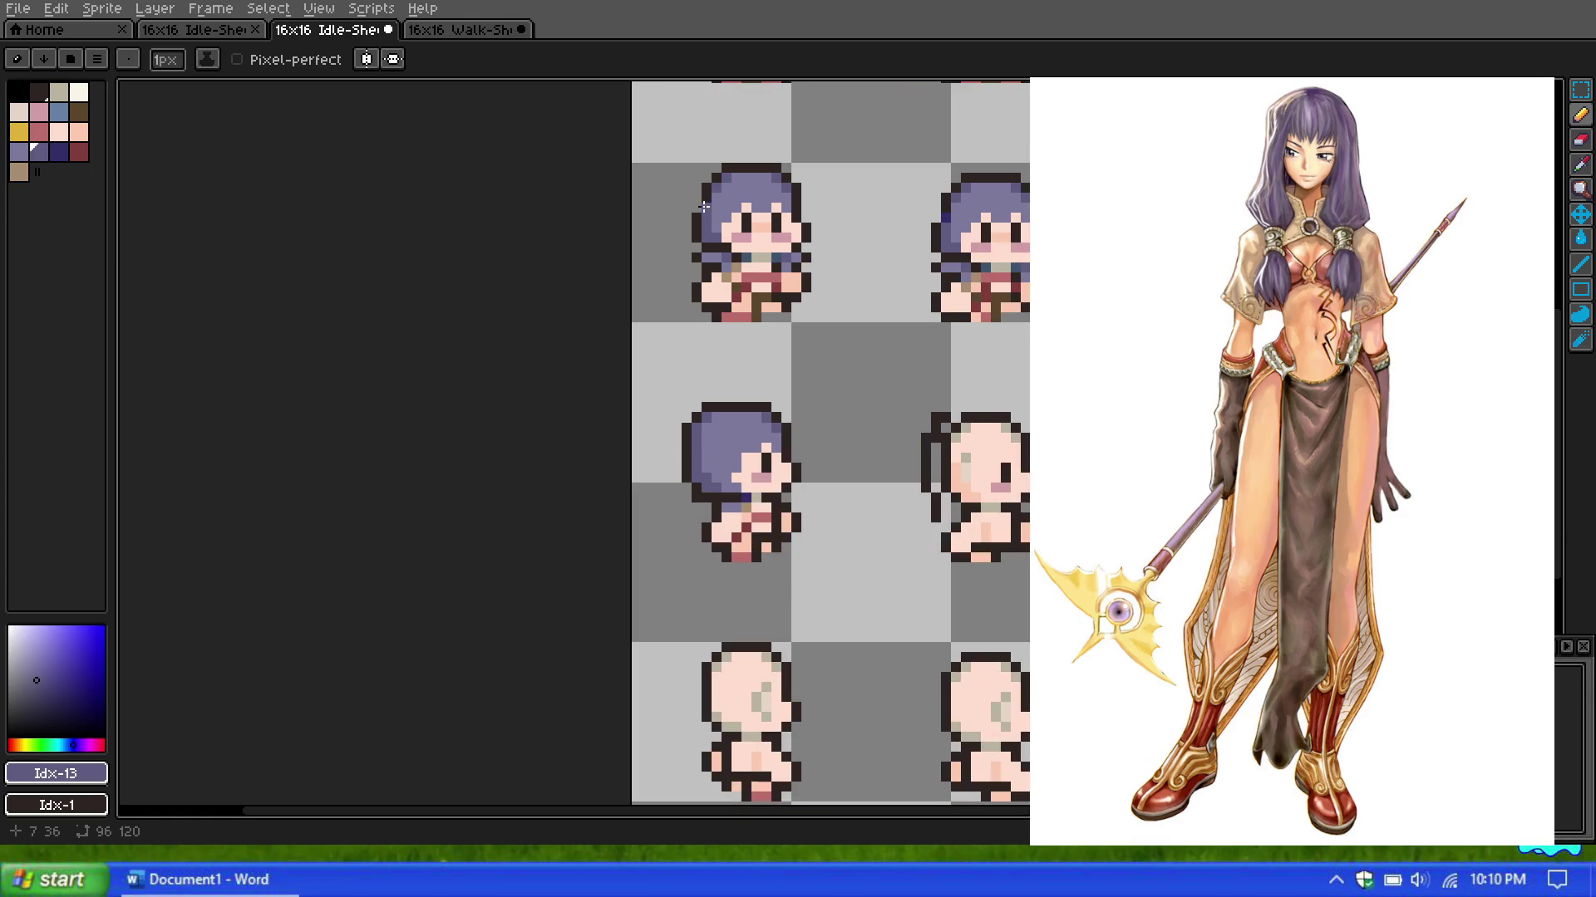
Step: Marquee-select the haired front sprite and drop a copy into the middle row's second frame
{"action": "key", "text": "m"}
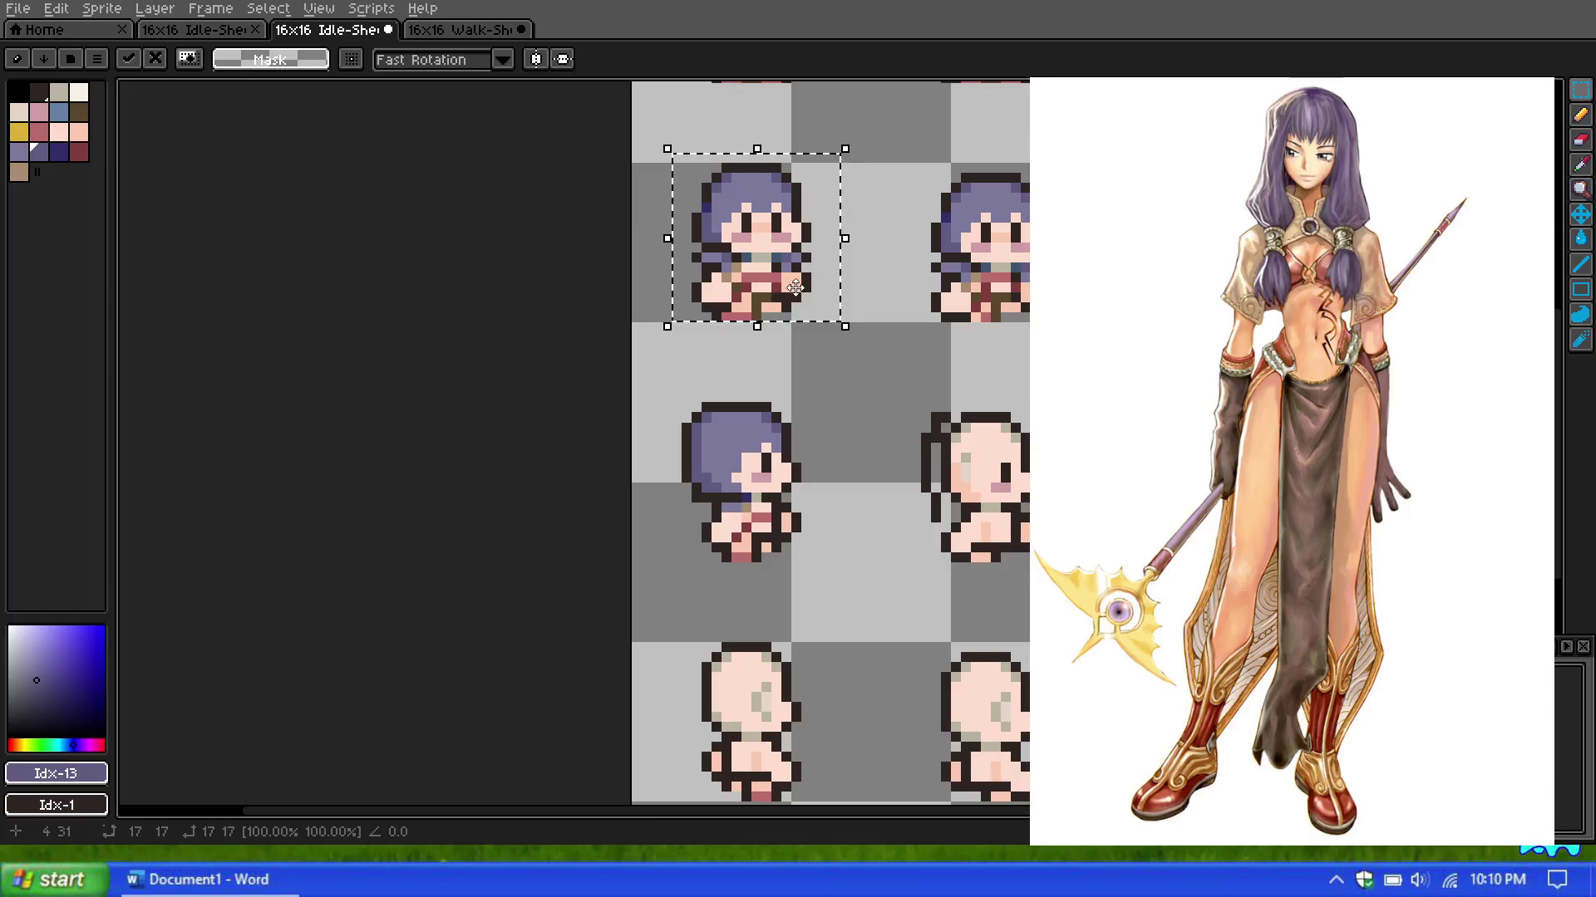
{"action": "left_click_drag", "start_coordinate": [836, 163], "coordinate": [666, 317]}
{"action": "mouse_move", "coordinate": [792, 287]}
{"action": "left_mouse_down"}
{"action": "mouse_move", "coordinate": [882, 496]}
{"action": "mouse_move", "coordinate": [743, 511]}
{"action": "mouse_move", "coordinate": [888, 505]}
{"action": "left_mouse_up"}
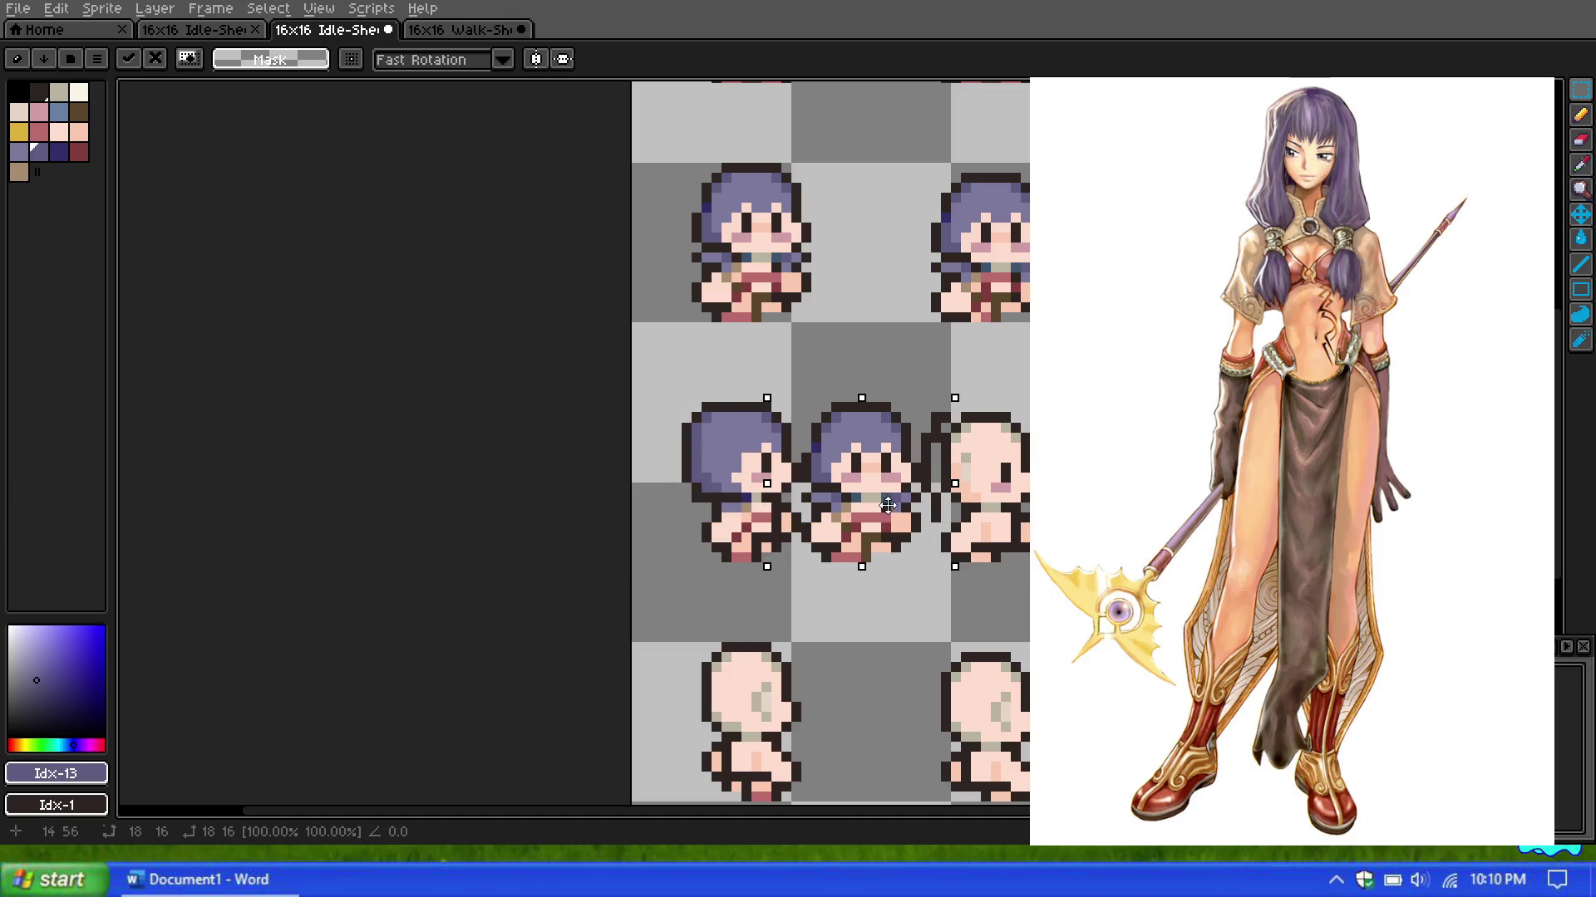
{"action": "left_click_drag", "start_coordinate": [888, 505], "coordinate": [898, 505]}
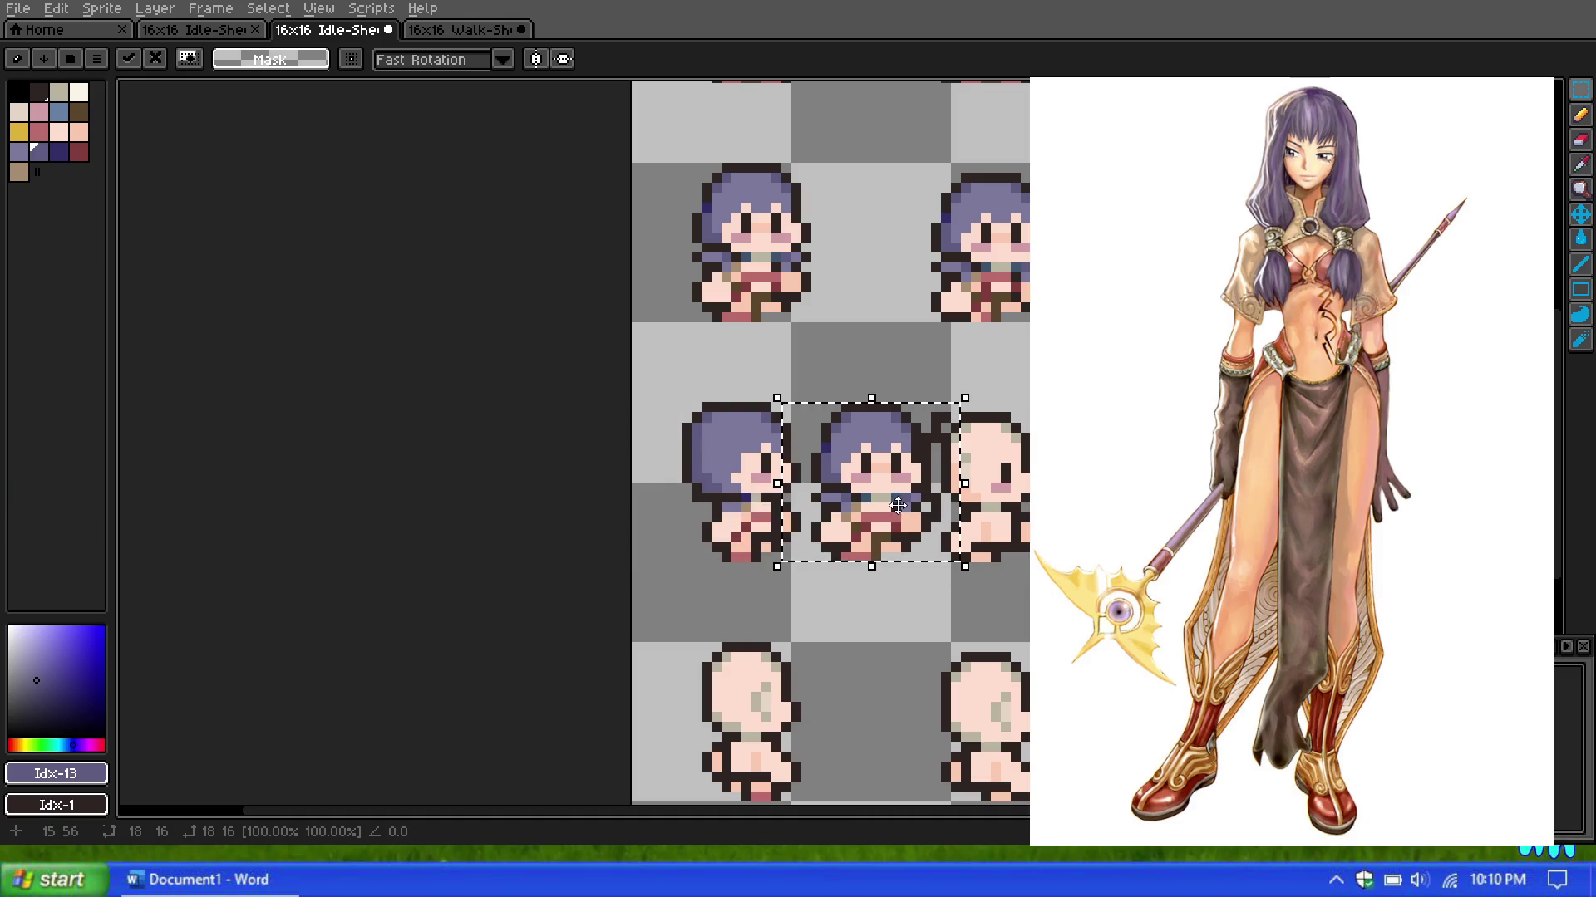
{"action": "left_click", "coordinate": [746, 617]}
{"action": "scroll", "coordinate": [966, 449], "scroll_direction": "up", "scroll_amount": 1}
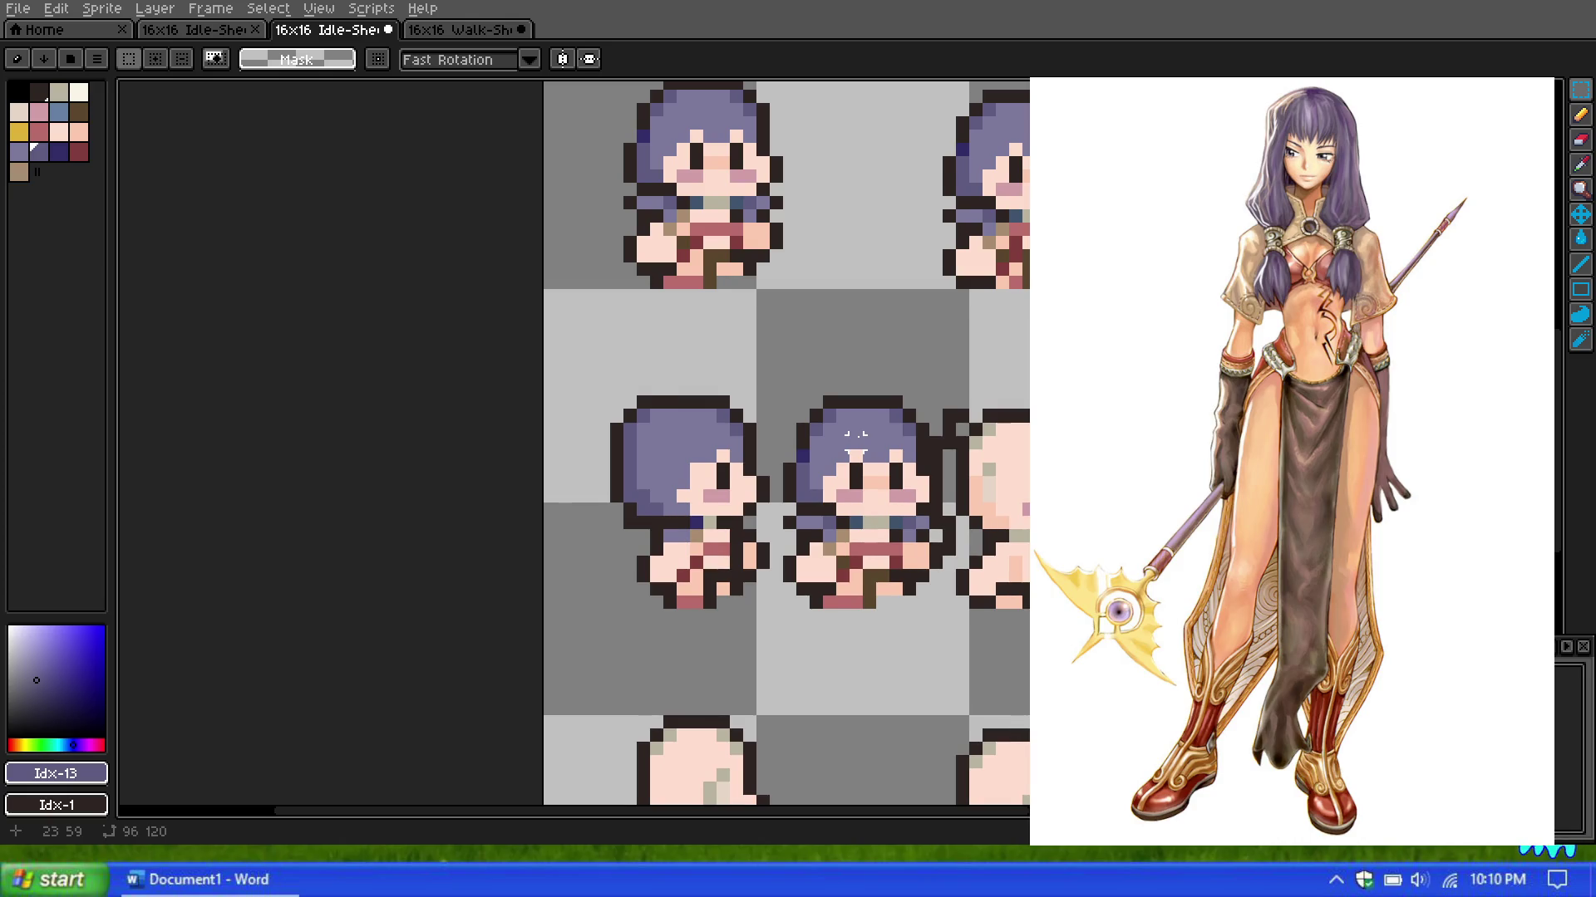
{"action": "scroll", "coordinate": [856, 445], "scroll_direction": "up", "scroll_amount": 1}
{"action": "scroll", "coordinate": [794, 422], "scroll_direction": "up", "scroll_amount": 1}
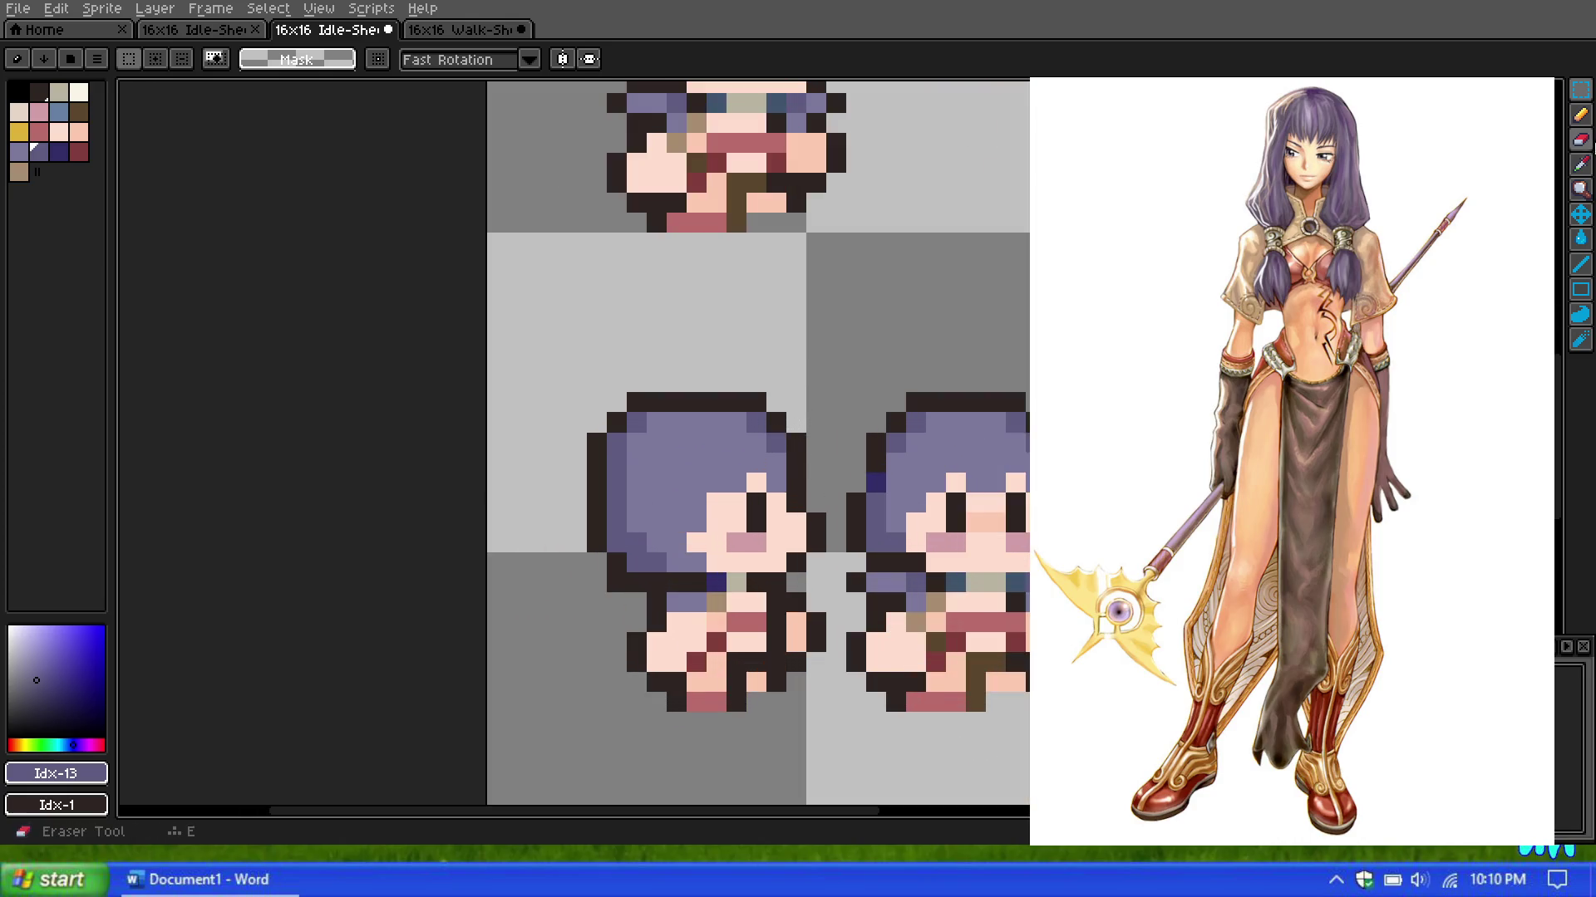
{"action": "left_click", "coordinate": [1580, 114]}
Step: Add a navy pixel at the hair's top-left and darken the side-view hair outline
{"action": "left_click", "coordinate": [50, 159]}
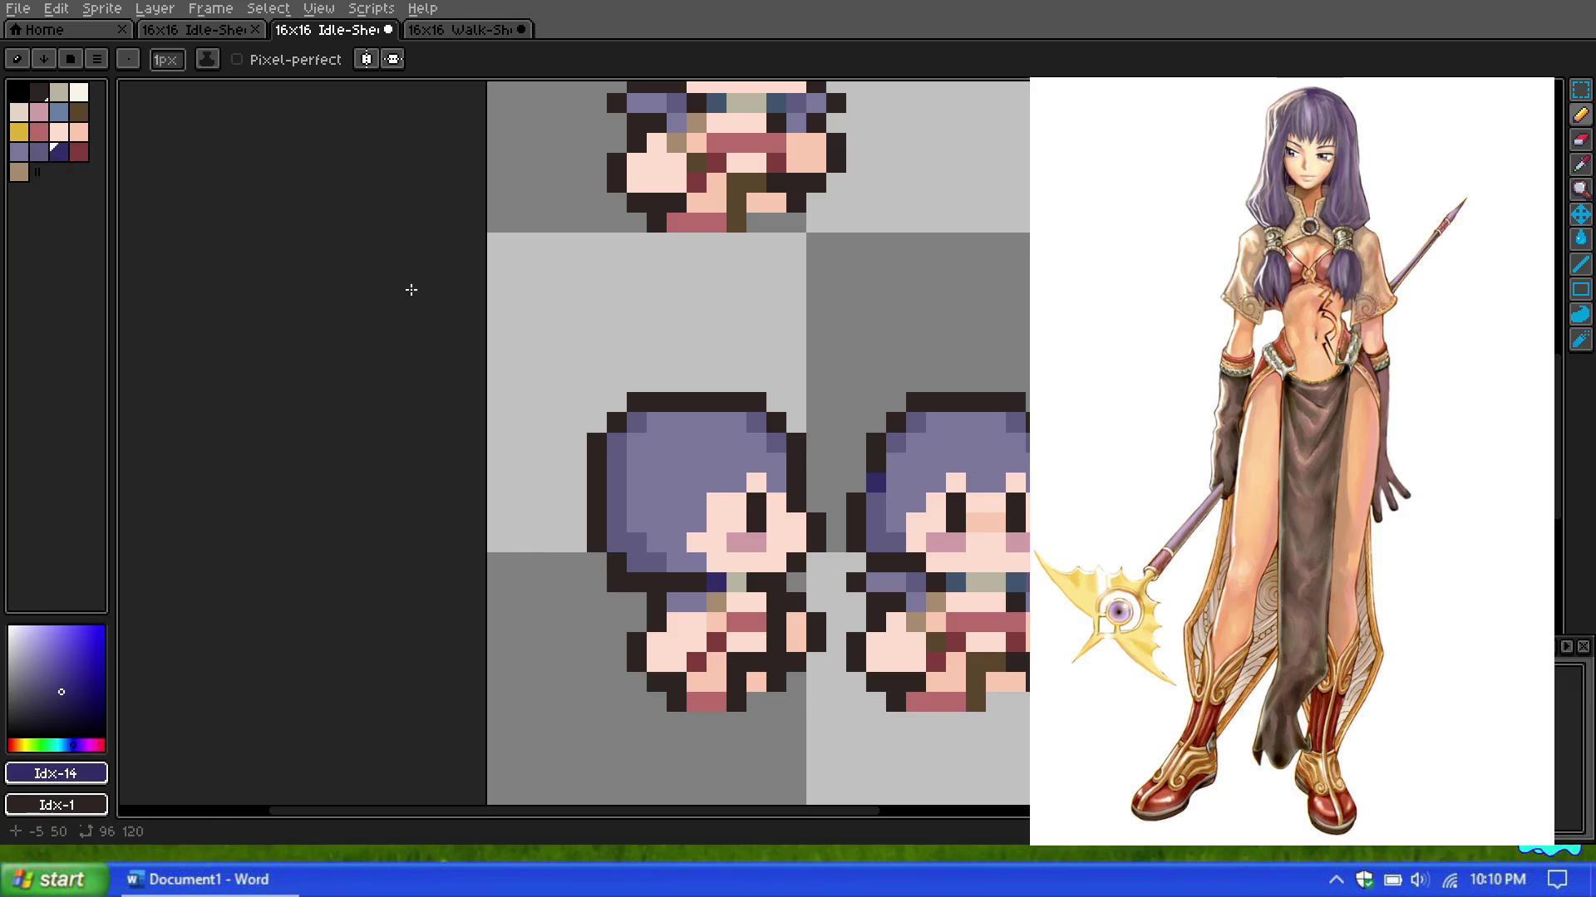
{"action": "left_click", "coordinate": [639, 411]}
{"action": "scroll", "coordinate": [697, 462], "scroll_direction": "down", "scroll_amount": 2}
{"action": "scroll", "coordinate": [696, 462], "scroll_direction": "down", "scroll_amount": 1}
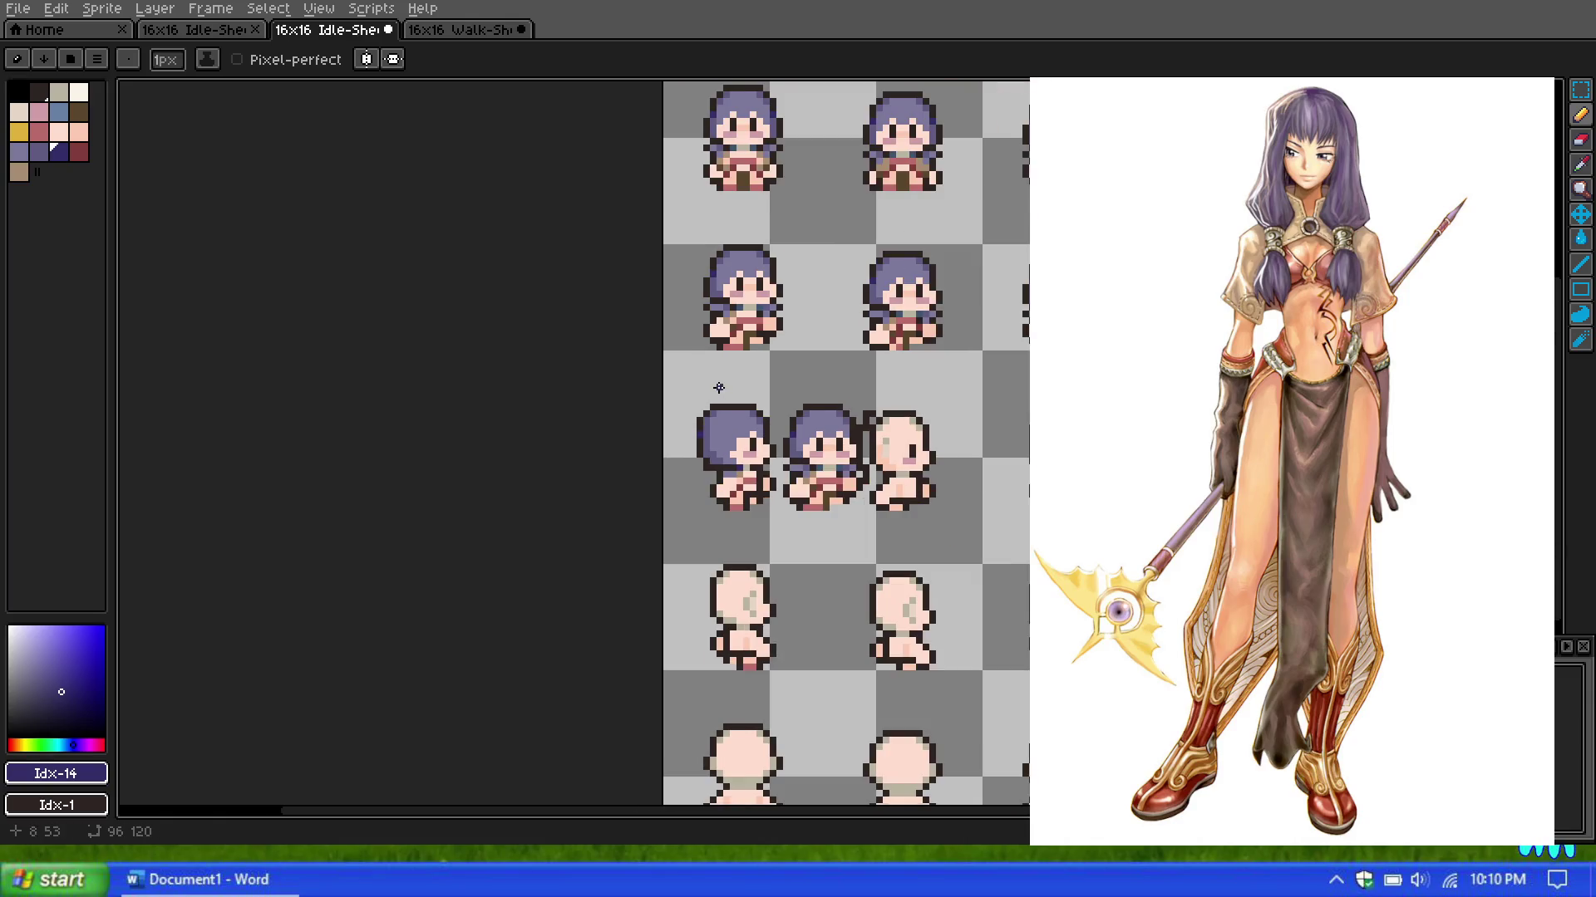
{"action": "scroll", "coordinate": [732, 413], "scroll_direction": "up", "scroll_amount": 1}
{"action": "scroll", "coordinate": [782, 405], "scroll_direction": "down", "scroll_amount": 1}
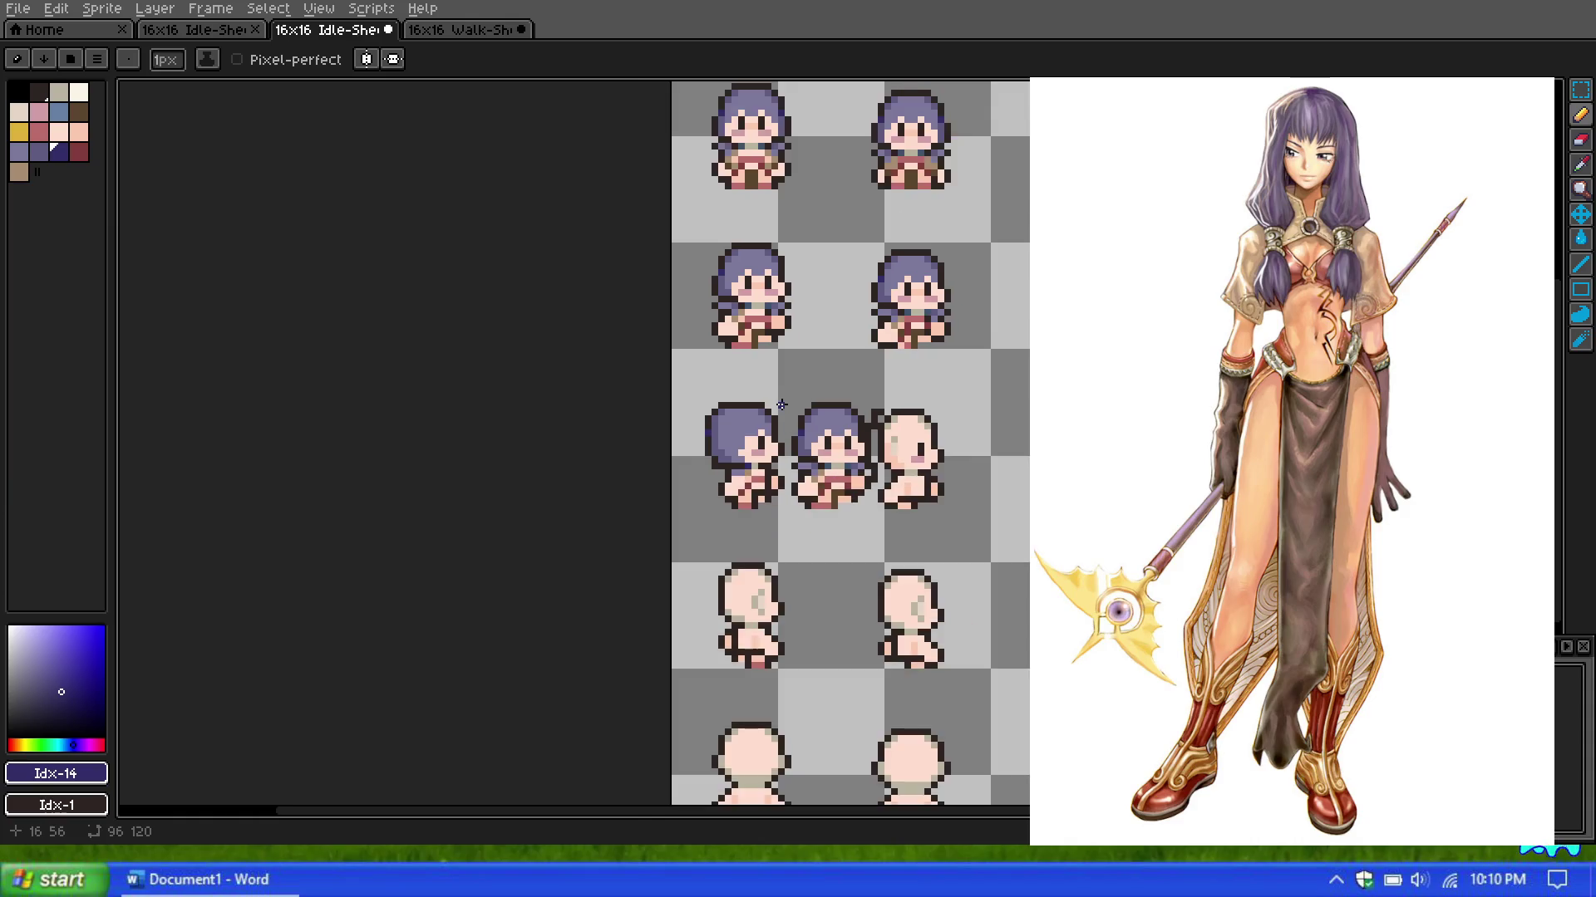
{"action": "scroll", "coordinate": [781, 405], "scroll_direction": "up", "scroll_amount": 2}
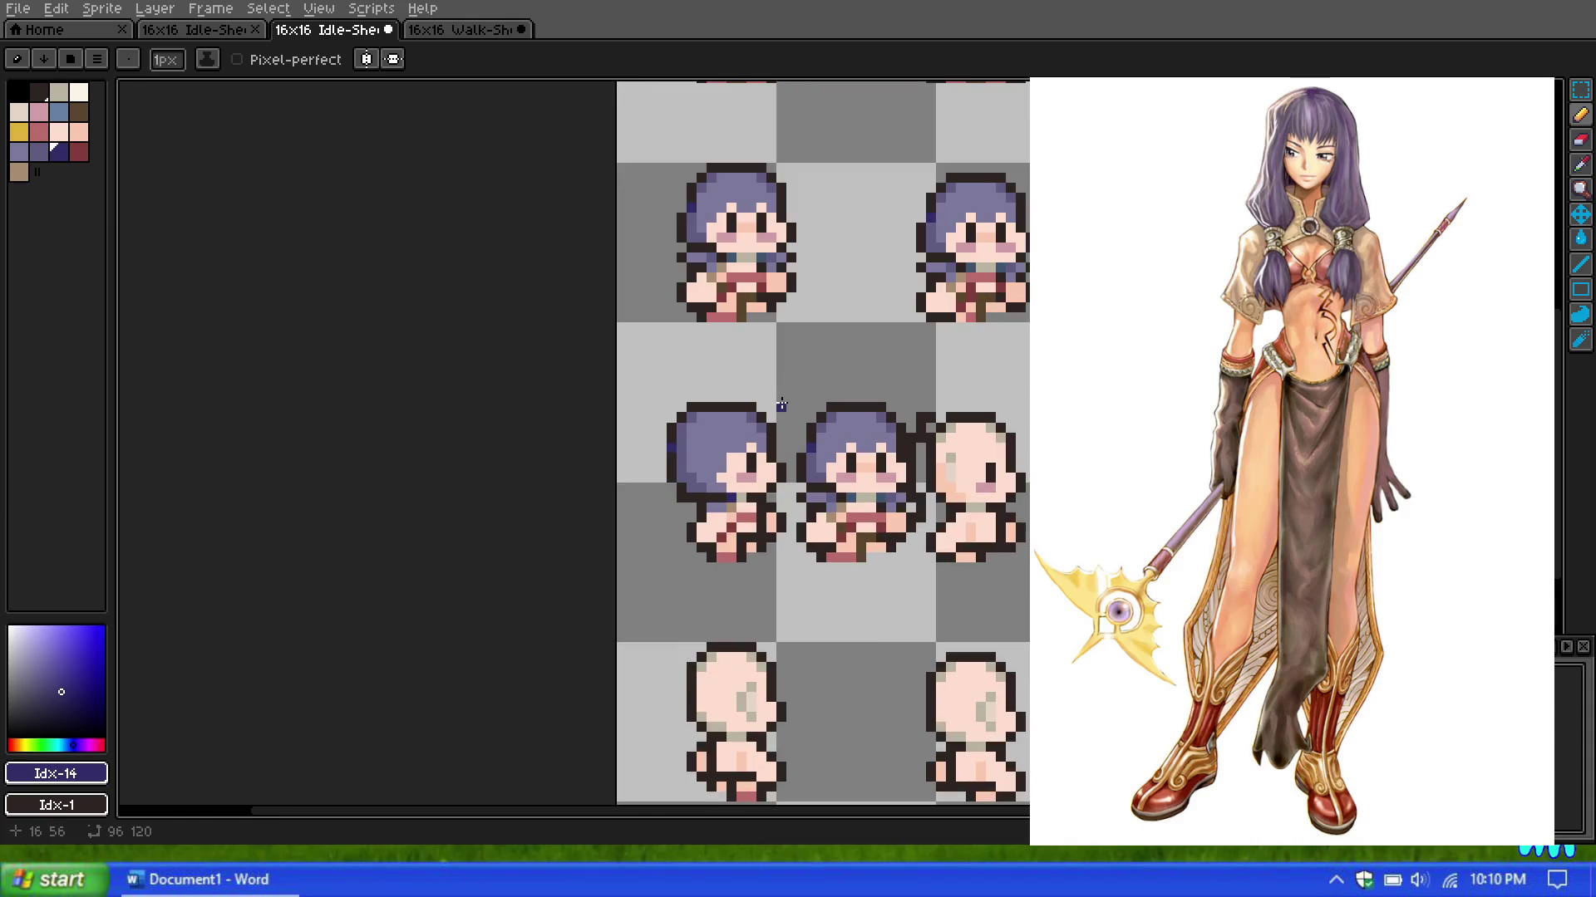
{"action": "scroll", "coordinate": [762, 378], "scroll_direction": "up", "scroll_amount": 1}
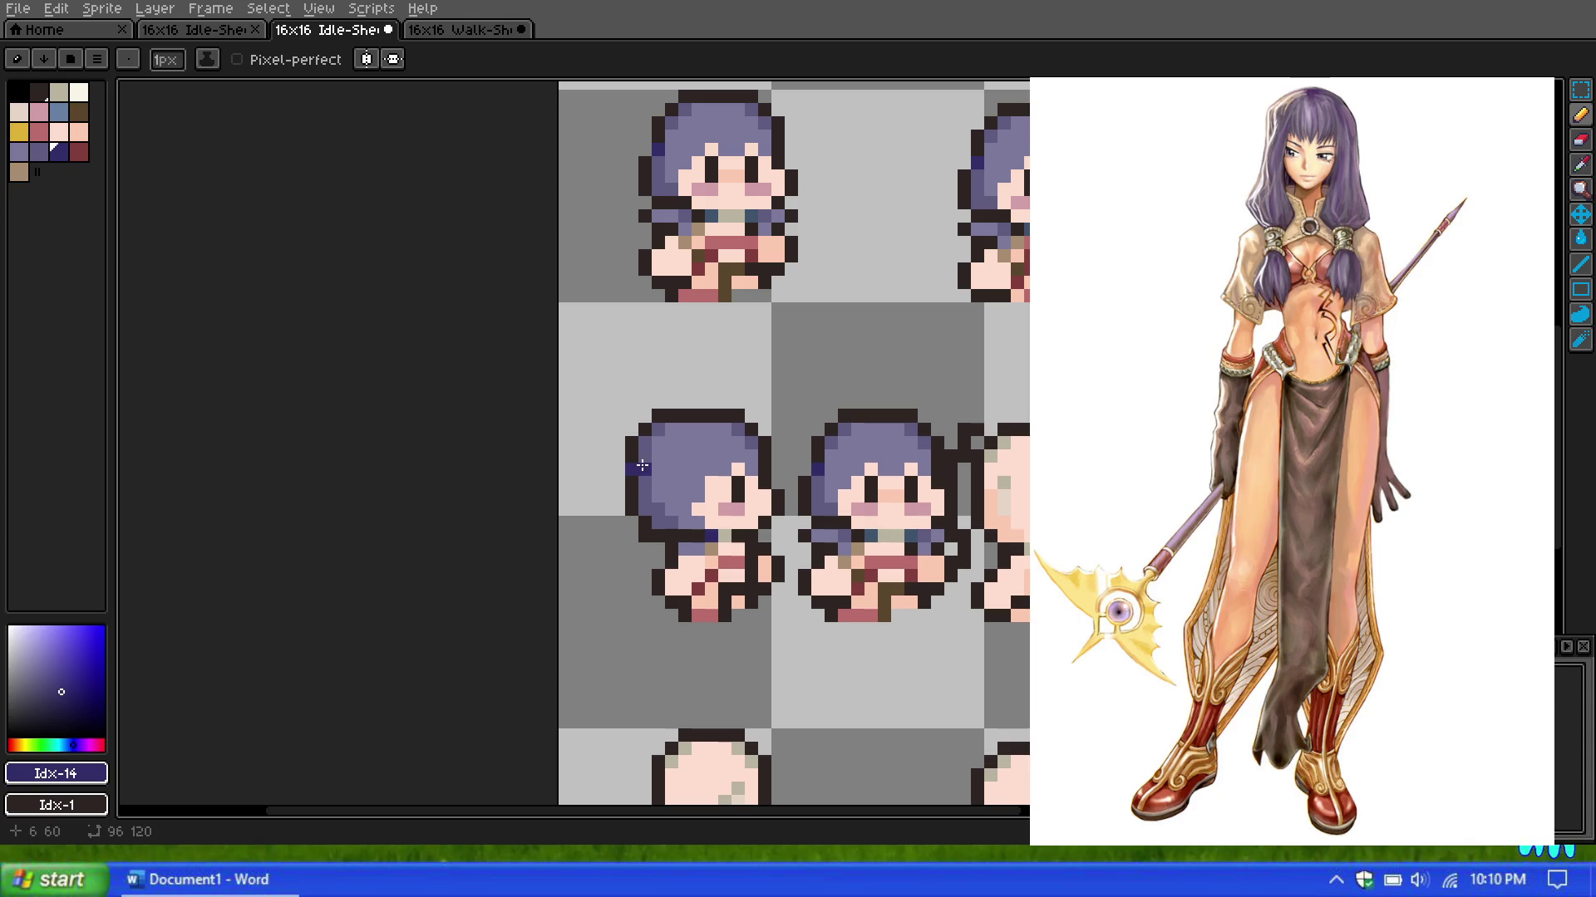
{"action": "scroll", "coordinate": [642, 466], "scroll_direction": "up", "scroll_amount": 2}
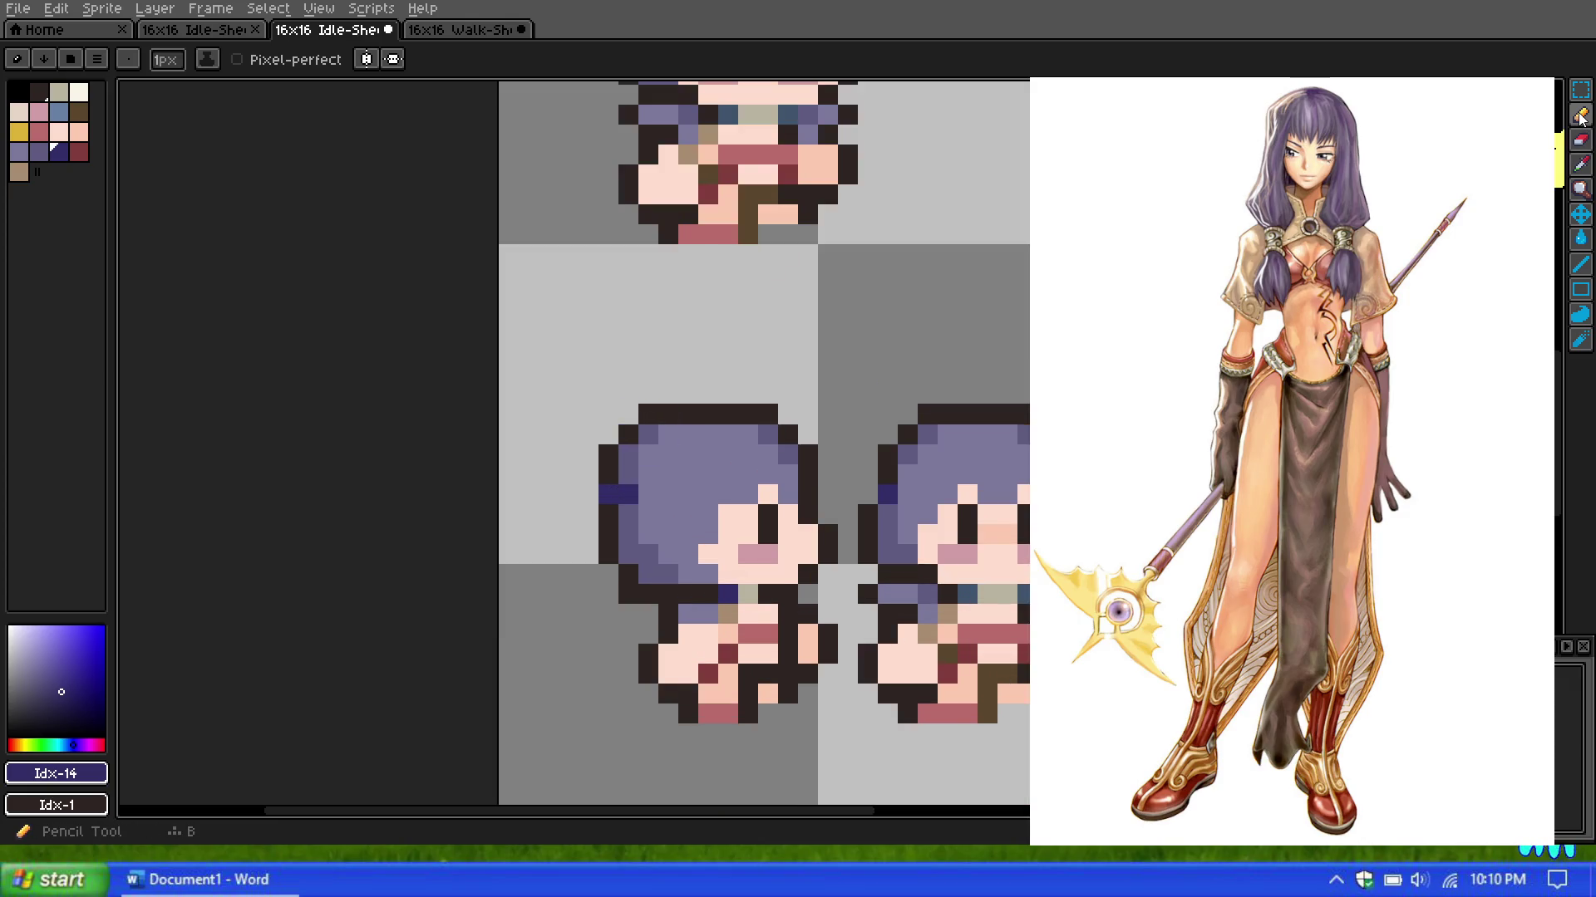
{"action": "left_click", "coordinate": [39, 91]}
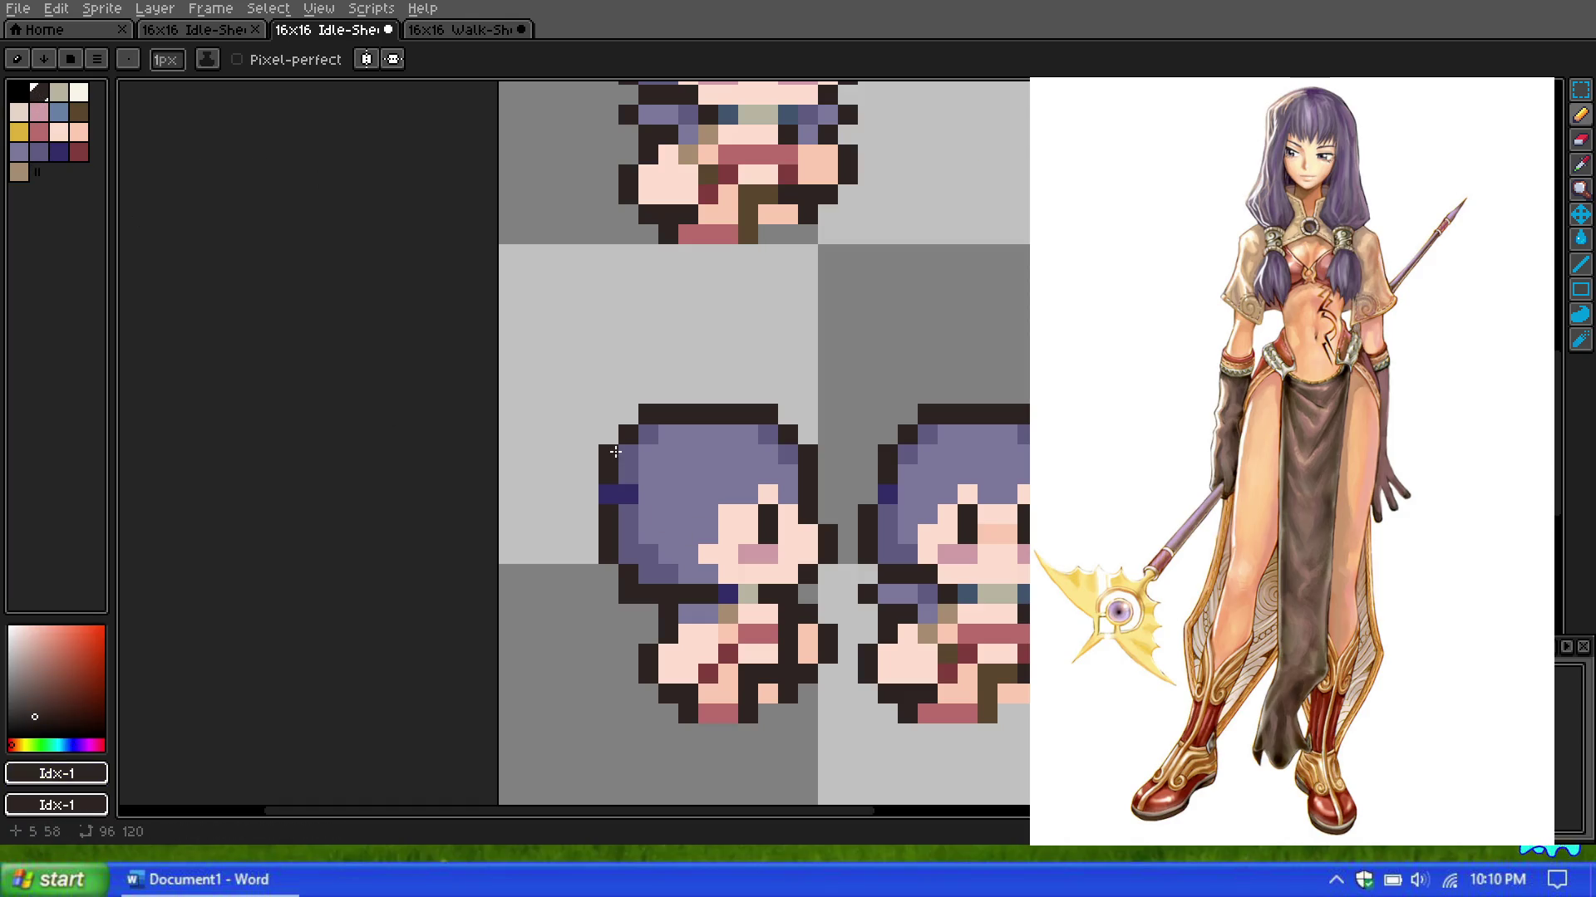
{"action": "left_click_drag", "start_coordinate": [628, 475], "coordinate": [695, 392]}
{"action": "scroll", "coordinate": [689, 396], "scroll_direction": "down", "scroll_amount": 1}
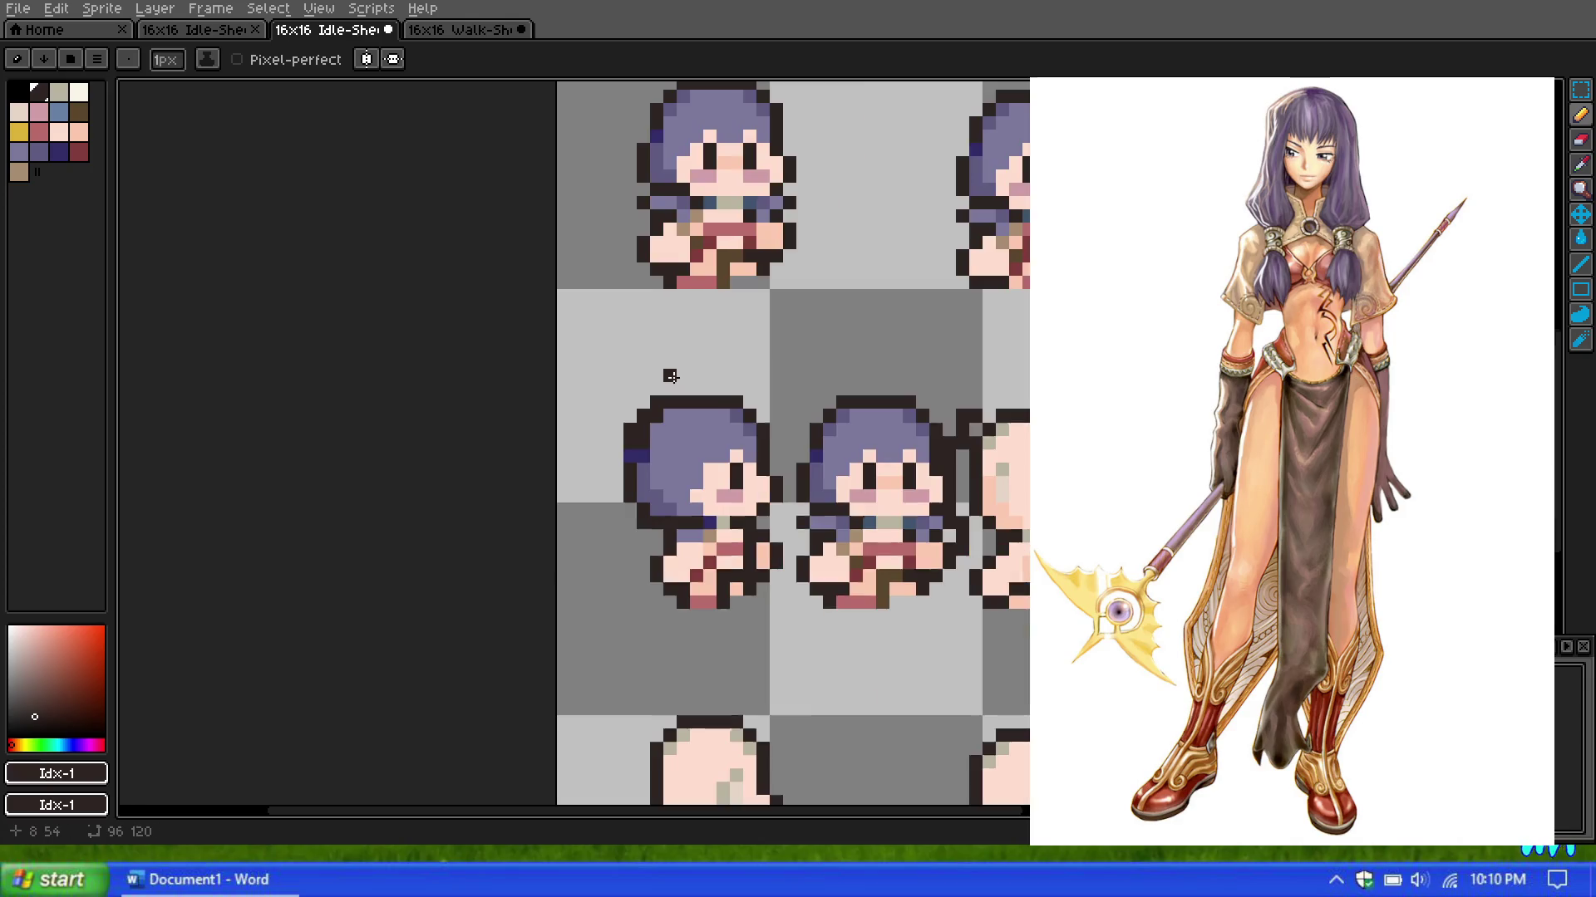
{"action": "scroll", "coordinate": [605, 399], "scroll_direction": "up", "scroll_amount": 1}
{"action": "scroll", "coordinate": [641, 420], "scroll_direction": "up", "scroll_amount": 1}
Step: Erase the stray dark-blue pixels along the side-view hair's edge
{"action": "left_click", "coordinate": [1581, 140]}
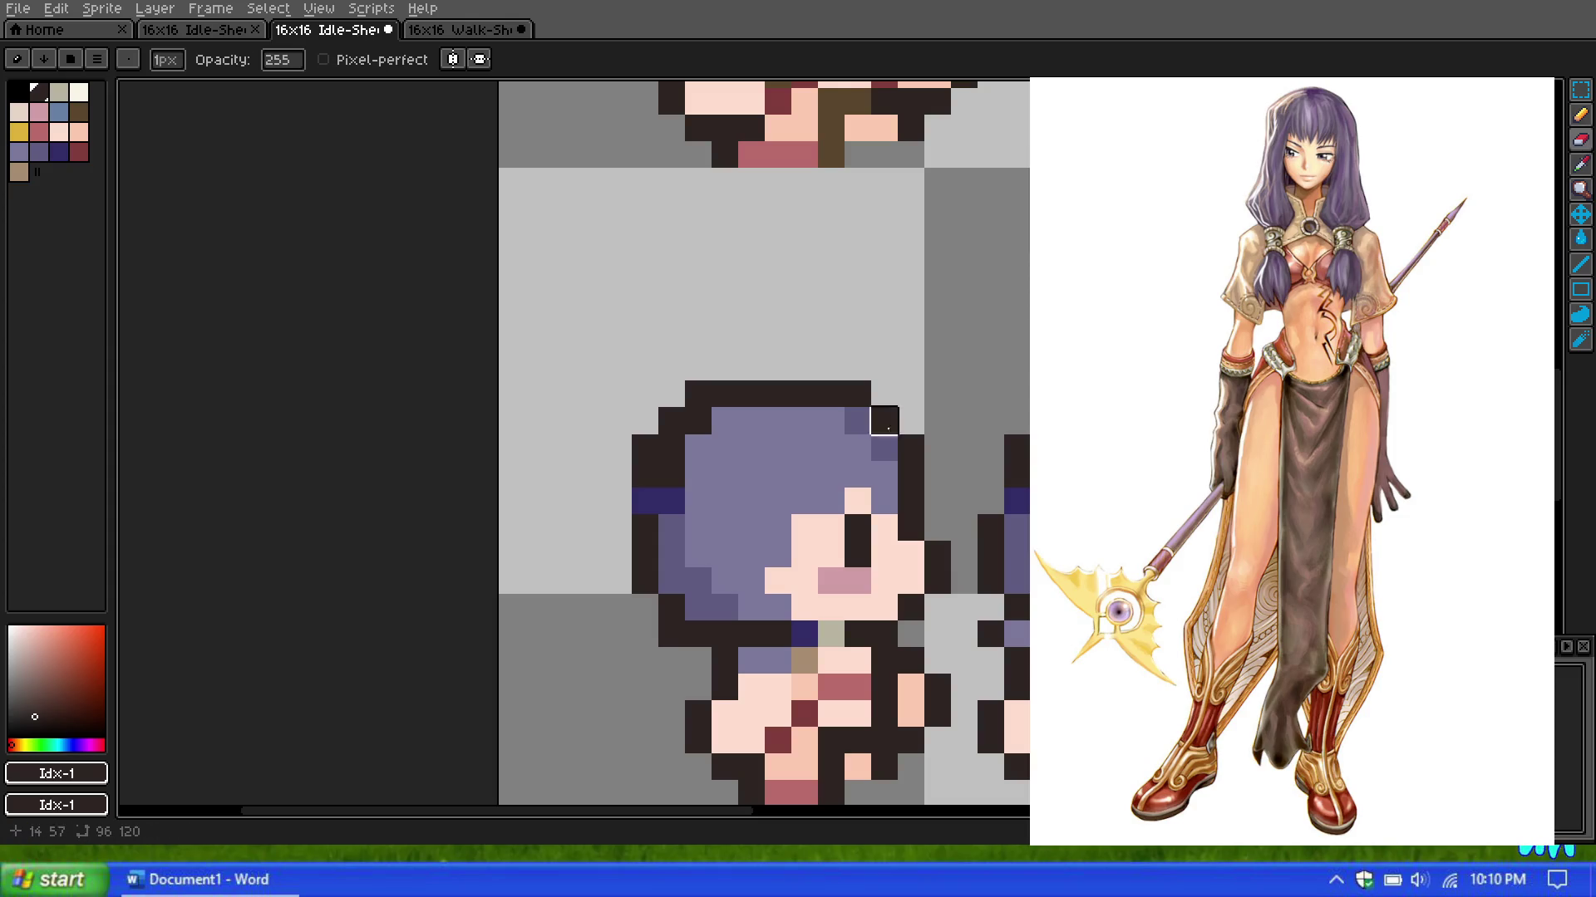
{"action": "mouse_move", "coordinate": [645, 476]}
{"action": "left_mouse_down"}
{"action": "mouse_move", "coordinate": [645, 421]}
{"action": "mouse_move", "coordinate": [672, 421]}
{"action": "left_mouse_up"}
{"action": "scroll", "coordinate": [665, 366], "scroll_direction": "down", "scroll_amount": 3}
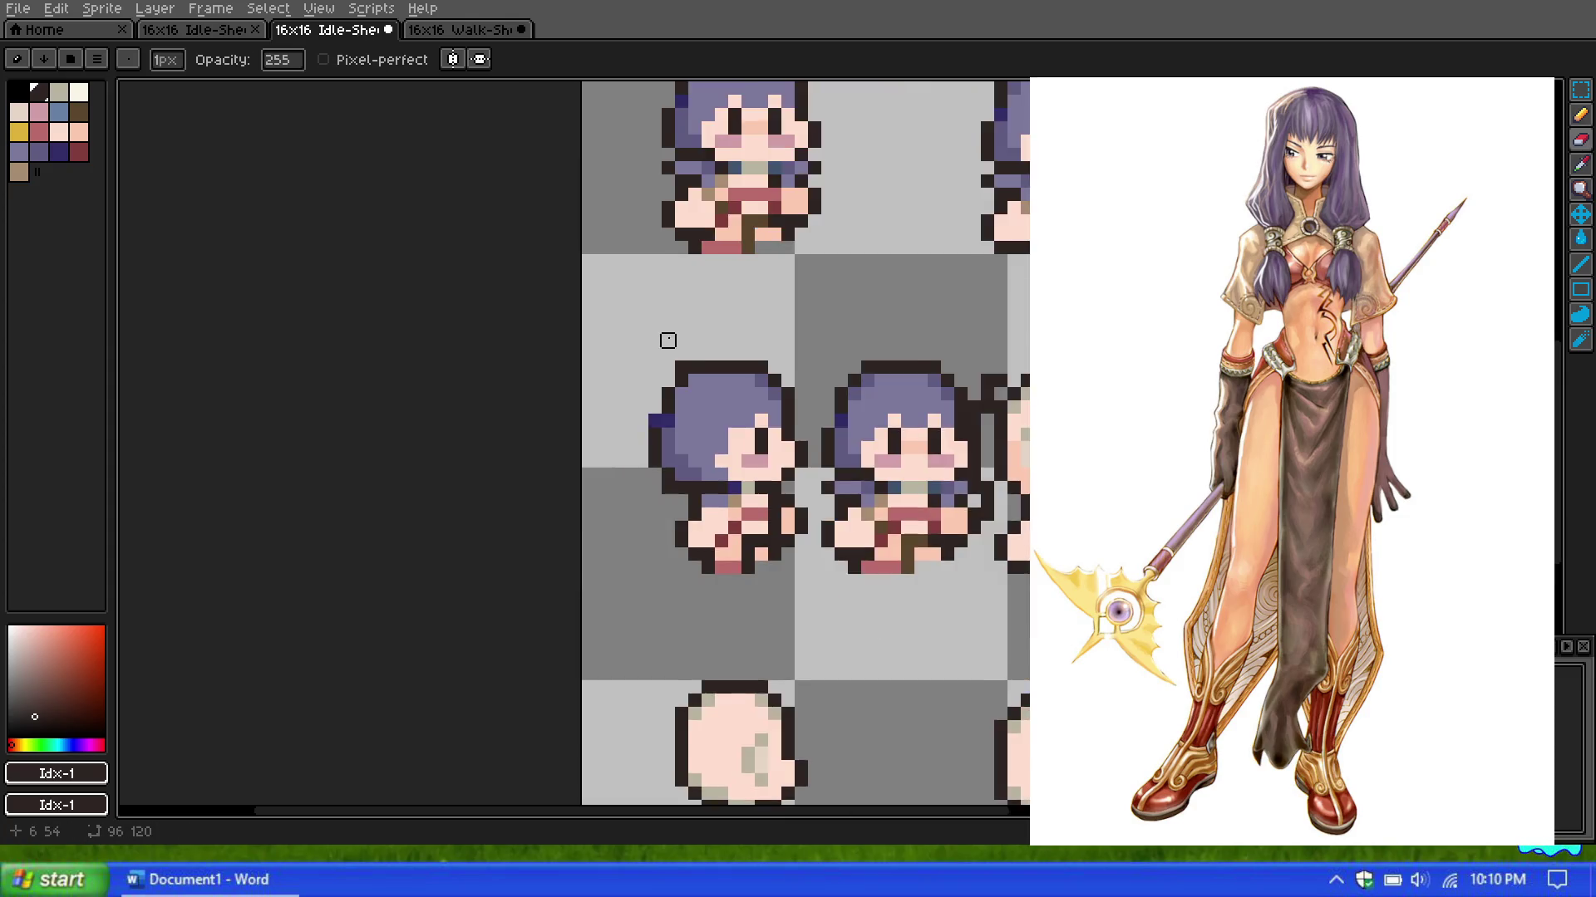
{"action": "scroll", "coordinate": [688, 340], "scroll_direction": "down", "scroll_amount": 1}
{"action": "scroll", "coordinate": [689, 340], "scroll_direction": "down", "scroll_amount": 1}
{"action": "scroll", "coordinate": [687, 342], "scroll_direction": "down", "scroll_amount": 1}
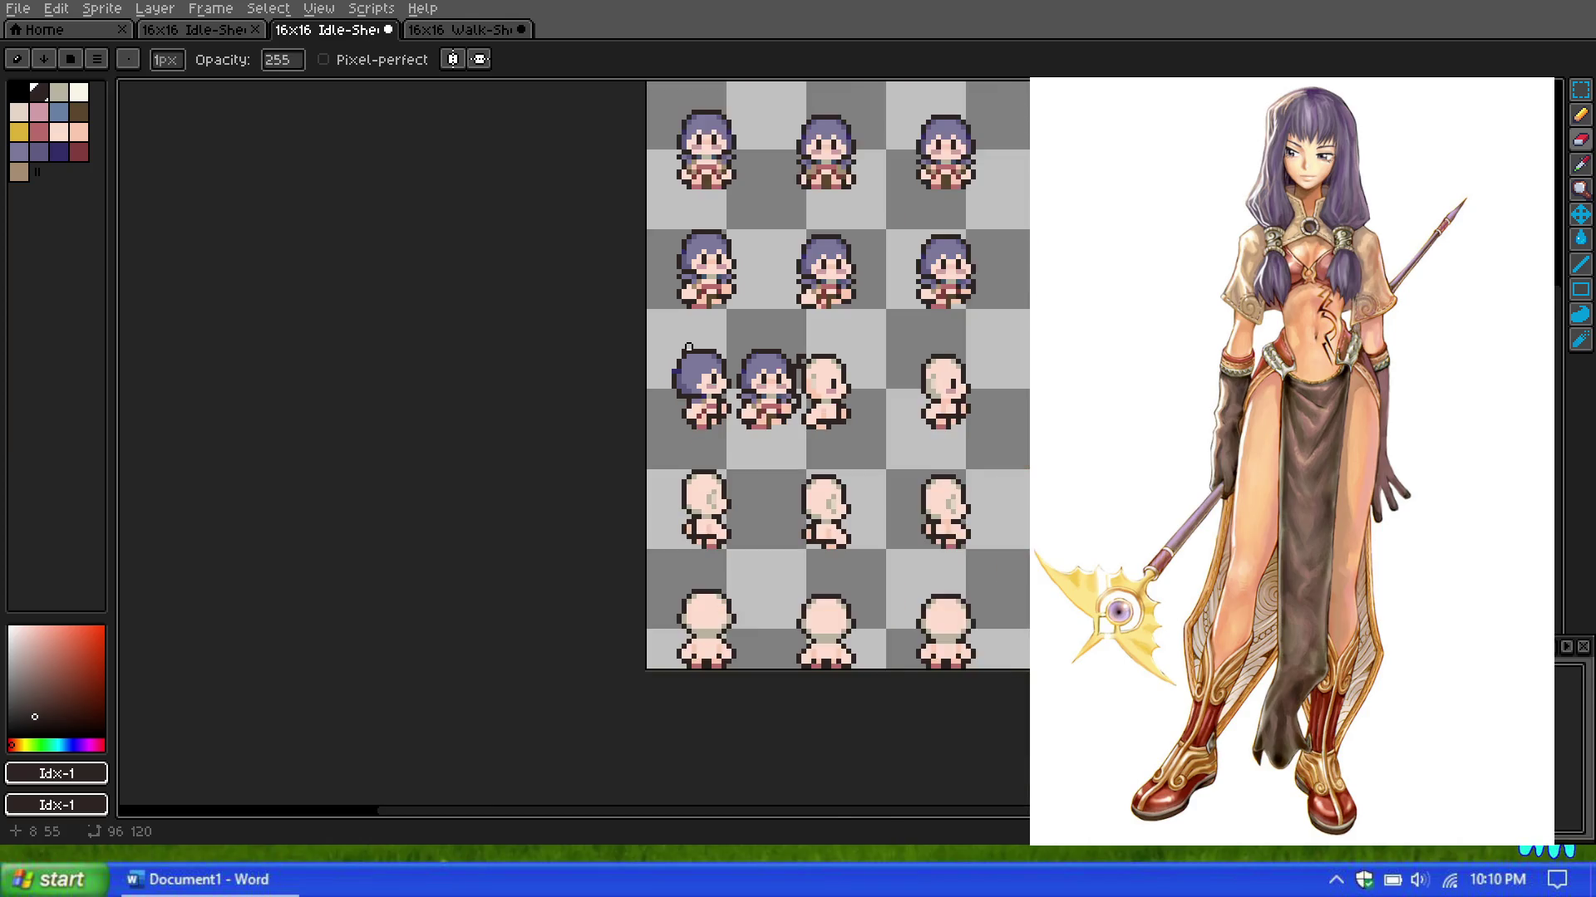
{"action": "scroll", "coordinate": [665, 374], "scroll_direction": "up", "scroll_amount": 3}
{"action": "scroll", "coordinate": [637, 405], "scroll_direction": "up", "scroll_amount": 3}
{"action": "left_click", "coordinate": [636, 425]}
{"action": "scroll", "coordinate": [652, 366], "scroll_direction": "down", "scroll_amount": 2}
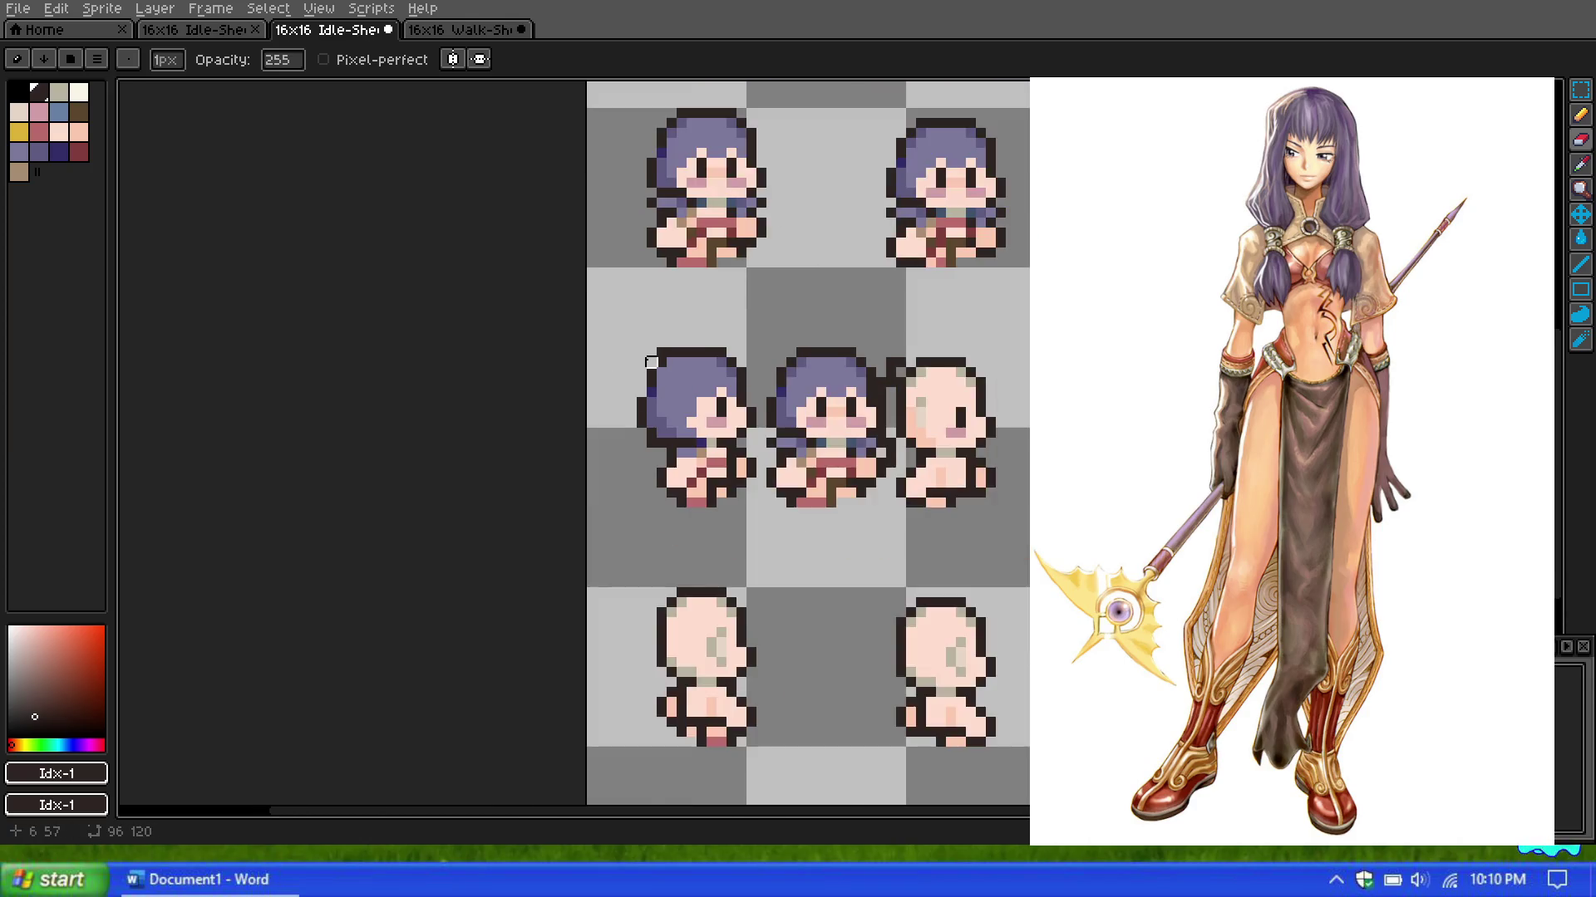
{"action": "scroll", "coordinate": [651, 338], "scroll_direction": "down", "scroll_amount": 1}
{"action": "scroll", "coordinate": [650, 335], "scroll_direction": "down", "scroll_amount": 1}
{"action": "scroll", "coordinate": [649, 336], "scroll_direction": "up", "scroll_amount": 1}
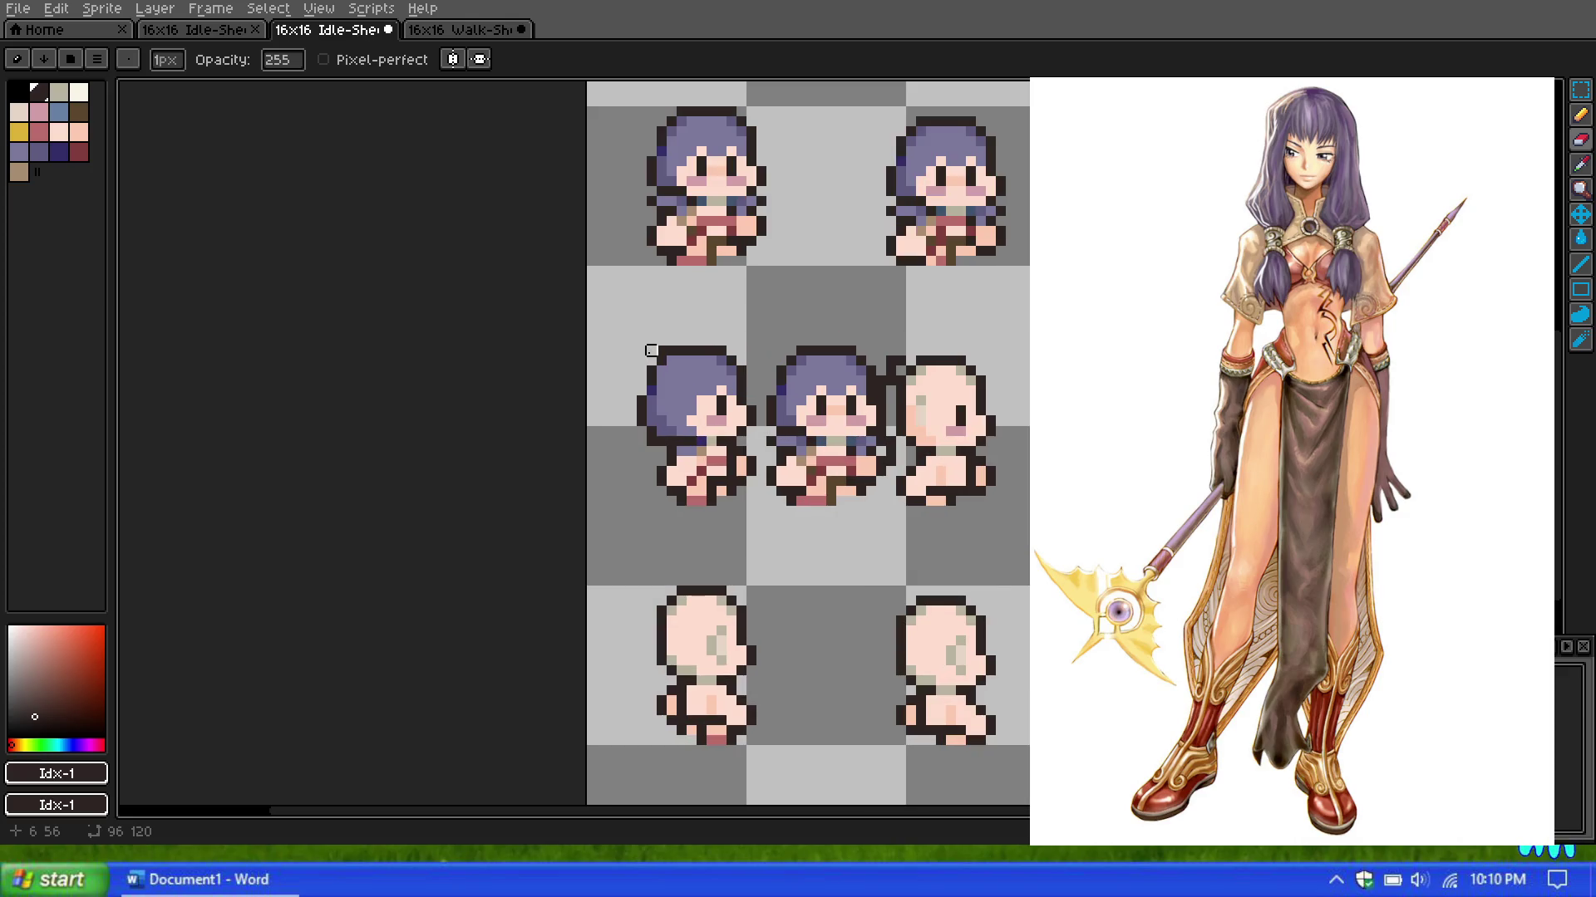
{"action": "scroll", "coordinate": [656, 322], "scroll_direction": "down", "scroll_amount": 2}
{"action": "scroll", "coordinate": [648, 325], "scroll_direction": "down", "scroll_amount": 1}
{"action": "scroll", "coordinate": [660, 337], "scroll_direction": "up", "scroll_amount": 2}
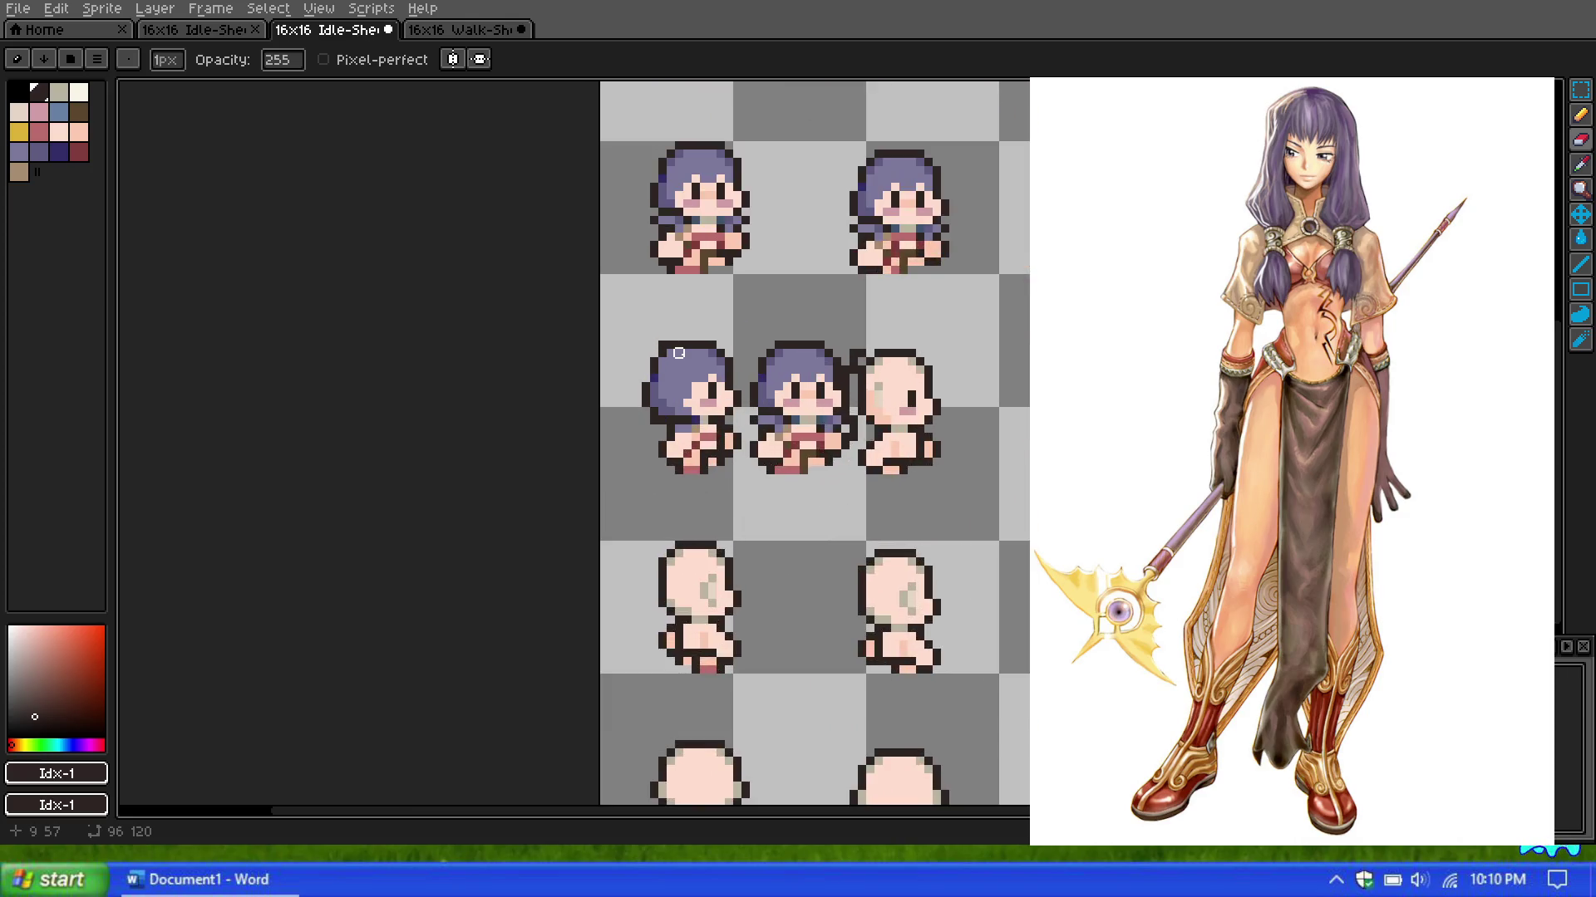
{"action": "scroll", "coordinate": [673, 351], "scroll_direction": "up", "scroll_amount": 1}
{"action": "scroll", "coordinate": [670, 347], "scroll_direction": "up", "scroll_amount": 1}
{"action": "scroll", "coordinate": [670, 348], "scroll_direction": "down", "scroll_amount": 1}
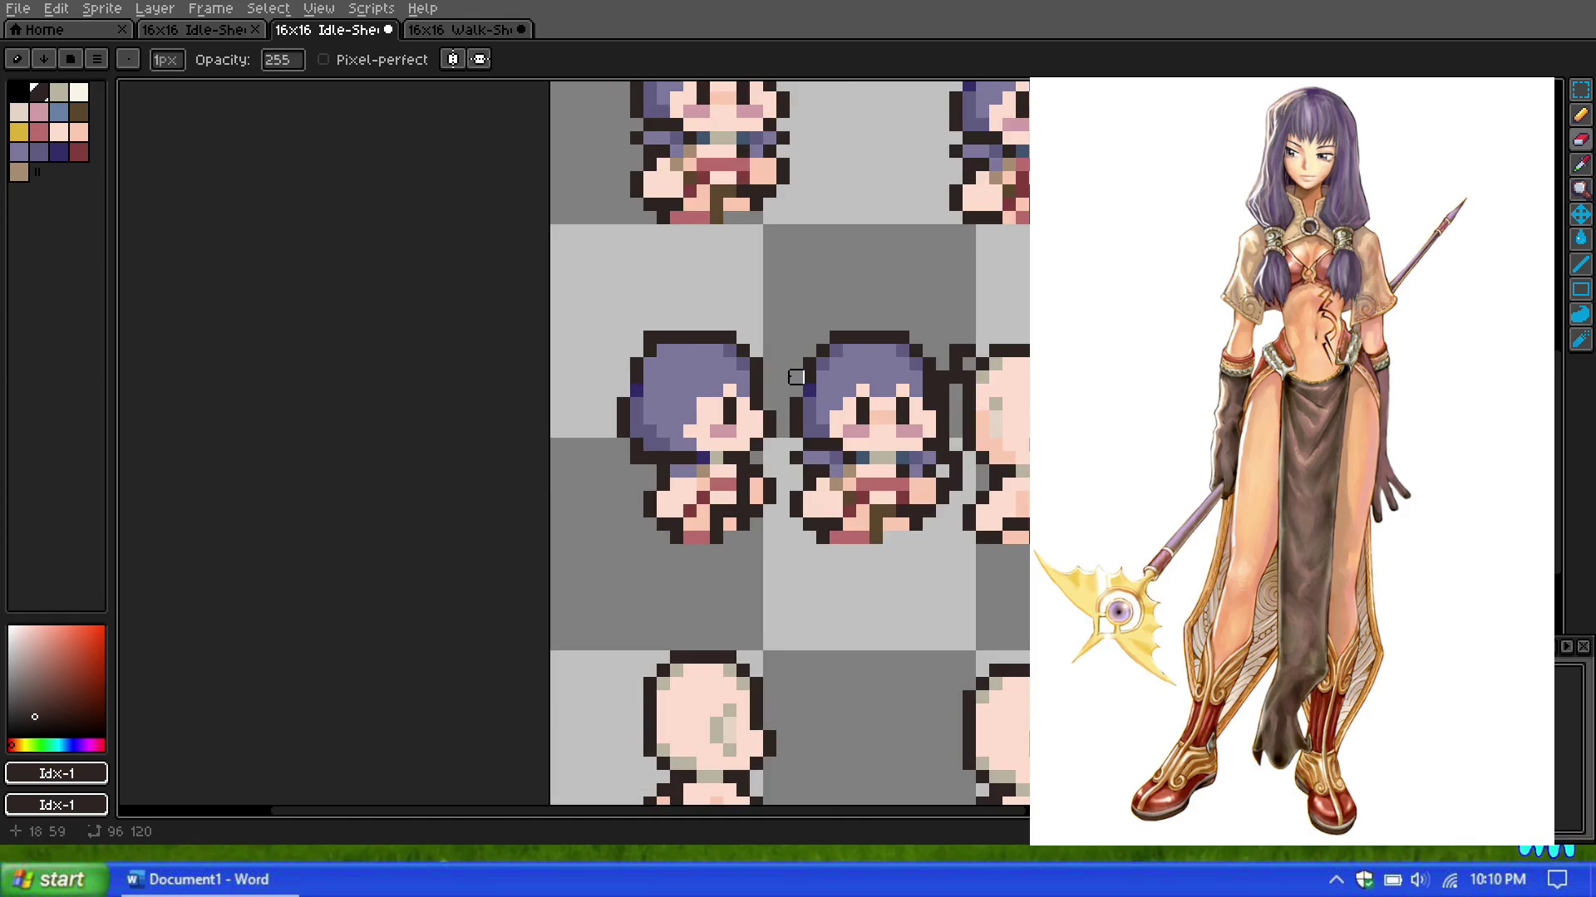
Step: Remove the copied front-view sprite from its frame using a rectangular selection
{"action": "key", "text": "m"}
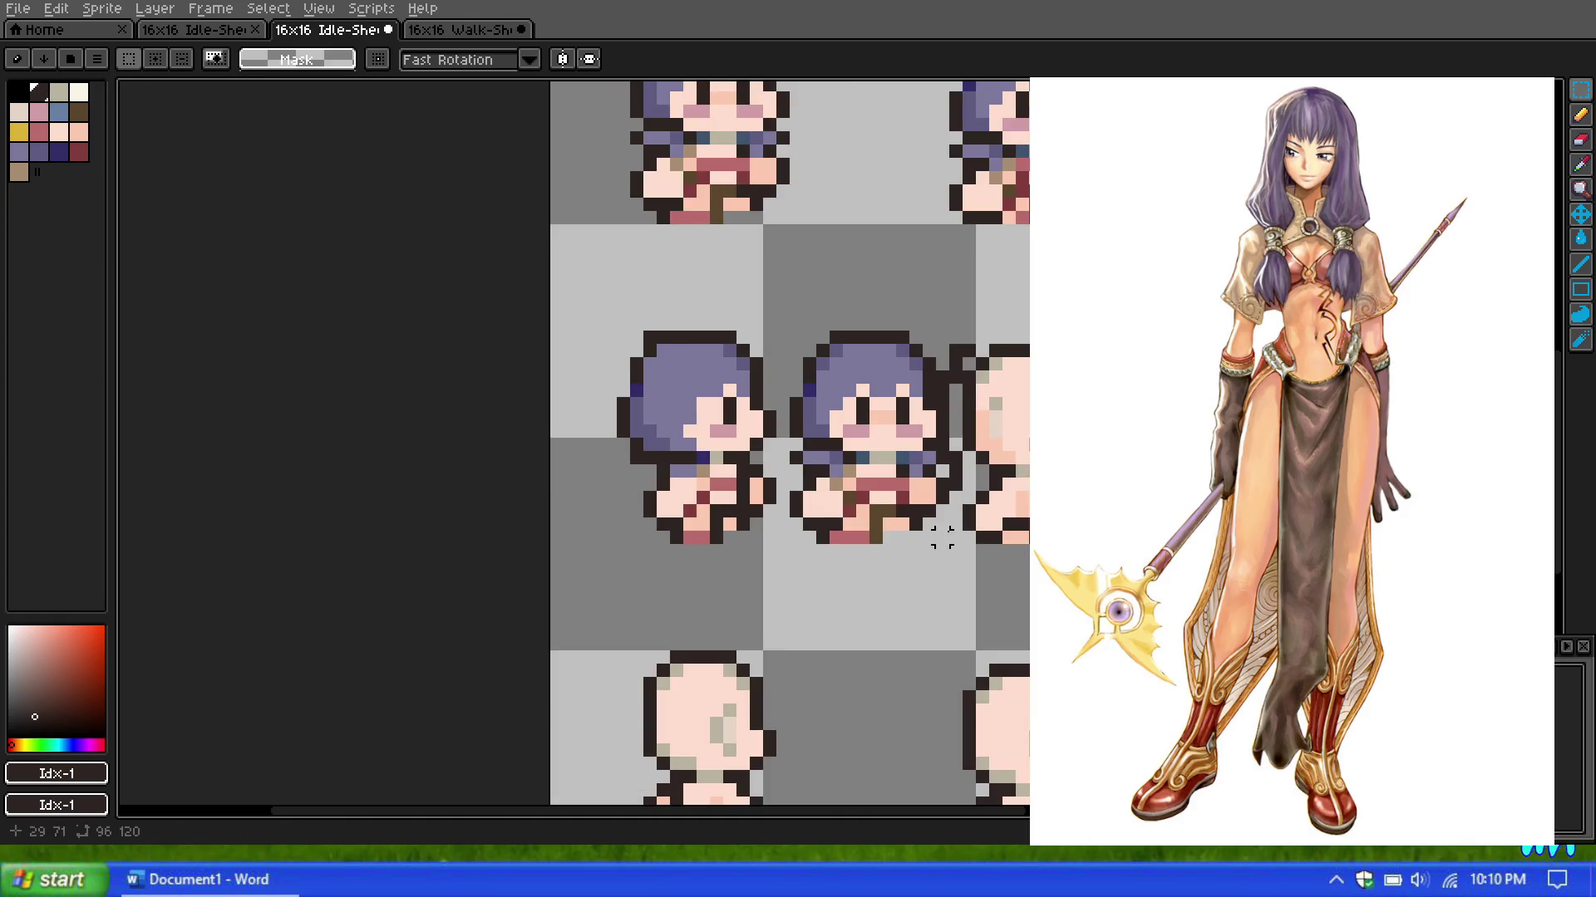
{"action": "left_click_drag", "start_coordinate": [955, 551], "coordinate": [786, 301]}
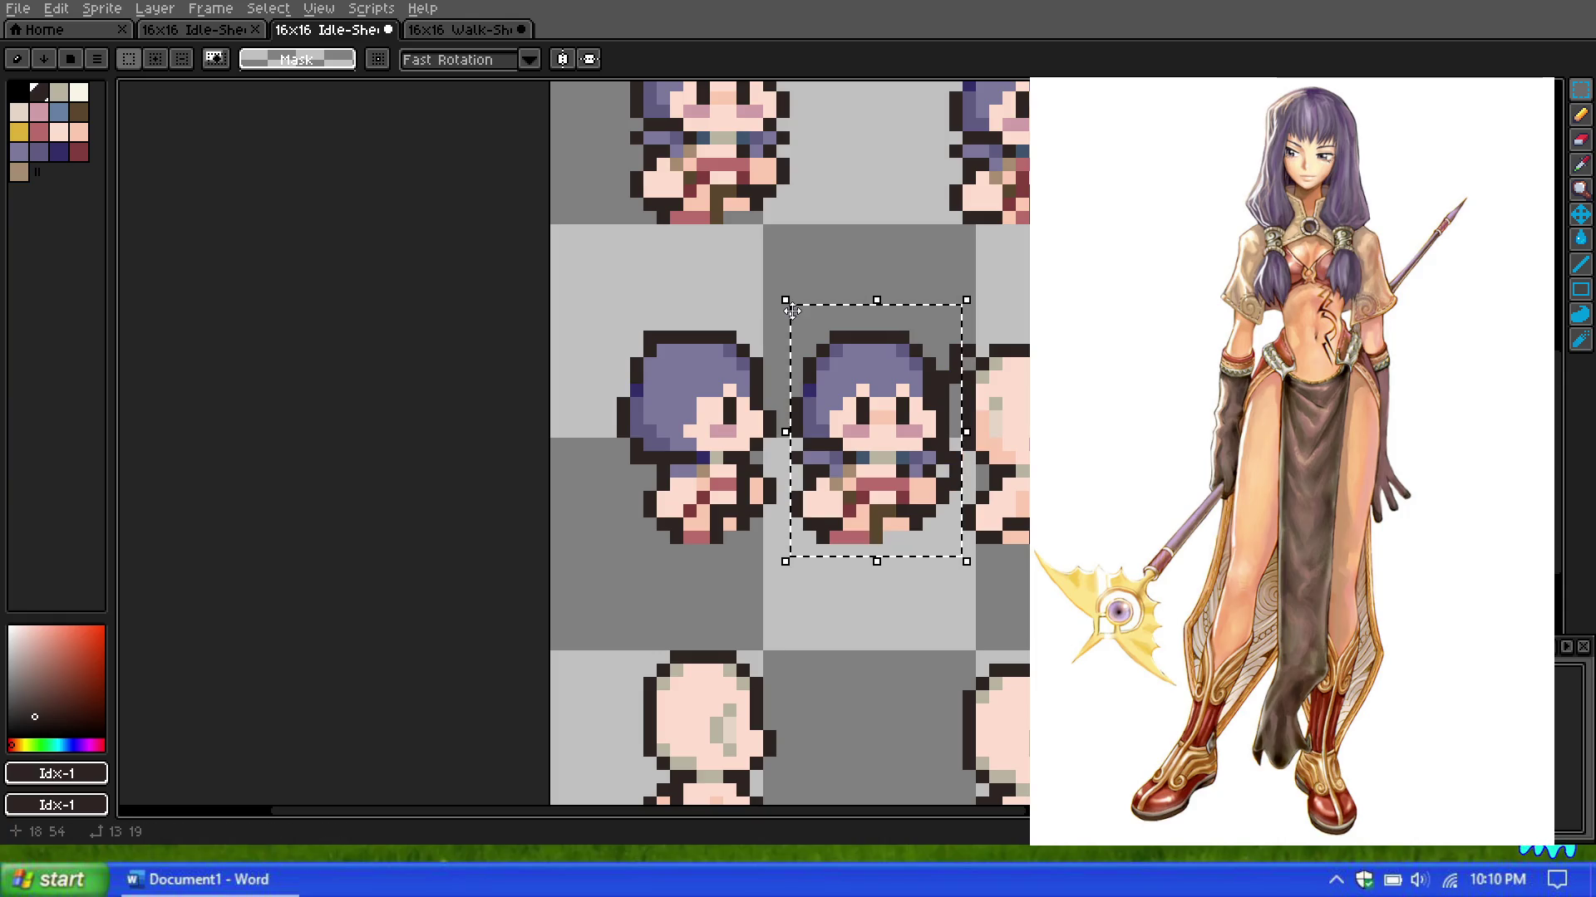
{"action": "key", "text": "Delete"}
{"action": "scroll", "coordinate": [798, 306], "scroll_direction": "down", "scroll_amount": 2}
{"action": "scroll", "coordinate": [786, 301], "scroll_direction": "down", "scroll_amount": 2}
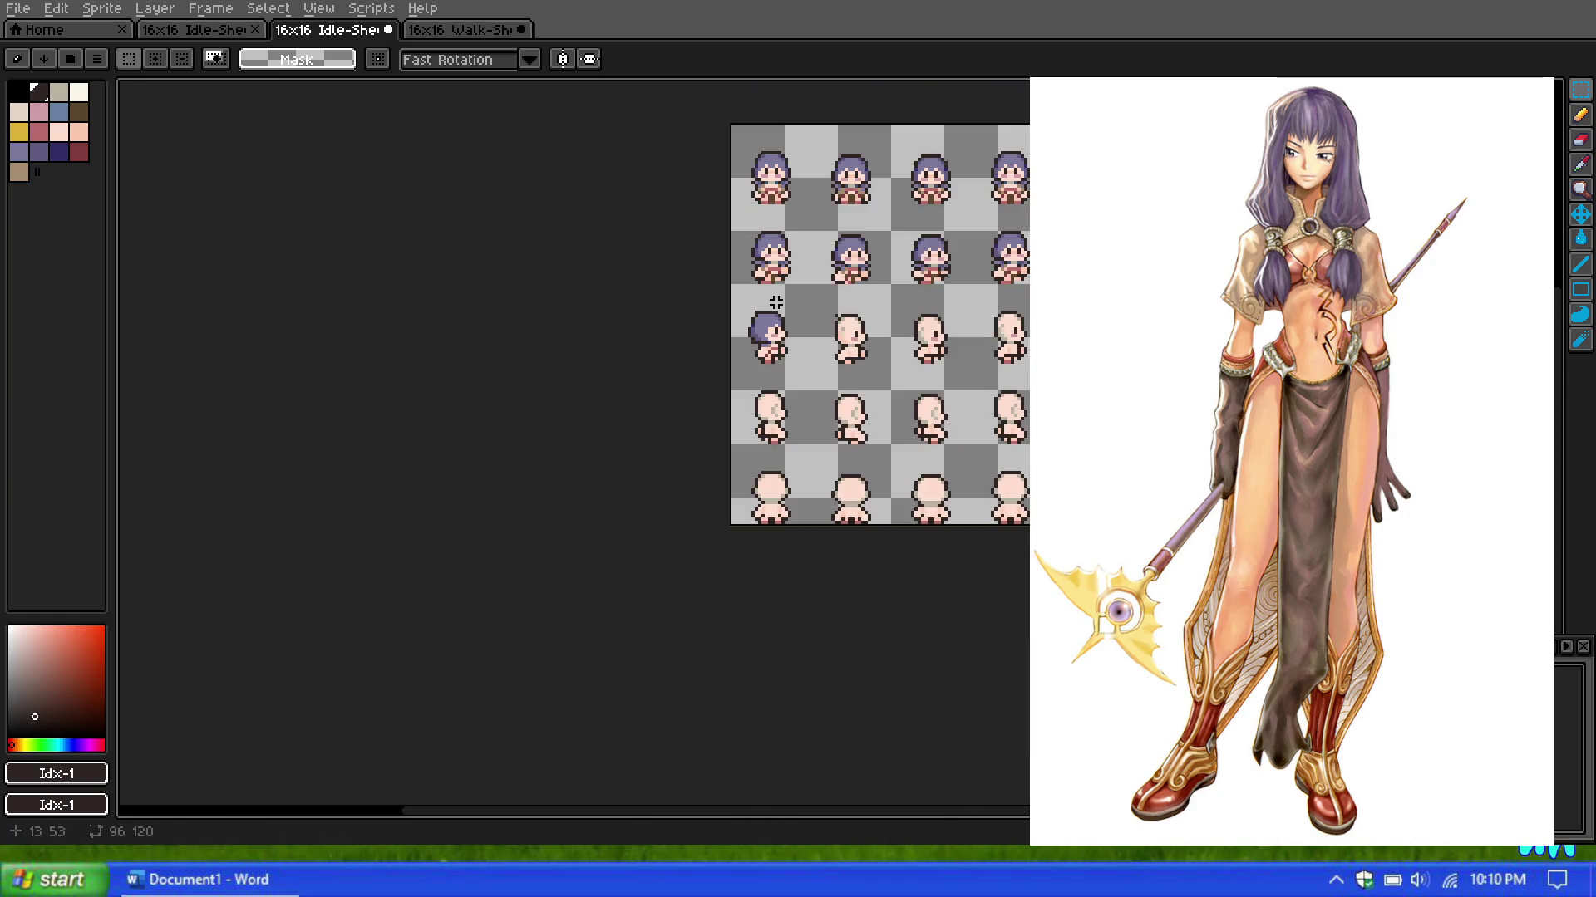
{"action": "scroll", "coordinate": [772, 302], "scroll_direction": "up", "scroll_amount": 1}
{"action": "scroll", "coordinate": [767, 303], "scroll_direction": "up", "scroll_amount": 1}
{"action": "scroll", "coordinate": [764, 309], "scroll_direction": "up", "scroll_amount": 1}
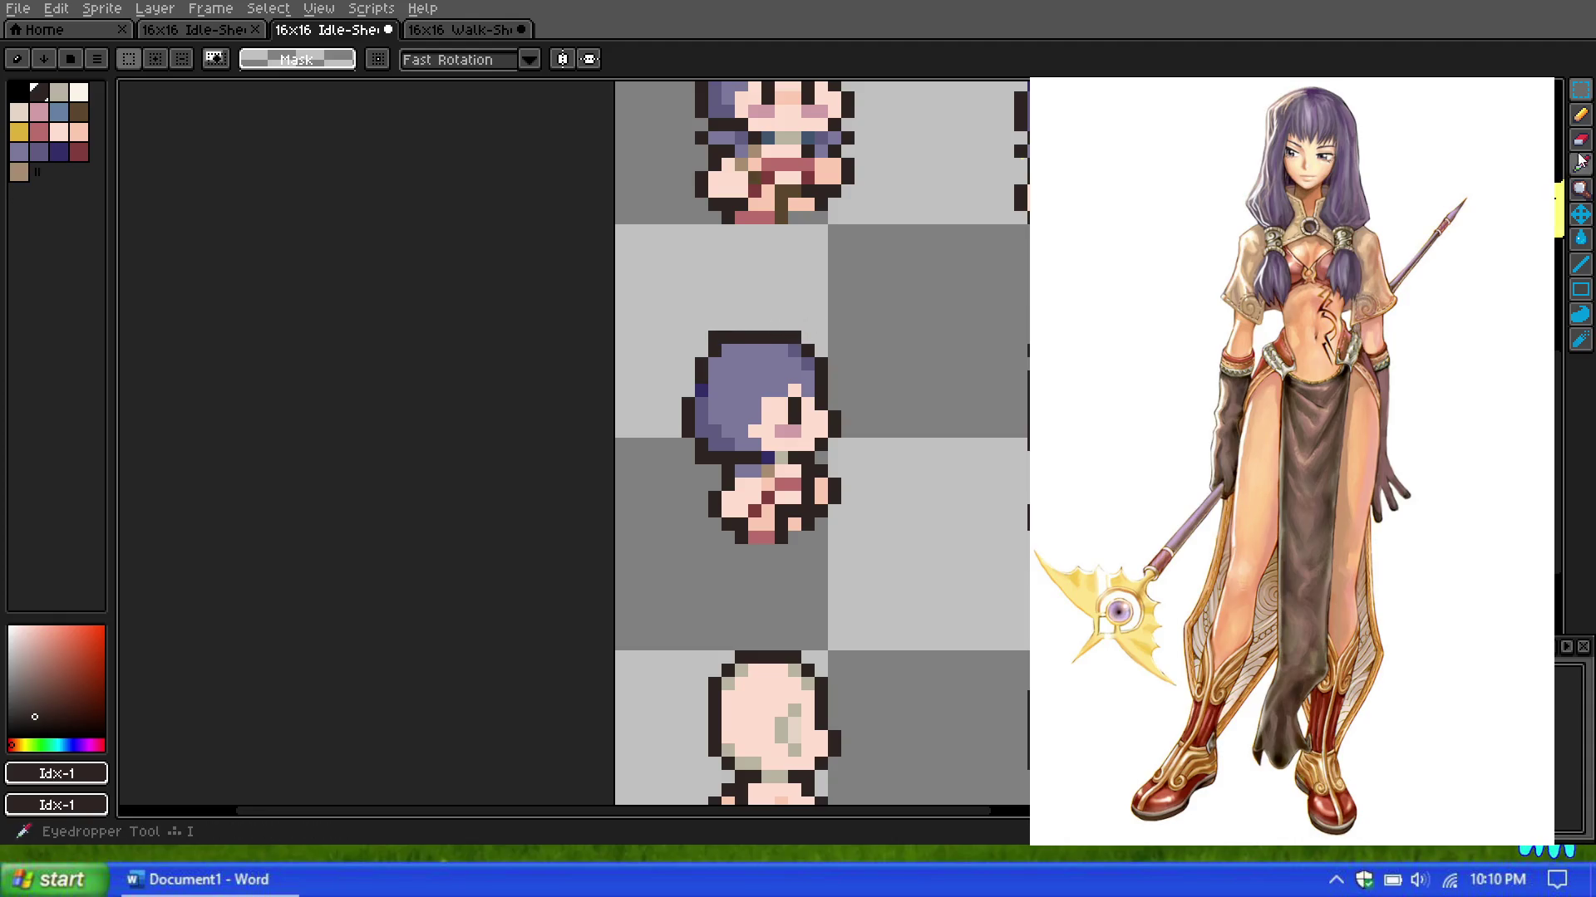
Step: Zoom in on the side-view sprite and switch to the Eyedropper tool
{"action": "key", "text": "b"}
{"action": "scroll", "coordinate": [662, 310], "scroll_direction": "down", "scroll_amount": 3}
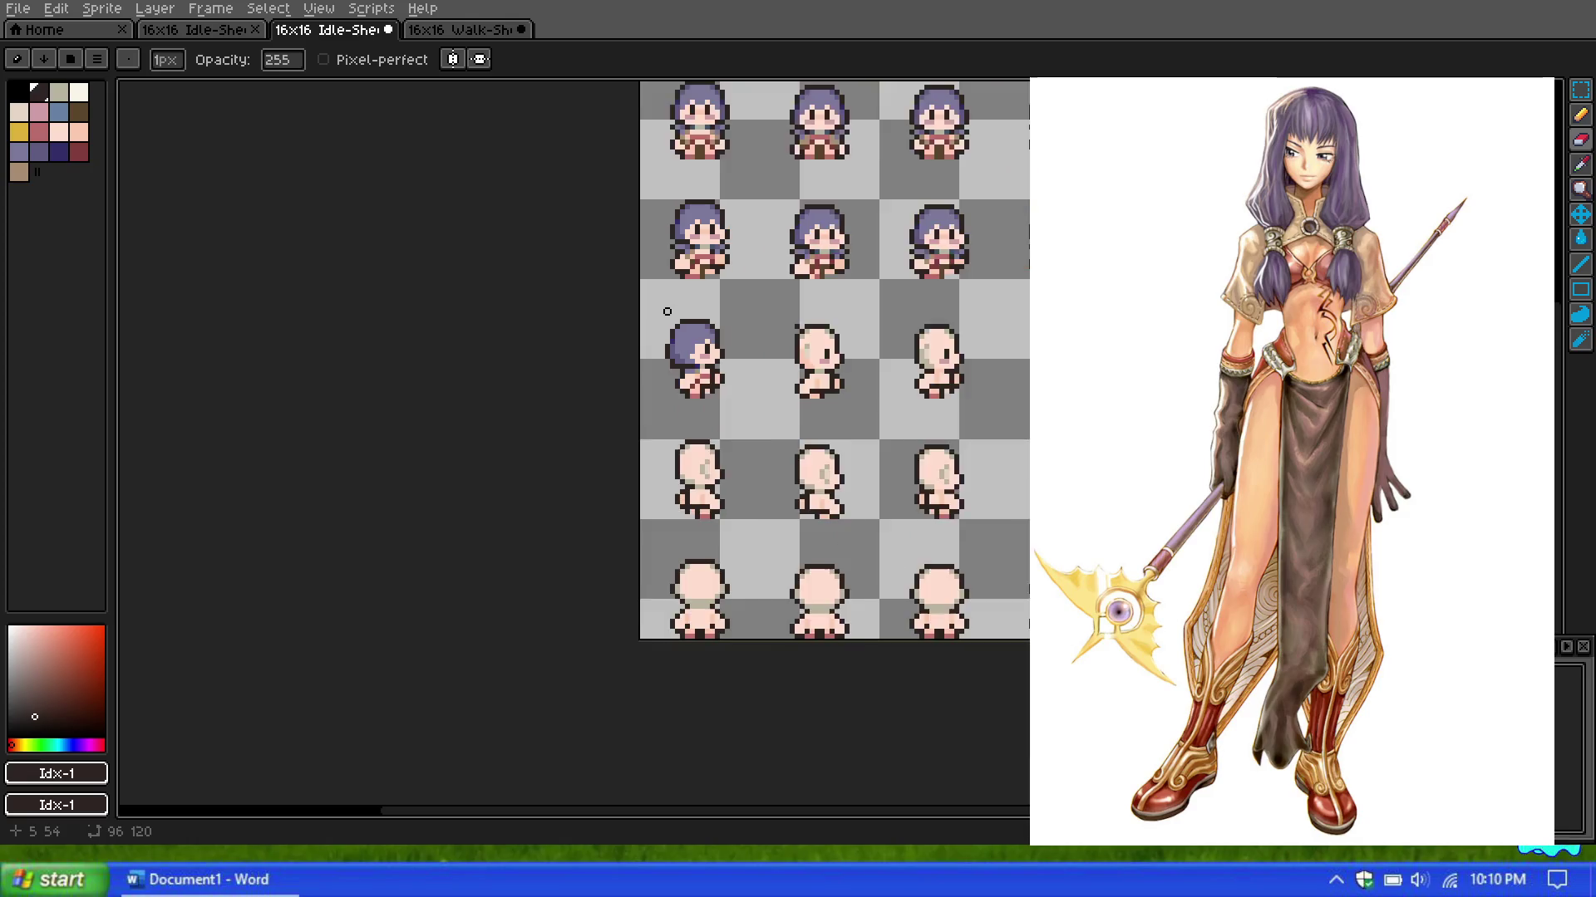
{"action": "scroll", "coordinate": [676, 328], "scroll_direction": "up", "scroll_amount": 3}
{"action": "scroll", "coordinate": [653, 293], "scroll_direction": "down", "scroll_amount": 2}
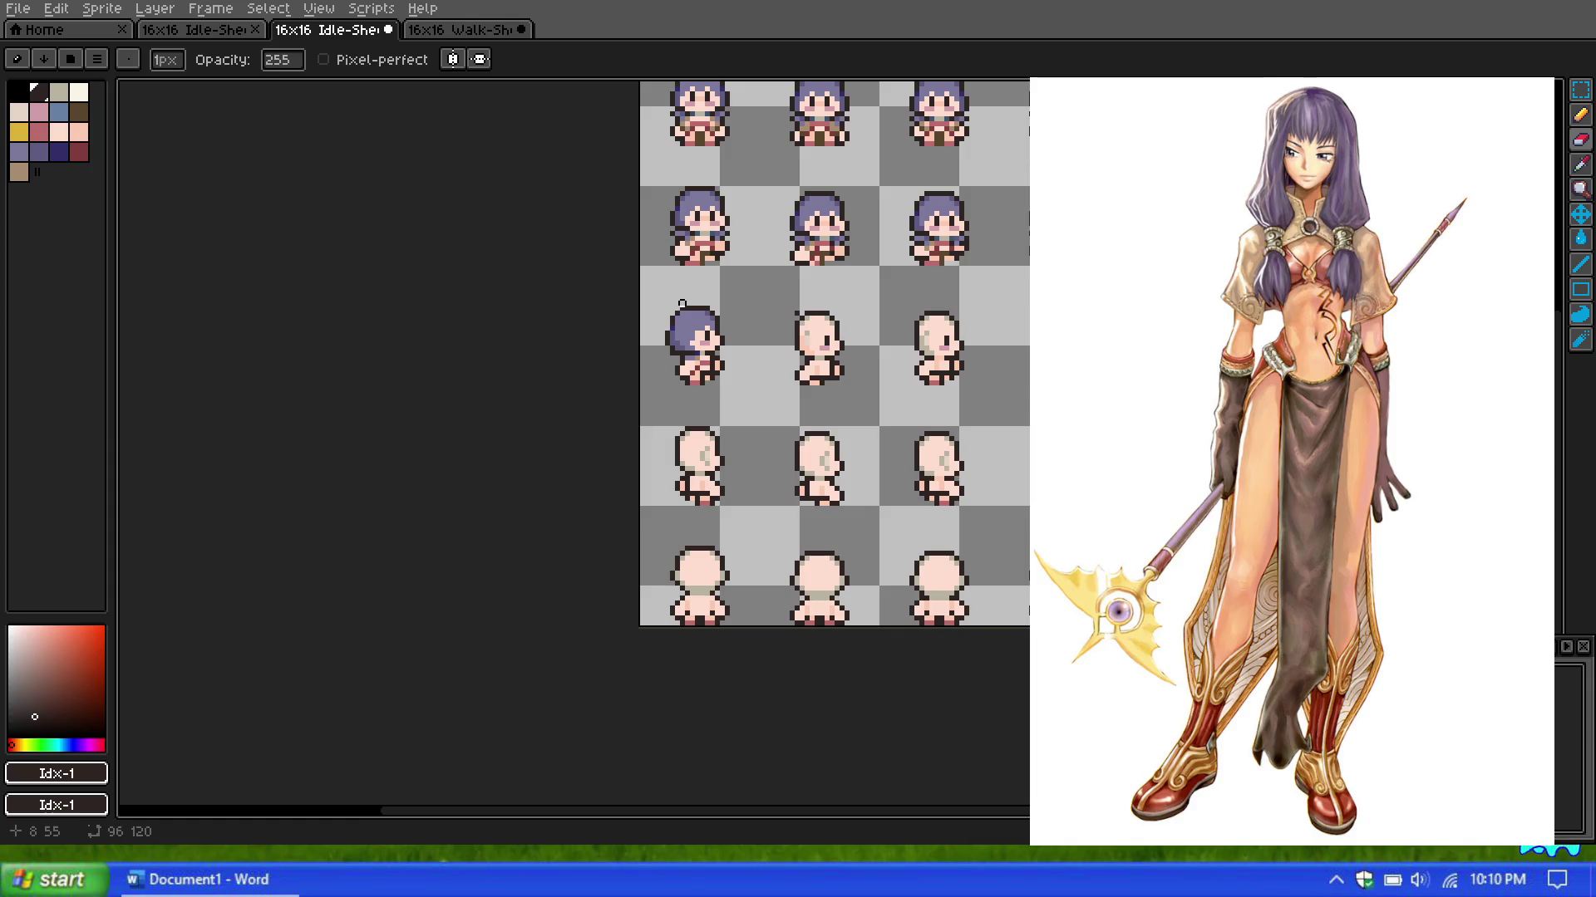
{"action": "scroll", "coordinate": [690, 274], "scroll_direction": "up", "scroll_amount": 1}
{"action": "scroll", "coordinate": [694, 340], "scroll_direction": "up", "scroll_amount": 1}
{"action": "scroll", "coordinate": [695, 340], "scroll_direction": "up", "scroll_amount": 2}
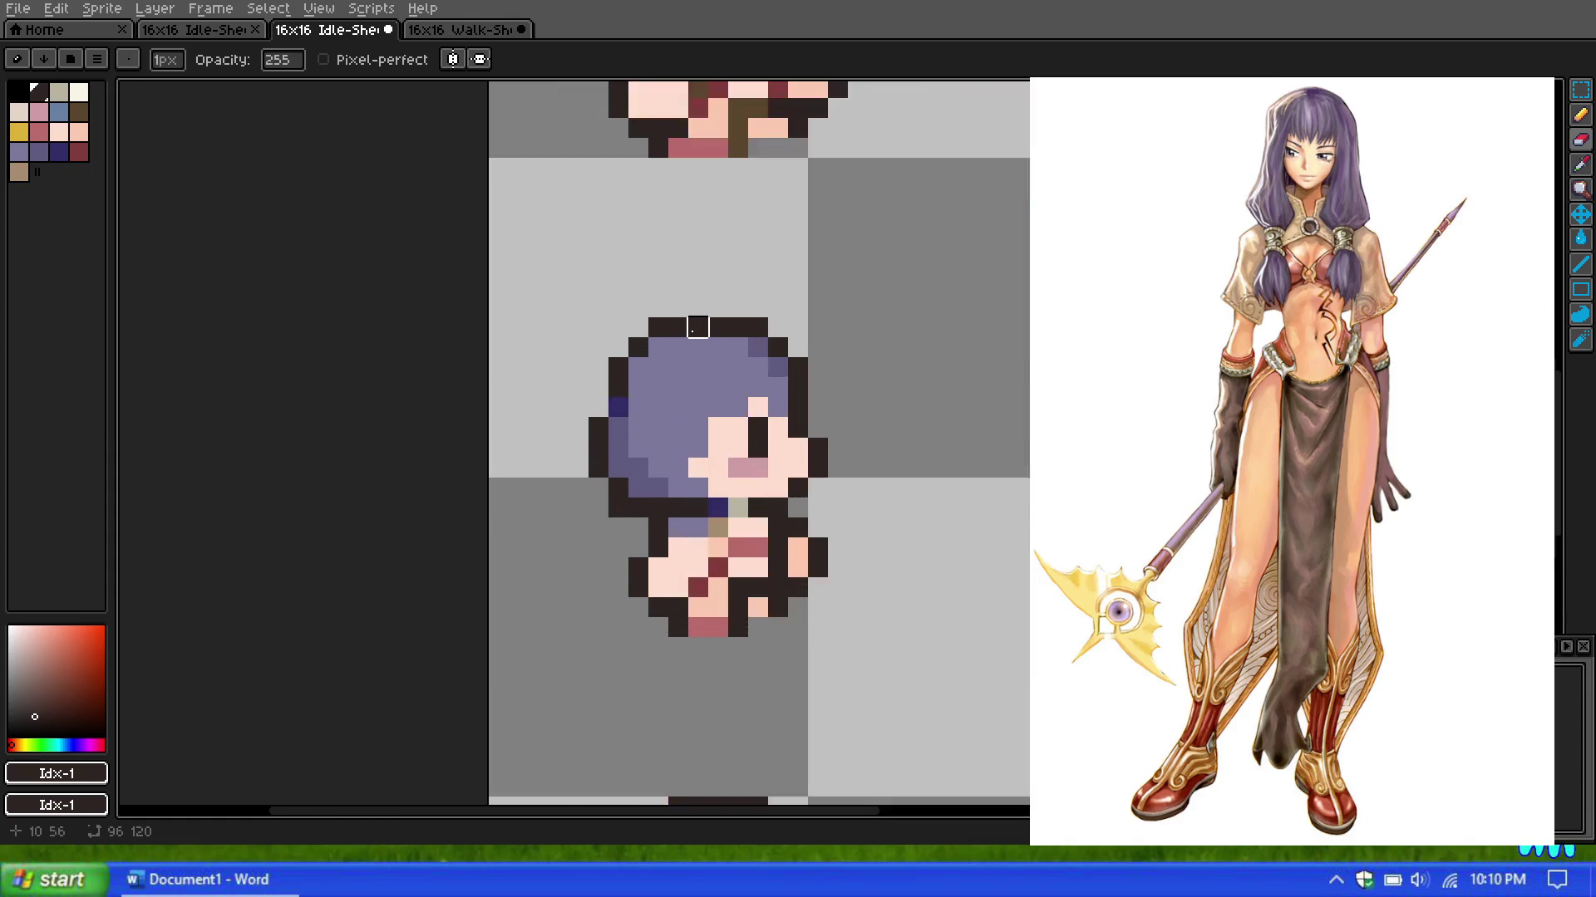
{"action": "scroll", "coordinate": [693, 324], "scroll_direction": "up", "scroll_amount": 1}
{"action": "scroll", "coordinate": [691, 302], "scroll_direction": "down", "scroll_amount": 3}
{"action": "scroll", "coordinate": [690, 259], "scroll_direction": "up", "scroll_amount": 2}
{"action": "scroll", "coordinate": [691, 259], "scroll_direction": "down", "scroll_amount": 2}
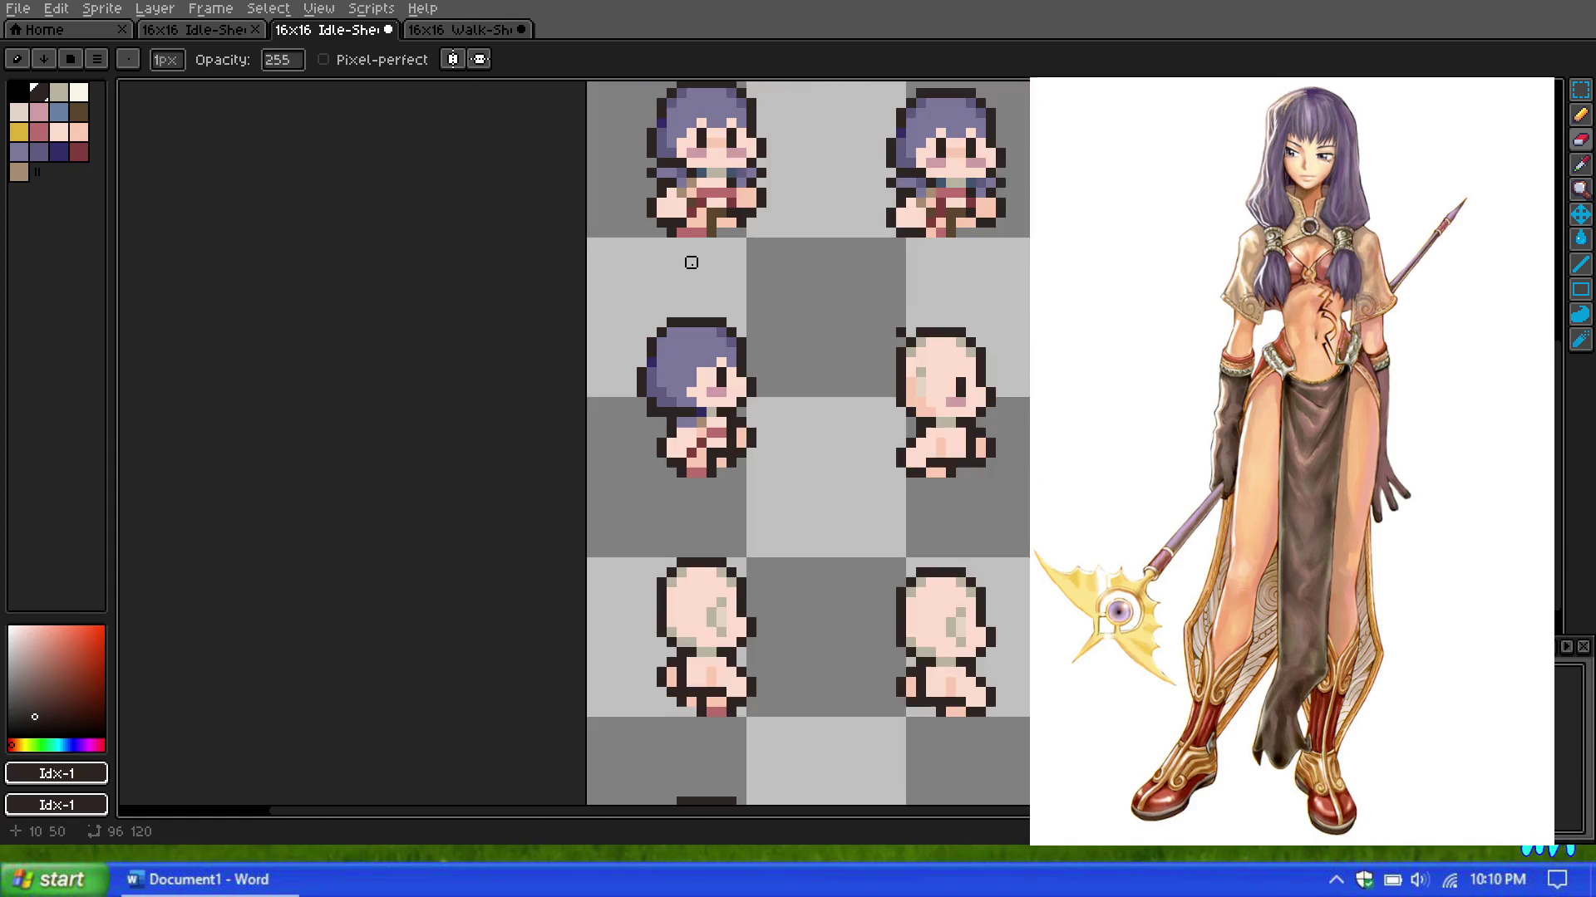
{"action": "scroll", "coordinate": [691, 237], "scroll_direction": "up", "scroll_amount": 1}
{"action": "scroll", "coordinate": [690, 241], "scroll_direction": "down", "scroll_amount": 1}
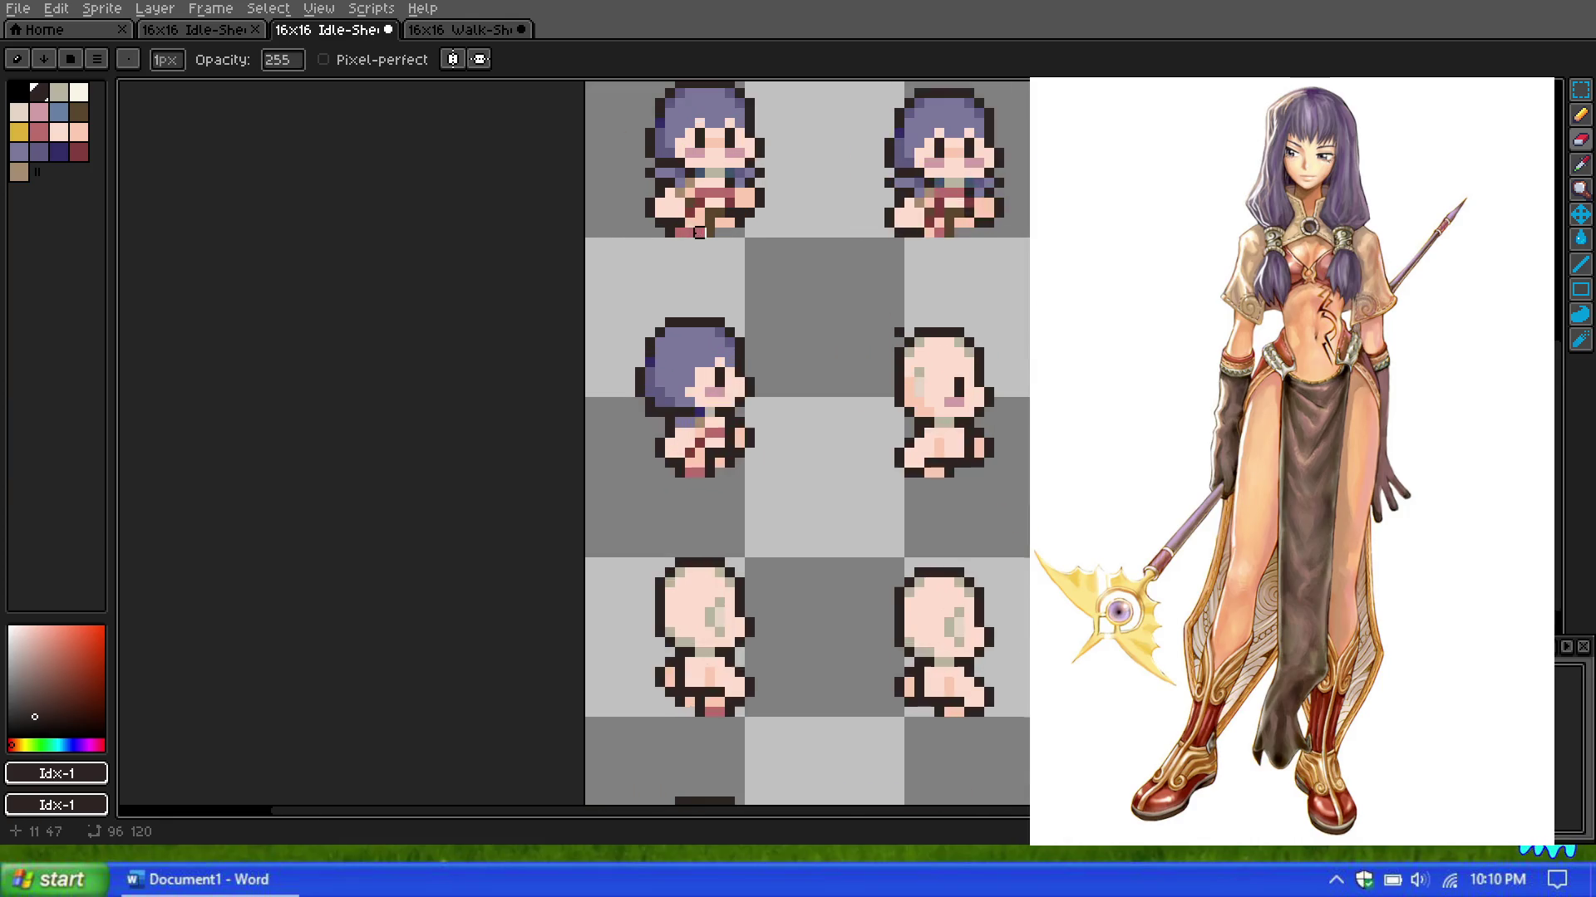
{"action": "scroll", "coordinate": [687, 264], "scroll_direction": "up", "scroll_amount": 1}
{"action": "scroll", "coordinate": [690, 273], "scroll_direction": "down", "scroll_amount": 1}
{"action": "scroll", "coordinate": [689, 272], "scroll_direction": "up", "scroll_amount": 1}
{"action": "scroll", "coordinate": [689, 272], "scroll_direction": "down", "scroll_amount": 1}
{"action": "scroll", "coordinate": [689, 270], "scroll_direction": "up", "scroll_amount": 2}
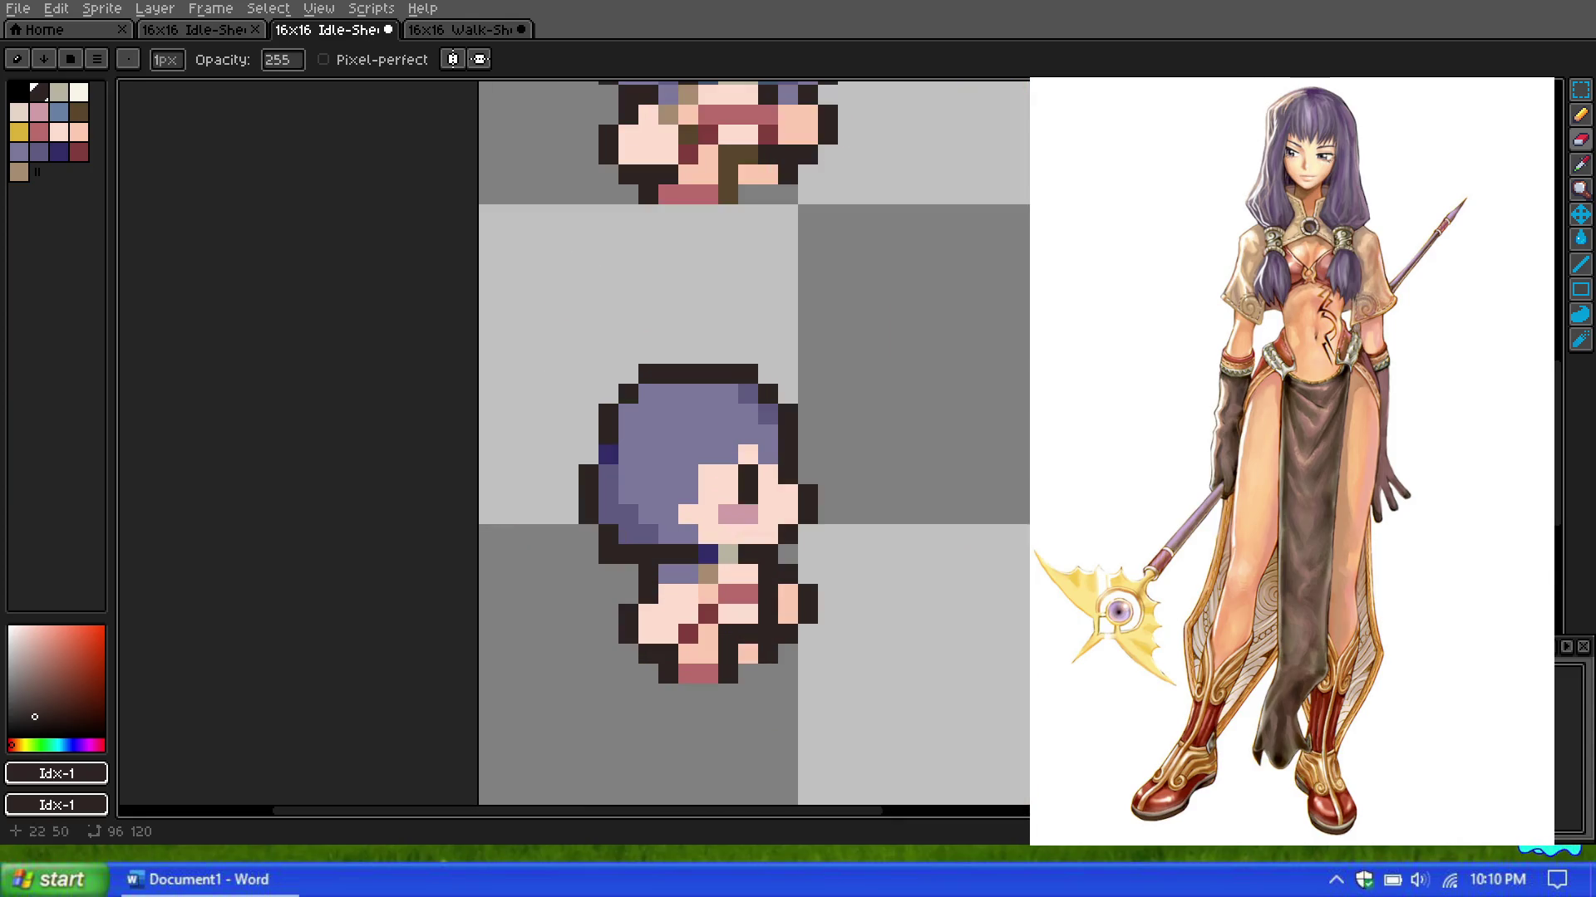
{"action": "left_click", "coordinate": [1581, 165]}
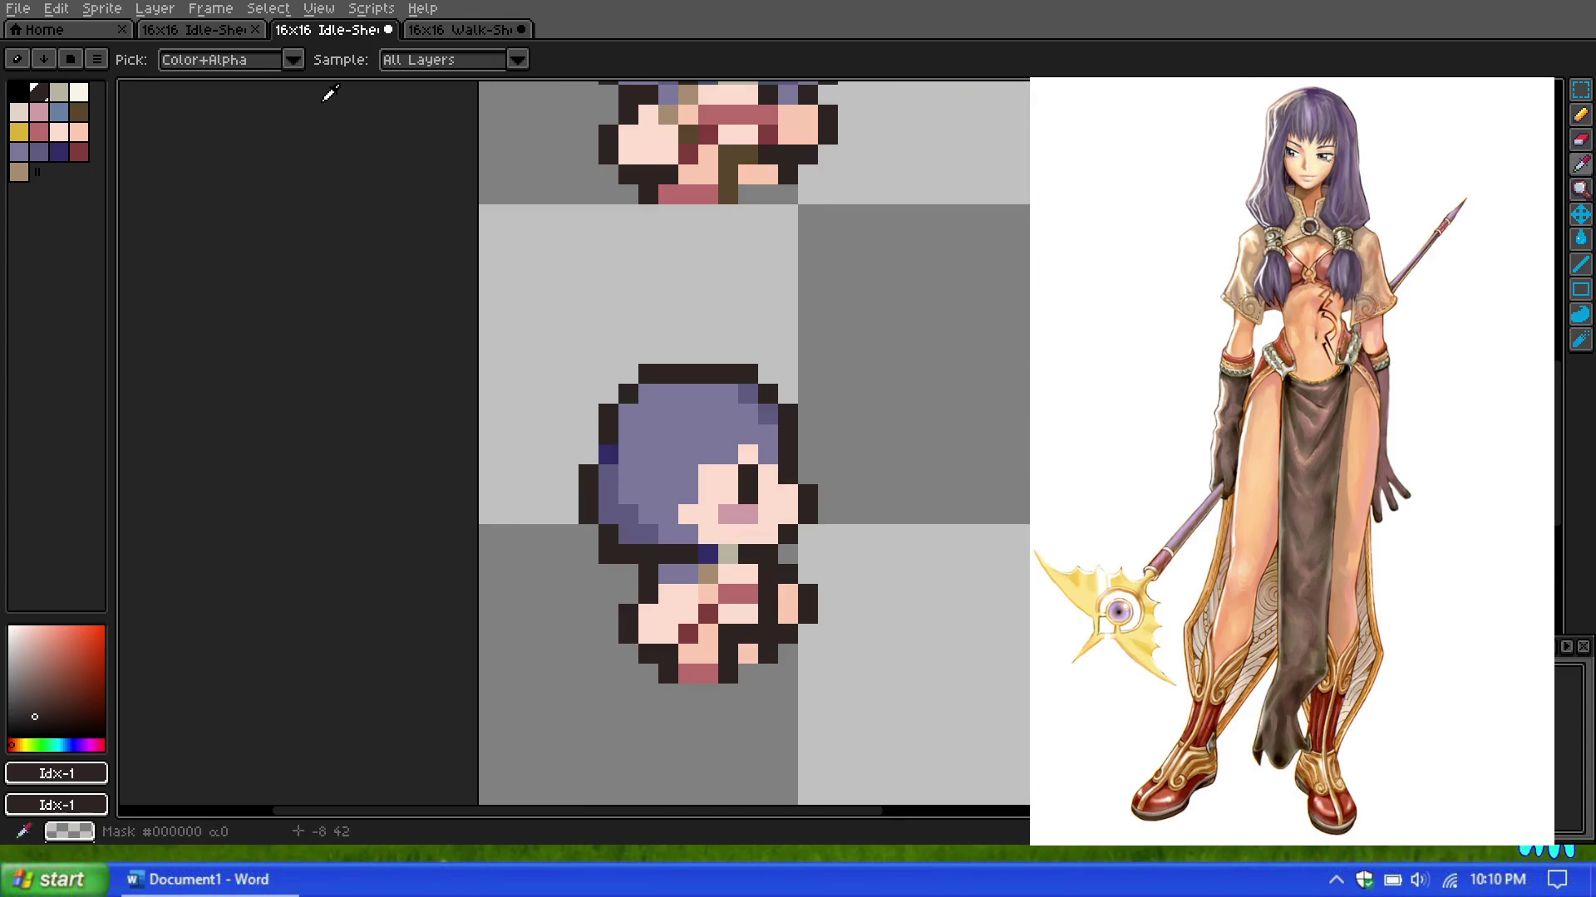
Step: Return to the pencil and pick the dark, then lighter purple hair swatches
{"action": "left_click", "coordinate": [1581, 115]}
{"action": "left_click", "coordinate": [39, 152]}
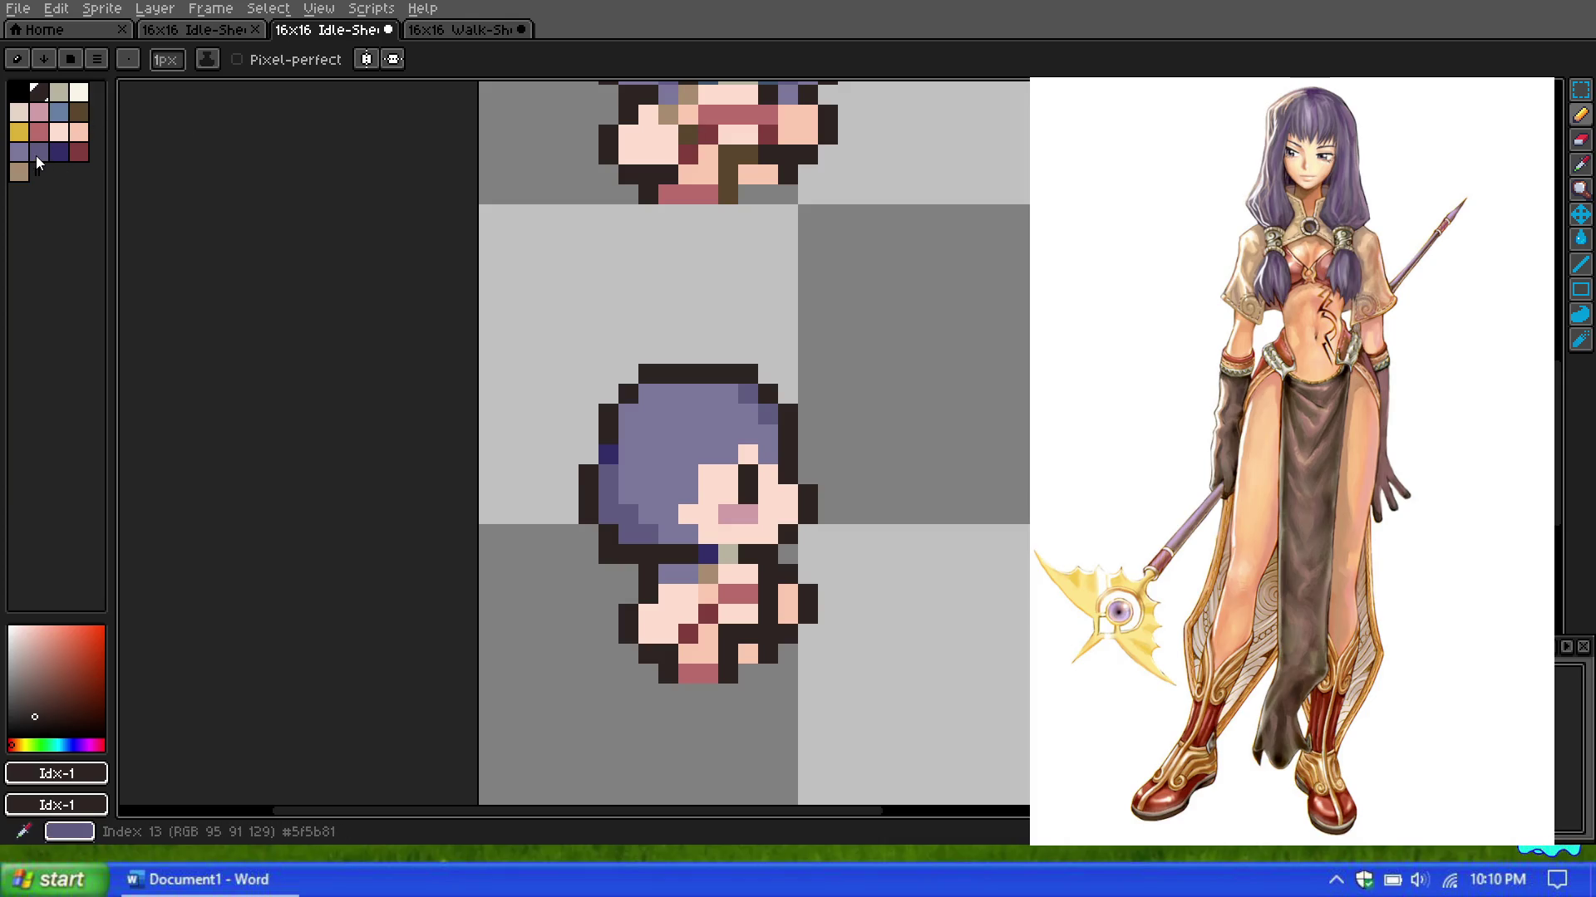
{"action": "left_click", "coordinate": [43, 156]}
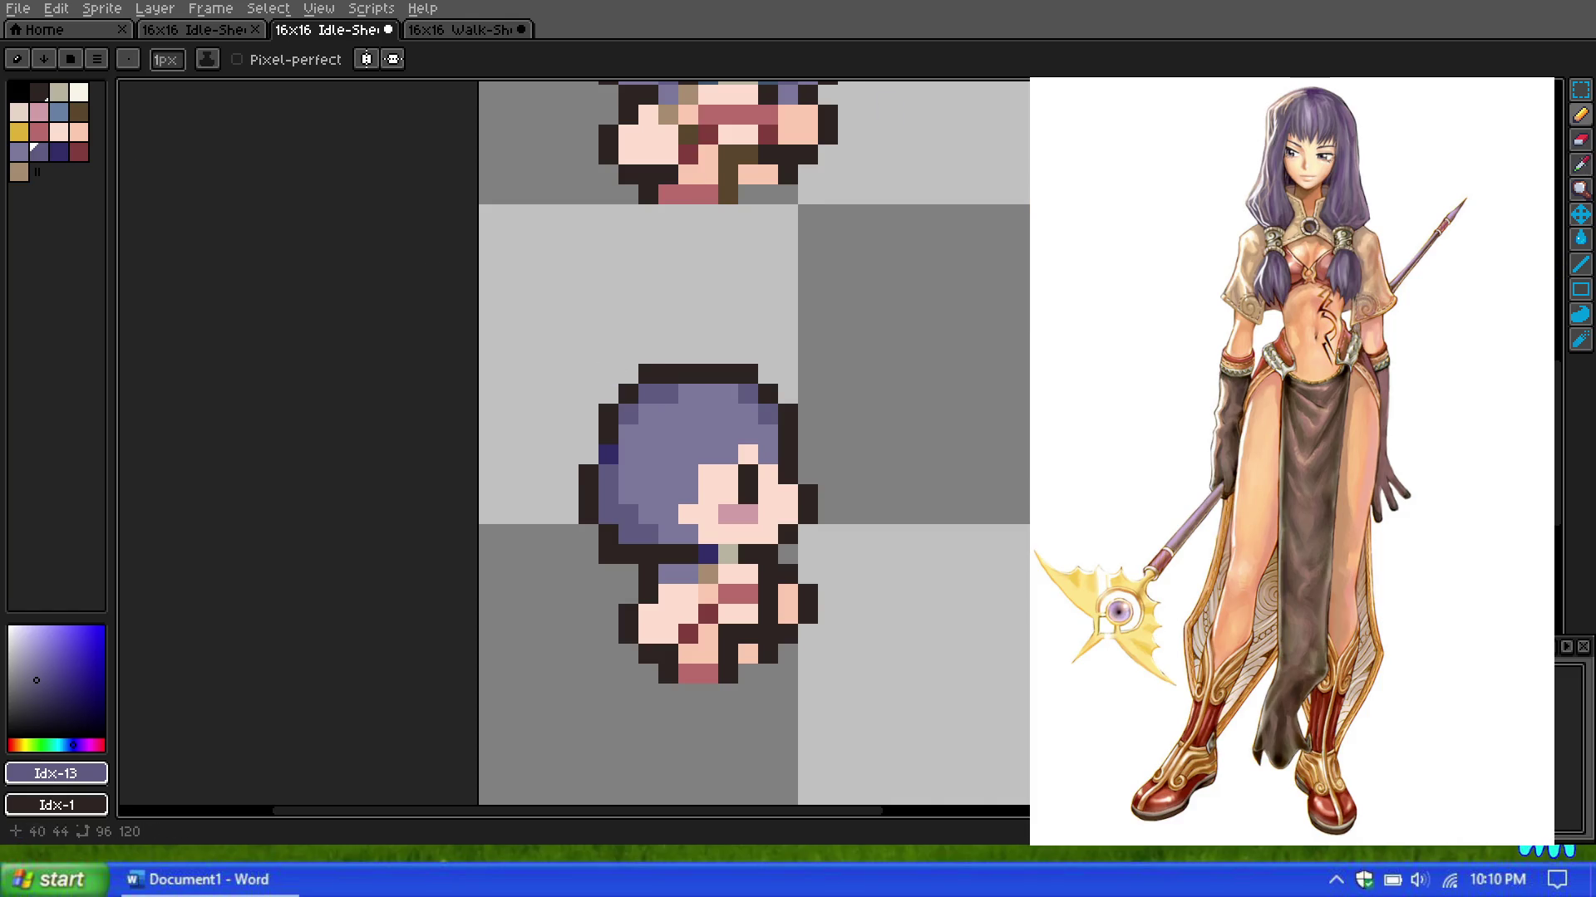
{"action": "left_click", "coordinate": [19, 171]}
{"action": "scroll", "coordinate": [763, 318], "scroll_direction": "down", "scroll_amount": 2}
{"action": "scroll", "coordinate": [763, 318], "scroll_direction": "down", "scroll_amount": 2}
{"action": "scroll", "coordinate": [763, 318], "scroll_direction": "up", "scroll_amount": 1}
{"action": "scroll", "coordinate": [765, 317], "scroll_direction": "up", "scroll_amount": 1}
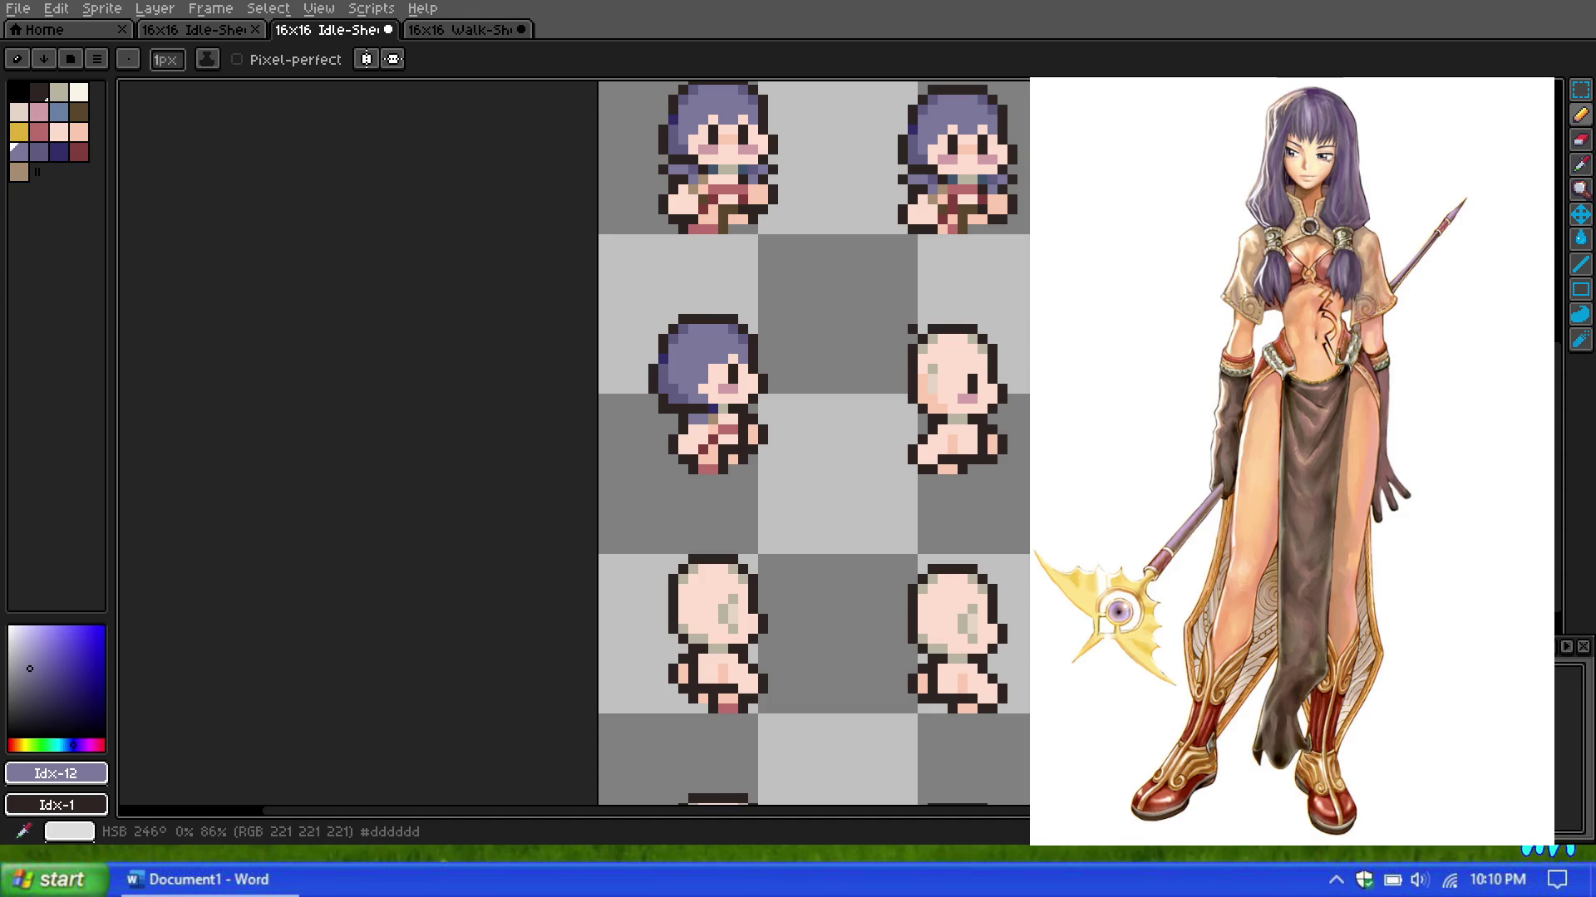
Step: Paint a purple pixel above the side-view head and the second sprite's top hair row
{"action": "left_click", "coordinate": [697, 311]}
{"action": "scroll", "coordinate": [701, 324], "scroll_direction": "up", "scroll_amount": 1}
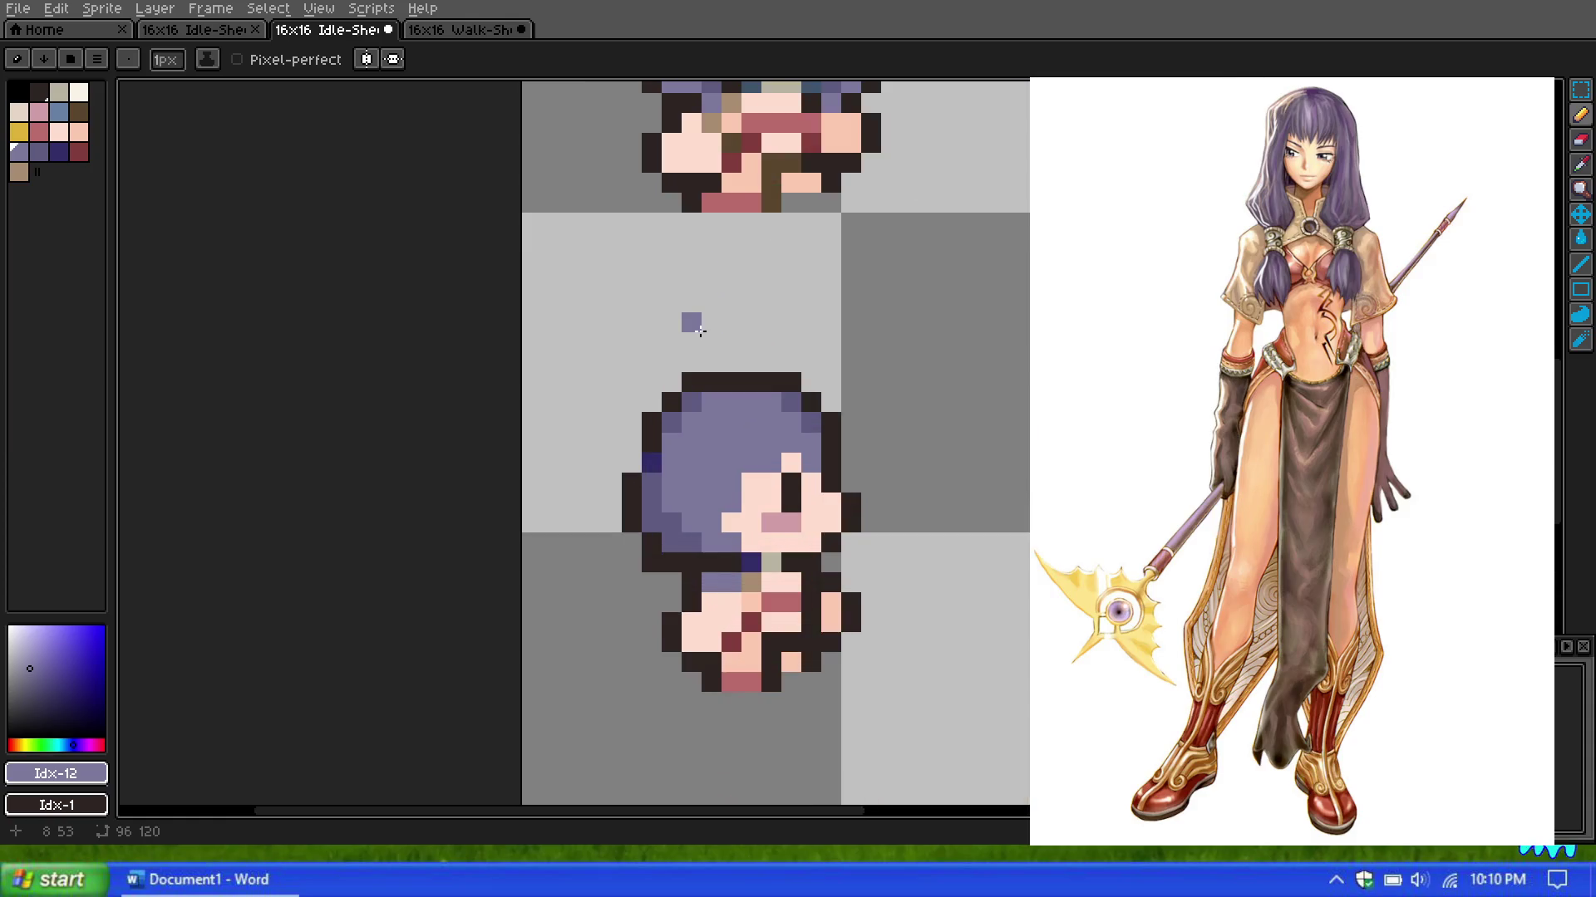
{"action": "scroll", "coordinate": [701, 331], "scroll_direction": "down", "scroll_amount": 1}
{"action": "scroll", "coordinate": [729, 288], "scroll_direction": "down", "scroll_amount": 1}
{"action": "scroll", "coordinate": [720, 295], "scroll_direction": "down", "scroll_amount": 1}
{"action": "scroll", "coordinate": [719, 295], "scroll_direction": "up", "scroll_amount": 1}
{"action": "scroll", "coordinate": [723, 299], "scroll_direction": "up", "scroll_amount": 1}
{"action": "scroll", "coordinate": [723, 299], "scroll_direction": "down", "scroll_amount": 1}
{"action": "scroll", "coordinate": [723, 299], "scroll_direction": "up", "scroll_amount": 1}
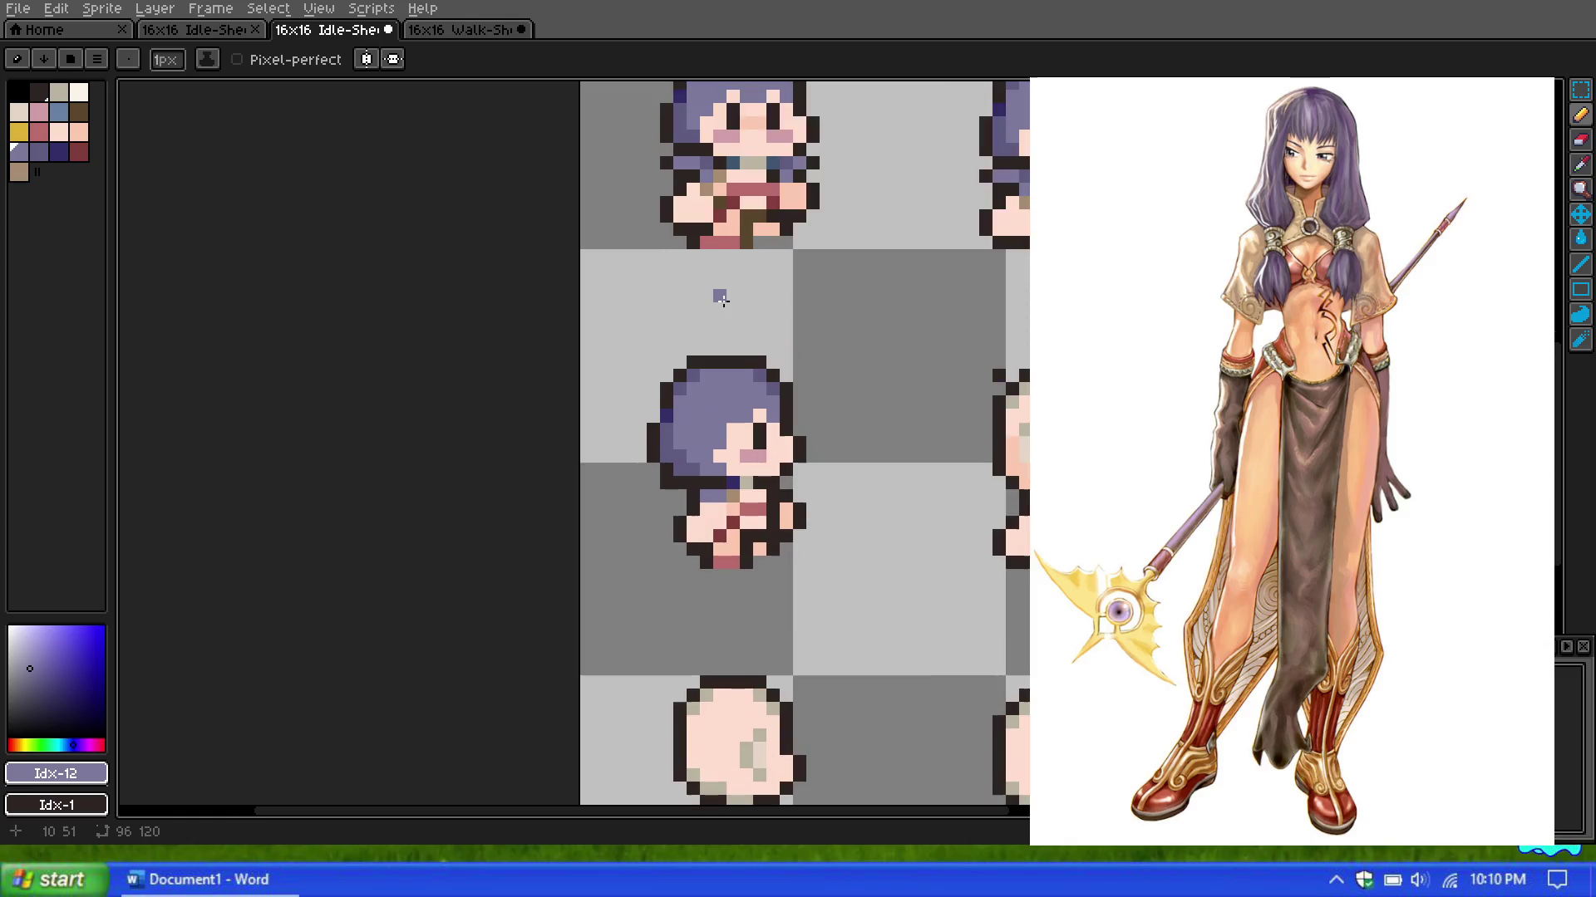
{"action": "scroll", "coordinate": [748, 336], "scroll_direction": "down", "scroll_amount": 1}
{"action": "scroll", "coordinate": [785, 345], "scroll_direction": "down", "scroll_amount": 1}
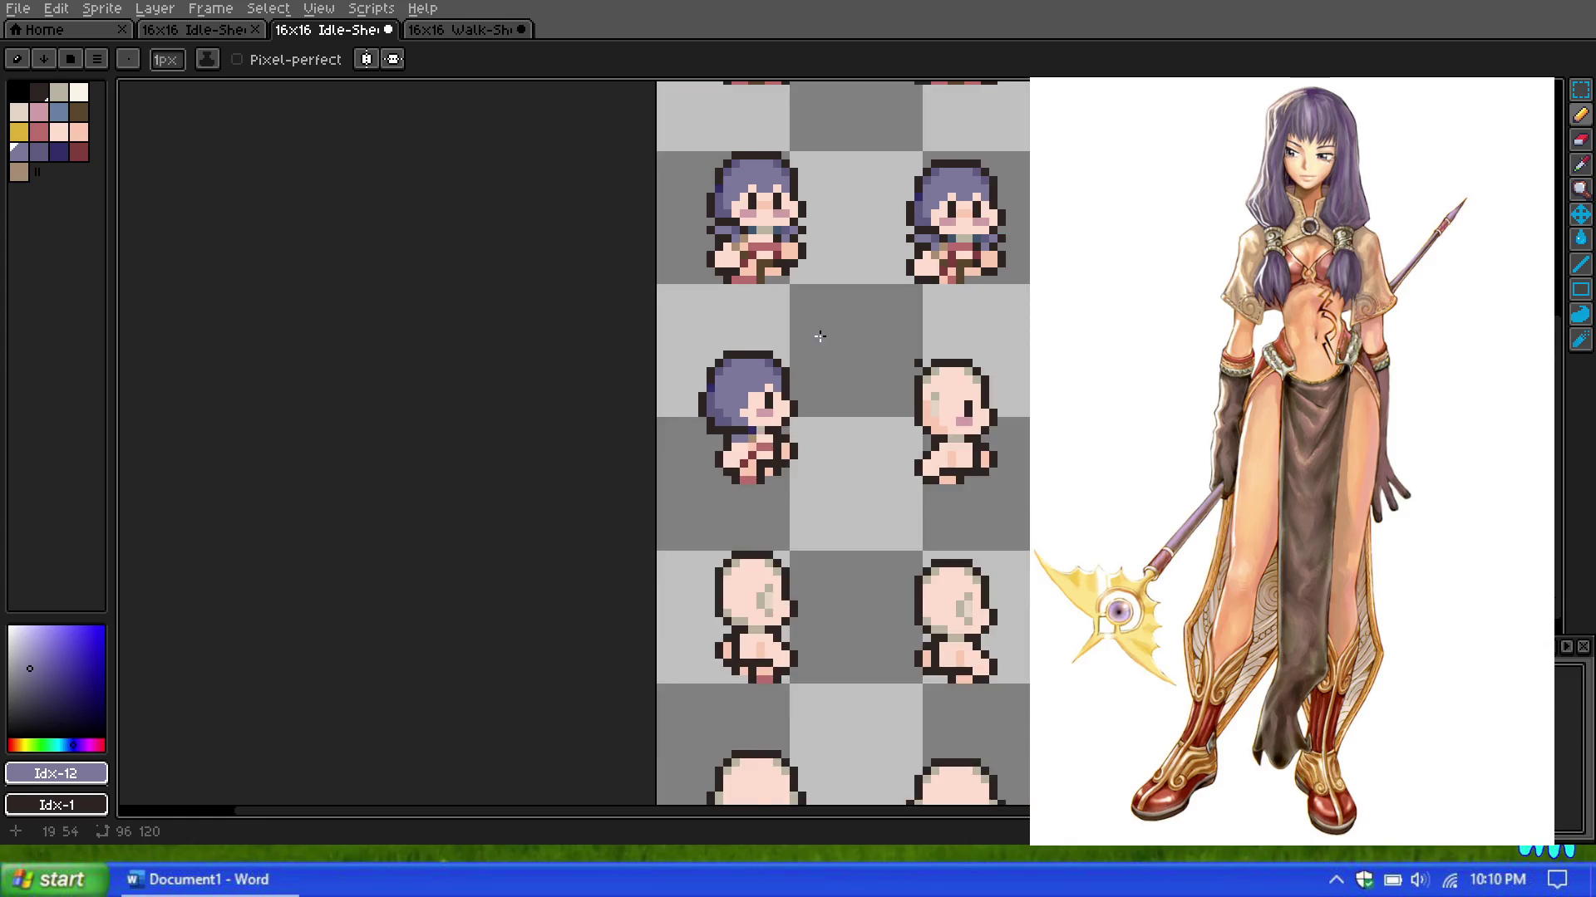
{"action": "scroll", "coordinate": [865, 341], "scroll_direction": "up", "scroll_amount": 1}
{"action": "scroll", "coordinate": [864, 345], "scroll_direction": "up", "scroll_amount": 1}
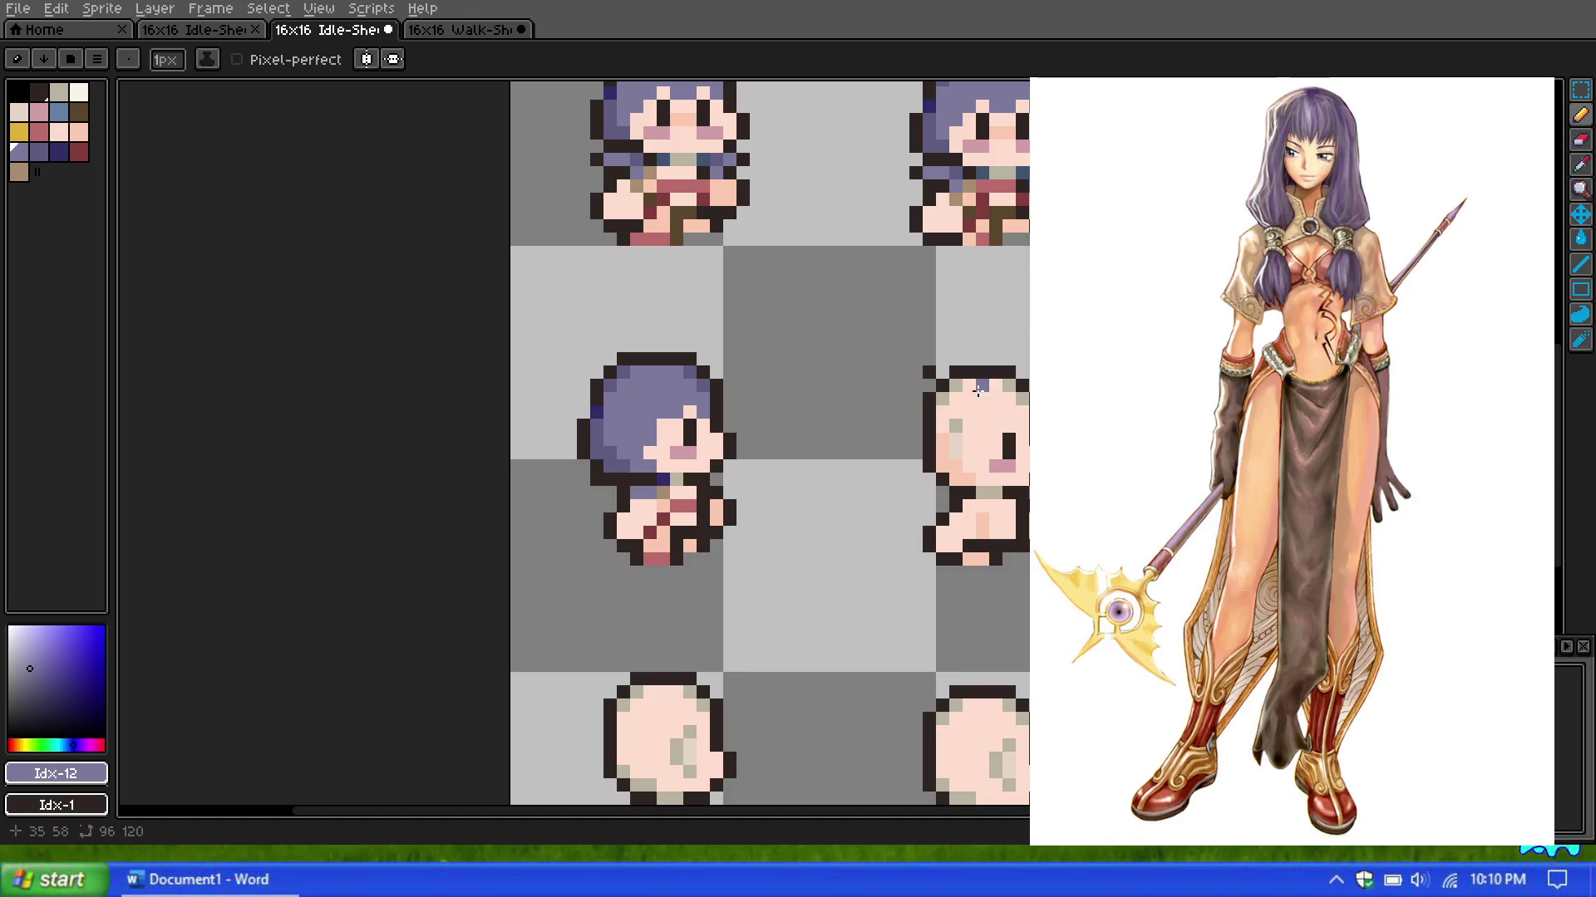
{"action": "mouse_move", "coordinate": [958, 385]}
{"action": "left_mouse_down"}
{"action": "mouse_move", "coordinate": [998, 385]}
{"action": "mouse_move", "coordinate": [947, 396]}
{"action": "mouse_move", "coordinate": [991, 414]}
{"action": "left_mouse_up"}
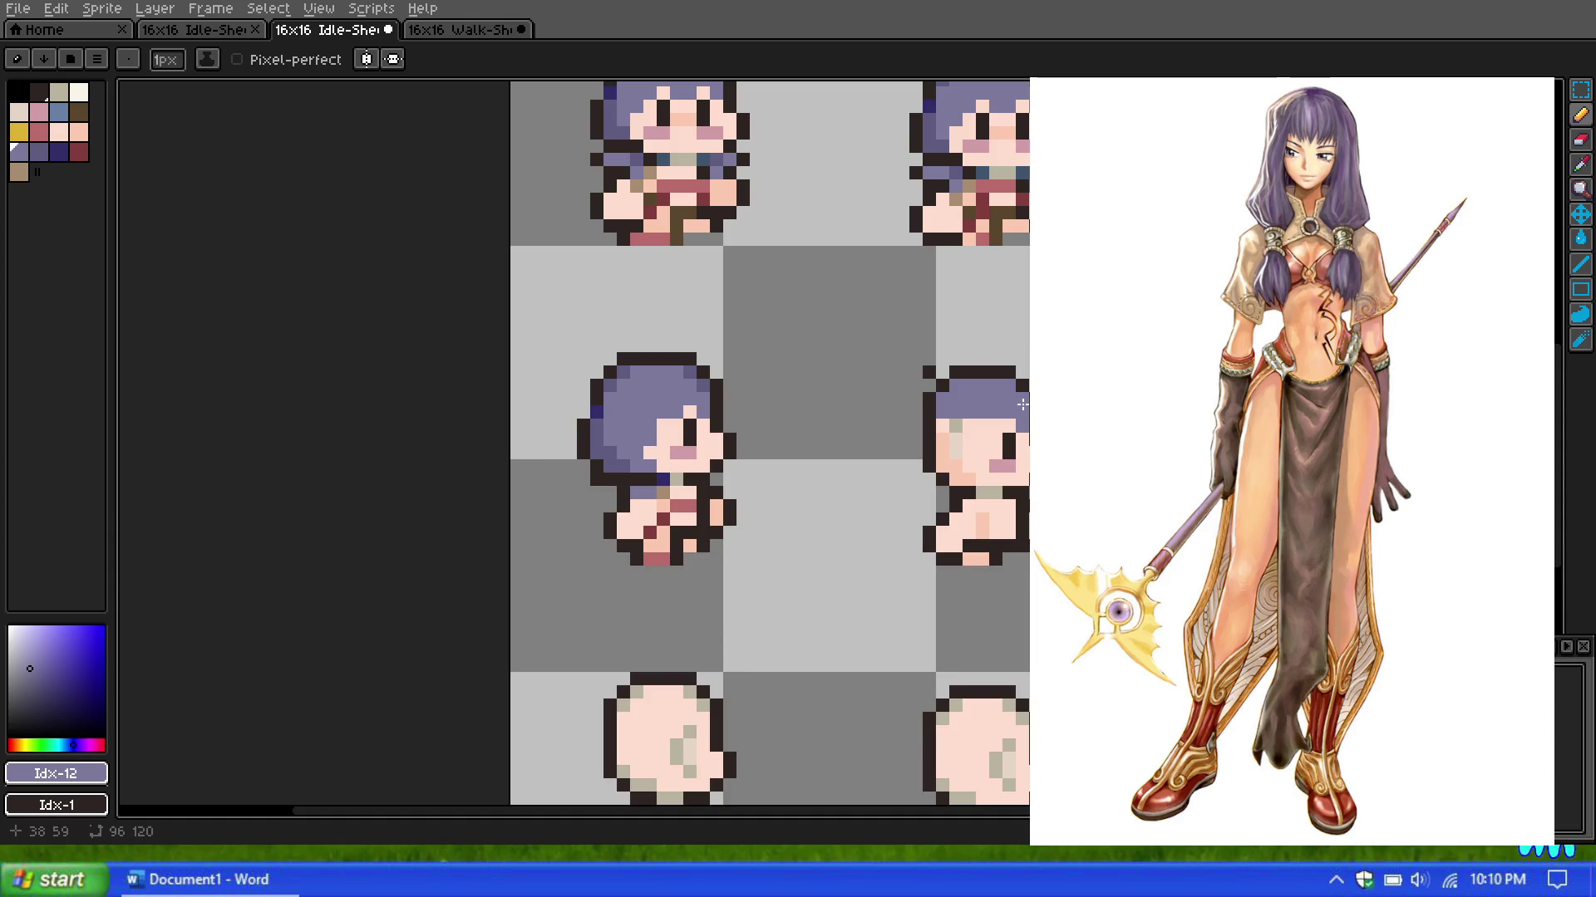
Step: Draw purple hair strokes along the second sprite's head and down the side of its face
{"action": "key", "text": "e"}
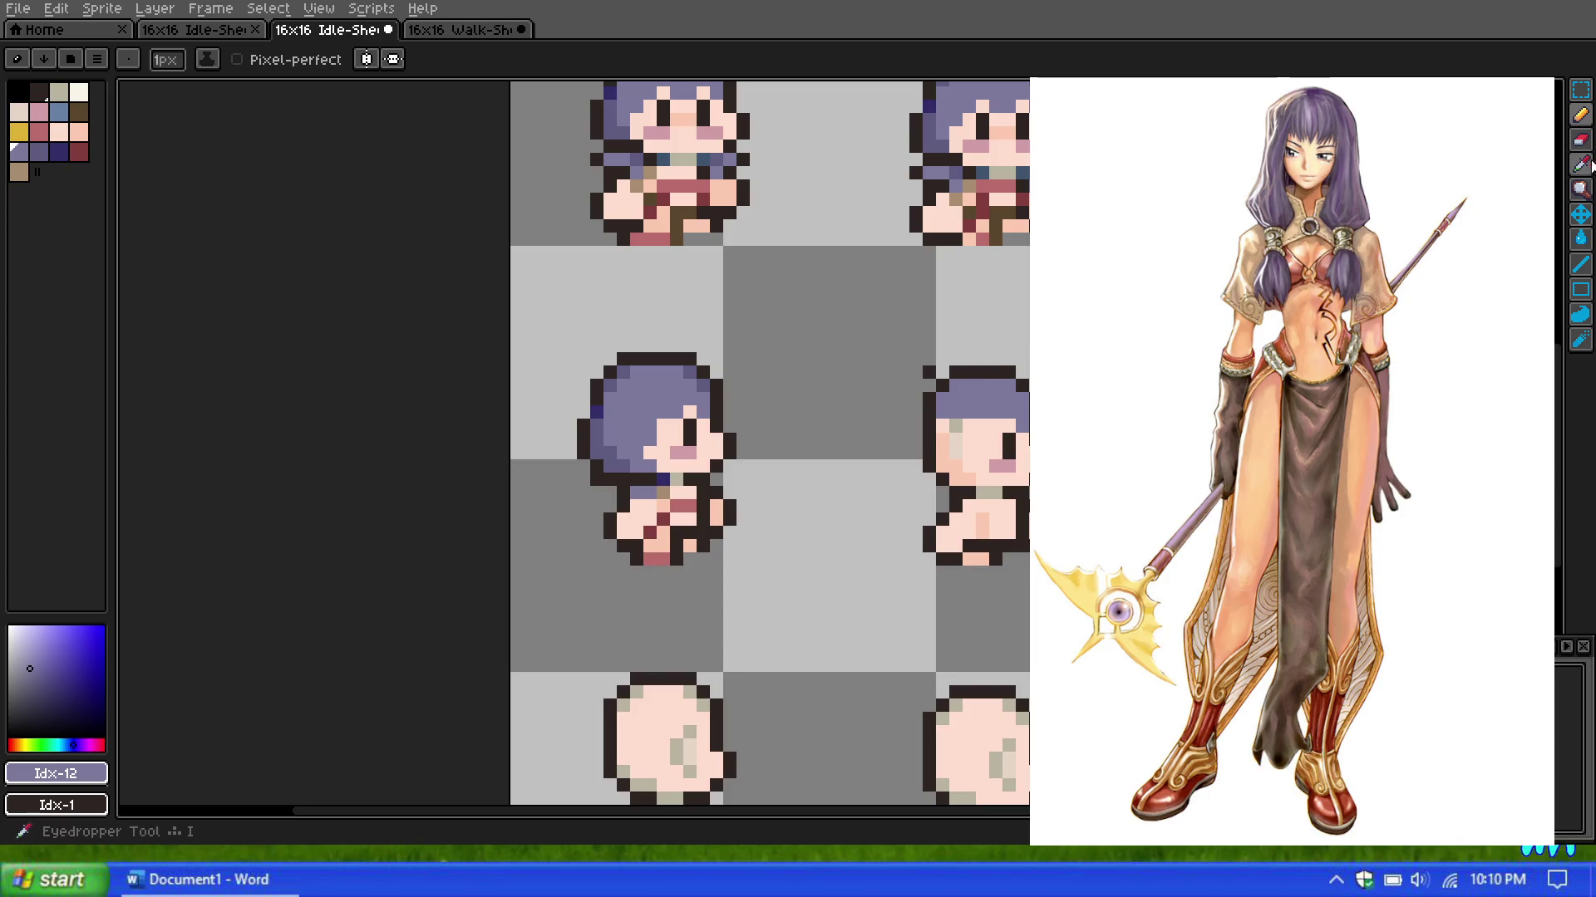
{"action": "key", "text": "b"}
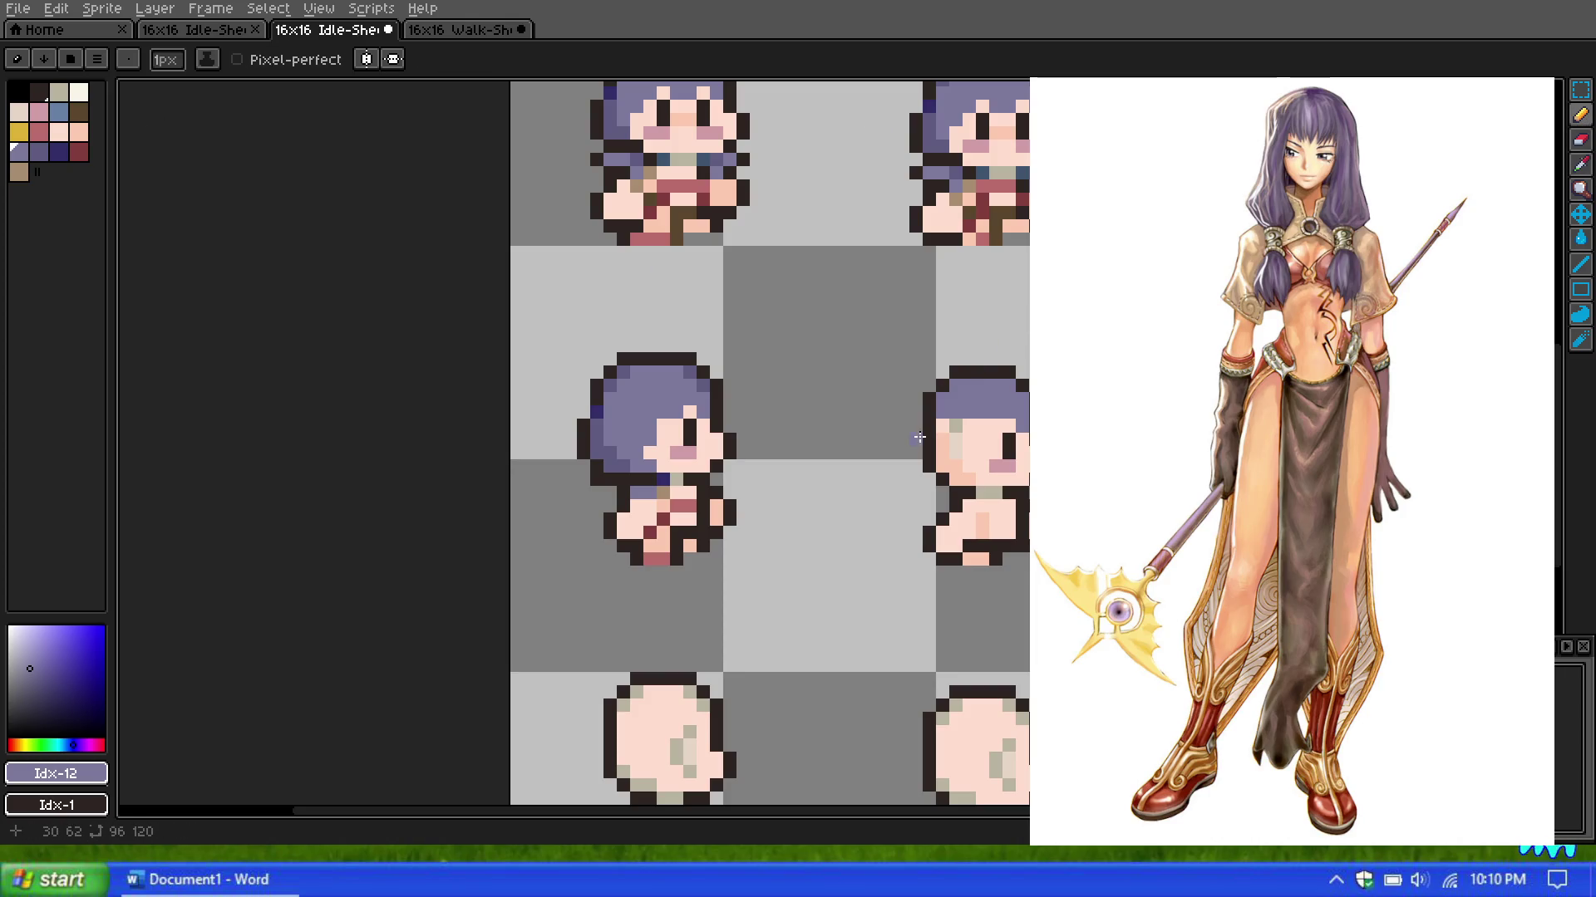
{"action": "left_click", "coordinate": [994, 428]}
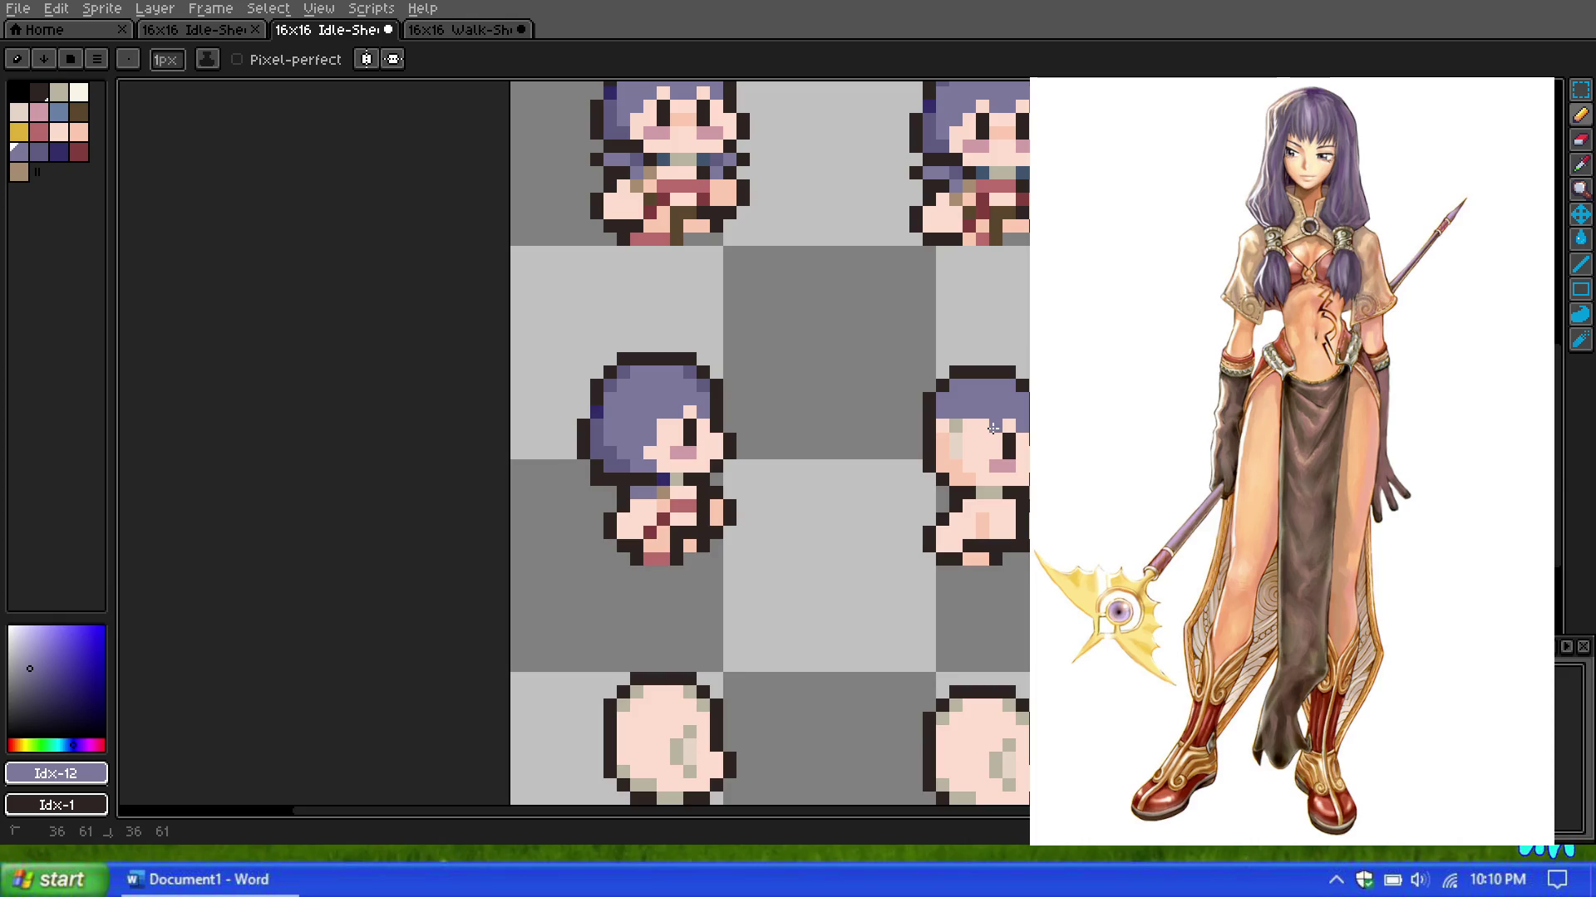
{"action": "left_click_drag", "start_coordinate": [970, 426], "coordinate": [972, 432]}
{"action": "left_click", "coordinate": [970, 439]}
{"action": "mouse_move", "coordinate": [968, 449]}
{"action": "left_mouse_down"}
{"action": "mouse_move", "coordinate": [966, 475]}
{"action": "mouse_move", "coordinate": [947, 440]}
{"action": "left_mouse_up"}
Step: Switch to the darker purple hair shade, palette index 13
{"action": "scroll", "coordinate": [962, 402], "scroll_direction": "down", "scroll_amount": 2}
{"action": "scroll", "coordinate": [962, 402], "scroll_direction": "up", "scroll_amount": 1}
{"action": "scroll", "coordinate": [963, 402], "scroll_direction": "up", "scroll_amount": 1}
{"action": "scroll", "coordinate": [962, 402], "scroll_direction": "down", "scroll_amount": 1}
{"action": "scroll", "coordinate": [962, 402], "scroll_direction": "up", "scroll_amount": 1}
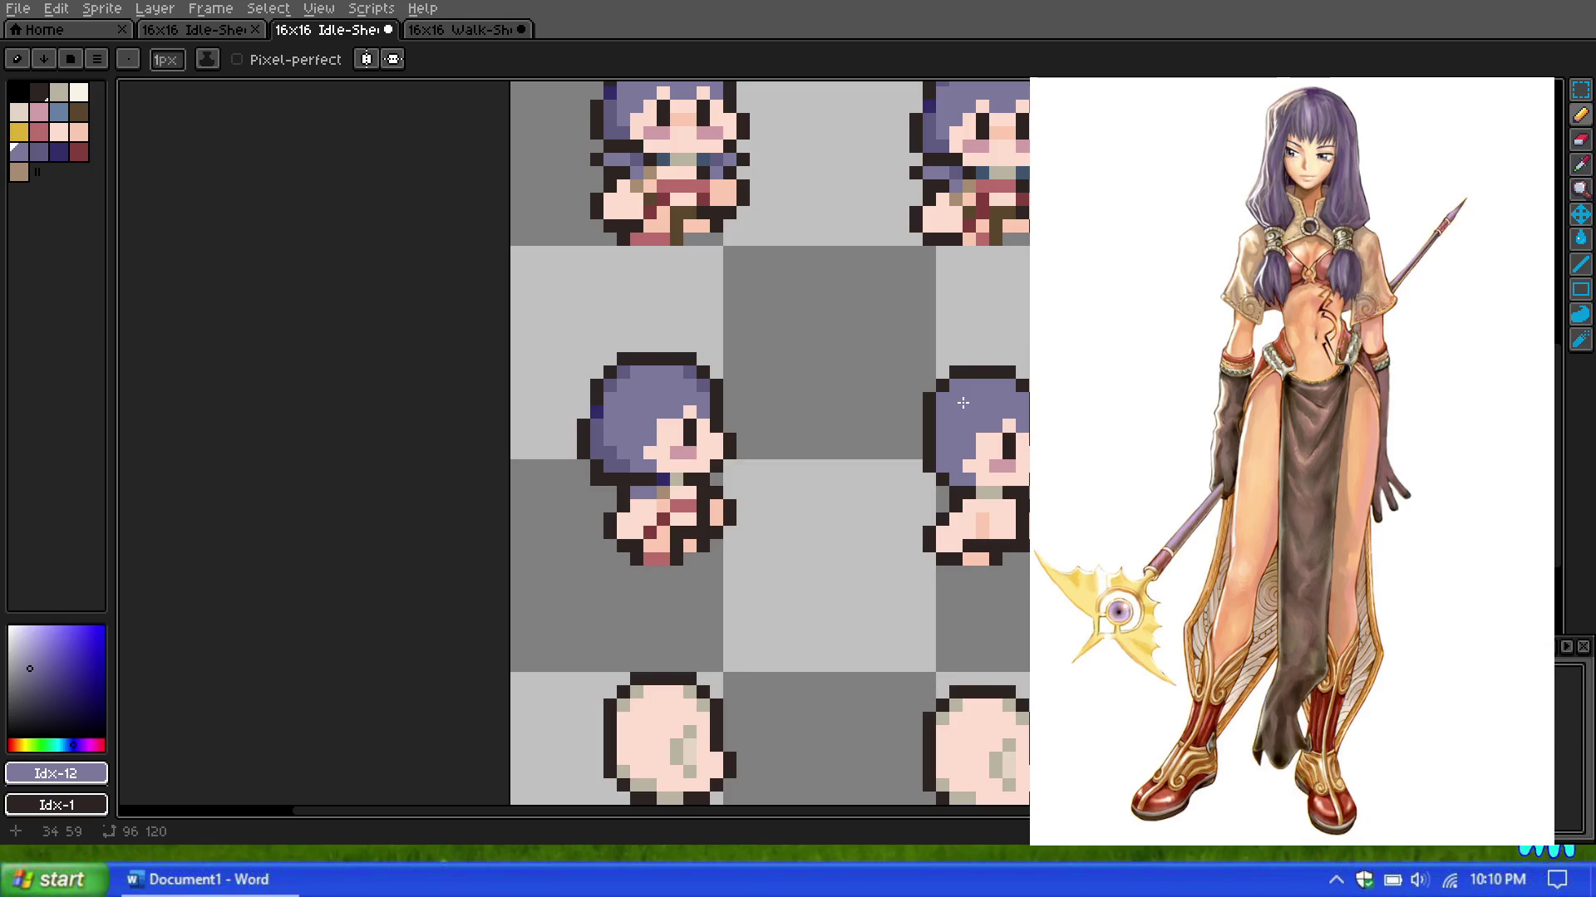
{"action": "scroll", "coordinate": [963, 402], "scroll_direction": "up", "scroll_amount": 1}
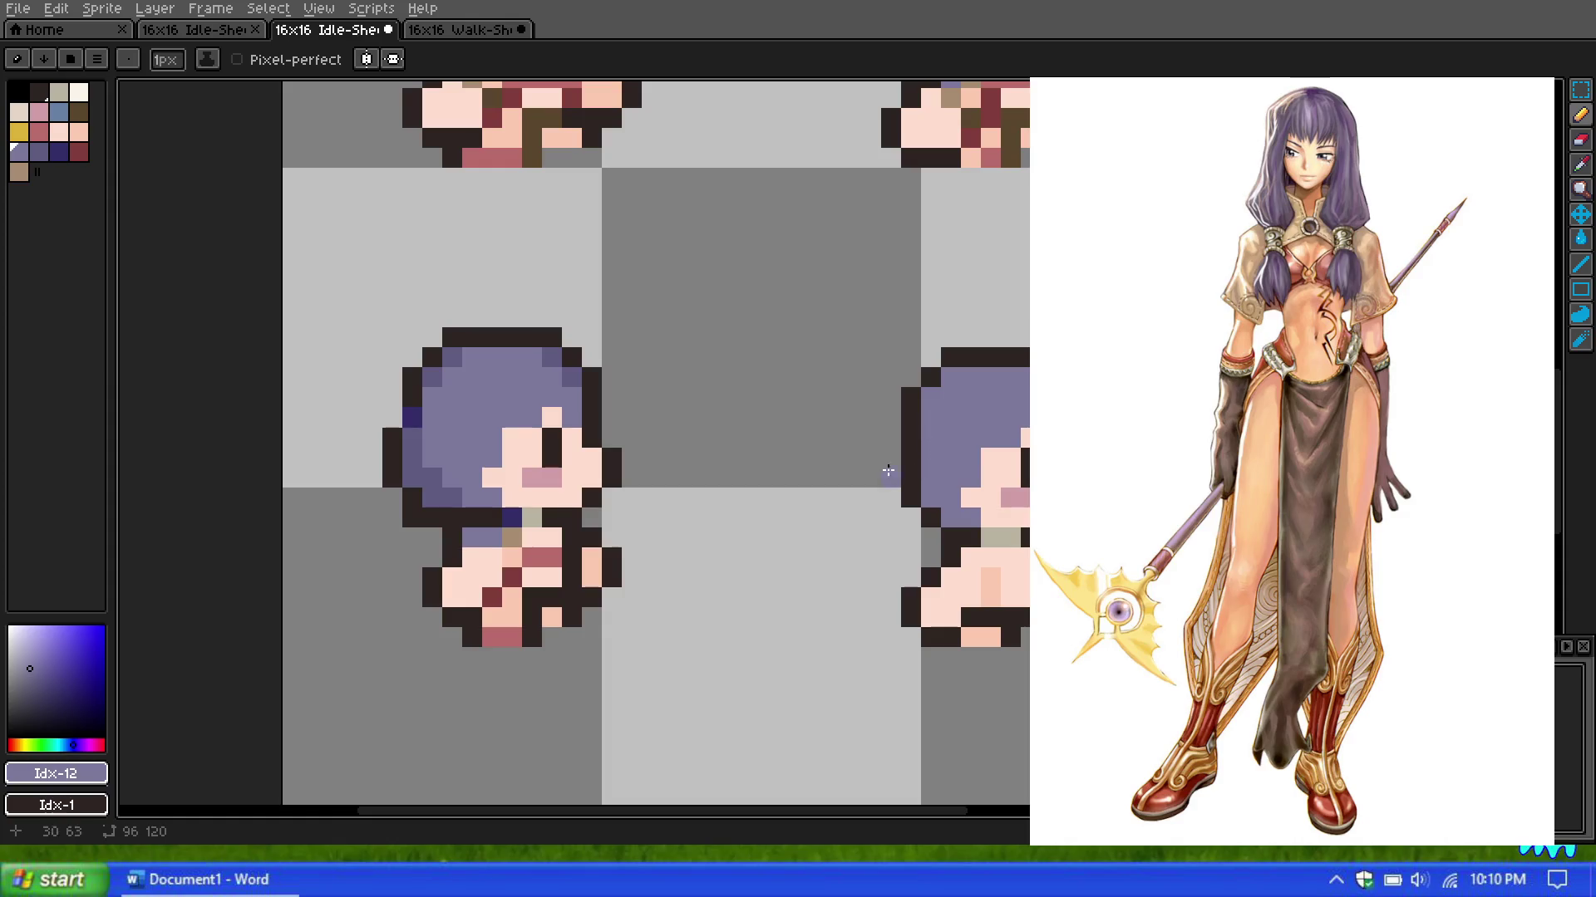
{"action": "key", "text": "0"}
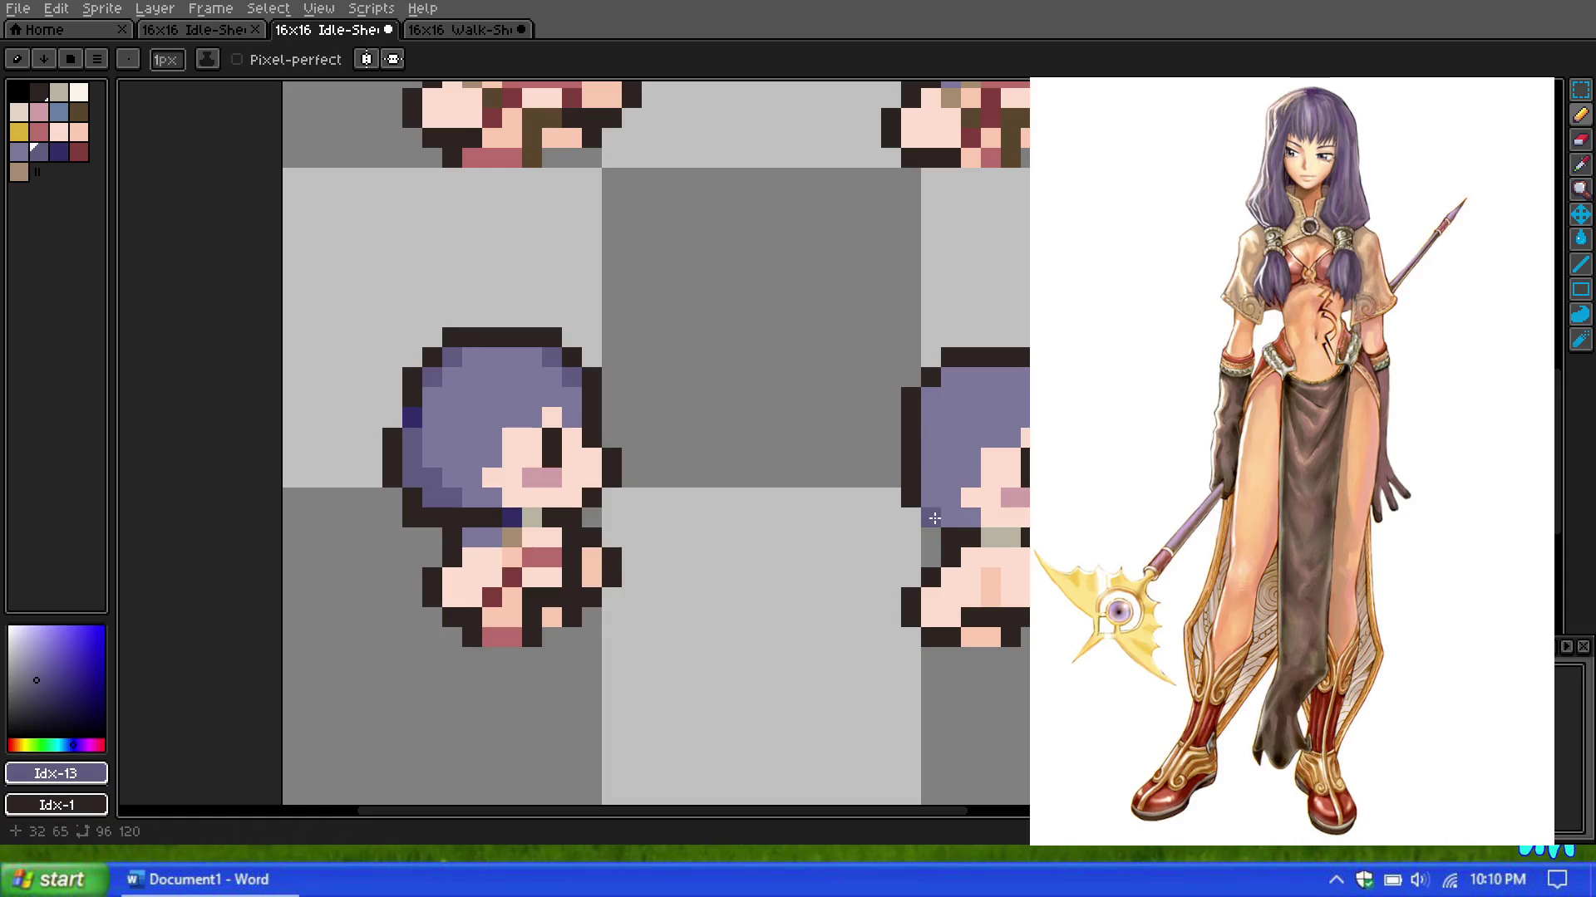
{"action": "scroll", "coordinate": [939, 466], "scroll_direction": "down", "scroll_amount": 1}
{"action": "scroll", "coordinate": [956, 354], "scroll_direction": "down", "scroll_amount": 1}
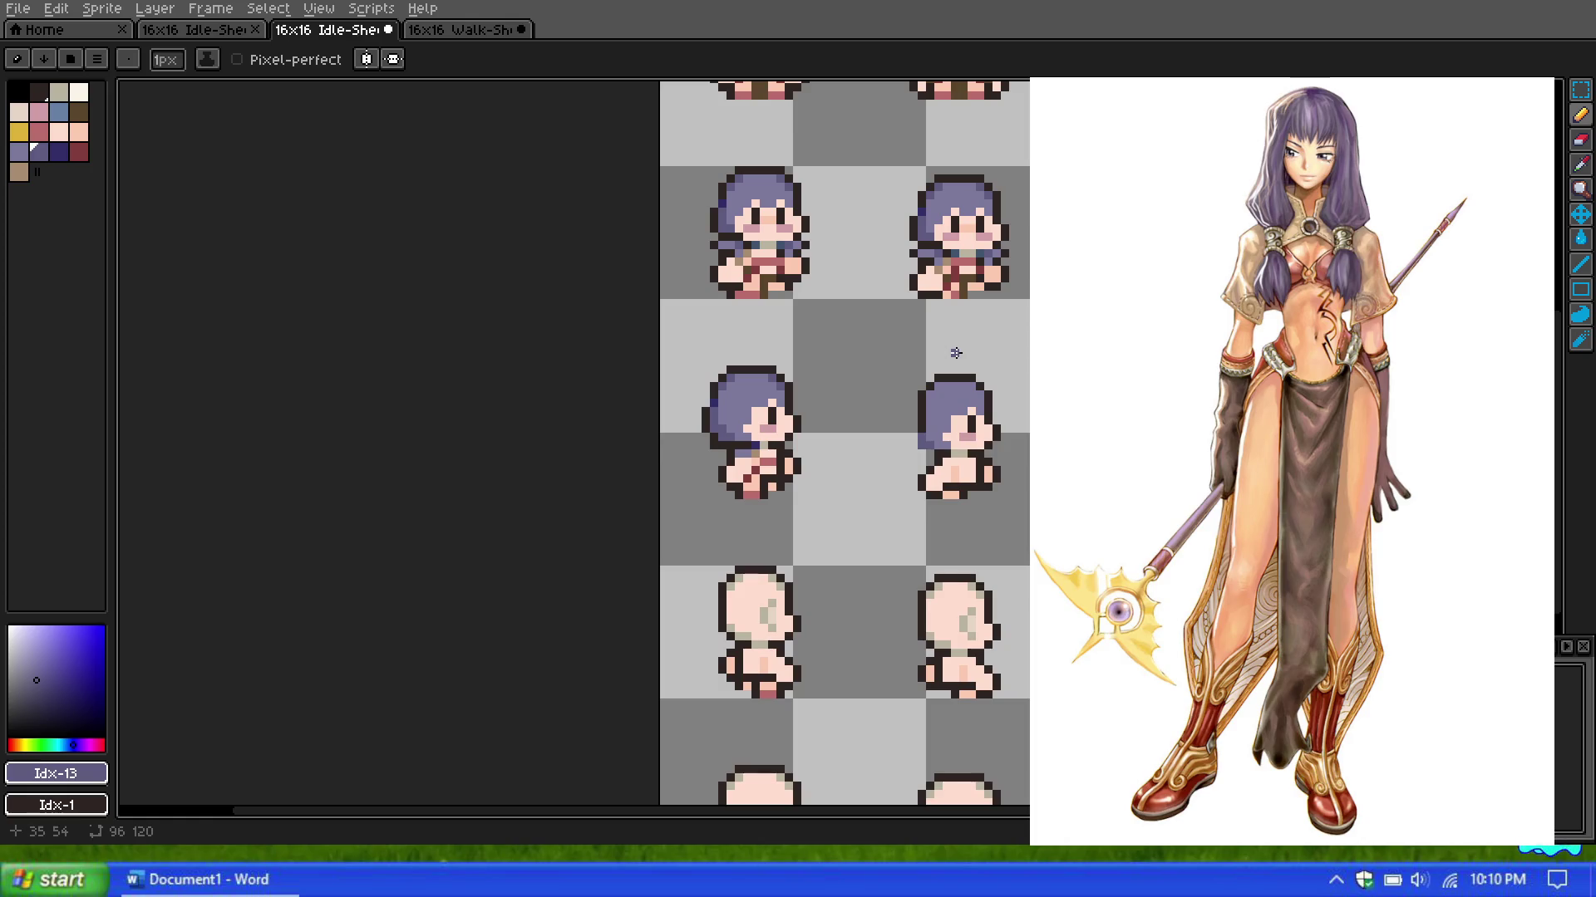
{"action": "scroll", "coordinate": [932, 383], "scroll_direction": "up", "scroll_amount": 2}
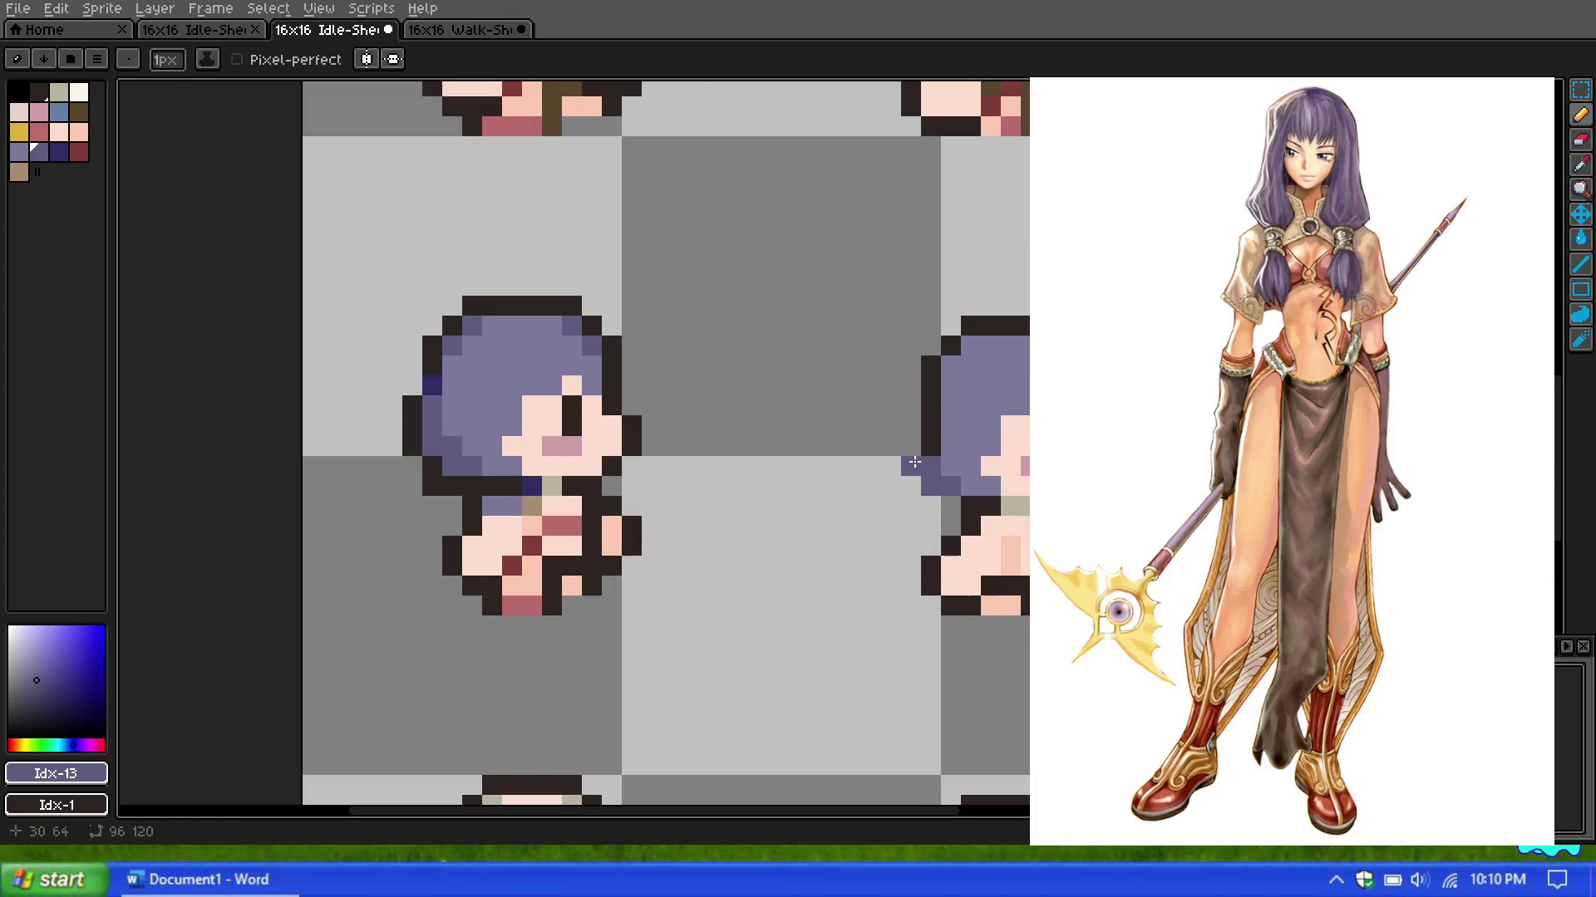
Step: Marquee the left side-view sprite's head and hair, and drop a copy onto the right sprite
{"action": "key", "text": "m"}
{"action": "left_click_drag", "start_coordinate": [341, 254], "coordinate": [741, 499]}
{"action": "mouse_move", "coordinate": [681, 449]}
{"action": "left_mouse_down"}
{"action": "mouse_move", "coordinate": [1179, 469]}
{"action": "mouse_move", "coordinate": [1159, 449]}
{"action": "mouse_move", "coordinate": [1160, 469]}
{"action": "left_mouse_up"}
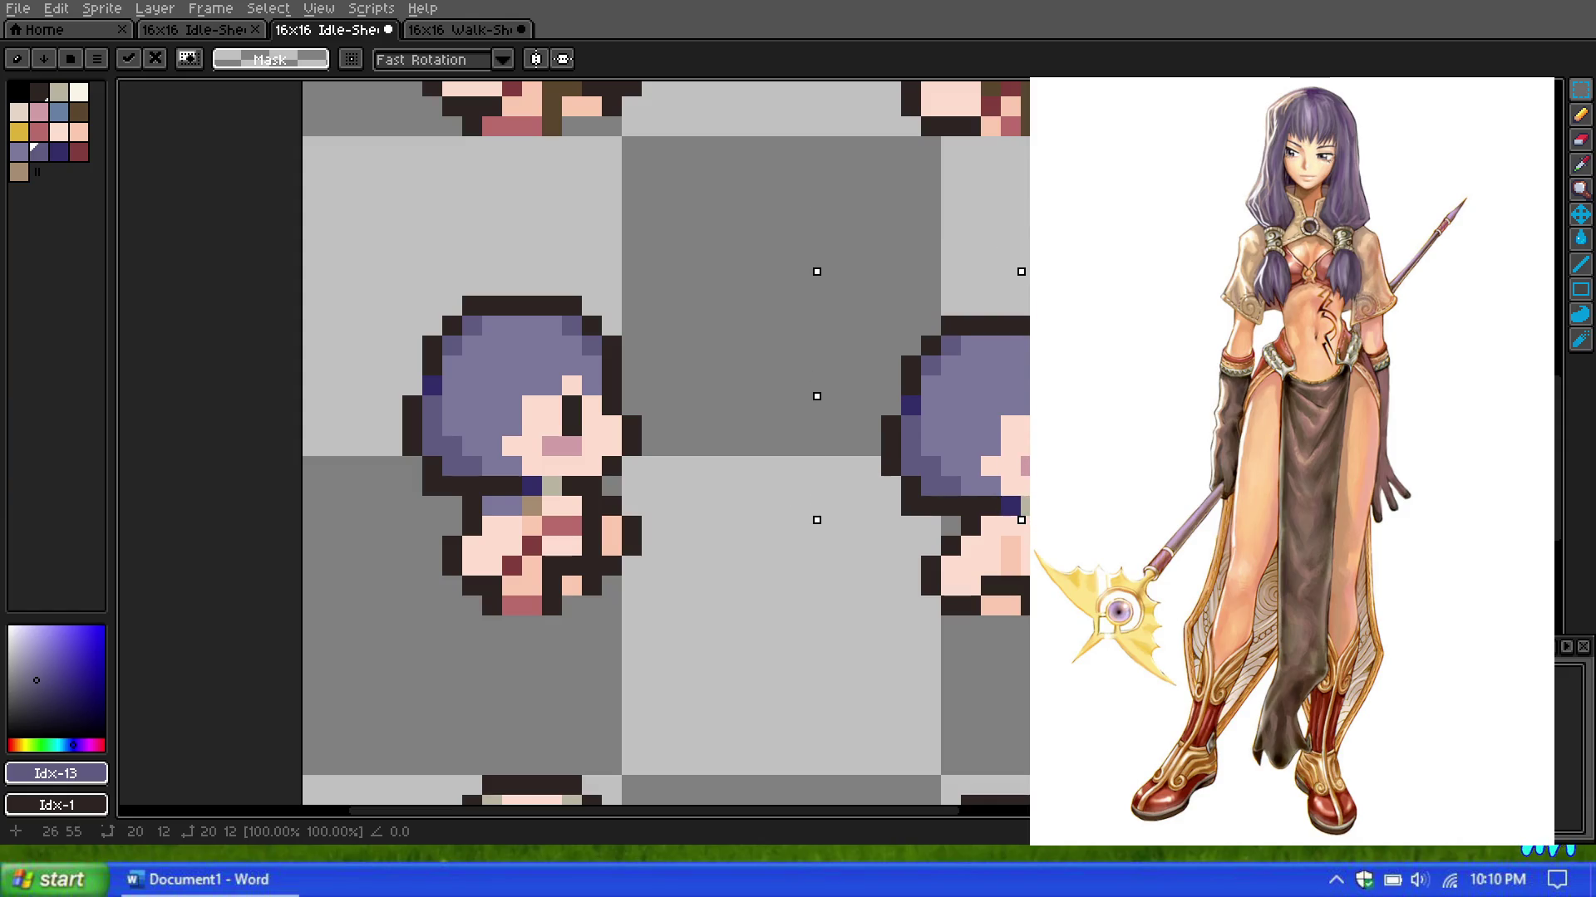
{"action": "left_click", "coordinate": [760, 322]}
{"action": "scroll", "coordinate": [768, 324], "scroll_direction": "down", "scroll_amount": 1}
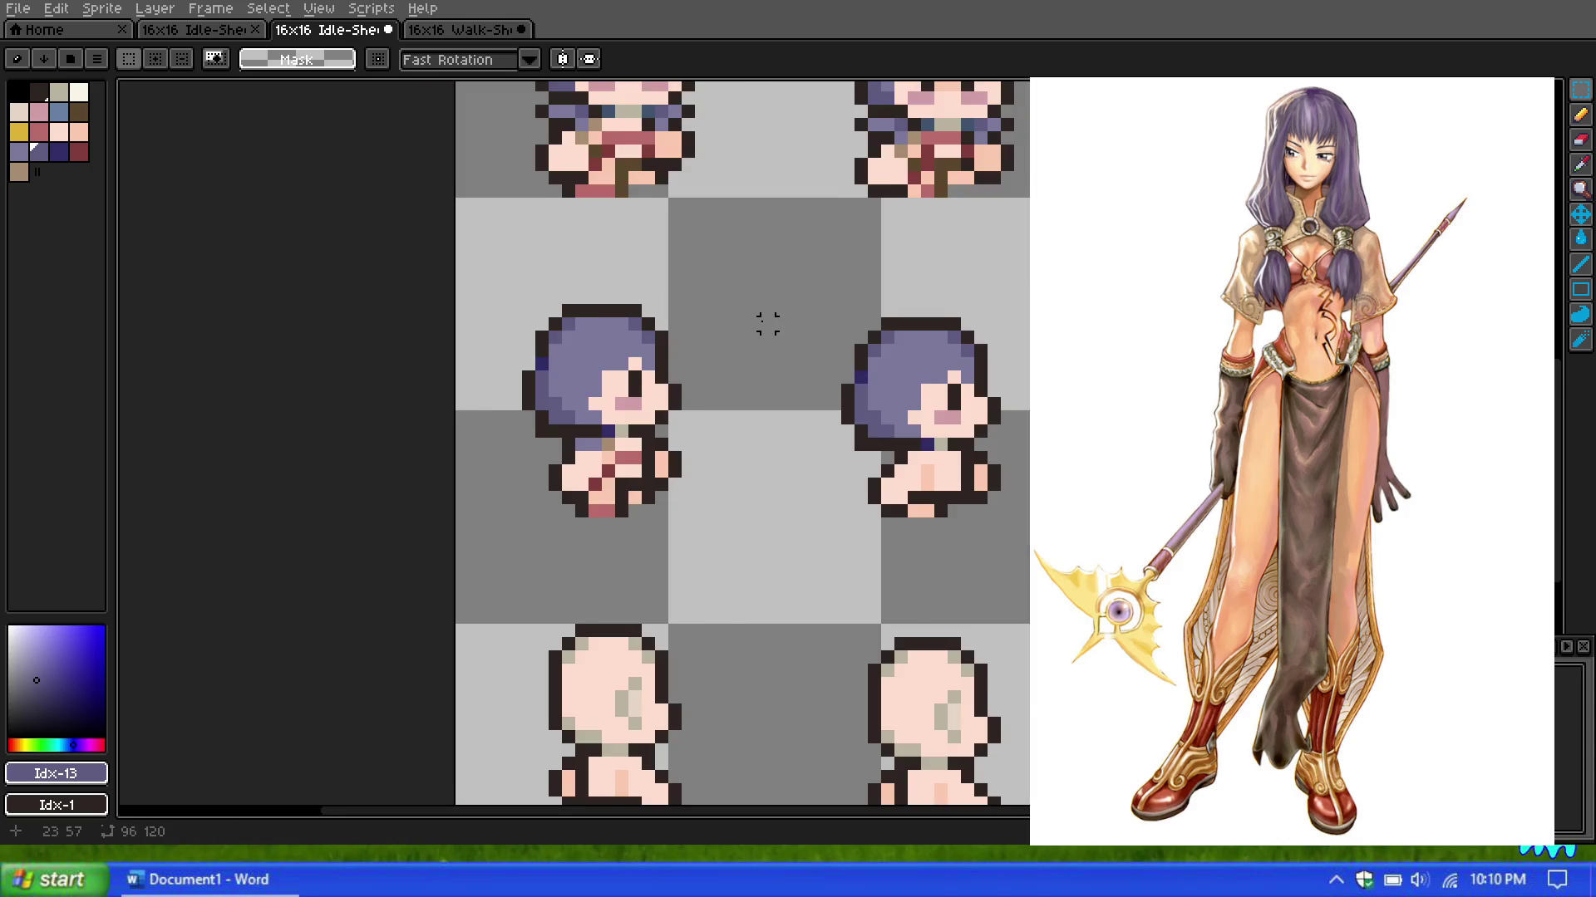
{"action": "scroll", "coordinate": [762, 323], "scroll_direction": "down", "scroll_amount": 3}
{"action": "scroll", "coordinate": [758, 320], "scroll_direction": "down", "scroll_amount": 3}
{"action": "scroll", "coordinate": [759, 321], "scroll_direction": "up", "scroll_amount": 4}
{"action": "scroll", "coordinate": [748, 326], "scroll_direction": "up", "scroll_amount": 1}
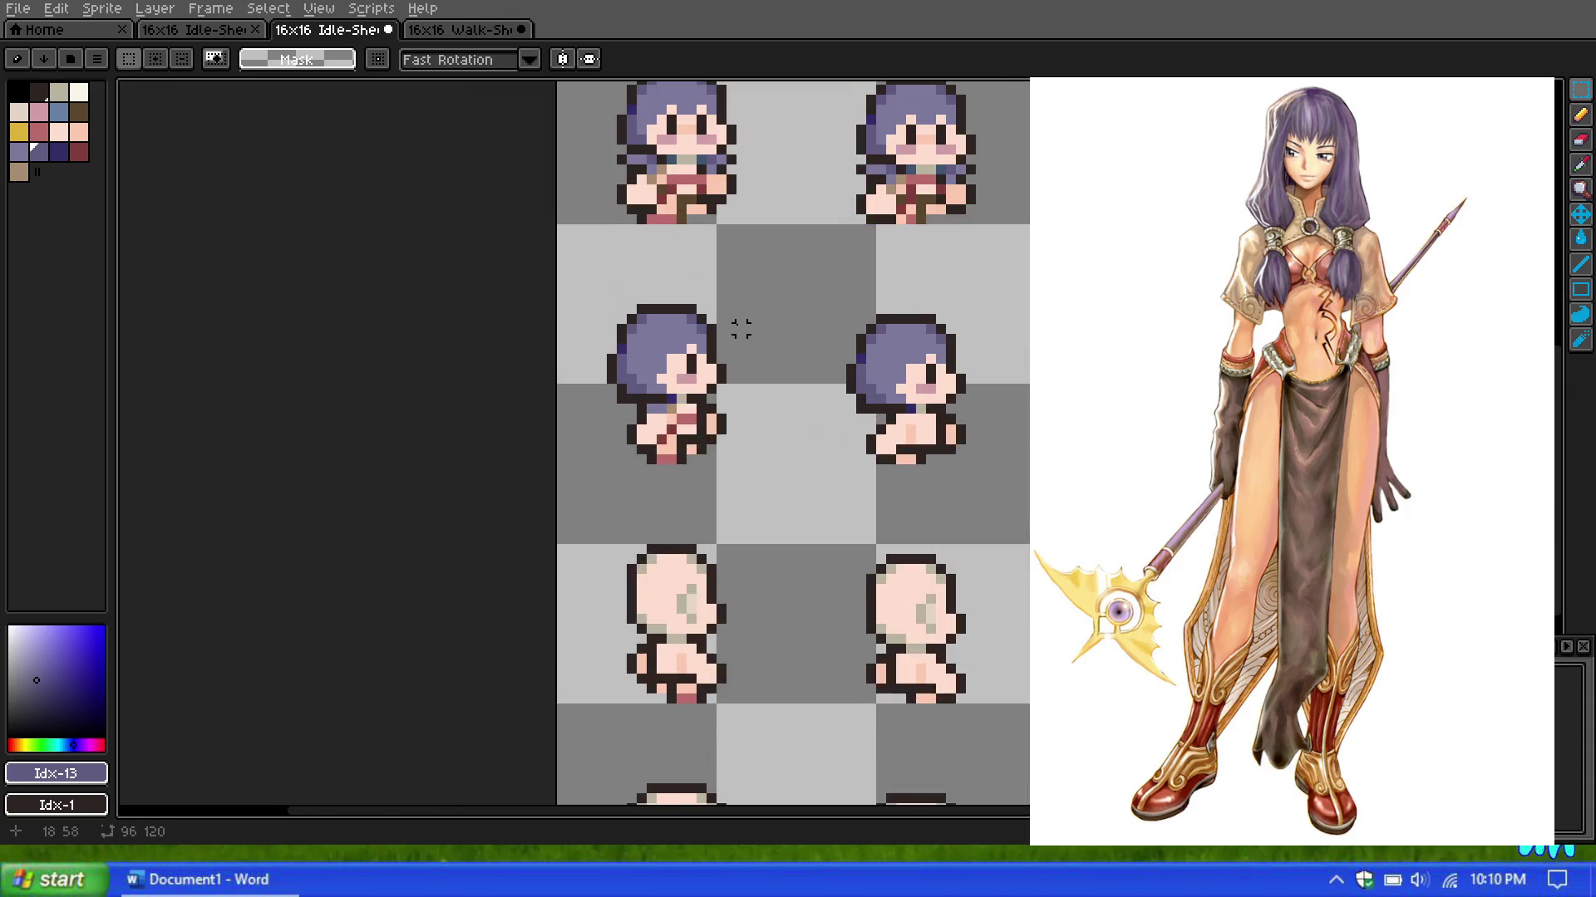
{"action": "scroll", "coordinate": [742, 329], "scroll_direction": "down", "scroll_amount": 1}
{"action": "scroll", "coordinate": [703, 275], "scroll_direction": "up", "scroll_amount": 1}
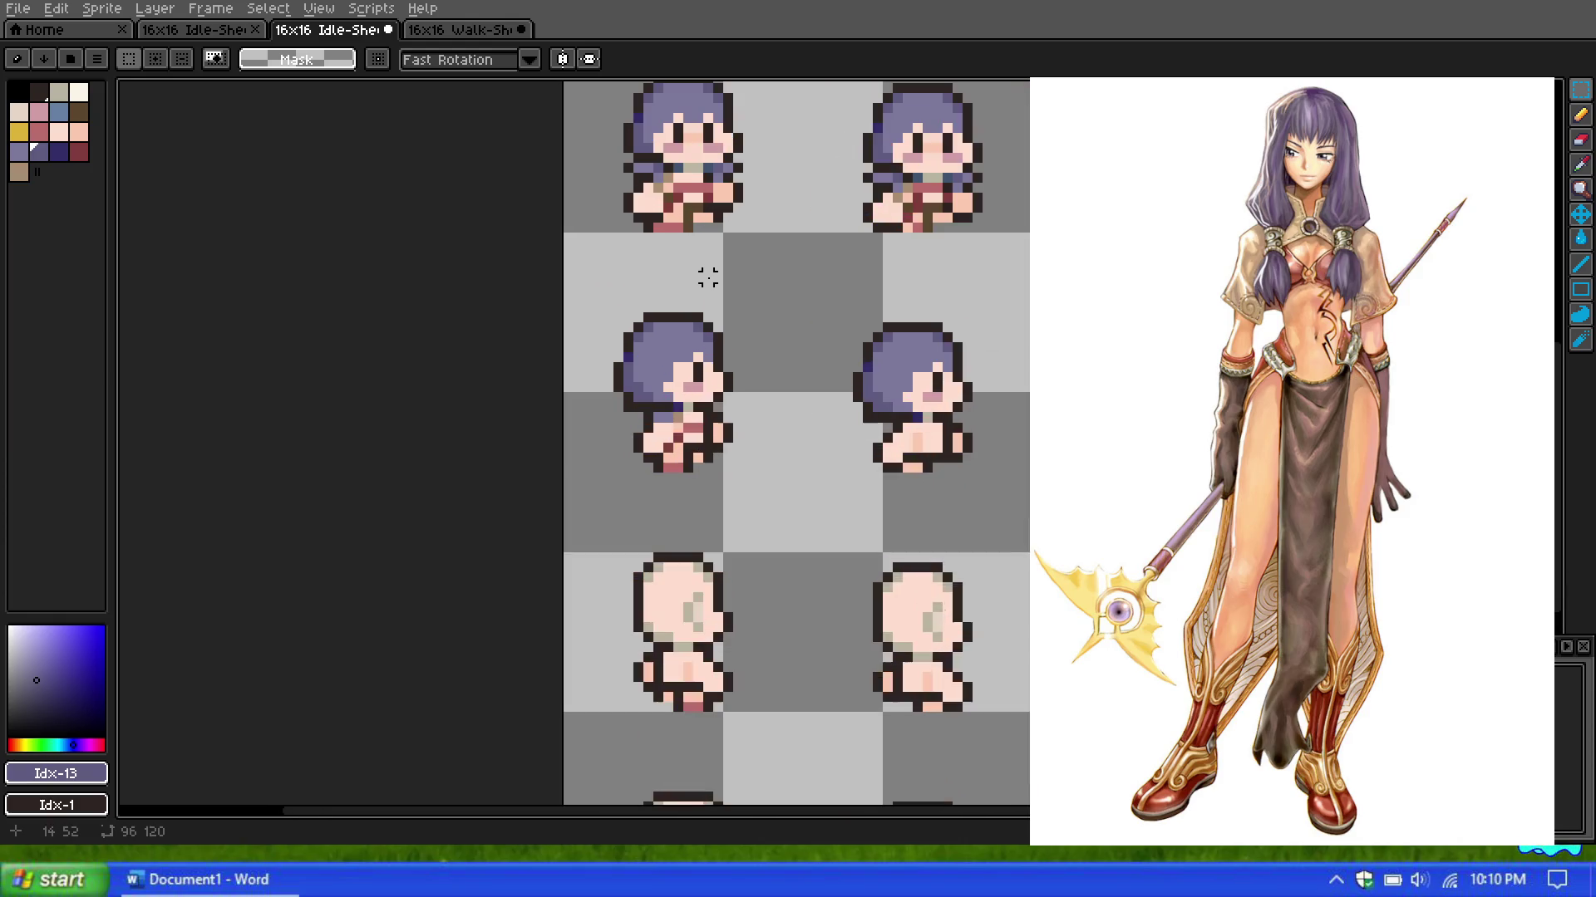
{"action": "scroll", "coordinate": [773, 308], "scroll_direction": "down", "scroll_amount": 1}
{"action": "scroll", "coordinate": [787, 313], "scroll_direction": "up", "scroll_amount": 1}
{"action": "scroll", "coordinate": [786, 316], "scroll_direction": "down", "scroll_amount": 1}
{"action": "scroll", "coordinate": [787, 316], "scroll_direction": "up", "scroll_amount": 1}
{"action": "scroll", "coordinate": [756, 374], "scroll_direction": "up", "scroll_amount": 1}
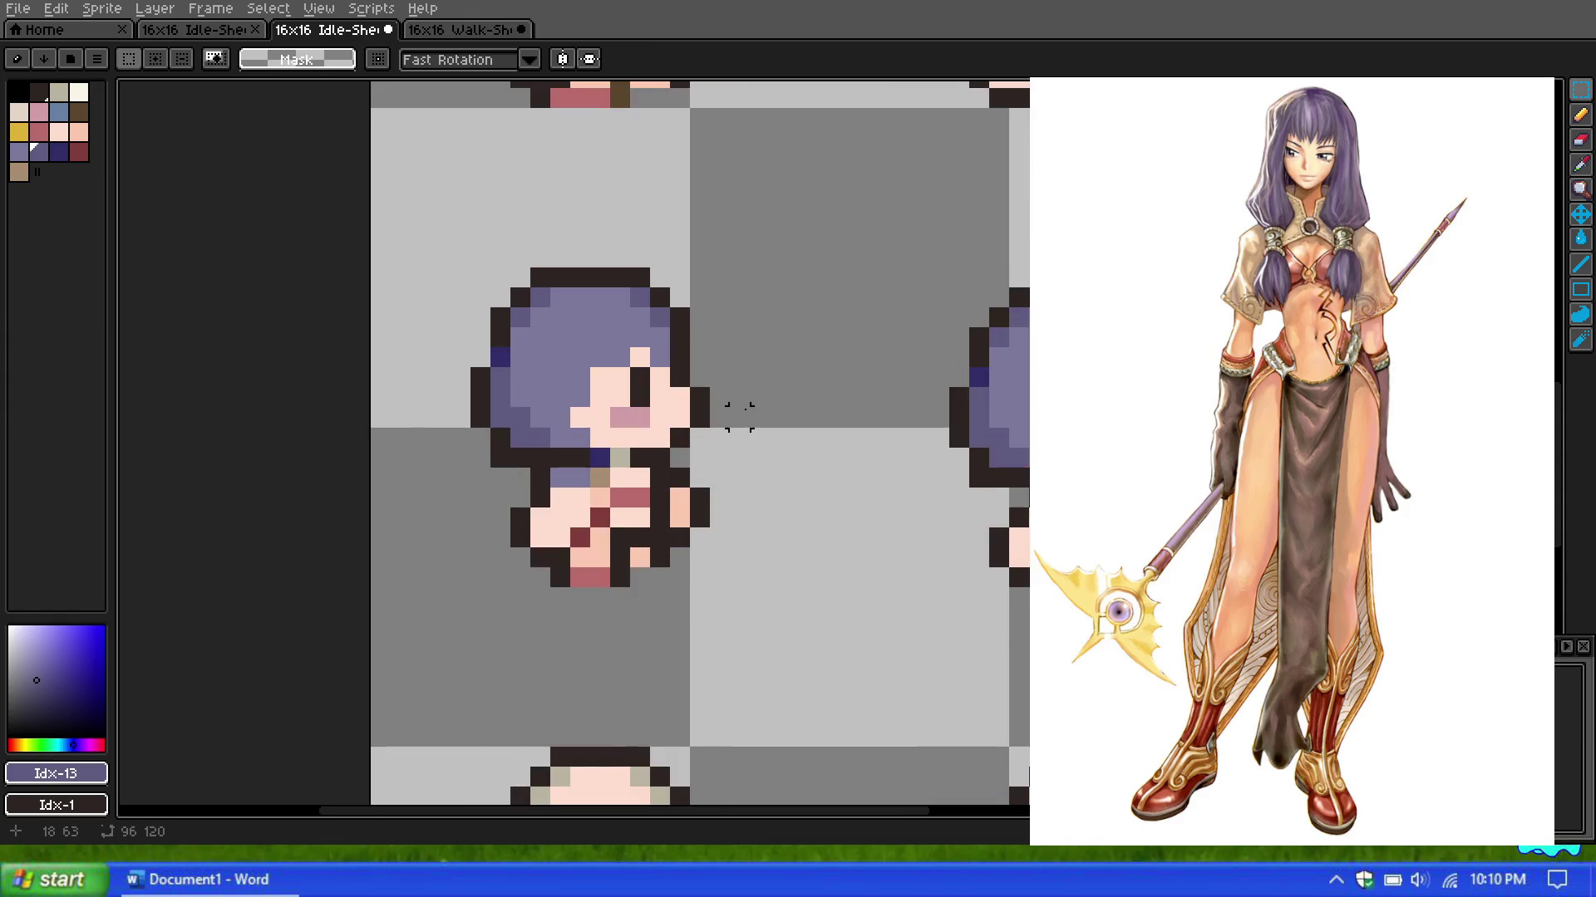
{"action": "scroll", "coordinate": [727, 416], "scroll_direction": "down", "scroll_amount": 2}
{"action": "scroll", "coordinate": [715, 418], "scroll_direction": "down", "scroll_amount": 1}
{"action": "scroll", "coordinate": [712, 420], "scroll_direction": "up", "scroll_amount": 1}
{"action": "scroll", "coordinate": [665, 399], "scroll_direction": "up", "scroll_amount": 2}
{"action": "scroll", "coordinate": [636, 349], "scroll_direction": "down", "scroll_amount": 1}
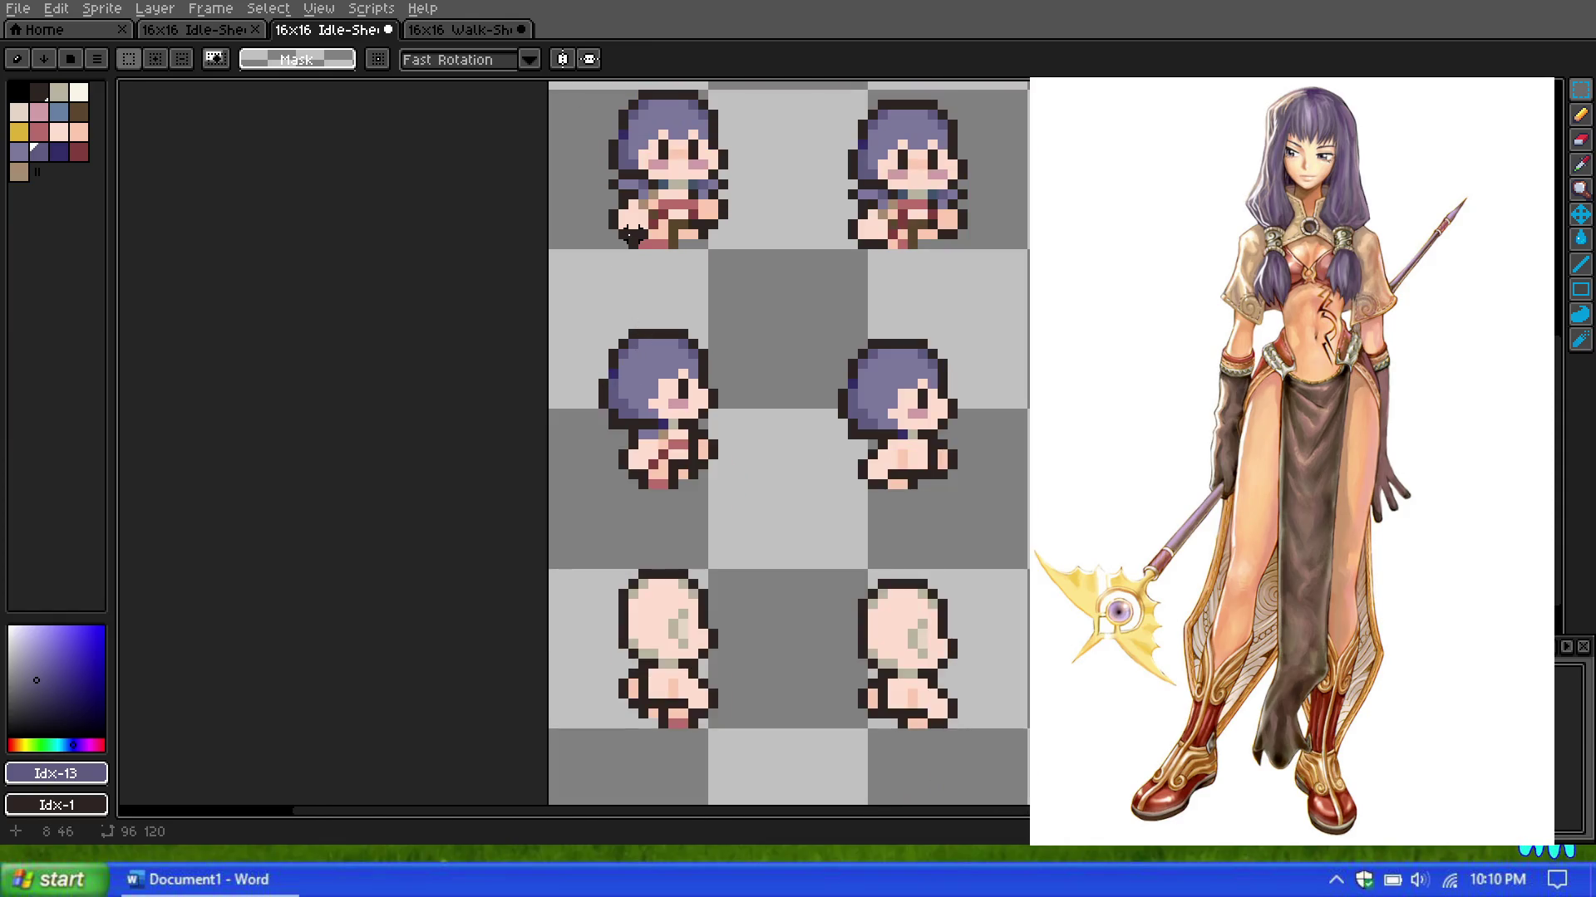
{"action": "scroll", "coordinate": [621, 252], "scroll_direction": "up", "scroll_amount": 1}
{"action": "scroll", "coordinate": [605, 285], "scroll_direction": "up", "scroll_amount": 1}
{"action": "scroll", "coordinate": [581, 274], "scroll_direction": "down", "scroll_amount": 1}
{"action": "scroll", "coordinate": [536, 267], "scroll_direction": "up", "scroll_amount": 1}
{"action": "scroll", "coordinate": [321, 217], "scroll_direction": "down", "scroll_amount": 1}
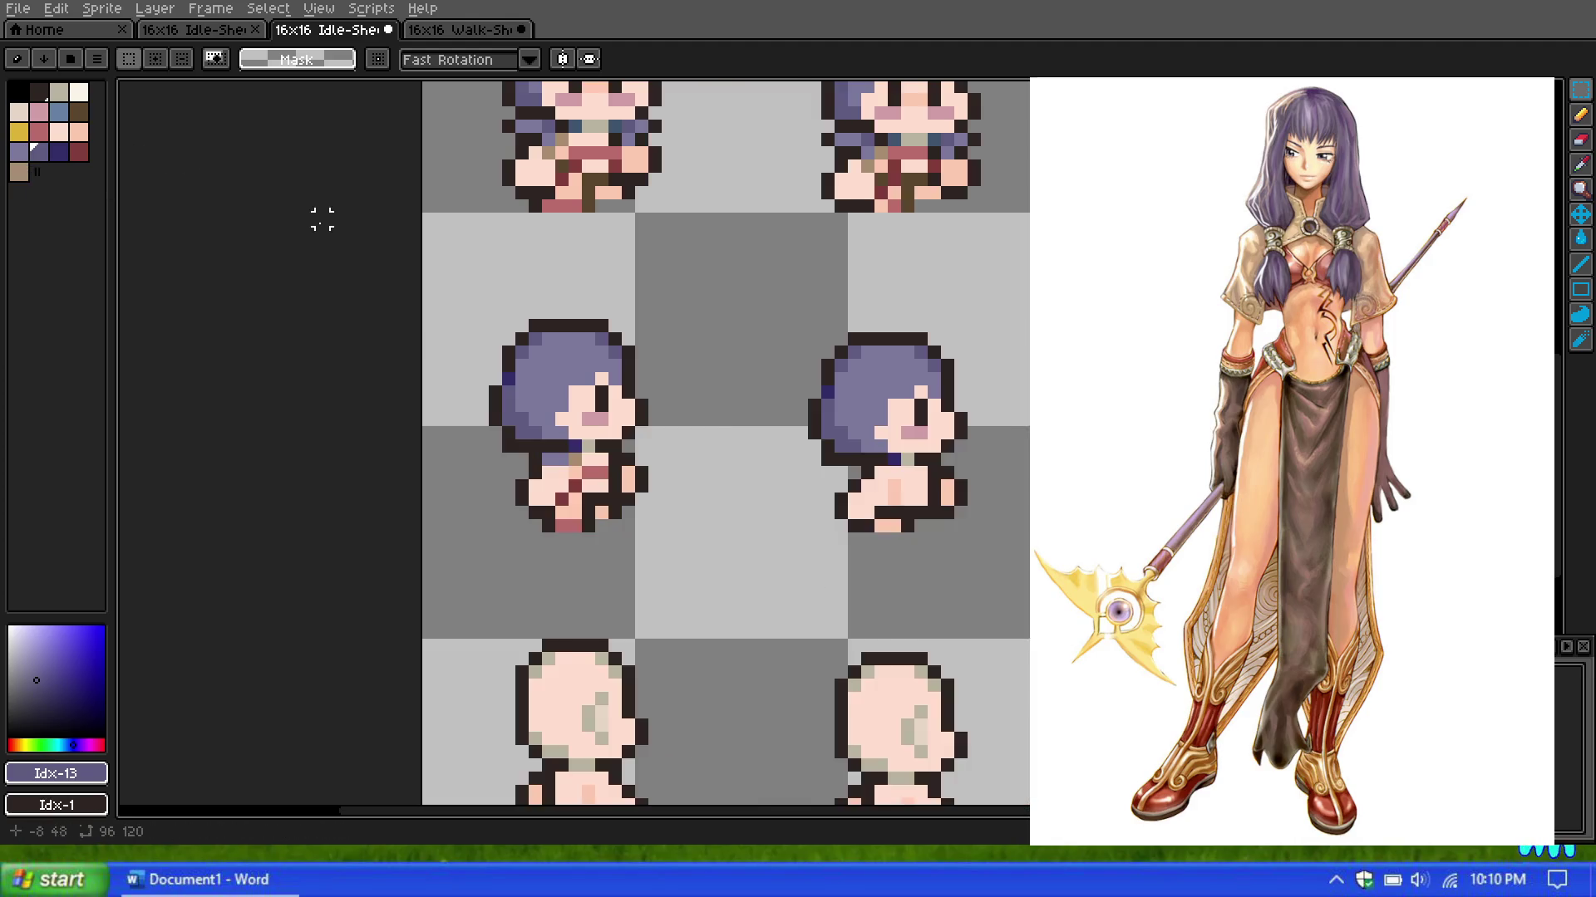
{"action": "scroll", "coordinate": [448, 174], "scroll_direction": "down", "scroll_amount": 1}
{"action": "scroll", "coordinate": [448, 174], "scroll_direction": "up", "scroll_amount": 1}
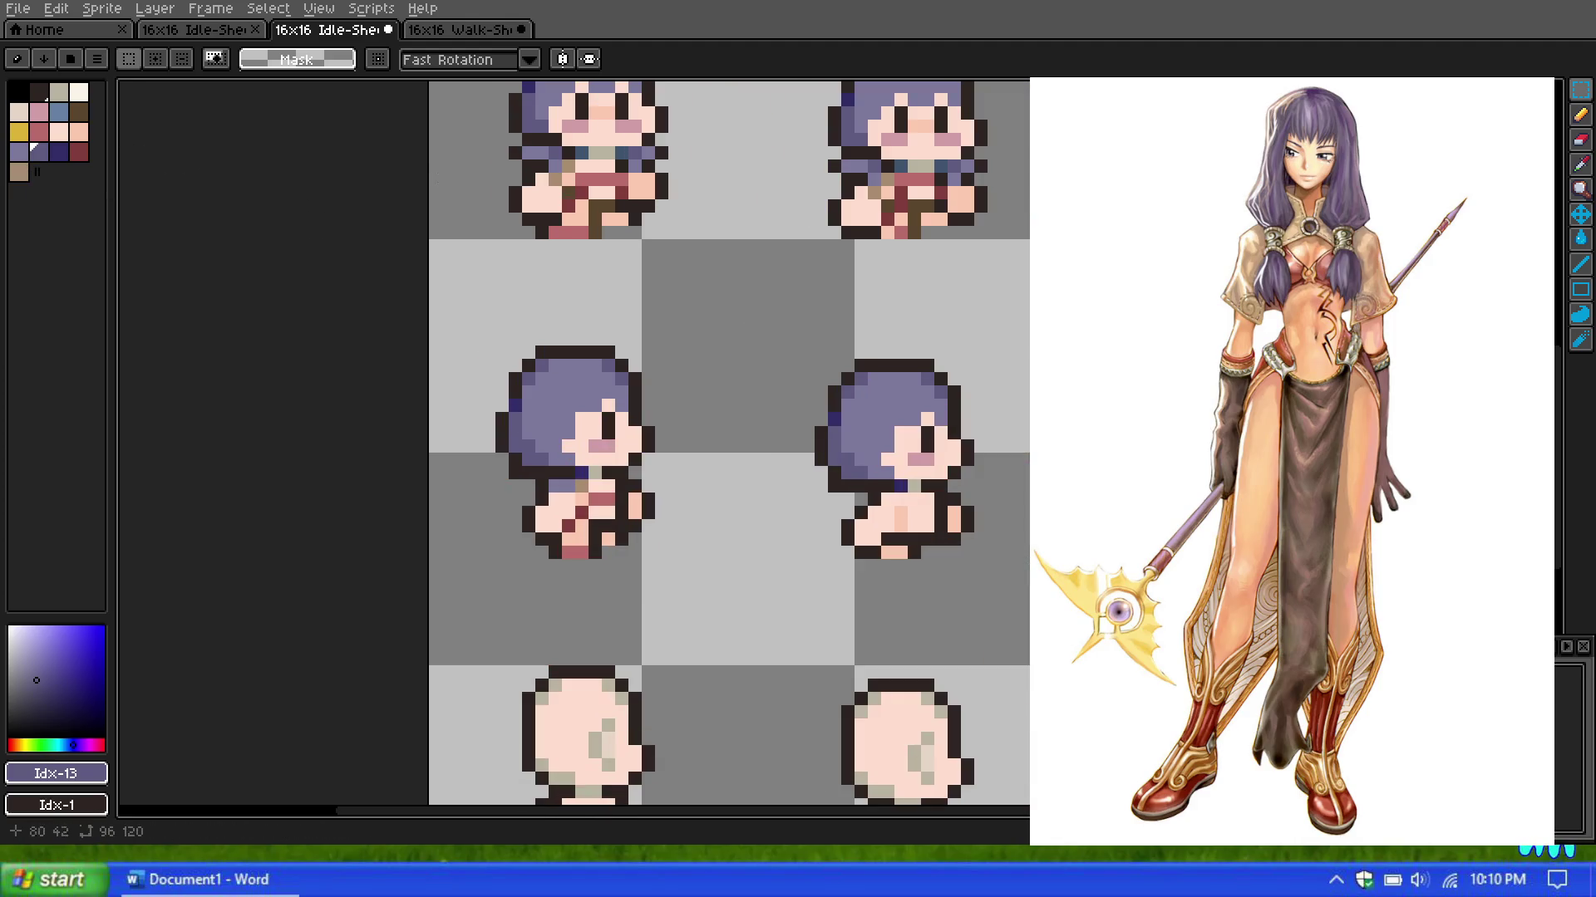
Step: Choose dark red from the palette and paint a diagonal strap across the side sprite's body
{"action": "left_click", "coordinate": [1581, 139]}
{"action": "scroll", "coordinate": [529, 271], "scroll_direction": "up", "scroll_amount": 1}
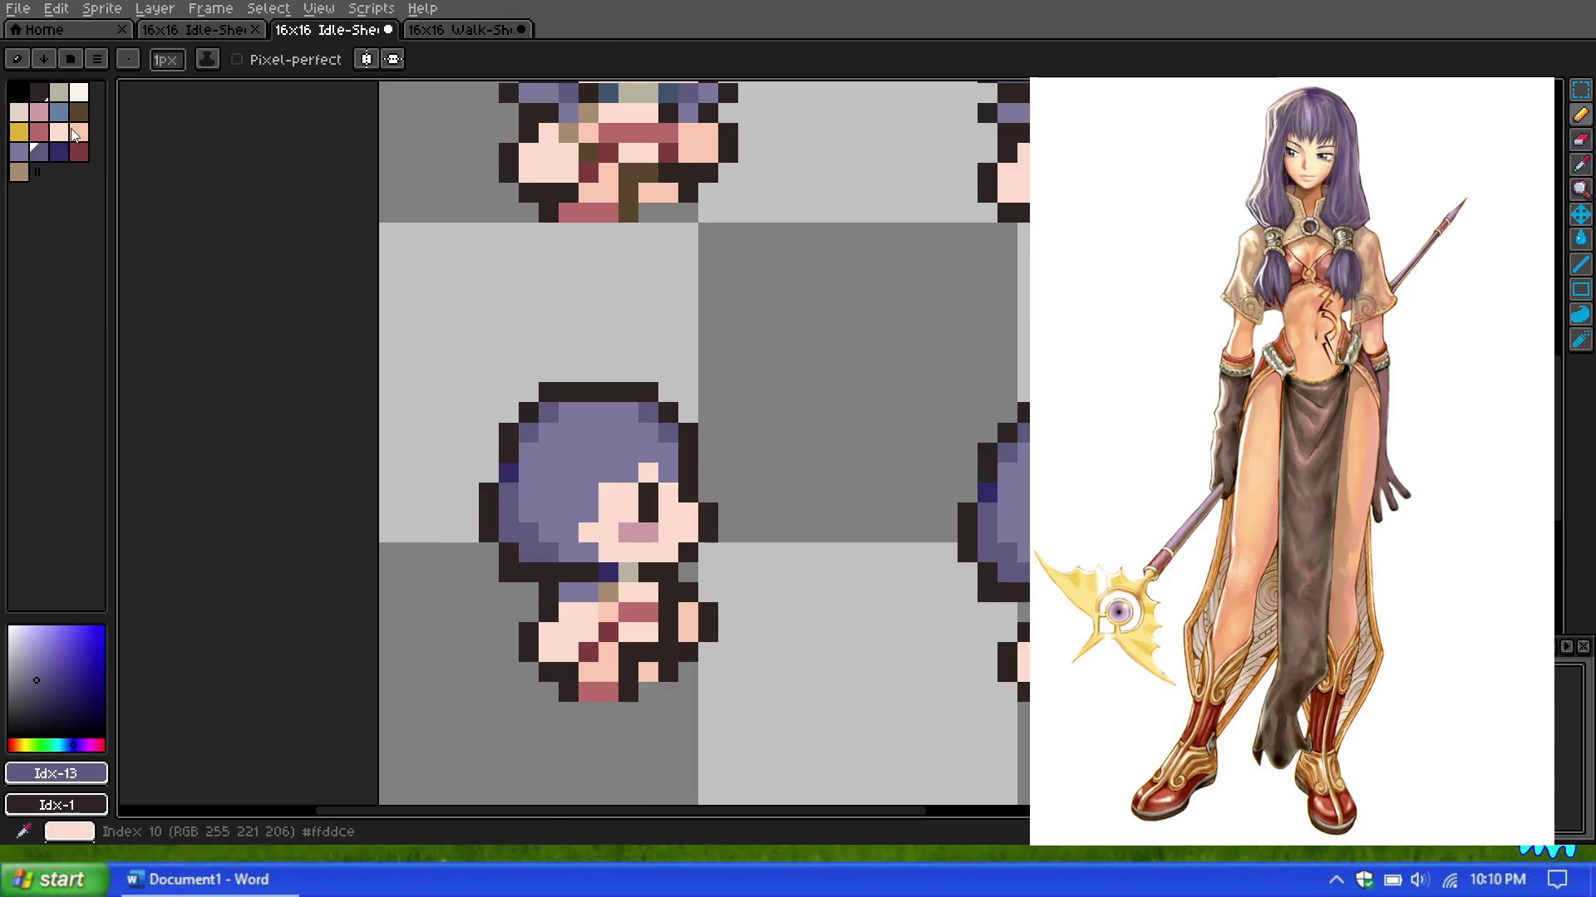
{"action": "scroll", "coordinate": [545, 266], "scroll_direction": "down", "scroll_amount": 1}
{"action": "scroll", "coordinate": [545, 189], "scroll_direction": "up", "scroll_amount": 1}
{"action": "left_click", "coordinate": [19, 172]}
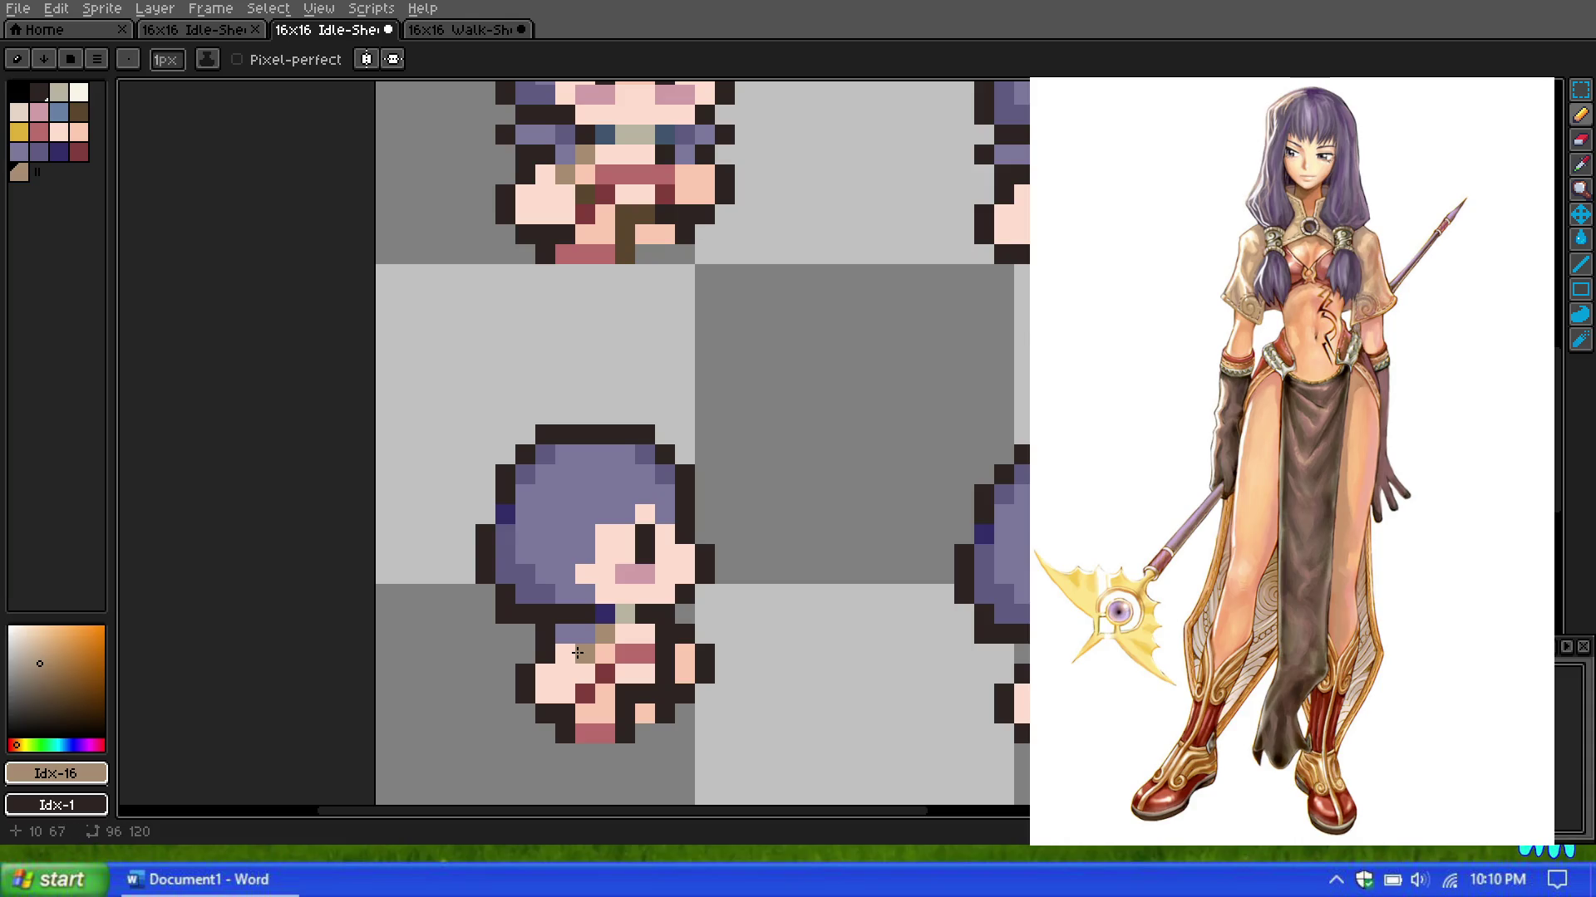
{"action": "scroll", "coordinate": [620, 512], "scroll_direction": "down", "scroll_amount": 2}
{"action": "scroll", "coordinate": [644, 505], "scroll_direction": "down", "scroll_amount": 1}
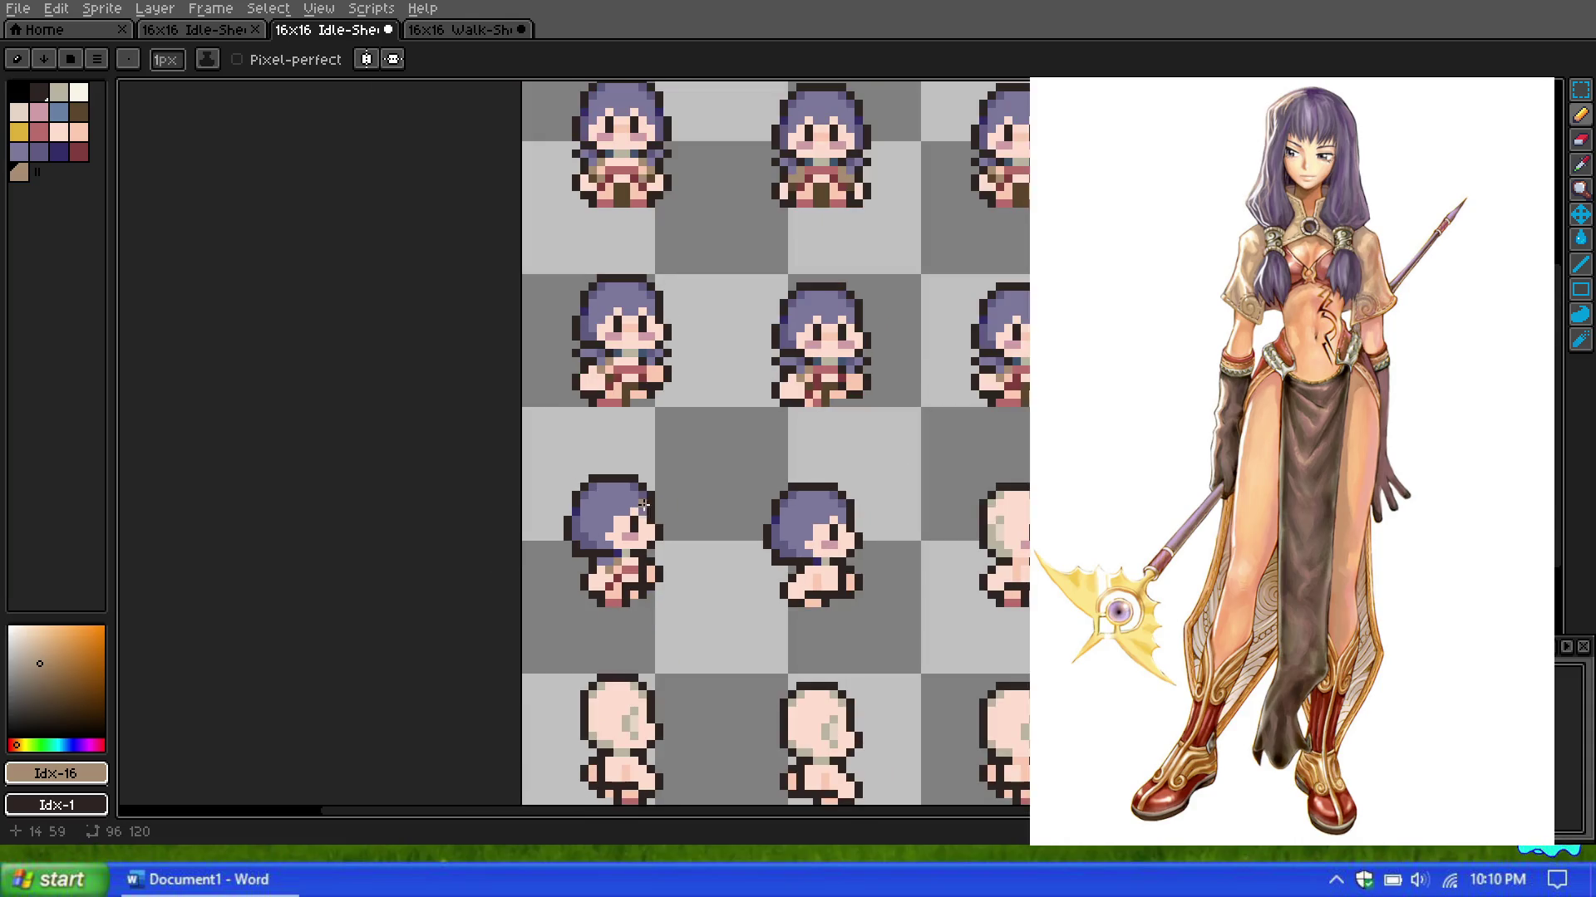
{"action": "scroll", "coordinate": [631, 489], "scroll_direction": "up", "scroll_amount": 1}
{"action": "scroll", "coordinate": [632, 557], "scroll_direction": "up", "scroll_amount": 1}
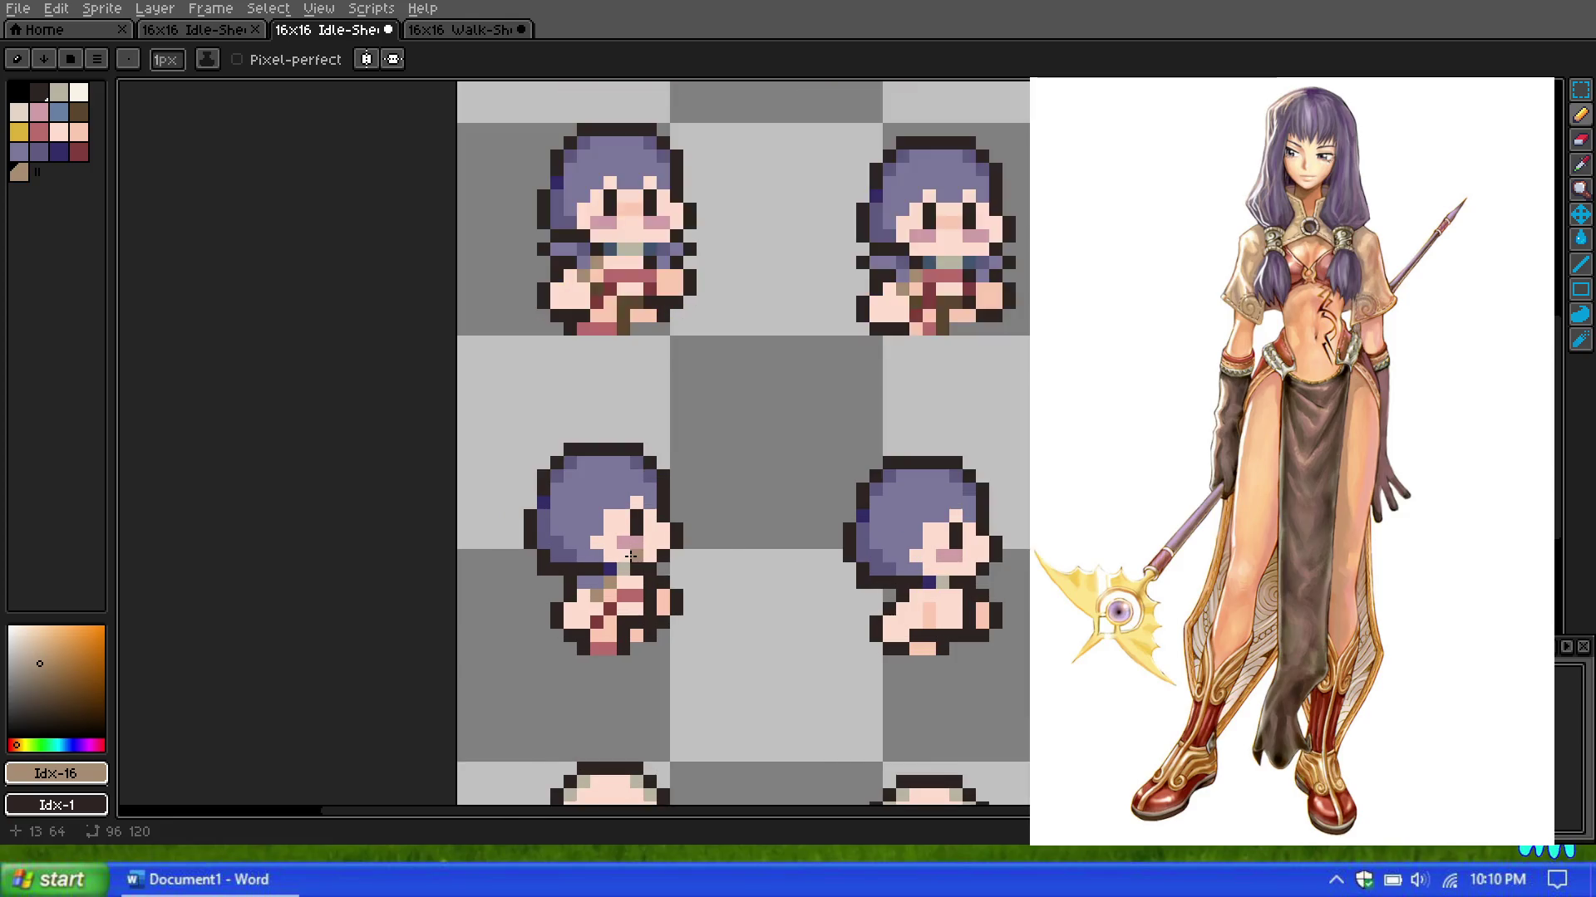
{"action": "scroll", "coordinate": [631, 557], "scroll_direction": "down", "scroll_amount": 2}
{"action": "scroll", "coordinate": [865, 593], "scroll_direction": "up", "scroll_amount": 1}
{"action": "scroll", "coordinate": [804, 588], "scroll_direction": "up", "scroll_amount": 1}
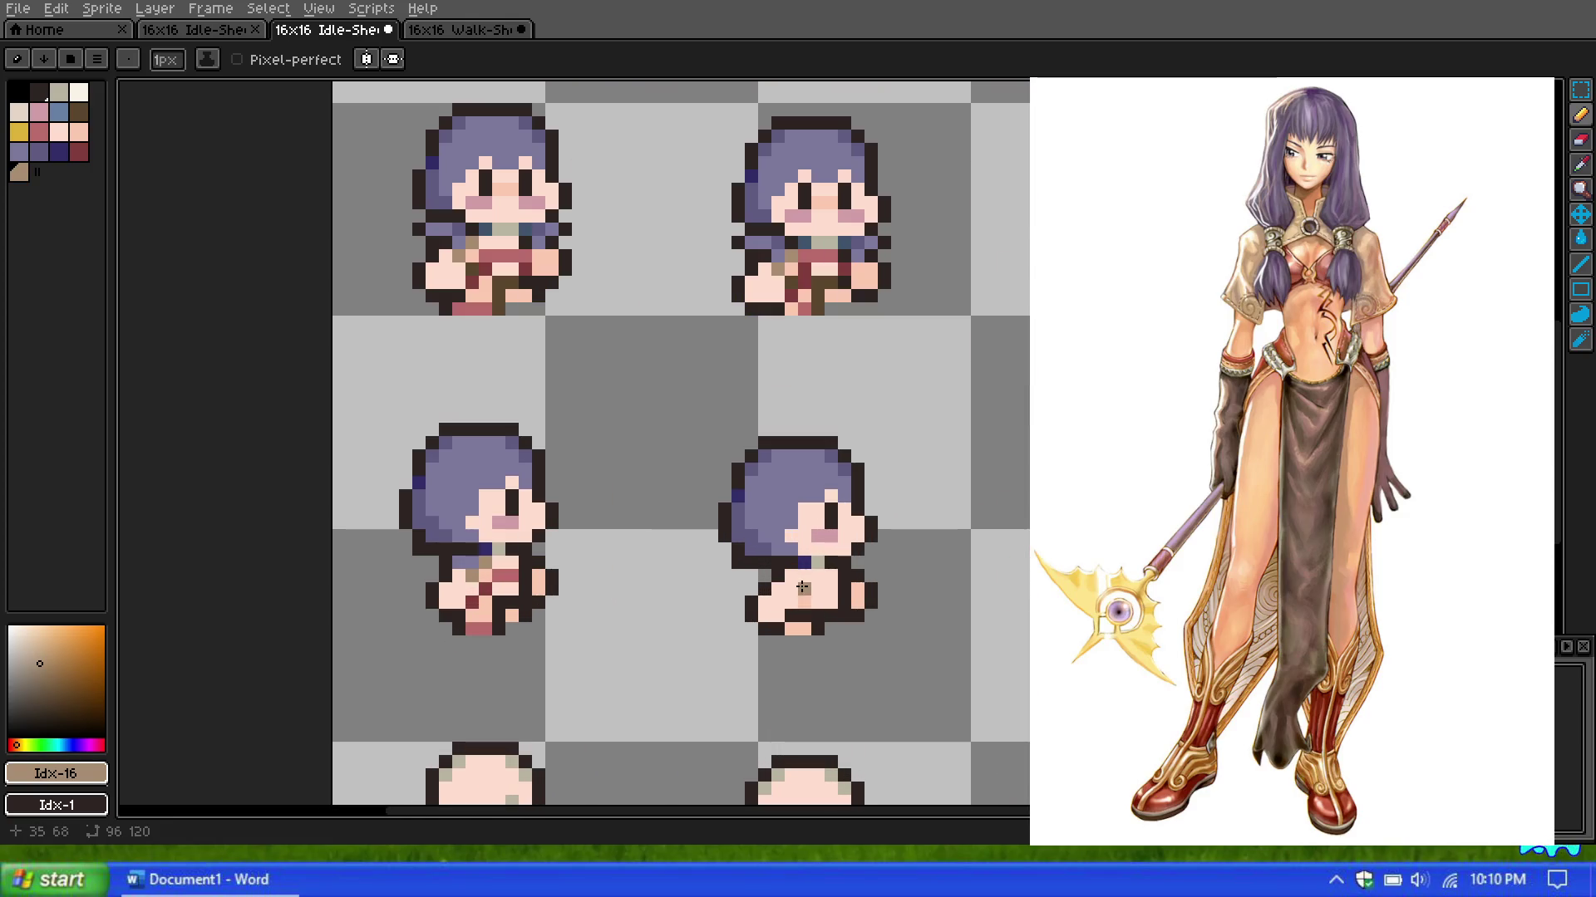
{"action": "scroll", "coordinate": [781, 587], "scroll_direction": "up", "scroll_amount": 1}
{"action": "scroll", "coordinate": [582, 488], "scroll_direction": "down", "scroll_amount": 1}
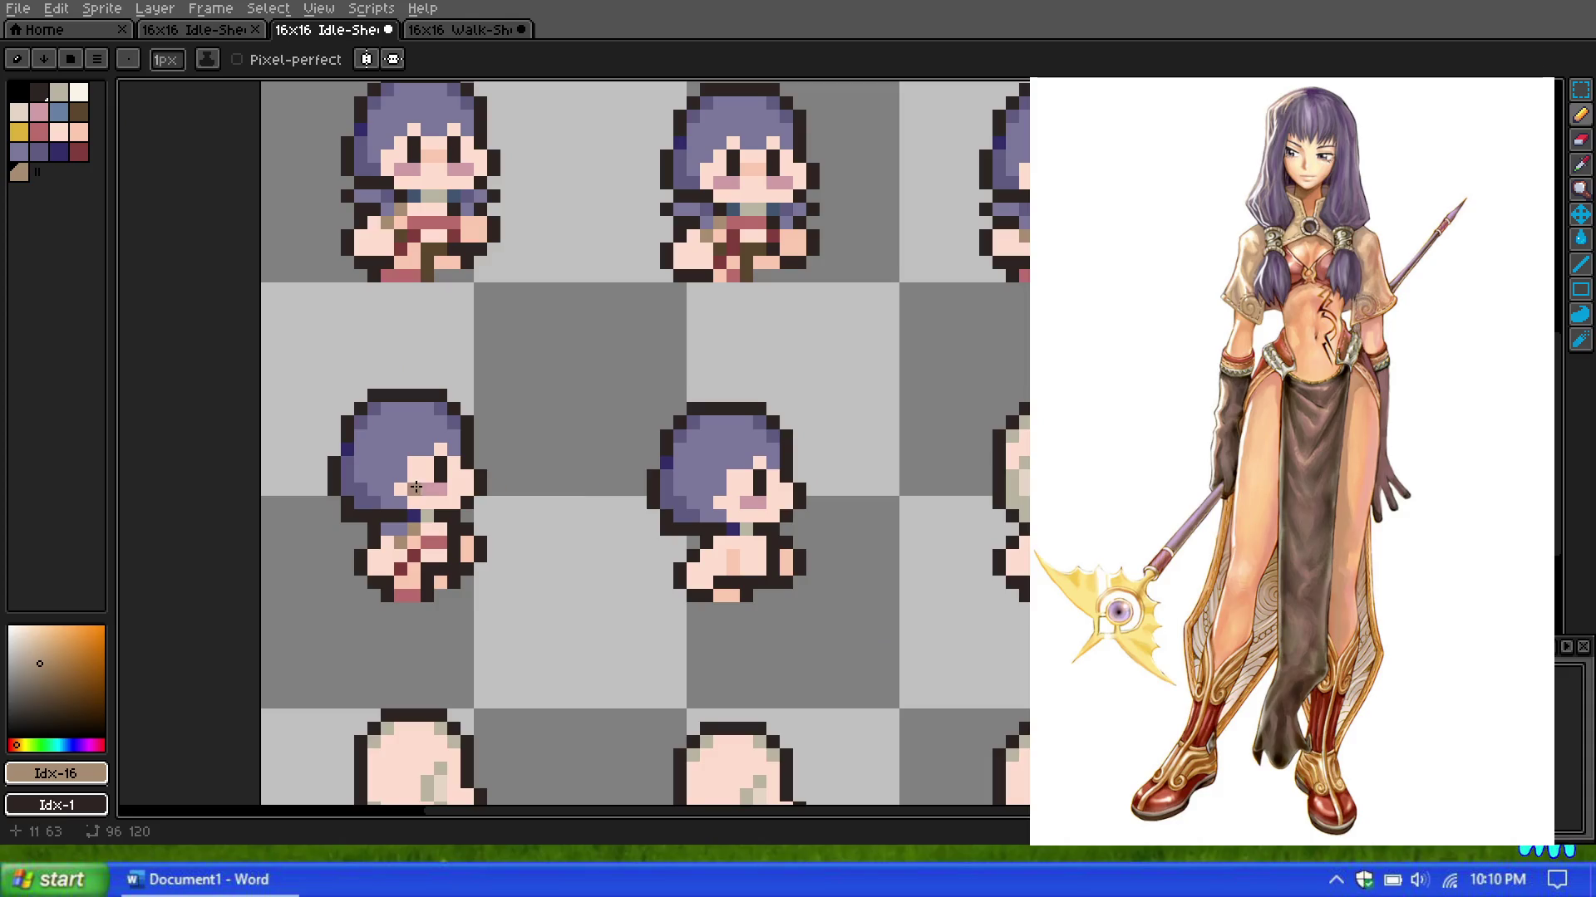
{"action": "scroll", "coordinate": [357, 490], "scroll_direction": "down", "scroll_amount": 1}
{"action": "scroll", "coordinate": [352, 490], "scroll_direction": "up", "scroll_amount": 1}
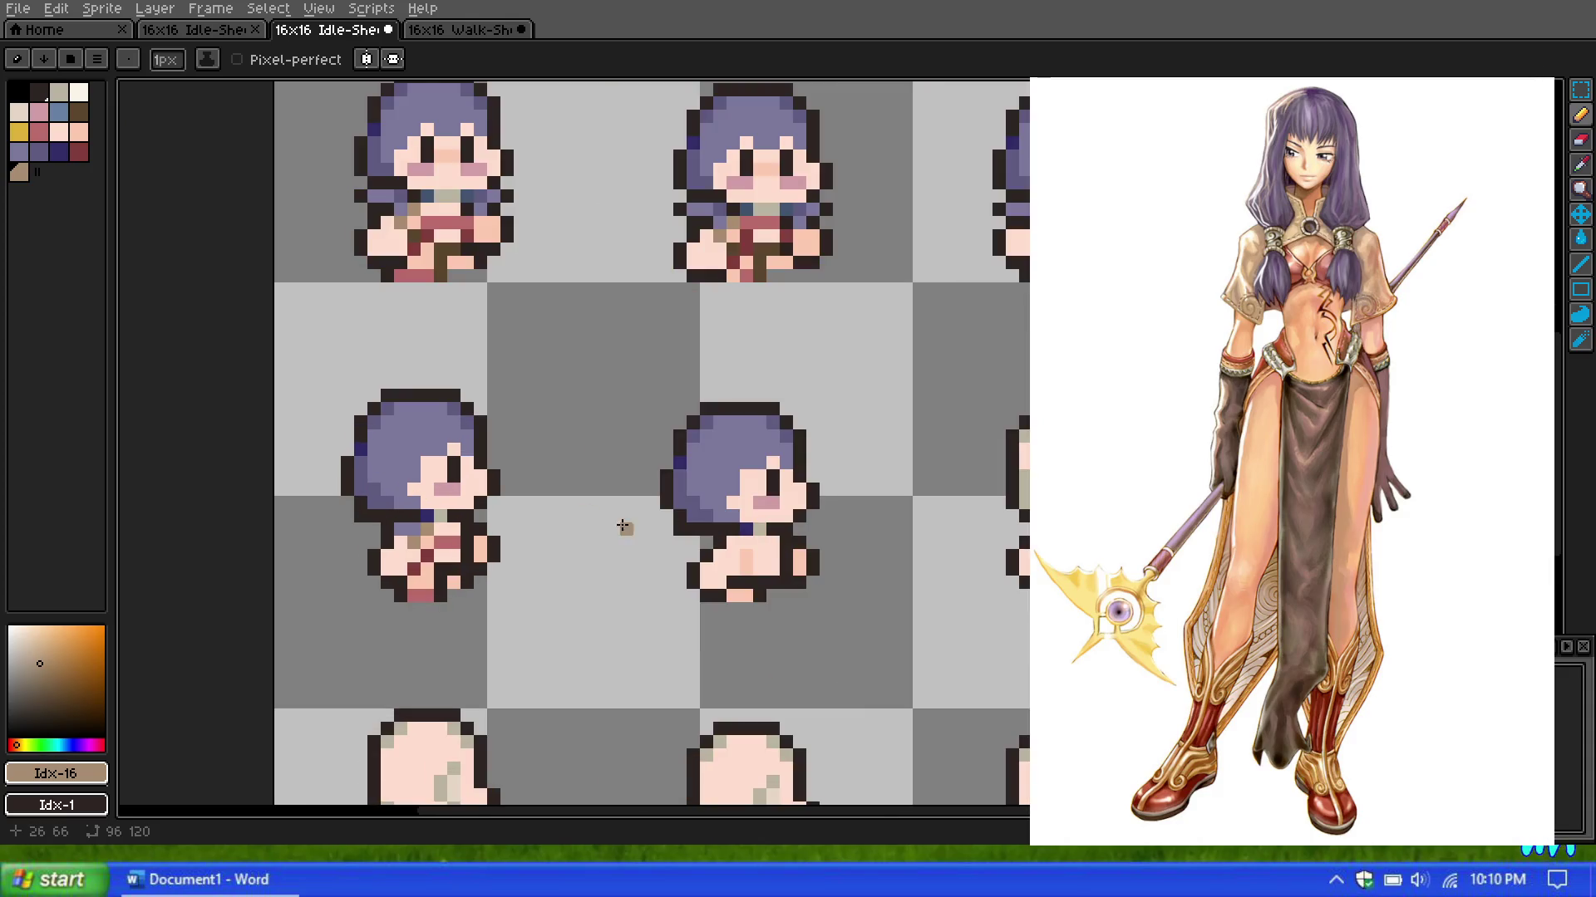
{"action": "scroll", "coordinate": [615, 527], "scroll_direction": "up", "scroll_amount": 1}
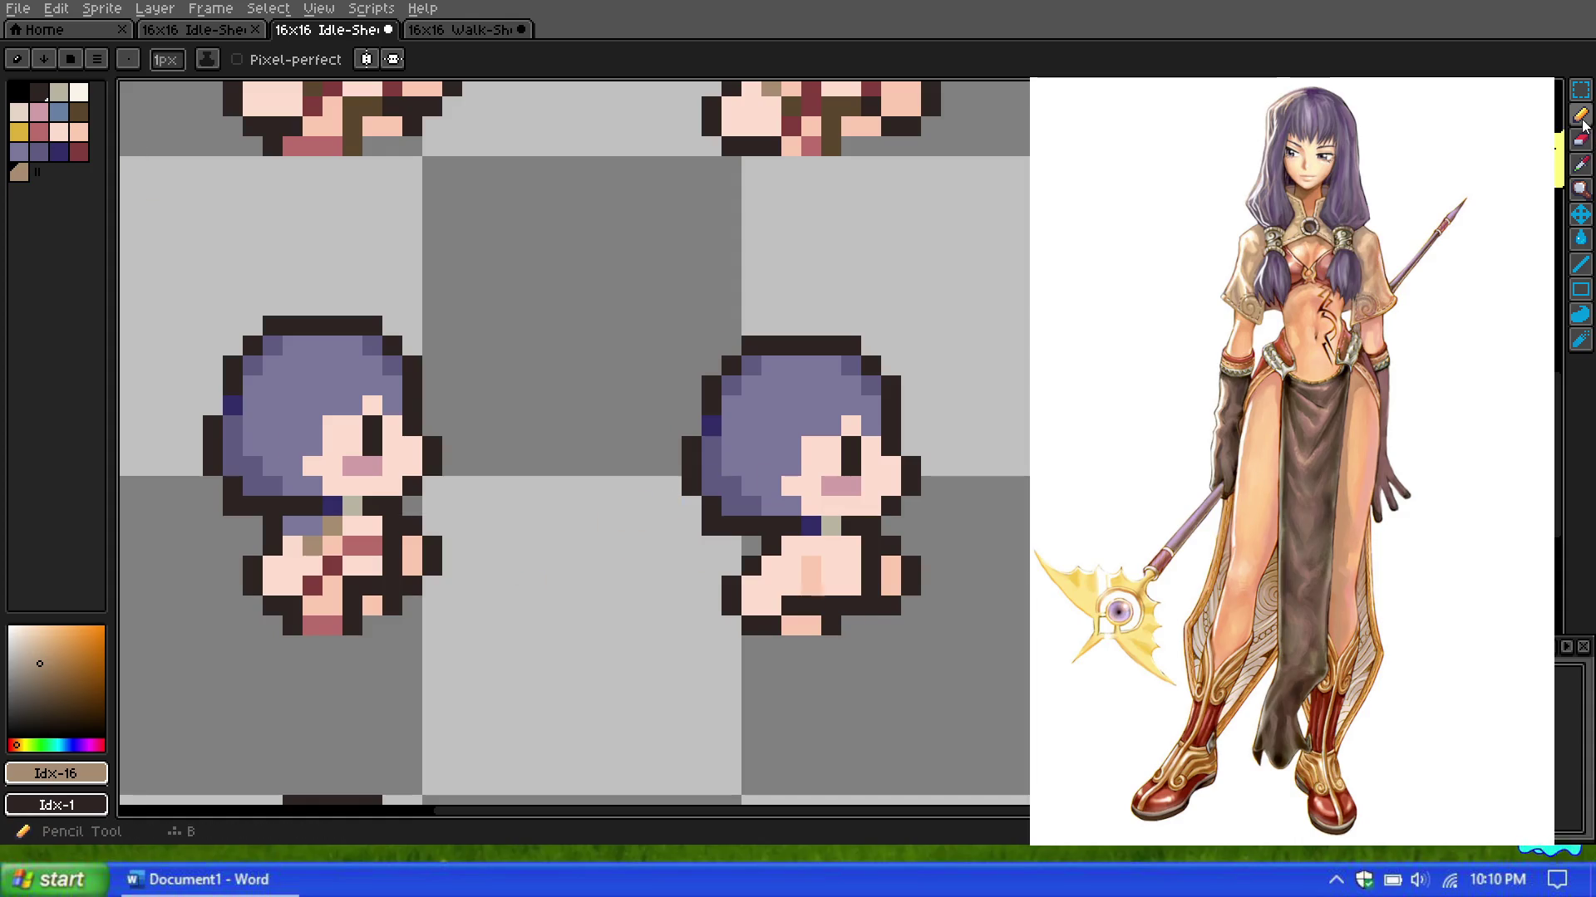
{"action": "left_click", "coordinate": [71, 132]}
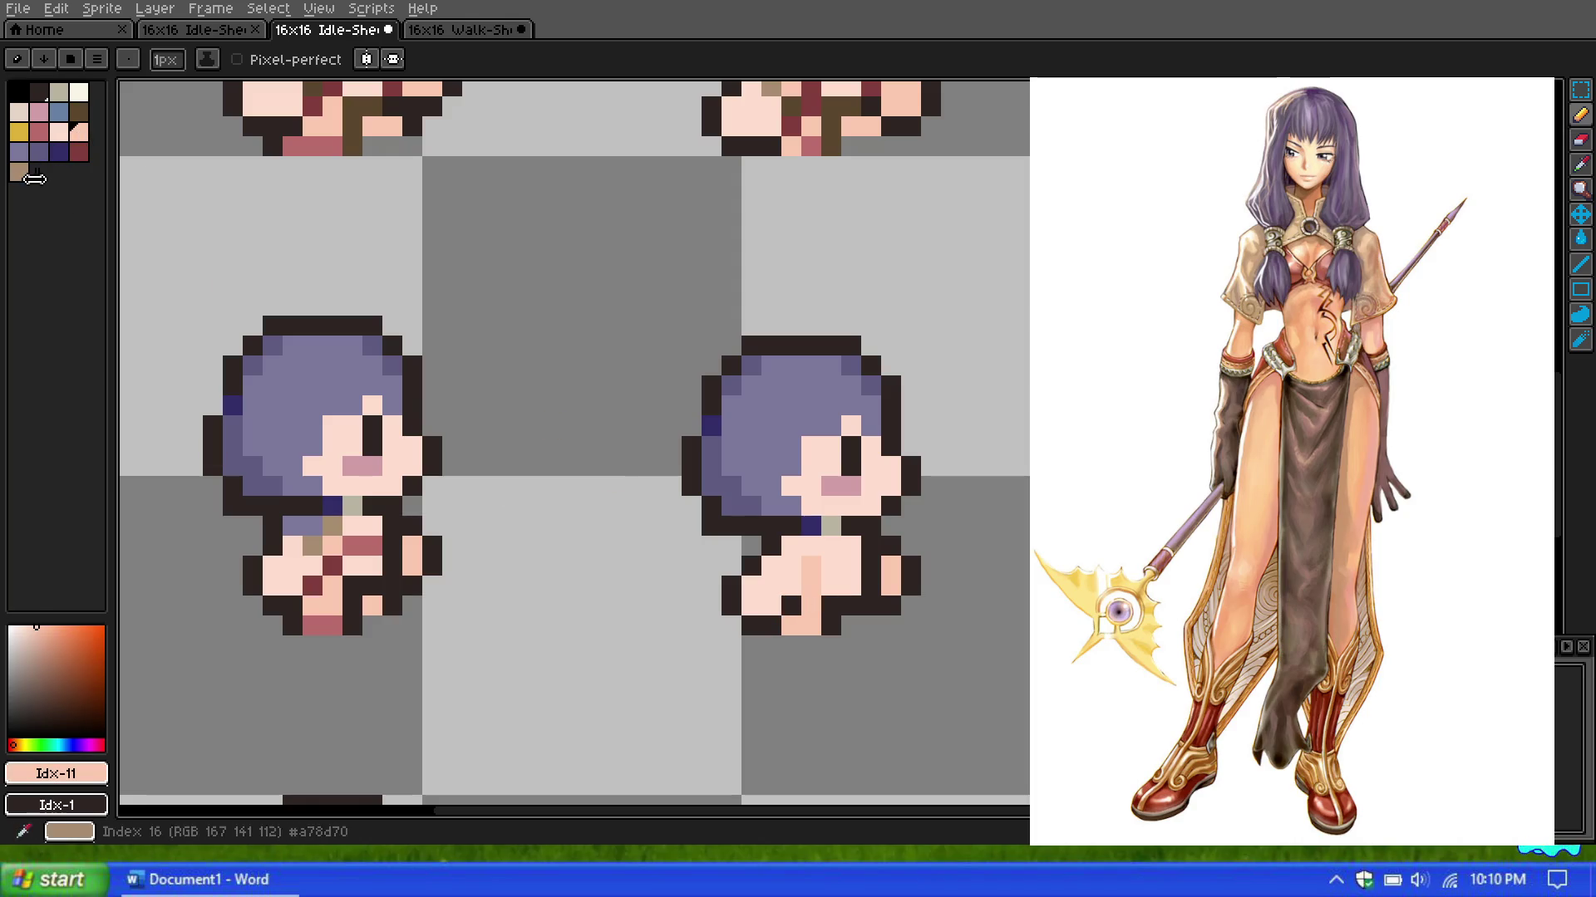
{"action": "left_click", "coordinate": [78, 148]}
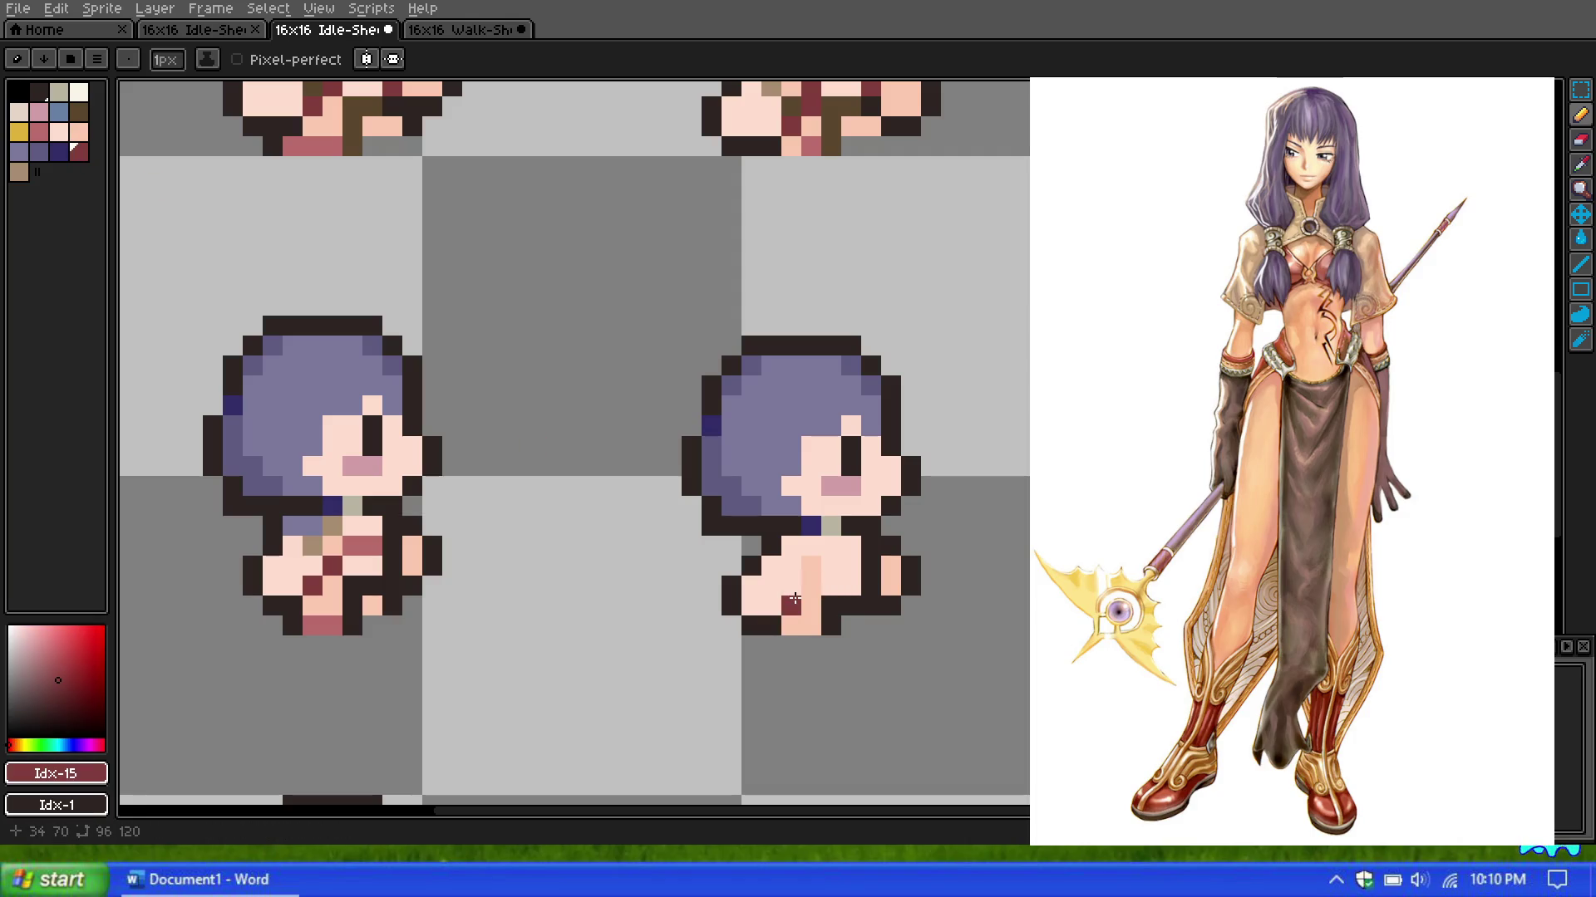
{"action": "scroll", "coordinate": [794, 590], "scroll_direction": "down", "scroll_amount": 3}
{"action": "scroll", "coordinate": [788, 560], "scroll_direction": "up", "scroll_amount": 2}
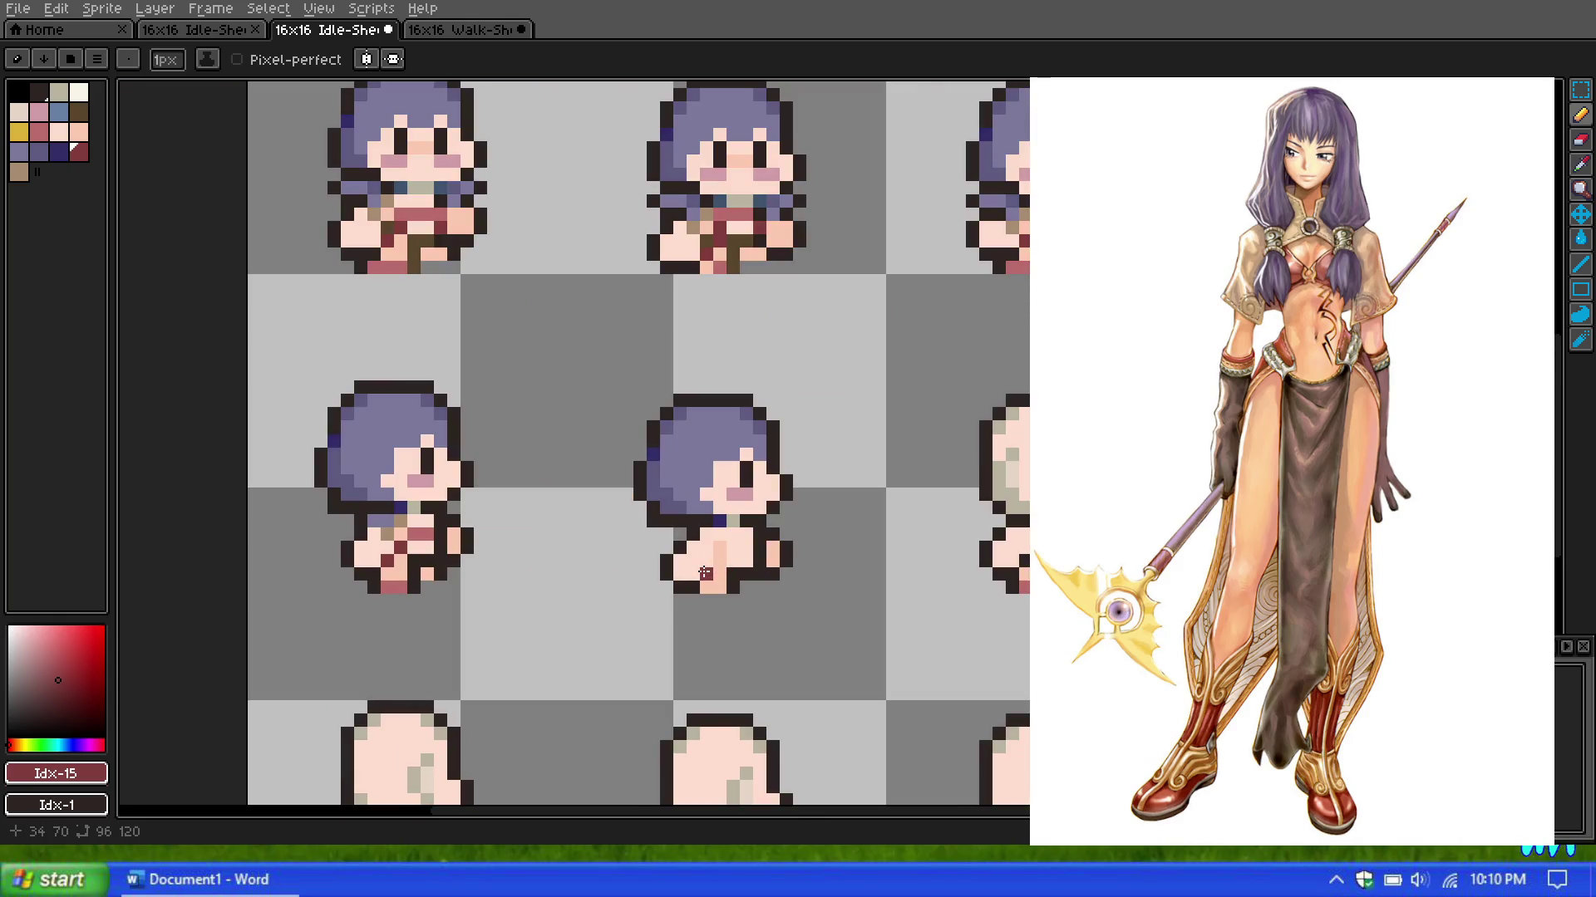
{"action": "left_click_drag", "start_coordinate": [705, 573], "coordinate": [719, 560]}
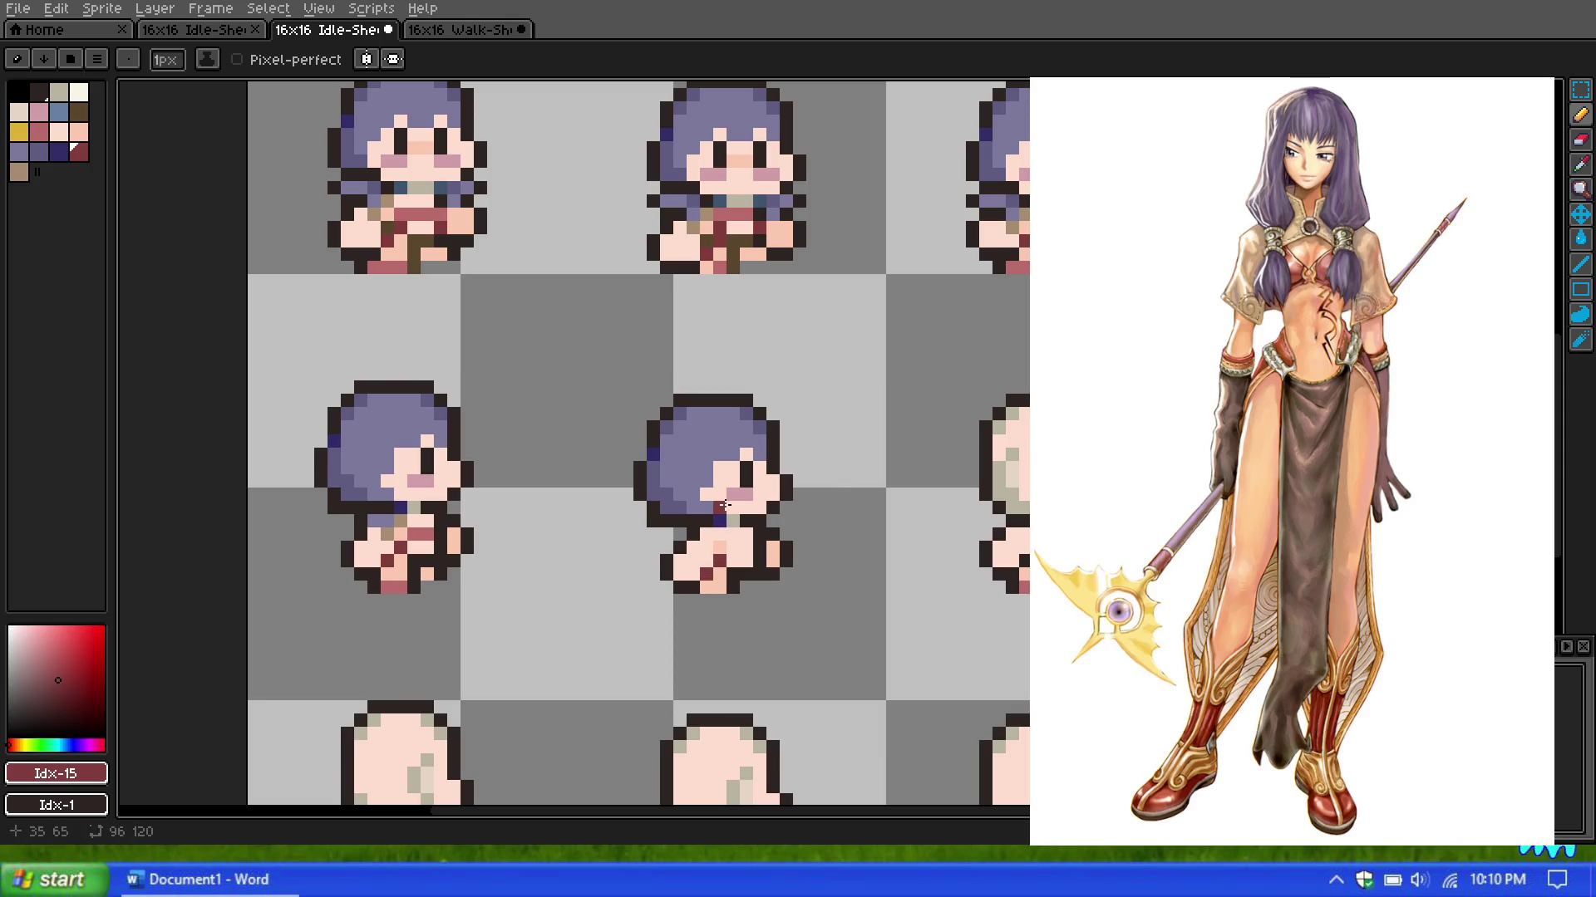
Step: Switch to brown and paint a stroke and several pixels on the side sprites' lower bodies
{"action": "scroll", "coordinate": [605, 481], "scroll_direction": "down", "scroll_amount": 2}
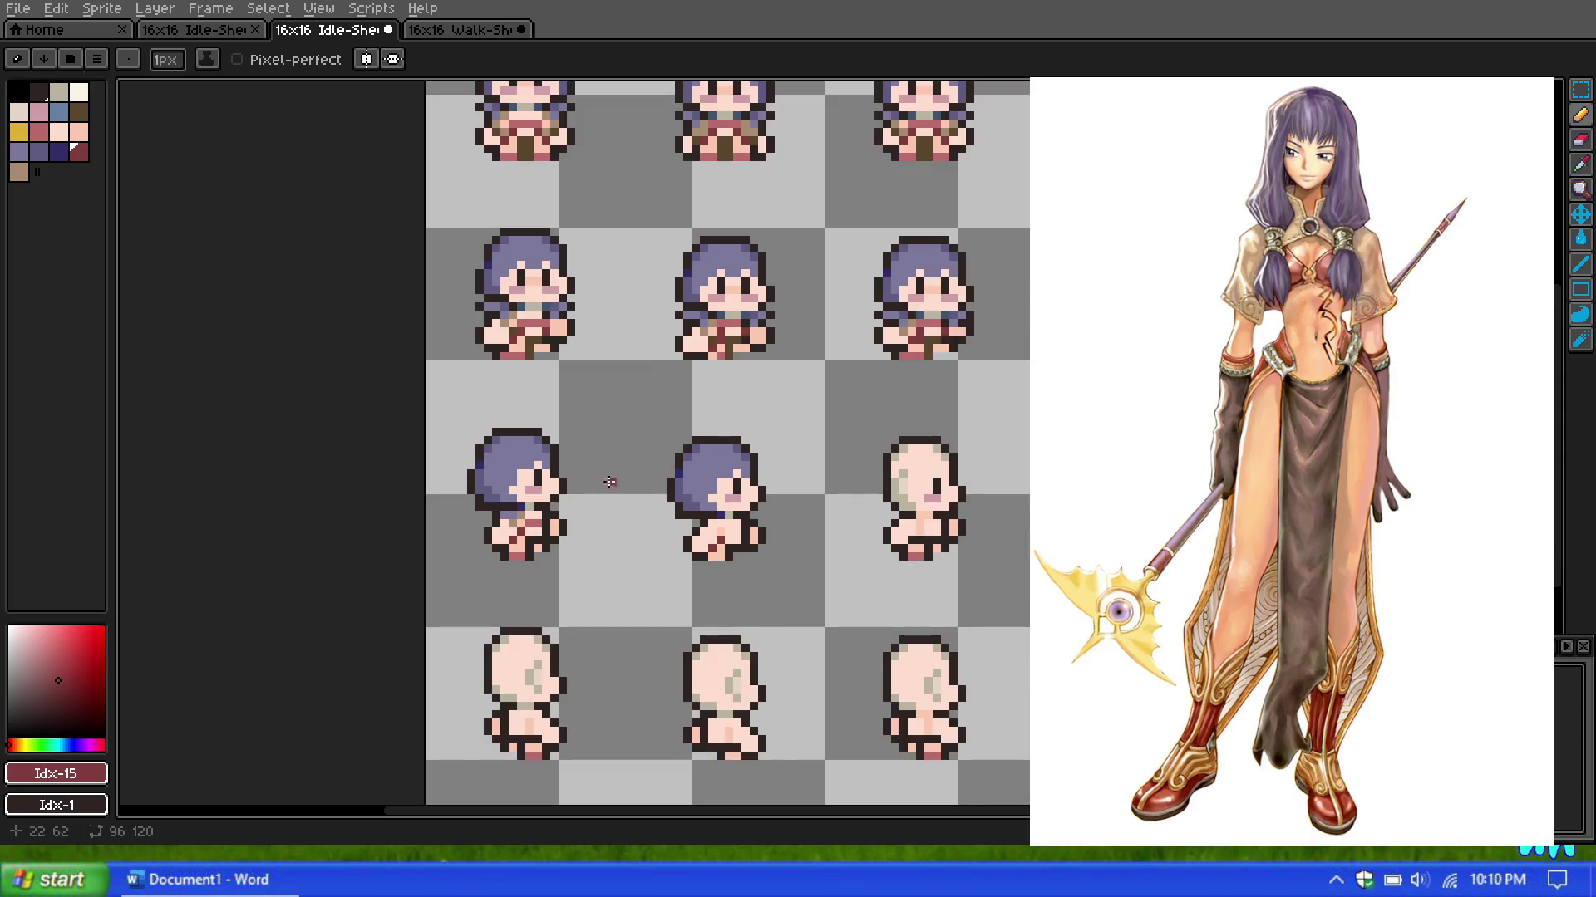
{"action": "scroll", "coordinate": [570, 463], "scroll_direction": "up", "scroll_amount": 1}
{"action": "scroll", "coordinate": [580, 465], "scroll_direction": "up", "scroll_amount": 1}
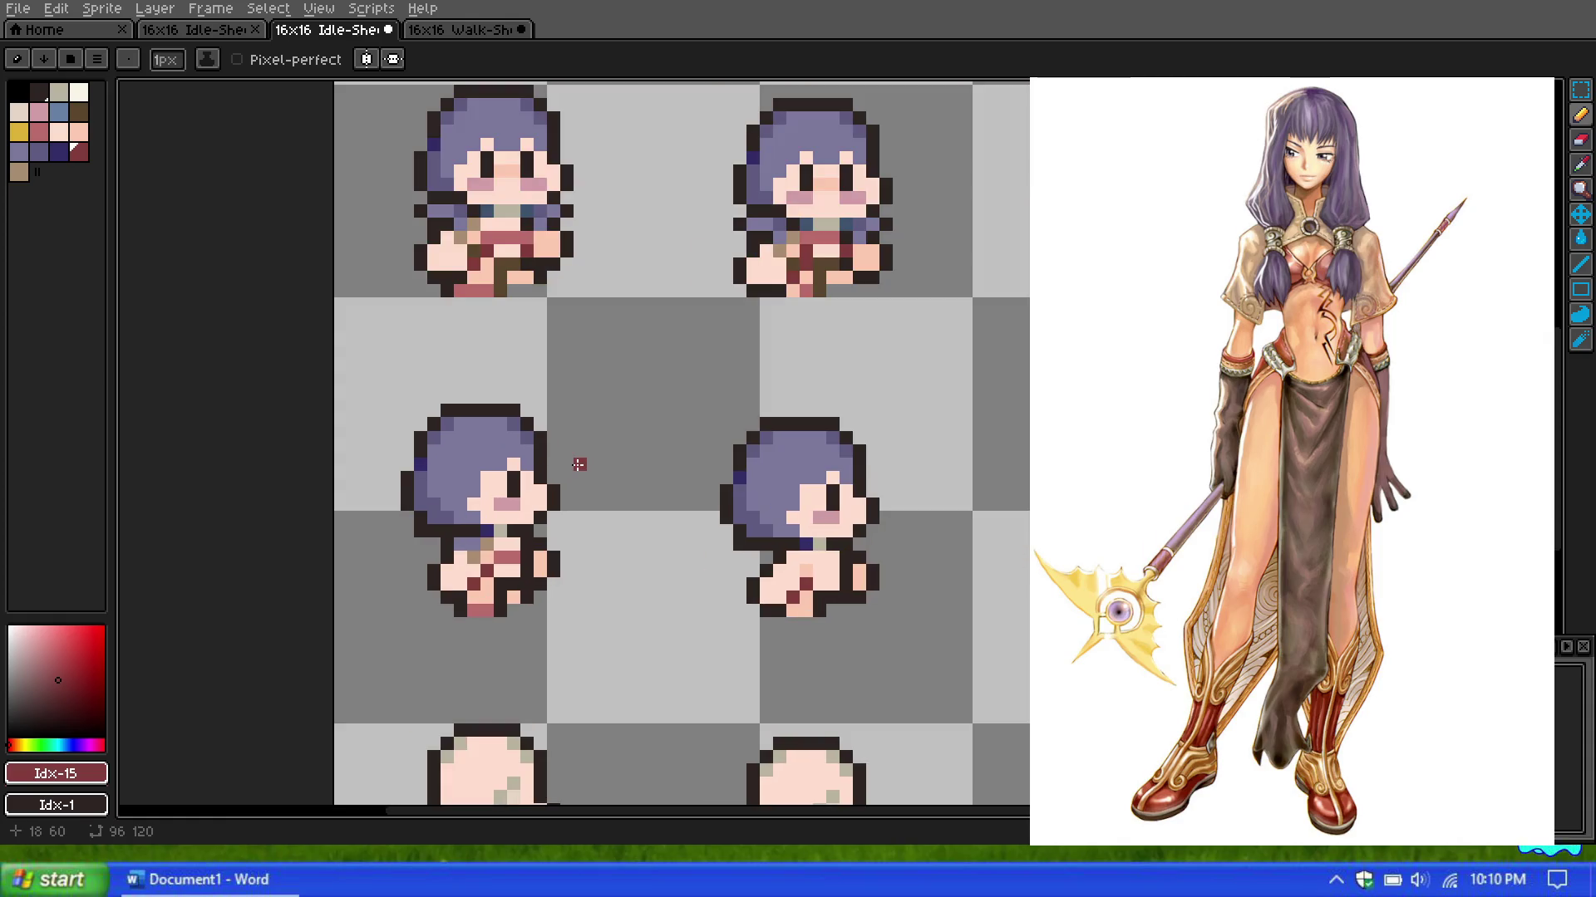
{"action": "left_click", "coordinate": [79, 112]}
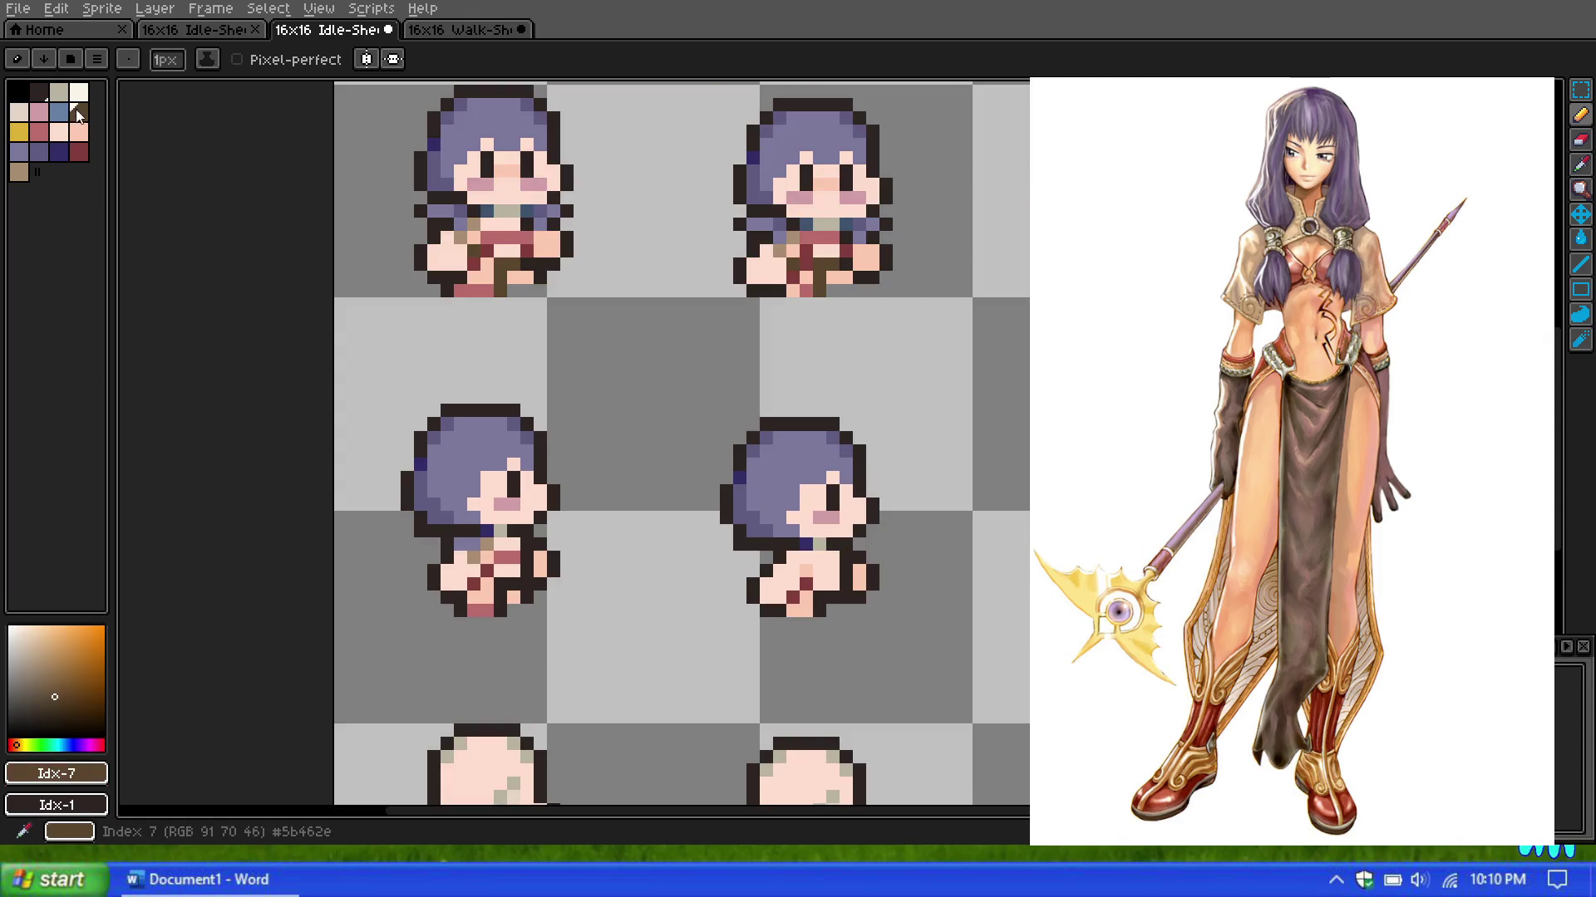
{"action": "left_click_drag", "start_coordinate": [497, 606], "coordinate": [498, 586]}
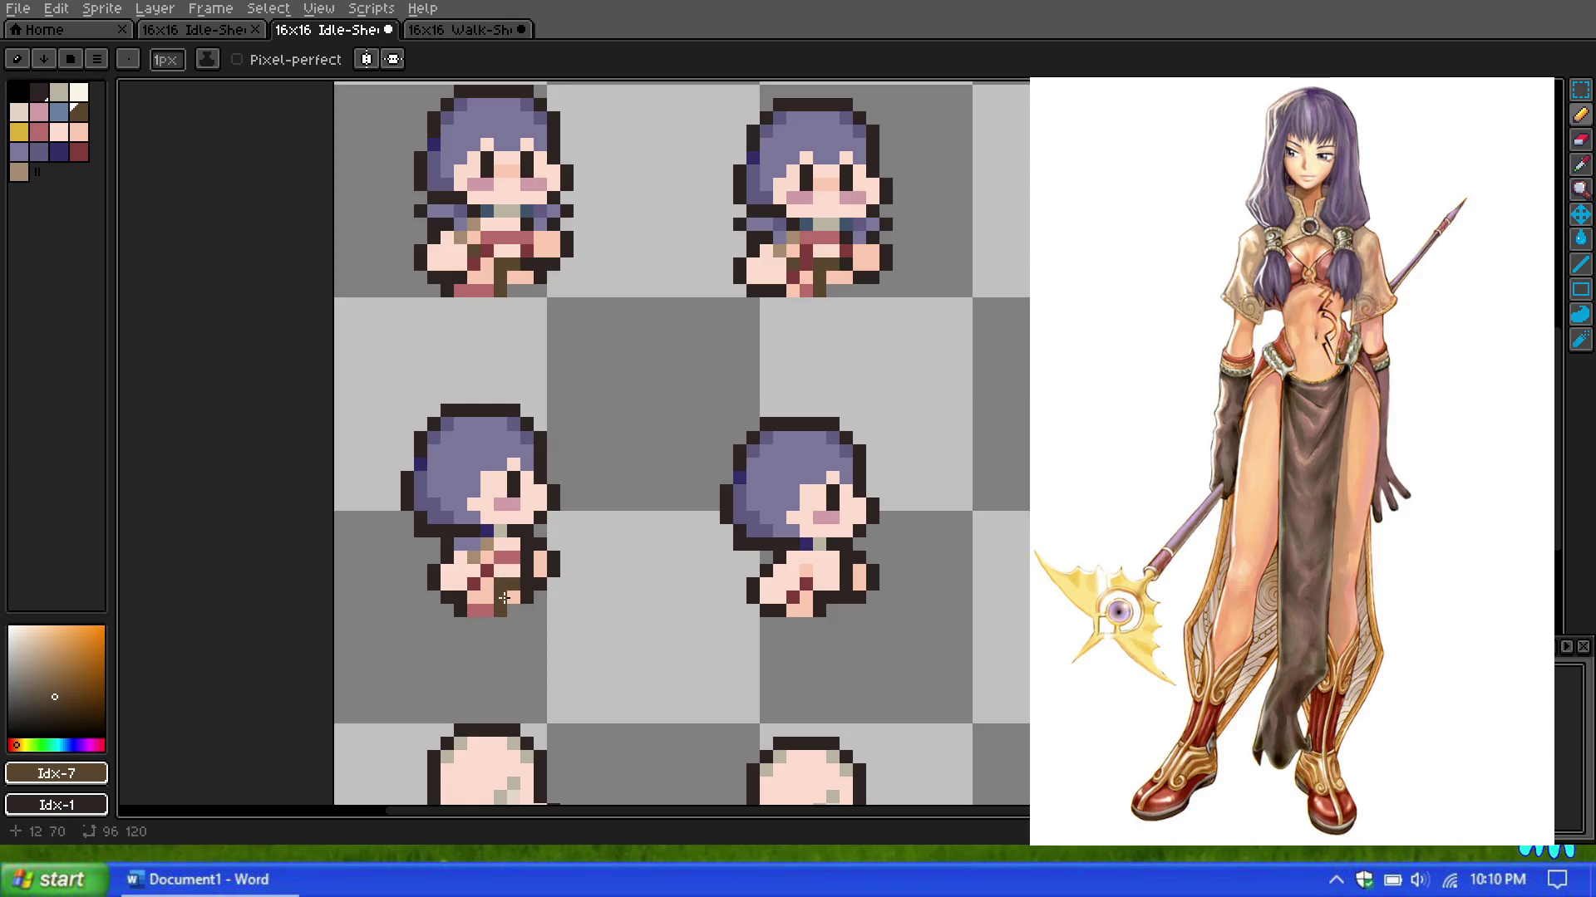
{"action": "scroll", "coordinate": [515, 544], "scroll_direction": "down", "scroll_amount": 2}
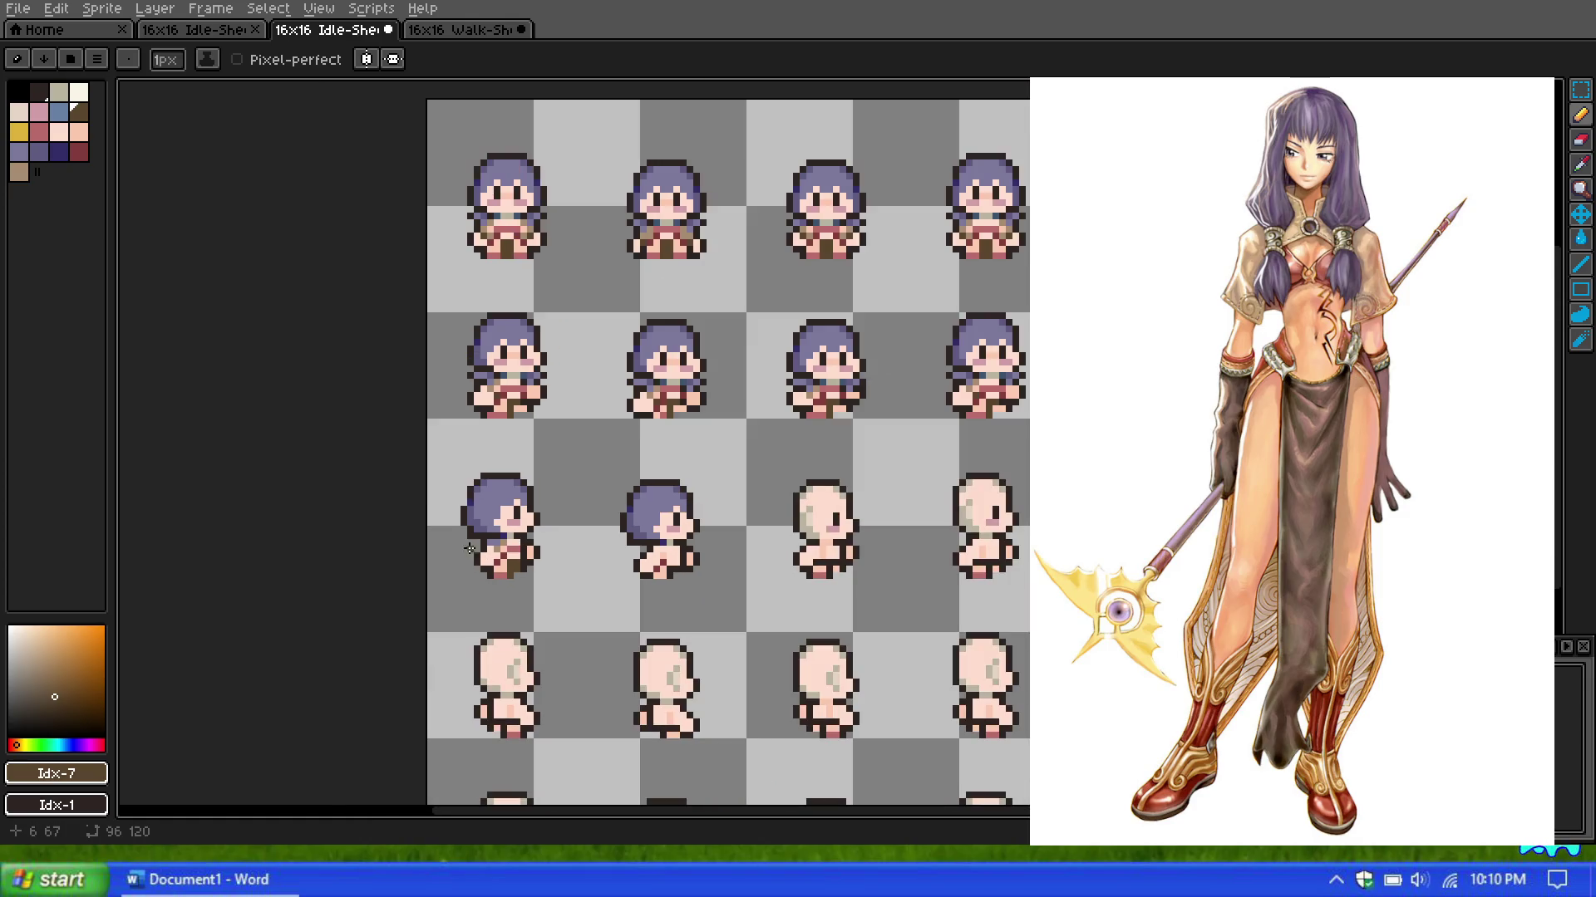
{"action": "scroll", "coordinate": [498, 544], "scroll_direction": "up", "scroll_amount": 1}
{"action": "scroll", "coordinate": [831, 527], "scroll_direction": "up", "scroll_amount": 2}
{"action": "scroll", "coordinate": [731, 589], "scroll_direction": "up", "scroll_amount": 1}
{"action": "left_click", "coordinate": [677, 659]}
{"action": "scroll", "coordinate": [677, 633], "scroll_direction": "down", "scroll_amount": 1}
{"action": "left_click", "coordinate": [682, 652]}
{"action": "left_click", "coordinate": [682, 611]}
{"action": "left_click", "coordinate": [701, 611]}
{"action": "left_click", "coordinate": [702, 632]}
{"action": "scroll", "coordinate": [544, 498], "scroll_direction": "down", "scroll_amount": 1}
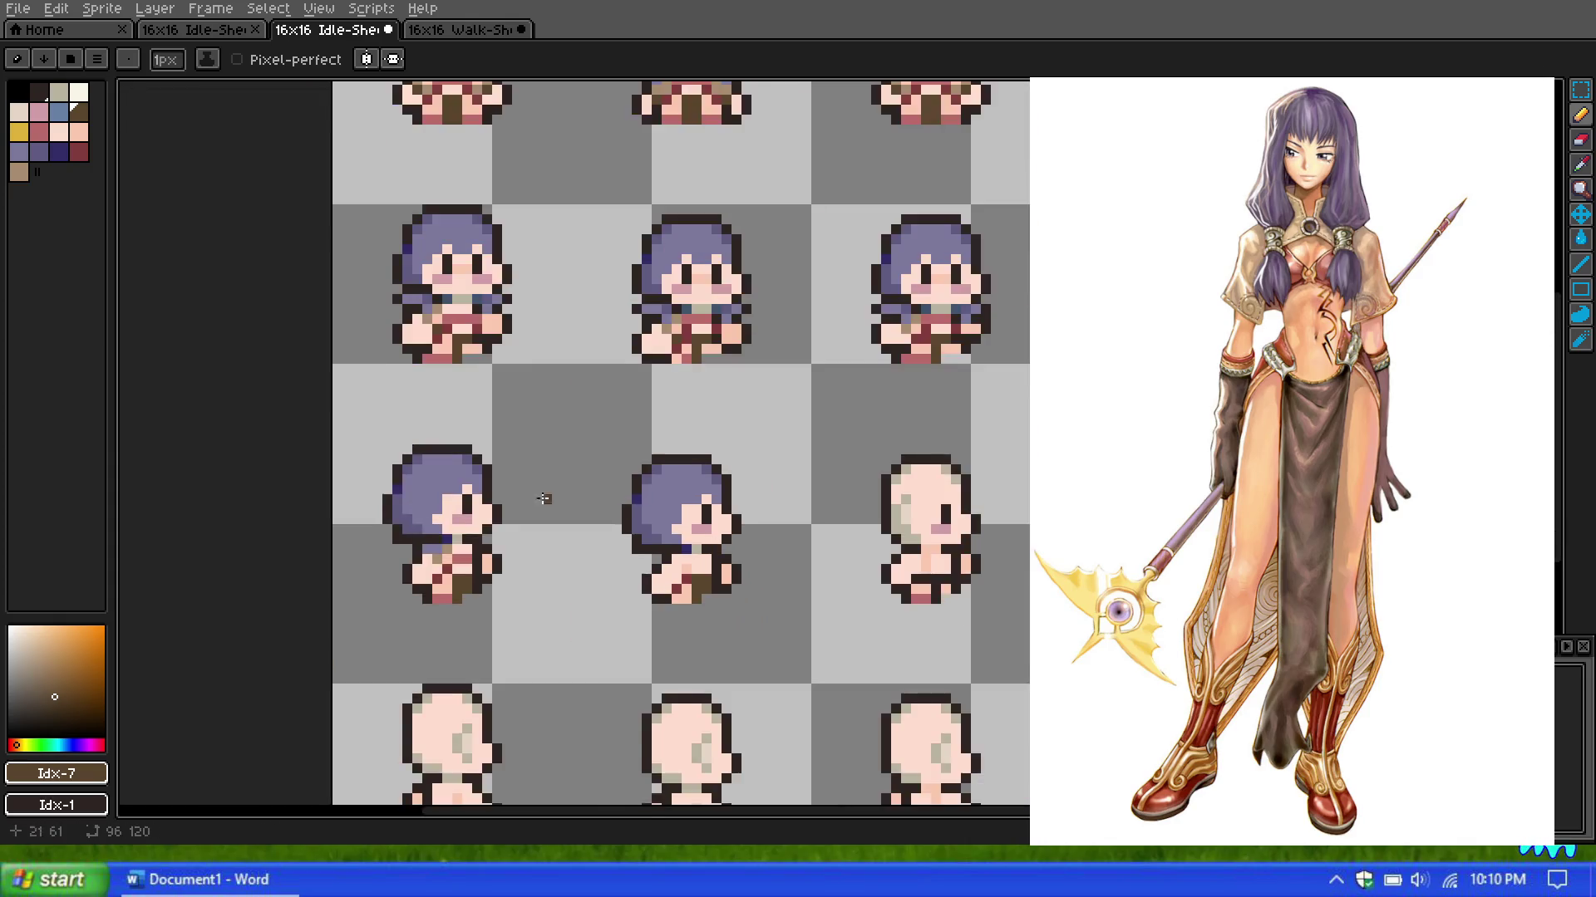
{"action": "scroll", "coordinate": [397, 478], "scroll_direction": "down", "scroll_amount": 1}
{"action": "scroll", "coordinate": [397, 476], "scroll_direction": "down", "scroll_amount": 1}
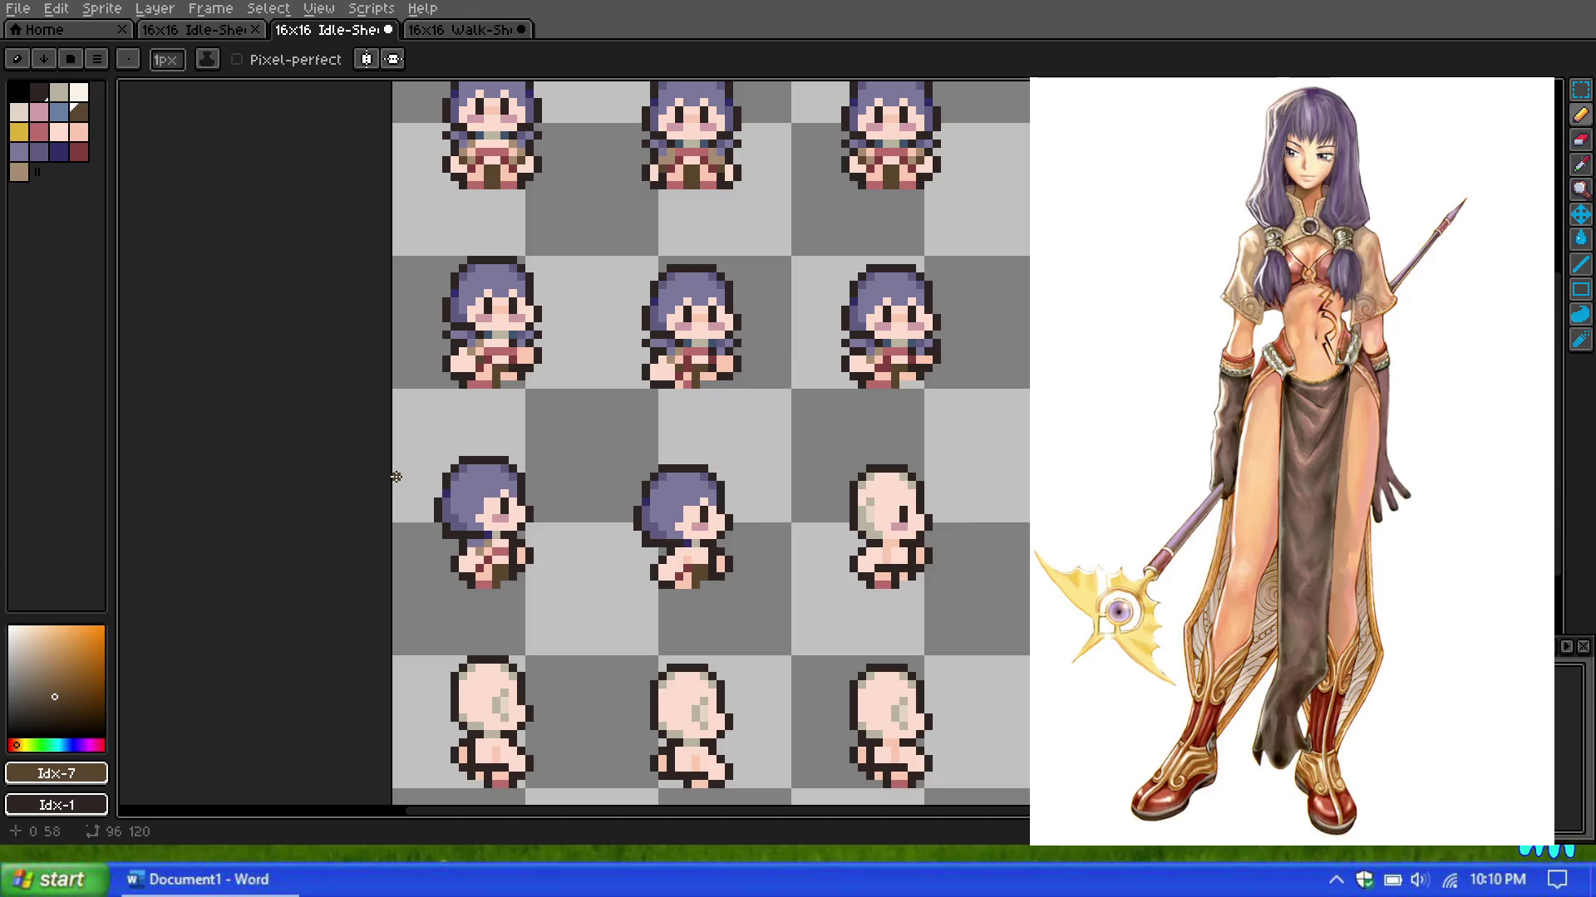
{"action": "scroll", "coordinate": [406, 469], "scroll_direction": "down", "scroll_amount": 1}
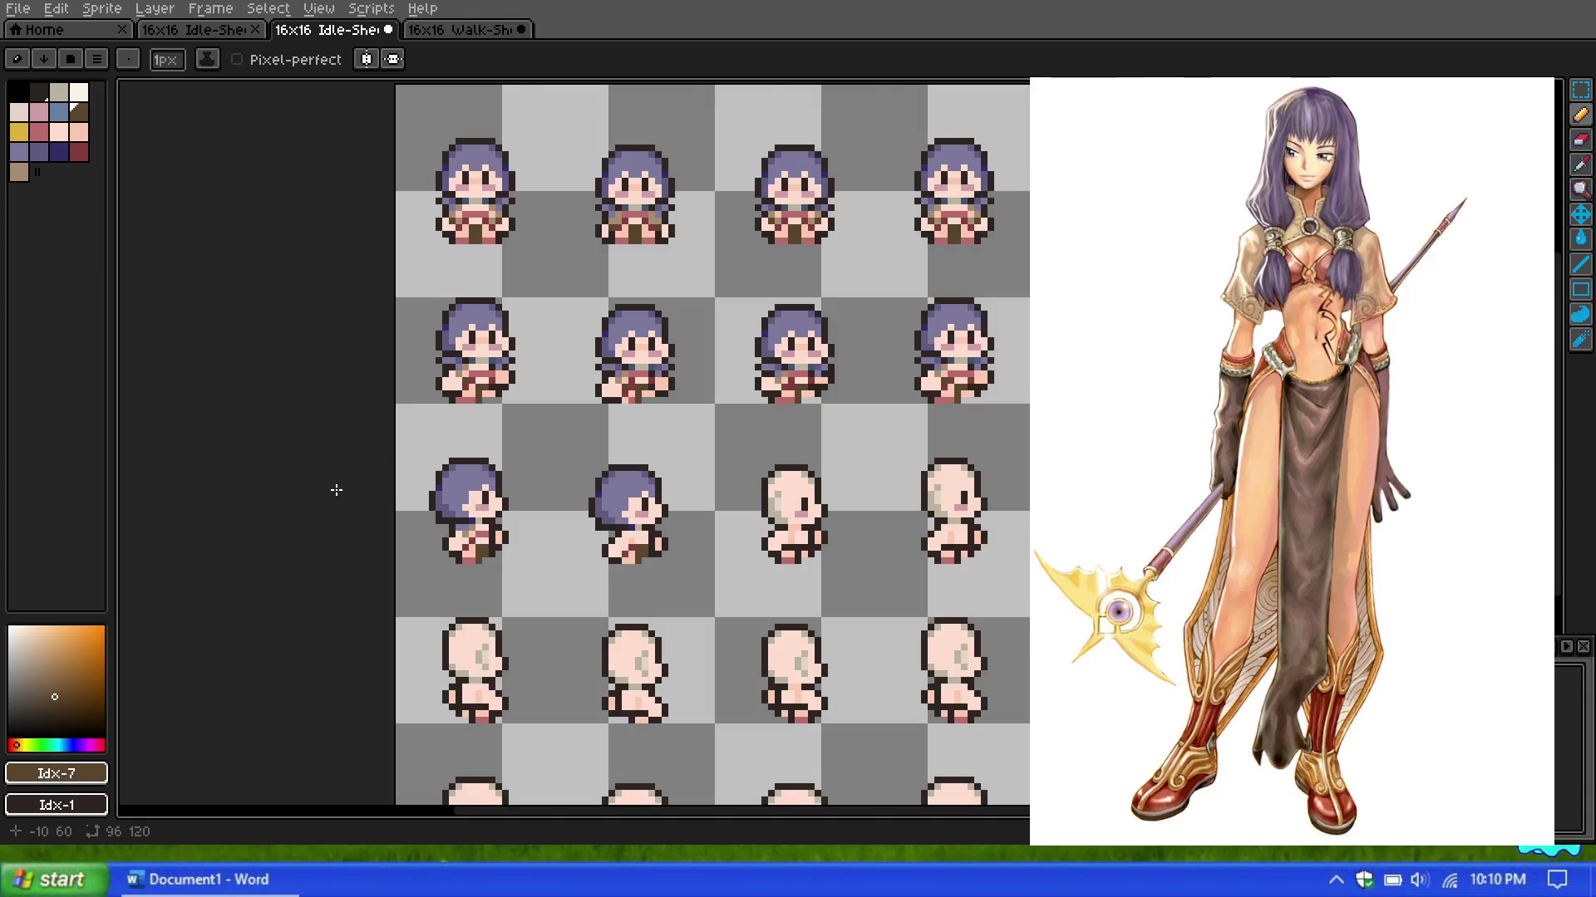
{"action": "scroll", "coordinate": [416, 498], "scroll_direction": "up", "scroll_amount": 1}
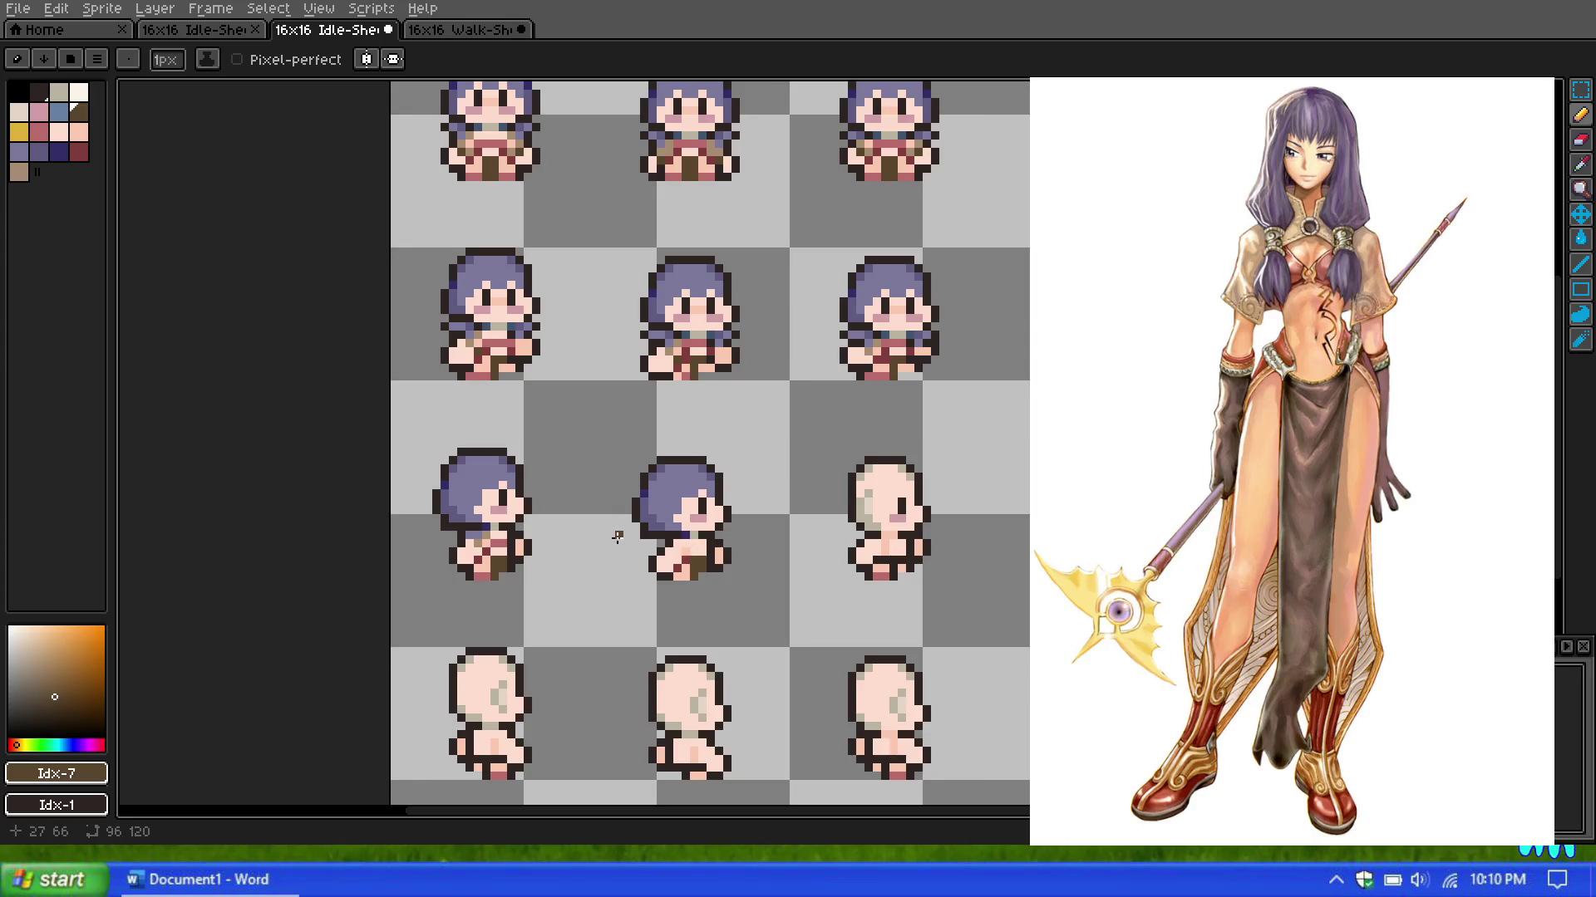
{"action": "scroll", "coordinate": [613, 536], "scroll_direction": "up", "scroll_amount": 1}
{"action": "scroll", "coordinate": [616, 534], "scroll_direction": "up", "scroll_amount": 1}
{"action": "scroll", "coordinate": [434, 562], "scroll_direction": "up", "scroll_amount": 1}
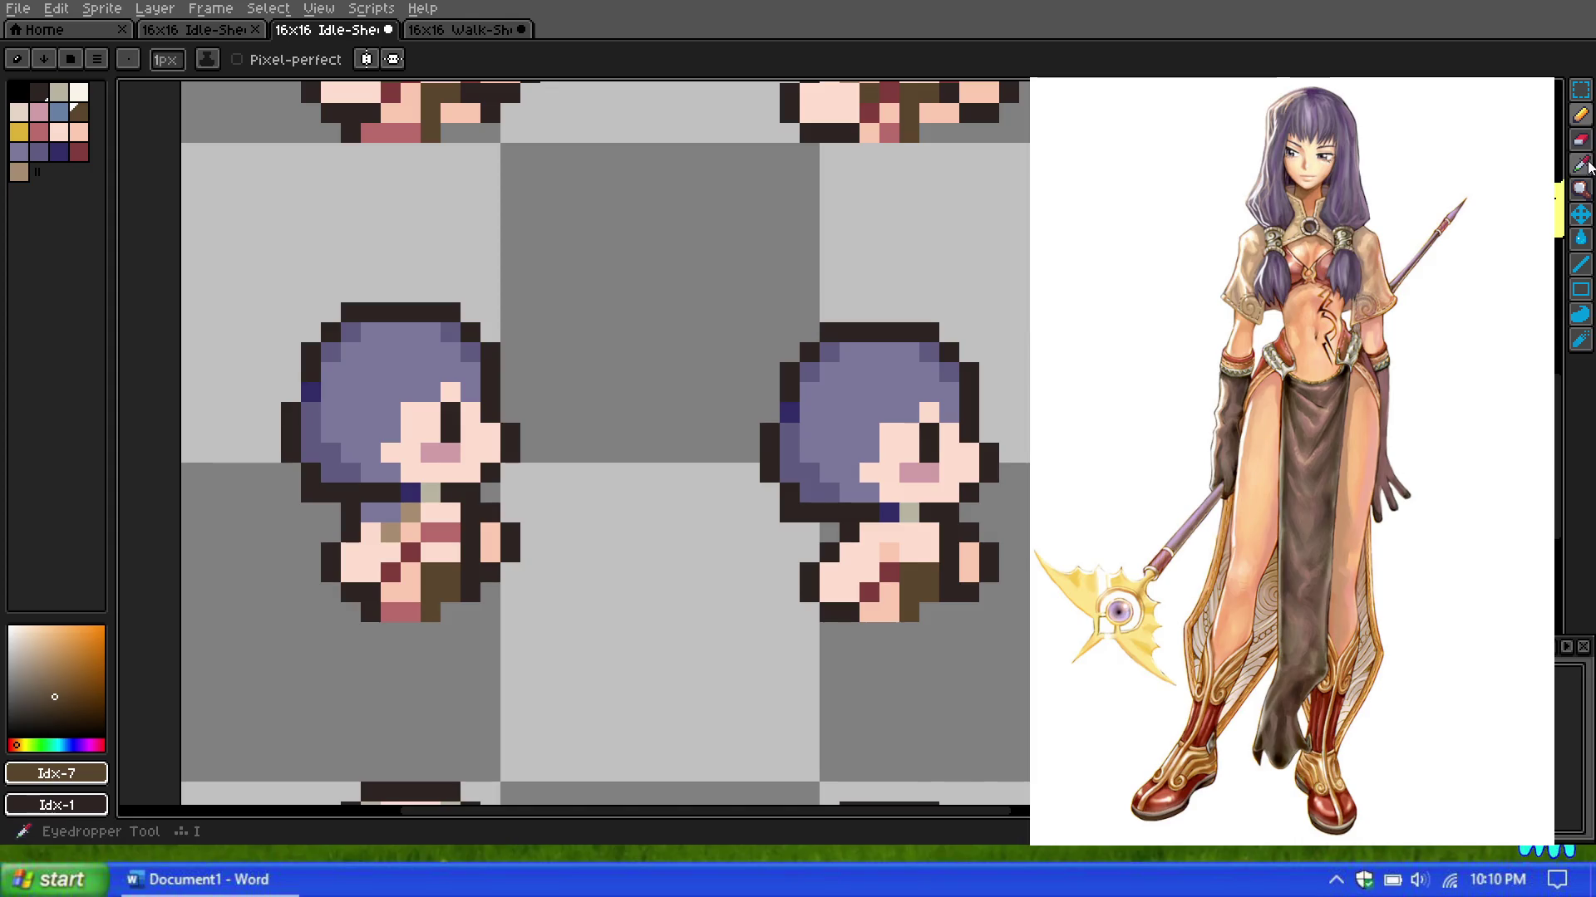
{"action": "left_click", "coordinate": [39, 132]}
{"action": "left_click", "coordinate": [929, 533]}
{"action": "left_click", "coordinate": [910, 533]}
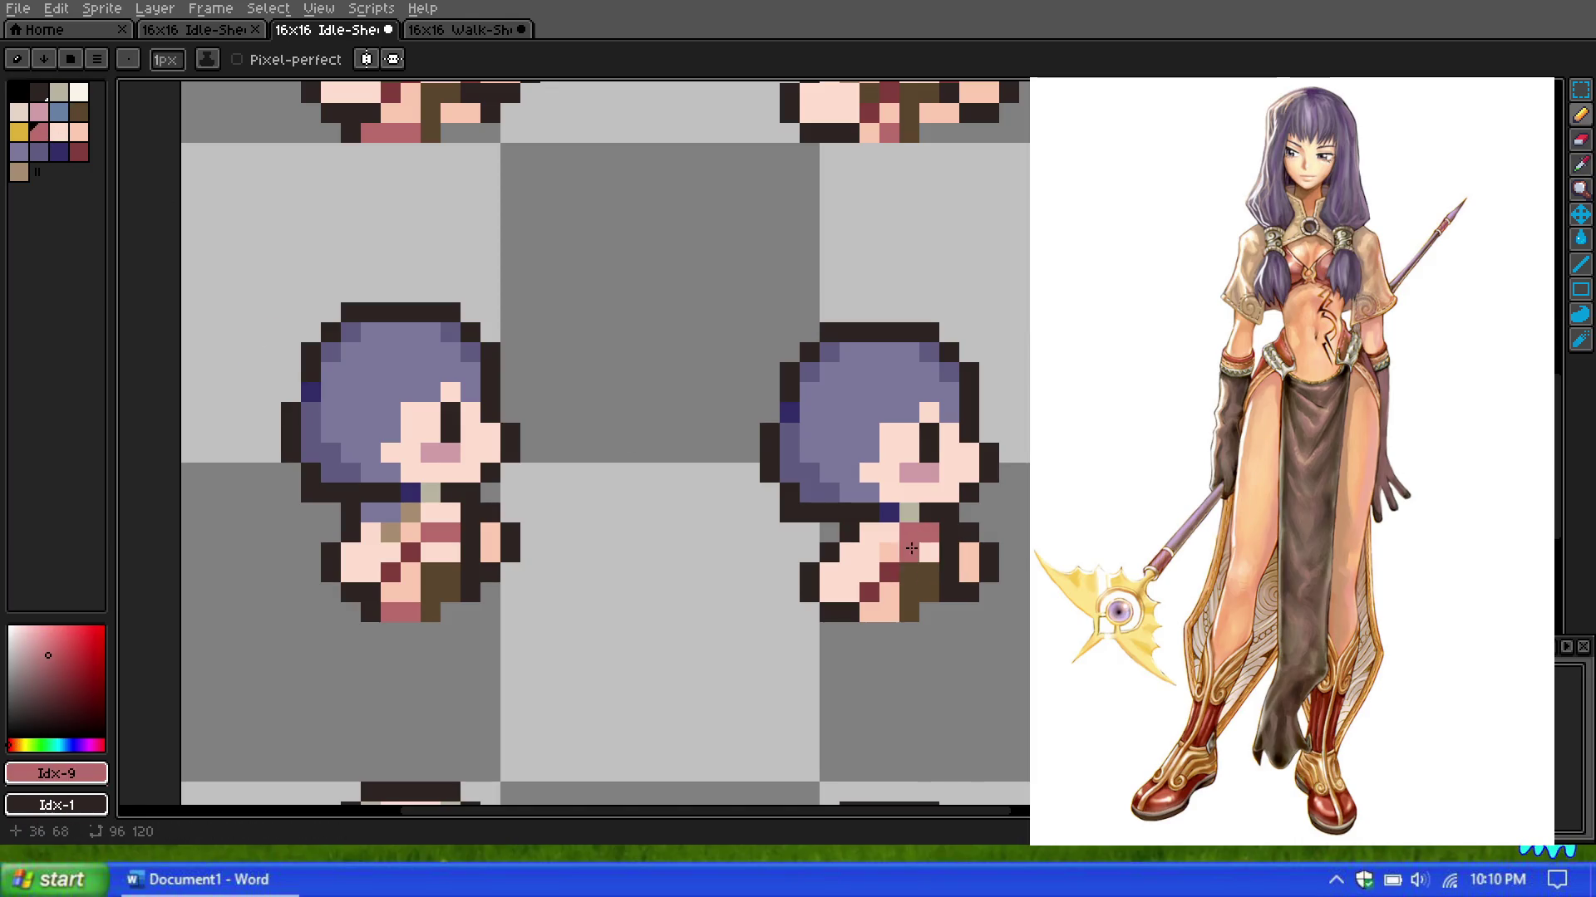
{"action": "scroll", "coordinate": [896, 548], "scroll_direction": "down", "scroll_amount": 1}
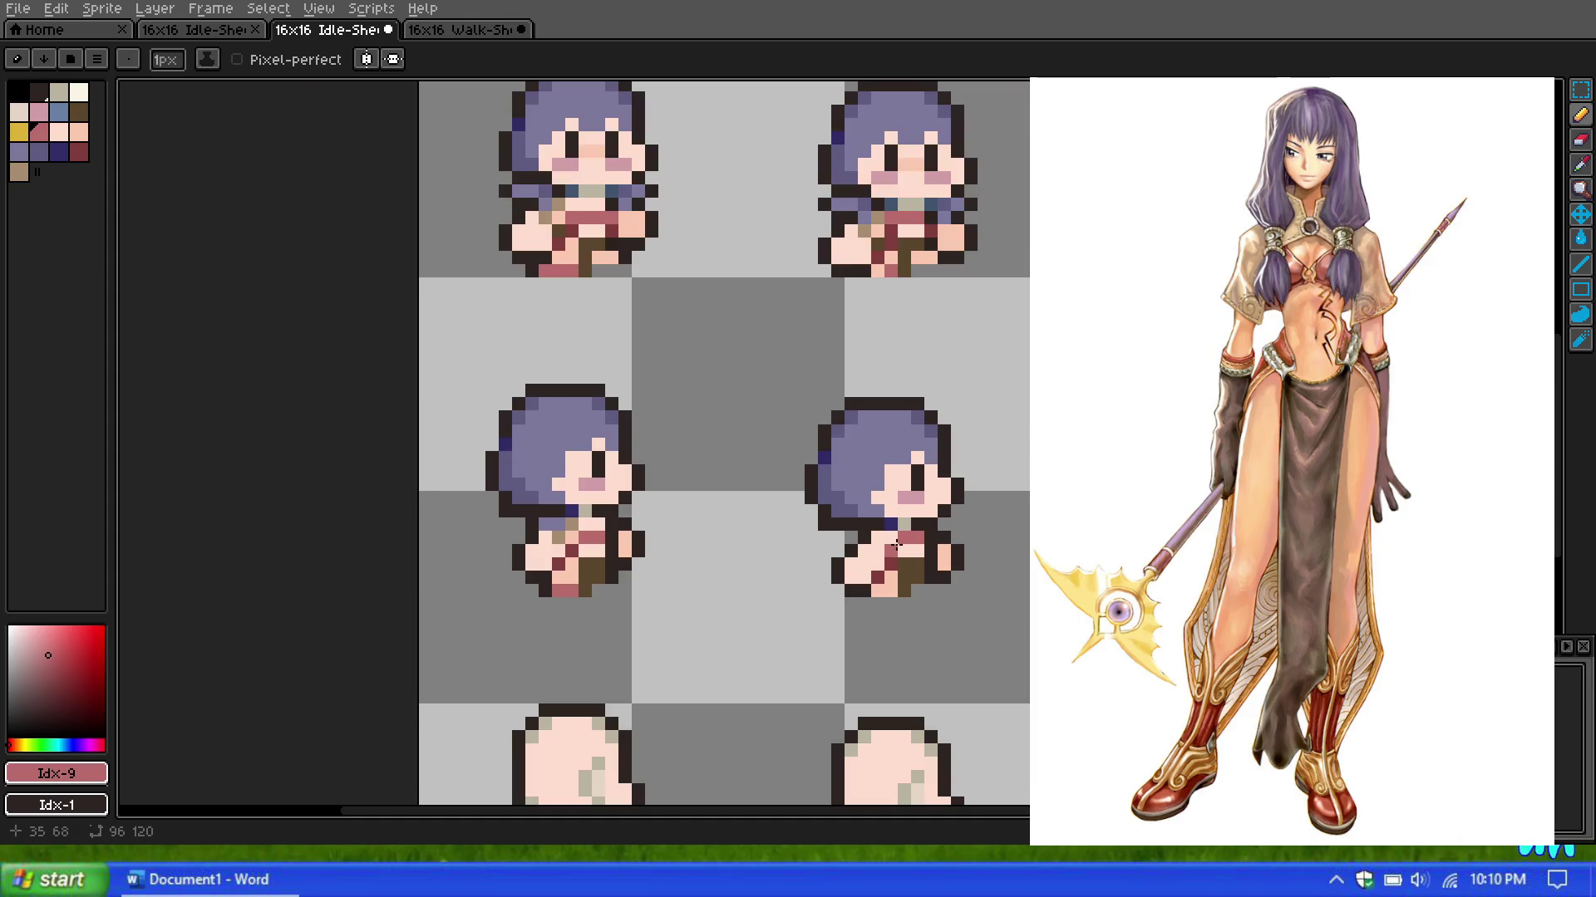
{"action": "left_click", "coordinate": [79, 151]}
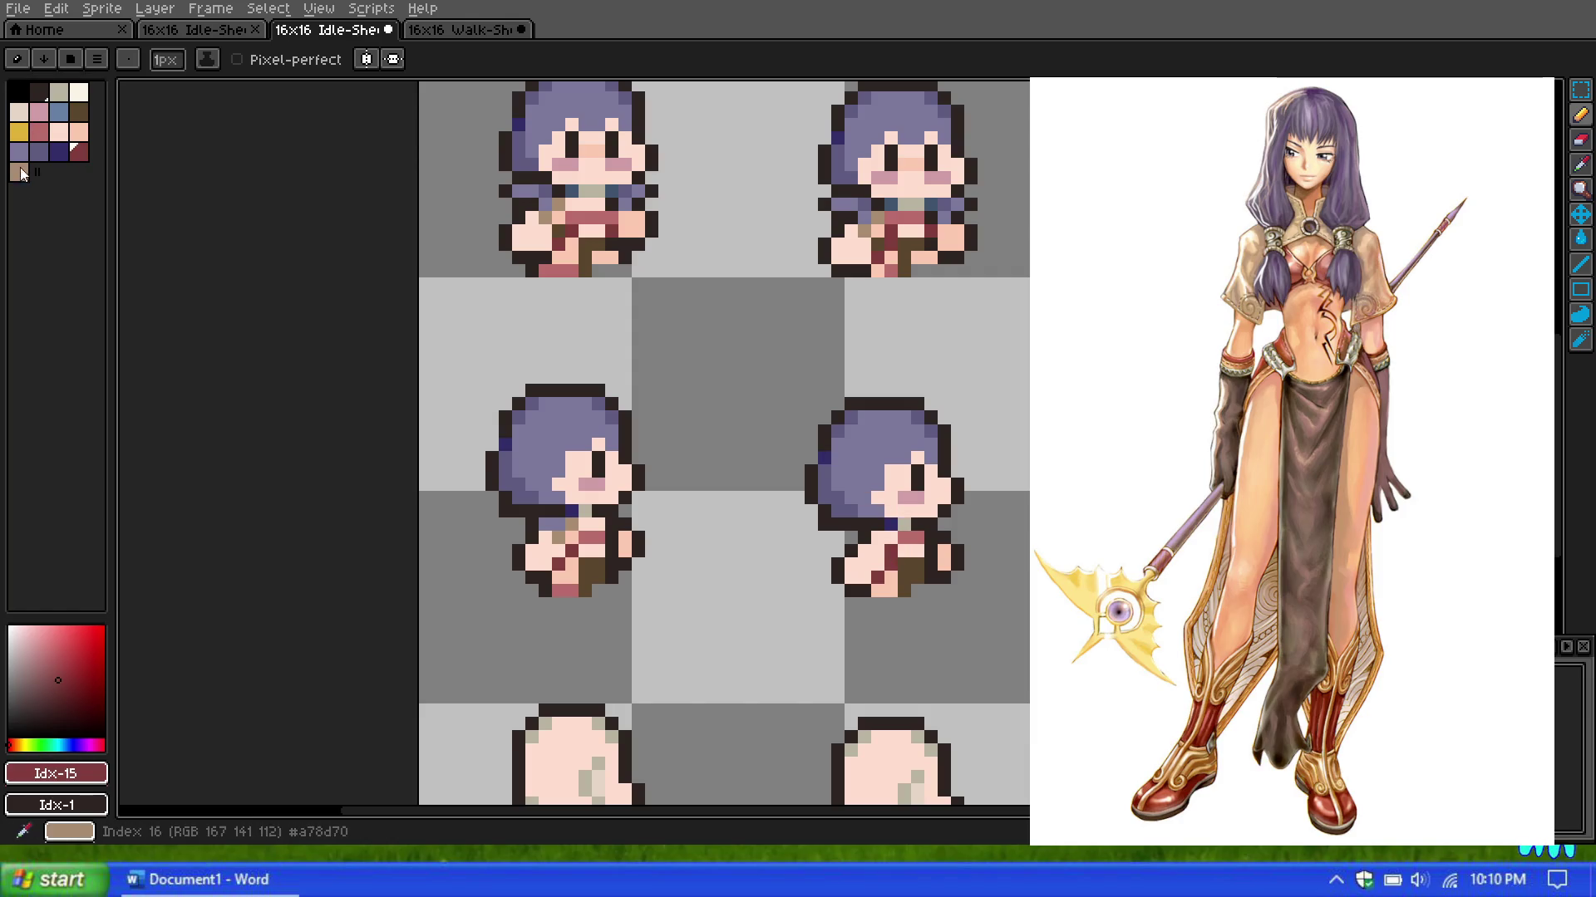
{"action": "scroll", "coordinate": [757, 393], "scroll_direction": "up", "scroll_amount": 1}
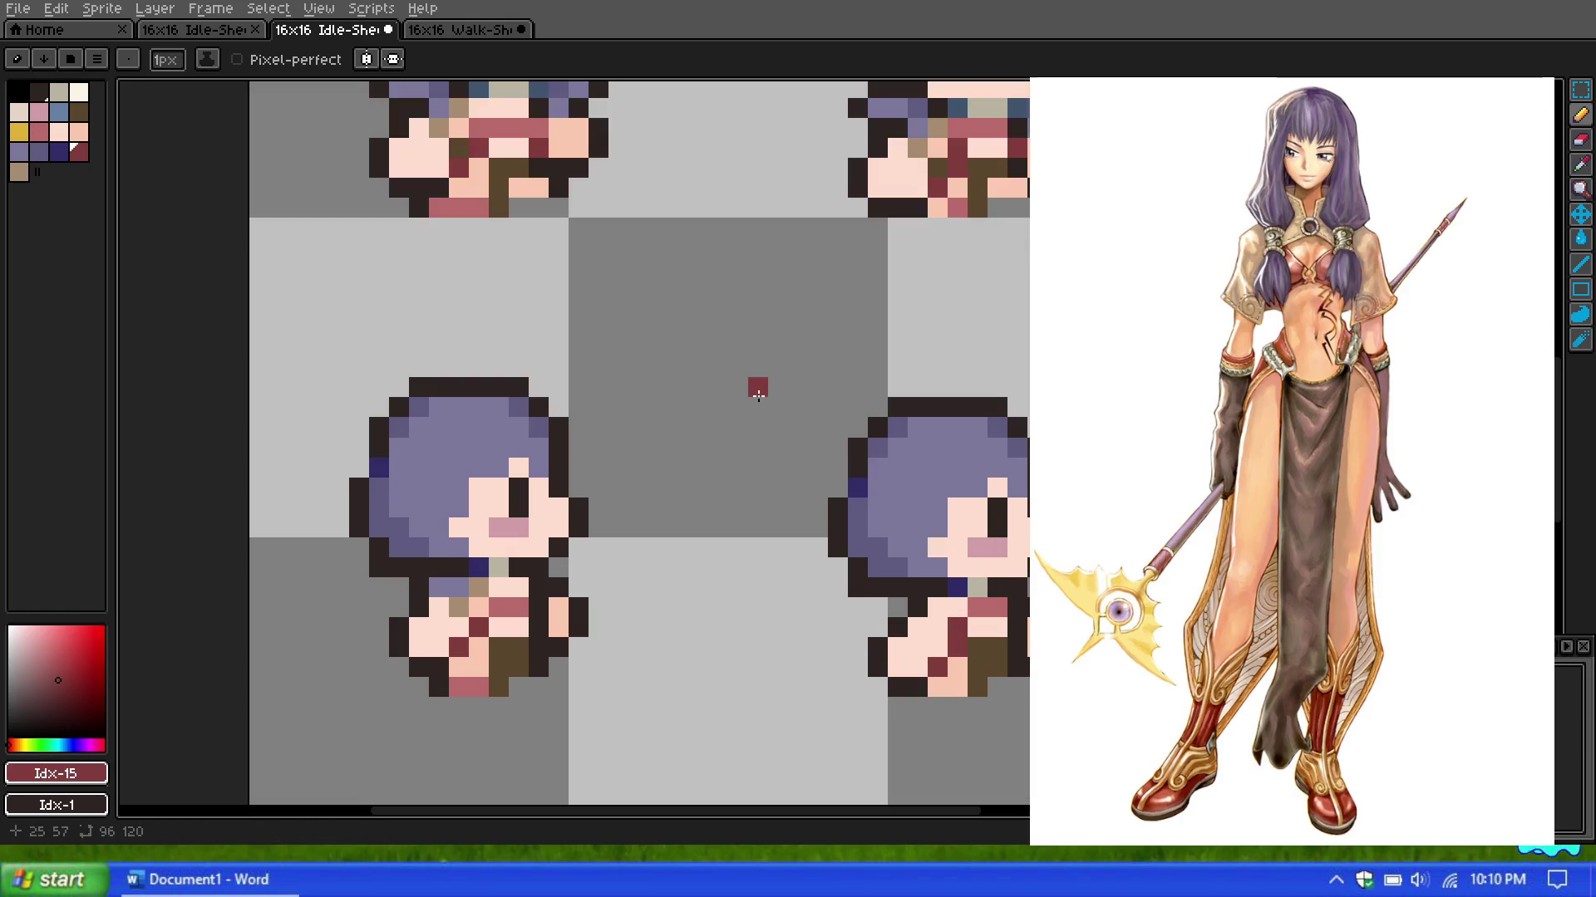
{"action": "scroll", "coordinate": [716, 407], "scroll_direction": "down", "scroll_amount": 1}
{"action": "left_click", "coordinate": [18, 172]}
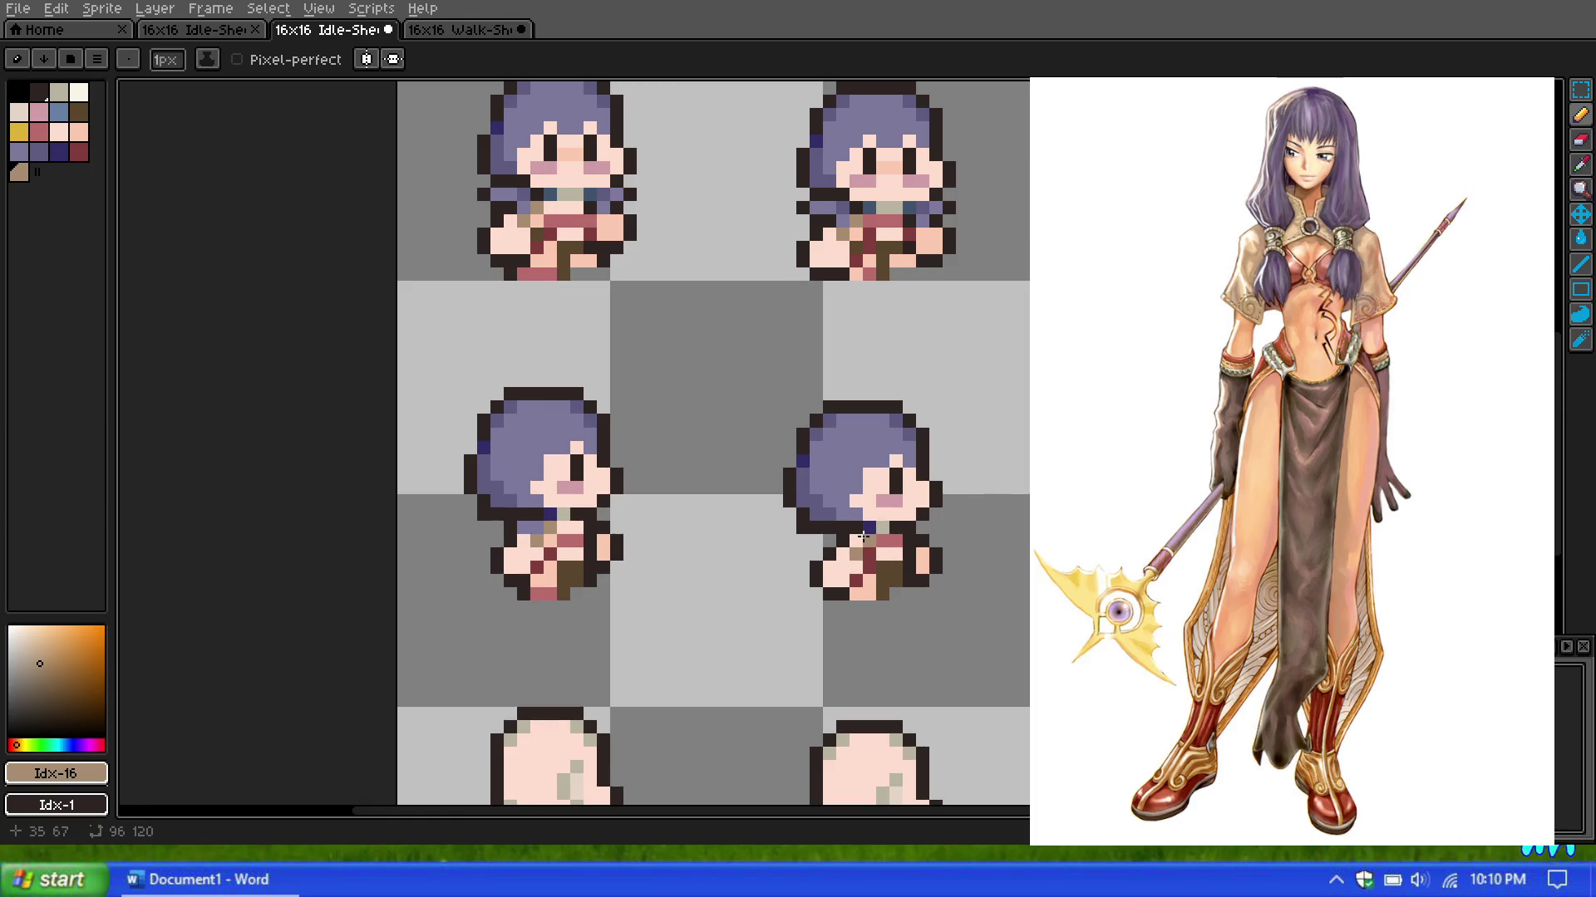
{"action": "left_click", "coordinate": [76, 135]}
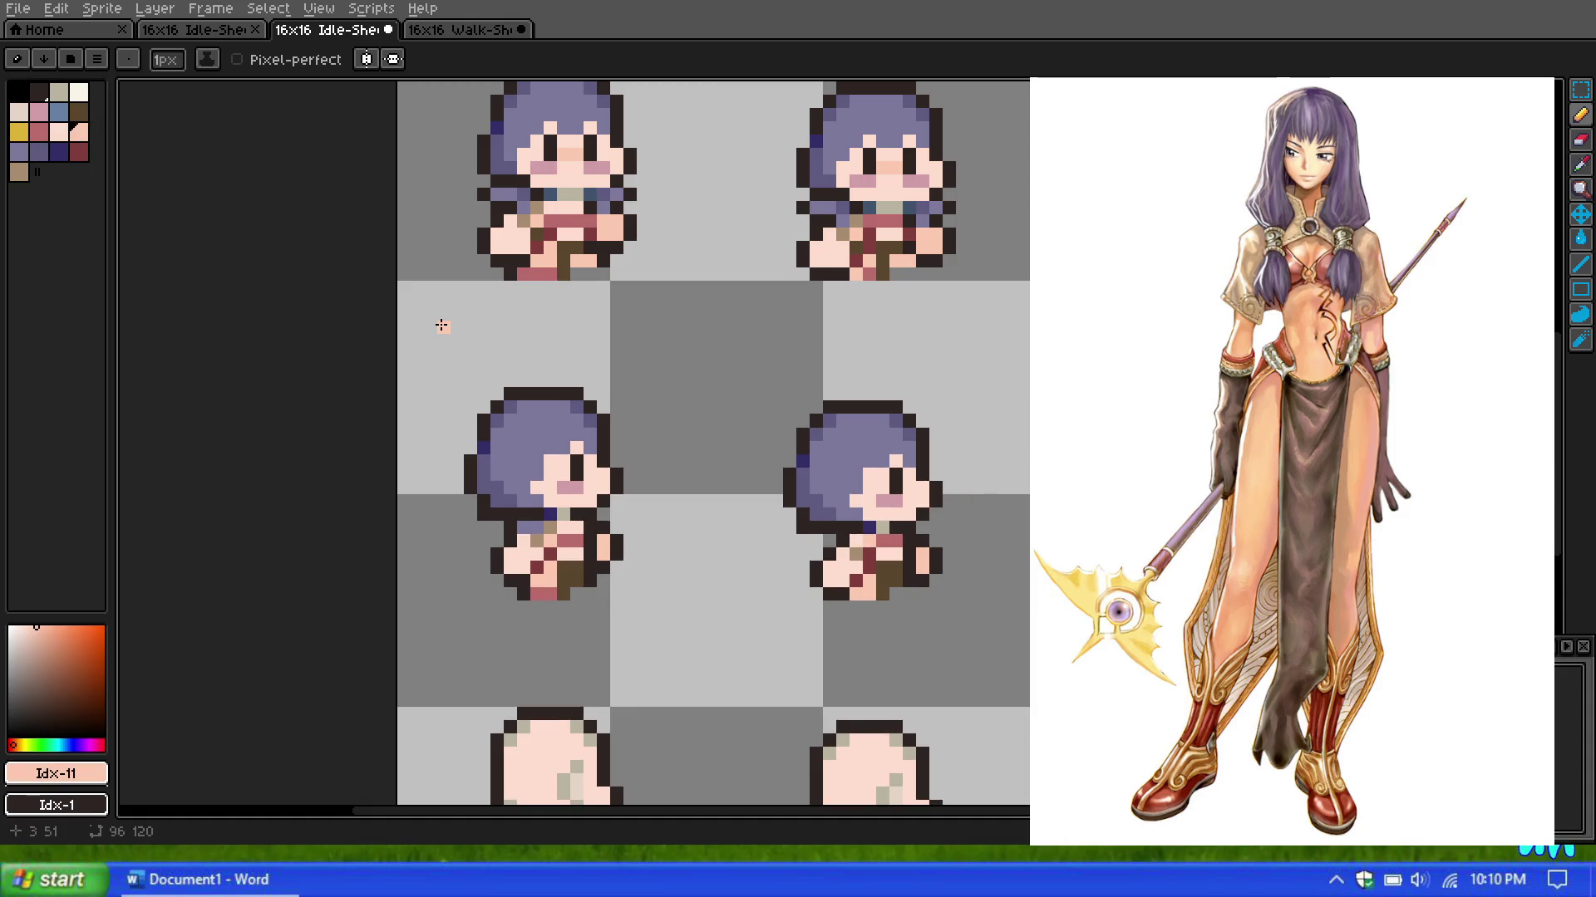
{"action": "scroll", "coordinate": [988, 495], "scroll_direction": "down", "scroll_amount": 1}
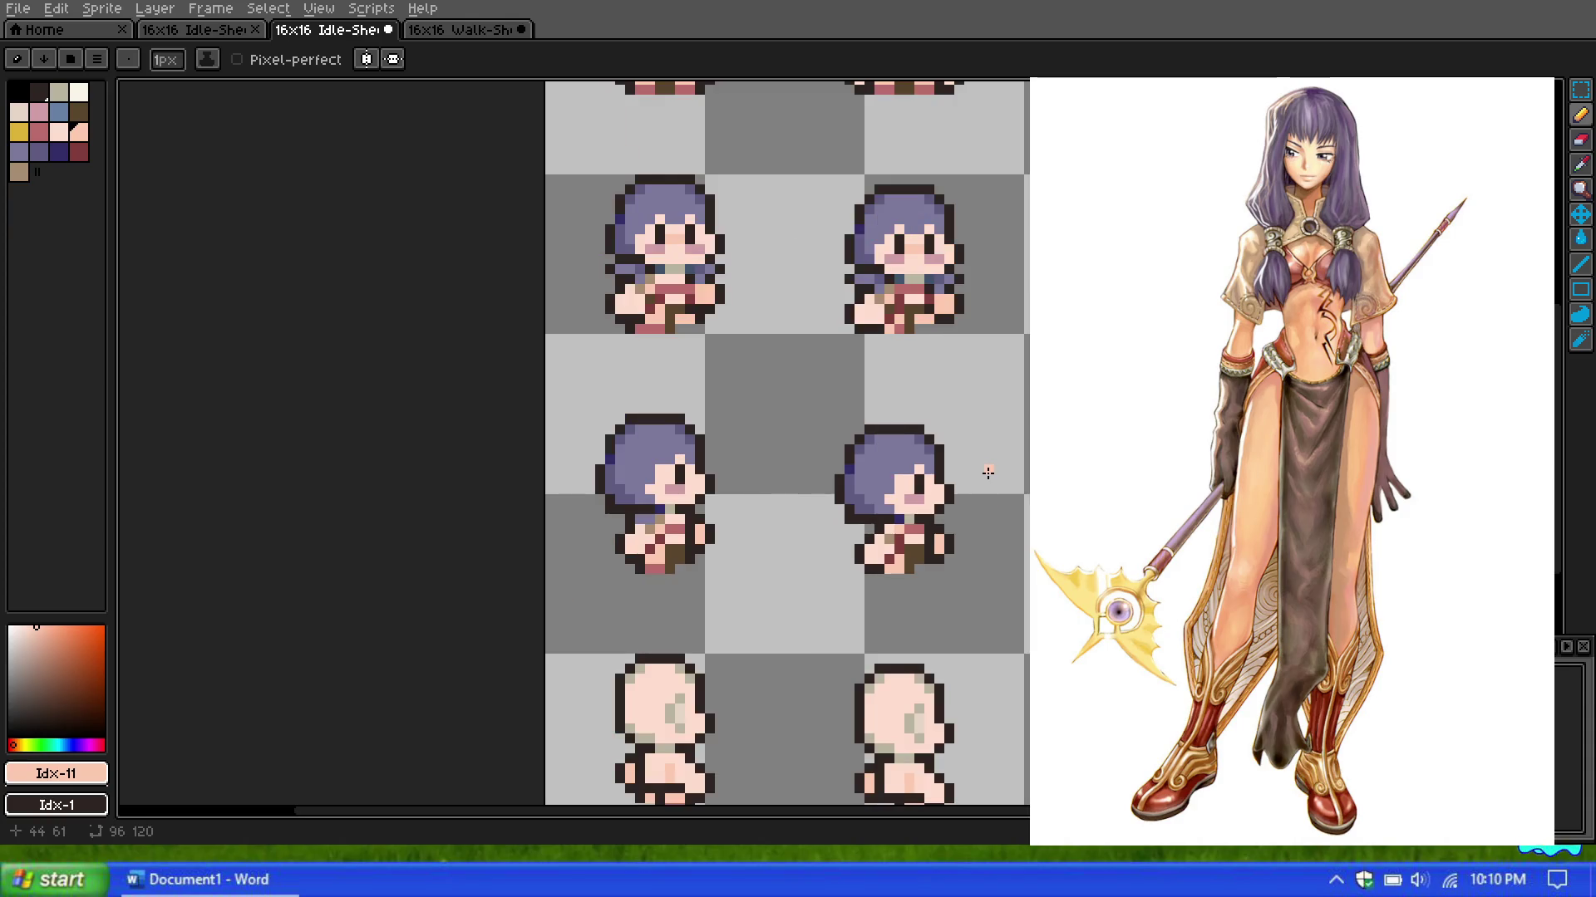
{"action": "scroll", "coordinate": [987, 472], "scroll_direction": "down", "scroll_amount": 1}
{"action": "scroll", "coordinate": [987, 472], "scroll_direction": "down", "scroll_amount": 1}
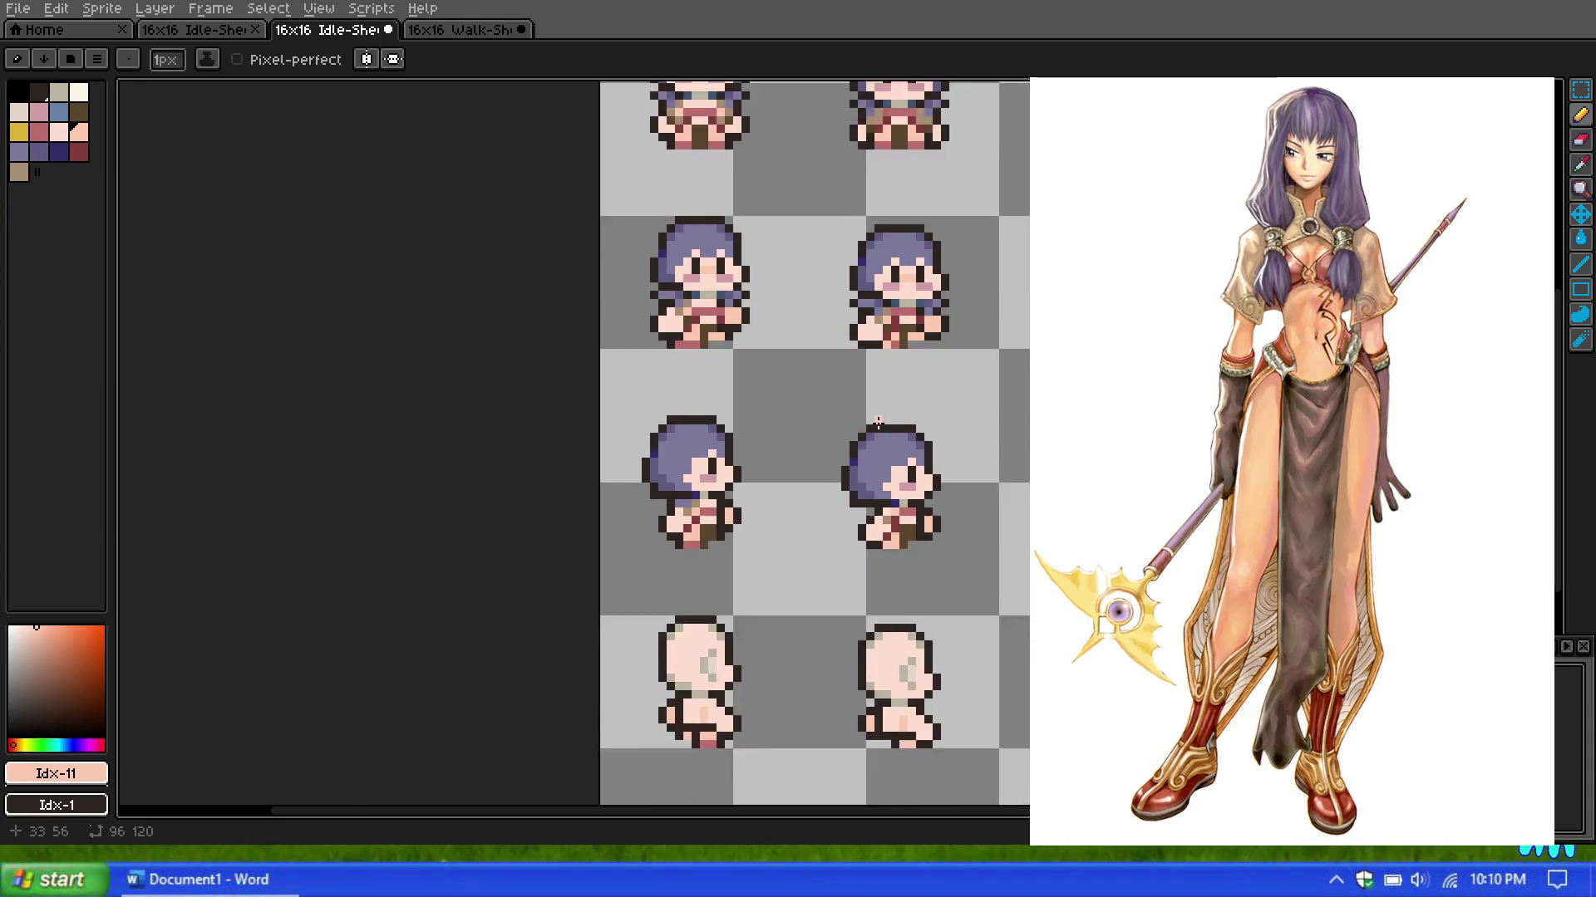
{"action": "scroll", "coordinate": [785, 288], "scroll_direction": "down", "scroll_amount": 2}
{"action": "scroll", "coordinate": [785, 289], "scroll_direction": "up", "scroll_amount": 1}
{"action": "scroll", "coordinate": [805, 534], "scroll_direction": "up", "scroll_amount": 1}
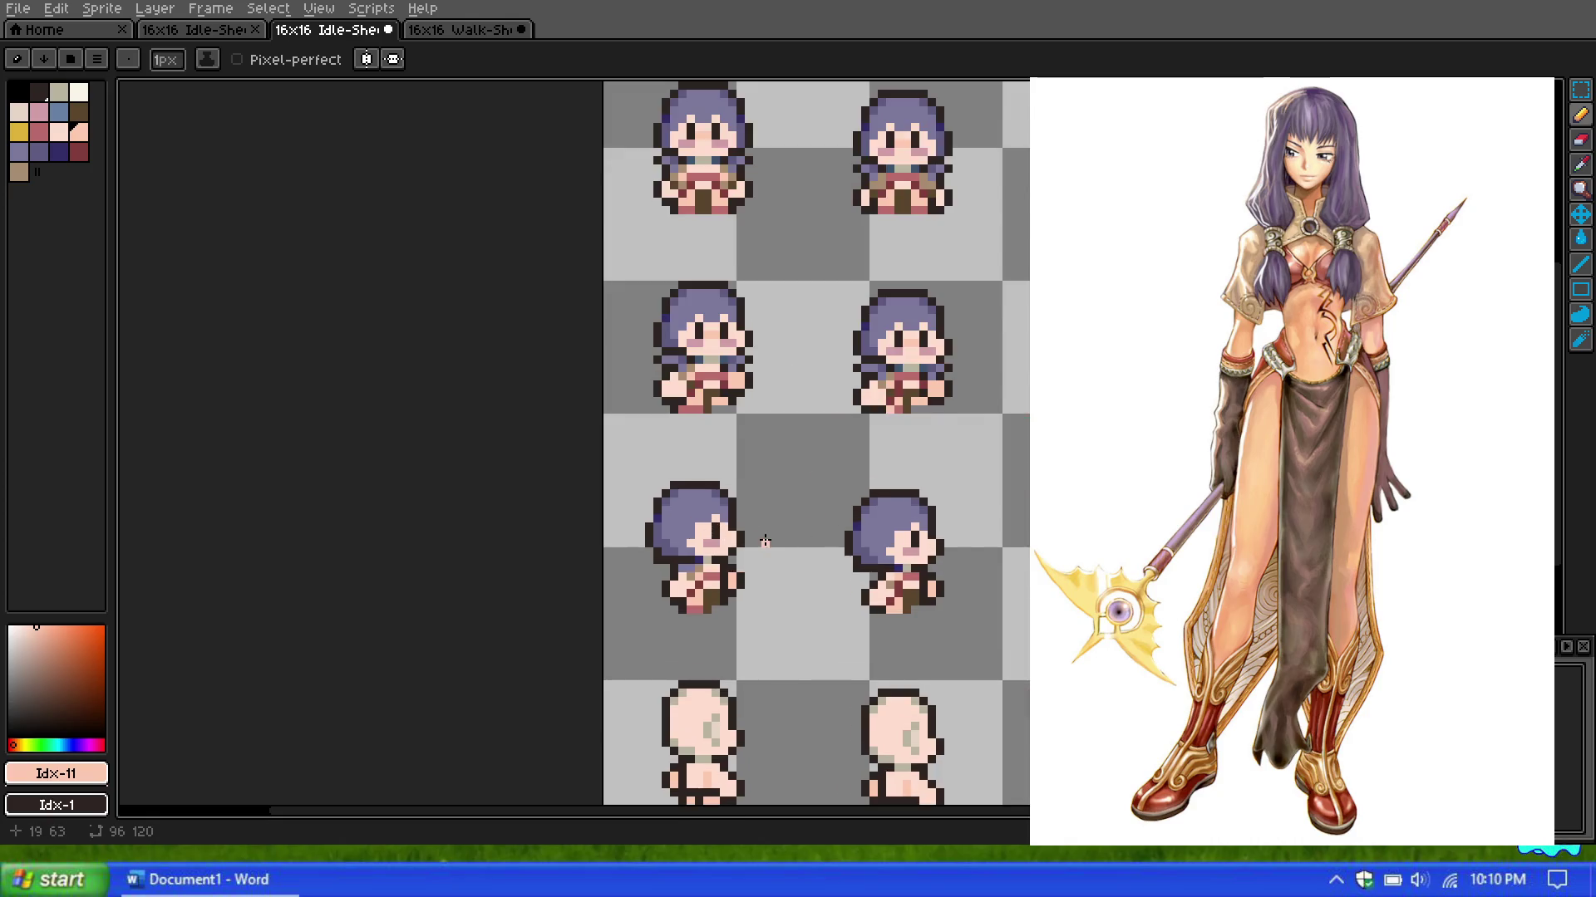
{"action": "scroll", "coordinate": [779, 567], "scroll_direction": "up", "scroll_amount": 2}
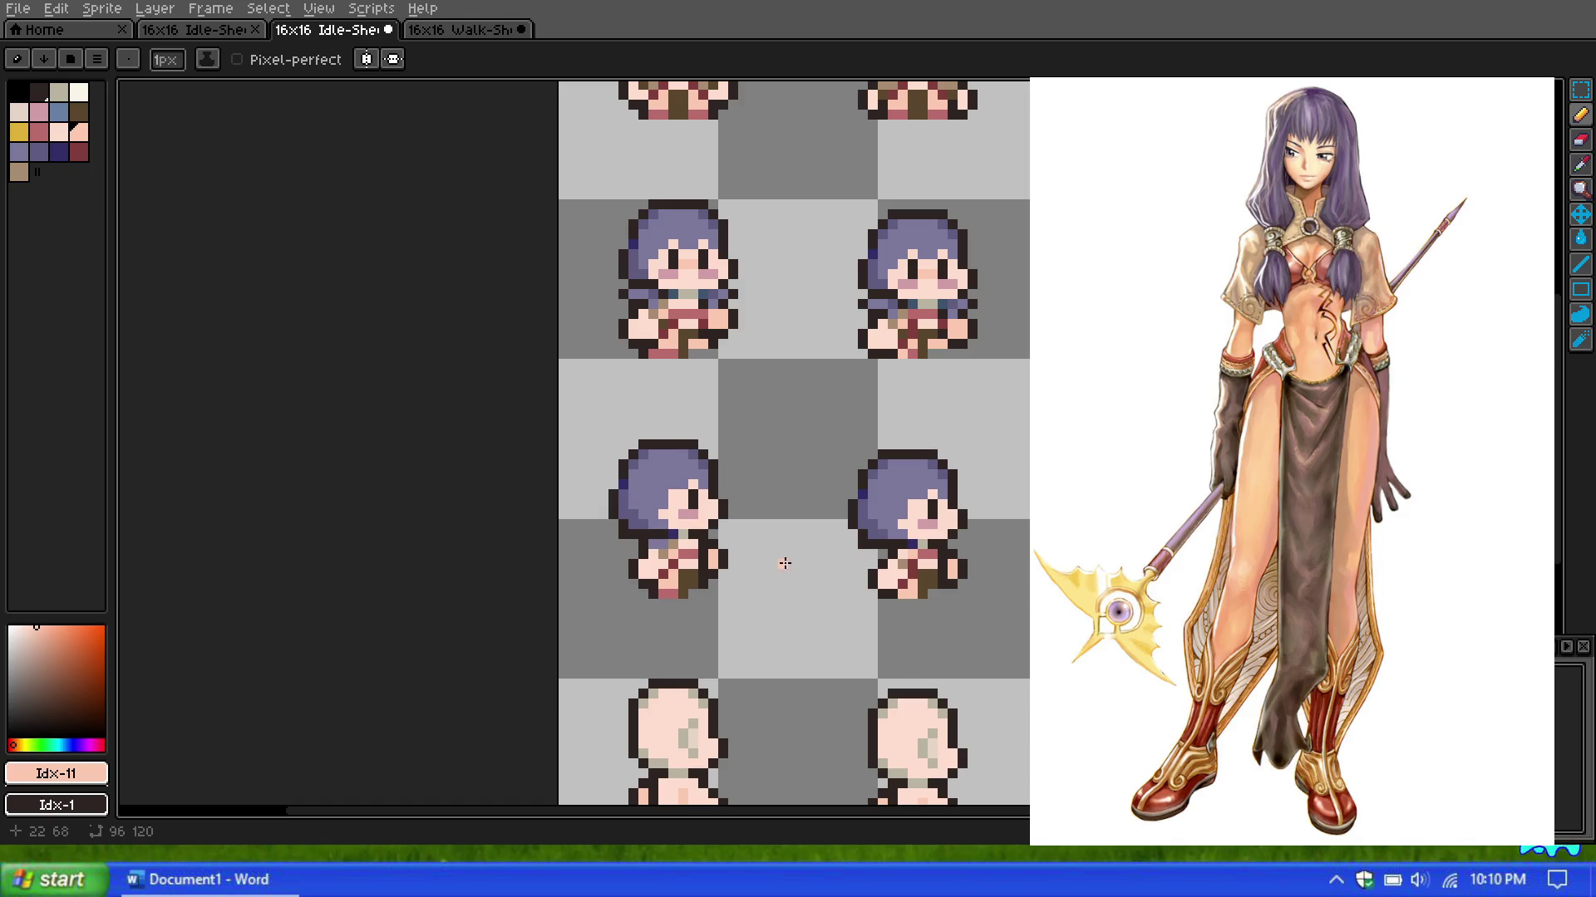
{"action": "scroll", "coordinate": [801, 506], "scroll_direction": "down", "scroll_amount": 1}
{"action": "scroll", "coordinate": [796, 528], "scroll_direction": "down", "scroll_amount": 1}
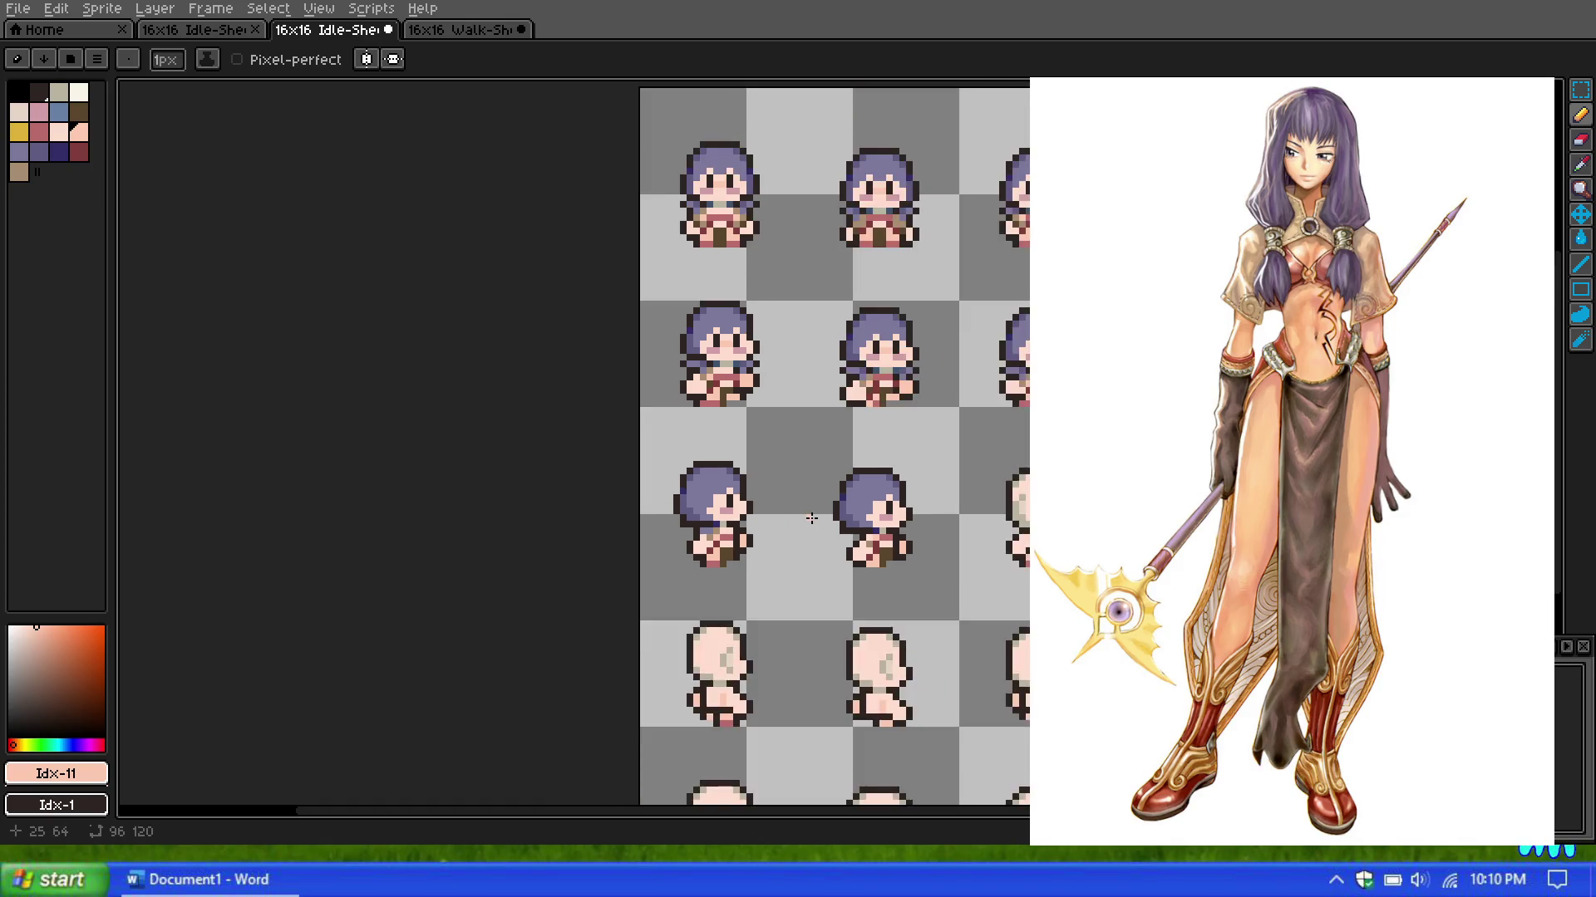
{"action": "scroll", "coordinate": [811, 517], "scroll_direction": "up", "scroll_amount": 1}
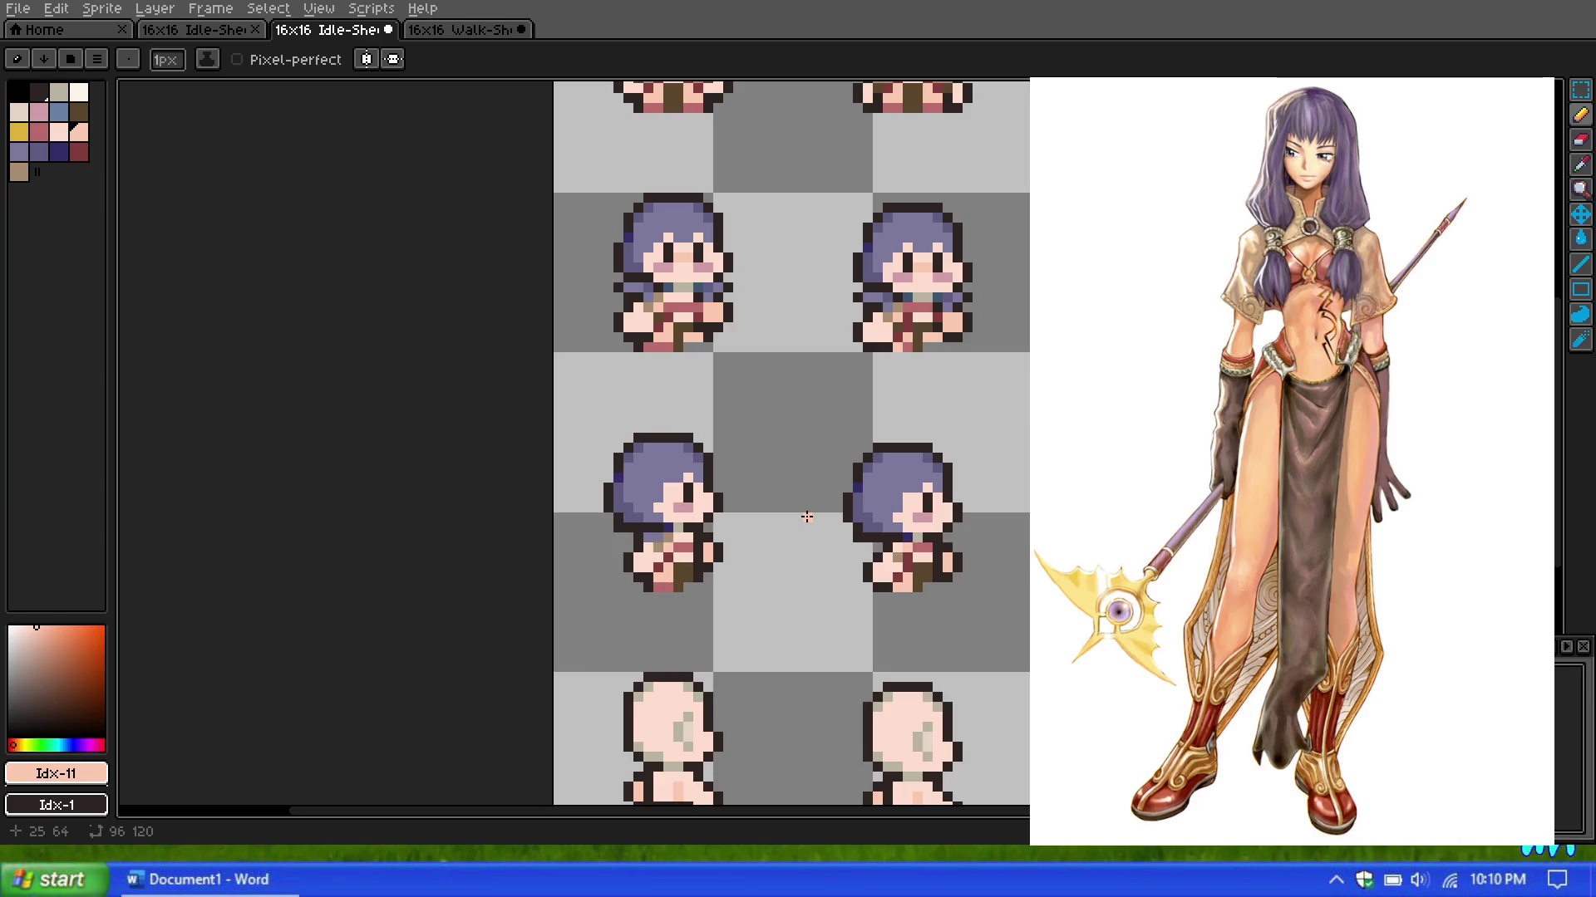
{"action": "scroll", "coordinate": [797, 515], "scroll_direction": "down", "scroll_amount": 1}
{"action": "scroll", "coordinate": [798, 516], "scroll_direction": "up", "scroll_amount": 1}
{"action": "scroll", "coordinate": [798, 516], "scroll_direction": "down", "scroll_amount": 1}
{"action": "scroll", "coordinate": [797, 515], "scroll_direction": "up", "scroll_amount": 1}
{"action": "scroll", "coordinate": [810, 479], "scroll_direction": "down", "scroll_amount": 1}
{"action": "scroll", "coordinate": [814, 474], "scroll_direction": "up", "scroll_amount": 1}
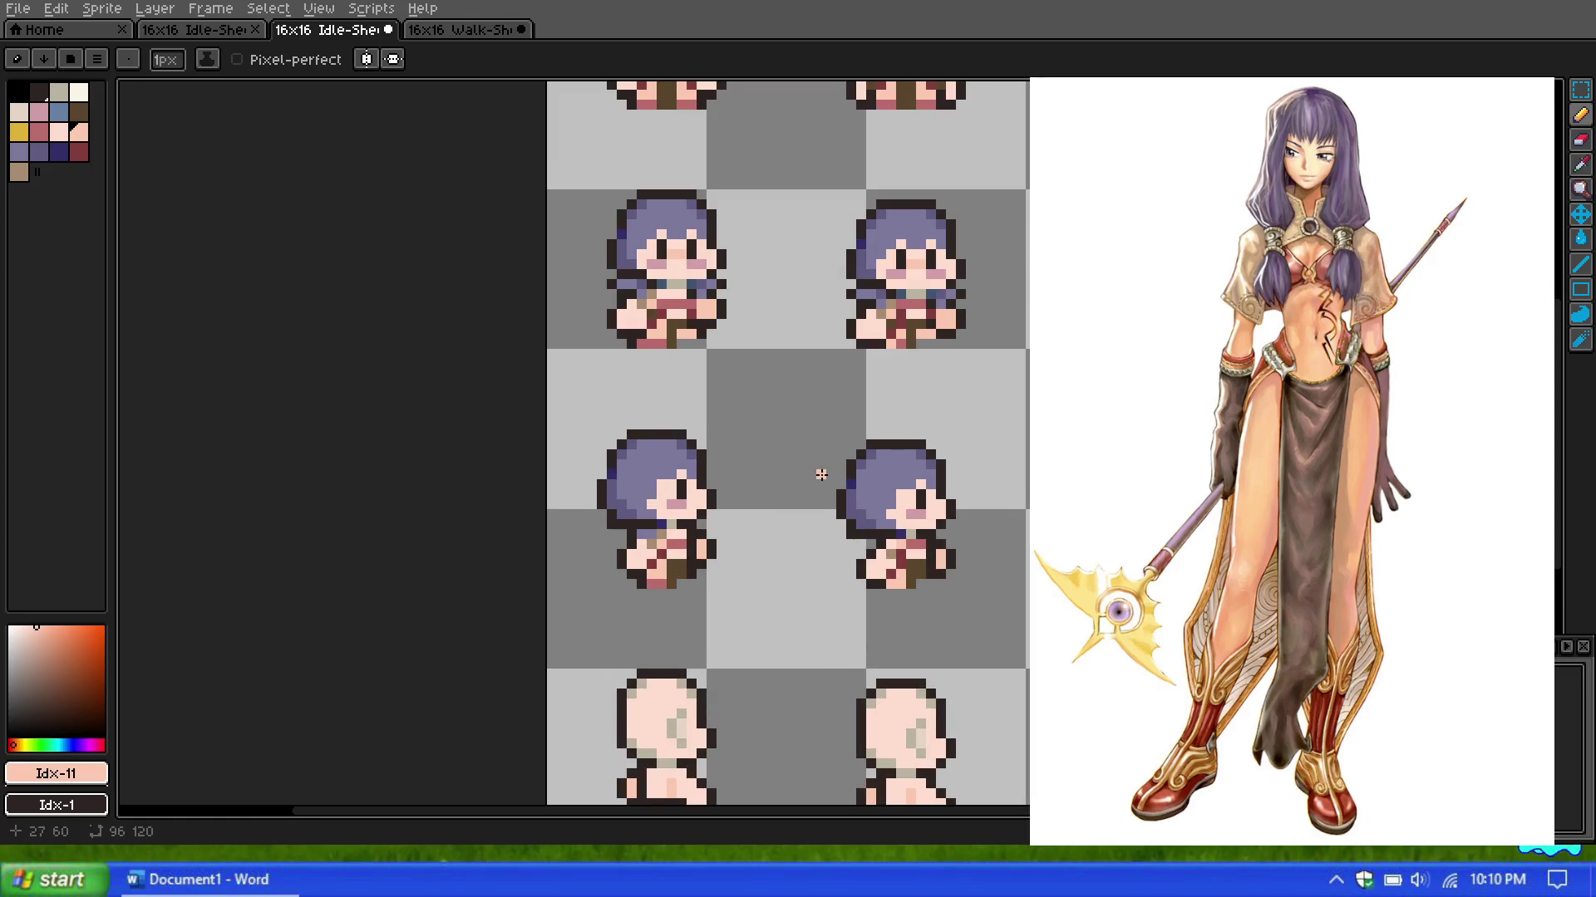
{"action": "scroll", "coordinate": [818, 474], "scroll_direction": "down", "scroll_amount": 1}
{"action": "scroll", "coordinate": [794, 420], "scroll_direction": "down", "scroll_amount": 1}
{"action": "scroll", "coordinate": [786, 383], "scroll_direction": "up", "scroll_amount": 1}
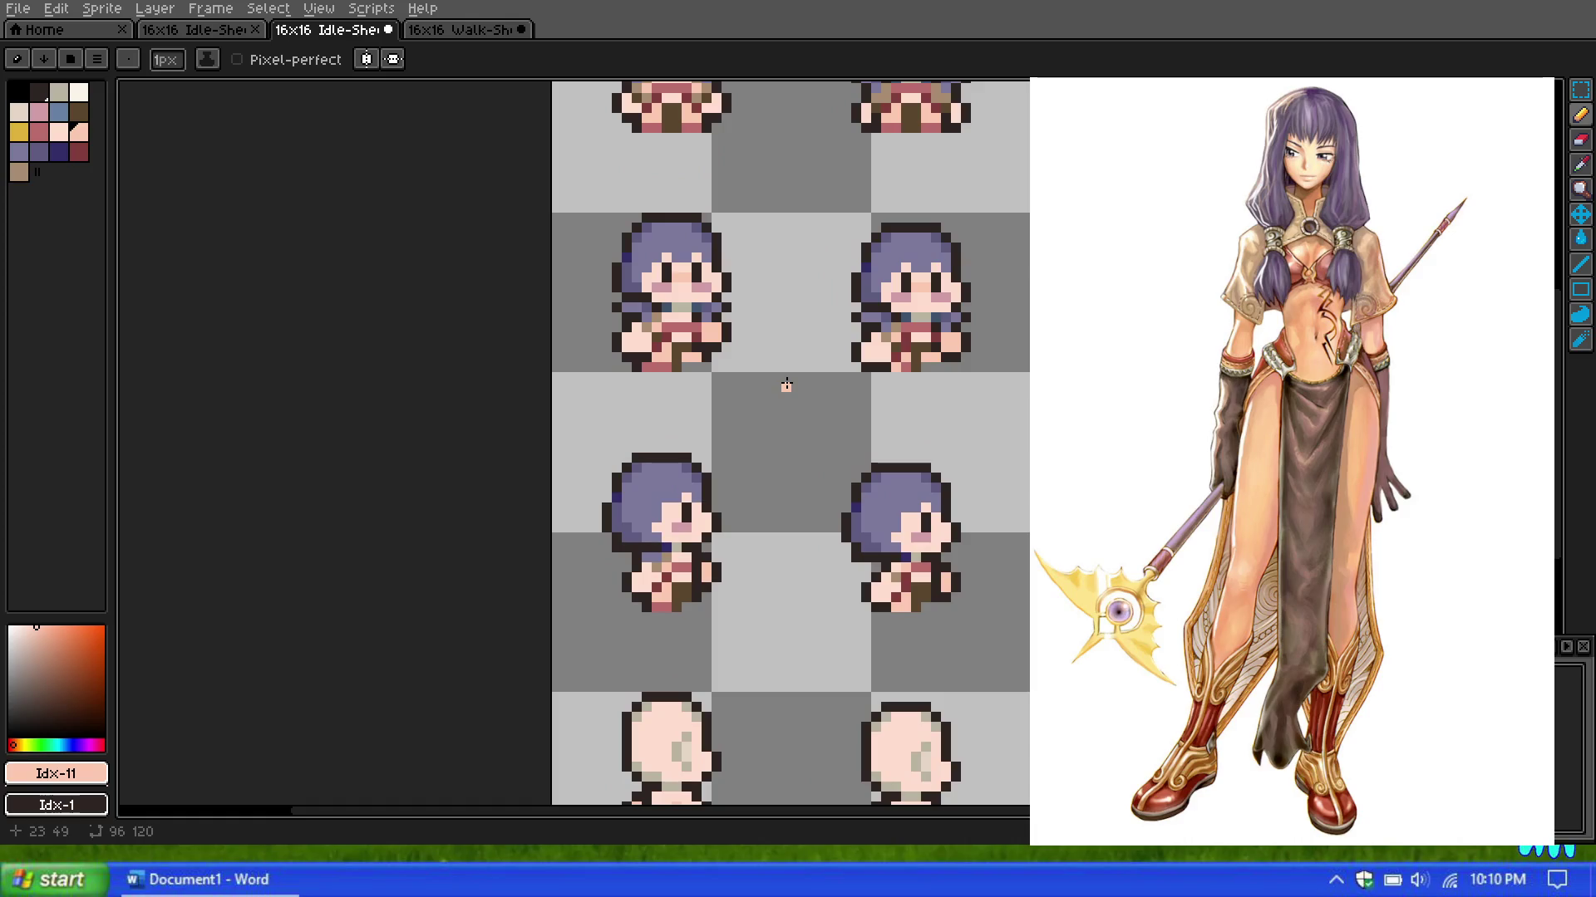
{"action": "scroll", "coordinate": [794, 461], "scroll_direction": "down", "scroll_amount": 1}
{"action": "scroll", "coordinate": [923, 503], "scroll_direction": "down", "scroll_amount": 1}
{"action": "scroll", "coordinate": [817, 496], "scroll_direction": "up", "scroll_amount": 2}
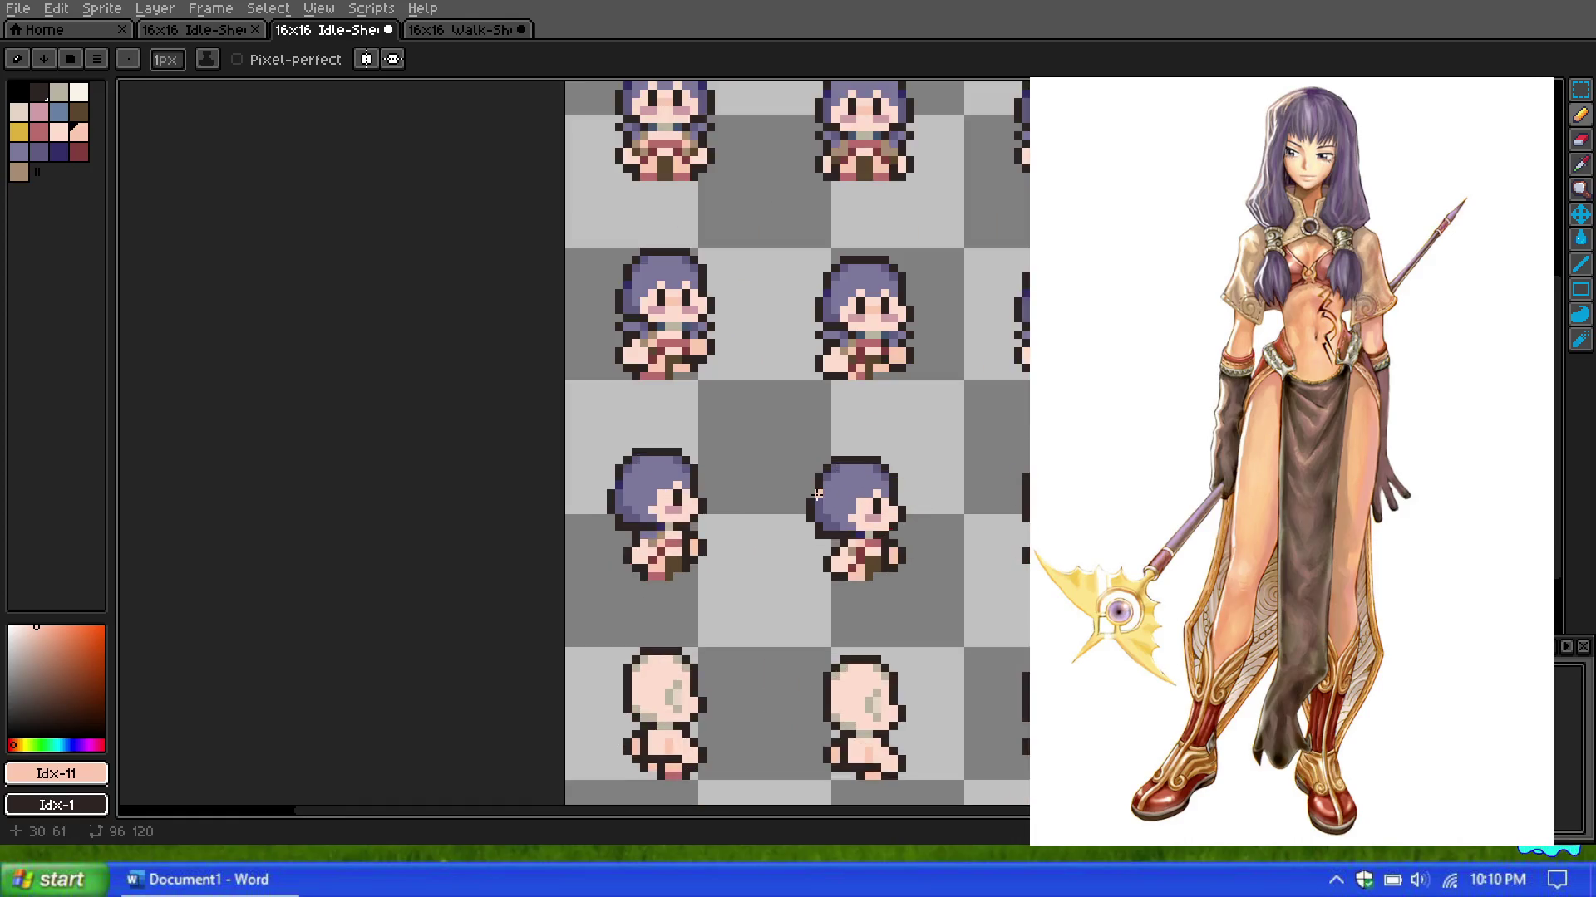
{"action": "scroll", "coordinate": [817, 495], "scroll_direction": "up", "scroll_amount": 2}
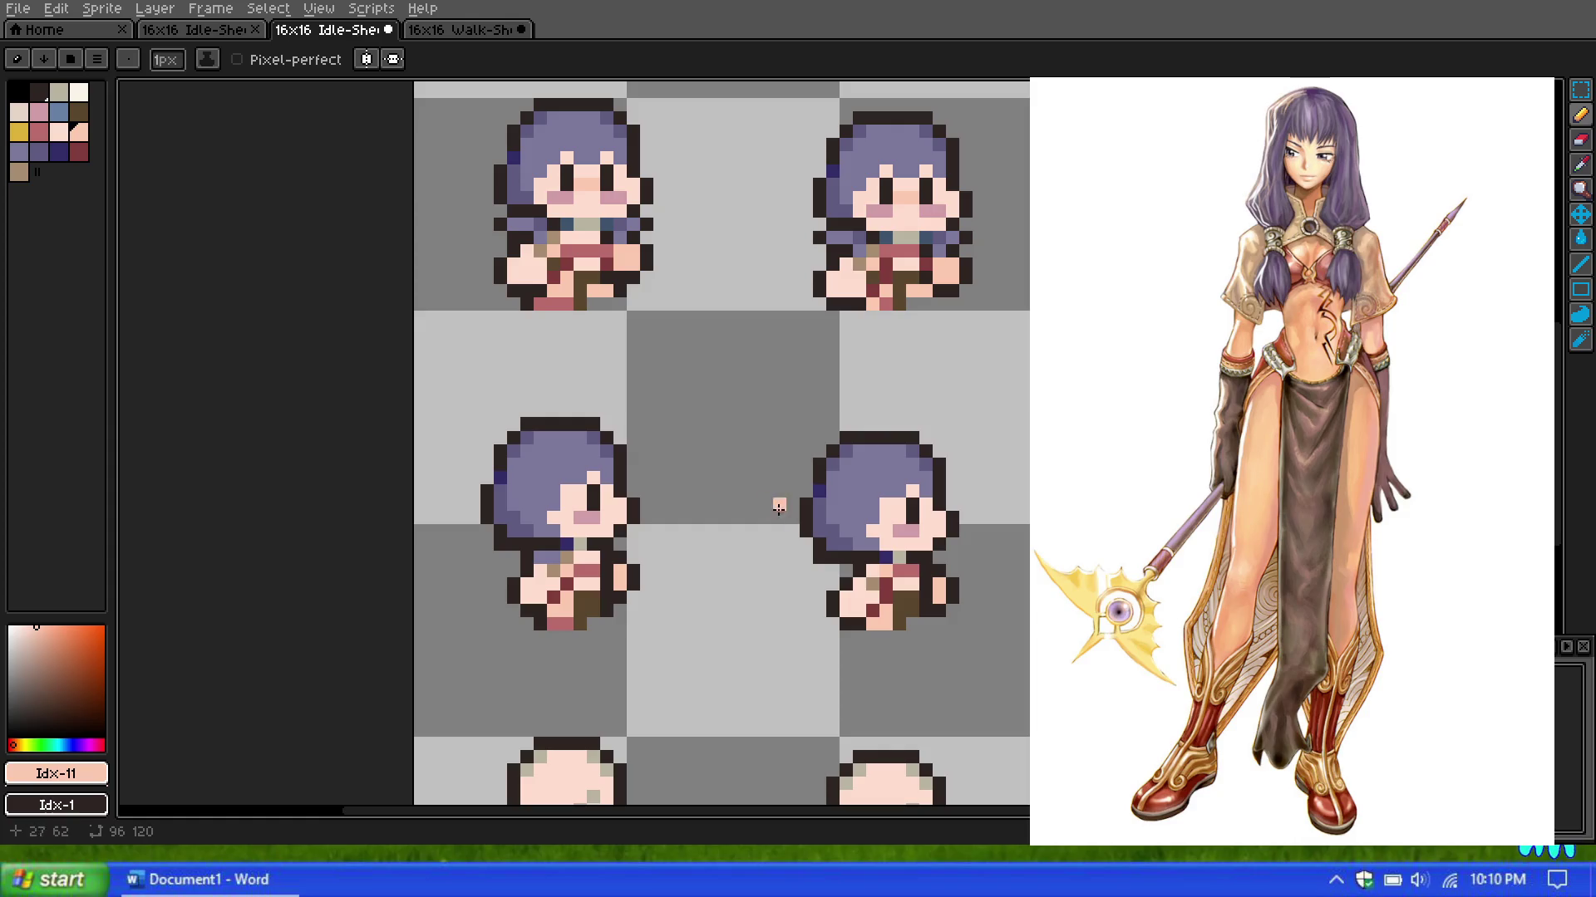
{"action": "scroll", "coordinate": [712, 474], "scroll_direction": "down", "scroll_amount": 1}
{"action": "scroll", "coordinate": [712, 474], "scroll_direction": "up", "scroll_amount": 2}
{"action": "scroll", "coordinate": [715, 478], "scroll_direction": "down", "scroll_amount": 1}
{"action": "scroll", "coordinate": [1028, 558], "scroll_direction": "up", "scroll_amount": 3}
{"action": "scroll", "coordinate": [831, 515], "scroll_direction": "down", "scroll_amount": 3}
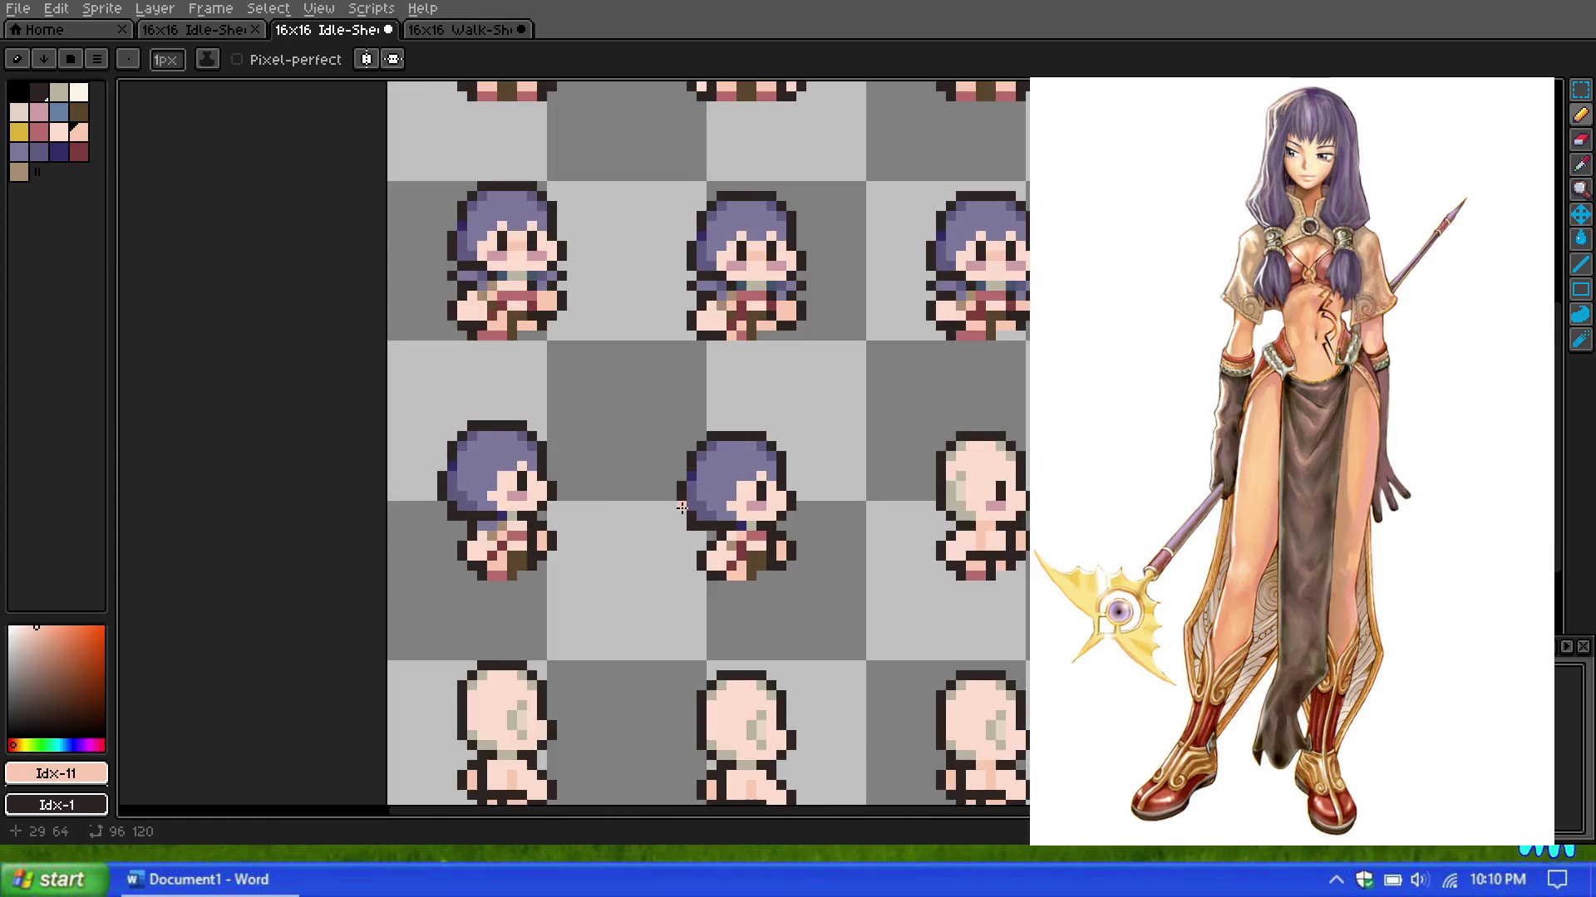
{"action": "scroll", "coordinate": [677, 503], "scroll_direction": "down", "scroll_amount": 1}
{"action": "scroll", "coordinate": [641, 478], "scroll_direction": "up", "scroll_amount": 2}
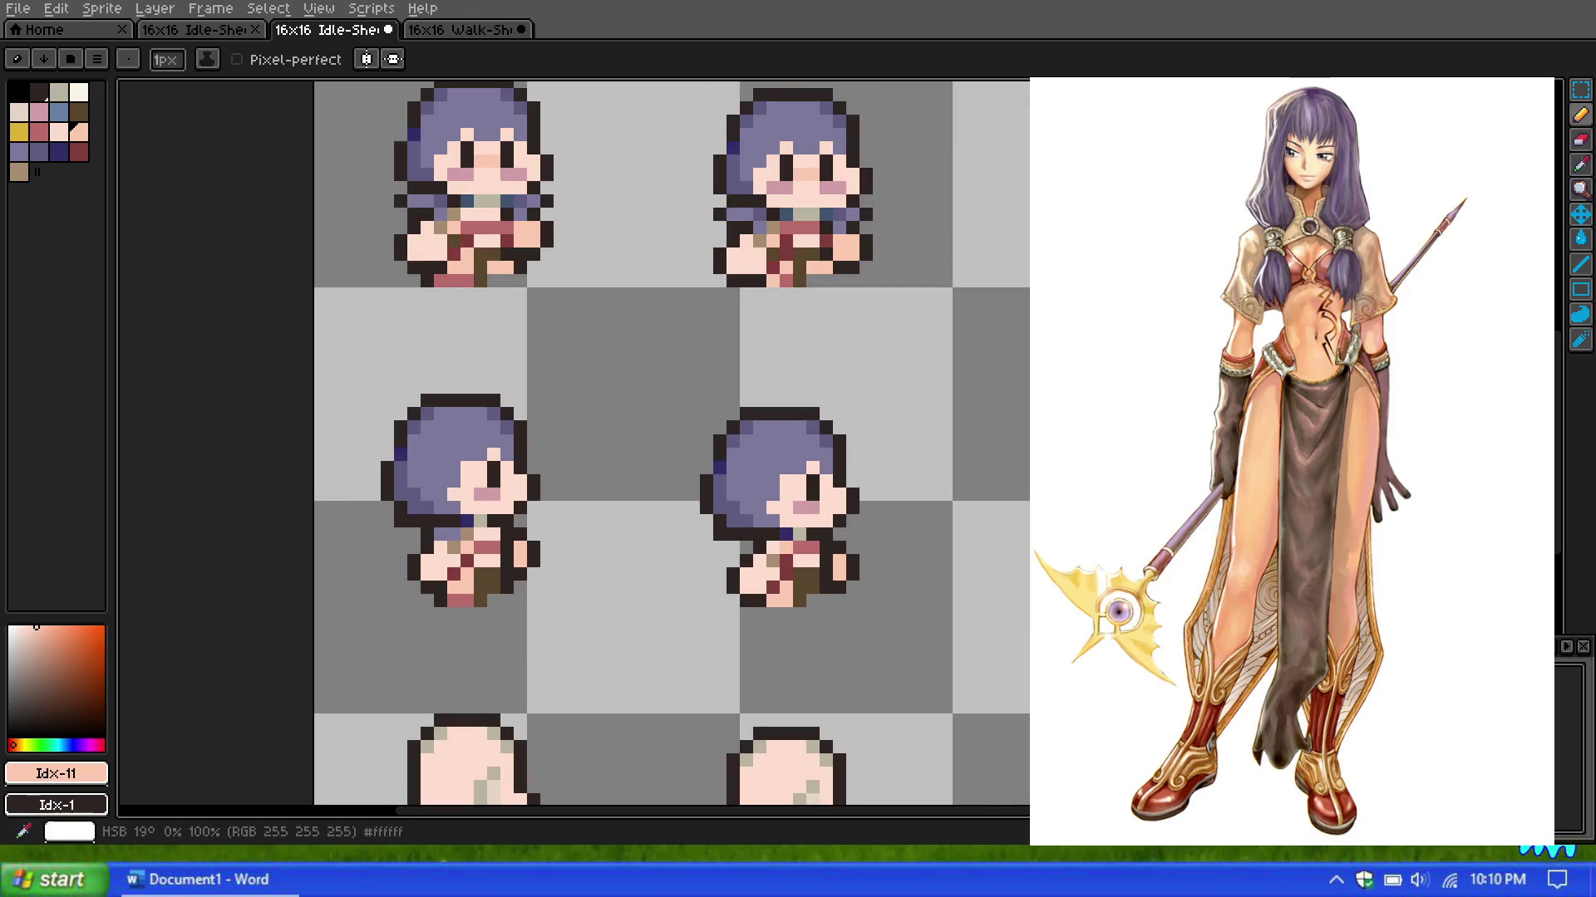
{"action": "scroll", "coordinate": [931, 570], "scroll_direction": "down", "scroll_amount": 2}
{"action": "scroll", "coordinate": [831, 507], "scroll_direction": "down", "scroll_amount": 1}
{"action": "scroll", "coordinate": [819, 452], "scroll_direction": "up", "scroll_amount": 1}
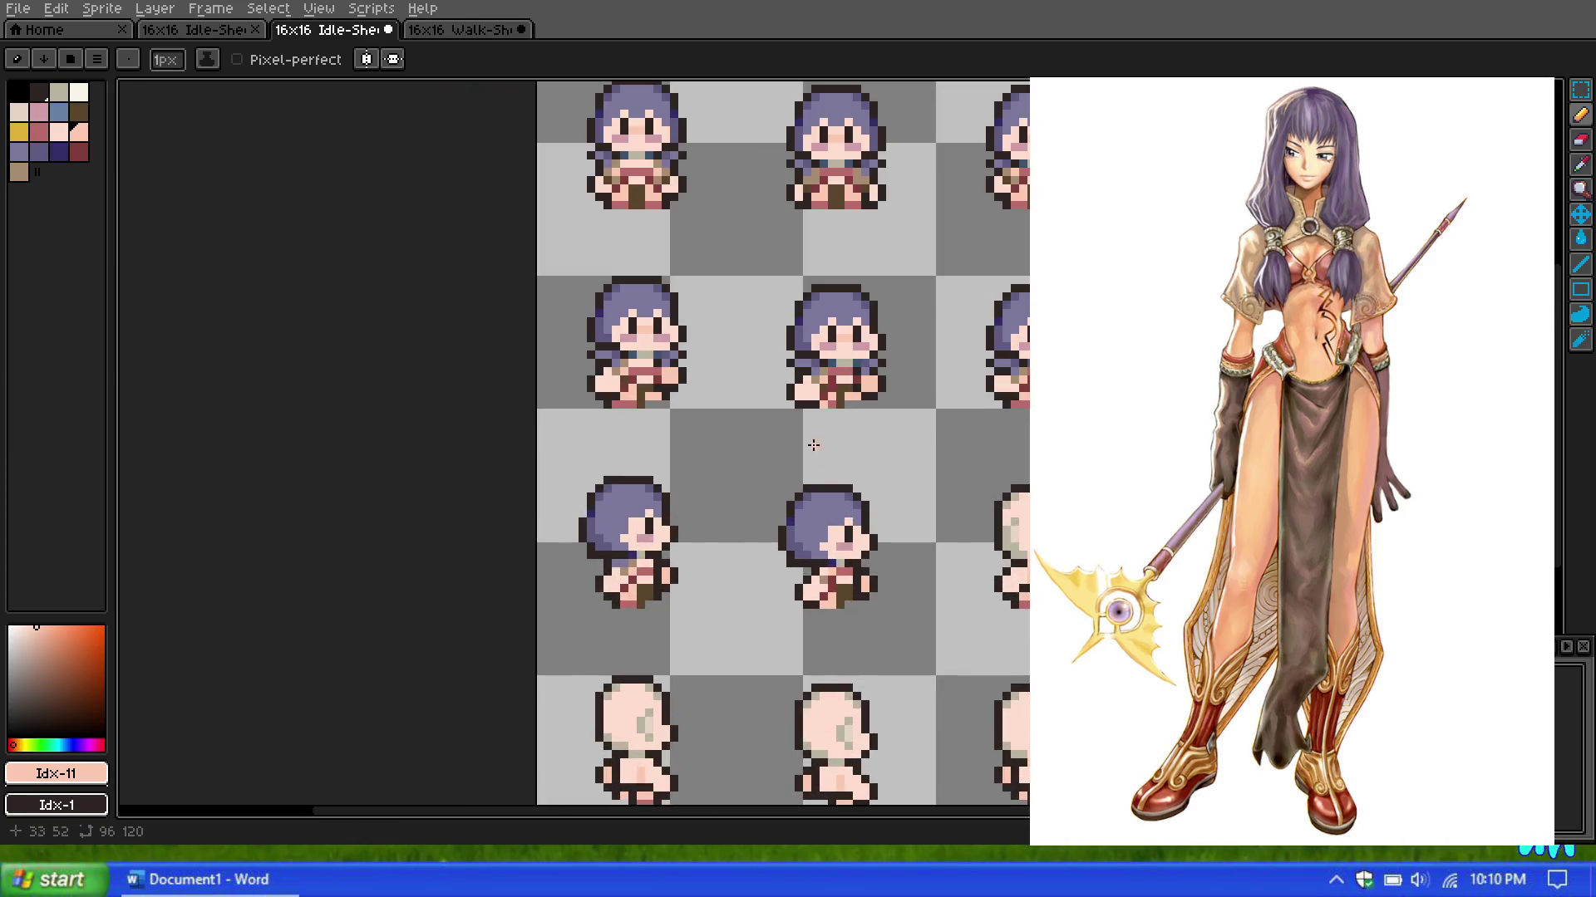
{"action": "scroll", "coordinate": [789, 454], "scroll_direction": "up", "scroll_amount": 1}
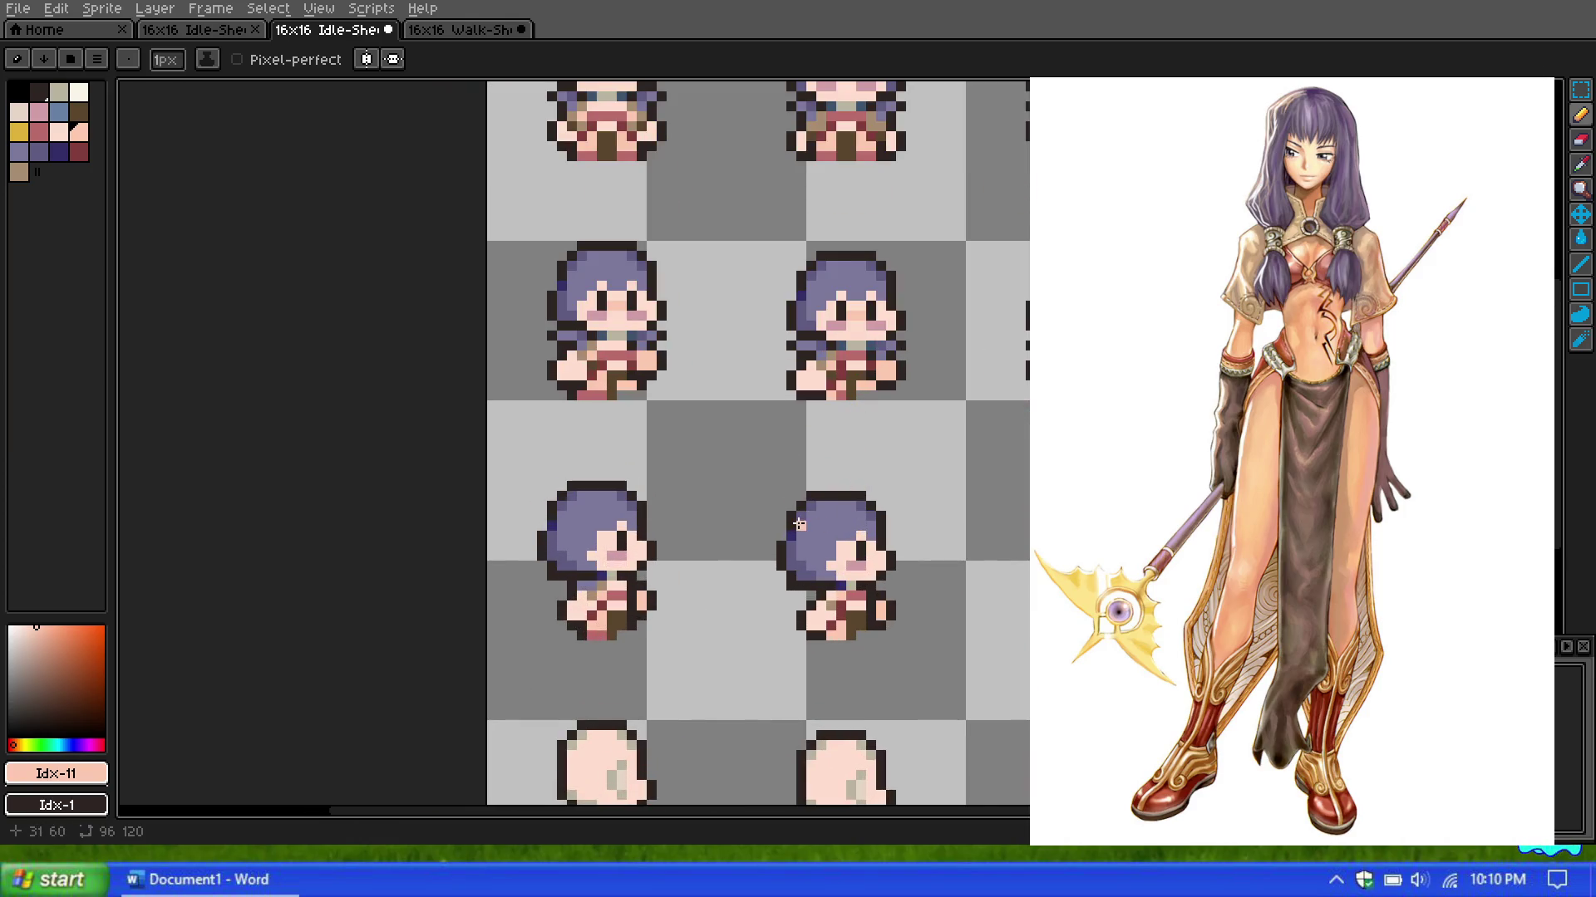
{"action": "scroll", "coordinate": [842, 445], "scroll_direction": "down", "scroll_amount": 2}
{"action": "scroll", "coordinate": [842, 445], "scroll_direction": "down", "scroll_amount": 1}
{"action": "scroll", "coordinate": [838, 241], "scroll_direction": "up", "scroll_amount": 2}
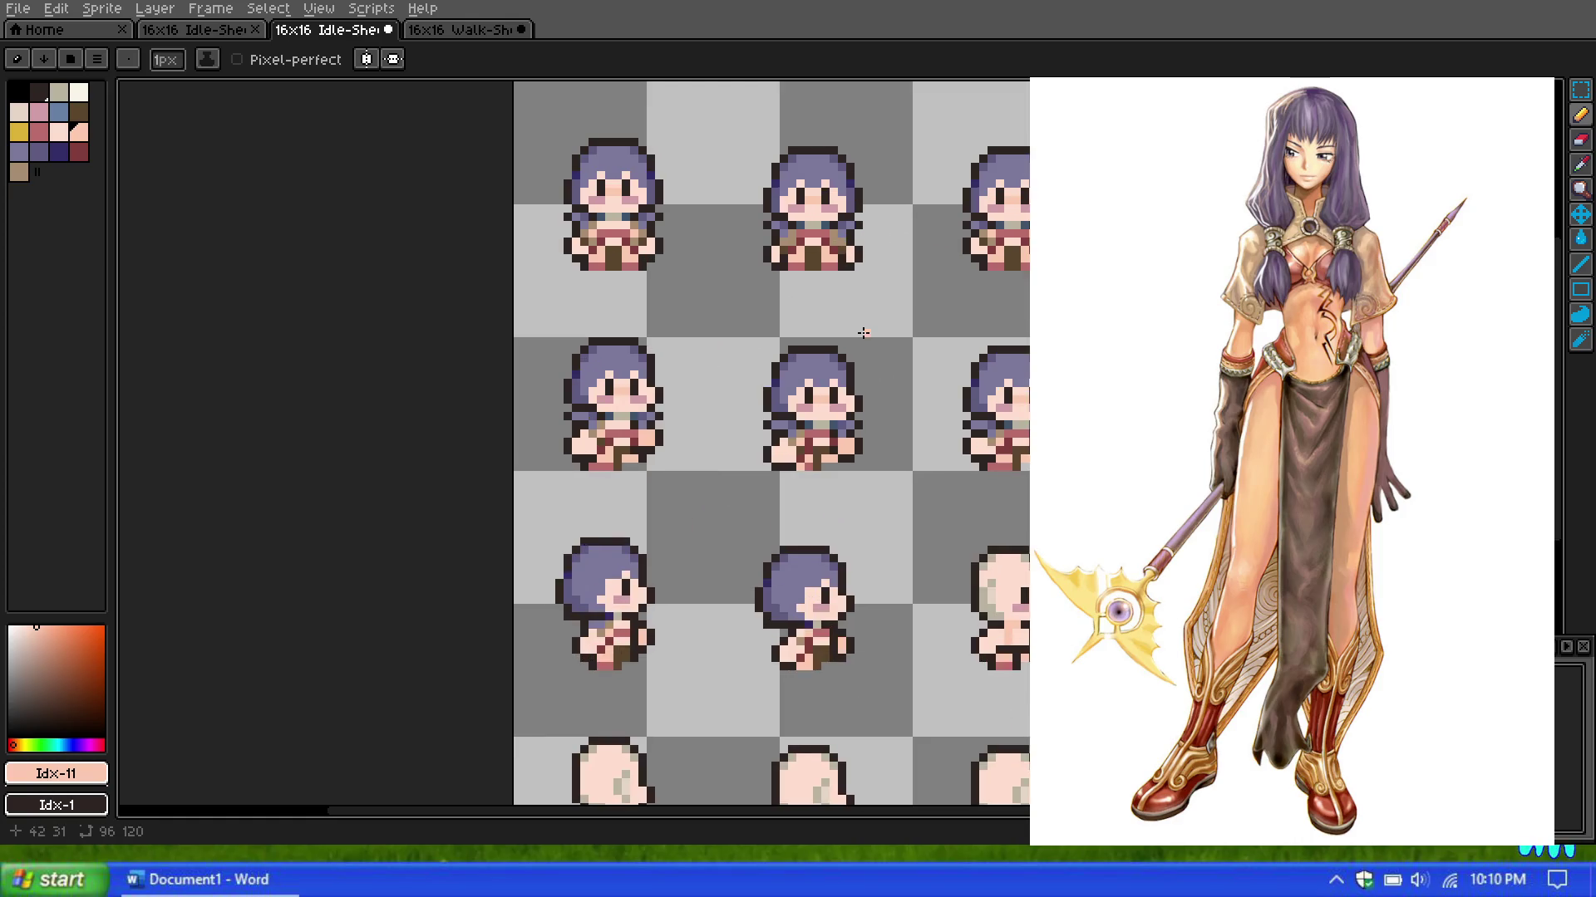
{"action": "scroll", "coordinate": [739, 305], "scroll_direction": "down", "scroll_amount": 2}
{"action": "scroll", "coordinate": [702, 324], "scroll_direction": "up", "scroll_amount": 2}
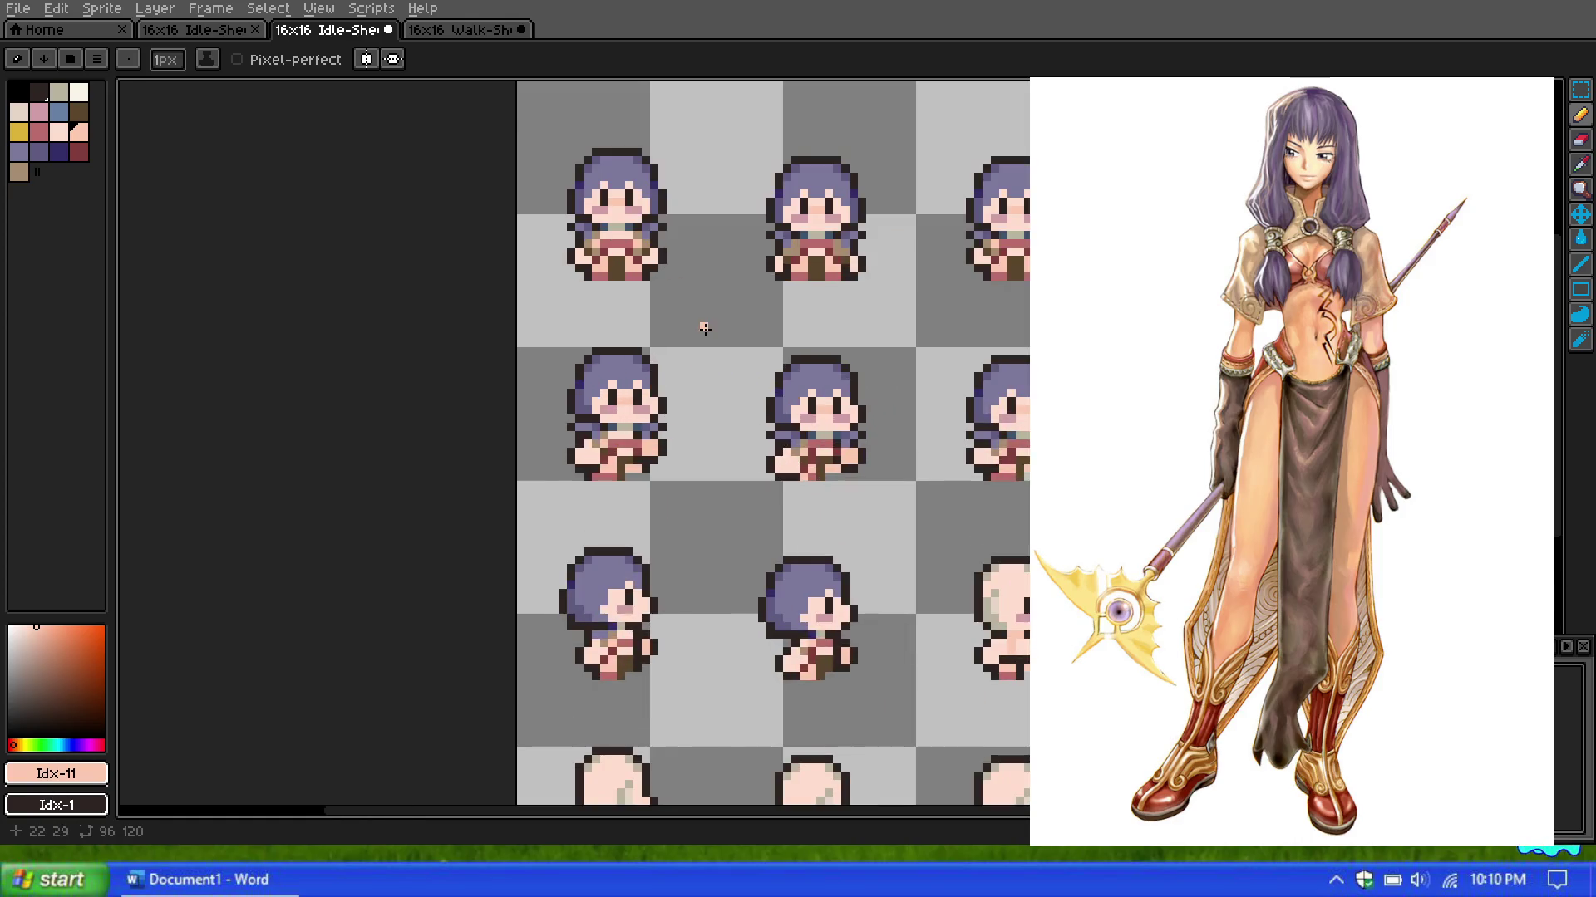
{"action": "scroll", "coordinate": [707, 399], "scroll_direction": "down", "scroll_amount": 1}
{"action": "scroll", "coordinate": [712, 474], "scroll_direction": "up", "scroll_amount": 1}
{"action": "scroll", "coordinate": [743, 454], "scroll_direction": "up", "scroll_amount": 1}
{"action": "scroll", "coordinate": [795, 519], "scroll_direction": "down", "scroll_amount": 1}
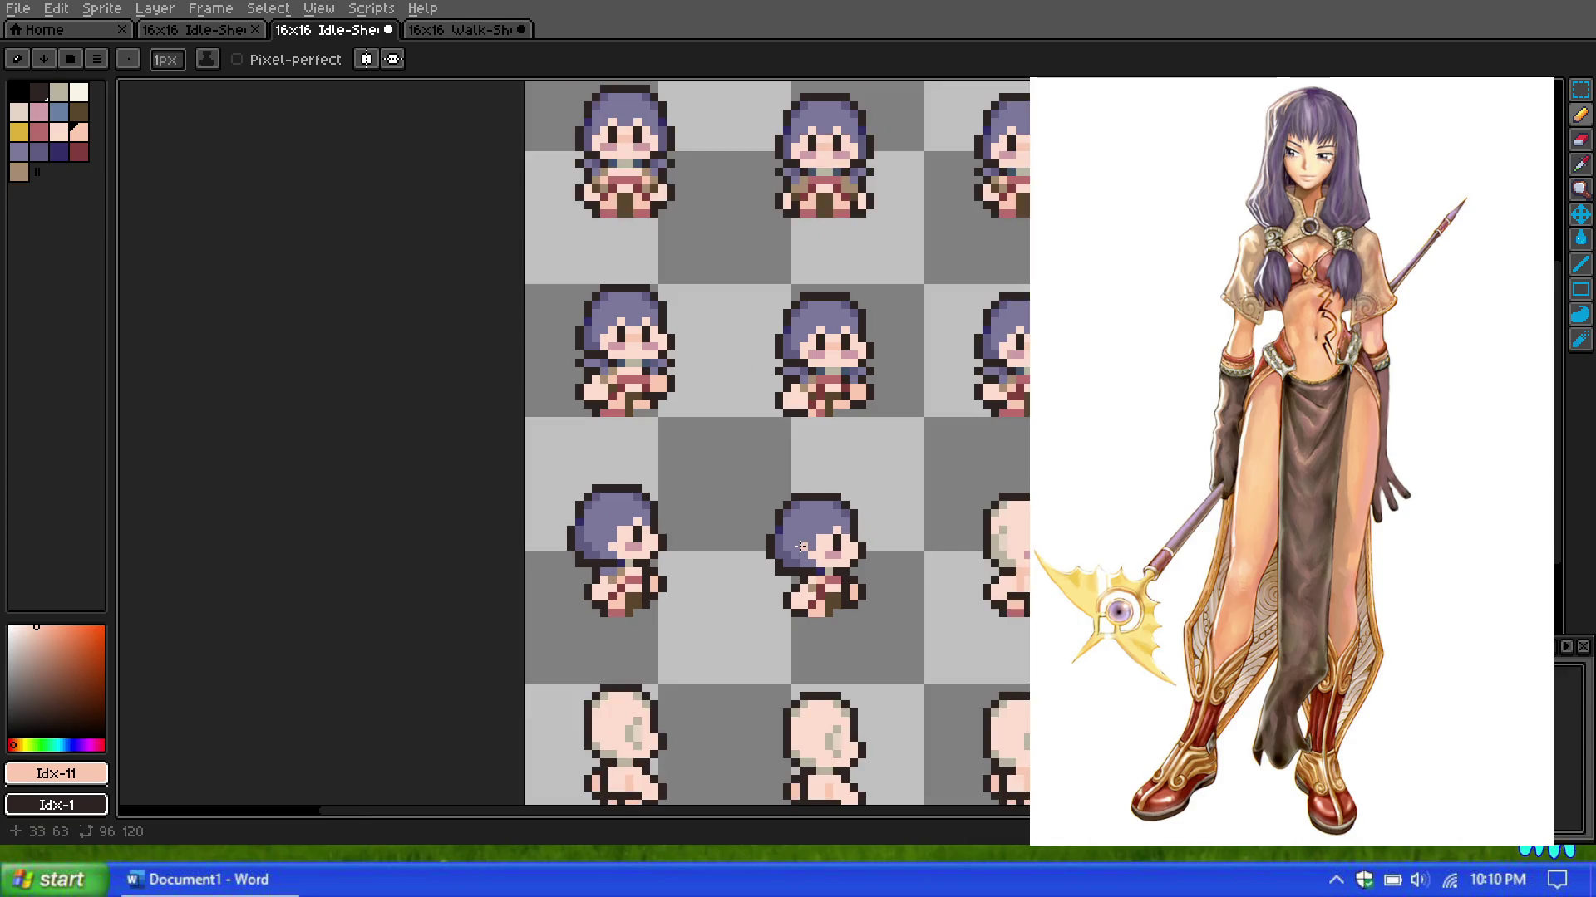
{"action": "scroll", "coordinate": [933, 631], "scroll_direction": "up", "scroll_amount": 2}
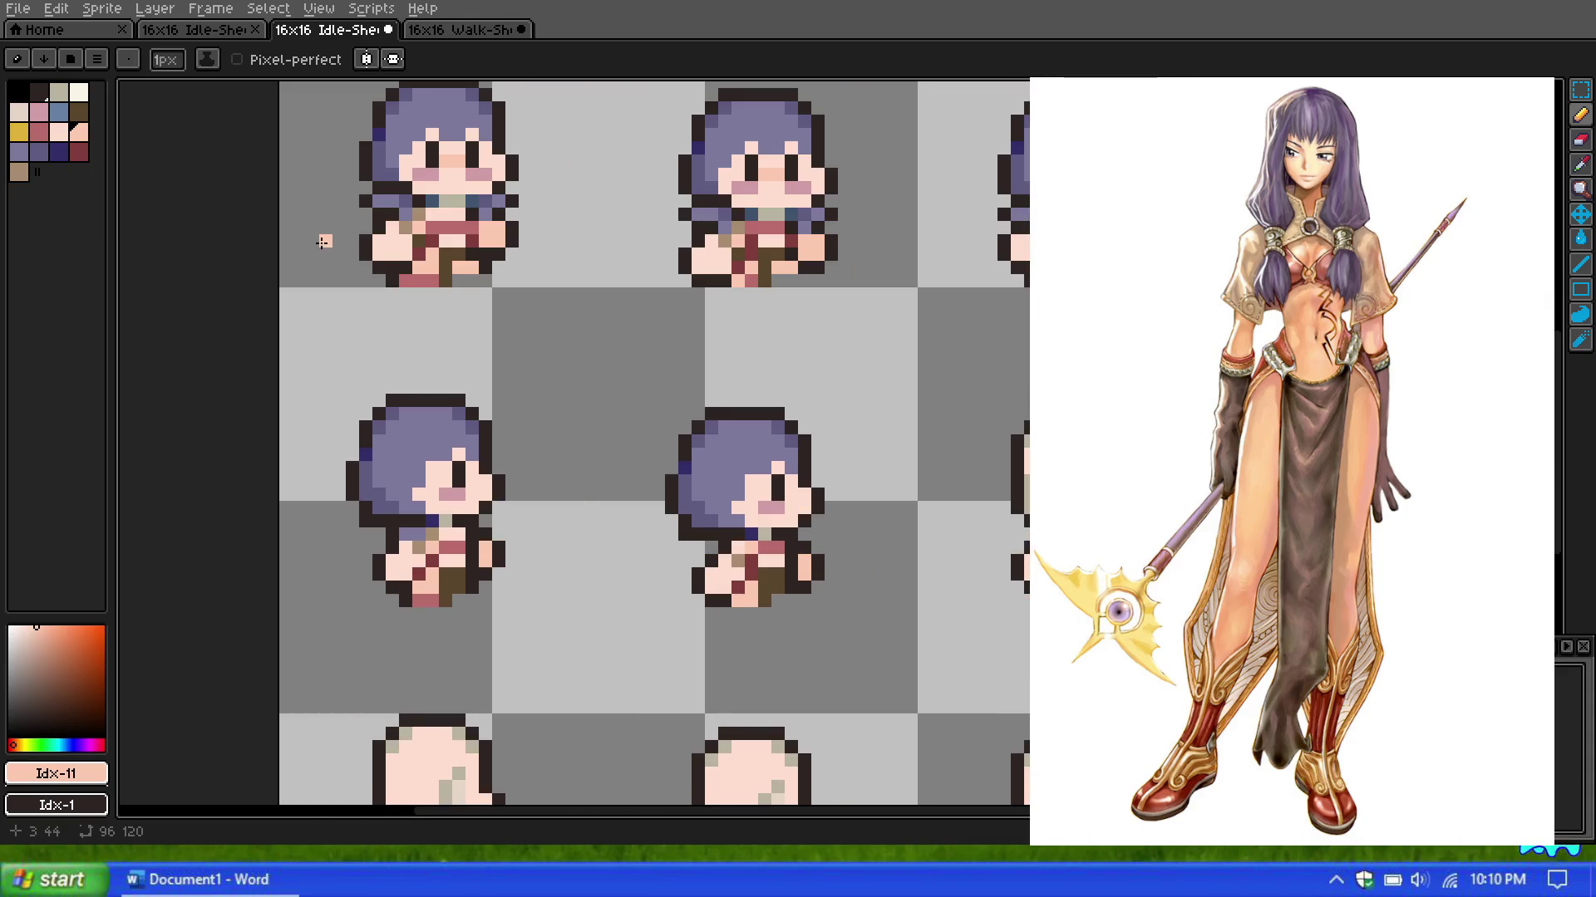
{"action": "left_click_drag", "start_coordinate": [625, 392], "coordinate": [879, 531]}
{"action": "key", "text": "ctrl+z"}
Step: Marquee-select the purple-haired side-view head and drop a copy onto the bald next frame
{"action": "left_click", "coordinate": [1579, 89]}
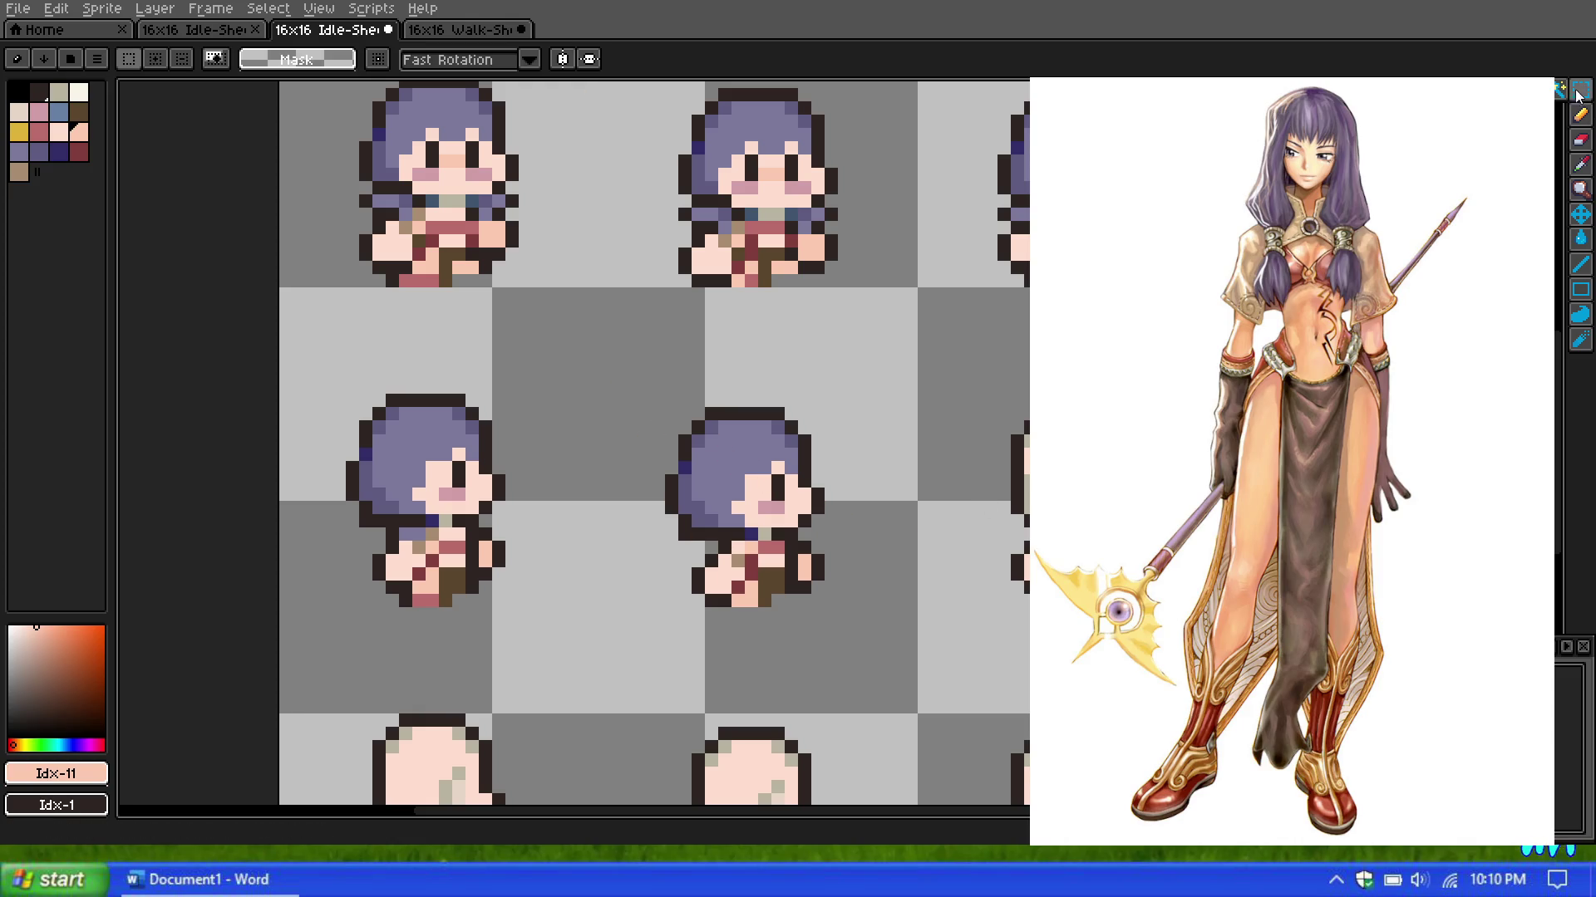
{"action": "left_click_drag", "start_coordinate": [598, 355], "coordinate": [877, 540]}
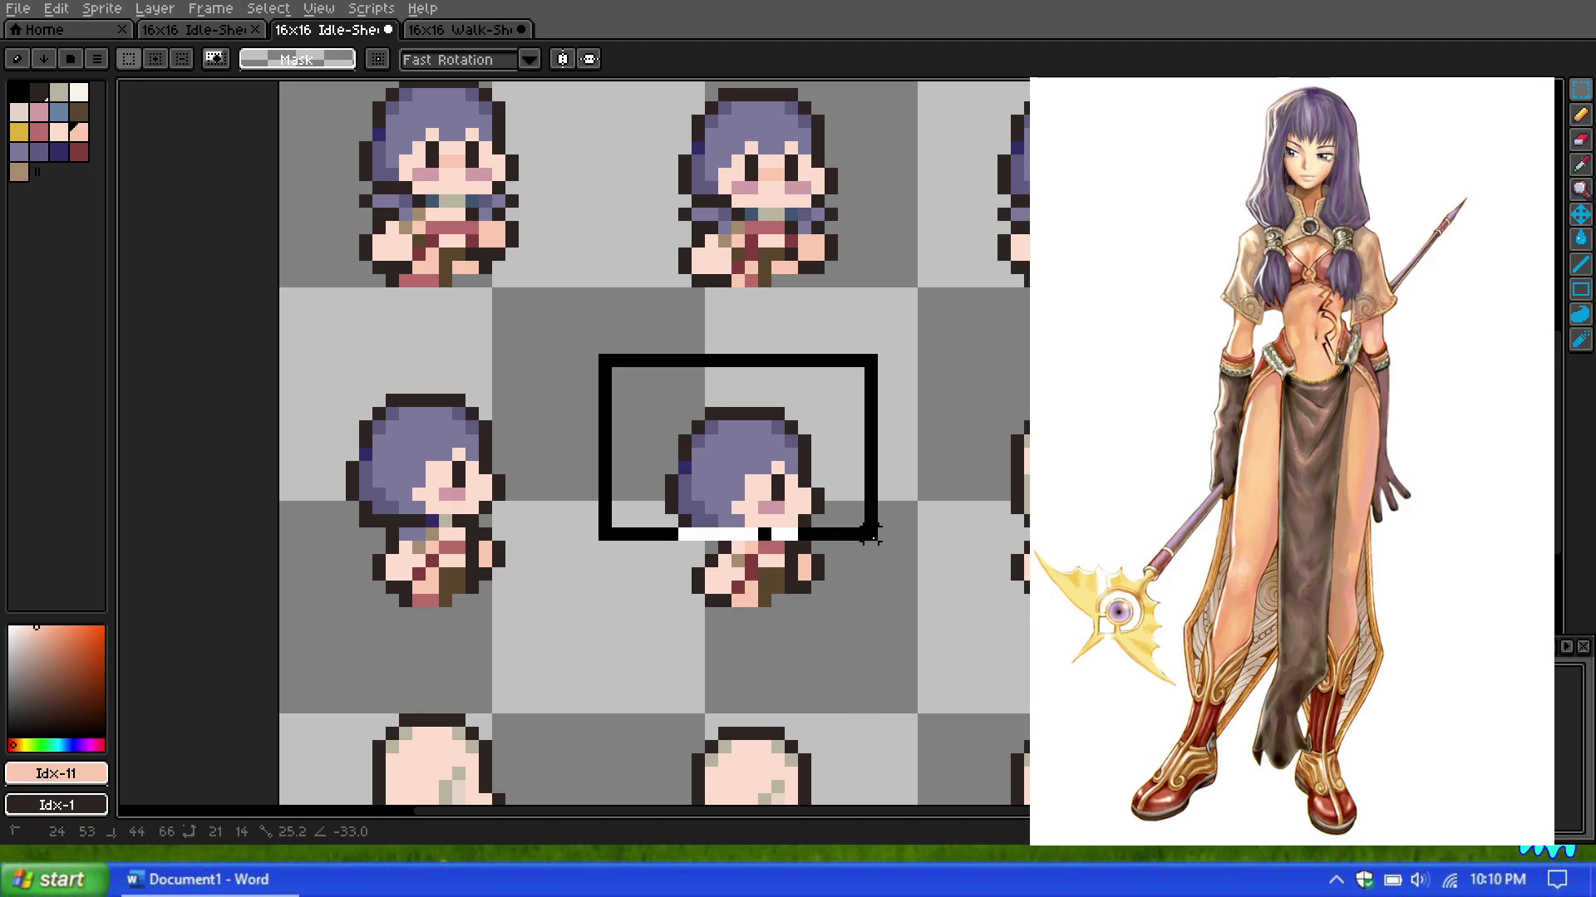
{"action": "left_click_drag", "start_coordinate": [634, 438], "coordinate": [967, 438]}
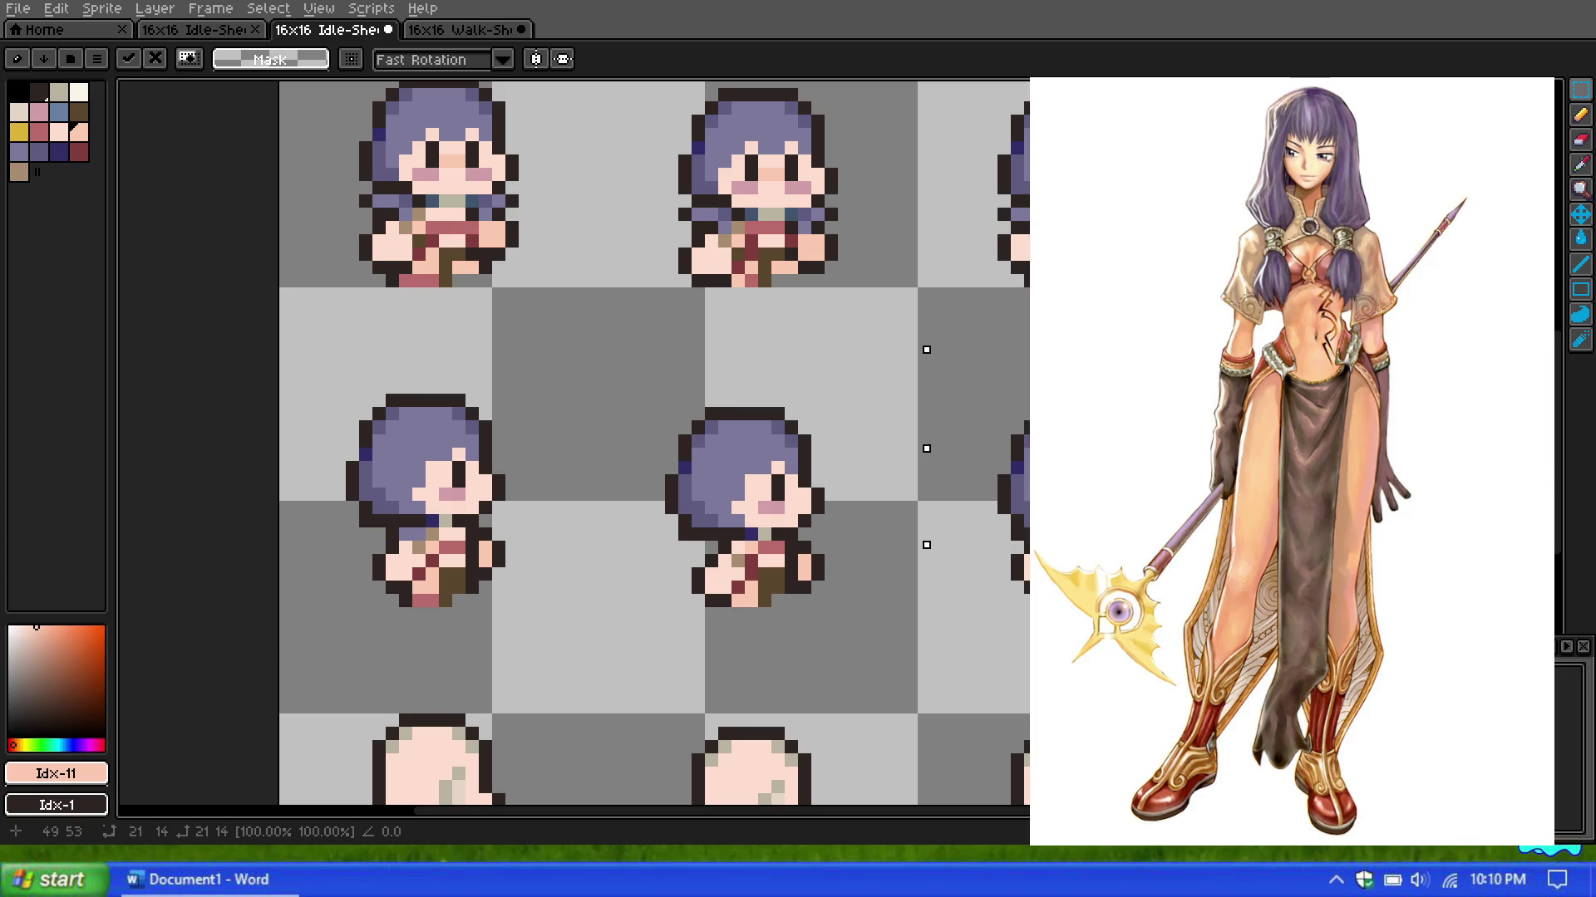
{"action": "mouse_move", "coordinate": [967, 438]}
{"action": "left_mouse_down"}
{"action": "mouse_move", "coordinate": [953, 359]}
{"action": "mouse_move", "coordinate": [939, 438]}
{"action": "left_mouse_up"}
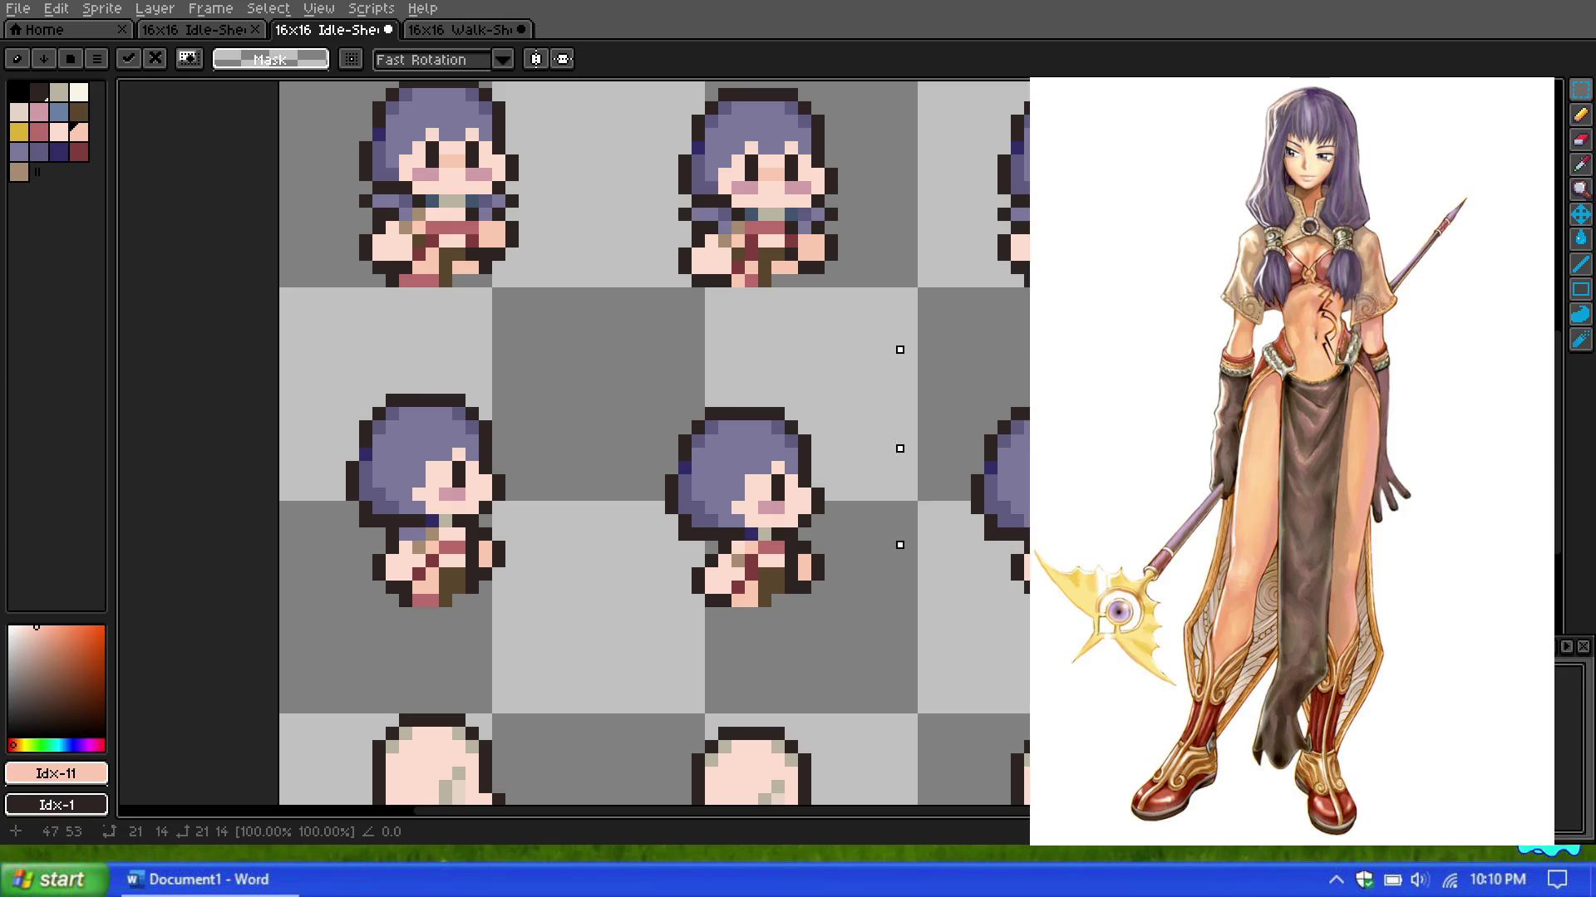
{"action": "left_click", "coordinate": [872, 404]}
{"action": "scroll", "coordinate": [831, 453], "scroll_direction": "down", "scroll_amount": 1}
{"action": "scroll", "coordinate": [831, 453], "scroll_direction": "up", "scroll_amount": 1}
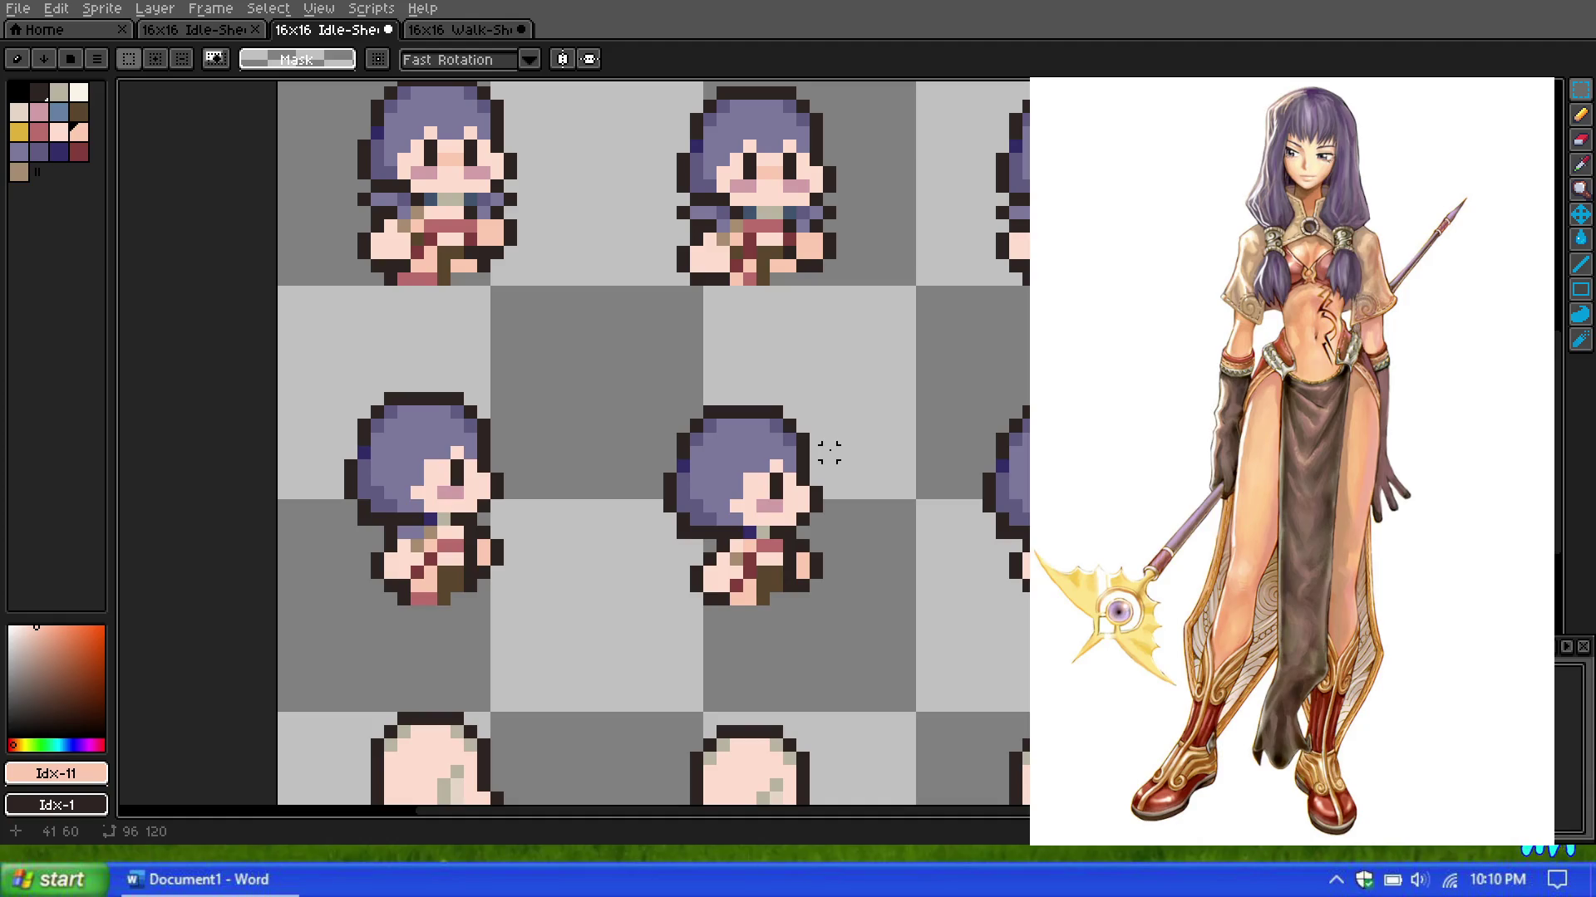
{"action": "scroll", "coordinate": [829, 453], "scroll_direction": "down", "scroll_amount": 2}
{"action": "scroll", "coordinate": [847, 407], "scroll_direction": "up", "scroll_amount": 1}
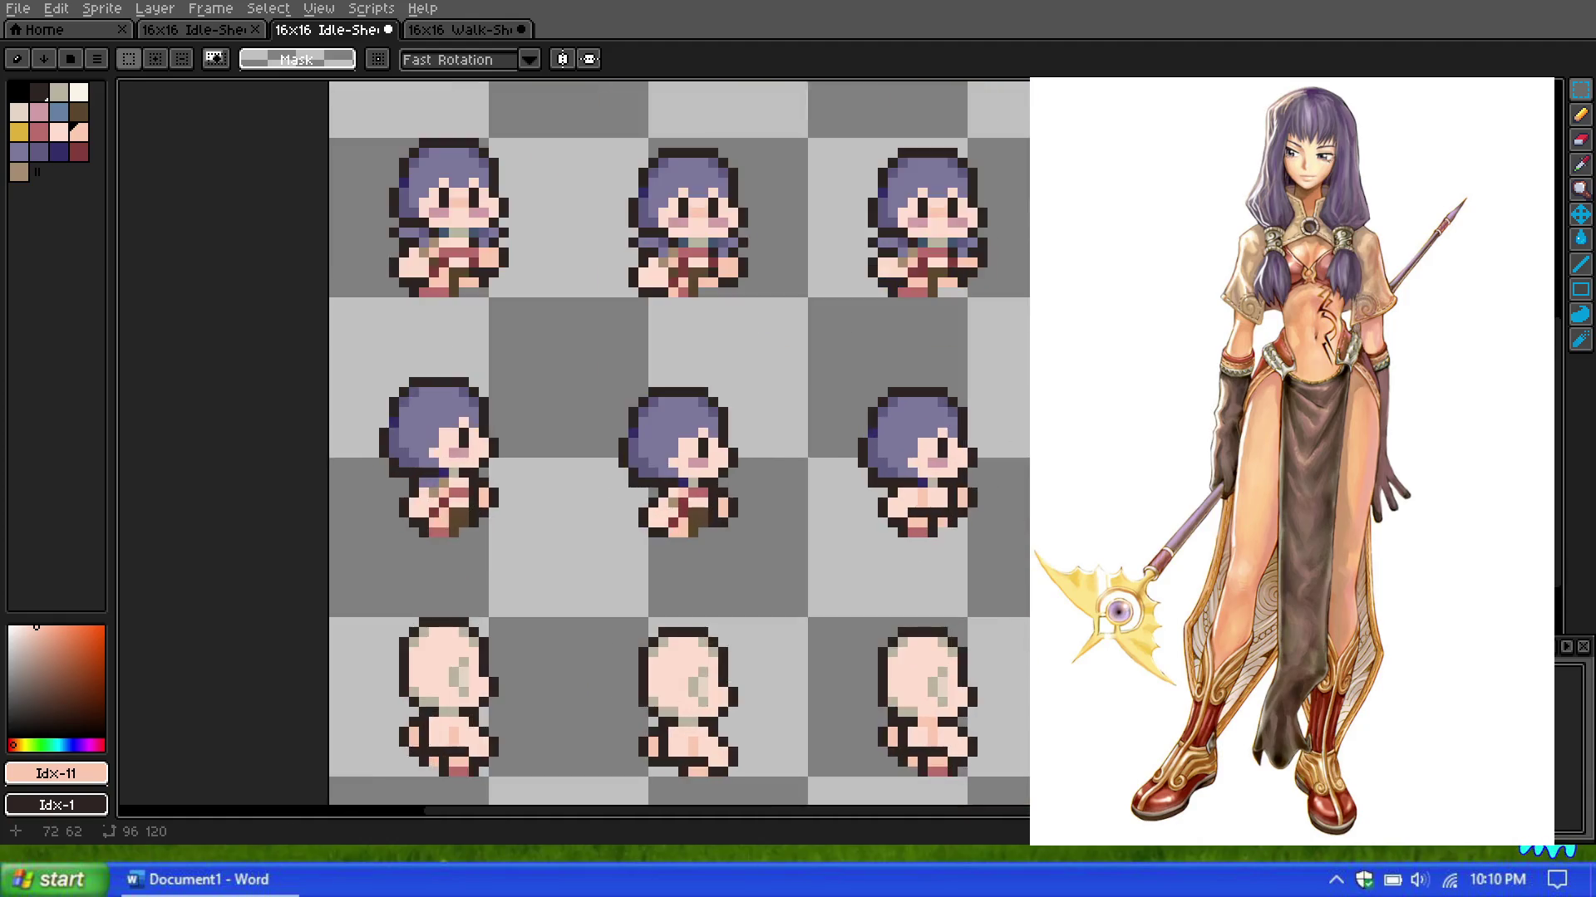
{"action": "scroll", "coordinate": [848, 406], "scroll_direction": "up", "scroll_amount": 3}
{"action": "scroll", "coordinate": [928, 438], "scroll_direction": "down", "scroll_amount": 2}
{"action": "scroll", "coordinate": [927, 438], "scroll_direction": "down", "scroll_amount": 1}
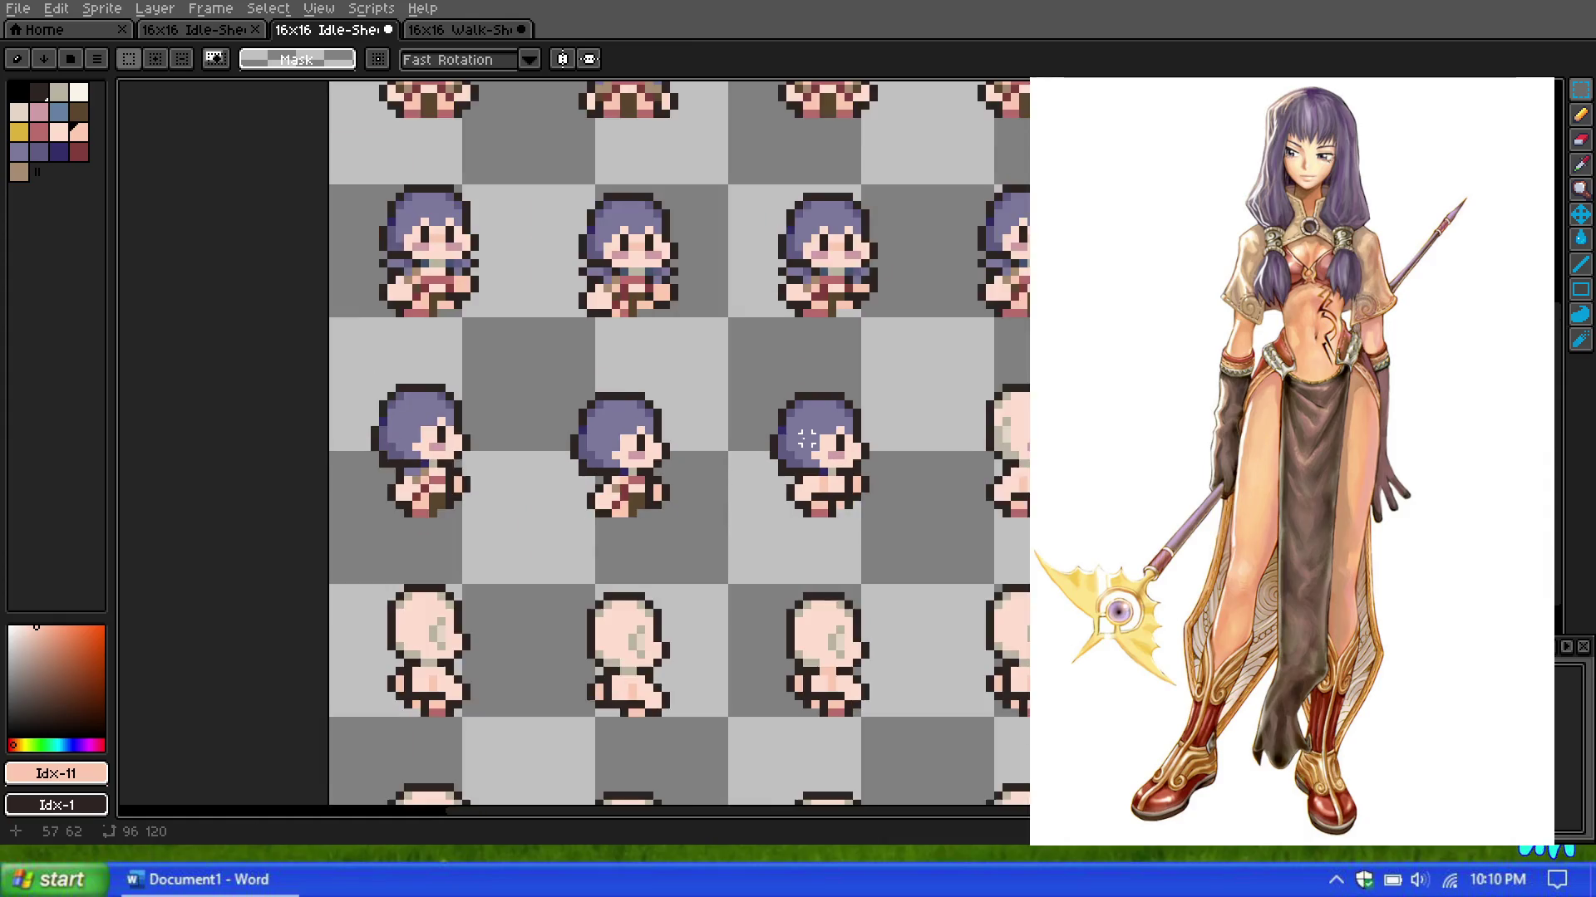
{"action": "scroll", "coordinate": [713, 412], "scroll_direction": "down", "scroll_amount": 3}
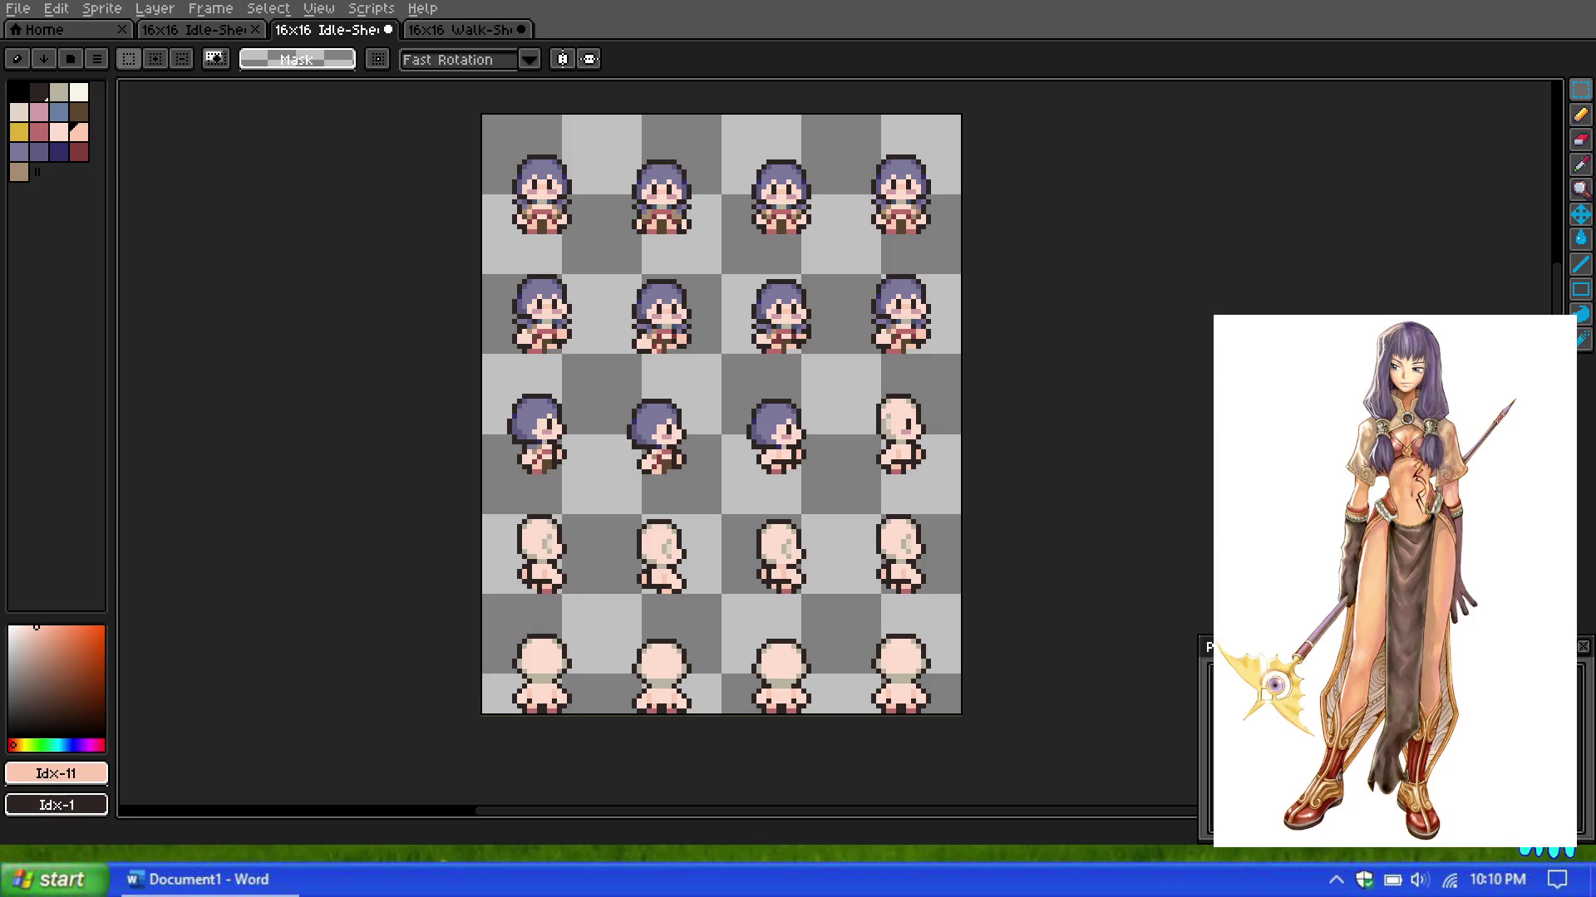
{"action": "scroll", "coordinate": [678, 342], "scroll_direction": "up", "scroll_amount": 1}
{"action": "scroll", "coordinate": [677, 343], "scroll_direction": "down", "scroll_amount": 1}
{"action": "scroll", "coordinate": [669, 291], "scroll_direction": "up", "scroll_amount": 2}
{"action": "scroll", "coordinate": [662, 236], "scroll_direction": "down", "scroll_amount": 1}
{"action": "scroll", "coordinate": [663, 237], "scroll_direction": "up", "scroll_amount": 1}
{"action": "scroll", "coordinate": [664, 245], "scroll_direction": "down", "scroll_amount": 1}
{"action": "scroll", "coordinate": [666, 253], "scroll_direction": "up", "scroll_amount": 1}
{"action": "scroll", "coordinate": [667, 264], "scroll_direction": "down", "scroll_amount": 1}
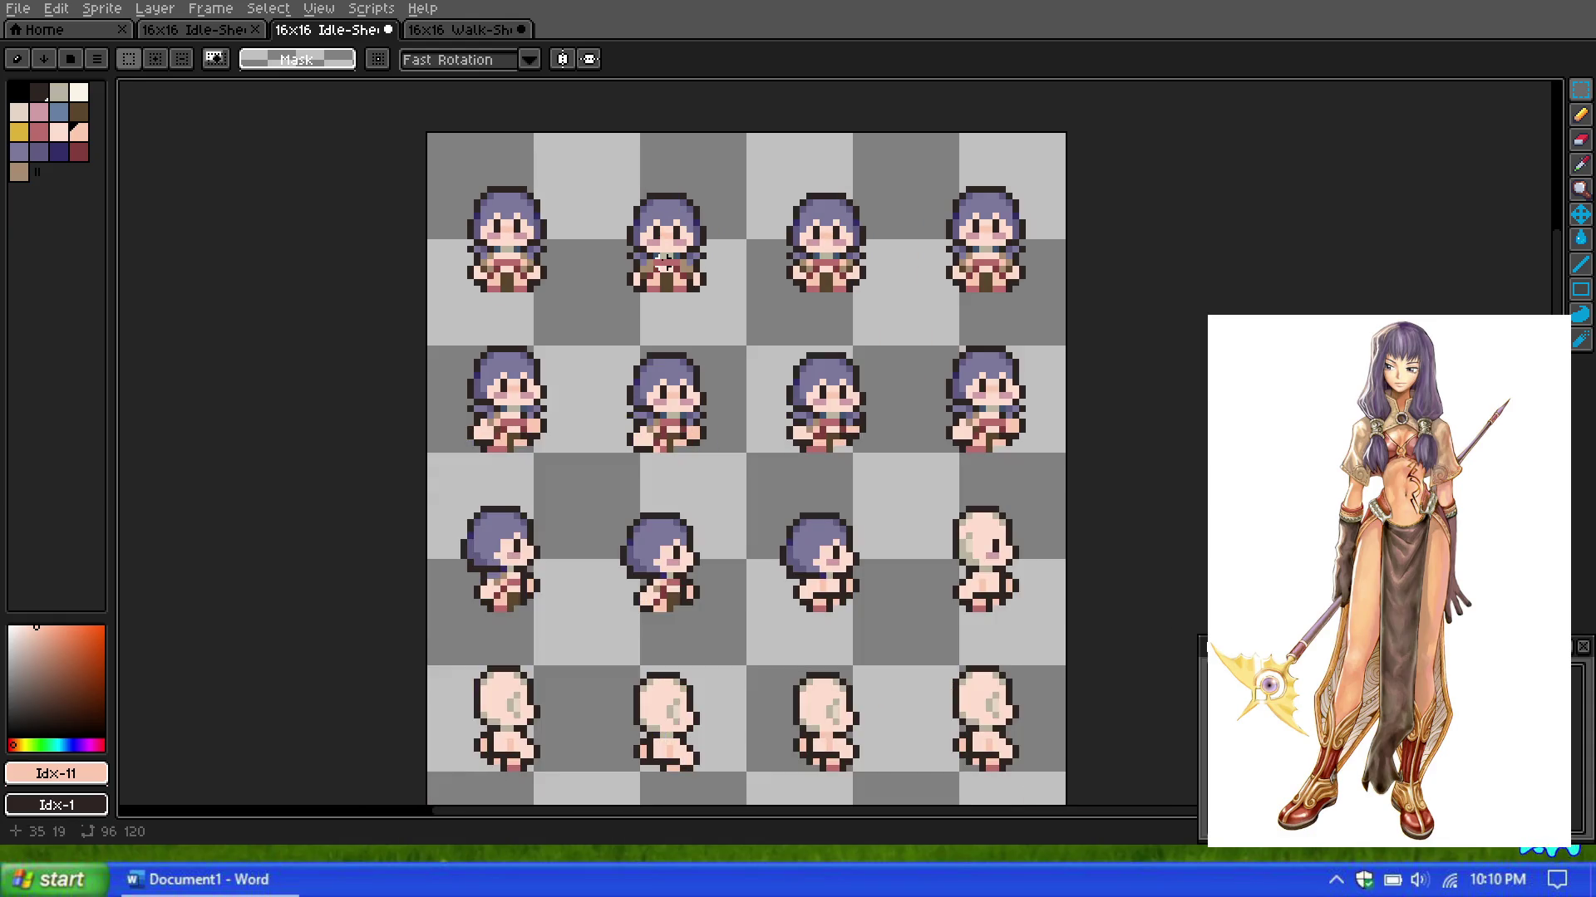
{"action": "scroll", "coordinate": [780, 313], "scroll_direction": "down", "scroll_amount": 1}
{"action": "scroll", "coordinate": [786, 346], "scroll_direction": "up", "scroll_amount": 2}
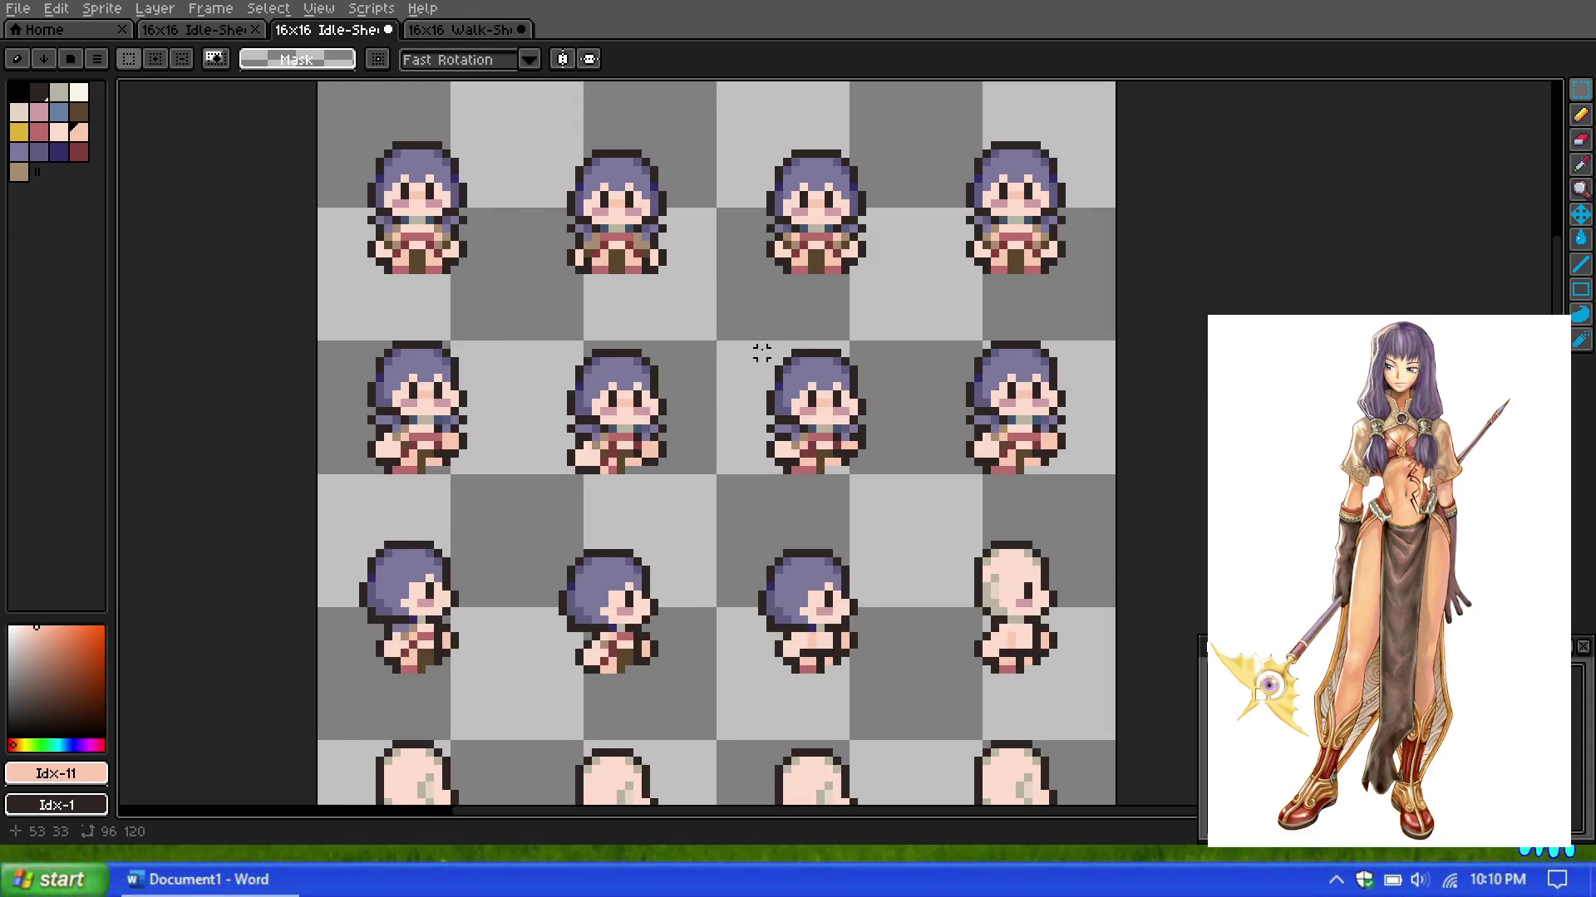
{"action": "scroll", "coordinate": [745, 344], "scroll_direction": "down", "scroll_amount": 3}
{"action": "scroll", "coordinate": [749, 348], "scroll_direction": "up", "scroll_amount": 3}
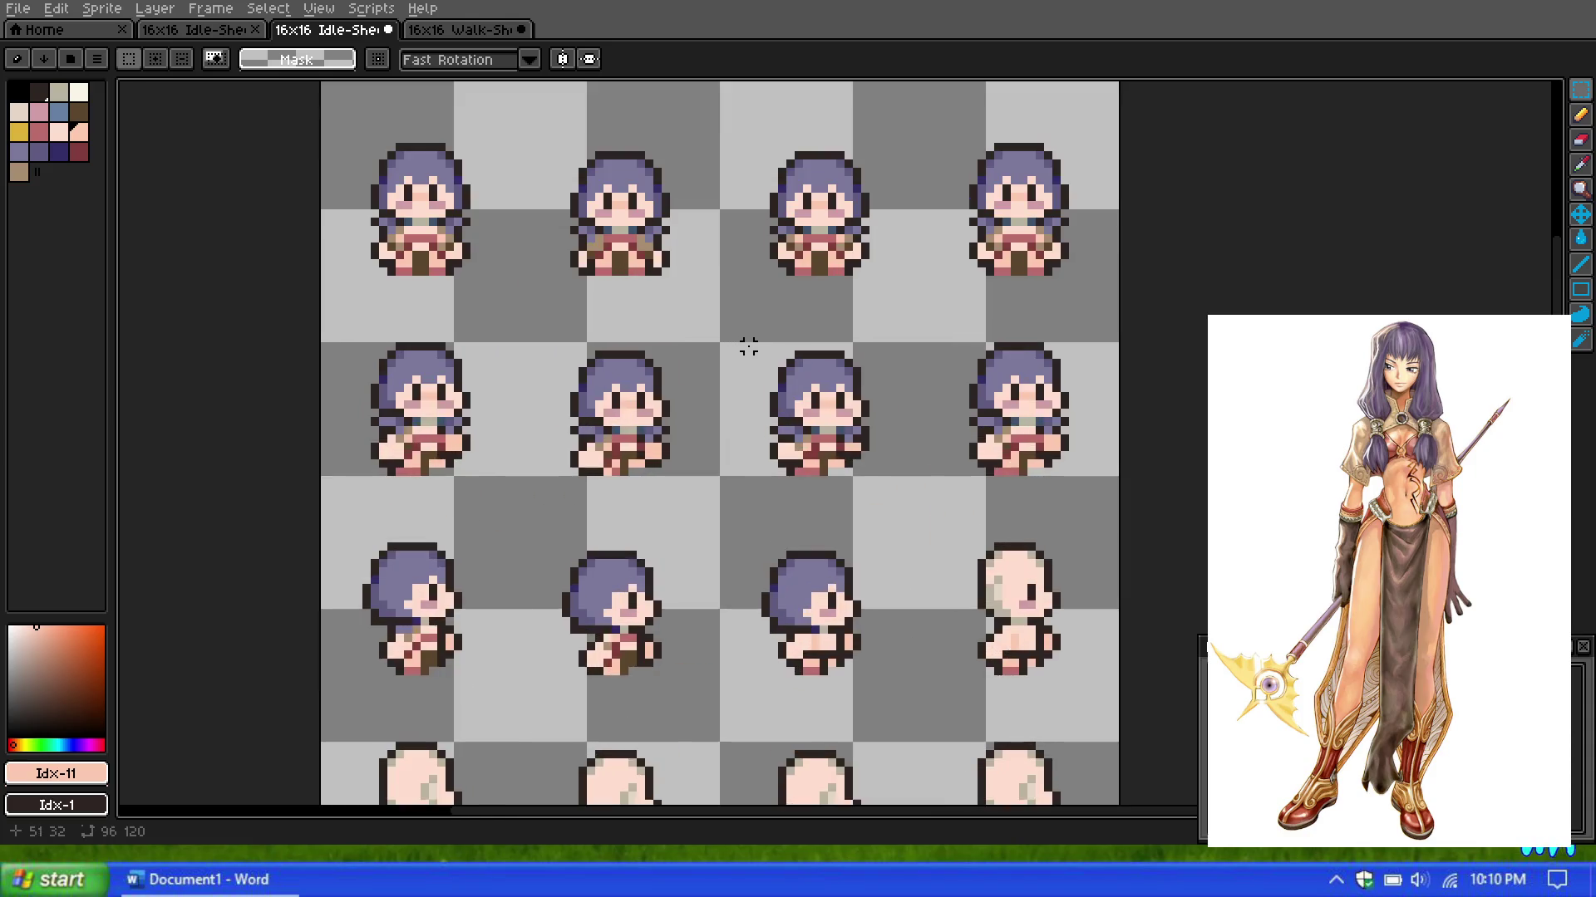
{"action": "scroll", "coordinate": [737, 347], "scroll_direction": "down", "scroll_amount": 1}
{"action": "scroll", "coordinate": [730, 348], "scroll_direction": "up", "scroll_amount": 1}
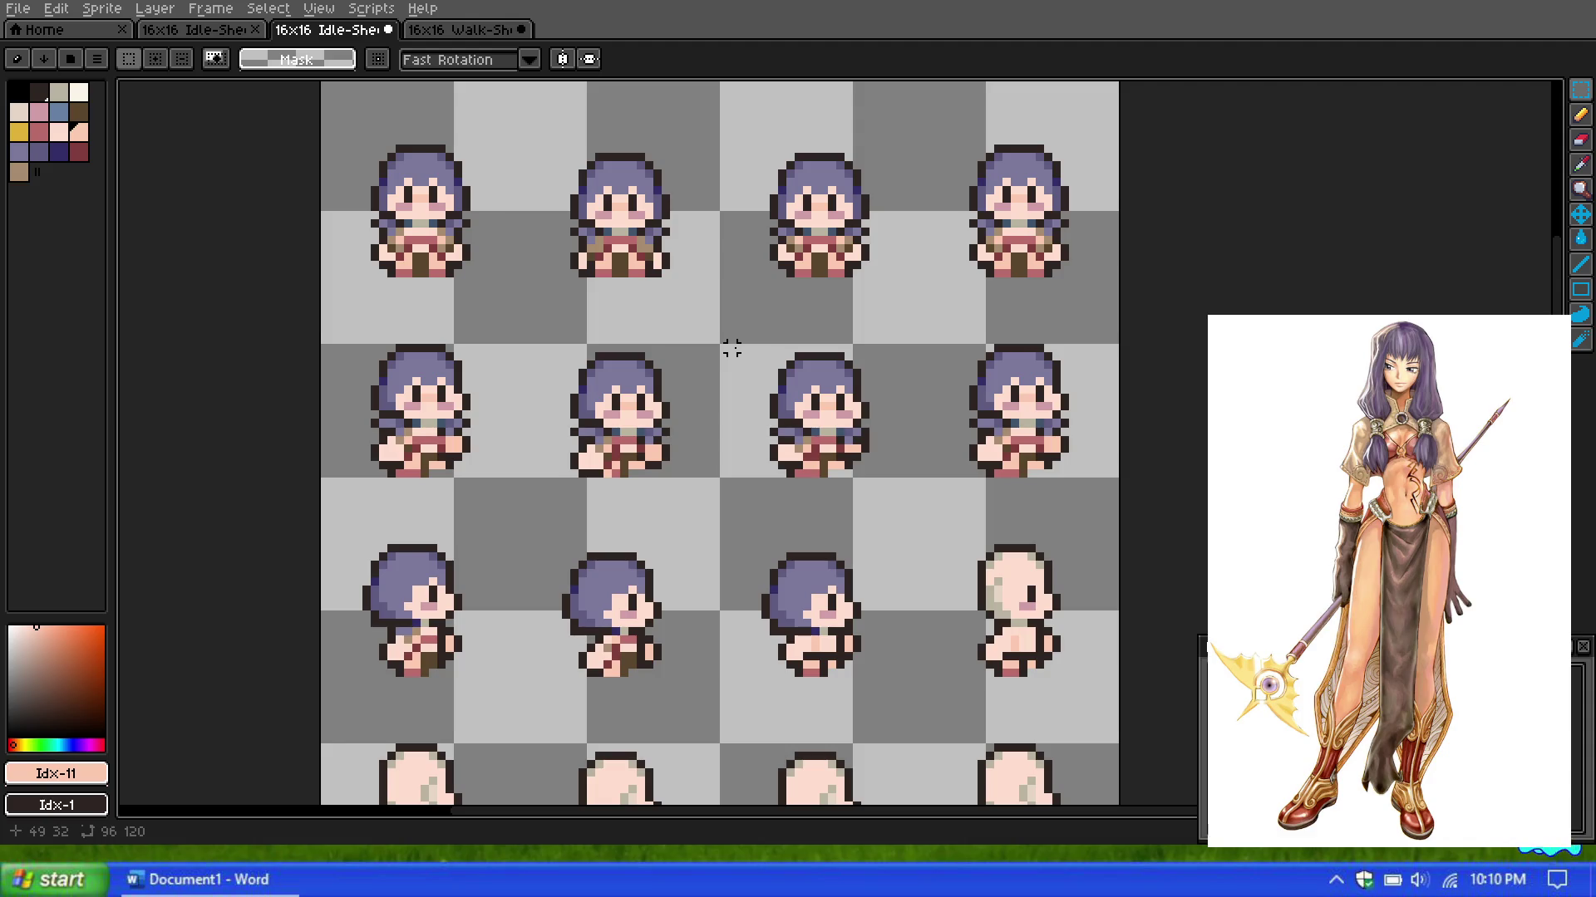
{"action": "scroll", "coordinate": [732, 348], "scroll_direction": "down", "scroll_amount": 3}
{"action": "scroll", "coordinate": [734, 391], "scroll_direction": "up", "scroll_amount": 2}
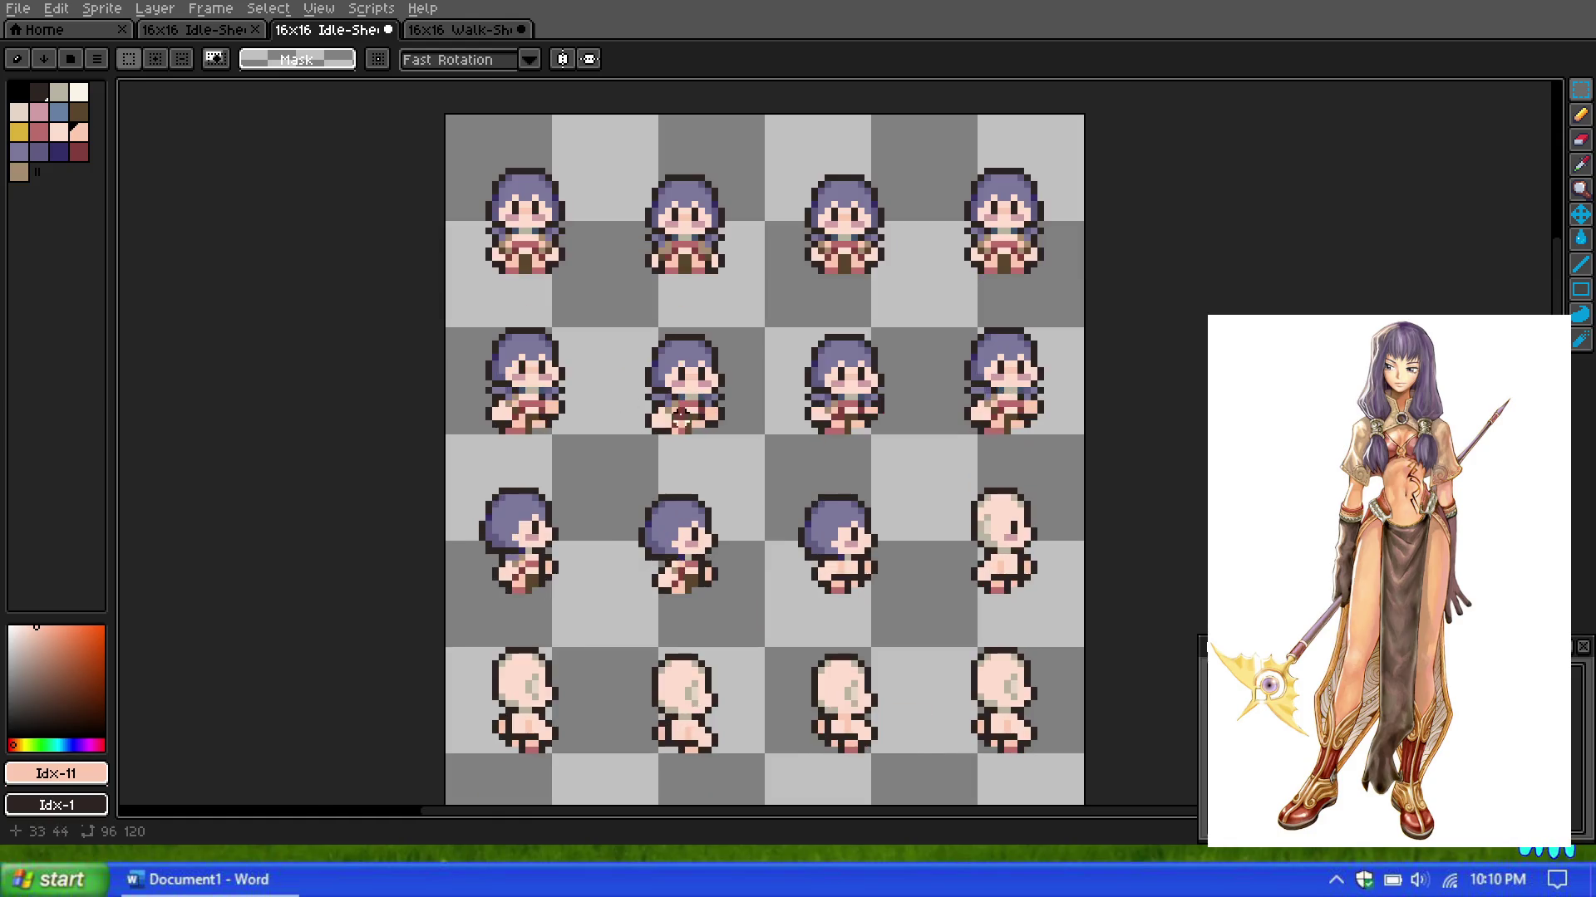
{"action": "scroll", "coordinate": [738, 441], "scroll_direction": "up", "scroll_amount": 1}
{"action": "scroll", "coordinate": [738, 440], "scroll_direction": "down", "scroll_amount": 1}
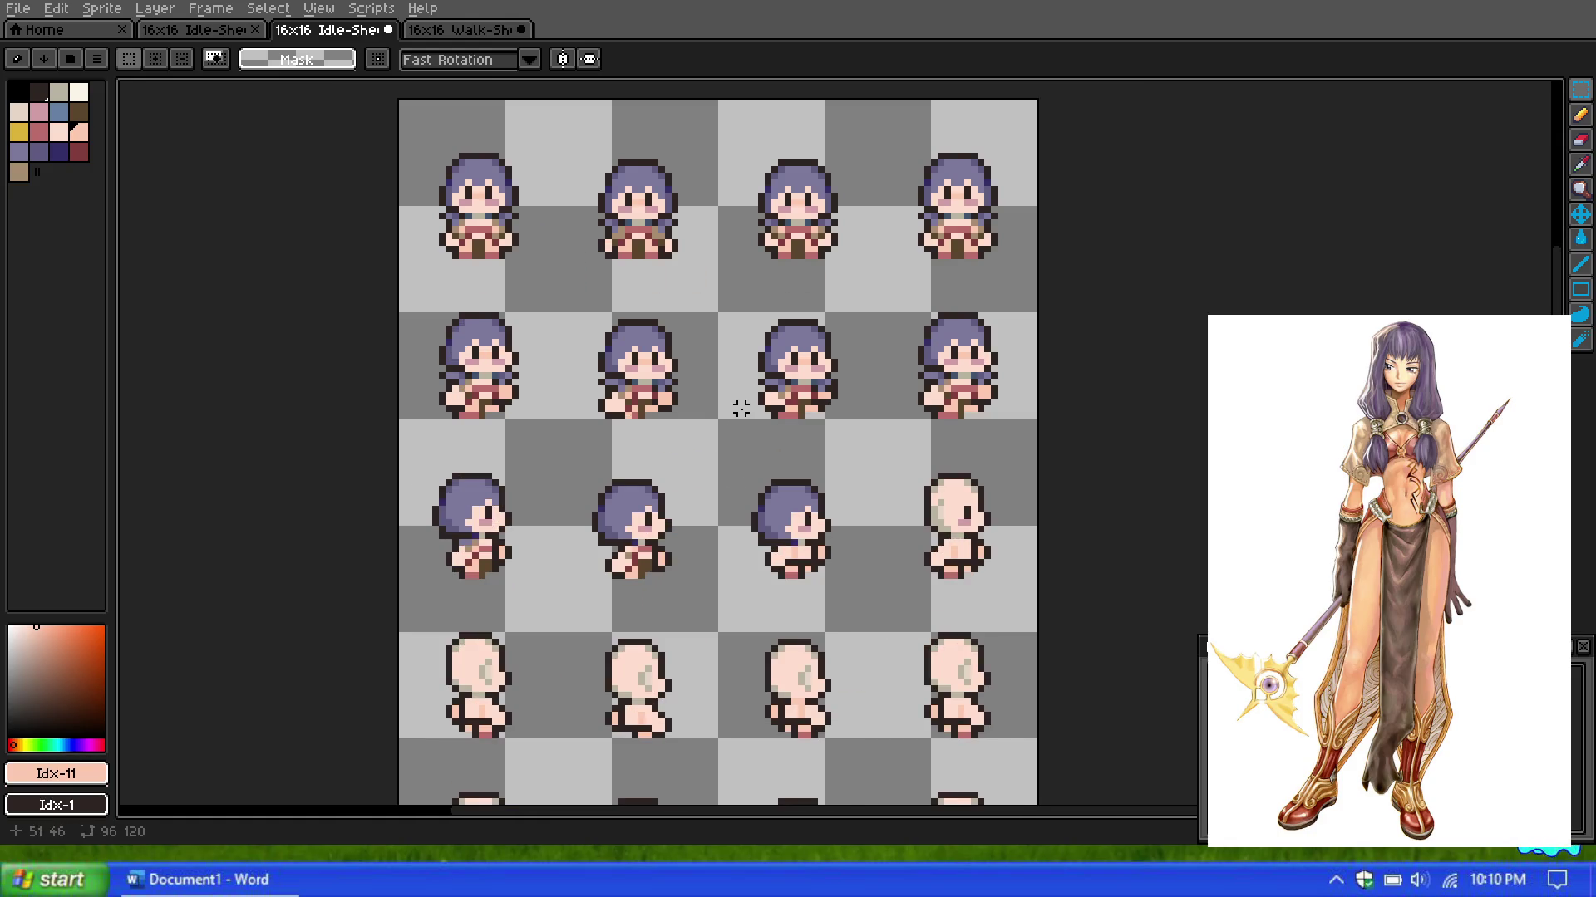
{"action": "scroll", "coordinate": [741, 409], "scroll_direction": "up", "scroll_amount": 1}
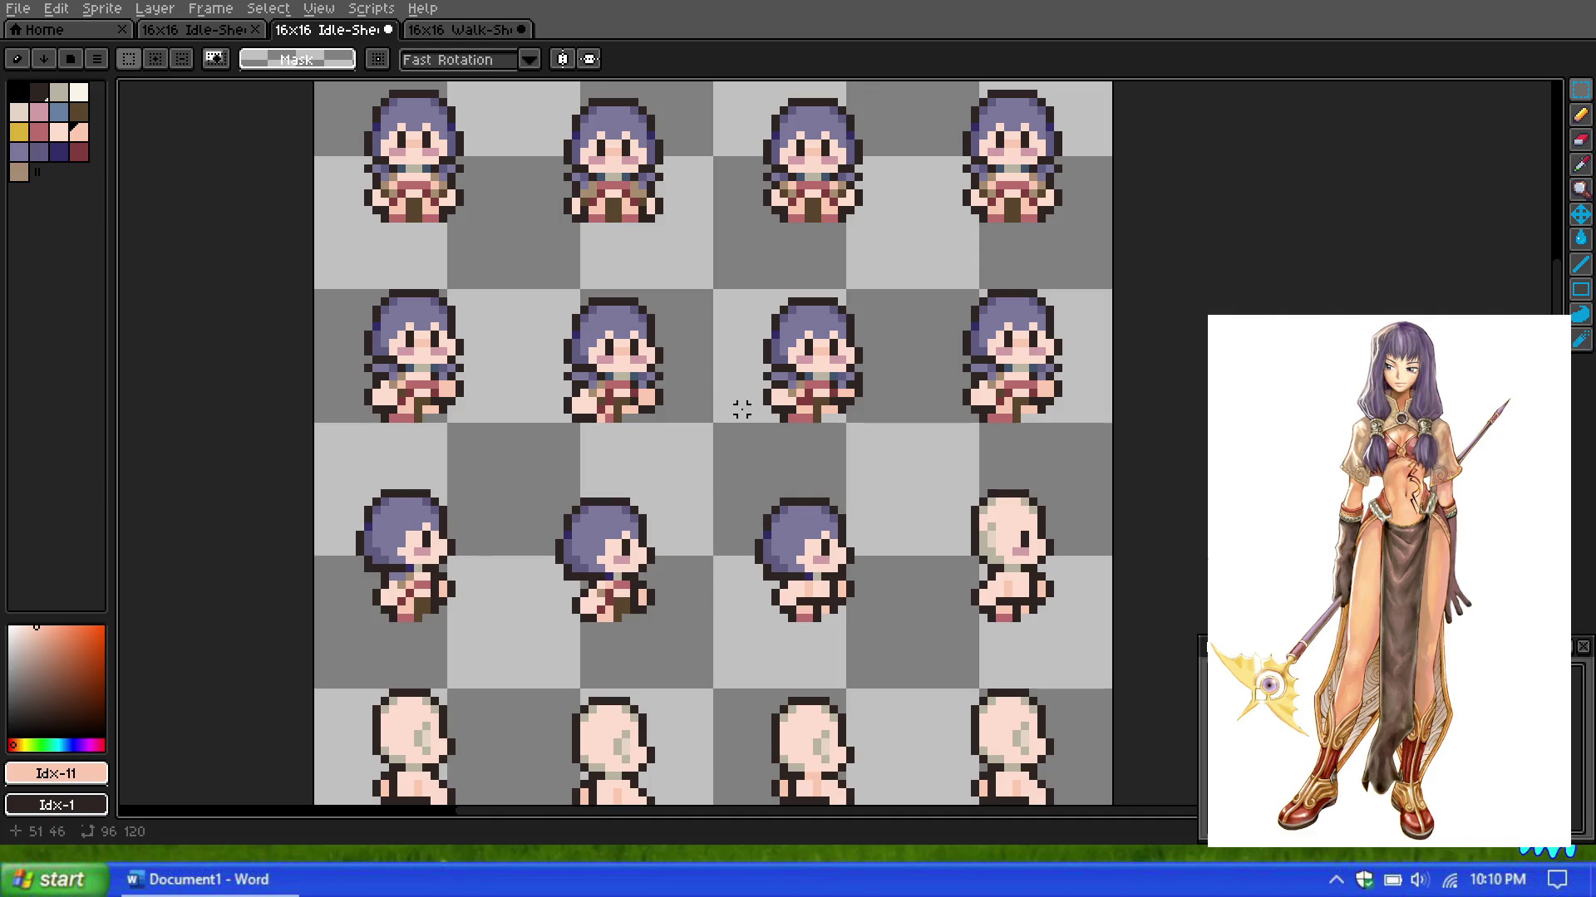
{"action": "scroll", "coordinate": [735, 405], "scroll_direction": "down", "scroll_amount": 1}
{"action": "scroll", "coordinate": [559, 449], "scroll_direction": "down", "scroll_amount": 1}
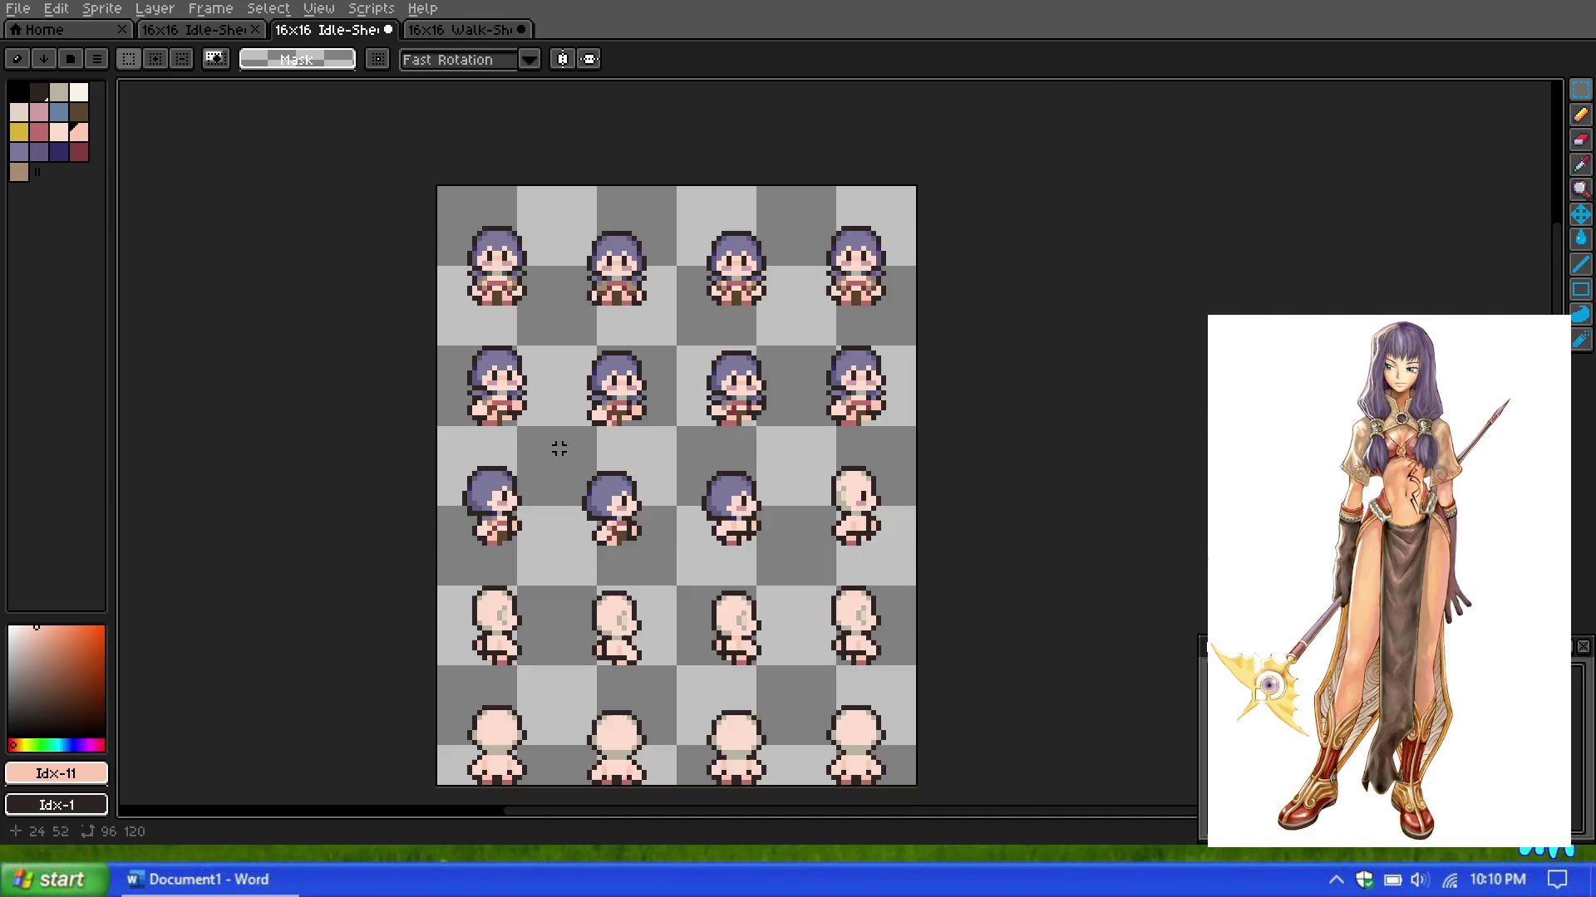
{"action": "scroll", "coordinate": [459, 449], "scroll_direction": "up", "scroll_amount": 1}
{"action": "scroll", "coordinate": [462, 446], "scroll_direction": "up", "scroll_amount": 2}
{"action": "scroll", "coordinate": [564, 417], "scroll_direction": "down", "scroll_amount": 2}
{"action": "scroll", "coordinate": [592, 428], "scroll_direction": "down", "scroll_amount": 2}
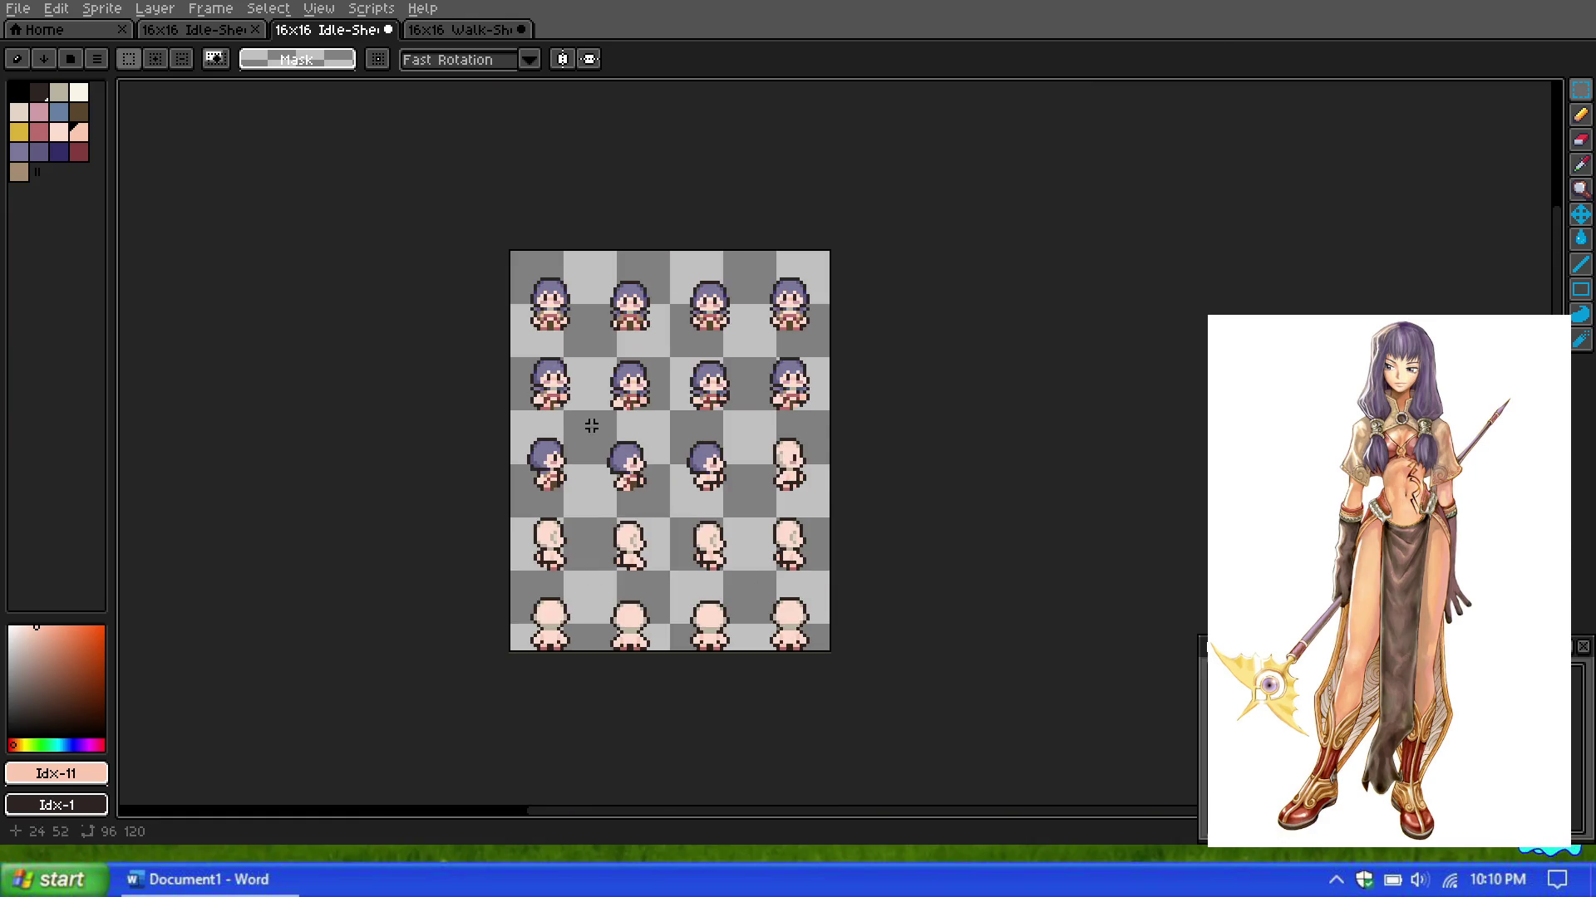
{"action": "scroll", "coordinate": [586, 442], "scroll_direction": "up", "scroll_amount": 2}
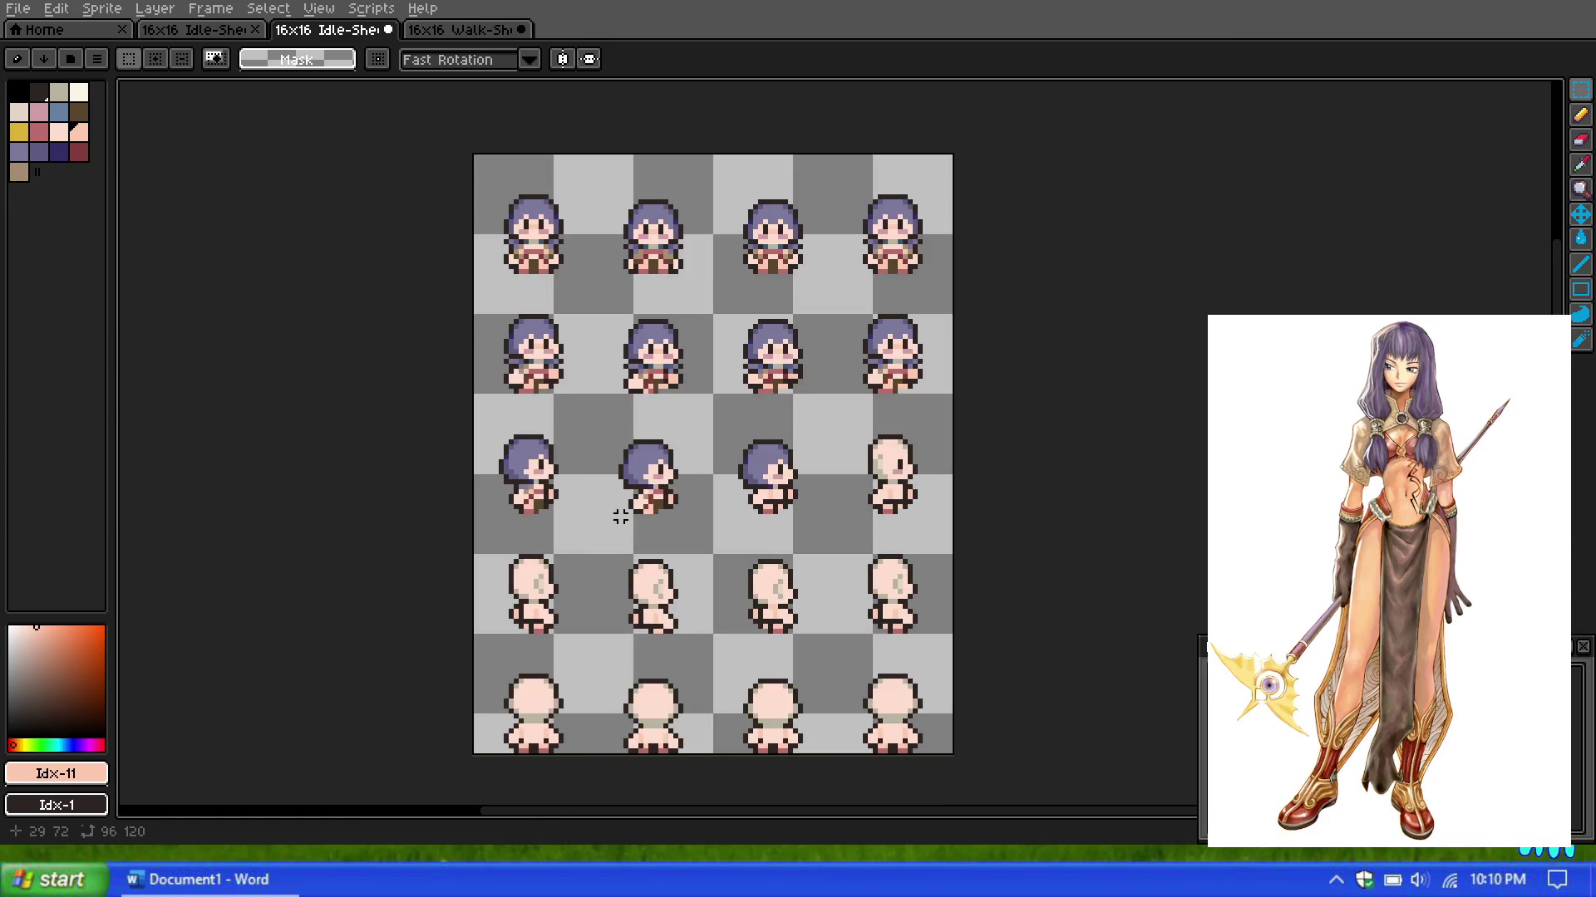
{"action": "scroll", "coordinate": [621, 517], "scroll_direction": "down", "scroll_amount": 1}
{"action": "scroll", "coordinate": [670, 470], "scroll_direction": "up", "scroll_amount": 1}
{"action": "scroll", "coordinate": [572, 474], "scroll_direction": "up", "scroll_amount": 1}
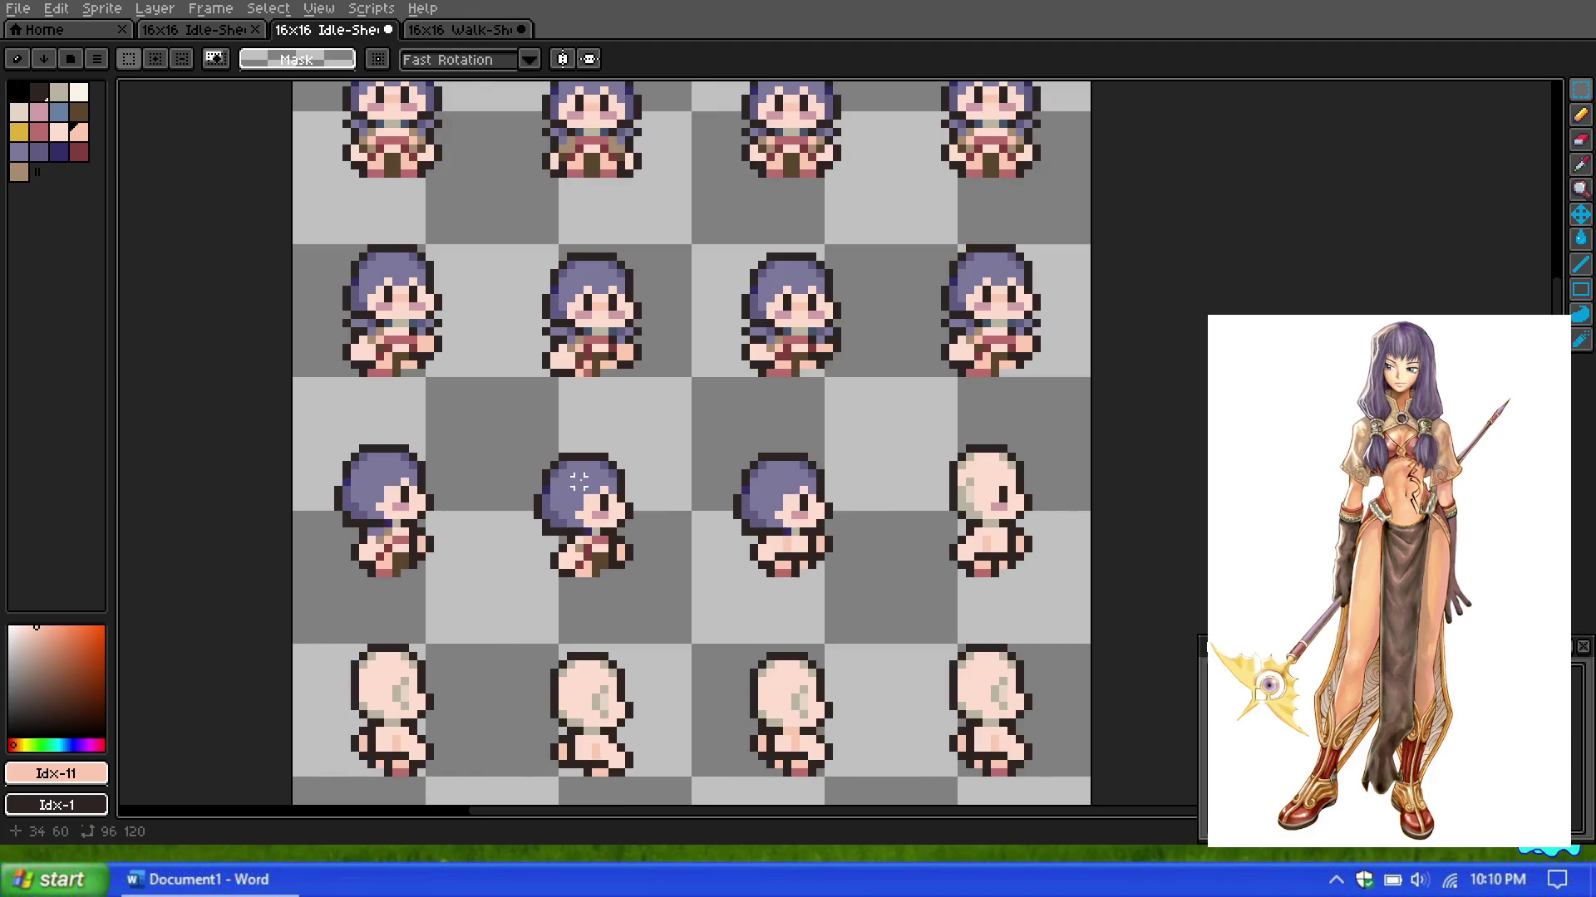
{"action": "scroll", "coordinate": [397, 524], "scroll_direction": "up", "scroll_amount": 1}
{"action": "scroll", "coordinate": [389, 519], "scroll_direction": "up", "scroll_amount": 1}
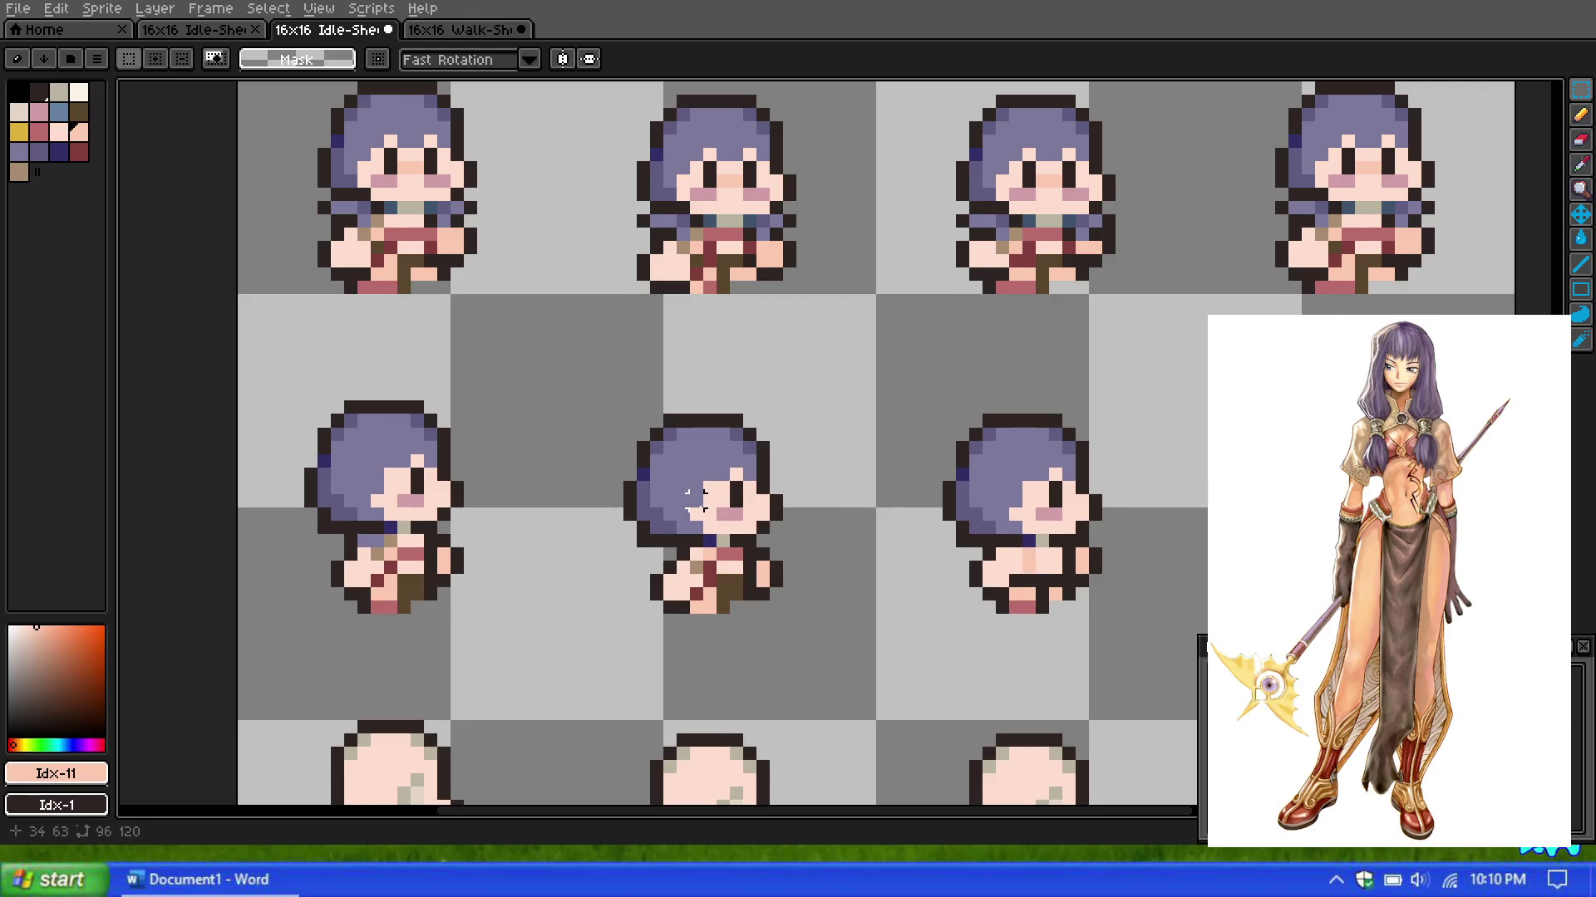
{"action": "scroll", "coordinate": [641, 608], "scroll_direction": "up", "scroll_amount": 1}
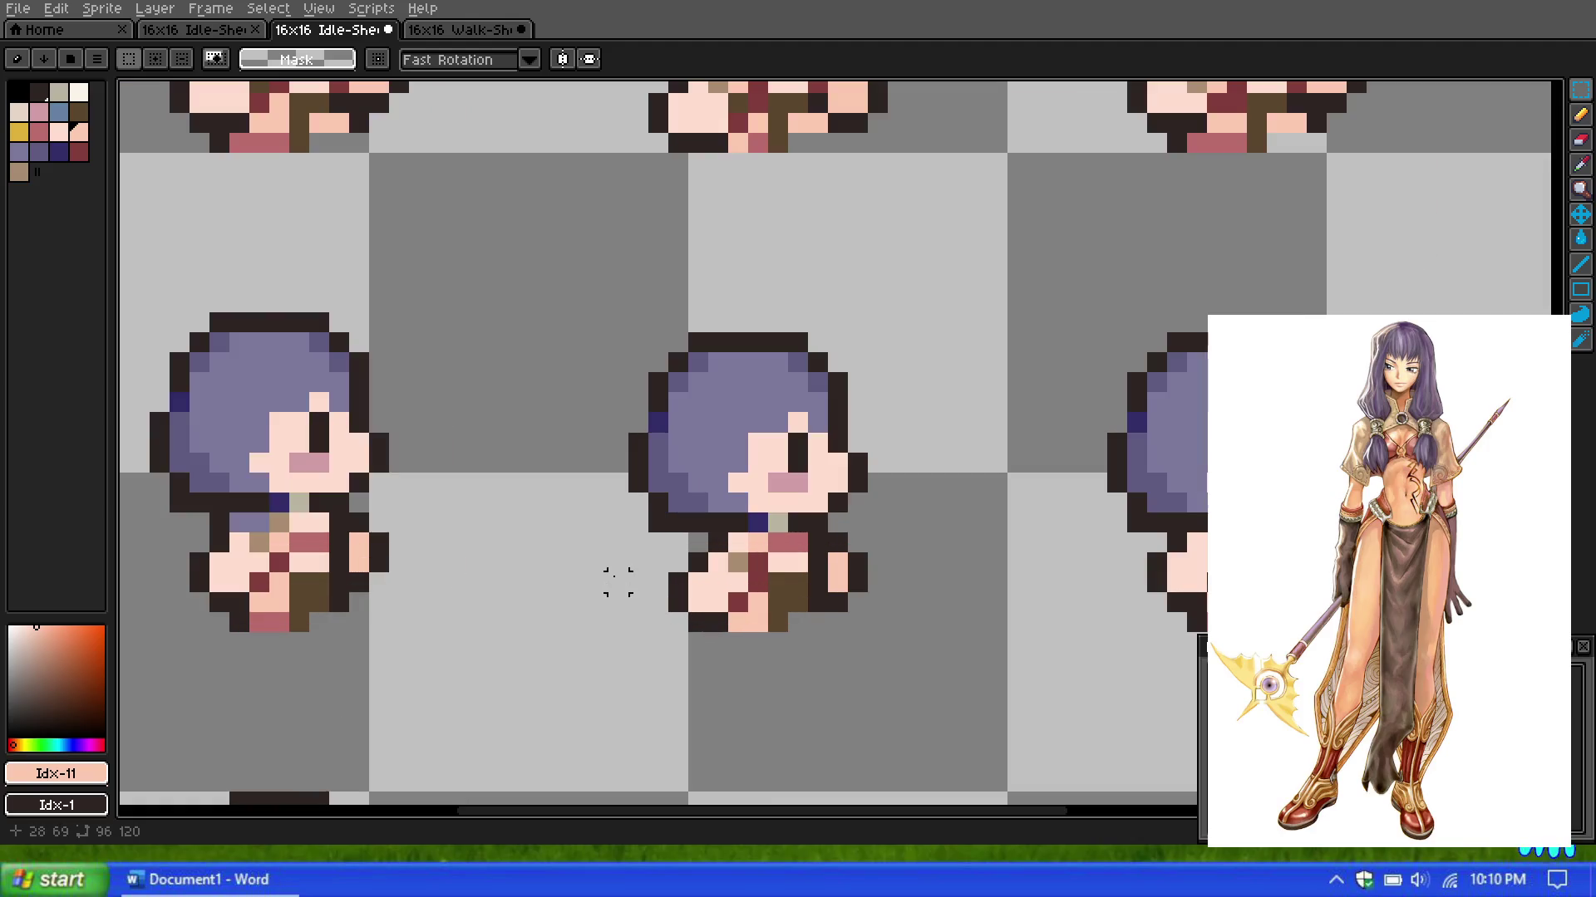
{"action": "left_click", "coordinate": [1580, 115]}
Step: Paint purple hair pixels over the middle side sprite's neck and shoulder
{"action": "left_click", "coordinate": [18, 151]}
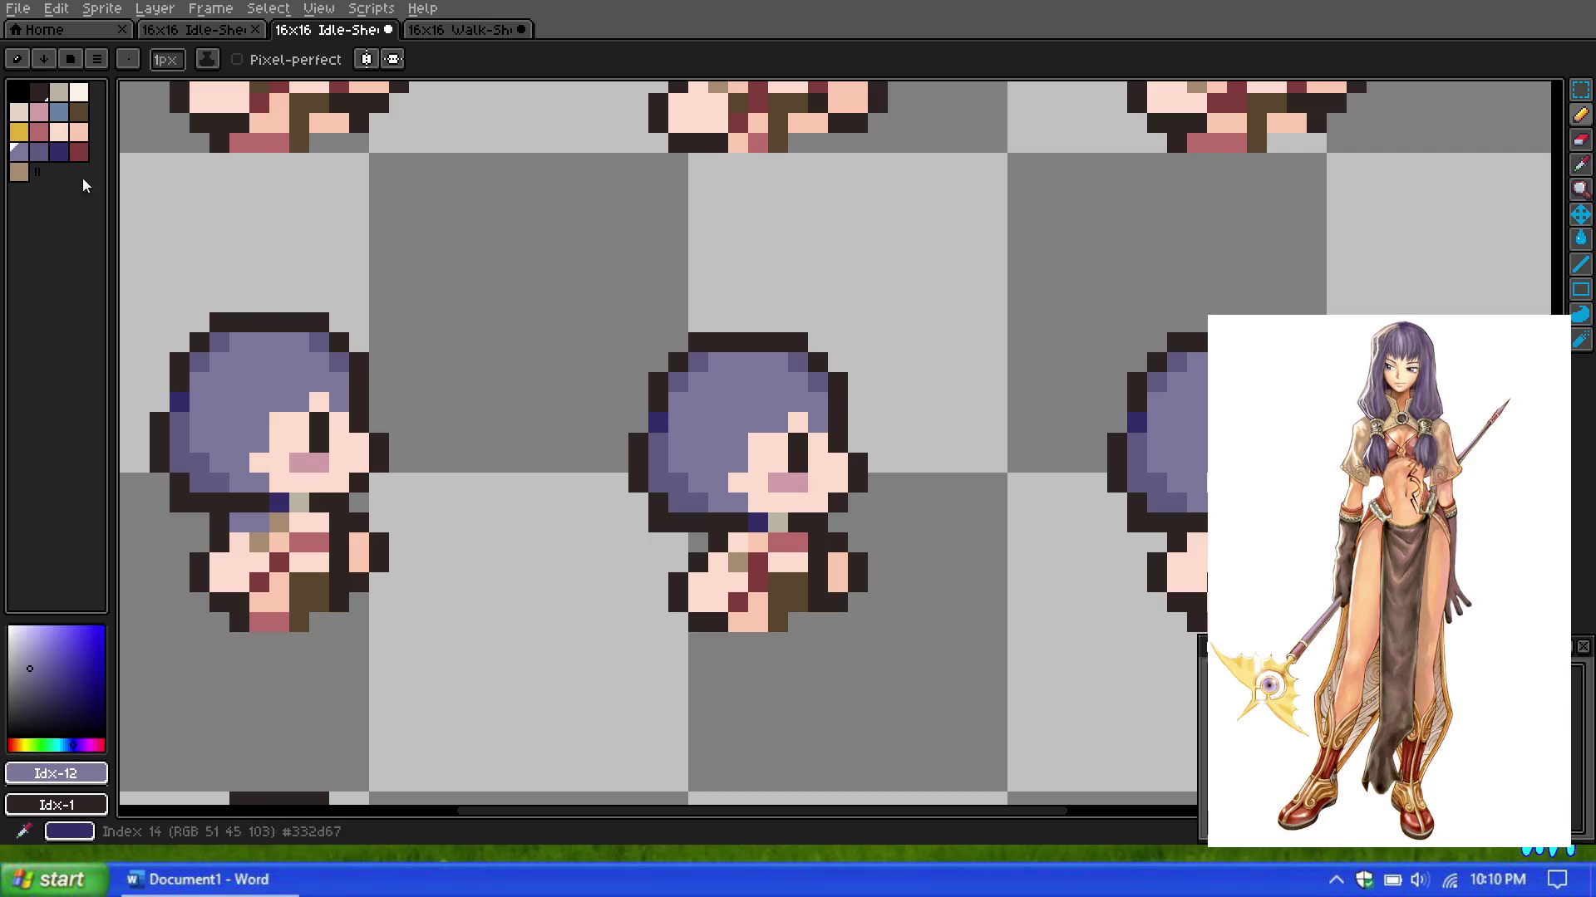
{"action": "left_click", "coordinate": [734, 538]}
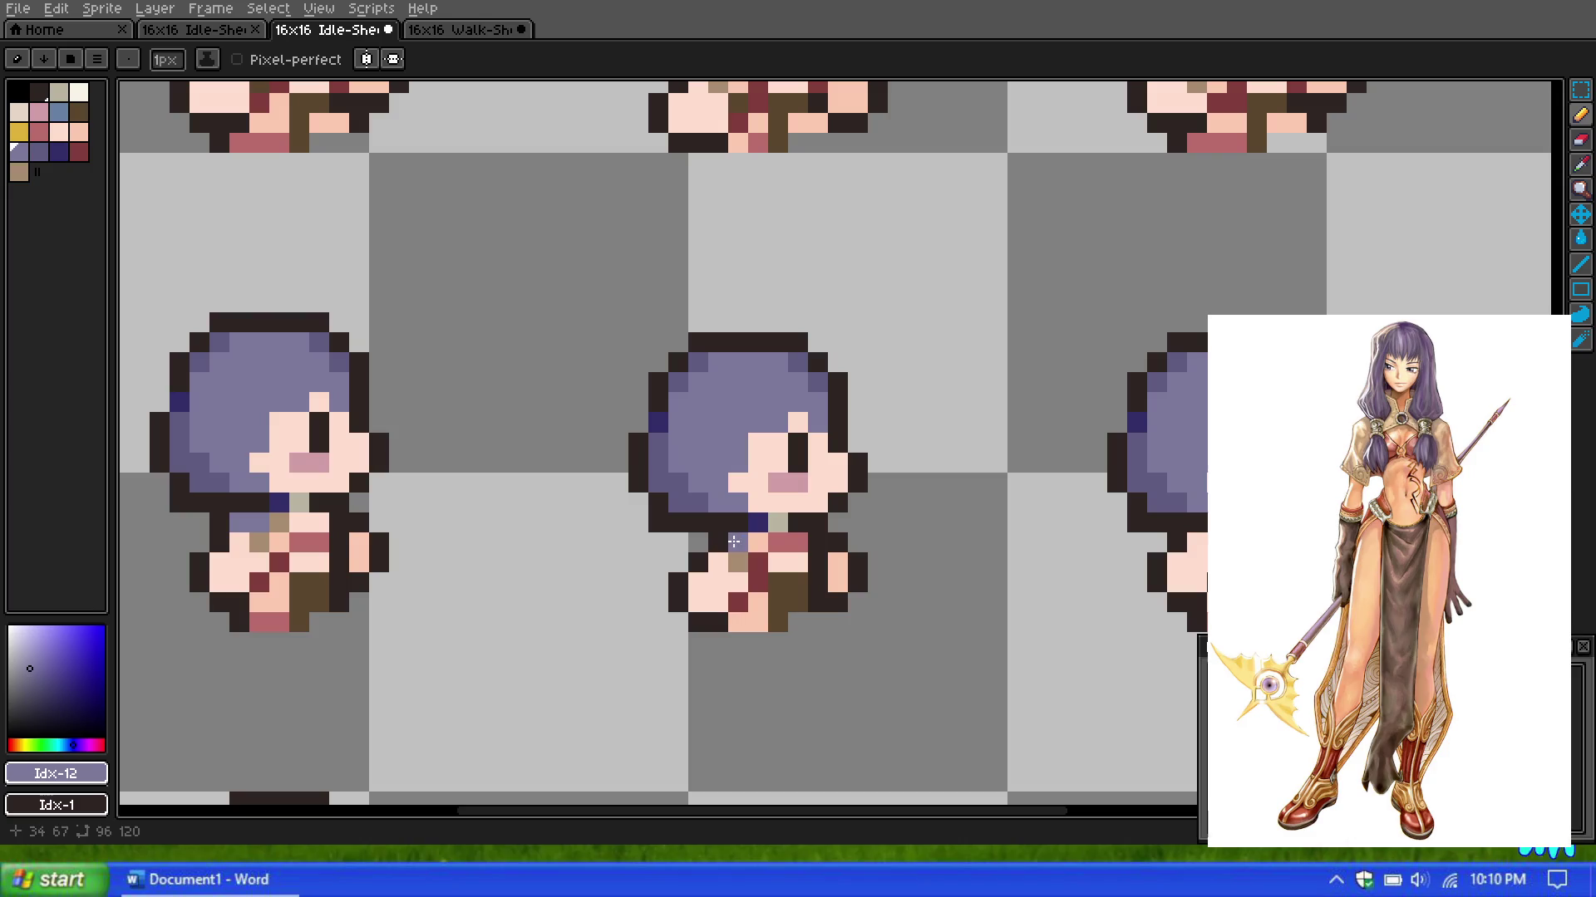
{"action": "left_click", "coordinate": [752, 543]}
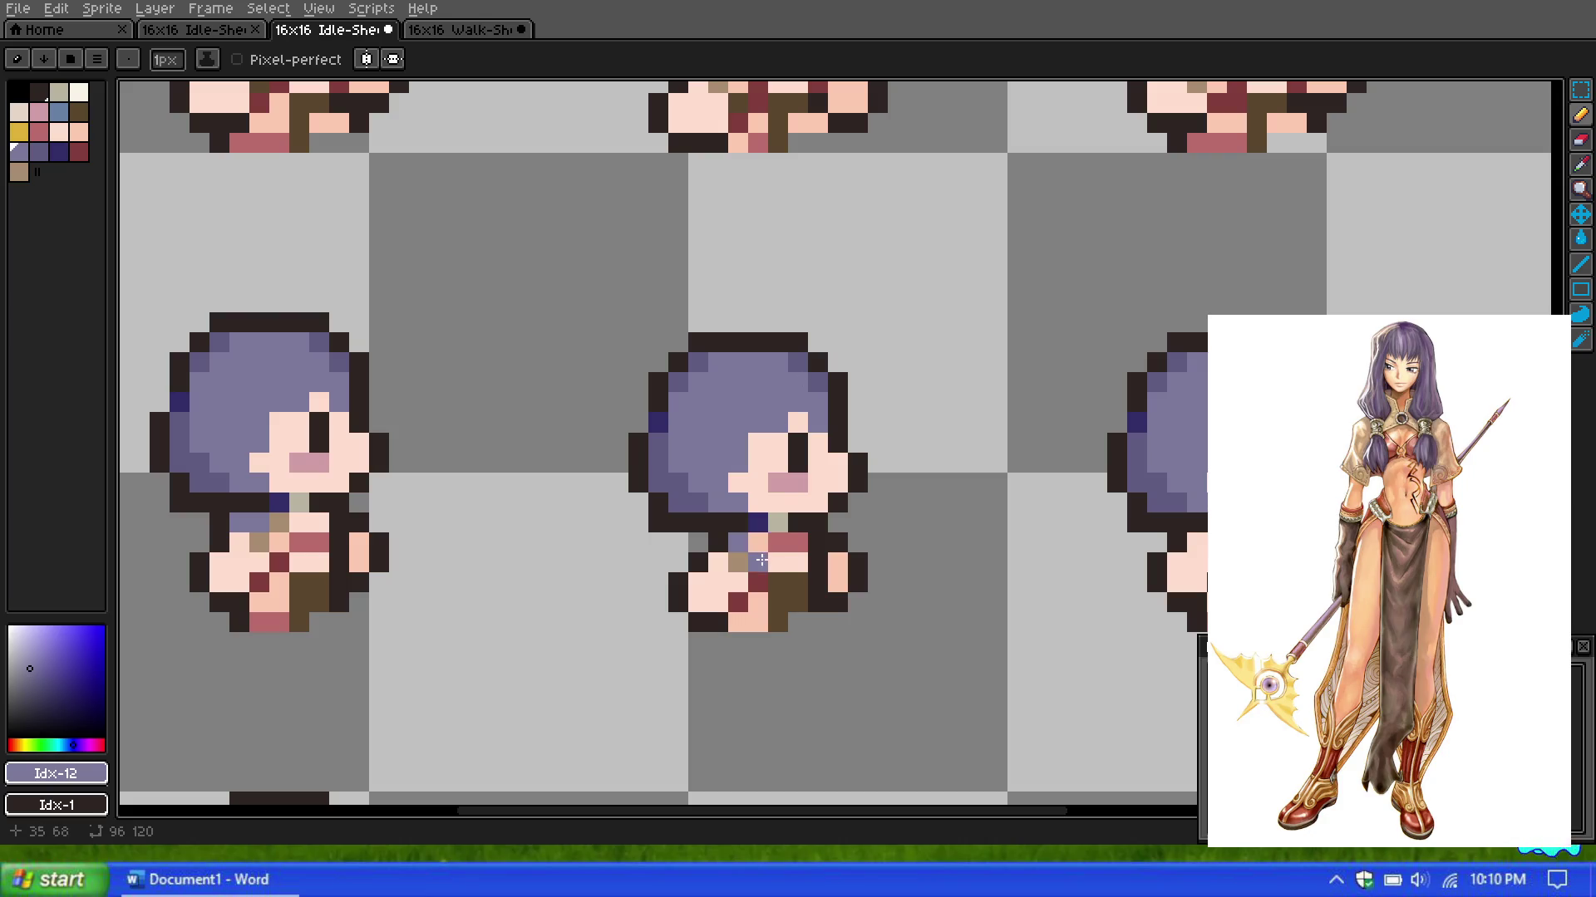
{"action": "scroll", "coordinate": [821, 341], "scroll_direction": "down", "scroll_amount": 3}
{"action": "scroll", "coordinate": [822, 341], "scroll_direction": "down", "scroll_amount": 1}
{"action": "scroll", "coordinate": [822, 342], "scroll_direction": "up", "scroll_amount": 2}
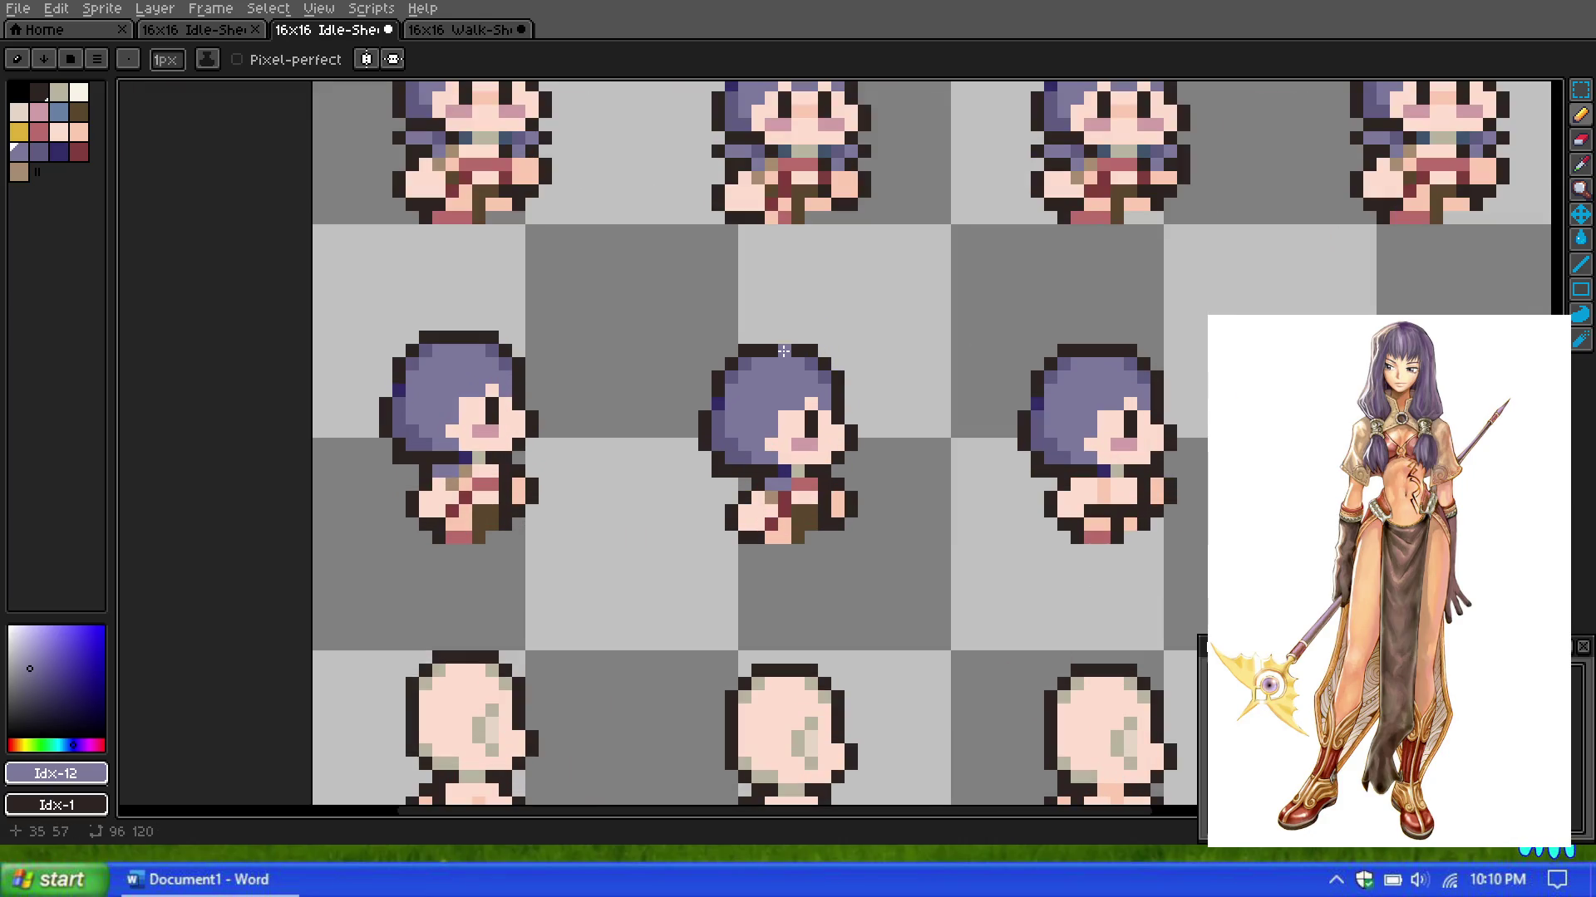
{"action": "scroll", "coordinate": [584, 346], "scroll_direction": "down", "scroll_amount": 1}
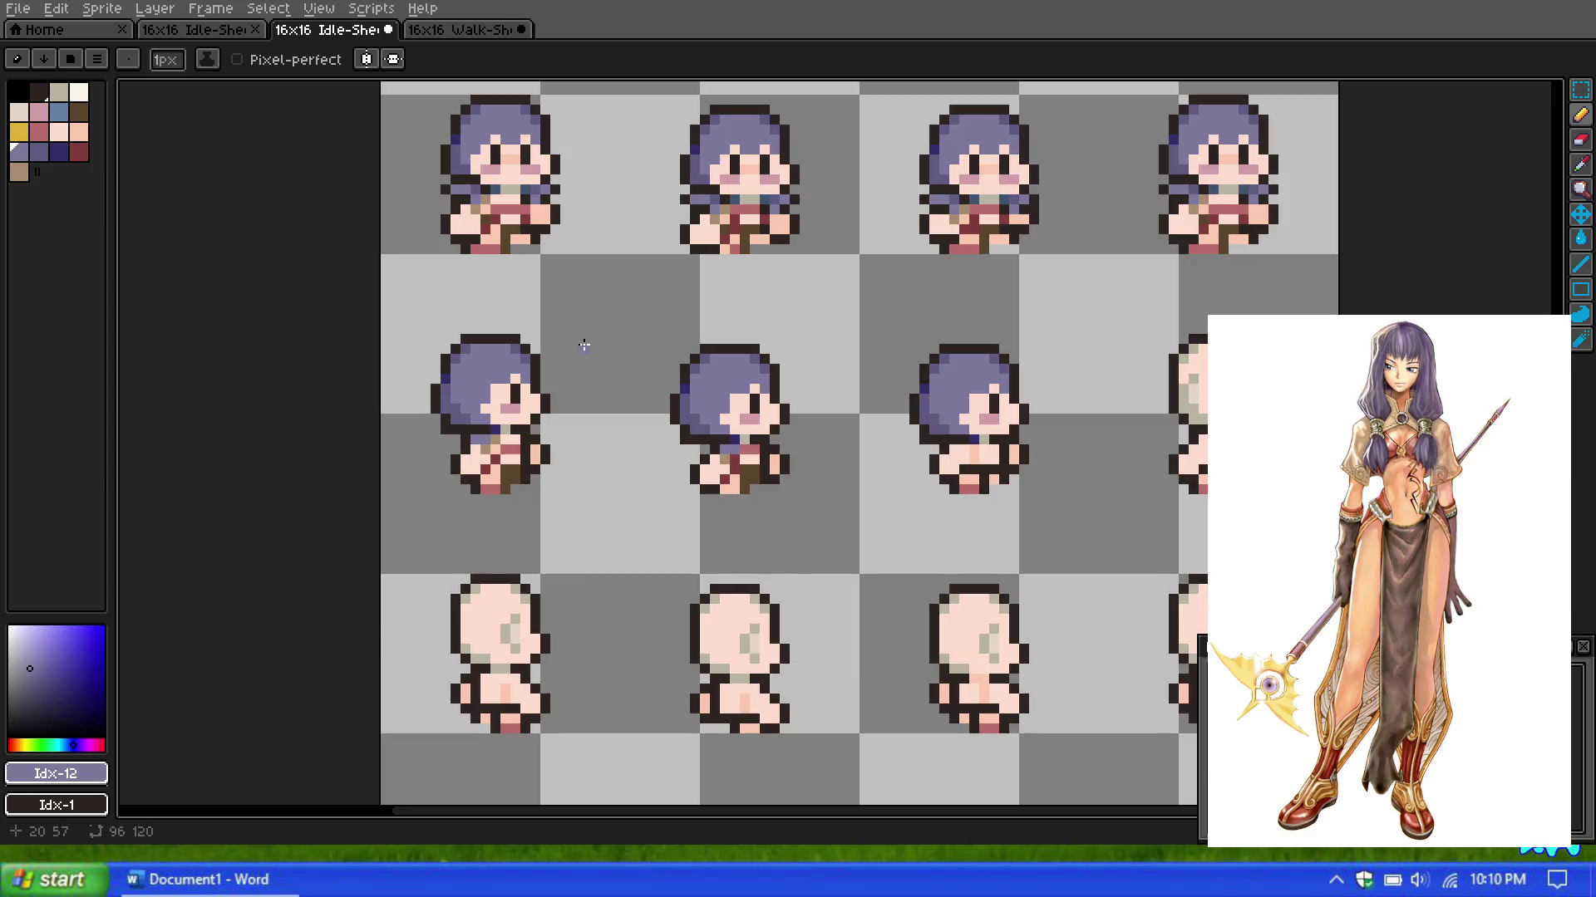
{"action": "scroll", "coordinate": [682, 362], "scroll_direction": "down", "scroll_amount": 1}
{"action": "scroll", "coordinate": [681, 363], "scroll_direction": "up", "scroll_amount": 1}
{"action": "scroll", "coordinate": [681, 362], "scroll_direction": "up", "scroll_amount": 1}
{"action": "scroll", "coordinate": [682, 364], "scroll_direction": "down", "scroll_amount": 1}
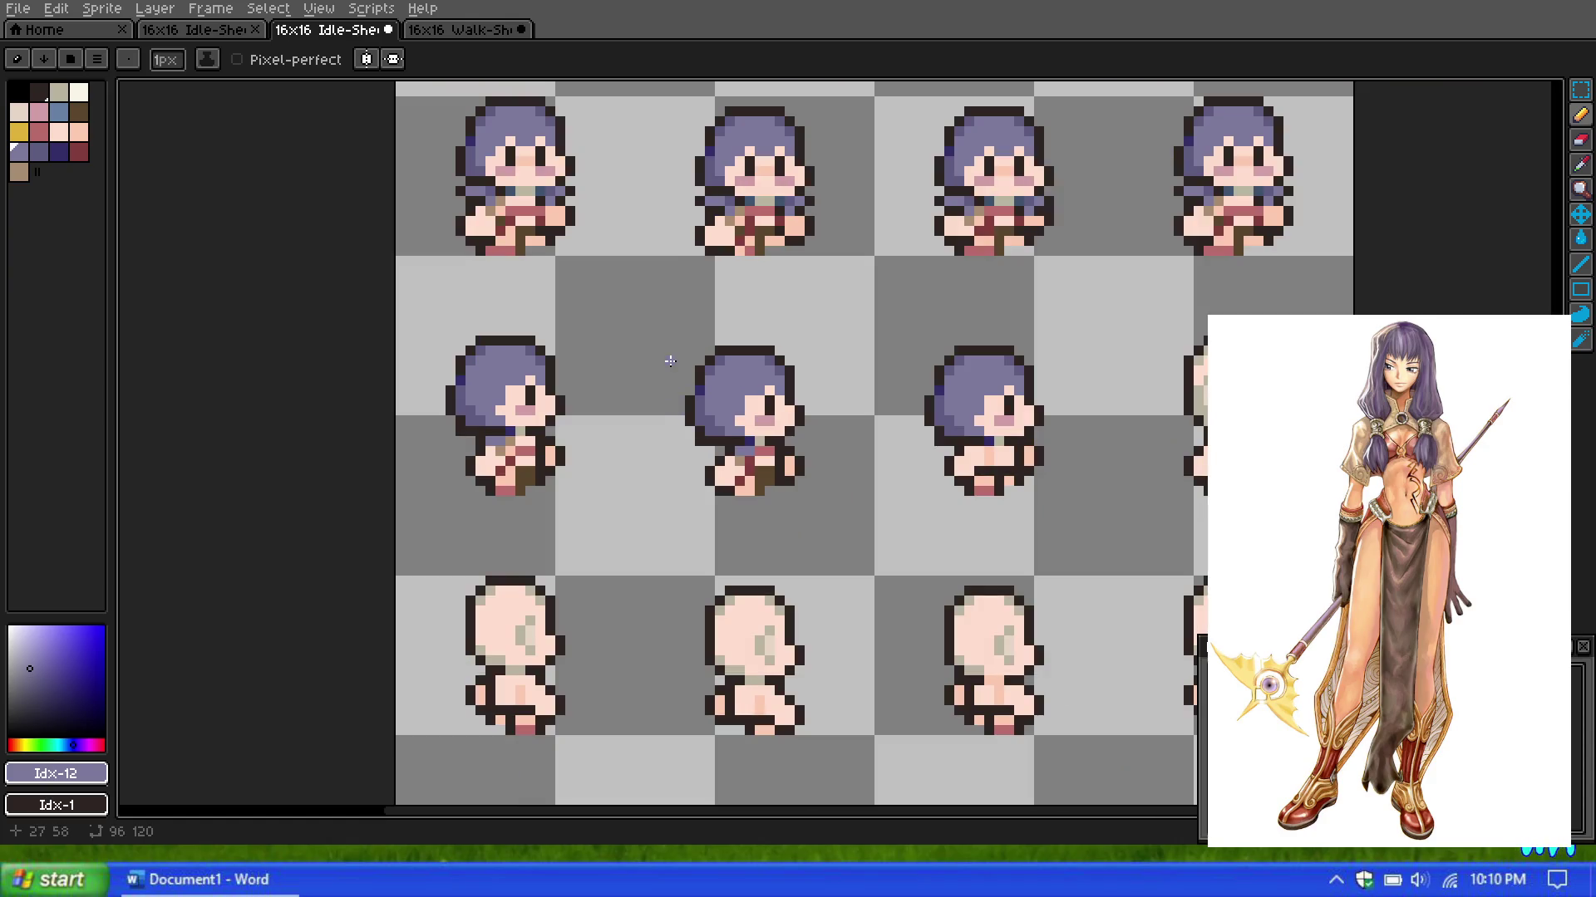
{"action": "scroll", "coordinate": [695, 396], "scroll_direction": "up", "scroll_amount": 2}
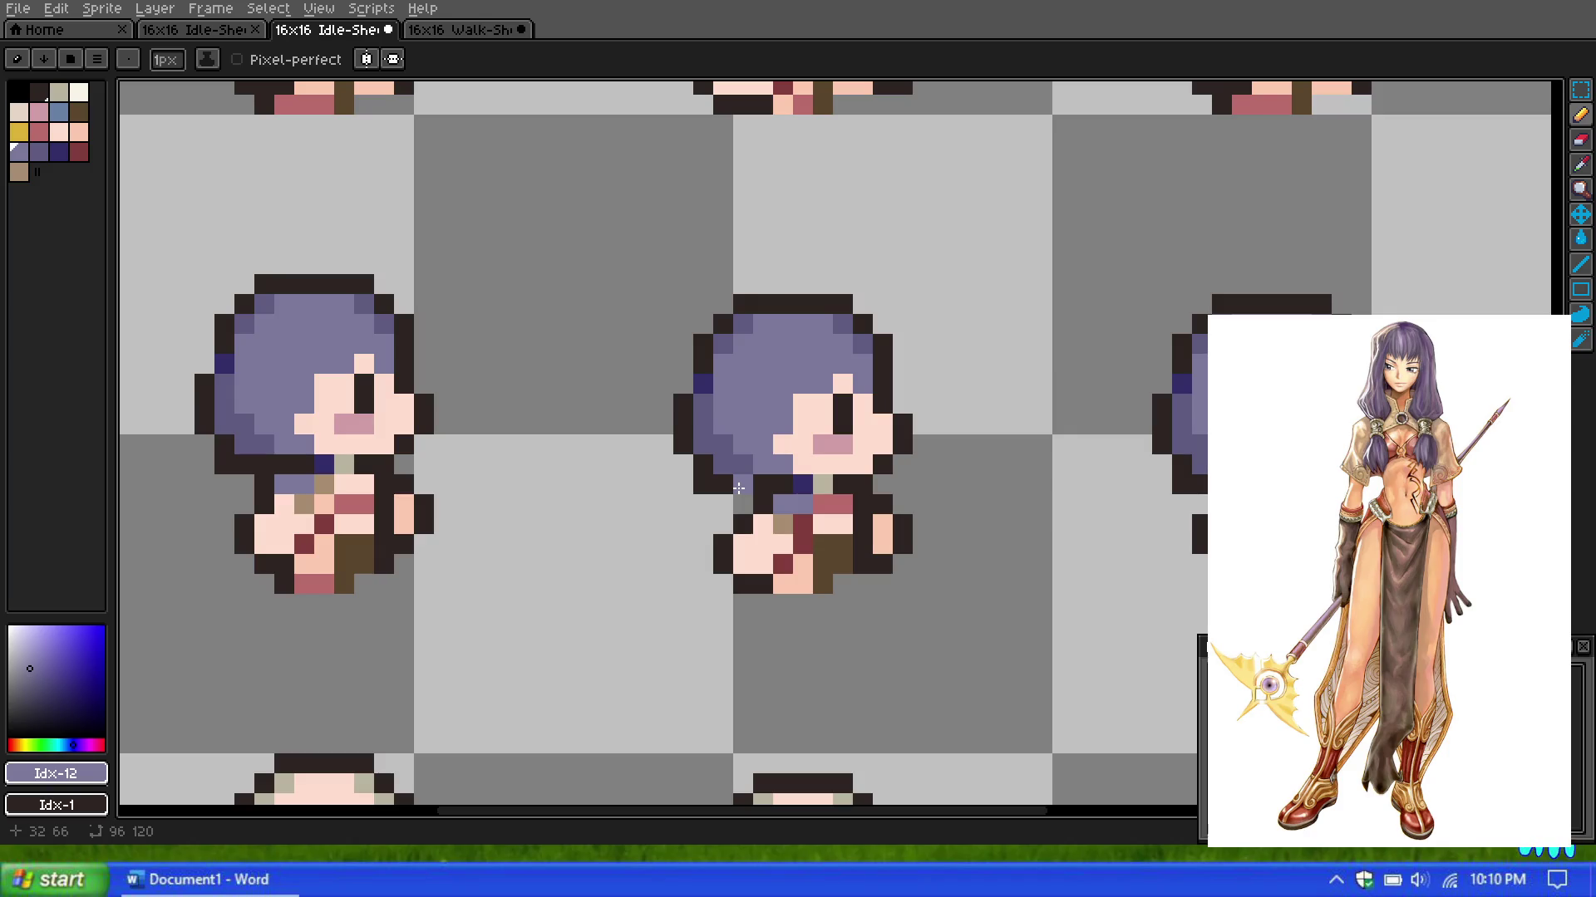
{"action": "scroll", "coordinate": [738, 489], "scroll_direction": "down", "scroll_amount": 1}
{"action": "scroll", "coordinate": [739, 489], "scroll_direction": "down", "scroll_amount": 2}
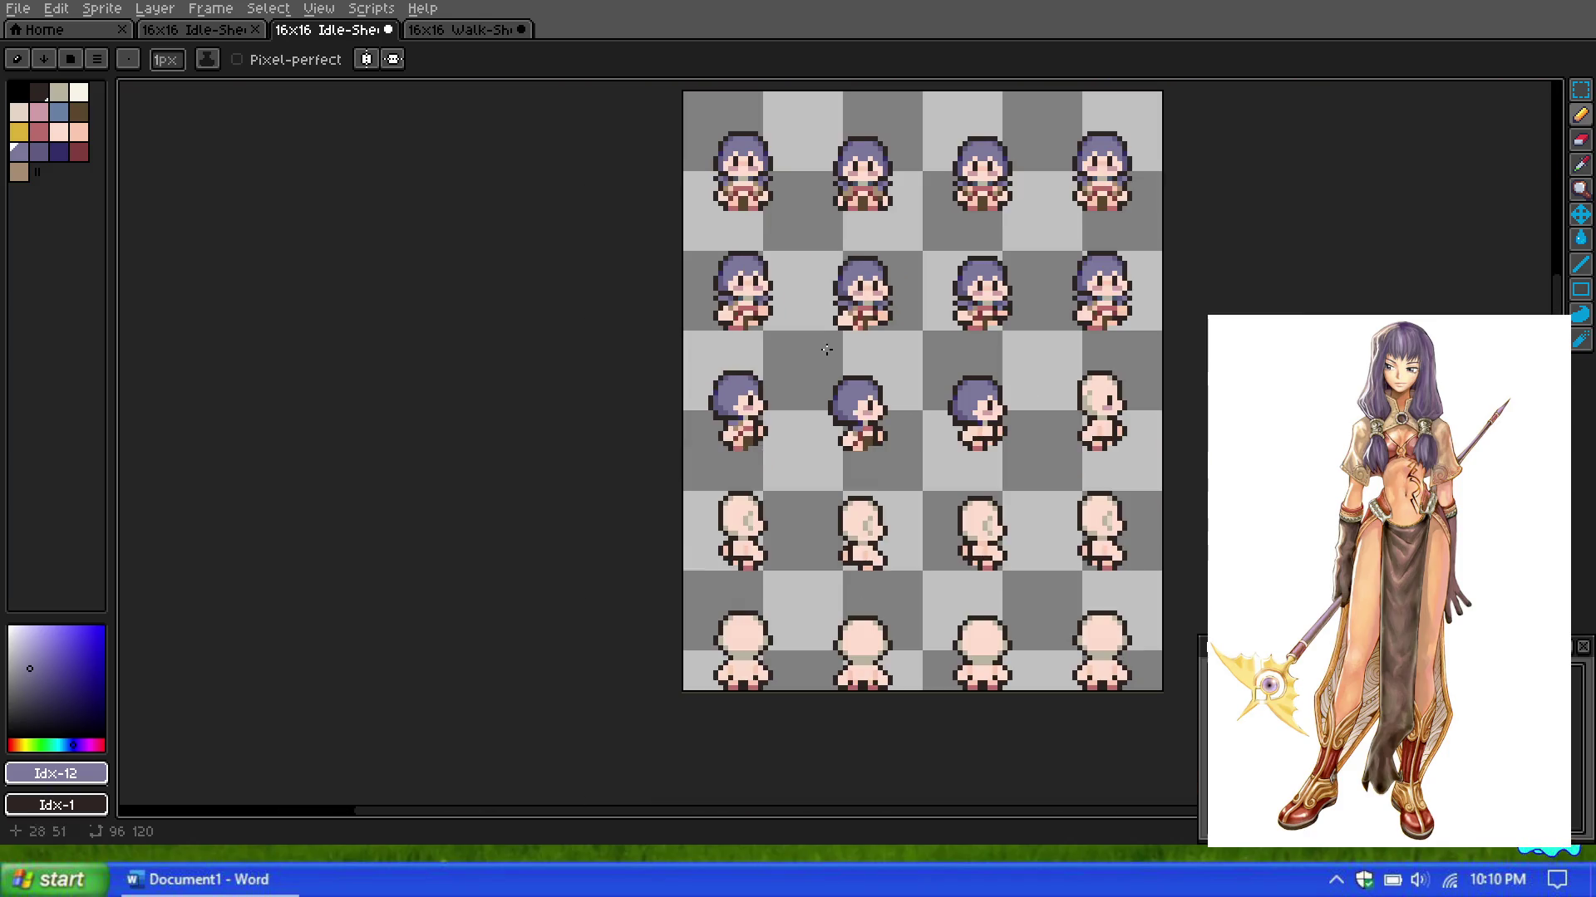
{"action": "scroll", "coordinate": [953, 357], "scroll_direction": "down", "scroll_amount": 6}
{"action": "scroll", "coordinate": [948, 340], "scroll_direction": "up", "scroll_amount": 3}
{"action": "scroll", "coordinate": [948, 340], "scroll_direction": "down", "scroll_amount": 2}
{"action": "scroll", "coordinate": [949, 340], "scroll_direction": "up", "scroll_amount": 4}
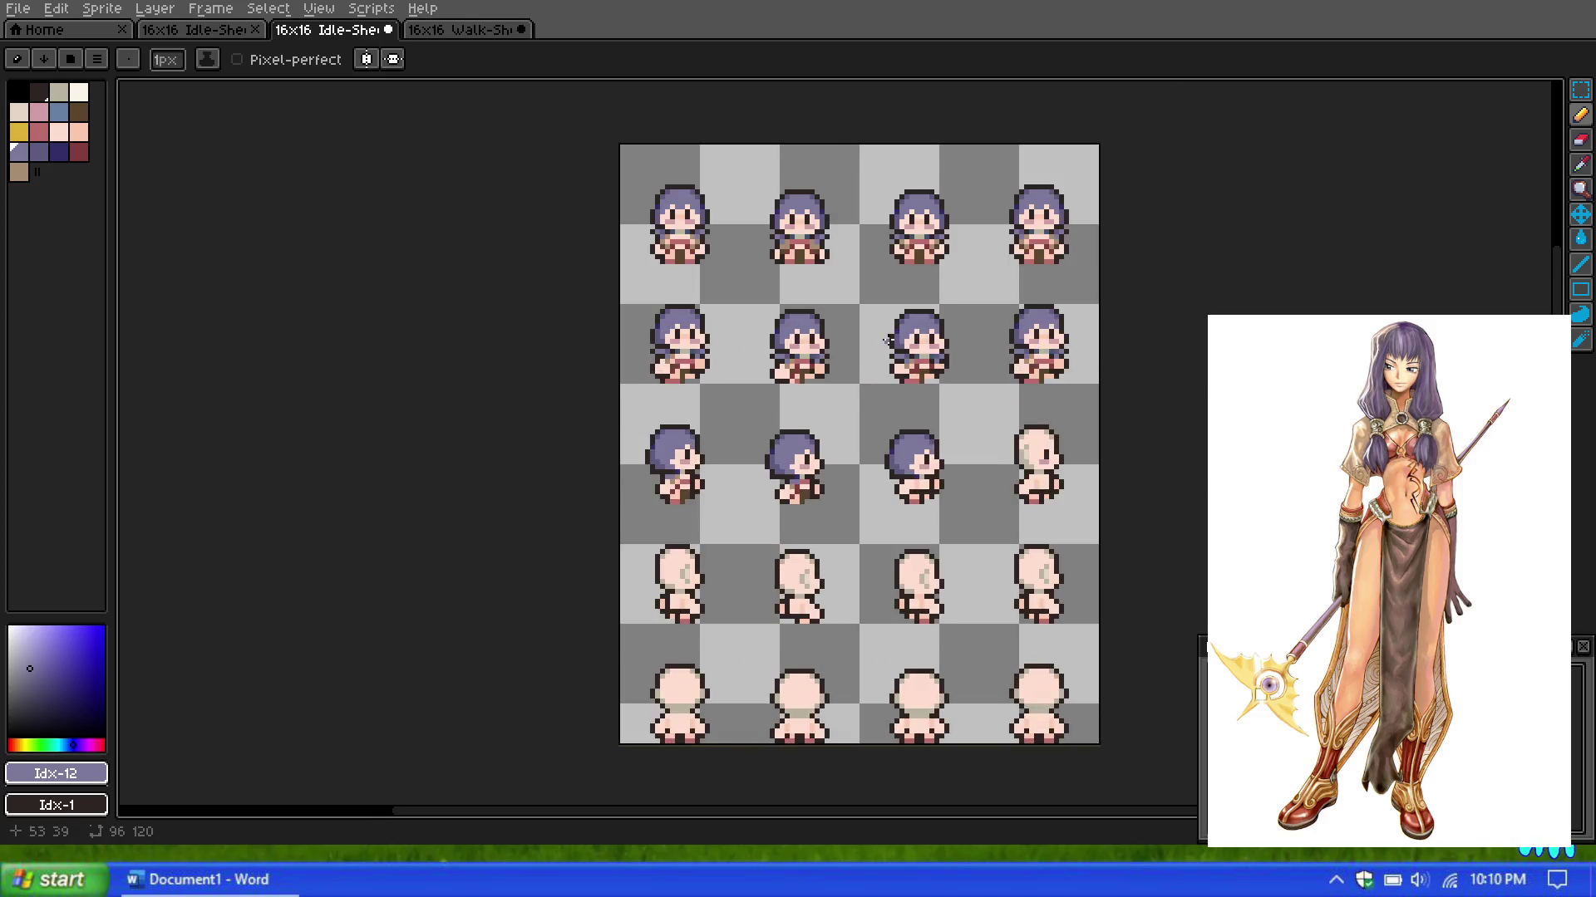
{"action": "scroll", "coordinate": [821, 356], "scroll_direction": "up", "scroll_amount": 1}
{"action": "scroll", "coordinate": [827, 353], "scroll_direction": "down", "scroll_amount": 1}
{"action": "scroll", "coordinate": [866, 454], "scroll_direction": "up", "scroll_amount": 1}
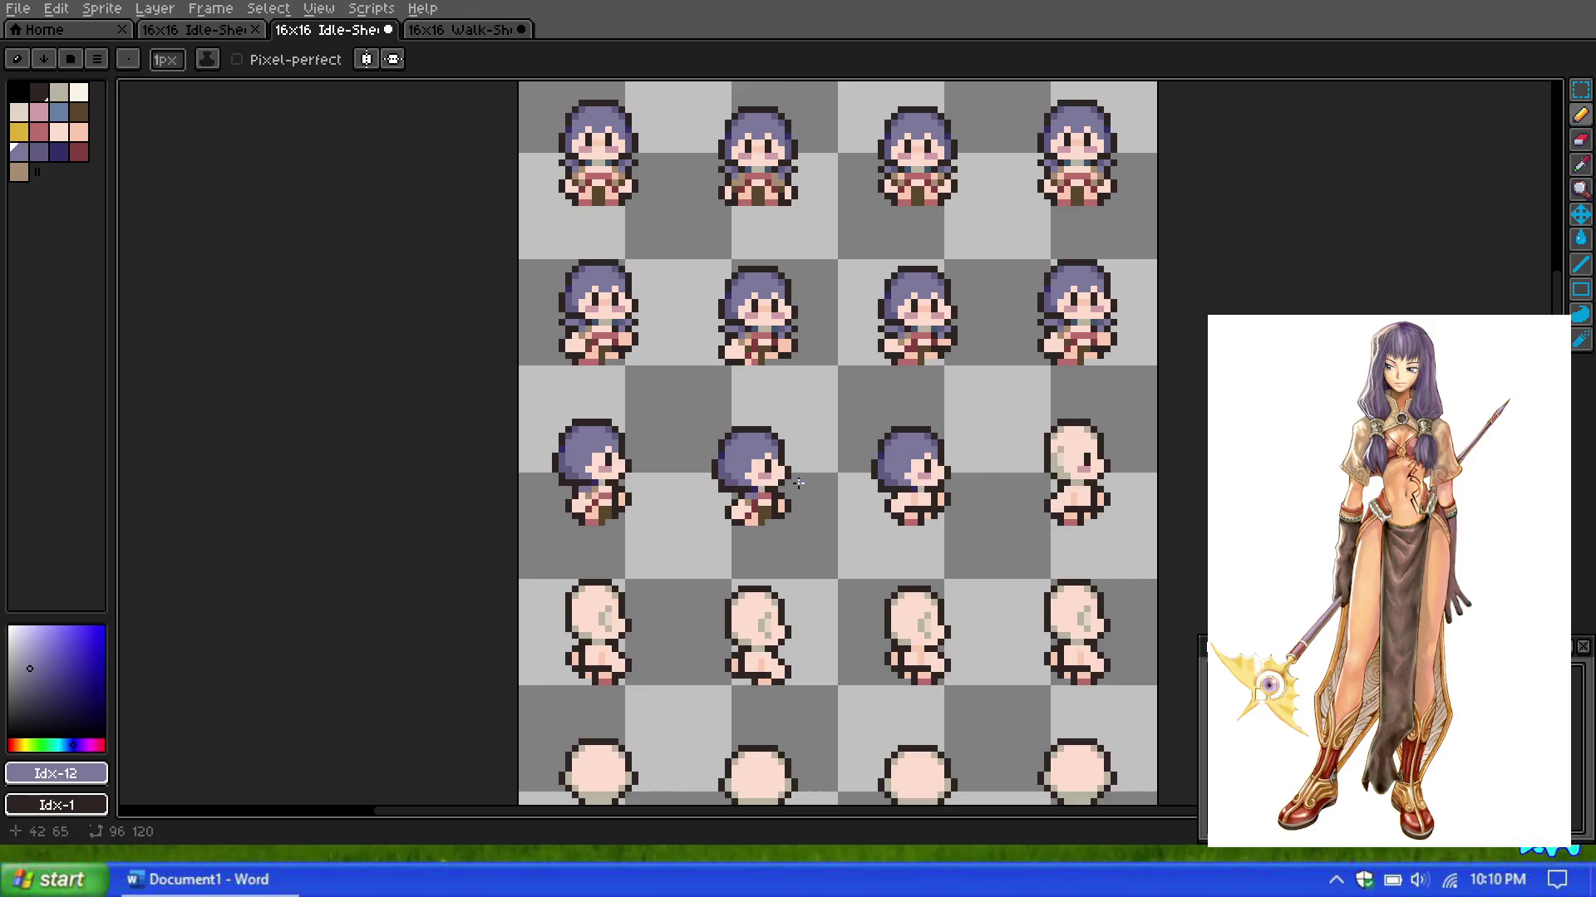
{"action": "scroll", "coordinate": [799, 483], "scroll_direction": "up", "scroll_amount": 1}
{"action": "scroll", "coordinate": [806, 499], "scroll_direction": "up", "scroll_amount": 1}
{"action": "scroll", "coordinate": [556, 431], "scroll_direction": "down", "scroll_amount": 1}
{"action": "scroll", "coordinate": [435, 415], "scroll_direction": "up", "scroll_amount": 1}
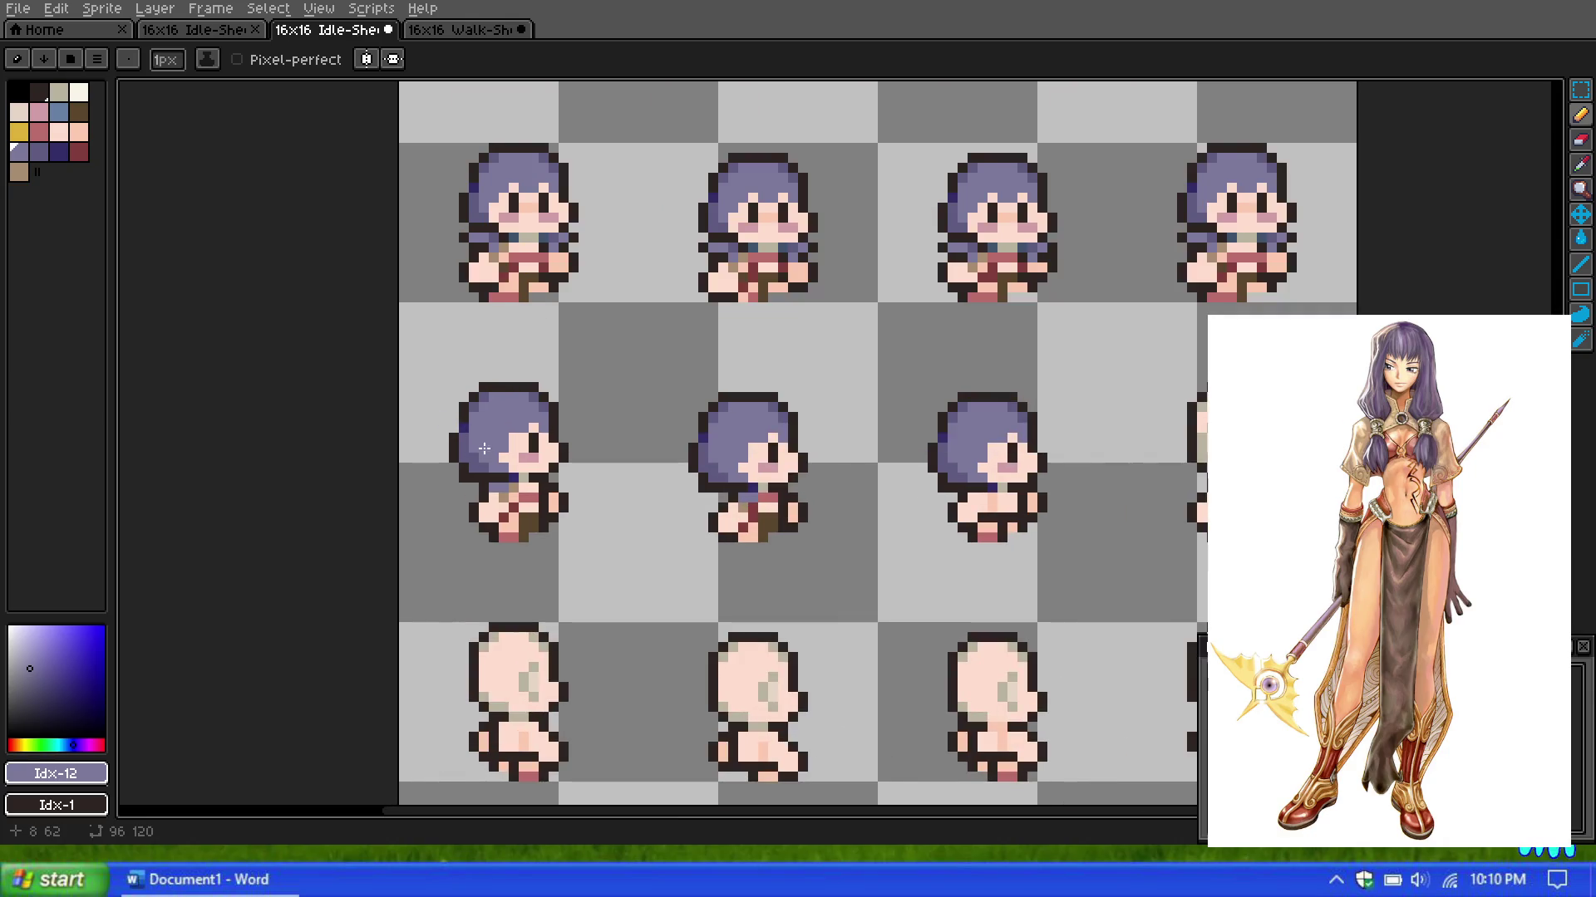
{"action": "scroll", "coordinate": [437, 446], "scroll_direction": "up", "scroll_amount": 1}
{"action": "scroll", "coordinate": [656, 528], "scroll_direction": "up", "scroll_amount": 2}
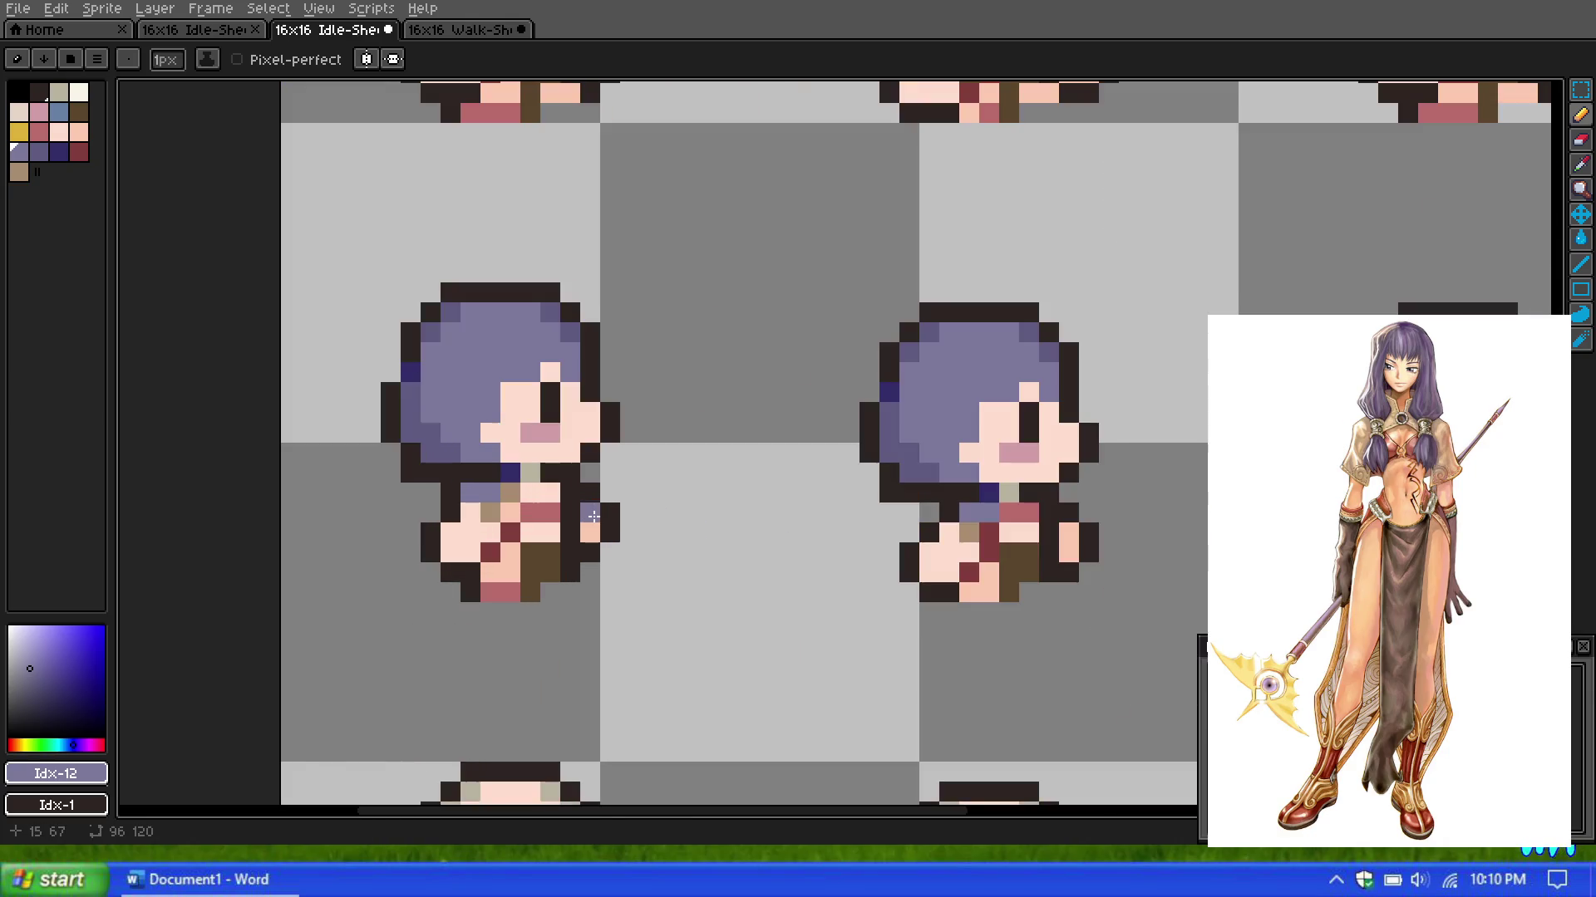
Step: Pick the peach skin colour, then the darker purple hair shade
{"action": "left_click", "coordinate": [77, 133]}
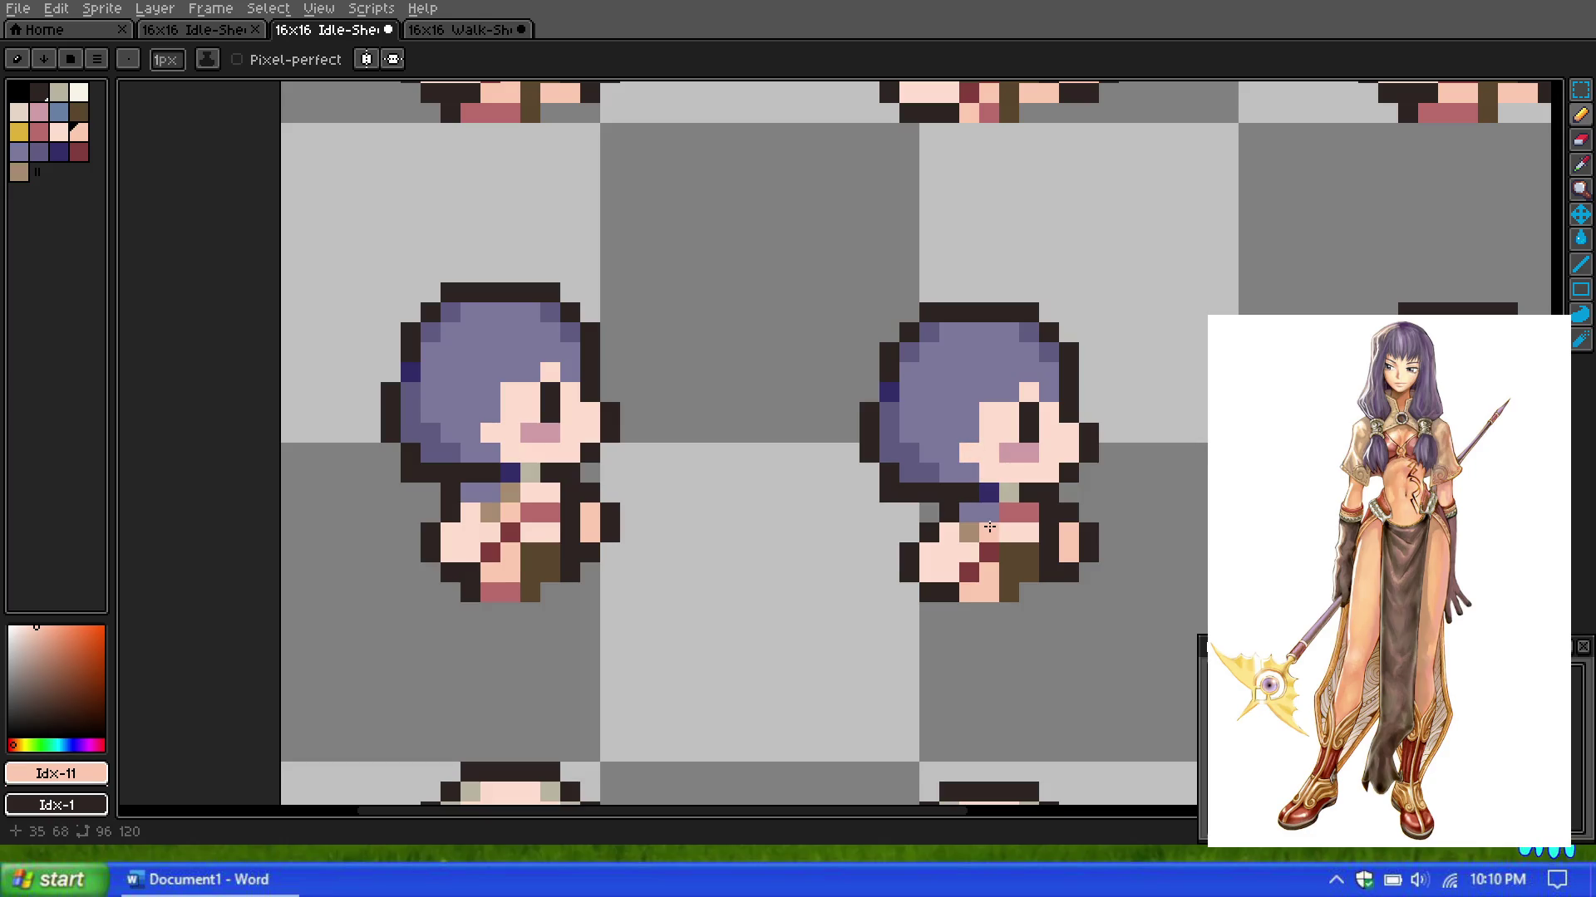
{"action": "left_click", "coordinate": [38, 151]}
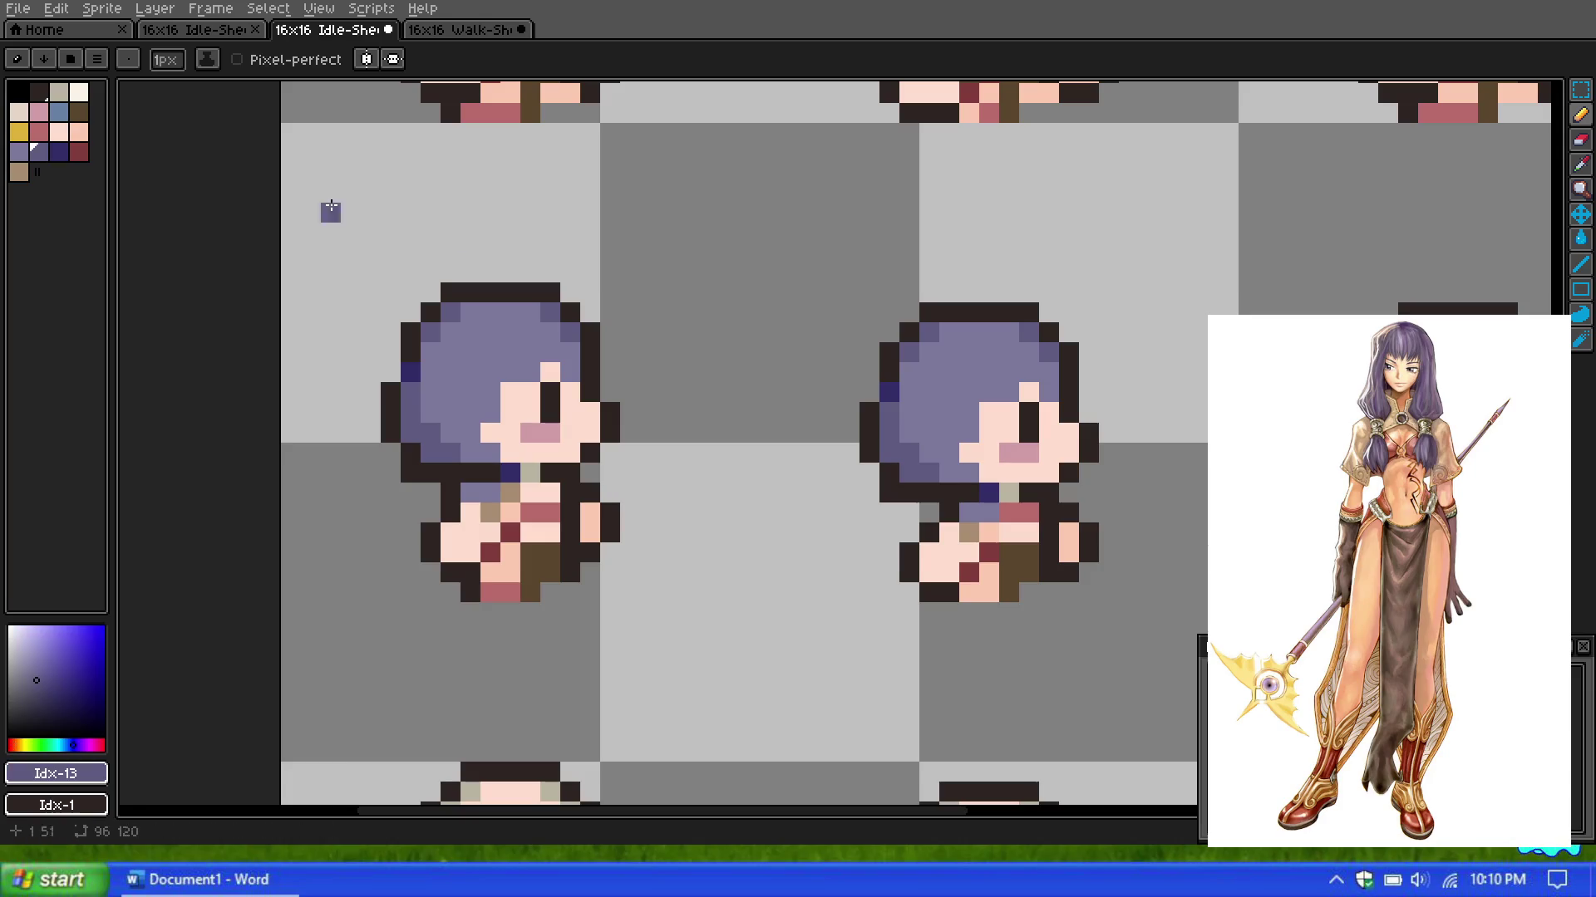
{"action": "scroll", "coordinate": [991, 539], "scroll_direction": "down", "scroll_amount": 2}
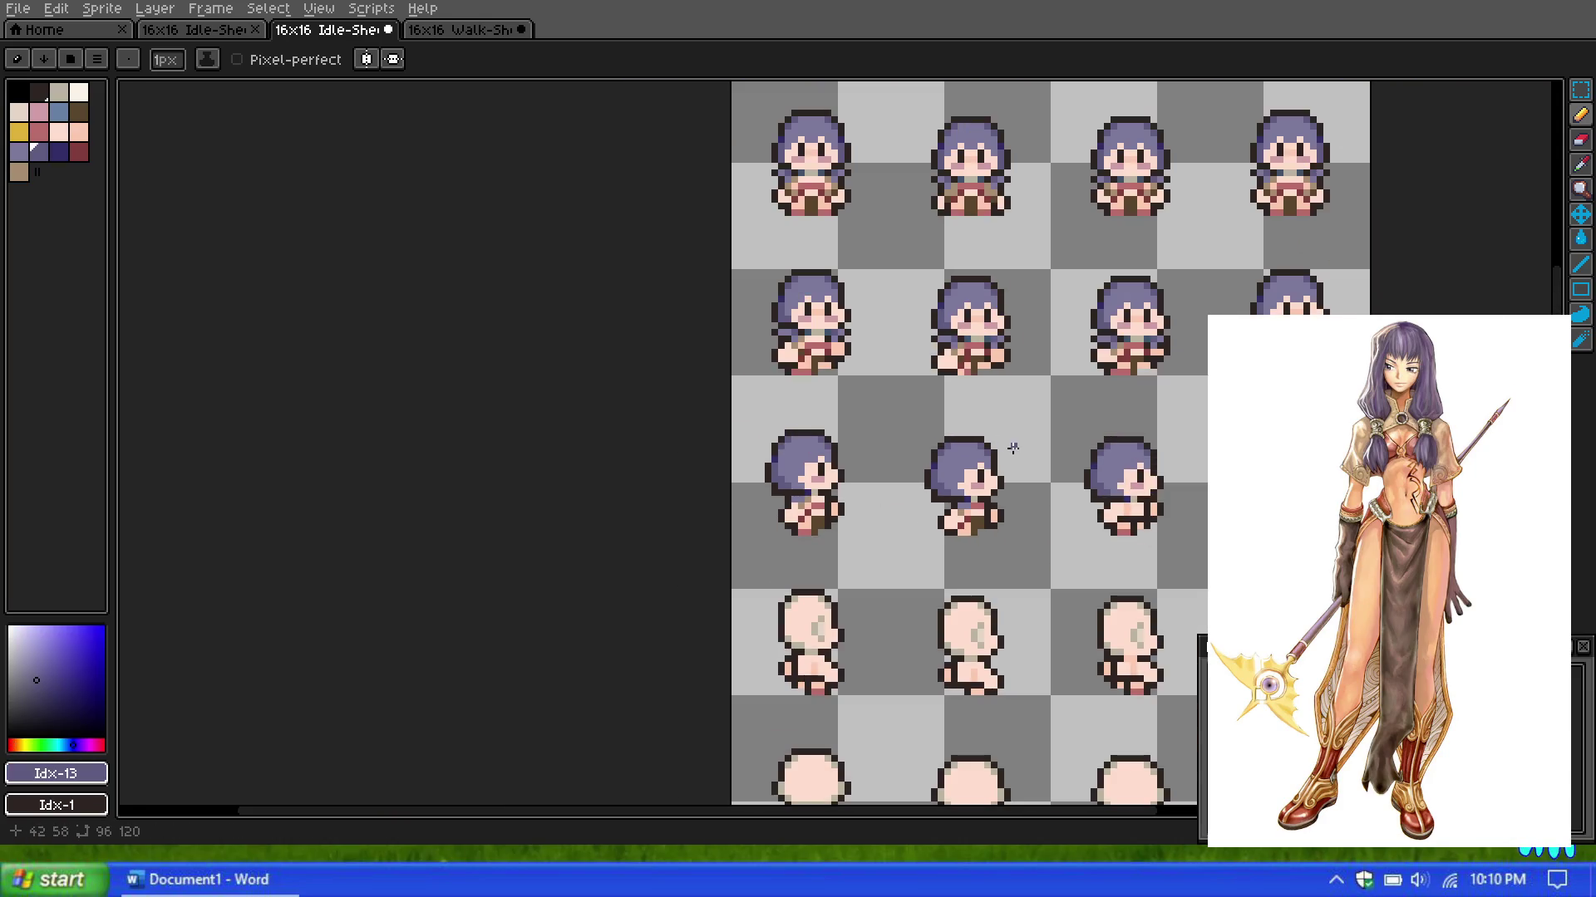
{"action": "scroll", "coordinate": [1012, 448], "scroll_direction": "up", "scroll_amount": 1}
{"action": "scroll", "coordinate": [1005, 463], "scroll_direction": "up", "scroll_amount": 1}
{"action": "scroll", "coordinate": [997, 459], "scroll_direction": "down", "scroll_amount": 1}
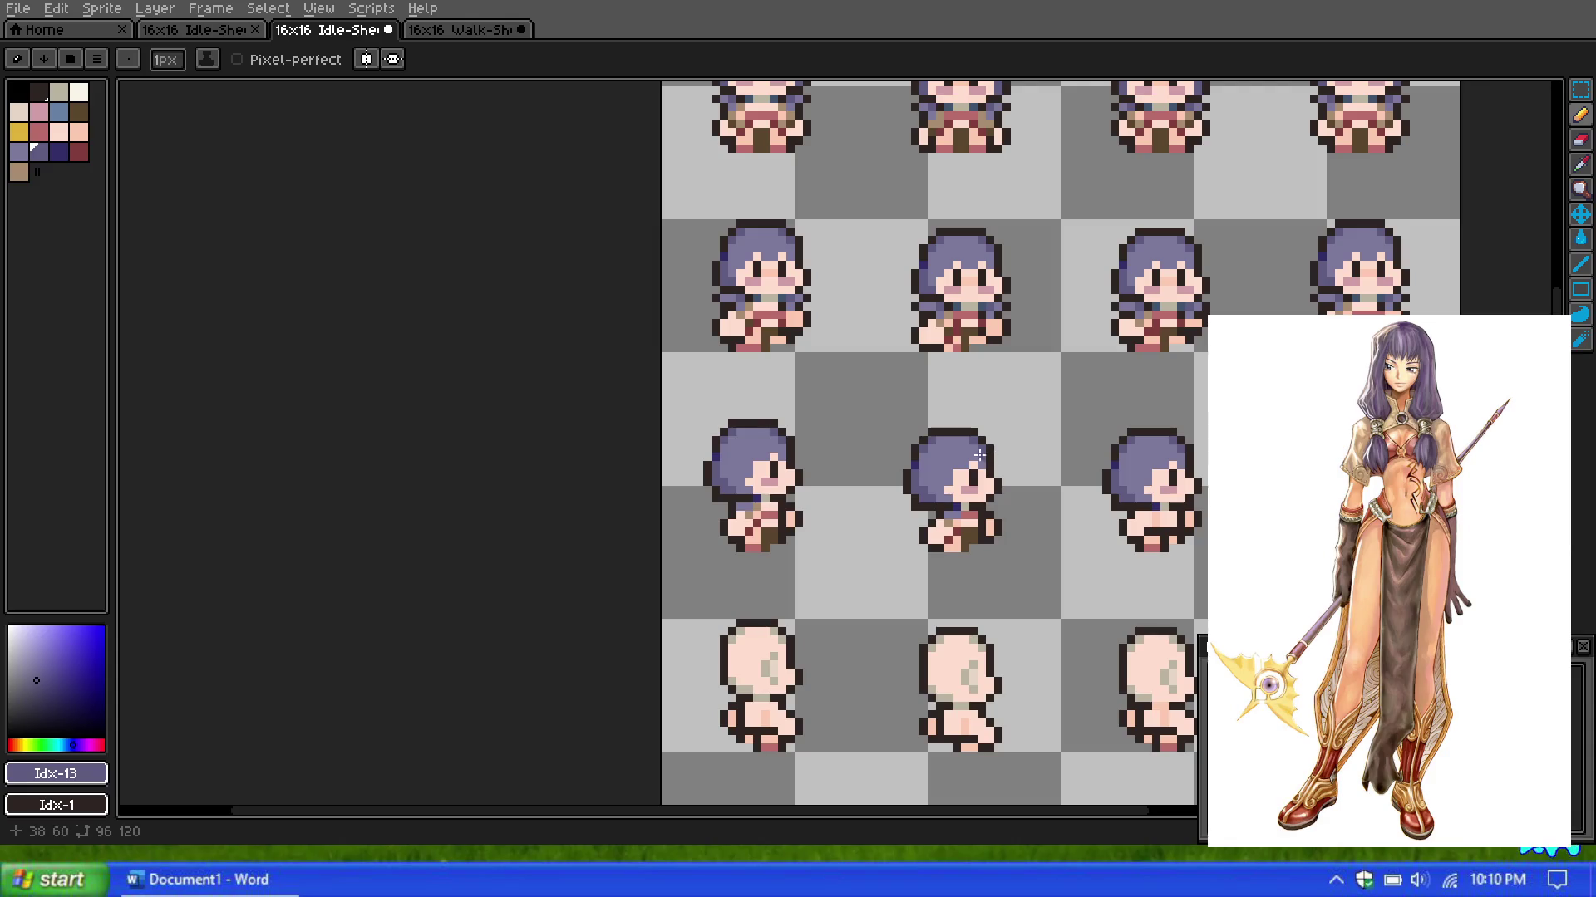
{"action": "scroll", "coordinate": [979, 455], "scroll_direction": "up", "scroll_amount": 3}
{"action": "scroll", "coordinate": [915, 540], "scroll_direction": "down", "scroll_amount": 1}
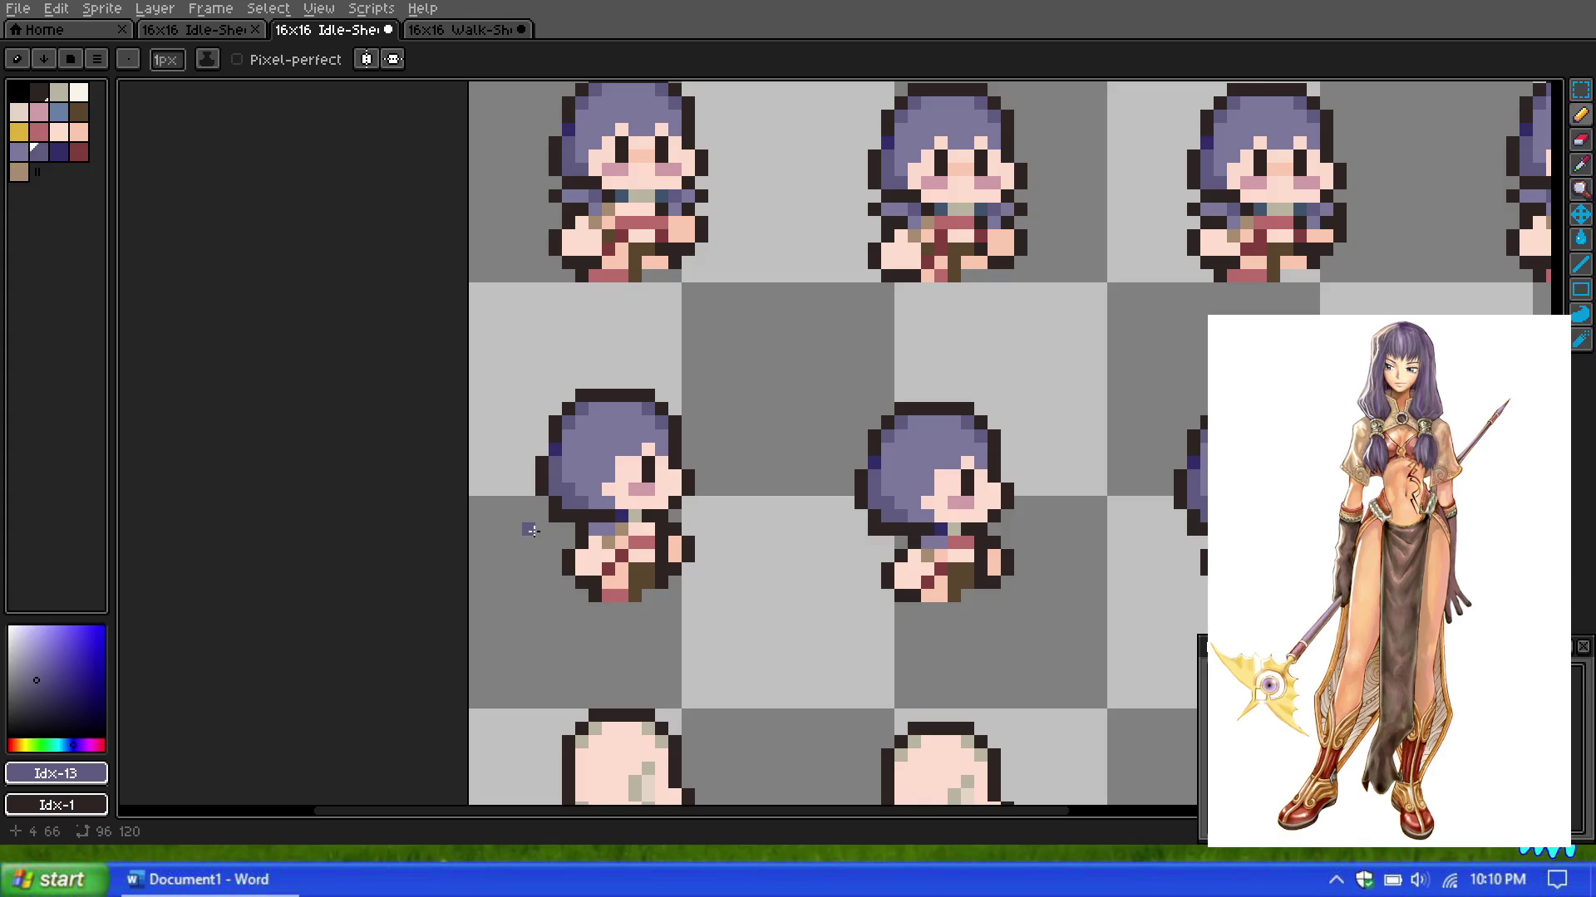
{"action": "scroll", "coordinate": [498, 508], "scroll_direction": "down", "scroll_amount": 2}
{"action": "scroll", "coordinate": [498, 507], "scroll_direction": "up", "scroll_amount": 3}
{"action": "scroll", "coordinate": [582, 506], "scroll_direction": "down", "scroll_amount": 2}
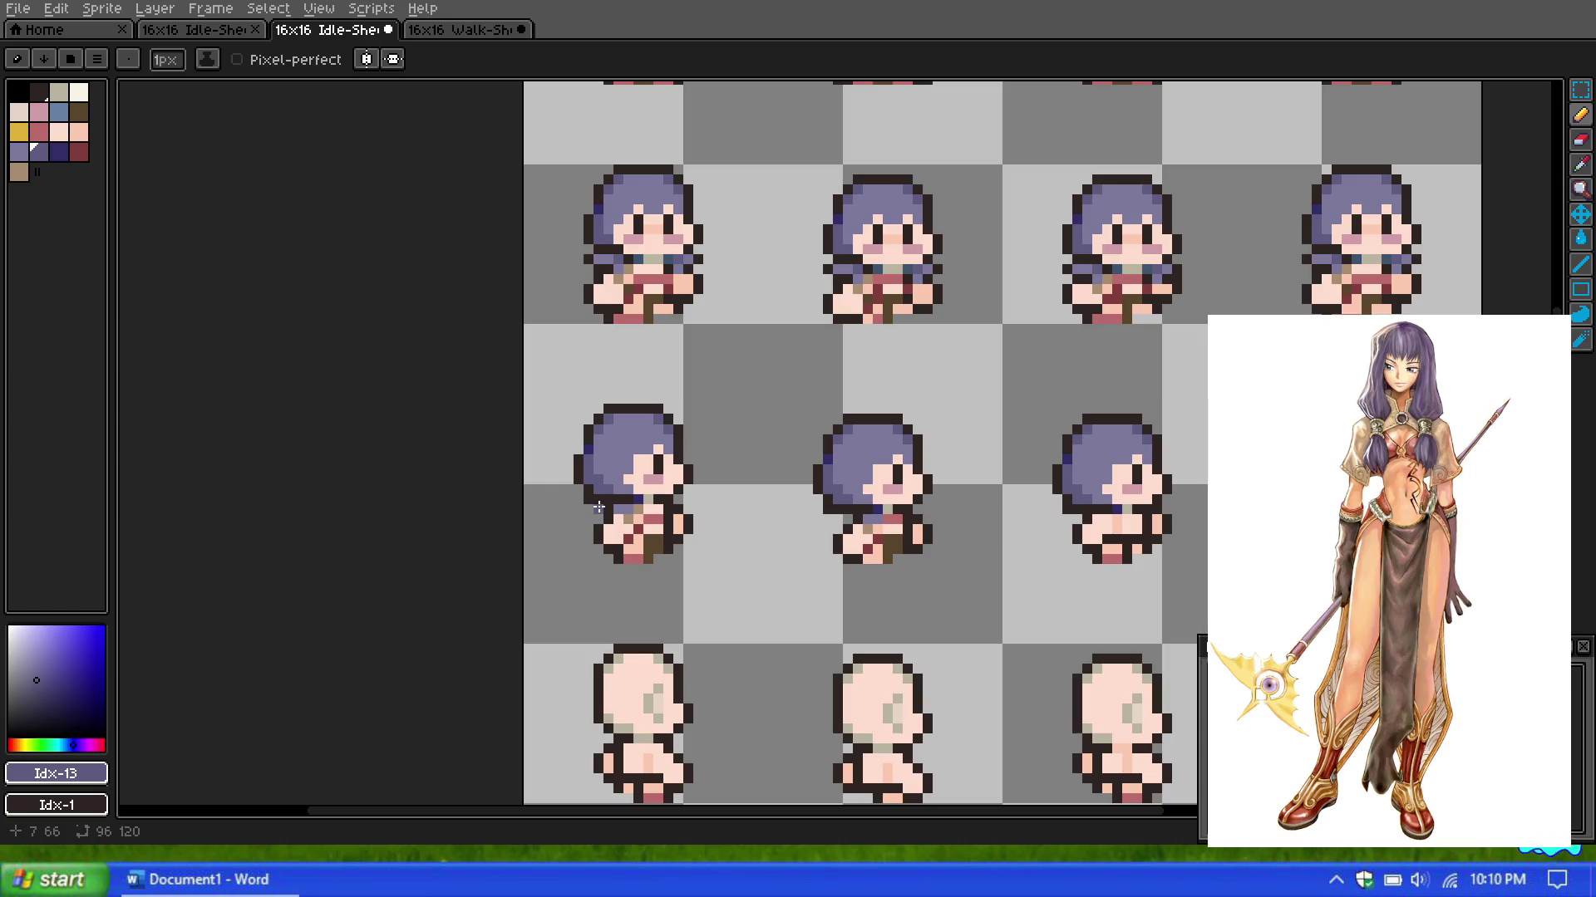
{"action": "scroll", "coordinate": [599, 506], "scroll_direction": "up", "scroll_amount": 2}
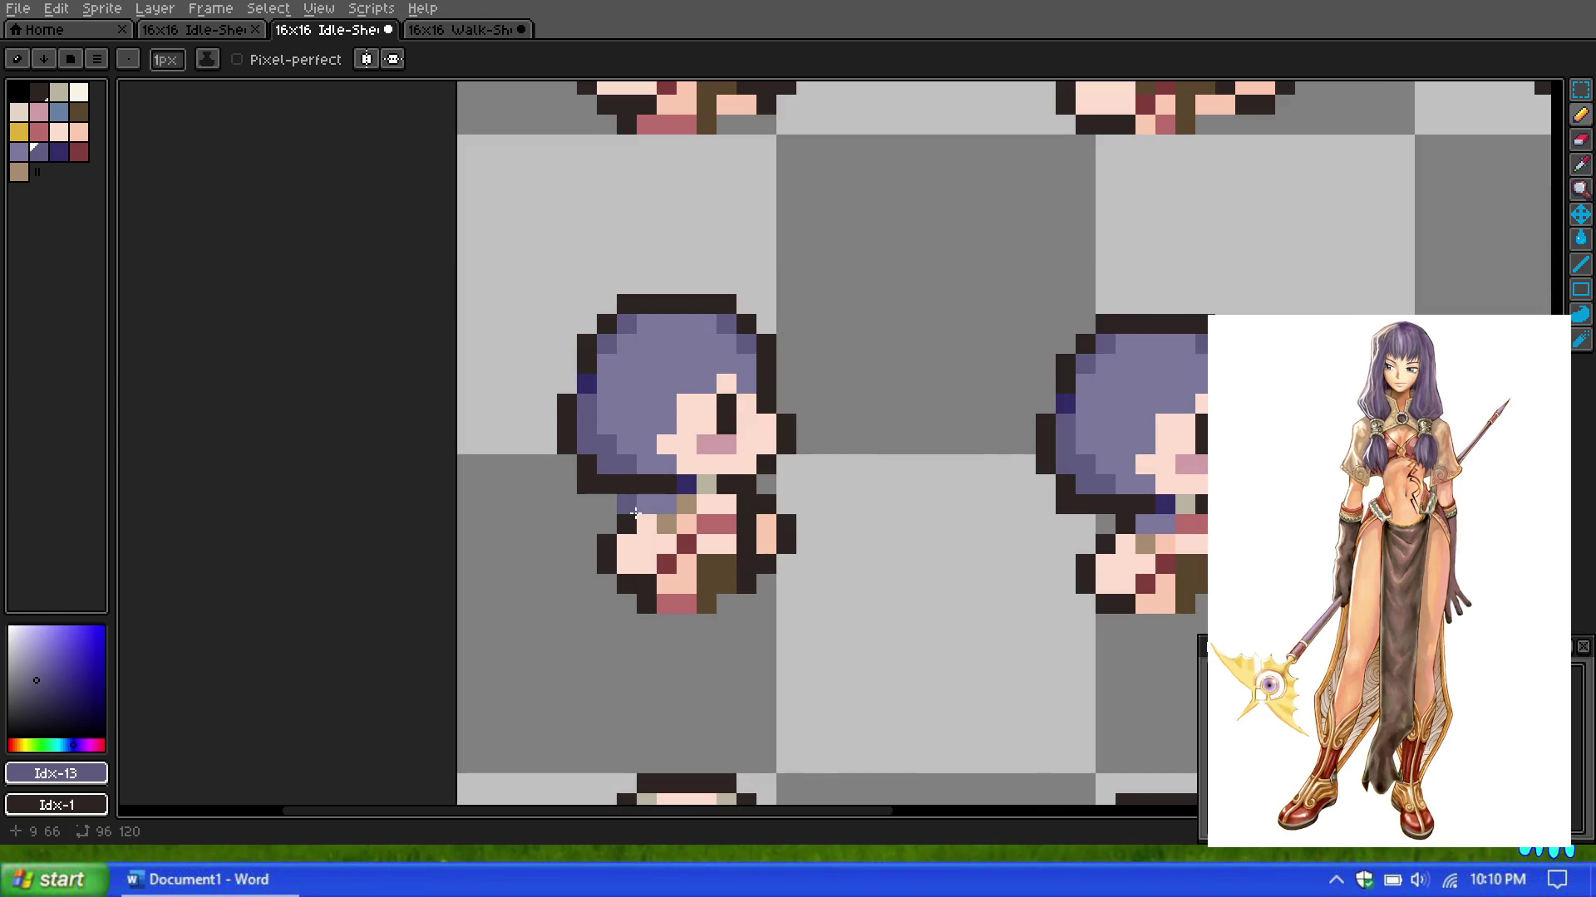
{"action": "left_click", "coordinate": [18, 151]}
{"action": "scroll", "coordinate": [744, 347], "scroll_direction": "down", "scroll_amount": 3}
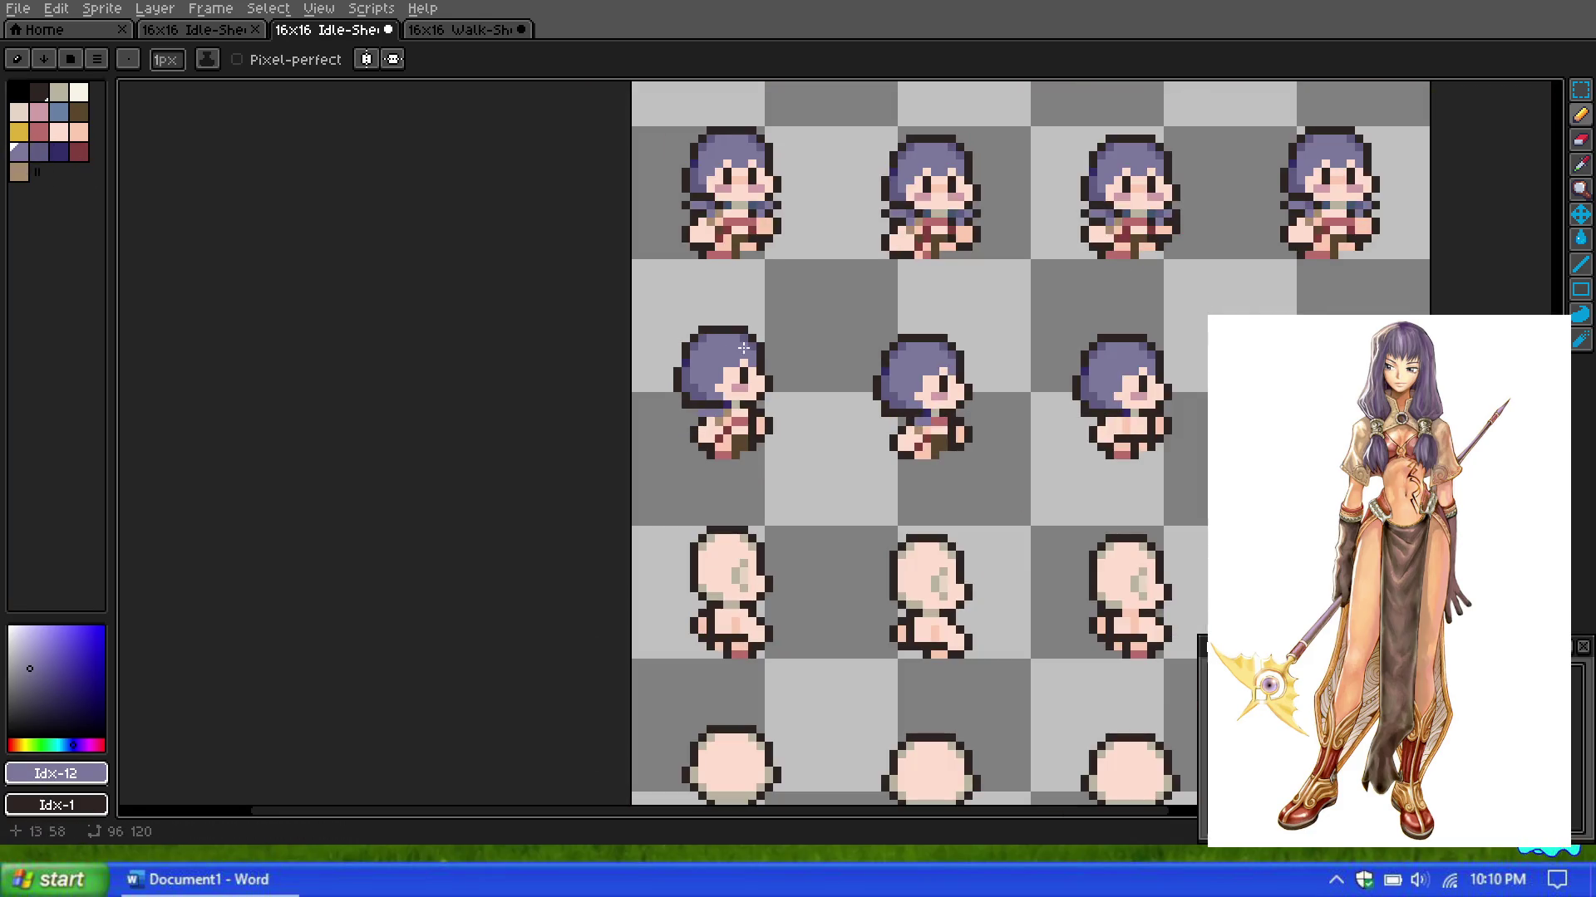
{"action": "scroll", "coordinate": [675, 326], "scroll_direction": "up", "scroll_amount": 1}
{"action": "scroll", "coordinate": [675, 327], "scroll_direction": "up", "scroll_amount": 1}
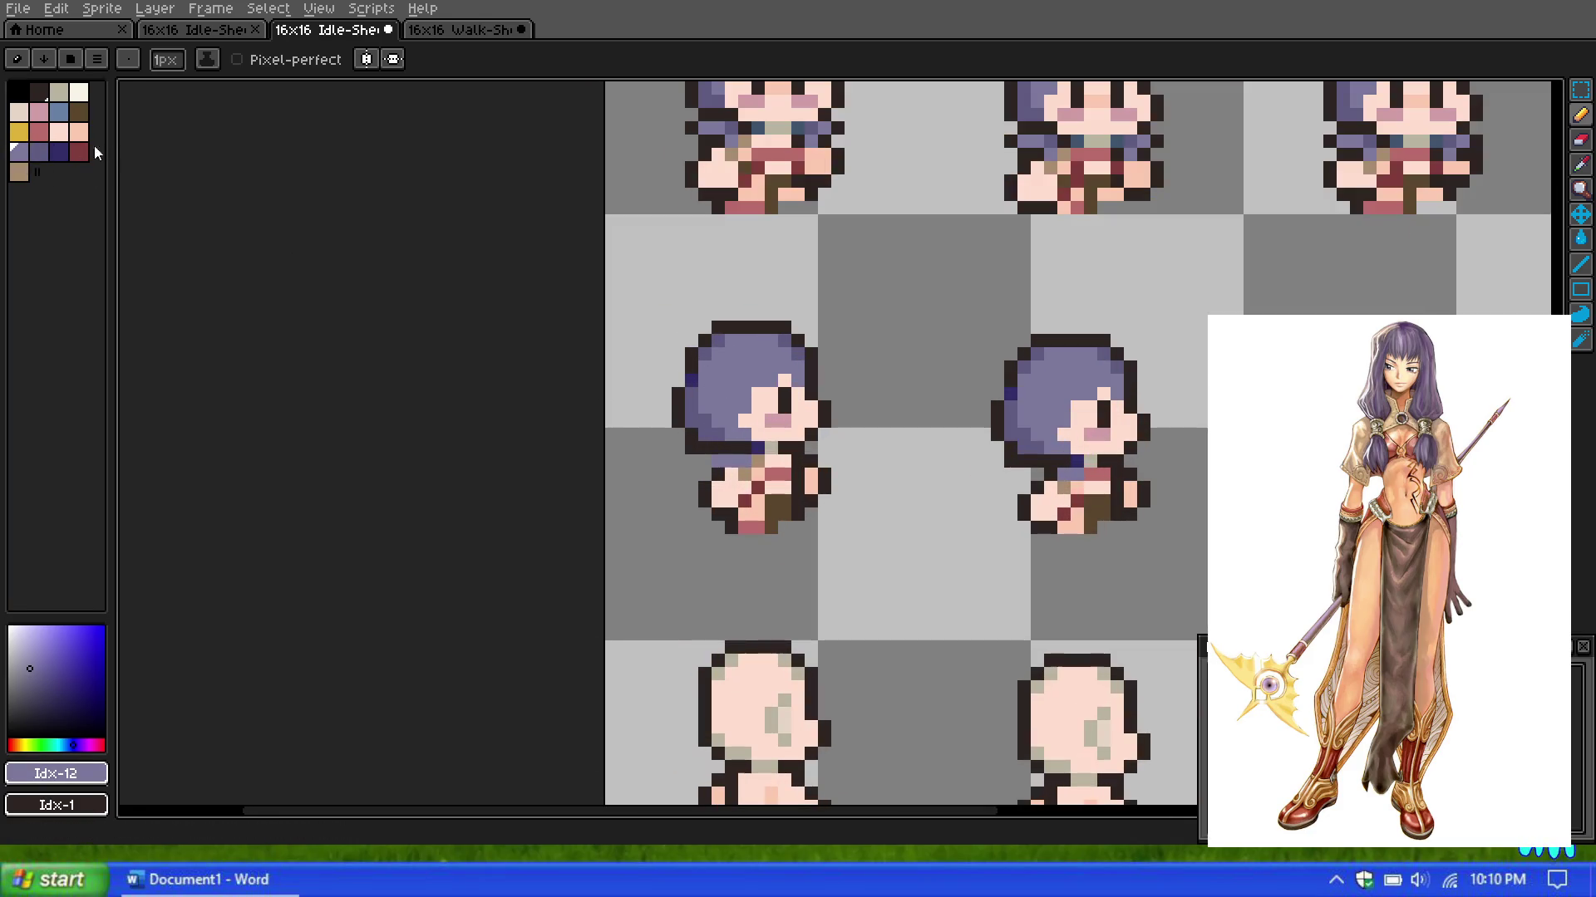
{"action": "left_click", "coordinate": [38, 91]}
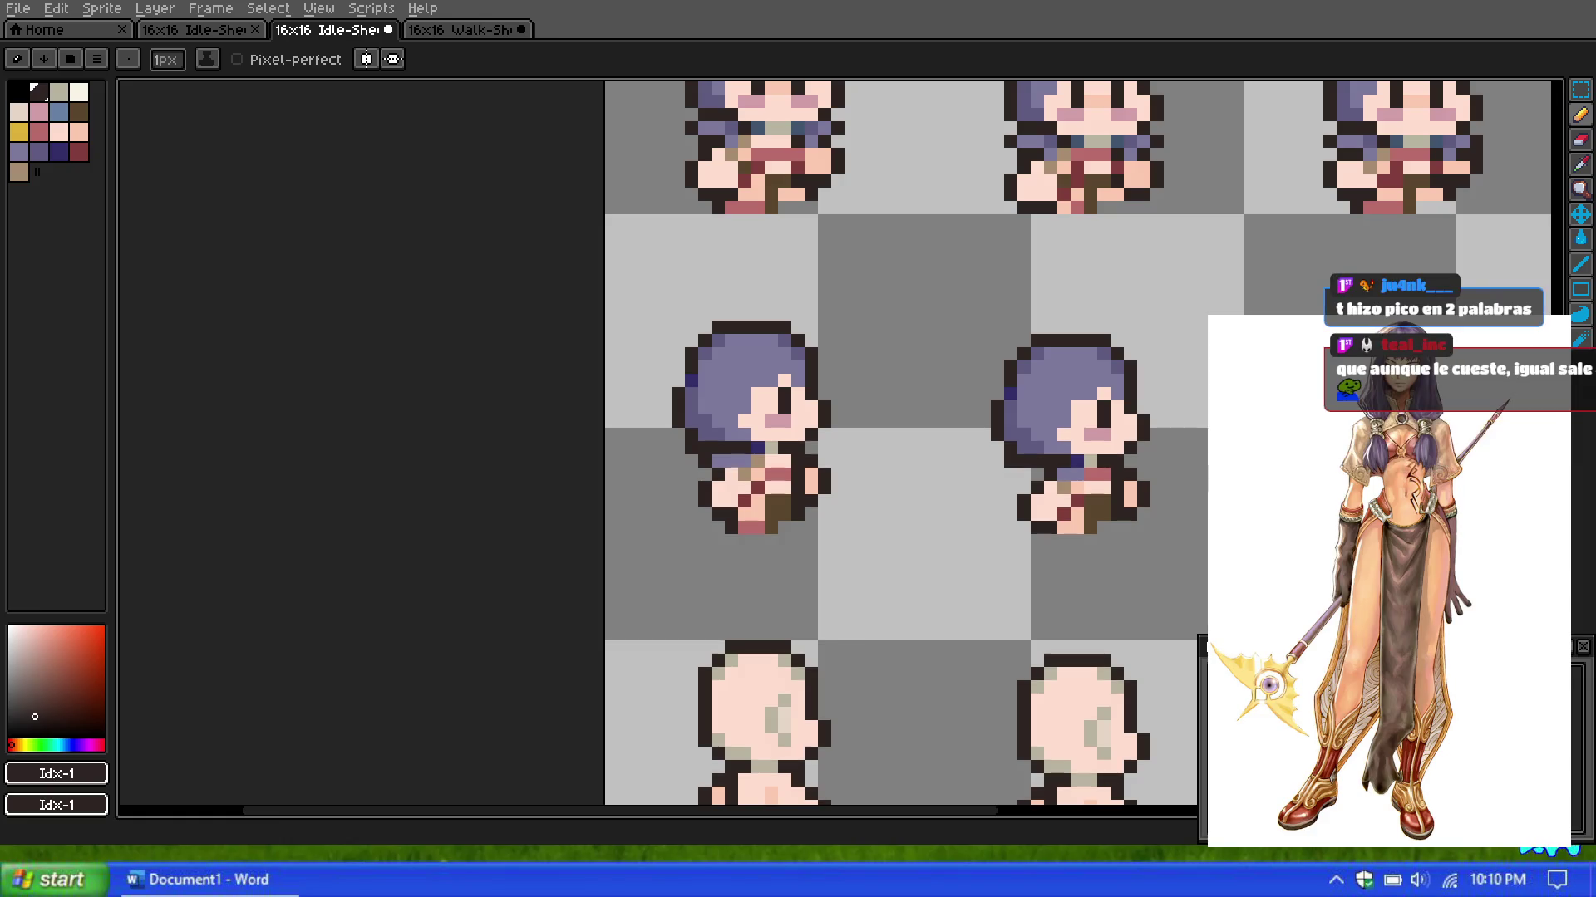
{"action": "scroll", "coordinate": [883, 510], "scroll_direction": "down", "scroll_amount": 3}
{"action": "scroll", "coordinate": [883, 509], "scroll_direction": "down", "scroll_amount": 1}
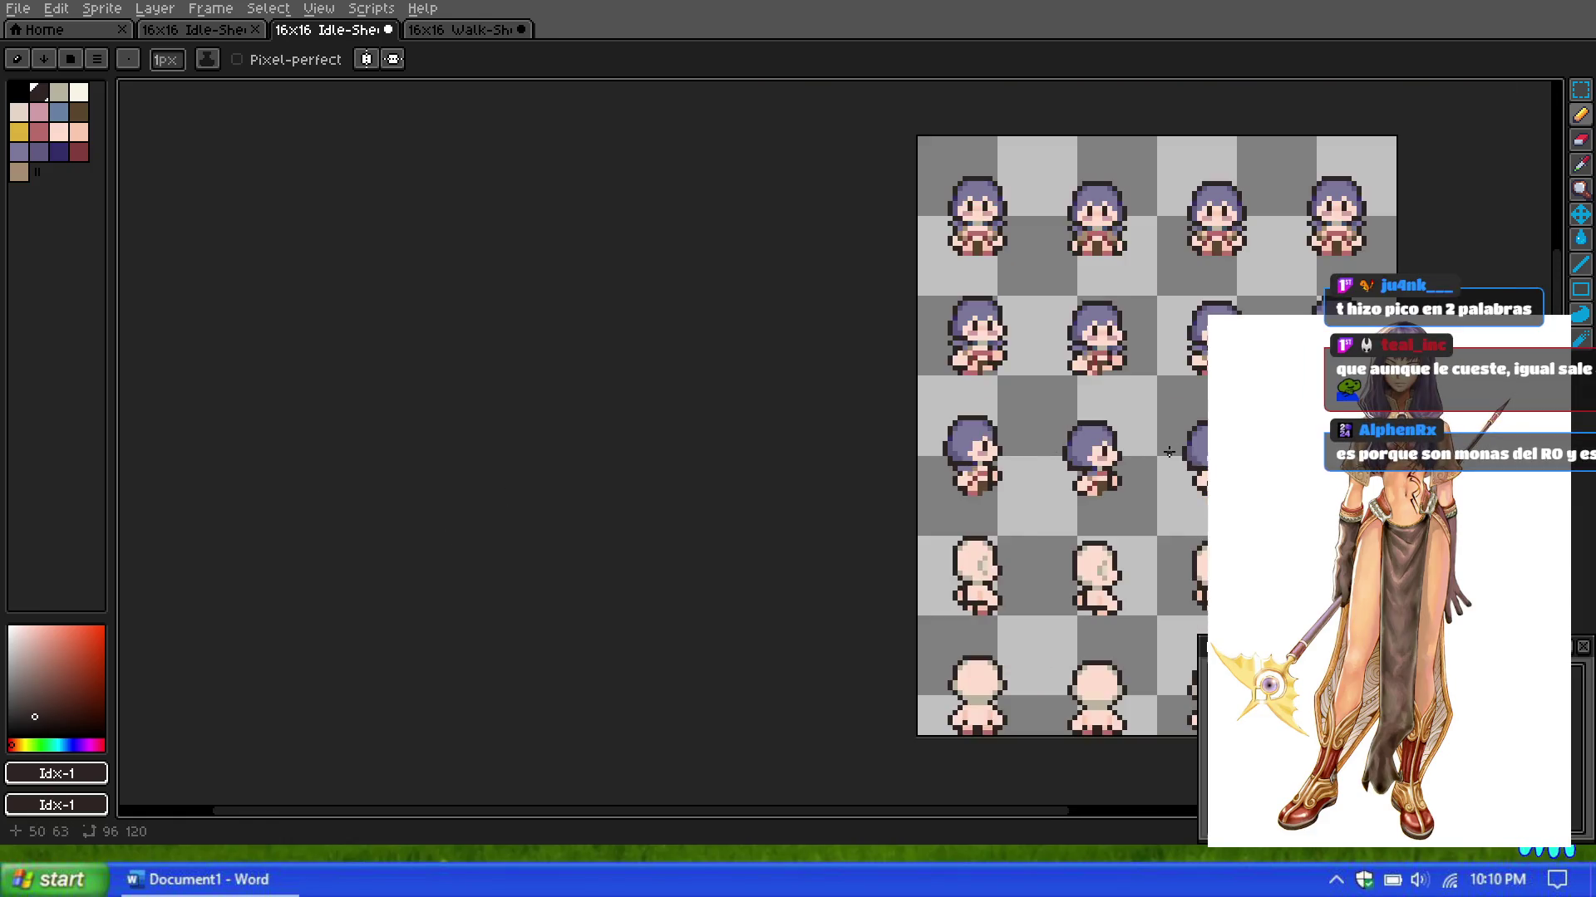
{"action": "scroll", "coordinate": [883, 510], "scroll_direction": "up", "scroll_amount": 1}
{"action": "scroll", "coordinate": [883, 510], "scroll_direction": "up", "scroll_amount": 2}
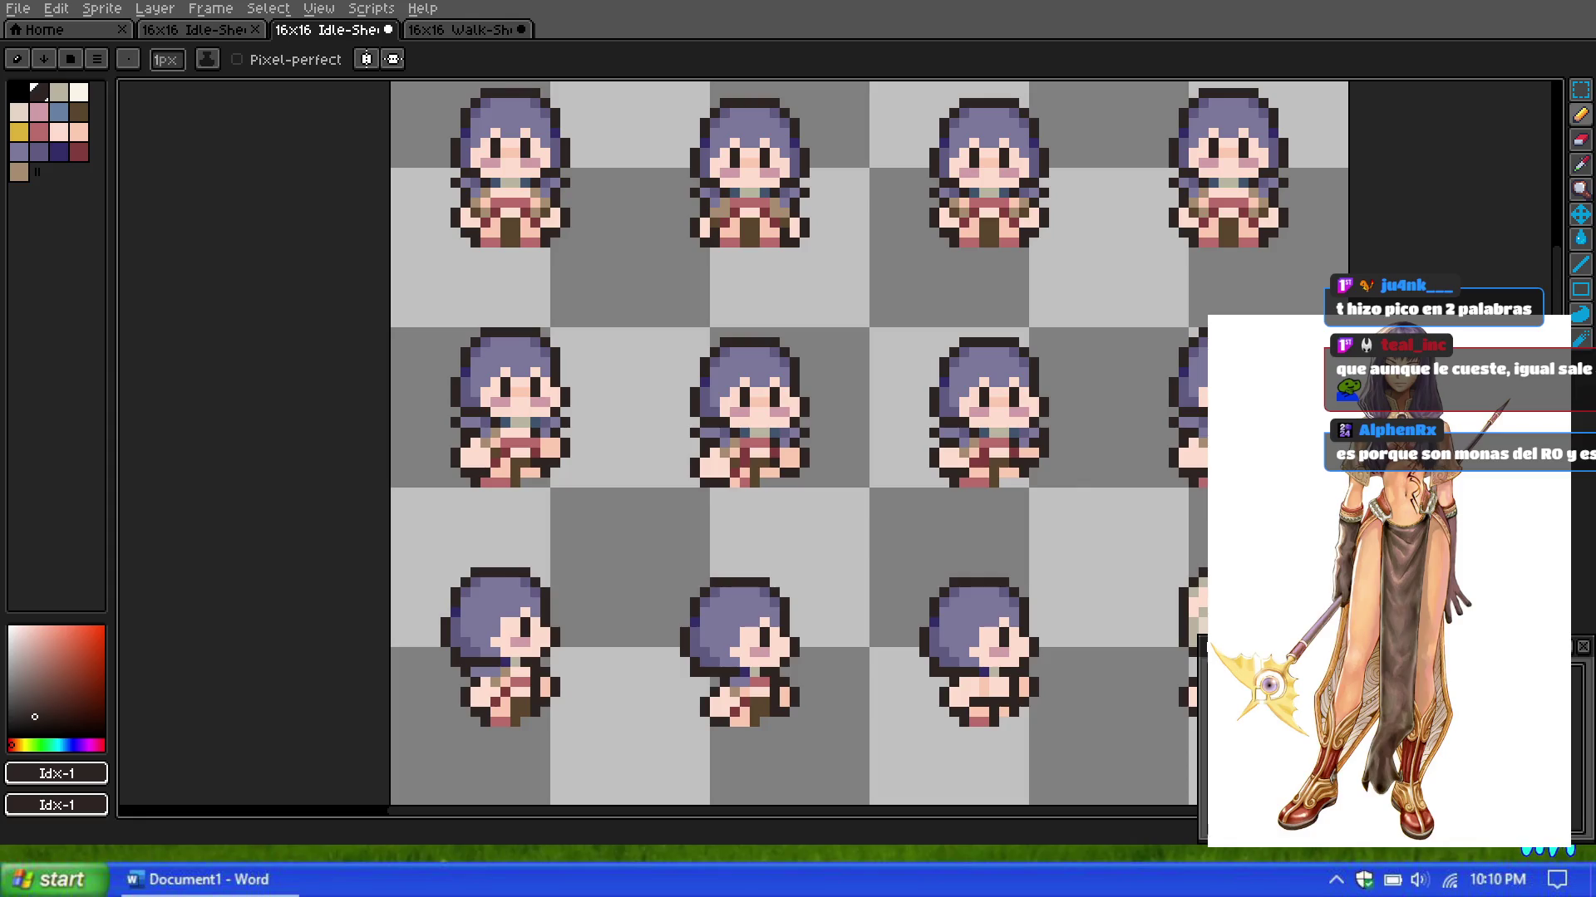
{"action": "scroll", "coordinate": [894, 498], "scroll_direction": "down", "scroll_amount": 2}
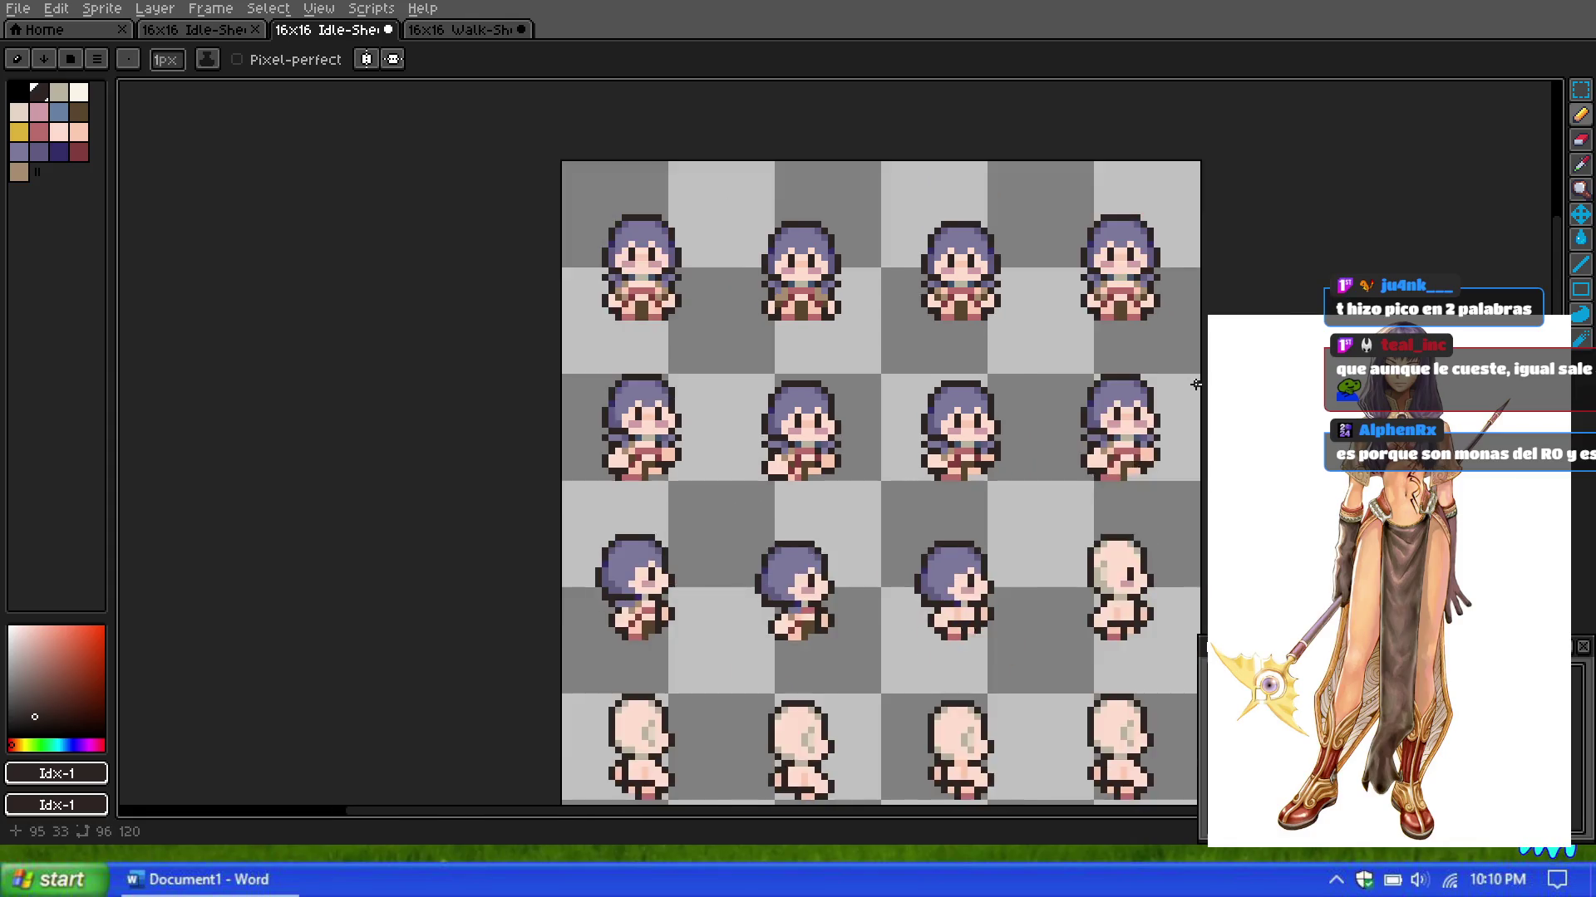
{"action": "scroll", "coordinate": [1081, 390], "scroll_direction": "up", "scroll_amount": 1}
{"action": "scroll", "coordinate": [1077, 391], "scroll_direction": "up", "scroll_amount": 1}
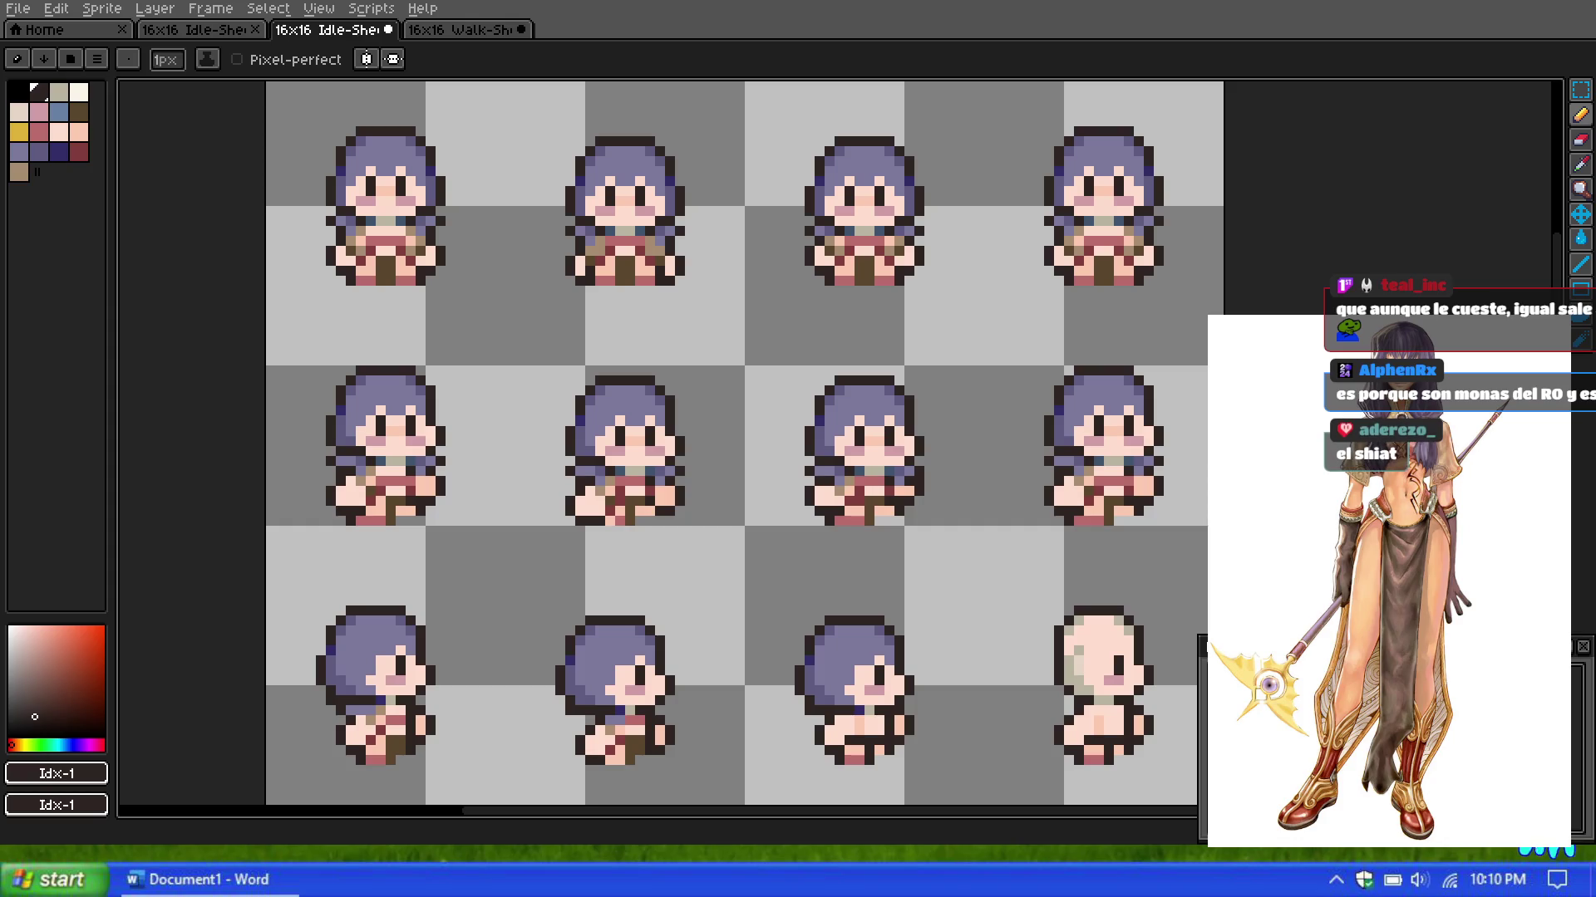
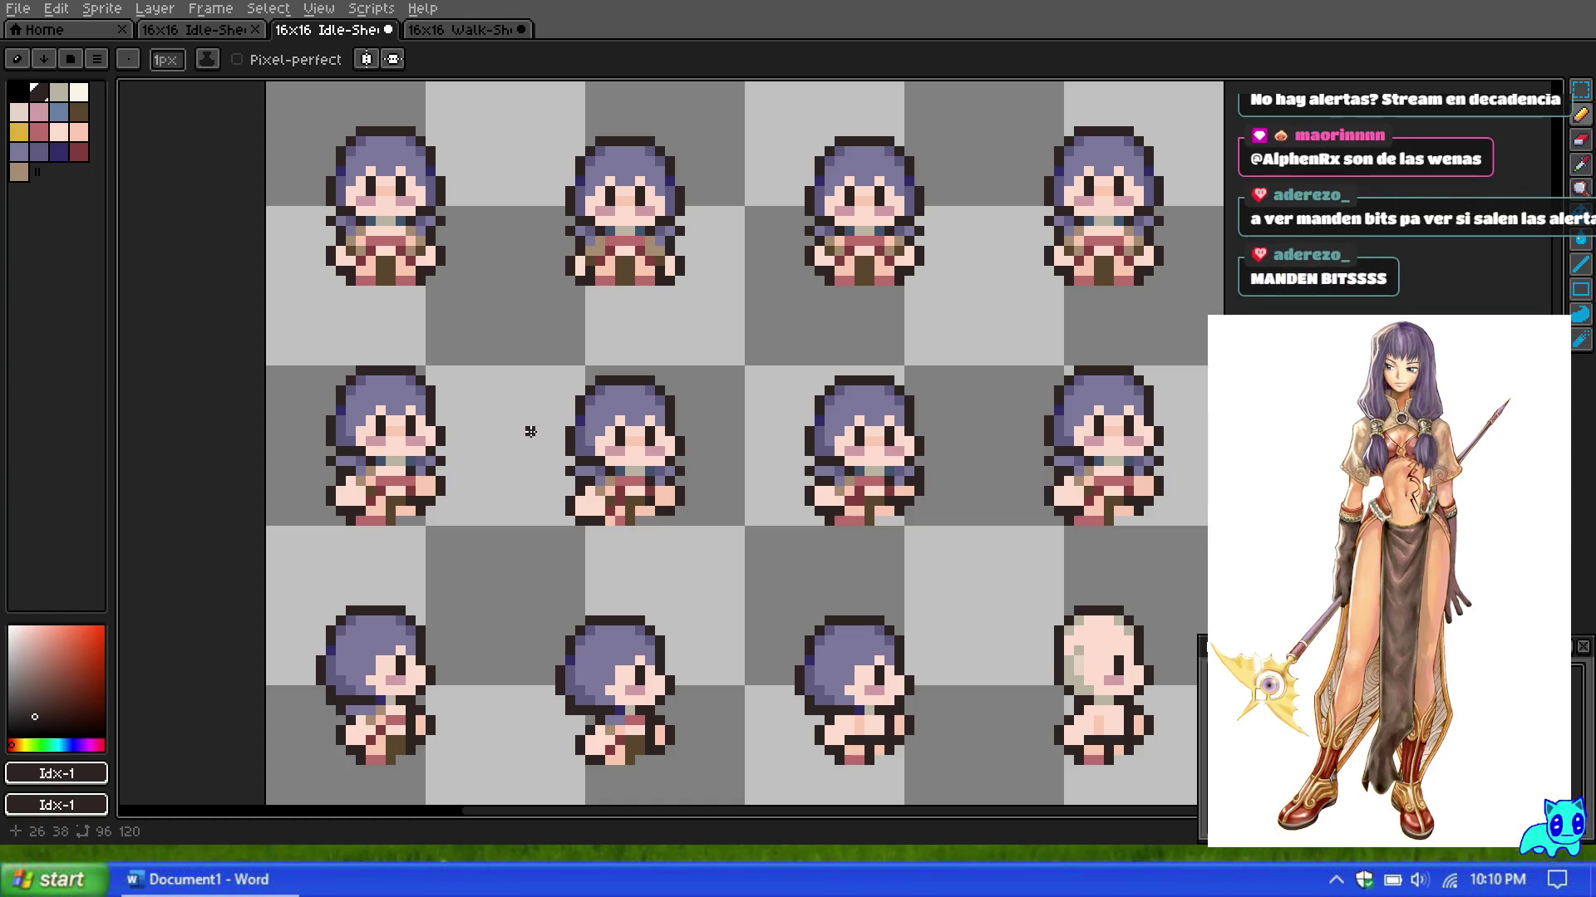
Step: Draw a brown loincloth strip down the front of the third side-view sprite
{"action": "scroll", "coordinate": [530, 431], "scroll_direction": "down", "scroll_amount": 2}
{"action": "scroll", "coordinate": [466, 441], "scroll_direction": "up", "scroll_amount": 1}
{"action": "scroll", "coordinate": [430, 463], "scroll_direction": "down", "scroll_amount": 1}
{"action": "scroll", "coordinate": [449, 466], "scroll_direction": "up", "scroll_amount": 1}
{"action": "scroll", "coordinate": [505, 463], "scroll_direction": "down", "scroll_amount": 2}
{"action": "scroll", "coordinate": [541, 427], "scroll_direction": "up", "scroll_amount": 2}
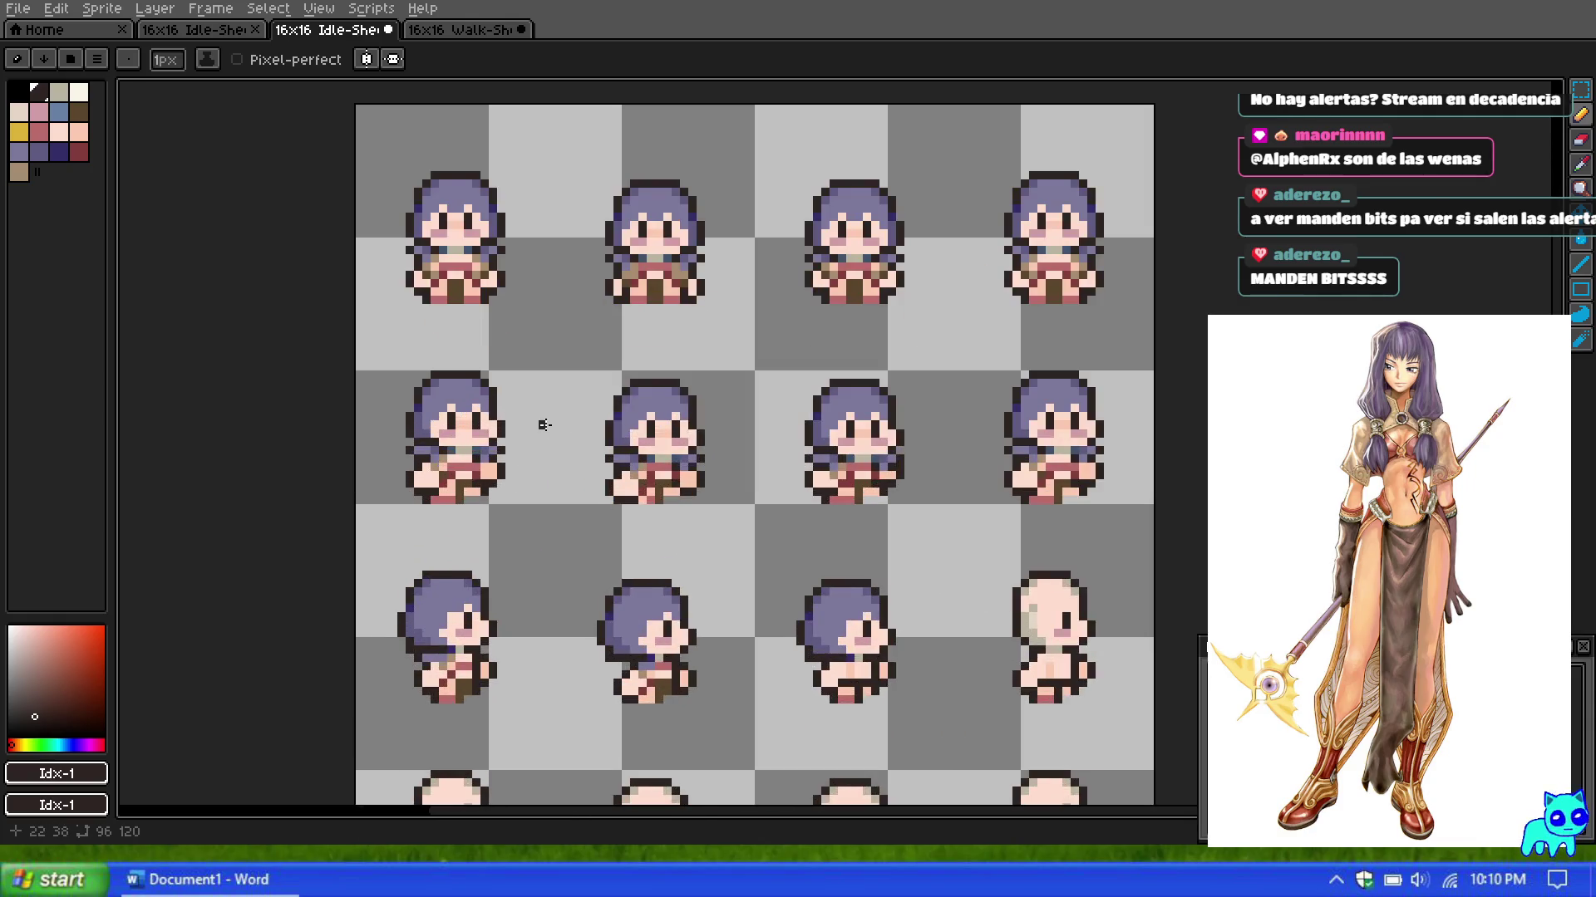
{"action": "scroll", "coordinate": [550, 425], "scroll_direction": "up", "scroll_amount": 2}
{"action": "scroll", "coordinate": [550, 425], "scroll_direction": "down", "scroll_amount": 1}
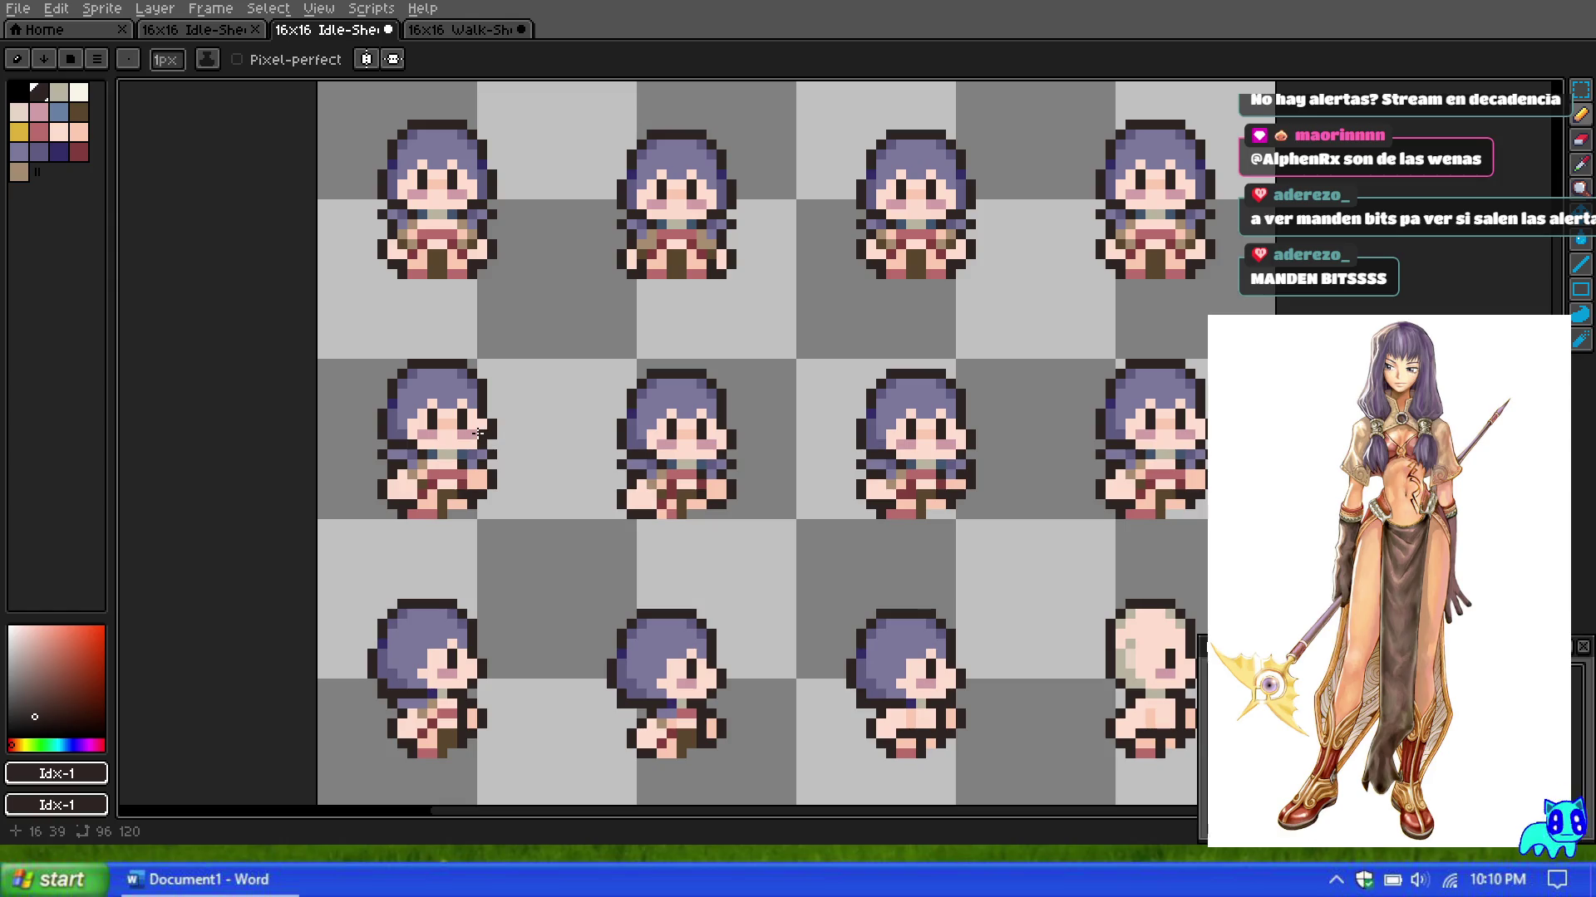
{"action": "scroll", "coordinate": [466, 394], "scroll_direction": "down", "scroll_amount": 2}
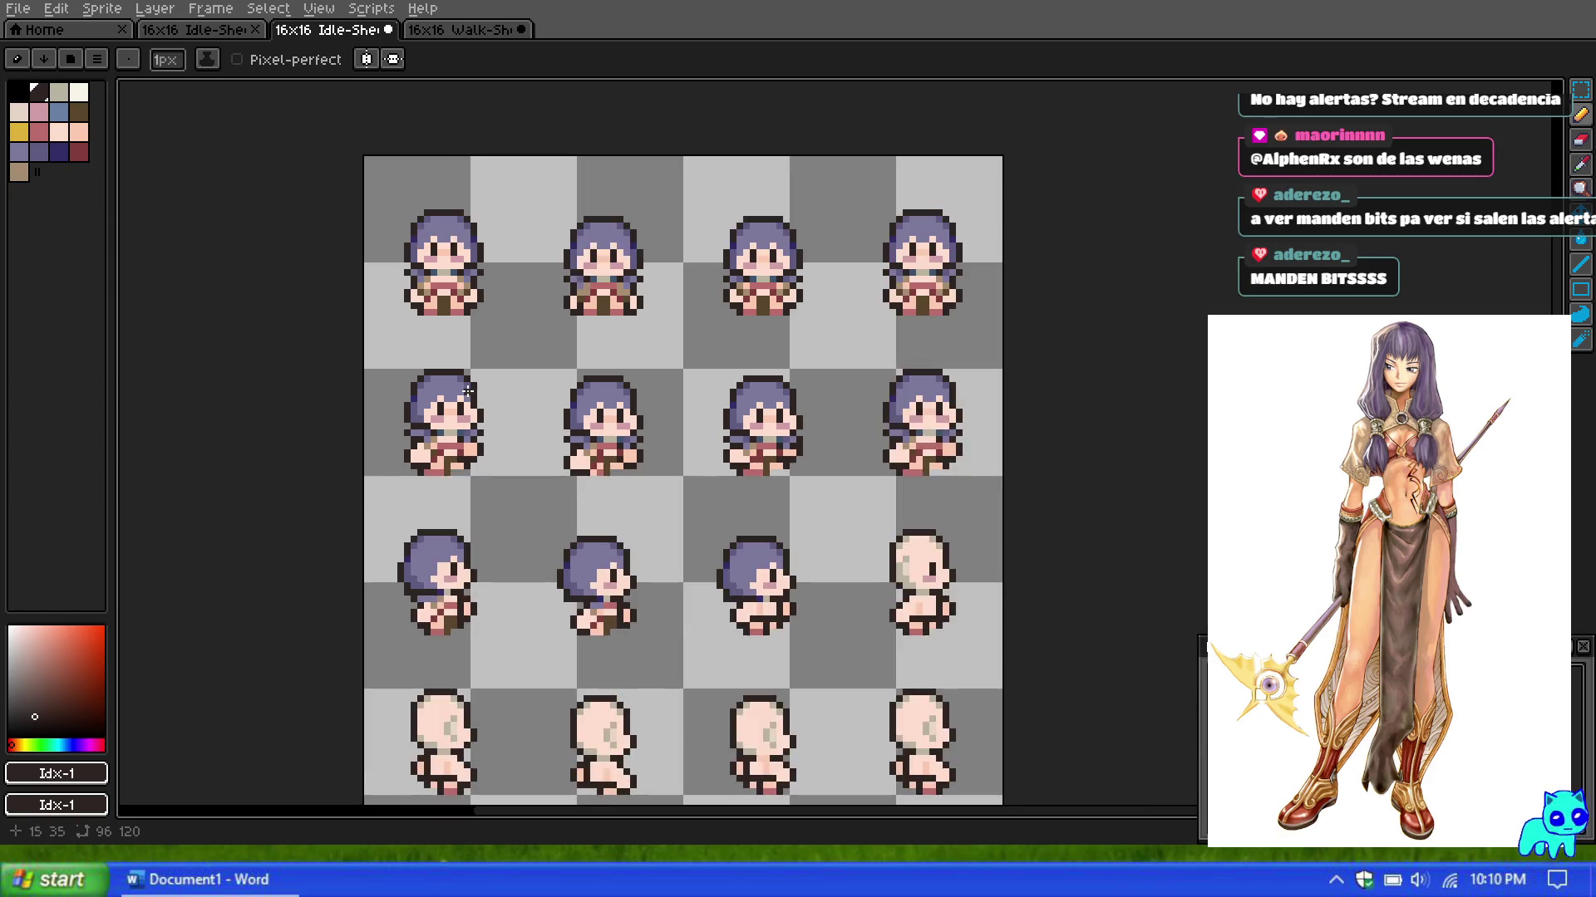
{"action": "scroll", "coordinate": [520, 381], "scroll_direction": "up", "scroll_amount": 1}
{"action": "scroll", "coordinate": [570, 363], "scroll_direction": "up", "scroll_amount": 1}
{"action": "scroll", "coordinate": [501, 364], "scroll_direction": "down", "scroll_amount": 3}
{"action": "scroll", "coordinate": [520, 367], "scroll_direction": "up", "scroll_amount": 1}
{"action": "scroll", "coordinate": [519, 369], "scroll_direction": "down", "scroll_amount": 1}
{"action": "scroll", "coordinate": [498, 386], "scroll_direction": "up", "scroll_amount": 1}
{"action": "scroll", "coordinate": [492, 394], "scroll_direction": "up", "scroll_amount": 1}
{"action": "scroll", "coordinate": [494, 391], "scroll_direction": "down", "scroll_amount": 1}
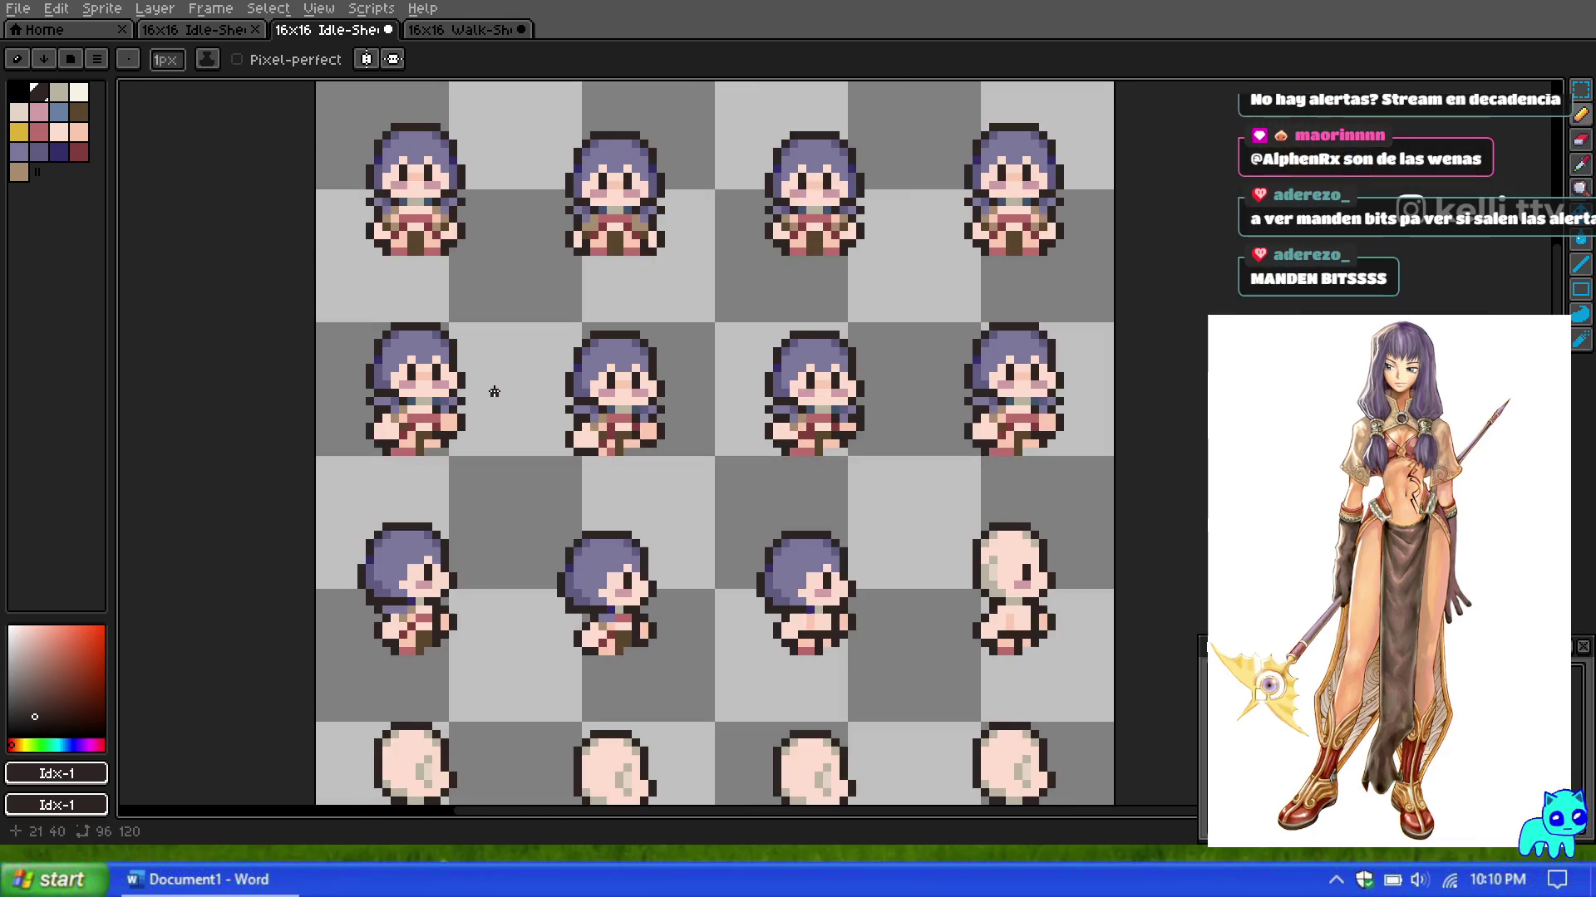
{"action": "scroll", "coordinate": [517, 387], "scroll_direction": "down", "scroll_amount": 2}
{"action": "scroll", "coordinate": [517, 385], "scroll_direction": "down", "scroll_amount": 3}
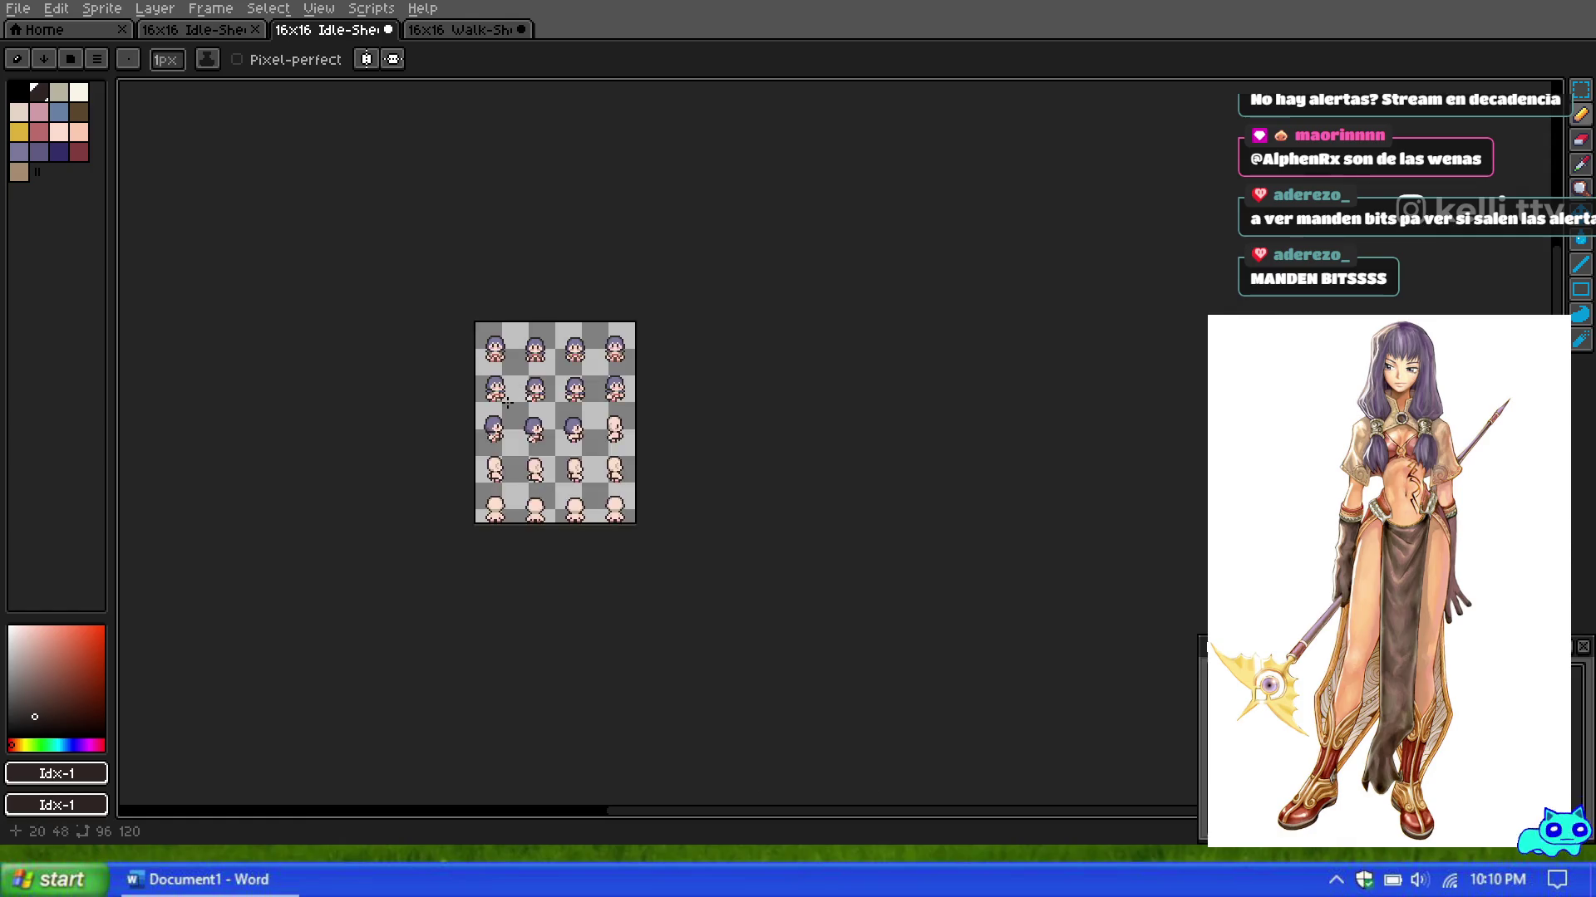
{"action": "scroll", "coordinate": [532, 400], "scroll_direction": "up", "scroll_amount": 3}
{"action": "scroll", "coordinate": [498, 465], "scroll_direction": "up", "scroll_amount": 2}
{"action": "scroll", "coordinate": [474, 465], "scroll_direction": "up", "scroll_amount": 2}
{"action": "scroll", "coordinate": [582, 449], "scroll_direction": "down", "scroll_amount": 1}
{"action": "scroll", "coordinate": [866, 466], "scroll_direction": "up", "scroll_amount": 1}
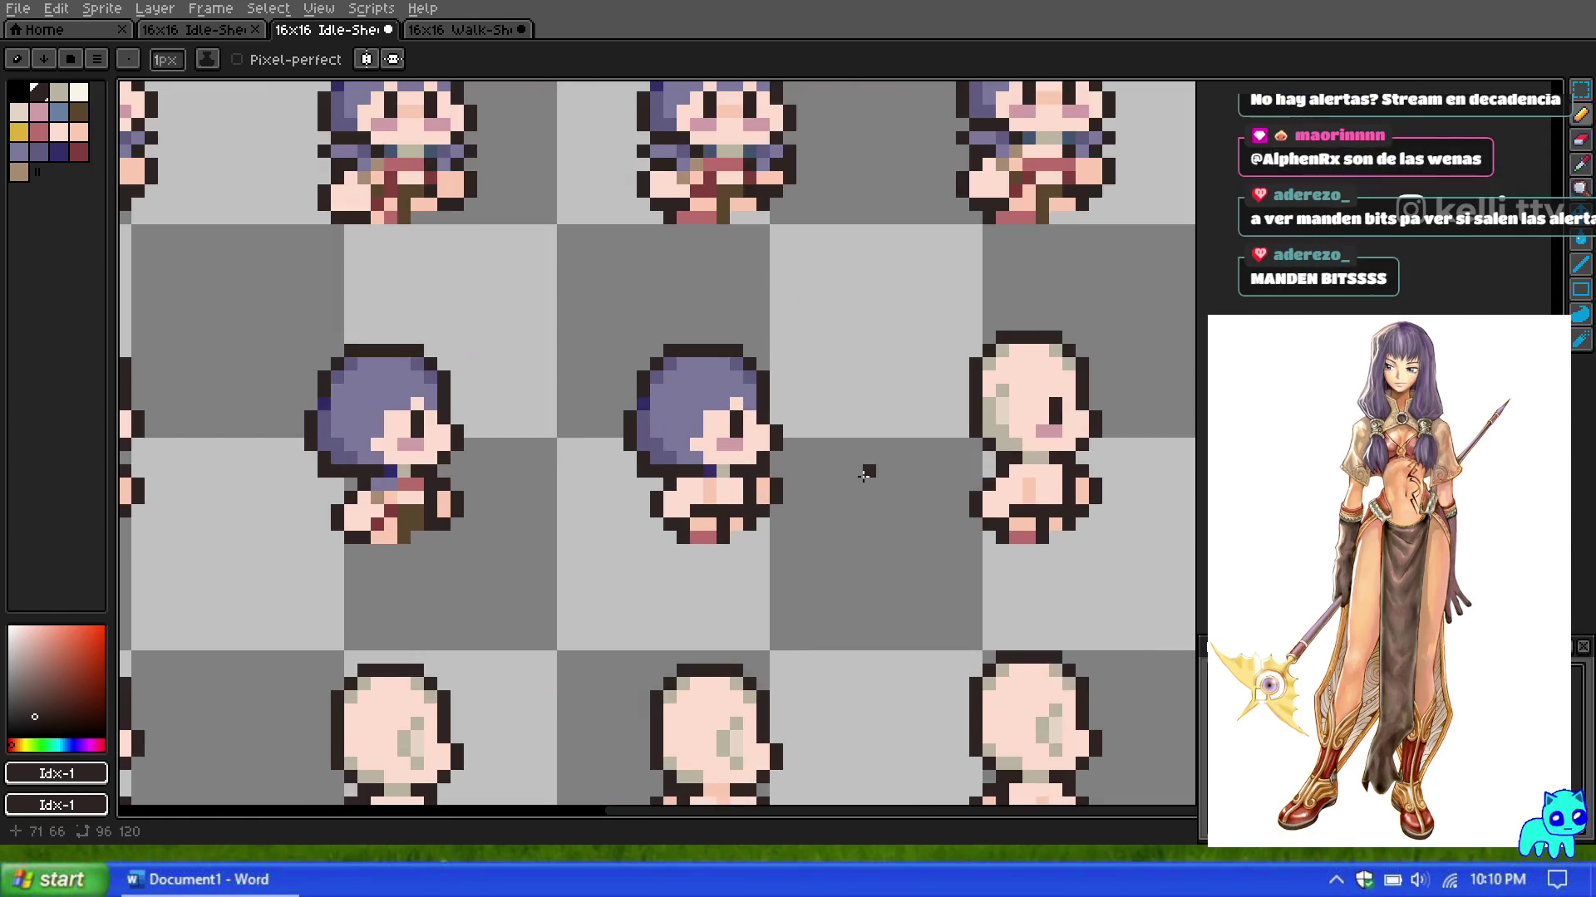
{"action": "scroll", "coordinate": [697, 476], "scroll_direction": "up", "scroll_amount": 1}
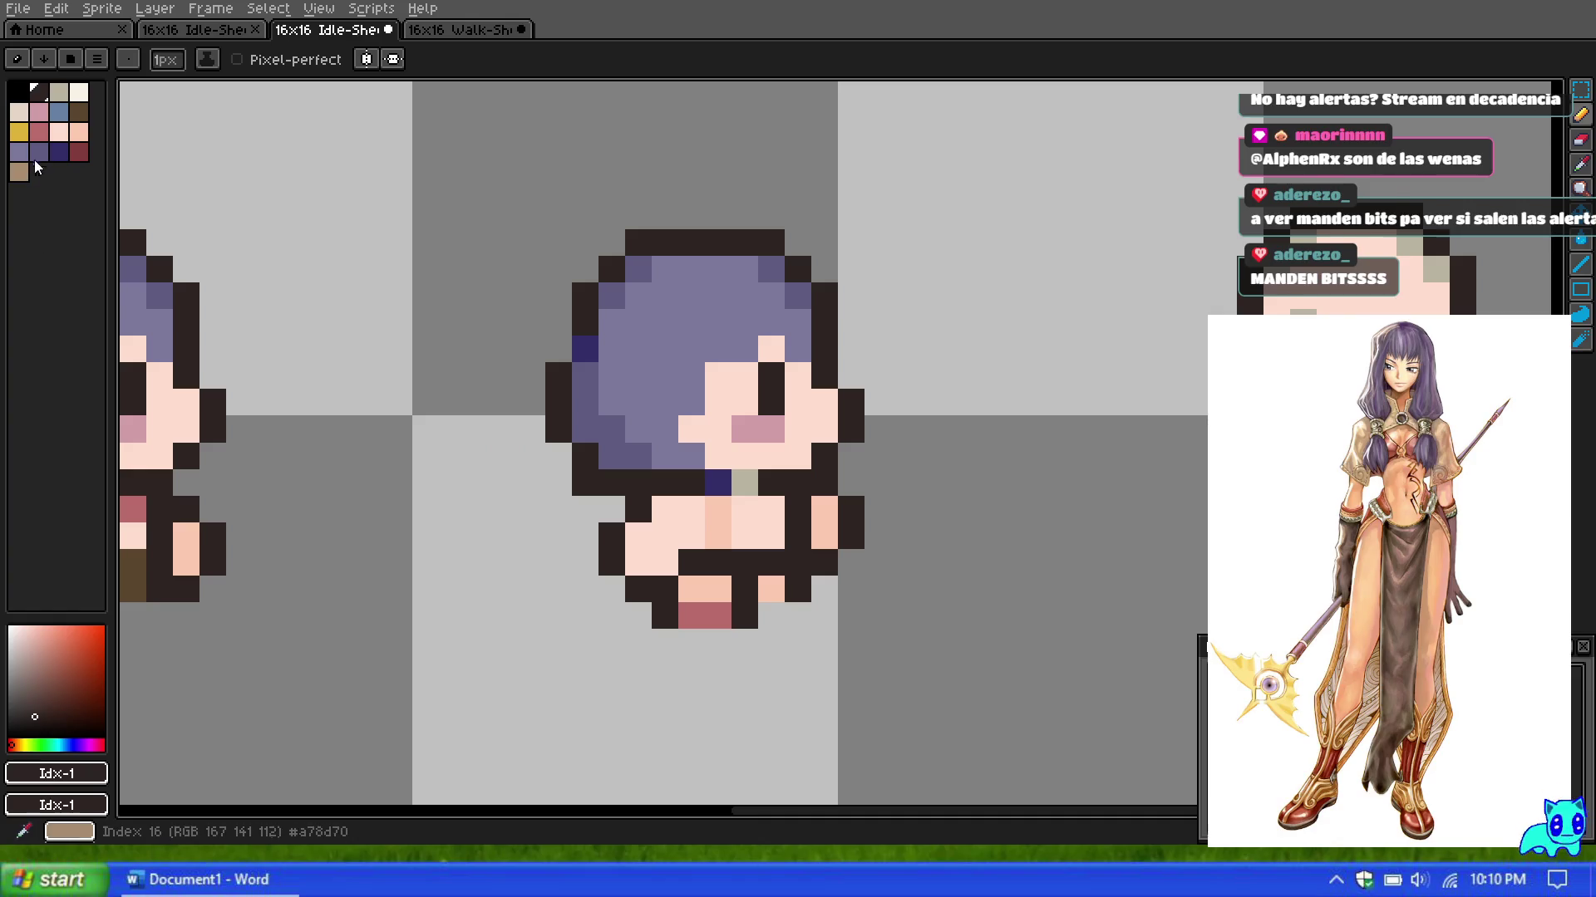
{"action": "left_click", "coordinate": [79, 111]}
{"action": "left_click_drag", "start_coordinate": [747, 581], "coordinate": [766, 563]}
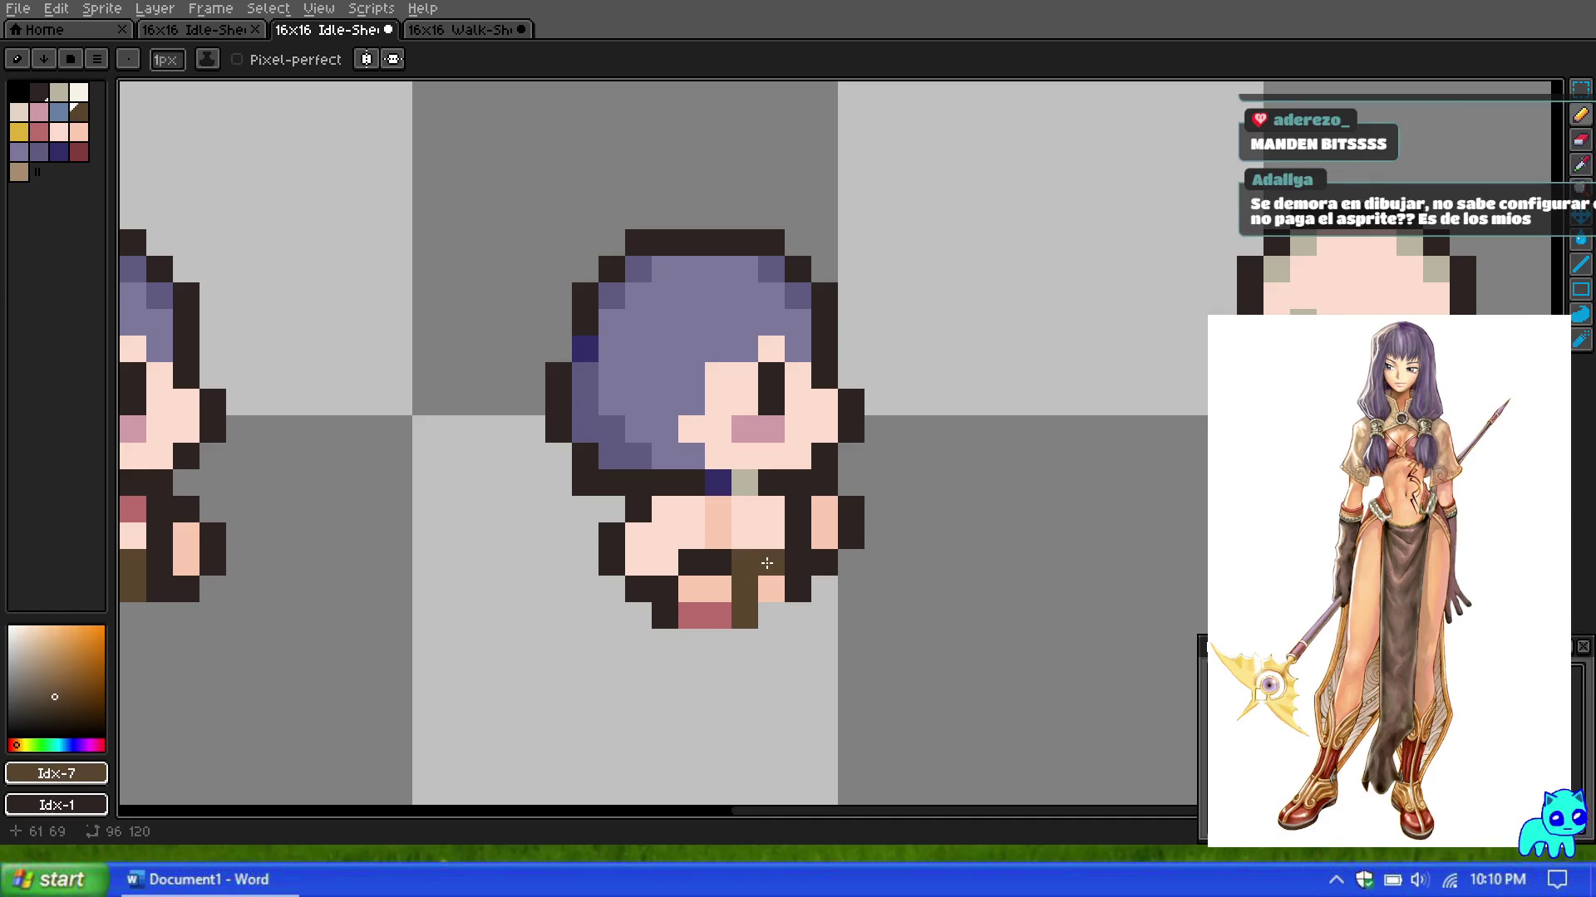
{"action": "scroll", "coordinate": [766, 564], "scroll_direction": "down", "scroll_amount": 1}
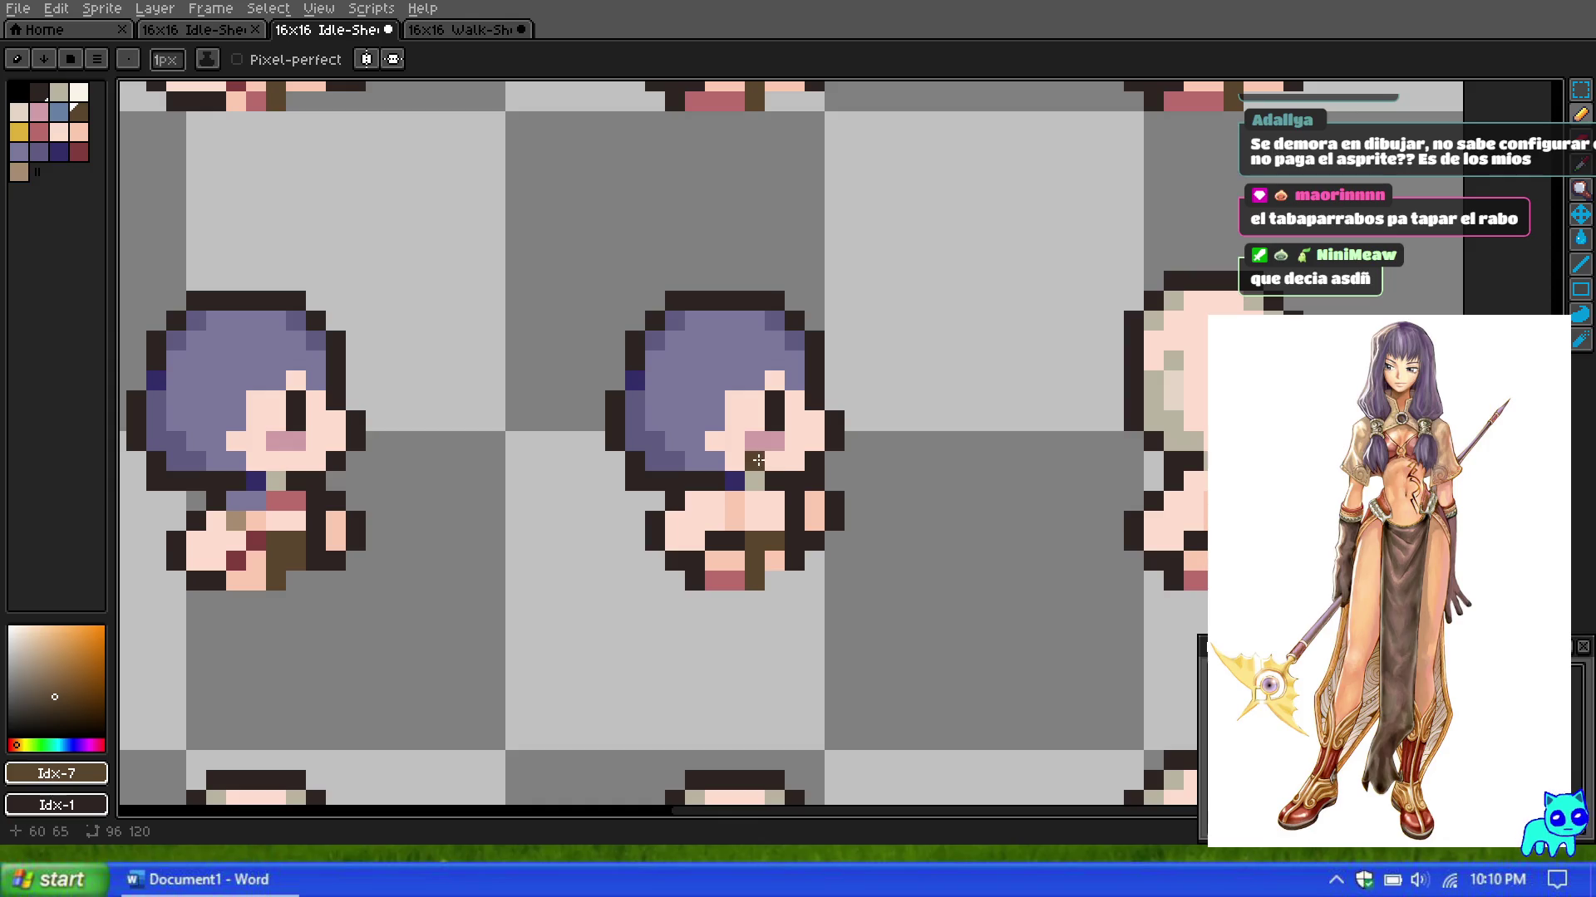
{"action": "scroll", "coordinate": [747, 490], "scroll_direction": "up", "scroll_amount": 1}
{"action": "left_click", "coordinate": [747, 490]}
Step: Paint pink-red trim pixels on the chest and near the shoulder
{"action": "scroll", "coordinate": [481, 452], "scroll_direction": "down", "scroll_amount": 3}
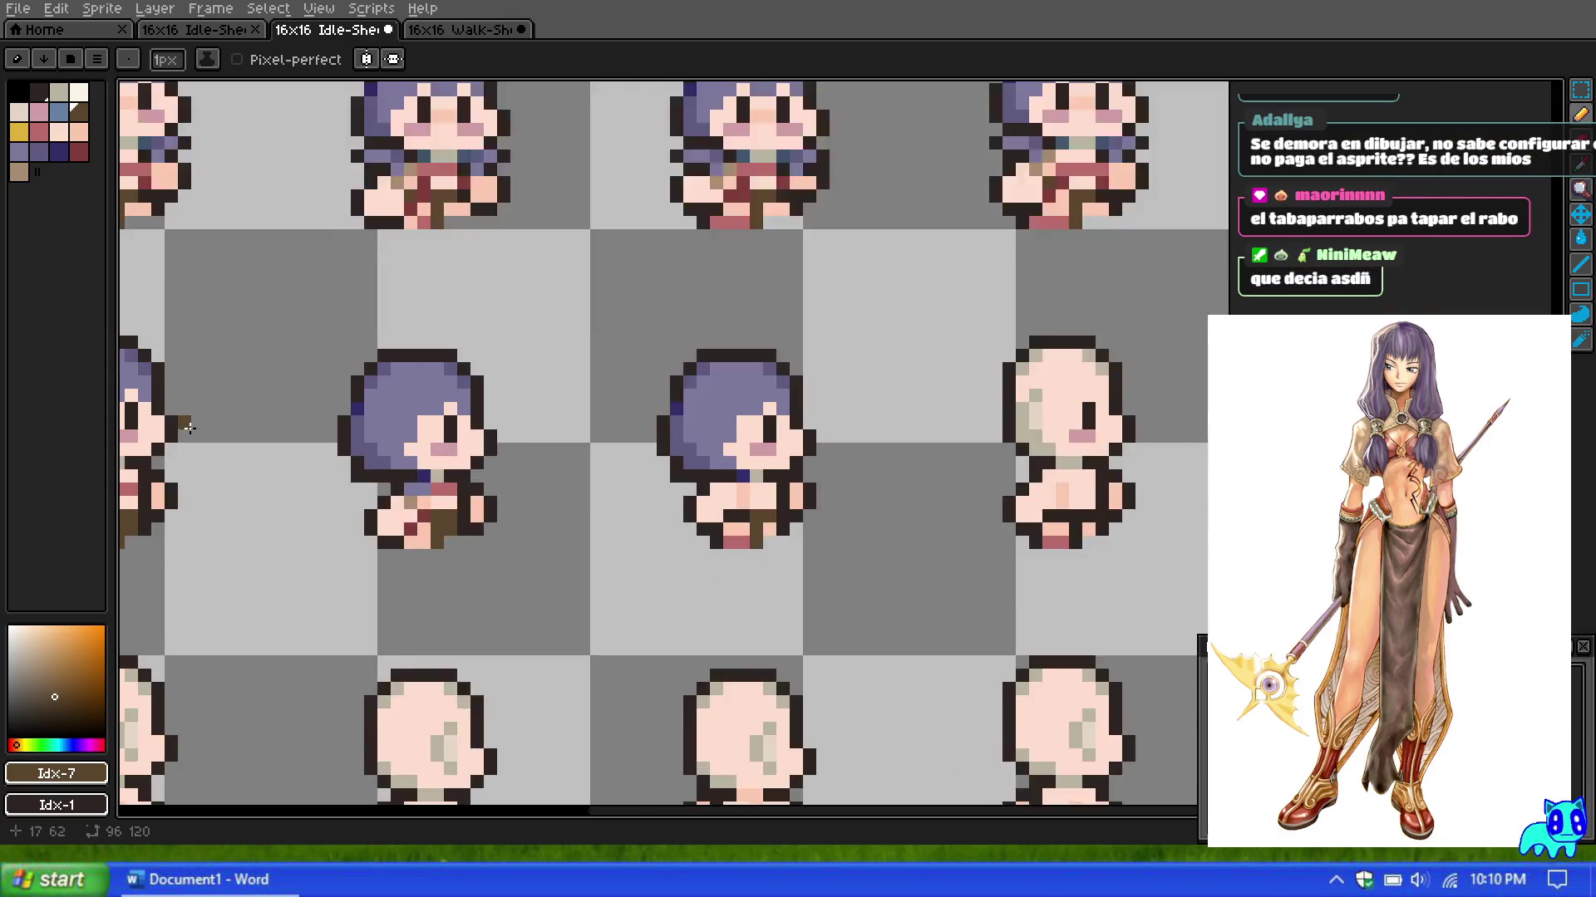
{"action": "scroll", "coordinate": [266, 436], "scroll_direction": "down", "scroll_amount": 3}
{"action": "scroll", "coordinate": [214, 430], "scroll_direction": "up", "scroll_amount": 1}
{"action": "scroll", "coordinate": [213, 429], "scroll_direction": "down", "scroll_amount": 1}
{"action": "left_click", "coordinate": [264, 427]}
{"action": "scroll", "coordinate": [264, 427], "scroll_direction": "up", "scroll_amount": 2}
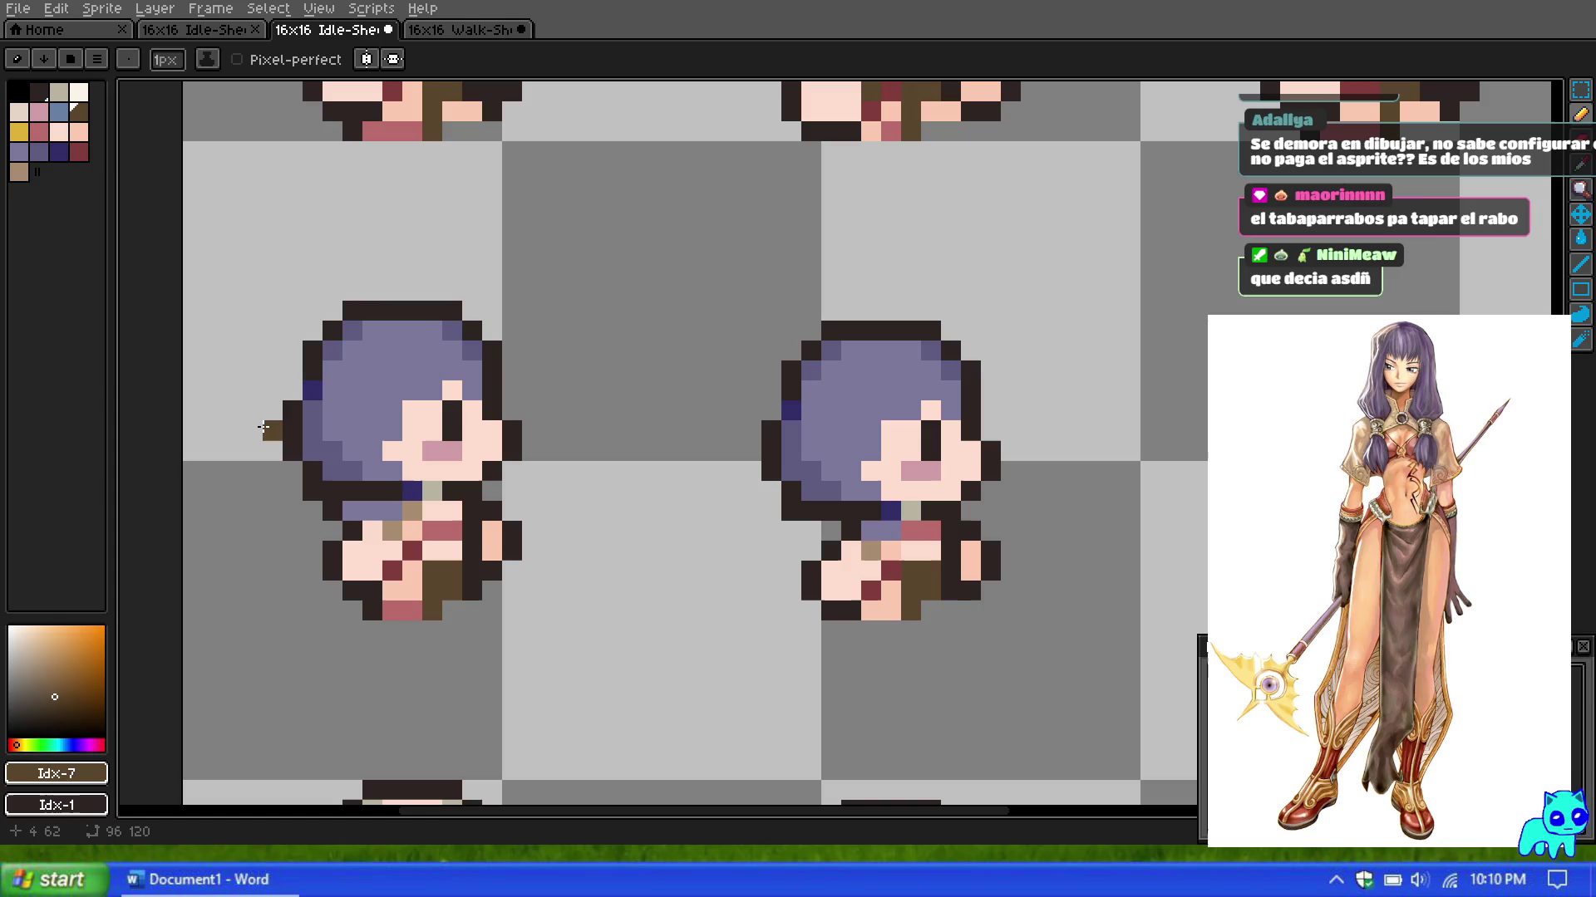
{"action": "scroll", "coordinate": [263, 427], "scroll_direction": "down", "scroll_amount": 1}
{"action": "scroll", "coordinate": [263, 427], "scroll_direction": "up", "scroll_amount": 1}
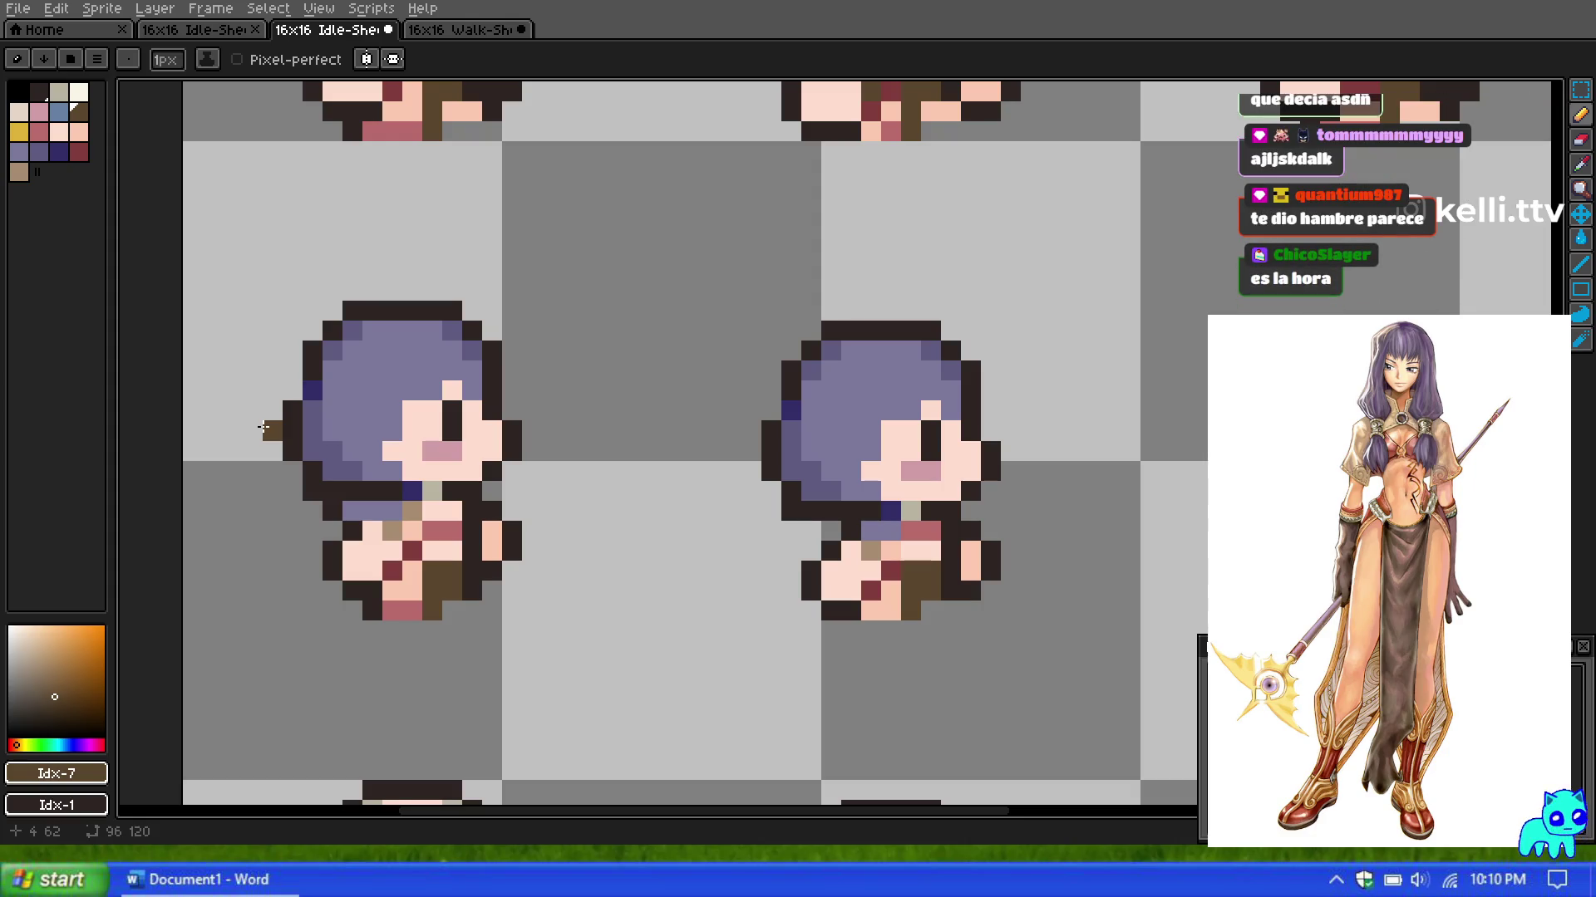
{"action": "scroll", "coordinate": [848, 490], "scroll_direction": "down", "scroll_amount": 3}
{"action": "scroll", "coordinate": [847, 491], "scroll_direction": "down", "scroll_amount": 2}
{"action": "scroll", "coordinate": [861, 371], "scroll_direction": "up", "scroll_amount": 1}
{"action": "scroll", "coordinate": [863, 371], "scroll_direction": "down", "scroll_amount": 2}
{"action": "scroll", "coordinate": [866, 369], "scroll_direction": "up", "scroll_amount": 2}
{"action": "scroll", "coordinate": [864, 370], "scroll_direction": "up", "scroll_amount": 1}
{"action": "scroll", "coordinate": [831, 415], "scroll_direction": "down", "scroll_amount": 1}
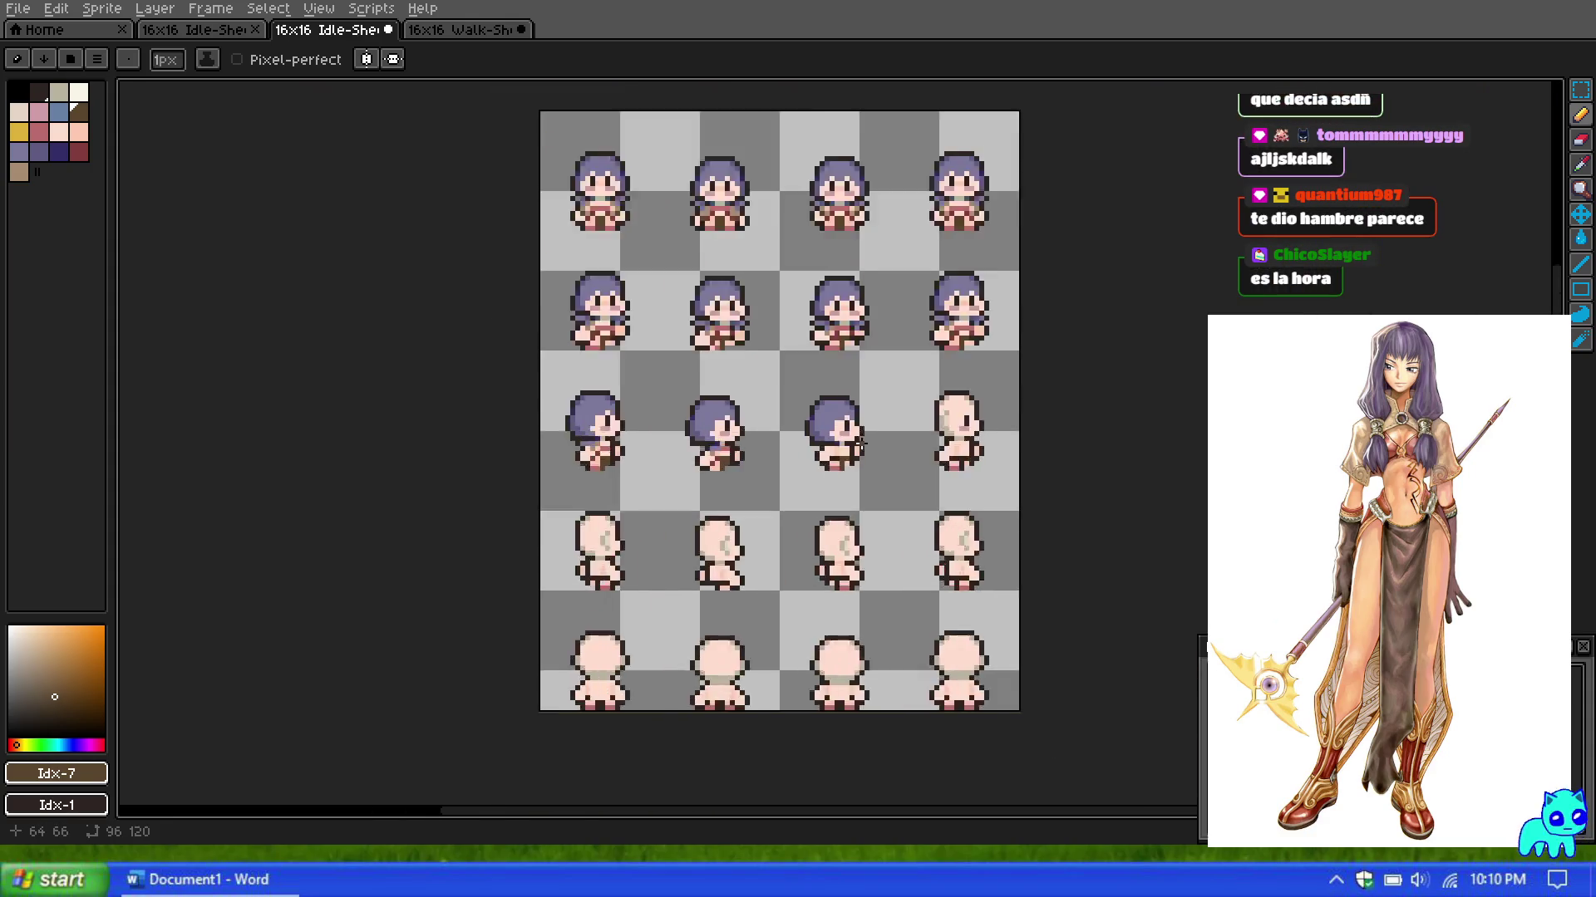
{"action": "scroll", "coordinate": [808, 455], "scroll_direction": "up", "scroll_amount": 2}
{"action": "scroll", "coordinate": [807, 455], "scroll_direction": "up", "scroll_amount": 2}
{"action": "left_click", "coordinate": [39, 131]}
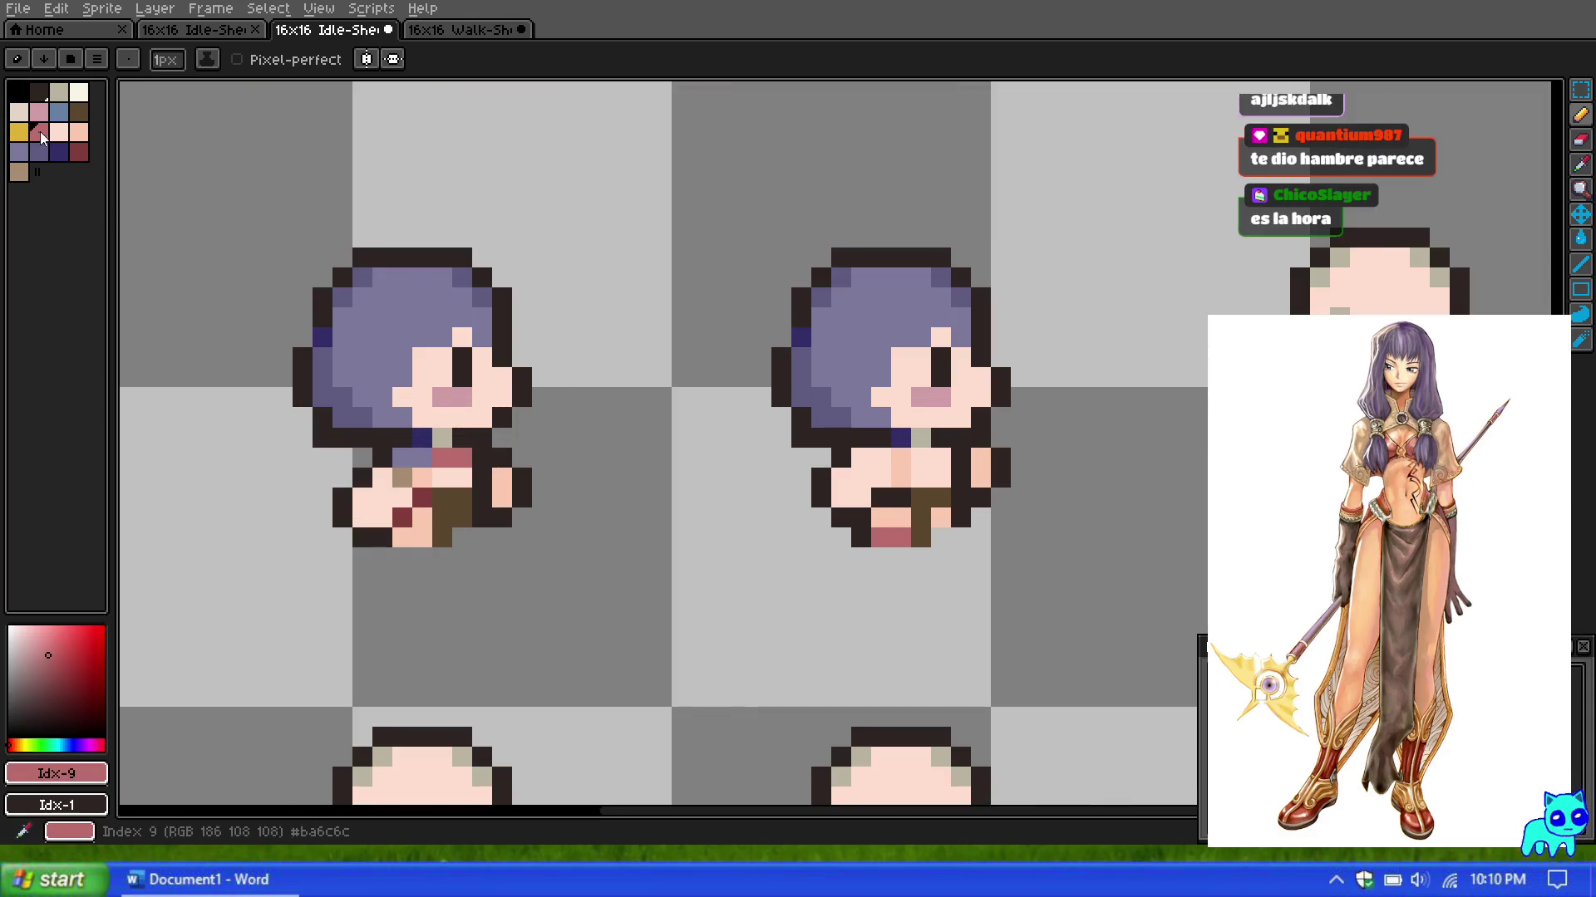
{"action": "left_click", "coordinate": [918, 453]}
{"action": "left_click", "coordinate": [939, 457]}
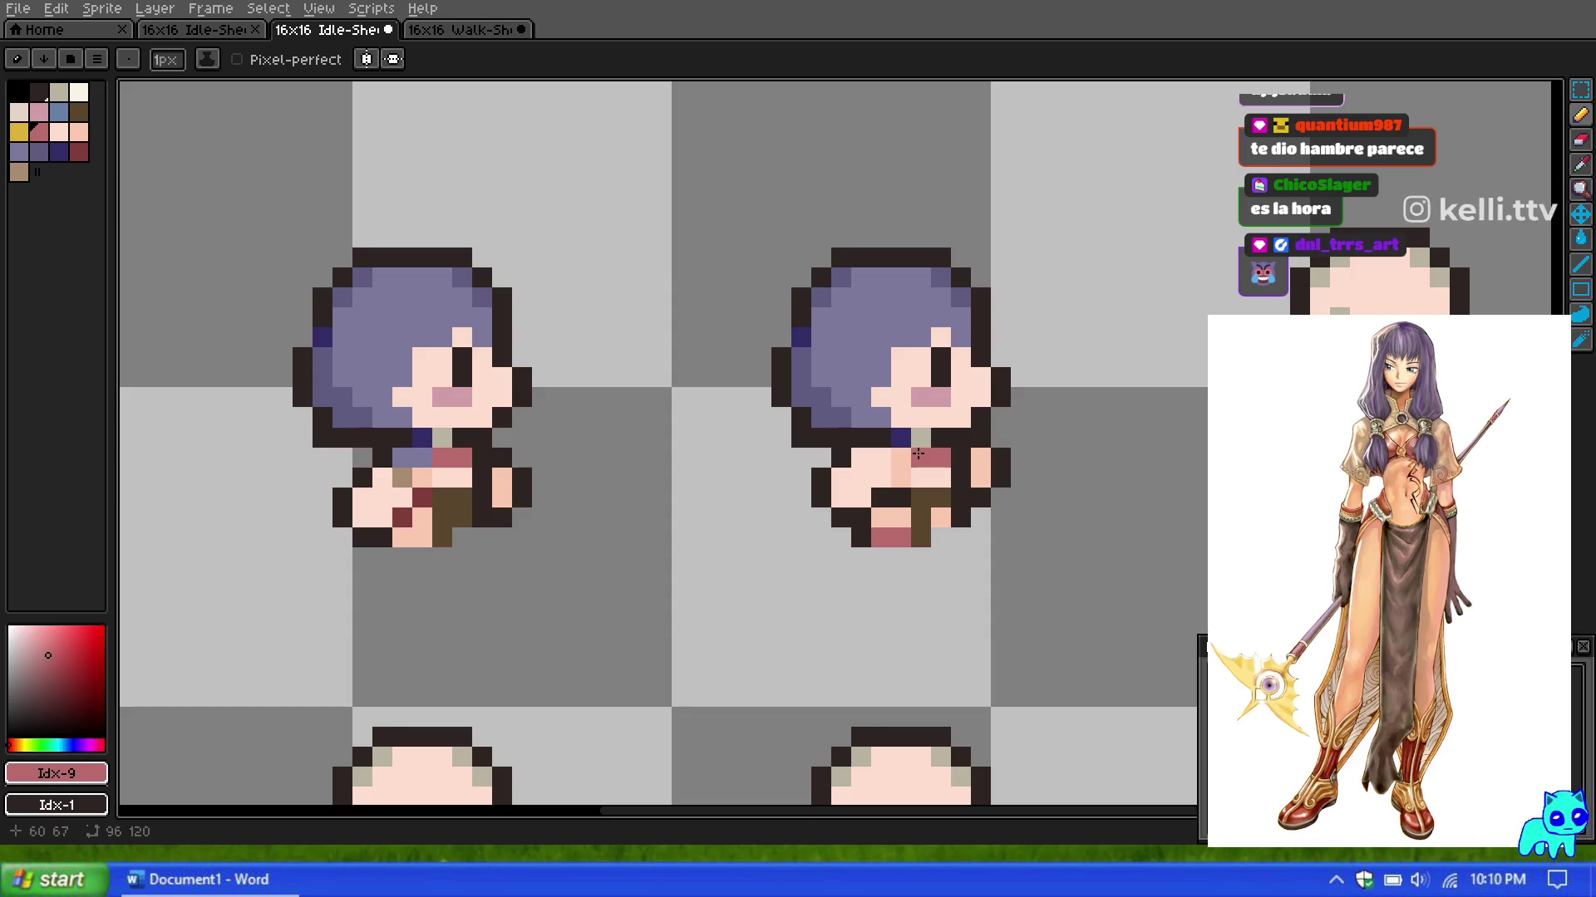
{"action": "left_click", "coordinate": [897, 420]}
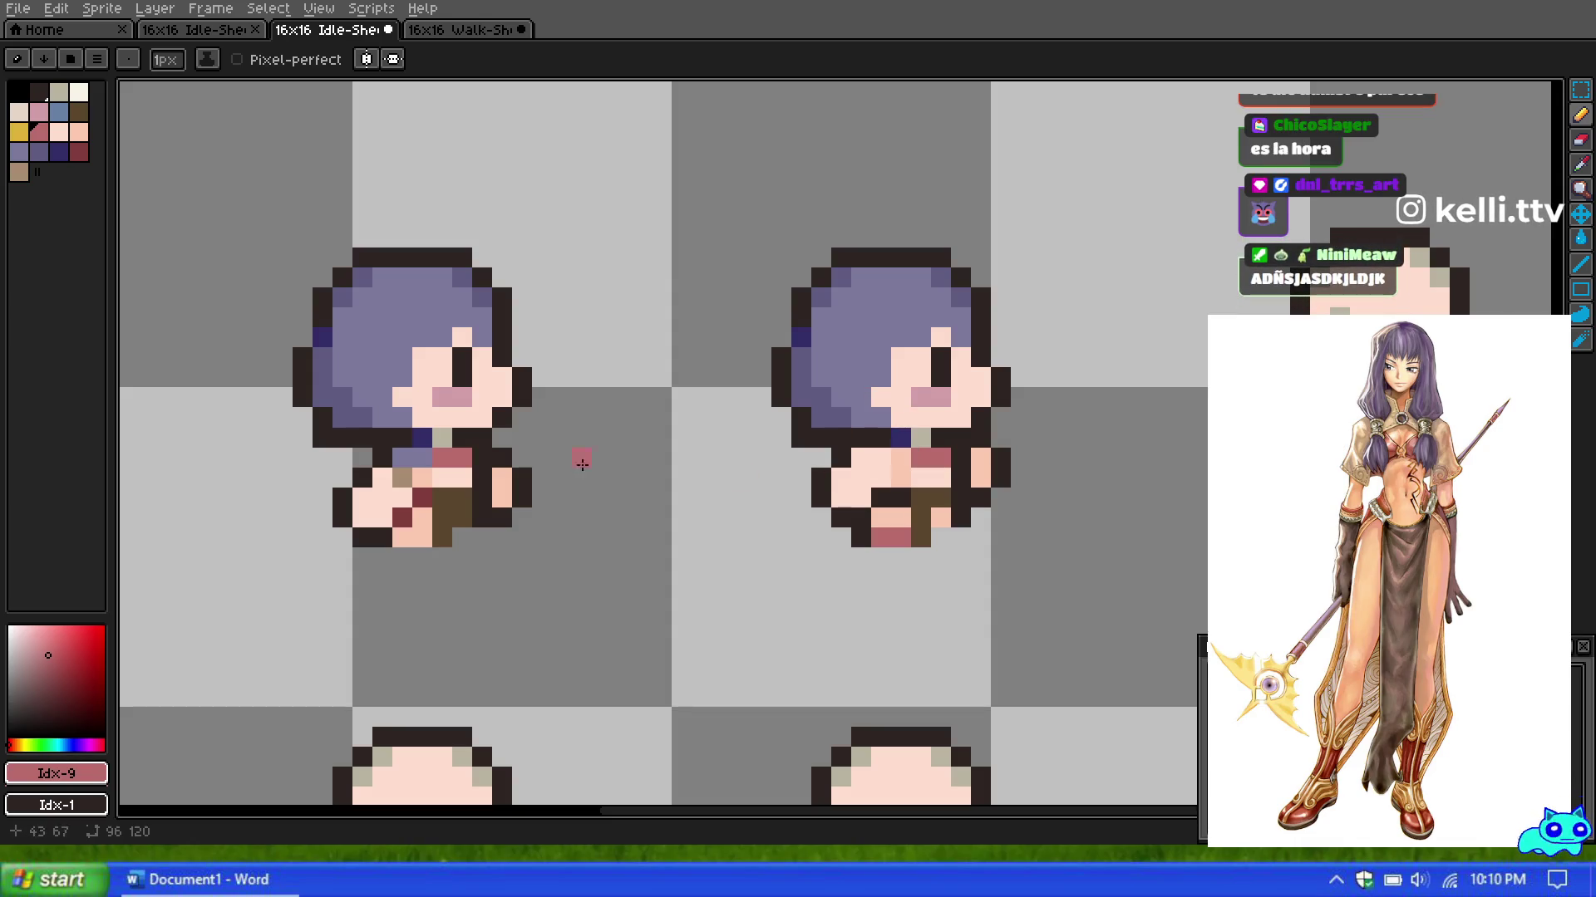
Step: Add two dark-red belt pixels across the torso
{"action": "left_click", "coordinate": [79, 151]}
{"action": "left_click", "coordinate": [887, 491]}
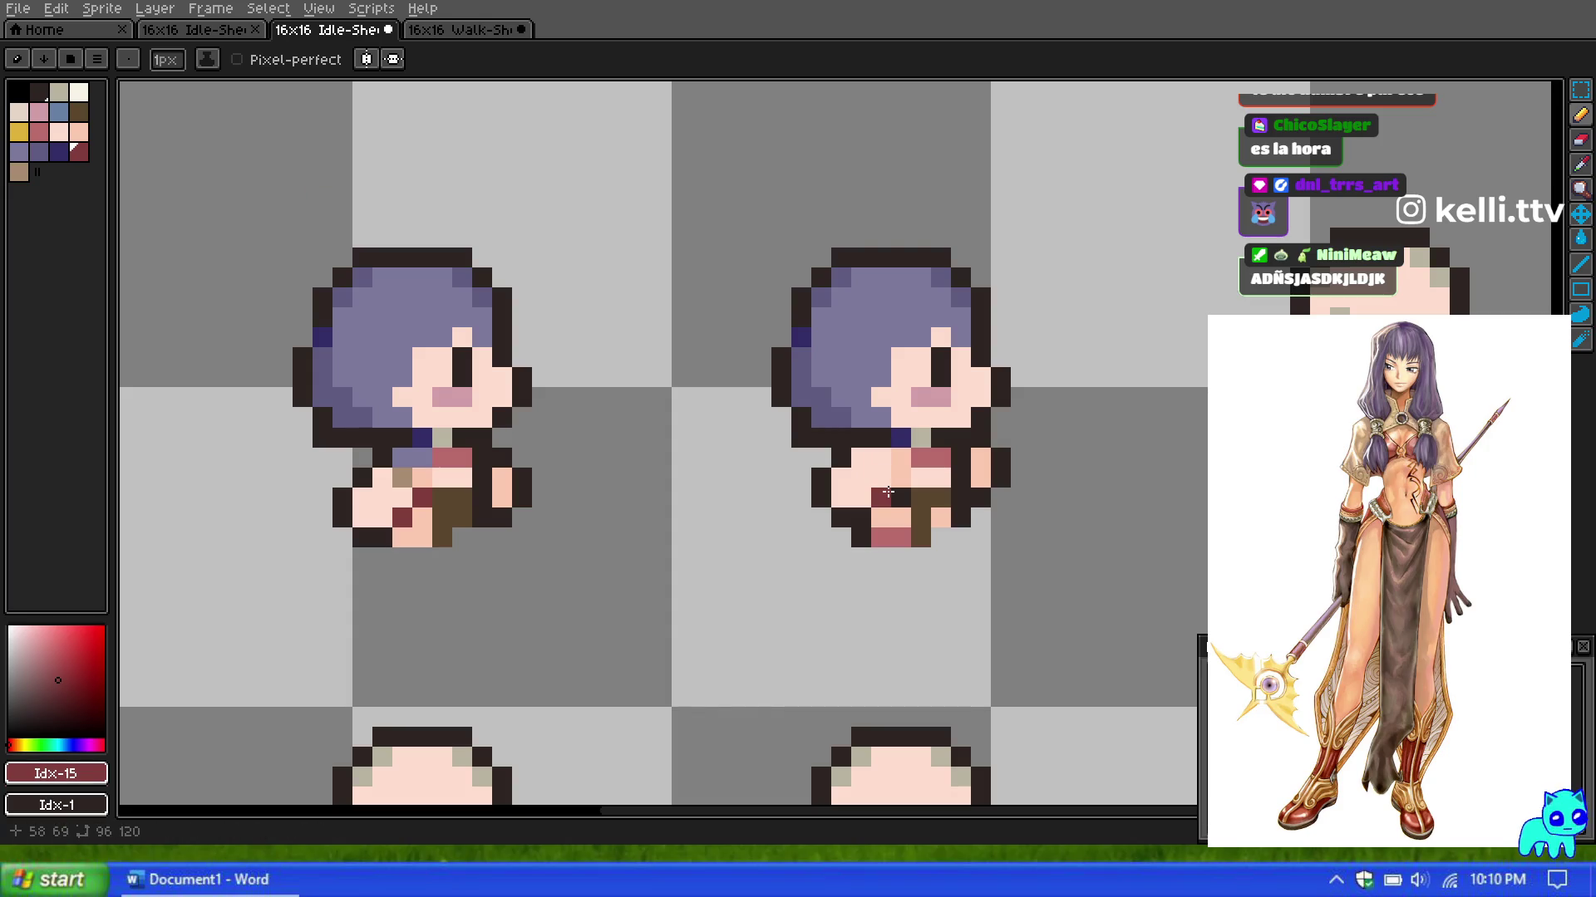
{"action": "left_click", "coordinate": [901, 478]}
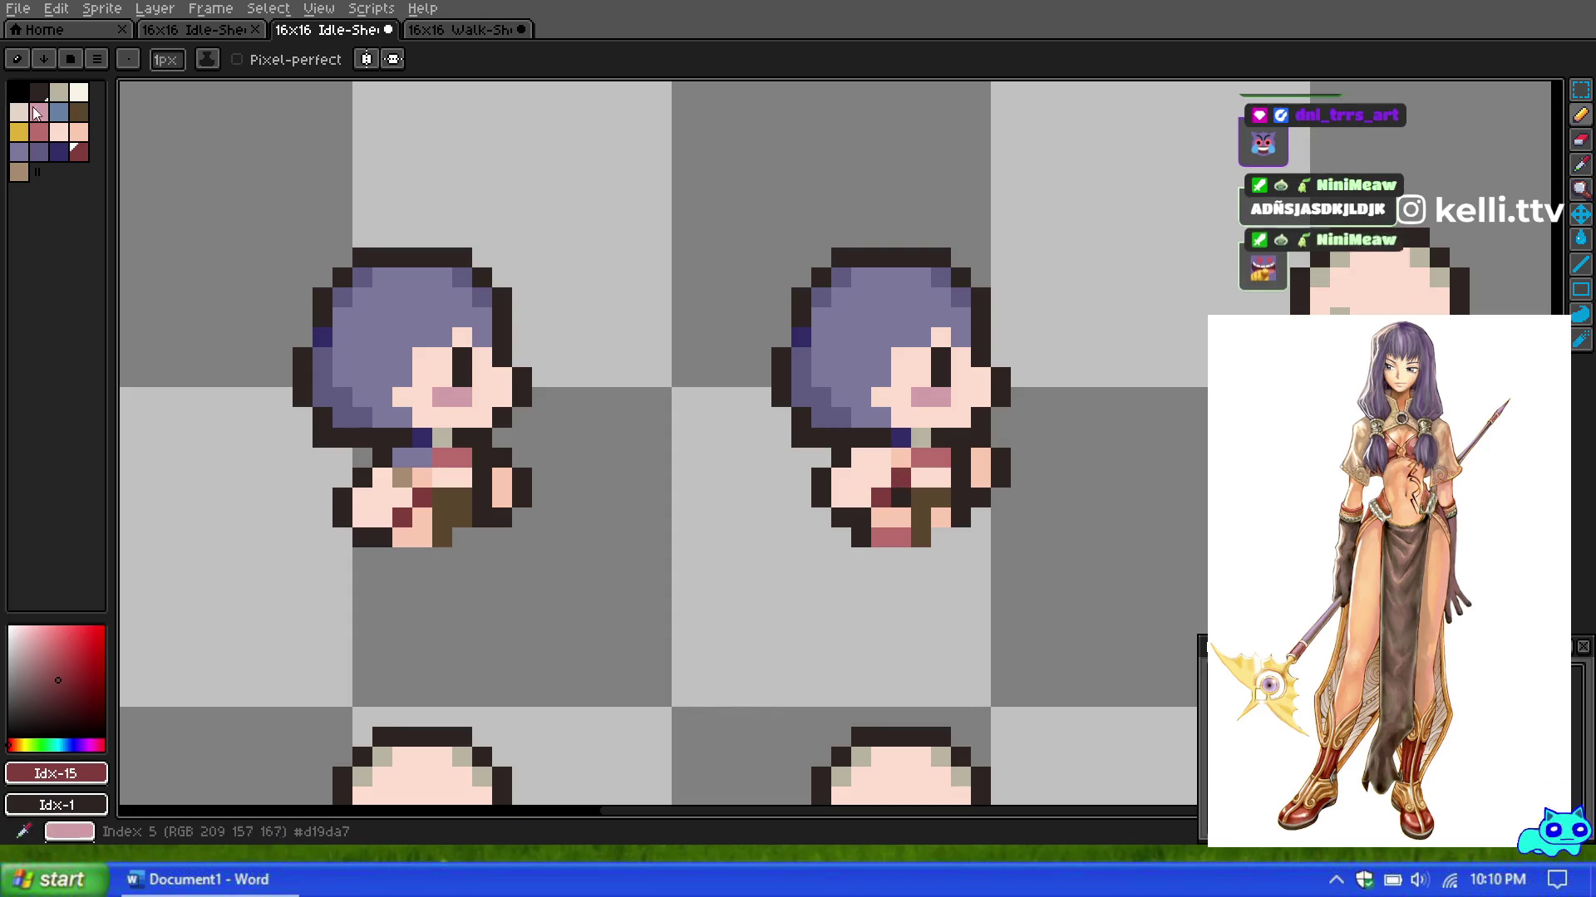
Step: Recolour the neck row from peach to purple
{"action": "left_click", "coordinate": [79, 131]}
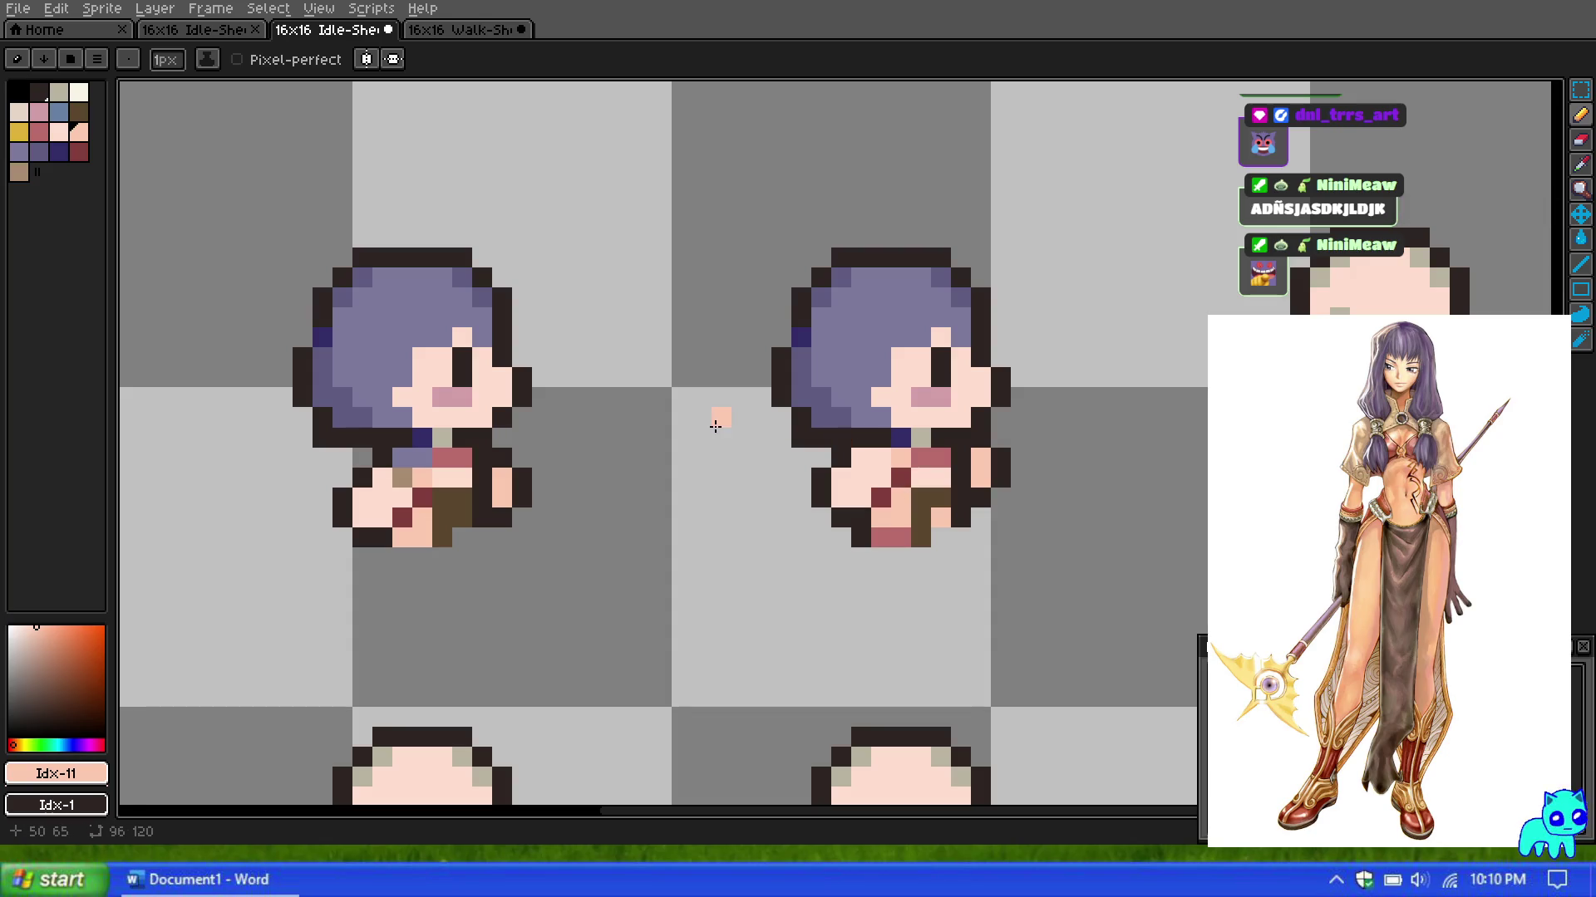
{"action": "key", "text": "]"}
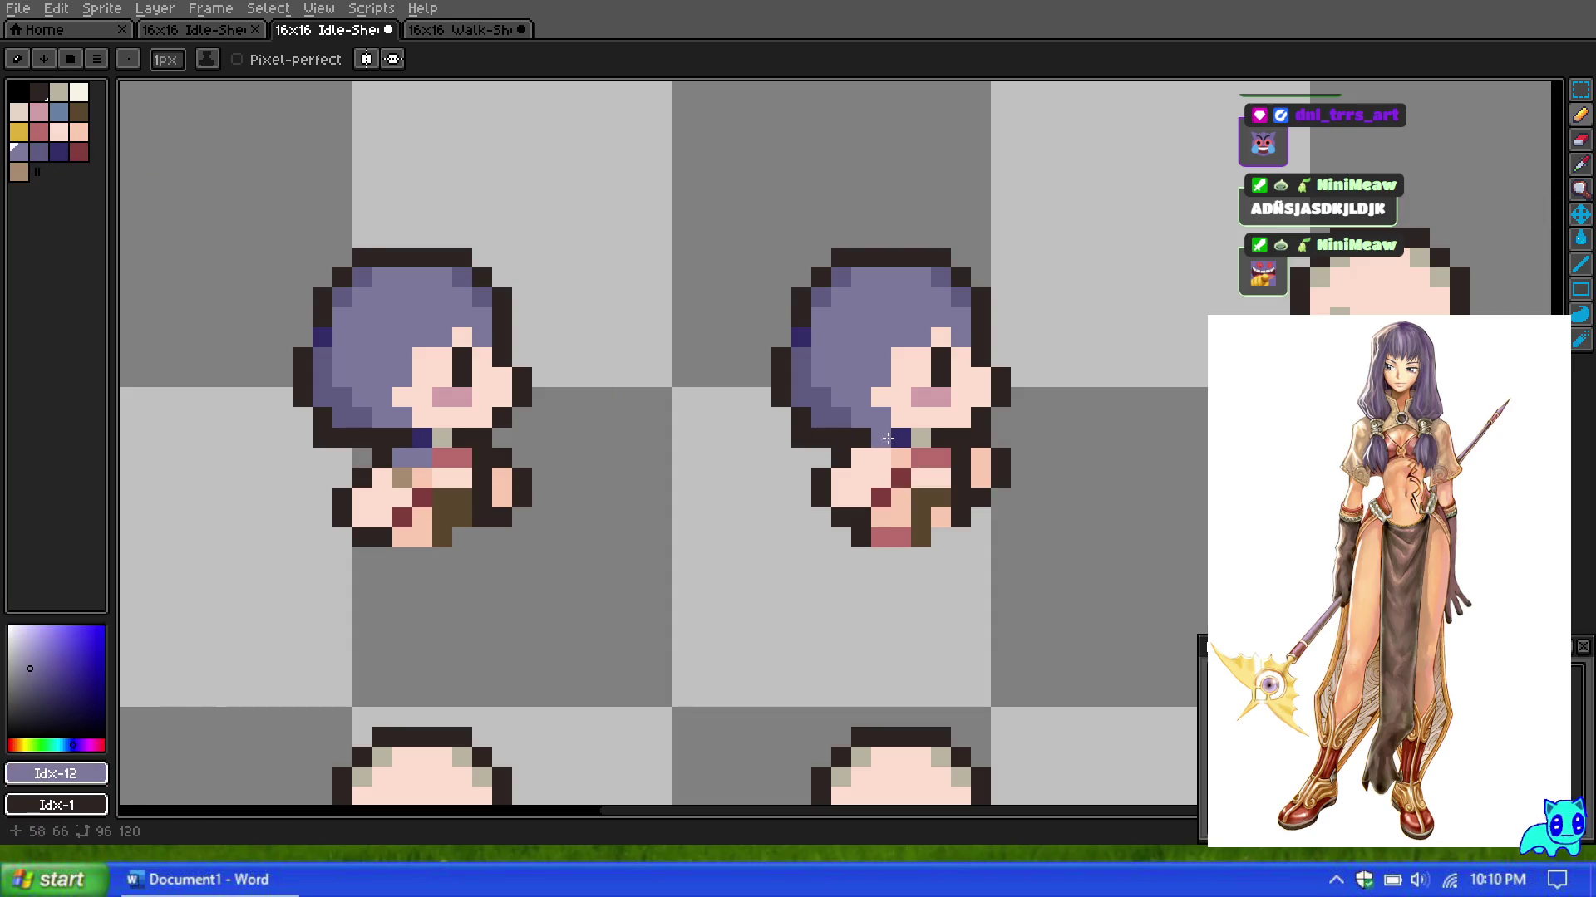
{"action": "left_click_drag", "start_coordinate": [902, 456], "coordinate": [862, 454]}
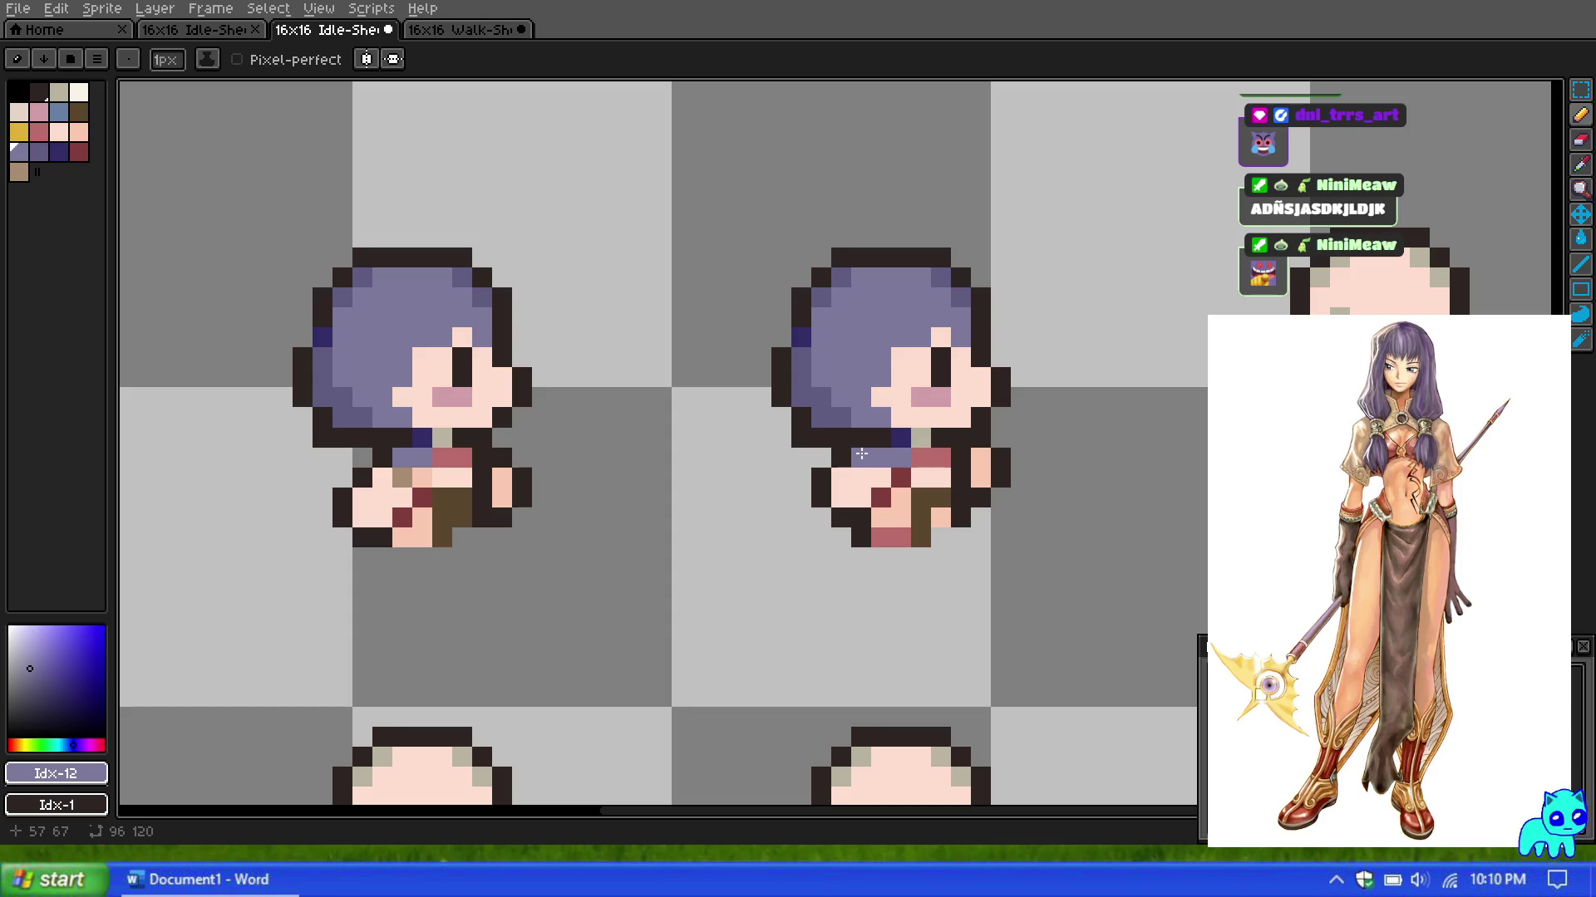
Step: Add a near-black outline pixel to the side-view sprite
{"action": "scroll", "coordinate": [862, 454], "scroll_direction": "down", "scroll_amount": 2}
{"action": "scroll", "coordinate": [864, 327], "scroll_direction": "down", "scroll_amount": 3}
{"action": "scroll", "coordinate": [777, 327], "scroll_direction": "up", "scroll_amount": 1}
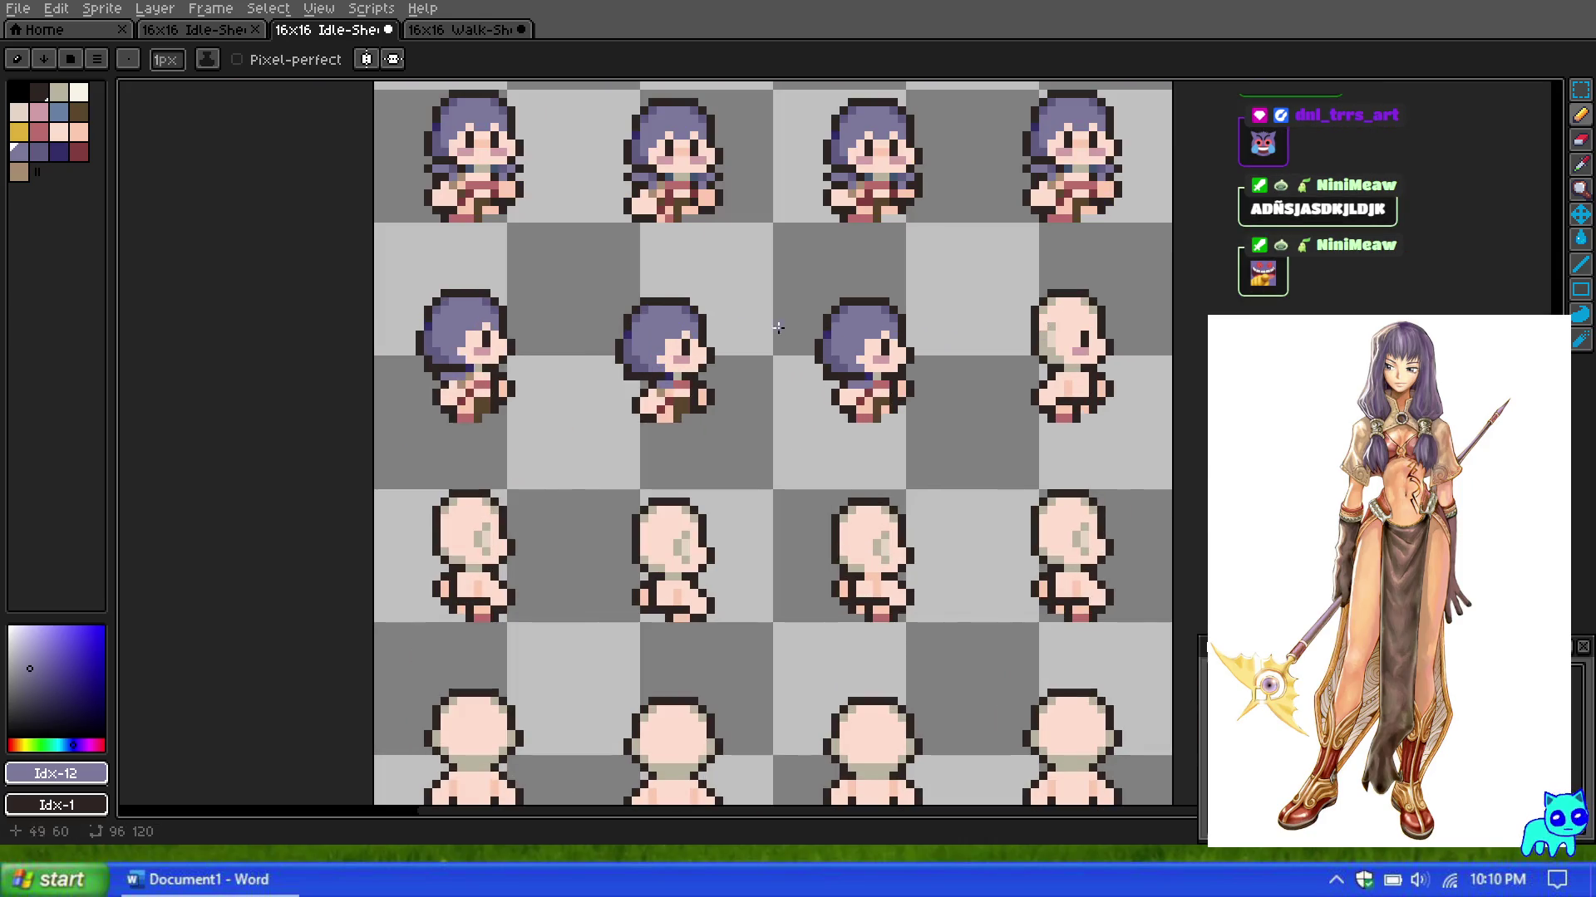
{"action": "scroll", "coordinate": [541, 328], "scroll_direction": "up", "scroll_amount": 1}
{"action": "scroll", "coordinate": [555, 349], "scroll_direction": "up", "scroll_amount": 2}
{"action": "scroll", "coordinate": [560, 349], "scroll_direction": "down", "scroll_amount": 1}
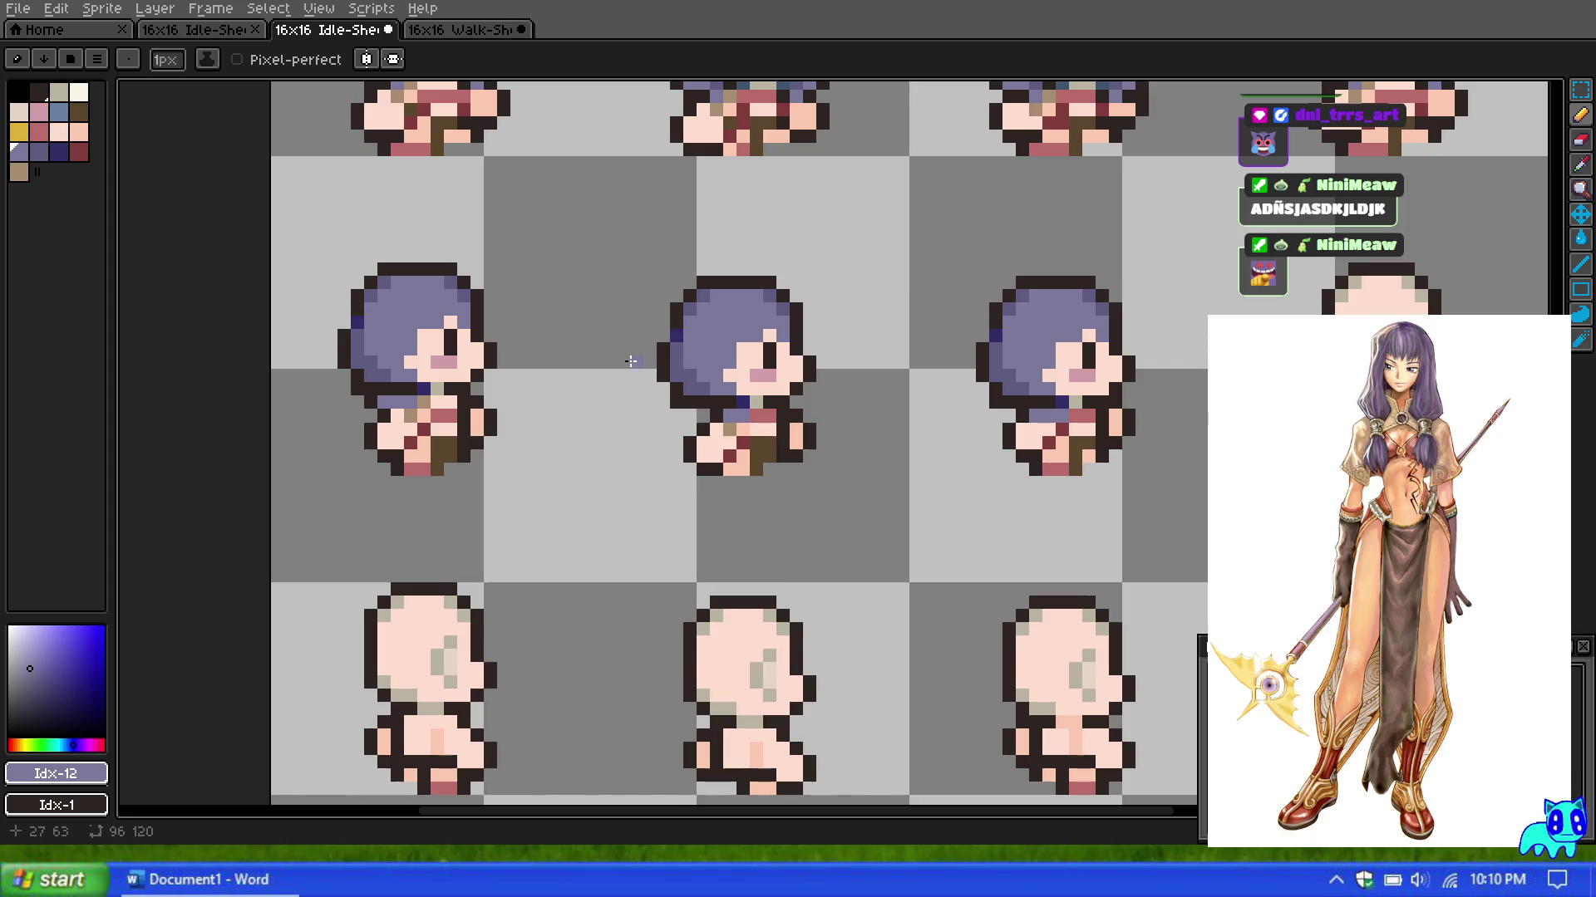
{"action": "scroll", "coordinate": [631, 360], "scroll_direction": "down", "scroll_amount": 2}
{"action": "scroll", "coordinate": [542, 337], "scroll_direction": "up", "scroll_amount": 2}
{"action": "scroll", "coordinate": [542, 337], "scroll_direction": "up", "scroll_amount": 1}
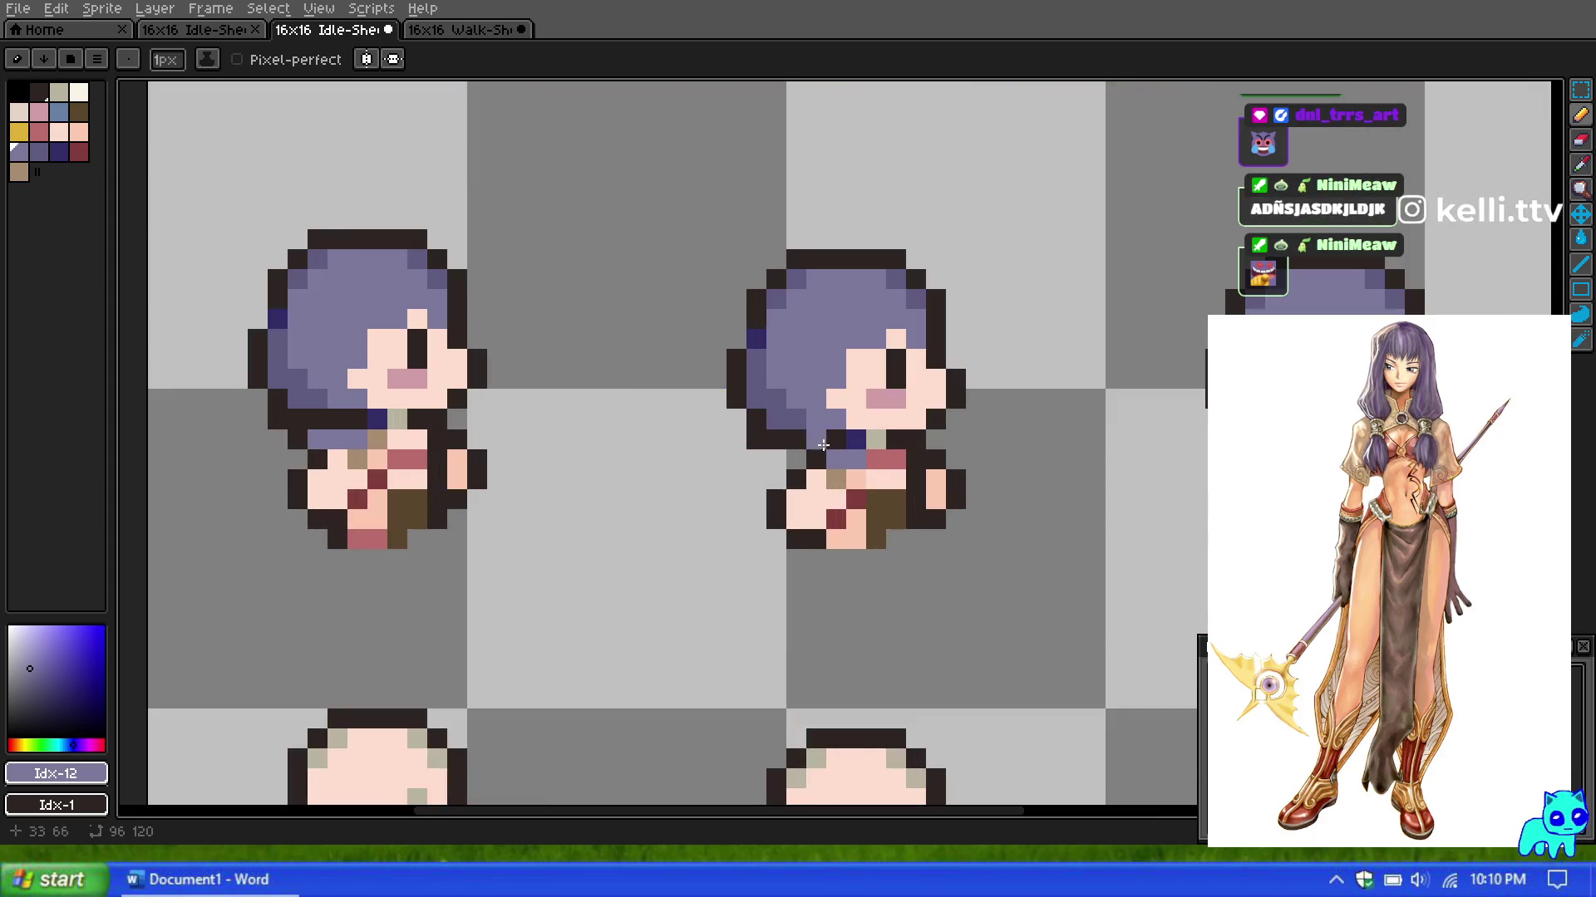
{"action": "left_click", "coordinate": [38, 91]}
{"action": "left_click", "coordinate": [796, 459]}
Step: Reselect the brown swatch and zoom out to review the side-view row
{"action": "scroll", "coordinate": [797, 416], "scroll_direction": "down", "scroll_amount": 7}
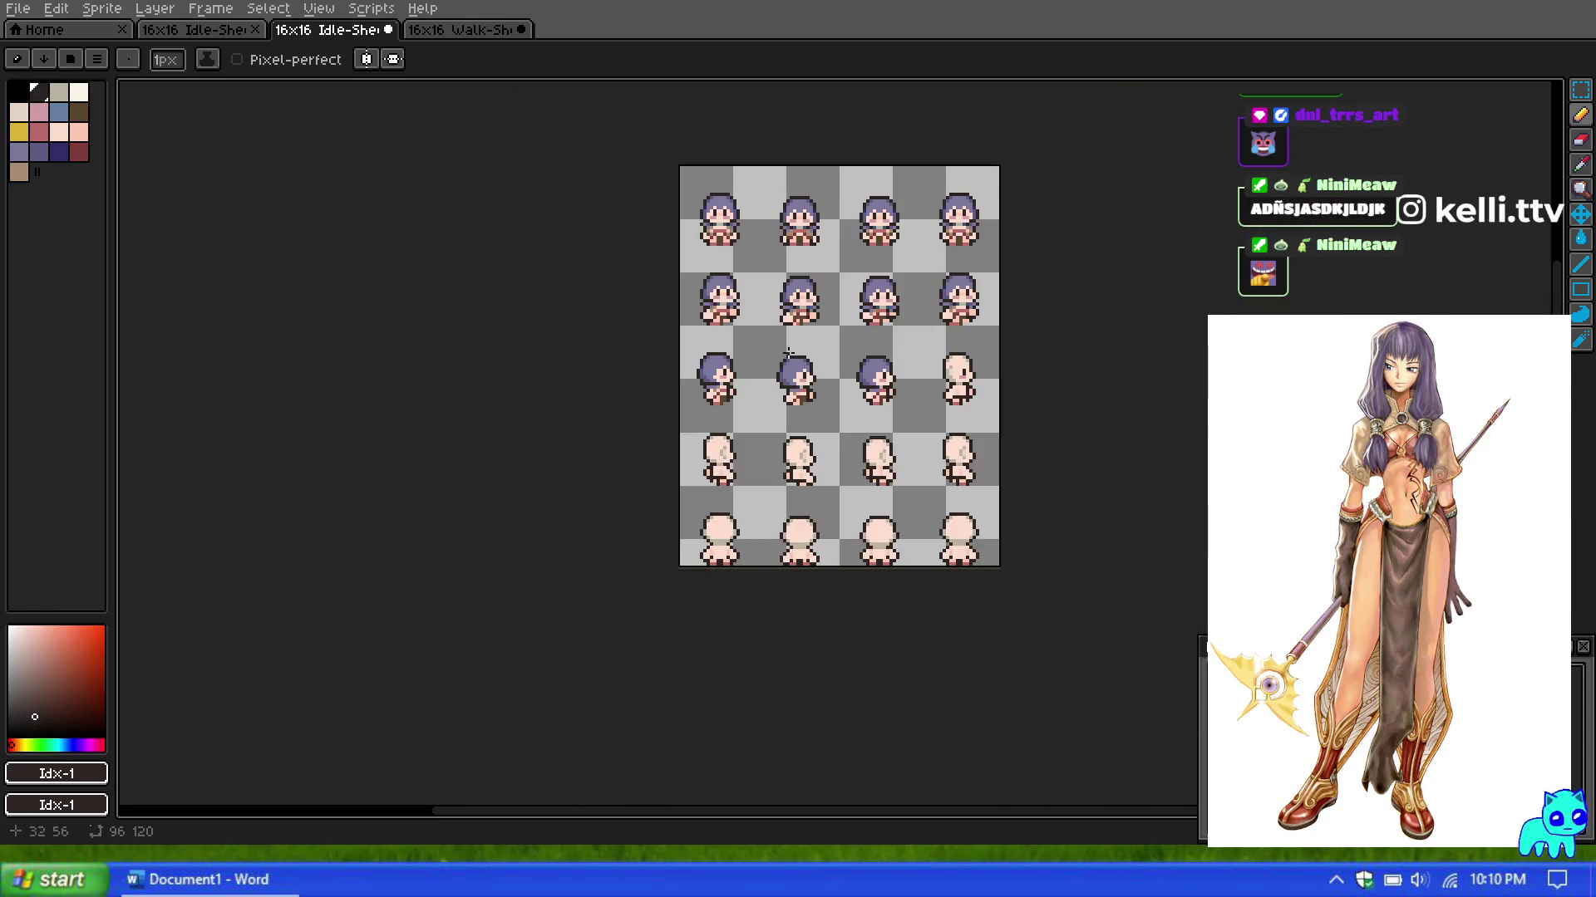
{"action": "scroll", "coordinate": [880, 375], "scroll_direction": "up", "scroll_amount": 4}
{"action": "scroll", "coordinate": [881, 375], "scroll_direction": "down", "scroll_amount": 1}
{"action": "scroll", "coordinate": [881, 366], "scroll_direction": "up", "scroll_amount": 2}
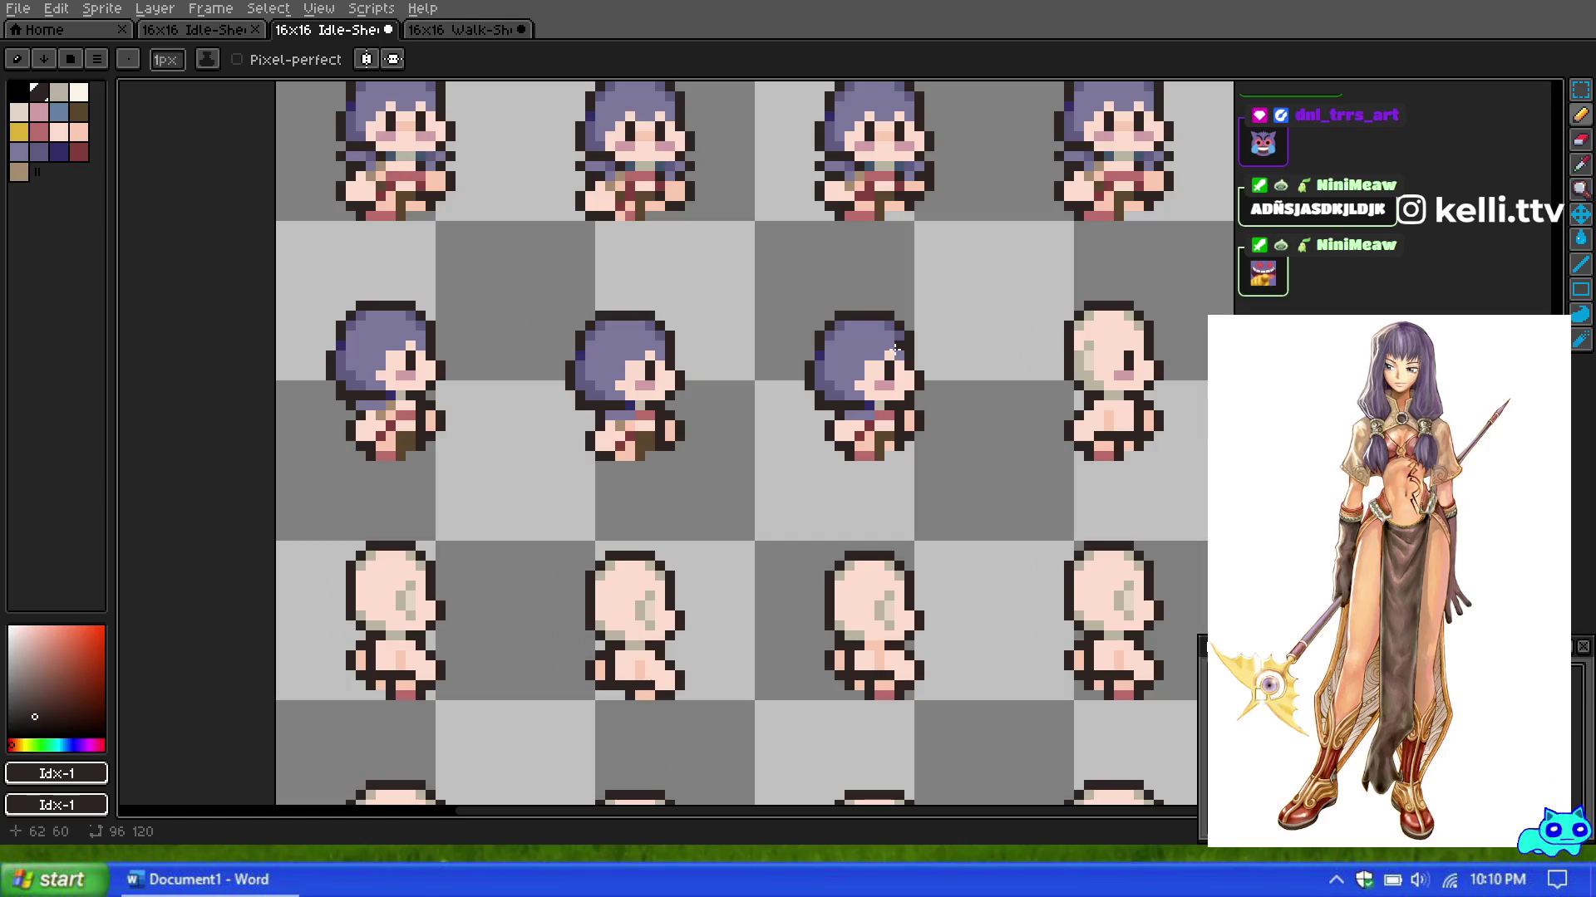
{"action": "scroll", "coordinate": [882, 345], "scroll_direction": "up", "scroll_amount": 1}
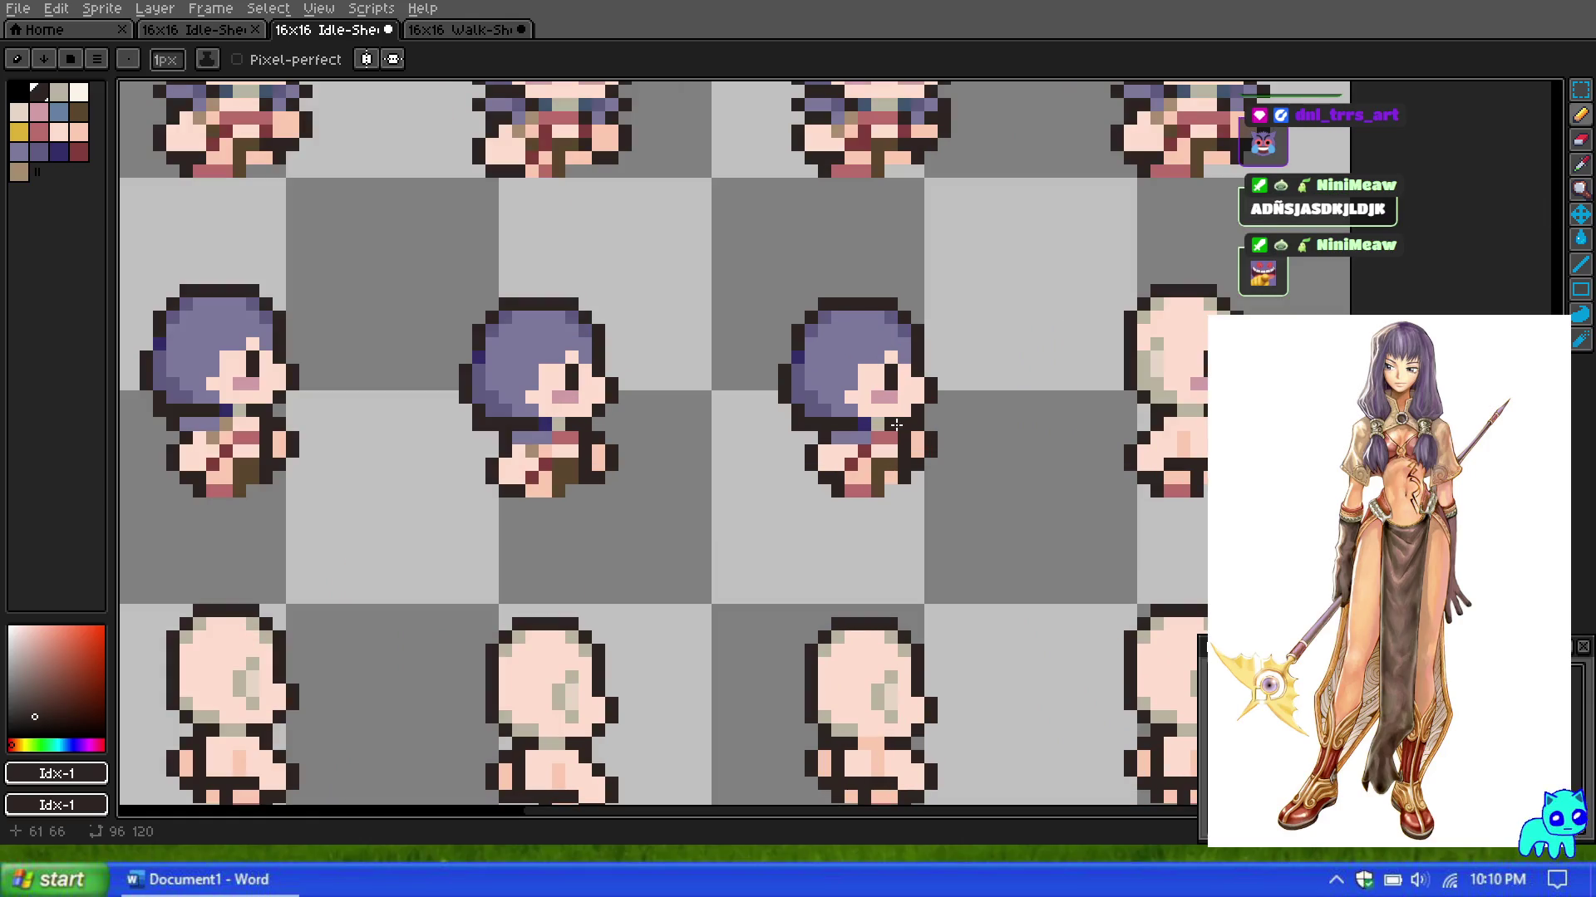
{"action": "left_click", "coordinate": [79, 110]}
{"action": "scroll", "coordinate": [1033, 473], "scroll_direction": "up", "scroll_amount": 1}
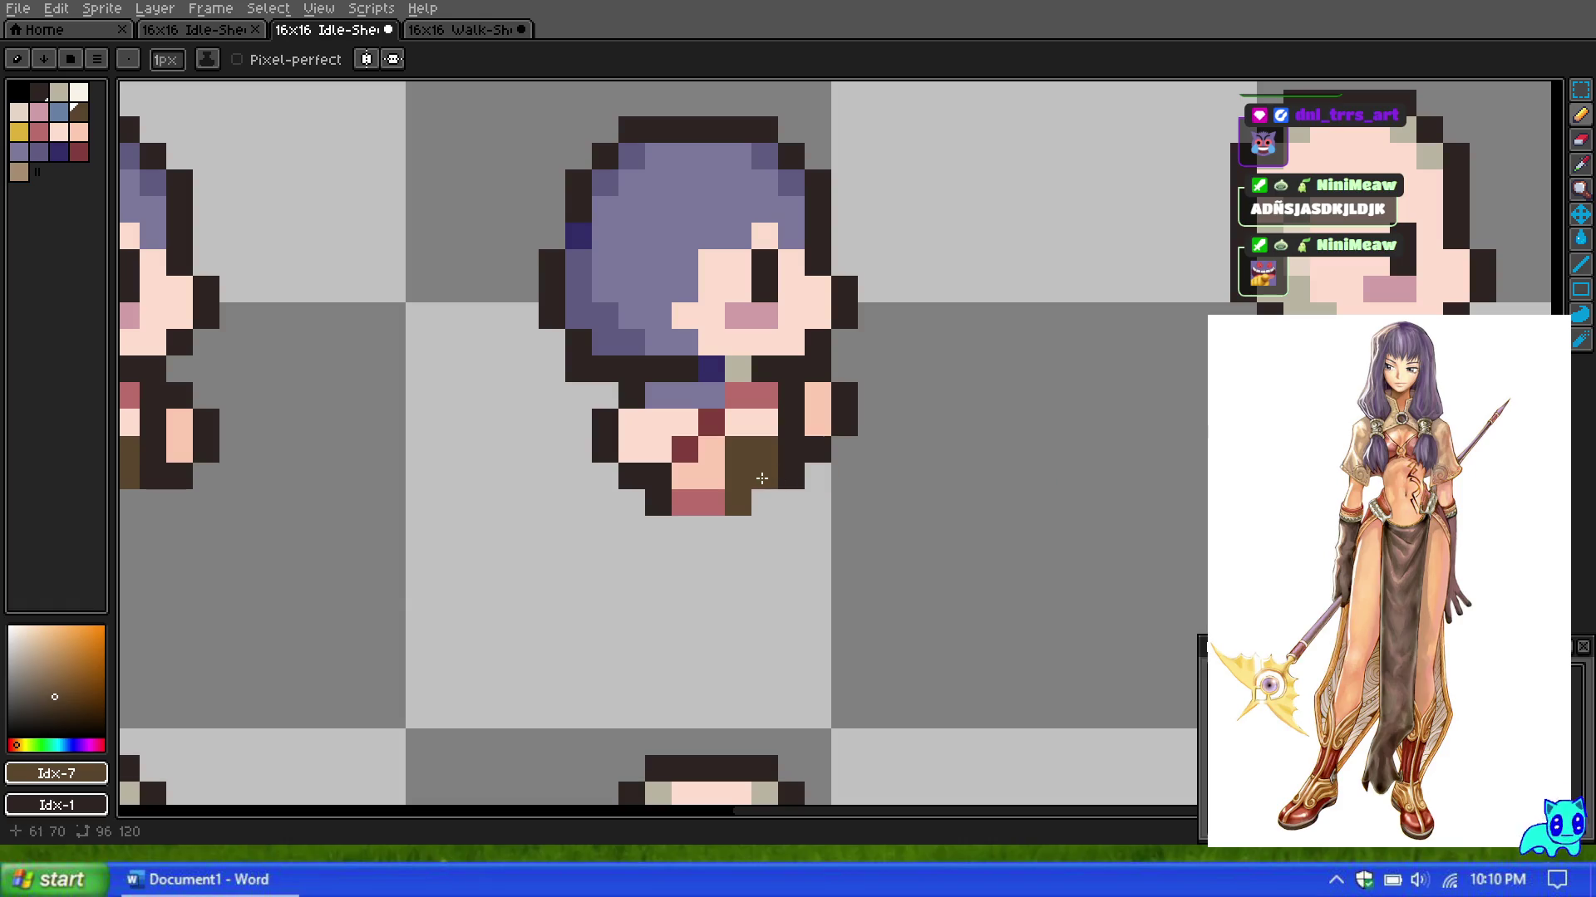
{"action": "scroll", "coordinate": [762, 478], "scroll_direction": "down", "scroll_amount": 5}
{"action": "scroll", "coordinate": [748, 382], "scroll_direction": "down", "scroll_amount": 3}
{"action": "scroll", "coordinate": [735, 370], "scroll_direction": "up", "scroll_amount": 3}
{"action": "scroll", "coordinate": [734, 367], "scroll_direction": "up", "scroll_amount": 1}
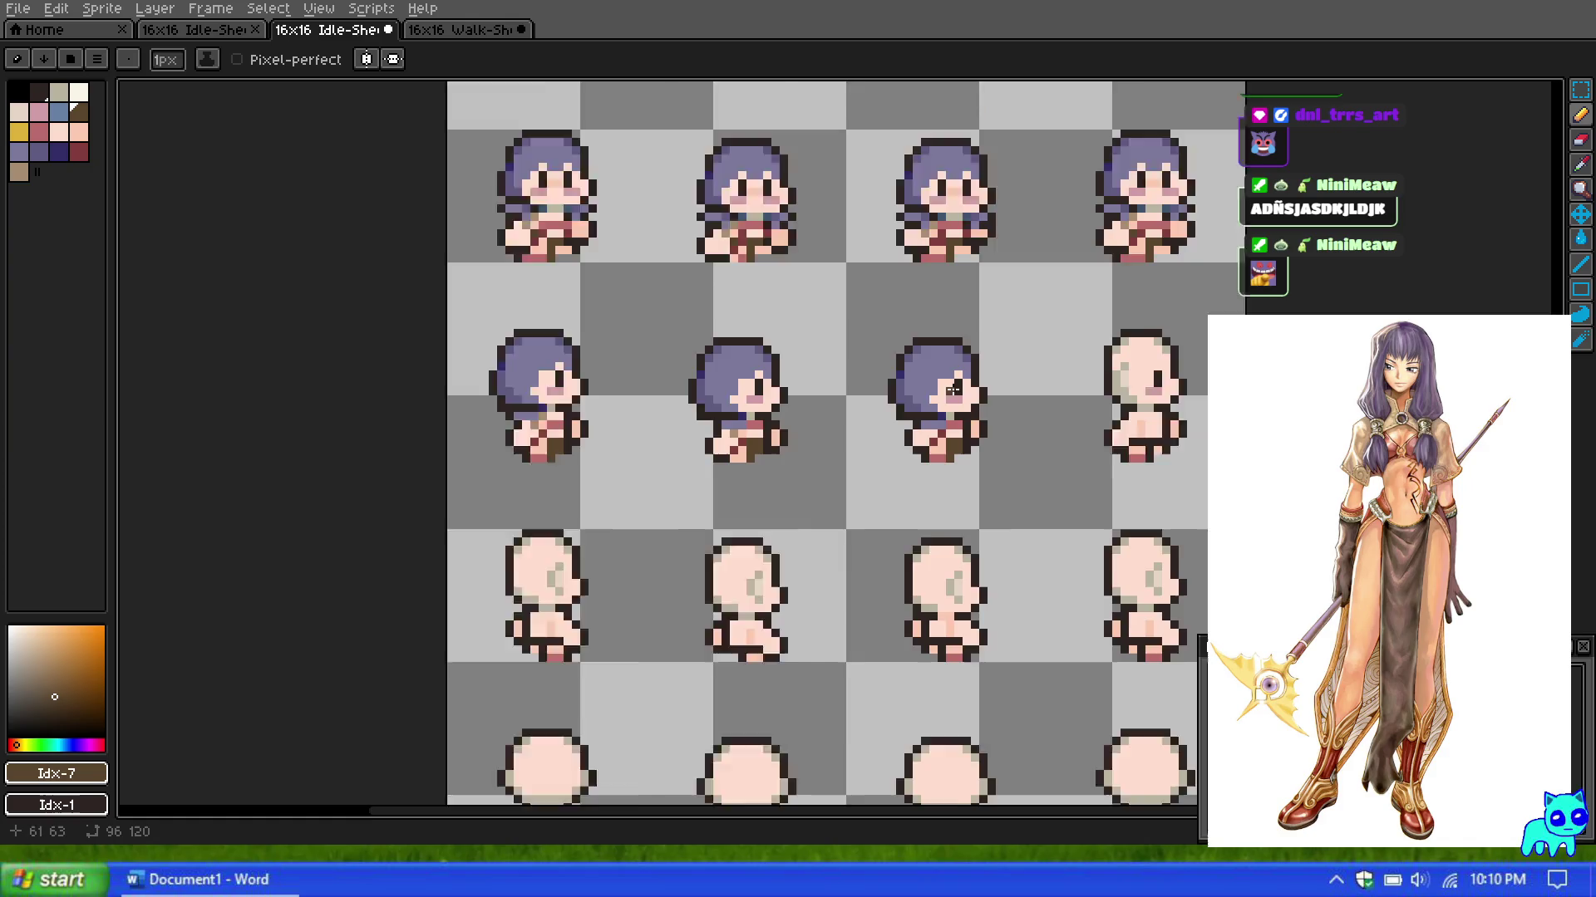
{"action": "scroll", "coordinate": [798, 391], "scroll_direction": "down", "scroll_amount": 3}
{"action": "scroll", "coordinate": [725, 376], "scroll_direction": "up", "scroll_amount": 2}
{"action": "scroll", "coordinate": [725, 375], "scroll_direction": "up", "scroll_amount": 1}
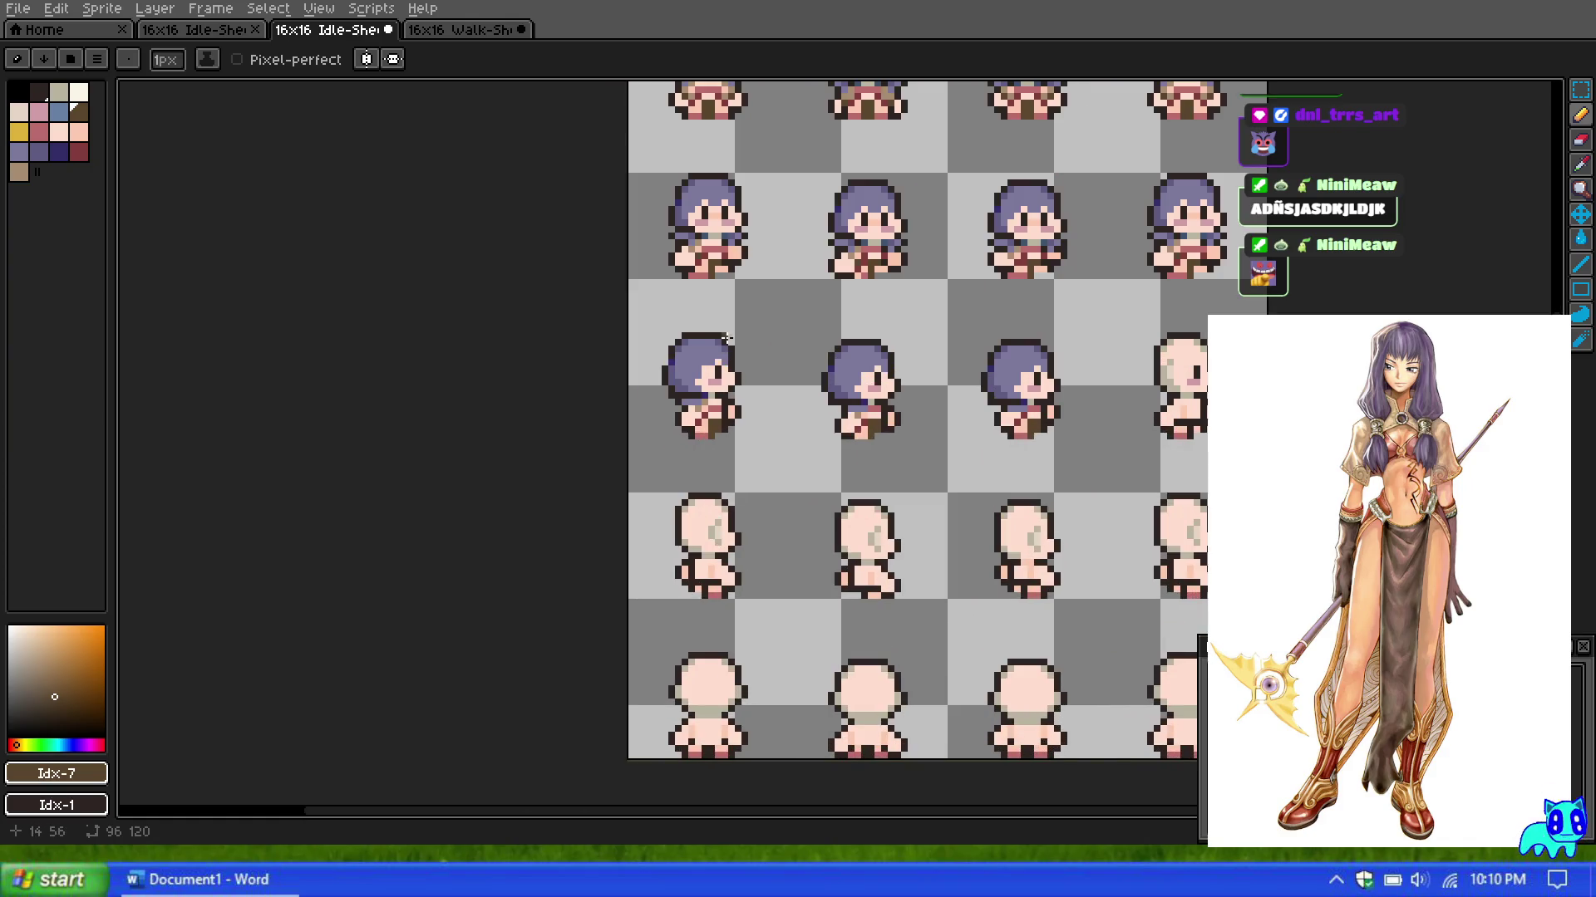
{"action": "scroll", "coordinate": [725, 341], "scroll_direction": "up", "scroll_amount": 1}
{"action": "scroll", "coordinate": [721, 348], "scroll_direction": "up", "scroll_amount": 1}
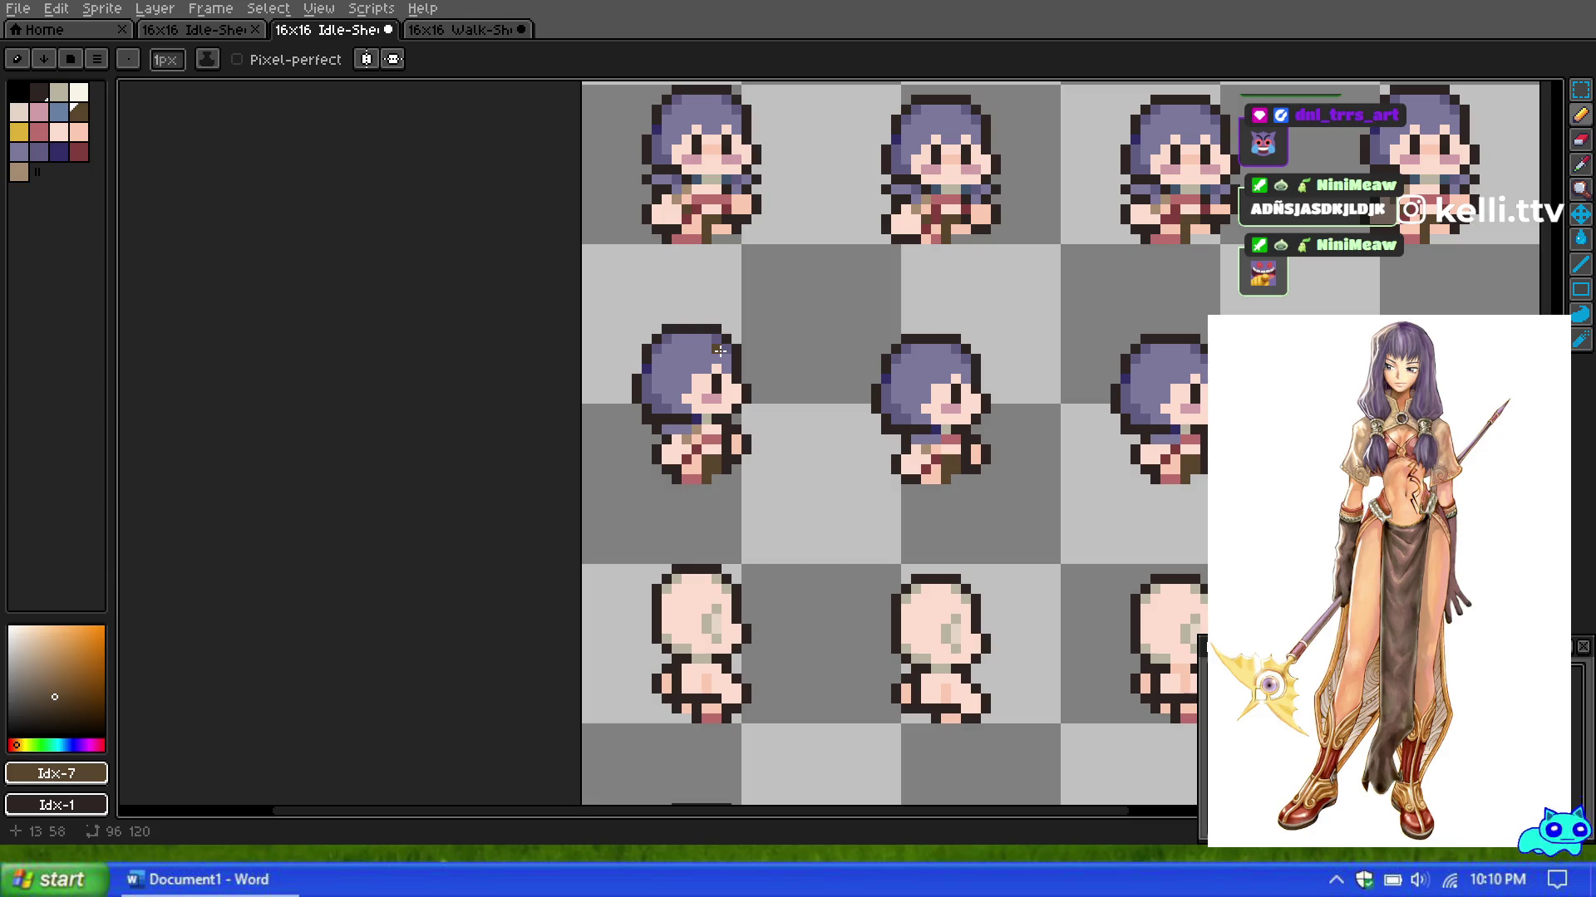
{"action": "scroll", "coordinate": [977, 351], "scroll_direction": "down", "scroll_amount": 1}
{"action": "scroll", "coordinate": [1271, 393], "scroll_direction": "up", "scroll_amount": 1}
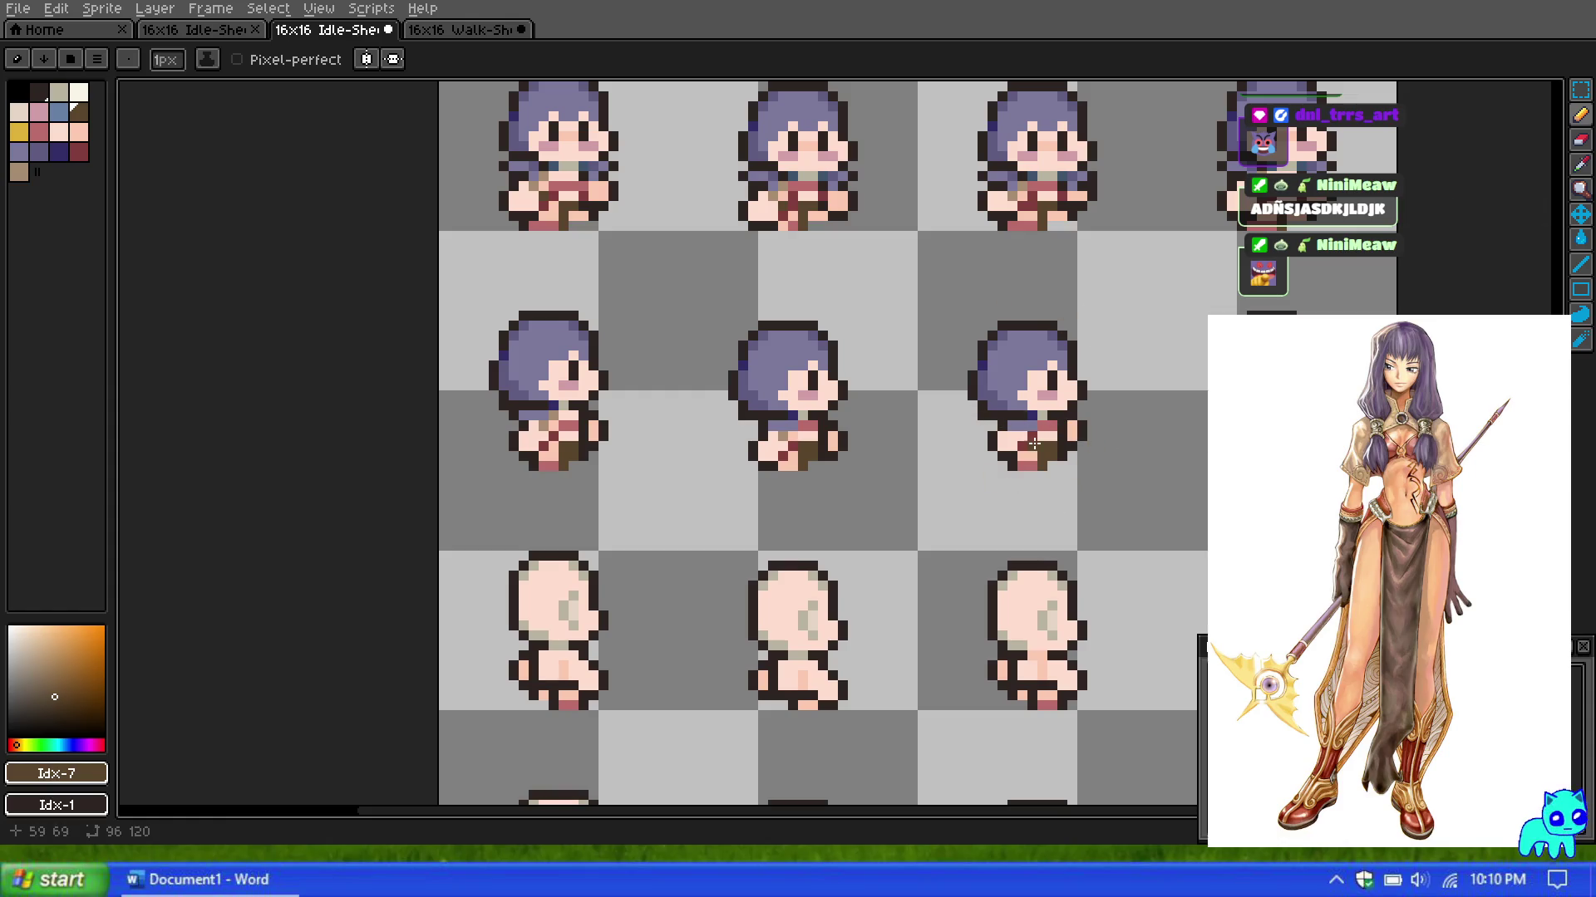
{"action": "scroll", "coordinate": [988, 407], "scroll_direction": "down", "scroll_amount": 1}
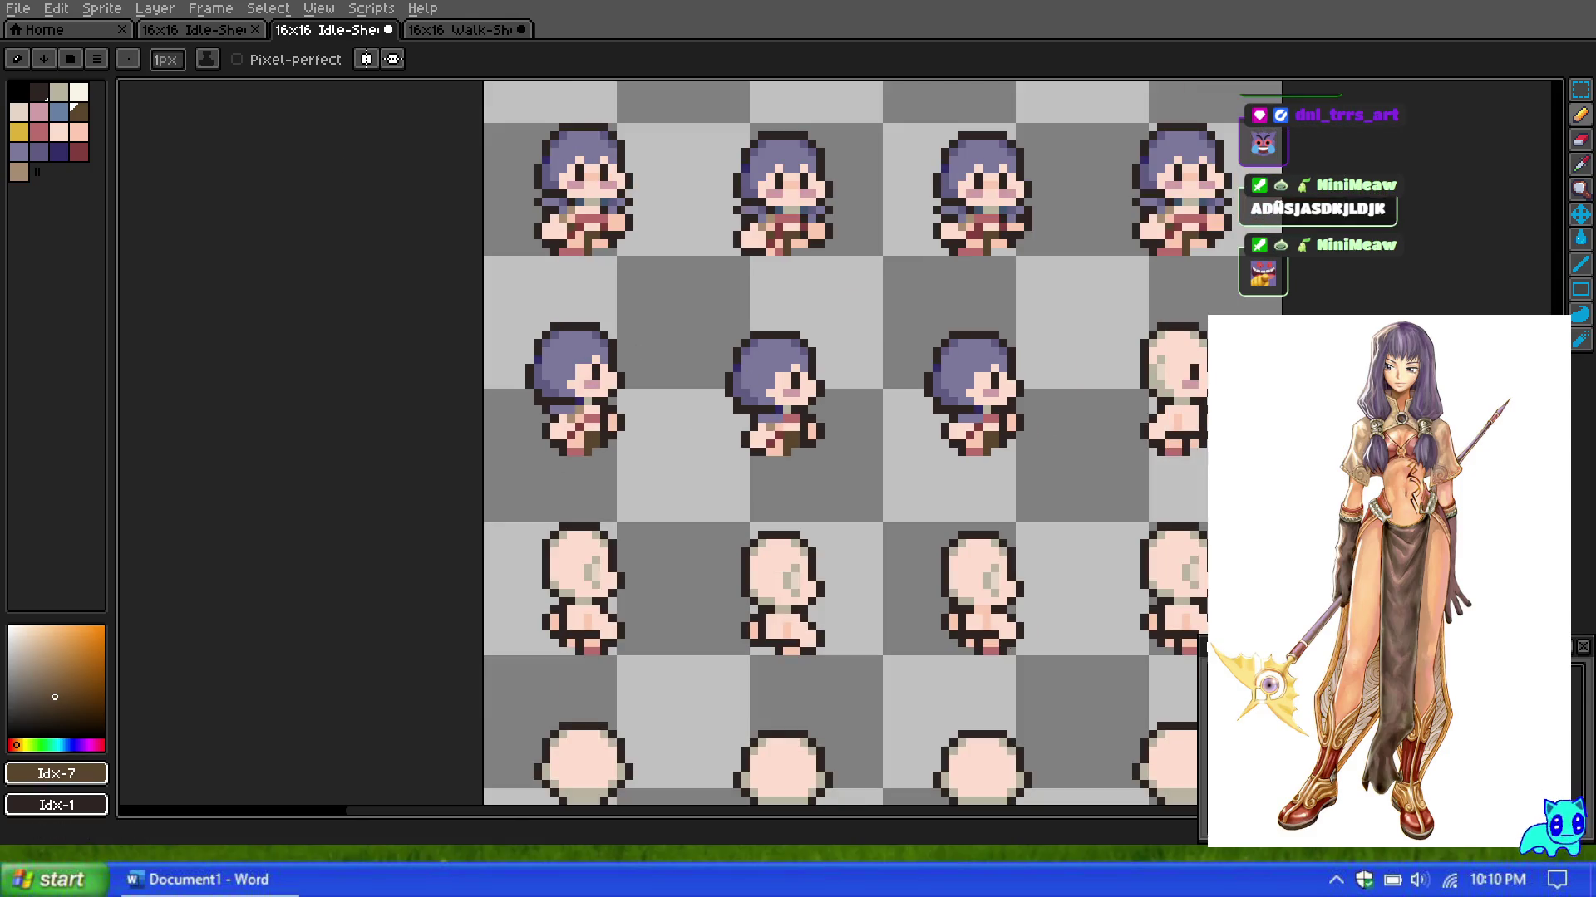
Step: Copy the first side-view sprite and paste it three frames right into the fourth slot
{"action": "key", "text": "m"}
{"action": "left_click_drag", "start_coordinate": [649, 463], "coordinate": [487, 260]}
{"action": "key", "text": "ctrl+c"}
{"action": "key", "text": "ctrl+v"}
{"action": "left_click_drag", "start_coordinate": [564, 398], "coordinate": [1162, 408]}
{"action": "key", "text": "Return"}
Step: Pick the purple and darker purple hair swatches with a single-pixel brush
{"action": "scroll", "coordinate": [1001, 359], "scroll_direction": "down", "scroll_amount": 1}
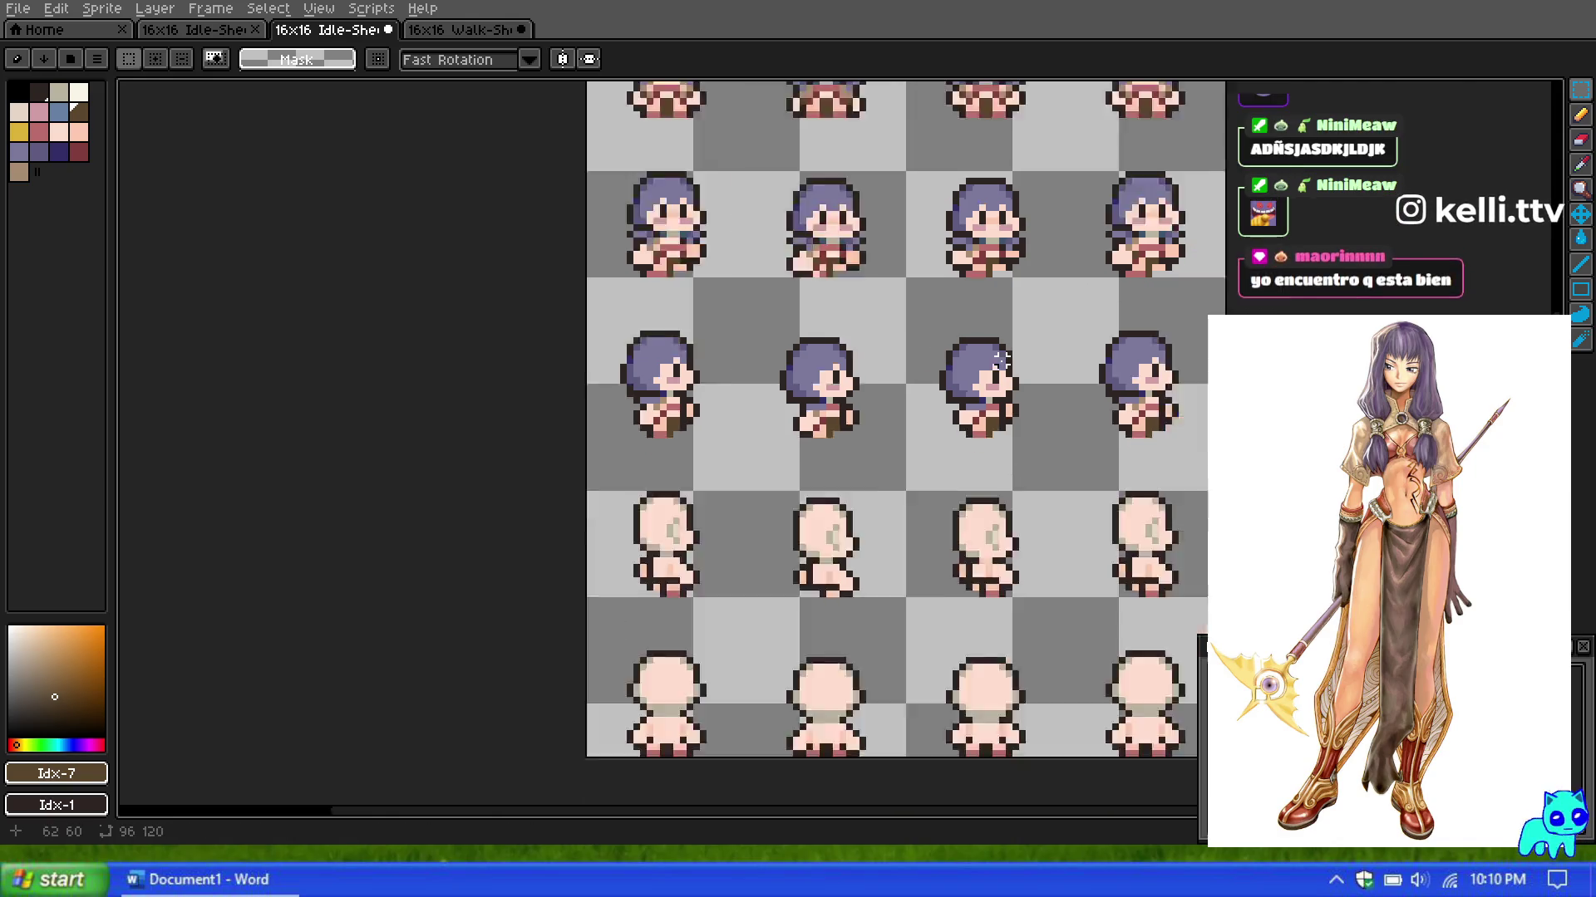
{"action": "scroll", "coordinate": [1002, 358], "scroll_direction": "down", "scroll_amount": 6}
{"action": "scroll", "coordinate": [964, 348], "scroll_direction": "up", "scroll_amount": 6}
{"action": "scroll", "coordinate": [765, 313], "scroll_direction": "down", "scroll_amount": 2}
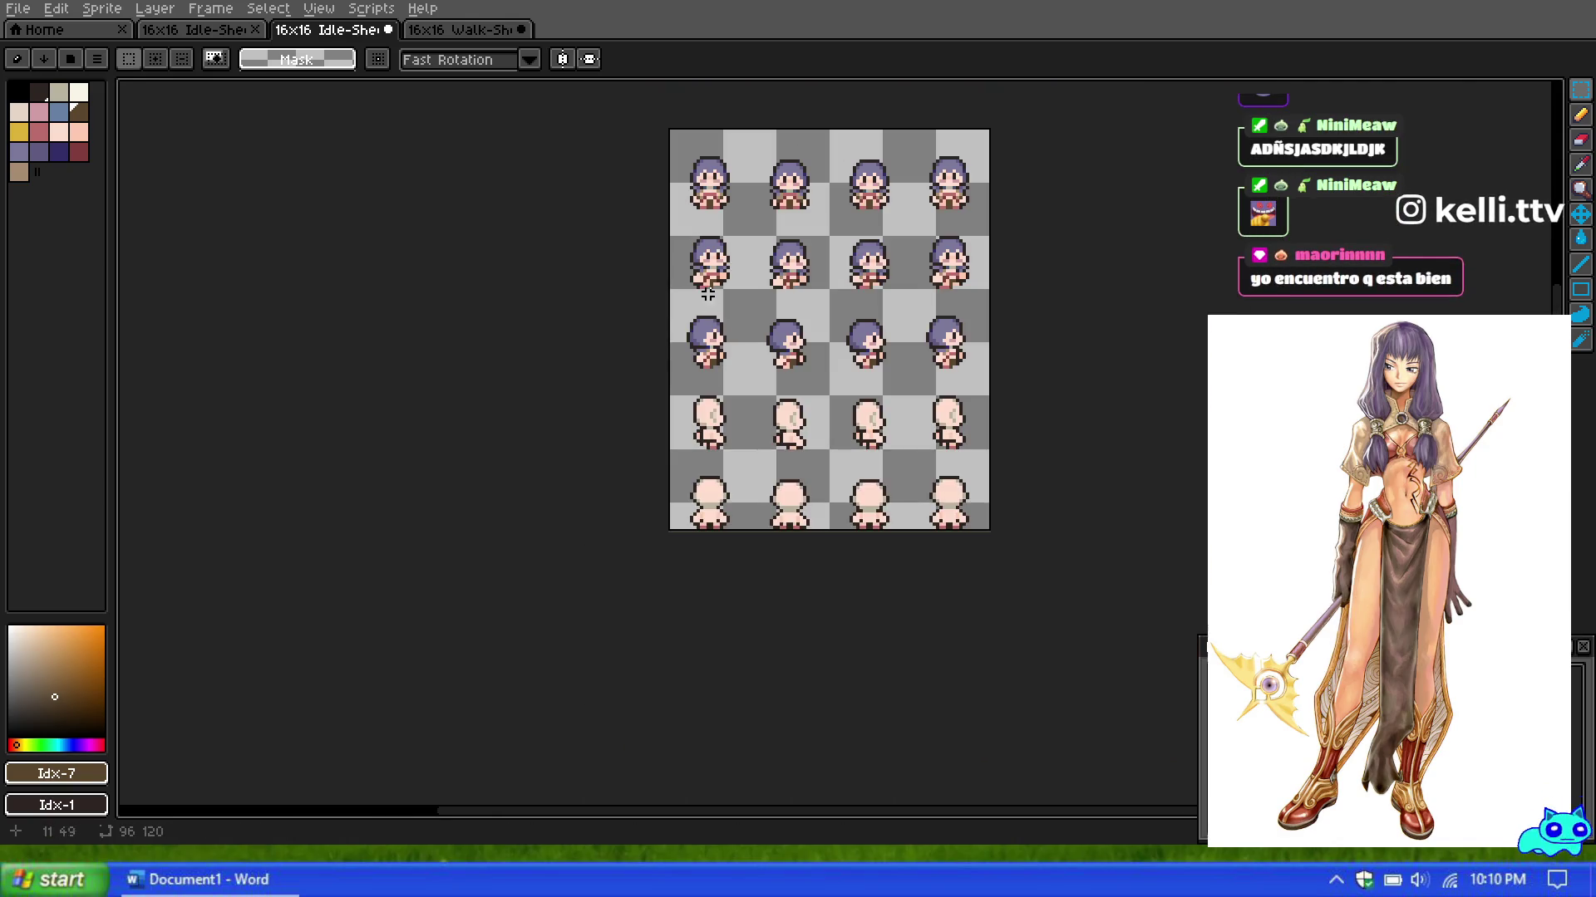
{"action": "scroll", "coordinate": [700, 256], "scroll_direction": "up", "scroll_amount": 1}
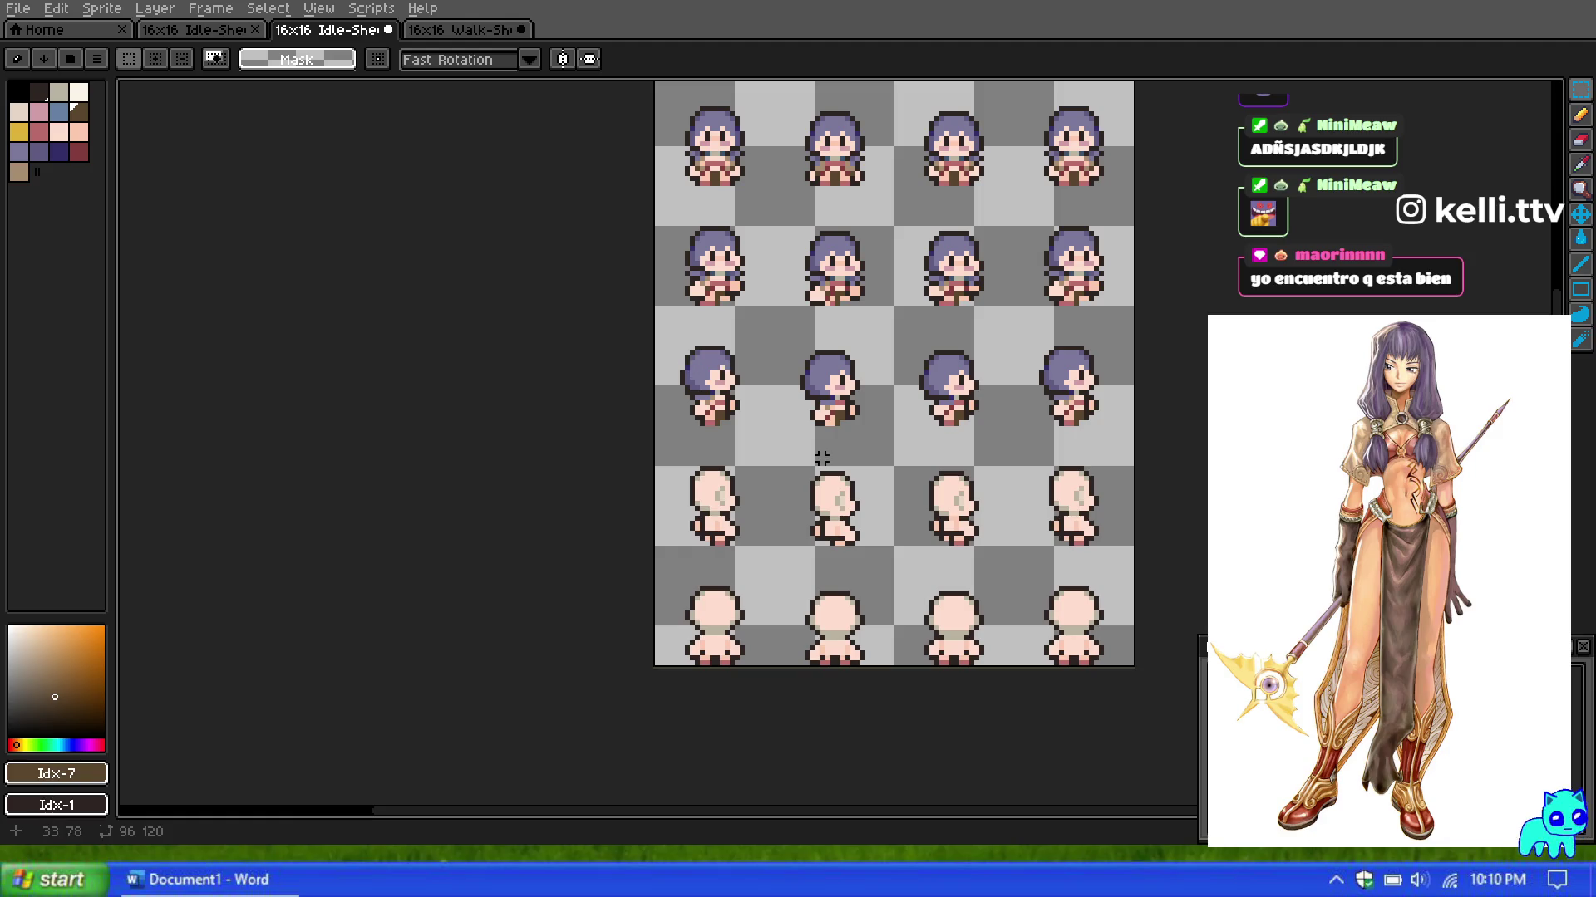
{"action": "scroll", "coordinate": [821, 458], "scroll_direction": "down", "scroll_amount": 4}
{"action": "scroll", "coordinate": [849, 453], "scroll_direction": "up", "scroll_amount": 2}
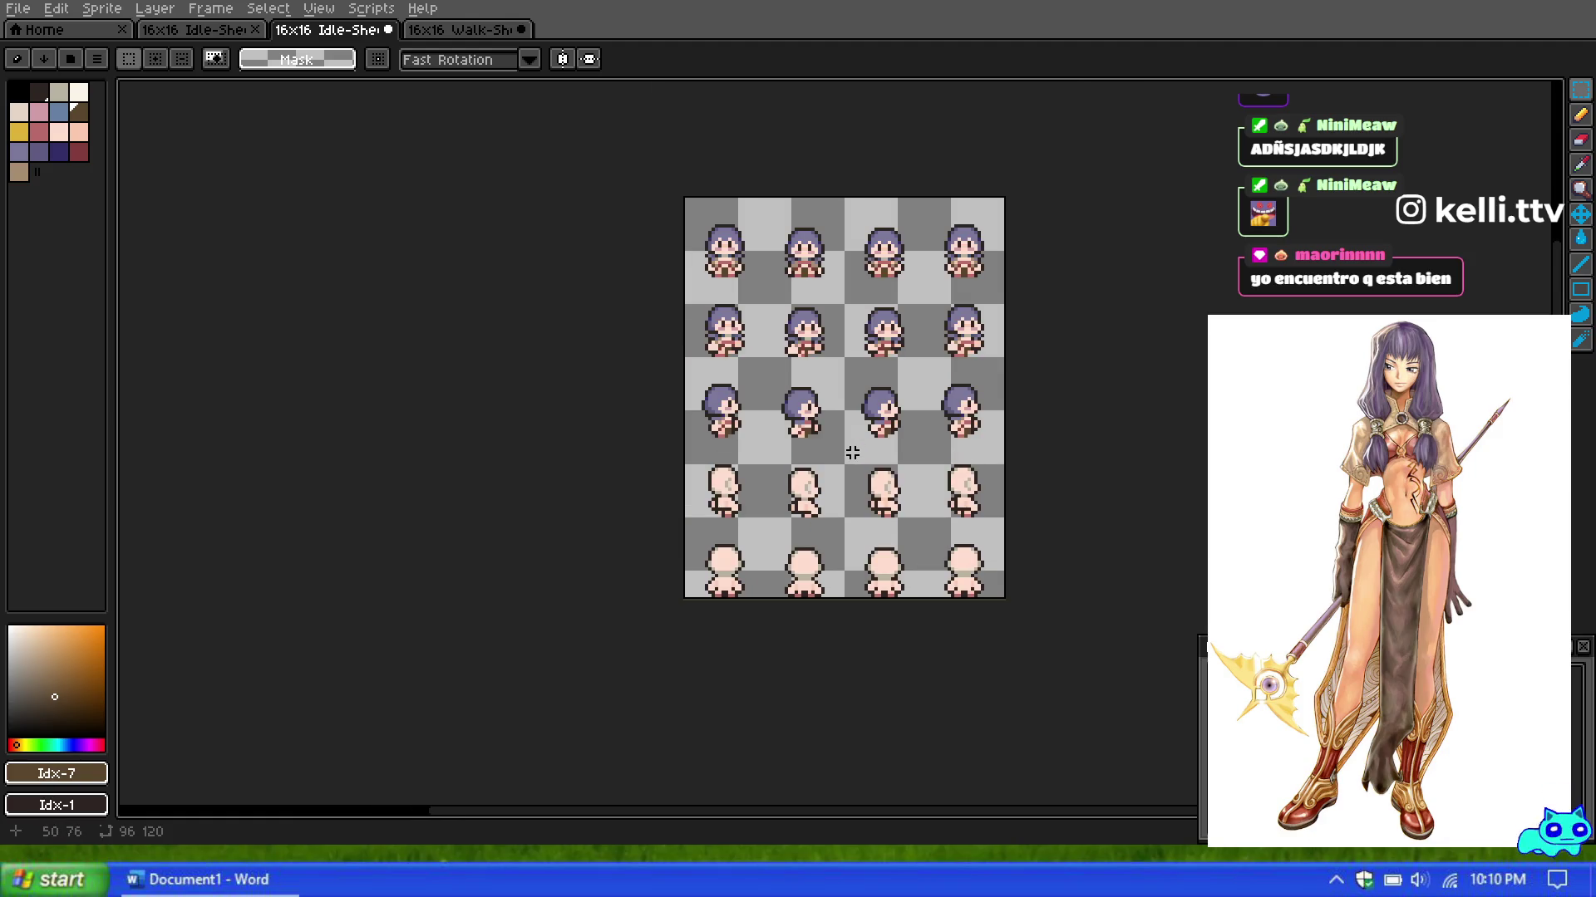
{"action": "scroll", "coordinate": [852, 453], "scroll_direction": "up", "scroll_amount": 1}
{"action": "scroll", "coordinate": [914, 432], "scroll_direction": "up", "scroll_amount": 1}
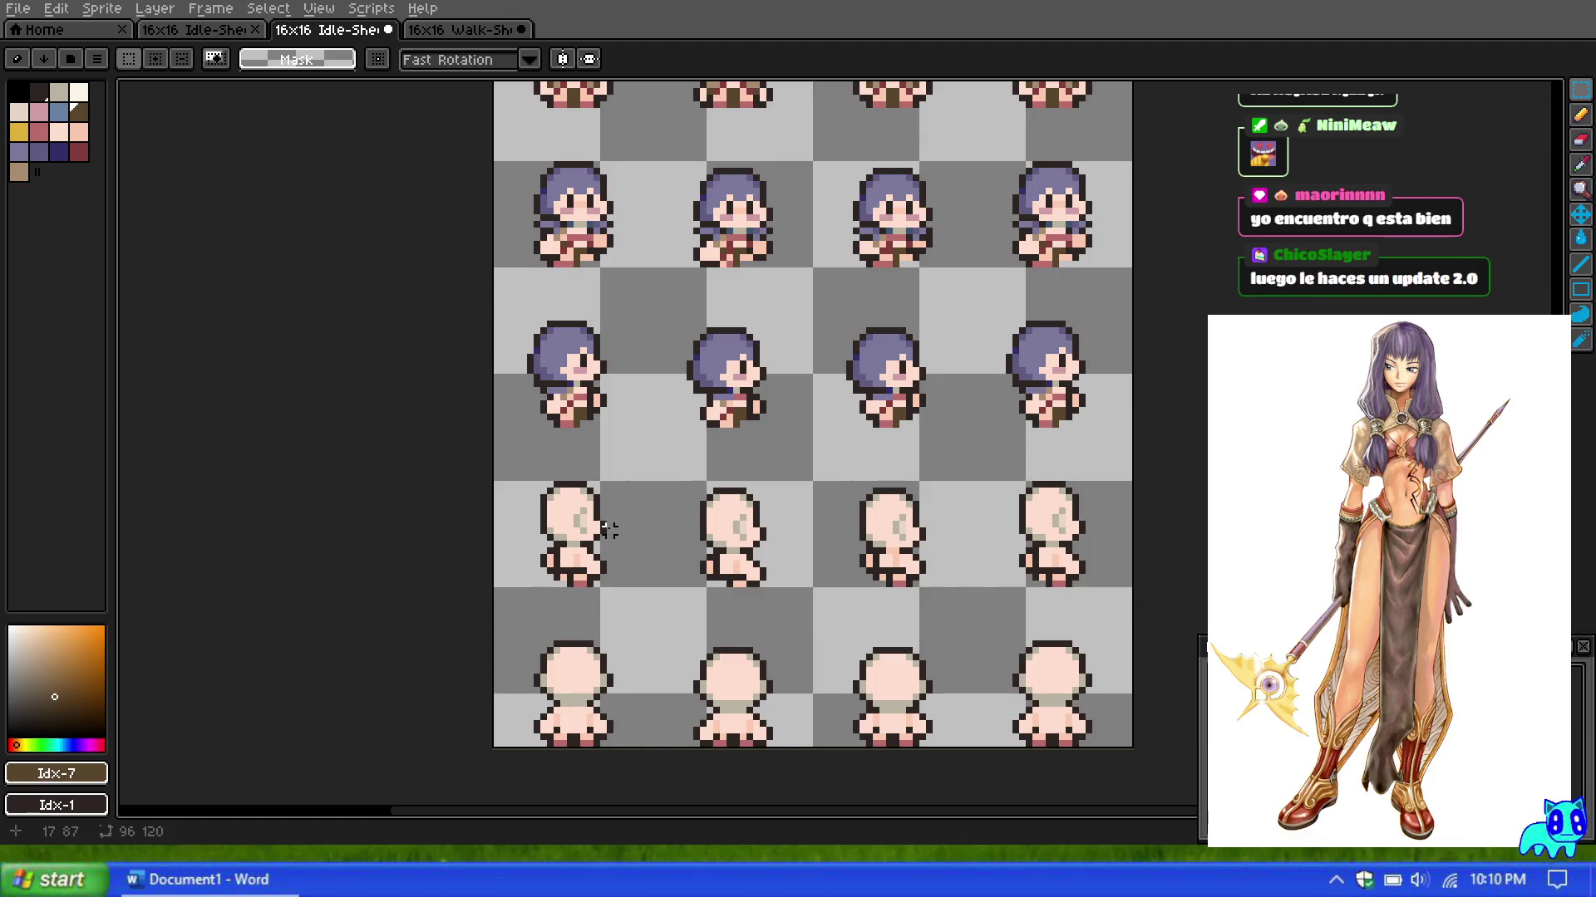
{"action": "scroll", "coordinate": [604, 534], "scroll_direction": "down", "scroll_amount": 4}
{"action": "scroll", "coordinate": [604, 534], "scroll_direction": "up", "scroll_amount": 4}
{"action": "scroll", "coordinate": [606, 524], "scroll_direction": "up", "scroll_amount": 1}
{"action": "scroll", "coordinate": [607, 519], "scroll_direction": "down", "scroll_amount": 1}
{"action": "scroll", "coordinate": [559, 553], "scroll_direction": "up", "scroll_amount": 1}
{"action": "scroll", "coordinate": [534, 564], "scroll_direction": "up", "scroll_amount": 1}
{"action": "scroll", "coordinate": [574, 522], "scroll_direction": "up", "scroll_amount": 2}
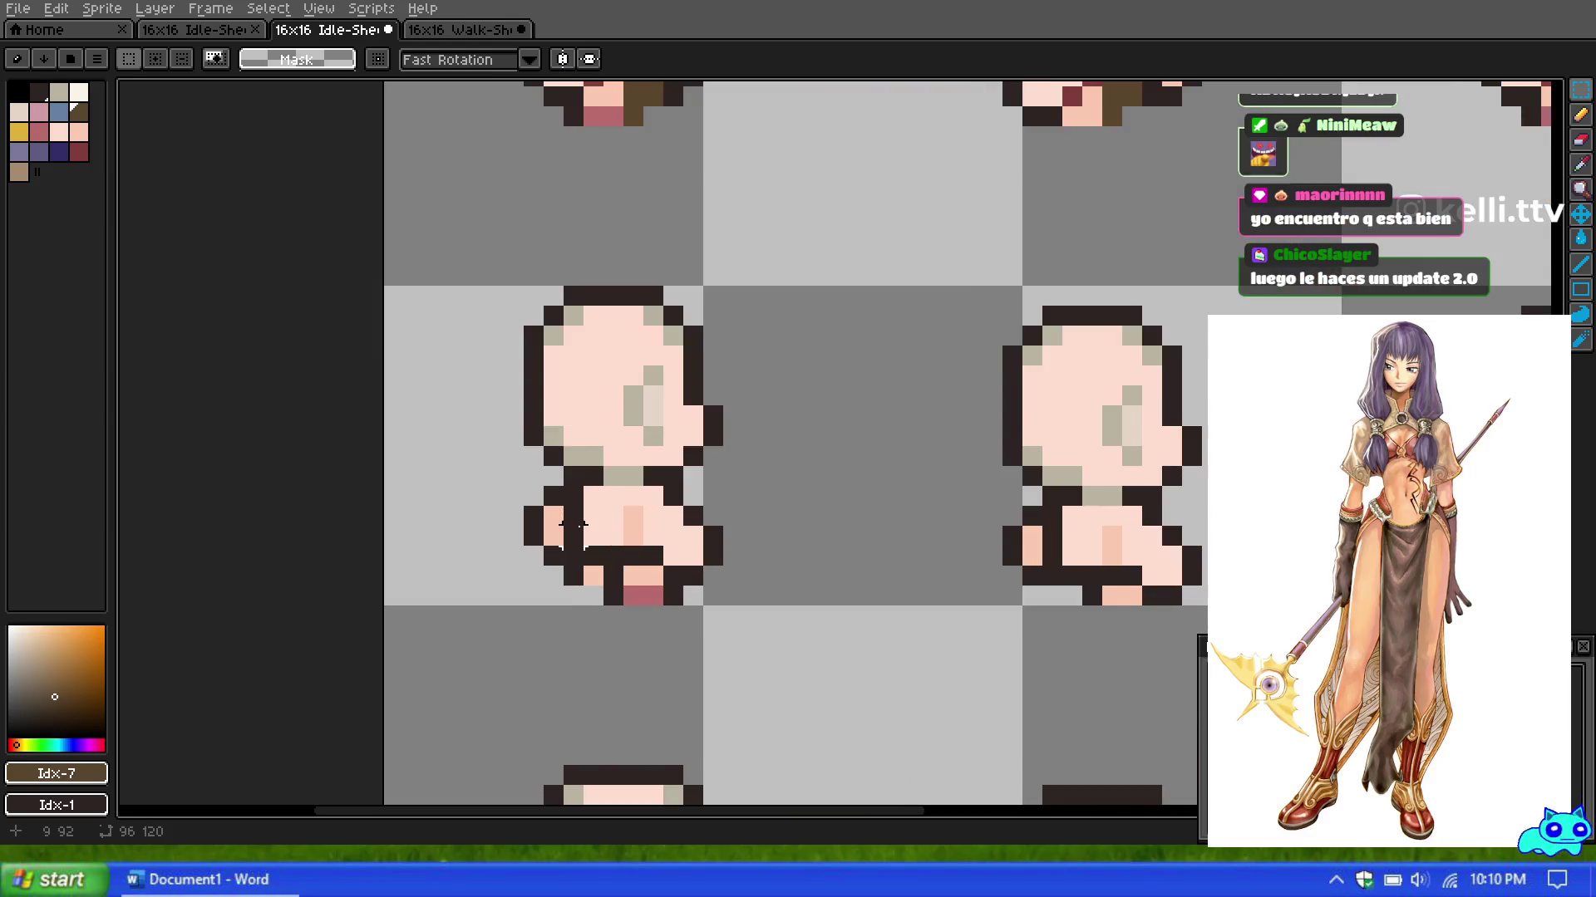
{"action": "scroll", "coordinate": [581, 507], "scroll_direction": "down", "scroll_amount": 1}
{"action": "scroll", "coordinate": [590, 494], "scroll_direction": "down", "scroll_amount": 1}
{"action": "scroll", "coordinate": [595, 486], "scroll_direction": "up", "scroll_amount": 1}
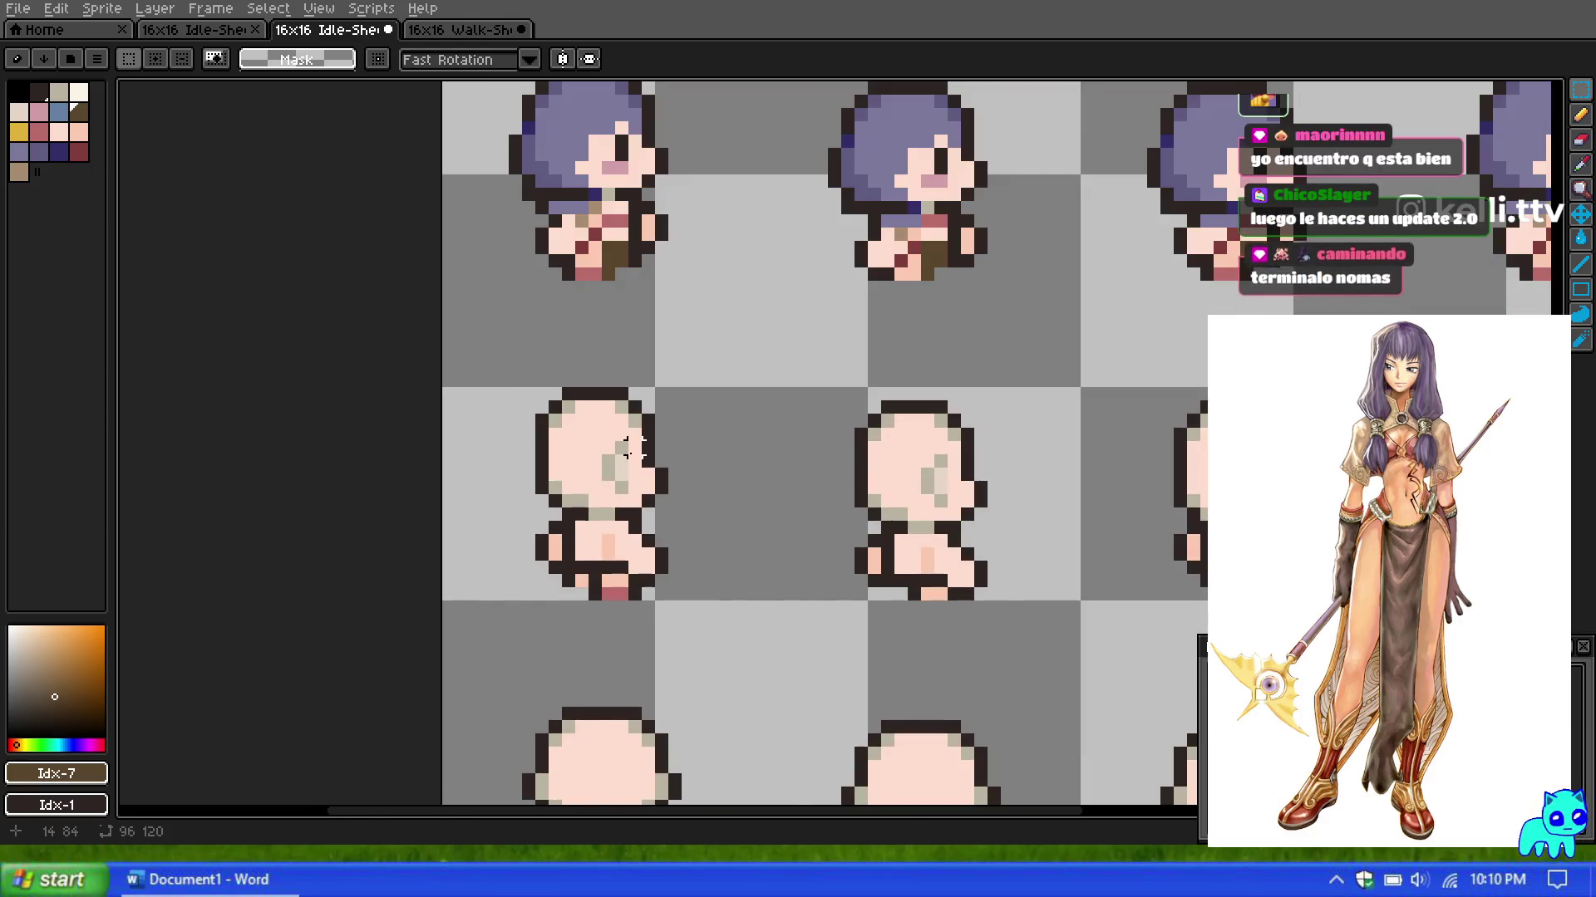
{"action": "scroll", "coordinate": [619, 391], "scroll_direction": "down", "scroll_amount": 1}
{"action": "scroll", "coordinate": [631, 407], "scroll_direction": "up", "scroll_amount": 1}
{"action": "scroll", "coordinate": [647, 428], "scroll_direction": "down", "scroll_amount": 1}
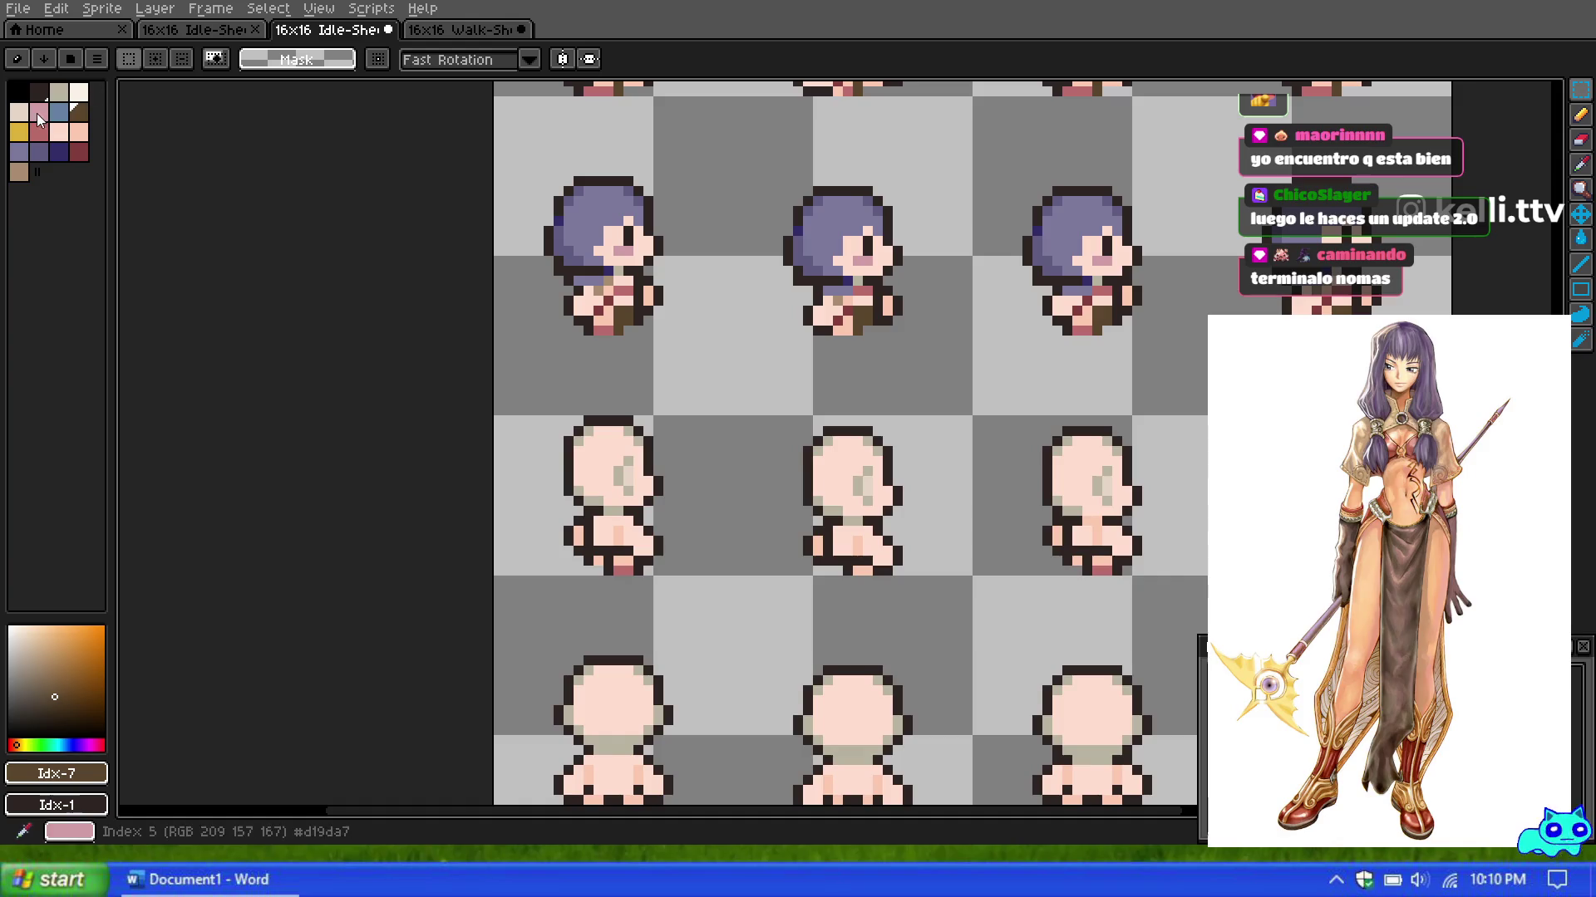
{"action": "left_click", "coordinate": [18, 150]}
{"action": "scroll", "coordinate": [580, 371], "scroll_direction": "down", "scroll_amount": 1}
{"action": "scroll", "coordinate": [579, 372], "scroll_direction": "up", "scroll_amount": 2}
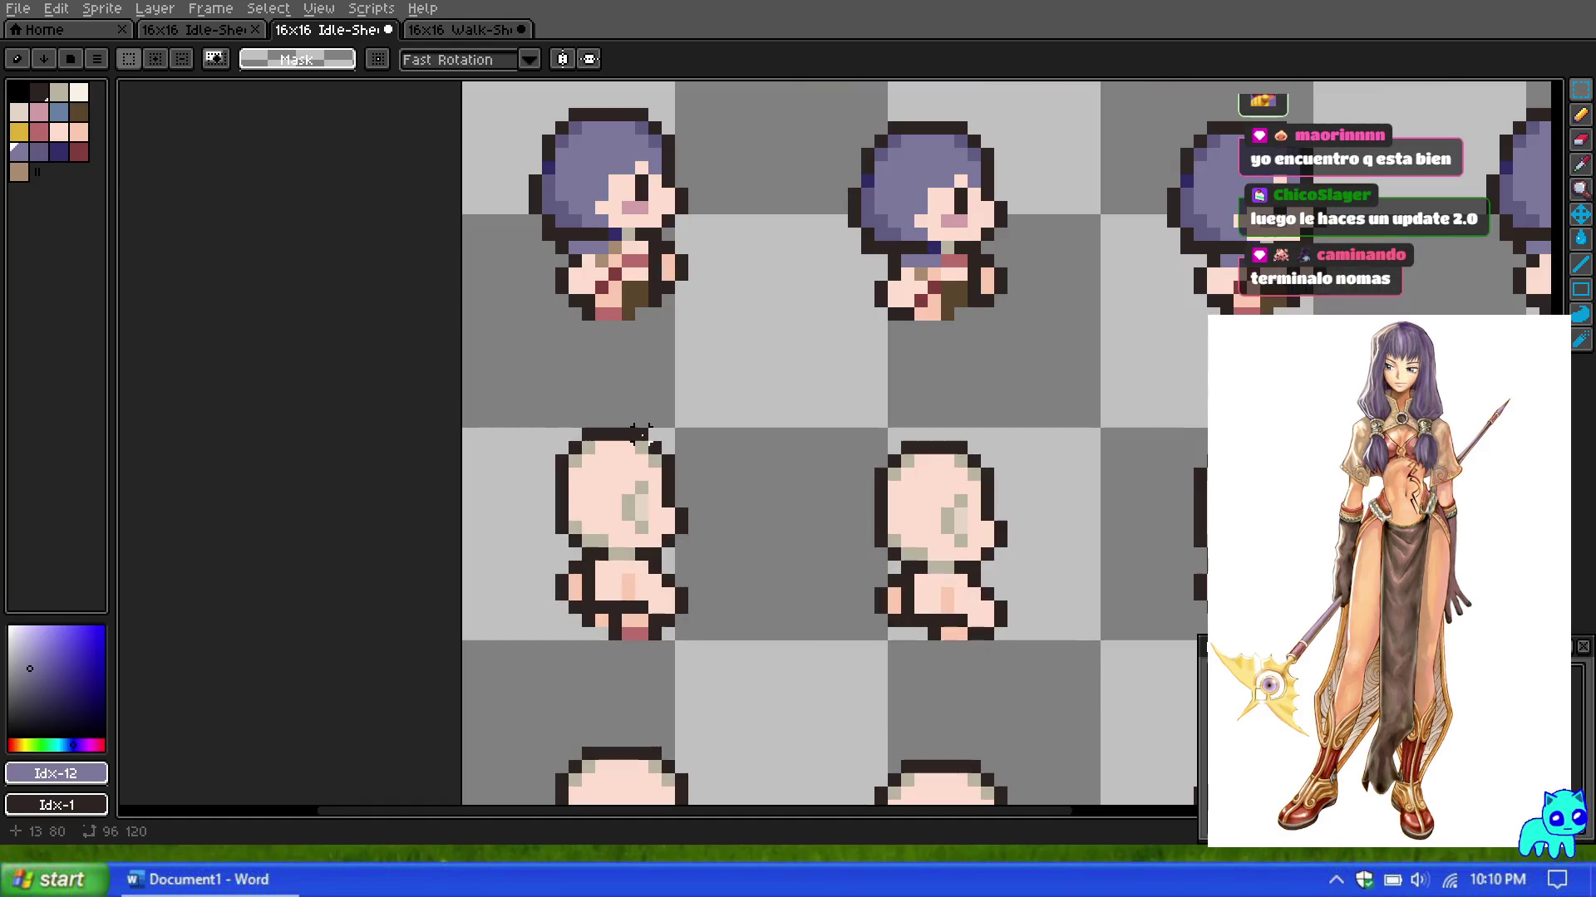
{"action": "scroll", "coordinate": [602, 432], "scroll_direction": "up", "scroll_amount": 2}
{"action": "left_click", "coordinate": [38, 150]}
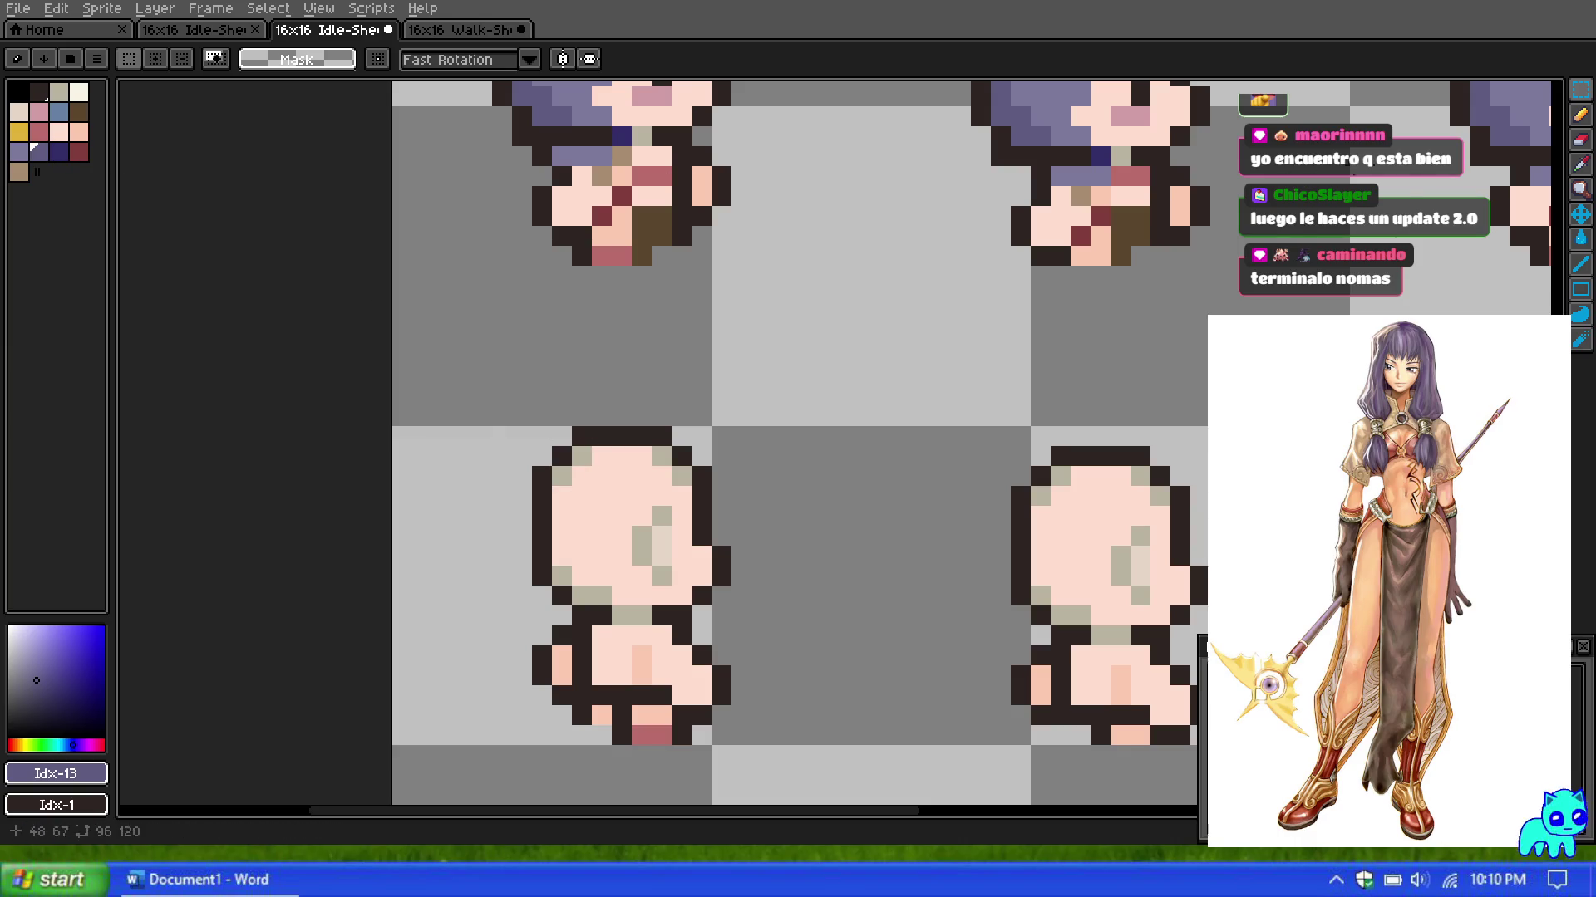
{"action": "left_click", "coordinate": [1581, 115]}
Step: Paint dark and lighter purple hair pixels across the top rows of the head
{"action": "left_click", "coordinate": [582, 455]}
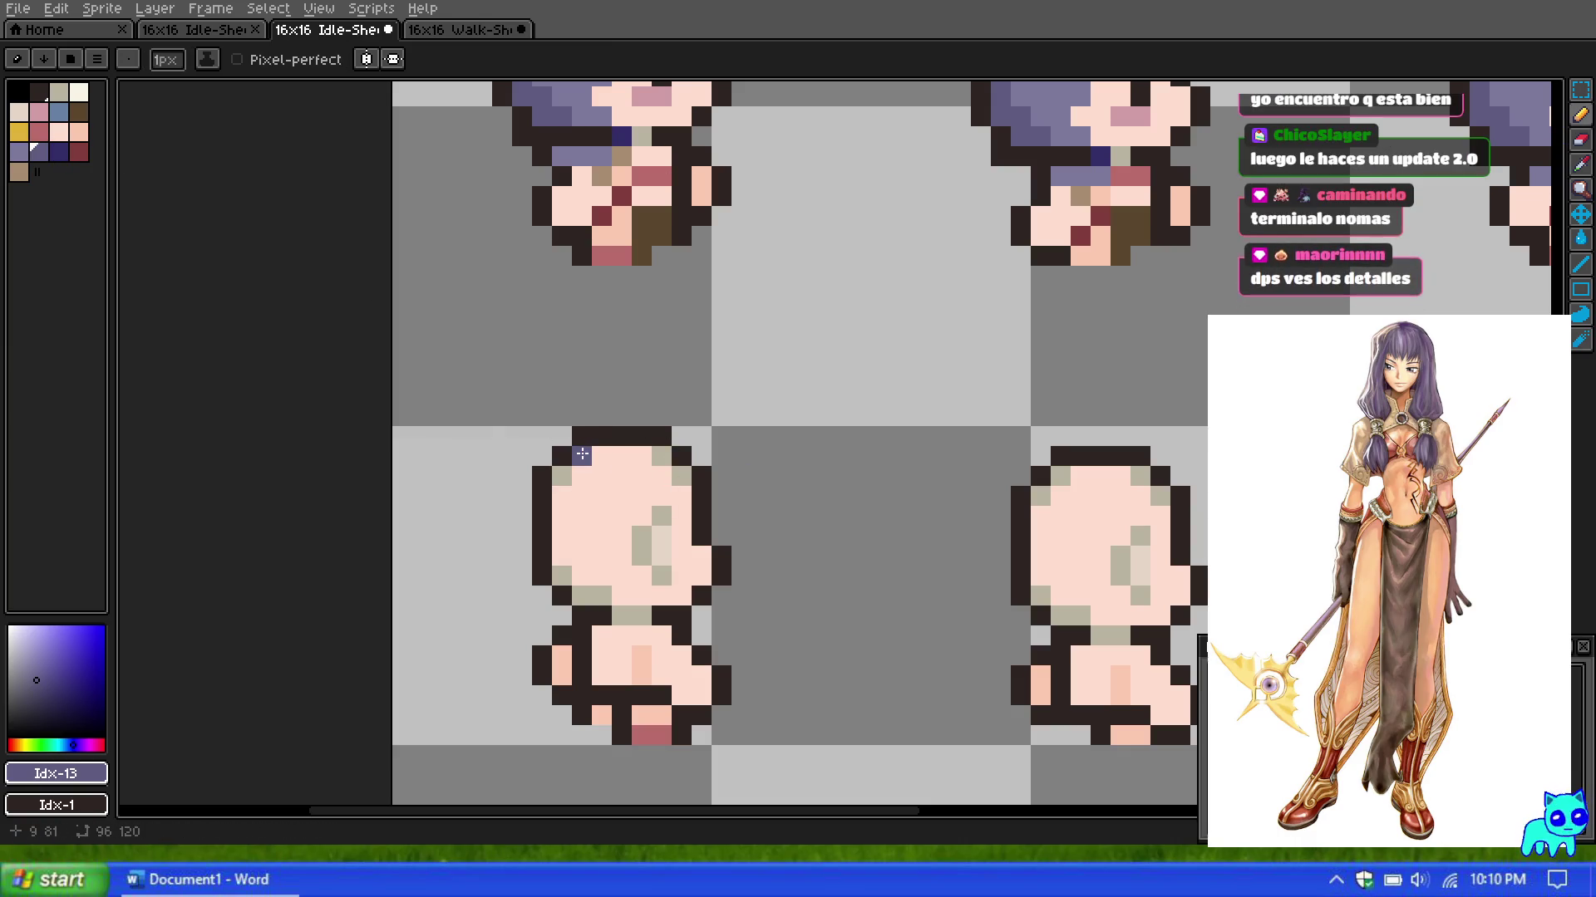
{"action": "left_click", "coordinate": [662, 456]}
{"action": "left_click", "coordinate": [681, 476]}
{"action": "left_click", "coordinate": [18, 150]}
{"action": "left_click", "coordinate": [582, 456]}
{"action": "mouse_move", "coordinate": [590, 465]}
{"action": "left_mouse_down"}
{"action": "mouse_move", "coordinate": [651, 459]}
{"action": "mouse_move", "coordinate": [639, 475]}
{"action": "left_mouse_up"}
{"action": "left_click", "coordinate": [662, 476]}
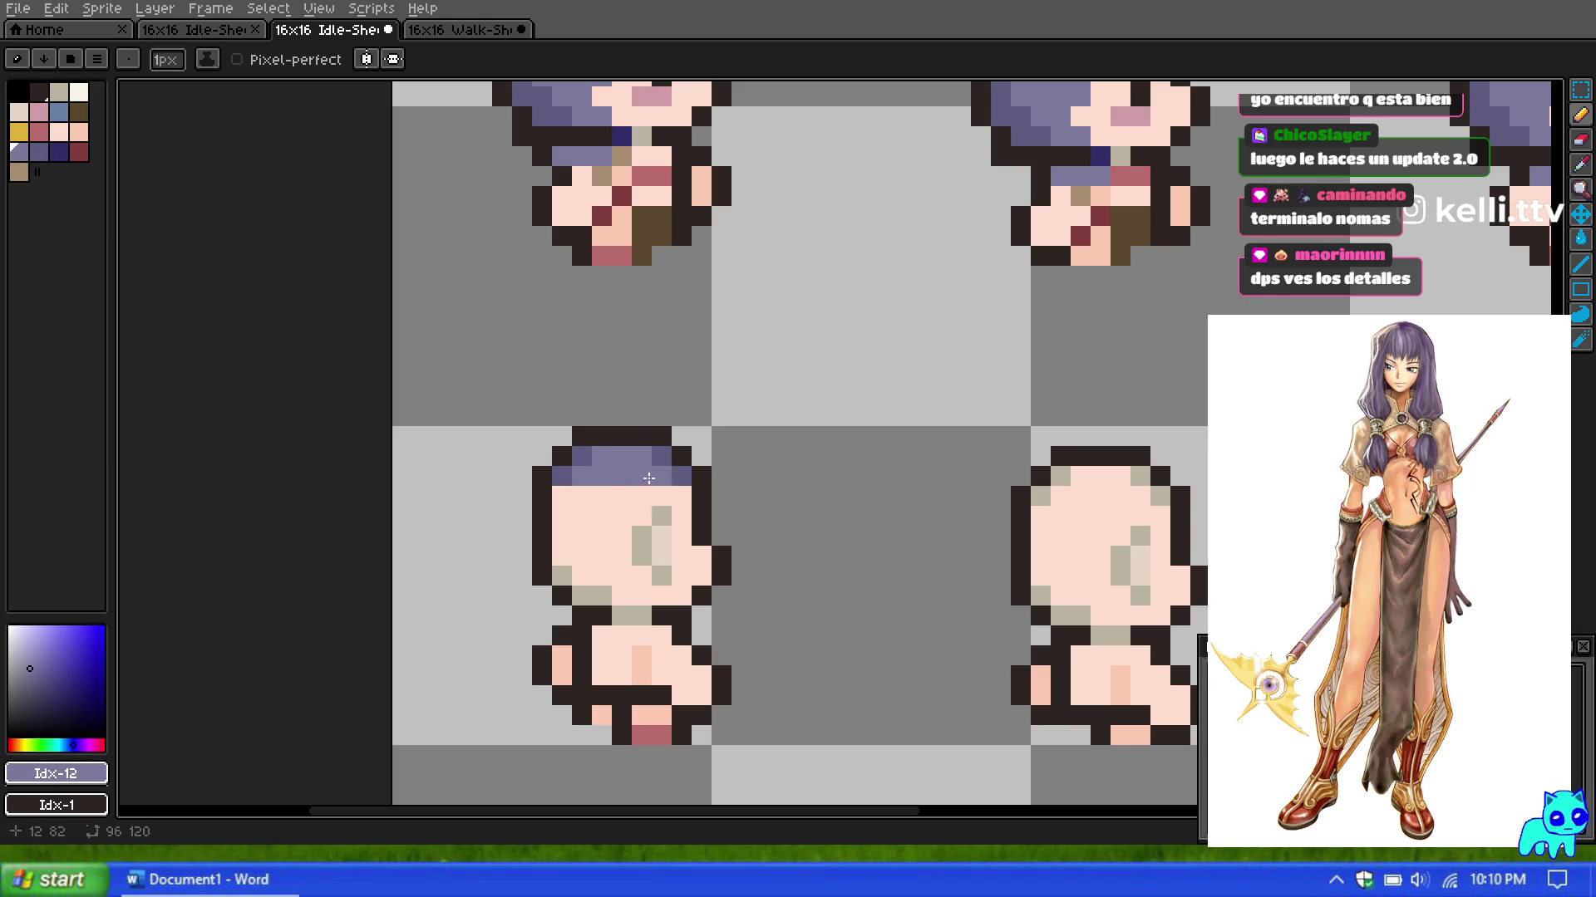
Step: Extend the purple hair along the next row, the left side and down a column
{"action": "scroll", "coordinate": [642, 441], "scroll_direction": "down", "scroll_amount": 2}
{"action": "scroll", "coordinate": [661, 494], "scroll_direction": "up", "scroll_amount": 1}
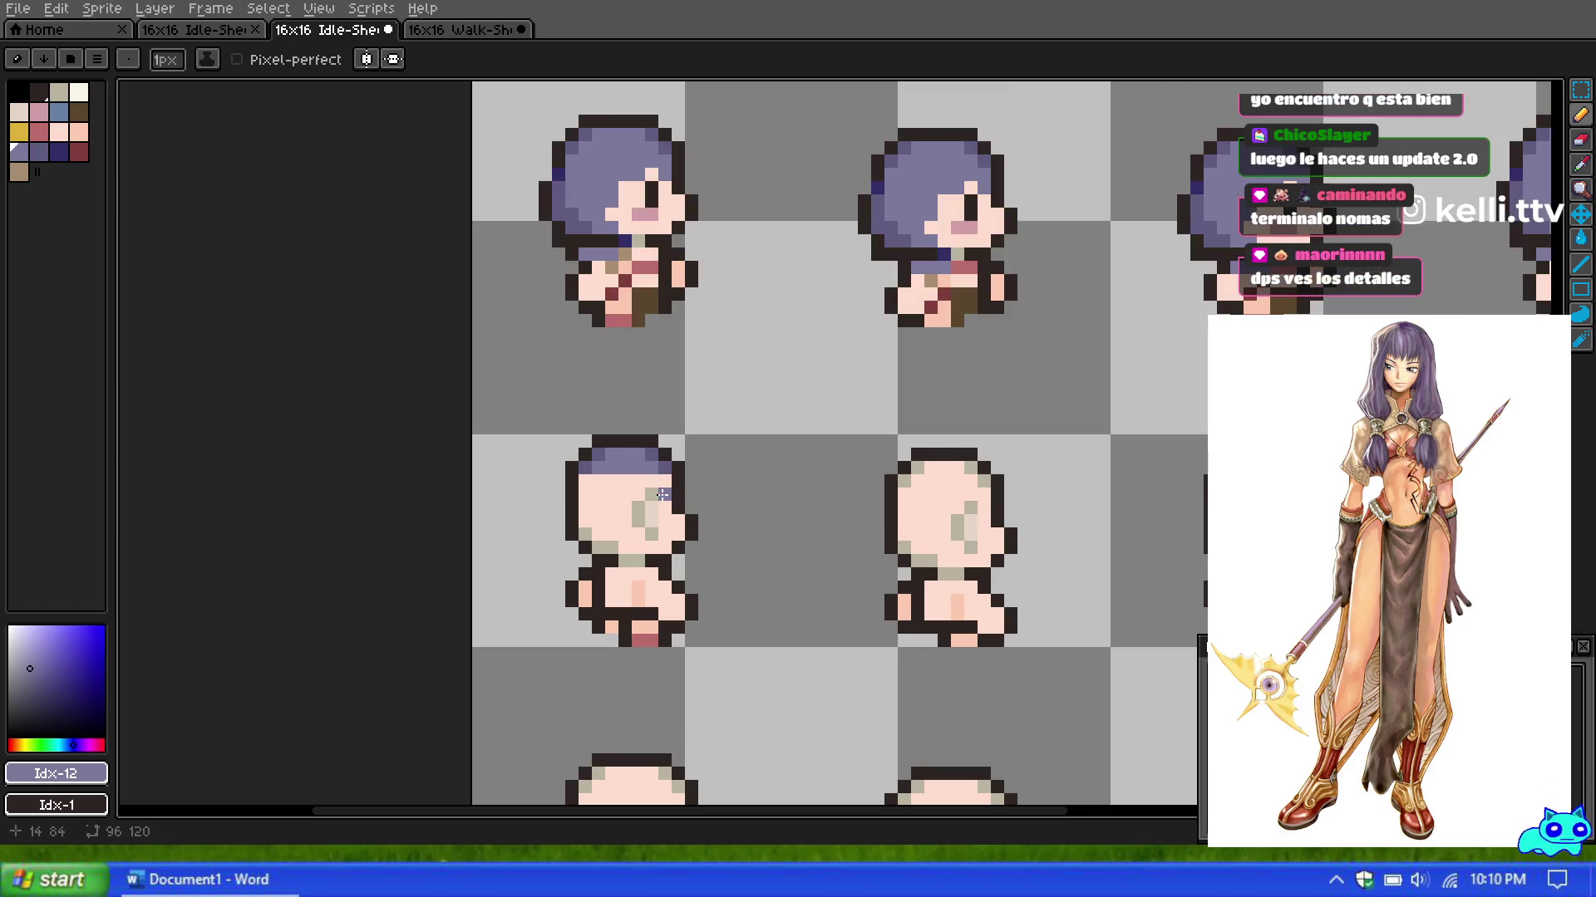
{"action": "mouse_move", "coordinate": [664, 484]}
{"action": "left_mouse_down"}
{"action": "mouse_move", "coordinate": [631, 482]}
{"action": "mouse_move", "coordinate": [586, 512]}
{"action": "mouse_move", "coordinate": [602, 506]}
{"action": "mouse_move", "coordinate": [612, 549]}
{"action": "mouse_move", "coordinate": [640, 492]}
{"action": "left_mouse_up"}
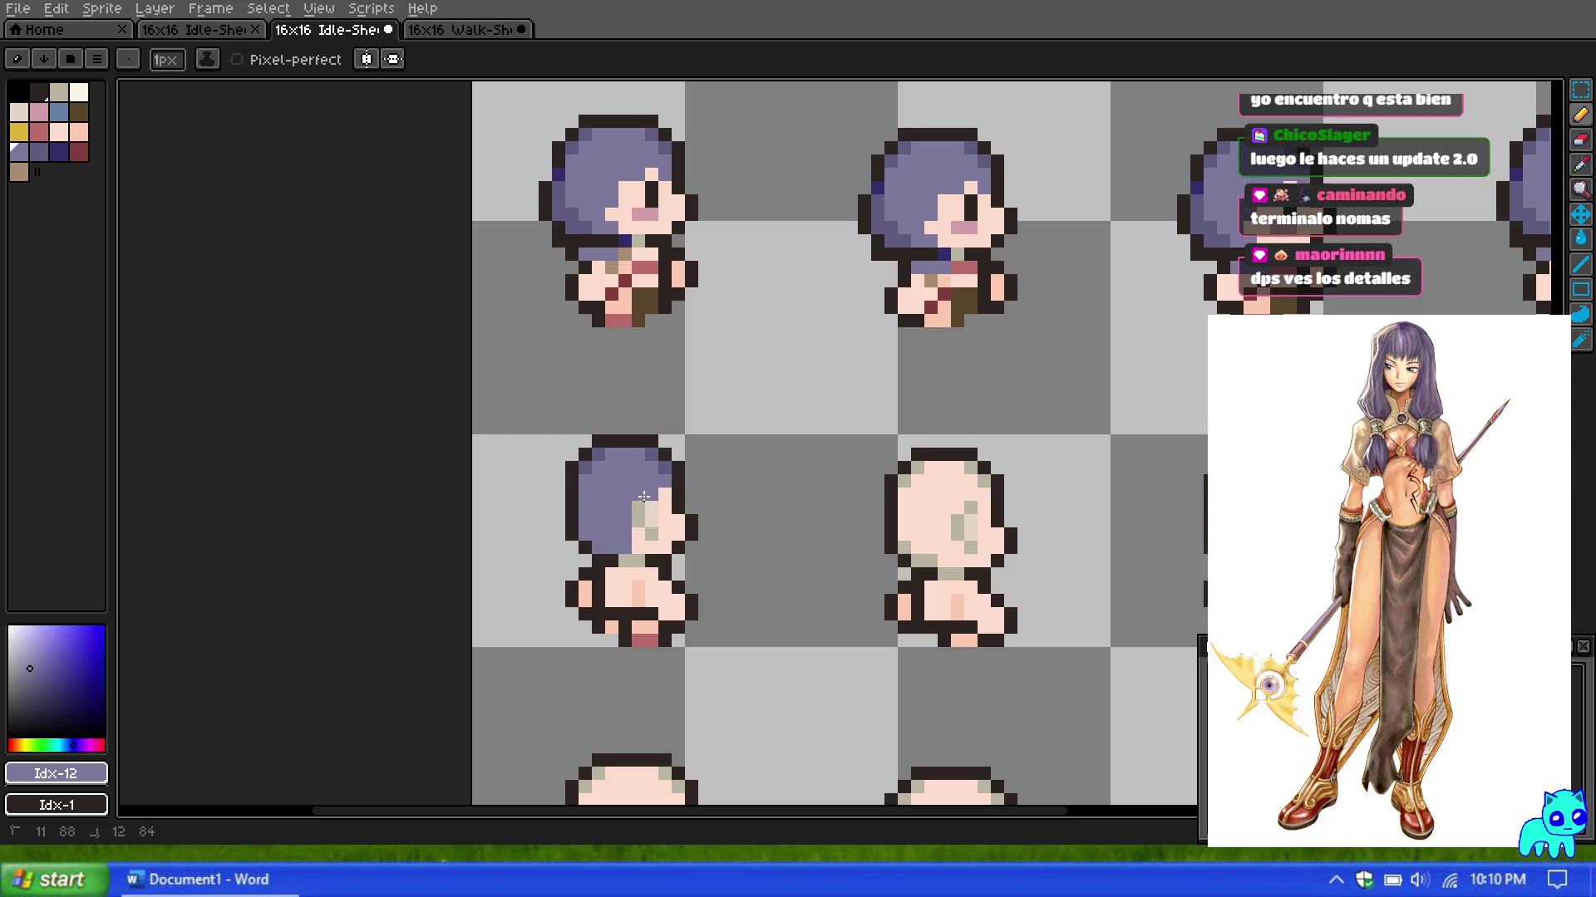
{"action": "left_click_drag", "start_coordinate": [653, 506], "coordinate": [649, 536]}
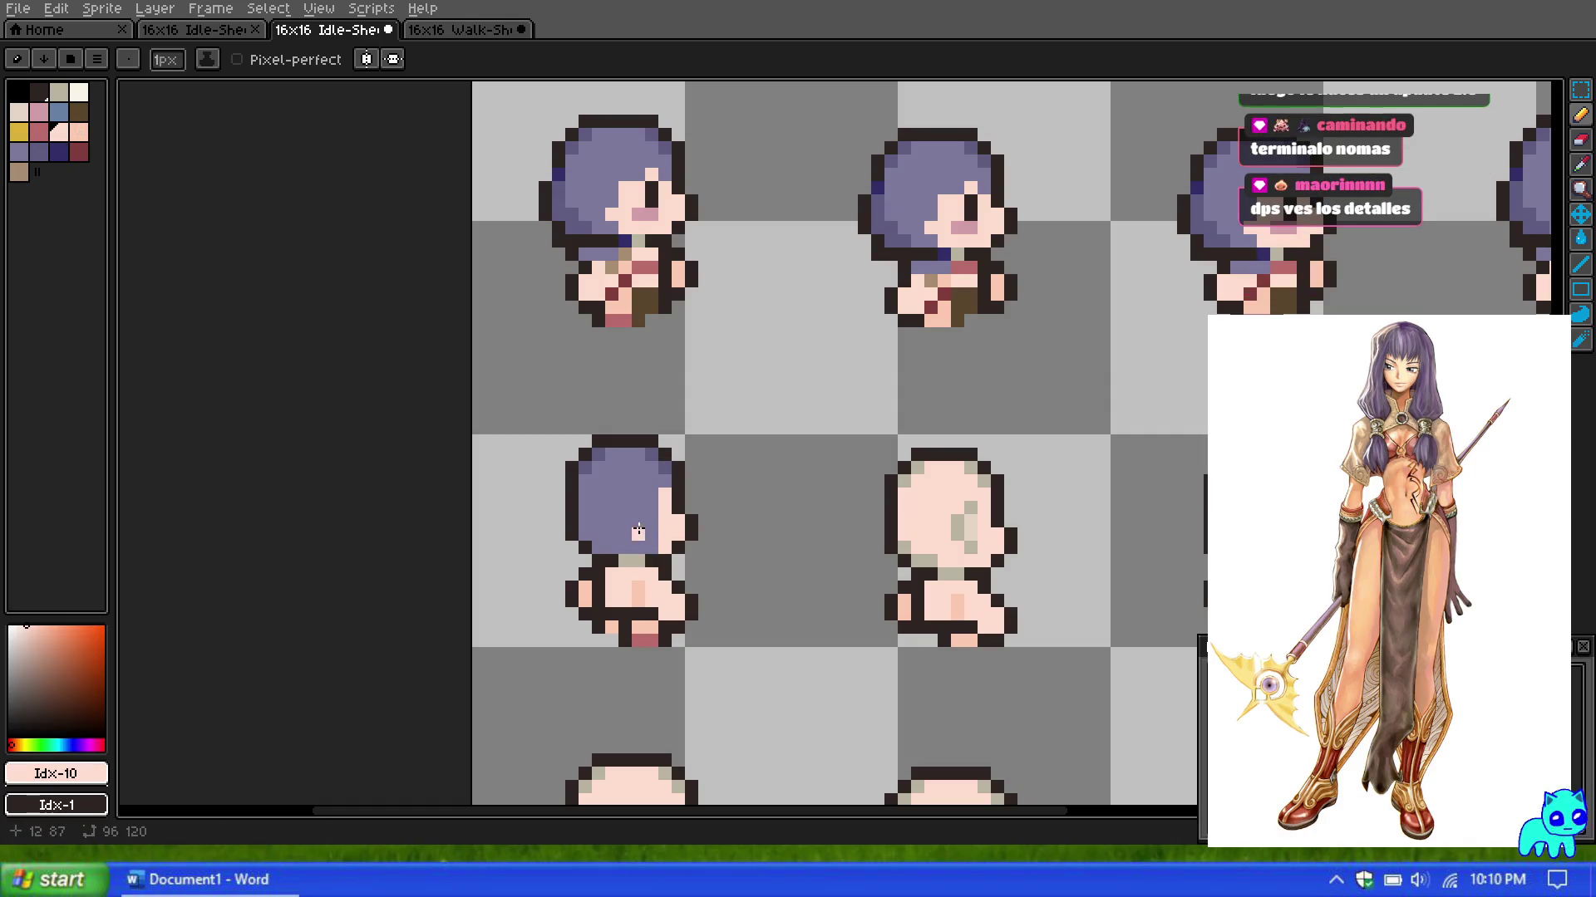
{"action": "scroll", "coordinate": [652, 457], "scroll_direction": "down", "scroll_amount": 2}
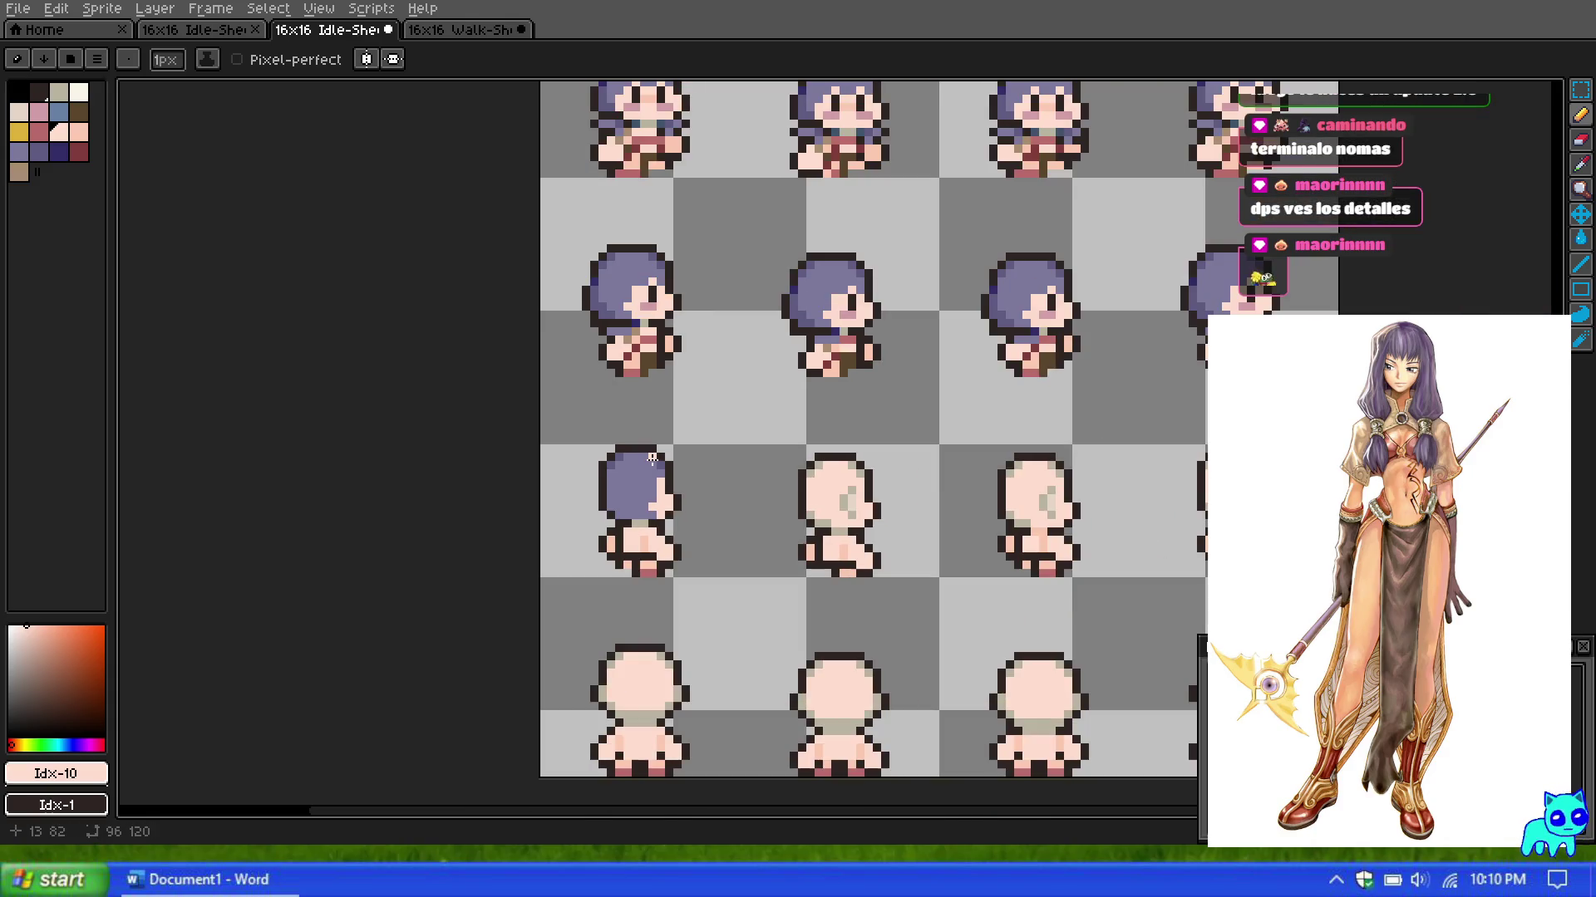
{"action": "scroll", "coordinate": [653, 457], "scroll_direction": "up", "scroll_amount": 1}
{"action": "scroll", "coordinate": [653, 457], "scroll_direction": "down", "scroll_amount": 1}
{"action": "scroll", "coordinate": [653, 457], "scroll_direction": "up", "scroll_amount": 1}
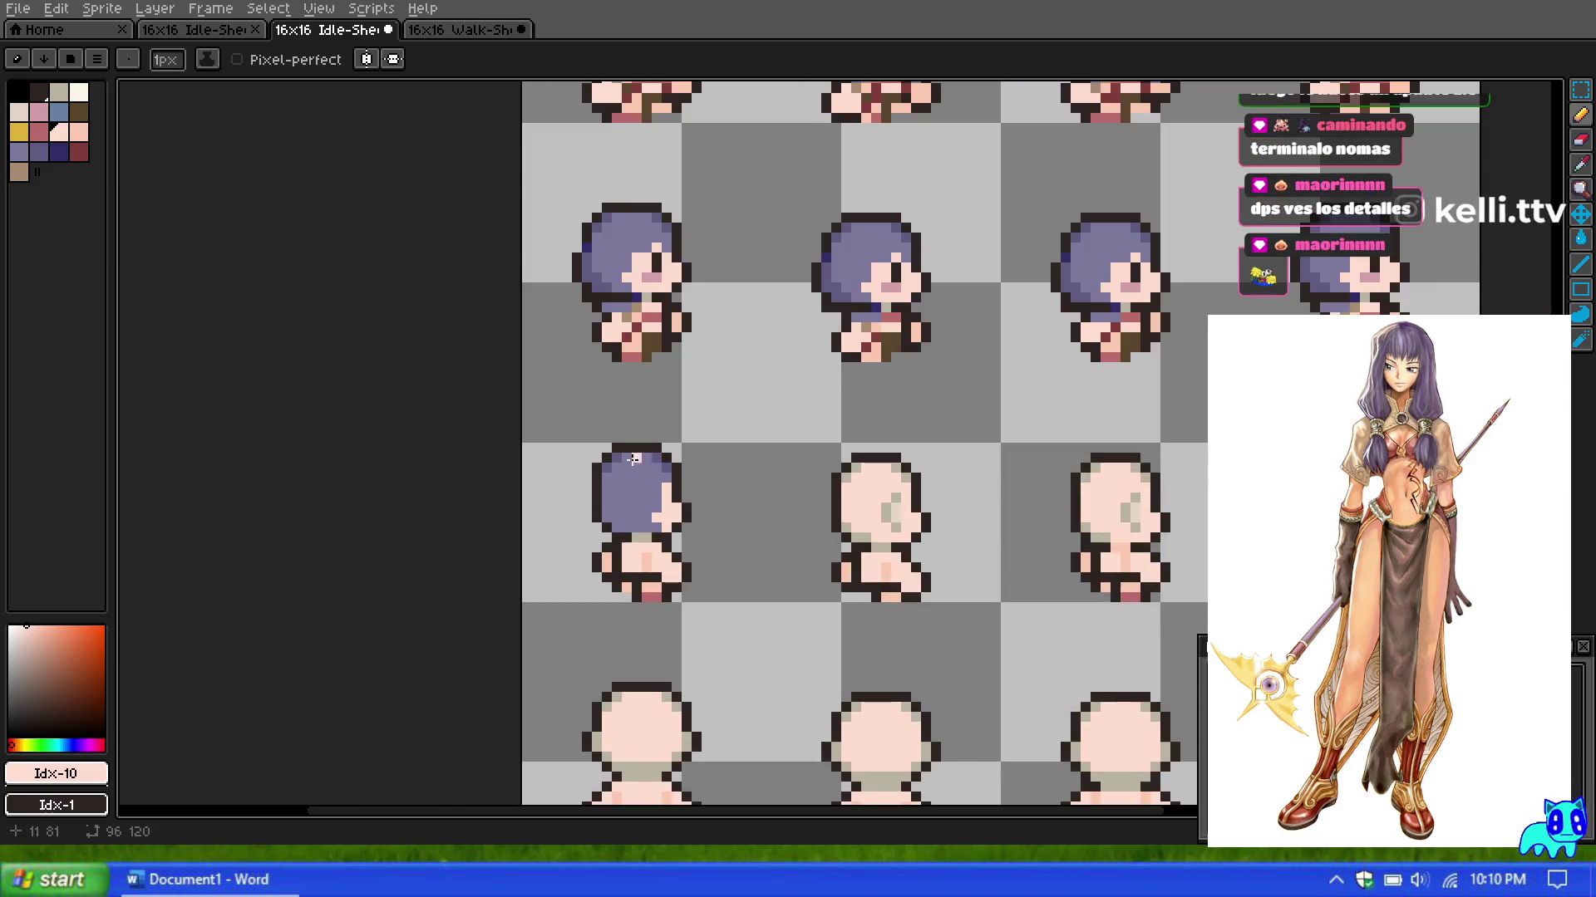
{"action": "left_click", "coordinate": [16, 152]}
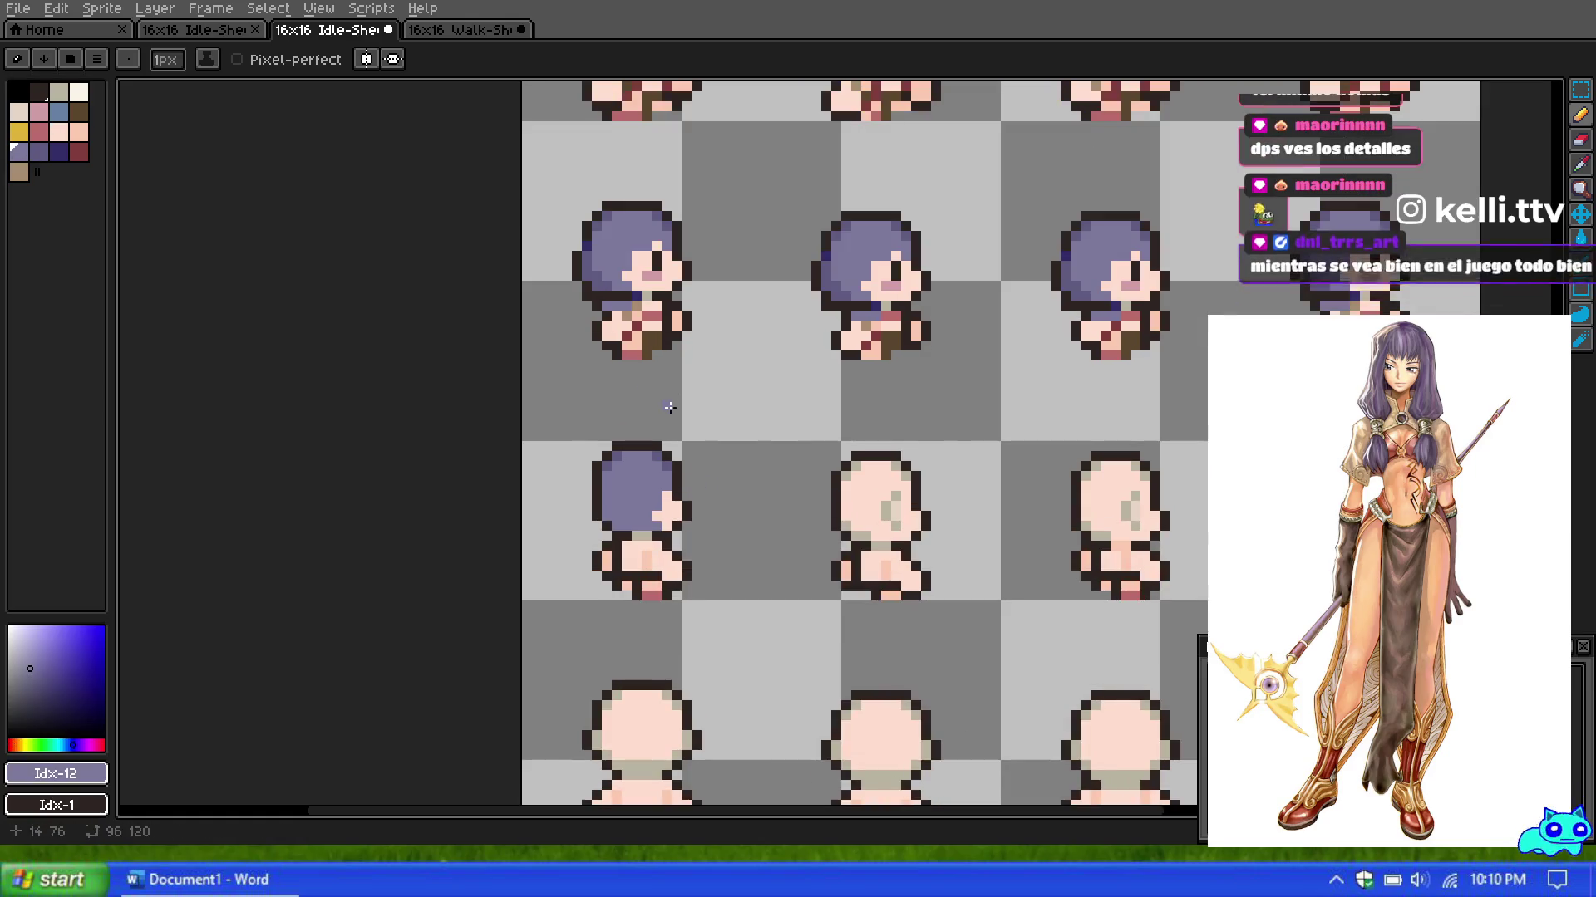
{"action": "scroll", "coordinate": [675, 404], "scroll_direction": "down", "scroll_amount": 1}
{"action": "scroll", "coordinate": [675, 404], "scroll_direction": "up", "scroll_amount": 1}
{"action": "scroll", "coordinate": [672, 441], "scroll_direction": "up", "scroll_amount": 1}
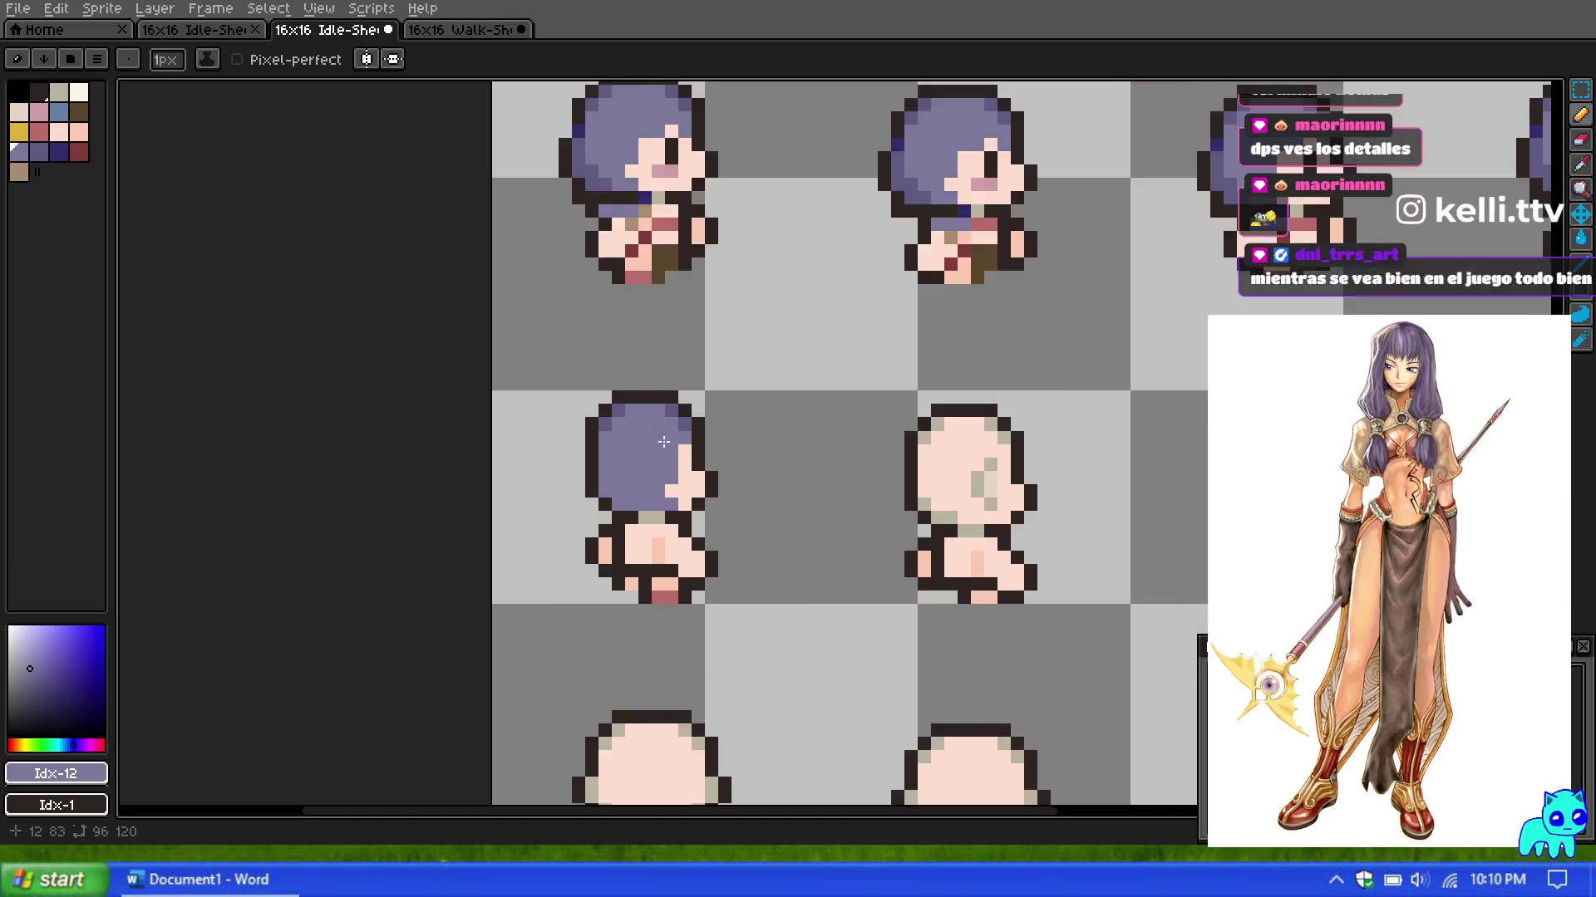
{"action": "scroll", "coordinate": [668, 484], "scroll_direction": "up", "scroll_amount": 1}
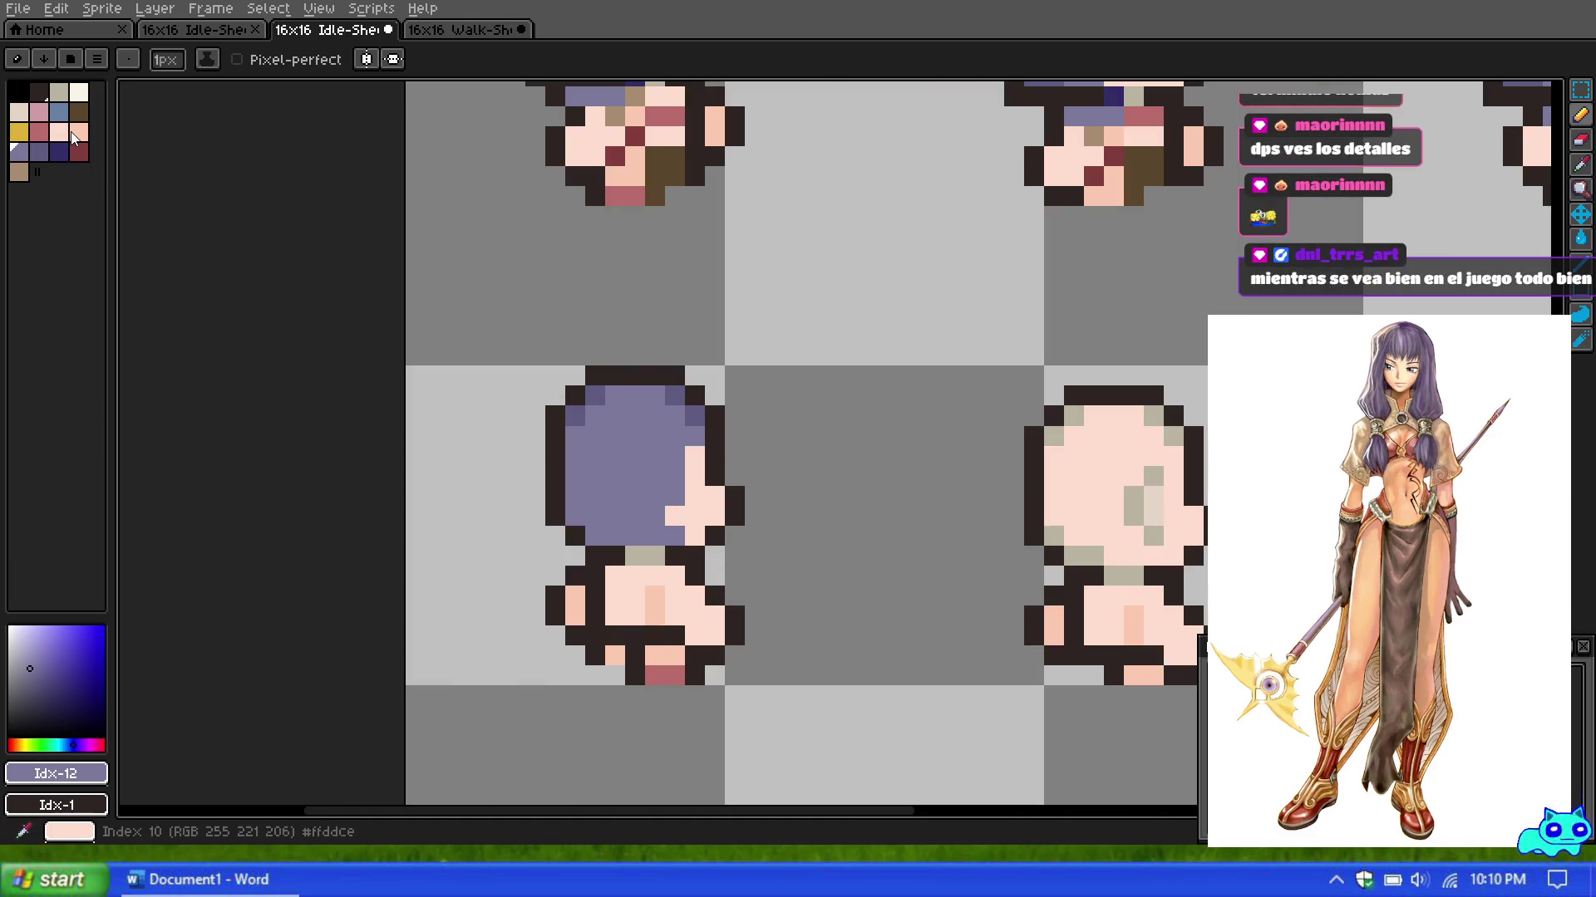
Step: Touch up the face edge with eyedropped skin pixels, turning one lower-left pixel back to purple
{"action": "left_click", "coordinate": [667, 503], "text": "alt"}
{"action": "left_click_drag", "start_coordinate": [667, 504], "coordinate": [675, 453]}
{"action": "left_click", "coordinate": [655, 515]}
{"action": "left_click", "coordinate": [675, 532]}
{"action": "scroll", "coordinate": [675, 528], "scroll_direction": "down", "scroll_amount": 3}
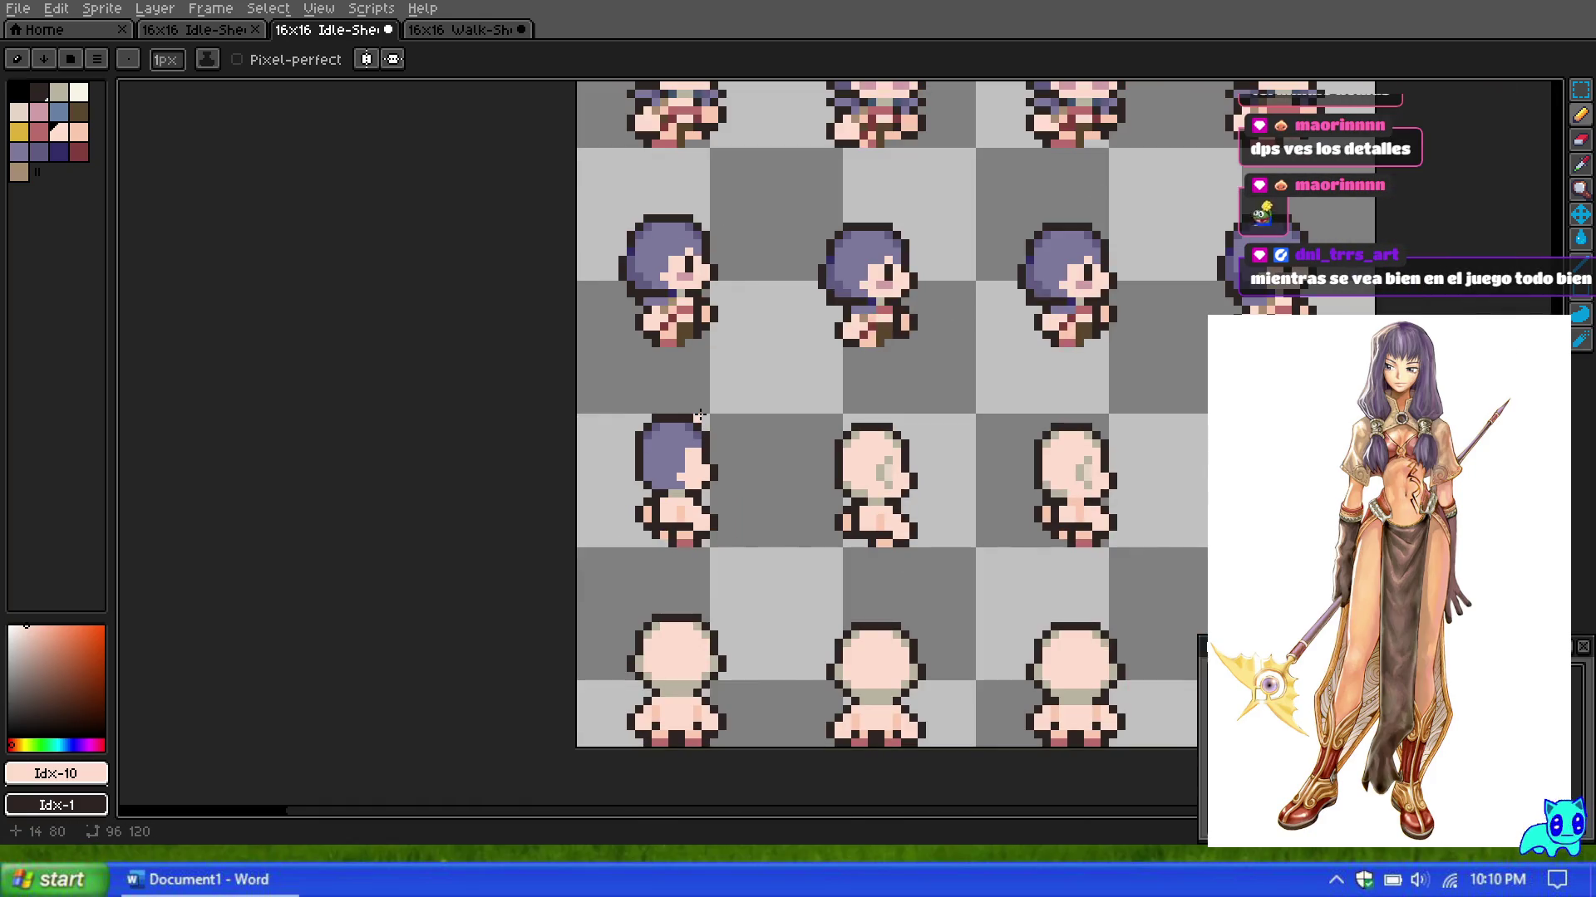
{"action": "scroll", "coordinate": [699, 417], "scroll_direction": "up", "scroll_amount": 2}
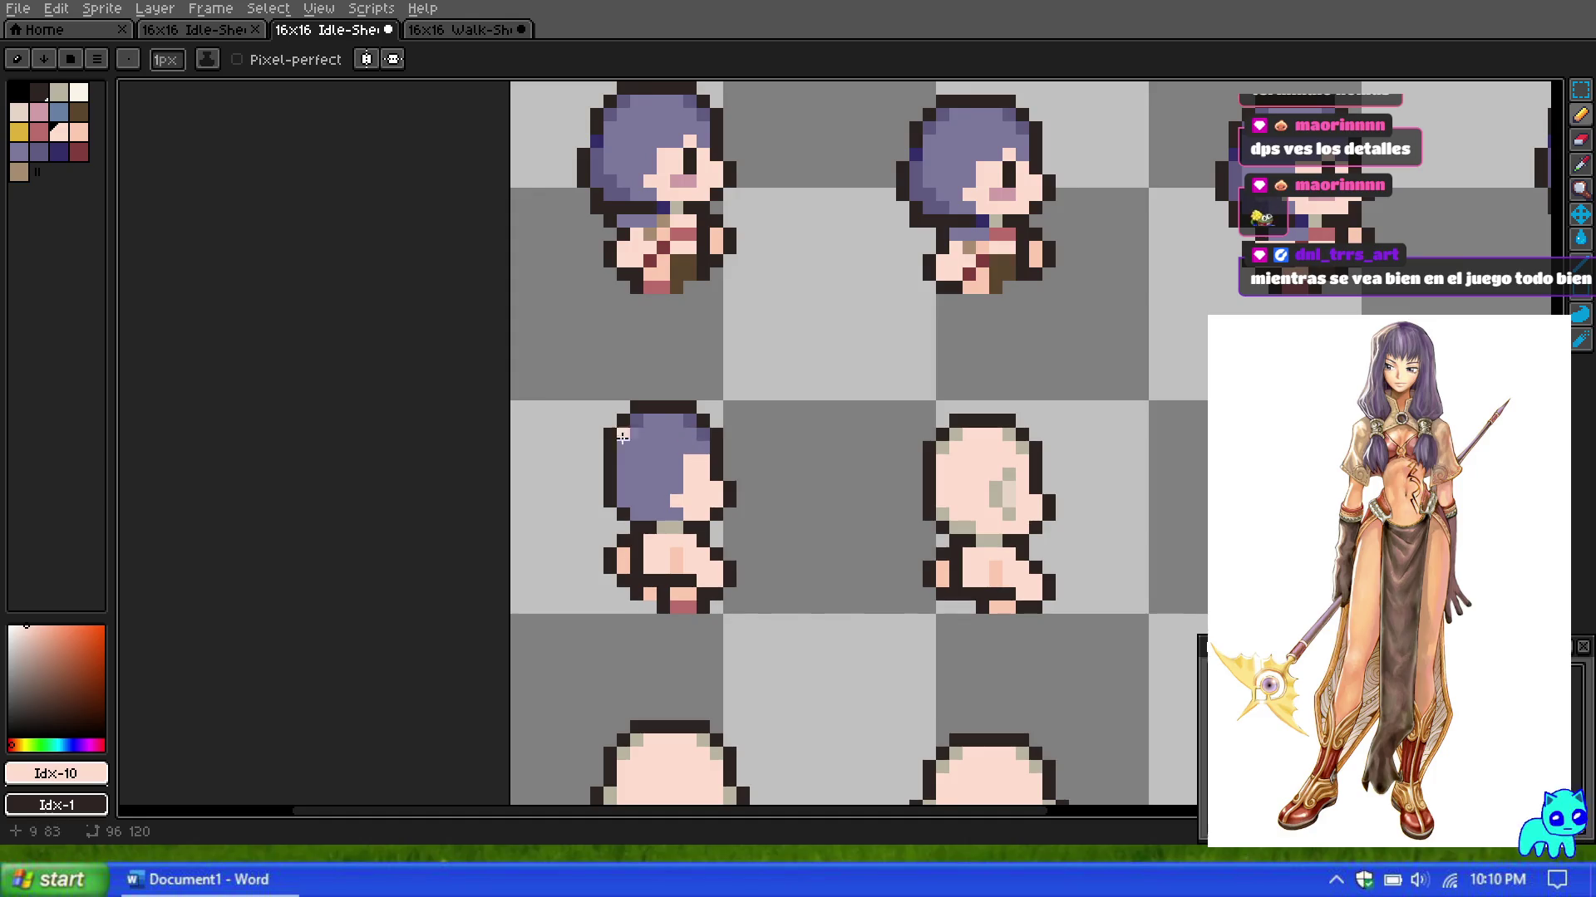
{"action": "left_click", "coordinate": [689, 459], "text": "alt"}
{"action": "left_click", "coordinate": [676, 502]}
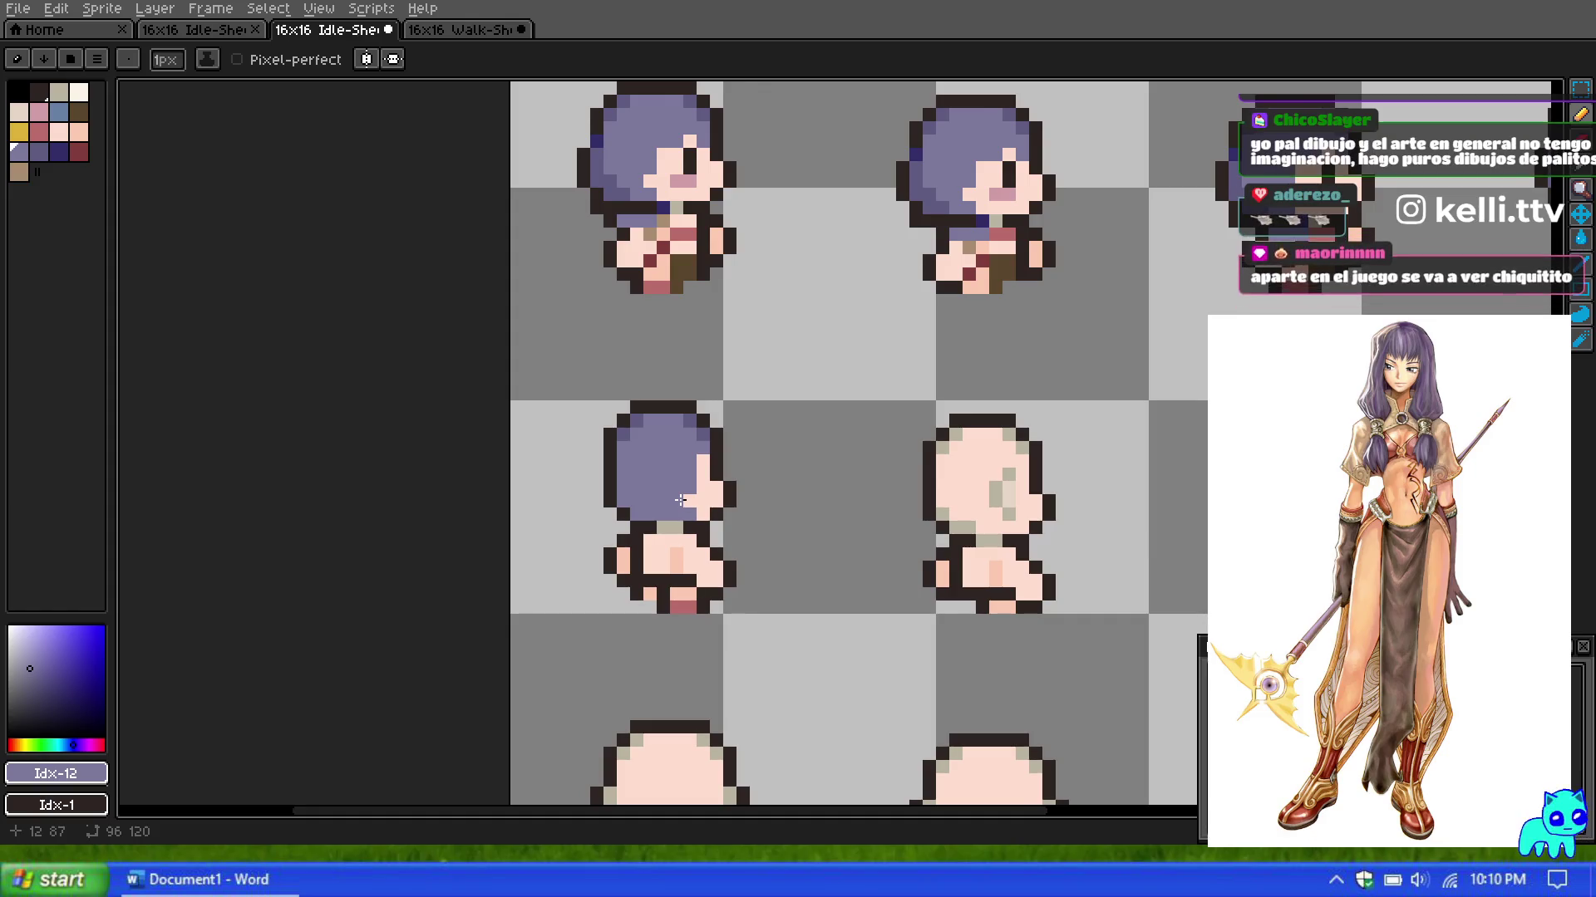
{"action": "scroll", "coordinate": [681, 500], "scroll_direction": "down", "scroll_amount": 3}
{"action": "scroll", "coordinate": [658, 457], "scroll_direction": "up", "scroll_amount": 2}
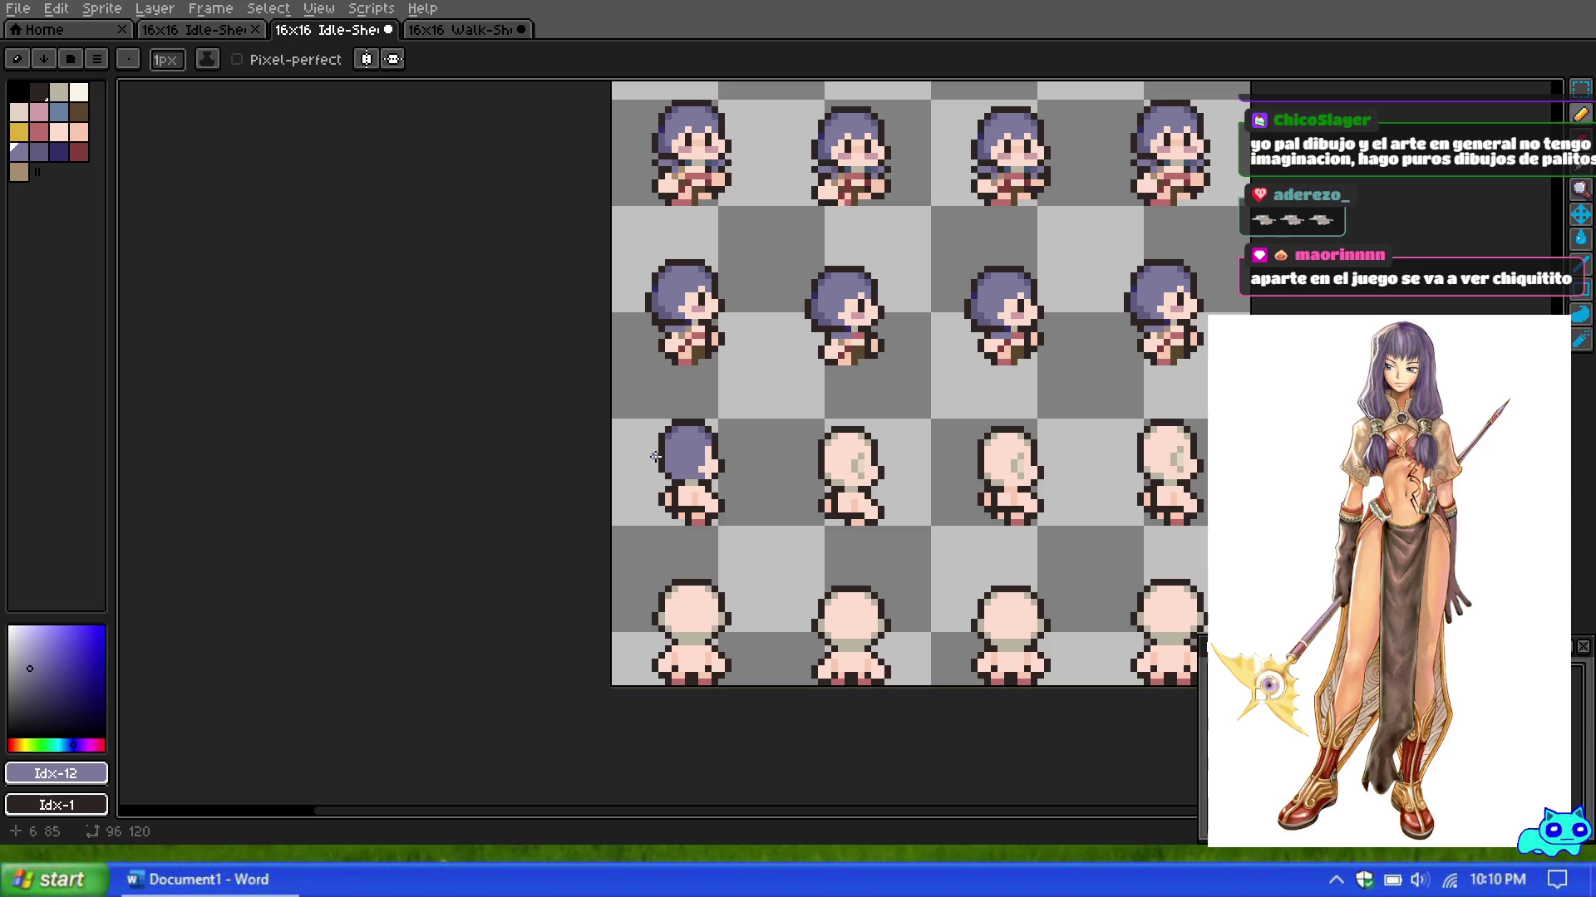
{"action": "scroll", "coordinate": [658, 458], "scroll_direction": "up", "scroll_amount": 1}
{"action": "scroll", "coordinate": [658, 458], "scroll_direction": "up", "scroll_amount": 2}
{"action": "scroll", "coordinate": [658, 458], "scroll_direction": "down", "scroll_amount": 2}
{"action": "scroll", "coordinate": [661, 399], "scroll_direction": "down", "scroll_amount": 1}
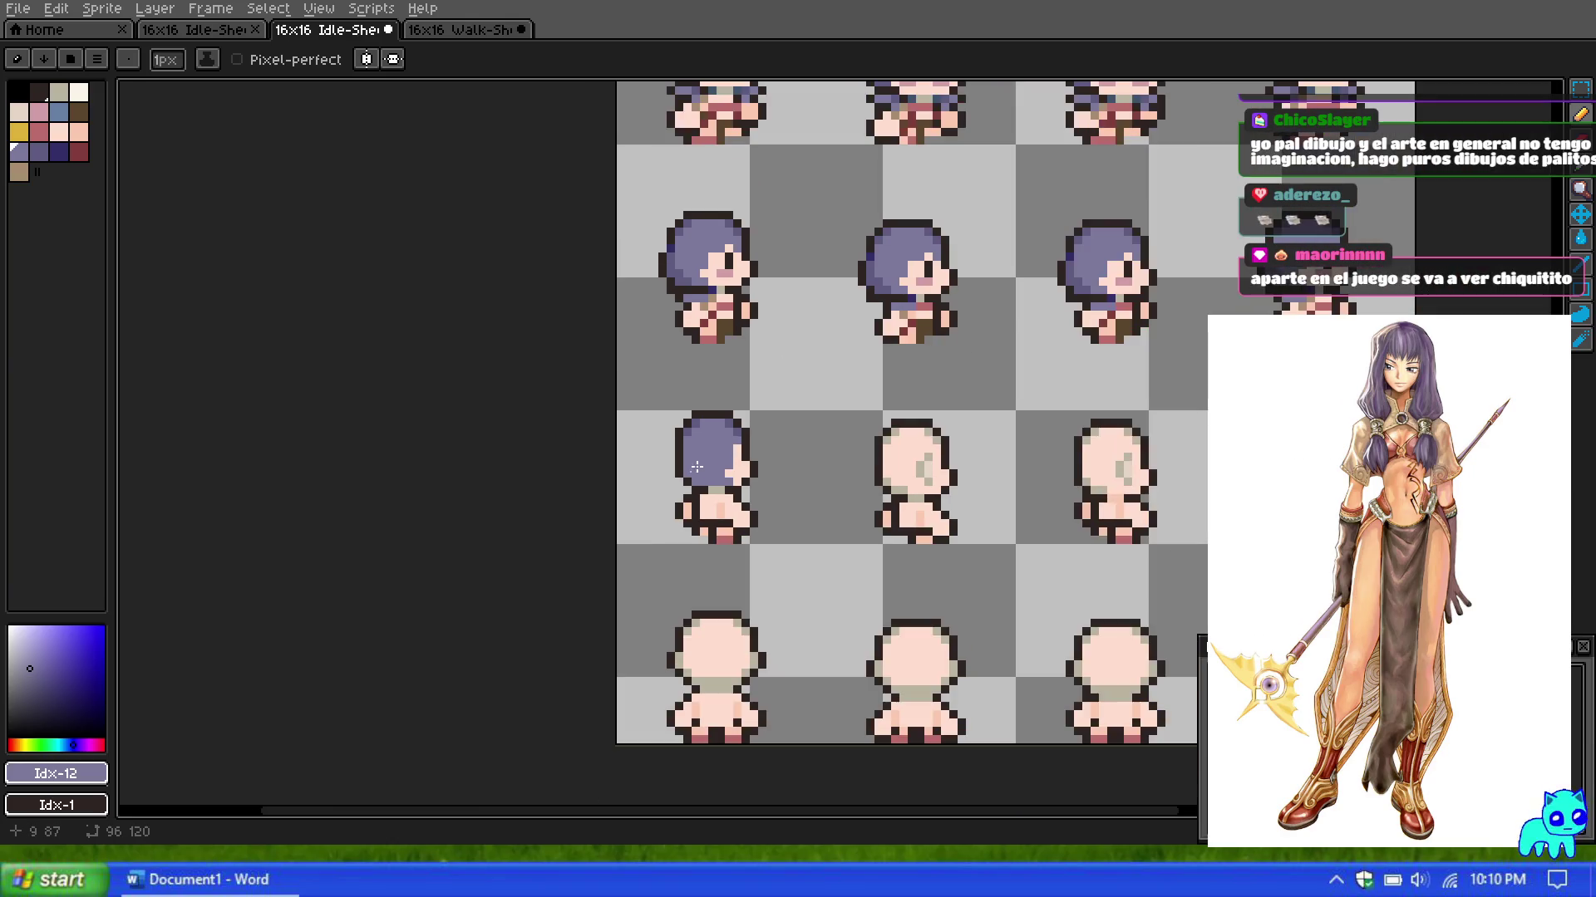
{"action": "scroll", "coordinate": [673, 374], "scroll_direction": "down", "scroll_amount": 1}
{"action": "scroll", "coordinate": [680, 500], "scroll_direction": "up", "scroll_amount": 1}
{"action": "scroll", "coordinate": [681, 499], "scroll_direction": "up", "scroll_amount": 1}
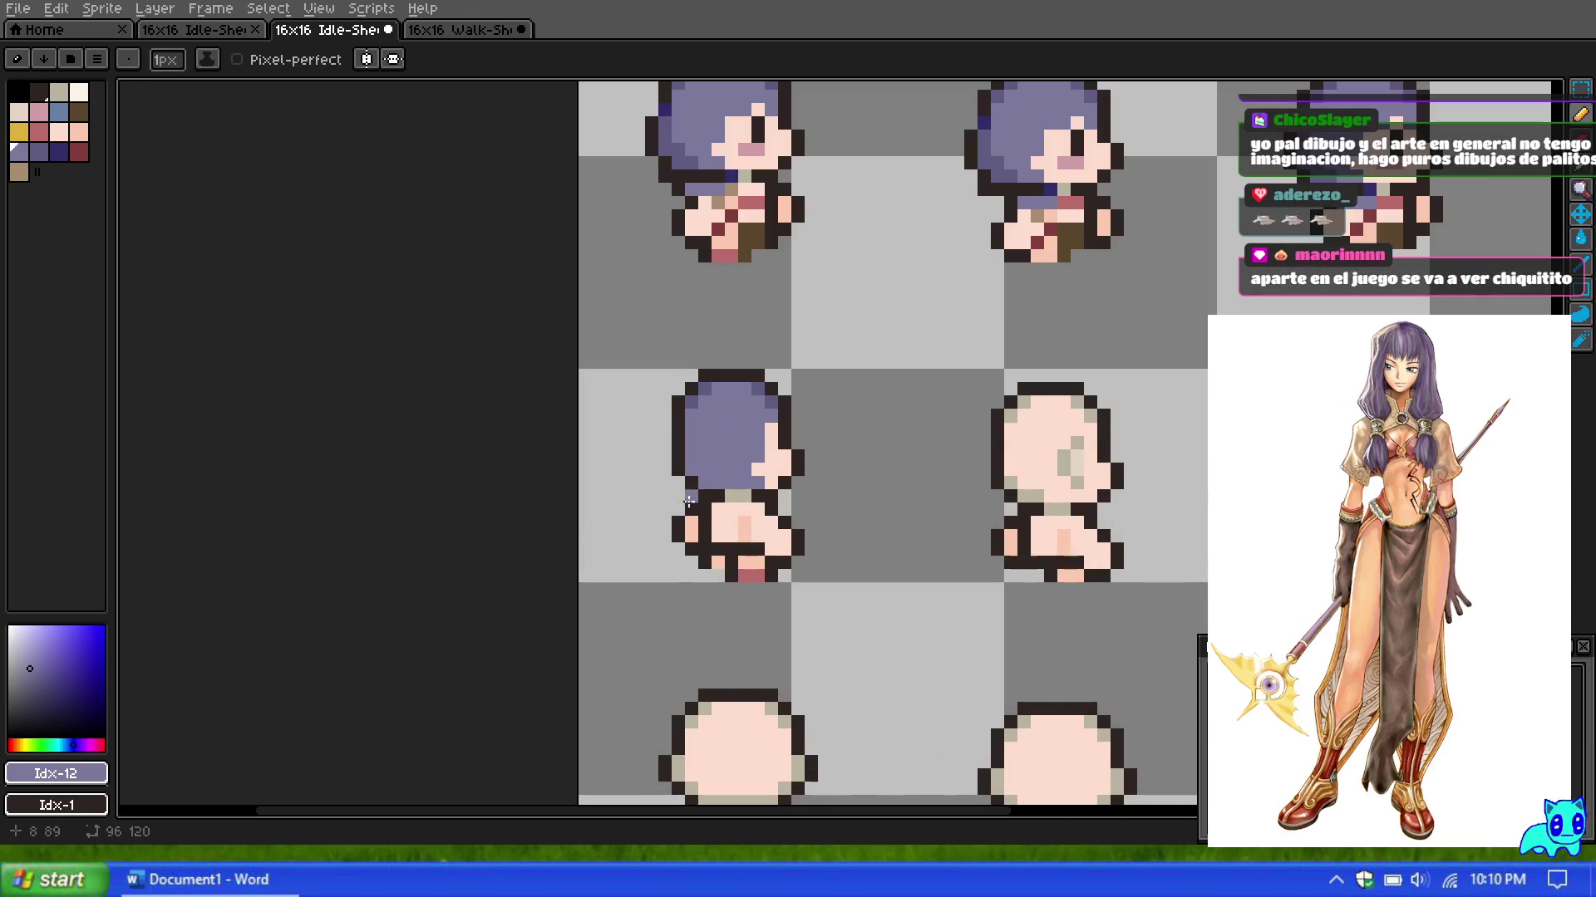
{"action": "scroll", "coordinate": [689, 501], "scroll_direction": "up", "scroll_amount": 1}
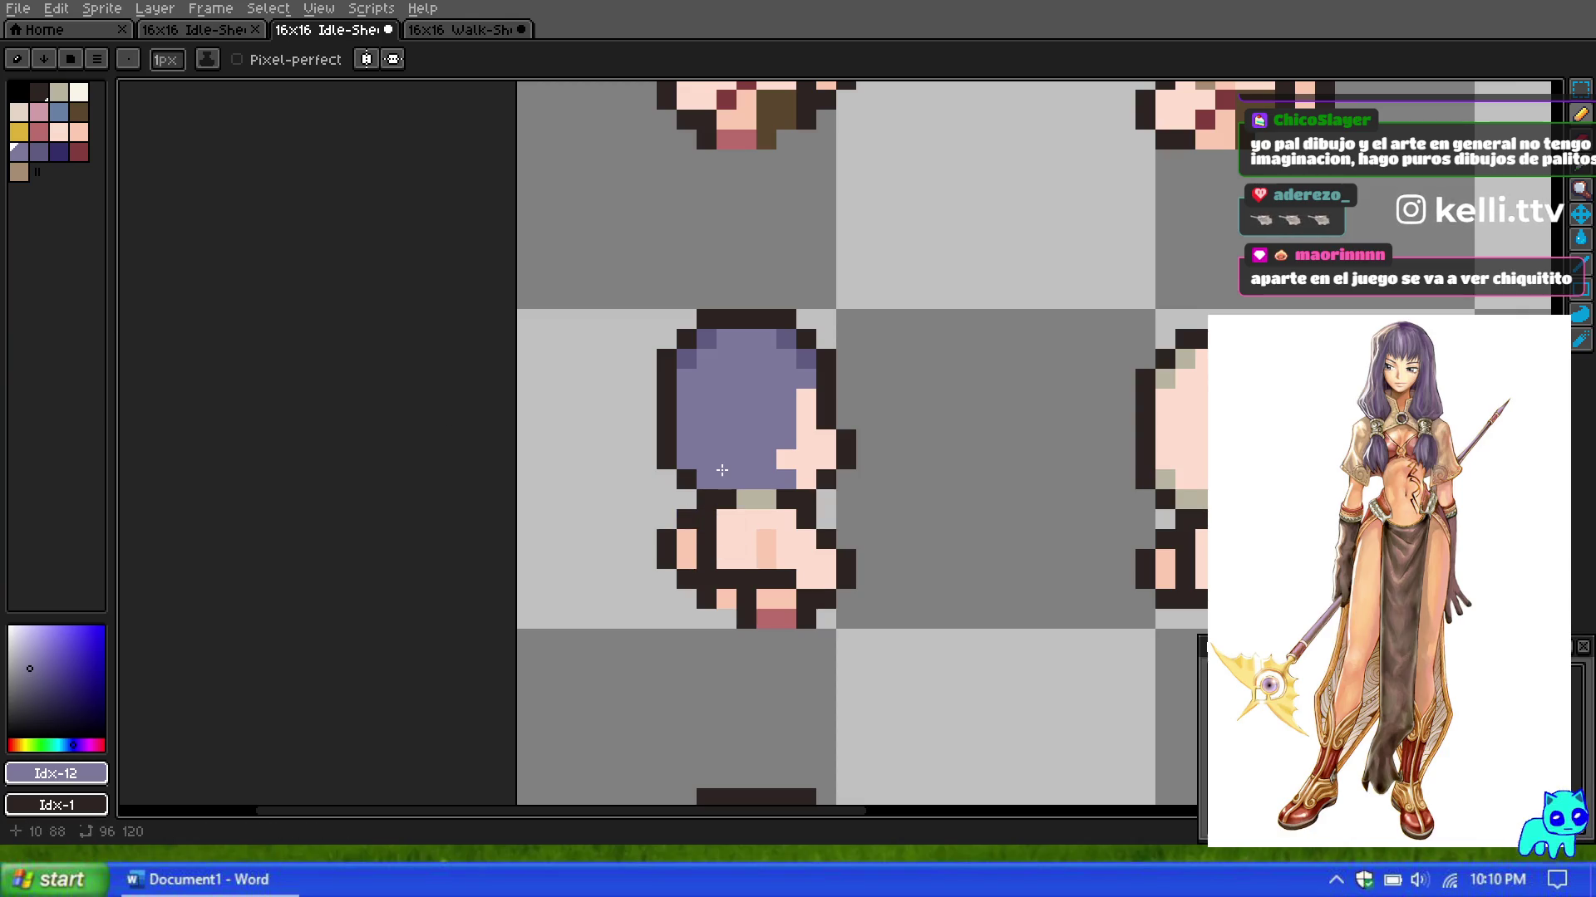
{"action": "scroll", "coordinate": [811, 433], "scroll_direction": "down", "scroll_amount": 4}
{"action": "scroll", "coordinate": [872, 382], "scroll_direction": "up", "scroll_amount": 1}
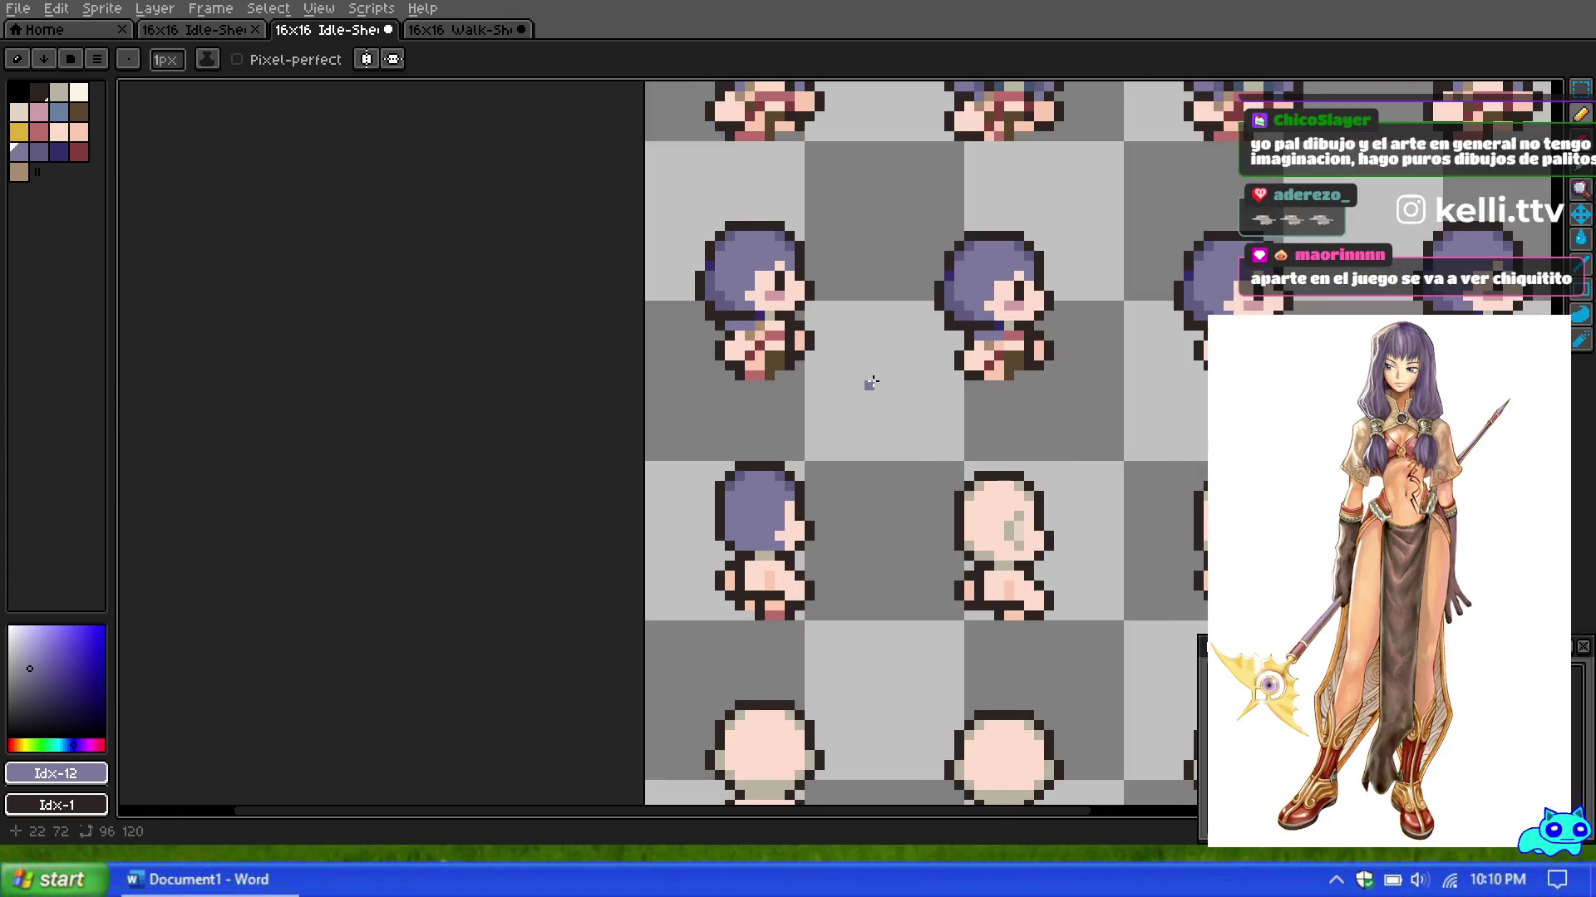
{"action": "scroll", "coordinate": [871, 381], "scroll_direction": "up", "scroll_amount": 1}
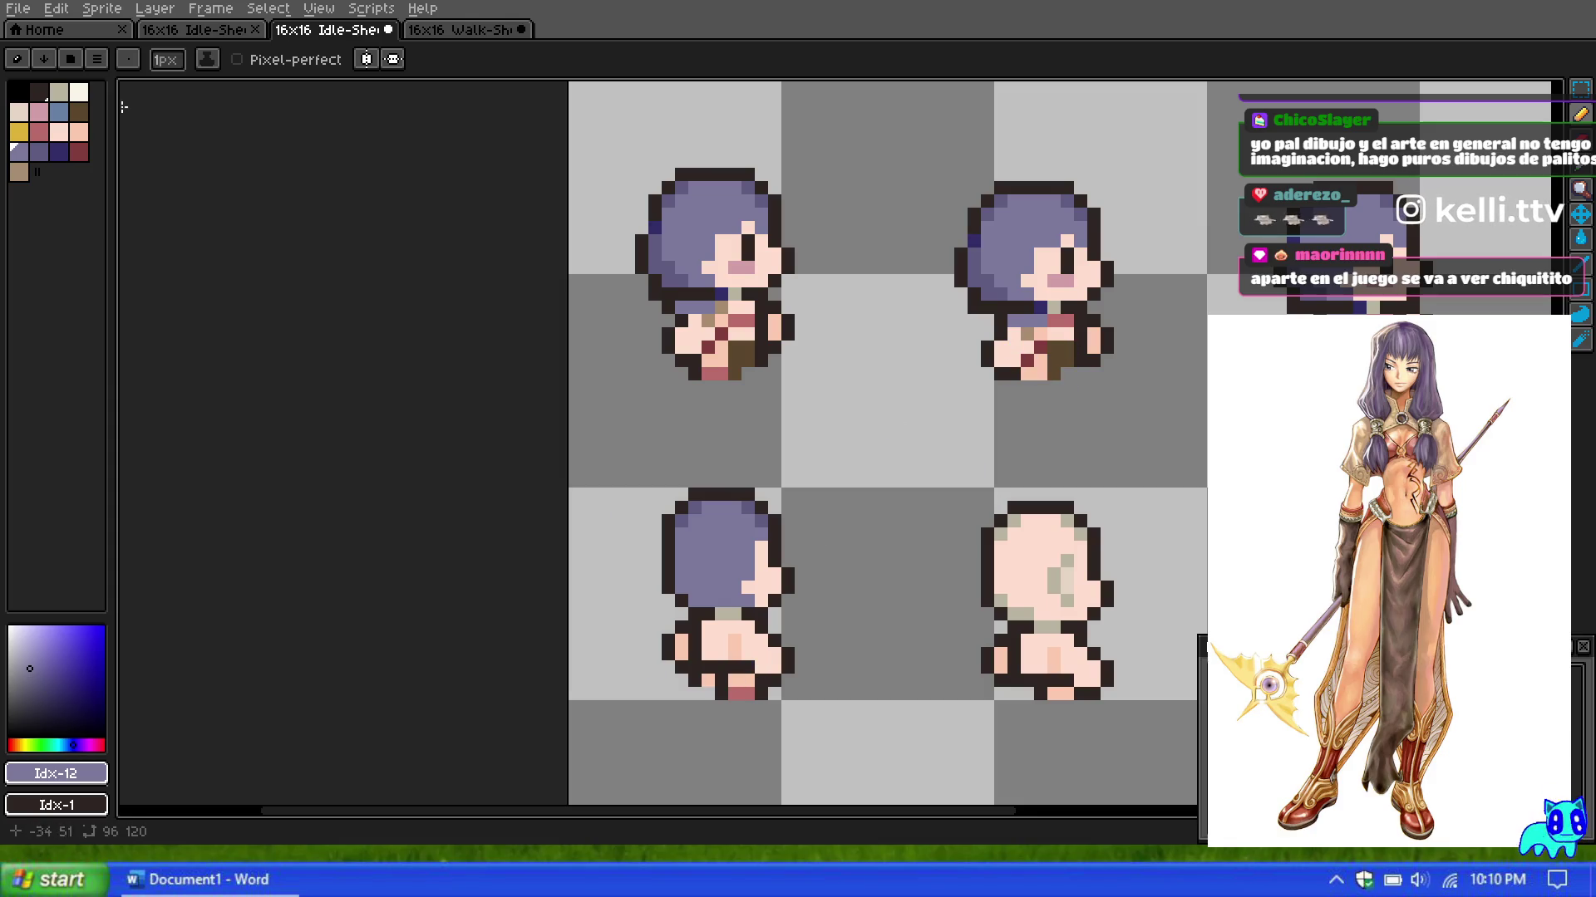
{"action": "left_click", "coordinate": [734, 669], "text": "alt"}
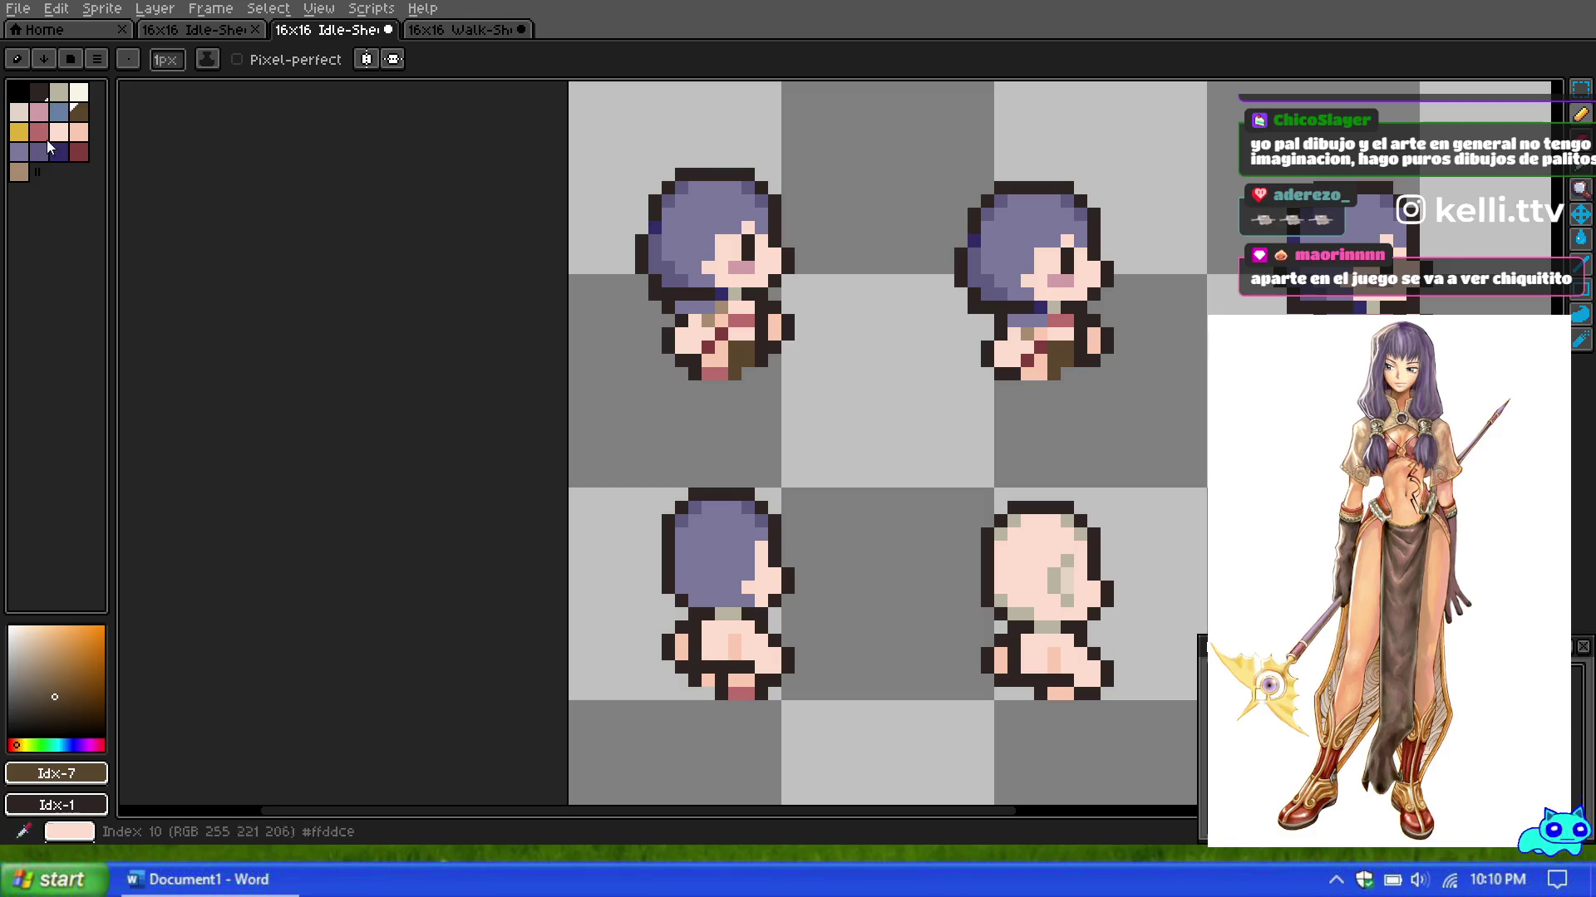
Step: Add two dark red detail pixels to the body, undoing one misplaced on the hair edge
{"action": "left_click", "coordinate": [18, 151]}
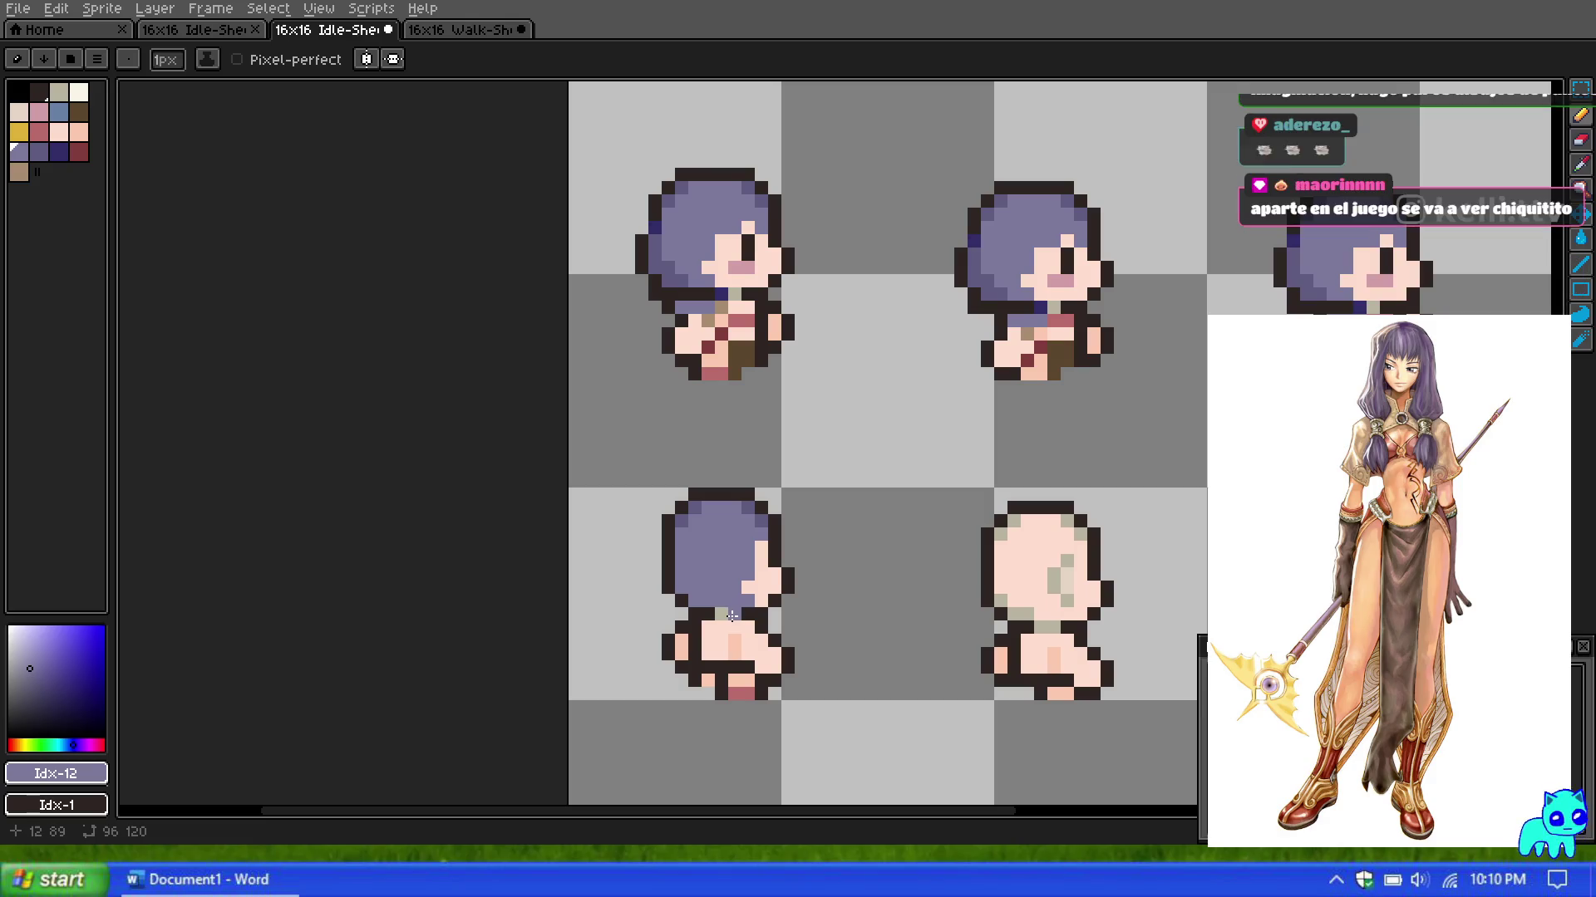
{"action": "scroll", "coordinate": [695, 610], "scroll_direction": "down", "scroll_amount": 1}
{"action": "scroll", "coordinate": [698, 613], "scroll_direction": "up", "scroll_amount": 1}
{"action": "scroll", "coordinate": [732, 615], "scroll_direction": "up", "scroll_amount": 1}
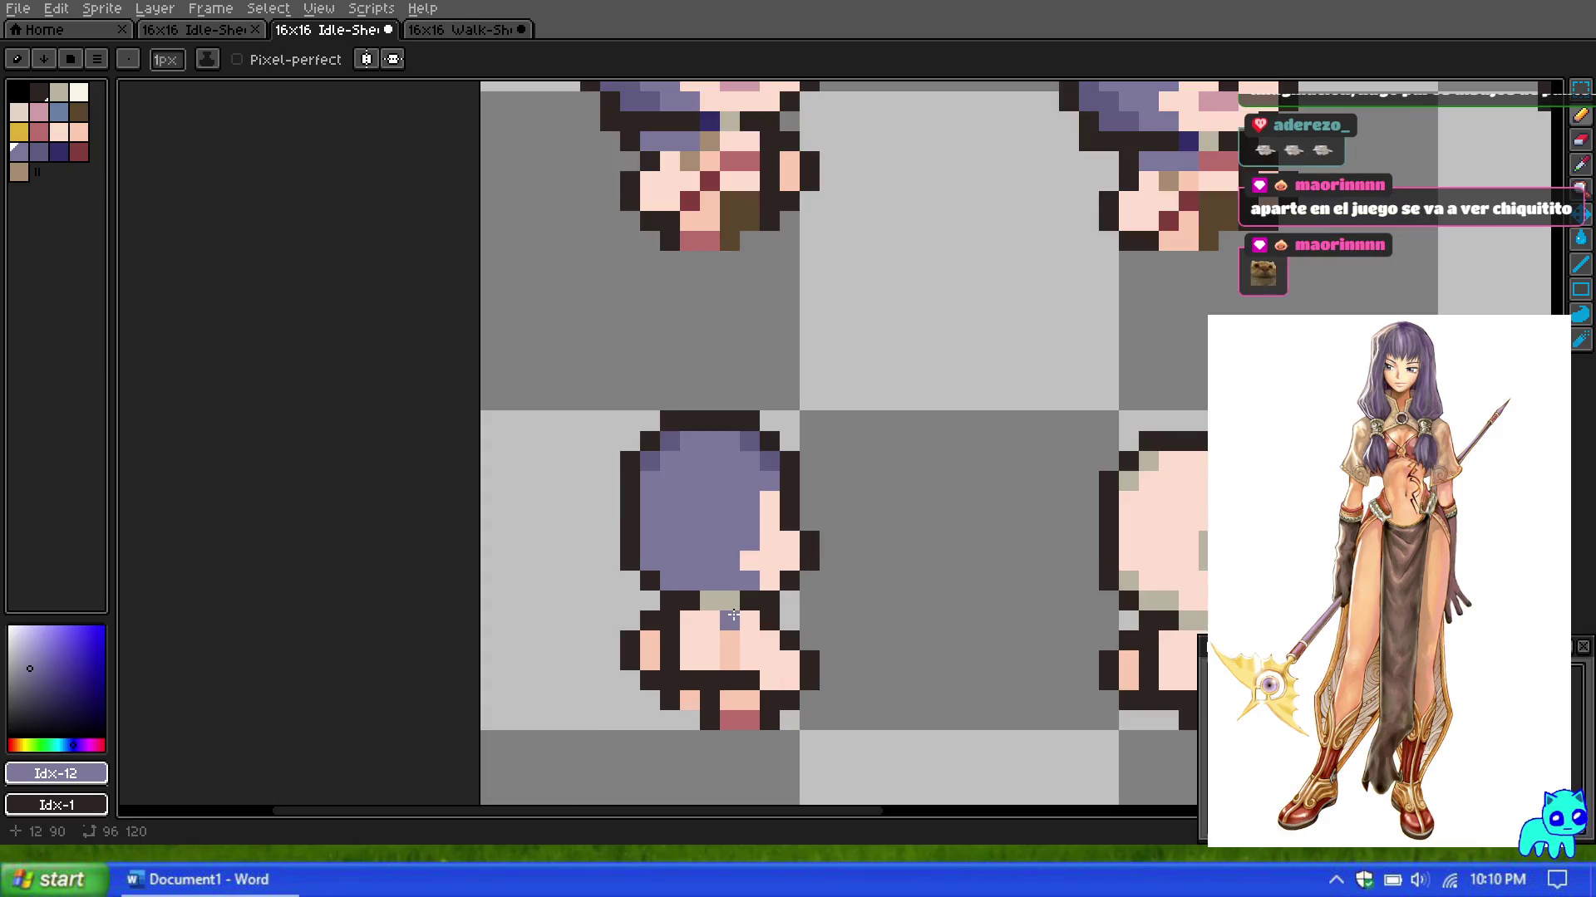
{"action": "left_click", "coordinate": [79, 151]}
{"action": "scroll", "coordinate": [705, 517], "scroll_direction": "down", "scroll_amount": 1}
{"action": "left_click", "coordinate": [737, 528]}
{"action": "key", "text": "ctrl+z"}
{"action": "left_click", "coordinate": [746, 609]}
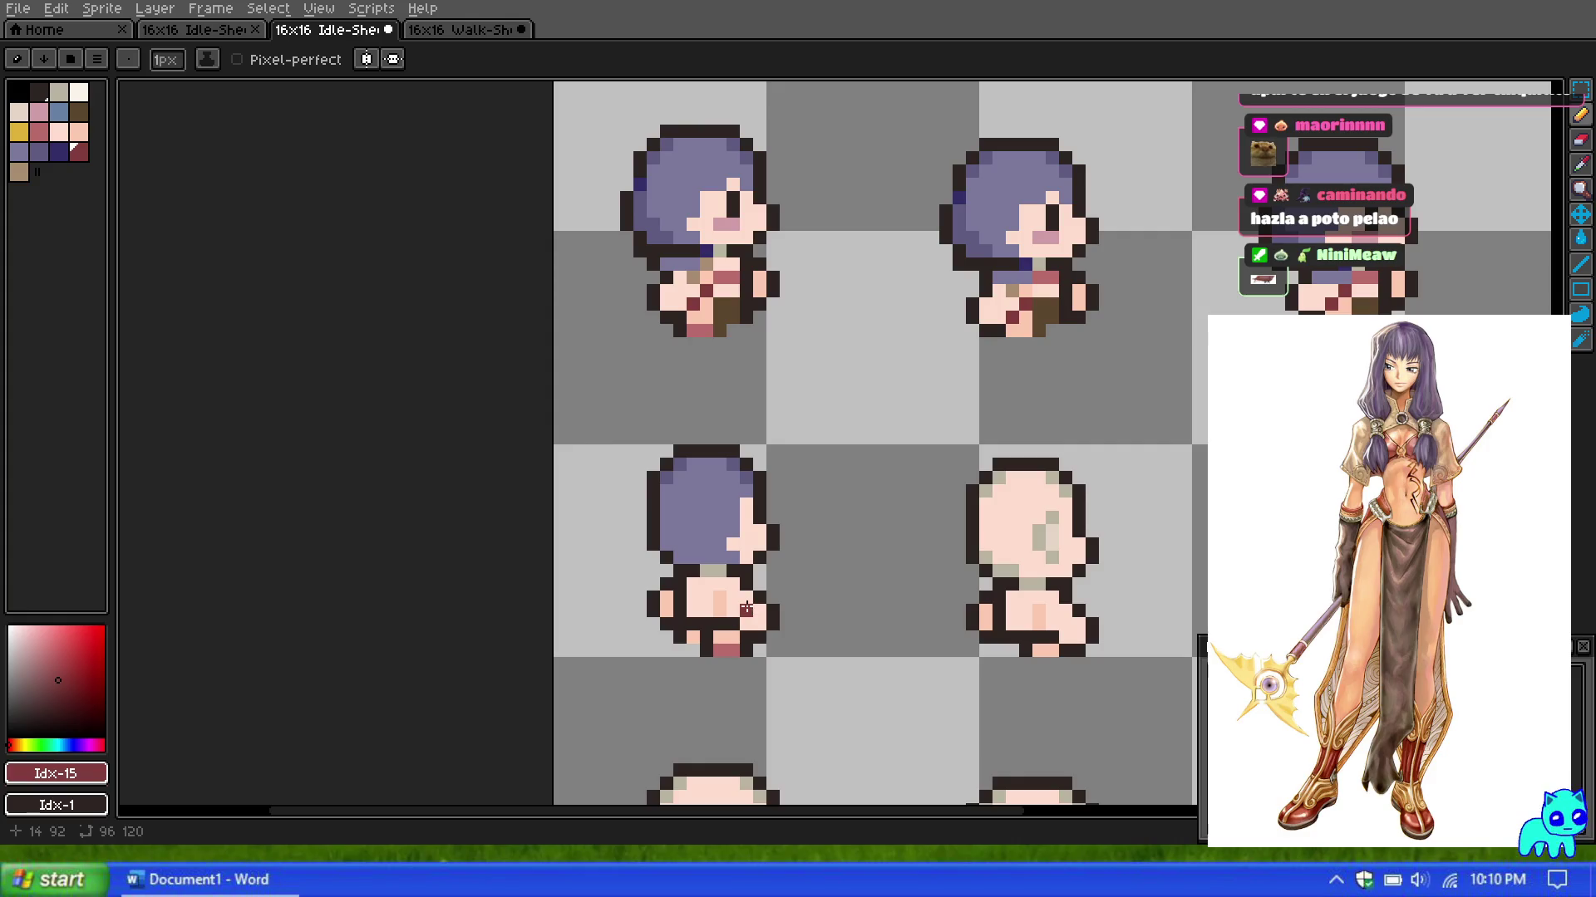
{"action": "left_click", "coordinate": [733, 612]}
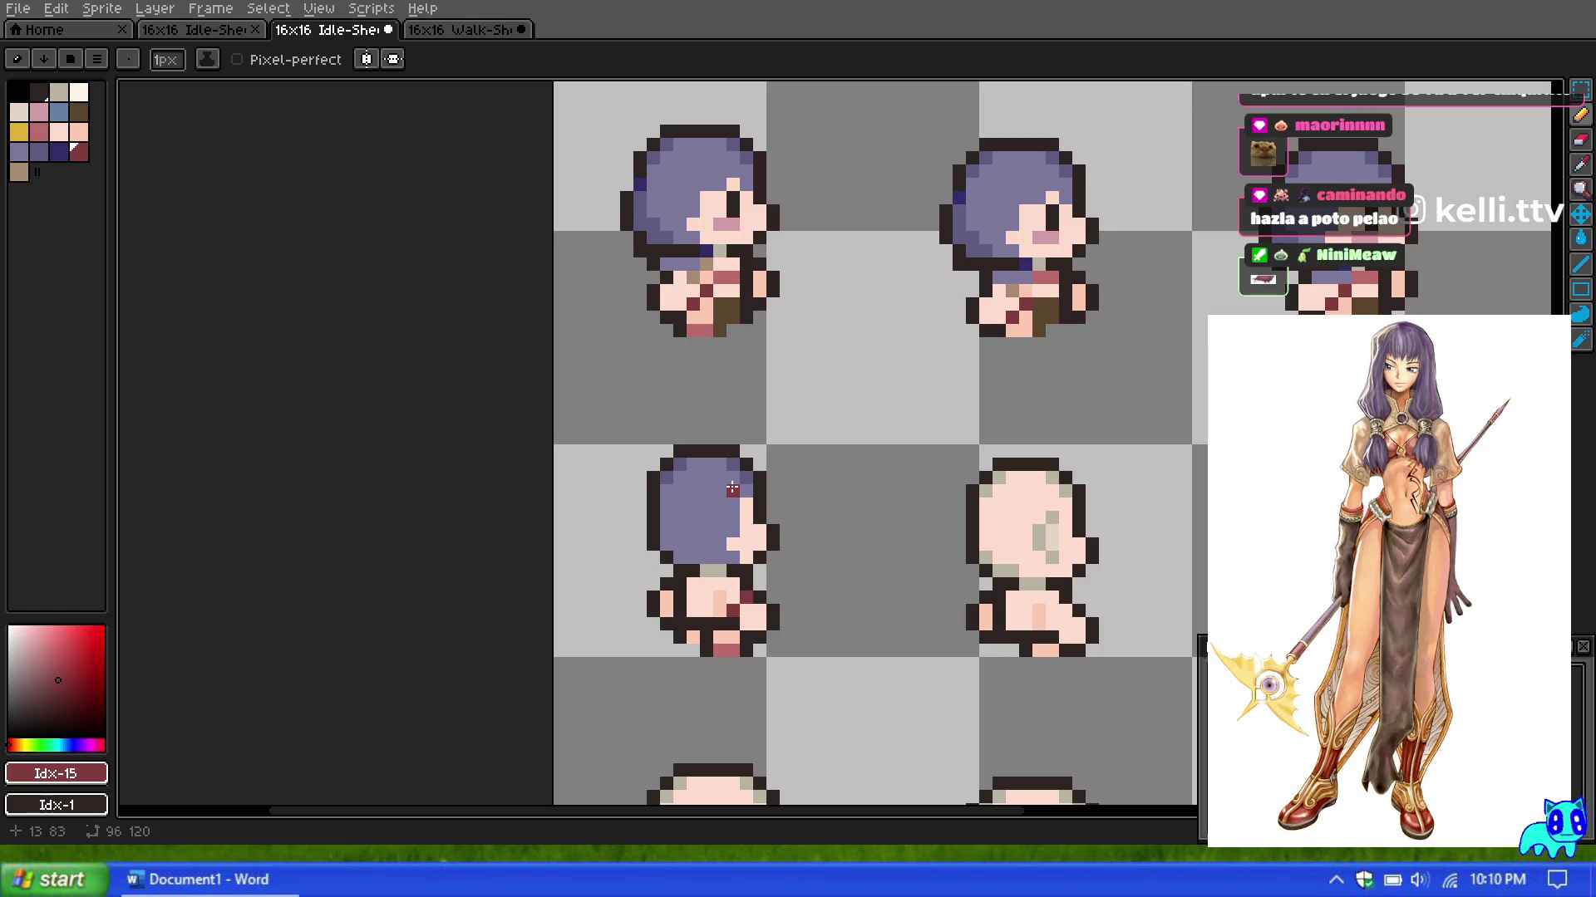
Step: Extend the purple hair down the back, over the head's left outline and below the head
{"action": "scroll", "coordinate": [691, 529], "scroll_direction": "up", "scroll_amount": 1}
{"action": "left_click", "coordinate": [695, 540], "text": "alt"}
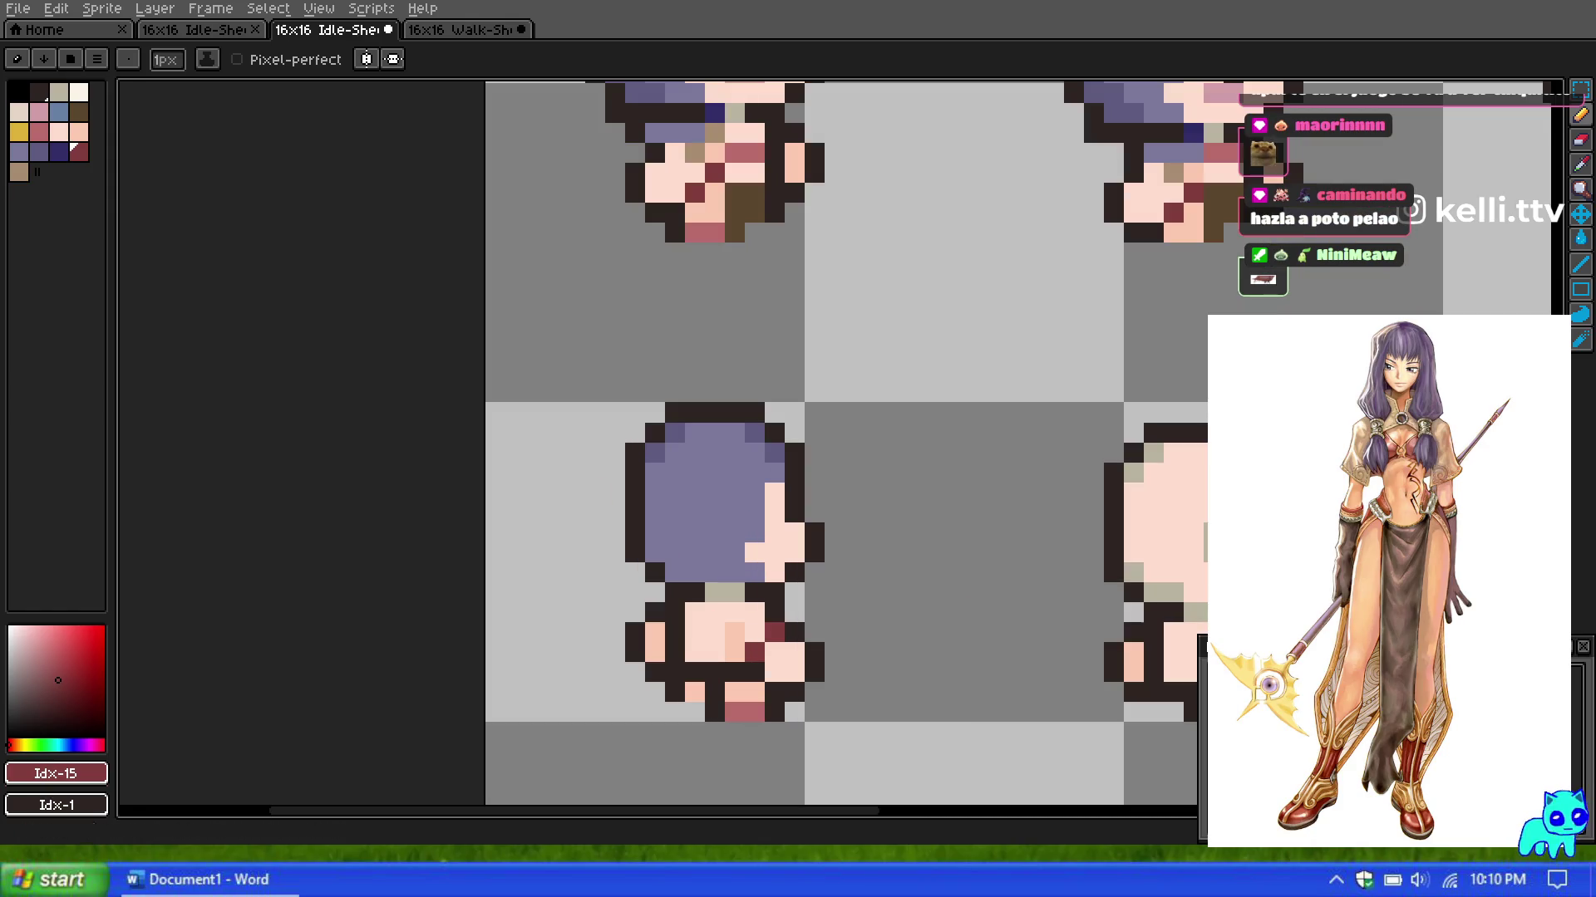
{"action": "left_click_drag", "start_coordinate": [755, 612], "coordinate": [717, 615]}
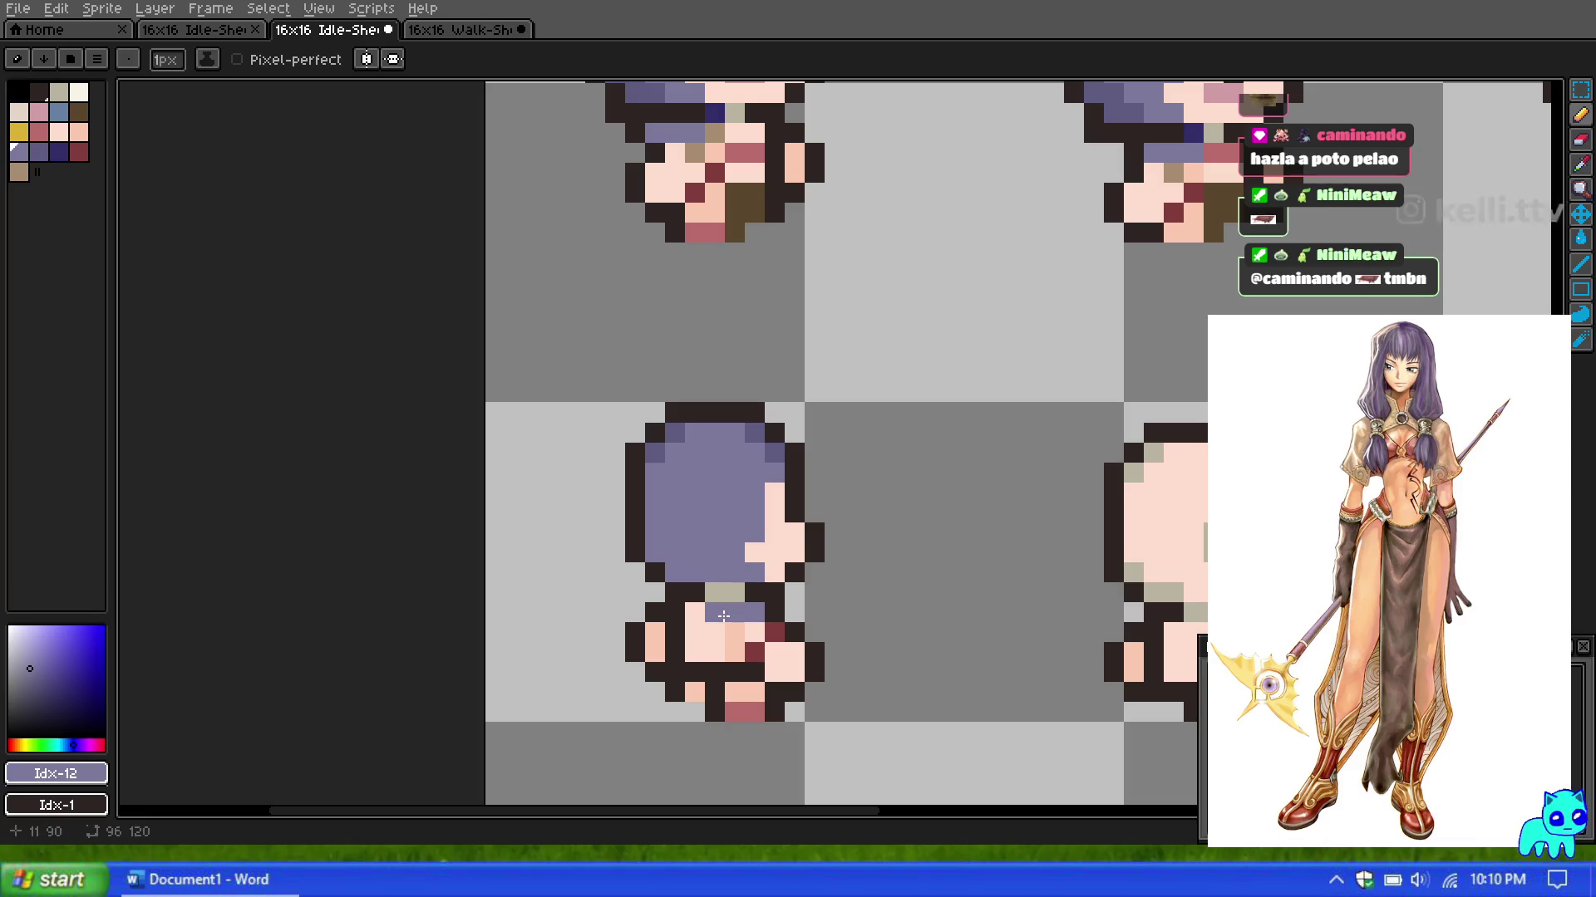
{"action": "scroll", "coordinate": [780, 605], "scroll_direction": "down", "scroll_amount": 1}
{"action": "scroll", "coordinate": [738, 605], "scroll_direction": "up", "scroll_amount": 1}
{"action": "left_click_drag", "start_coordinate": [730, 593], "coordinate": [677, 480]}
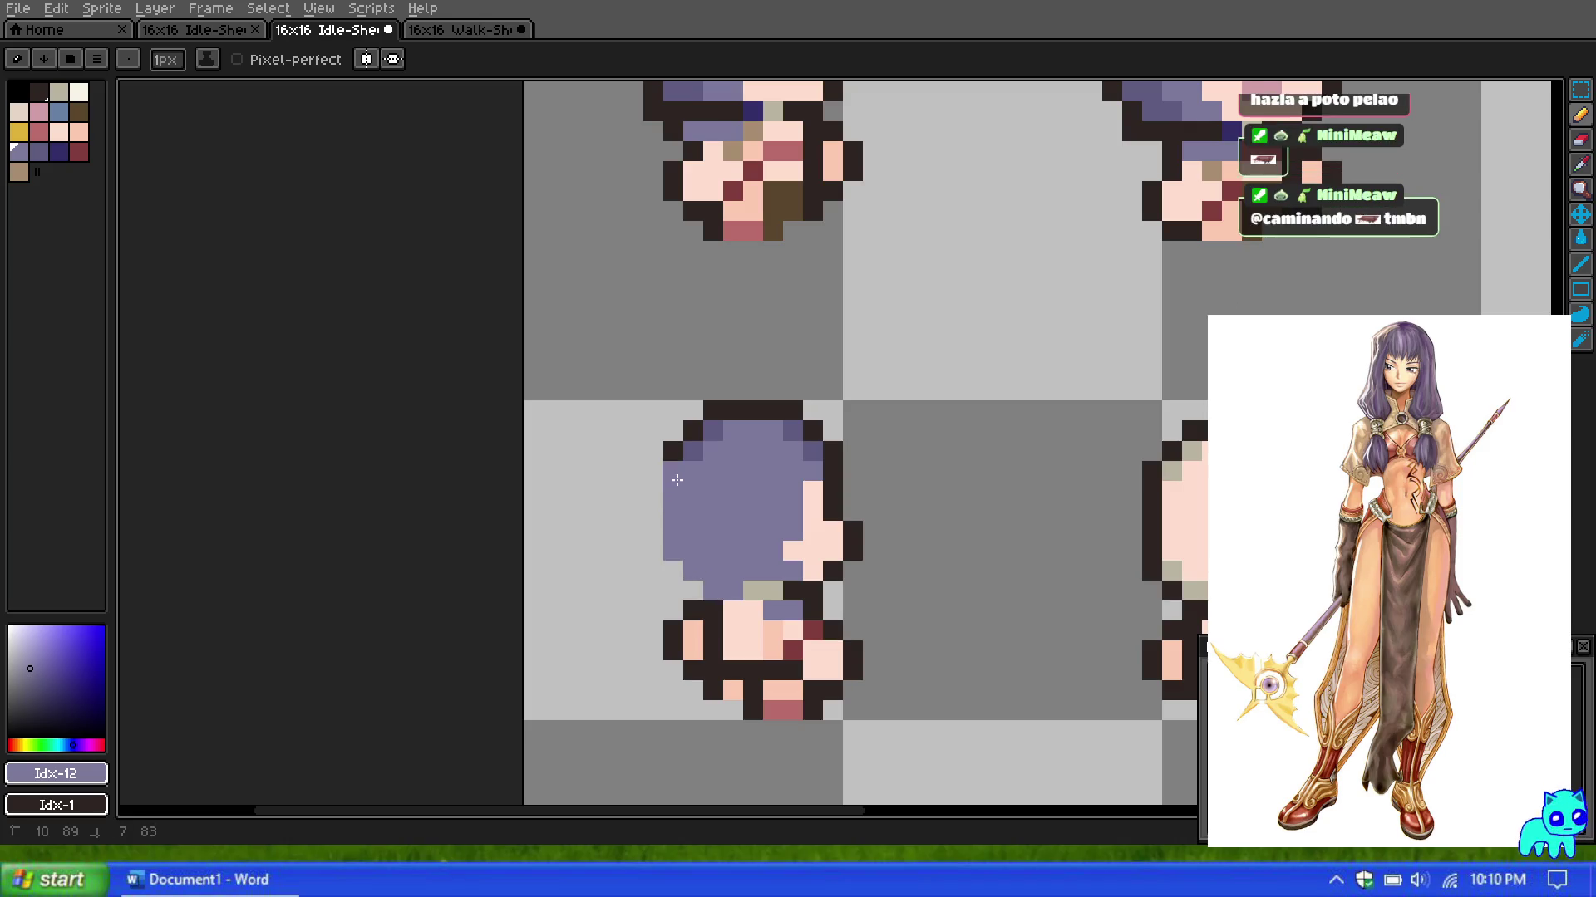
{"action": "scroll", "coordinate": [677, 481], "scroll_direction": "down", "scroll_amount": 3}
{"action": "scroll", "coordinate": [699, 474], "scroll_direction": "up", "scroll_amount": 1}
{"action": "scroll", "coordinate": [716, 469], "scroll_direction": "up", "scroll_amount": 1}
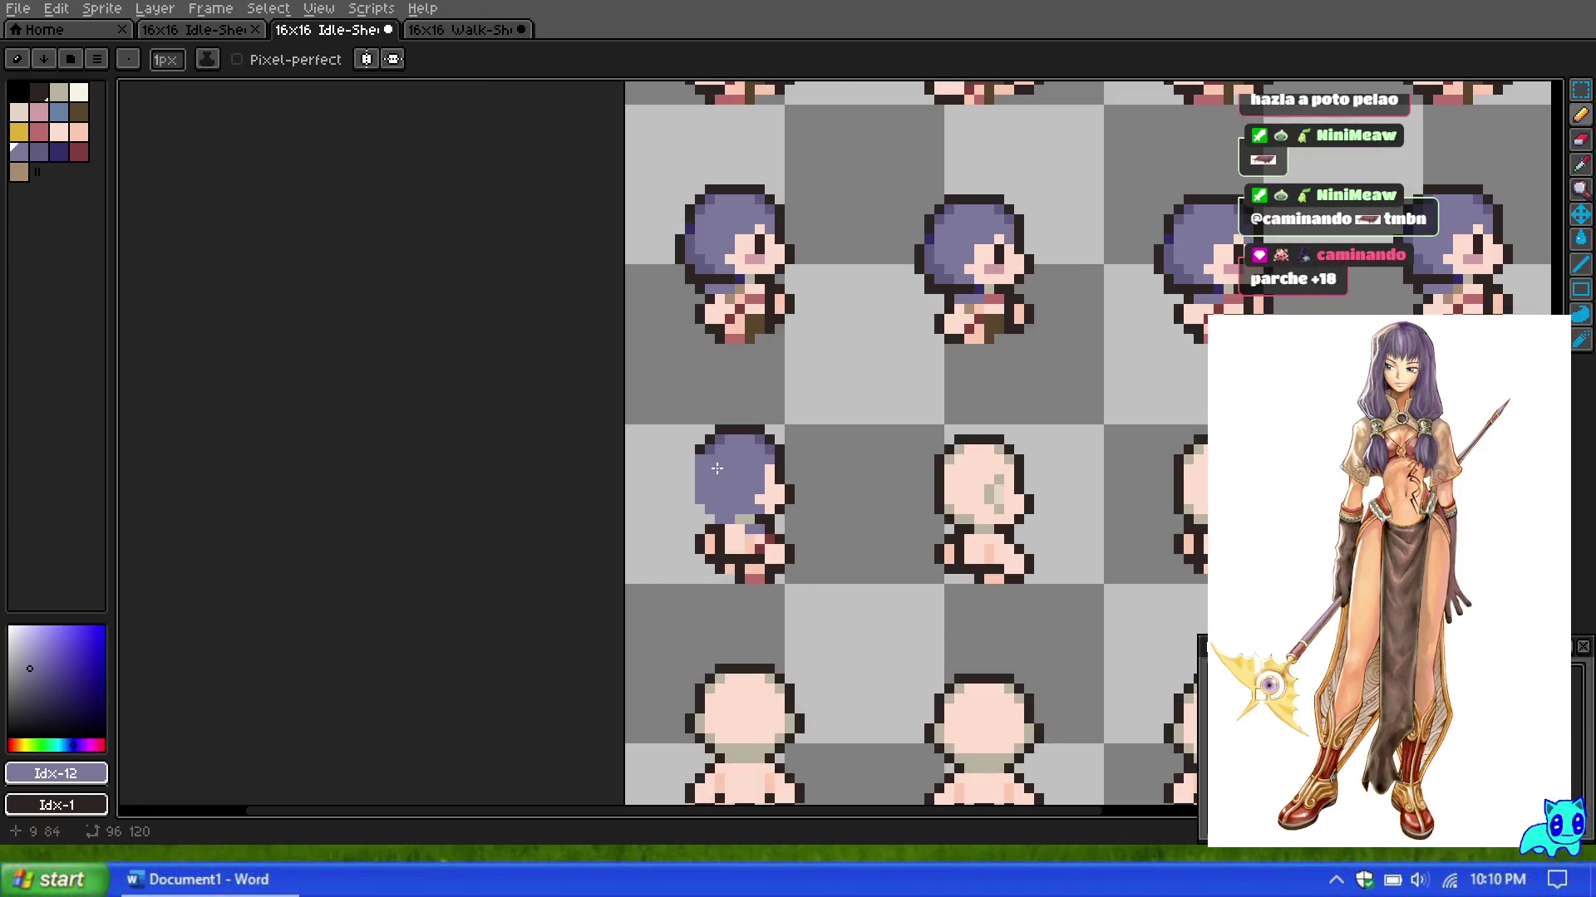
{"action": "scroll", "coordinate": [717, 469], "scroll_direction": "up", "scroll_amount": 1}
{"action": "scroll", "coordinate": [731, 482], "scroll_direction": "down", "scroll_amount": 1}
{"action": "scroll", "coordinate": [731, 482], "scroll_direction": "up", "scroll_amount": 1}
{"action": "scroll", "coordinate": [743, 490], "scroll_direction": "down", "scroll_amount": 1}
{"action": "scroll", "coordinate": [757, 499], "scroll_direction": "up", "scroll_amount": 1}
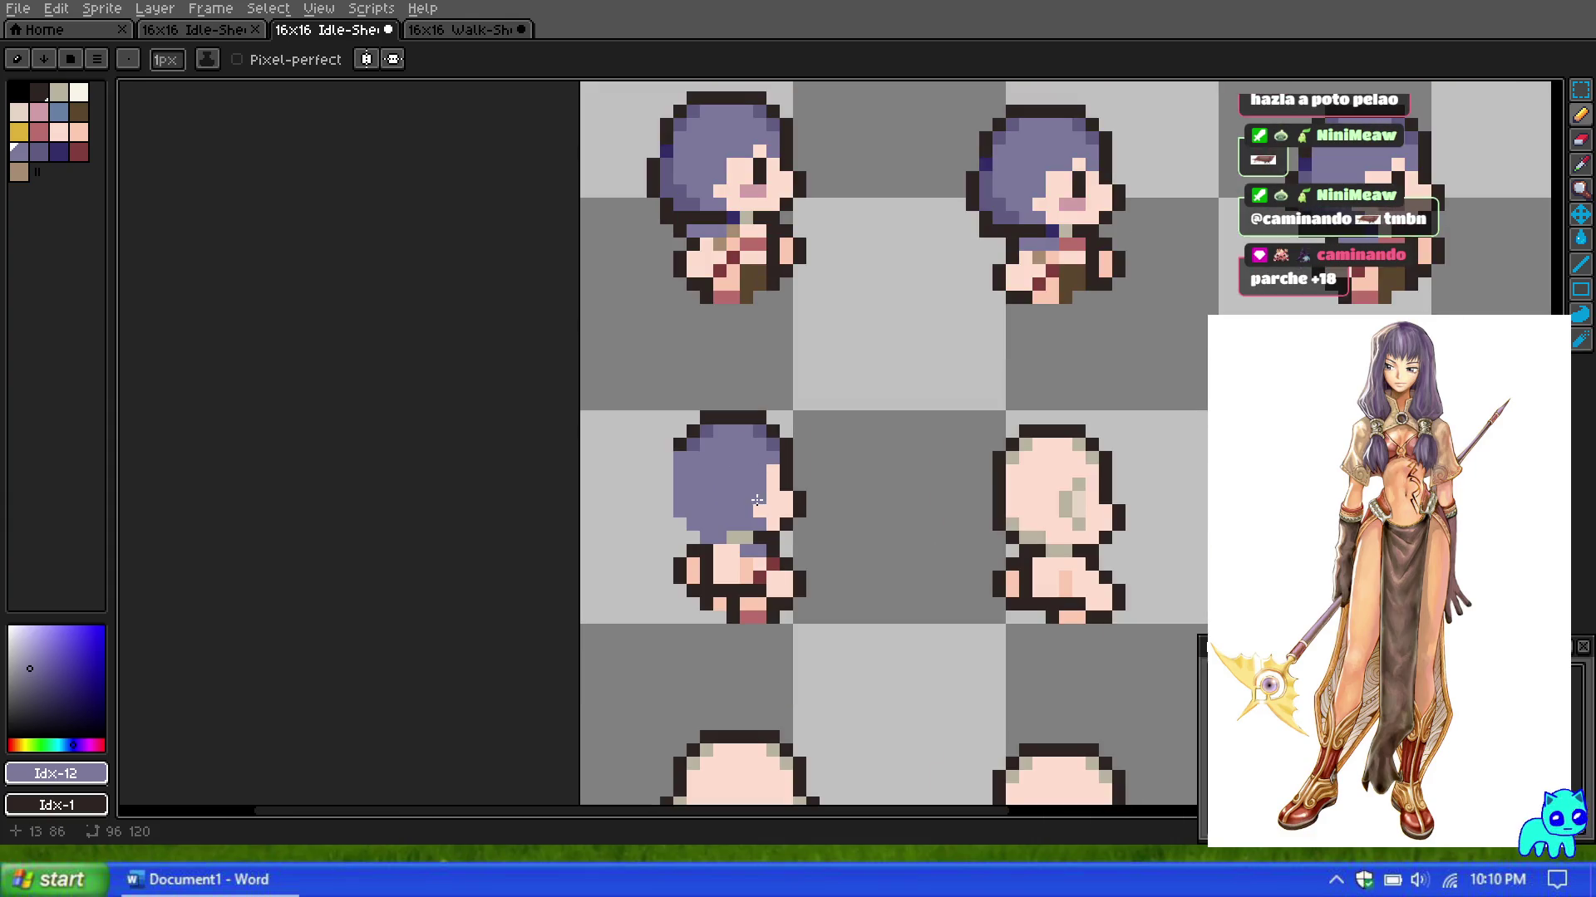
{"action": "scroll", "coordinate": [757, 499], "scroll_direction": "down", "scroll_amount": 2}
{"action": "scroll", "coordinate": [743, 519], "scroll_direction": "up", "scroll_amount": 3}
{"action": "scroll", "coordinate": [734, 542], "scroll_direction": "up", "scroll_amount": 1}
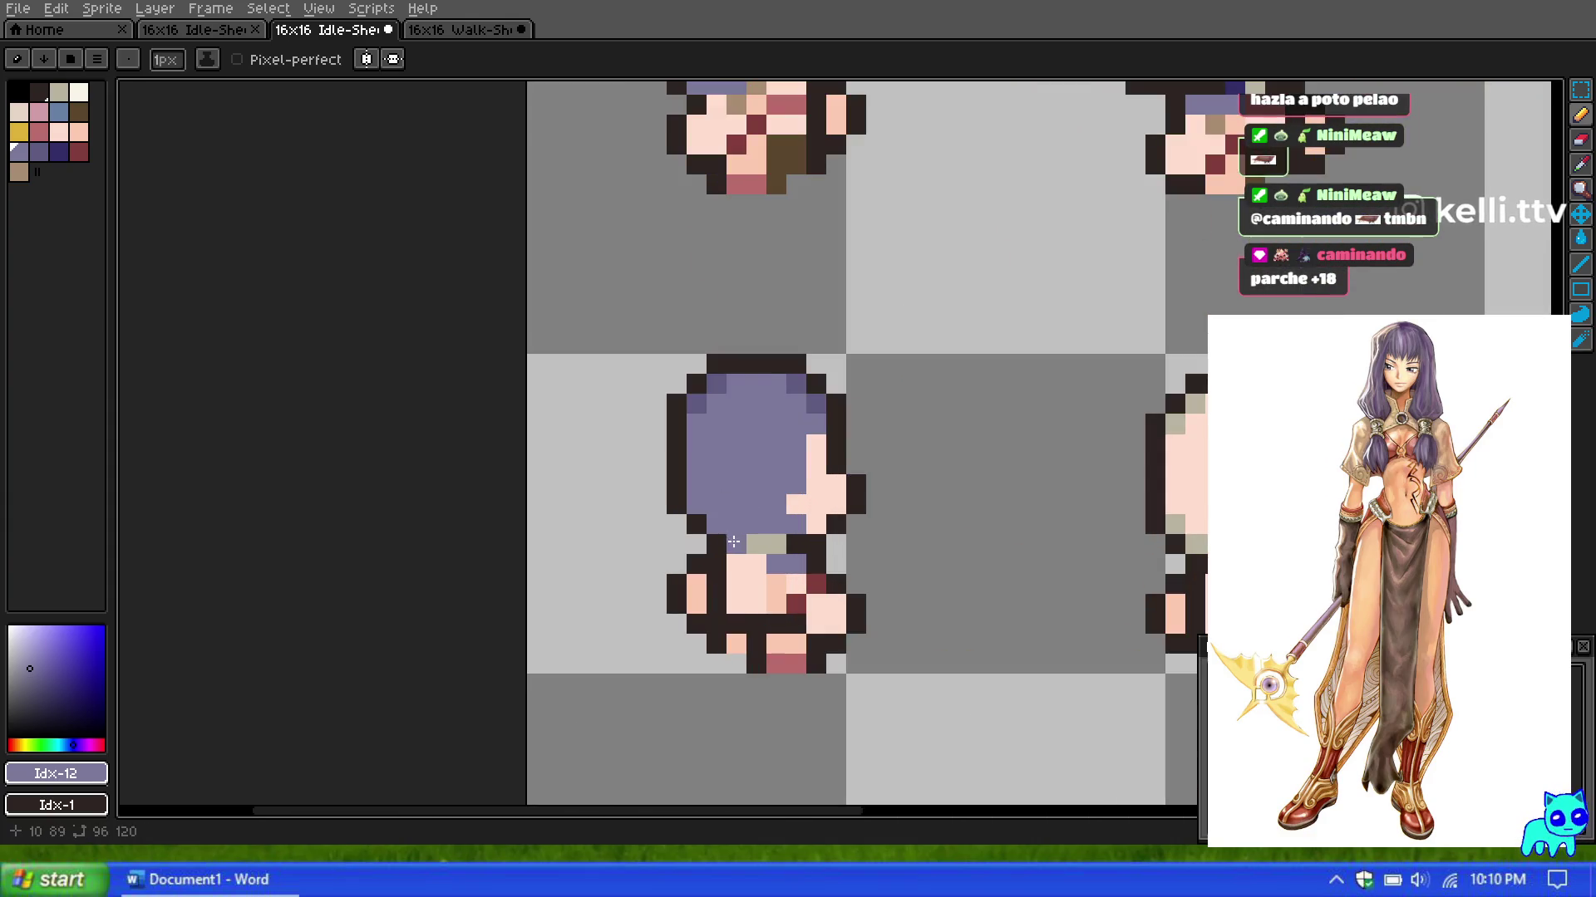
{"action": "left_click_drag", "start_coordinate": [695, 526], "coordinate": [676, 421]}
{"action": "left_click", "coordinate": [716, 545]}
{"action": "left_click_drag", "start_coordinate": [722, 542], "coordinate": [729, 542]}
{"action": "scroll", "coordinate": [751, 501], "scroll_direction": "down", "scroll_amount": 1}
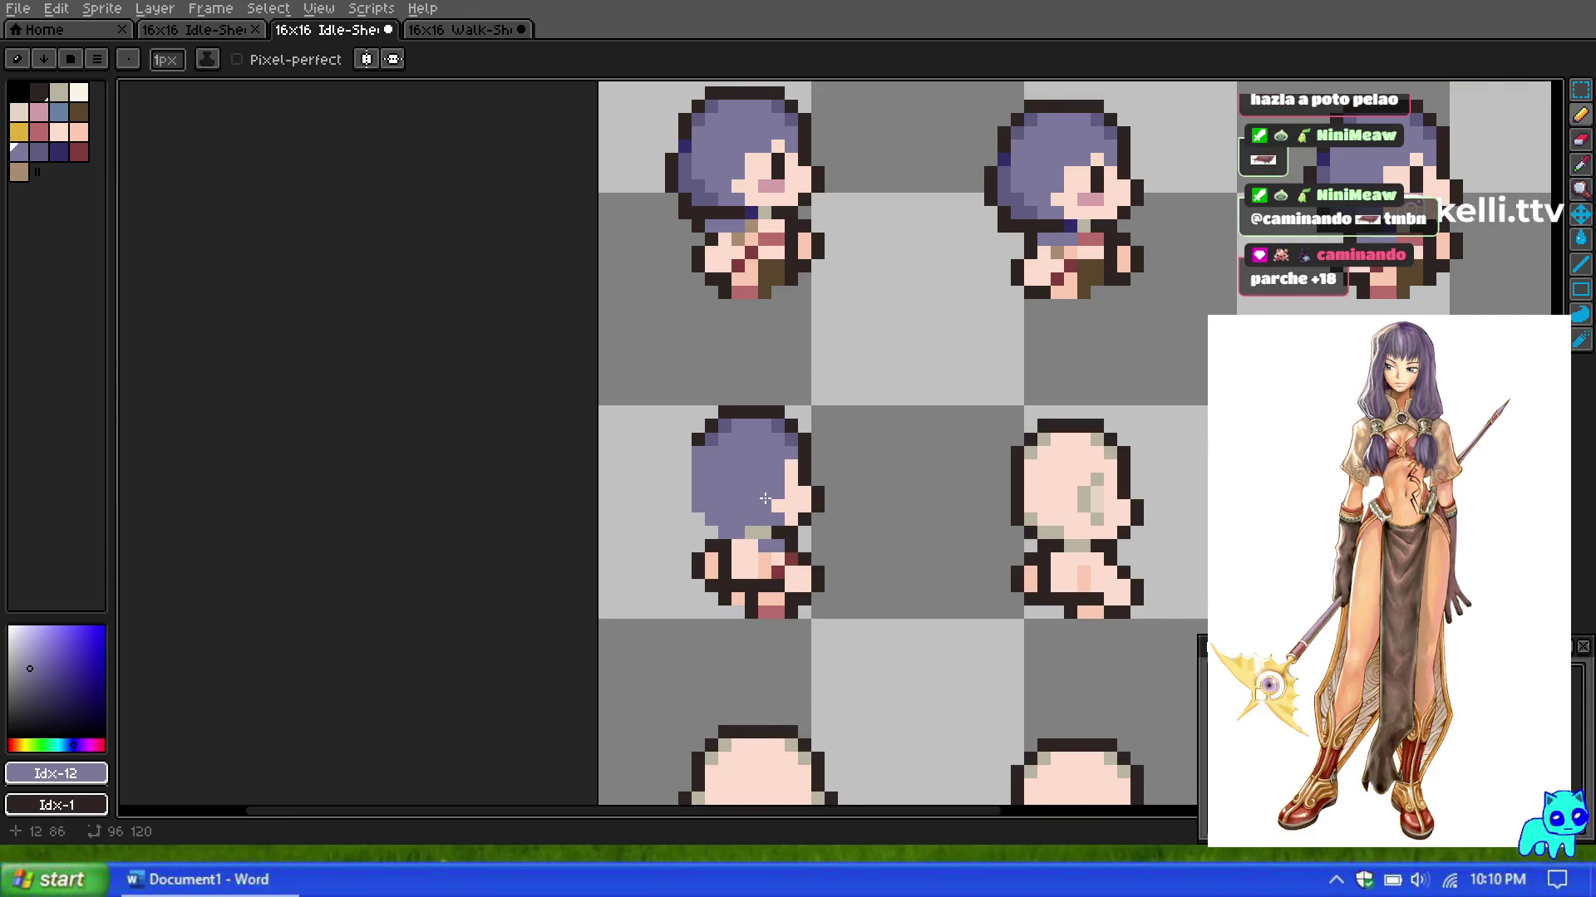
{"action": "scroll", "coordinate": [766, 499], "scroll_direction": "up", "scroll_amount": 1}
Step: Redraw a dark outline along the head's left edge
{"action": "left_click", "coordinate": [39, 92]}
{"action": "left_click_drag", "start_coordinate": [661, 517], "coordinate": [682, 536]}
{"action": "scroll", "coordinate": [699, 550], "scroll_direction": "down", "scroll_amount": 1}
{"action": "scroll", "coordinate": [752, 461], "scroll_direction": "down", "scroll_amount": 1}
{"action": "scroll", "coordinate": [748, 474], "scroll_direction": "up", "scroll_amount": 1}
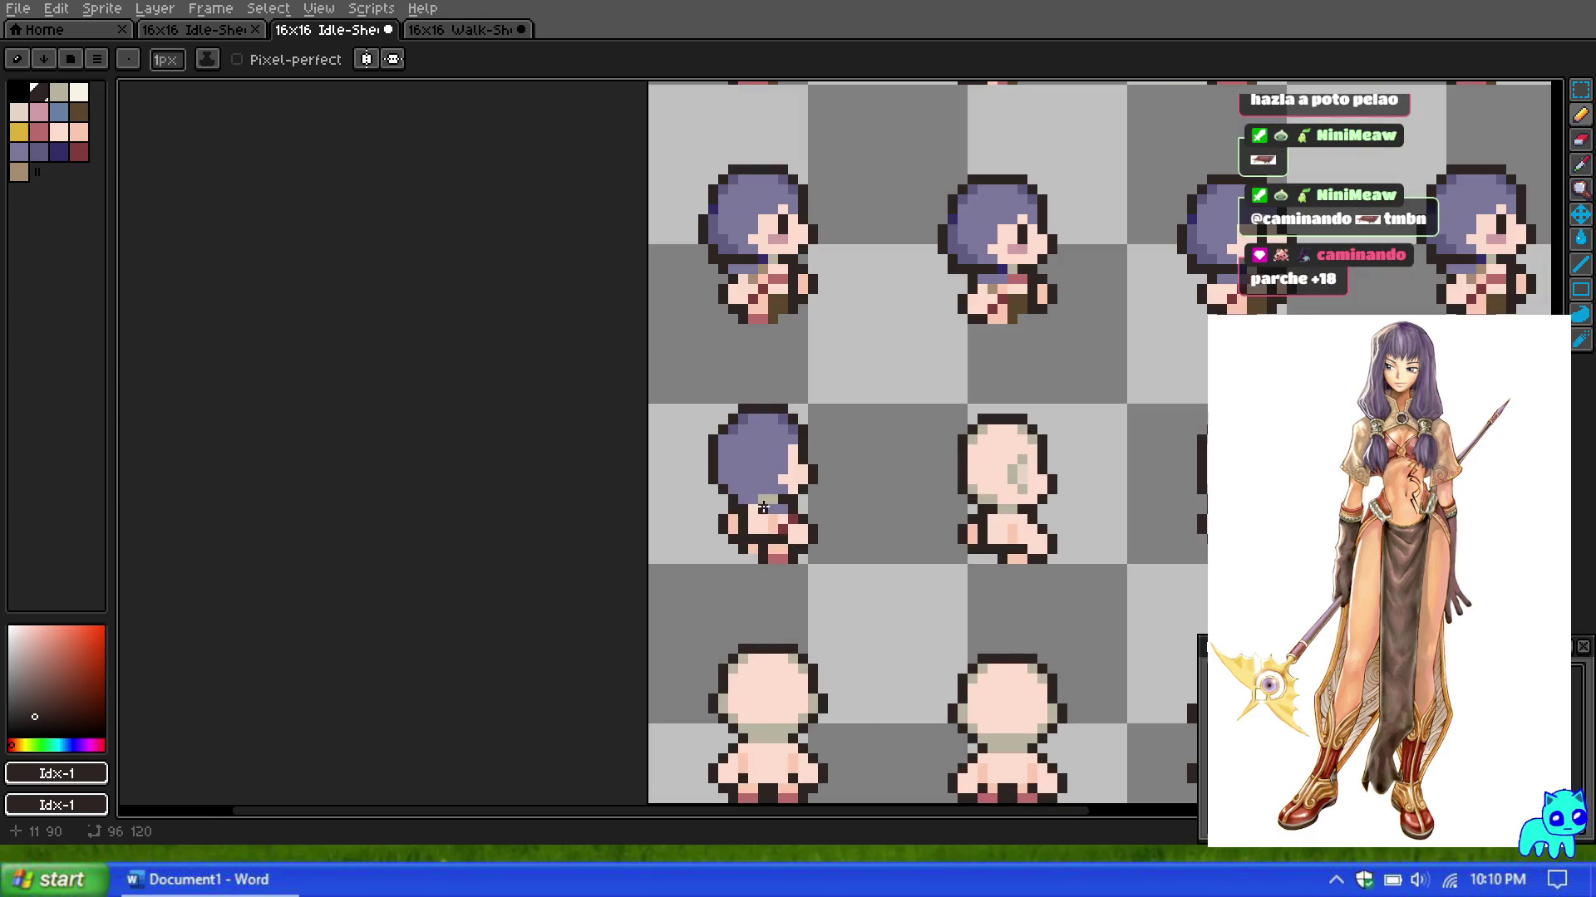
Step: Undo a stray purple stroke below the hair, then add a dark outline pixel inside the hair
{"action": "scroll", "coordinate": [763, 507], "scroll_direction": "up", "scroll_amount": 2}
{"action": "left_click_drag", "start_coordinate": [782, 517], "coordinate": [783, 535]}
{"action": "key", "text": "ctrl+z"}
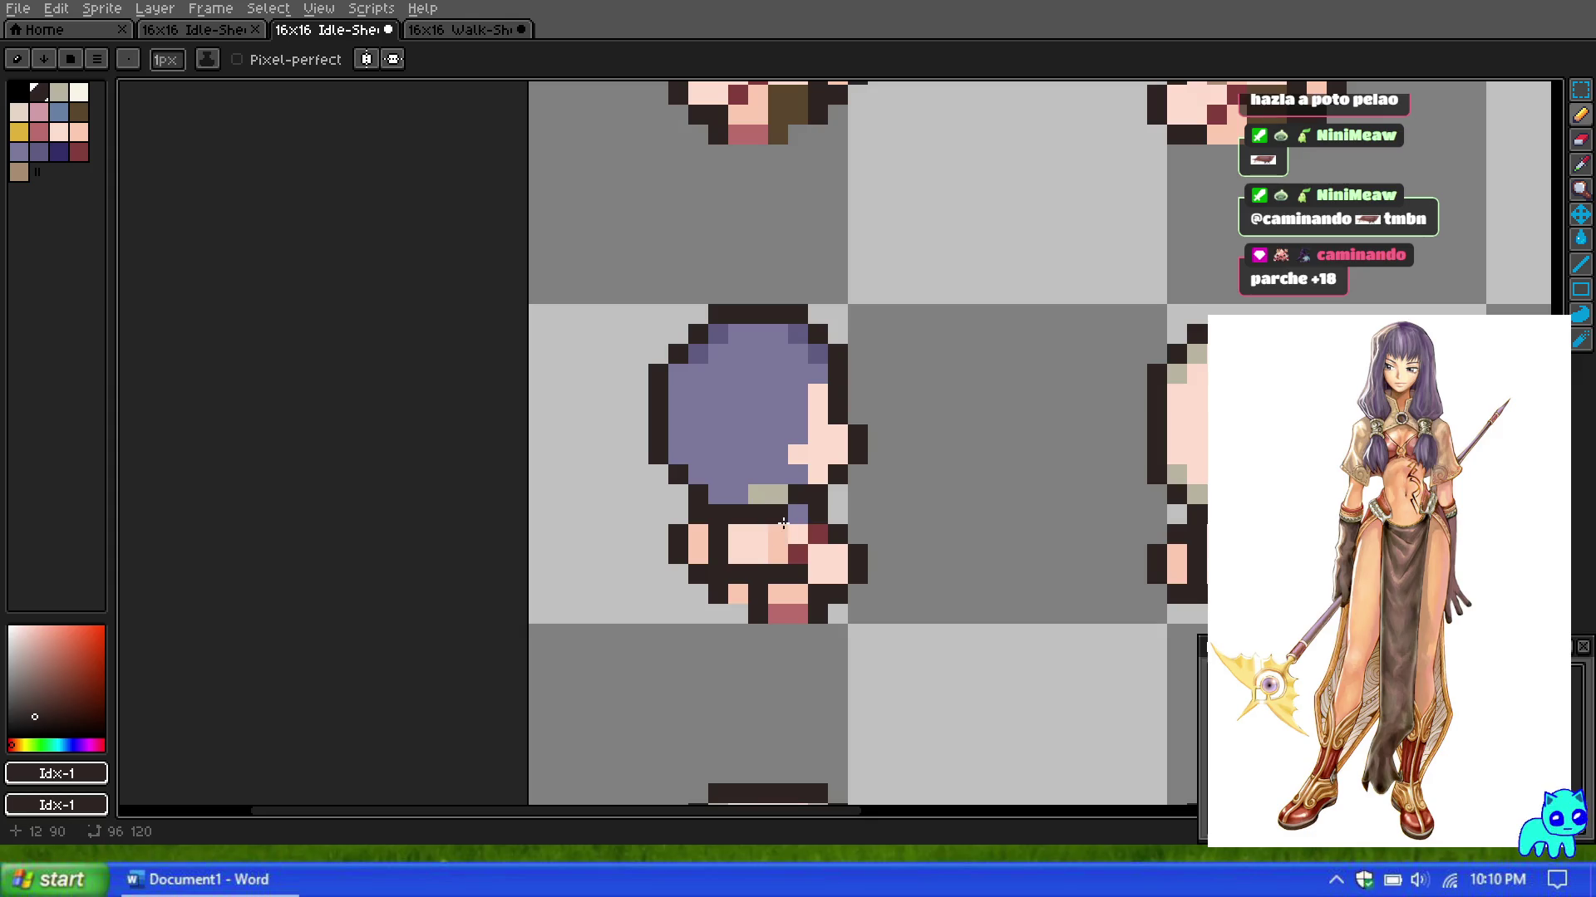
{"action": "scroll", "coordinate": [783, 521], "scroll_direction": "down", "scroll_amount": 3}
{"action": "scroll", "coordinate": [783, 516], "scroll_direction": "down", "scroll_amount": 1}
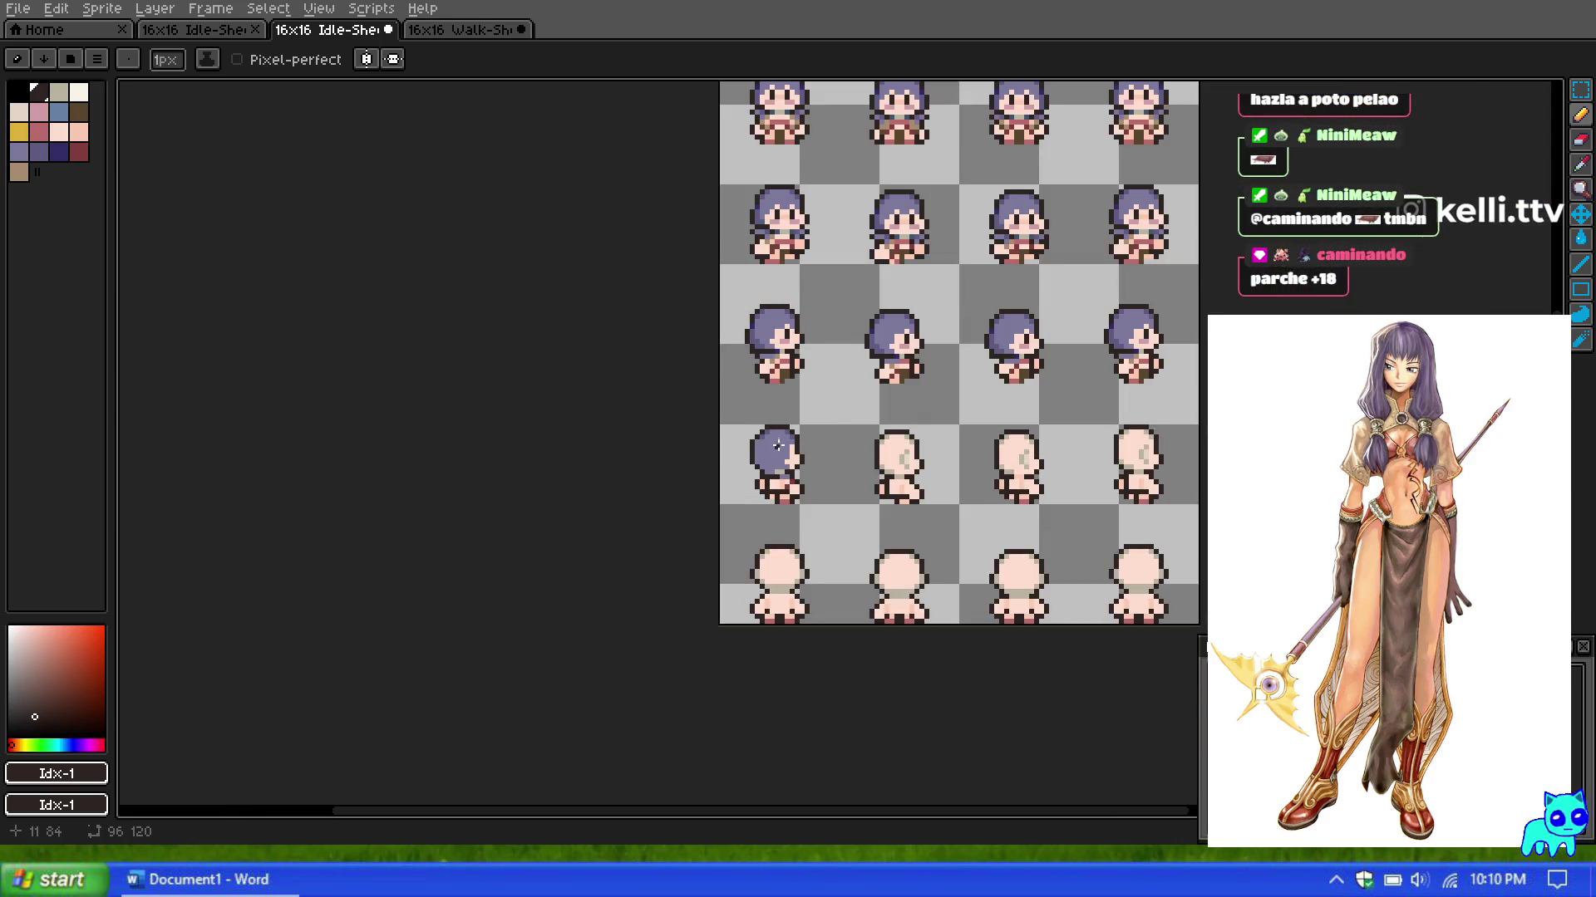
{"action": "scroll", "coordinate": [787, 494], "scroll_direction": "up", "scroll_amount": 4}
{"action": "scroll", "coordinate": [773, 507], "scroll_direction": "down", "scroll_amount": 3}
{"action": "scroll", "coordinate": [796, 396], "scroll_direction": "down", "scroll_amount": 2}
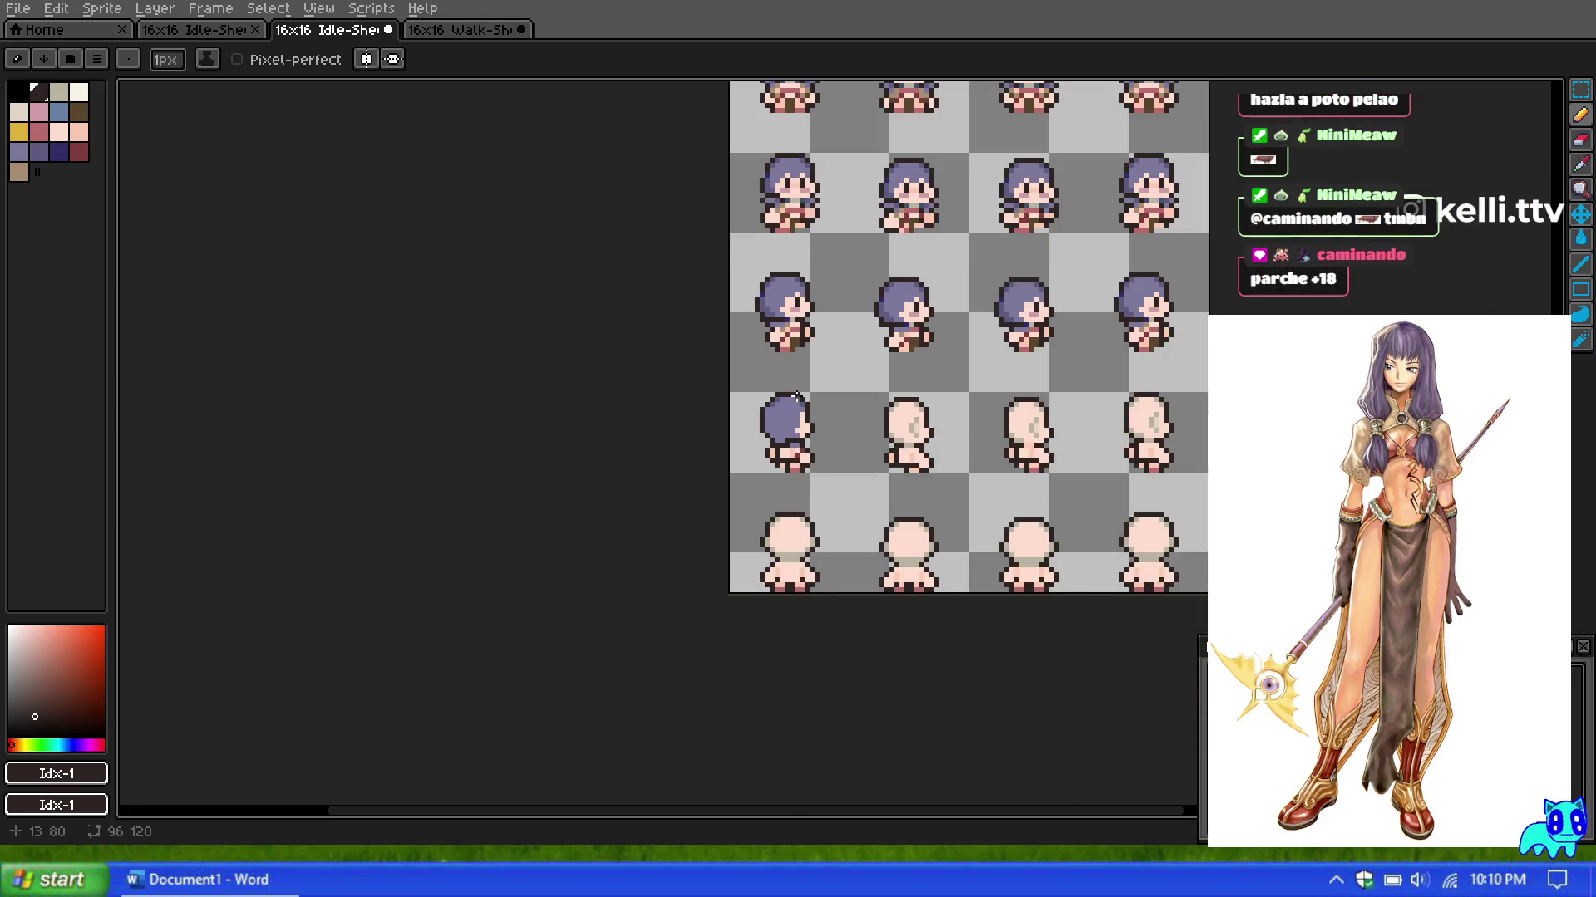
{"action": "scroll", "coordinate": [787, 386], "scroll_direction": "up", "scroll_amount": 1}
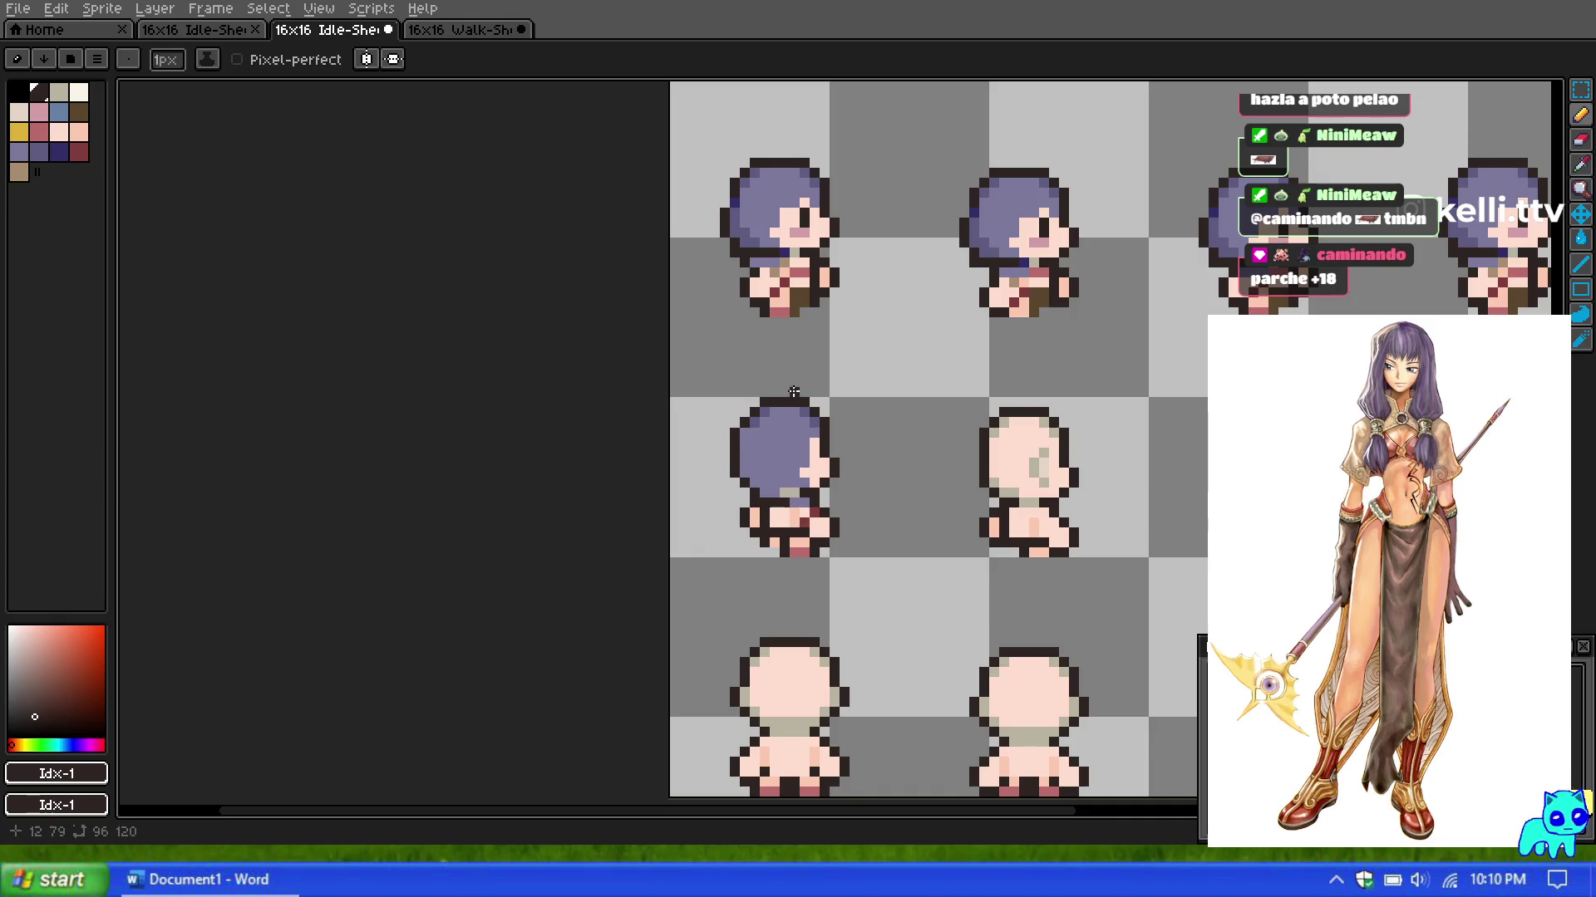
{"action": "scroll", "coordinate": [793, 393], "scroll_direction": "up", "scroll_amount": 1}
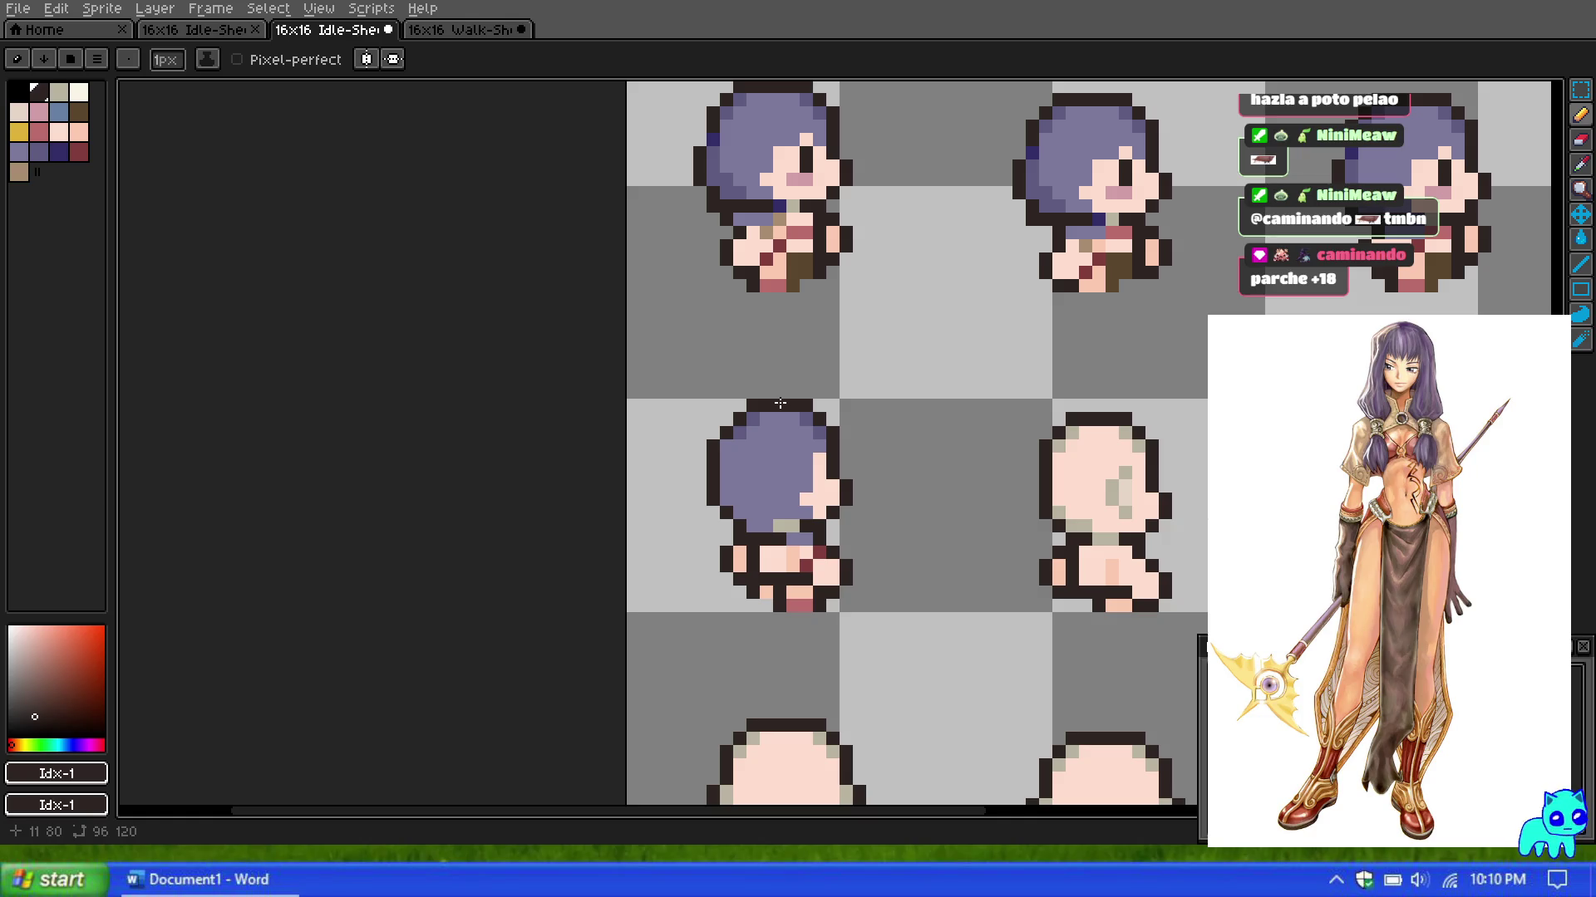
{"action": "left_click", "coordinate": [809, 472], "text": "alt"}
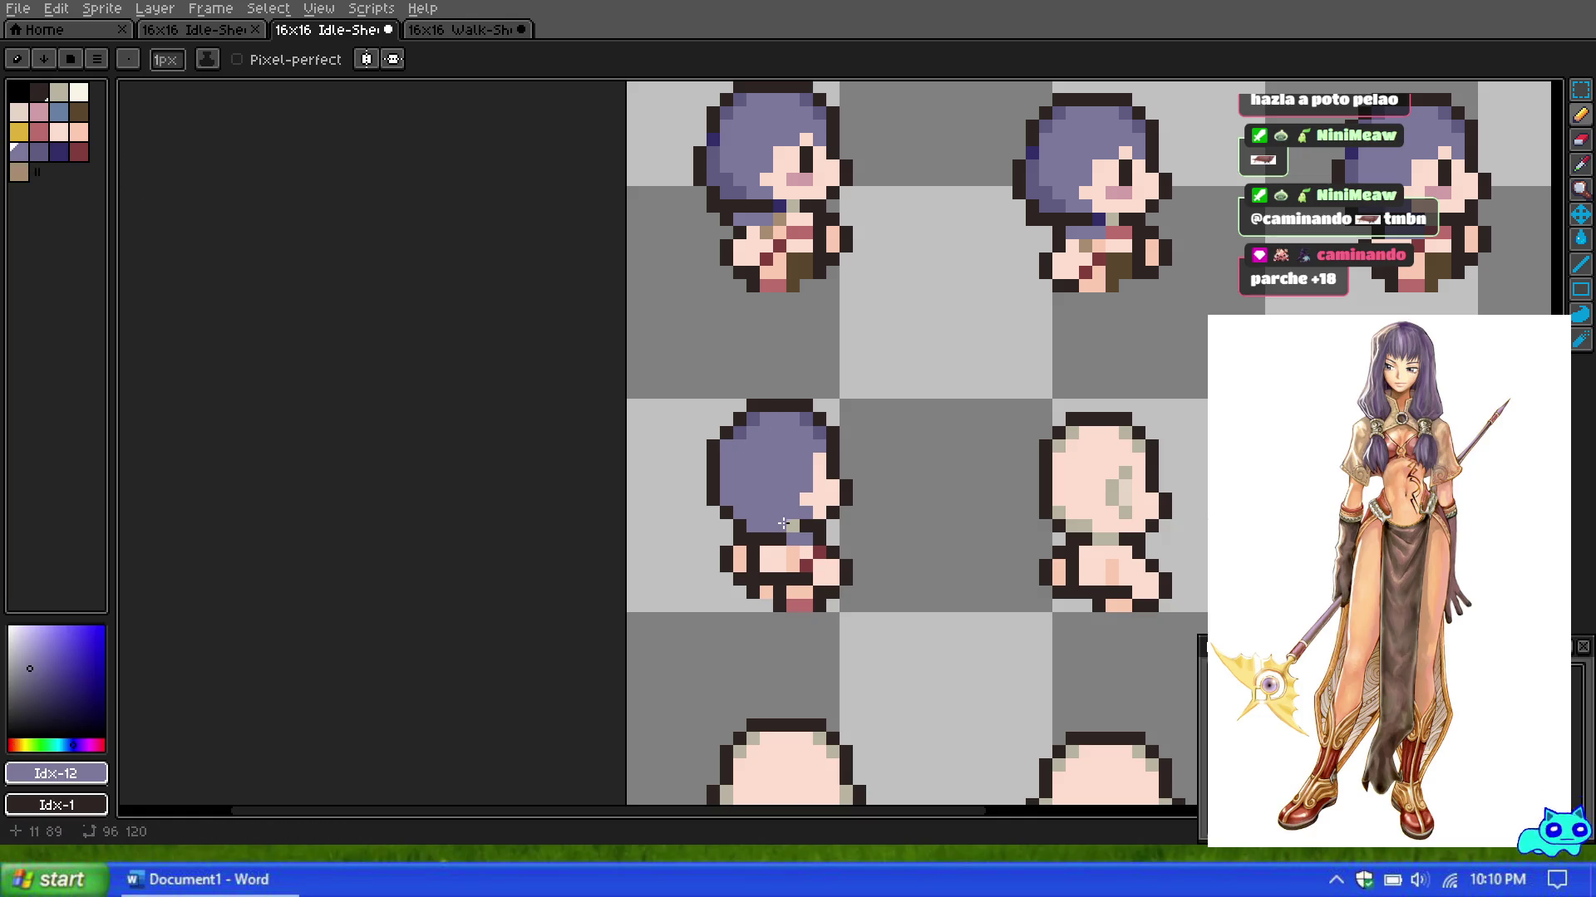
{"action": "scroll", "coordinate": [786, 376], "scroll_direction": "down", "scroll_amount": 1}
{"action": "scroll", "coordinate": [781, 377], "scroll_direction": "down", "scroll_amount": 1}
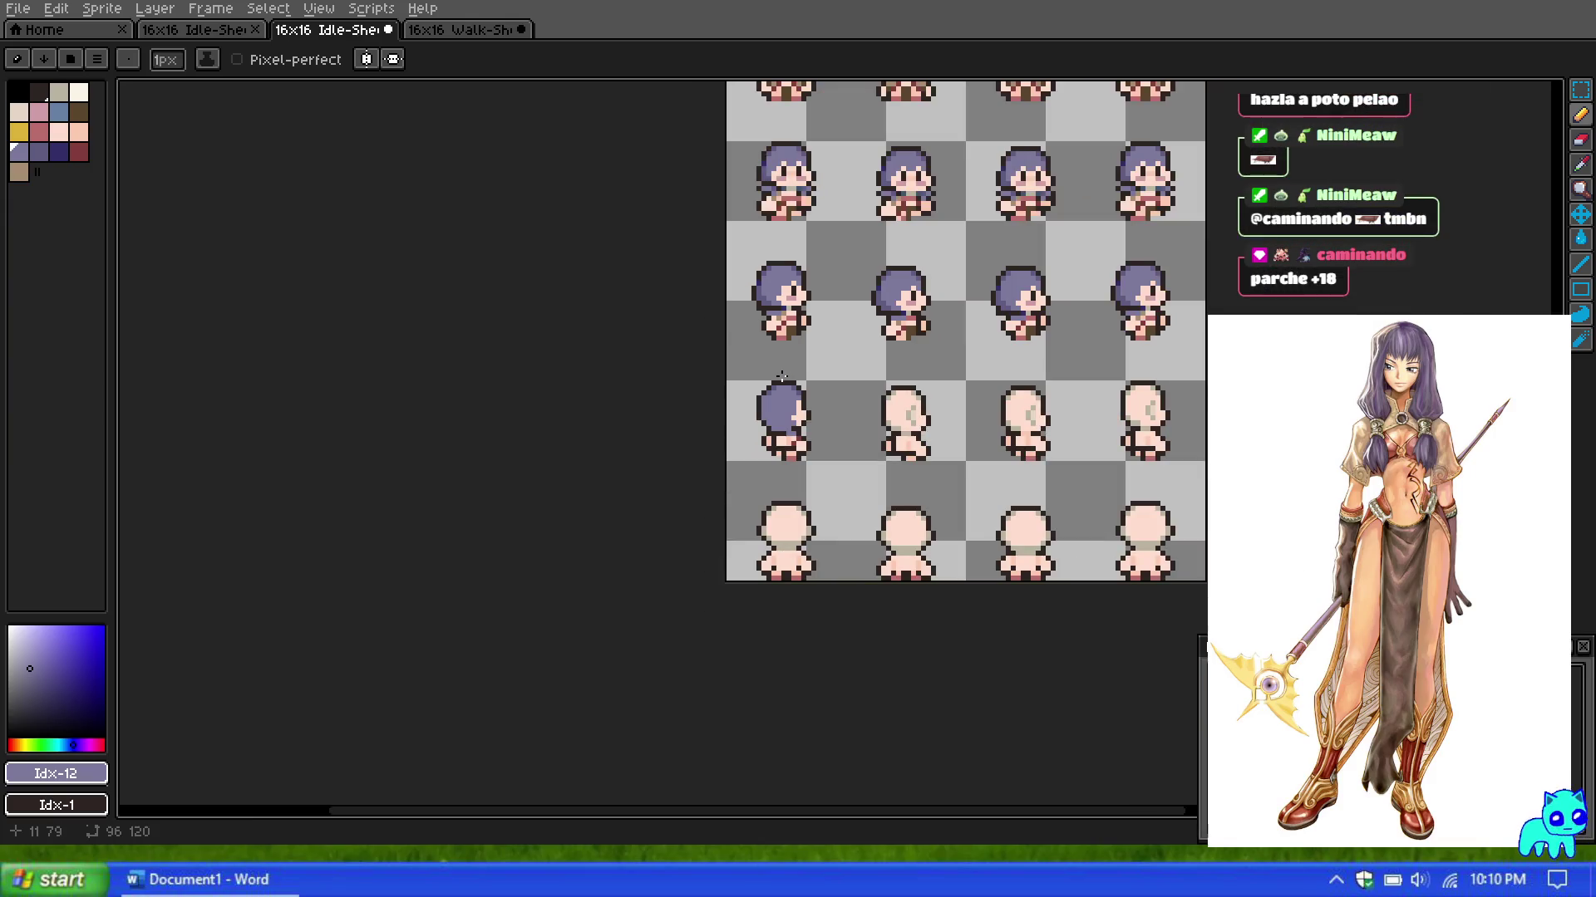
{"action": "scroll", "coordinate": [782, 375], "scroll_direction": "up", "scroll_amount": 2}
{"action": "left_click", "coordinate": [756, 492], "text": "alt"}
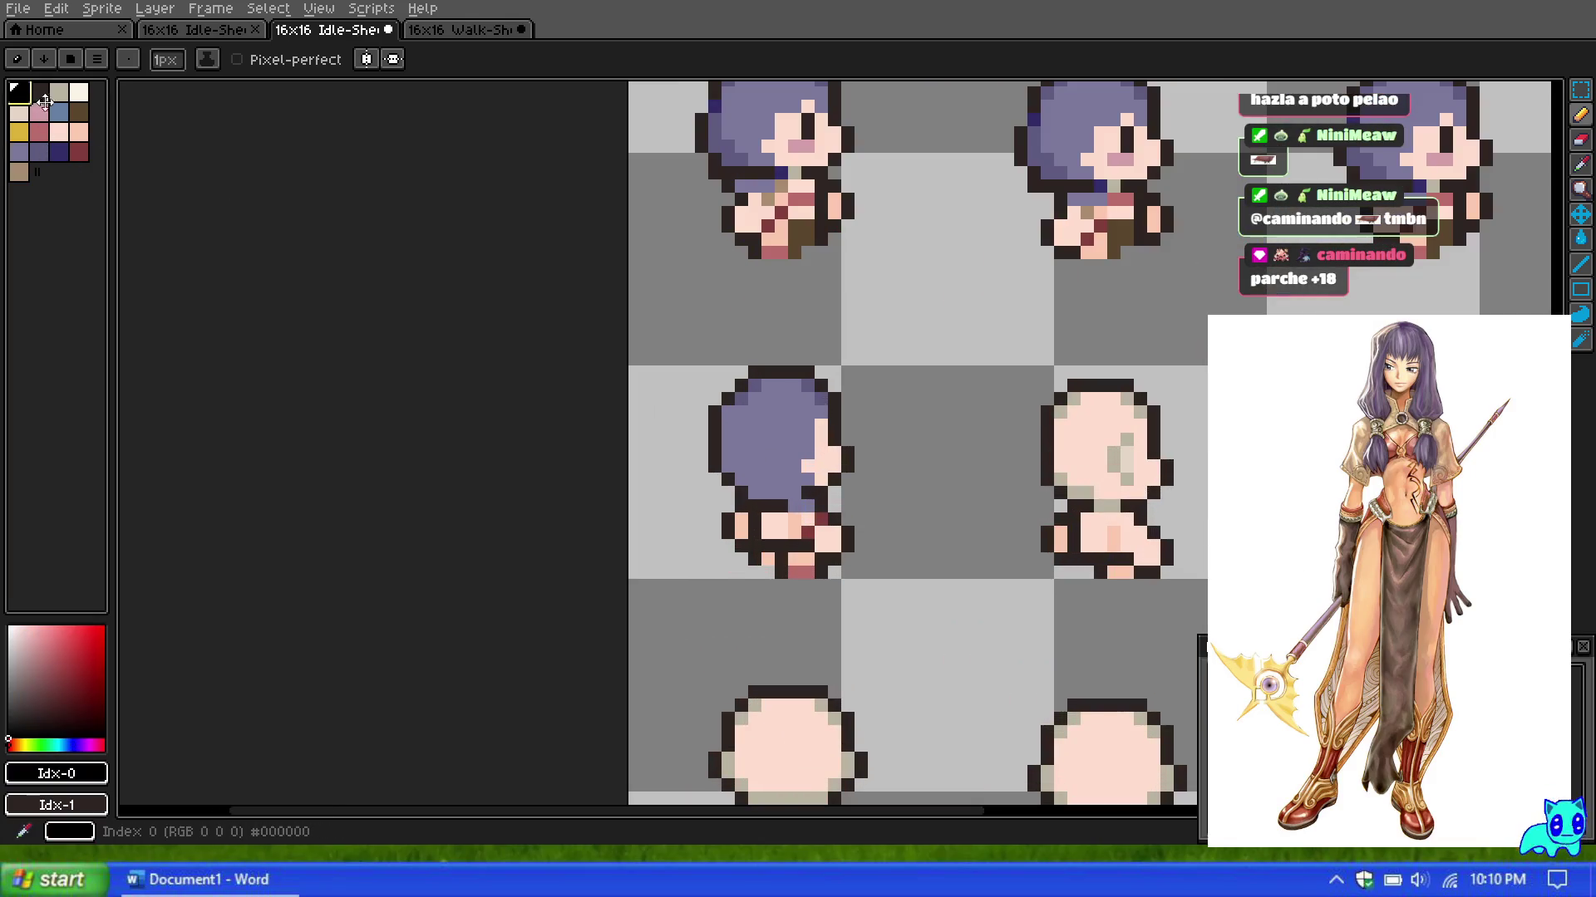
{"action": "left_click", "coordinate": [794, 507], "text": "alt"}
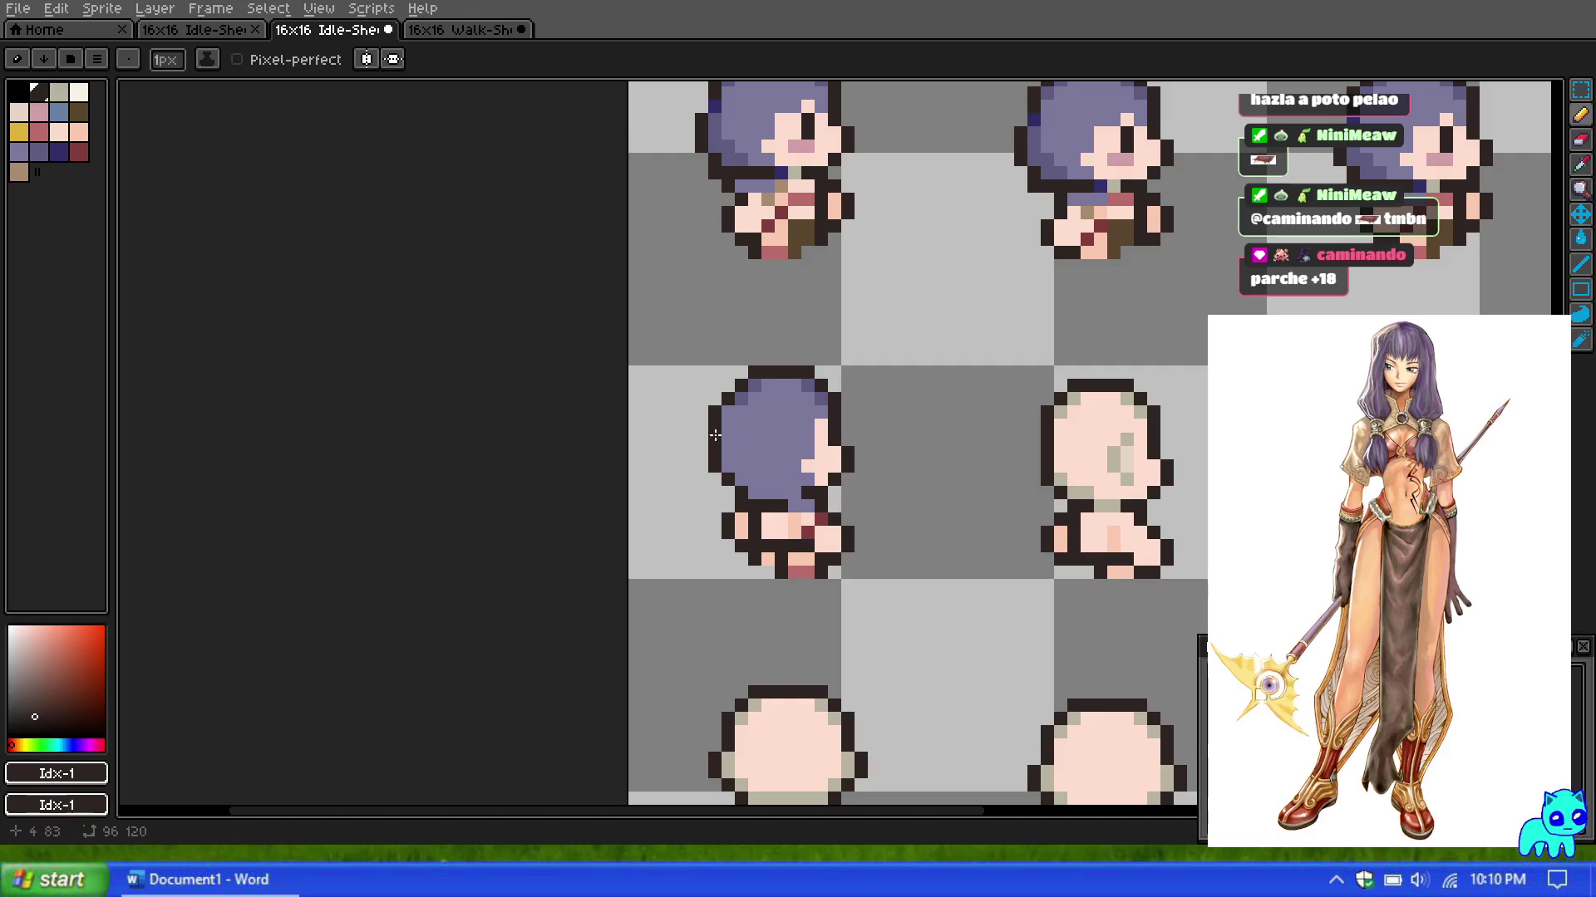
{"action": "scroll", "coordinate": [777, 388], "scroll_direction": "down", "scroll_amount": 4}
{"action": "left_click", "coordinate": [784, 403]}
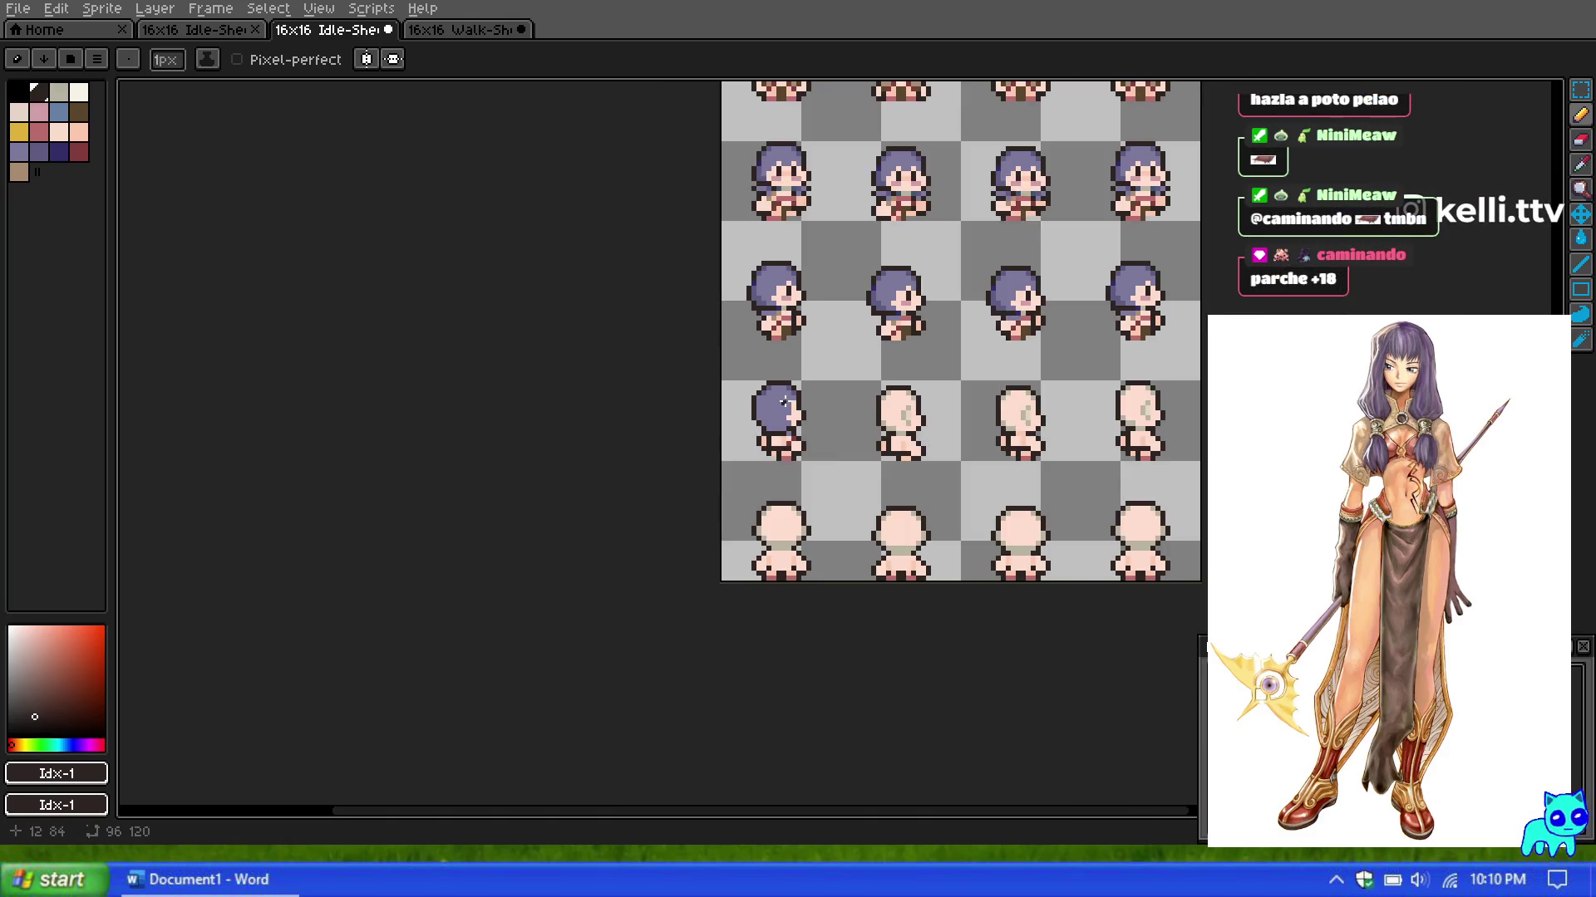
{"action": "scroll", "coordinate": [784, 402], "scroll_direction": "up", "scroll_amount": 2}
{"action": "scroll", "coordinate": [784, 402], "scroll_direction": "up", "scroll_amount": 2}
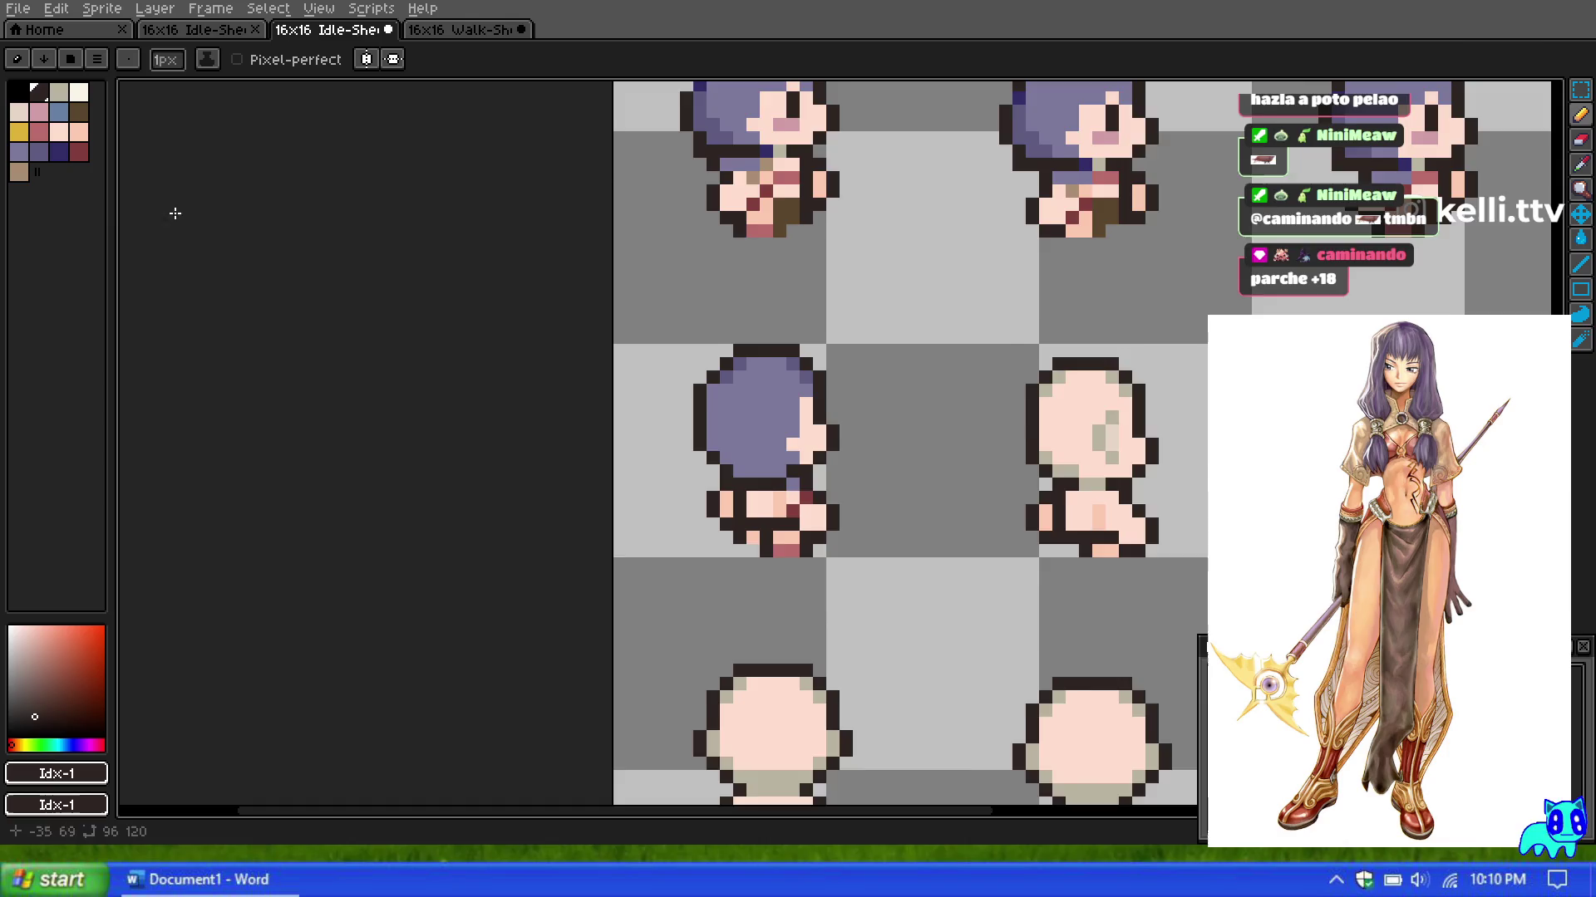
{"action": "scroll", "coordinate": [818, 251], "scroll_direction": "down", "scroll_amount": 2}
{"action": "scroll", "coordinate": [819, 252], "scroll_direction": "up", "scroll_amount": 2}
{"action": "scroll", "coordinate": [819, 288], "scroll_direction": "down", "scroll_amount": 2}
{"action": "scroll", "coordinate": [825, 200], "scroll_direction": "up", "scroll_amount": 2}
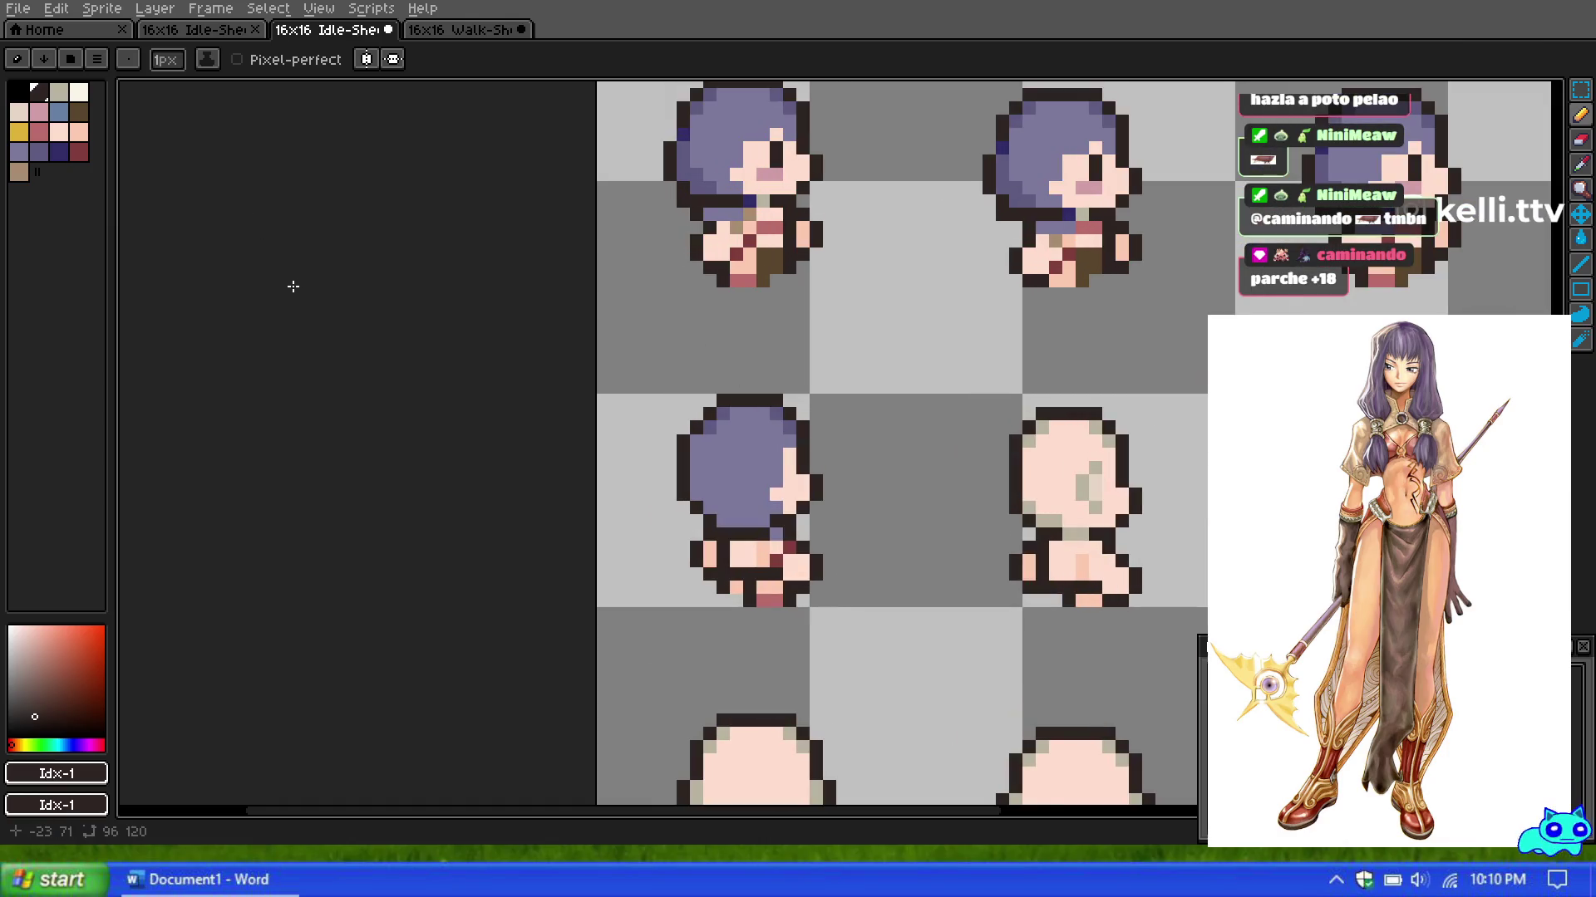
Step: Paint a pink-red outfit pixel on the torso
{"action": "left_click", "coordinate": [43, 151]}
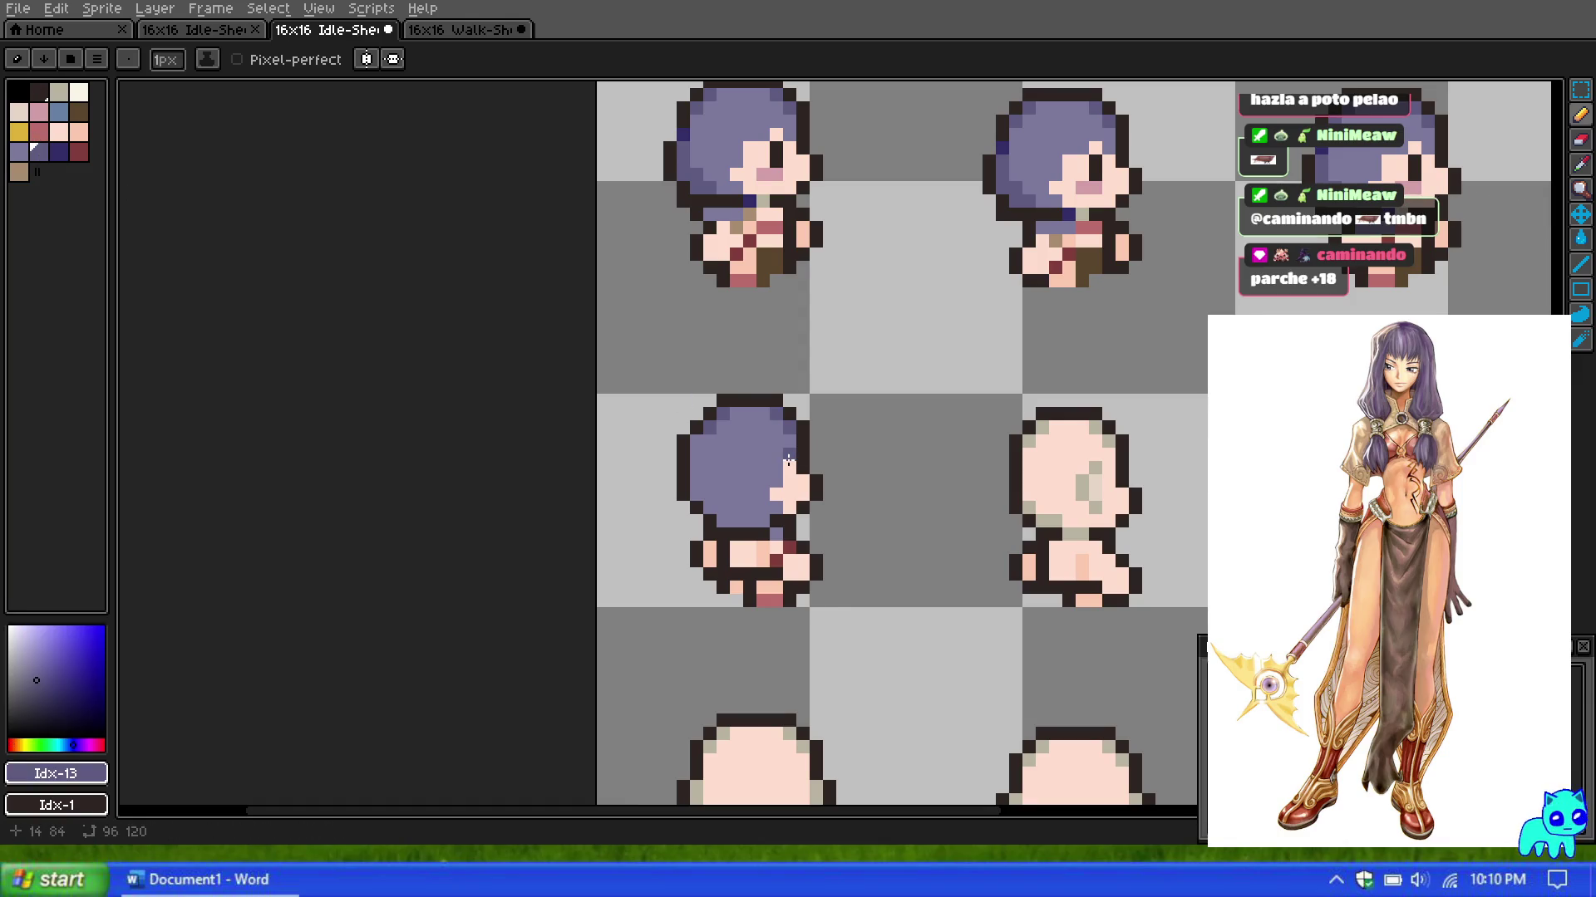
{"action": "scroll", "coordinate": [788, 462], "scroll_direction": "down", "scroll_amount": 10}
{"action": "scroll", "coordinate": [808, 395], "scroll_direction": "up", "scroll_amount": 8}
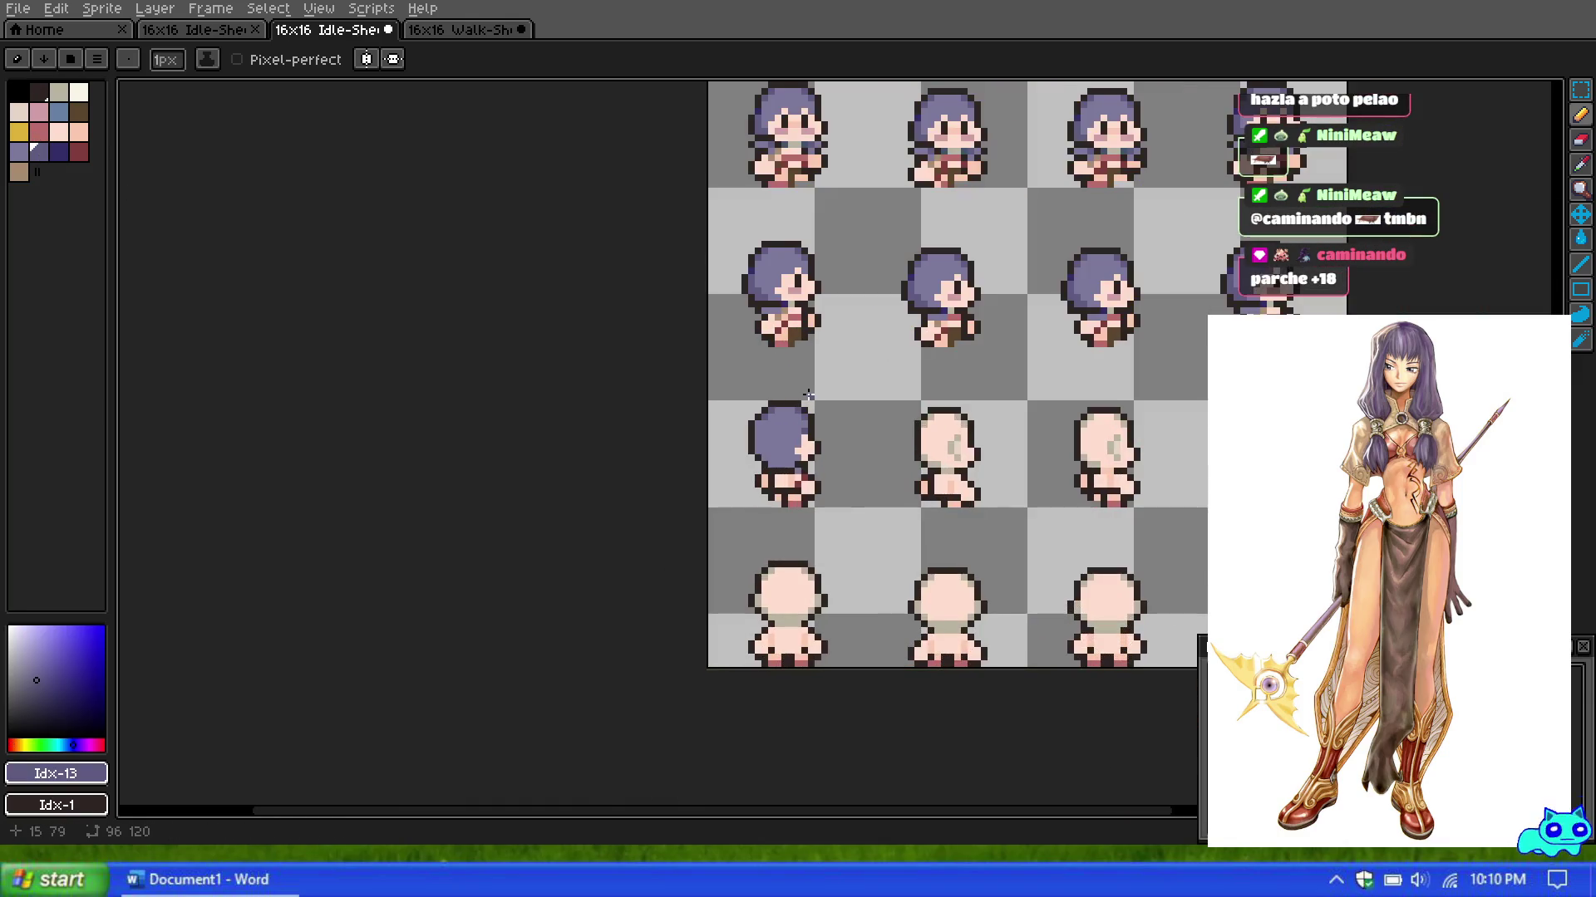
{"action": "scroll", "coordinate": [788, 445], "scroll_direction": "up", "scroll_amount": 1}
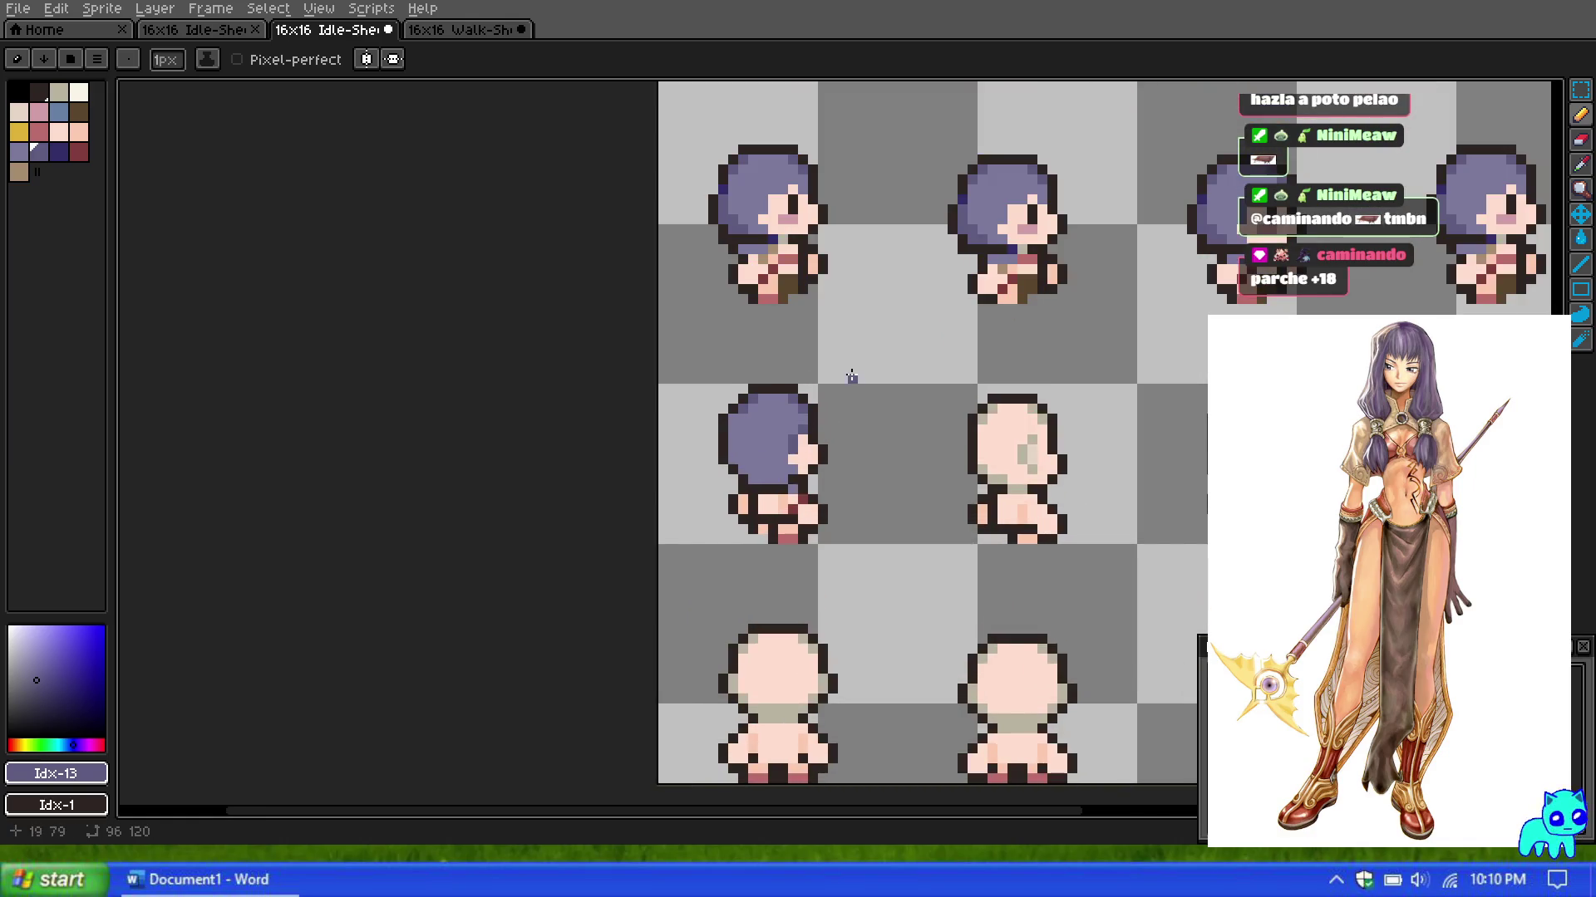
{"action": "scroll", "coordinate": [811, 413], "scroll_direction": "down", "scroll_amount": 1}
{"action": "scroll", "coordinate": [811, 413], "scroll_direction": "up", "scroll_amount": 2}
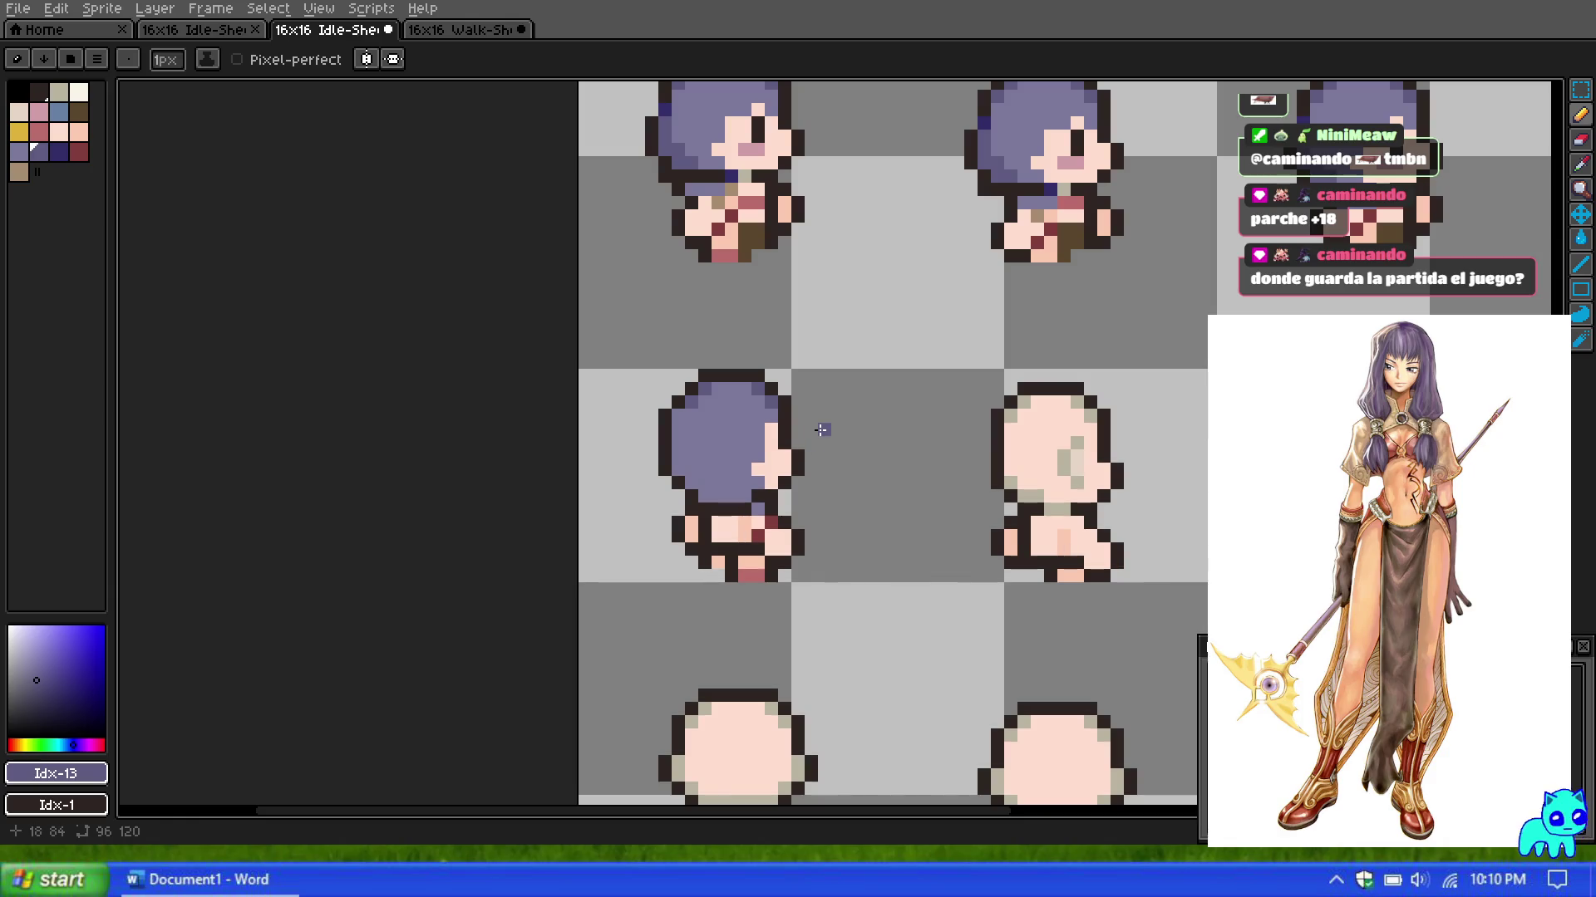
{"action": "scroll", "coordinate": [816, 427], "scroll_direction": "up", "scroll_amount": 1}
{"action": "scroll", "coordinate": [568, 285], "scroll_direction": "down", "scroll_amount": 1}
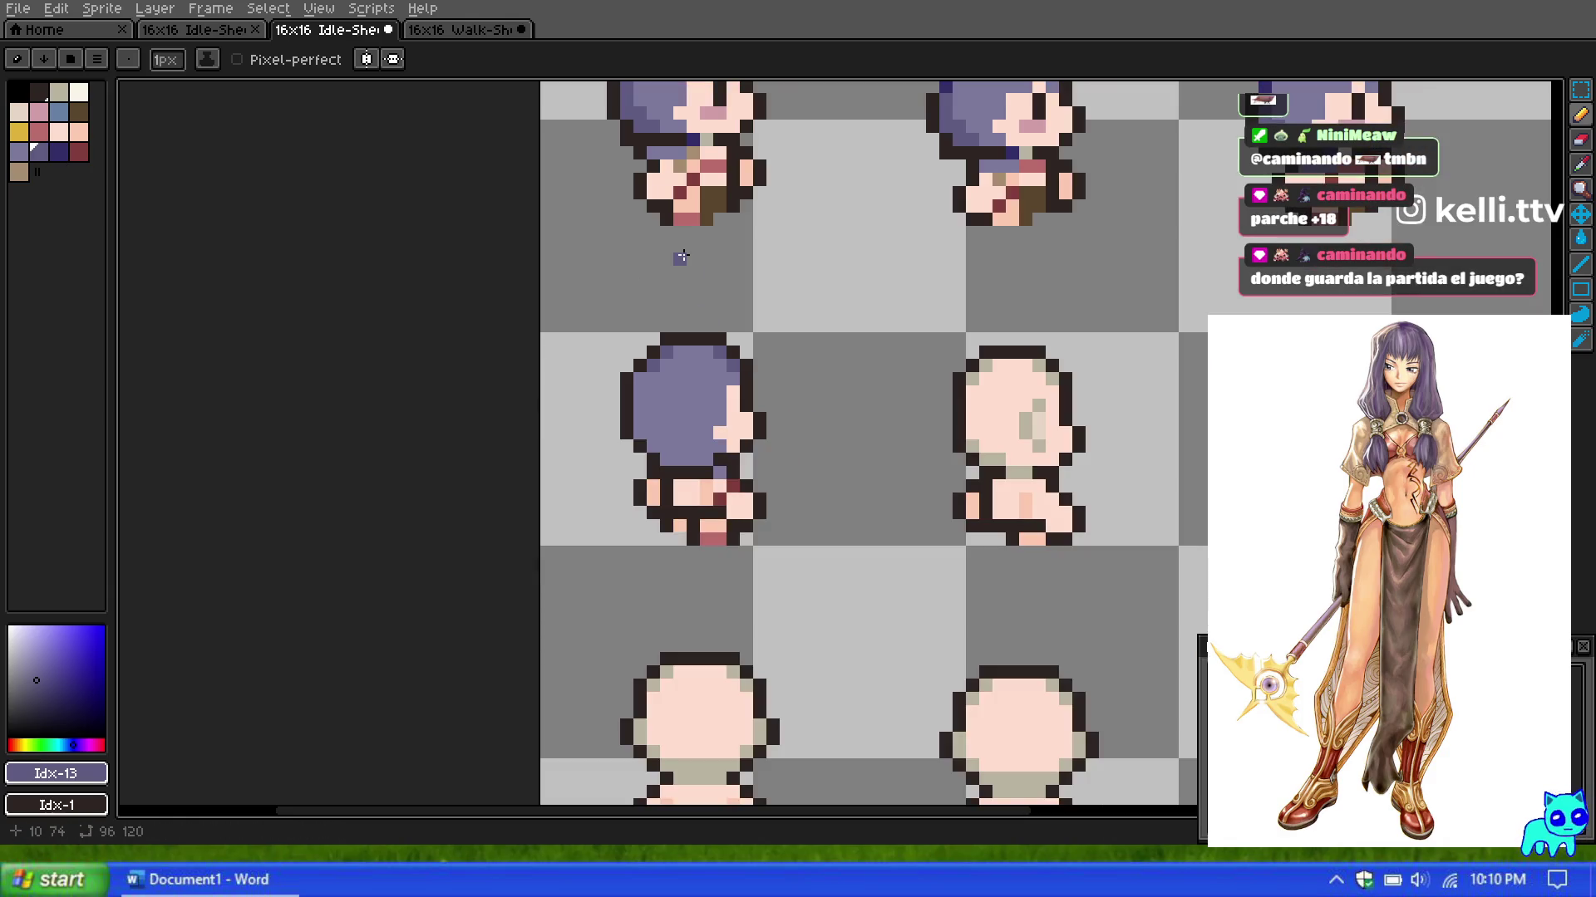
{"action": "left_click", "coordinate": [43, 135]}
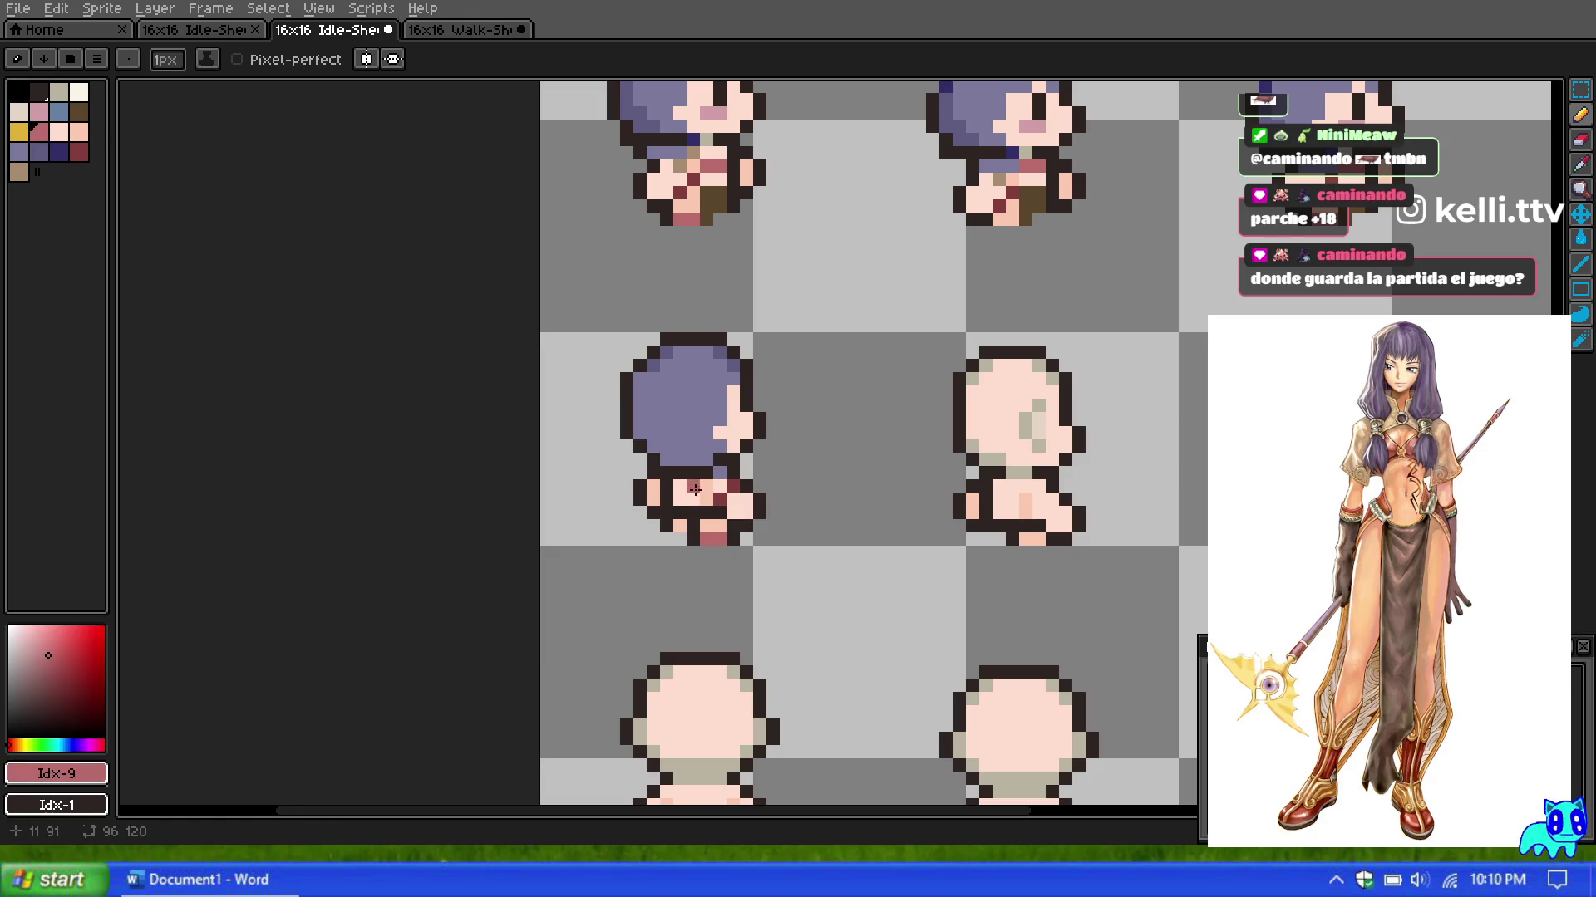
{"action": "left_click", "coordinate": [681, 485]}
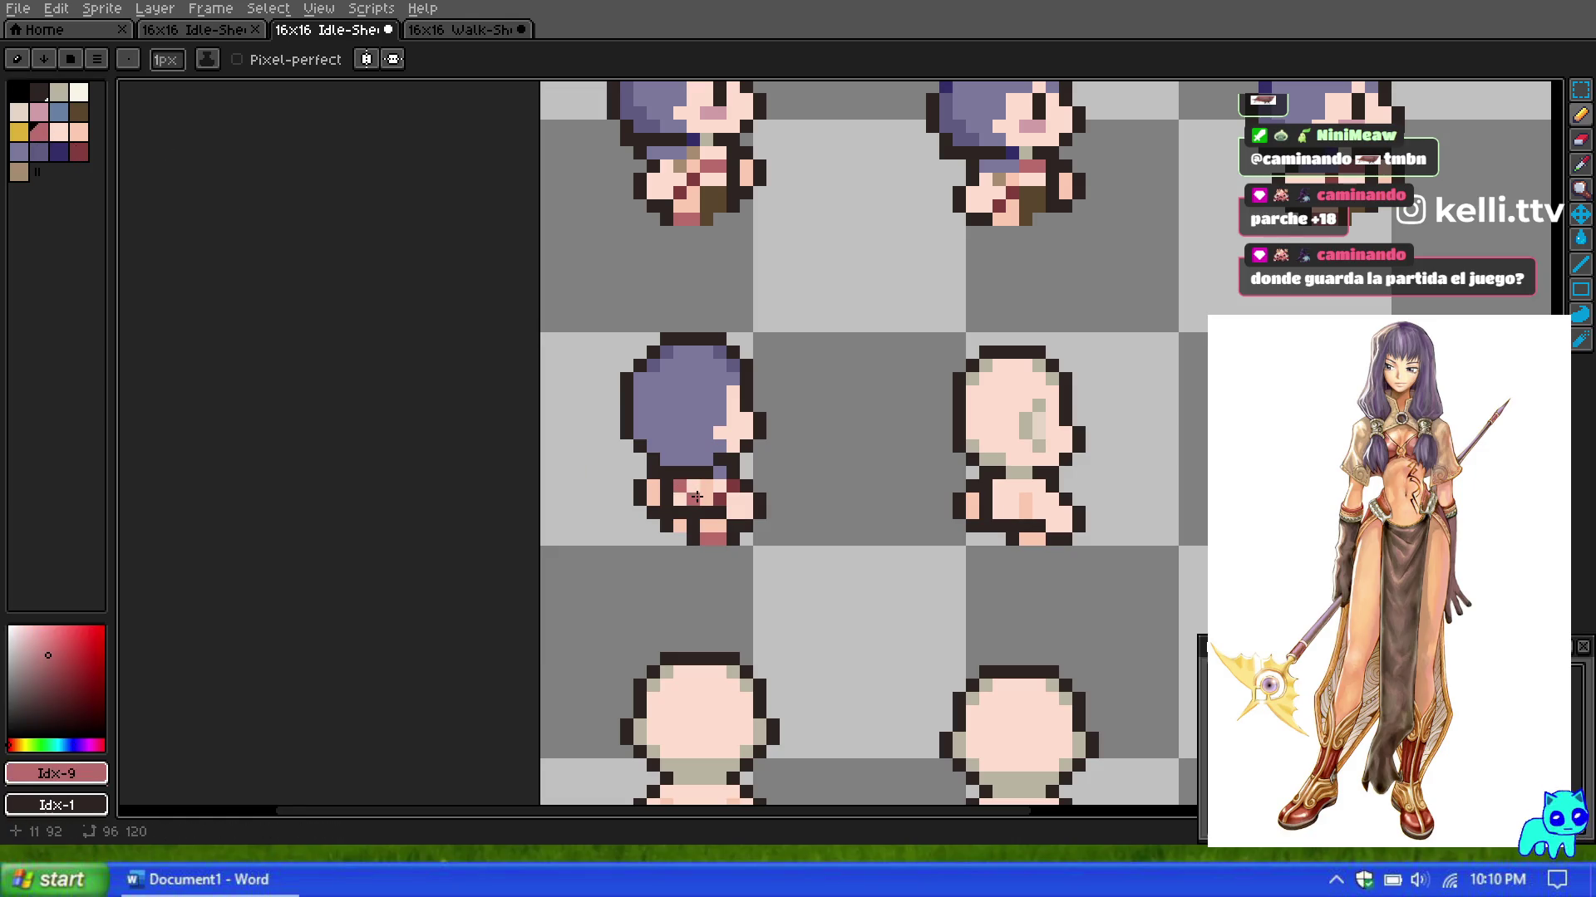